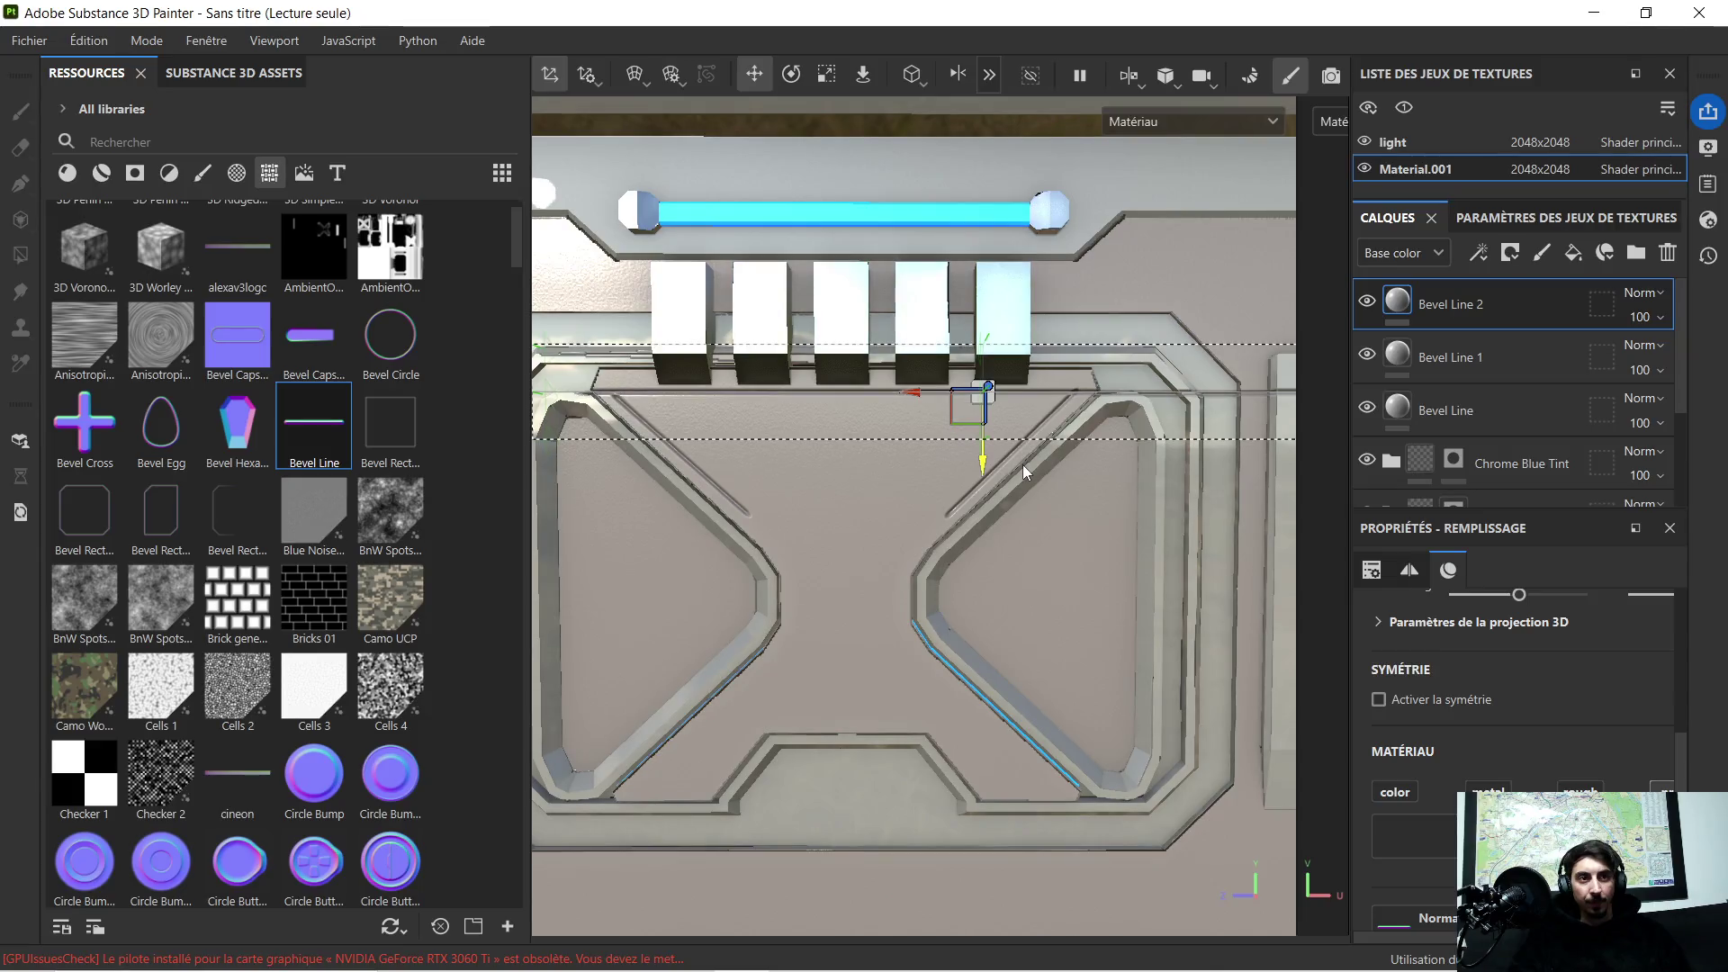
Step: Delete the three Bevel Line layers so Chrome Blue Tint tops the stack
drag(1021, 463, 918, 687)
scroll(856, 486, down, 3)
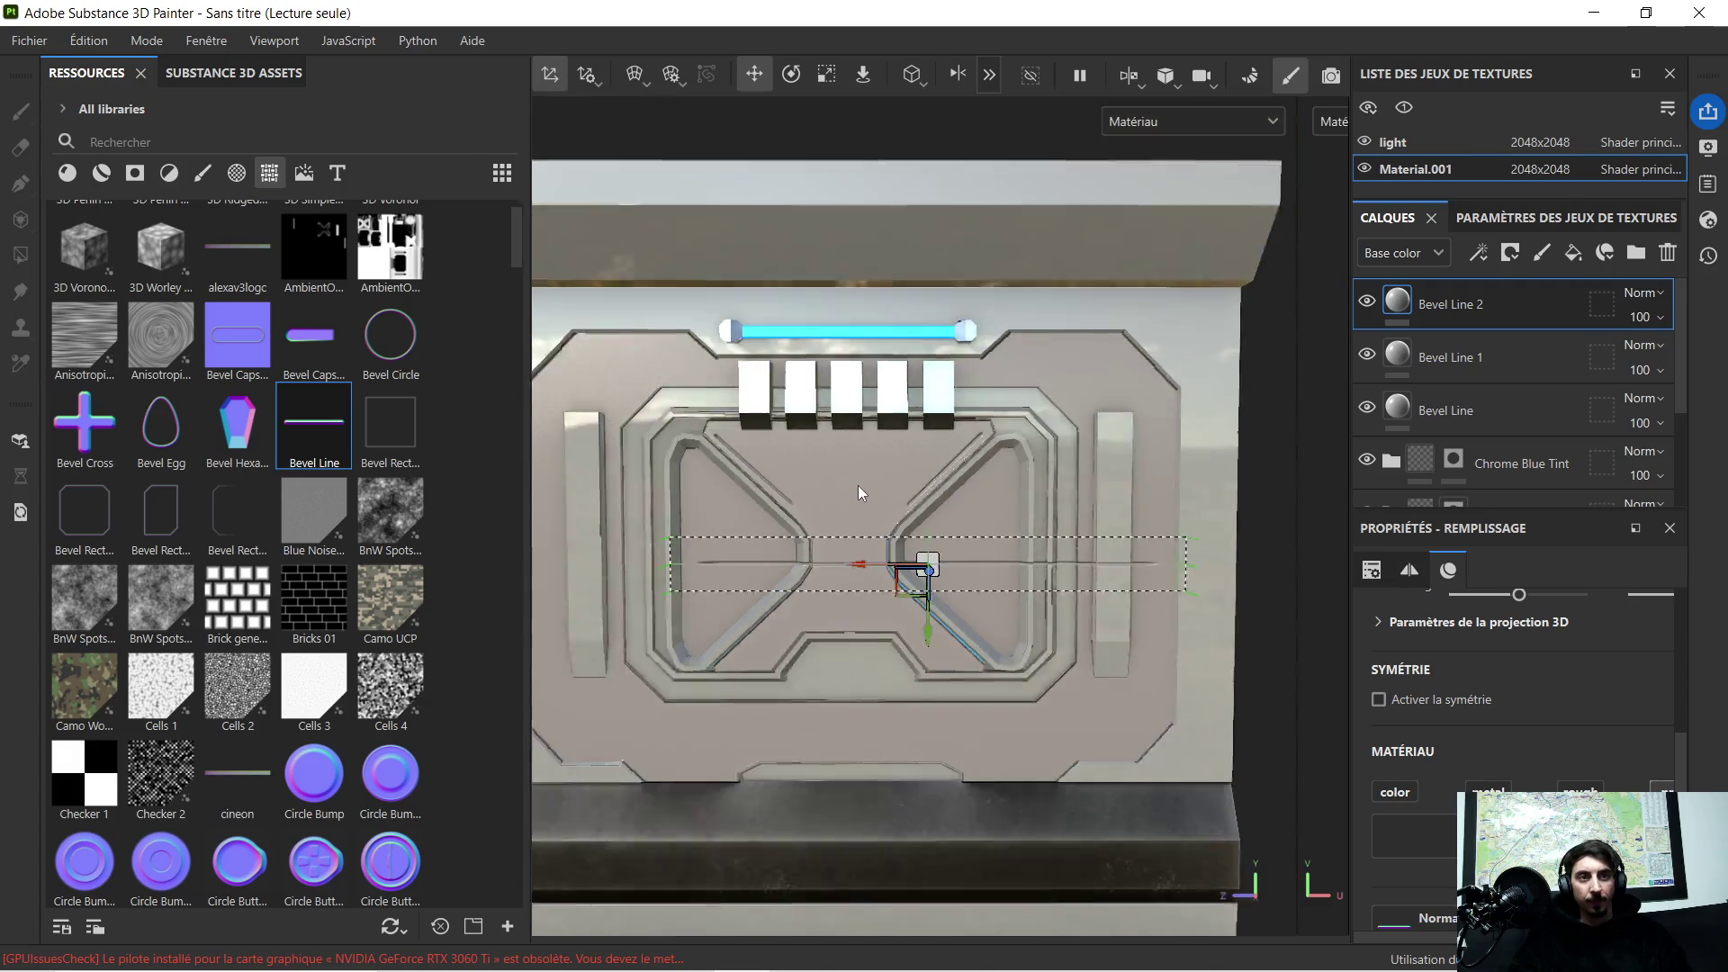
scroll(866, 474, up, 4)
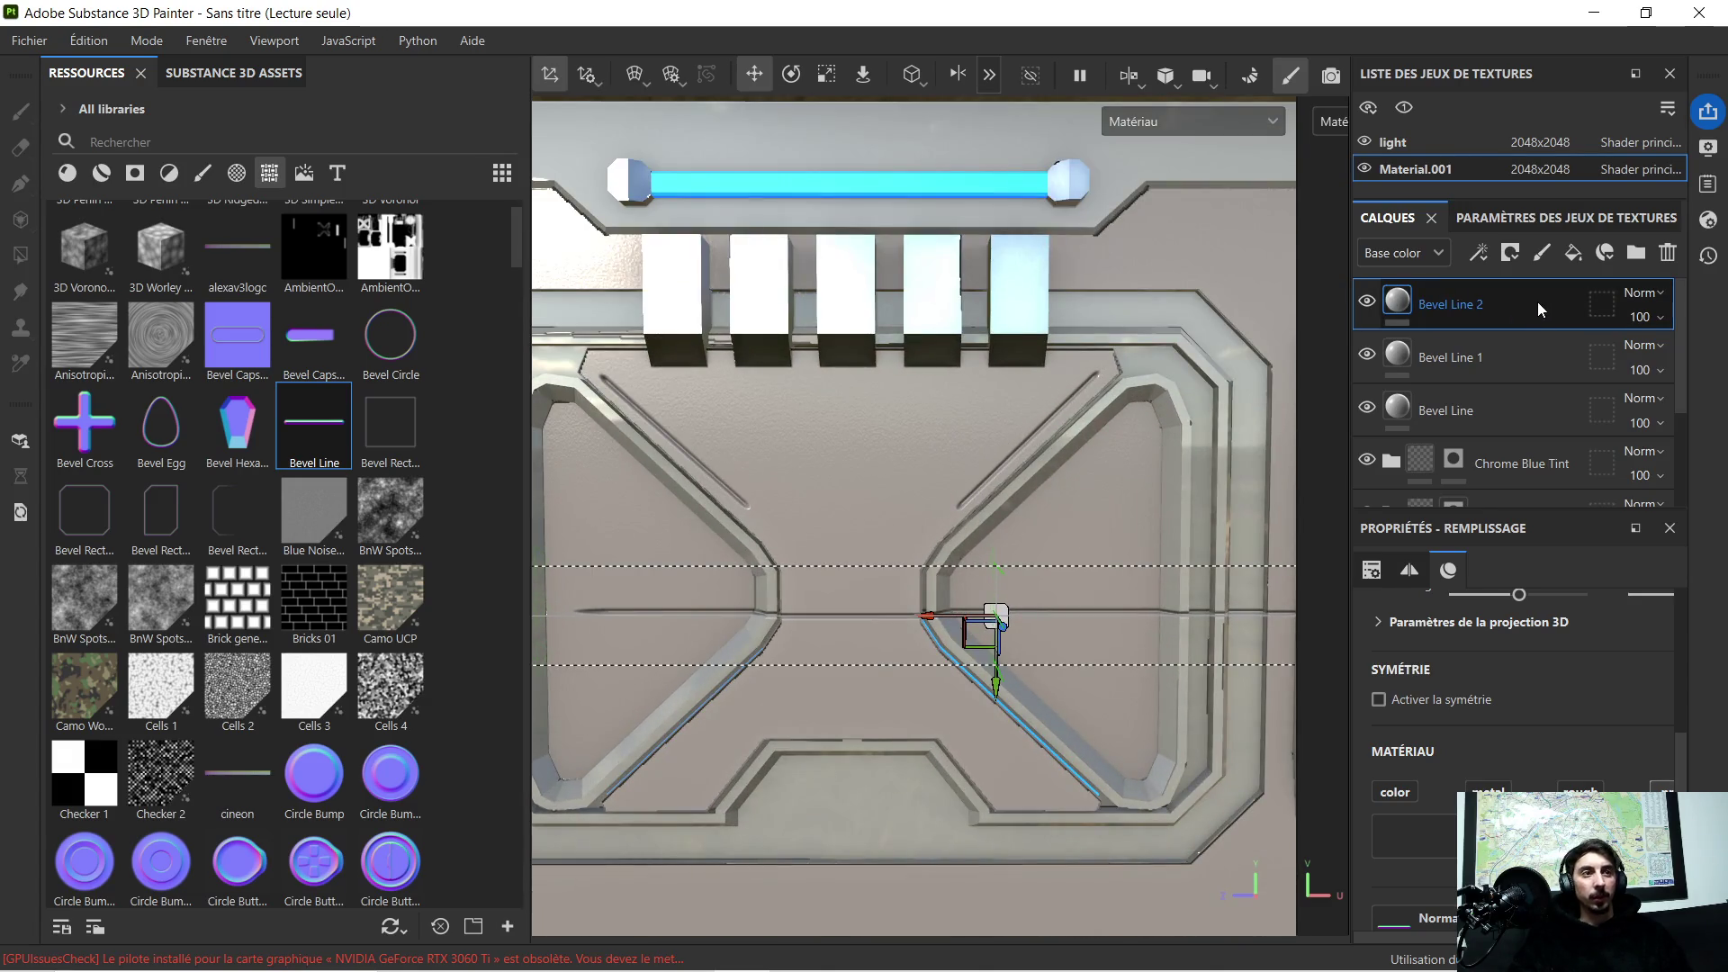
key(Delete)
key(Delete)
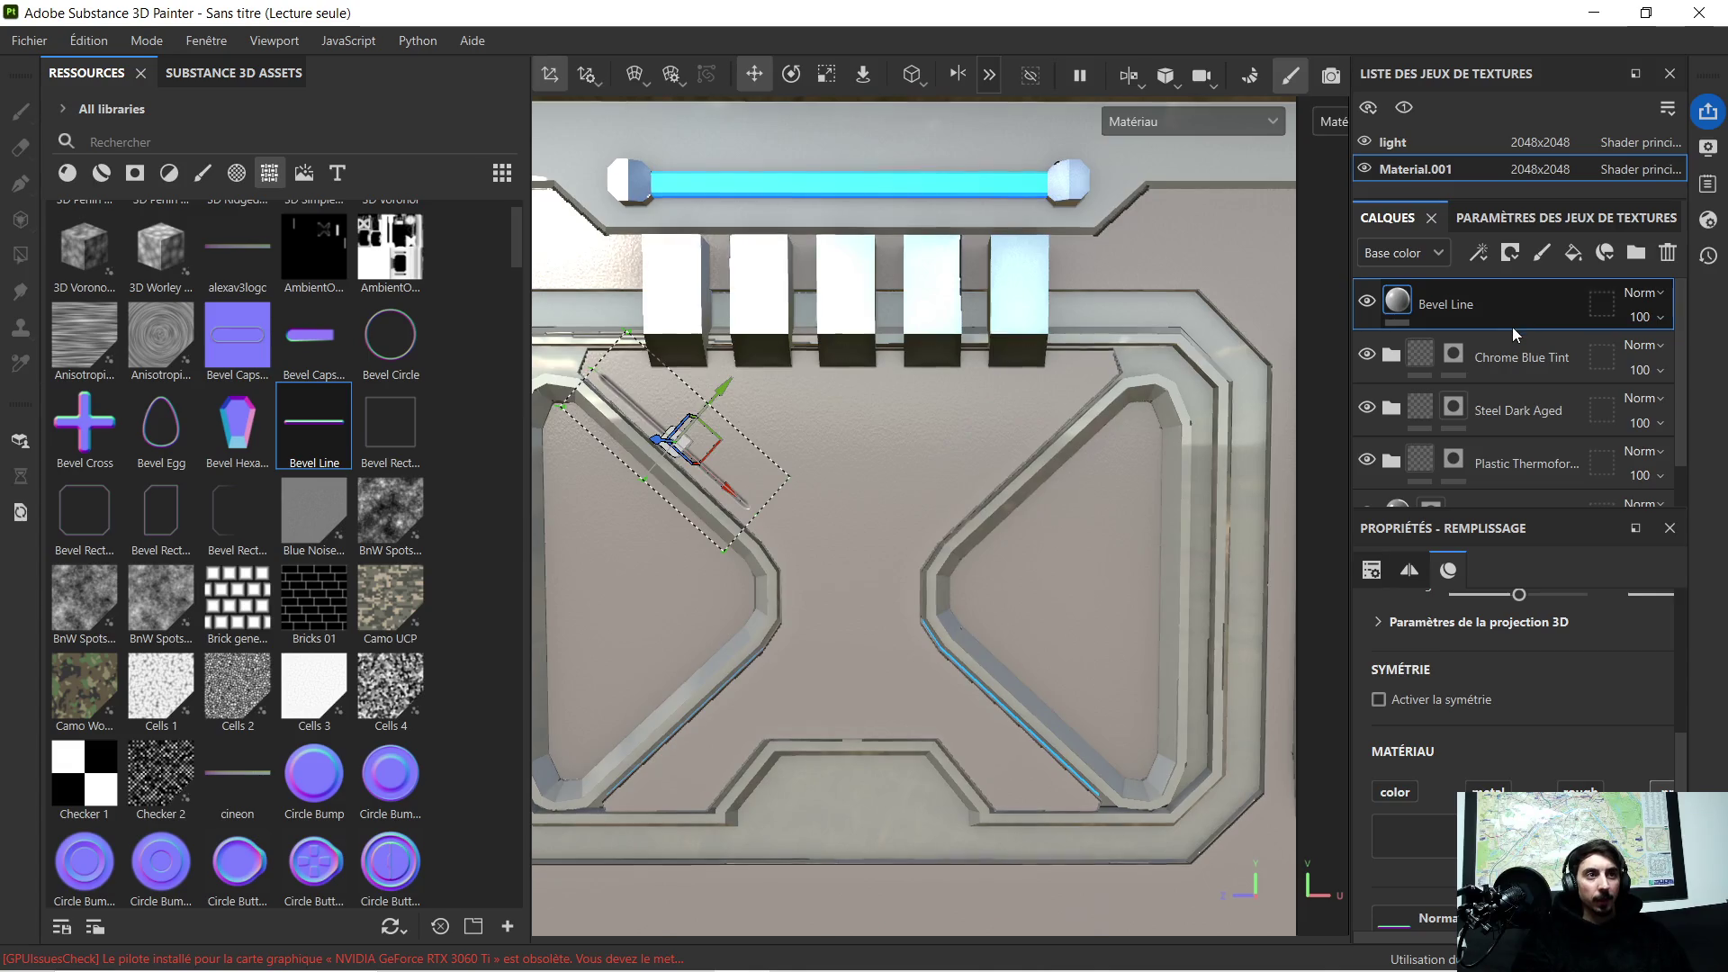
key(Delete)
scroll(970, 513, down, 2)
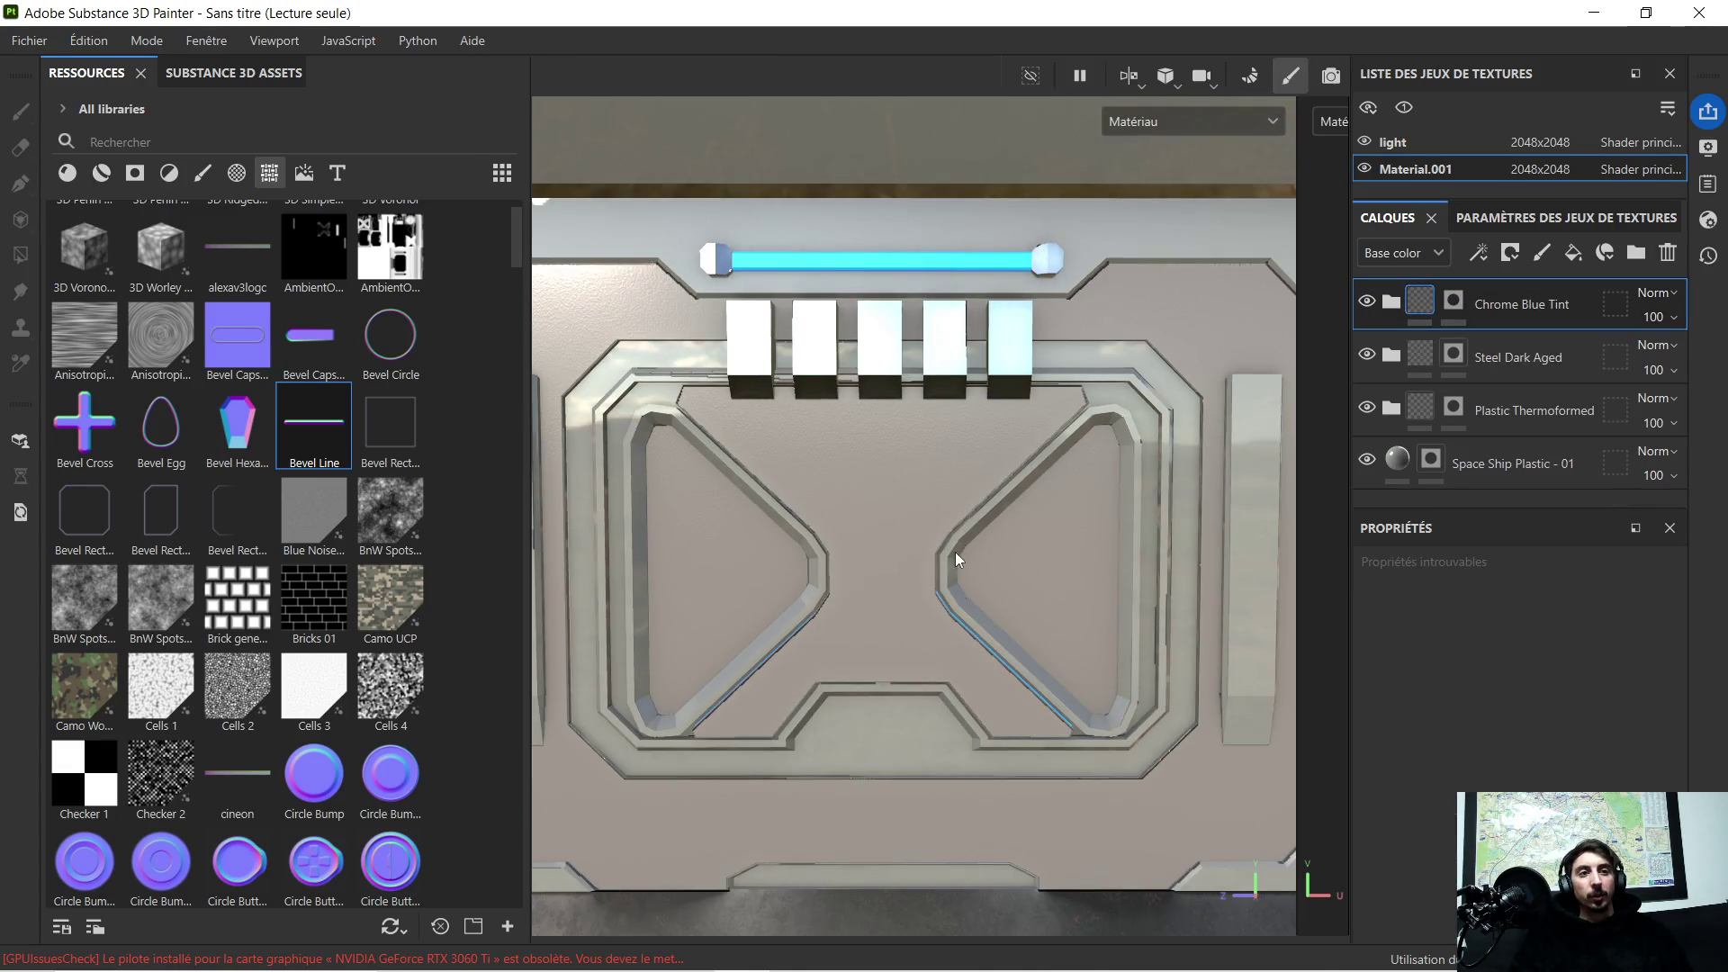
scroll(945, 460, down, 2)
scroll(946, 458, down, 2)
mouse_move(955, 459)
alt+mouse_down()
mouse_move(1008, 456)
mouse_move(791, 381)
alt+mouse_up()
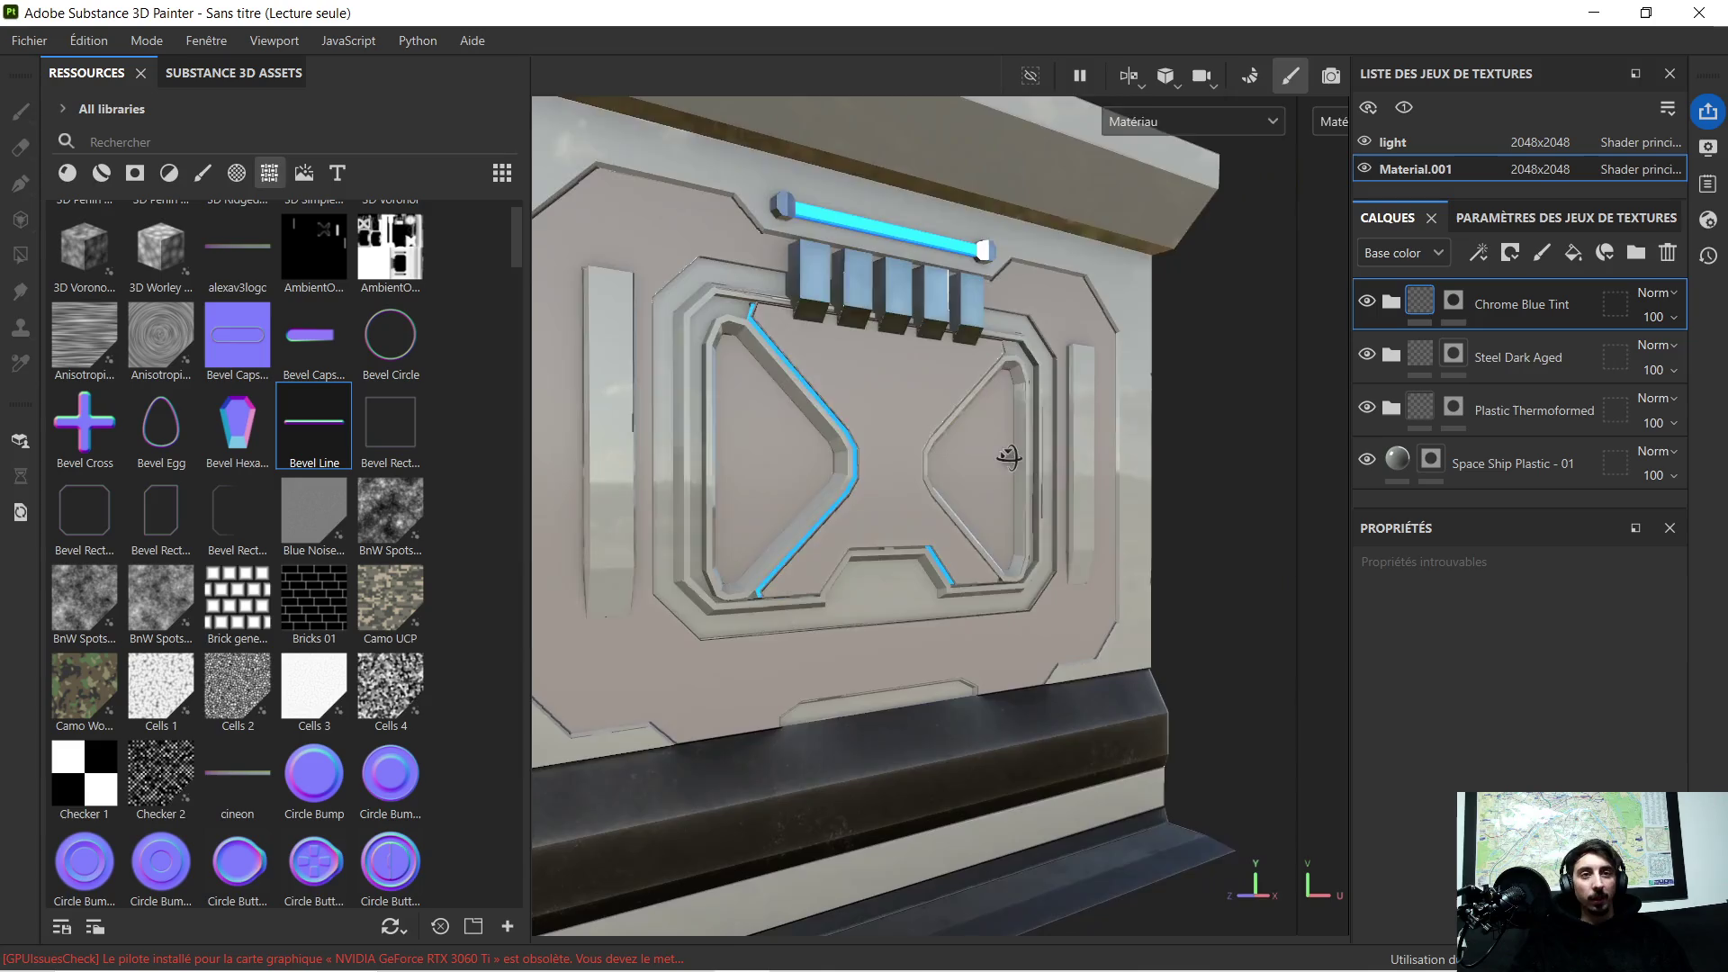
mouse_move(984, 385)
alt+mouse_down()
mouse_move(781, 424)
mouse_move(875, 456)
mouse_move(1095, 458)
mouse_move(1089, 437)
alt+mouse_up()
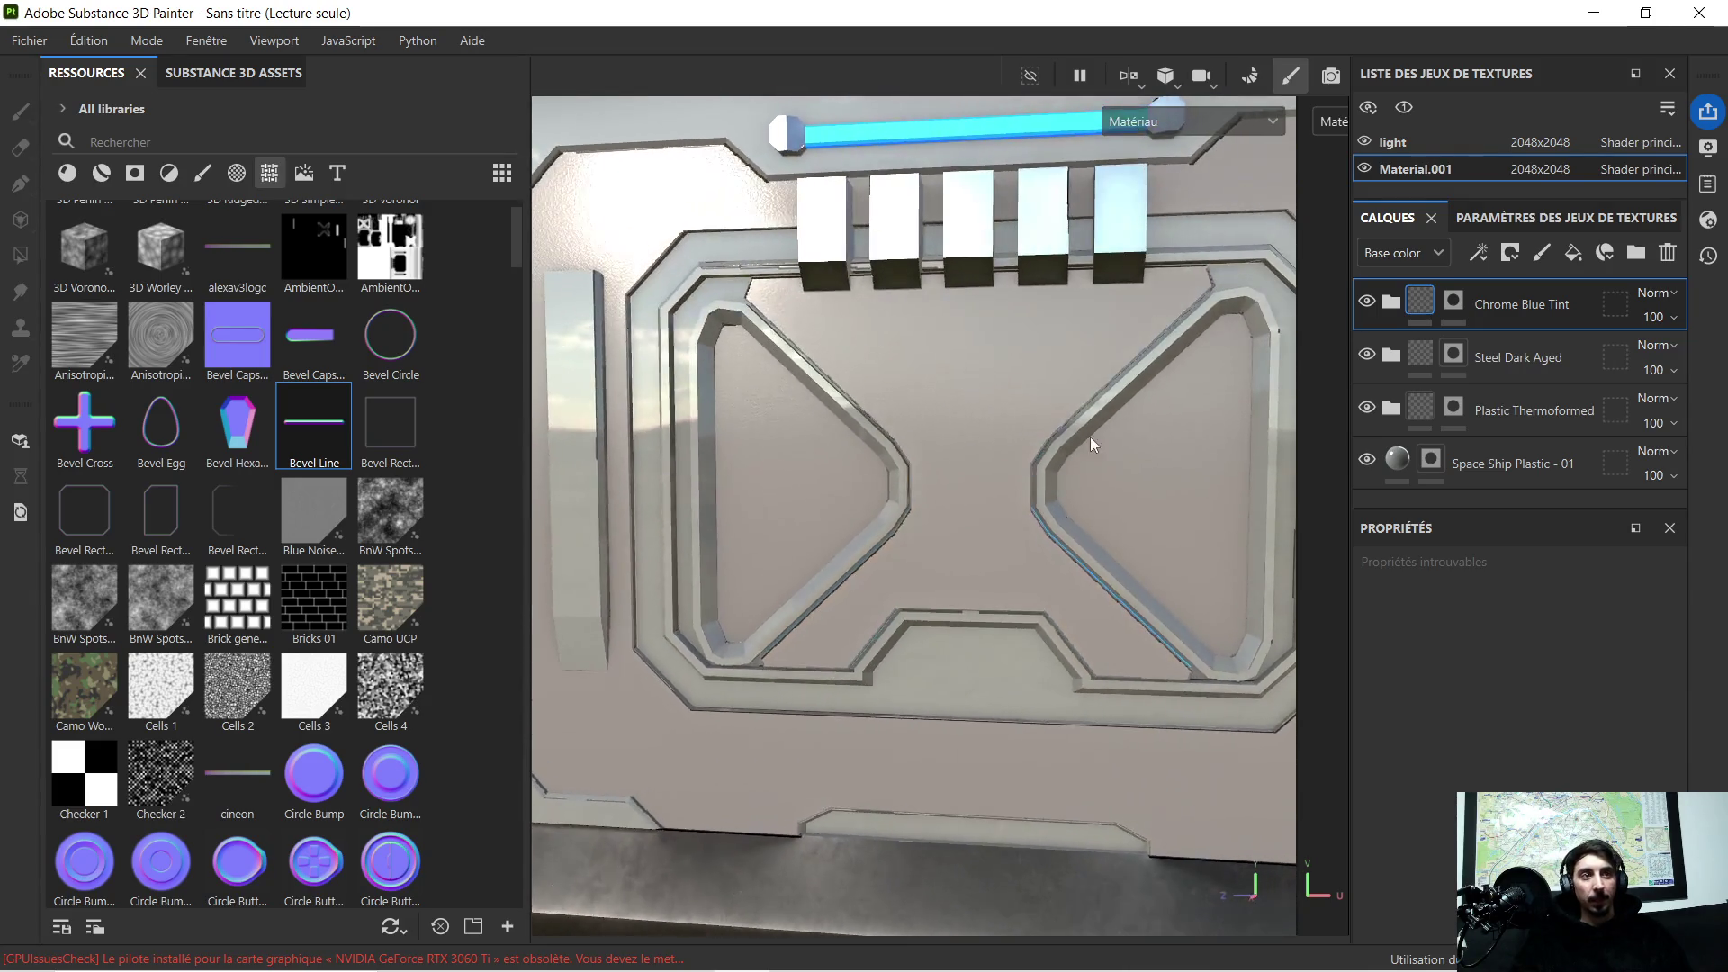
scroll(864, 445, up, 2)
scroll(897, 412, up, 2)
scroll(909, 391, up, 2)
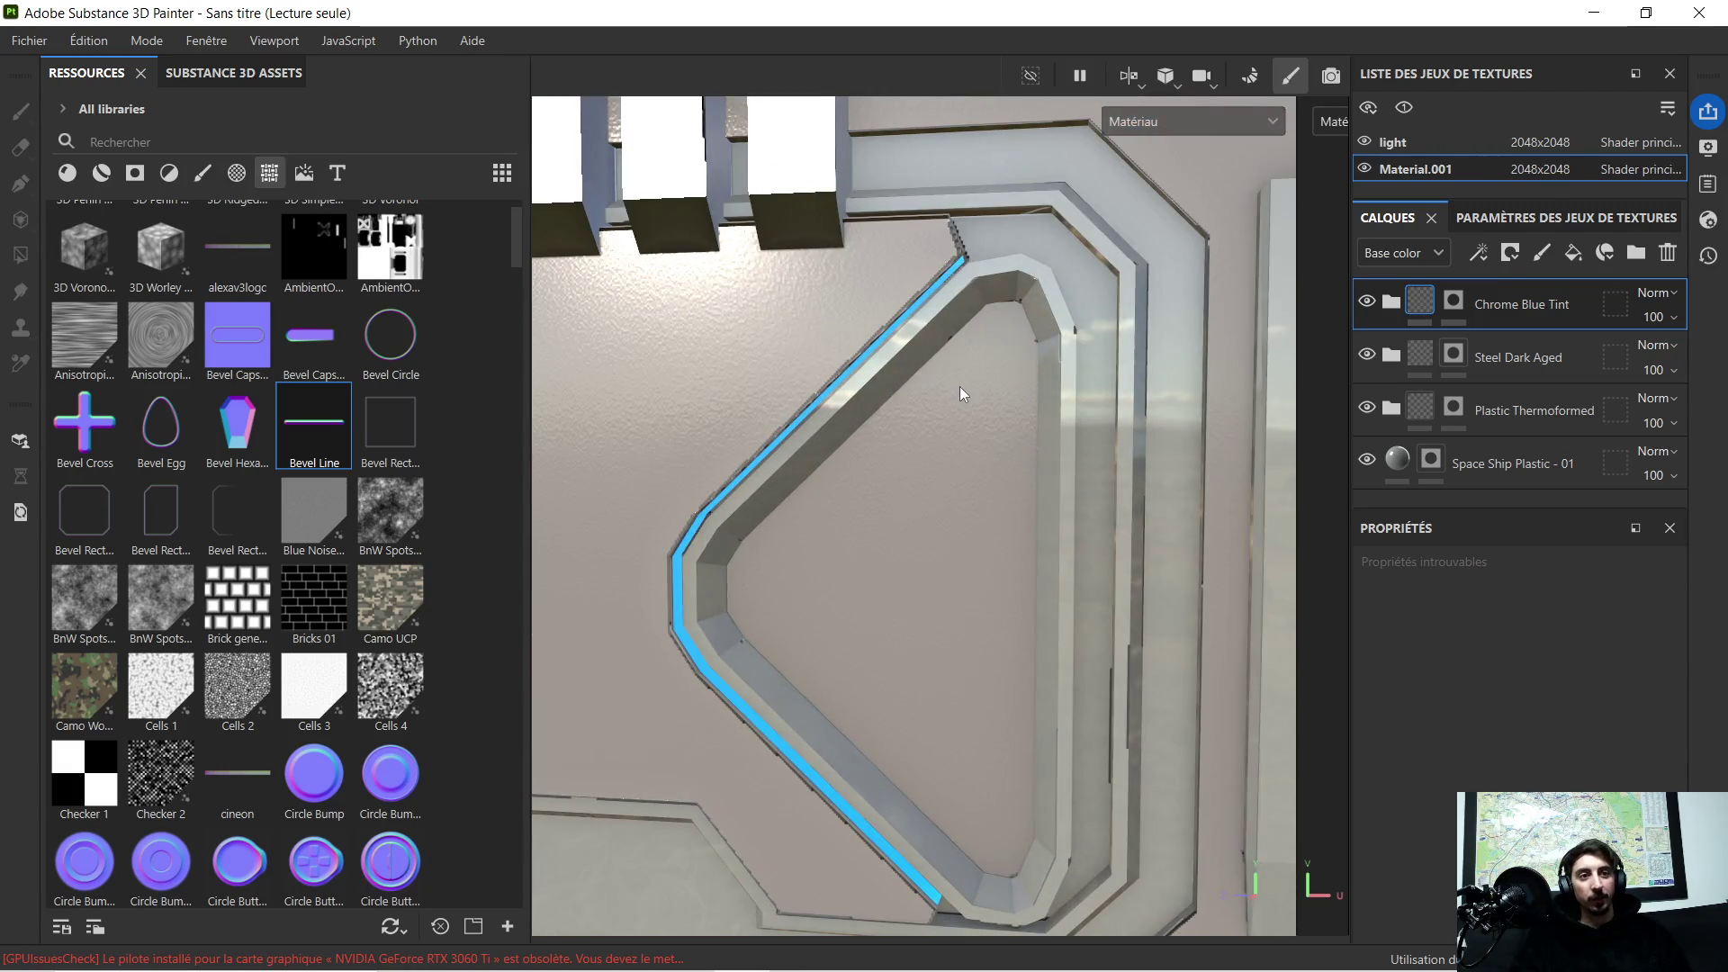
scroll(960, 392, down, 2)
mouse_move(956, 490)
alt+mouse_down()
mouse_move(1010, 451)
mouse_move(980, 478)
mouse_move(744, 528)
mouse_move(1021, 508)
alt+mouse_up()
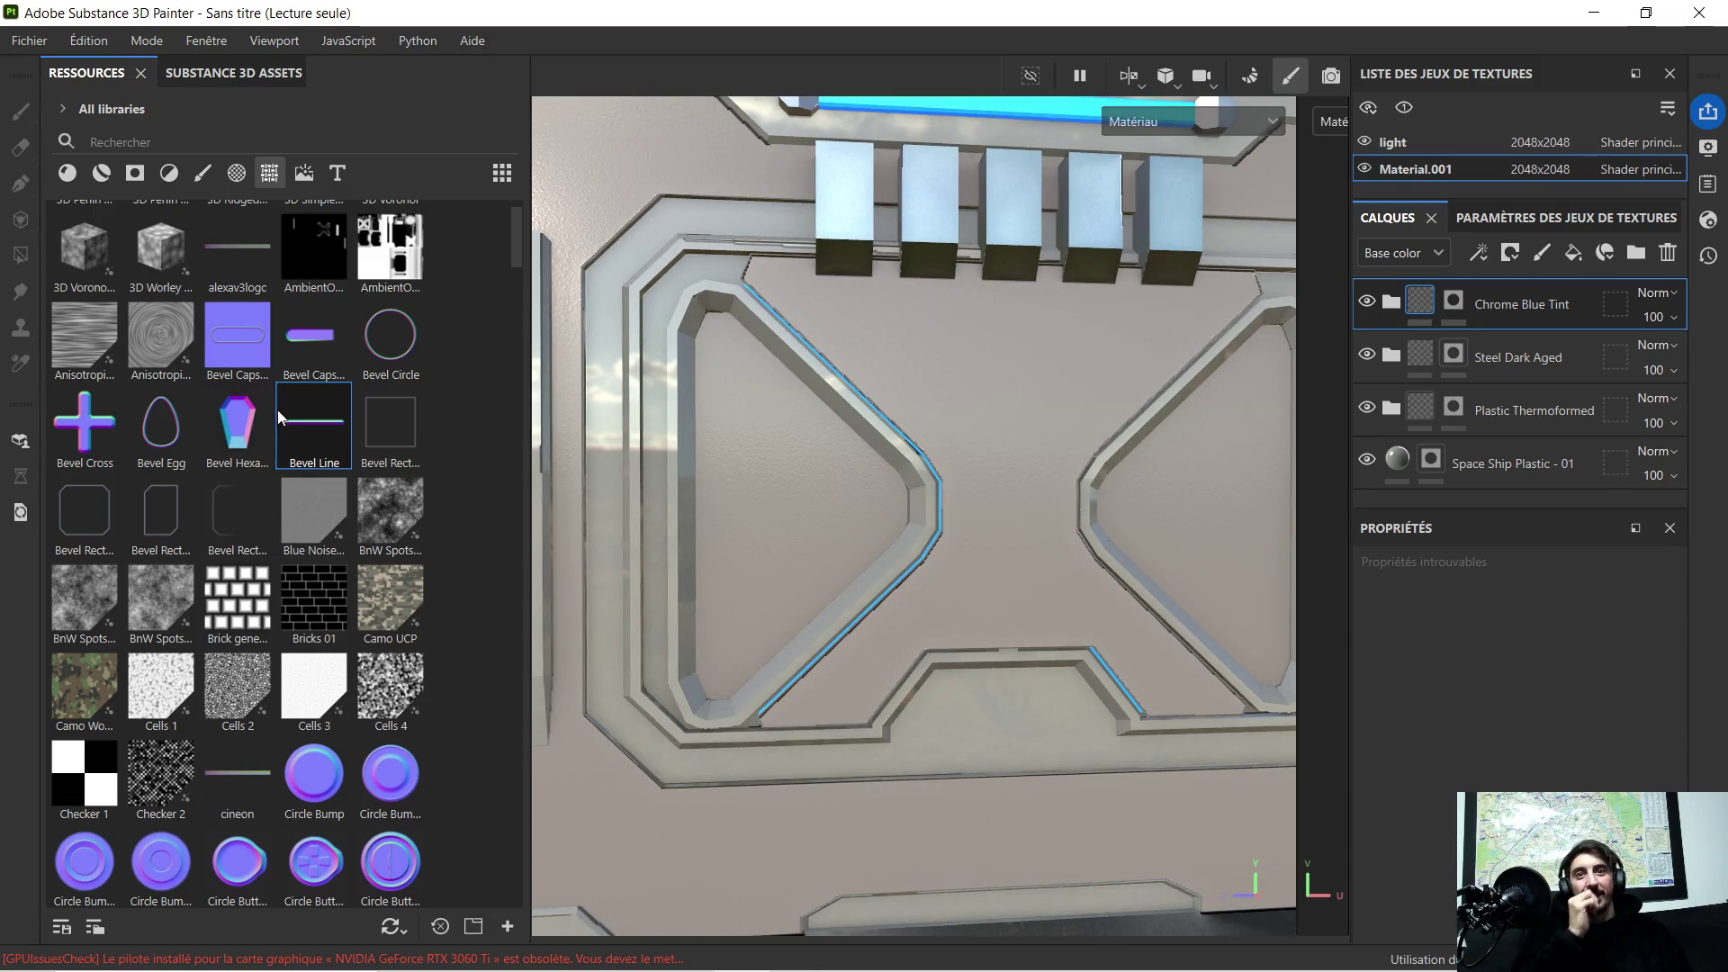
scroll(319, 435, down, 3)
scroll(318, 436, up, 4)
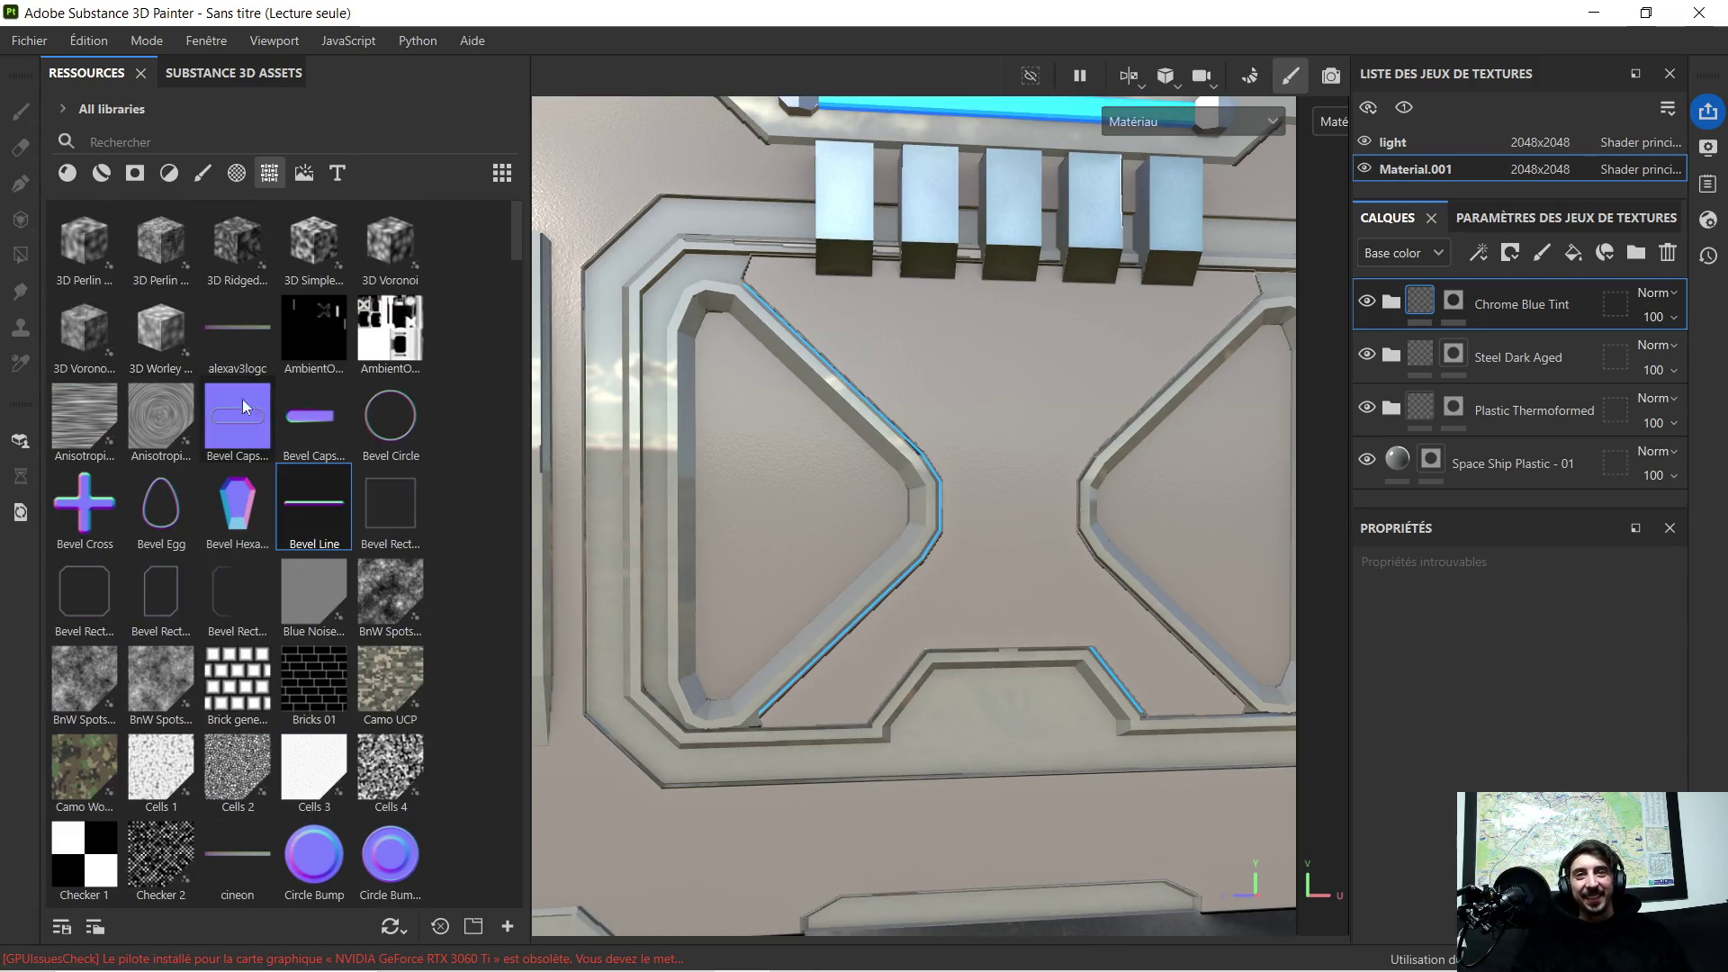
scroll(952, 541, down, 2)
mouse_move(970, 530)
alt+mouse_down()
mouse_move(860, 512)
mouse_move(880, 513)
alt+mouse_up()
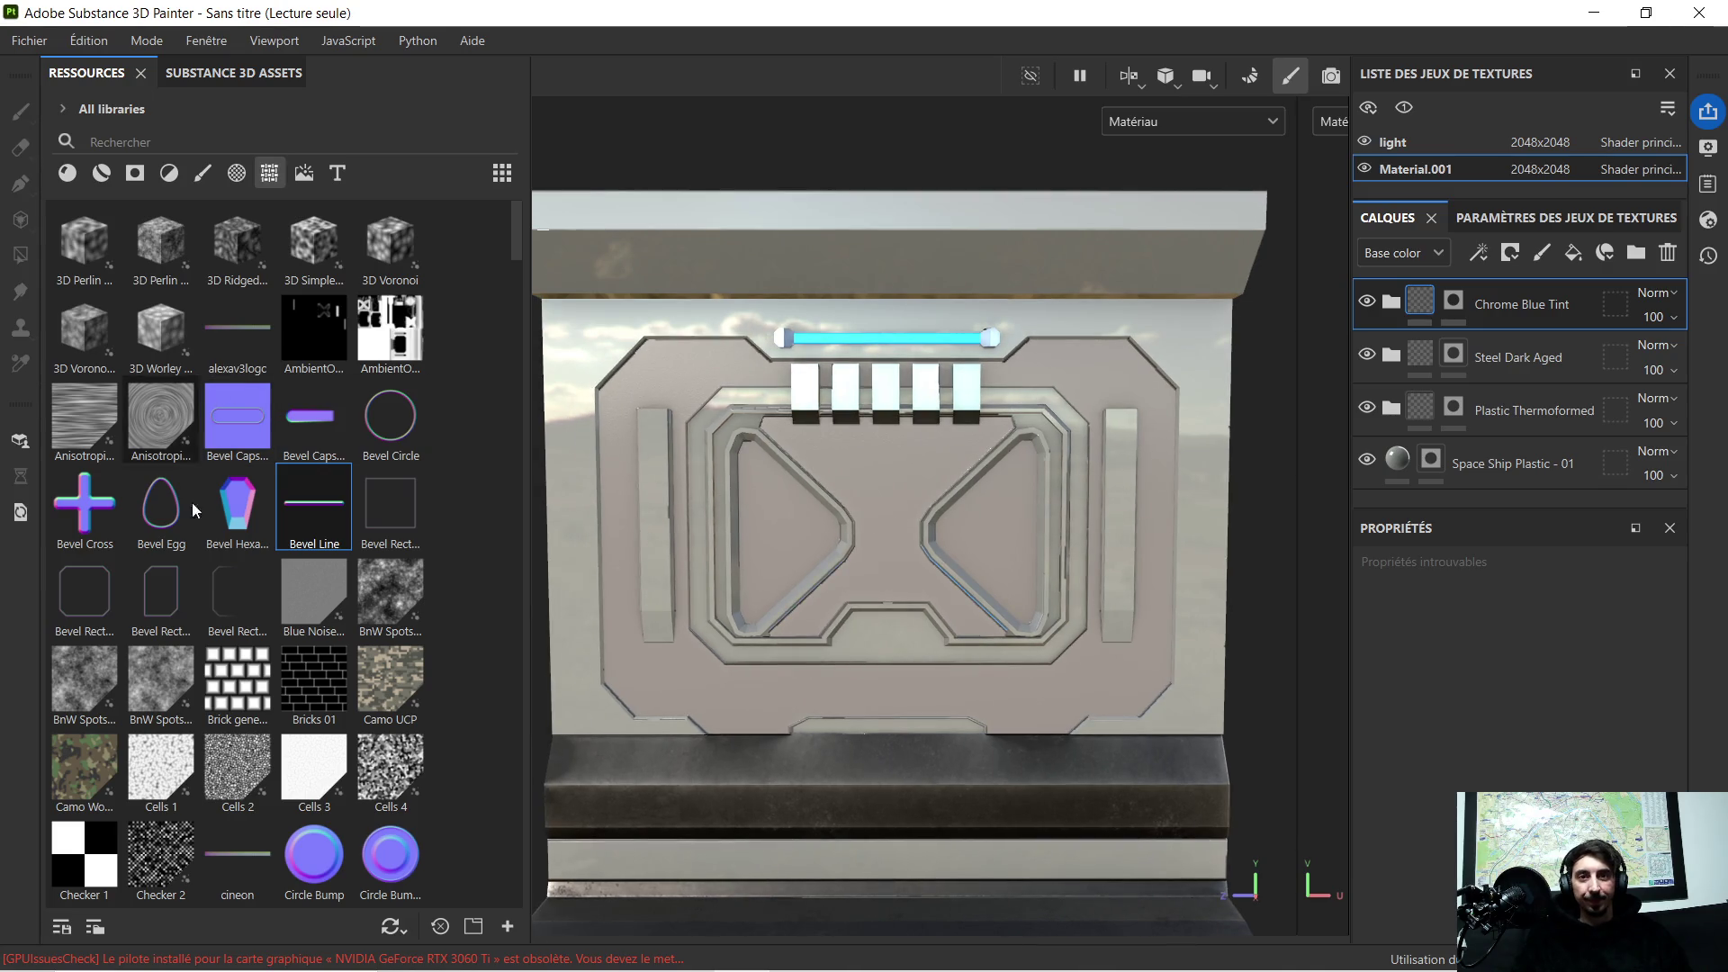
scroll(192, 445, down, 3)
scroll(233, 581, down, 3)
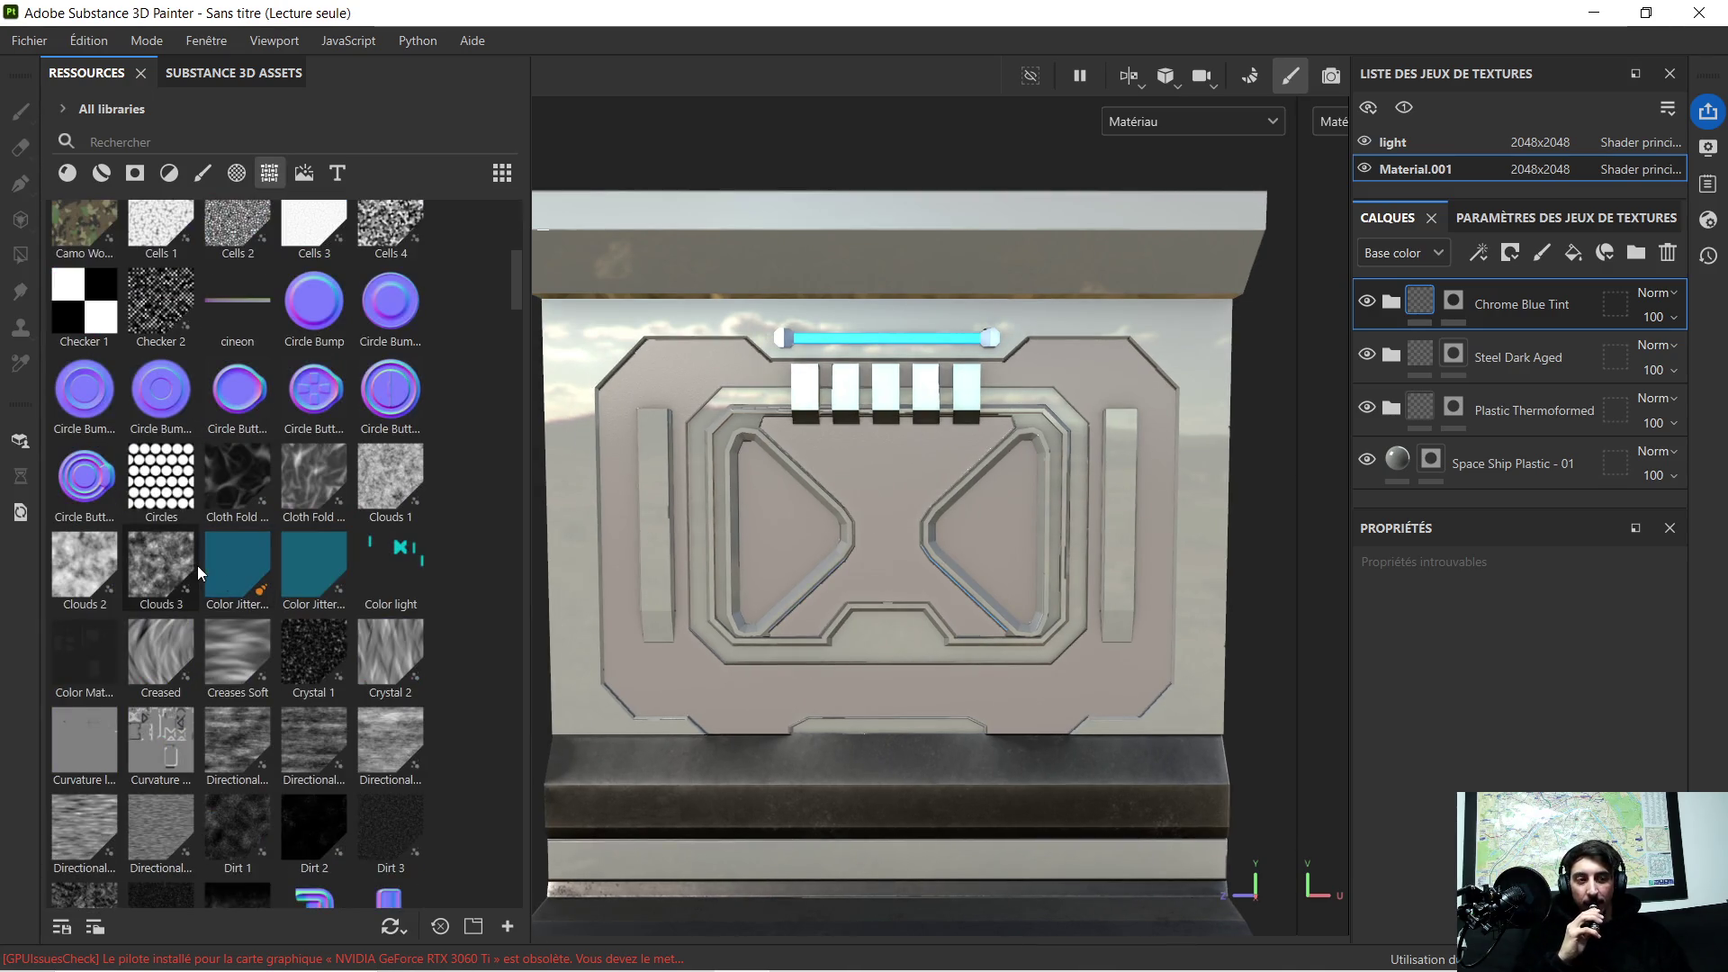
scroll(202, 568, down, 3)
scroll(218, 557, down, 3)
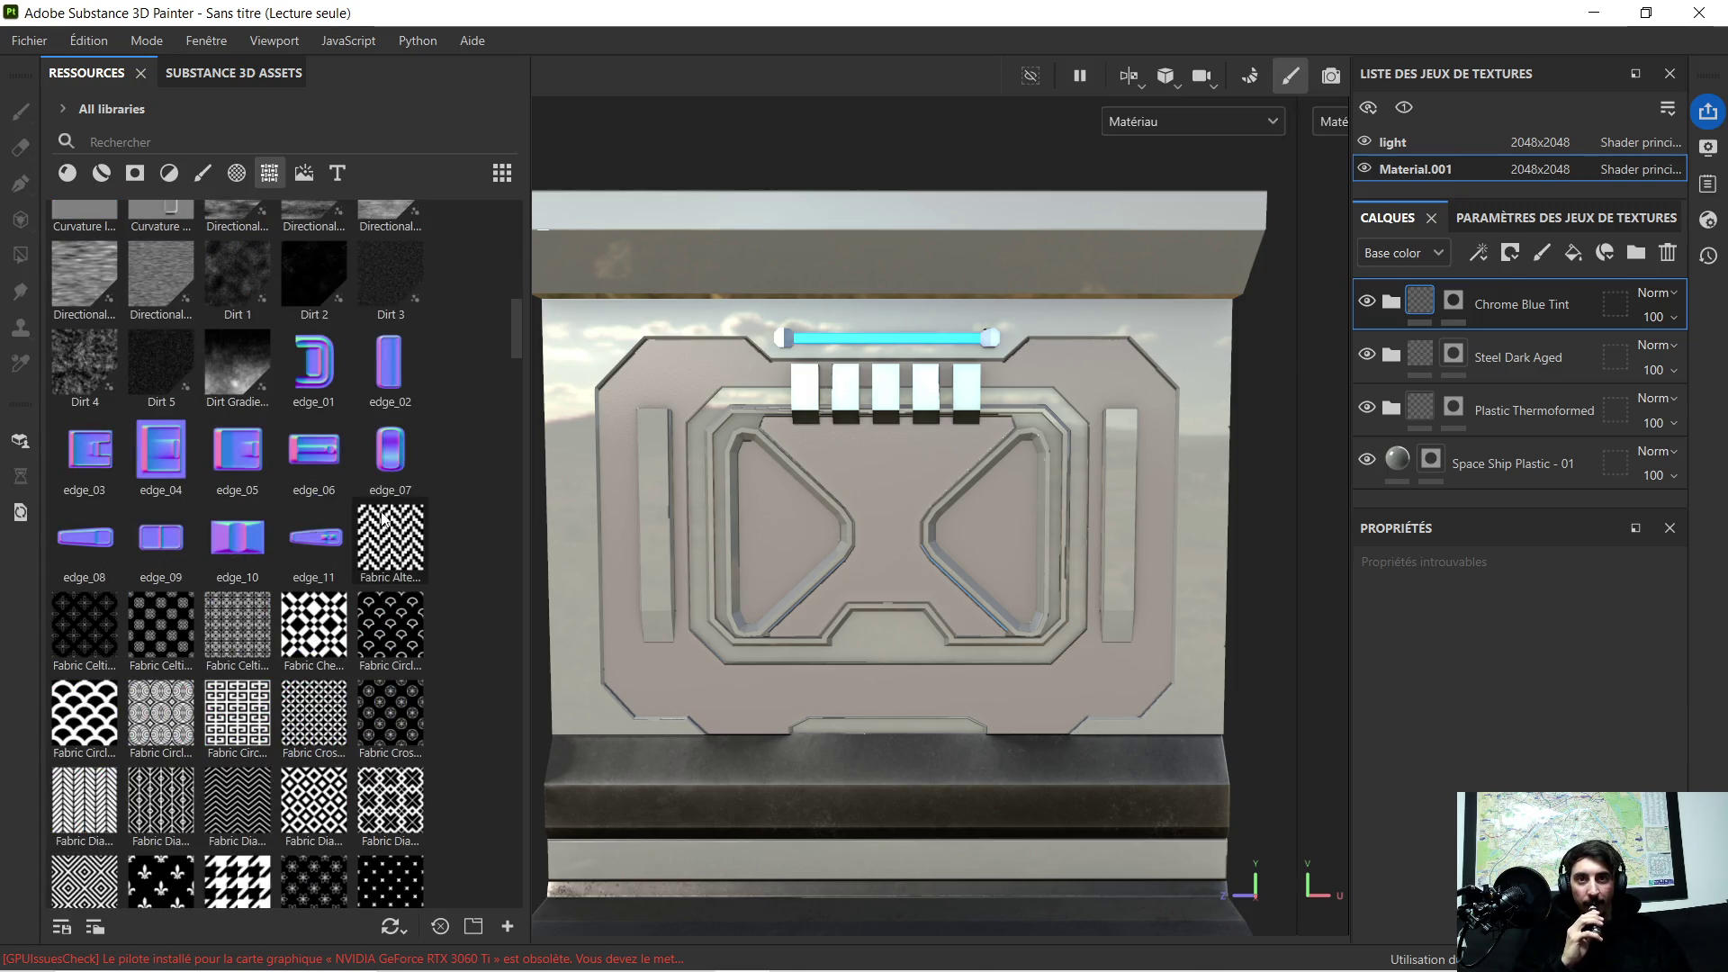
scroll(331, 461, down, 3)
scroll(319, 477, down, 3)
scroll(305, 493, down, 3)
scroll(293, 511, down, 3)
scroll(295, 510, down, 3)
scroll(293, 510, down, 3)
scroll(293, 507, down, 3)
scroll(290, 506, down, 3)
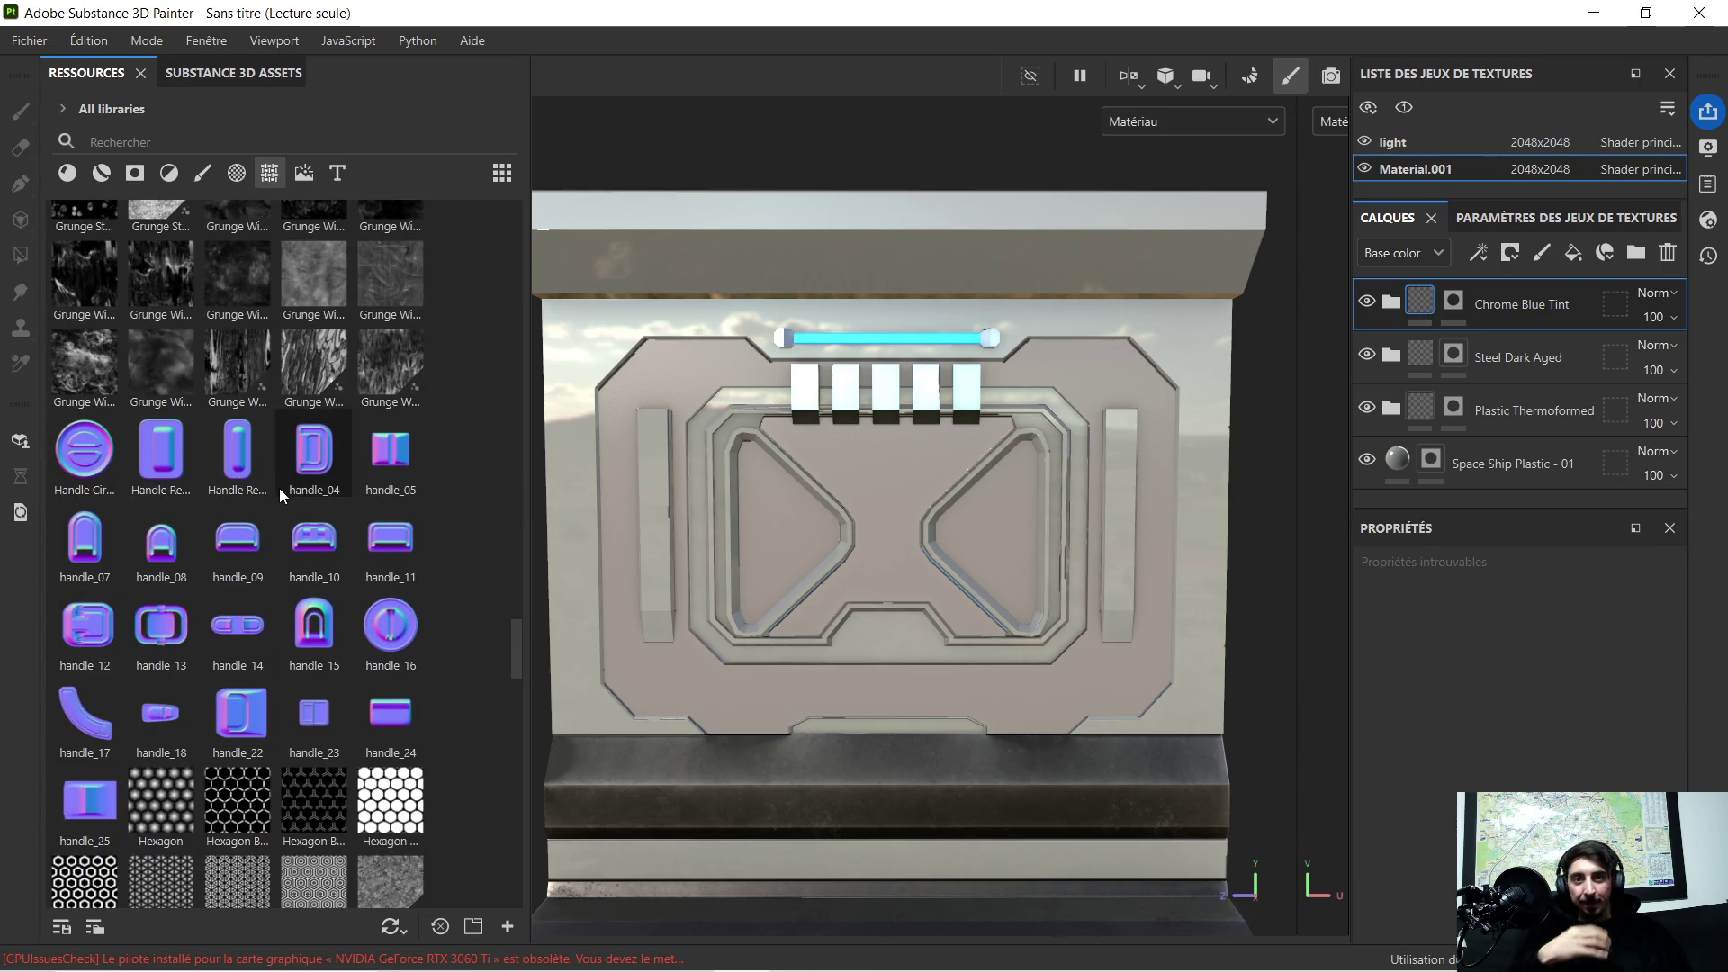
scroll(277, 496, down, 3)
scroll(267, 503, down, 3)
scroll(269, 505, down, 3)
scroll(271, 473, down, 3)
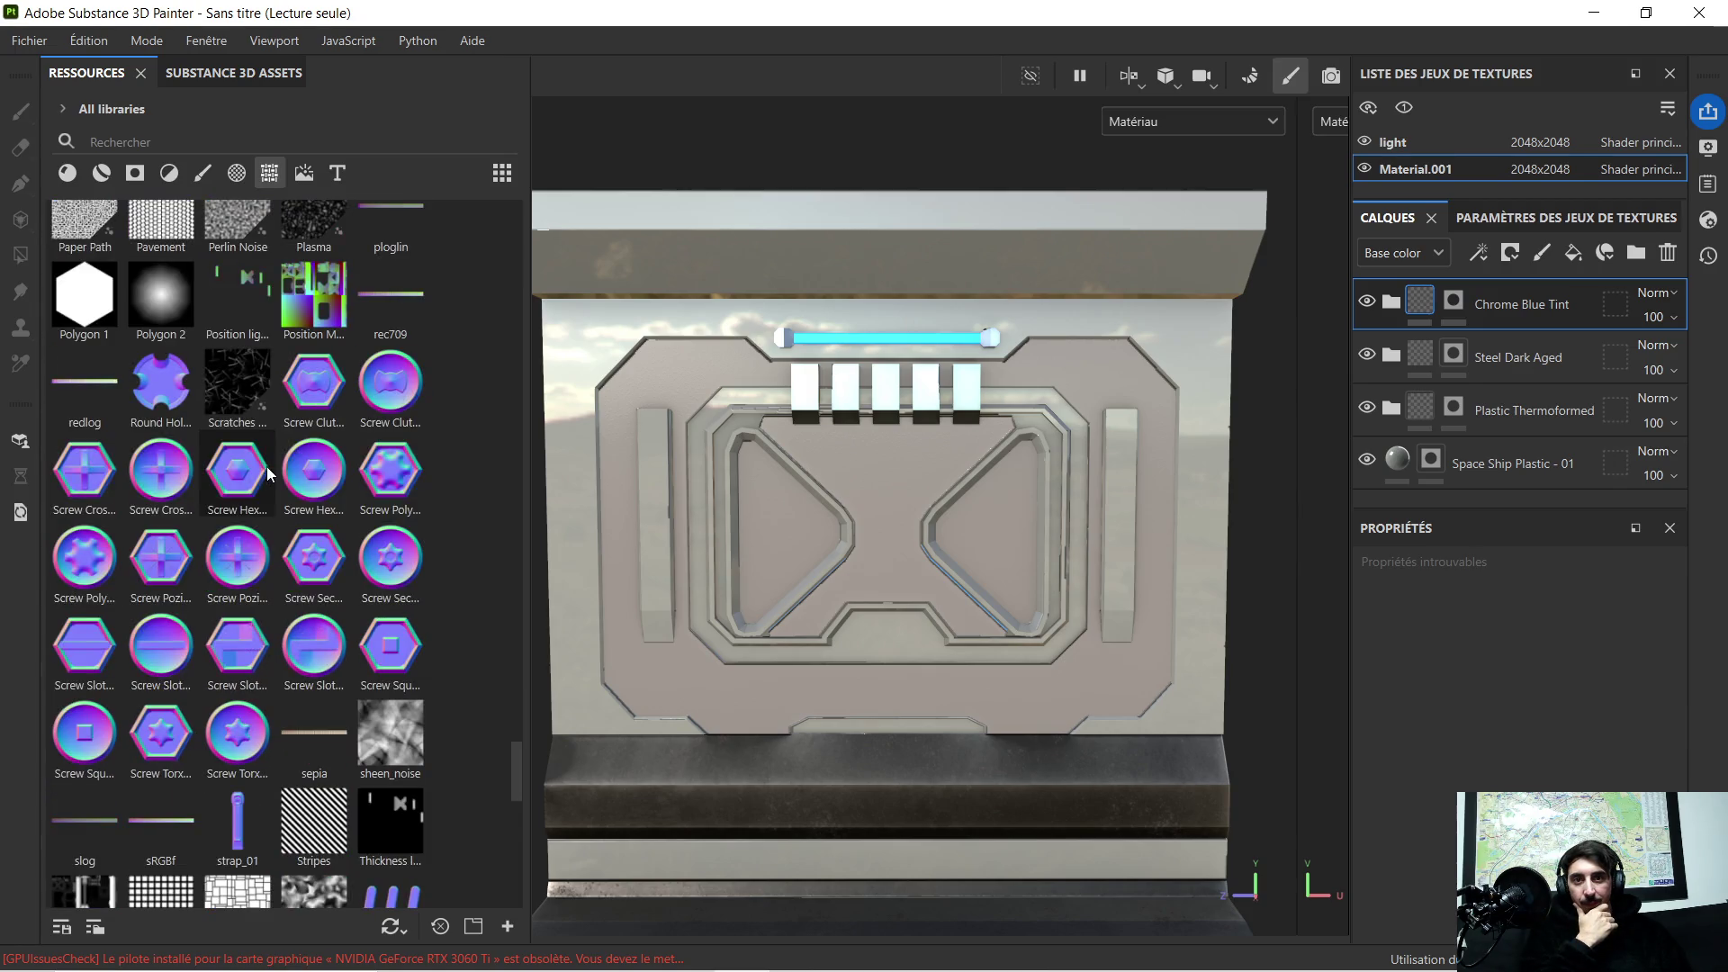
scroll(259, 483, down, 3)
scroll(252, 480, down, 3)
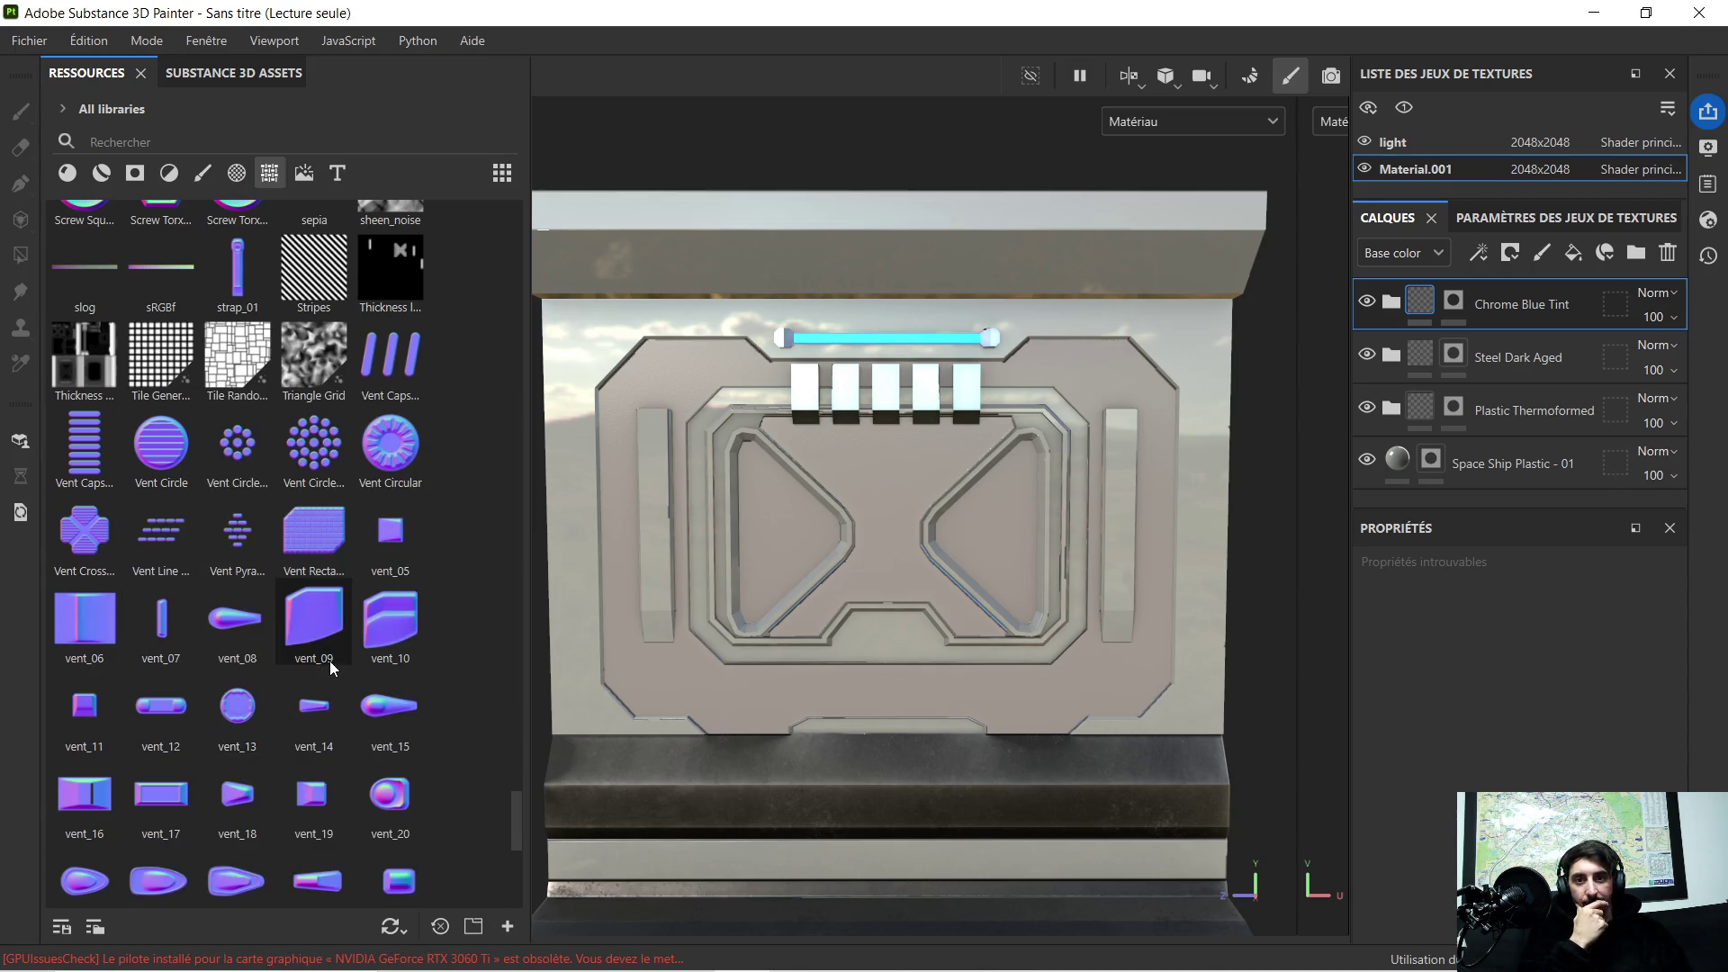
scroll(420, 600, down, 3)
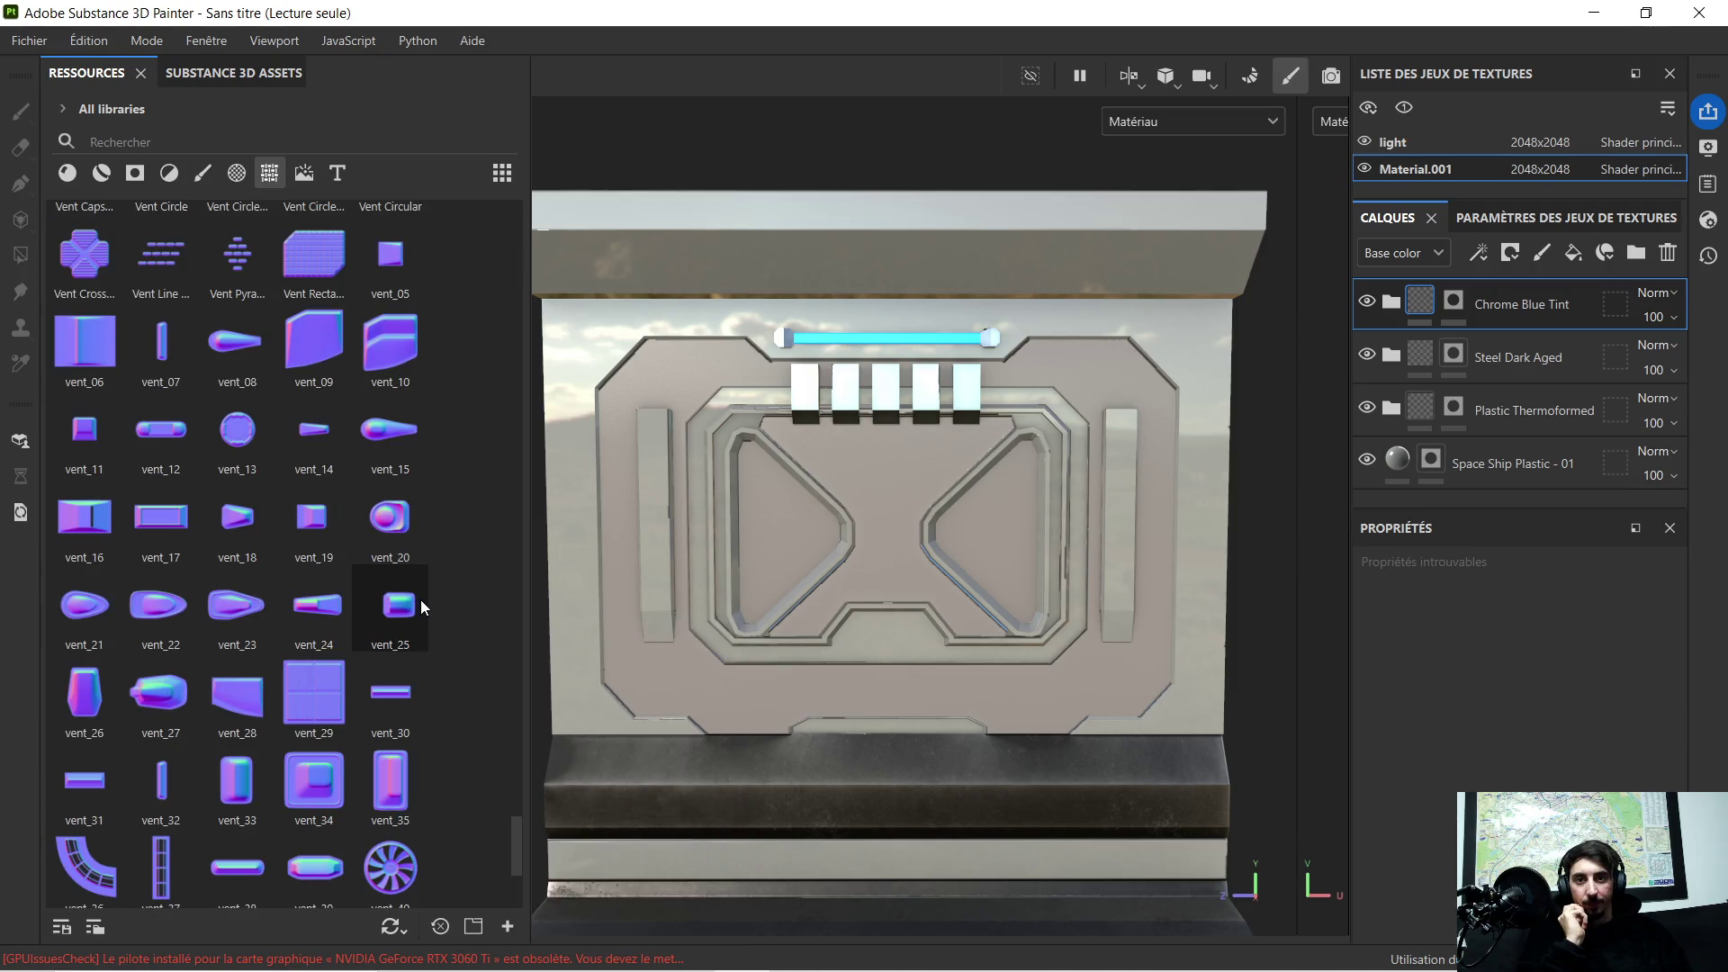
scroll(415, 605, down, 3)
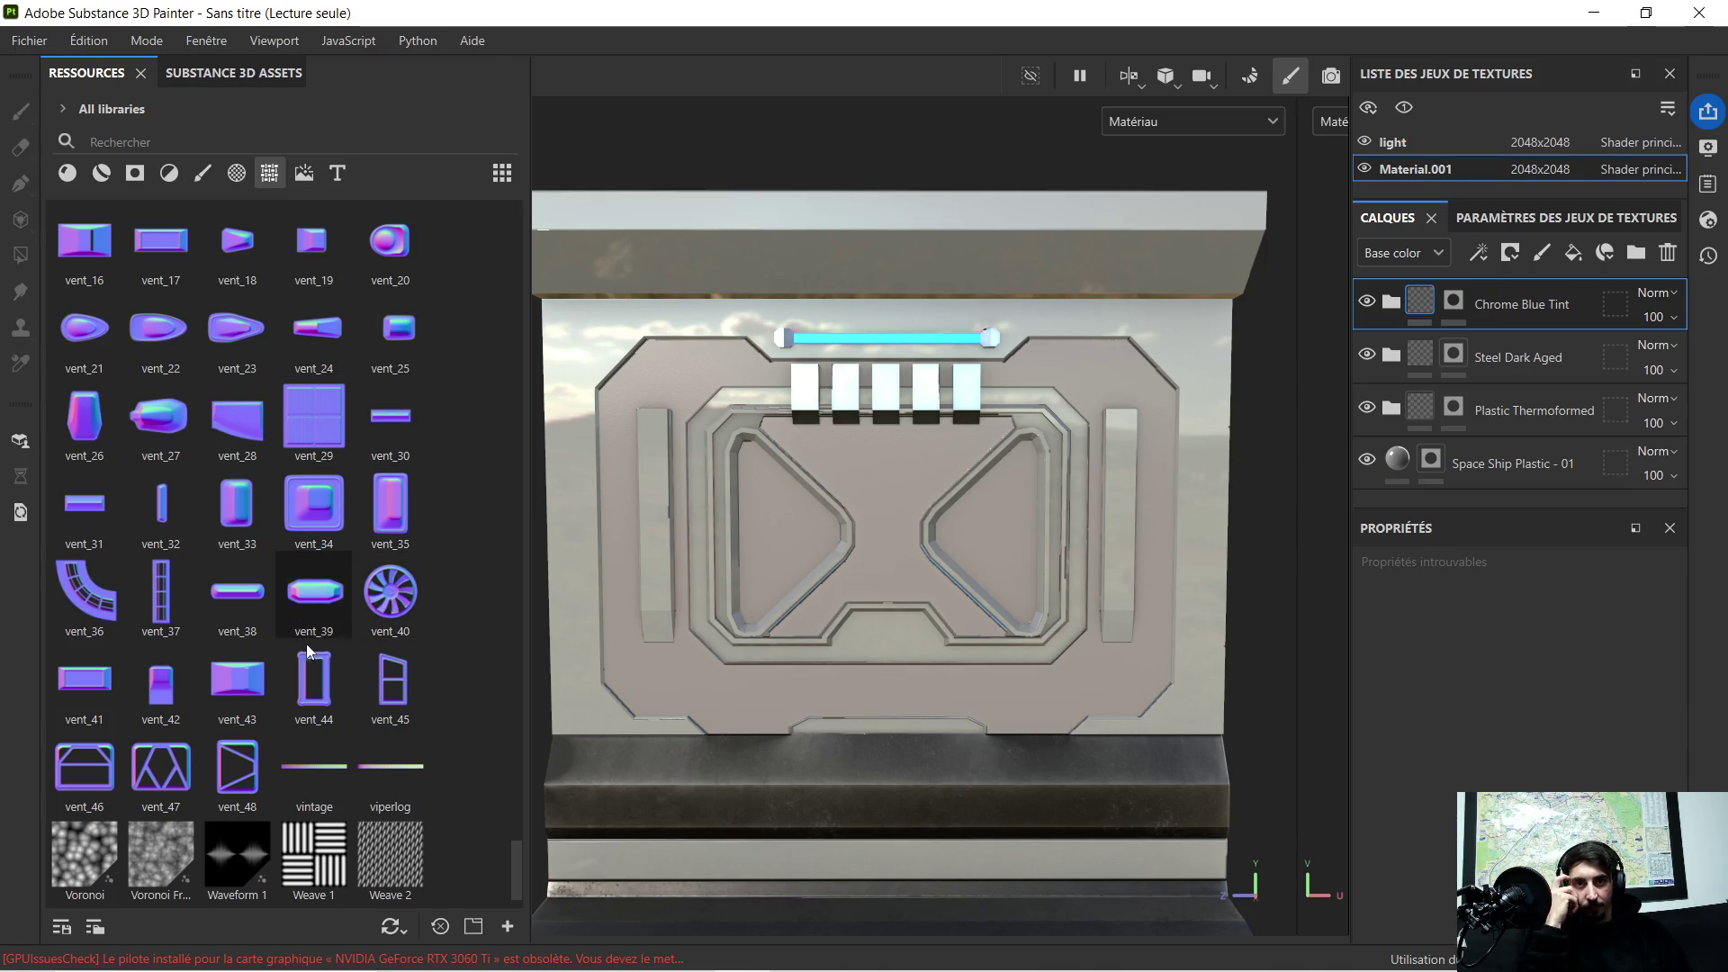
Step: Drop the vent_39 stamp onto the panel's upper-left area
mouse_move(310, 600)
mouse_down()
mouse_move(671, 352)
mouse_move(720, 477)
mouse_up()
scroll(651, 388, up, 3)
scroll(647, 399, up, 2)
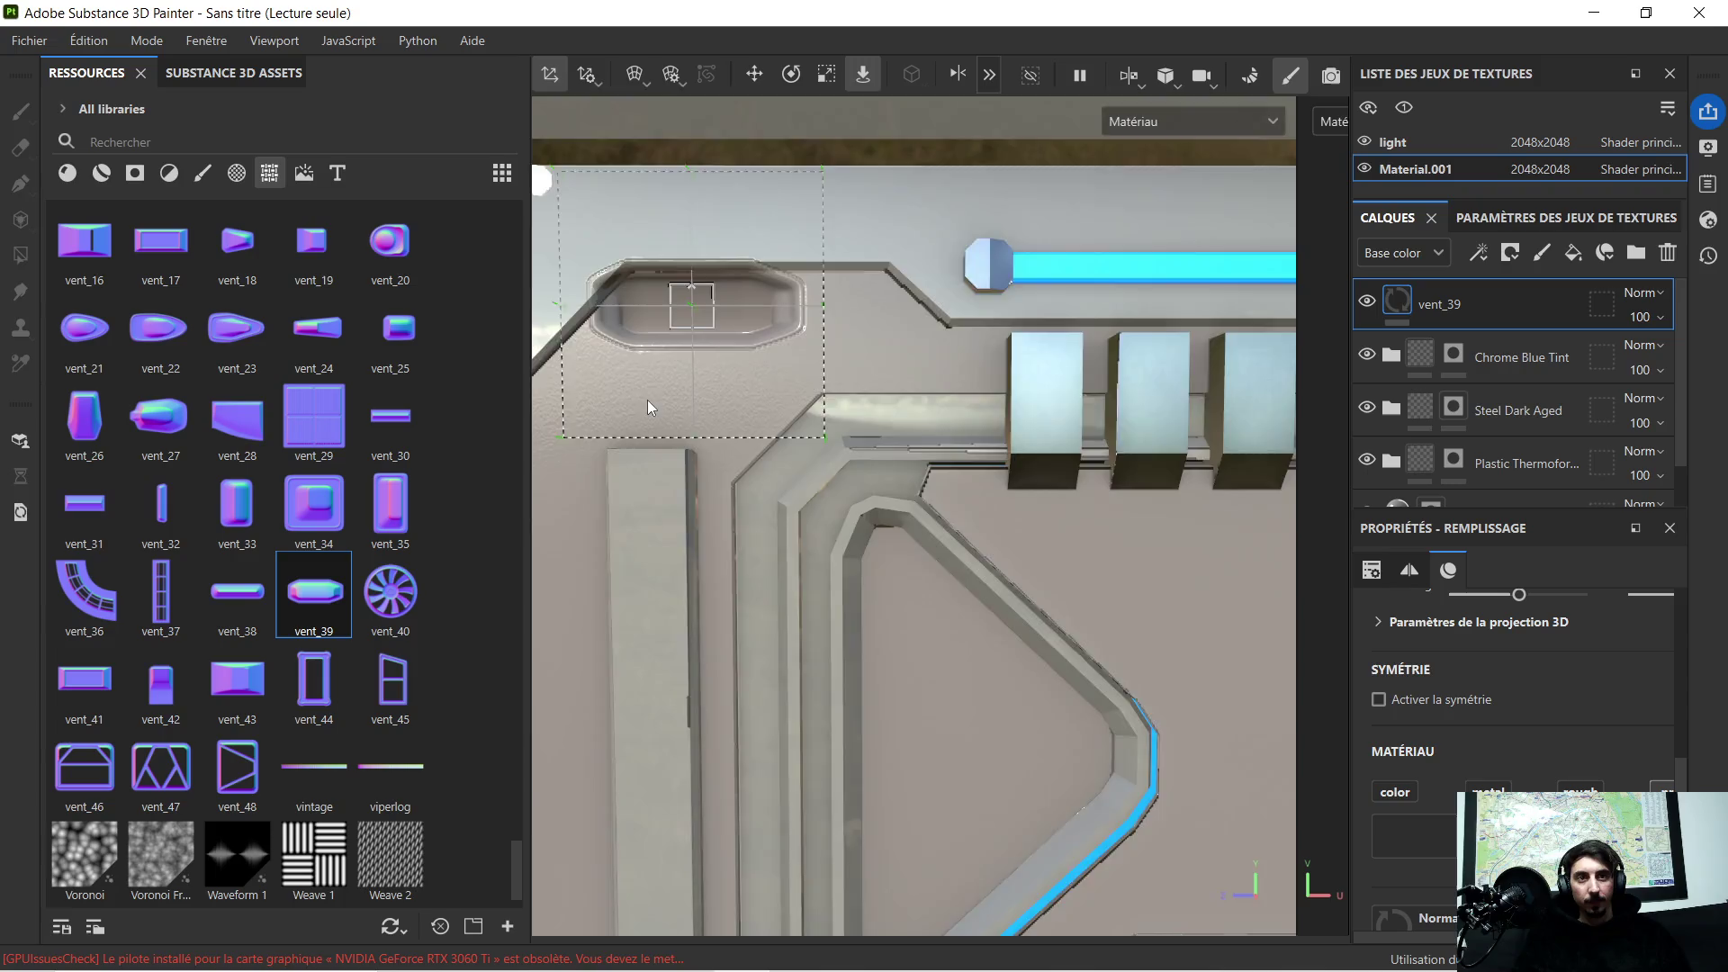
scroll(756, 514, up, 2)
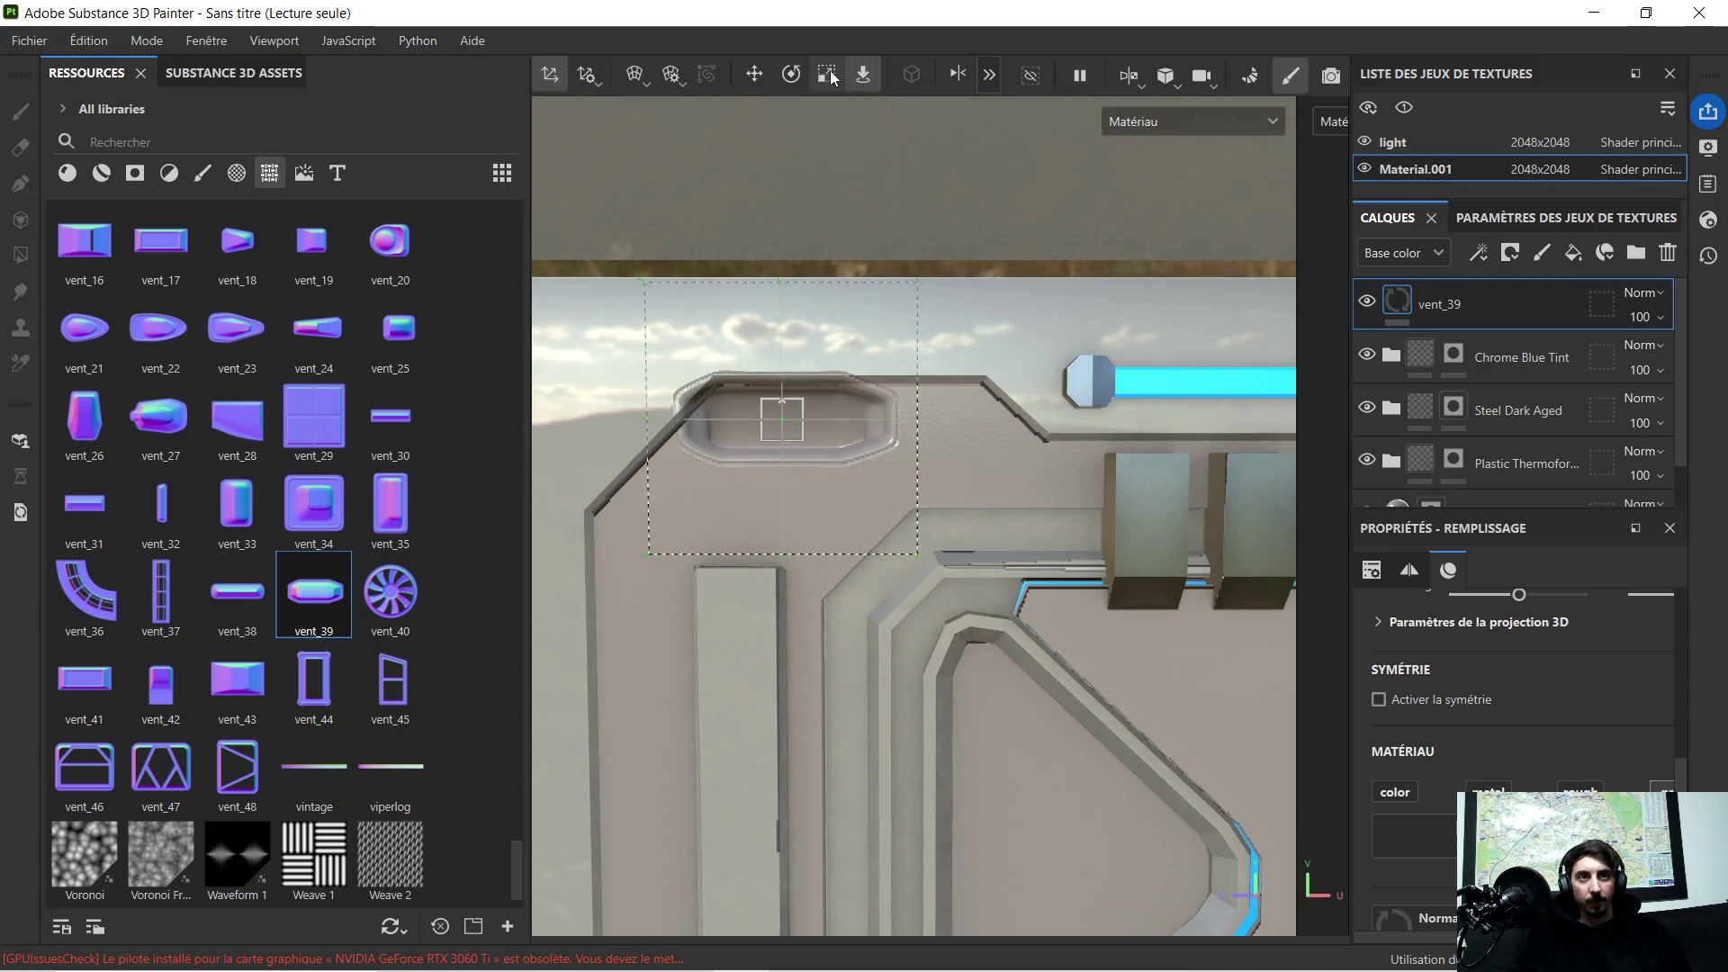
Step: Shrink the vent_39 decal and move it toward the panel's upper-left corner
click(828, 75)
drag(764, 417, 600, 496)
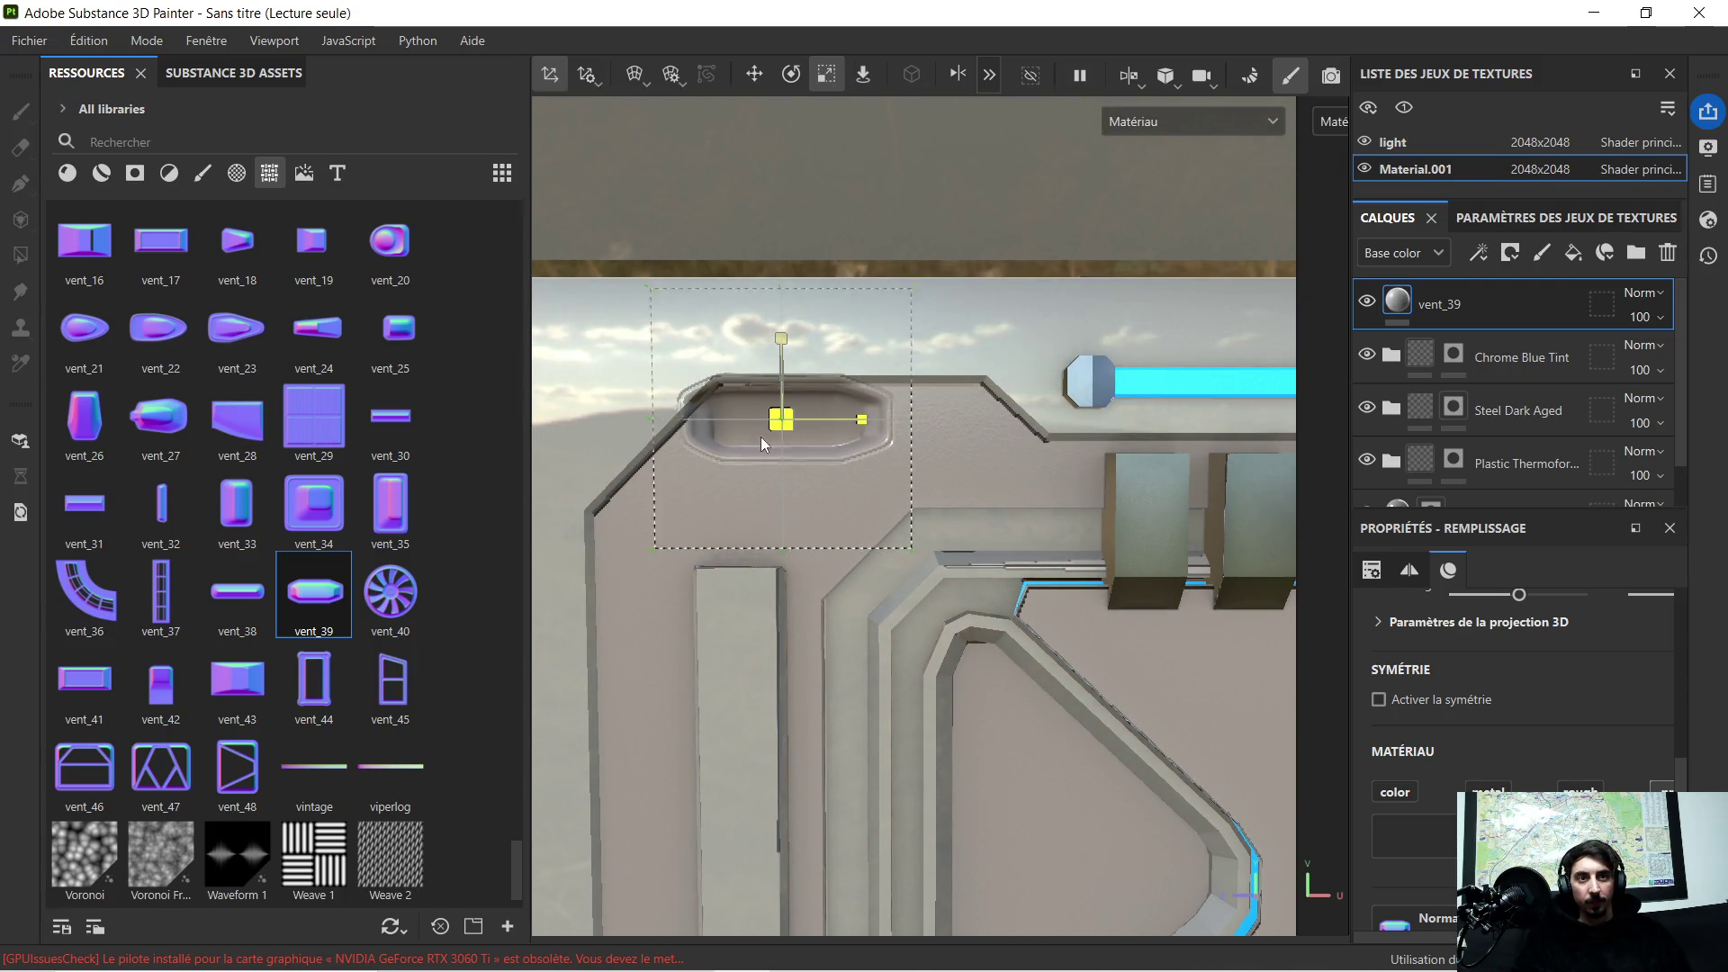
click(764, 77)
drag(783, 349, 781, 375)
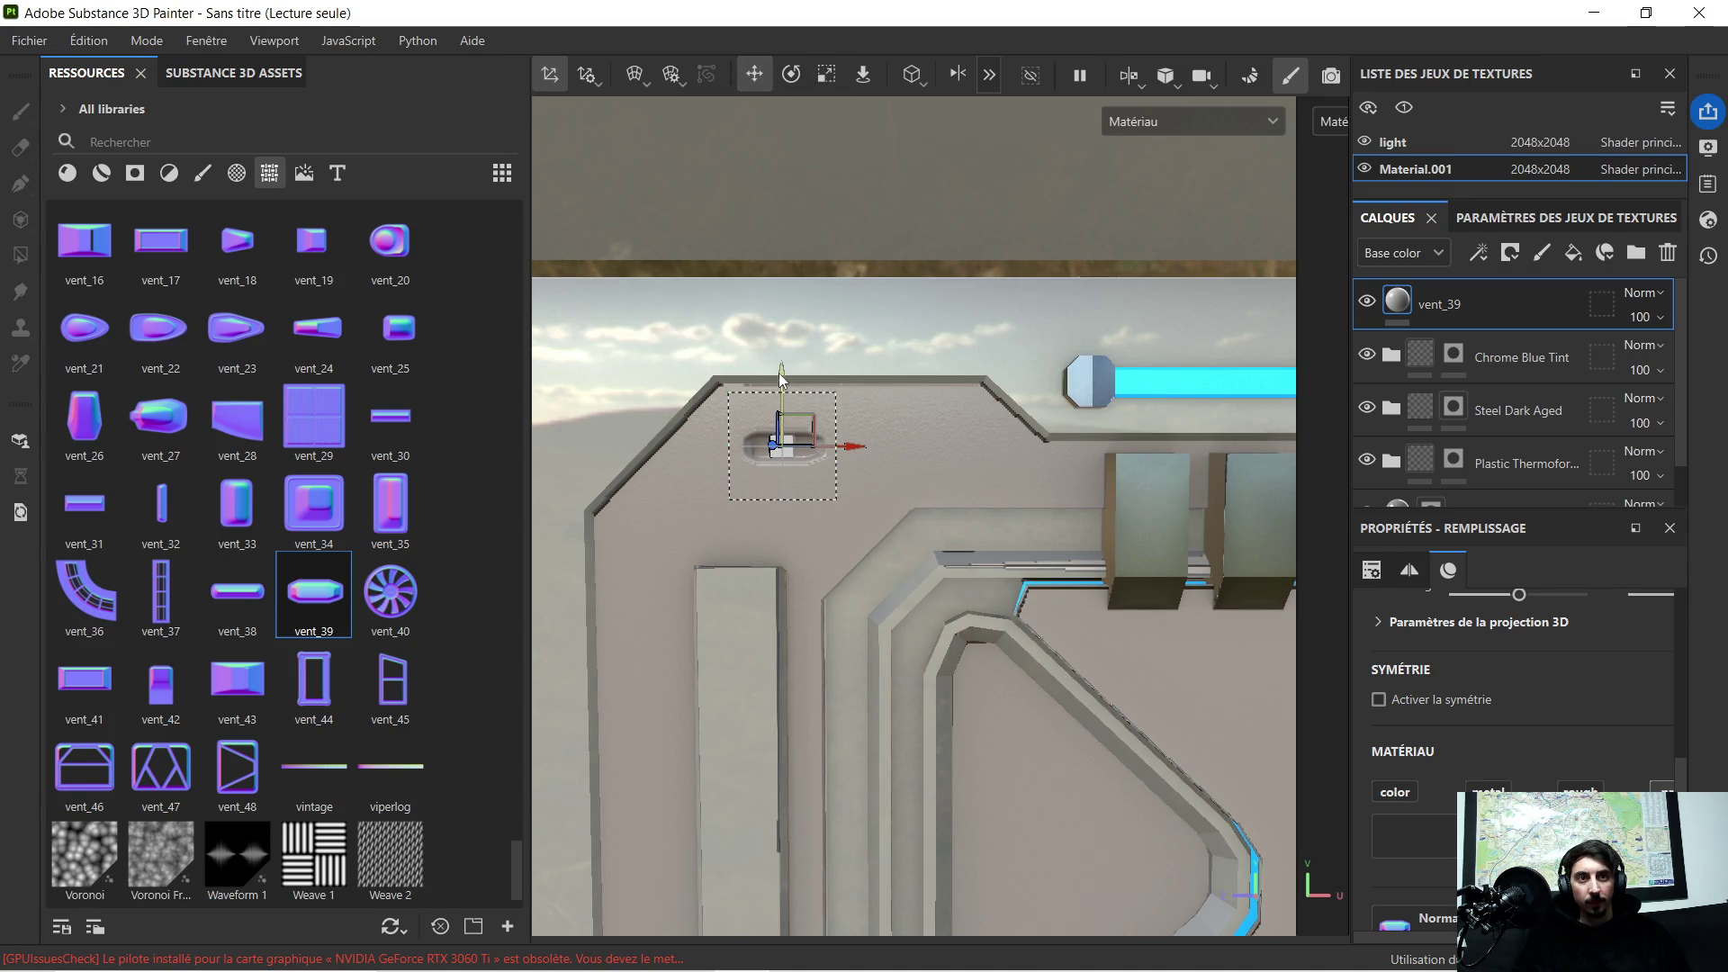
drag(854, 451, 815, 464)
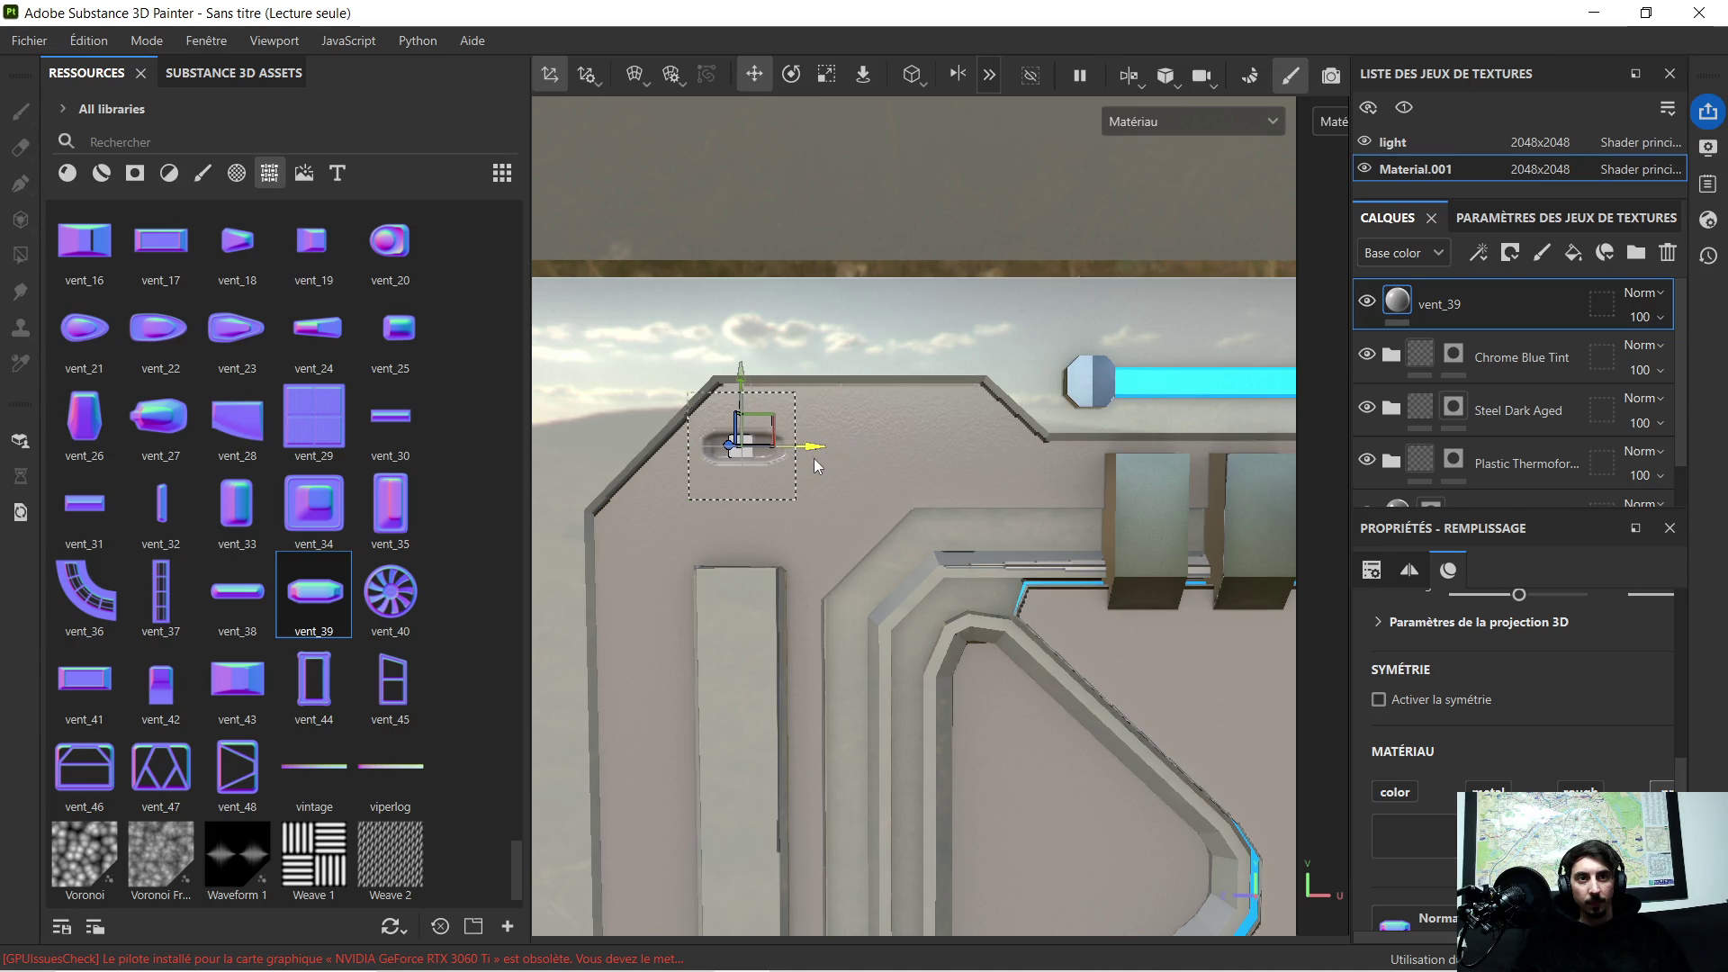
key(f)
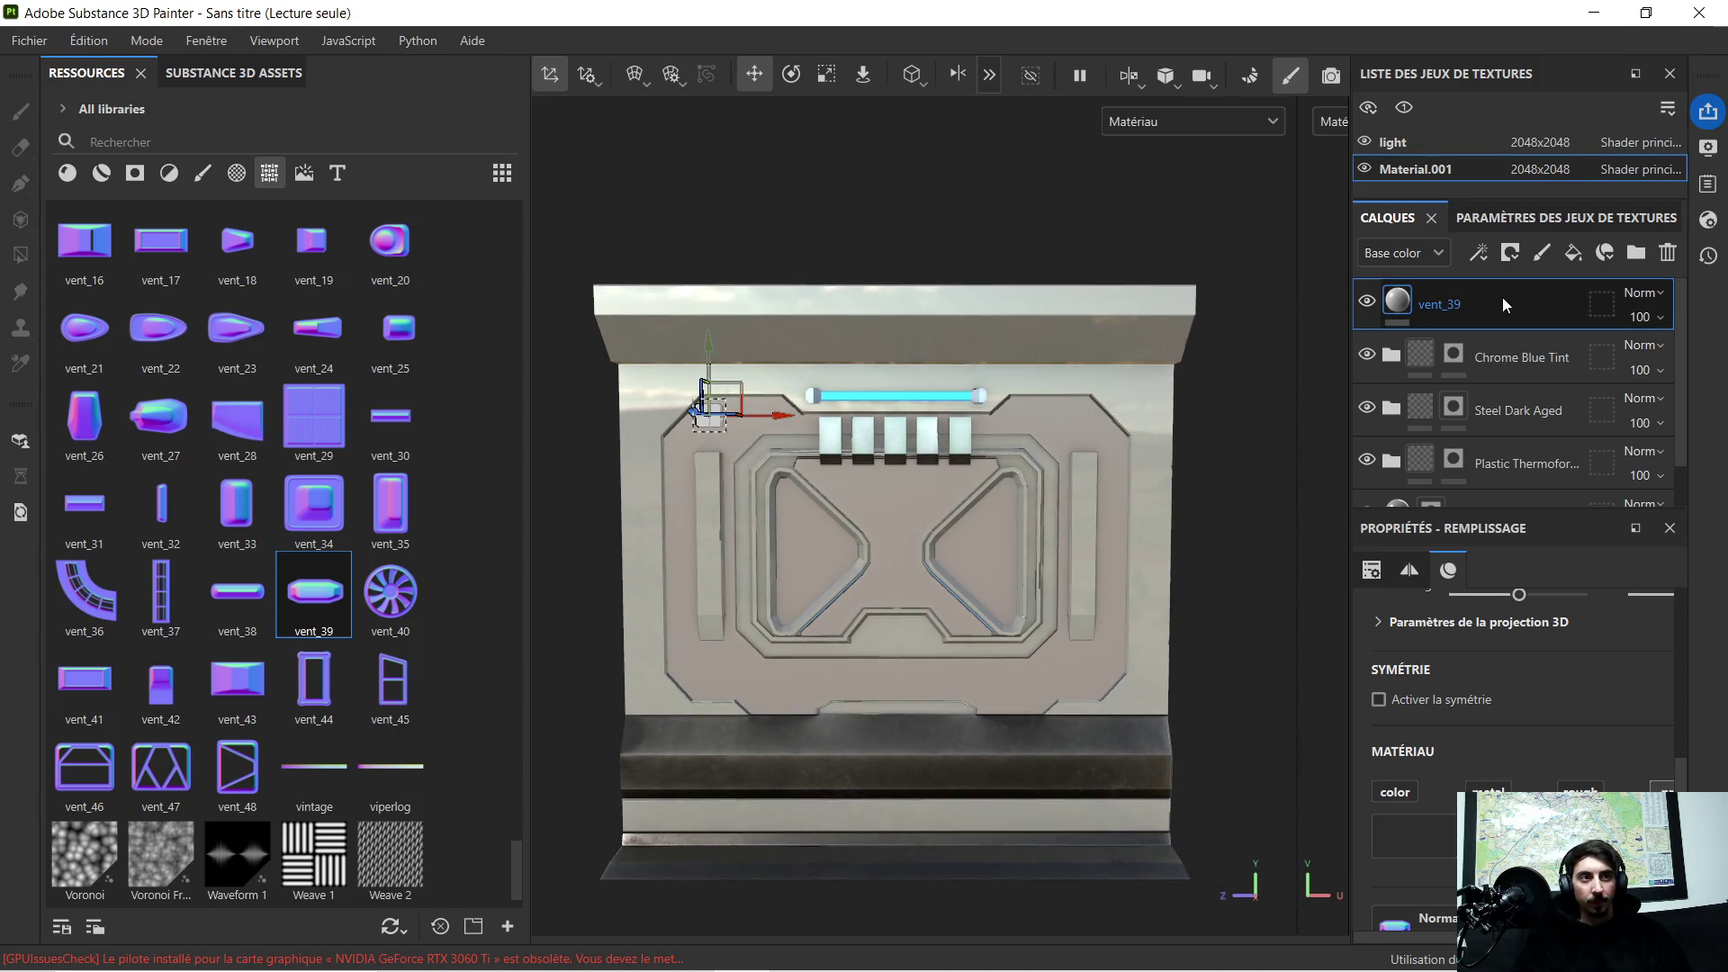
scroll(729, 482, up, 2)
scroll(693, 387, up, 2)
scroll(671, 335, up, 2)
Step: Fine-tune the vent's corner position, then duplicate the vent_39 layer
alt+middle_drag(672, 335, 788, 494)
scroll(891, 531, up, 3)
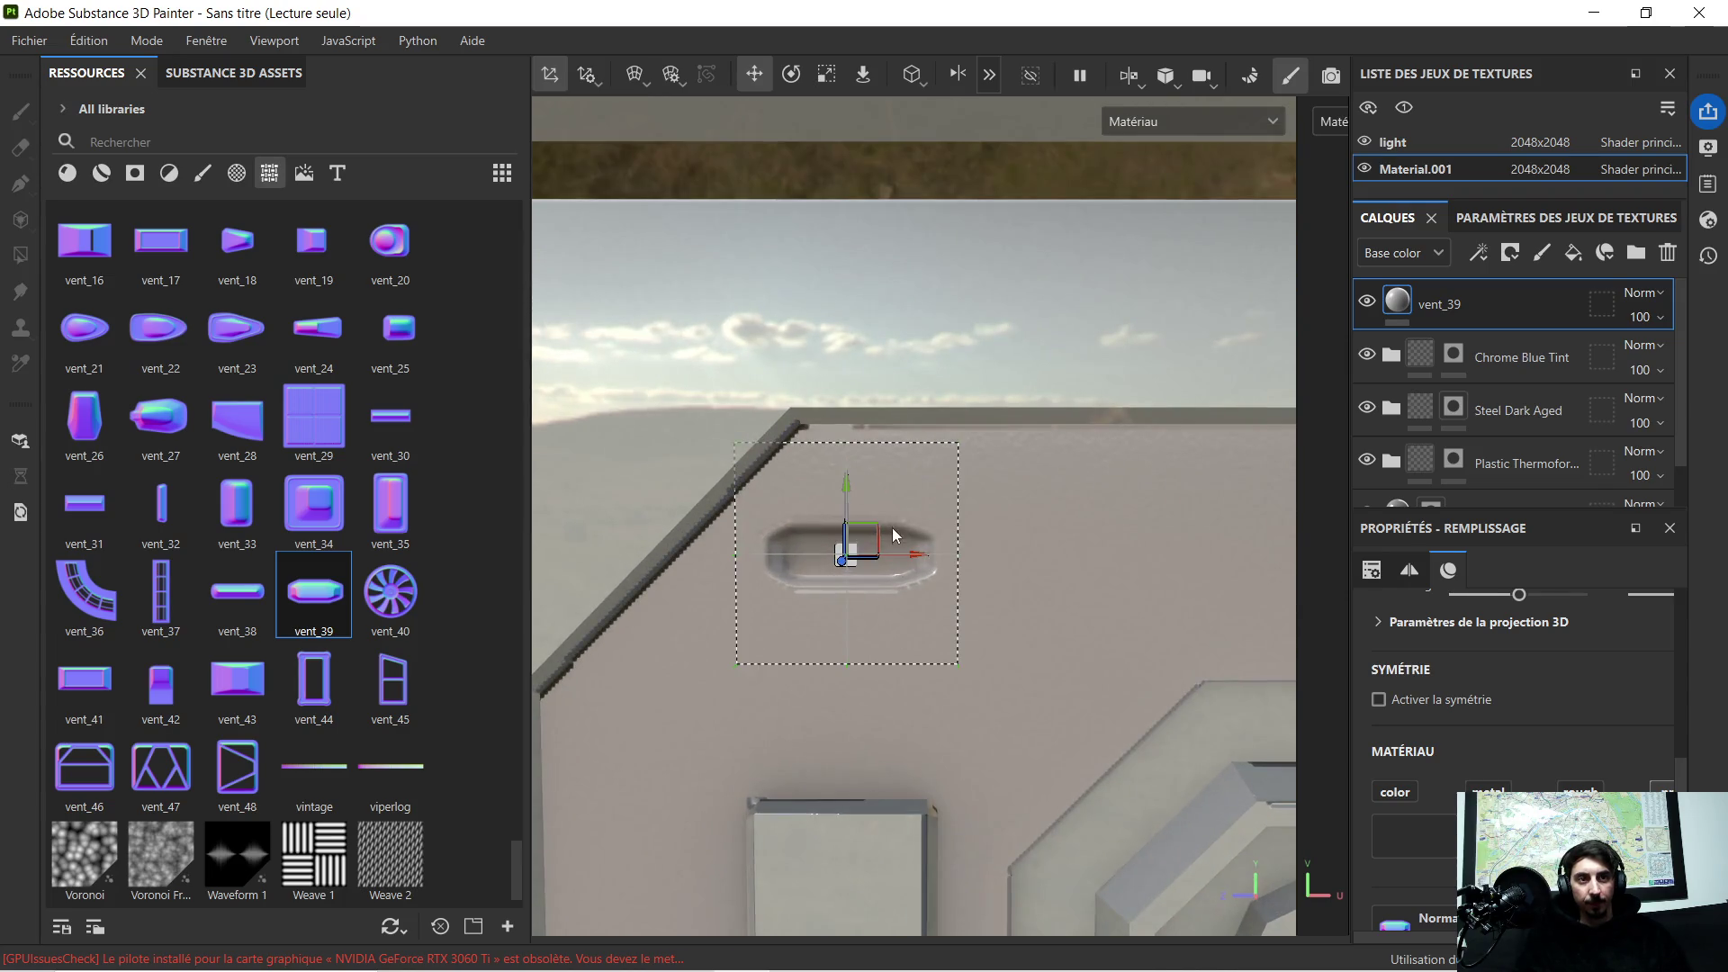
drag(903, 566, 971, 565)
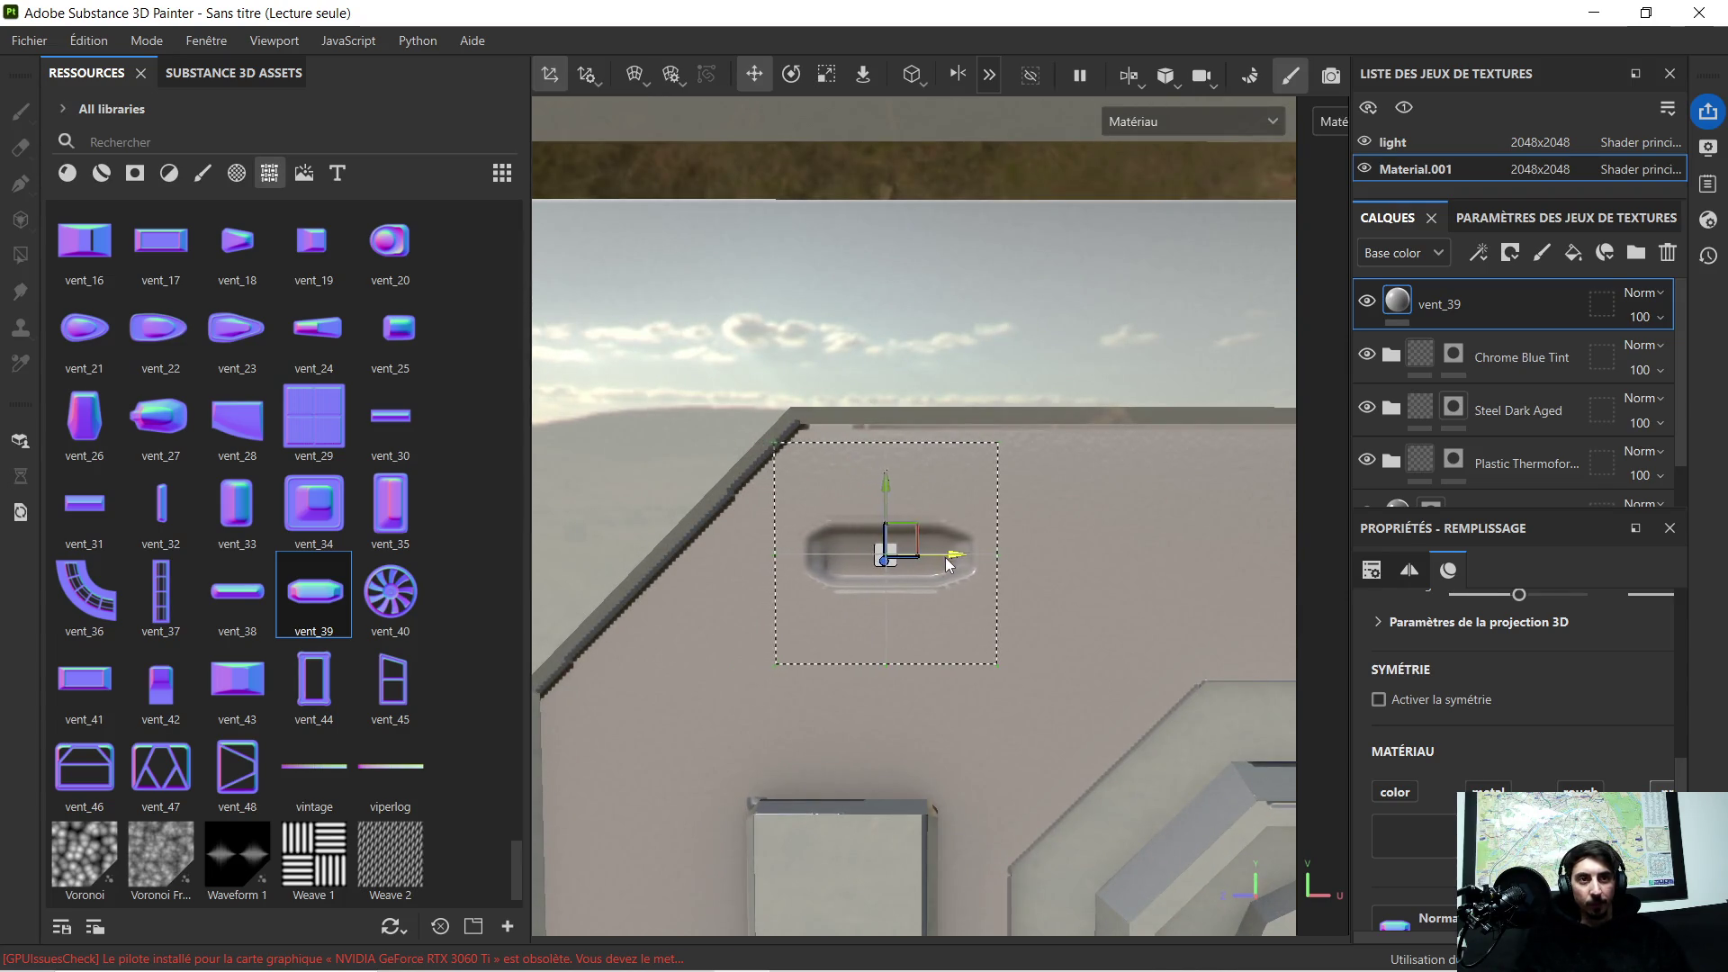
drag(915, 492, 920, 473)
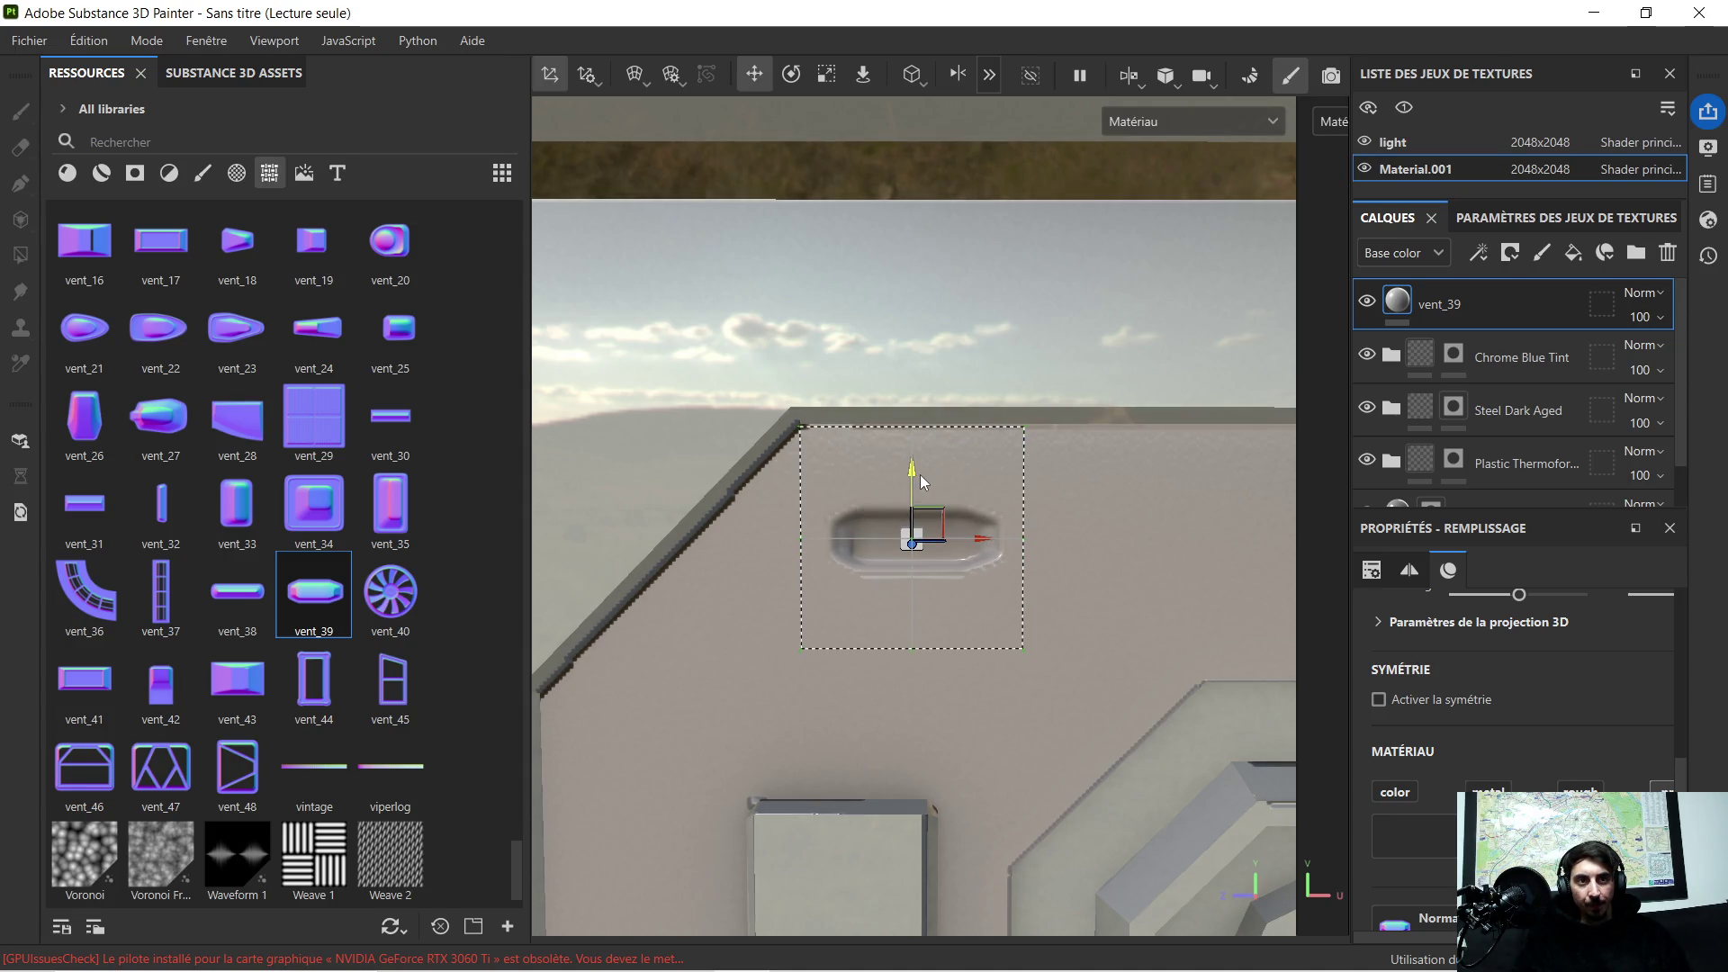
drag(981, 541, 984, 544)
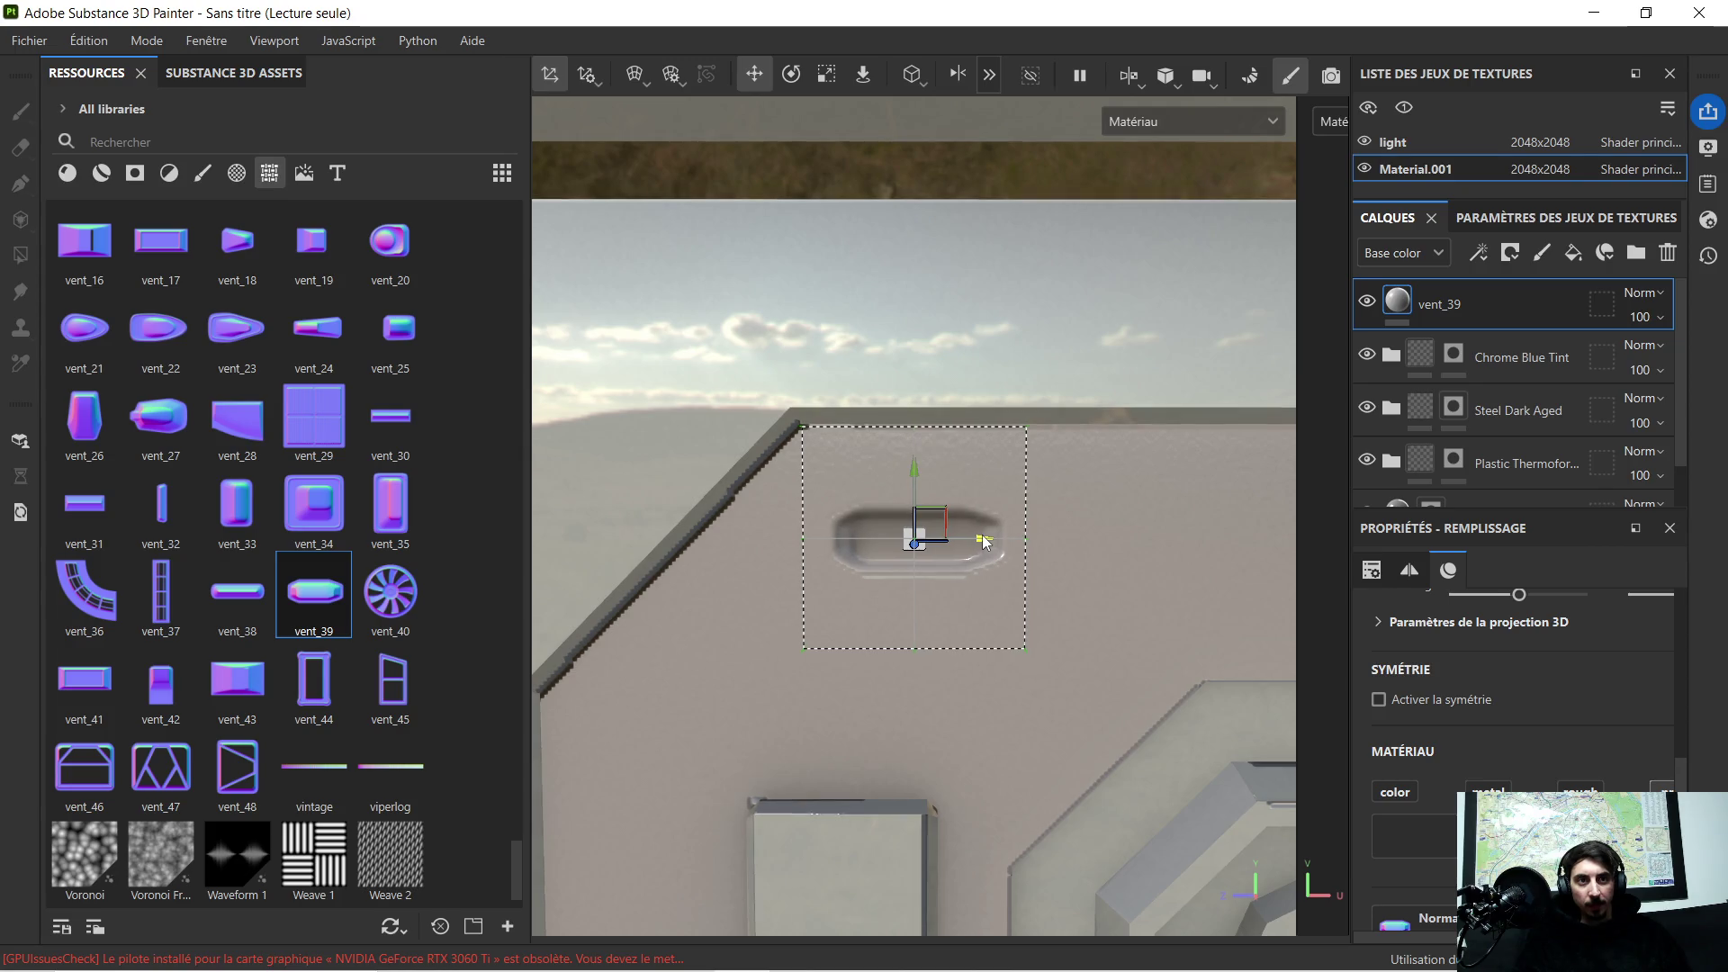
scroll(999, 513, down, 3)
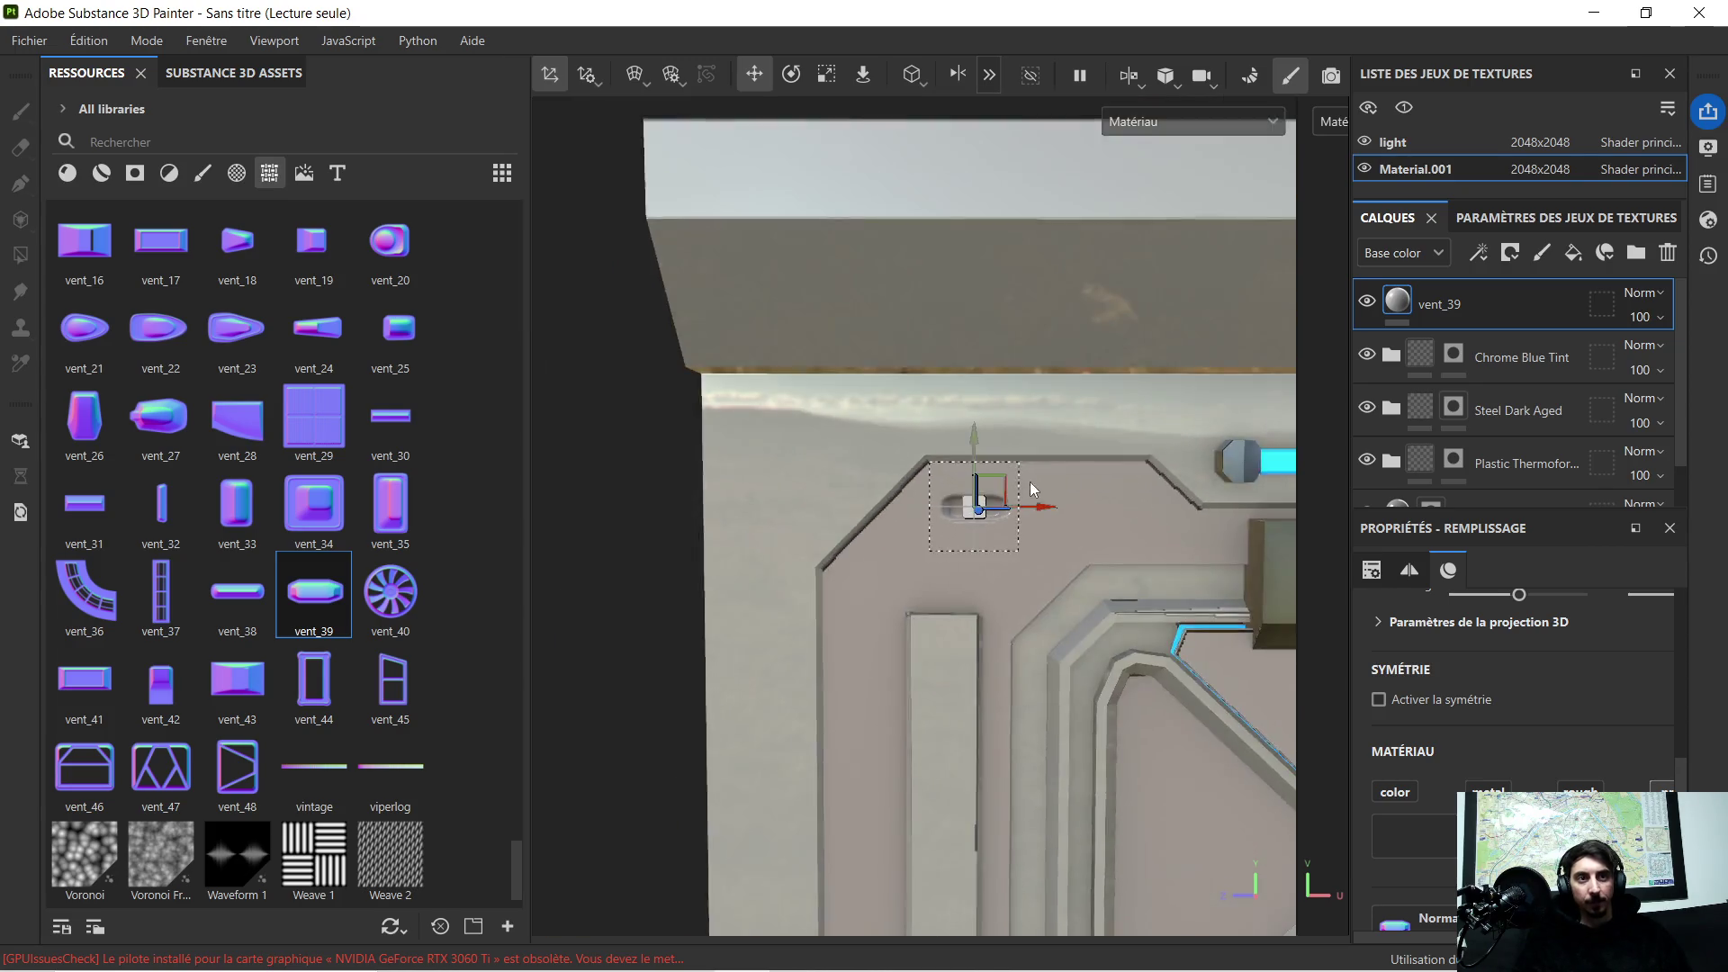
middle_drag(1157, 649, 966, 553)
scroll(966, 554, down, 2)
scroll(1083, 530, down, 2)
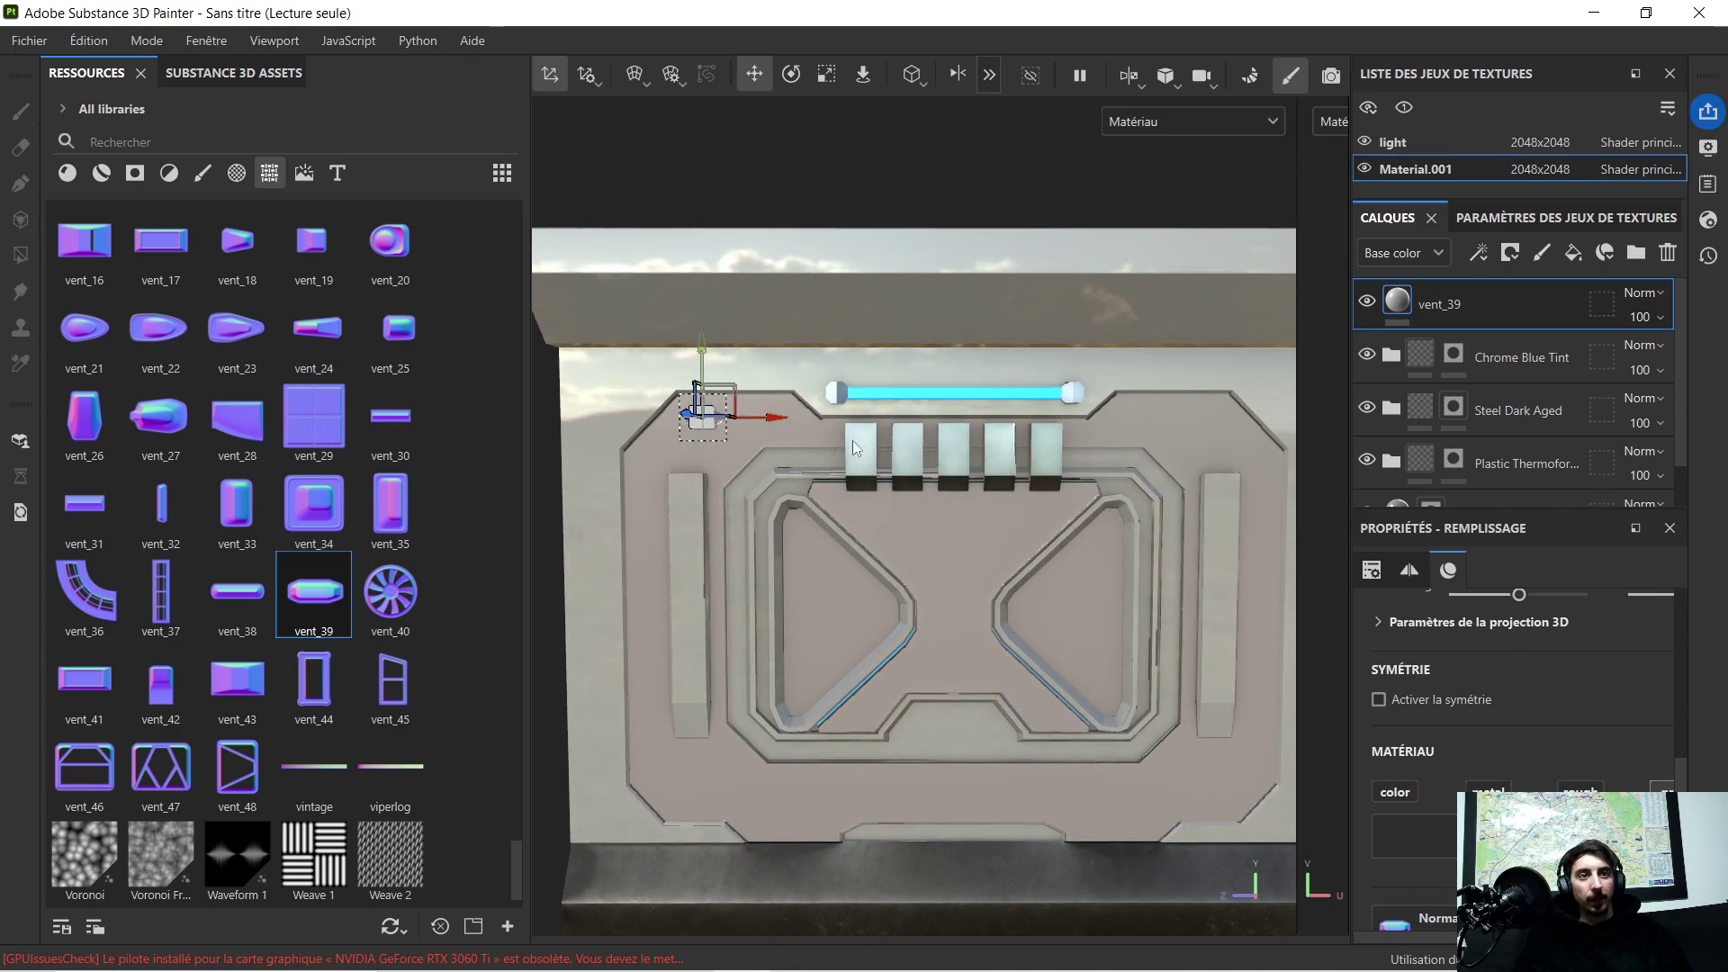
middle_drag(961, 455, 925, 441)
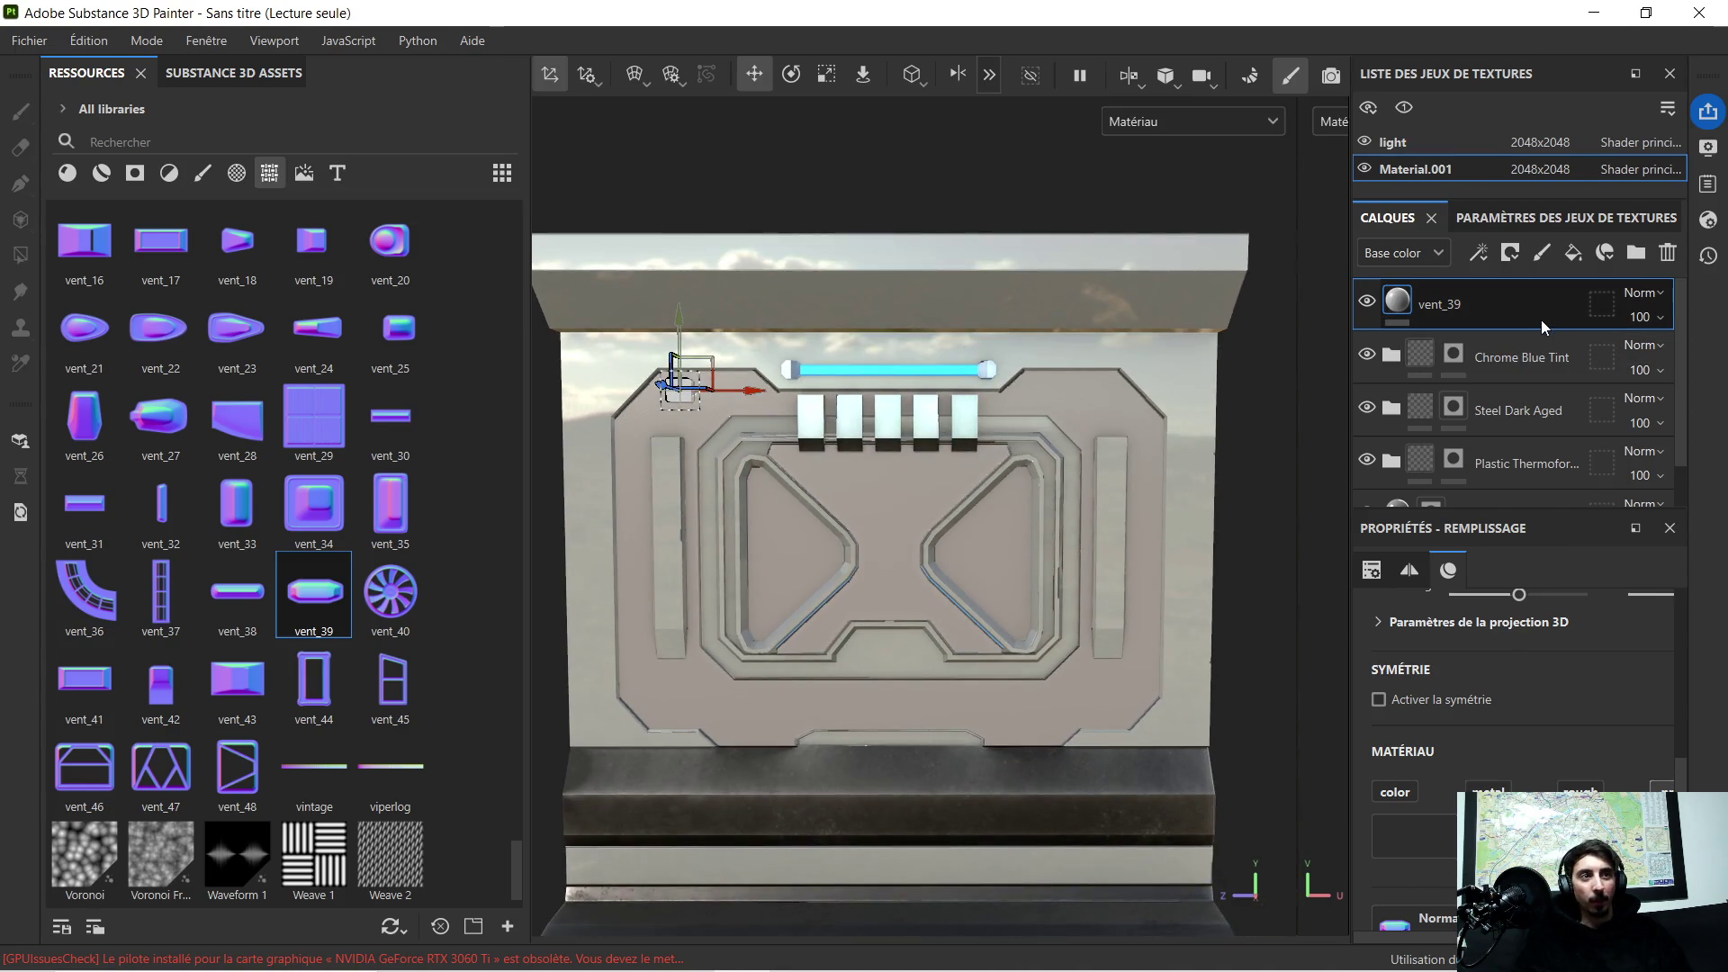
key(ctrl+d)
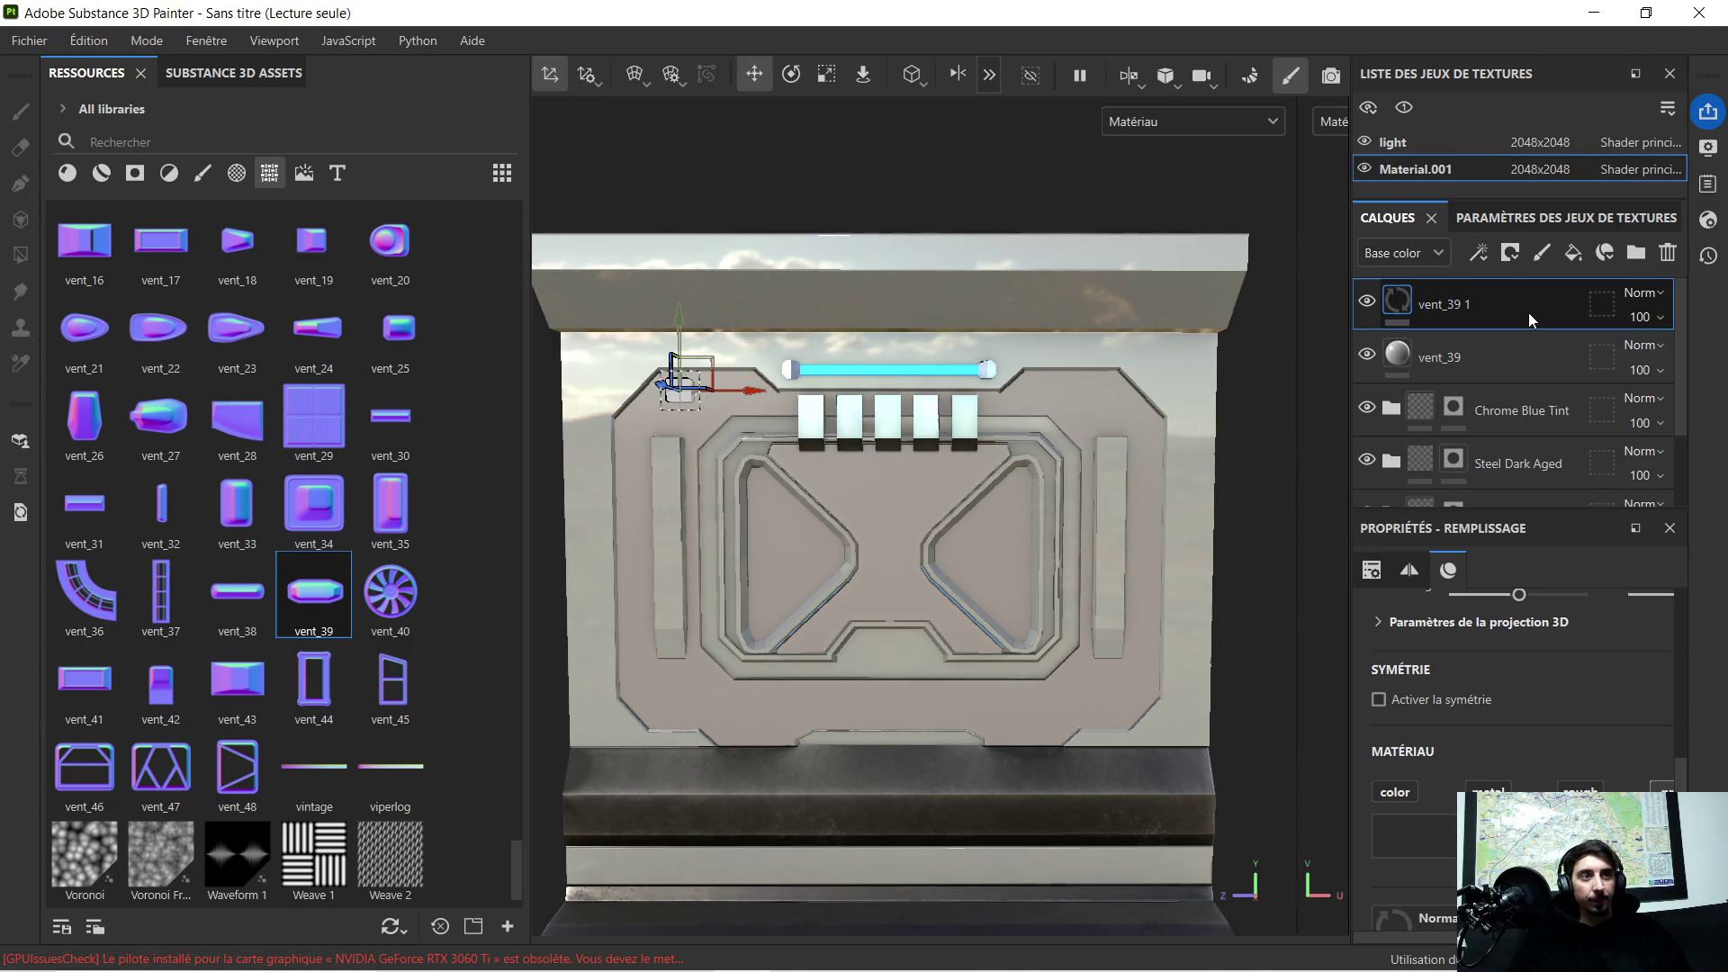
Step: Slide the vent copy to the upper-right corner and duplicate it again
drag(752, 399, 1114, 406)
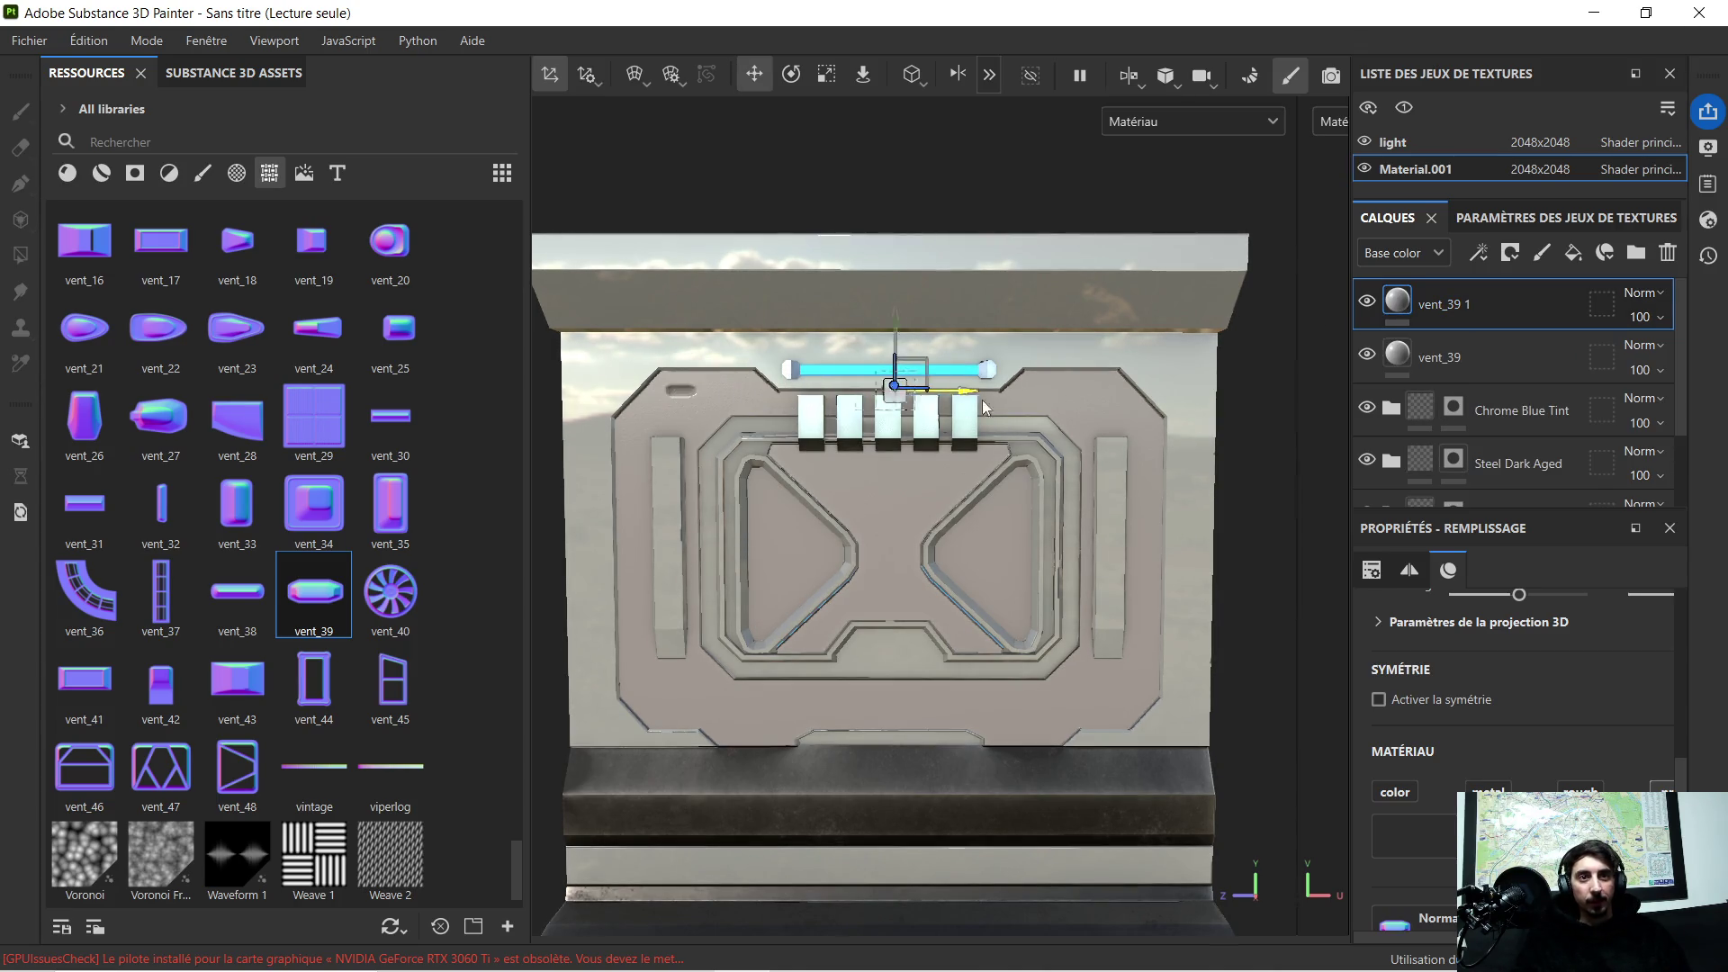
scroll(1127, 408, up, 5)
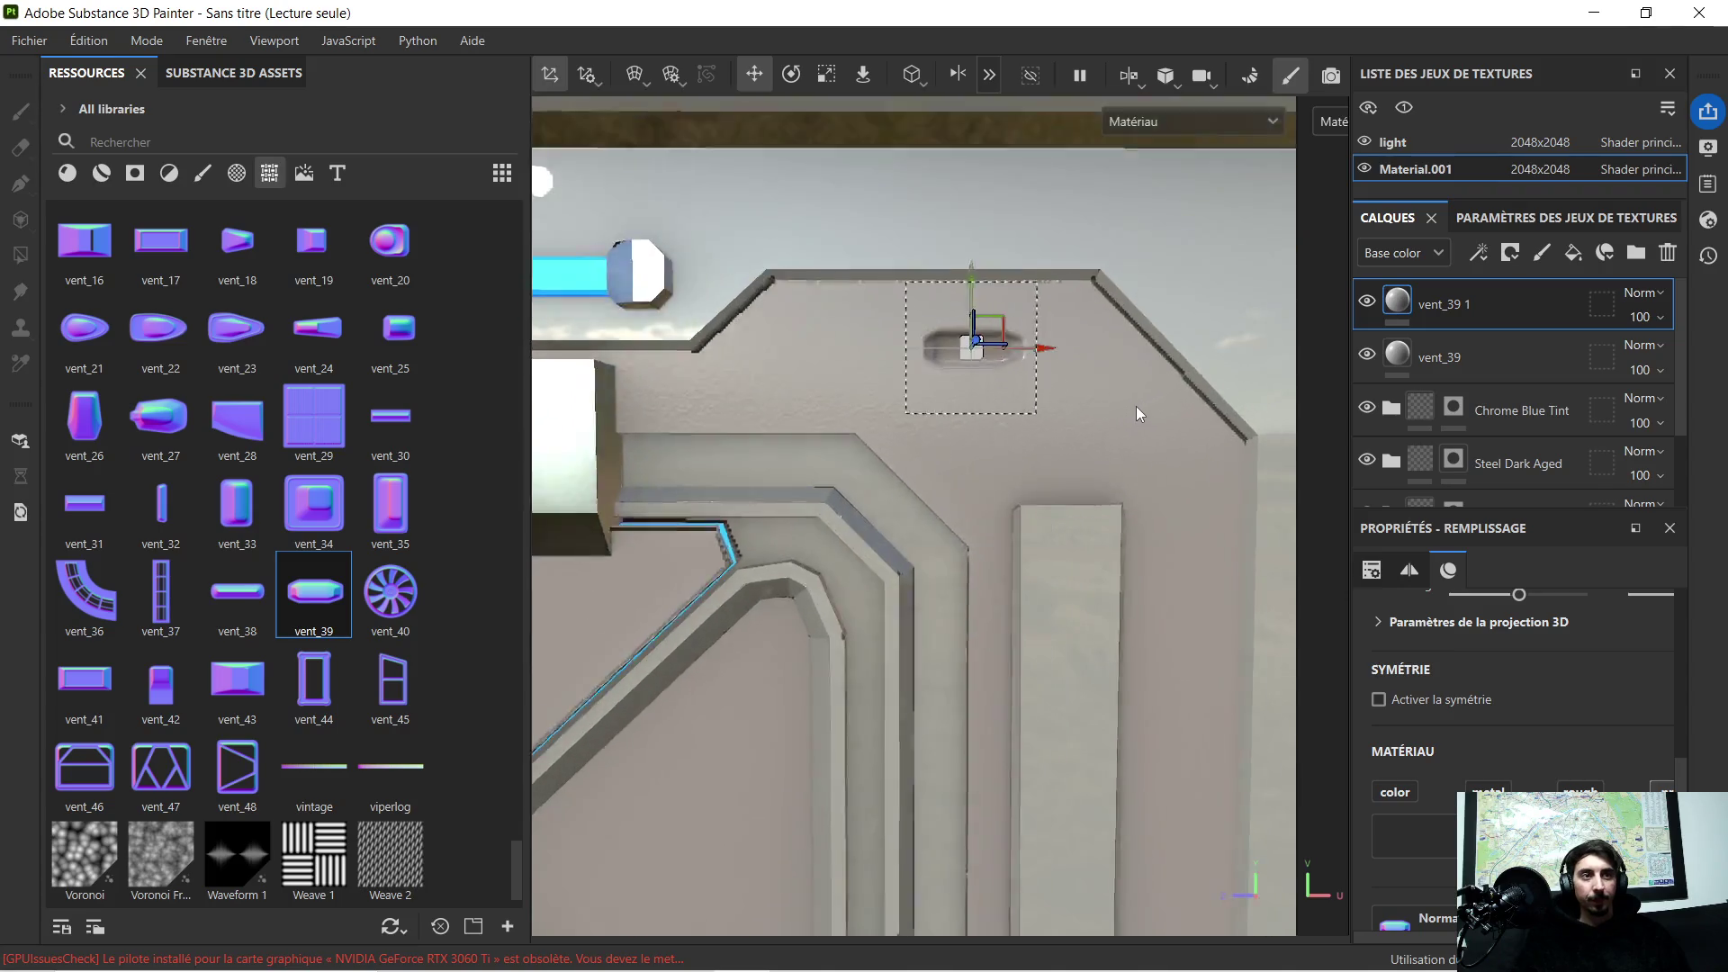
middle_drag(1138, 333, 858, 496)
scroll(745, 502, up, 2)
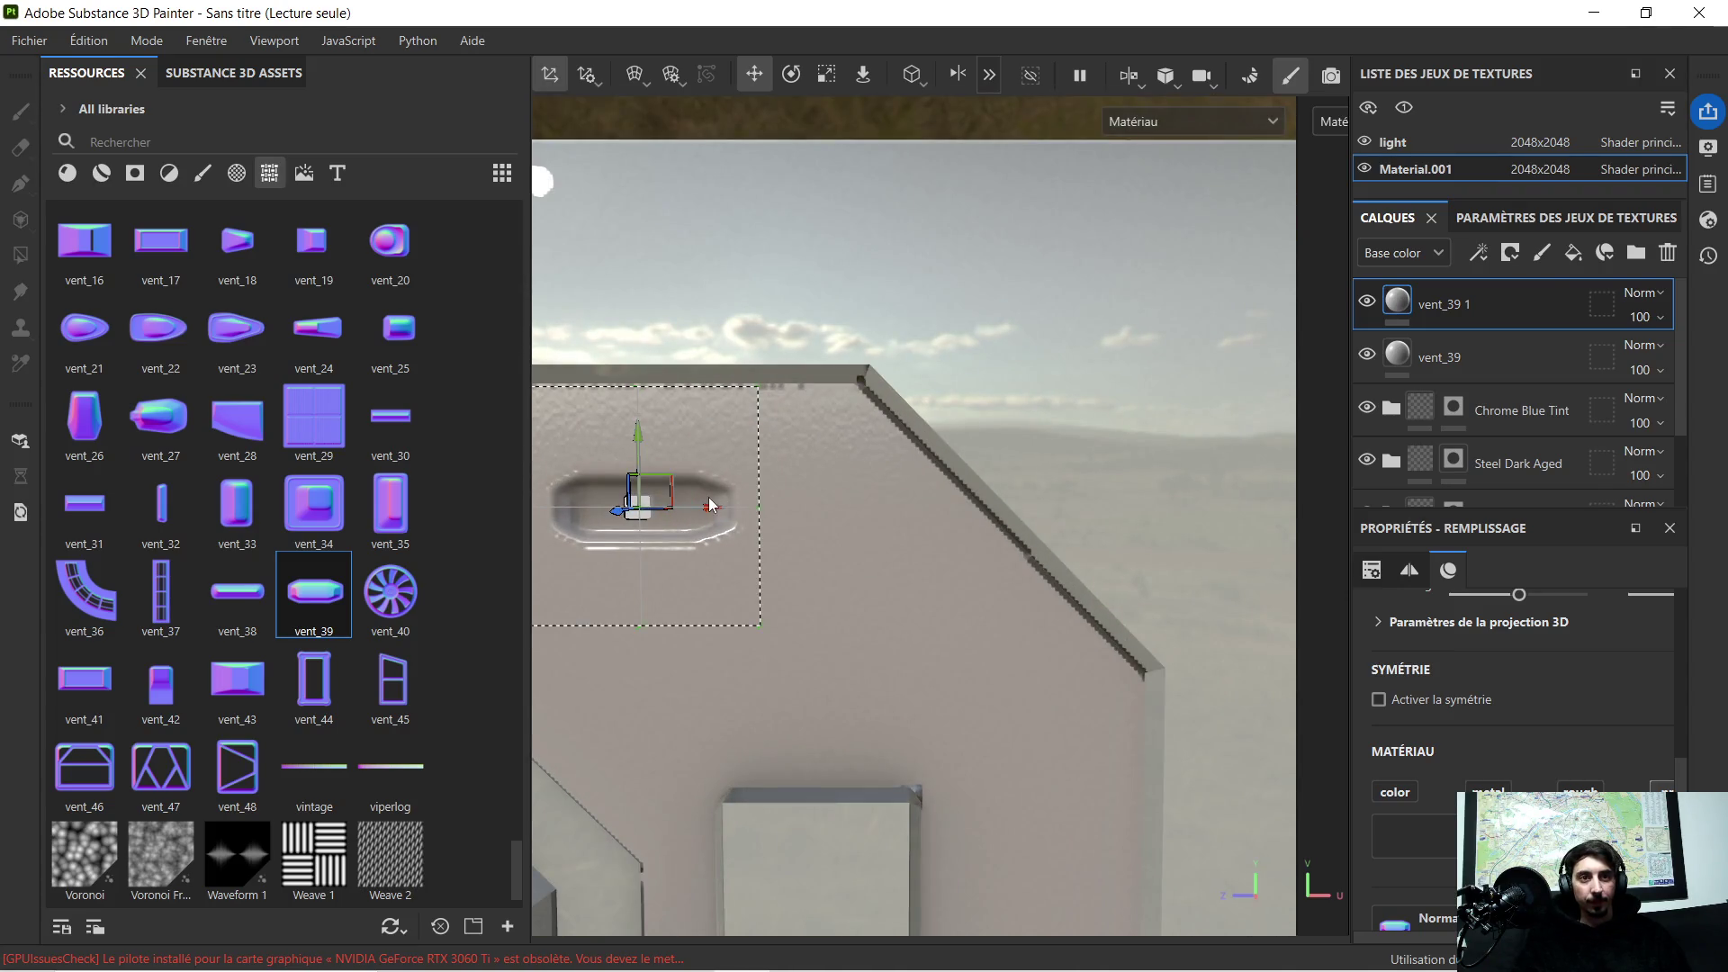
drag(711, 514, 810, 496)
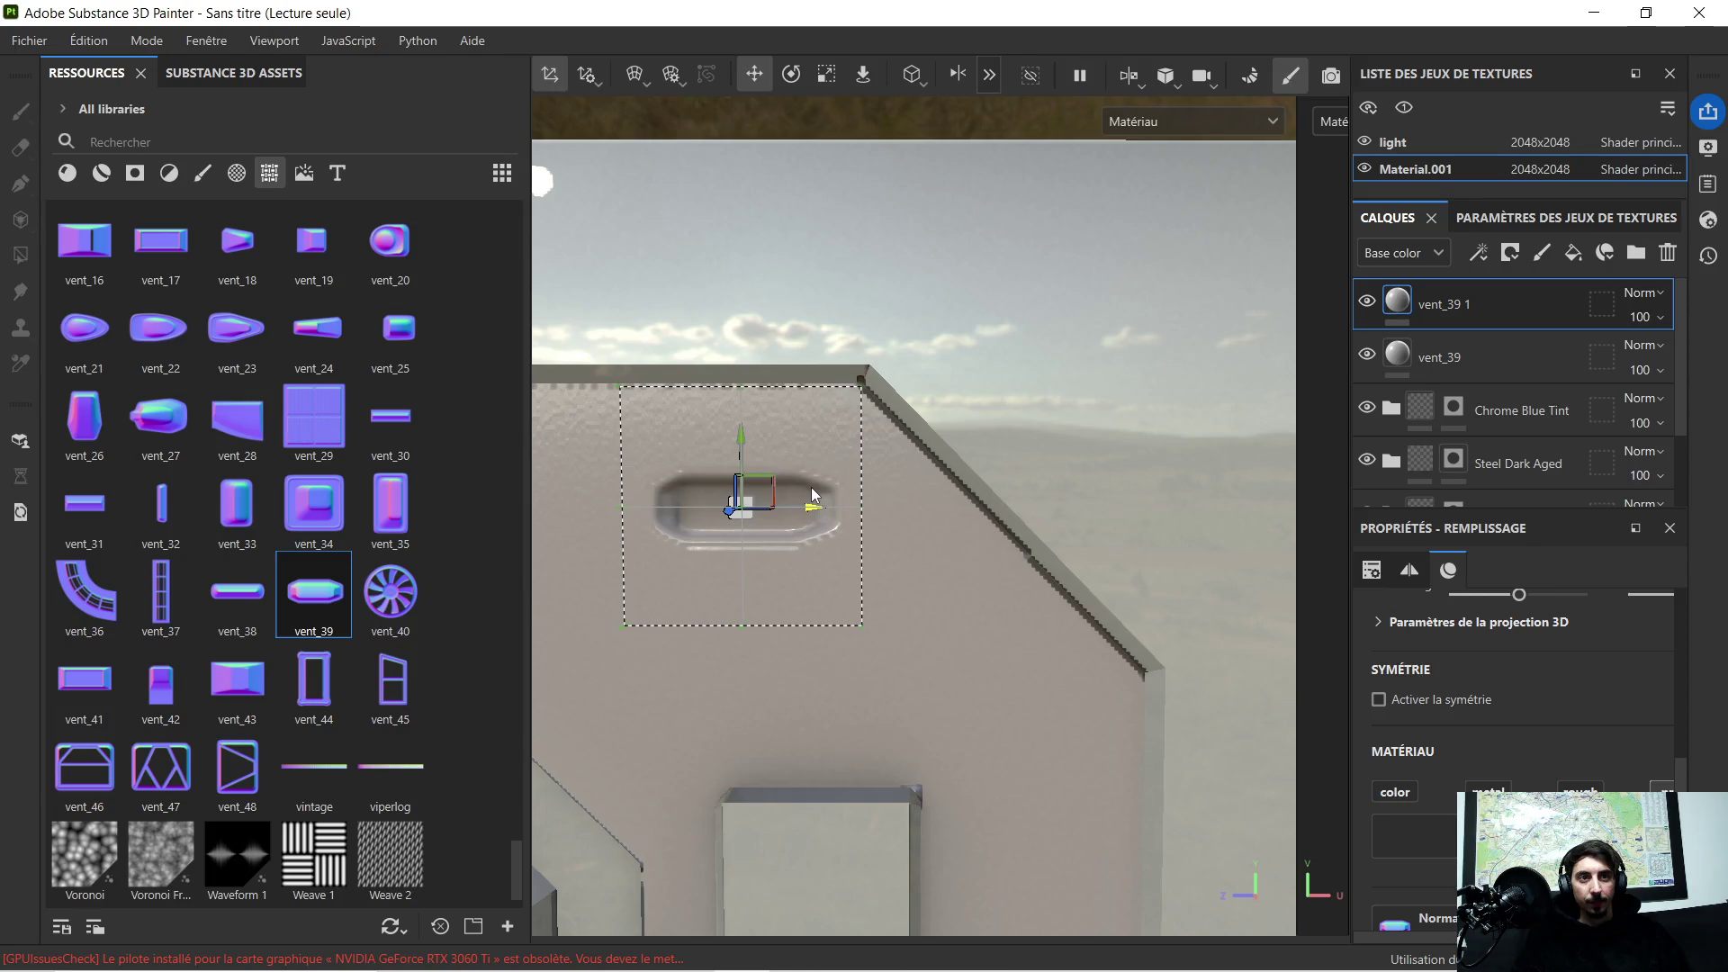
scroll(830, 483, down, 5)
scroll(898, 461, down, 3)
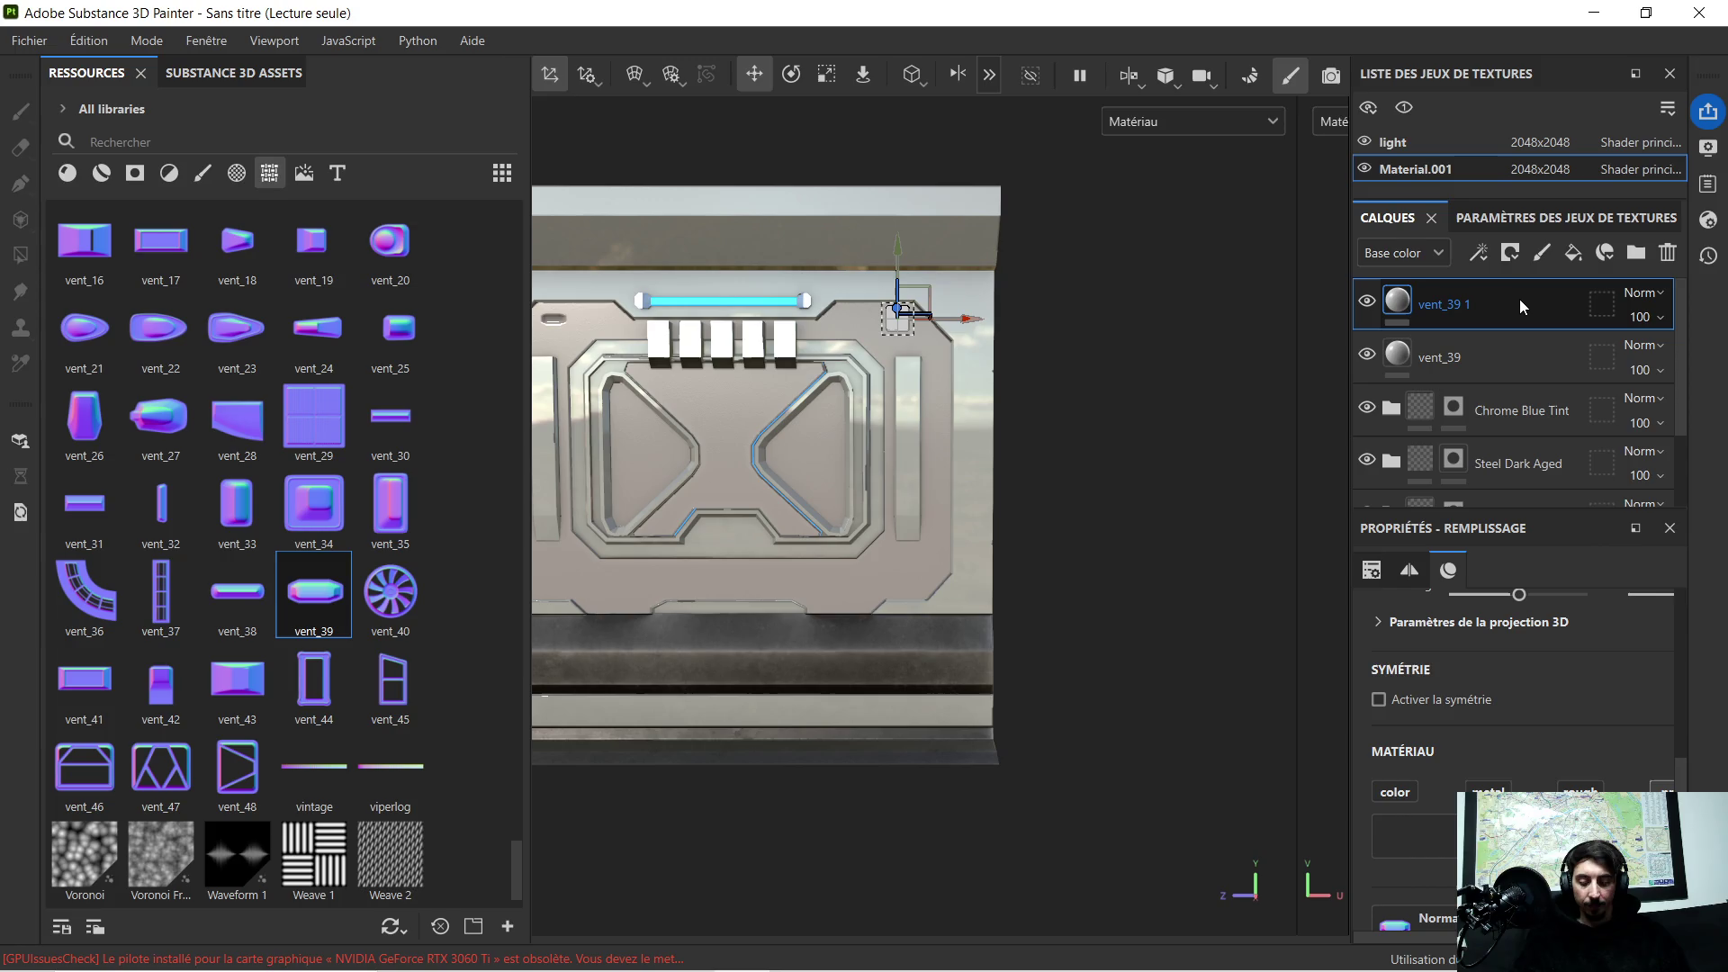
key(ctrl+d)
Step: Move the third vent copy to the lower-right corner and make a fourth copy
drag(898, 249, 935, 511)
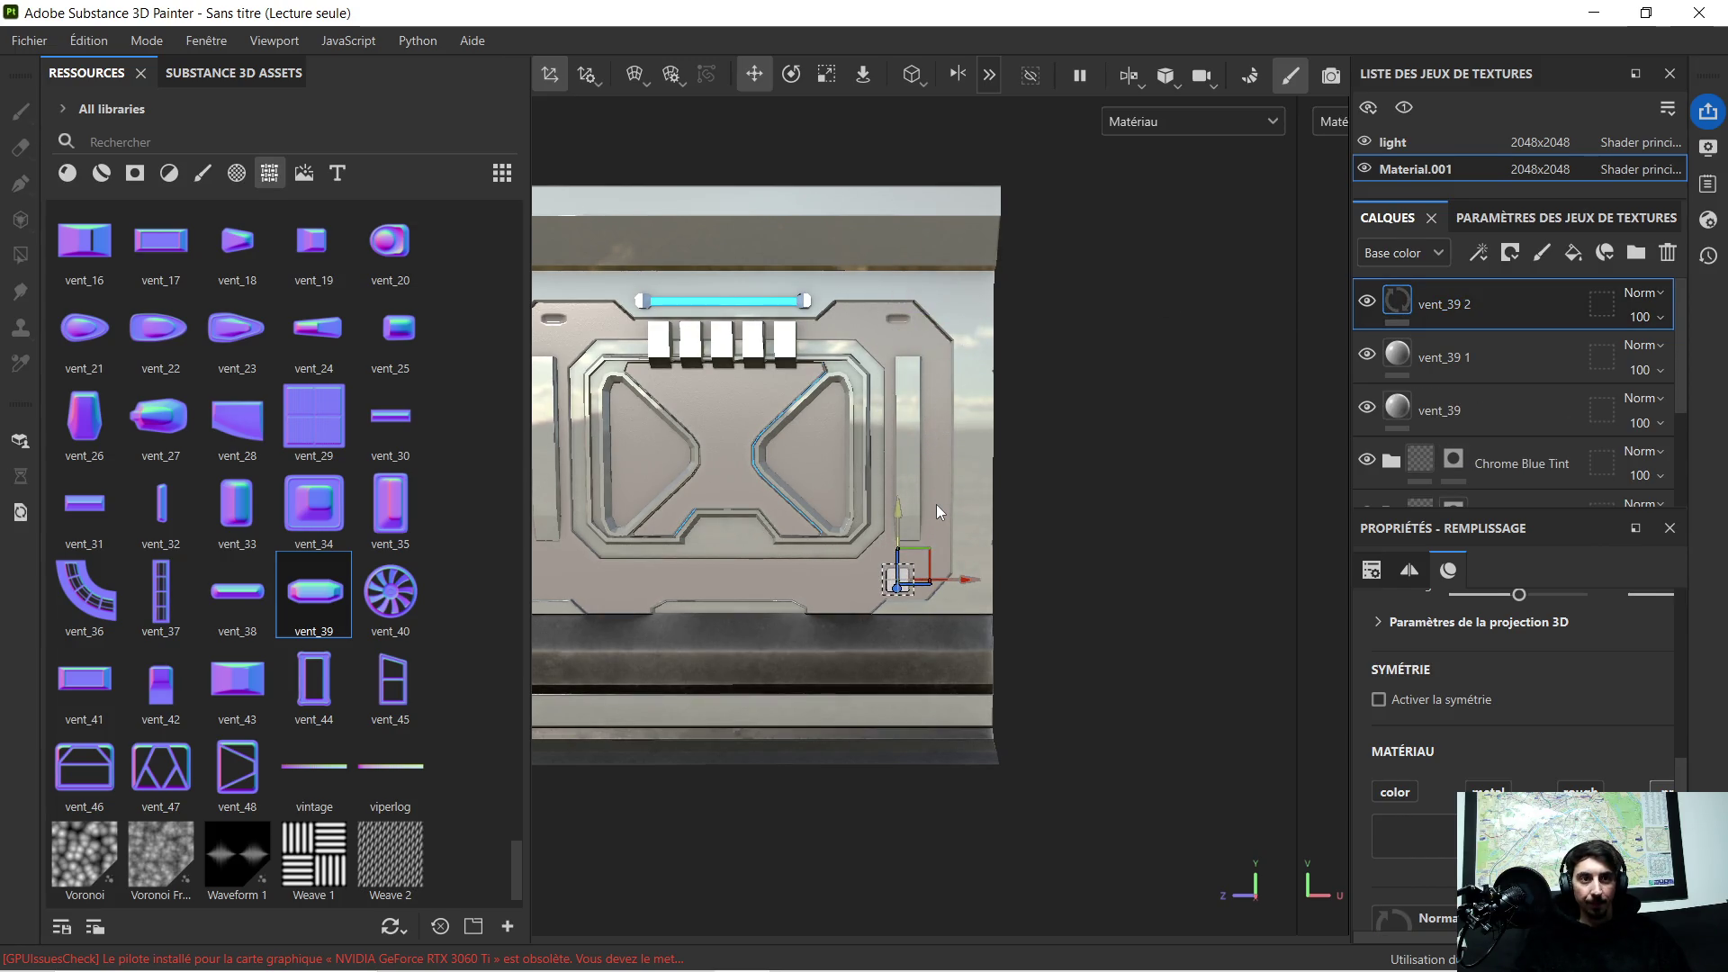
scroll(915, 585, up, 5)
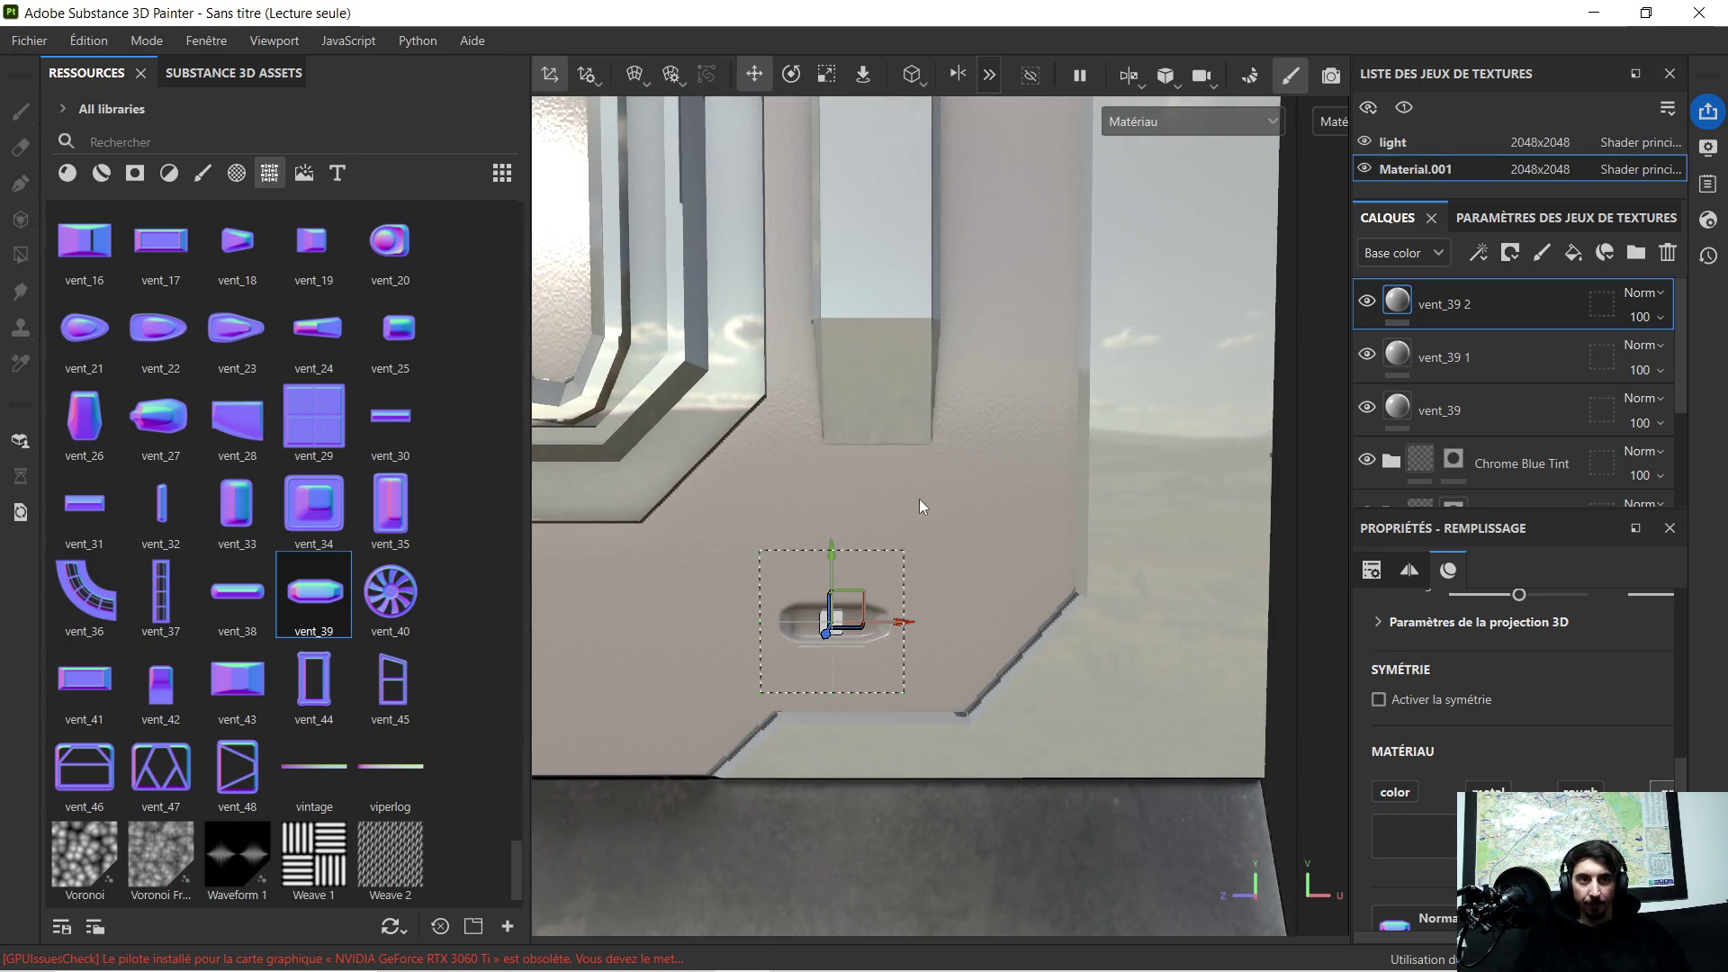
drag(833, 553, 835, 572)
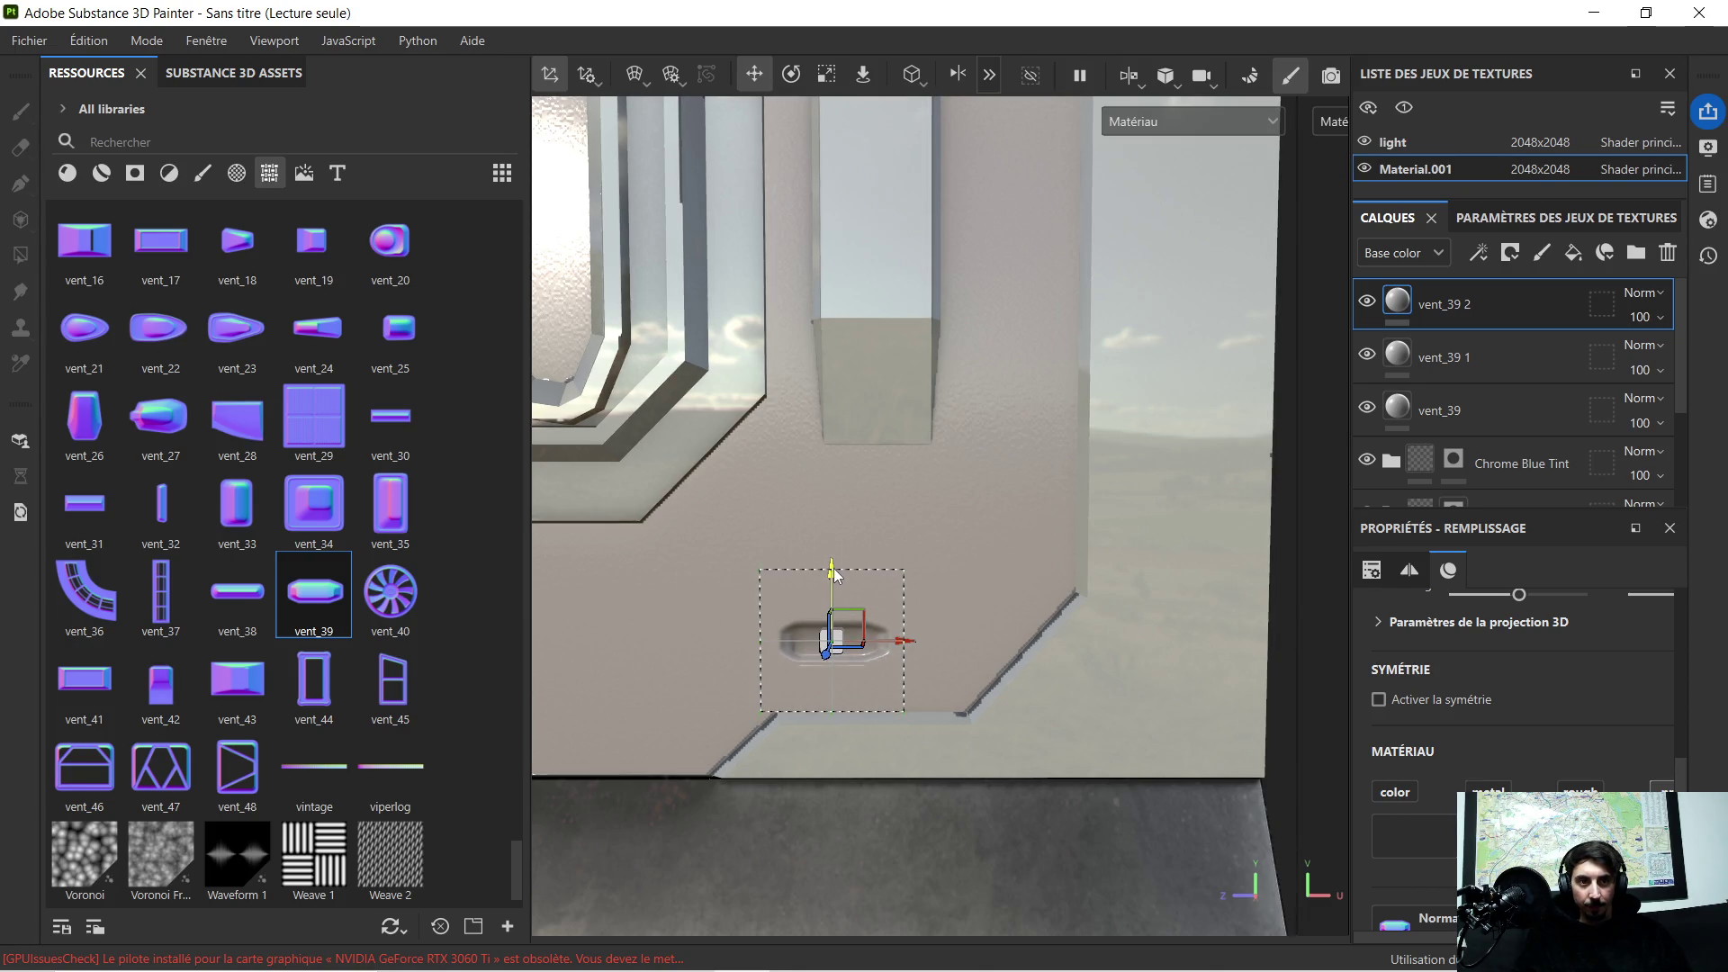
scroll(851, 574, down, 2)
scroll(865, 577, down, 3)
scroll(882, 562, down, 3)
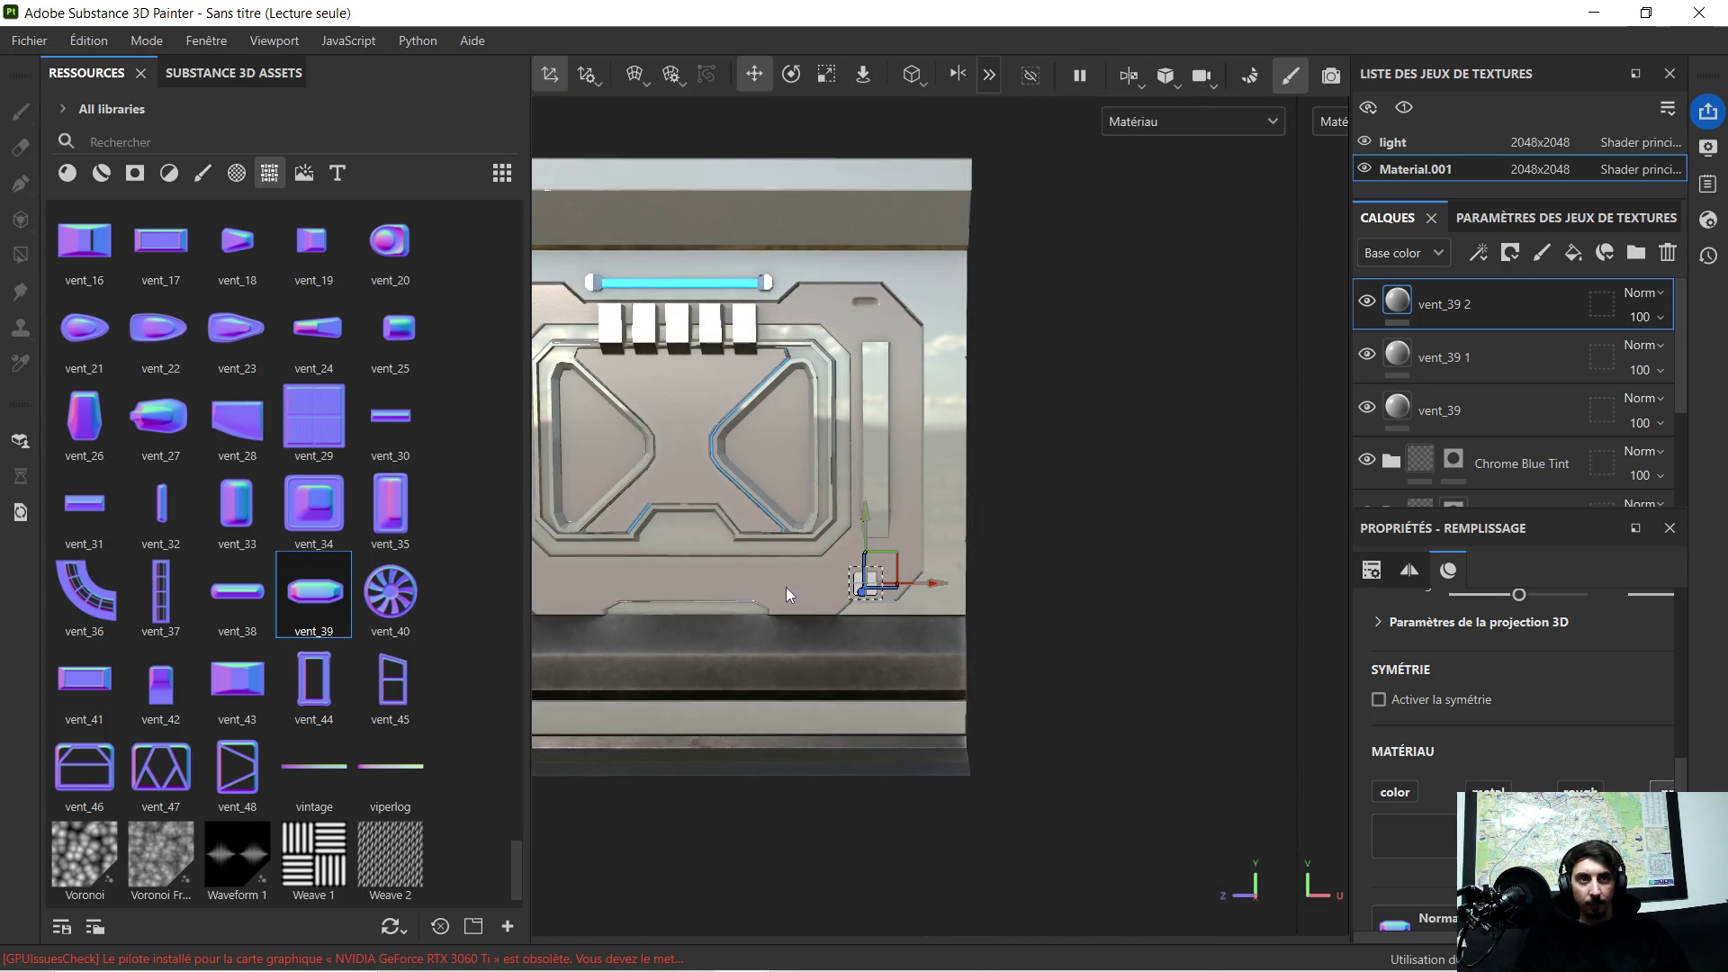
scroll(742, 578, down, 1)
scroll(722, 579, up, 1)
middle_drag(675, 579, 825, 505)
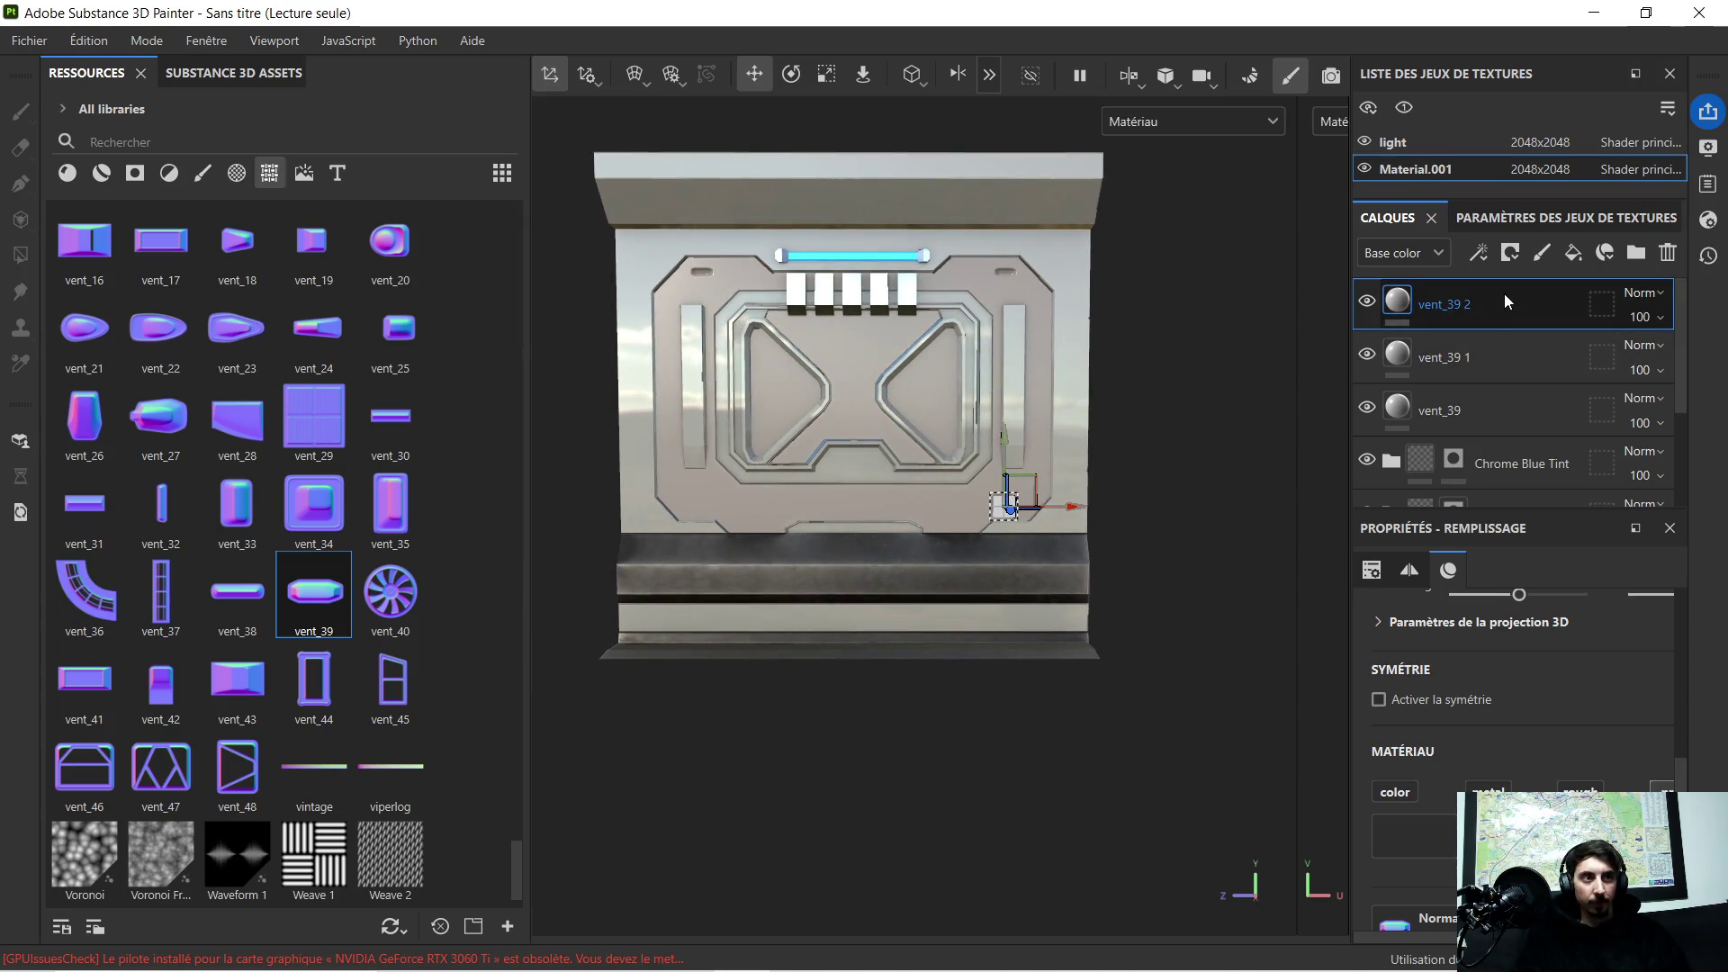
key(ctrl+d)
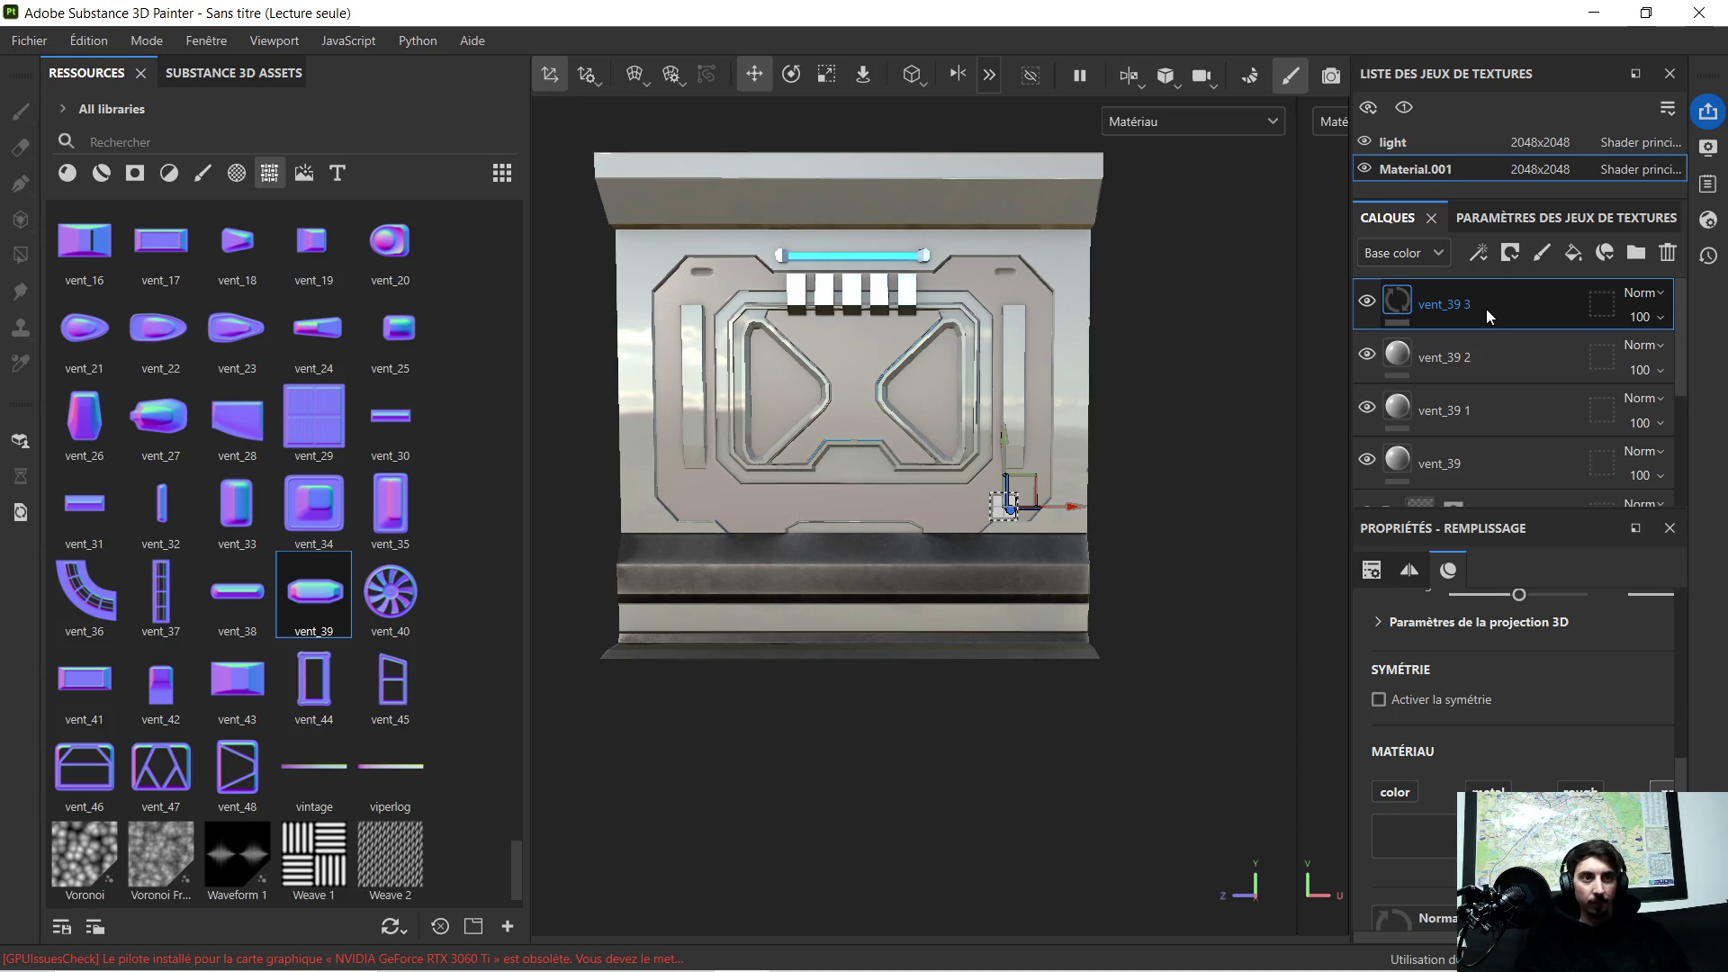
scroll(758, 534, up, 2)
Step: Move the fourth vent copy, vent_39 3, to the lower-left corner
drag(1189, 495, 898, 524)
scroll(622, 515, up, 3)
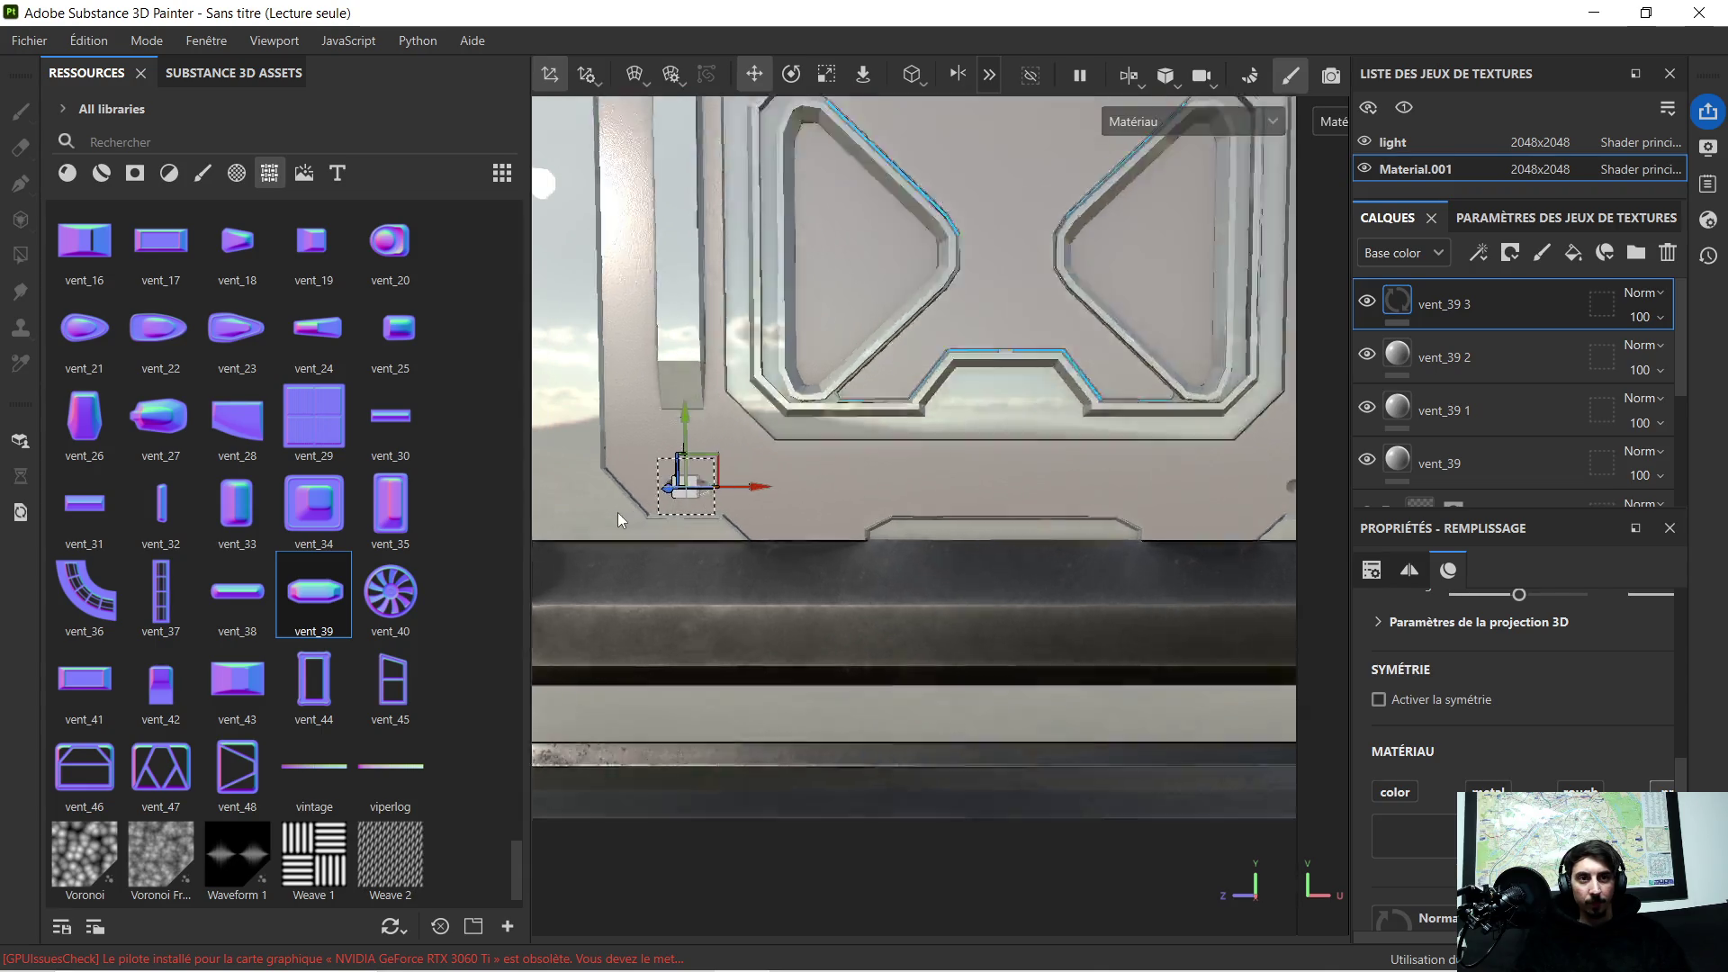
scroll(623, 515, up, 3)
drag(889, 425, 854, 429)
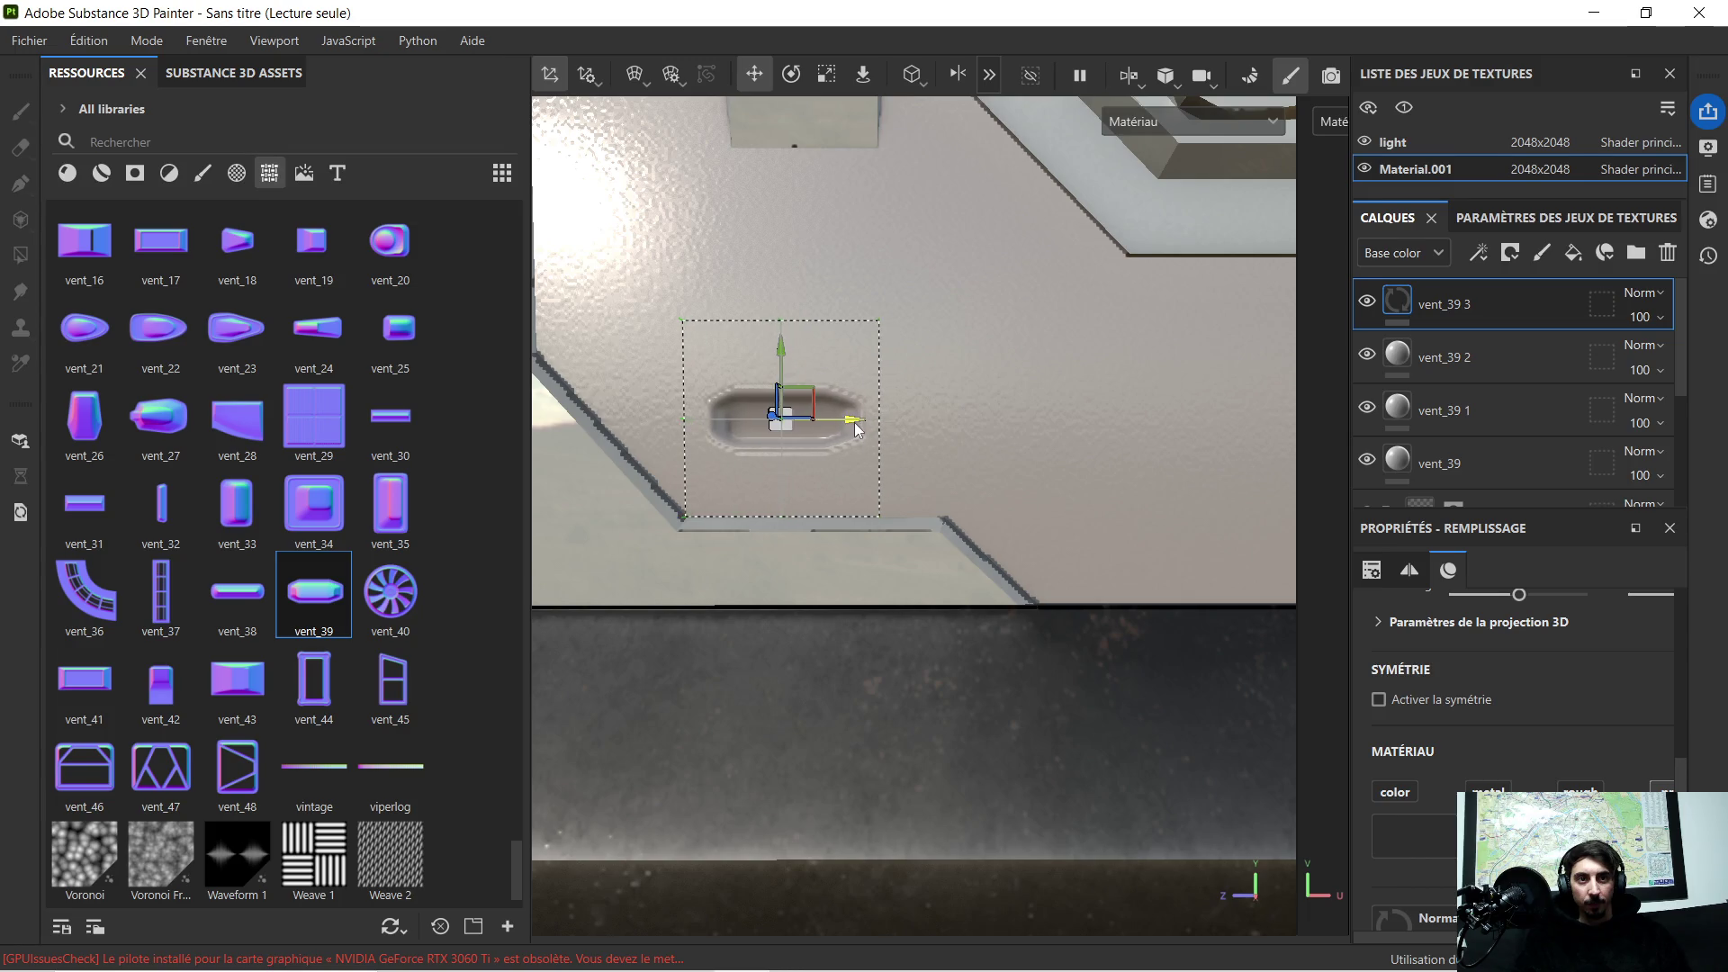
scroll(923, 418, down, 3)
scroll(1062, 410, down, 2)
scroll(1114, 359, down, 2)
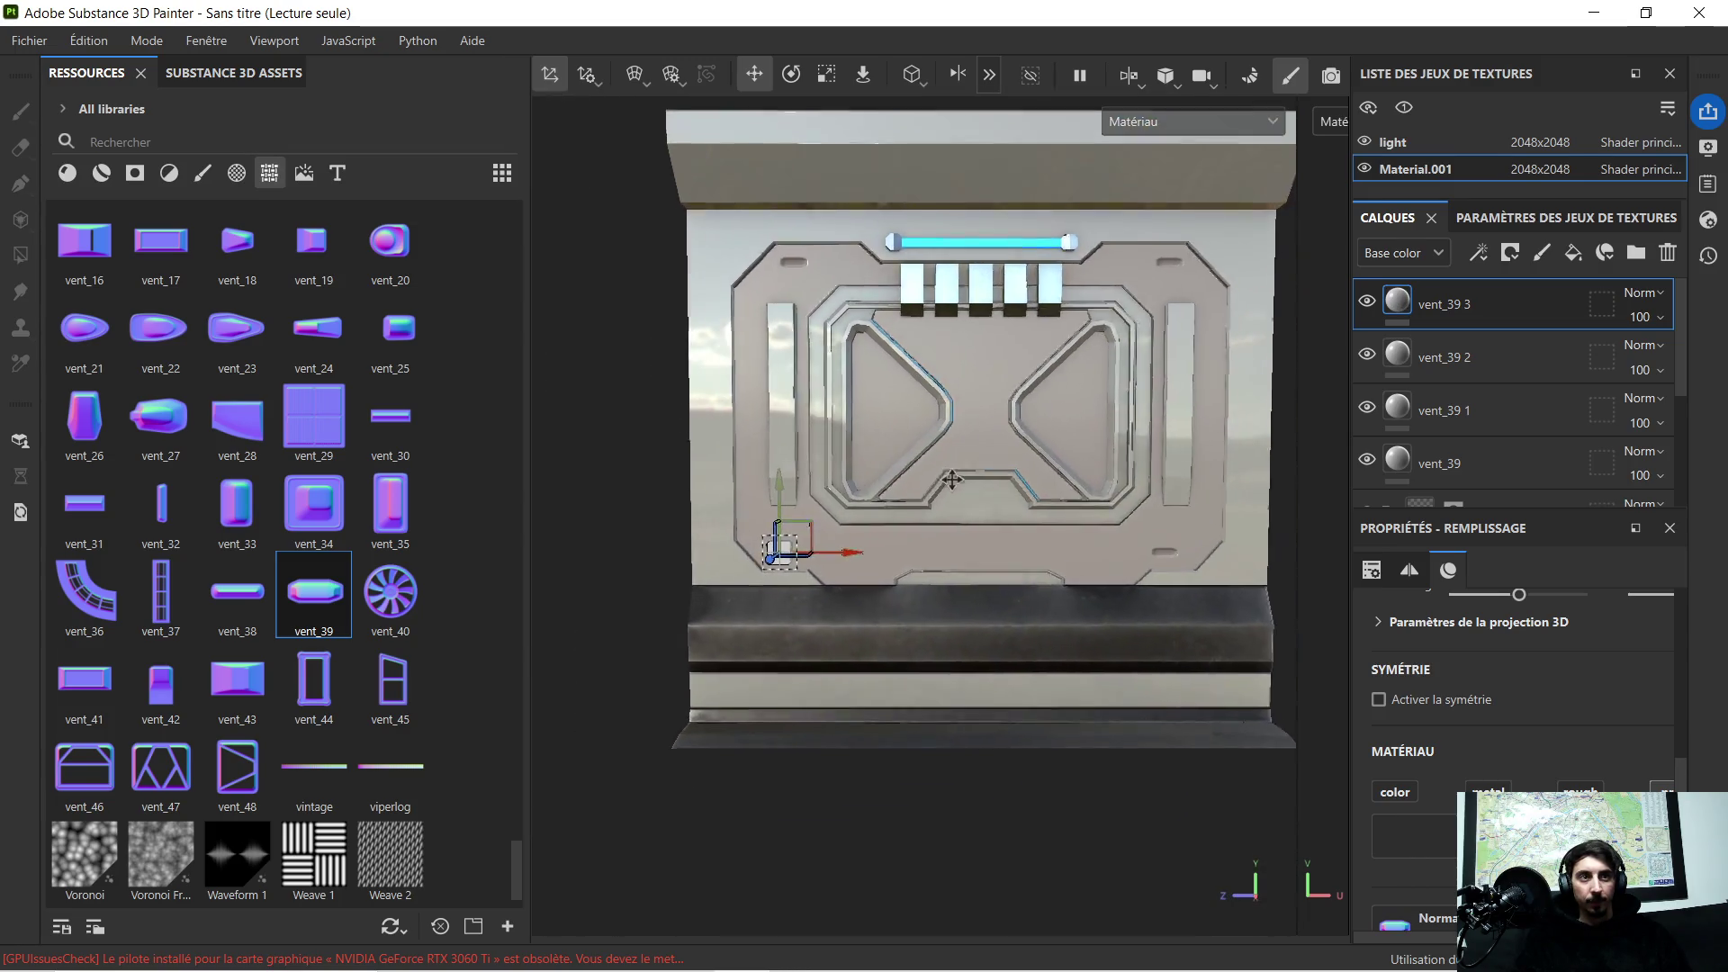
scroll(951, 477, up, 1)
scroll(976, 451, down, 2)
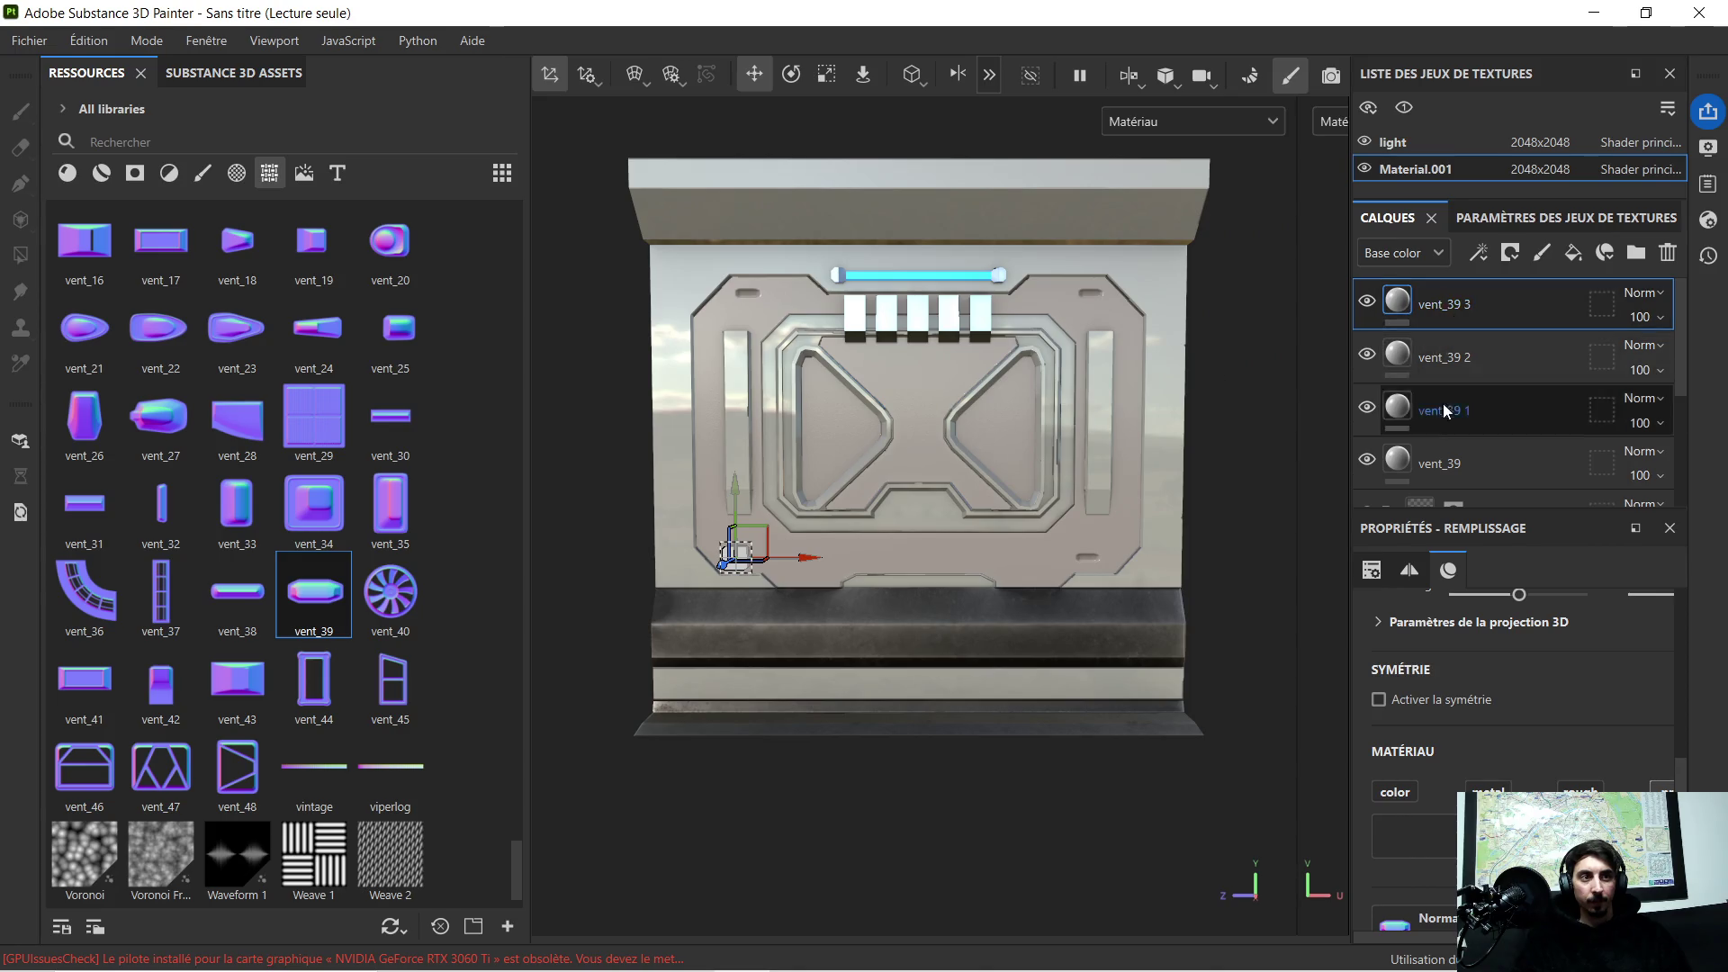
scroll(1442, 411, down, 3)
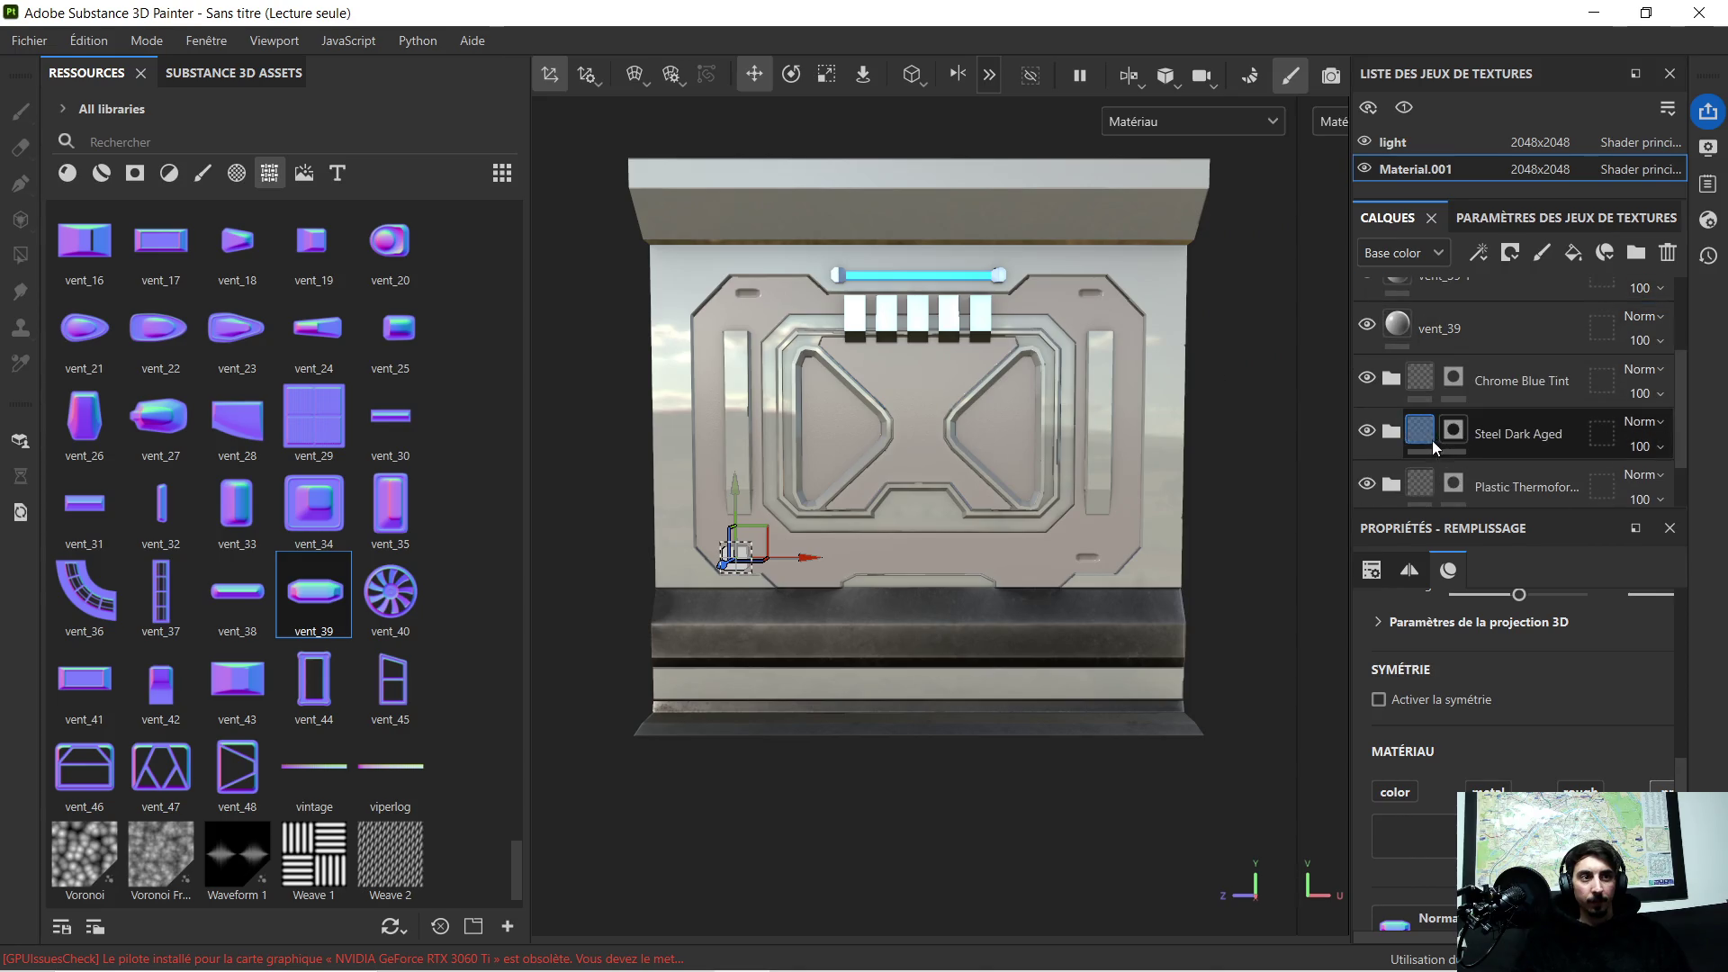
Step: Select the Chrome Blue Tint layer and orbit the panel to inspect it from the front
click(1421, 388)
middle_drag(1030, 423, 1045, 385)
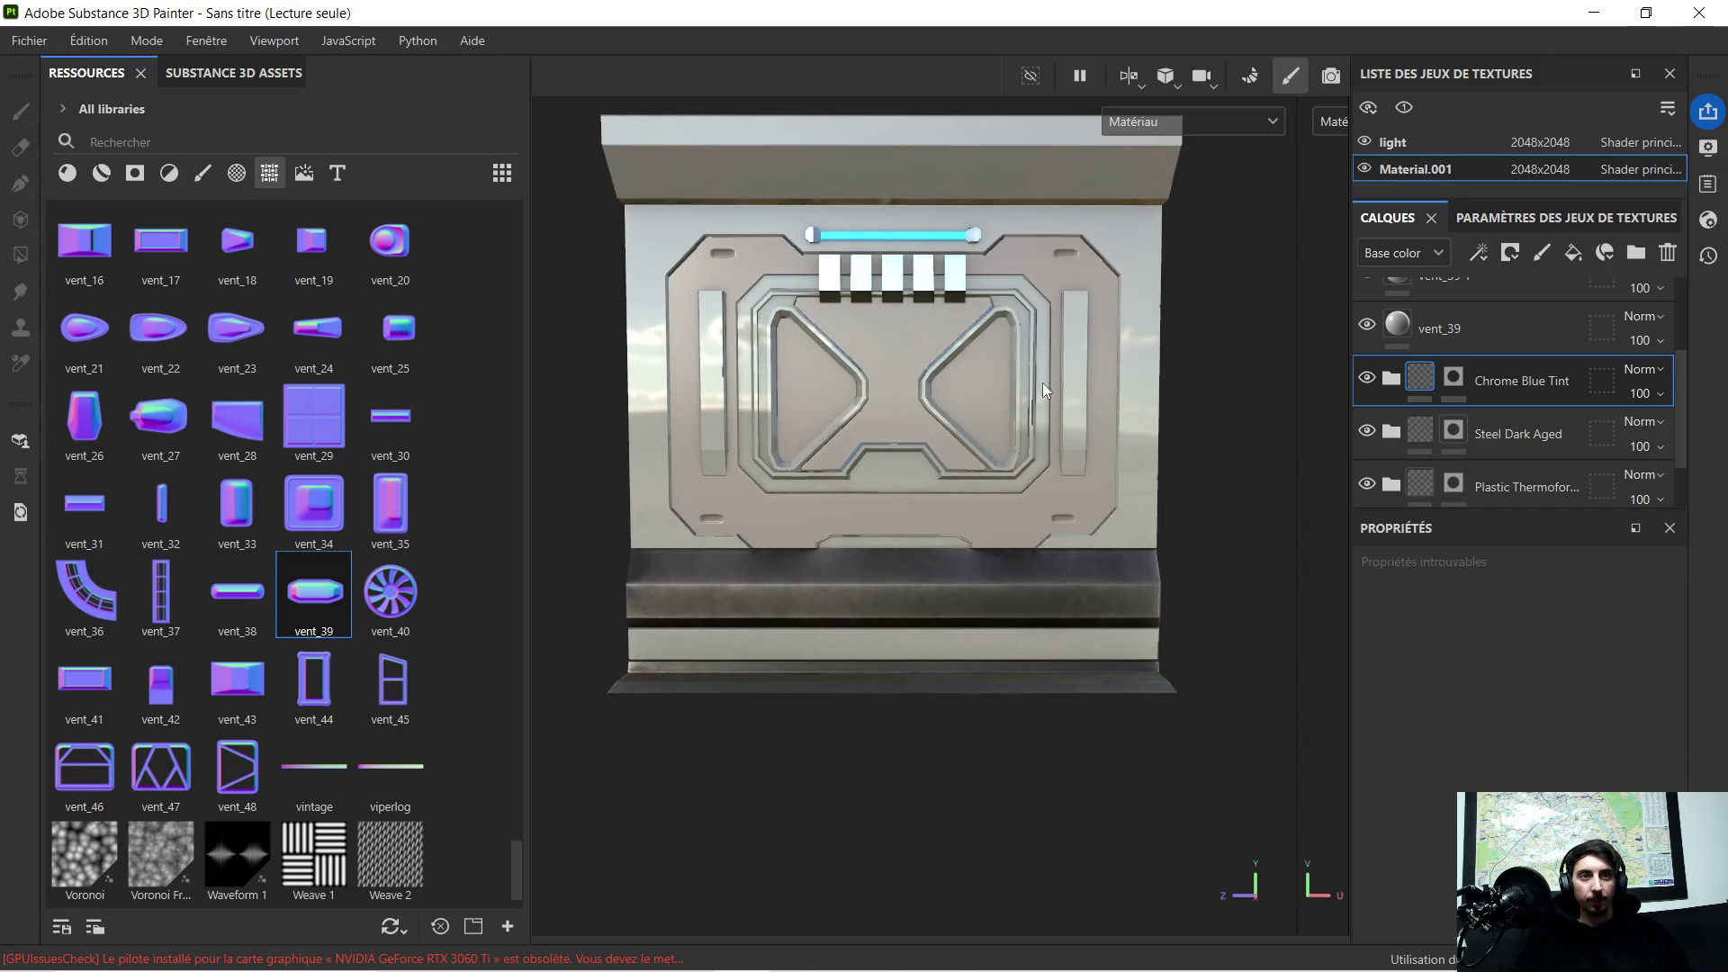
scroll(1045, 384, up, 2)
scroll(939, 349, up, 1)
scroll(934, 351, up, 1)
middle_drag(911, 361, 997, 355)
scroll(996, 356, down, 1)
mouse_move(1011, 349)
alt+mouse_down()
mouse_move(1005, 336)
mouse_move(999, 354)
alt+mouse_up()
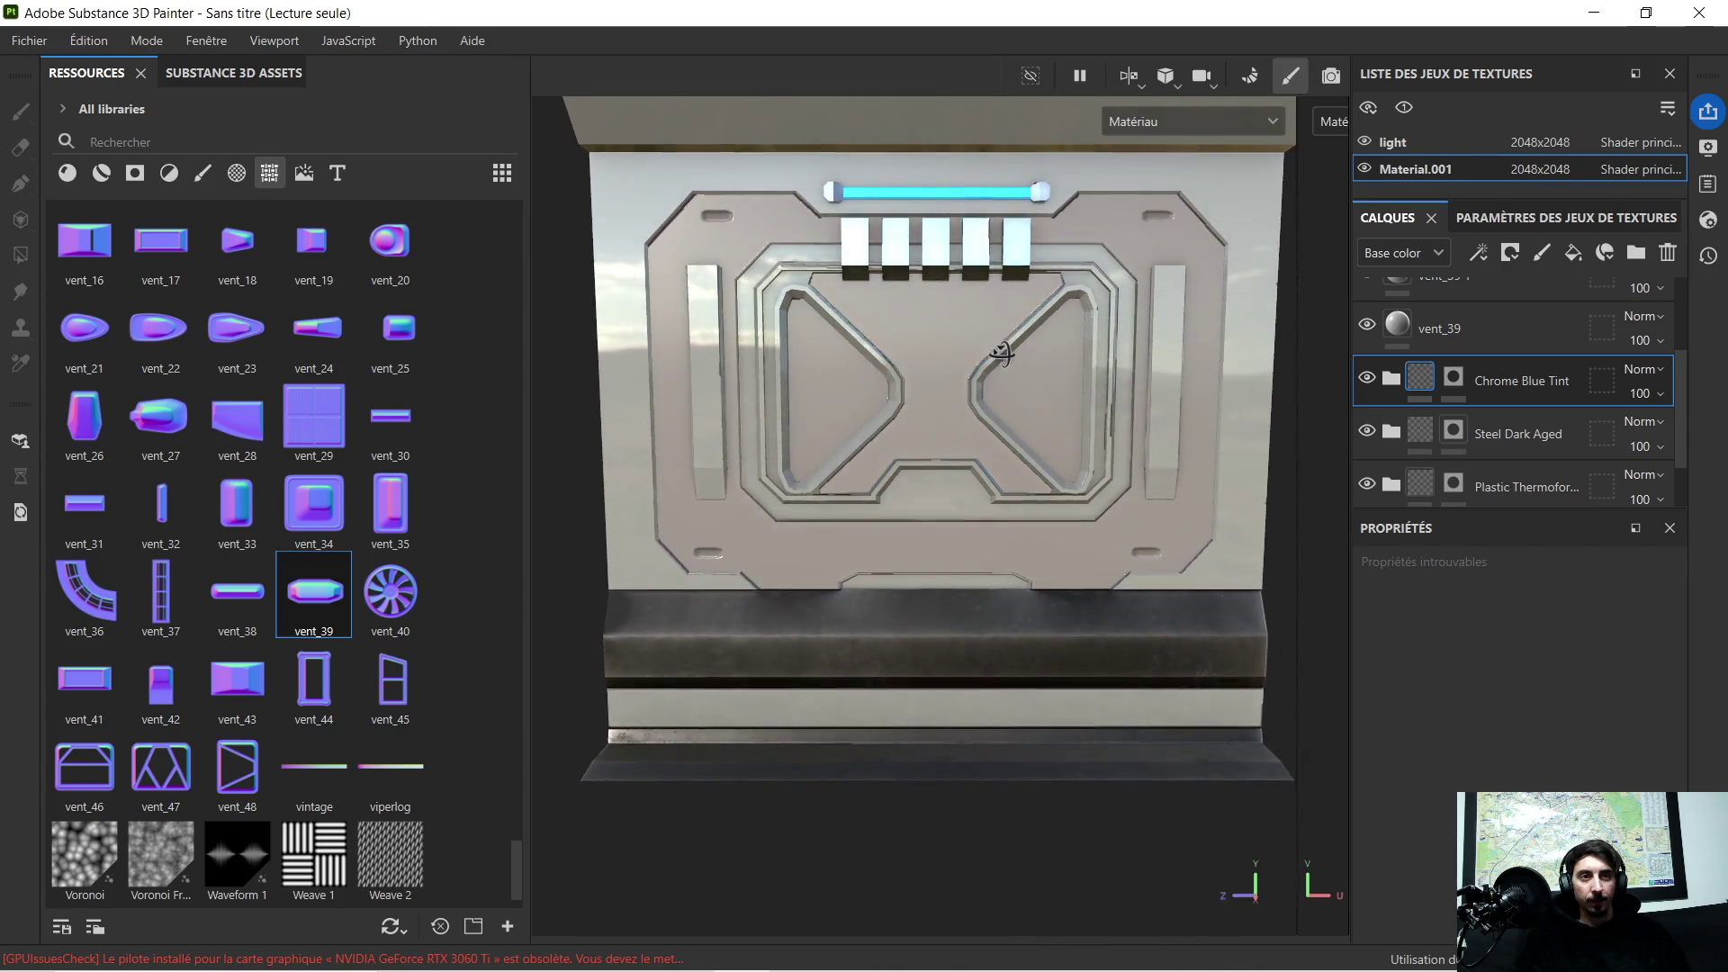
alt+middle_drag(1035, 359, 1016, 334)
click(925, 328)
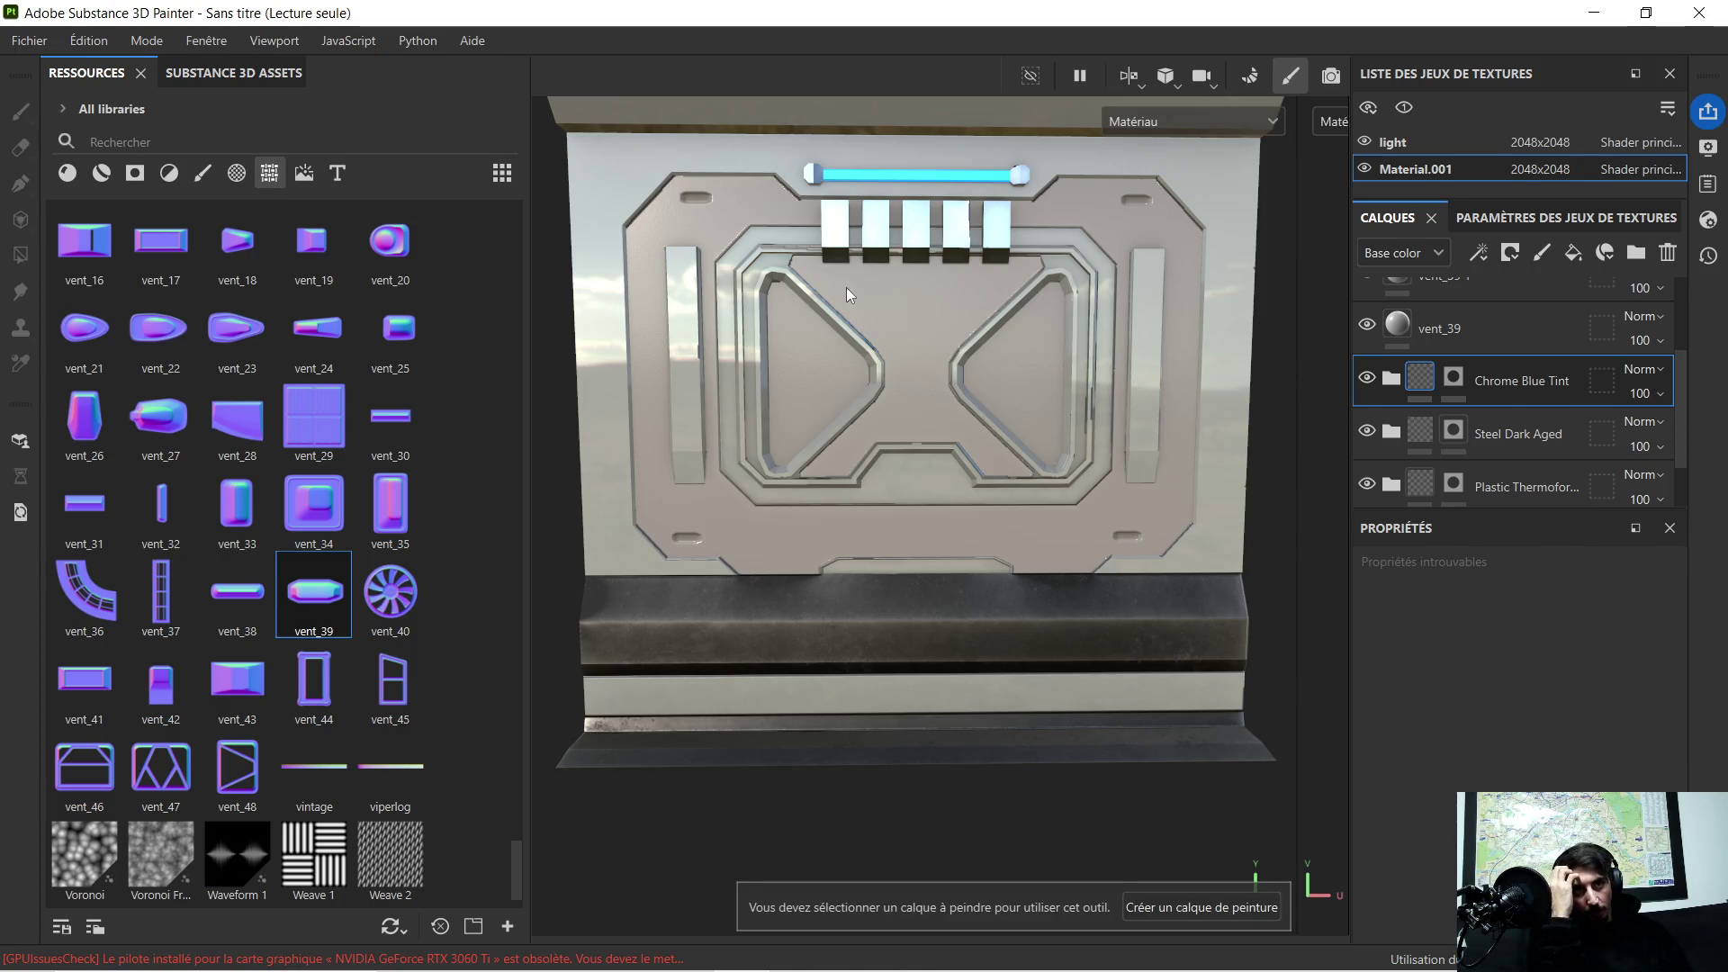
scroll(859, 323, up, 1)
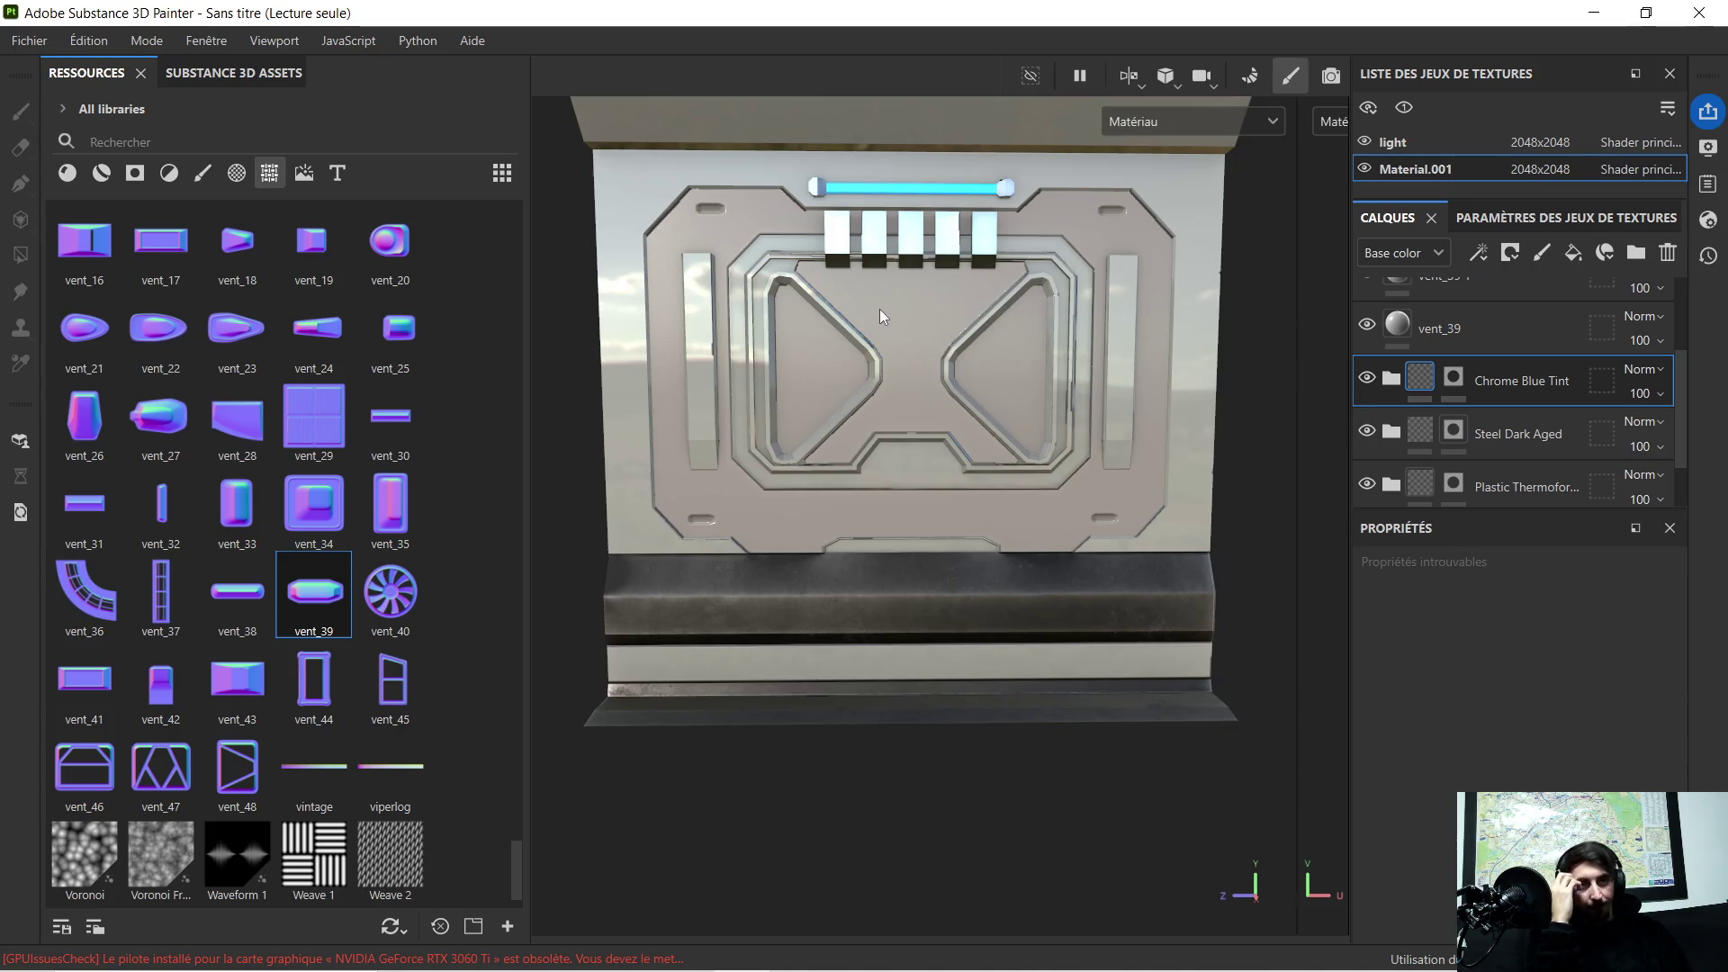
scroll(877, 310, up, 1)
scroll(892, 304, up, 2)
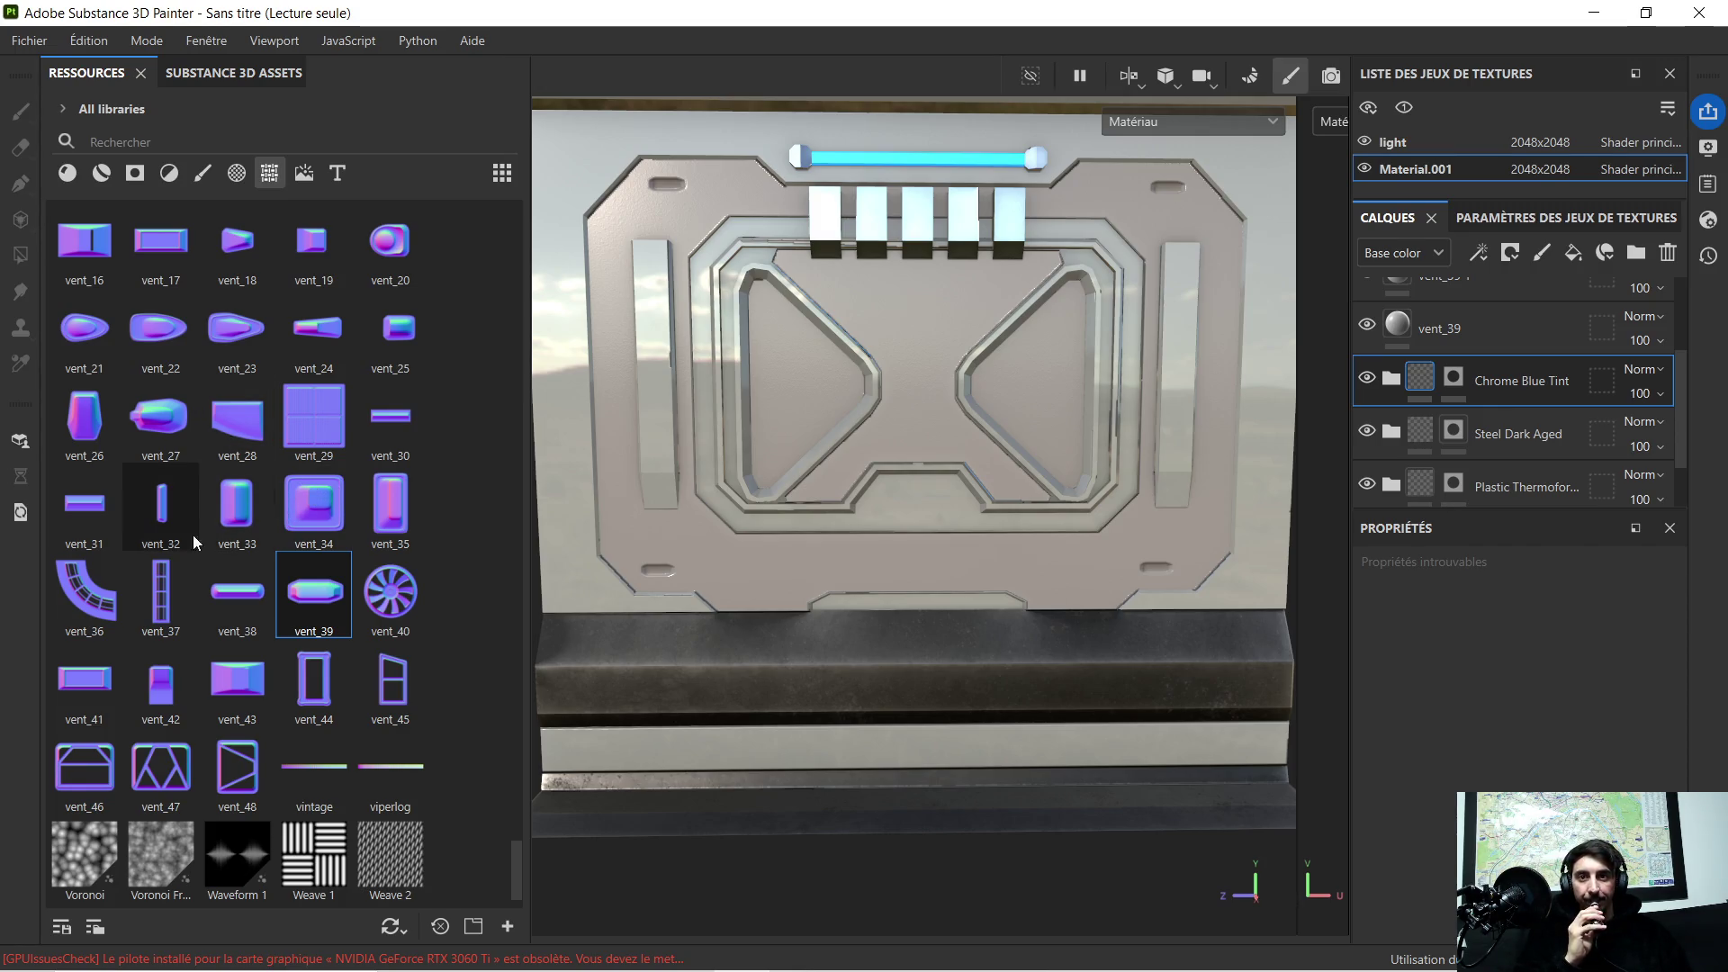
scroll(237, 614, up, 5)
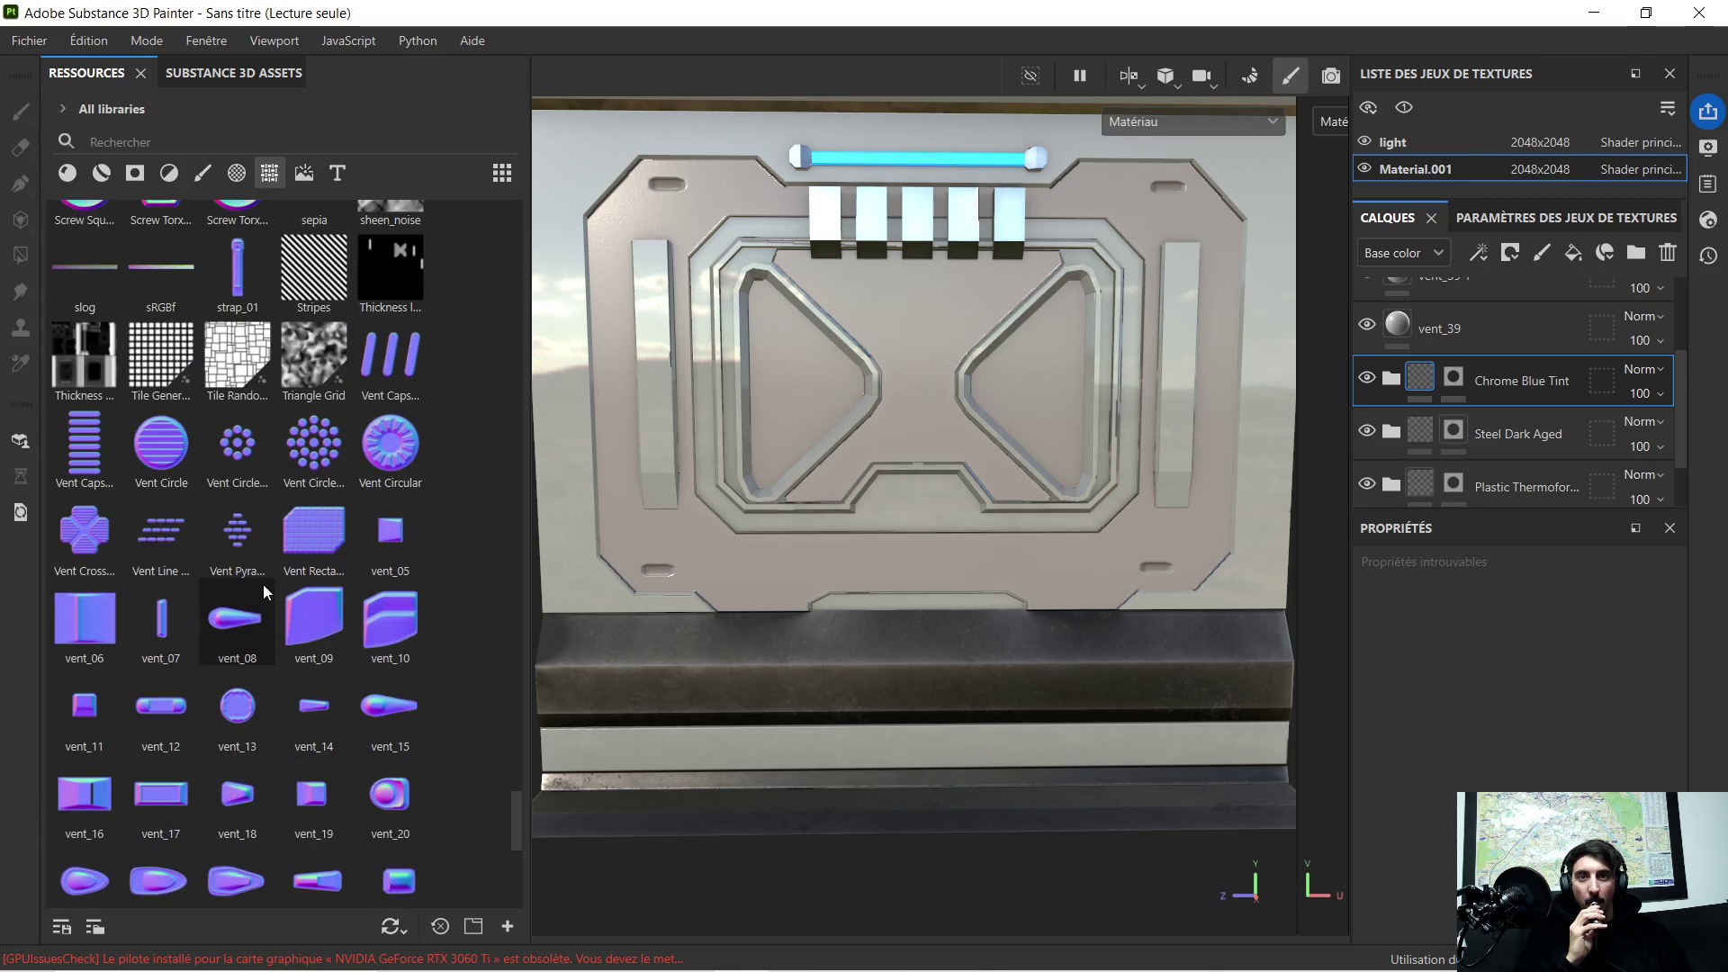
mouse_move(84, 441)
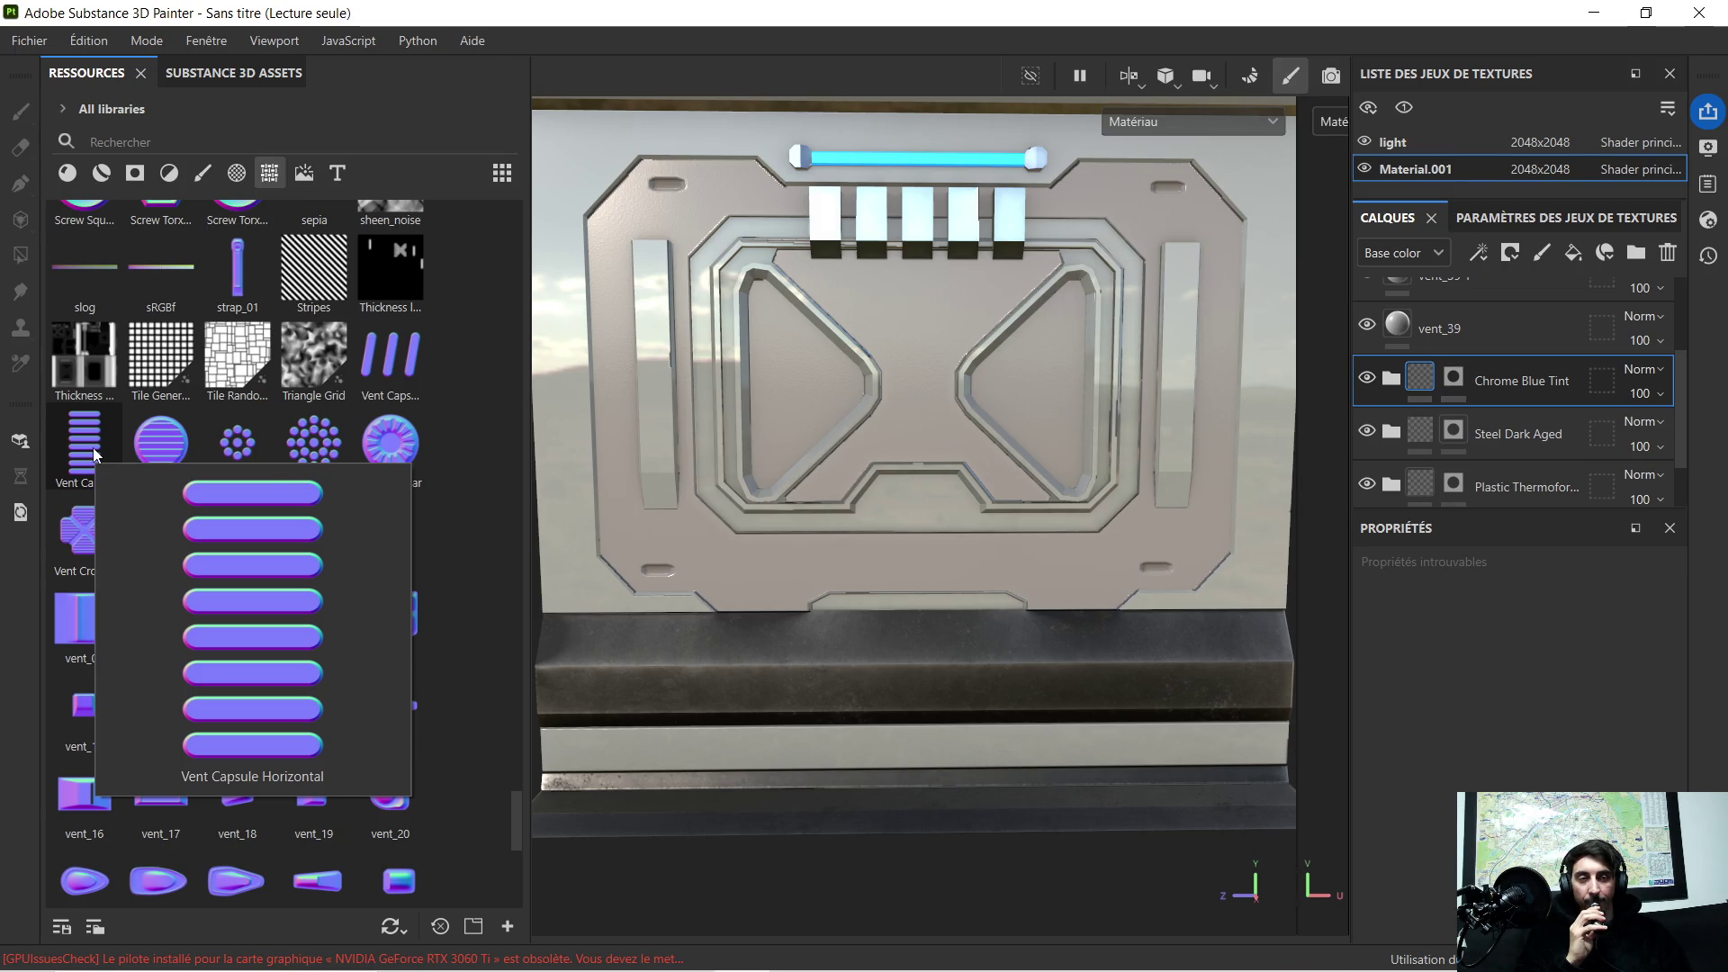
Step: Apply the Vent Capsule stamp as normal detail, shrink it and rotate it about 45 degrees
drag(94, 448, 1028, 342)
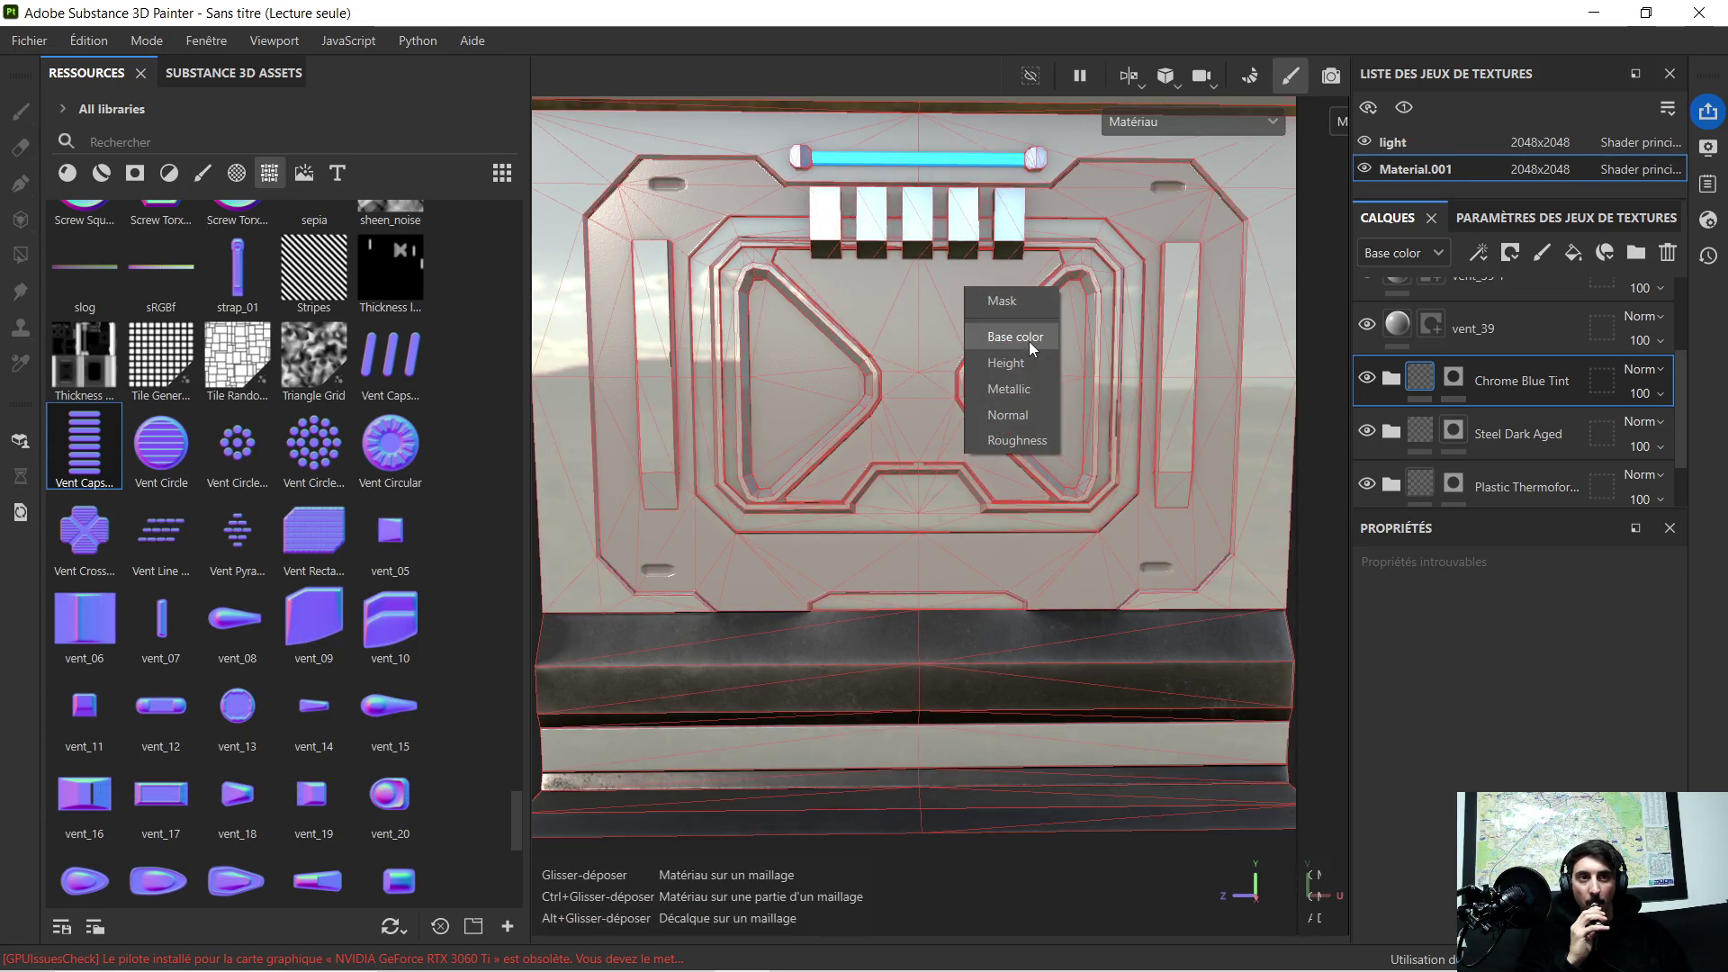
drag(1028, 342, 1036, 412)
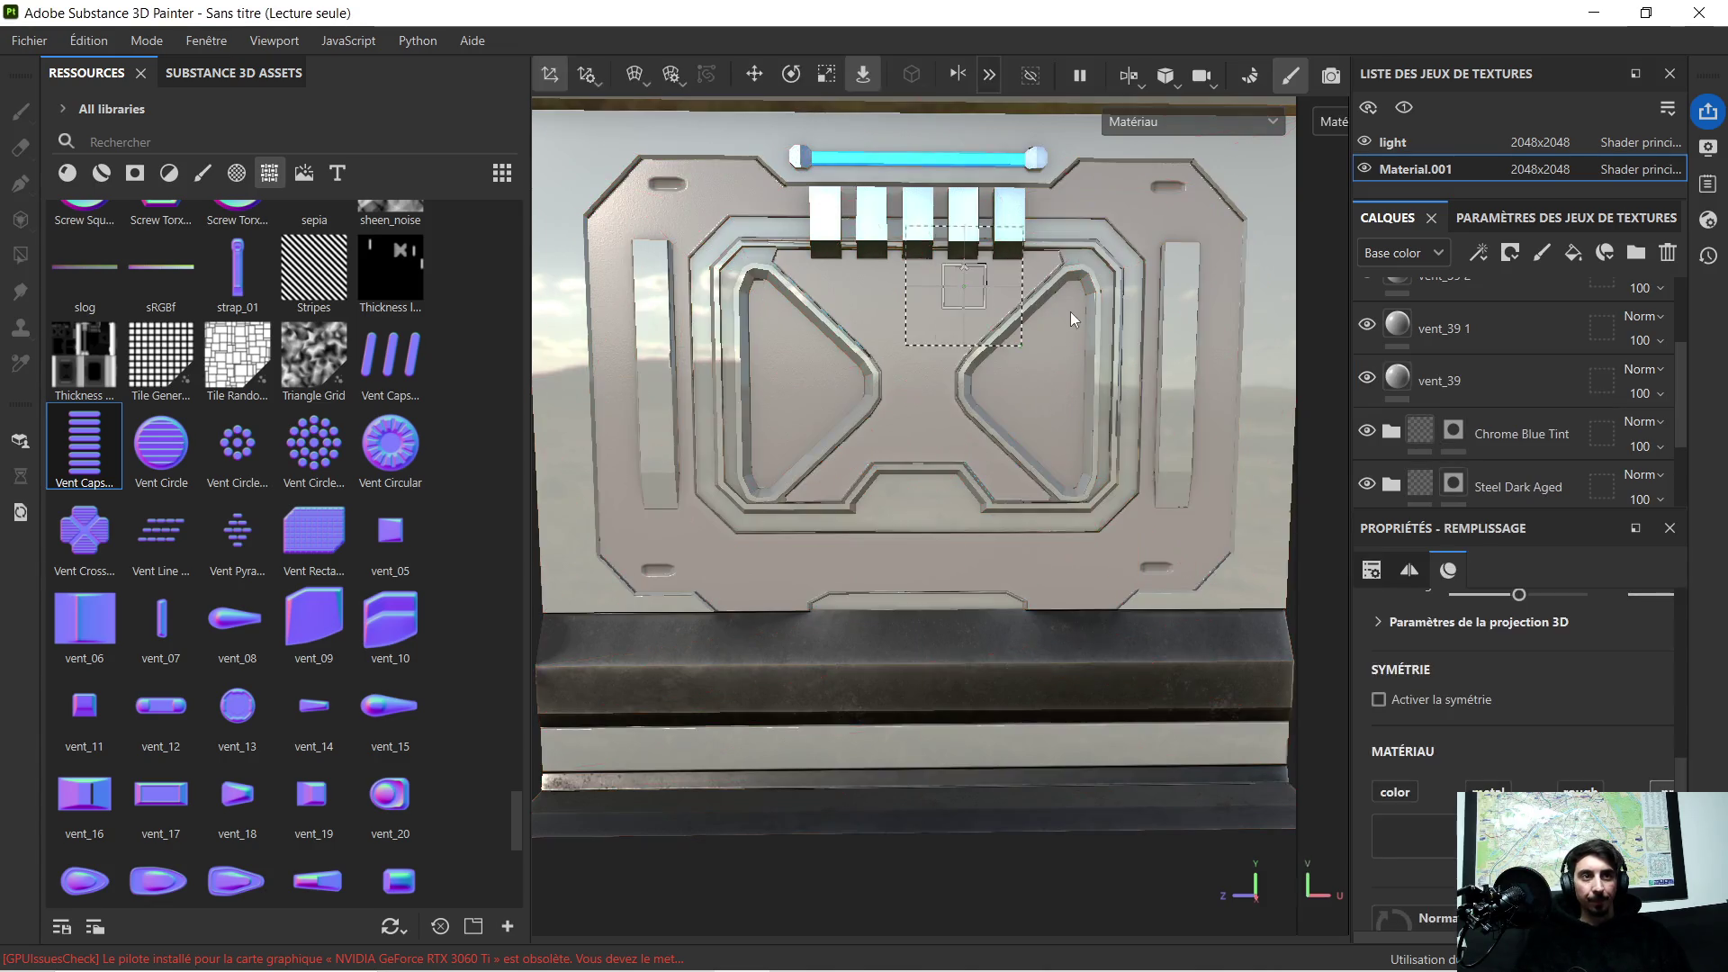
scroll(1067, 321, up, 5)
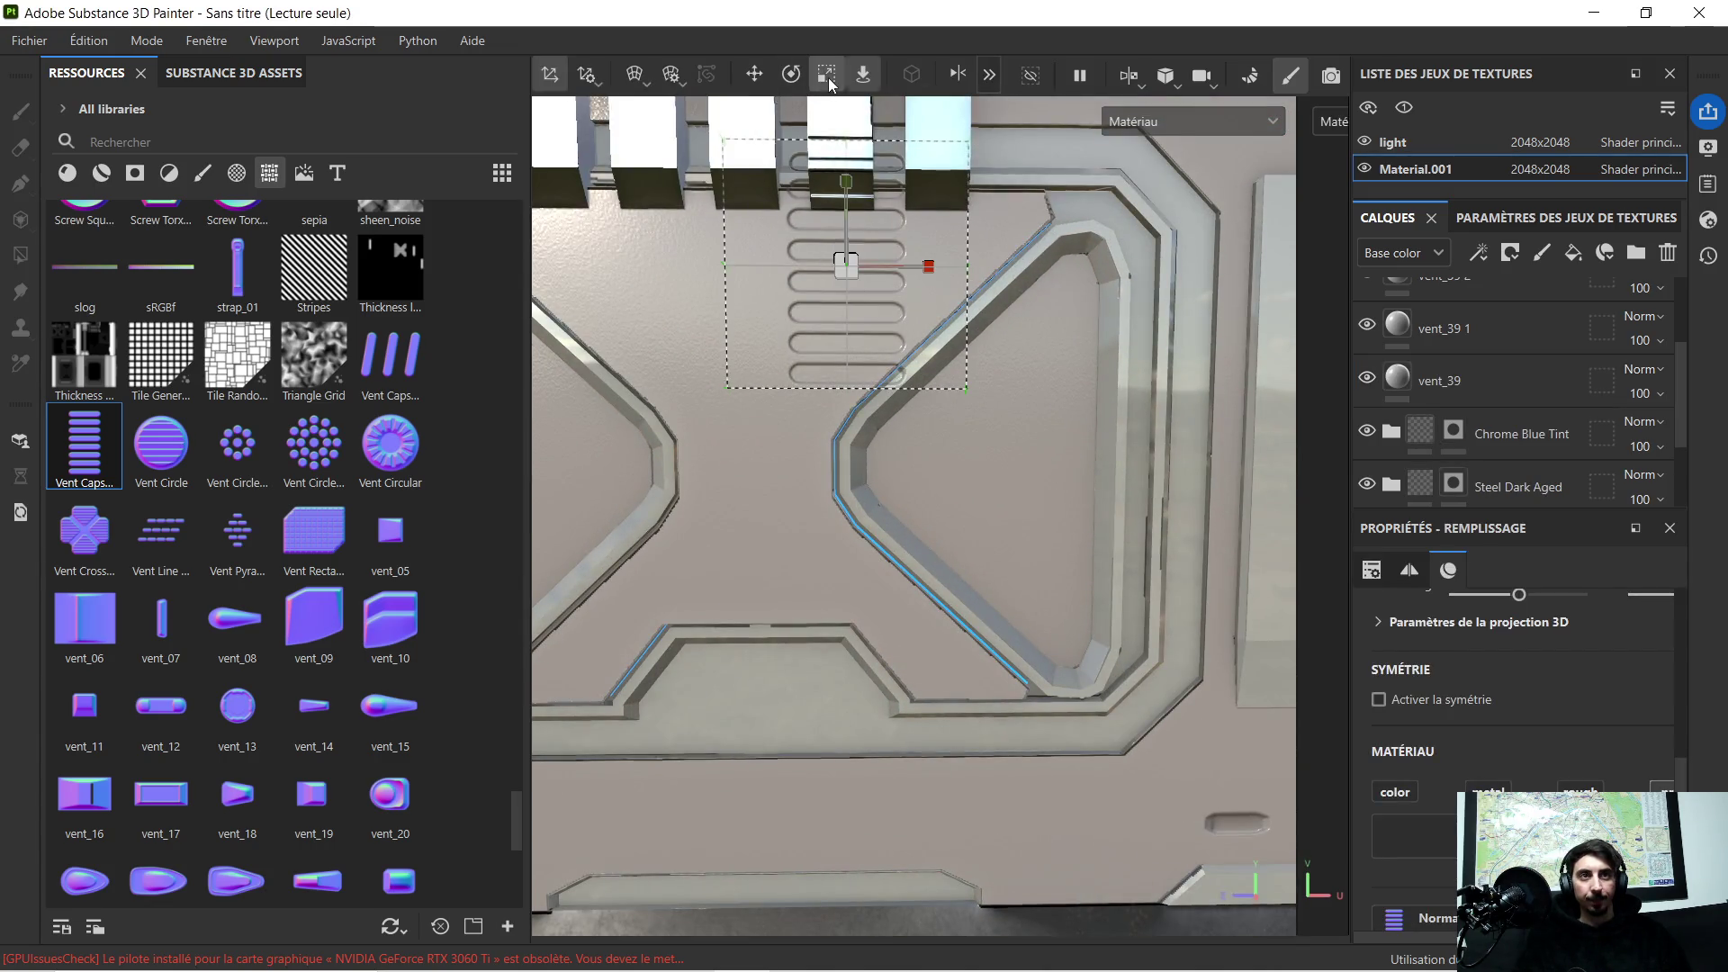
drag(845, 264, 654, 354)
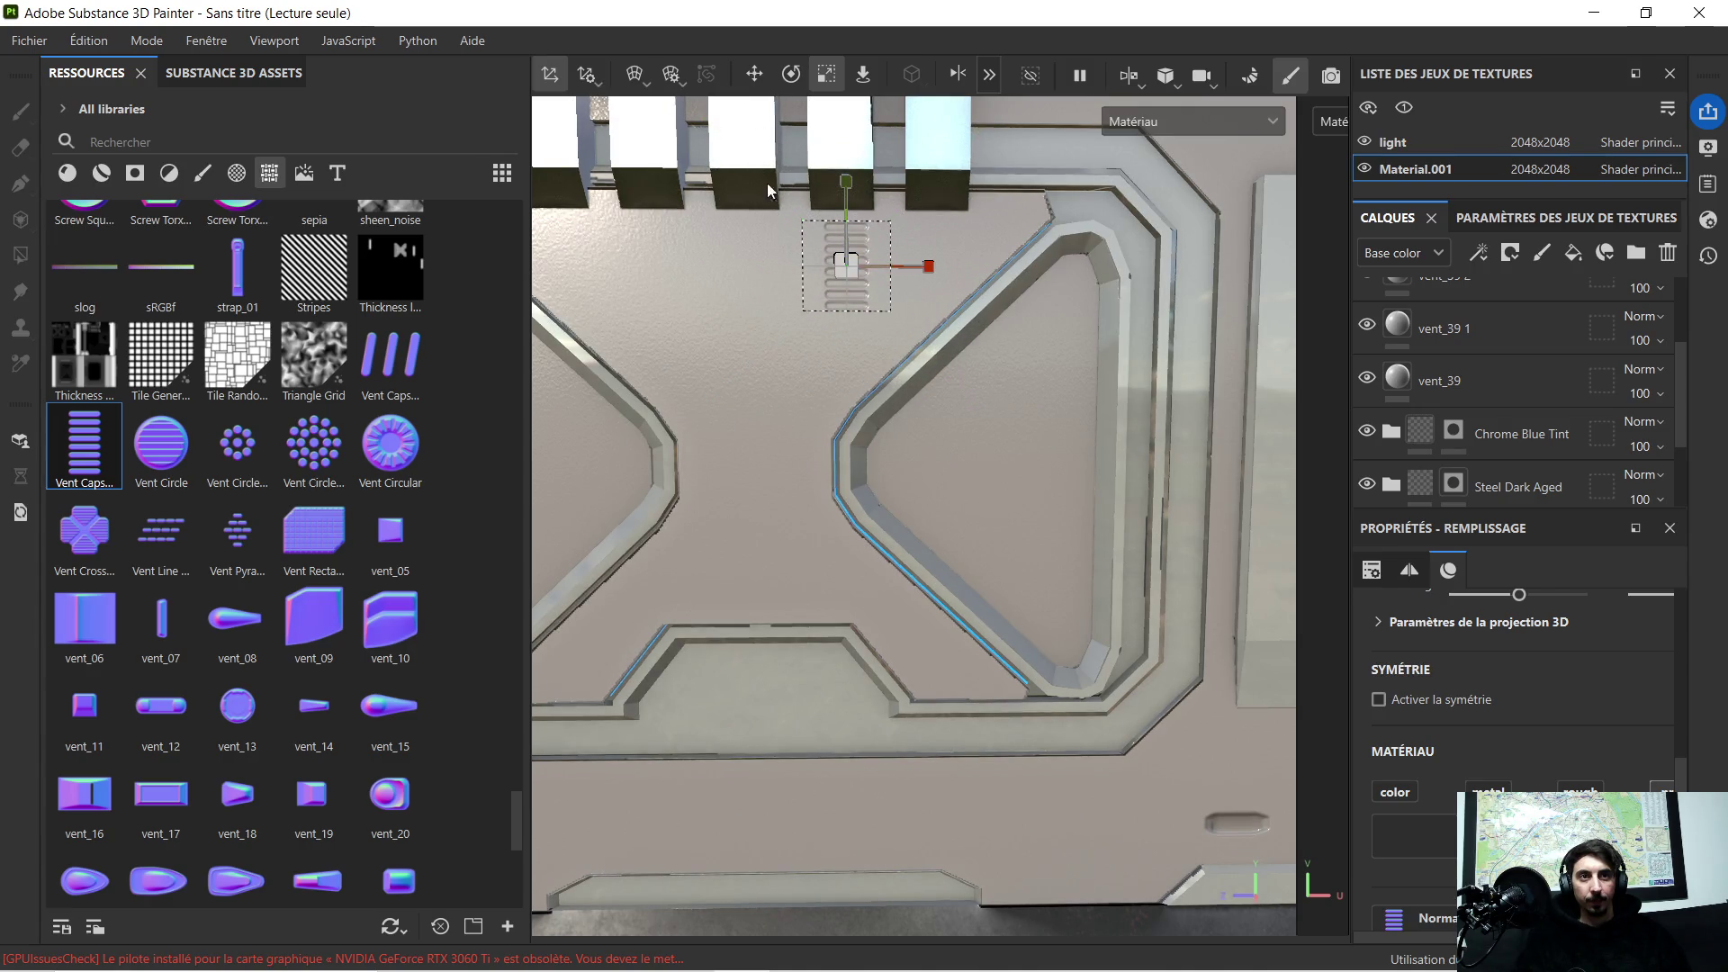
click(794, 78)
drag(891, 191, 941, 233)
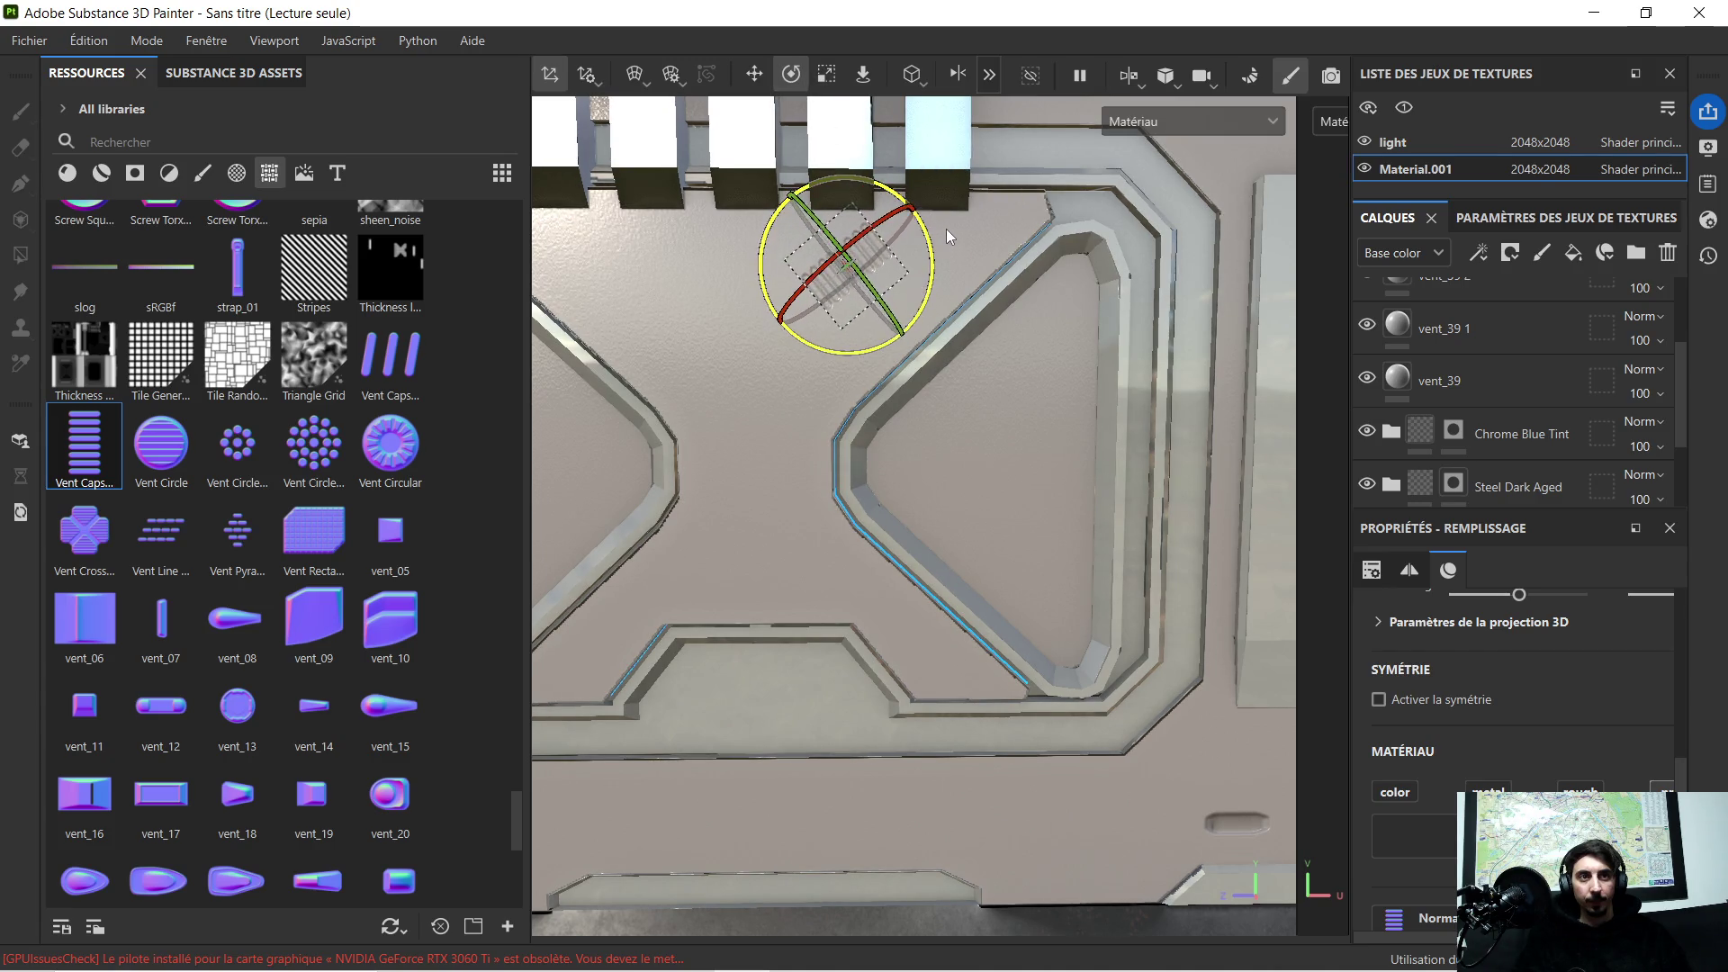
click(753, 75)
Step: Slide the vent capsule along the angled wall edge and rotate it to match the diagonal
drag(891, 318, 943, 315)
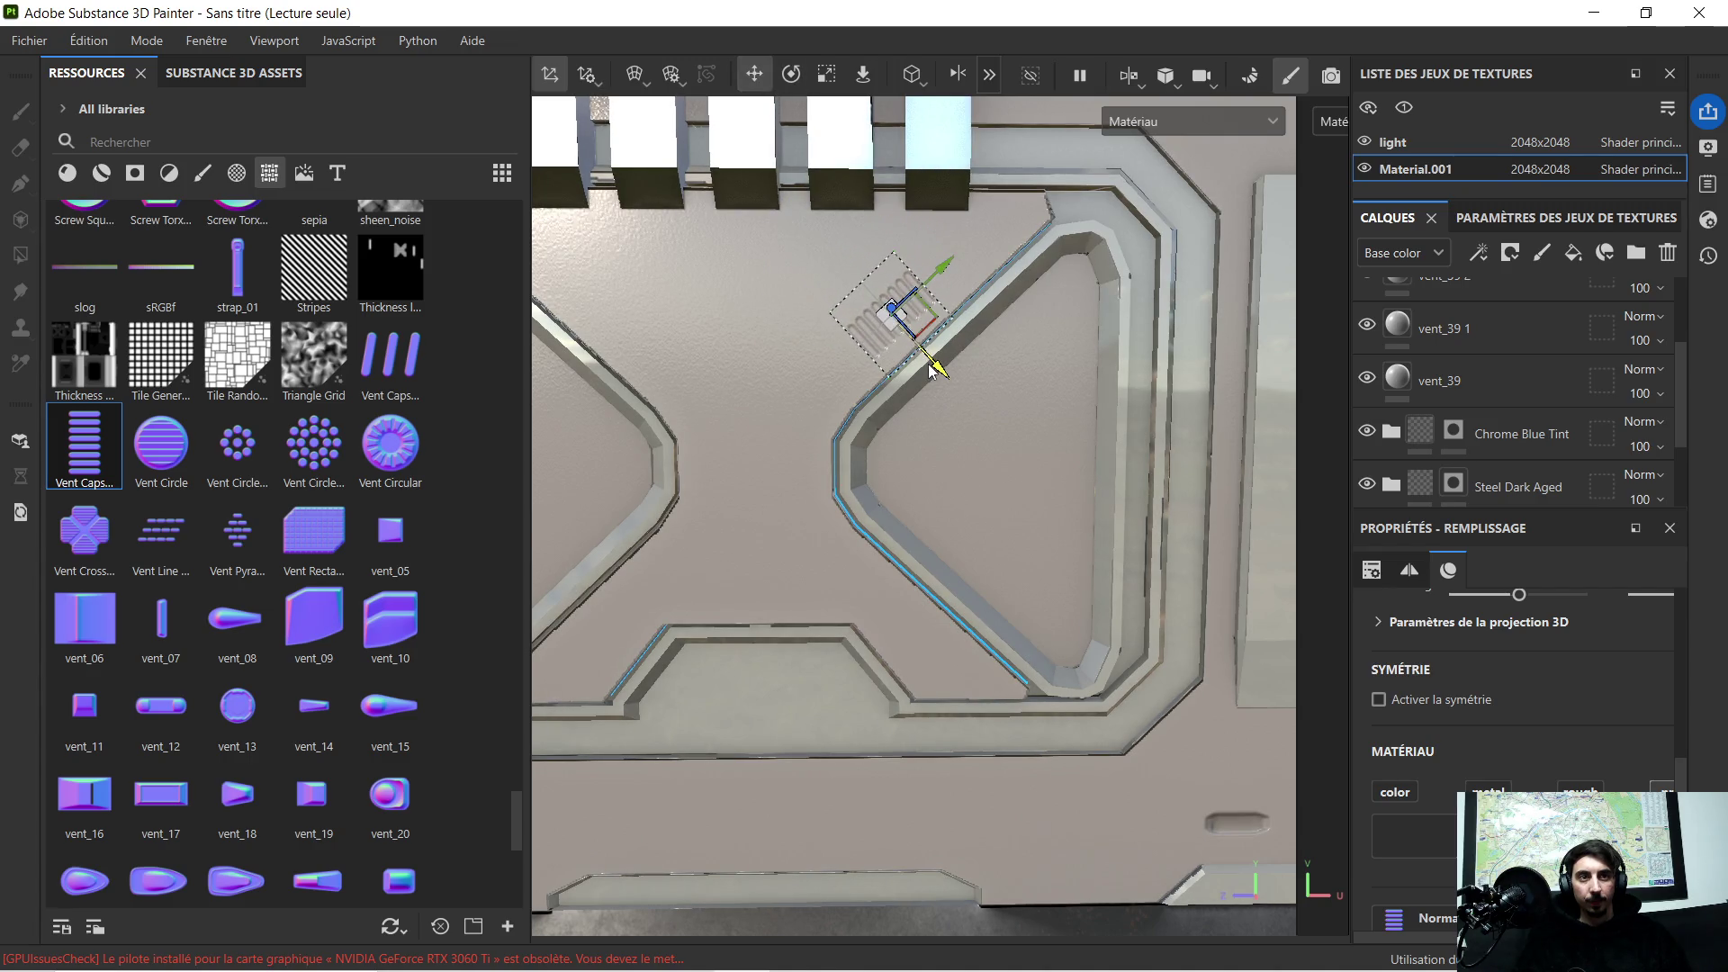
scroll(943, 315, up, 2)
scroll(943, 315, up, 2)
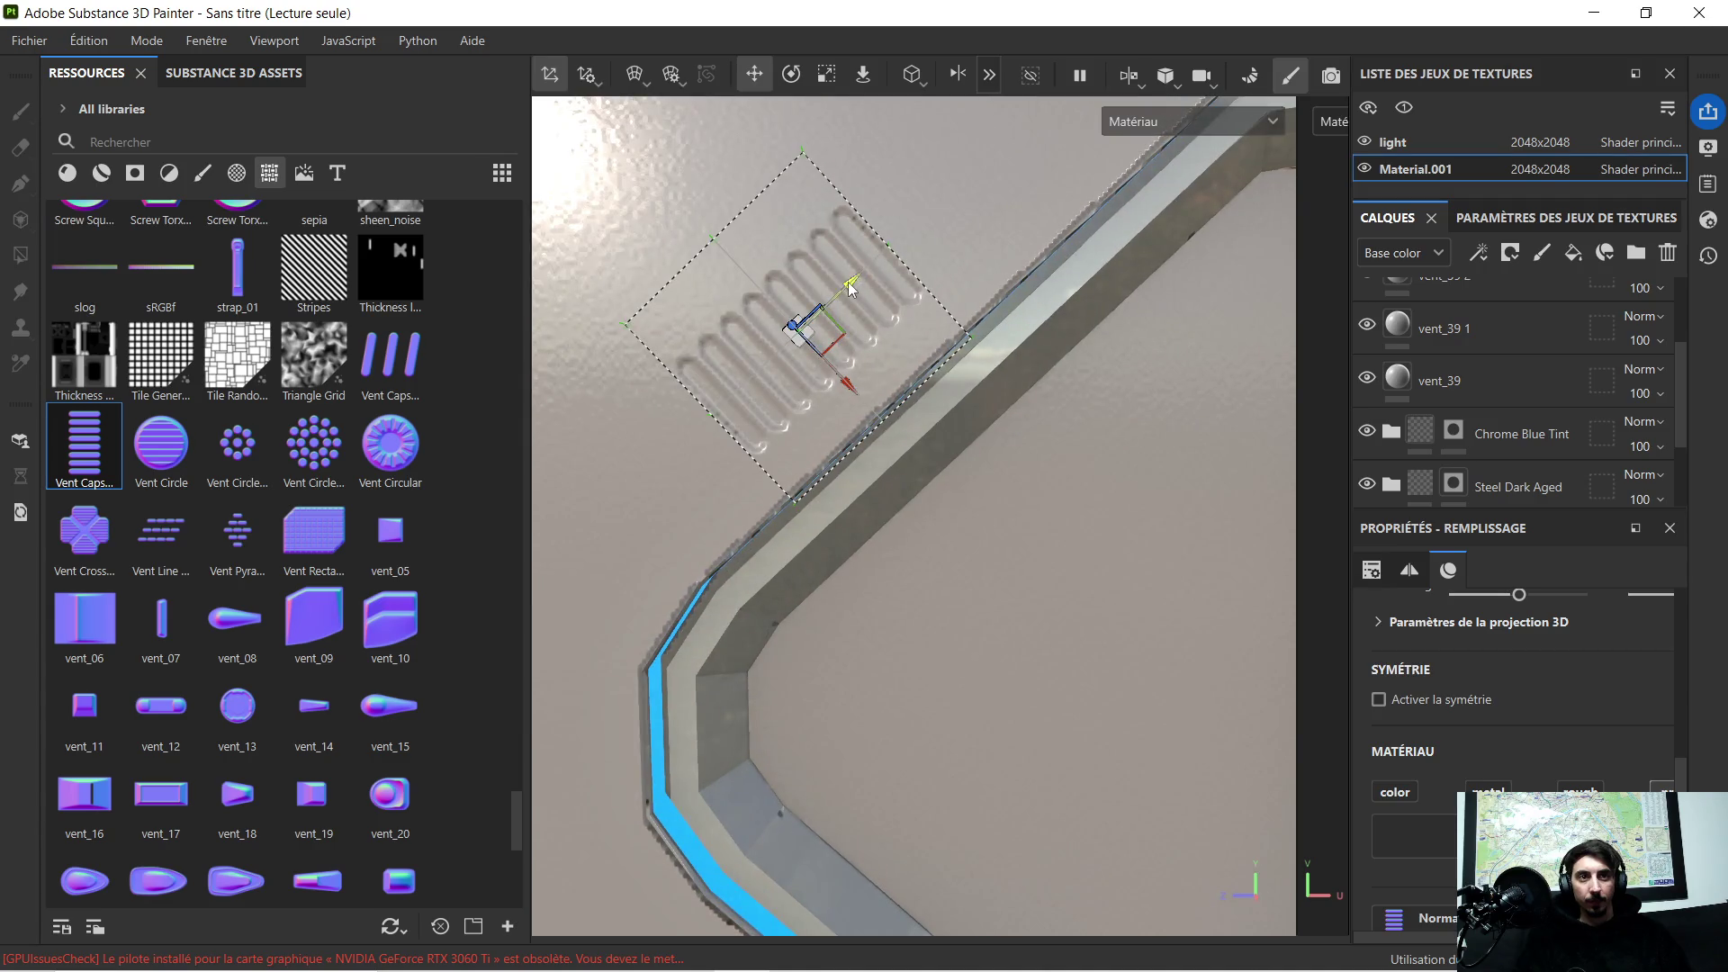
drag(851, 288, 966, 202)
scroll(993, 217, down, 2)
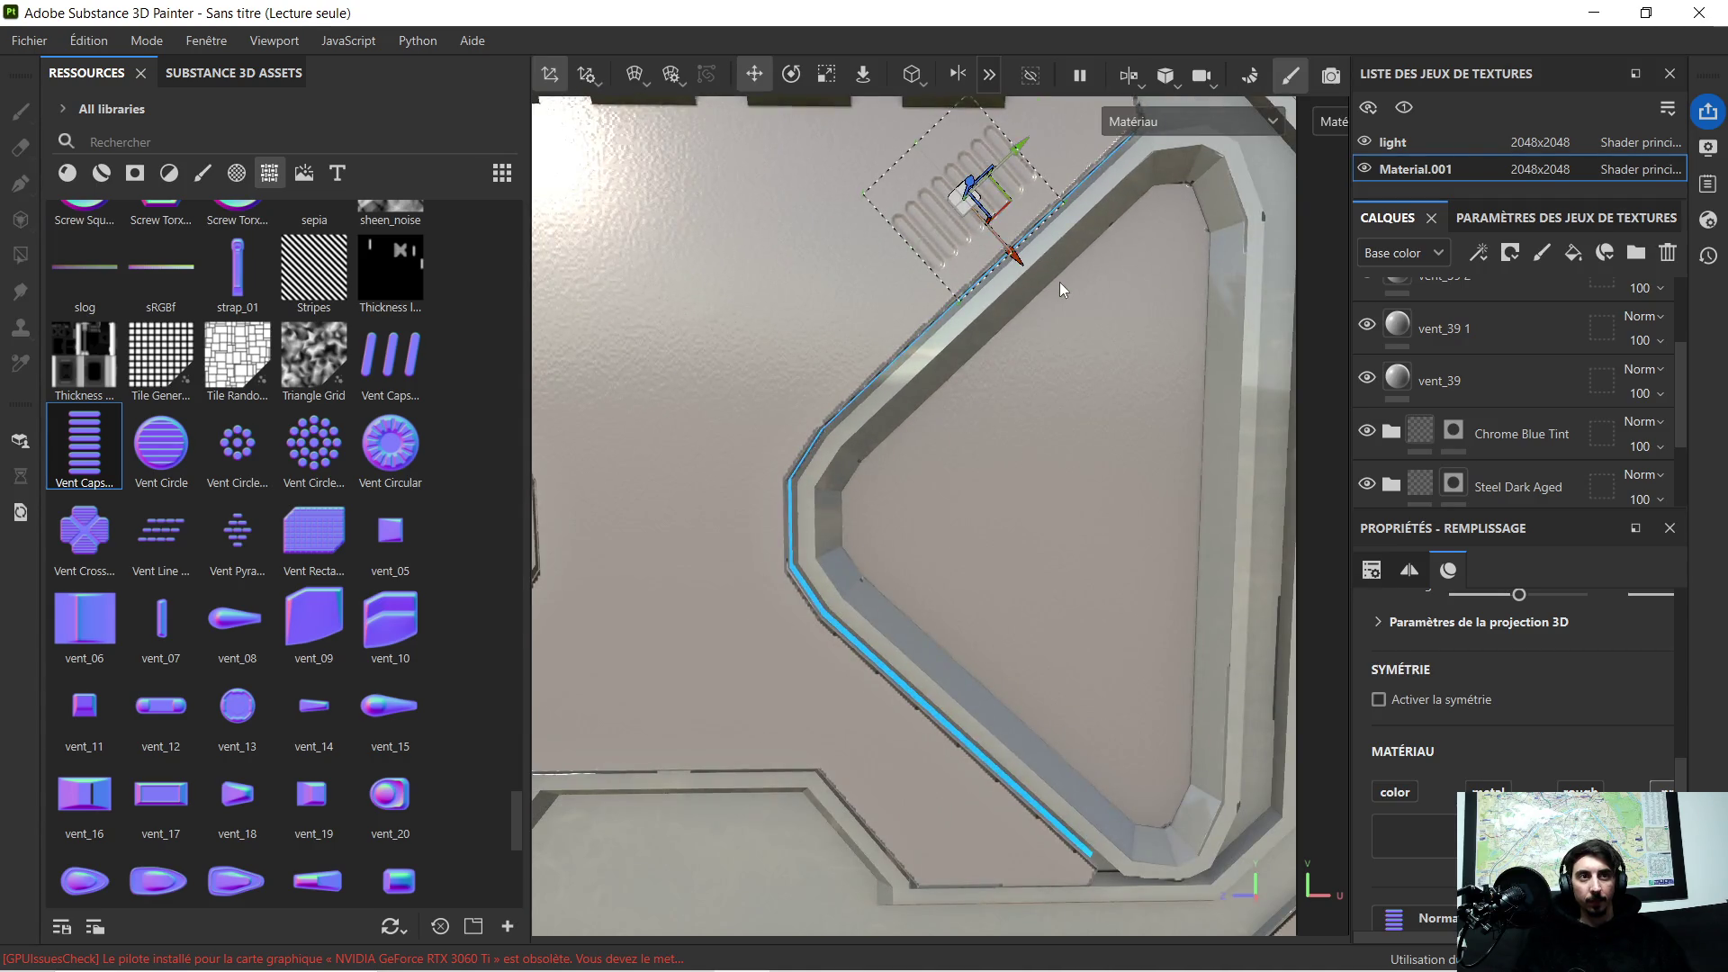
scroll(1060, 282, up, 1)
scroll(1053, 307, up, 1)
scroll(1091, 276, up, 1)
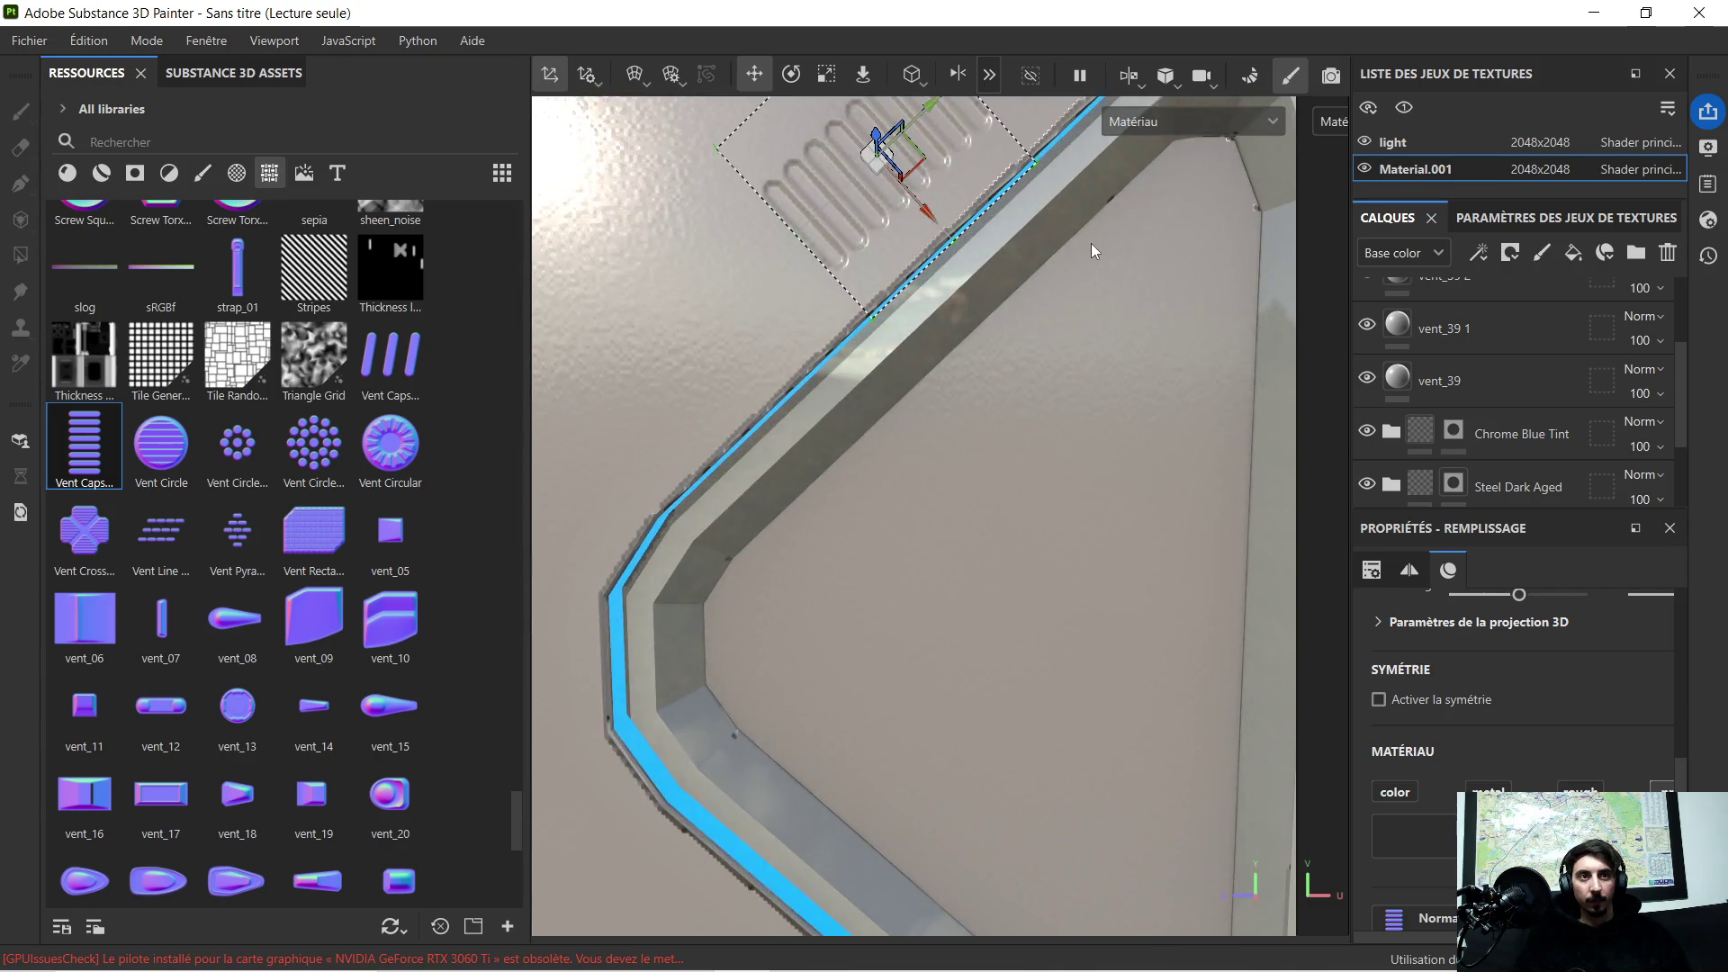
middle_drag(1090, 248, 1108, 399)
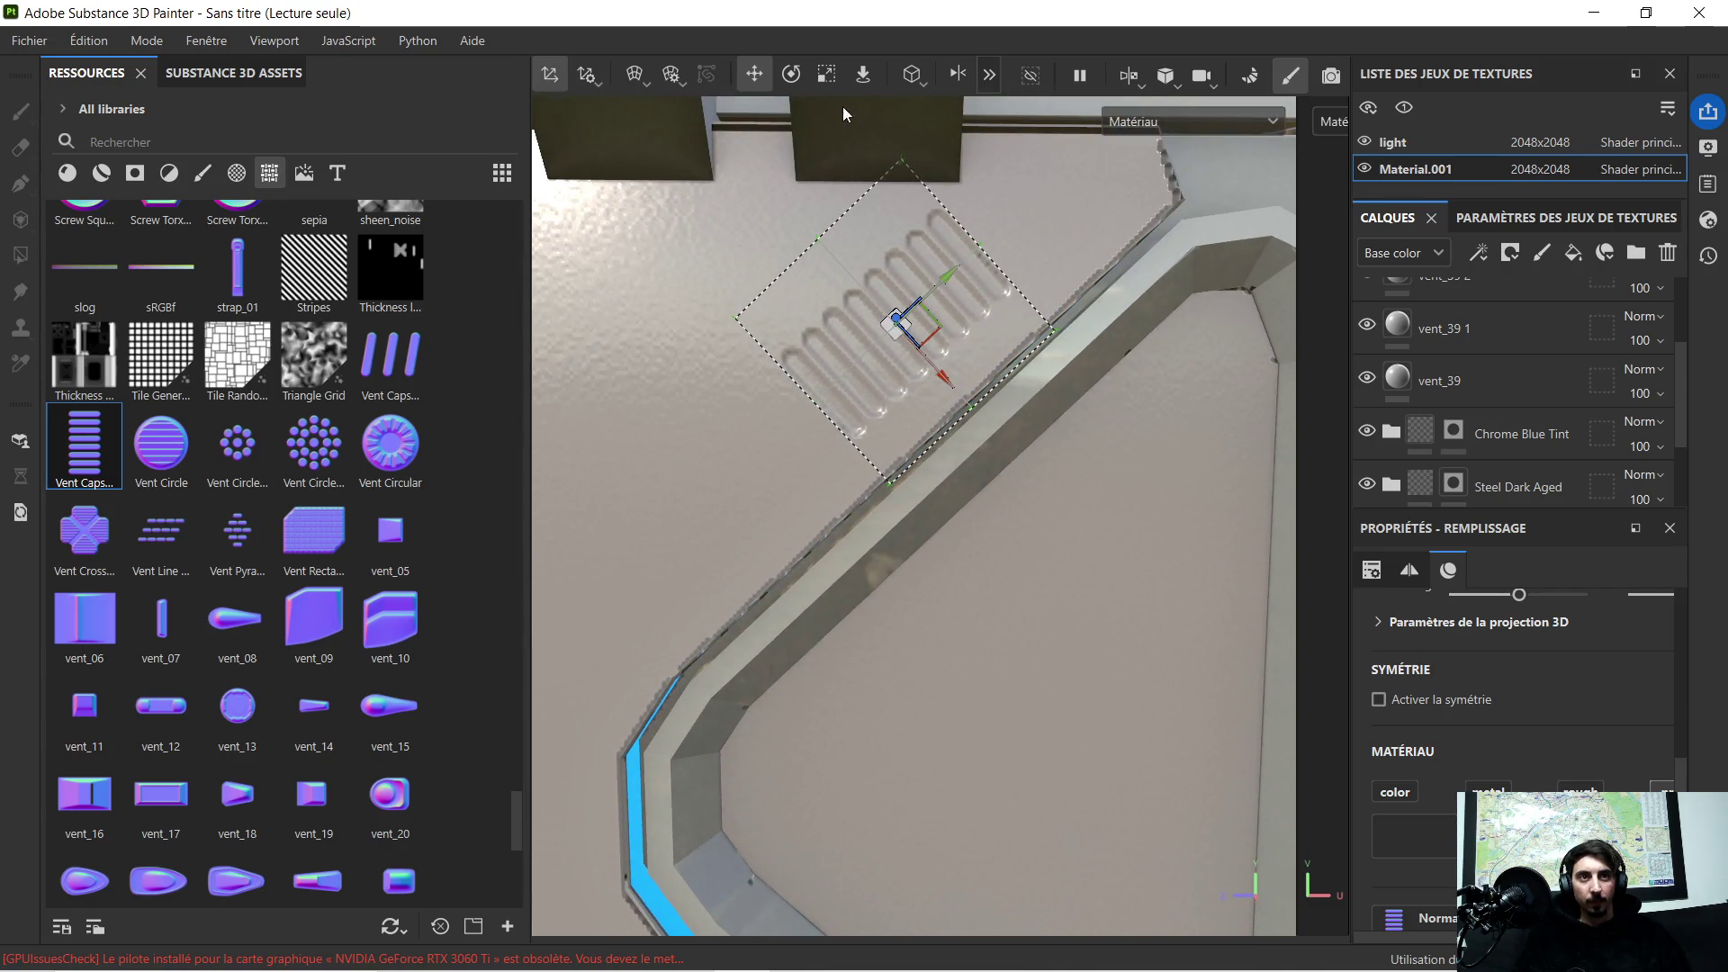
click(793, 75)
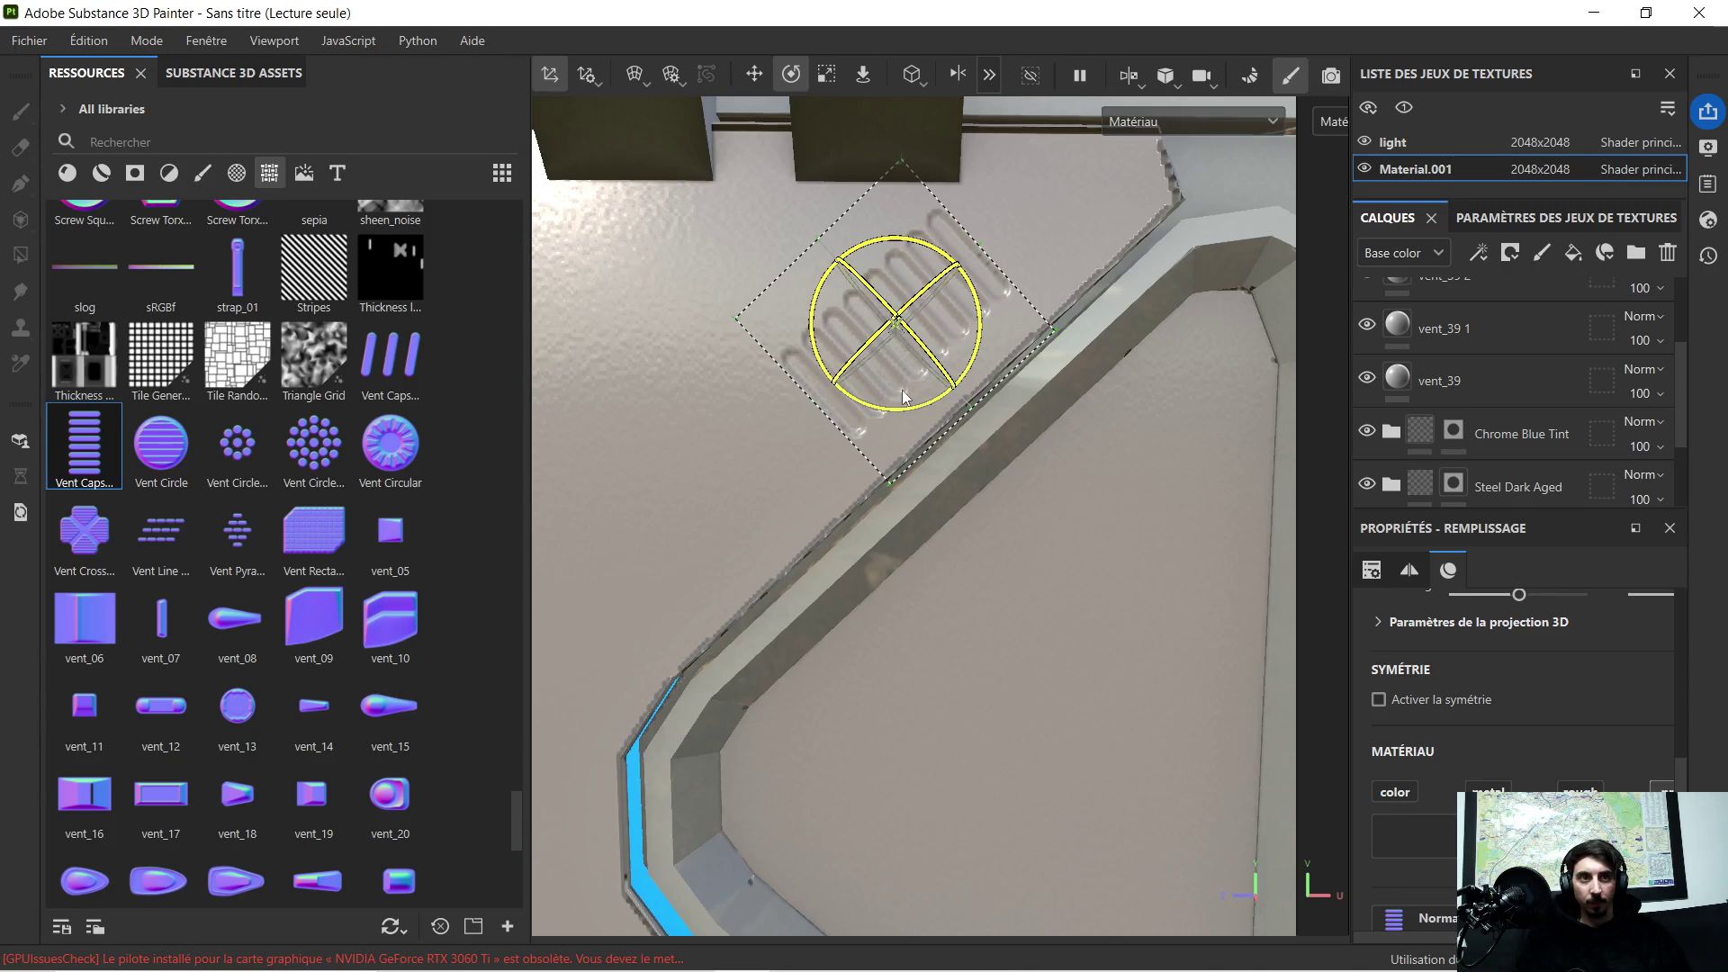
drag(896, 416, 952, 313)
click(755, 73)
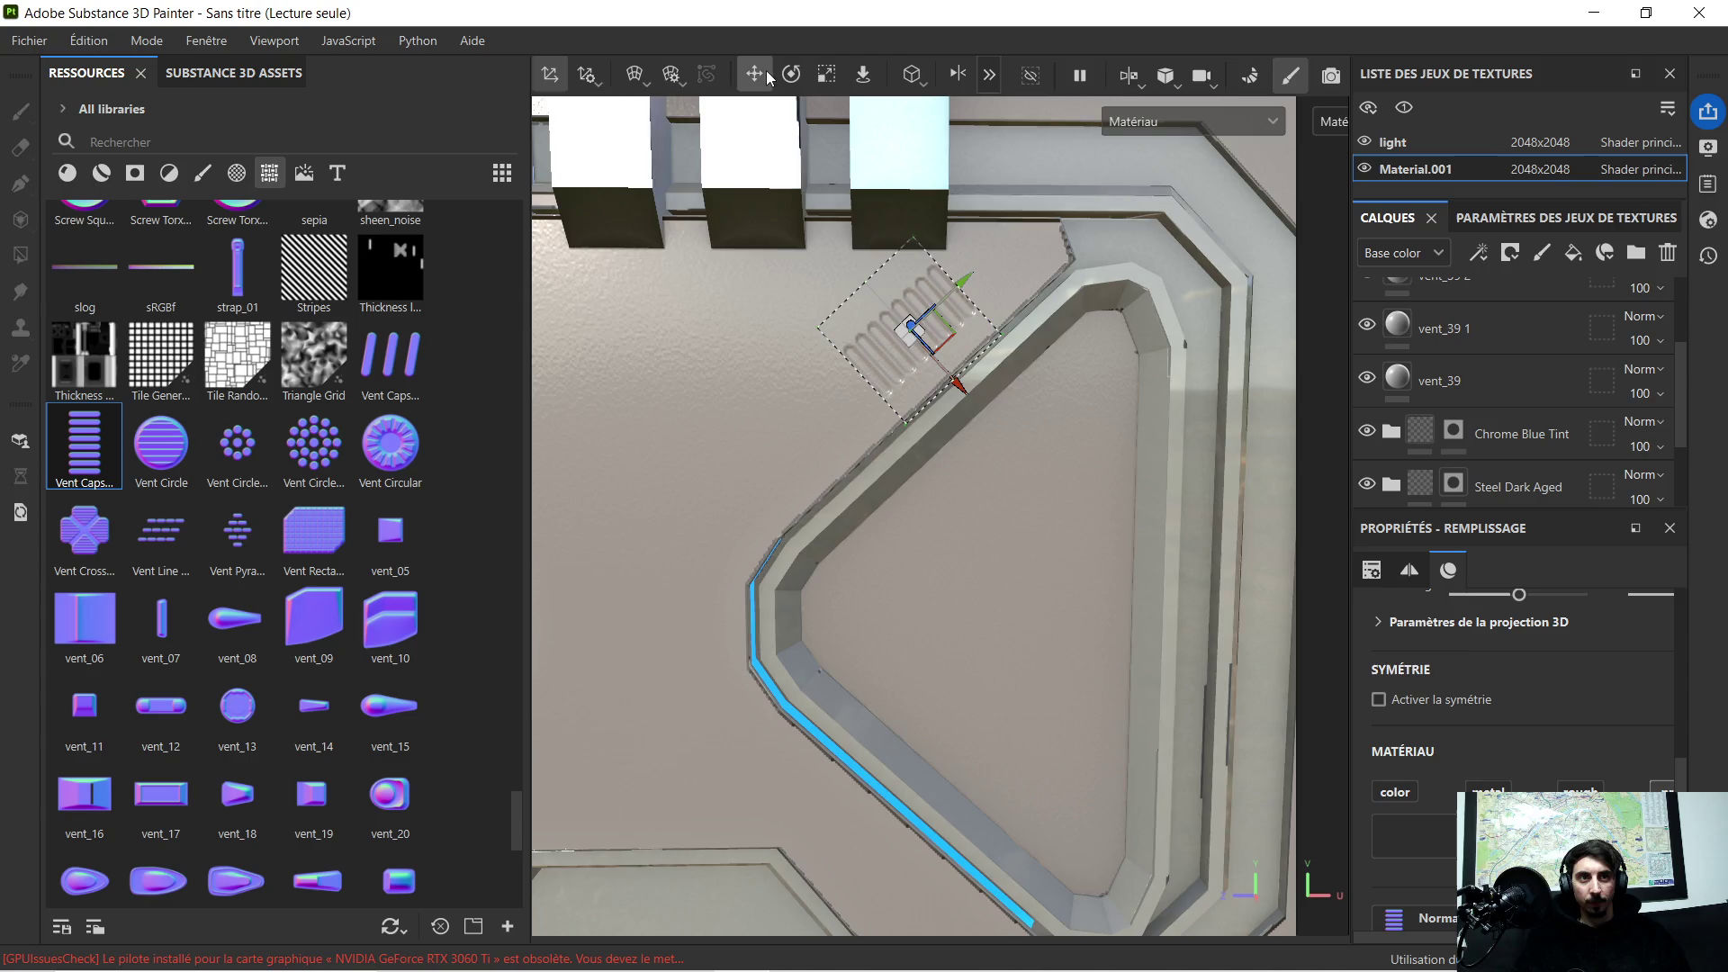
Step: Nudge the vent against the trim, select vent_39 1 and rotate the environment lighting
drag(955, 387, 967, 397)
scroll(925, 394, down, 3)
scroll(810, 500, up, 2)
click(1400, 330)
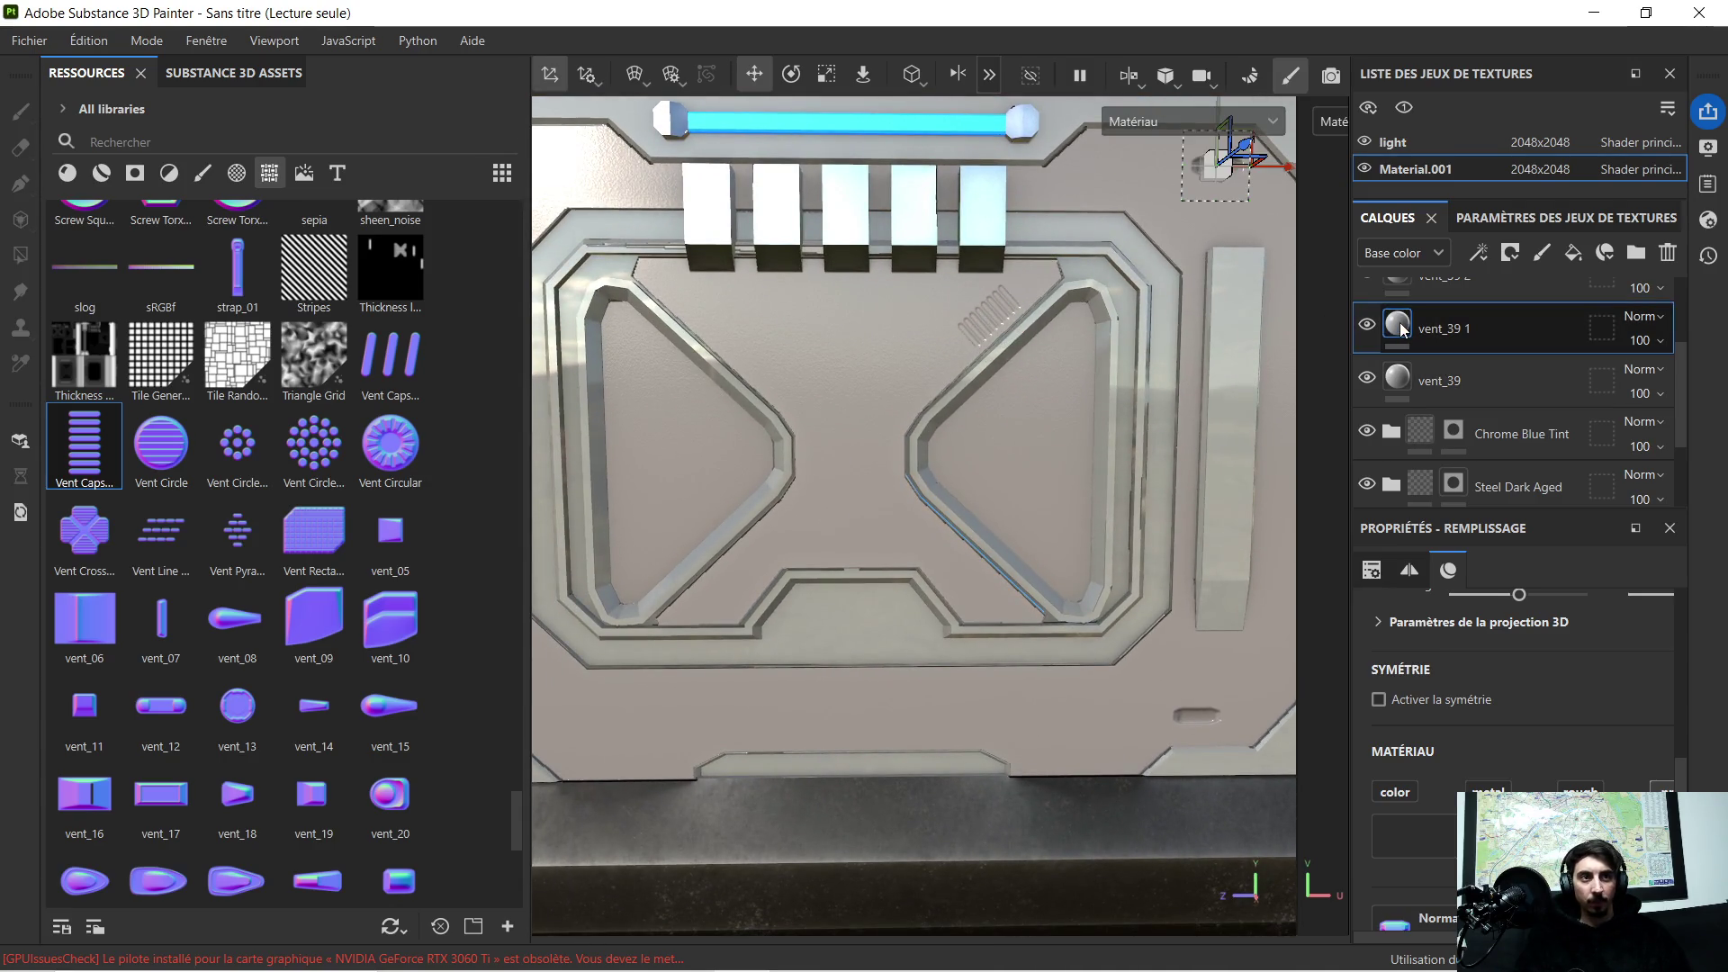
scroll(938, 349, down, 3)
scroll(940, 354, up, 2)
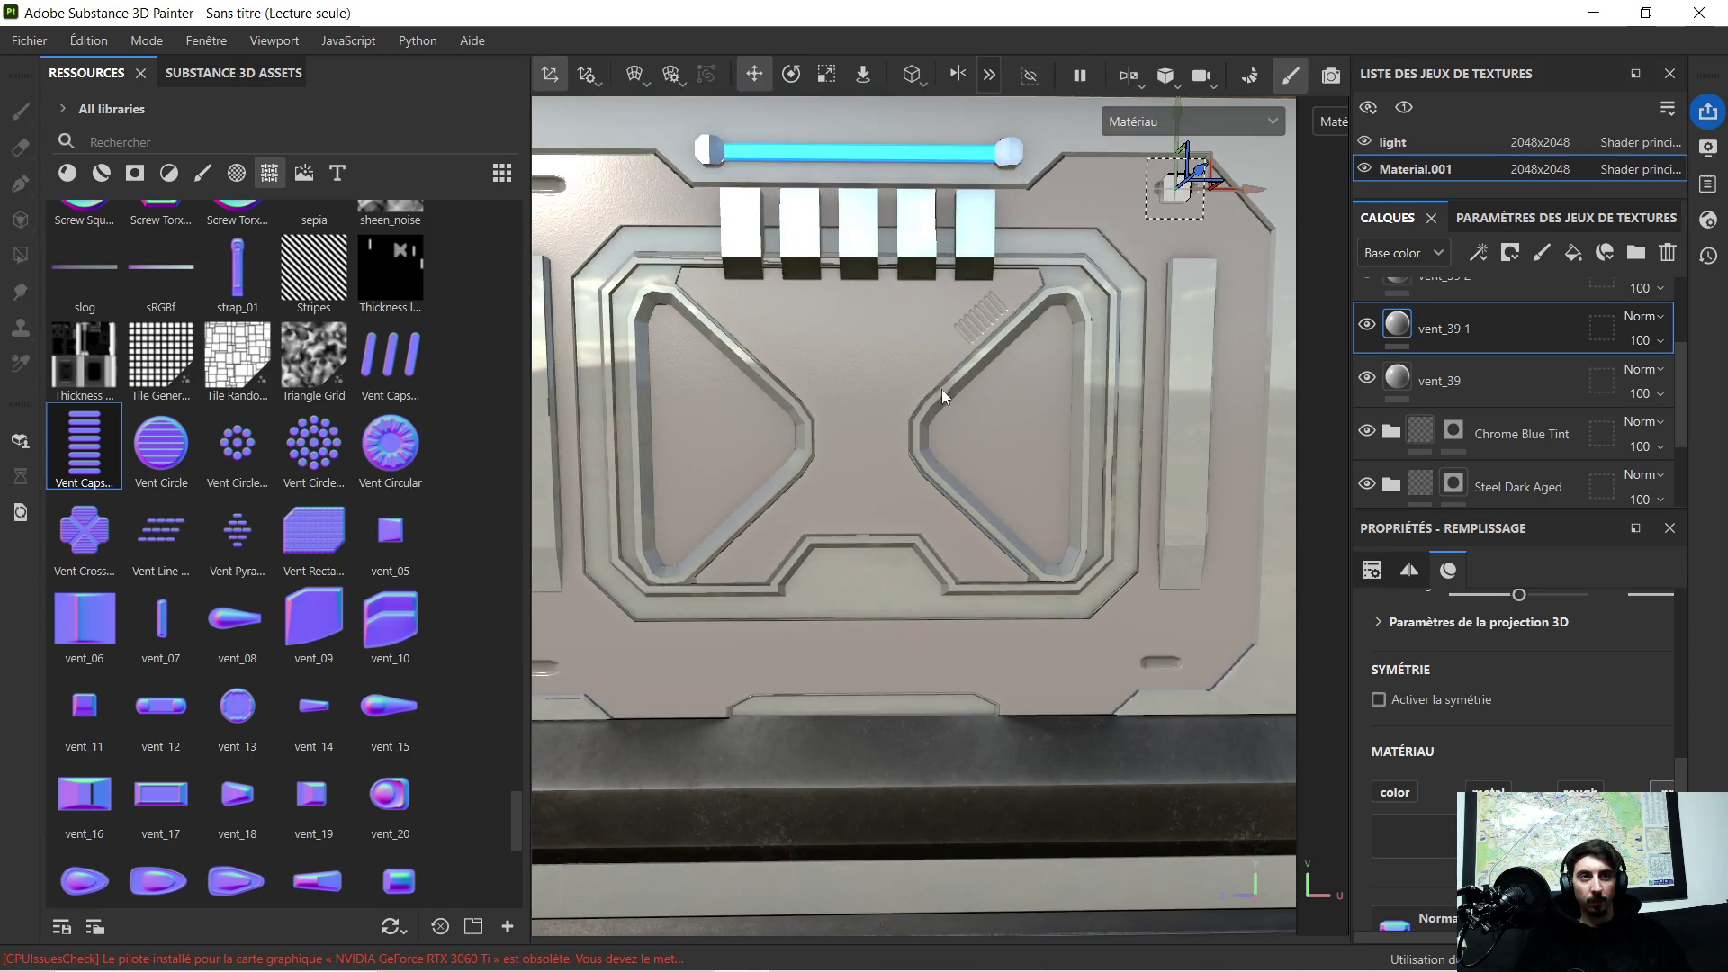
scroll(941, 365, up, 2)
scroll(944, 324, up, 2)
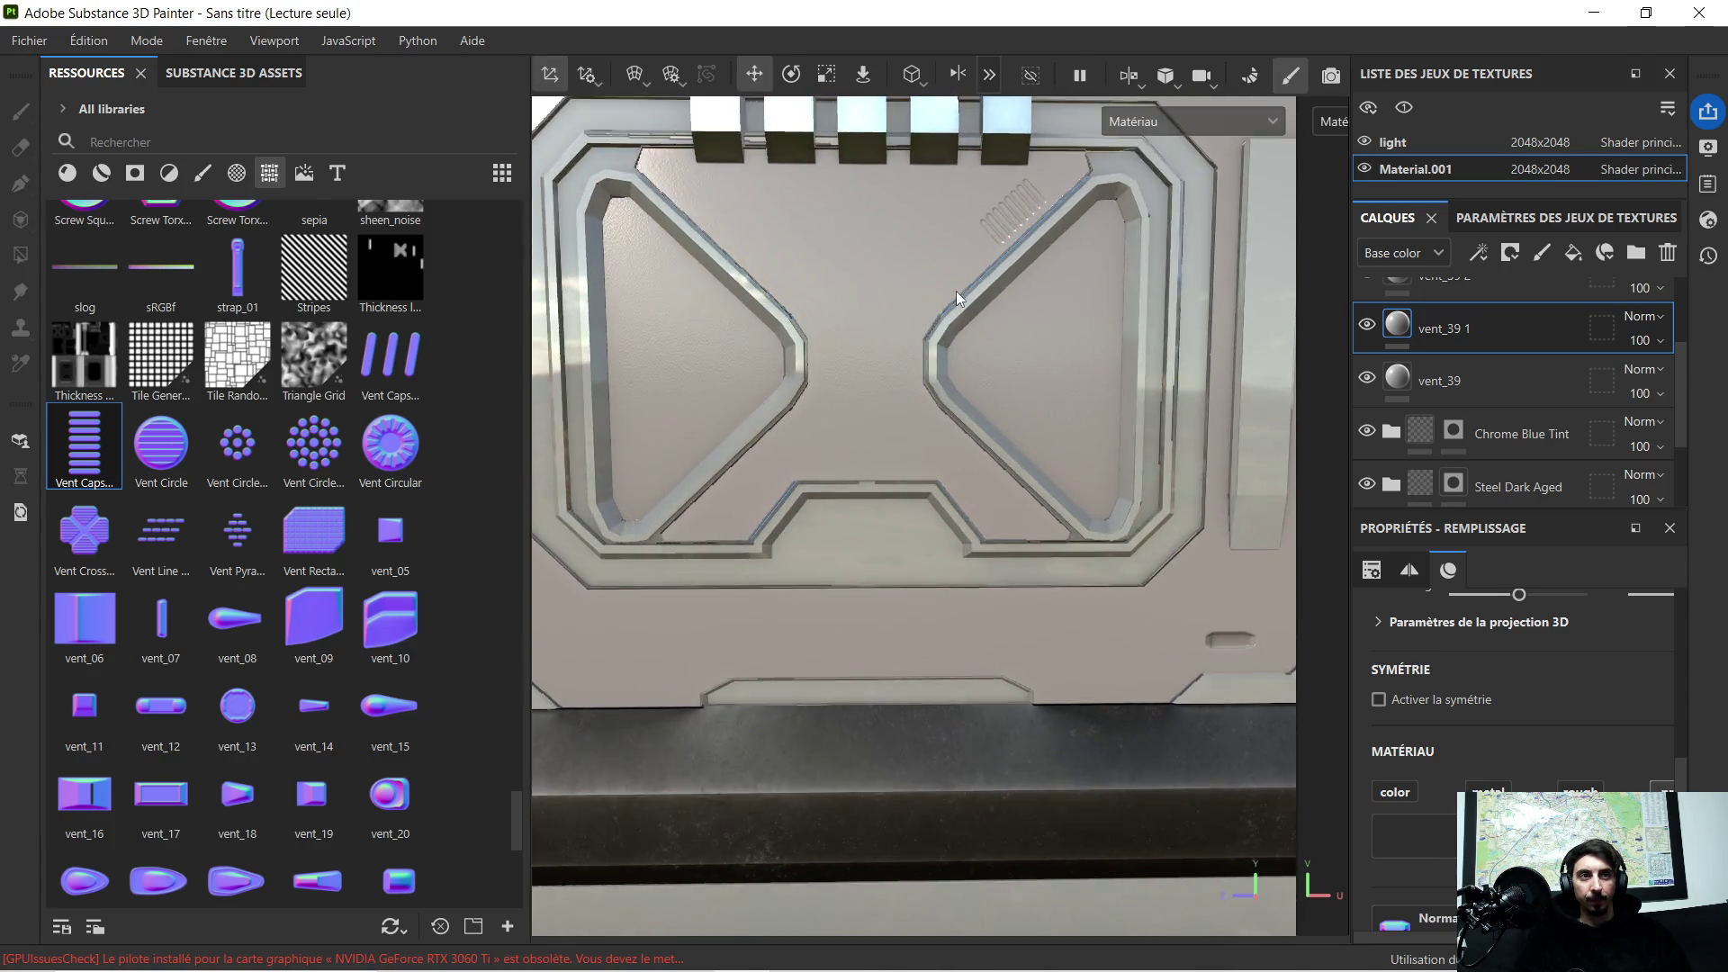
scroll(953, 293, up, 2)
scroll(1003, 226, up, 2)
scroll(897, 360, up, 2)
scroll(875, 361, down, 2)
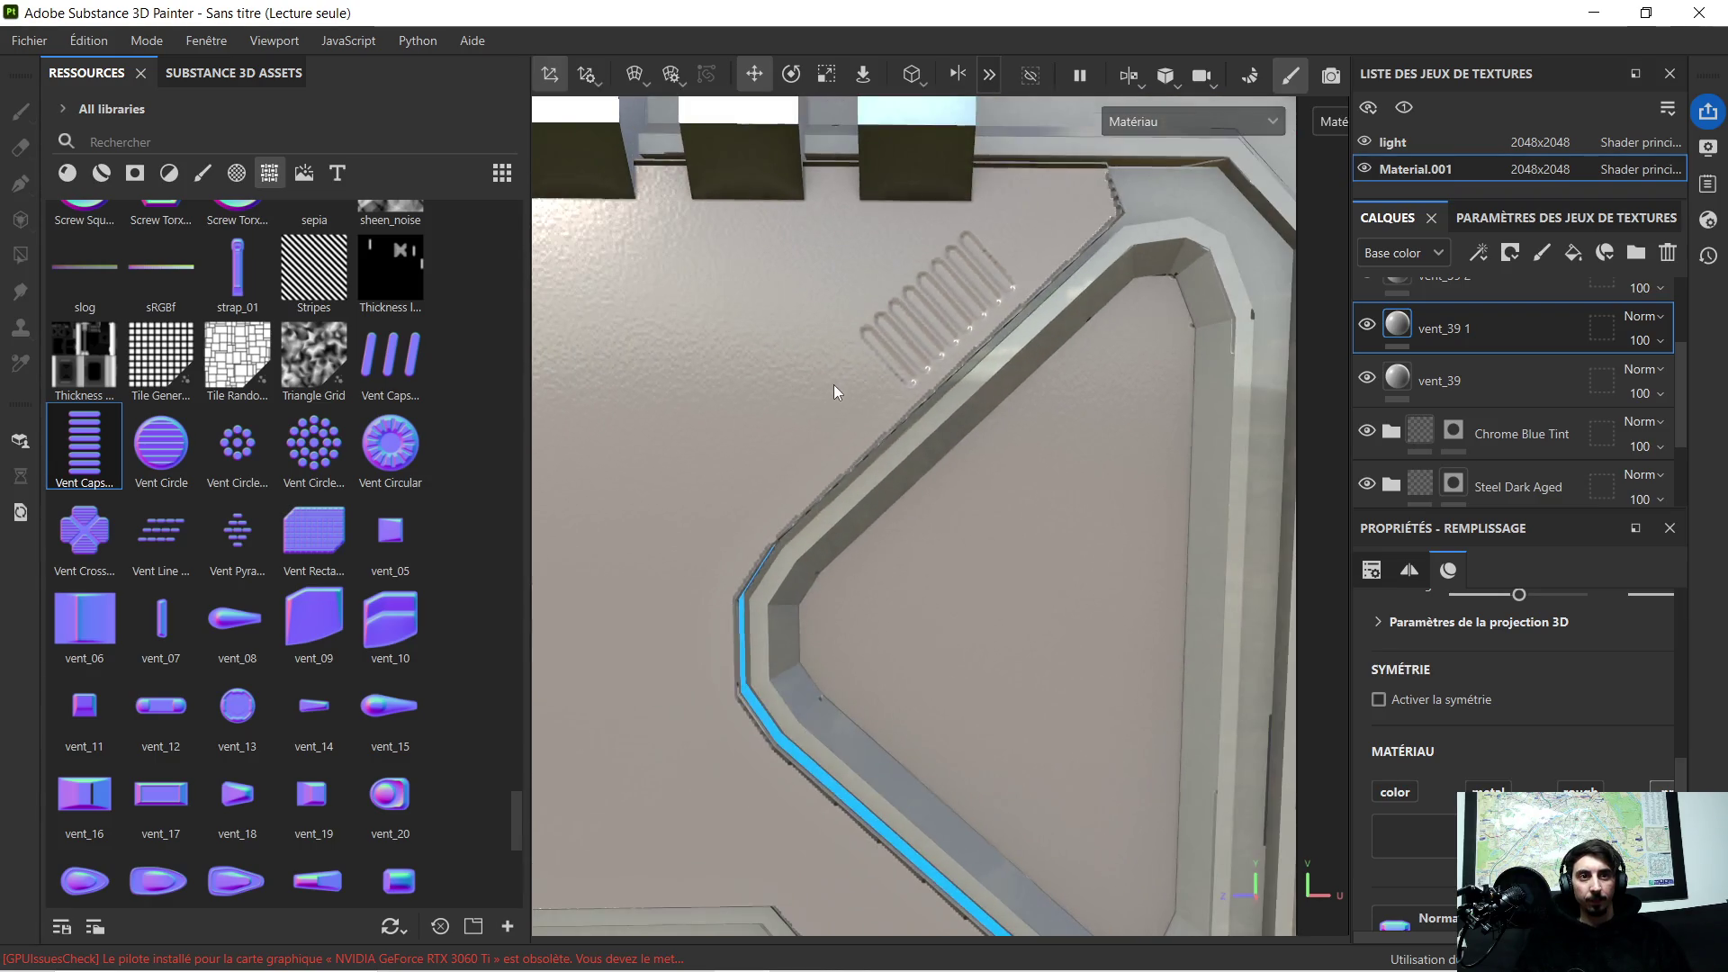
scroll(882, 372, up, 1)
shift+right_drag(950, 405, 976, 390)
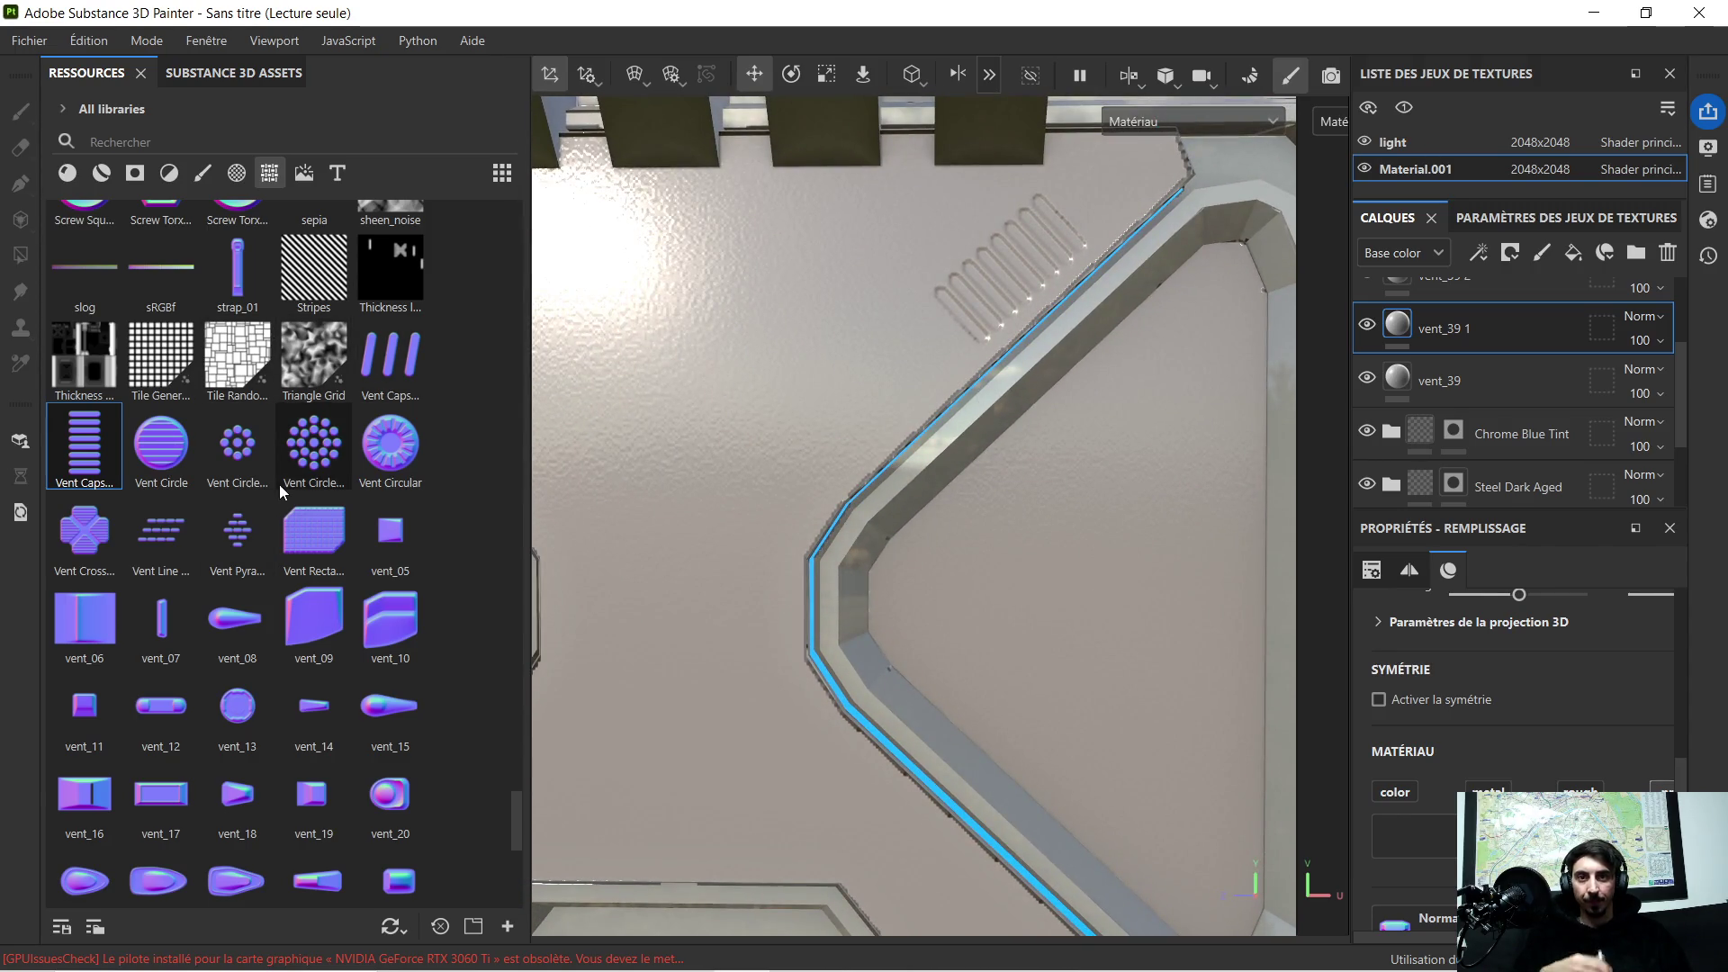
scroll(278, 497, up, 5)
scroll(260, 241, up, 3)
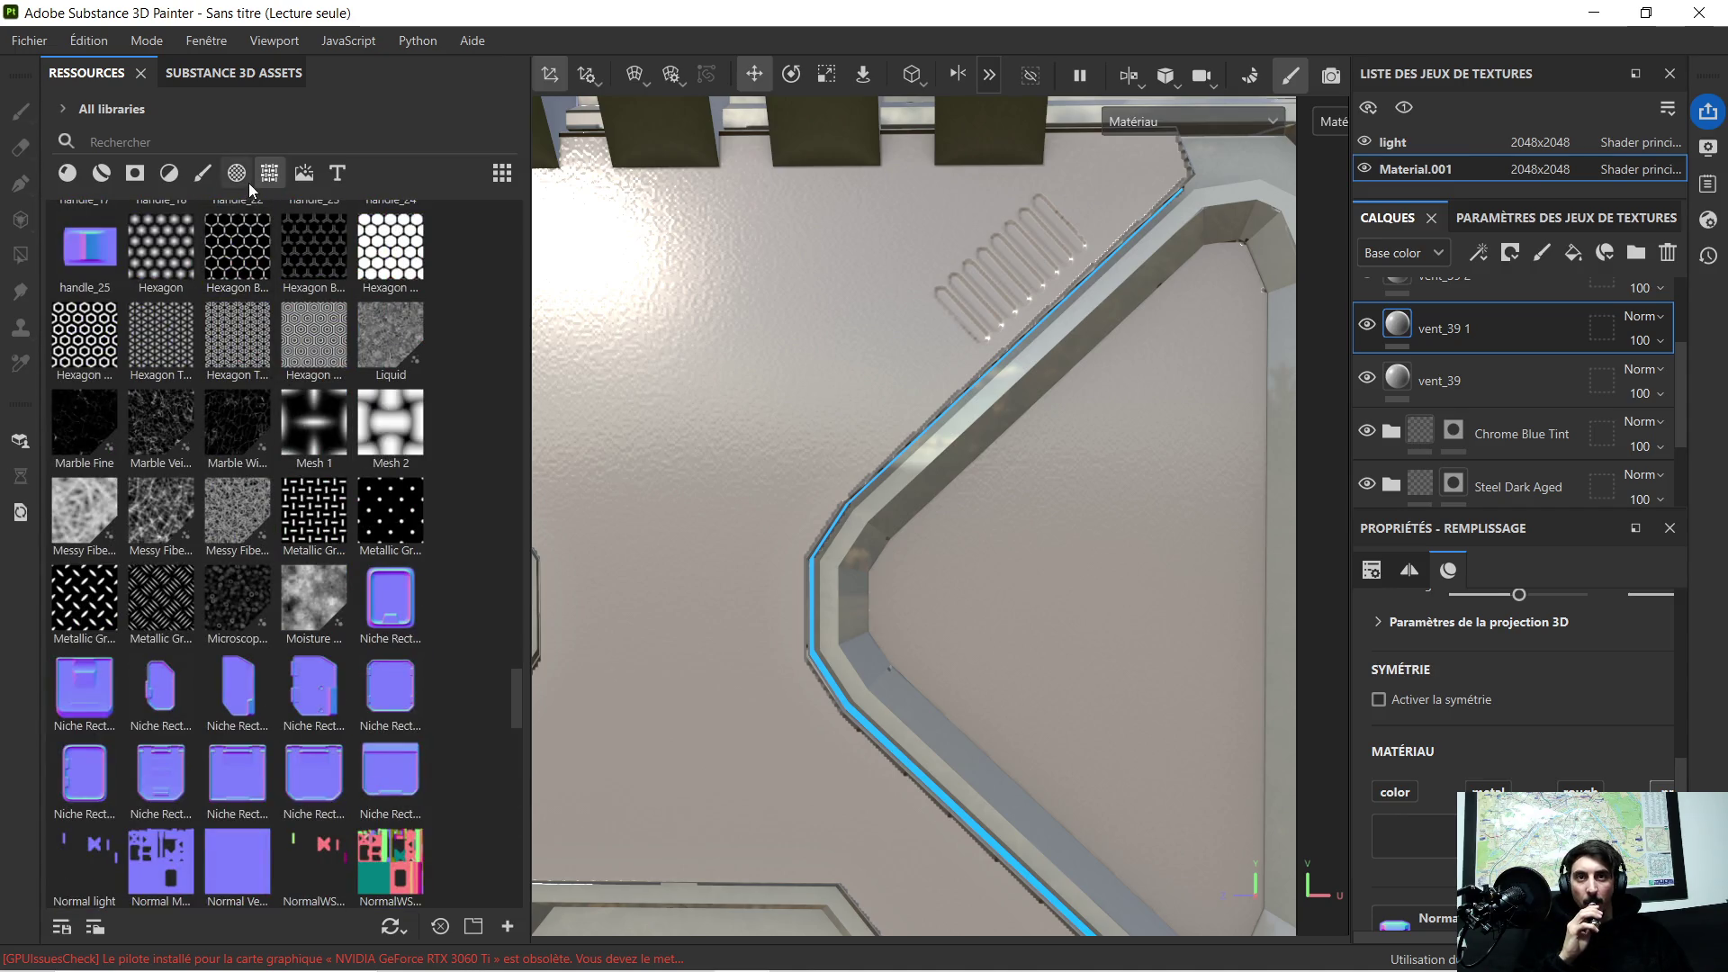
Step: Filter the resources to alphas and drop Line Stripes onto the door panel
click(237, 173)
scroll(242, 480, down, 3)
scroll(255, 482, down, 3)
scroll(285, 473, up, 3)
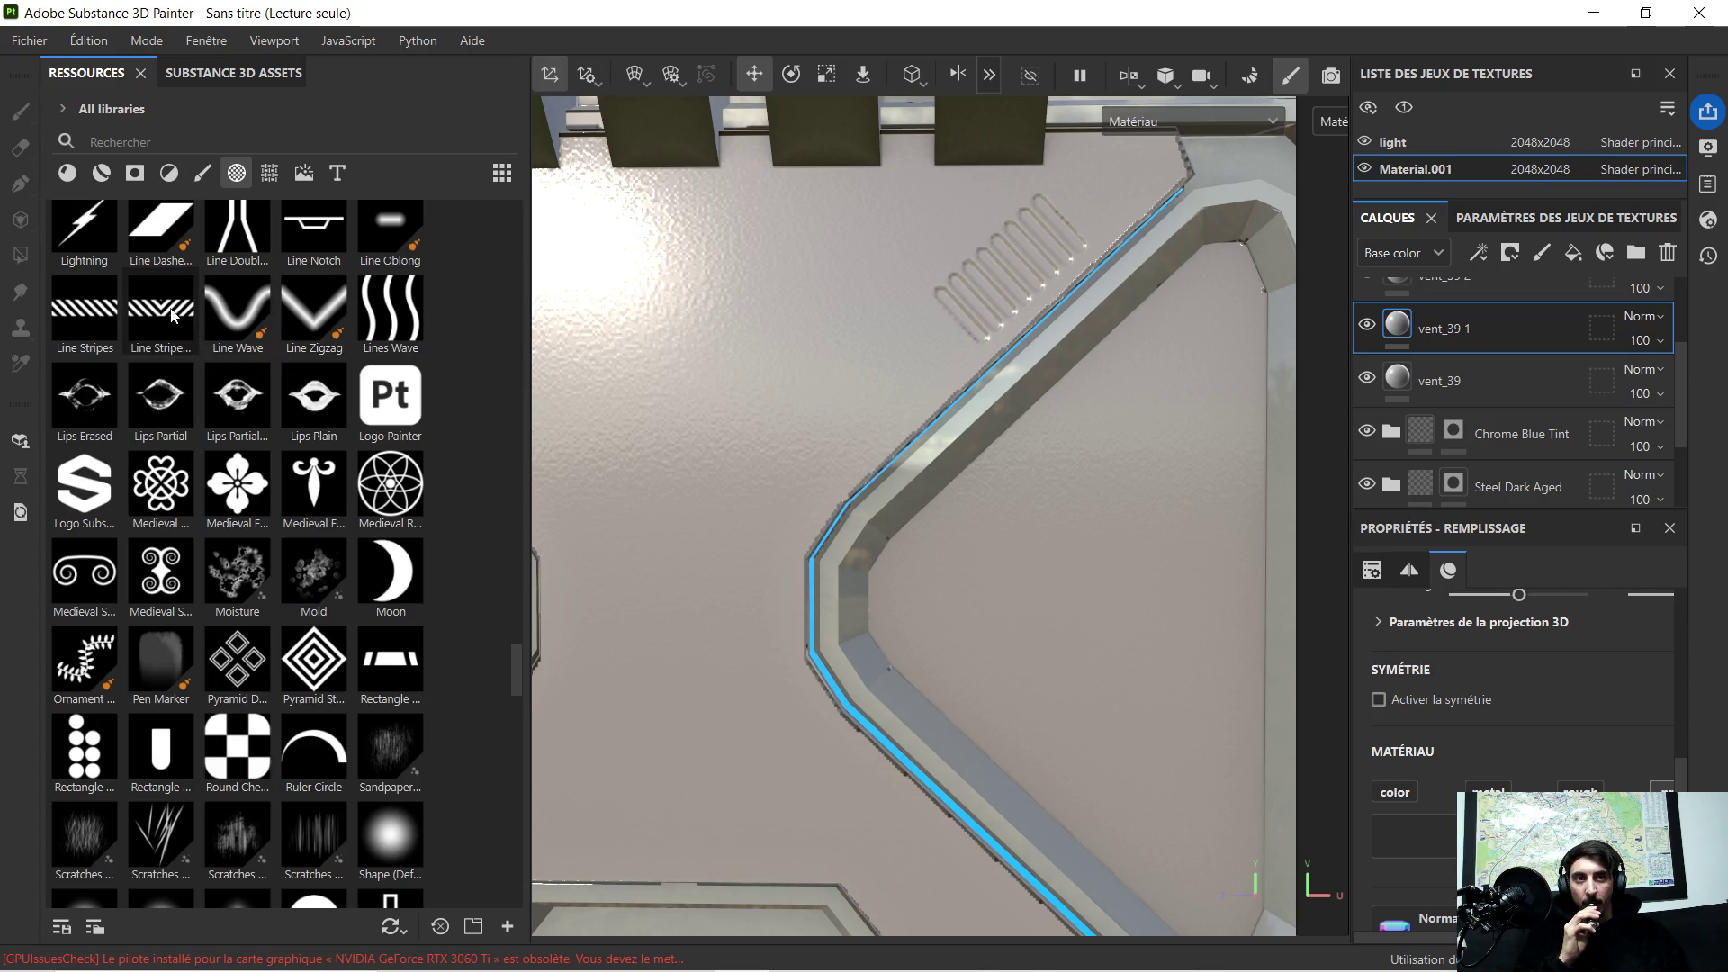
mouse_move(82, 318)
mouse_down()
mouse_move(865, 390)
mouse_move(842, 378)
mouse_up()
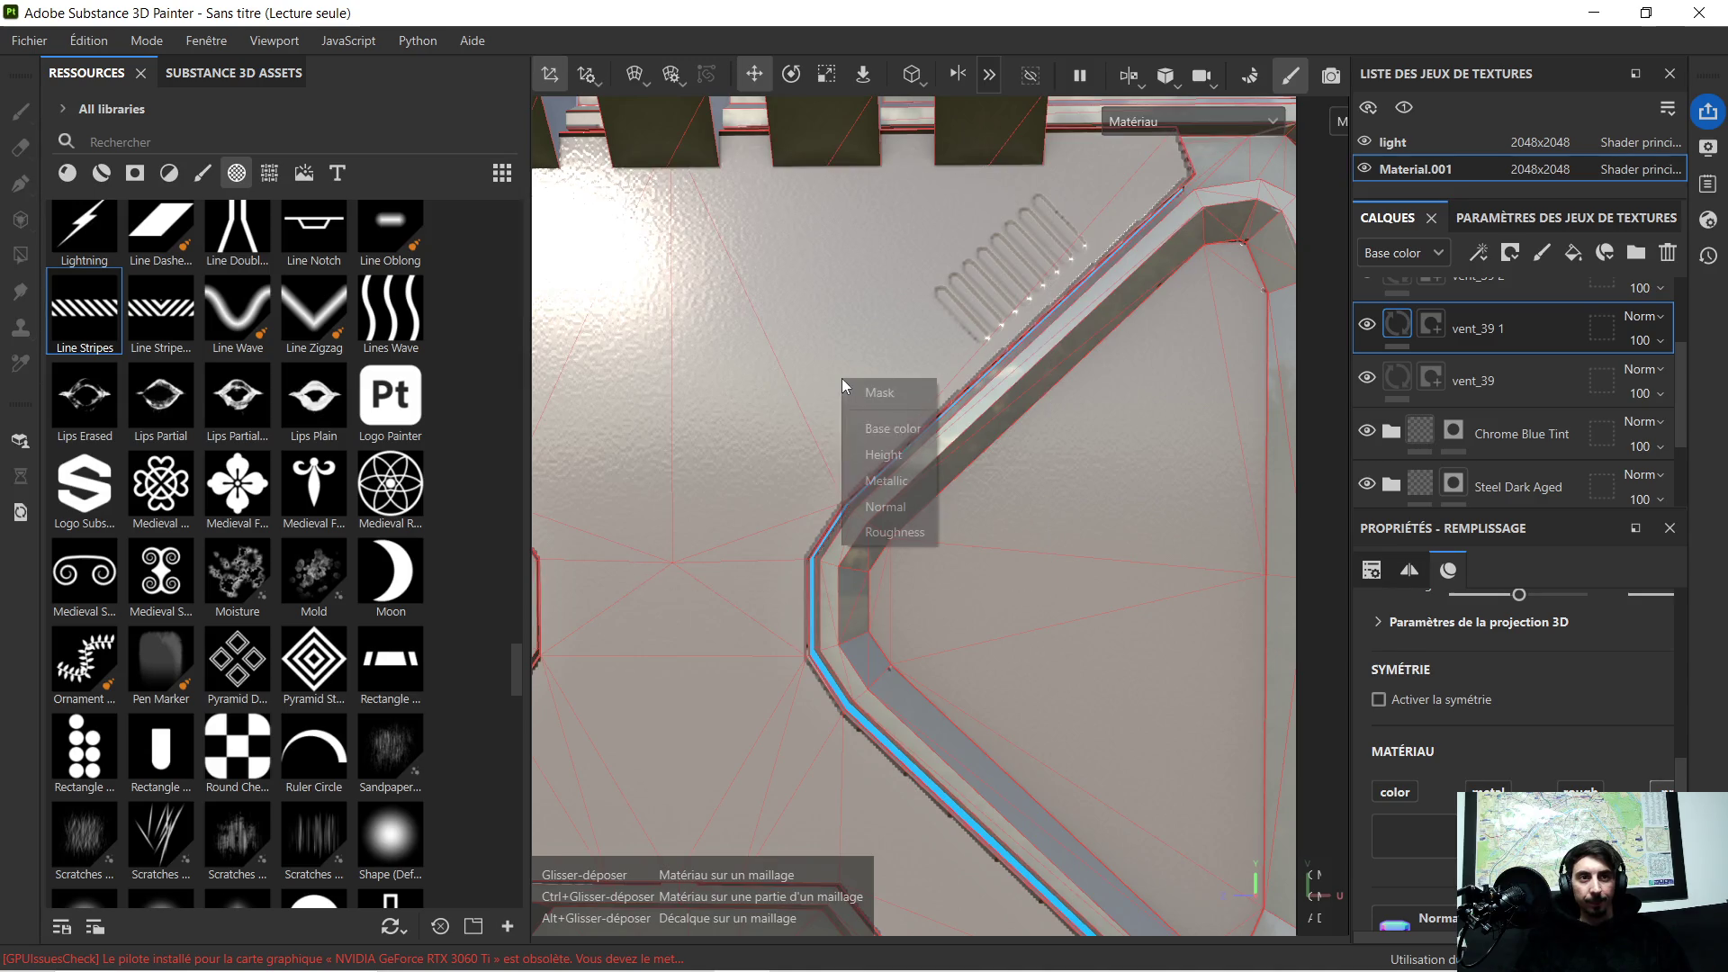
Step: Apply the Line Stripes as a mask on a new layer and rotate them about 45° diagonal
click(890, 394)
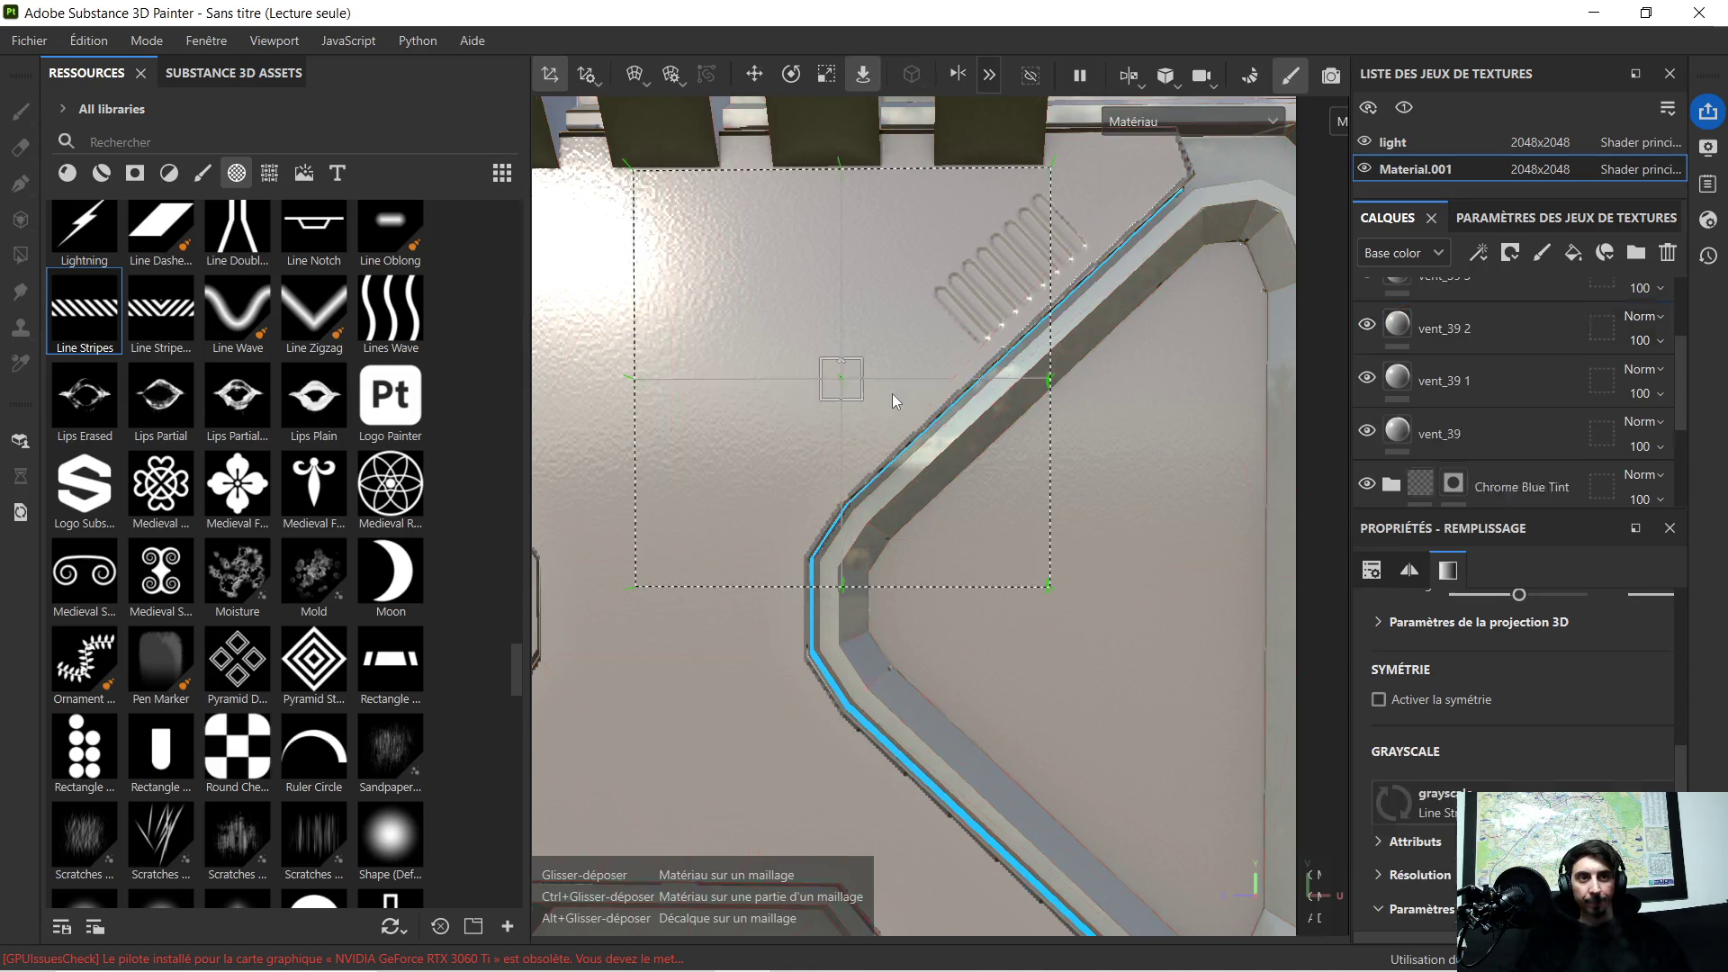
click(790, 74)
drag(789, 448, 849, 468)
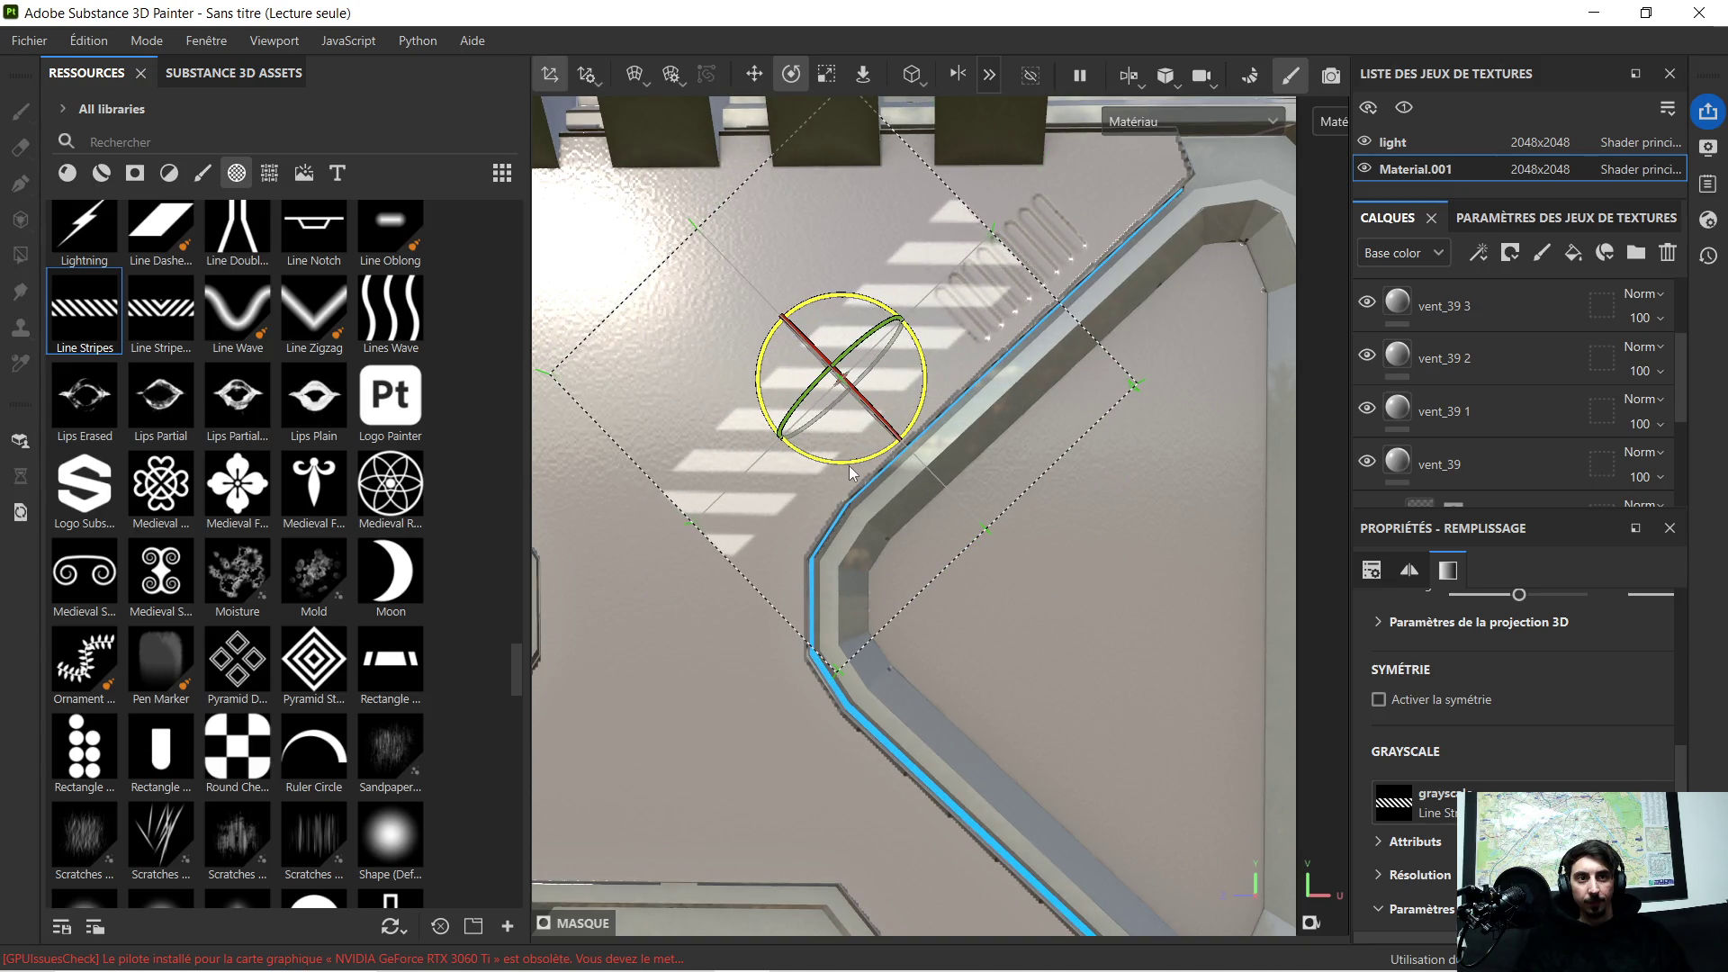
drag(849, 465, 845, 465)
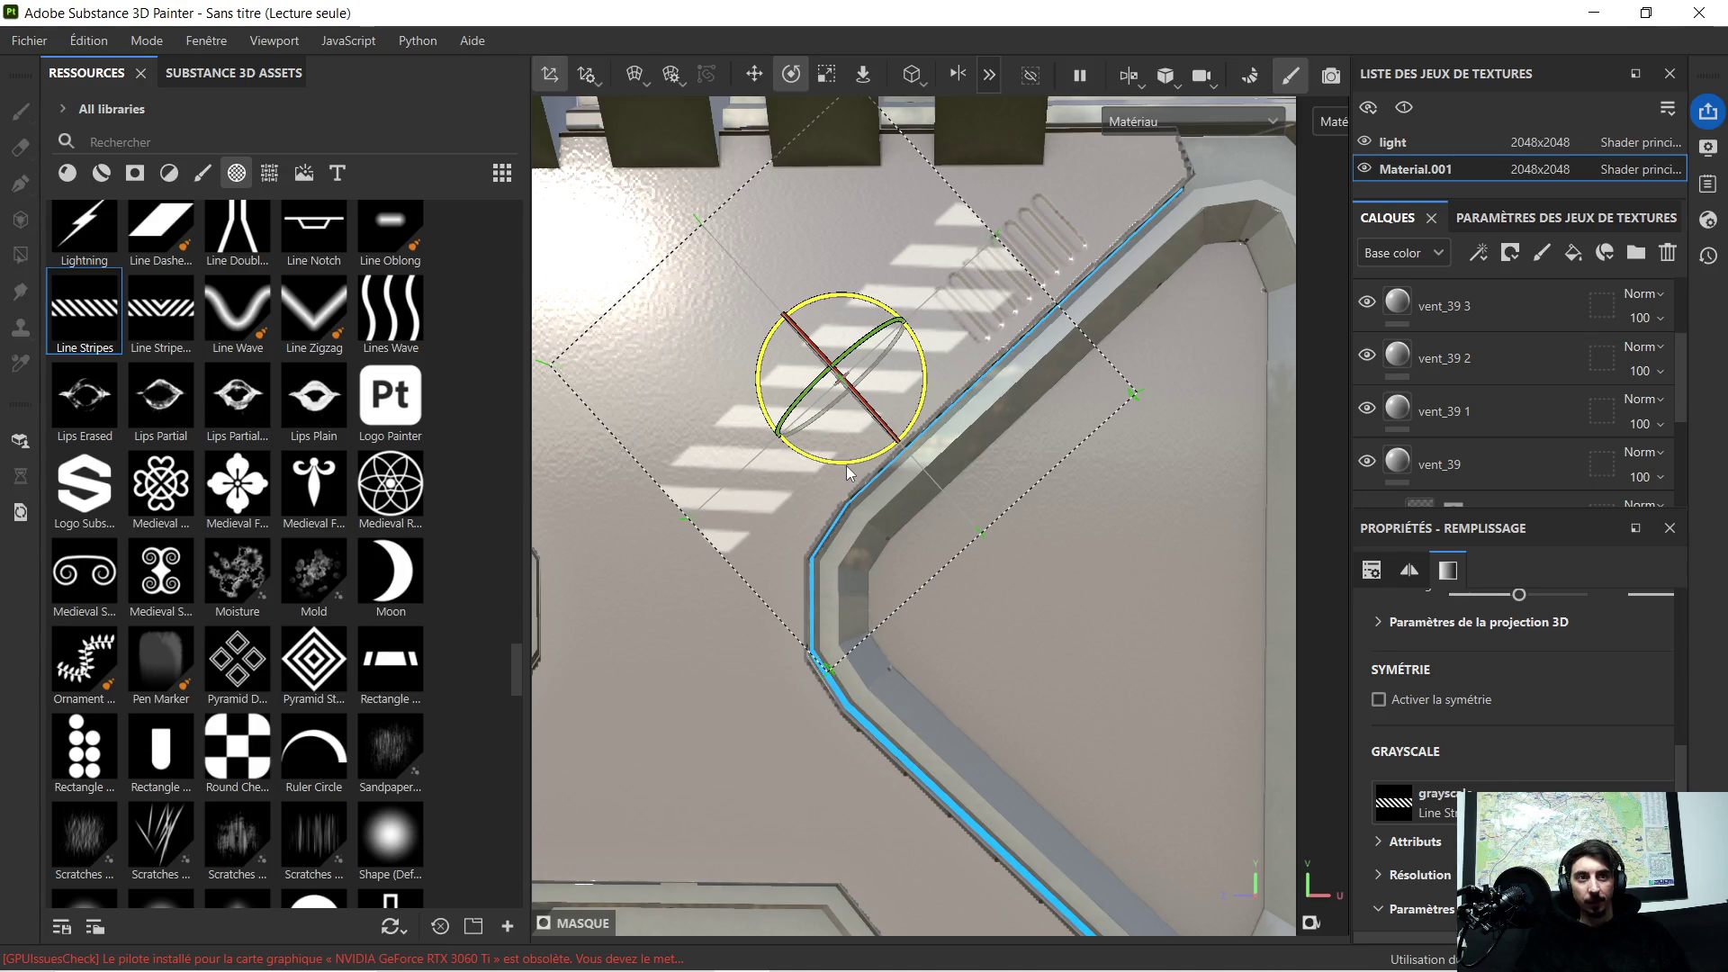
Step: Move the stripes down to the angled trim and shrink them into a short narrow band
click(757, 74)
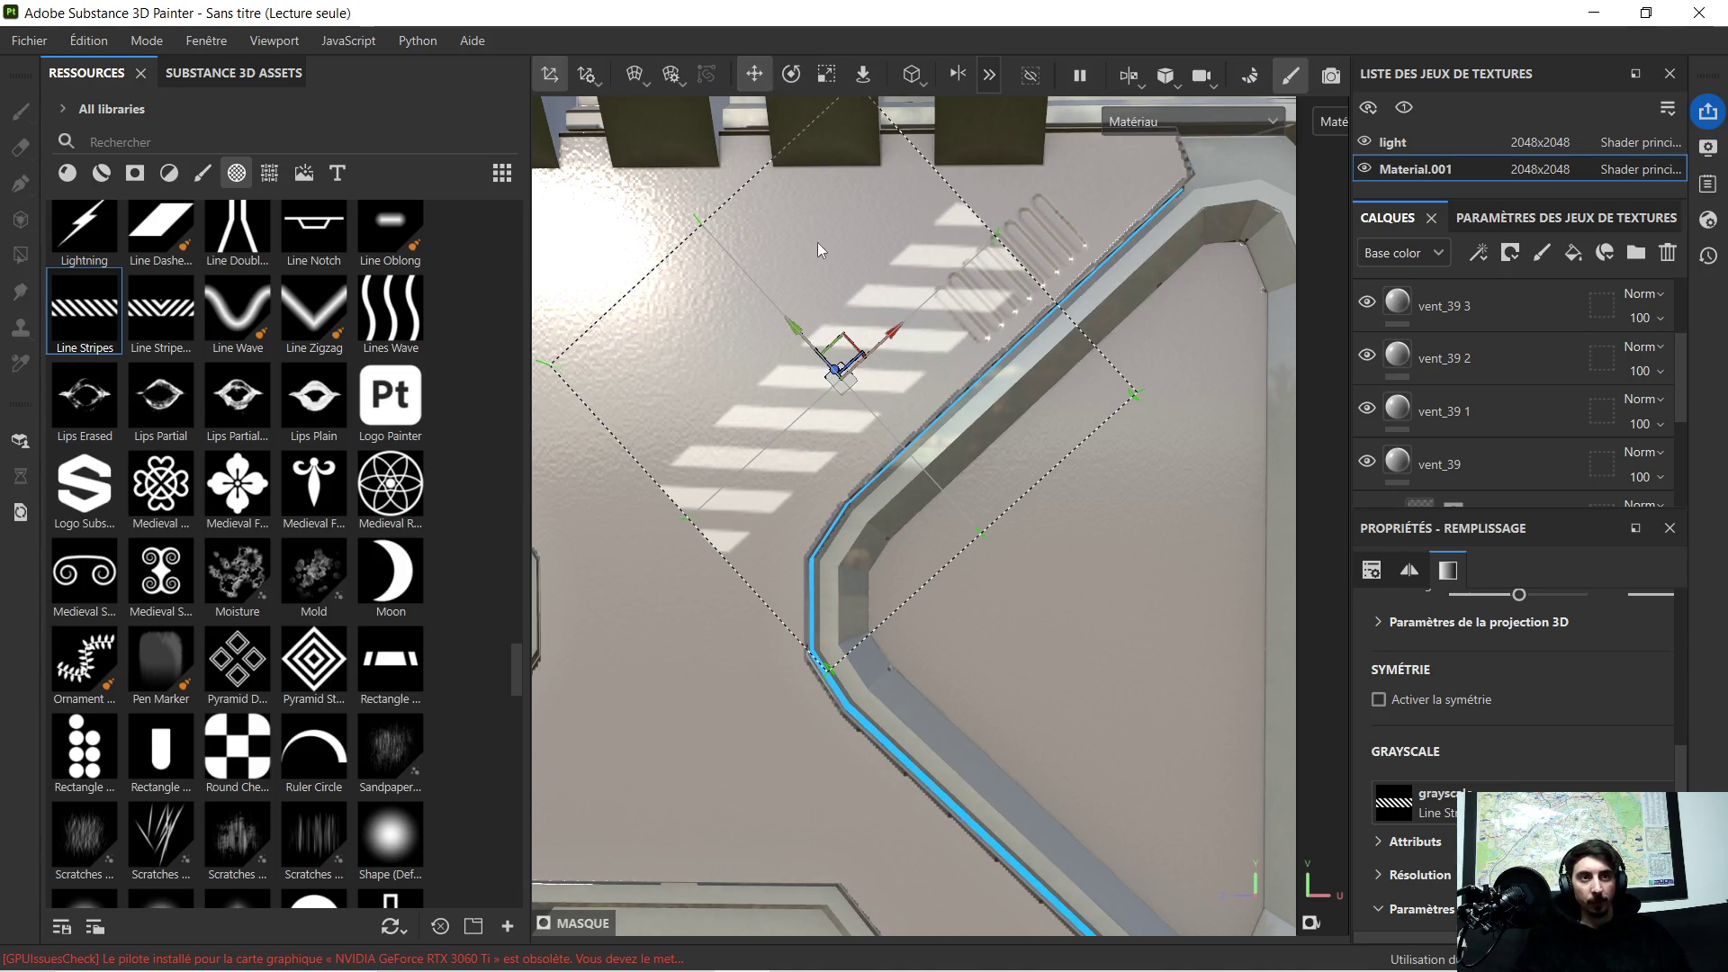
drag(804, 335, 820, 364)
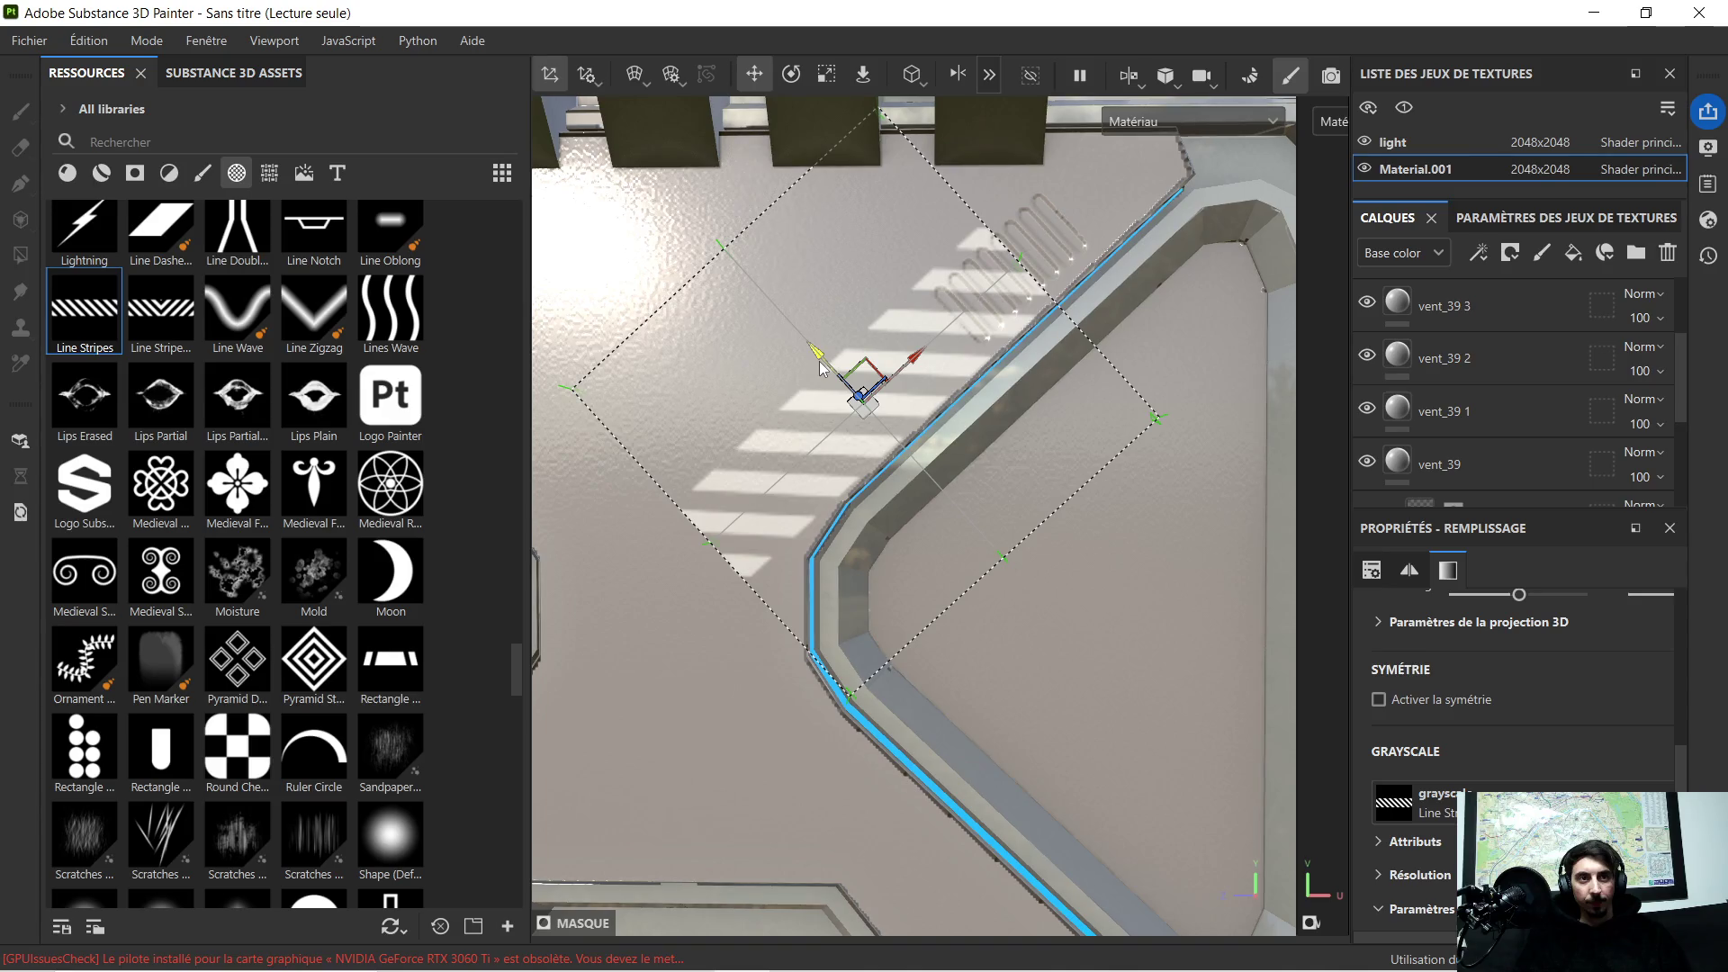
click(826, 73)
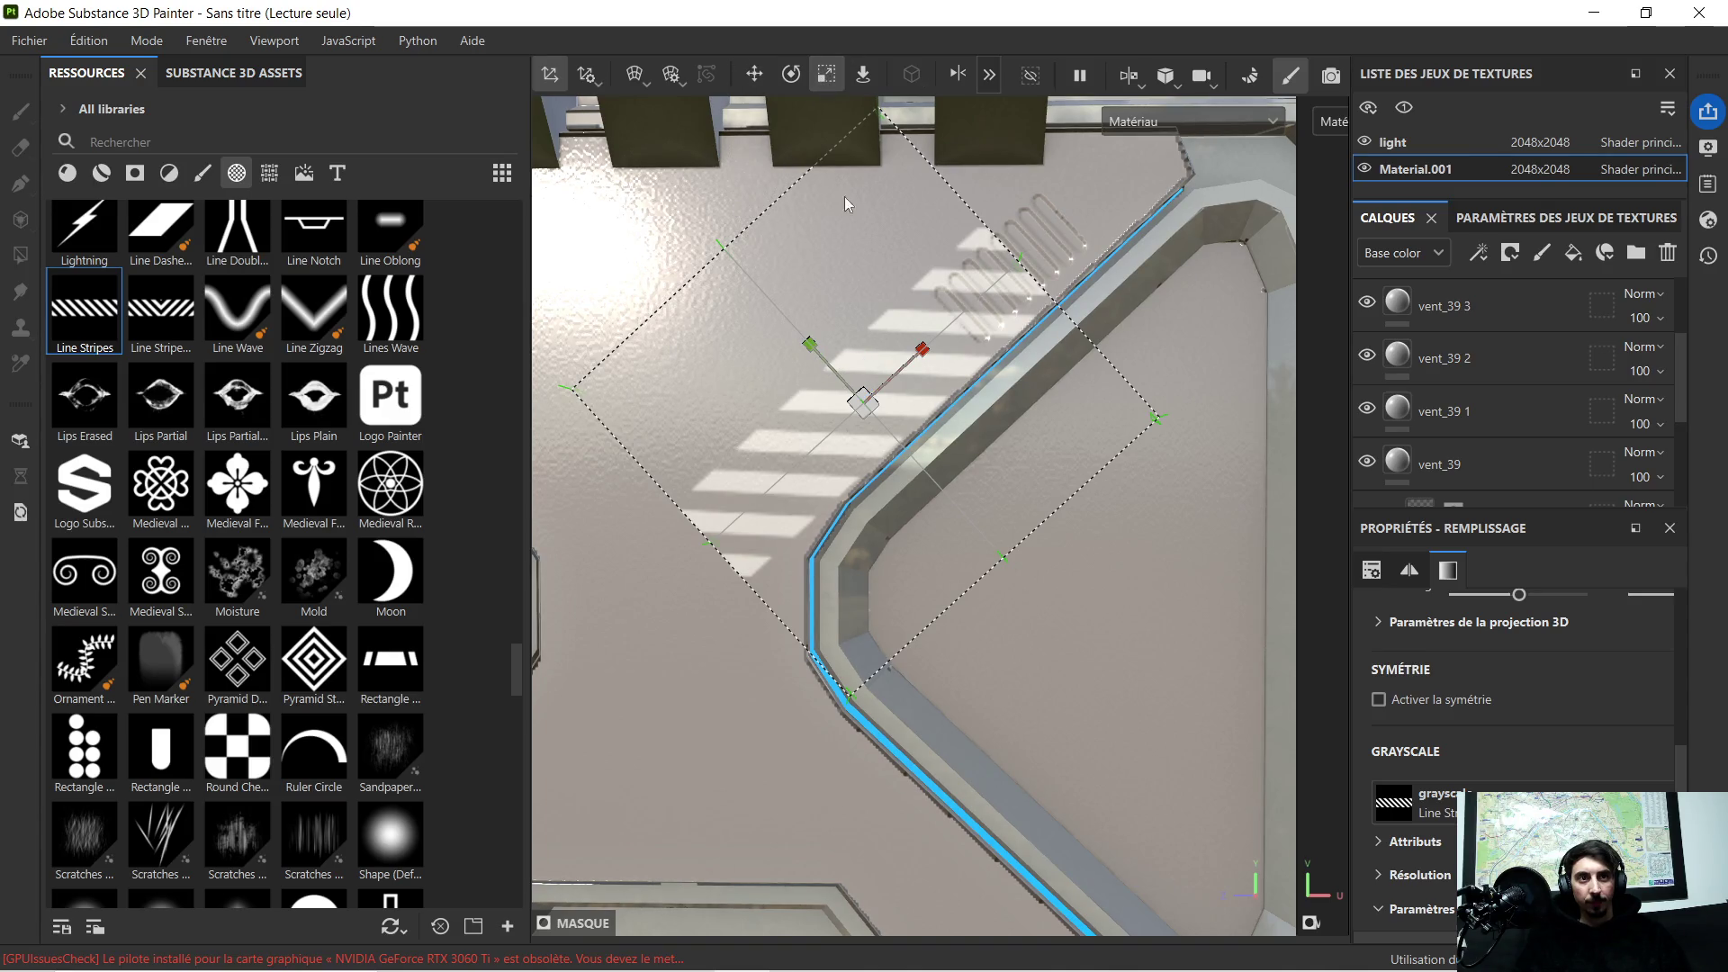
drag(810, 355, 839, 390)
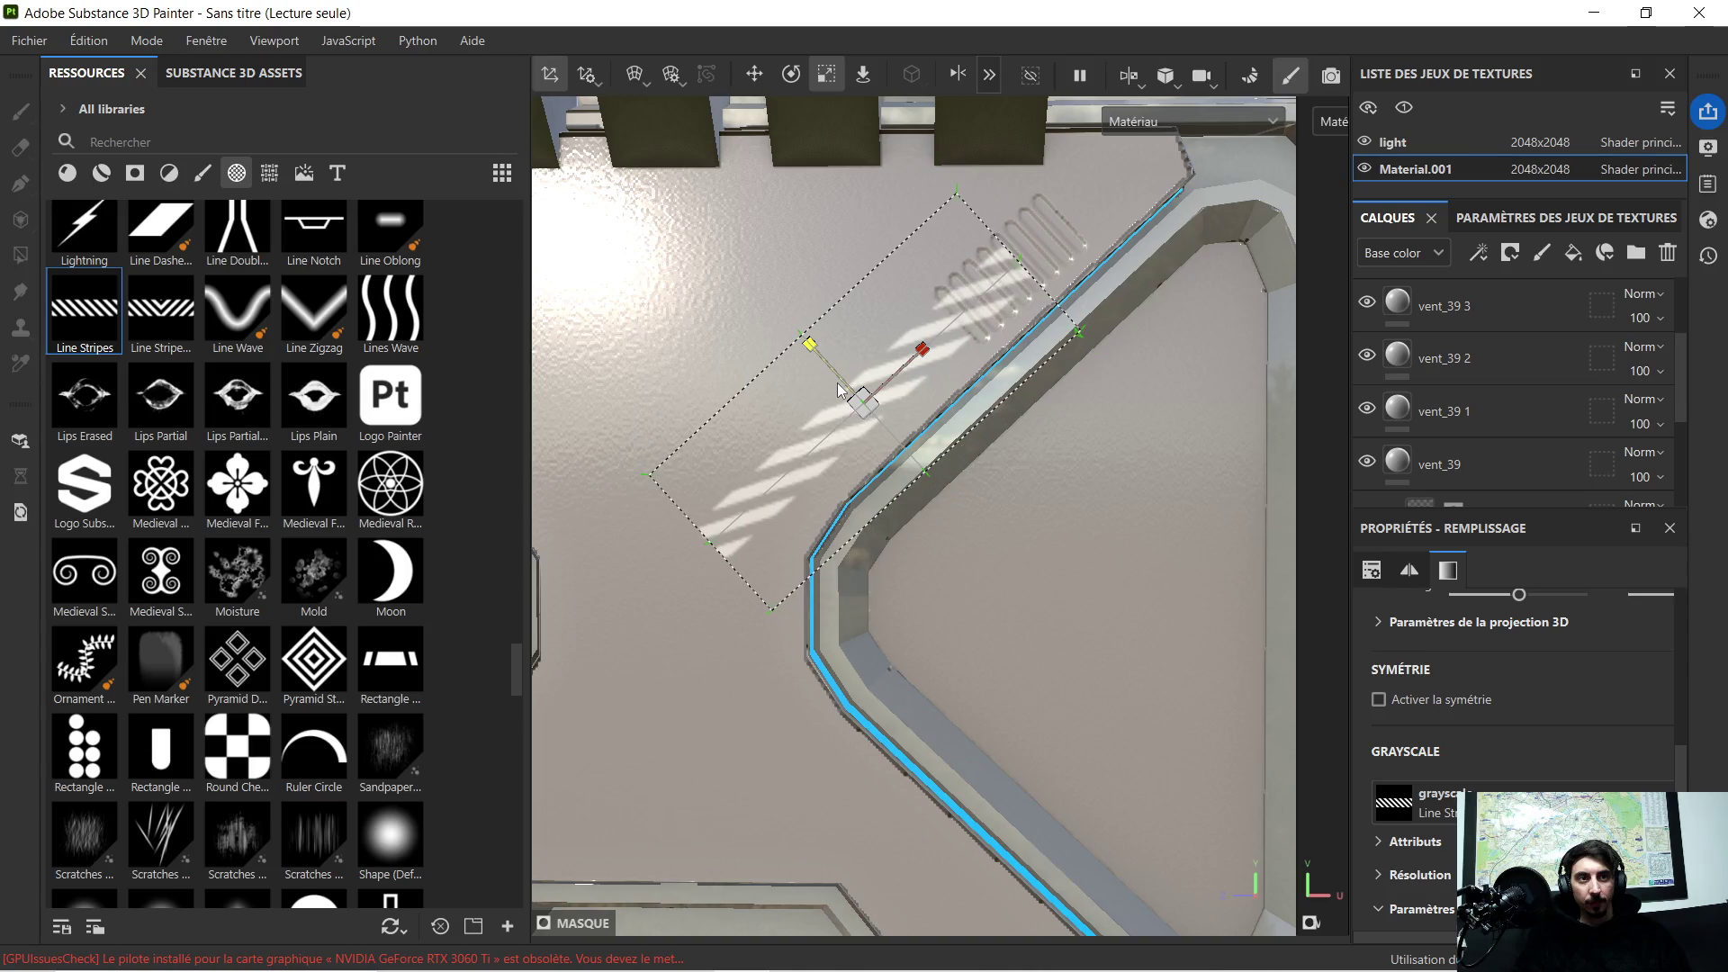
drag(925, 357, 901, 382)
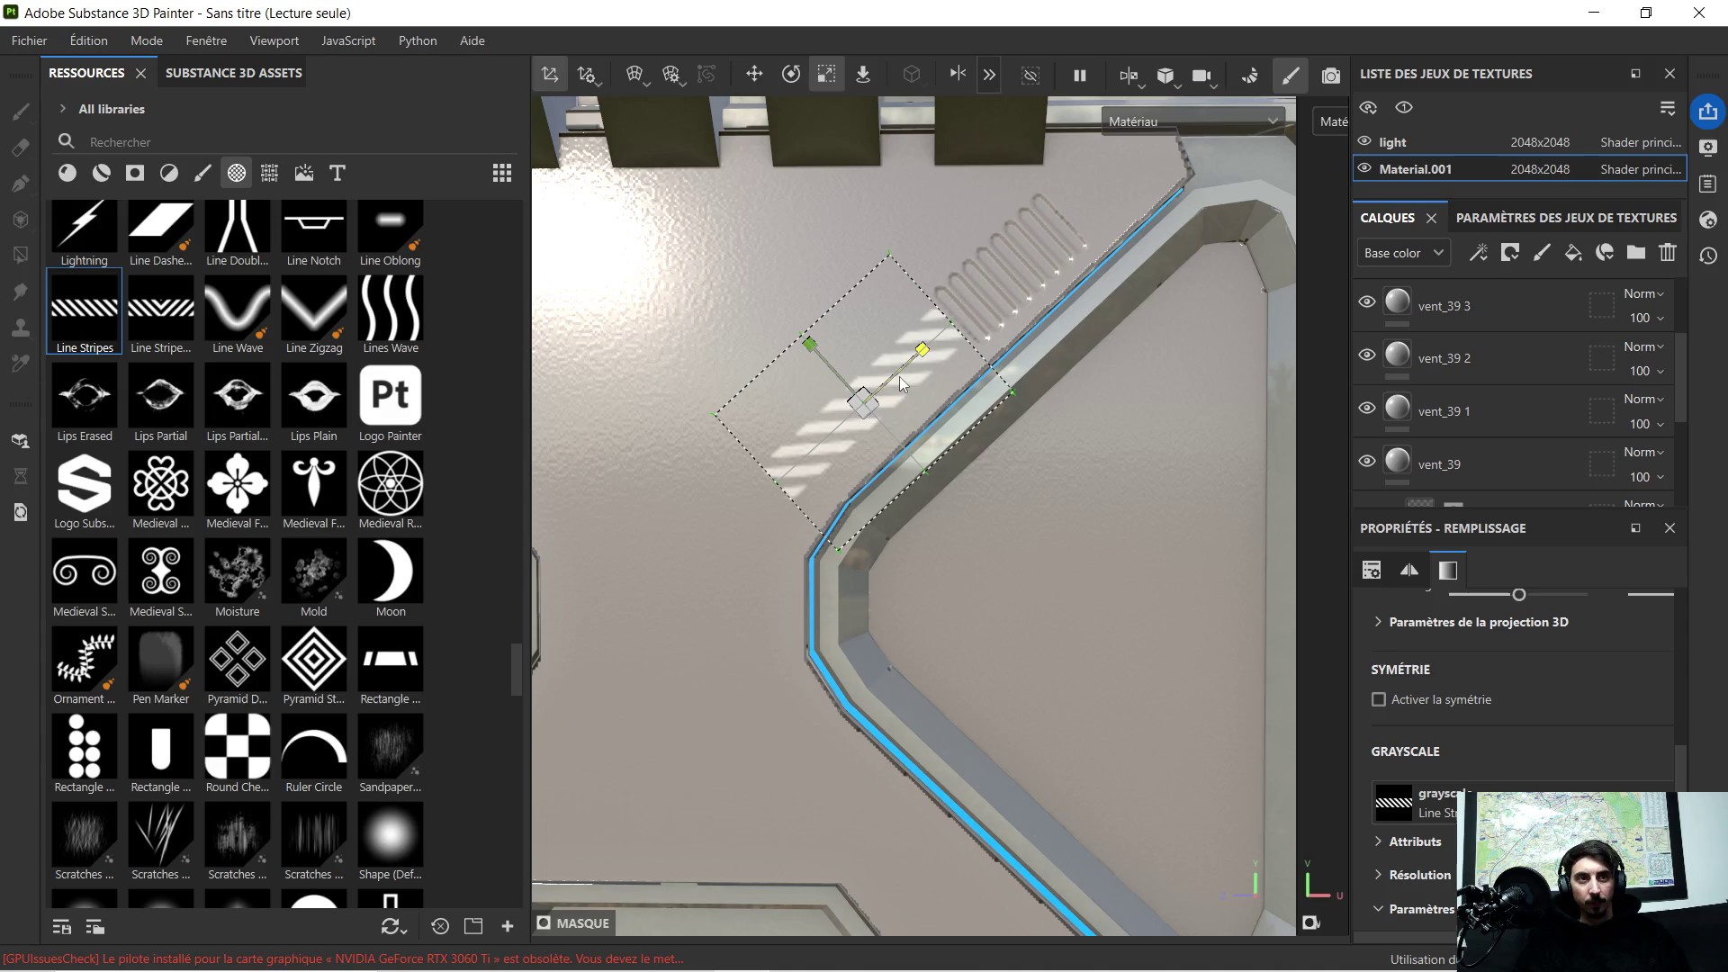
drag(900, 384, 896, 385)
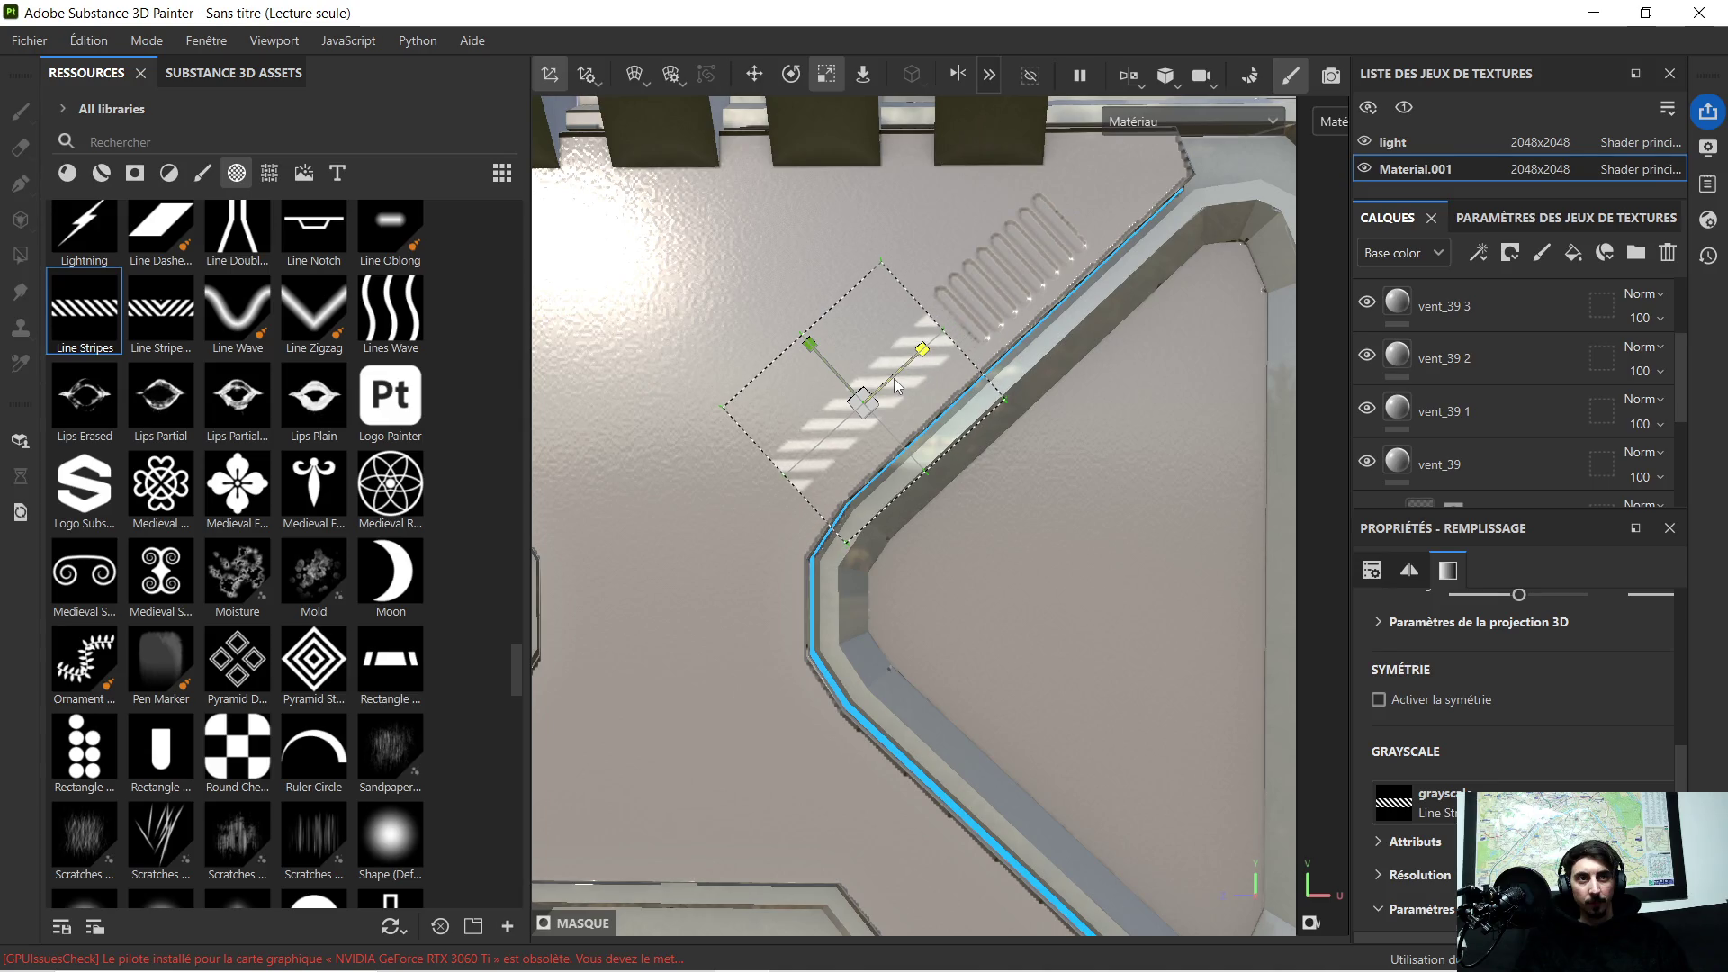
click(764, 77)
drag(823, 355, 823, 361)
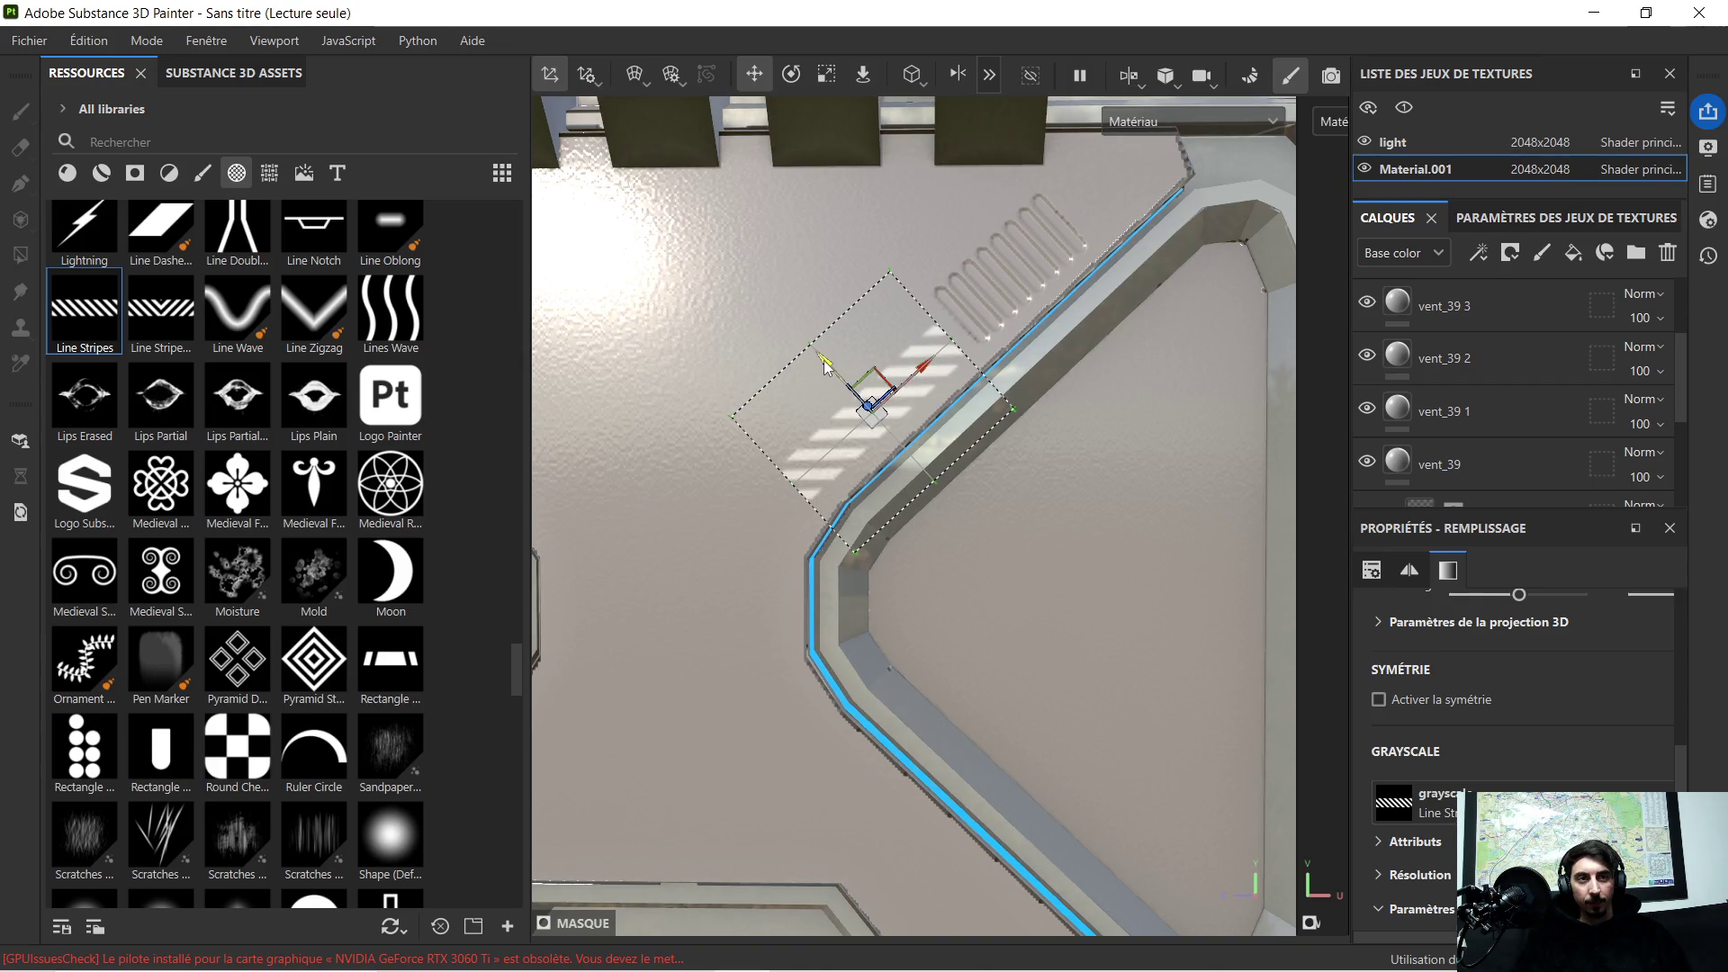
scroll(954, 351, down, 3)
scroll(949, 396, up, 2)
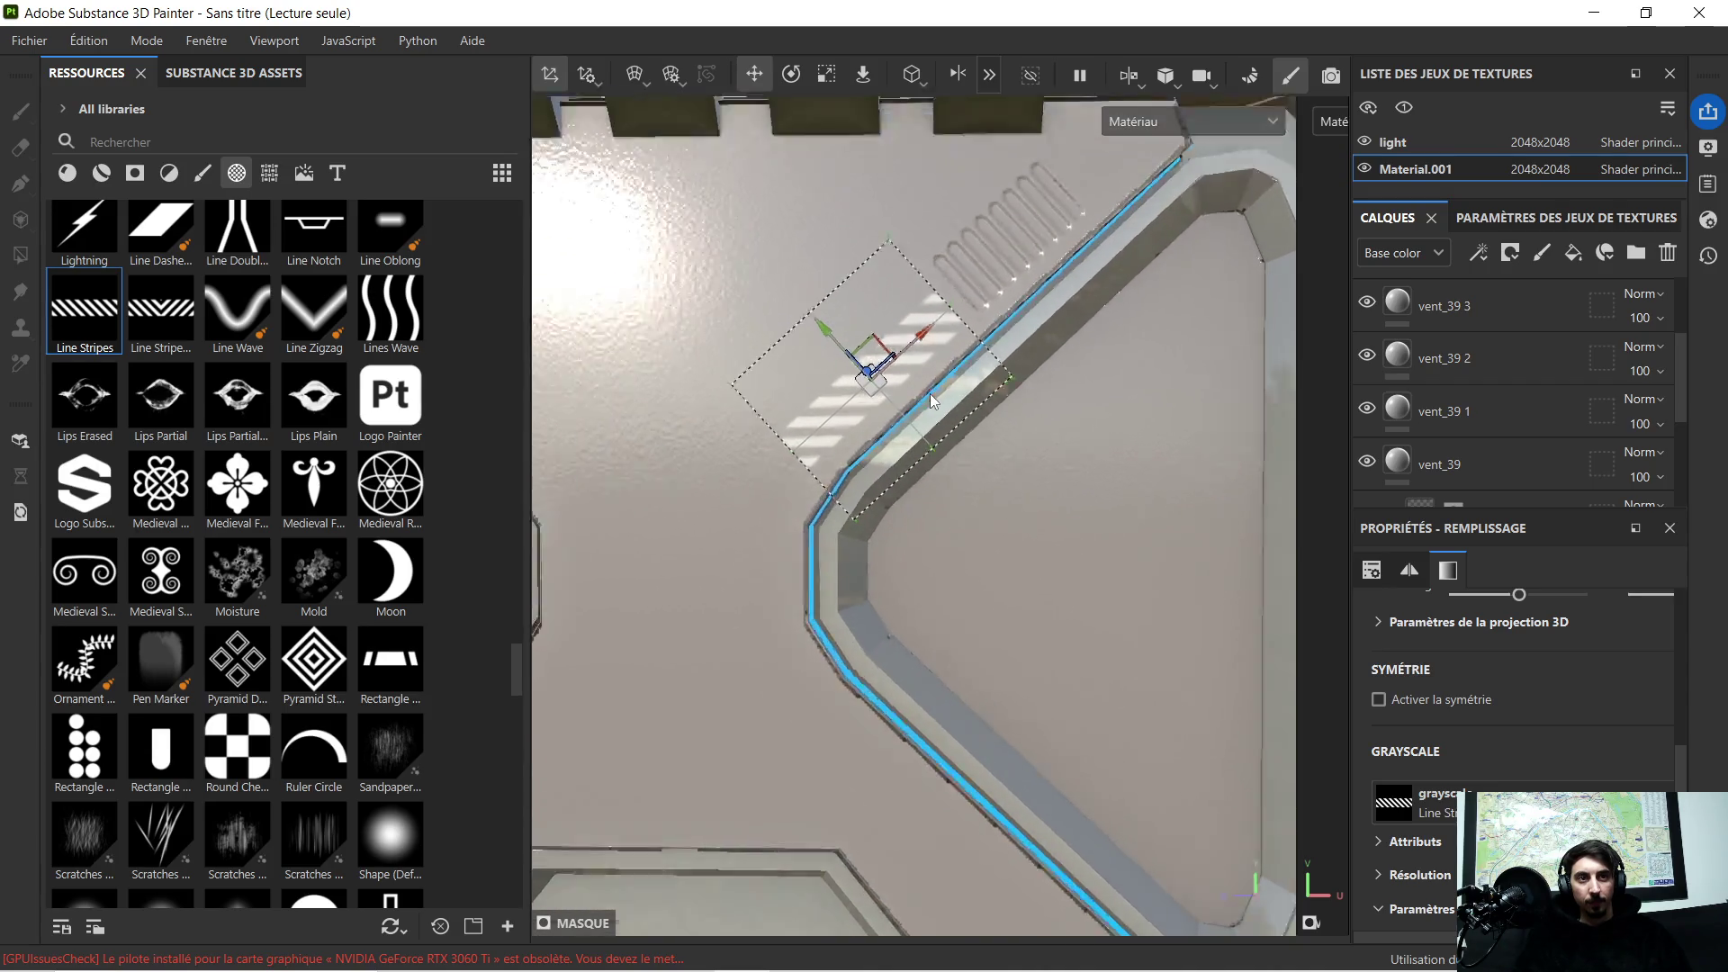
scroll(922, 378, up, 2)
Step: Compress the stripe band and nudge it beside the vent stamp, then select the Line Stripes layer
mouse_move(899, 324)
mouse_down()
mouse_move(917, 315)
mouse_move(909, 330)
mouse_up()
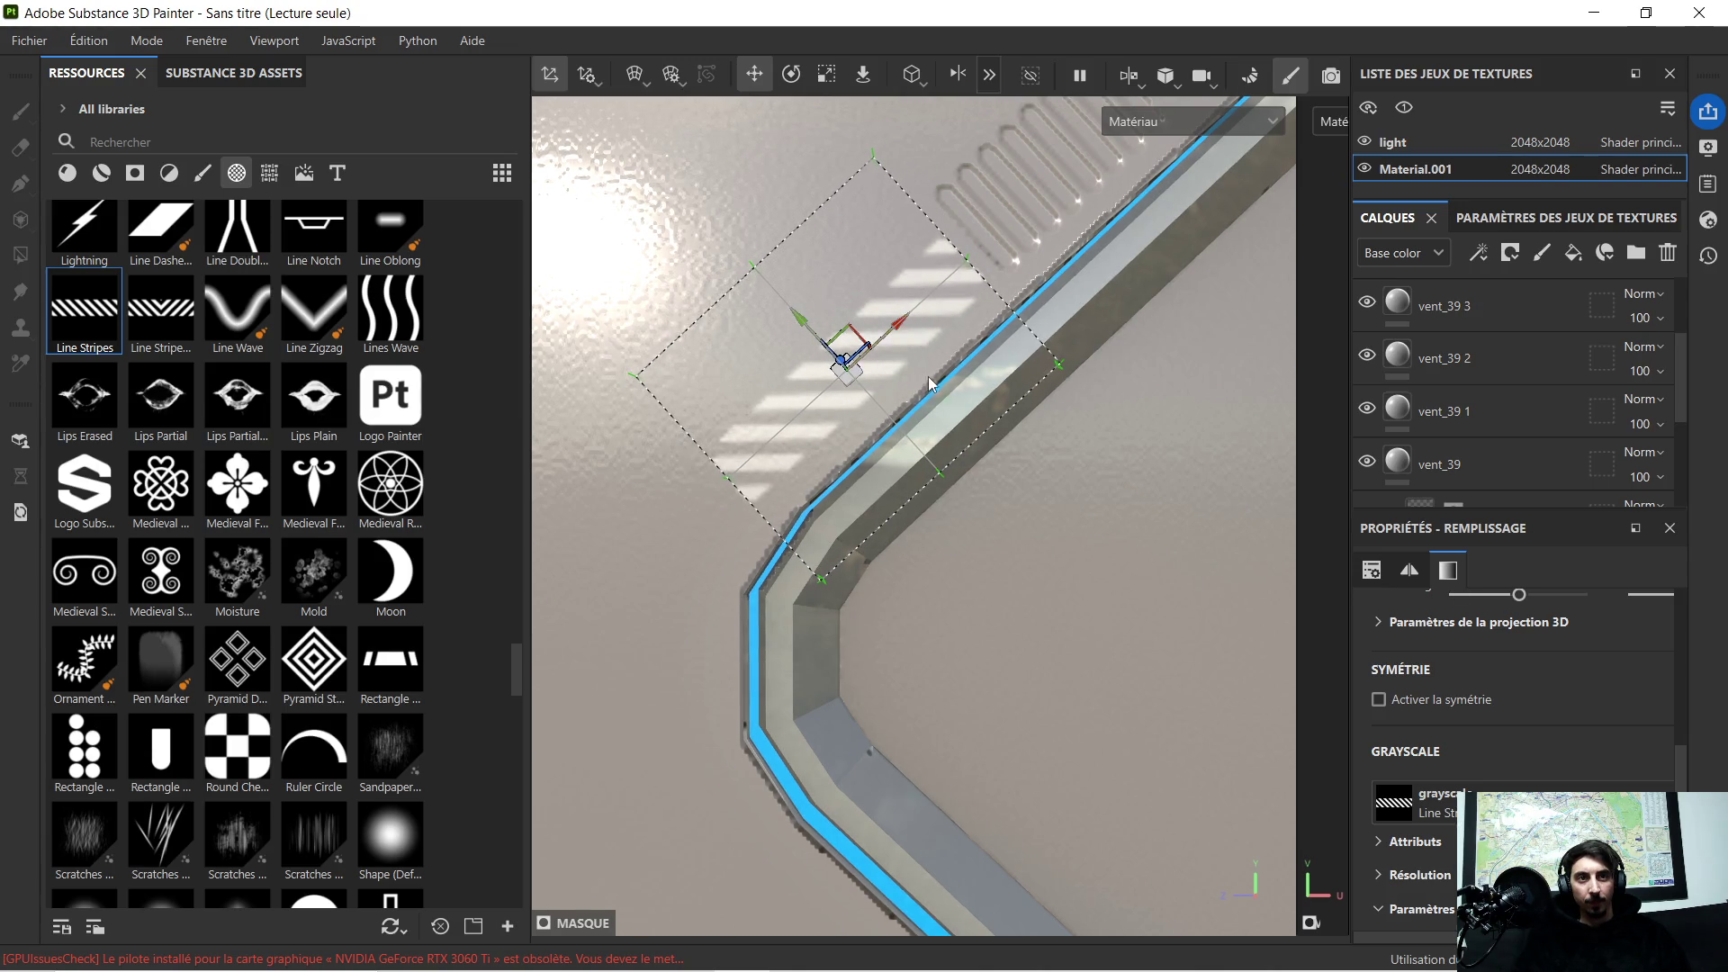
scroll(930, 385, up, 3)
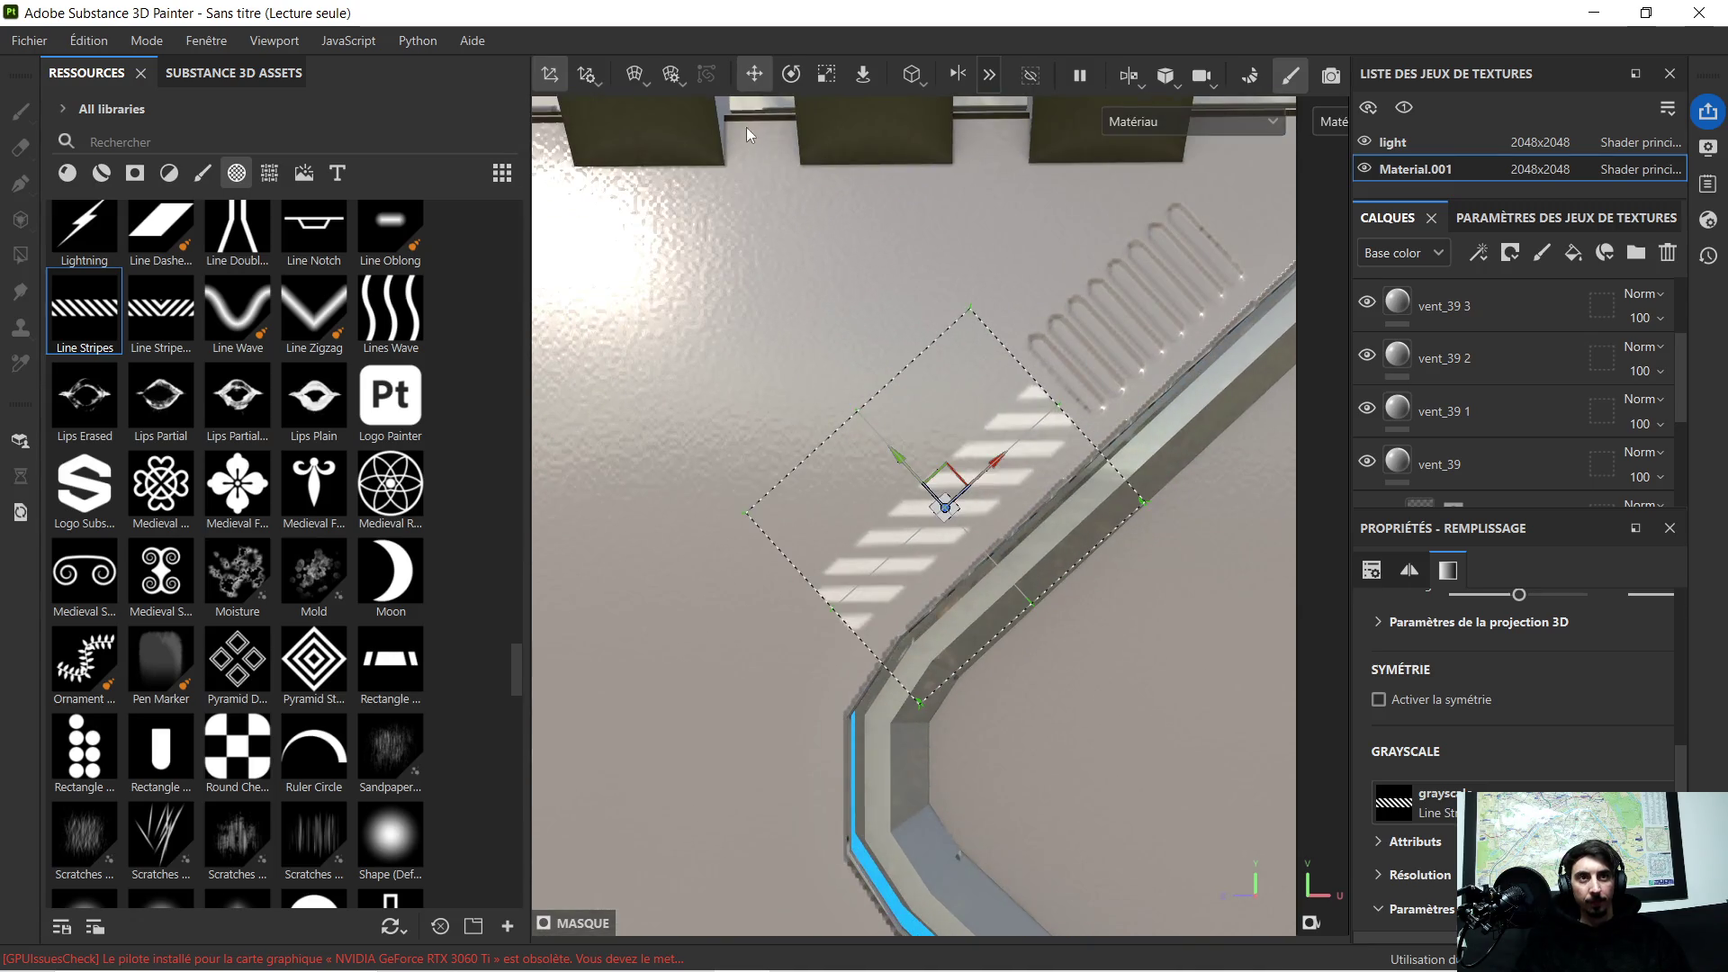
click(822, 77)
drag(892, 453, 911, 474)
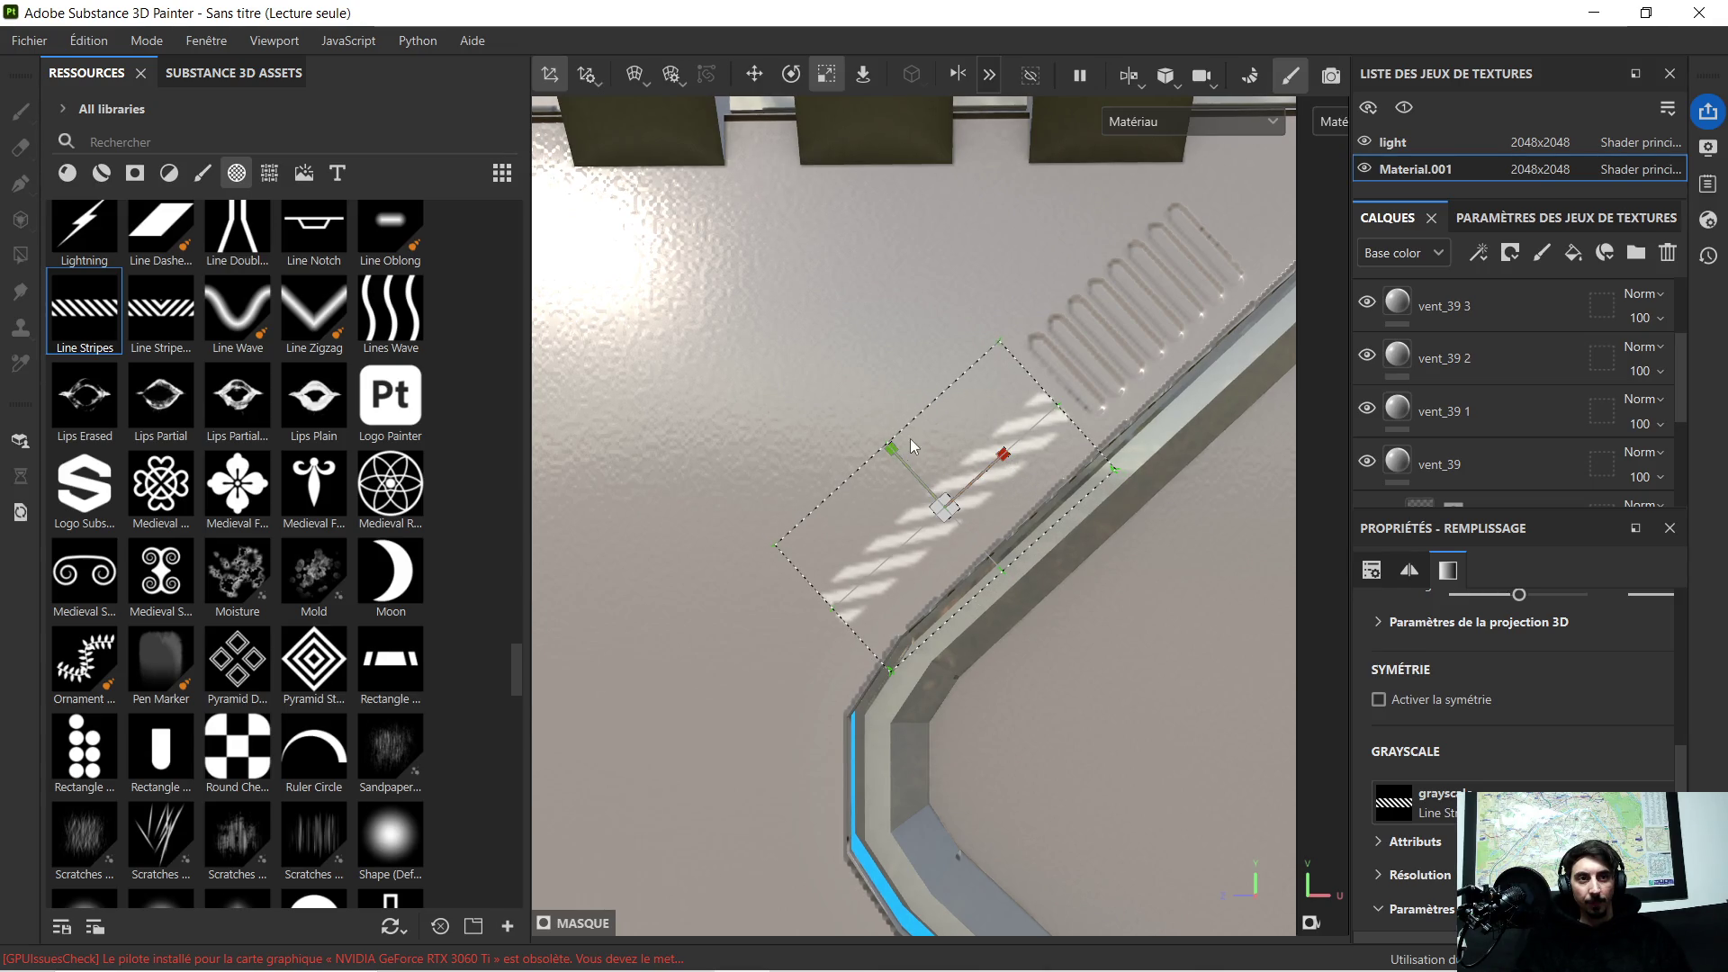
drag(896, 451, 891, 430)
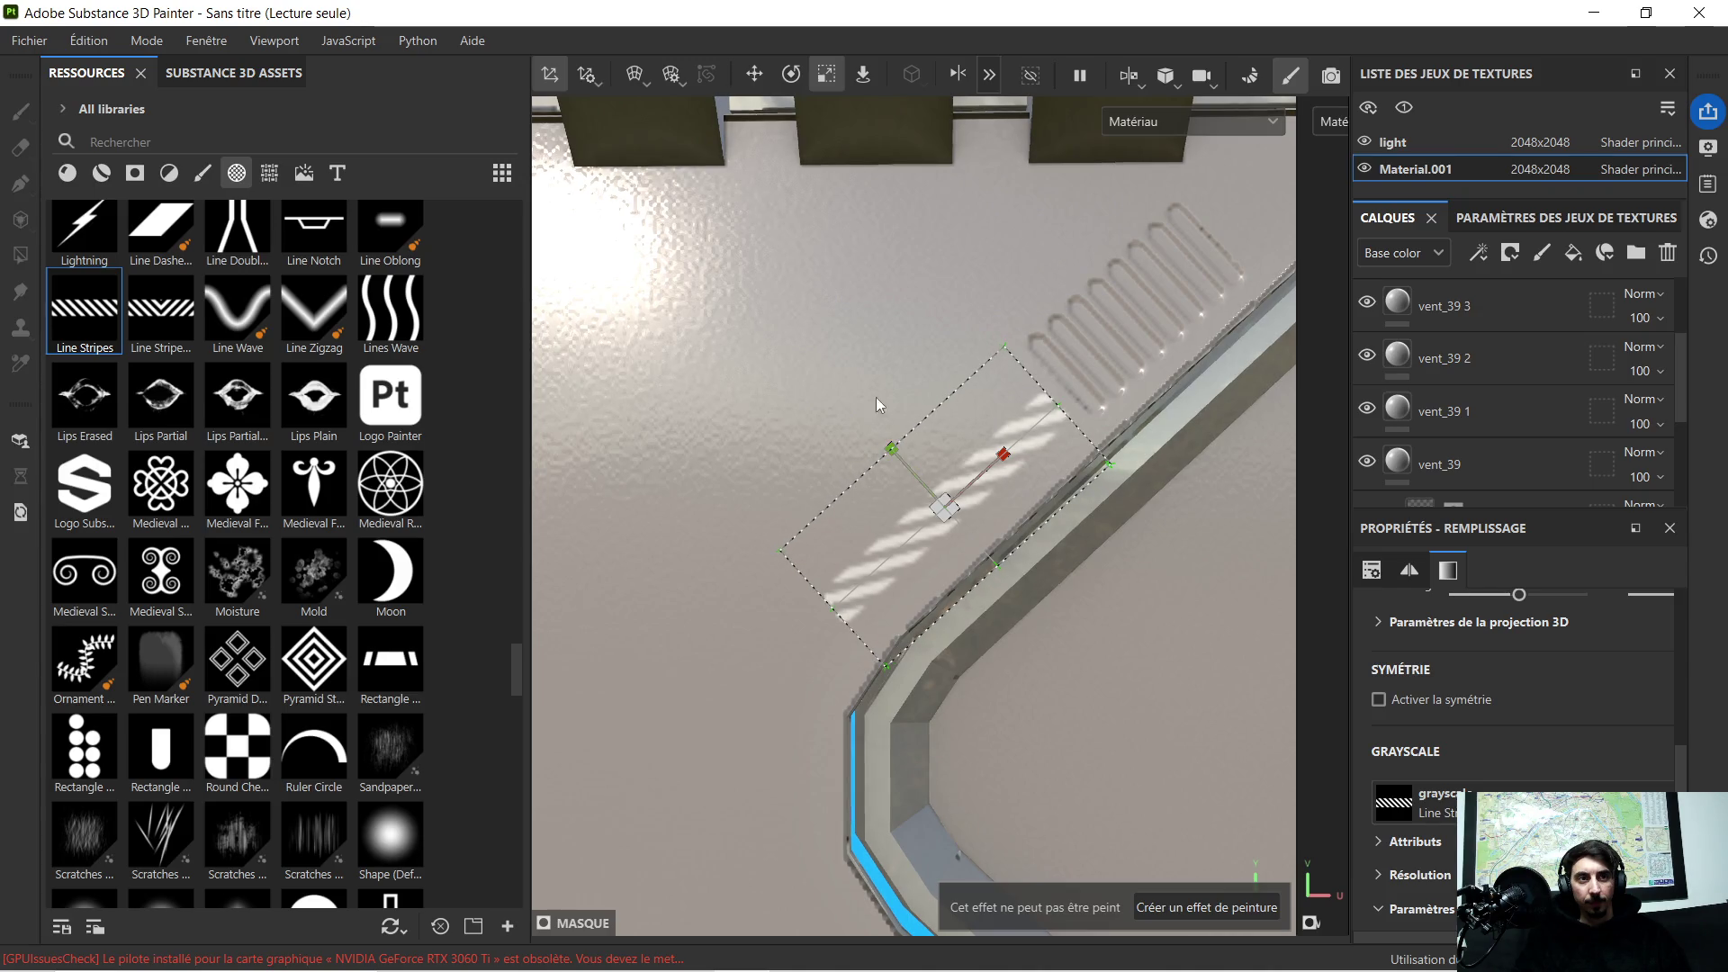
click(757, 77)
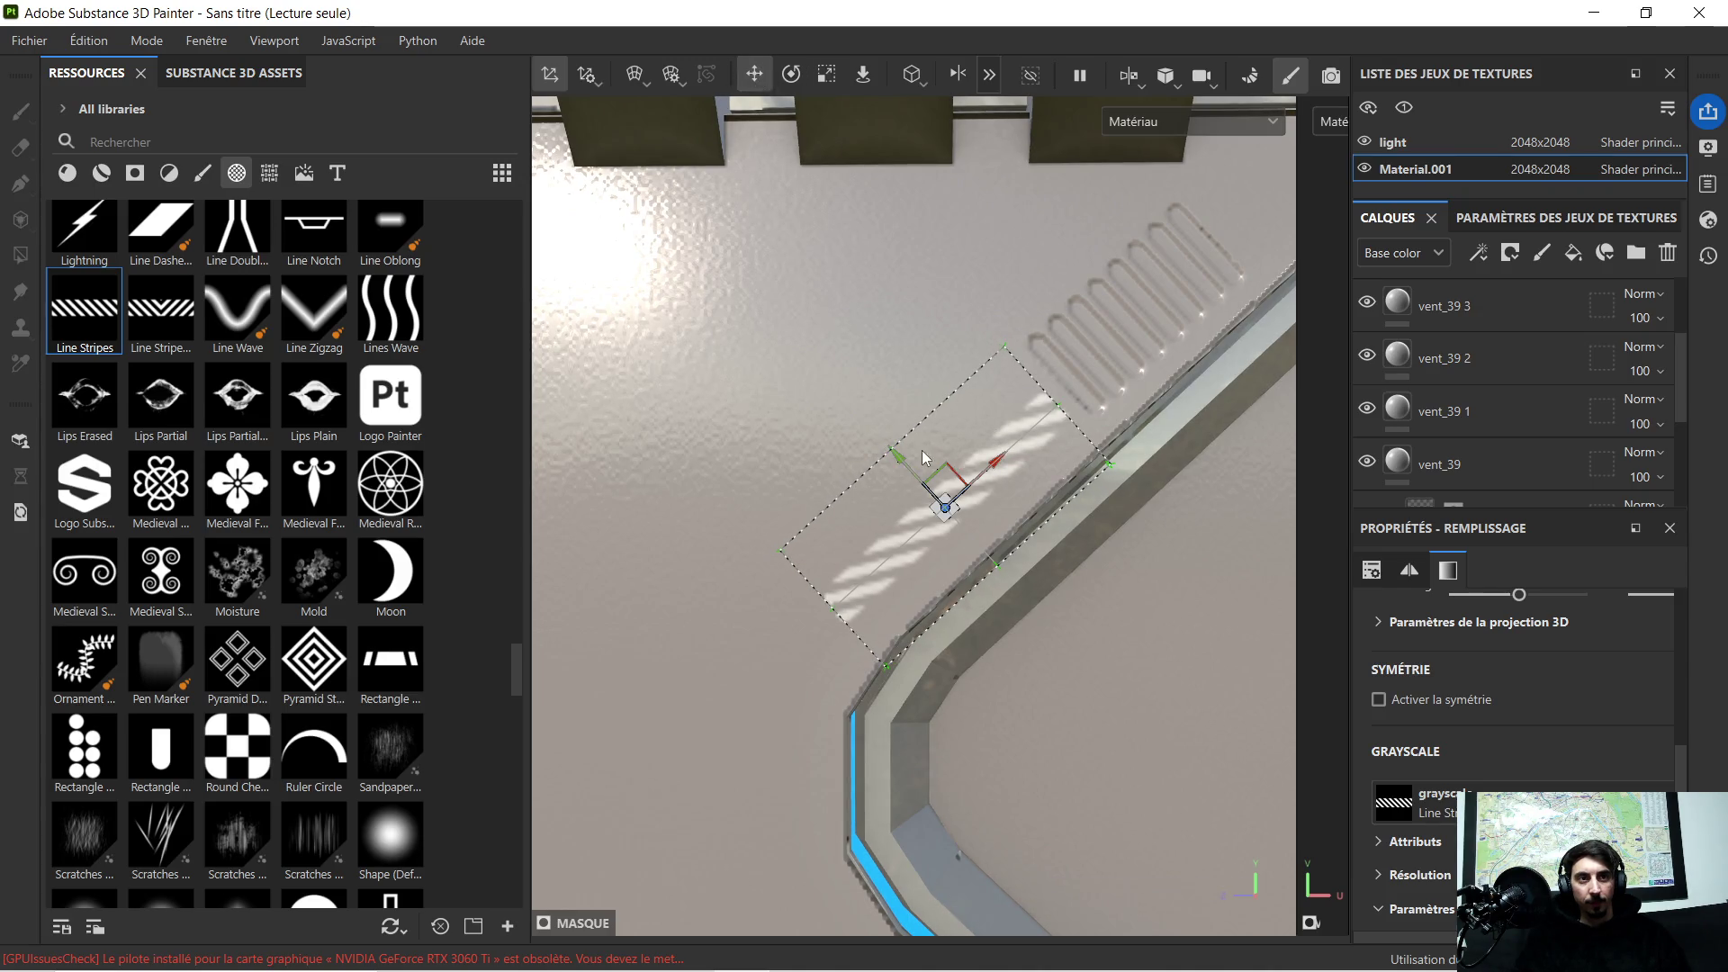
drag(892, 457, 903, 466)
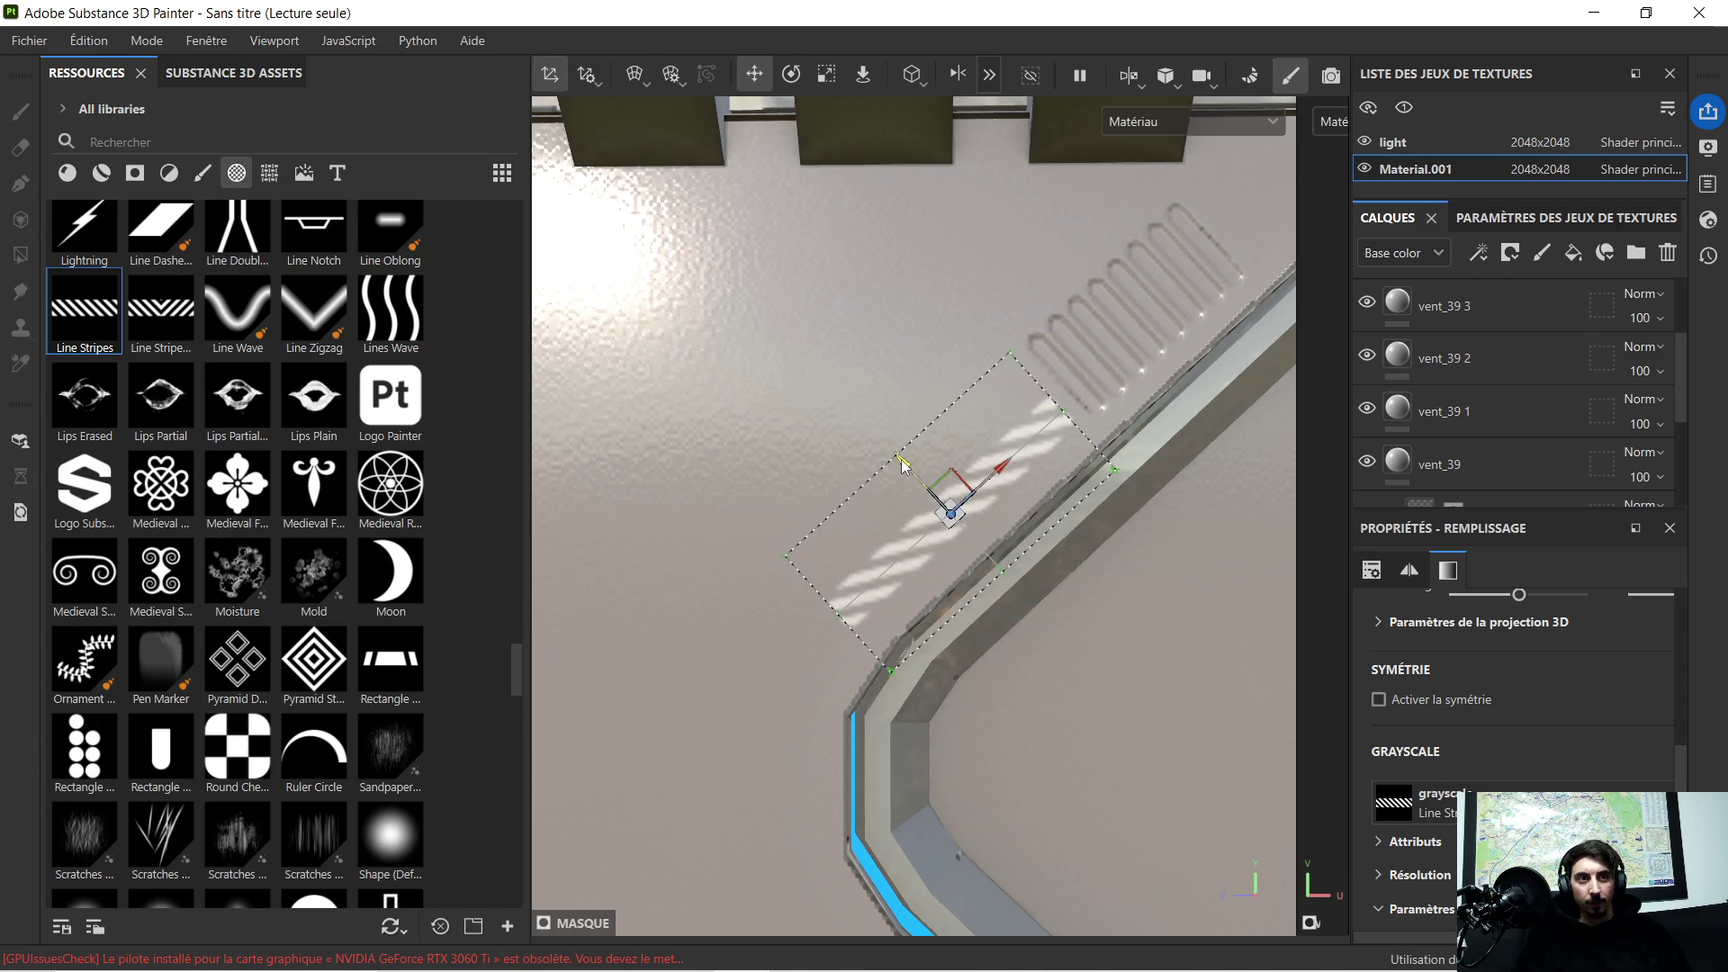
scroll(903, 466, down, 3)
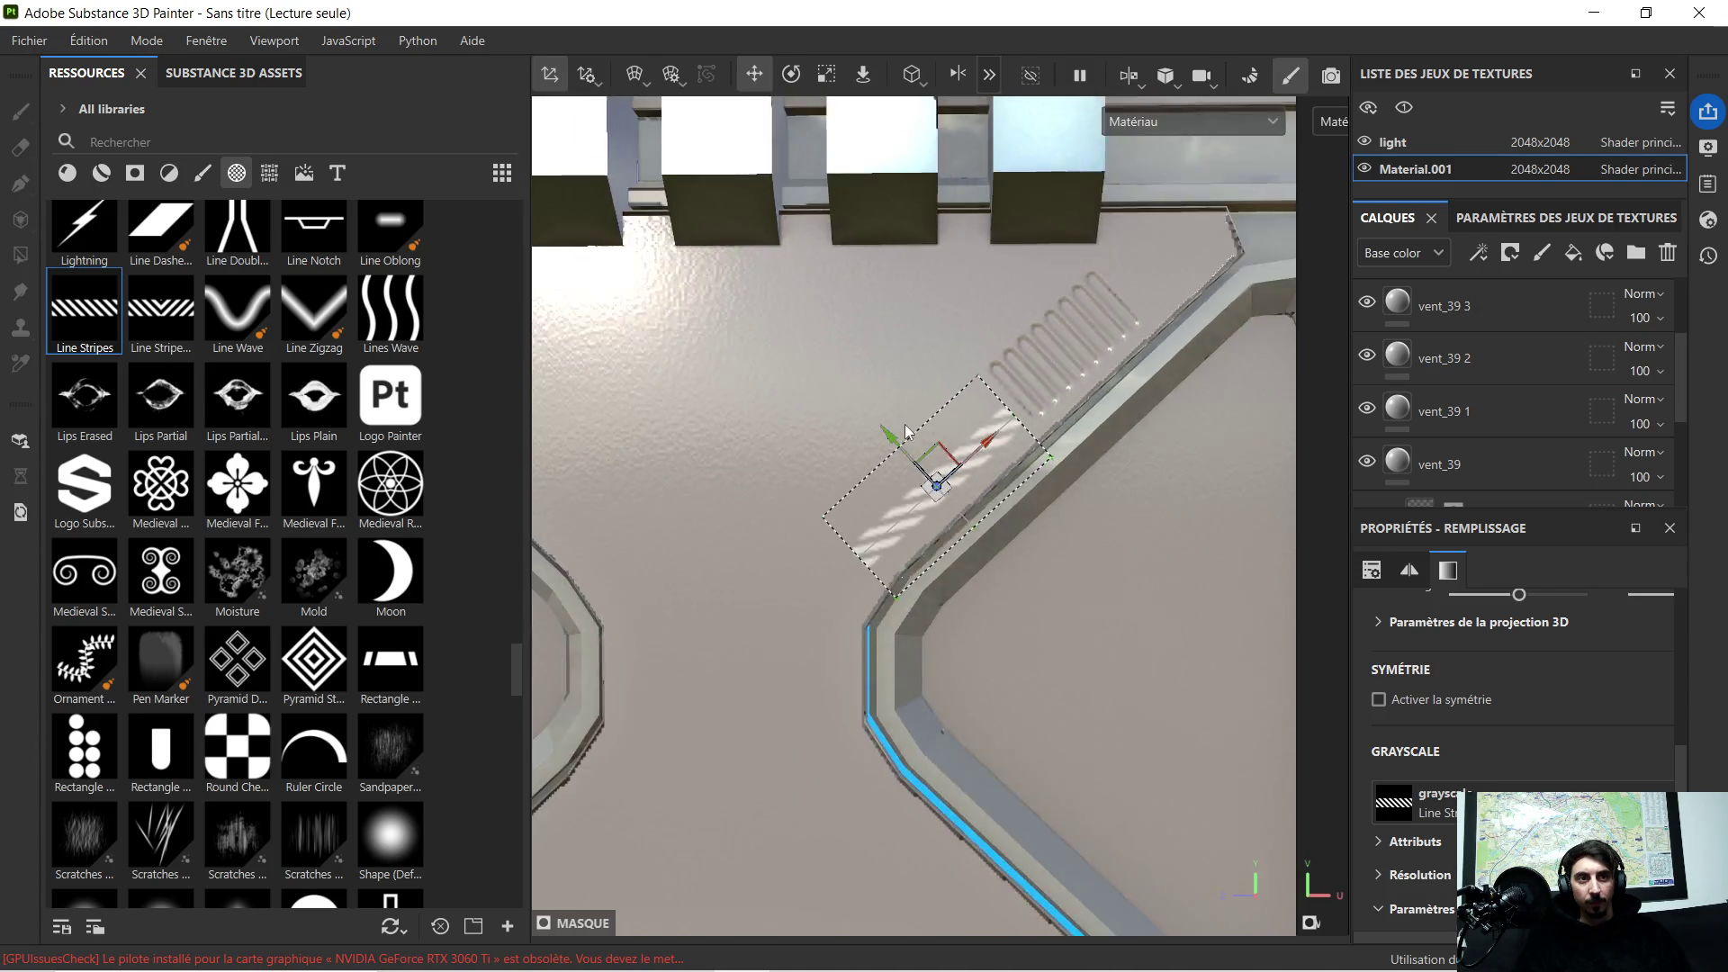
scroll(905, 499, down, 3)
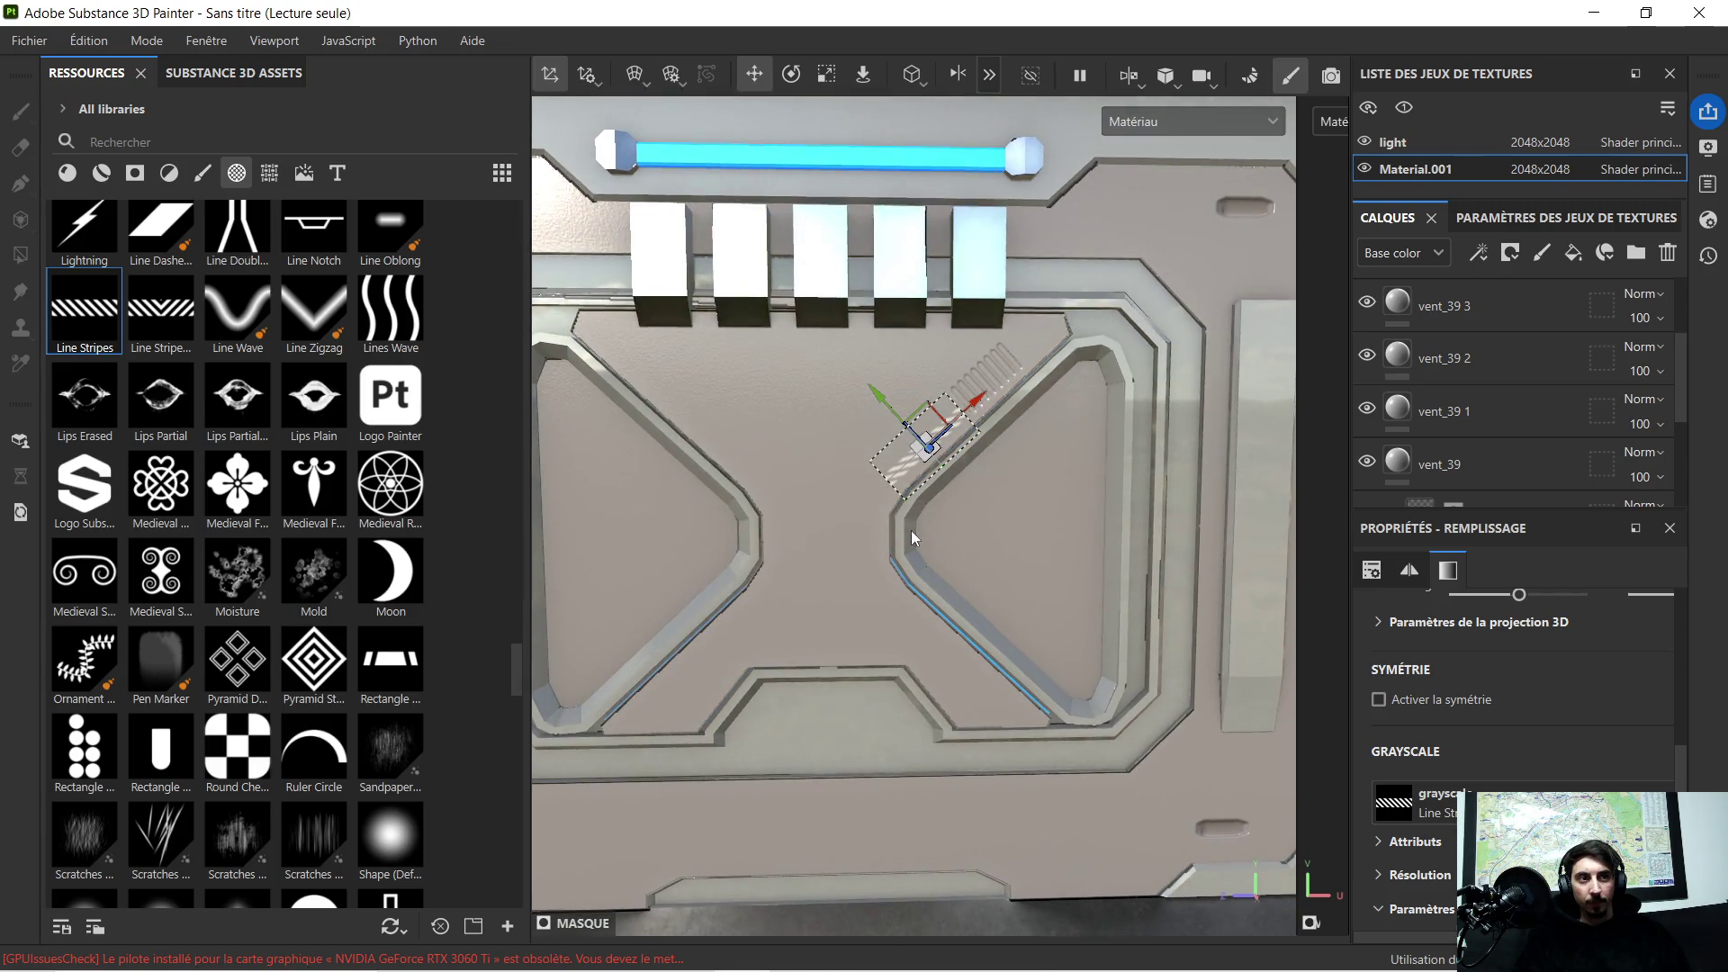
scroll(1518, 344, down, 2)
scroll(1514, 347, down, 1)
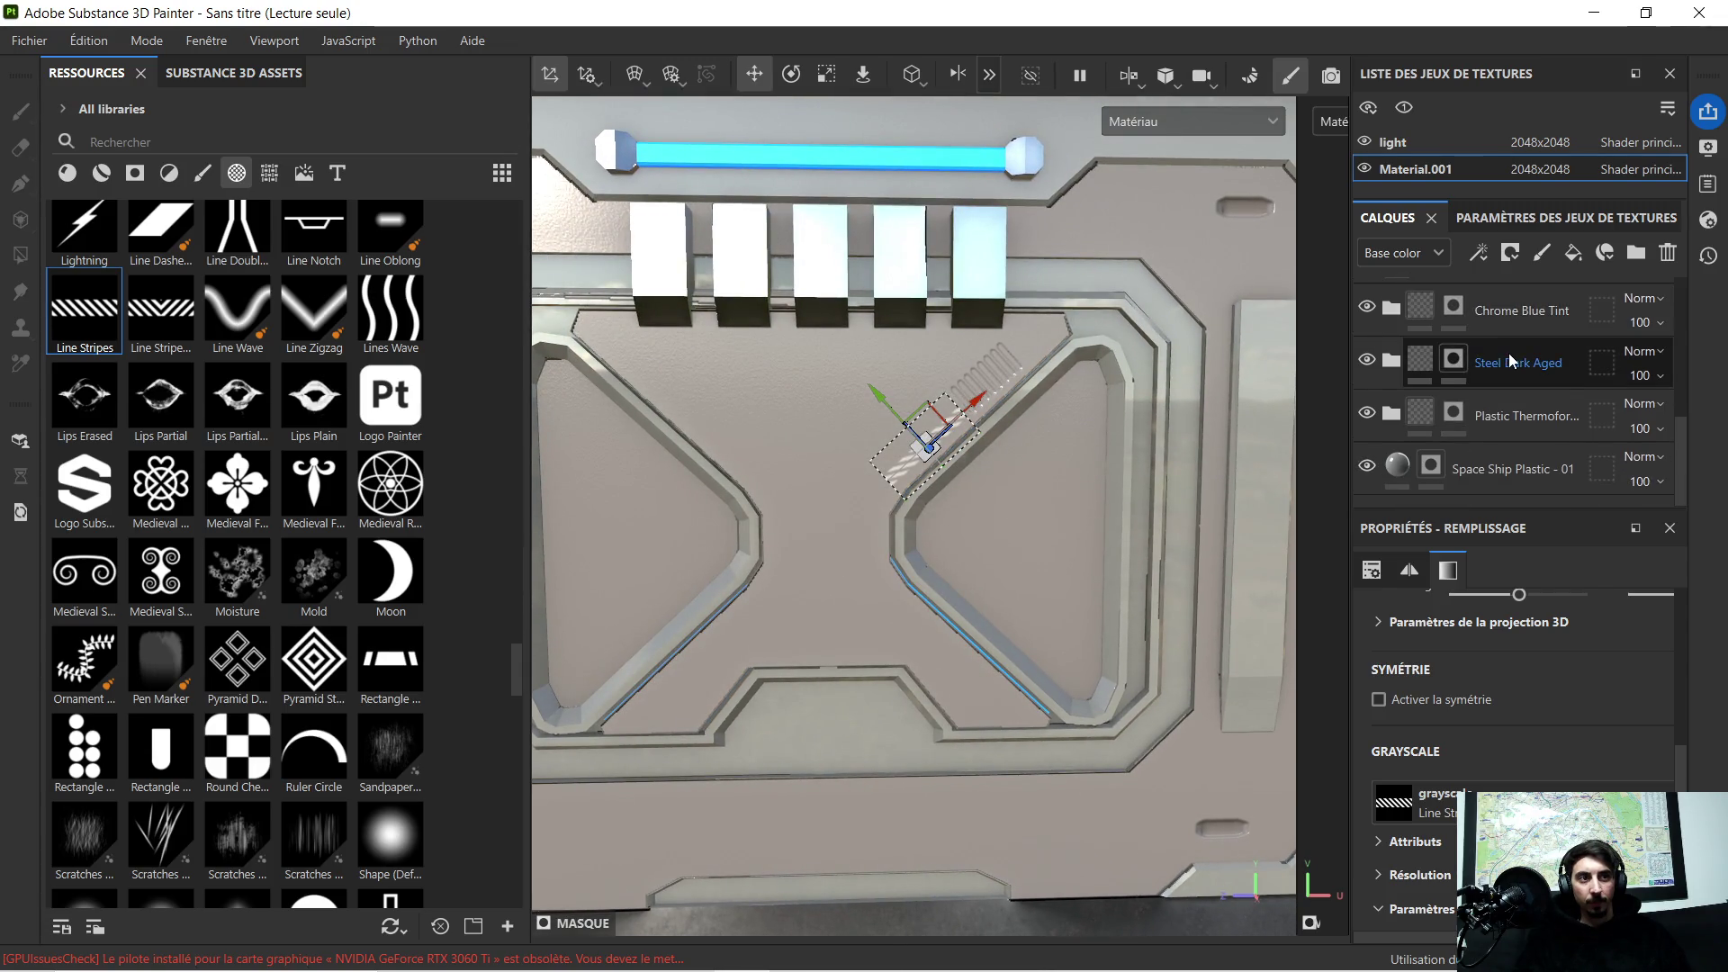
scroll(1509, 361, up, 3)
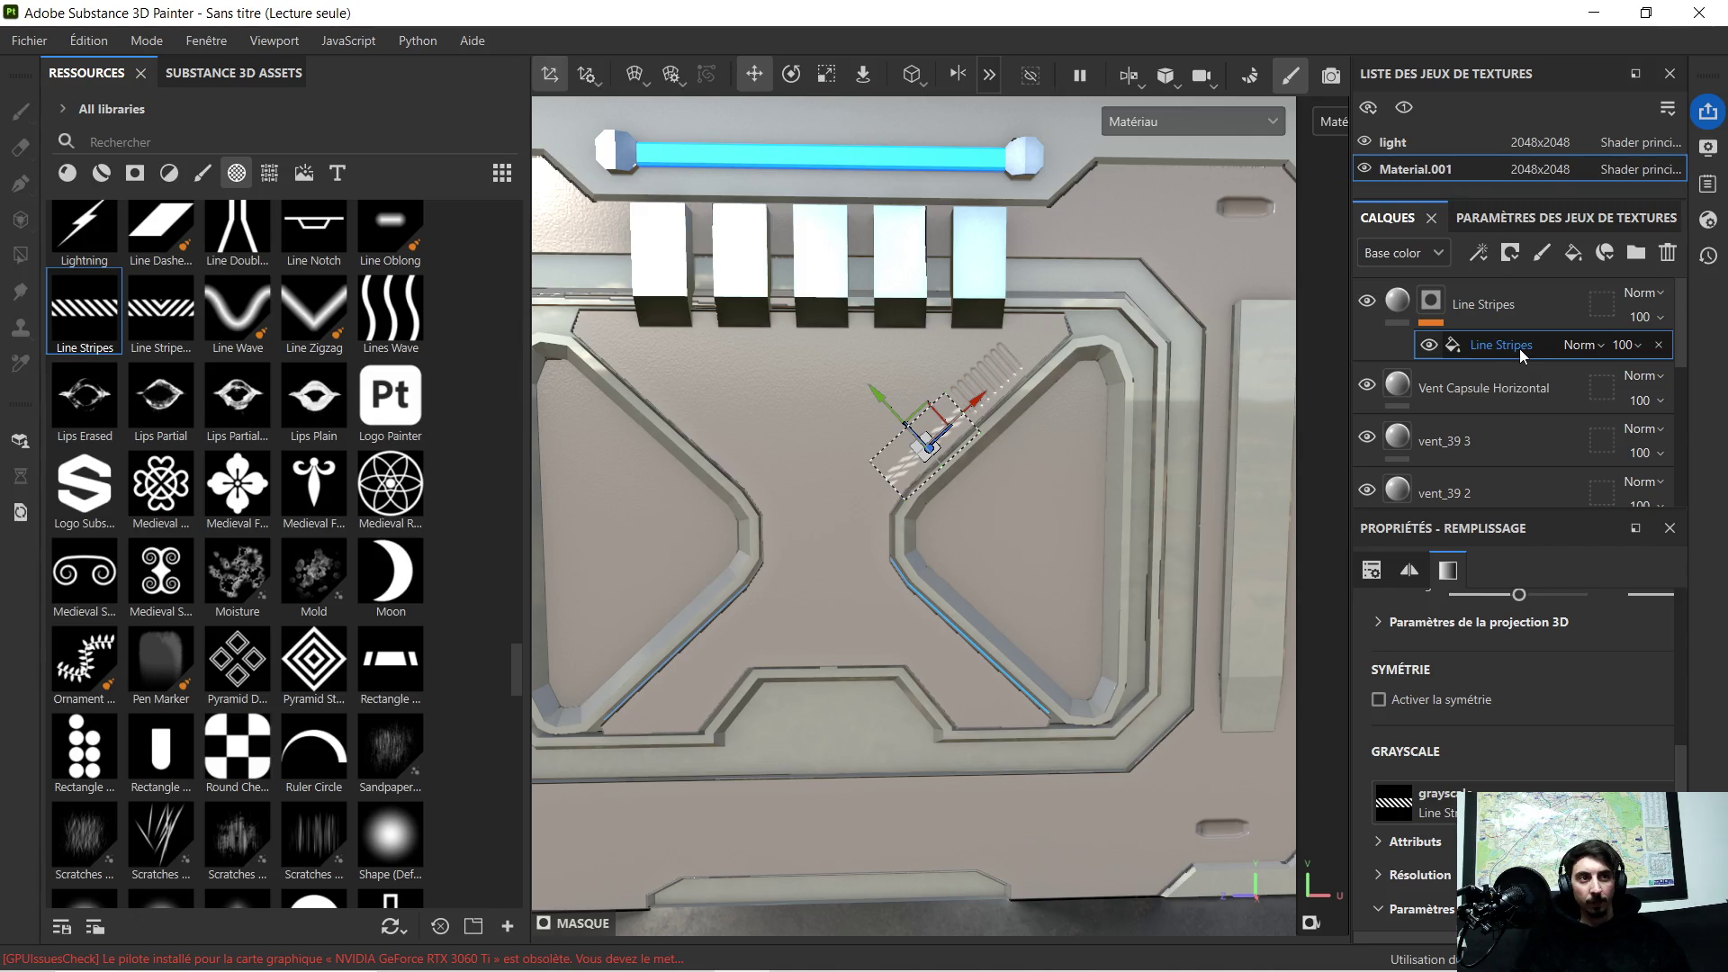
click(1397, 299)
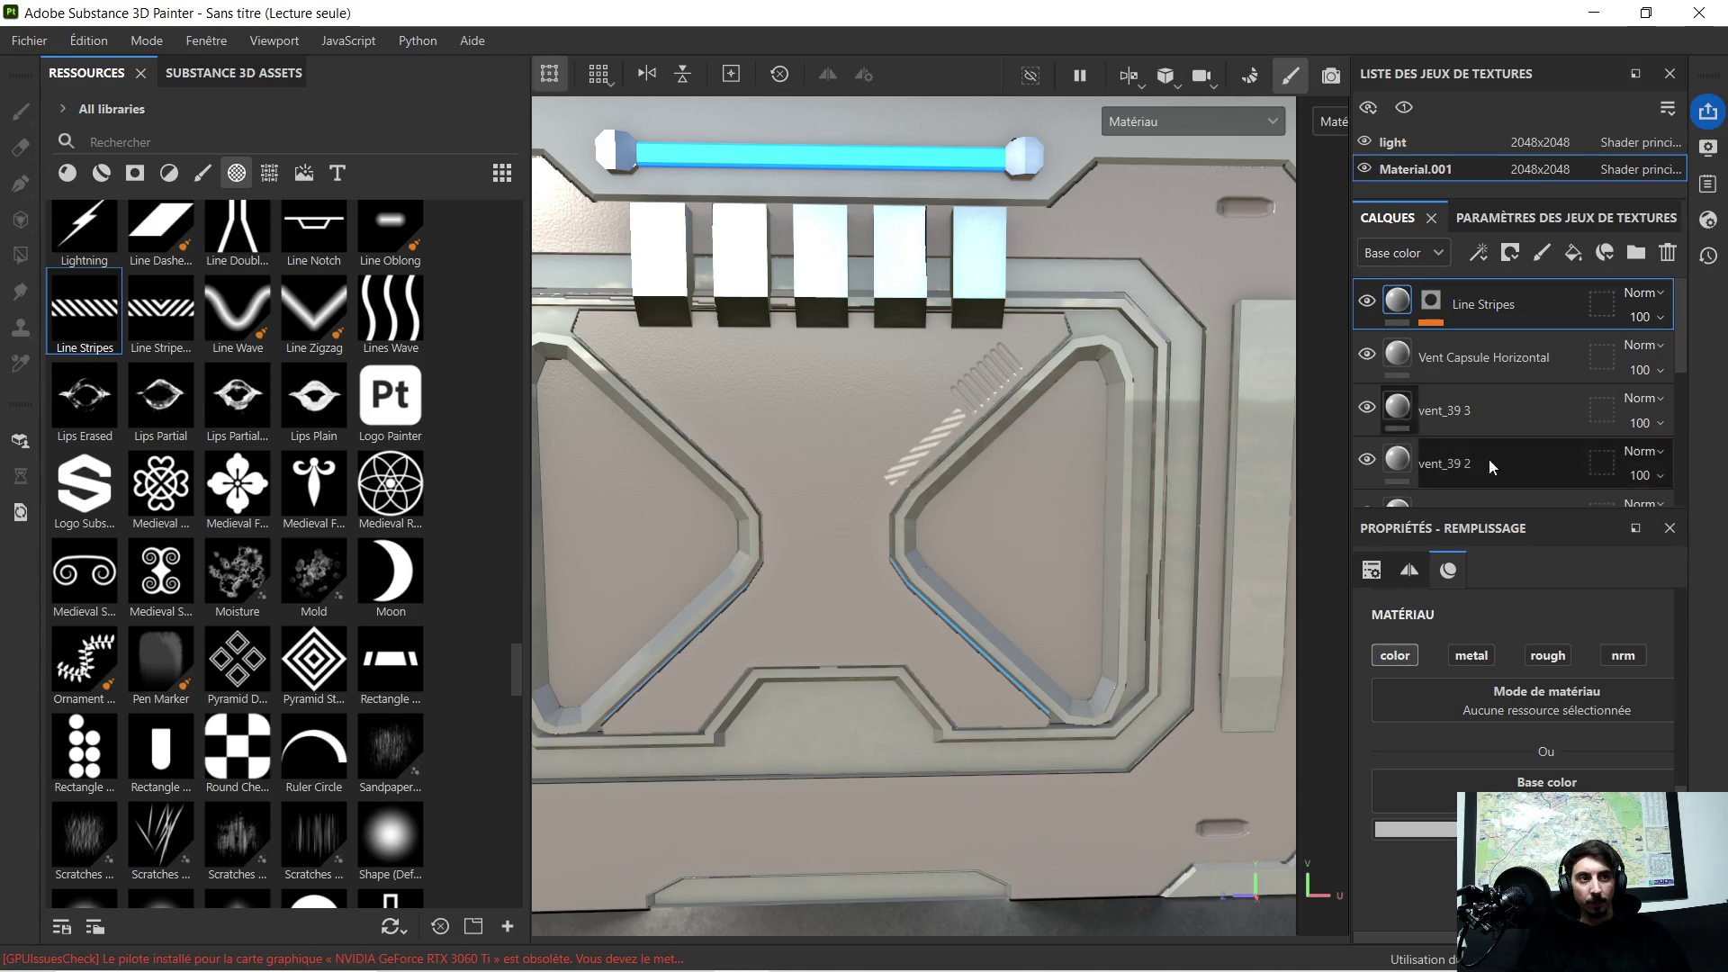
Step: Set the Line Stripes base colour to orange and check it in the viewport
click(1411, 829)
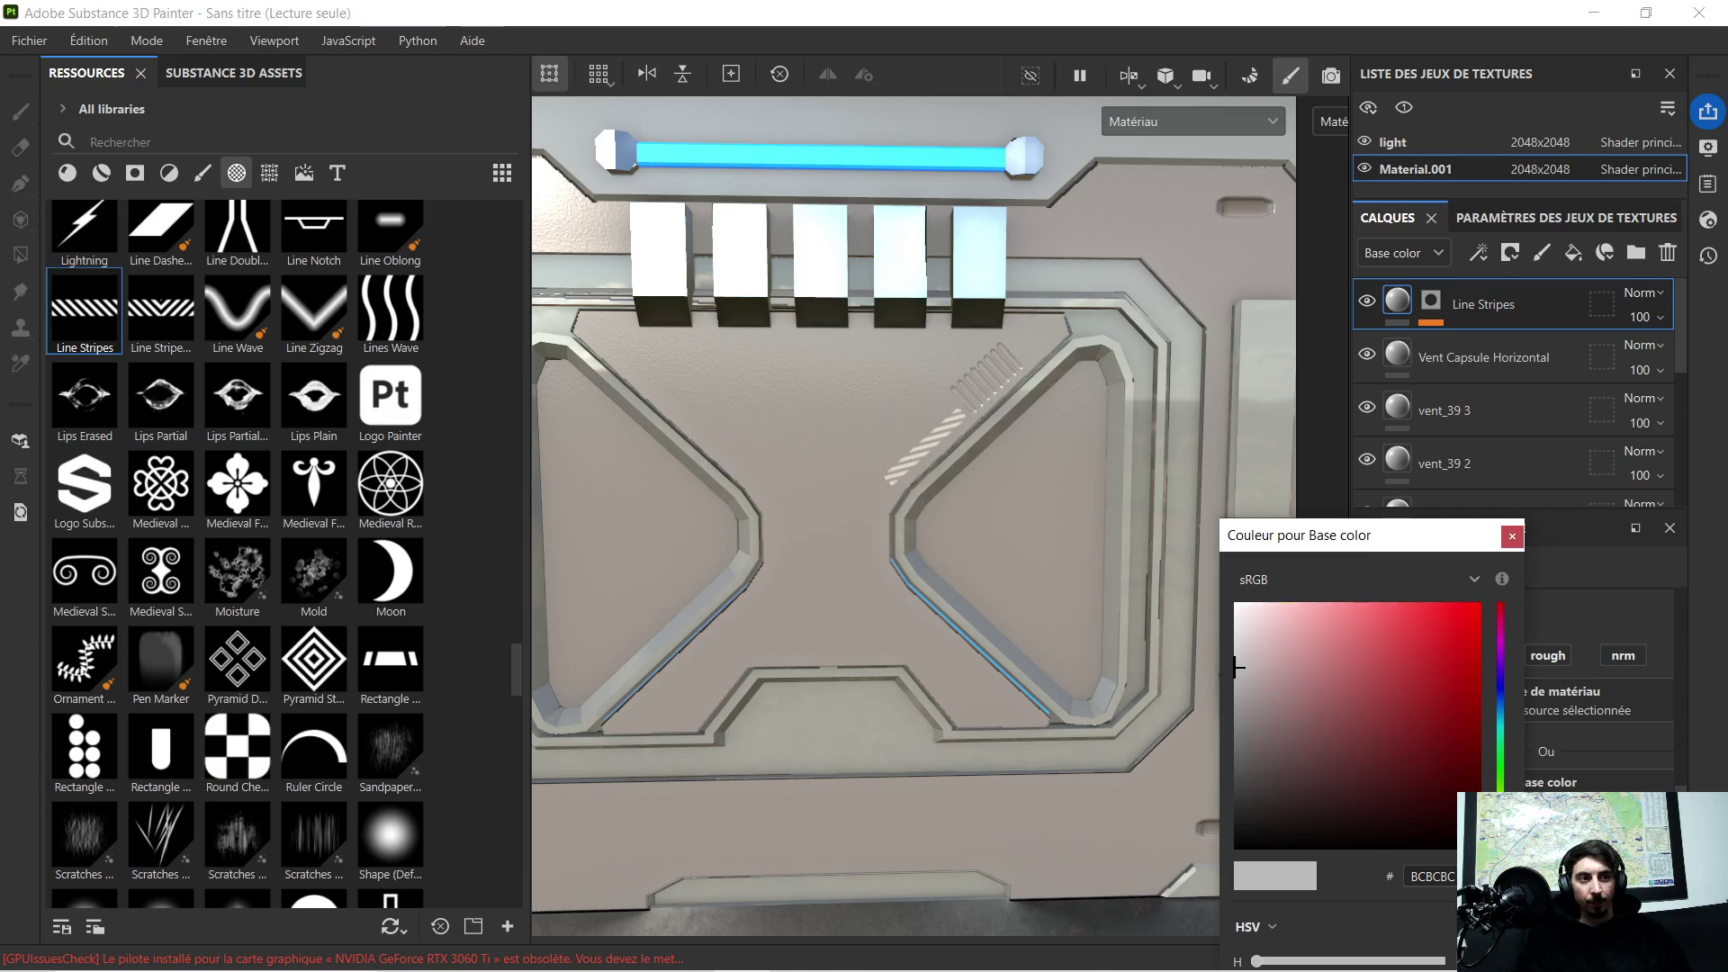
click(1432, 683)
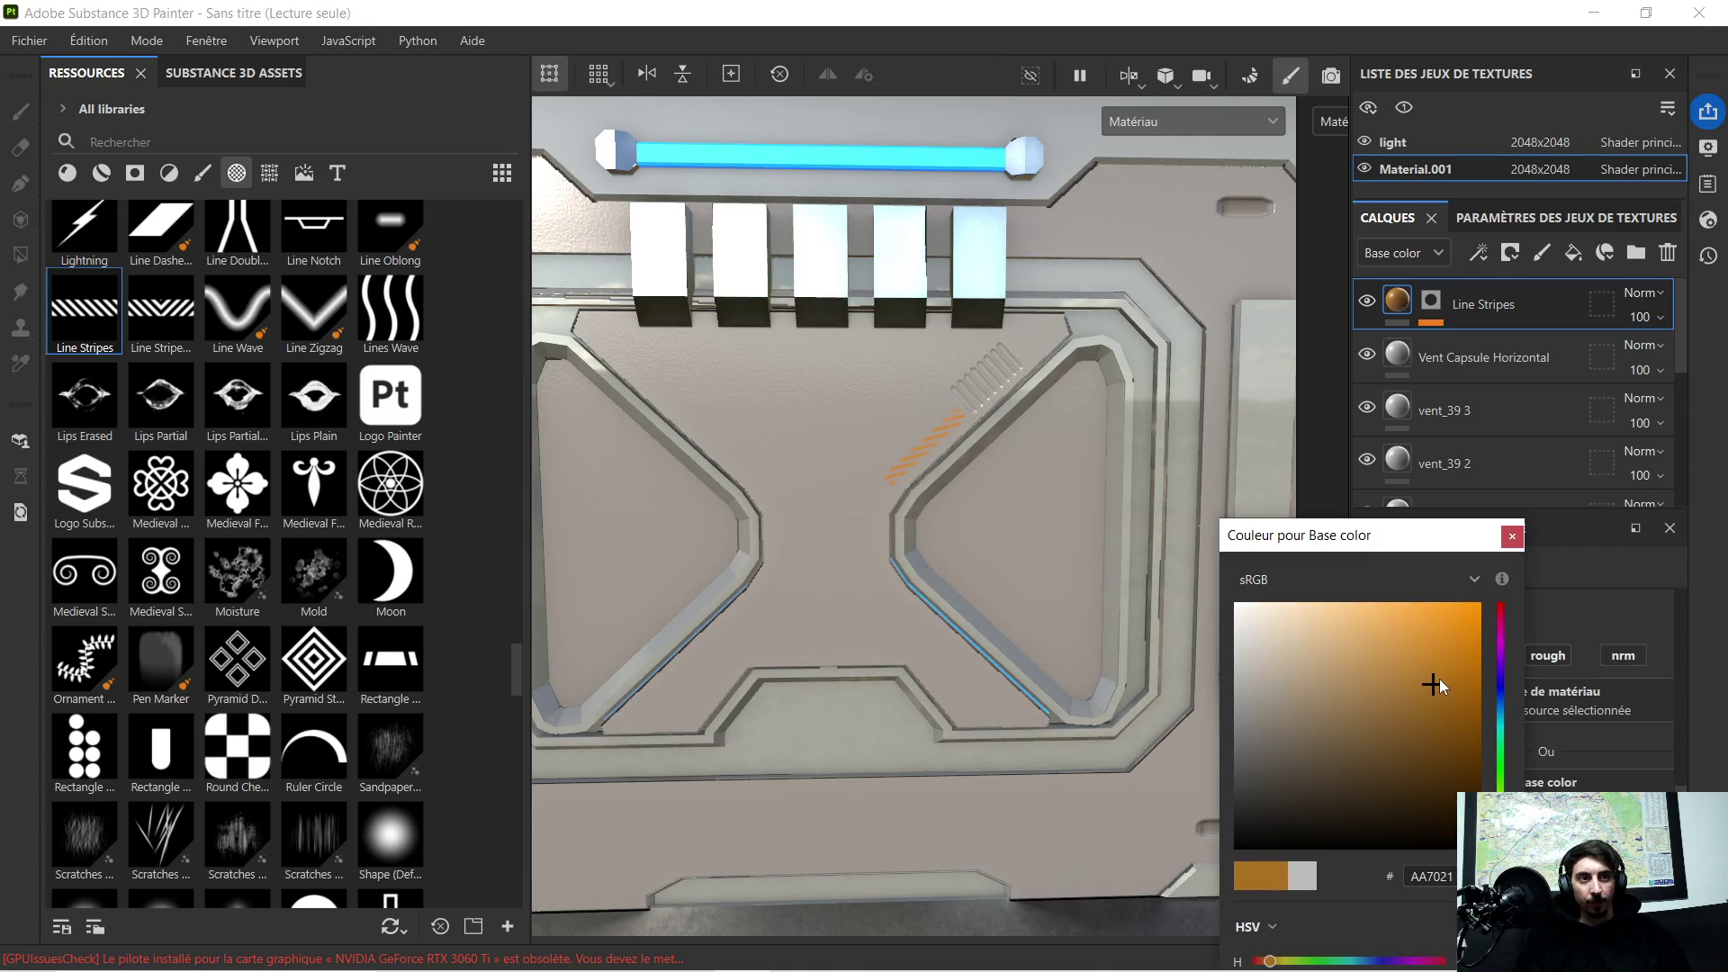
alt+drag(1129, 560, 1098, 538)
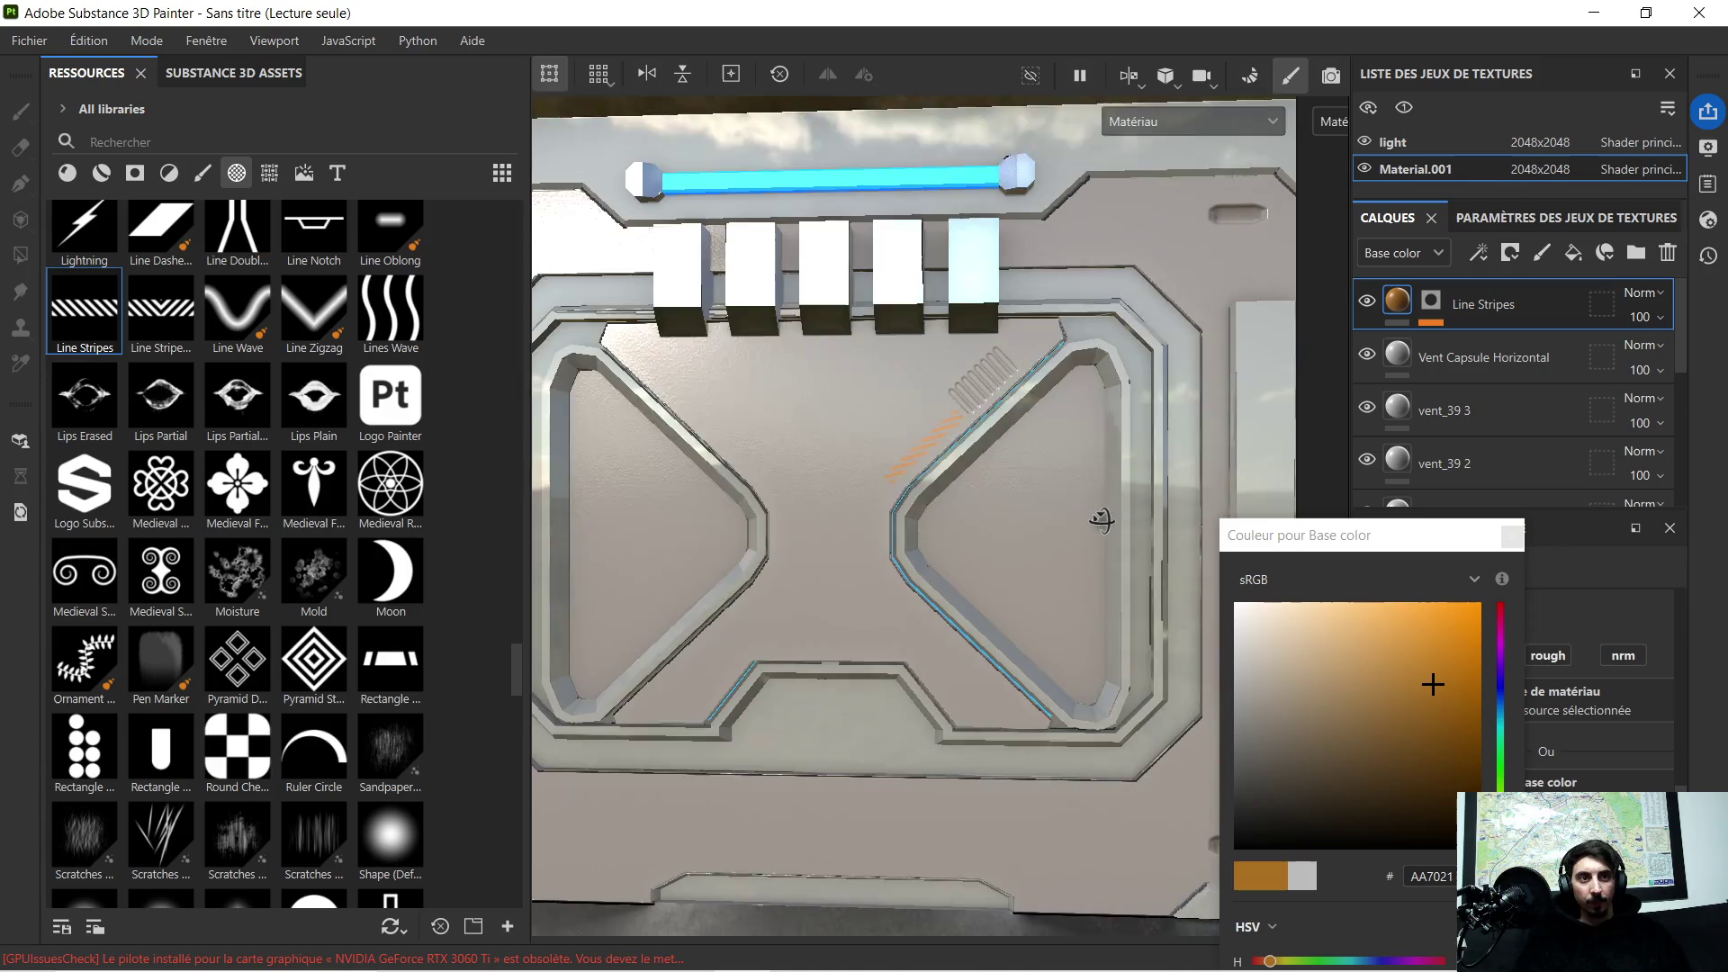
drag(1433, 683, 1420, 669)
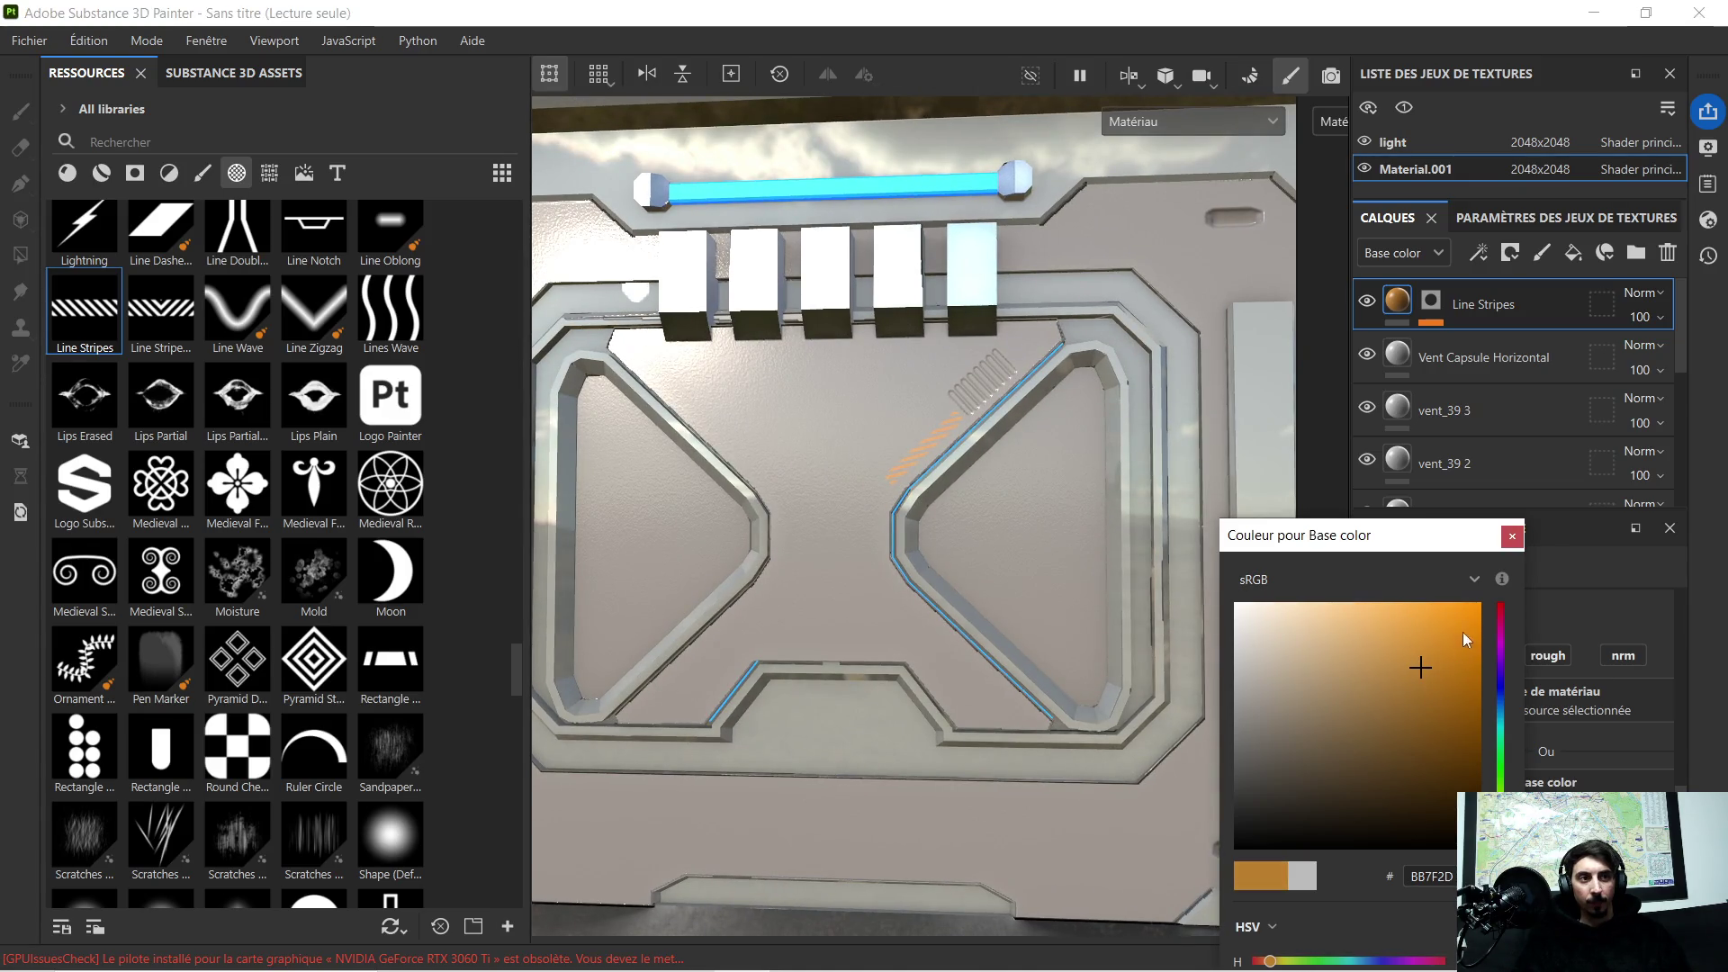
click(1510, 536)
scroll(1135, 440, up, 3)
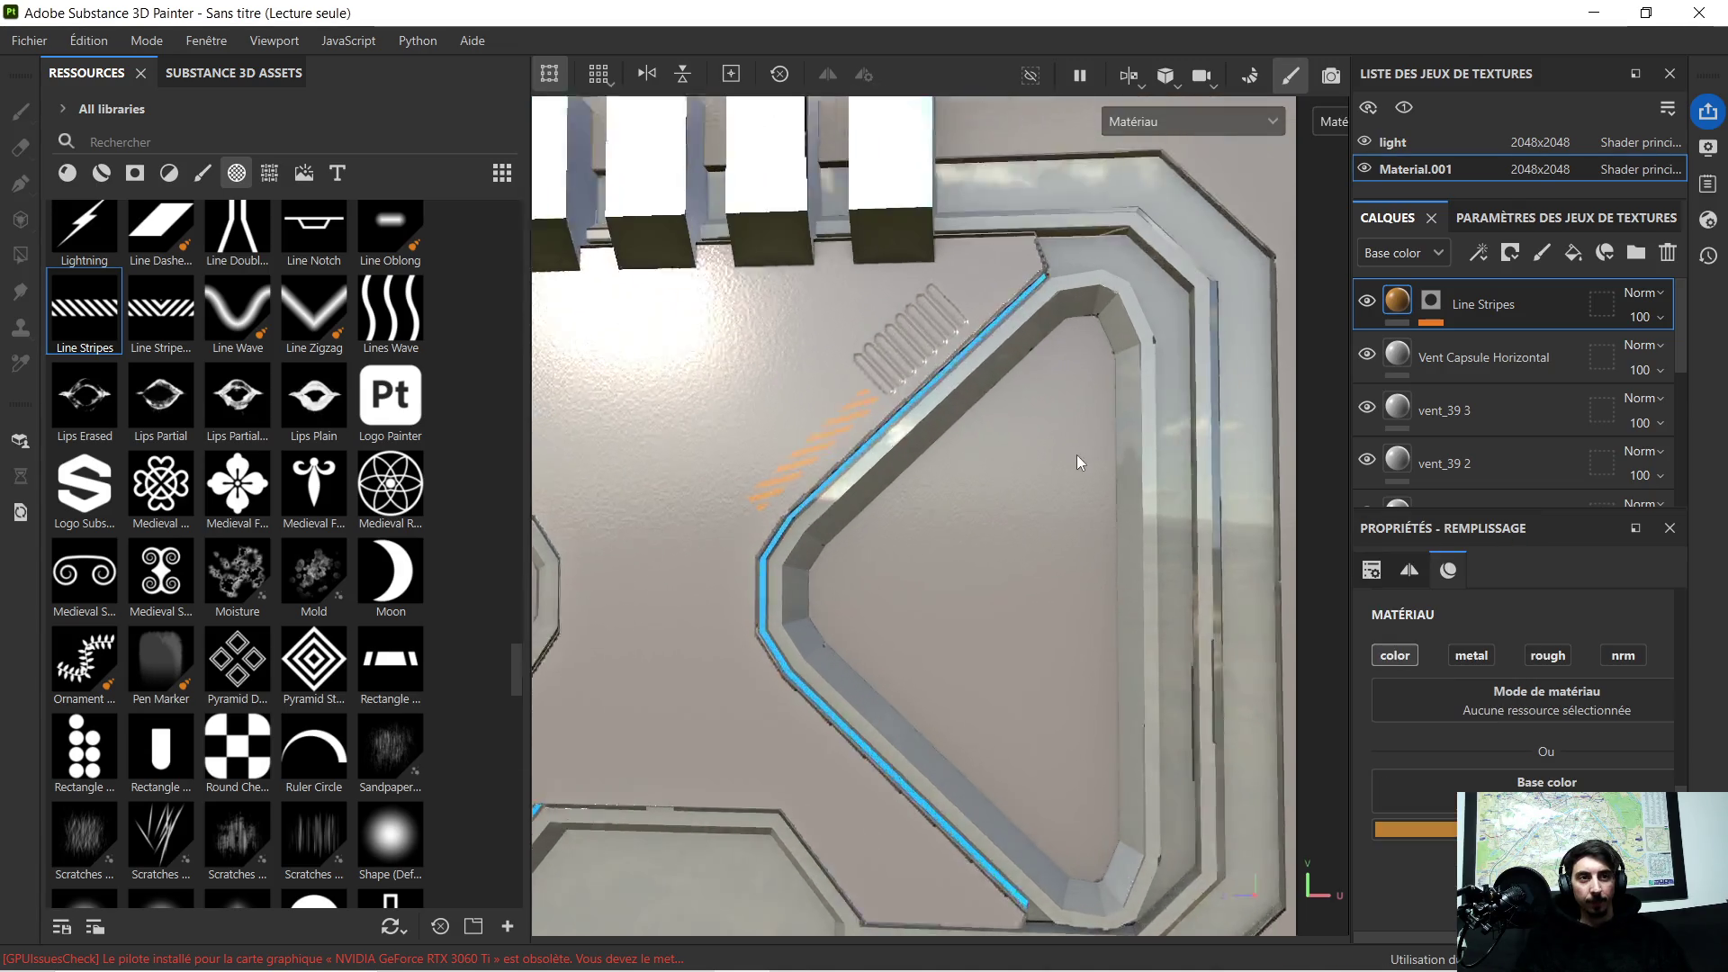
middle_drag(996, 496, 1041, 474)
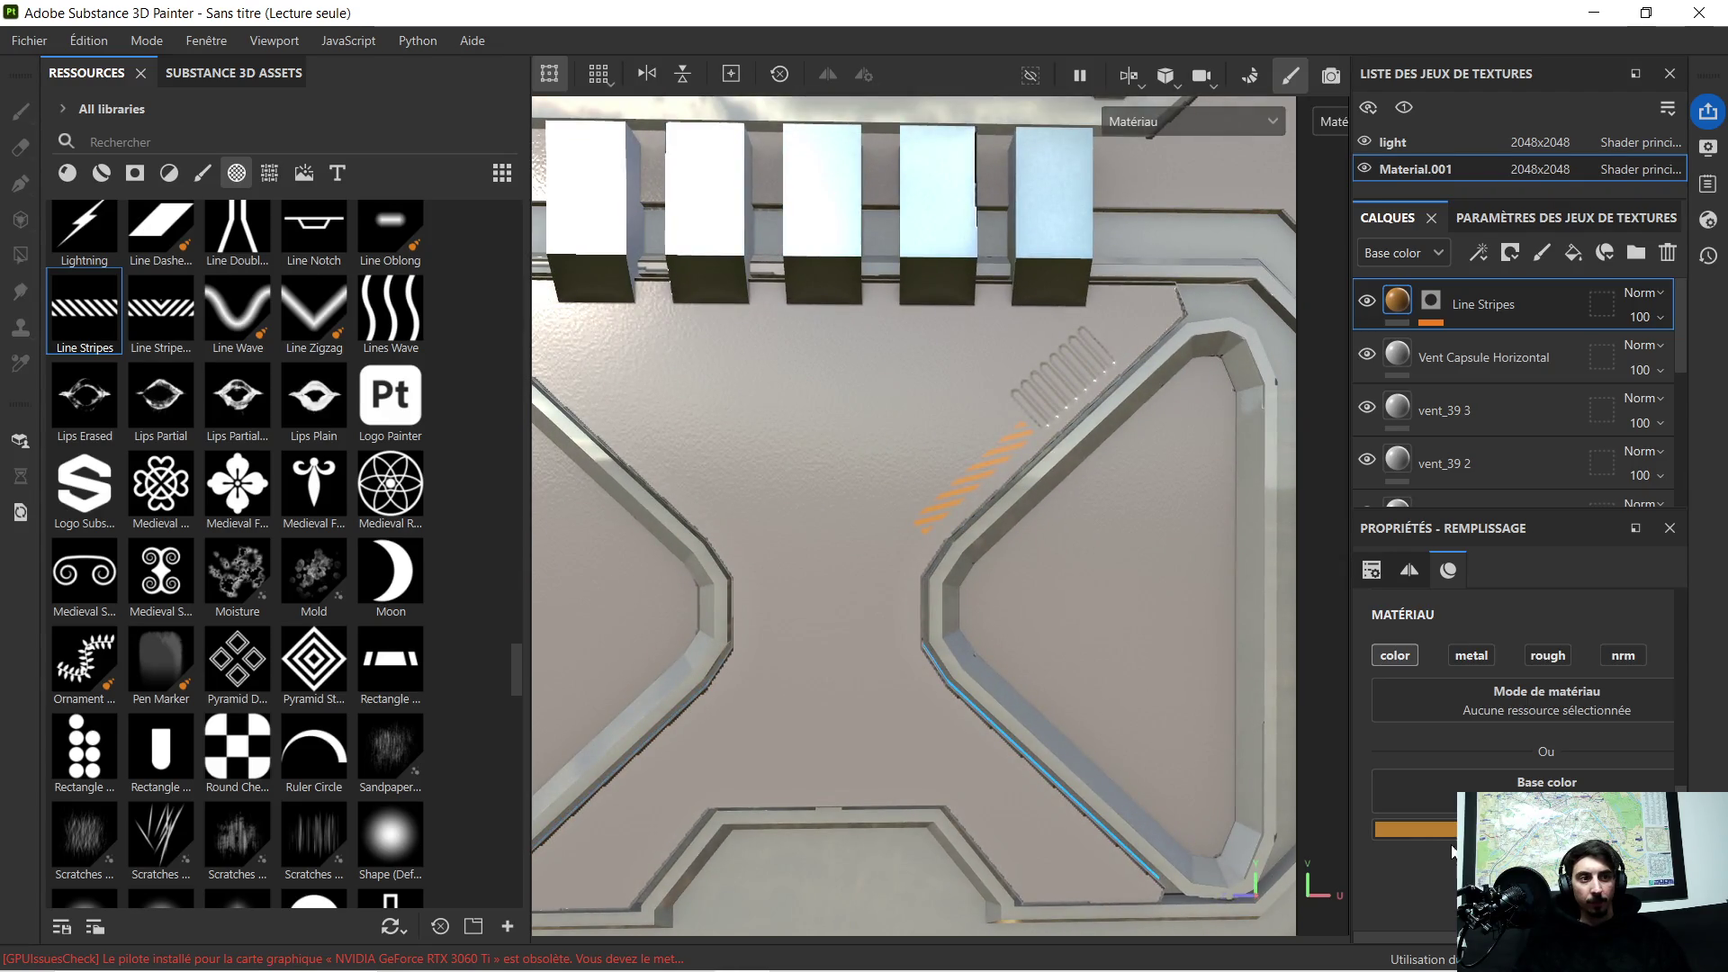
Step: Refine the stripes' base colour to a muted orange (93672C), then bring up the YouTube browser
click(1417, 829)
drag(1388, 818, 1243, 848)
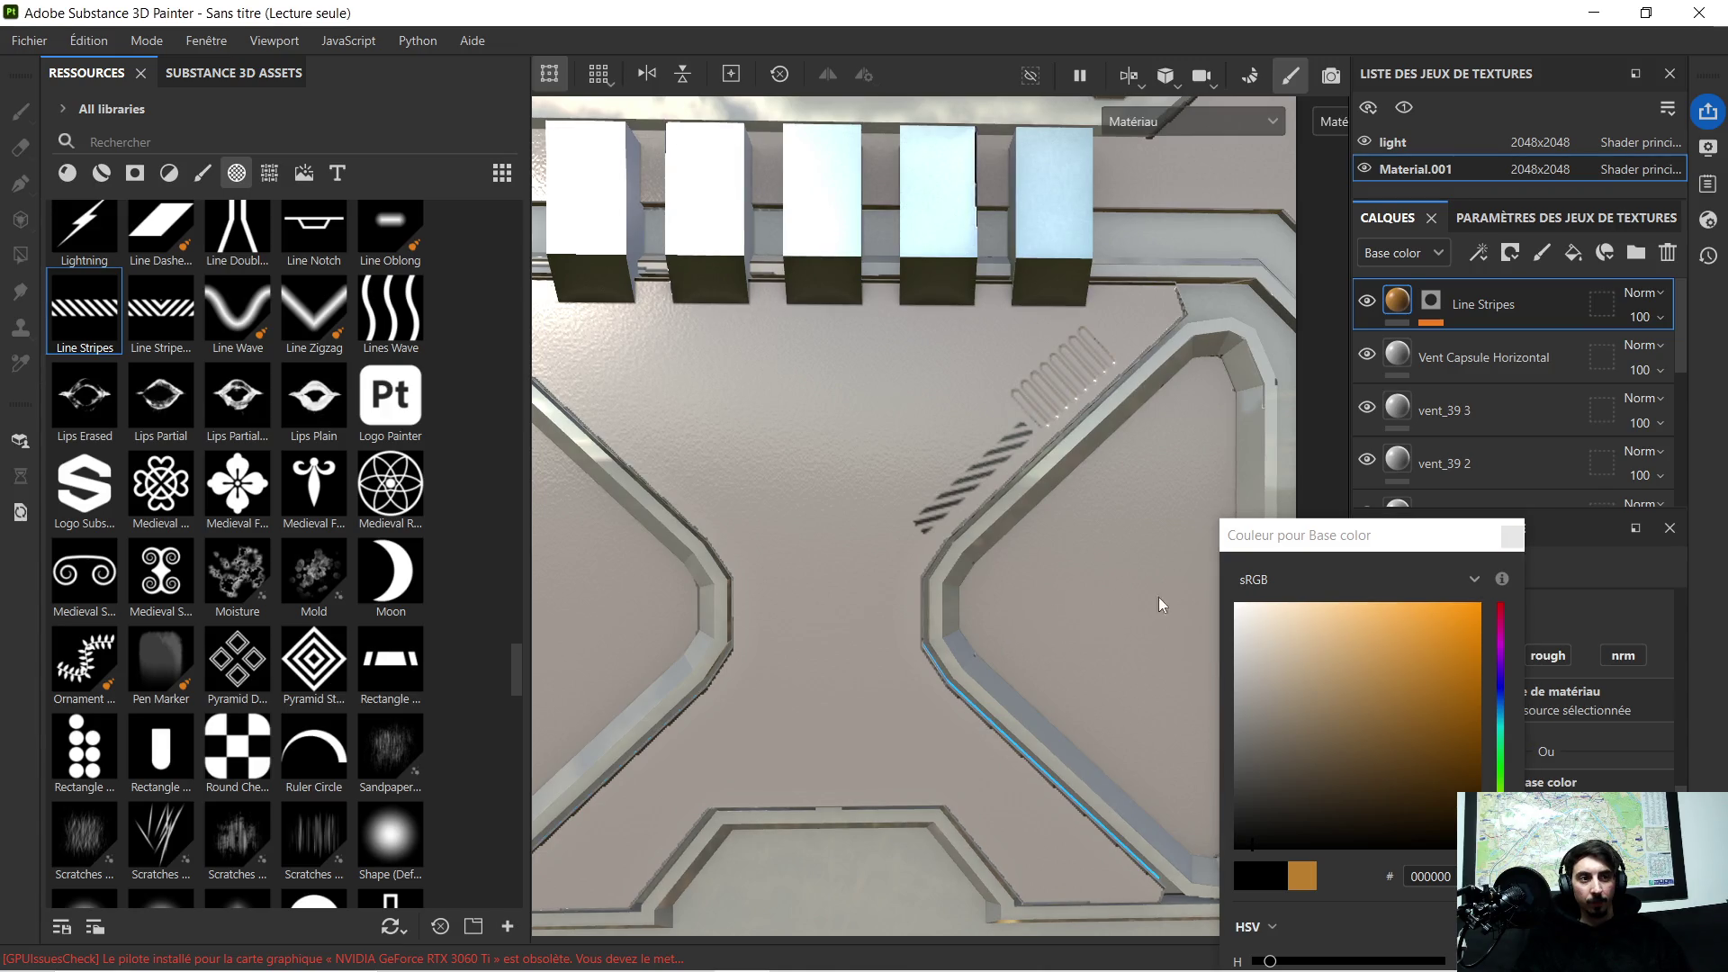
drag(1366, 658, 1399, 671)
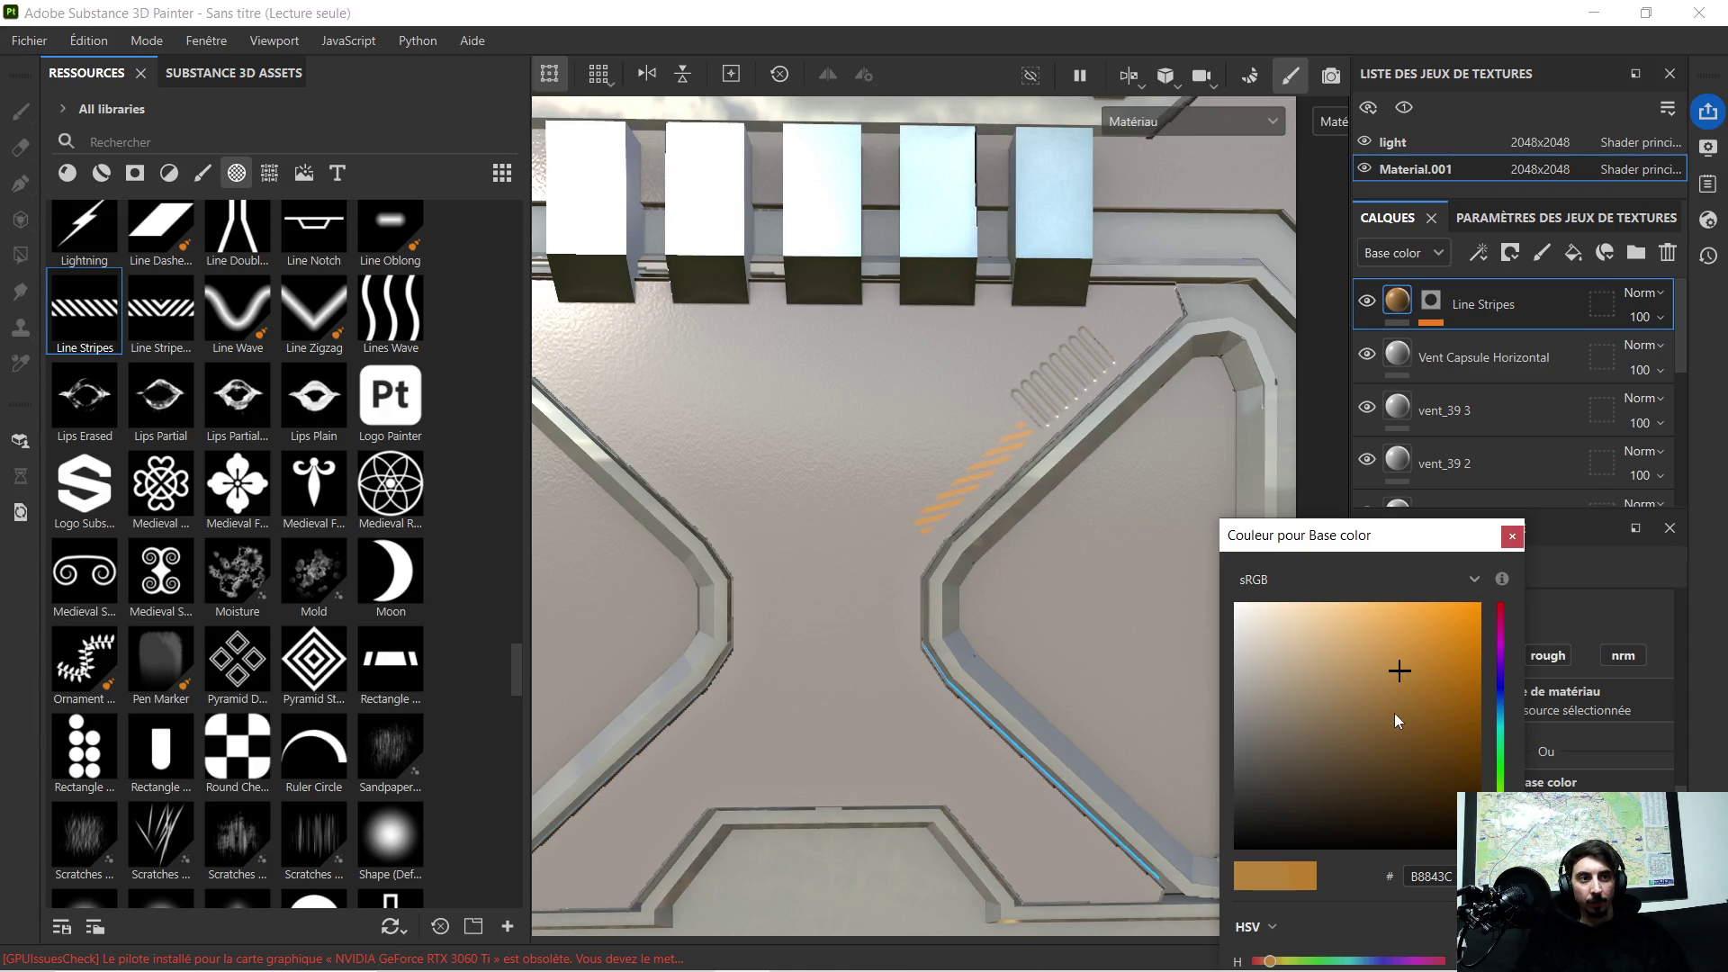
click(1394, 713)
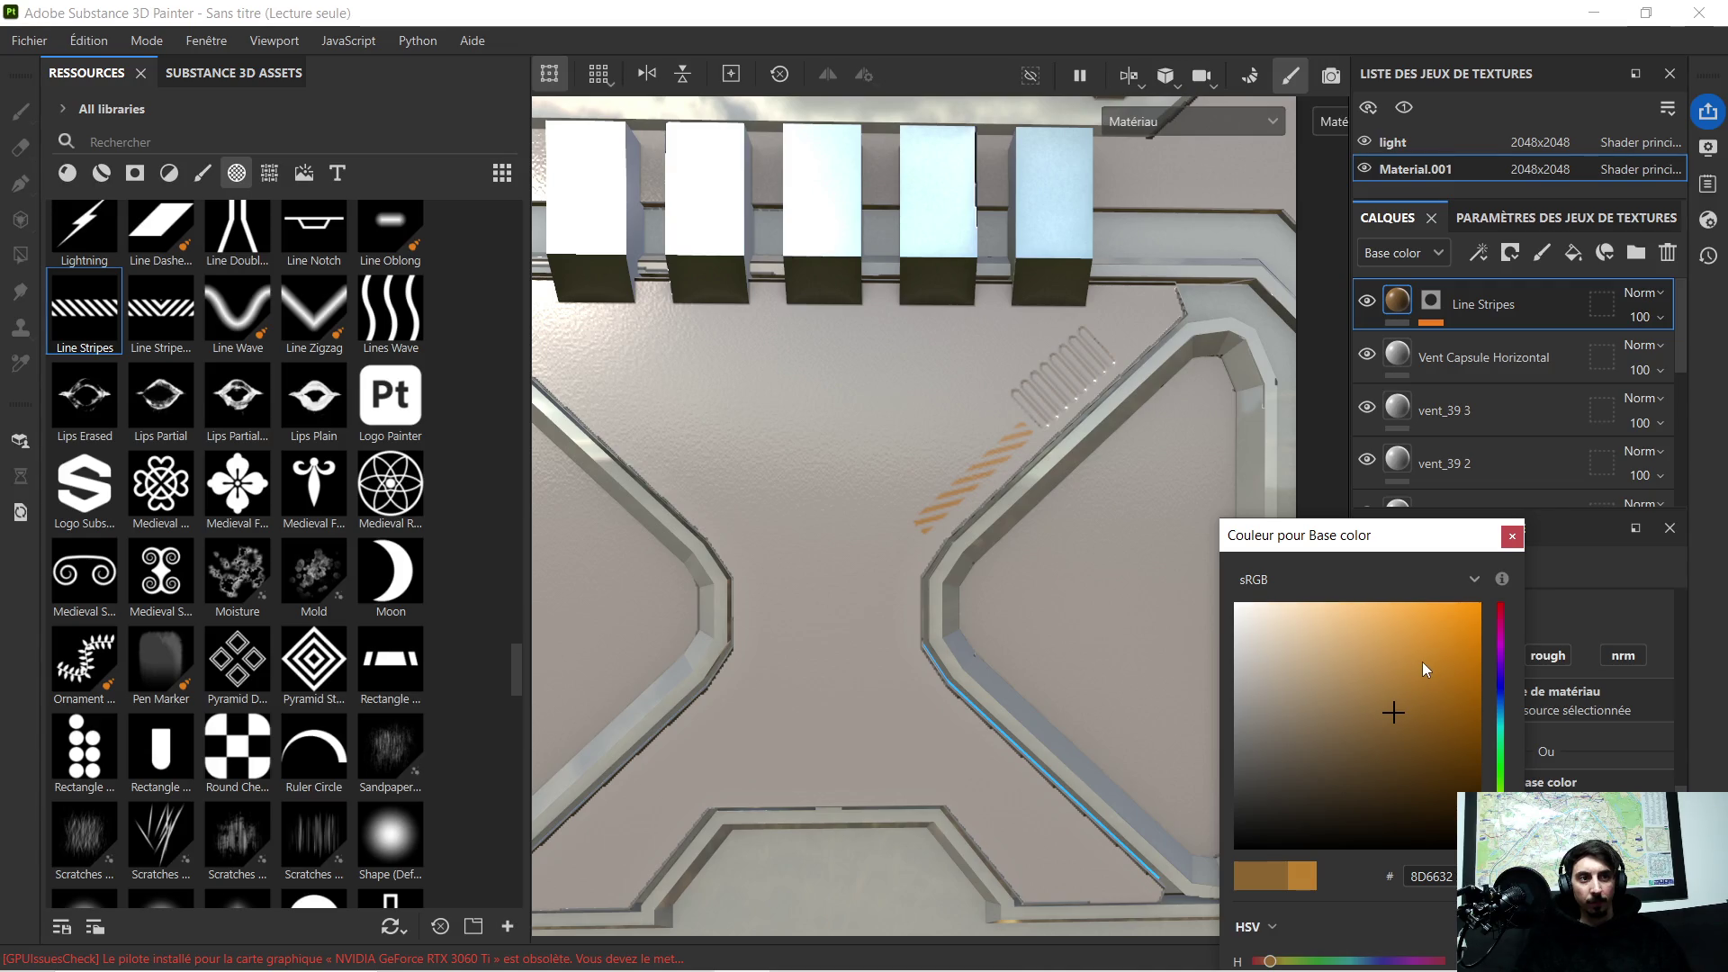
click(1422, 661)
click(1406, 708)
scroll(1059, 512, down, 5)
scroll(1055, 506, down, 2)
mouse_move(1056, 506)
alt+mouse_down()
mouse_move(958, 493)
mouse_move(1048, 514)
alt+mouse_up()
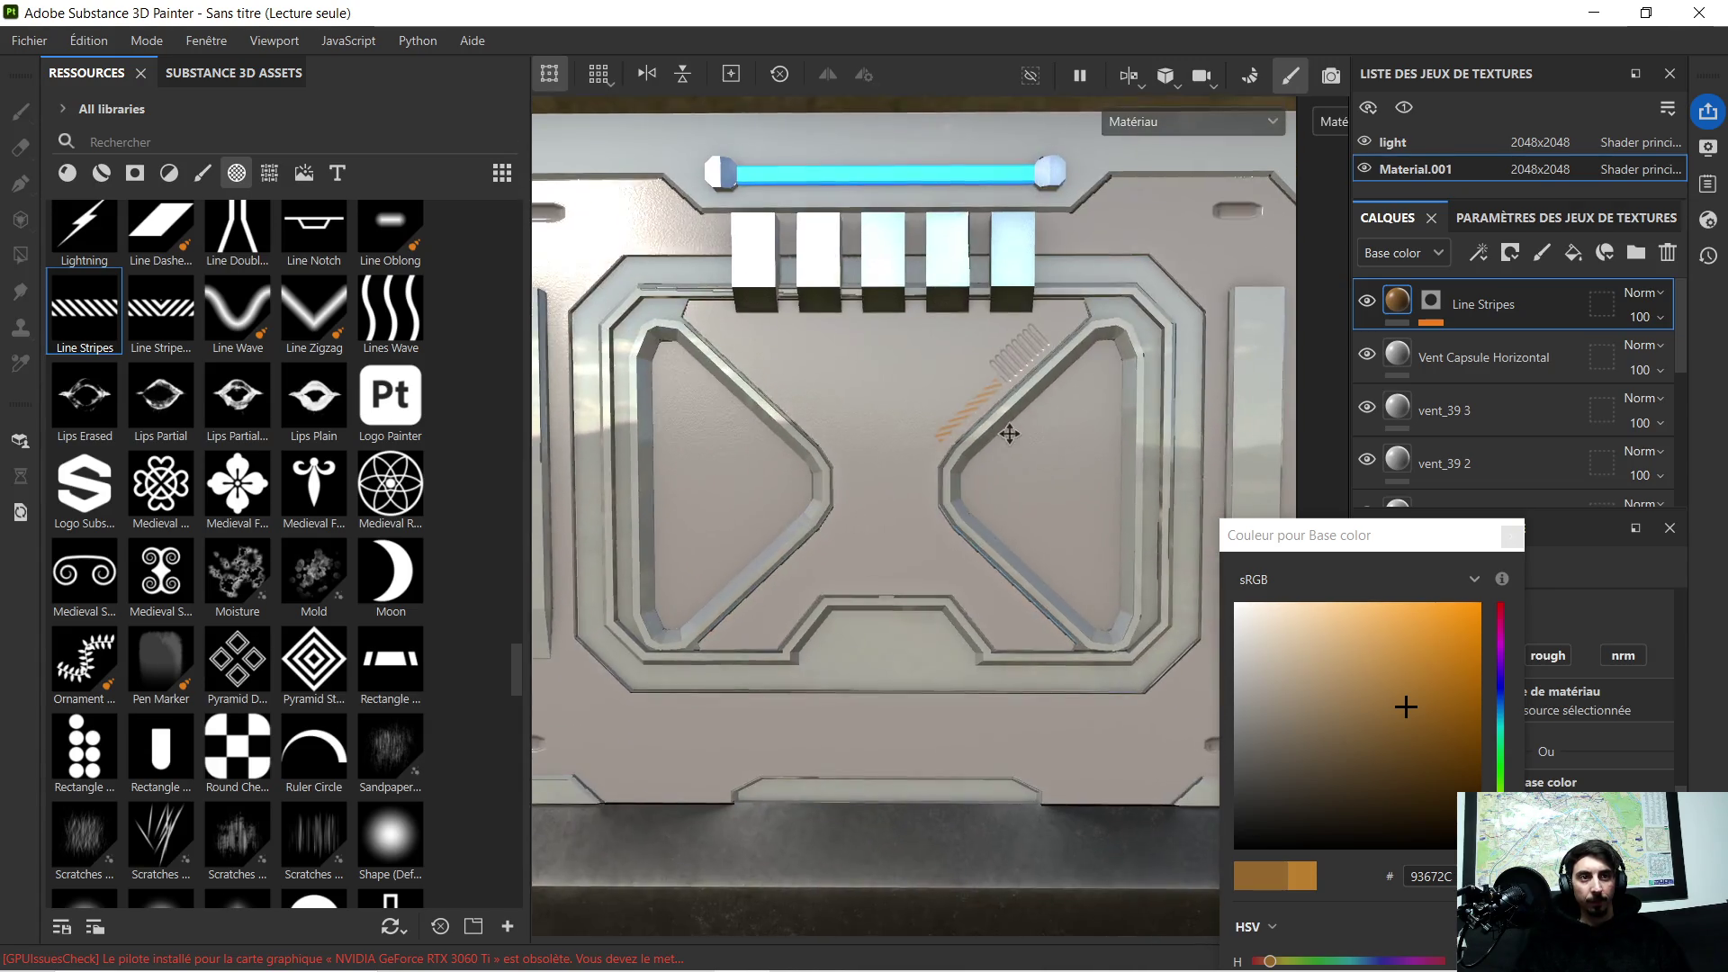
scroll(984, 426, up, 3)
scroll(983, 423, up, 2)
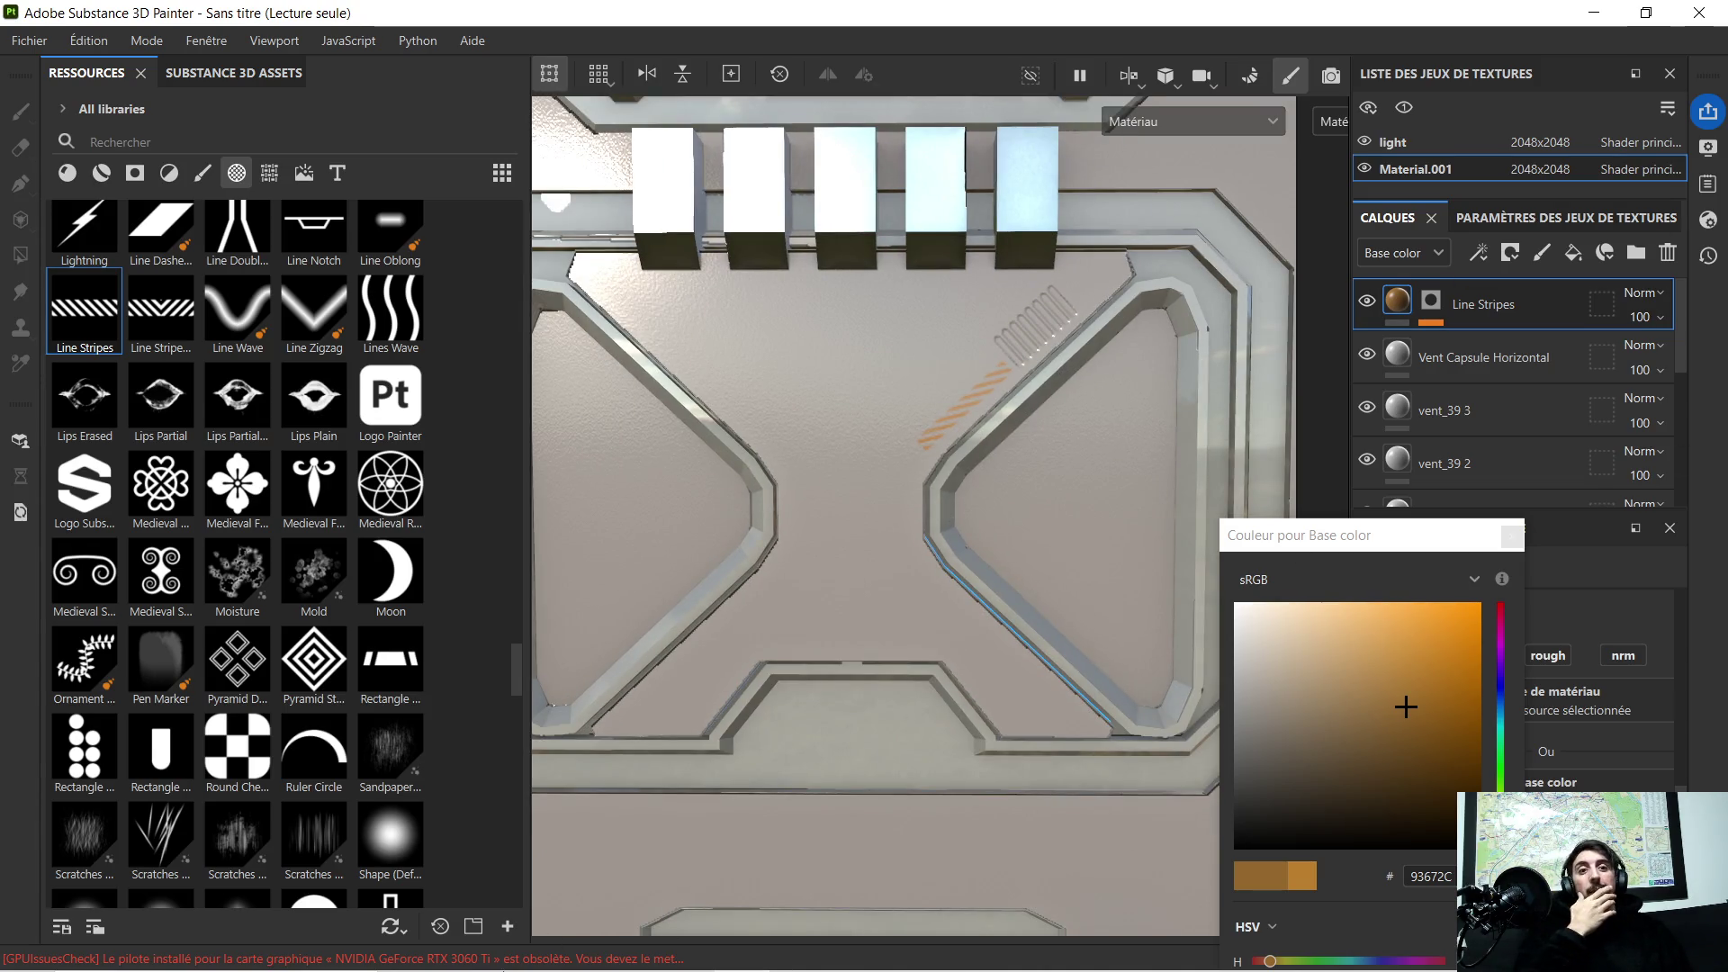
click(519, 950)
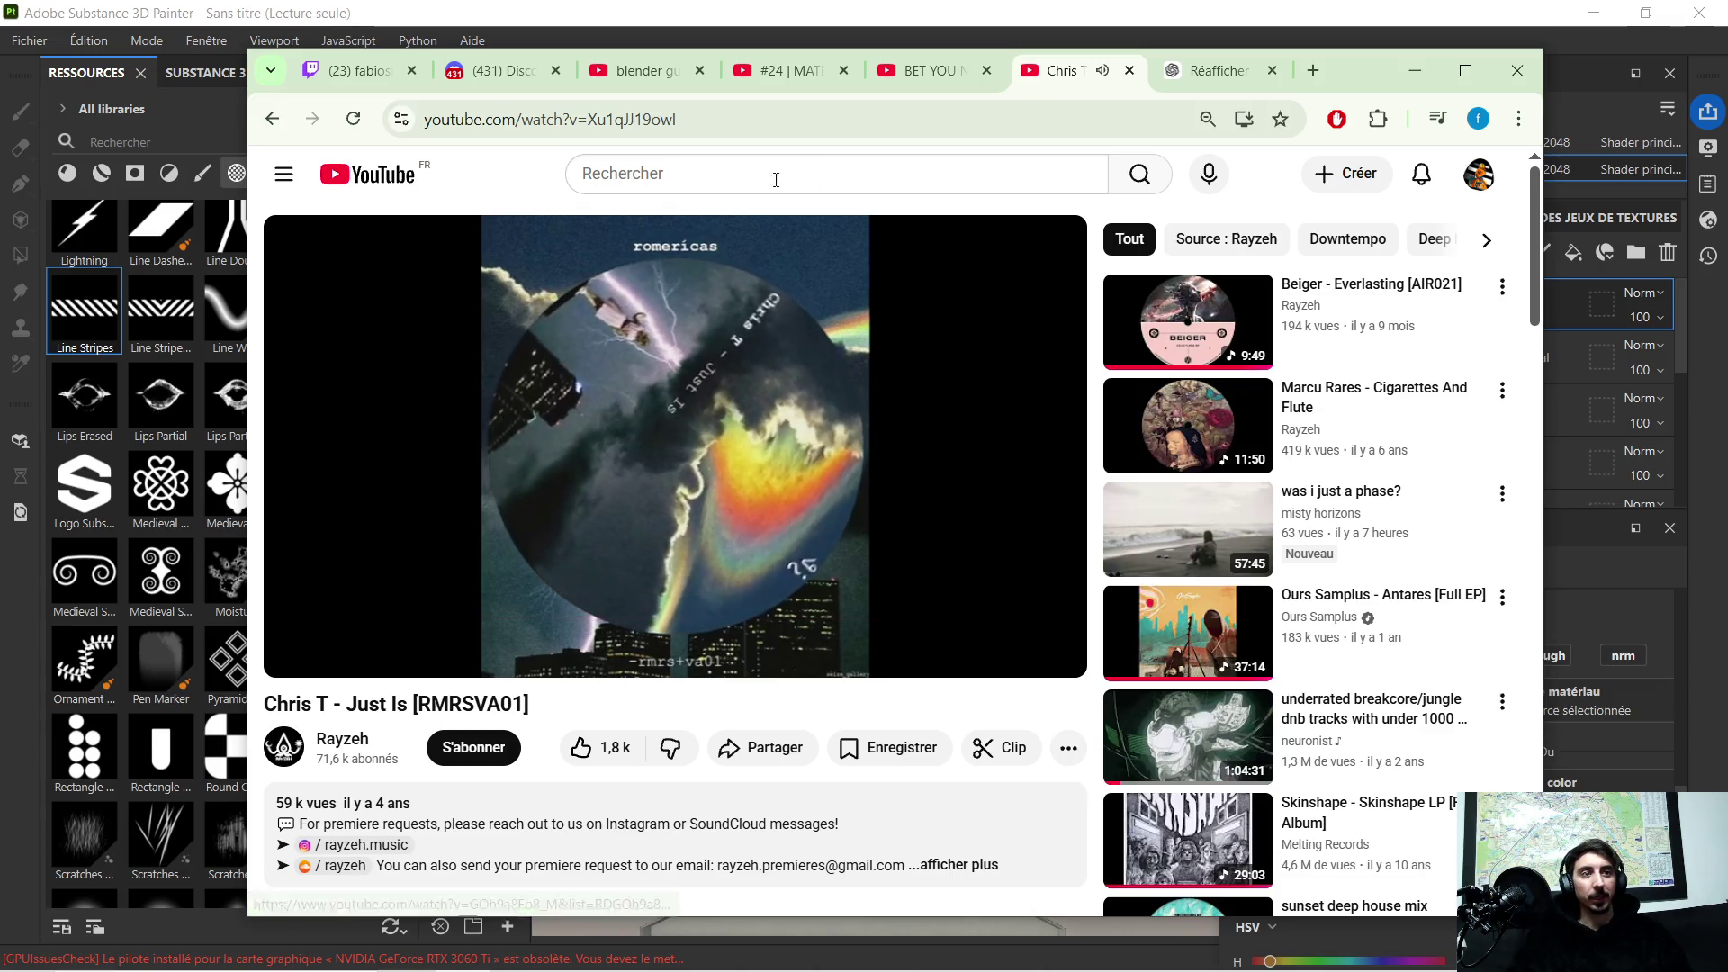
Step: Search YouTube for Ours Samplus, start the mix, then go to the user's channel playlists
click(690, 182)
text(our)
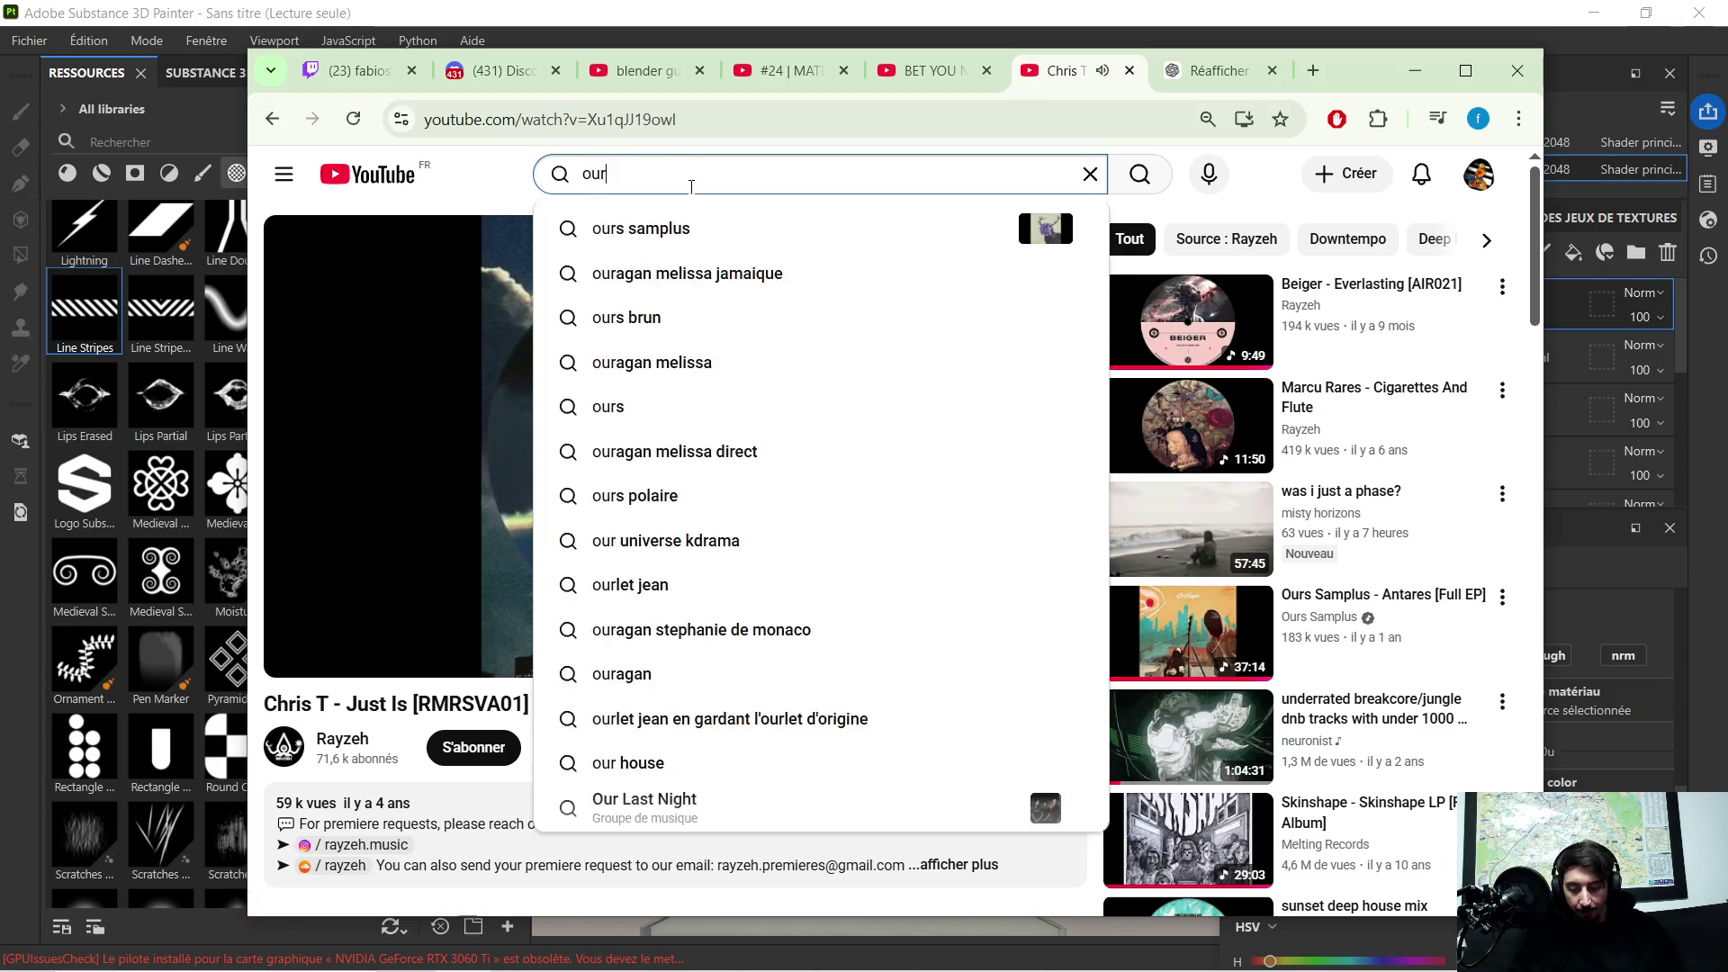
text(s samplus)
key(Return)
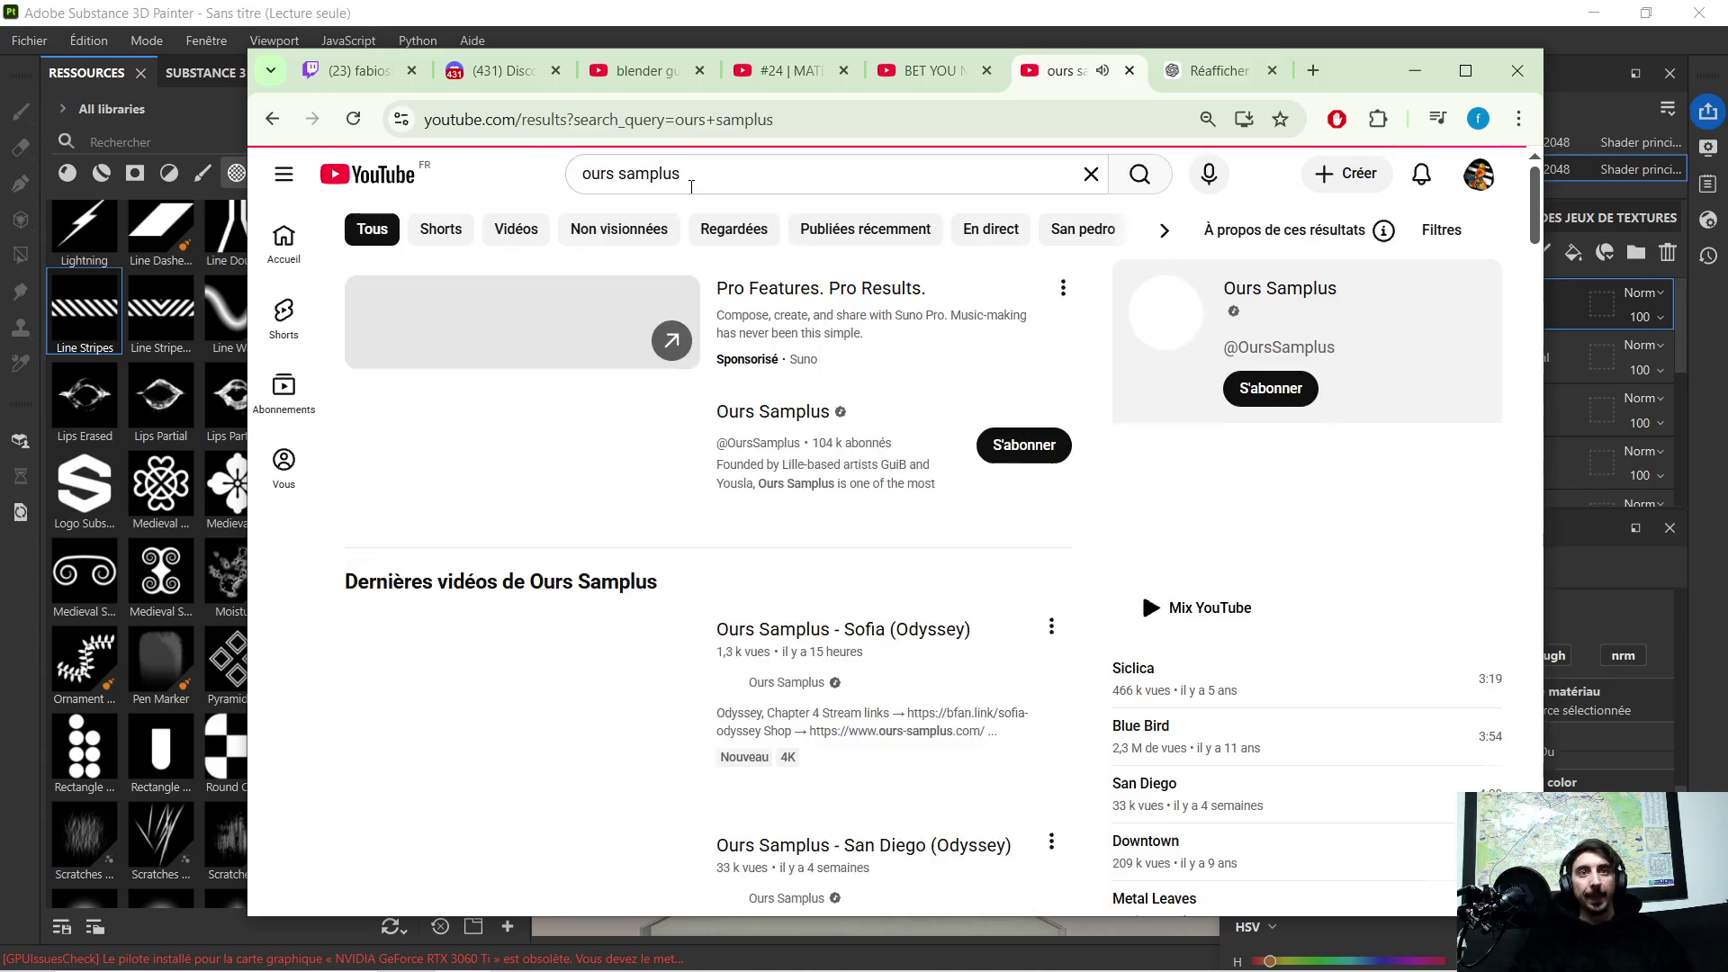
scroll(946, 405, down, 3)
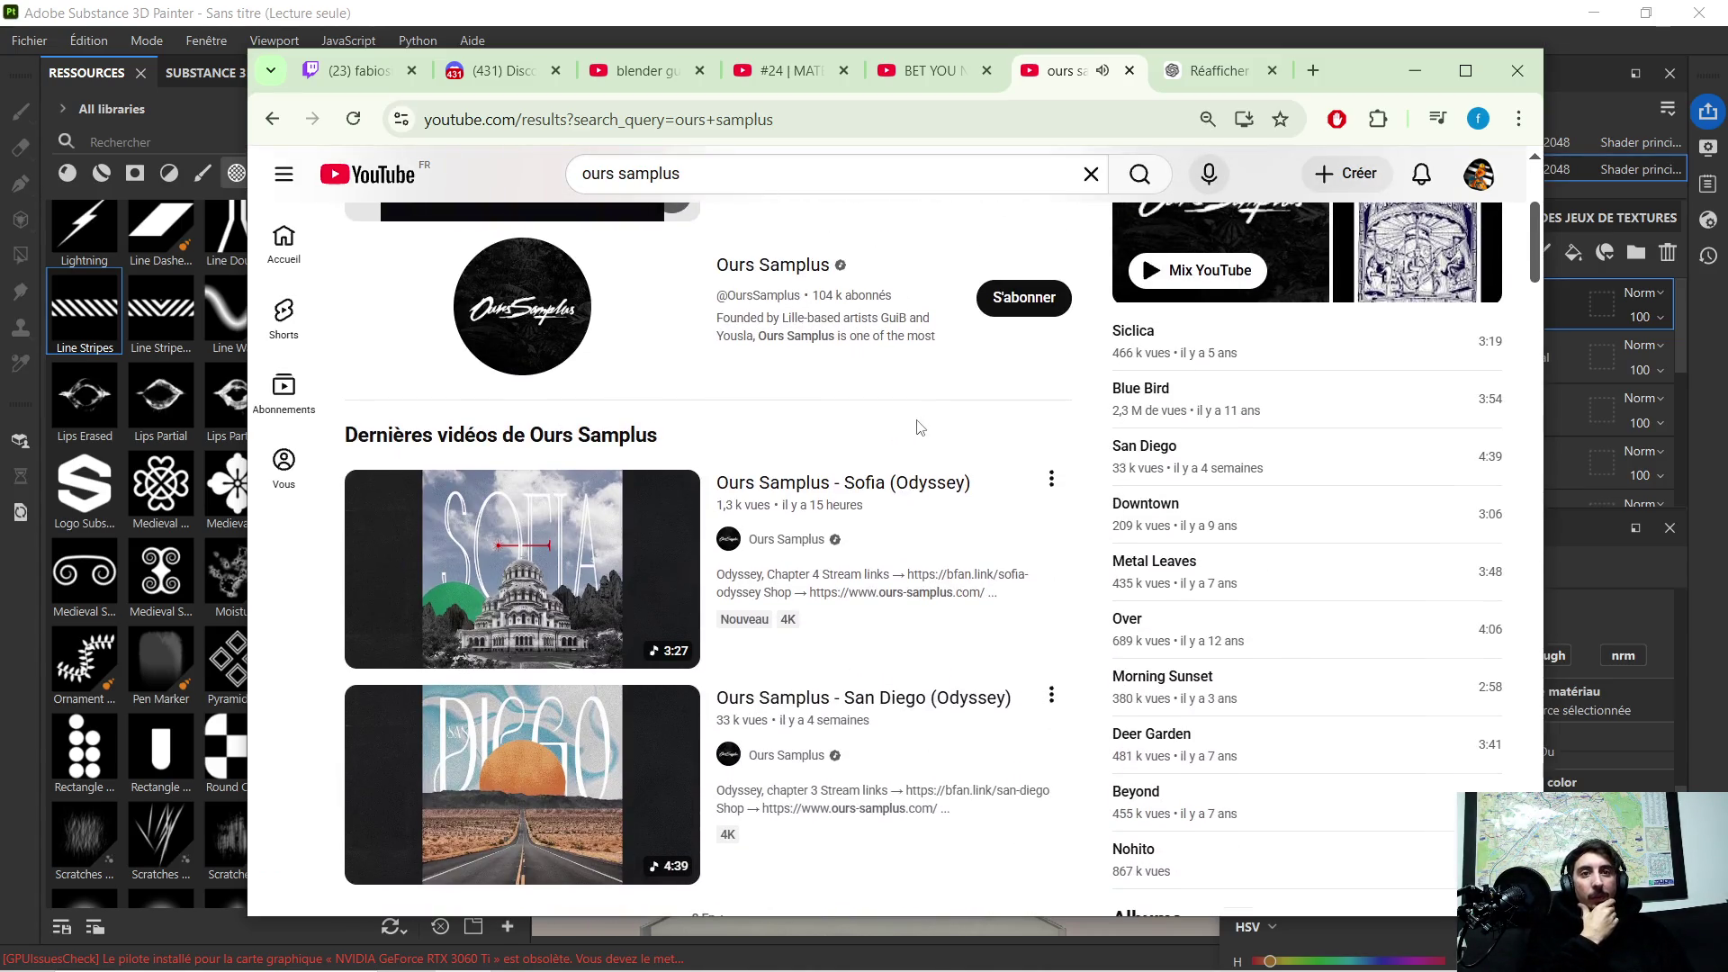
scroll(986, 469, down, 2)
scroll(810, 433, down, 2)
scroll(608, 378, down, 3)
click(477, 346)
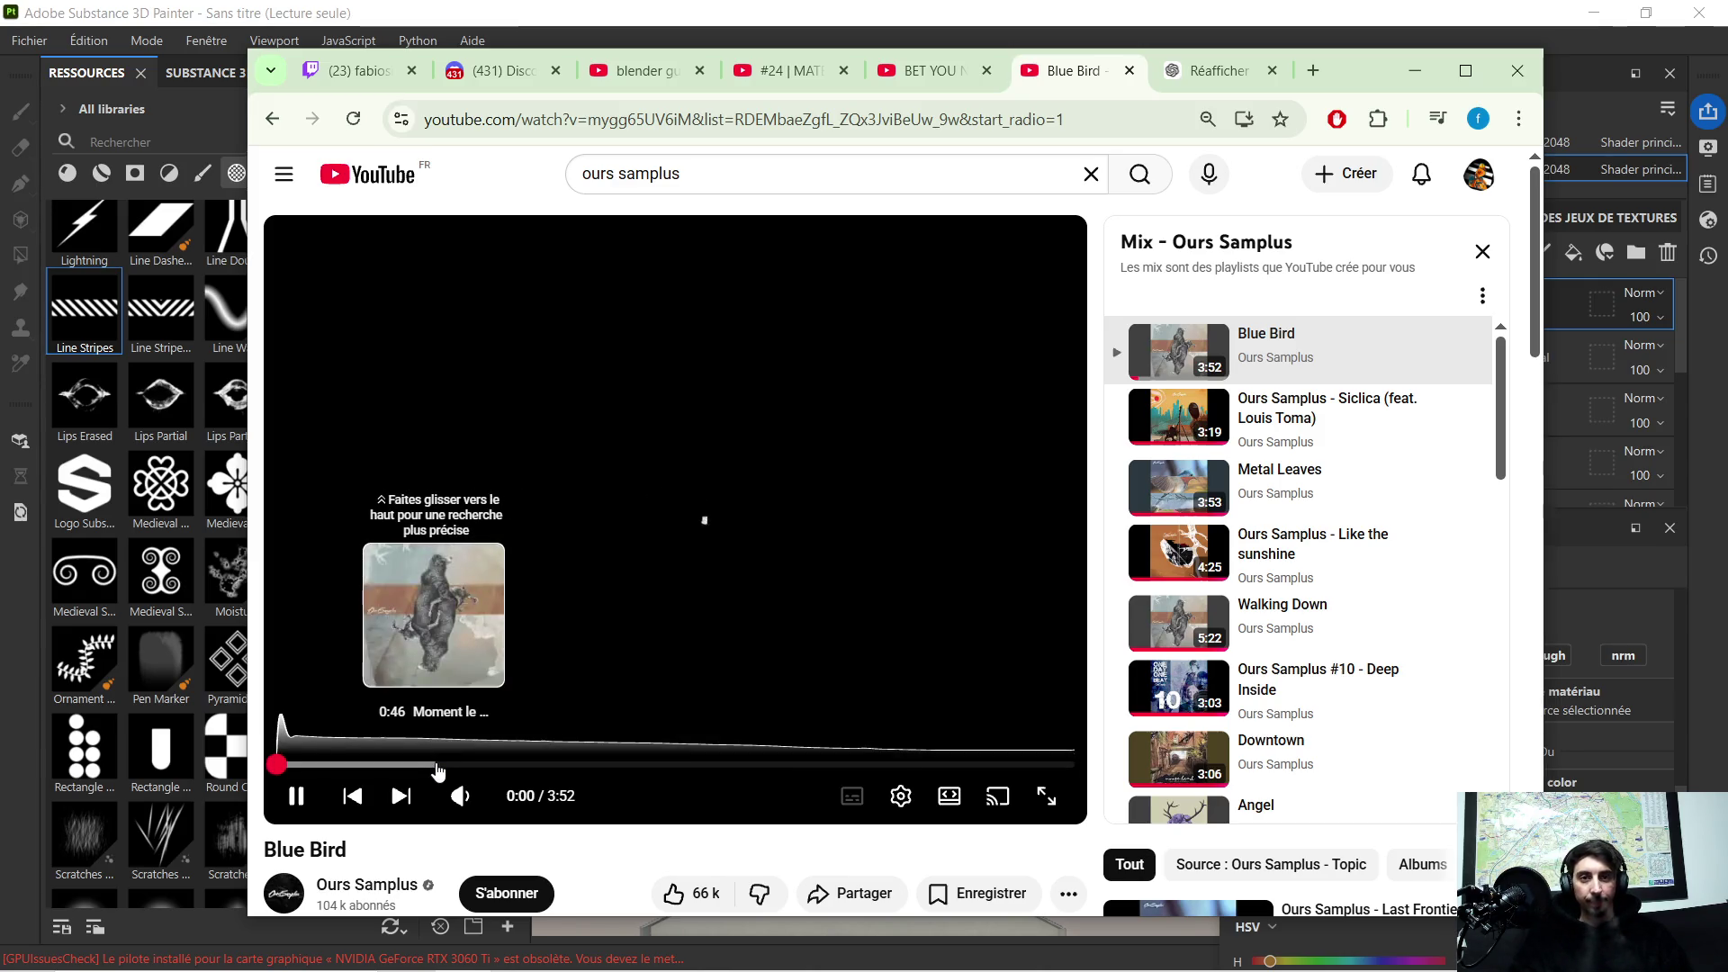
click(1470, 183)
click(1307, 245)
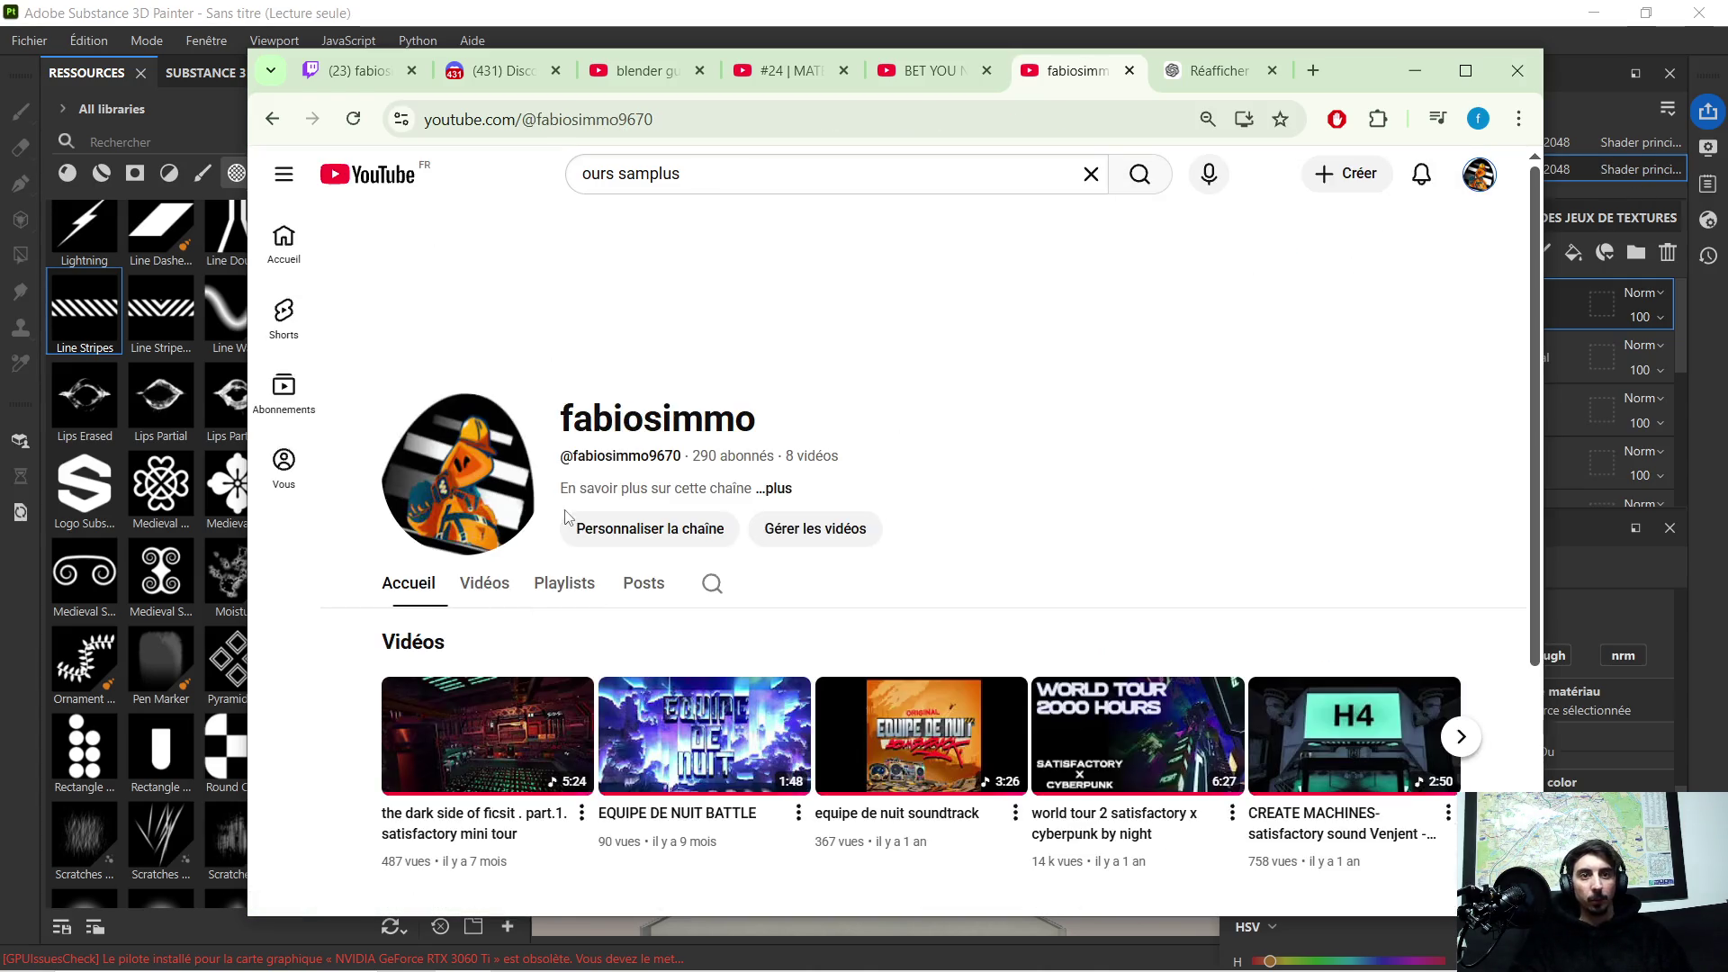
click(557, 591)
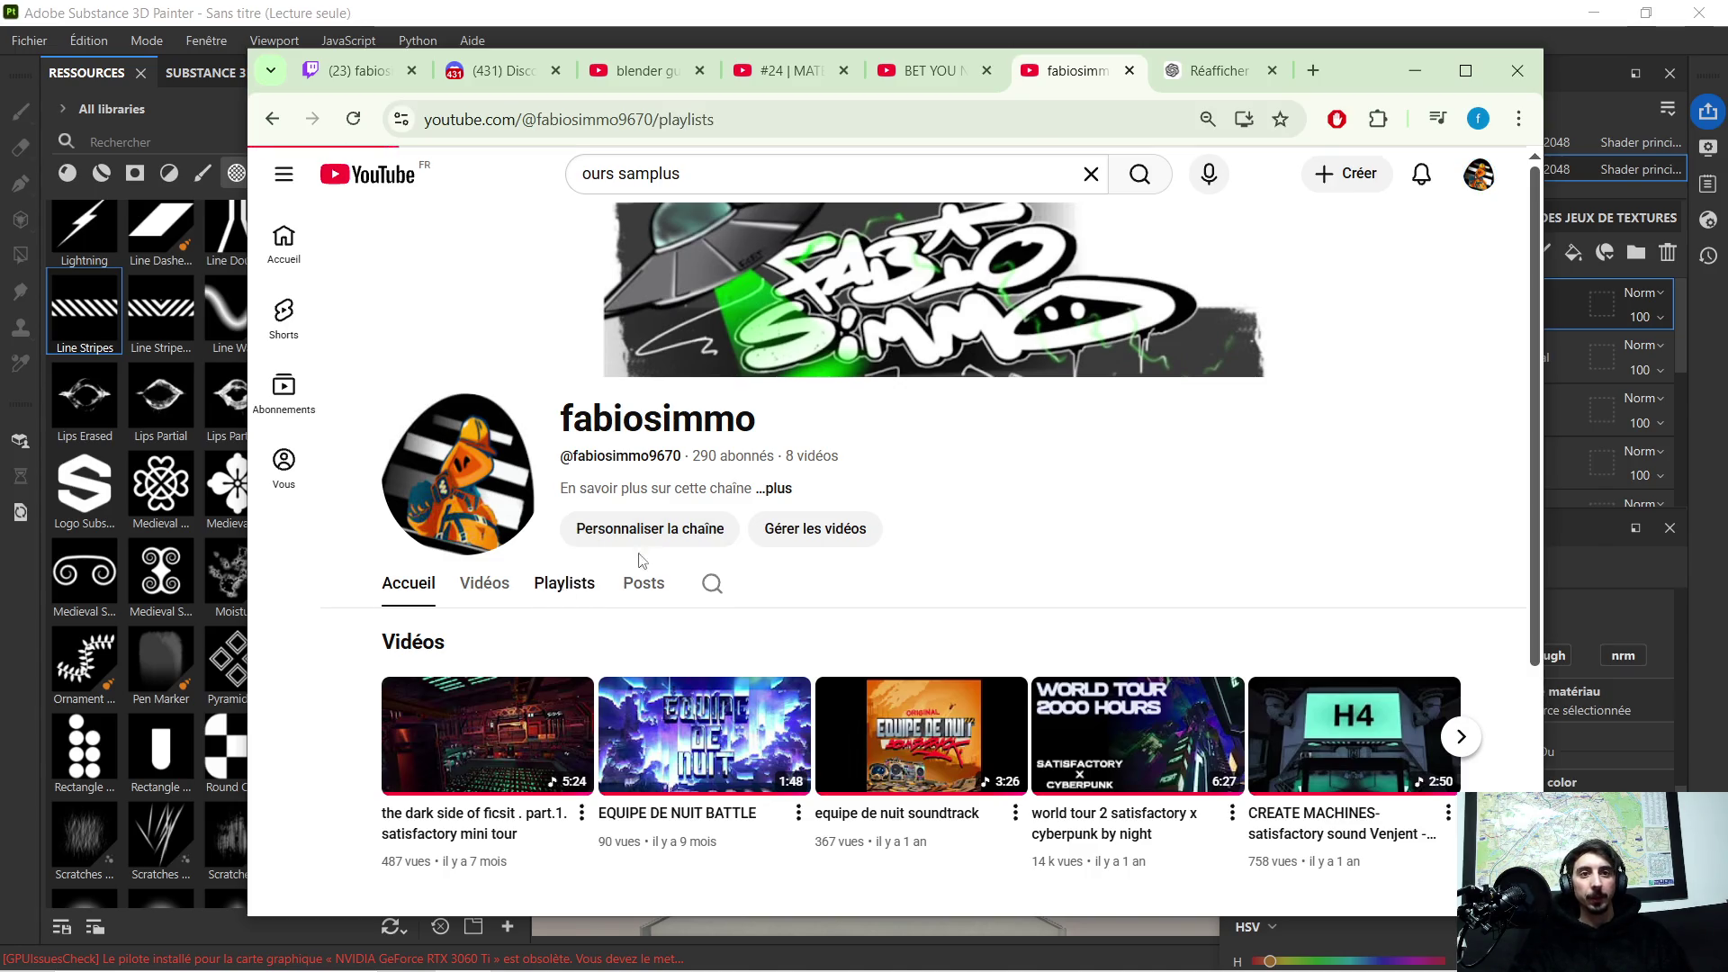
scroll(675, 547, down, 3)
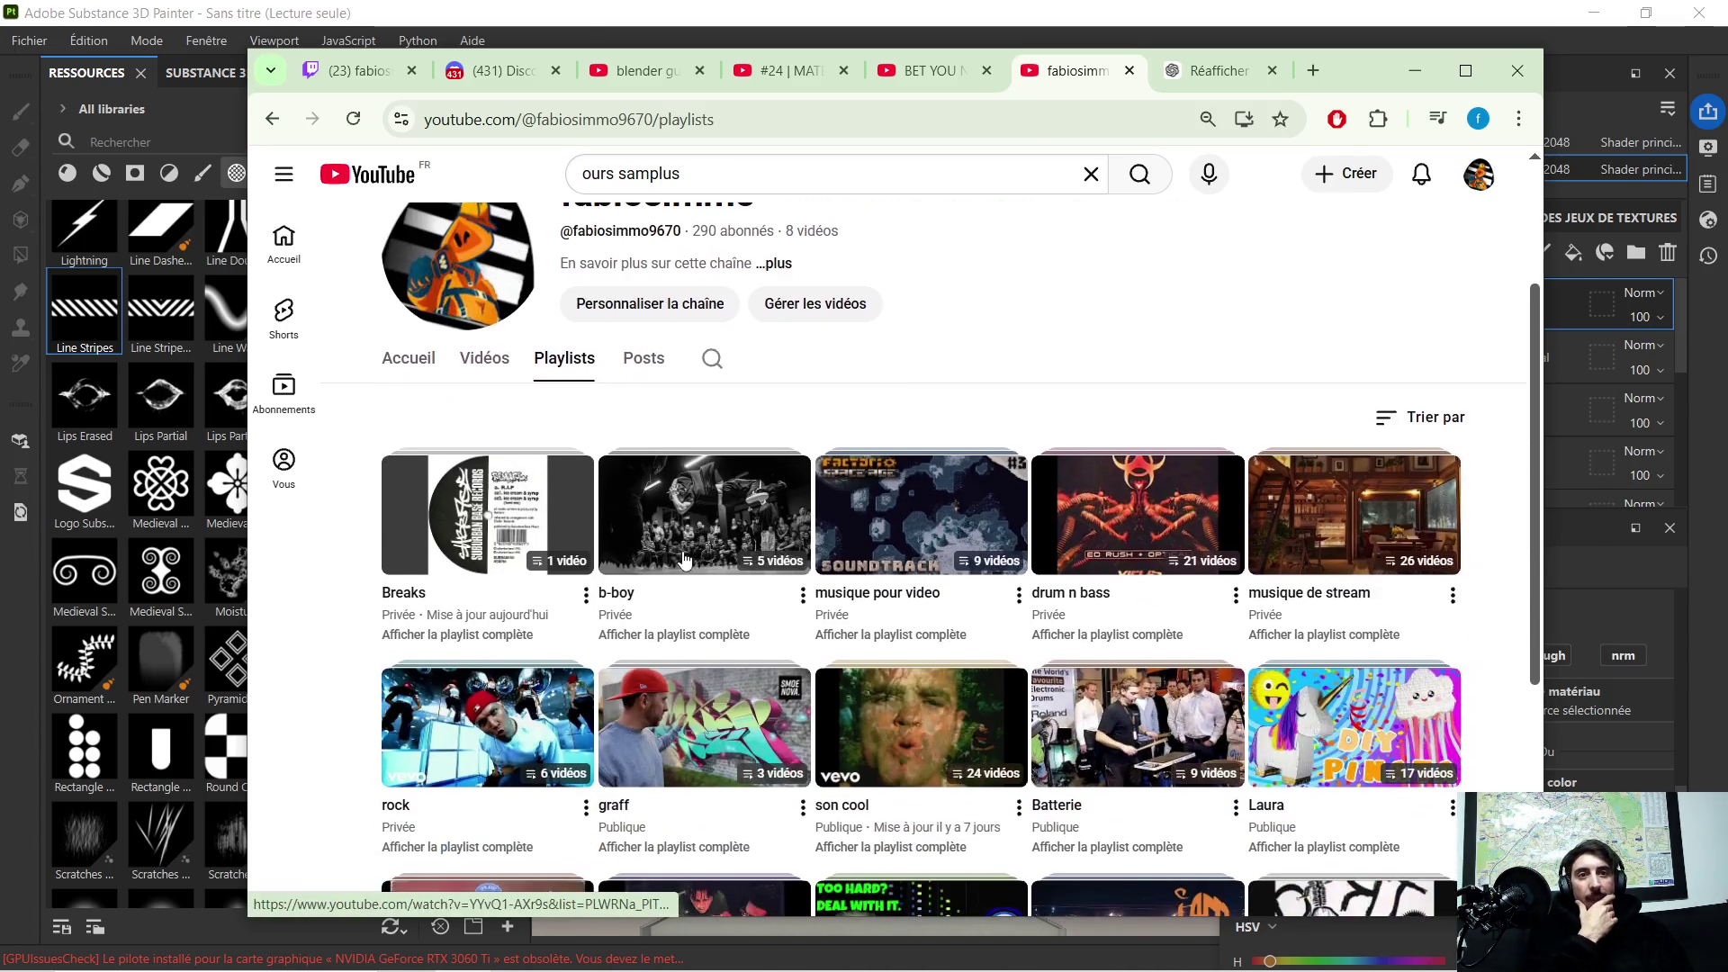
scroll(945, 486, down, 1)
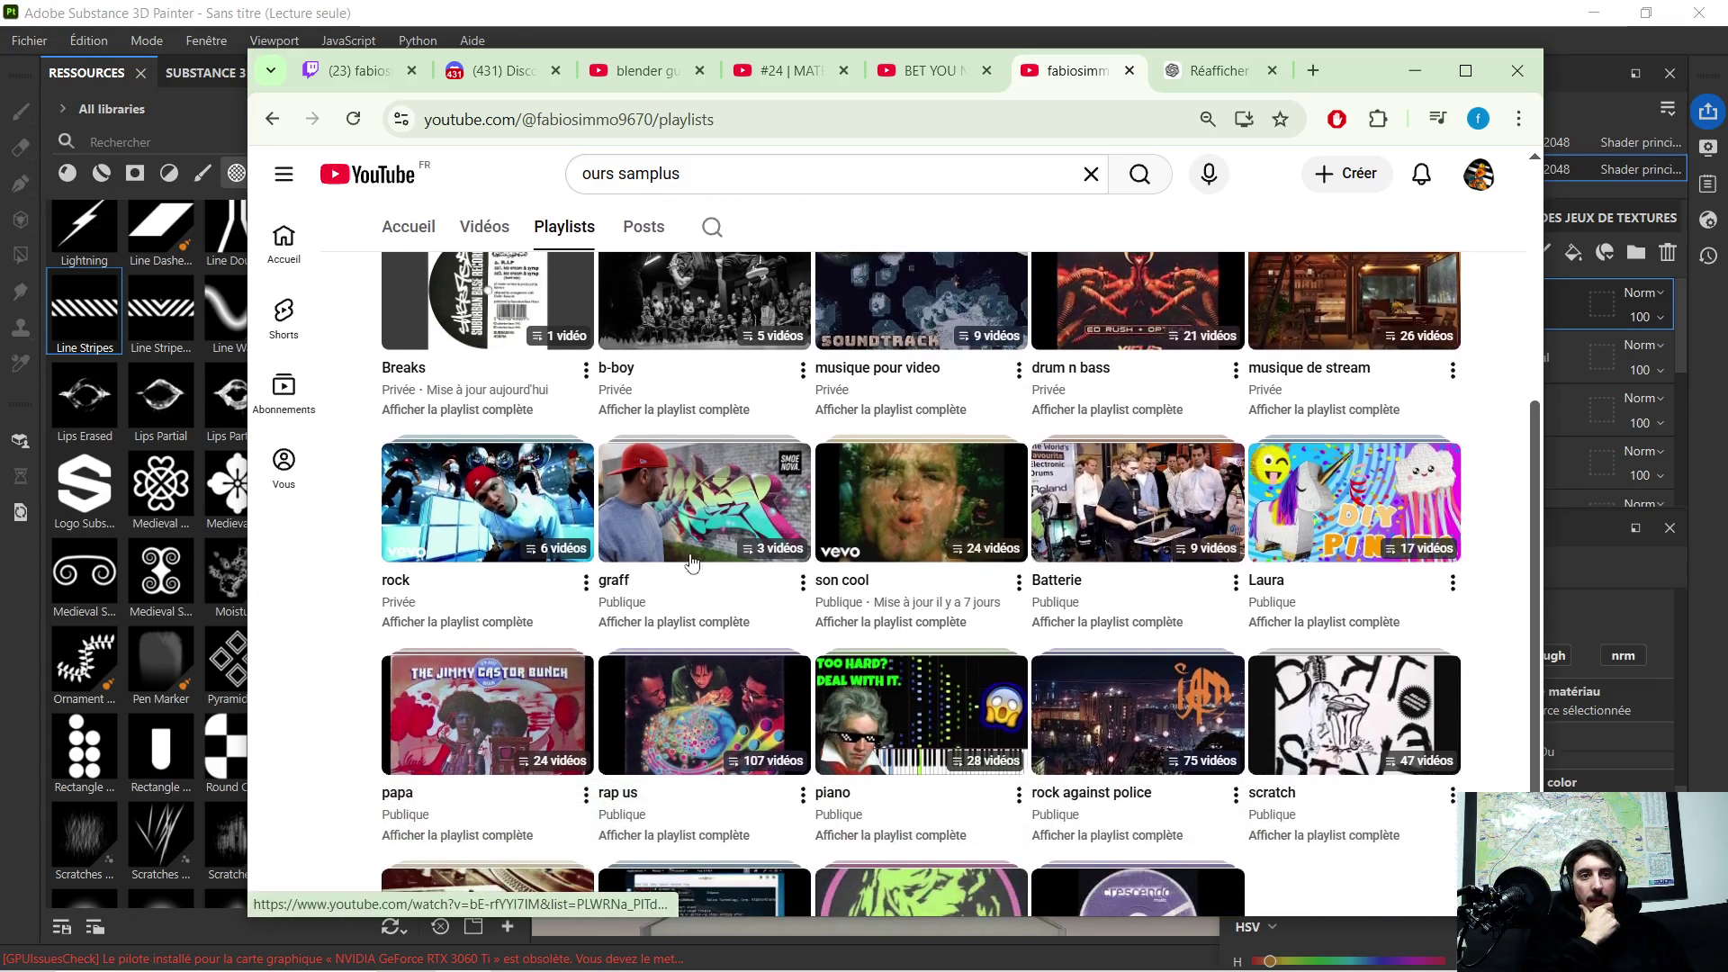
scroll(918, 514, down, 2)
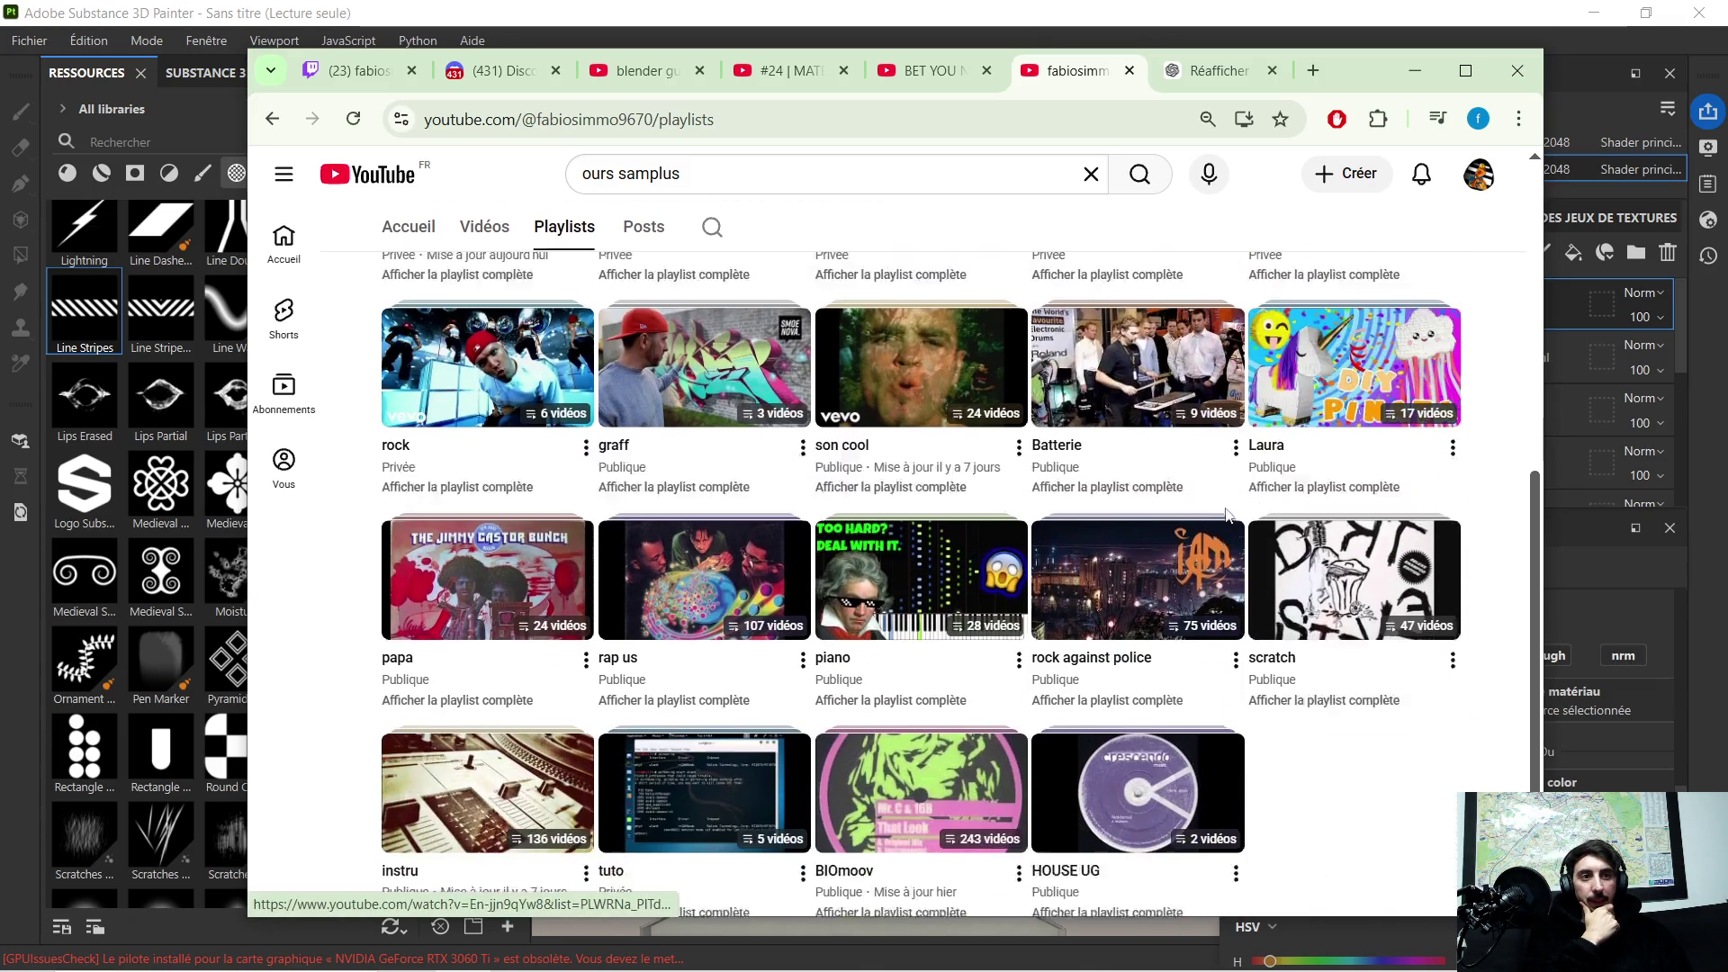
mouse_move(488, 713)
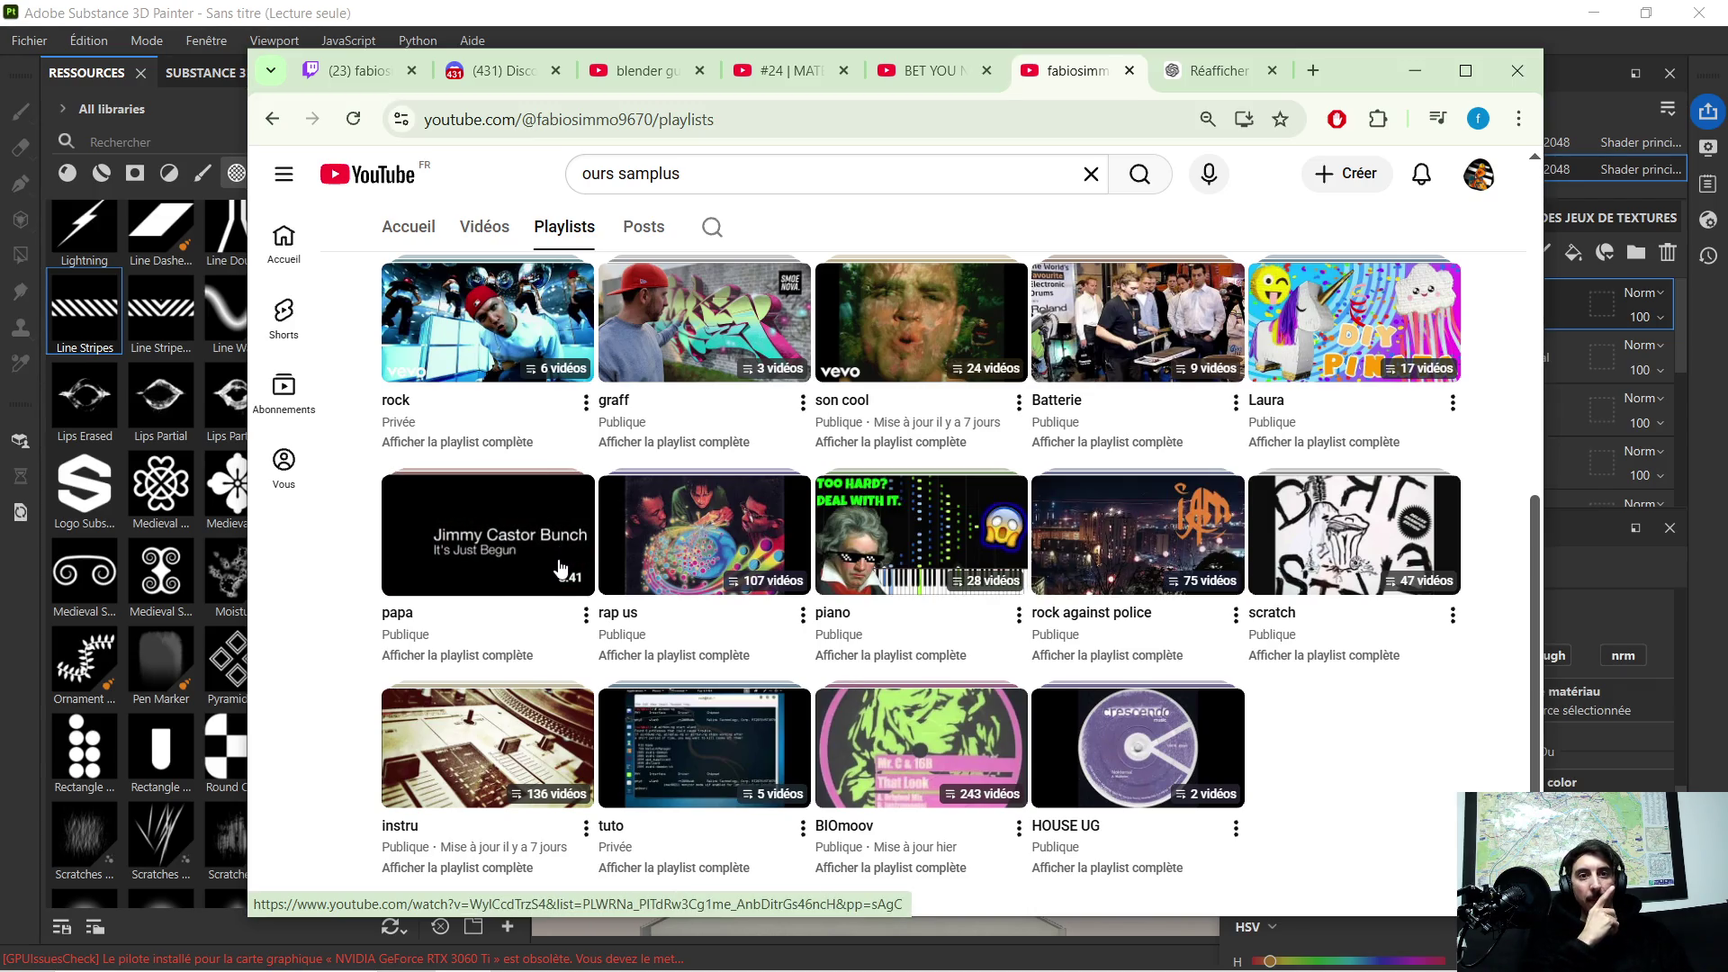
scroll(878, 546, up, 3)
scroll(949, 533, up, 1)
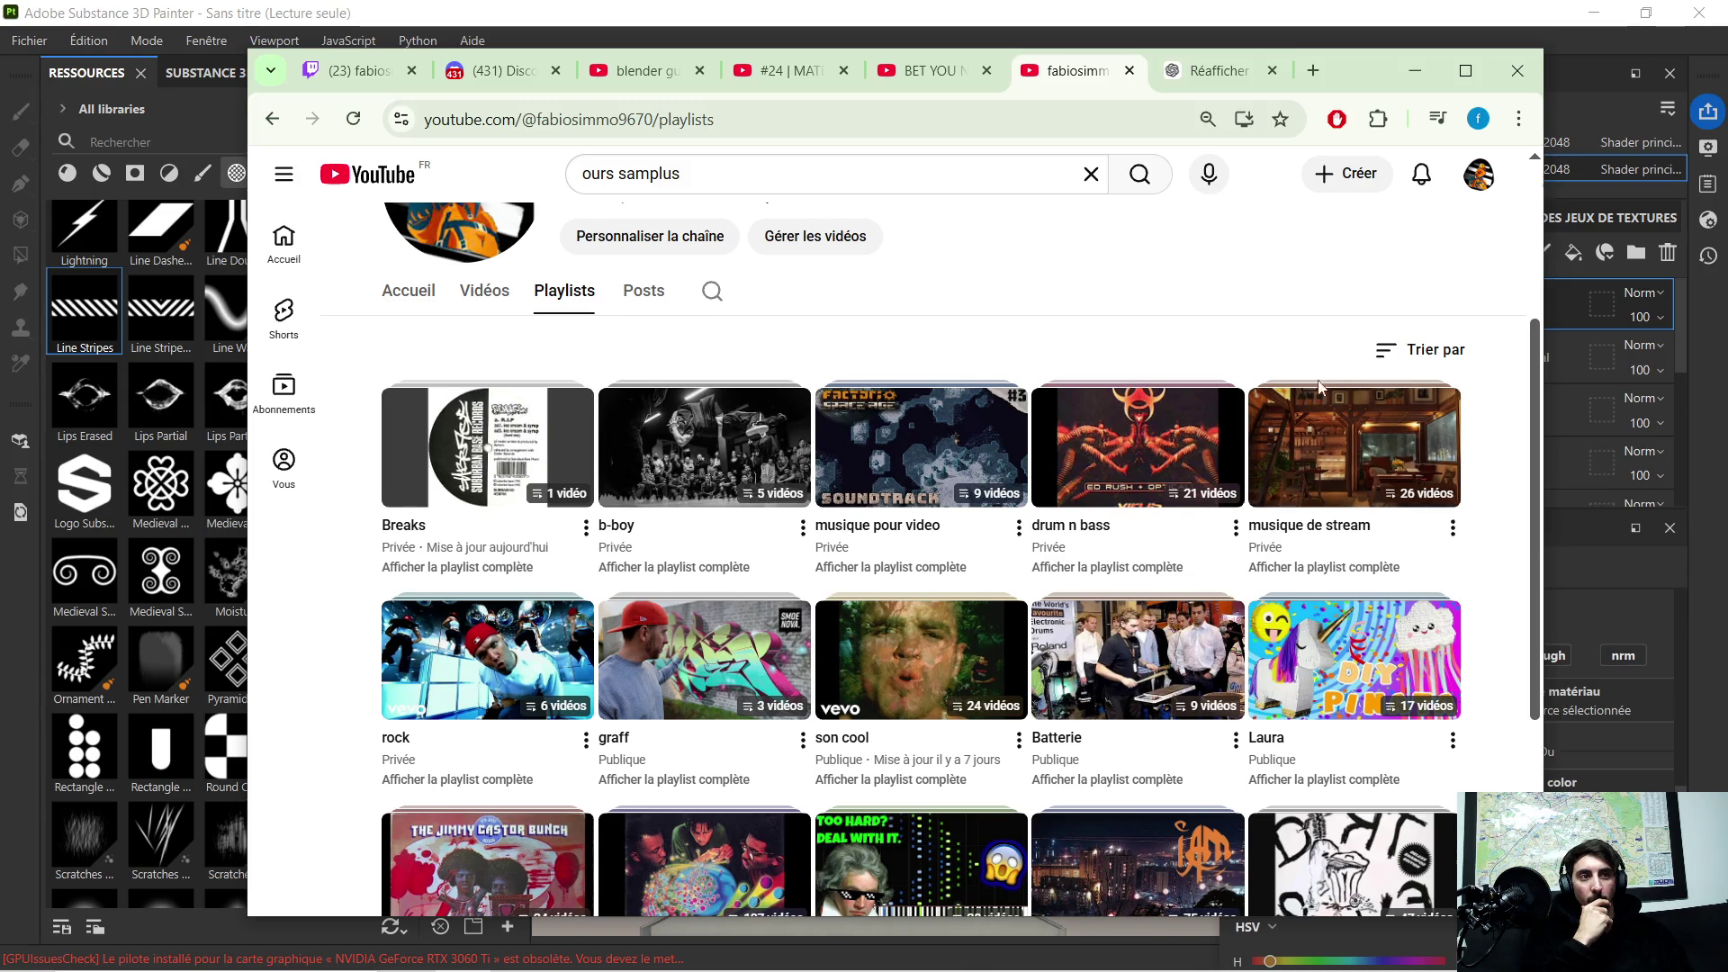
scroll(1323, 386, down, 2)
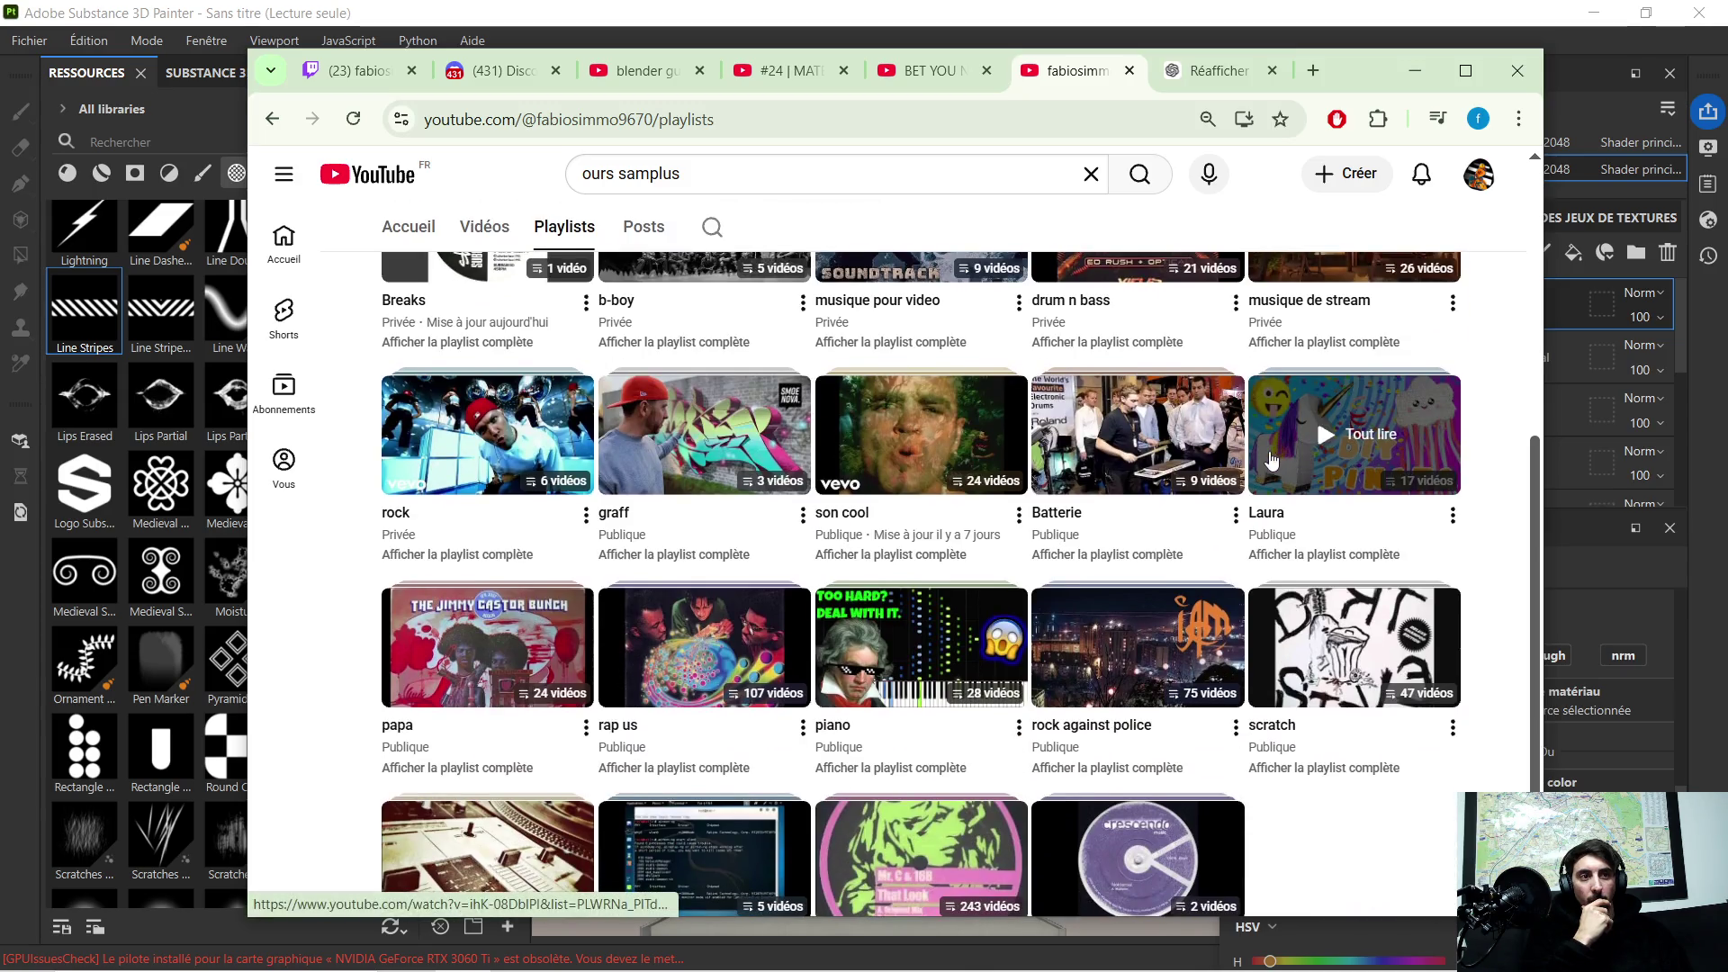
Step: Play Downtown from the son cool playlist and skip ahead in the track
click(992, 472)
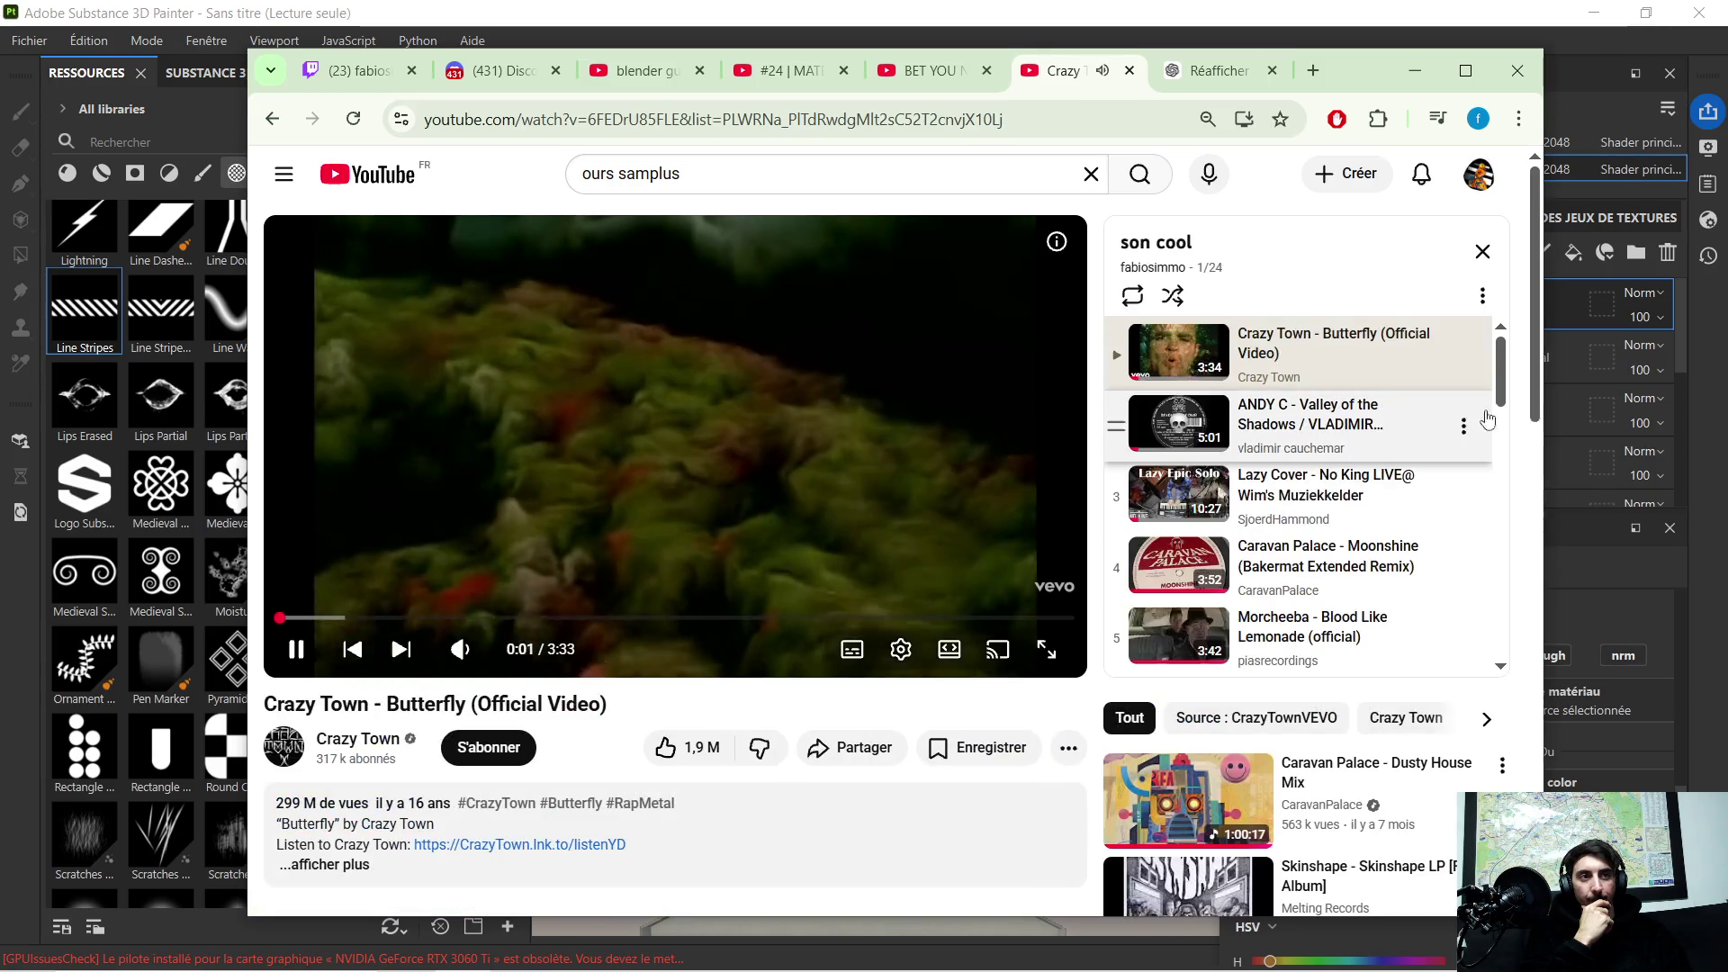
scroll(1350, 513, down, 5)
scroll(1322, 595, down, 5)
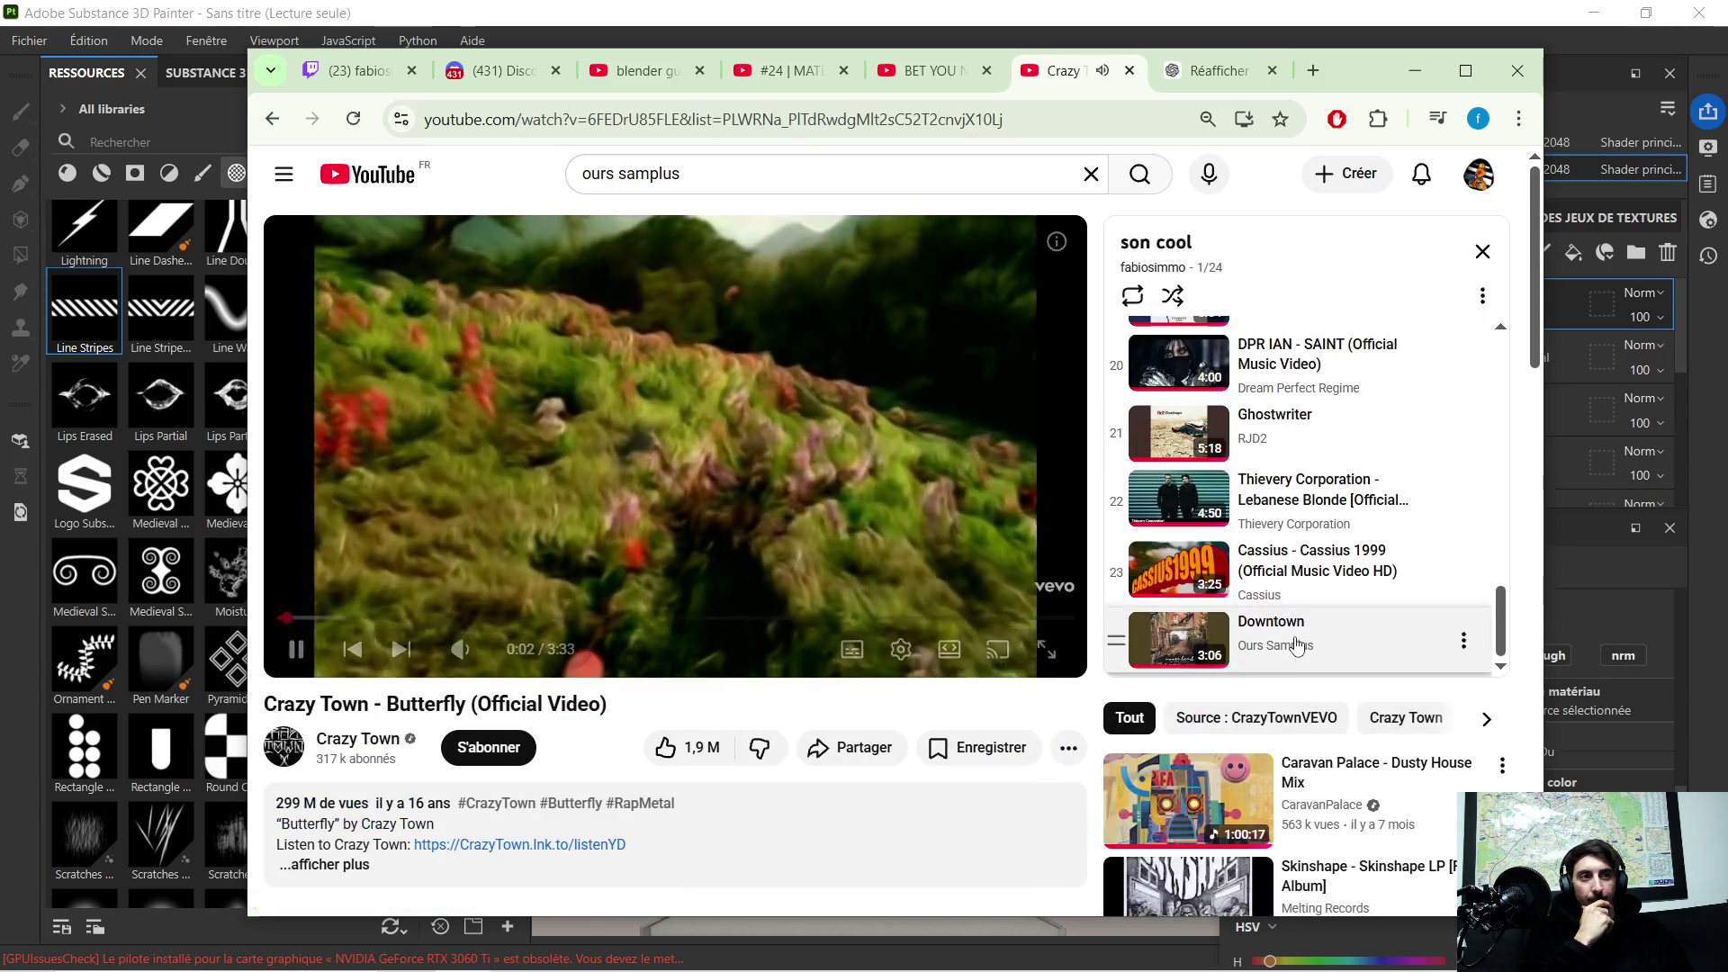
click(1290, 635)
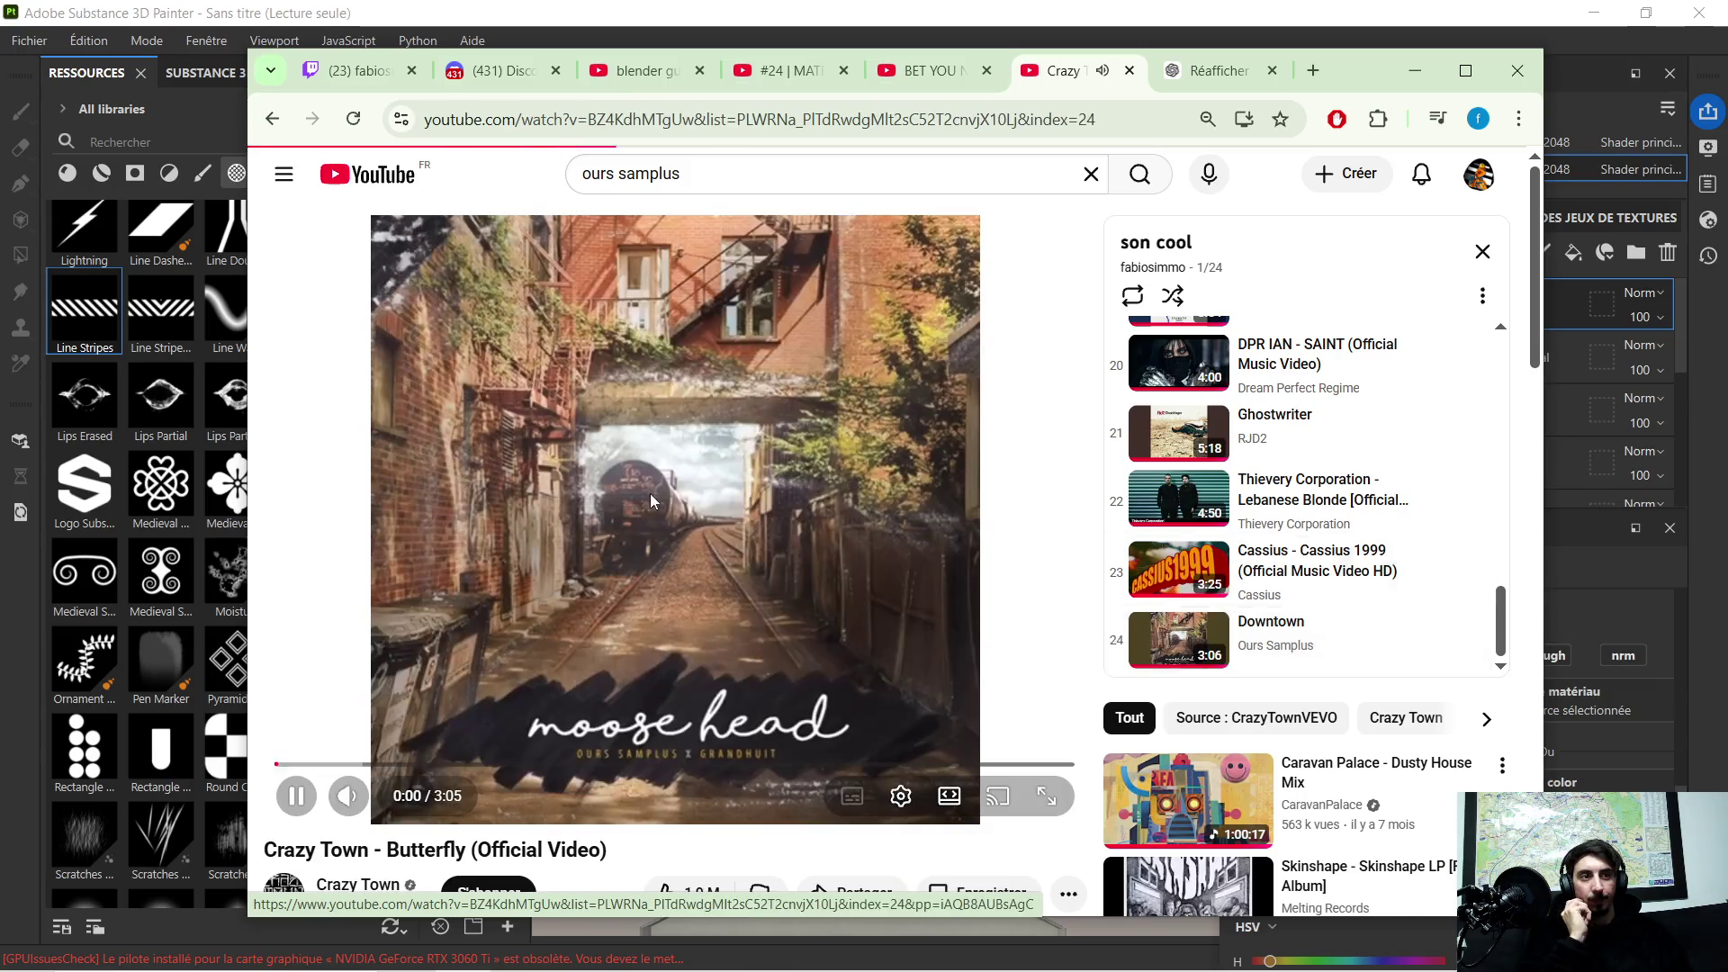
click(389, 764)
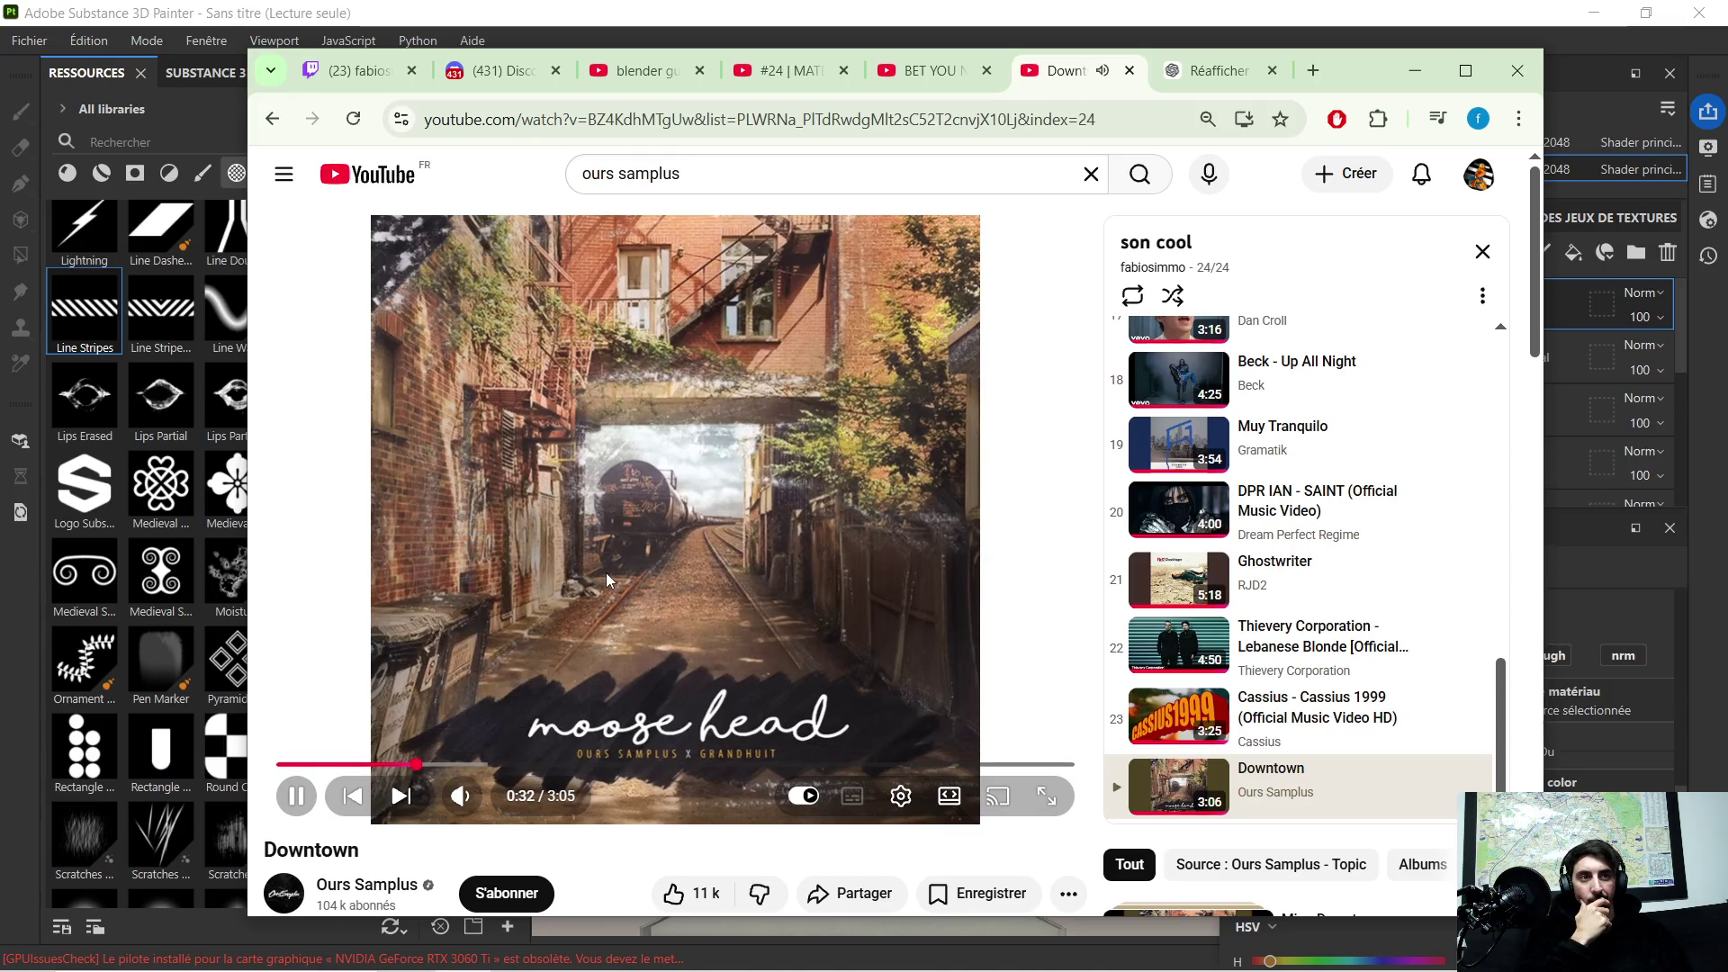
scroll(606, 573, down, 1)
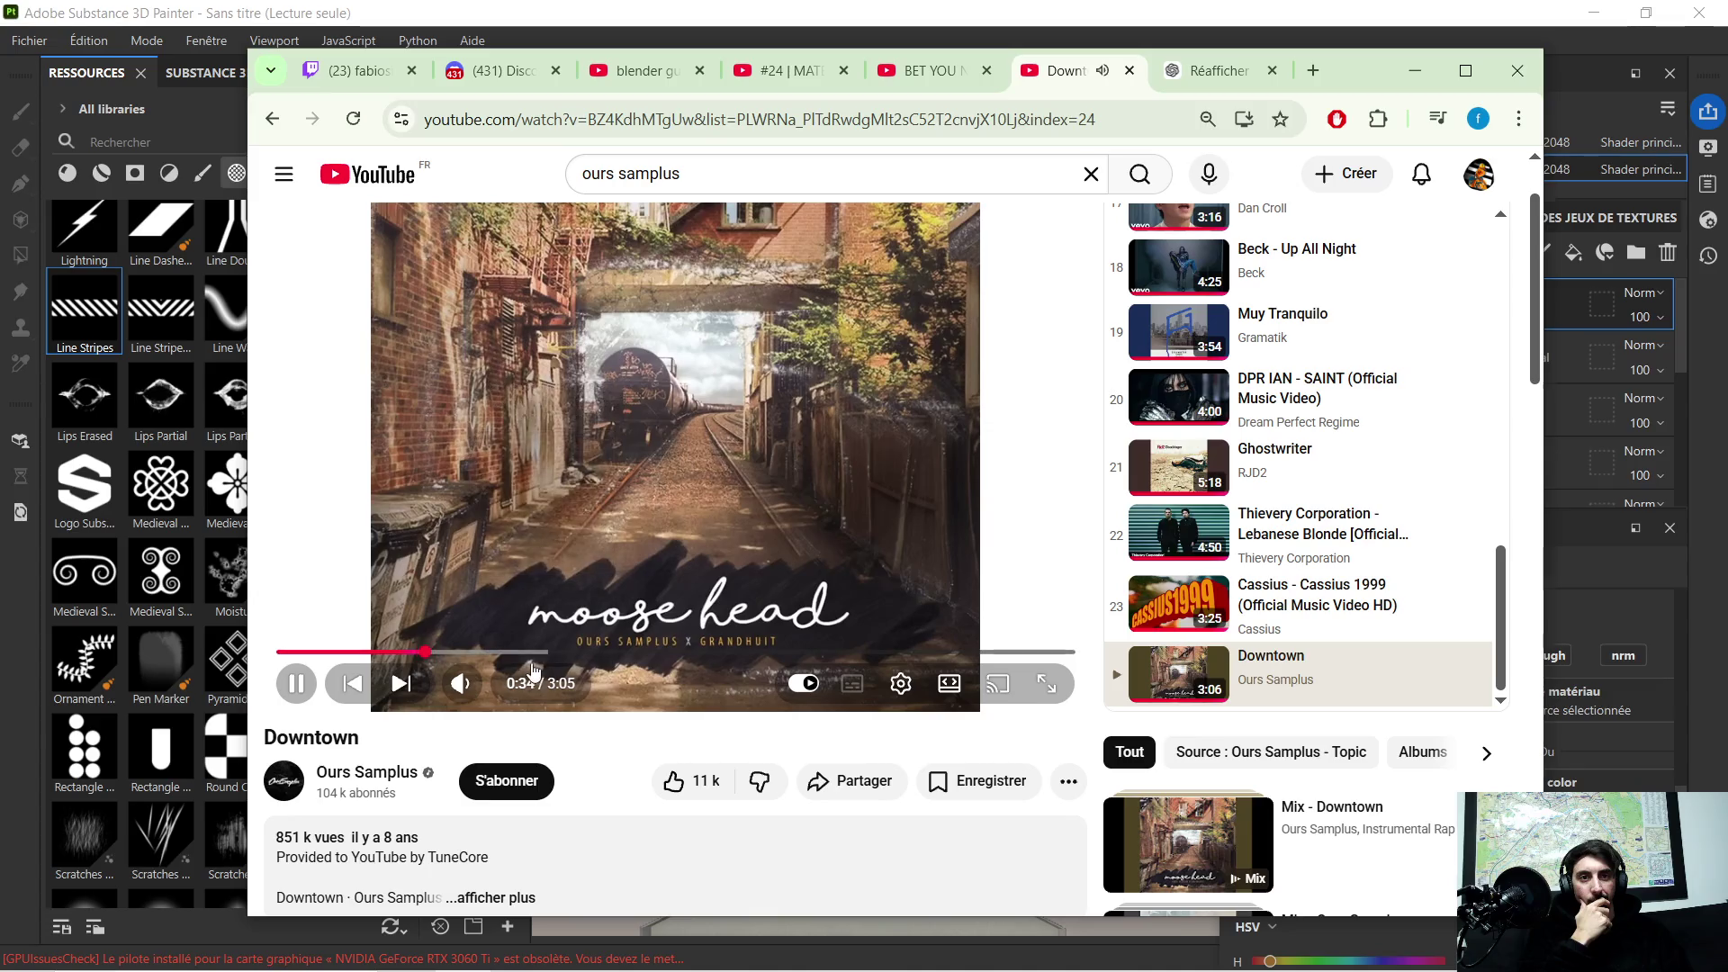
click(546, 653)
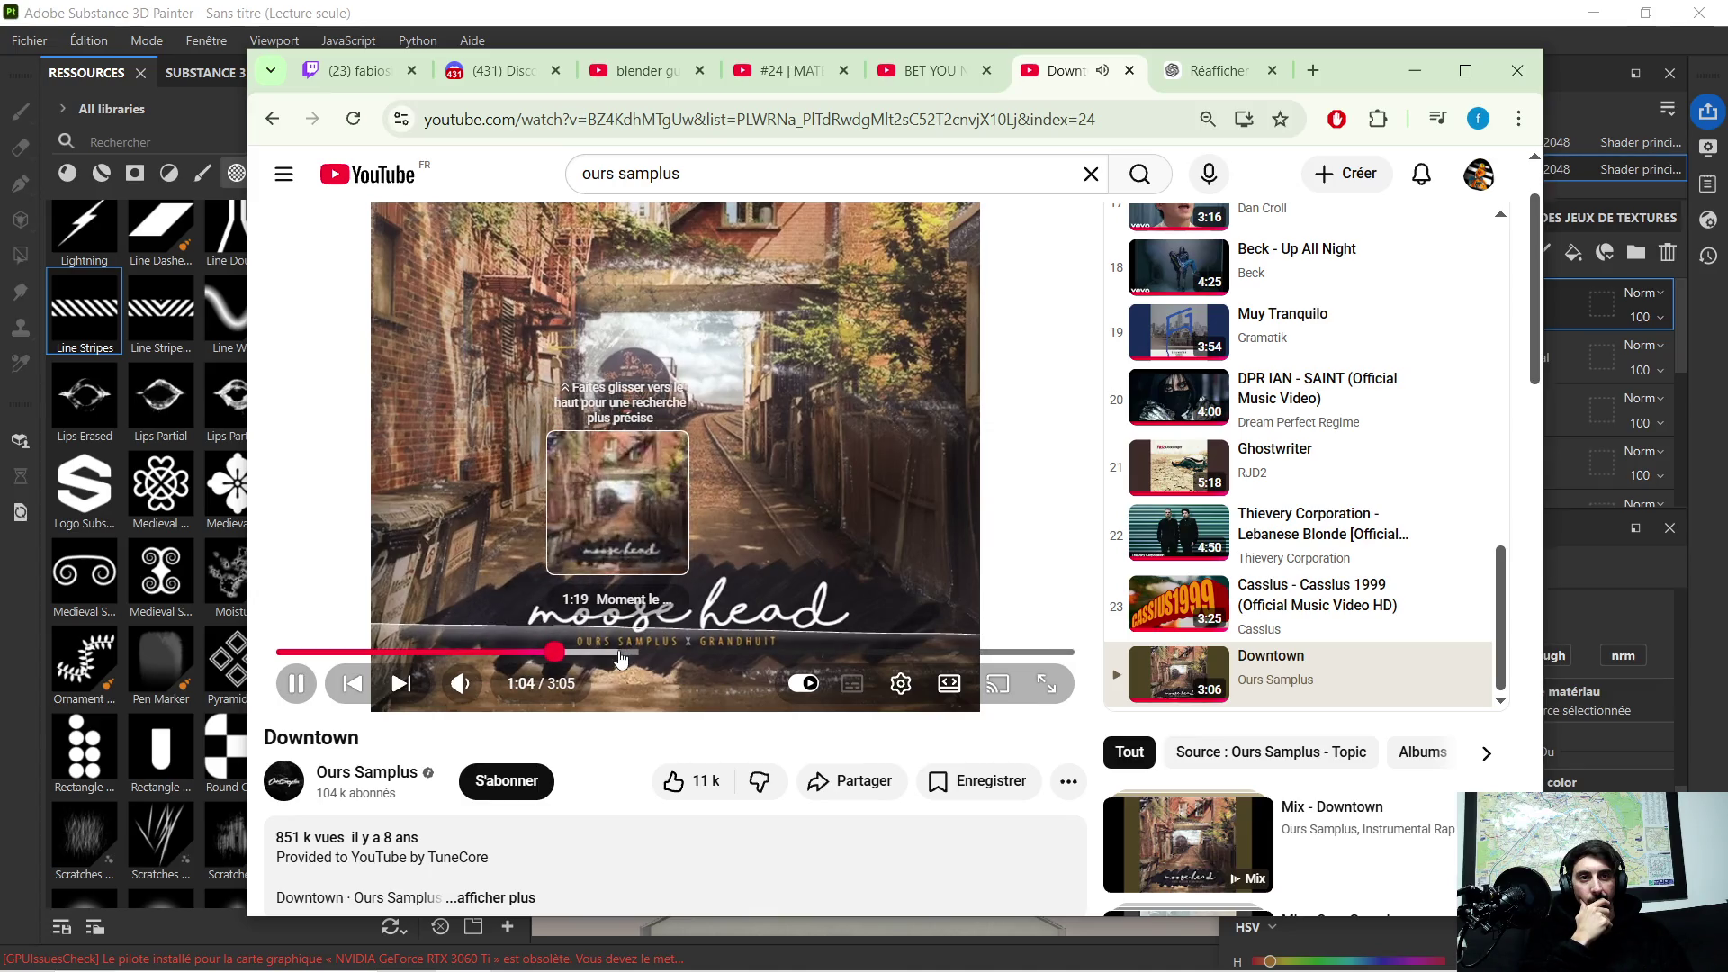
scroll(862, 549, down, 3)
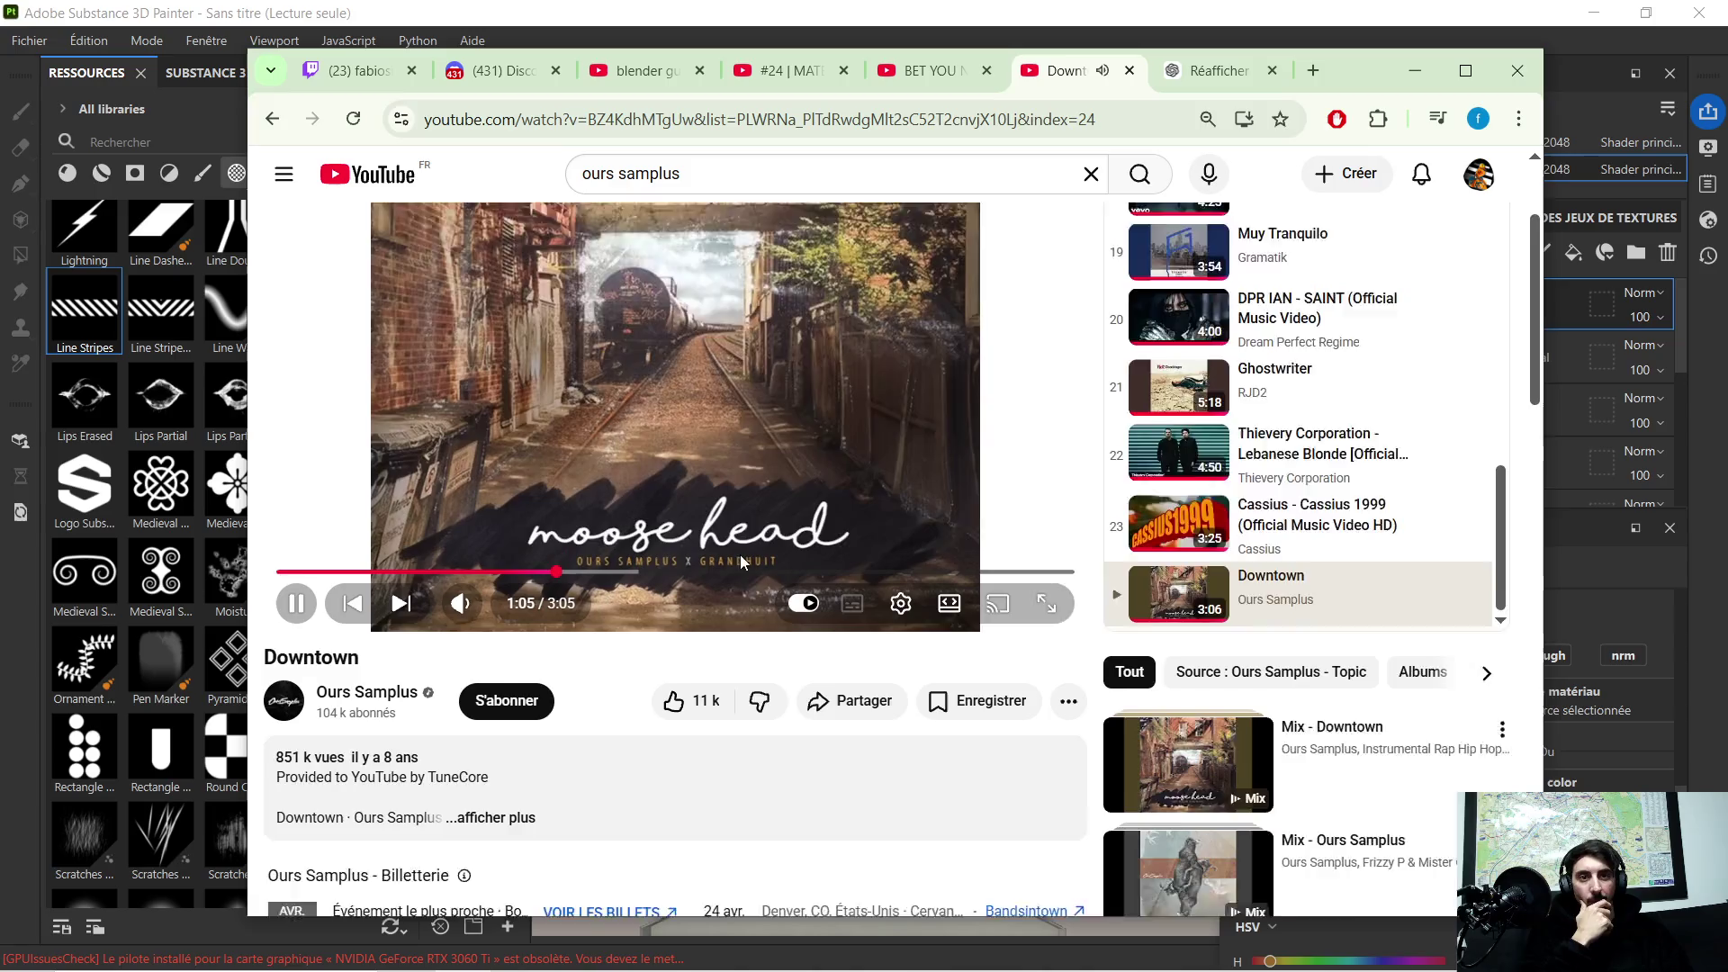
mouse_move(1187, 618)
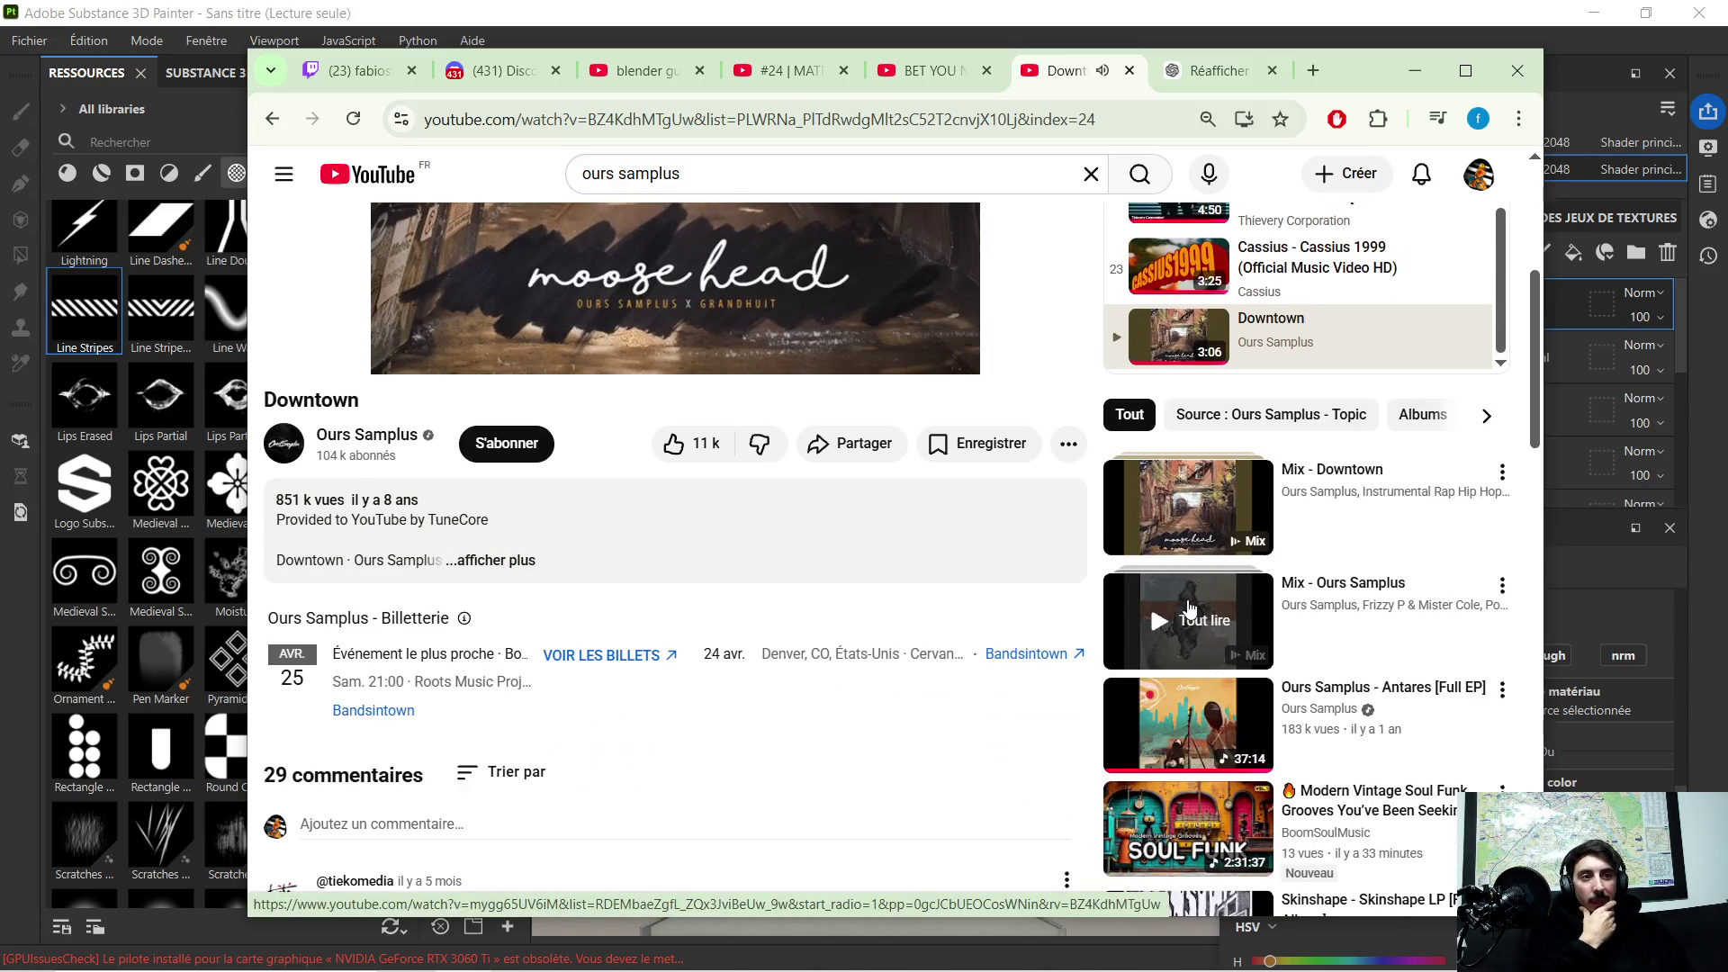
Step: Start the Ours Samplus mix, skip to Metal Leaves, and push the browser aside to return to Painter
click(1188, 610)
scroll(494, 662, down, 1)
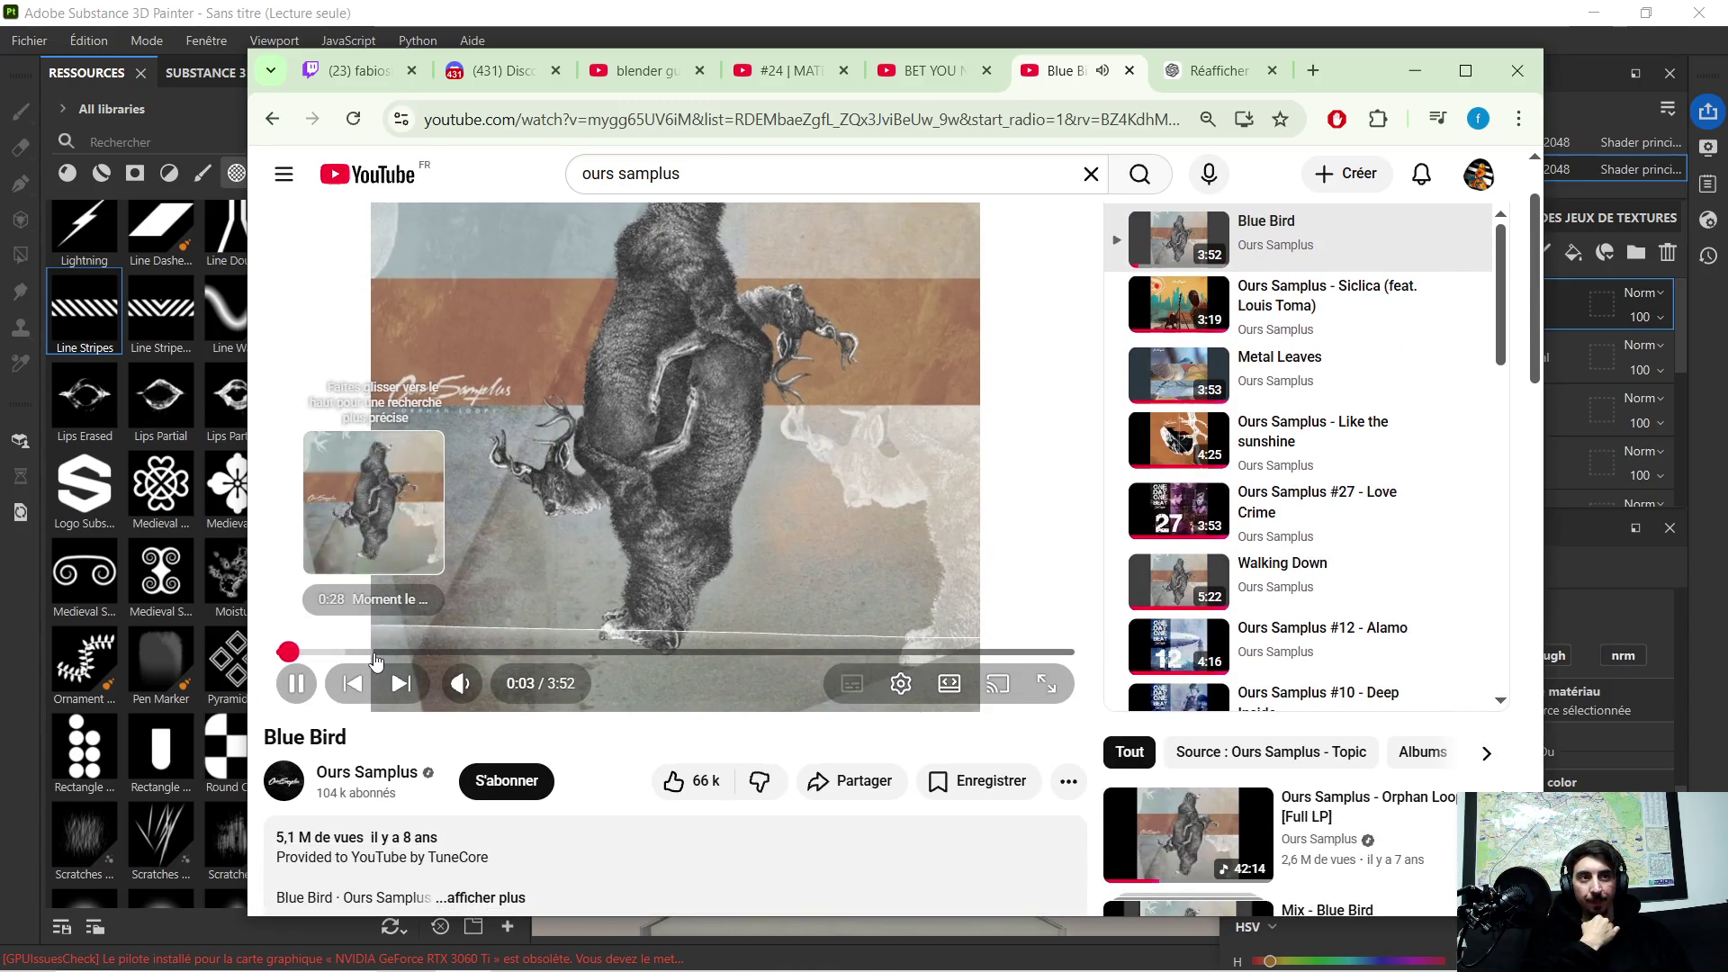
drag(376, 660, 509, 653)
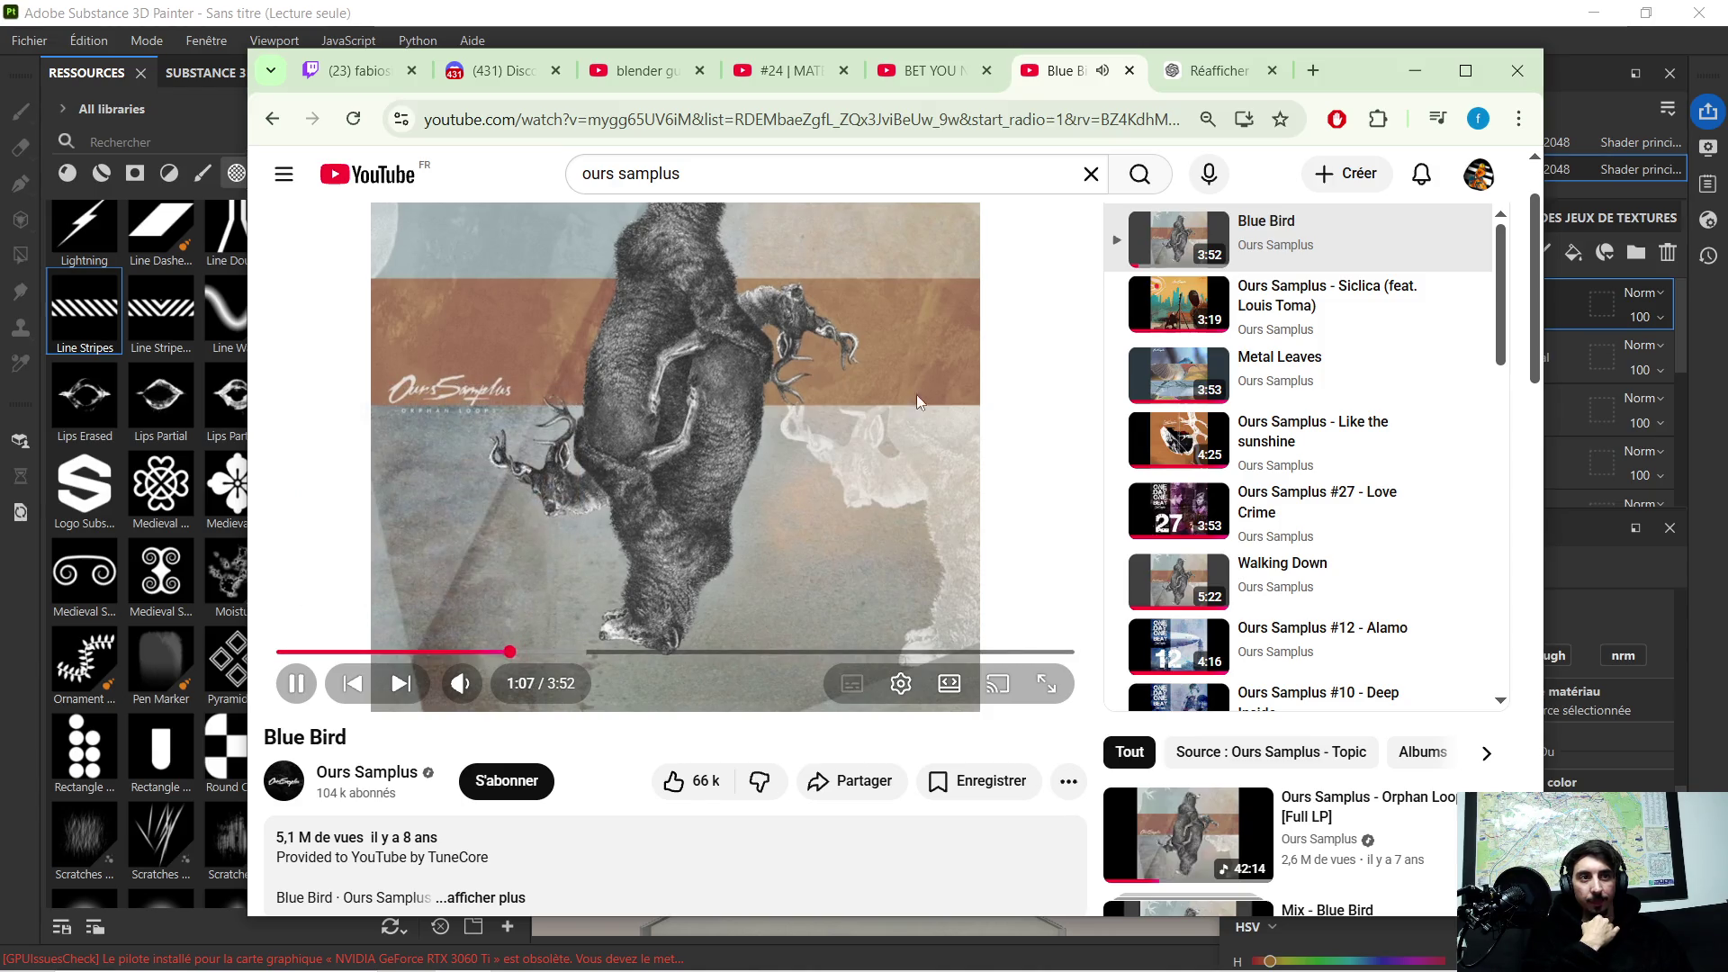
click(1179, 294)
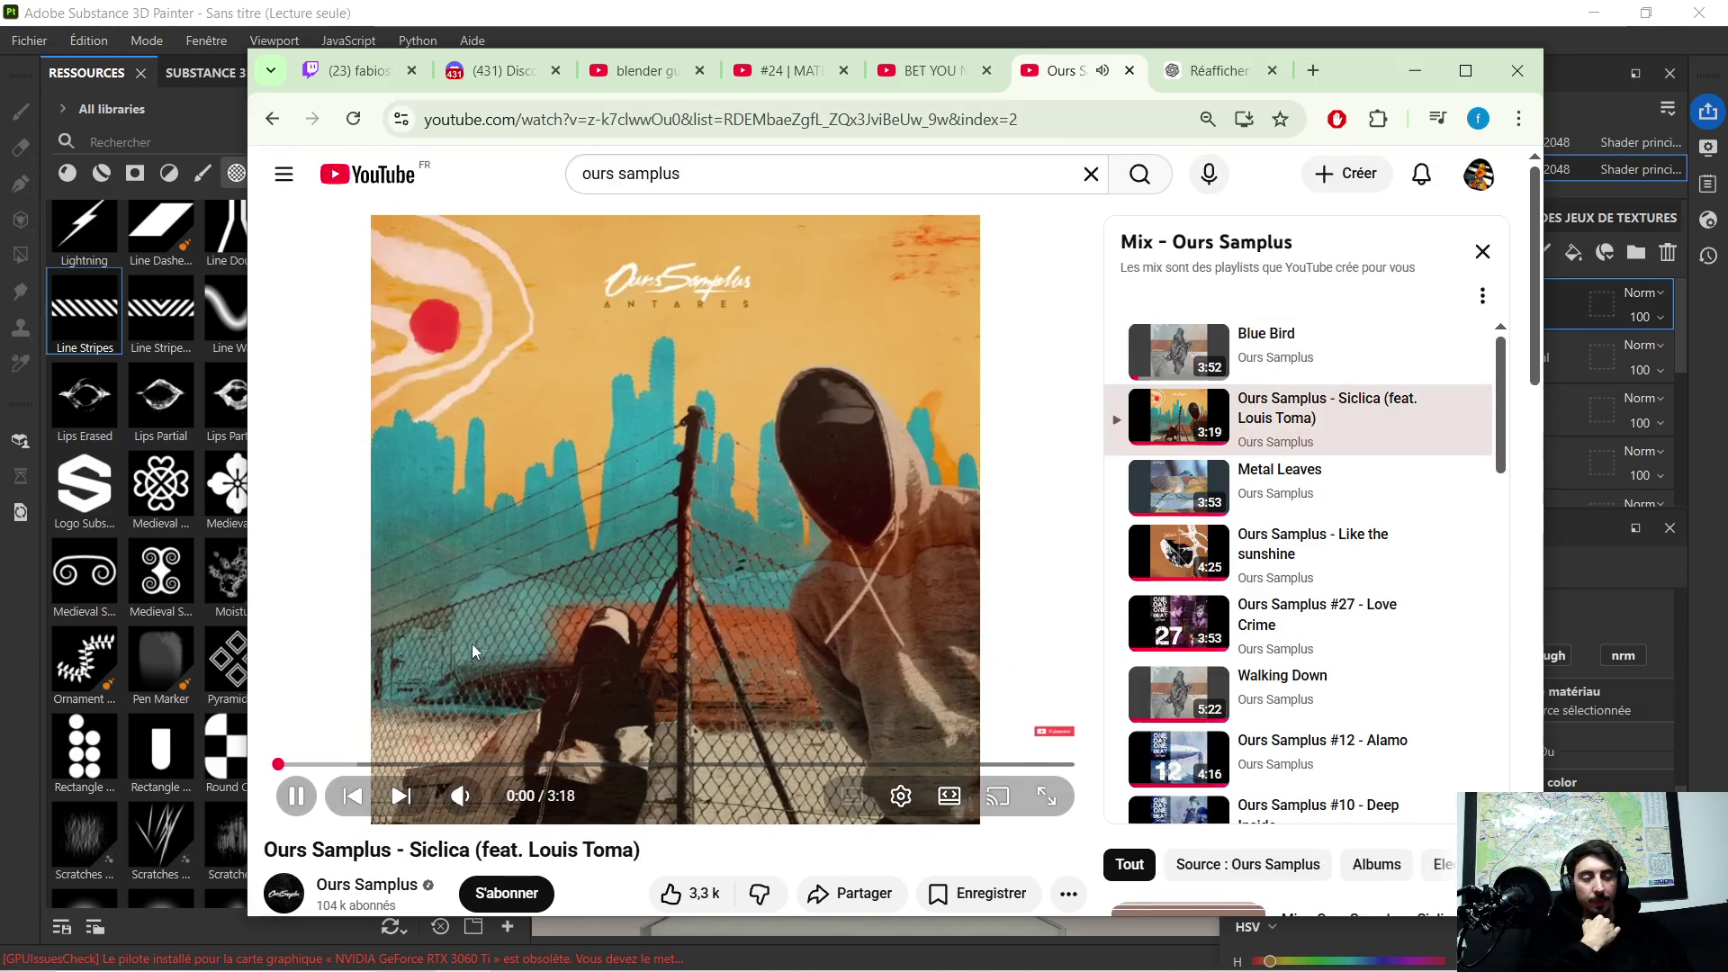
scroll(472, 636, down, 1)
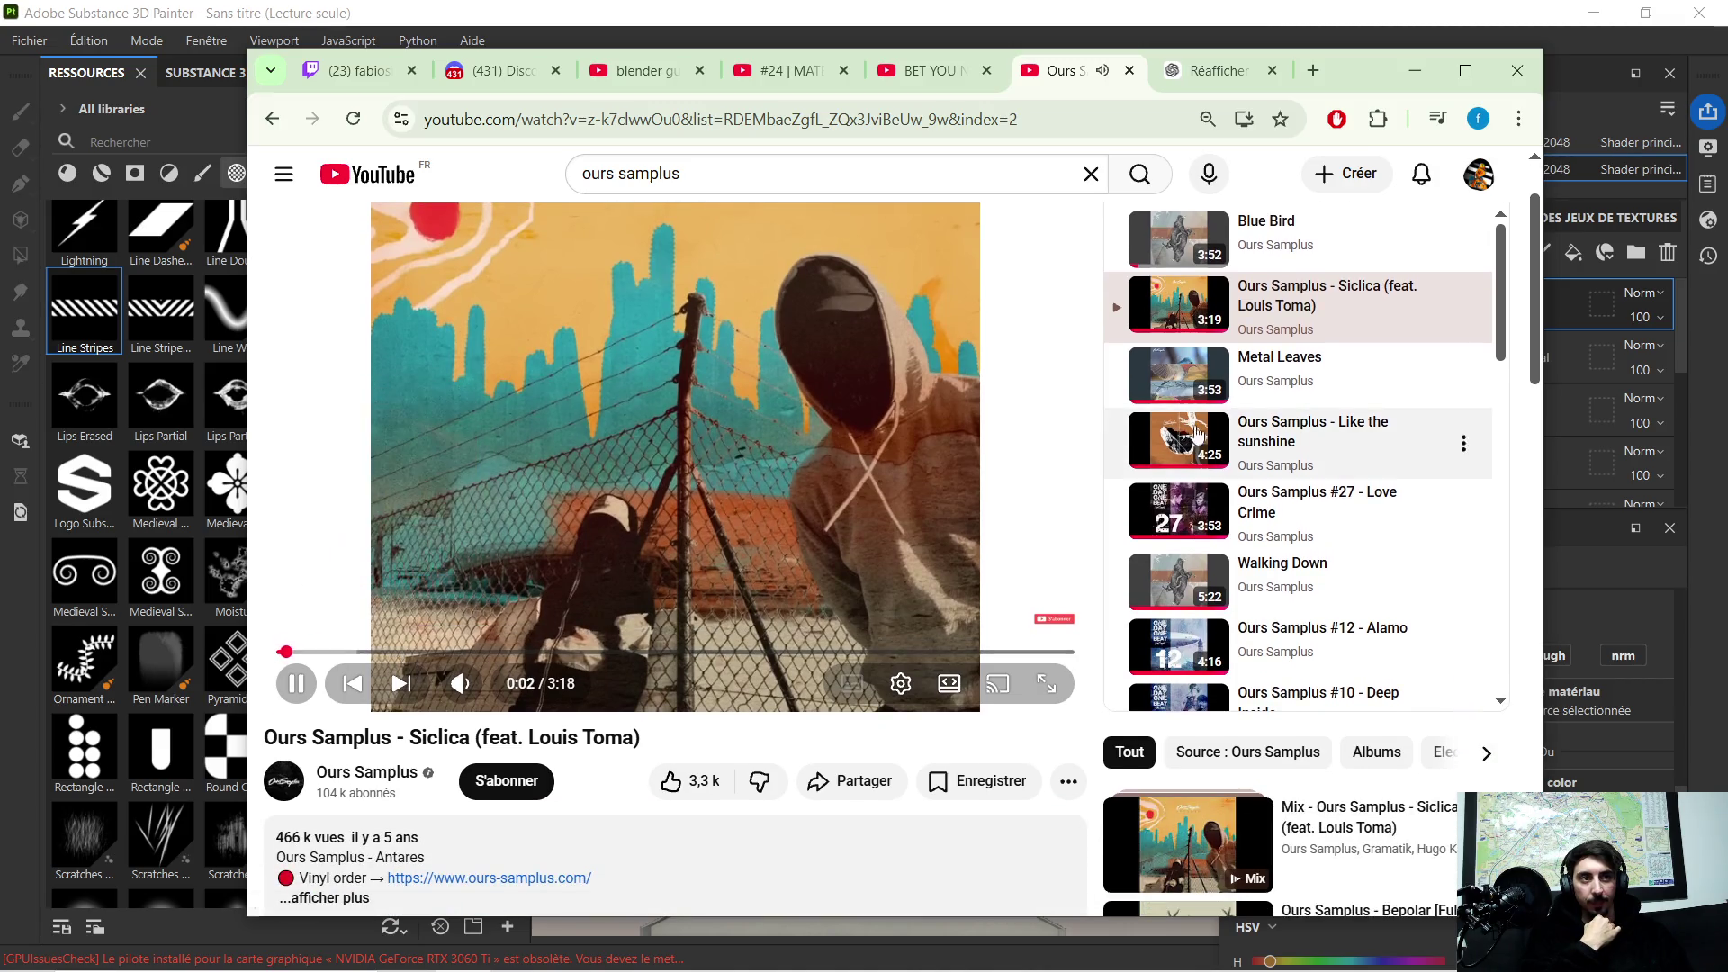
click(1183, 373)
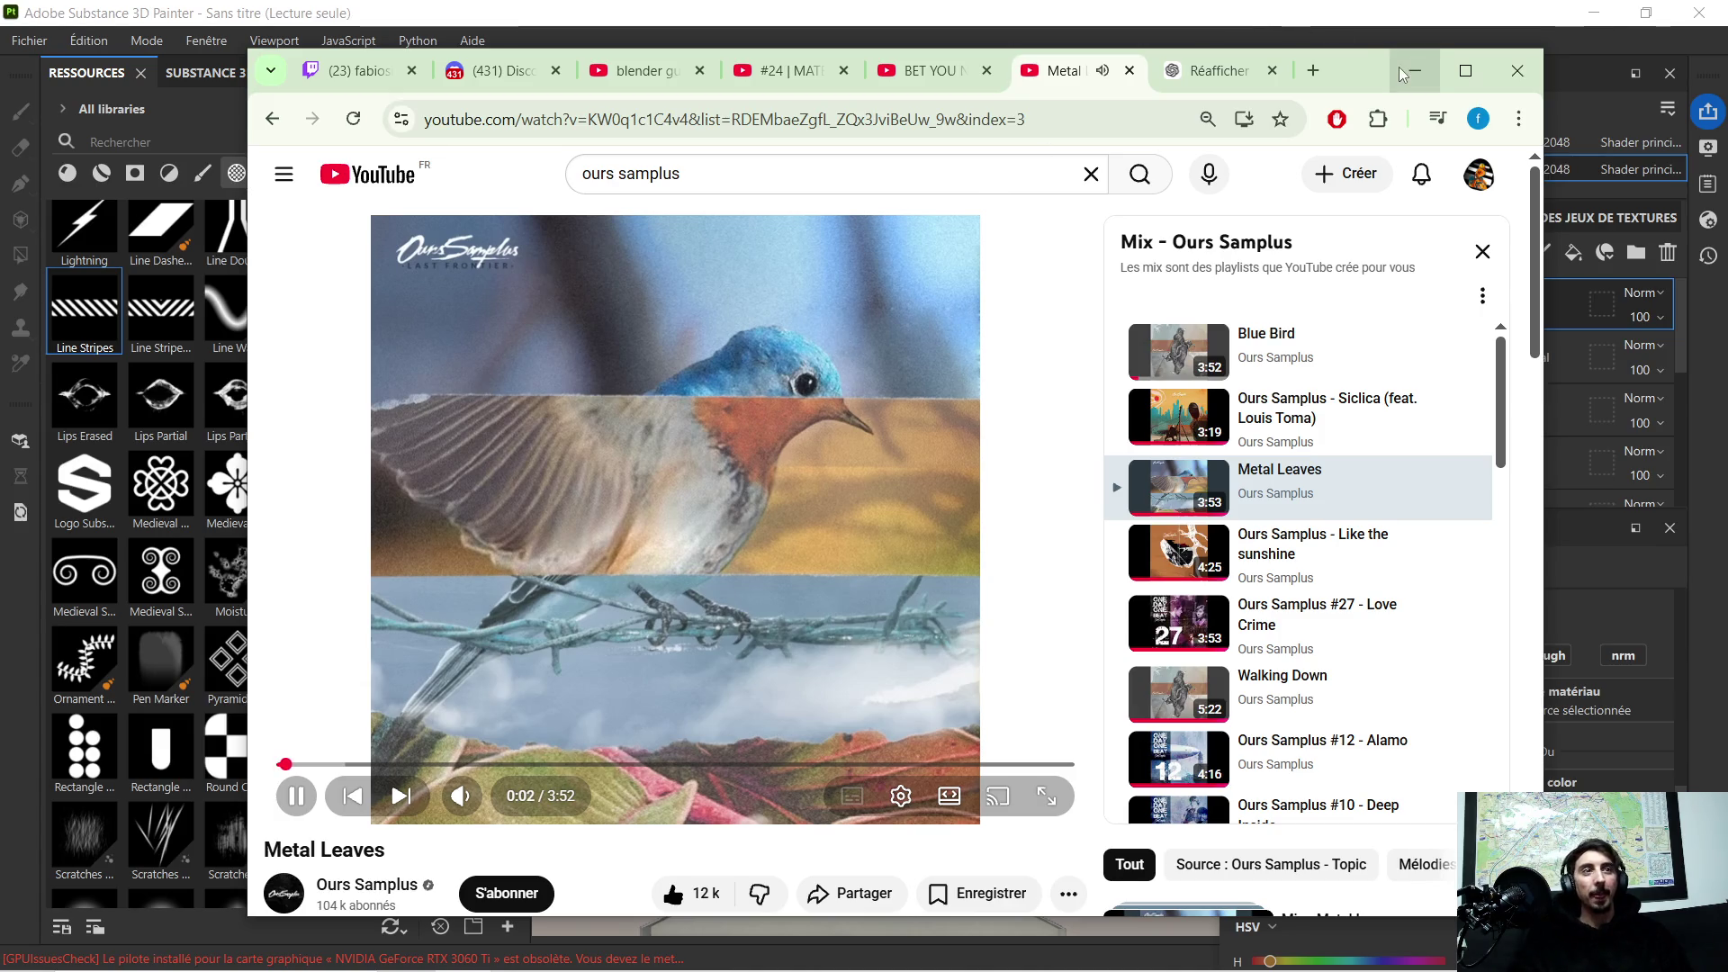
drag(1350, 71, 1727, 74)
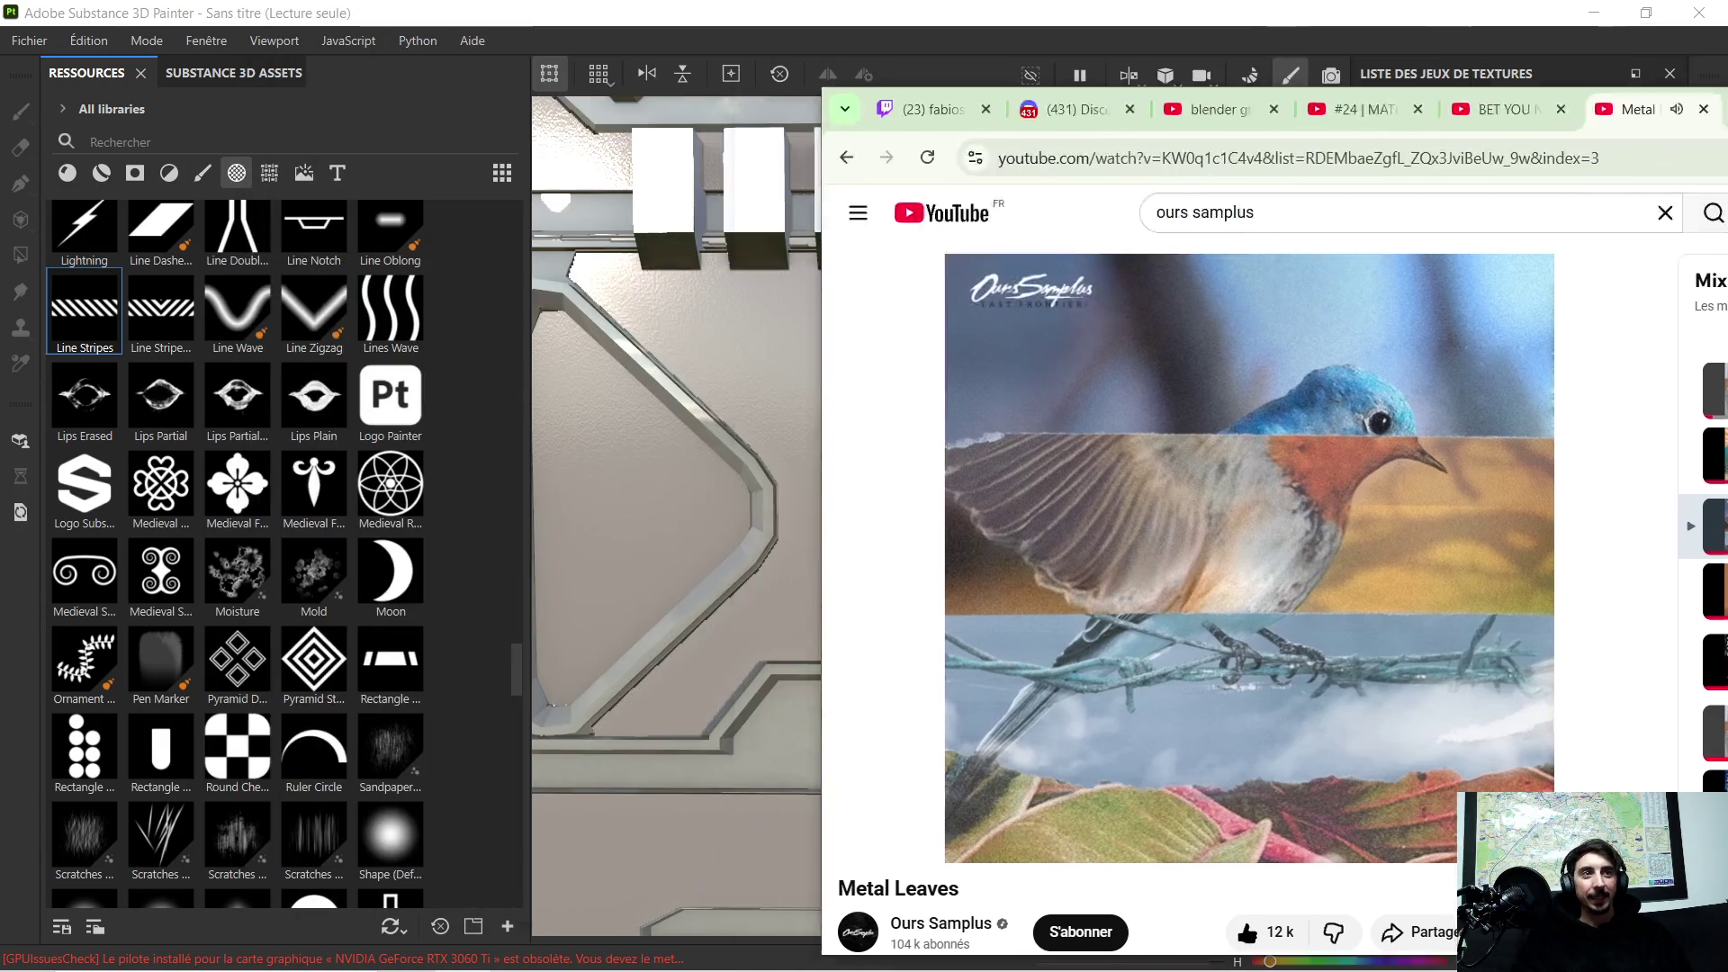
key(alt+Tab)
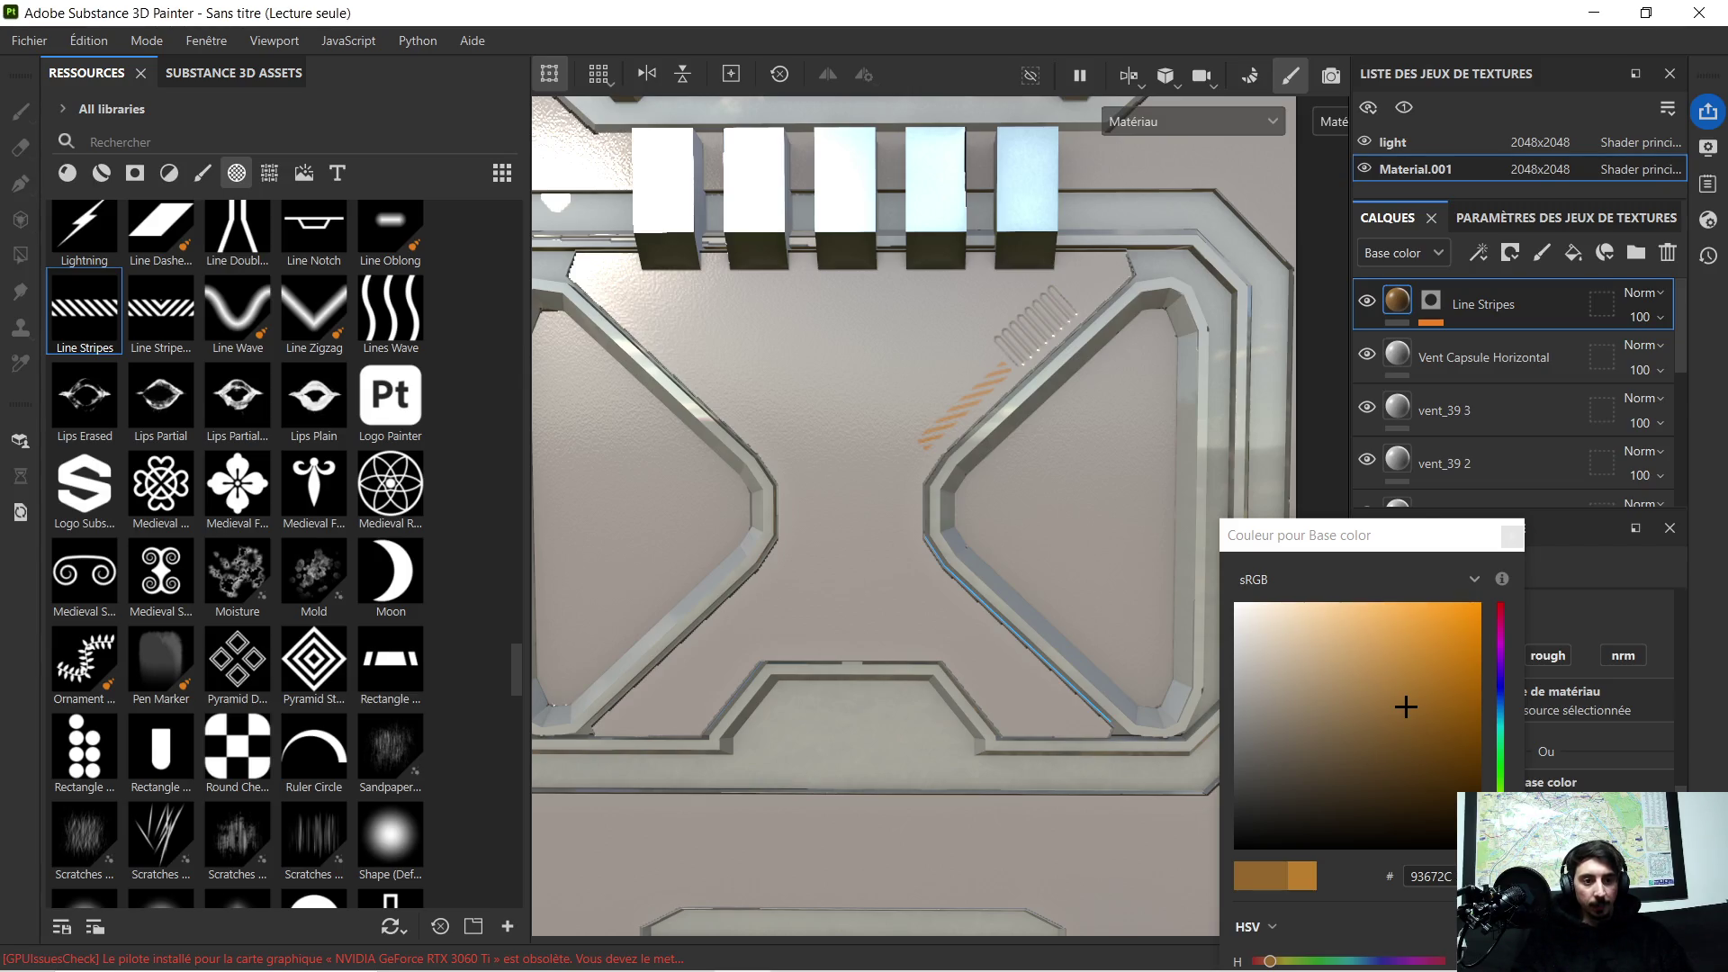
Step: Pan the door panel upward in the viewport
mouse_move(903, 368)
alt+middle_down()
mouse_move(885, 378)
mouse_move(903, 427)
mouse_move(903, 348)
alt+middle_up()
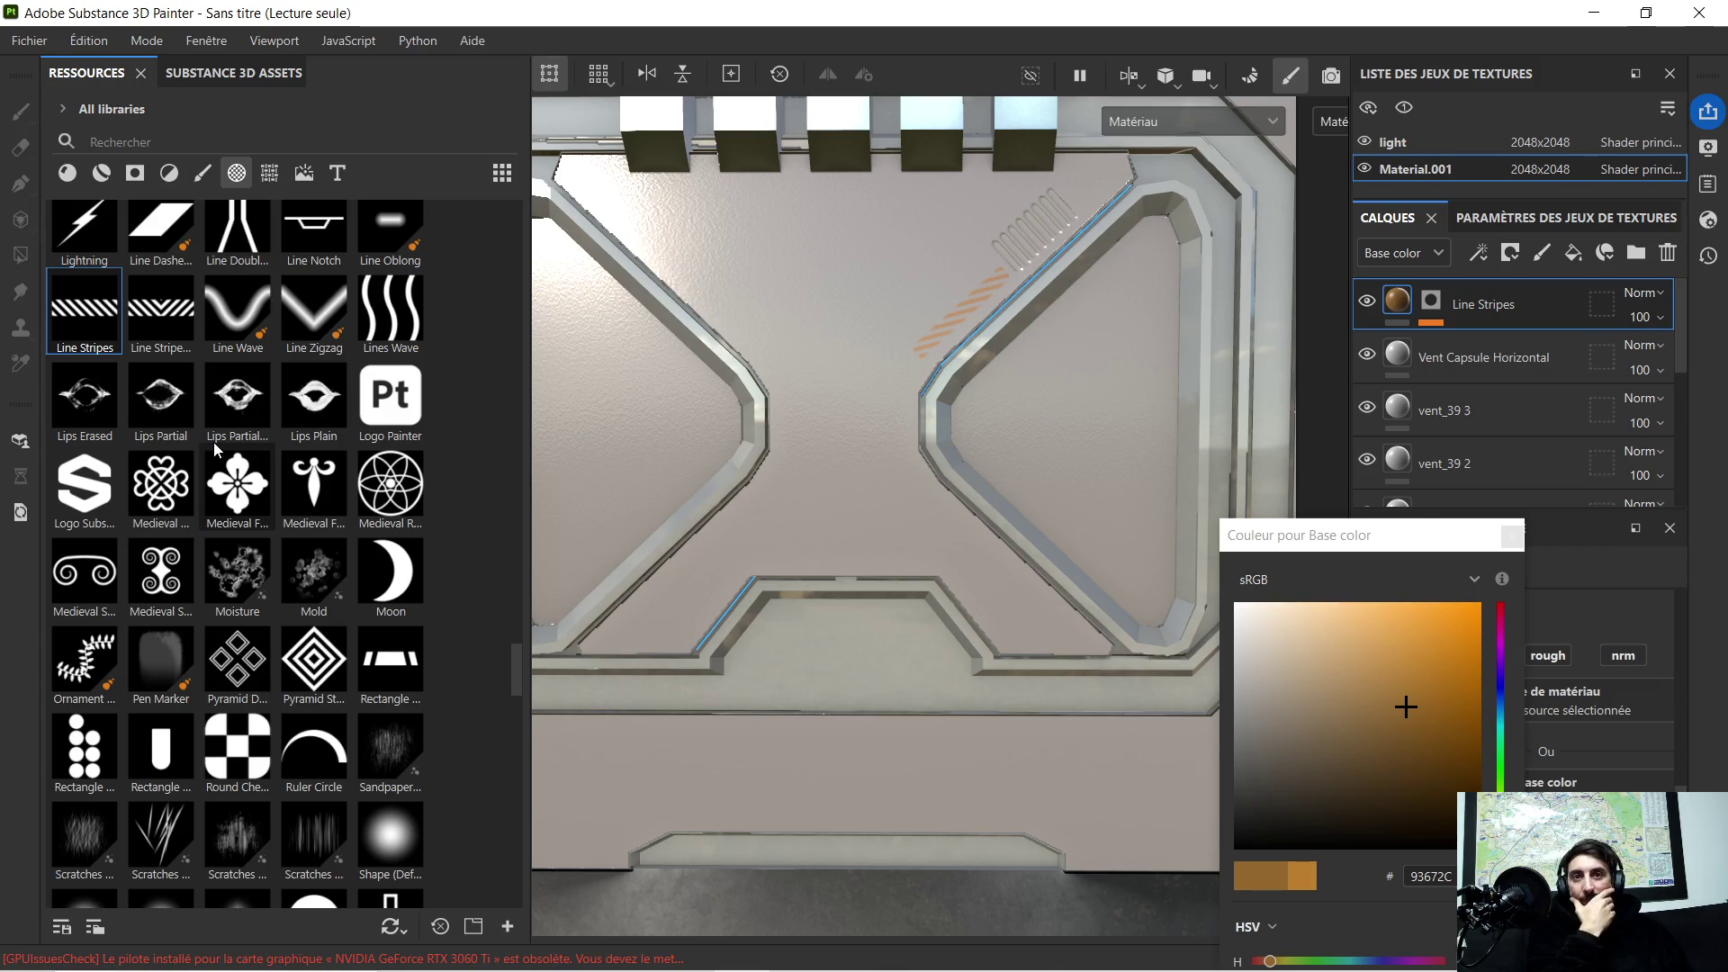
scroll(213, 463, down, 3)
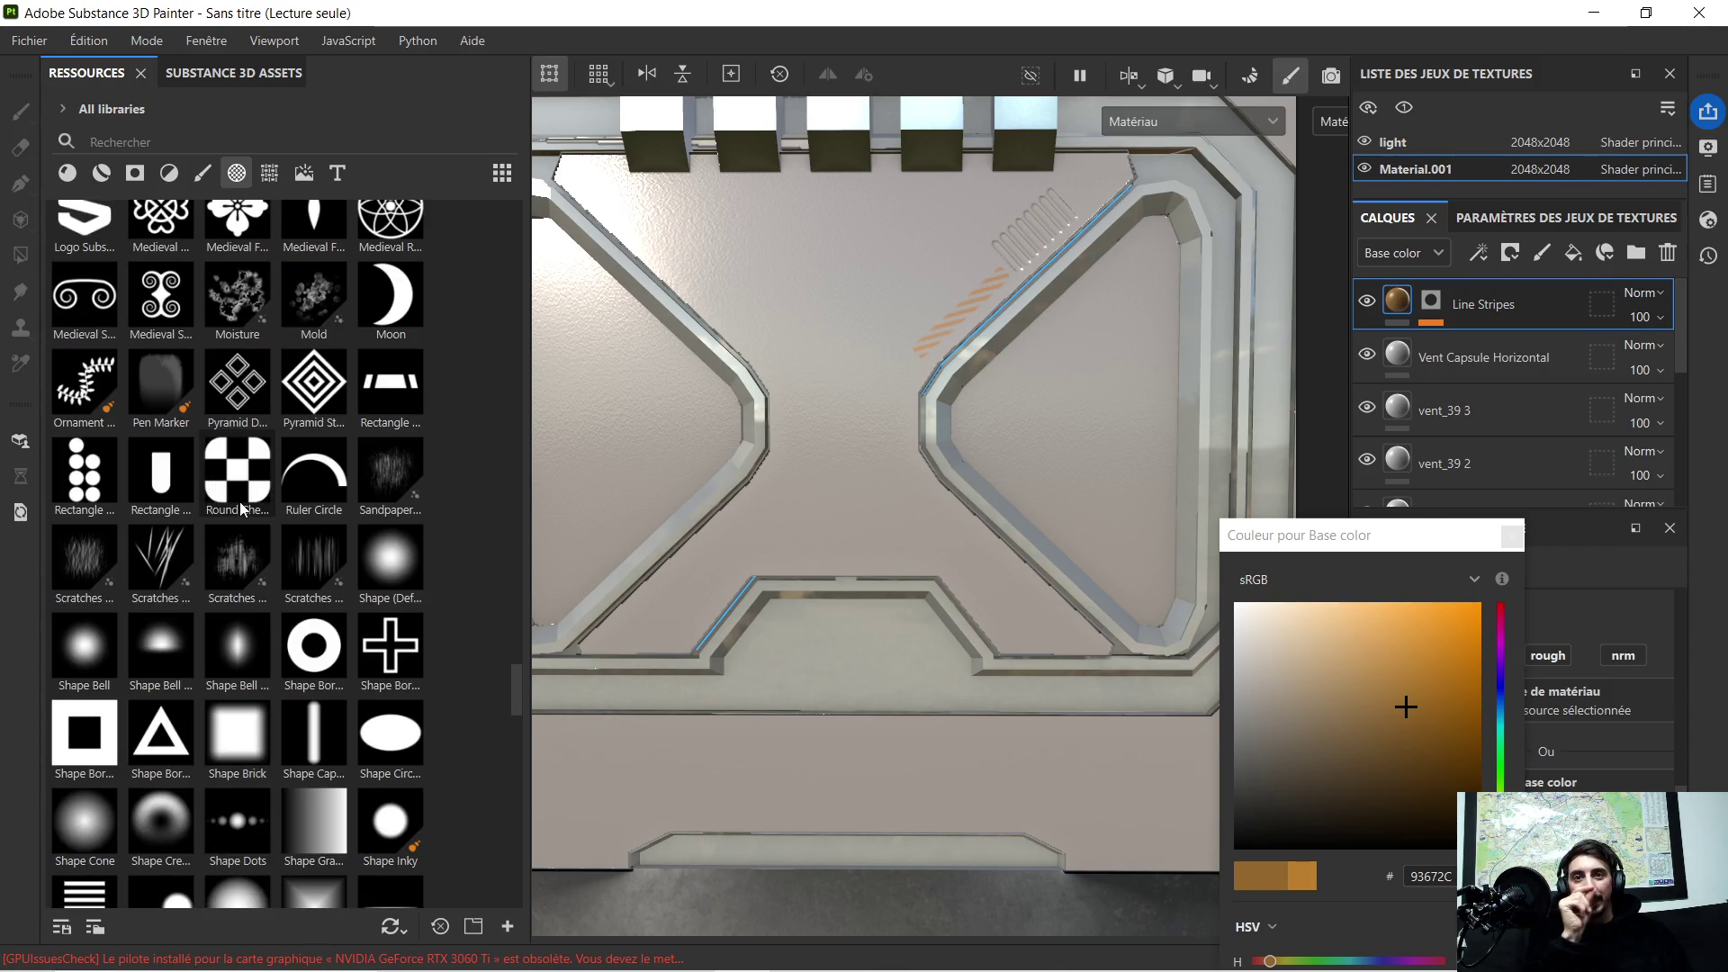
scroll(241, 508, down, 3)
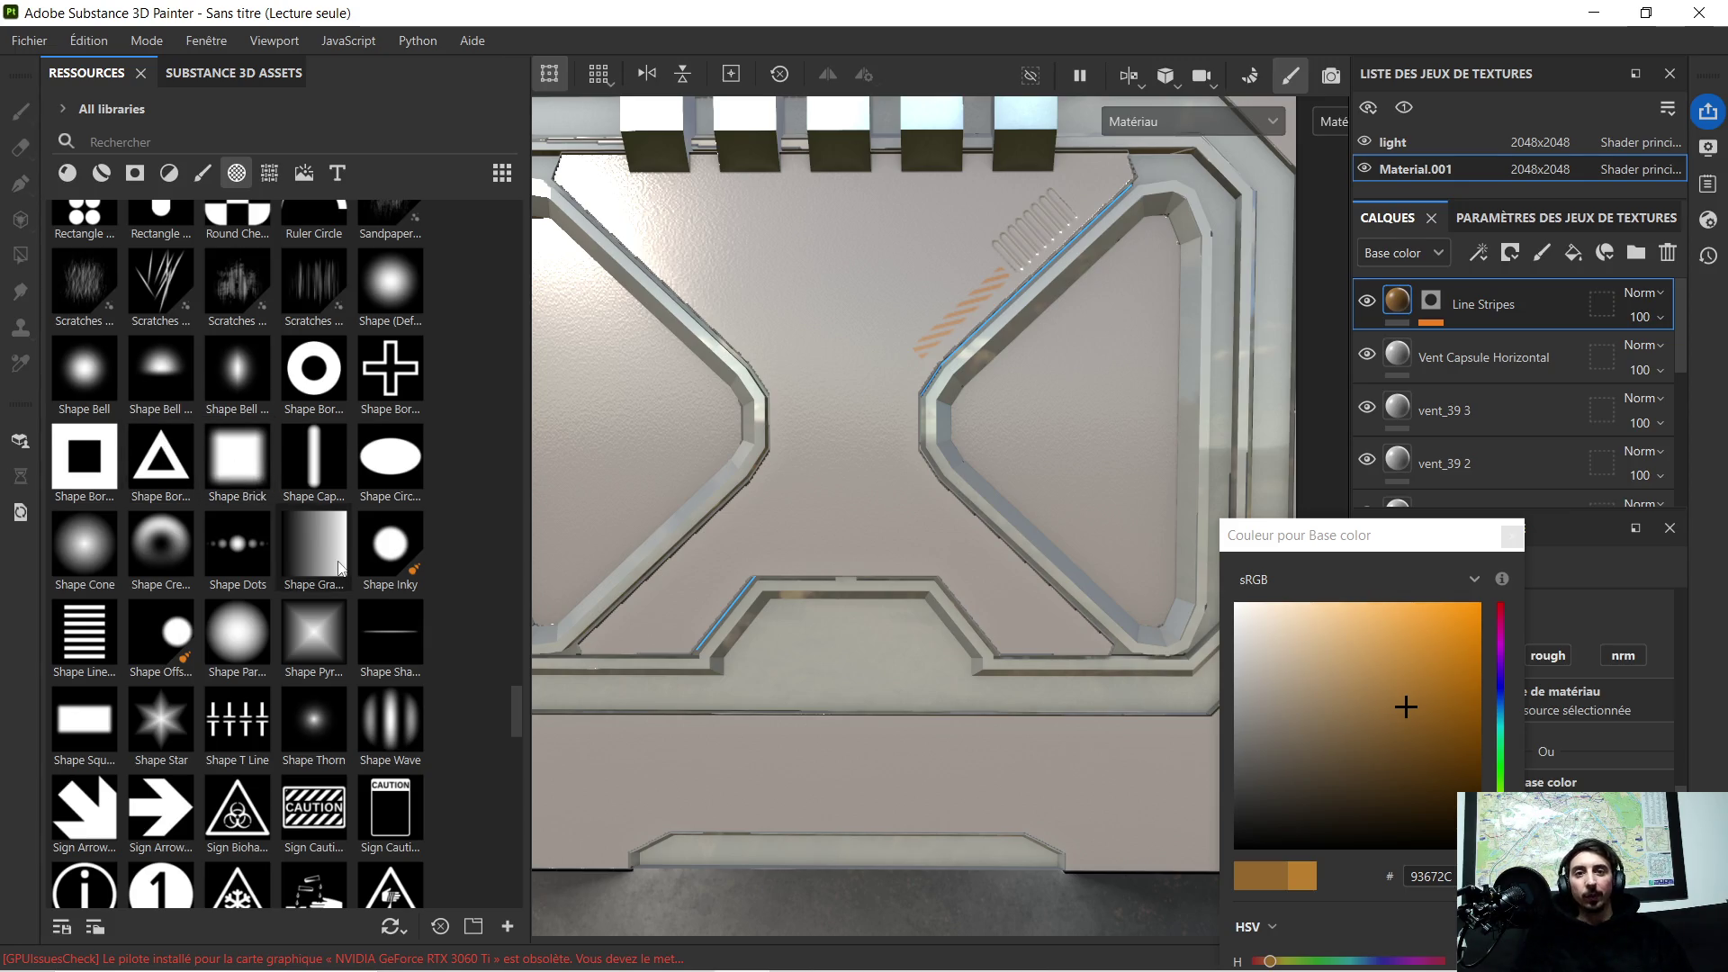
scroll(323, 594, down, 3)
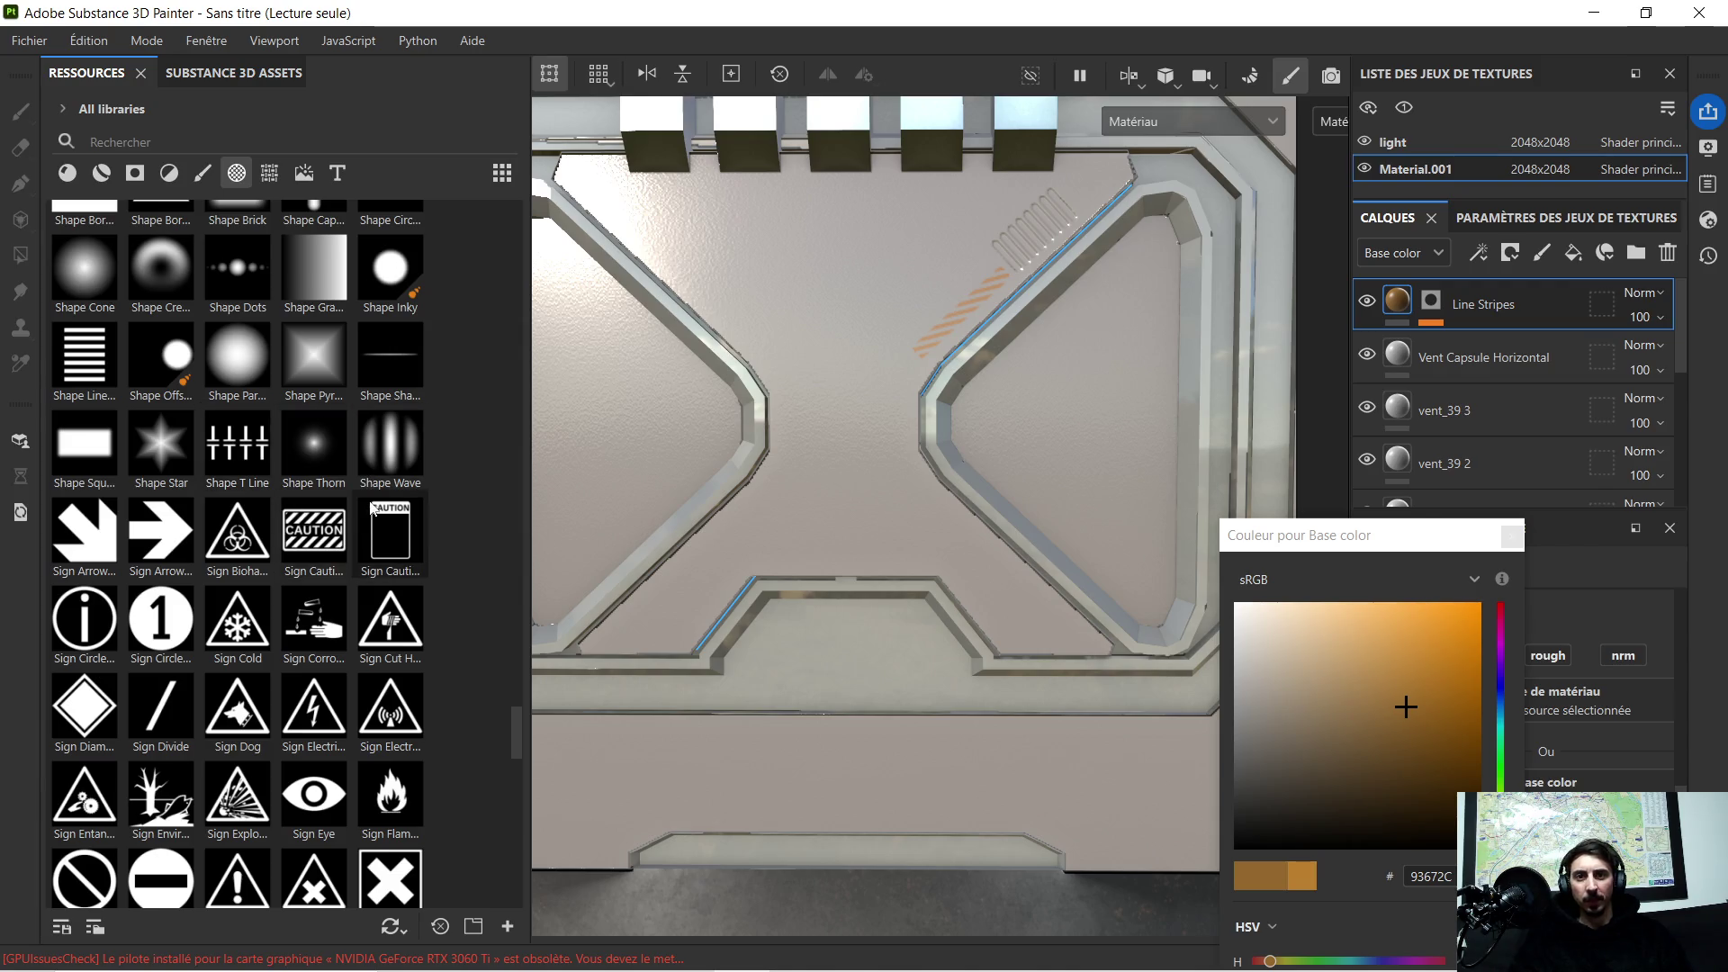
scroll(368, 510, down, 3)
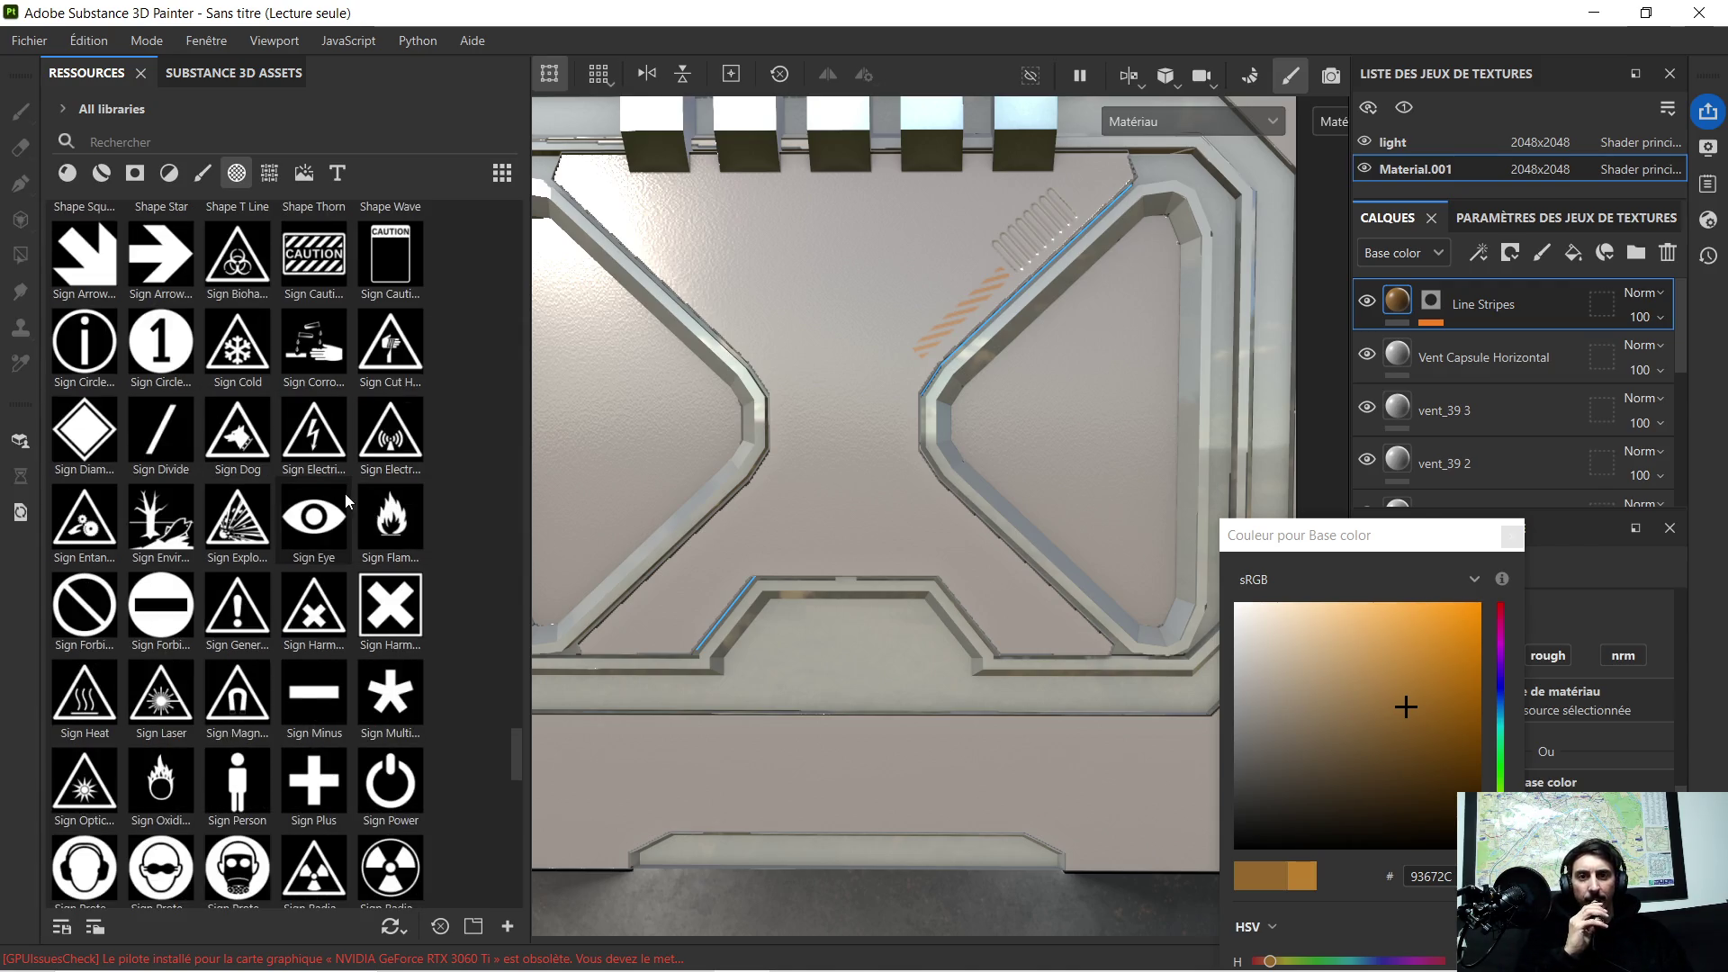
scroll(327, 486, down, 3)
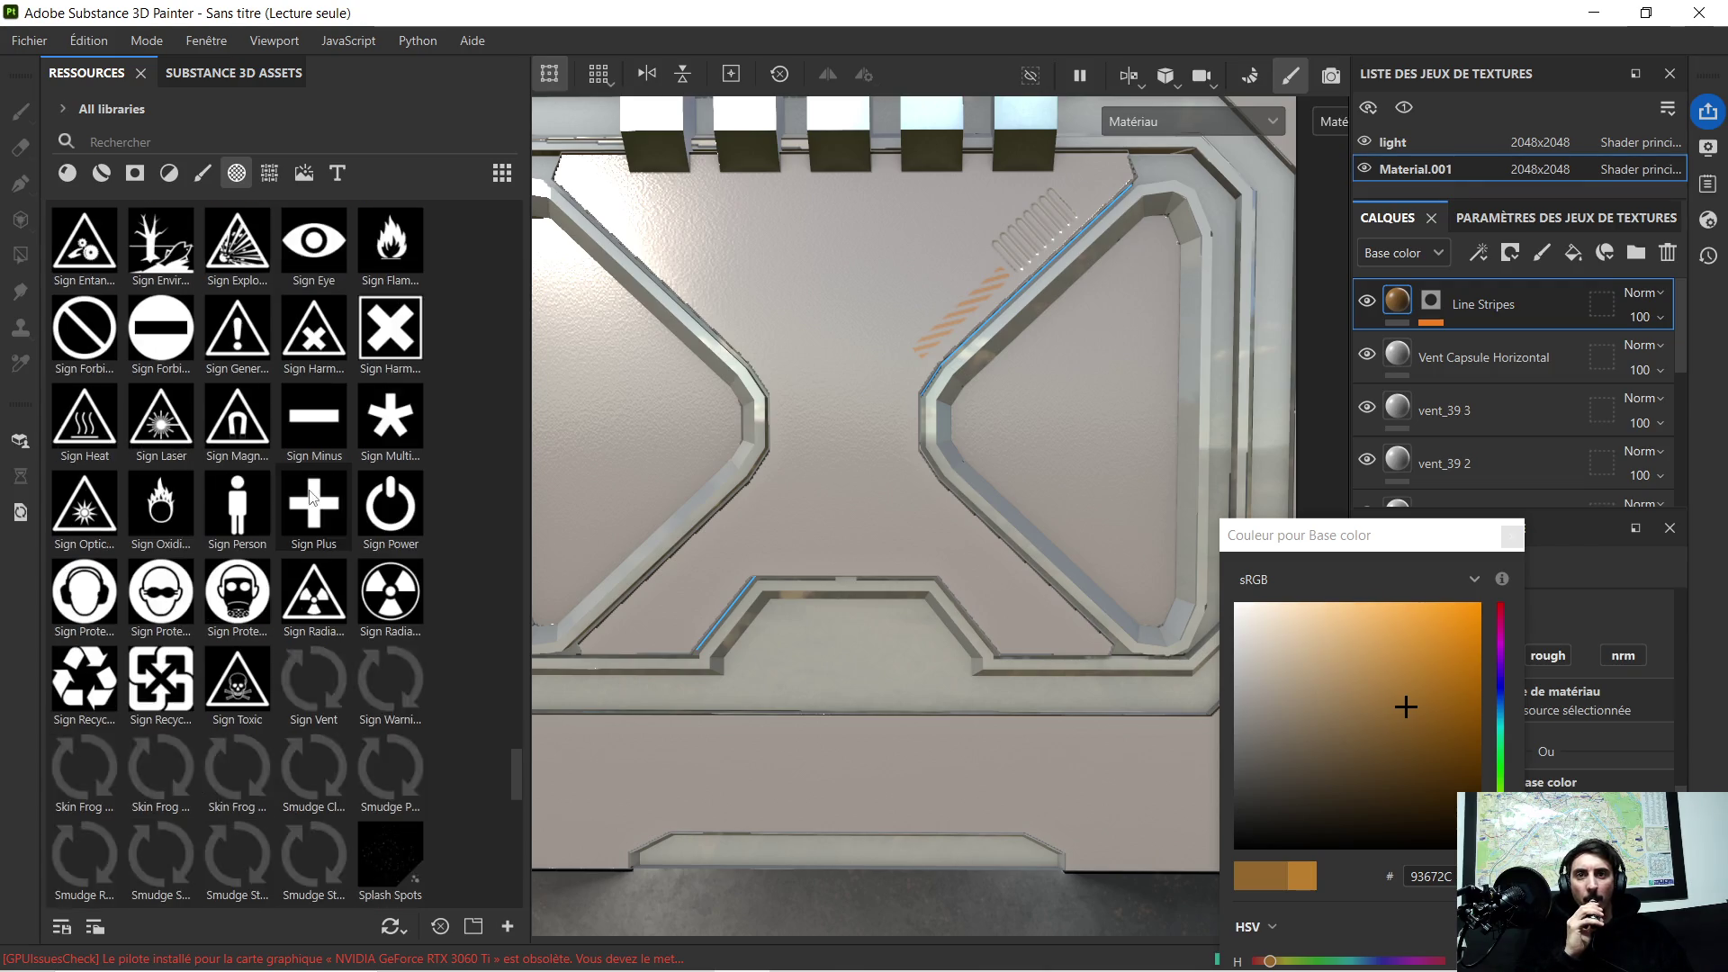
scroll(327, 507, down, 3)
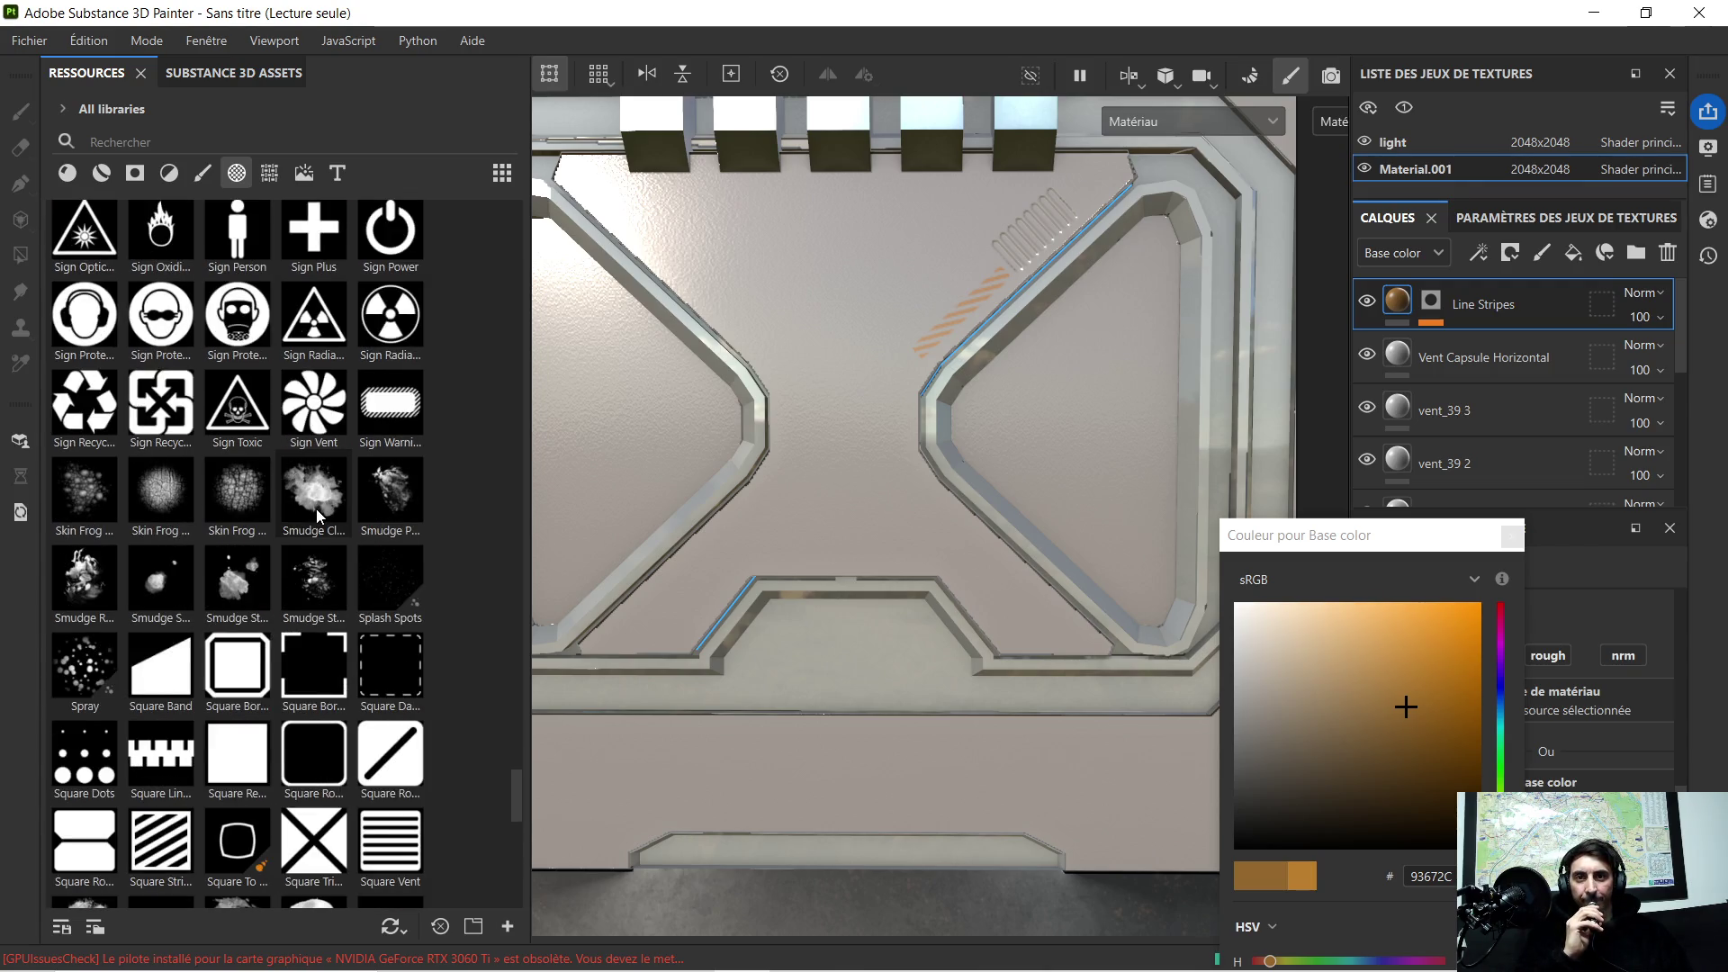
scroll(303, 518, down, 3)
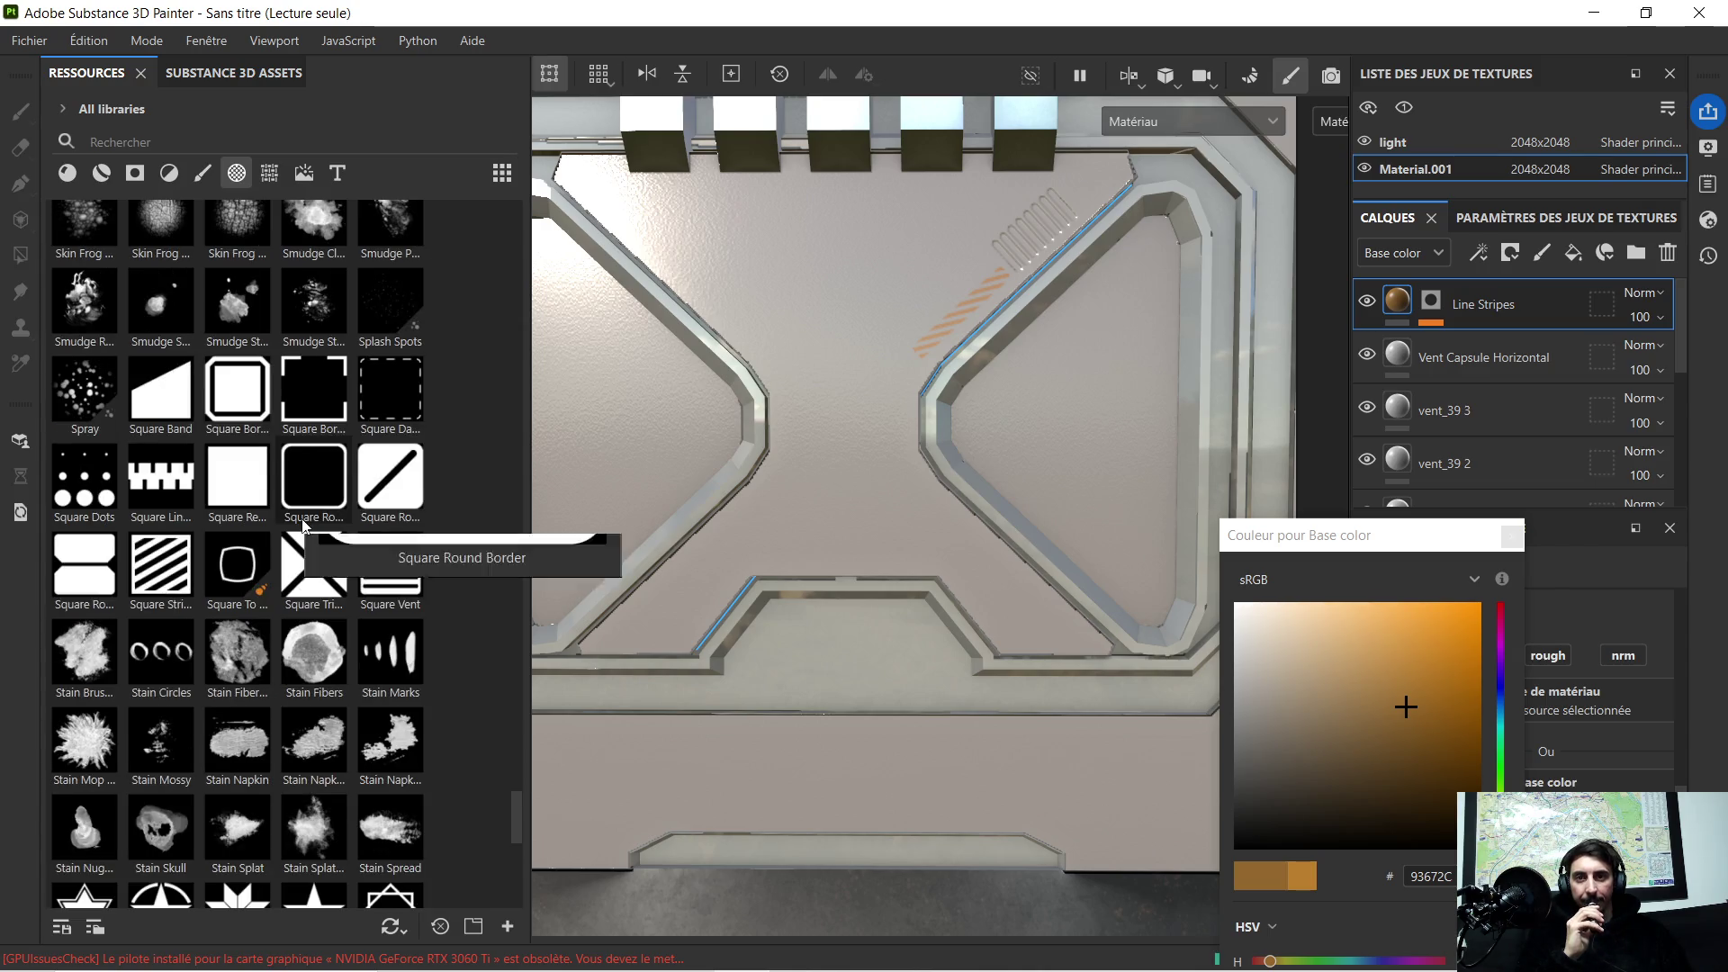
scroll(303, 523, down, 3)
mouse_move(311, 555)
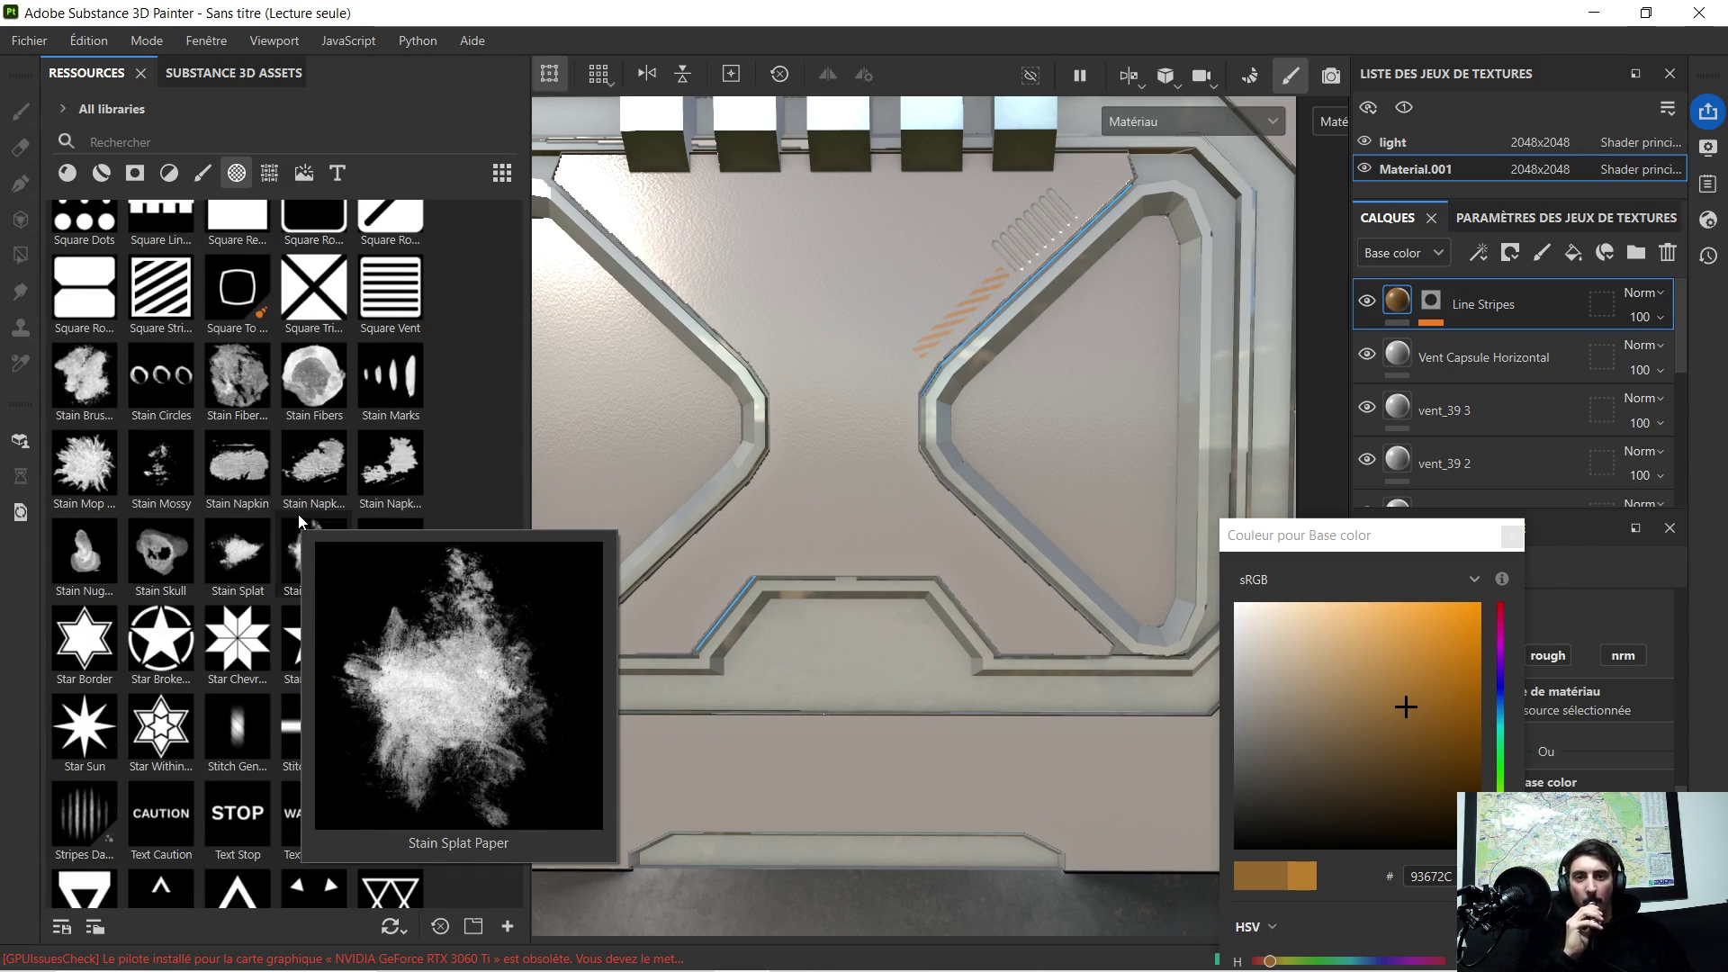
scroll(283, 514, down, 3)
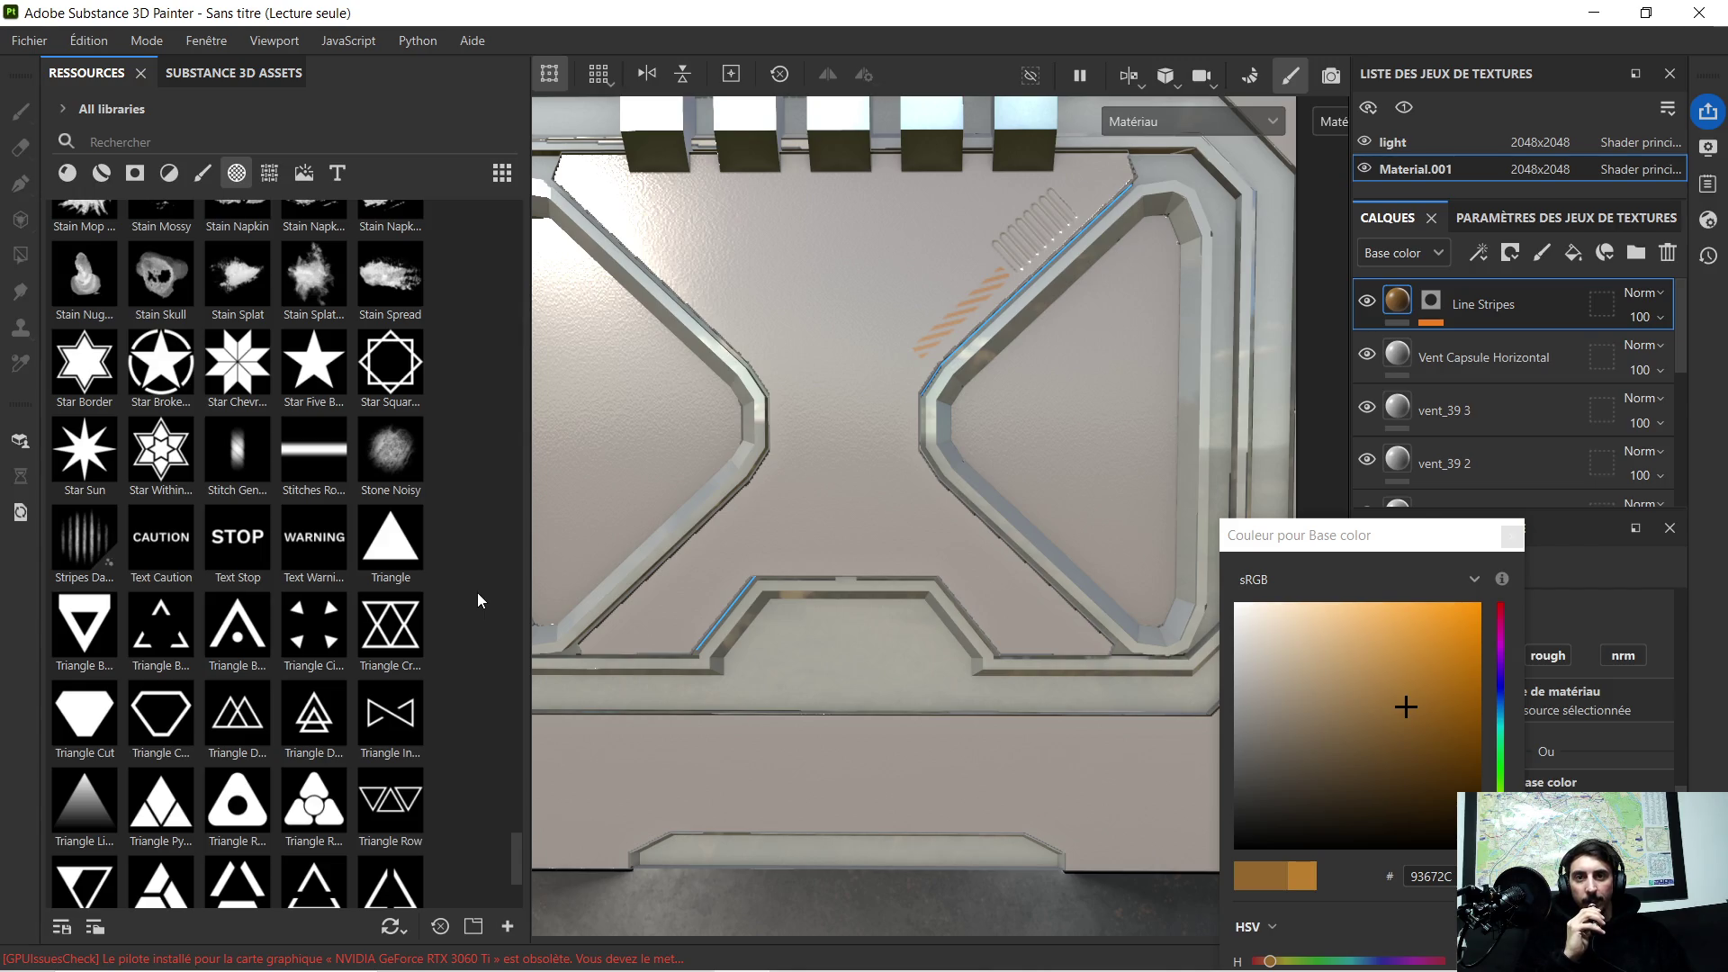
scroll(478, 594, down, 3)
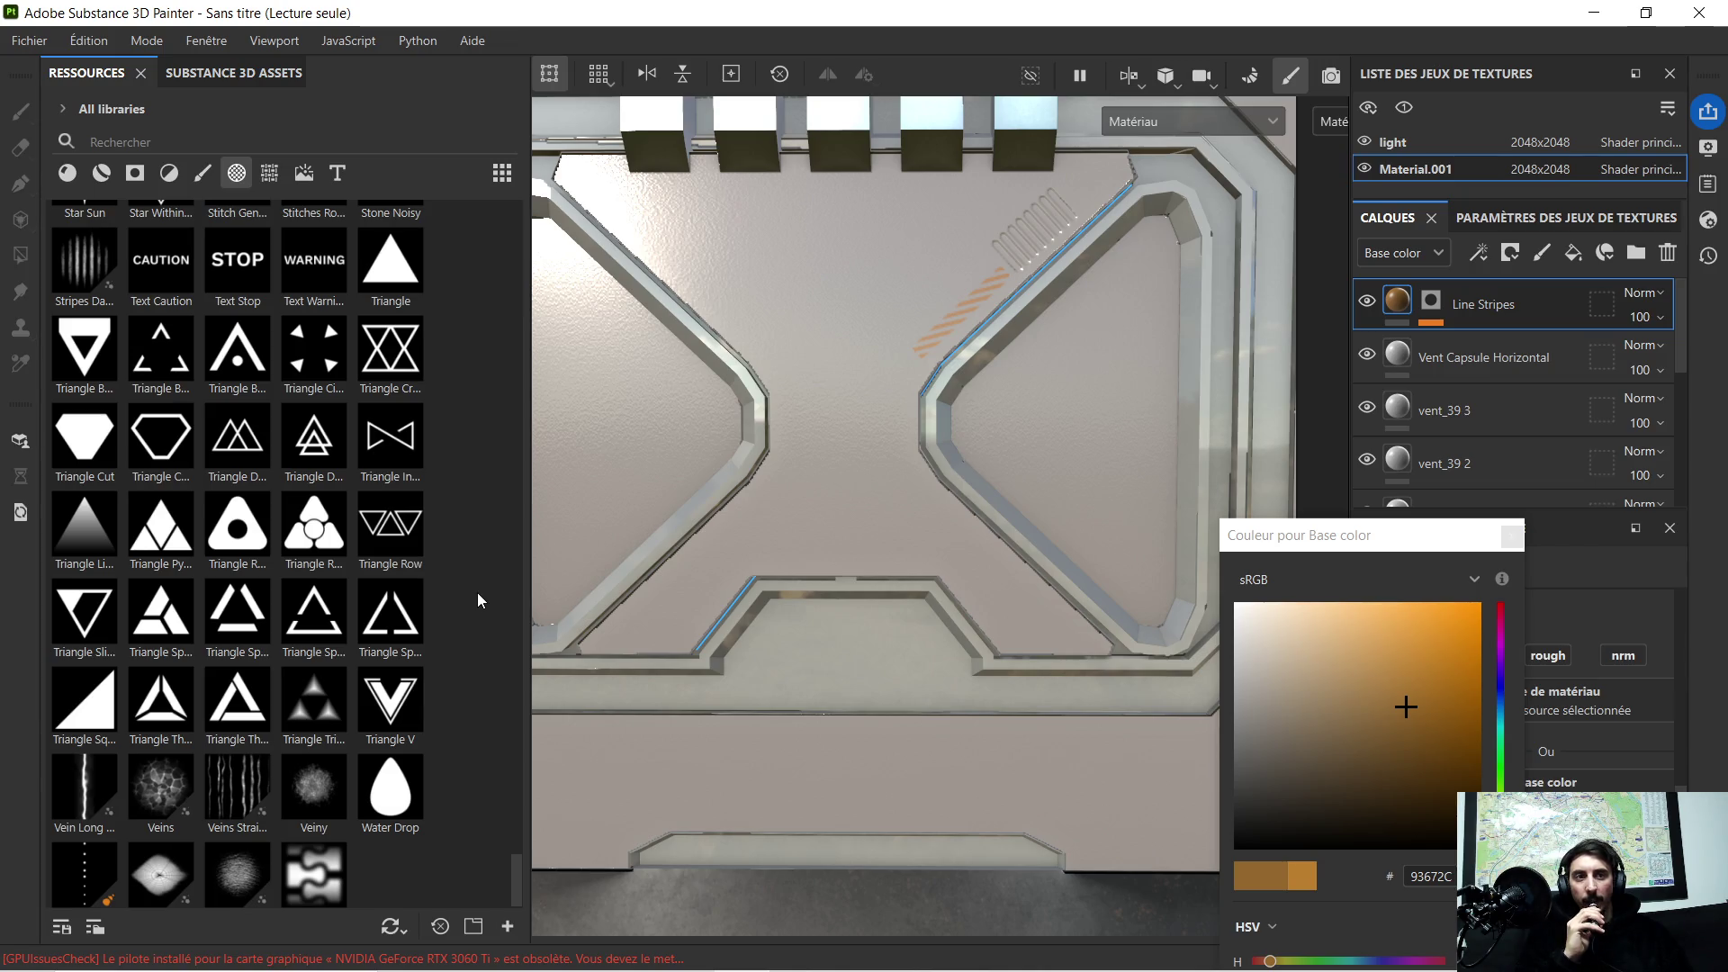
Step: Drag the Triangle Square shape from Resources onto the door panel
drag(85, 702, 1023, 613)
click(1079, 629)
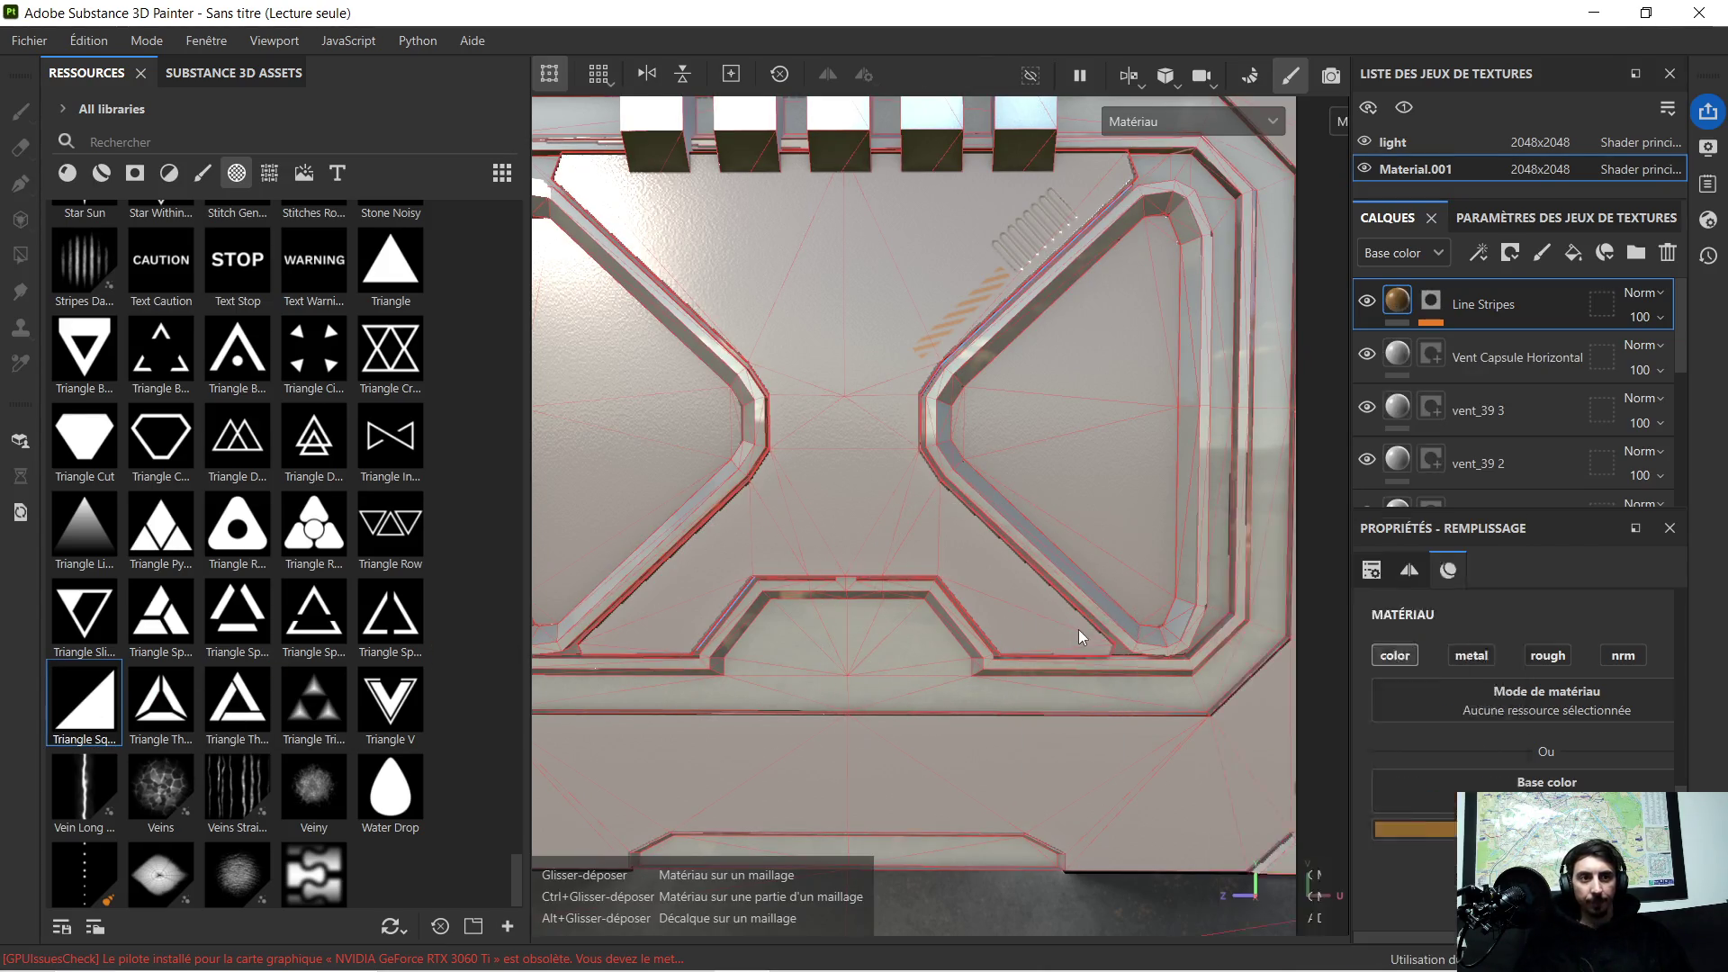
scroll(1089, 637, up, 2)
Step: Shrink the Triangle Square stencil to a small decal
alt+drag(1090, 634, 933, 619)
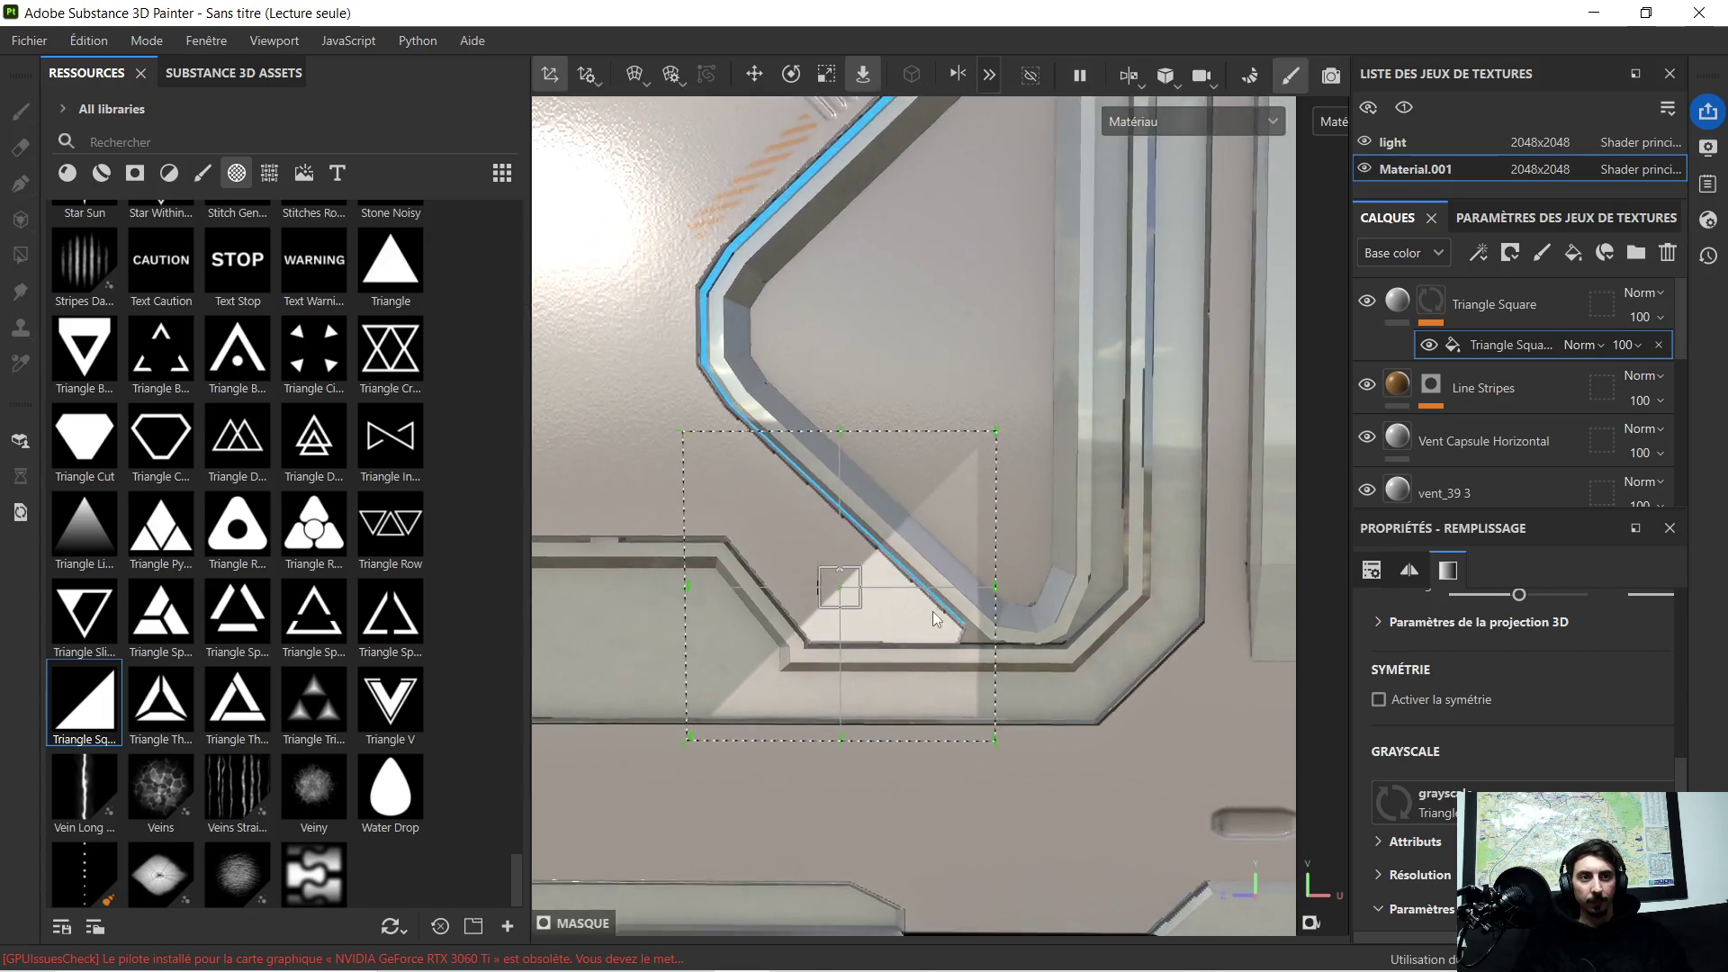
scroll(932, 618, down, 3)
scroll(933, 618, down, 1)
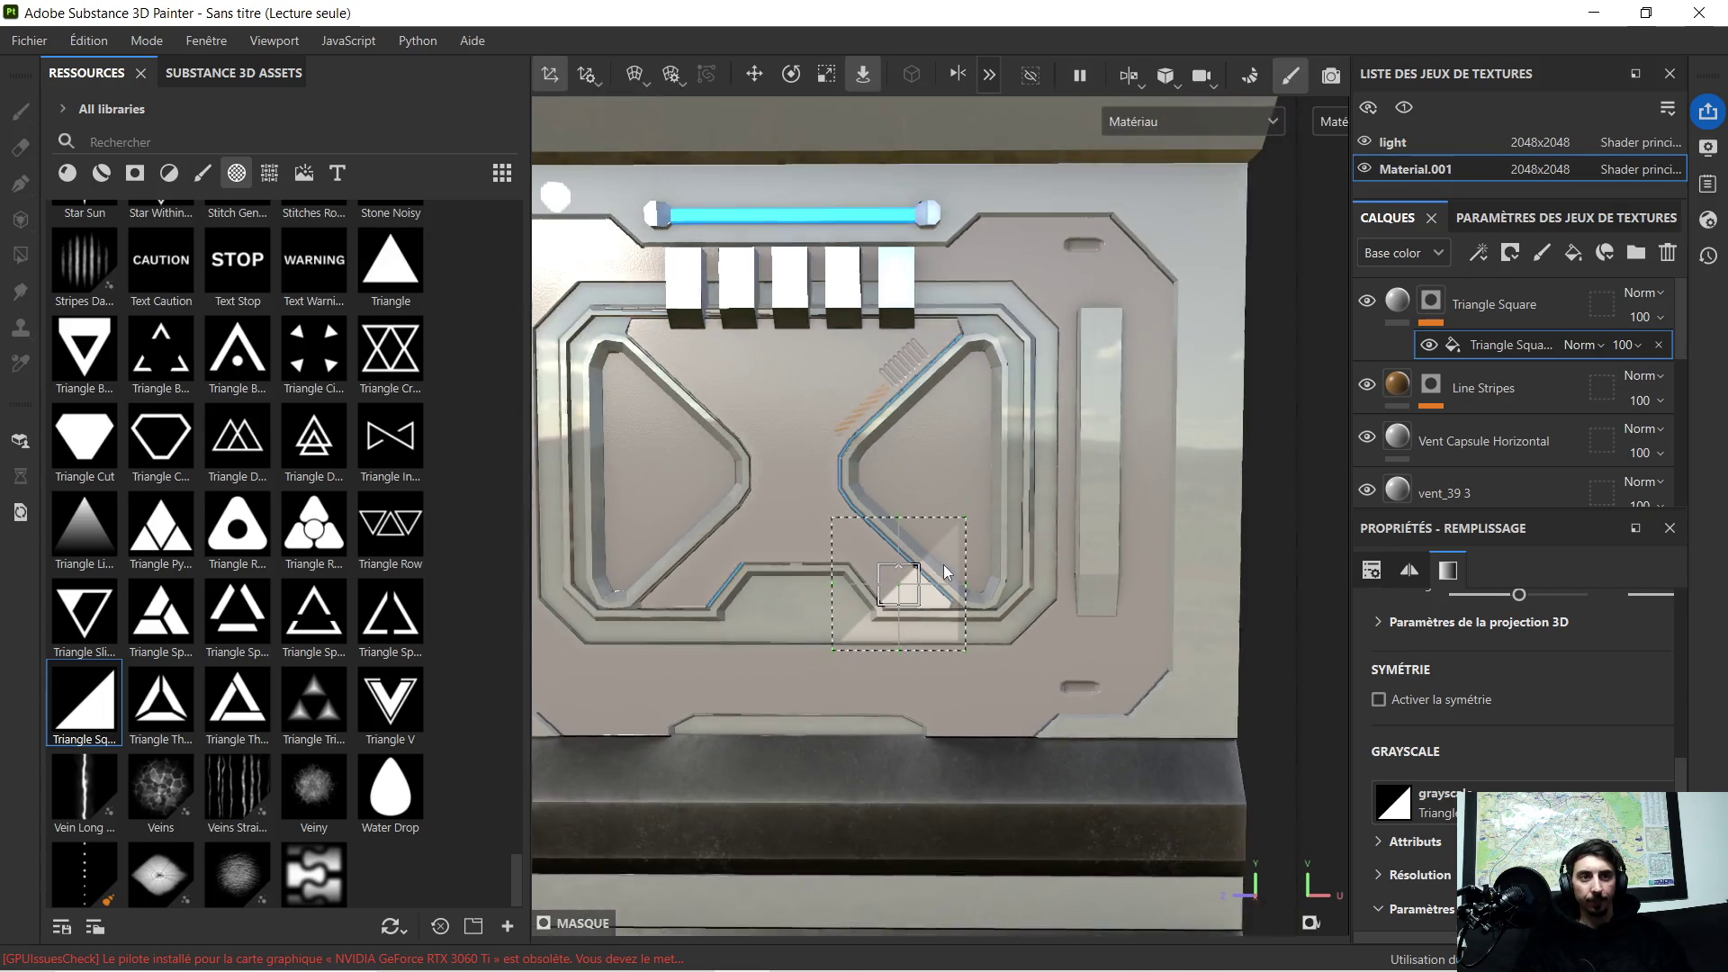
click(826, 75)
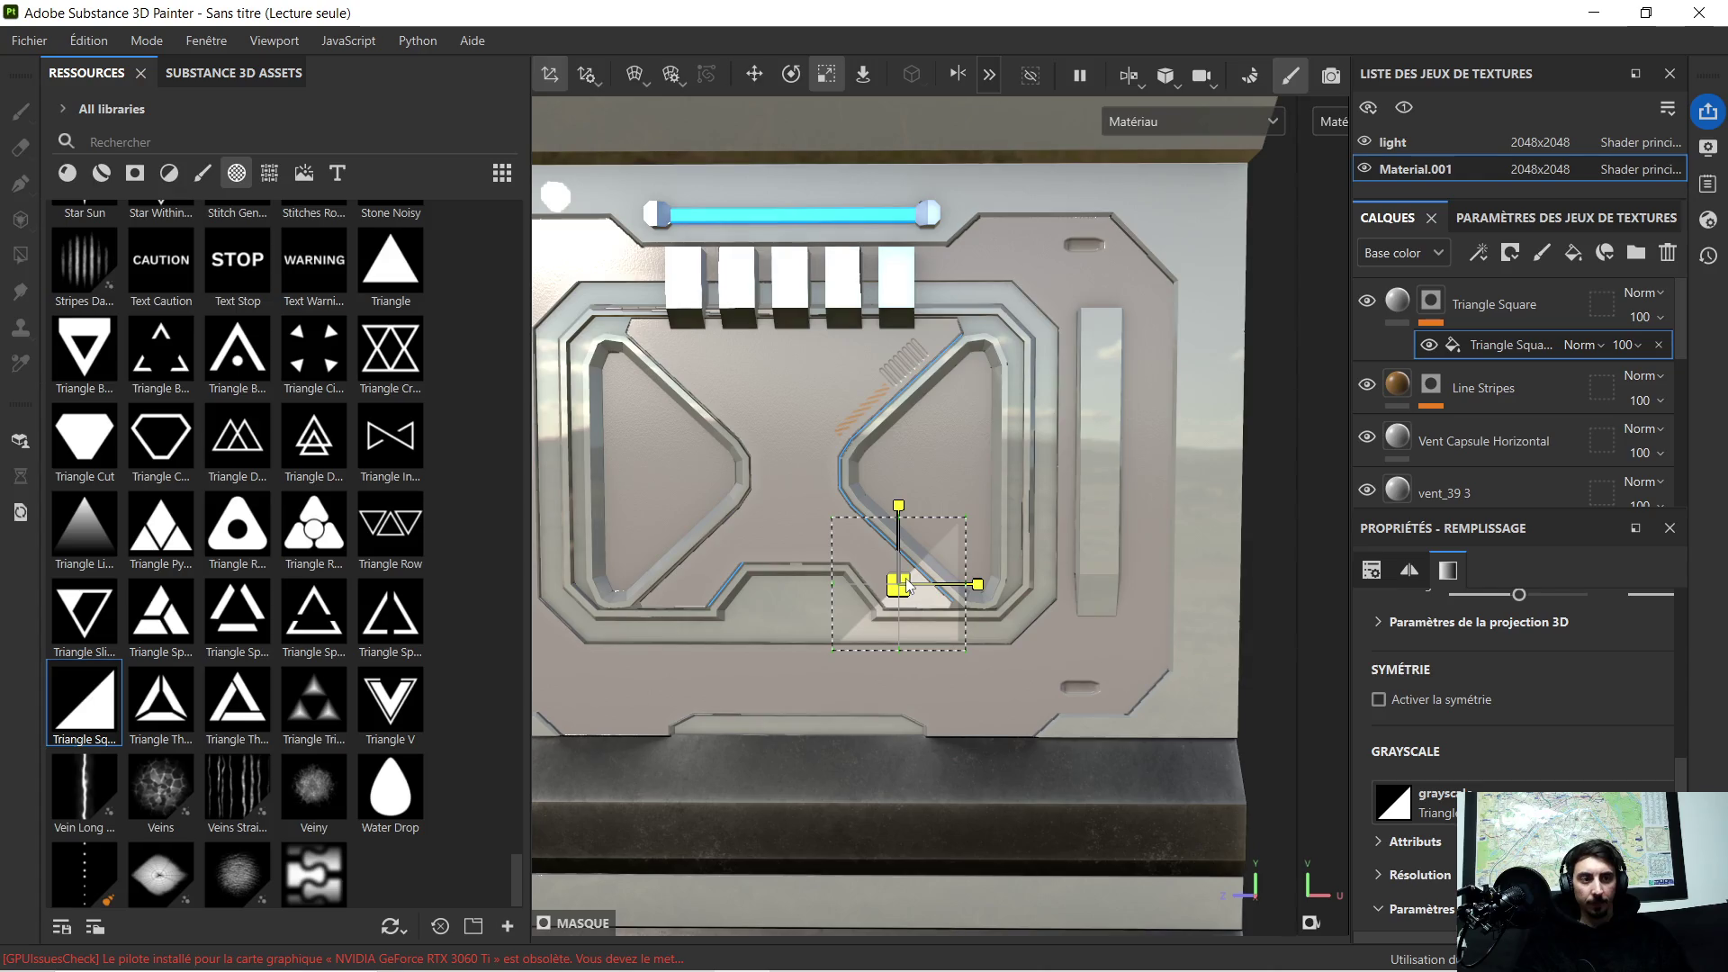
drag(907, 585, 673, 658)
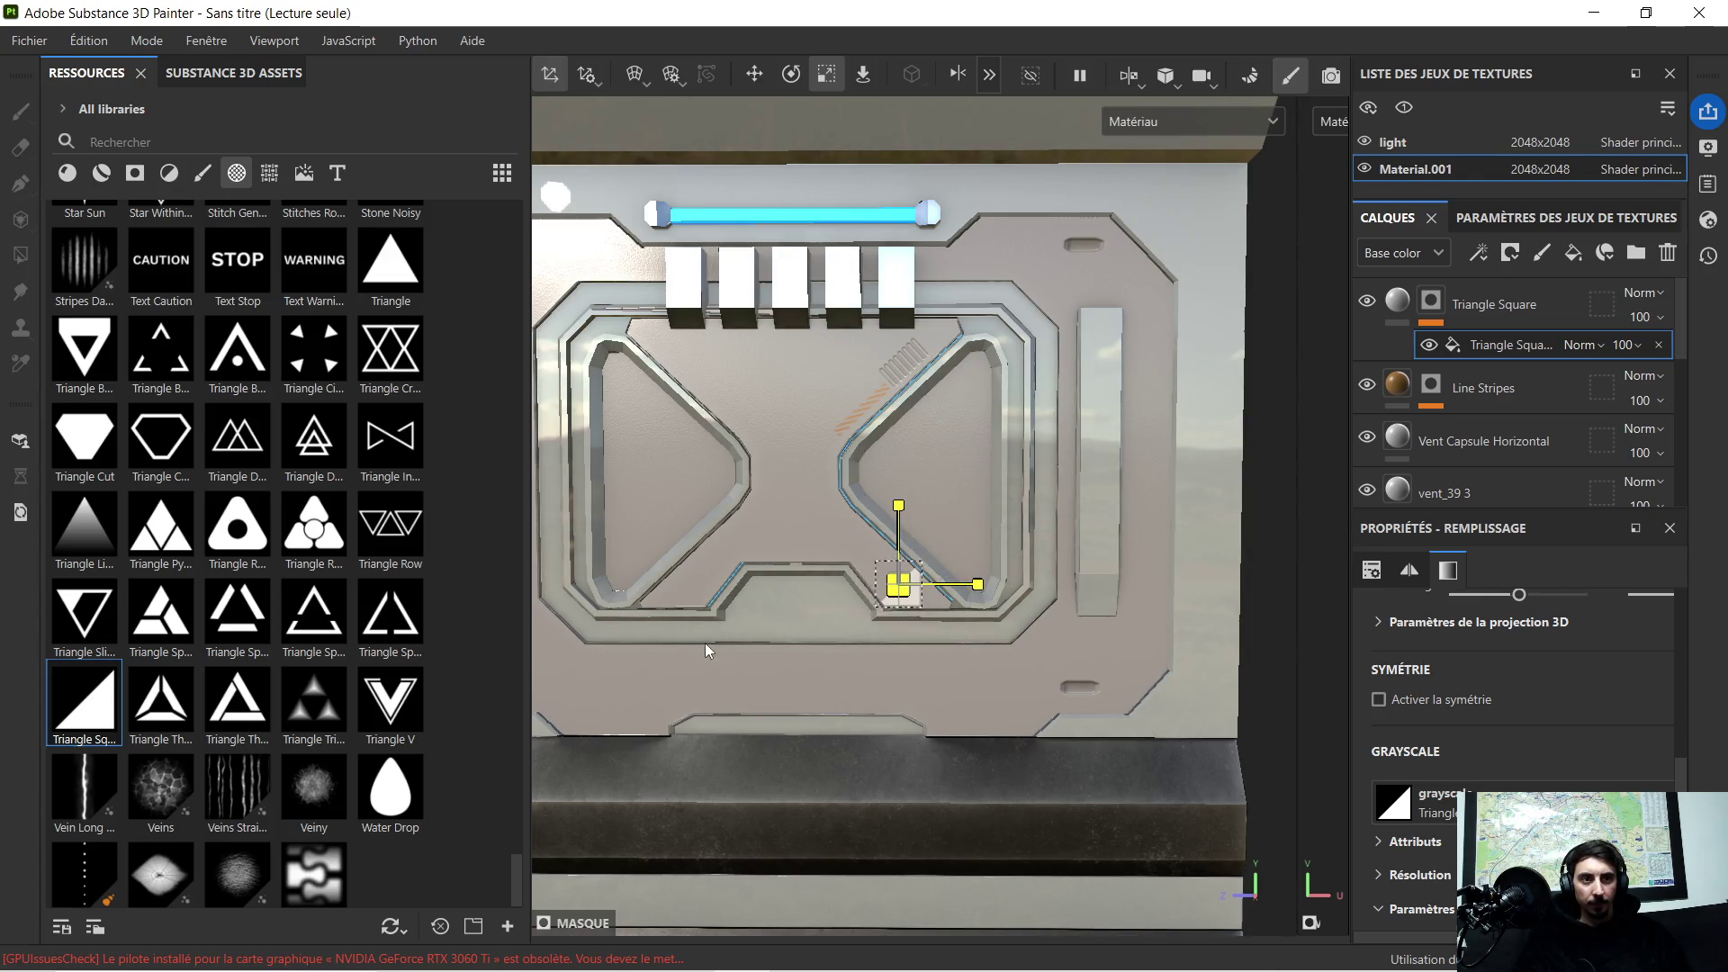
scroll(891, 610, up, 2)
scroll(986, 594, up, 2)
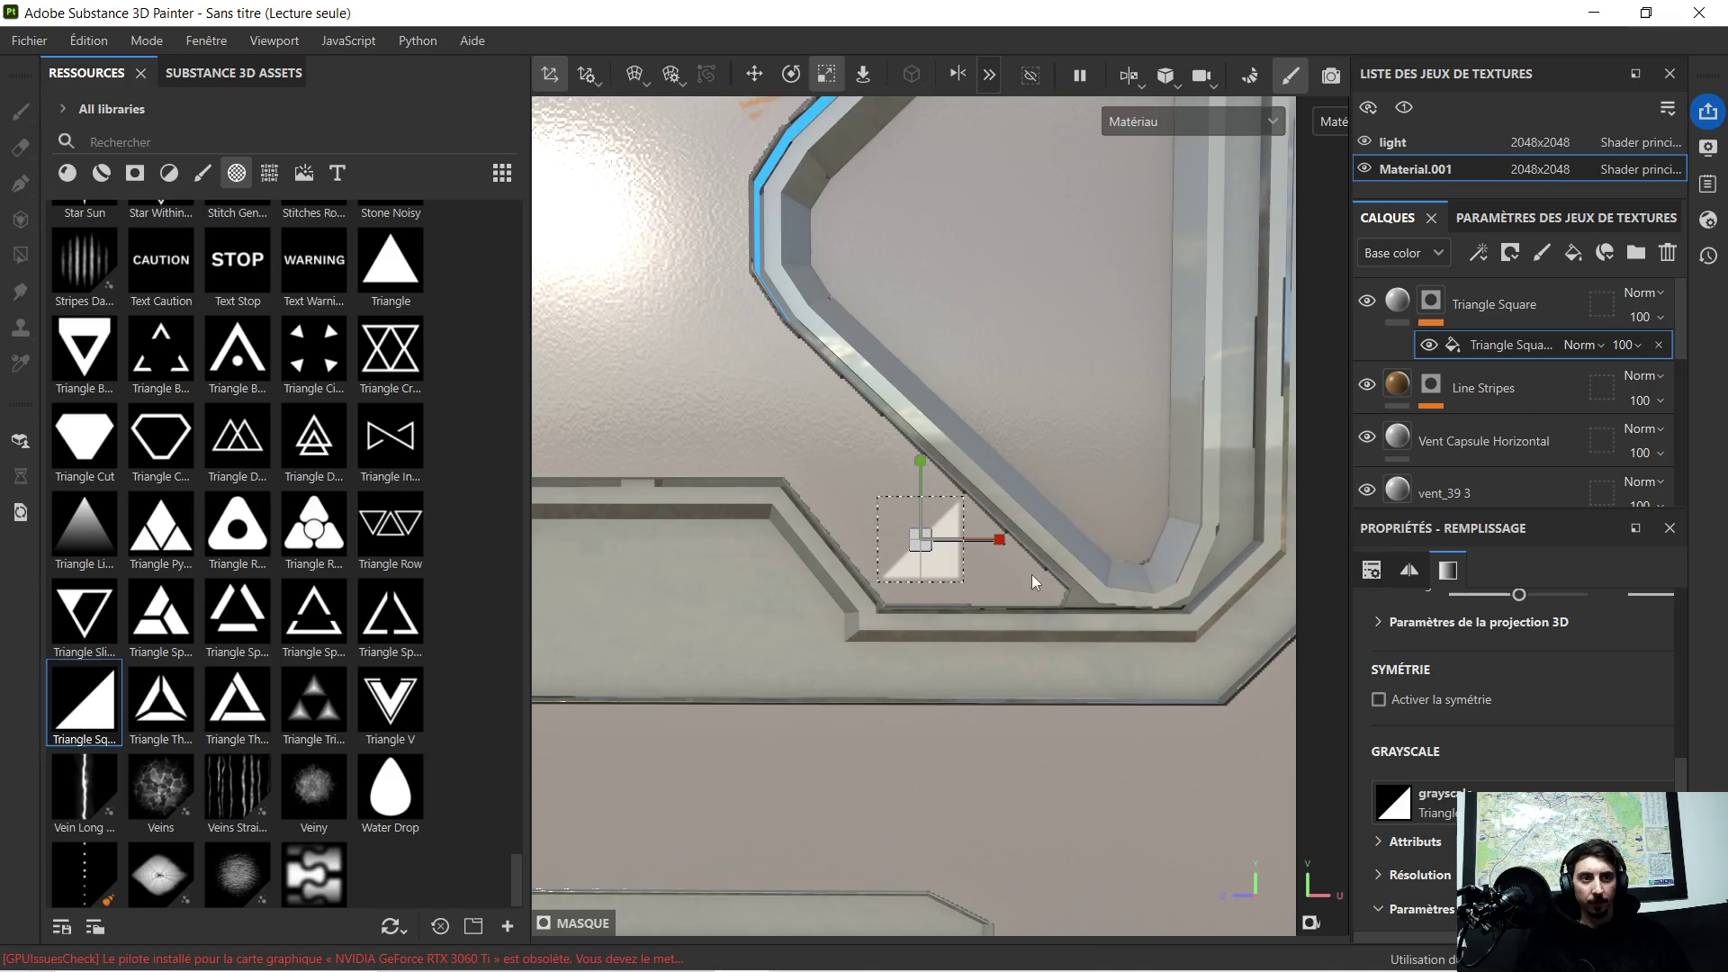
scroll(1019, 572, up, 1)
scroll(909, 551, up, 2)
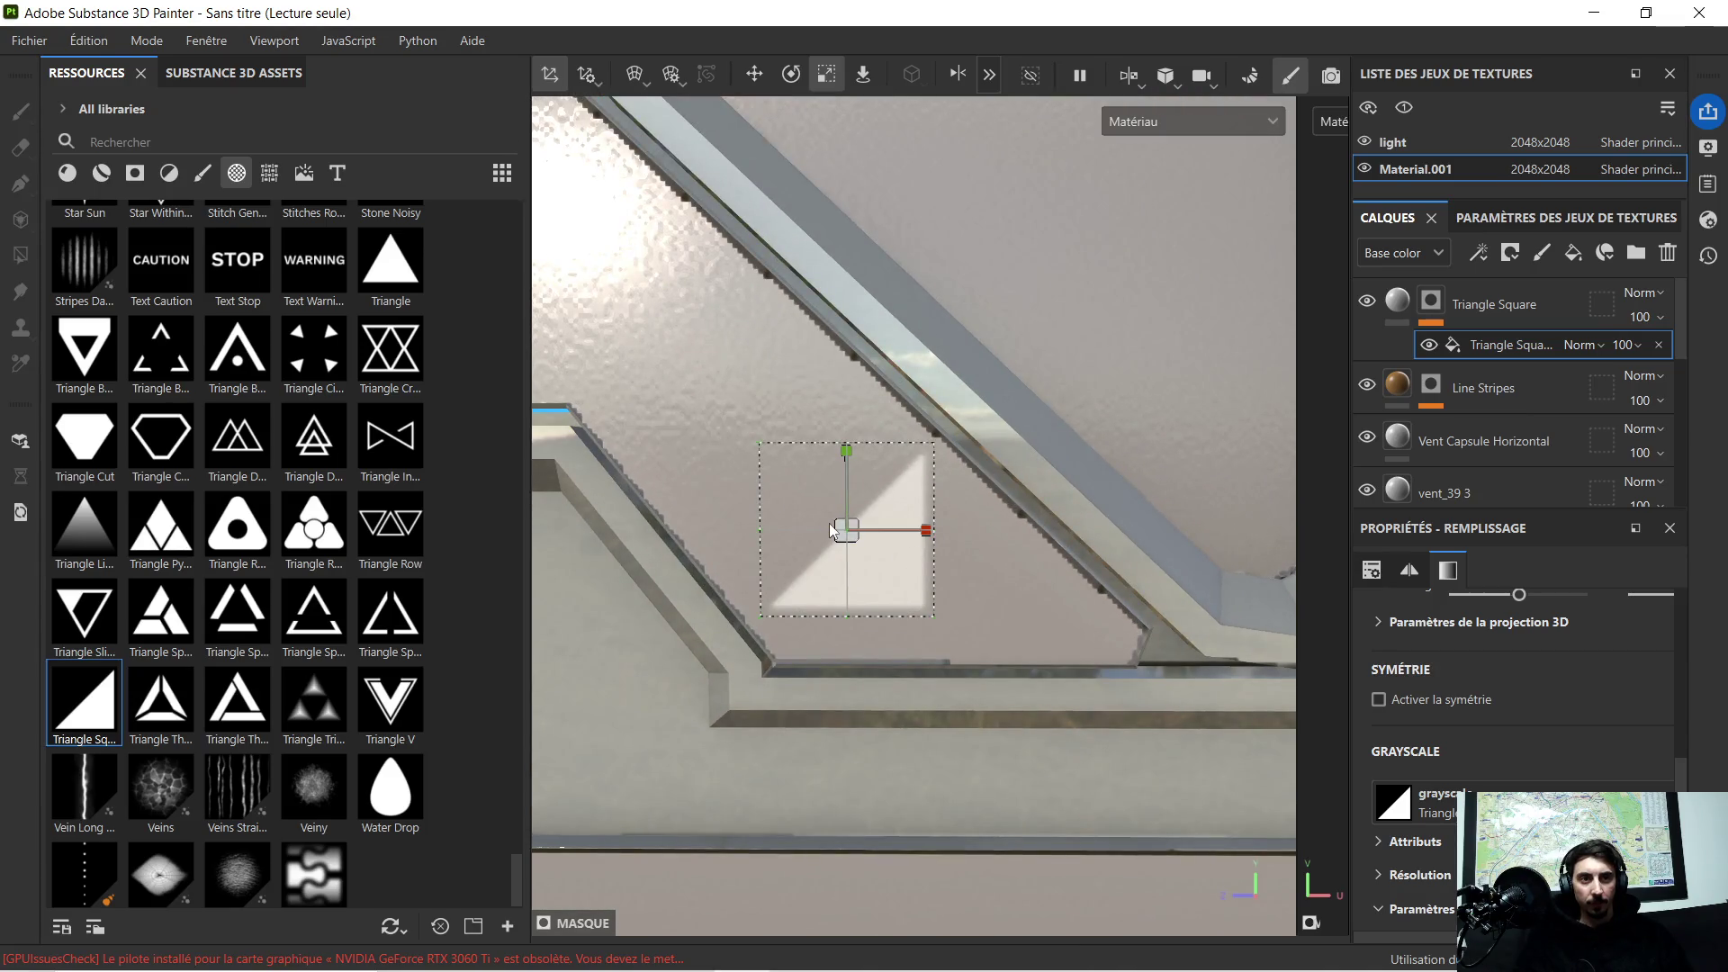
drag(847, 532, 693, 589)
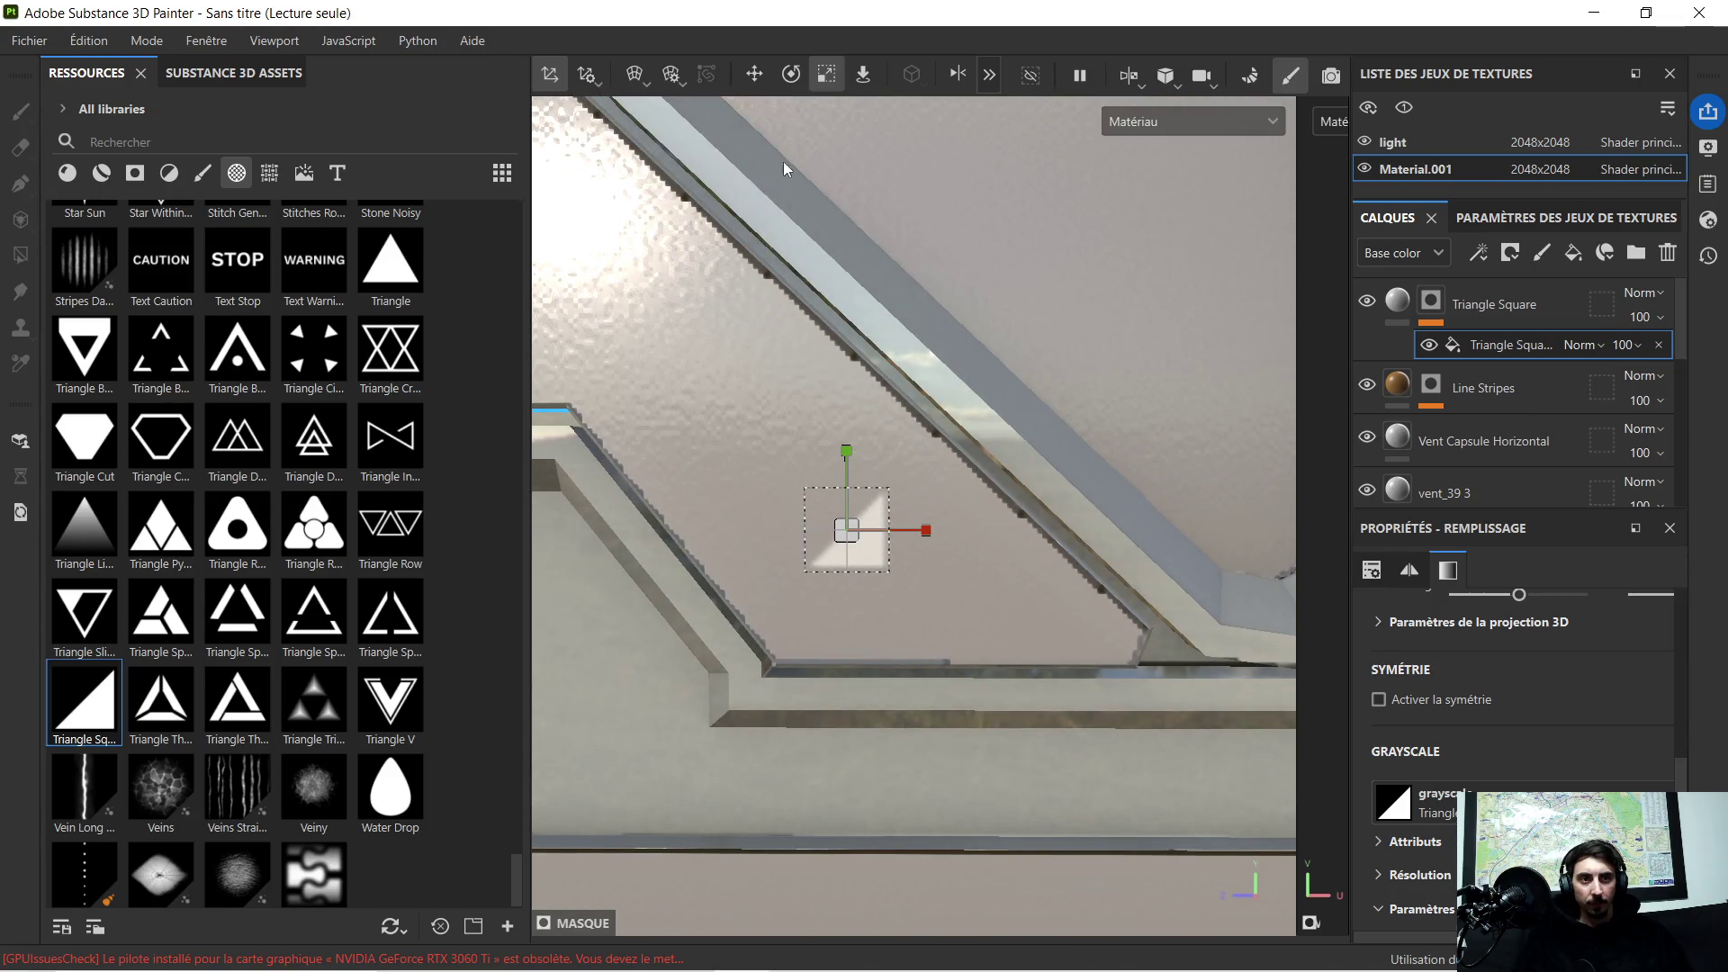
Step: Move the triangle decal right and down toward the panel's lower-right corner
click(754, 75)
drag(913, 532, 1121, 541)
drag(1051, 461, 1050, 550)
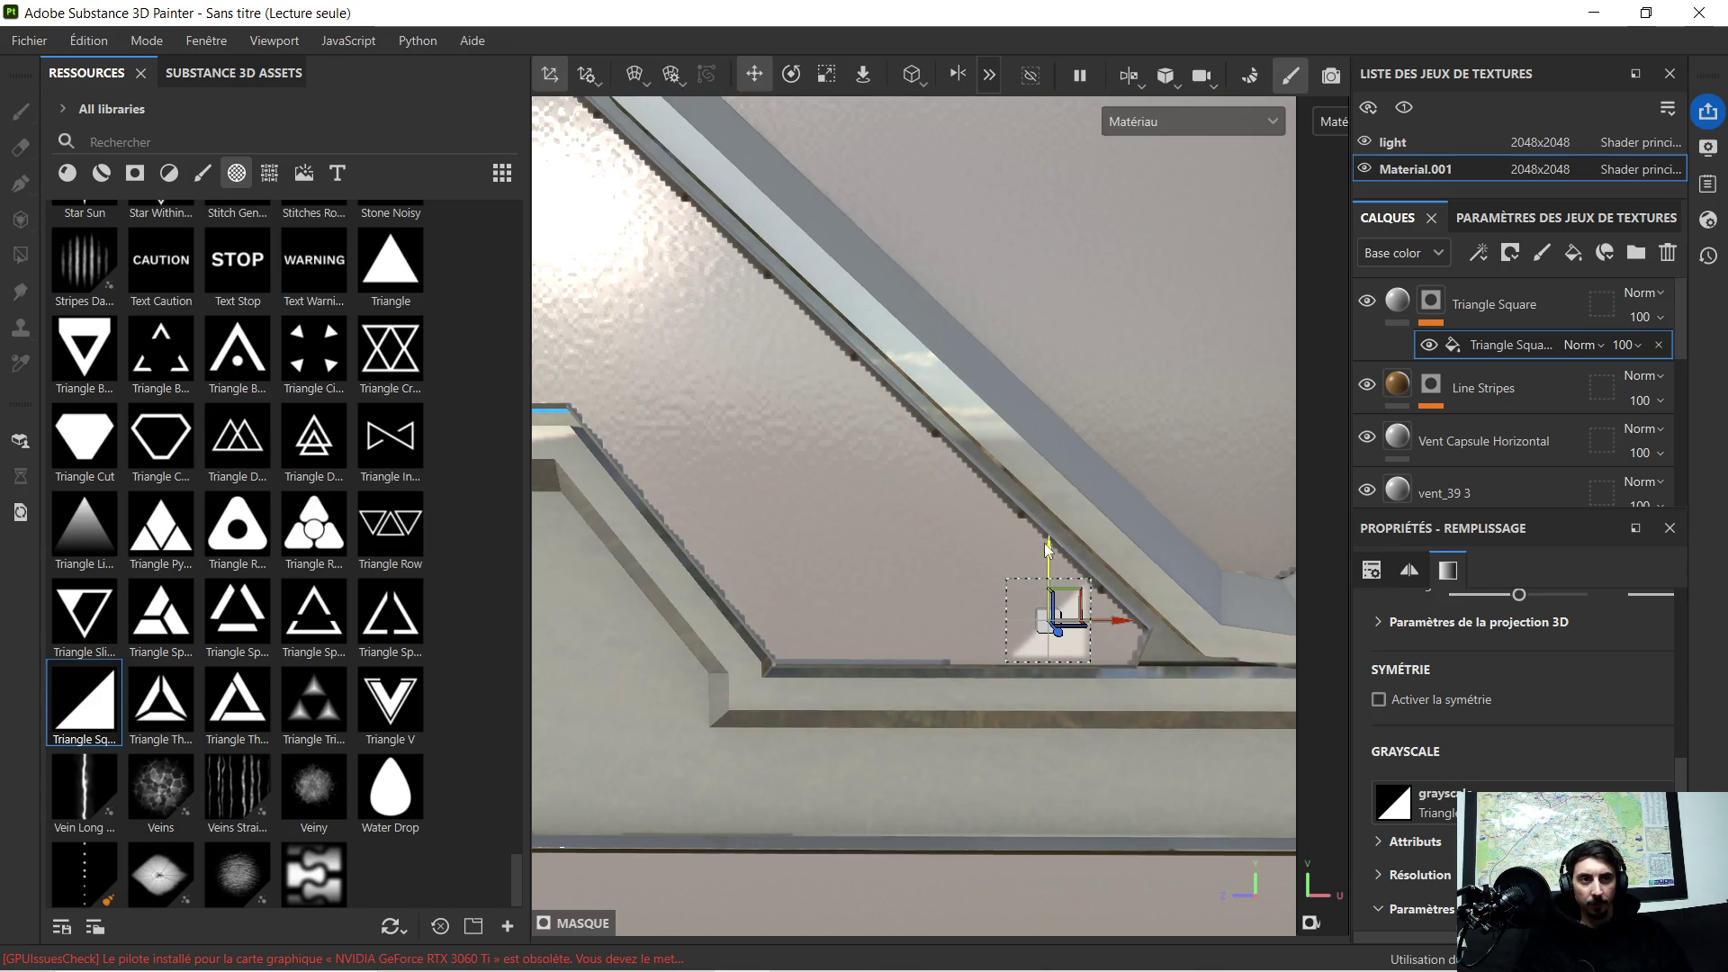
alt+drag(1048, 546, 1100, 590)
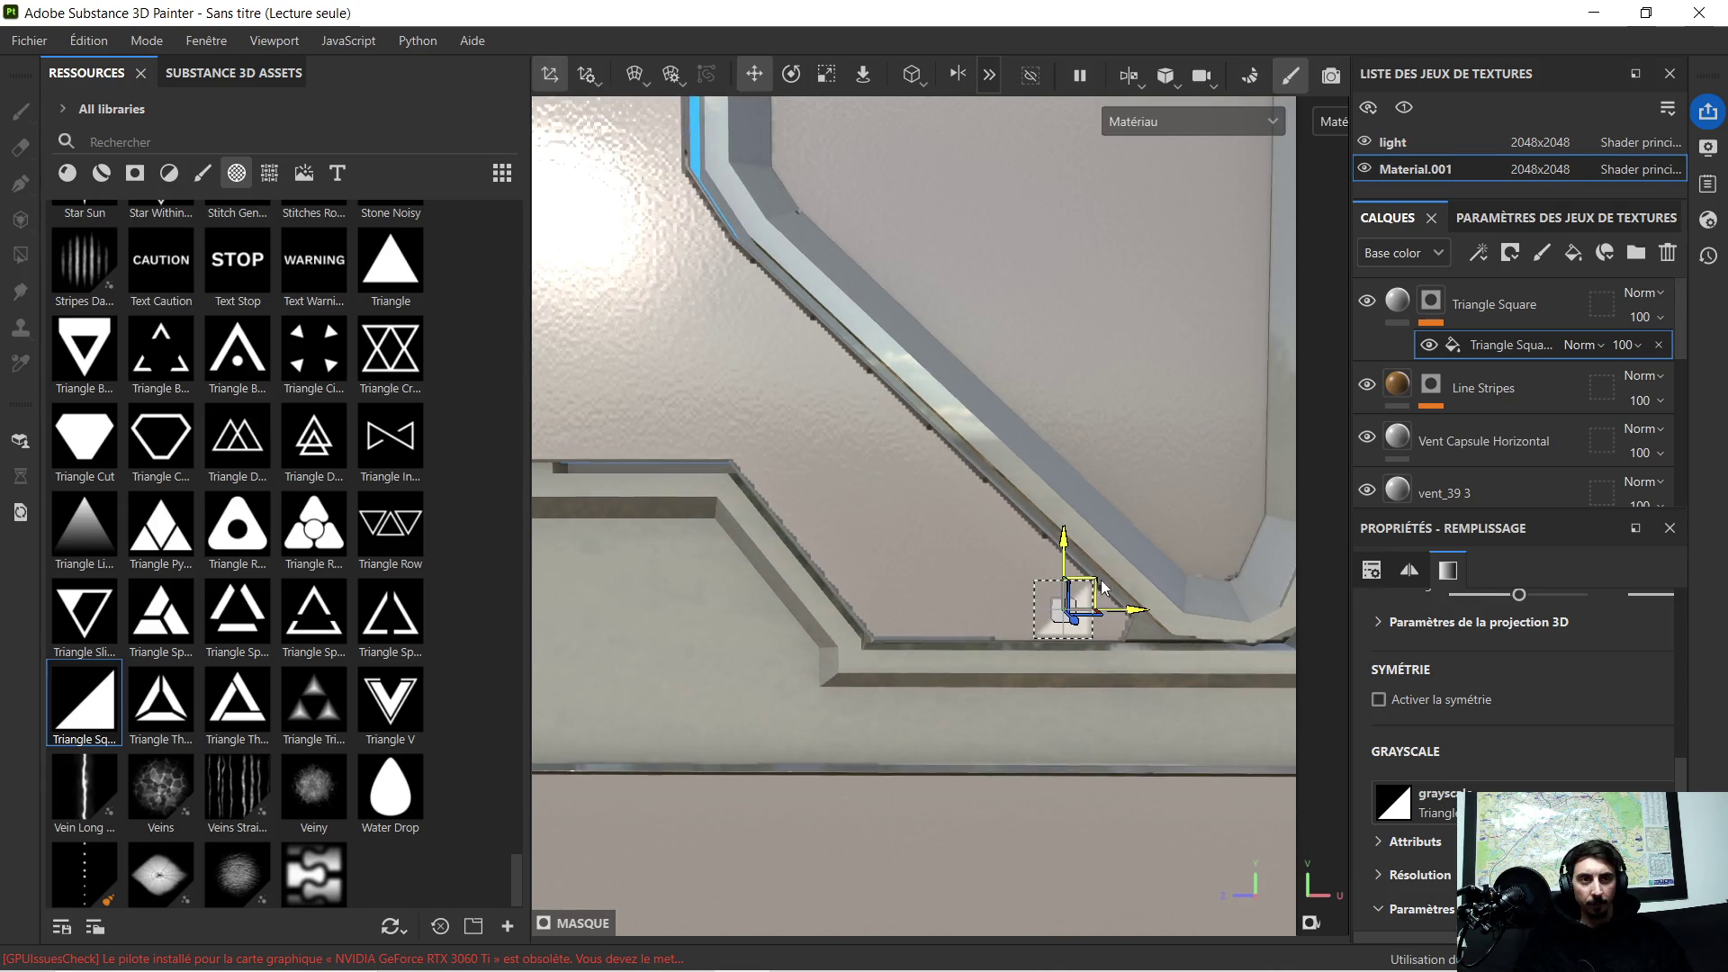
scroll(1129, 583, up, 5)
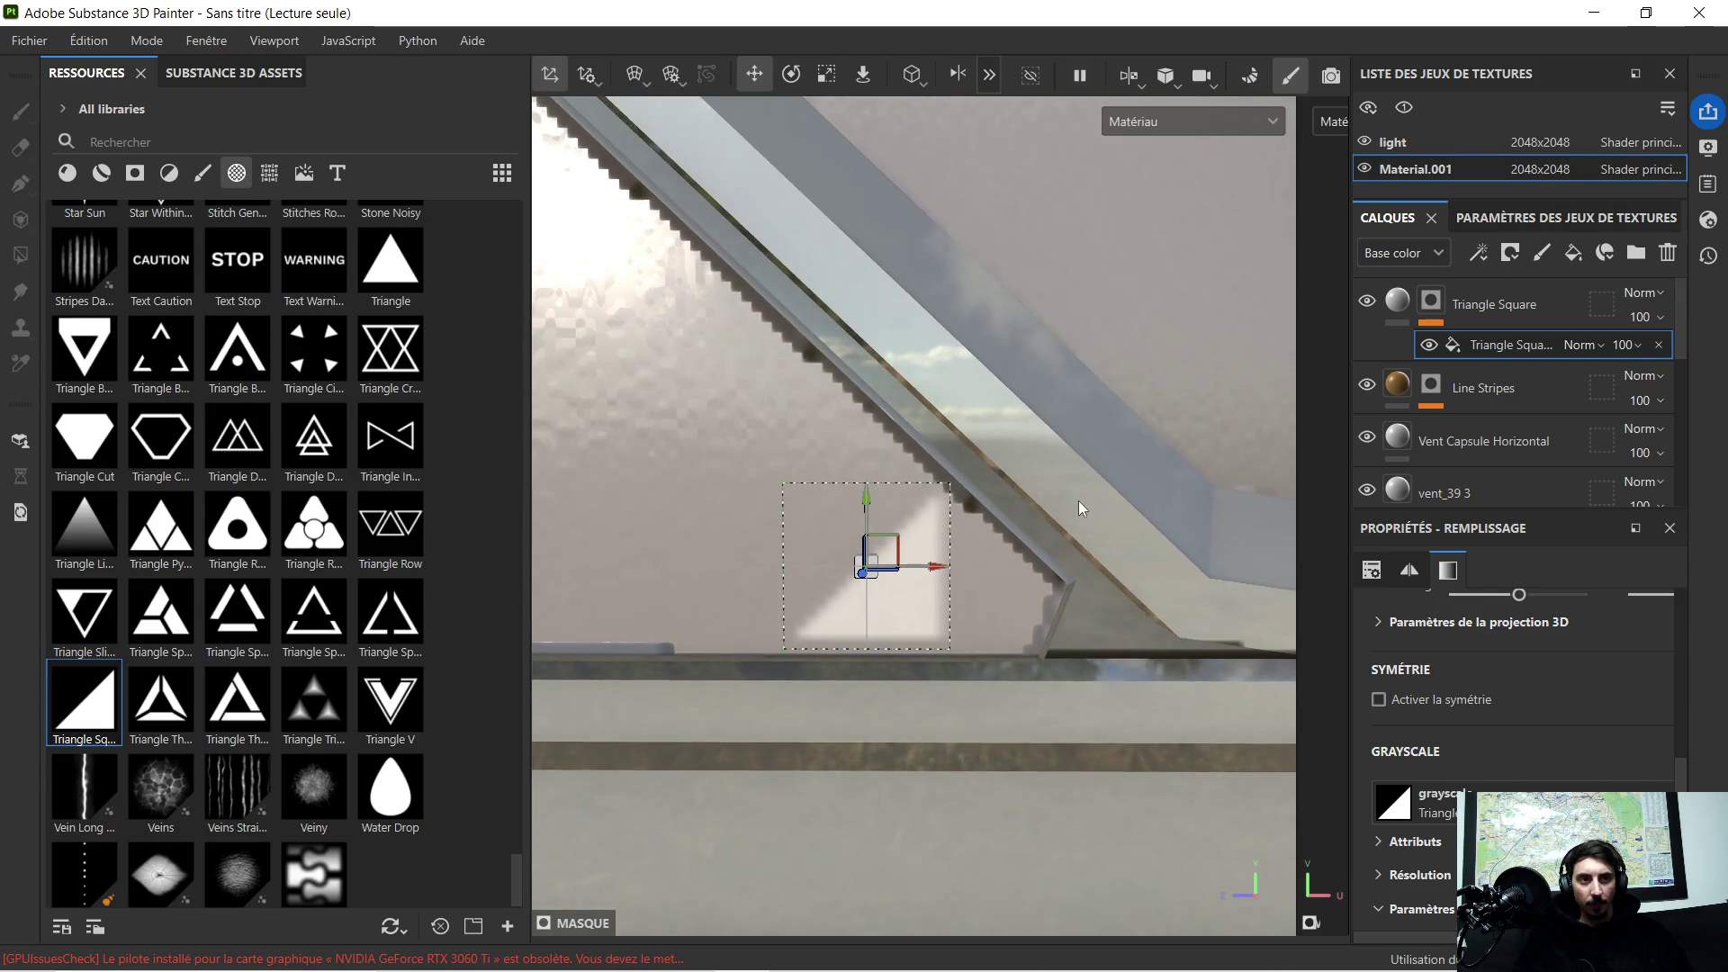
scroll(1019, 573, down, 1)
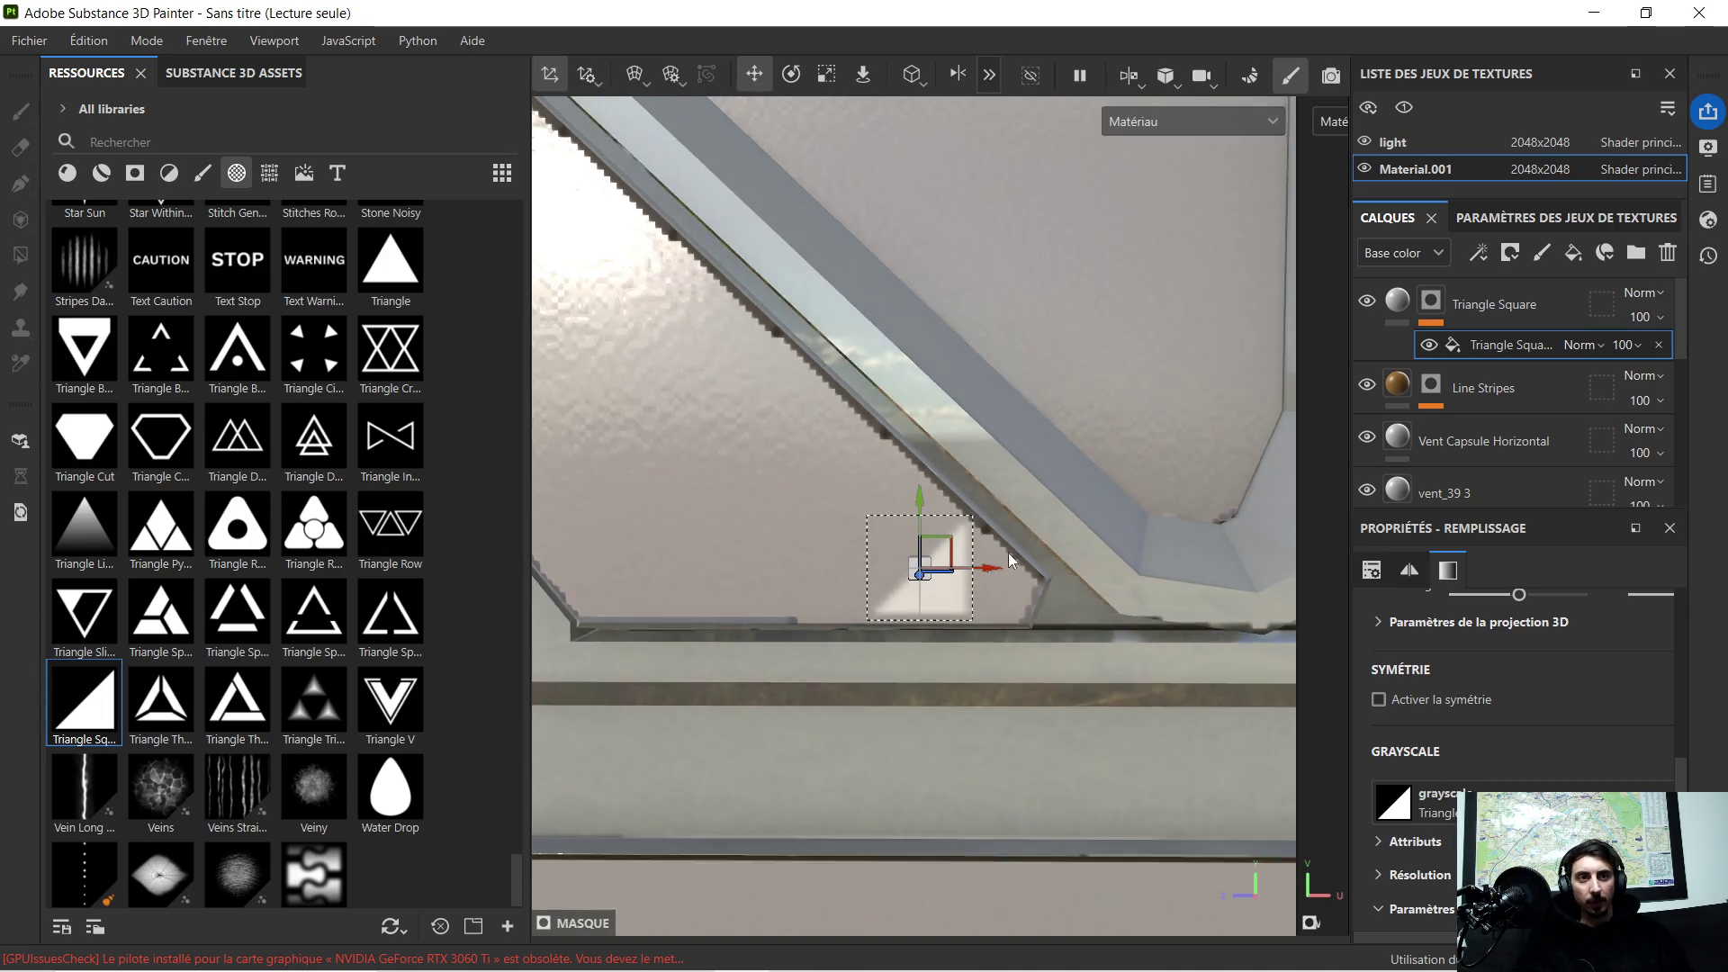
scroll(973, 533, down, 2)
scroll(926, 500, down, 2)
scroll(877, 484, down, 3)
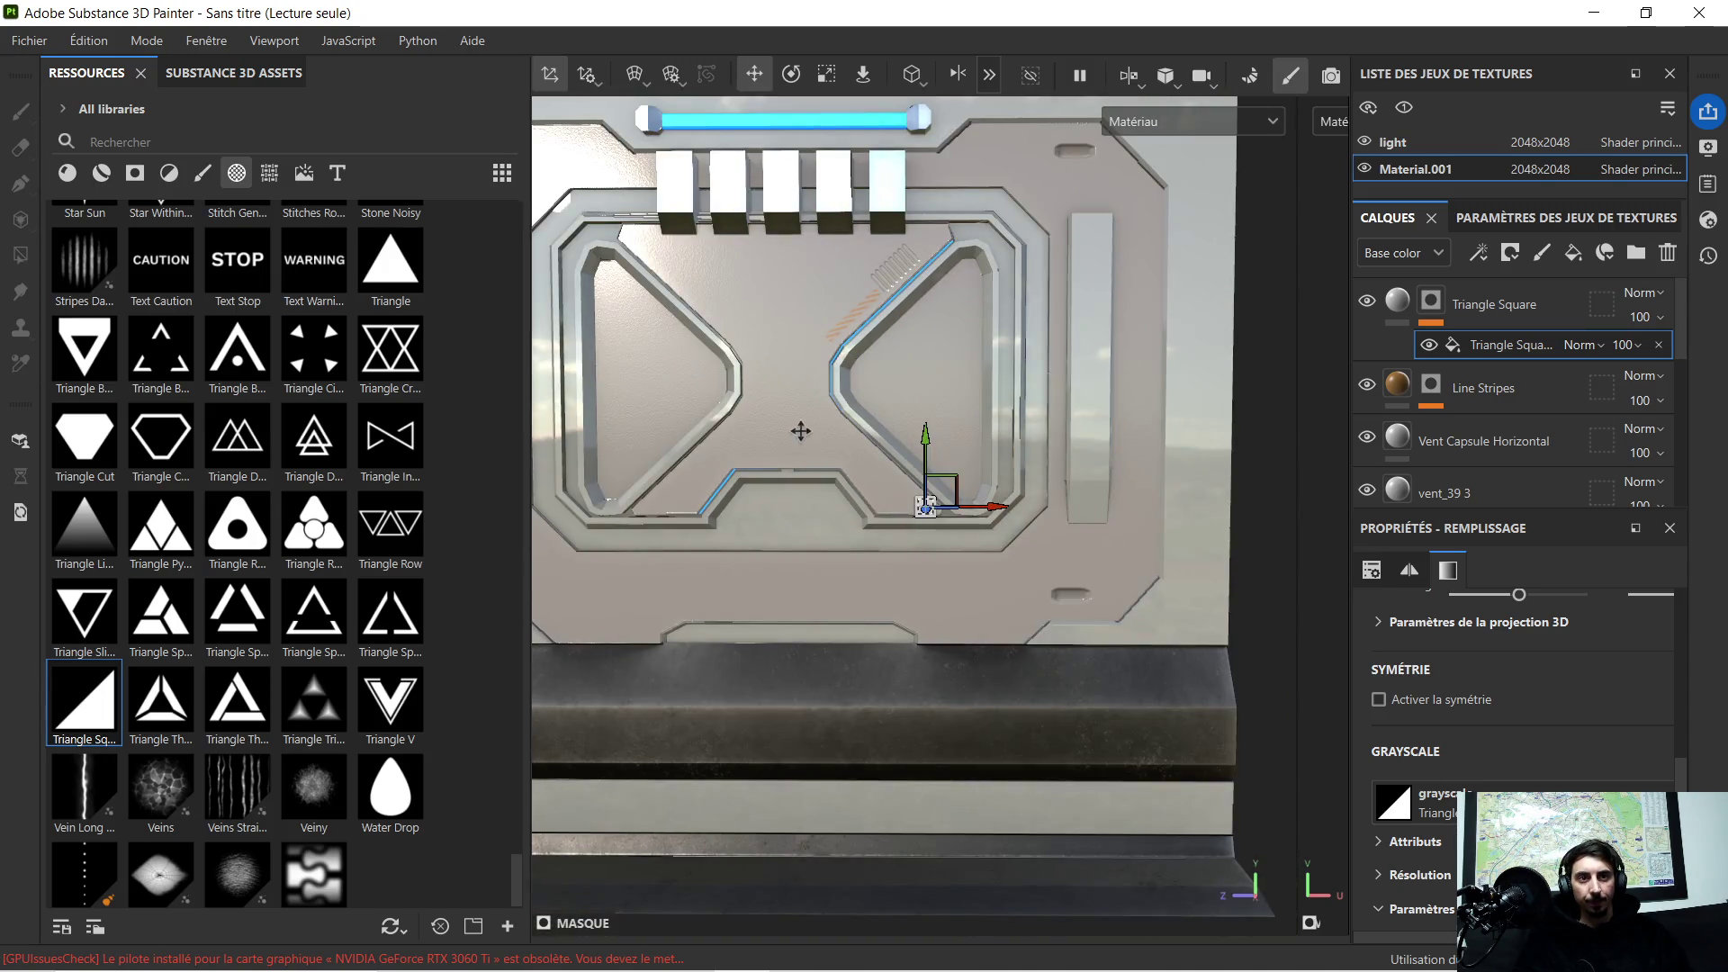
scroll(957, 525, down, 2)
scroll(944, 522, down, 2)
mouse_move(927, 513)
alt+middle_down()
mouse_move(896, 455)
mouse_move(811, 392)
alt+middle_up()
scroll(812, 378, up, 2)
scroll(812, 372, up, 2)
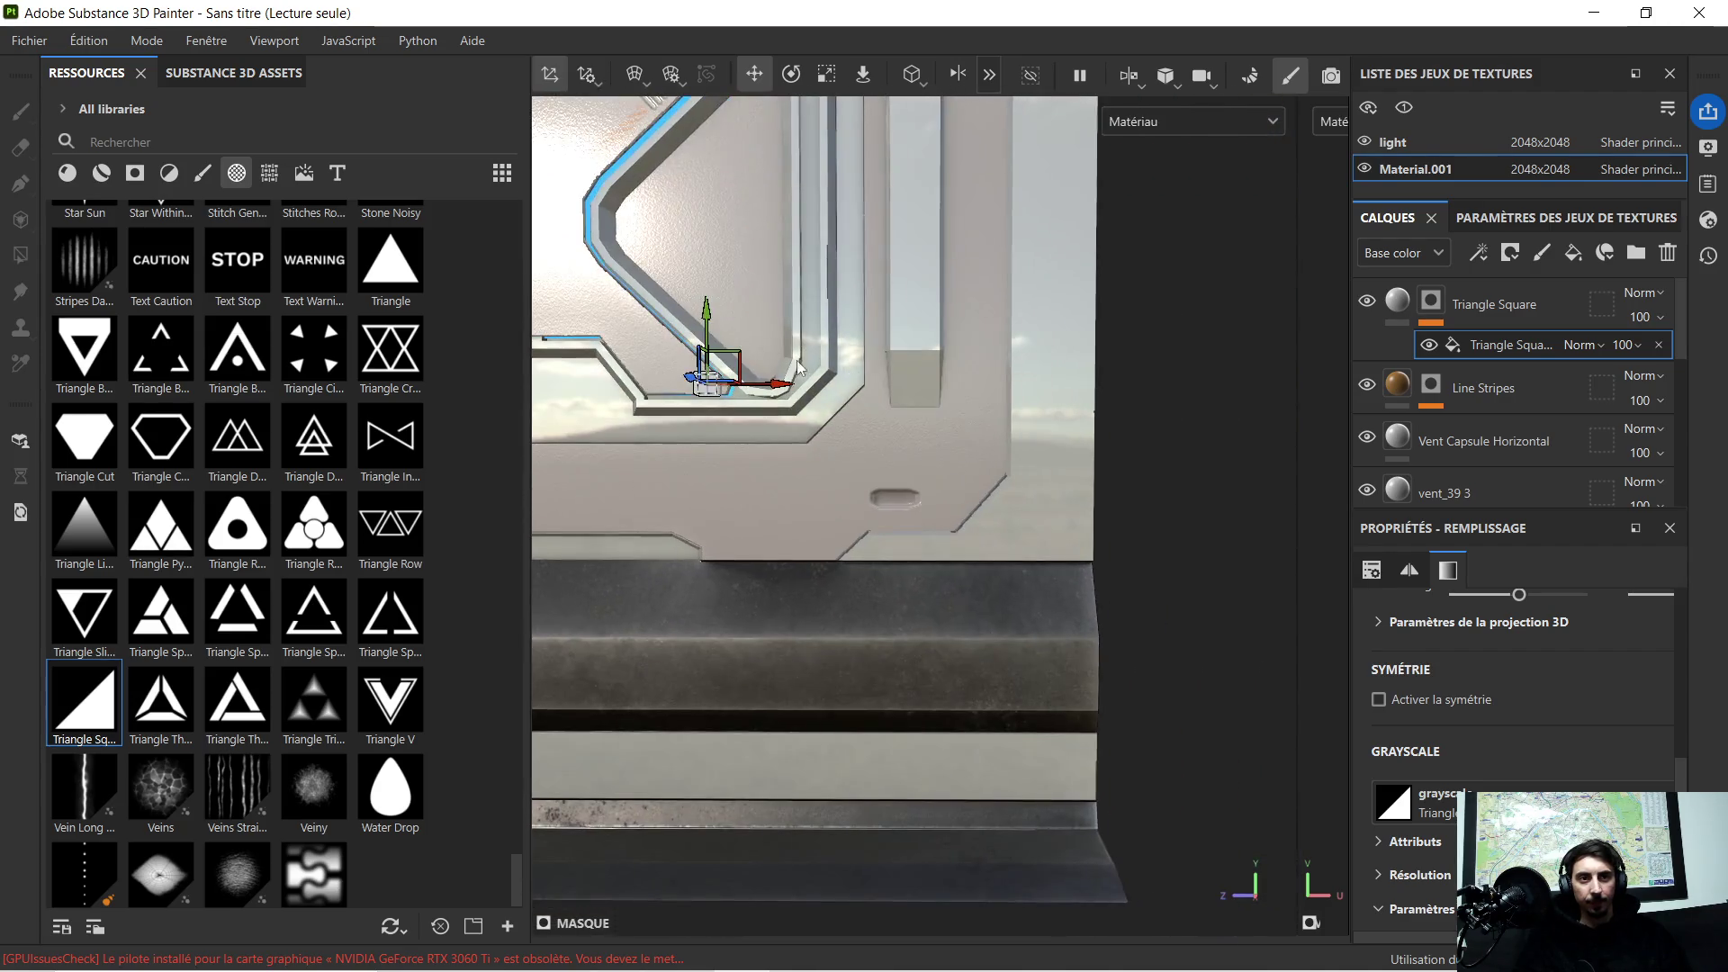
drag(714, 323, 716, 473)
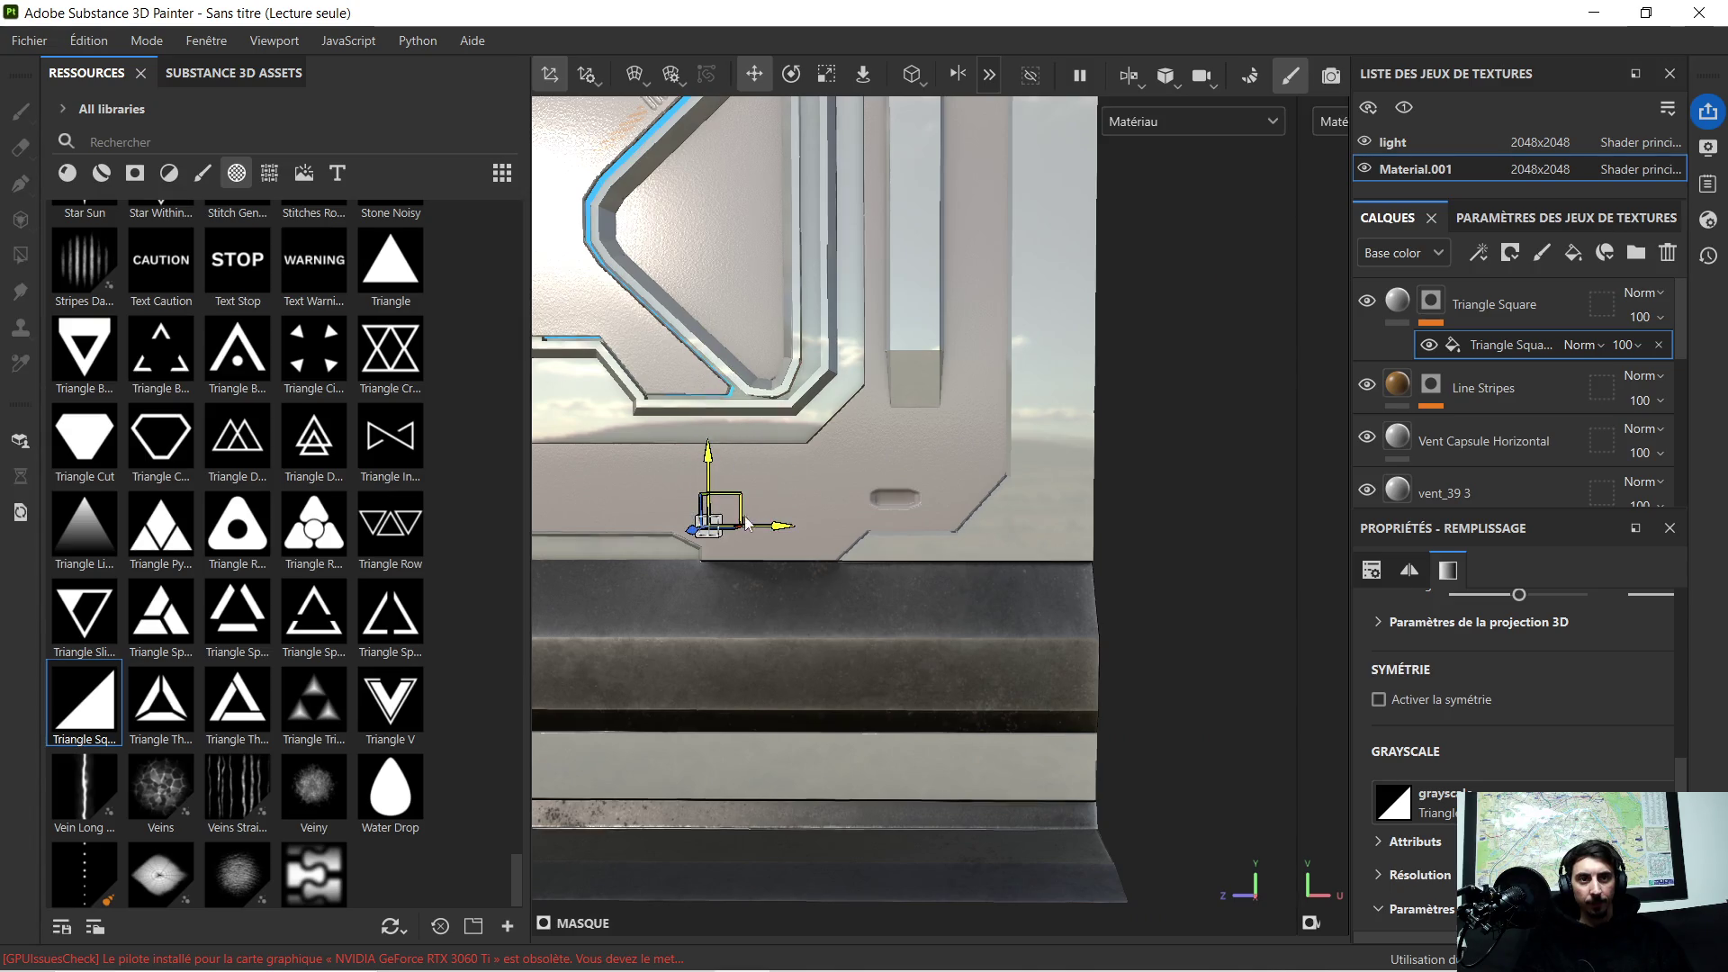
drag(765, 535, 1107, 529)
scroll(1126, 538, up, 2)
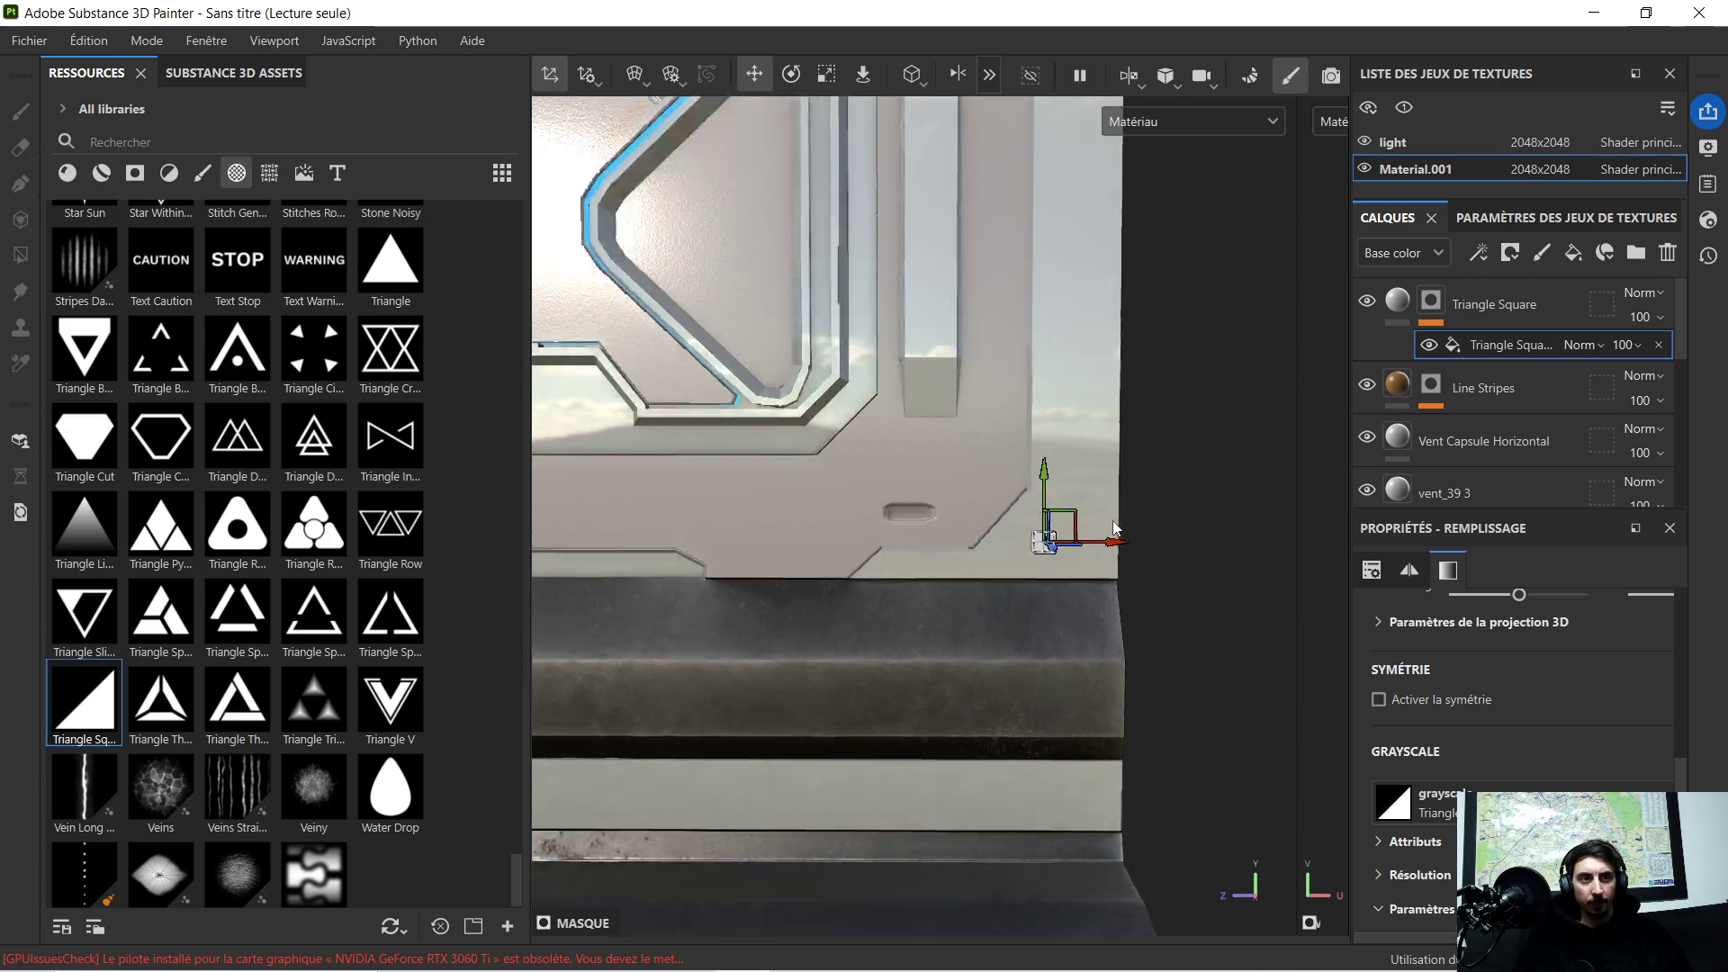
scroll(1125, 539, up, 2)
scroll(1126, 539, up, 2)
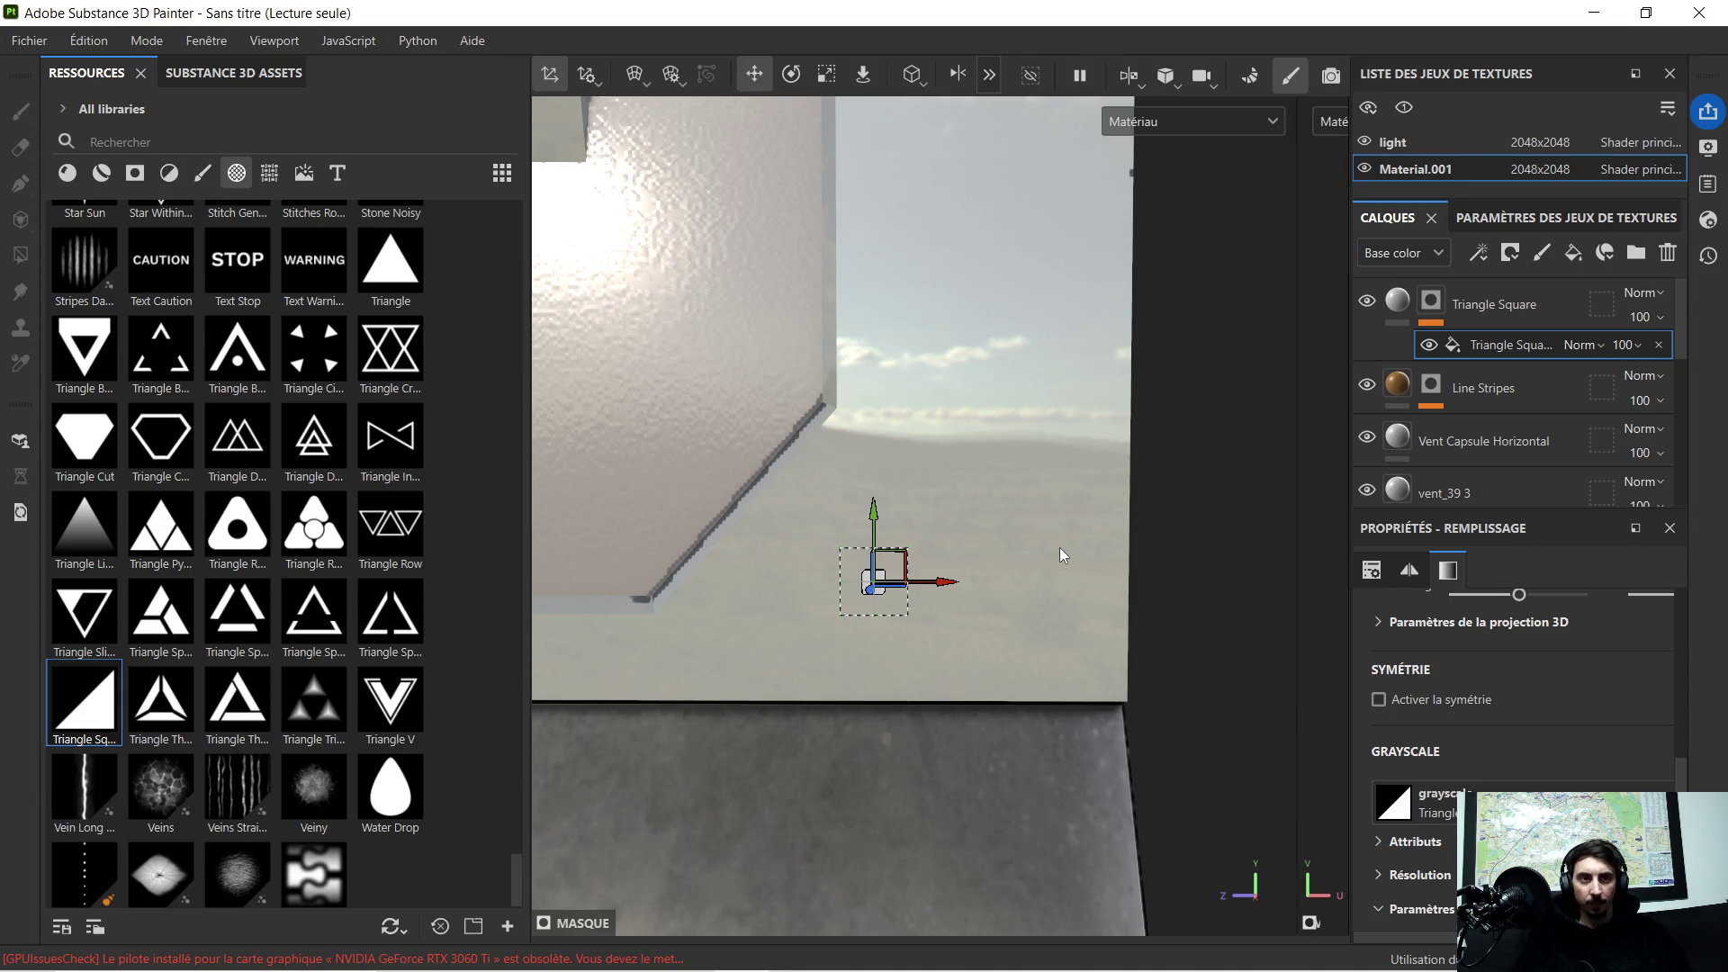
Step: Delete the Triangle Square layer and drop the Triangle Square shape onto the panel as a Mask
click(1483, 303)
key(Delete)
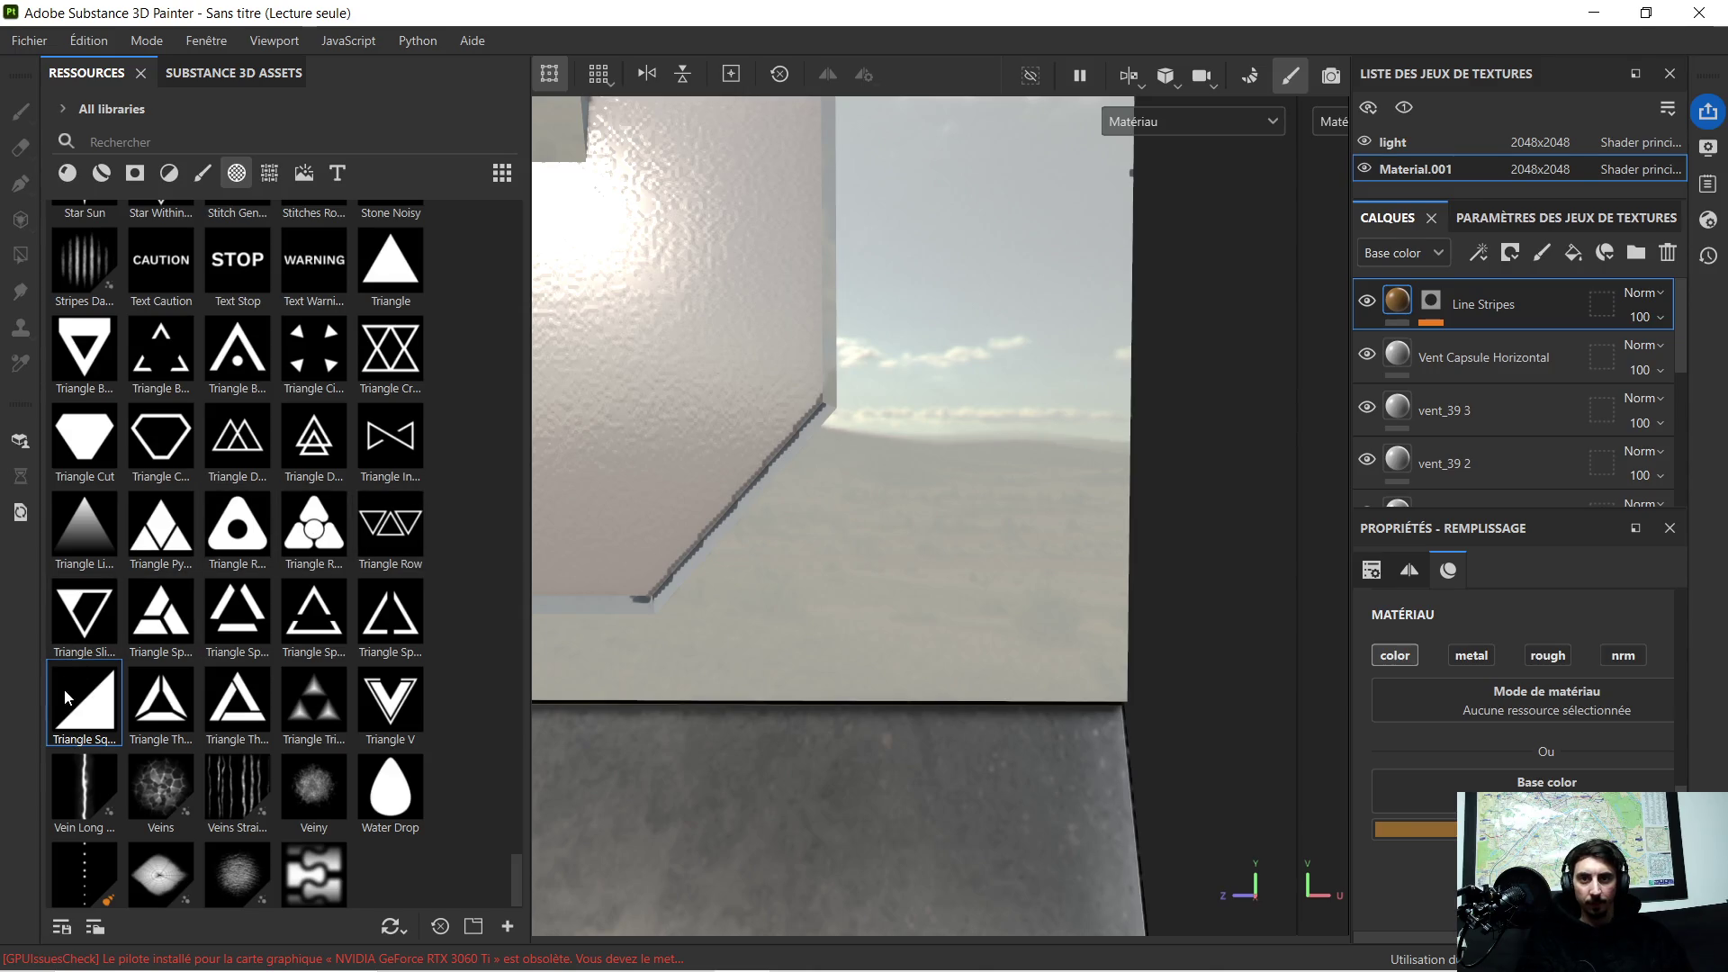
drag(75, 705, 1016, 560)
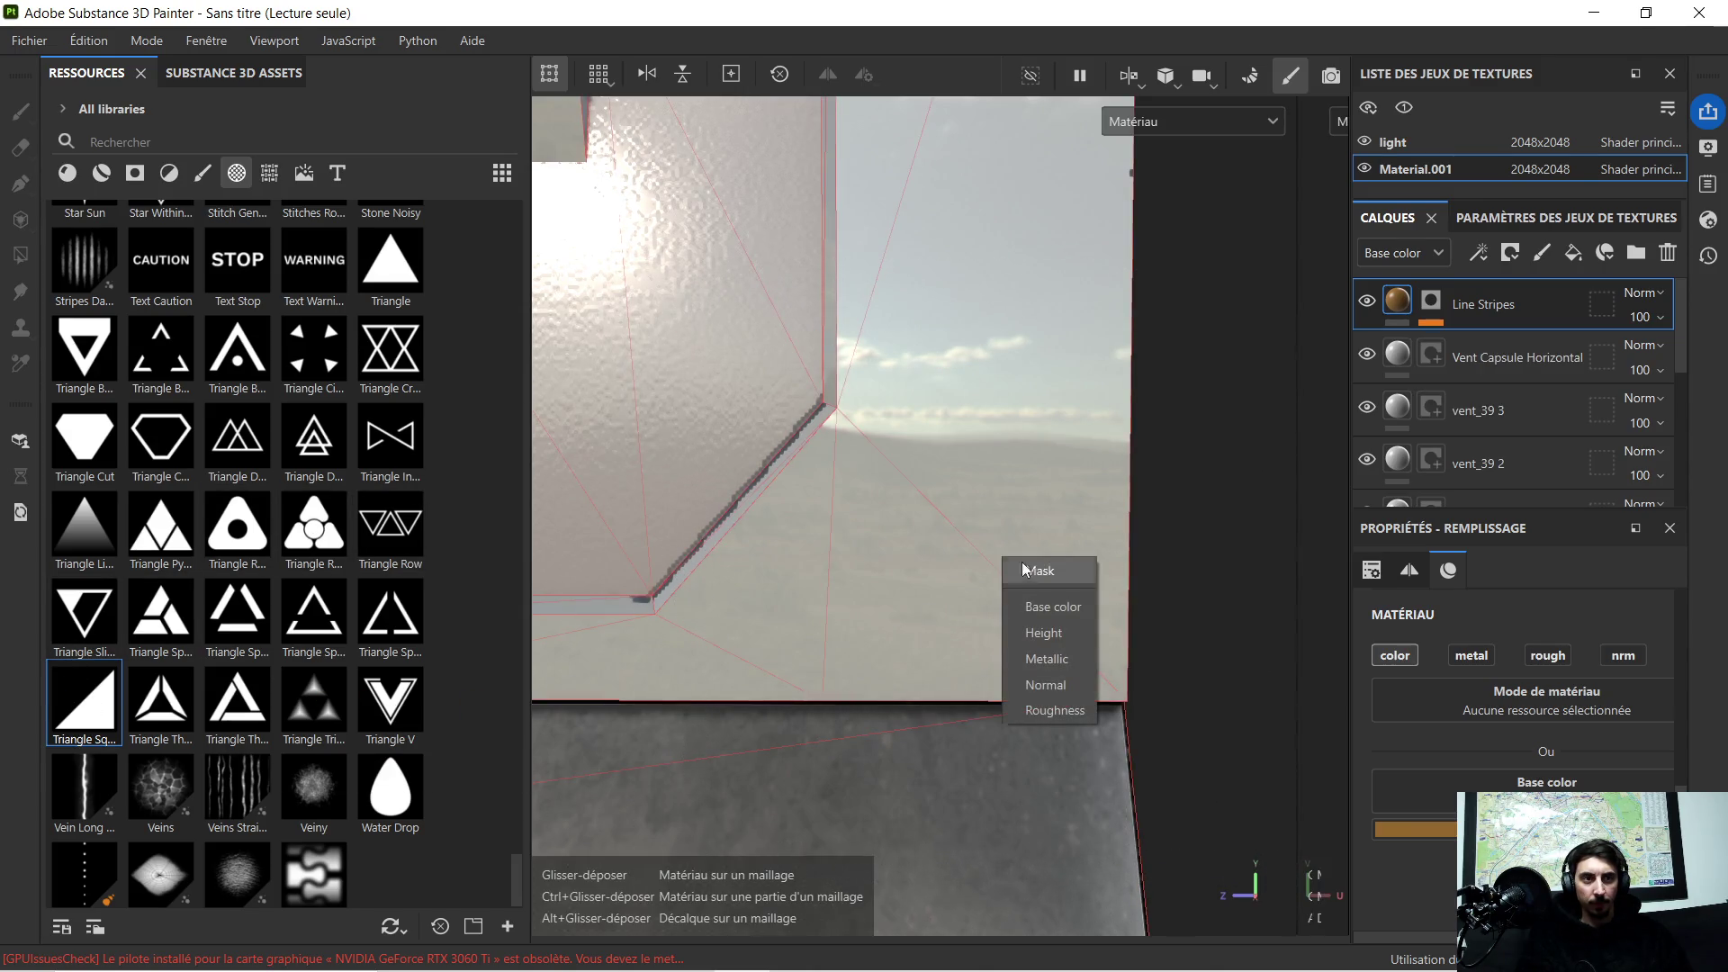
click(1053, 573)
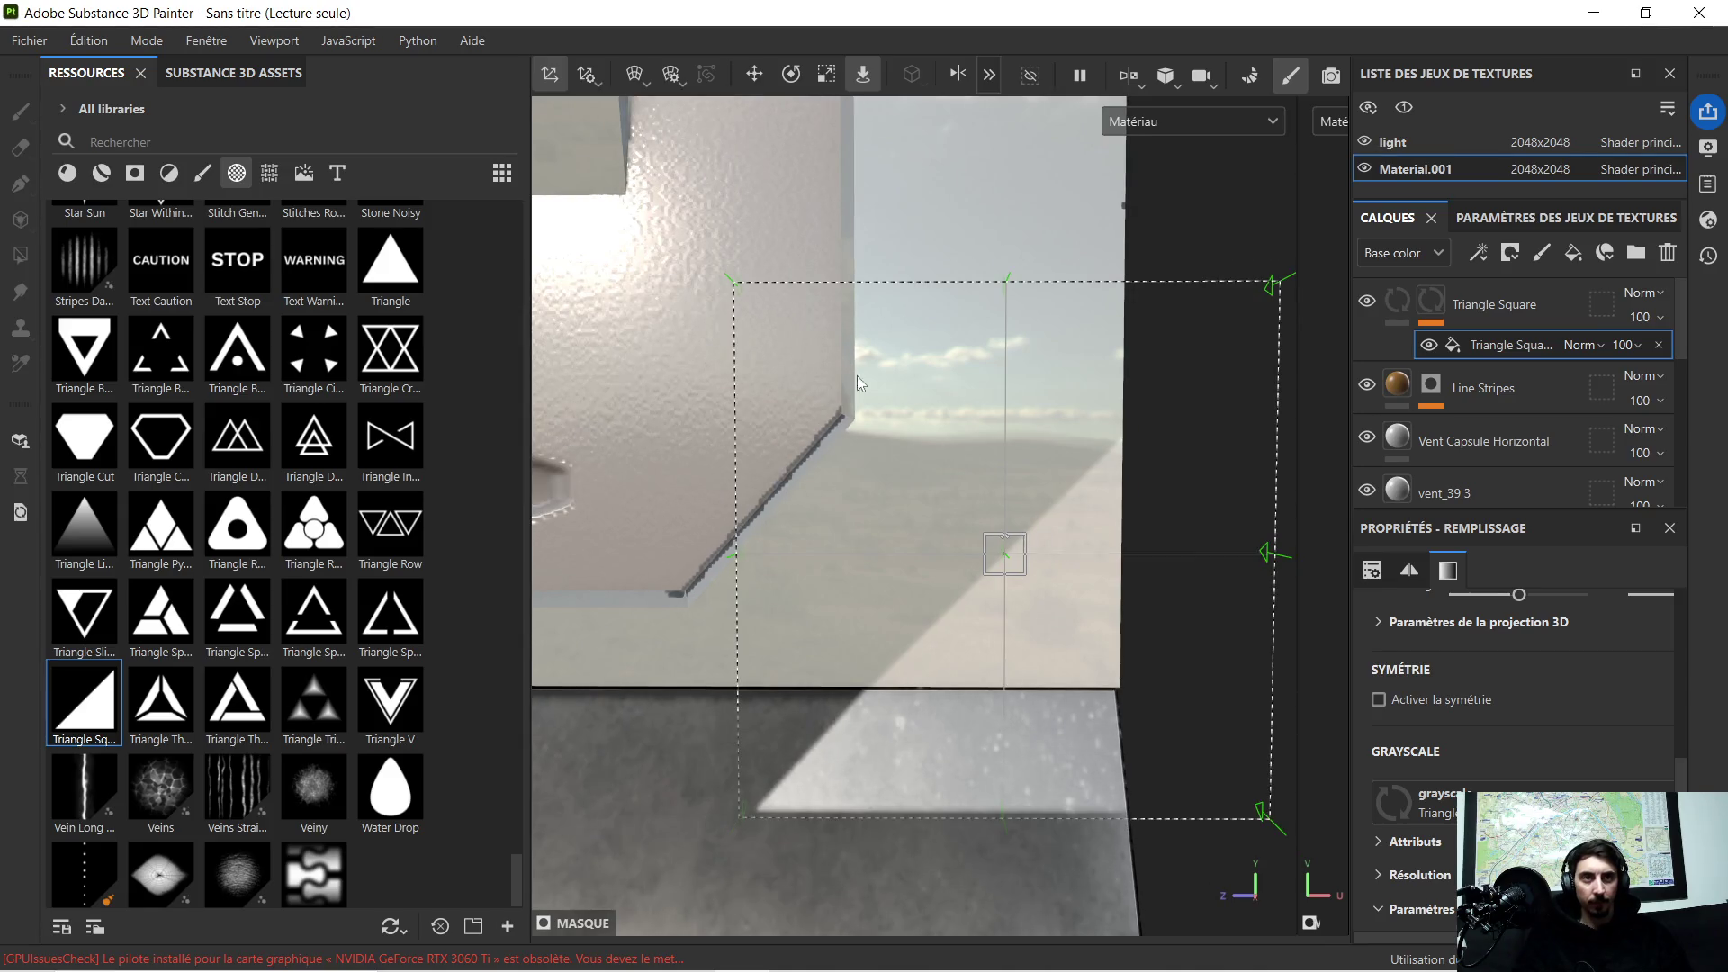
Step: Shrink the triangle projection and tuck it against the panel's lower-right edge, then select its layer
click(826, 74)
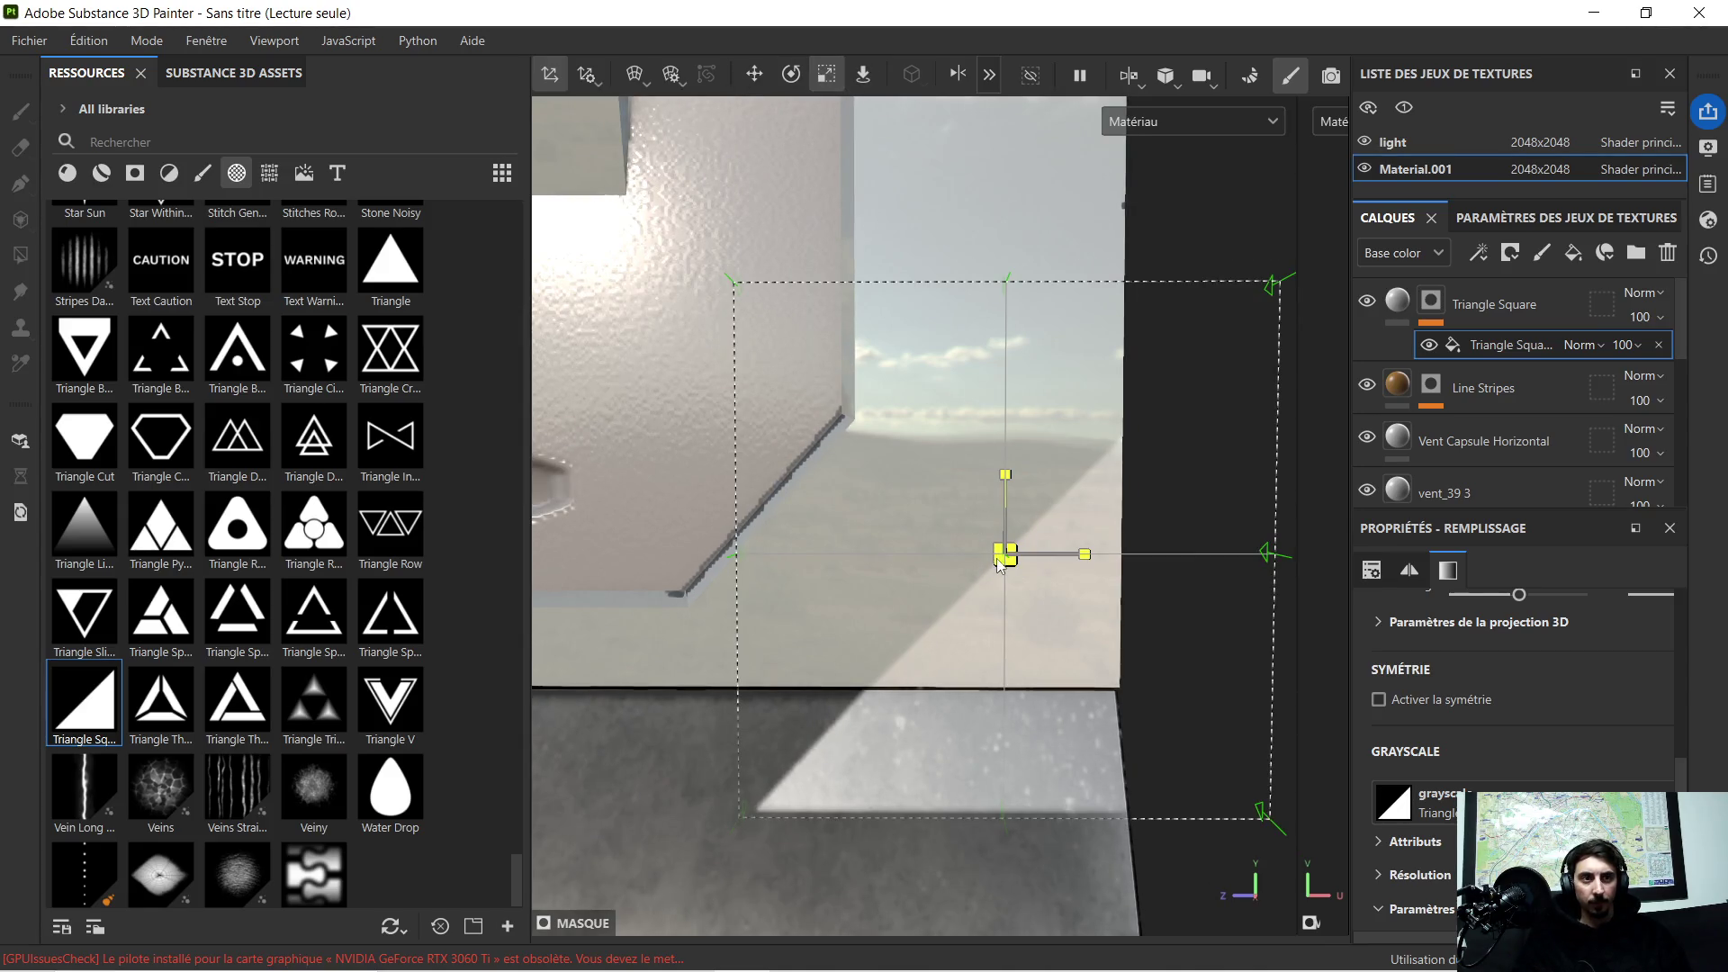
drag(1001, 568, 813, 649)
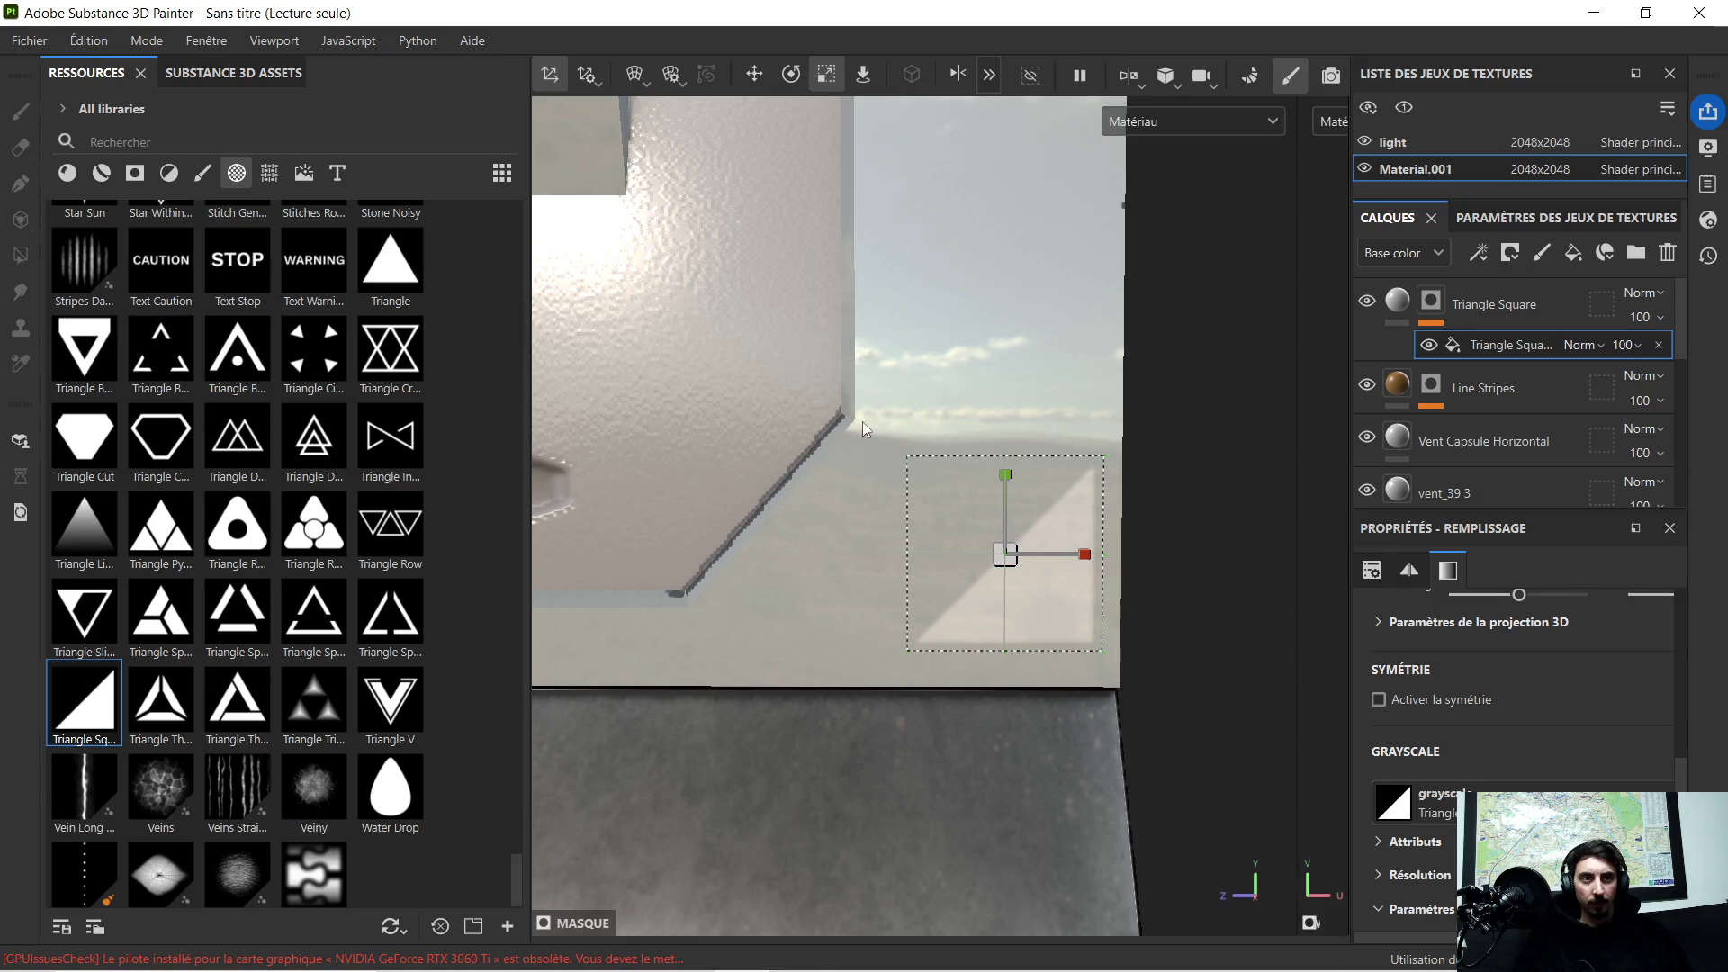
click(755, 75)
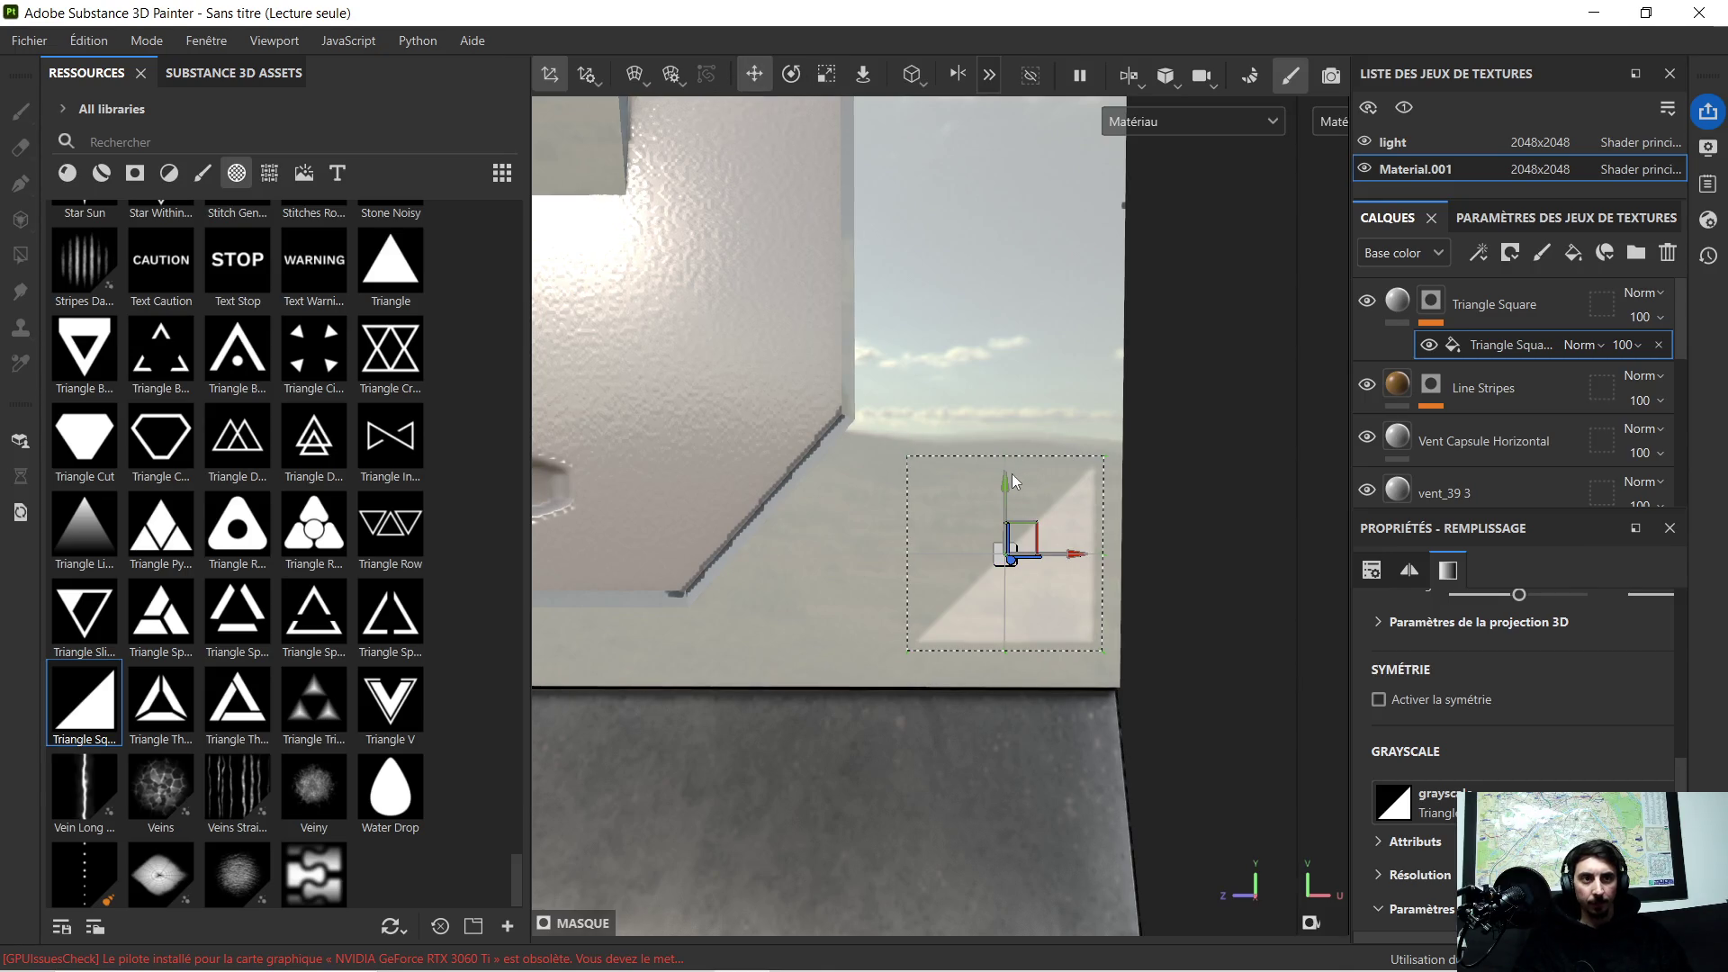
drag(1008, 490, 1007, 518)
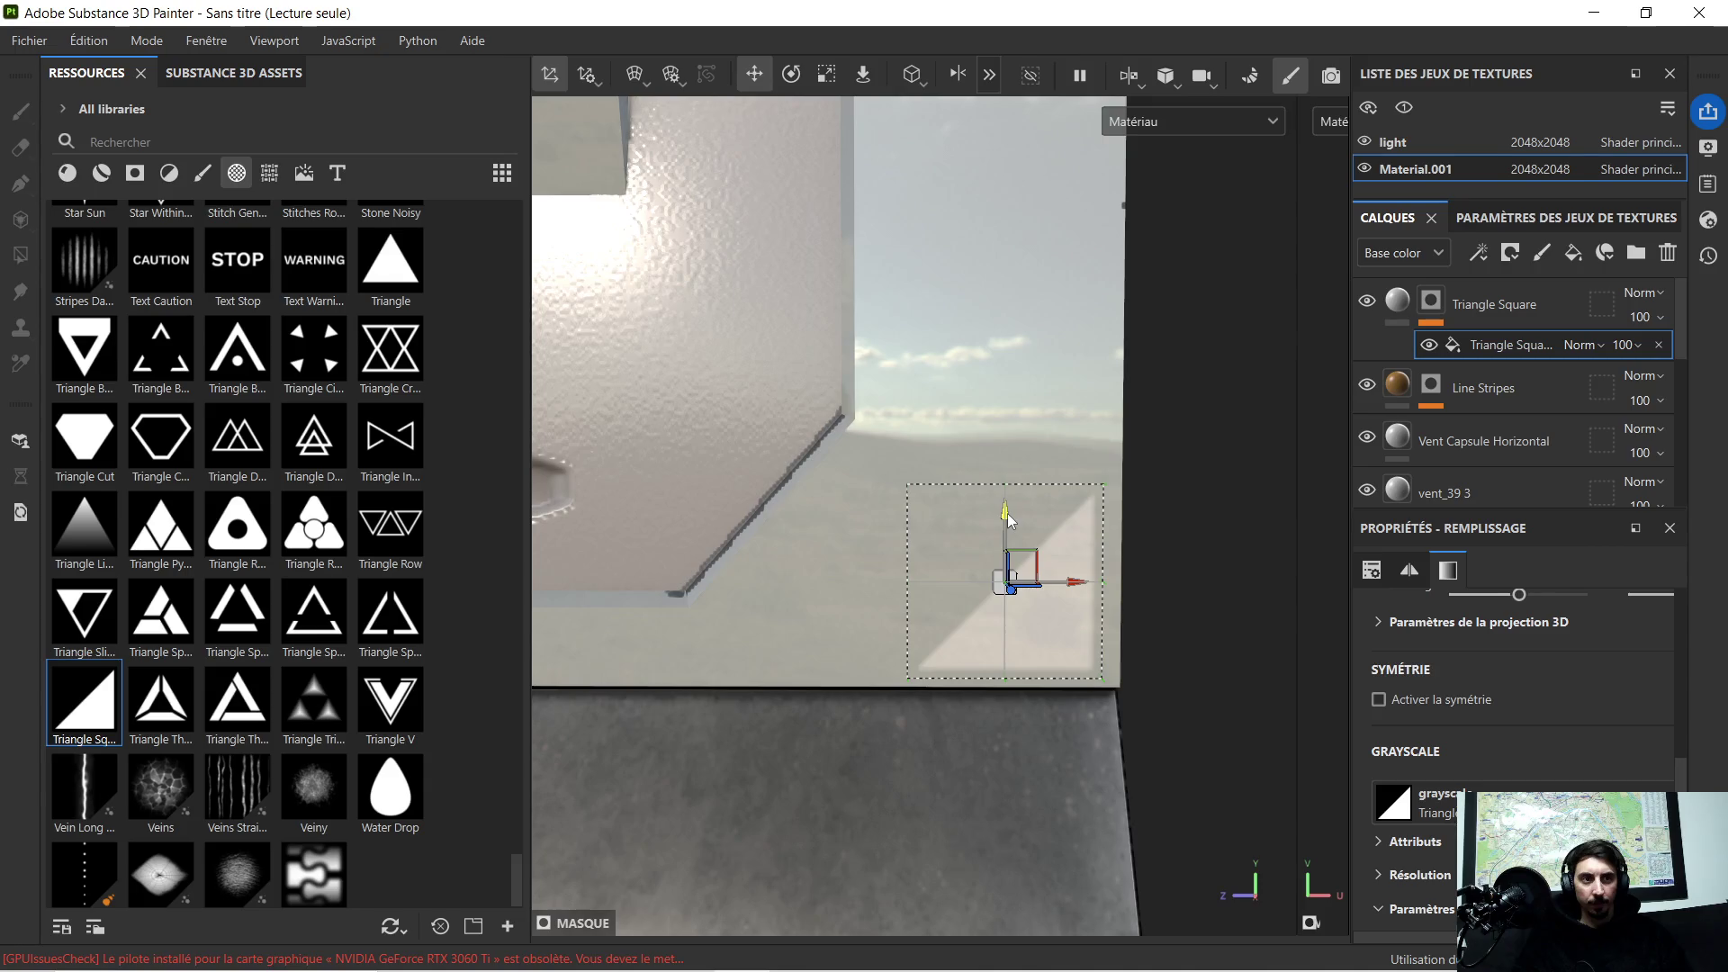
drag(1075, 583, 1080, 591)
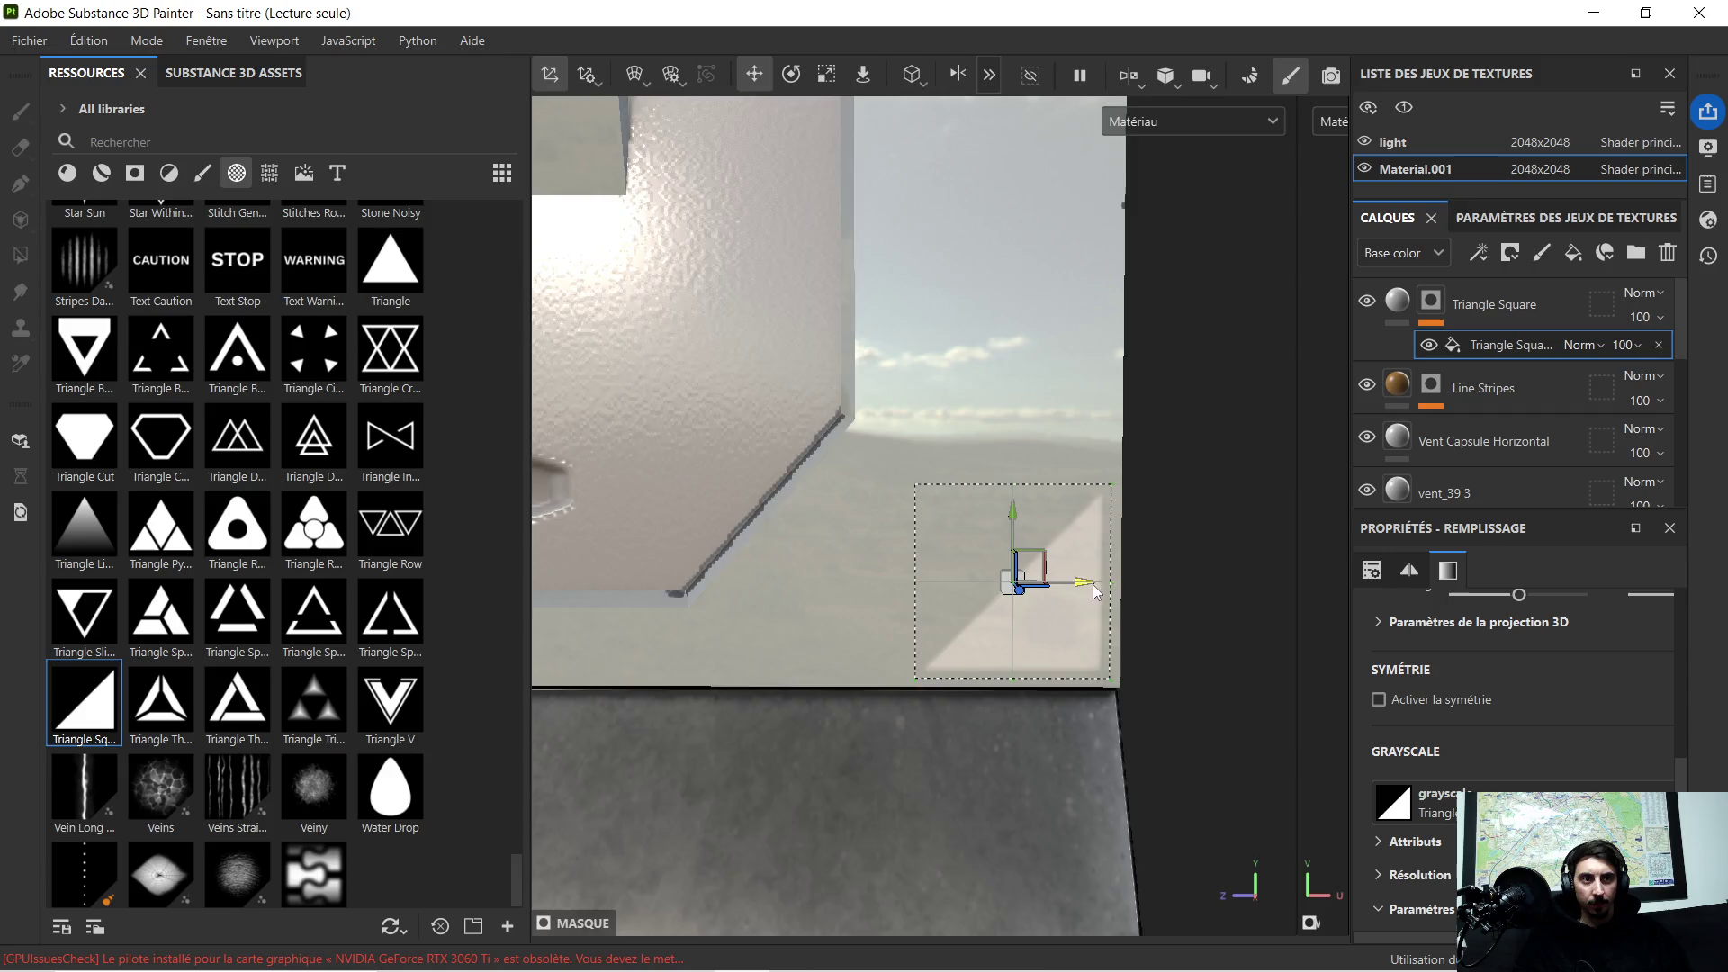
scroll(1130, 528, down, 5)
scroll(1137, 511, up, 2)
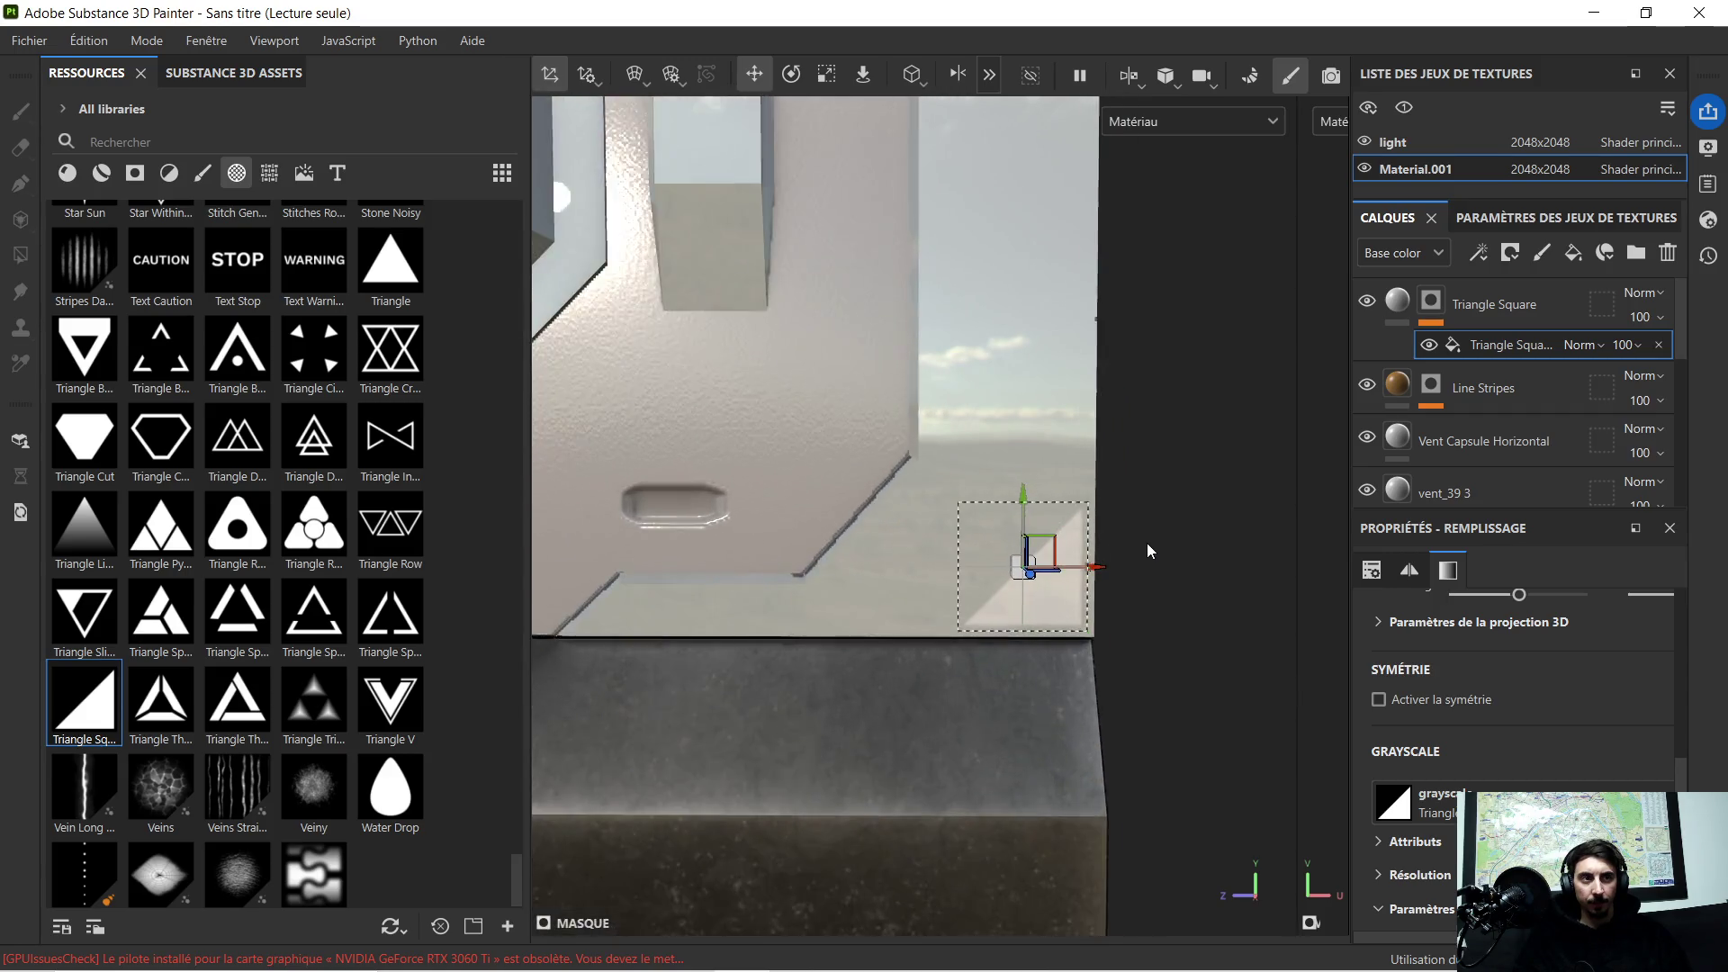
scroll(1146, 541, up, 1)
scroll(1121, 484, up, 1)
middle_drag(1122, 483, 991, 367)
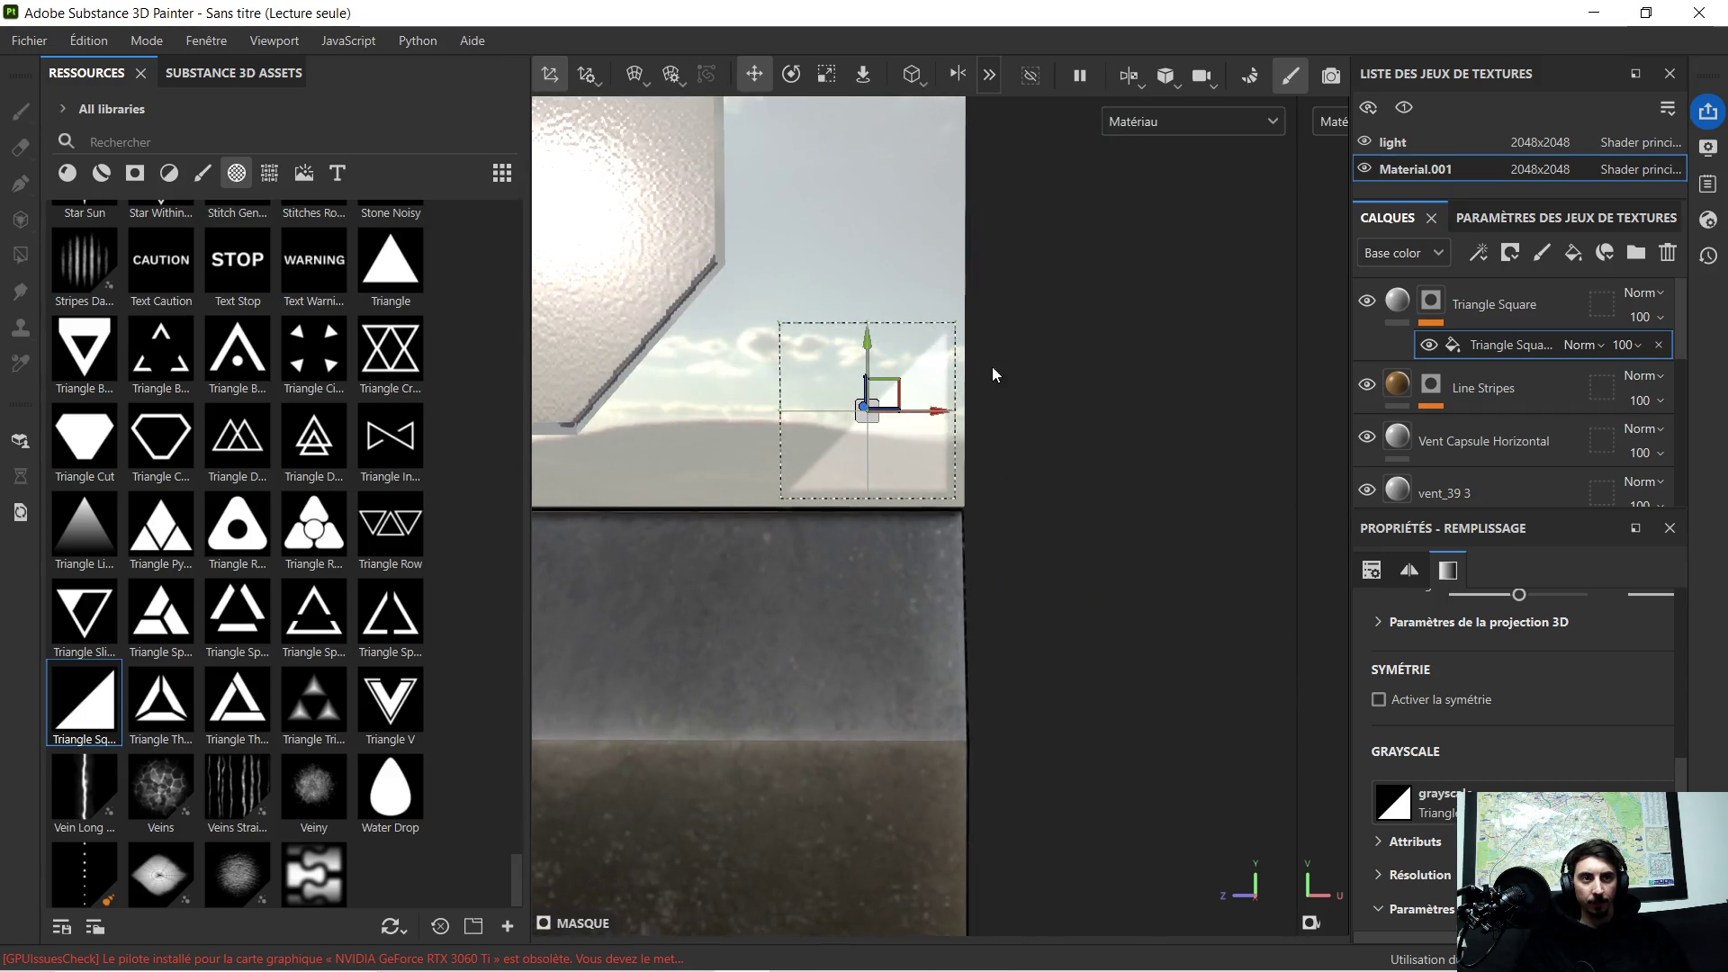
click(1405, 315)
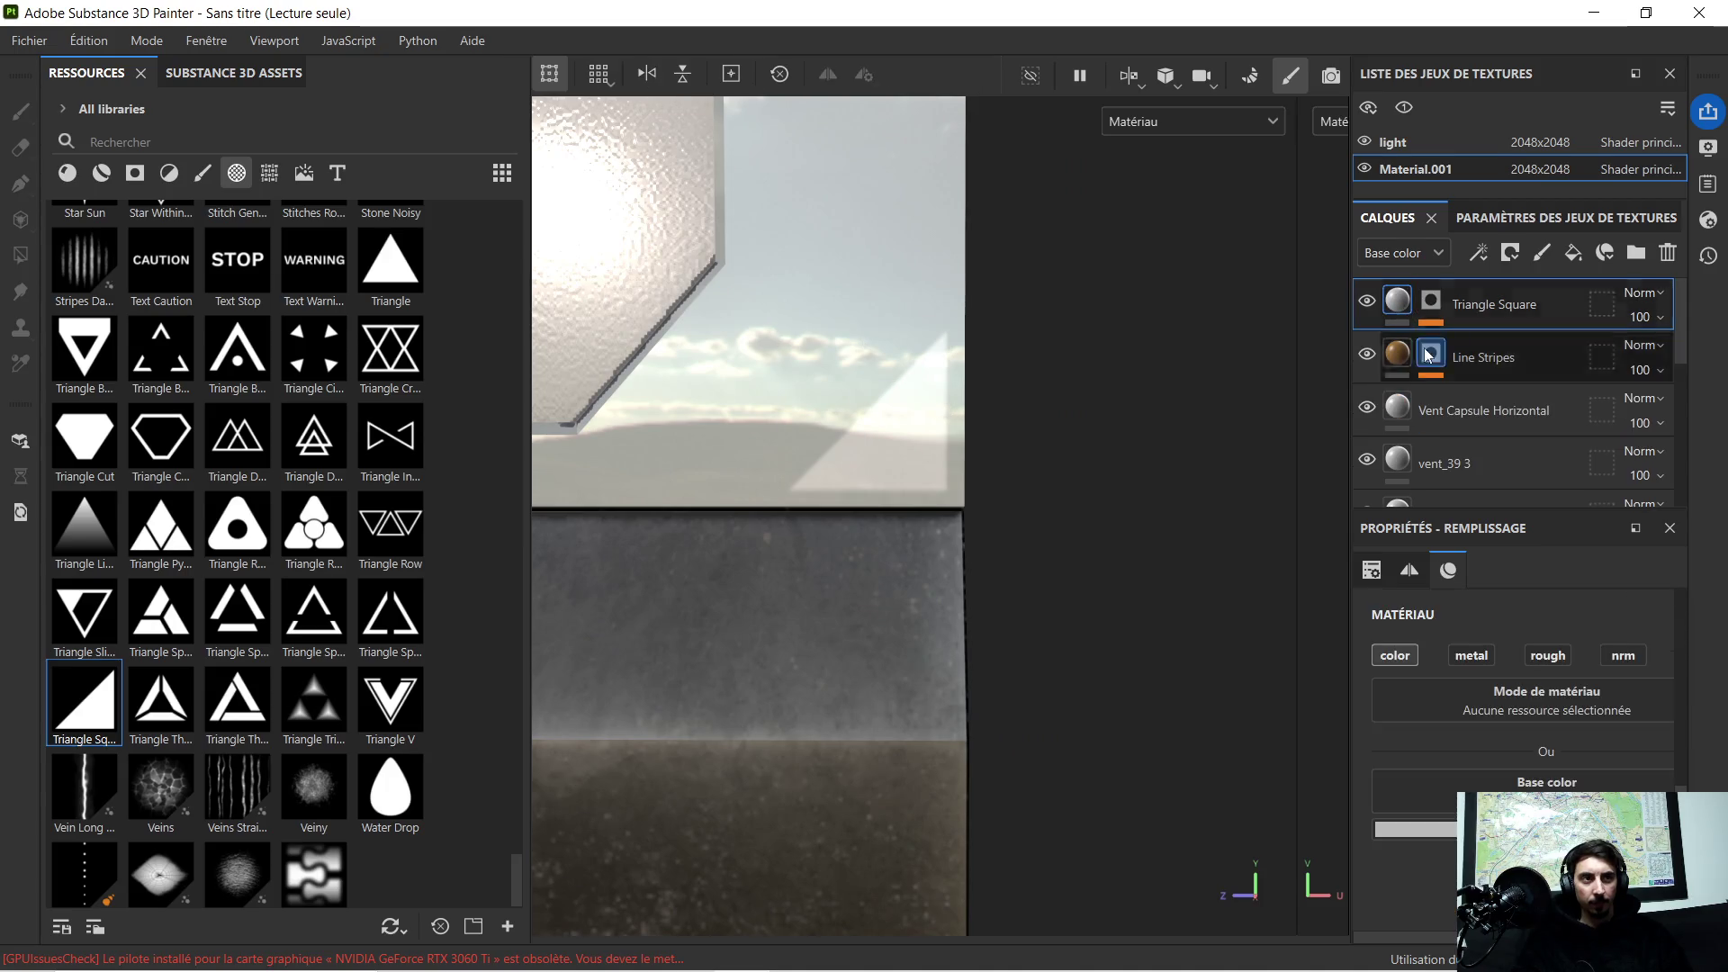
Step: Set the Triangle Square base colour to dark orange 9A6E1B and check the decal in the view
click(1415, 819)
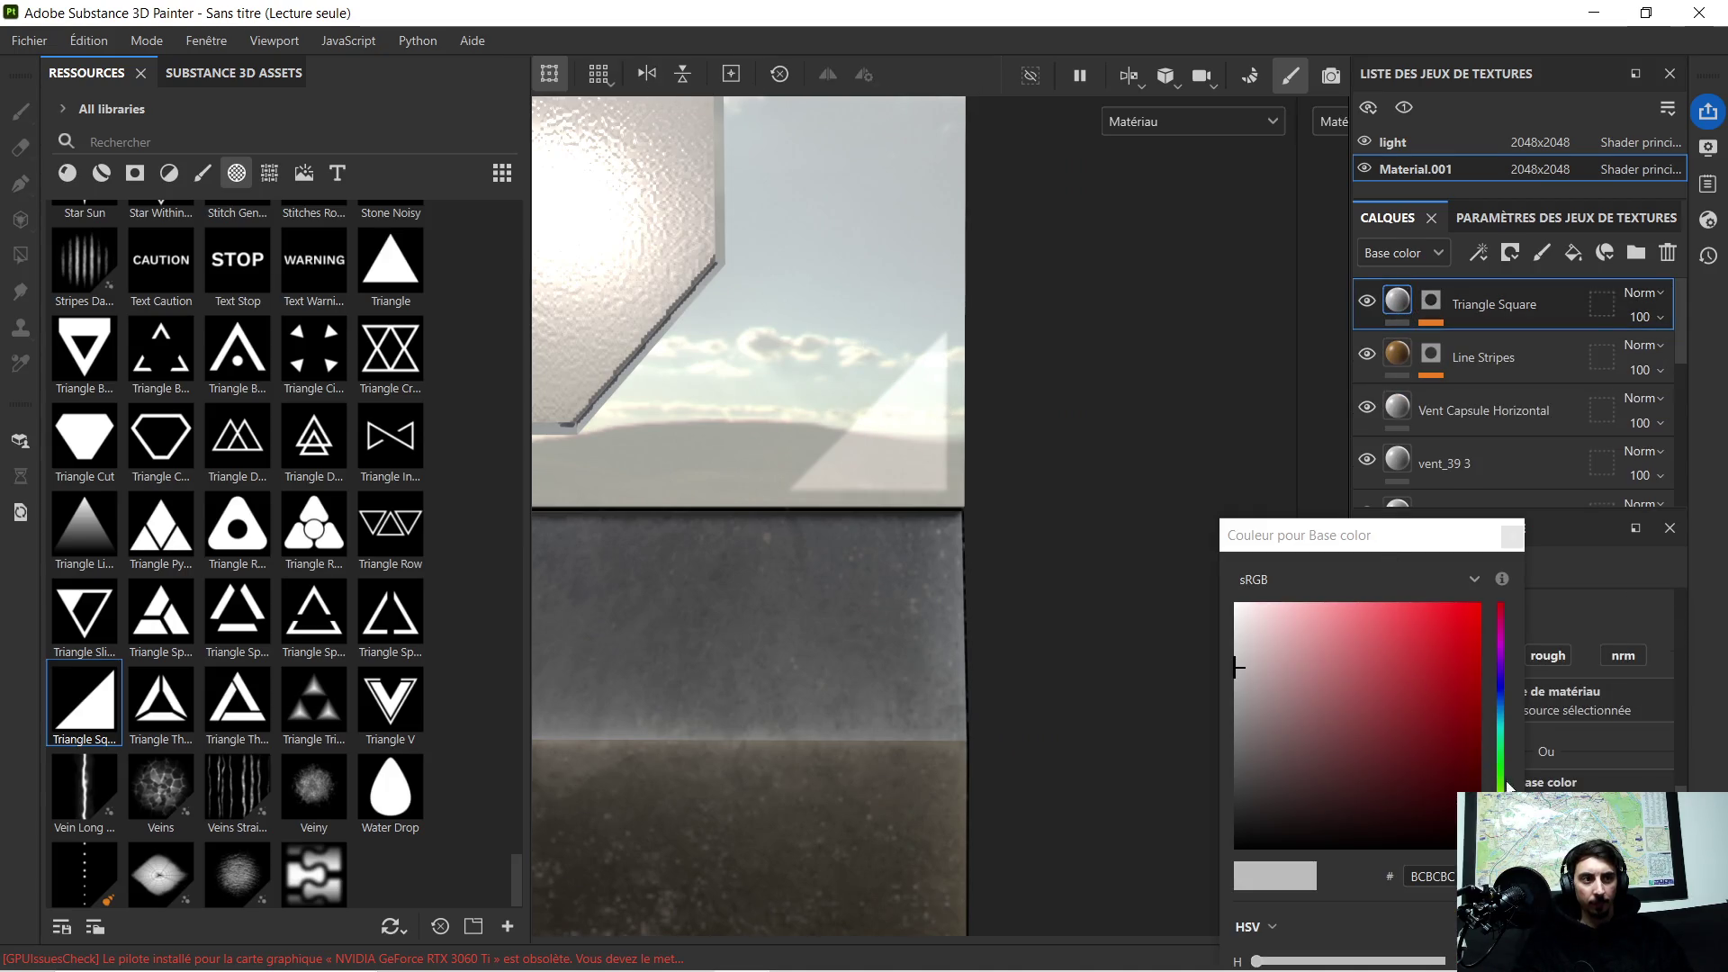
click(1499, 822)
click(1434, 700)
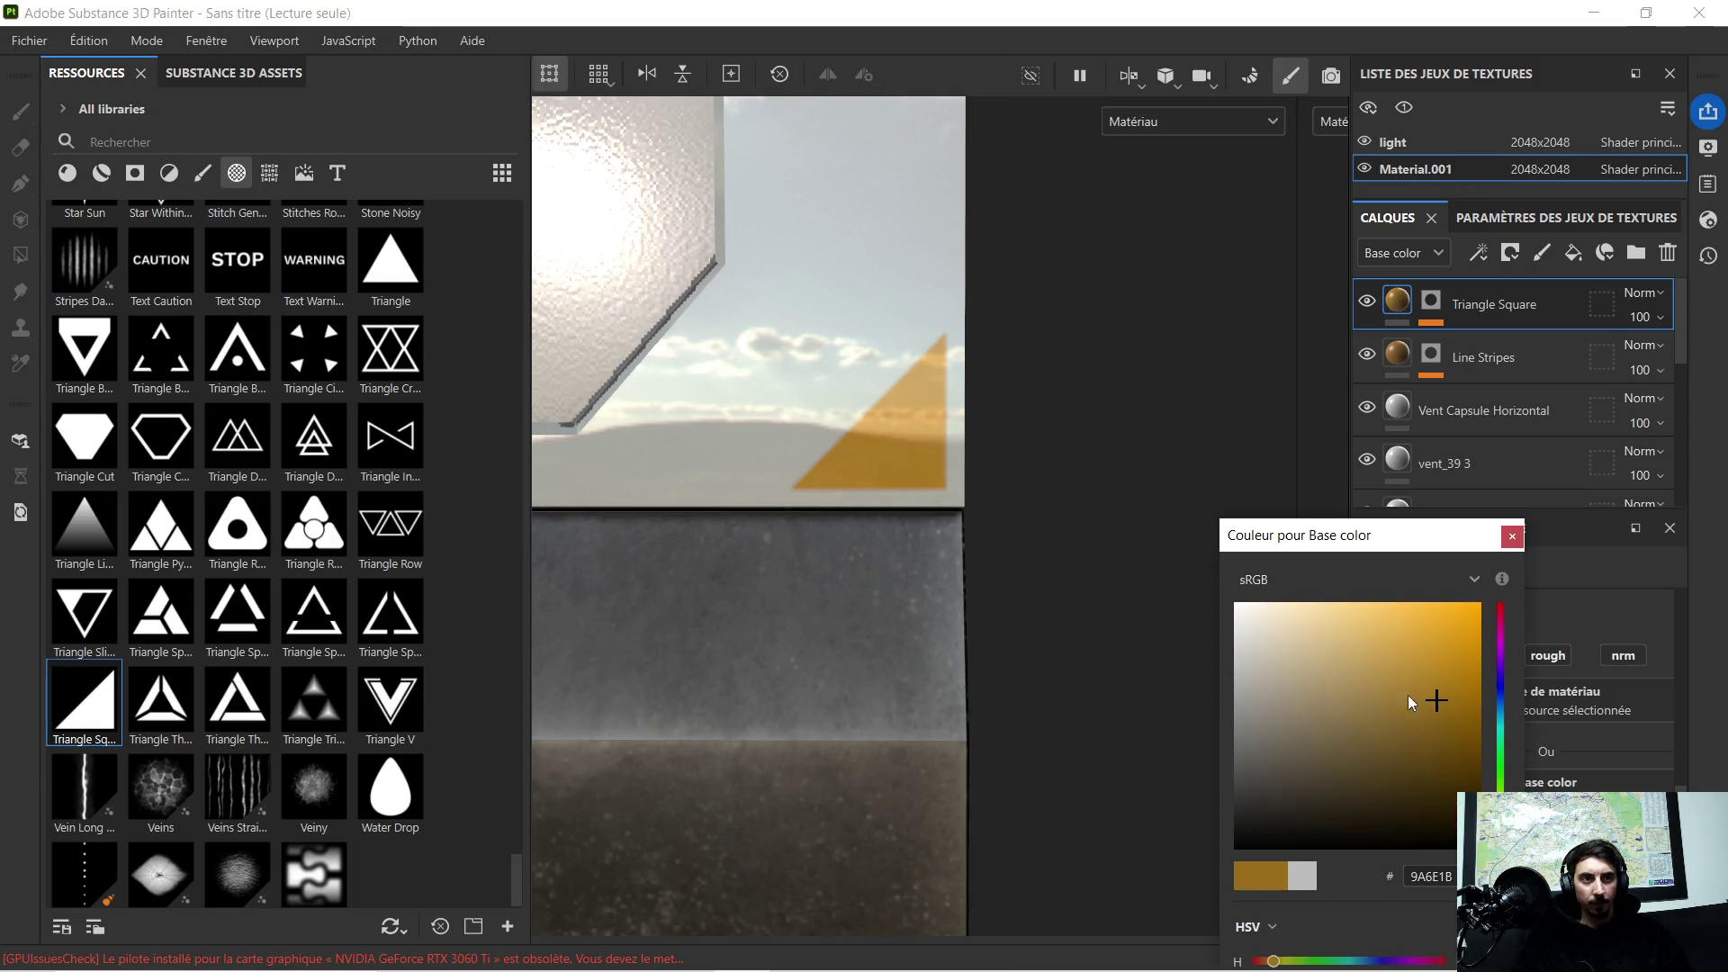
scroll(913, 372, down, 1)
scroll(913, 370, down, 2)
scroll(915, 374, down, 2)
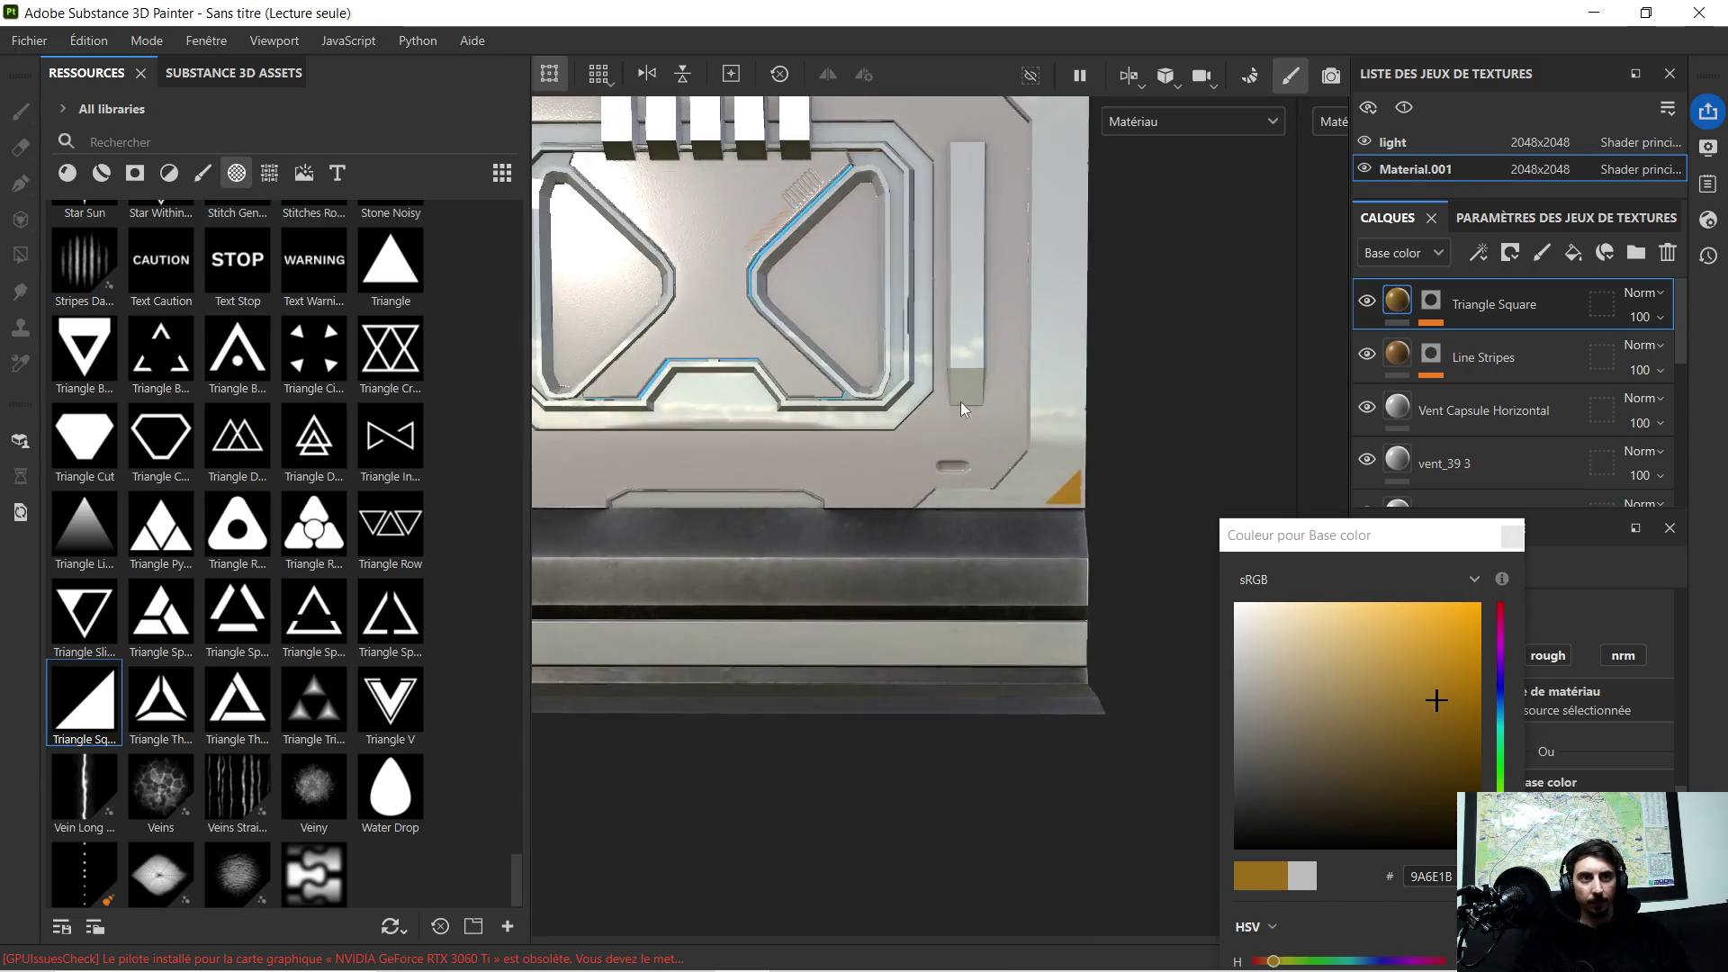
middle_drag(917, 373, 979, 409)
middle_drag(1062, 368, 974, 354)
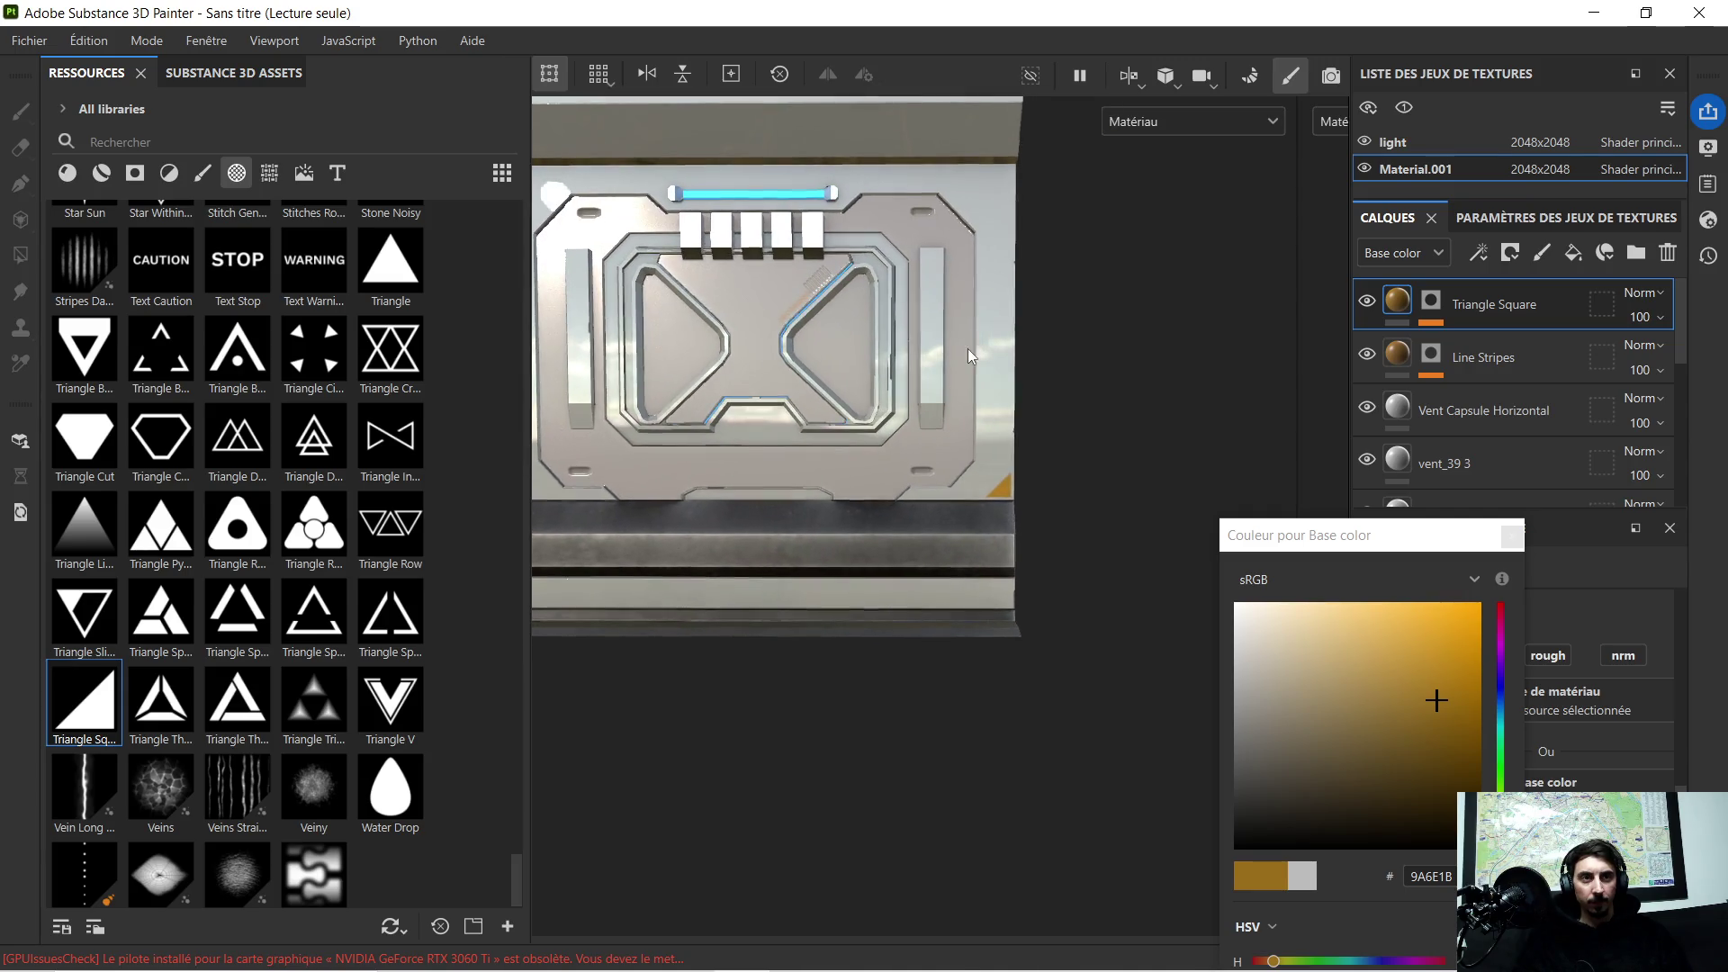
click(1433, 301)
Step: Mistakenly duplicate the mask's fill effect, undo the decal move and remove the extra effect
right_click(1432, 301)
click(1500, 362)
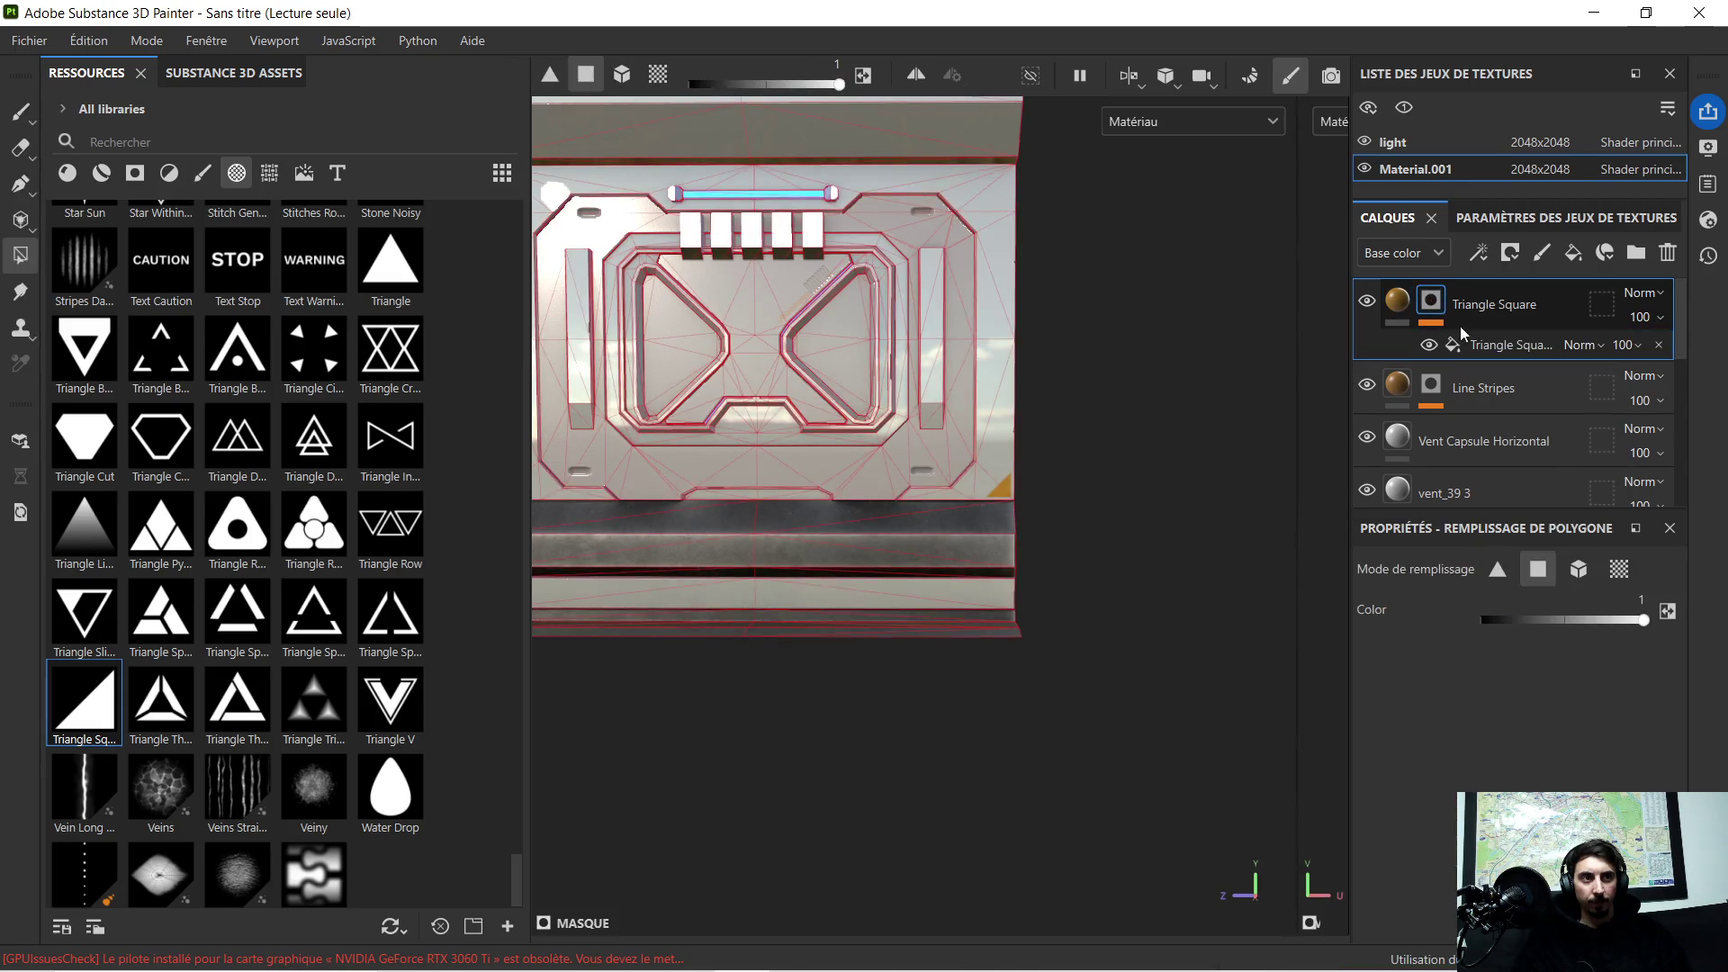
key(ctrl)
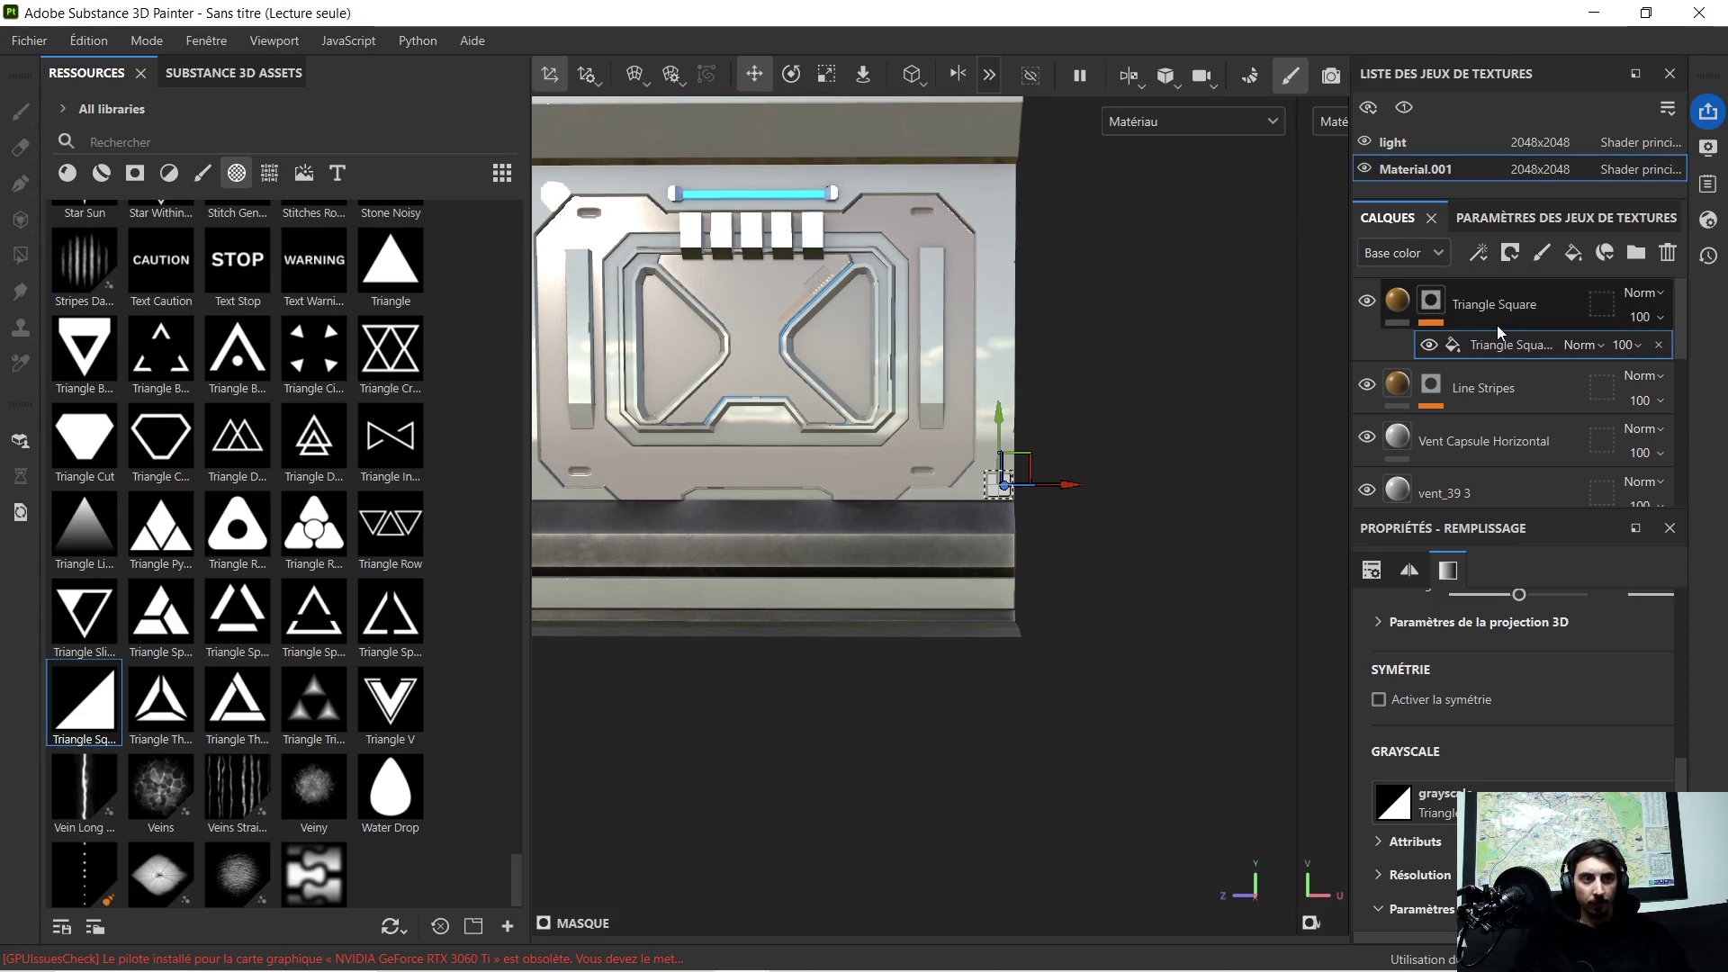
key(ctrl+d)
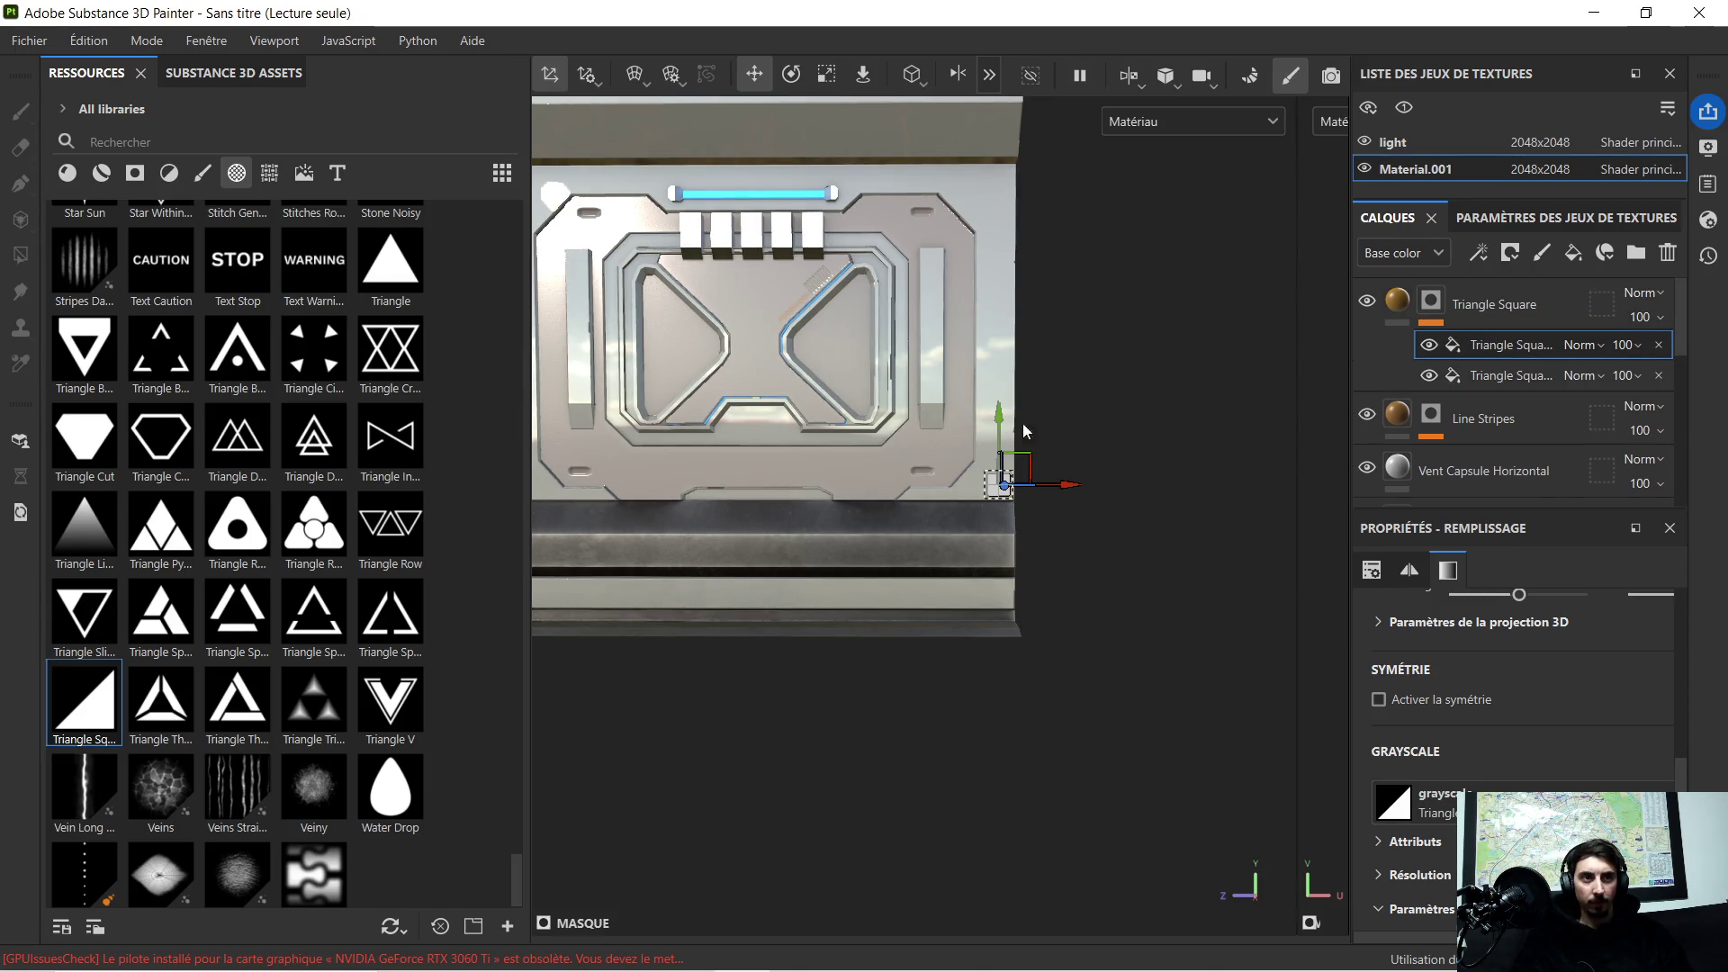
scroll(1028, 428, up, 2)
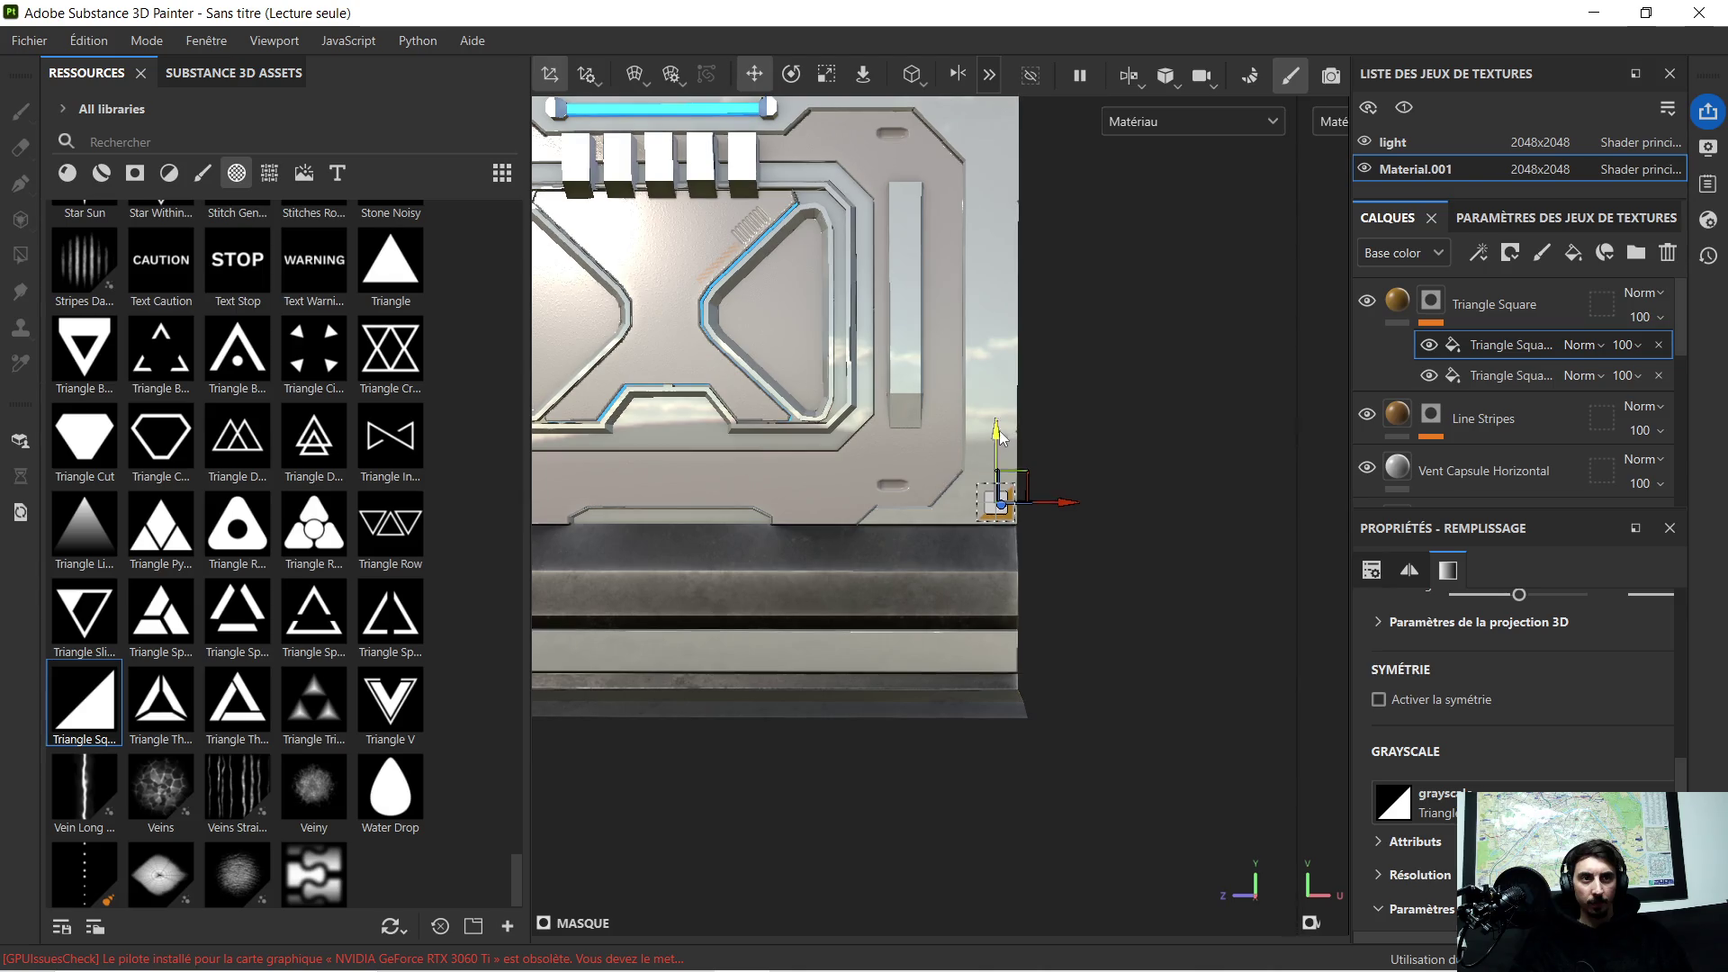
drag(997, 435, 1100, 336)
key(ctrl+z)
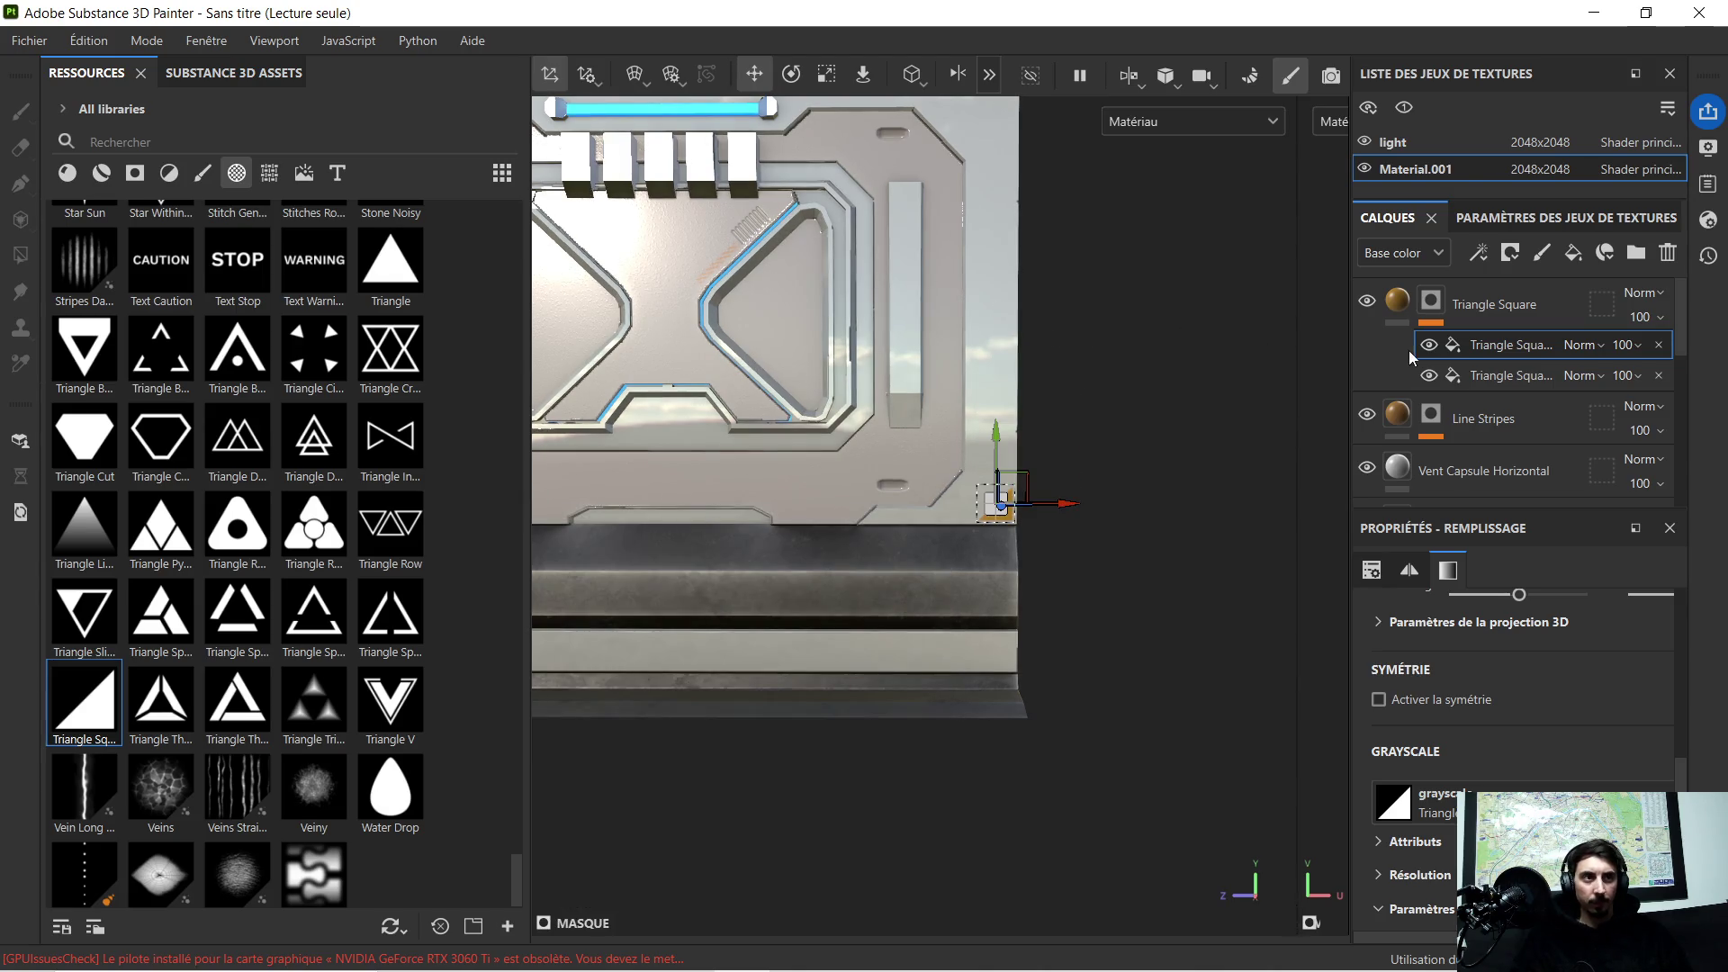
key(Delete)
Step: Duplicate the Triangle Square layer (Ctrl+D) and move the copy's decal to the panel's top-right corner
click(1507, 298)
key(4)
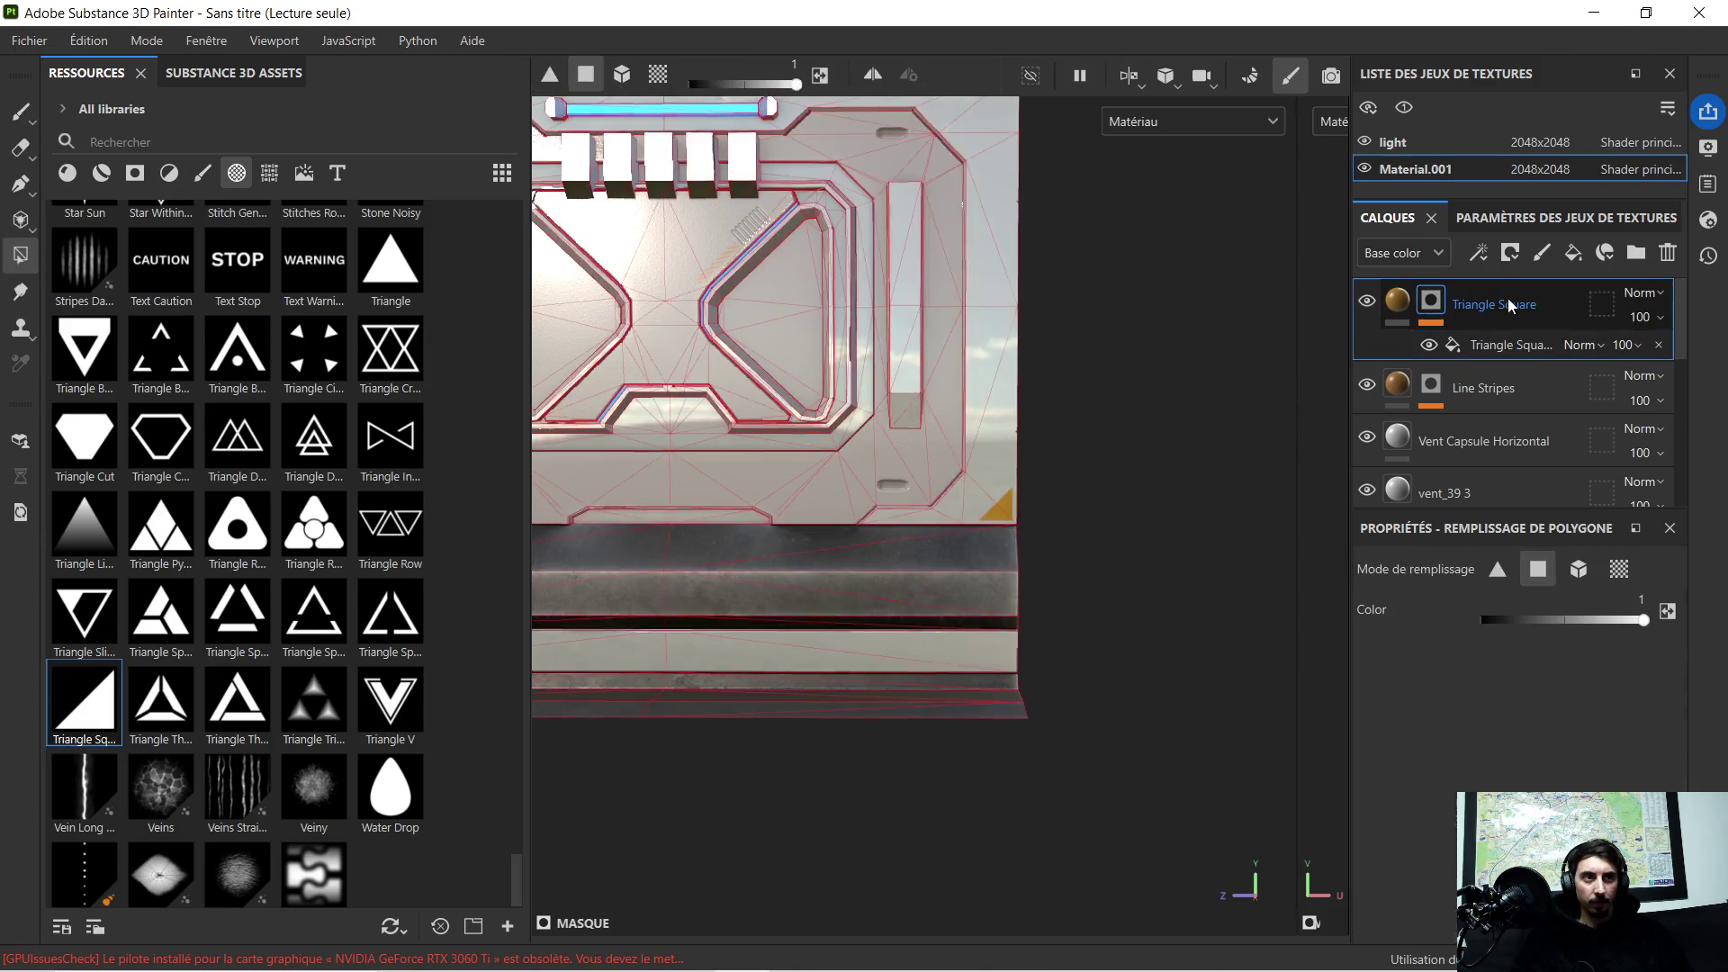
key(ctrl+d)
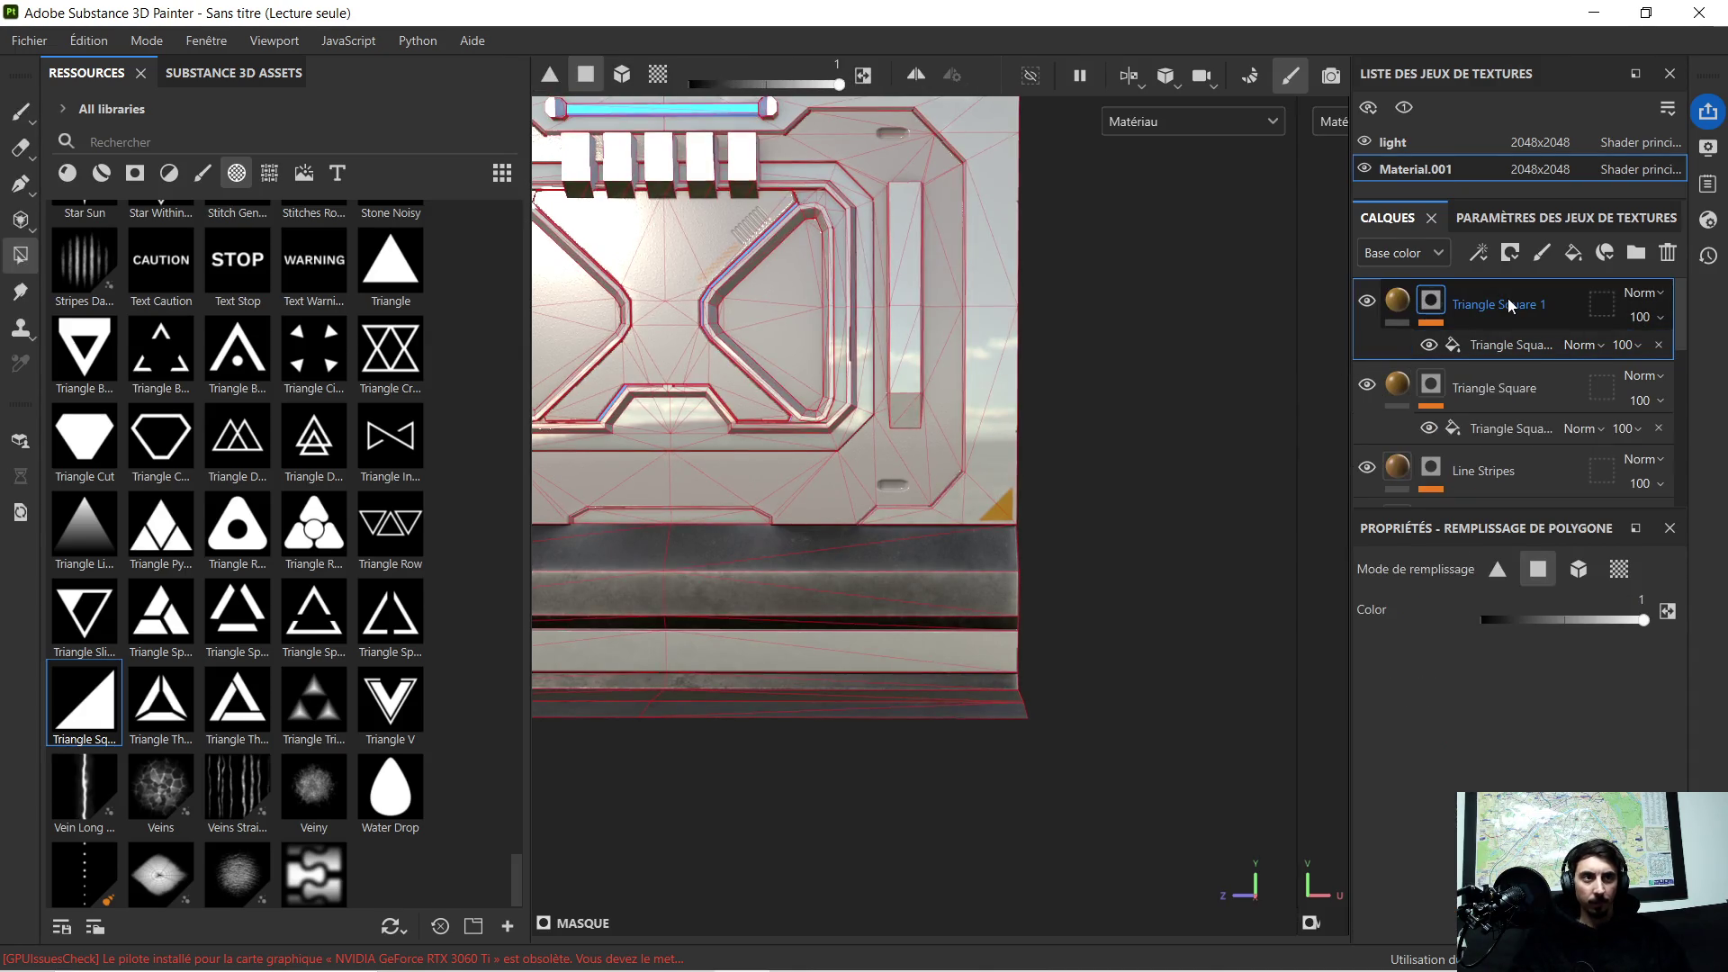
click(1489, 342)
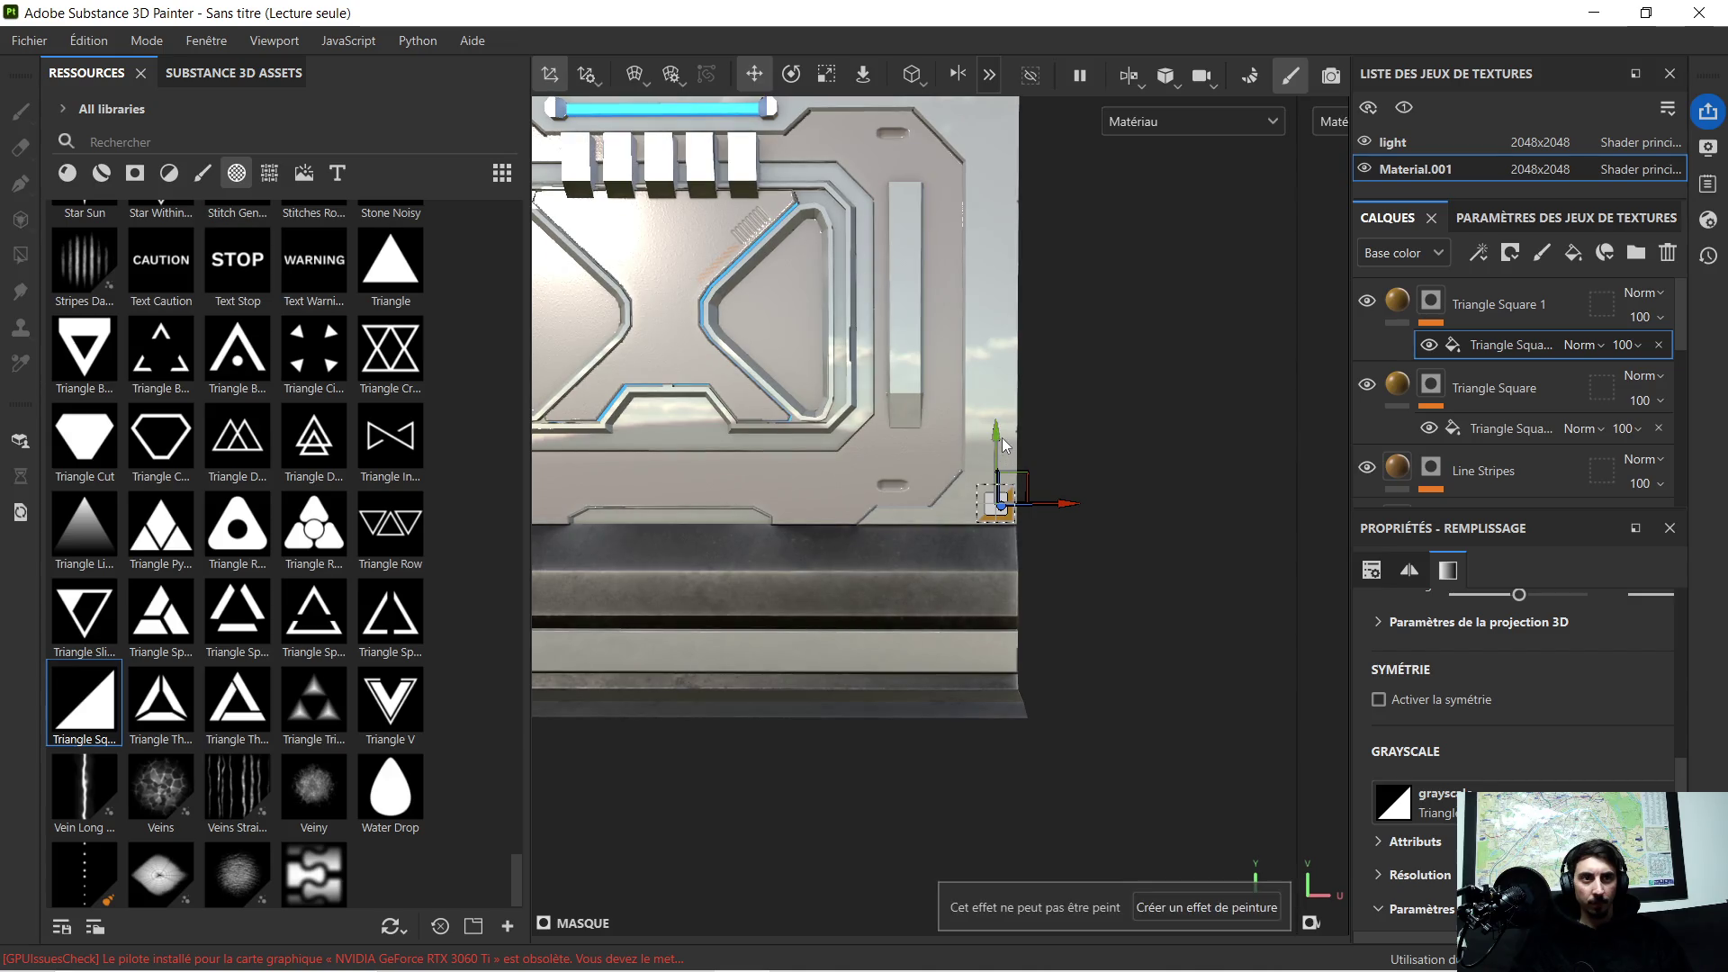
mouse_move(1094, 259)
middle_down()
mouse_move(1123, 417)
mouse_move(1057, 522)
middle_up()
scroll(1056, 522, up, 3)
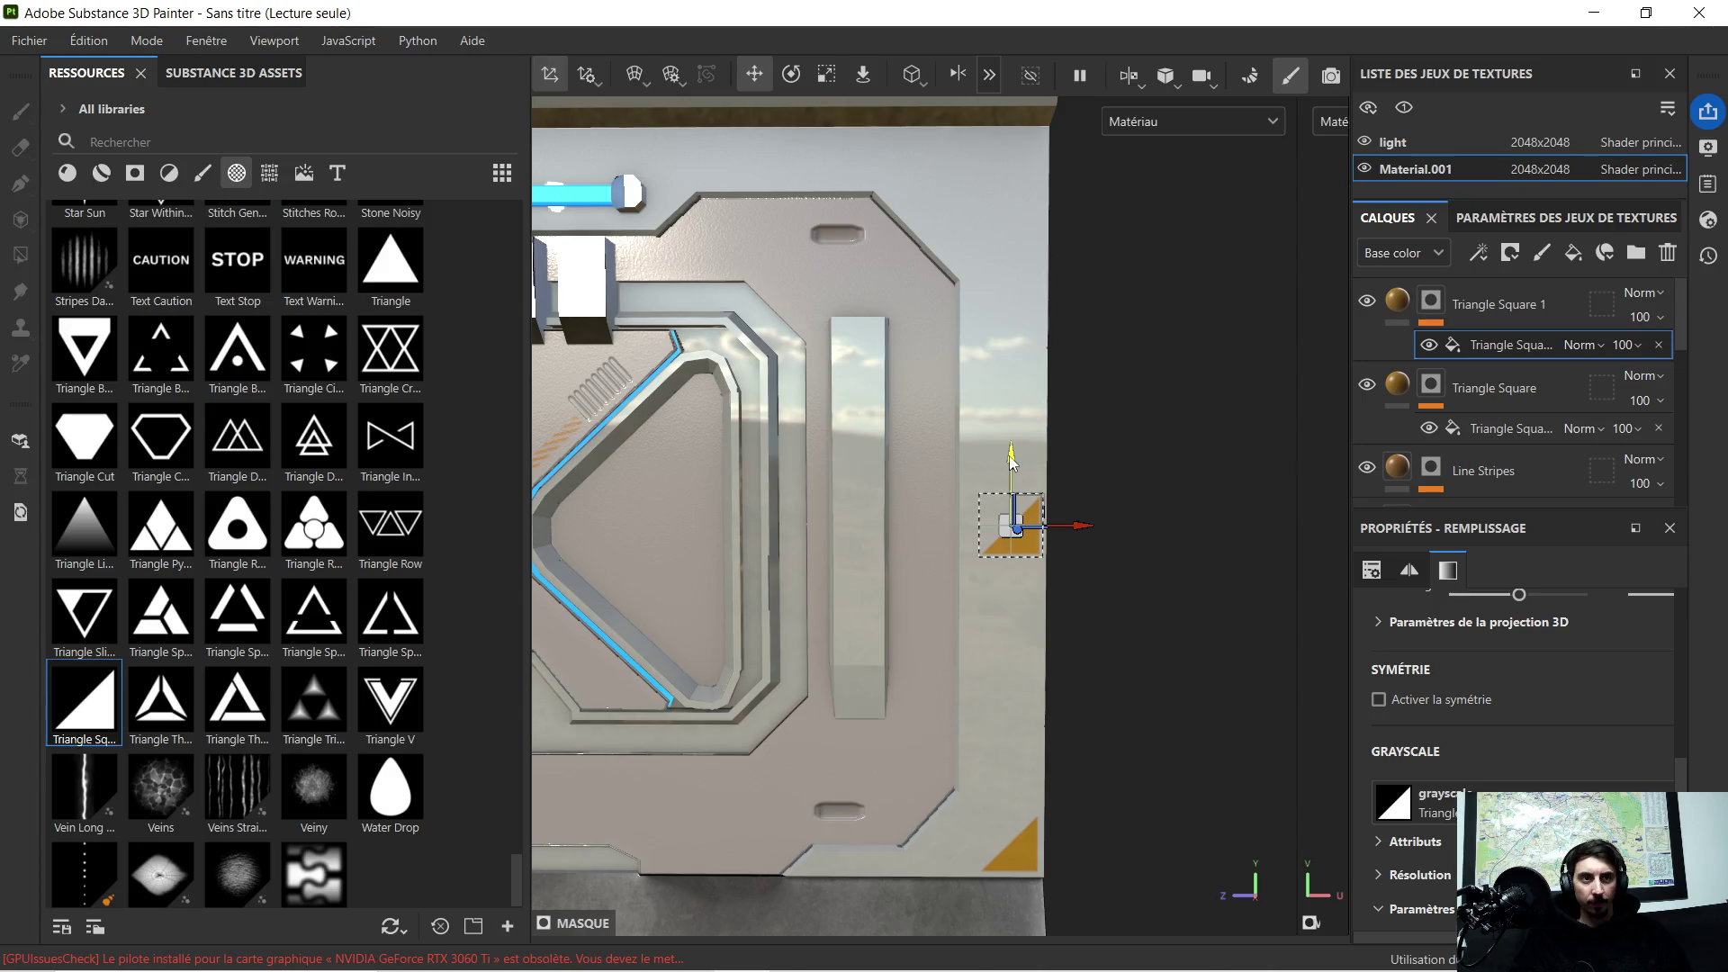
drag(1004, 462, 1016, 98)
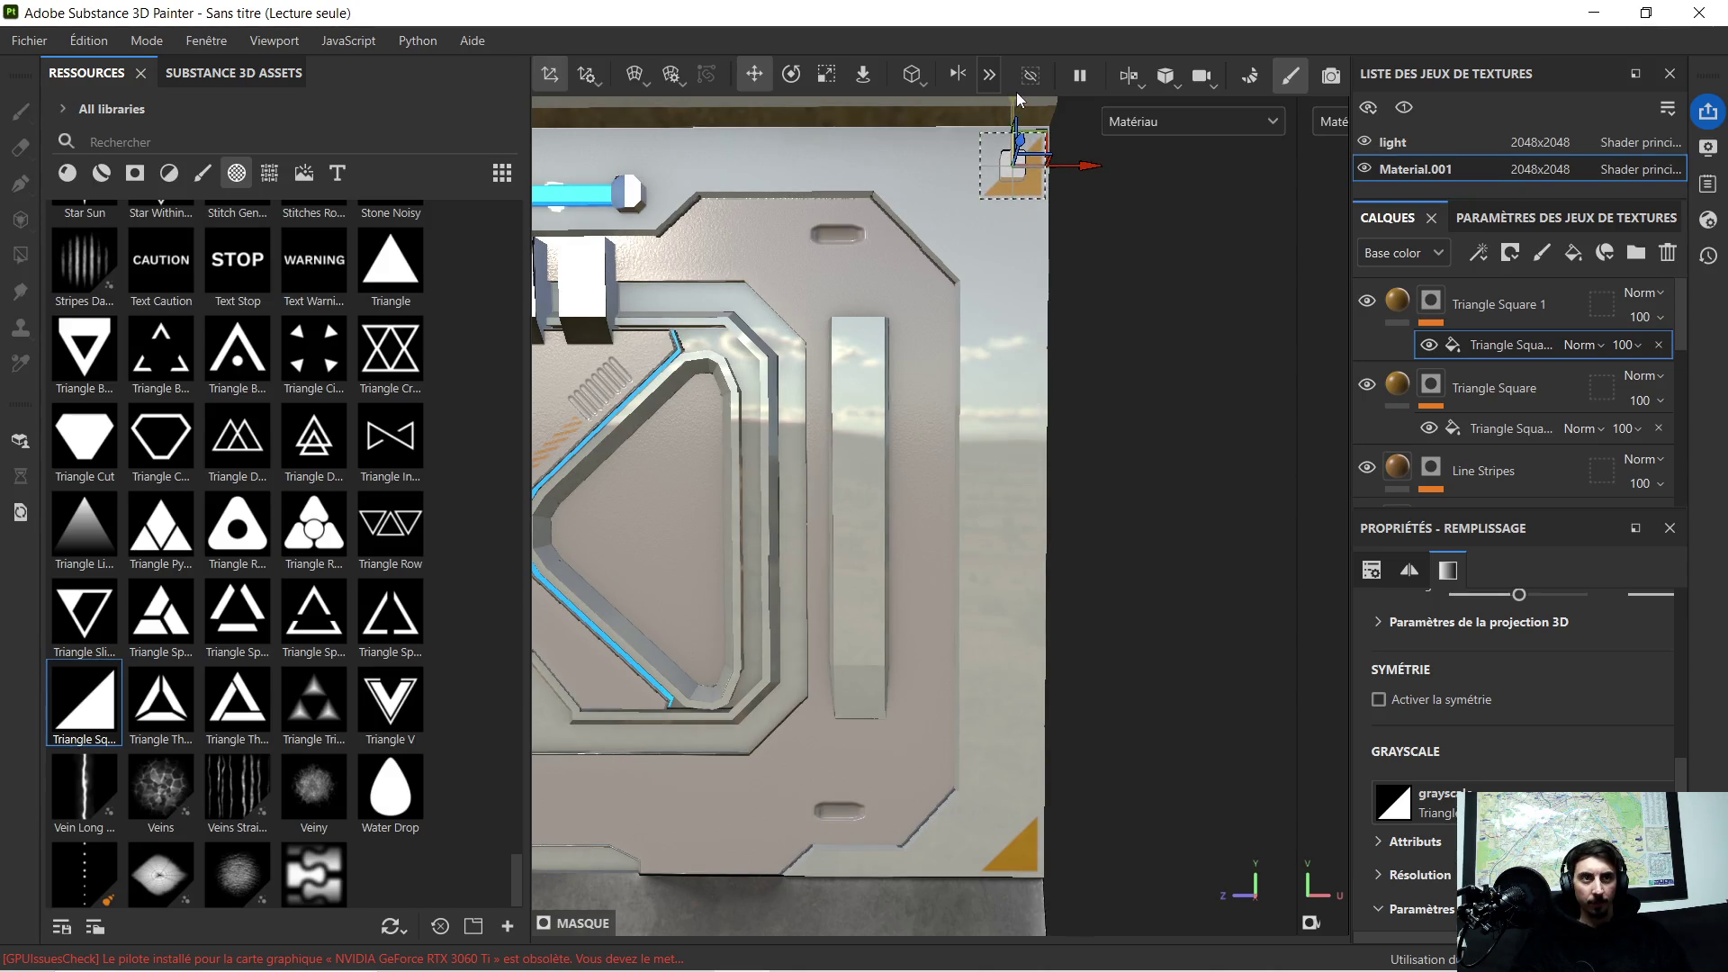
Step: Rotate the top-right triangle decal so its right angle fills the corner, undoing a first attempt
mouse_move(1059, 195)
alt+right_down()
mouse_move(1095, 613)
mouse_move(1021, 477)
alt+right_up()
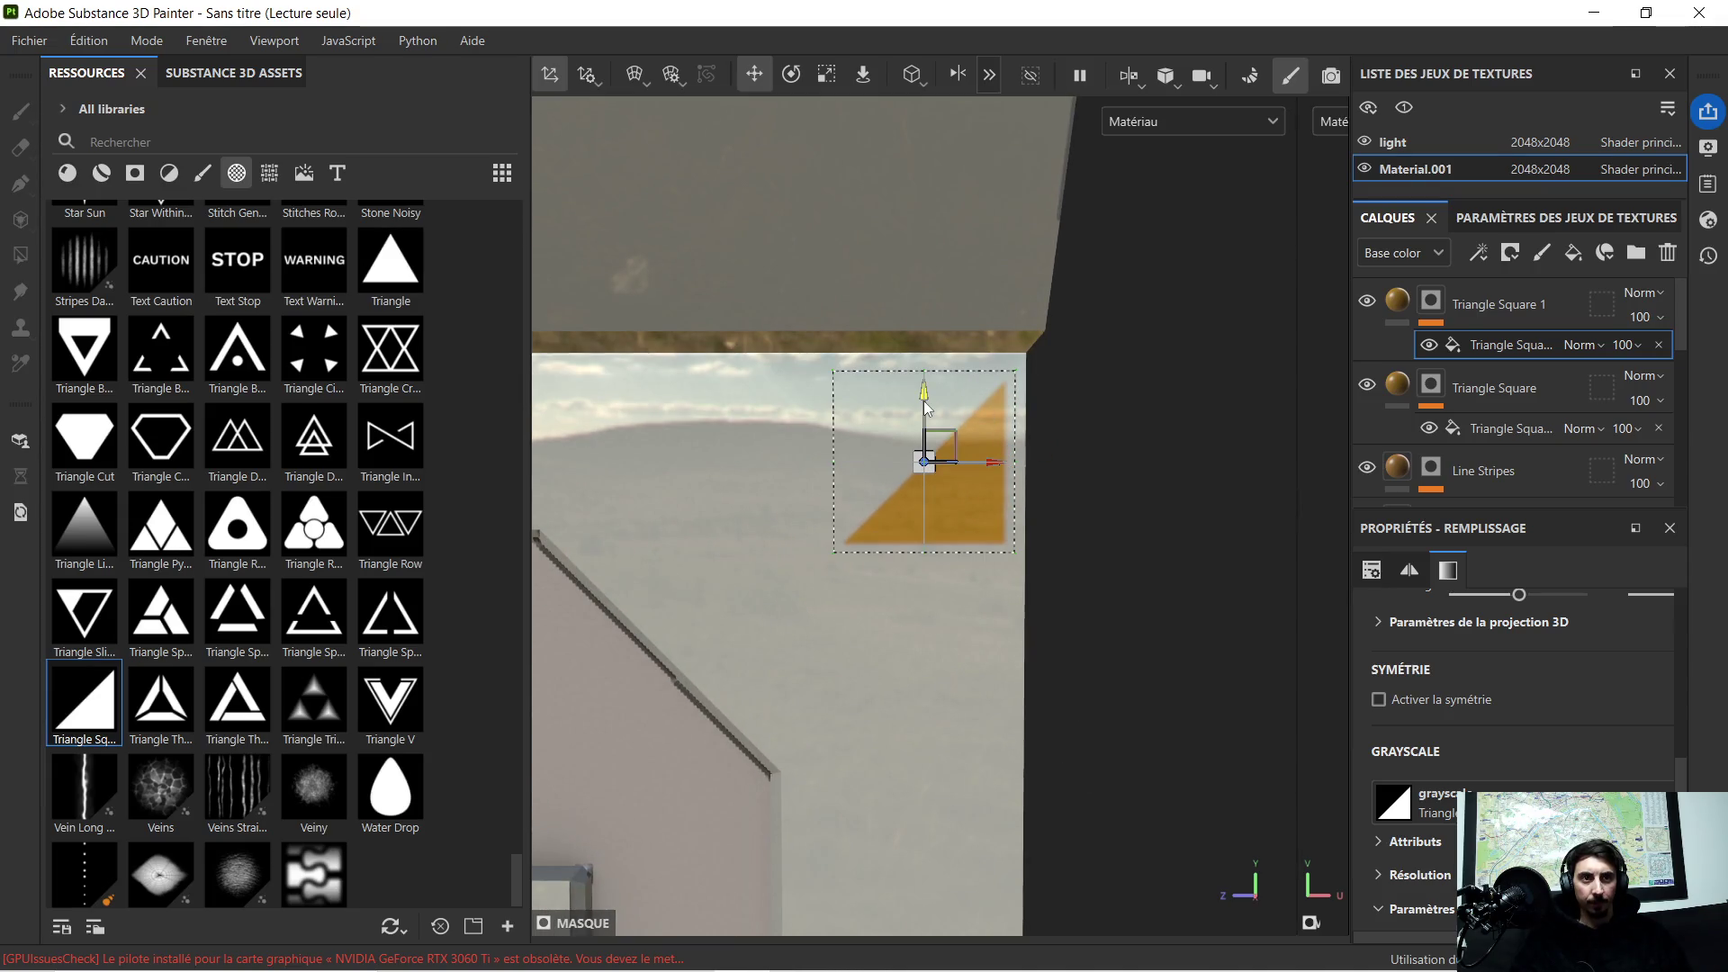
drag(924, 401, 924, 393)
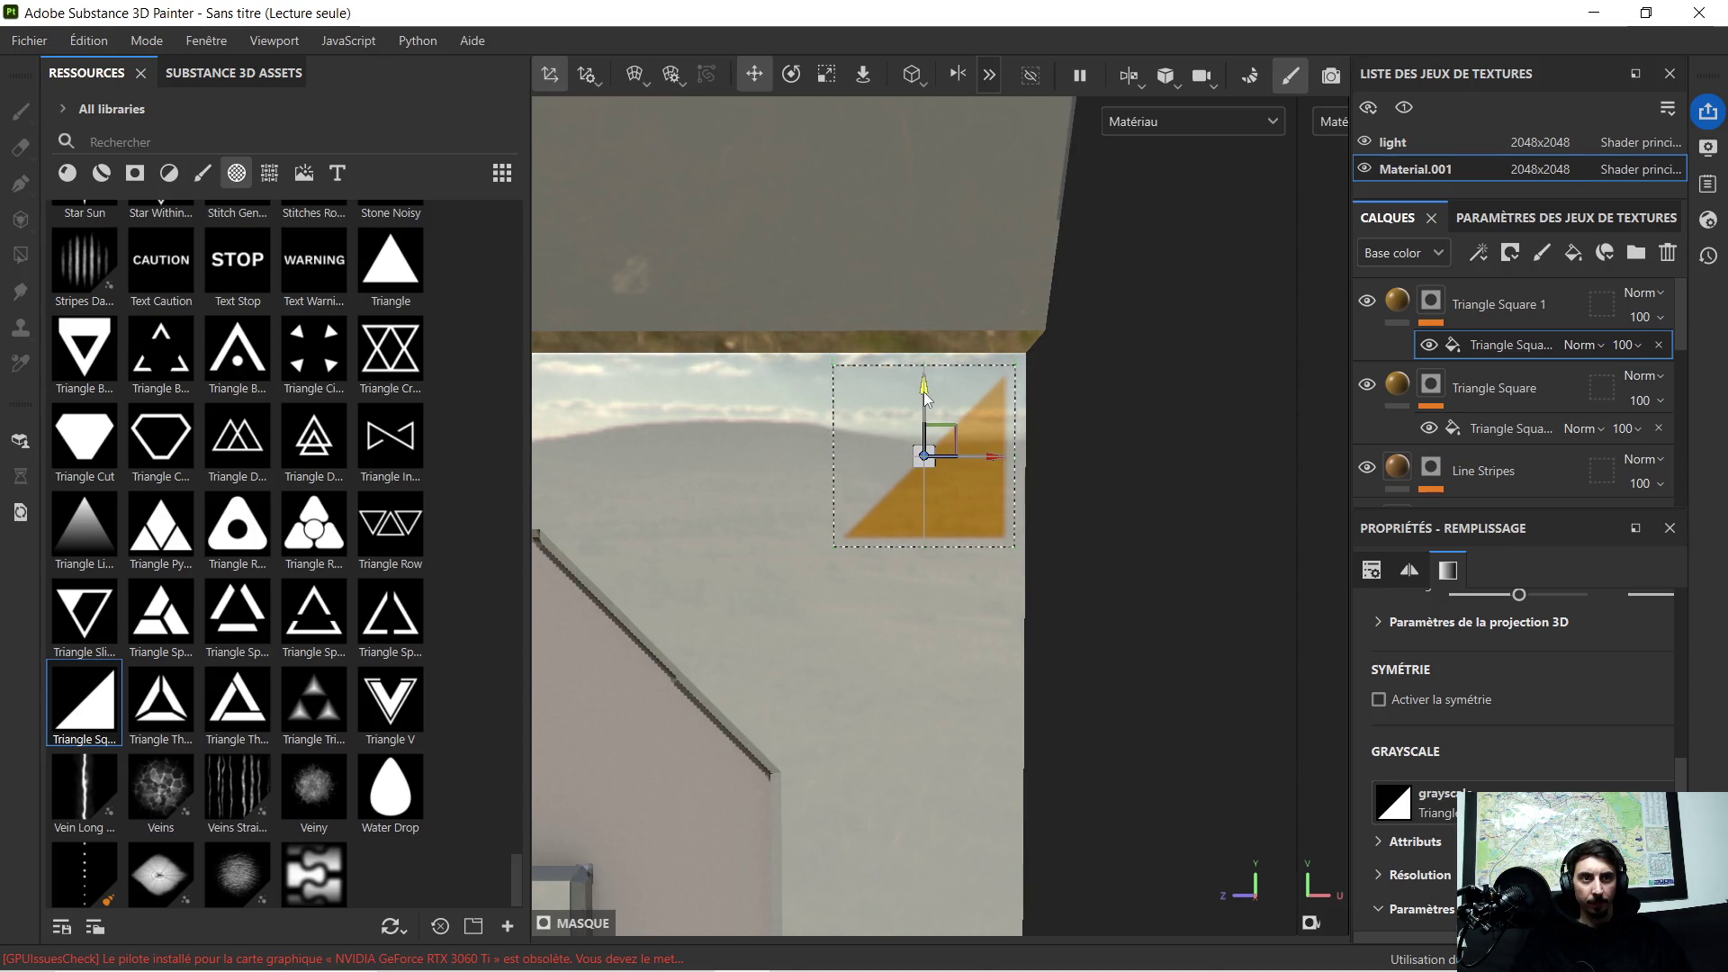
click(791, 74)
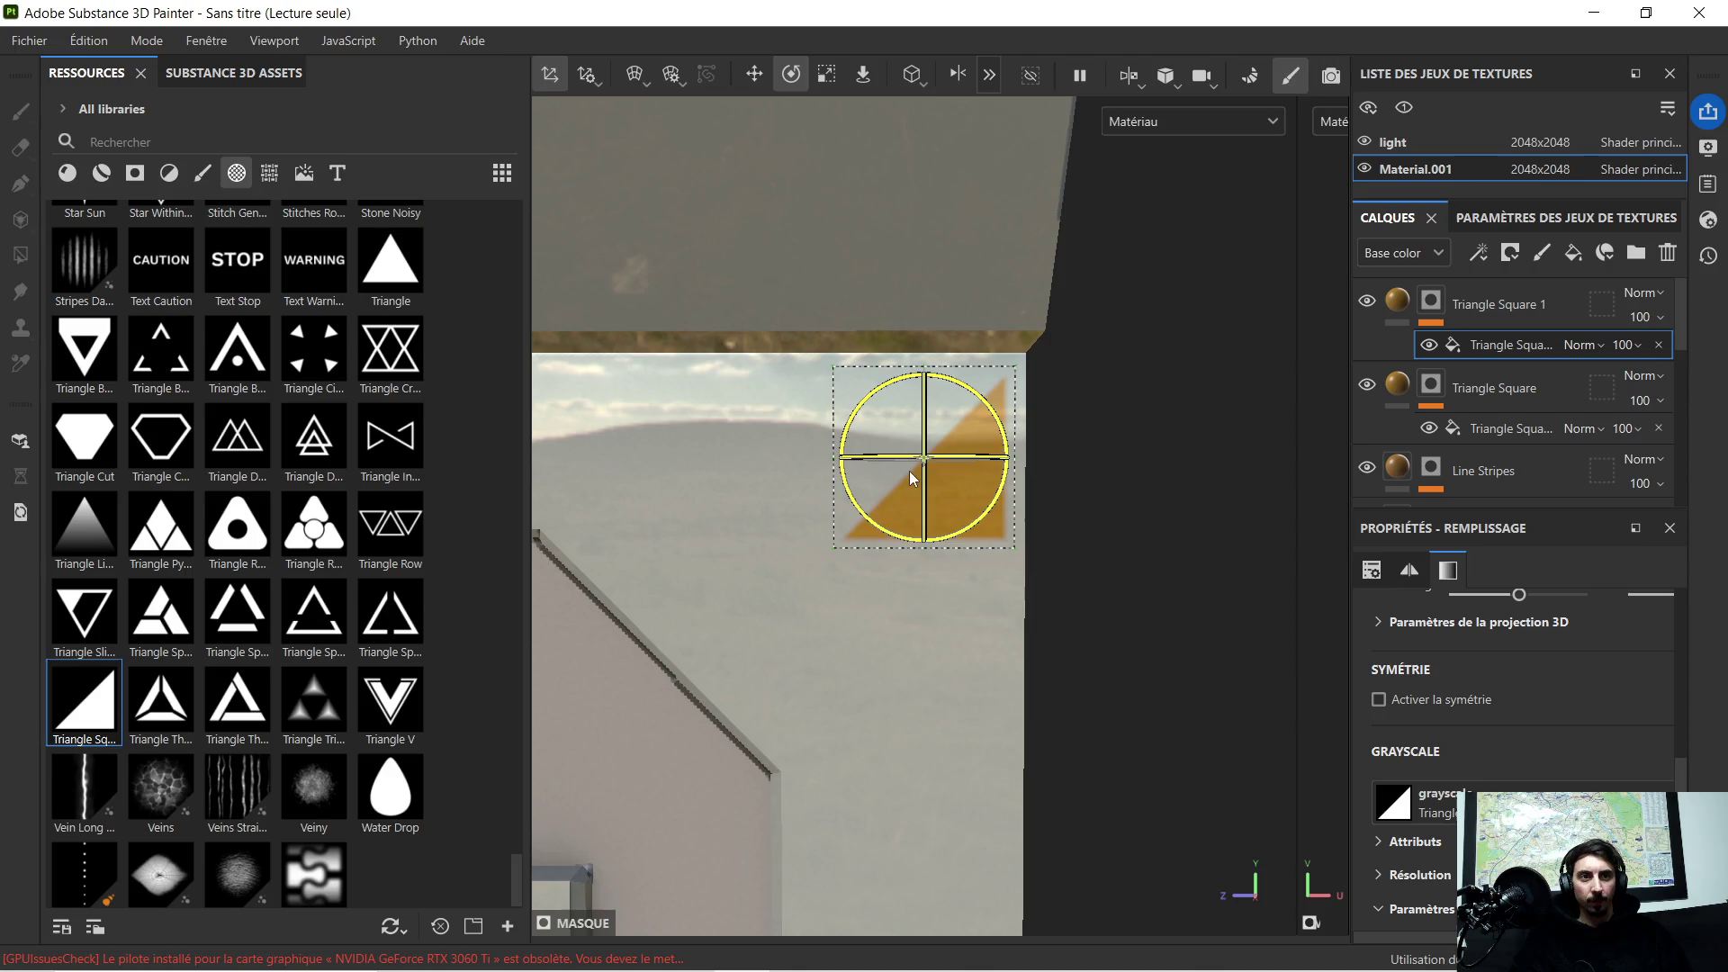
drag(968, 523, 1046, 486)
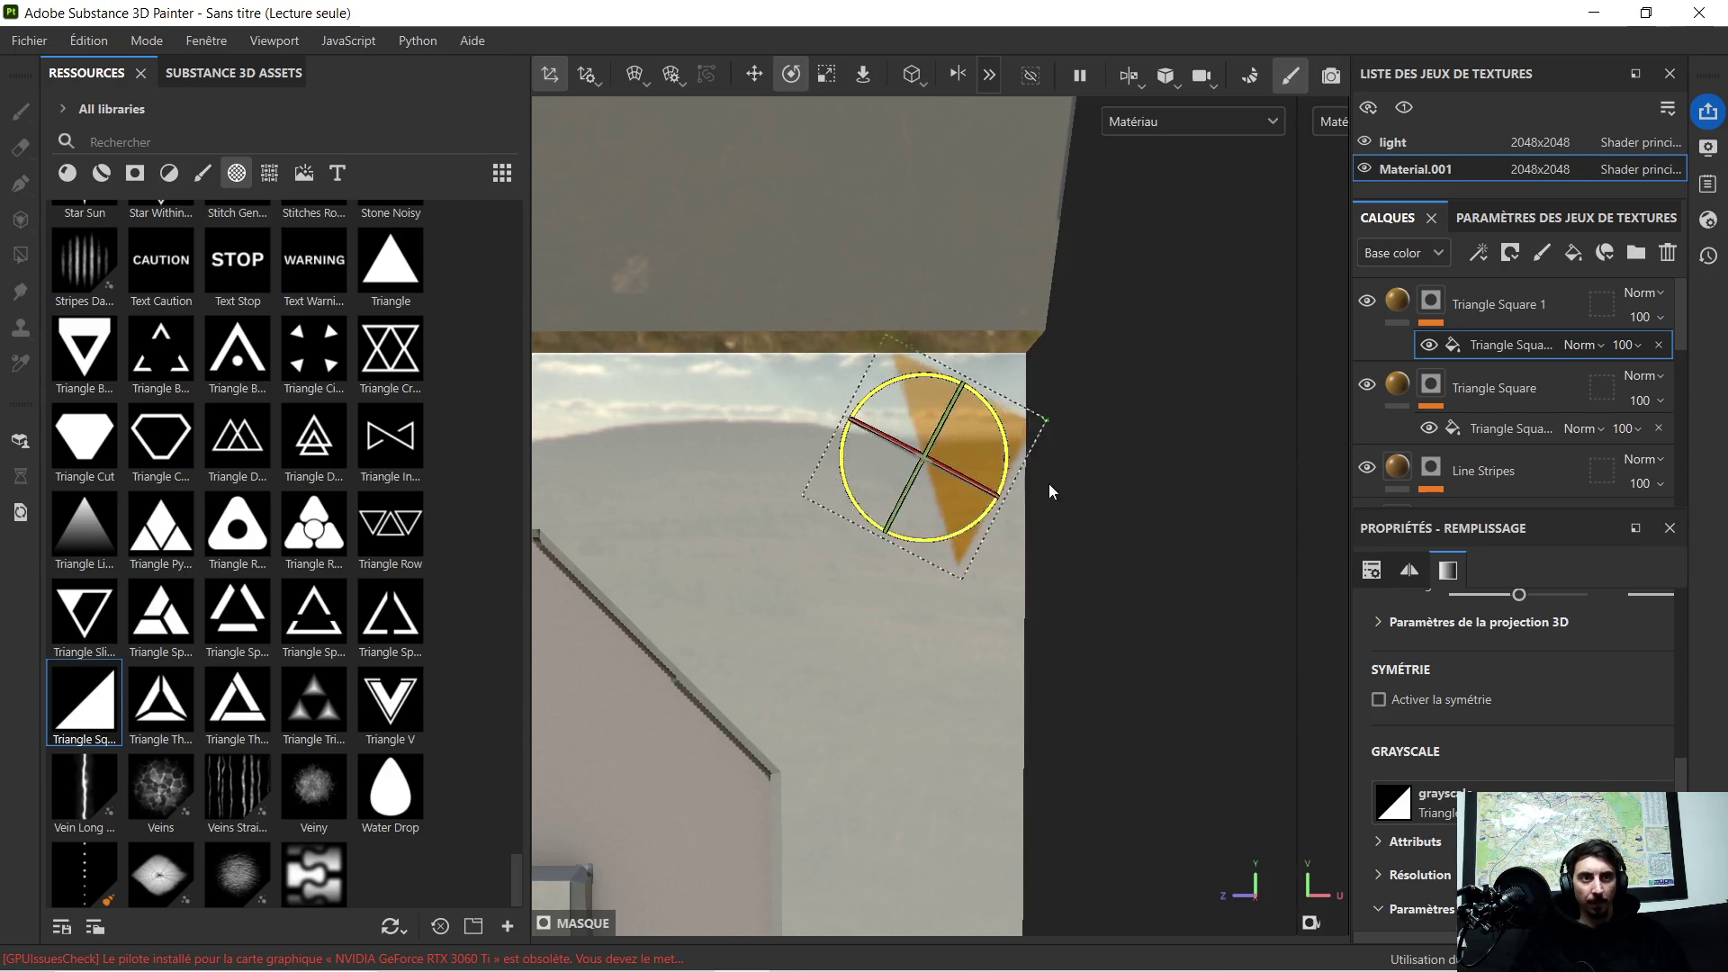
key(ctrl+z)
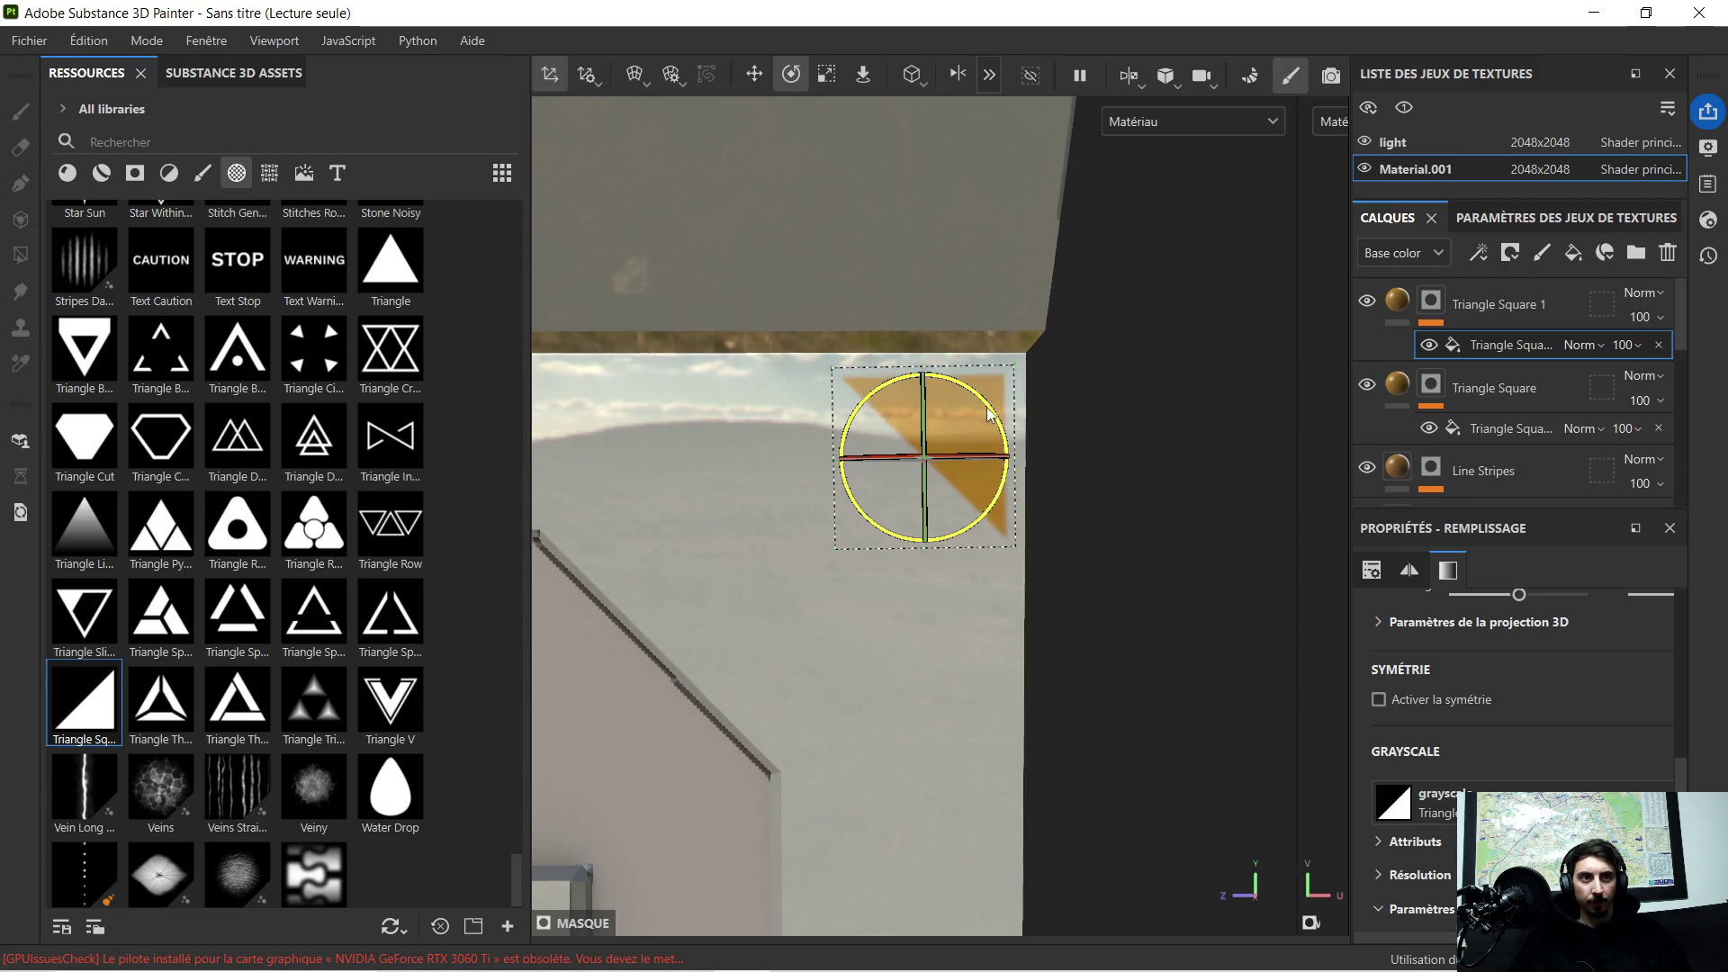
drag(987, 415, 991, 414)
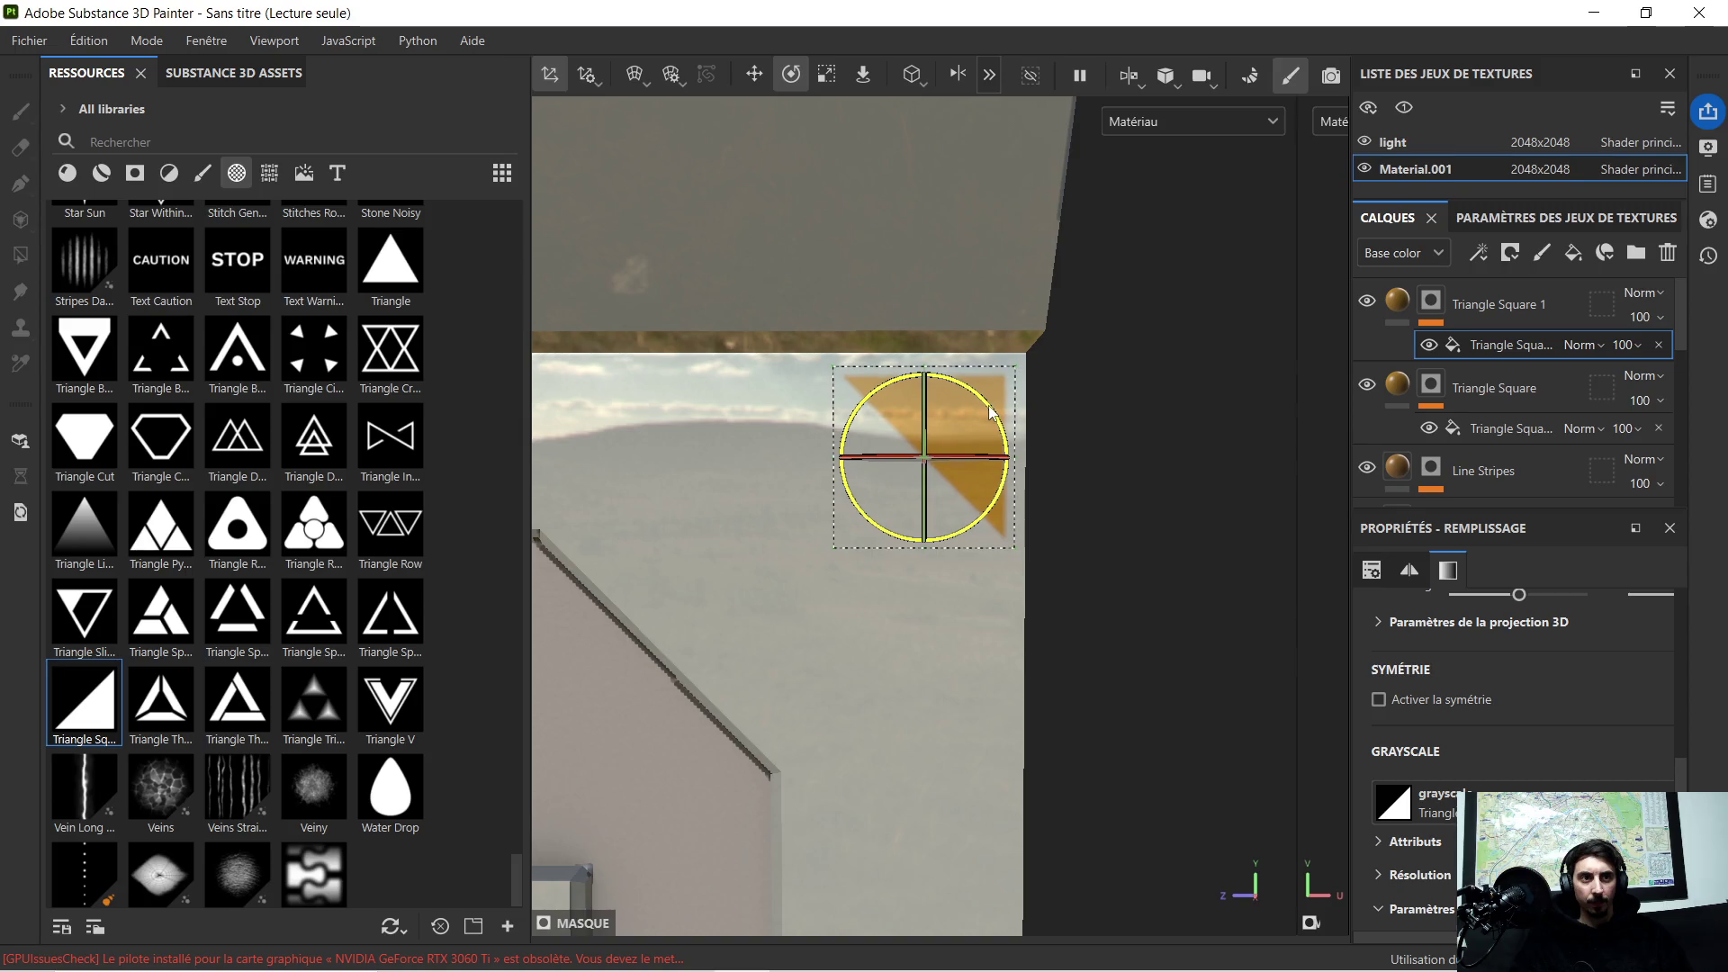
Step: Nudge the rotated decal into the top-right corner with the Move gizmo
click(756, 78)
drag(927, 391, 926, 384)
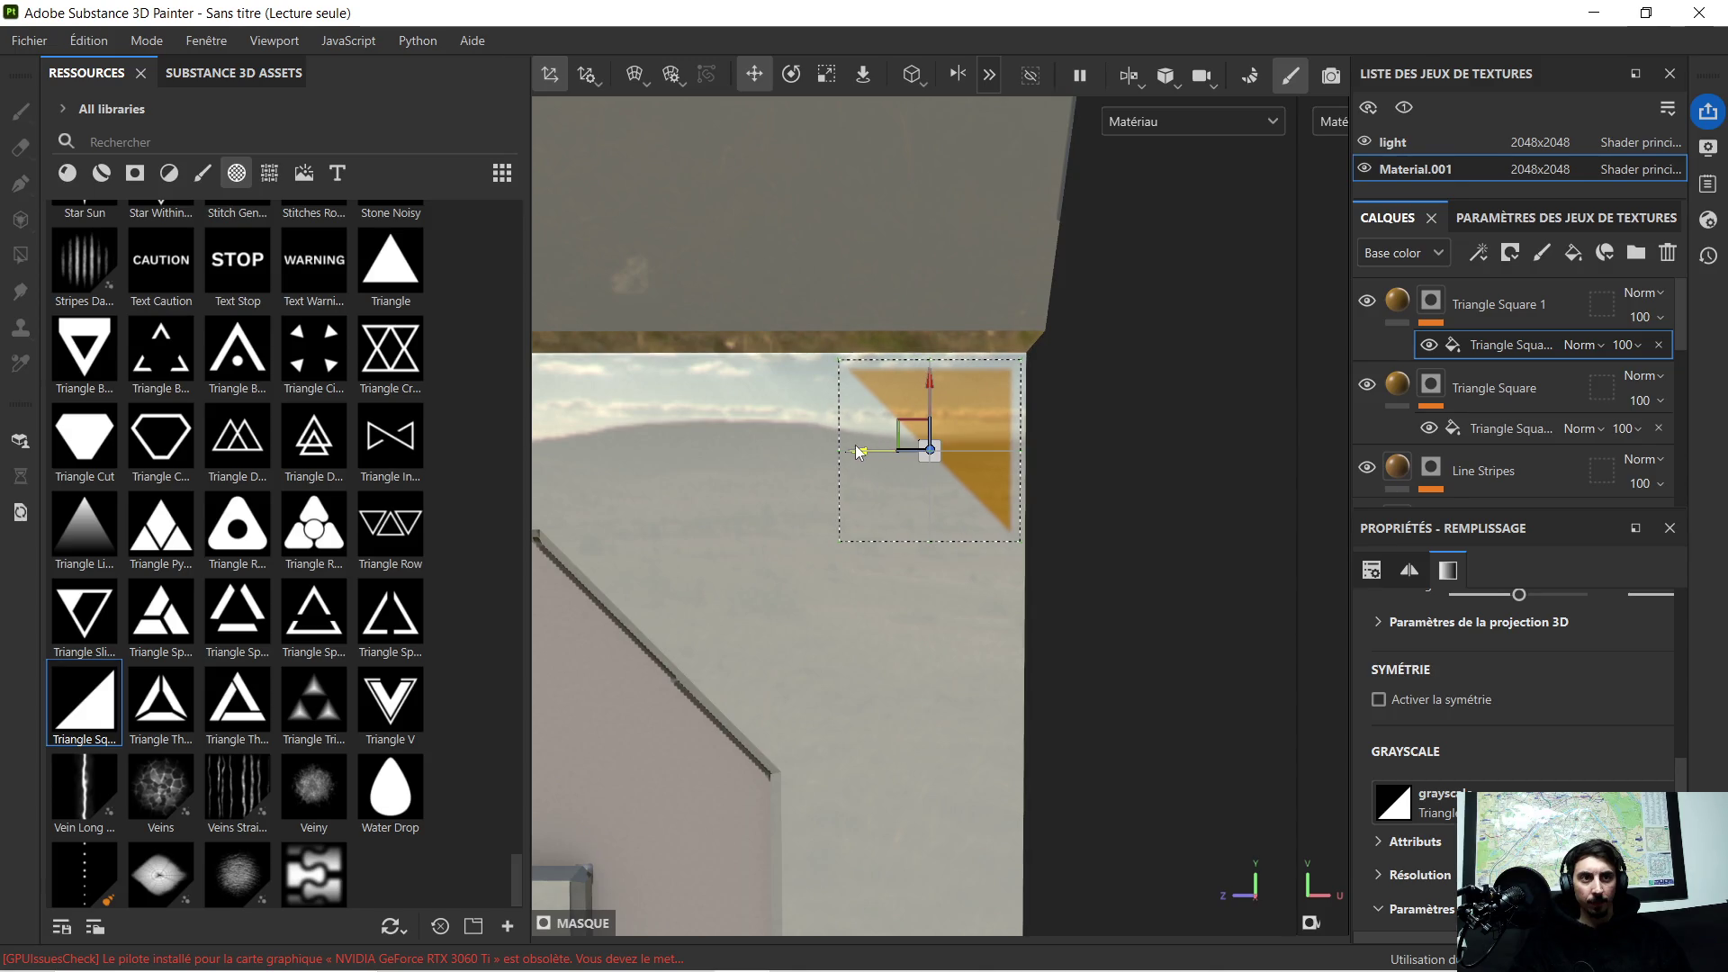
scroll(879, 428, down, 2)
mouse_move(1005, 417)
alt+mouse_down()
mouse_move(1013, 359)
mouse_move(980, 408)
mouse_move(964, 405)
alt+mouse_up()
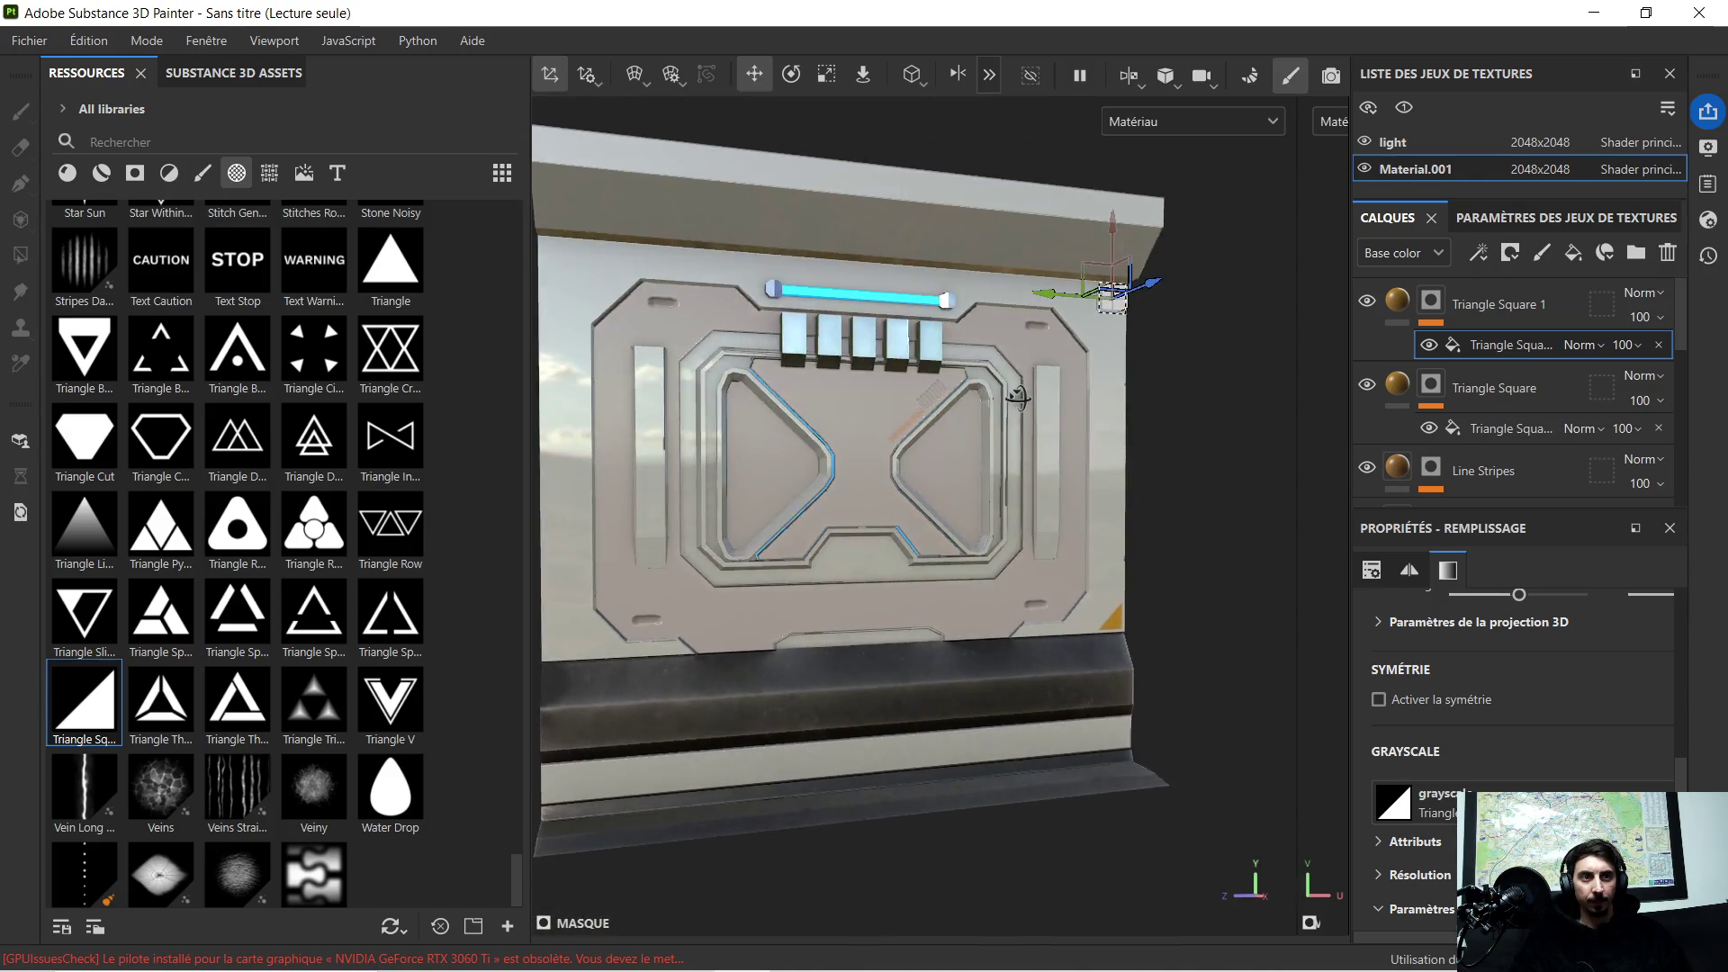
Step: Inspect Triangle Square 1's mask and colour fill while facing the panel
click(1501, 303)
key(4)
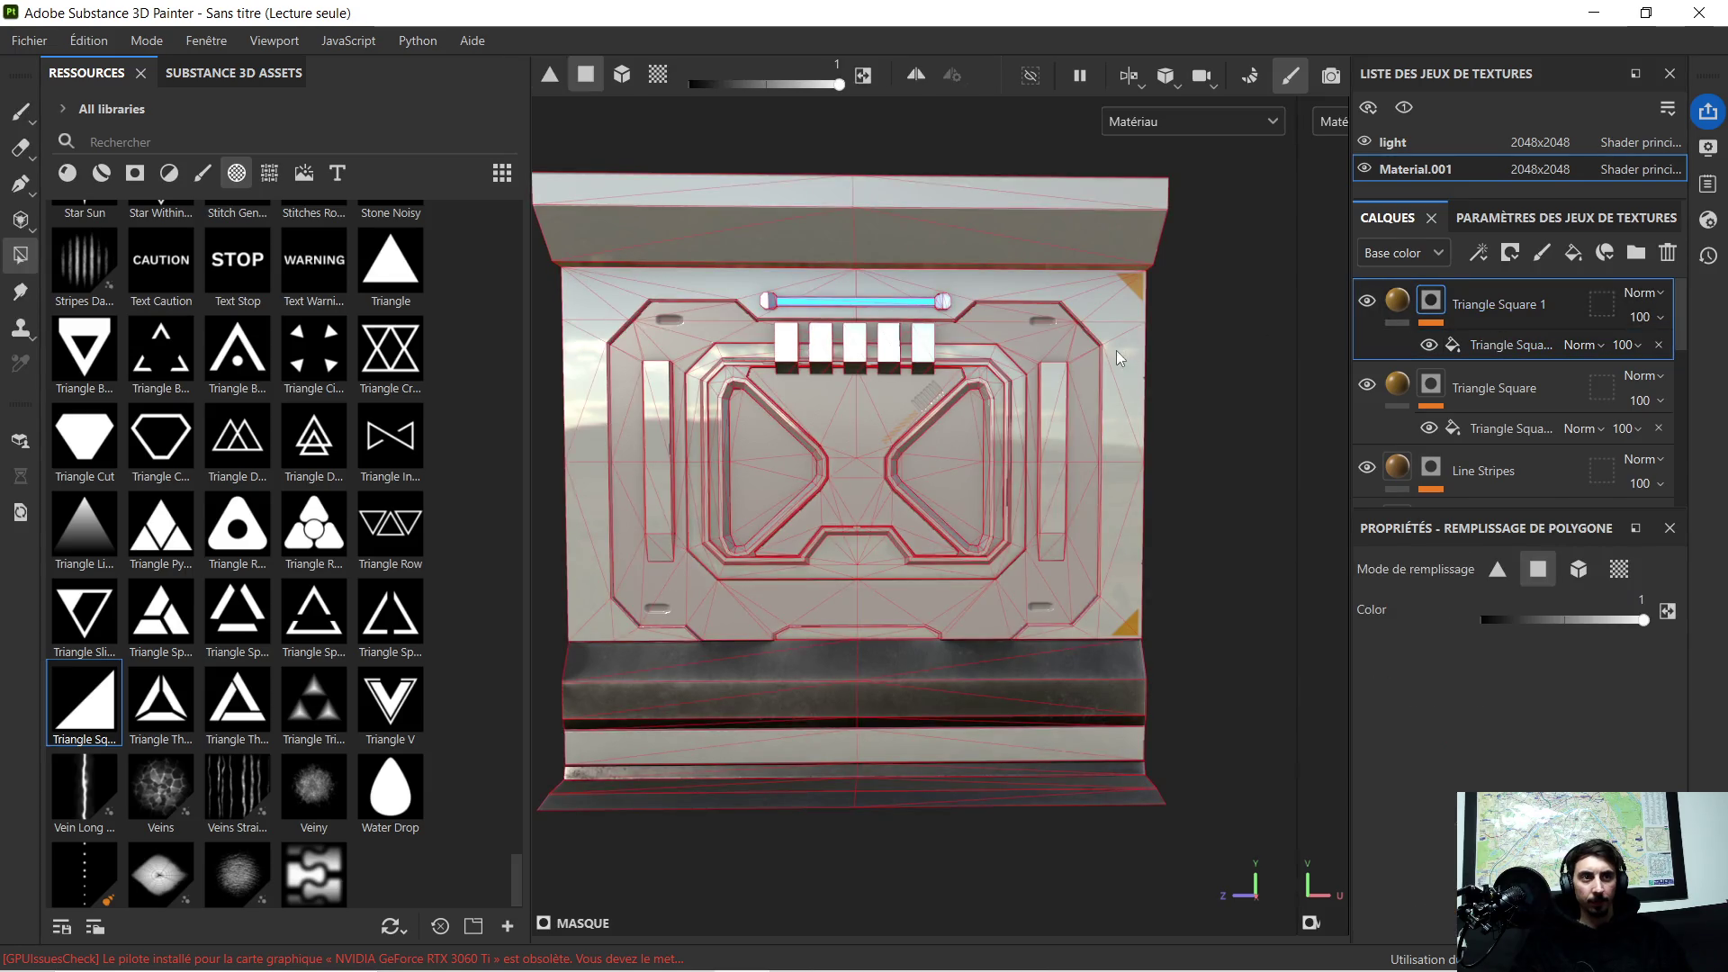
click(1397, 301)
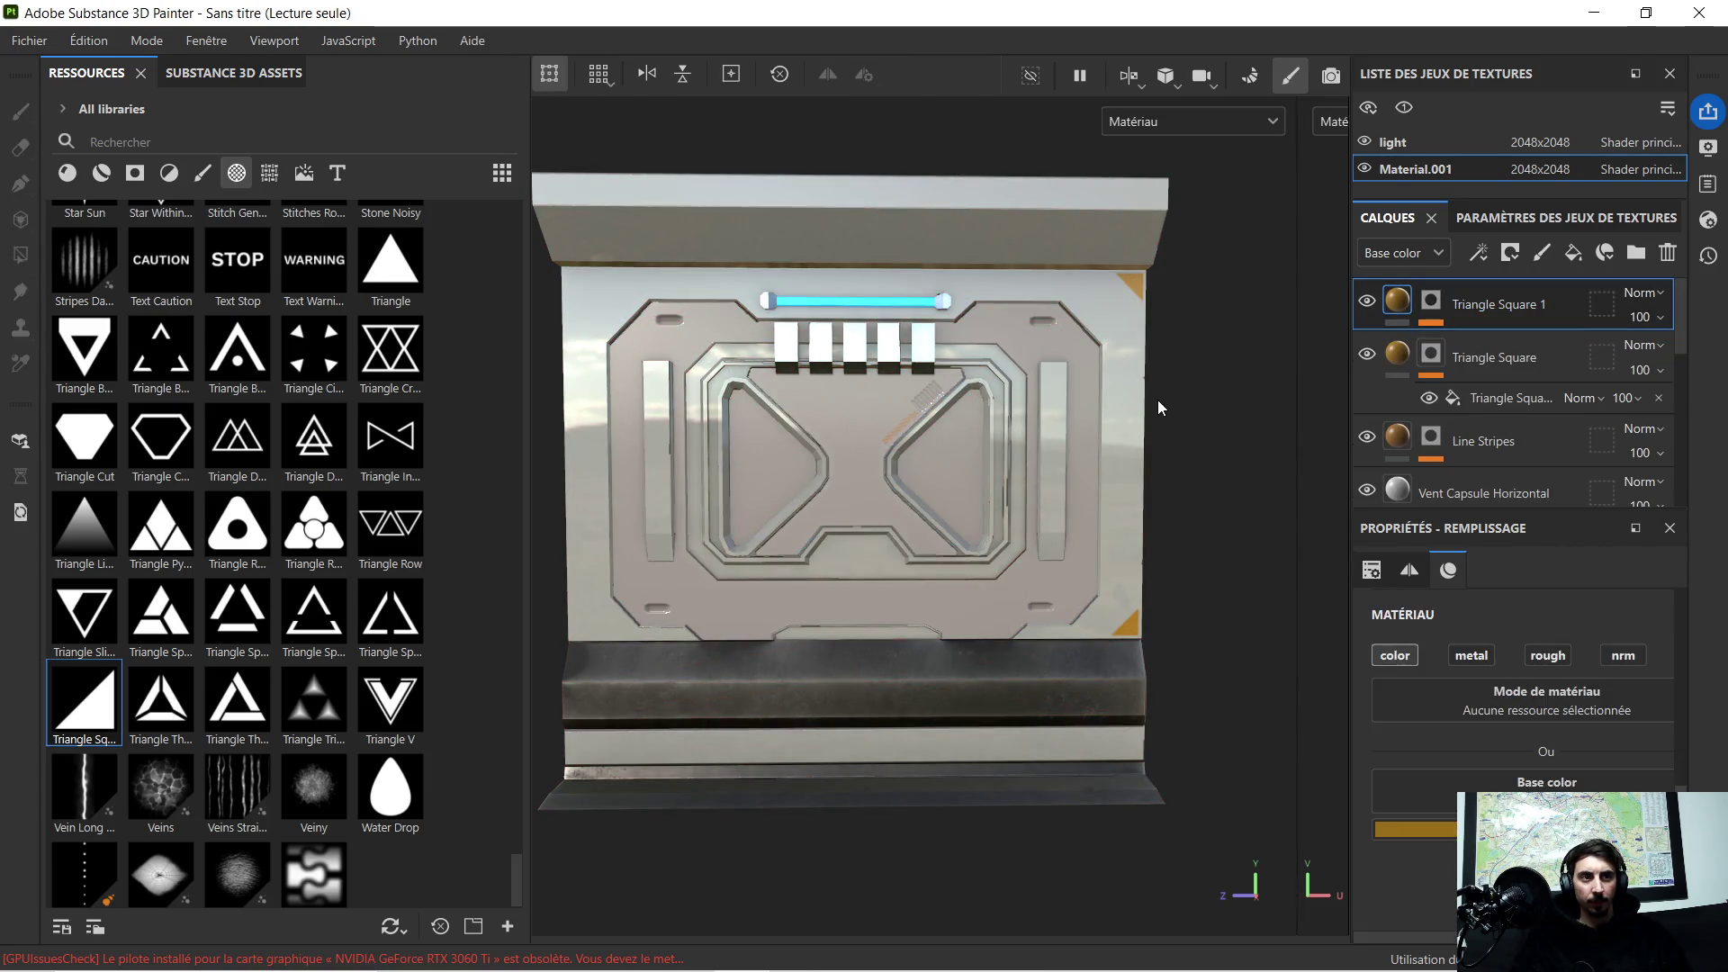
scroll(1157, 400, down, 2)
alt+drag(1159, 402, 1152, 397)
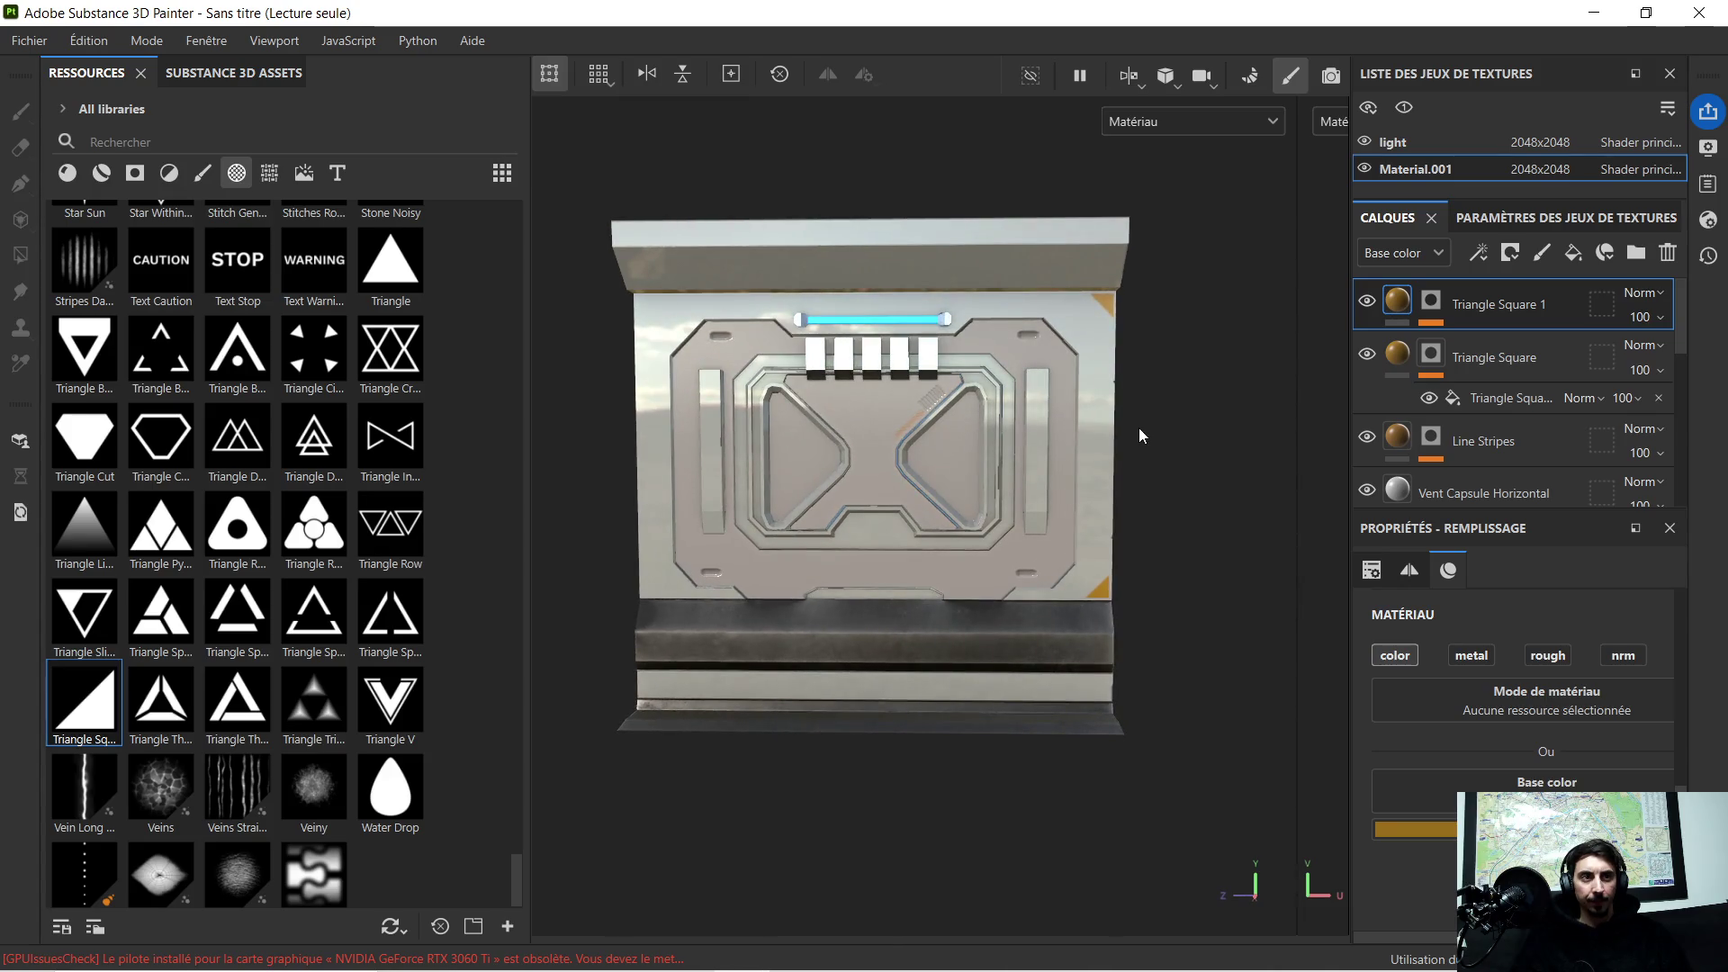
scroll(1148, 427, up, 2)
scroll(1099, 406, up, 1)
scroll(1067, 392, up, 1)
scroll(1072, 343, up, 1)
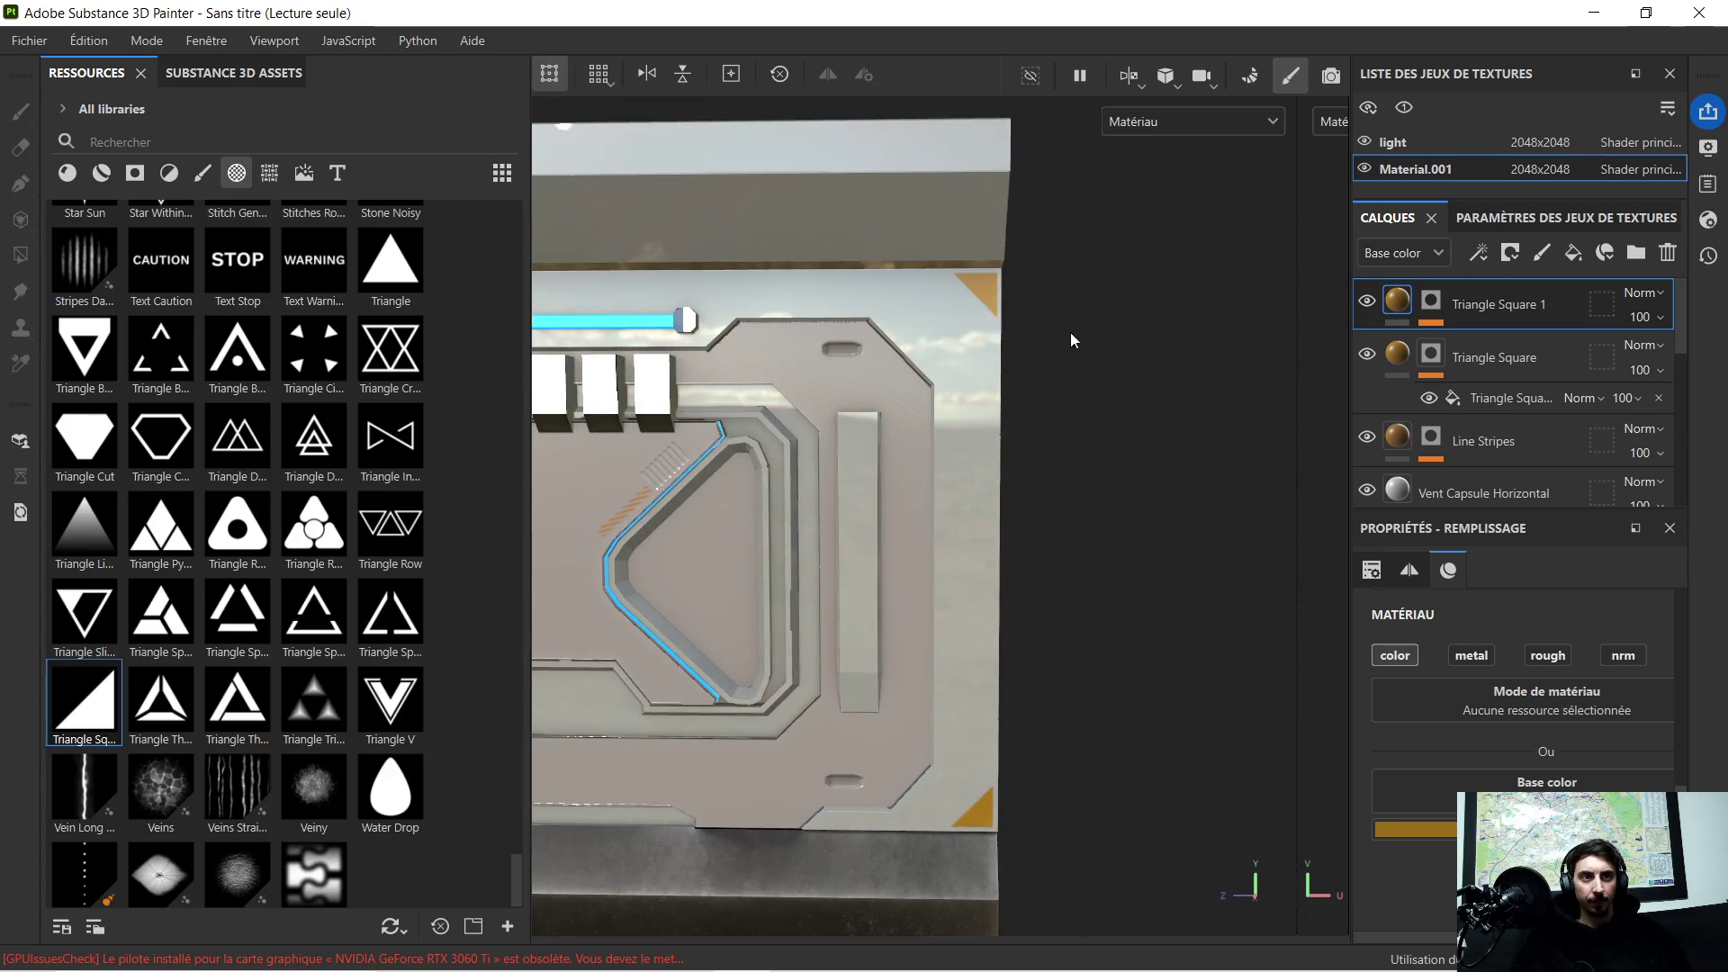
Step: Duplicate the Triangle Square 1 layer to create Triangle Square 2 for another corner
click(1427, 314)
click(1470, 347)
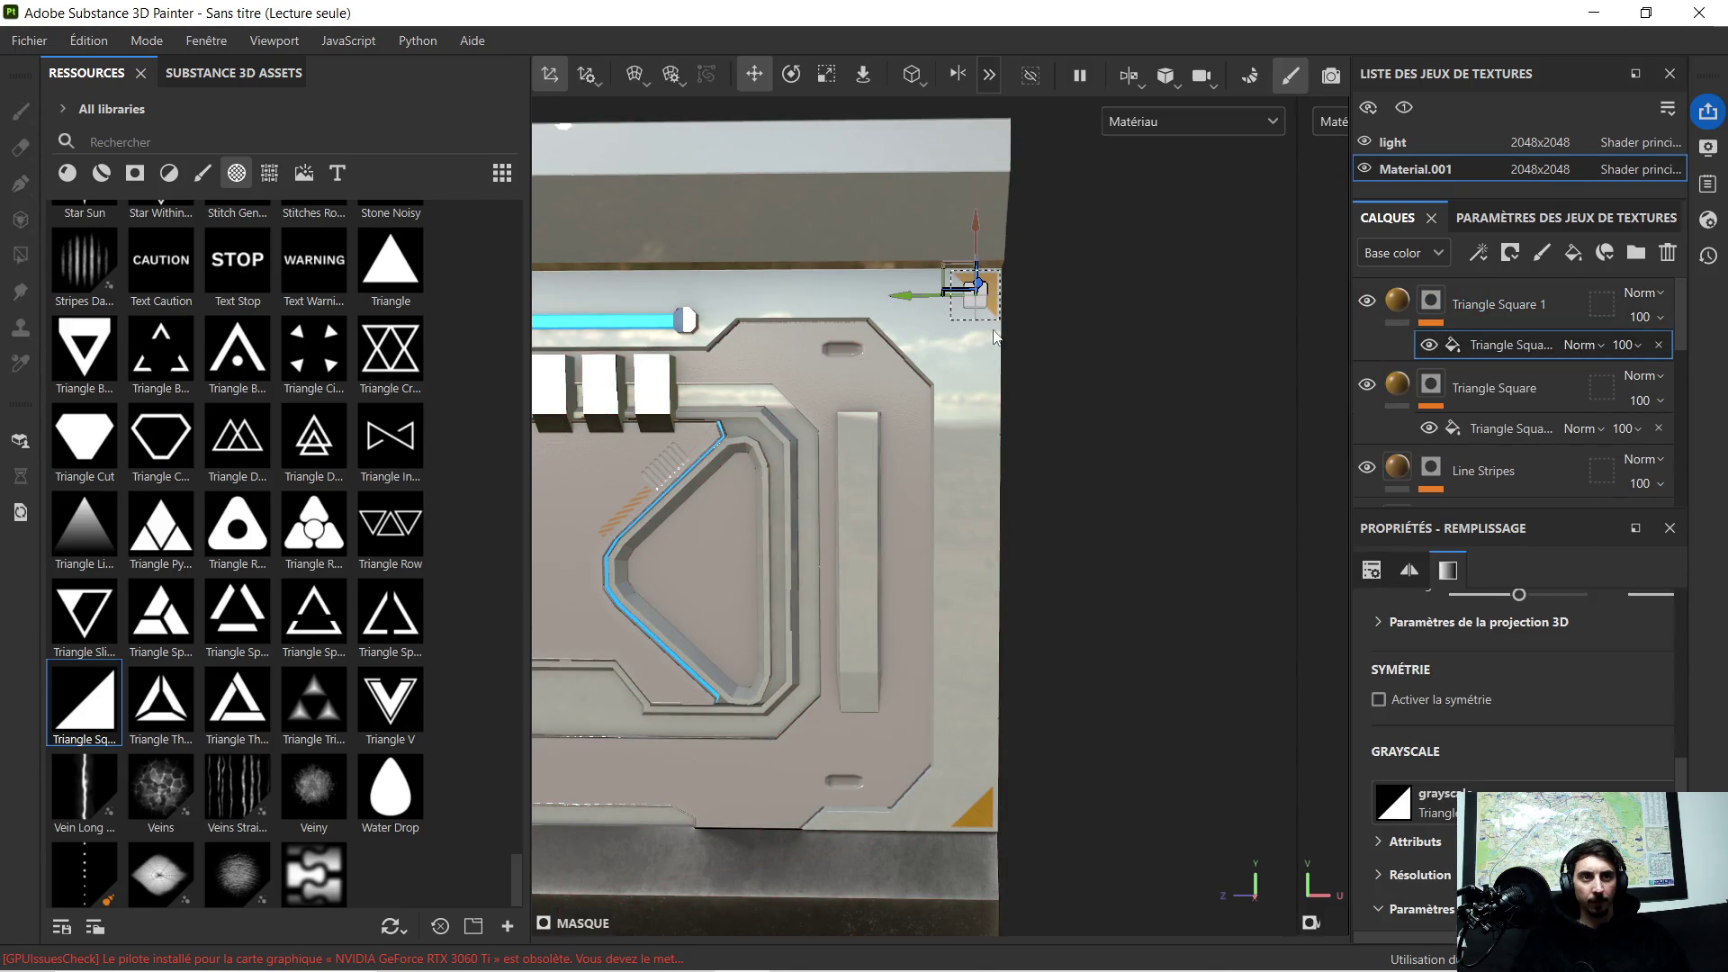
click(1490, 311)
key(ctrl+d)
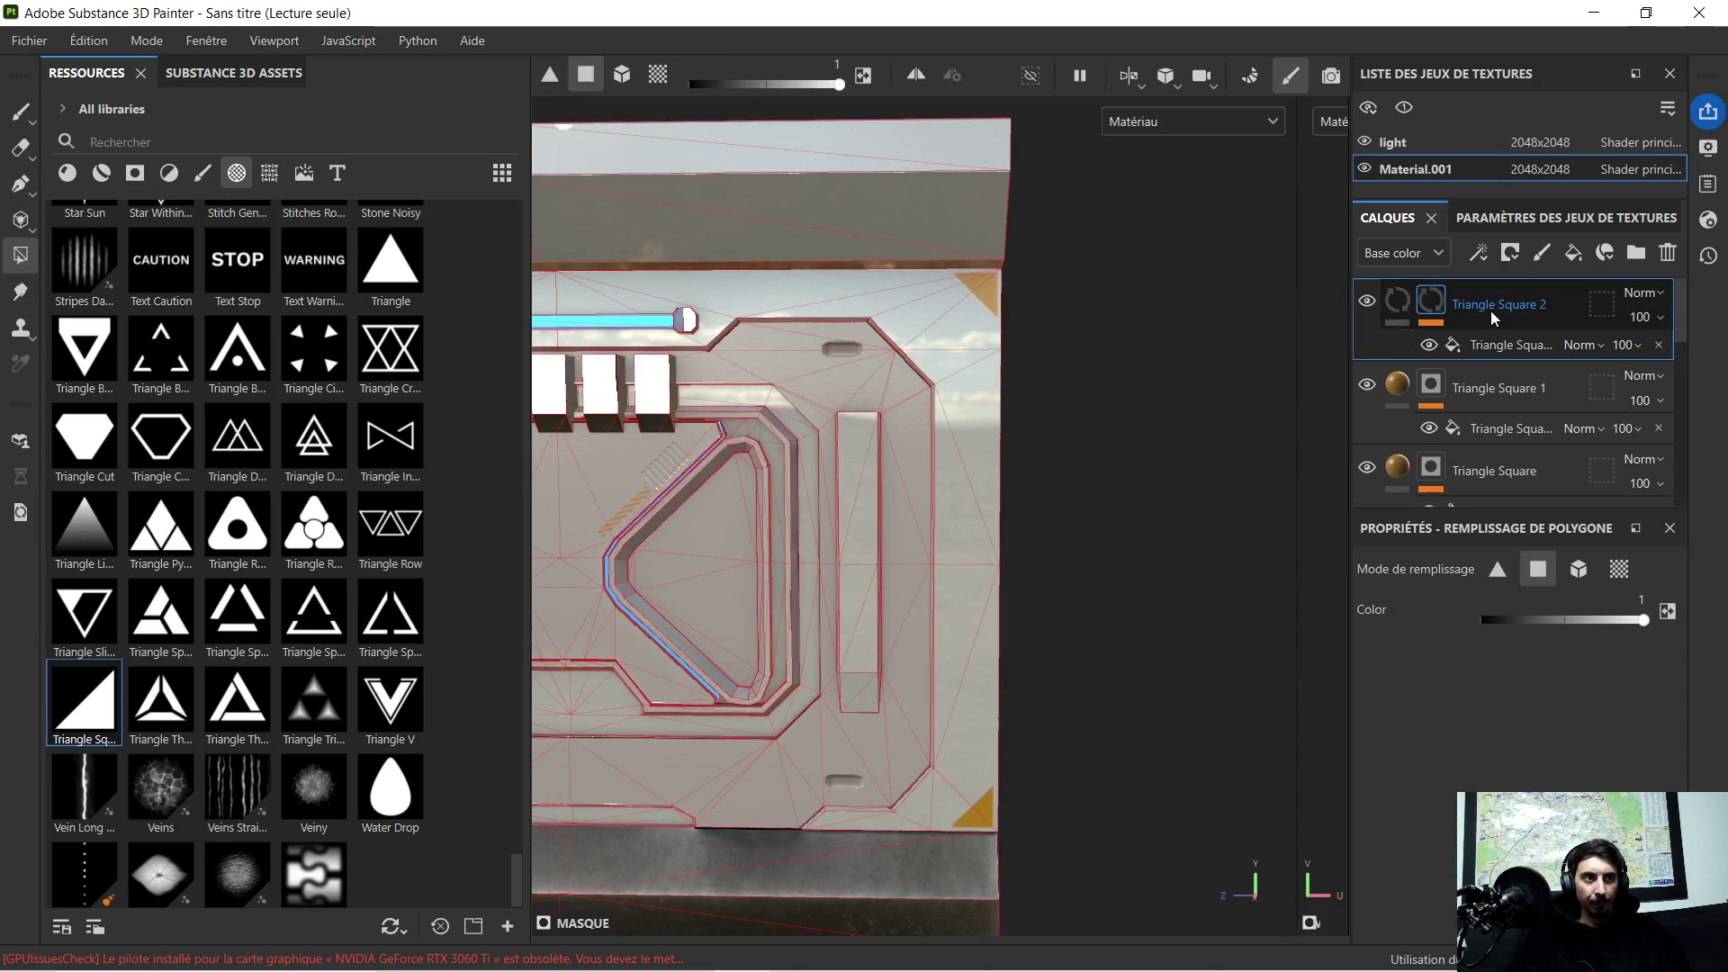
Step: Move the Triangle Square 2 decal down the panel's right edge along the gizmo's Y arrow
click(1491, 341)
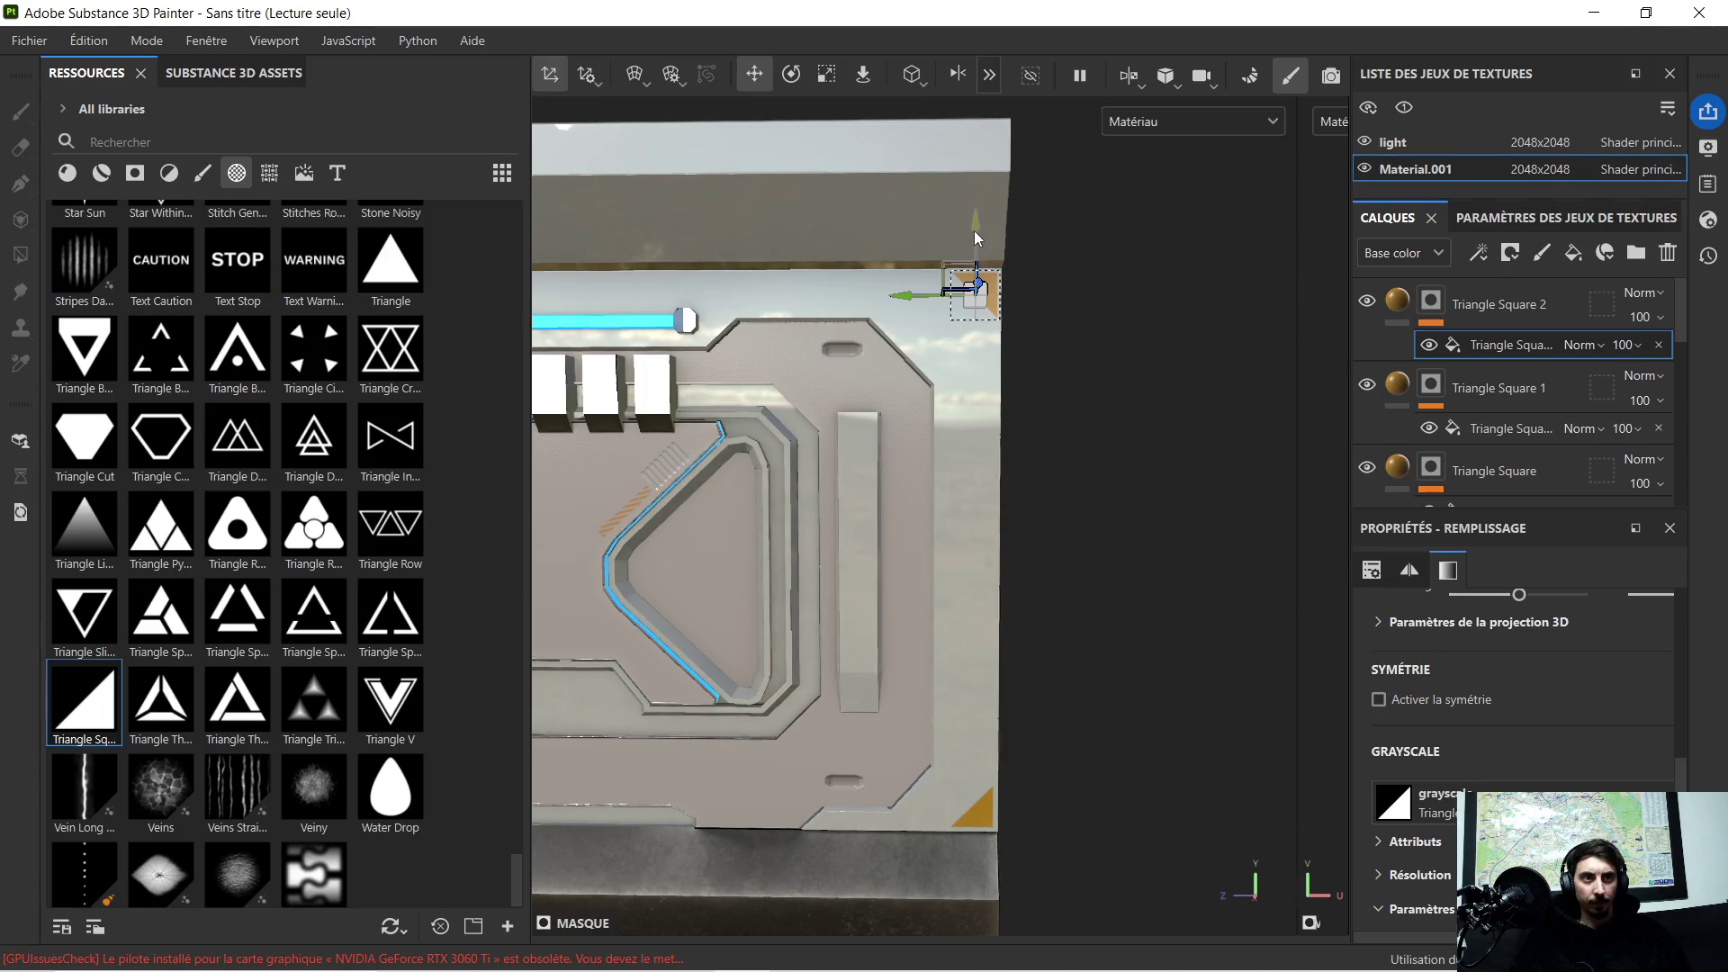
scroll(1006, 233, up, 2)
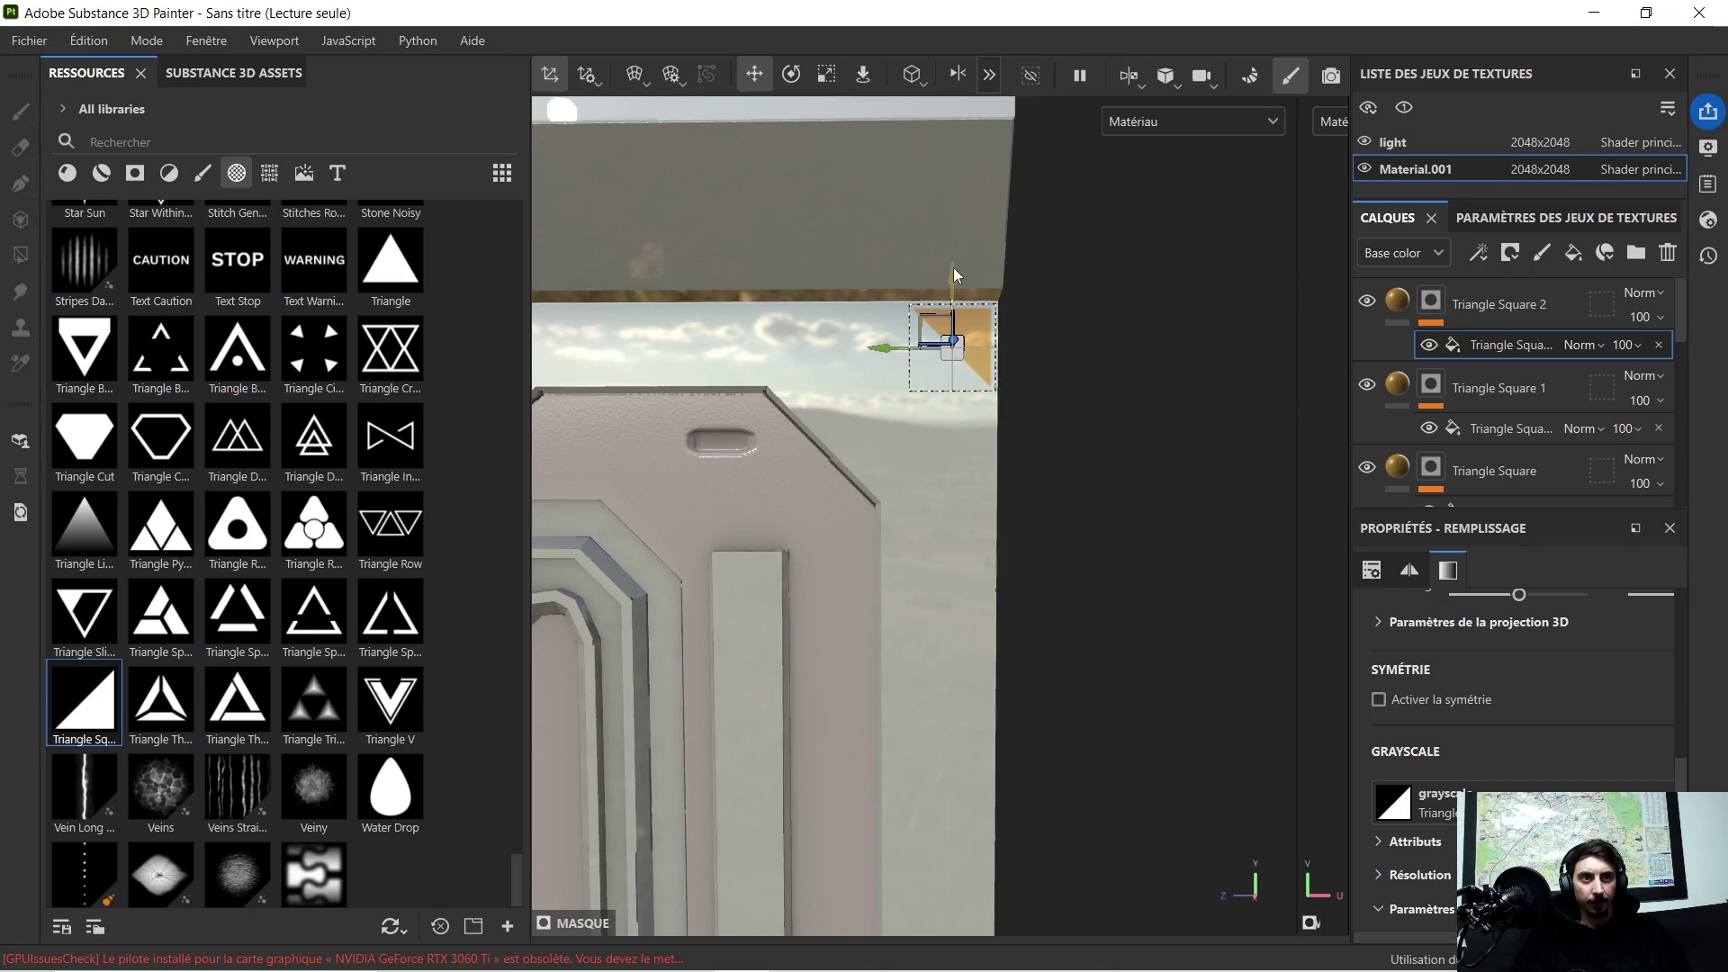
drag(954, 275, 987, 614)
middle_drag(1042, 673, 1048, 216)
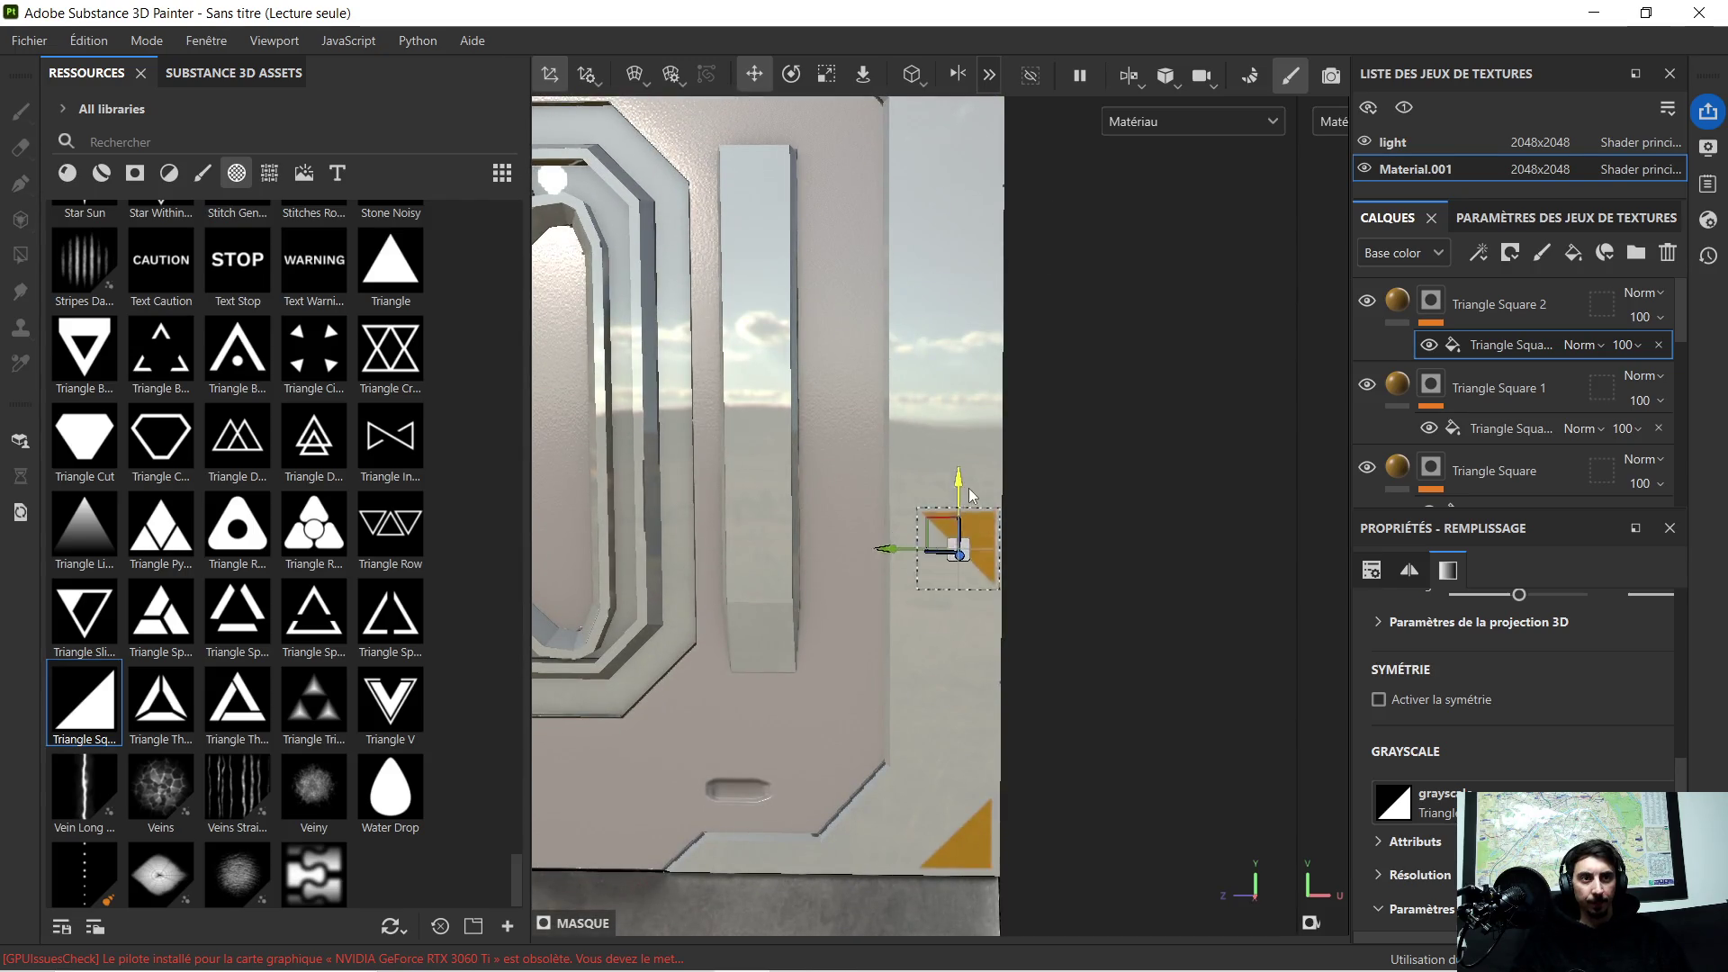
drag(960, 217, 971, 718)
scroll(1080, 795, up, 2)
scroll(1080, 803, down, 2)
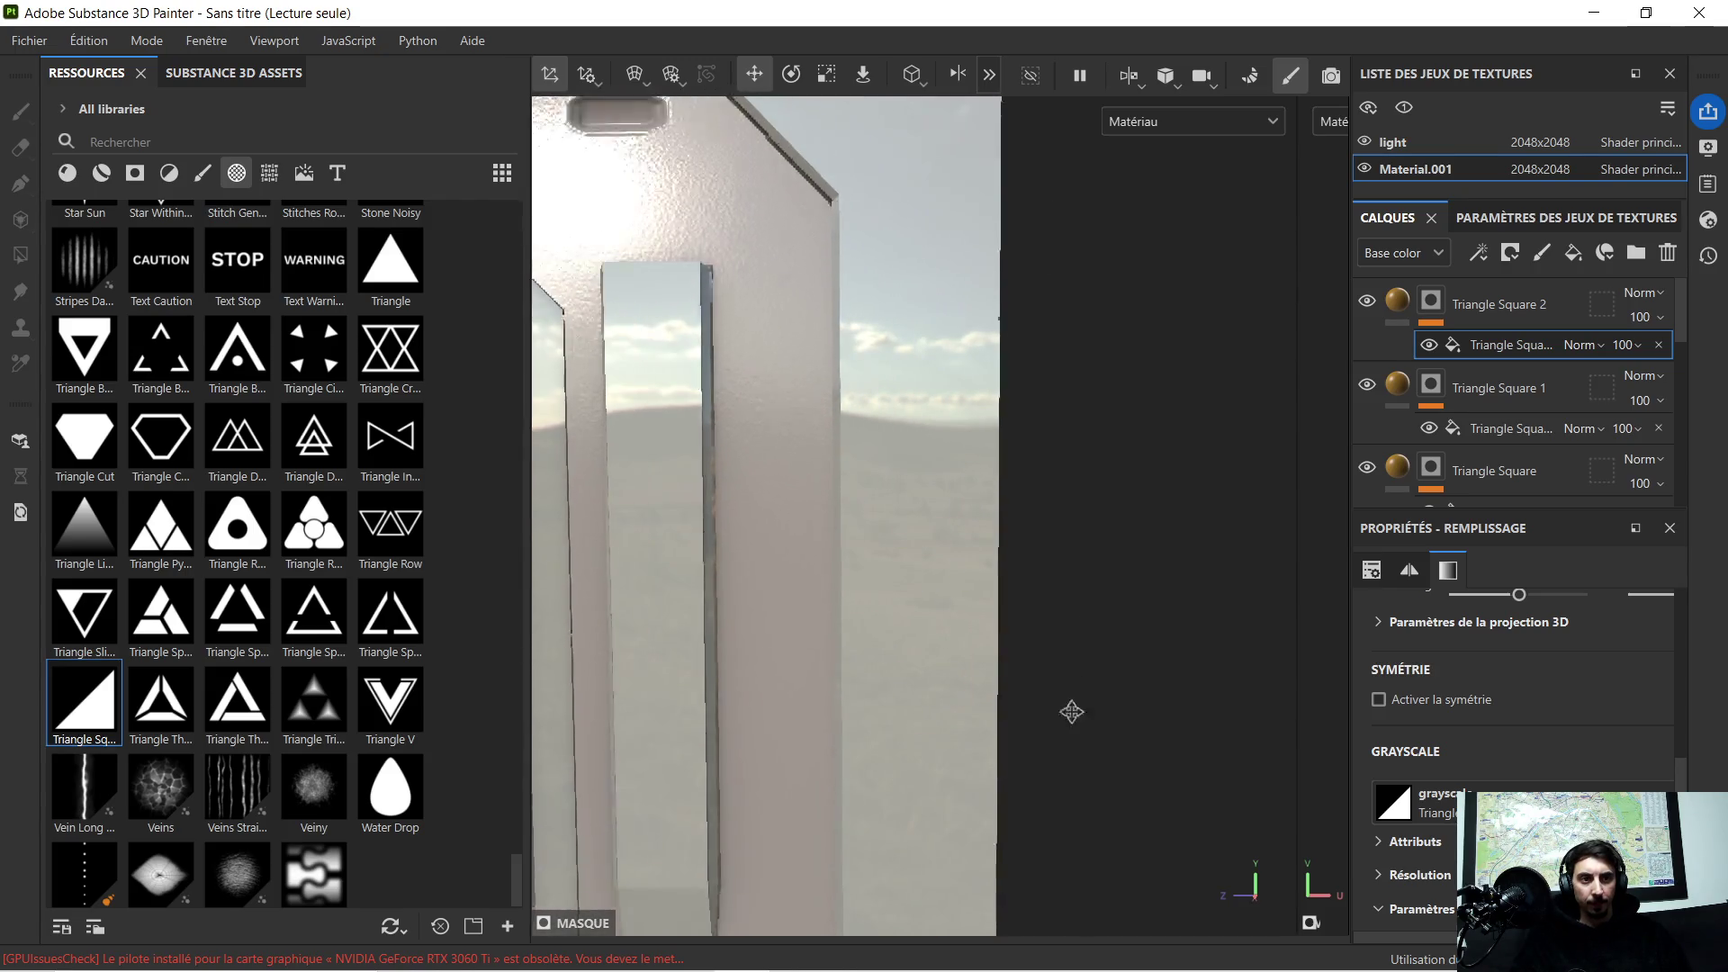
scroll(1072, 734, down, 2)
scroll(1088, 359, up, 4)
scroll(1108, 617, down, 2)
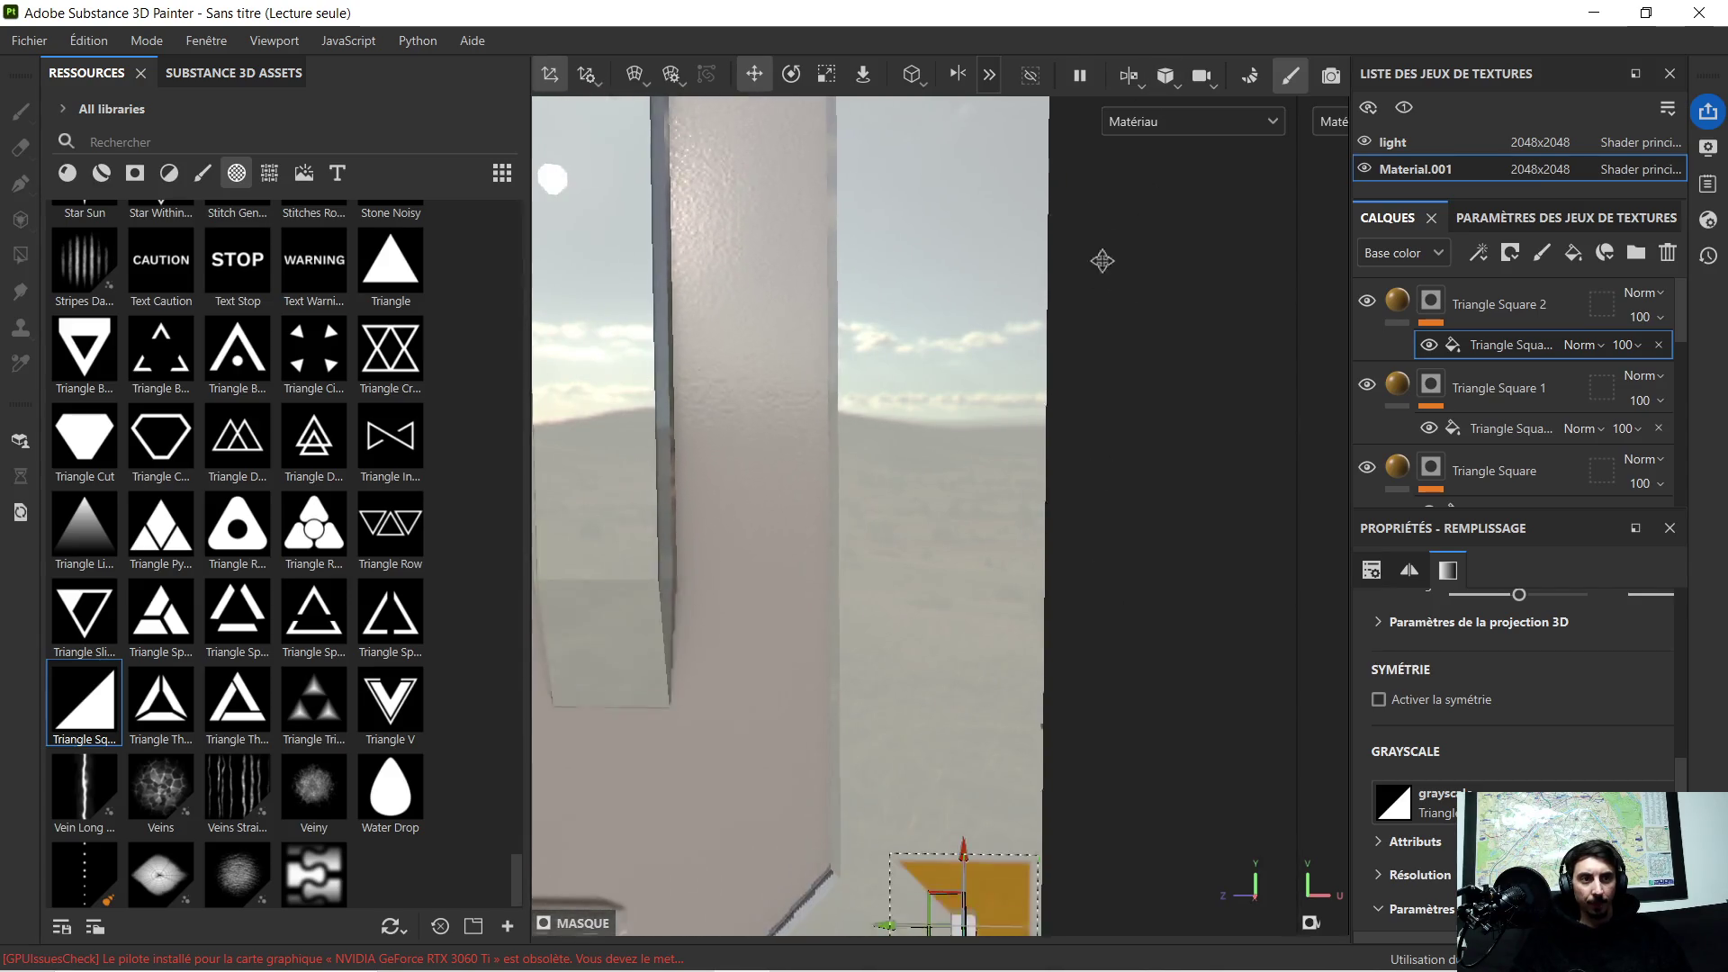
scroll(1103, 283, down, 2)
scroll(1151, 709, down, 2)
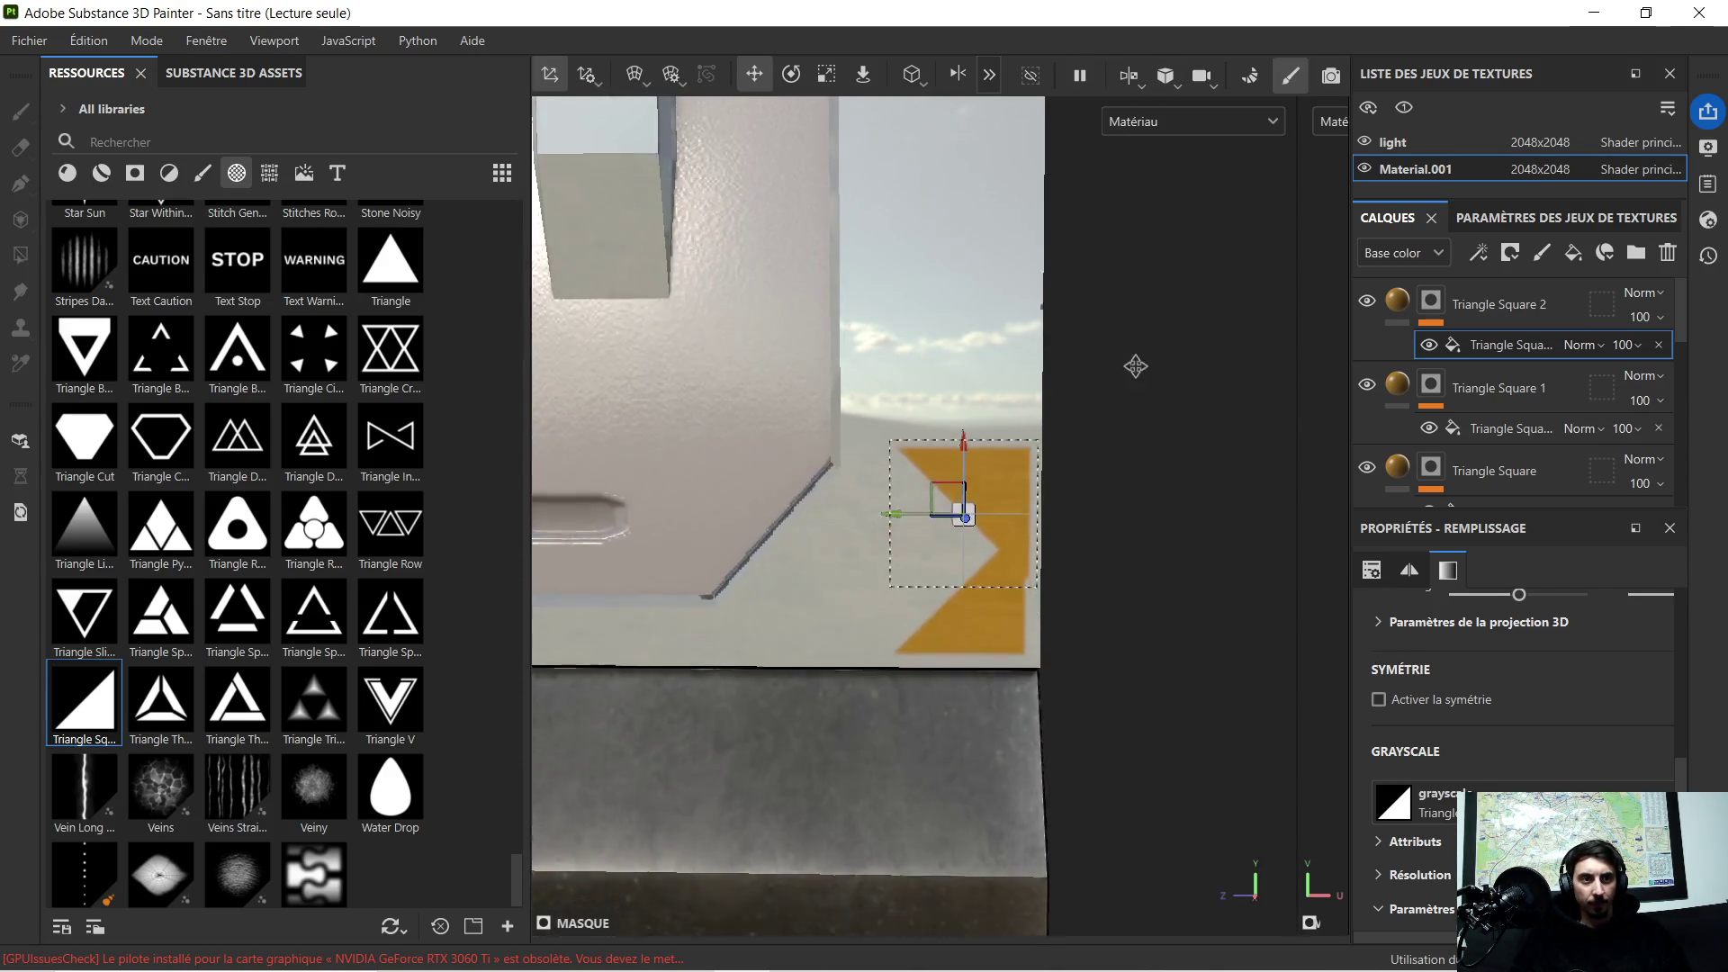
scroll(1054, 359, up, 2)
scroll(1027, 391, up, 2)
drag(943, 363, 919, 479)
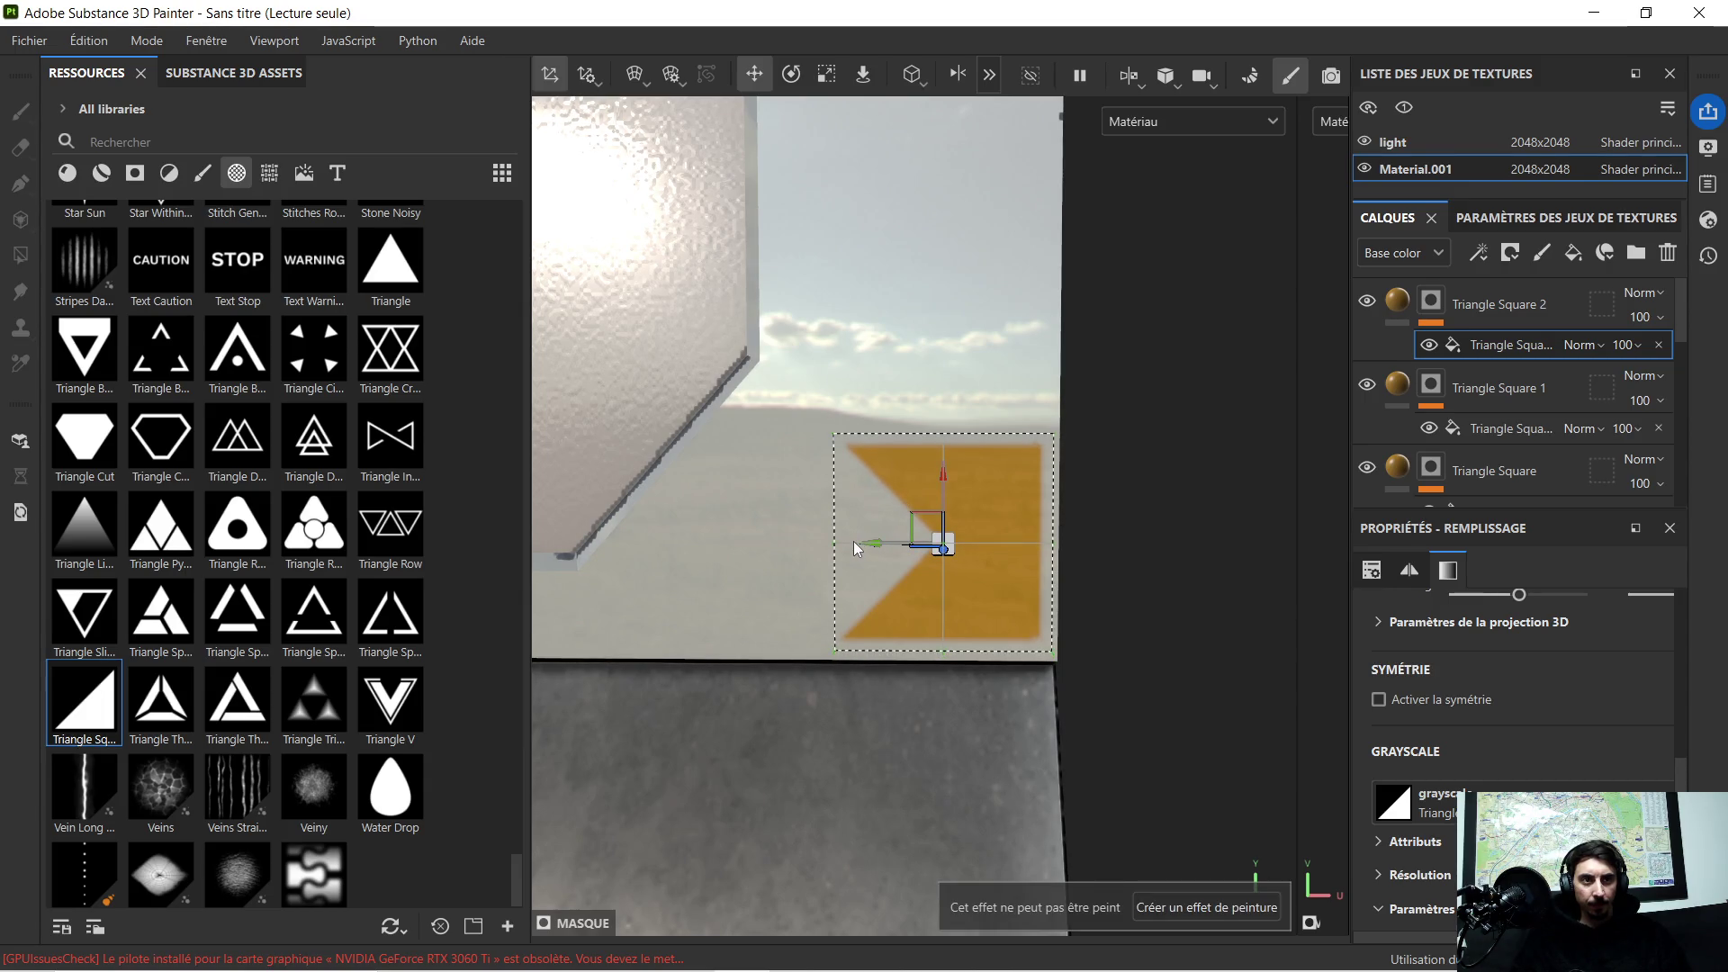
drag(854, 542, 868, 544)
scroll(1009, 361, down, 2)
scroll(1011, 360, down, 2)
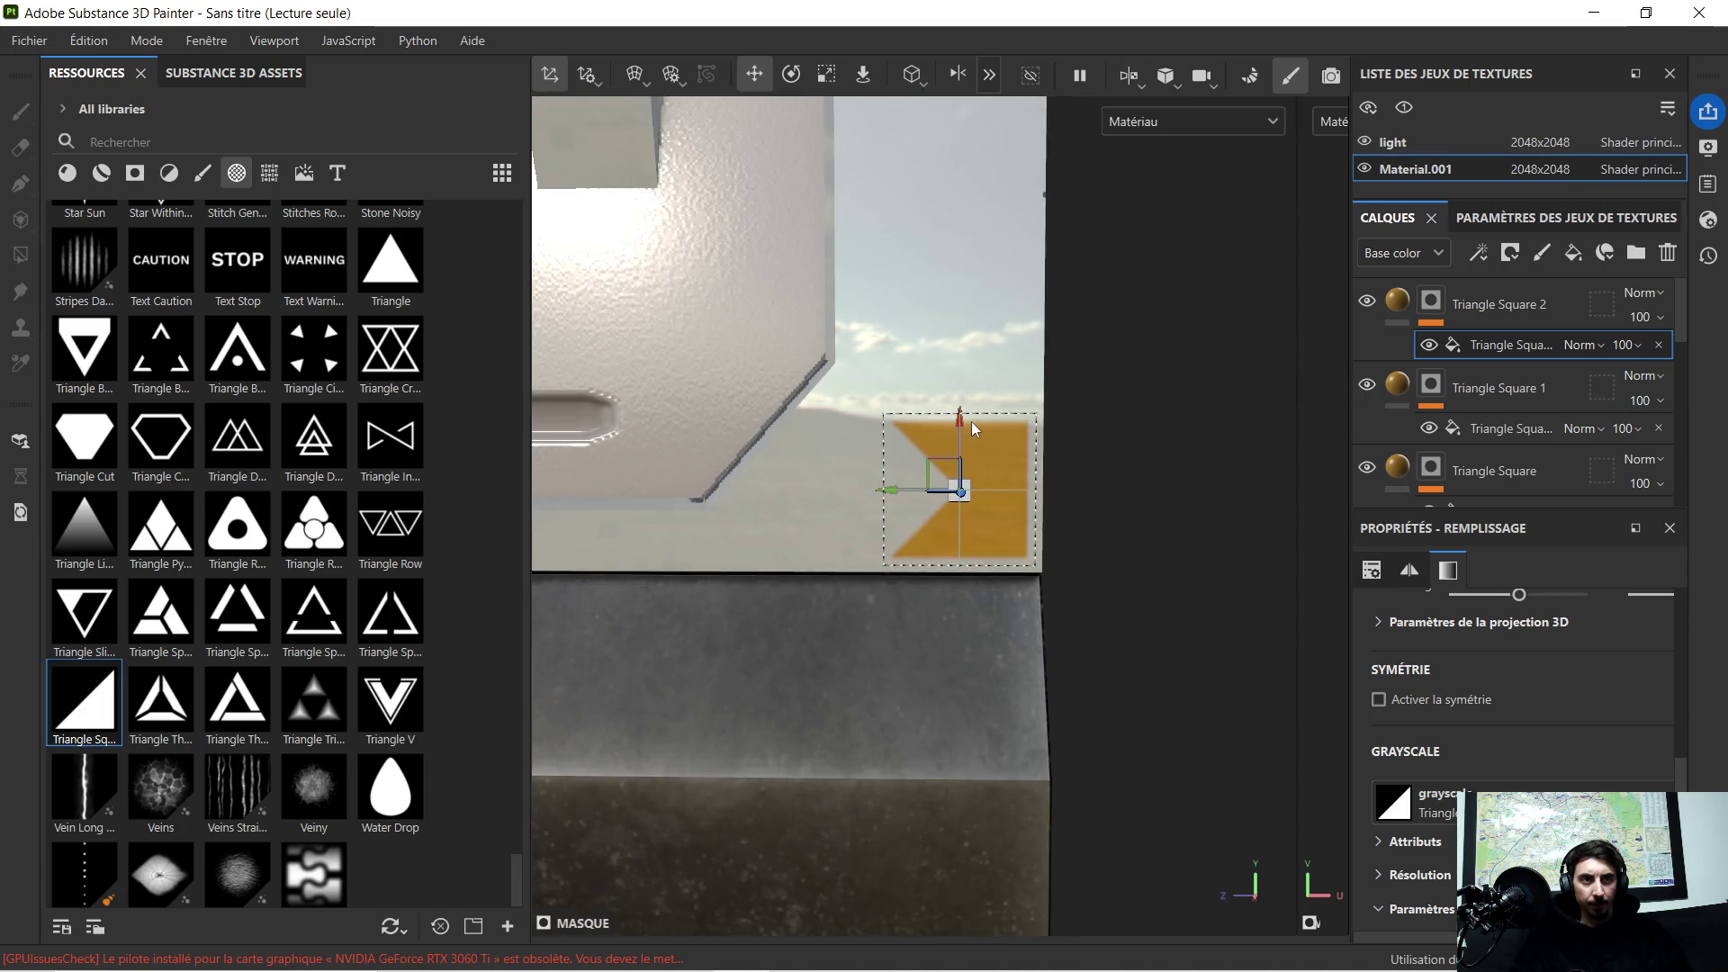
Step: Move the decal back up the right edge toward the top-right corner
drag(956, 420, 990, 280)
scroll(1040, 338, up, 3)
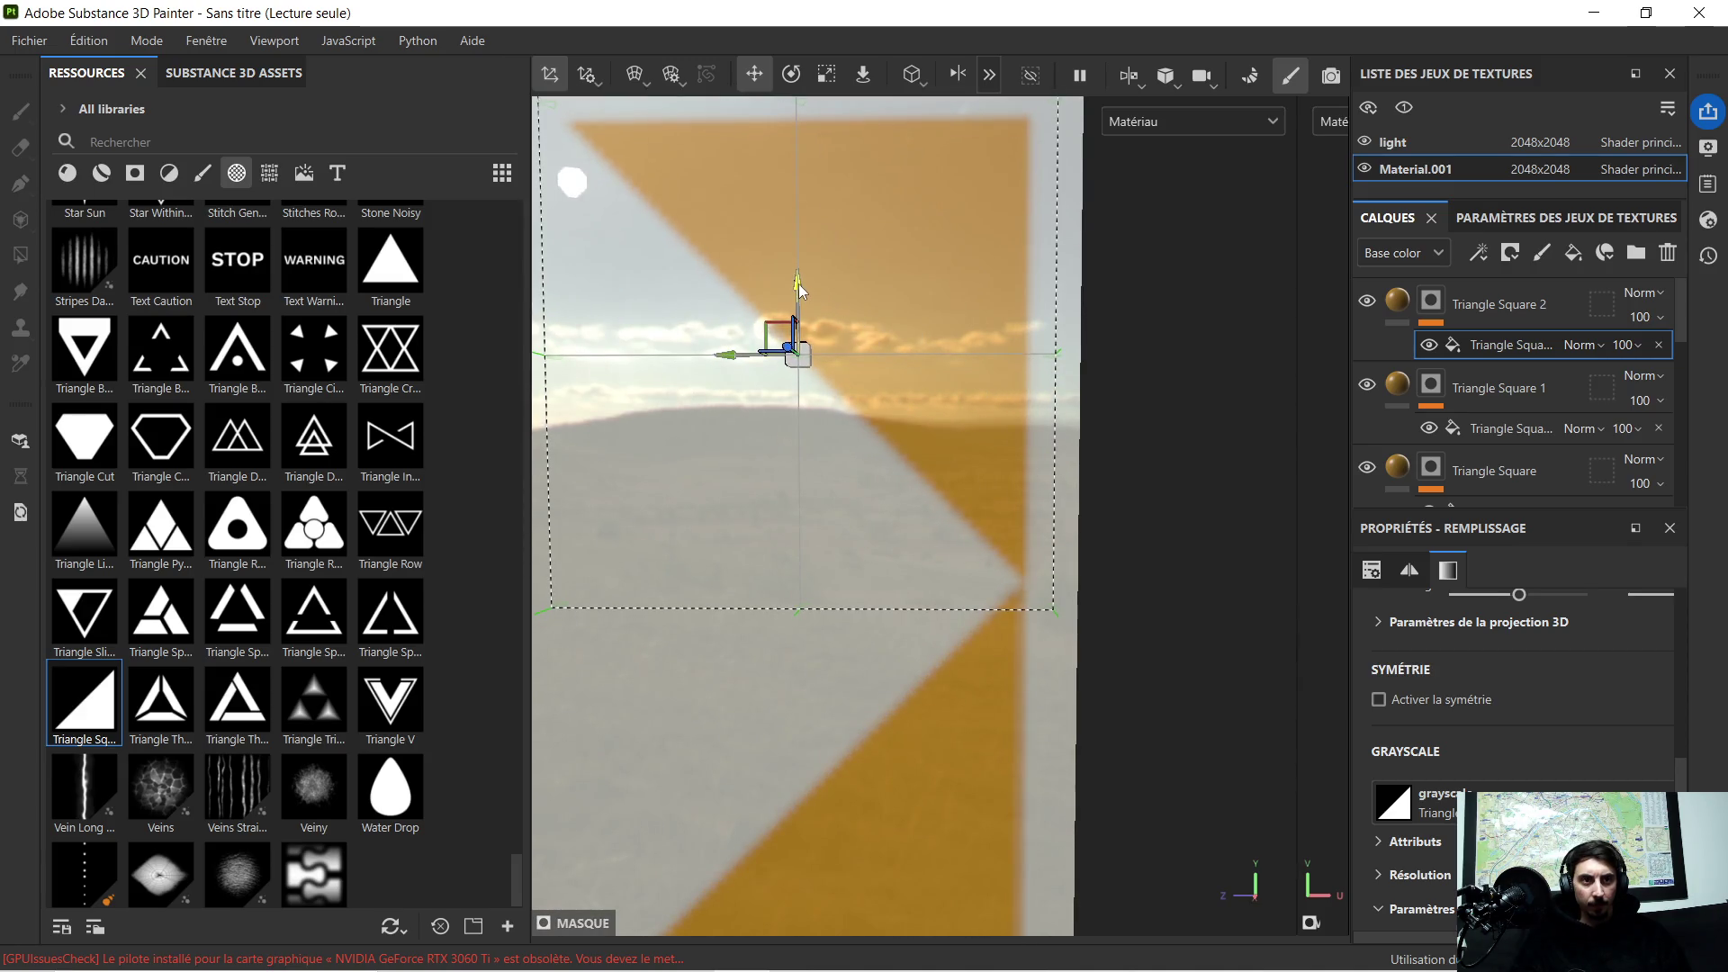
drag(798, 292, 802, 245)
scroll(889, 247, down, 4)
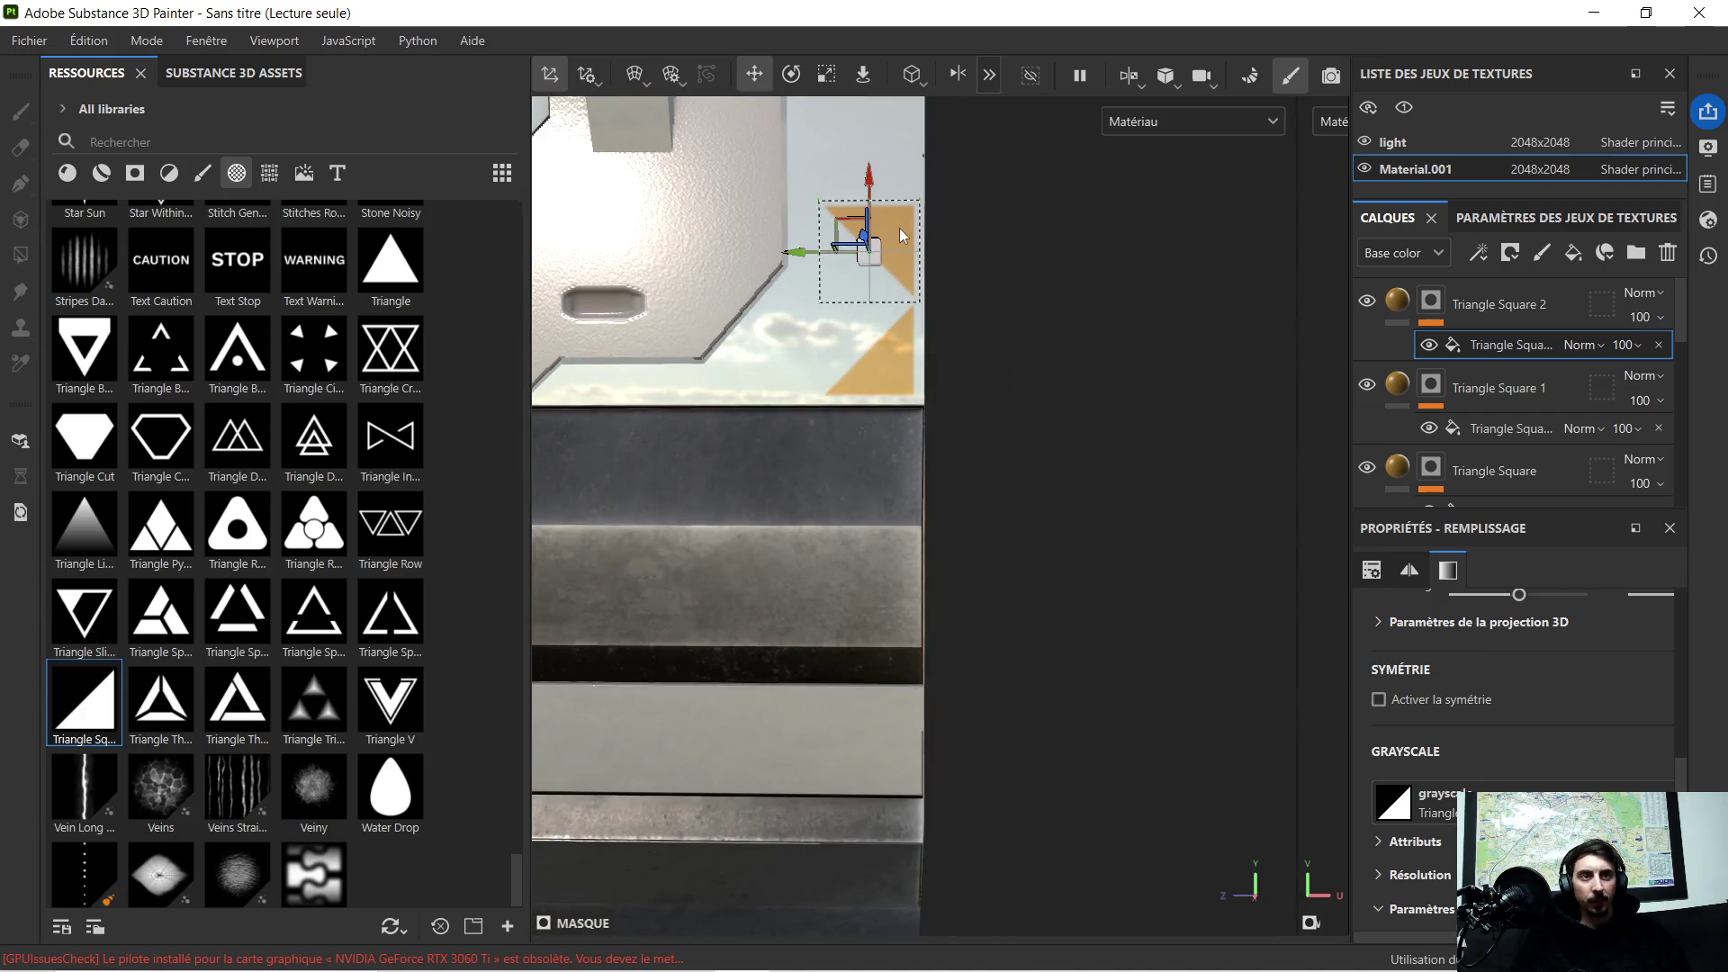
scroll(995, 583, down, 2)
mouse_move(936, 550)
mouse_down()
mouse_move(960, 142)
mouse_move(953, 615)
mouse_up()
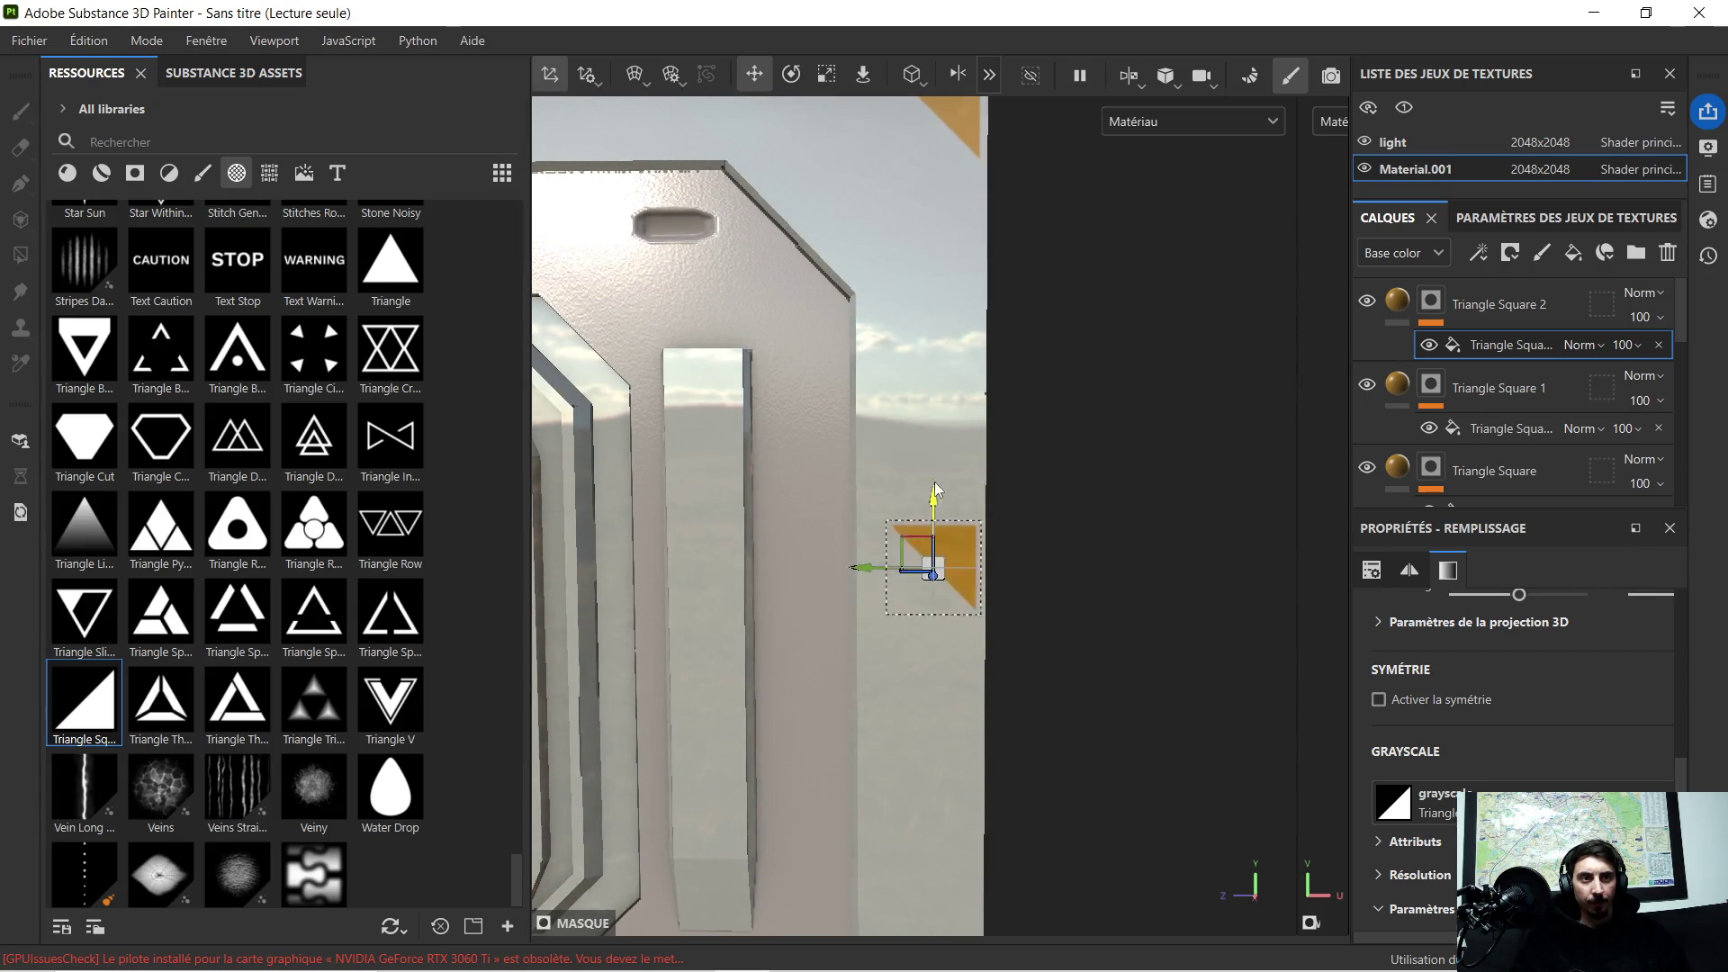
mouse_move(937, 581)
mouse_down()
mouse_move(951, 161)
mouse_move(1043, 174)
mouse_move(1012, 737)
mouse_move(908, 552)
mouse_move(921, 512)
mouse_up()
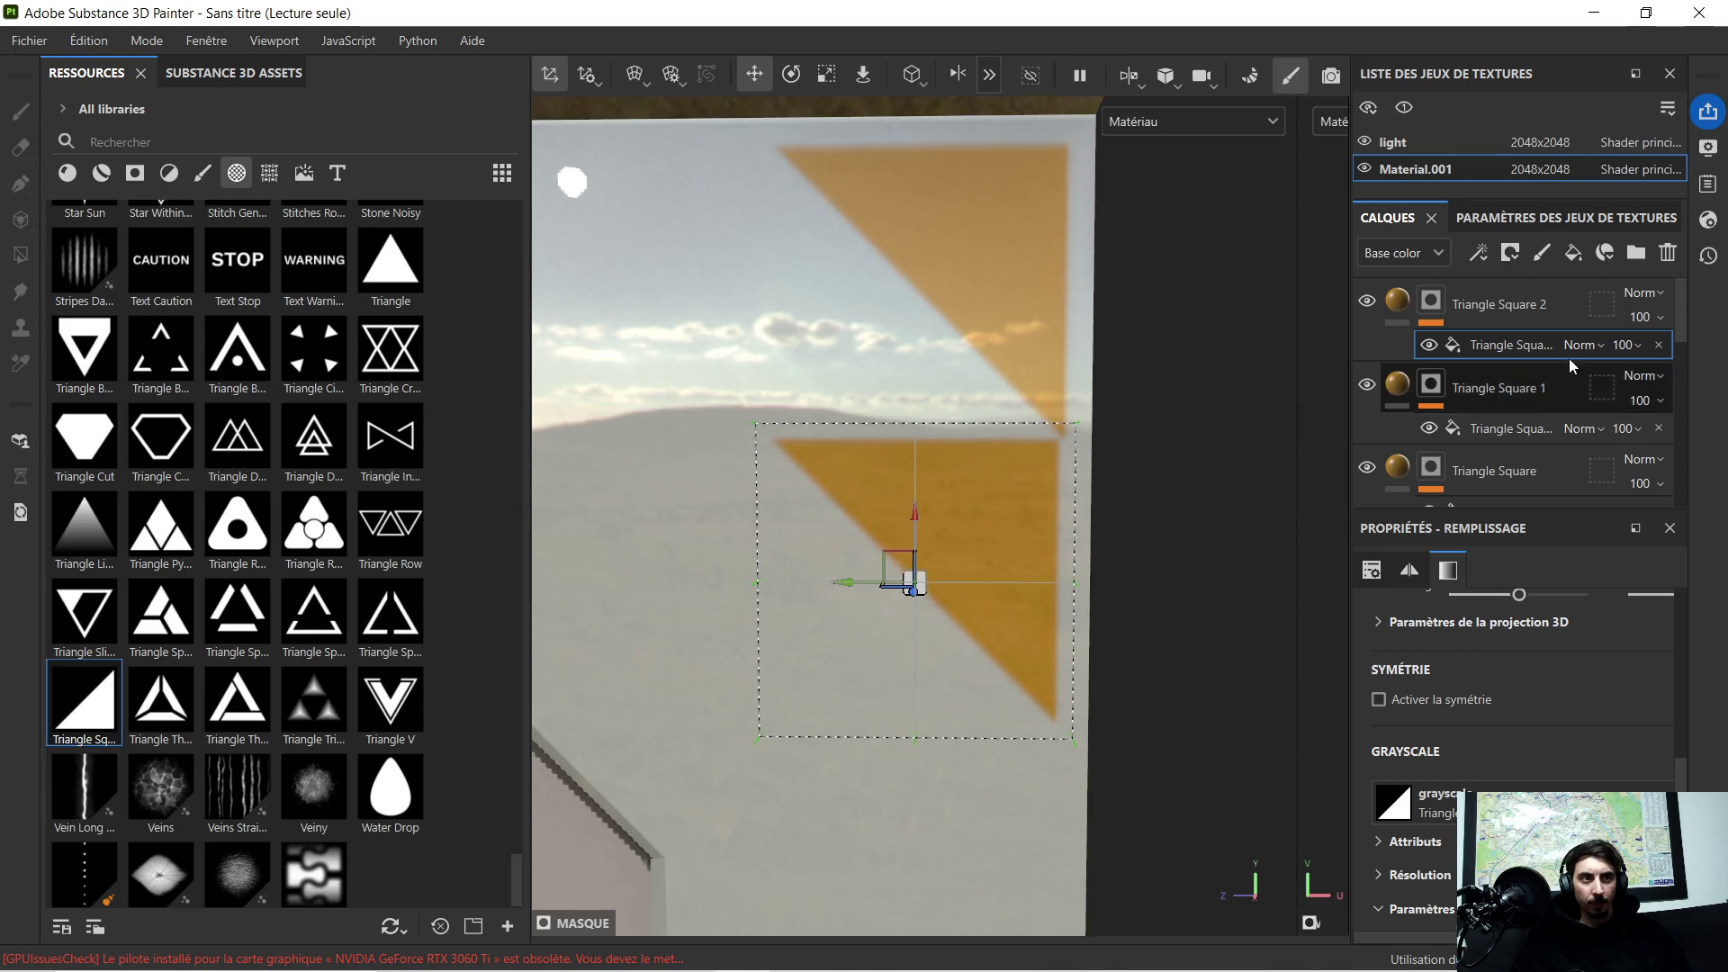
Step: Nudge Triangle Square 1's projection slightly left and delete the extra Triangle Square 2 layer
click(1510, 430)
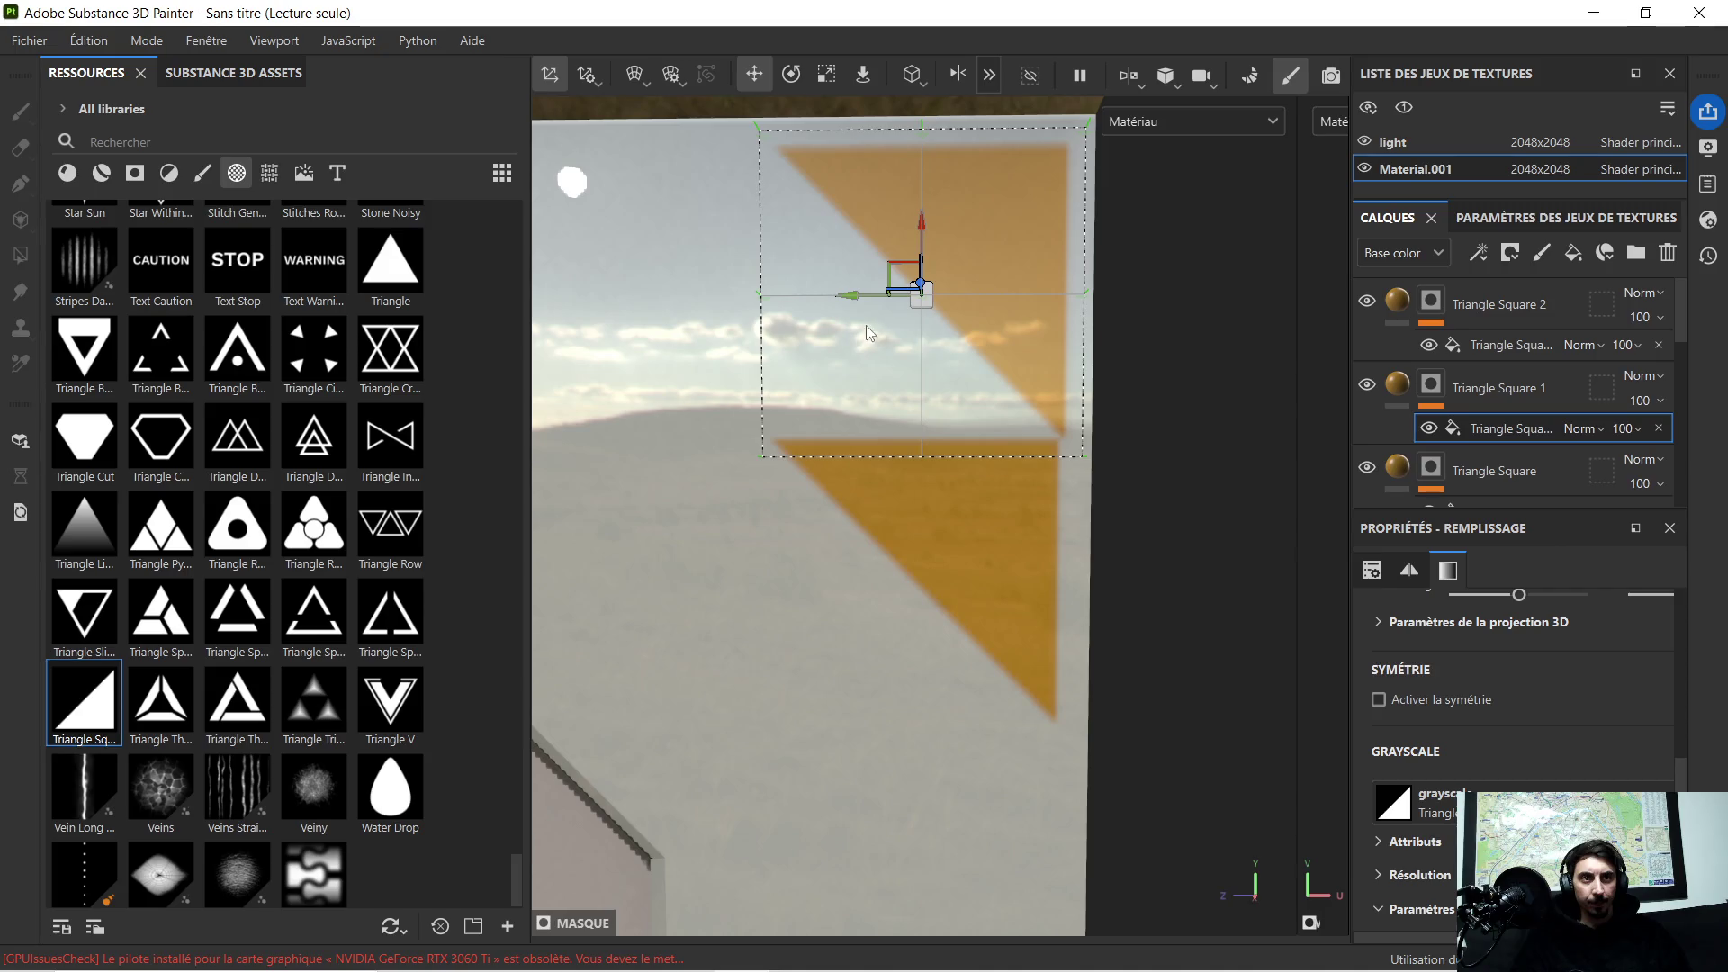
drag(853, 304, 848, 303)
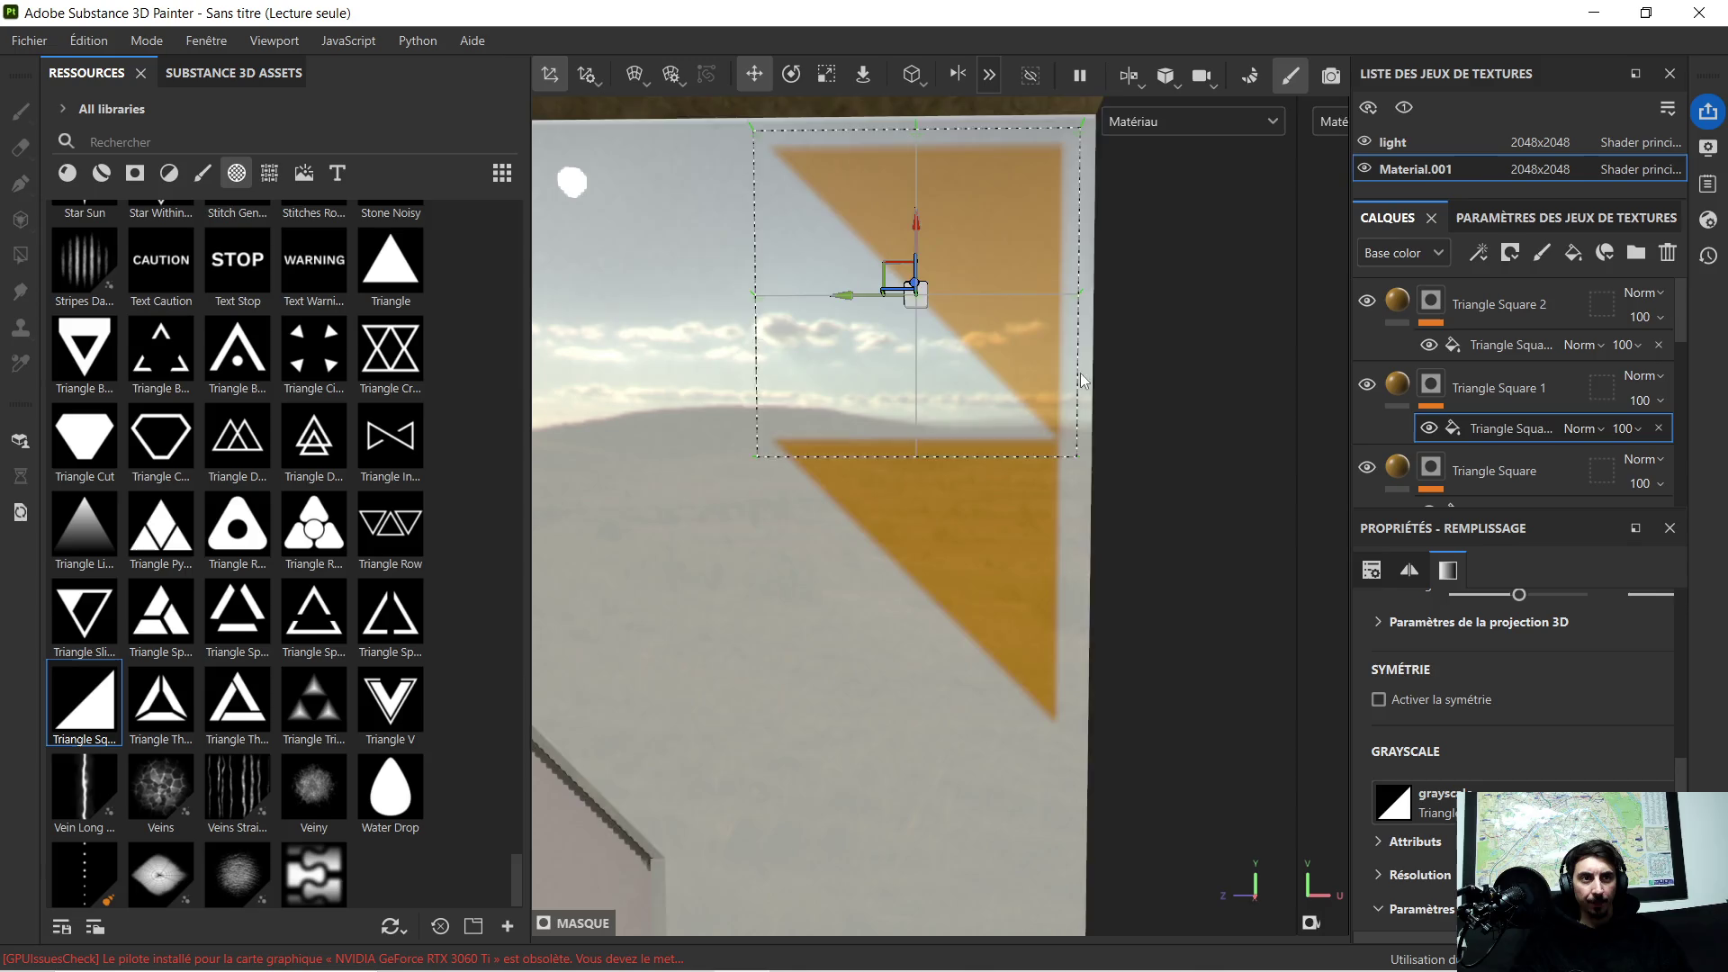
key(4)
click(1494, 301)
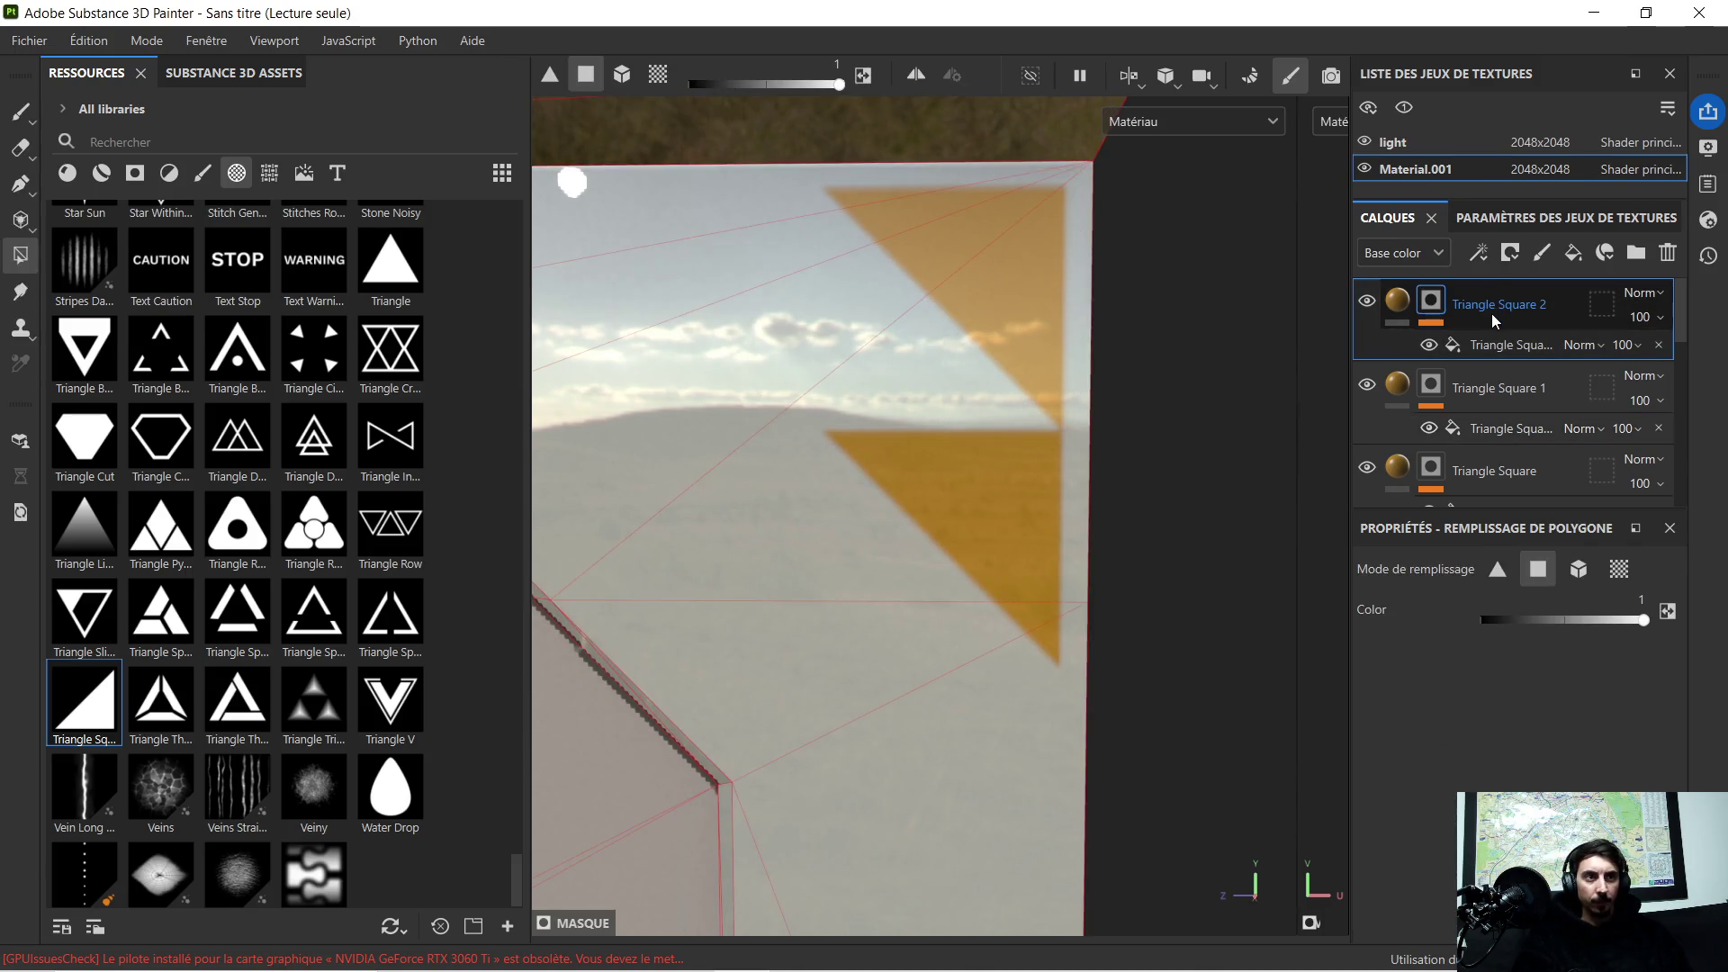
key(Delete)
scroll(1005, 562, down, 5)
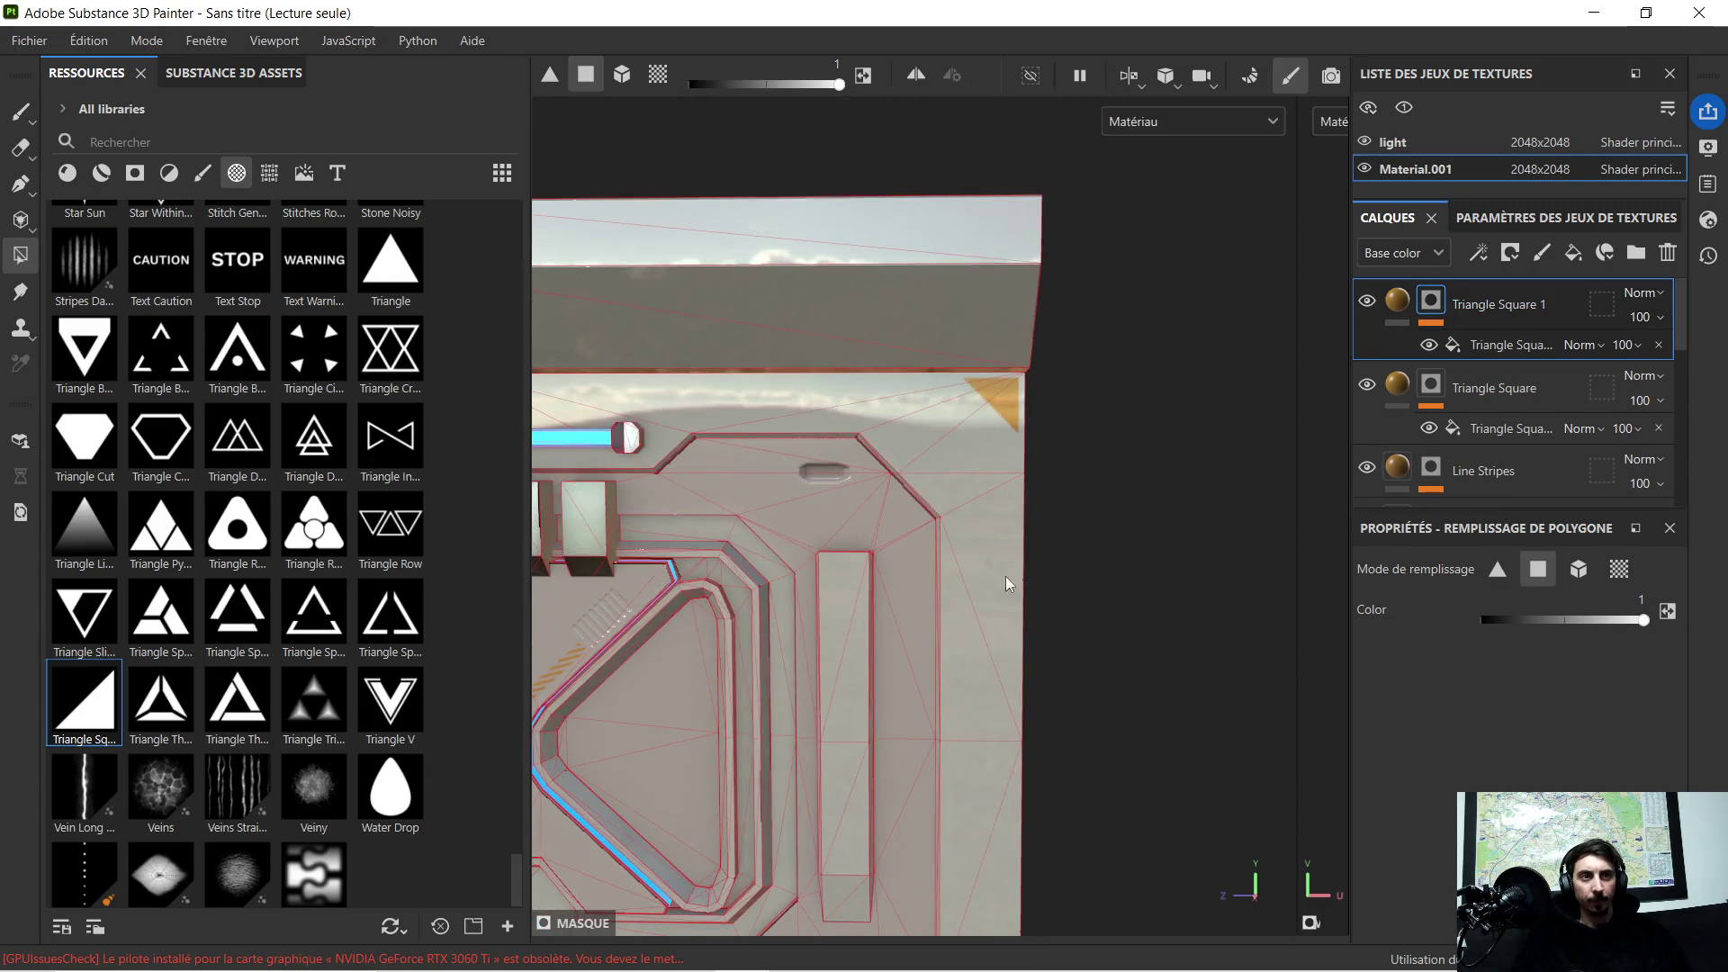
scroll(1004, 562, down, 2)
Step: Keep Triangle Square 1's name and duplicate it into a fresh Triangle Square 2
mouse_move(1004, 561)
middle_down()
mouse_move(956, 369)
mouse_move(874, 429)
middle_up()
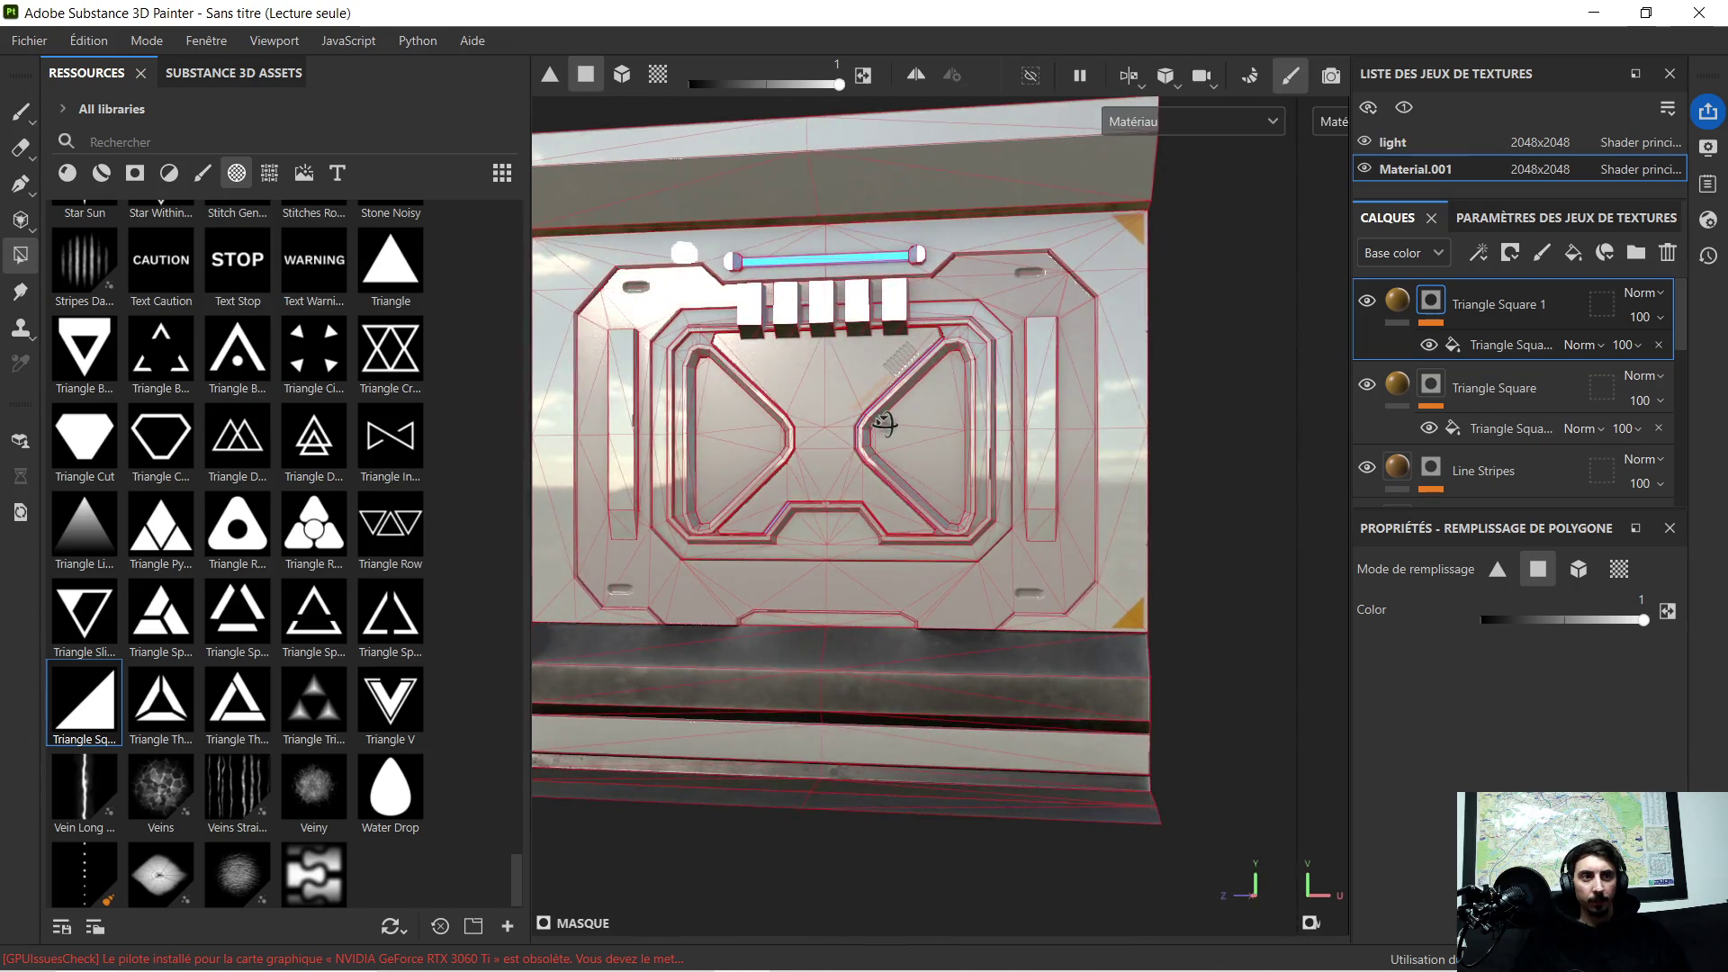
scroll(906, 440, down, 3)
alt+drag(917, 448, 945, 434)
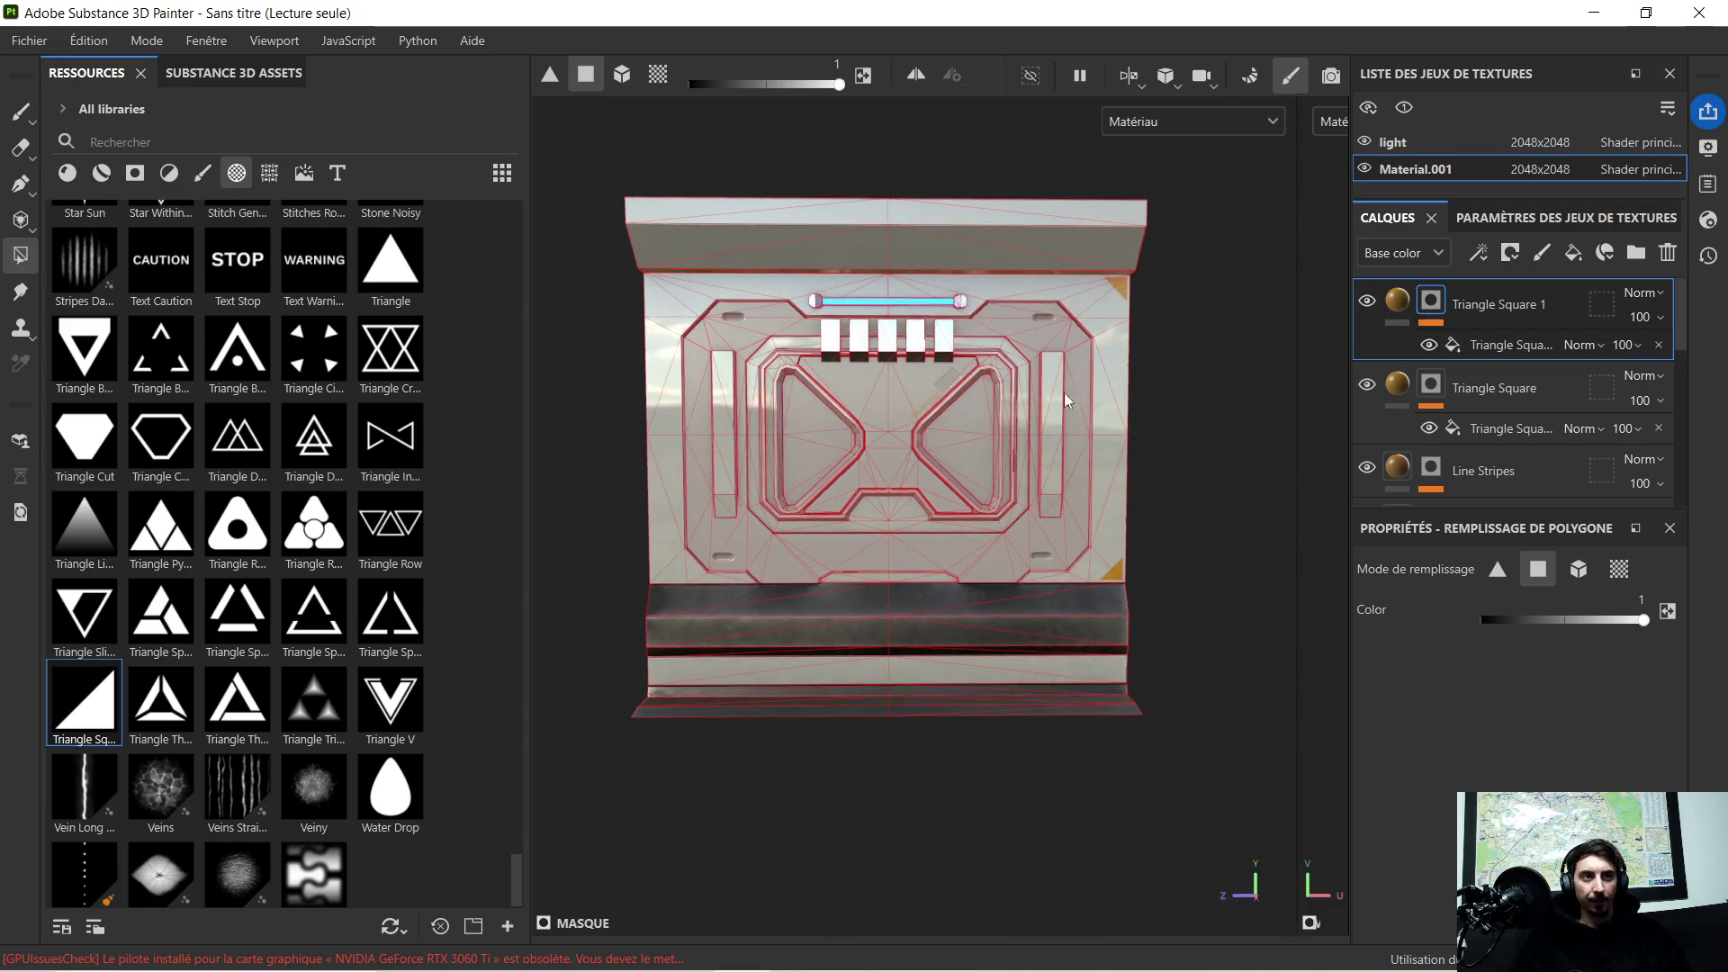
double_click(1541, 304)
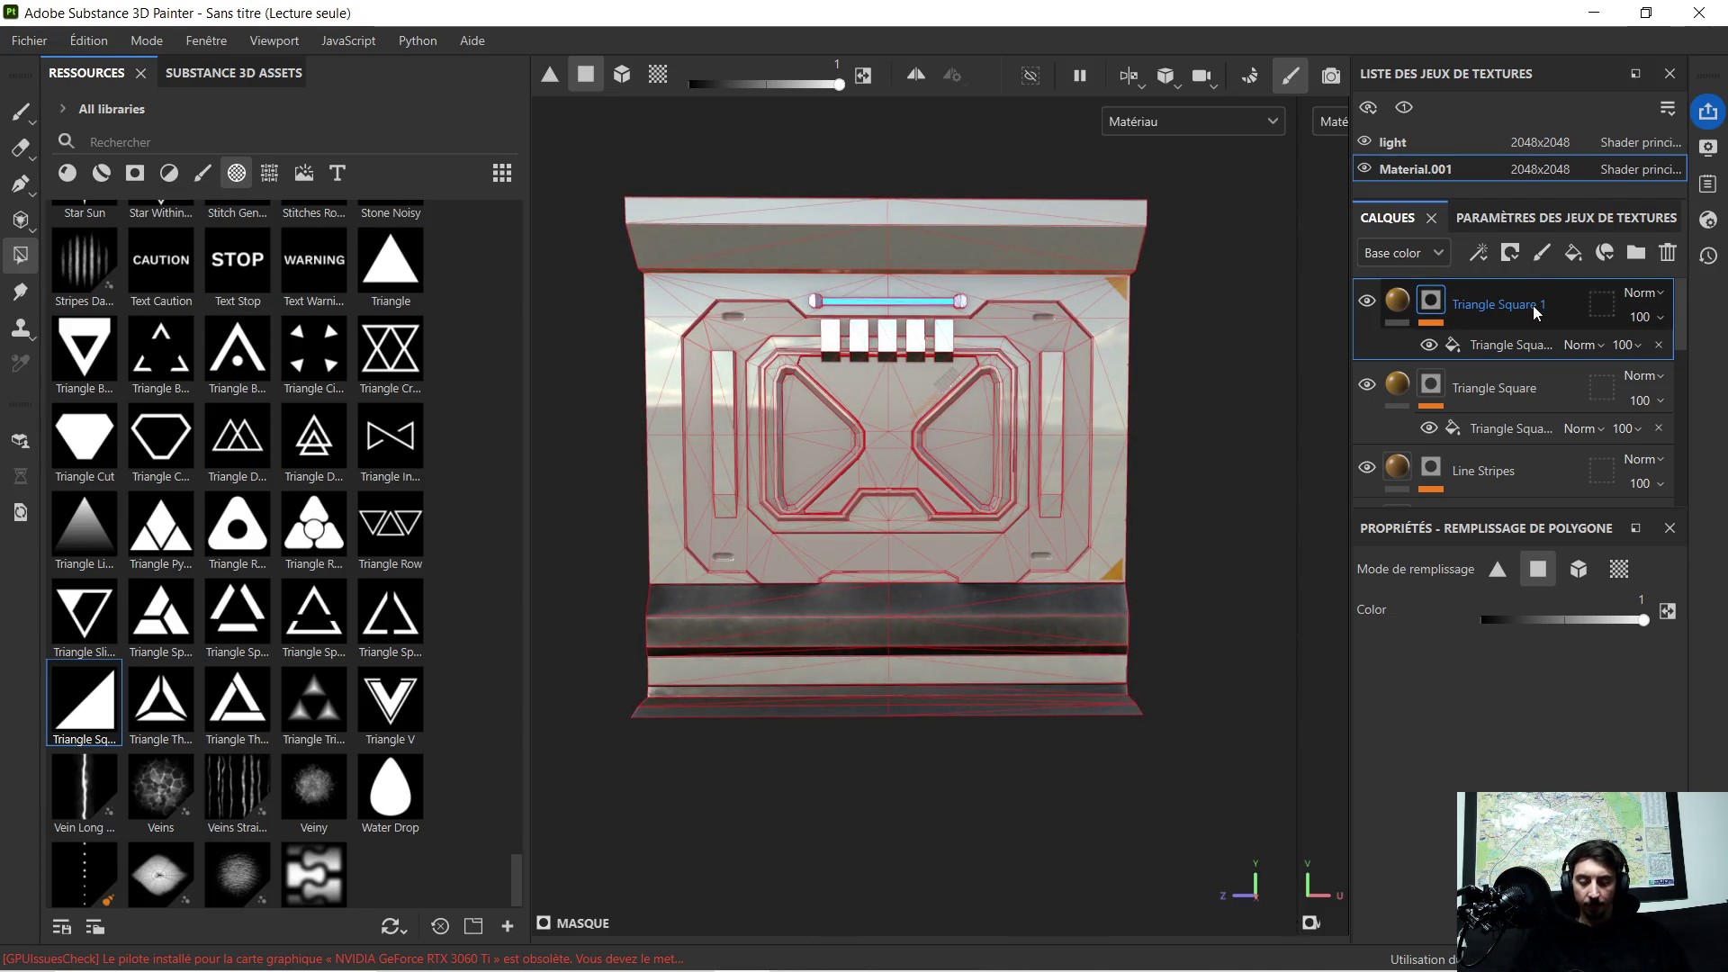
key(Return)
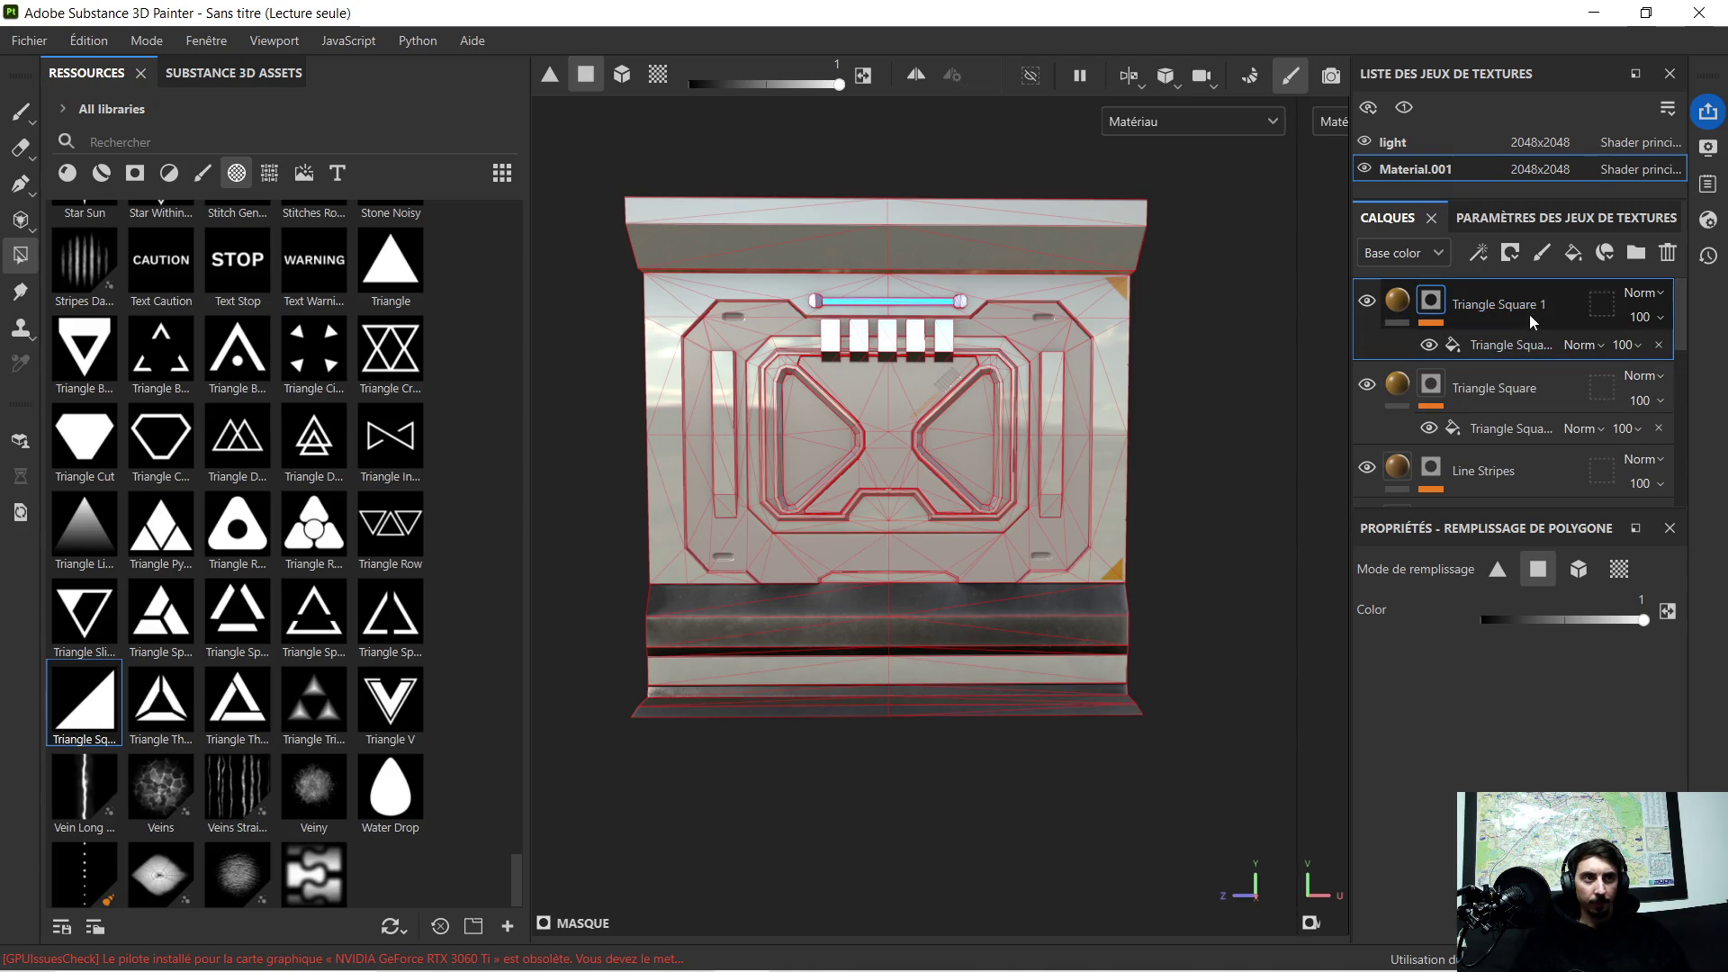
key(ctrl+d)
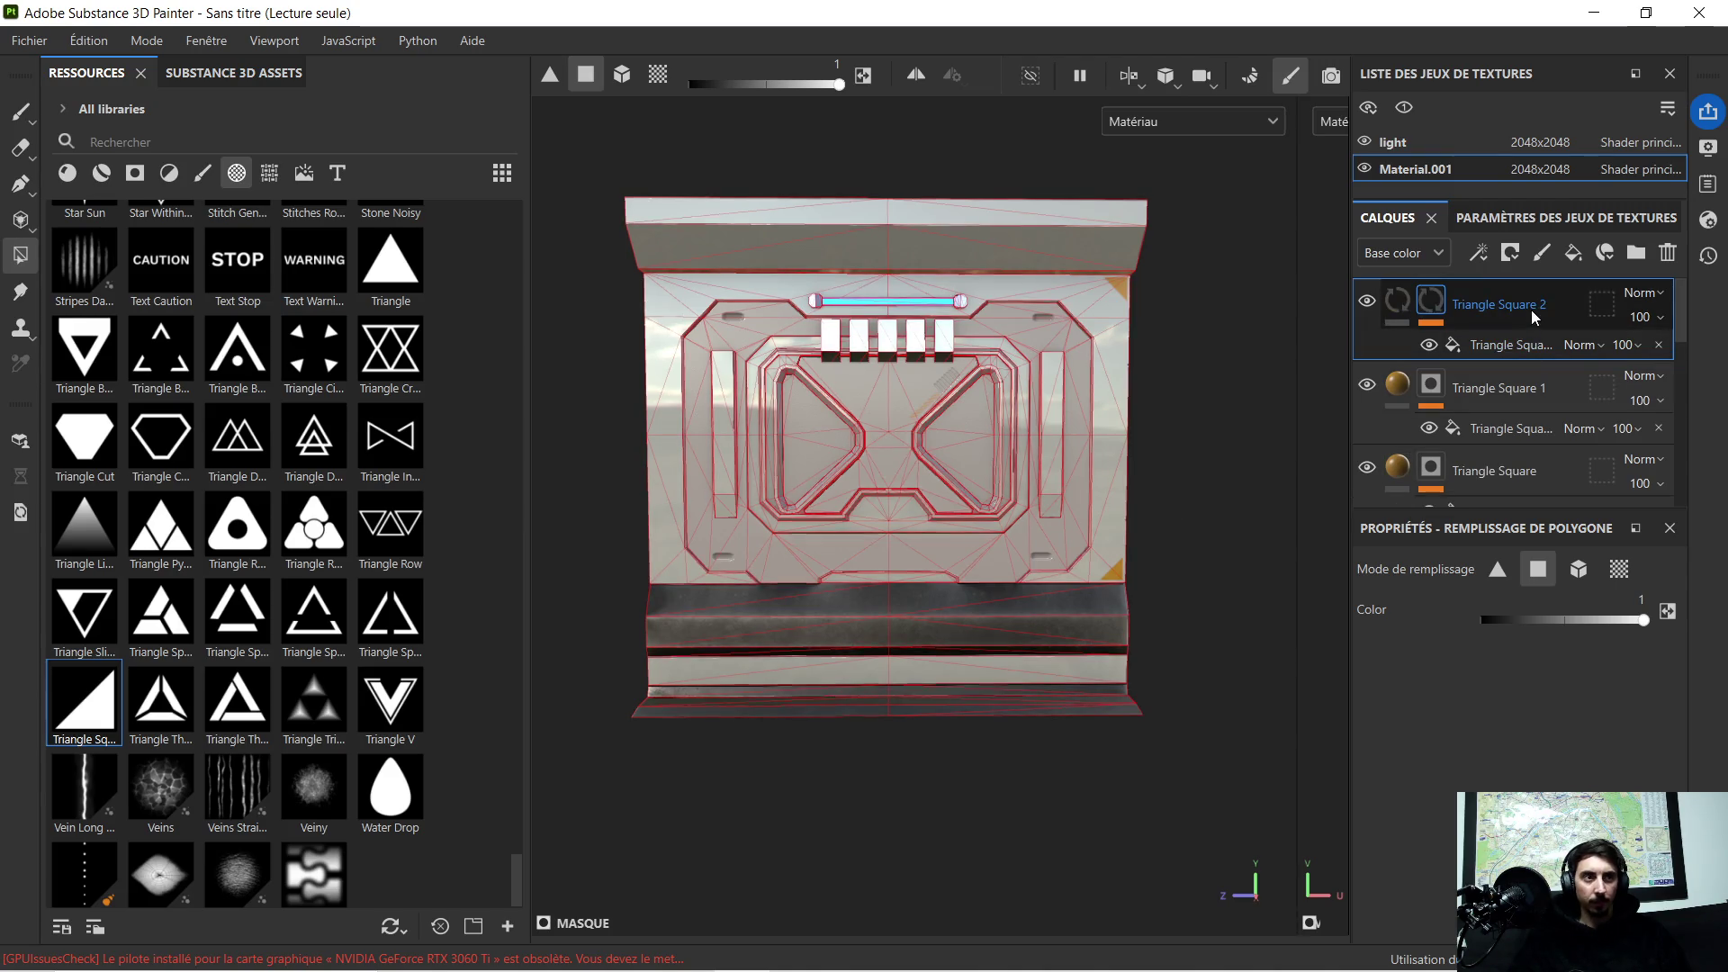
click(1483, 344)
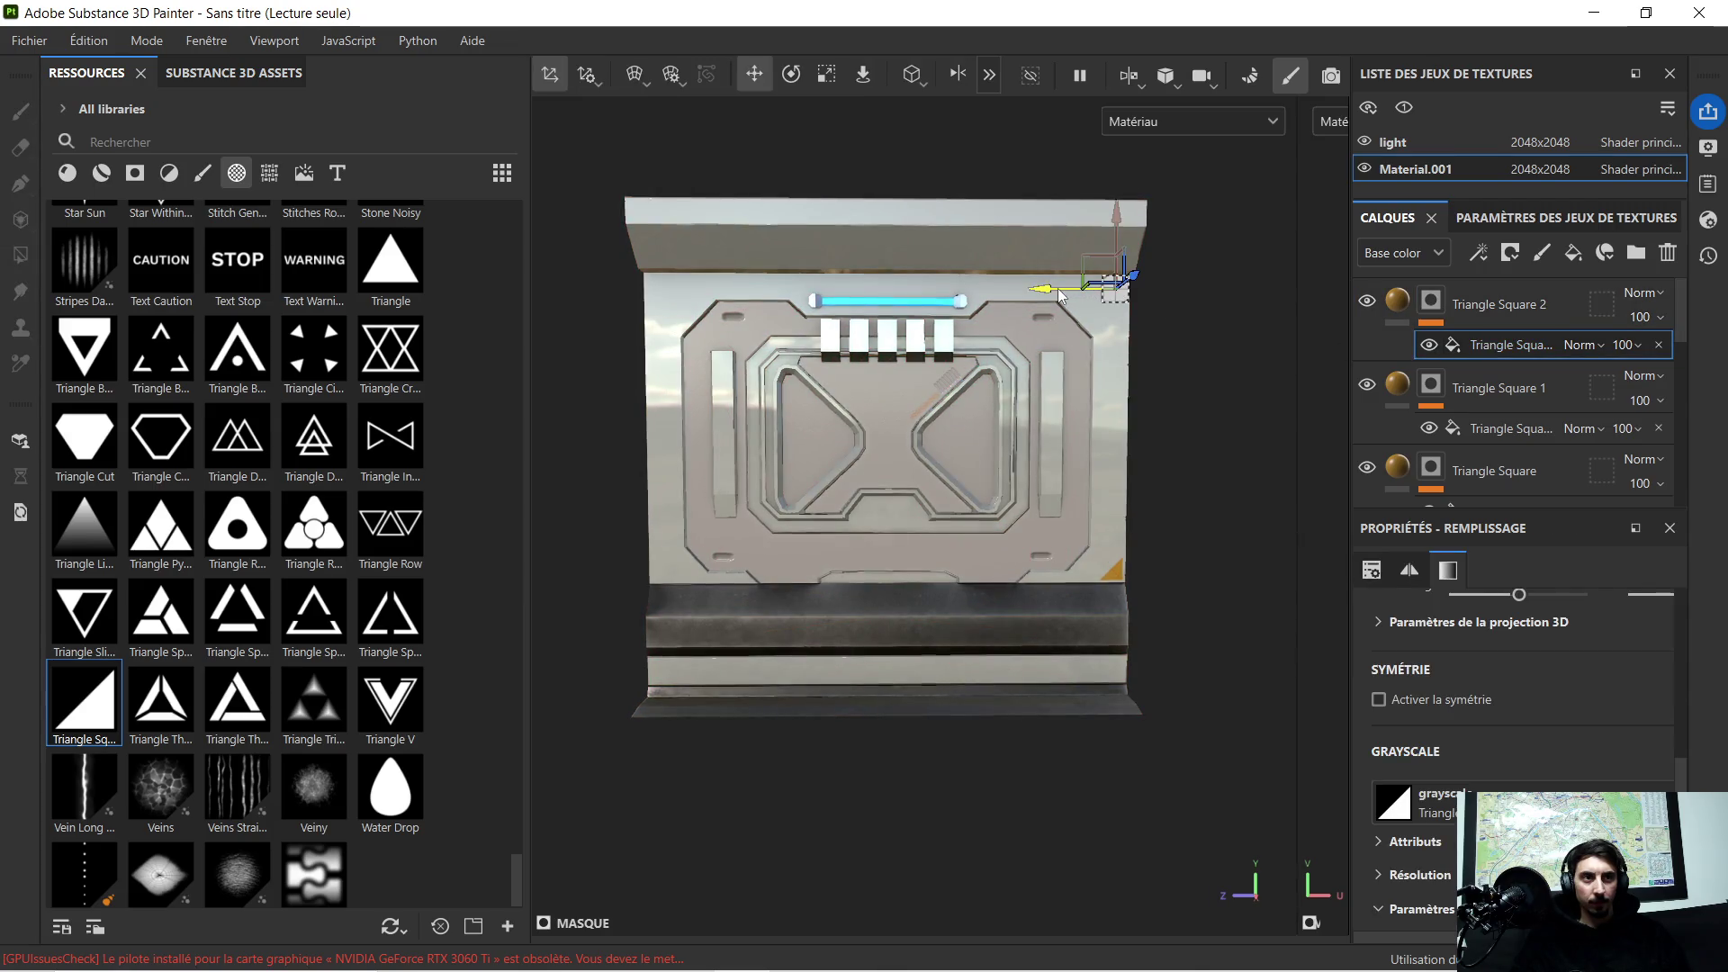
Step: Move the Triangle Square 2 decal along X to the top-left corner and tilt it slightly
drag(1121, 288, 596, 297)
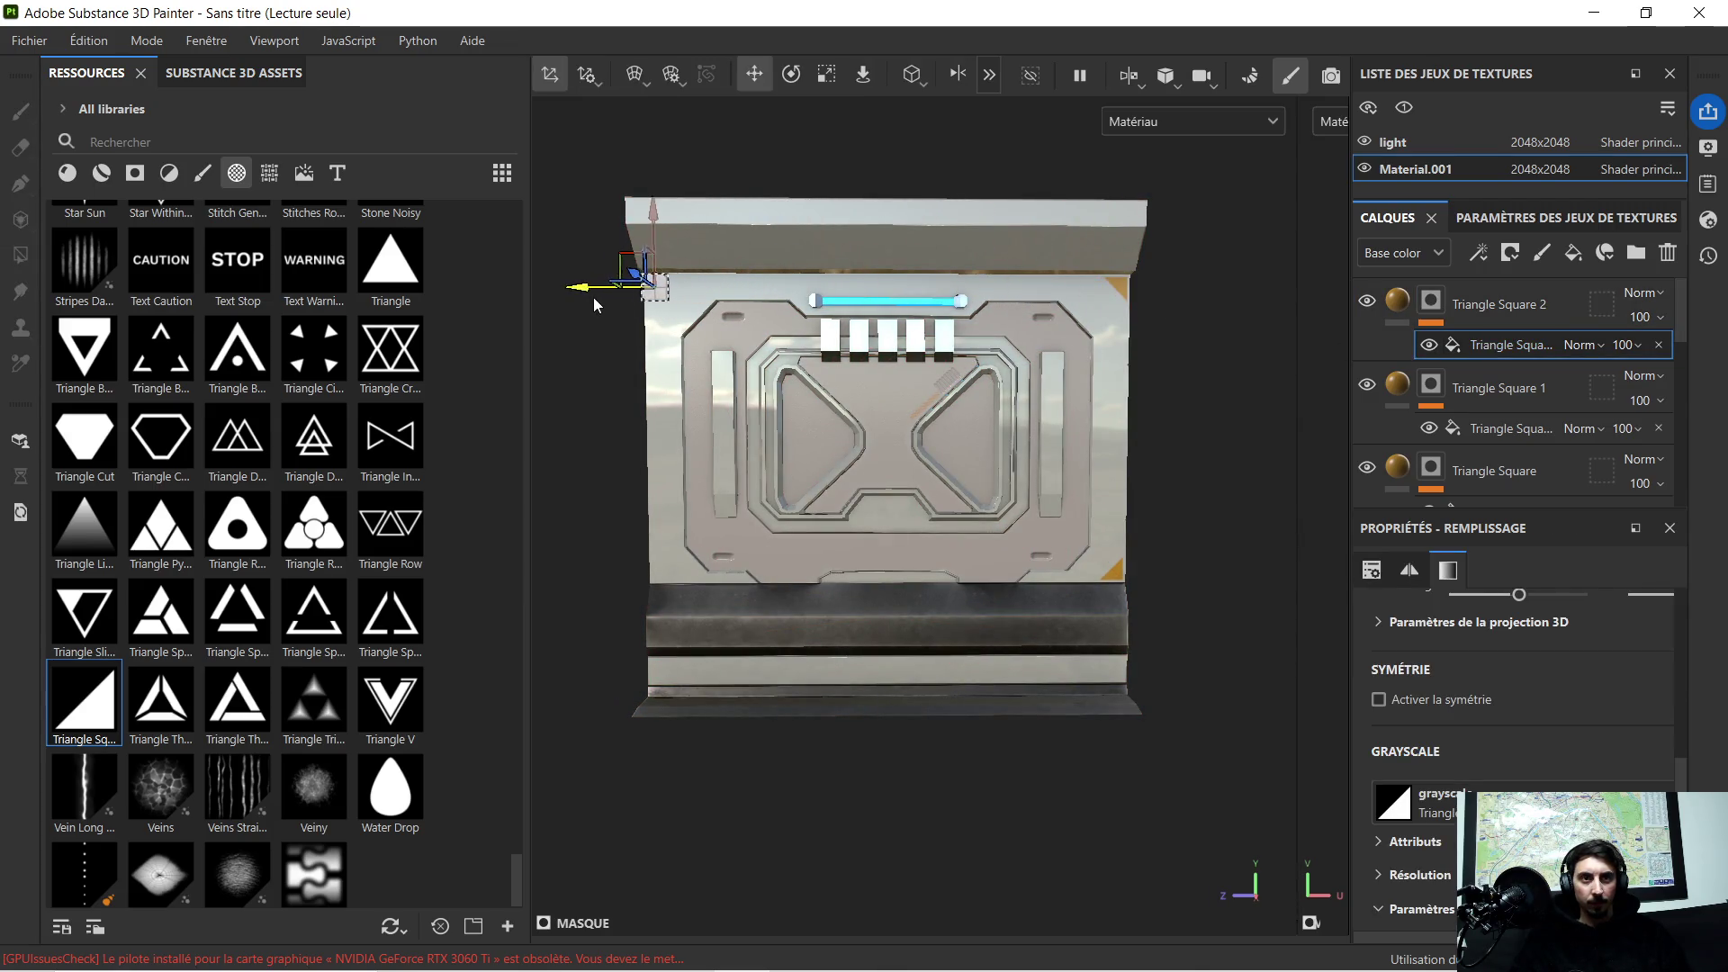
scroll(631, 290, up, 2)
scroll(632, 291, up, 4)
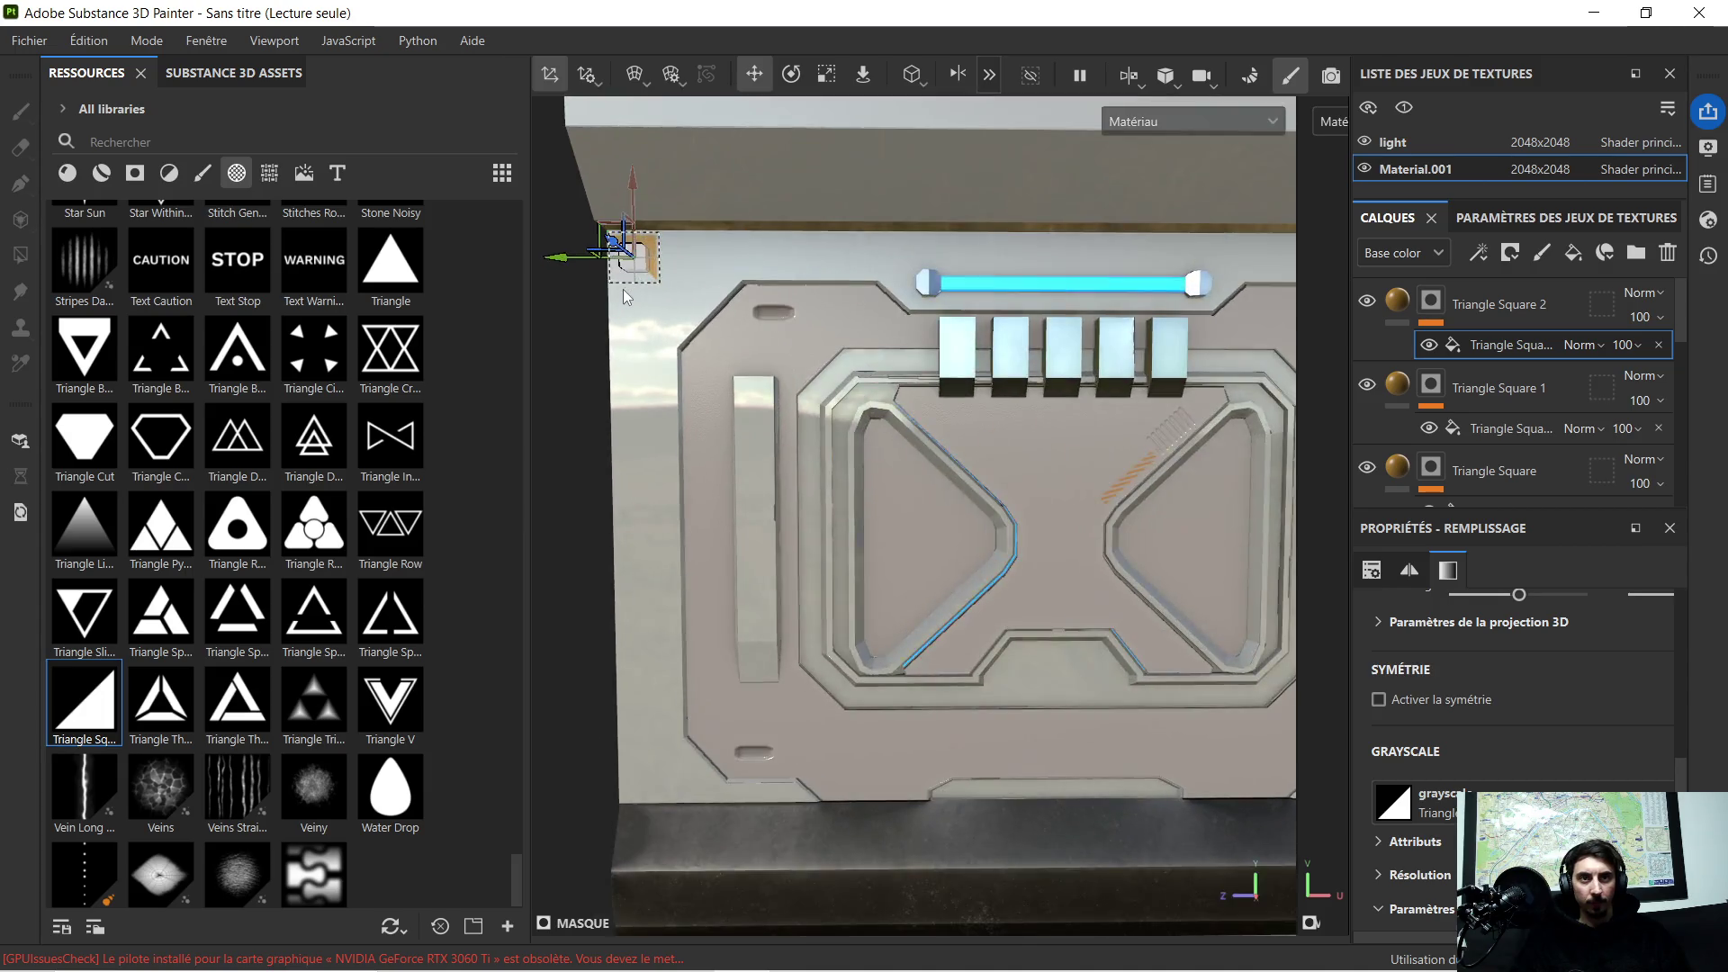
middle_drag(631, 278, 774, 396)
scroll(774, 396, up, 2)
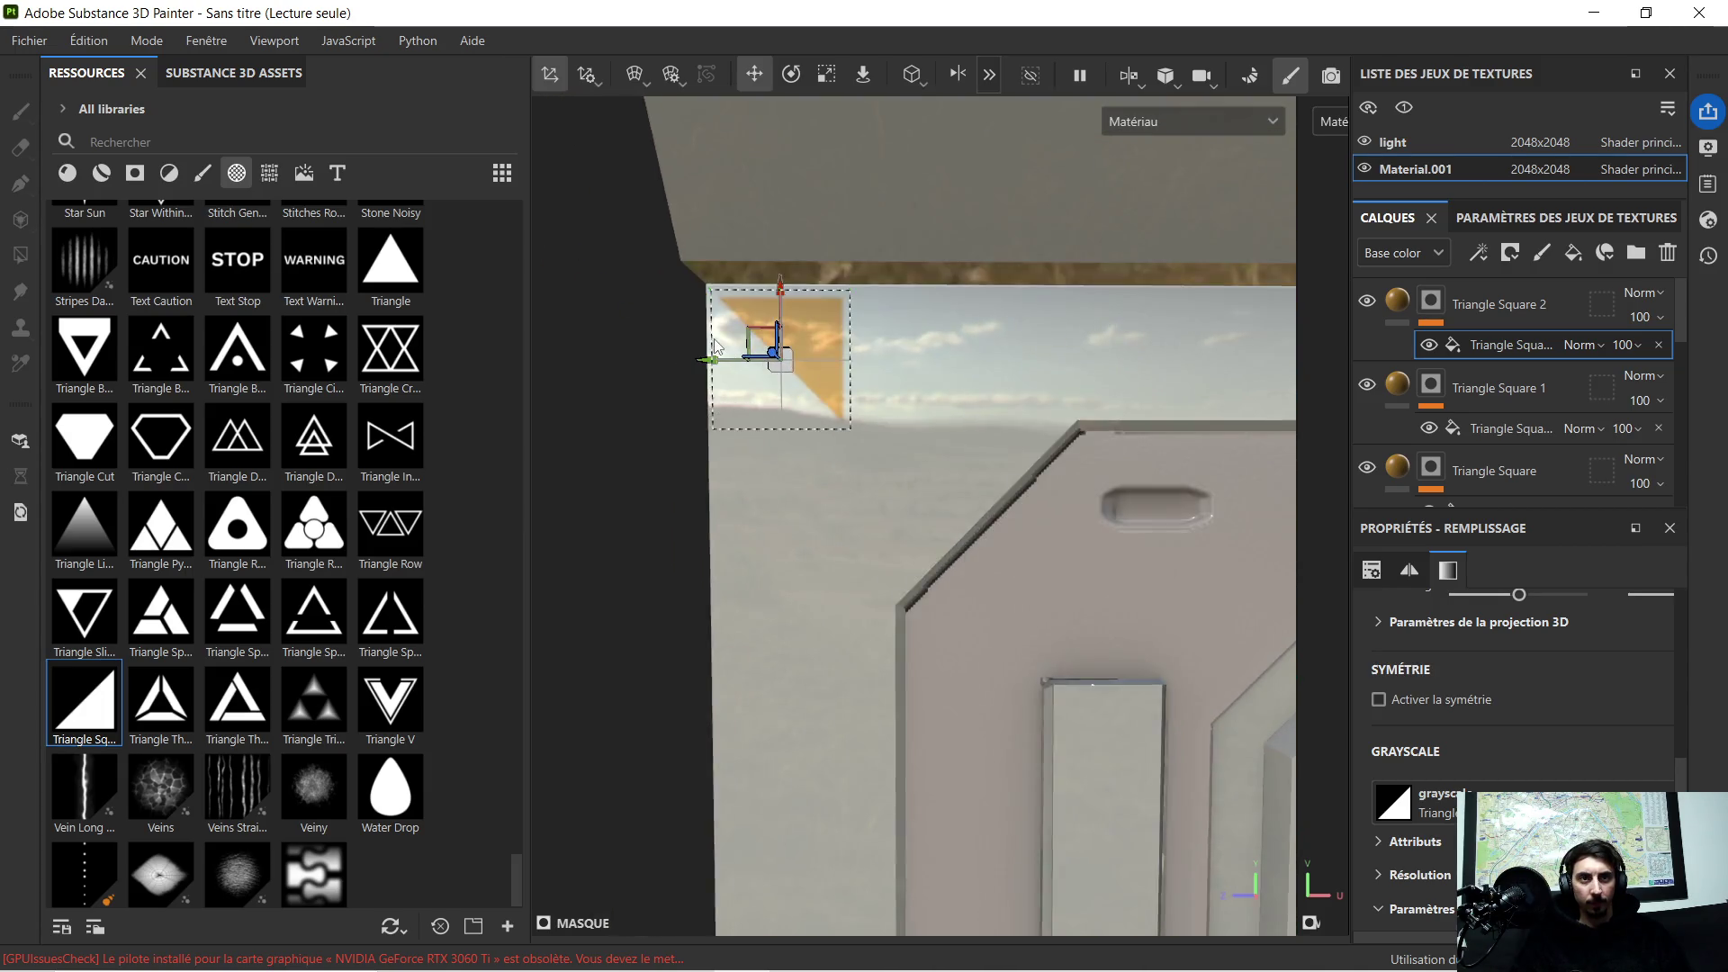
scroll(730, 325, up, 2)
scroll(766, 335, up, 1)
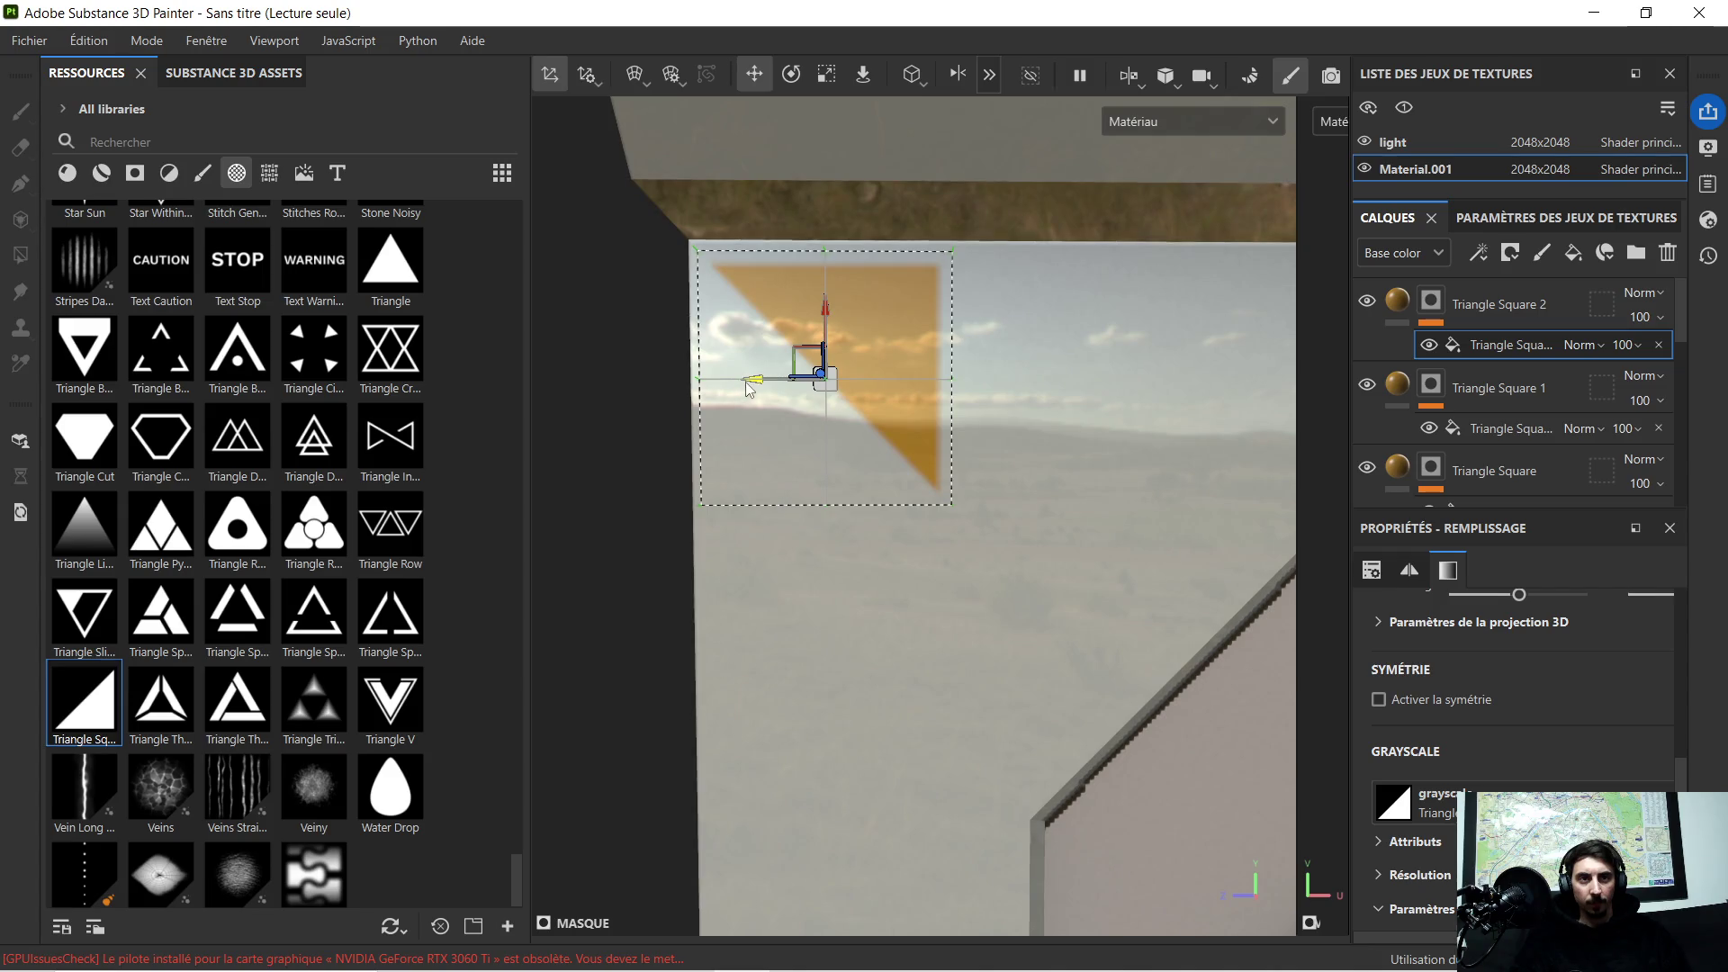
drag(753, 383, 756, 385)
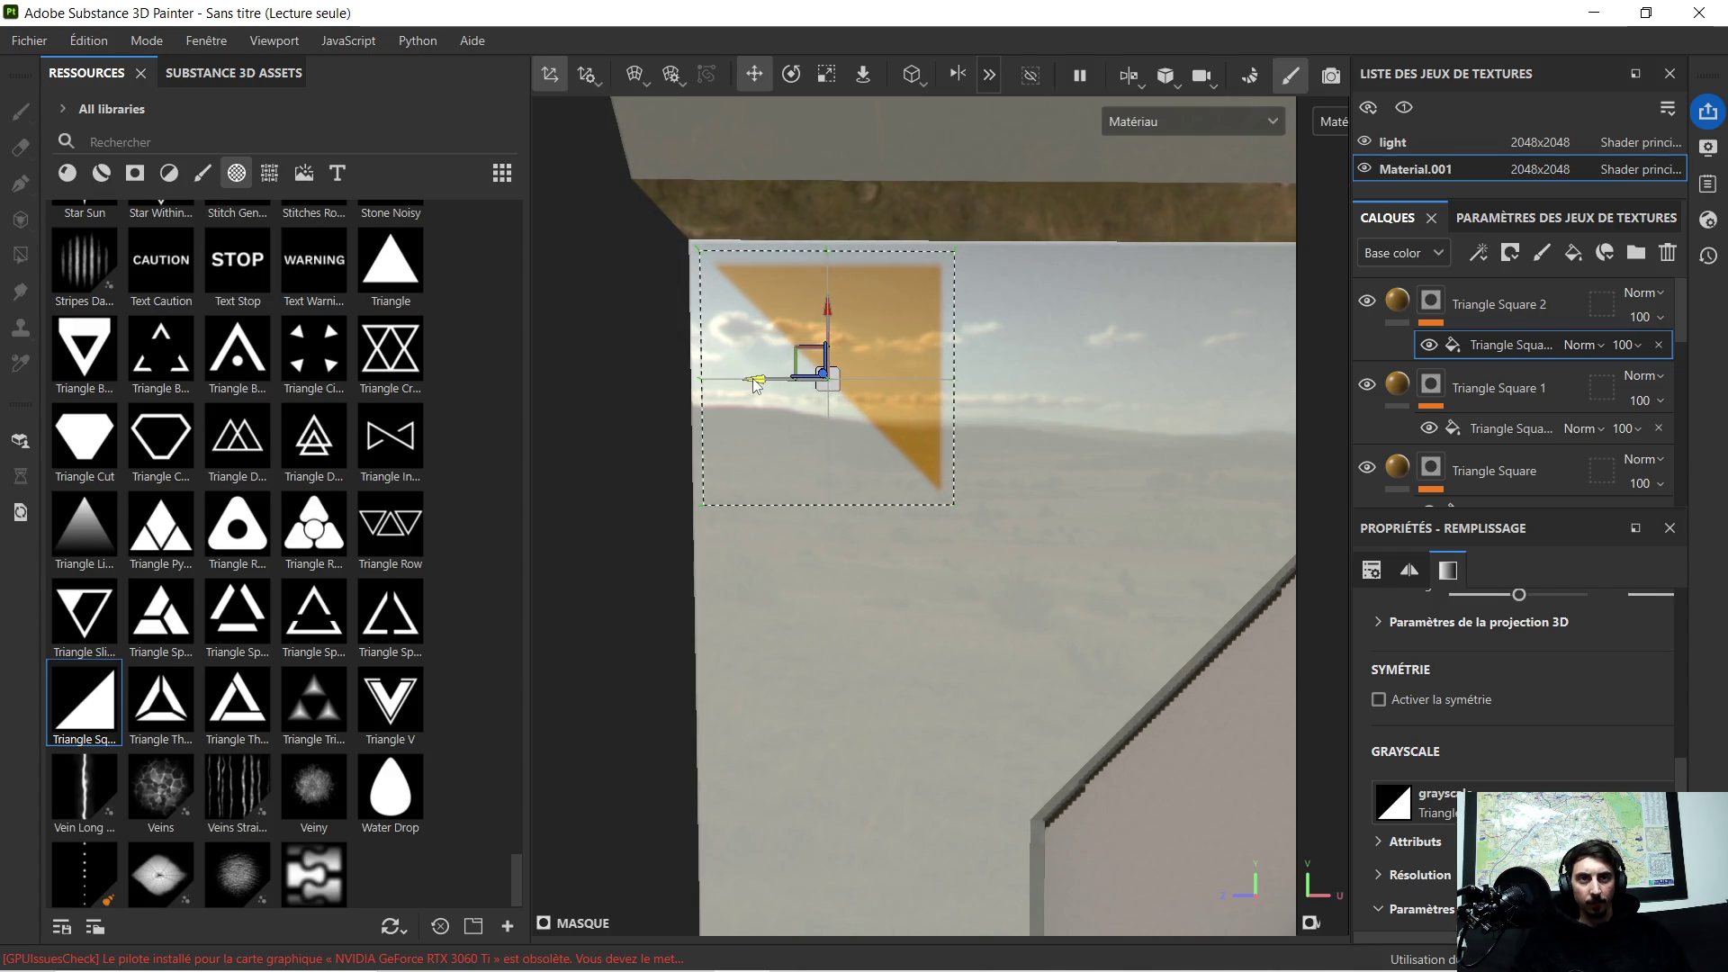
scroll(797, 284, down, 1)
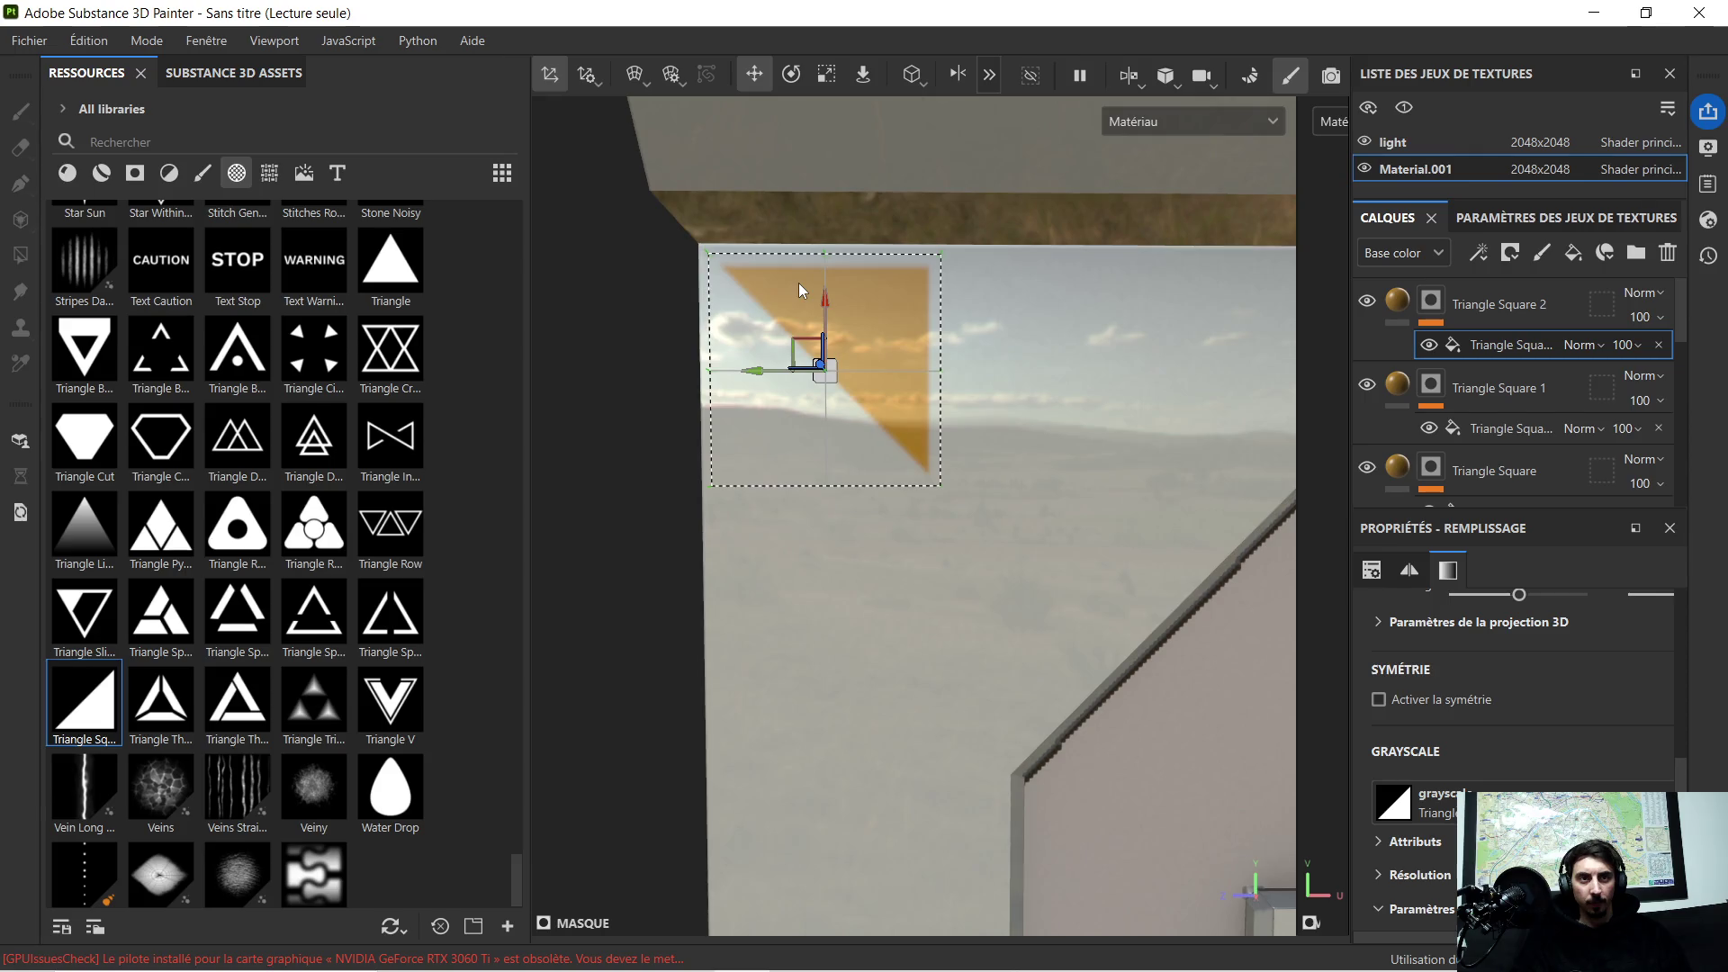
click(792, 75)
drag(760, 425, 941, 461)
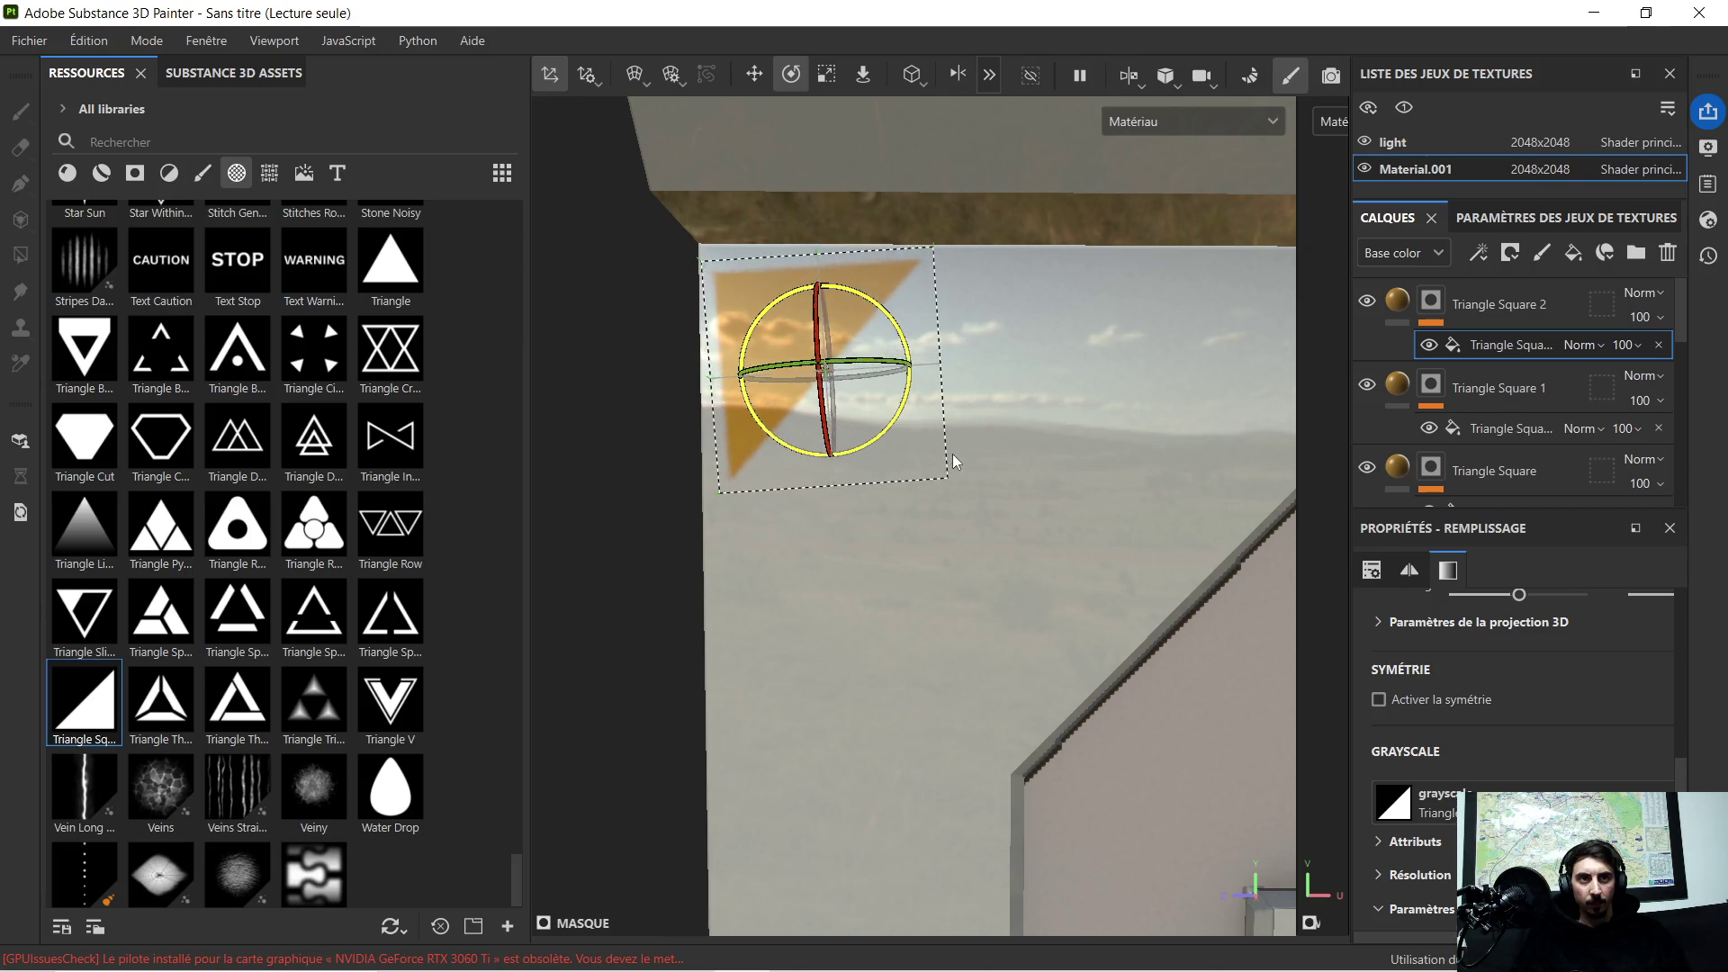
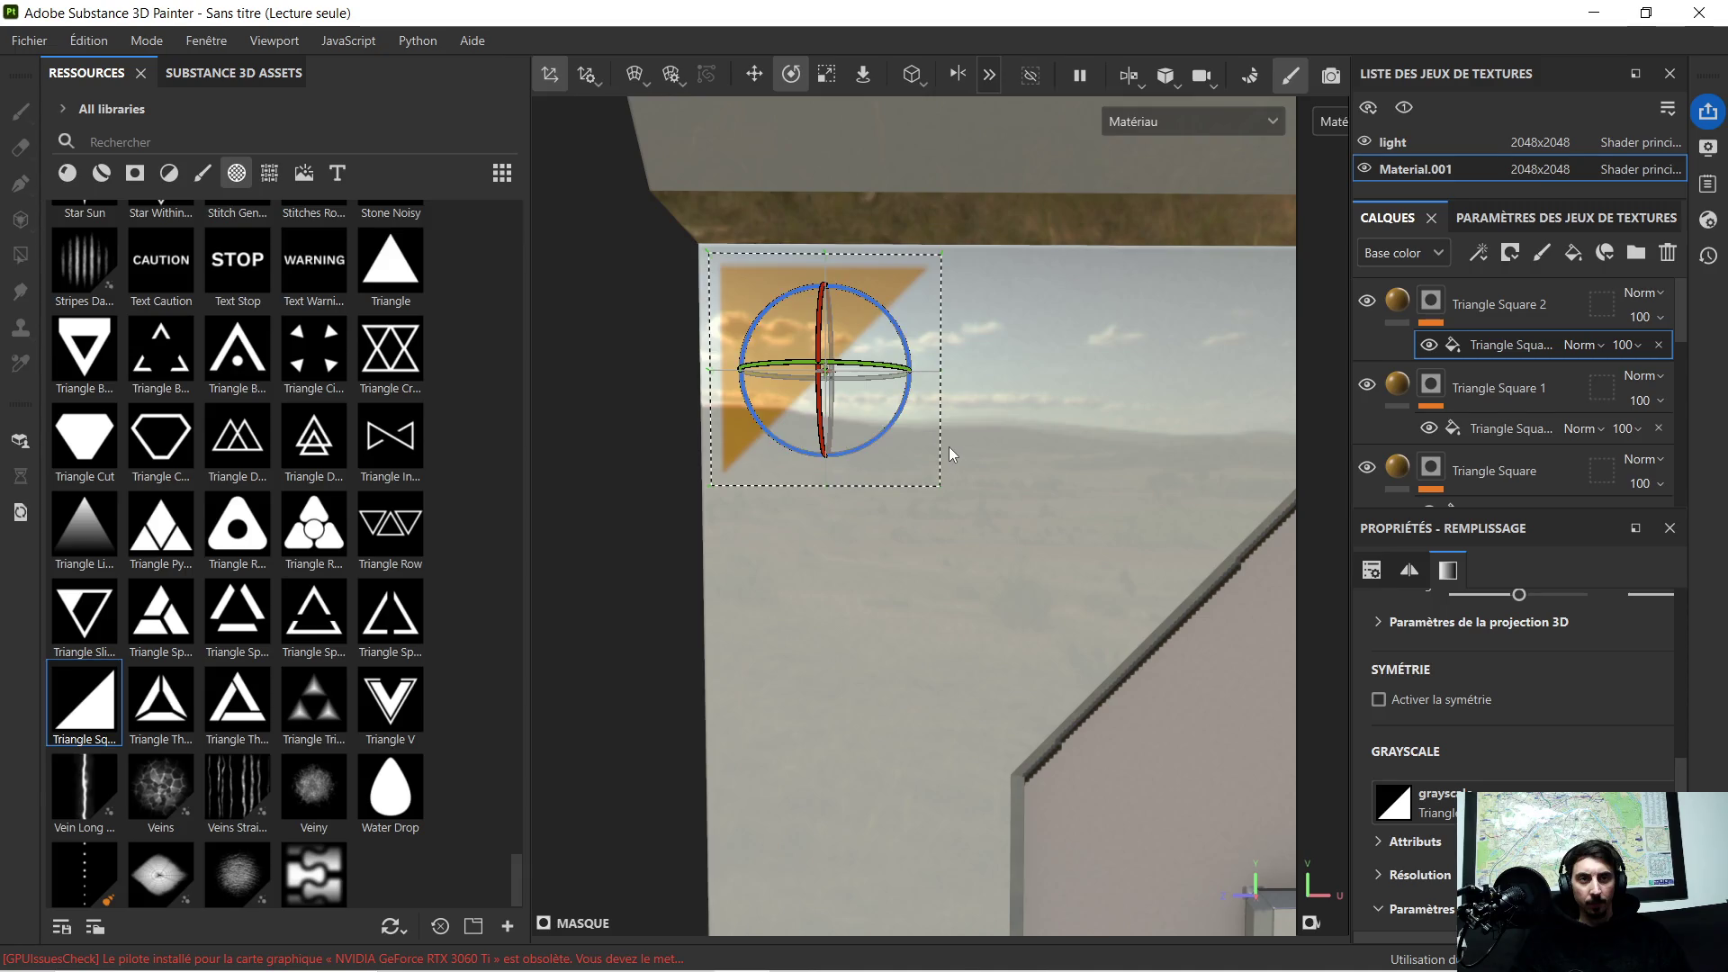
Step: Translate the first top-corner triangle slightly left and up to sit flush in its corner
click(754, 76)
drag(761, 379, 751, 377)
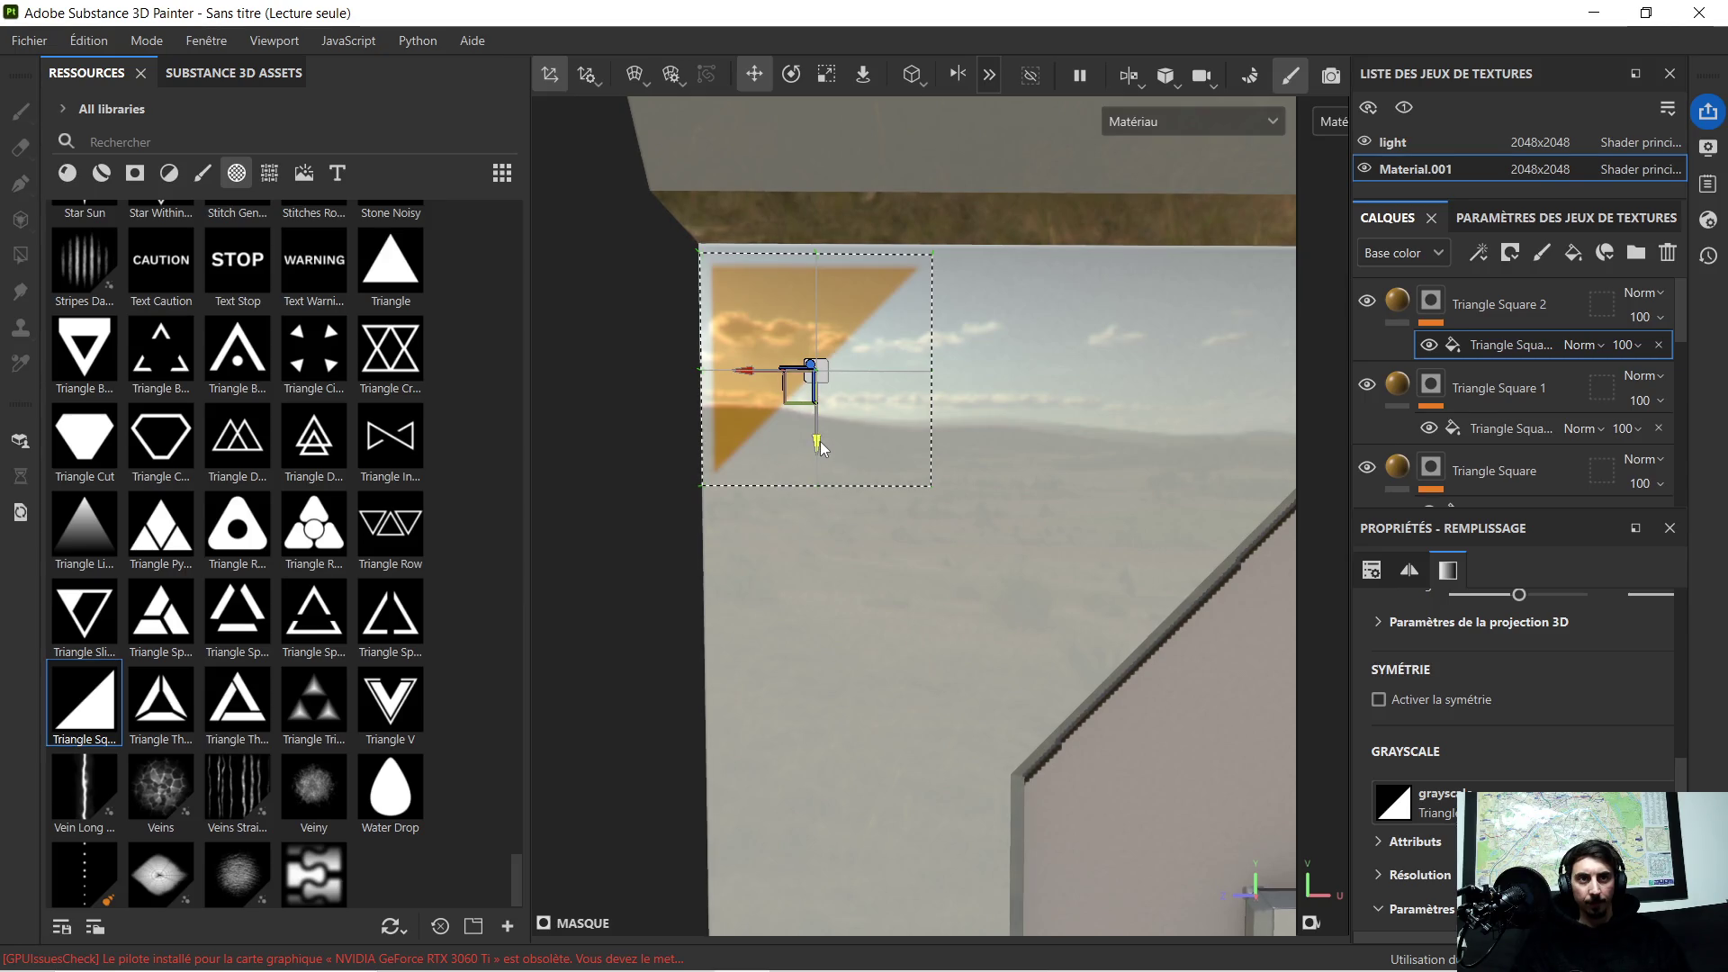
drag(820, 442, 820, 429)
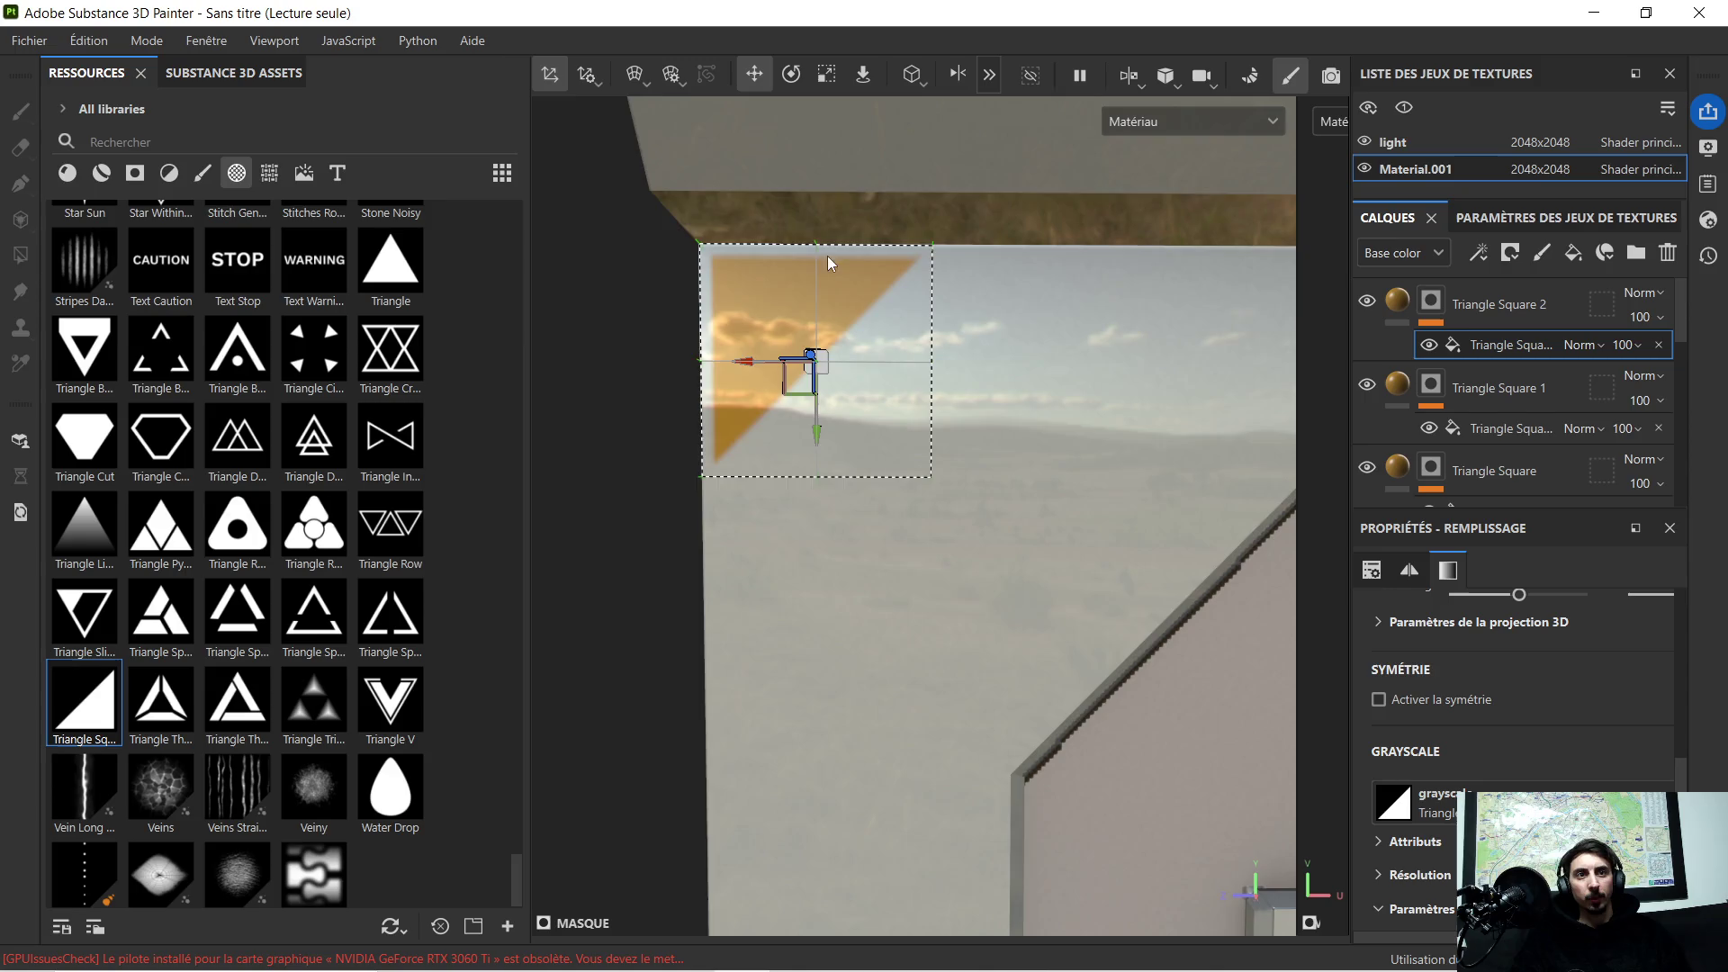
scroll(836, 268, down, 2)
scroll(864, 282, down, 2)
scroll(945, 295, down, 2)
scroll(1053, 317, down, 2)
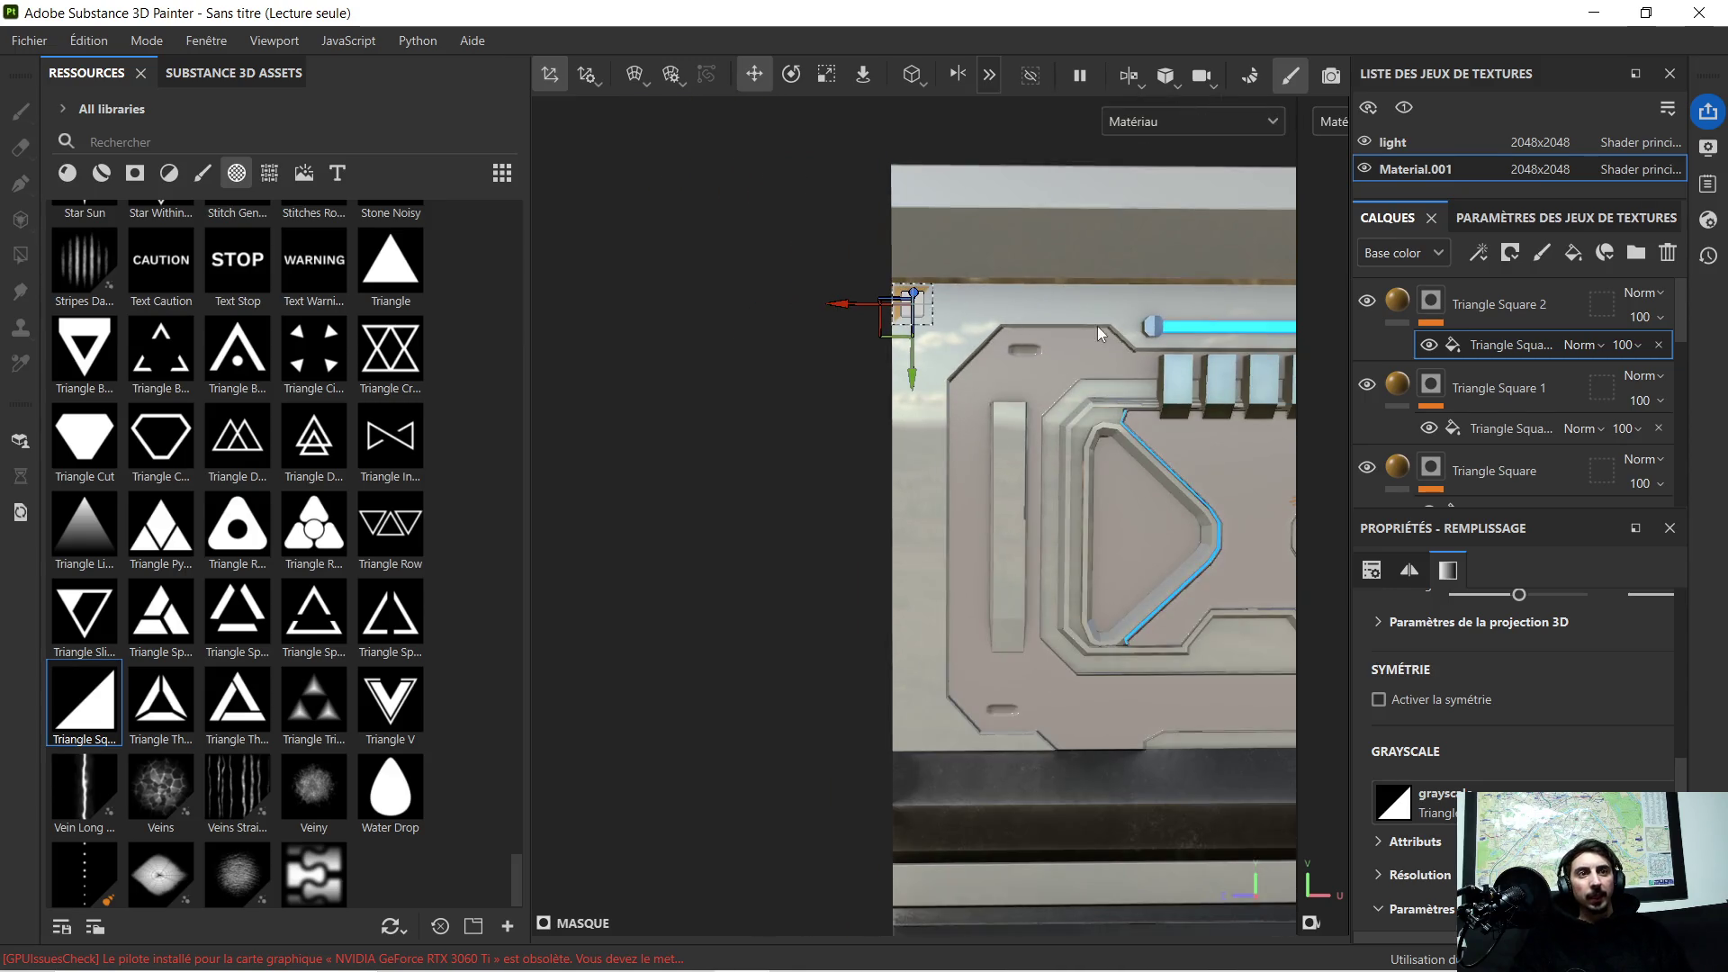
scroll(1097, 326, down, 2)
scroll(1132, 353, up, 3)
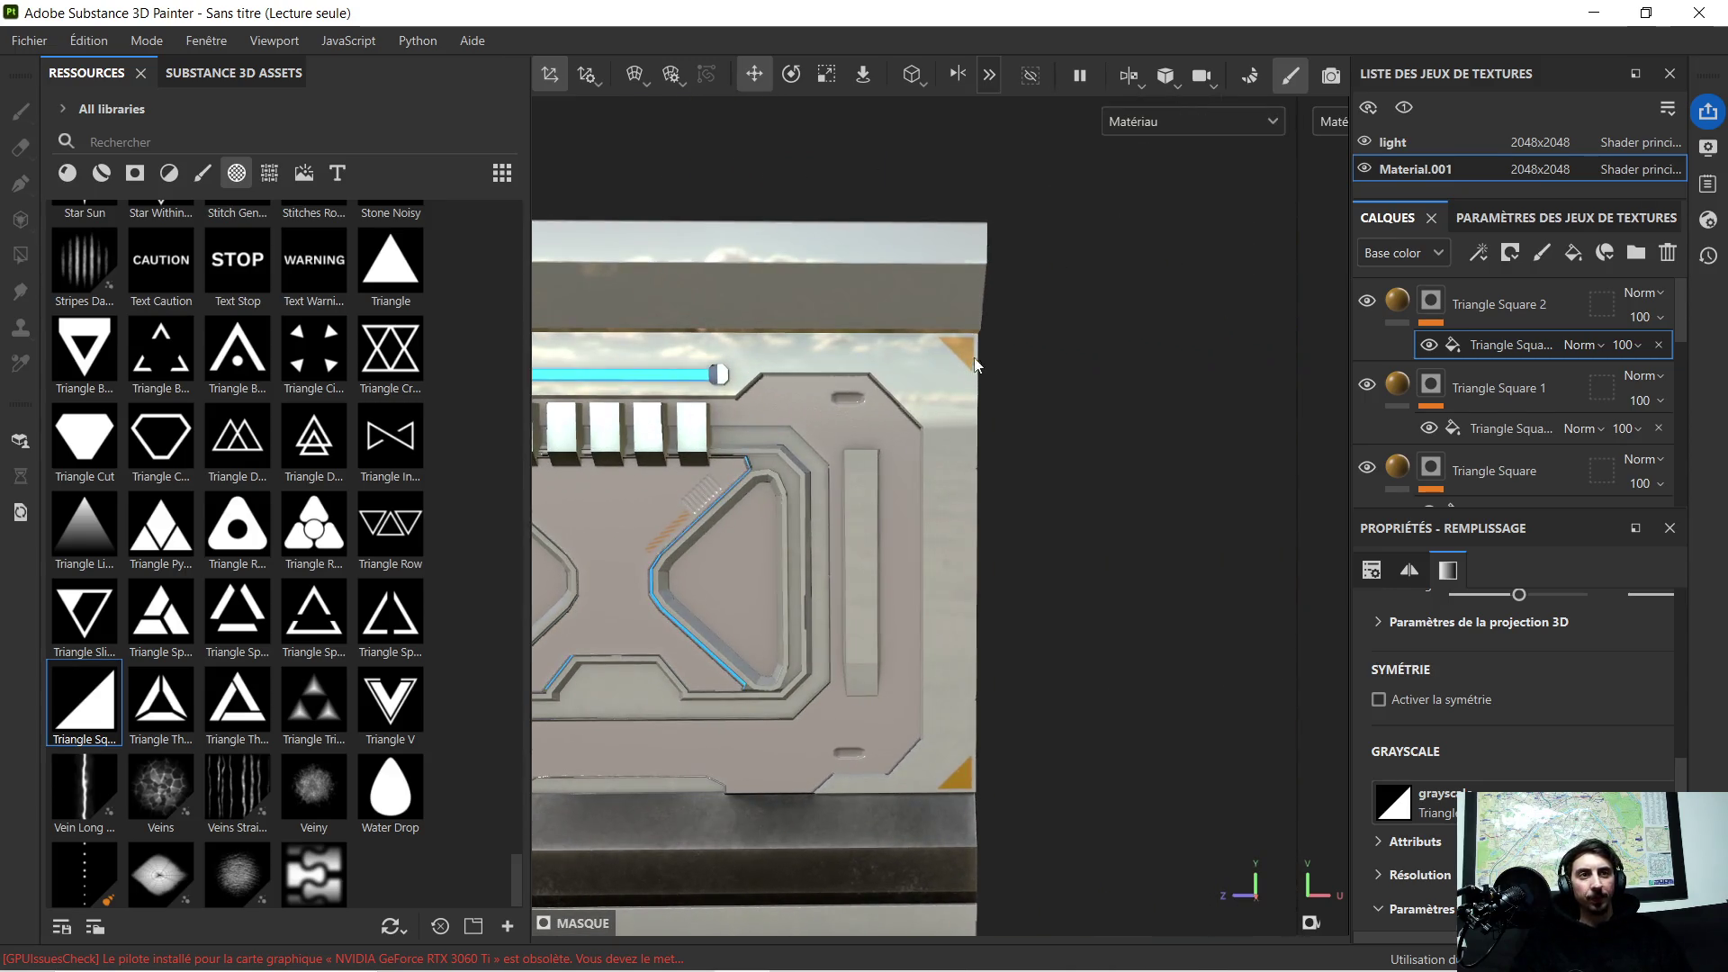
scroll(1023, 357, up, 2)
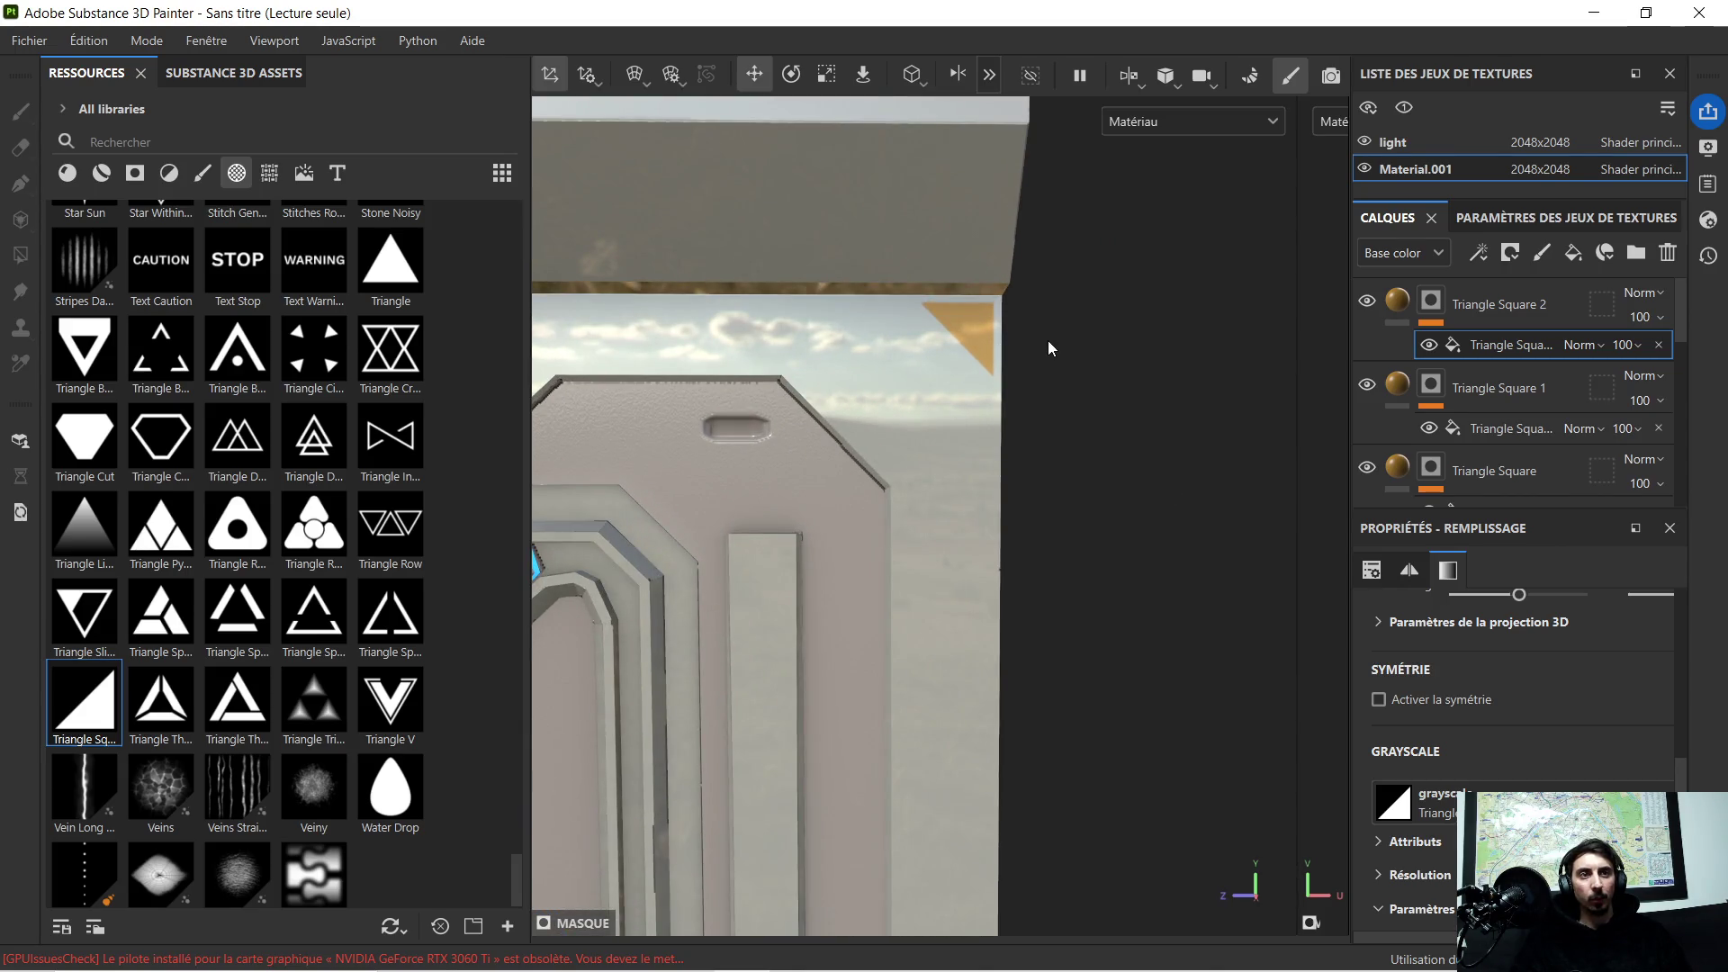
scroll(1080, 323, up, 2)
scroll(1040, 345, up, 2)
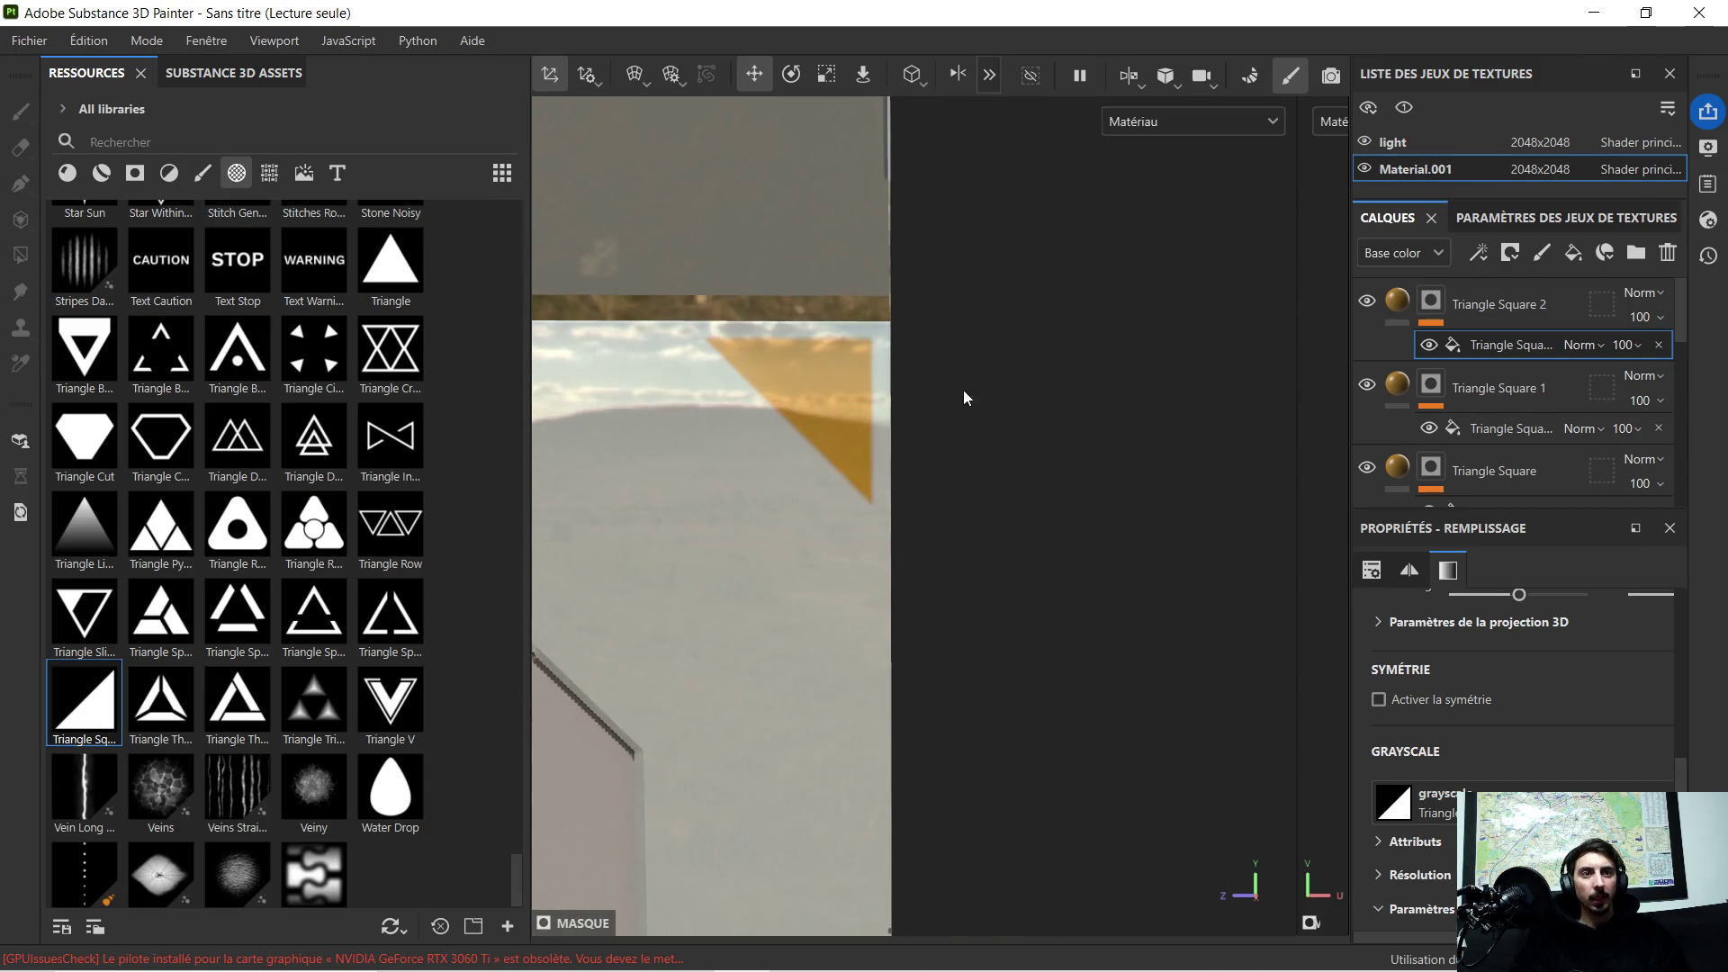
Step: Shift Triangle Square 1's projection slightly right and up into the other top corner
click(1478, 428)
scroll(751, 421, up, 2)
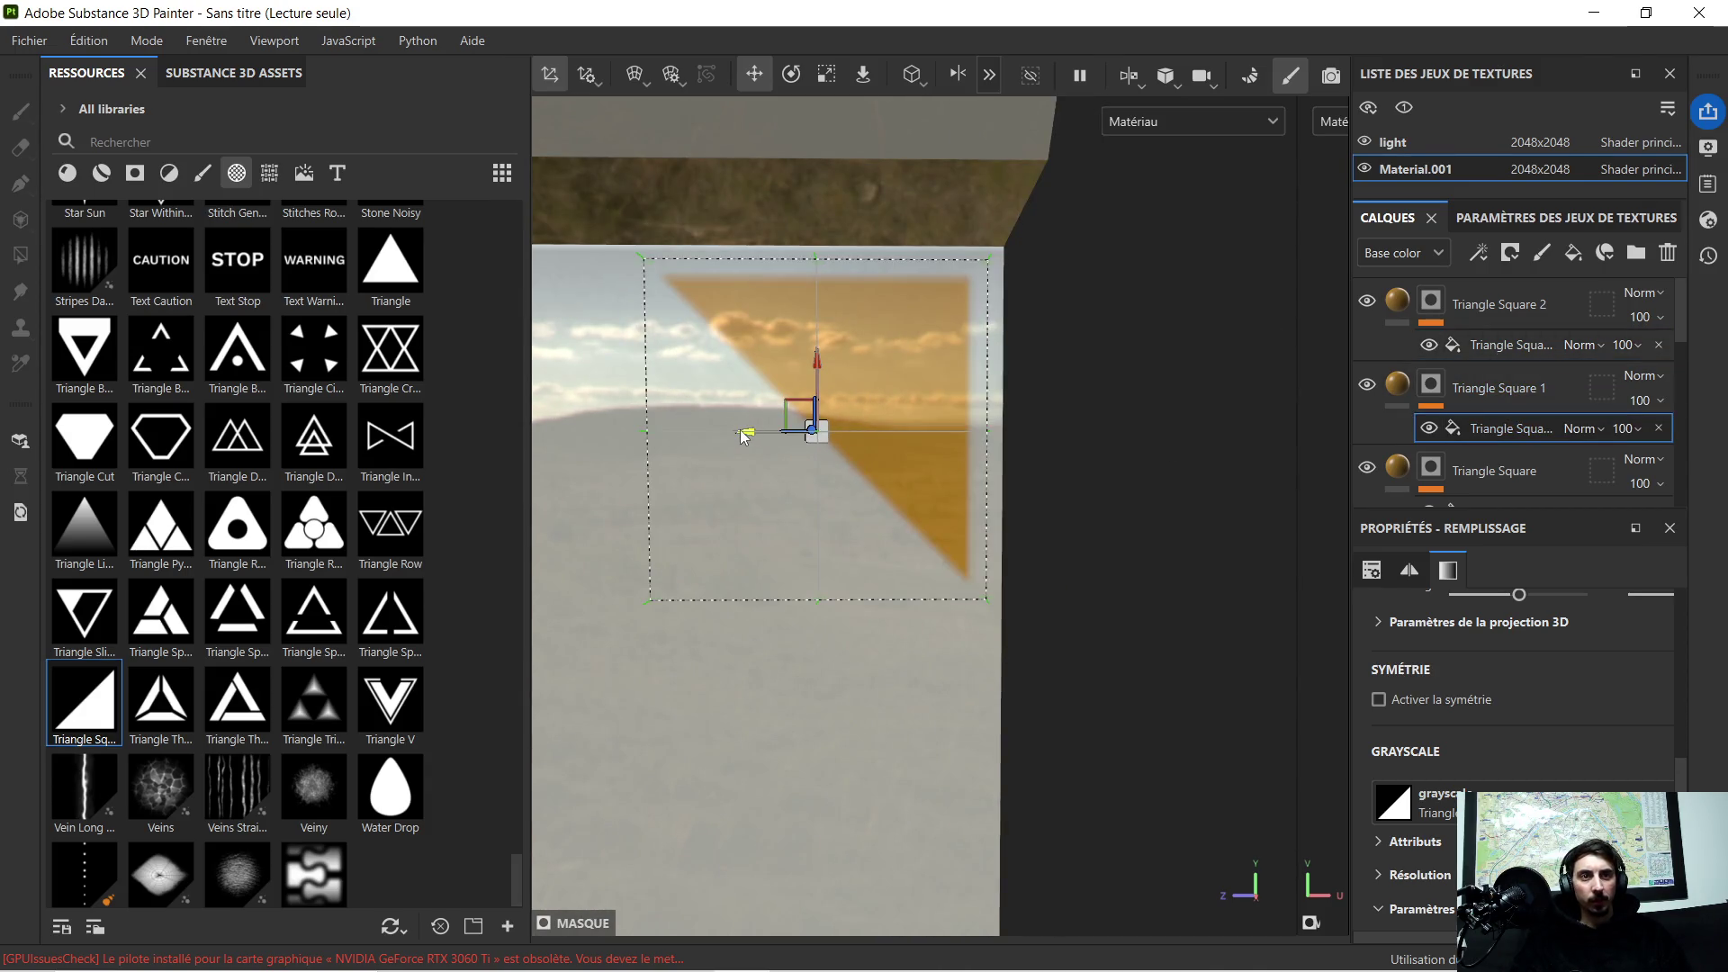
drag(747, 431, 756, 444)
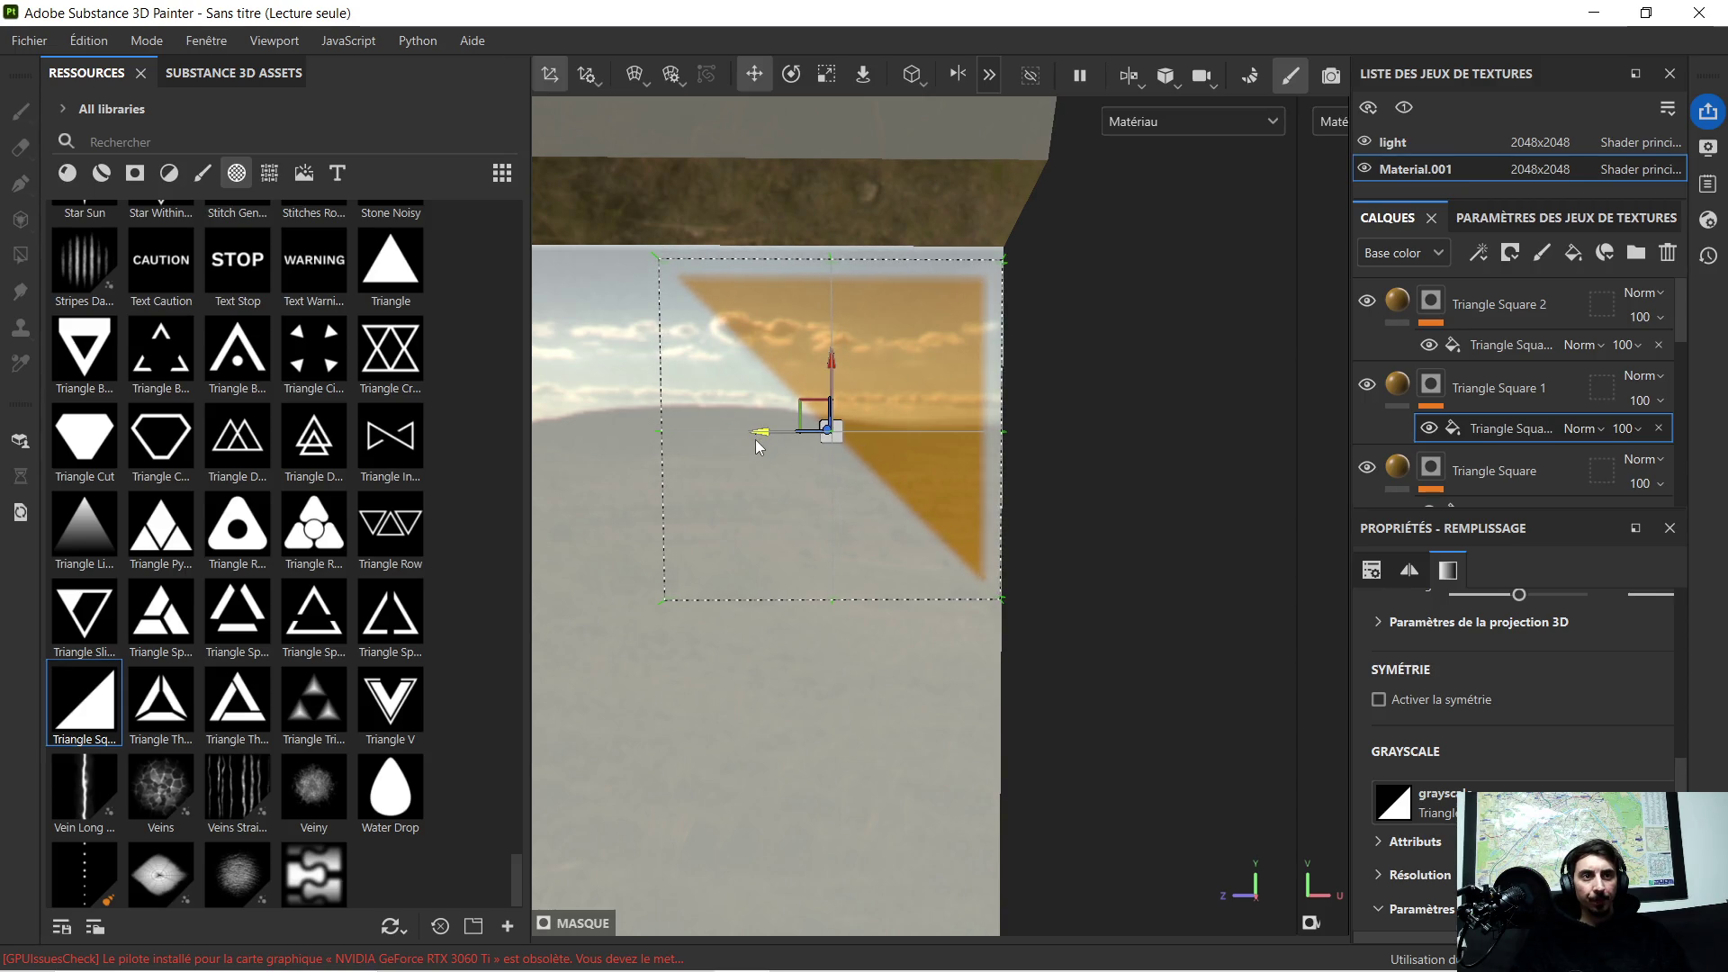
drag(830, 364, 835, 357)
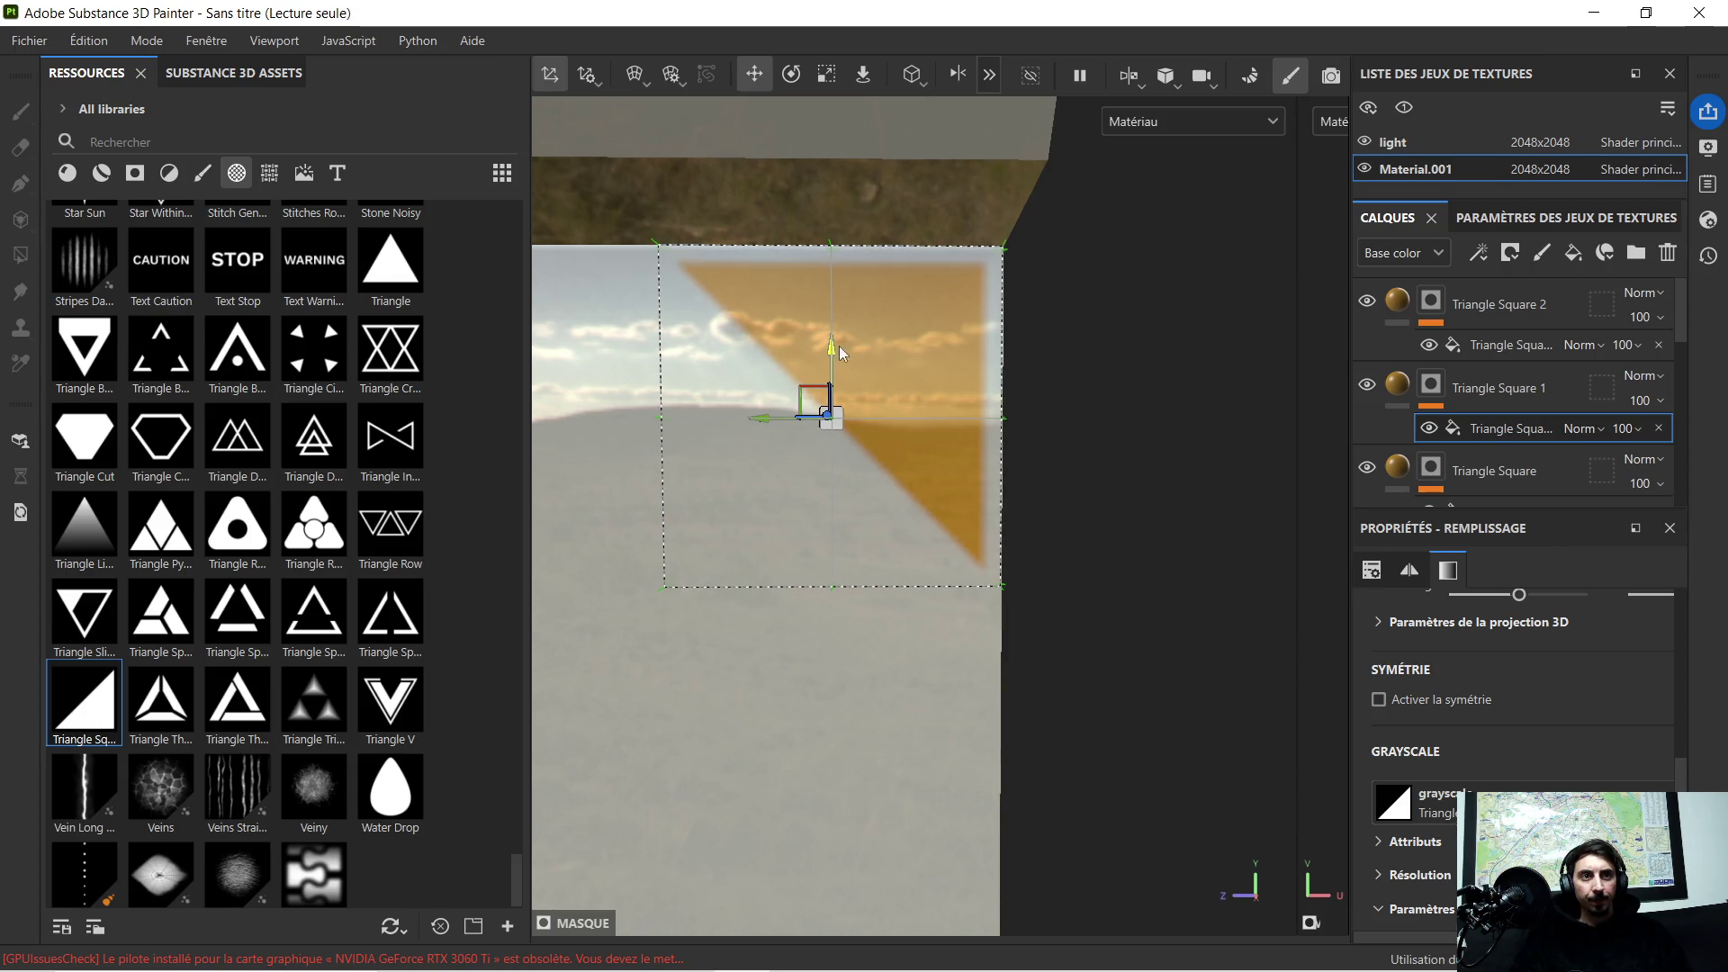
scroll(919, 327, down, 3)
scroll(920, 404, down, 3)
middle_drag(957, 605, 960, 181)
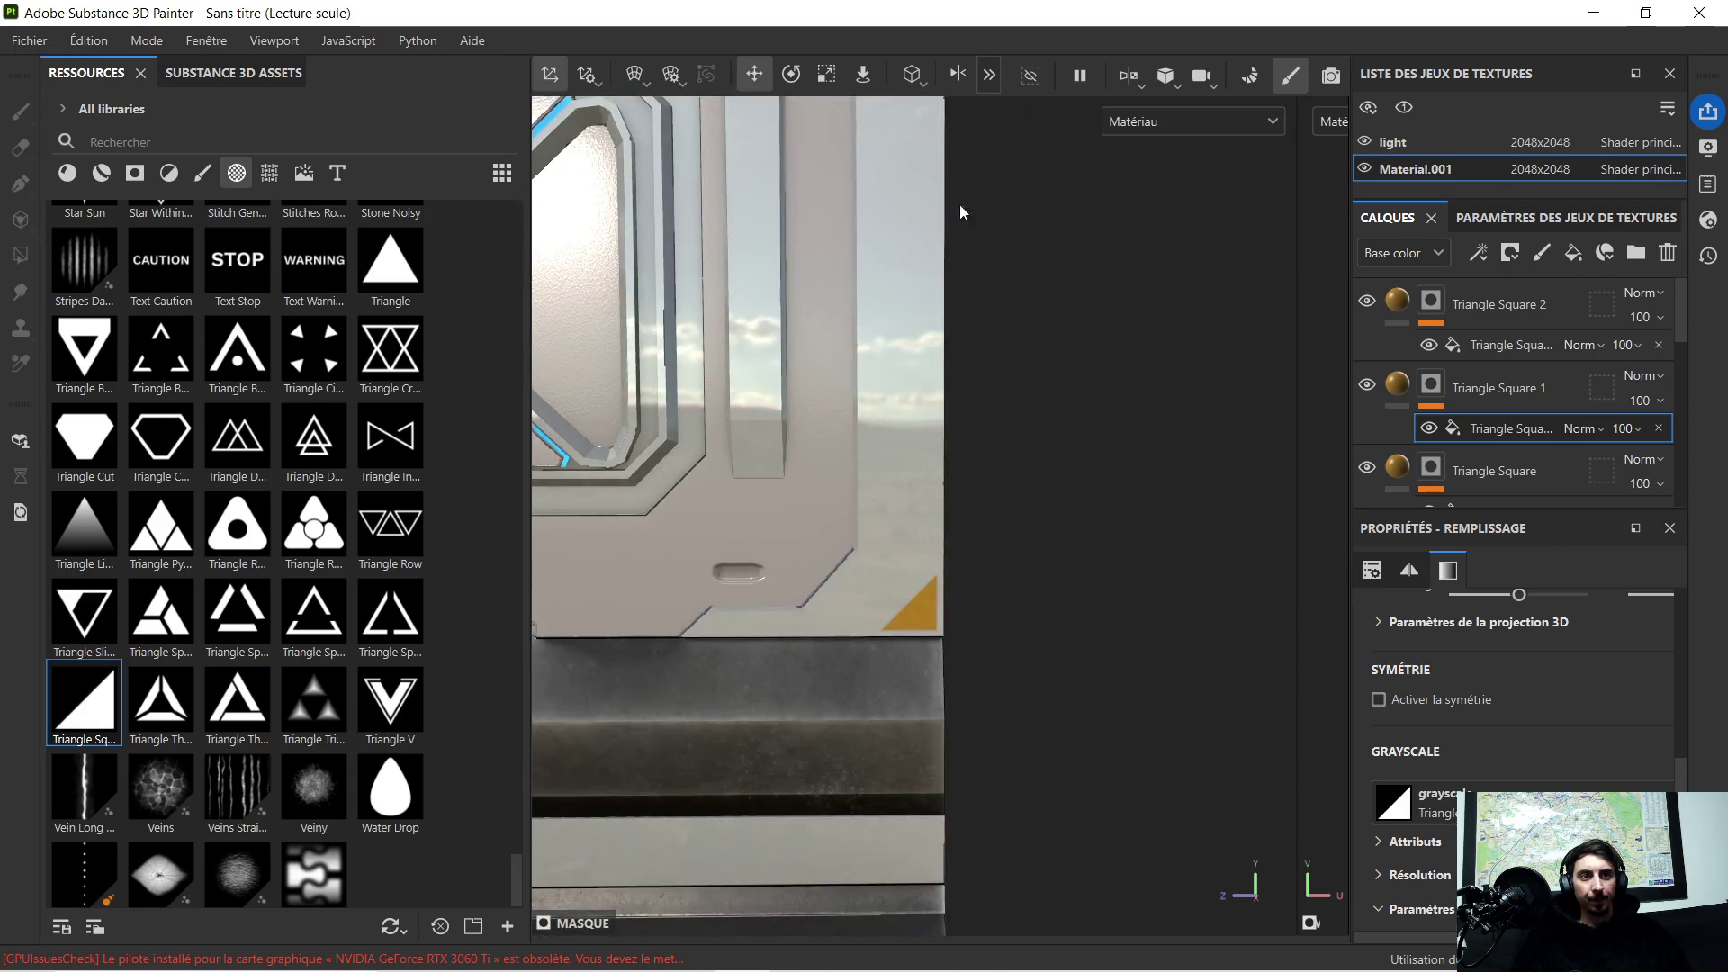
click(1491, 471)
scroll(1492, 459, down, 2)
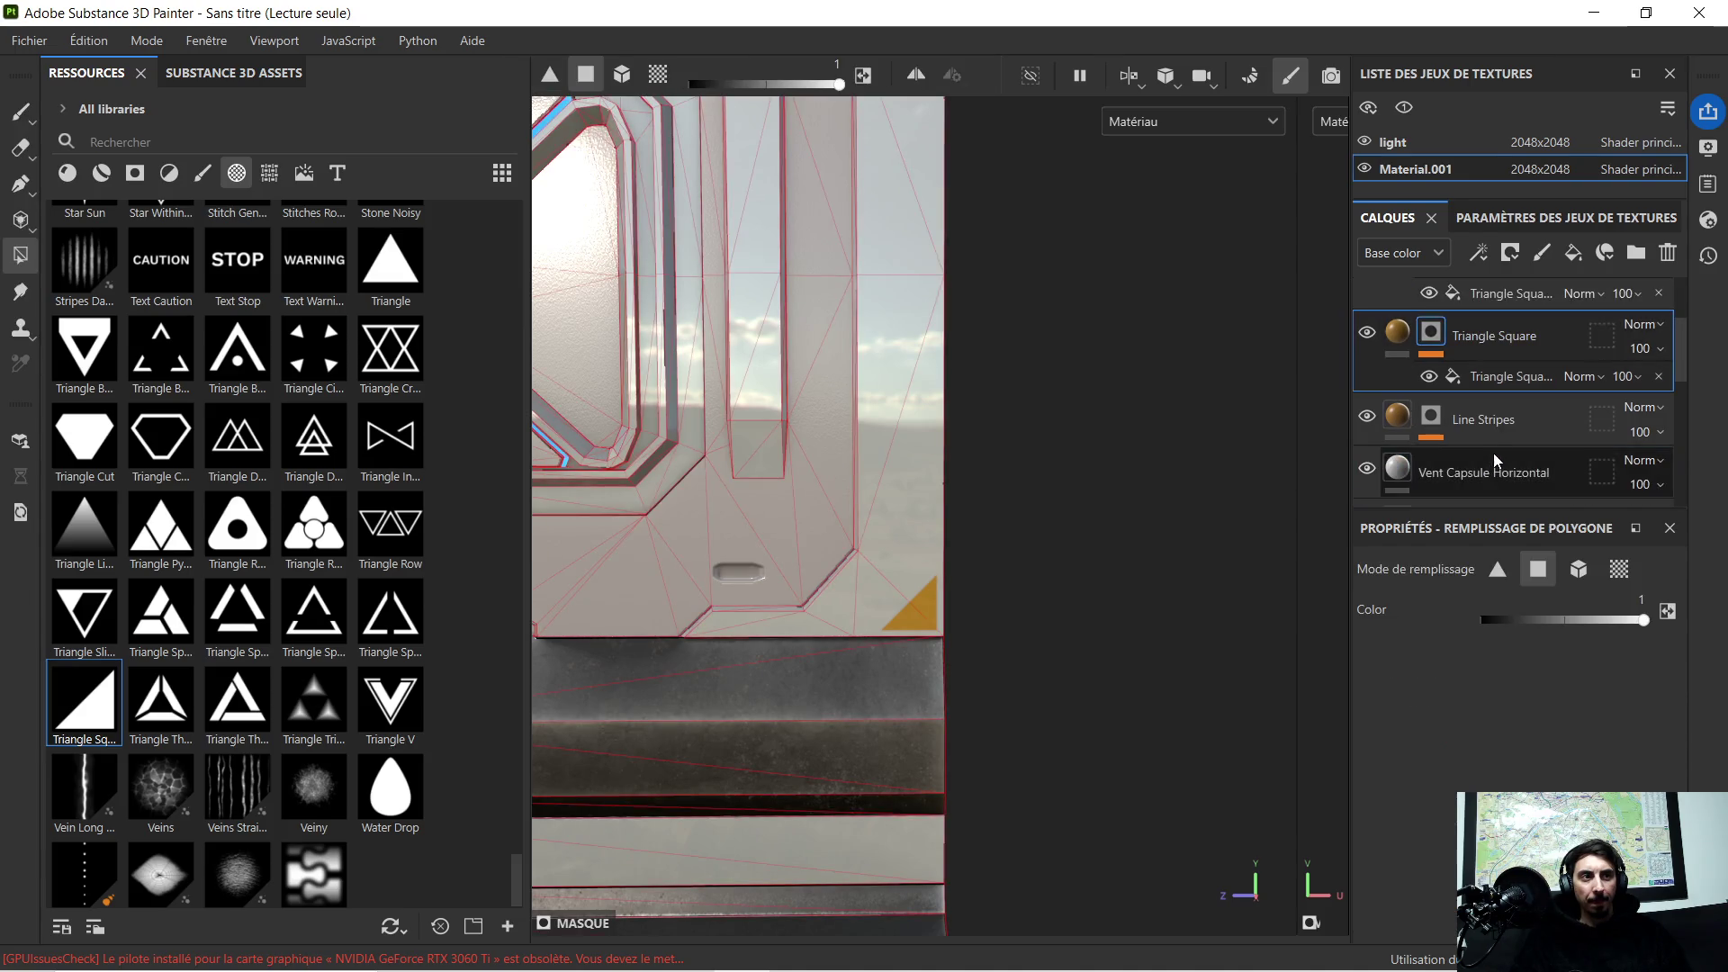
Step: Nudge the lower-right triangle's projection right and down into its corner, then frame the panel
click(1493, 426)
scroll(1008, 574, up, 1)
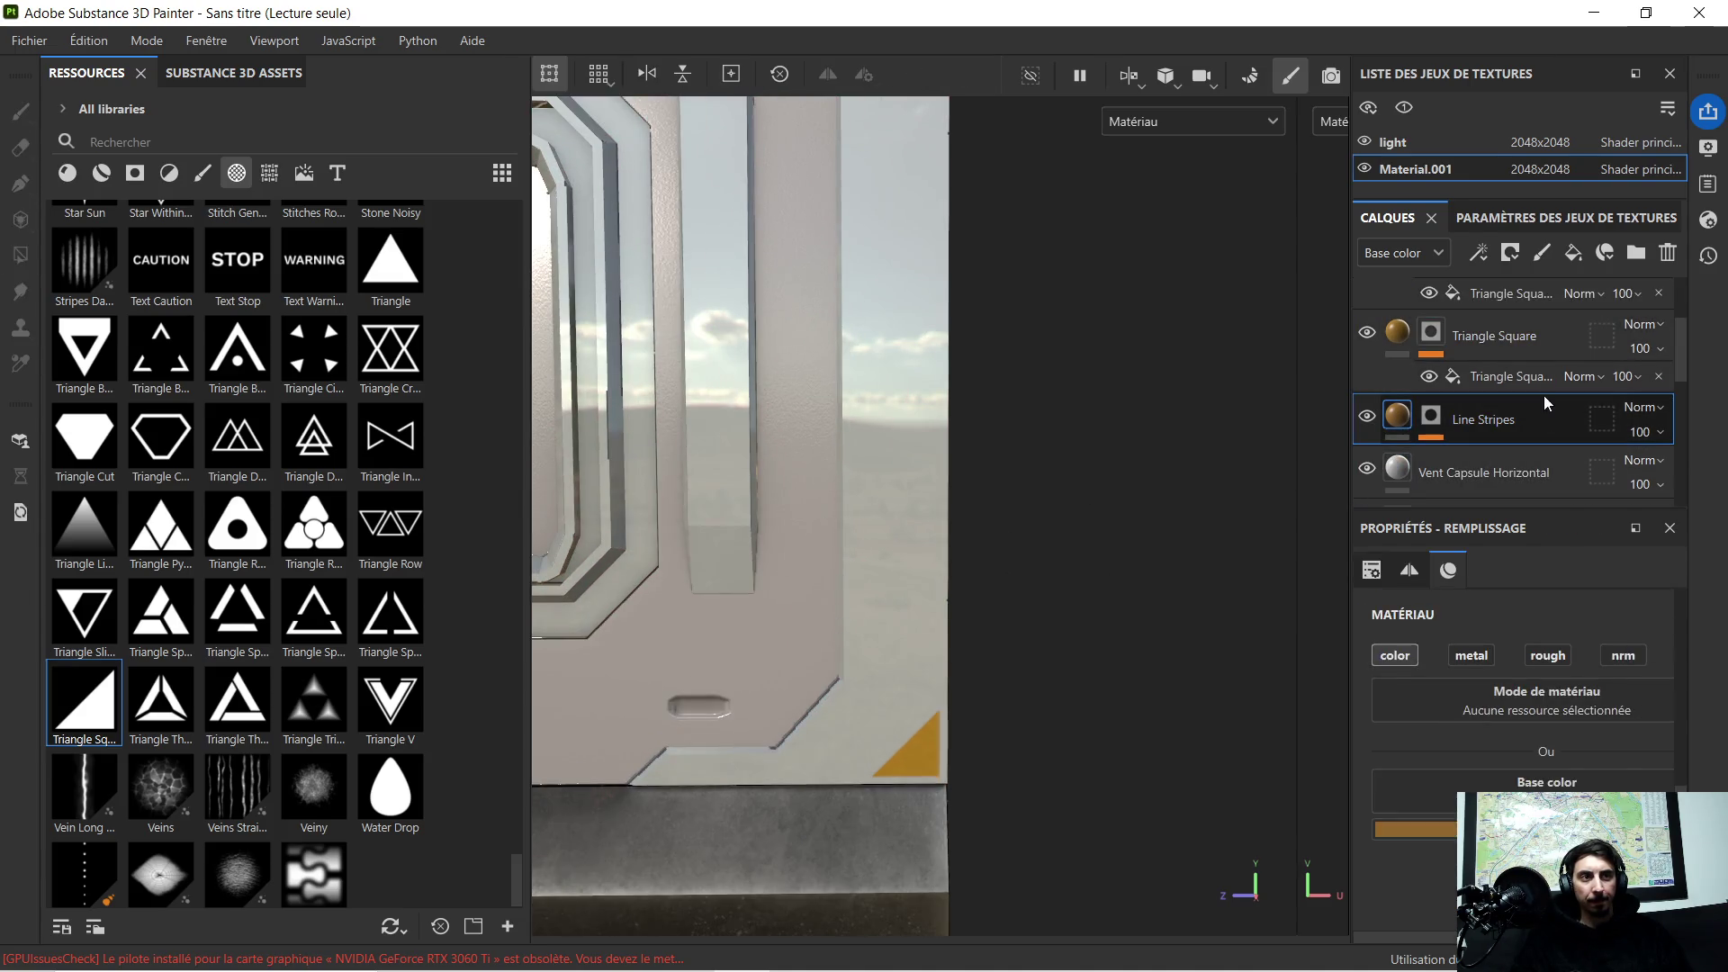
click(1491, 375)
scroll(975, 714, up, 3)
scroll(1019, 300, down, 1)
middle_drag(1018, 300, 1037, 9)
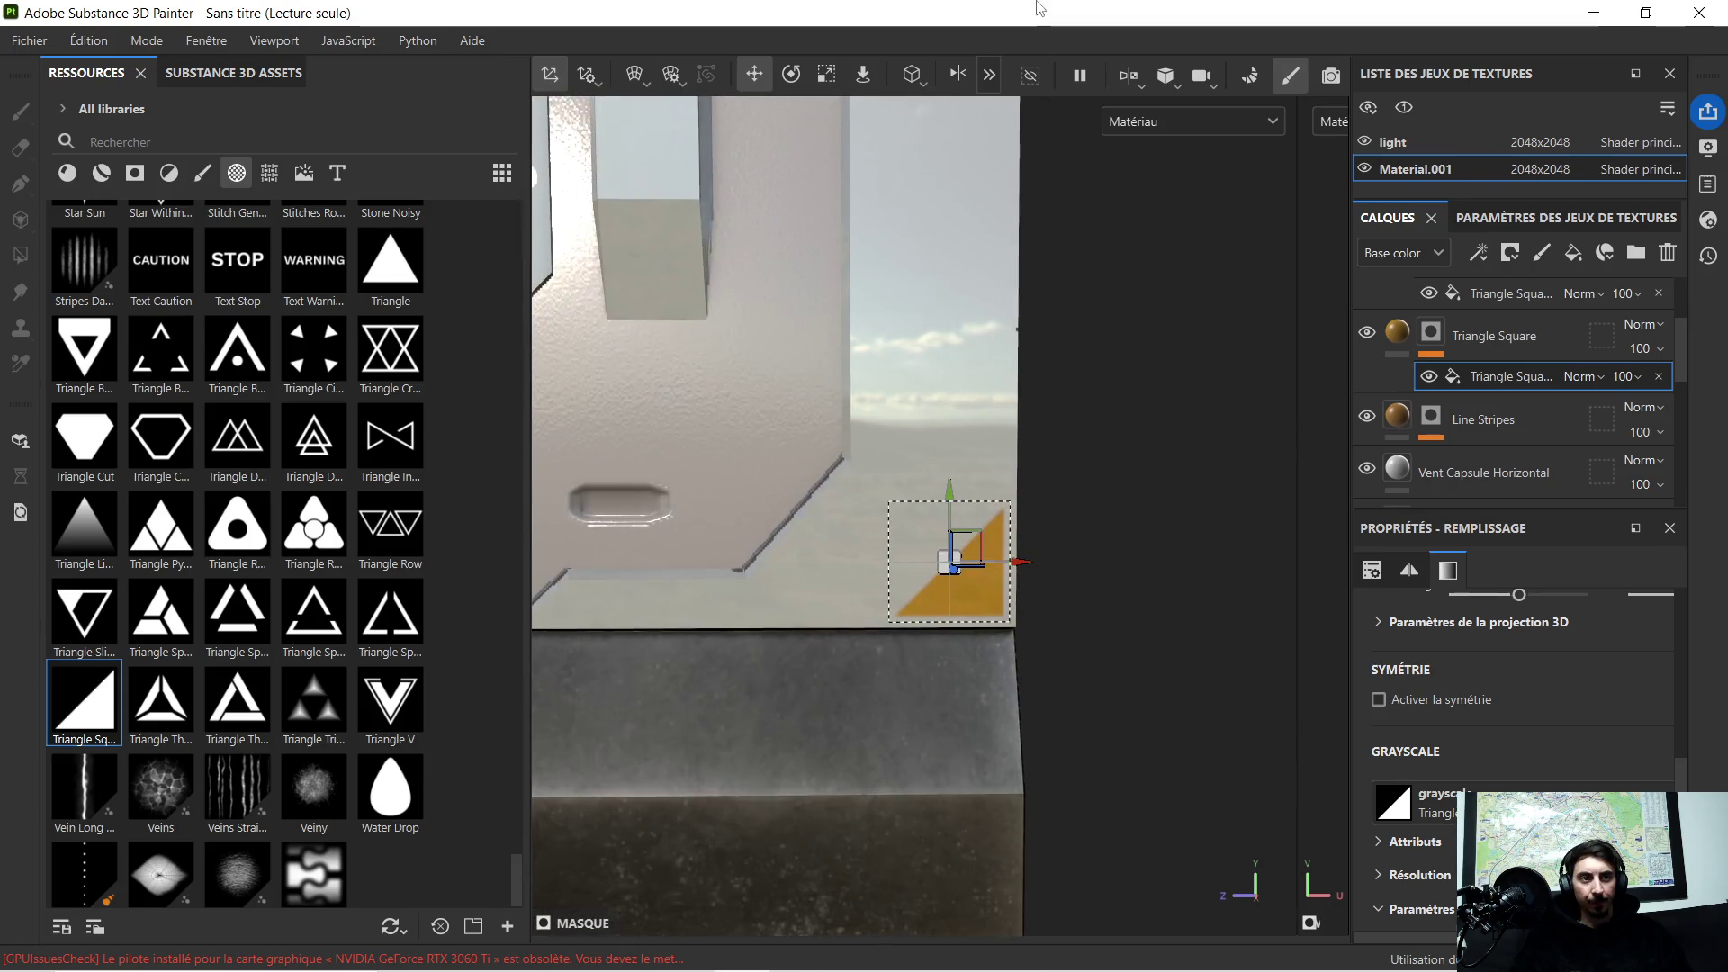
scroll(1030, 595, up, 2)
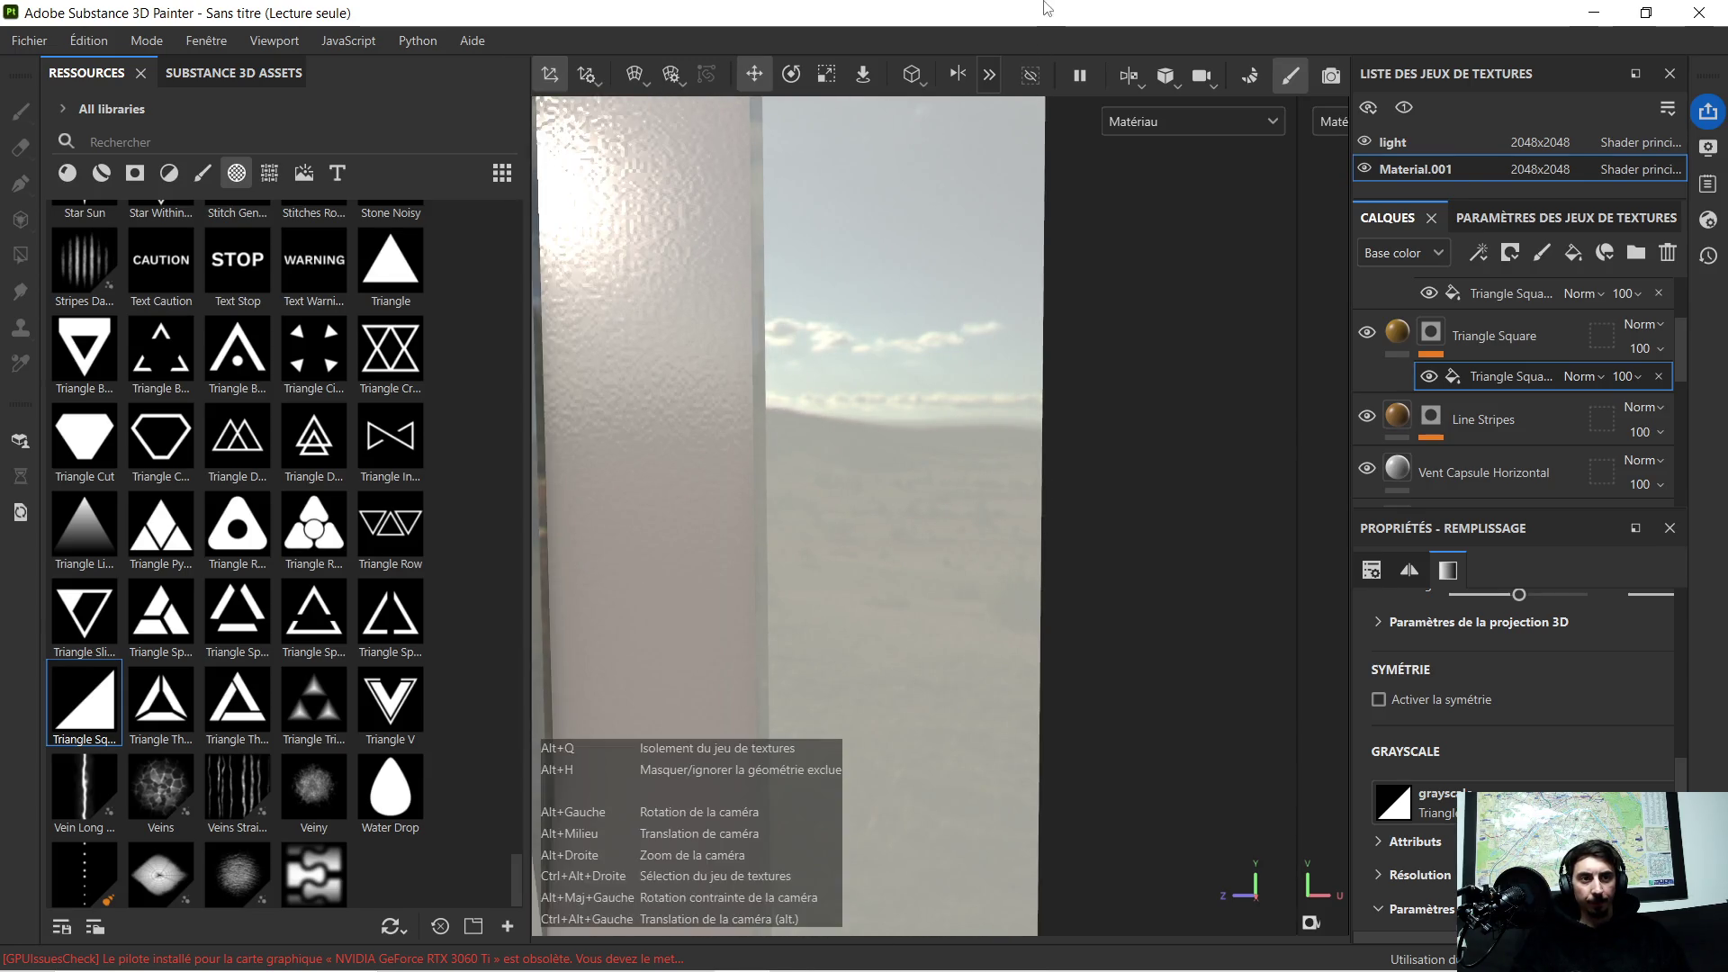
scroll(1047, 486, down, 4)
scroll(986, 370, up, 3)
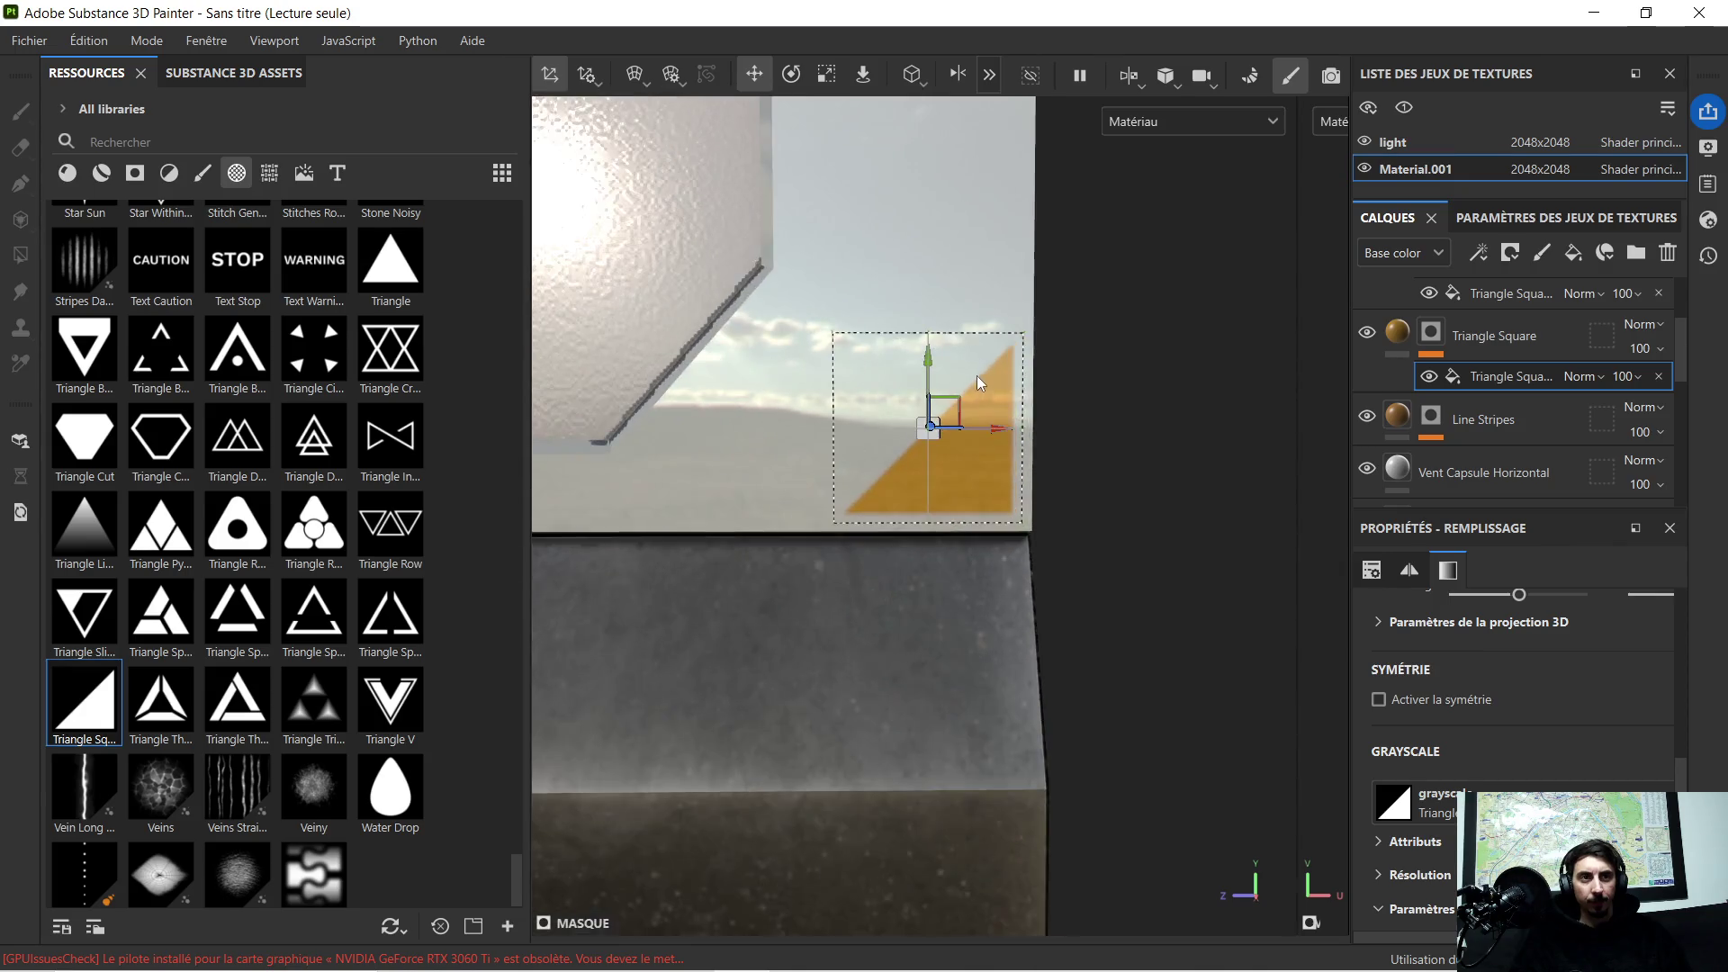
drag(957, 460, 975, 452)
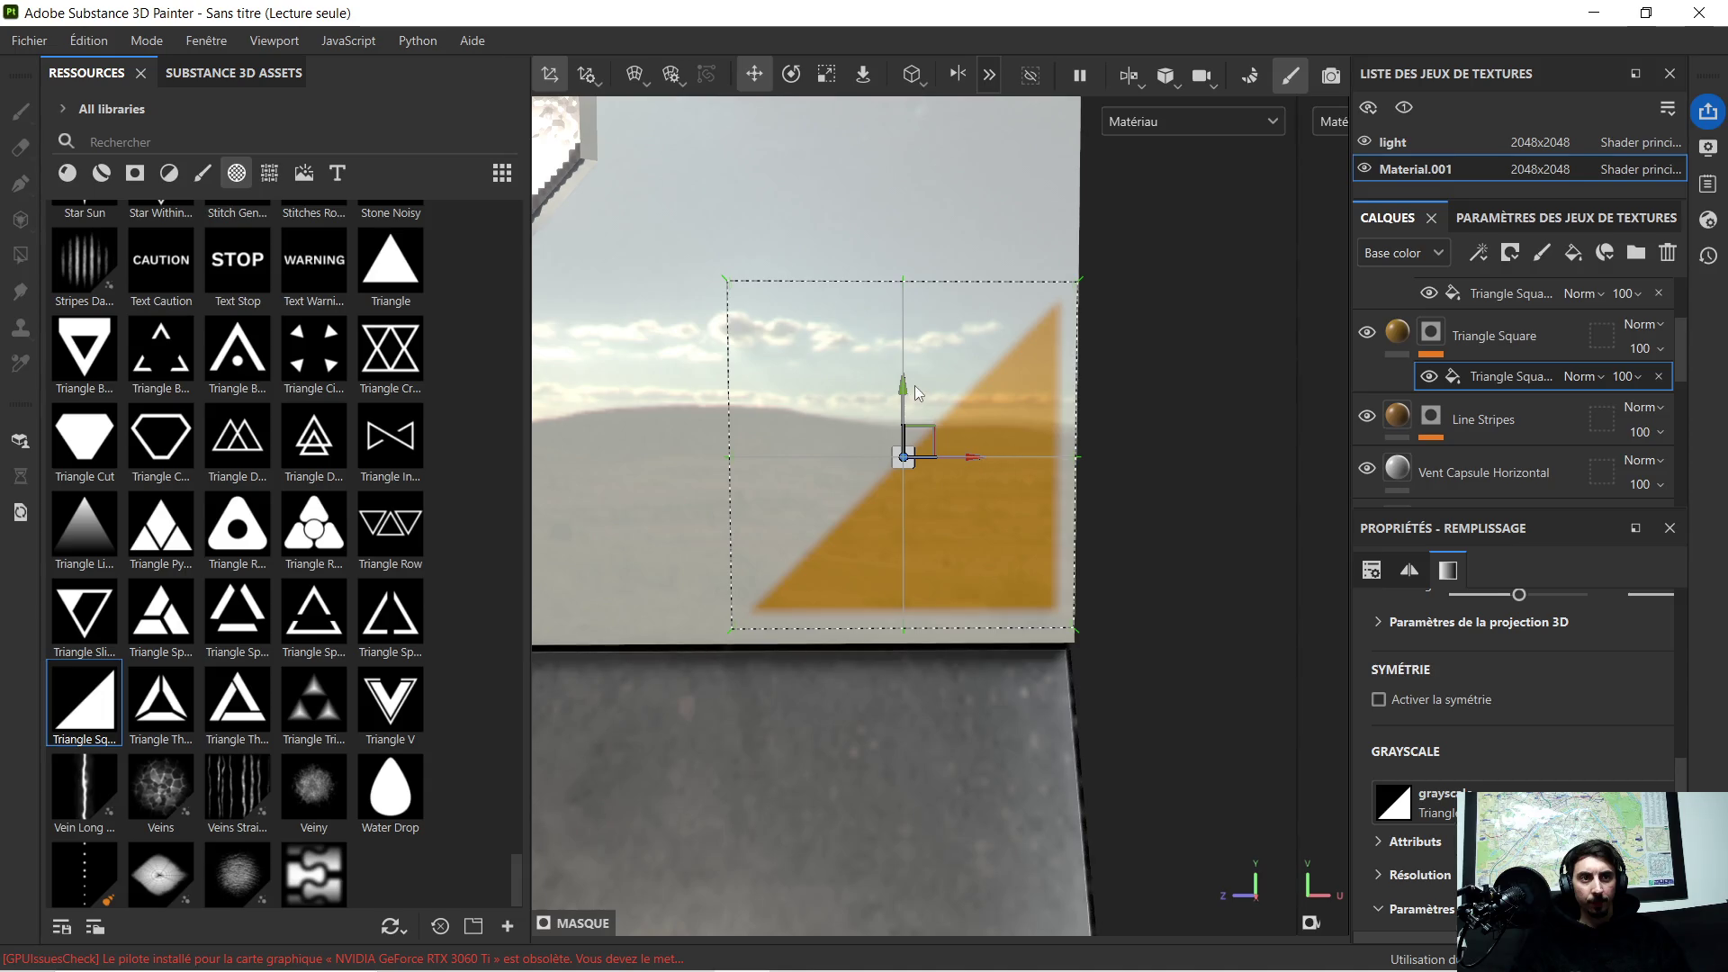
drag(906, 388, 902, 401)
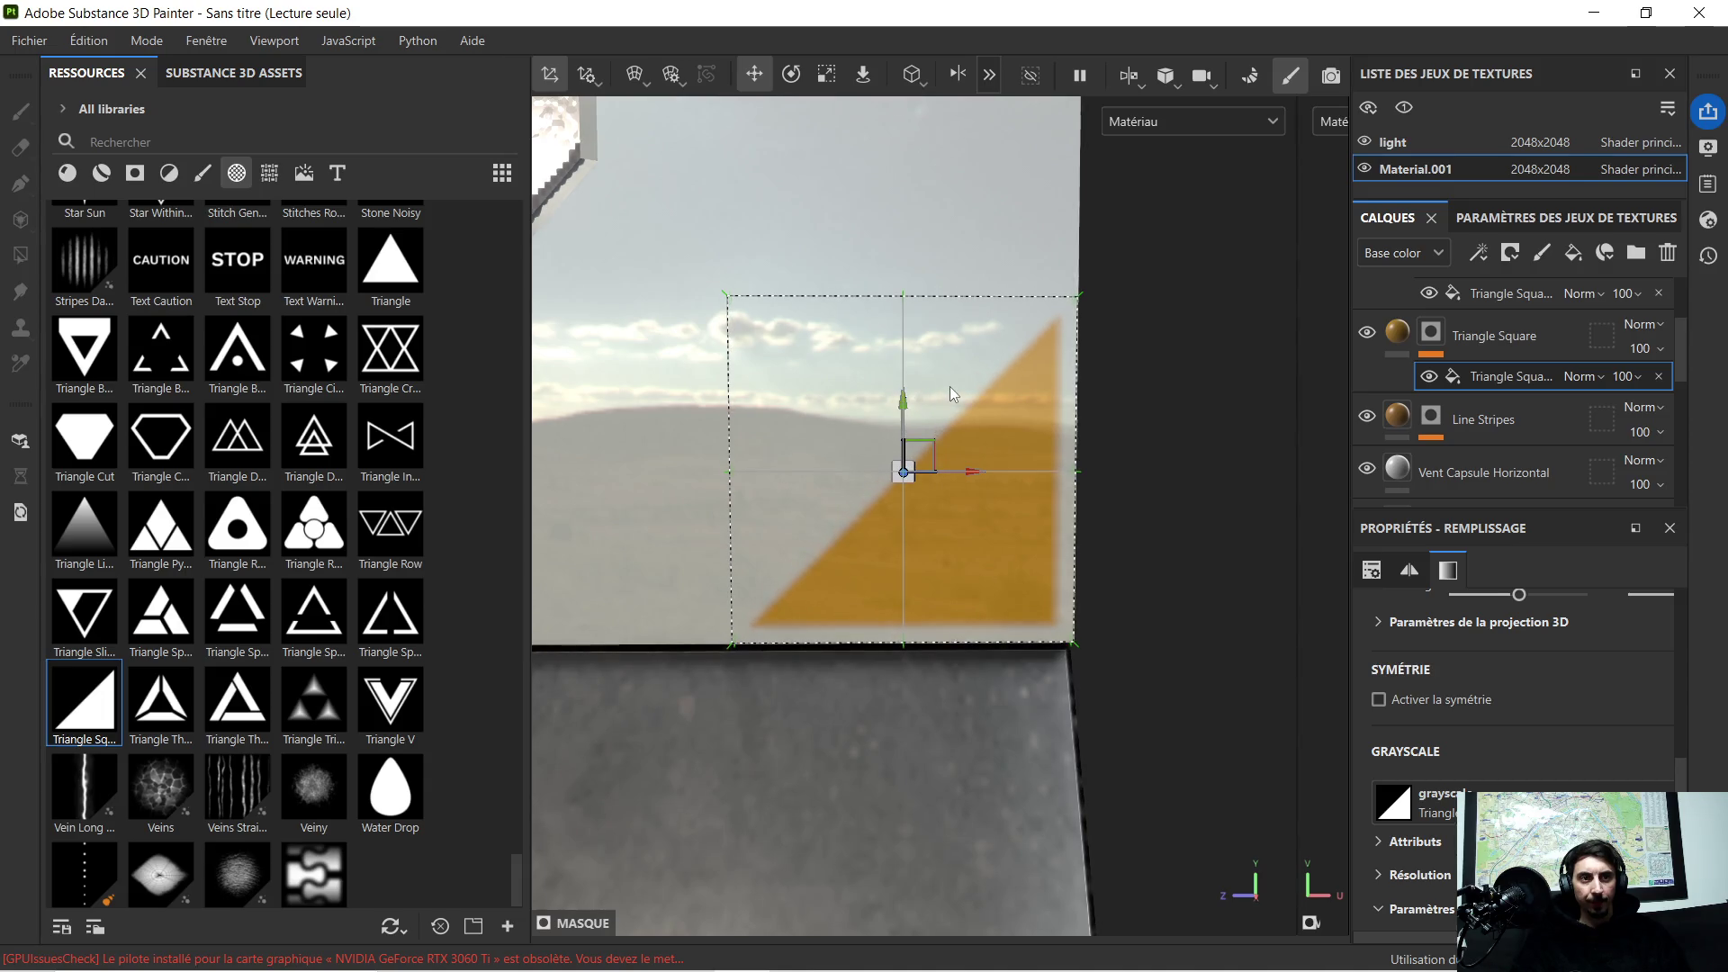
scroll(948, 386, down, 5)
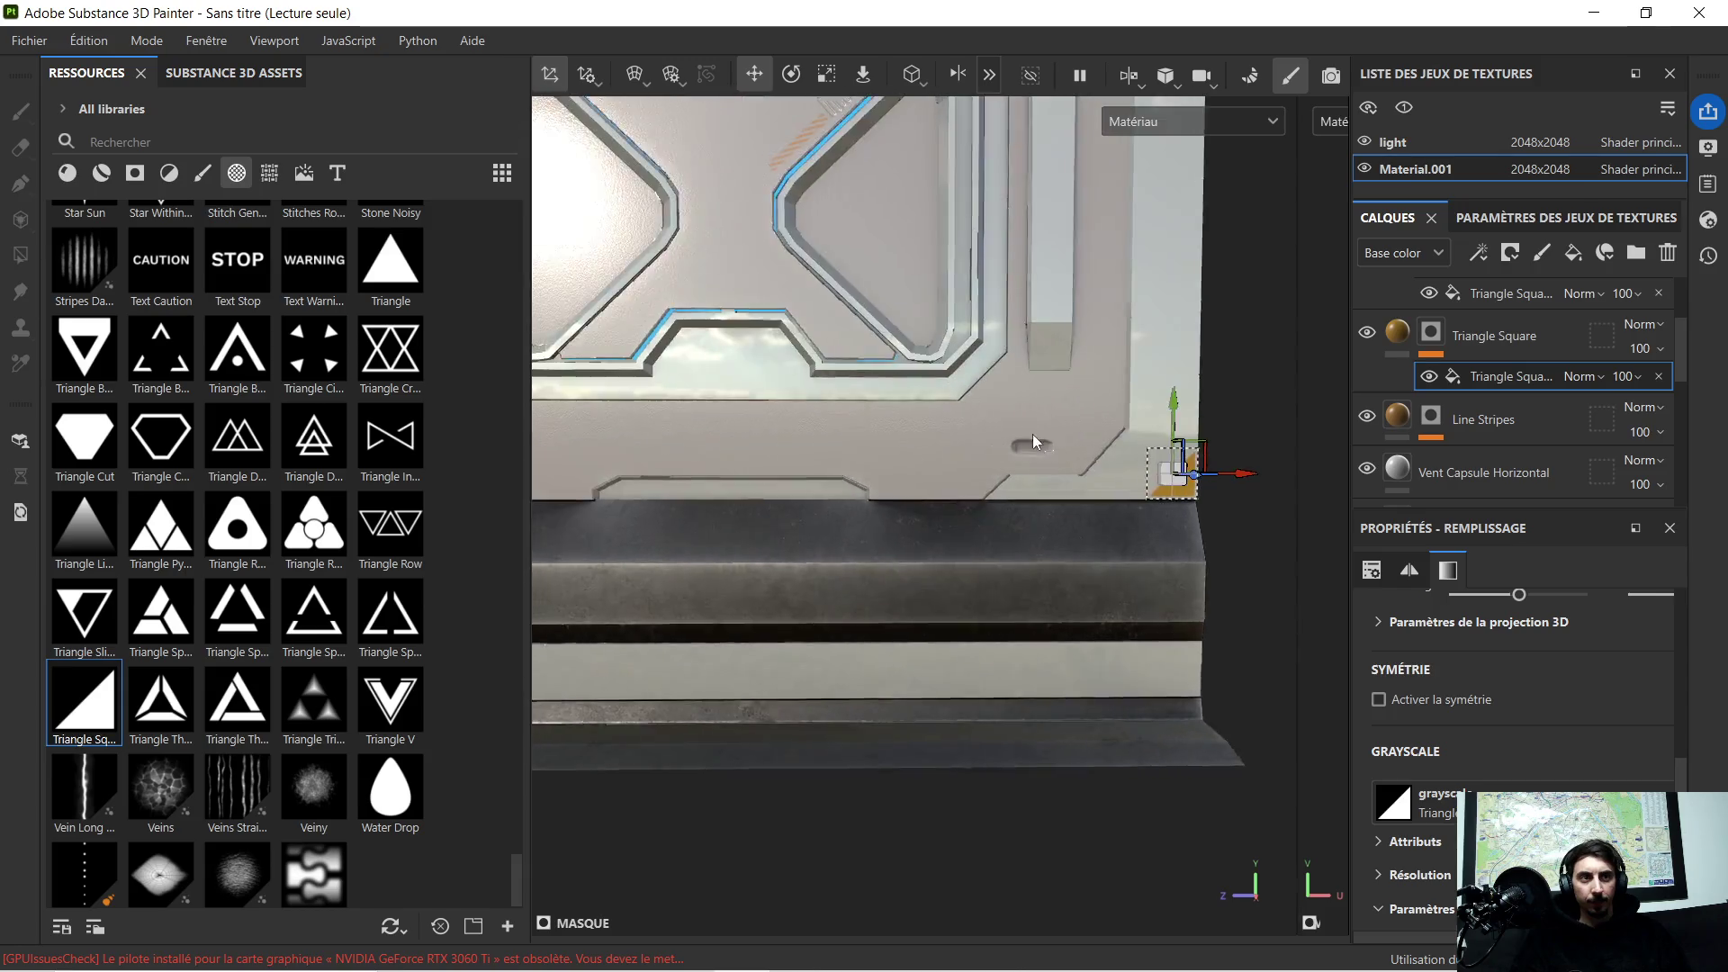
key(f)
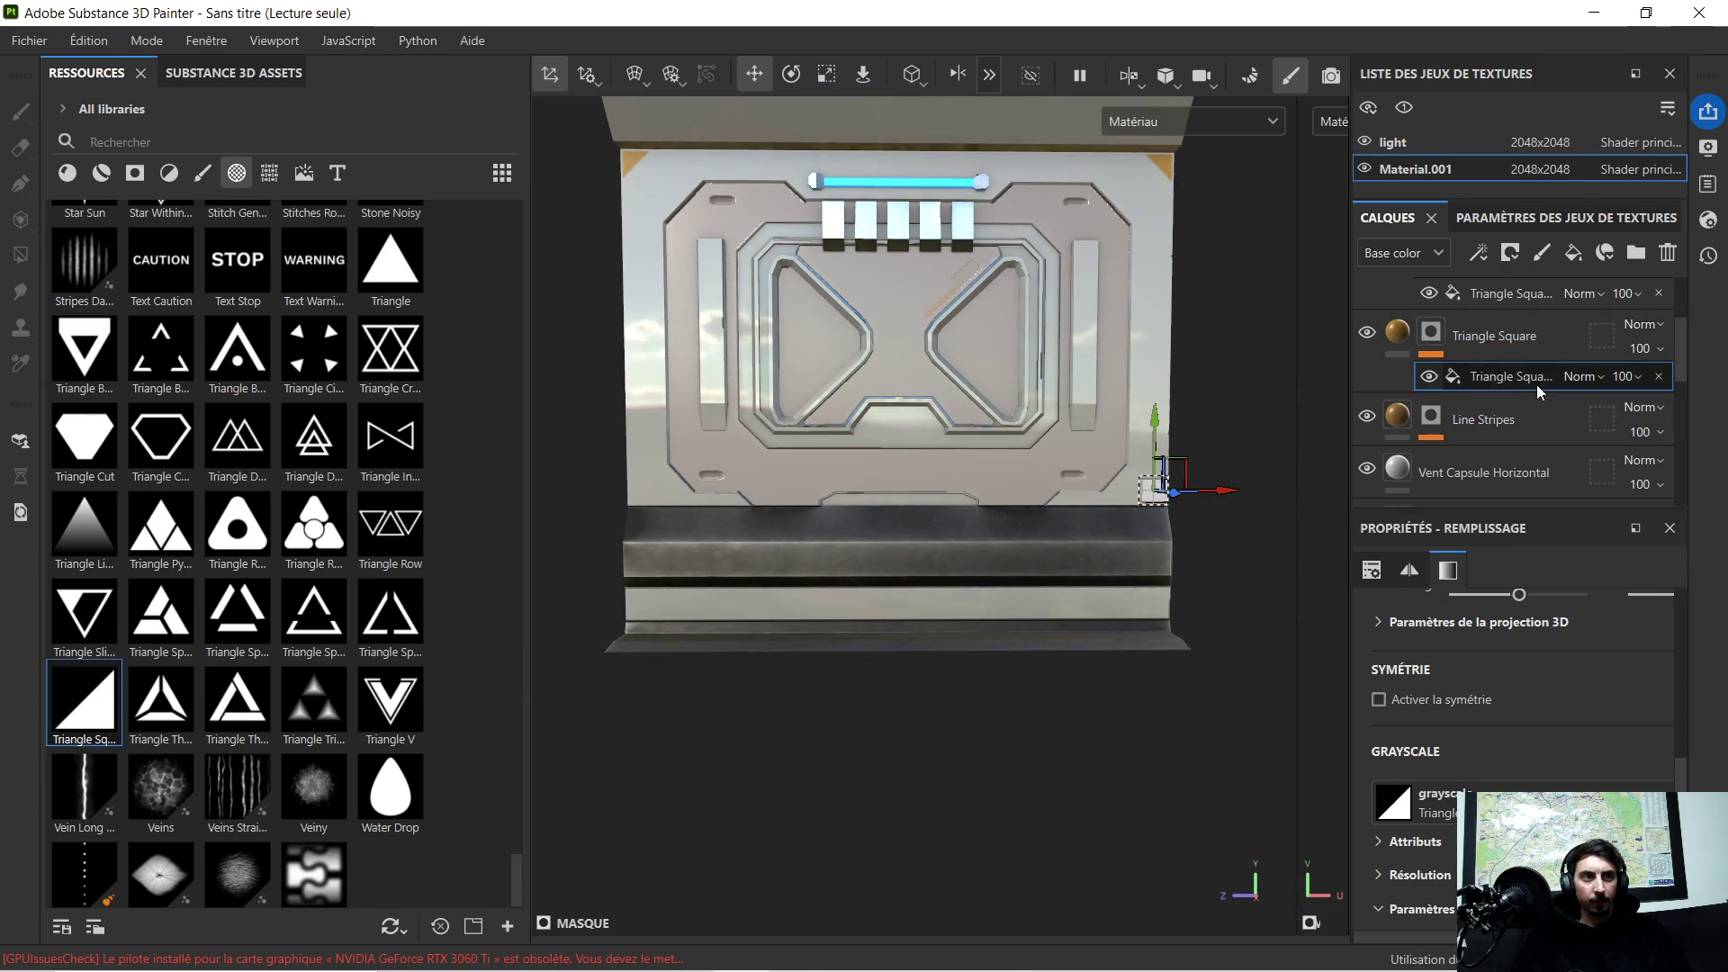
Step: Duplicate the Triangle Square layer to make a third corner triangle
click(1530, 343)
key(4)
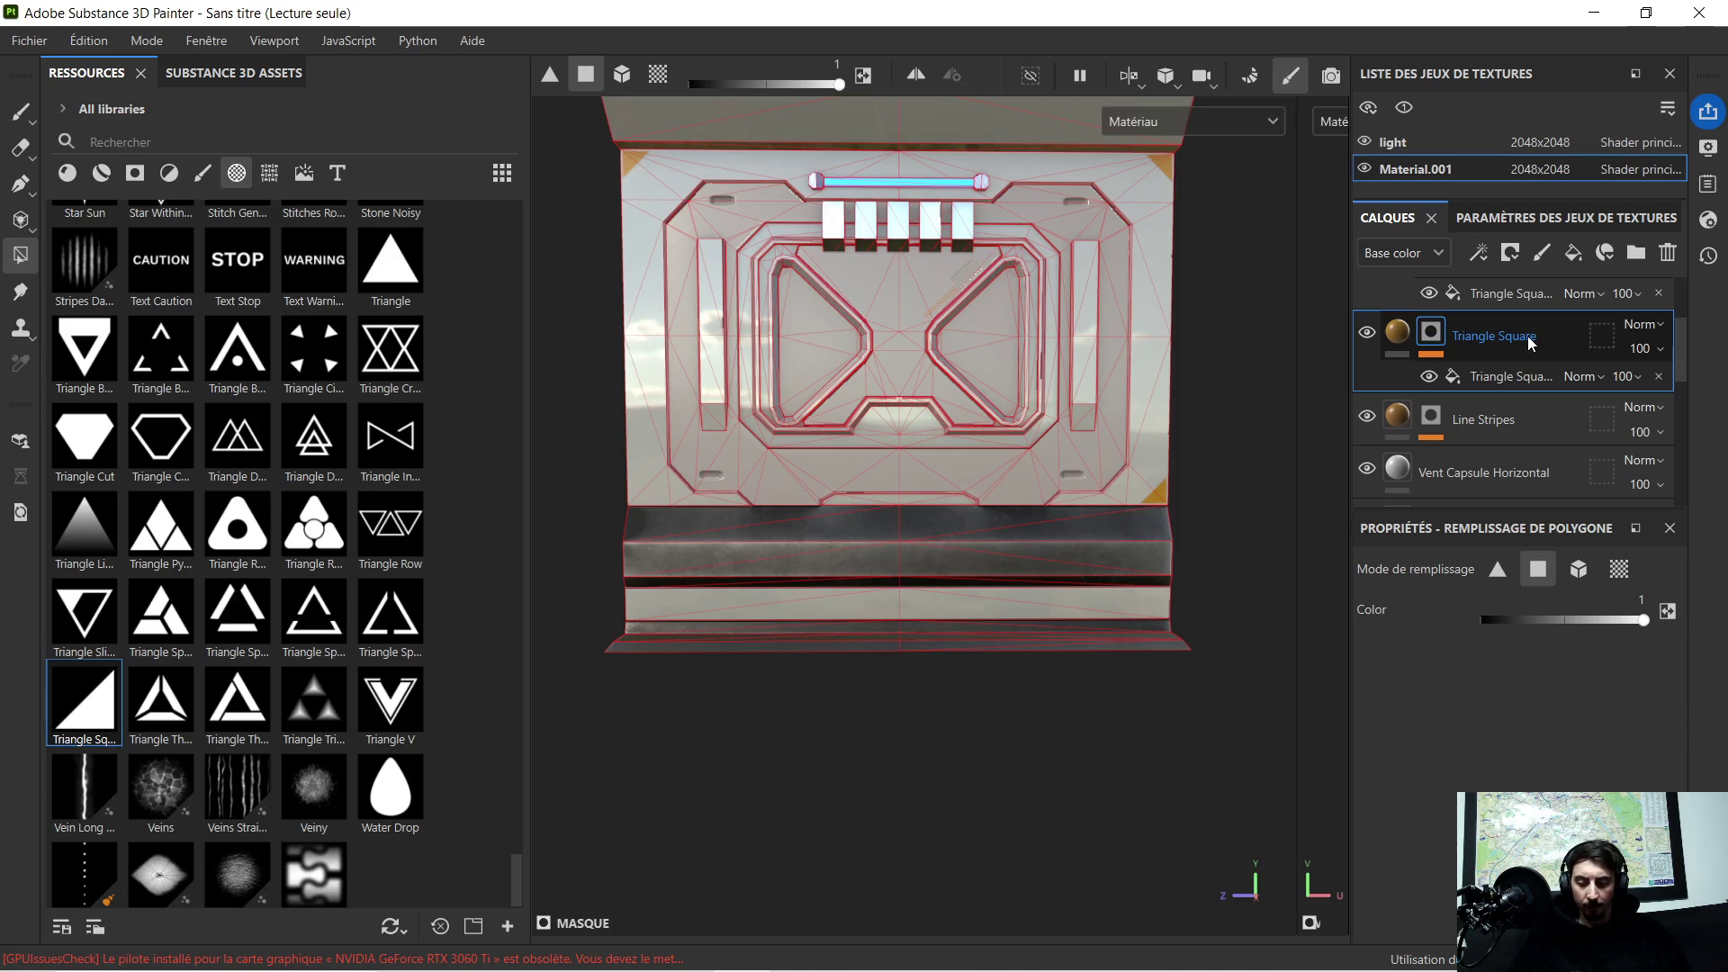
key(ctrl+d)
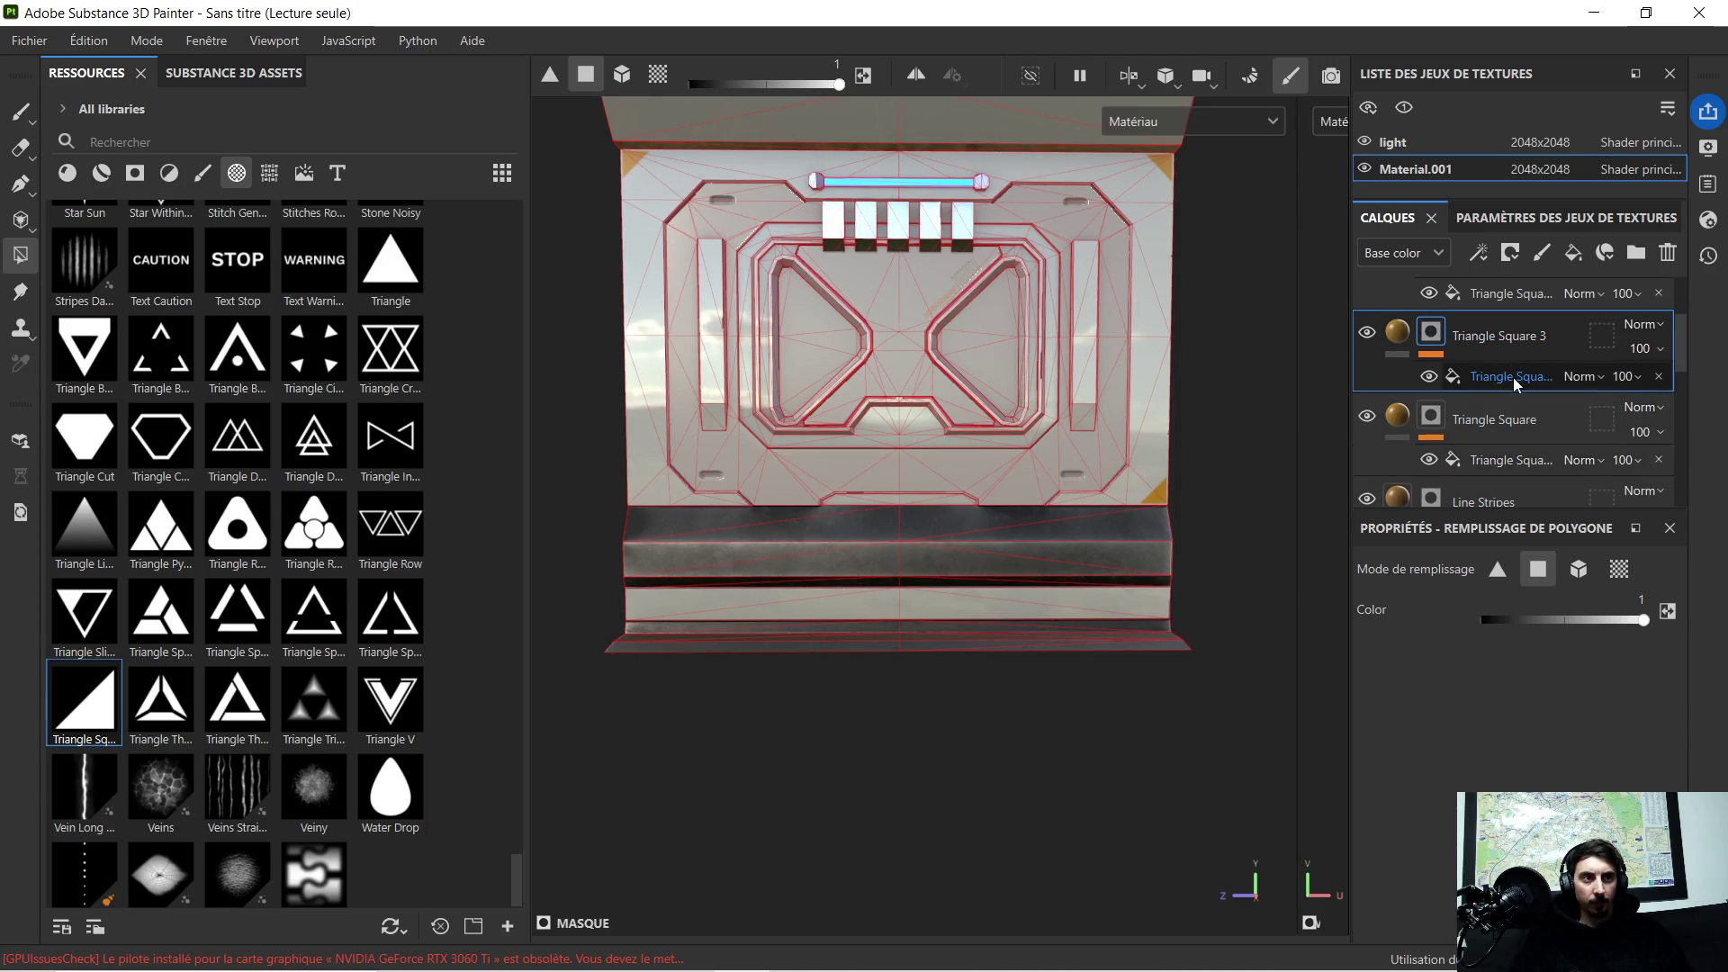
Step: Move the copied Triangle Square 3 triangle across to the panel's left edge corner
click(1514, 375)
drag(1232, 499, 726, 510)
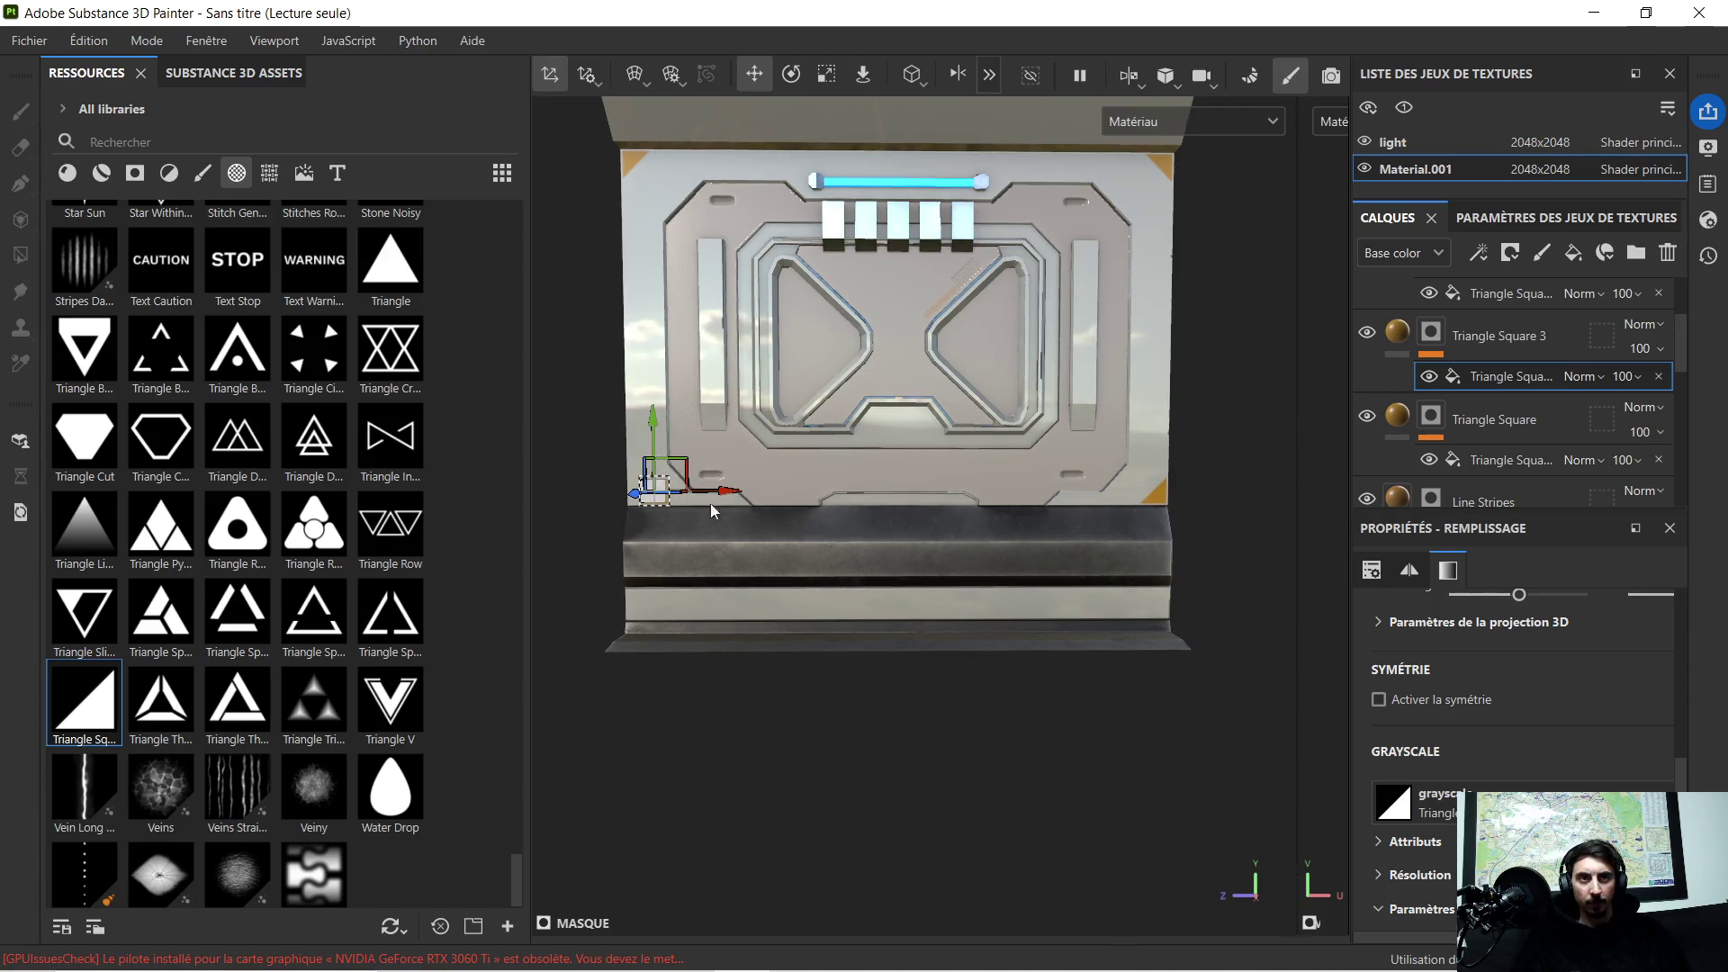
scroll(727, 504, up, 2)
scroll(729, 520, up, 2)
scroll(743, 547, up, 2)
scroll(762, 584, up, 2)
scroll(762, 583, up, 2)
scroll(810, 527, up, 2)
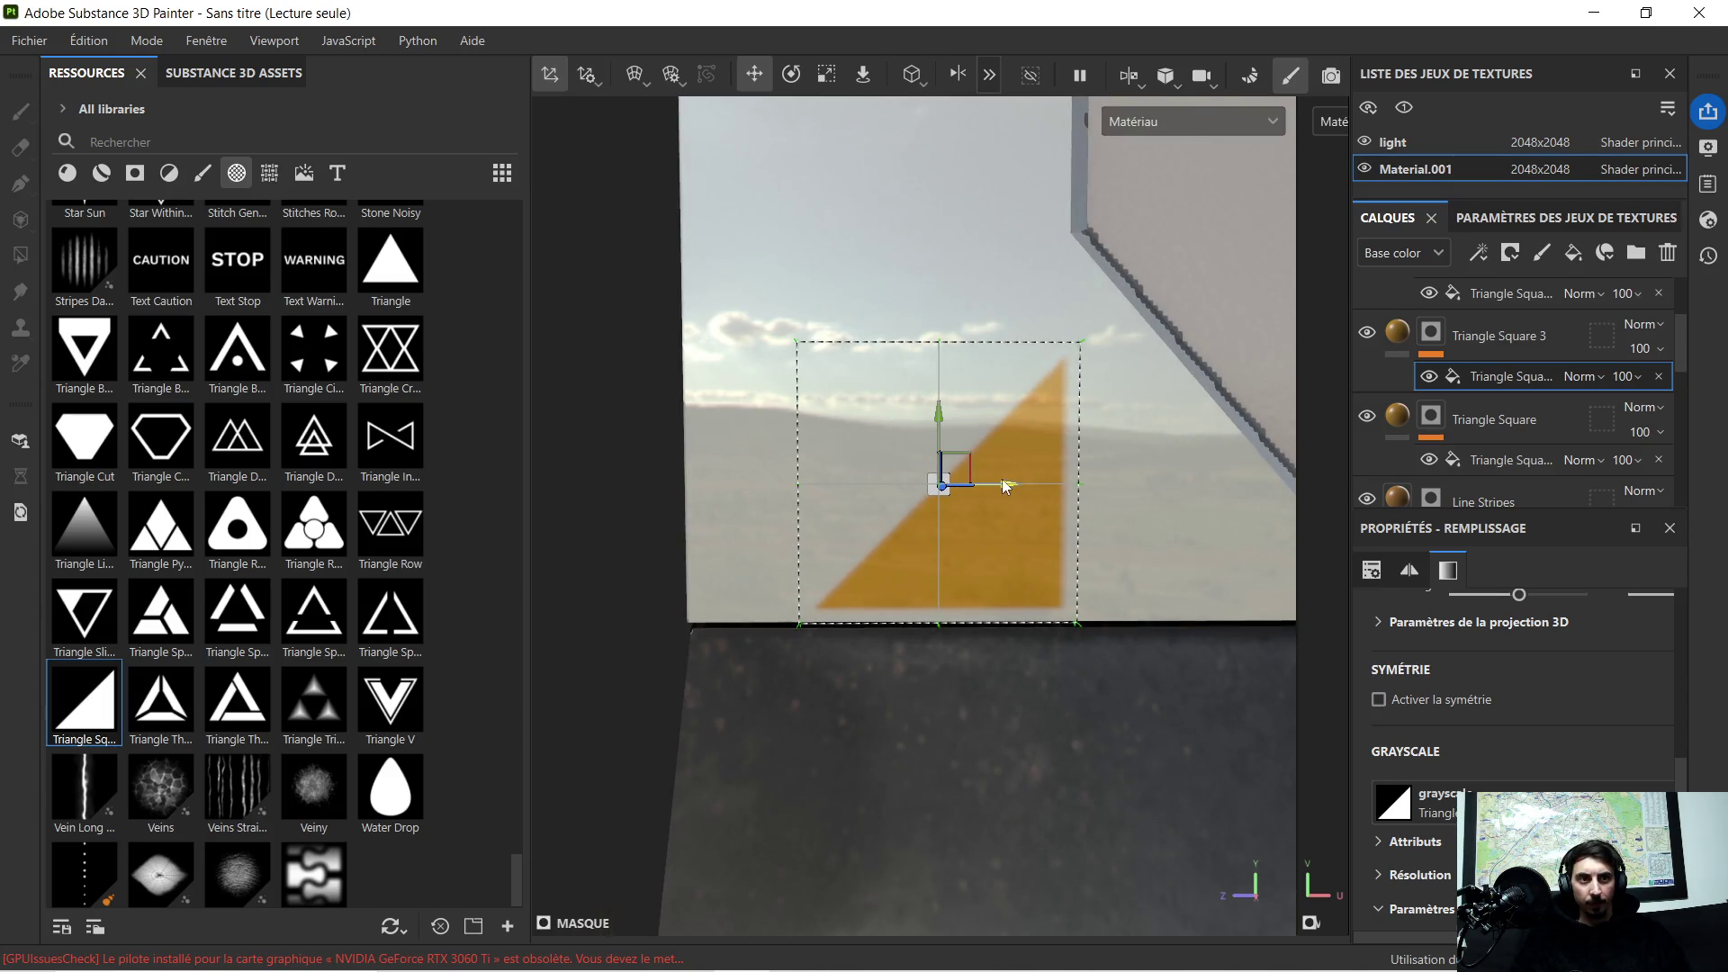
drag(1003, 481, 893, 493)
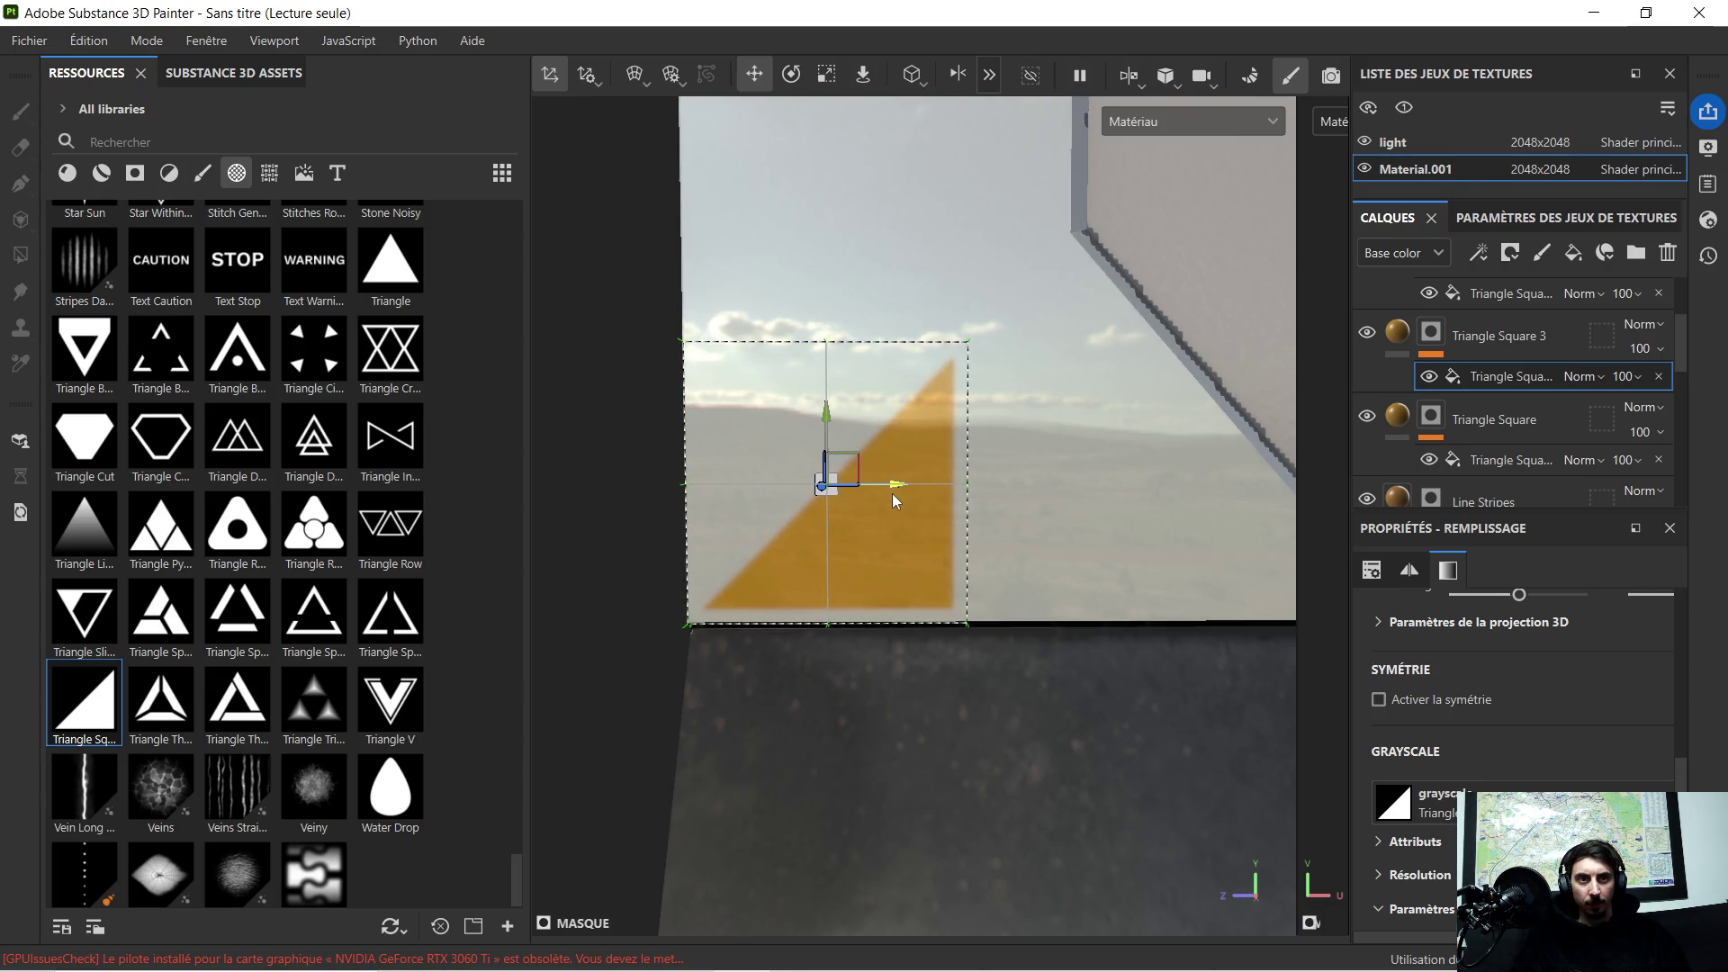
Step: Rotate the copied triangle, then bring it back to nearly straight
click(786, 88)
mouse_move(906, 432)
mouse_down()
mouse_move(954, 537)
mouse_move(947, 524)
mouse_up()
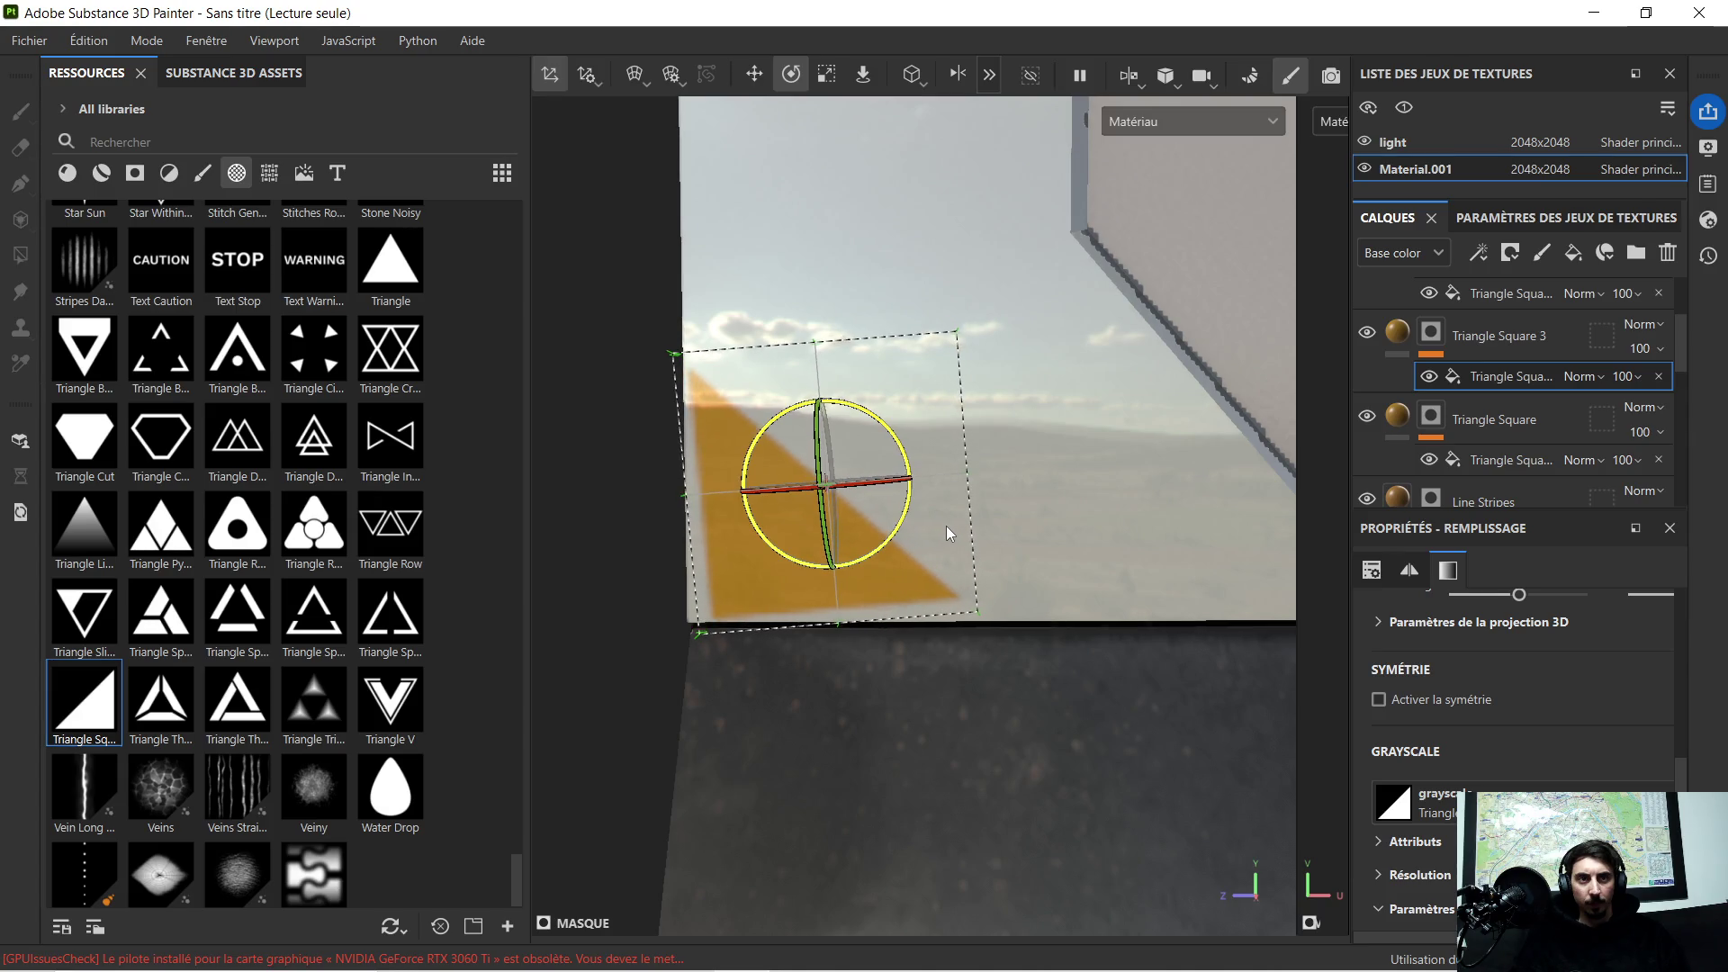
drag(854, 414, 868, 415)
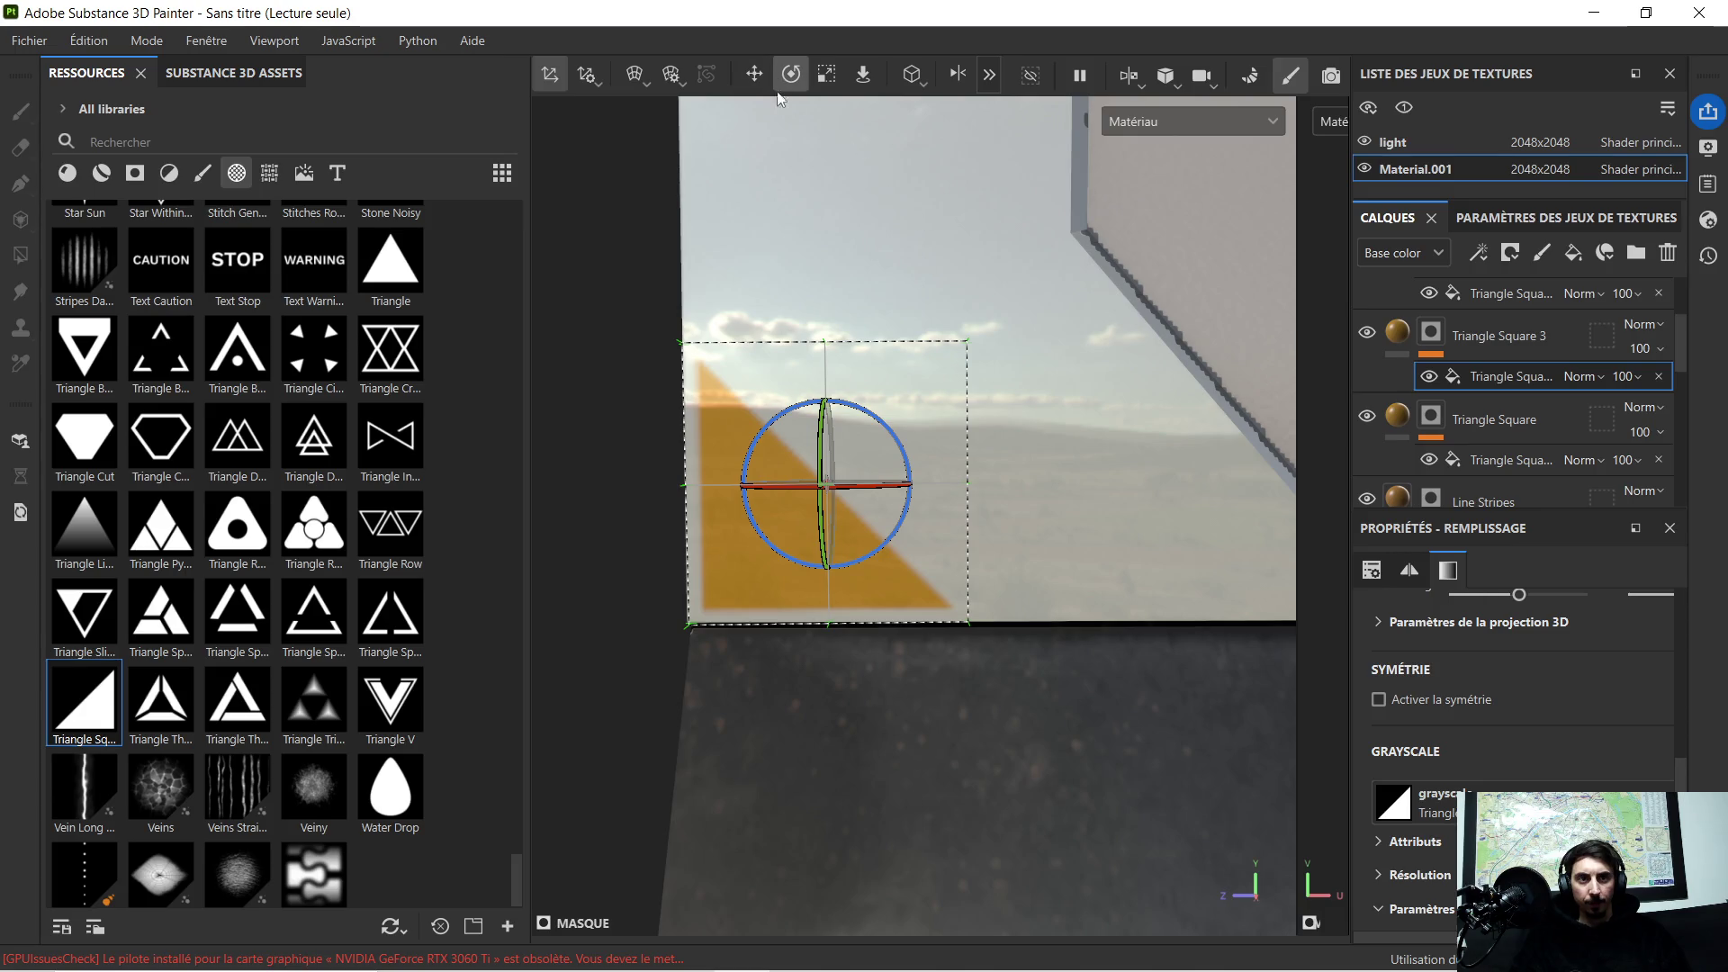
Step: Reopen Triangle Square 3's projection, give it a slight tilt and finish editing
click(1399, 332)
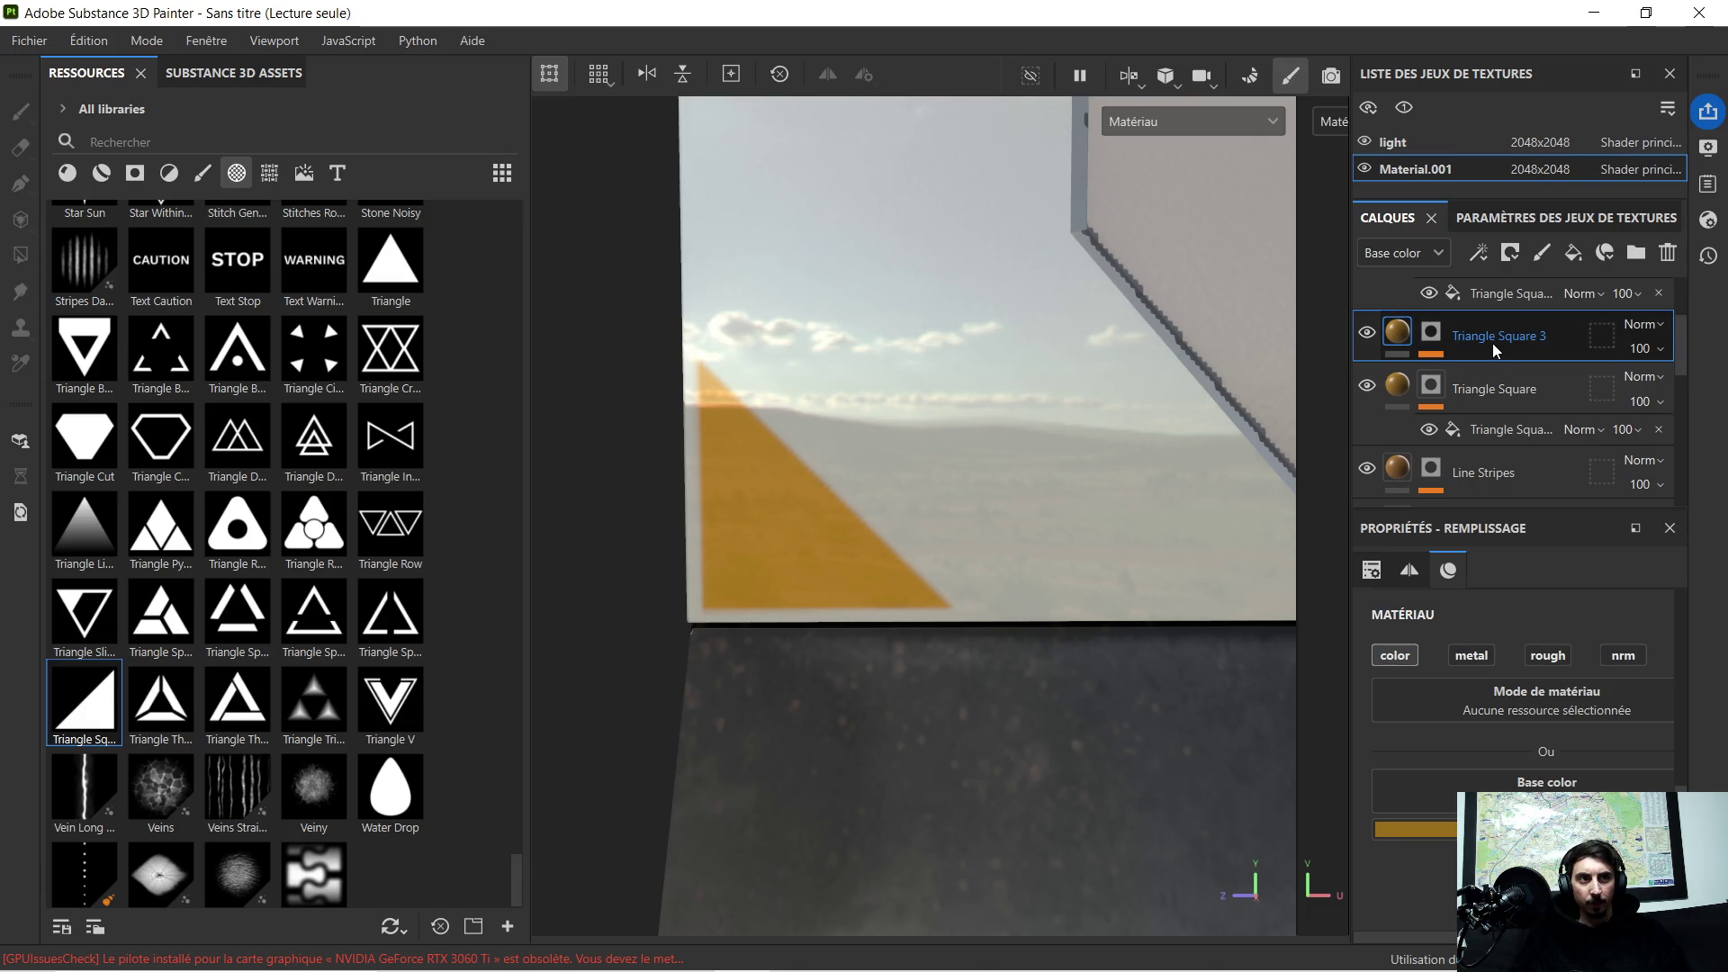
click(1431, 333)
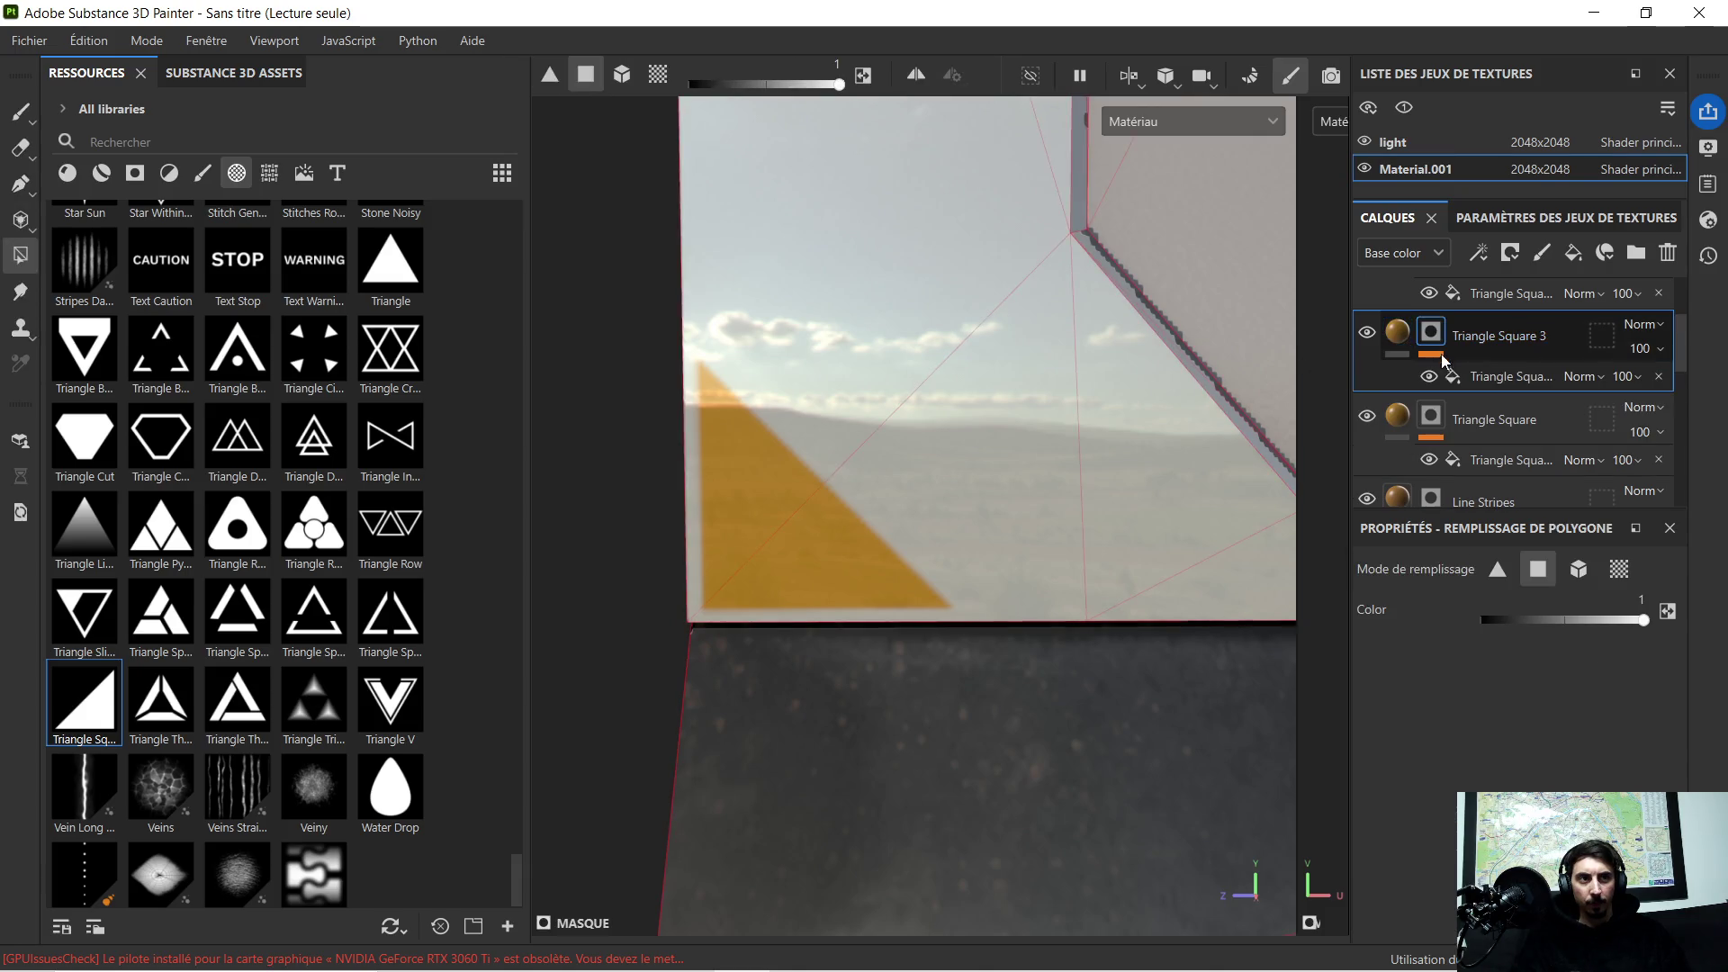
click(1472, 377)
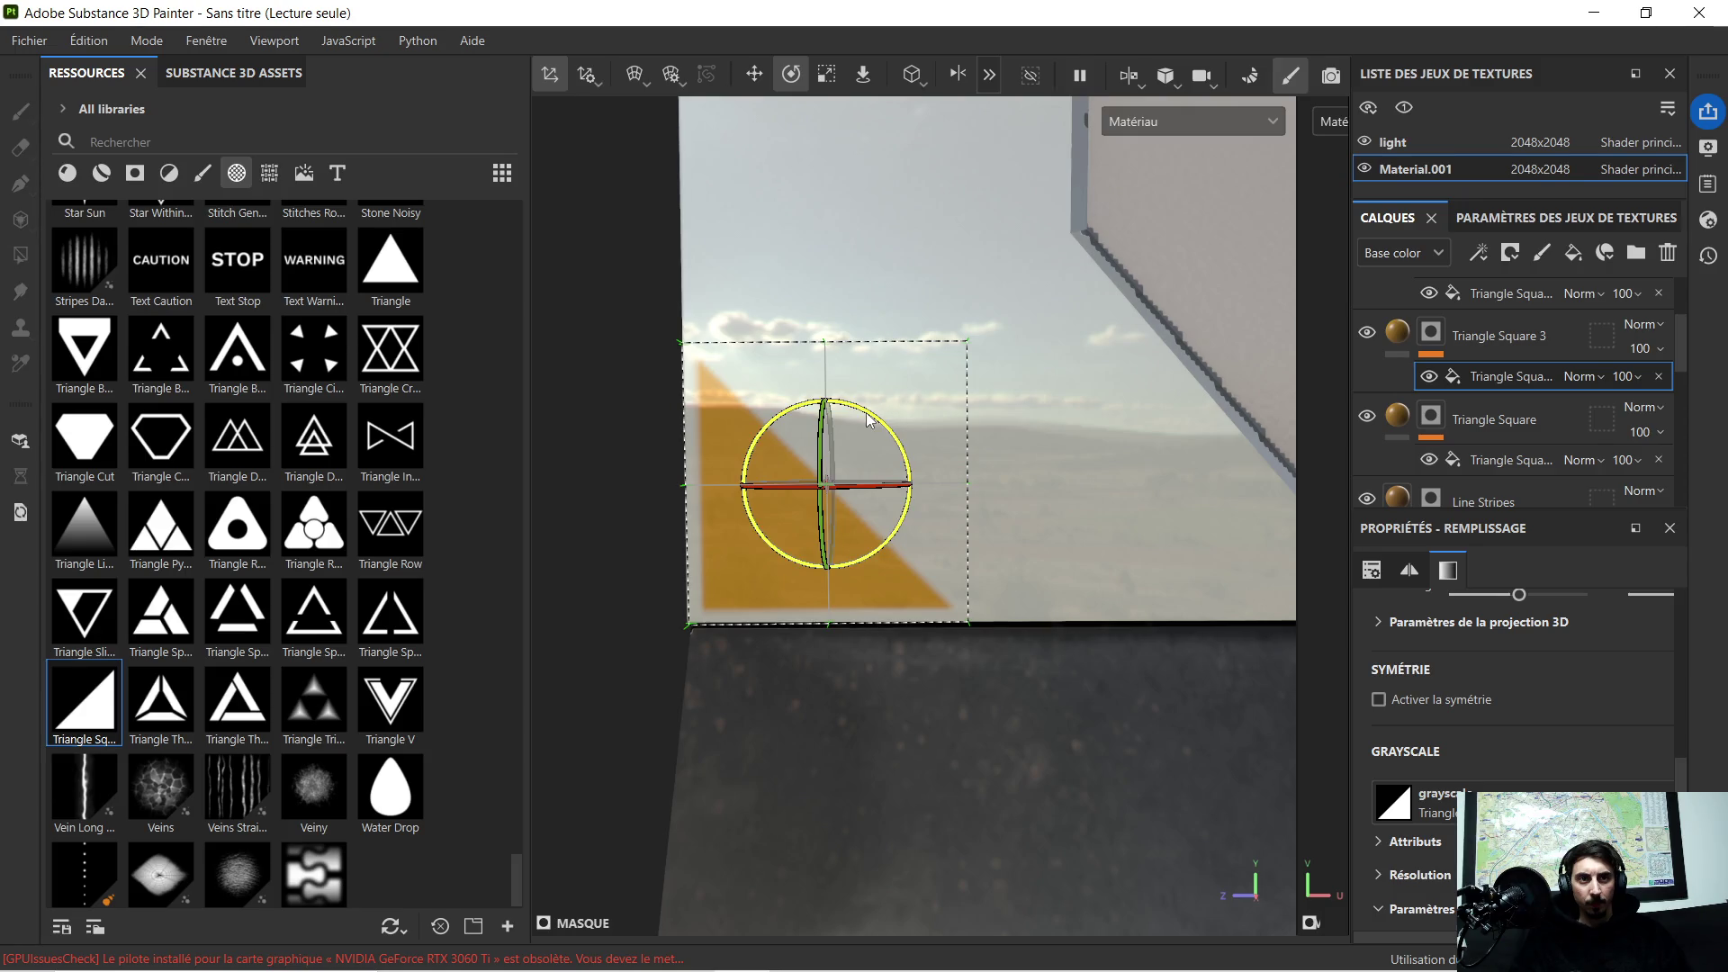
drag(866, 419, 877, 402)
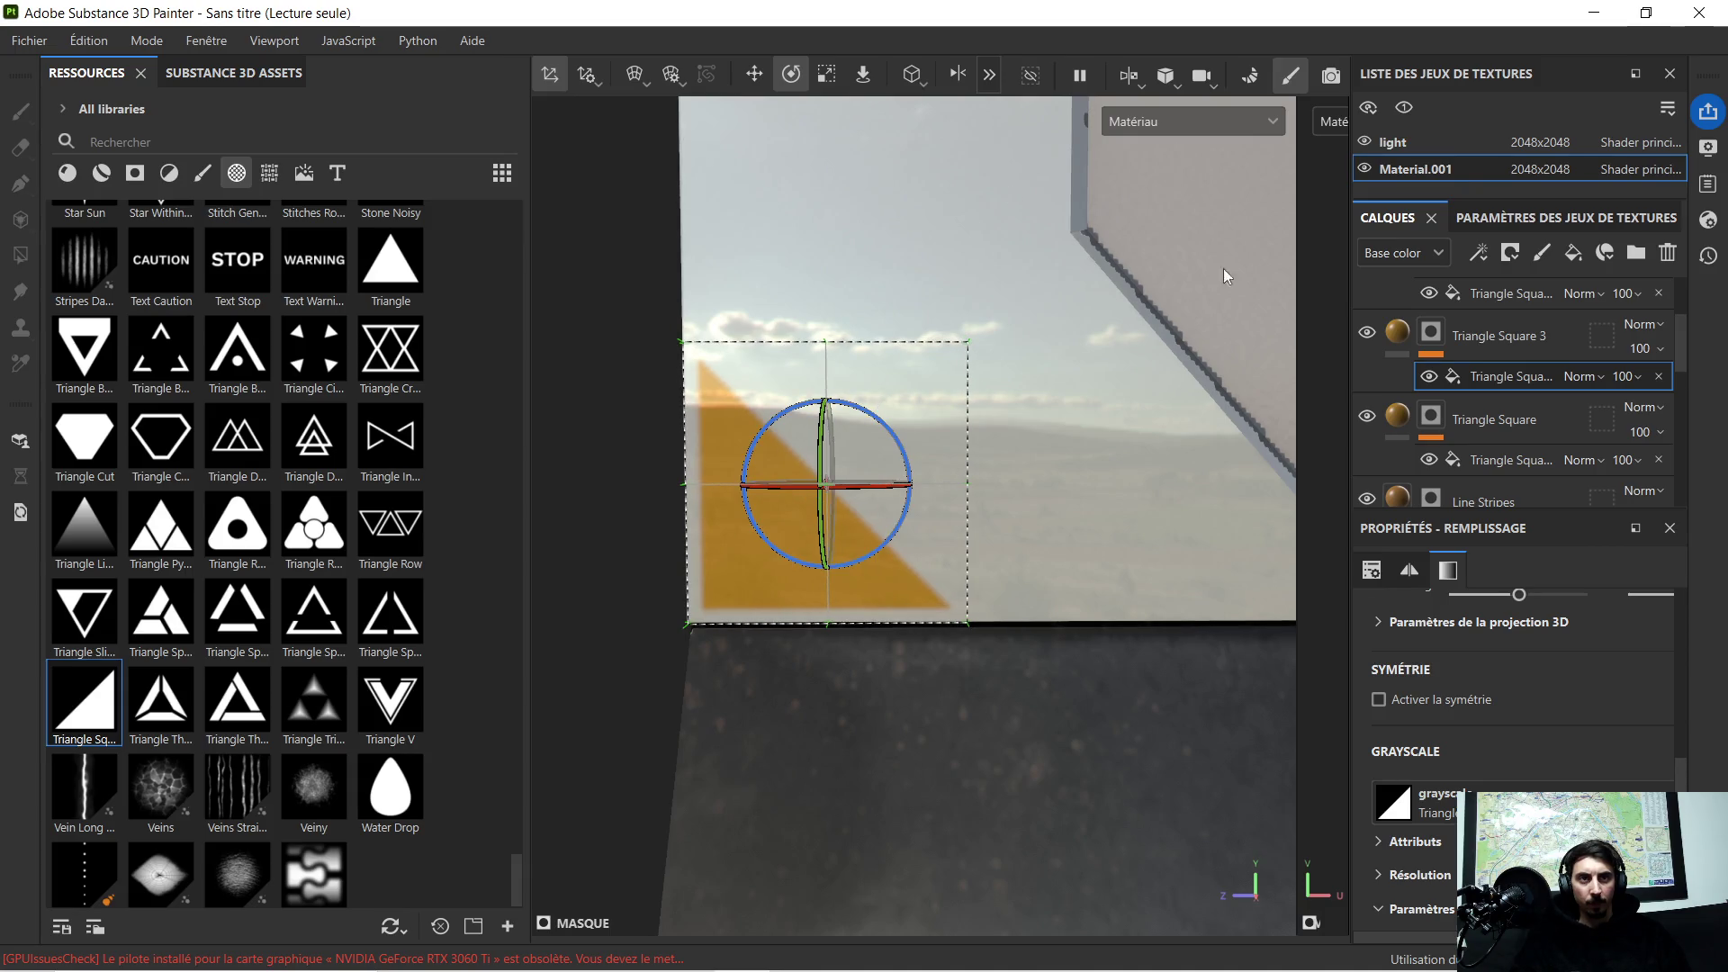
click(1400, 344)
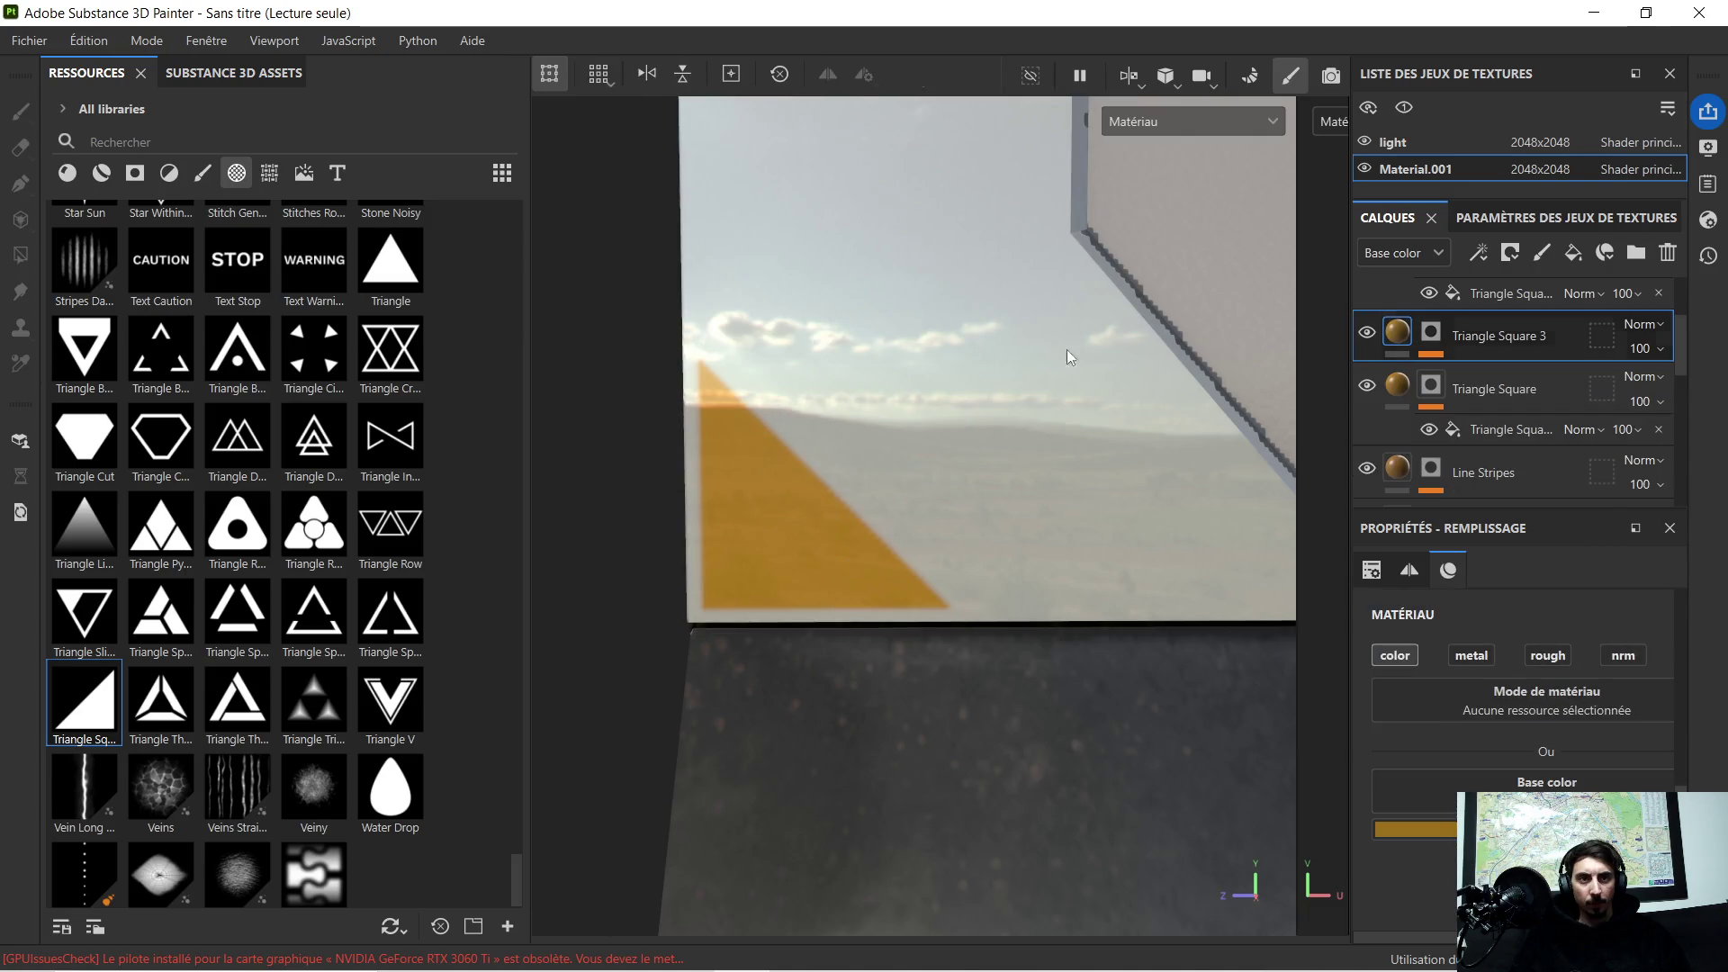
scroll(908, 323, down, 5)
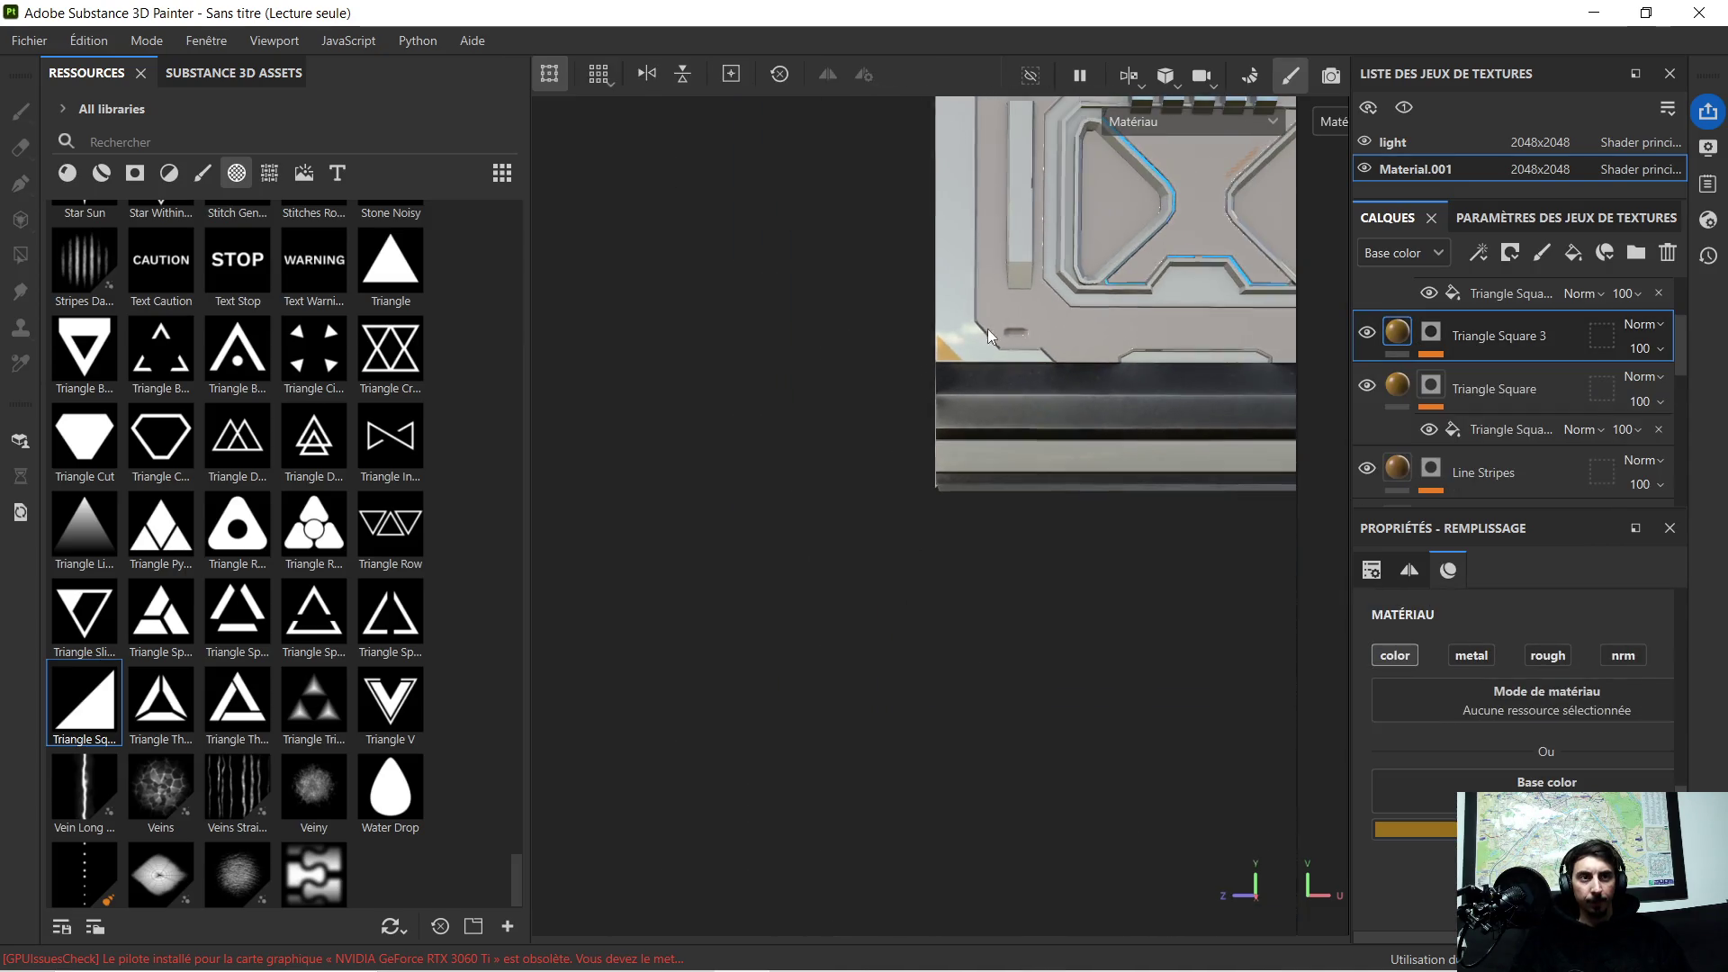
alt+middle_drag(987, 327, 924, 381)
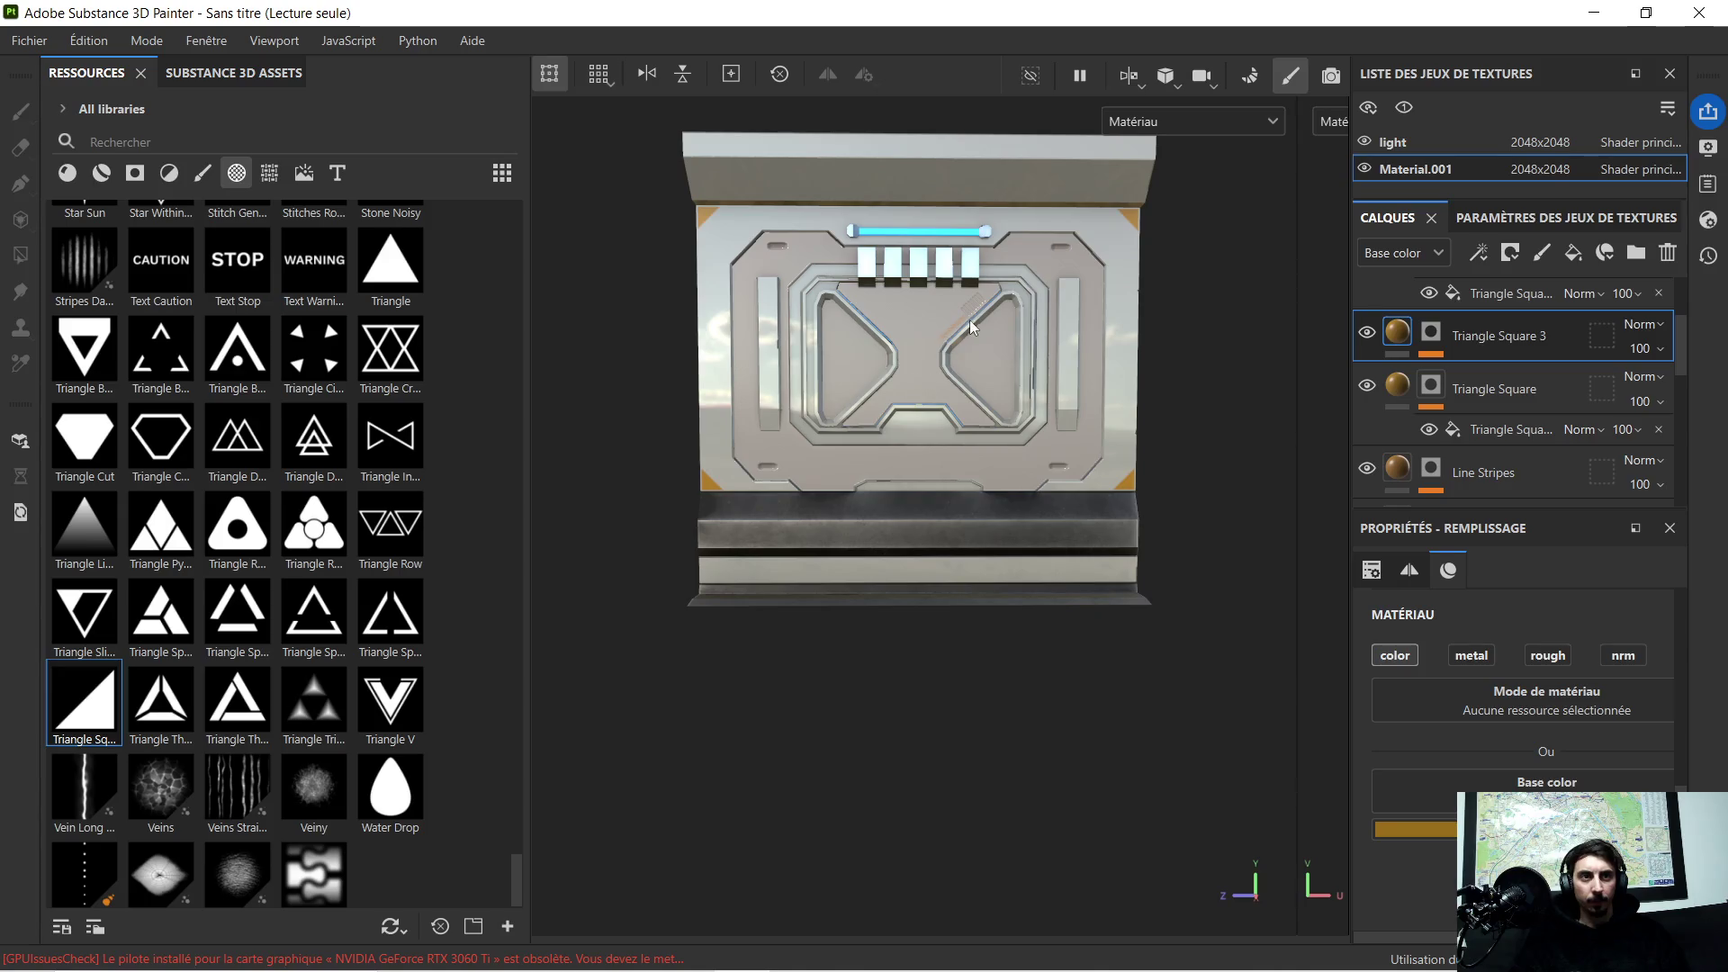
scroll(967, 322, up, 5)
scroll(966, 328, up, 5)
alt+middle_drag(884, 327, 918, 324)
scroll(918, 325, down, 3)
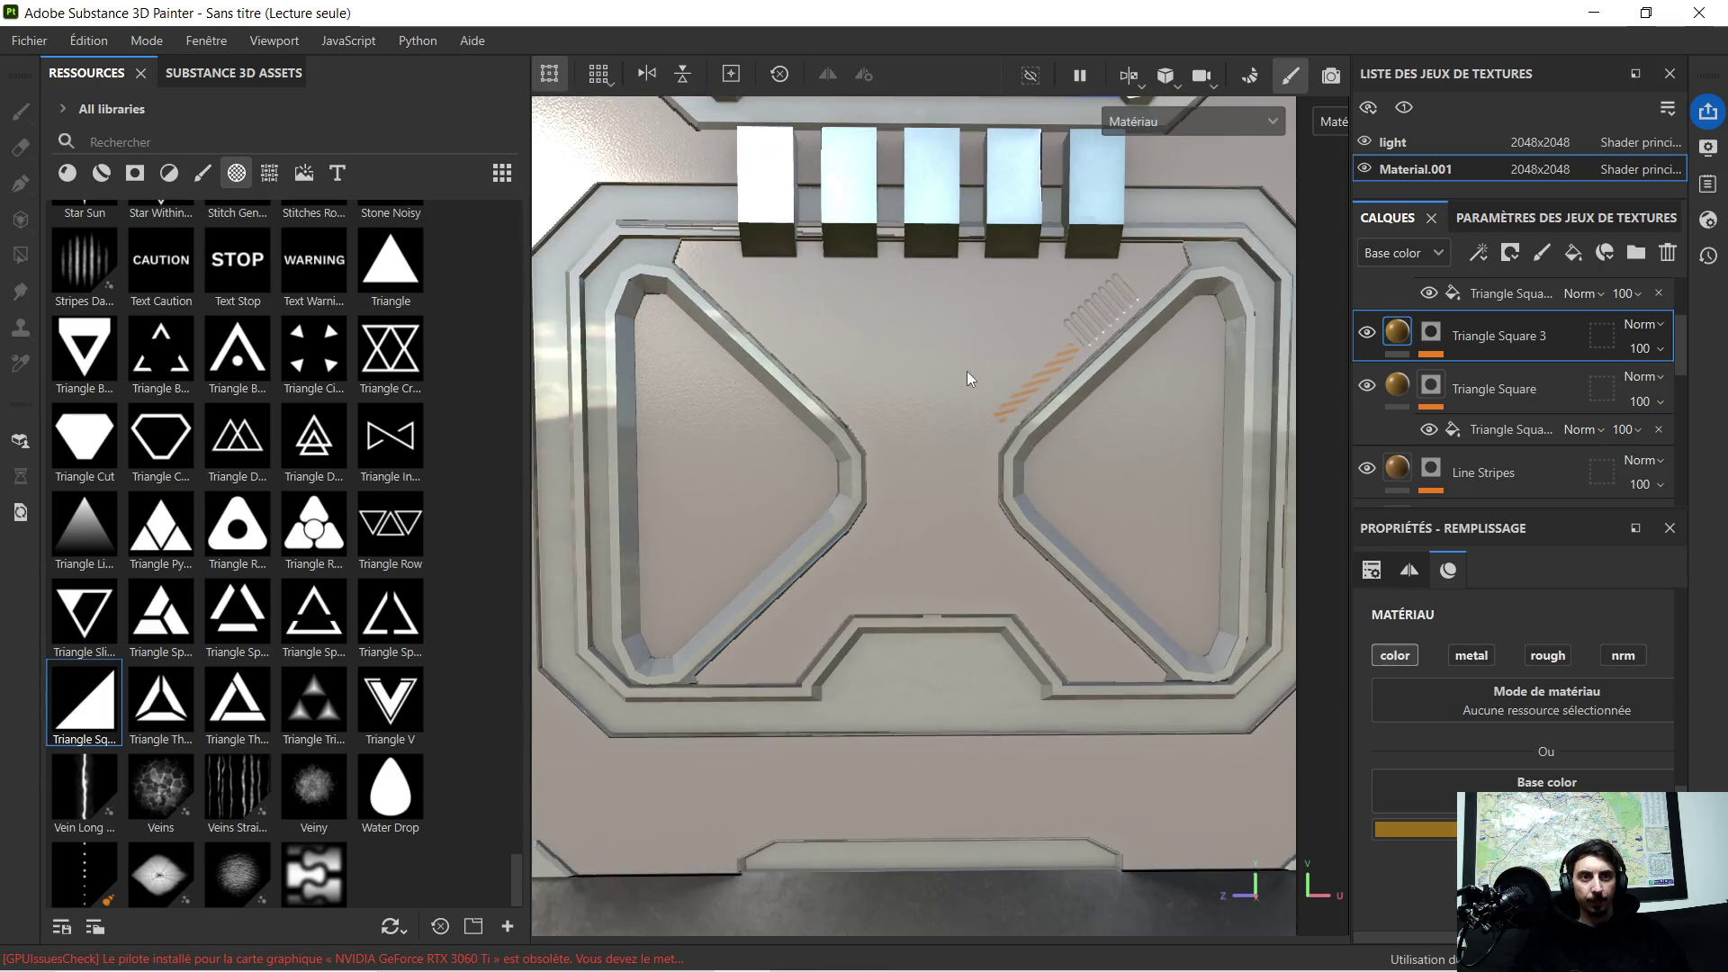
scroll(951, 363, up, 2)
scroll(918, 332, down, 1)
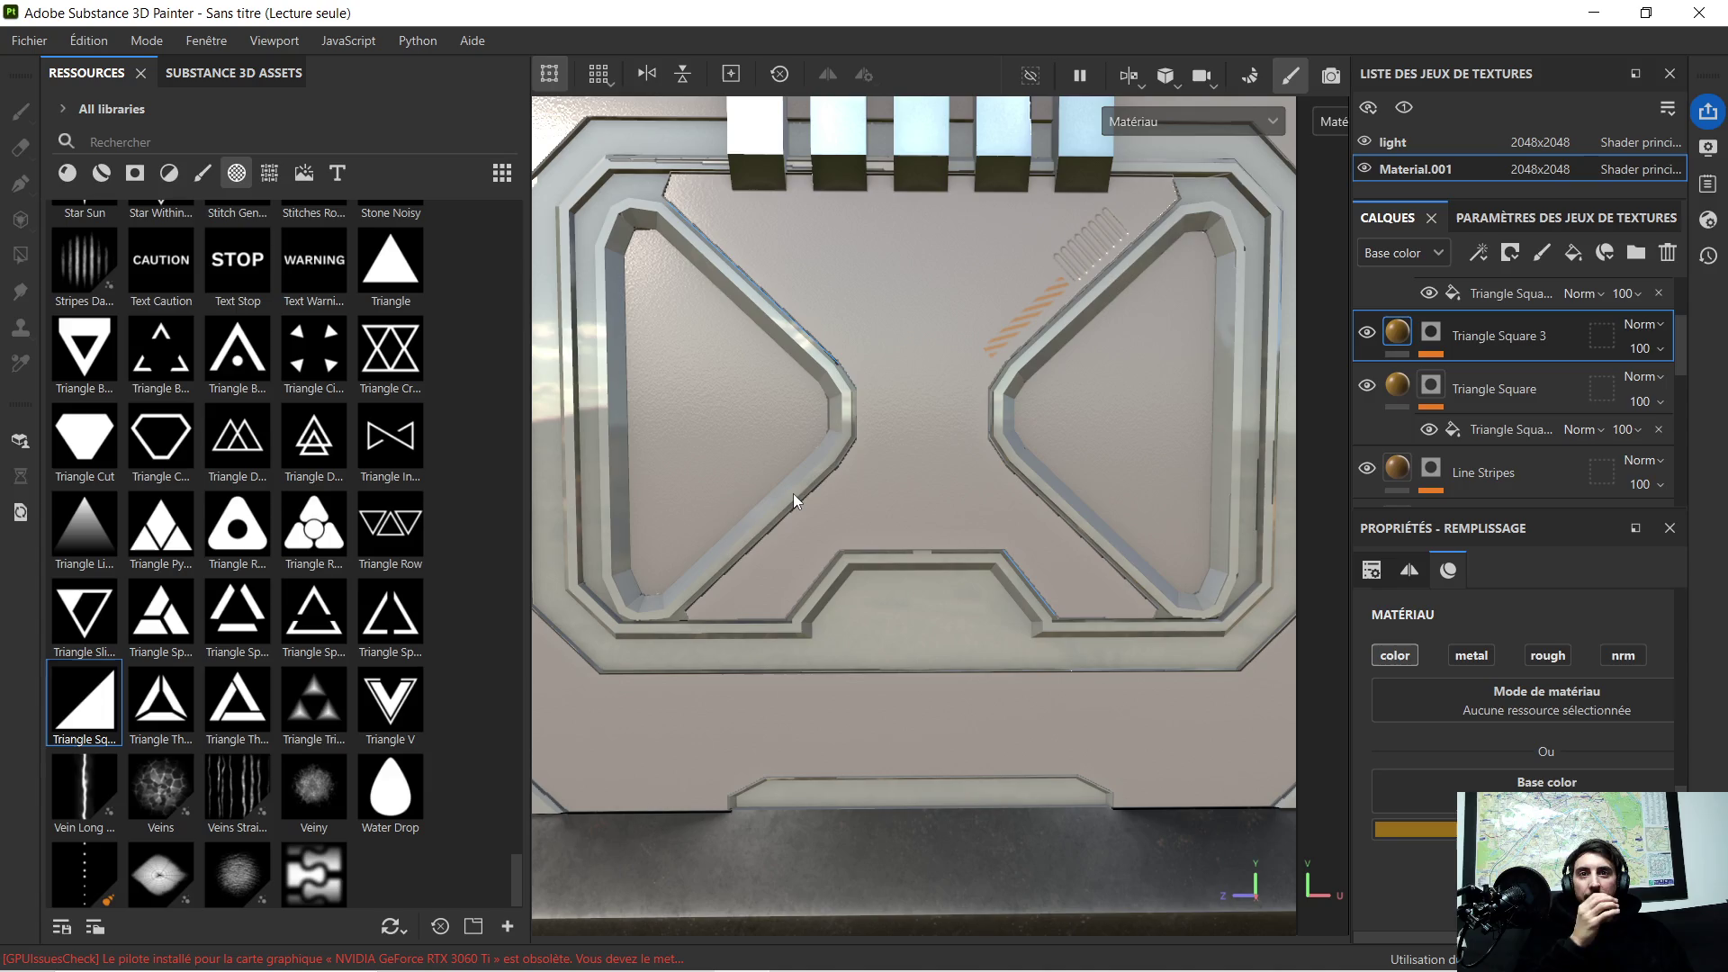
scroll(354, 534, down, 1)
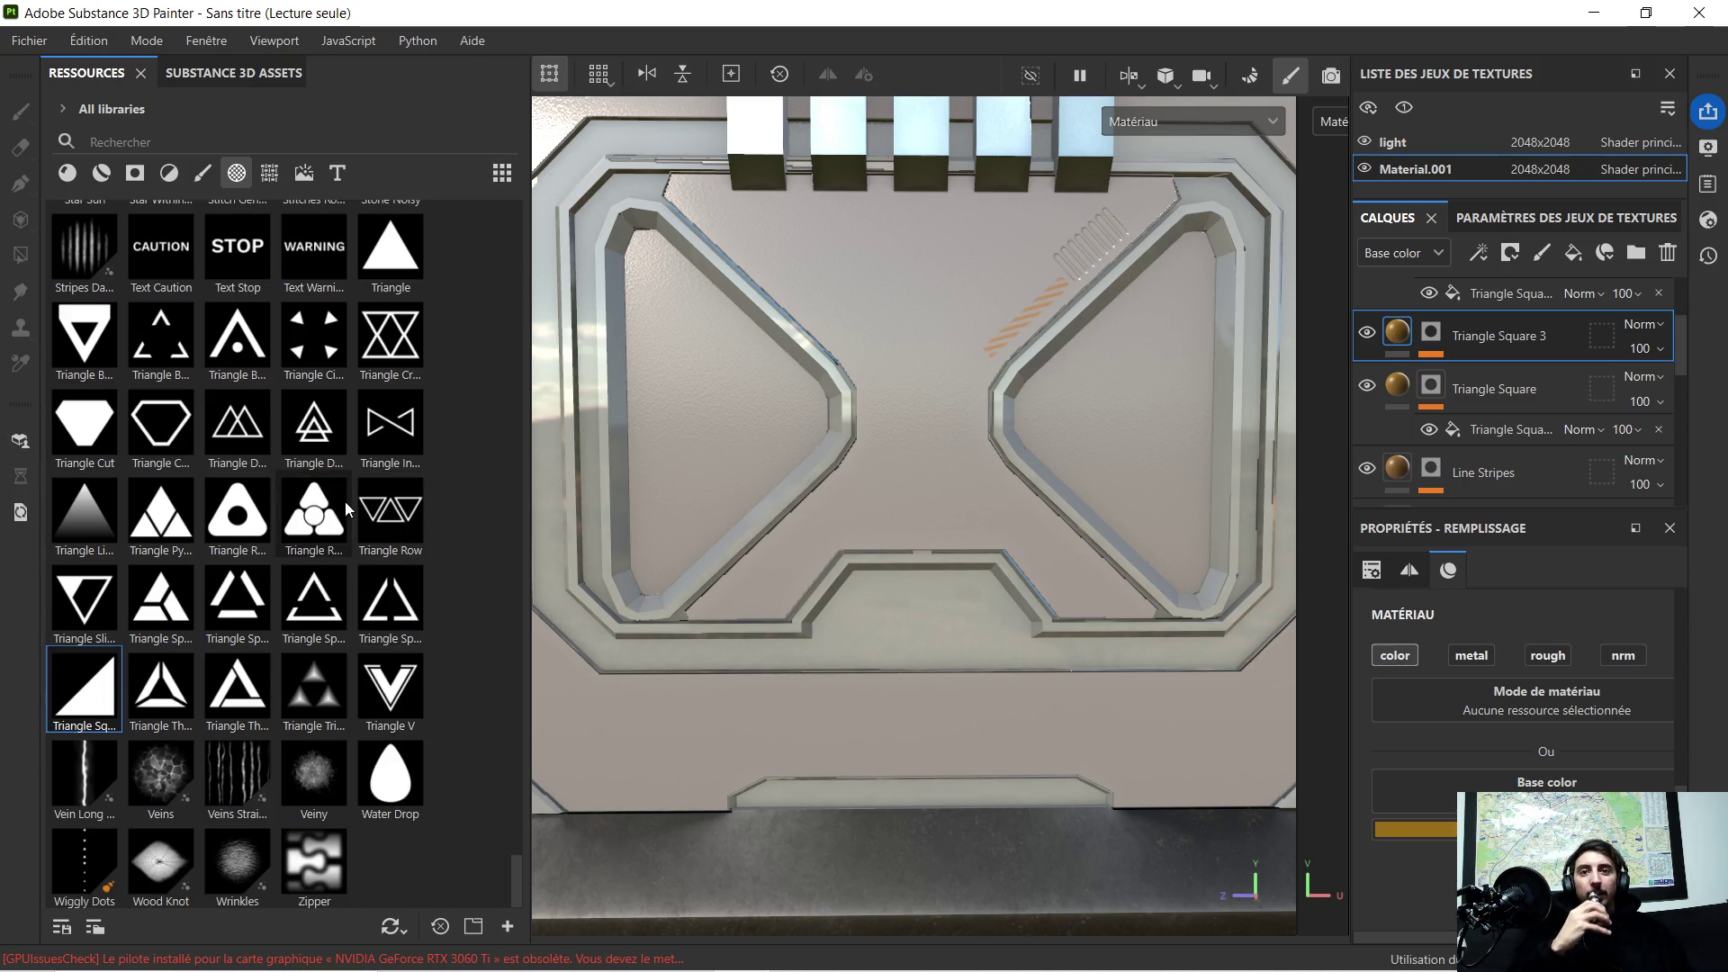
scroll(265, 628, up, 5)
scroll(279, 605, down, 2)
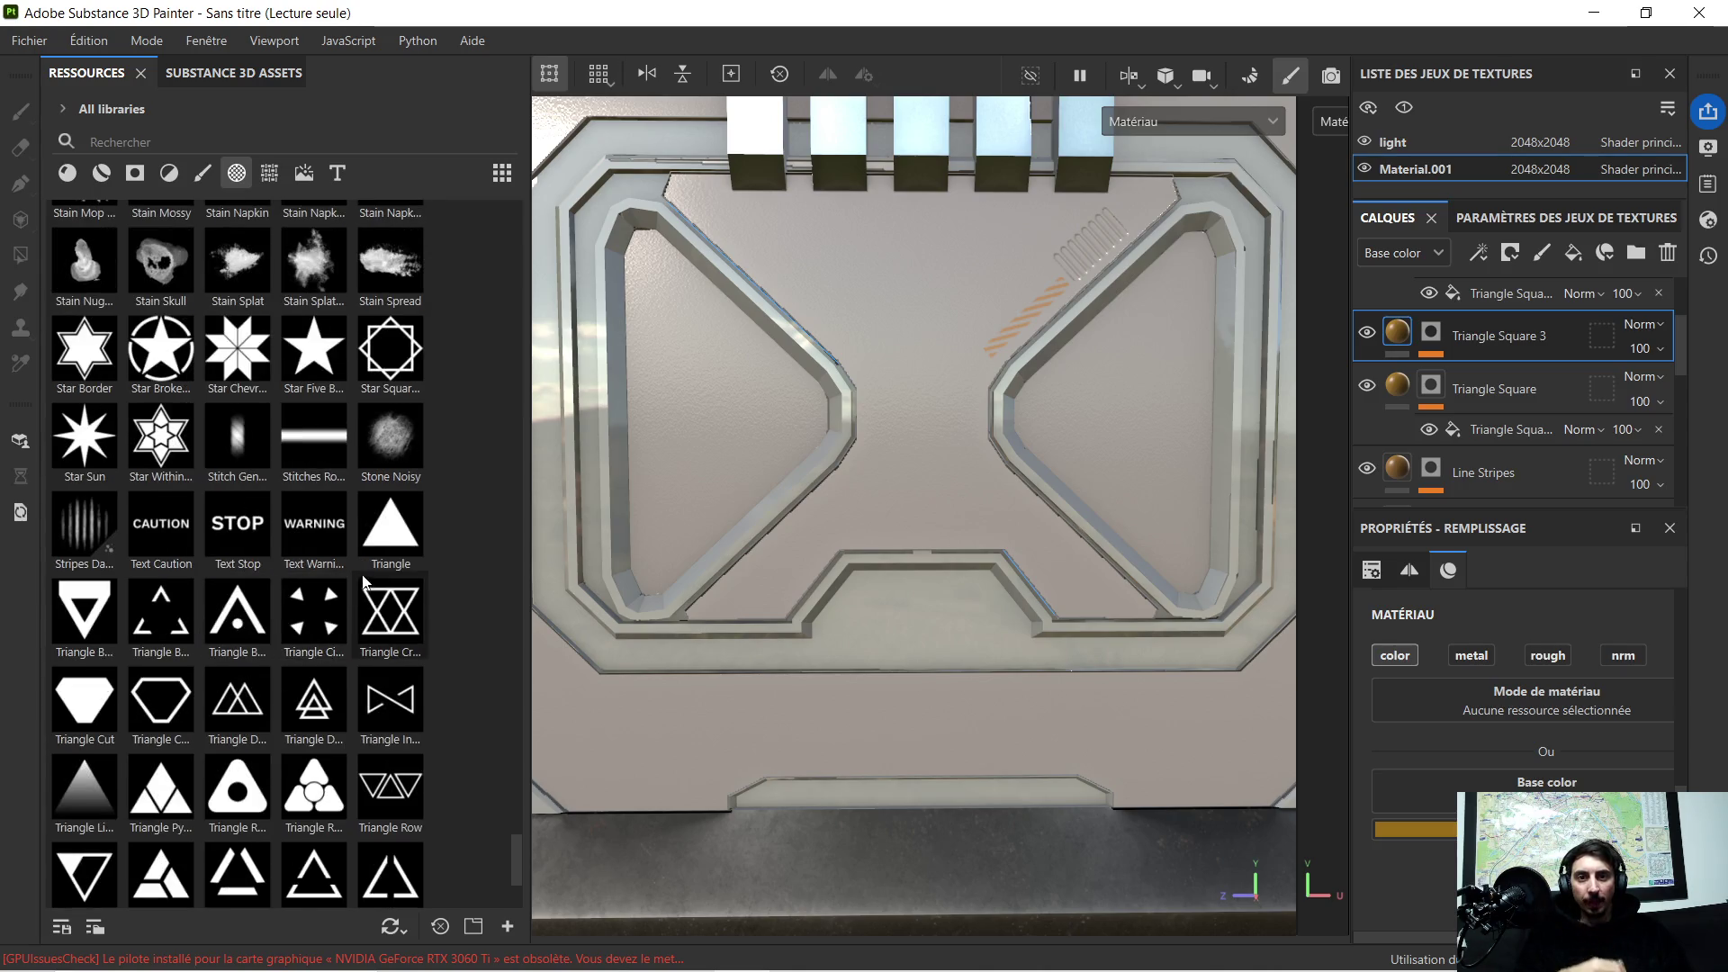
scroll(383, 542, up, 10)
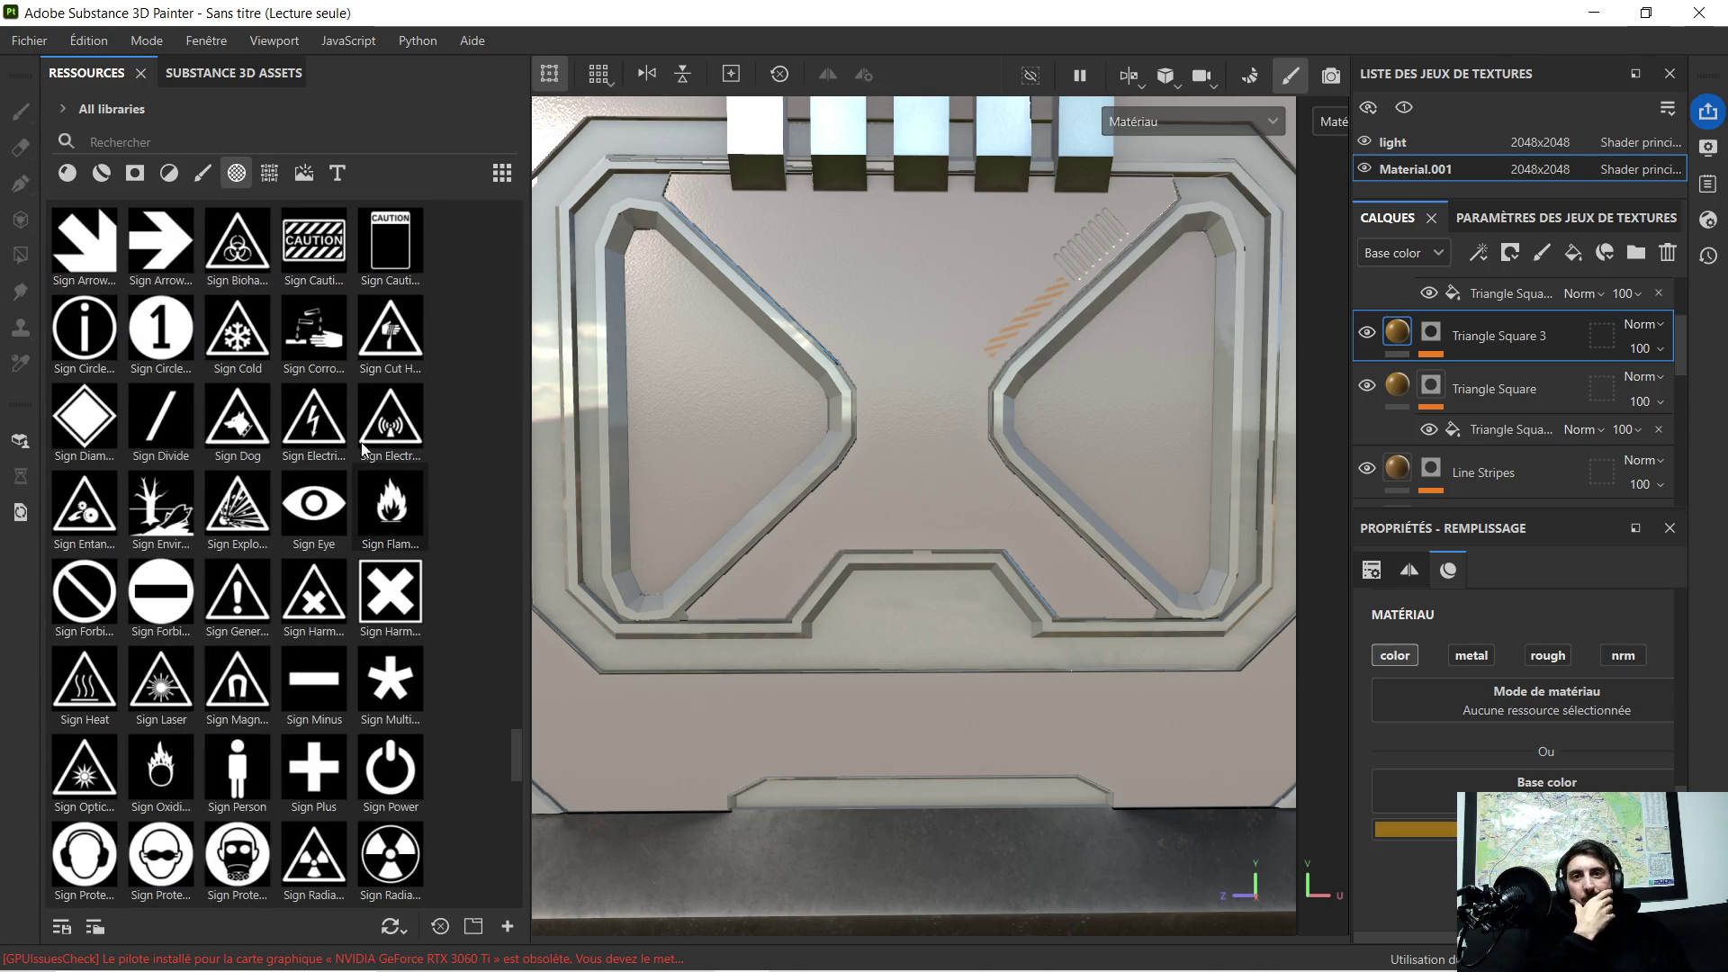
scroll(348, 425, up, 3)
scroll(322, 382, up, 5)
scroll(315, 389, up, 5)
scroll(312, 401, up, 3)
scroll(312, 393, up, 3)
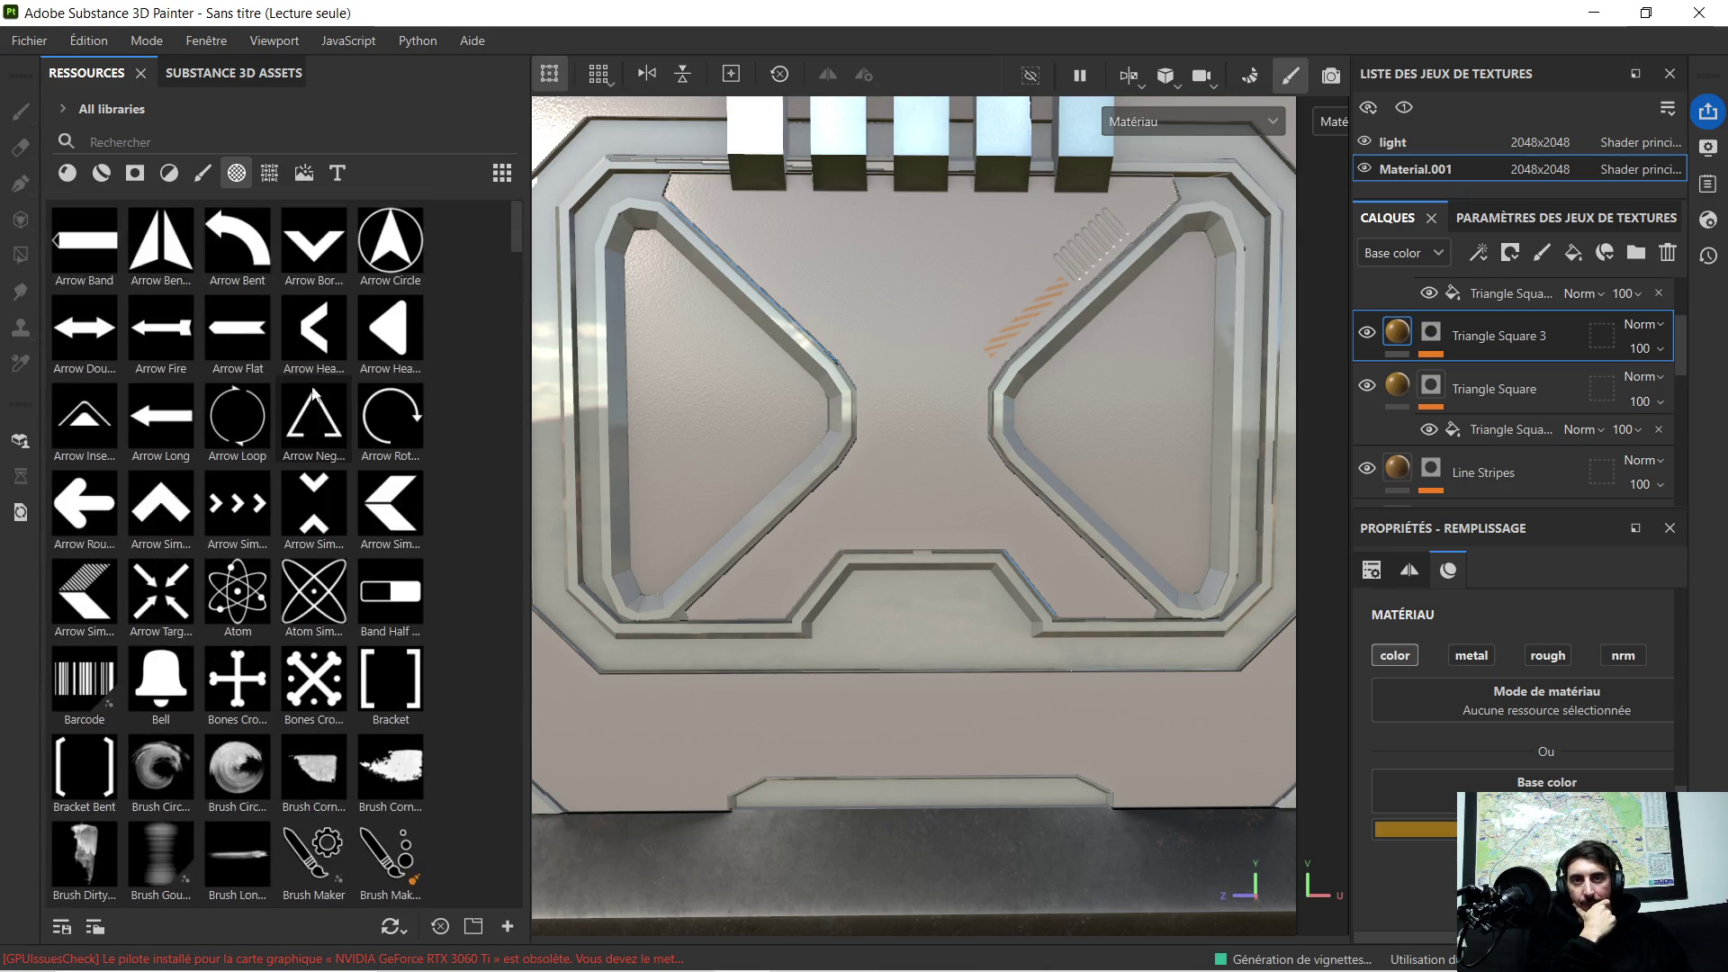
Step: Filter the resource library to fonts and start a search
click(338, 172)
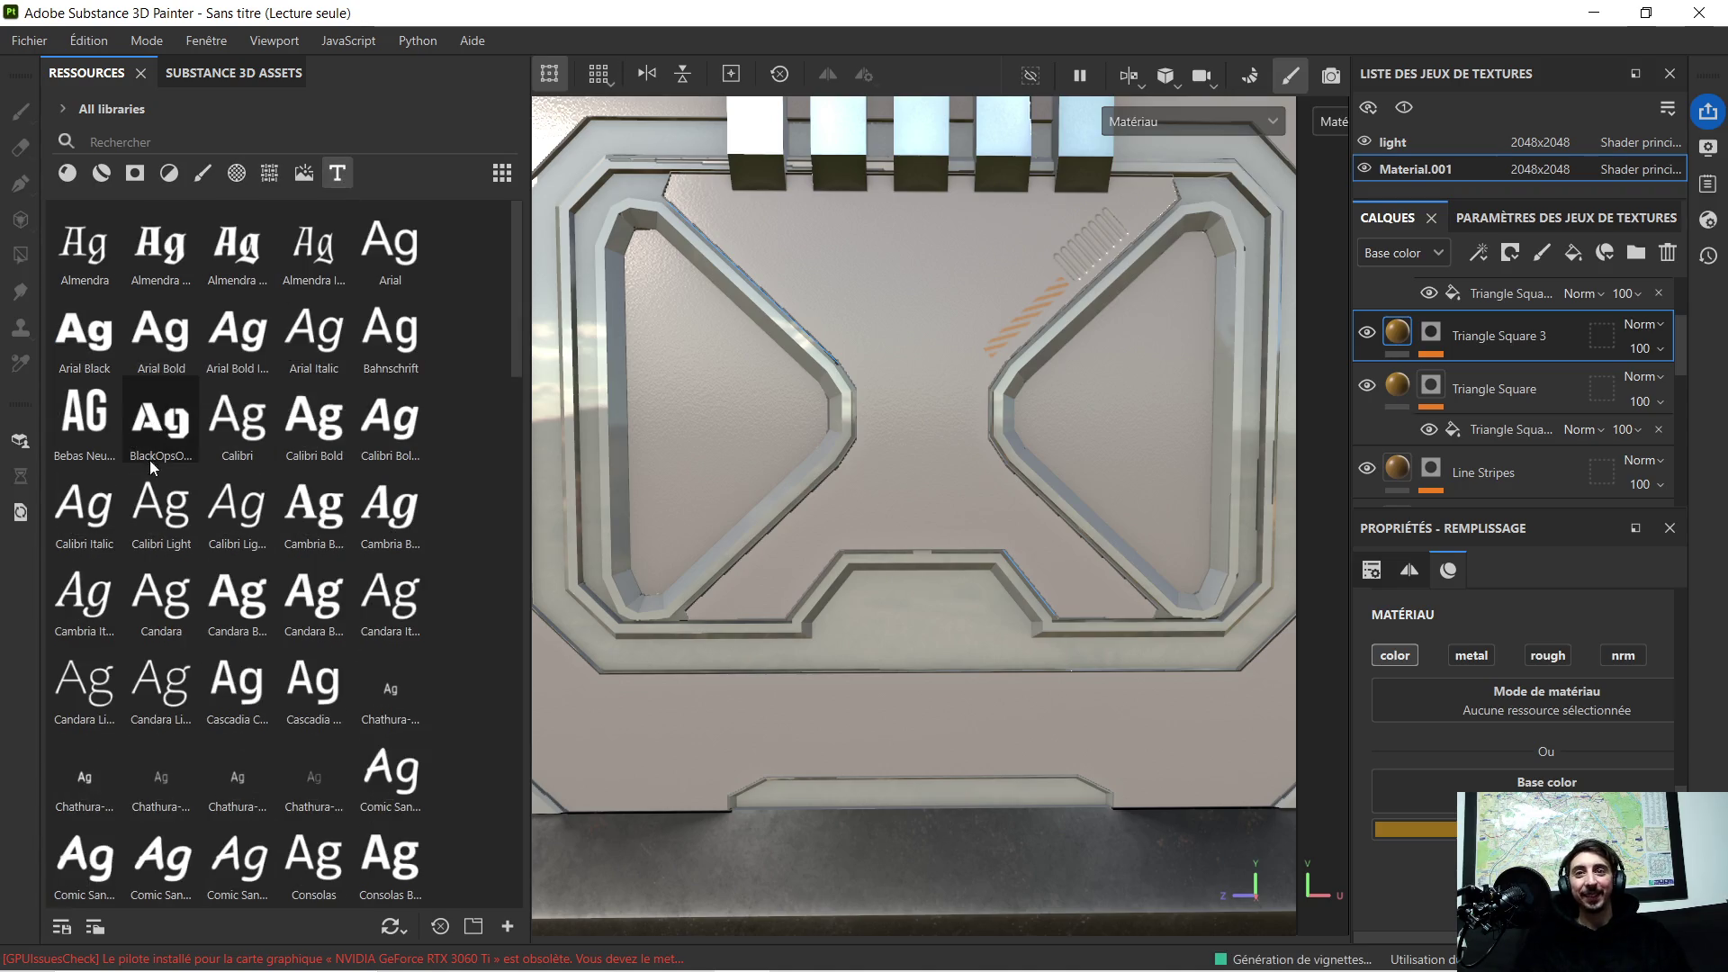
scroll(161, 464, down, 3)
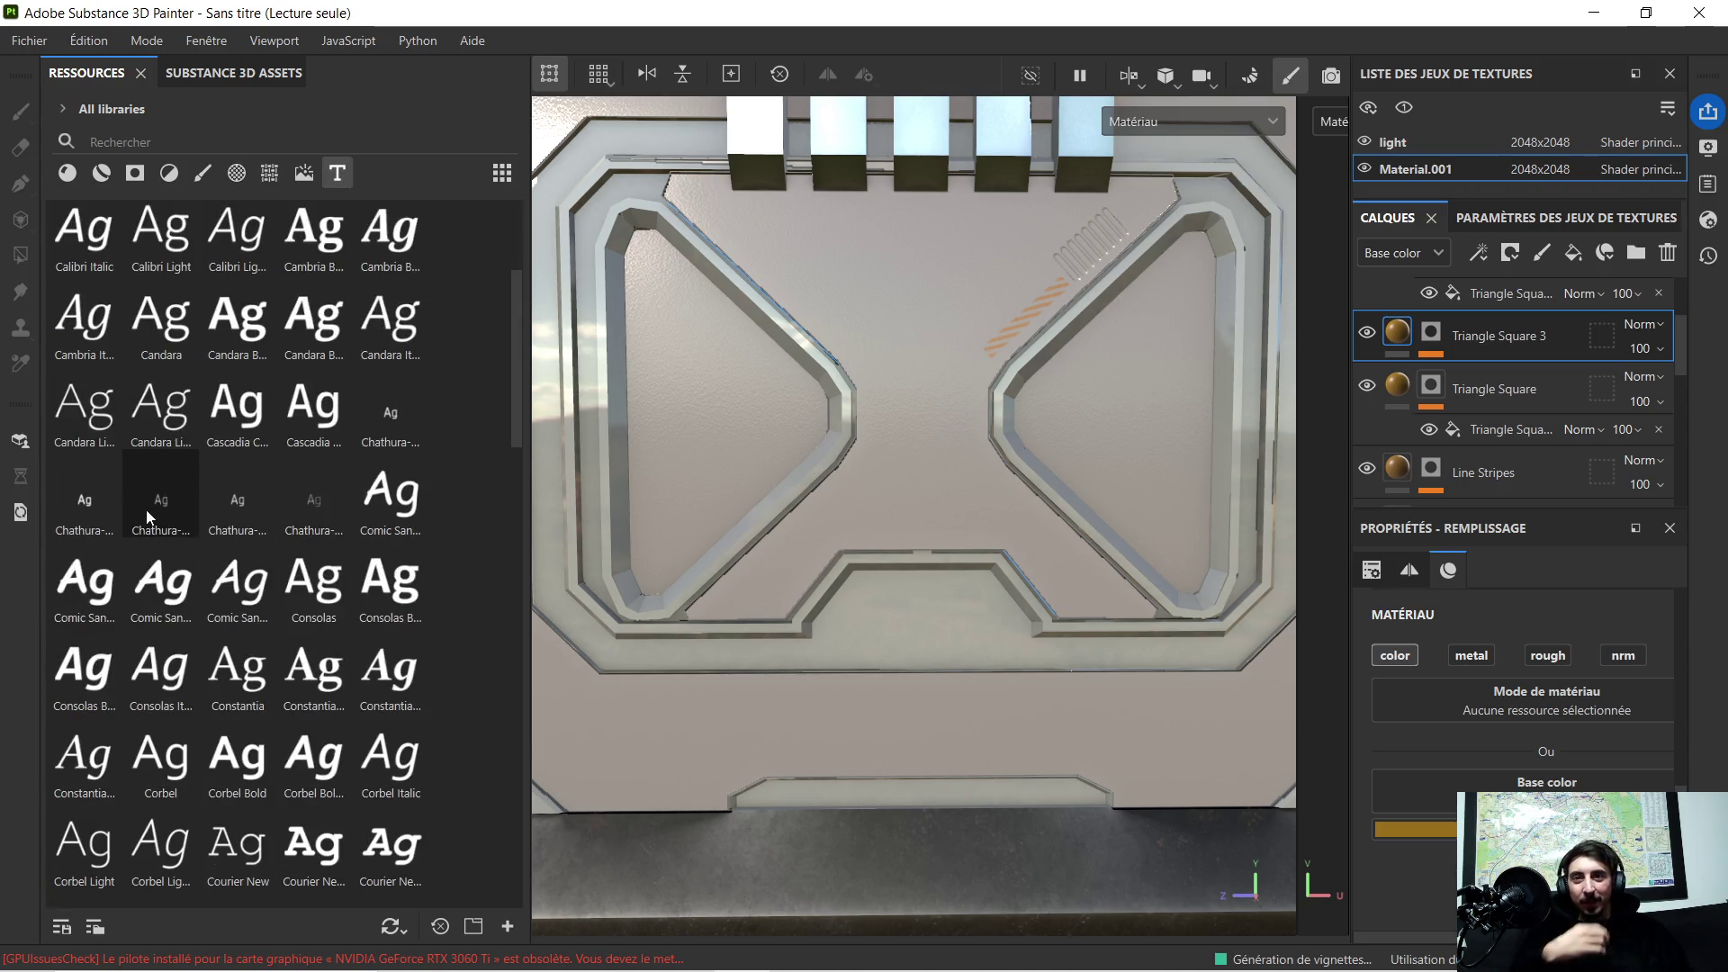
scroll(147, 509, down, 5)
scroll(109, 485, down, 5)
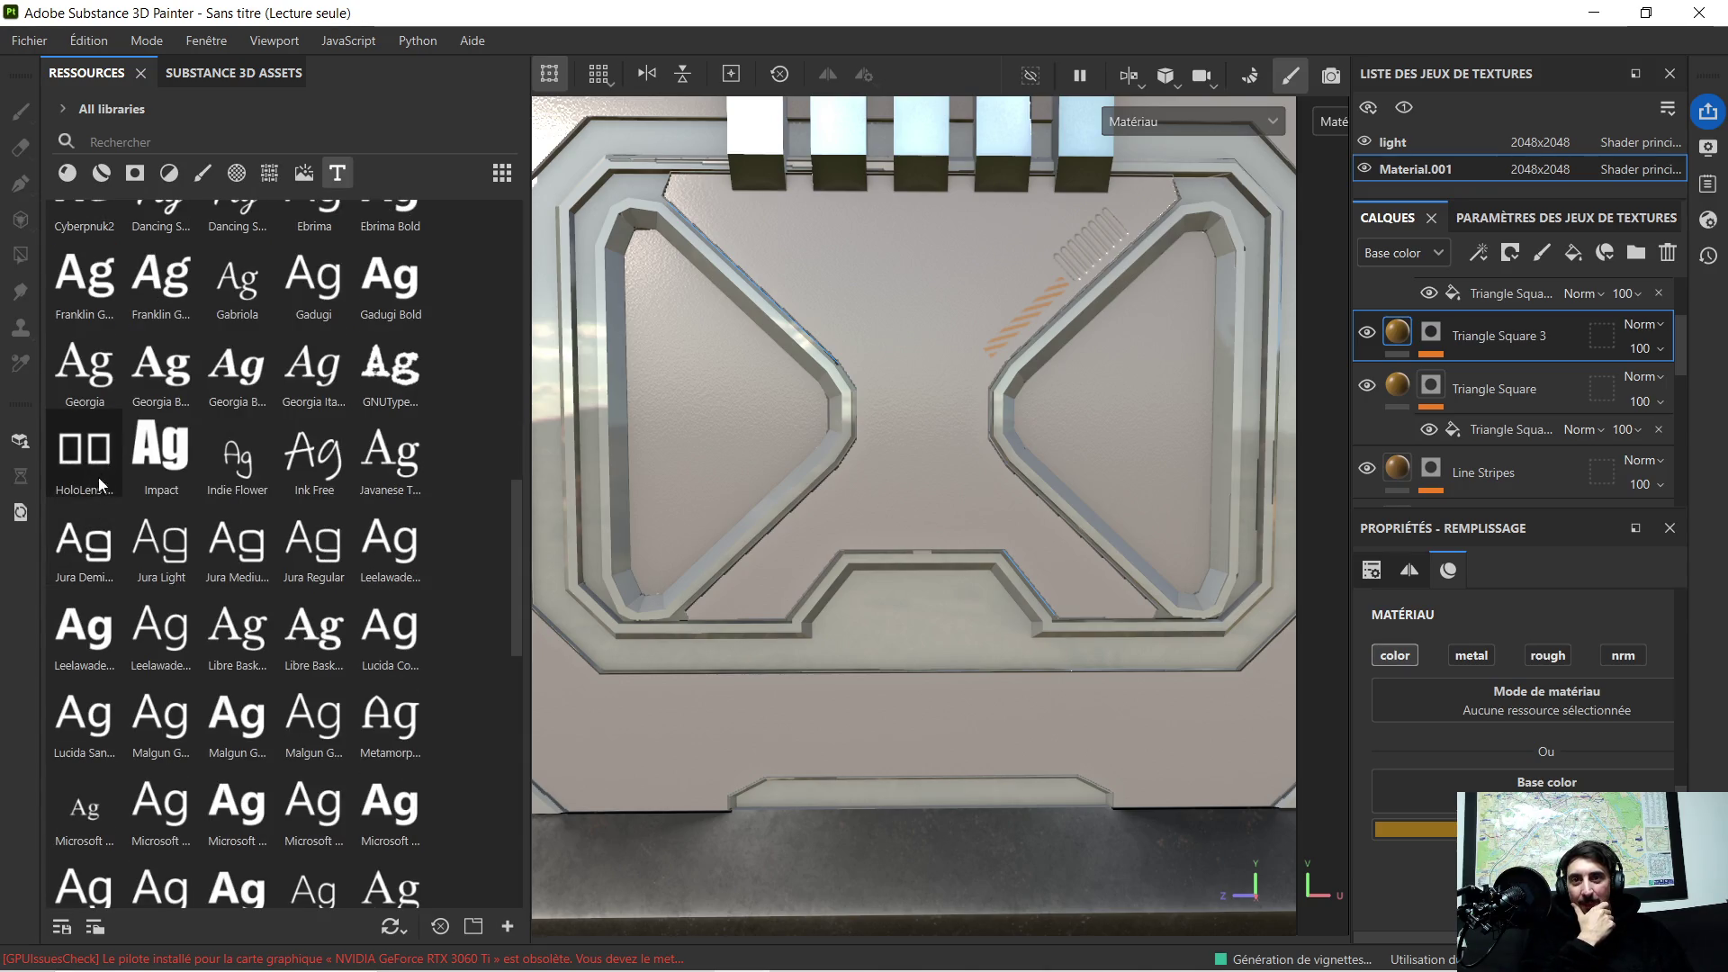
click(234, 144)
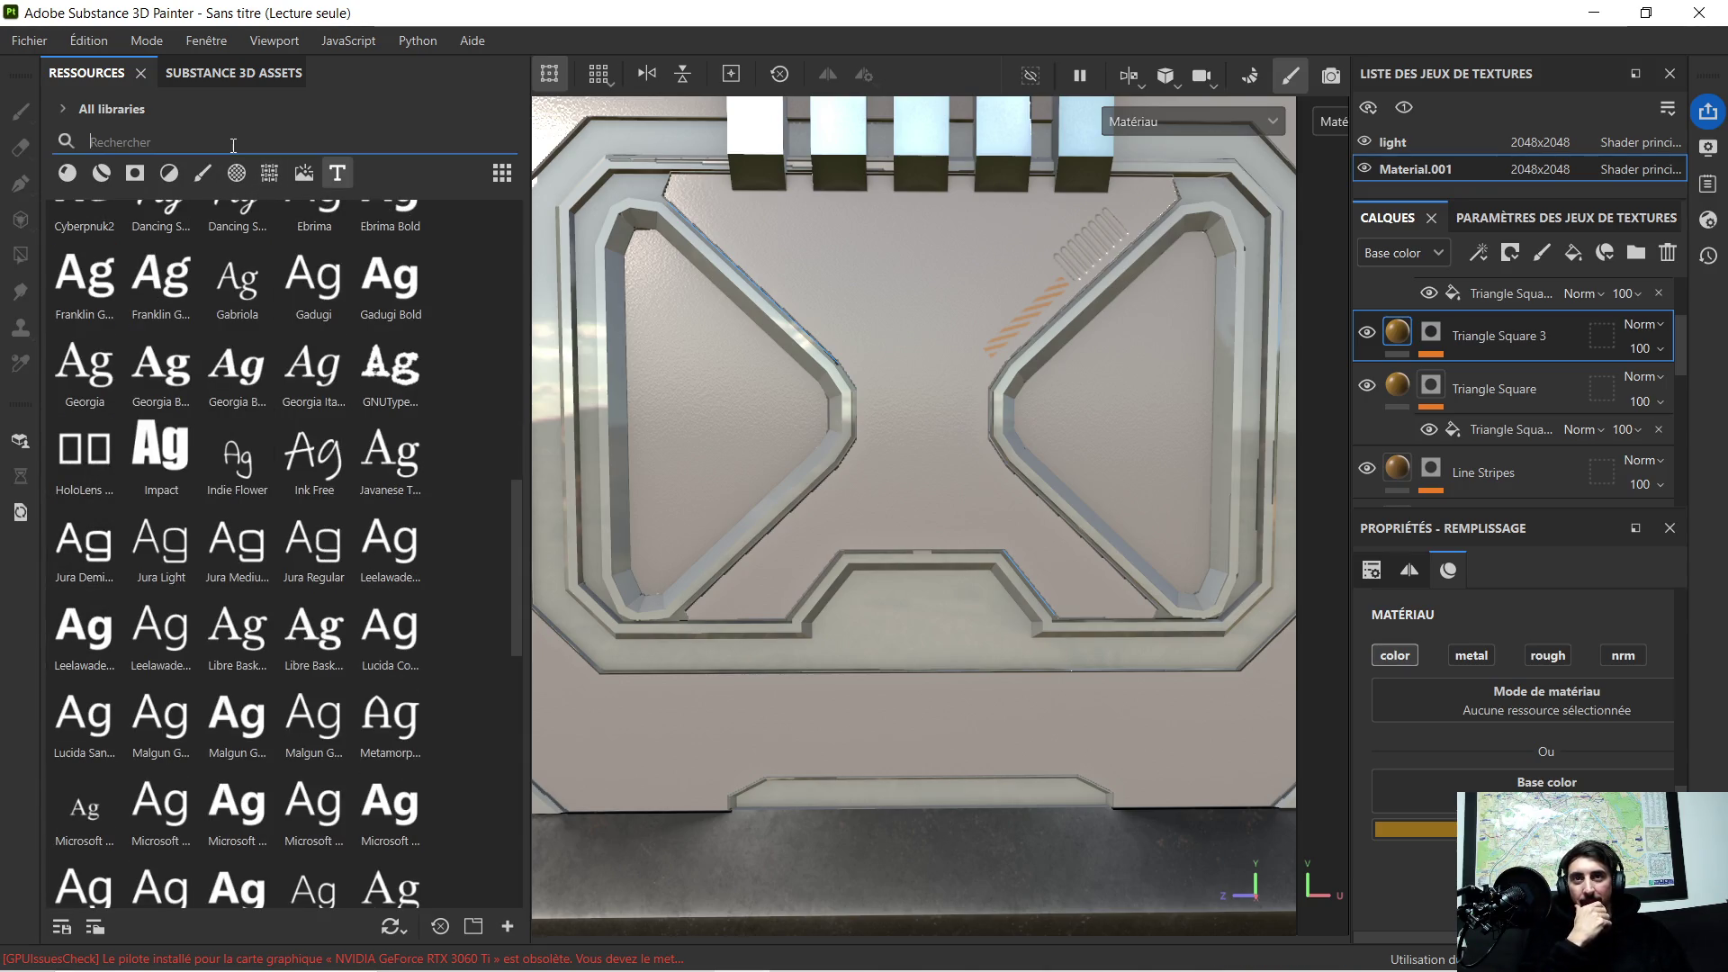
text(obitro)
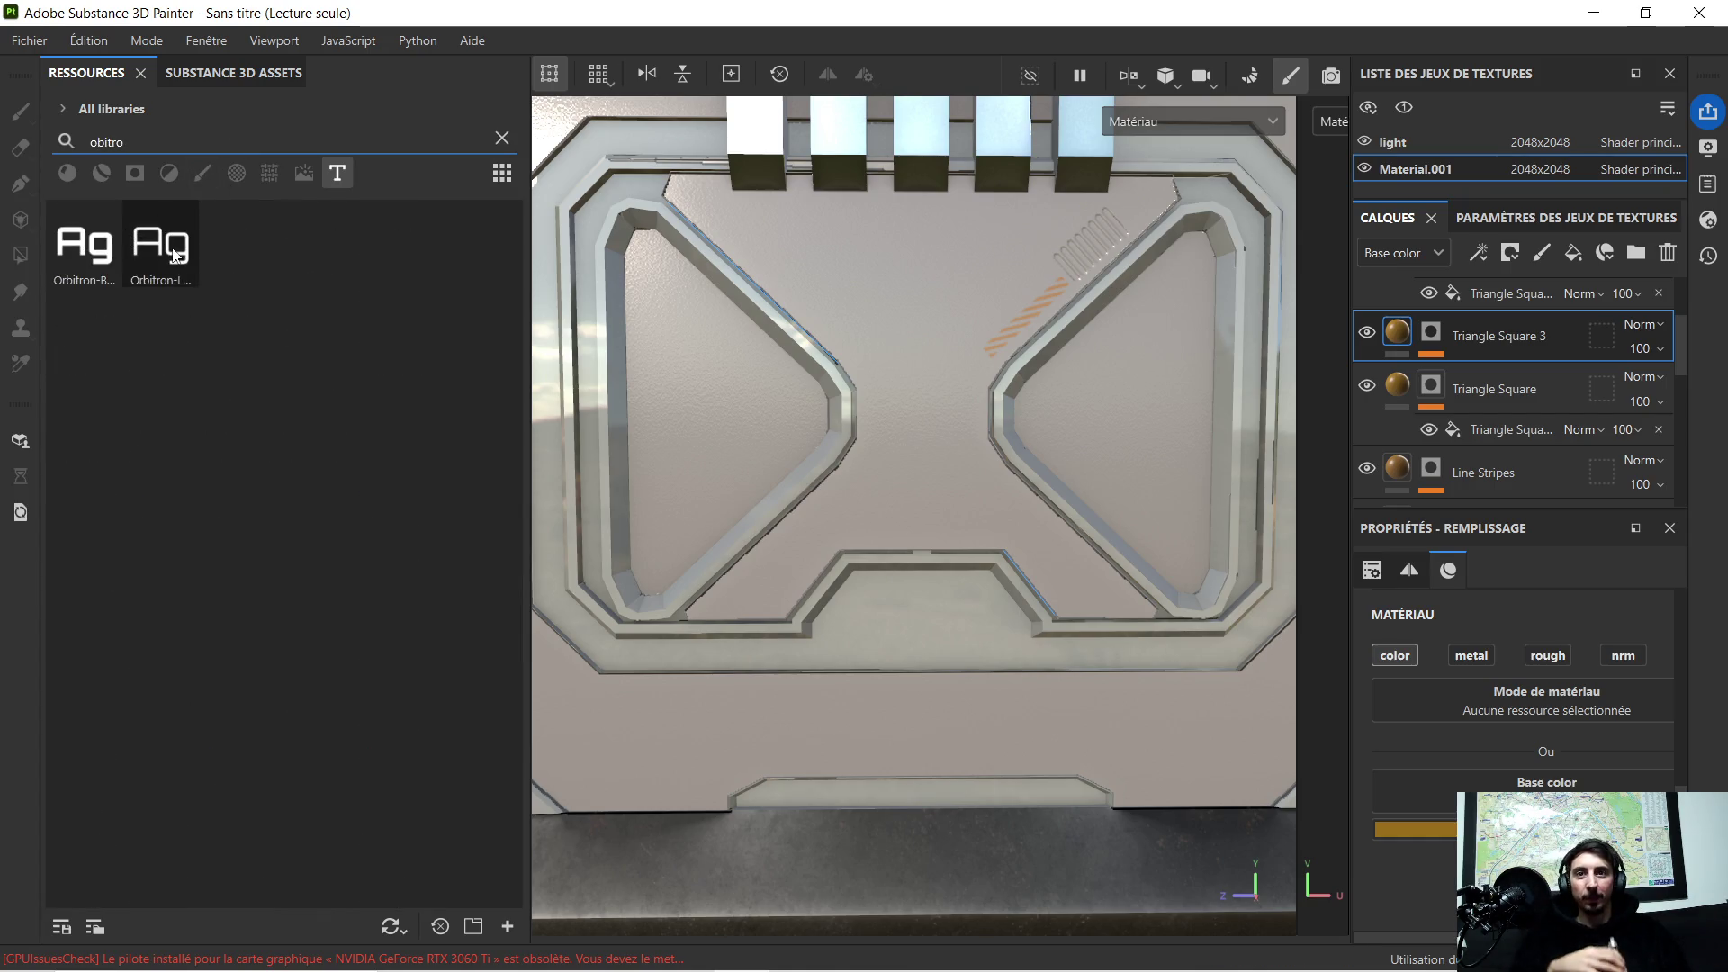
Step: Drop Orbitron Light onto the panel as a new text fill layer
mouse_move(160, 246)
mouse_down()
mouse_move(746, 374)
mouse_move(882, 422)
mouse_up()
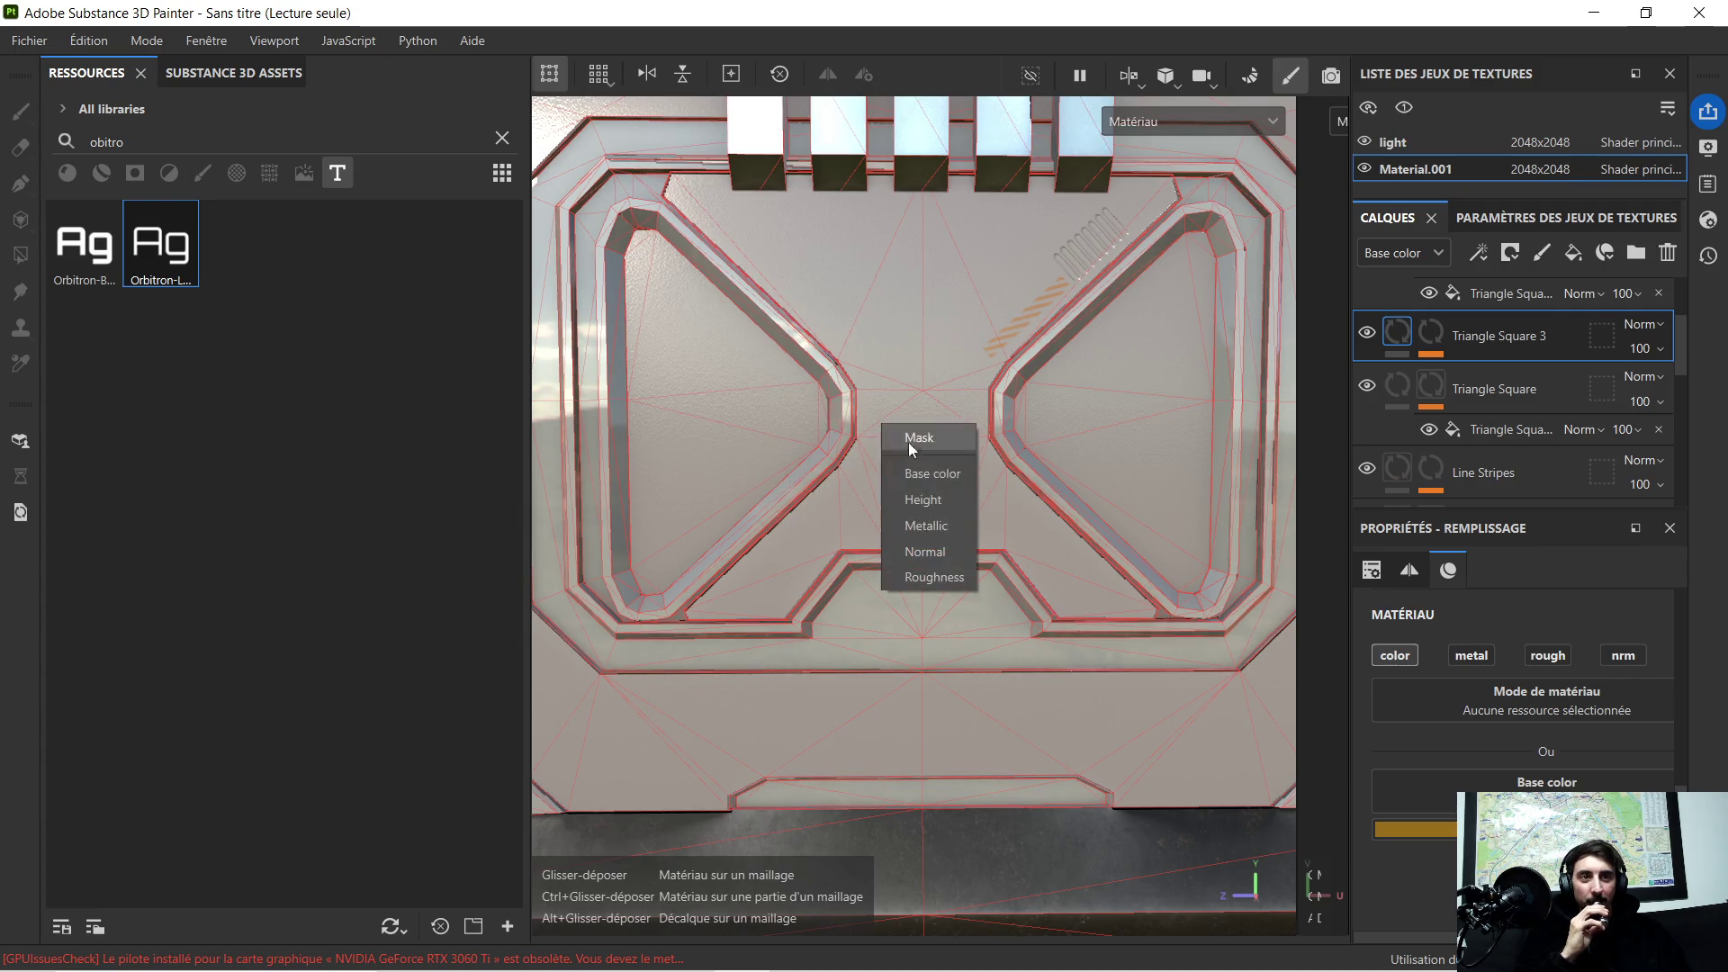
click(950, 473)
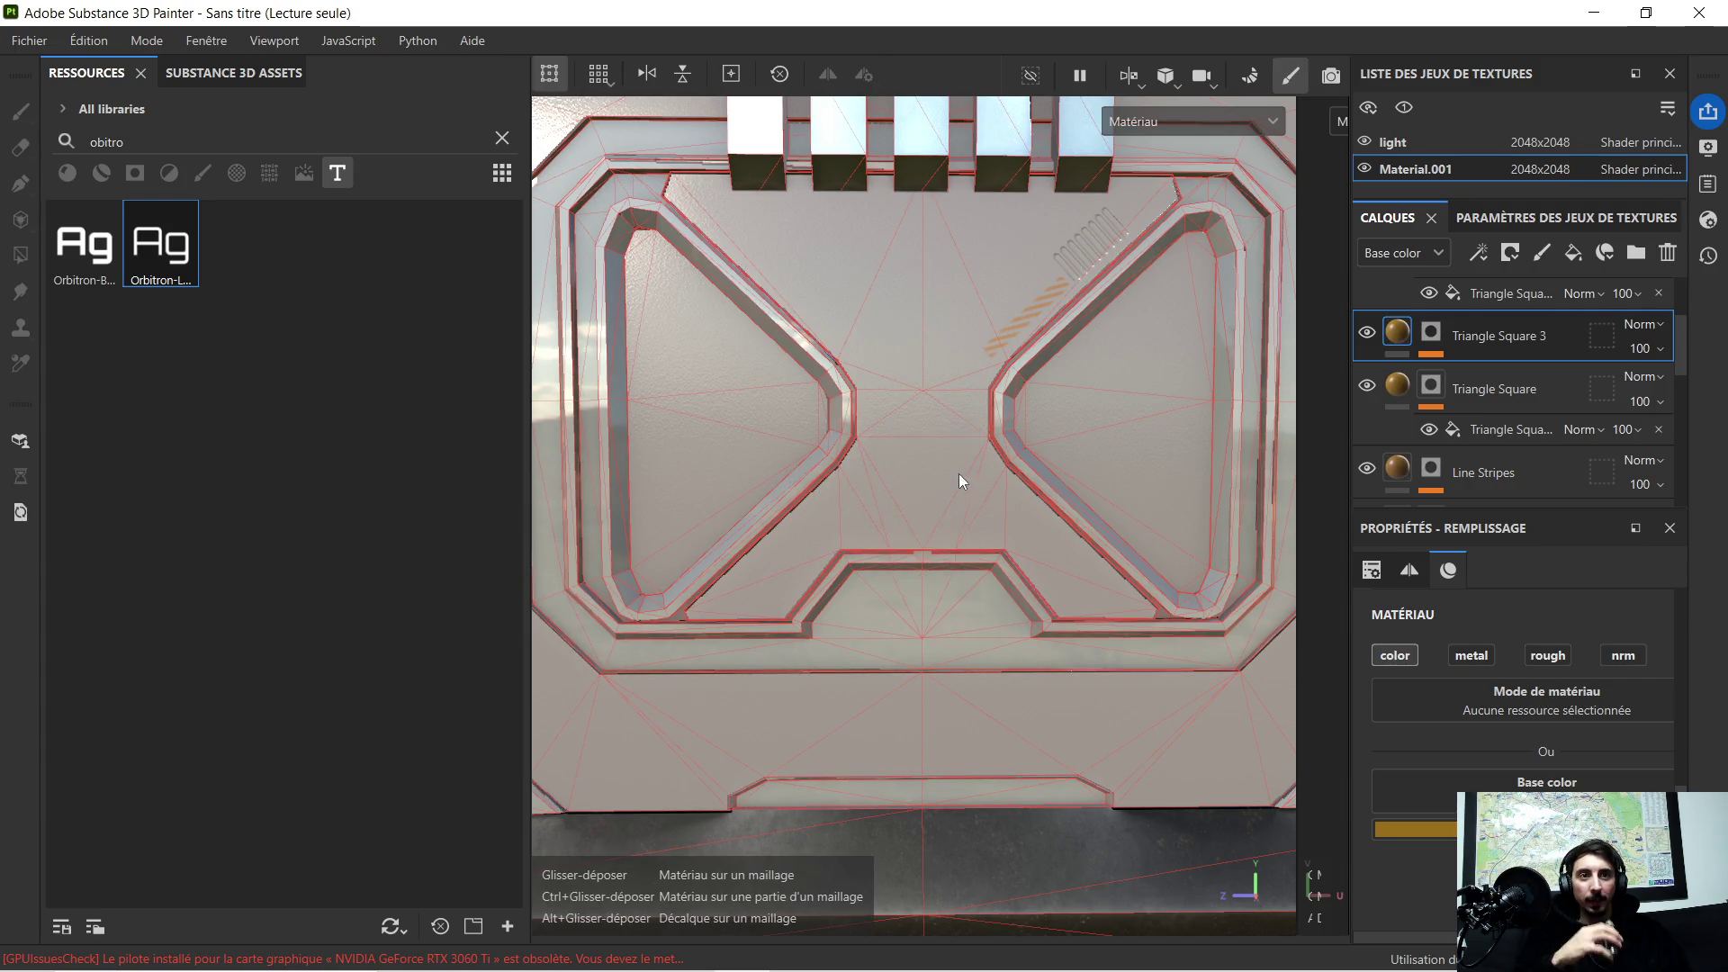
scroll(1032, 453, up, 3)
scroll(987, 431, down, 2)
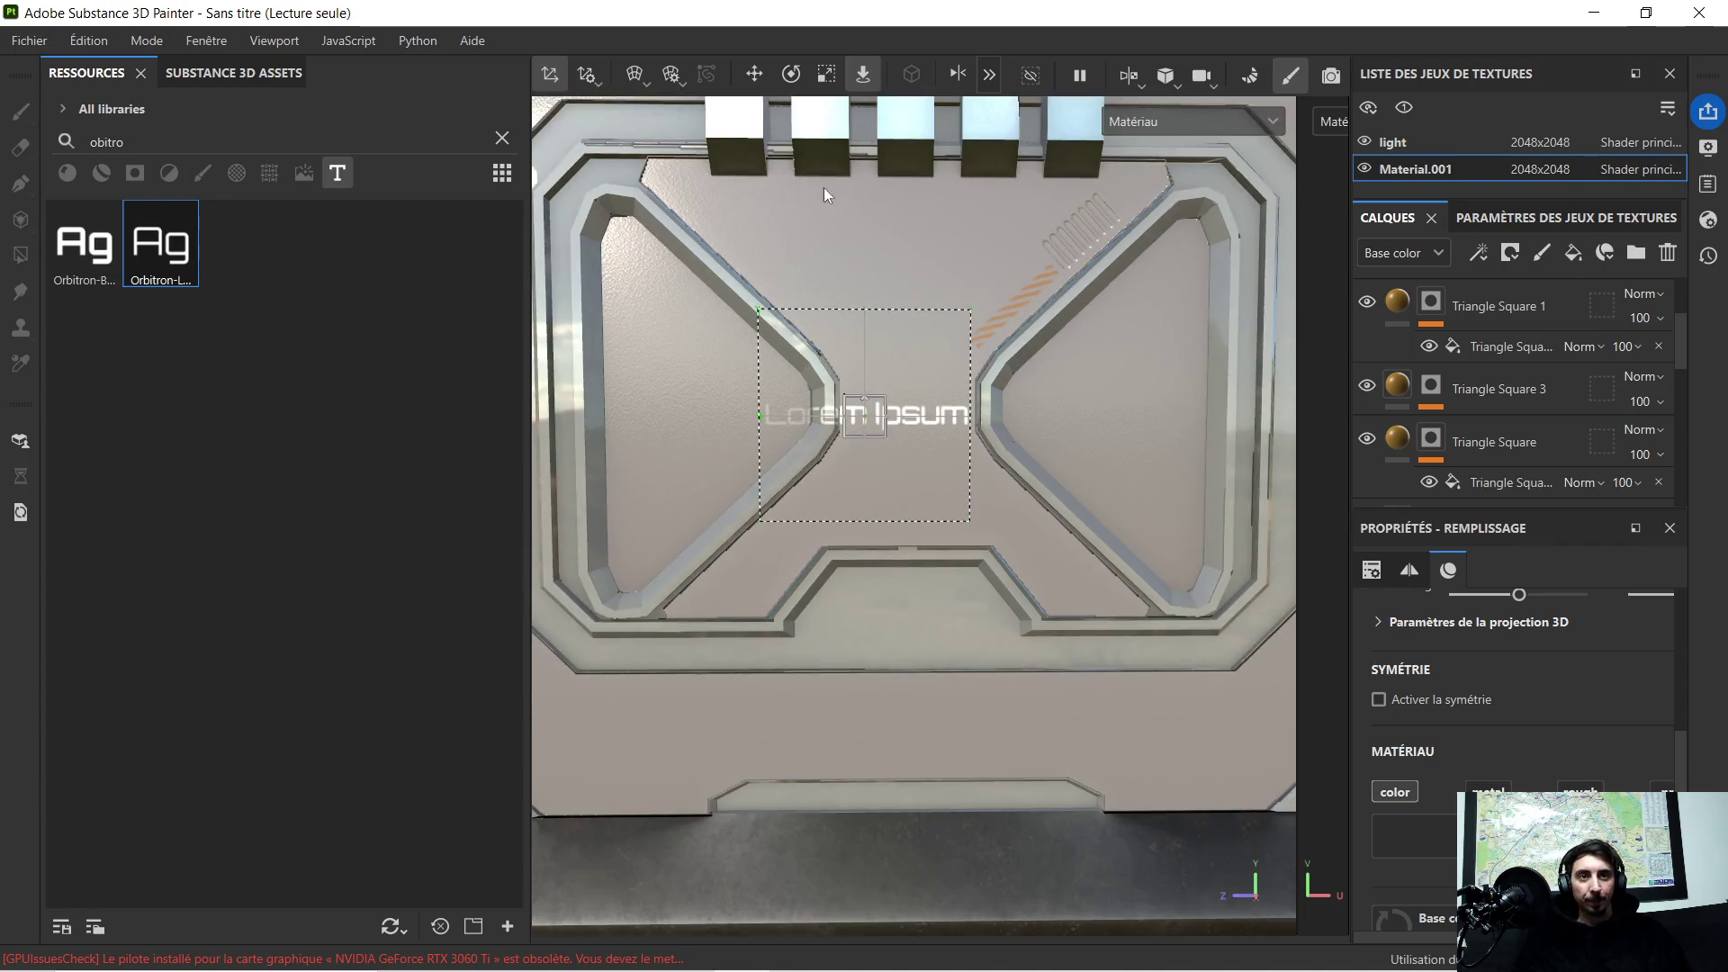
Step: Move the 'Lorem Ipsum' text lower and rotate it about 45 degrees across the centre
click(754, 74)
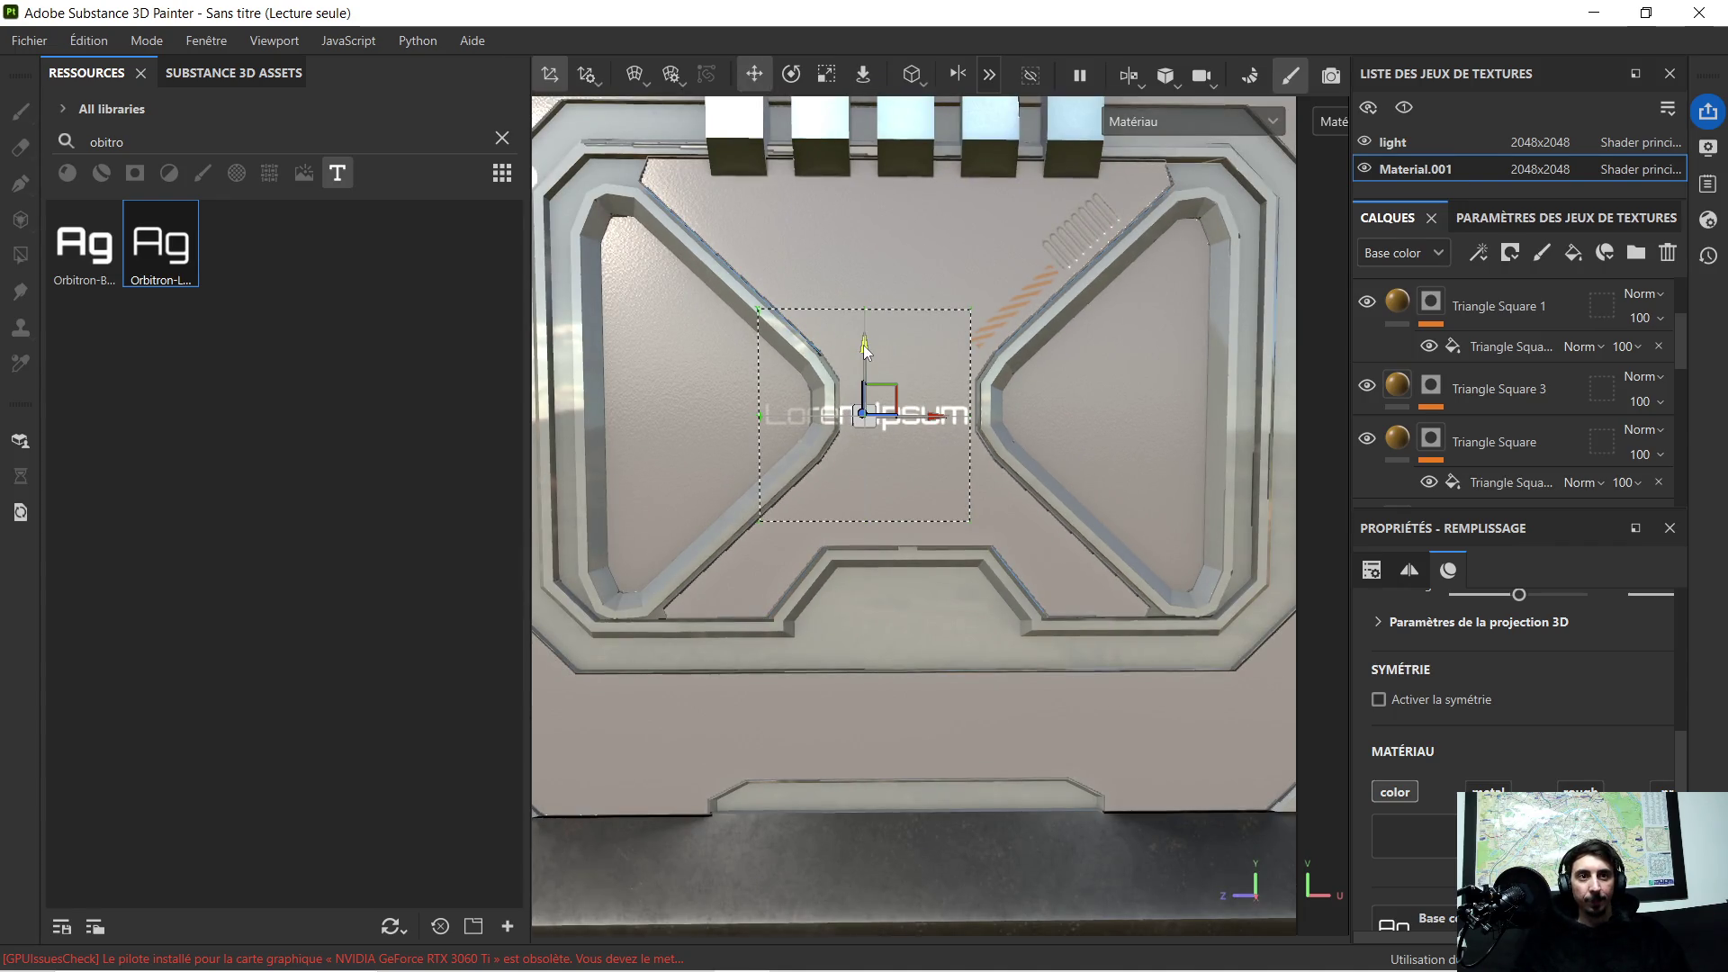
drag(863, 343, 909, 529)
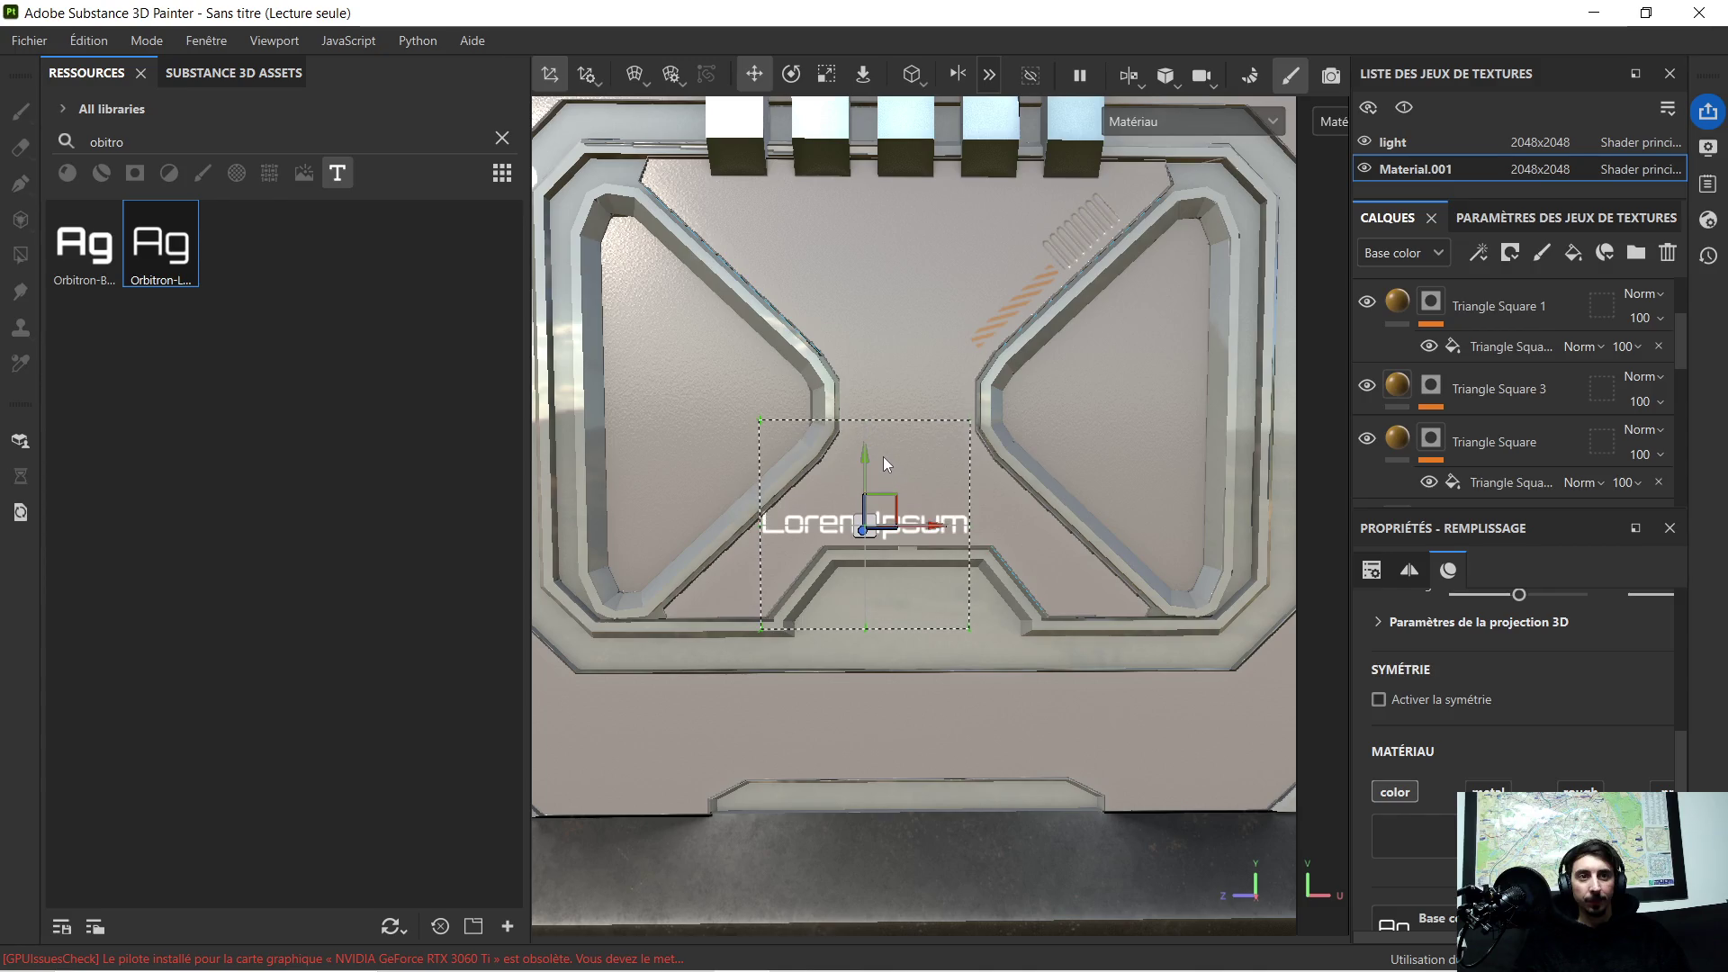
scroll(920, 517, up, 2)
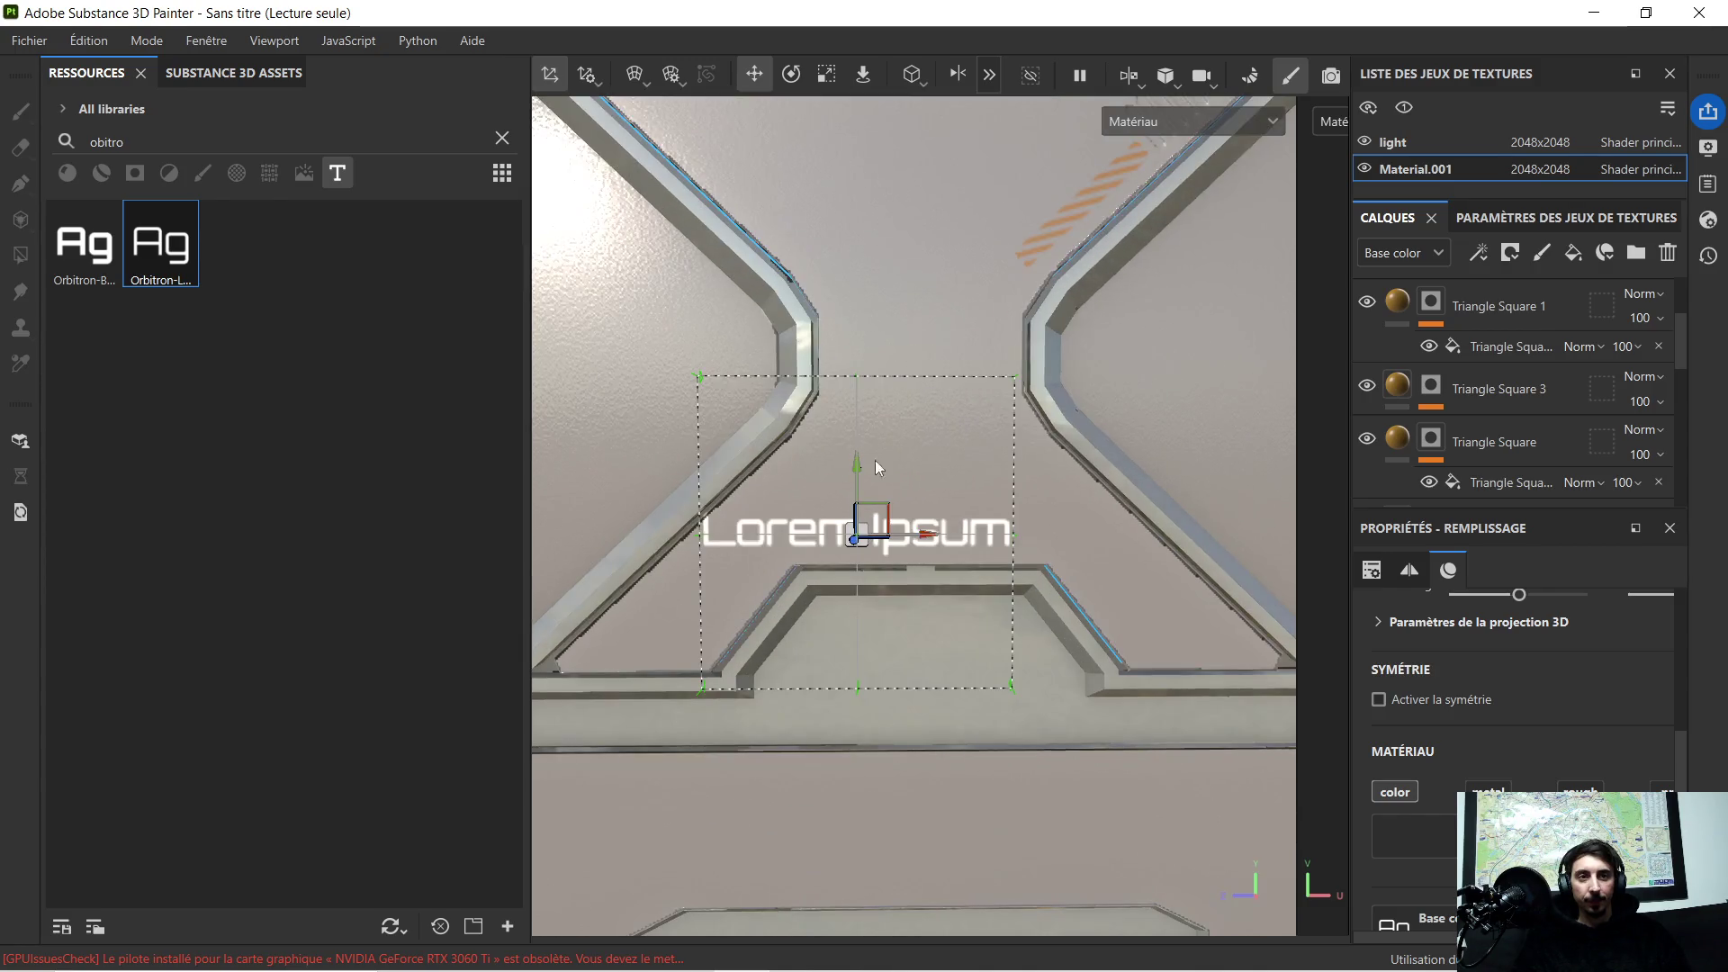
click(796, 75)
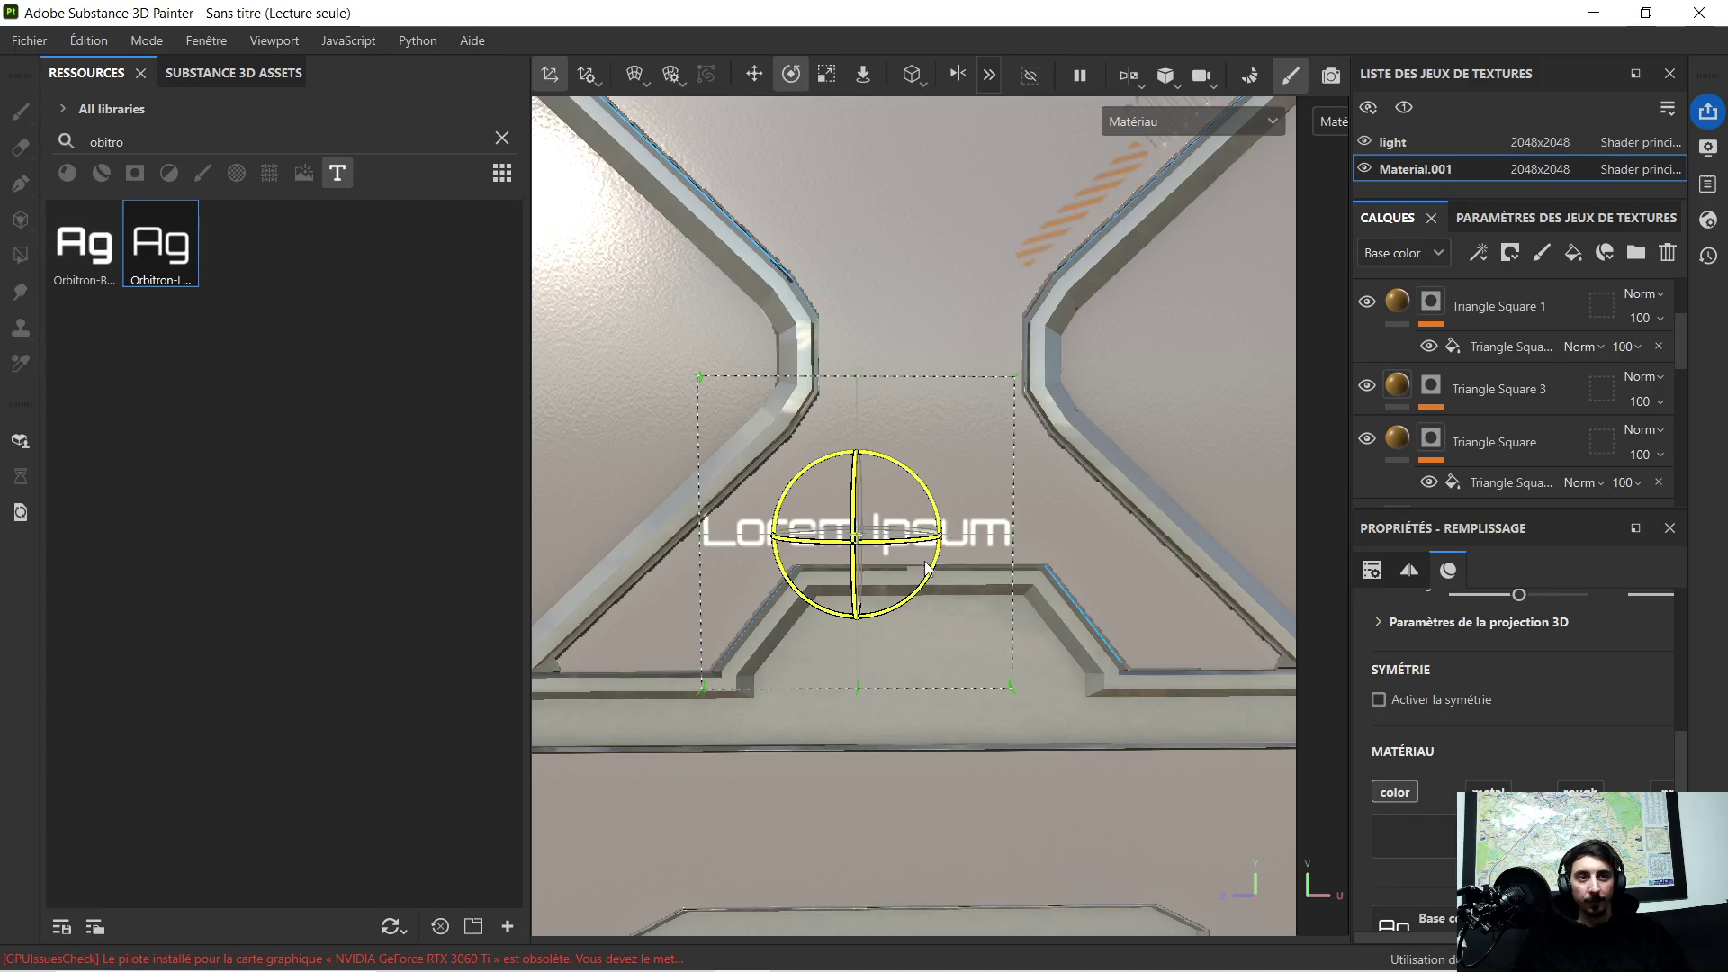
drag(917, 599, 968, 552)
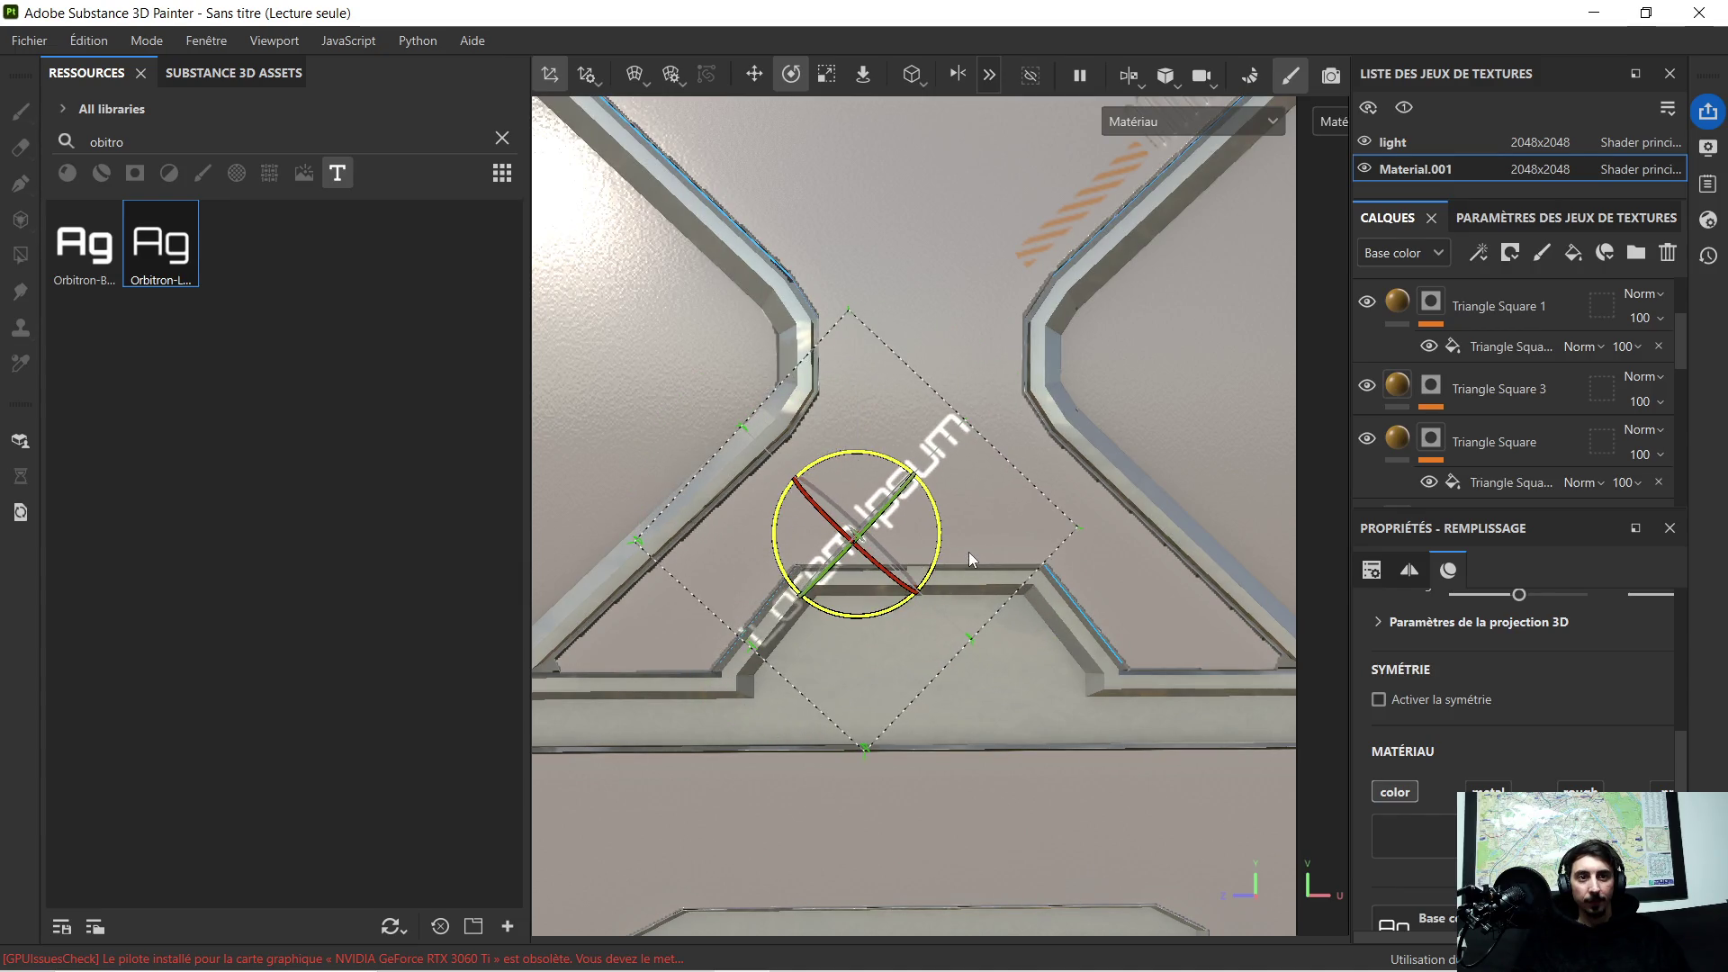
click(756, 74)
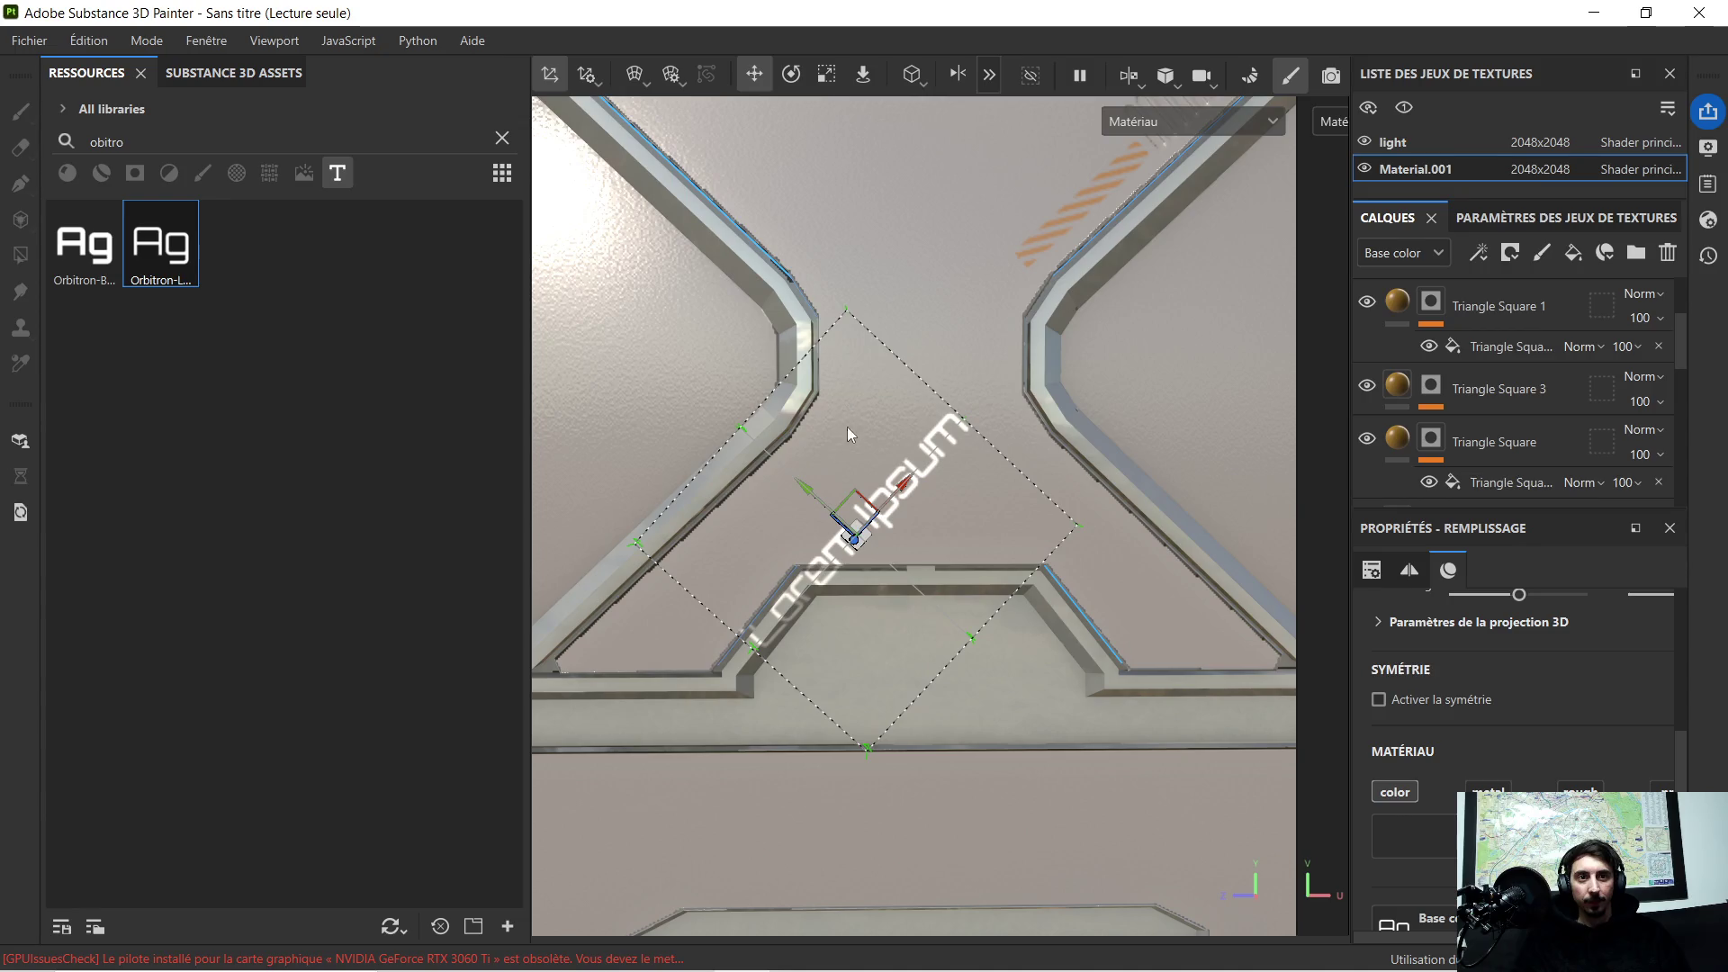
Step: Shift the DS-LE-PTCH text up and left, then begin choosing its colour
drag(803, 491, 746, 435)
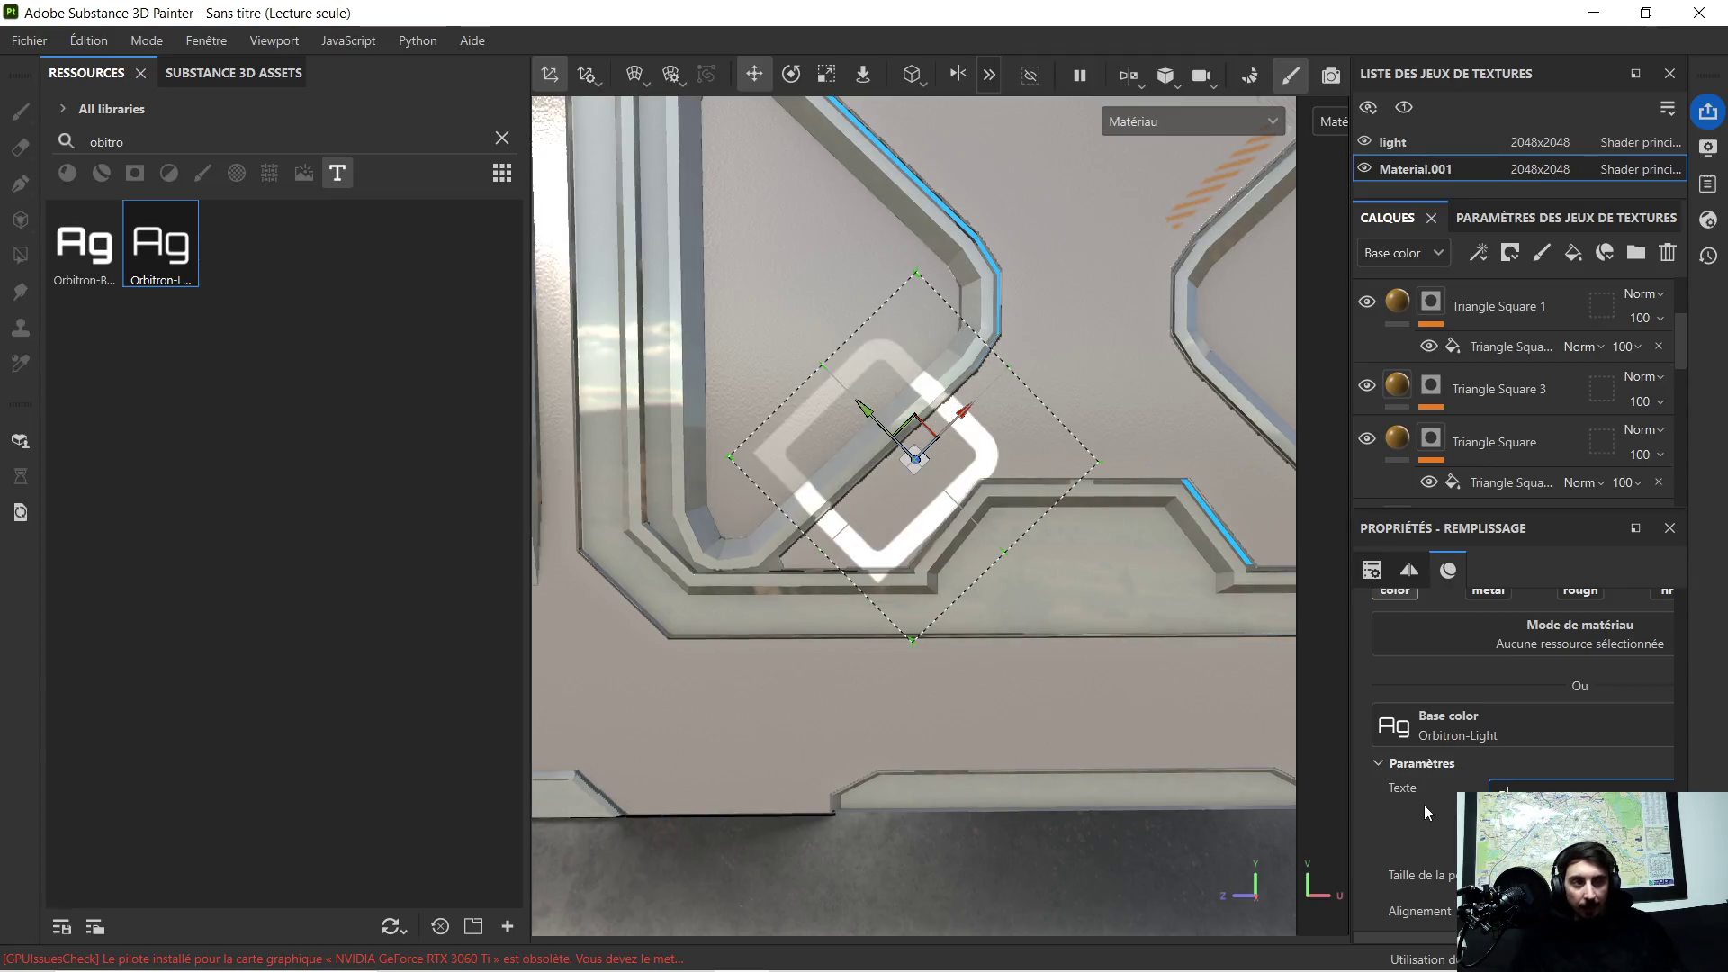
text(c)
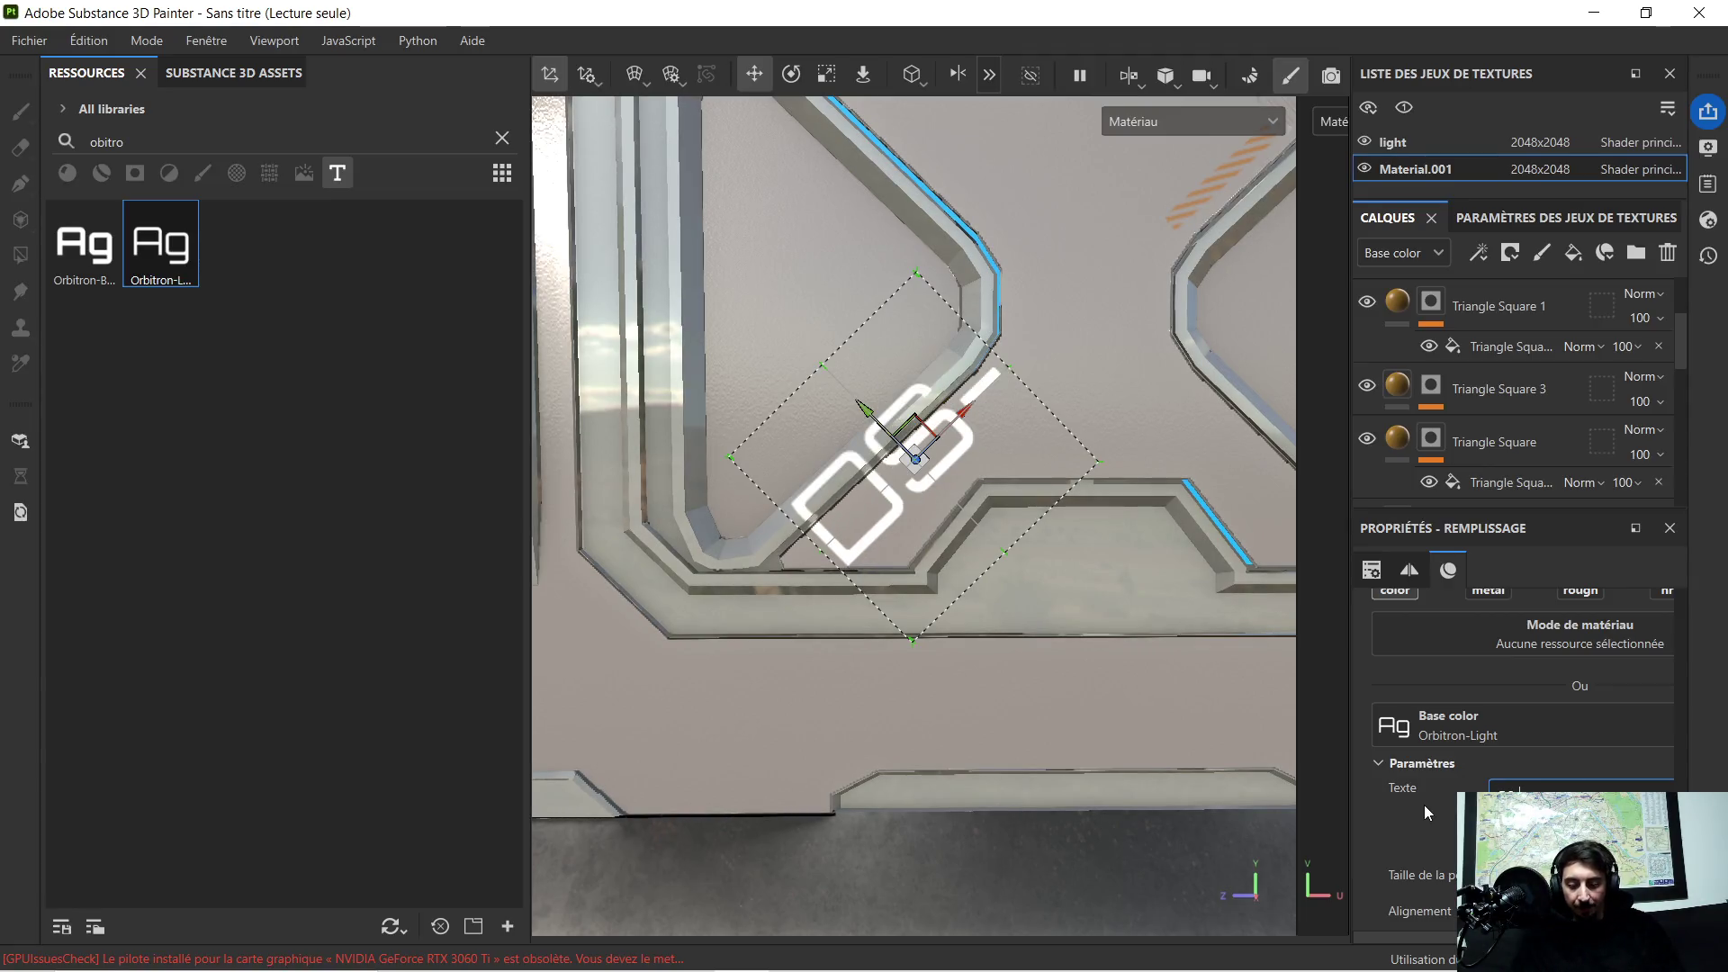
text(d)
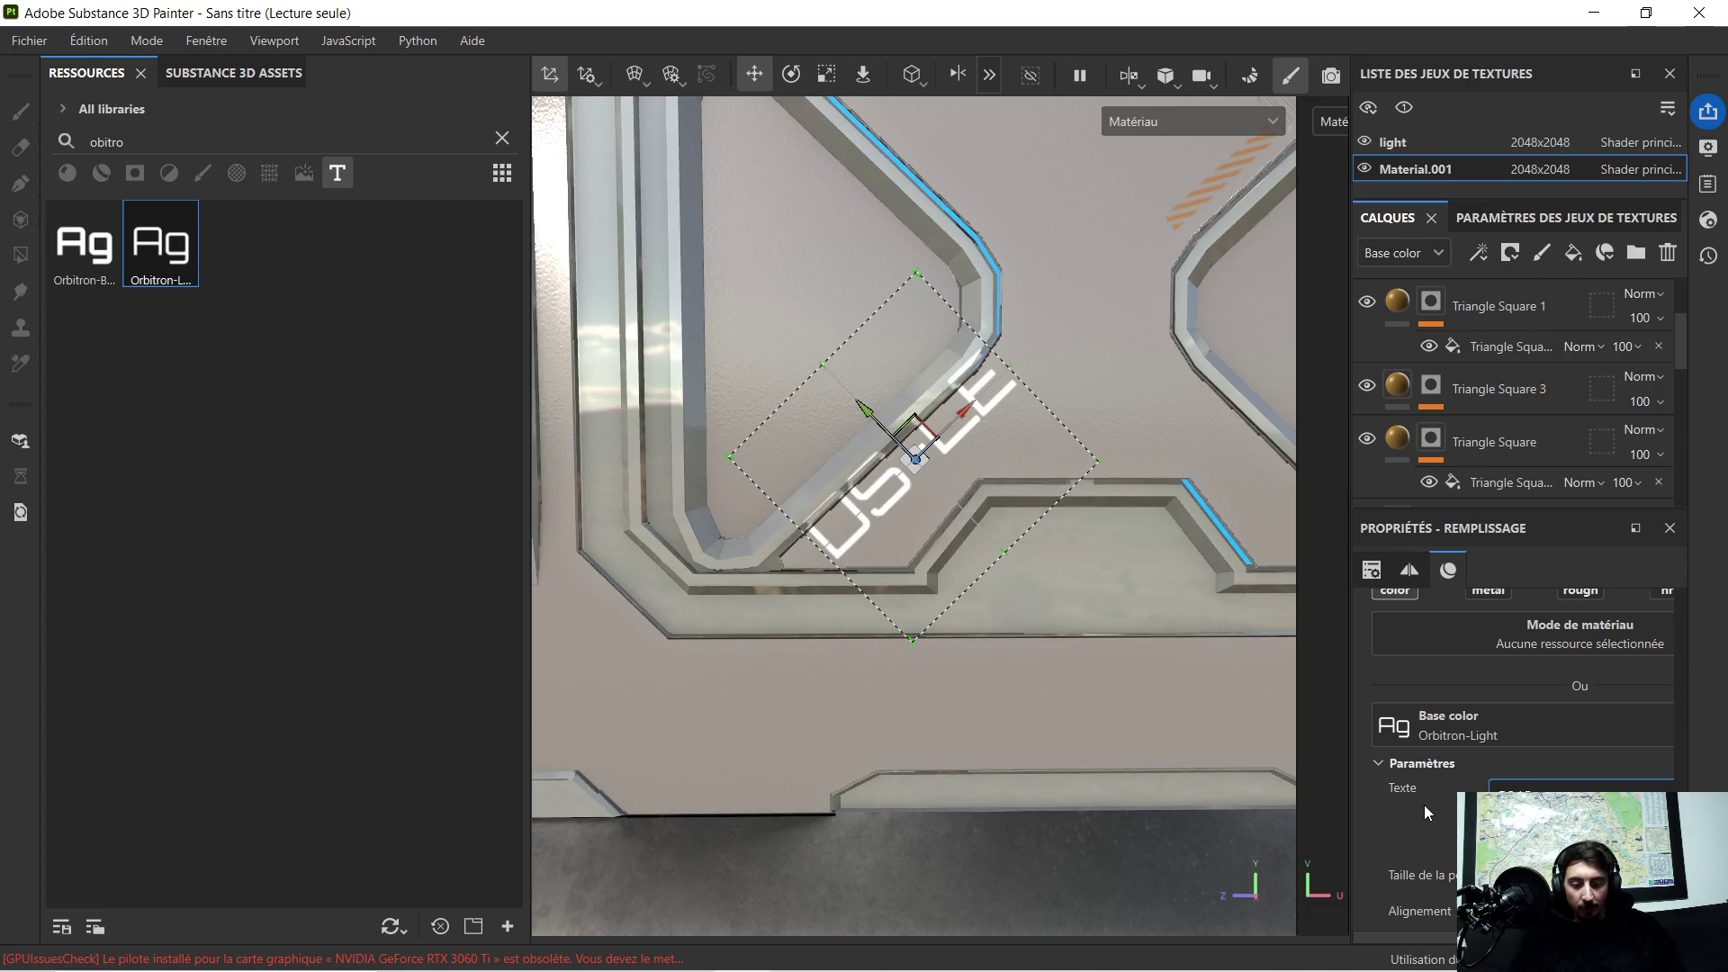
text(TCH)
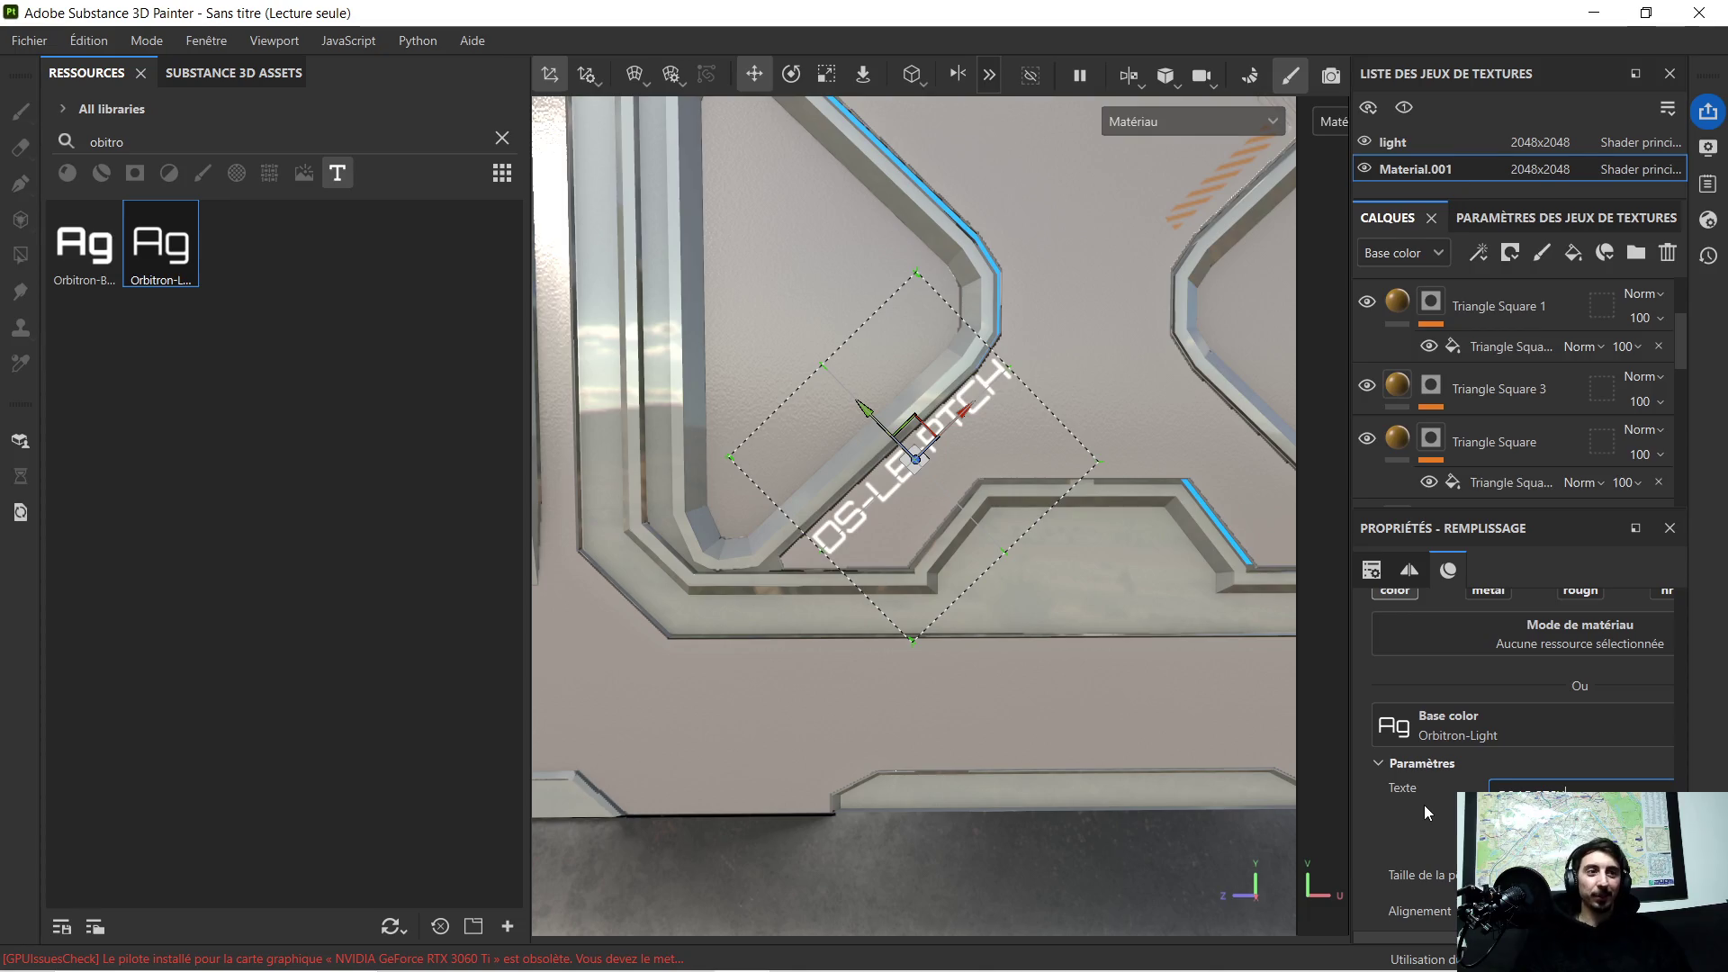
scroll(1102, 469, up, 2)
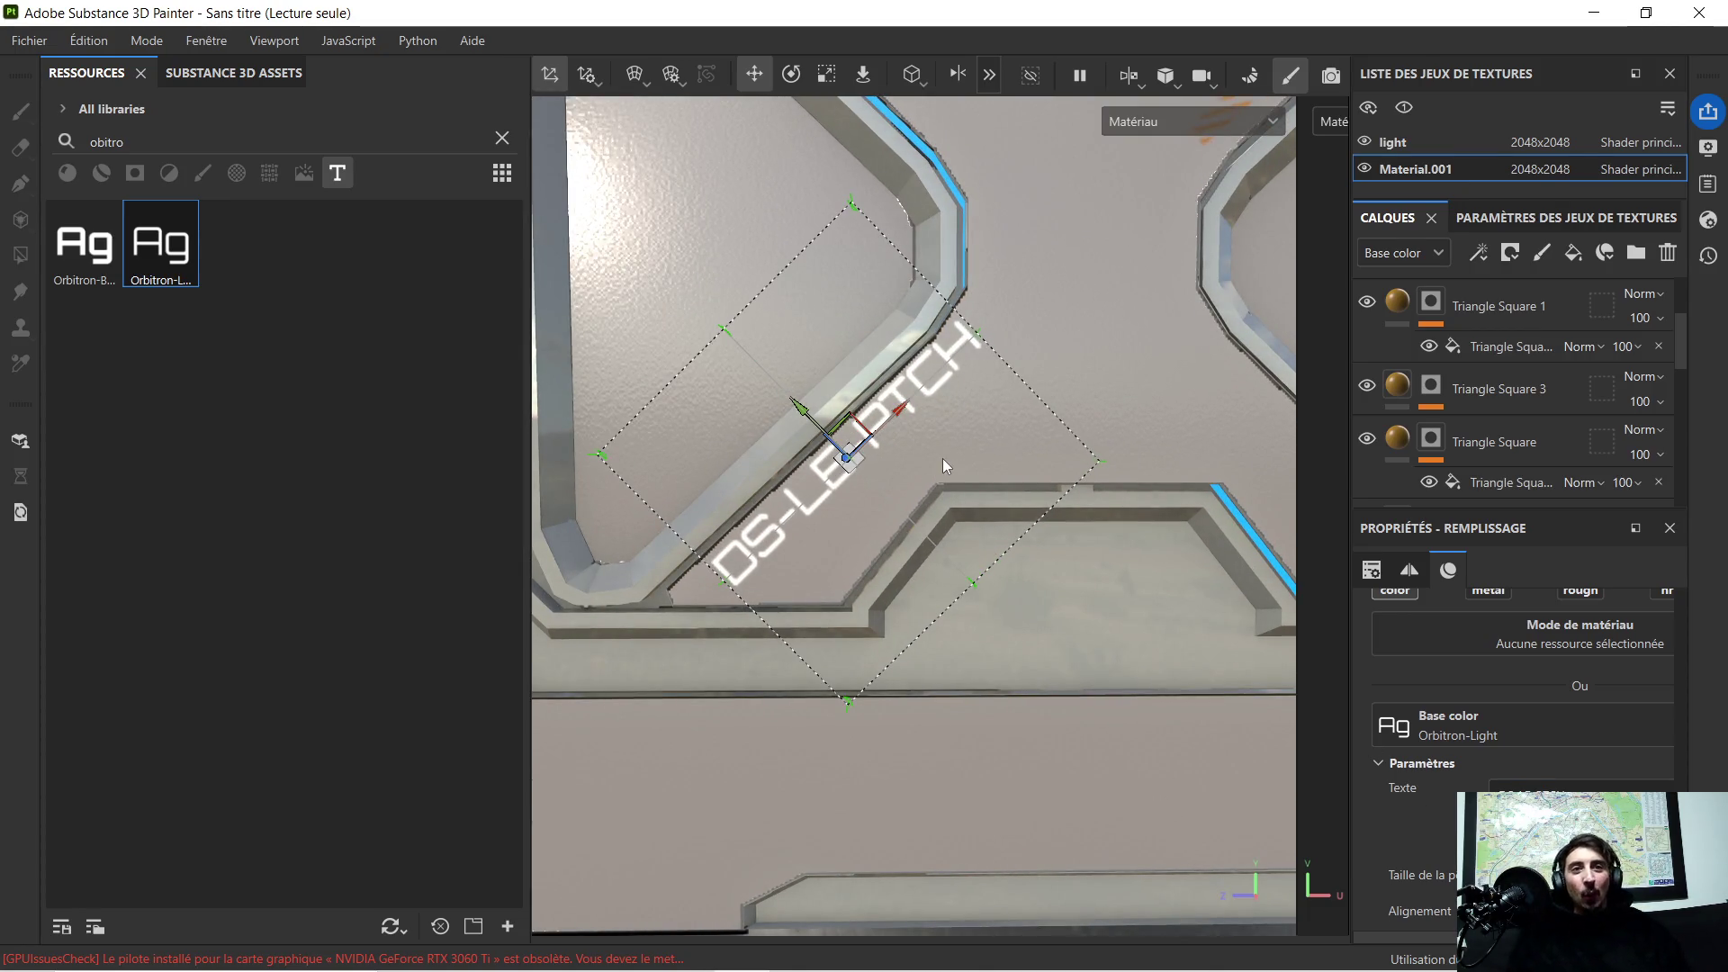
scroll(1585, 733, down, 2)
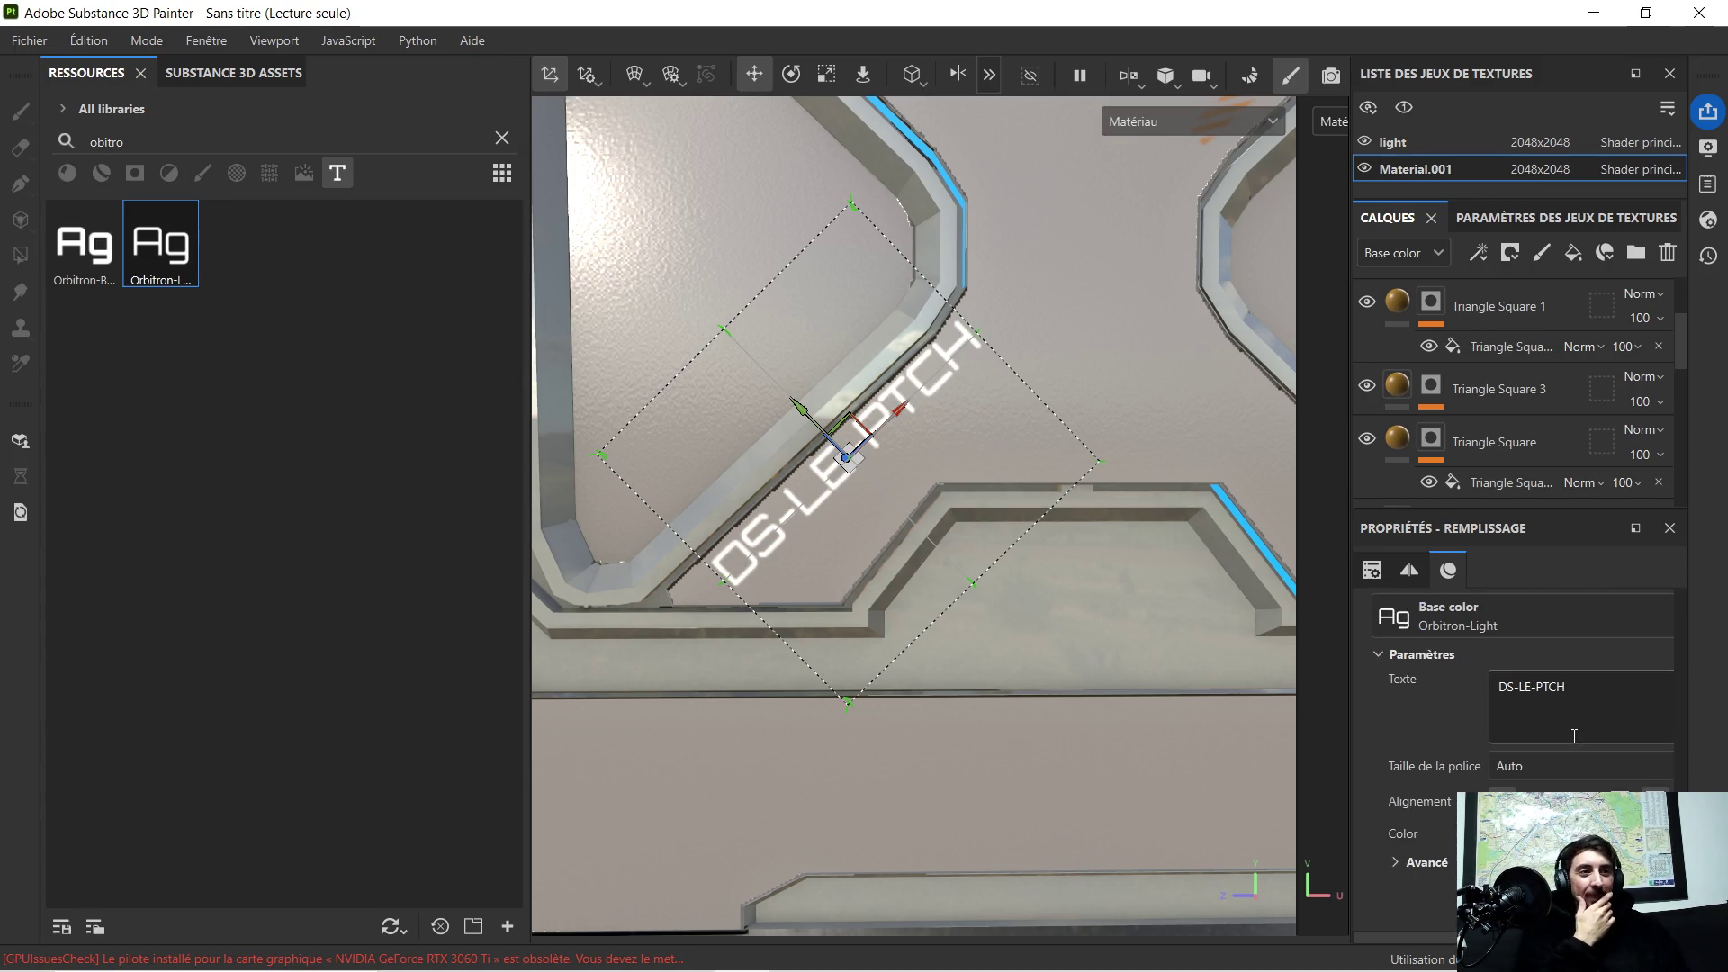
click(1498, 833)
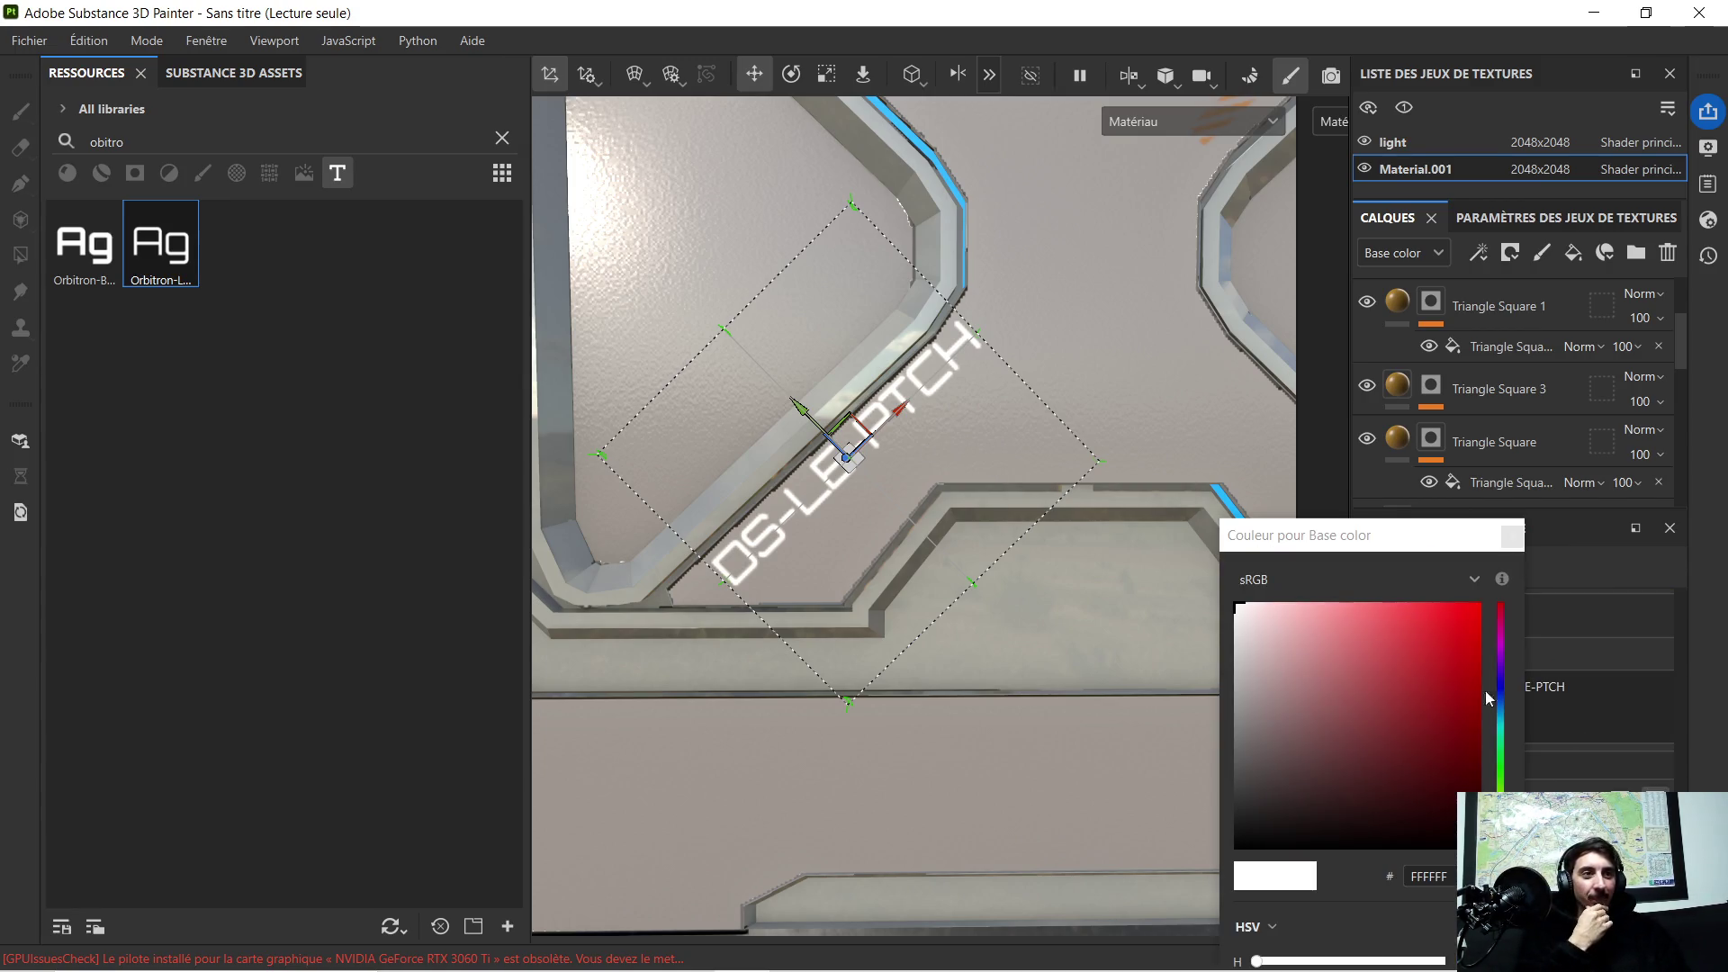
Step: Make the text near-black (0C0C0C) and rotate it slightly to follow the trim
click(1228, 835)
scroll(933, 461, up, 5)
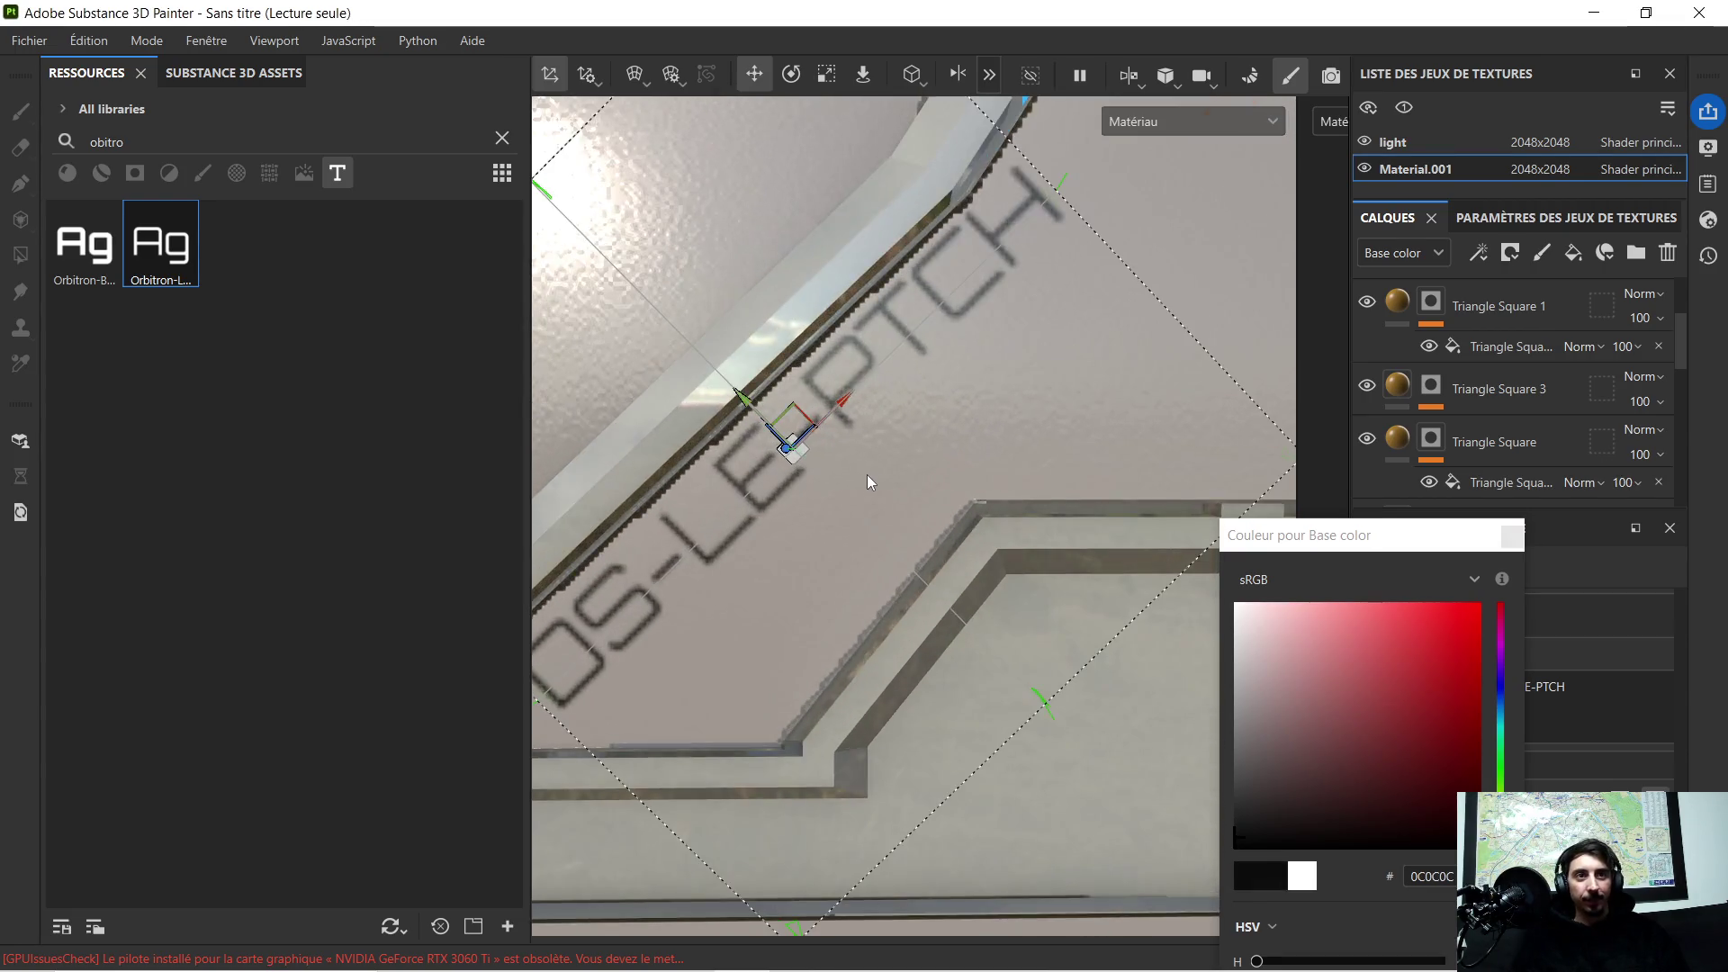
middle_drag(860, 513, 945, 542)
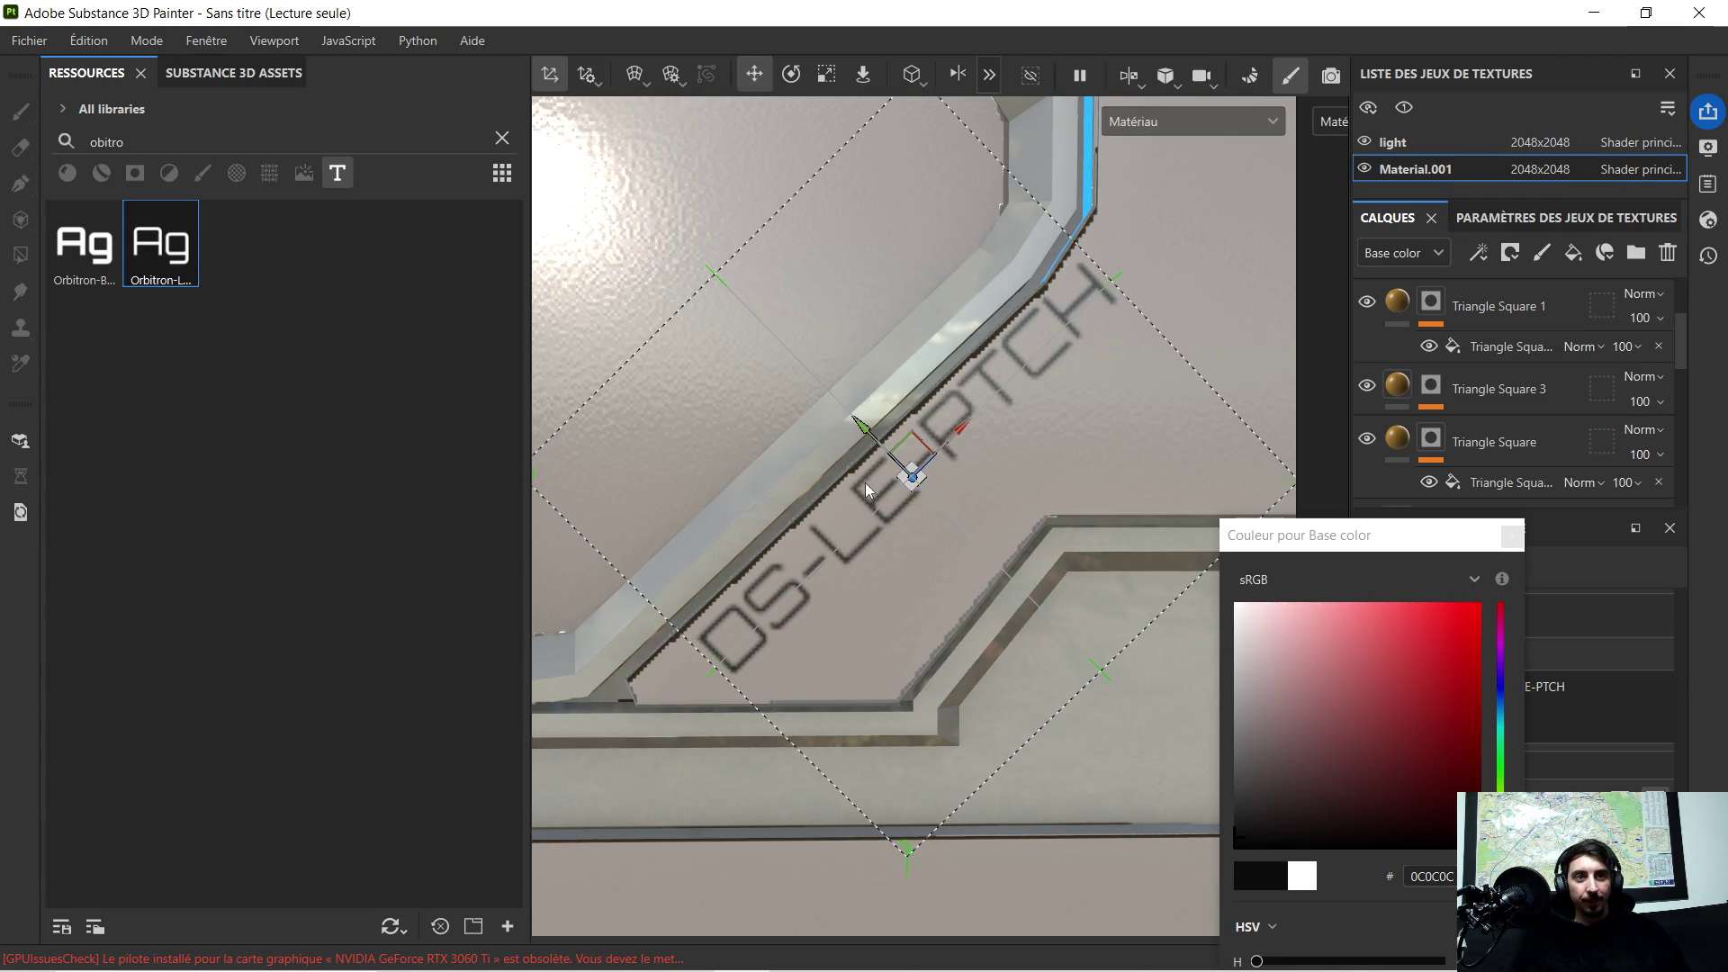
click(791, 74)
drag(936, 393, 937, 400)
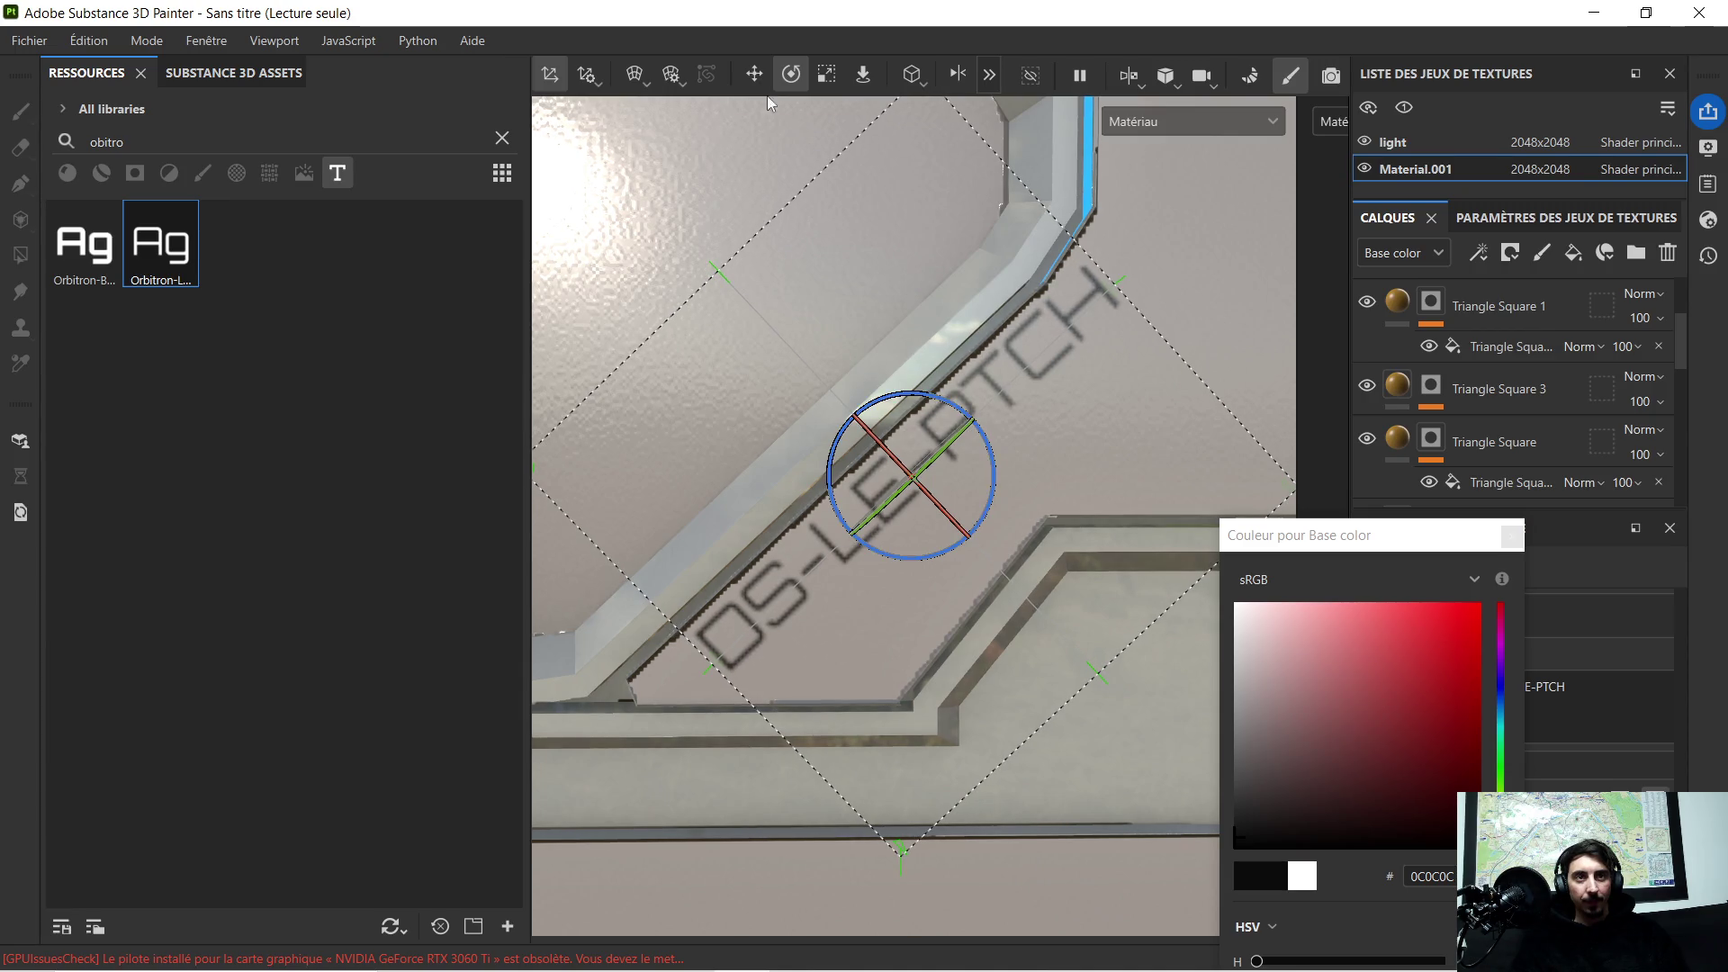
Step: Shrink the text into a small label beside the left triangle and close the colour picker
click(753, 74)
click(827, 76)
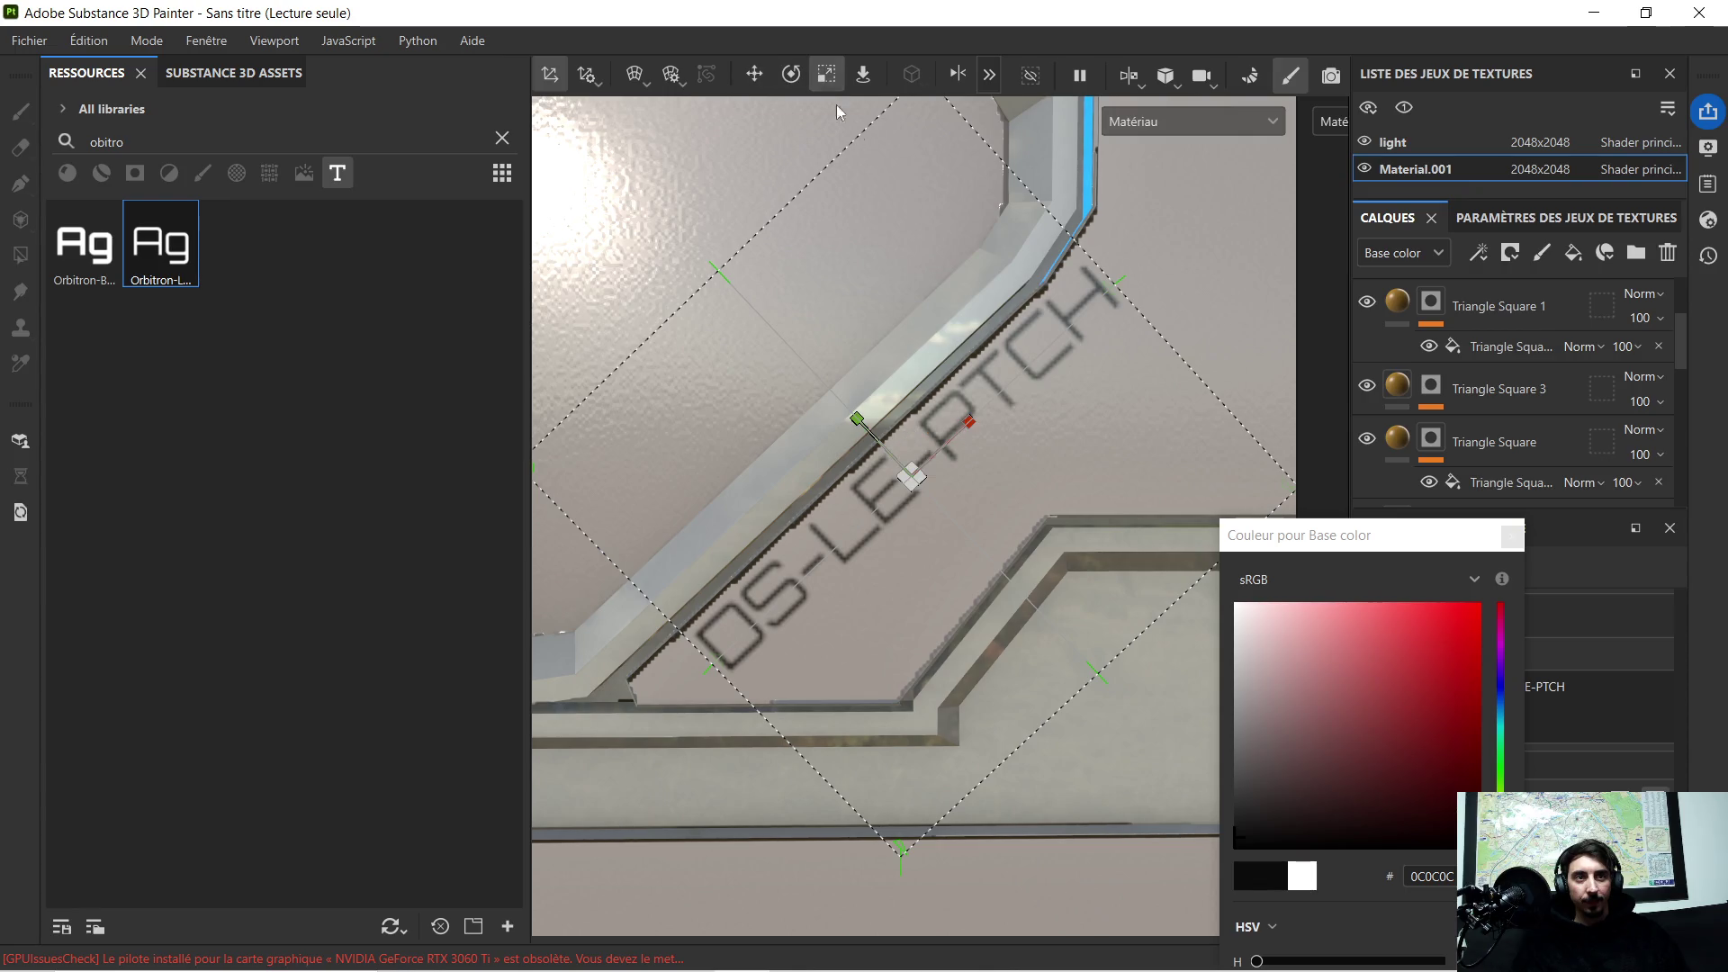
drag(955, 432, 839, 523)
click(766, 80)
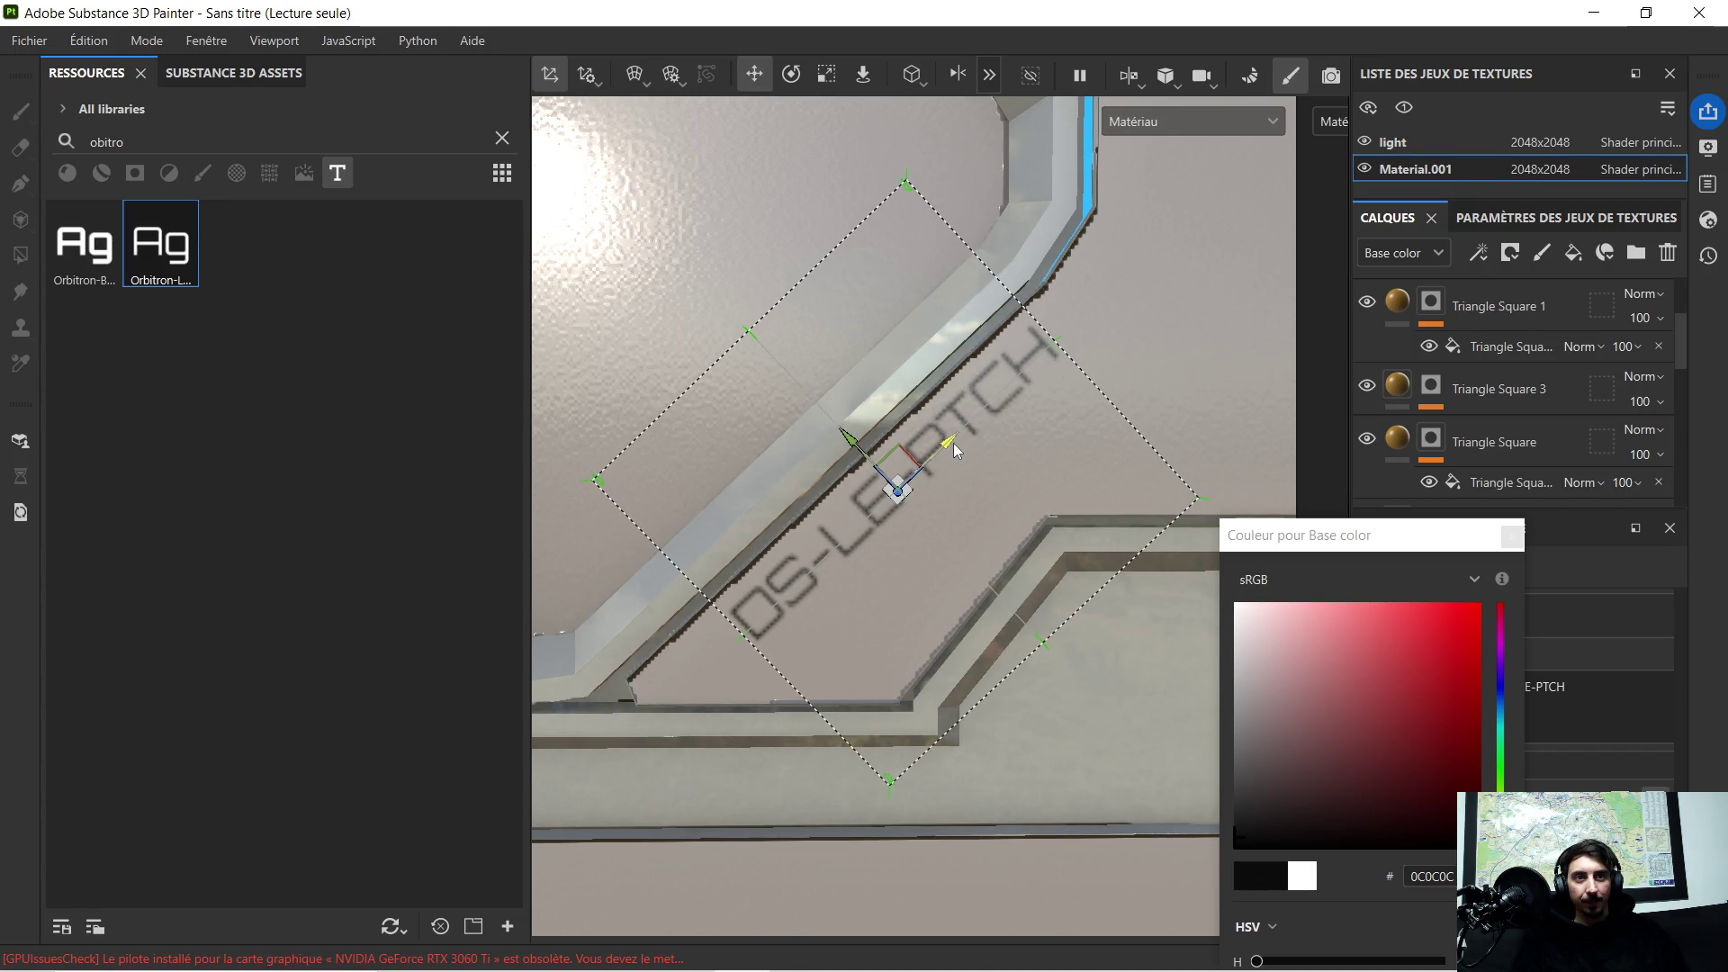
scroll(967, 414, down, 3)
scroll(1031, 391, down, 2)
scroll(1032, 418, down, 2)
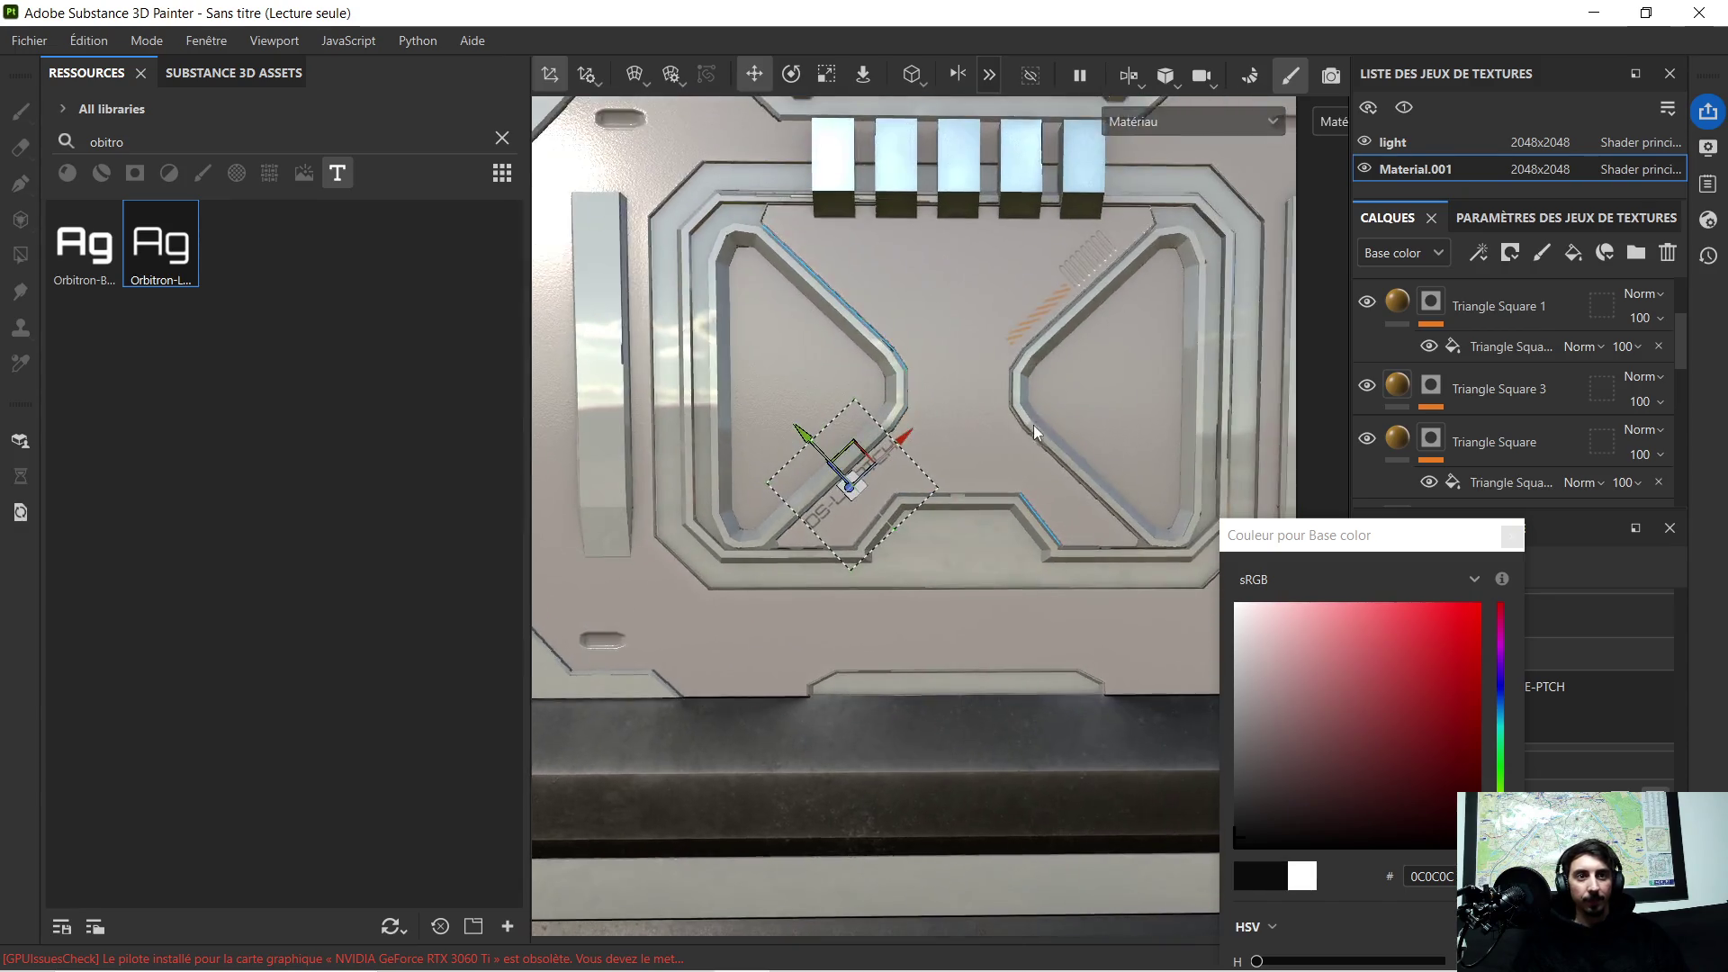
scroll(1032, 406, down, 1)
click(1512, 535)
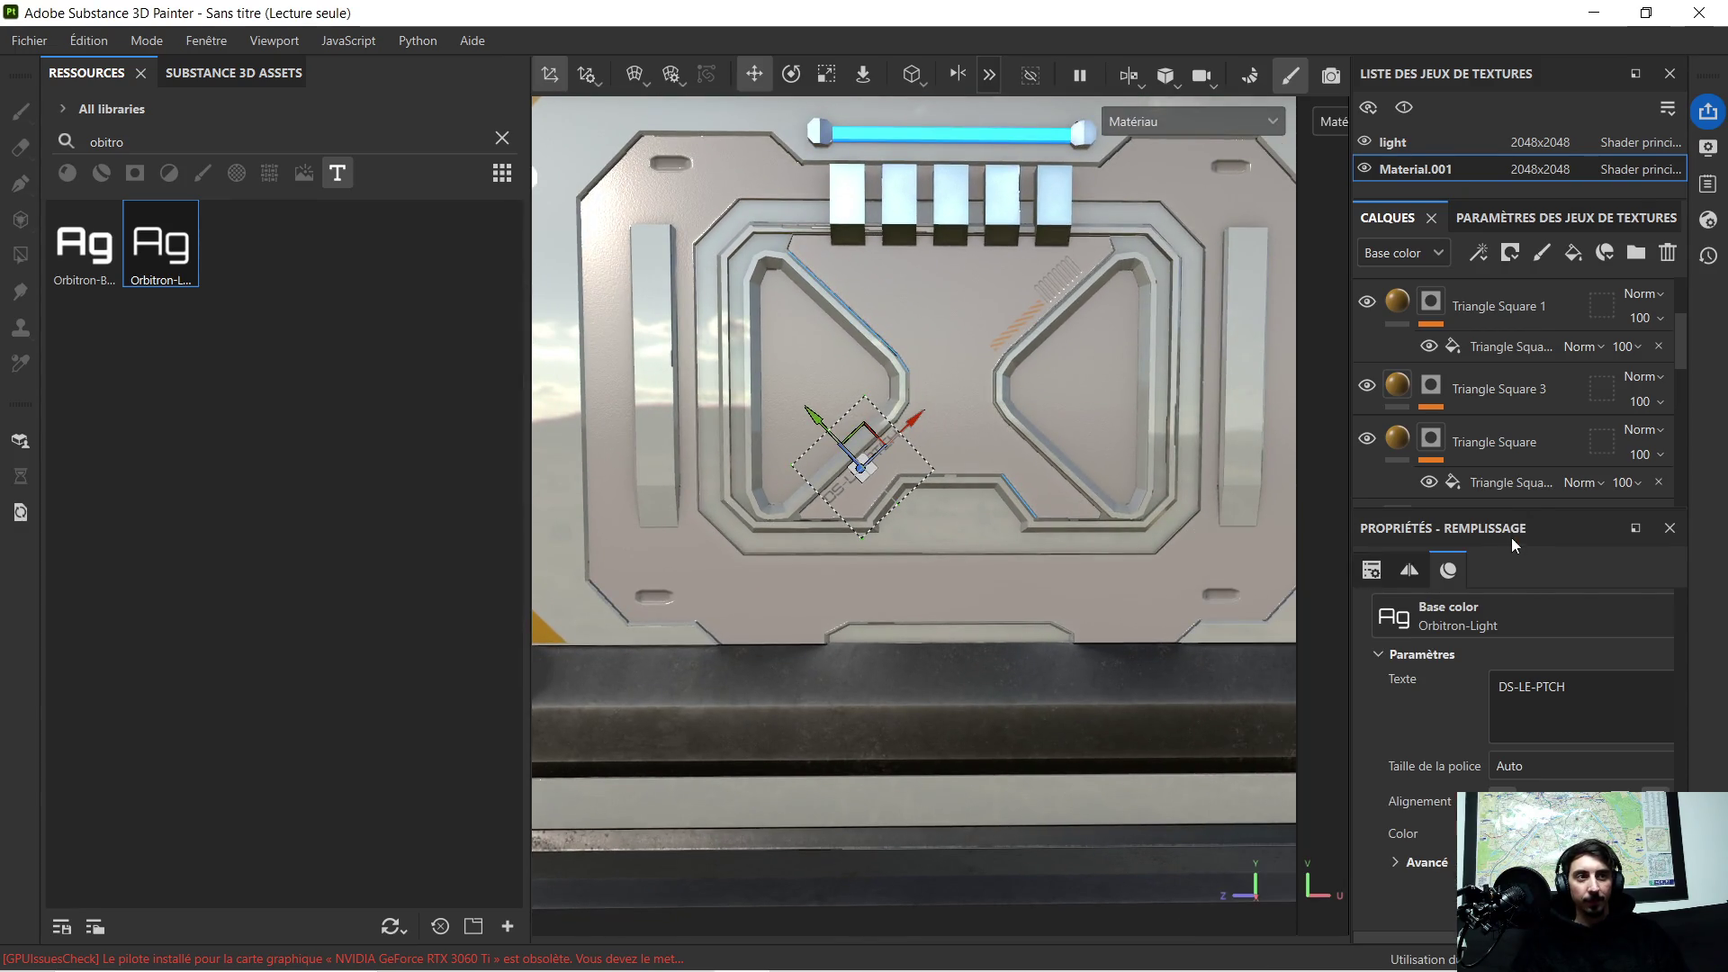
scroll(1443, 347, down, 3)
scroll(1455, 382, up, 2)
scroll(1456, 383, up, 2)
scroll(1456, 382, up, 2)
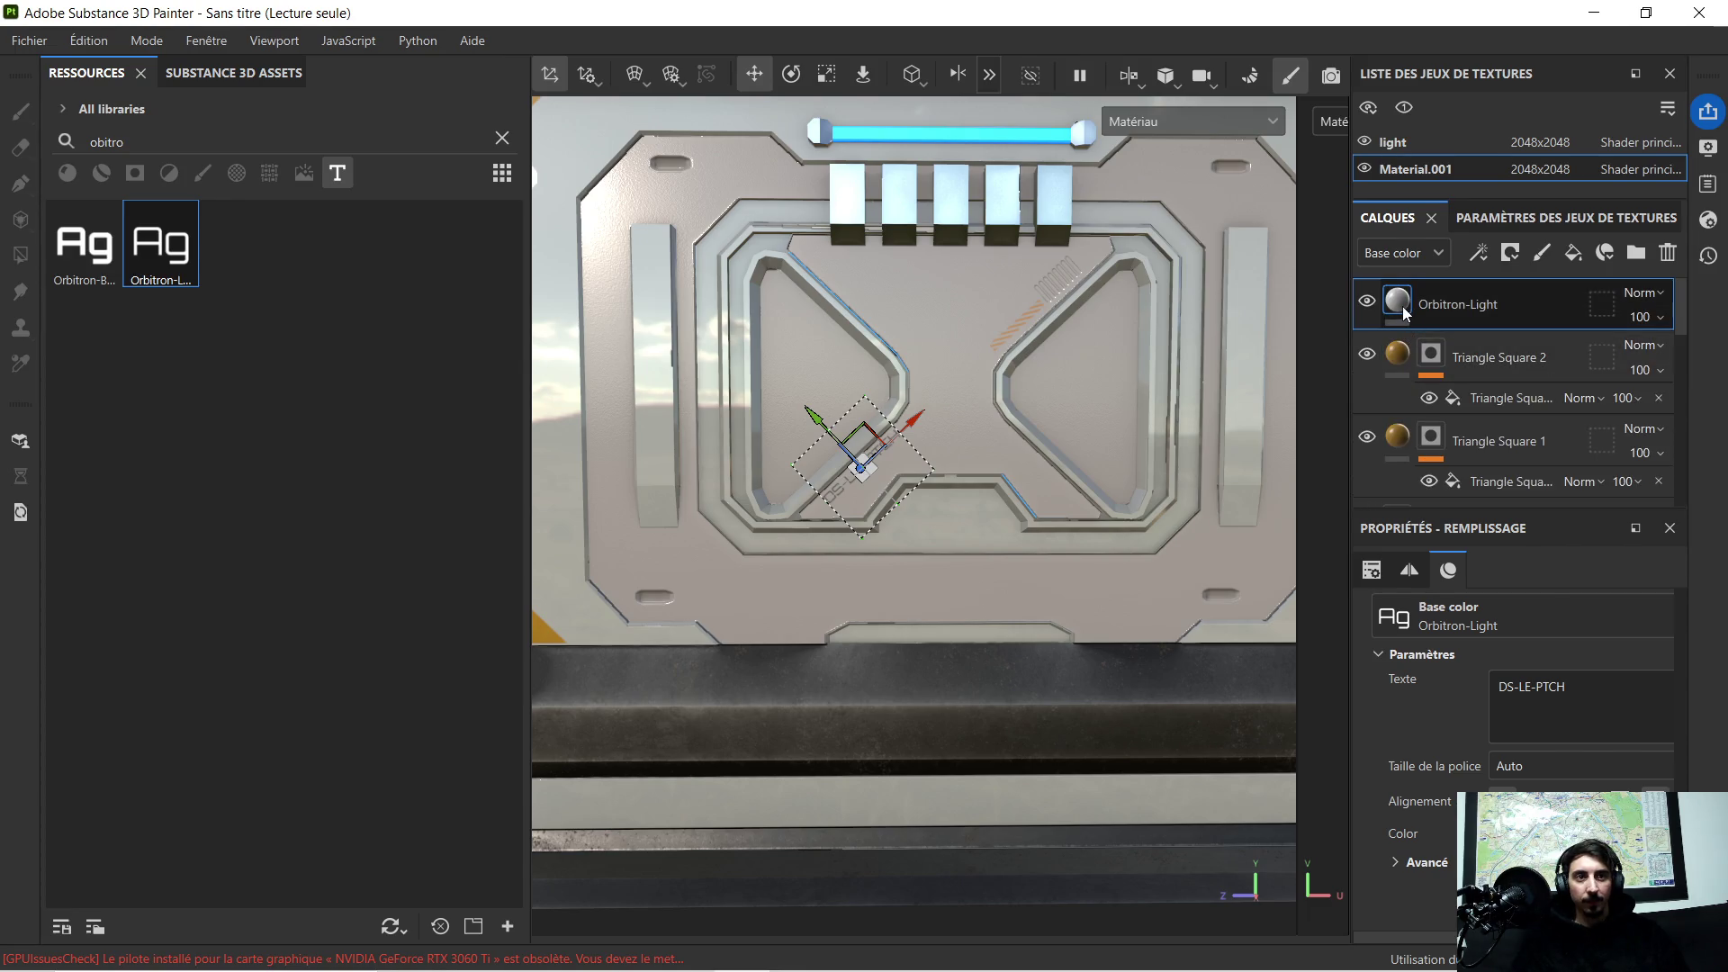
Step: Finish placing the label, frame and inspect the panel, then clear the font search
click(1406, 345)
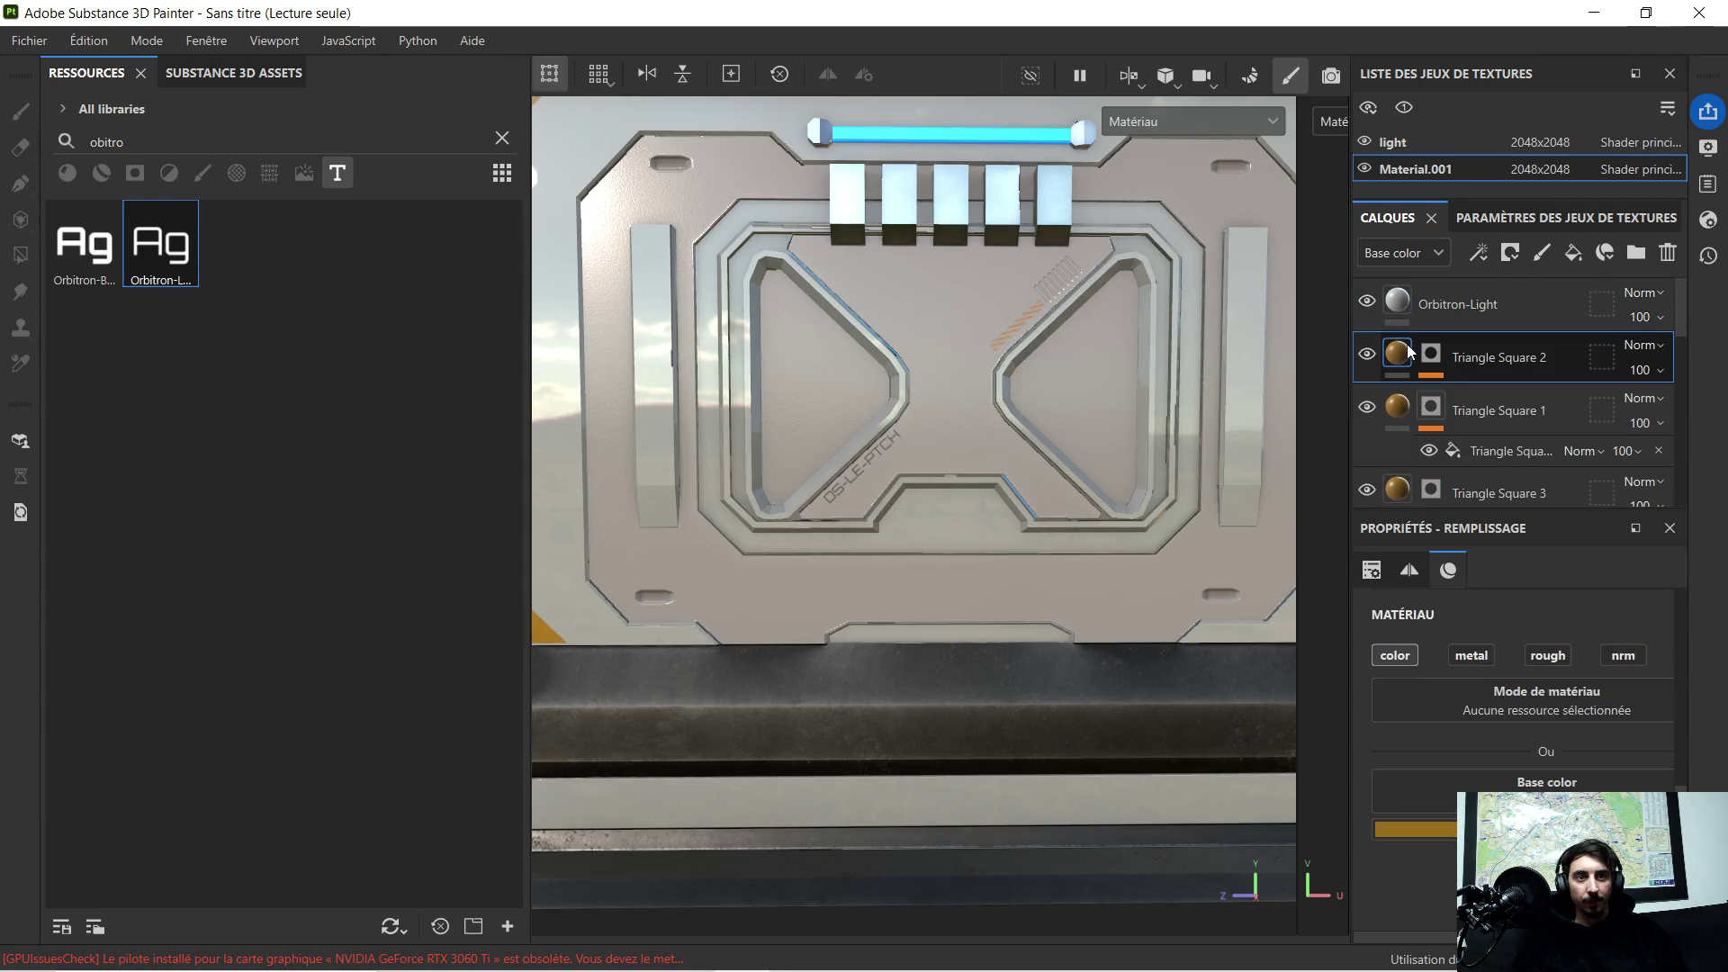
scroll(871, 443, up, 3)
scroll(918, 447, down, 1)
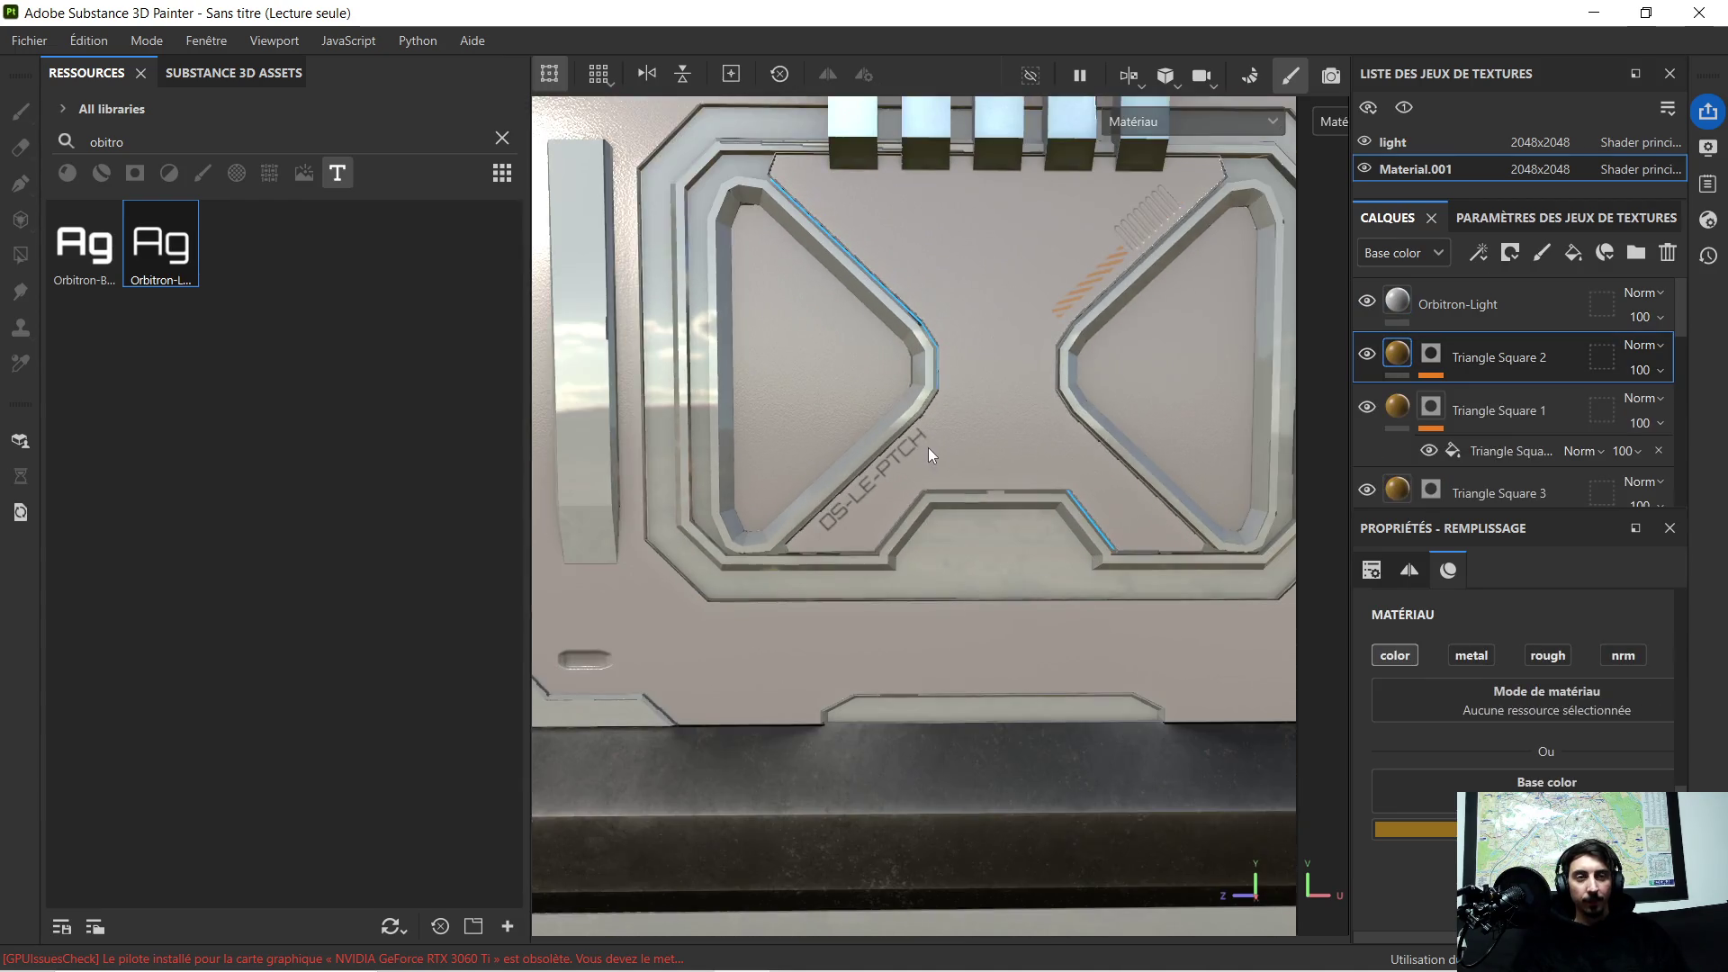
scroll(930, 445, up, 2)
scroll(931, 445, down, 1)
scroll(952, 421, down, 1)
scroll(896, 455, down, 1)
scroll(897, 455, down, 1)
mouse_move(1001, 453)
alt+middle_down()
mouse_move(937, 427)
mouse_move(986, 394)
alt+middle_up()
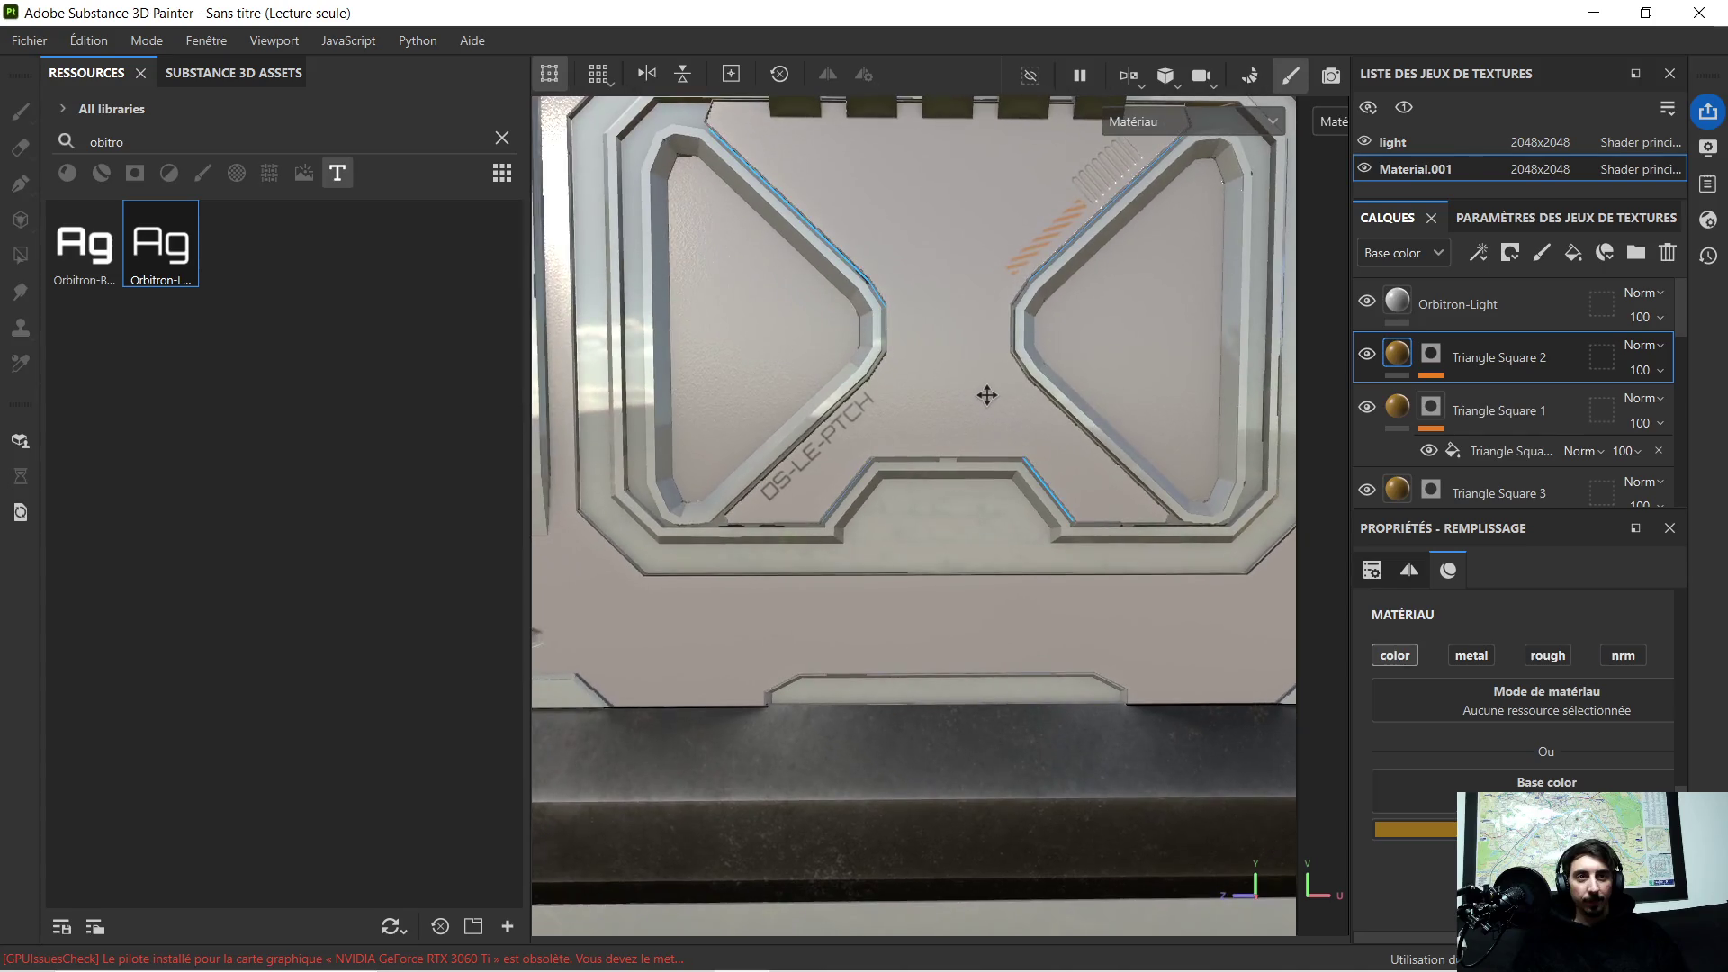
key(f)
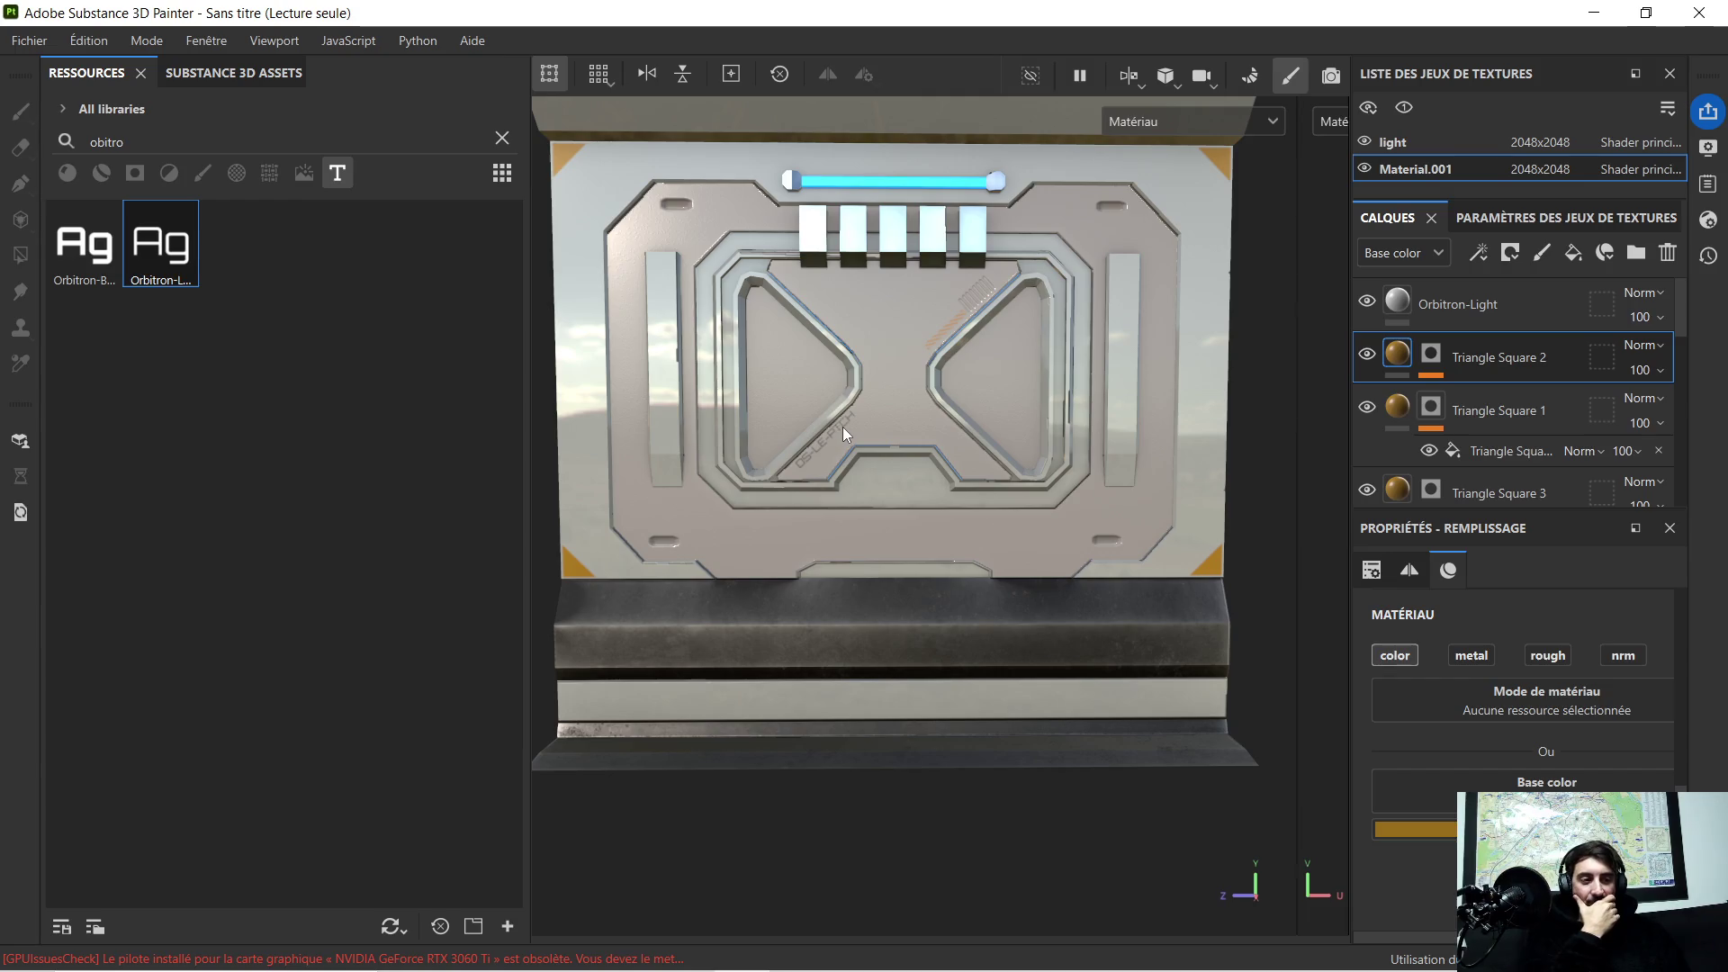
scroll(855, 441, up, 1)
scroll(858, 448, up, 1)
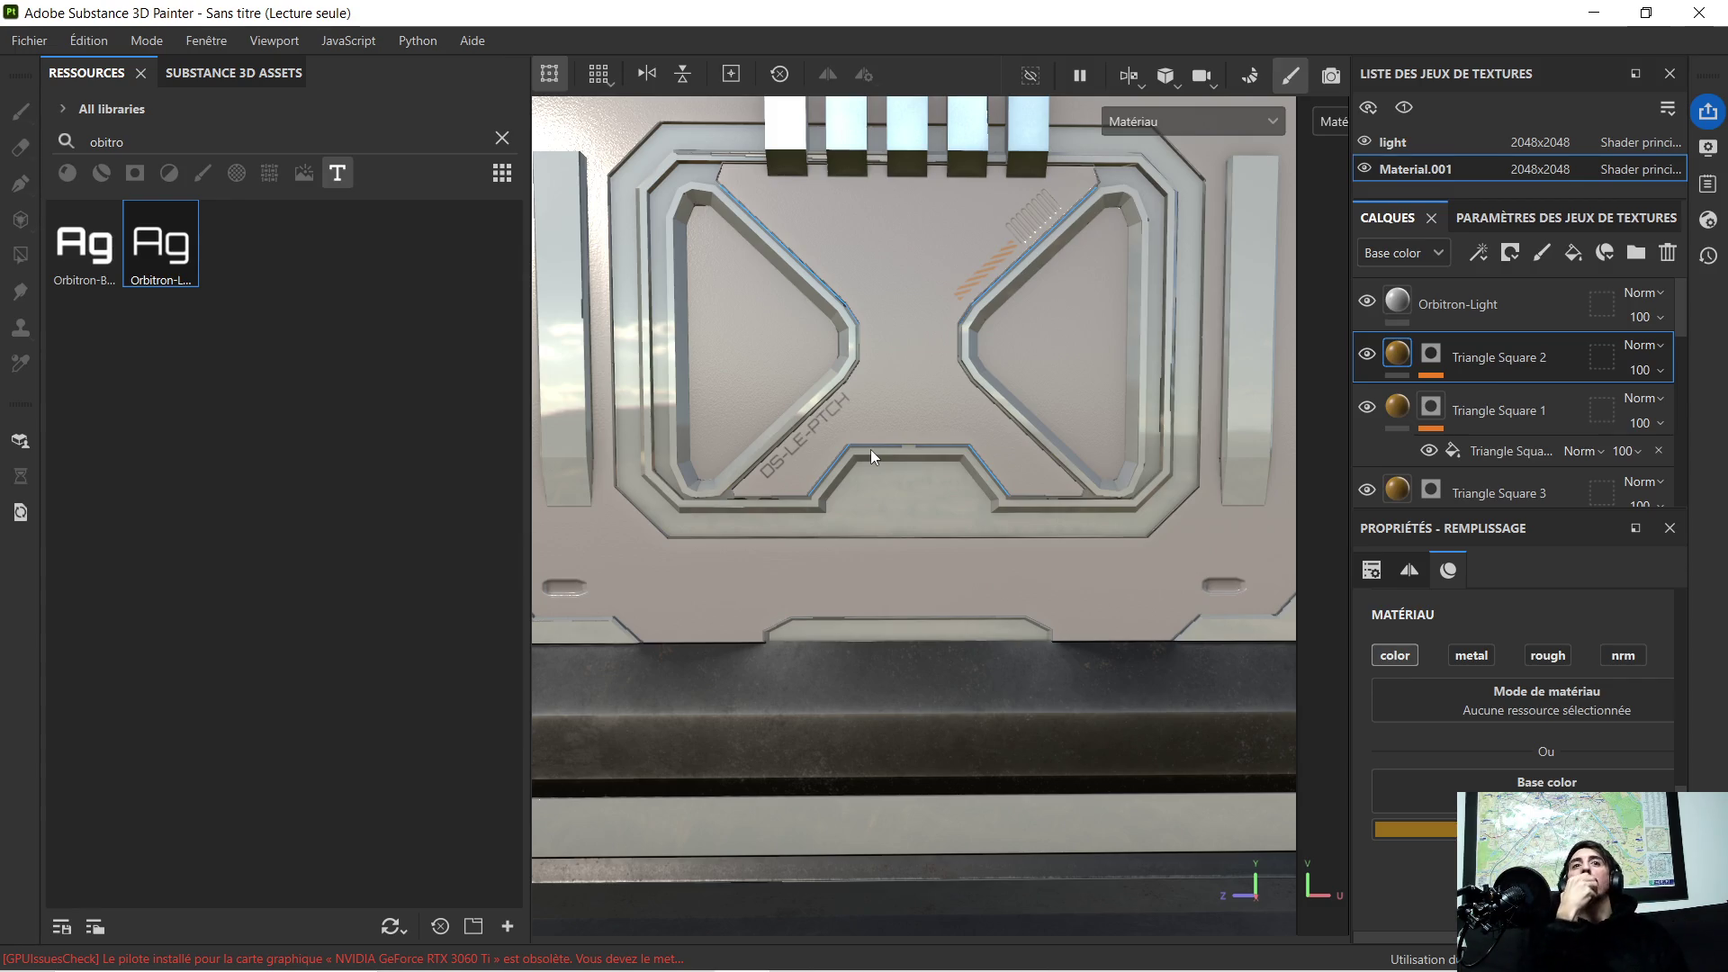
scroll(914, 376, down, 2)
scroll(908, 371, down, 2)
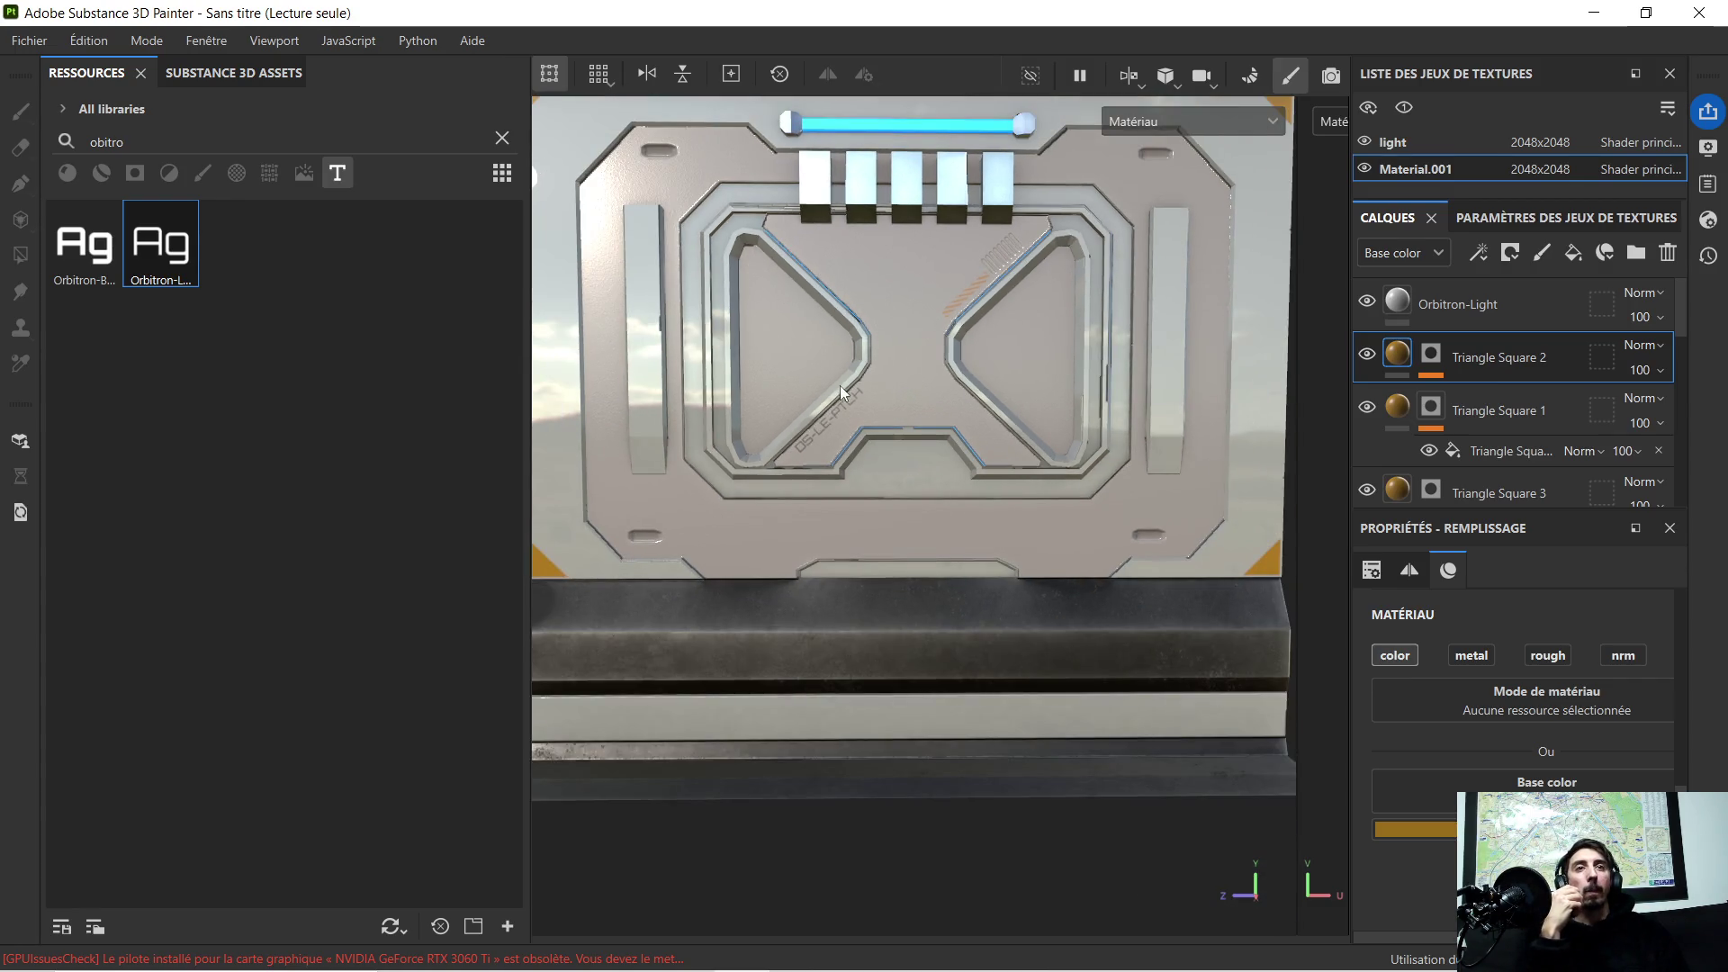
scroll(840, 385, down, 2)
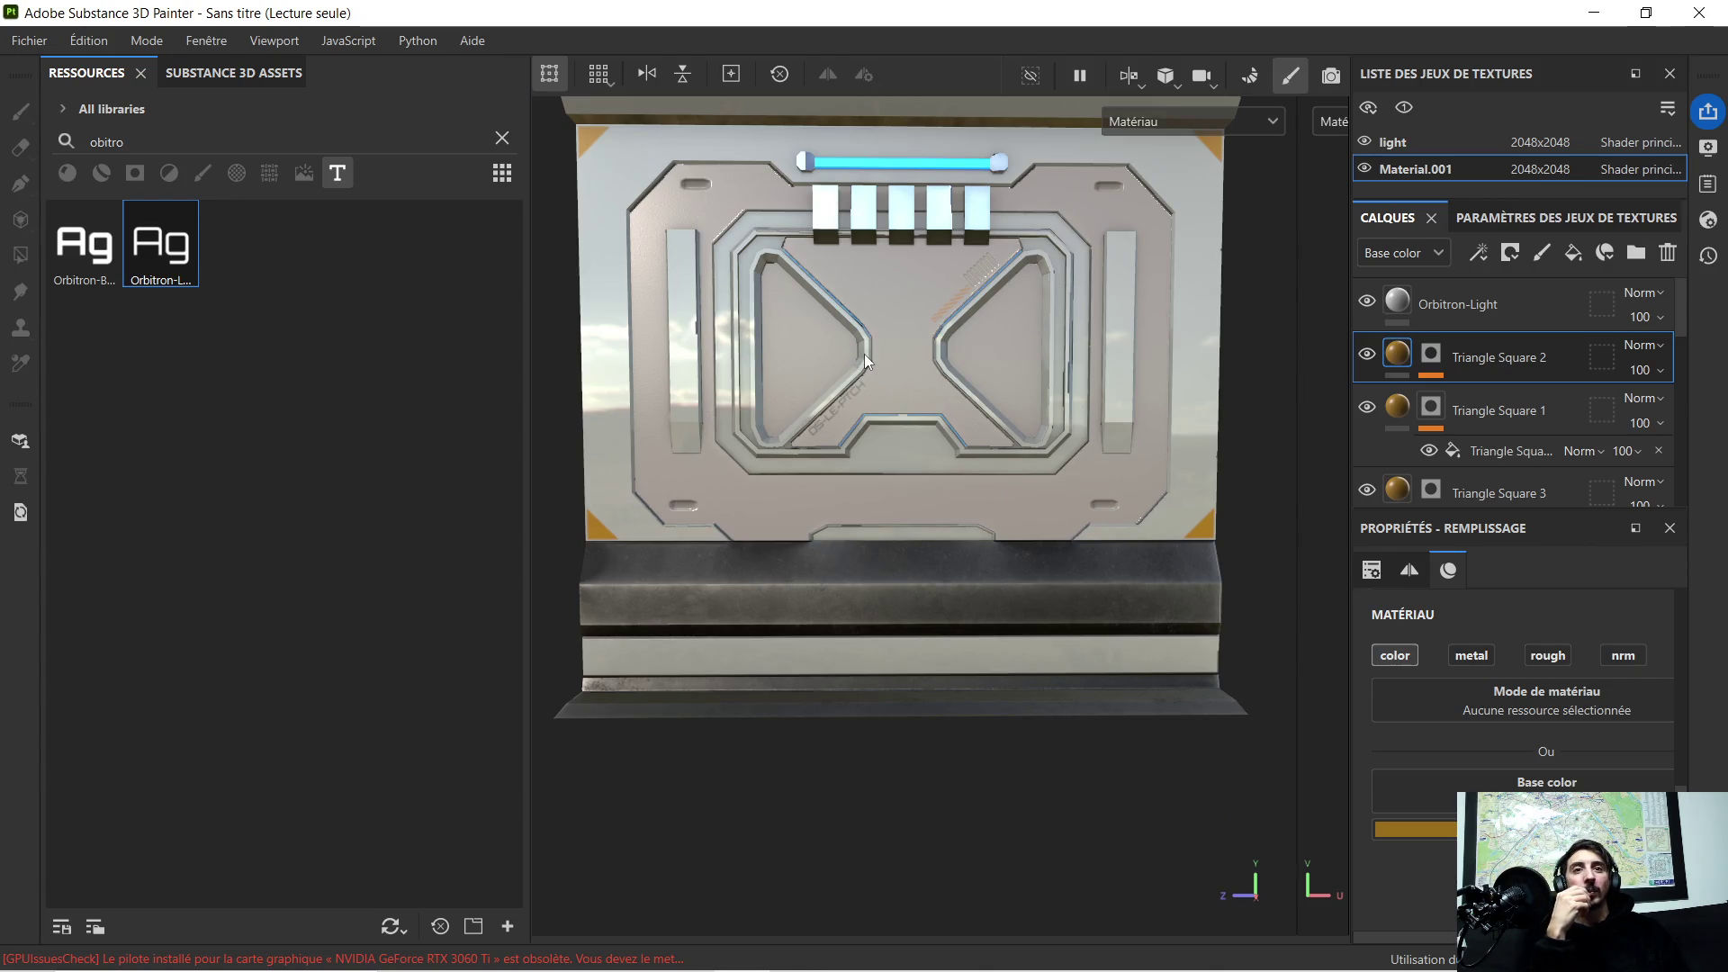
scroll(864, 359, up, 1)
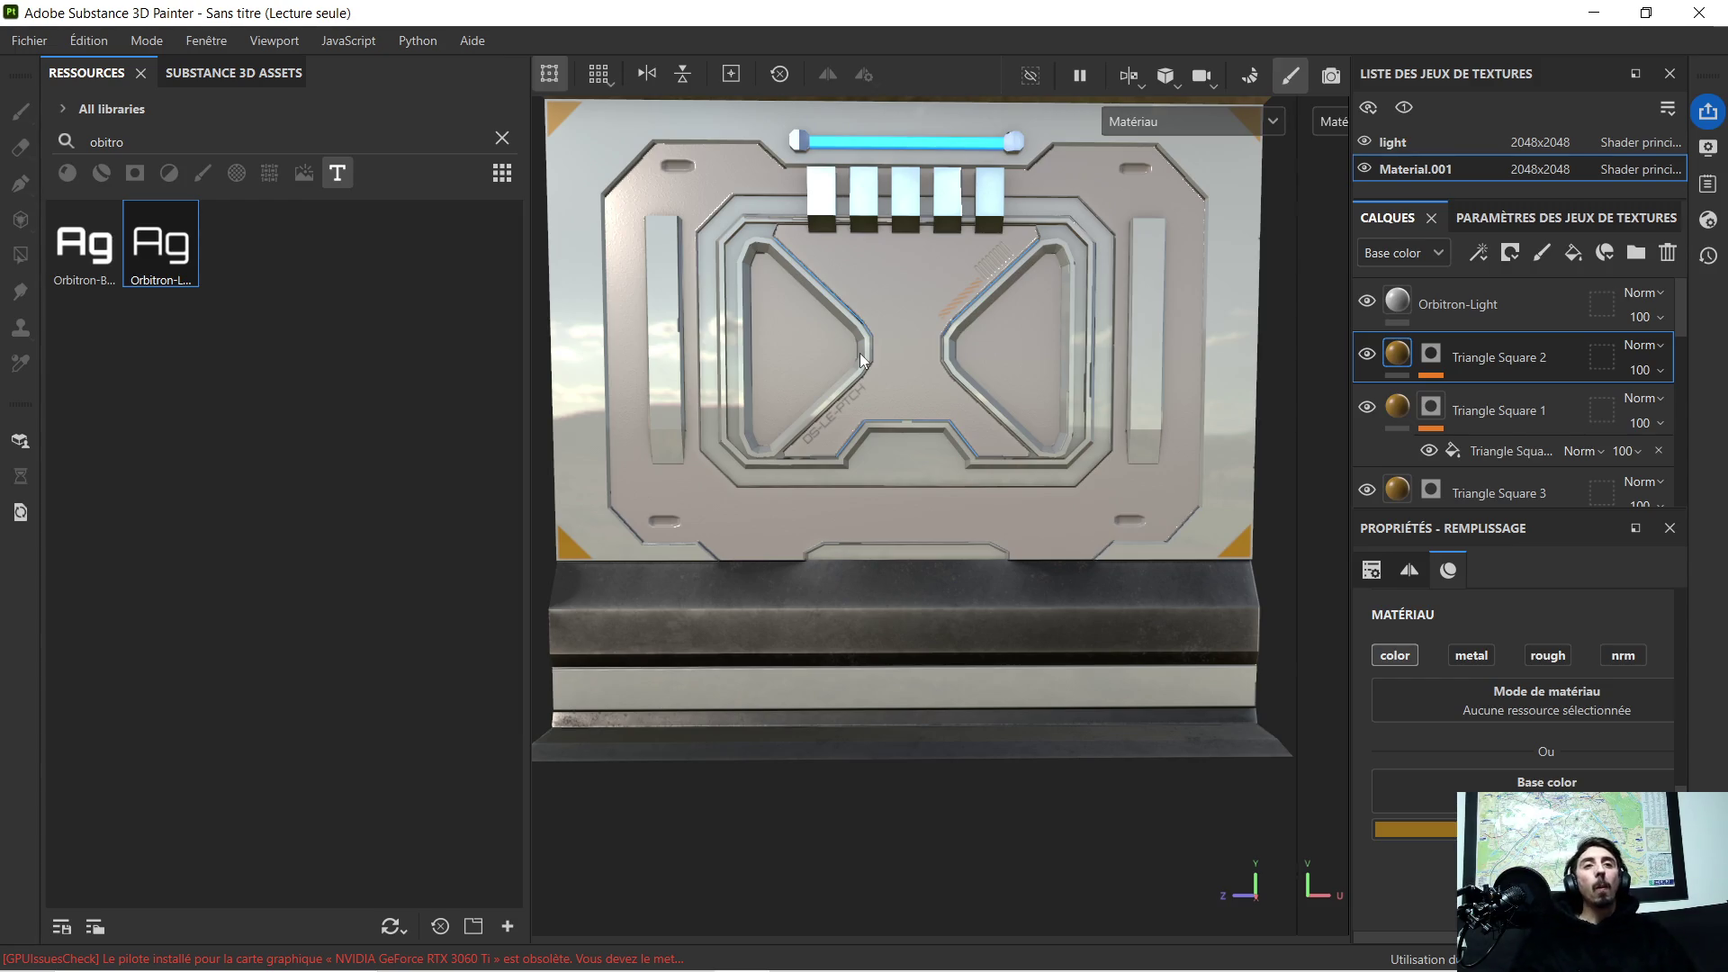
scroll(874, 391, up, 3)
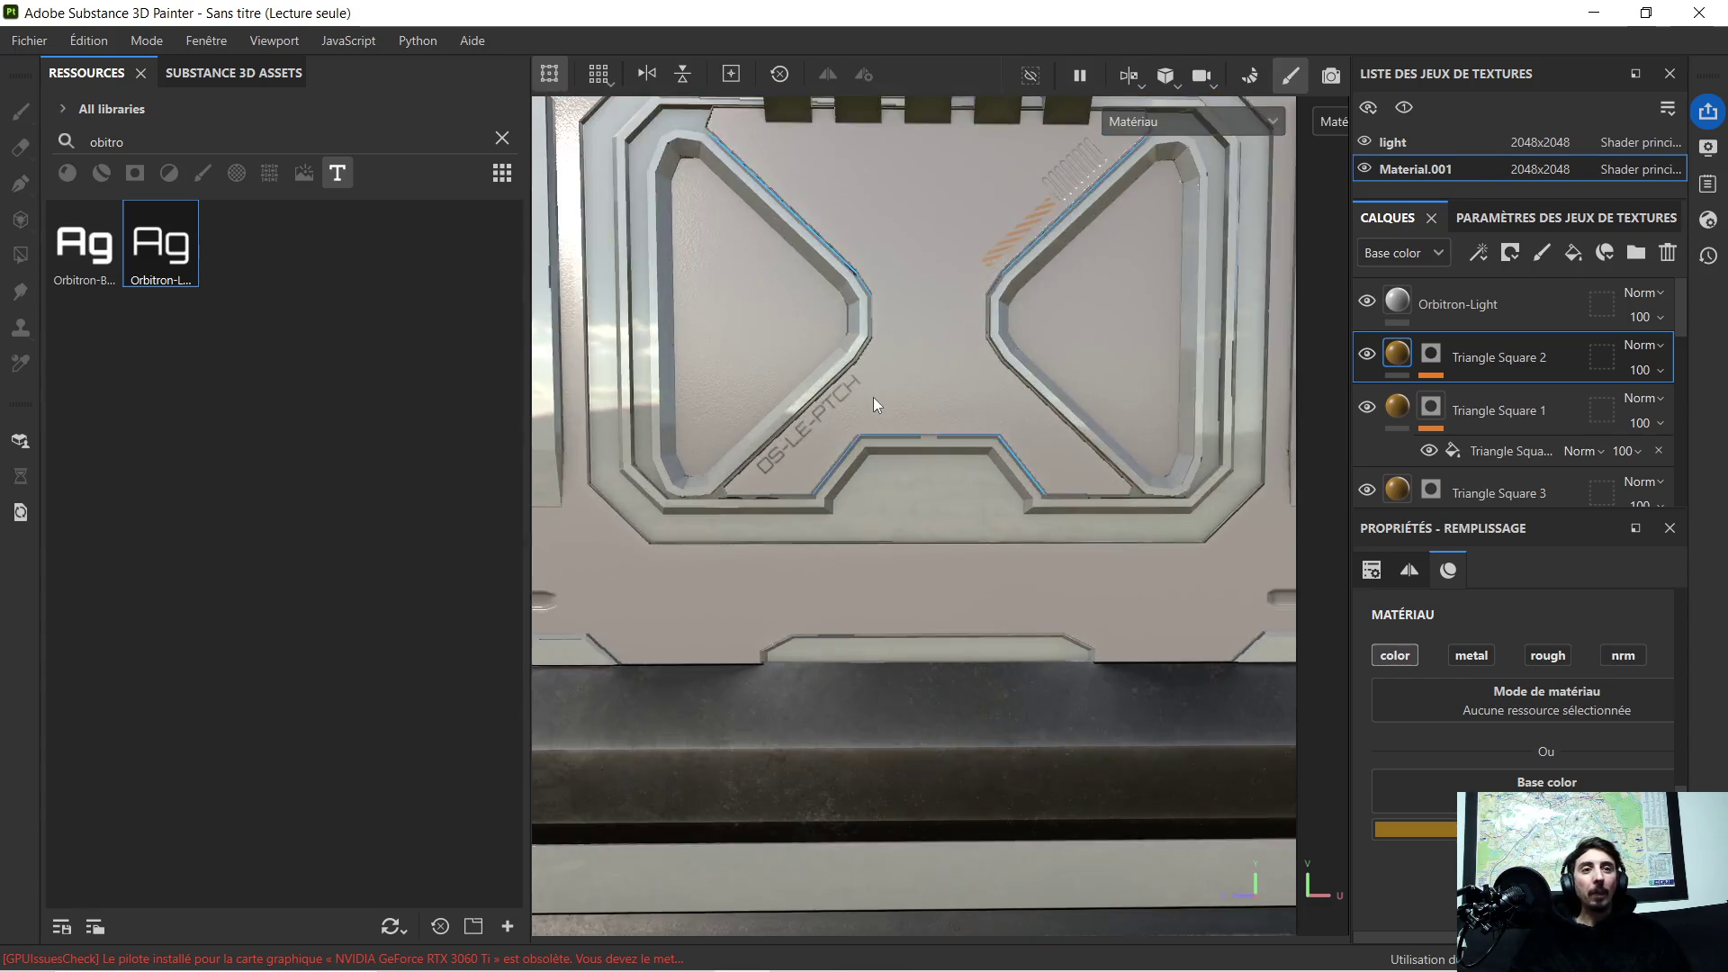
scroll(864, 406, up, 2)
scroll(850, 379, up, 2)
scroll(848, 374, down, 2)
scroll(850, 369, down, 1)
scroll(852, 369, up, 2)
scroll(852, 368, up, 1)
scroll(851, 375, down, 2)
scroll(855, 374, up, 1)
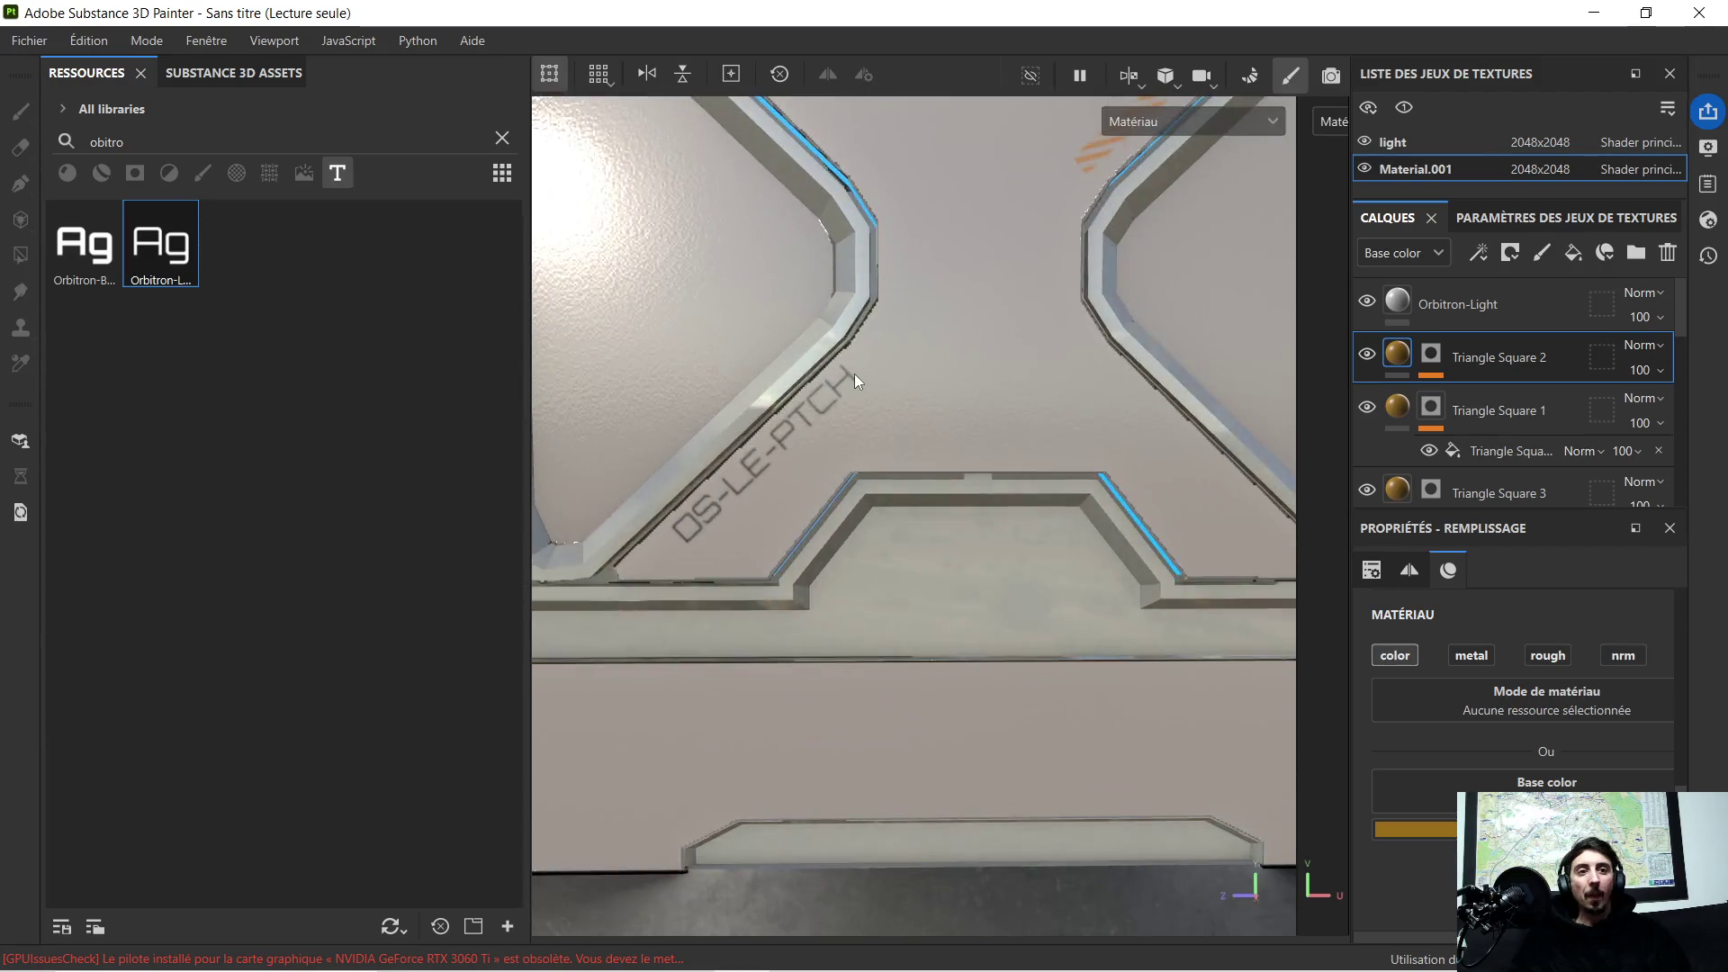
scroll(855, 375, down, 3)
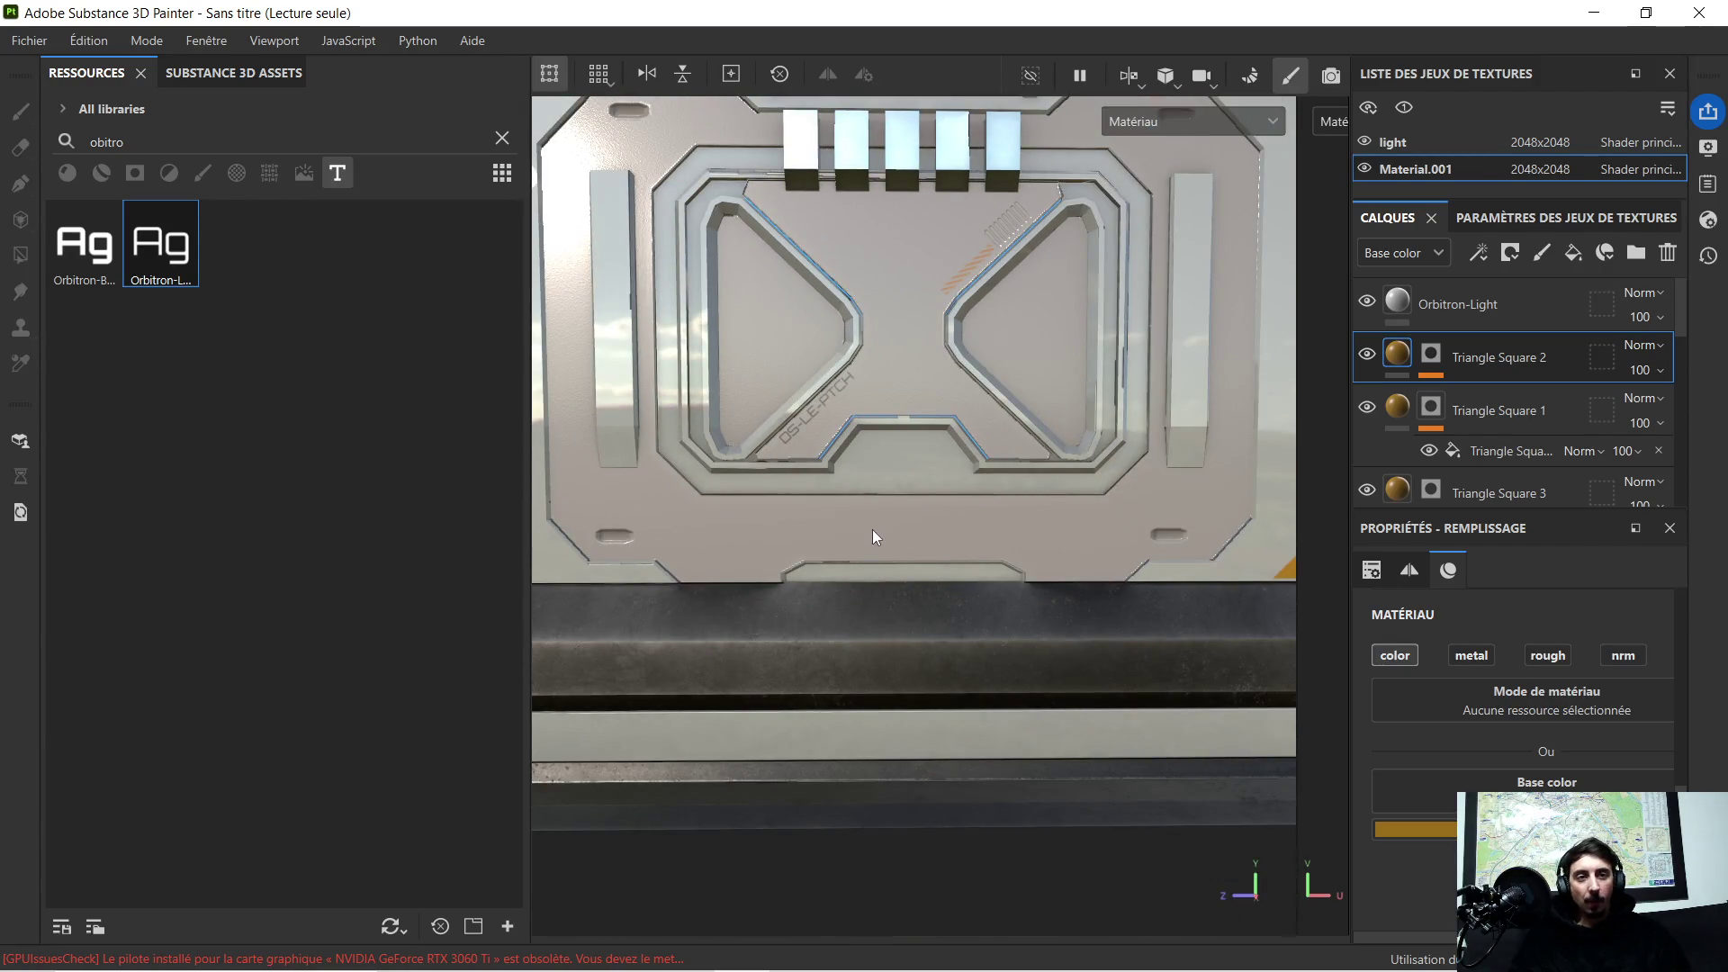
scroll(966, 512, down, 2)
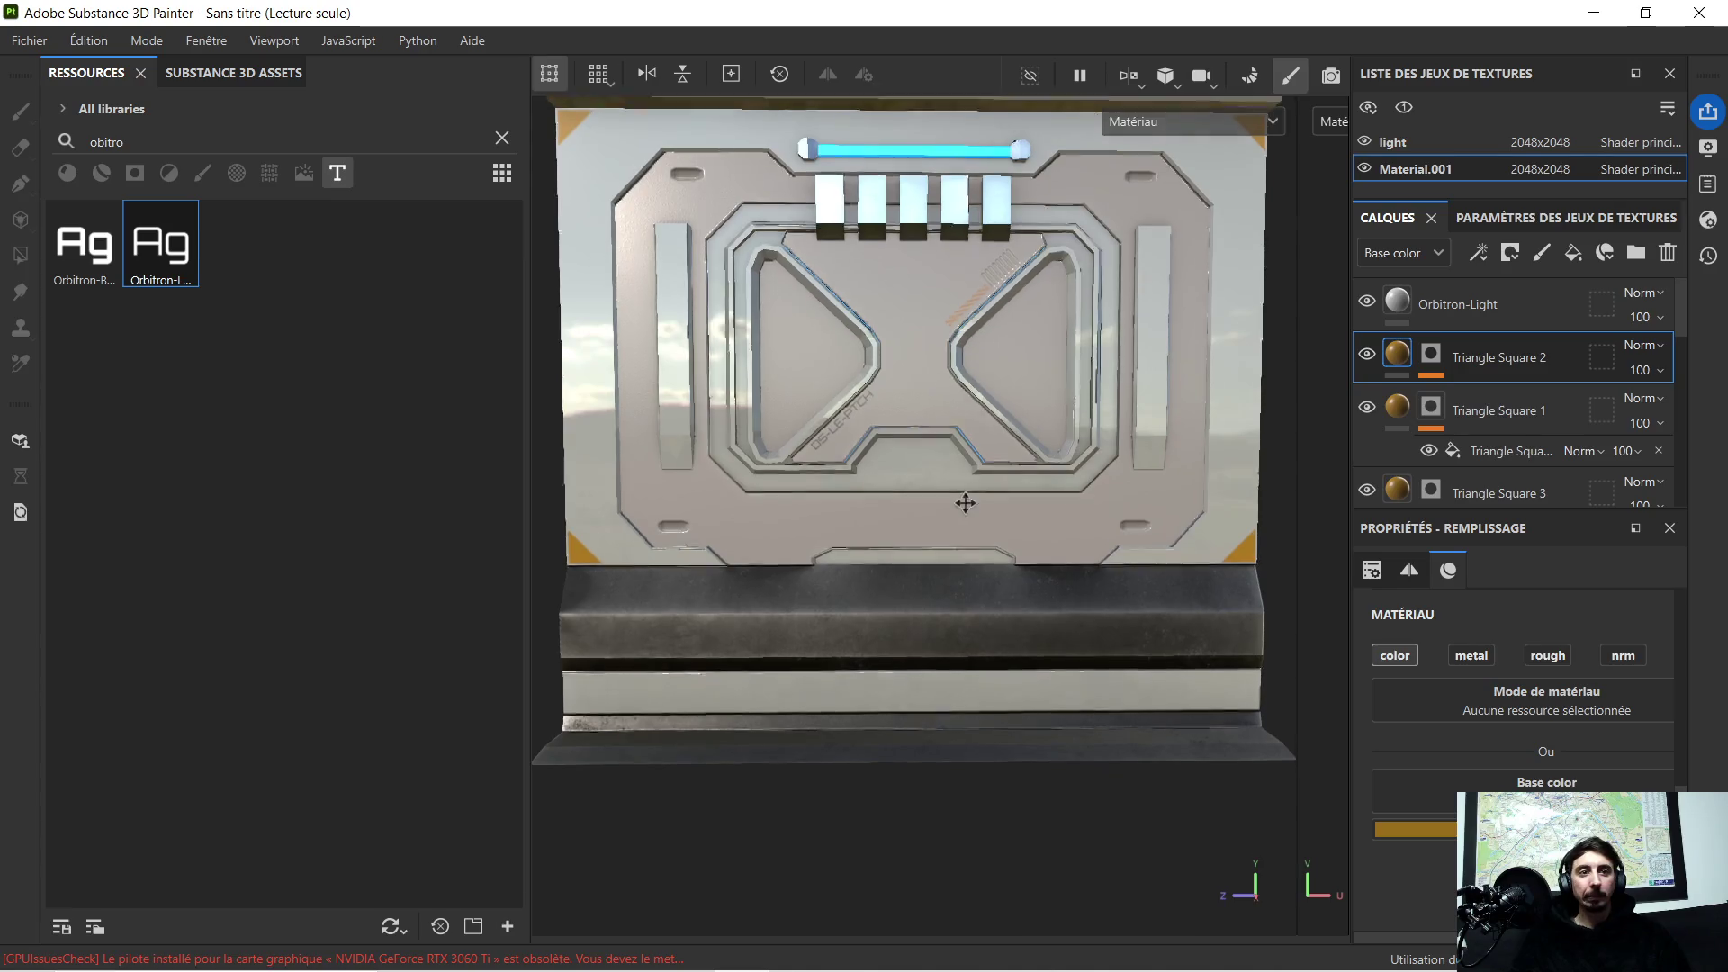
scroll(974, 392, up, 3)
scroll(946, 439, up, 2)
scroll(946, 433, up, 1)
alt+middle_drag(917, 458, 960, 387)
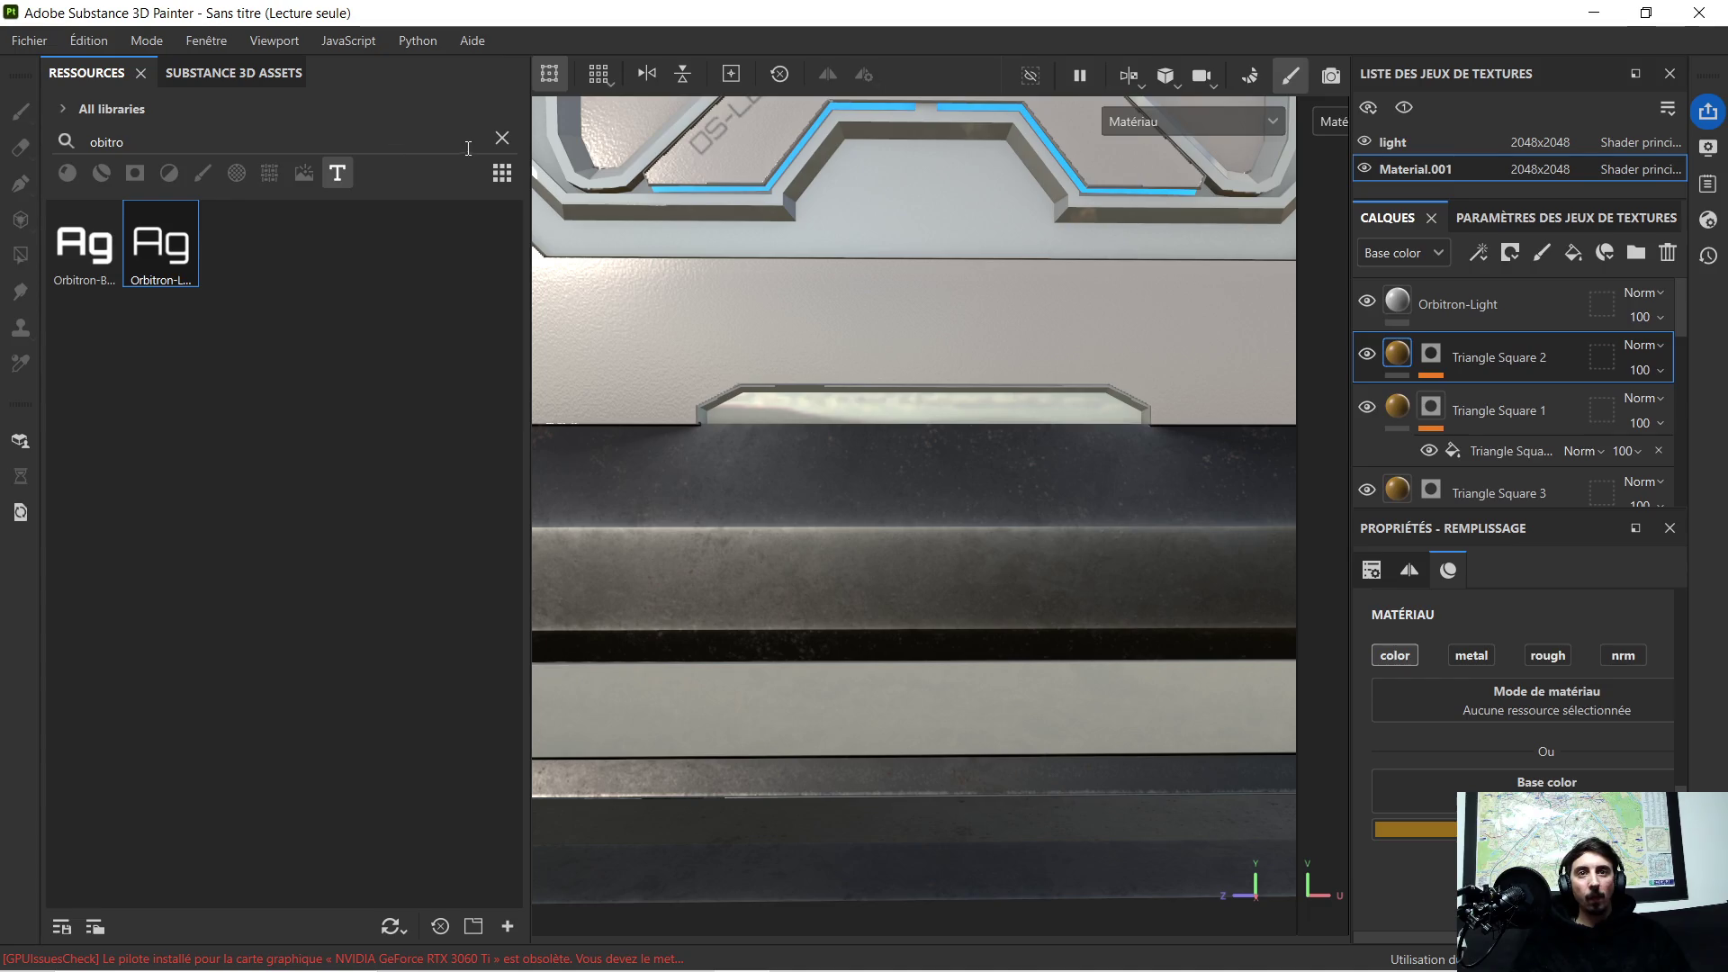
click(503, 139)
scroll(260, 579, down, 5)
scroll(298, 553, down, 5)
scroll(299, 553, down, 5)
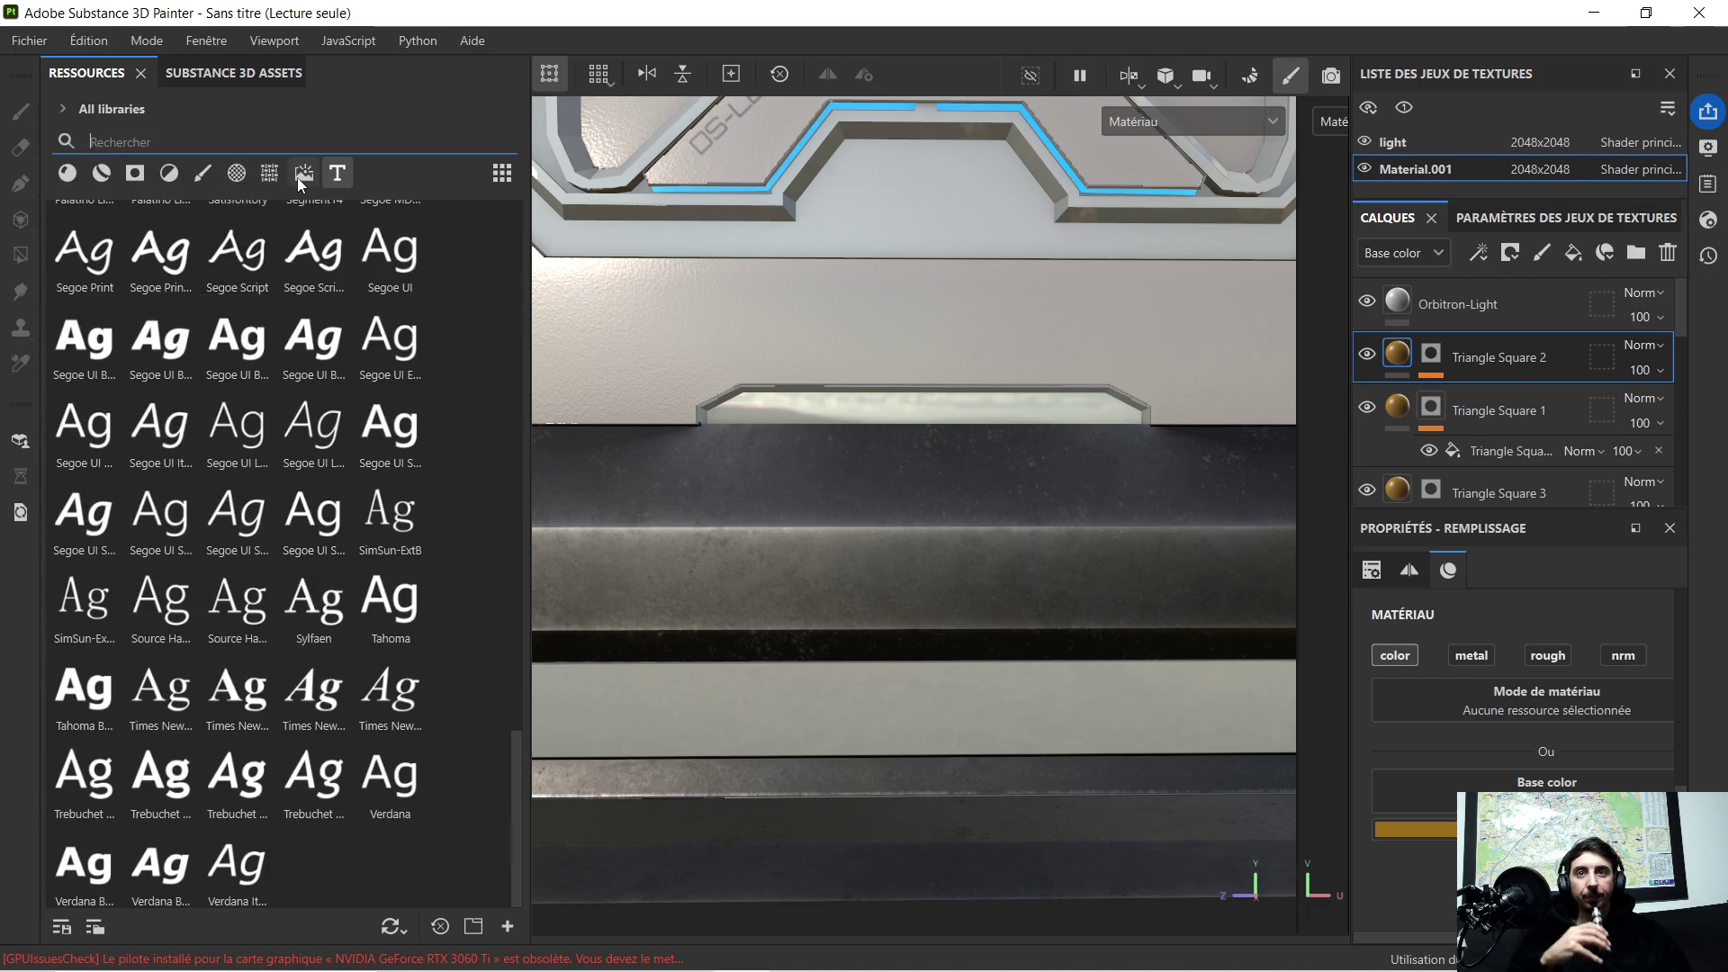
Step: Drop the Cross Blocky alpha onto the panel as a masked layer
click(249, 180)
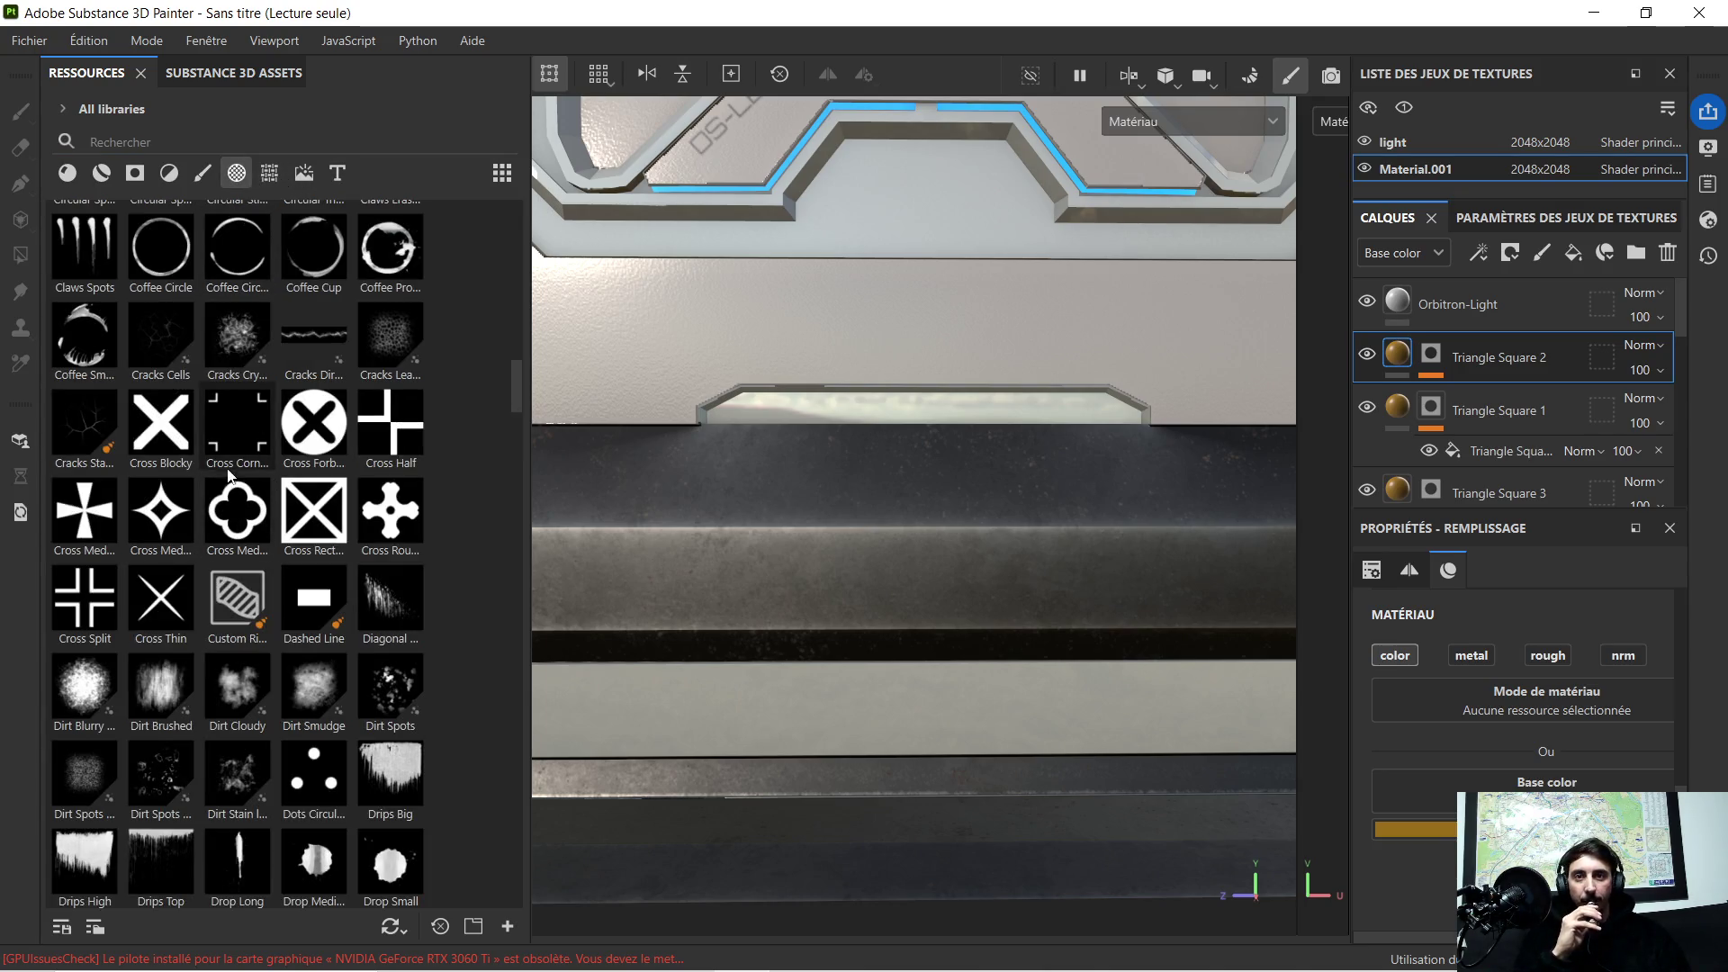
scroll(240, 463, down, 3)
scroll(721, 374, down, 5)
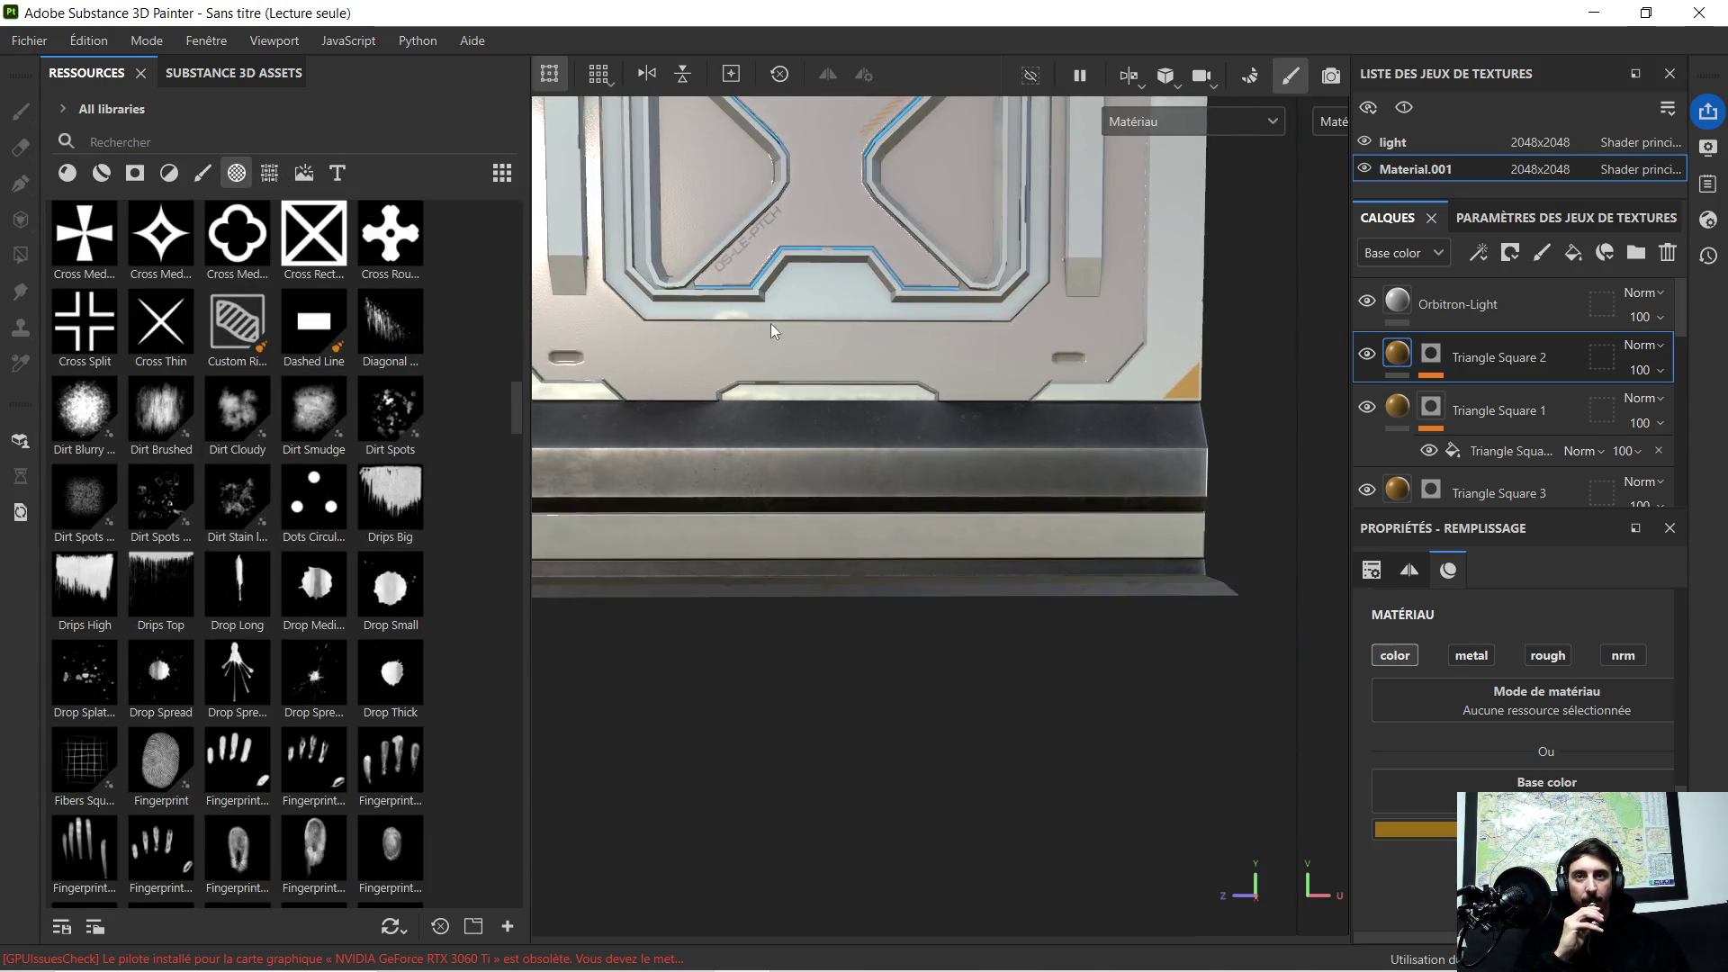
middle_drag(809, 323, 808, 534)
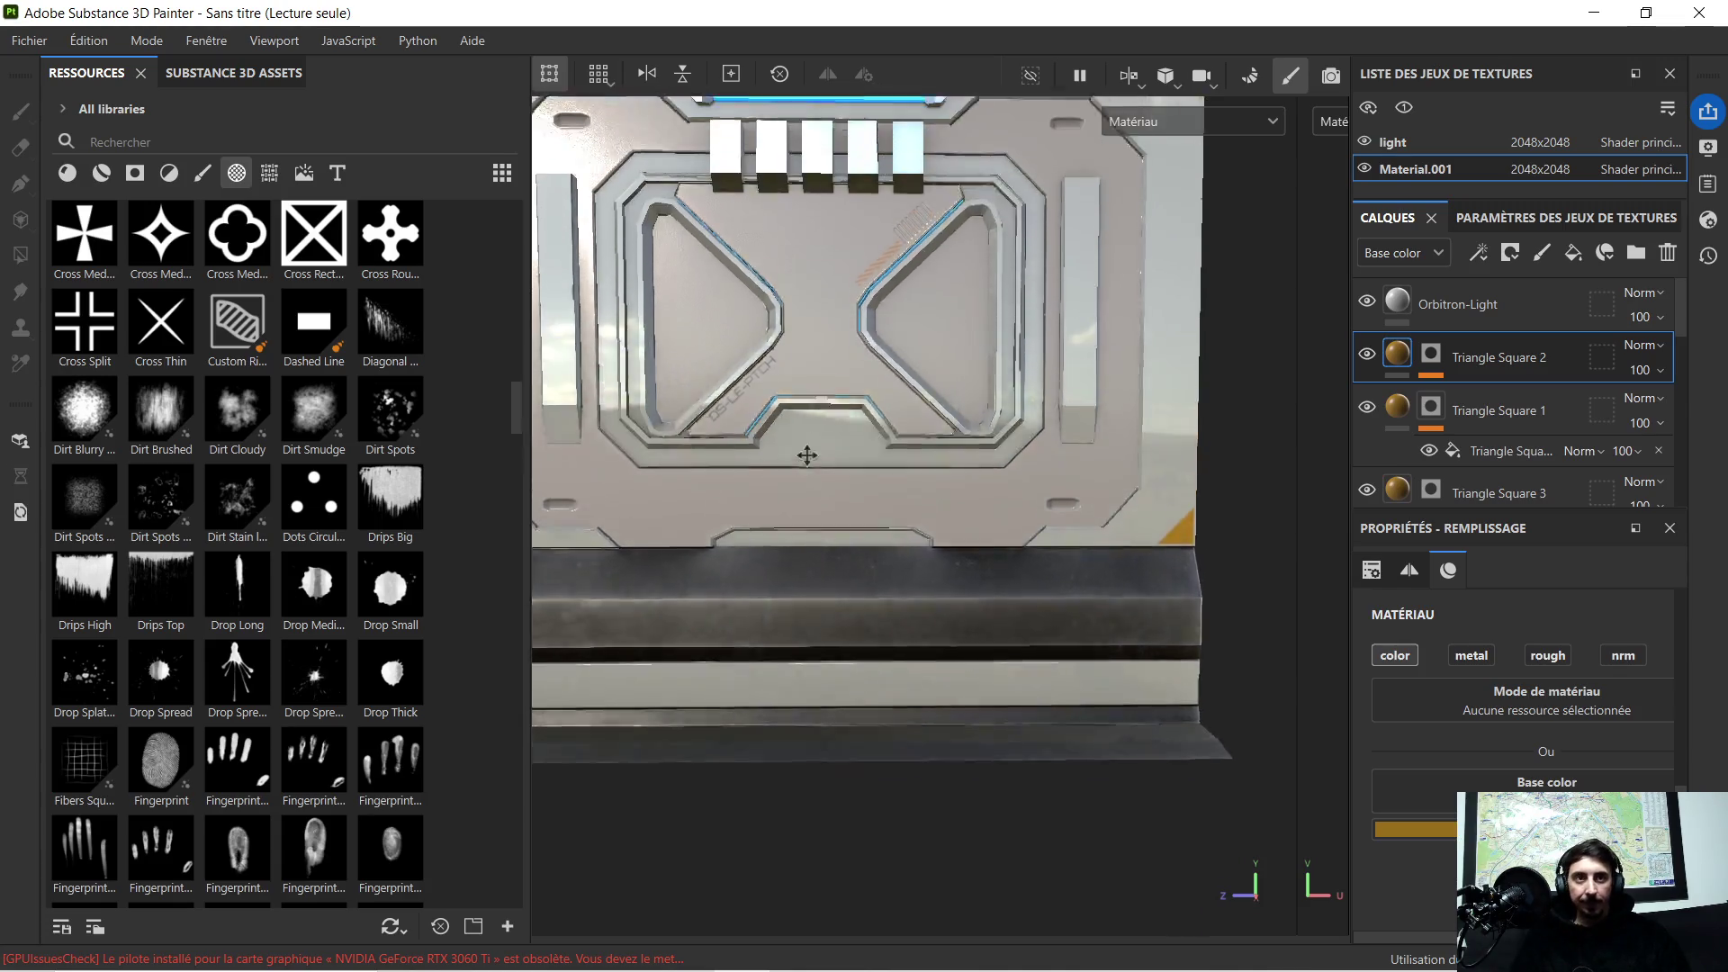
scroll(235, 361, up, 5)
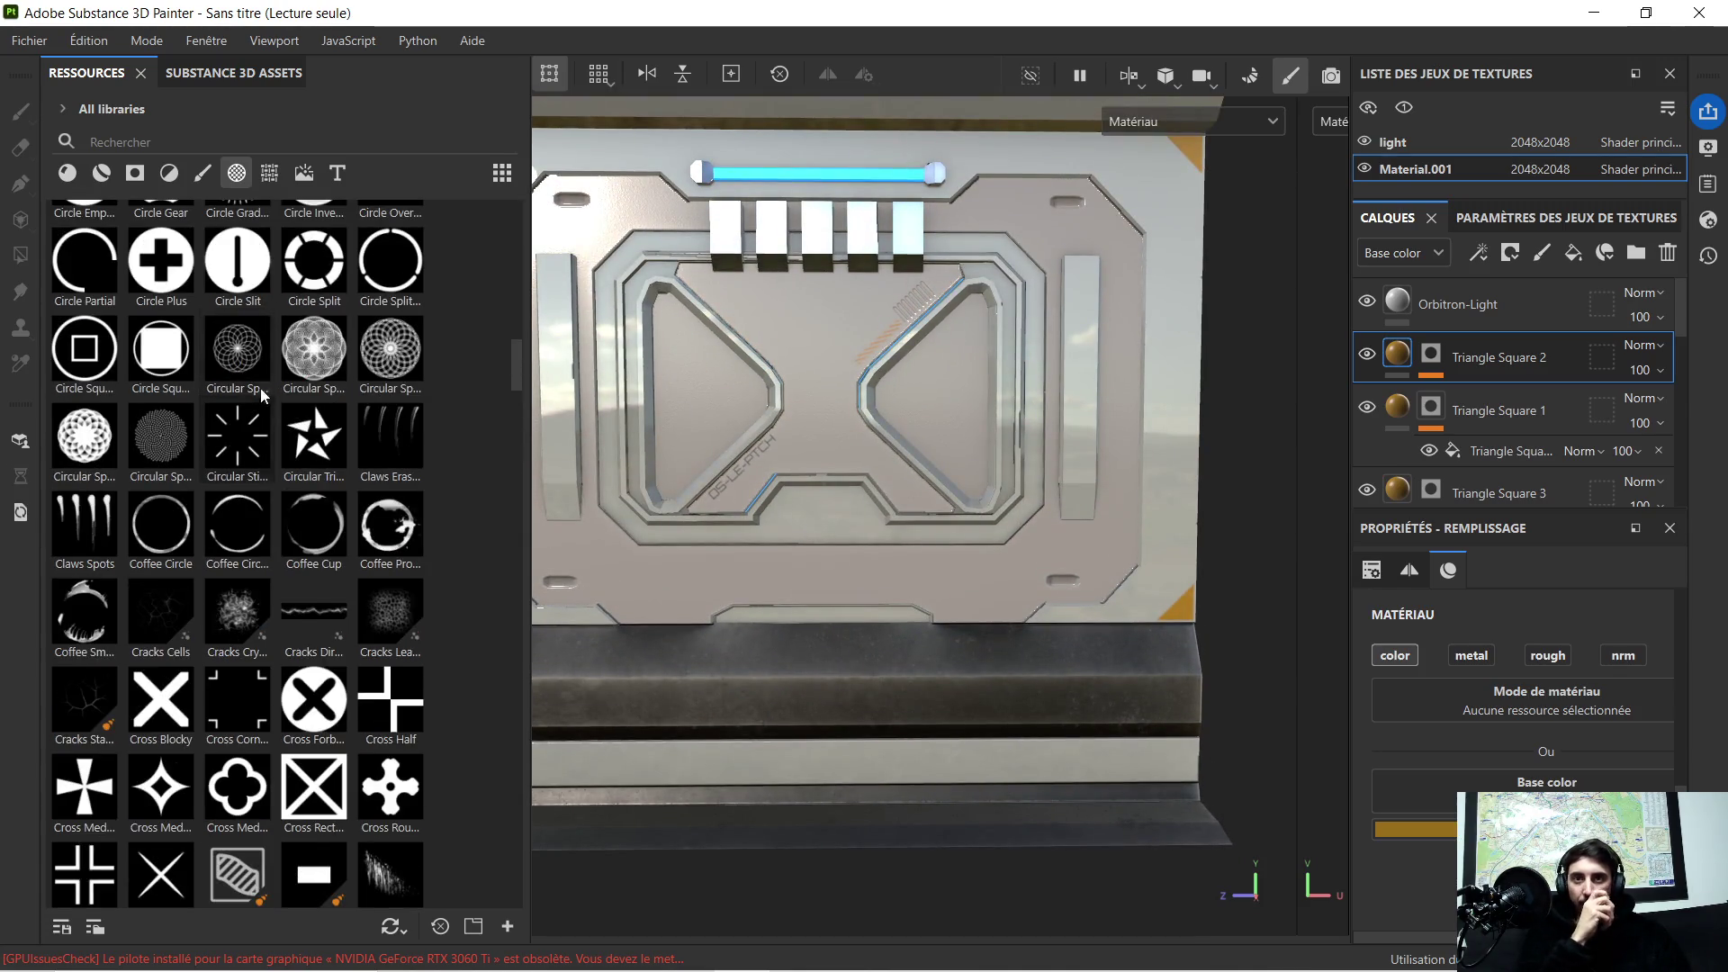
drag(161, 699, 809, 369)
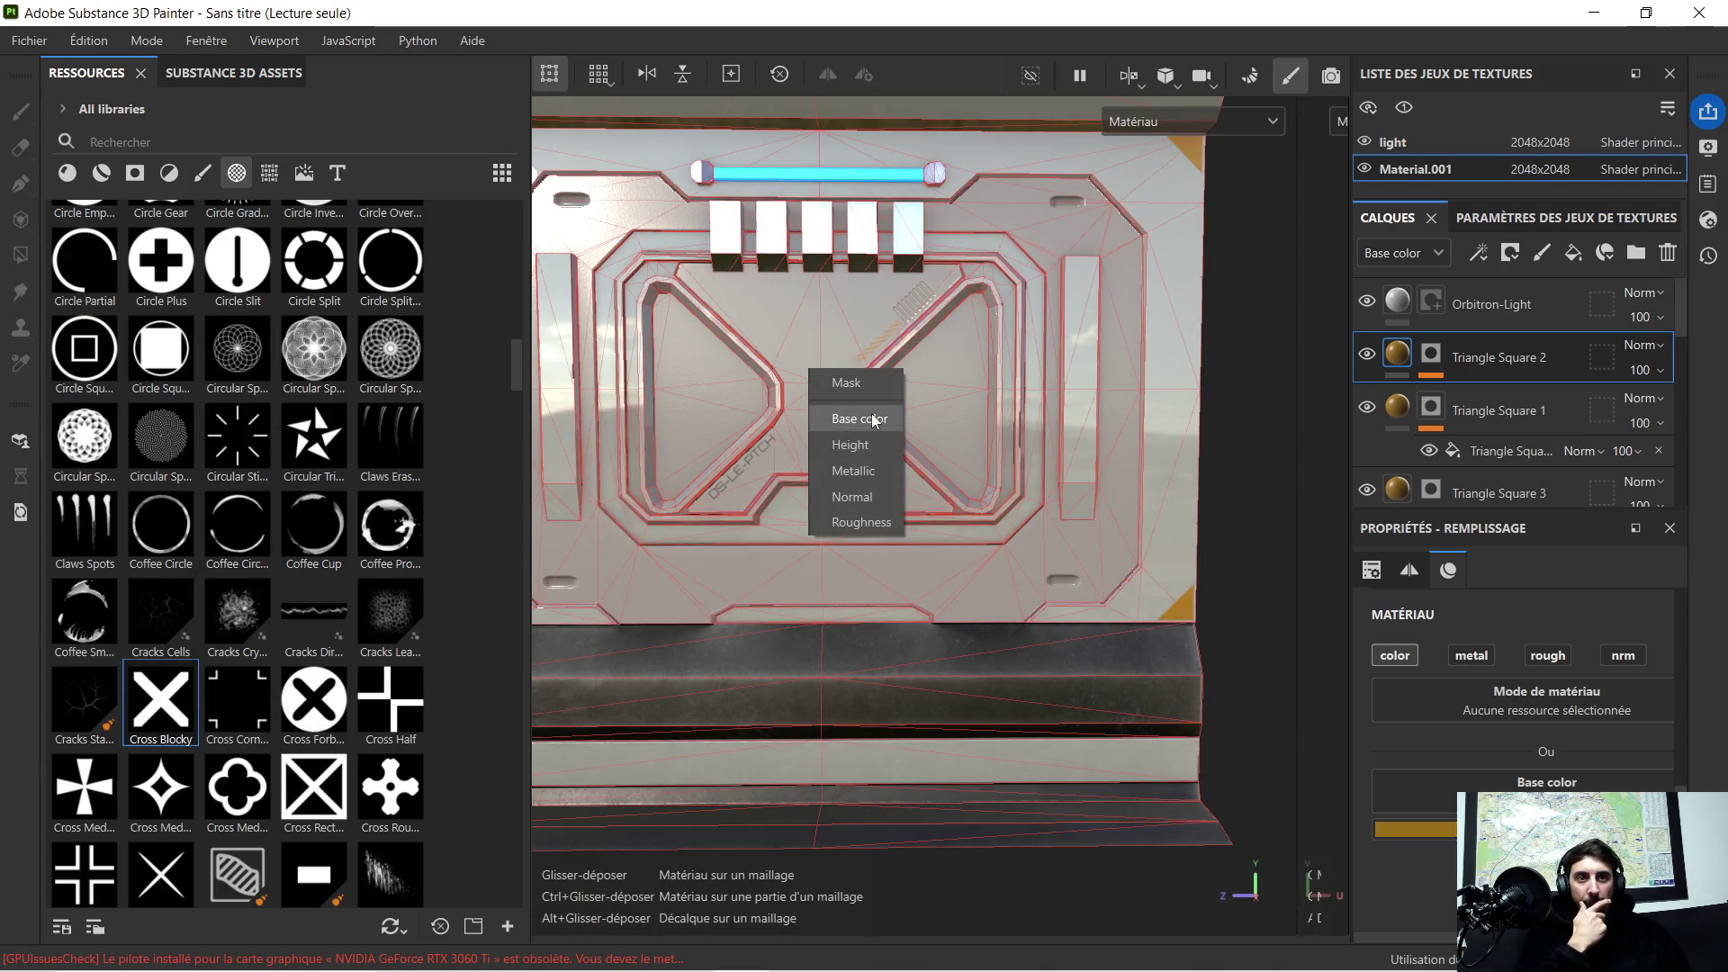
click(868, 388)
scroll(838, 363, up, 2)
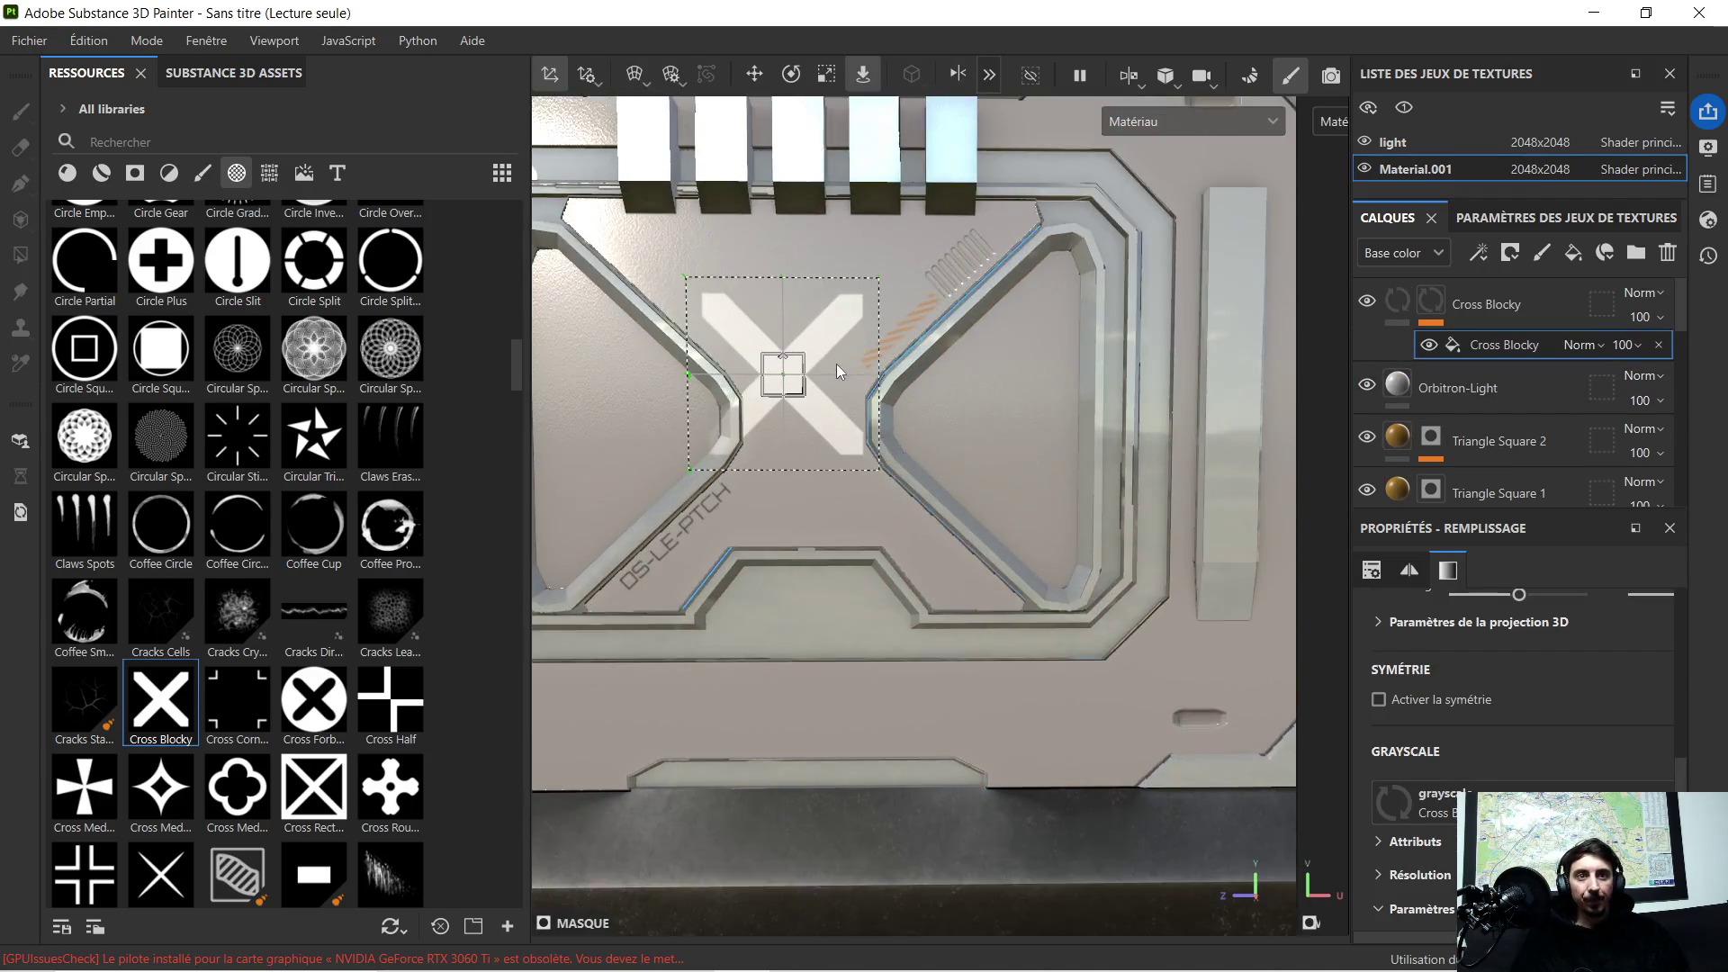
scroll(797, 421, down, 2)
scroll(842, 440, up, 1)
Step: Move the X decal right and down into the centre of the niche
middle_drag(842, 440, 829, 439)
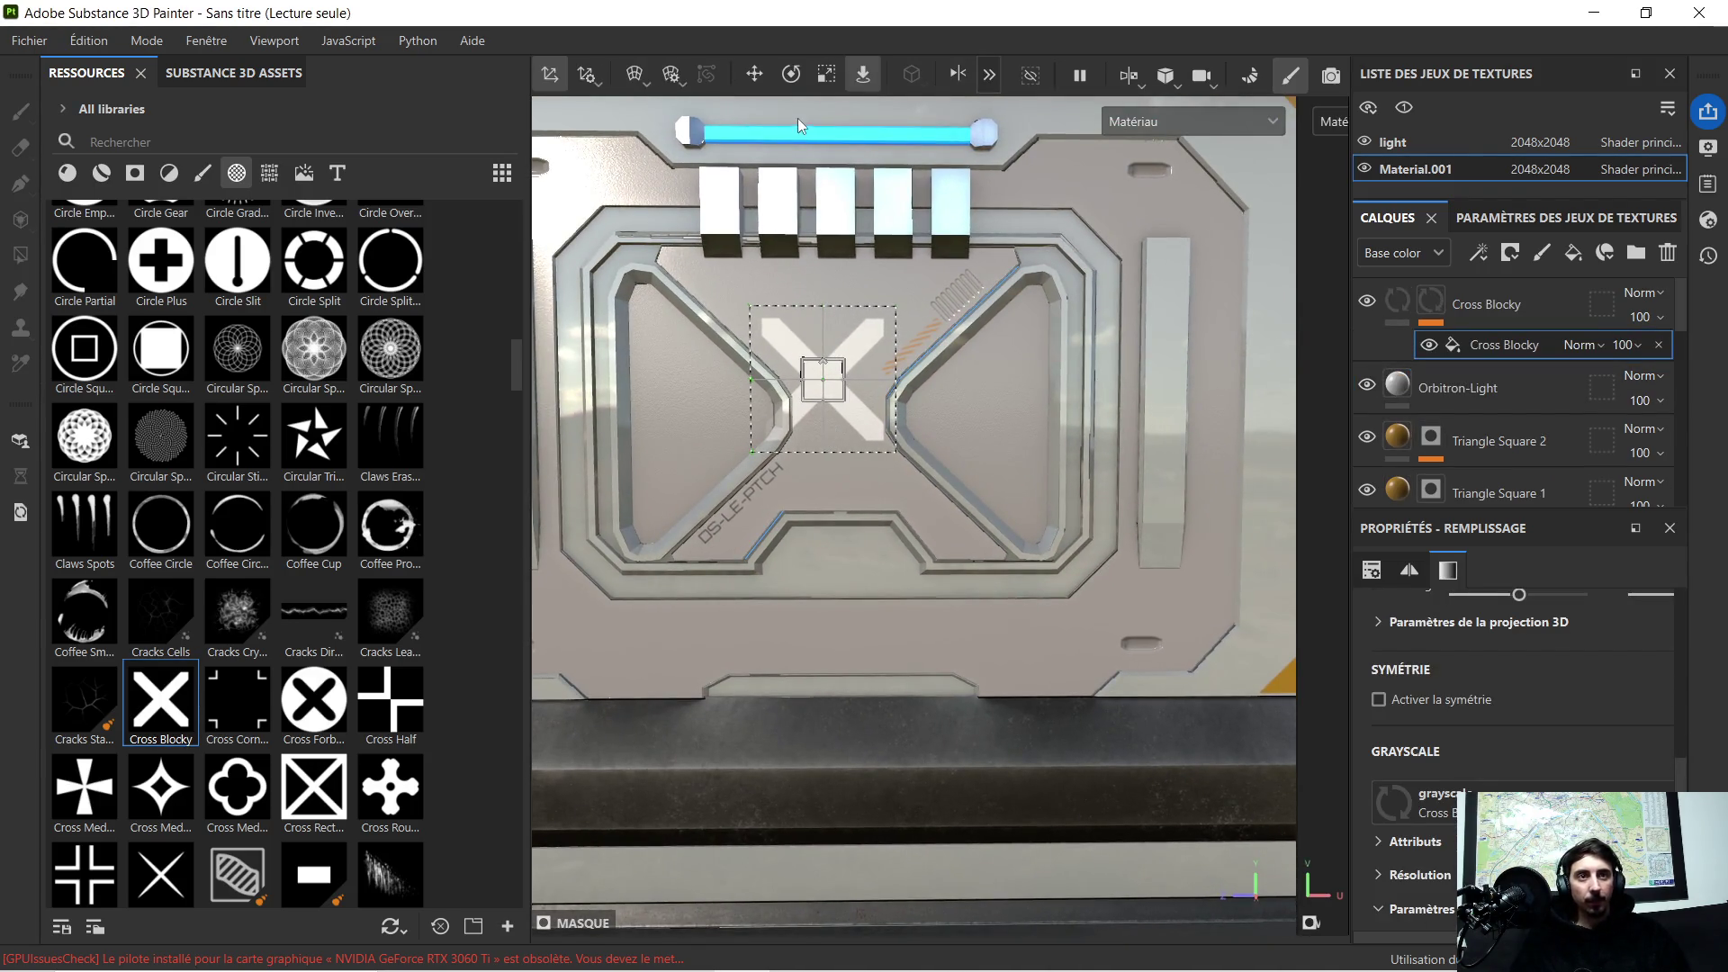
click(754, 75)
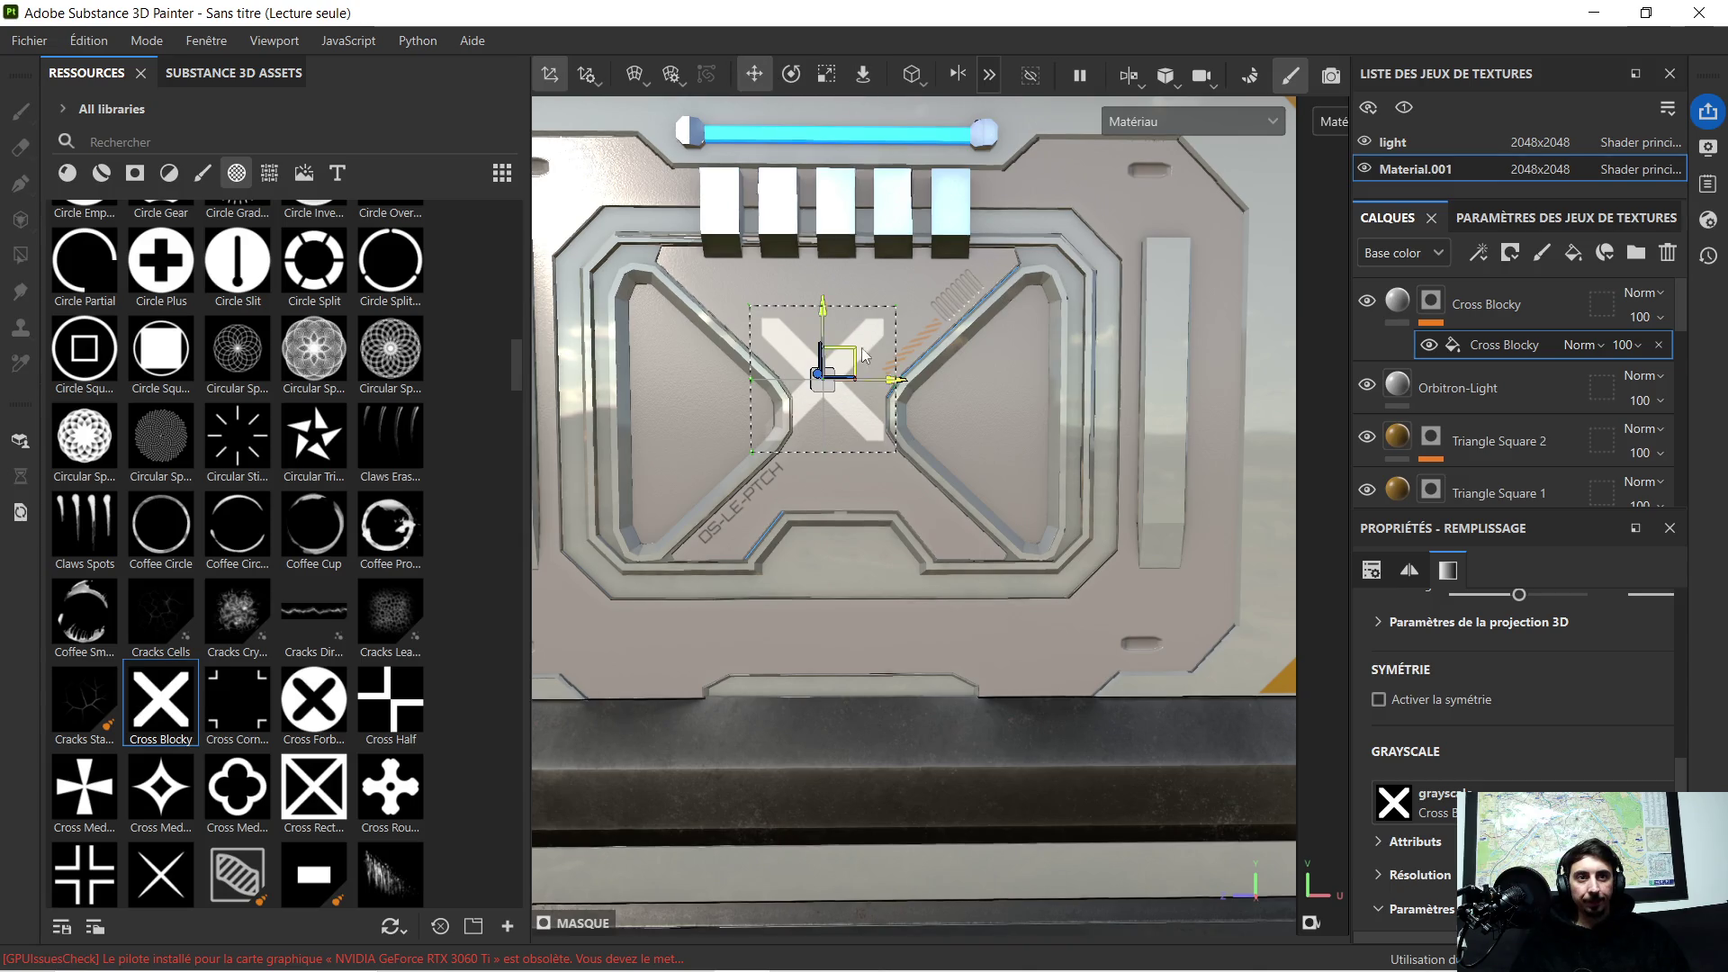
drag(885, 380, 899, 380)
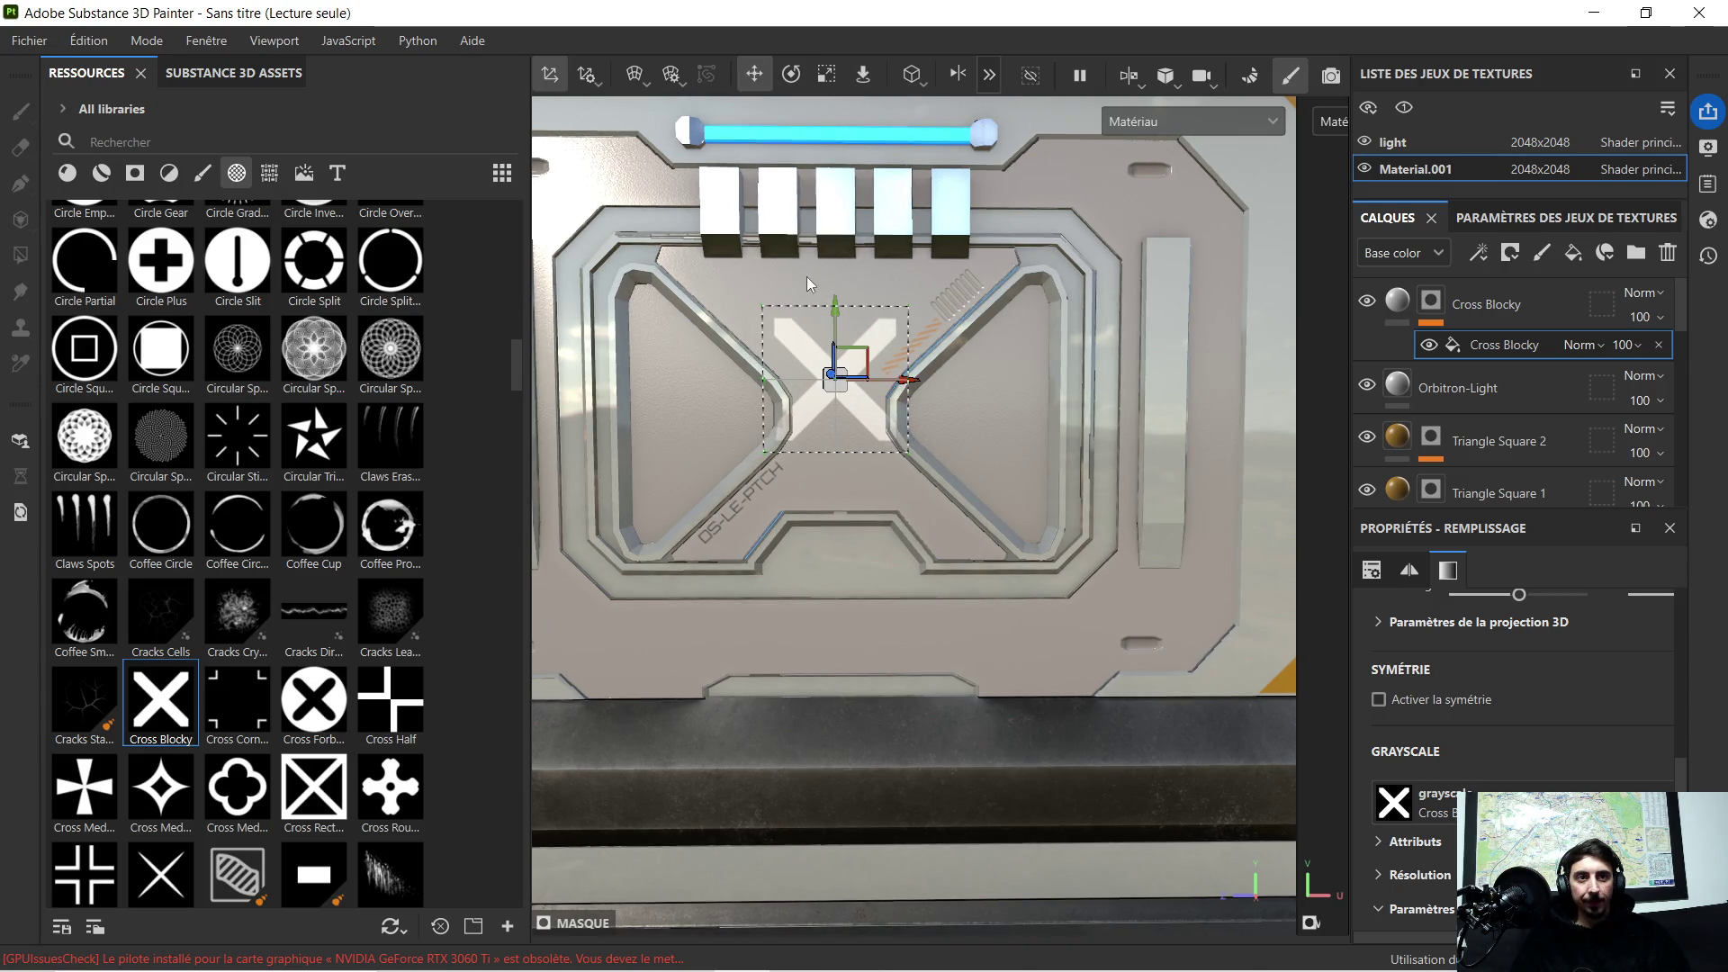
drag(837, 308, 839, 344)
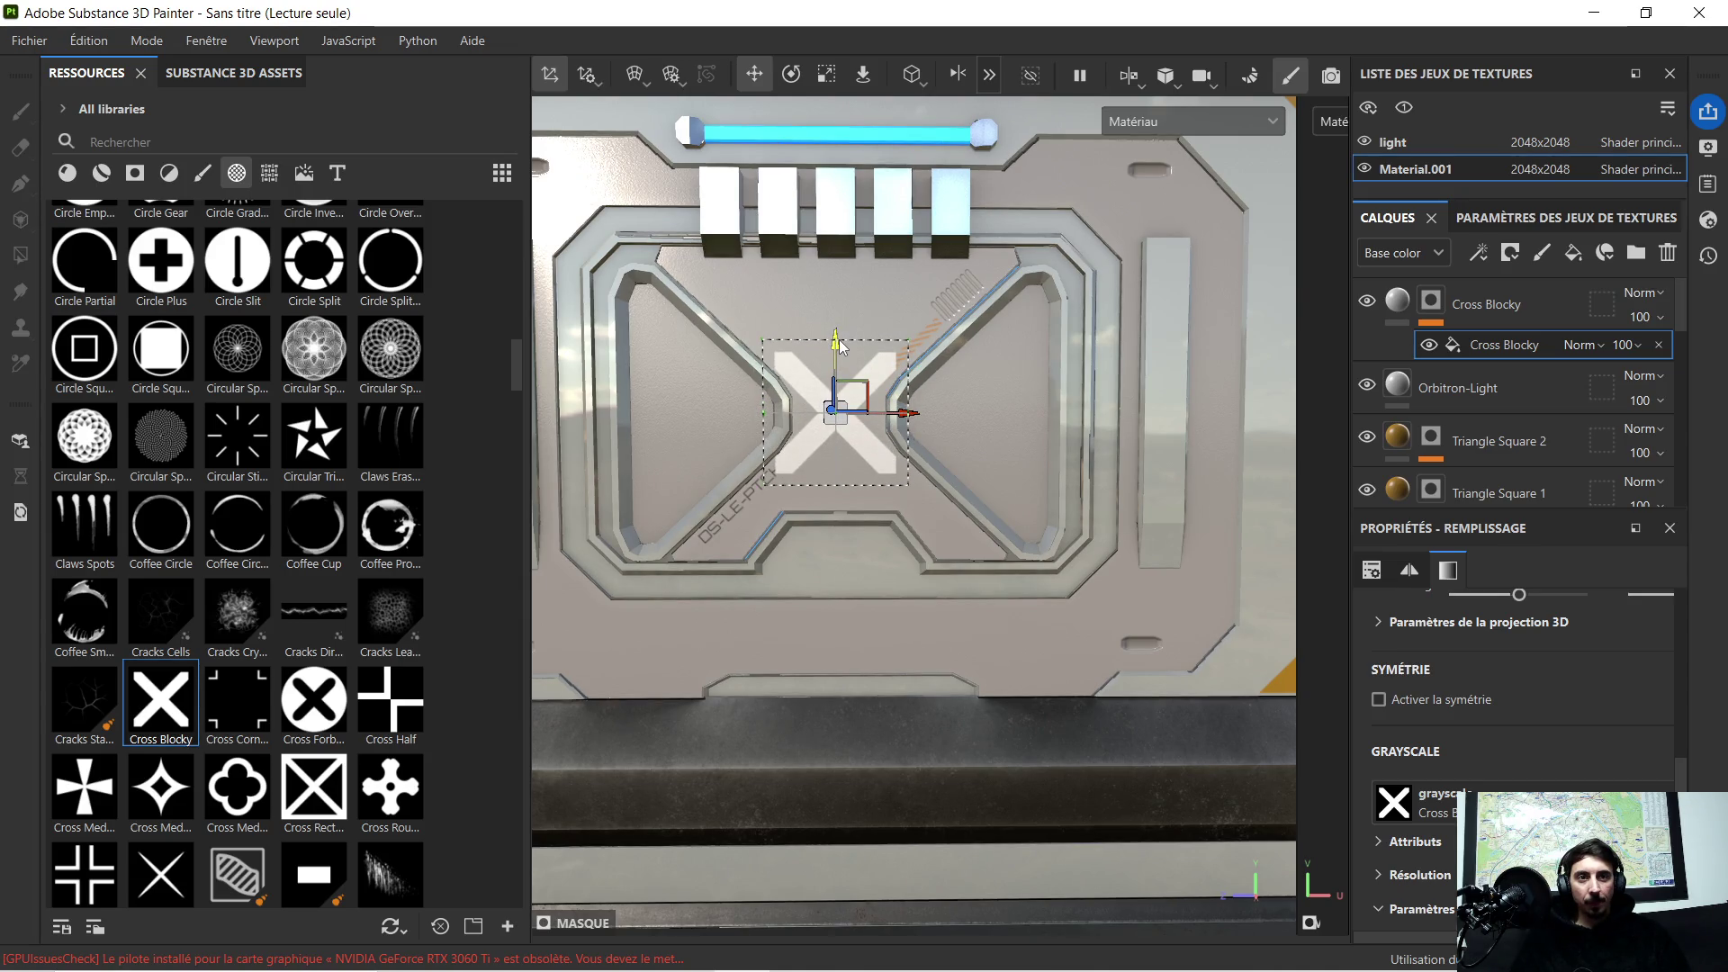
scroll(837, 345, up, 2)
scroll(832, 287, up, 2)
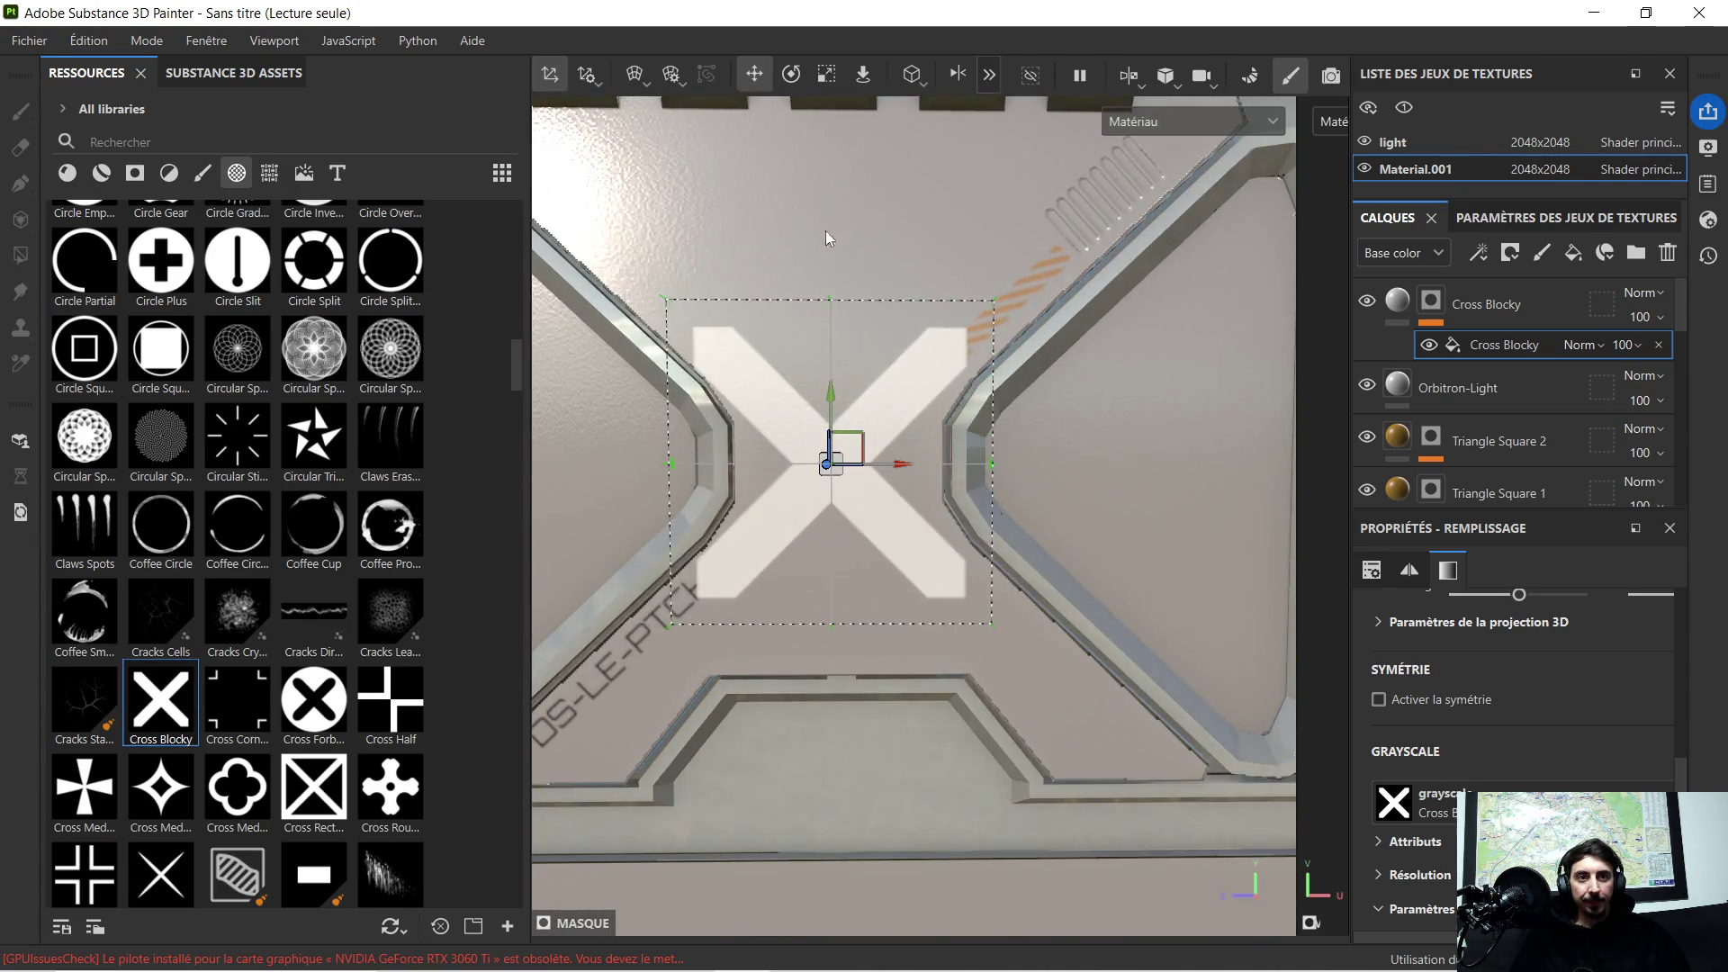
Step: Scale the X decal up, then narrow, stretch taller and widen it to fit
click(826, 73)
scroll(836, 447, down, 2)
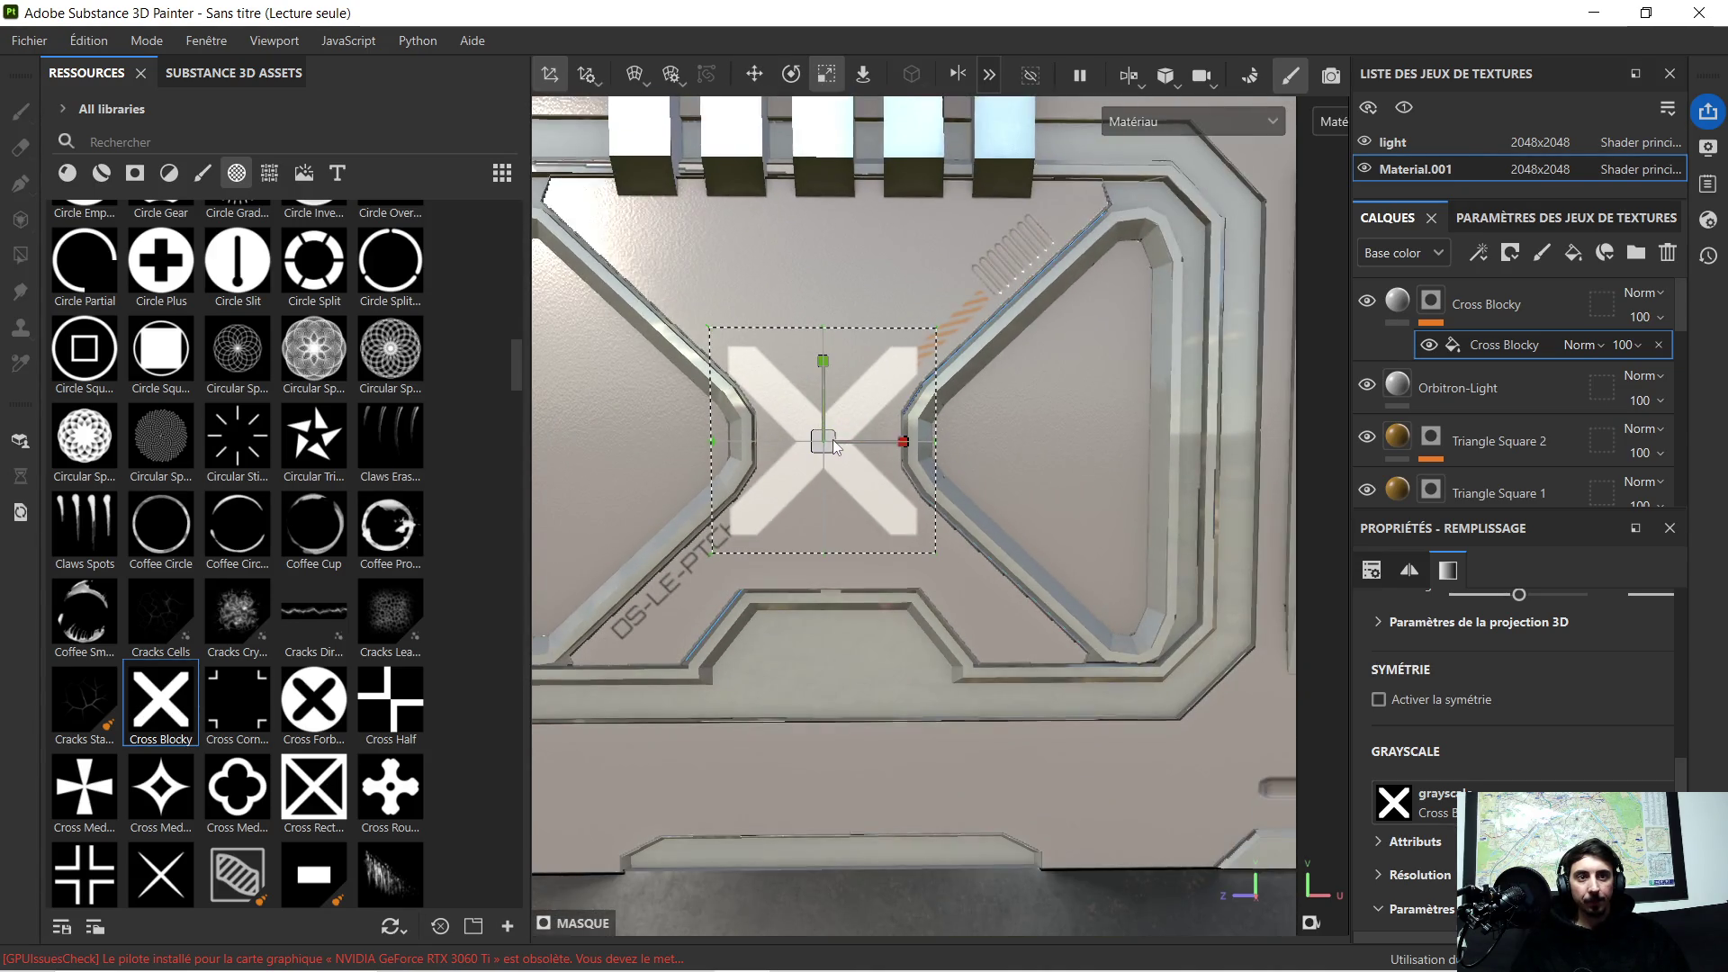
drag(827, 443, 959, 390)
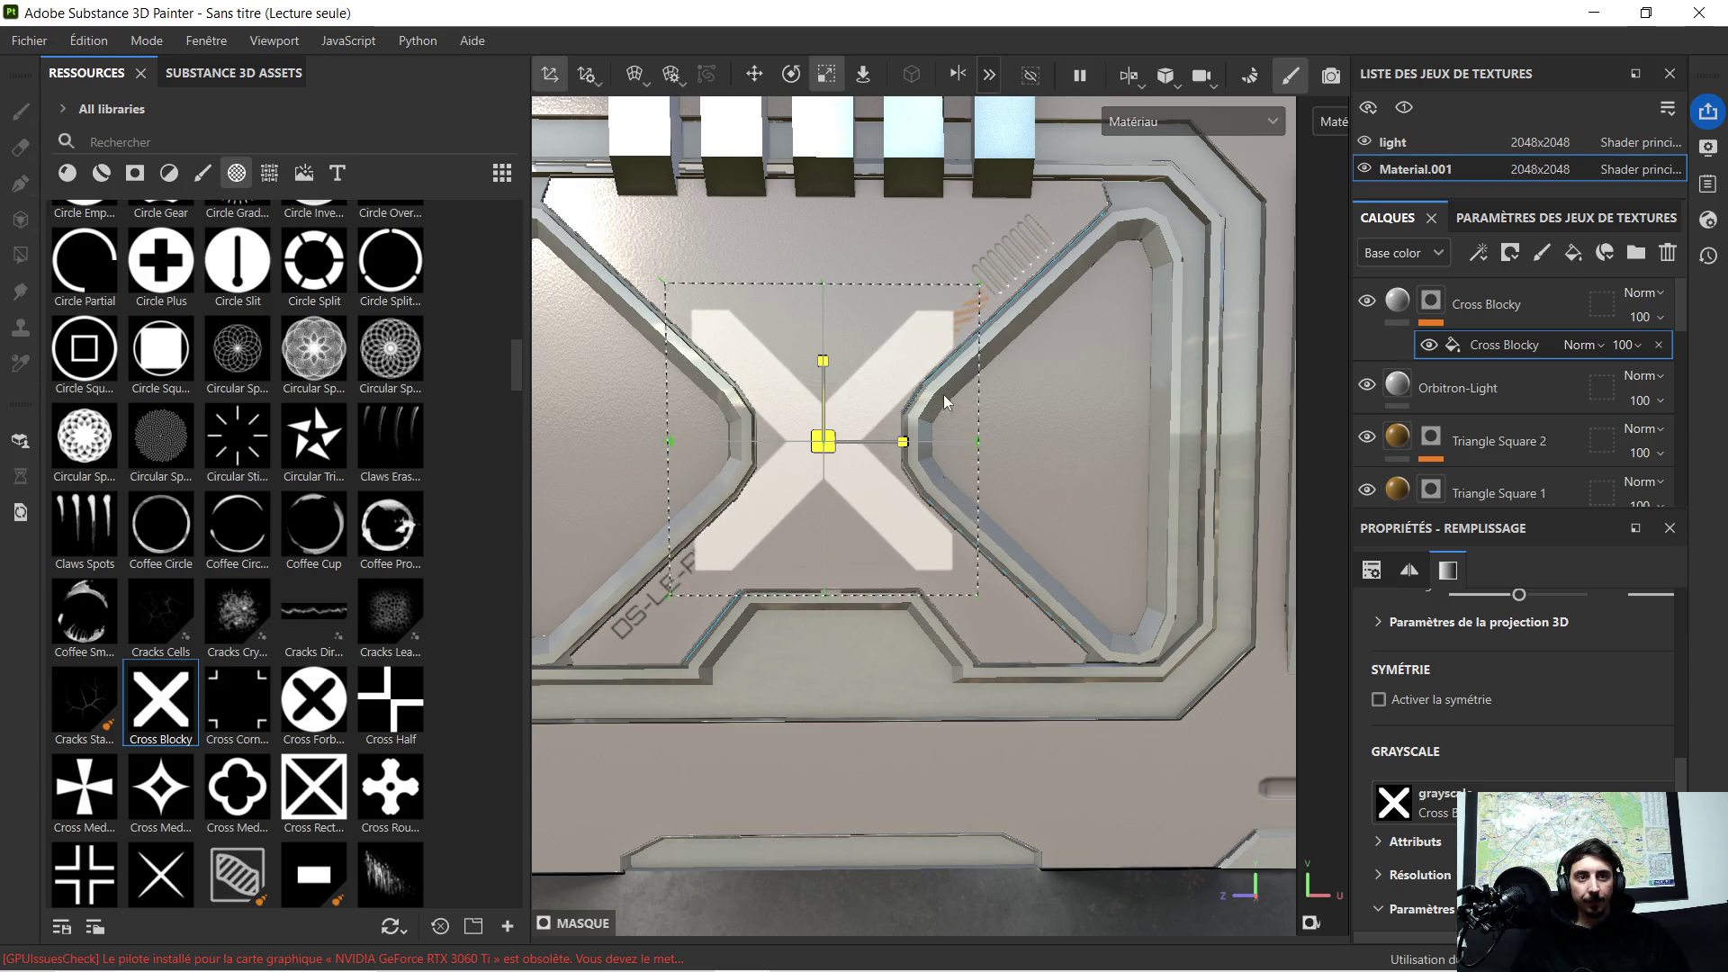
mouse_move(958, 389)
mouse_down()
mouse_move(1271, 233)
mouse_move(1111, 344)
mouse_move(884, 441)
mouse_up()
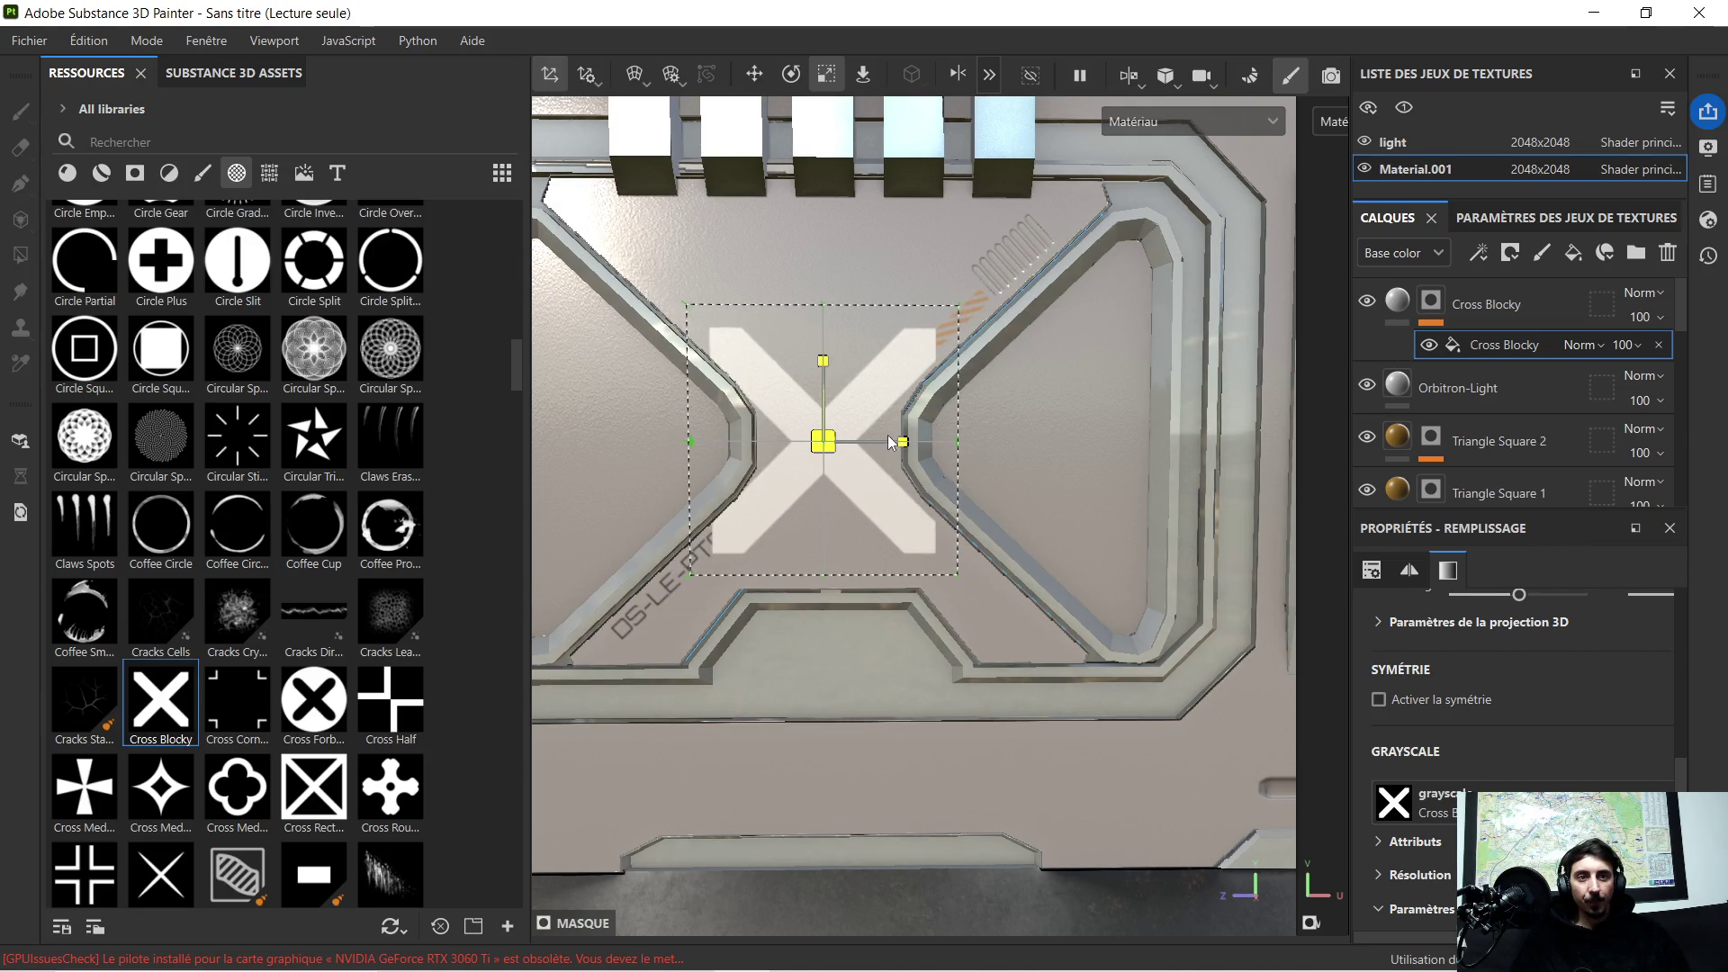
drag(884, 441, 825, 462)
scroll(944, 439, up, 3)
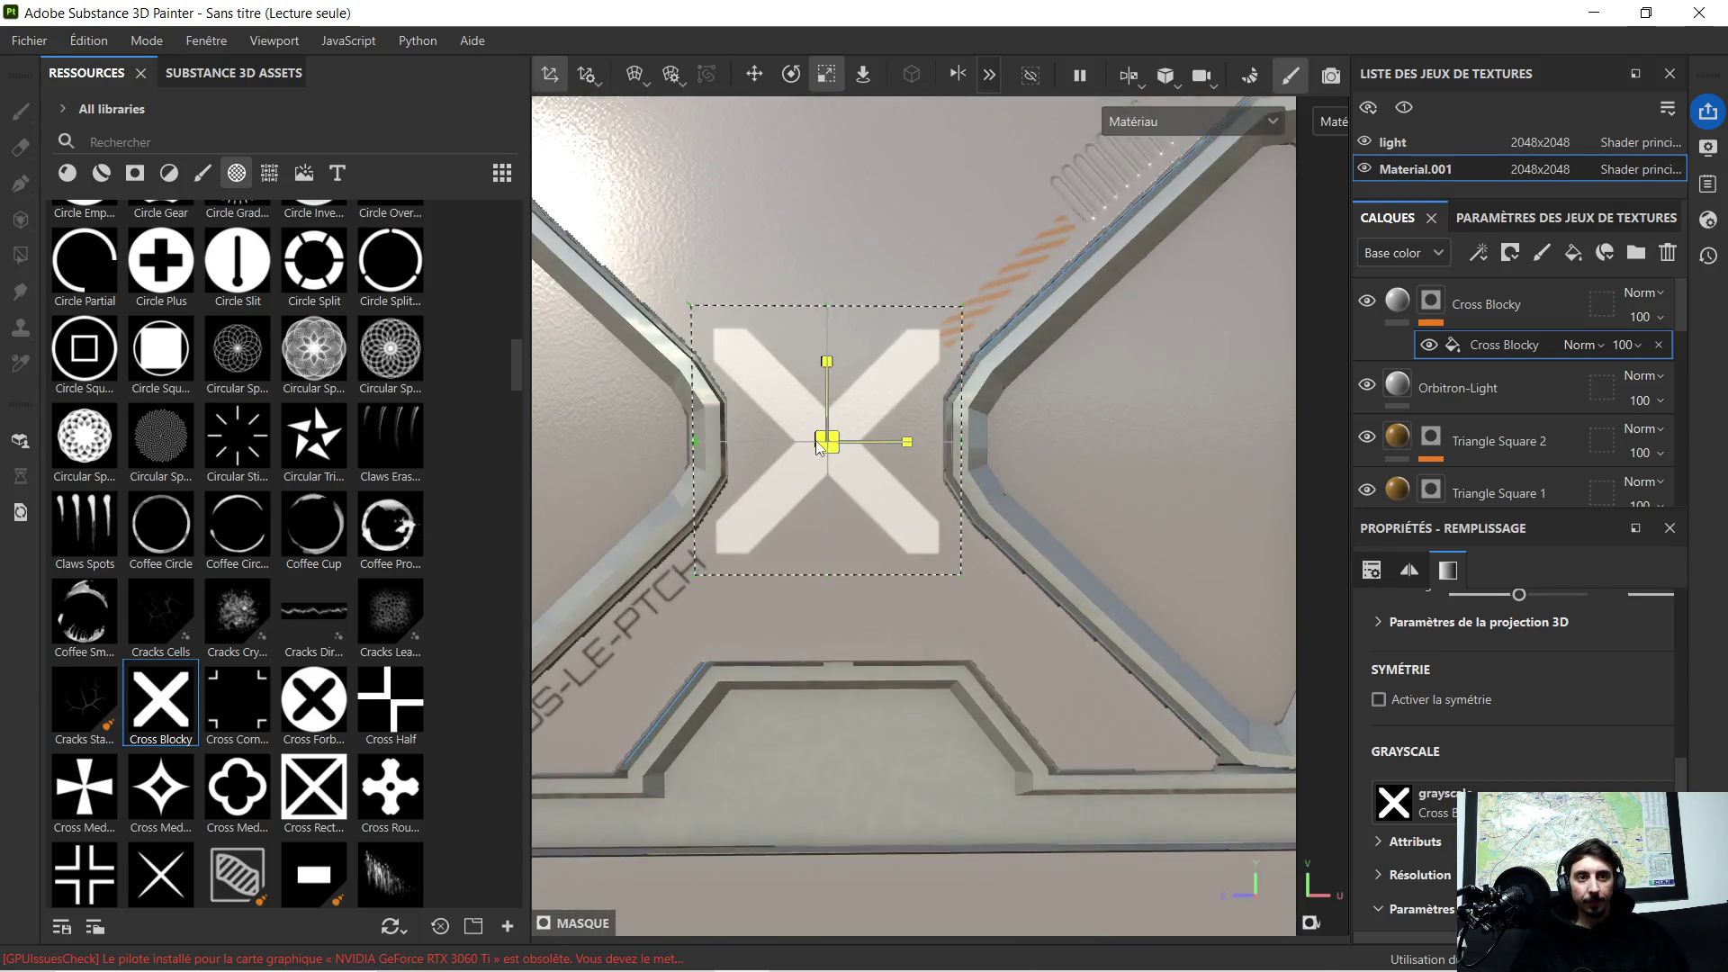
drag(905, 450, 885, 450)
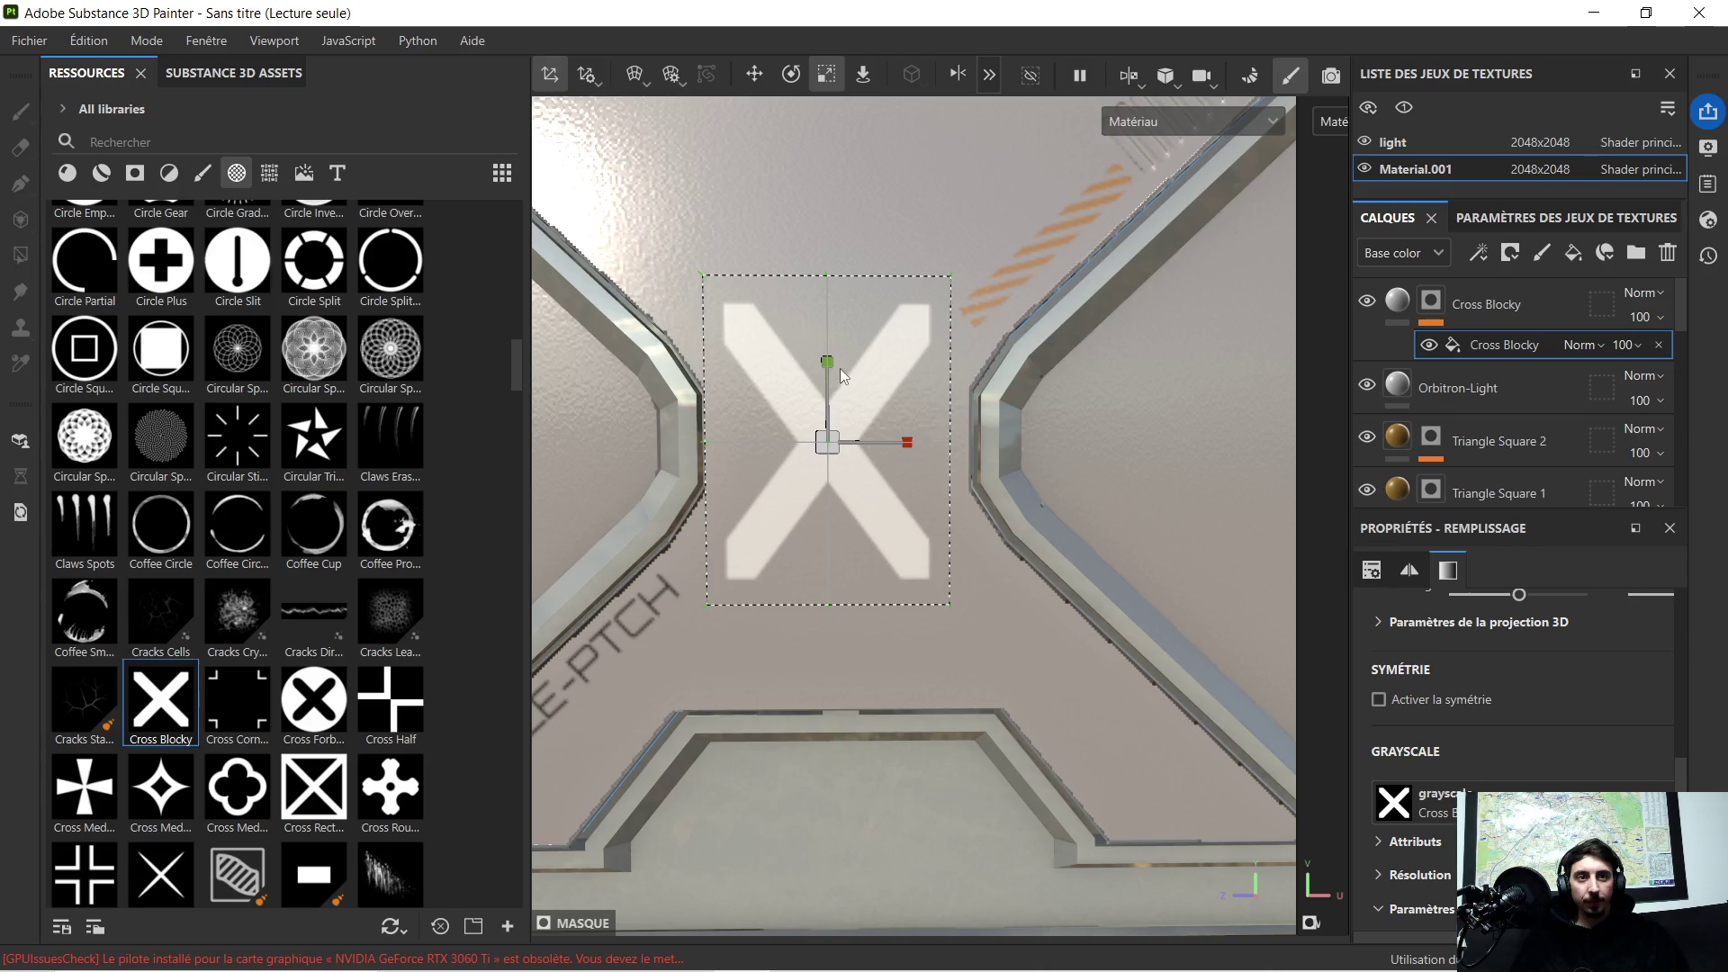
drag(827, 364, 833, 331)
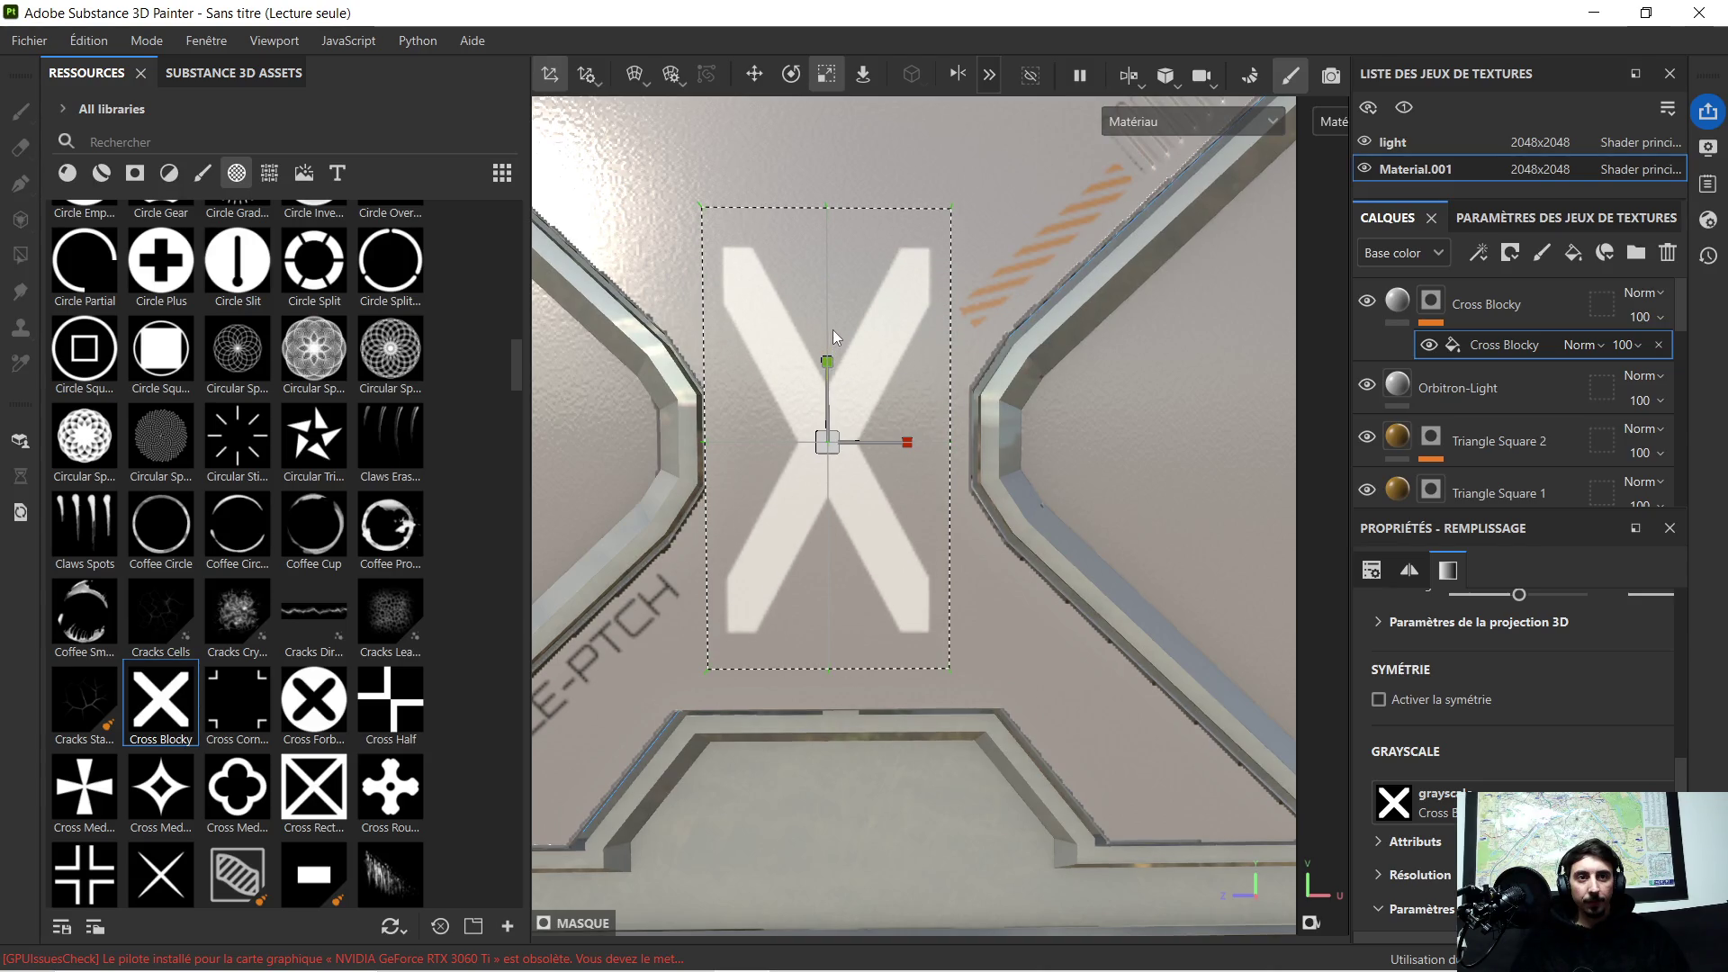
scroll(832, 329, down, 2)
scroll(855, 310, down, 2)
scroll(860, 307, up, 2)
scroll(903, 405, up, 2)
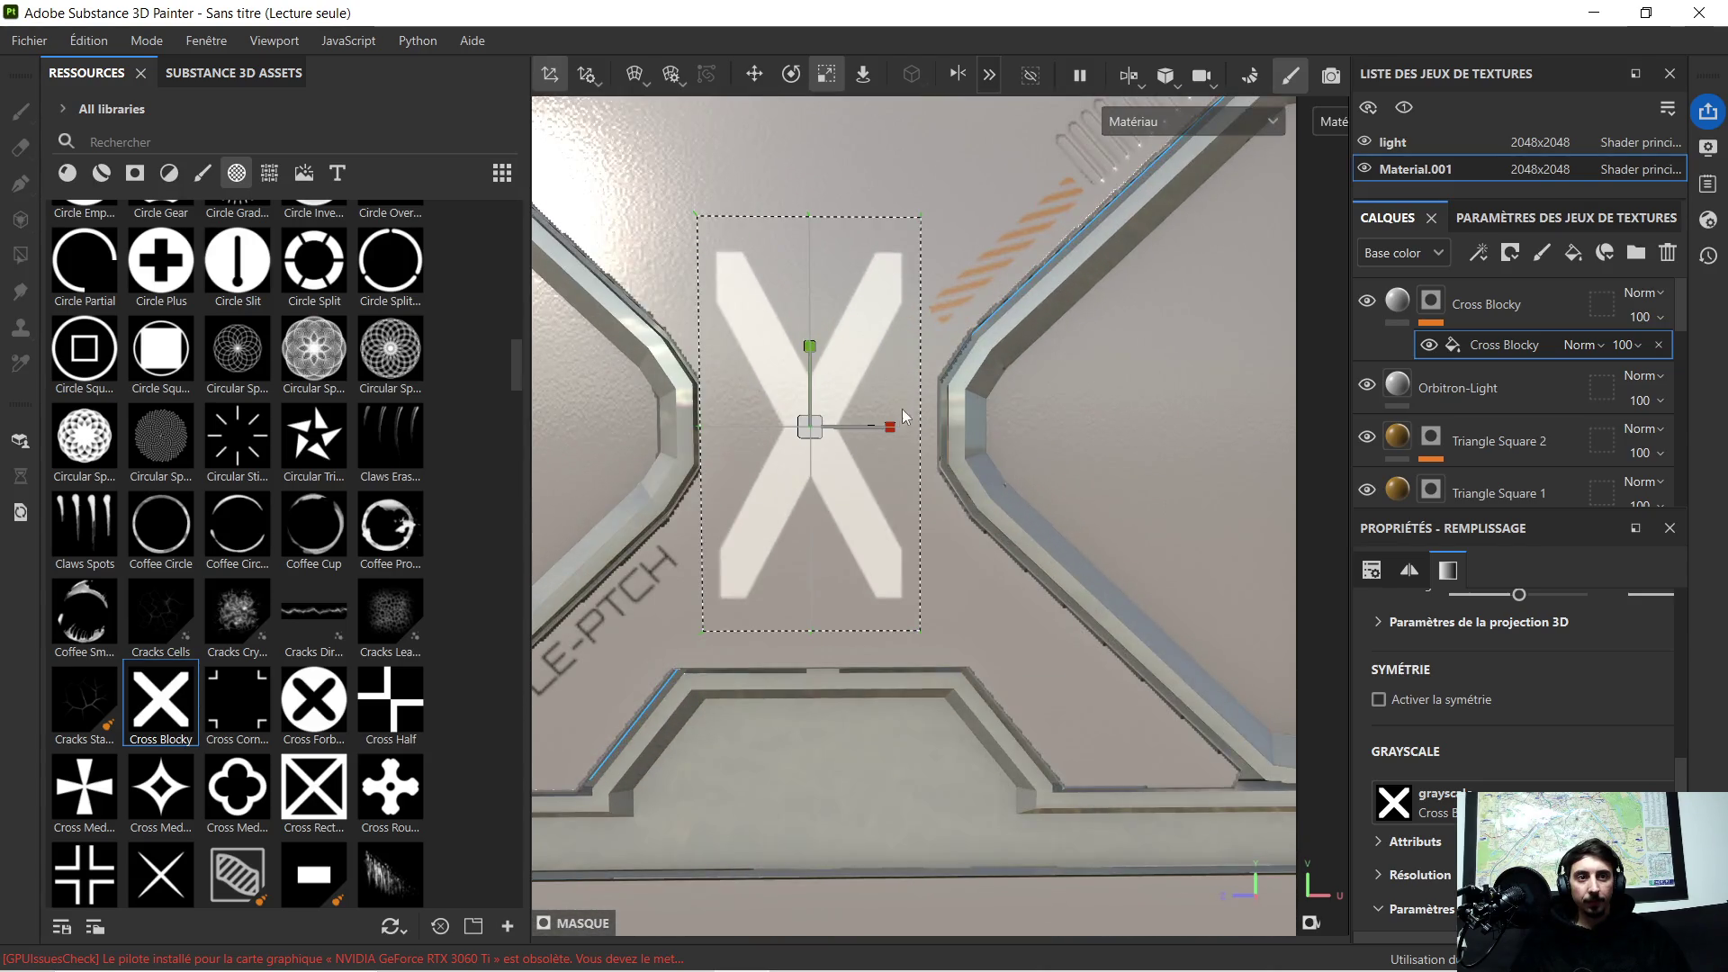
drag(889, 430, 938, 424)
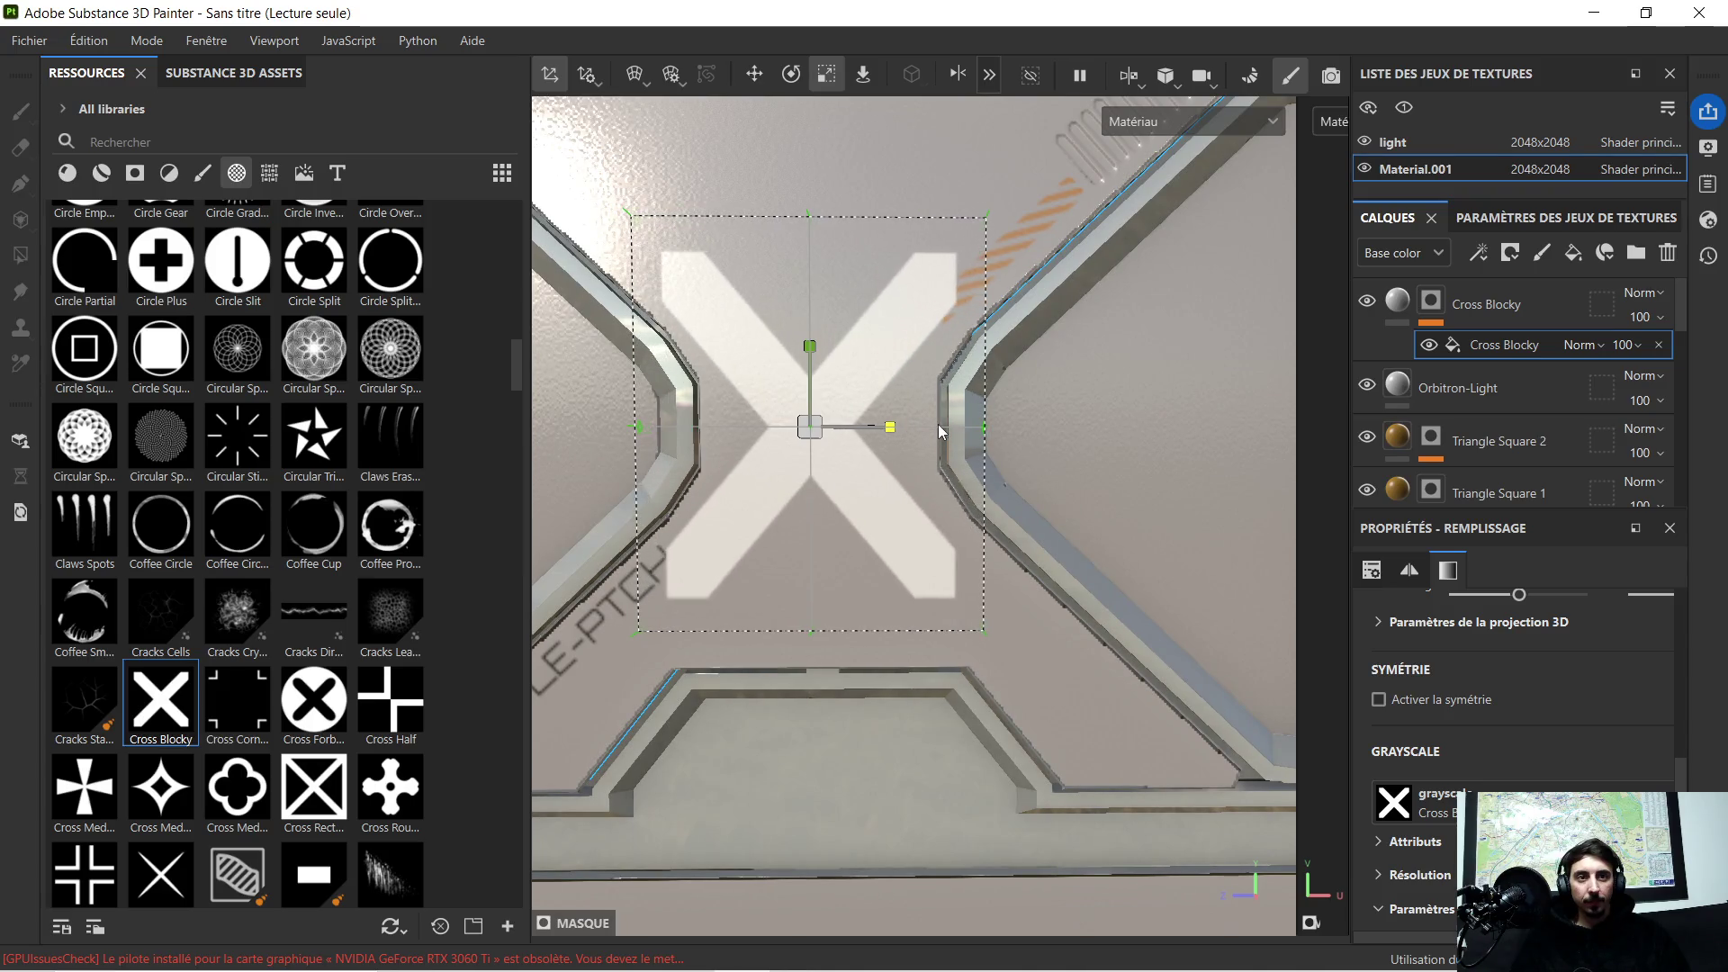
scroll(903, 369, down, 2)
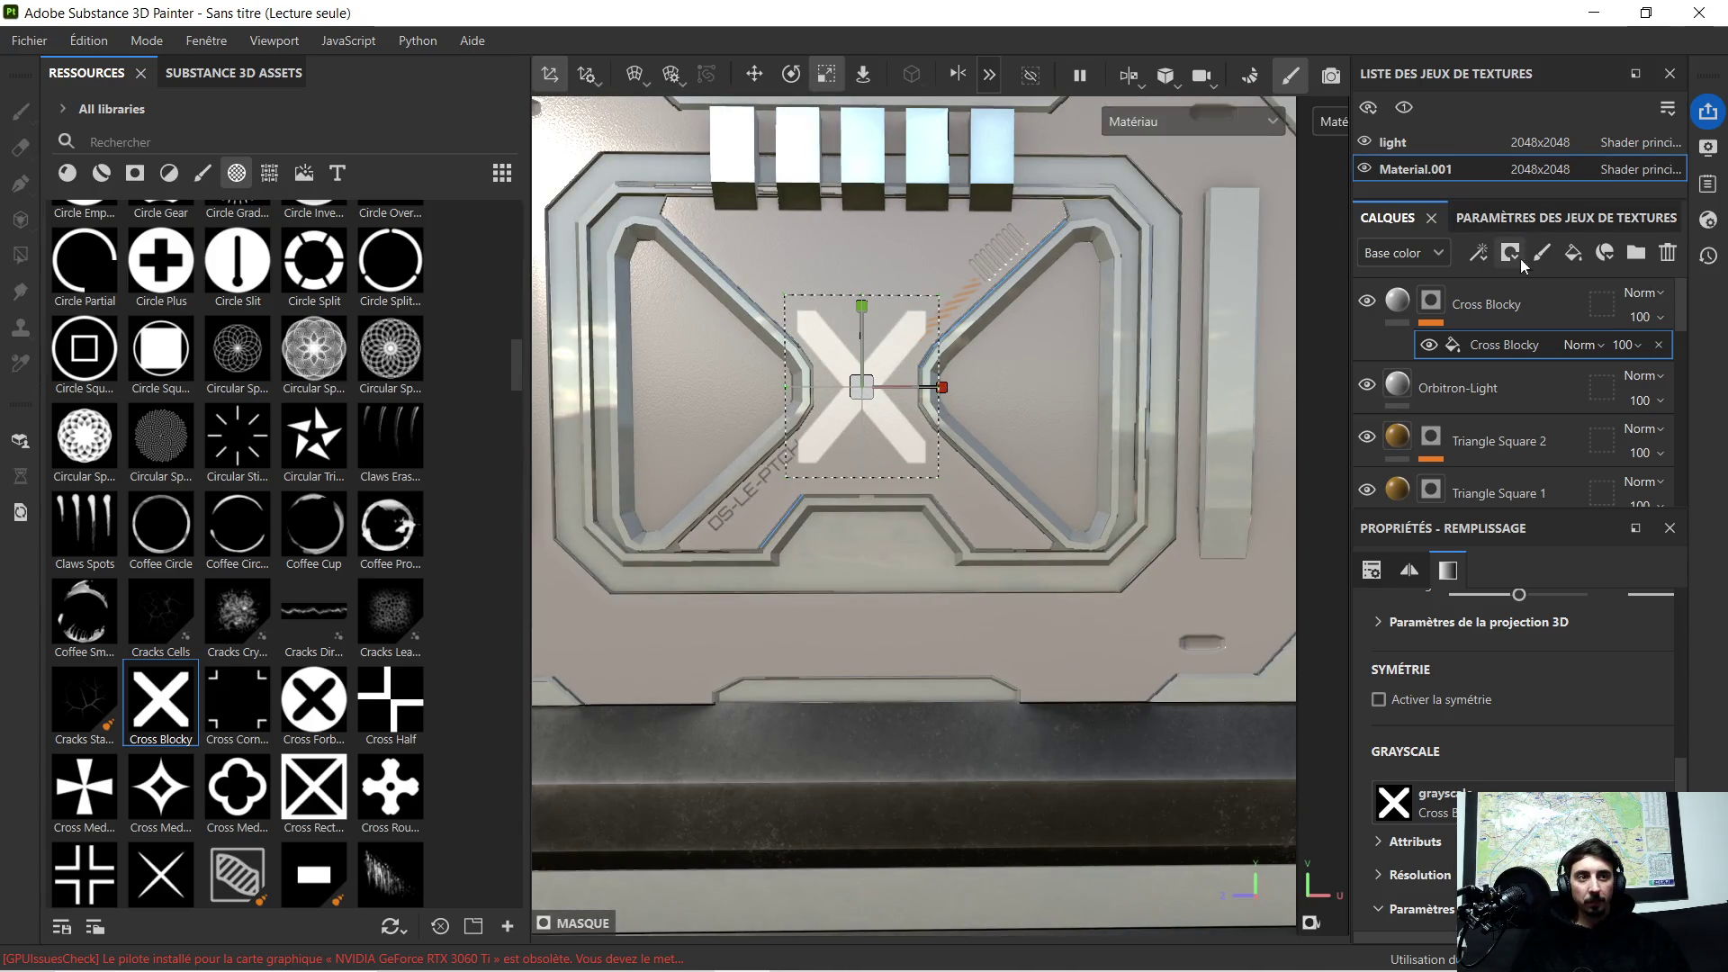
click(1512, 303)
Step: Delete the Cross Blocky layer and its X decal
key(Delete)
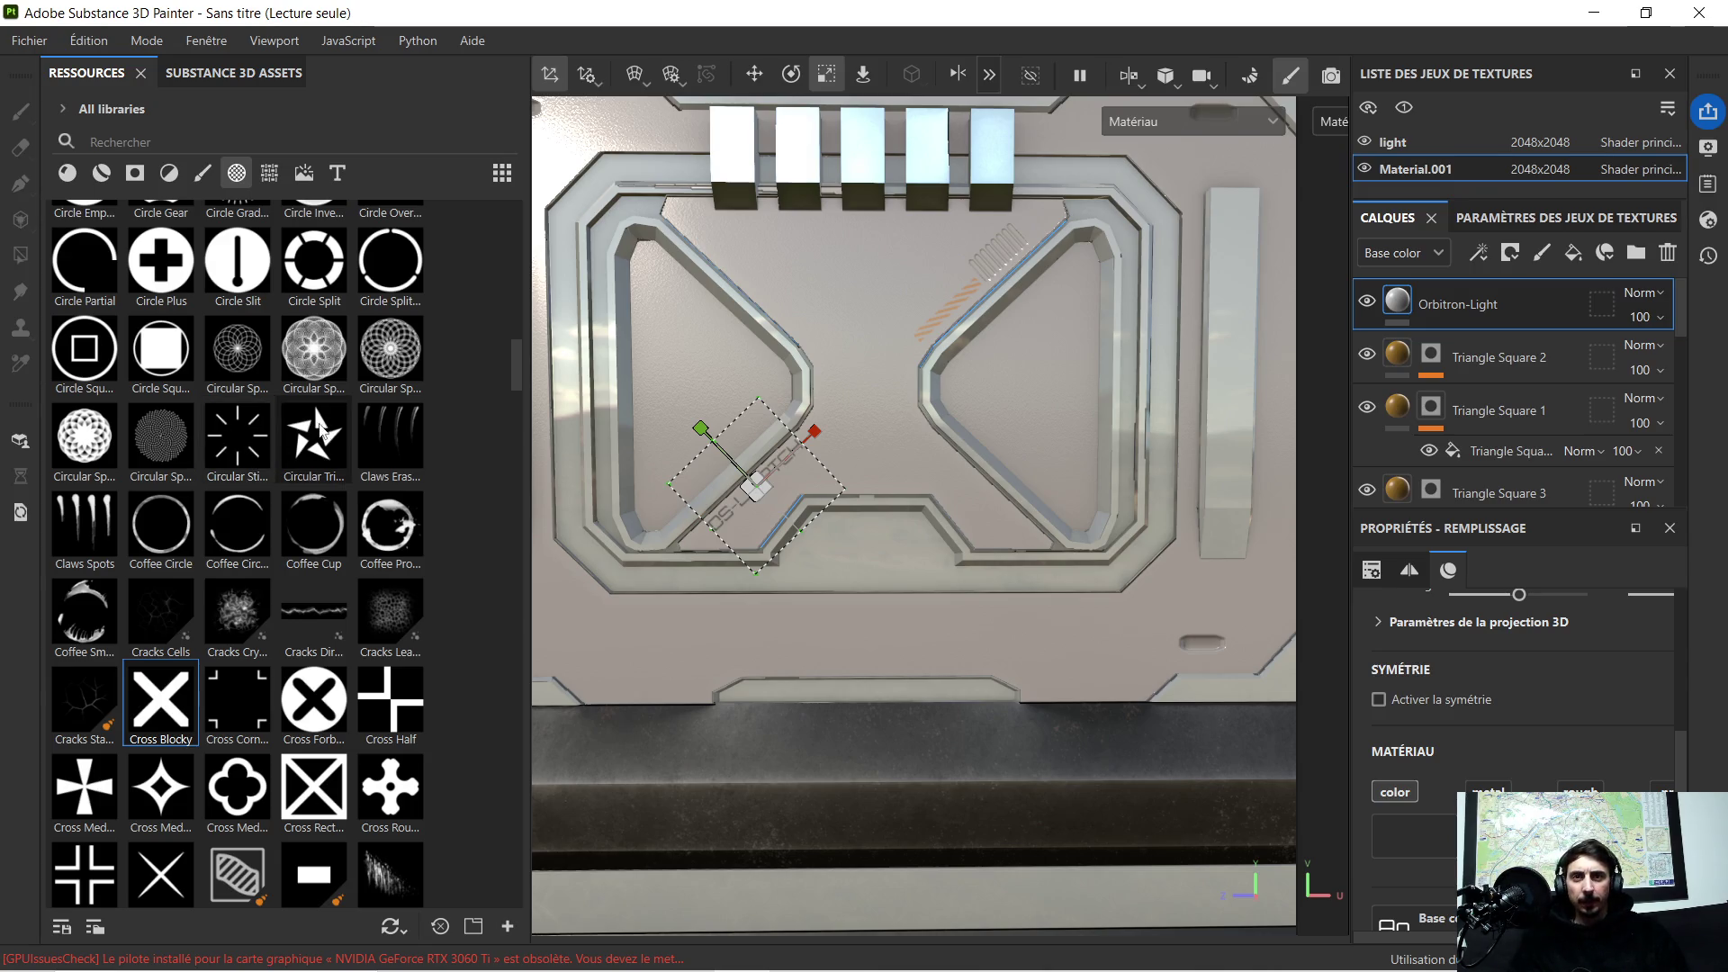
scroll(324, 522, down, 3)
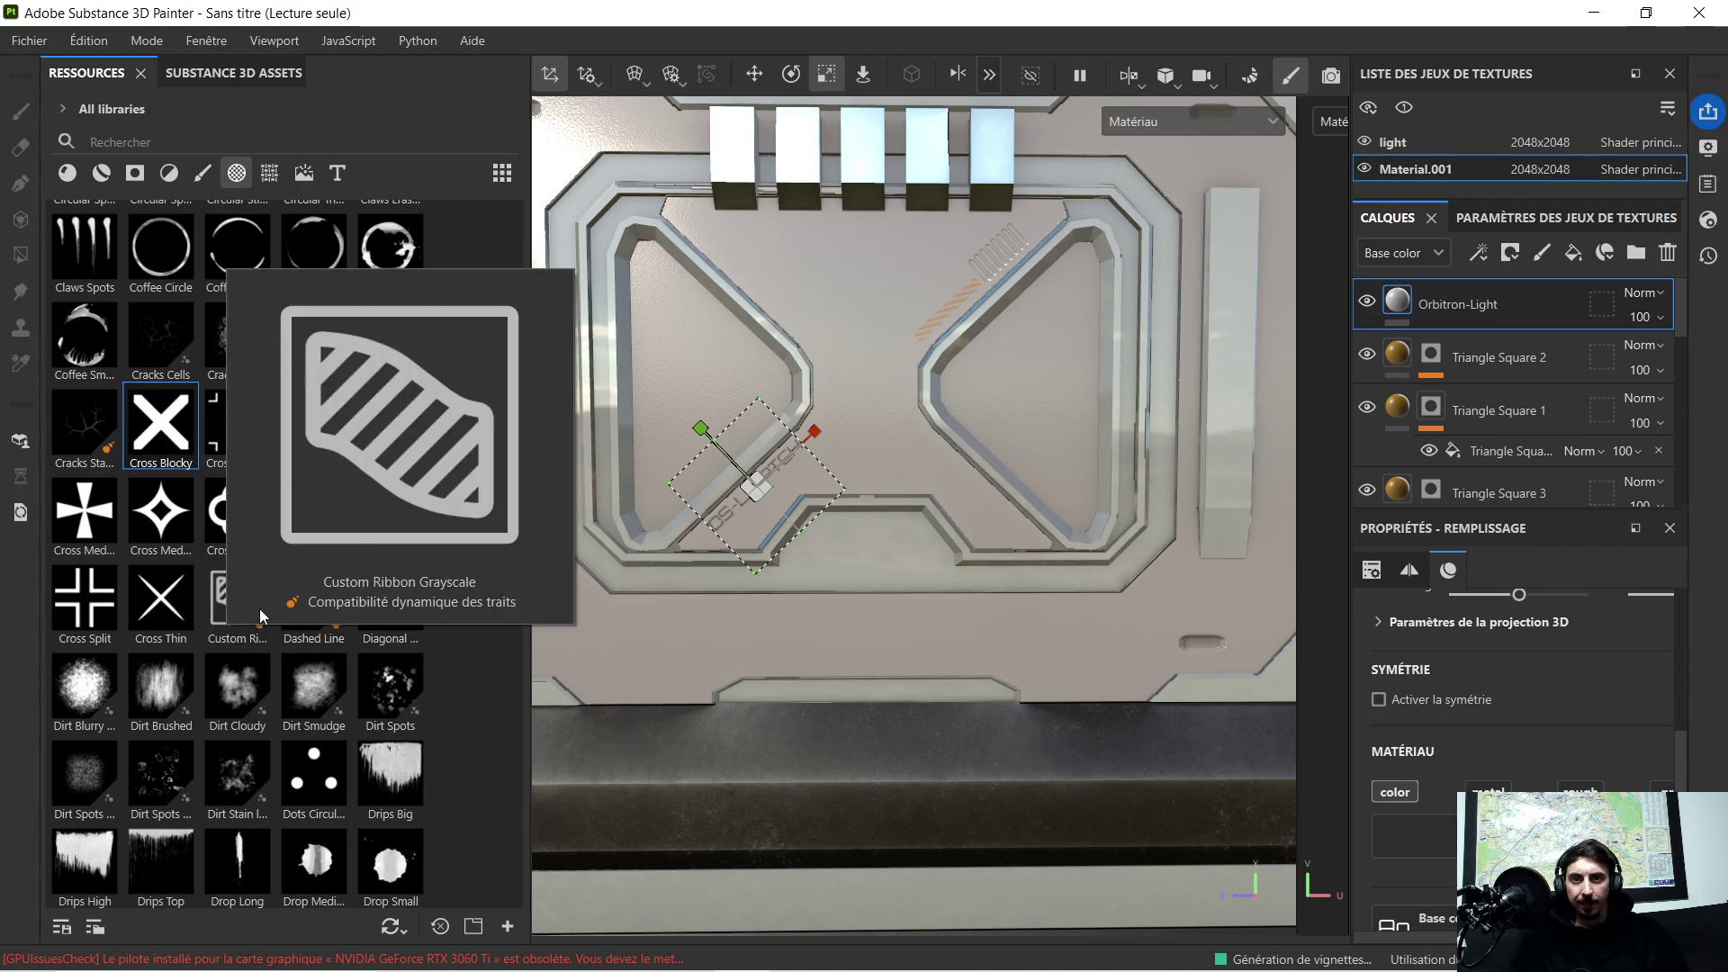
scroll(869, 494, down, 2)
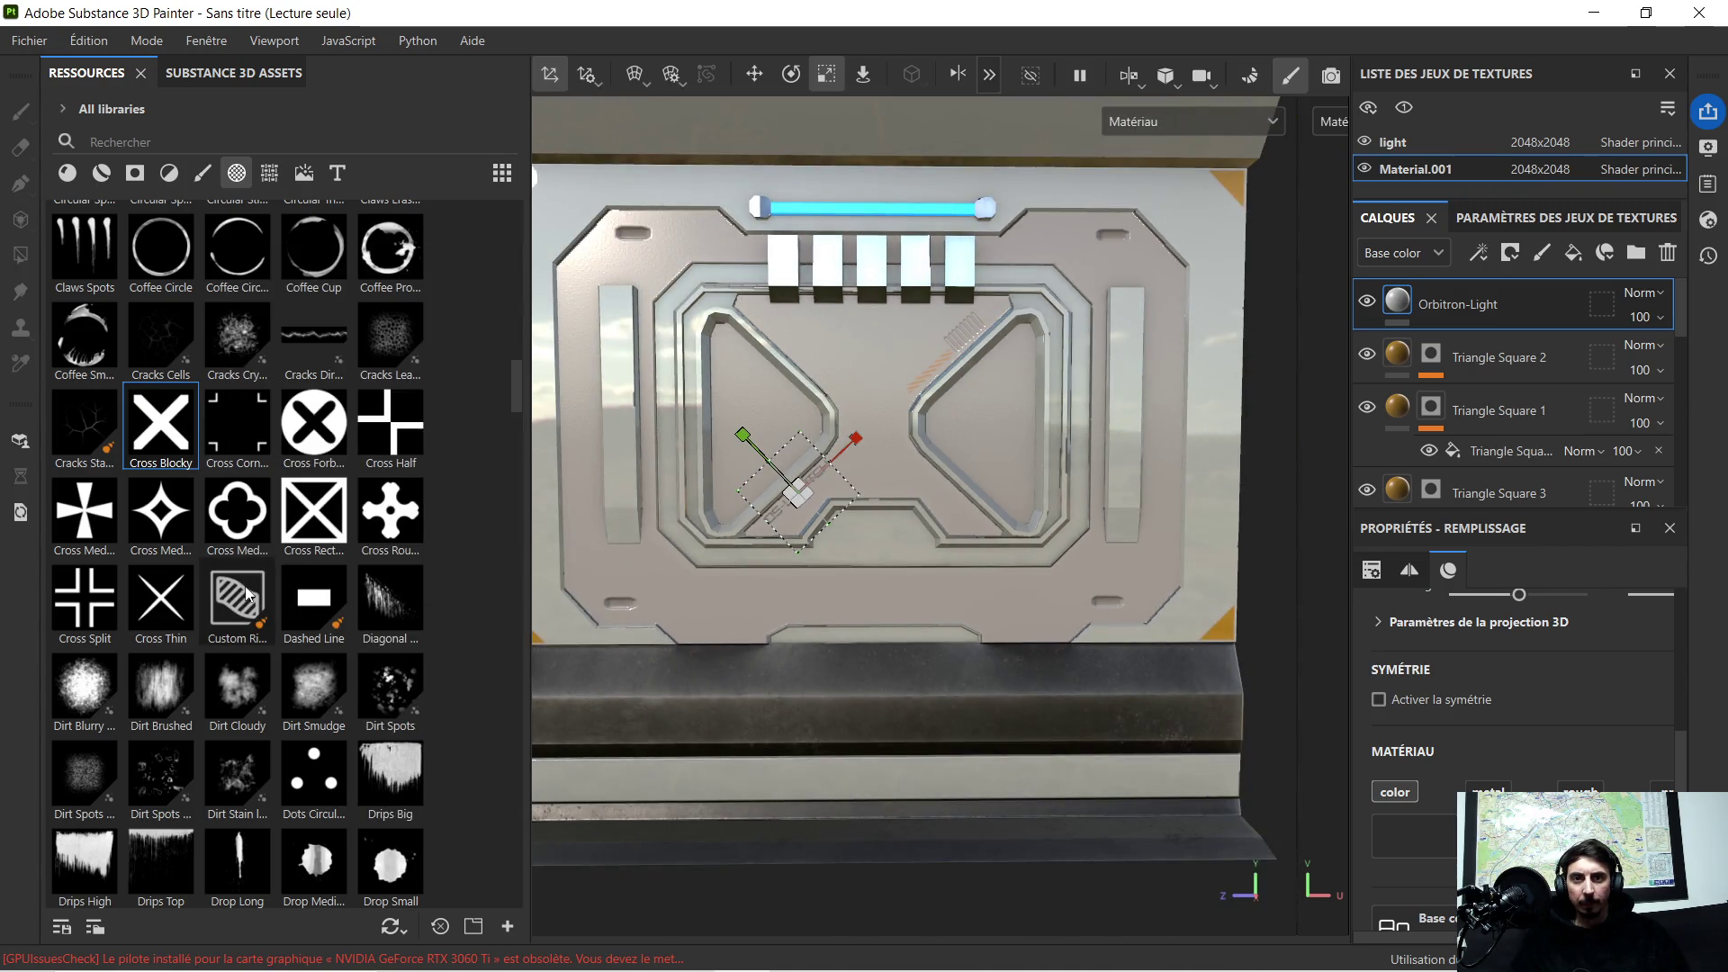
scroll(267, 587, down, 3)
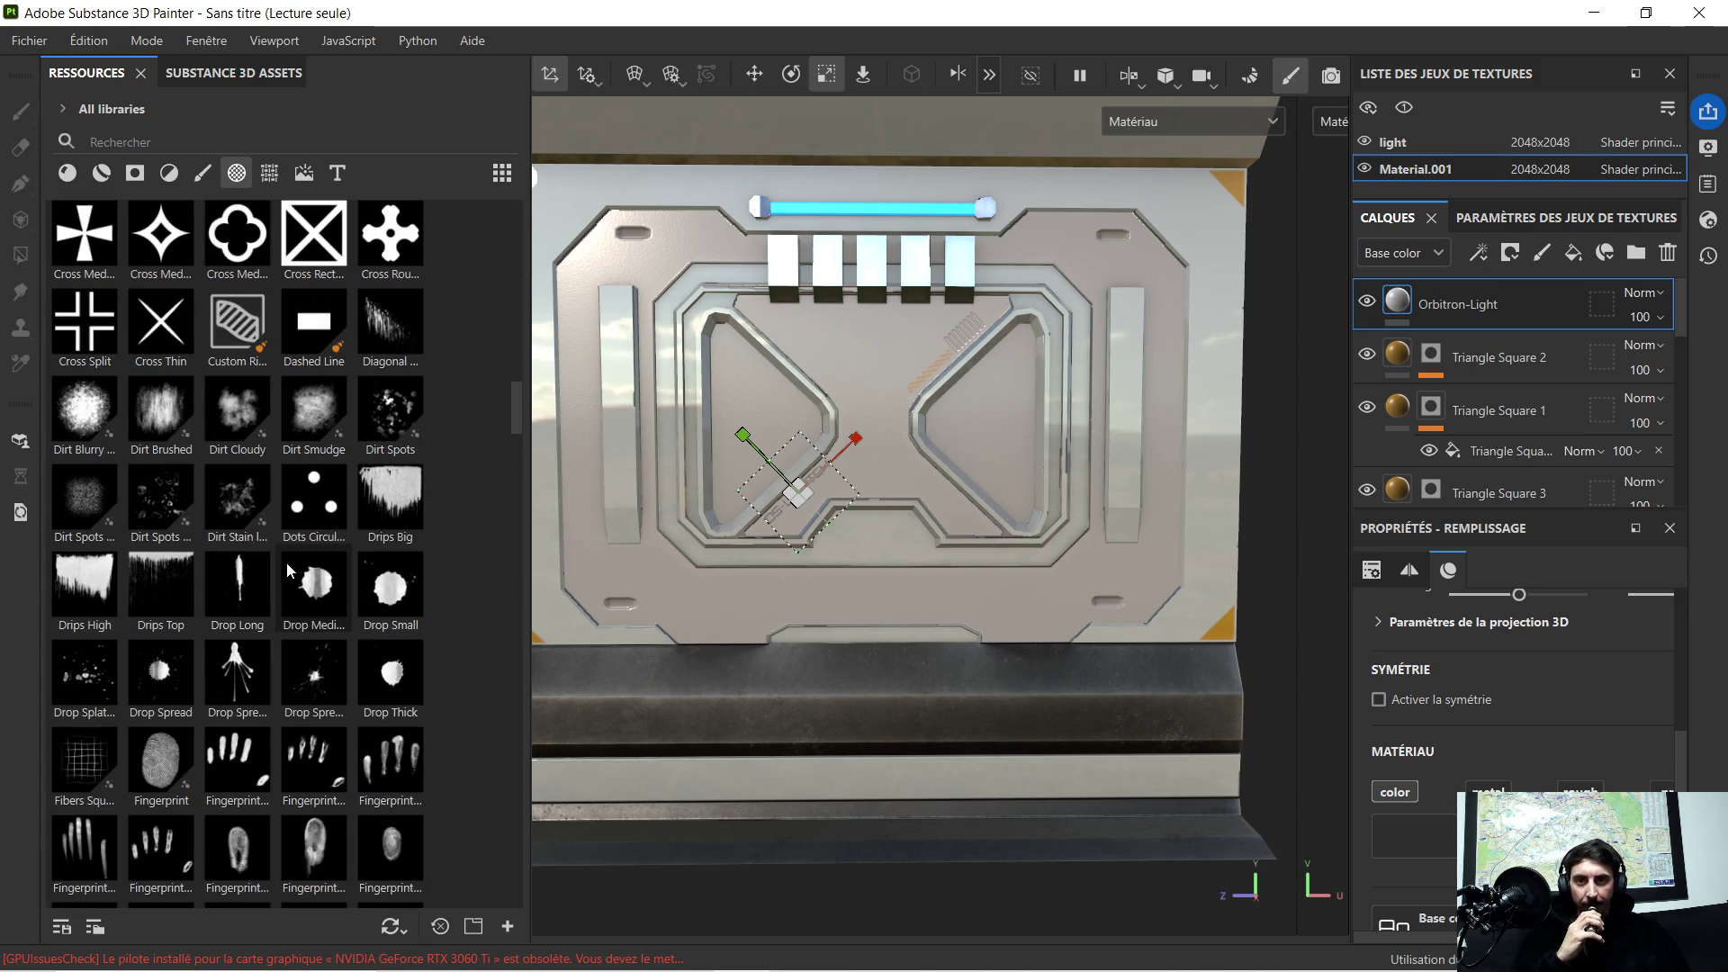
scroll(286, 562, down, 3)
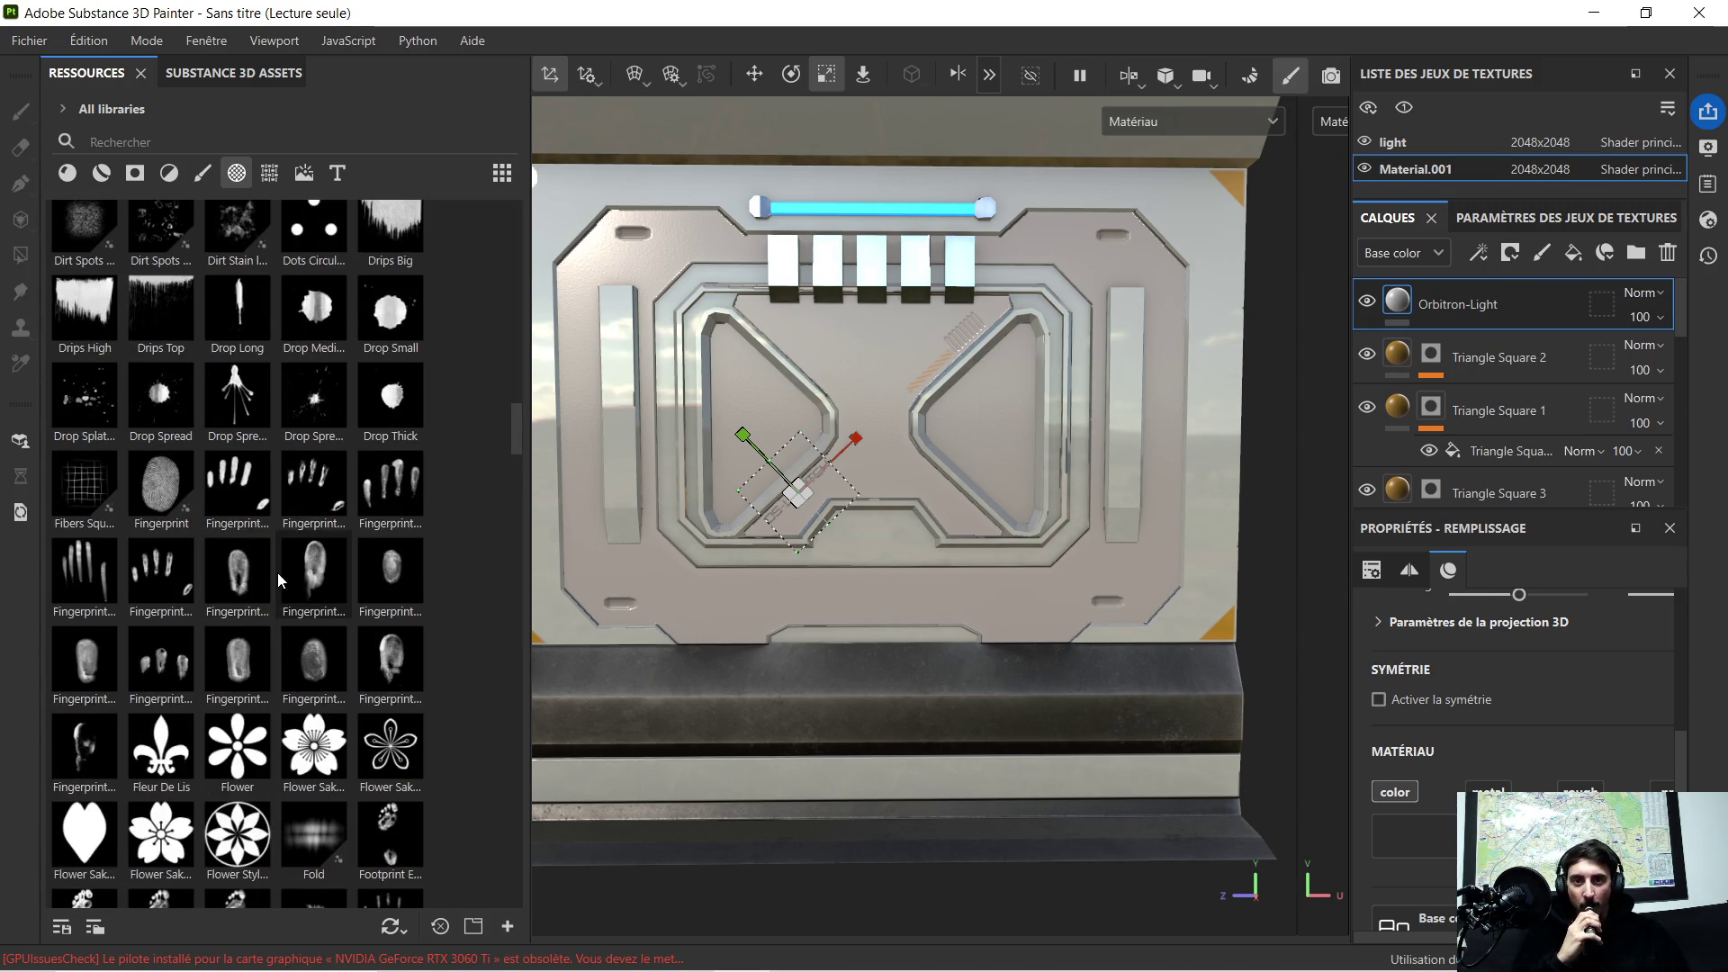
scroll(277, 573, down, 3)
scroll(269, 548, down, 3)
scroll(270, 550, down, 3)
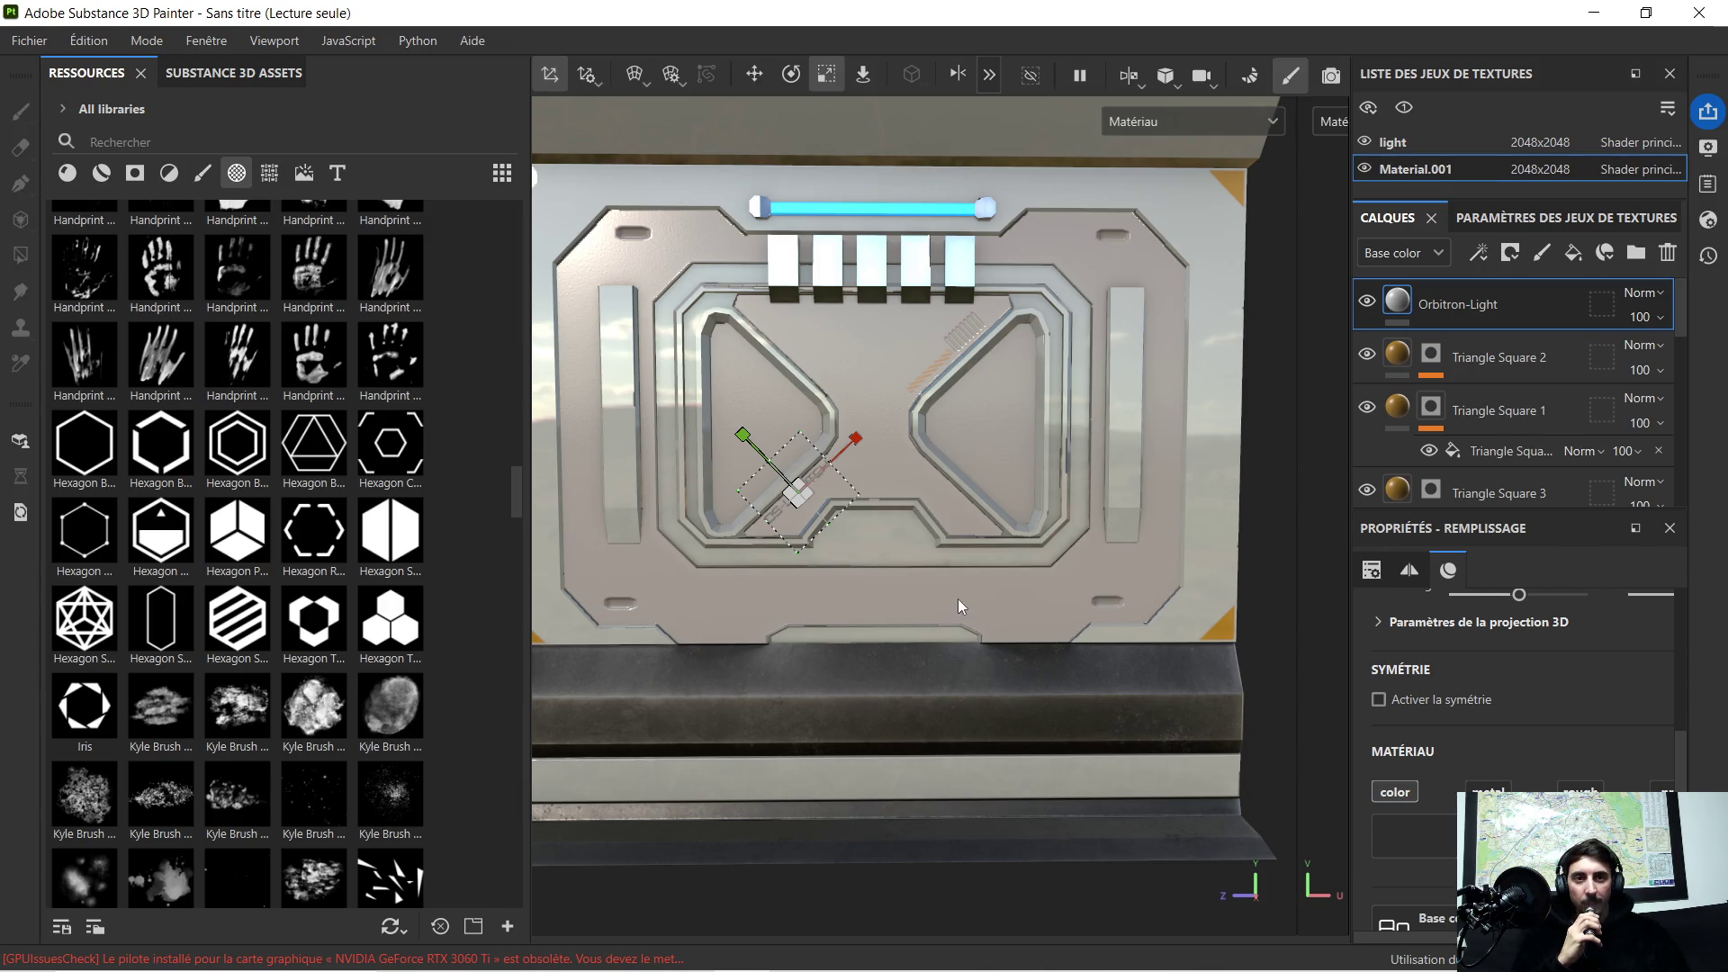
scroll(335, 576, down, 2)
scroll(324, 577, down, 3)
scroll(325, 578, down, 2)
scroll(318, 585, down, 5)
scroll(317, 581, down, 3)
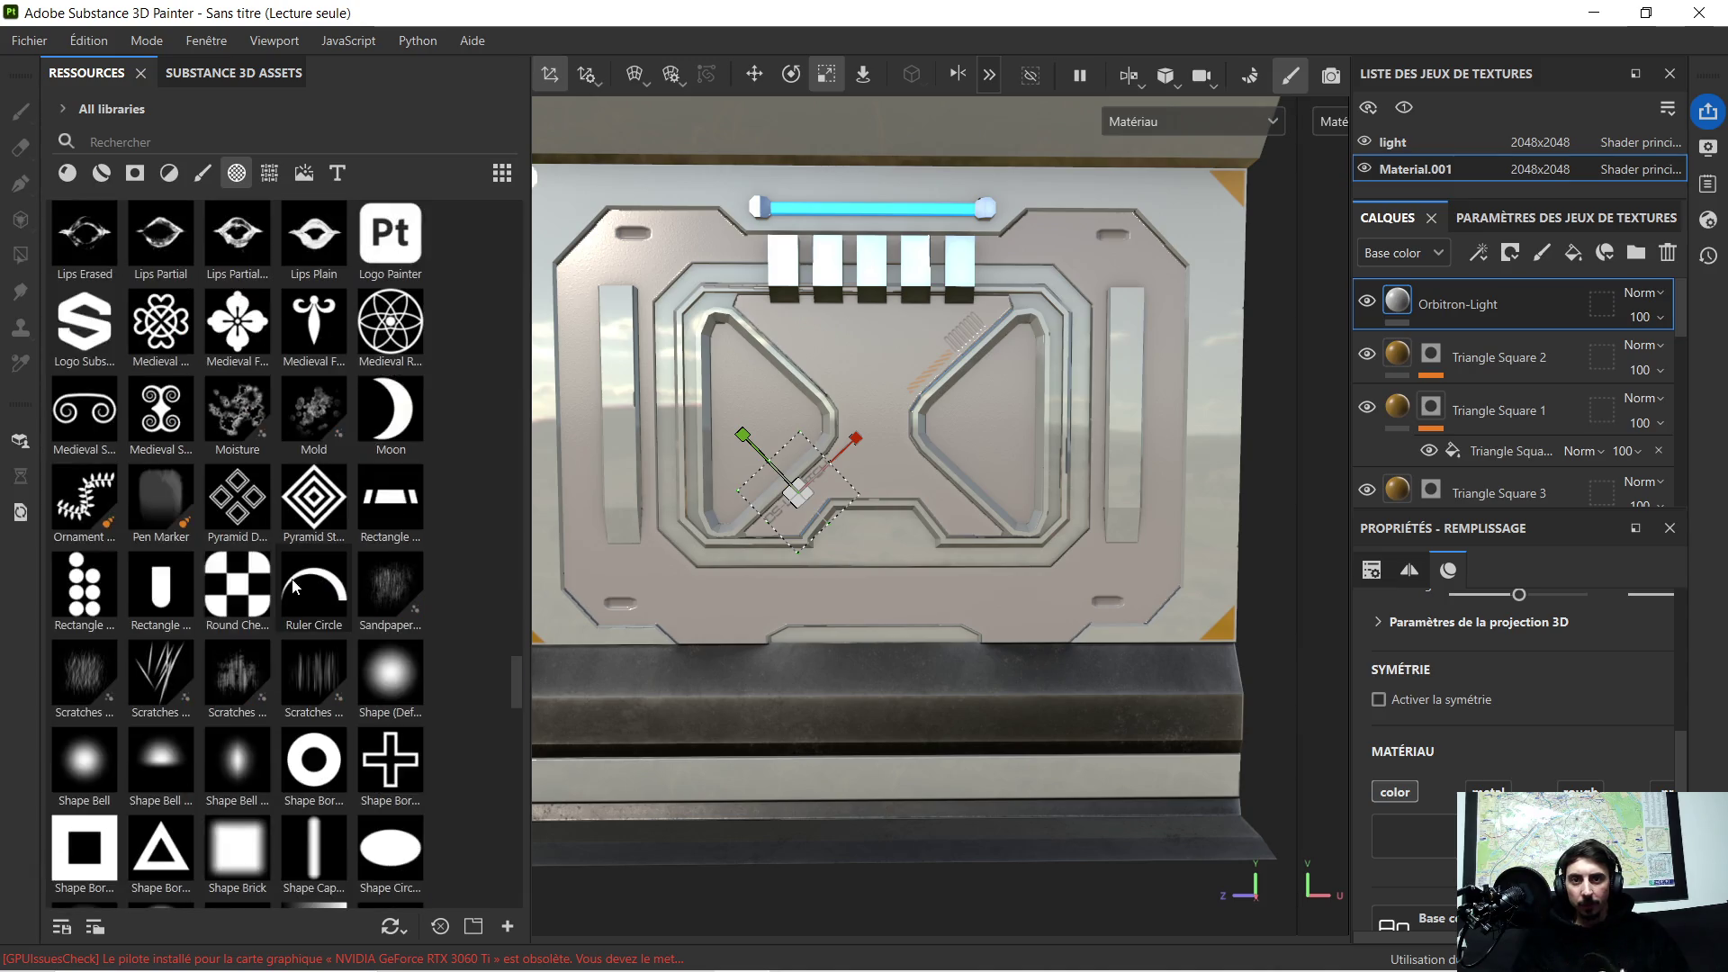
scroll(315, 591, down, 3)
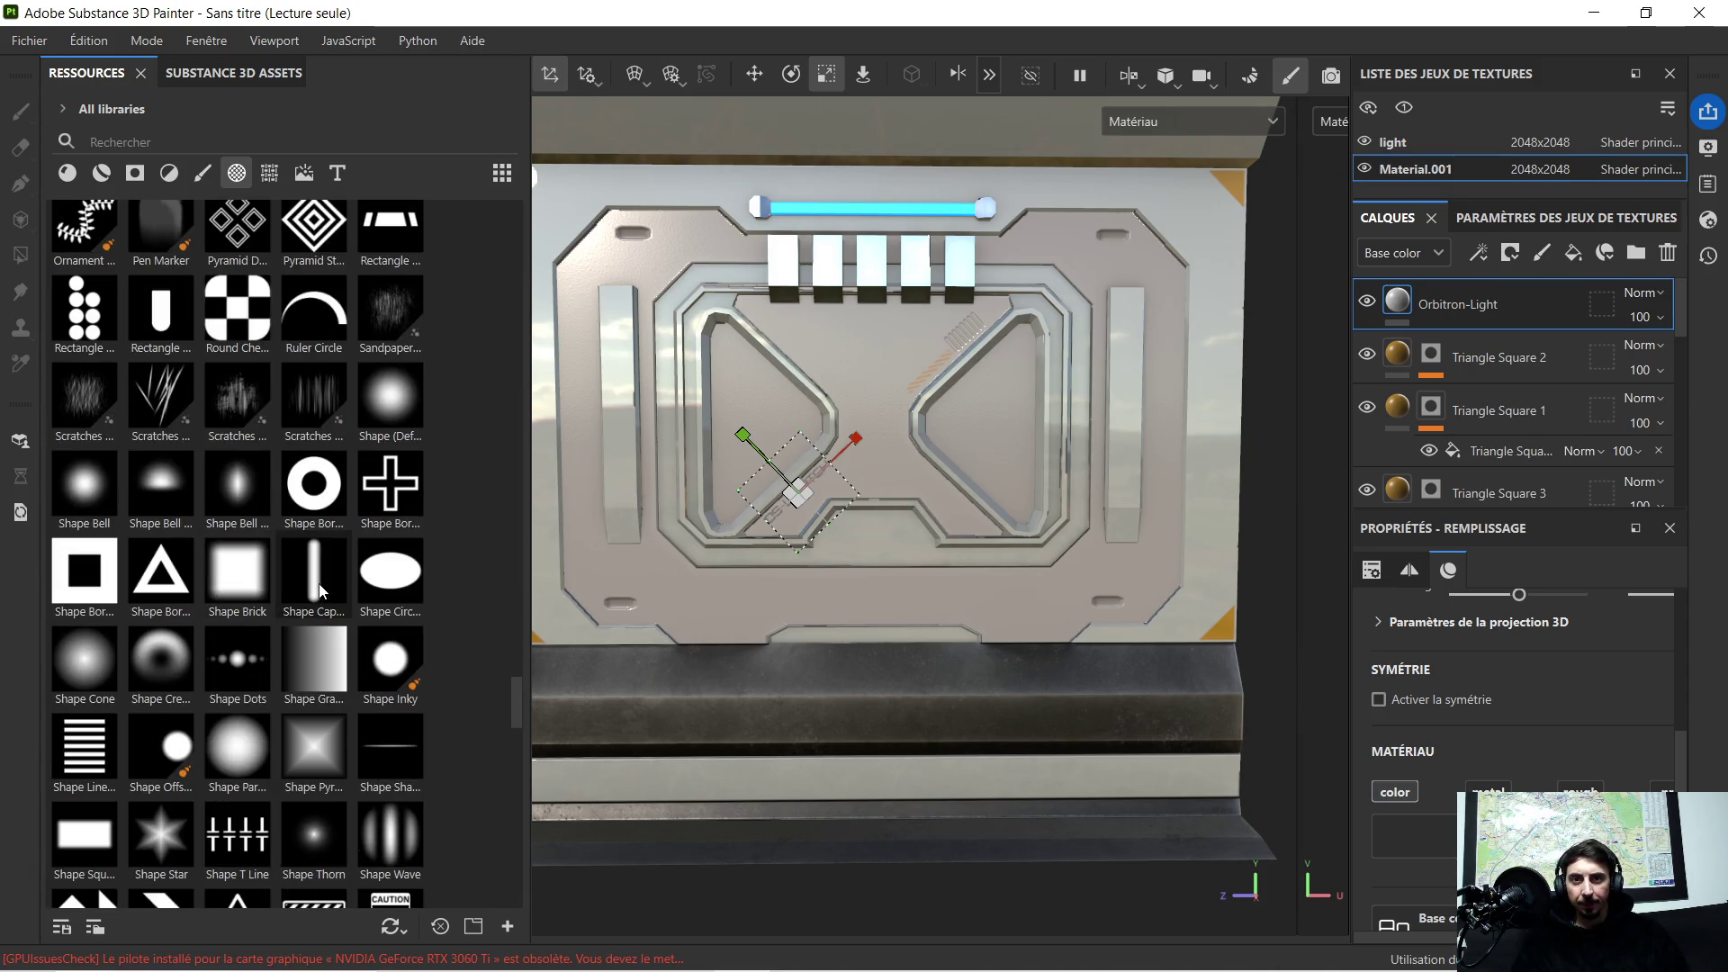
scroll(318, 590, down, 3)
scroll(310, 604, down, 3)
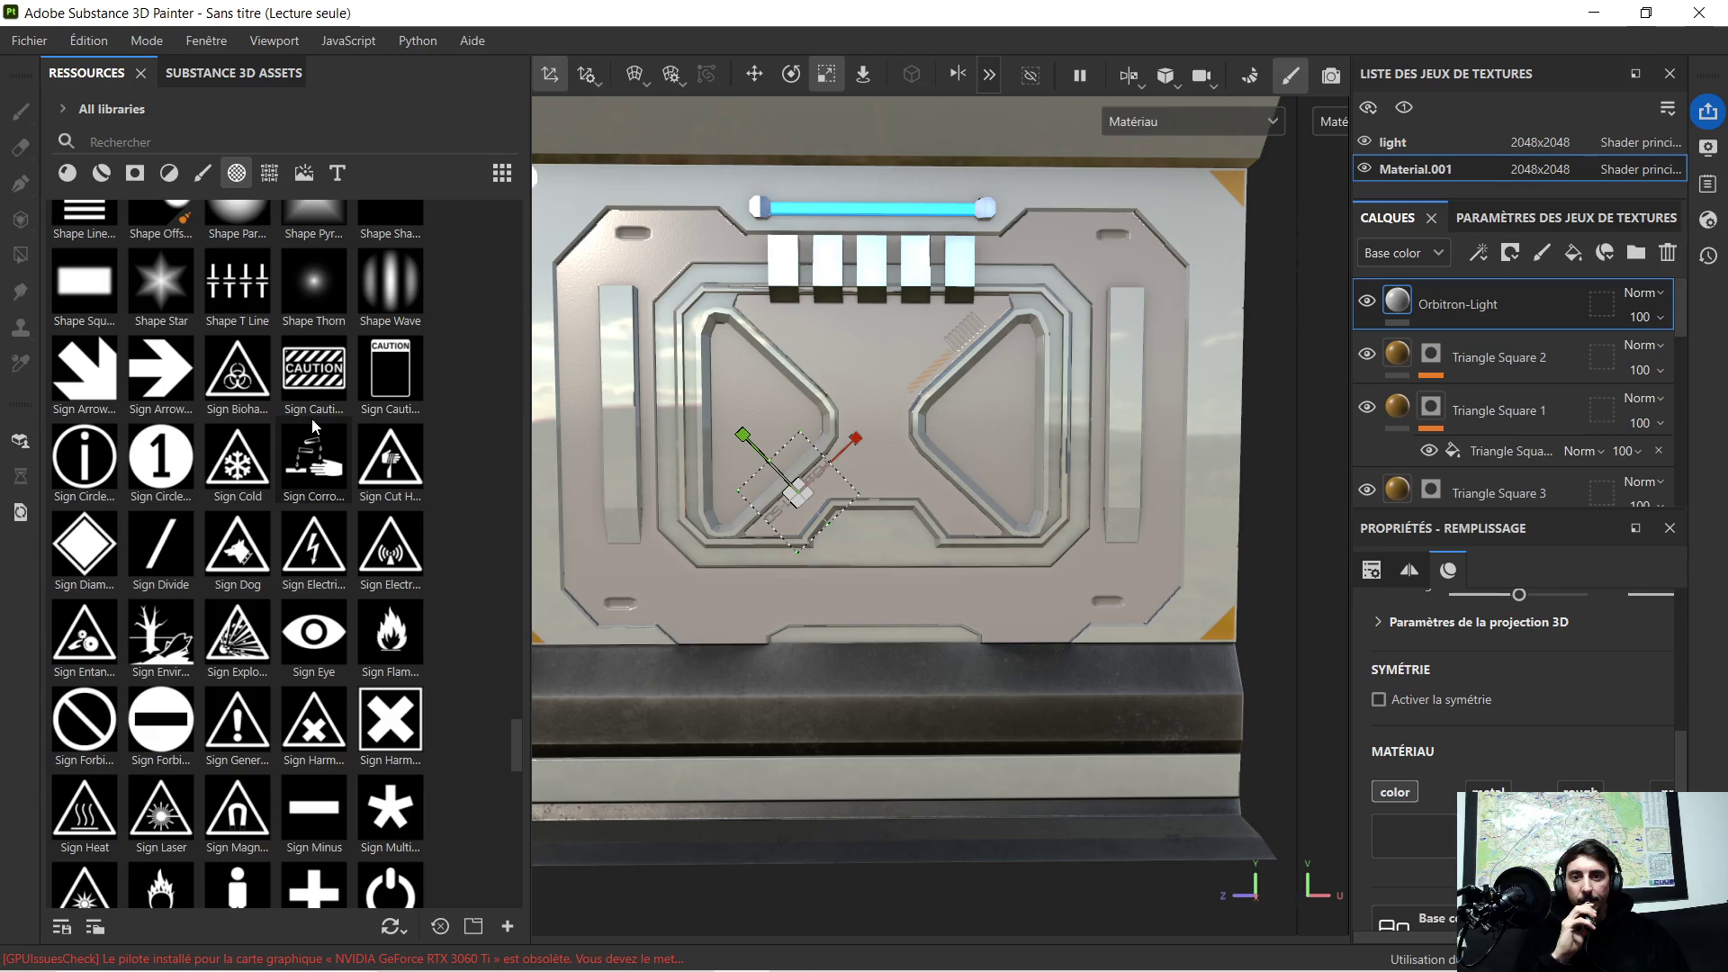
Step: Place the Sign Caution decal on the lower ledge as a mask and squash it vertically
drag(329, 379, 859, 636)
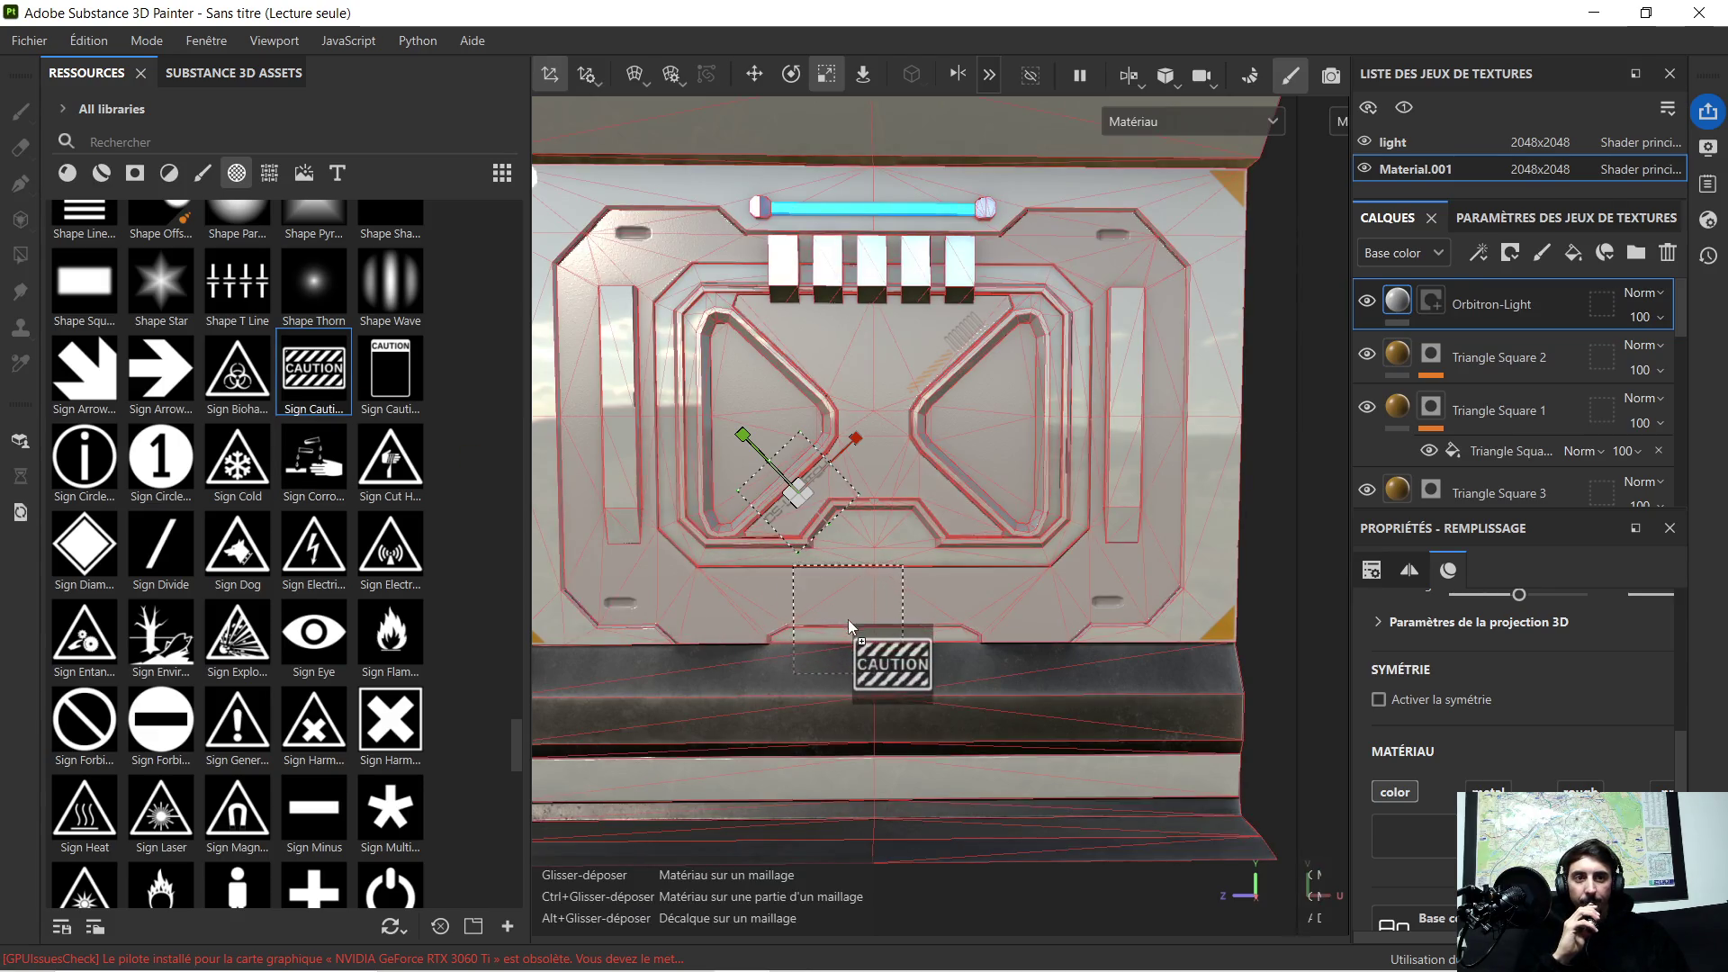
click(916, 650)
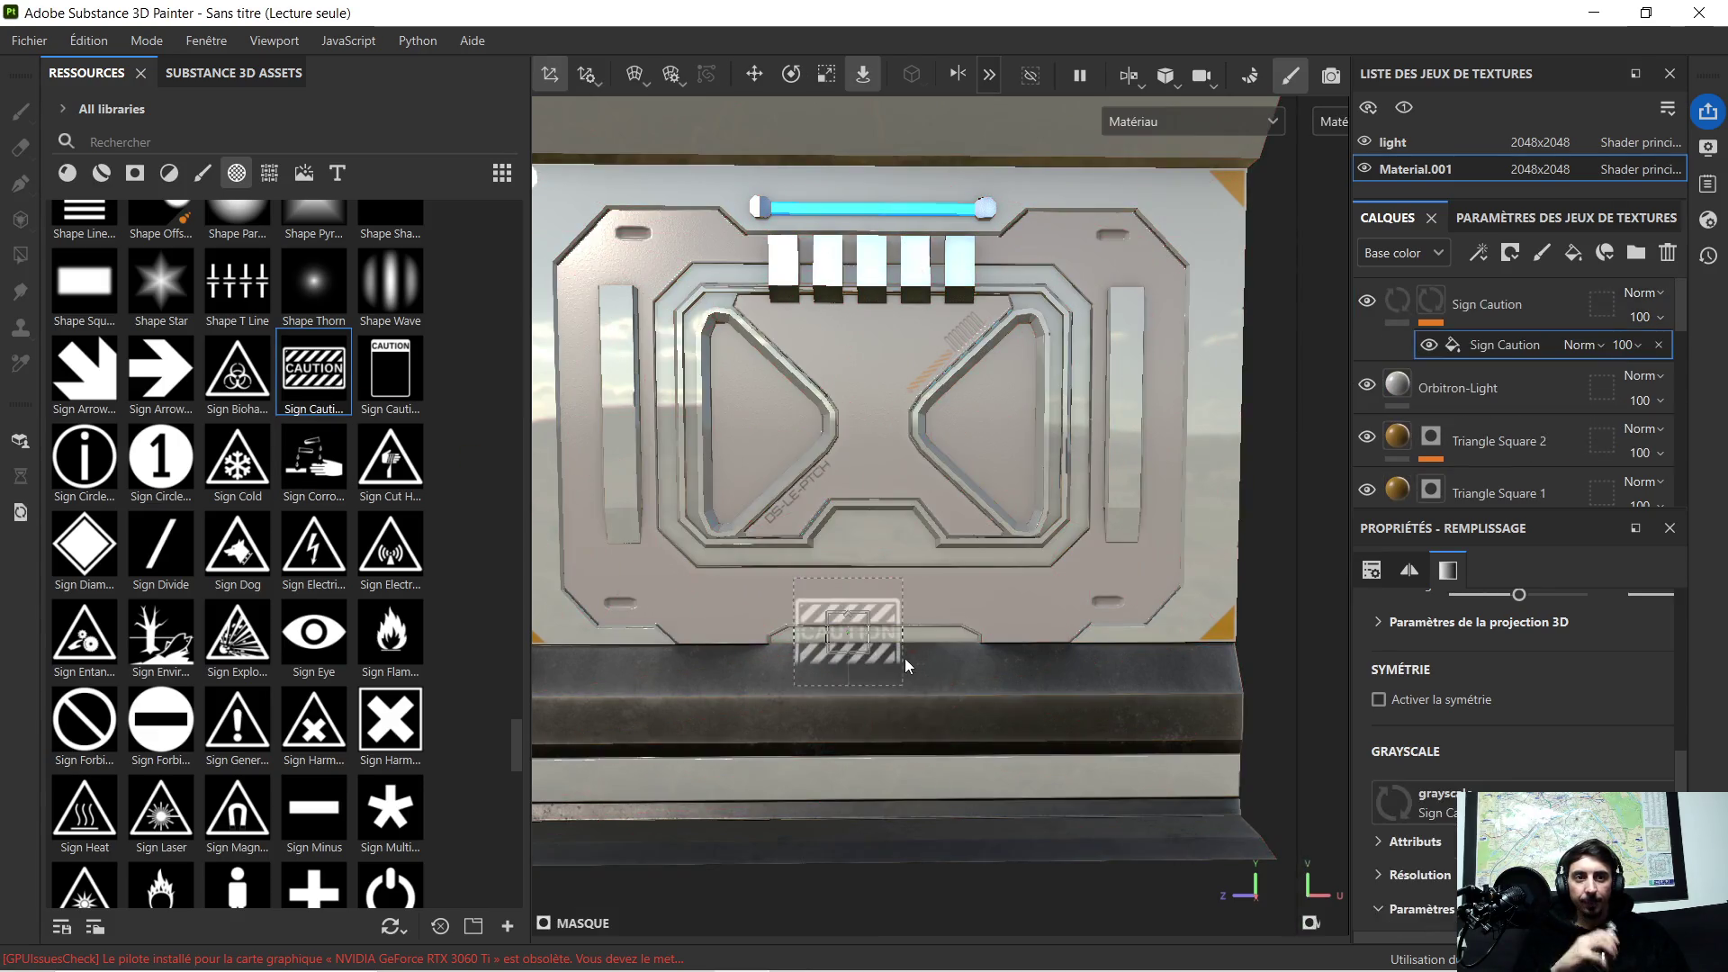
scroll(876, 686, up, 5)
scroll(833, 562, up, 2)
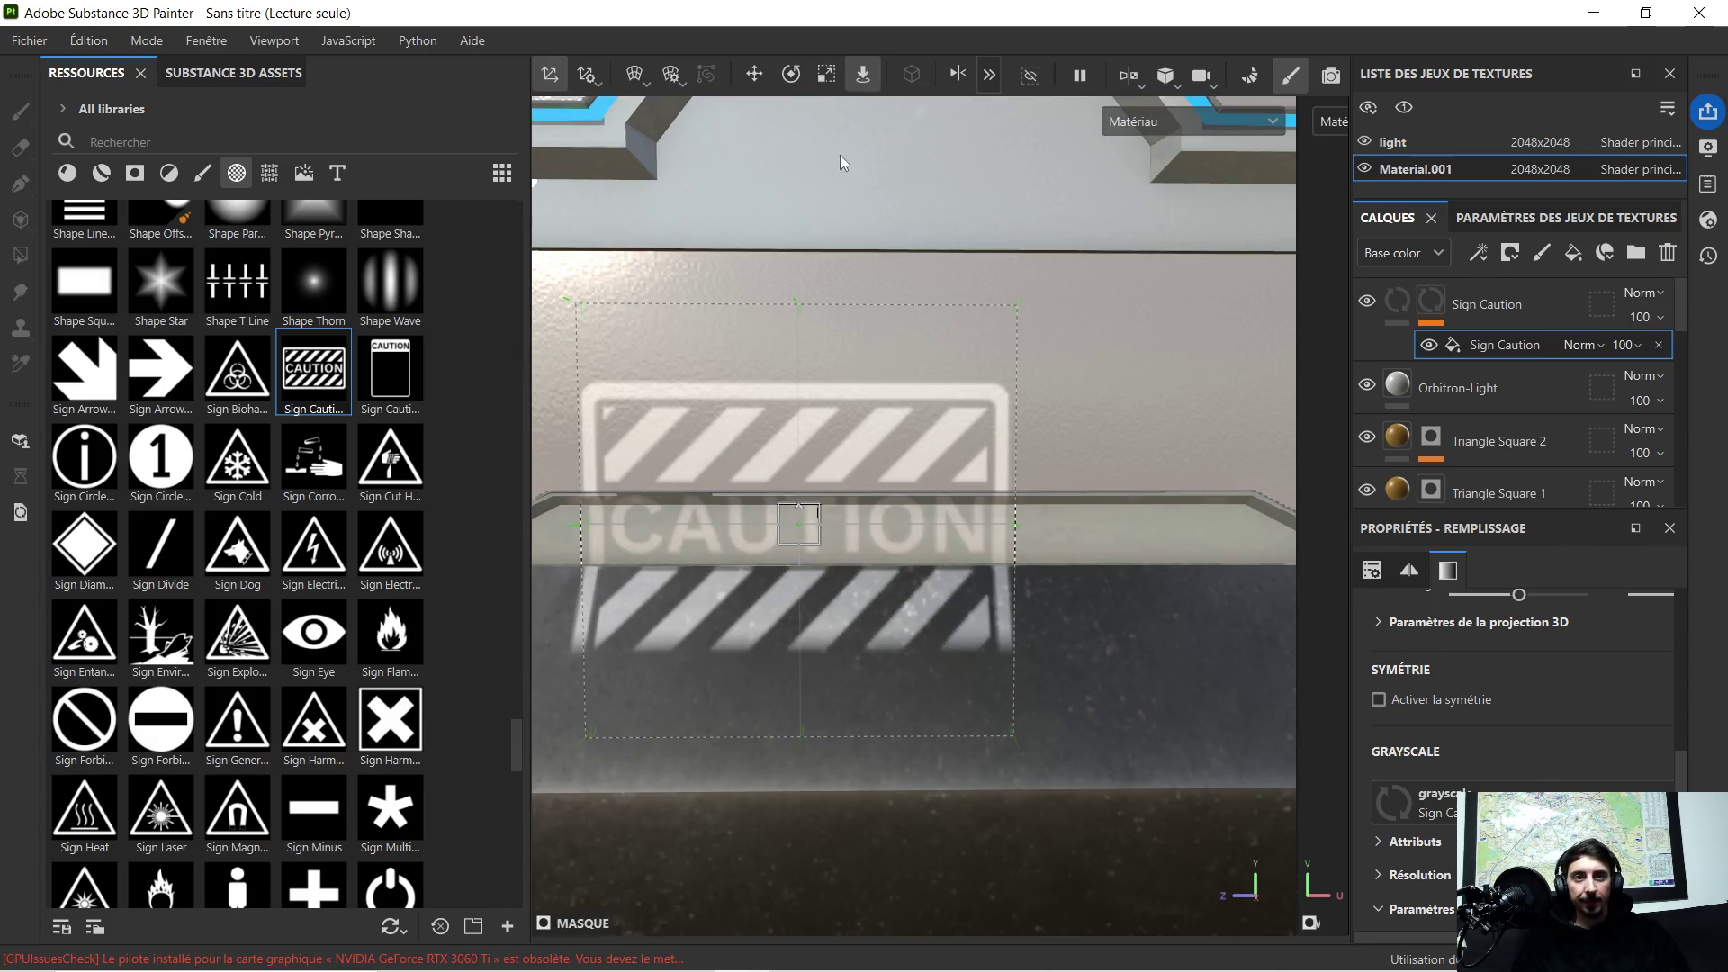
click(826, 74)
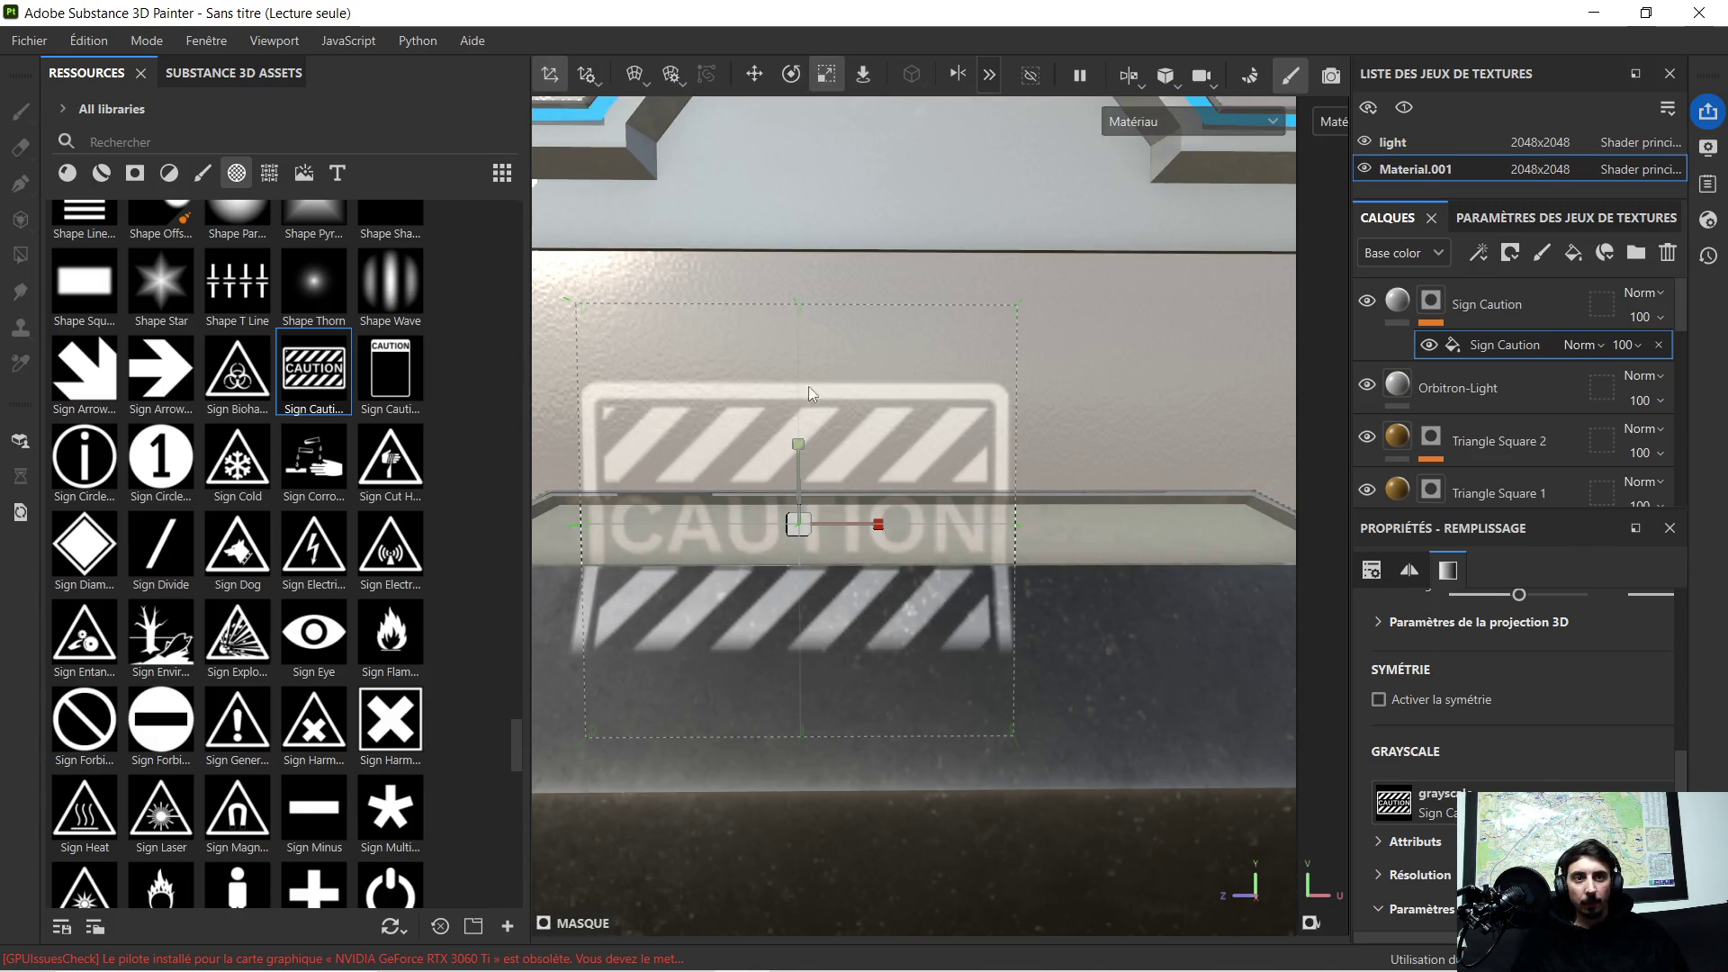
mouse_move(796, 447)
mouse_down()
mouse_move(802, 506)
mouse_move(935, 327)
mouse_up()
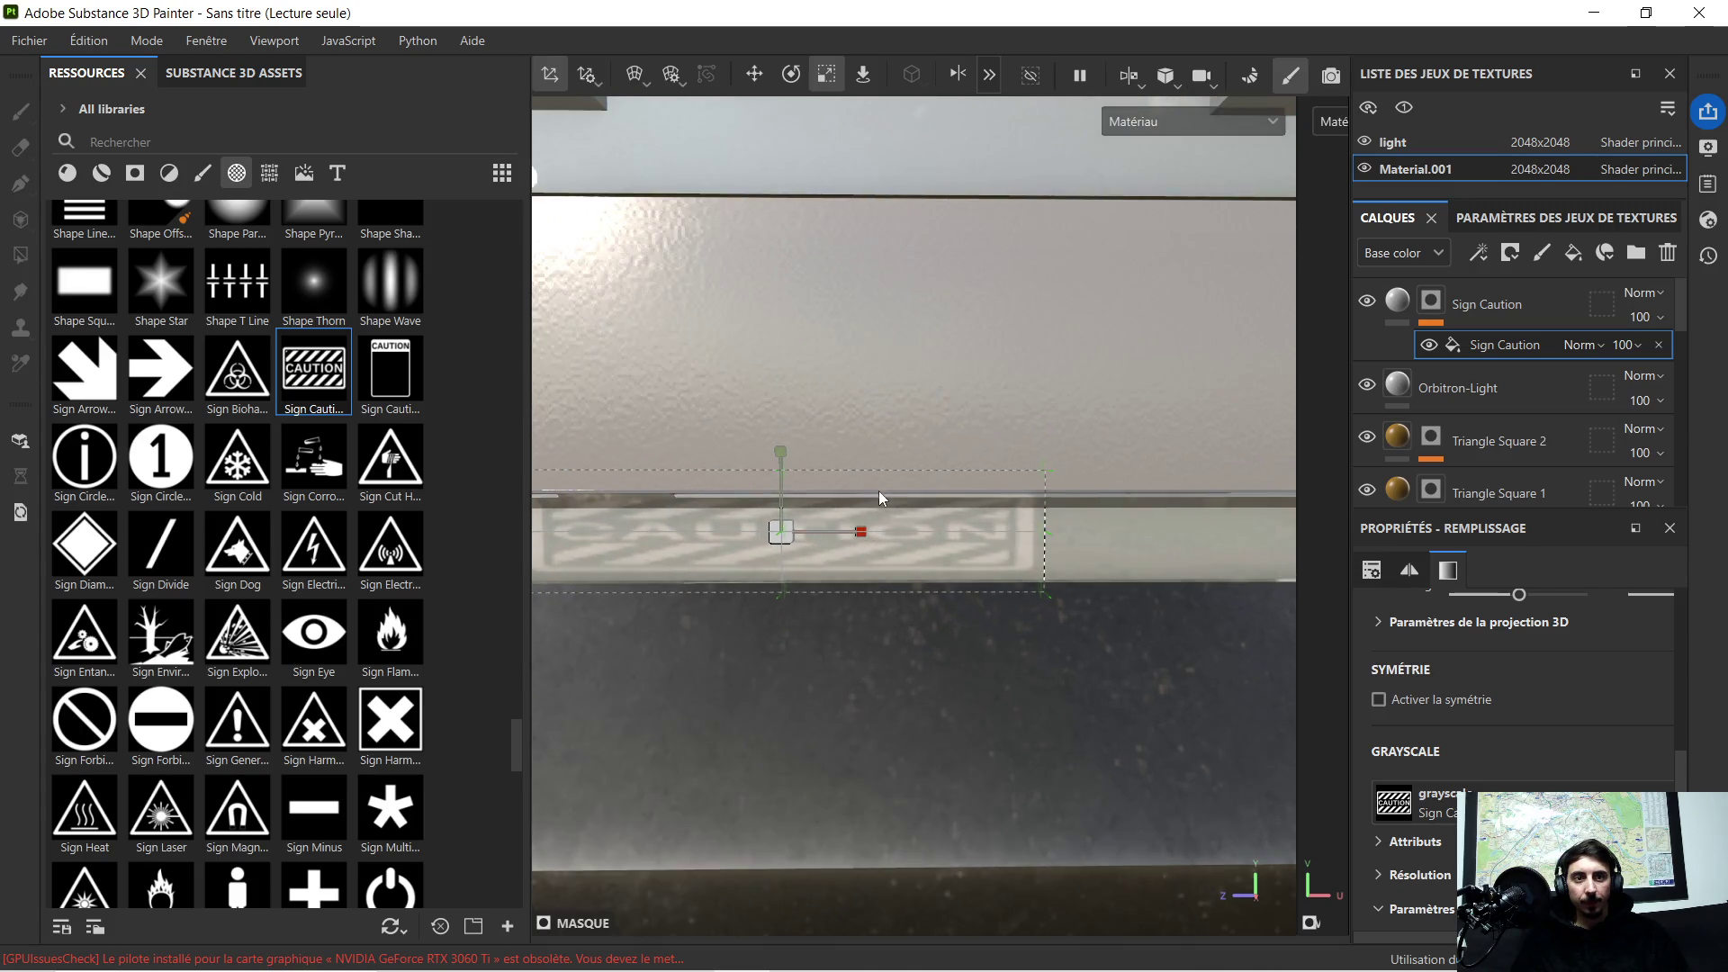
scroll(935, 330, down, 2)
scroll(945, 316, down, 2)
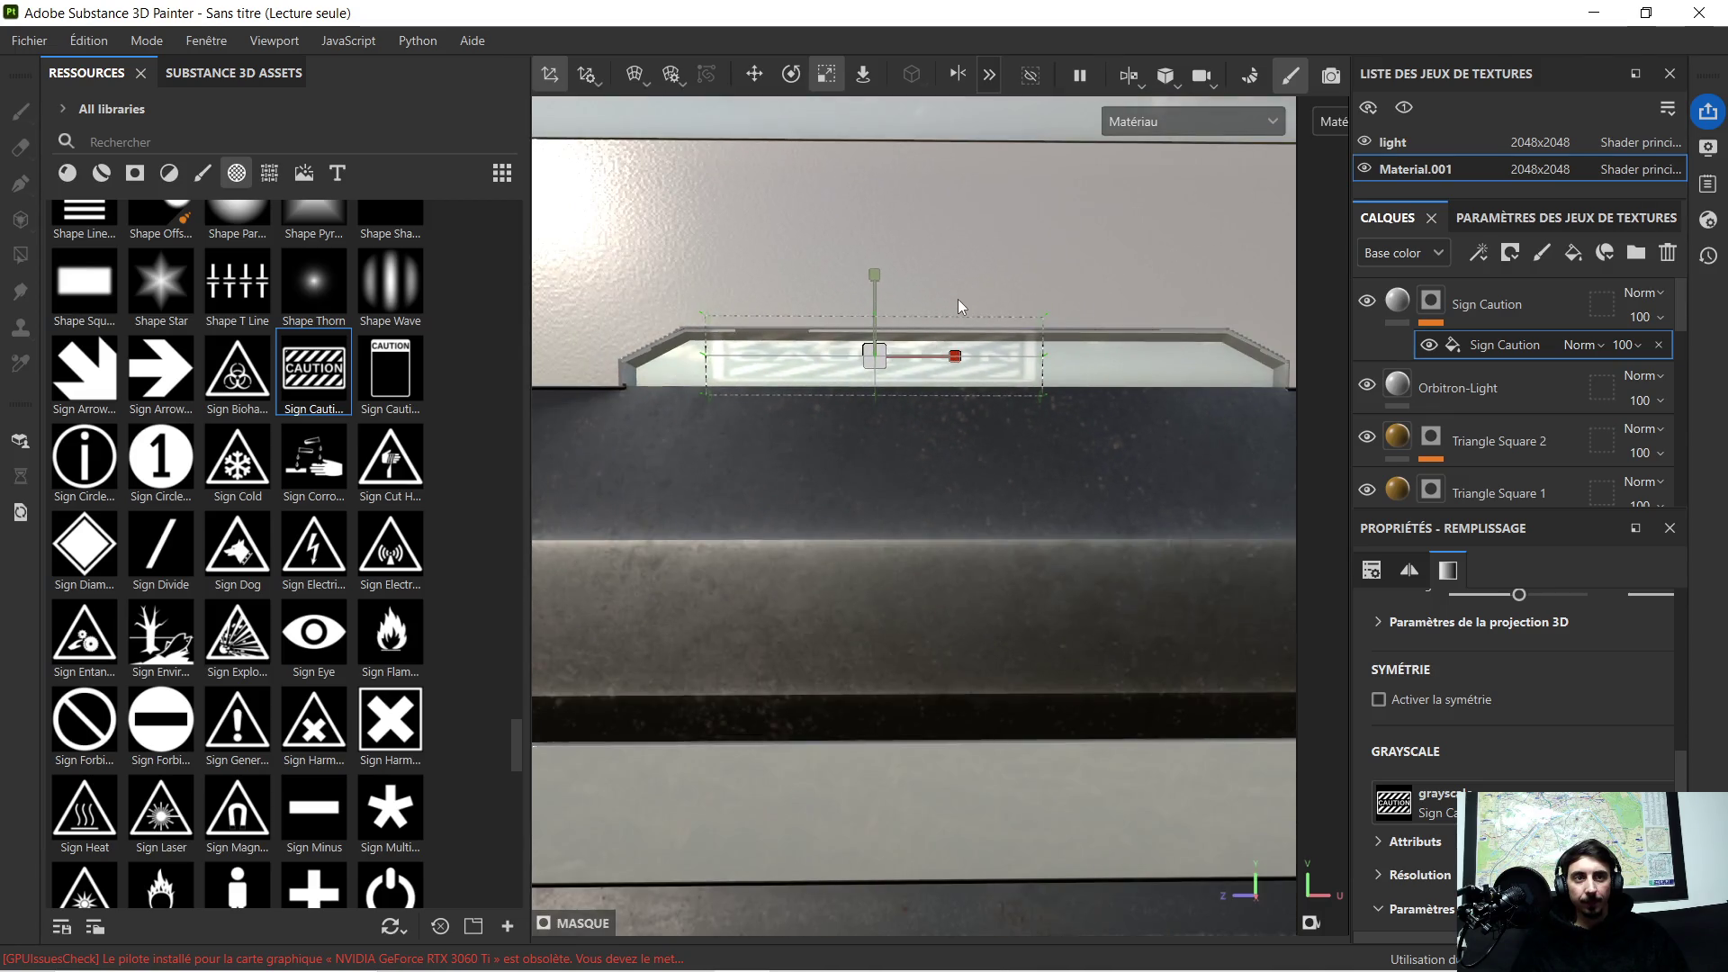
scroll(959, 297, down, 2)
Step: Delete the Sign Caution layer, leaving Orbitron-Light on top of the stack
alt+drag(963, 292, 937, 382)
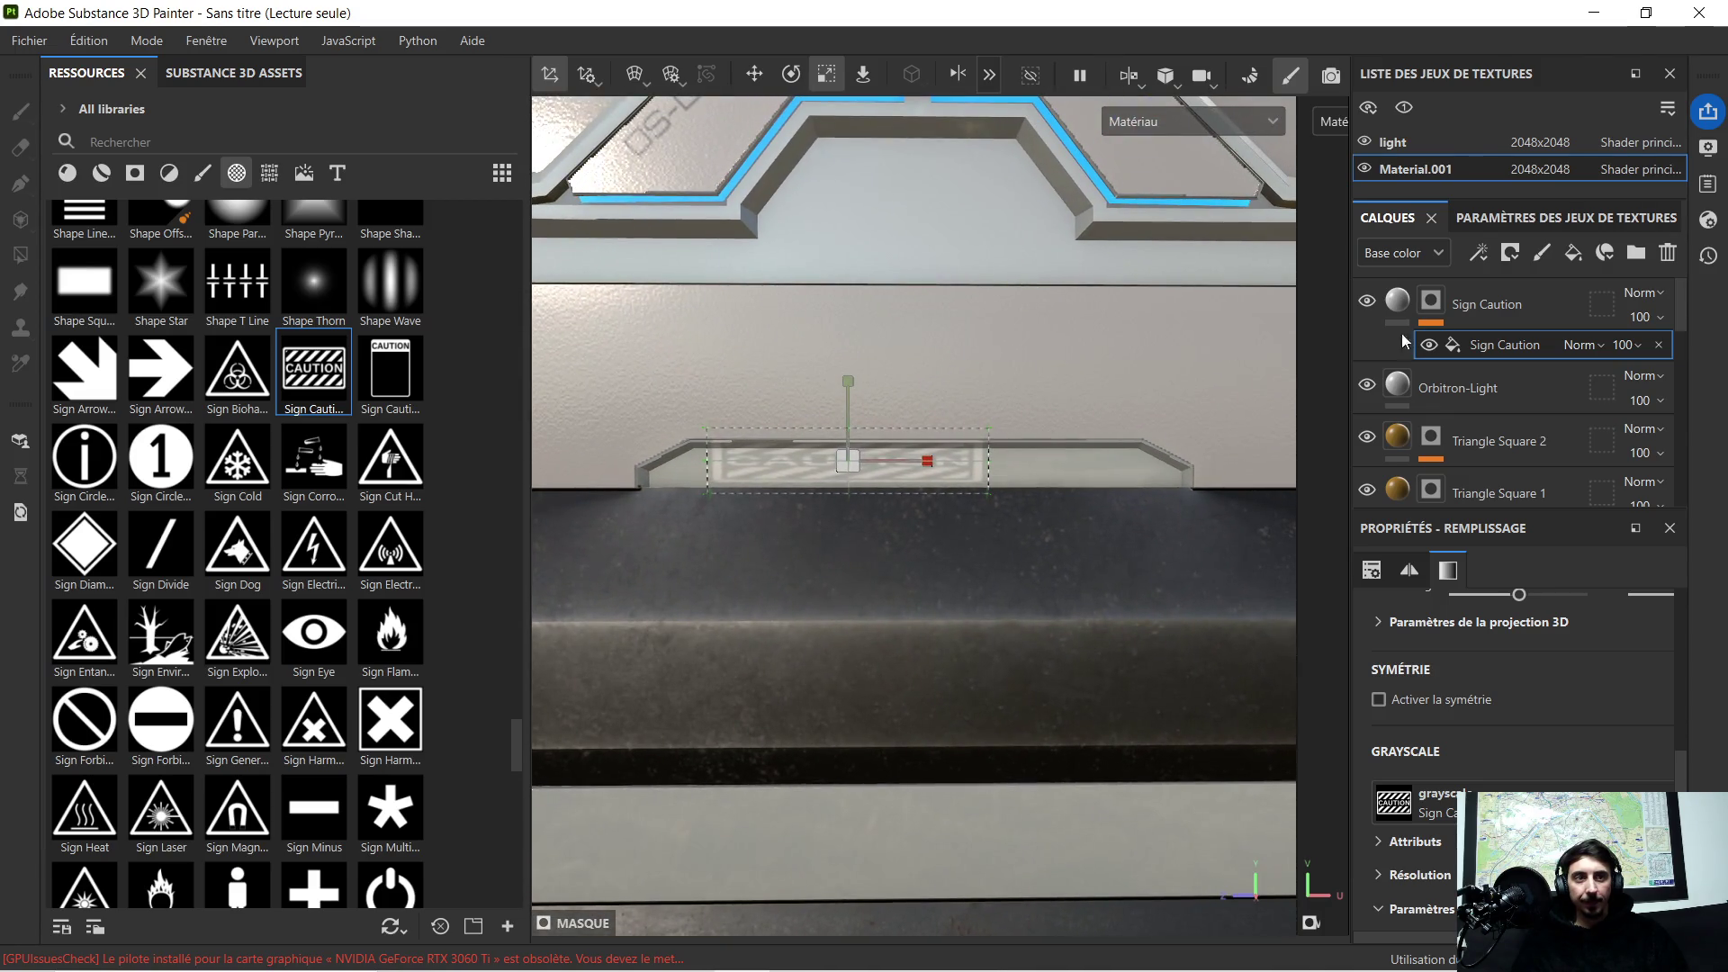
click(1533, 318)
key(Delete)
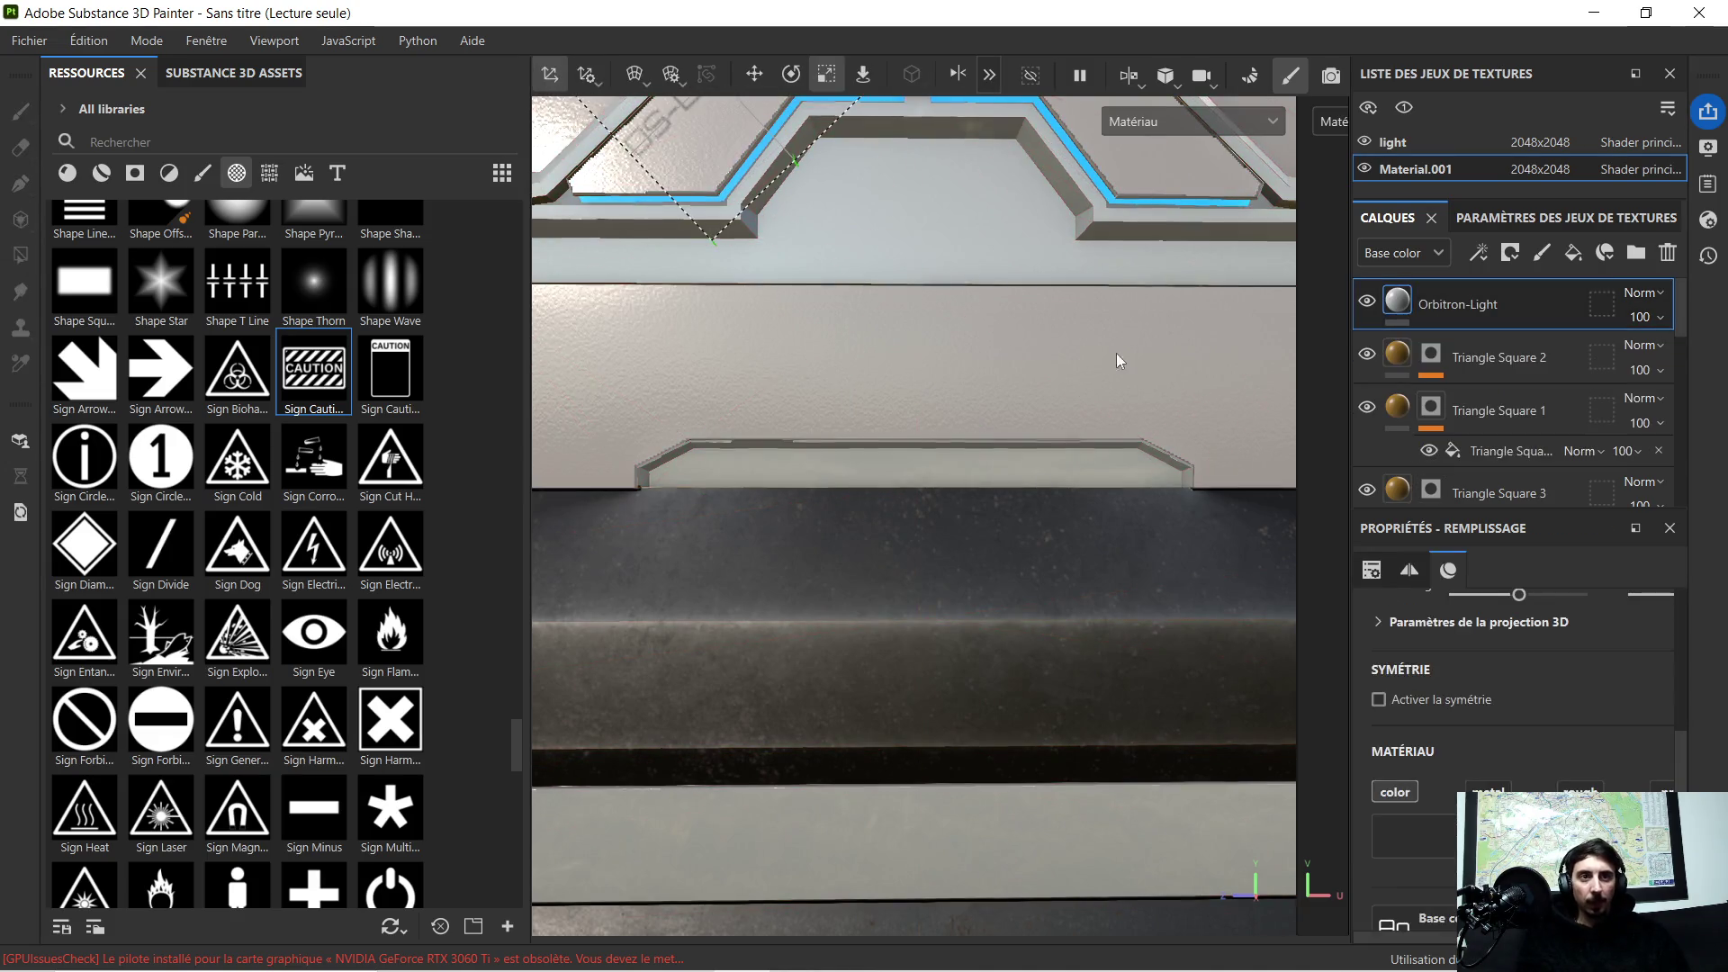
scroll(347, 578, up, 3)
scroll(347, 540, up, 3)
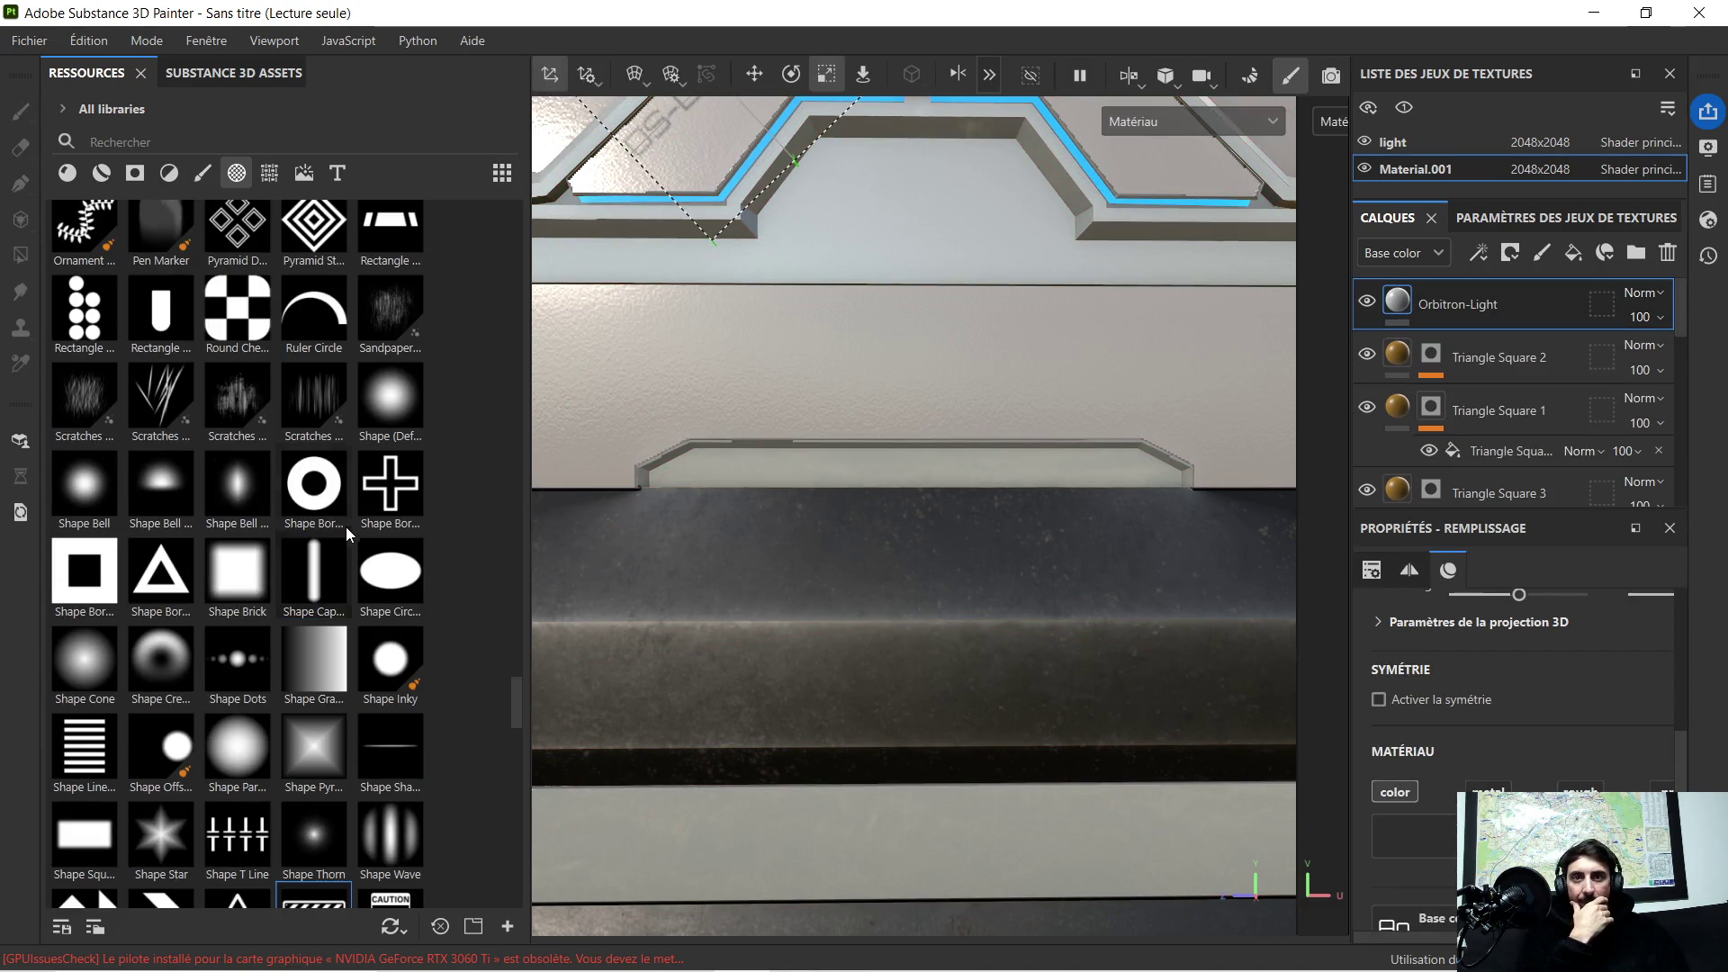
scroll(346, 519, up, 3)
scroll(346, 519, down, 3)
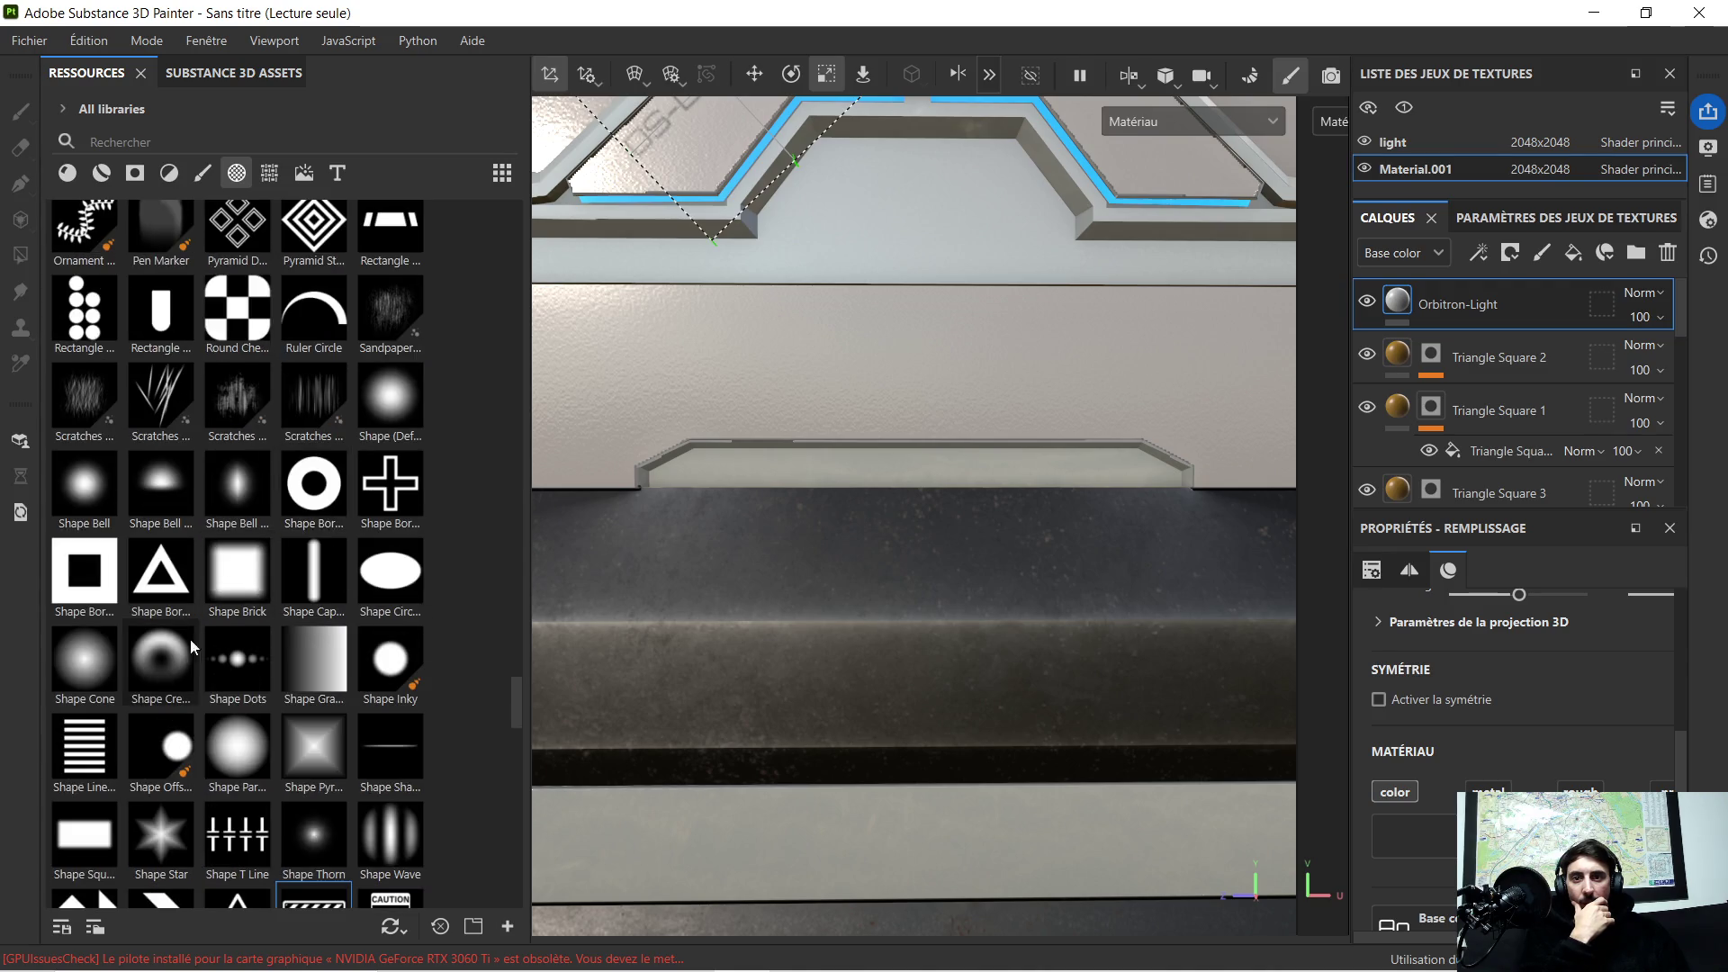
scroll(252, 555, up, 3)
scroll(245, 515, up, 3)
scroll(245, 515, up, 3)
scroll(185, 666, down, 3)
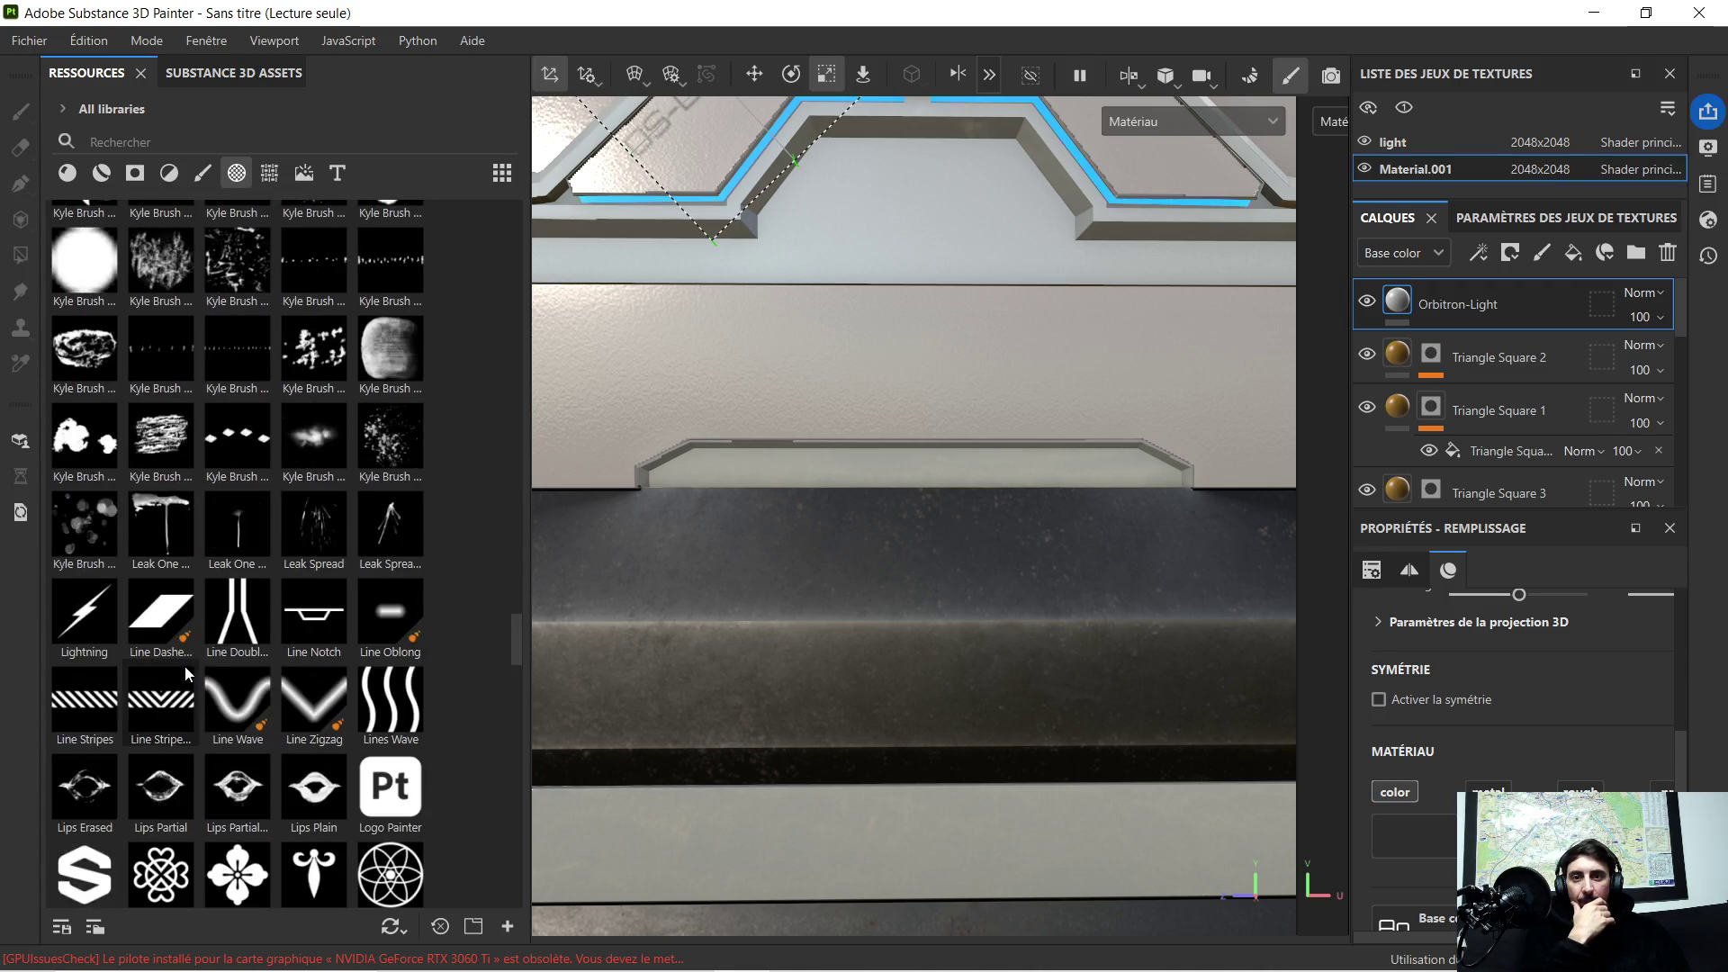
scroll(86, 626, down, 3)
Step: Drop the Line Stripes pattern onto the ledge as a new layer and make its projection taller
drag(85, 422, 880, 471)
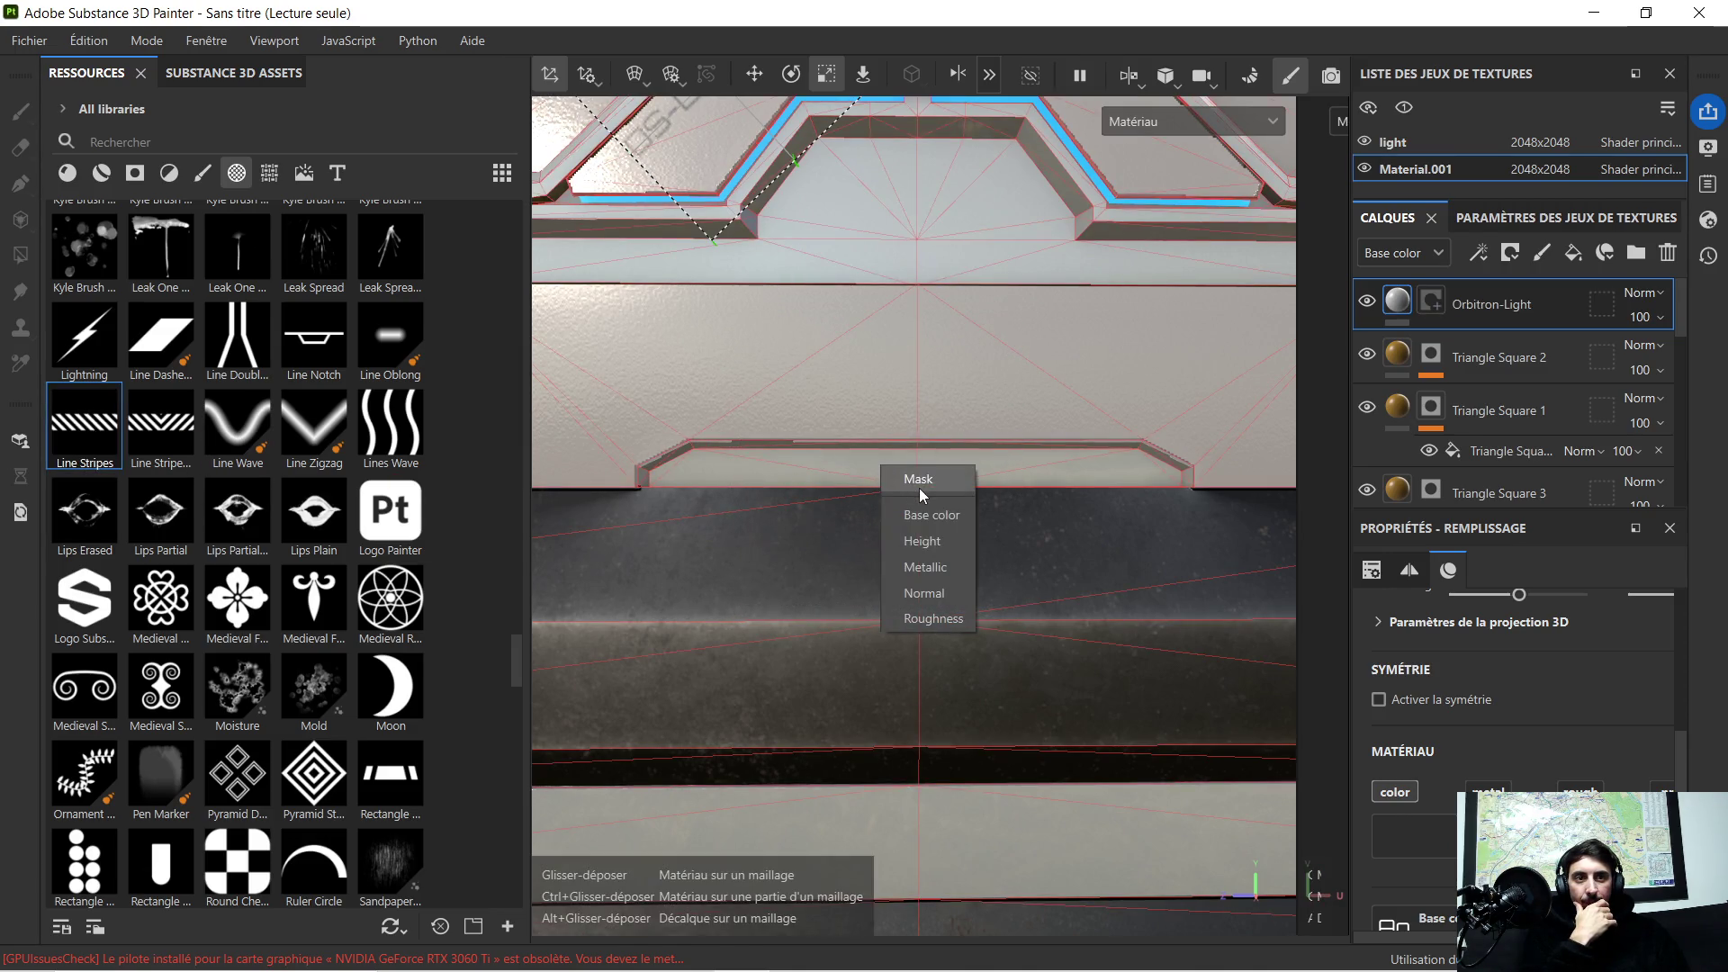
click(922, 488)
scroll(945, 468, up, 2)
scroll(949, 463, down, 1)
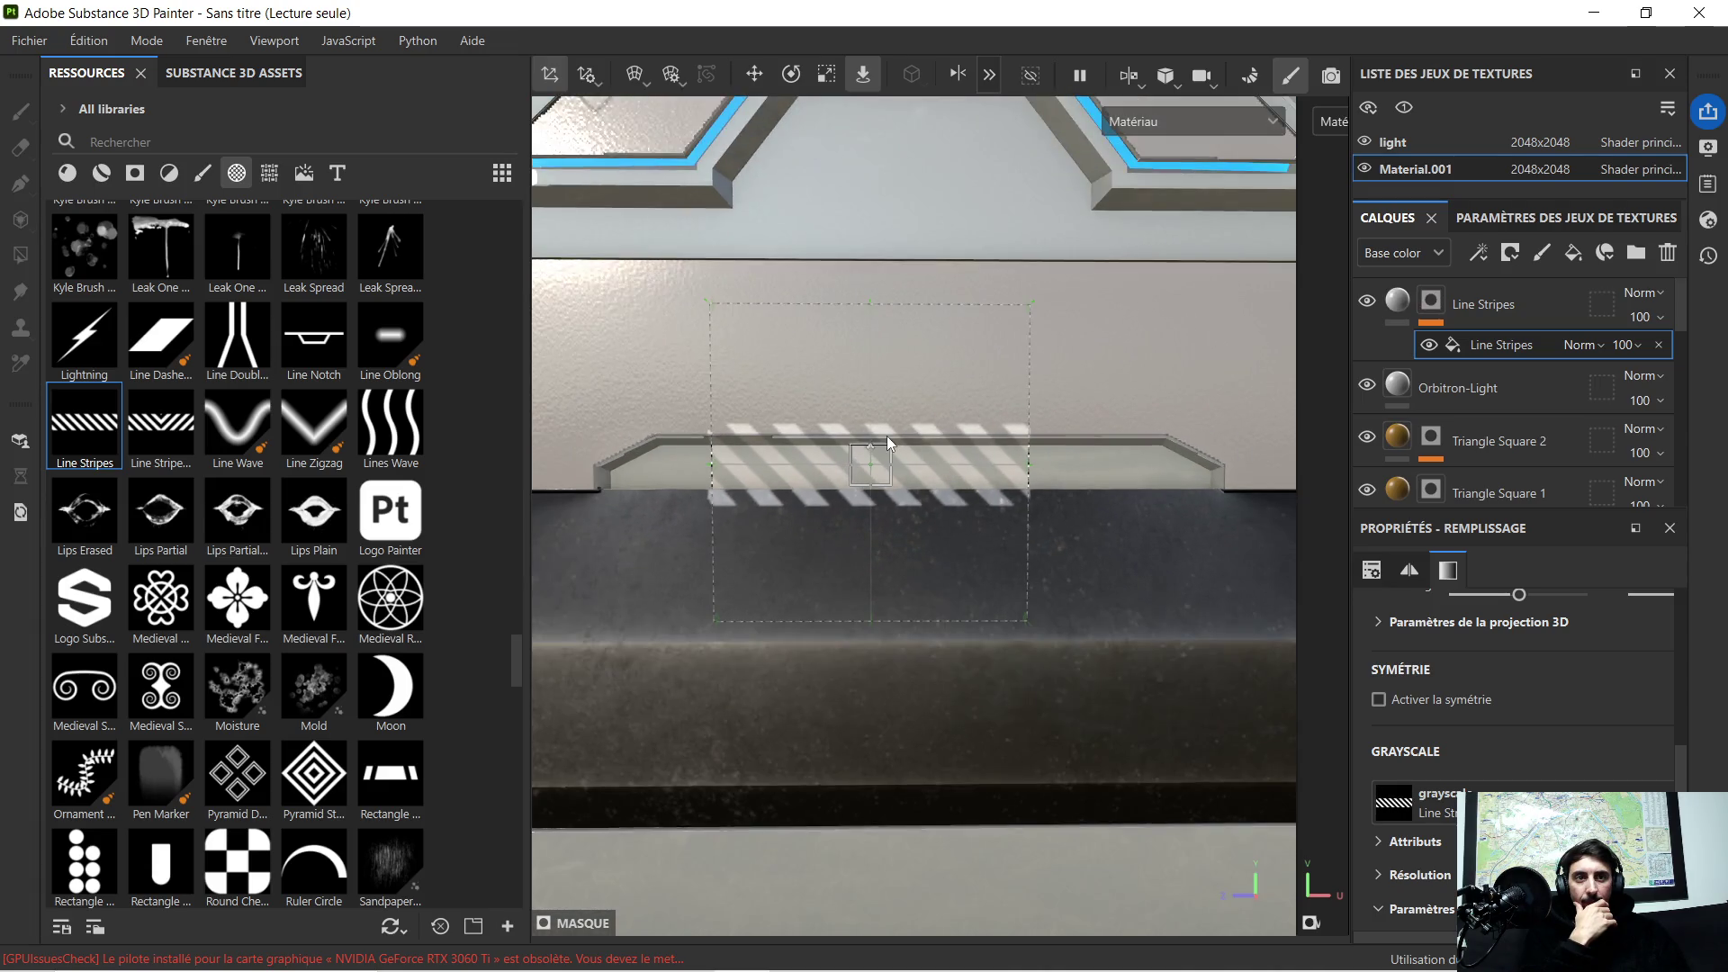
scroll(890, 437, up, 2)
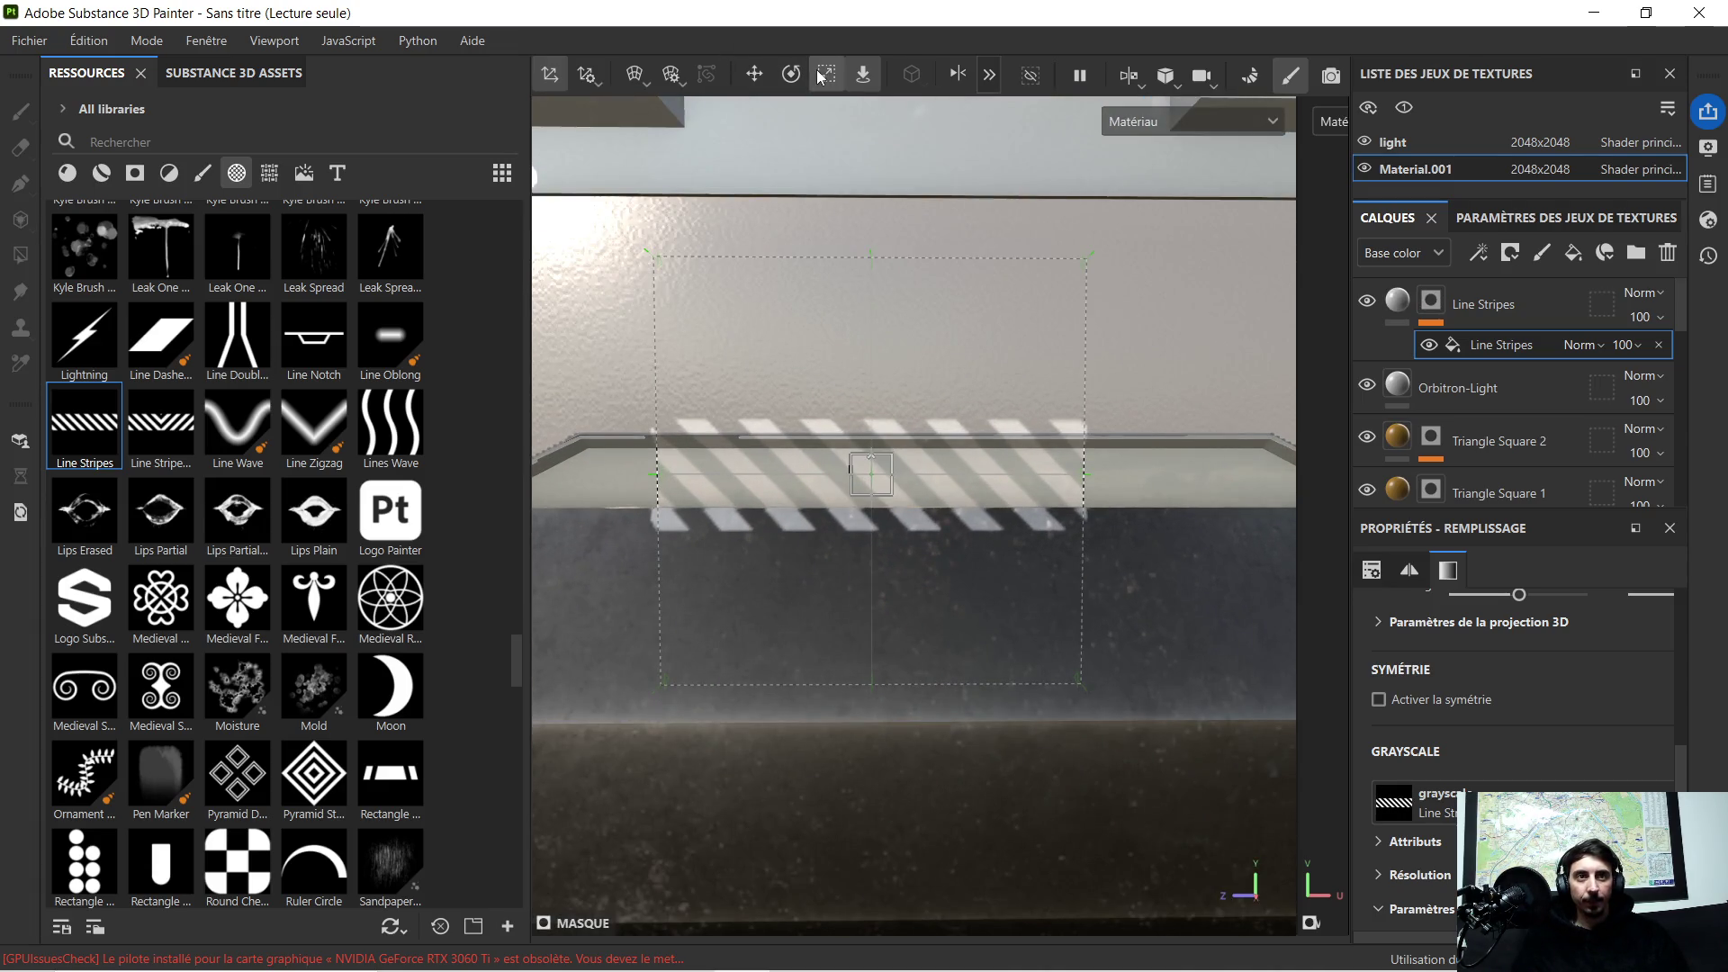
click(827, 74)
scroll(822, 379, up, 1)
scroll(822, 379, up, 1)
mouse_move(882, 418)
mouse_down()
mouse_move(872, 436)
mouse_move(879, 421)
mouse_up()
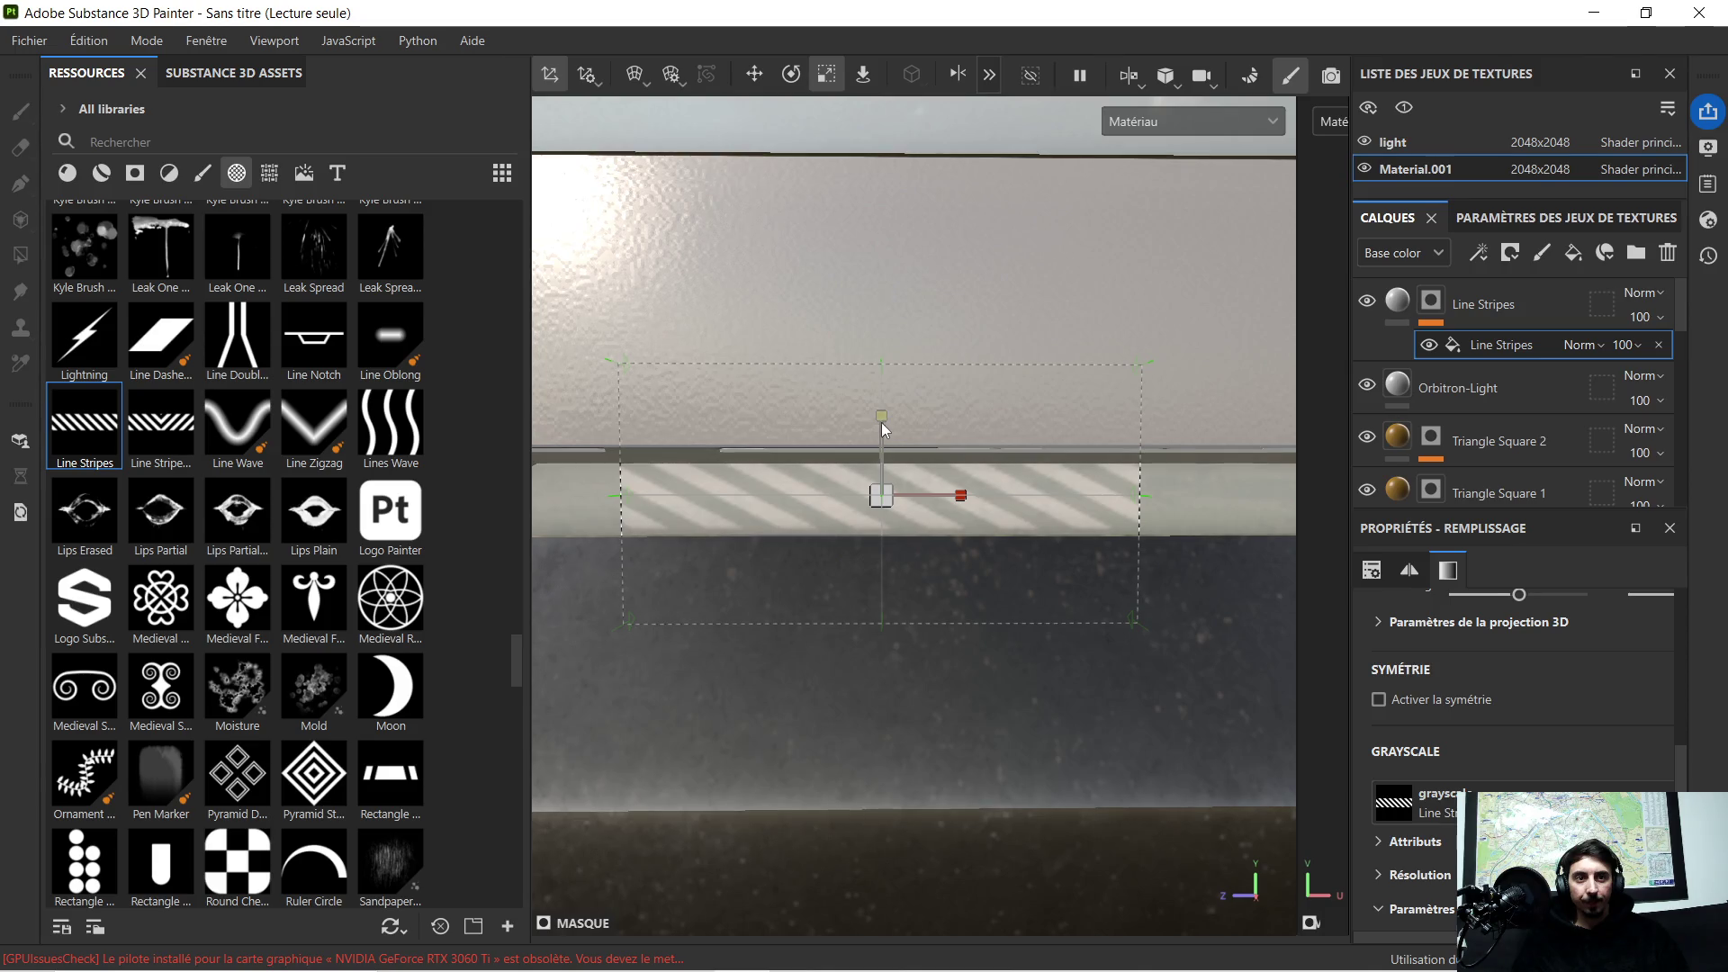
middle_drag(962, 409, 955, 294)
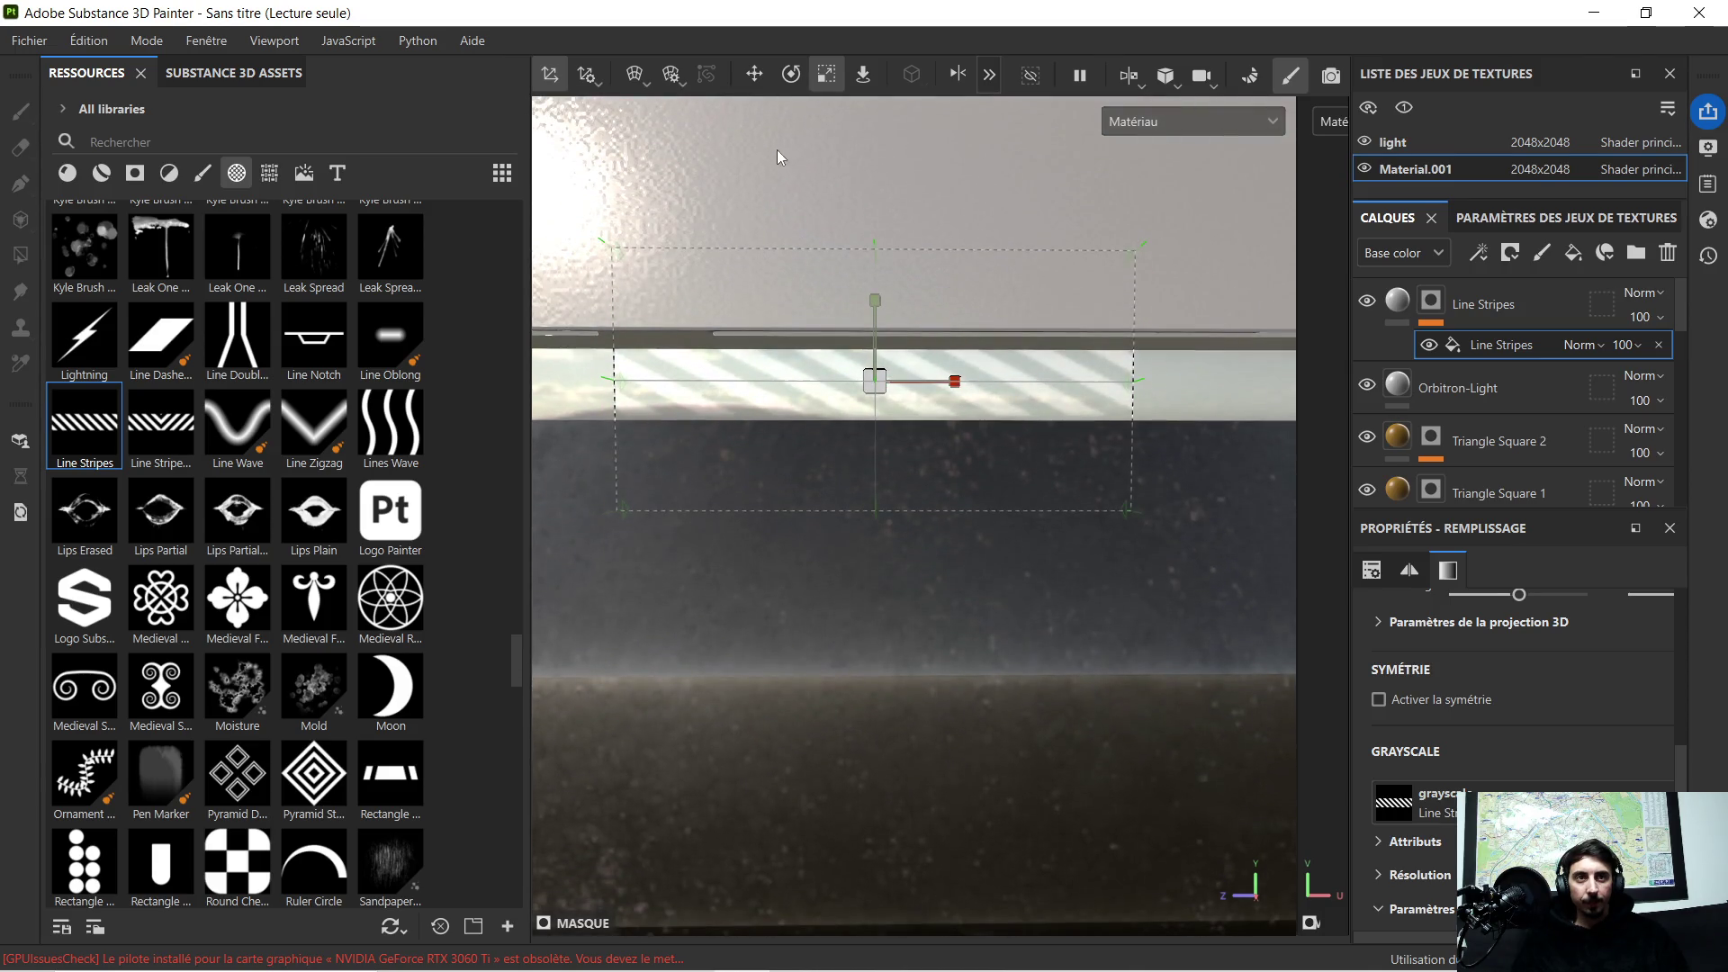
Step: Shift the stripe projection along the ledge and stretch it wider
click(755, 74)
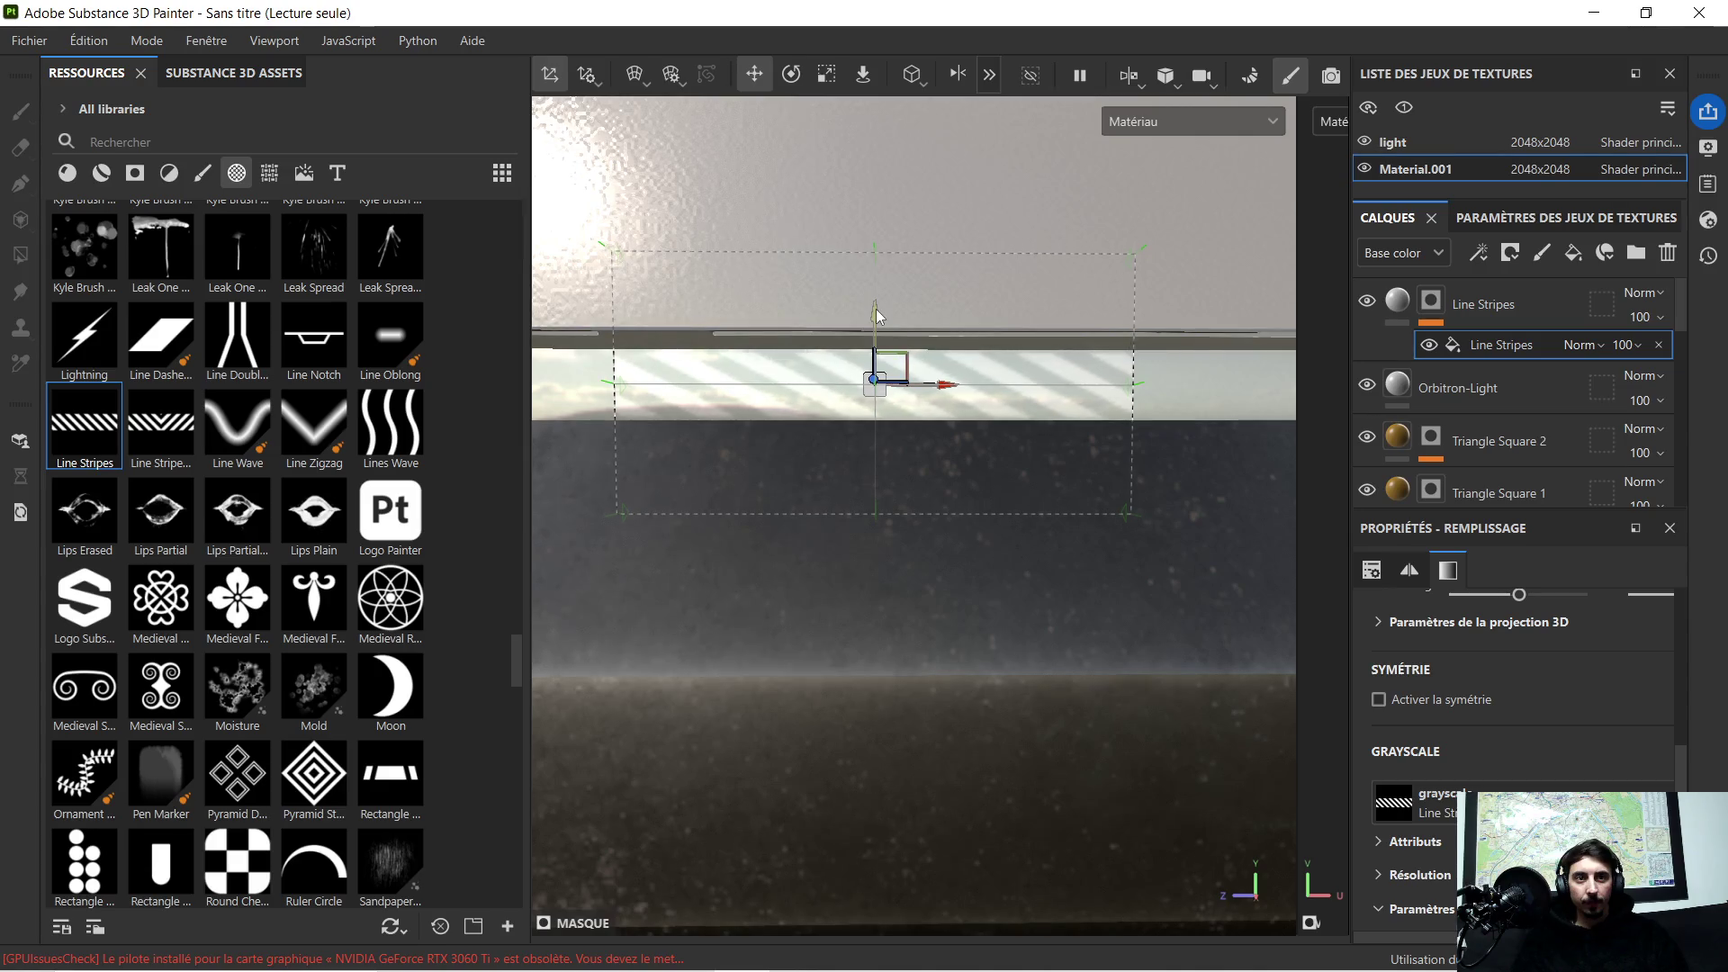
scroll(912, 304, down, 3)
scroll(952, 285, down, 3)
middle_drag(954, 286, 895, 350)
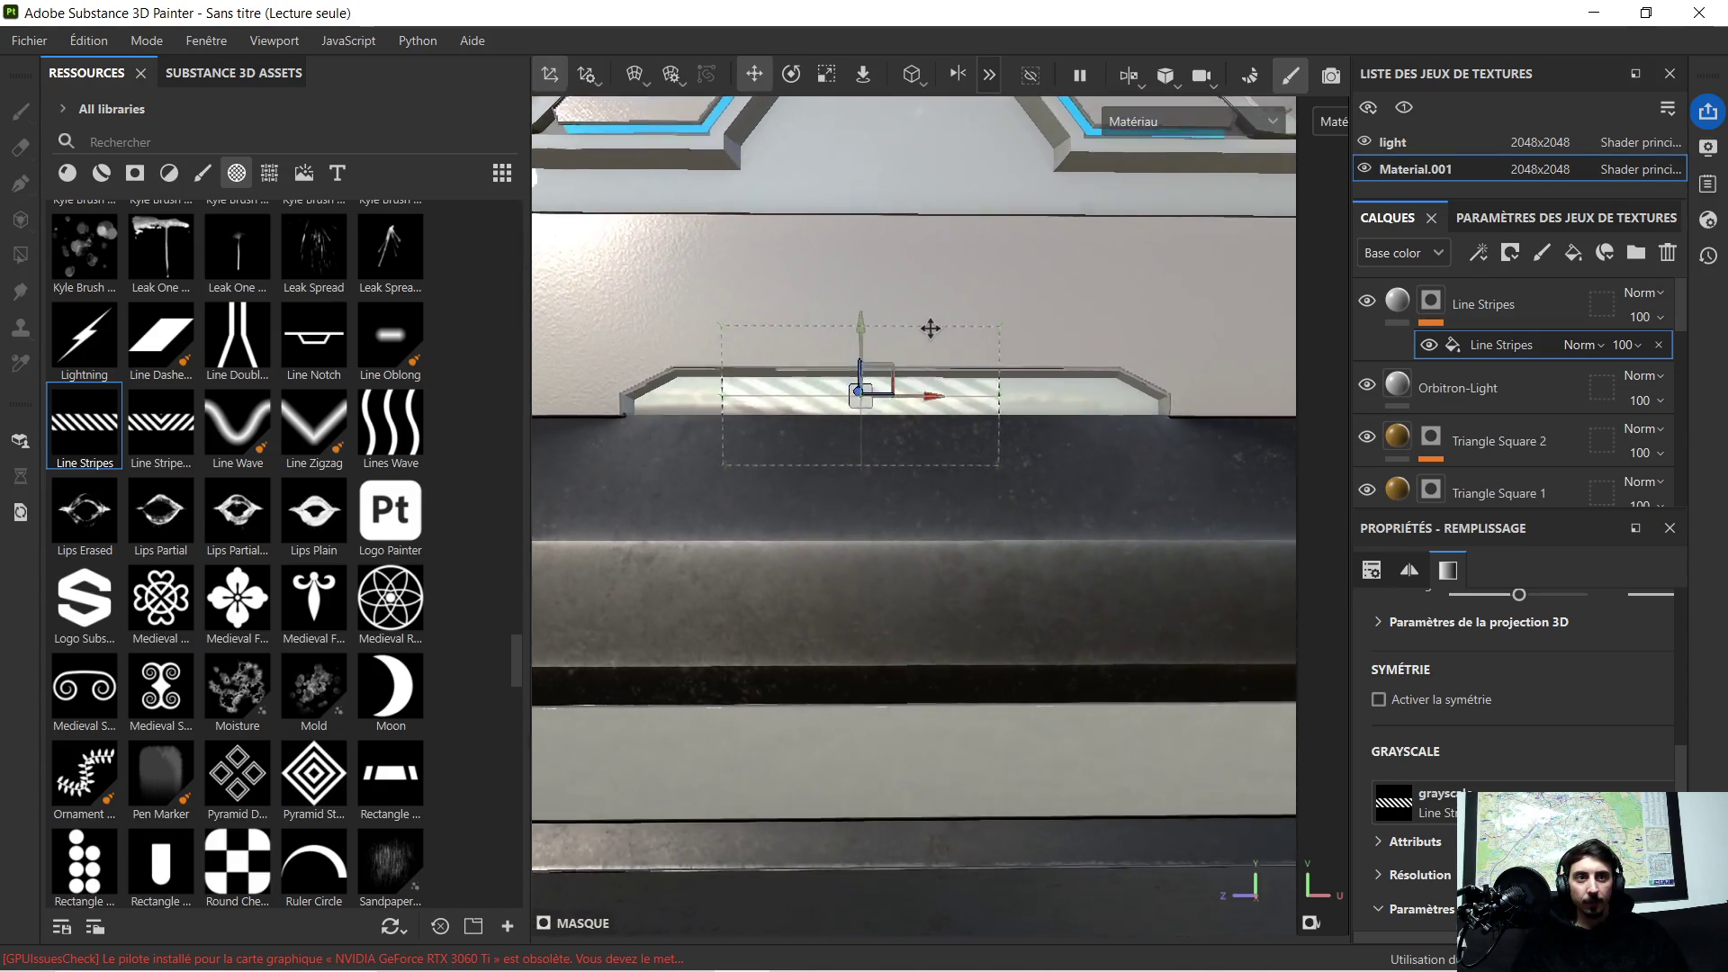
drag(890, 419, 937, 420)
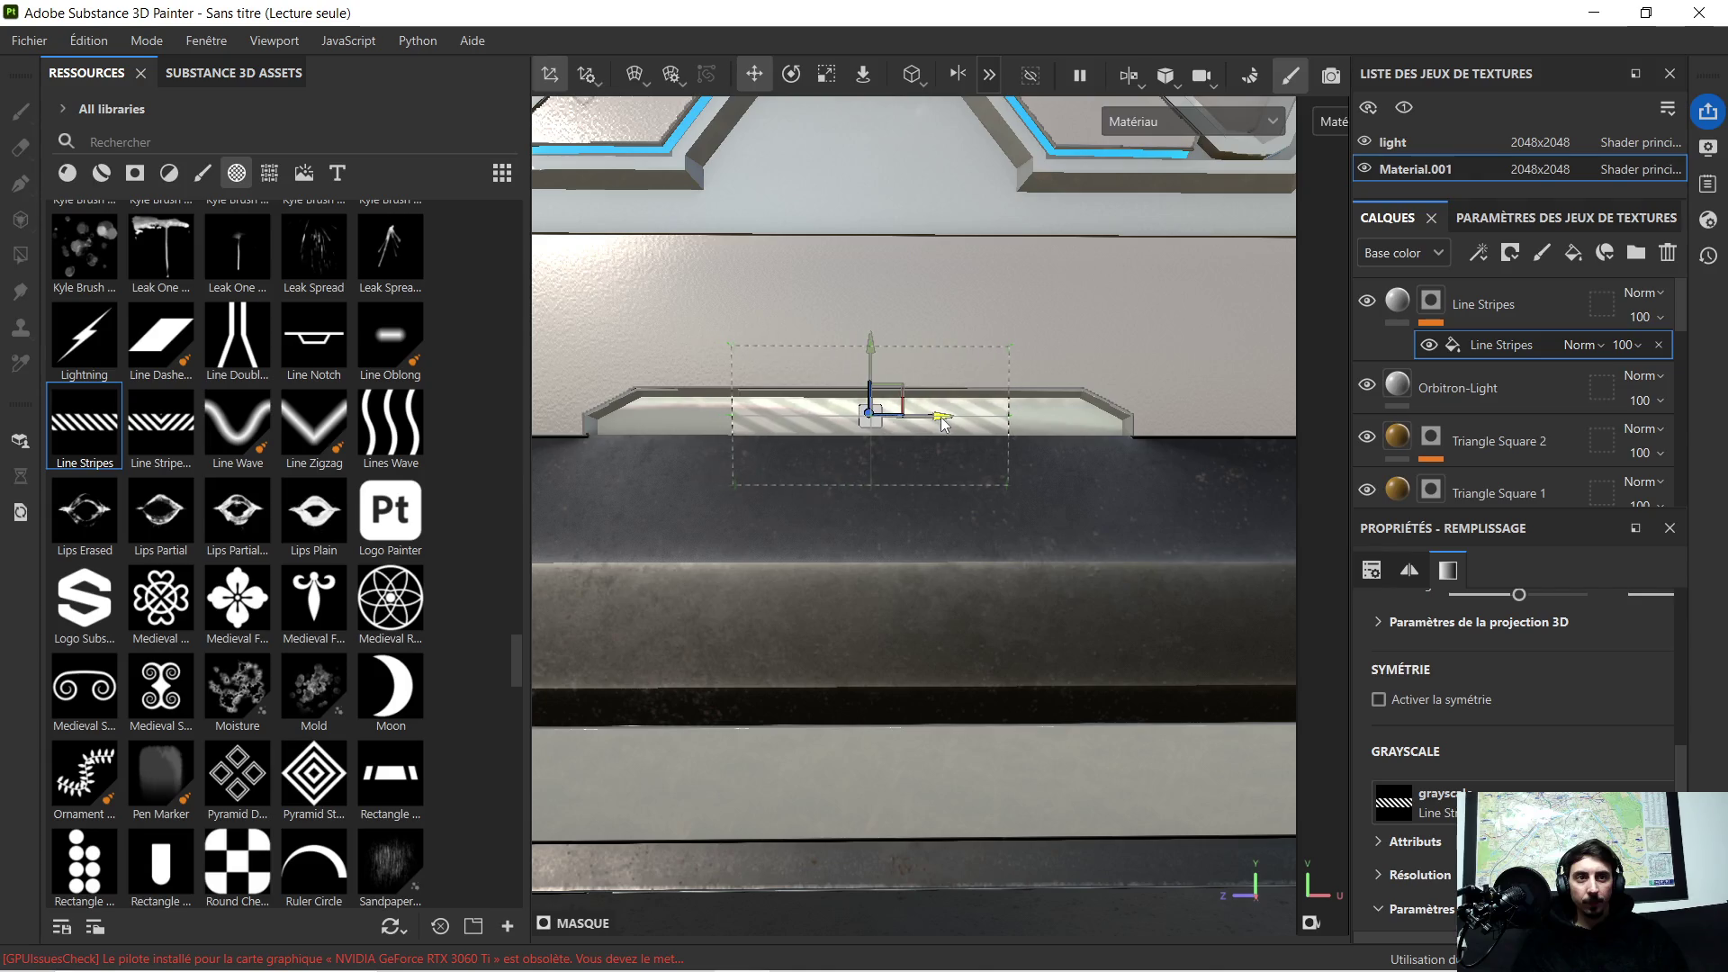
click(816, 83)
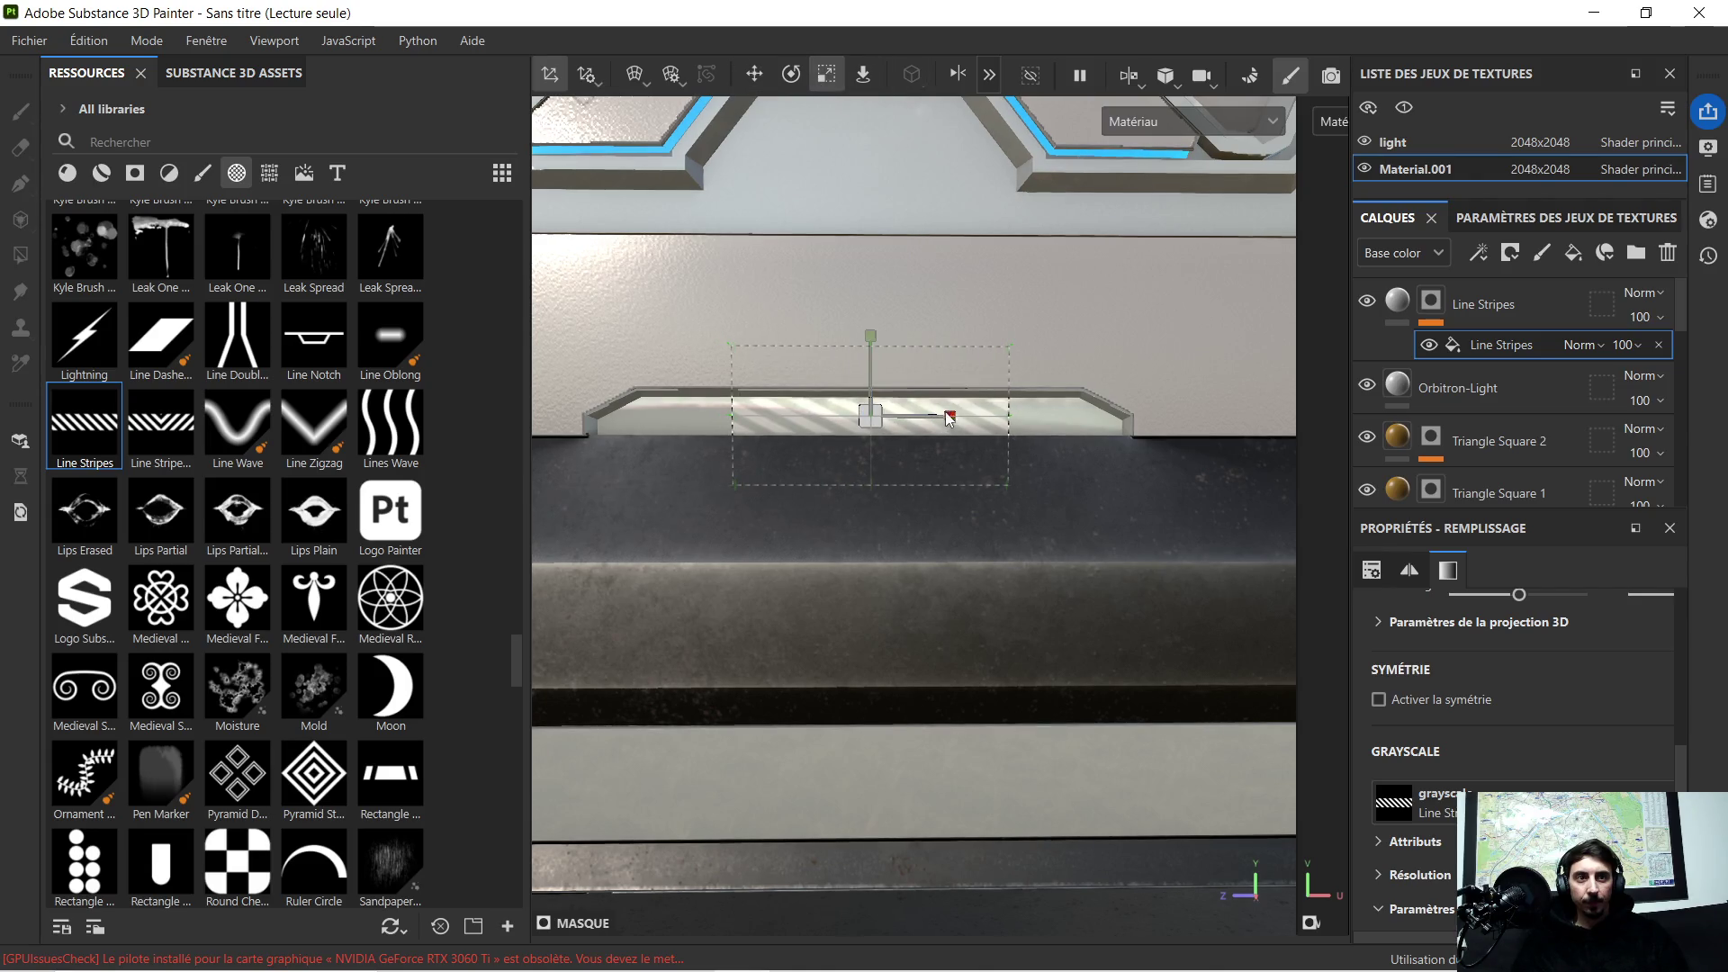
drag(950, 415, 997, 417)
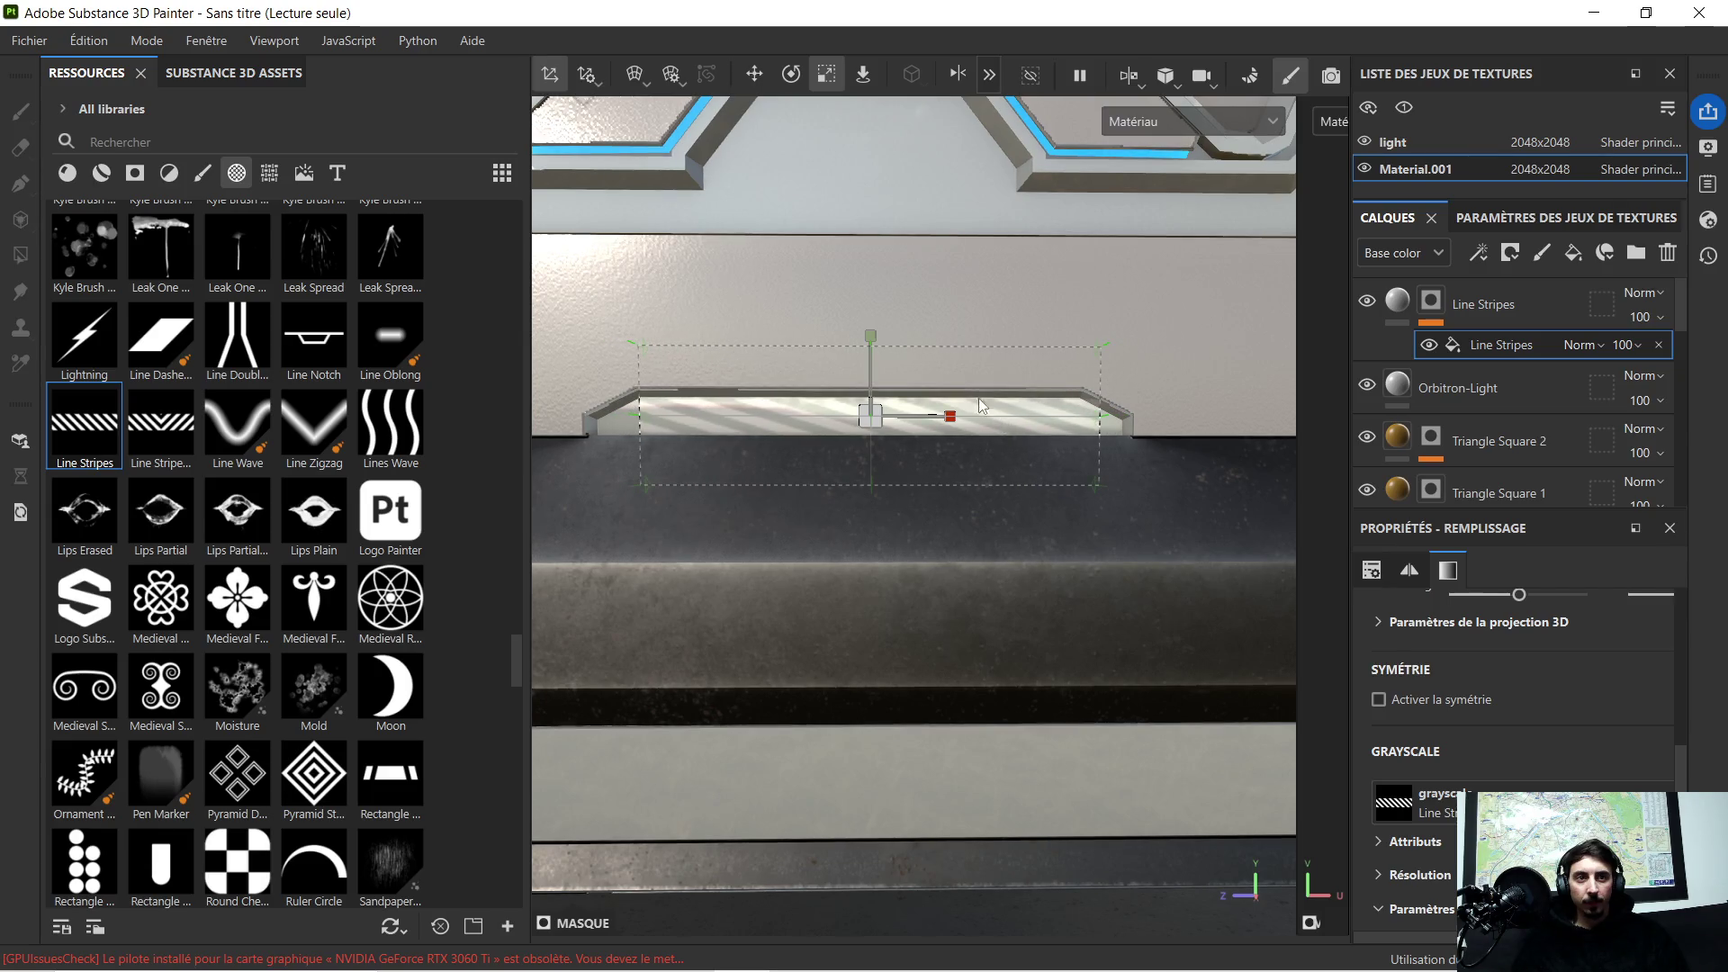
click(754, 75)
scroll(918, 379, up, 2)
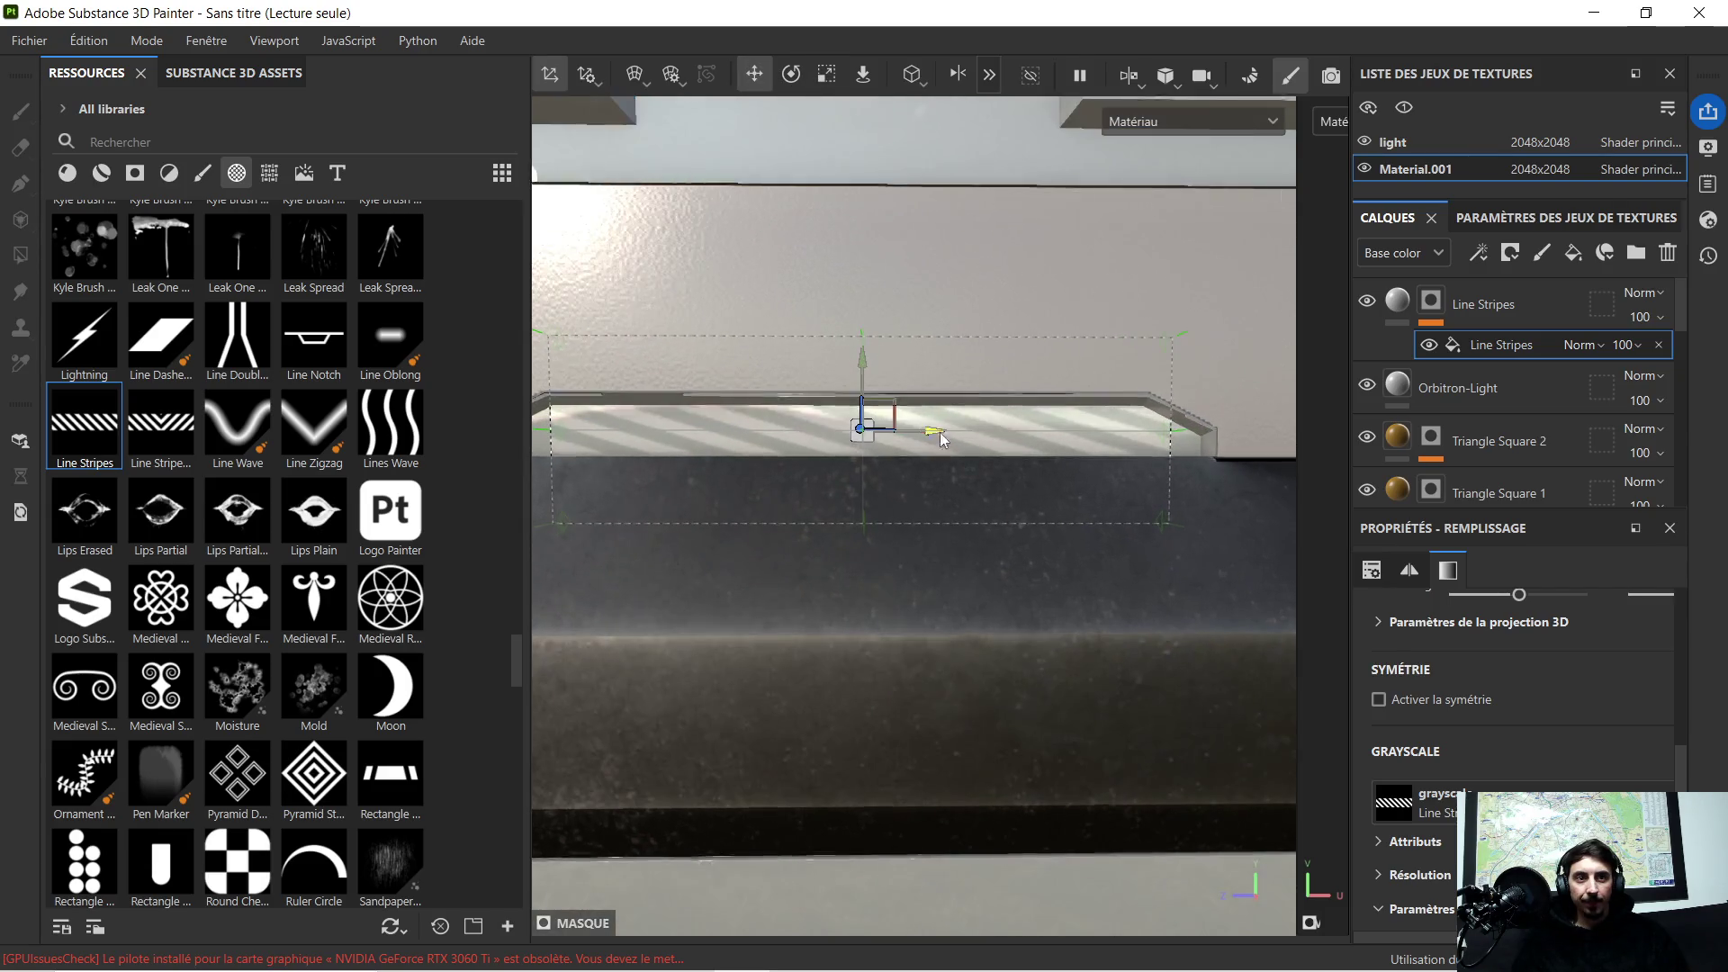
drag(940, 431, 932, 429)
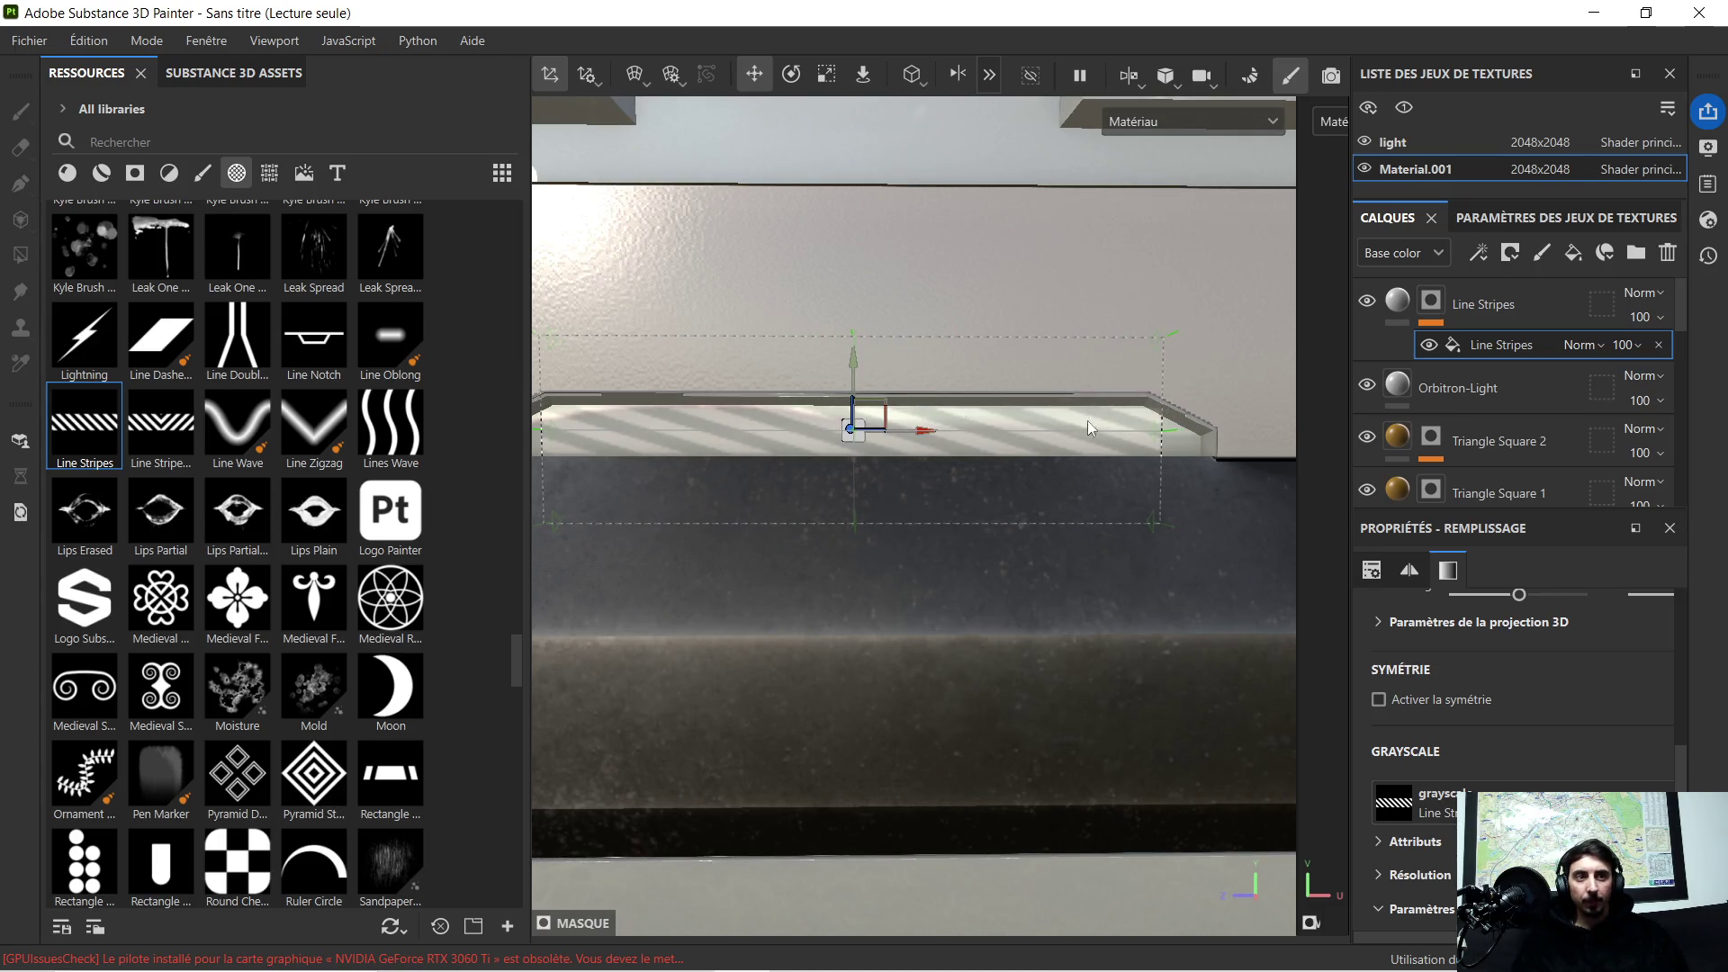
scroll(1079, 390, down, 3)
scroll(1044, 438, up, 2)
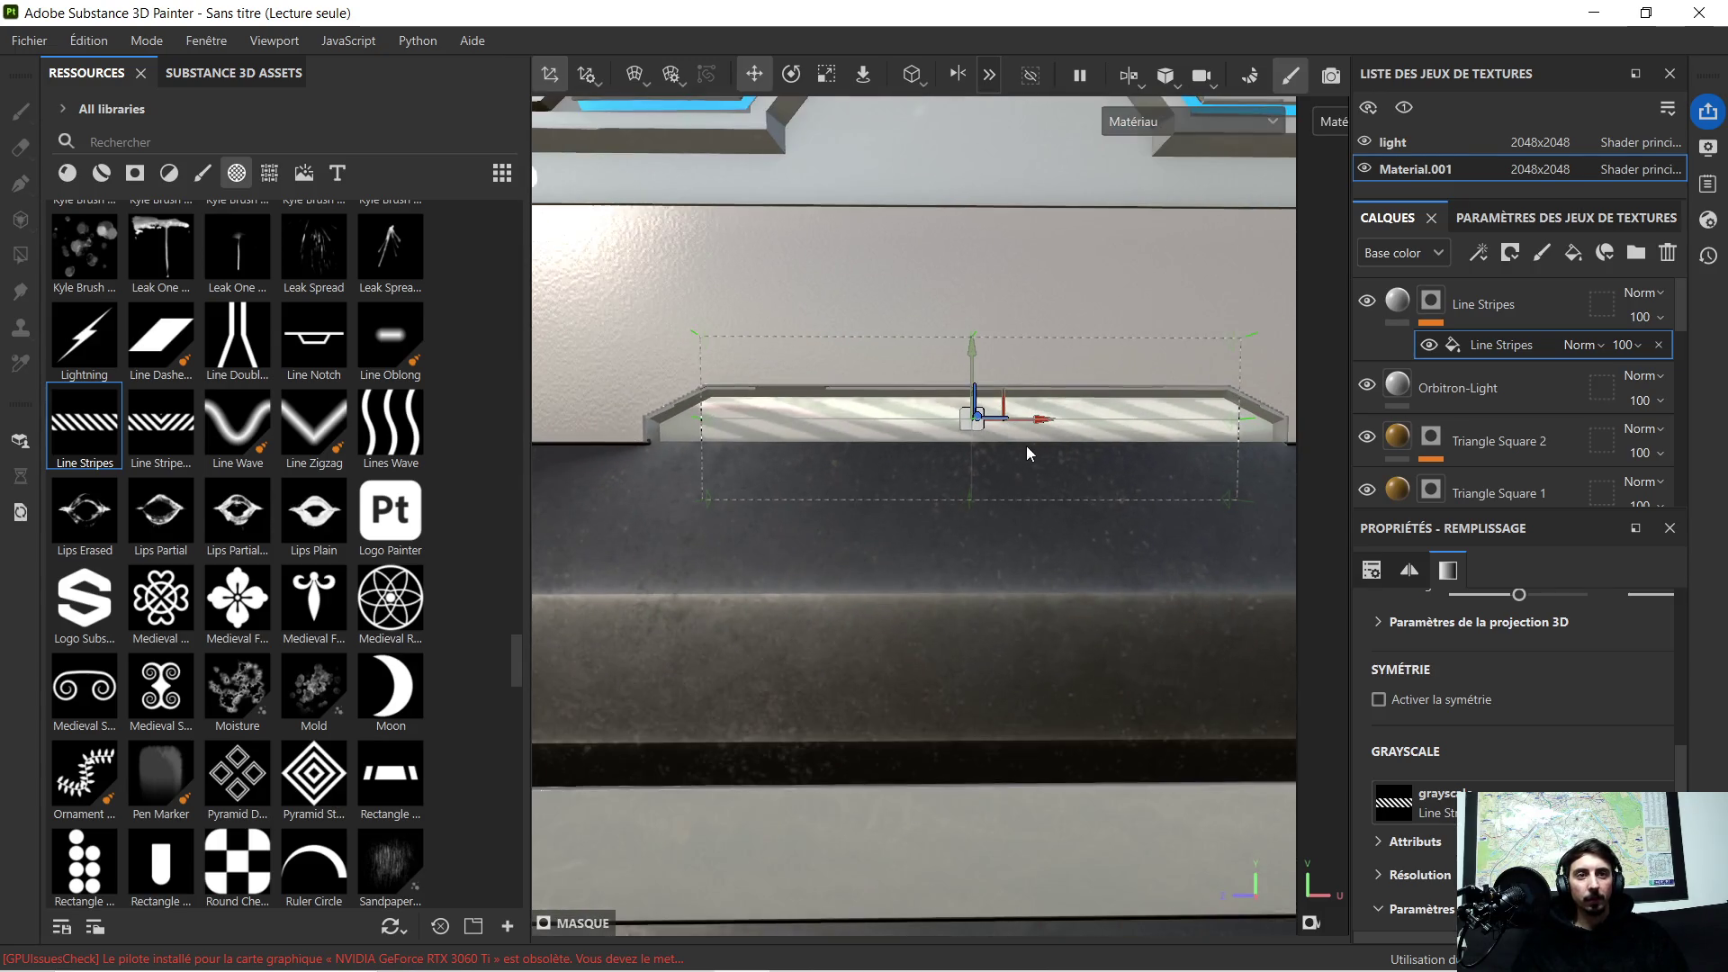
Step: Widen the stripes further so they span nearly the whole ledge width
middle_drag(972, 471, 966, 477)
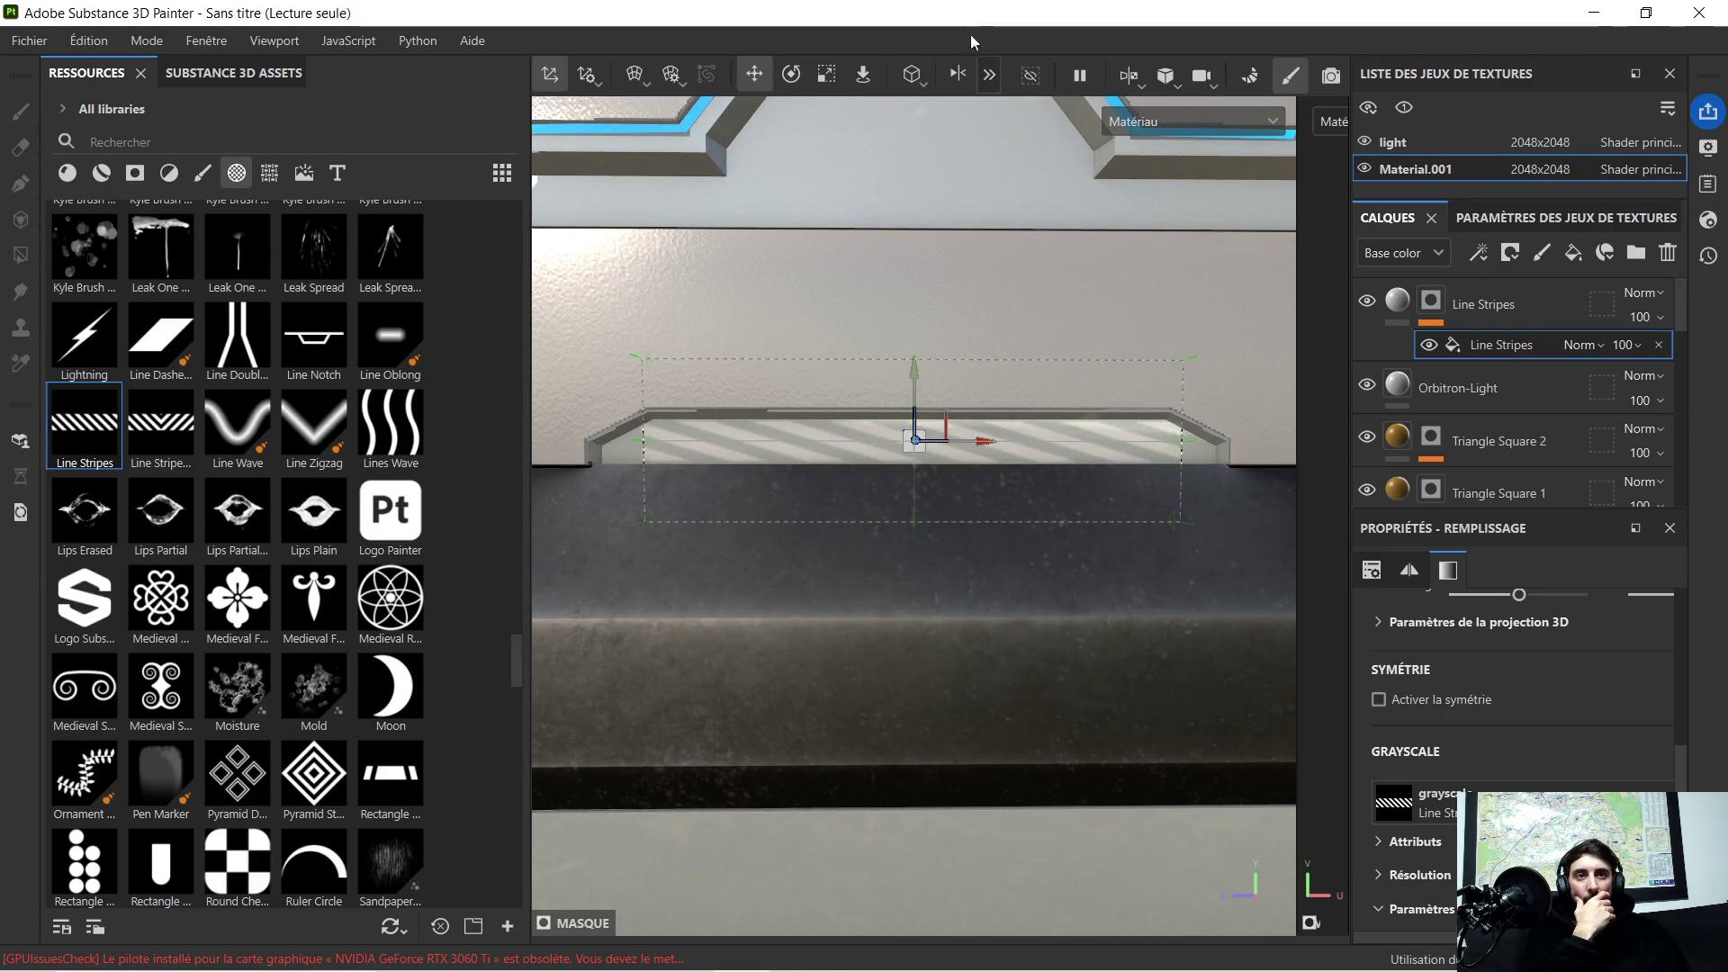
click(818, 77)
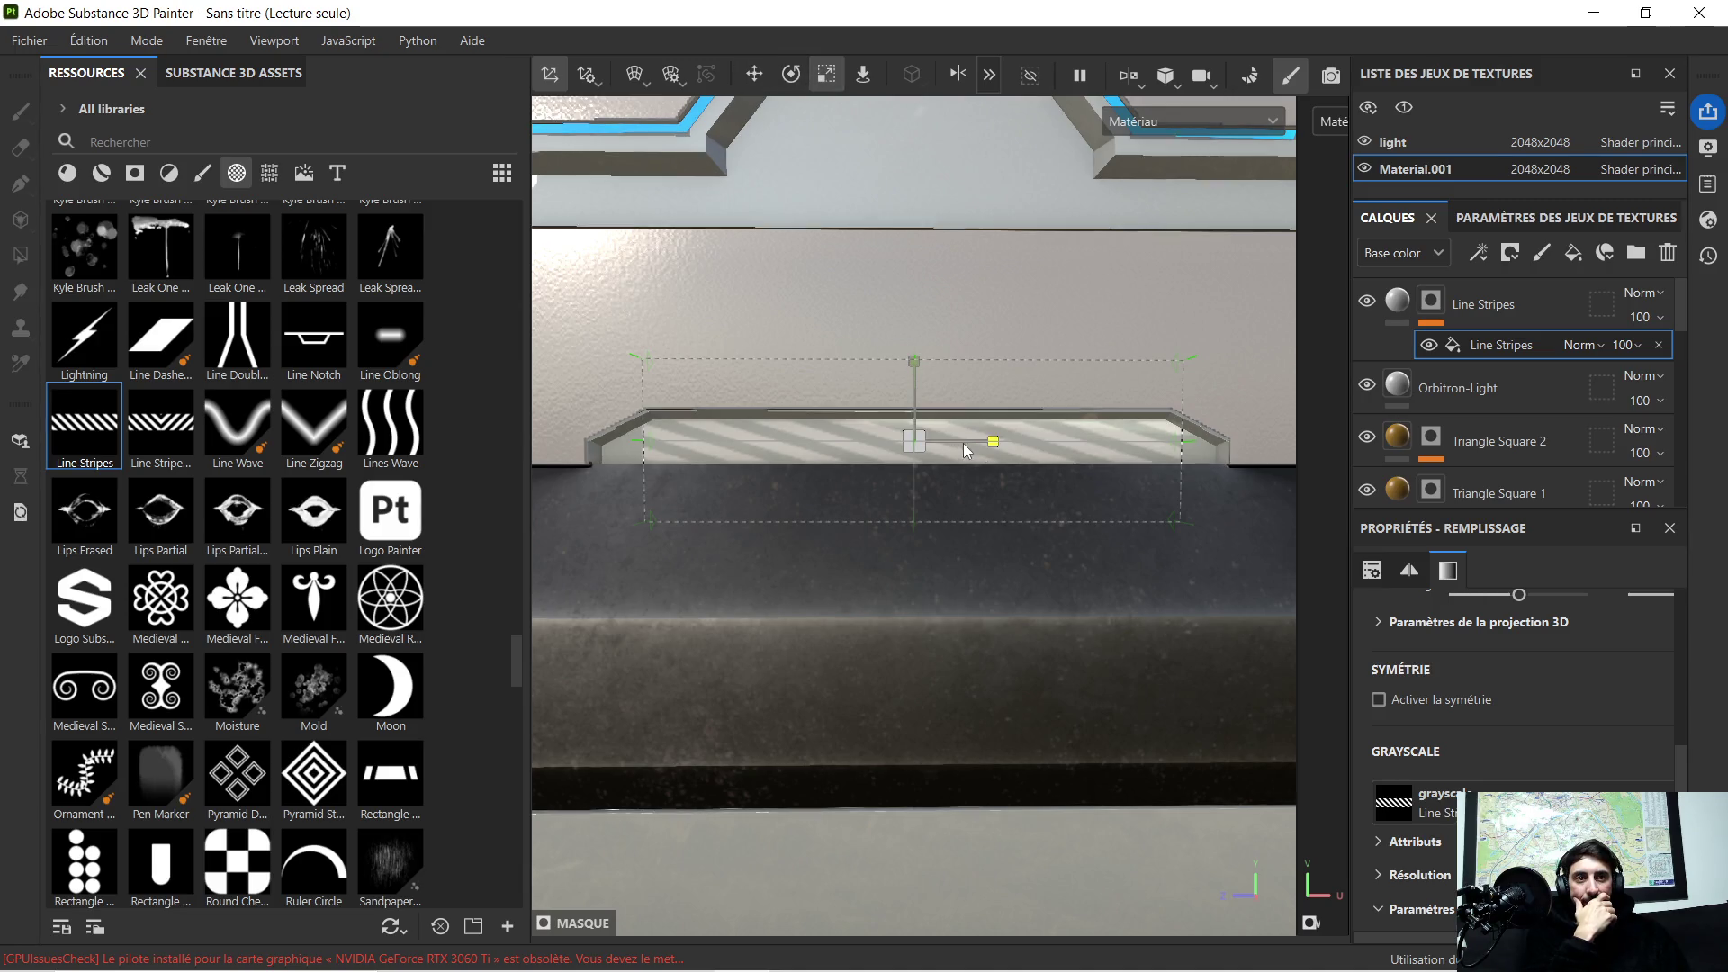
drag(987, 441, 1008, 440)
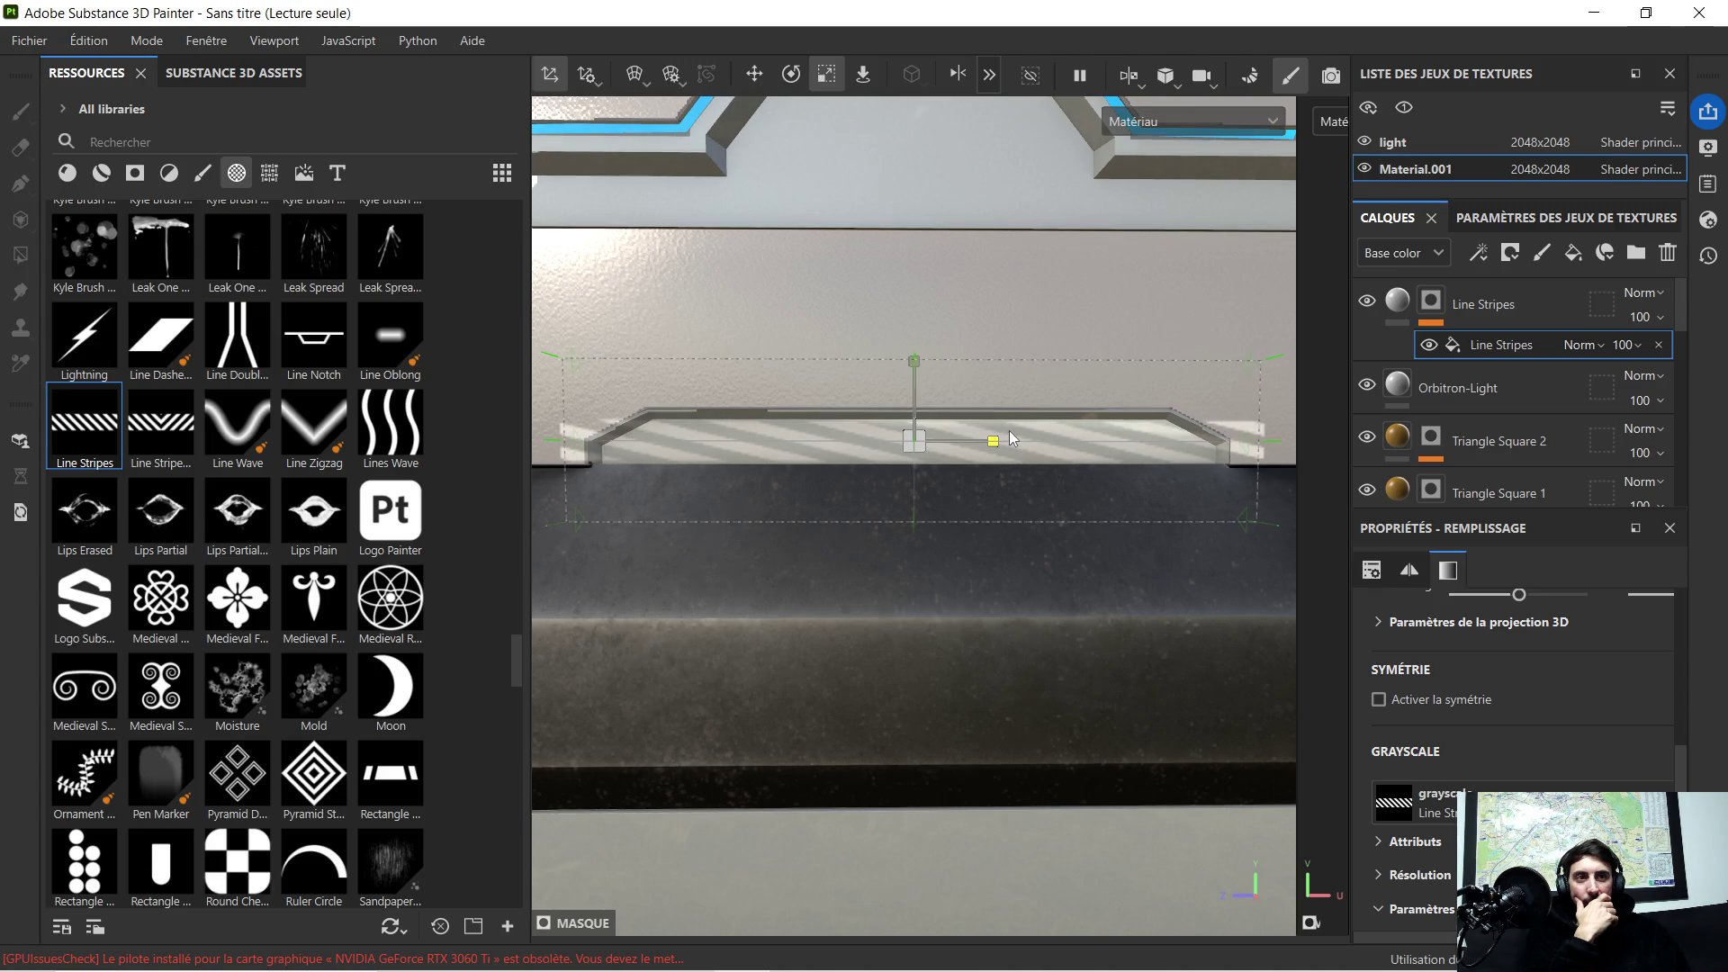
drag(1009, 440, 1011, 440)
scroll(1014, 432, down, 1)
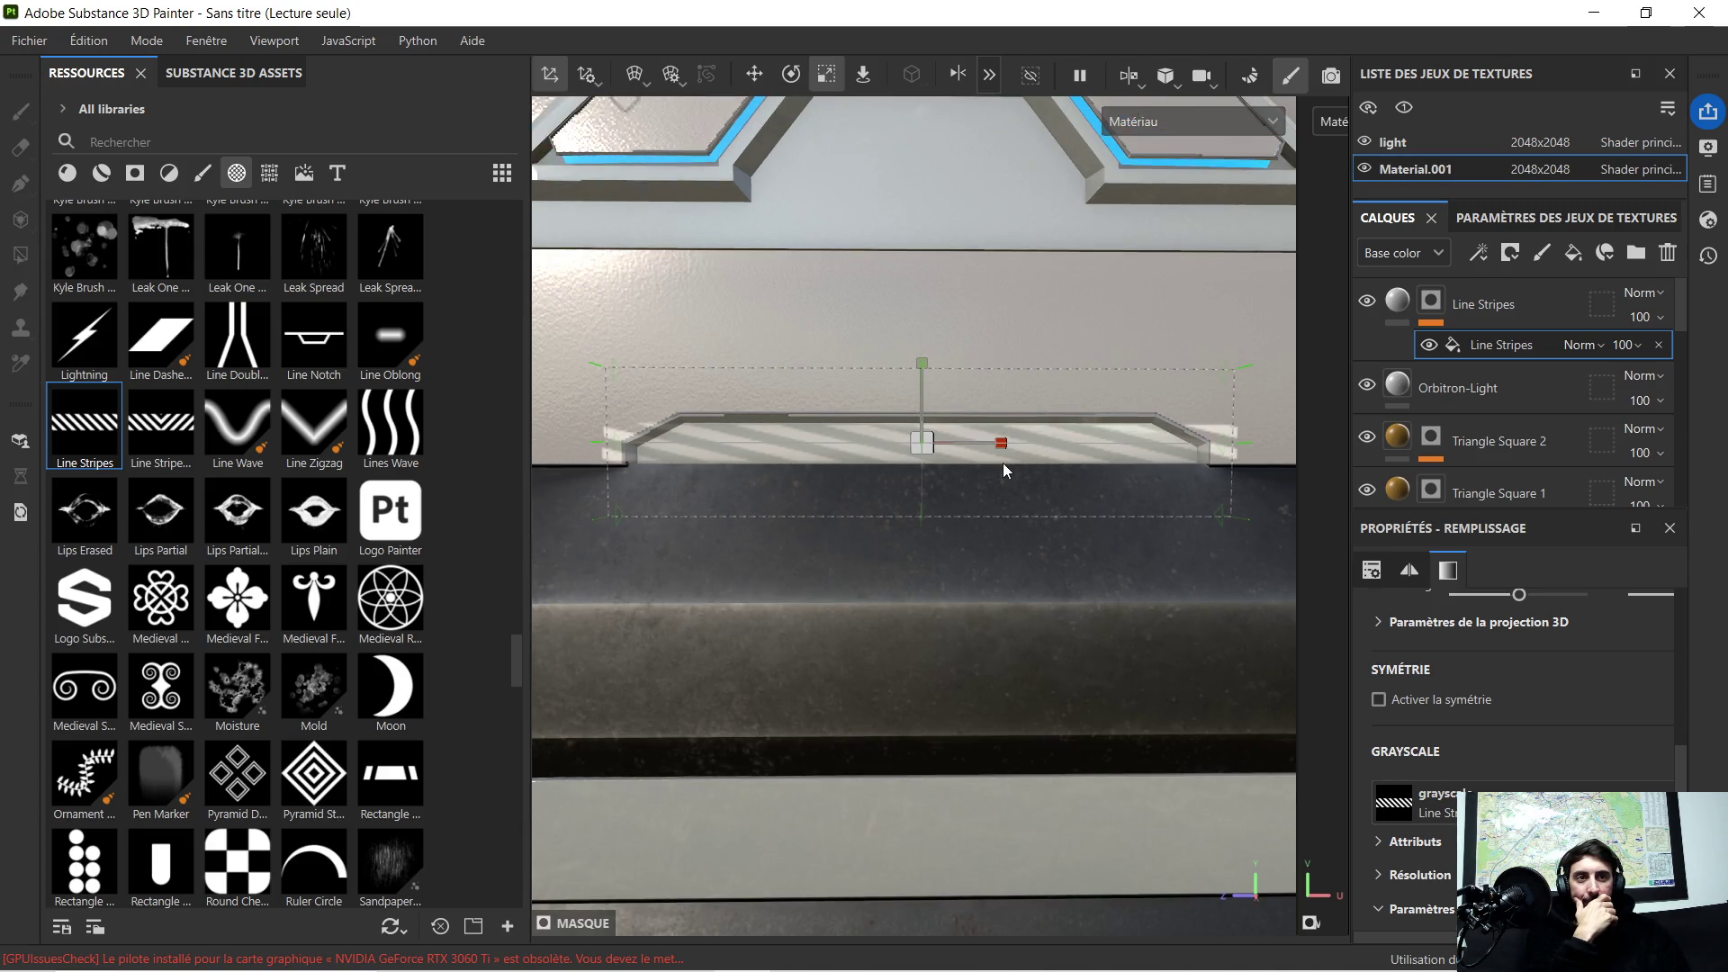
Step: Work on the Line Stripes mask and give the layer a black mask
click(1436, 306)
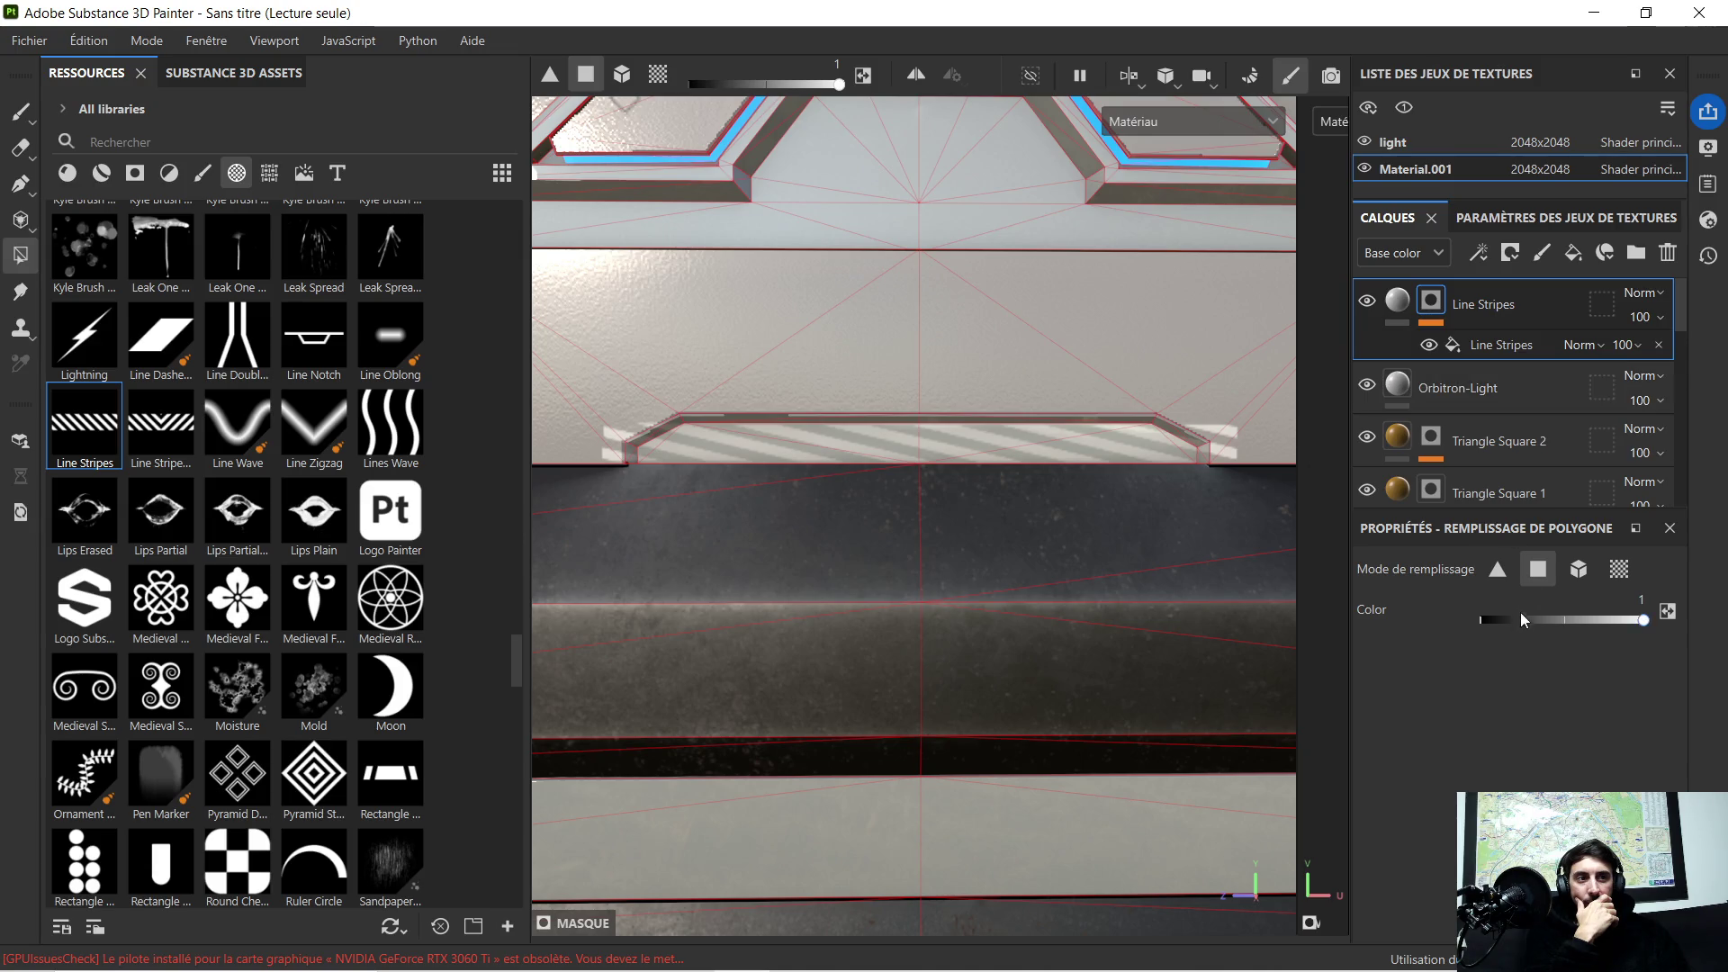
scroll(1235, 446, up, 3)
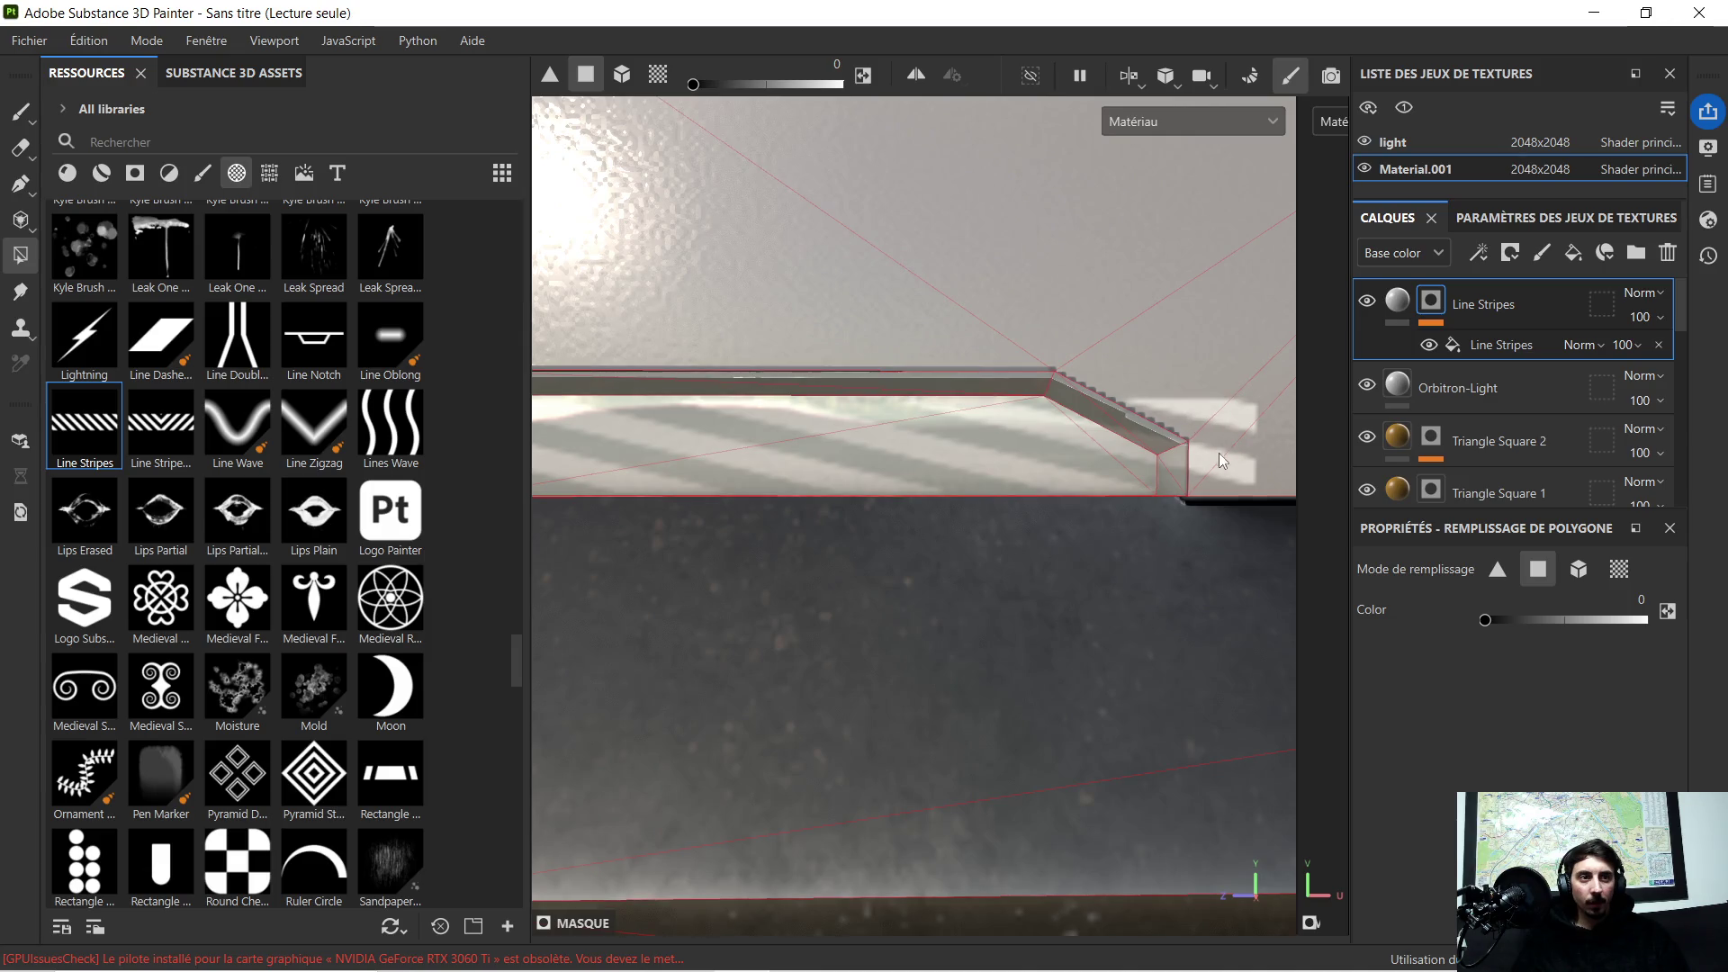
mouse_move(1193, 404)
alt+mouse_down()
mouse_move(749, 385)
mouse_move(830, 476)
alt+mouse_up()
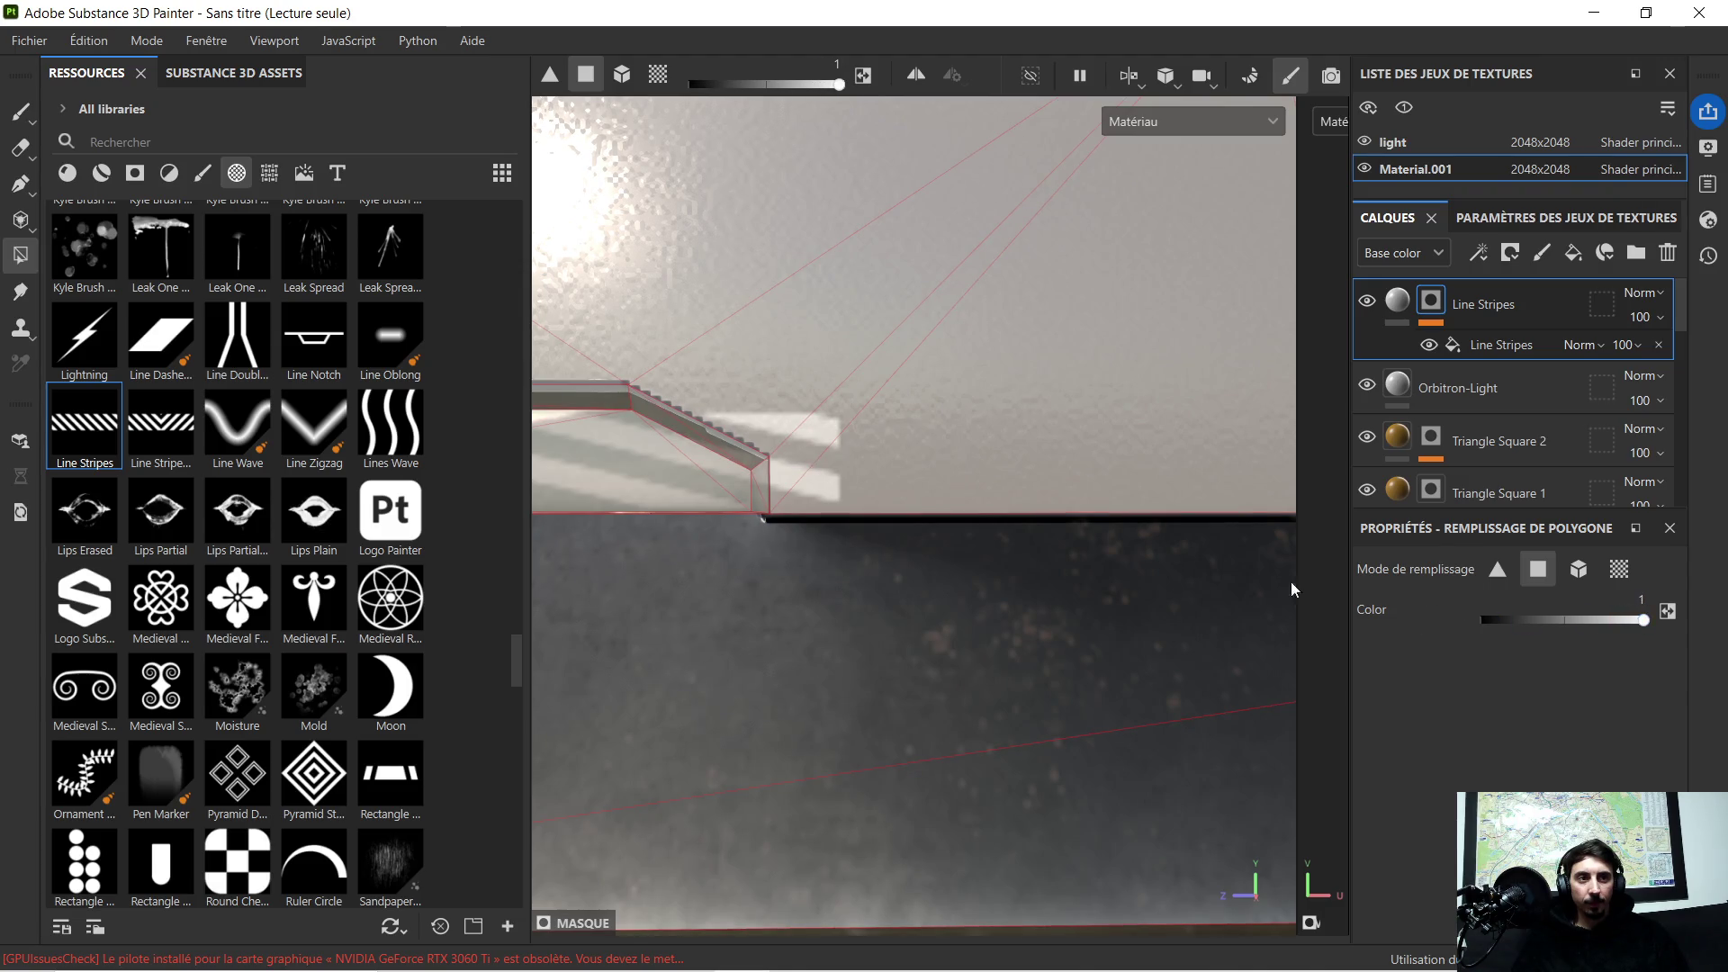
mouse_move(791, 463)
mouse_down()
mouse_move(825, 488)
mouse_move(847, 451)
mouse_move(1281, 460)
mouse_up()
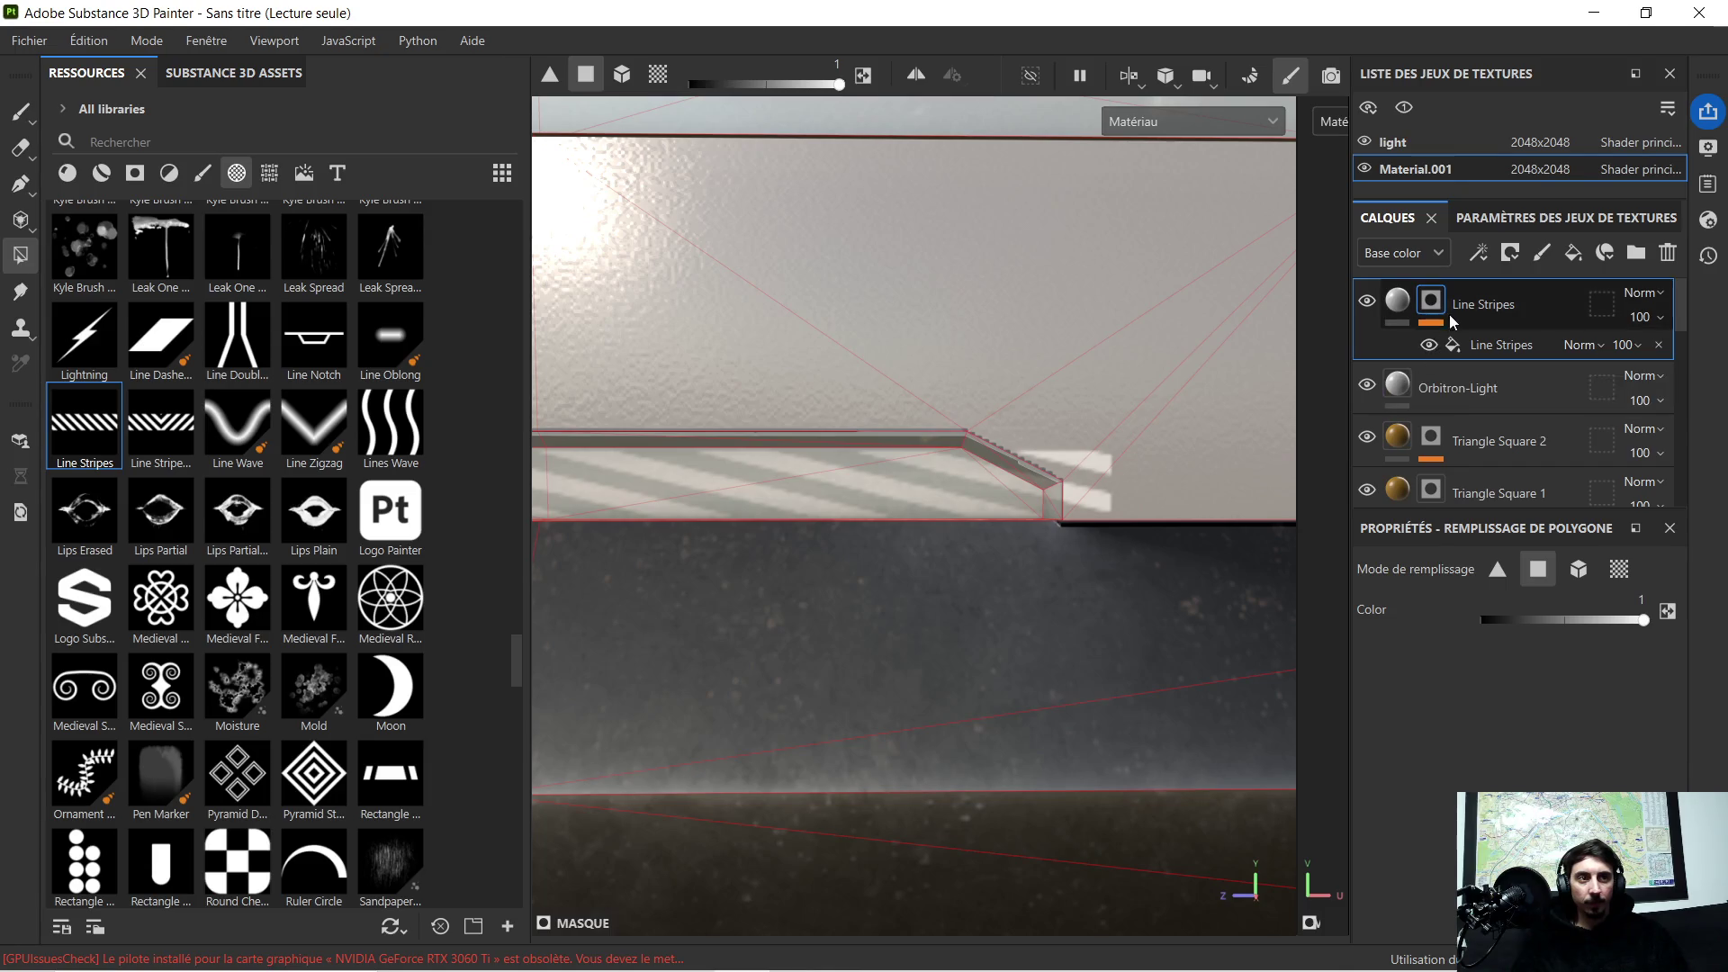
right_click(1481, 309)
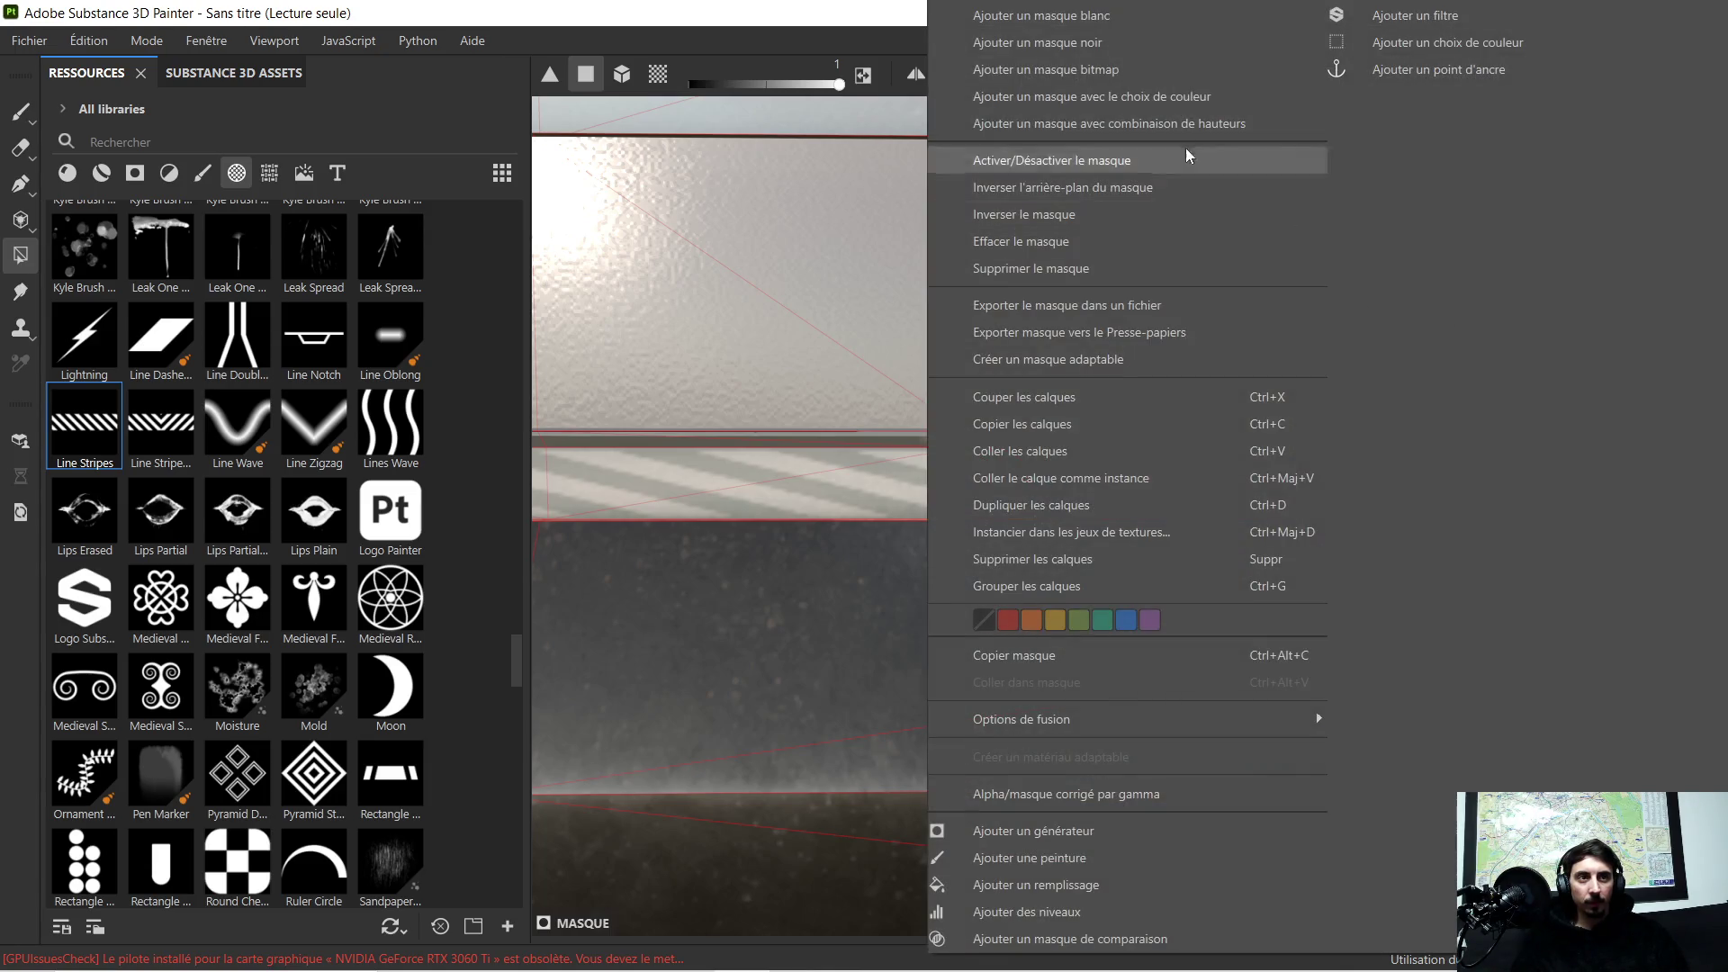
click(1128, 42)
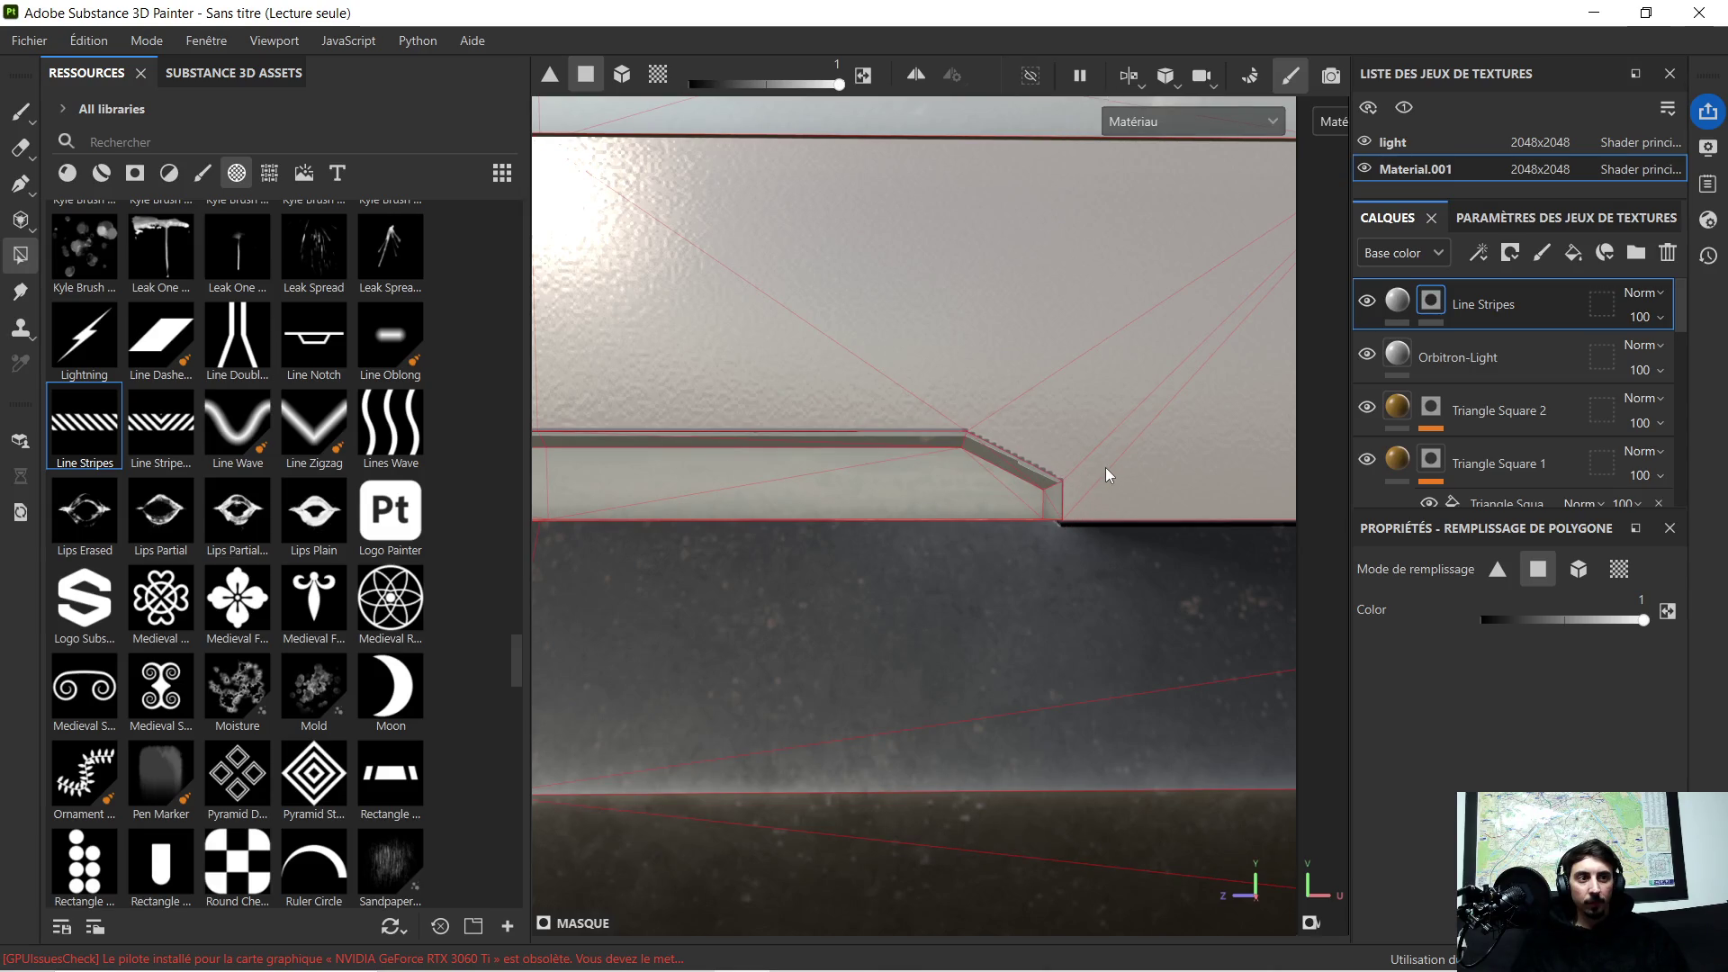
Step: Polygon-fill each triangle of the ledge step so the whole step shows the stripes
click(951, 481)
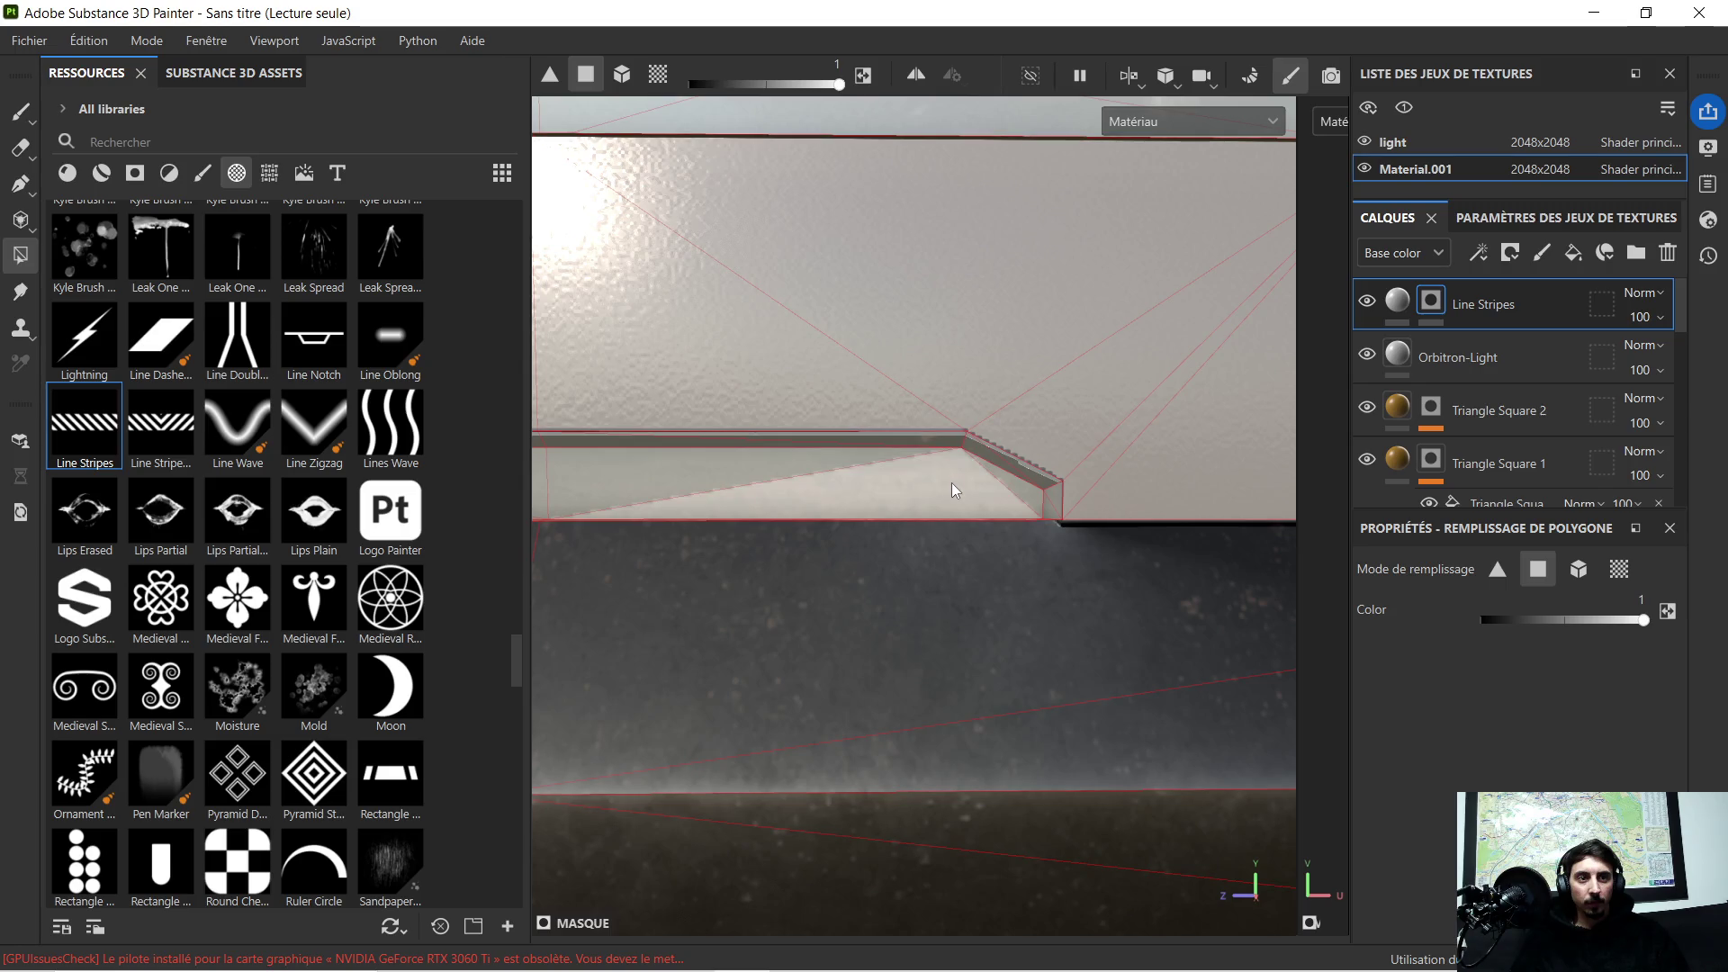
click(794, 466)
scroll(795, 470, down, 2)
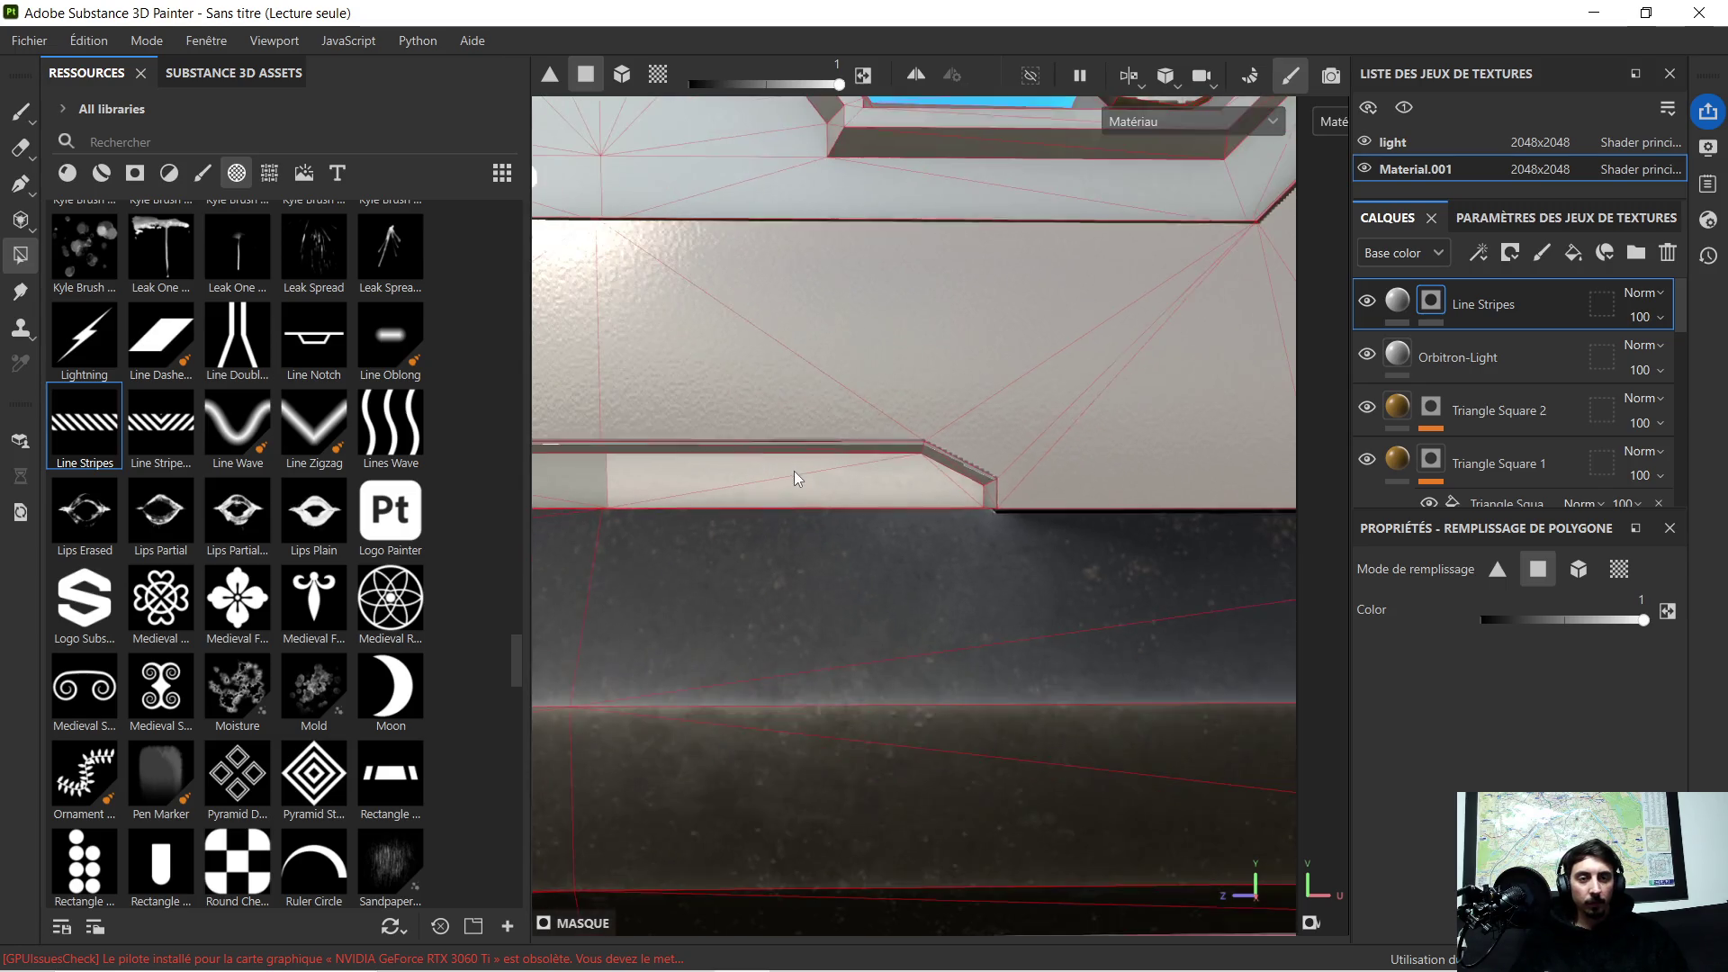
middle_drag(688, 469, 969, 460)
click(703, 481)
middle_drag(702, 483, 814, 507)
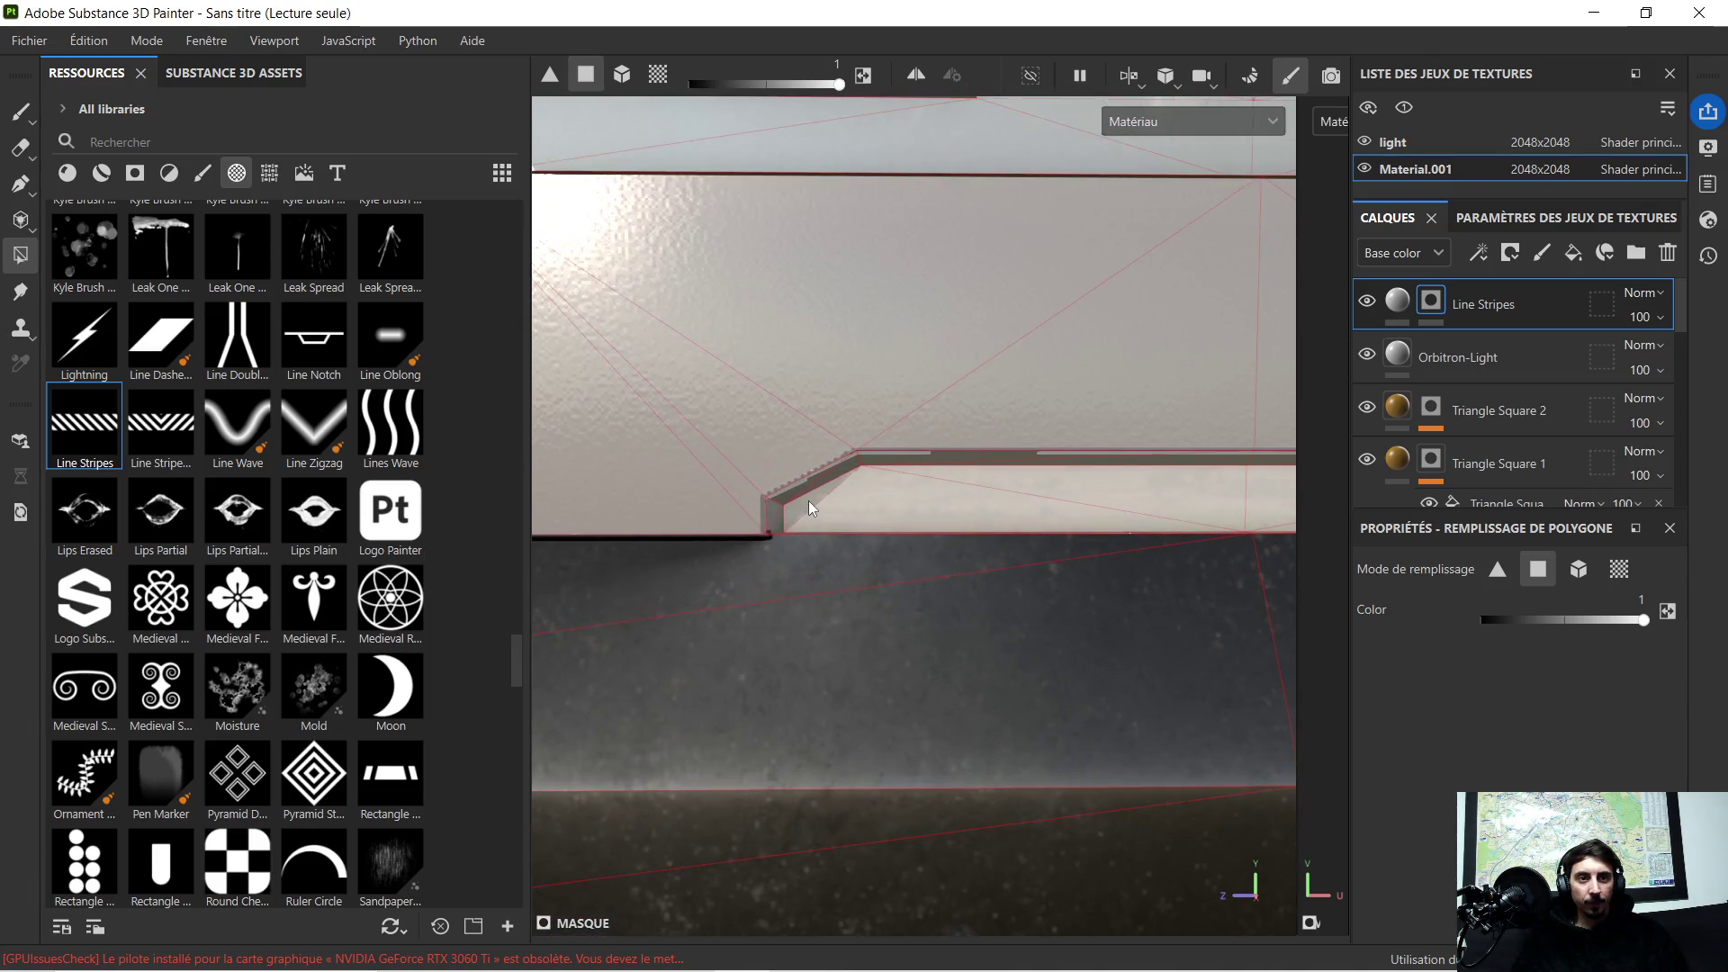
mouse_move(968, 510)
middle_down()
mouse_move(1055, 492)
mouse_move(933, 466)
middle_up()
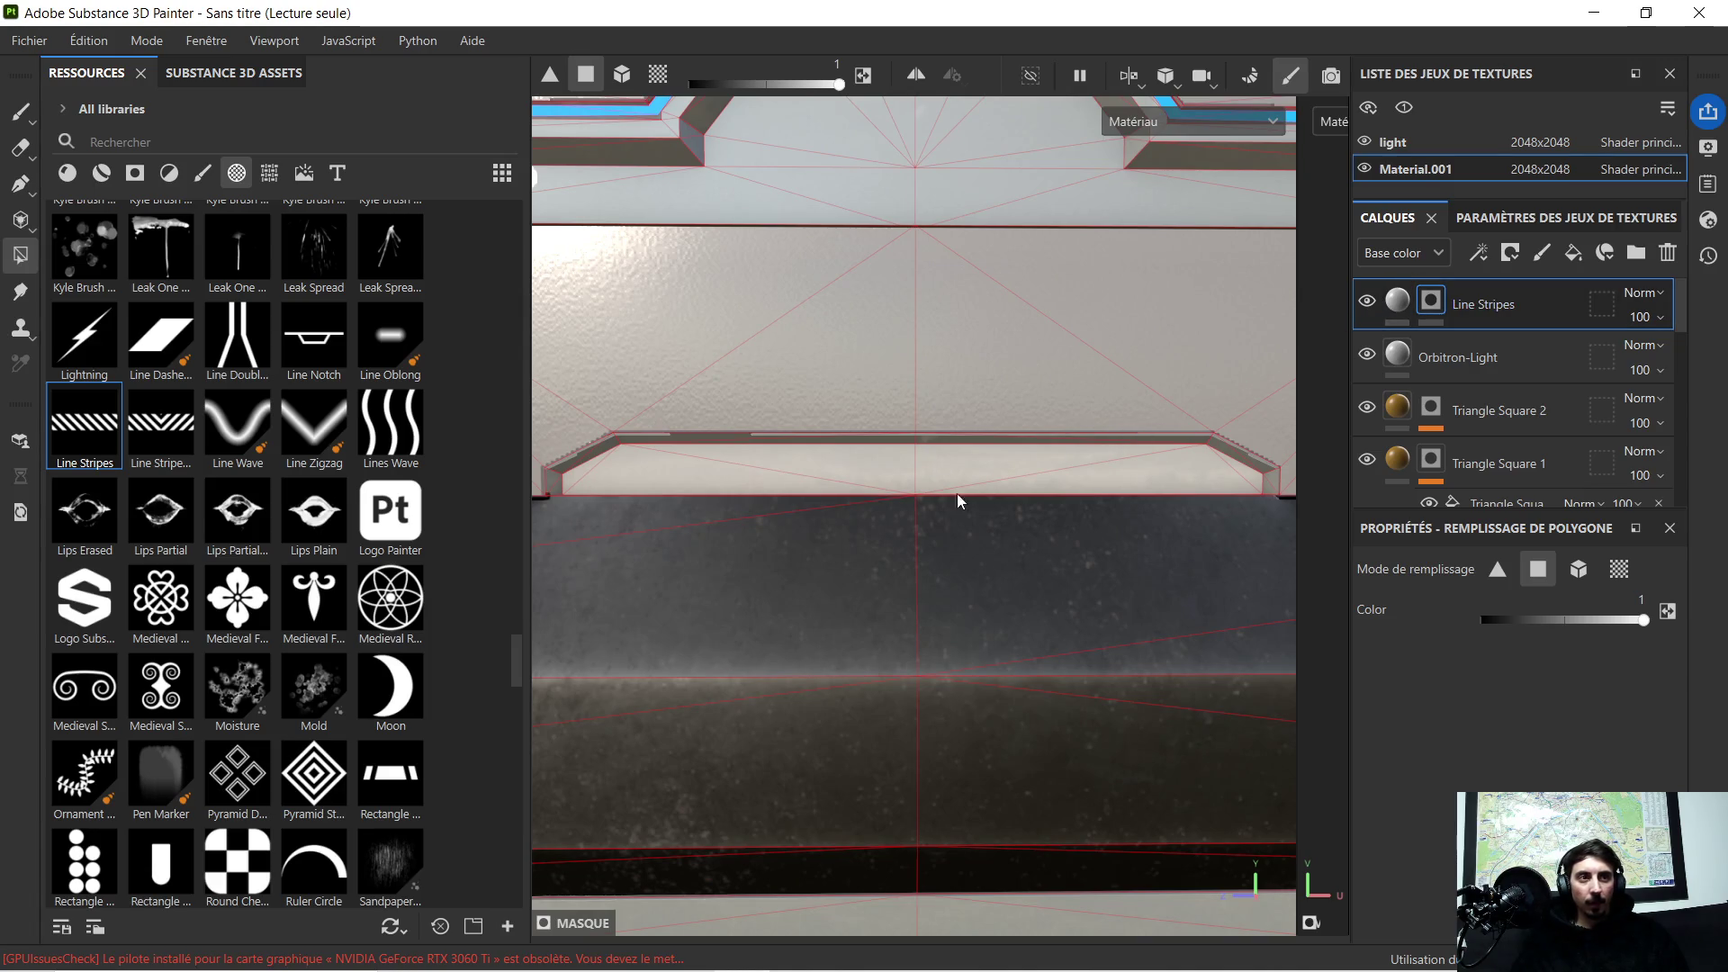
click(892, 455)
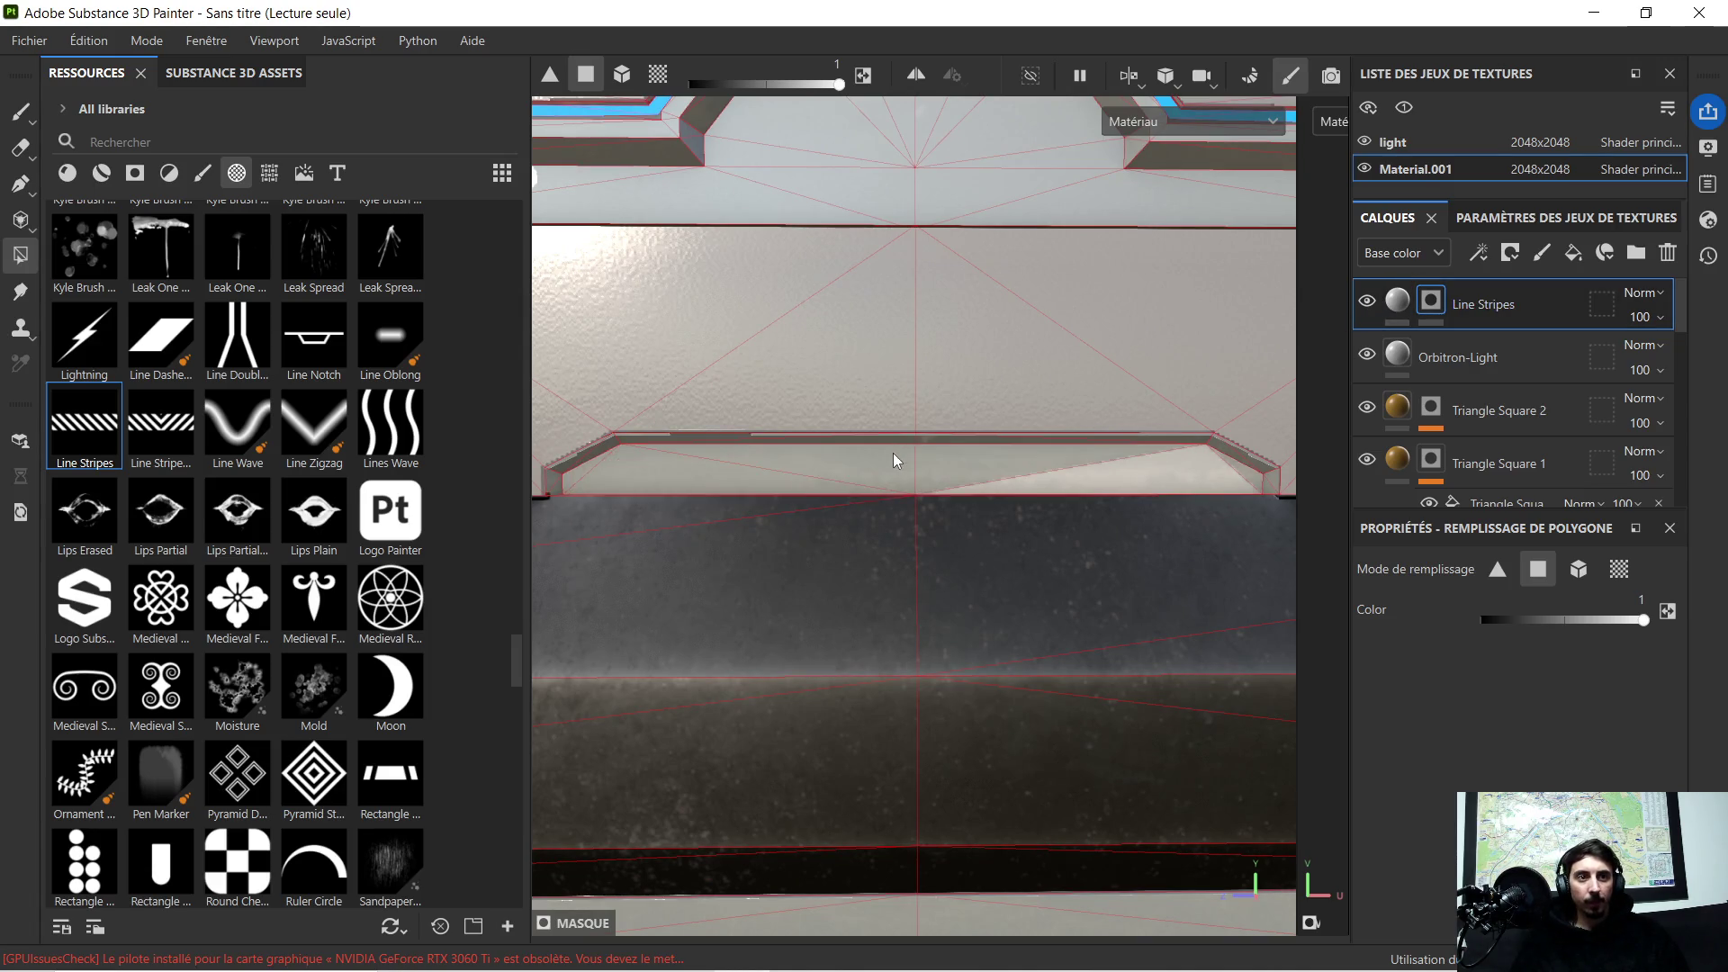
scroll(1037, 438, down, 1)
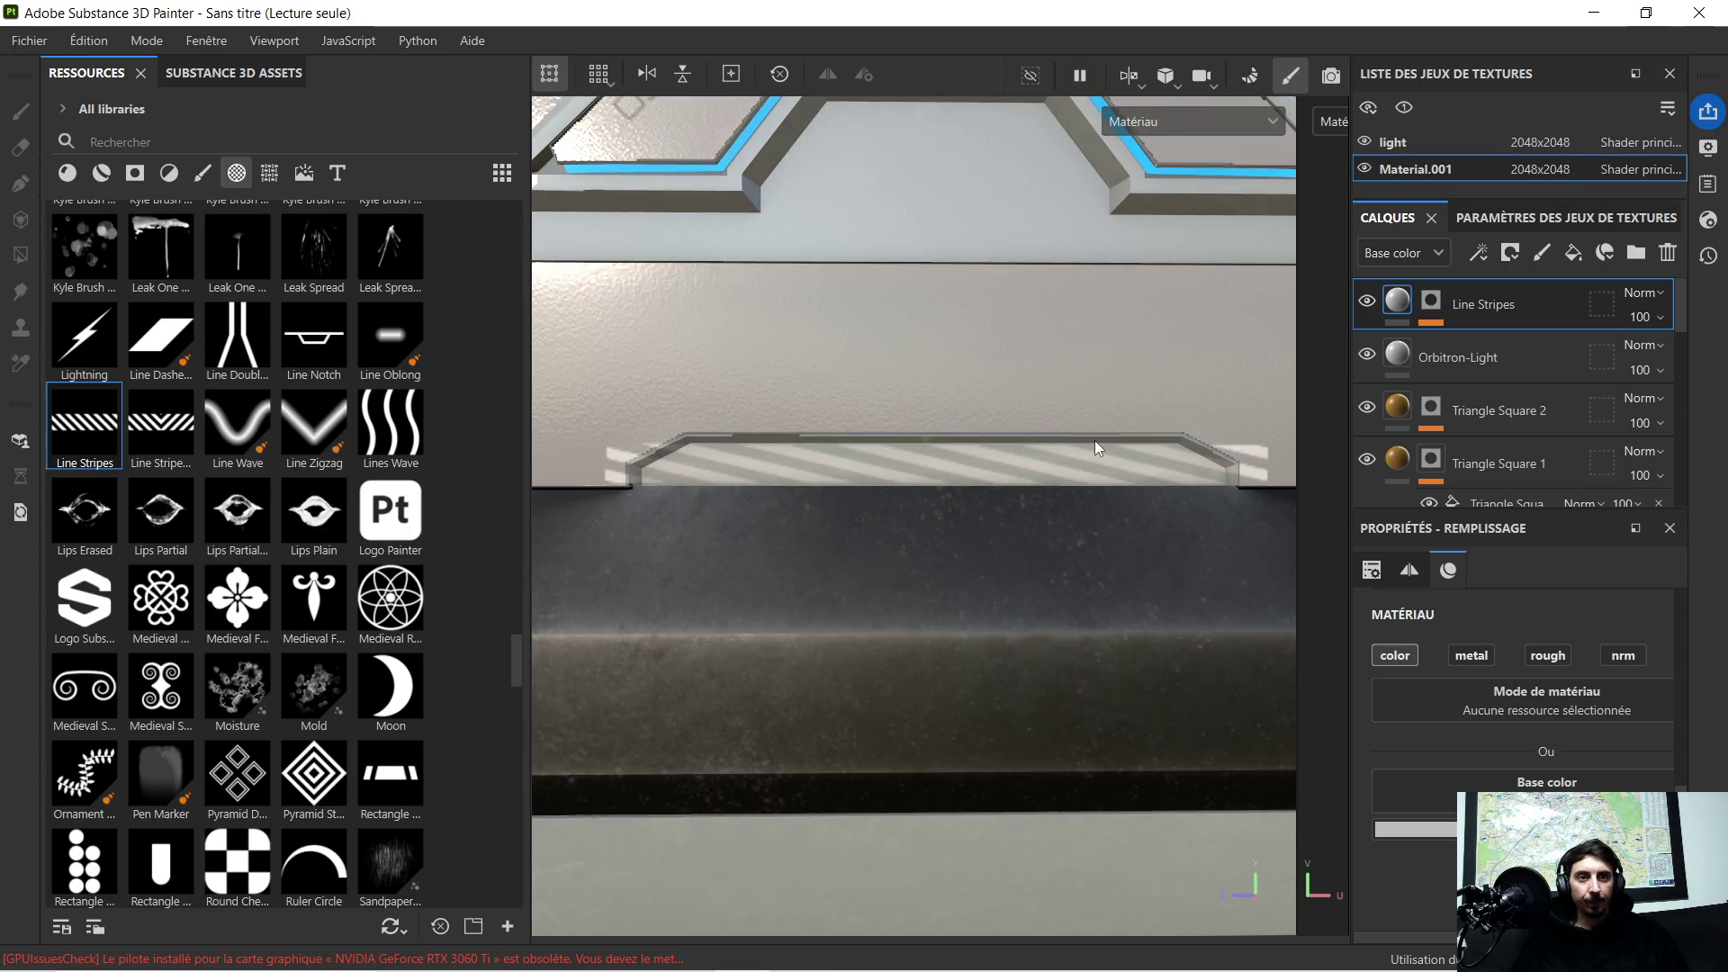
scroll(1066, 440, down, 1)
scroll(967, 446, down, 2)
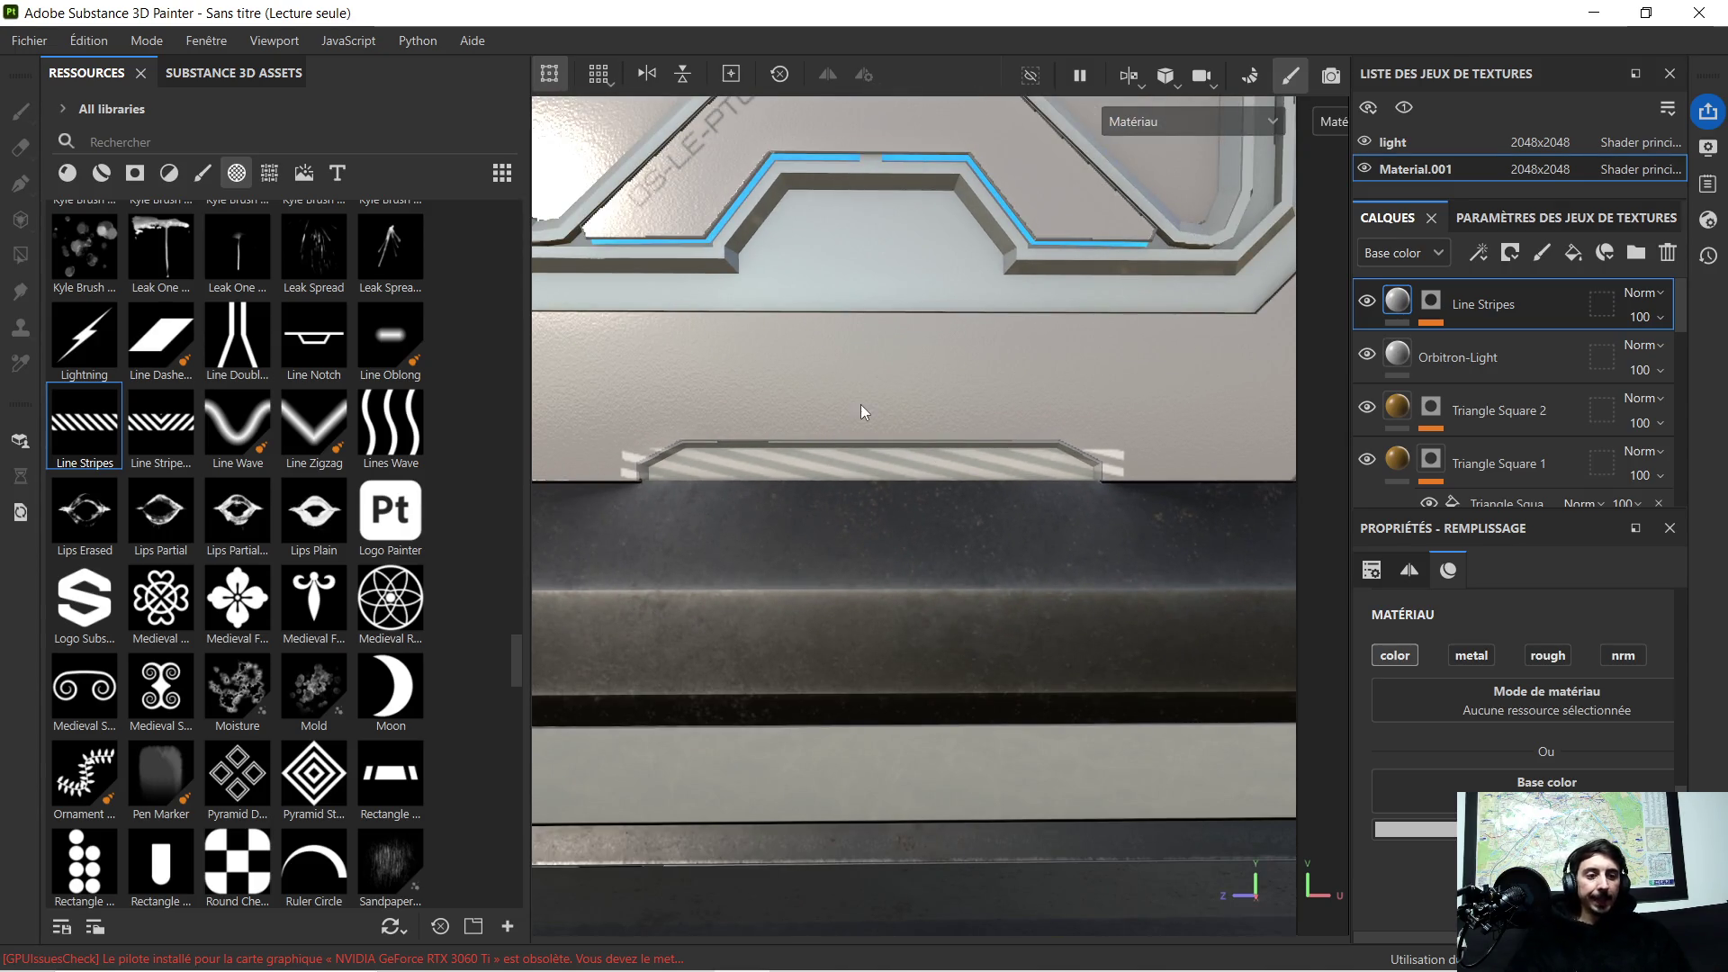
scroll(844, 454, up, 1)
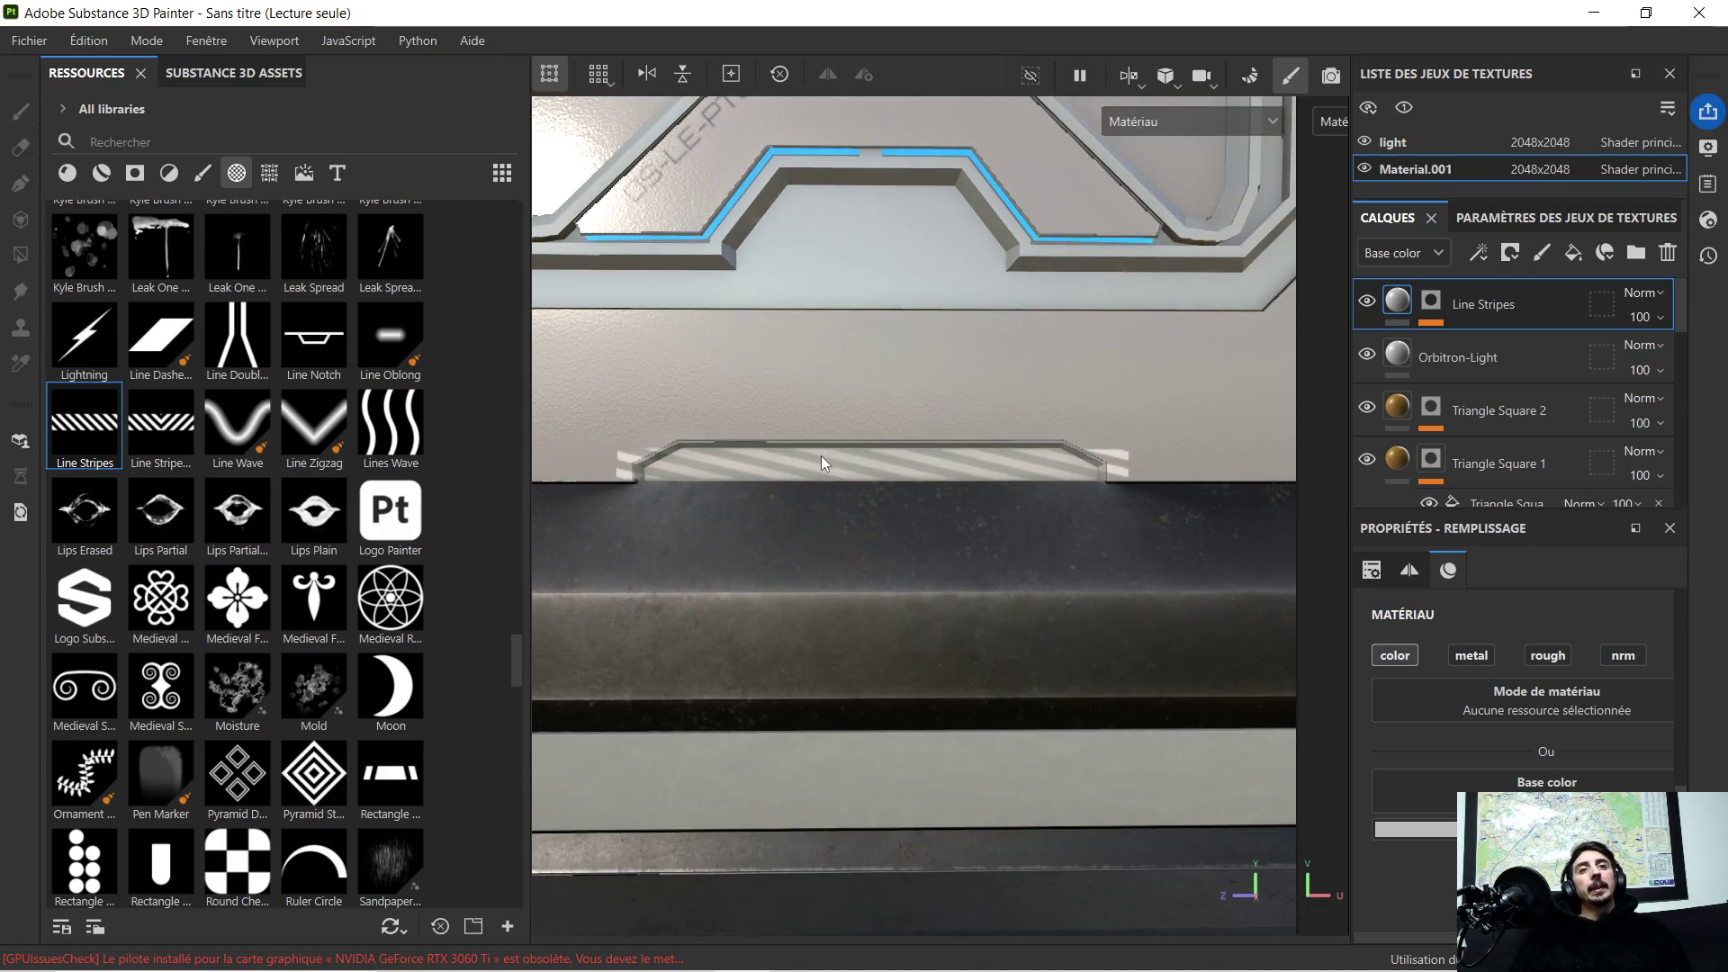
Step: Move the Line Stripes layer down to sit just above Space Ship Plastic - 01
click(985, 477)
mouse_move(985, 477)
alt+mouse_down()
mouse_move(1001, 468)
mouse_move(844, 483)
mouse_move(834, 437)
mouse_move(866, 409)
alt+mouse_up()
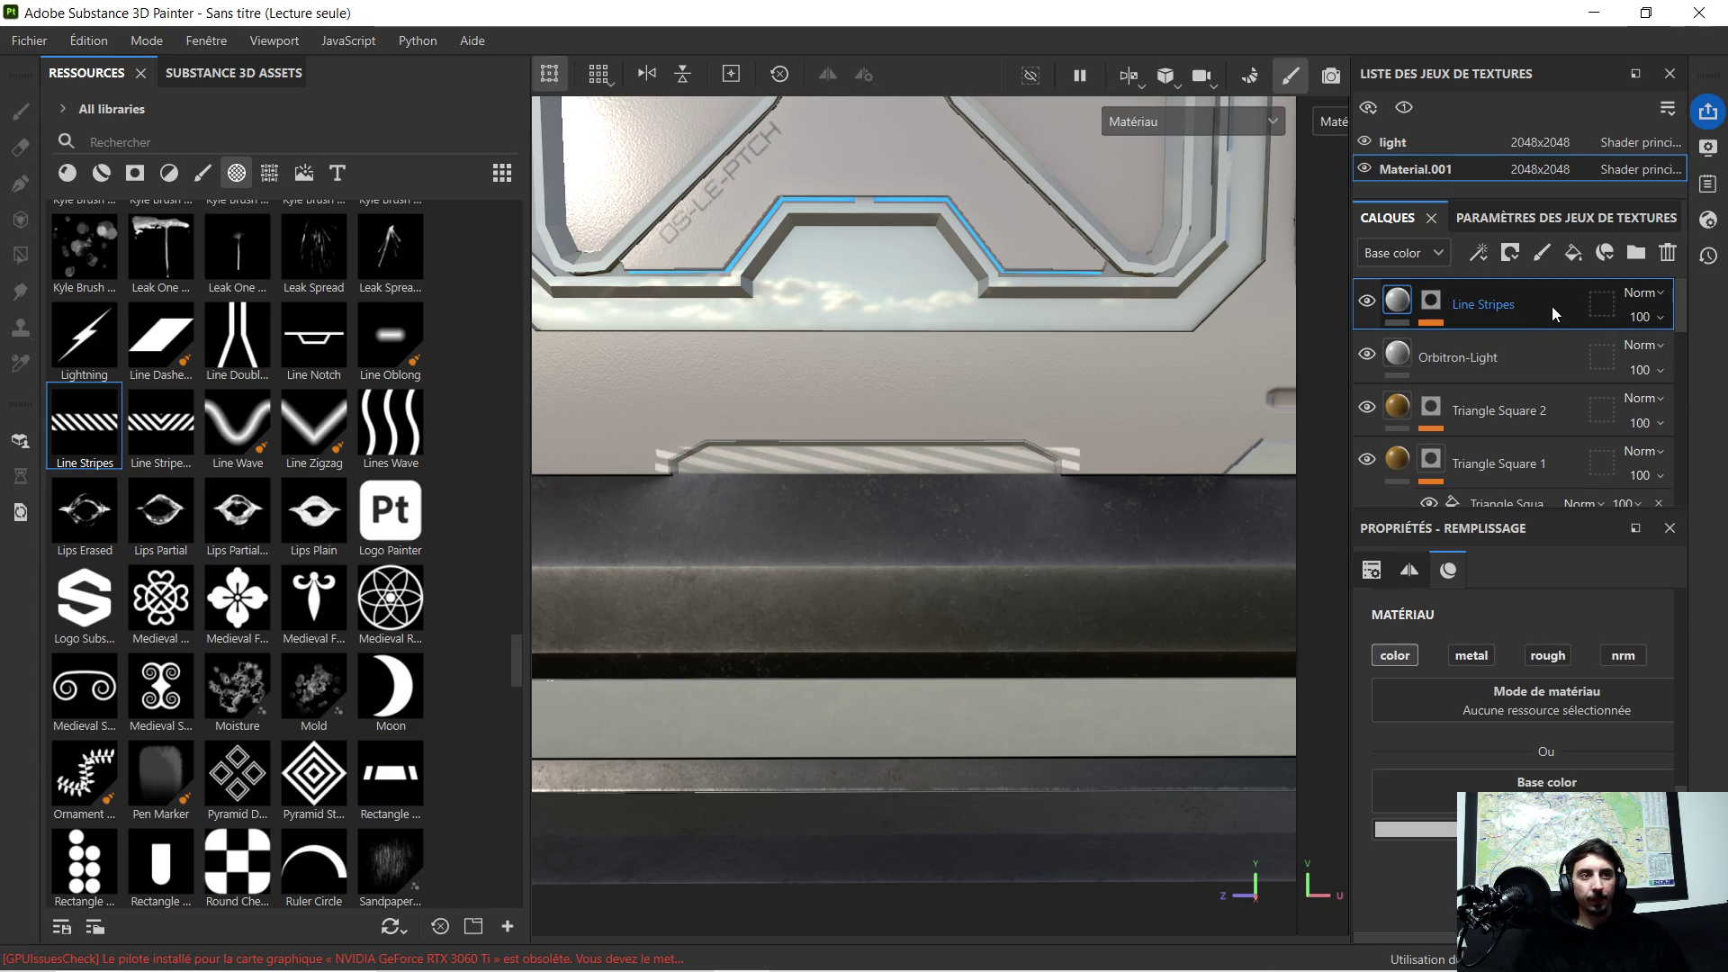
mouse_move(1551, 293)
mouse_down()
mouse_move(1550, 461)
mouse_move(1525, 498)
mouse_up()
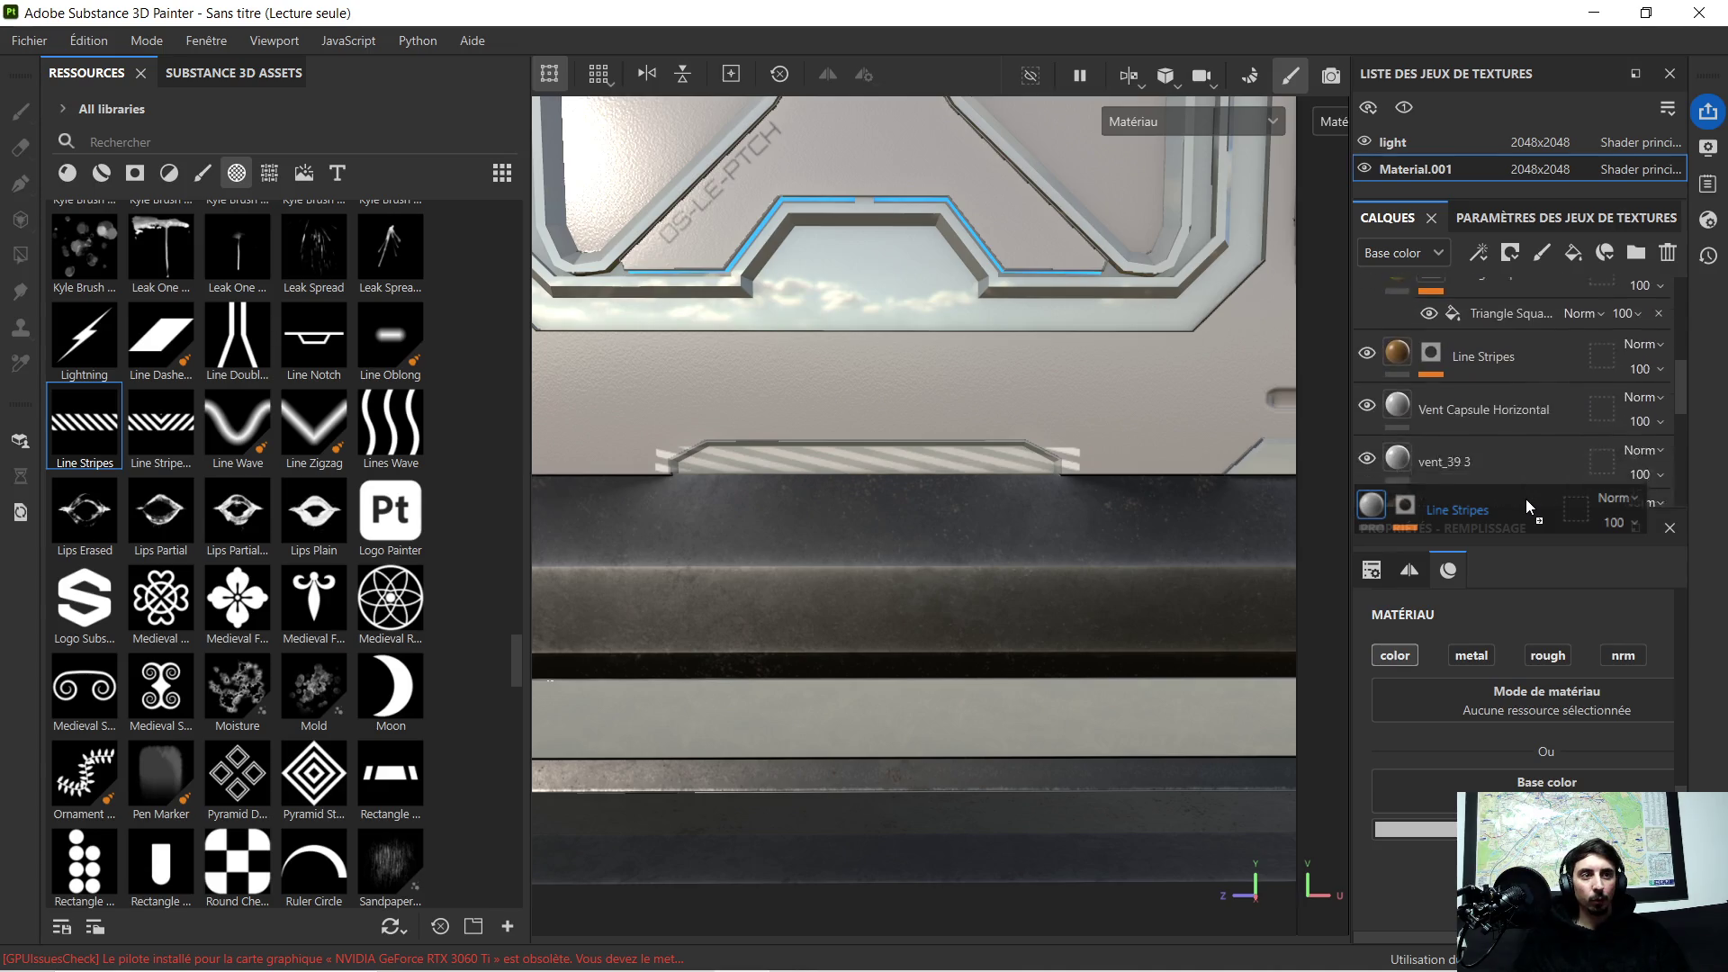
drag(1525, 499, 1524, 447)
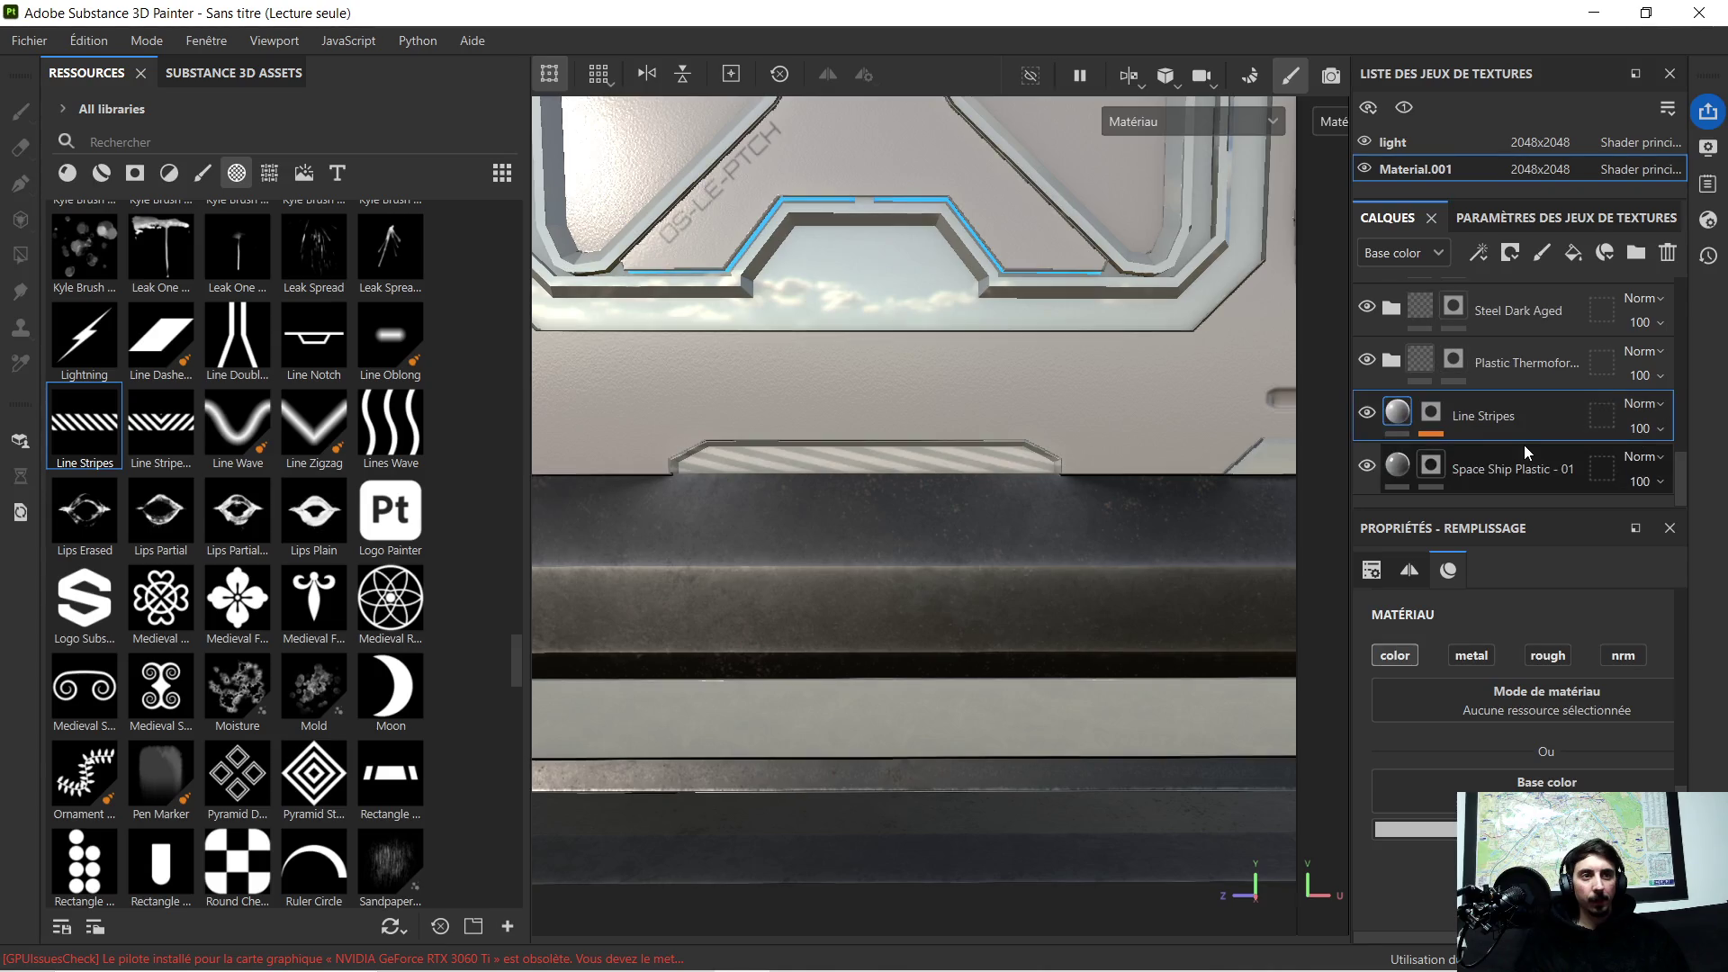
scroll(810, 432, up, 2)
mouse_move(838, 457)
alt+mouse_down()
mouse_move(937, 440)
mouse_move(887, 413)
alt+mouse_up()
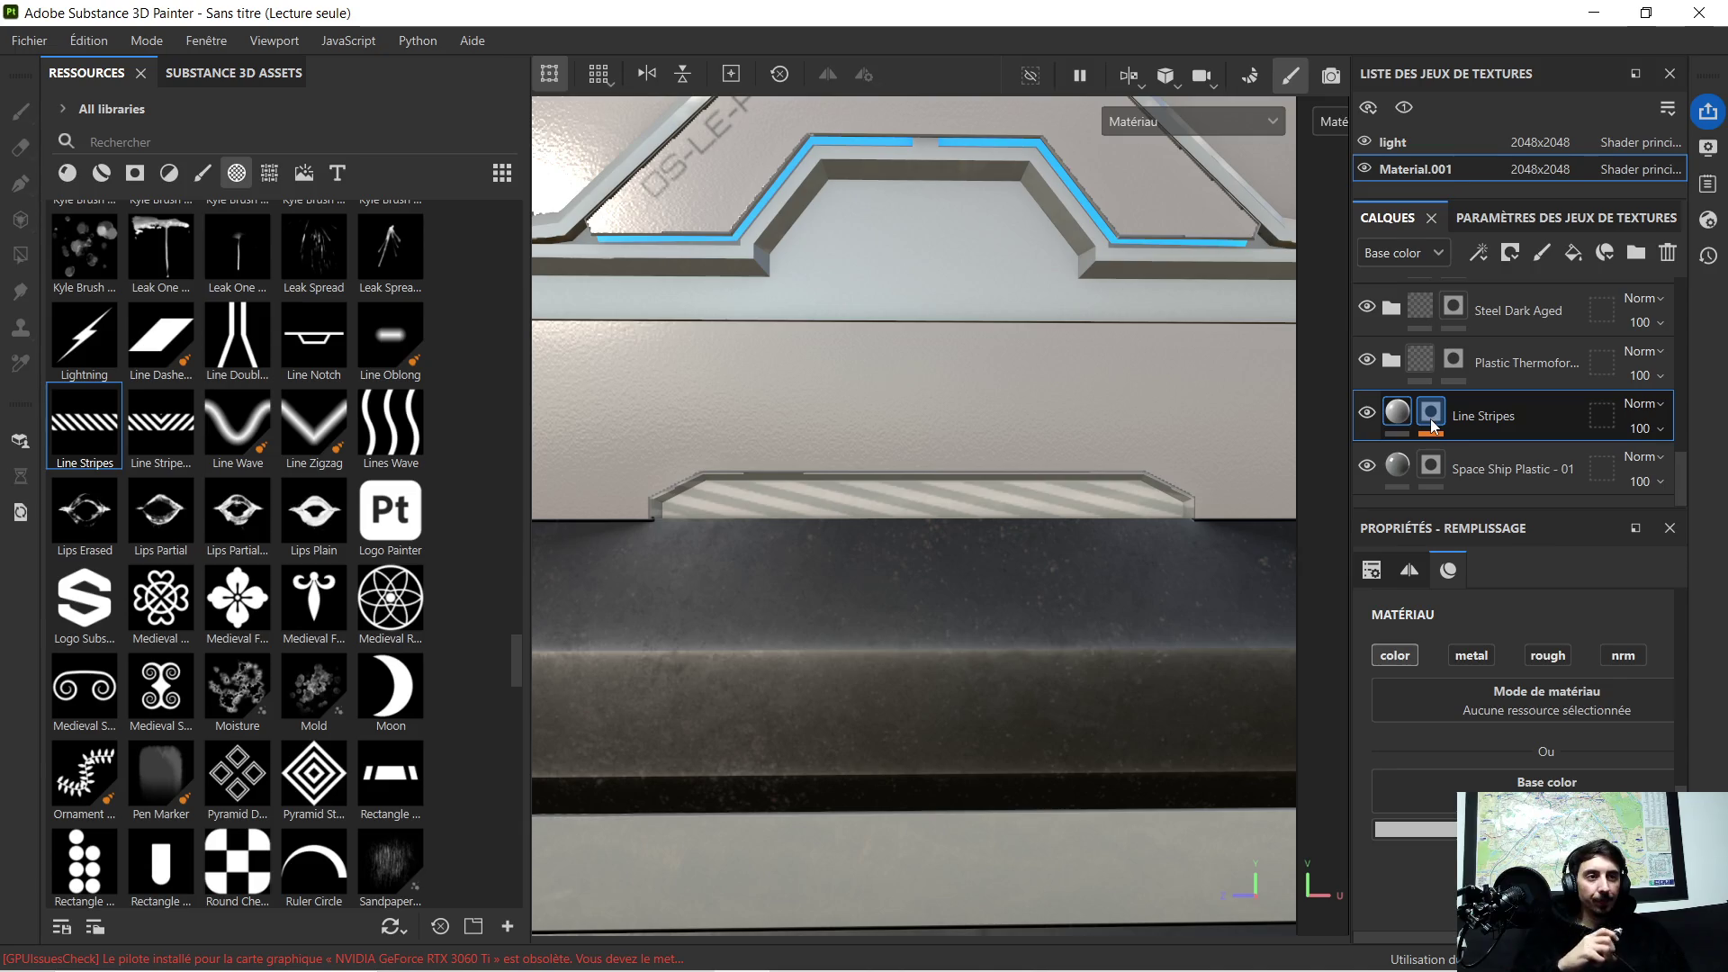
key(4)
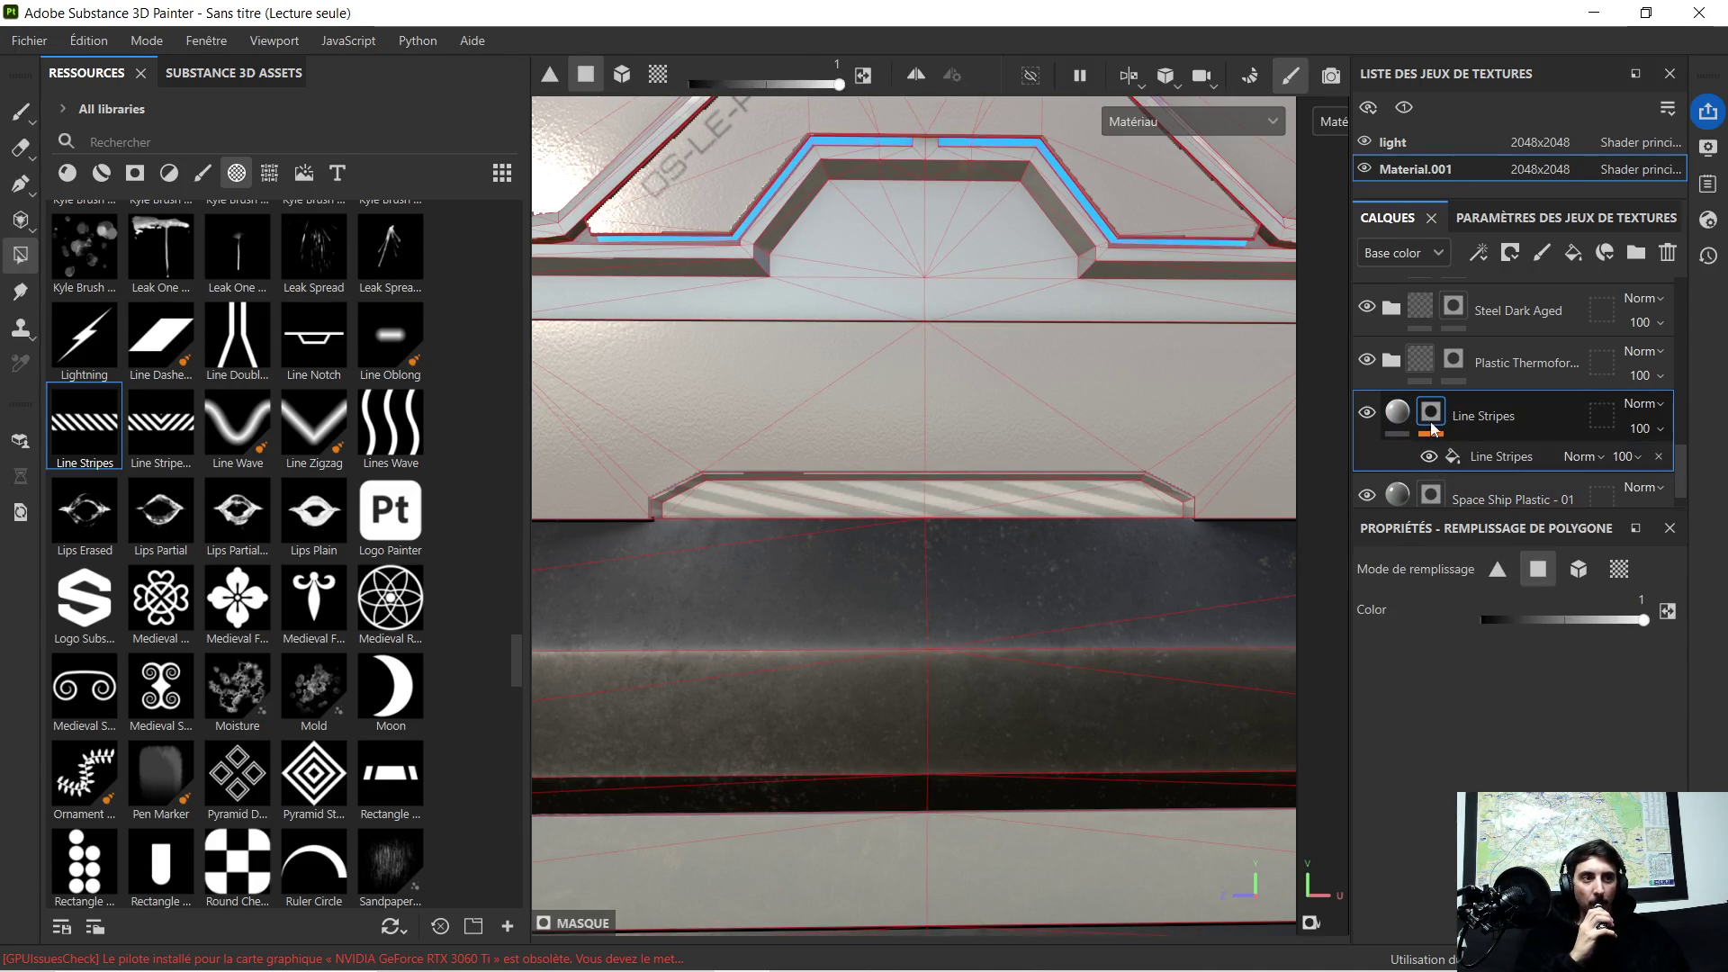
click(1670, 528)
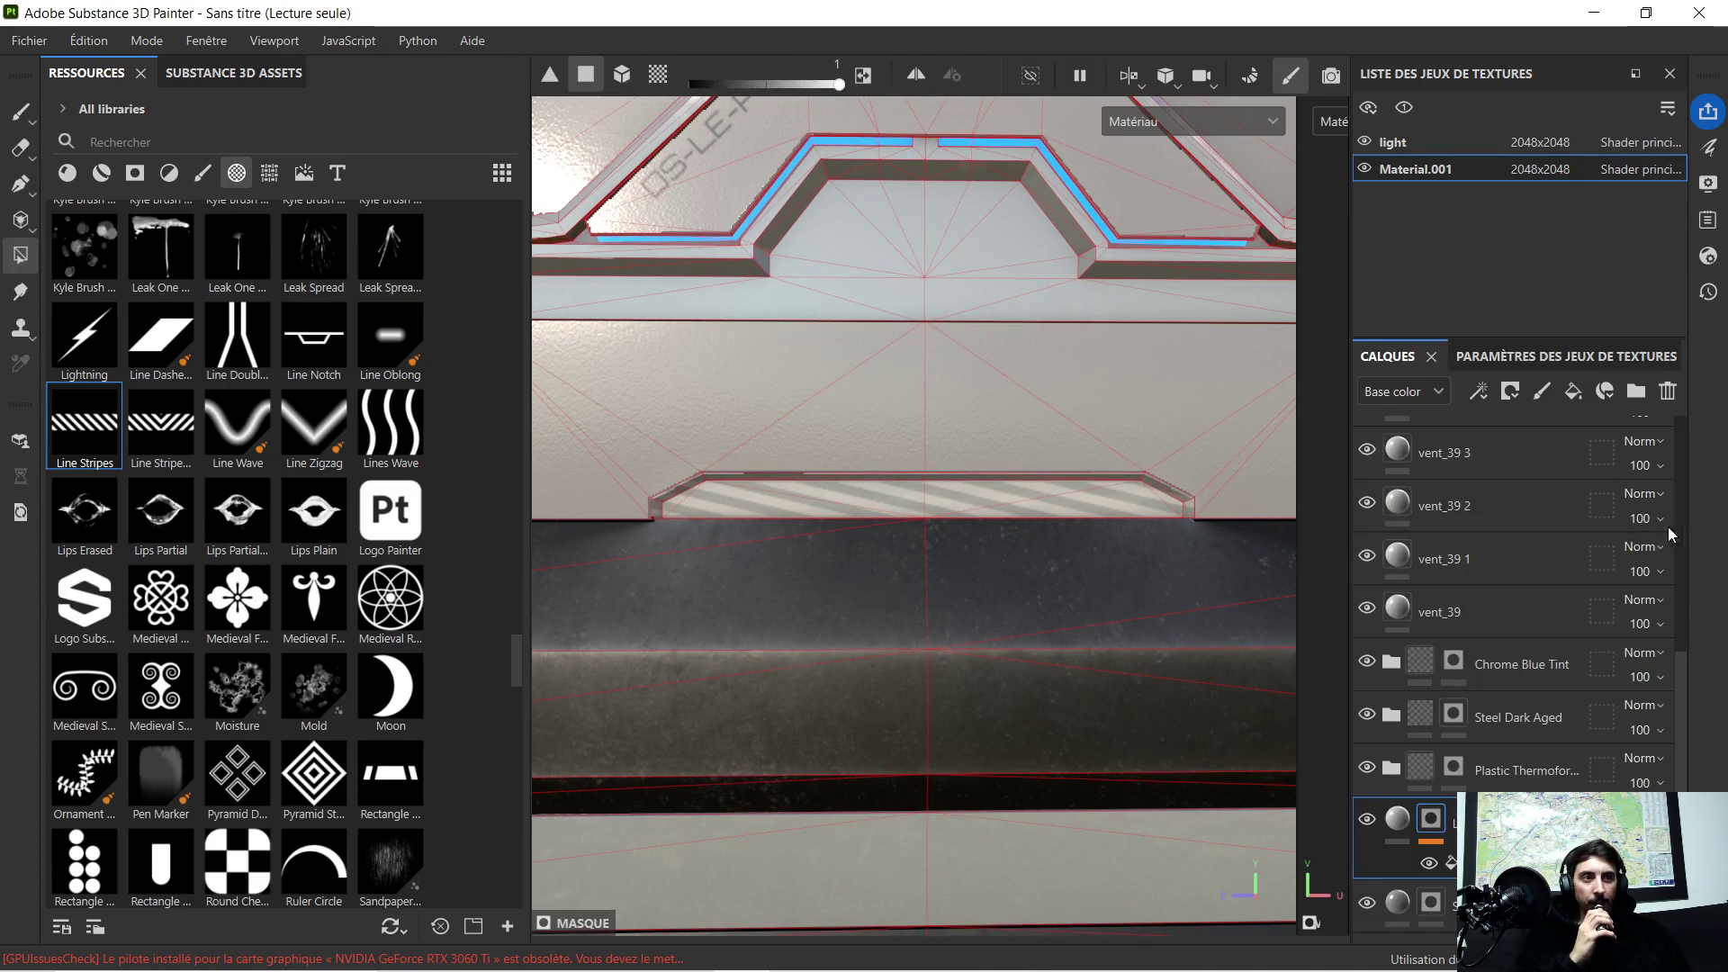
click(1409, 829)
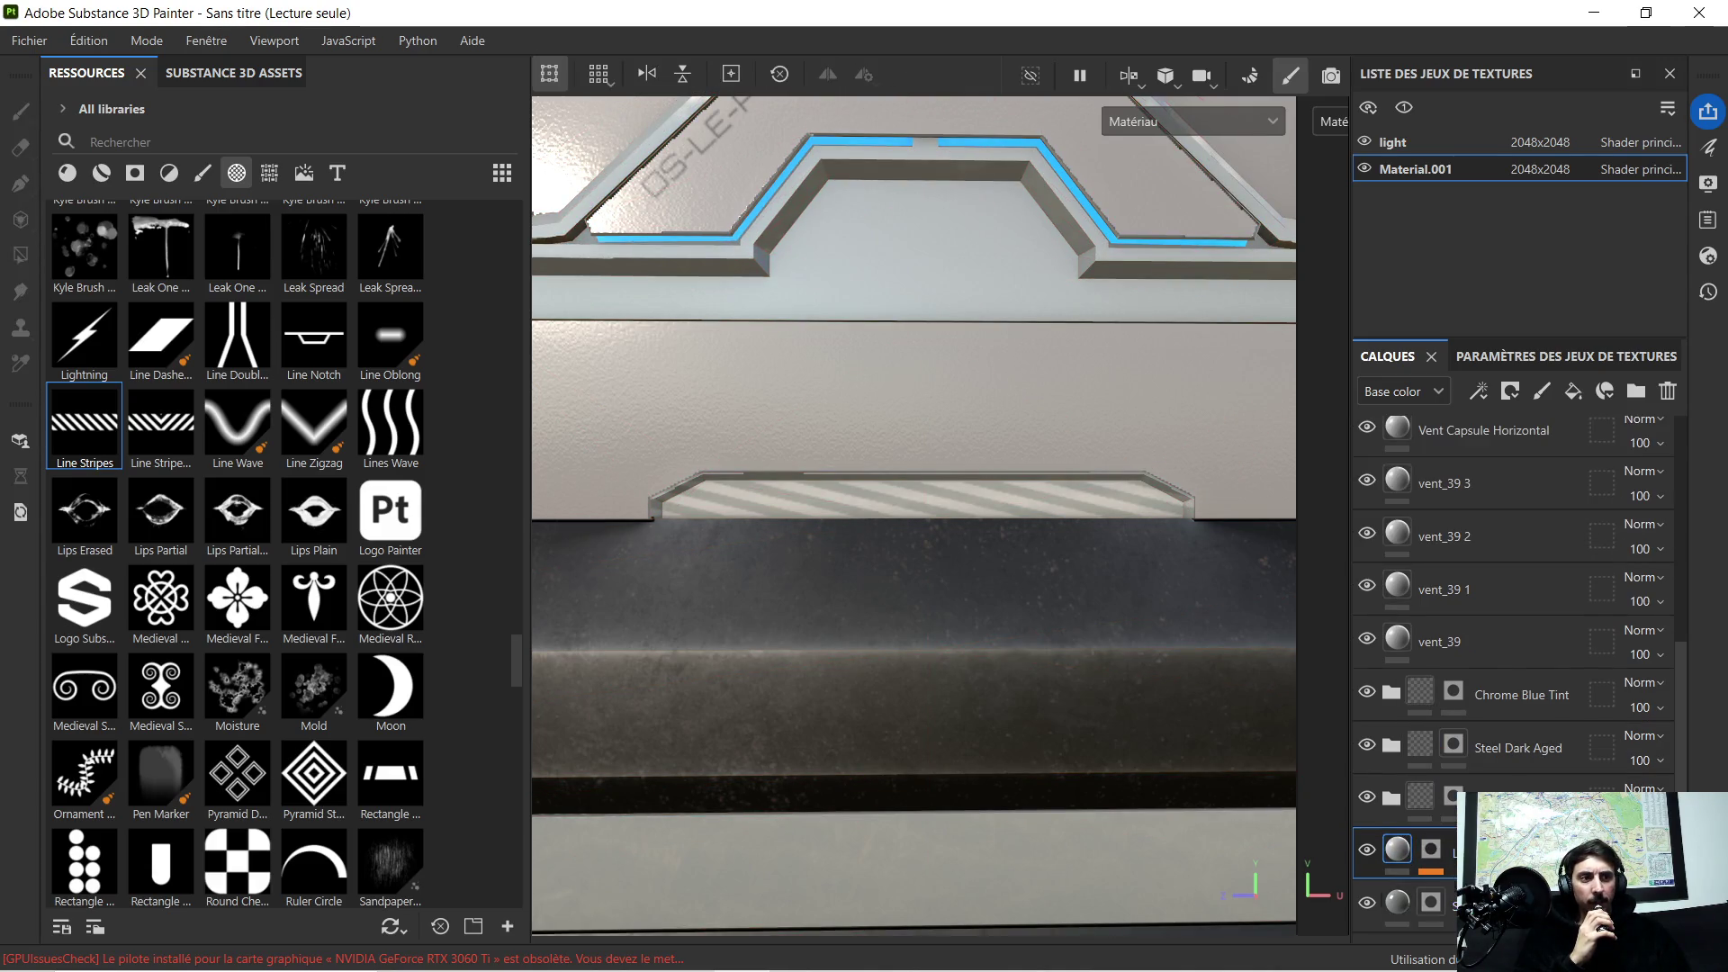
click(1543, 359)
click(1388, 356)
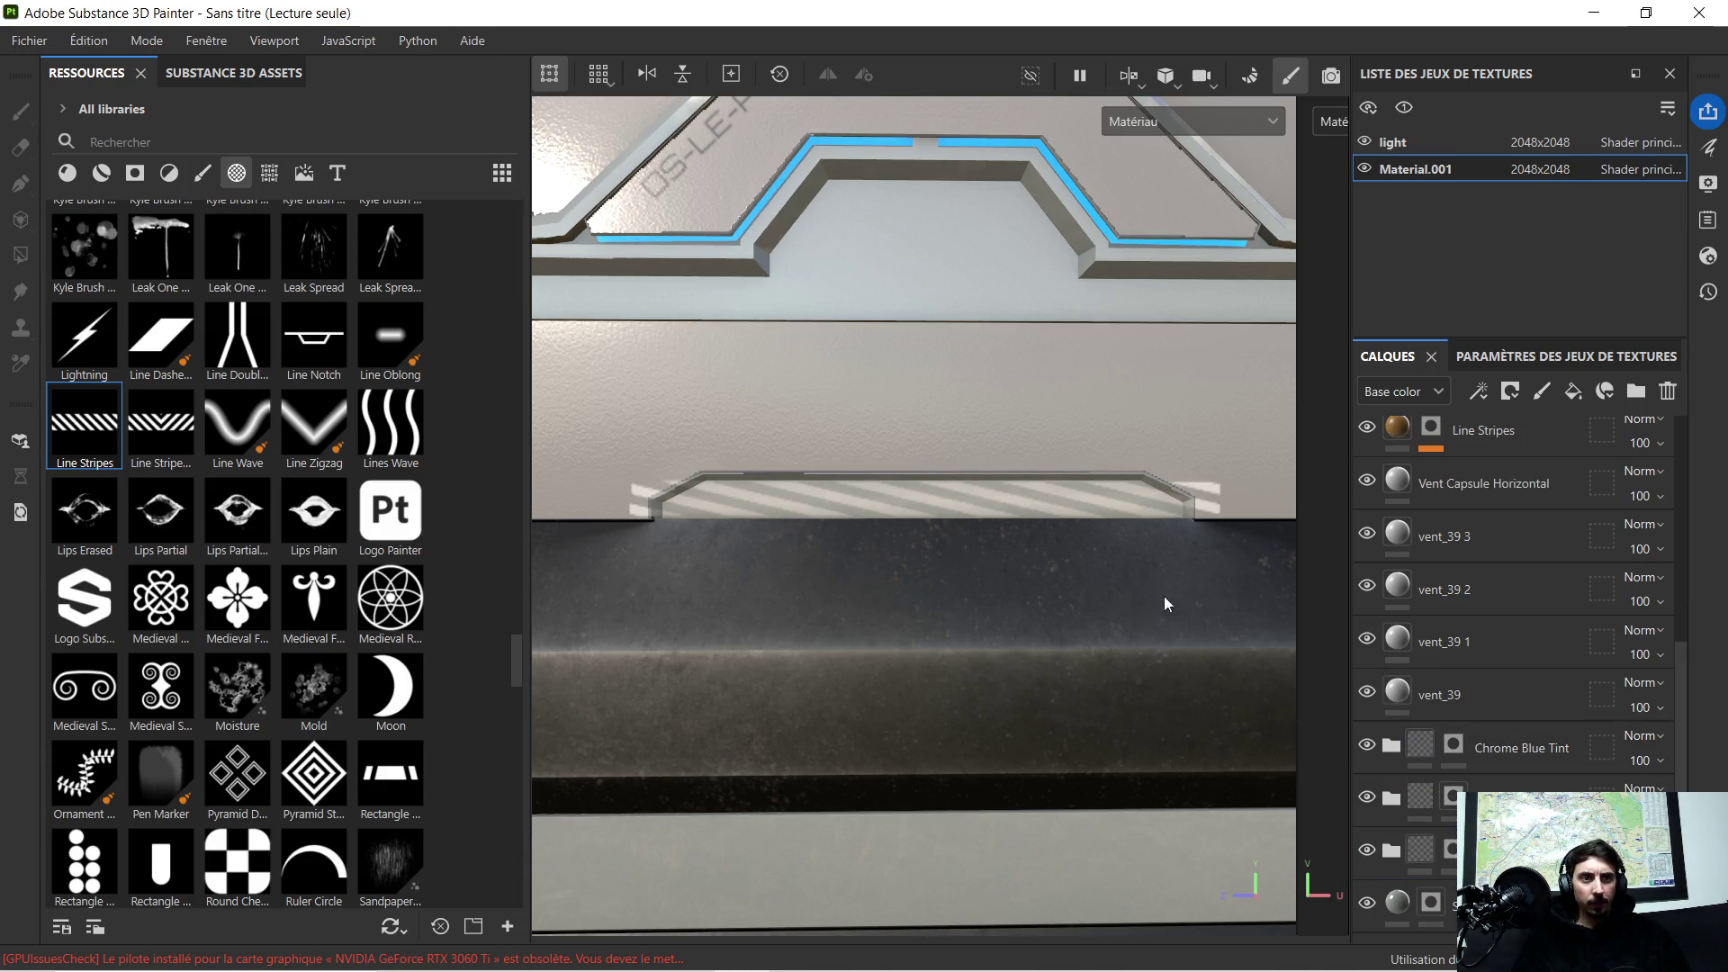
scroll(1528, 549, up, 3)
scroll(1527, 550, up, 3)
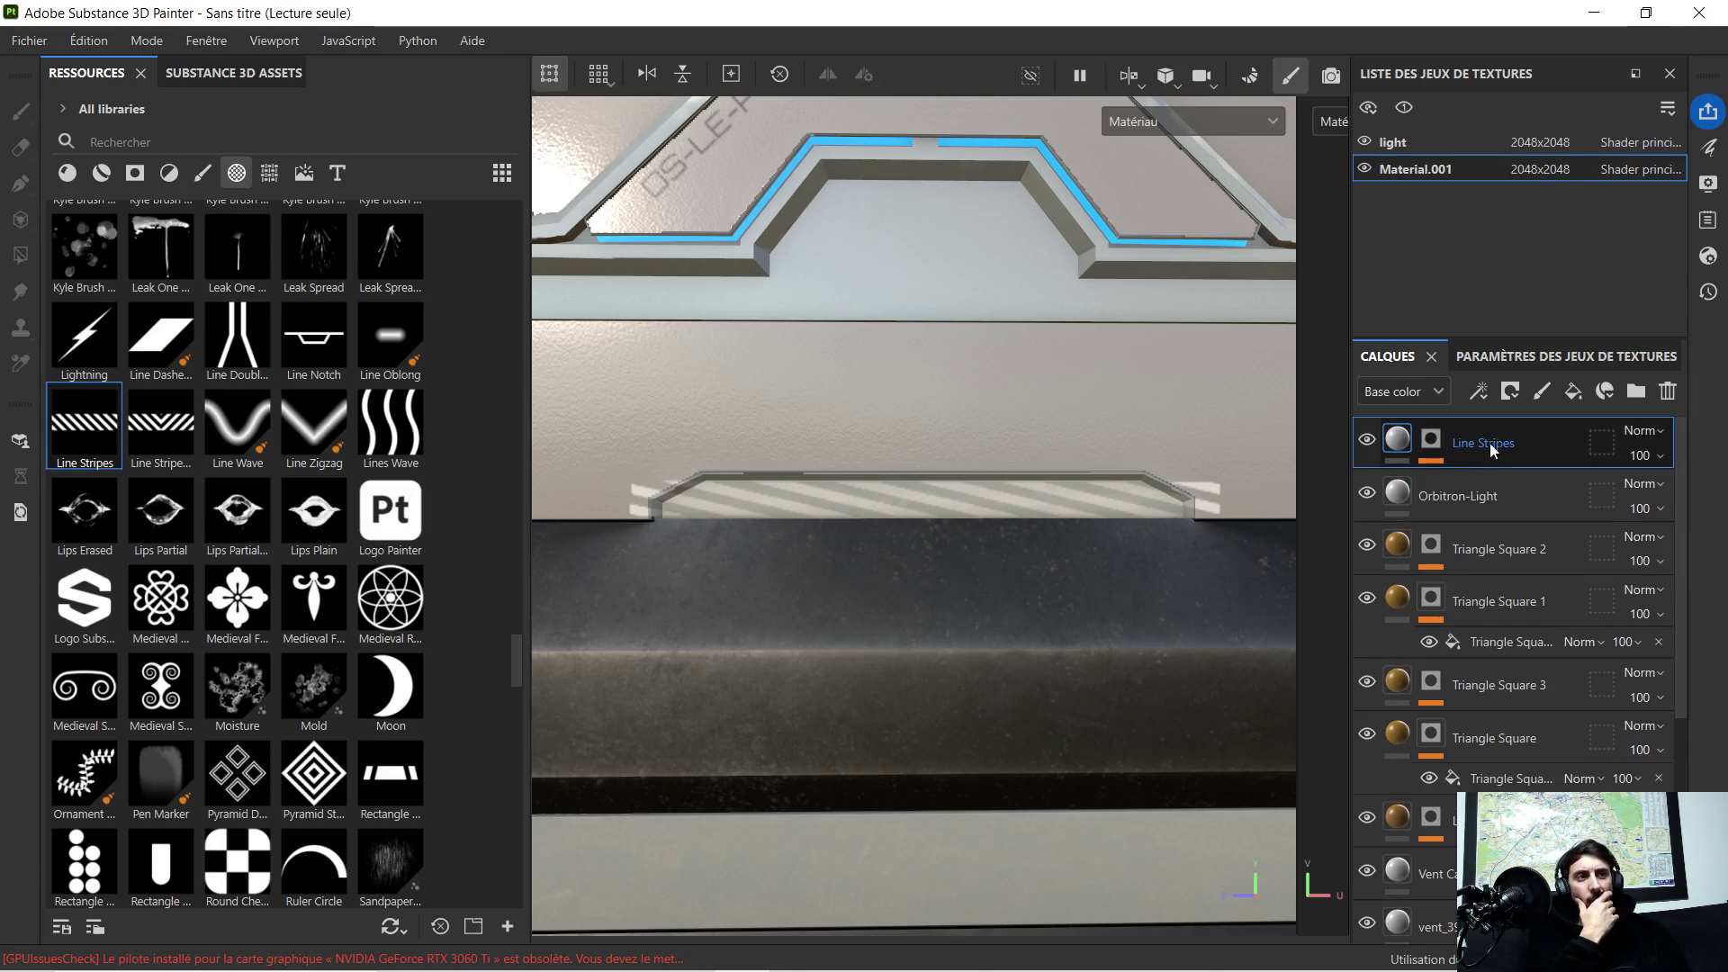
drag(1488, 619, 1411, 946)
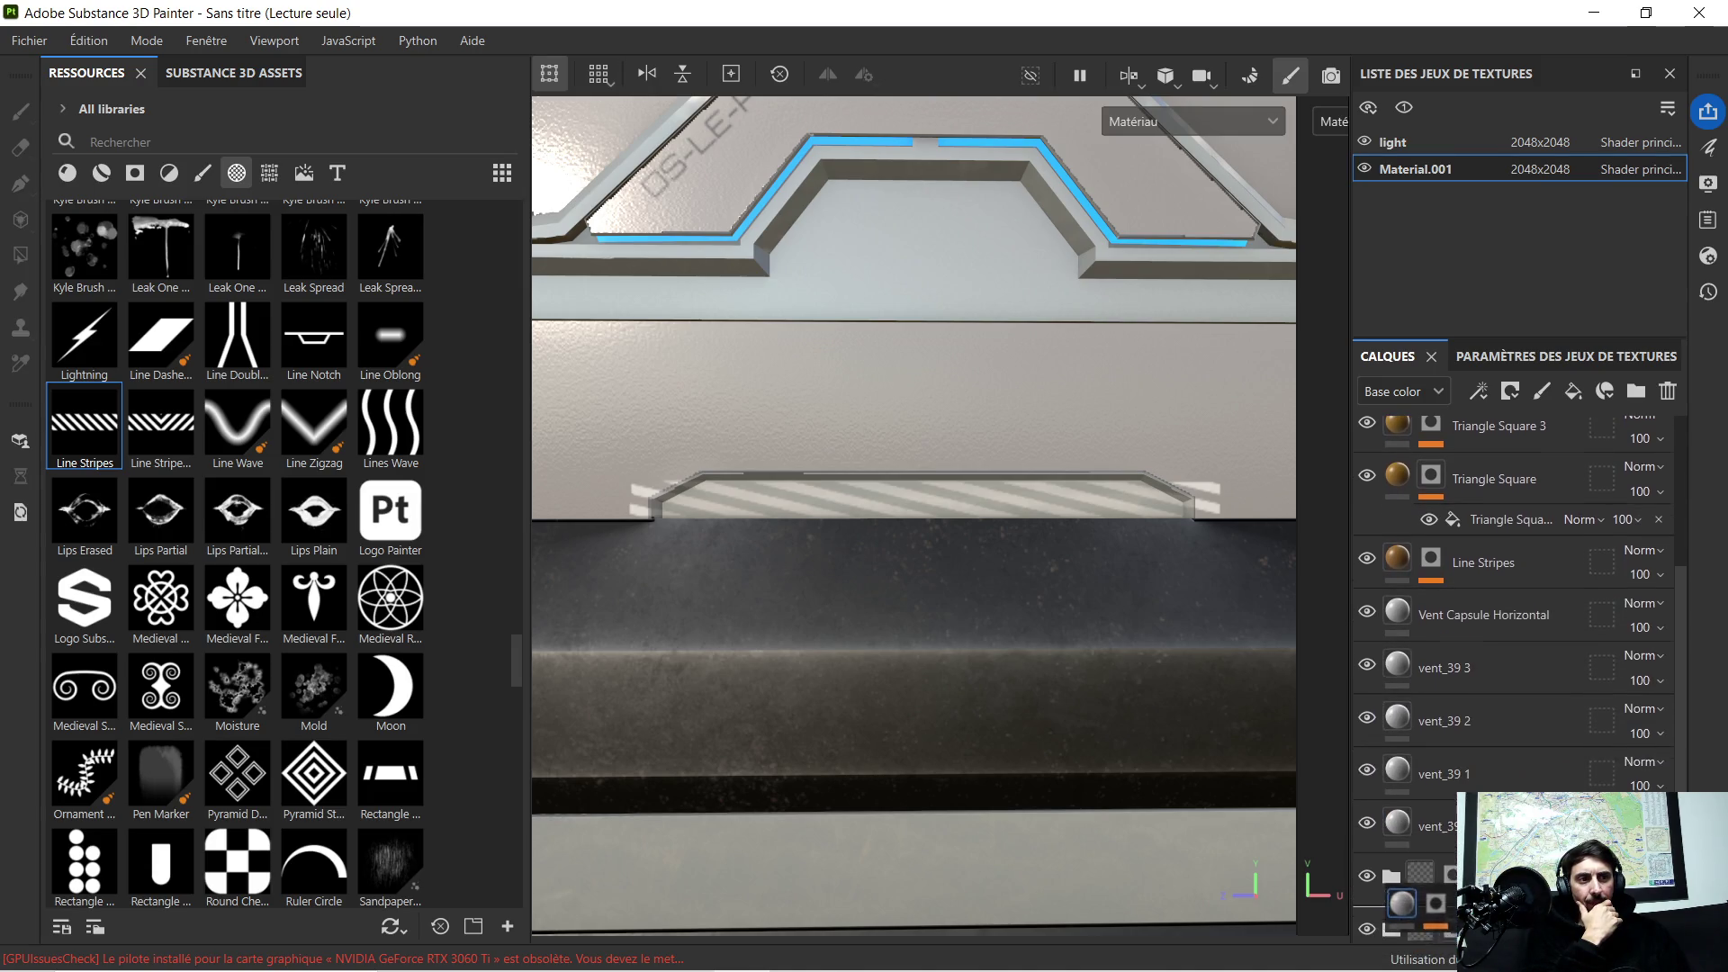
drag(1411, 945, 1404, 877)
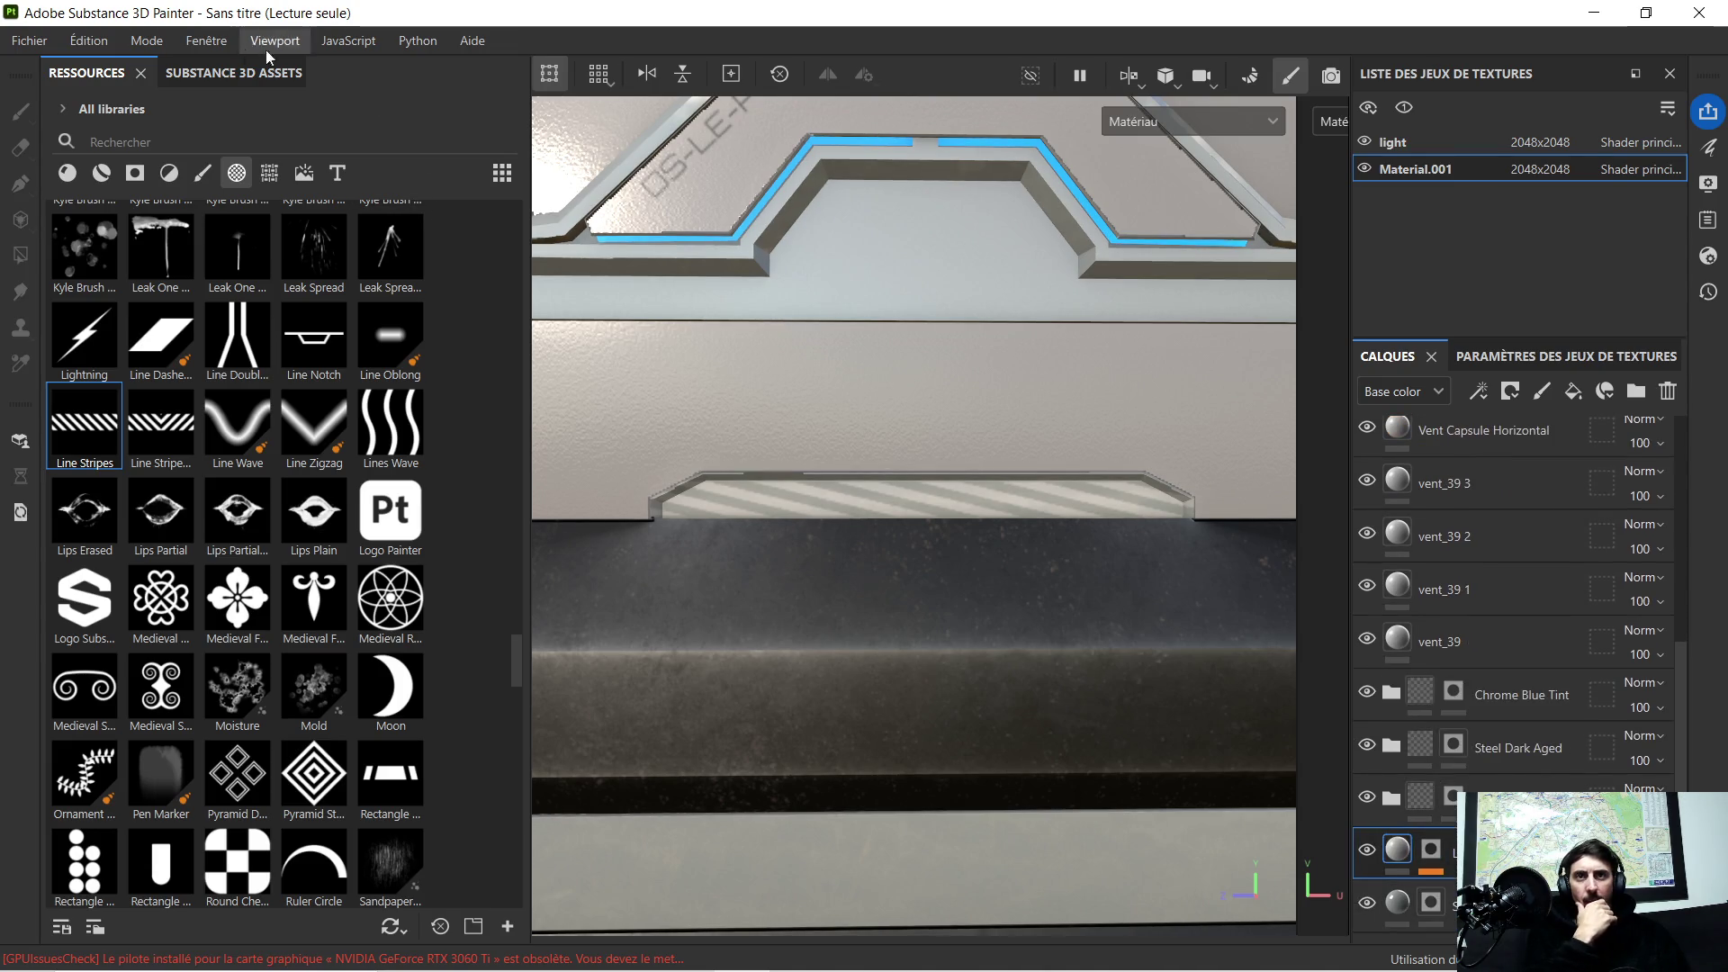
Step: Reset the interface via Fenêtre > Réinitialiser, then widen the 3D viewport beside the 2D view
click(207, 40)
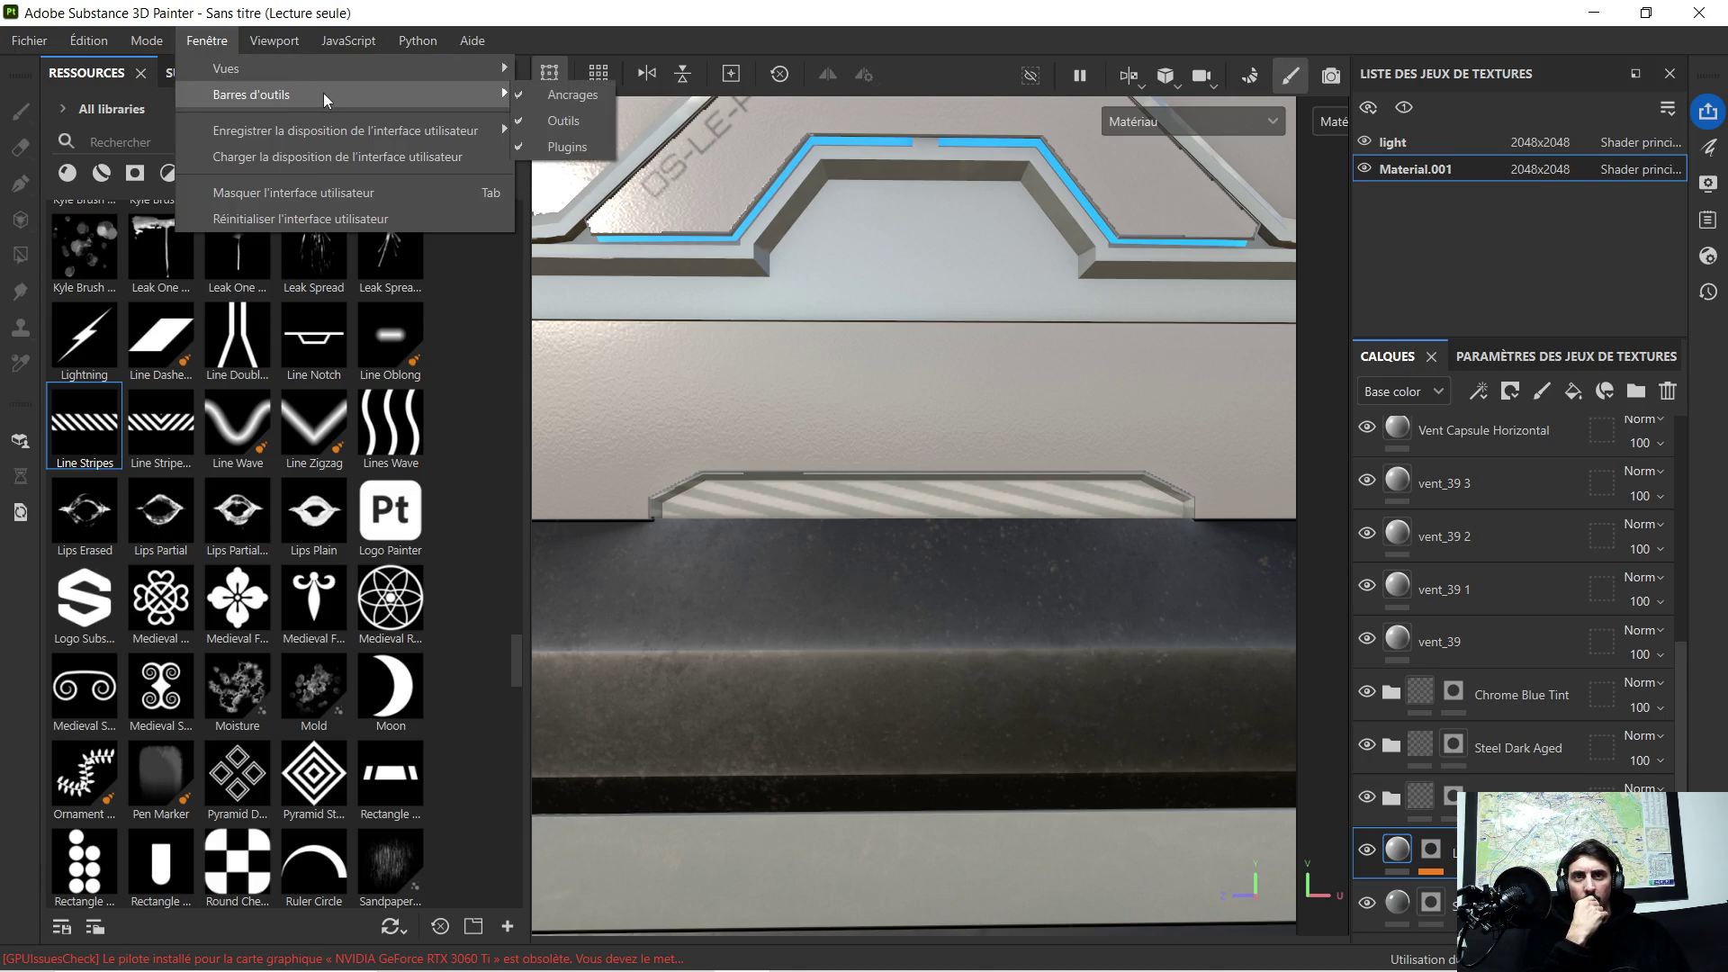
click(403, 217)
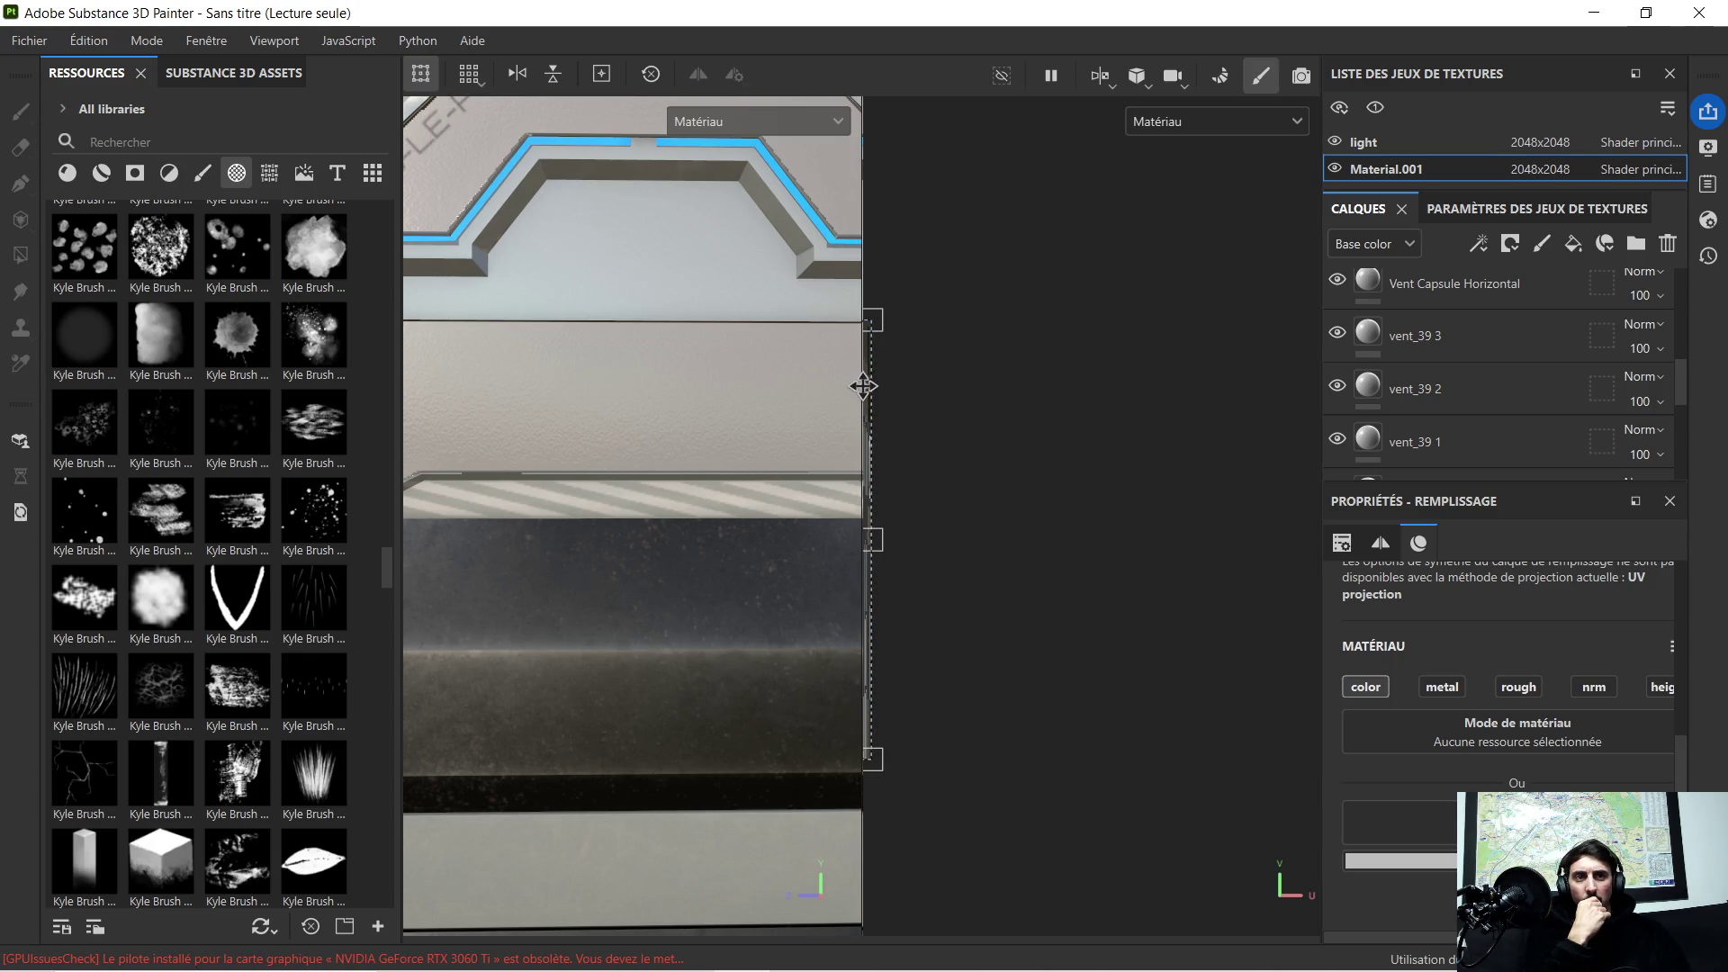
drag(861, 387, 1156, 392)
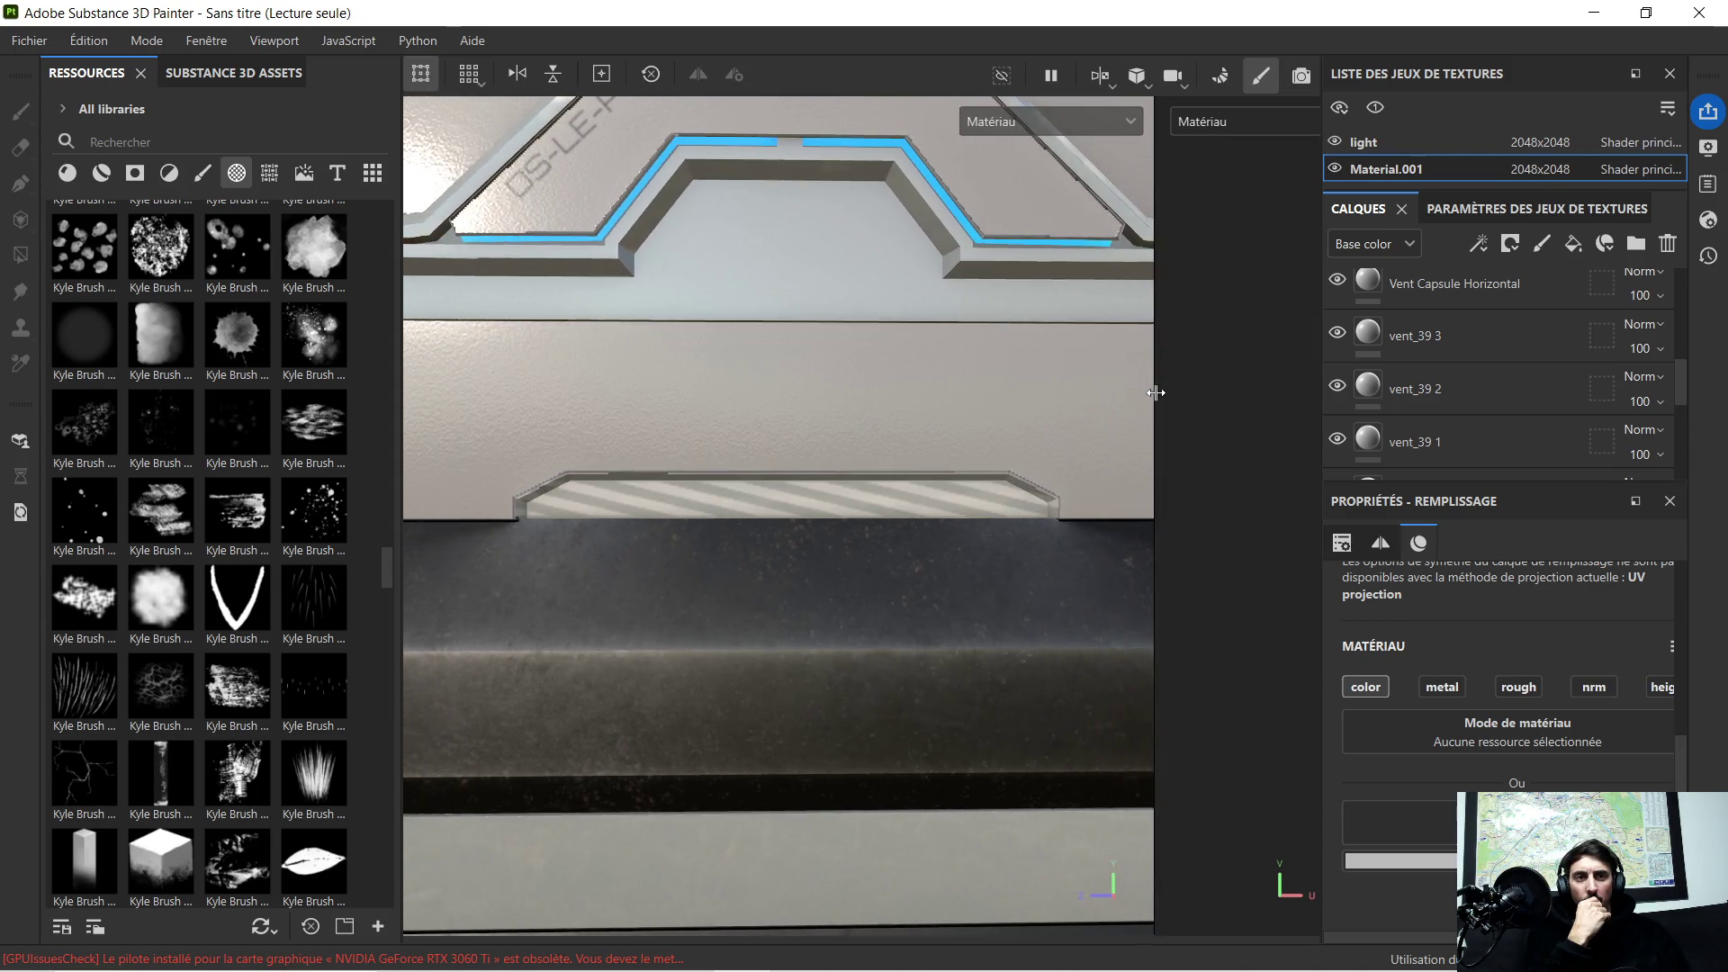
scroll(1462, 378, down, 2)
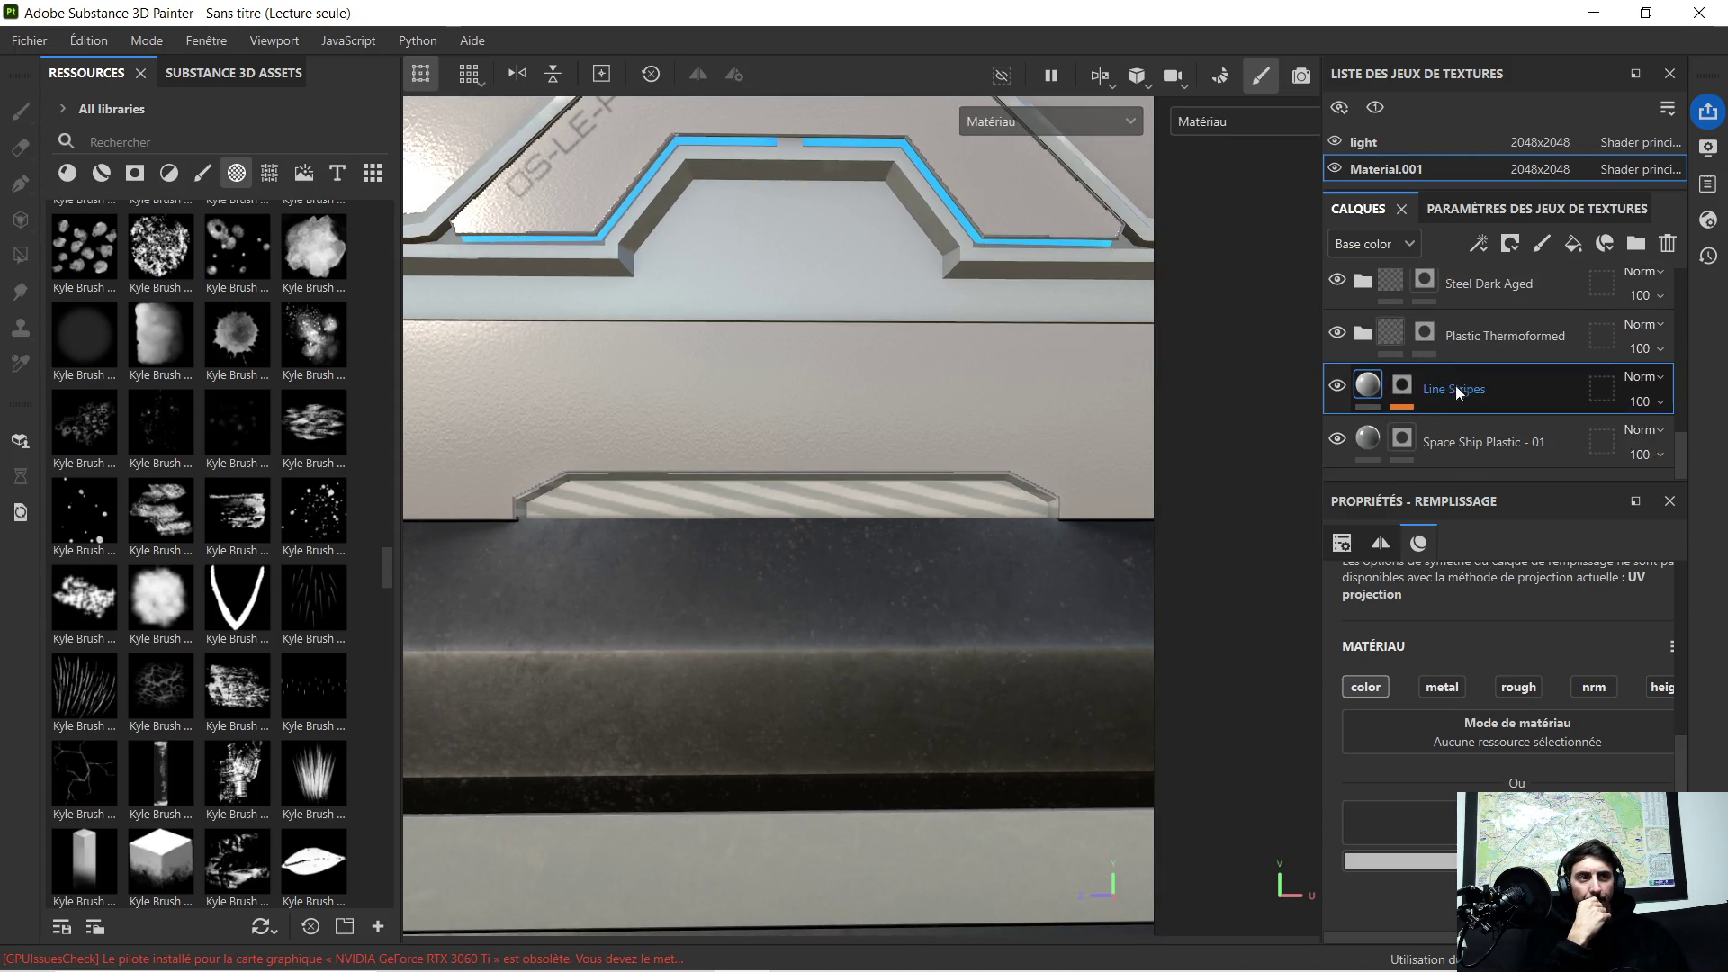
click(1368, 385)
Step: Try a hand-picked dark orange base colour for the ledge Line Stripes
click(1397, 859)
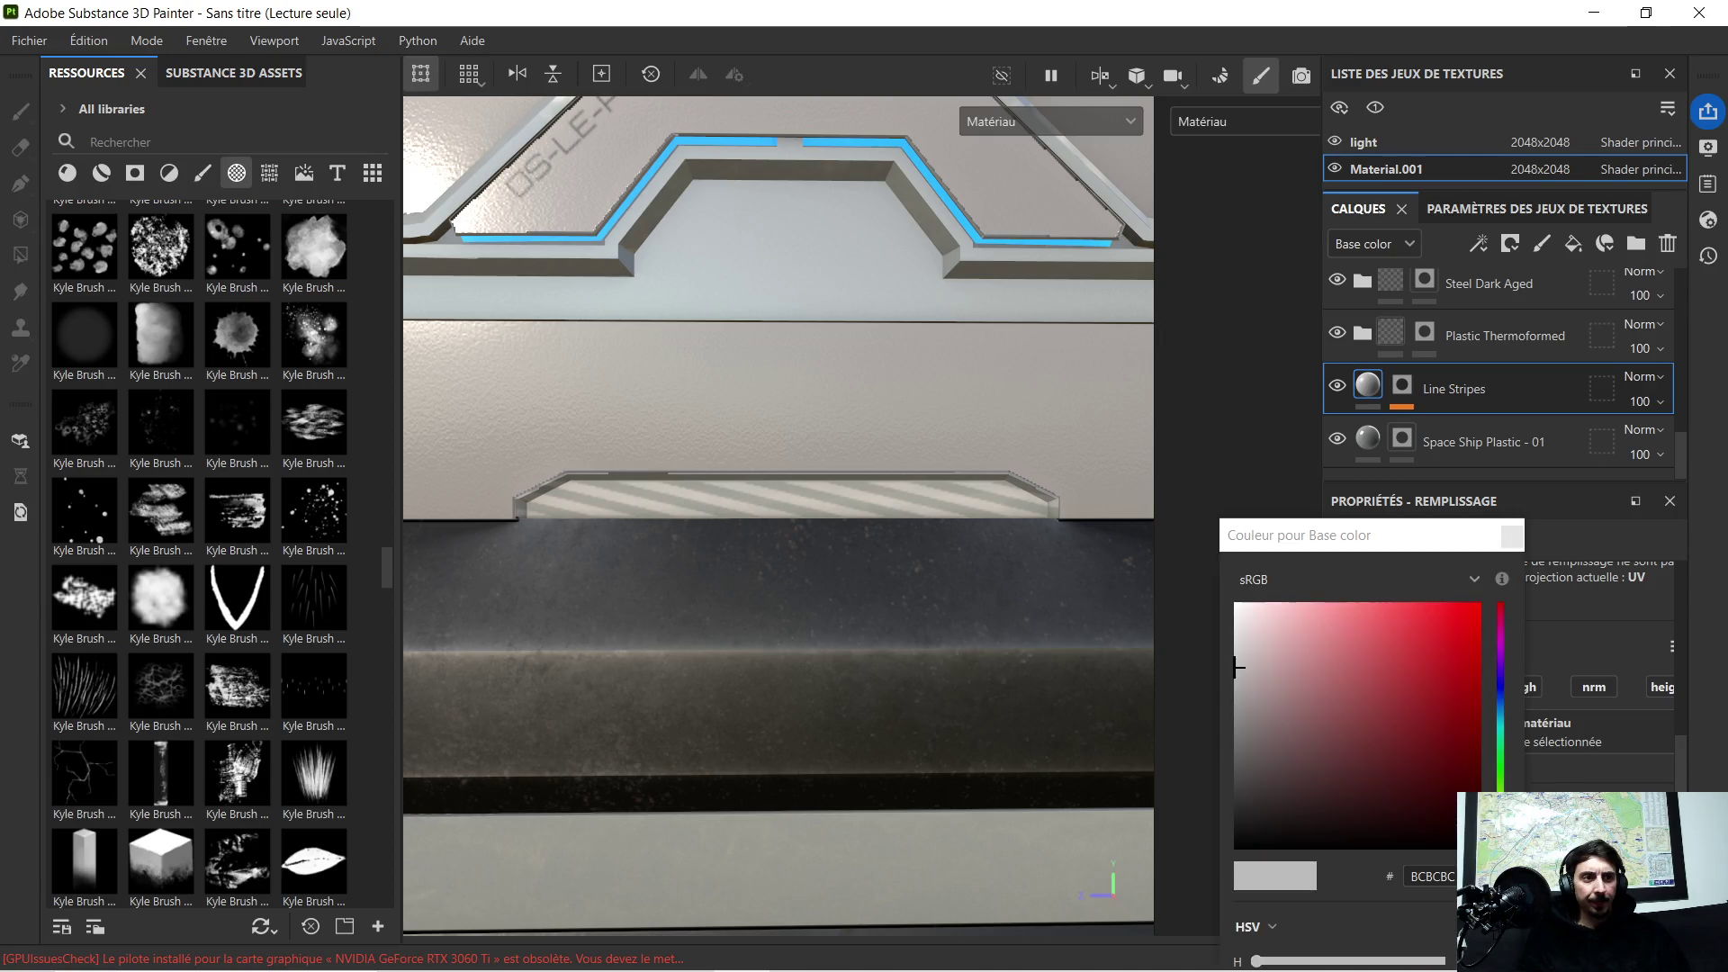
click(1499, 827)
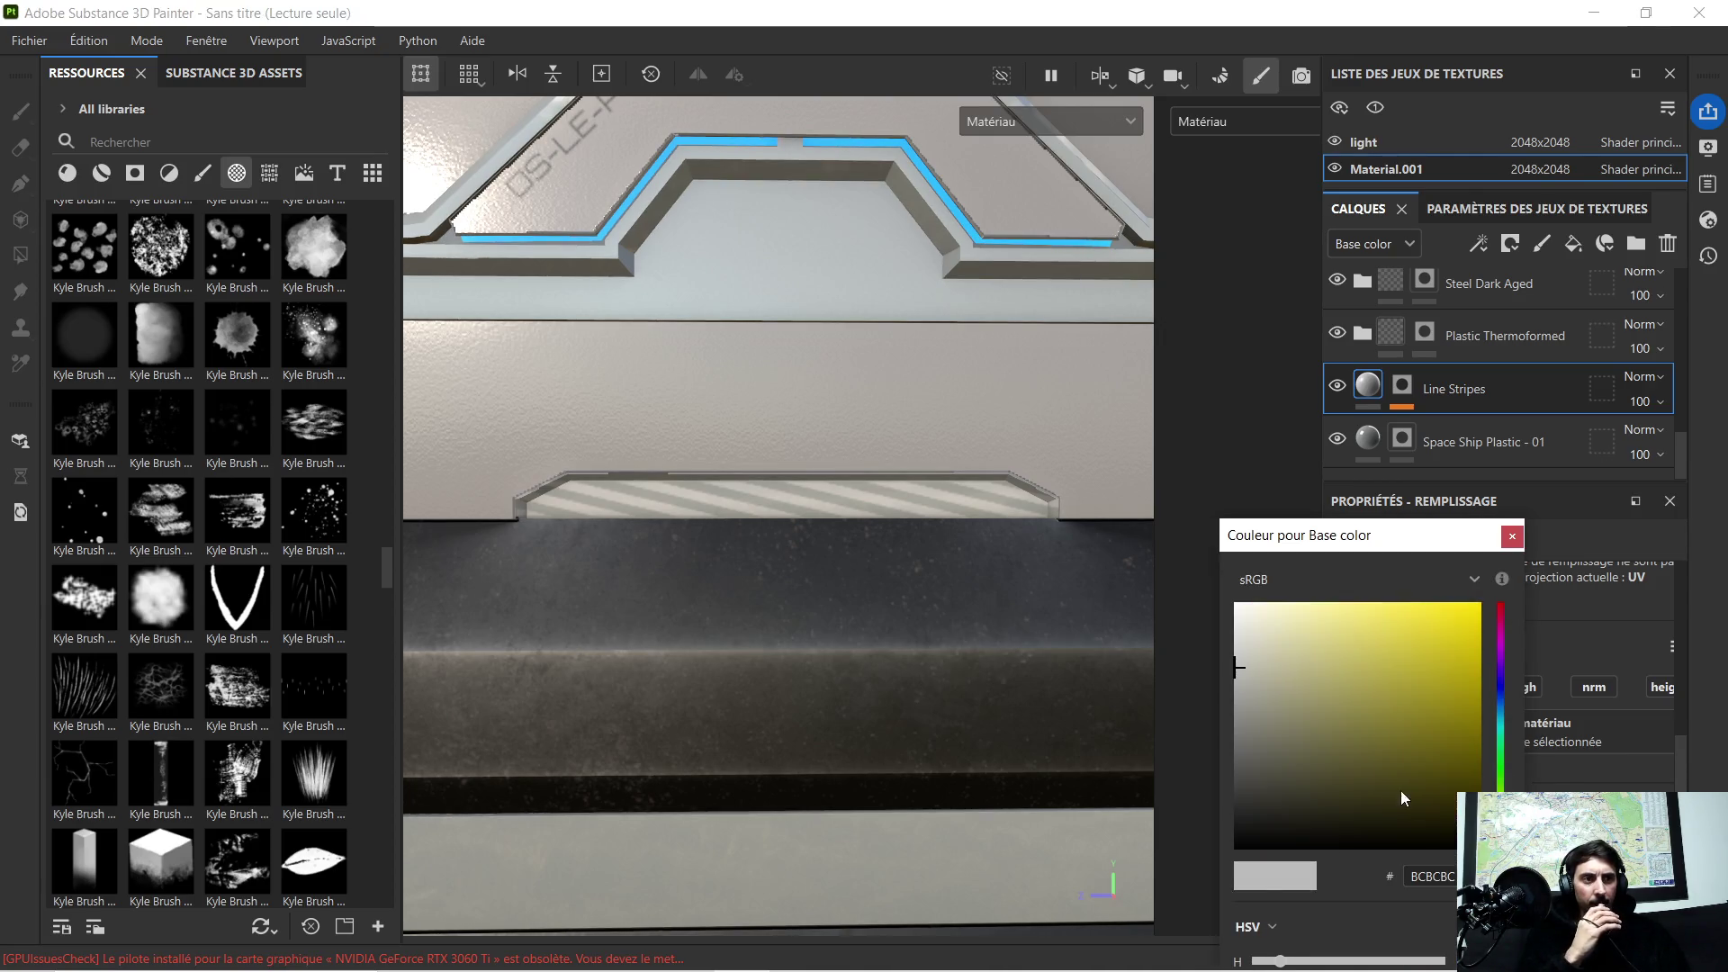
click(1500, 831)
click(1394, 737)
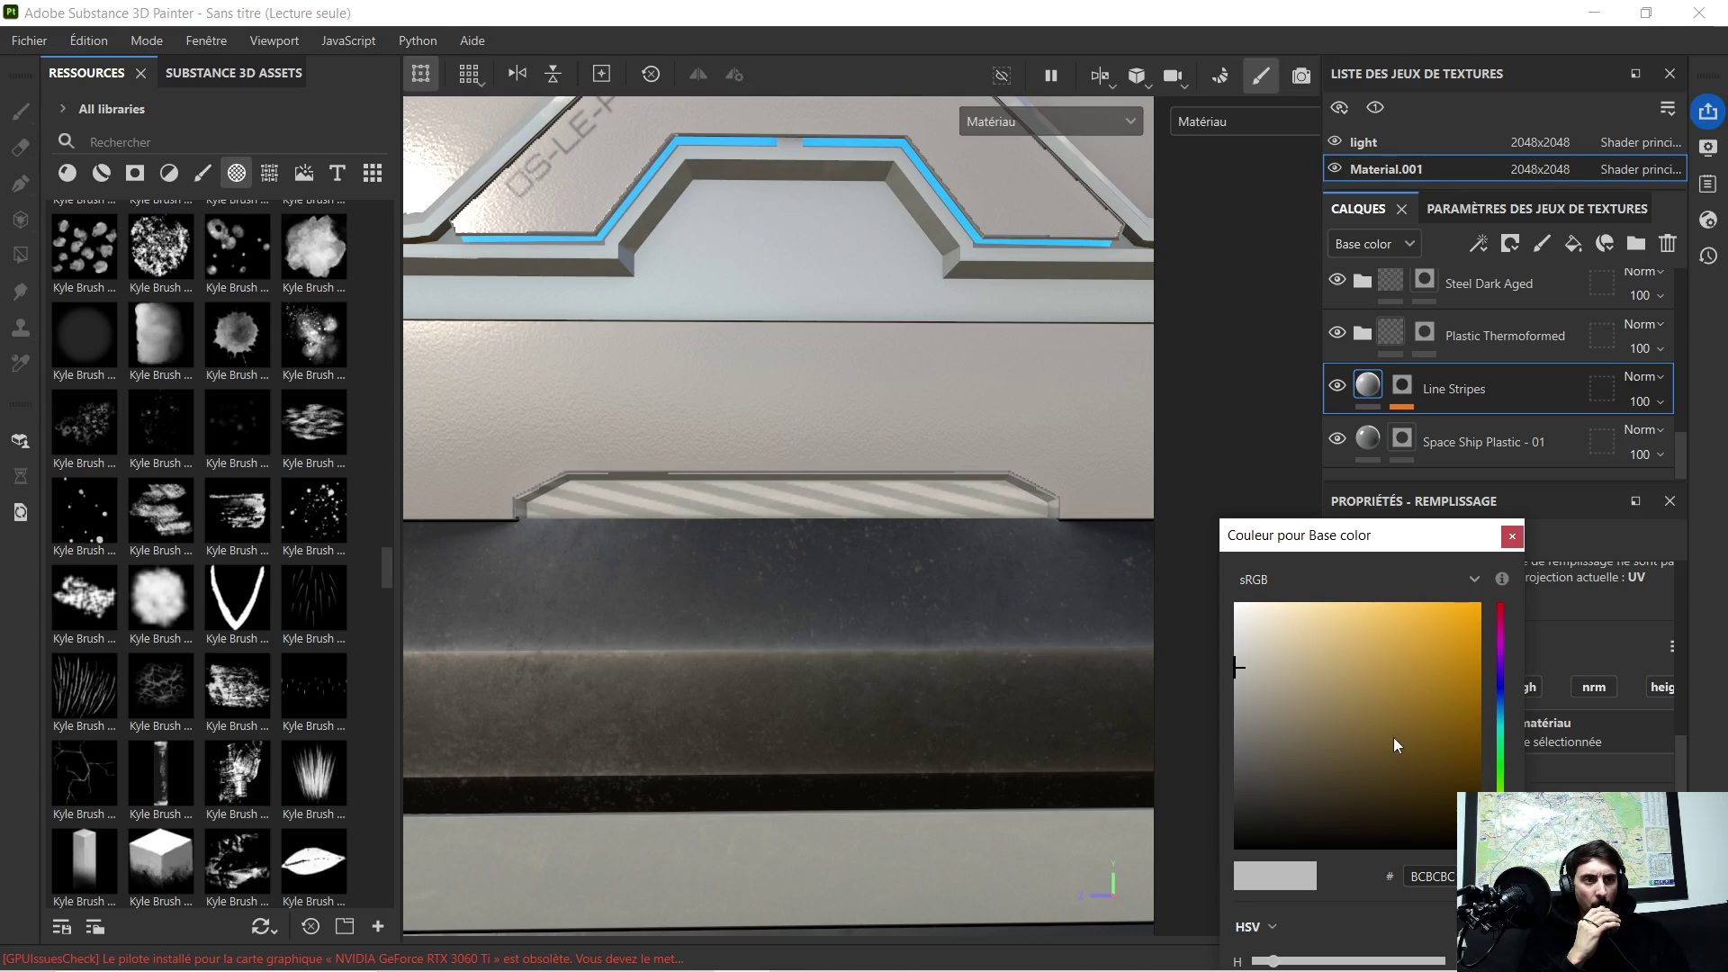
scroll(775, 384, down, 3)
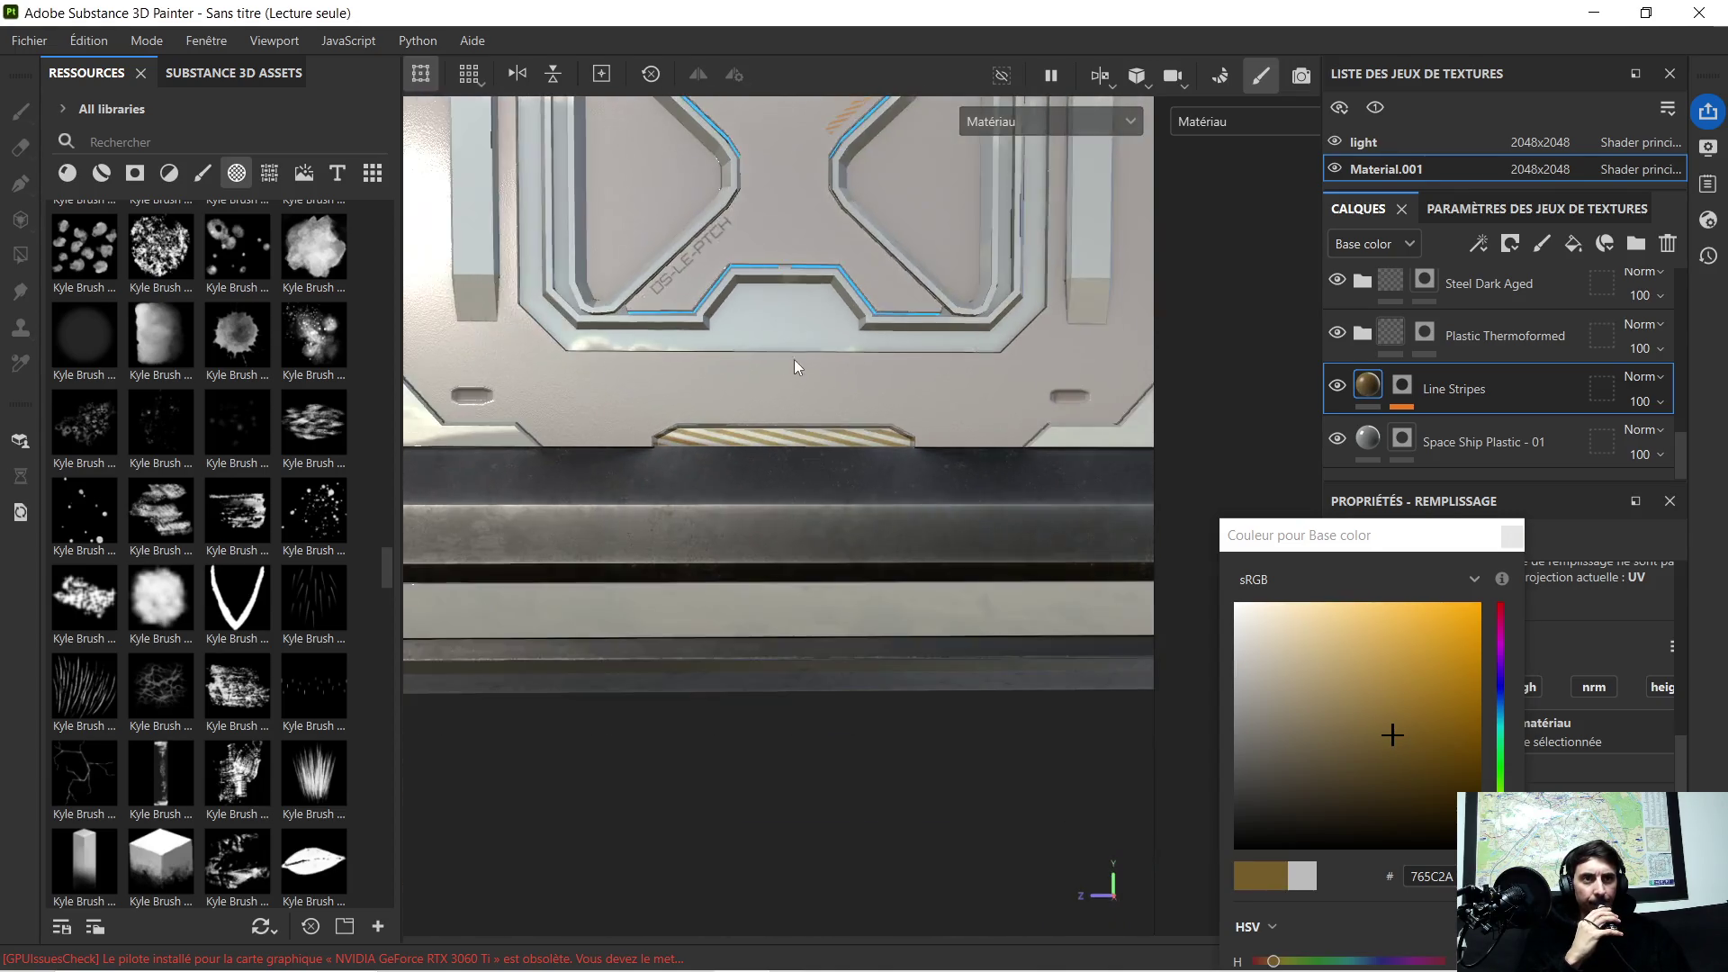
scroll(792, 337, down, 2)
scroll(799, 304, up, 3)
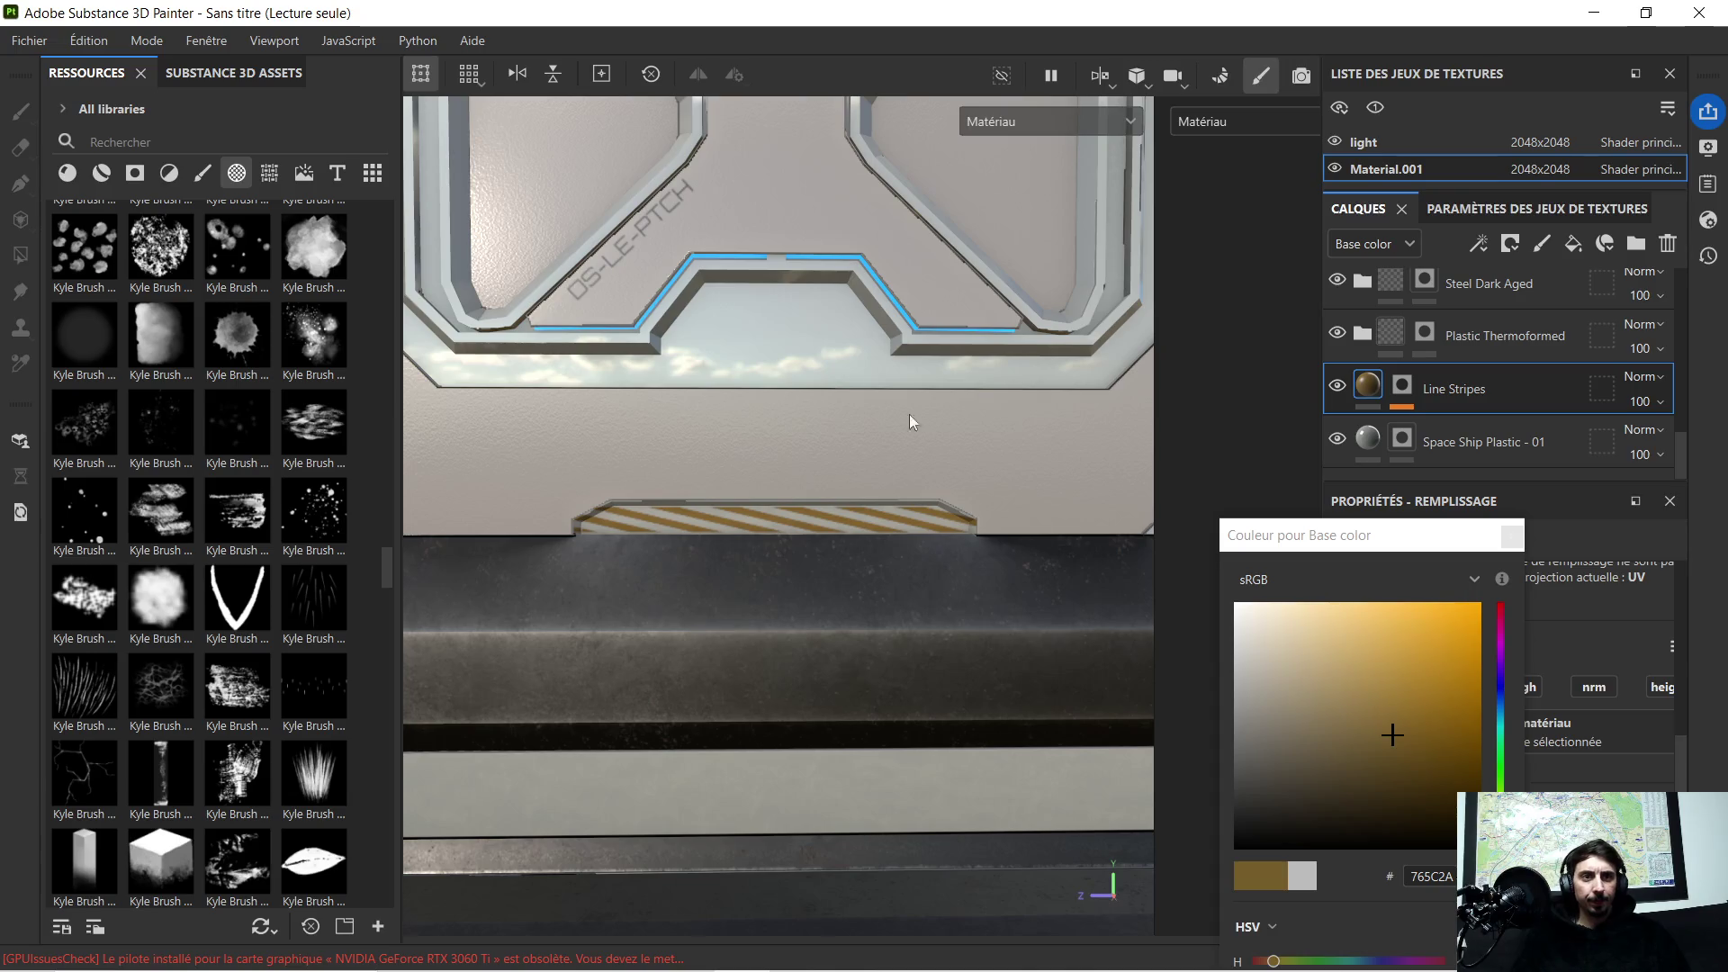
mouse_move(1397, 731)
mouse_down()
mouse_move(1379, 709)
mouse_move(1373, 726)
mouse_up()
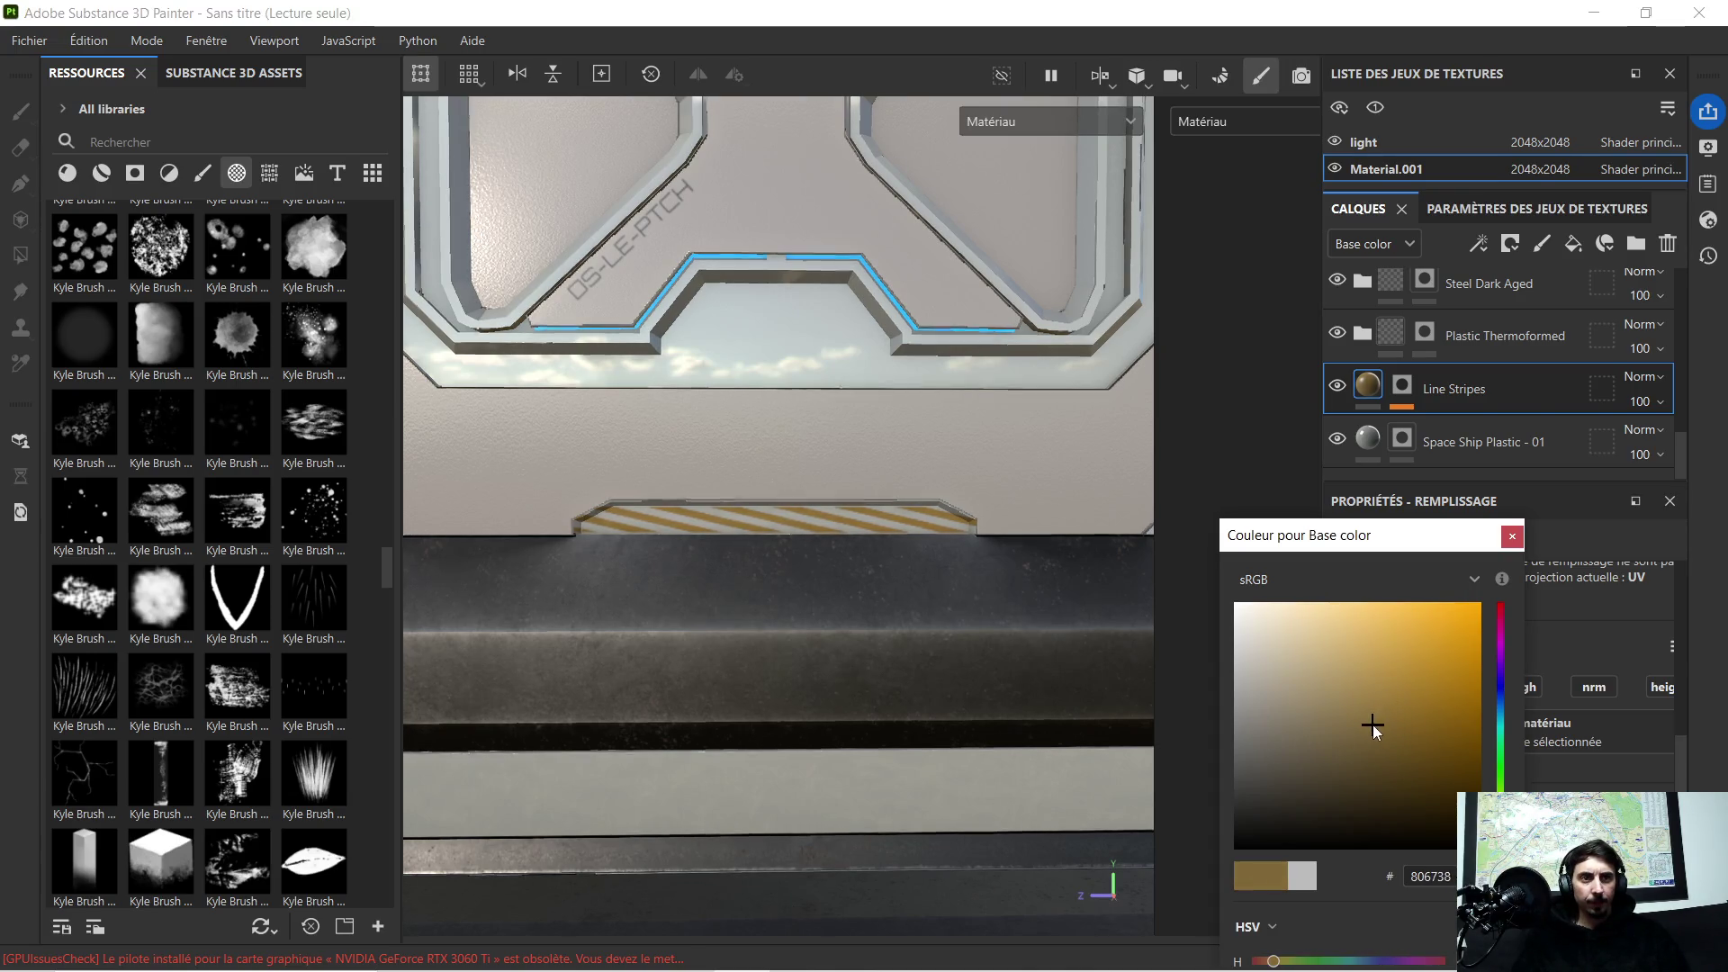
drag(1371, 724, 1371, 725)
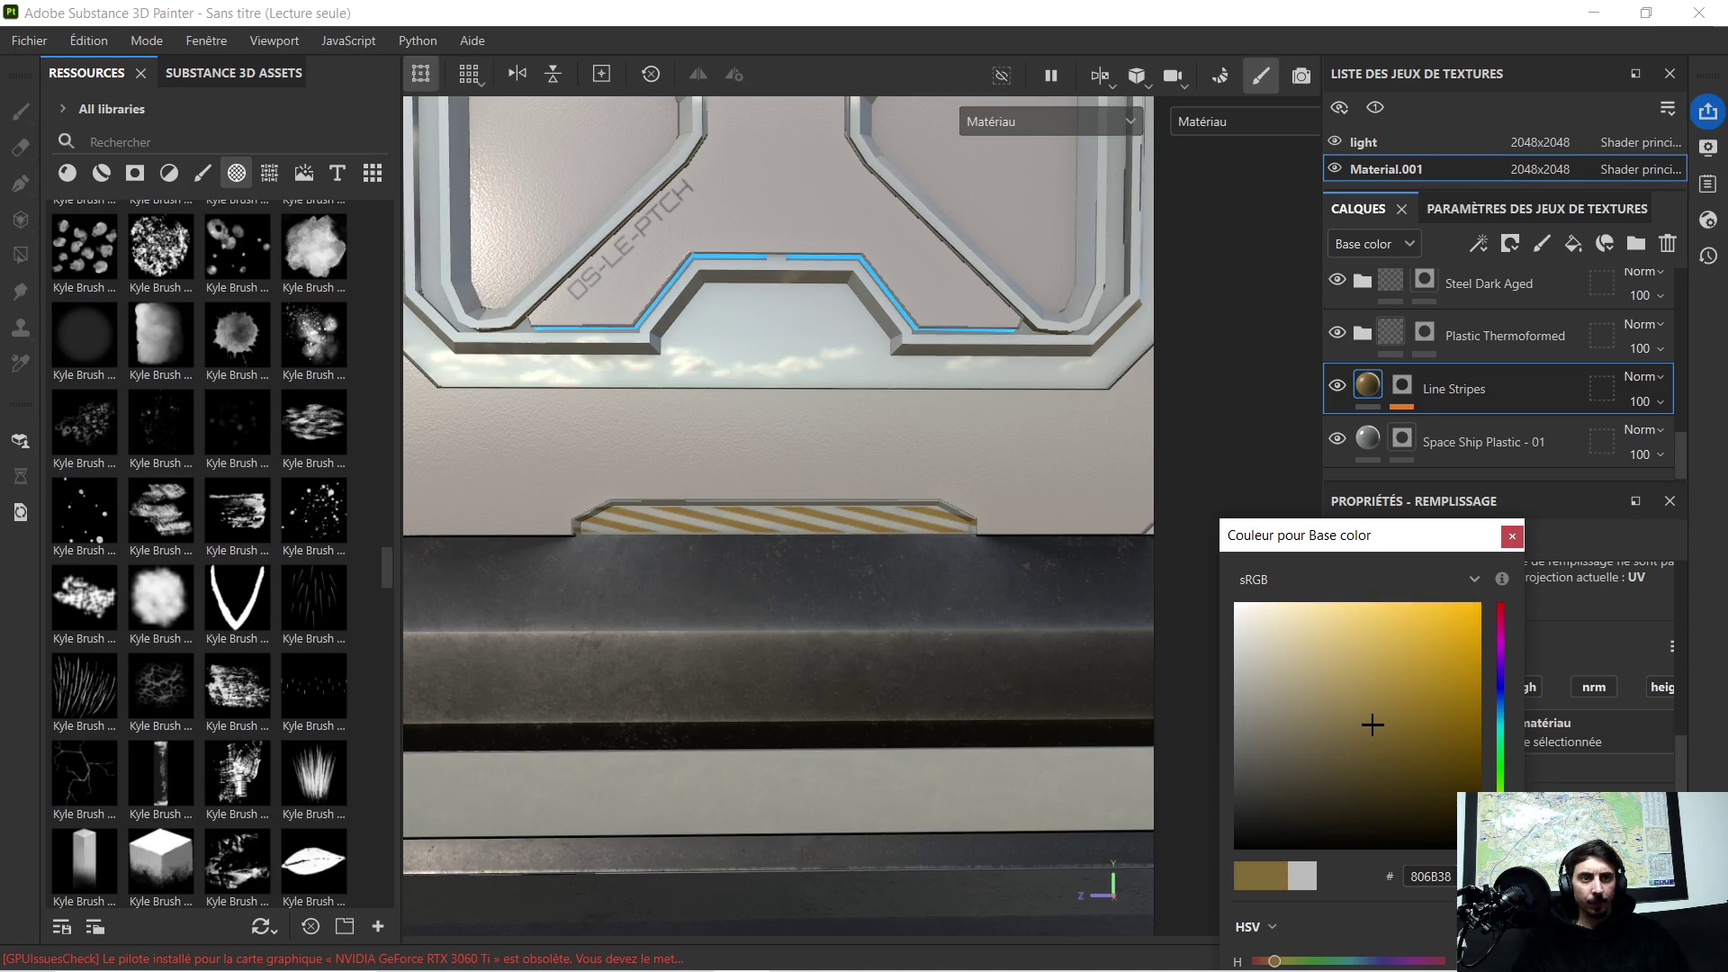
scroll(829, 444, down, 2)
scroll(829, 444, down, 2)
scroll(837, 425, down, 2)
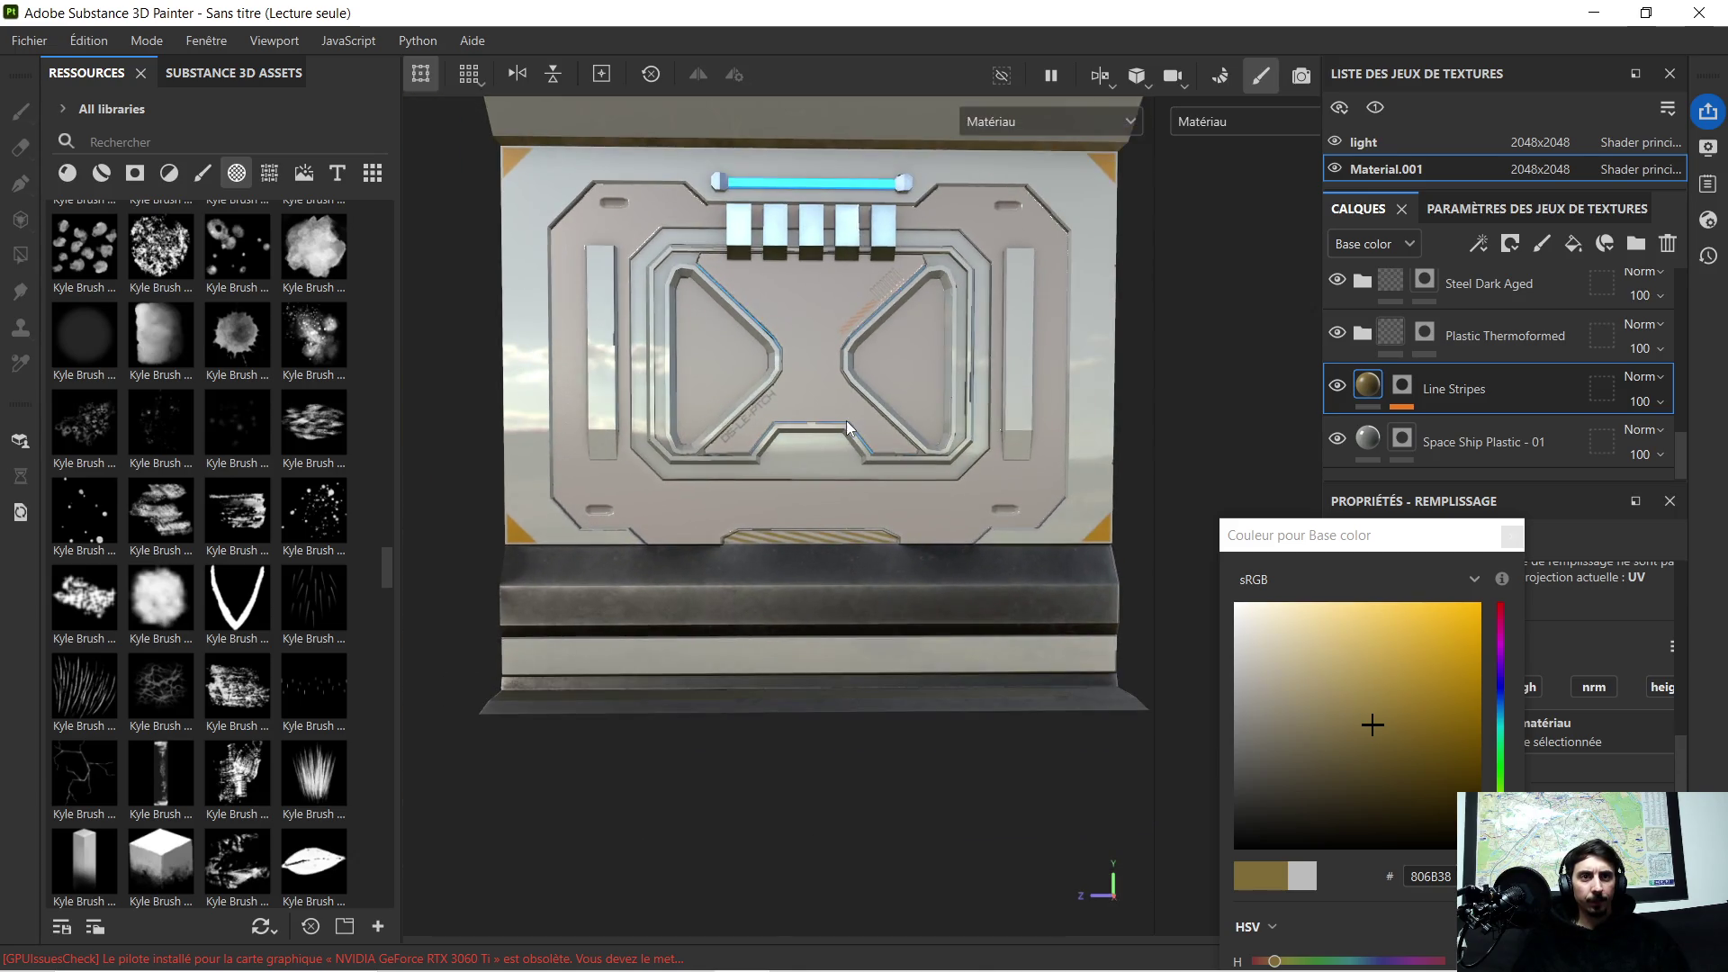
scroll(914, 430, up, 1)
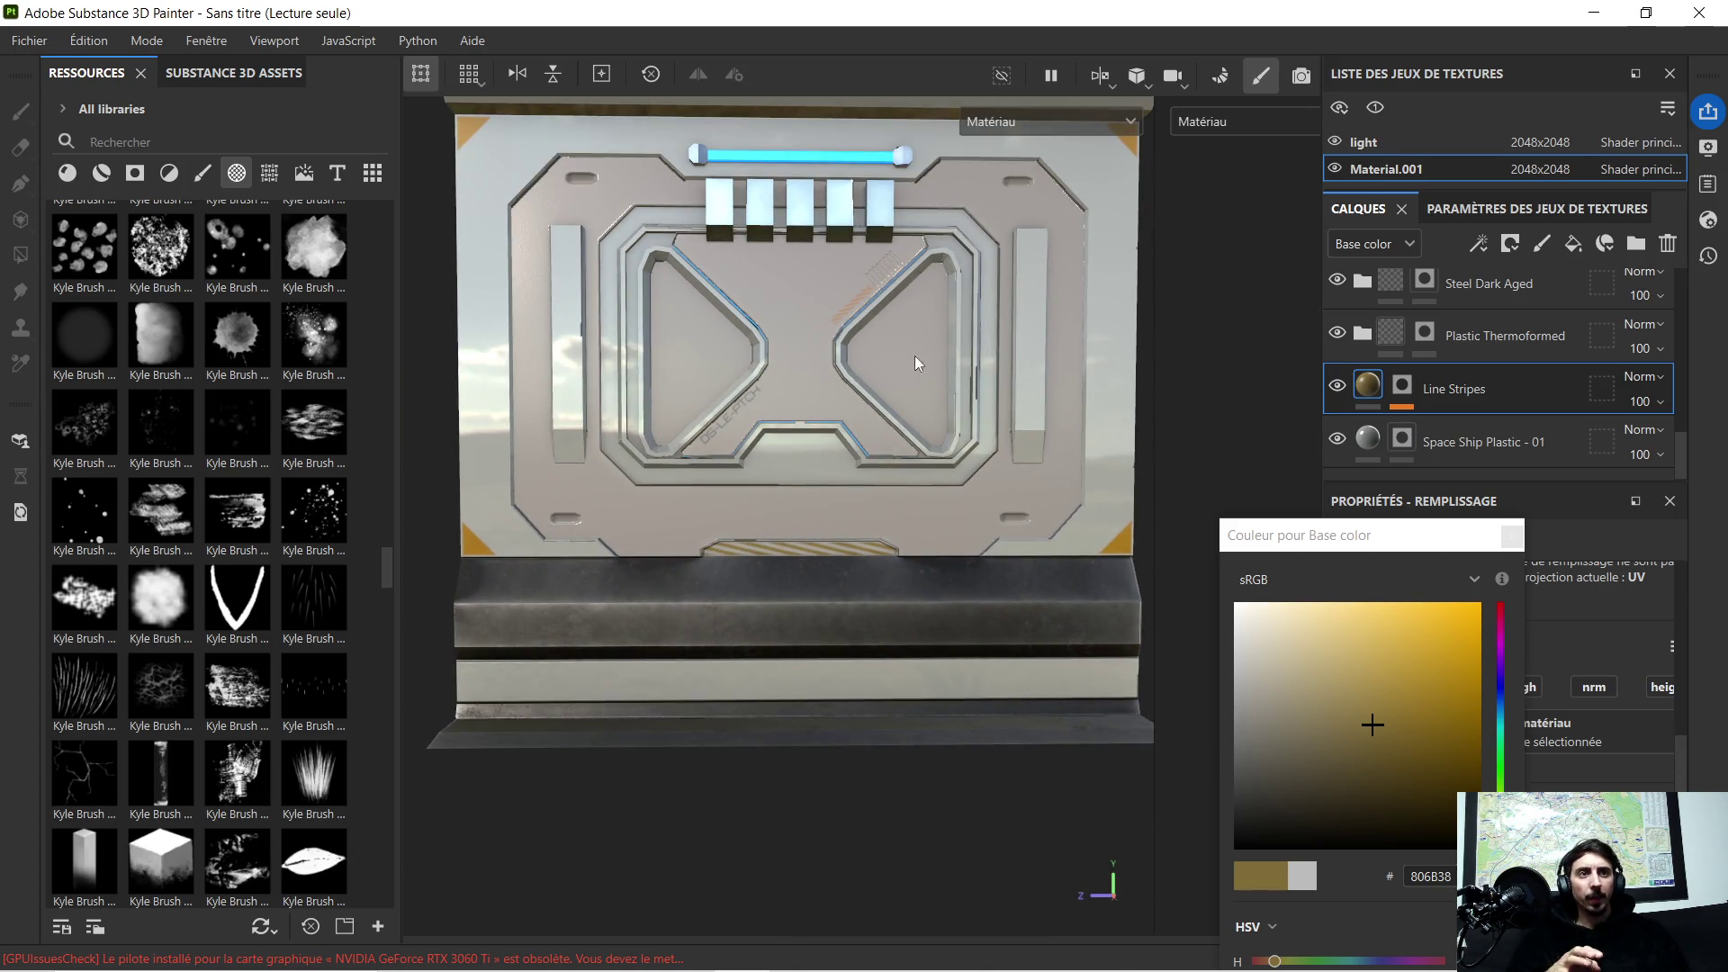
scroll(1492, 384, up, 3)
scroll(1492, 384, up, 3)
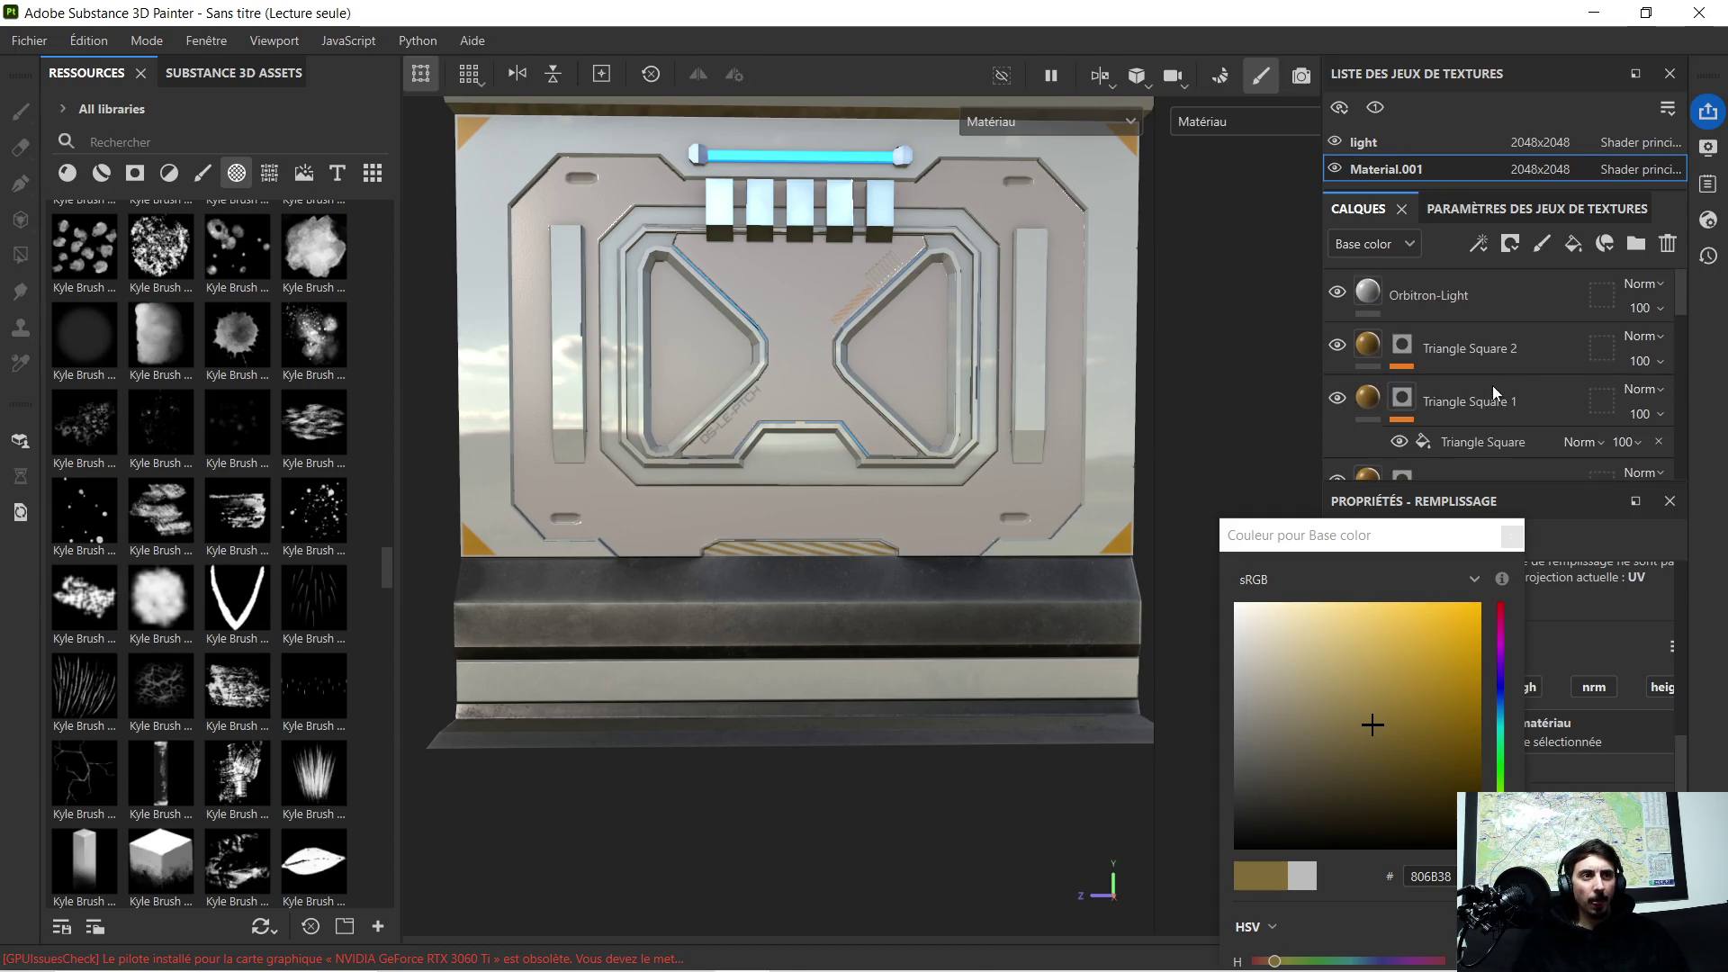
Step: Check the upper Line Stripes layer's base colour and copy its hex code 93672C
click(1462, 354)
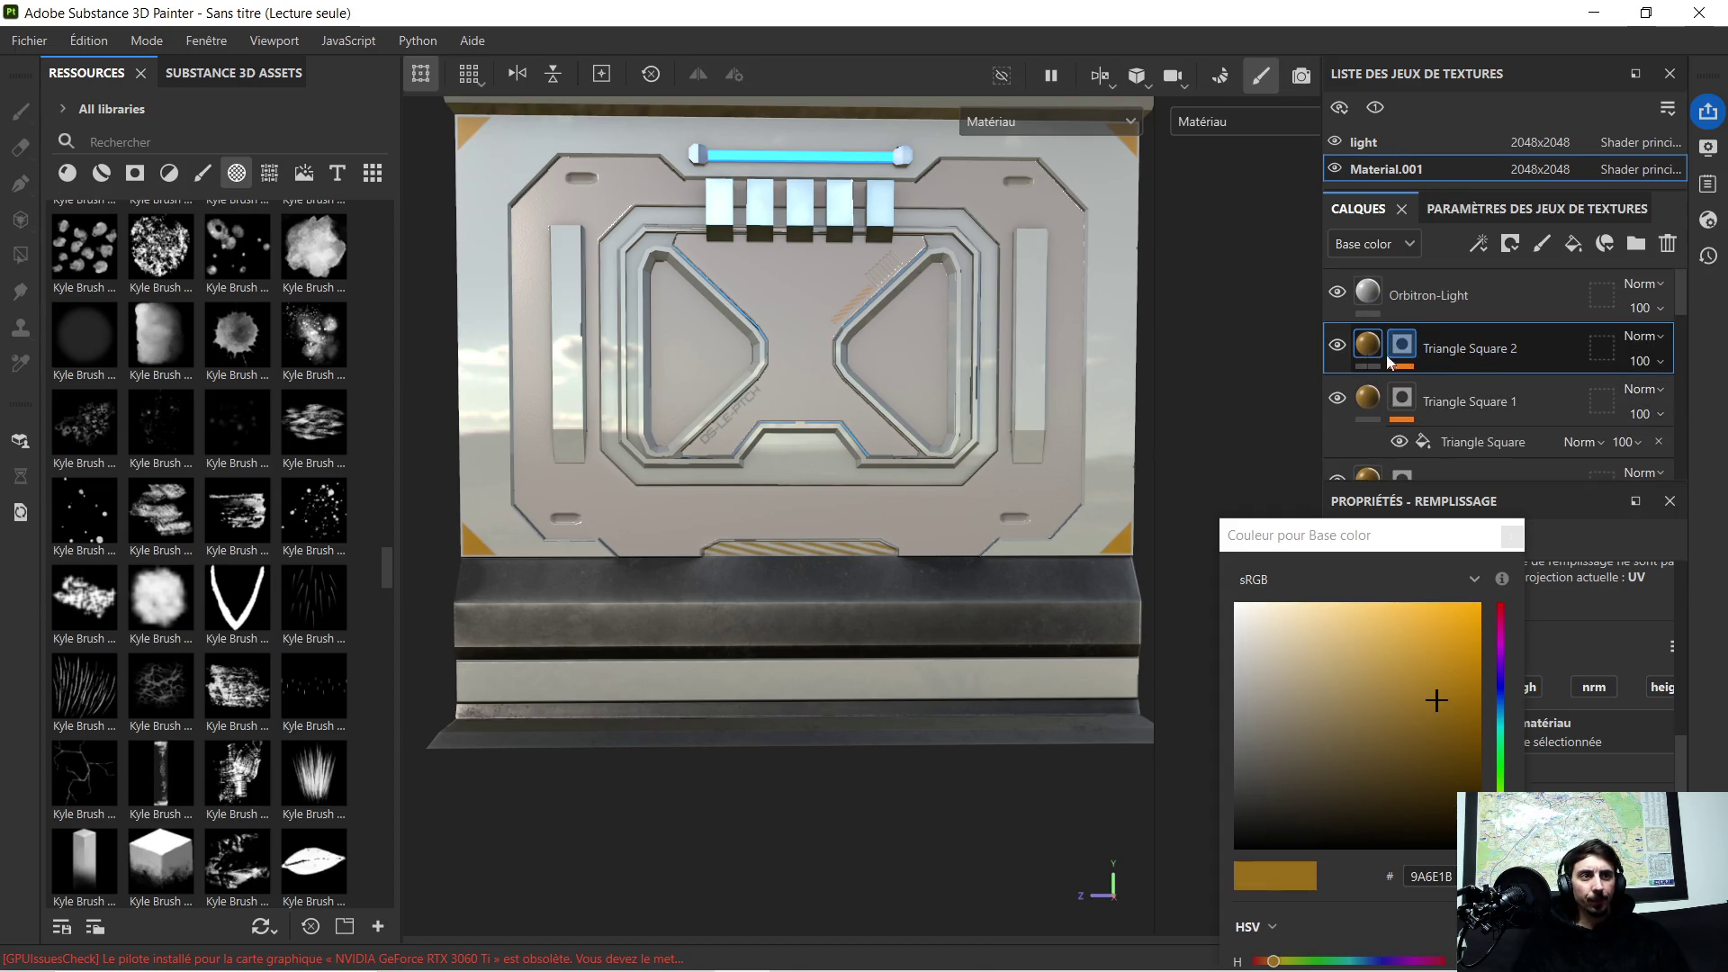
scroll(1430, 356, down, 2)
scroll(1418, 369, down, 1)
scroll(1419, 385, down, 1)
scroll(1419, 387, down, 1)
click(1464, 367)
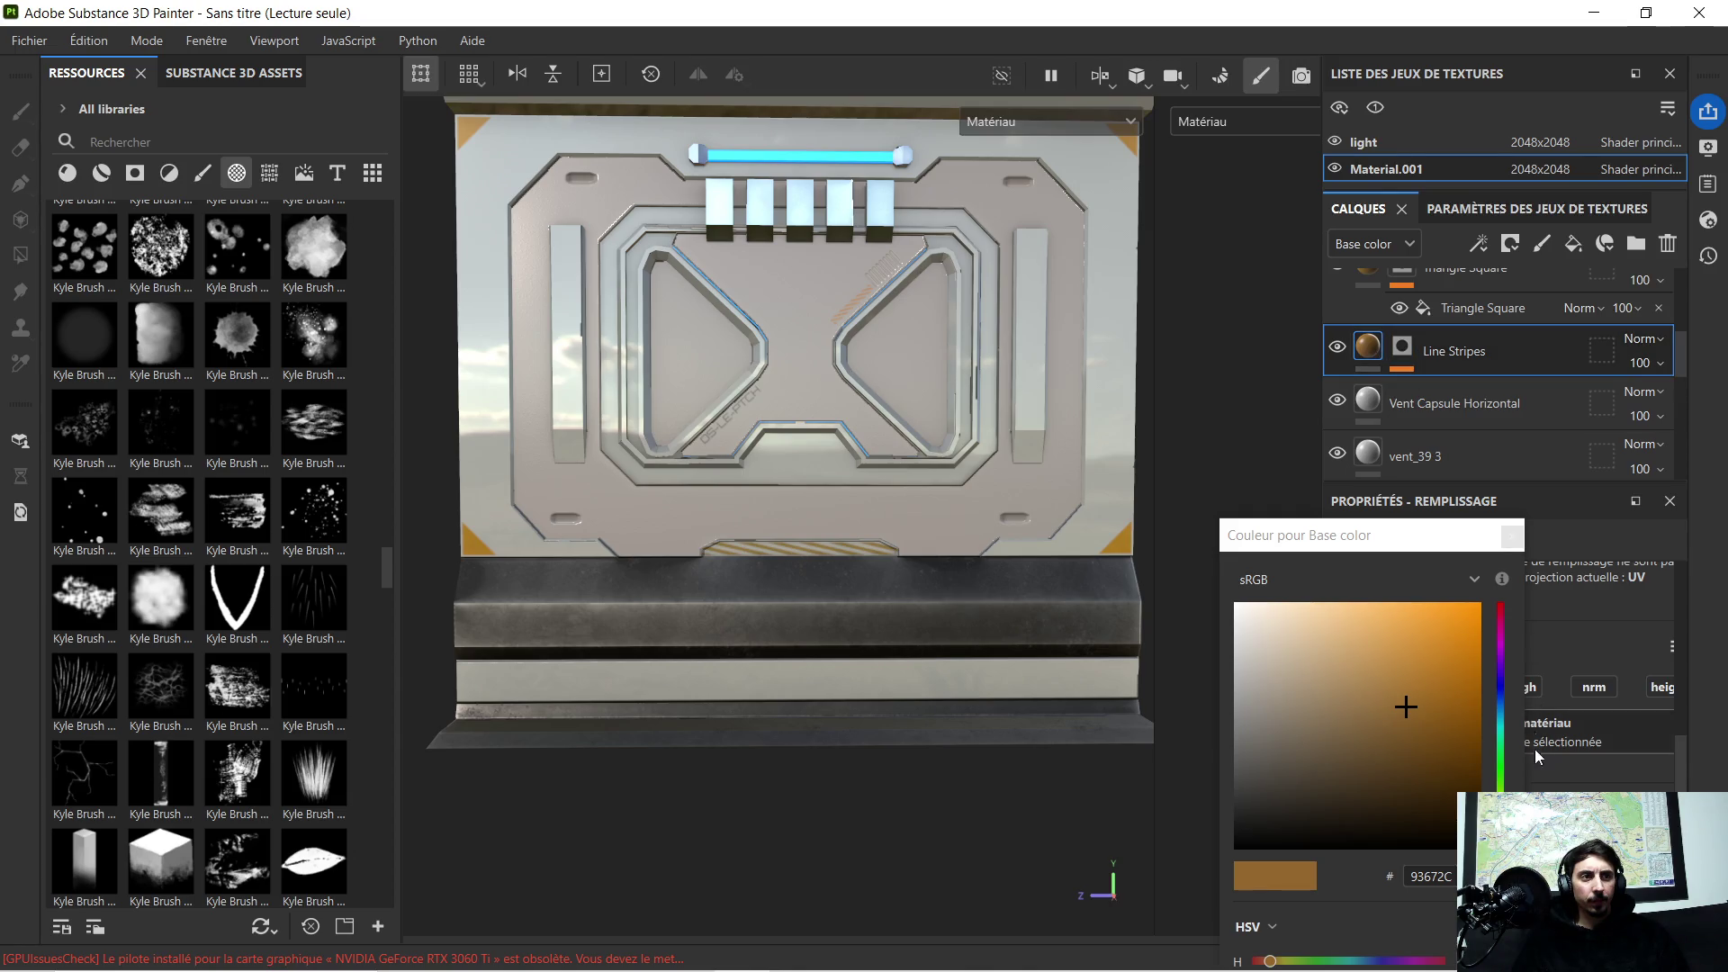
click(1512, 538)
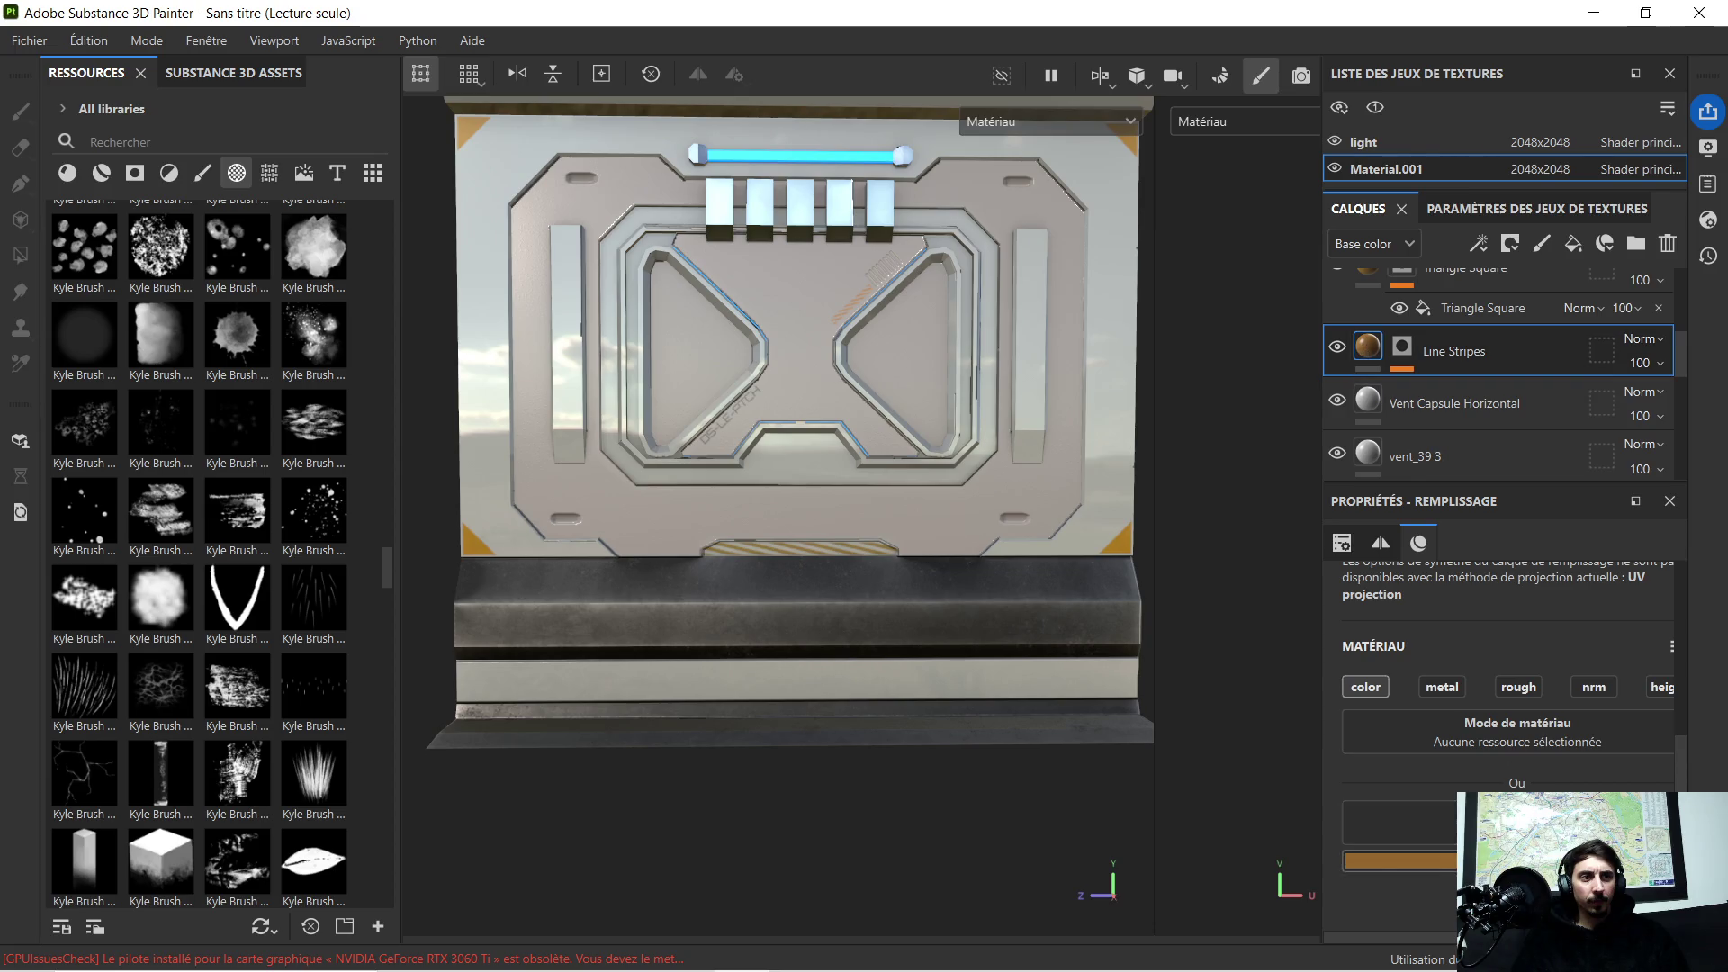
click(1419, 860)
click(1451, 880)
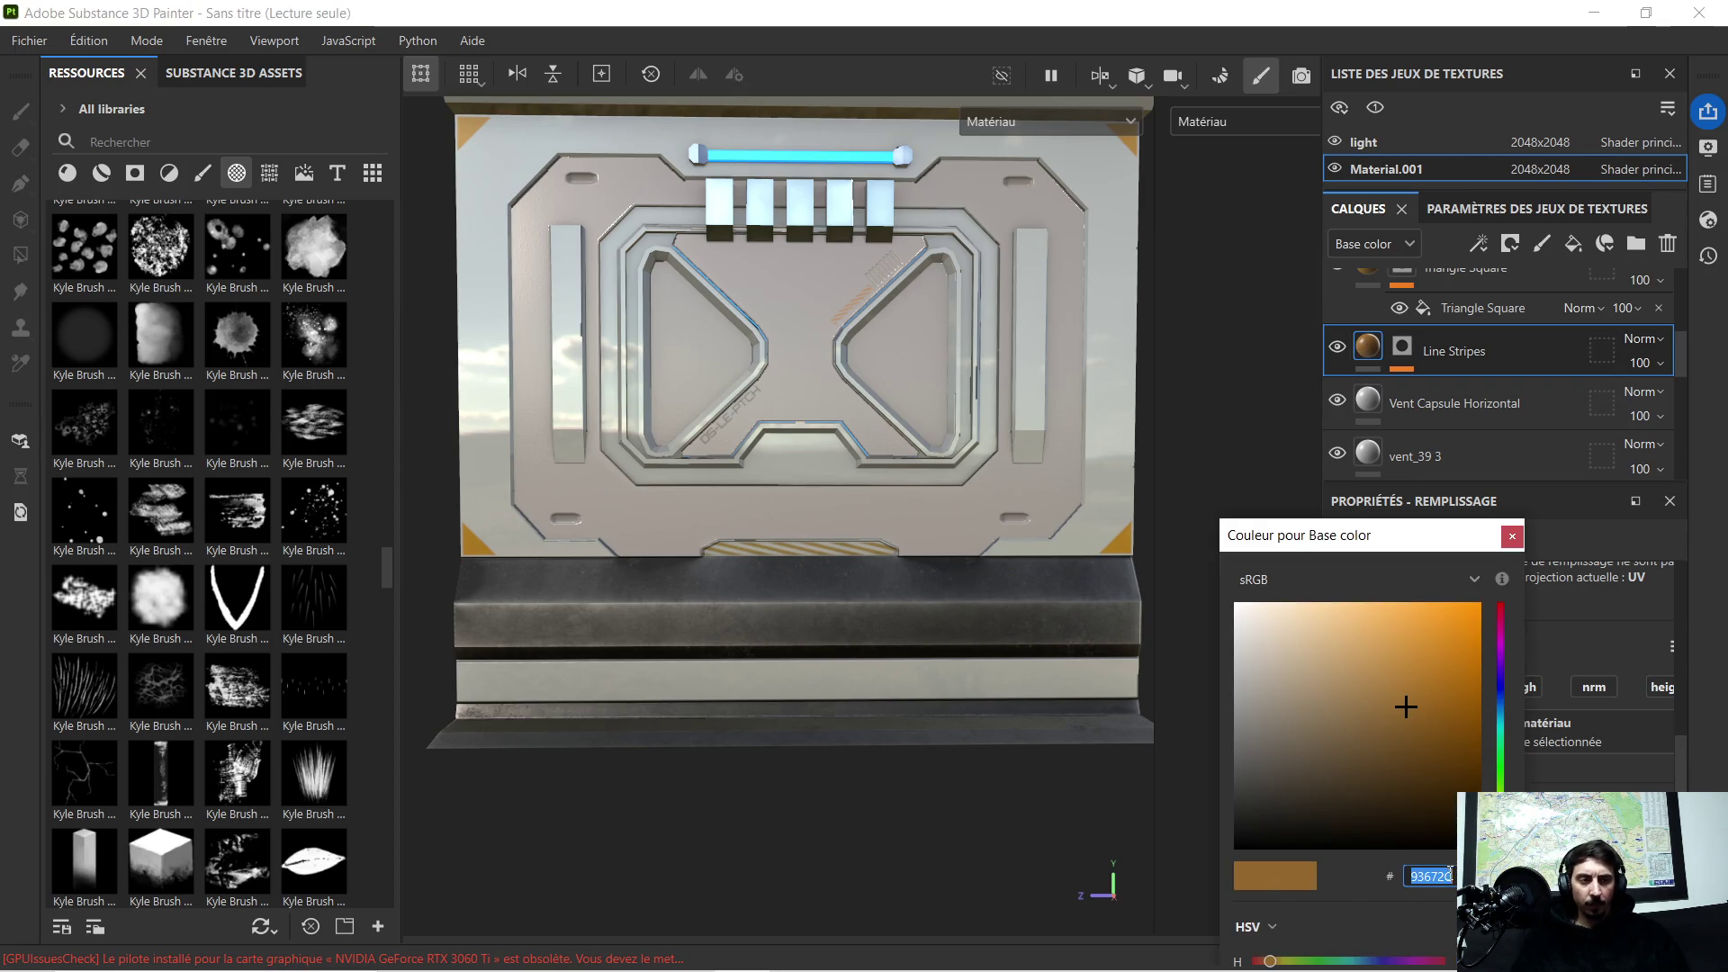
click(1513, 535)
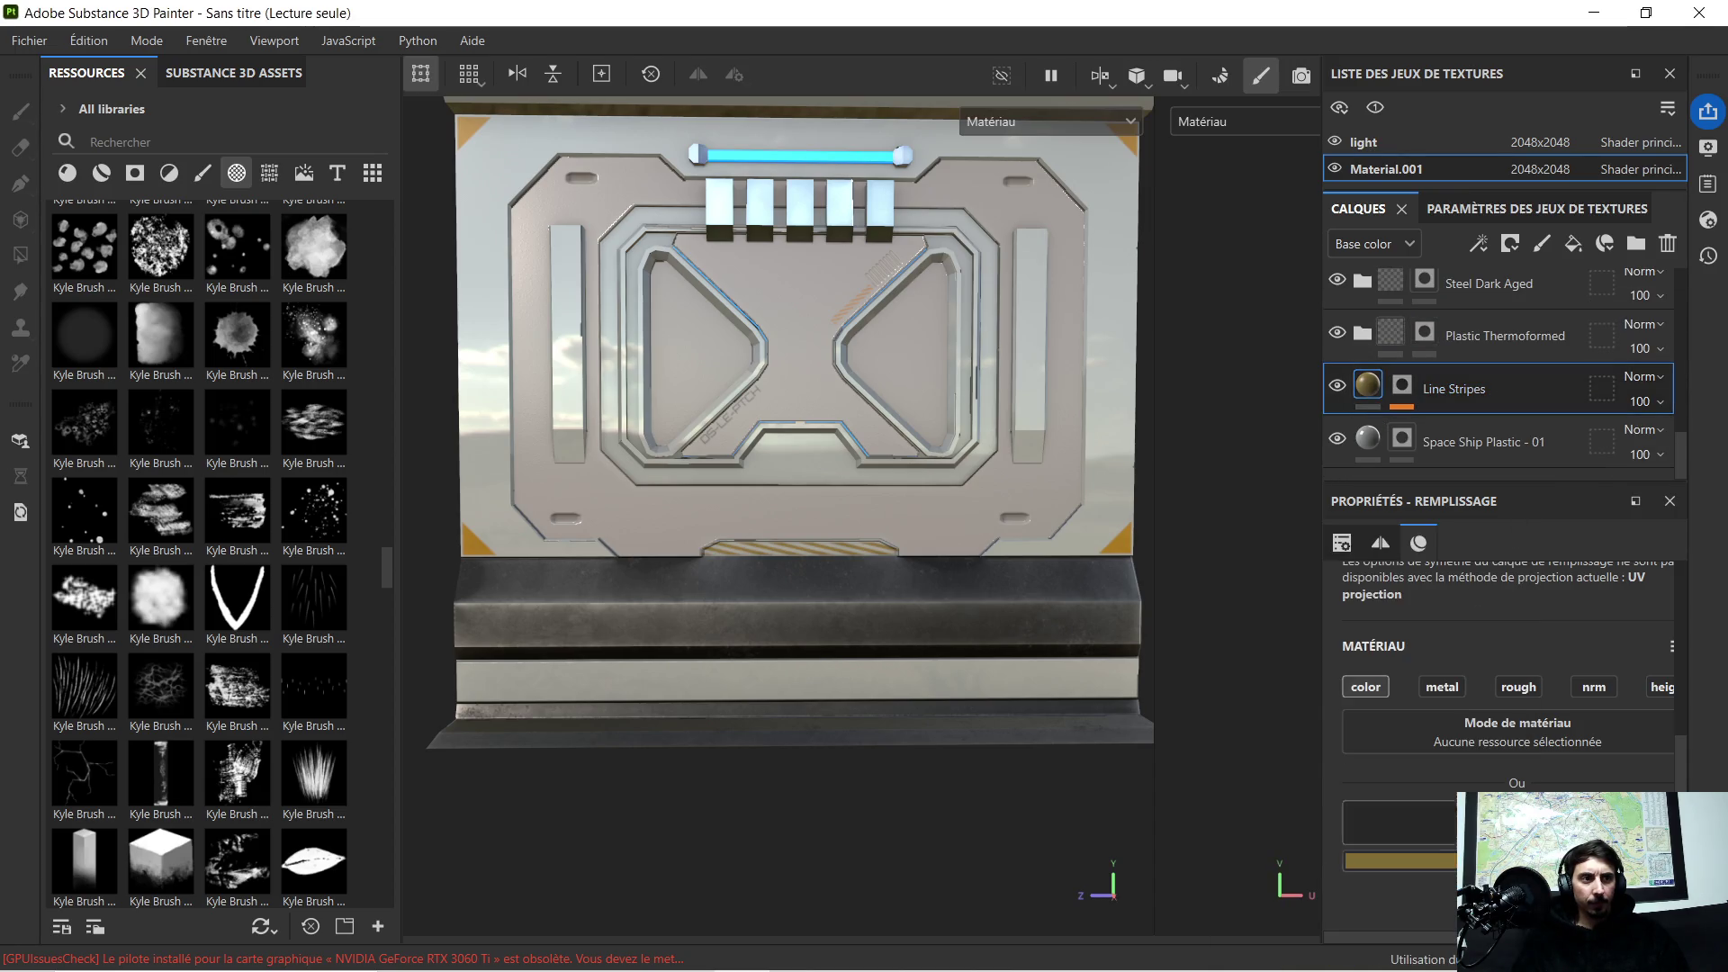
Step: Replace the ledge stripes' colour code with 93672C and confirm the orange
click(1401, 860)
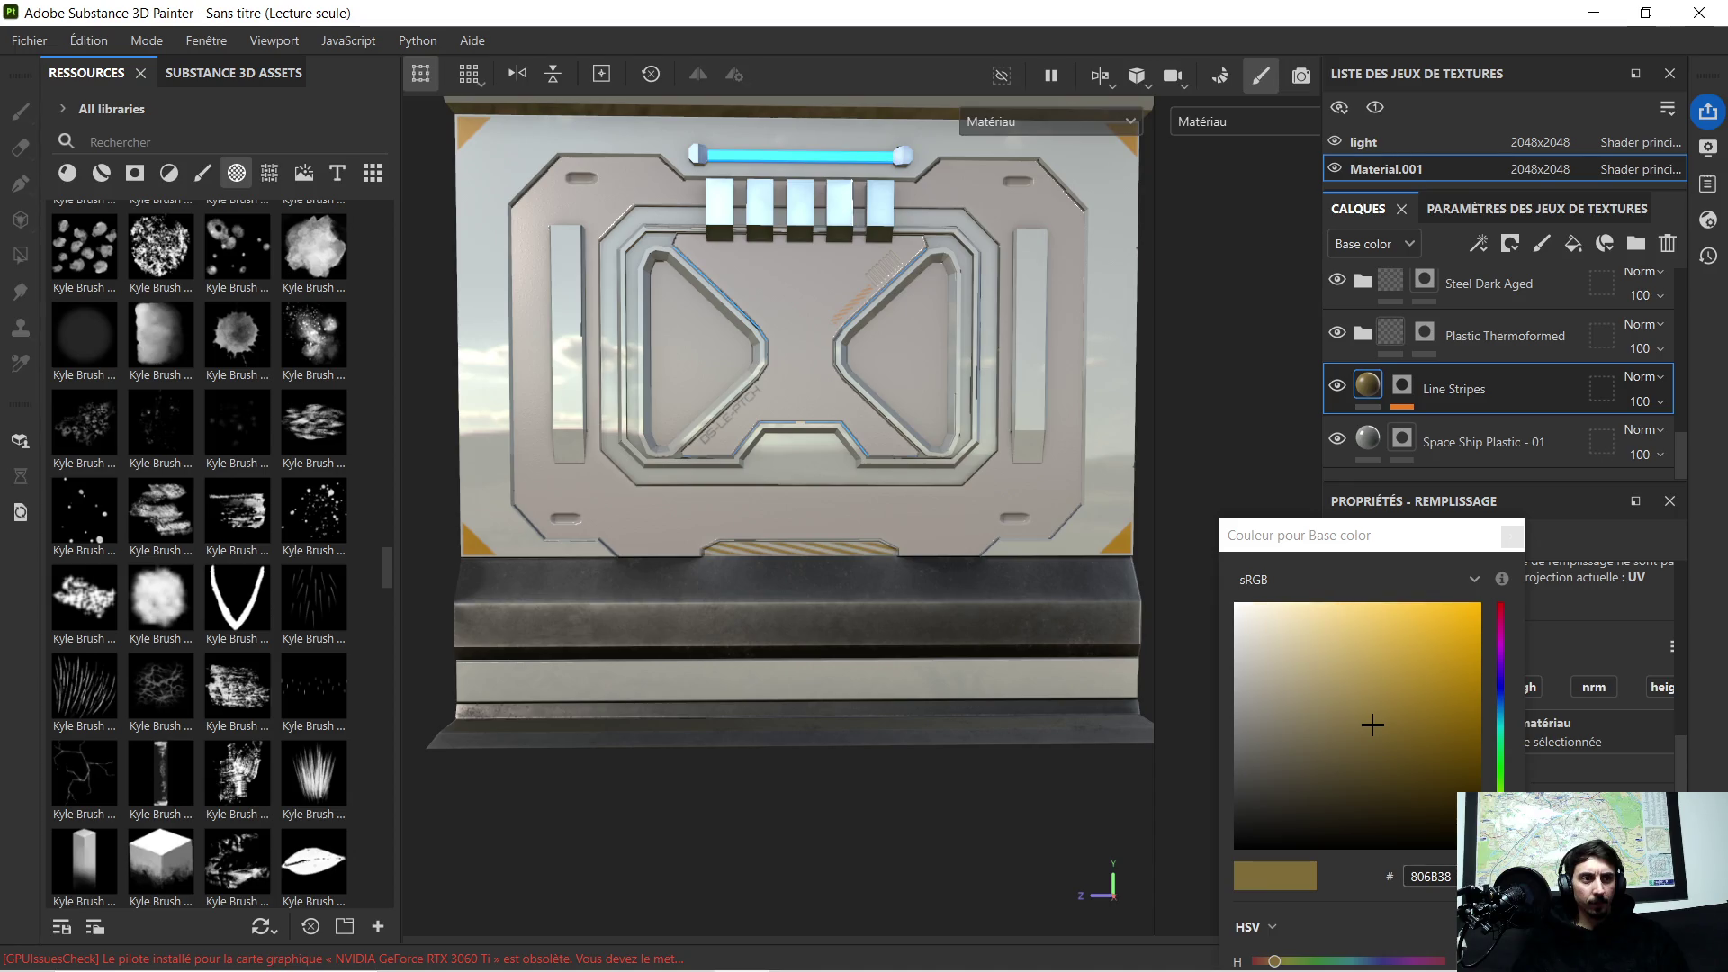
double_click(1432, 876)
text(93672C)
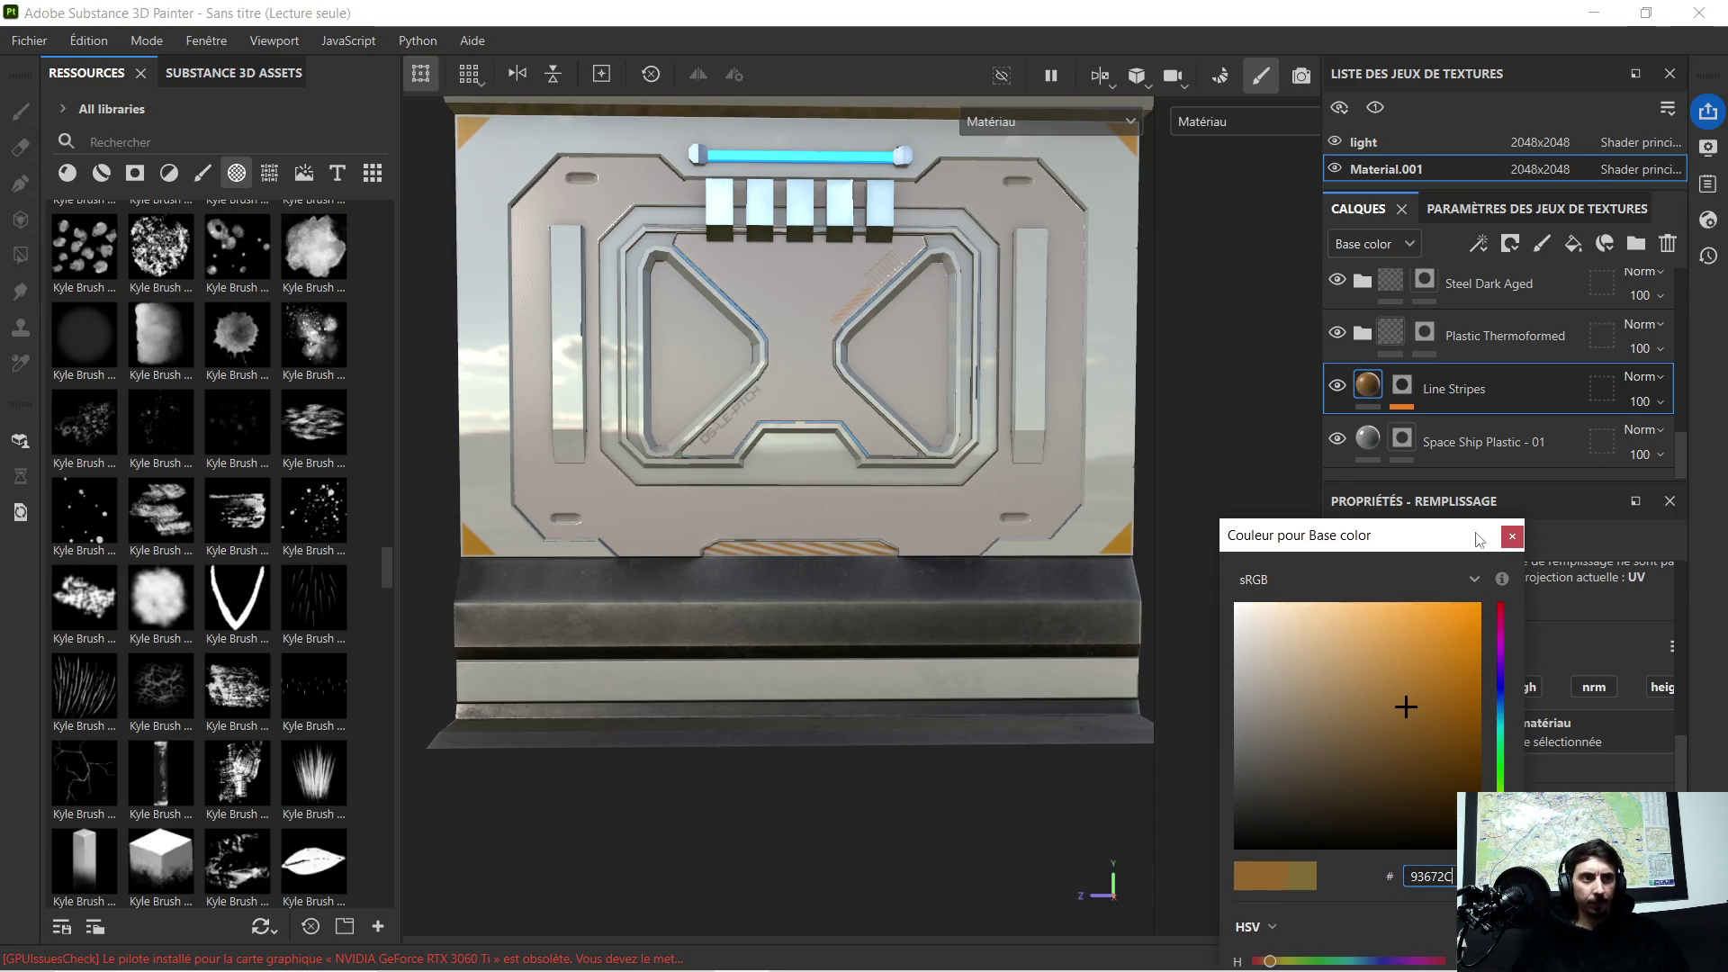
click(1510, 537)
scroll(774, 514, up, 3)
scroll(773, 528, up, 2)
scroll(817, 542, down, 4)
scroll(860, 535, up, 2)
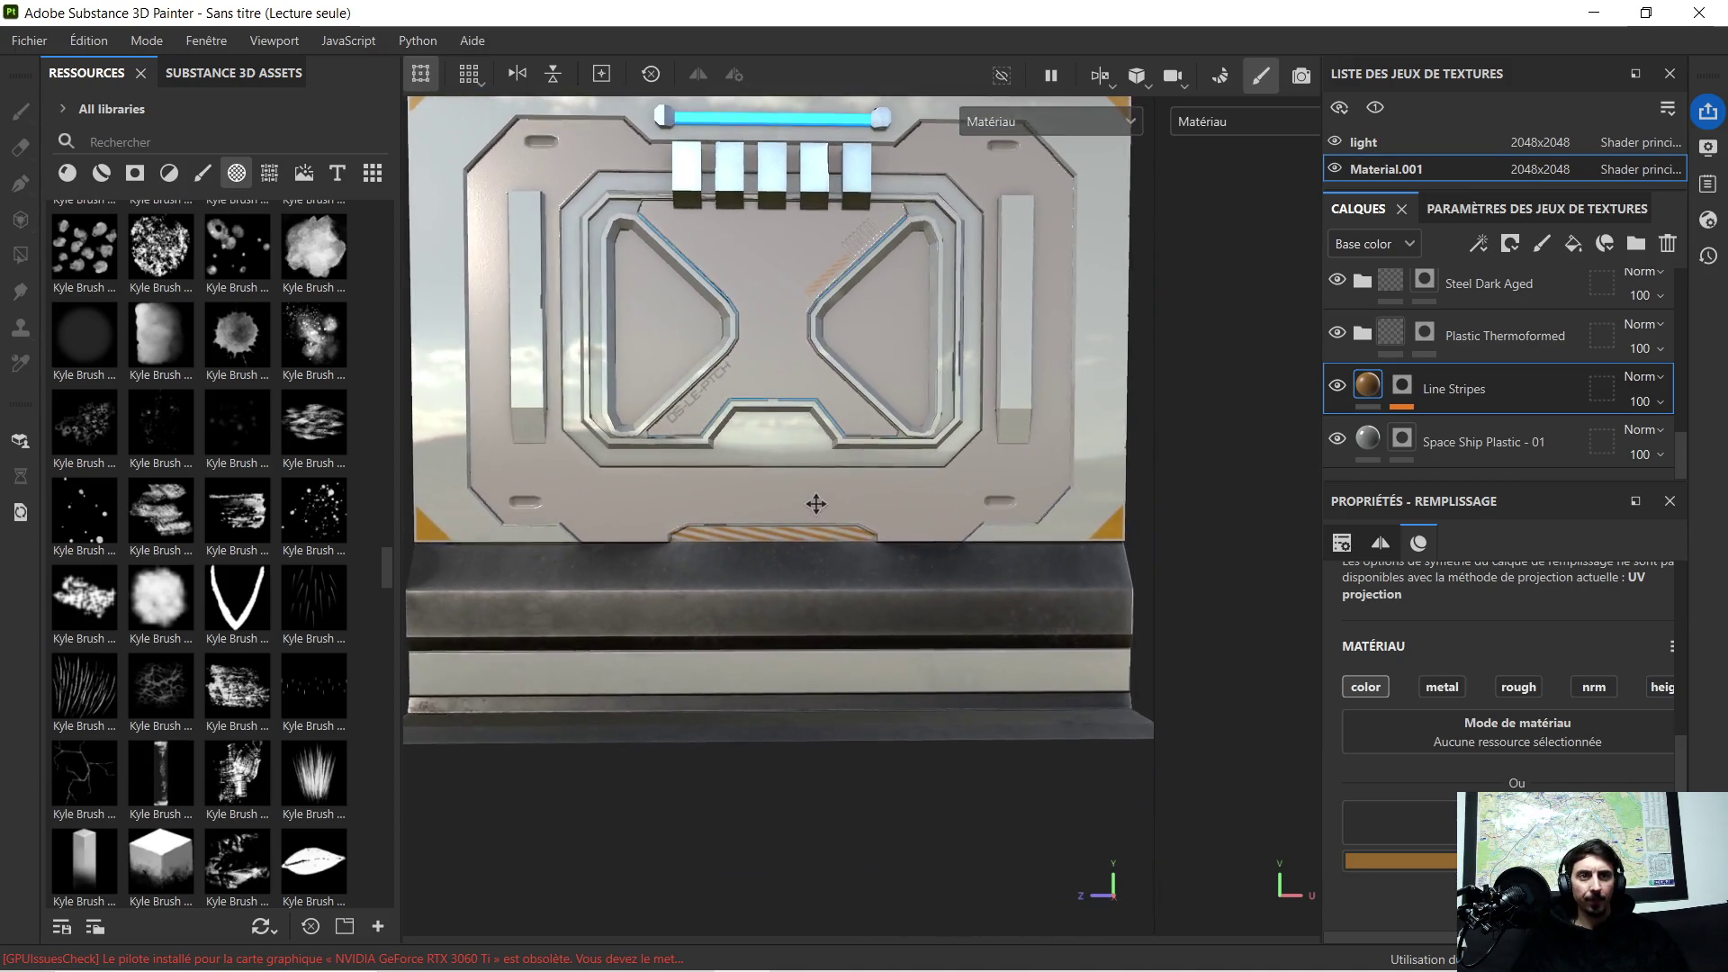
scroll(813, 501, down, 3)
mouse_move(815, 501)
alt+mouse_down()
mouse_move(747, 495)
mouse_move(937, 514)
mouse_move(753, 513)
alt+mouse_up()
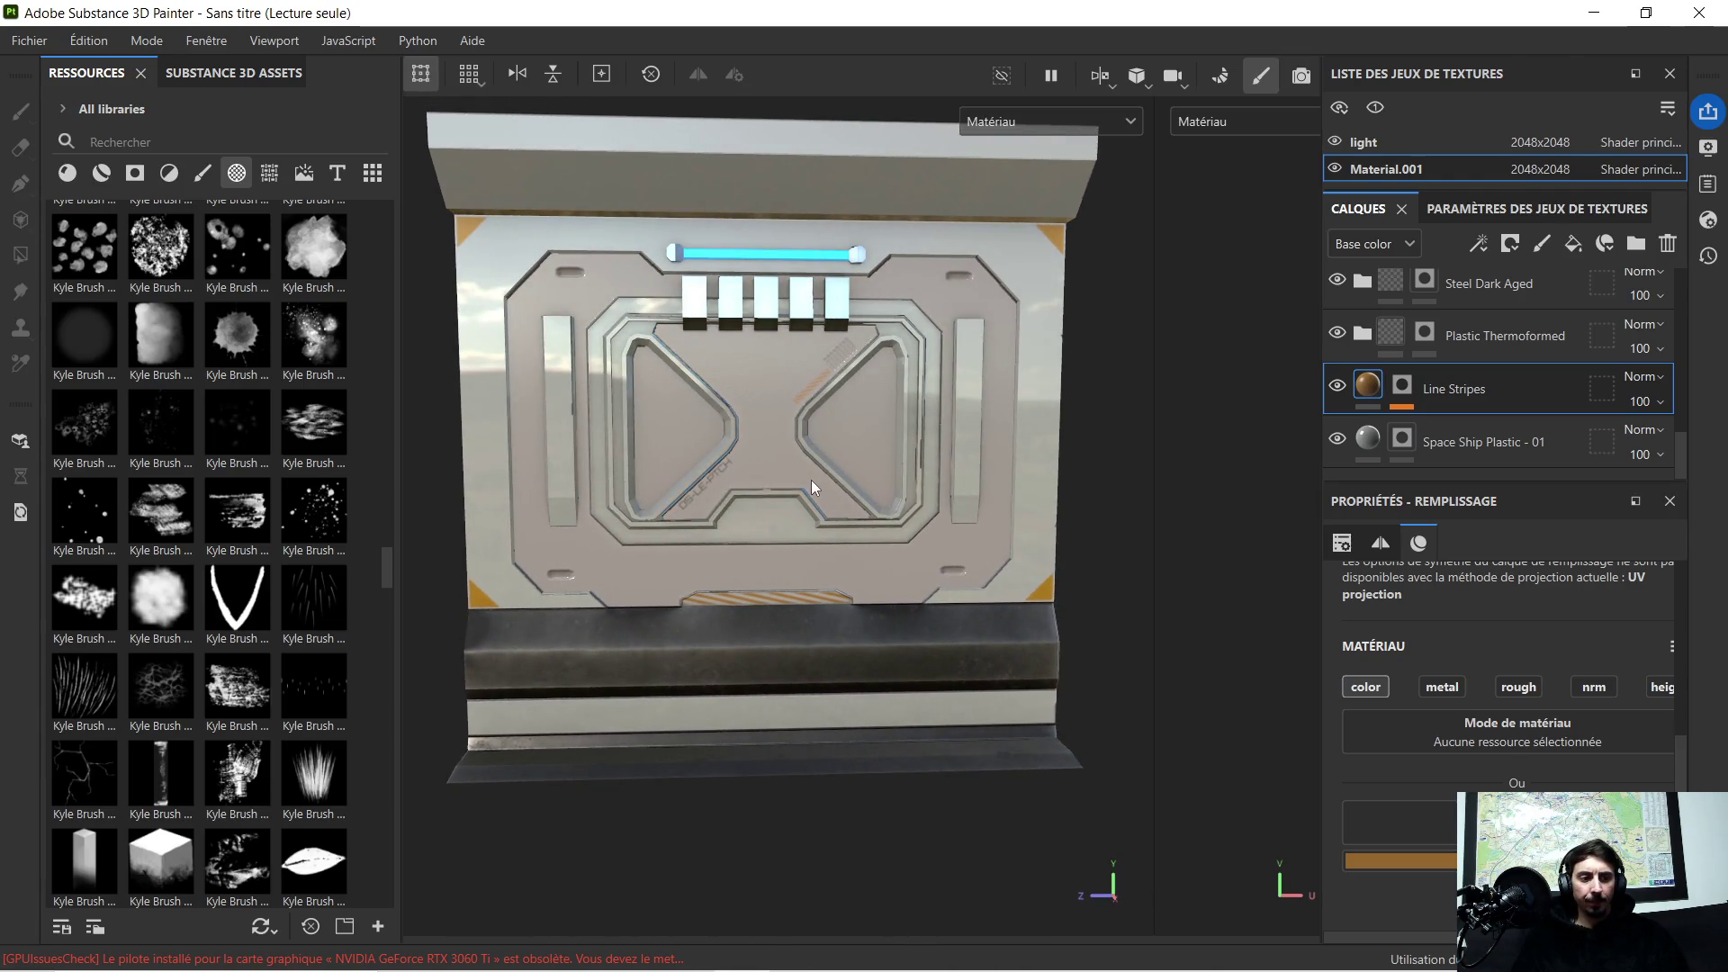
scroll(749, 433, up, 2)
scroll(735, 431, down, 1)
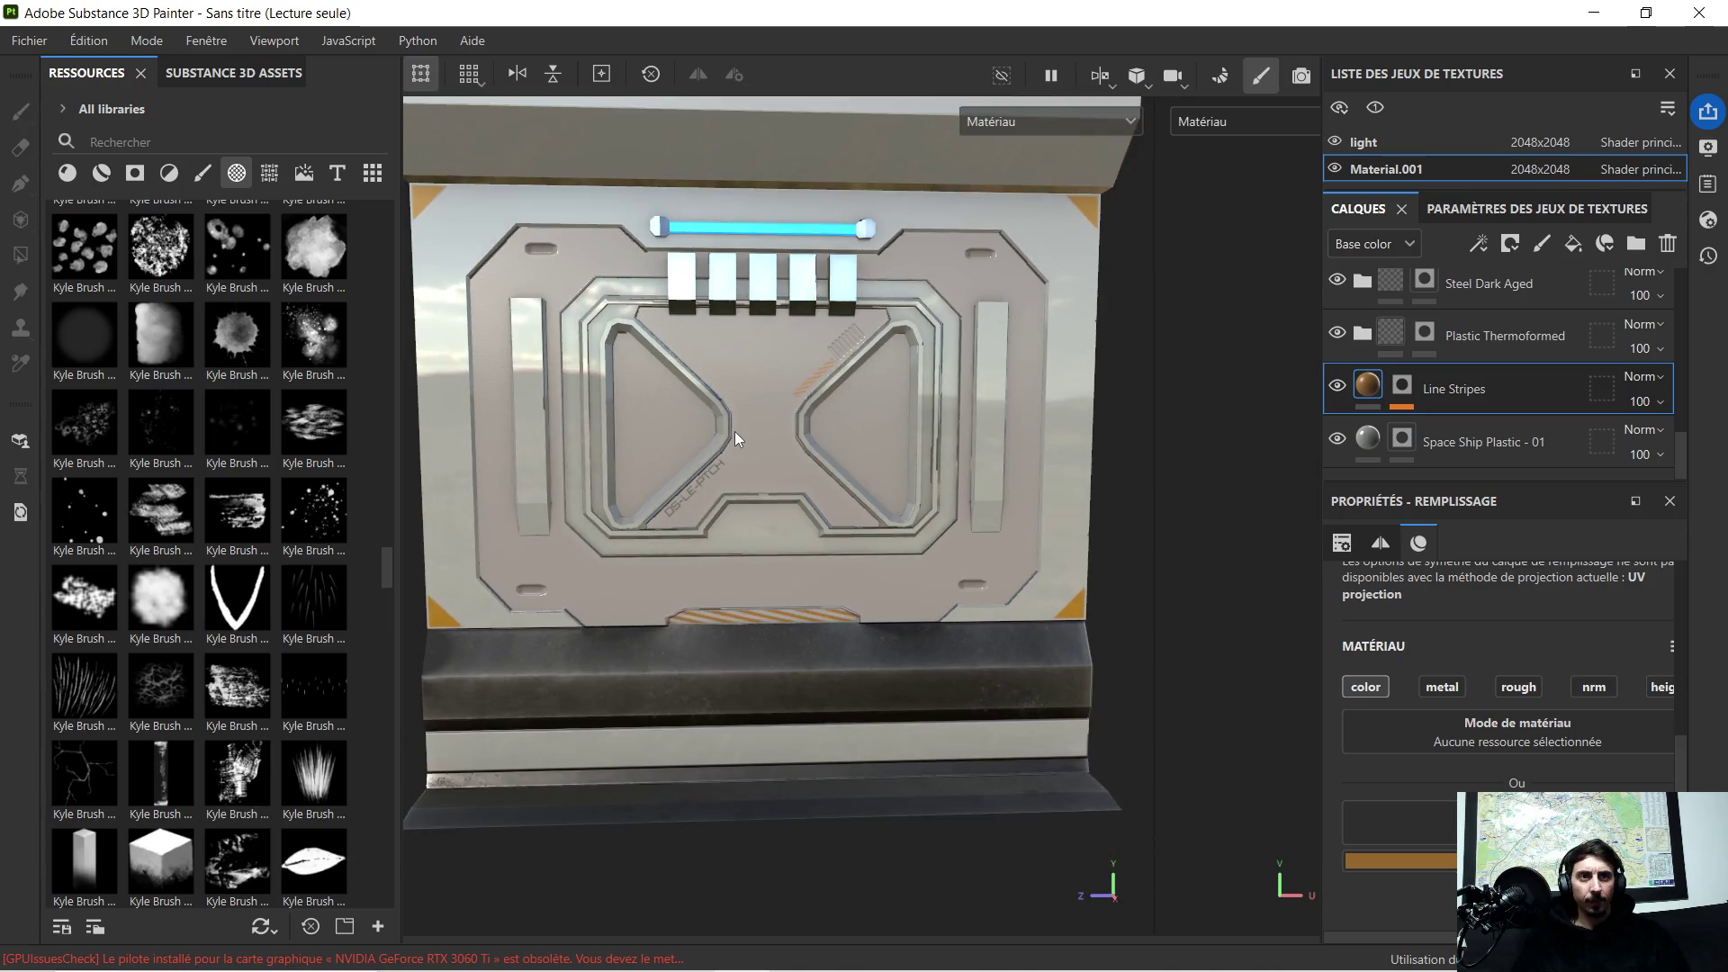
mouse_move(743, 432)
alt+mouse_down()
mouse_move(622, 433)
mouse_move(716, 425)
mouse_move(563, 404)
mouse_move(706, 398)
mouse_move(755, 412)
mouse_move(688, 411)
mouse_move(715, 414)
mouse_move(713, 455)
mouse_move(808, 475)
alt+mouse_up()
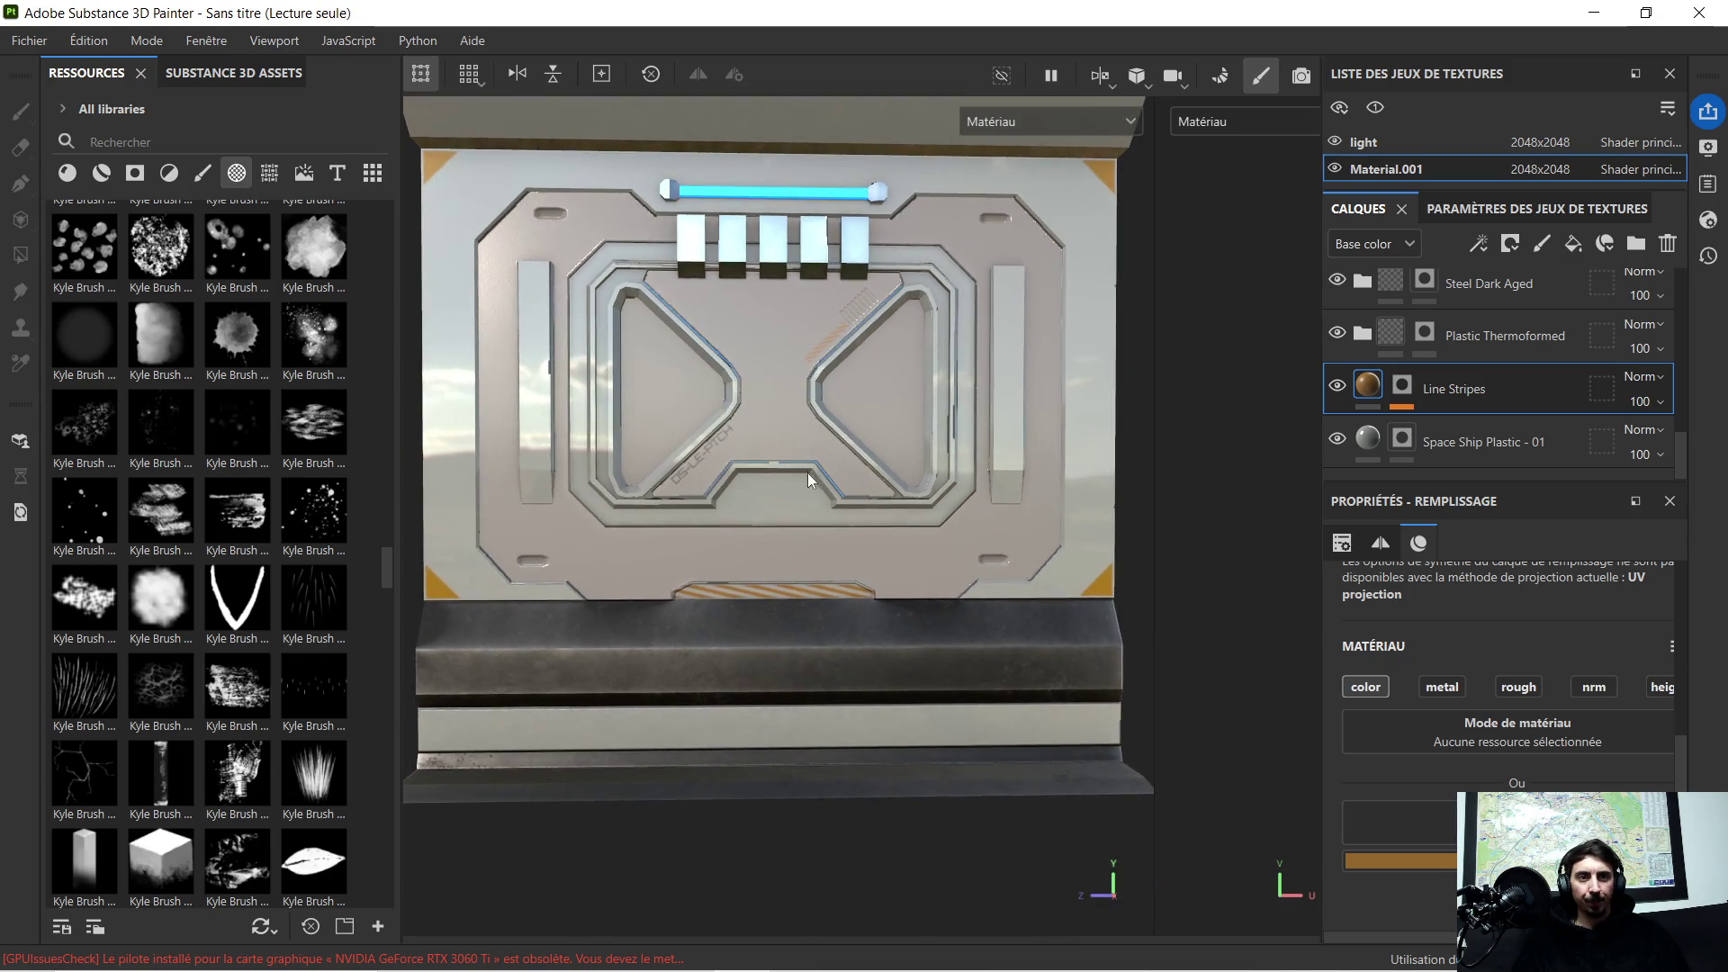
alt+right_drag(807, 475, 810, 556)
mouse_move(791, 576)
alt+mouse_down()
mouse_move(796, 478)
mouse_move(791, 582)
mouse_move(765, 550)
mouse_move(815, 562)
mouse_move(856, 648)
mouse_move(740, 588)
mouse_move(742, 514)
mouse_move(766, 467)
alt+mouse_up()
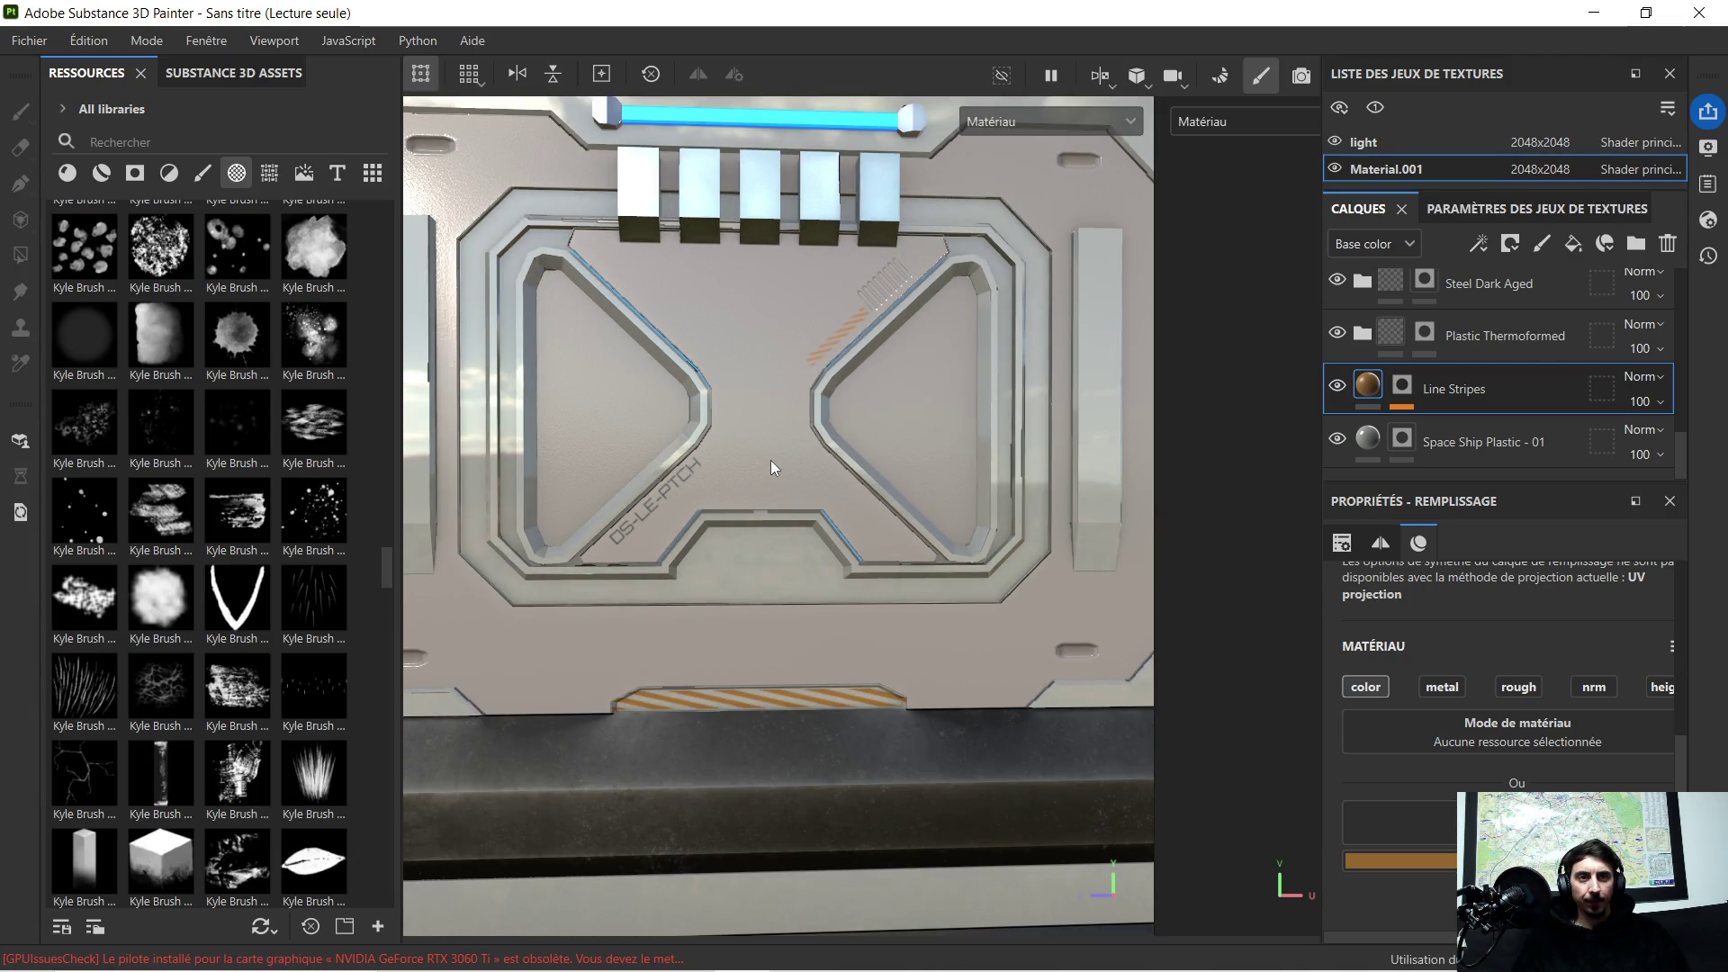
scroll(771, 462, up, 2)
scroll(1513, 339, up, 2)
scroll(1514, 338, up, 2)
scroll(1445, 306, up, 1)
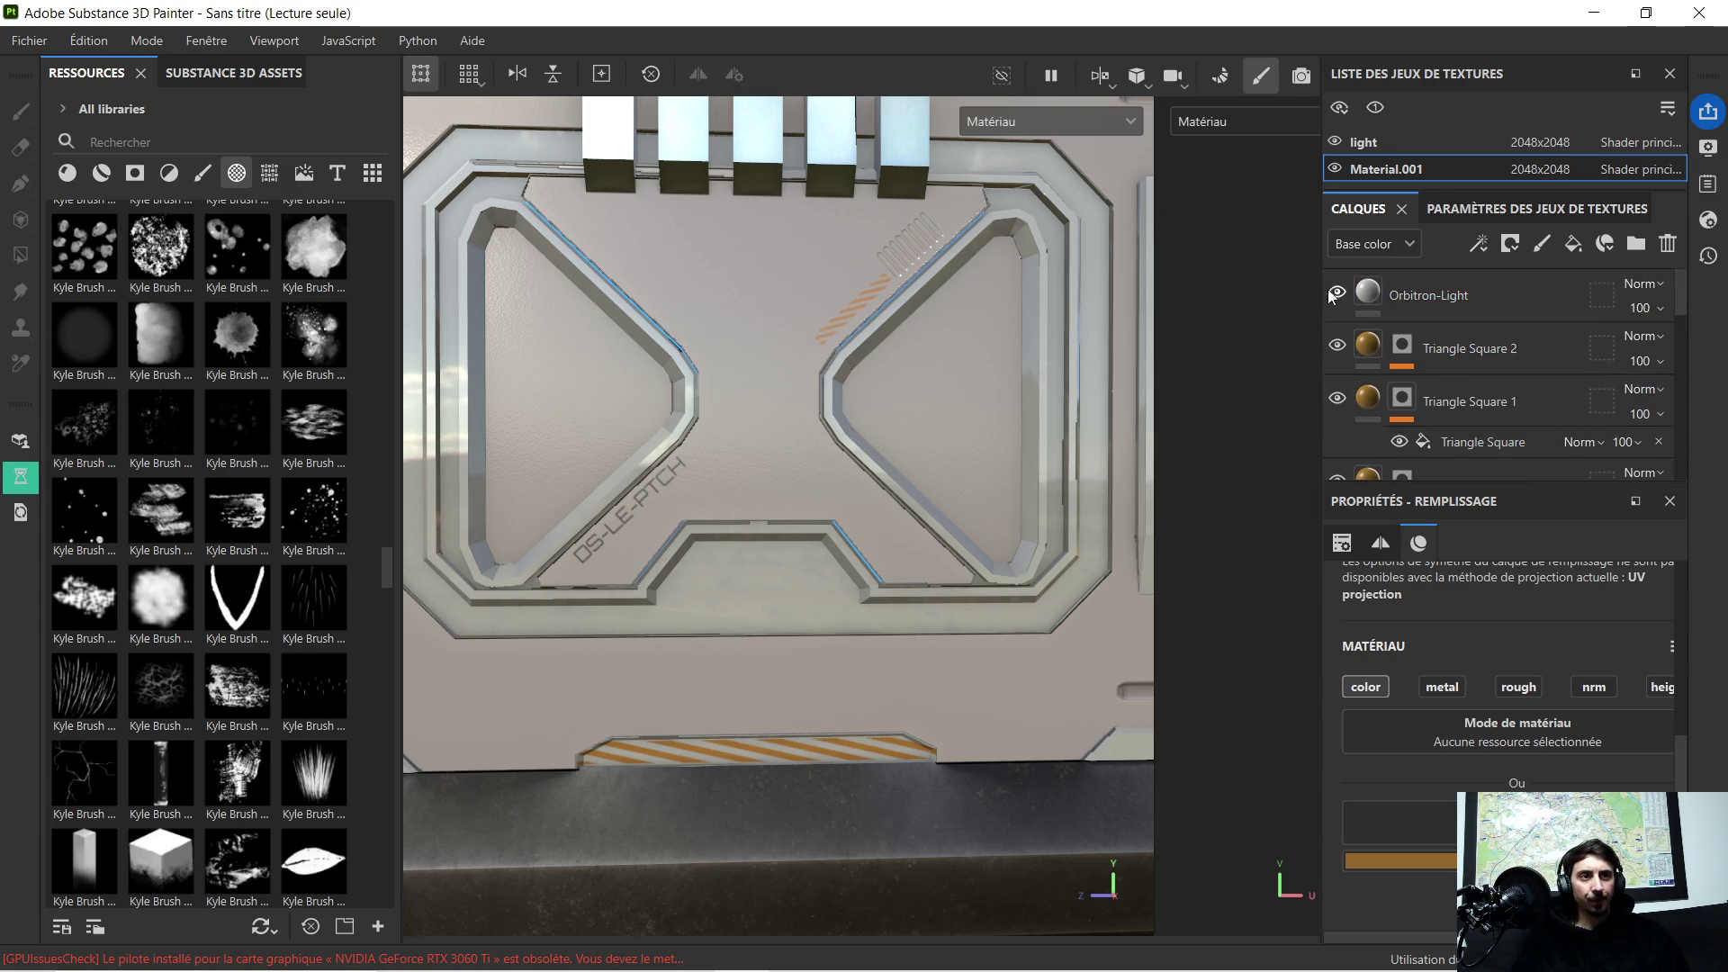
click(1454, 310)
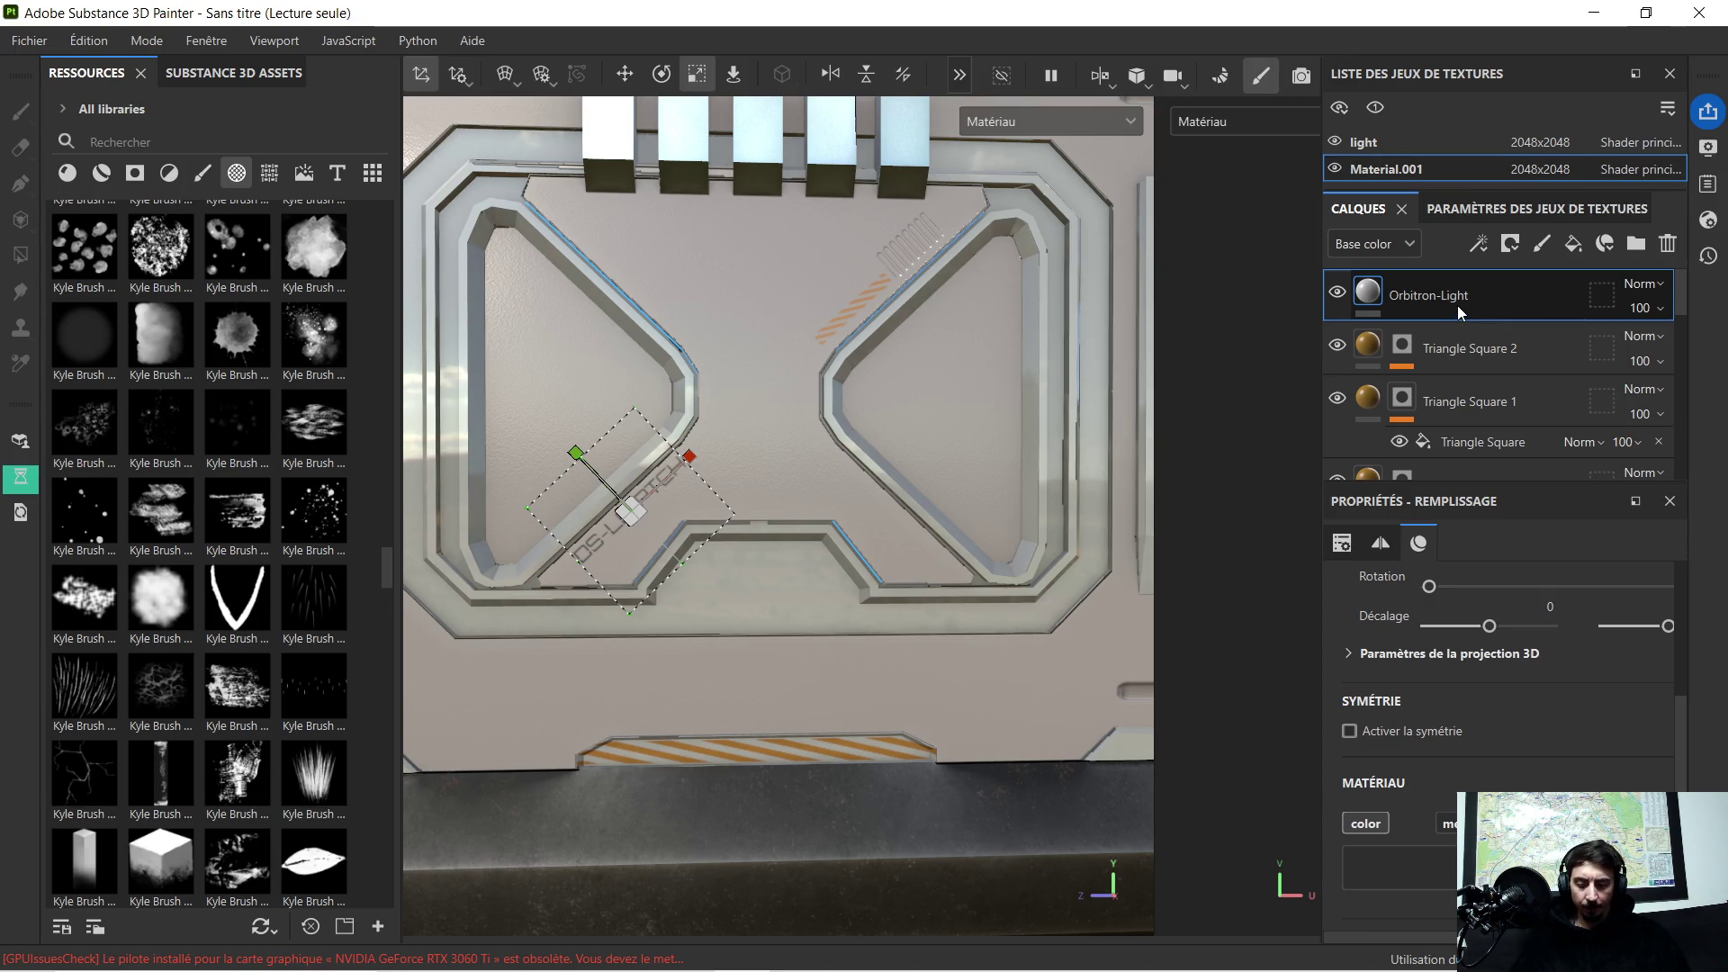
Step: Duplicate the Orbitron-Light text layer, hide the original, and move and rotate the copy toward the ledge
key(ctrl+d)
click(1337, 345)
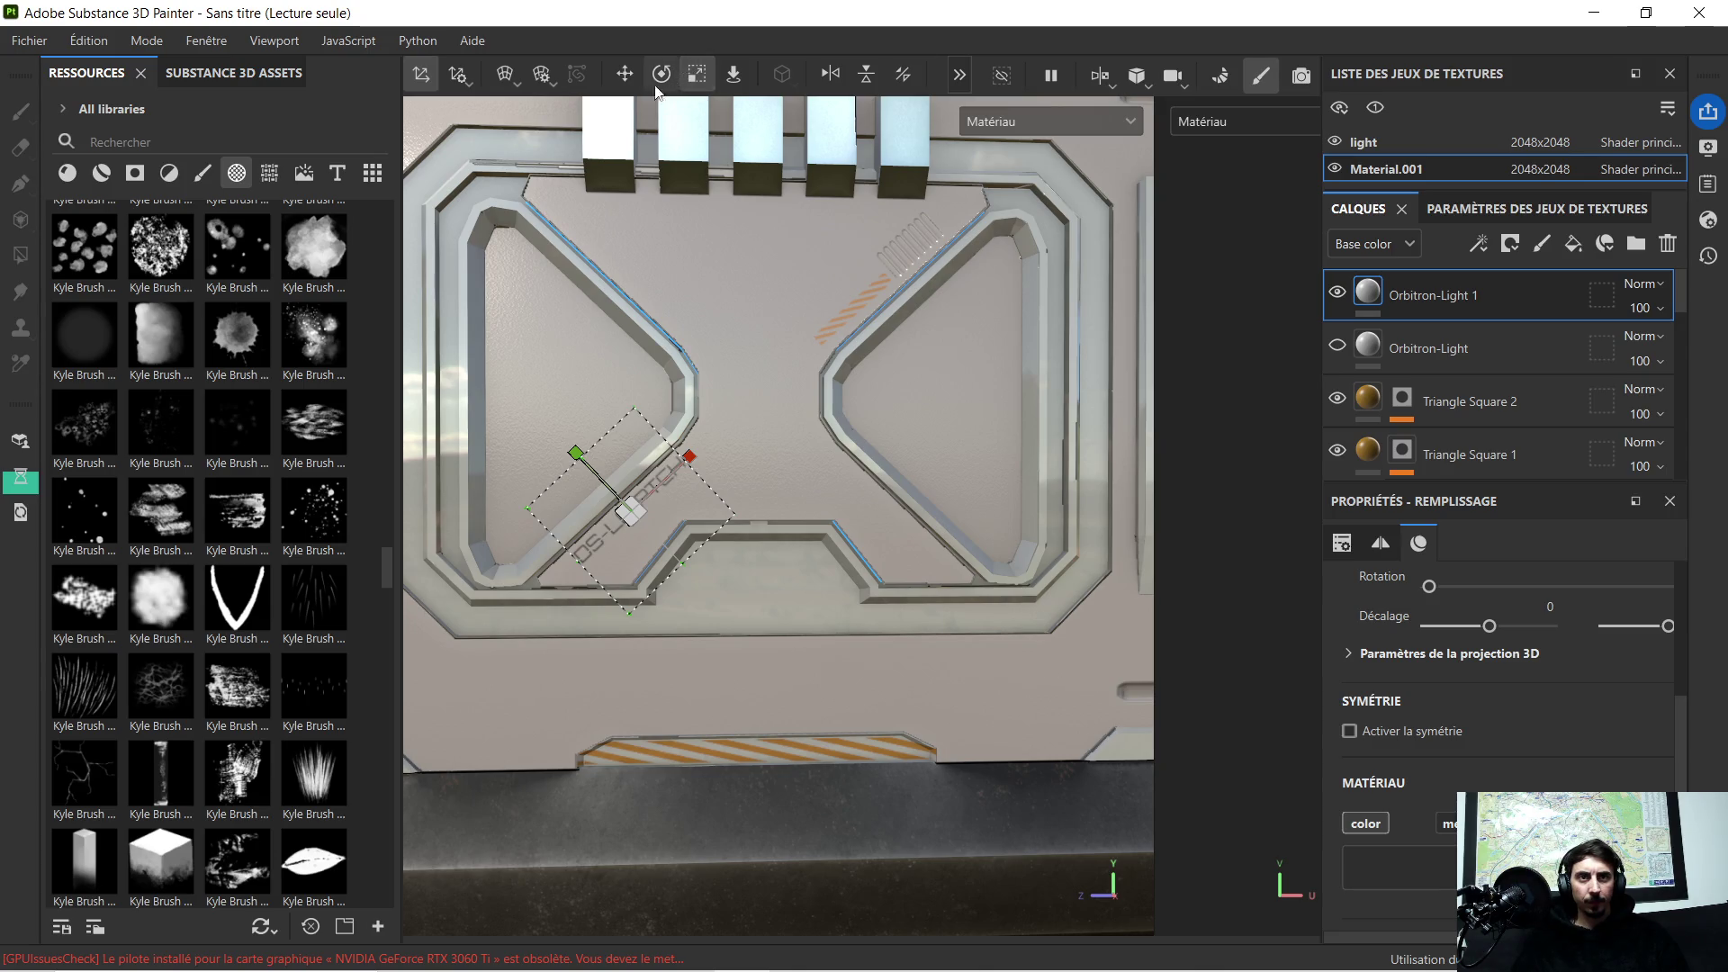
click(623, 75)
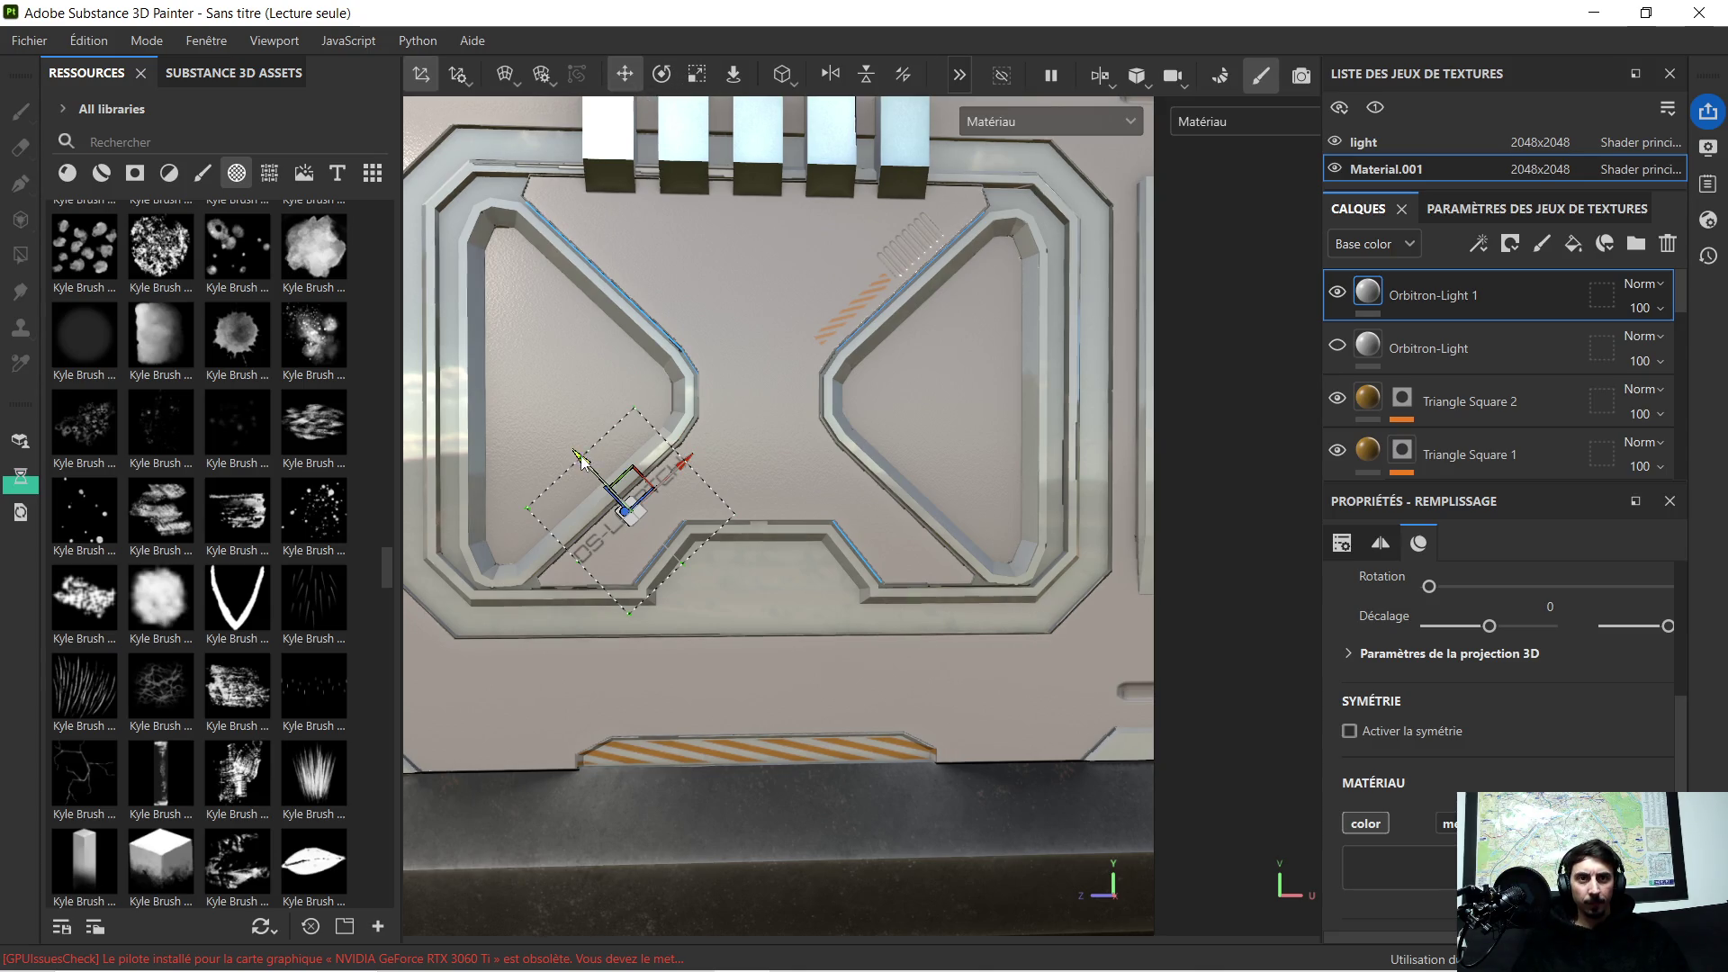
drag(579, 457, 728, 583)
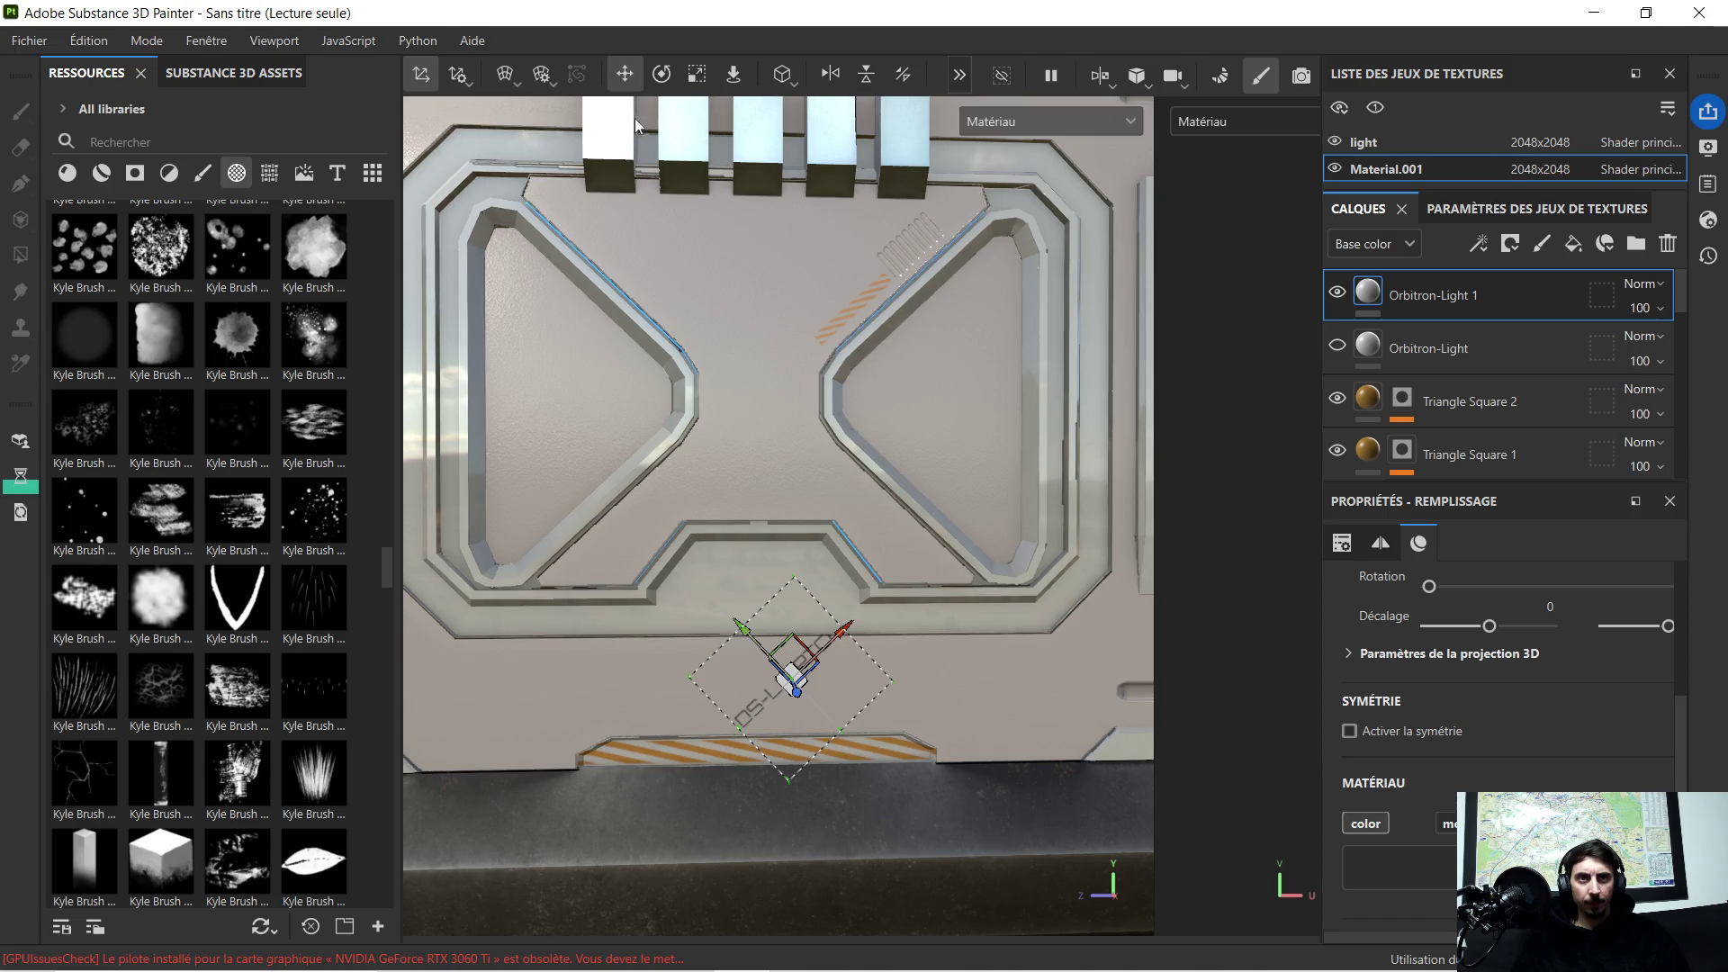
click(661, 76)
scroll(901, 723, up, 3)
scroll(849, 774, up, 3)
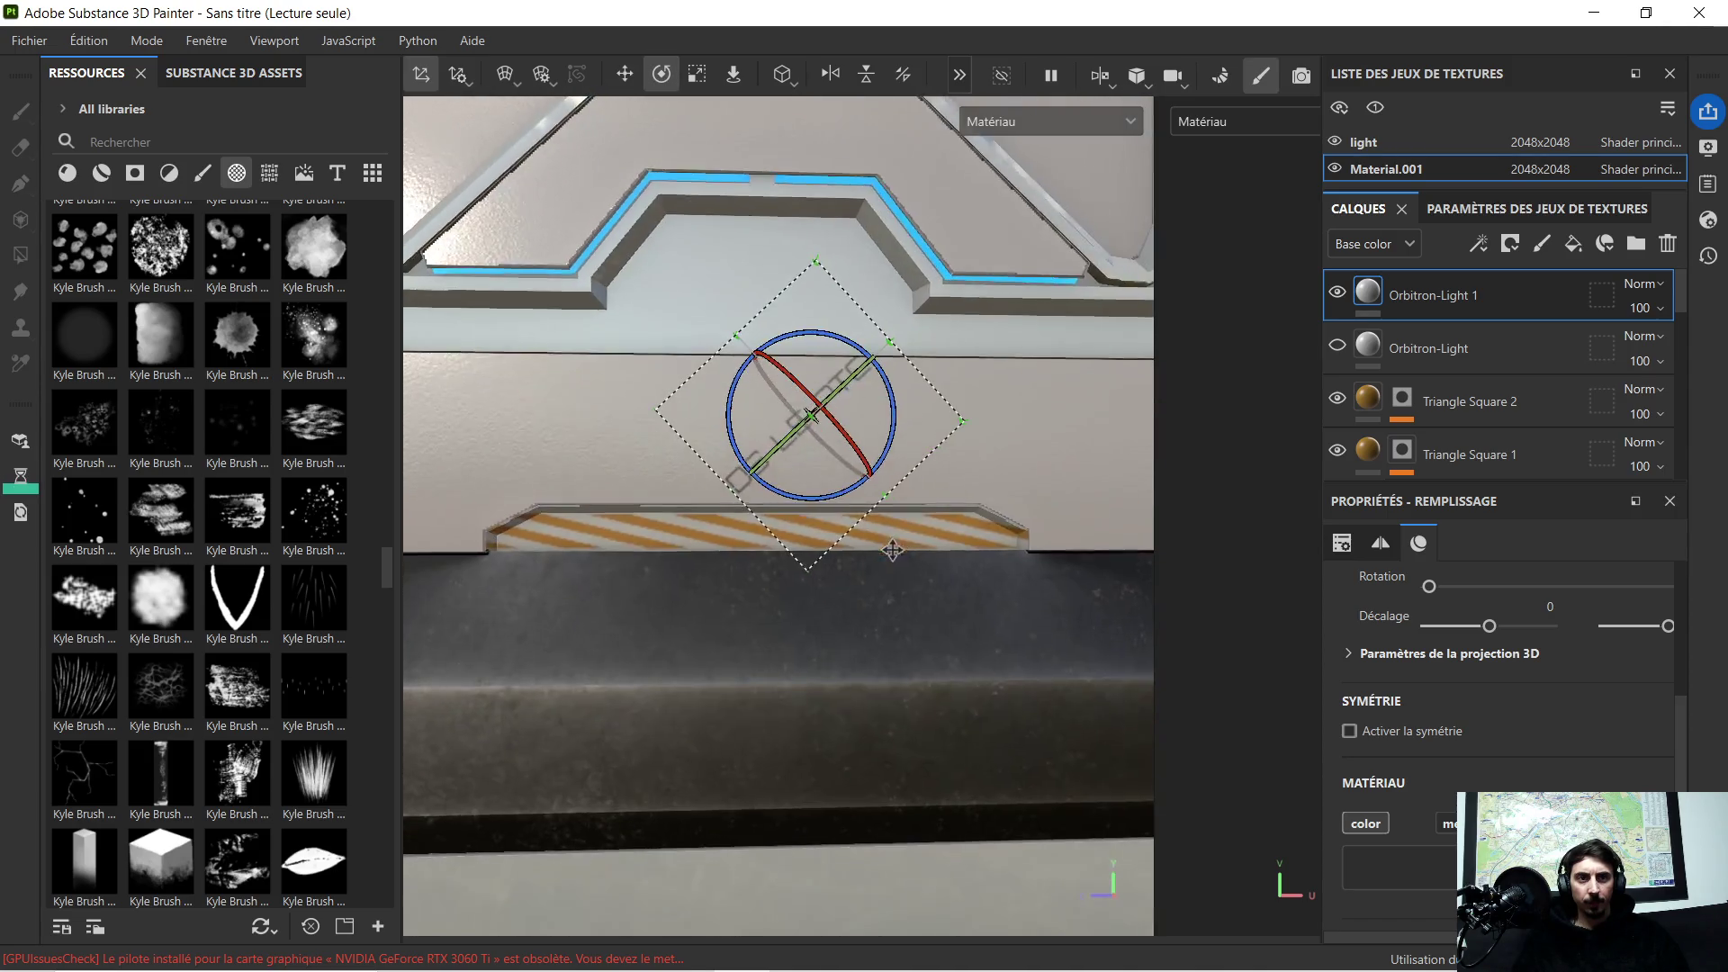
mouse_move(893, 398)
mouse_down()
mouse_move(896, 454)
mouse_move(866, 553)
mouse_up()
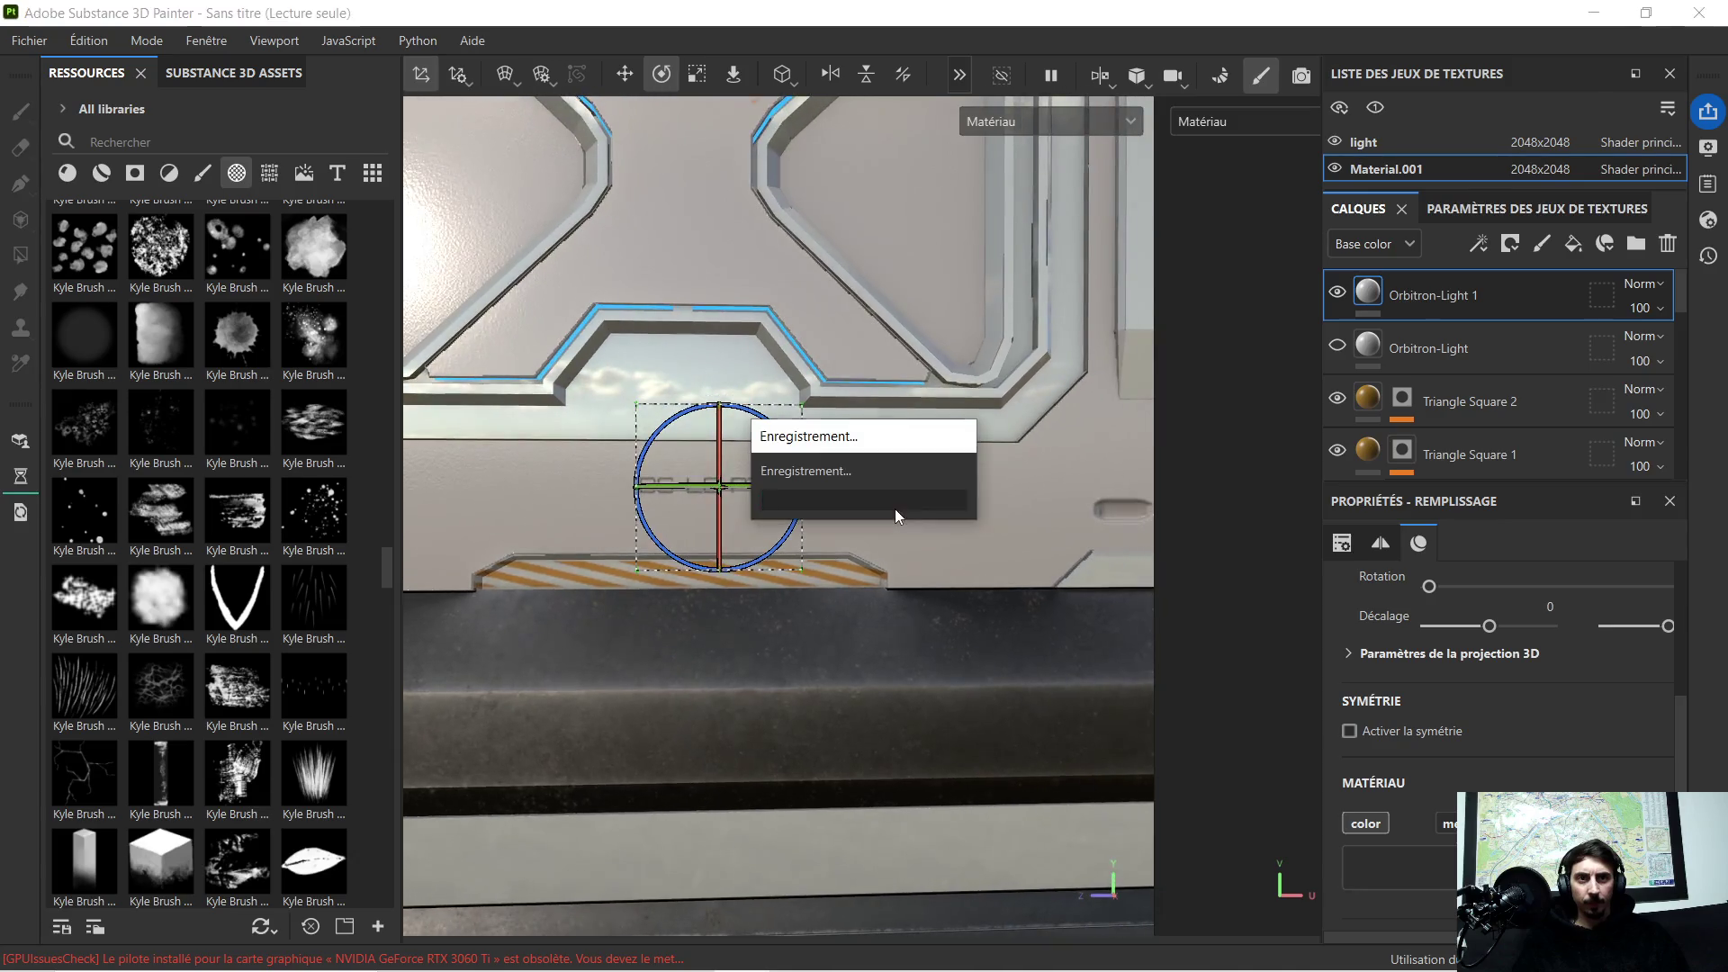
mouse_move(809, 595)
alt+mouse_down()
mouse_move(796, 602)
mouse_move(862, 617)
mouse_move(718, 103)
alt+mouse_up()
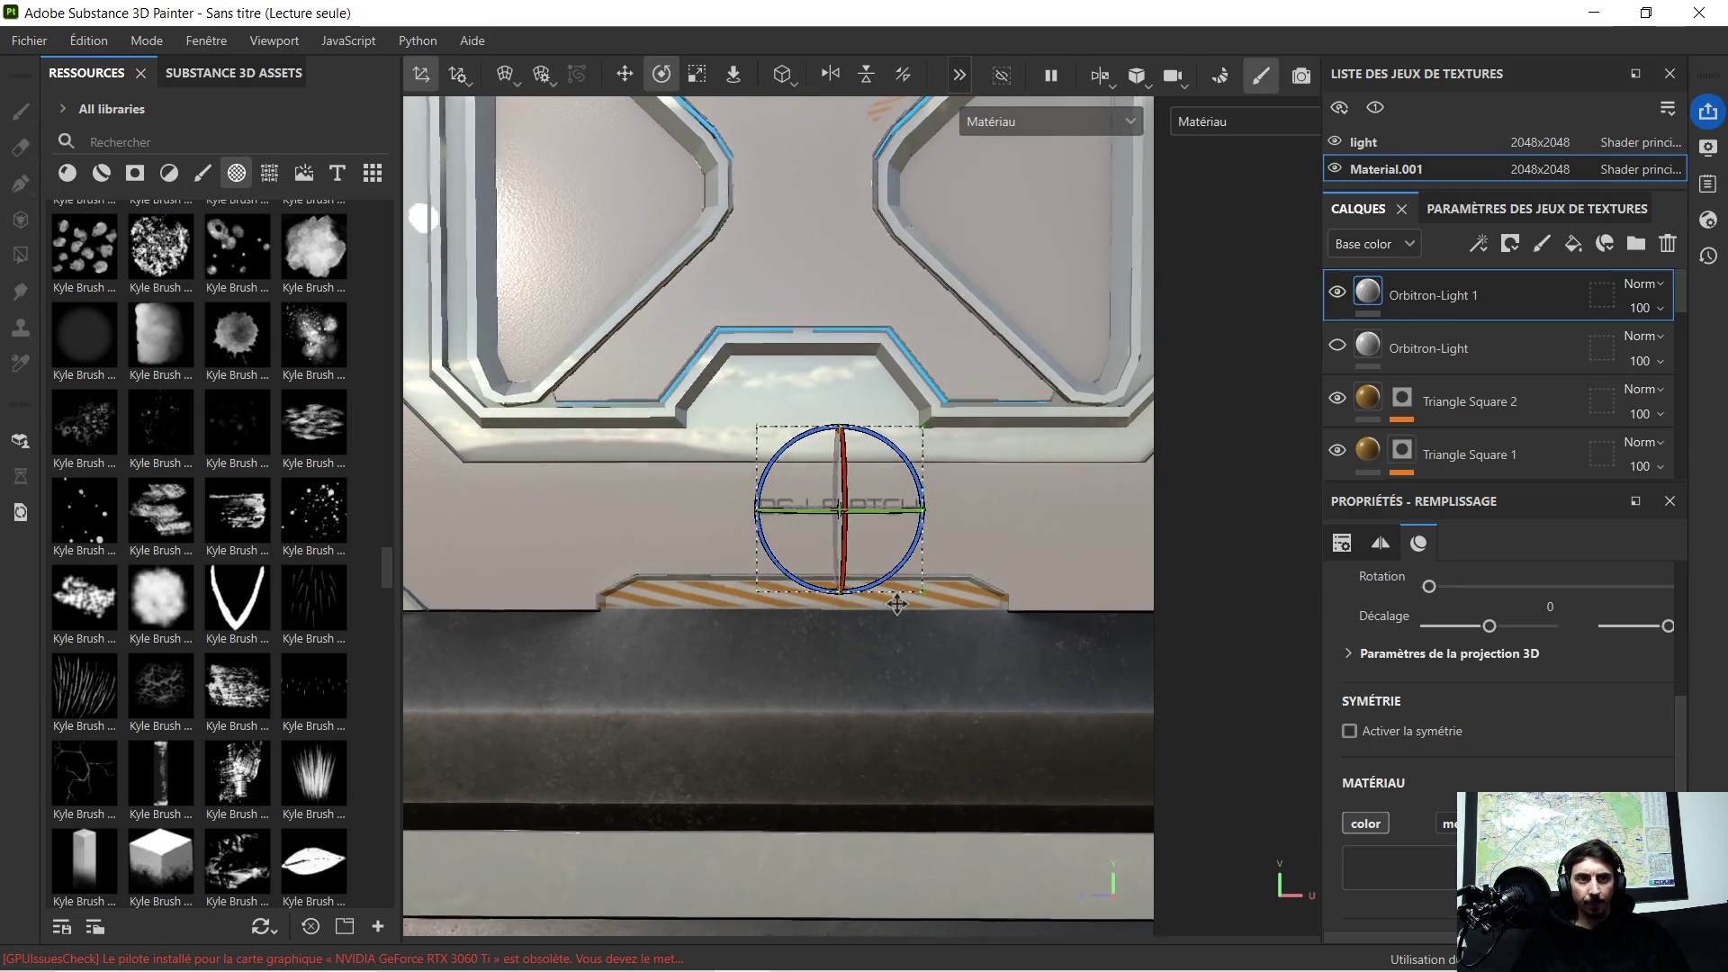
Step: Lower the DS-LE-PTCH decal just above the ledge stripes and enlarge it
click(624, 73)
drag(855, 432, 854, 466)
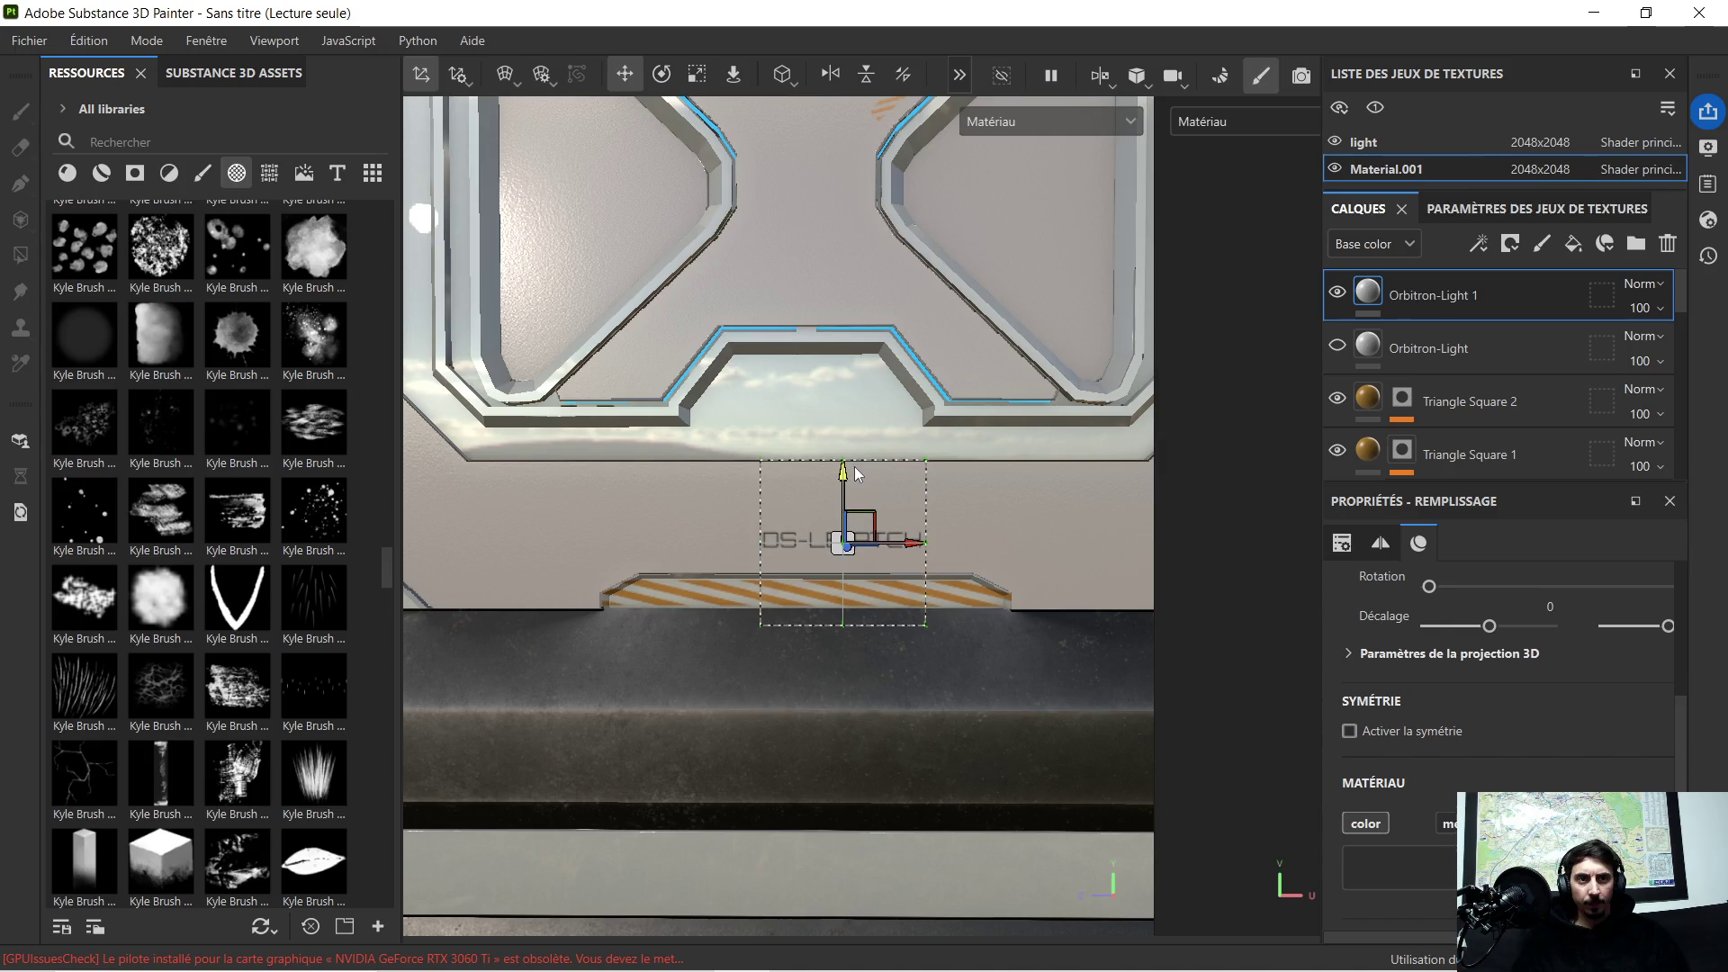
drag(910, 543, 865, 540)
click(697, 75)
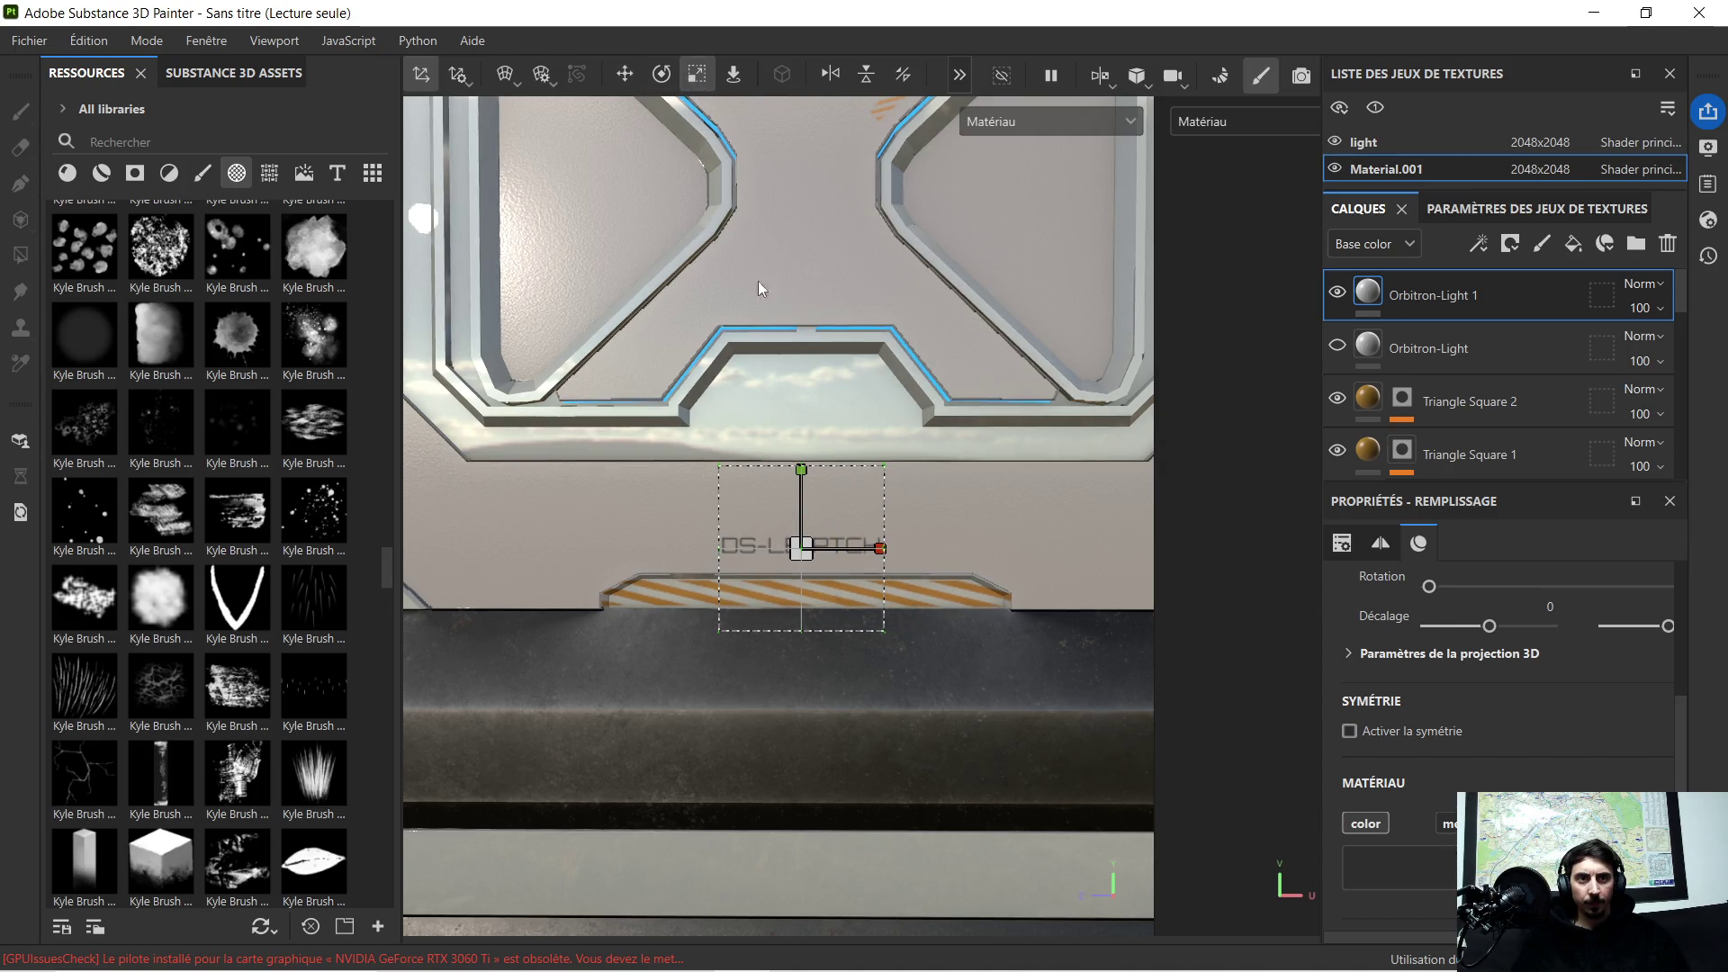
drag(803, 548, 1113, 492)
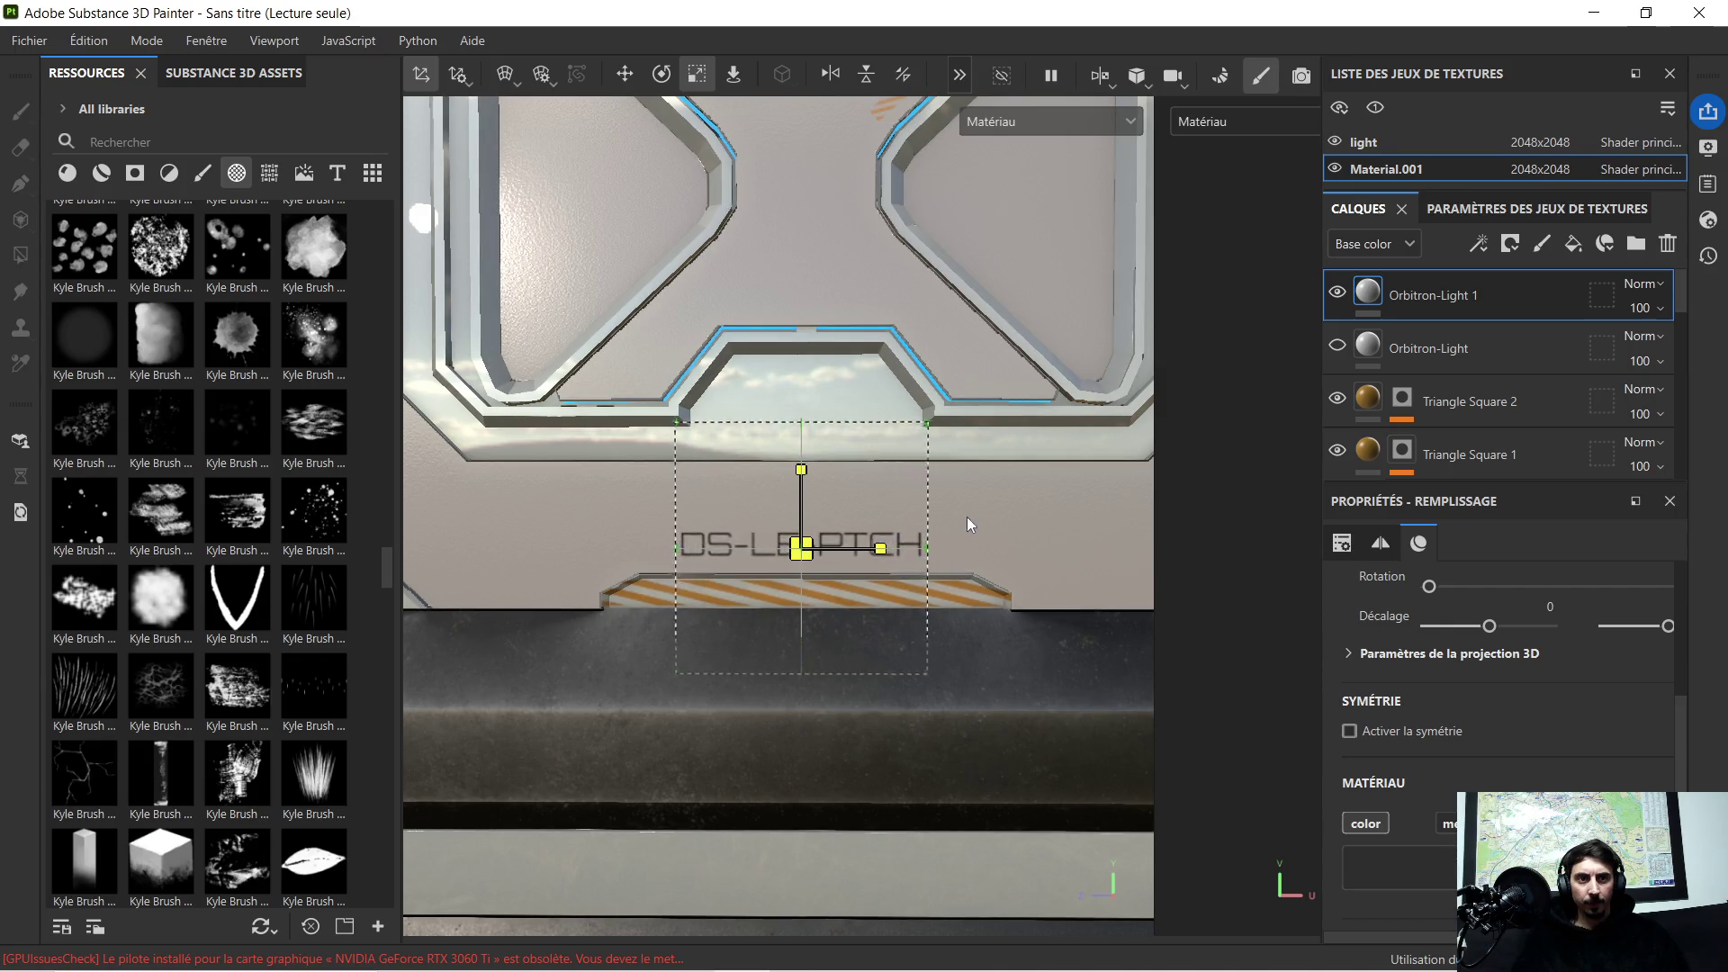
scroll(932, 502, down, 2)
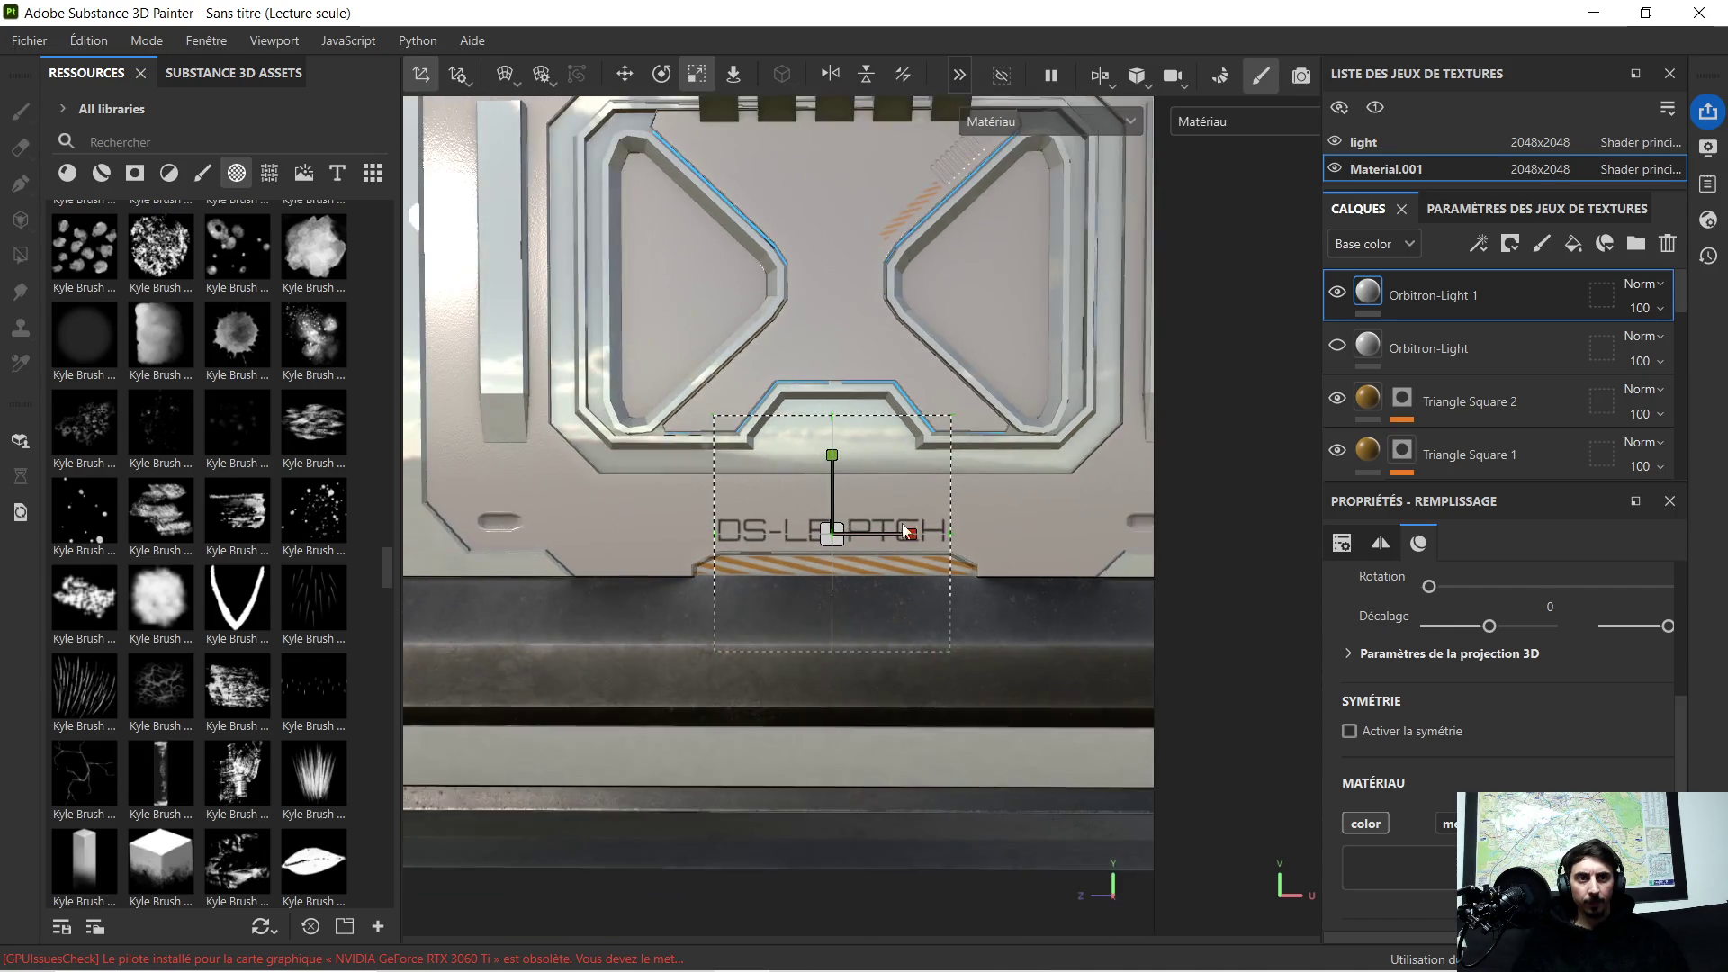
middle_drag(972, 609, 873, 609)
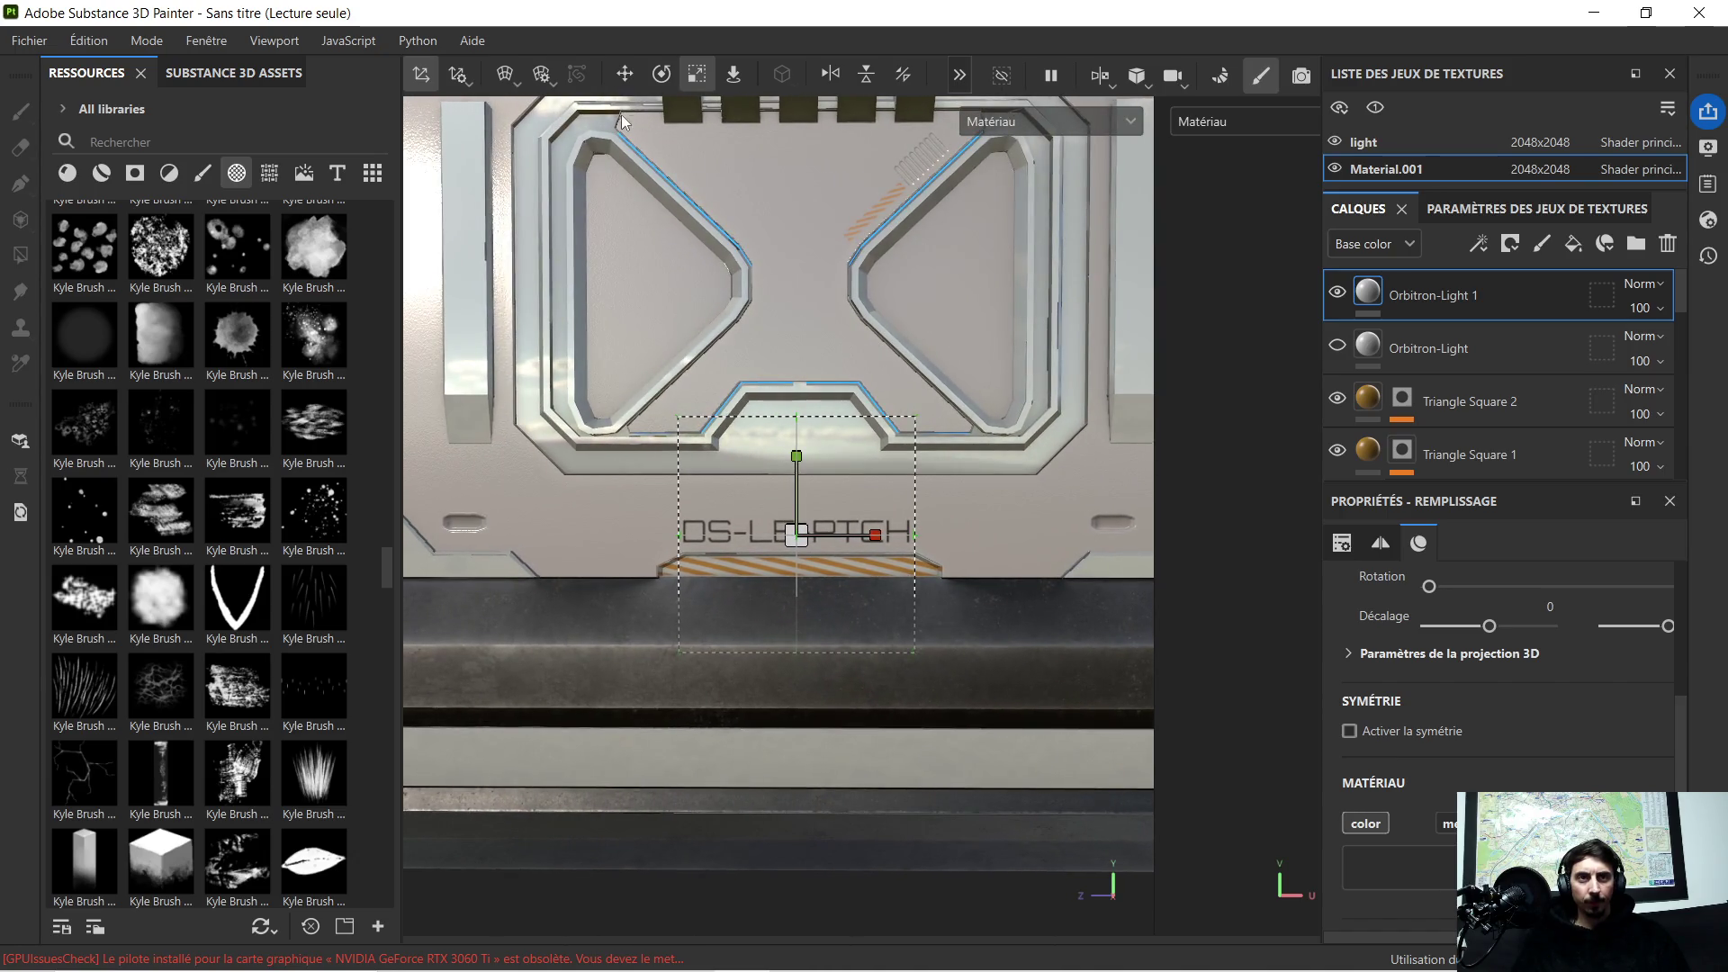
Step: Nudge the text decal slightly right to centre it, then deselect via the Chrome Blue Tint folder
click(614, 73)
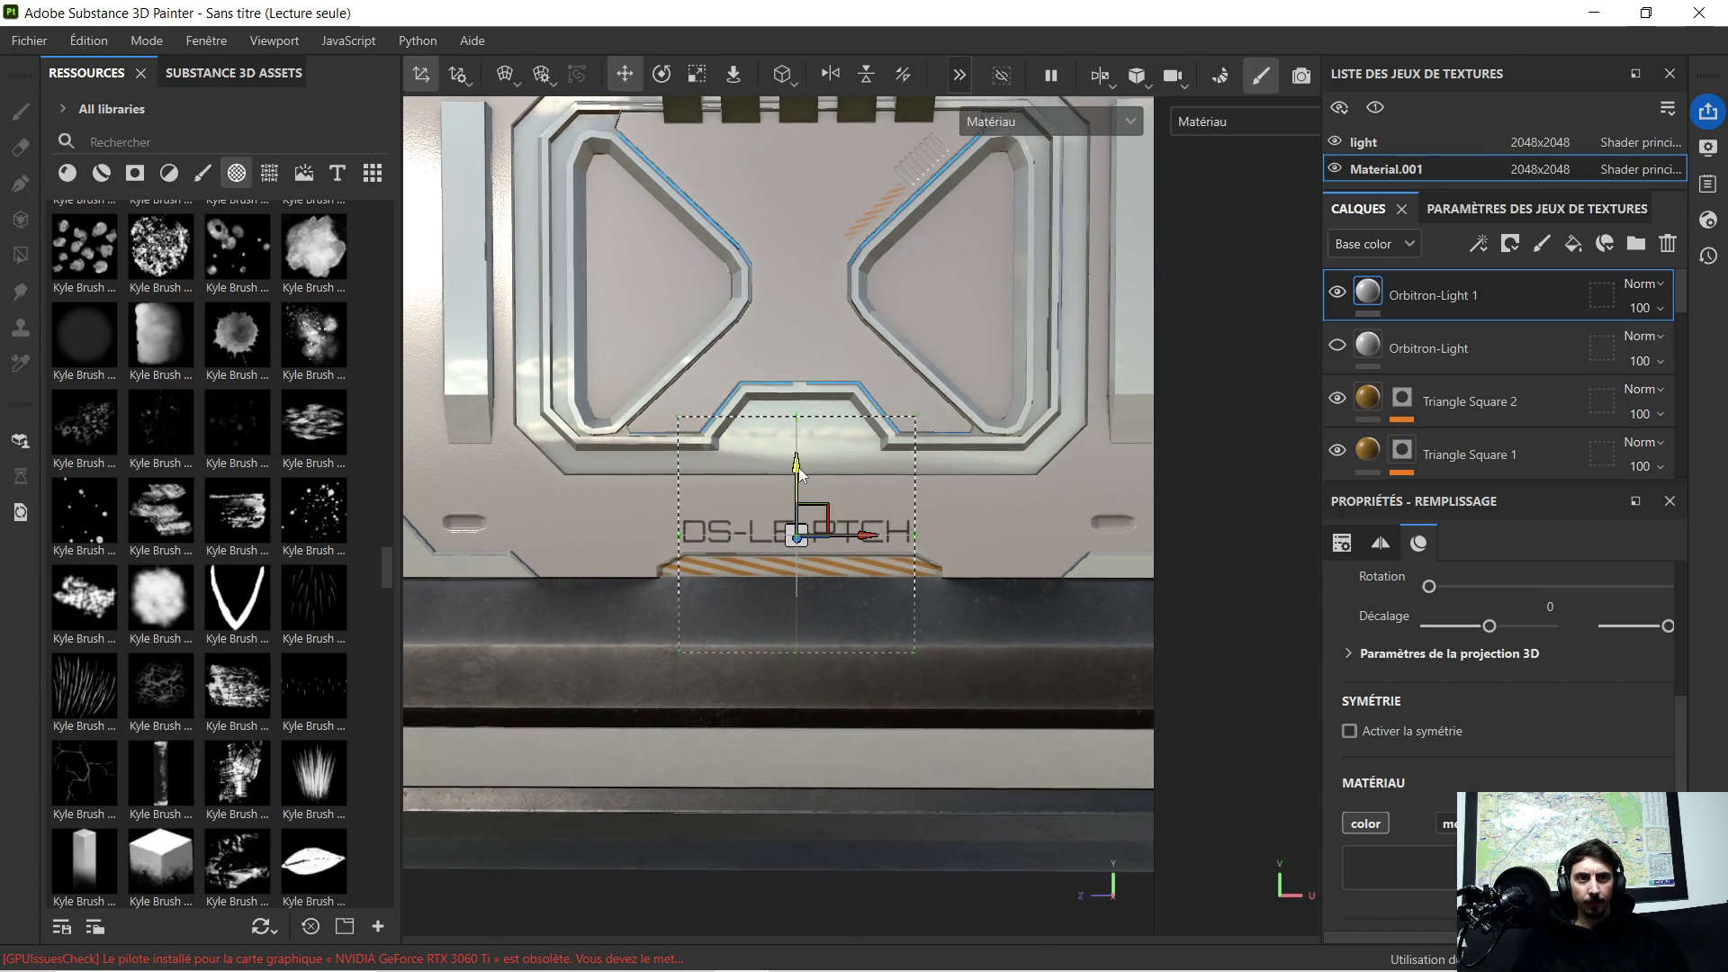
scroll(793, 503, up, 3)
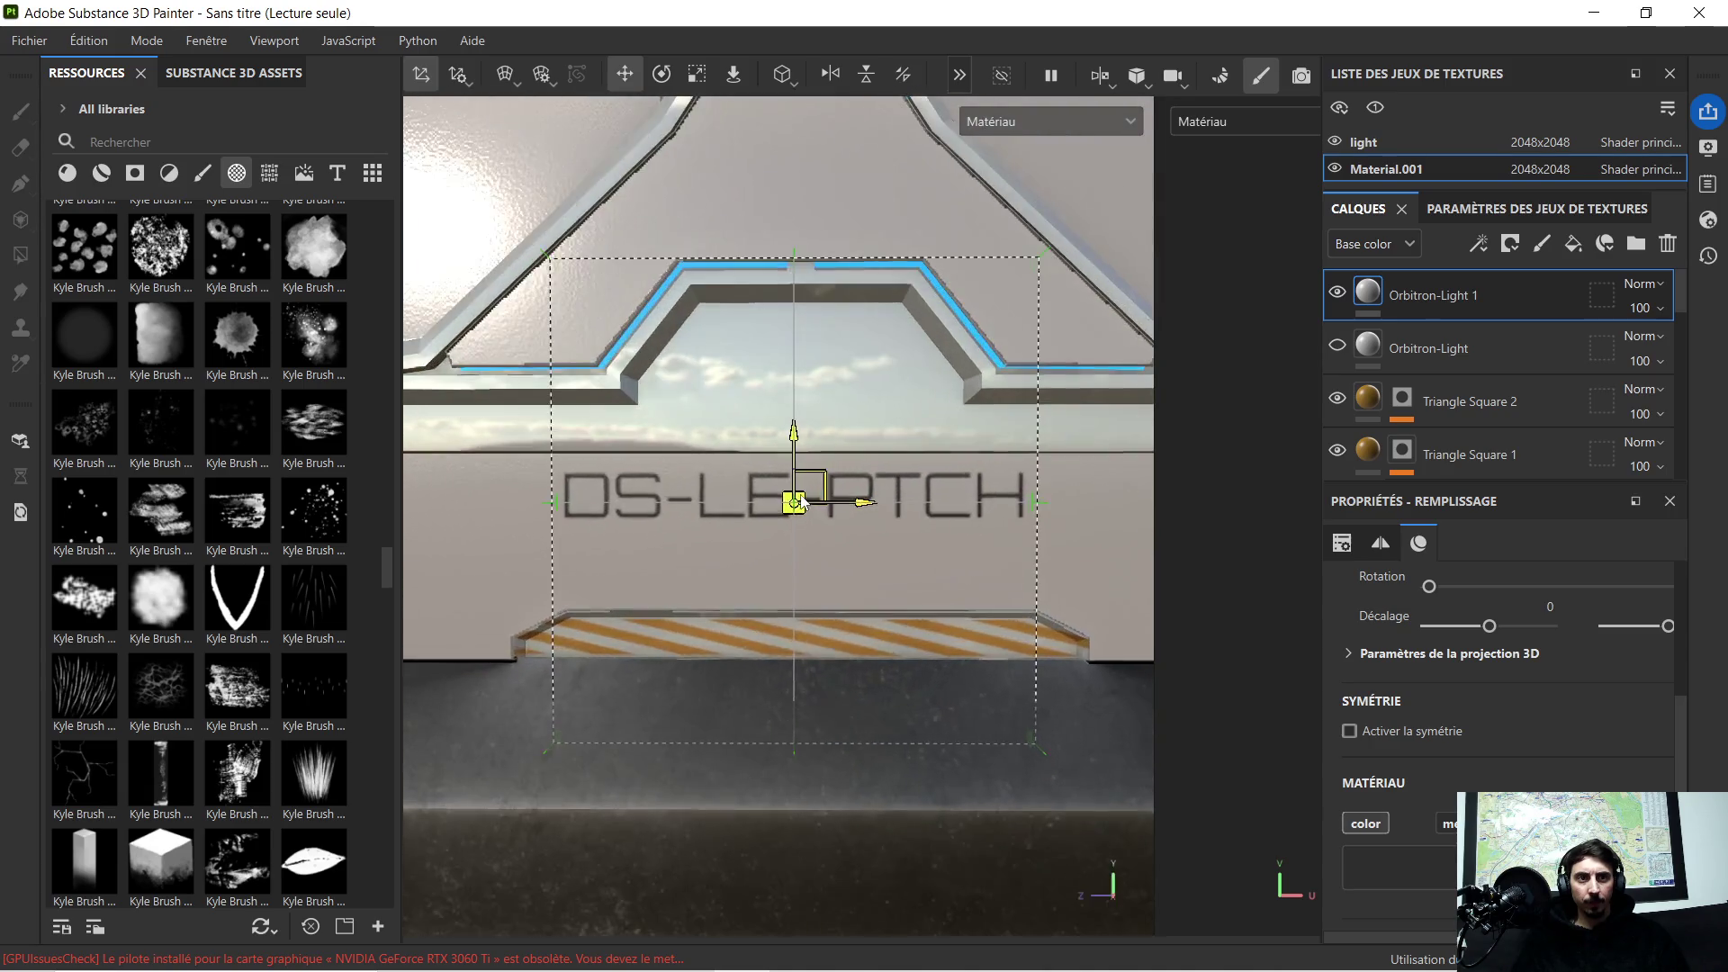
drag(865, 505, 874, 502)
scroll(875, 503, down, 5)
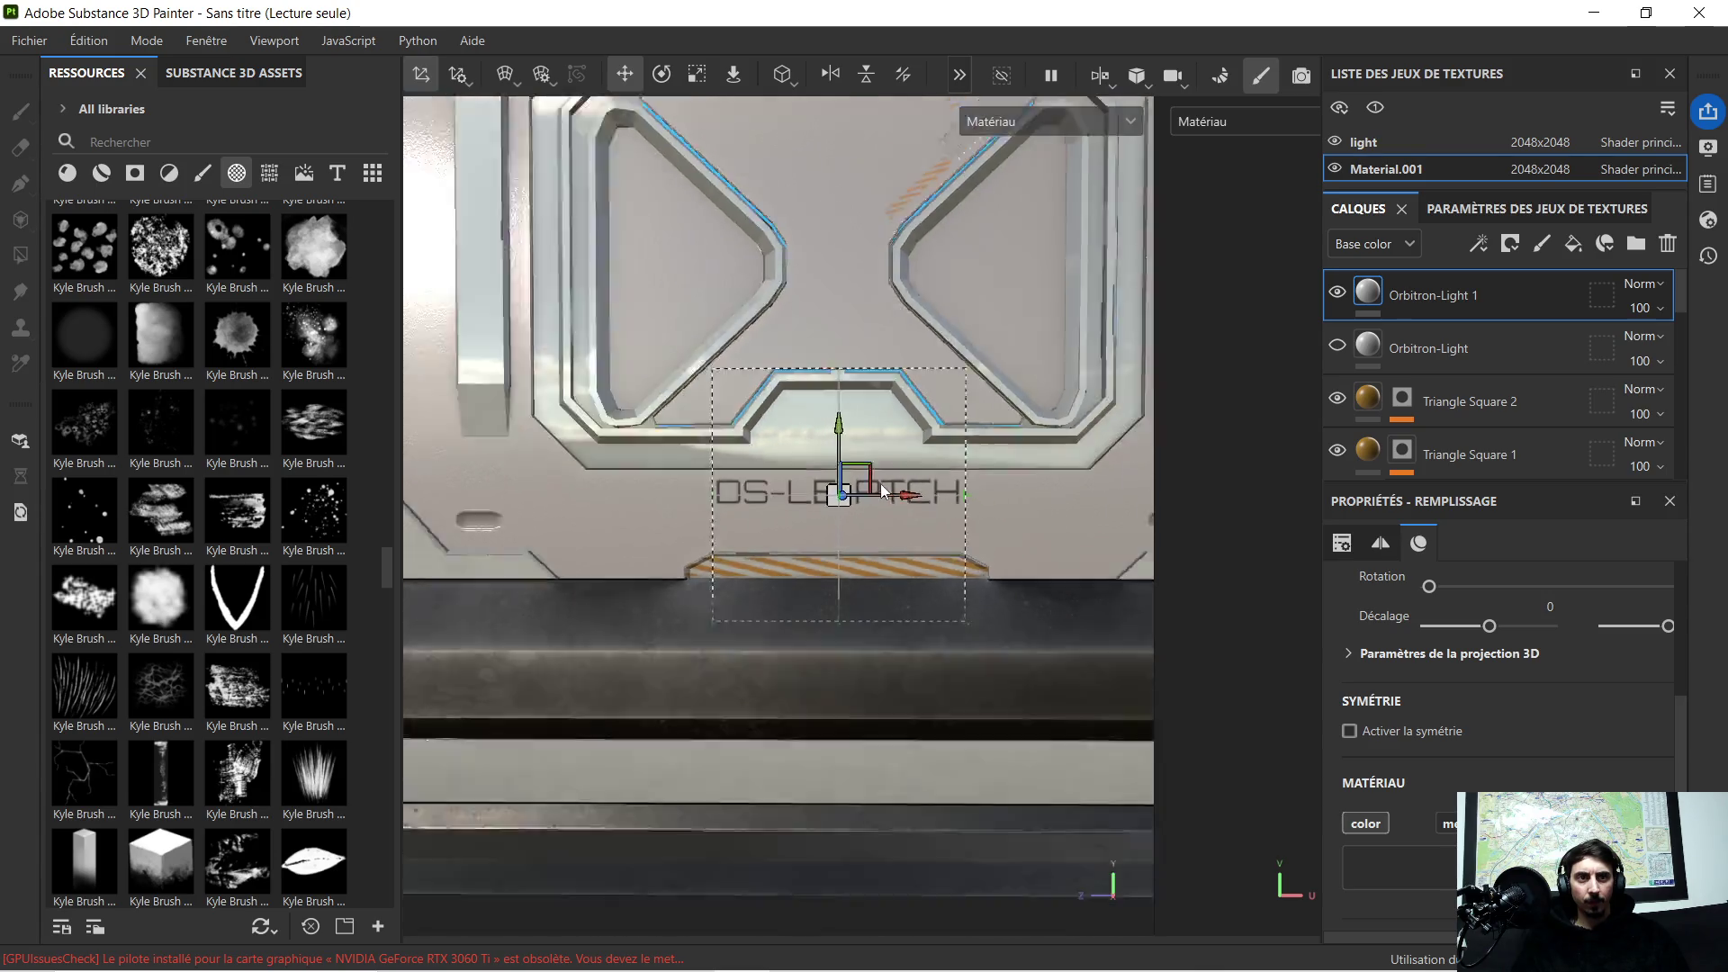
shift+right_drag(858, 503, 827, 538)
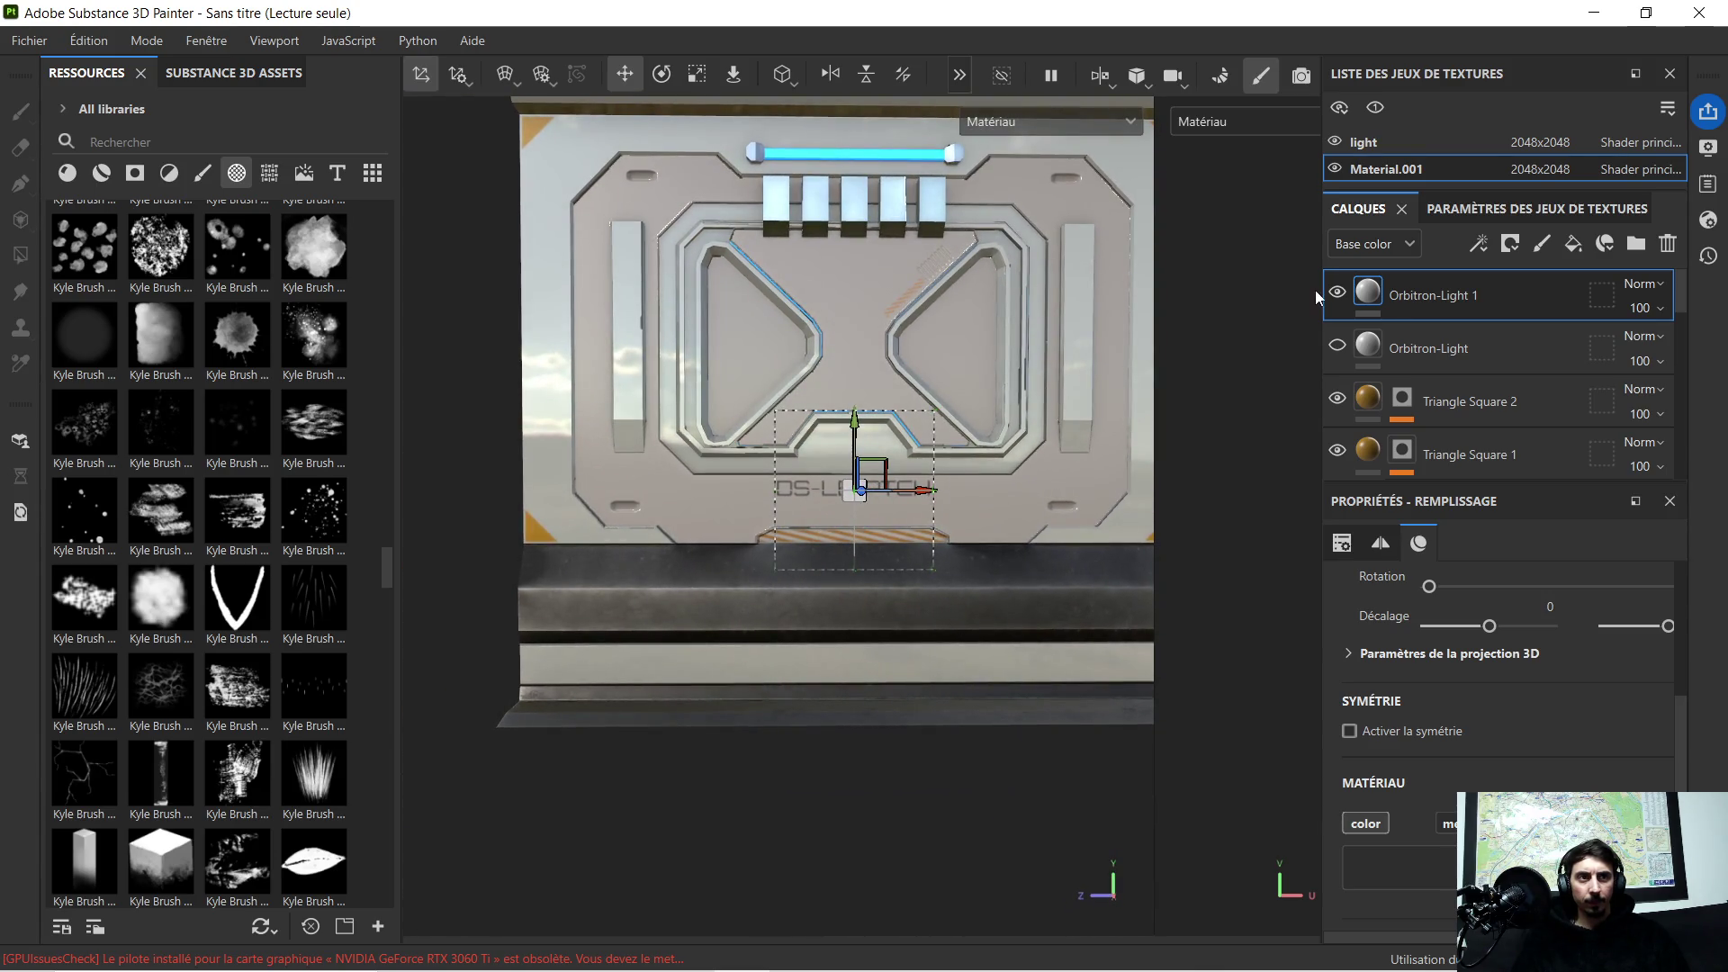
scroll(1427, 344, down, 3)
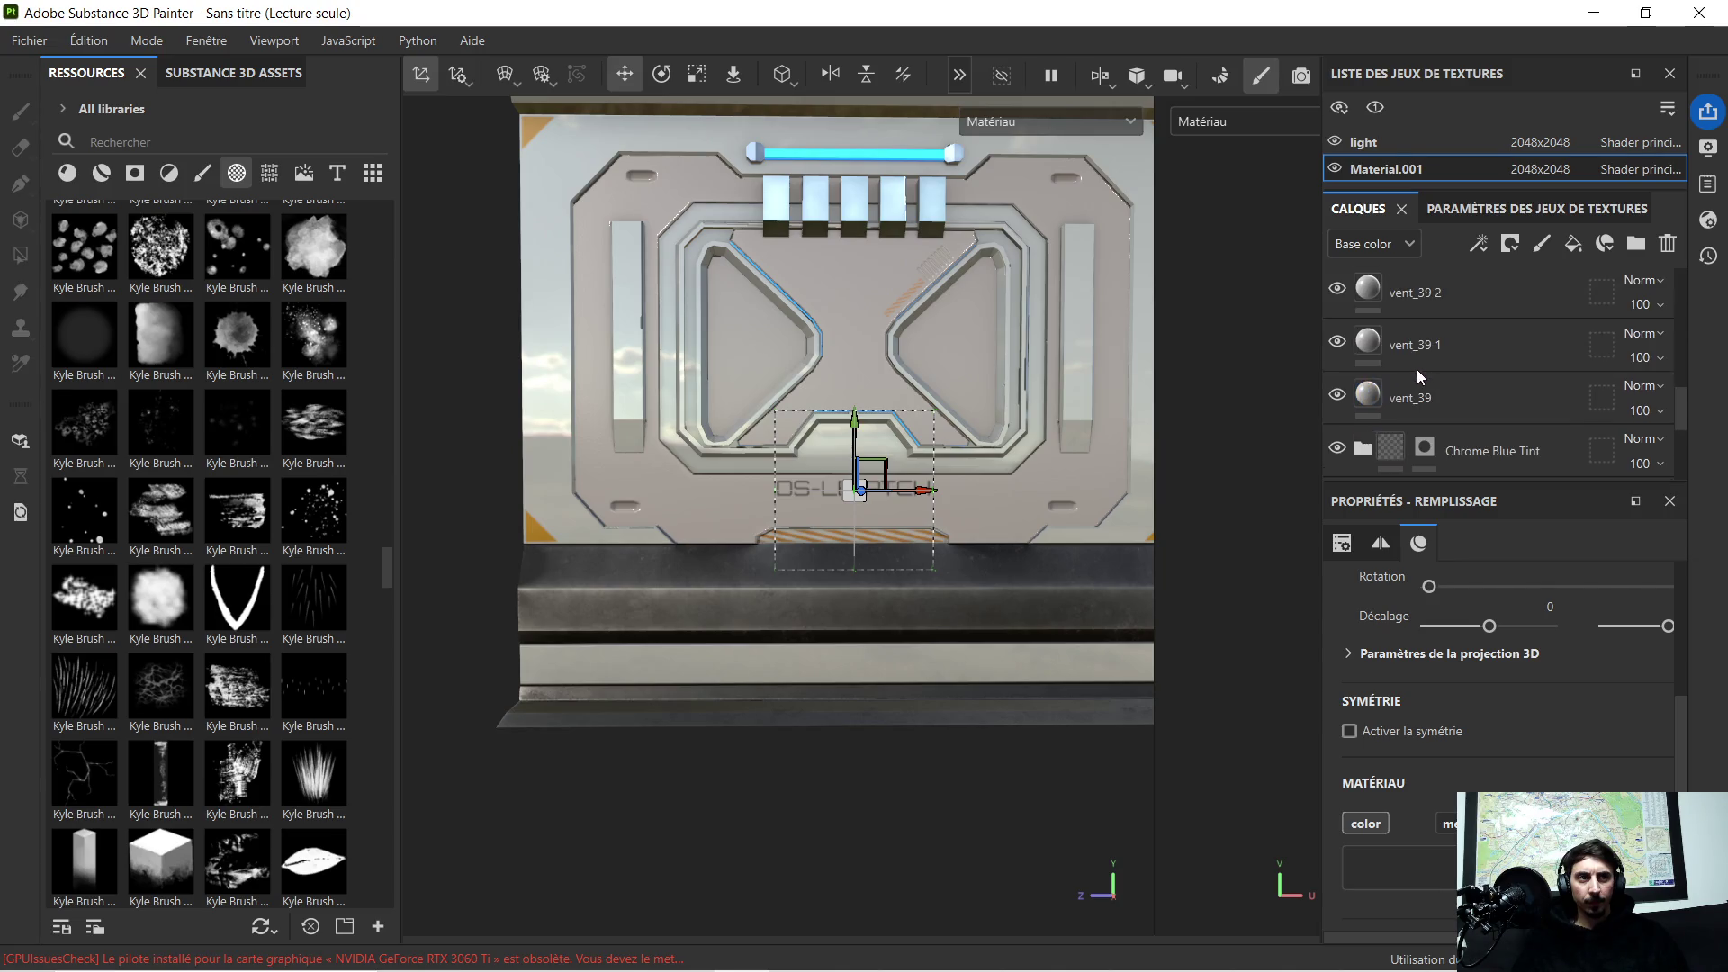
click(1395, 453)
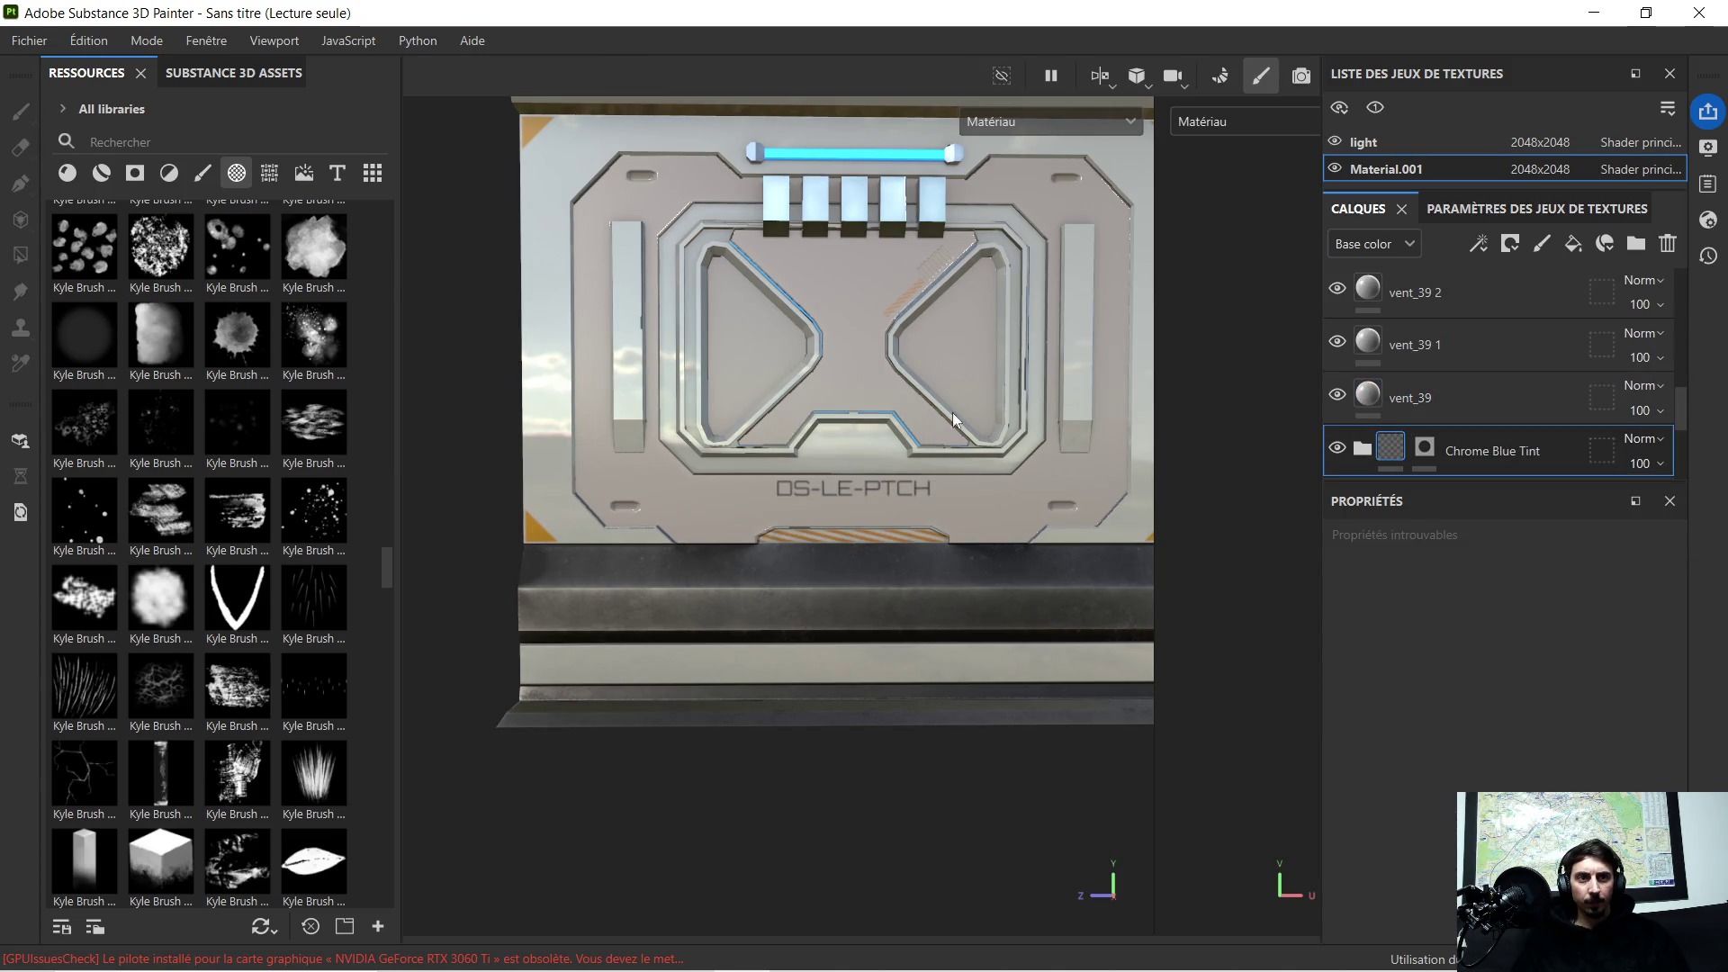
alt+drag(968, 415, 883, 343)
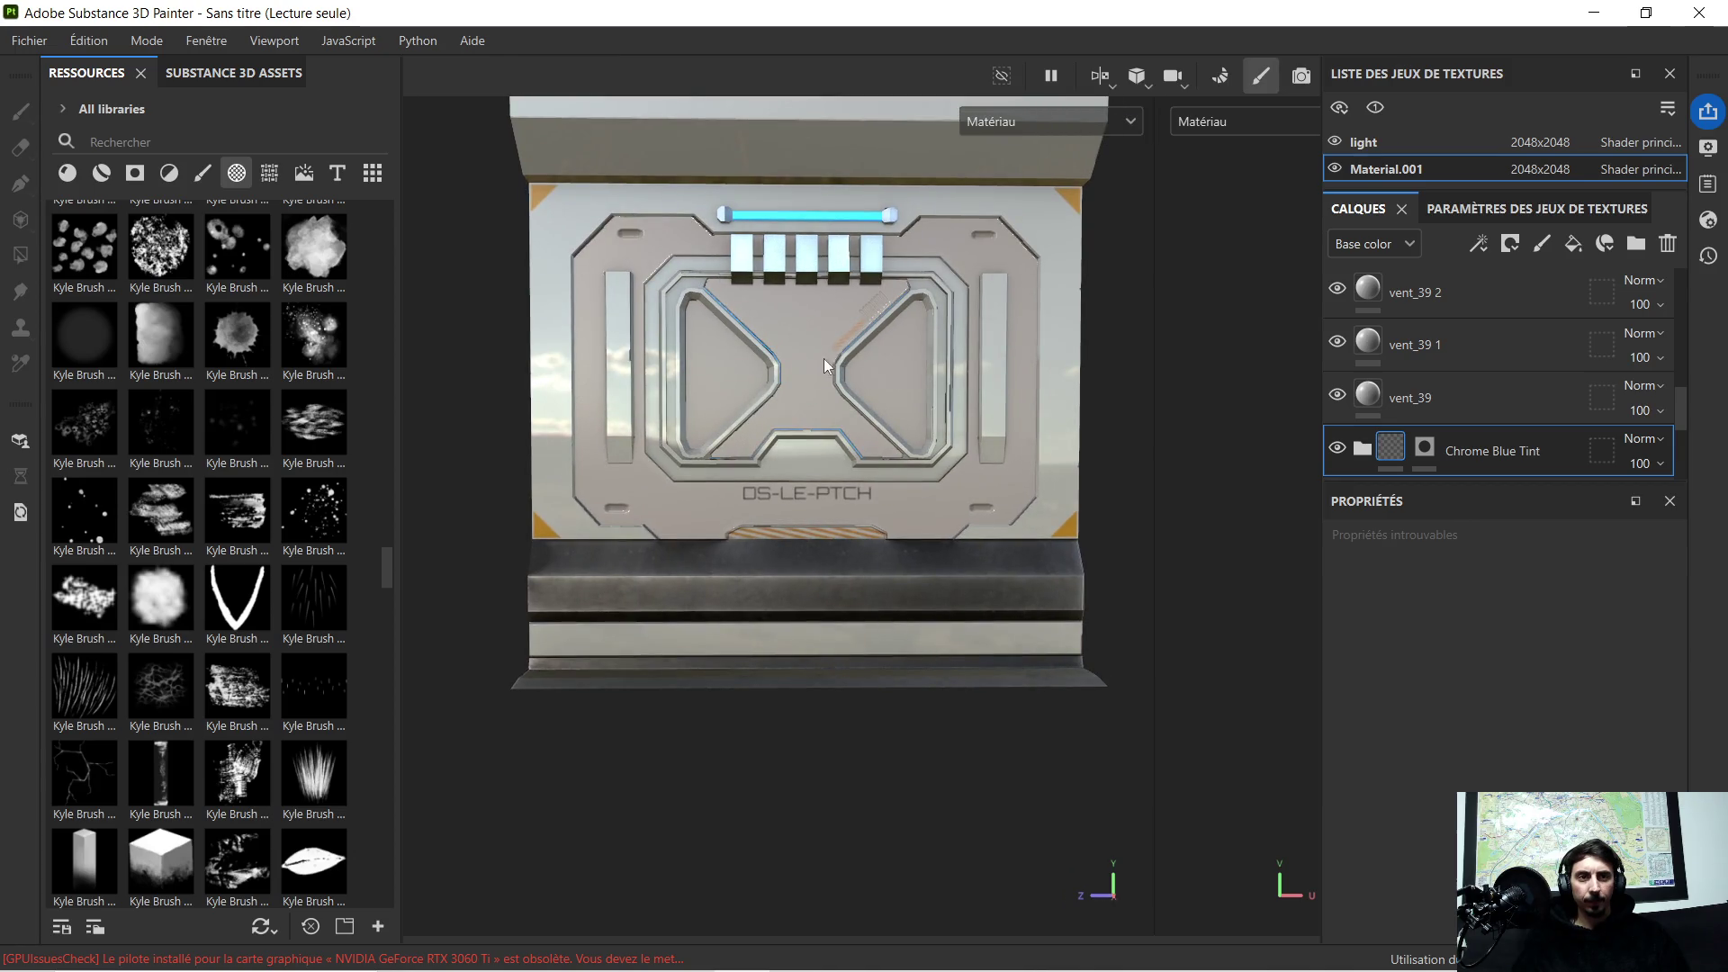
scroll(808, 329, up, 1)
scroll(807, 330, up, 1)
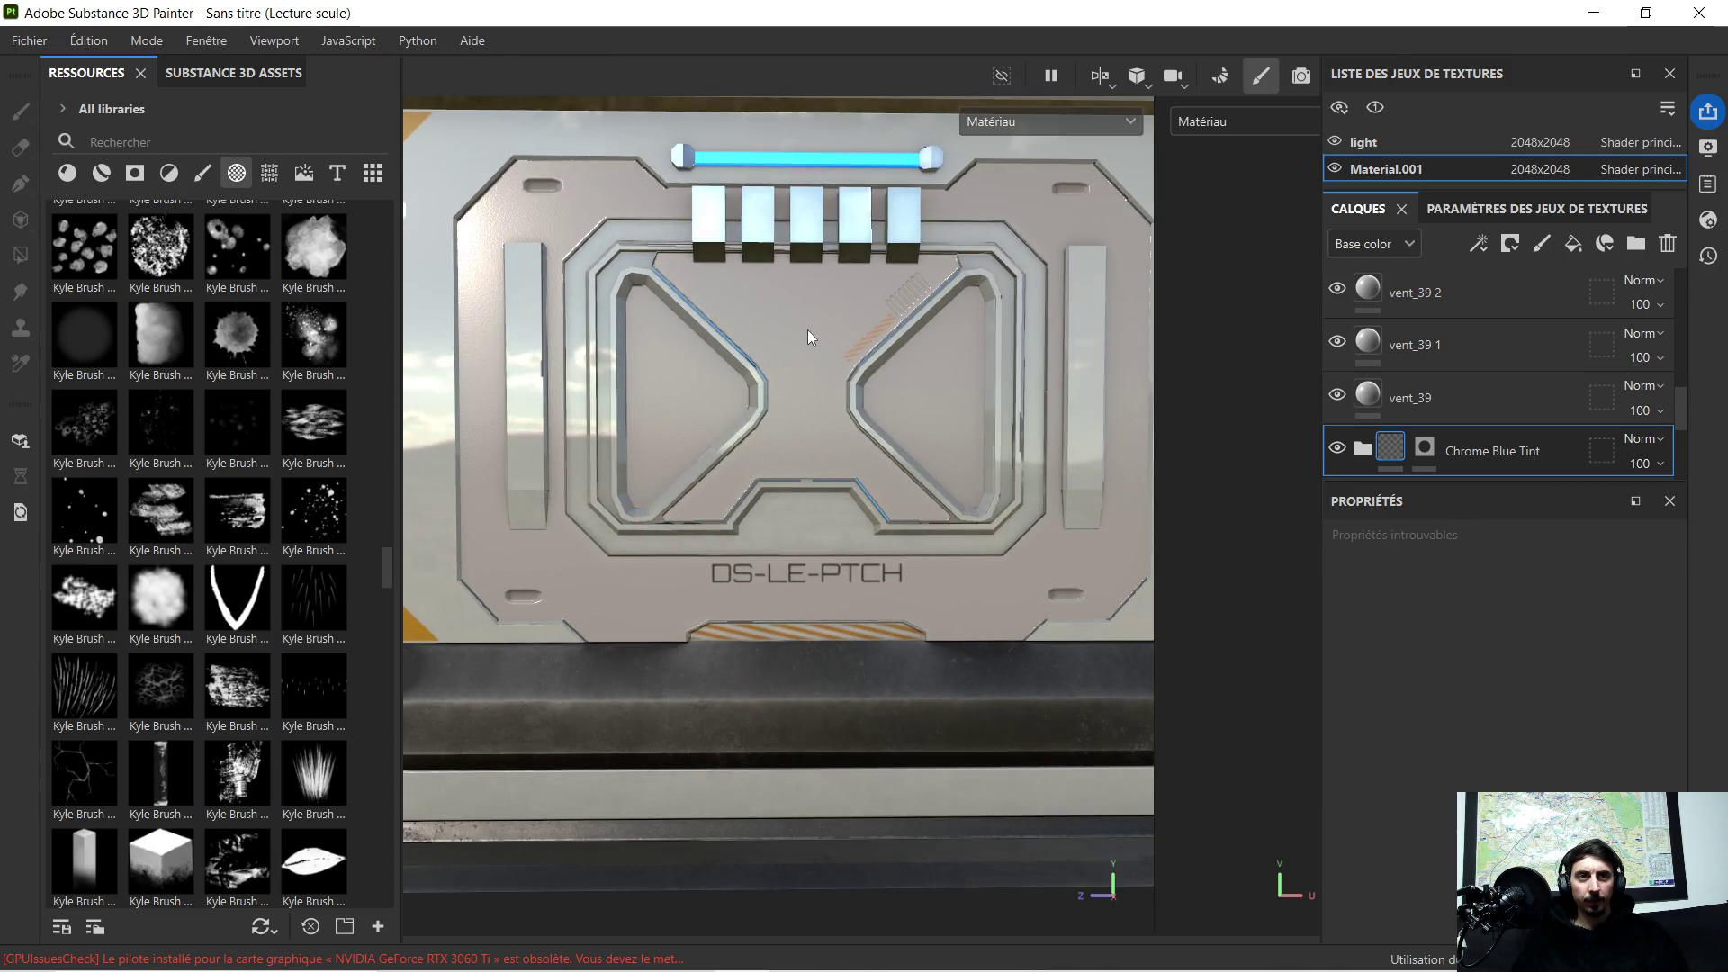
alt+middle_drag(850, 358, 789, 357)
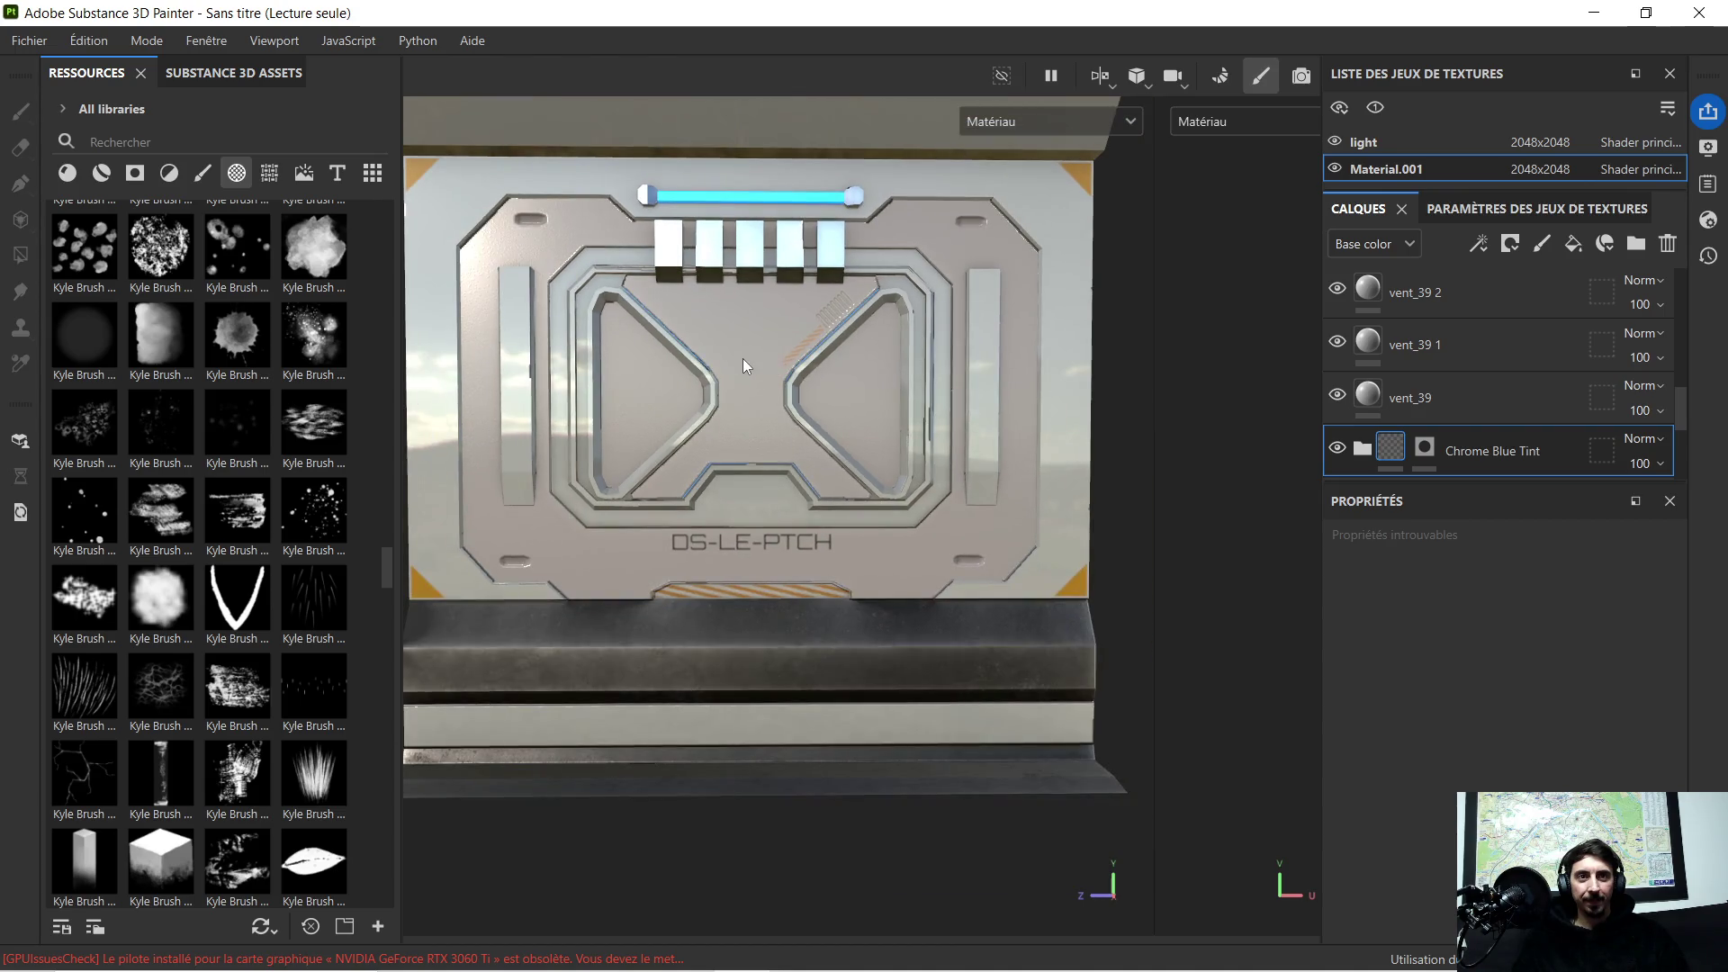
scroll(742, 360, up, 1)
scroll(723, 358, up, 1)
alt+drag(725, 390, 699, 393)
scroll(700, 394, up, 2)
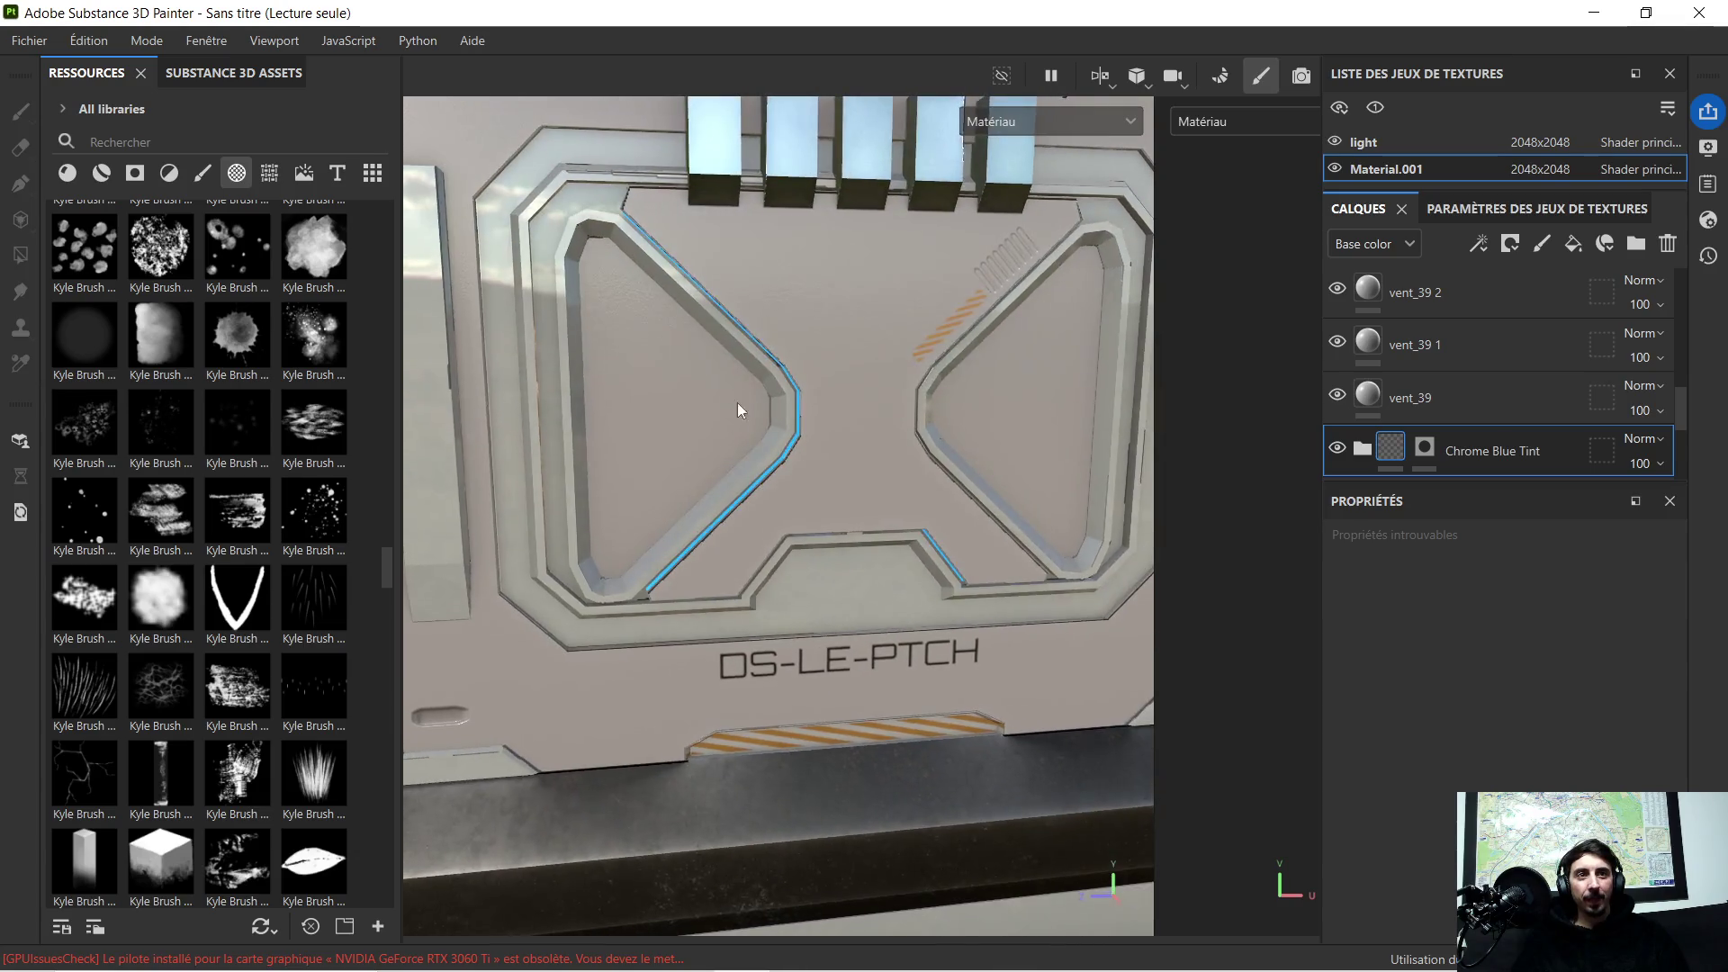
scroll(734, 415, up, 2)
scroll(710, 170, up, 2)
scroll(701, 203, up, 1)
mouse_move(700, 204)
alt+mouse_down()
mouse_move(764, 426)
mouse_move(706, 382)
alt+mouse_up()
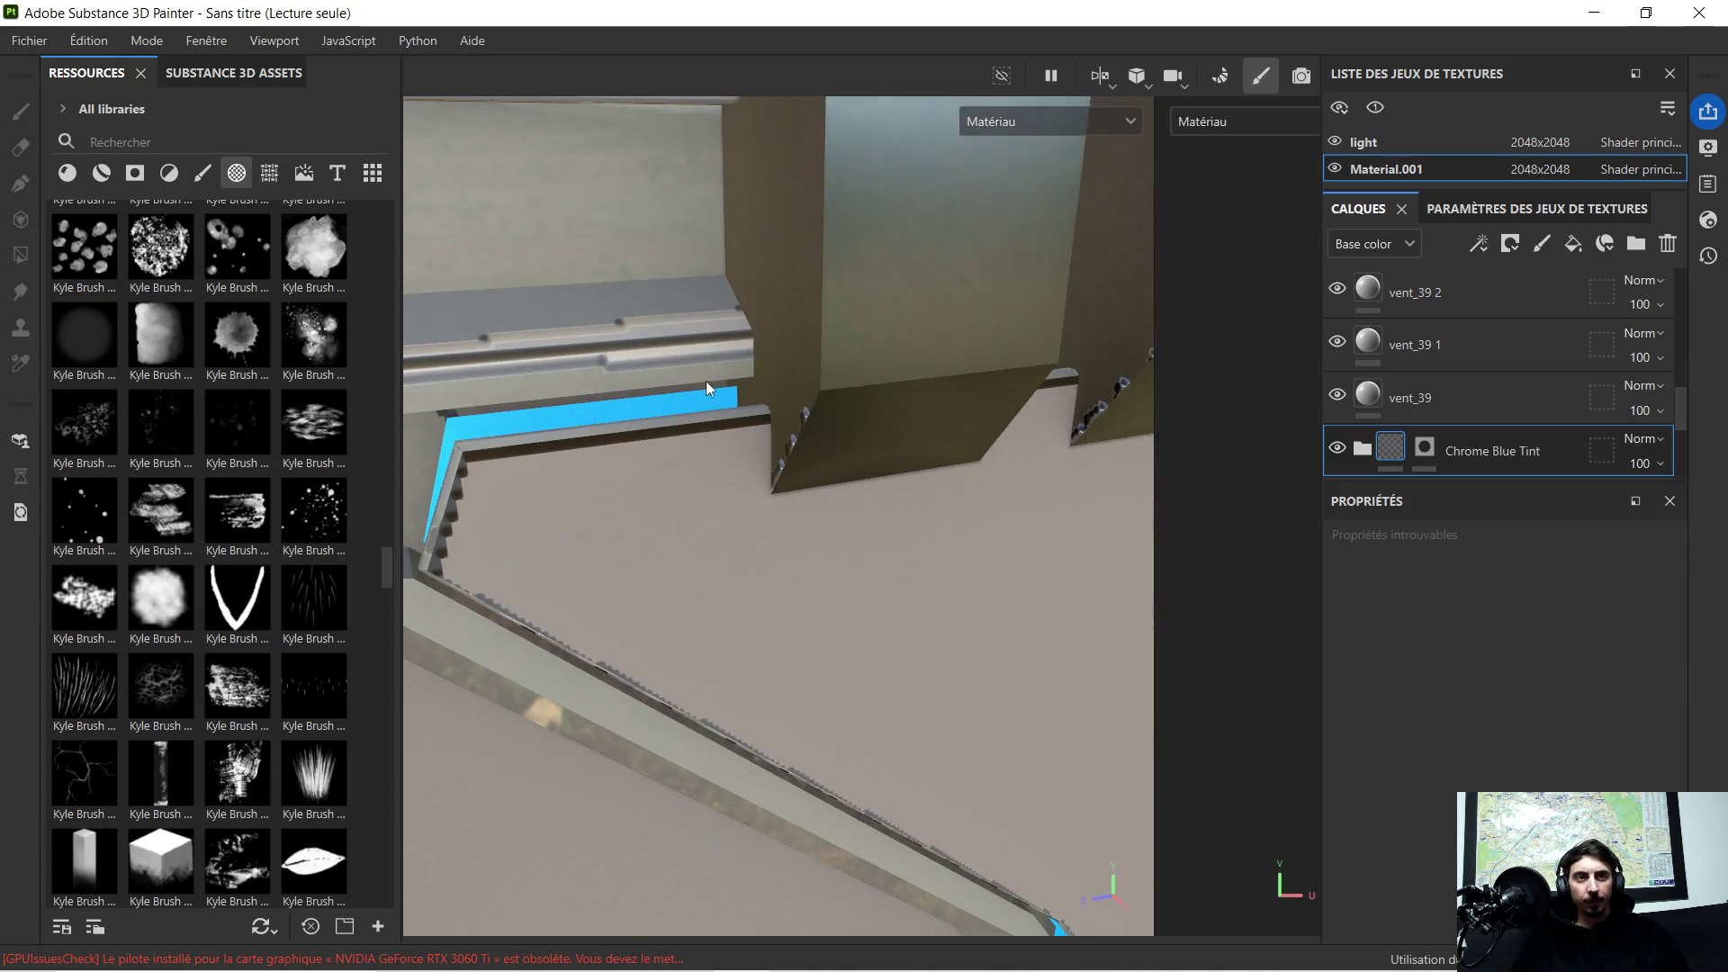
scroll(1460, 403, down, 3)
scroll(1473, 412, down, 1)
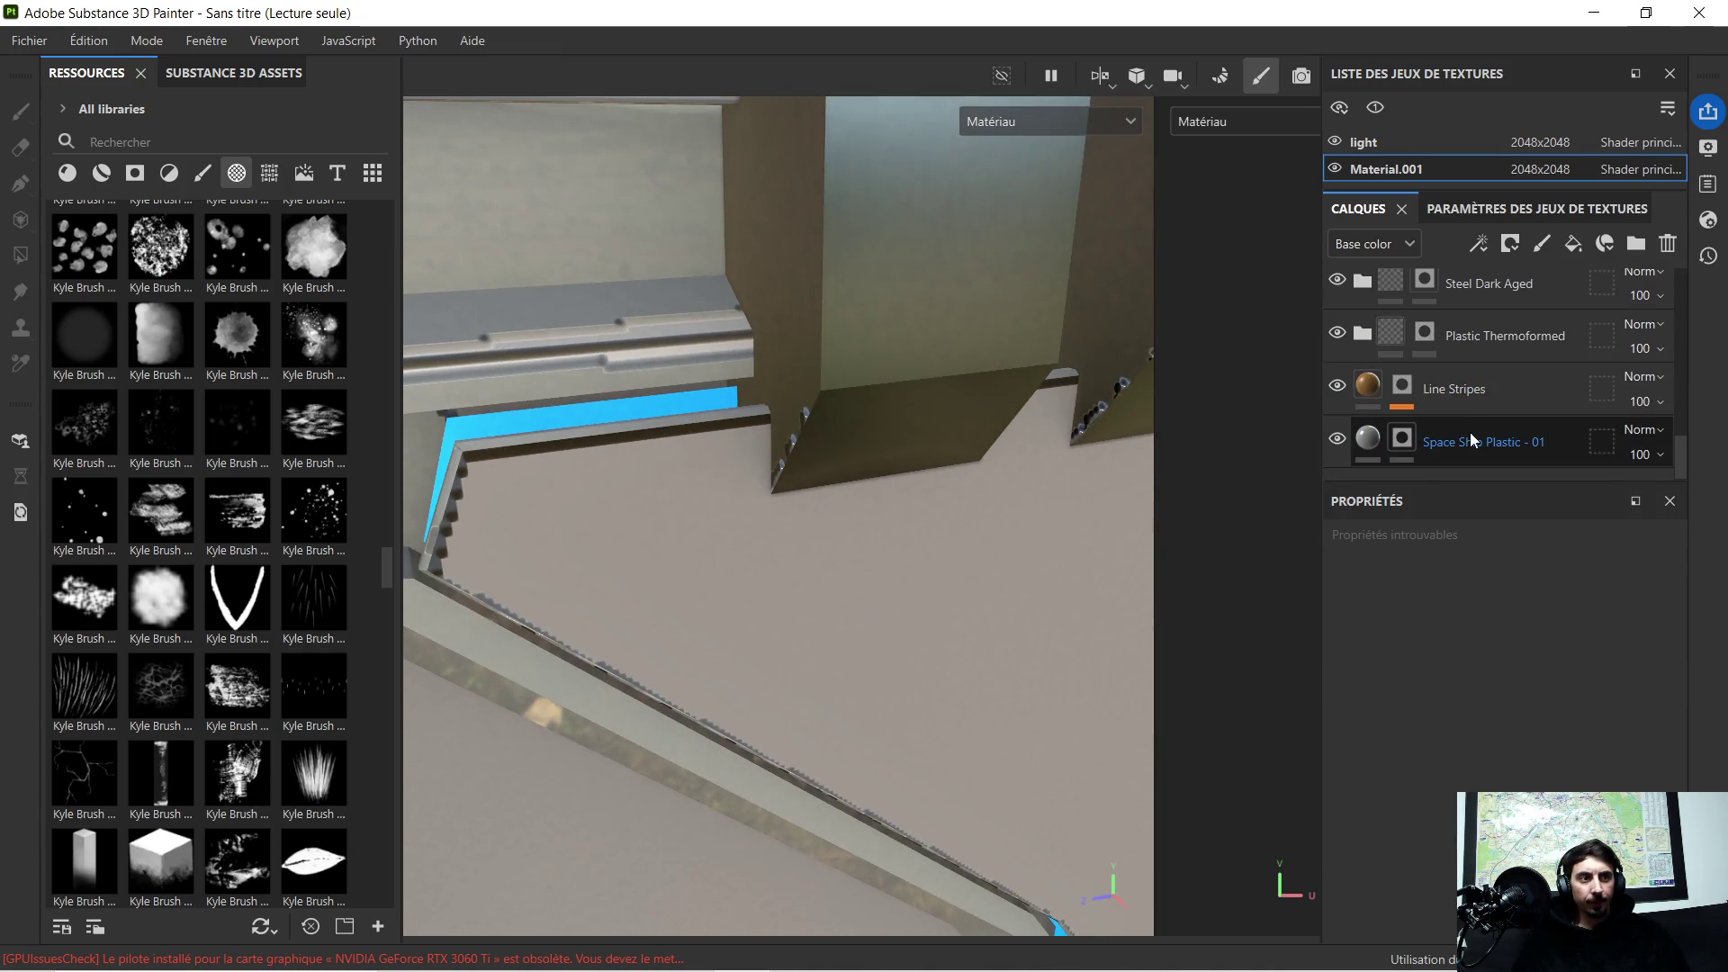
Step: Activate Polygon Fill on the Space Ship Plastic - 01 mask and filter Resources to the handle alphas
click(1401, 438)
key(4)
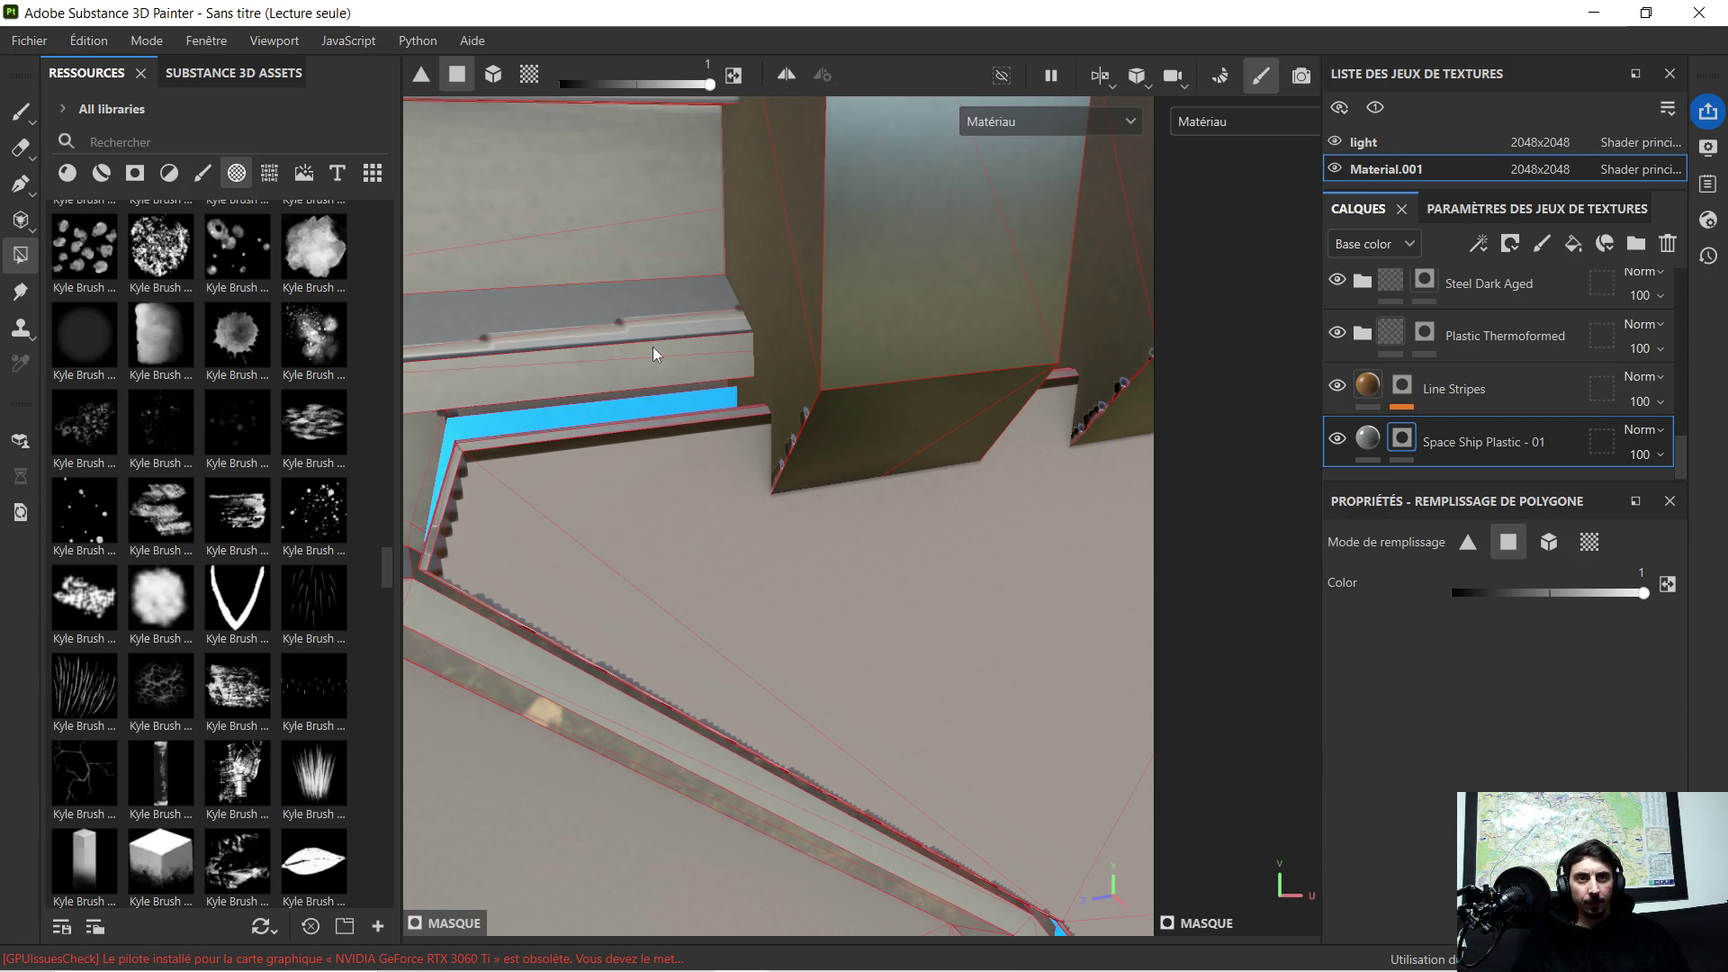
mouse_move(674, 322)
alt+mouse_down()
mouse_move(761, 344)
mouse_move(835, 402)
mouse_move(864, 346)
mouse_move(854, 323)
mouse_move(854, 397)
mouse_move(856, 329)
mouse_move(931, 399)
mouse_move(891, 373)
mouse_move(879, 310)
mouse_move(861, 398)
alt+mouse_up()
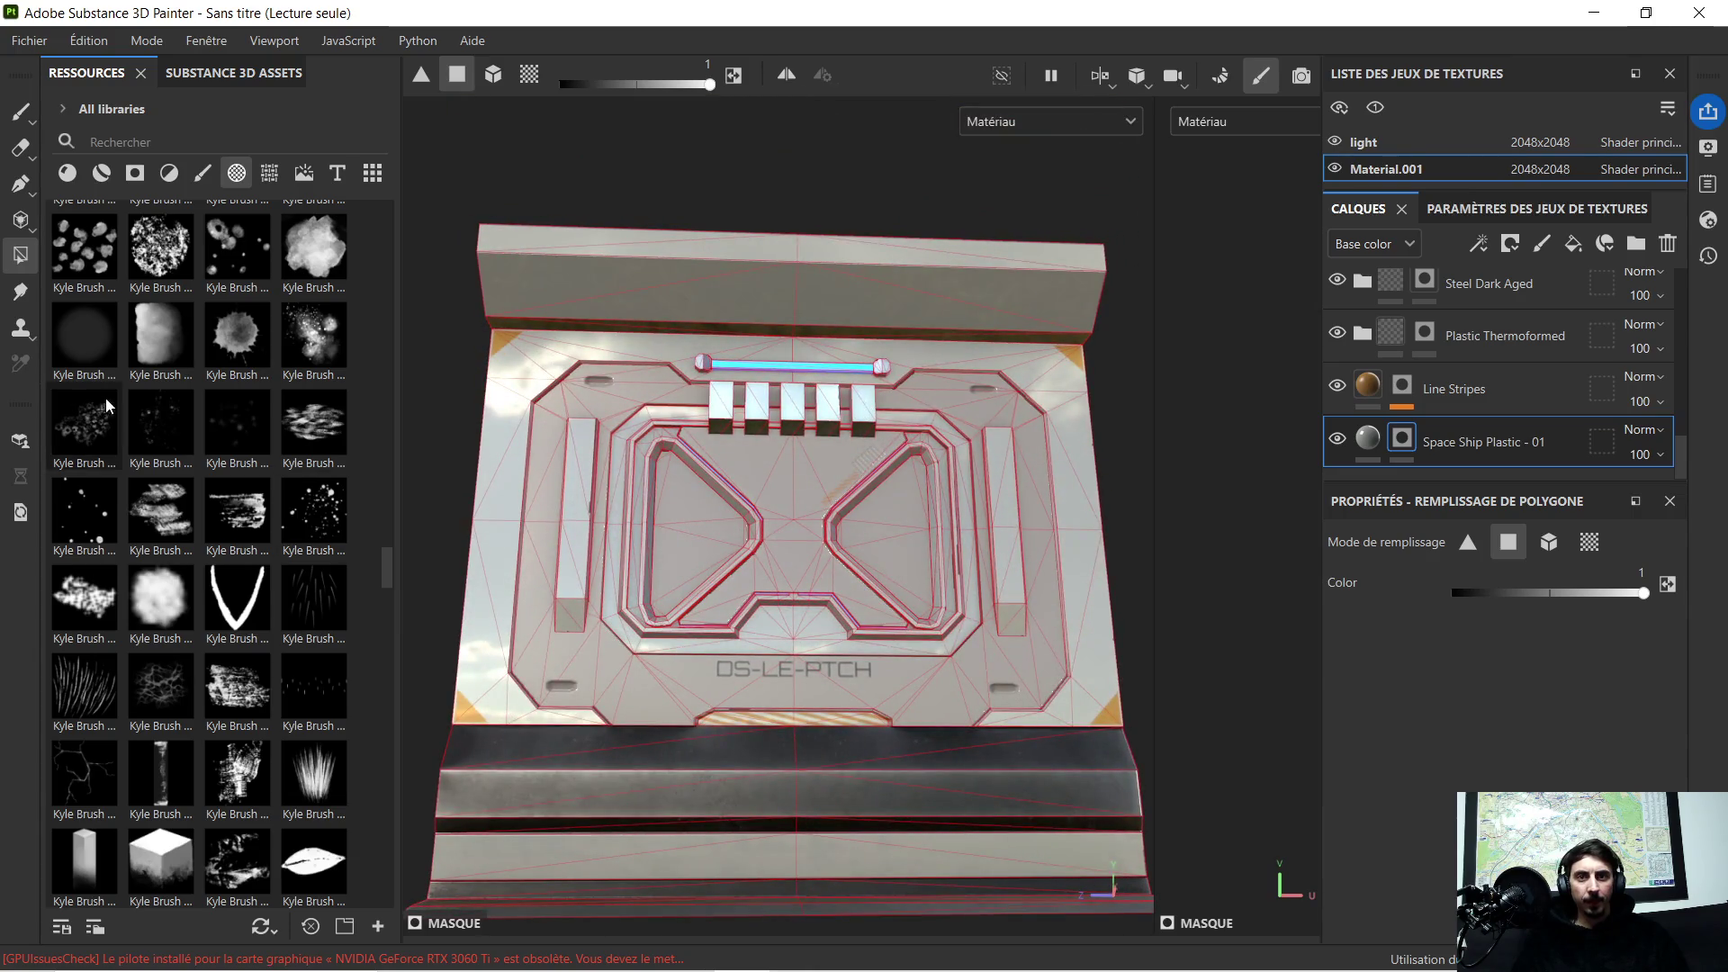
click(276, 179)
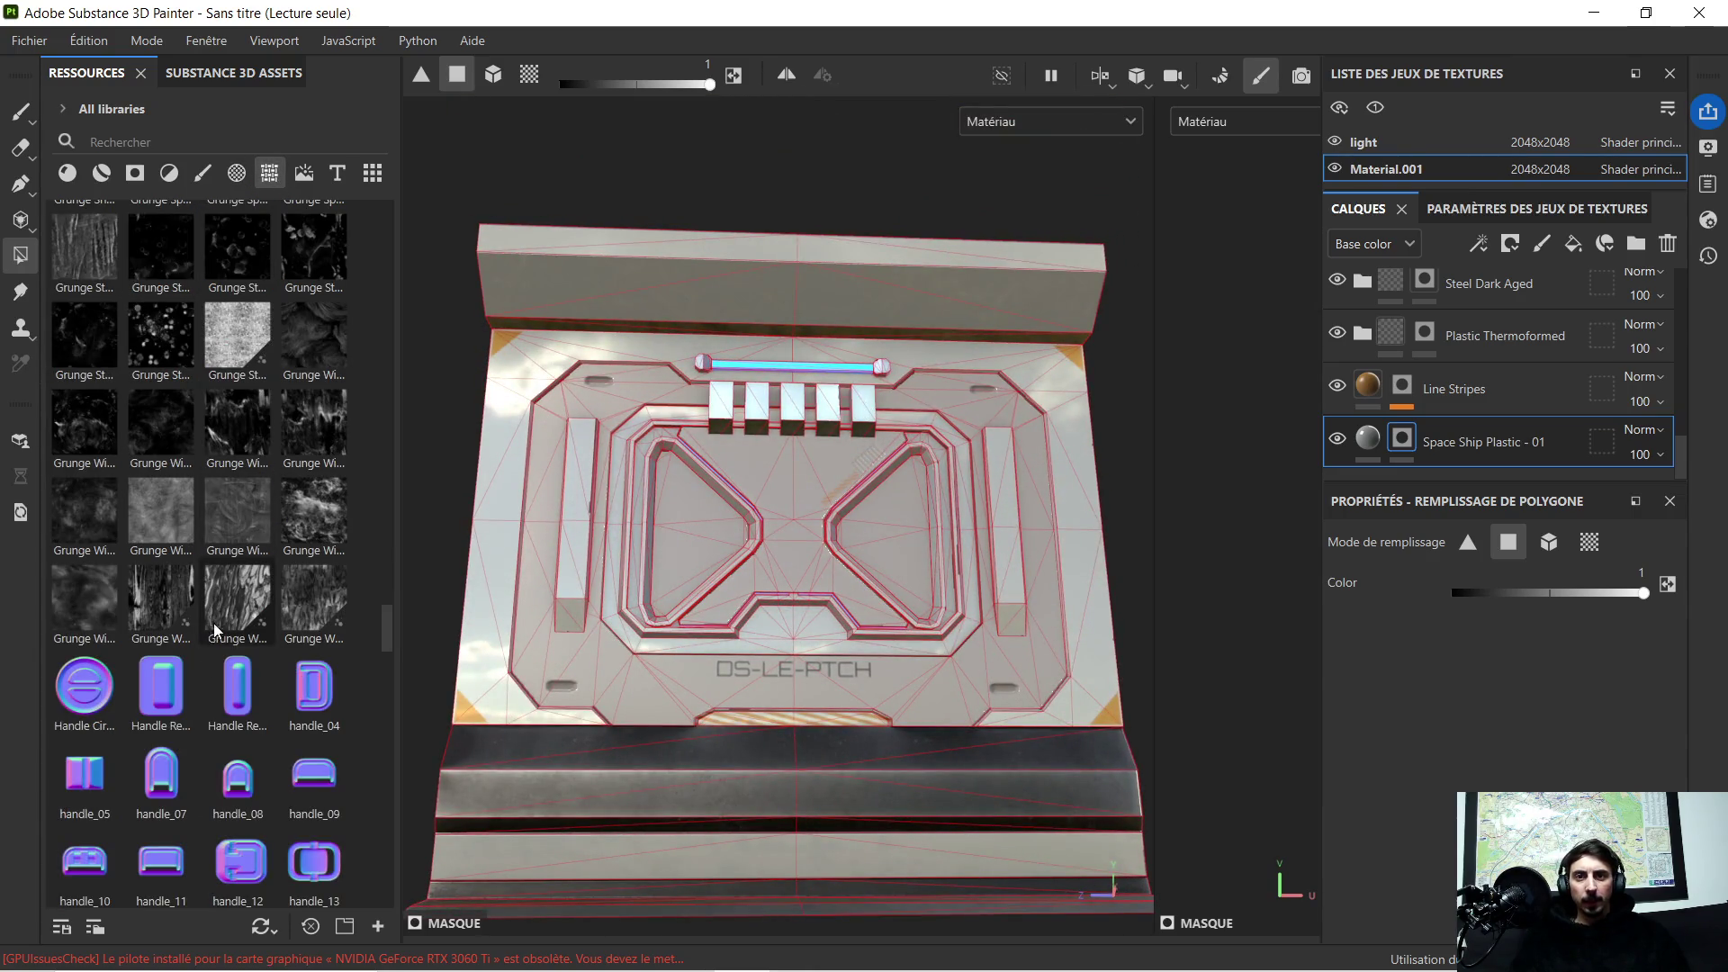
scroll(229, 621, down, 2)
scroll(313, 580, up, 2)
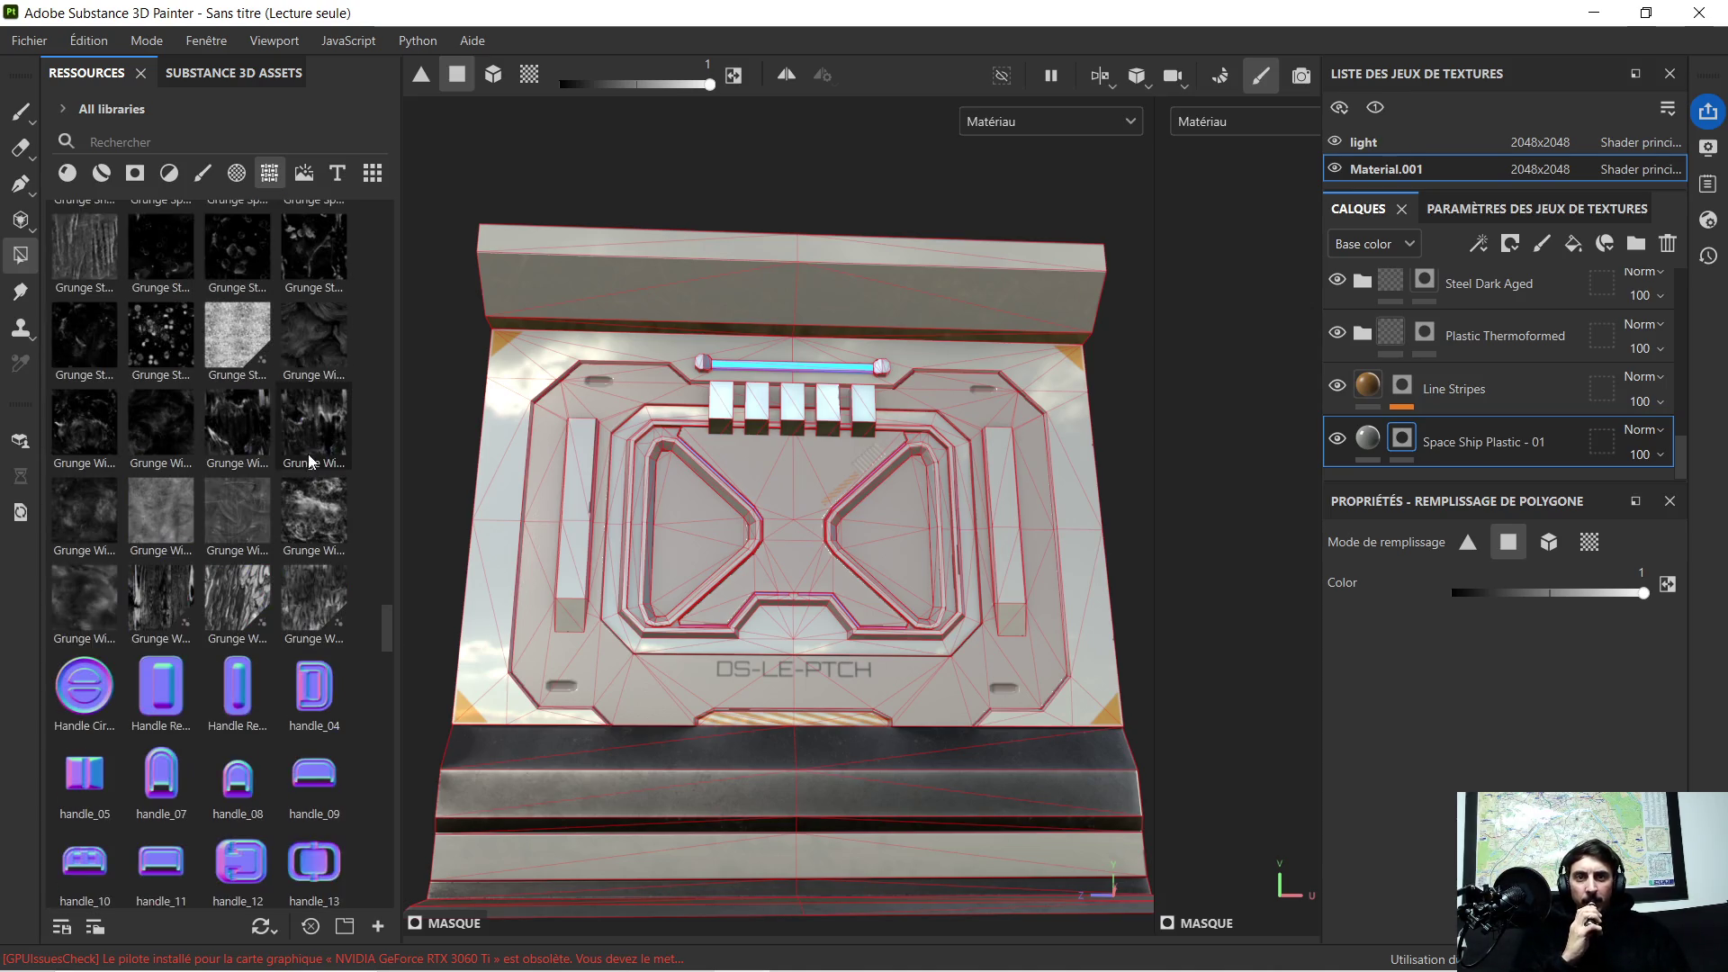
scroll(153, 595, down, 3)
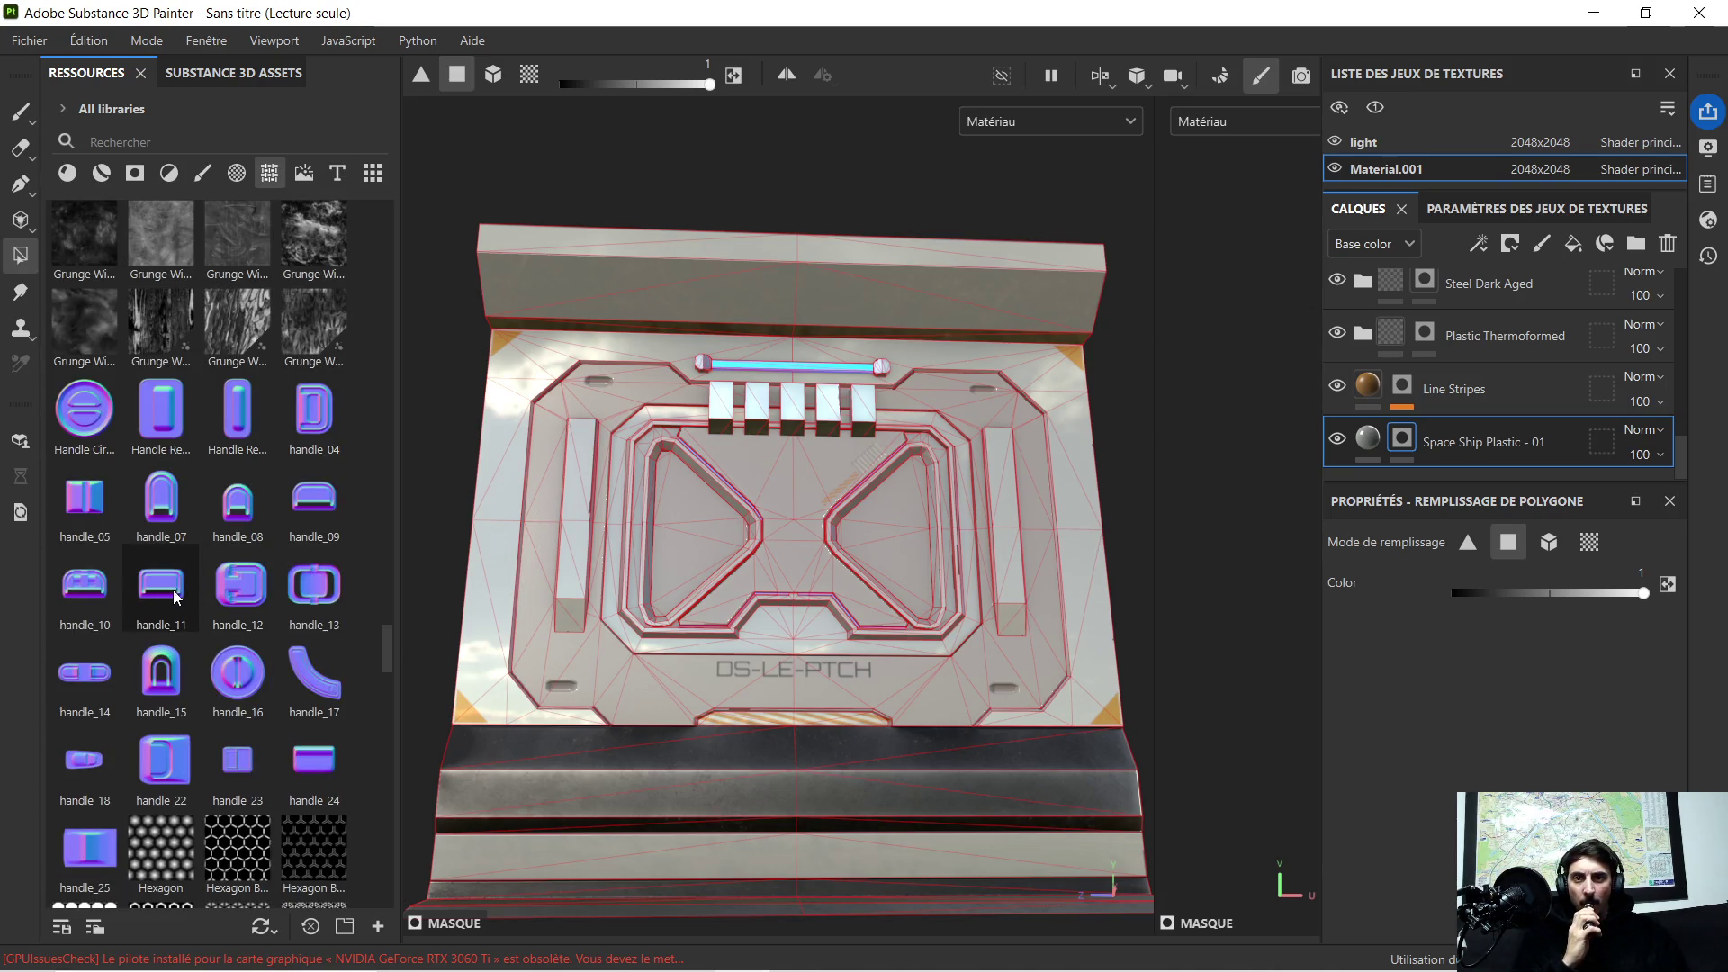
Step: Drop handle_11 as a decal on the top ledge and stretch it wider with the gizmo
drag(166, 589, 767, 301)
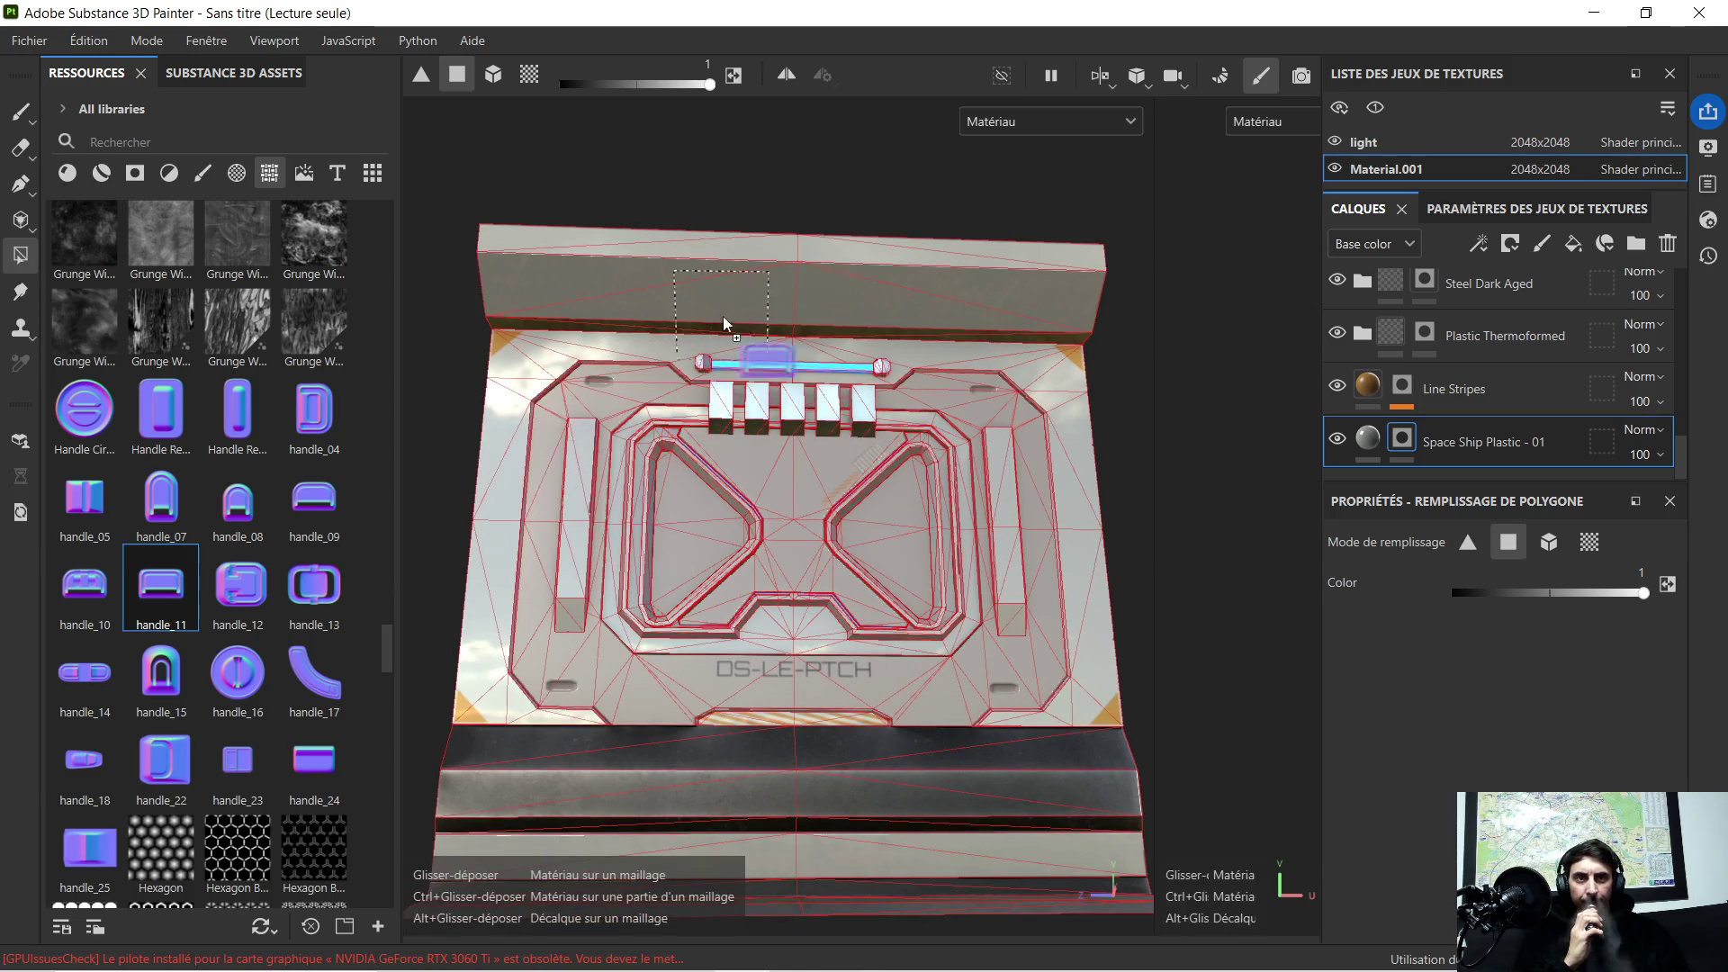
click(804, 414)
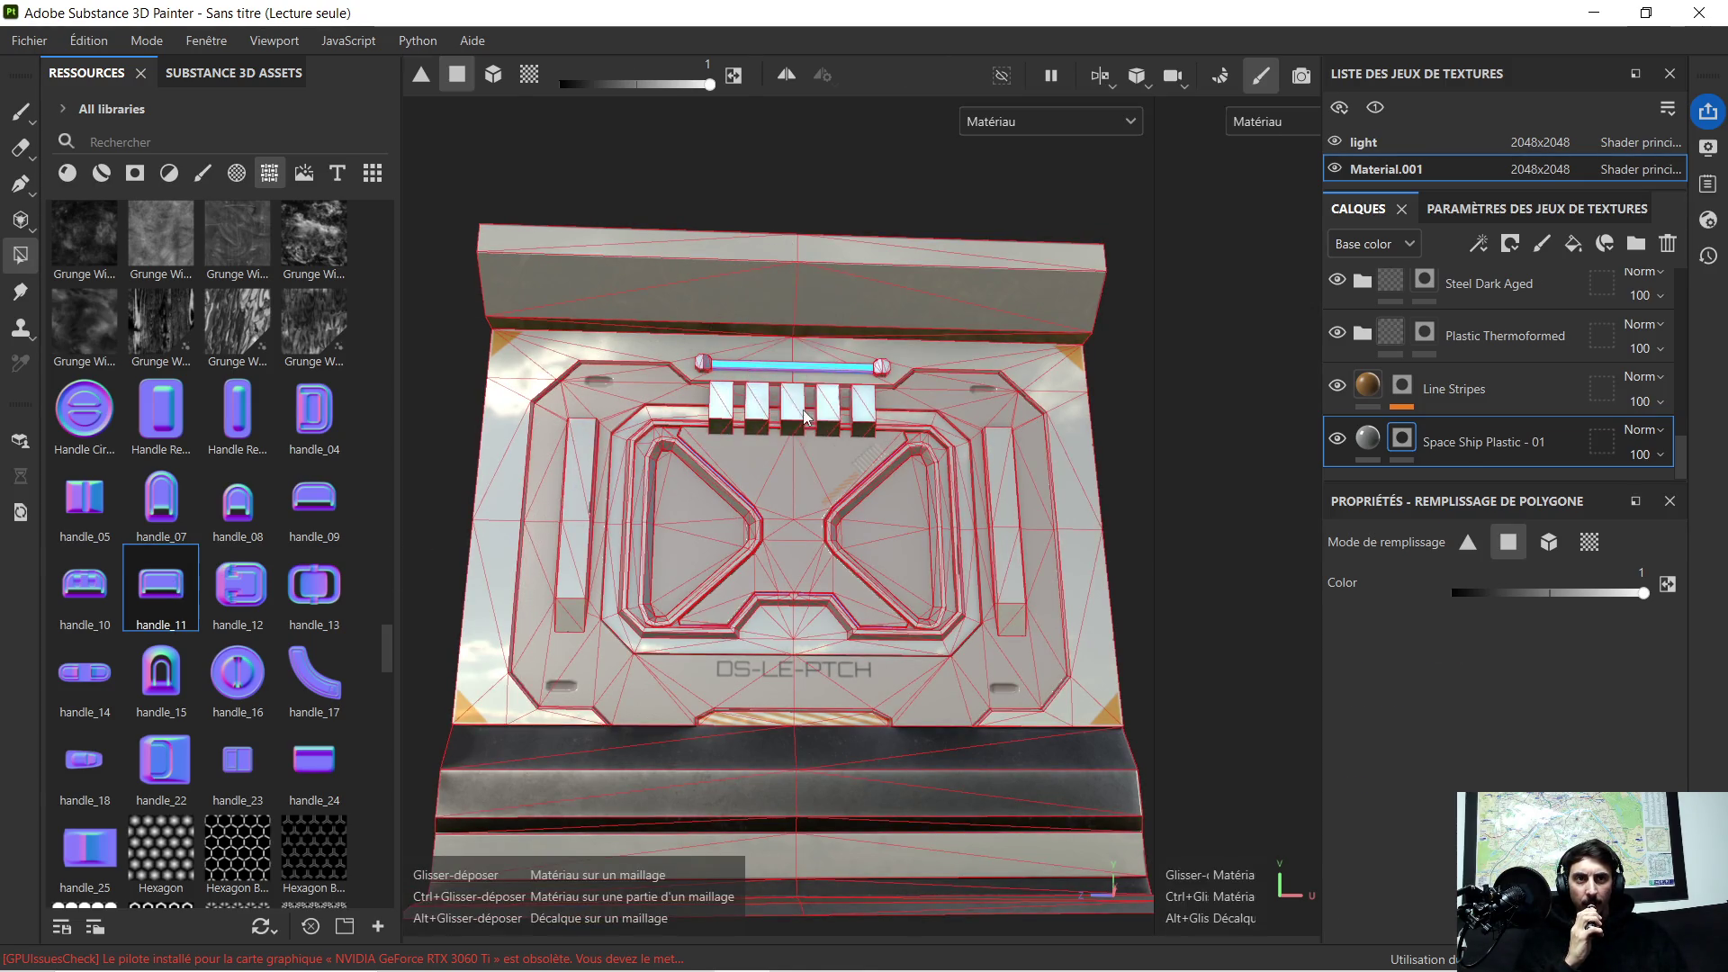
click(692, 78)
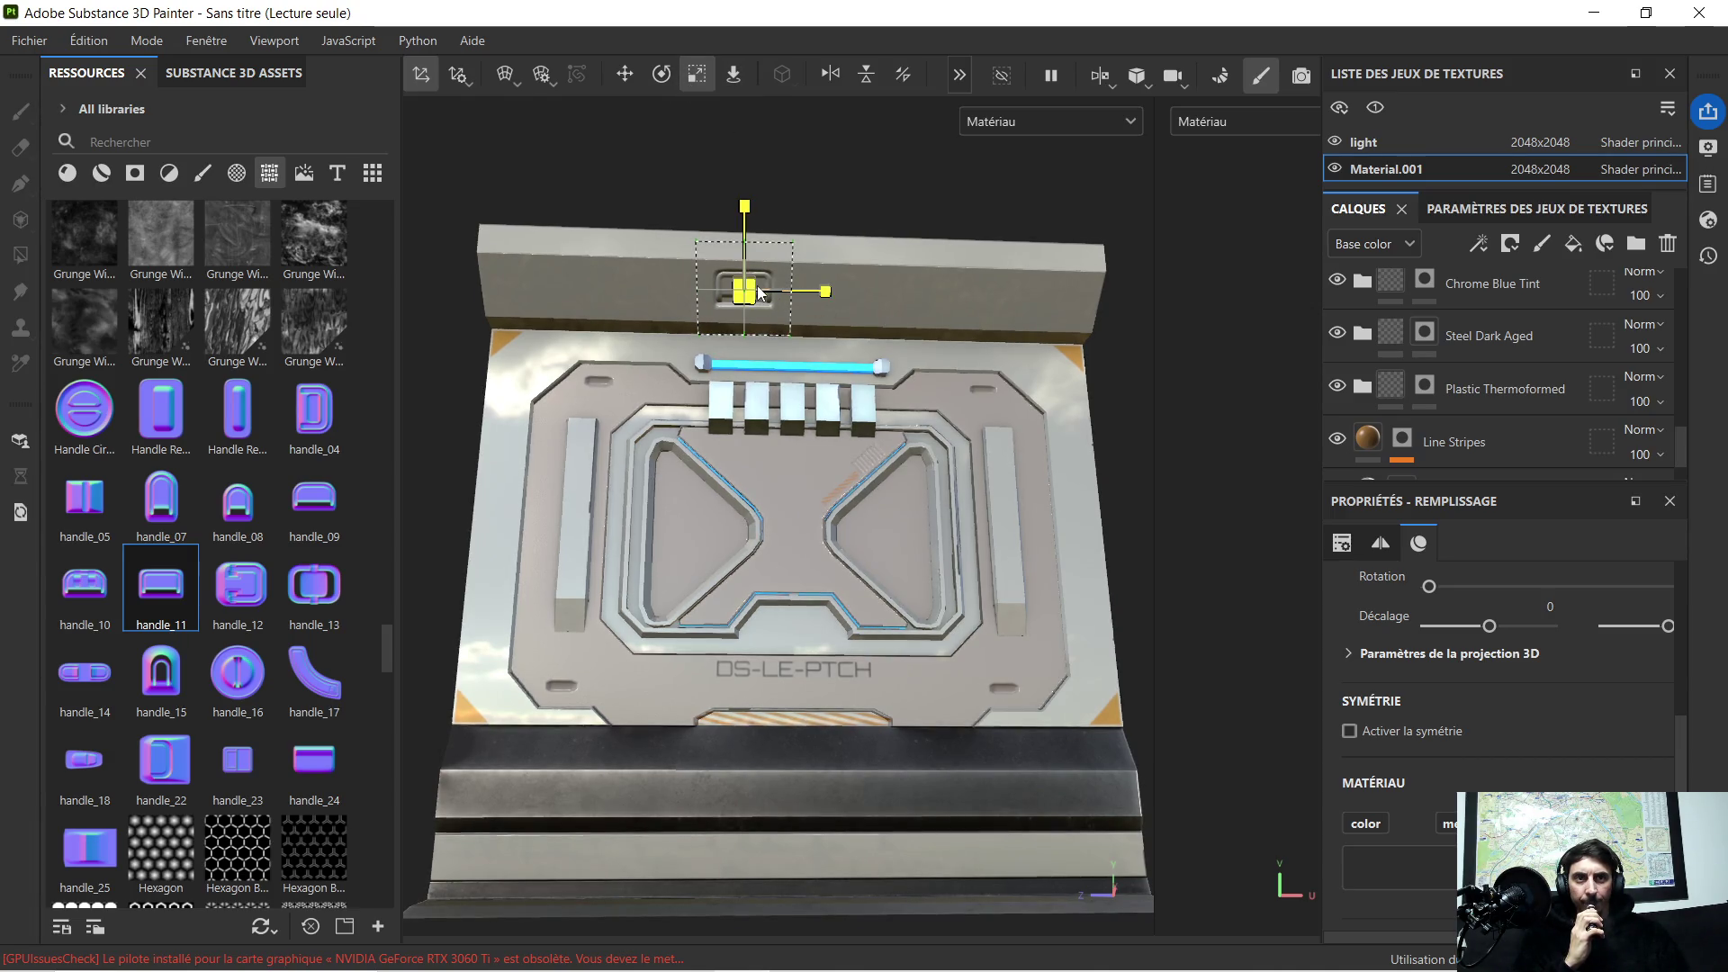
mouse_move(821, 290)
mouse_down()
mouse_move(874, 298)
mouse_move(848, 293)
mouse_up()
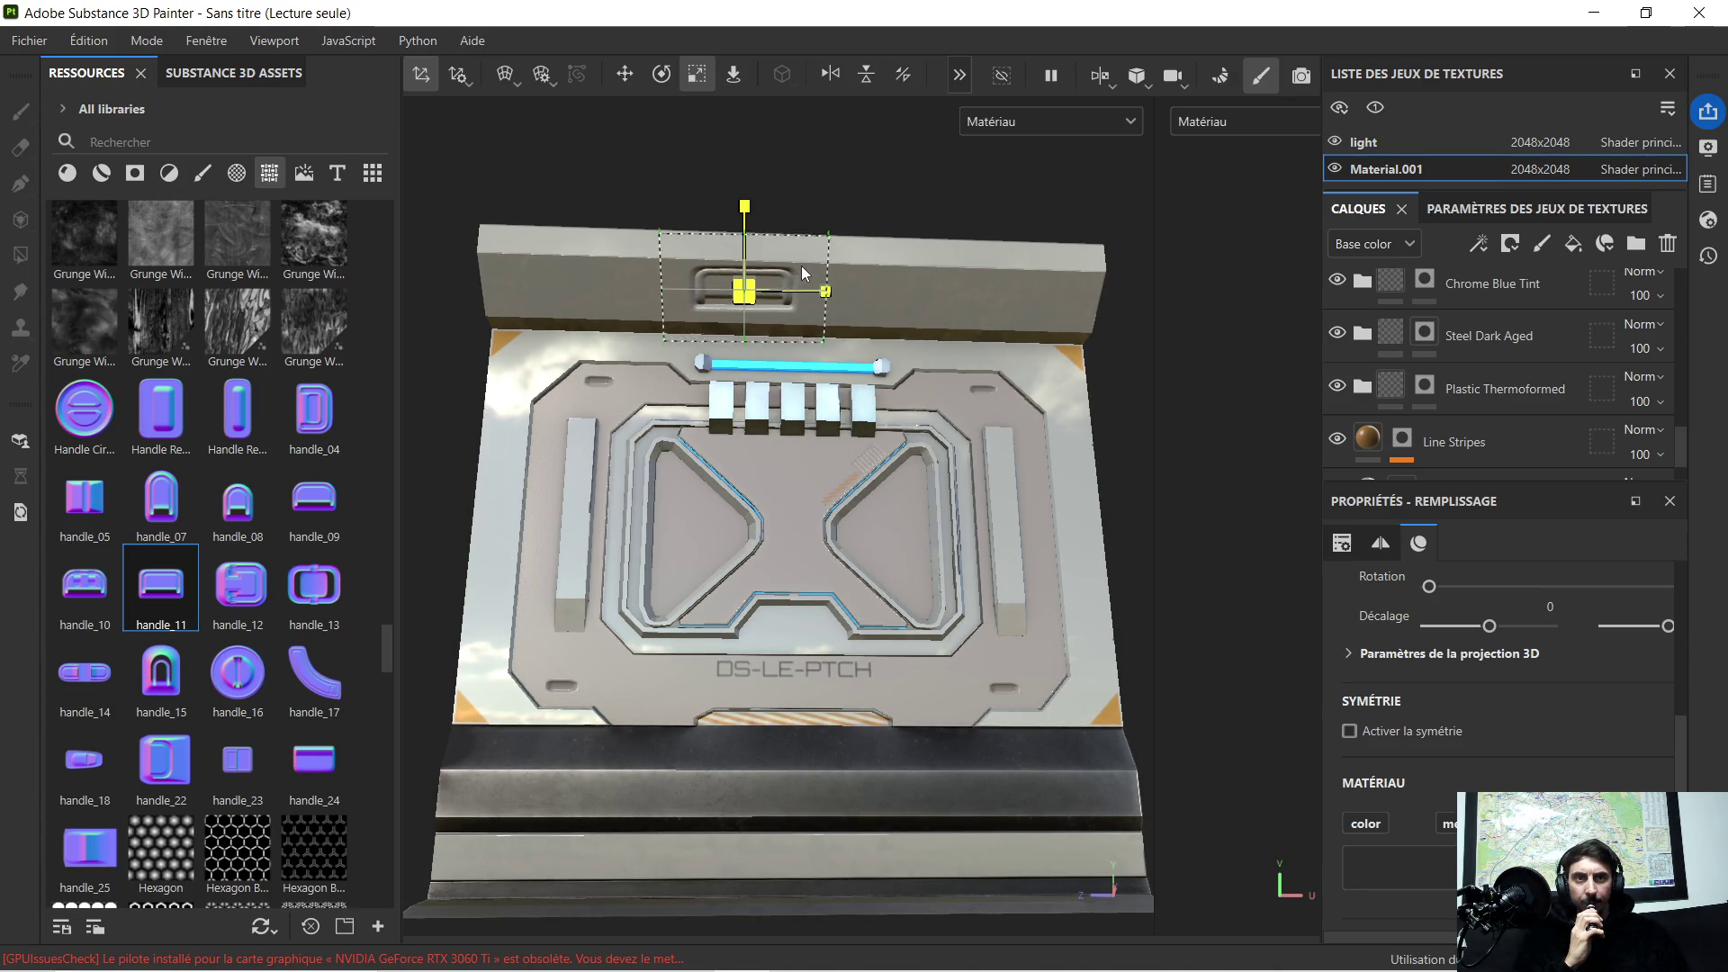
scroll(726, 294, up, 2)
scroll(724, 287, up, 2)
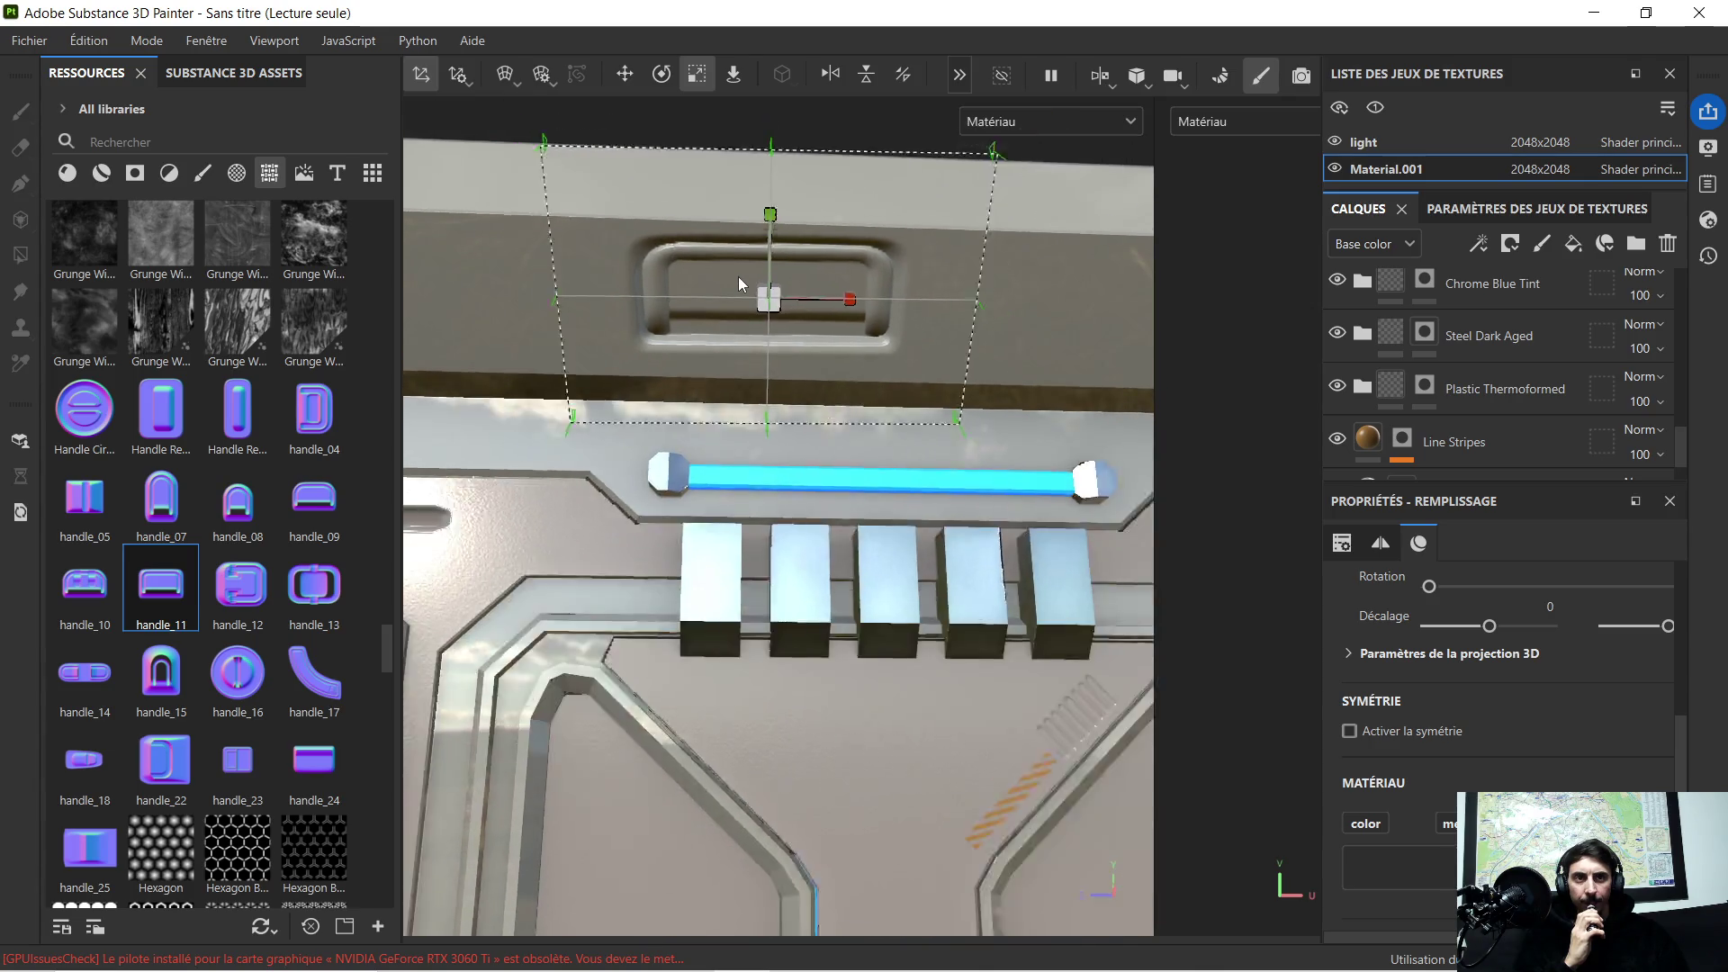
scroll(738, 277, down, 3)
scroll(743, 280, down, 2)
Step: Delete the handle_11 decal layer, leaving Orbitron-Light 1 on top
click(733, 418)
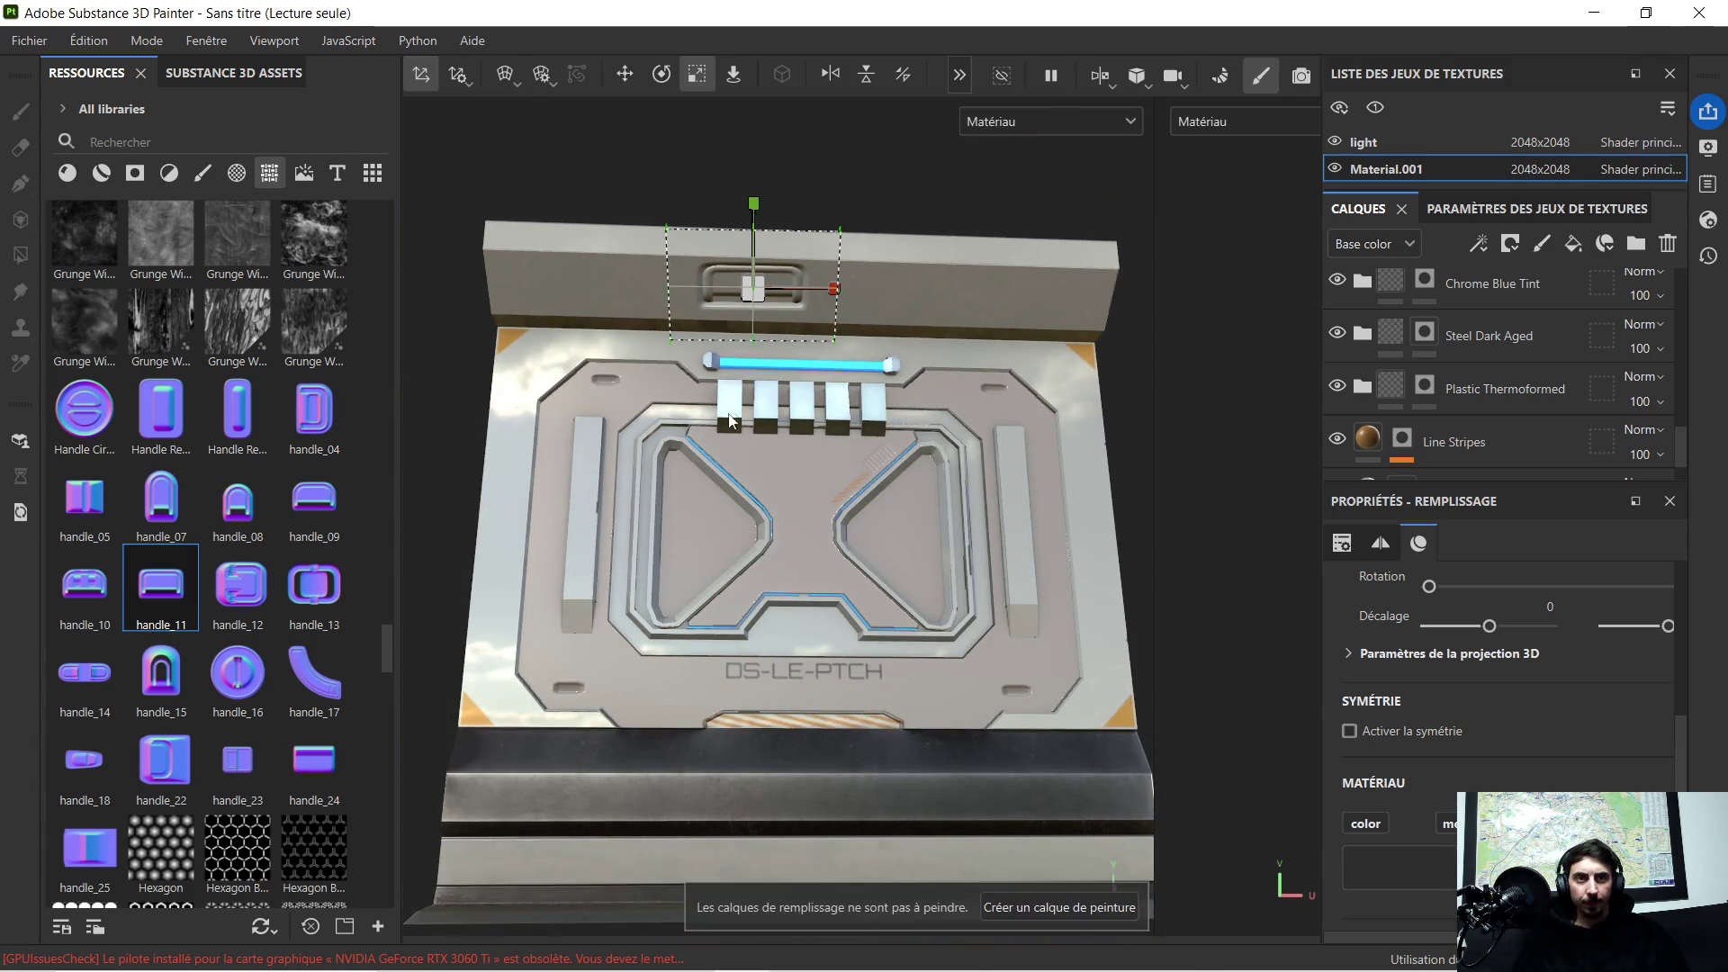
alt+drag(874, 347, 1691, 258)
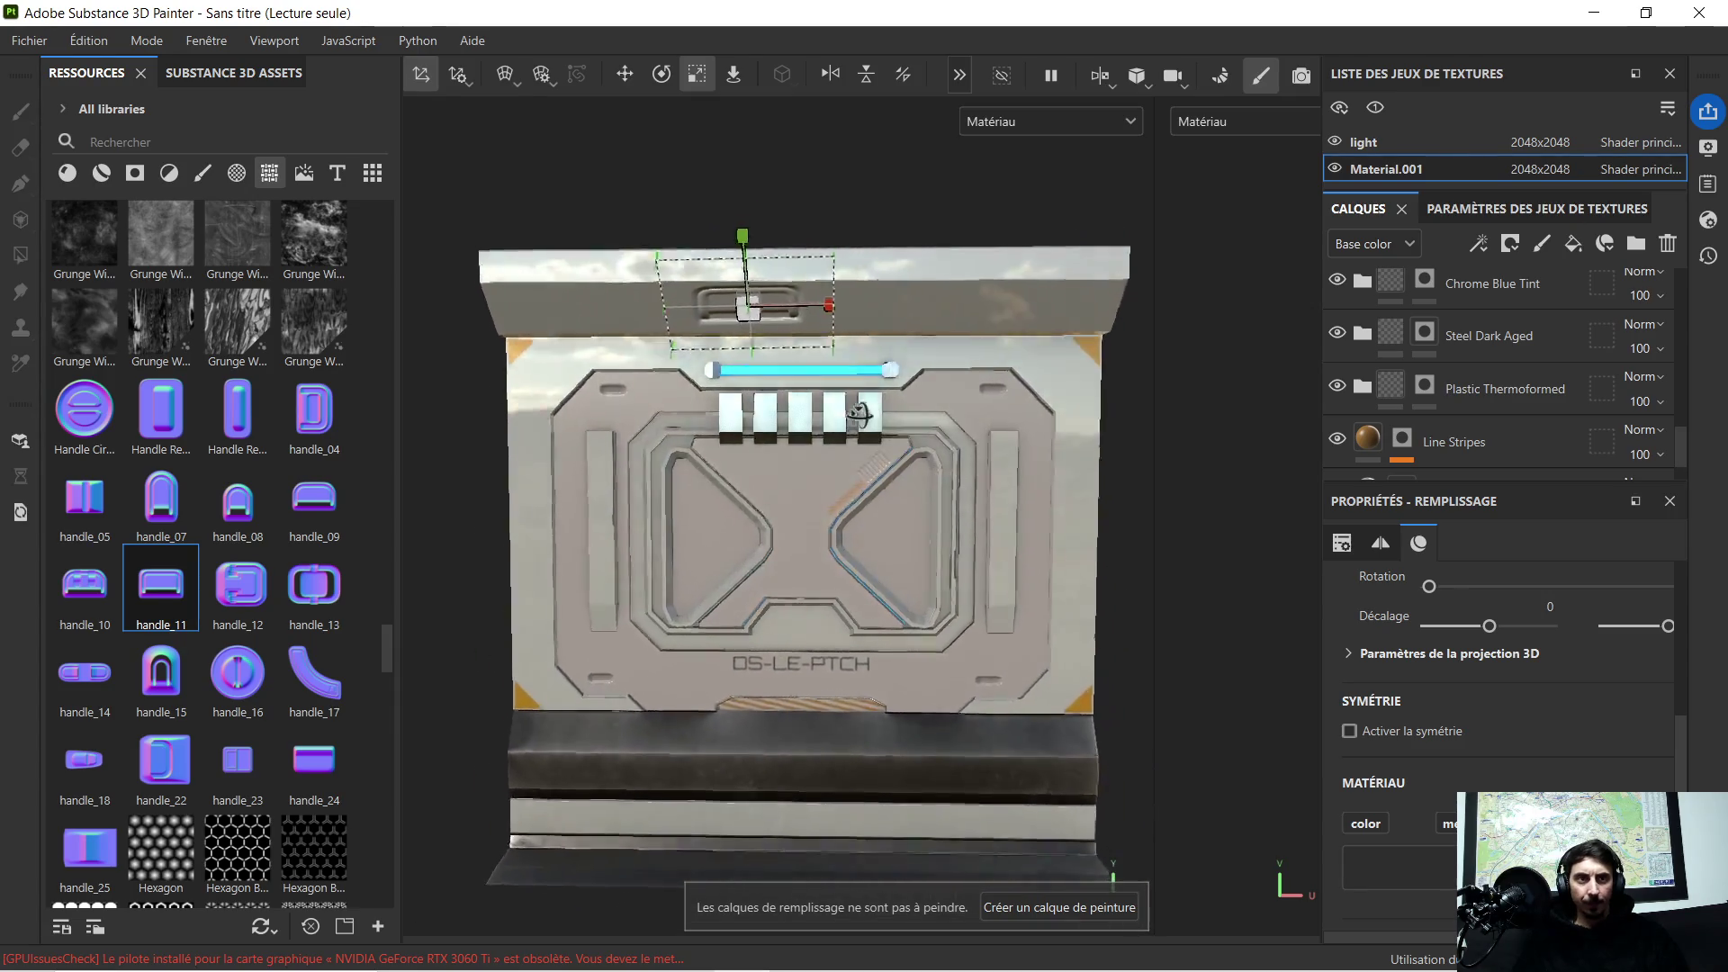
scroll(1471, 306, up, 3)
scroll(1470, 307, up, 3)
scroll(1472, 299, up, 3)
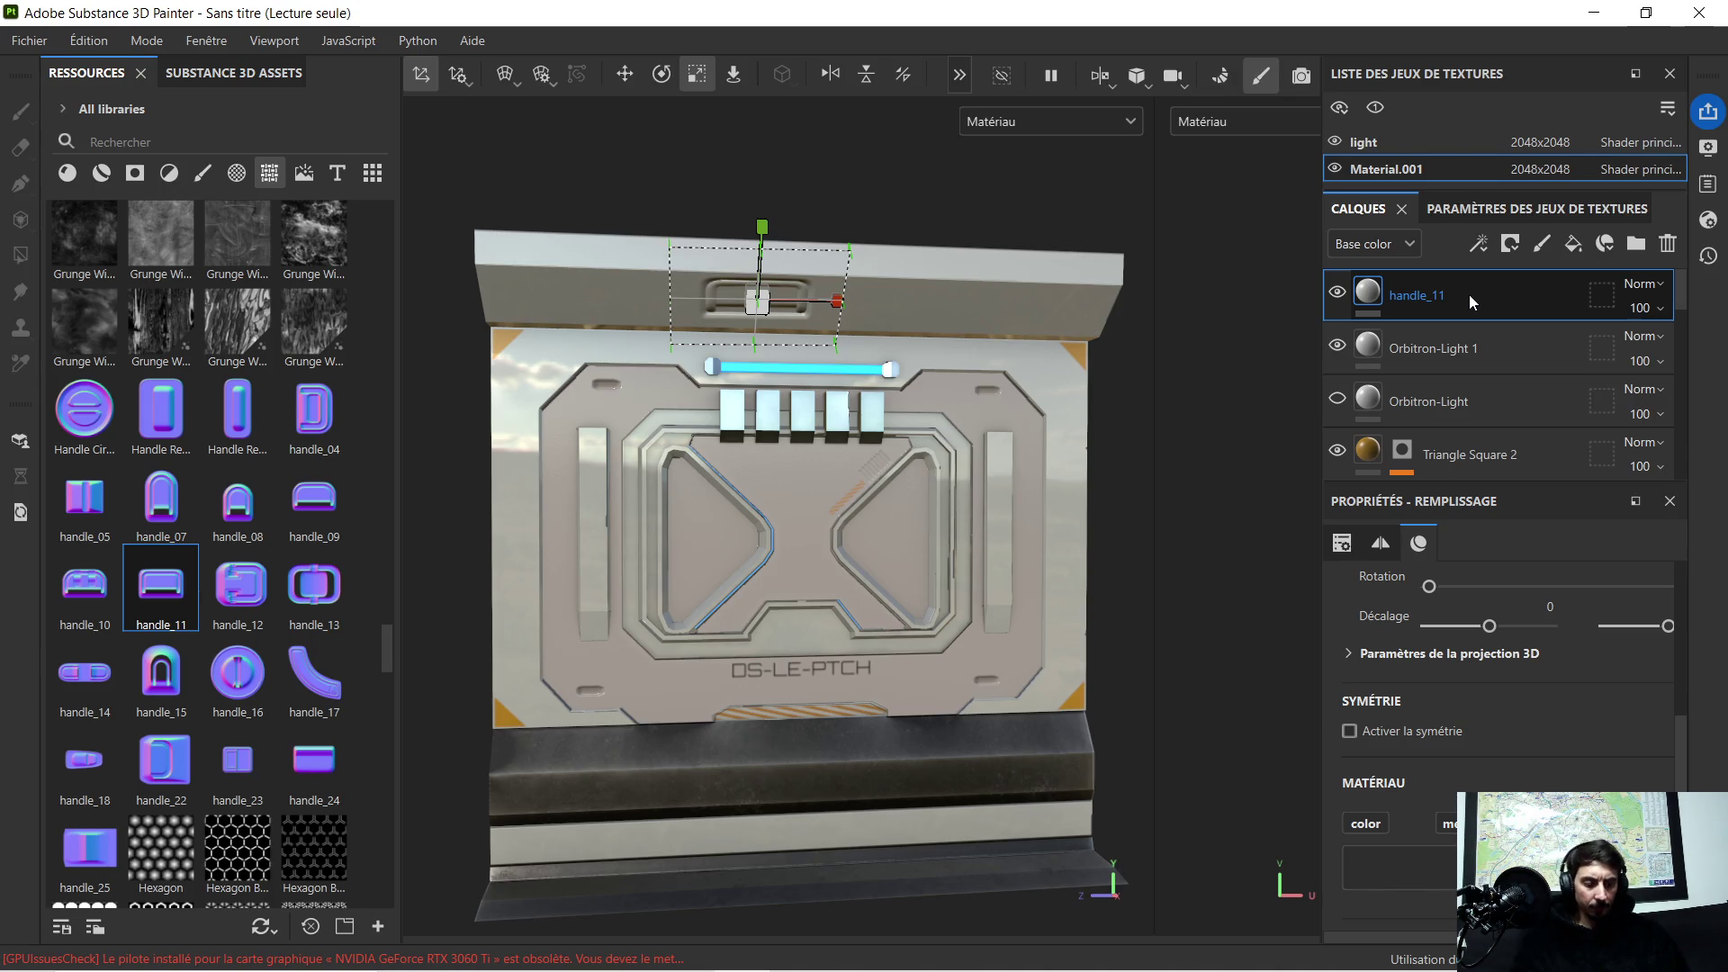
key(Delete)
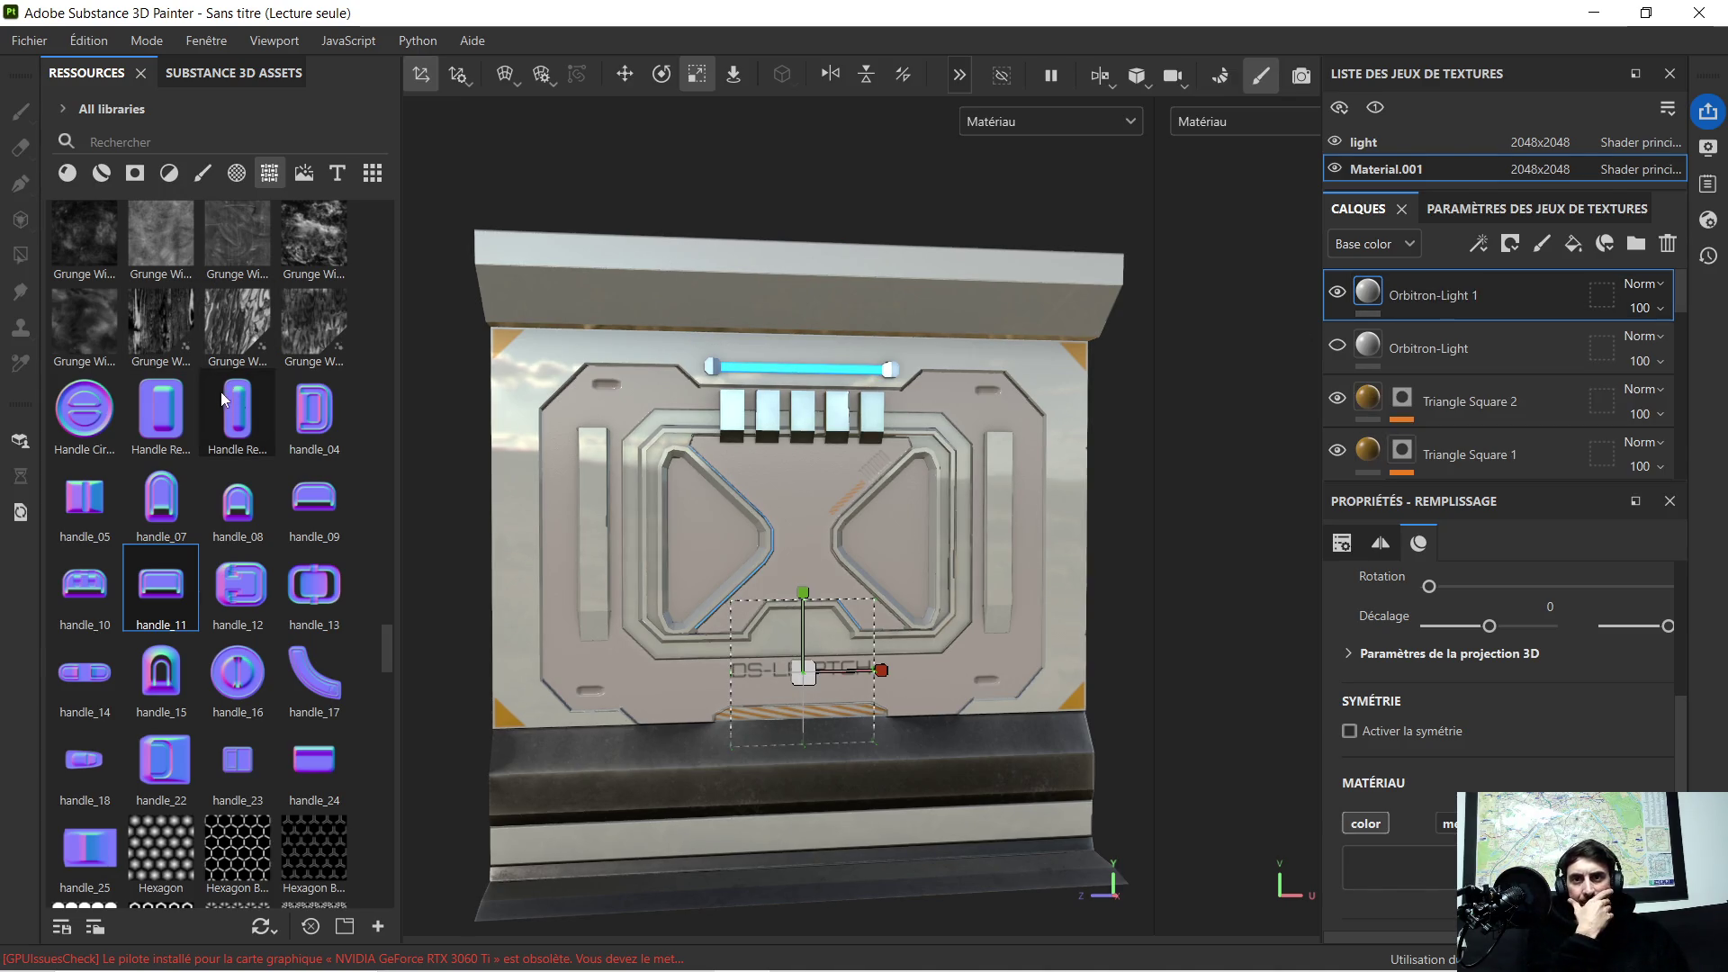
scroll(176, 459, down, 3)
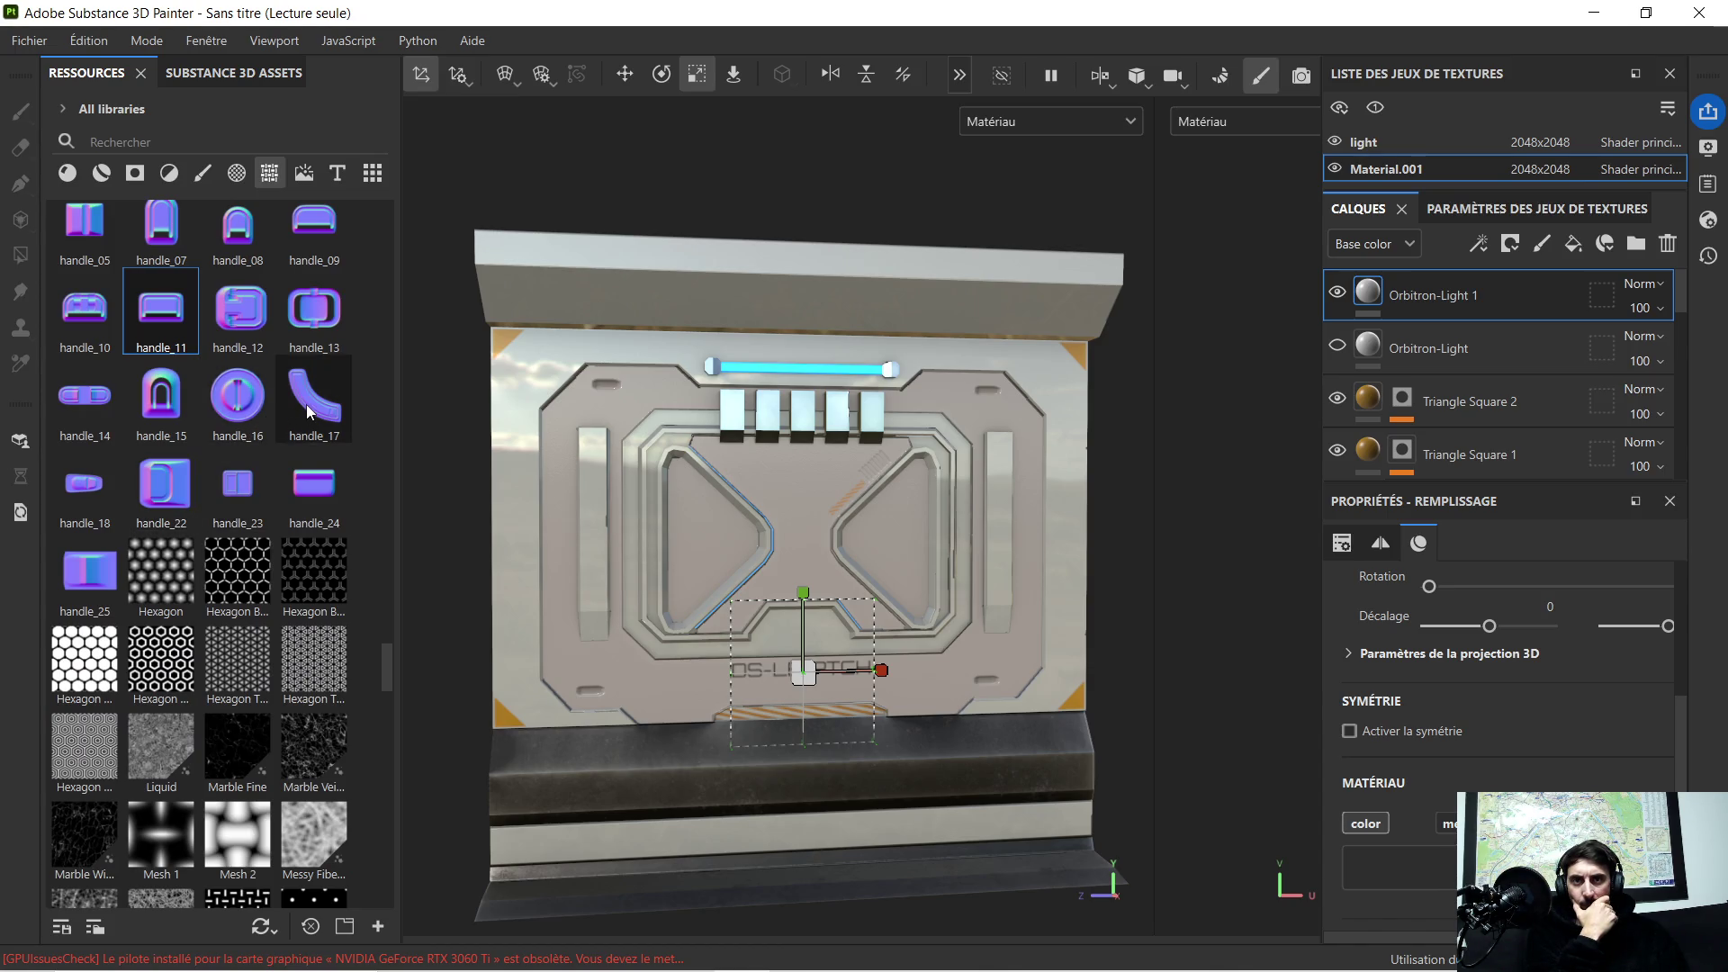
scroll(308, 413, down, 3)
scroll(289, 425, down, 3)
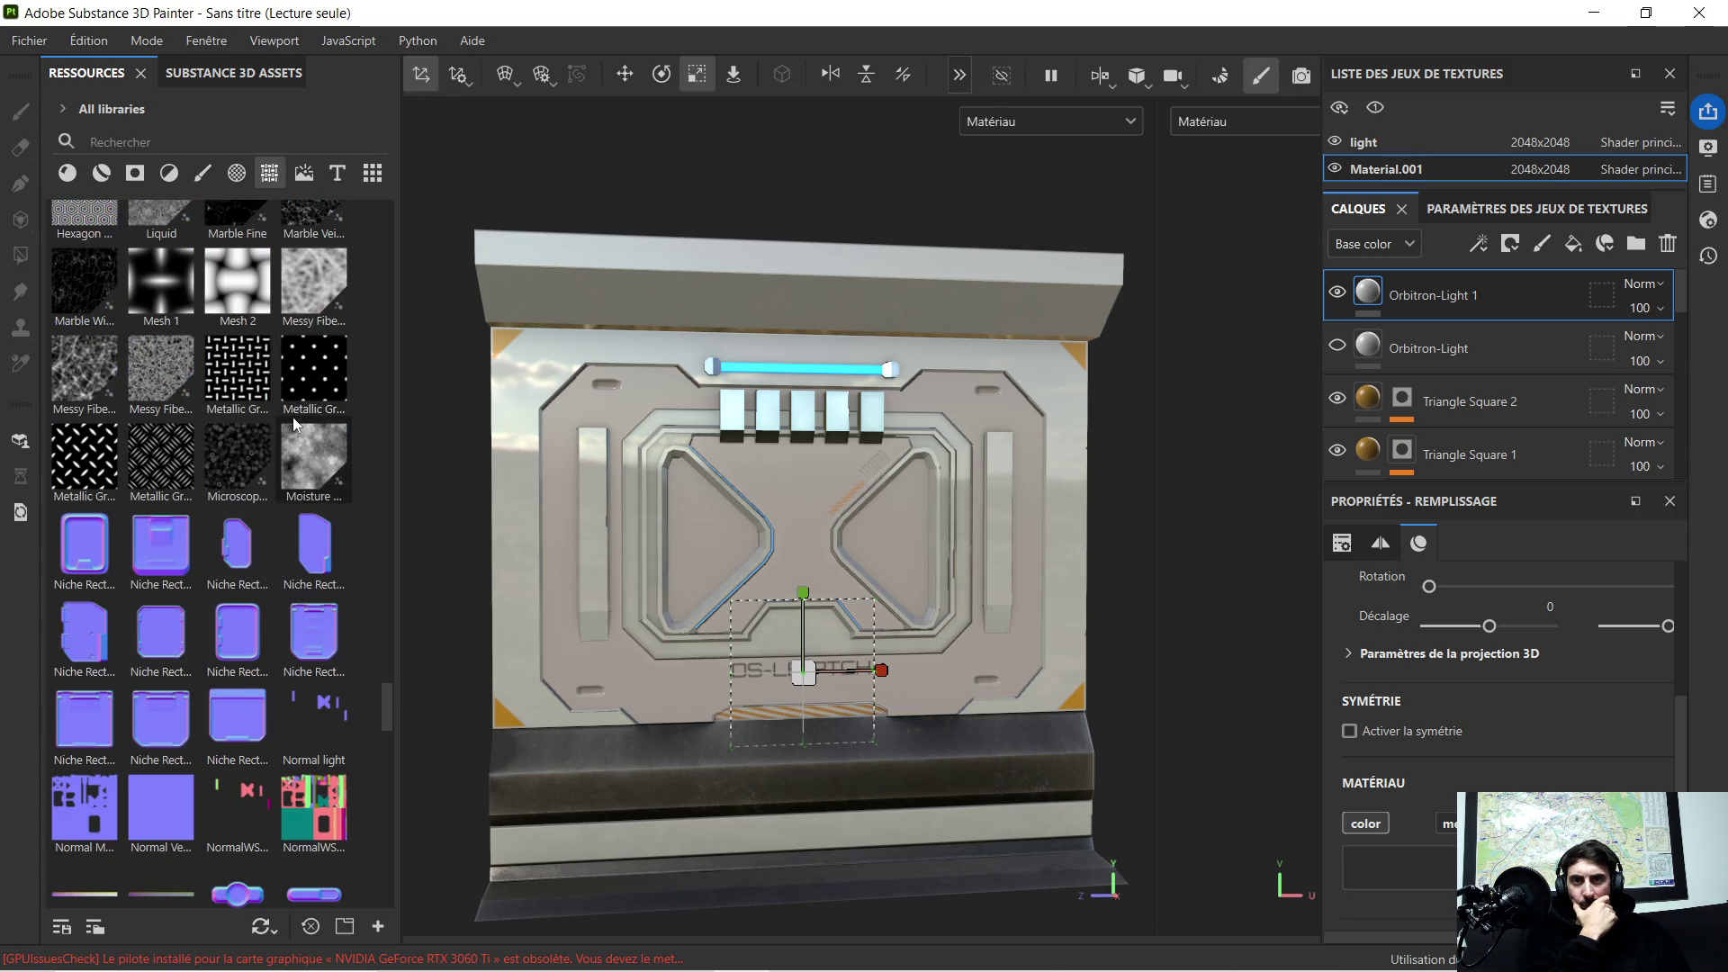
scroll(262, 443, down, 3)
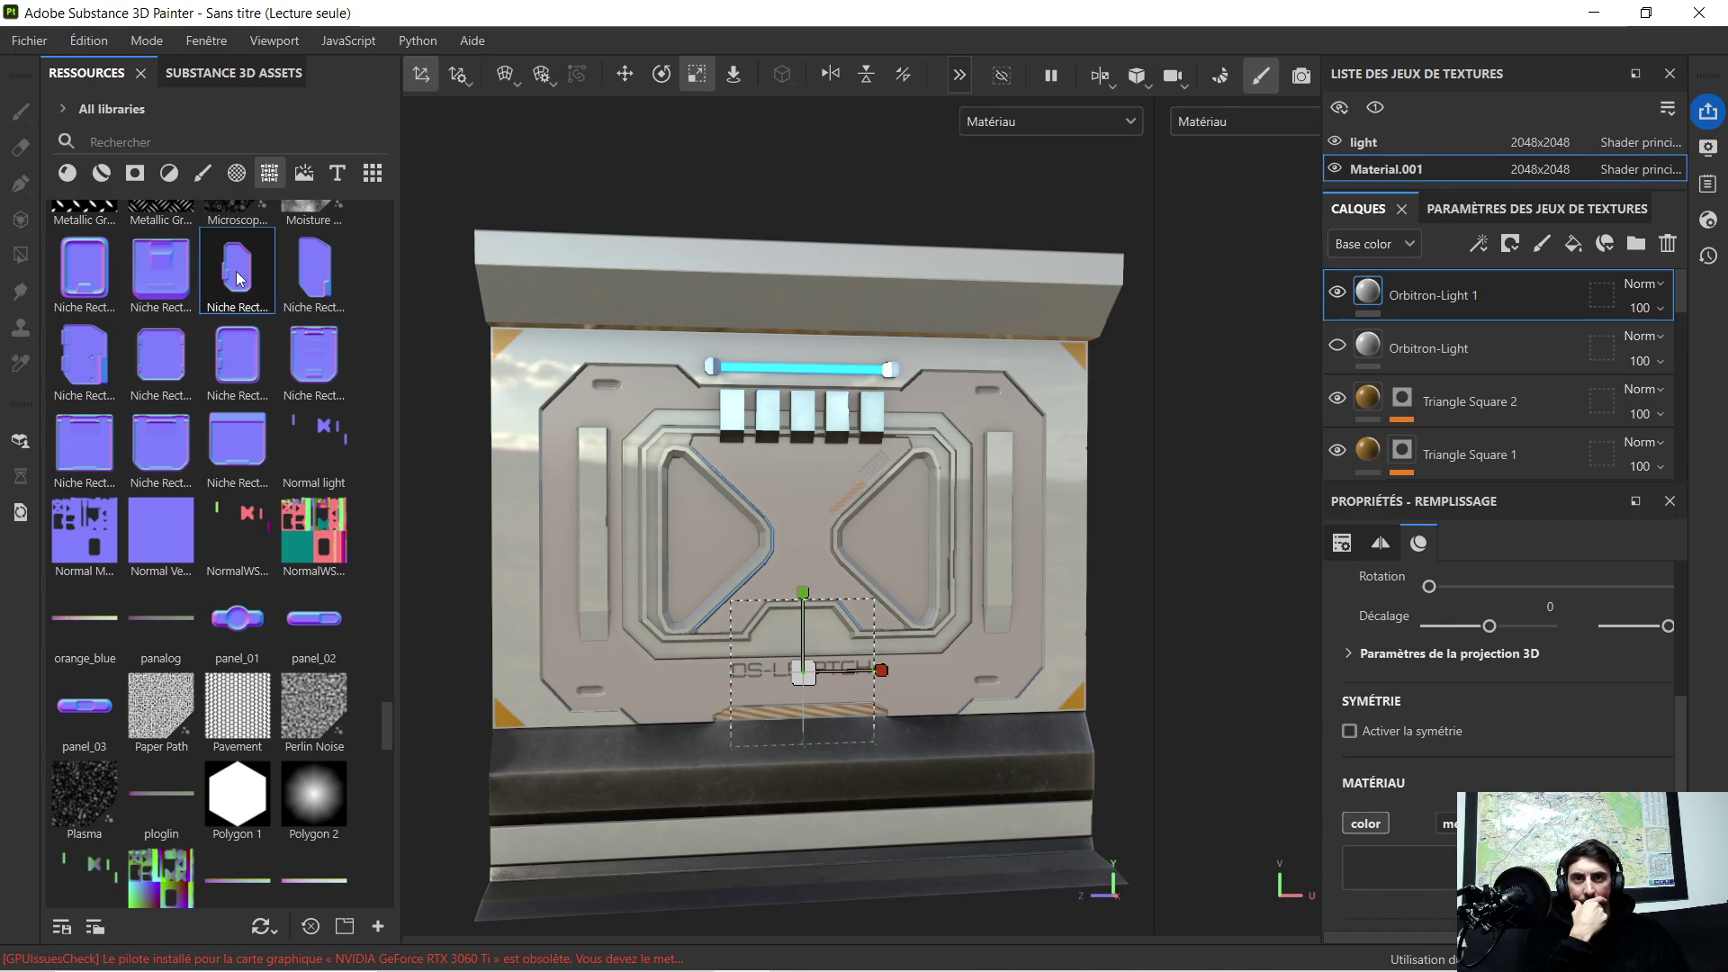
Step: Drop the Niche Rectangle shape onto the panel so its target-channel menu appears
drag(236, 280, 986, 439)
drag(1066, 482, 1070, 491)
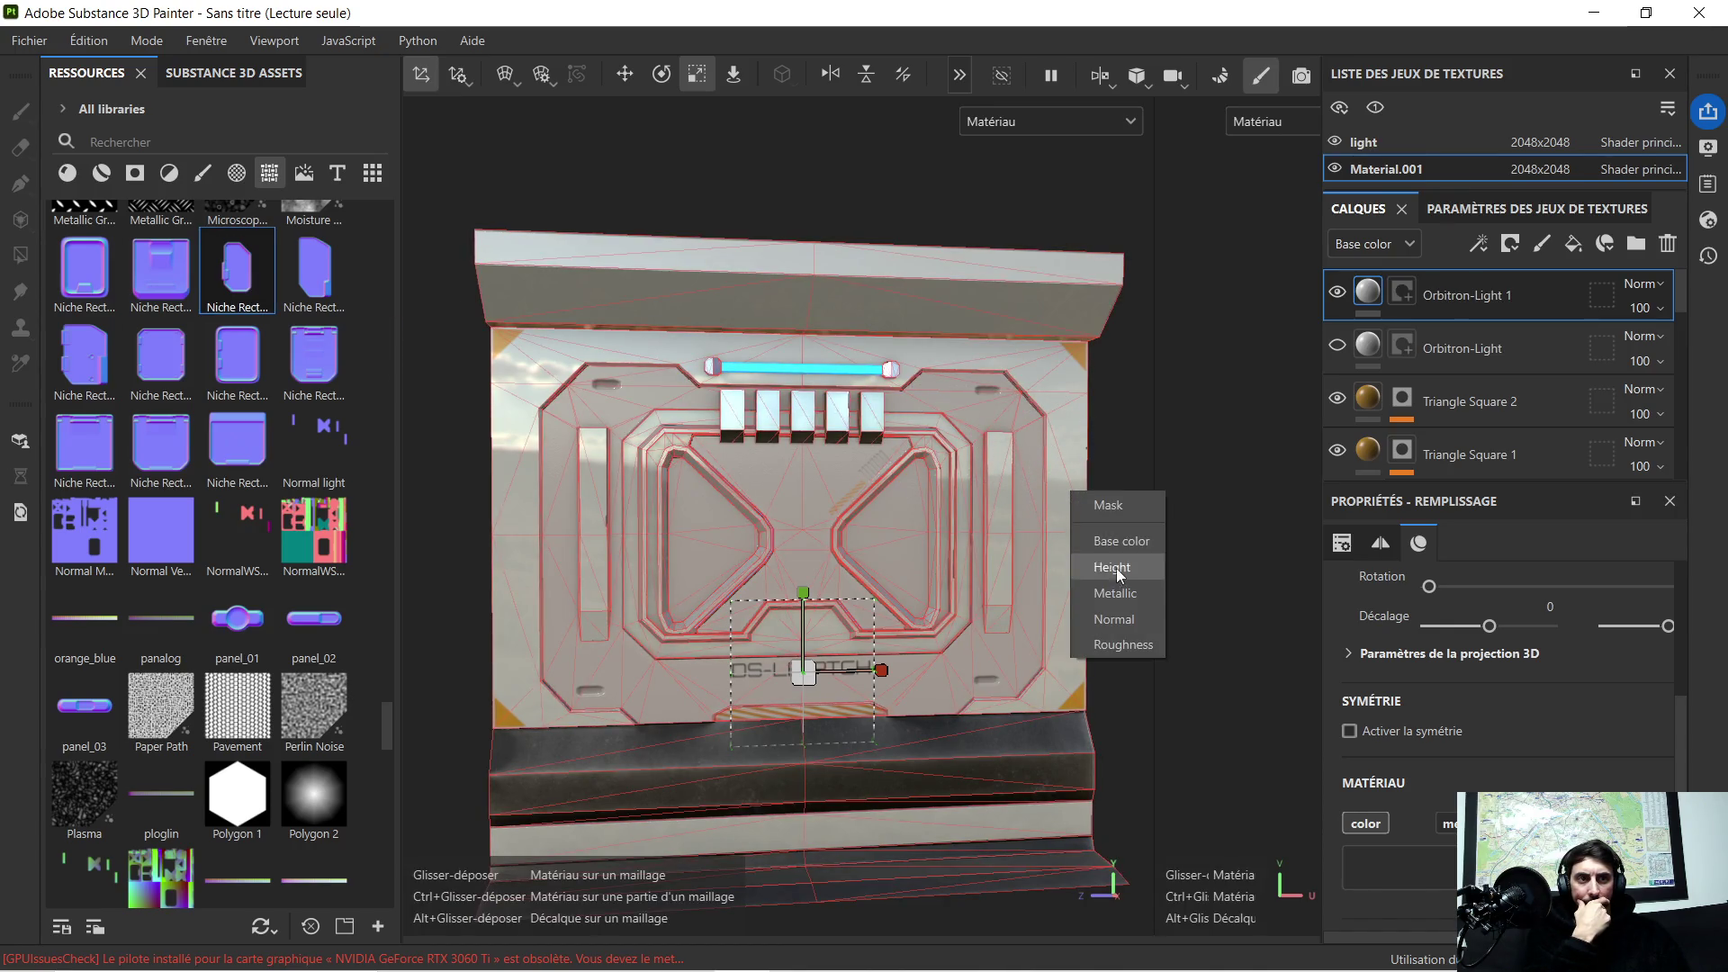
Step: Apply the niche decal to the Height channel and slightly enlarge its projection
click(1116, 619)
scroll(1118, 565, up, 2)
scroll(1124, 561, up, 2)
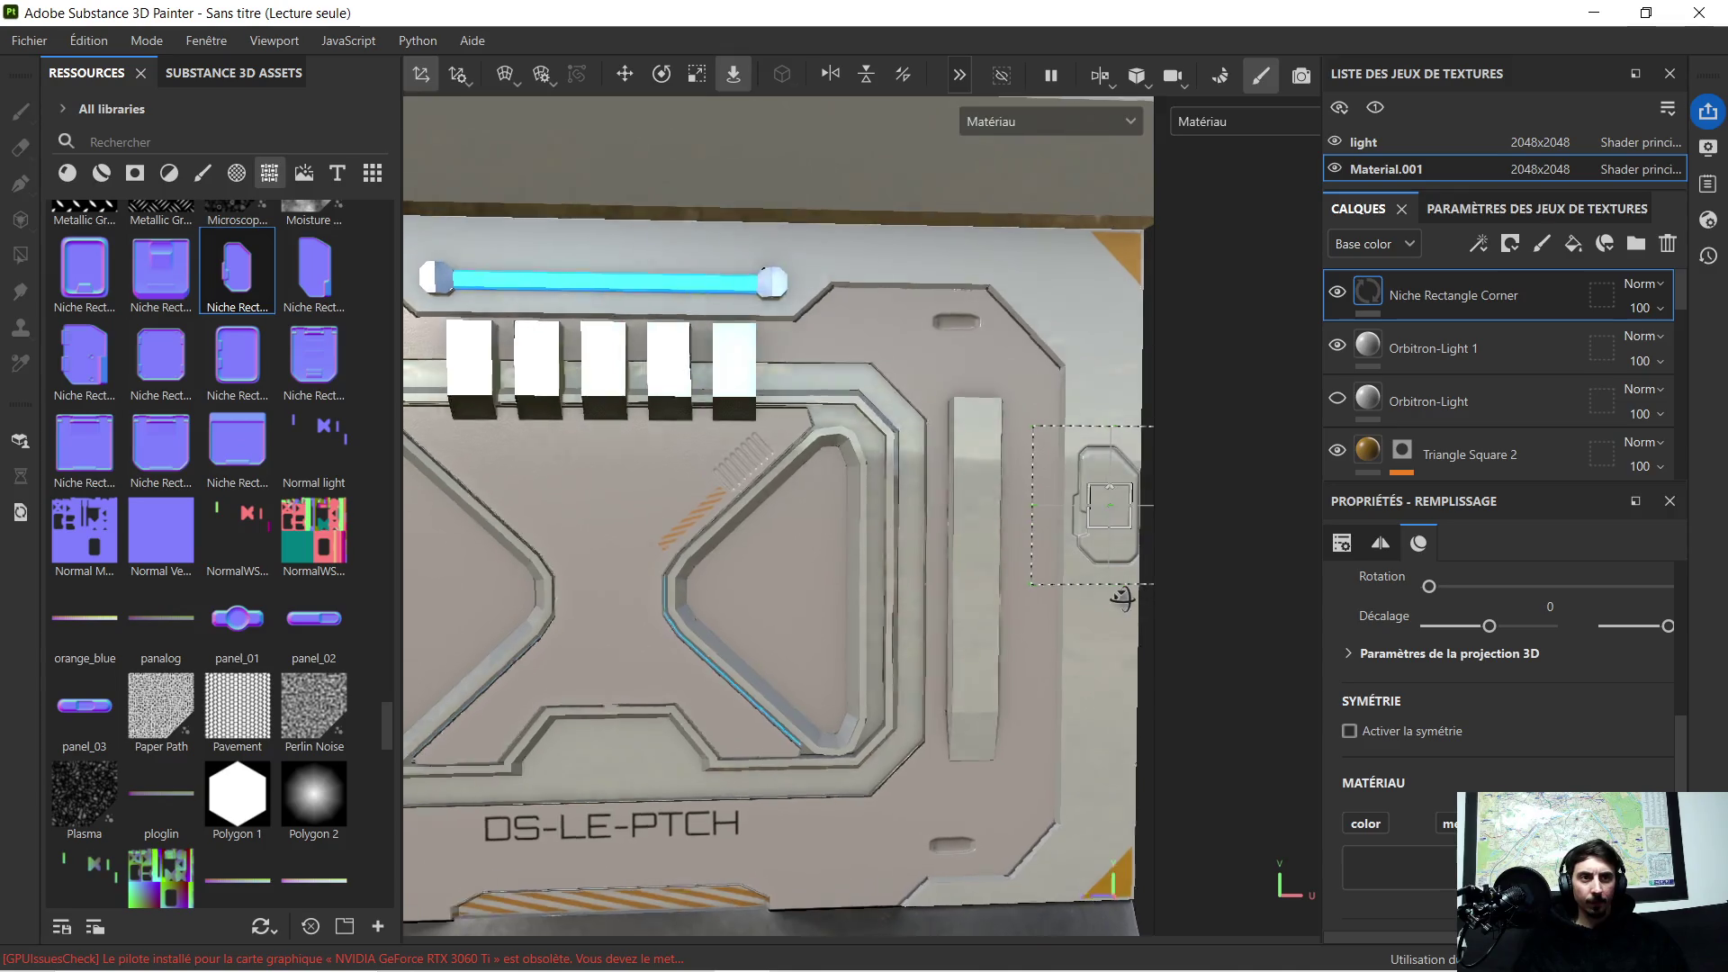
scroll(1055, 586, up, 2)
alt+middle_drag(1054, 585, 909, 544)
scroll(898, 537, up, 2)
scroll(919, 540, up, 1)
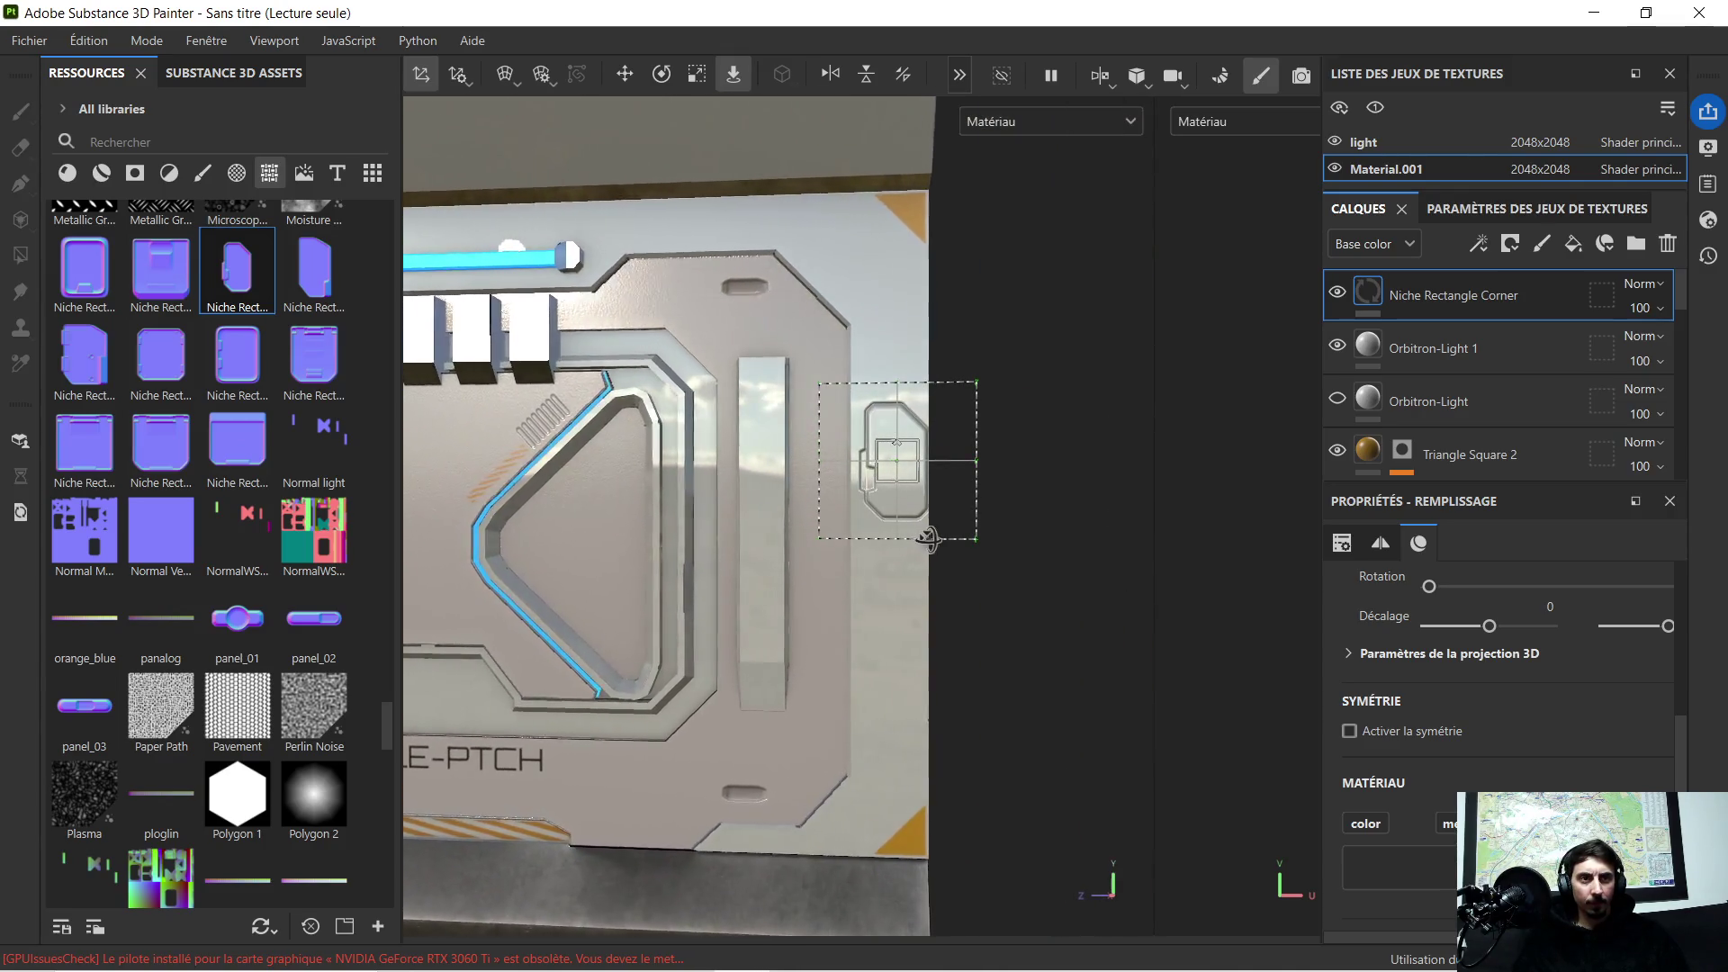
click(695, 73)
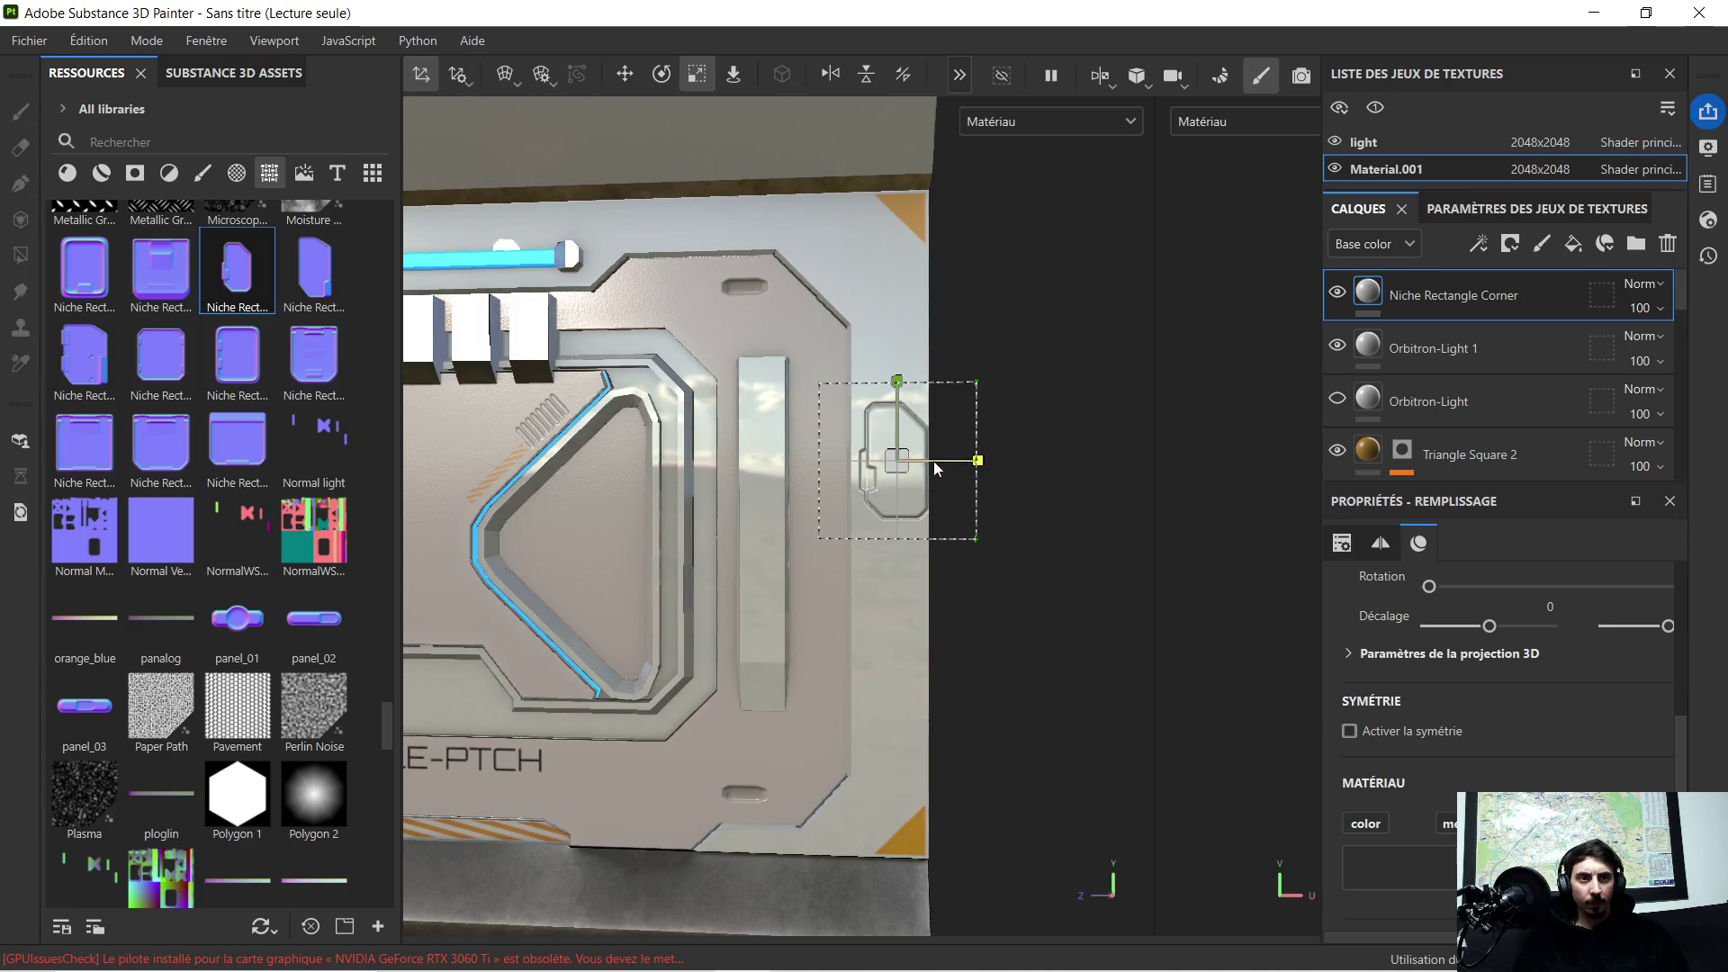
drag(898, 460, 1390, 266)
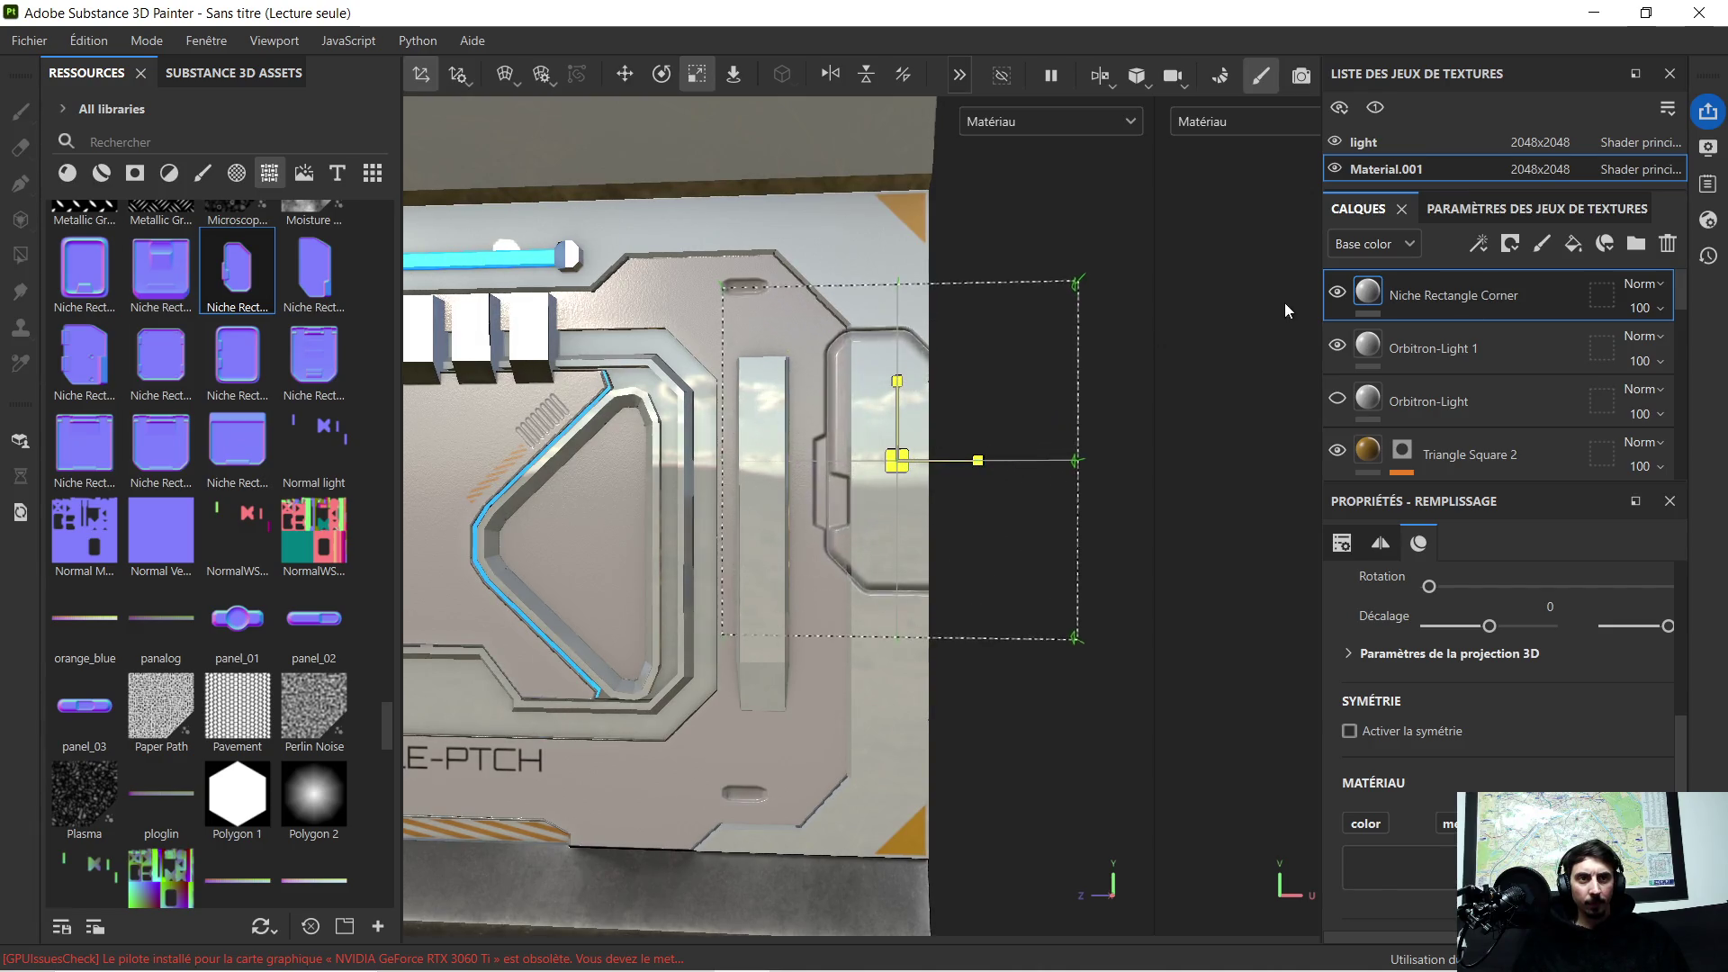
scroll(818, 509, down, 4)
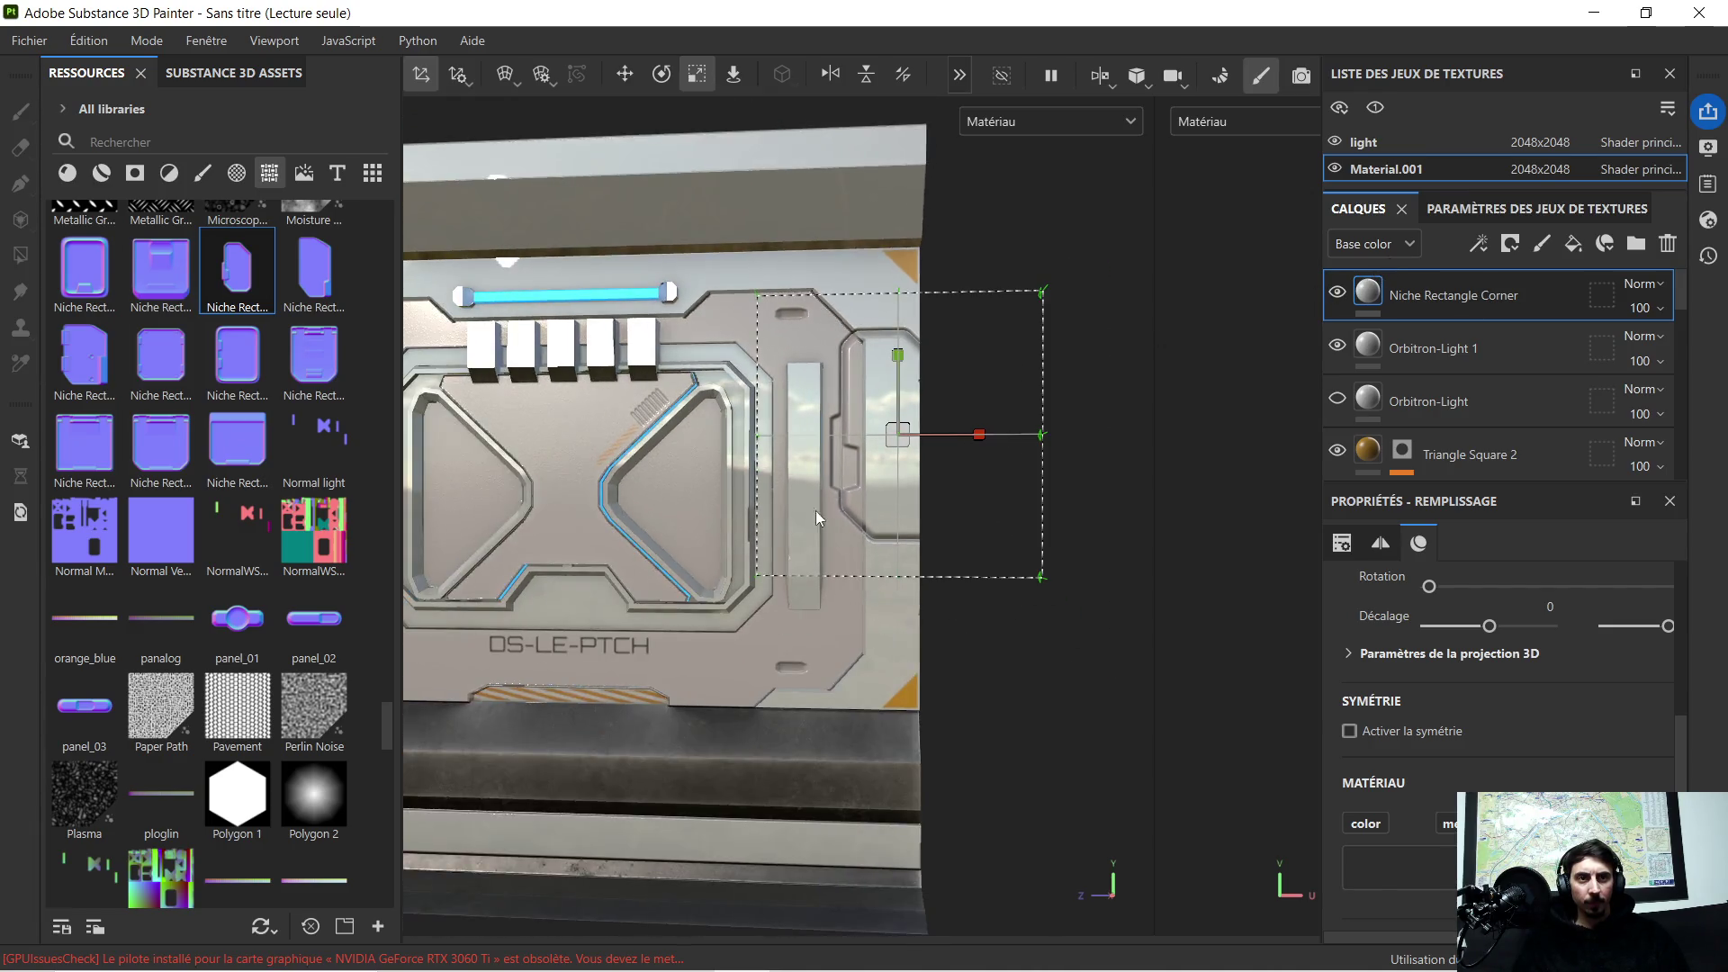
scroll(930, 538, up, 2)
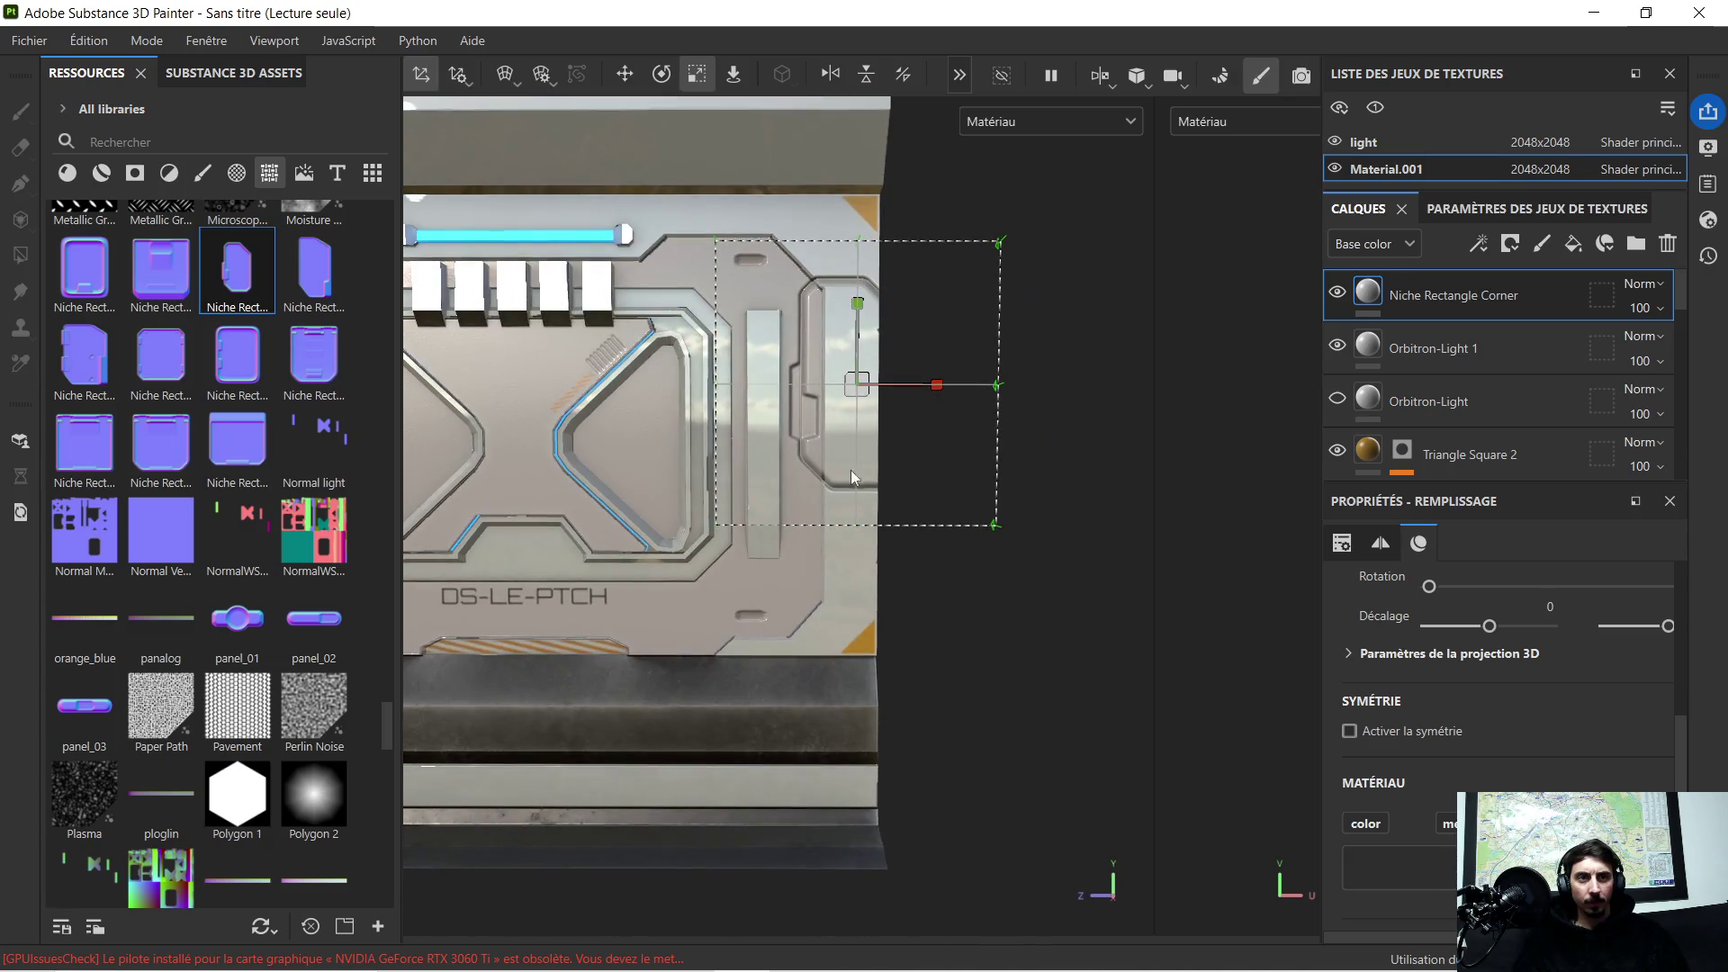
scroll(891, 473, up, 2)
Step: Move the niche projection up along the panel's right edge
mouse_move(896, 454)
middle_down()
mouse_move(896, 497)
mouse_move(887, 480)
middle_up()
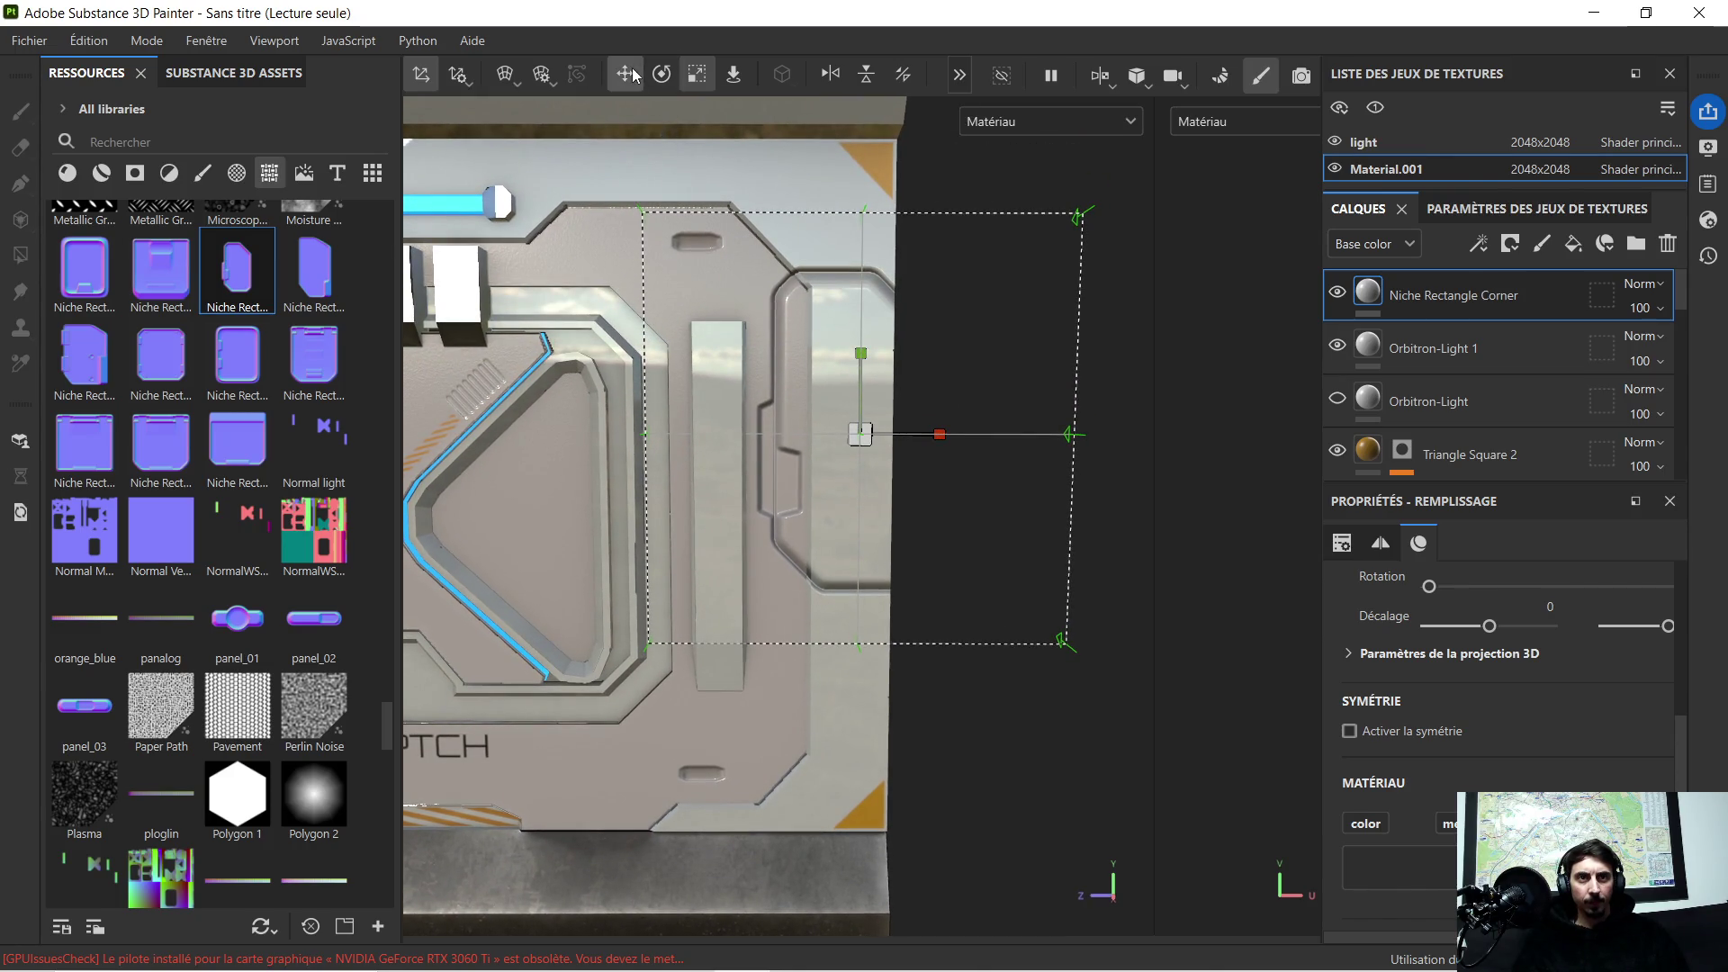
drag(860, 360, 891, 569)
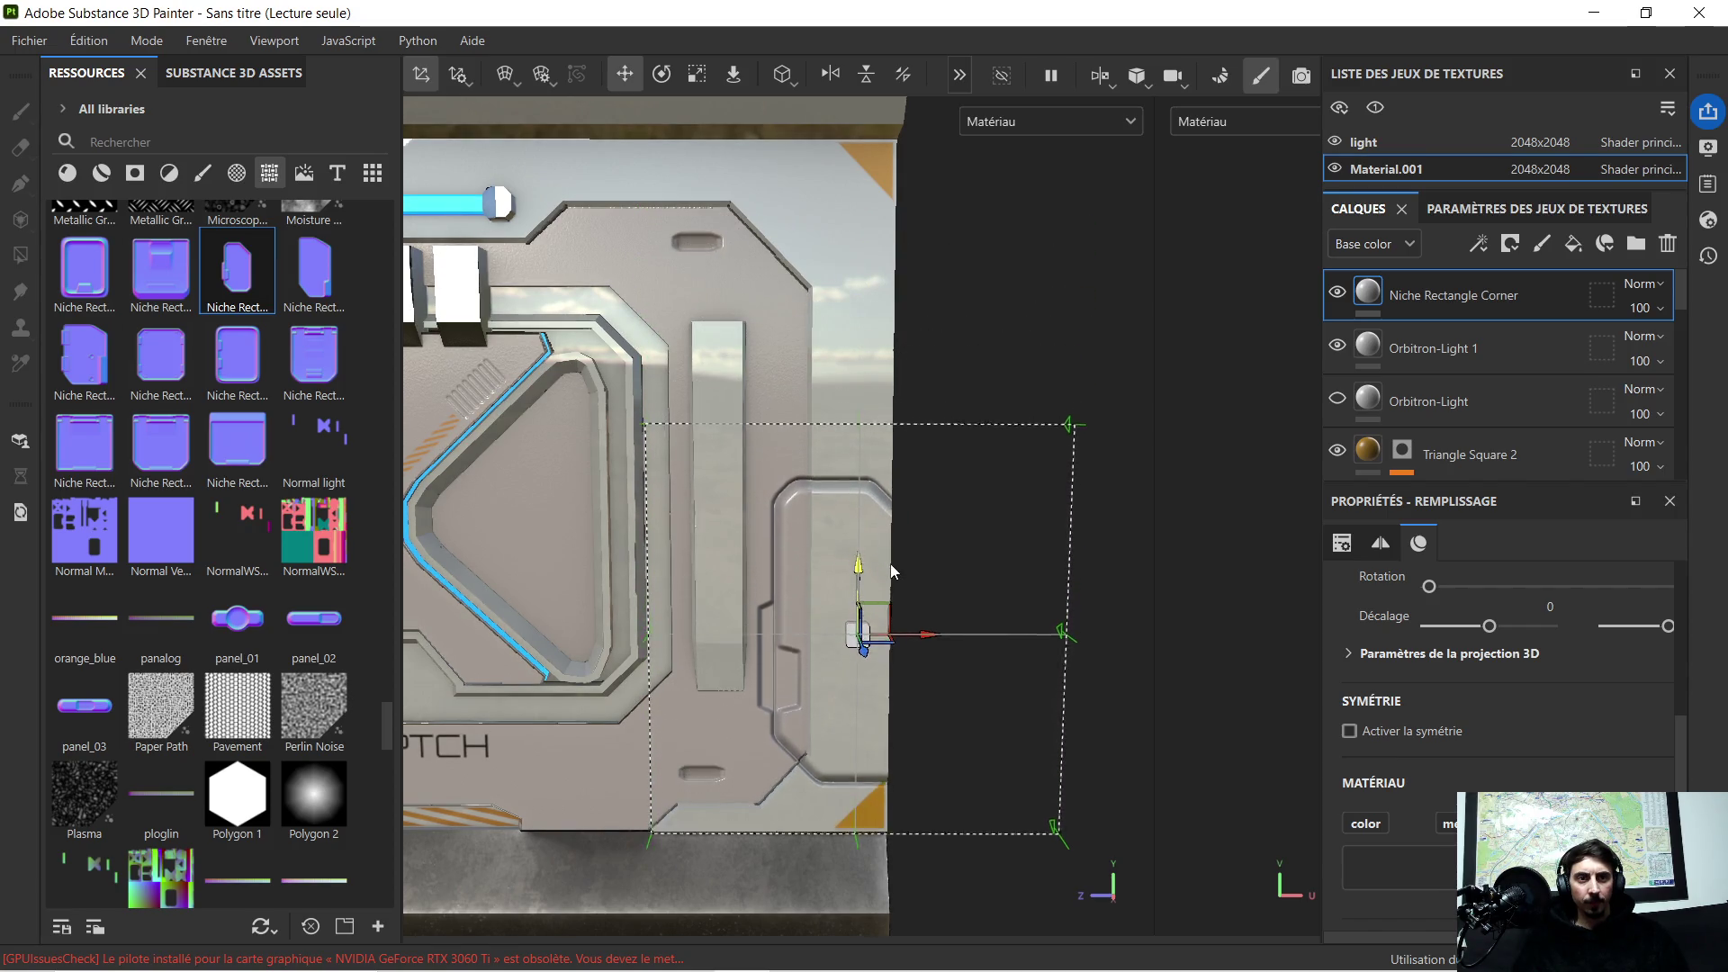
mouse_move(890, 568)
mouse_down()
mouse_move(923, 440)
mouse_move(1008, 498)
mouse_up()
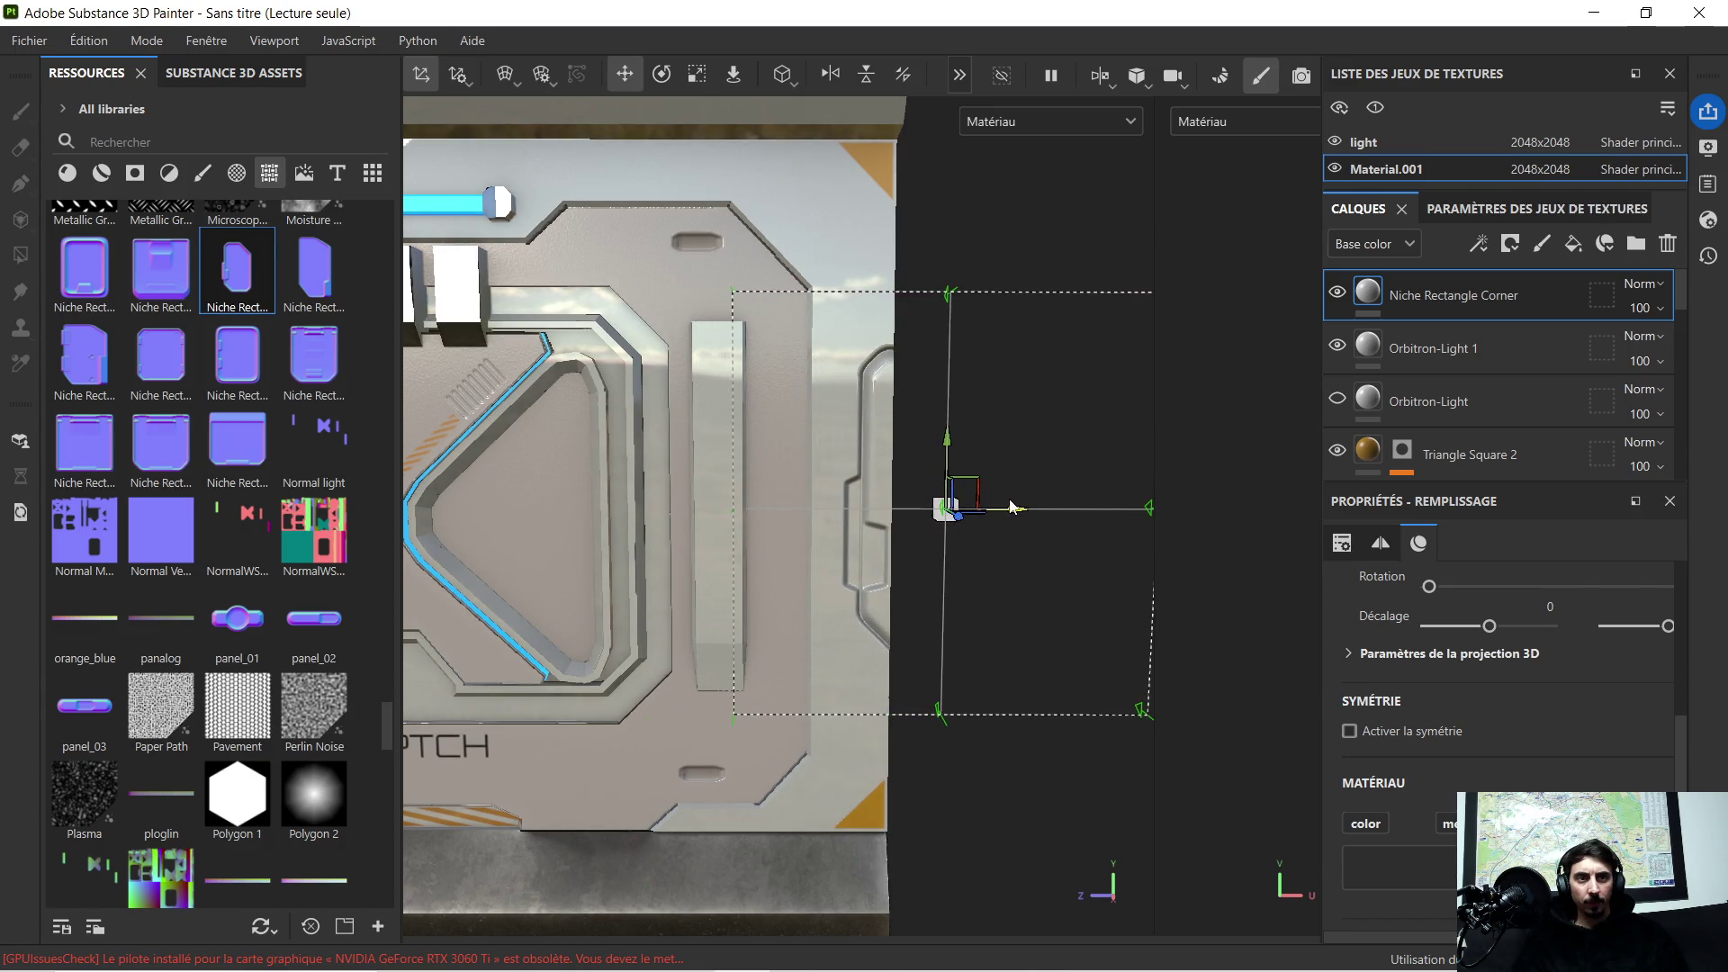
drag(960, 426, 976, 380)
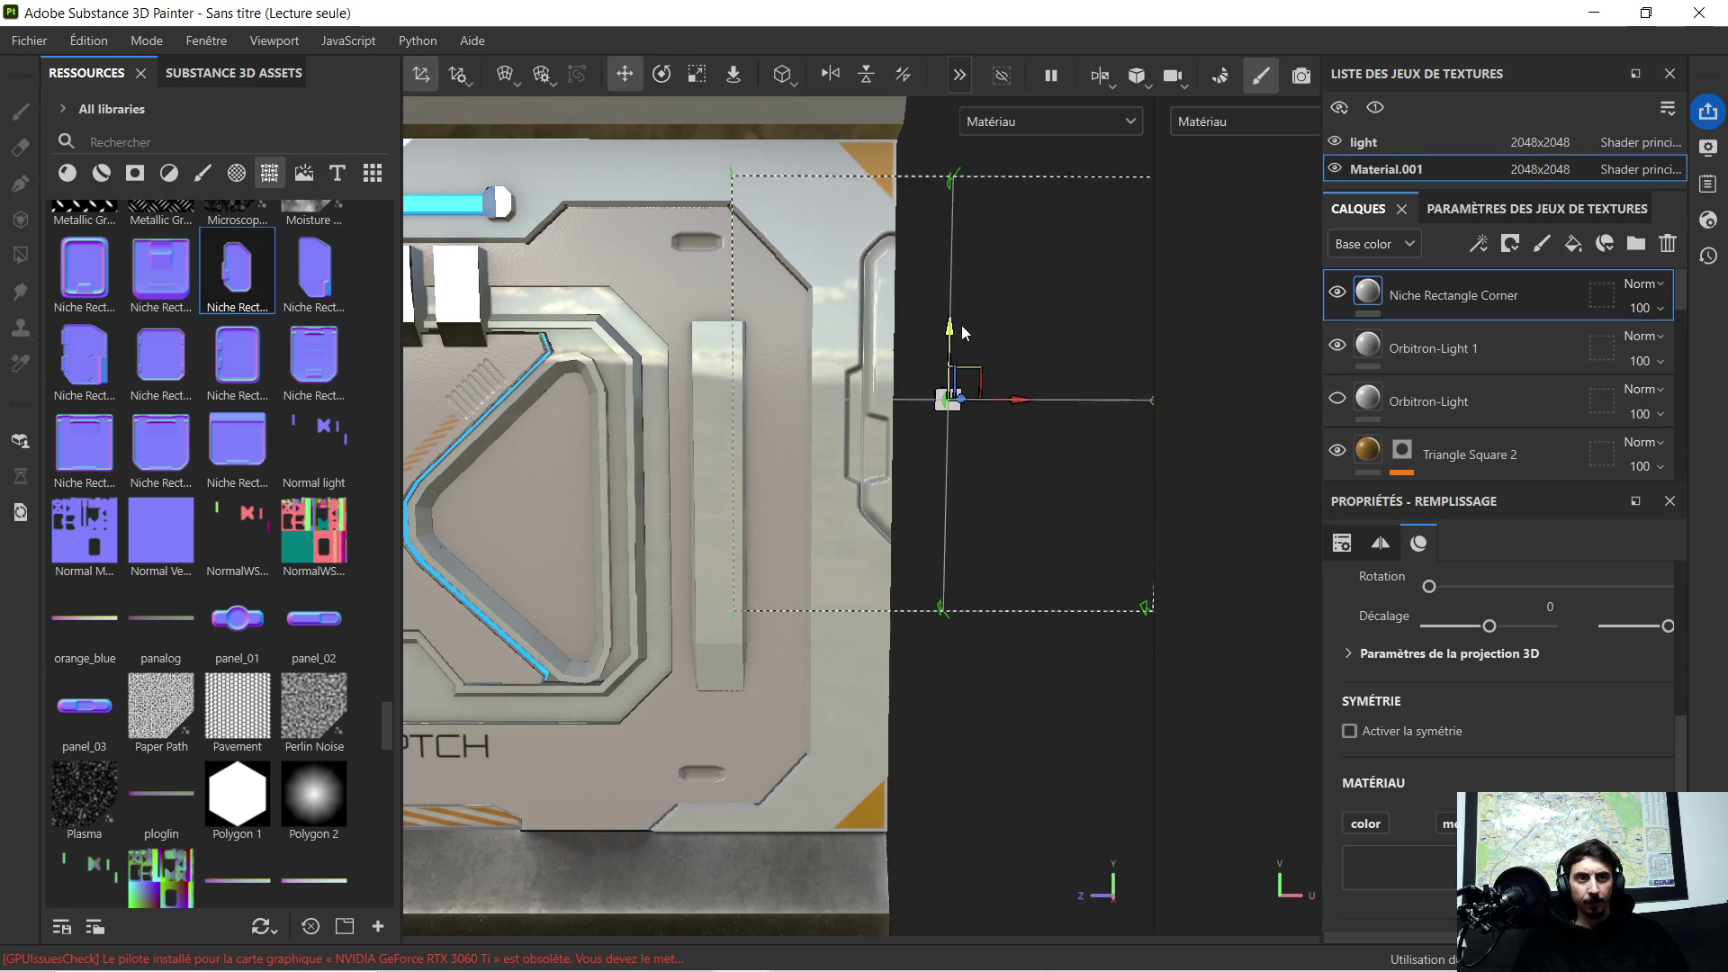
scroll(979, 406, down, 3)
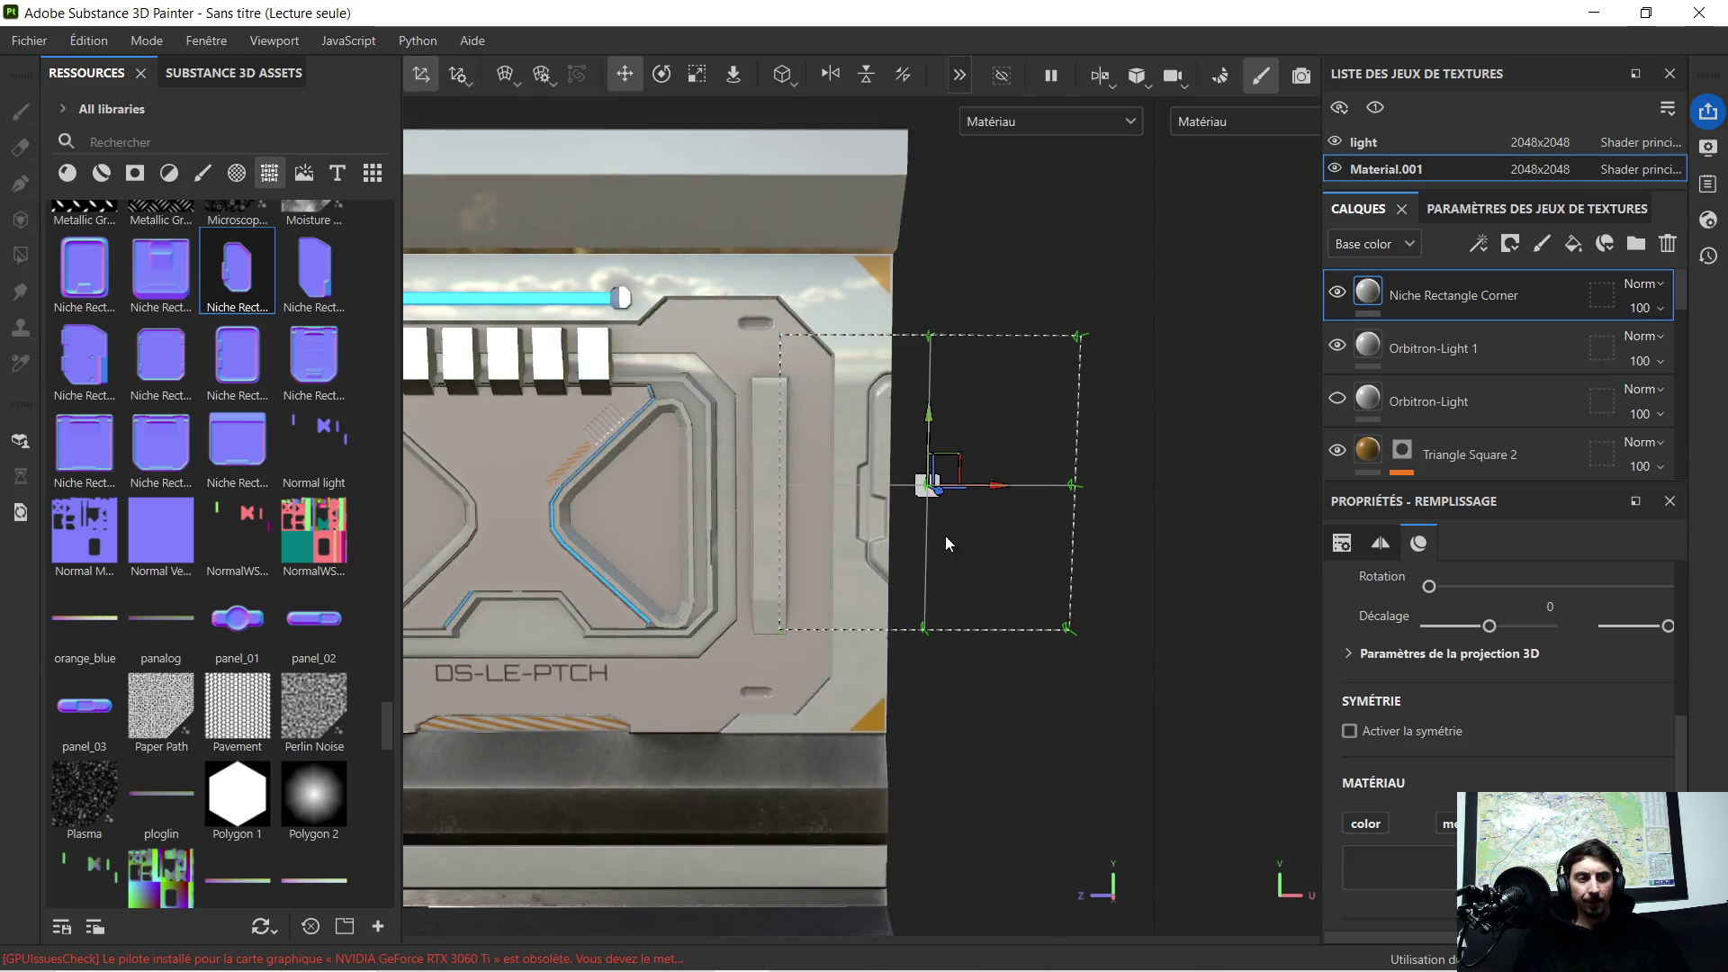
scroll(960, 460, up, 1)
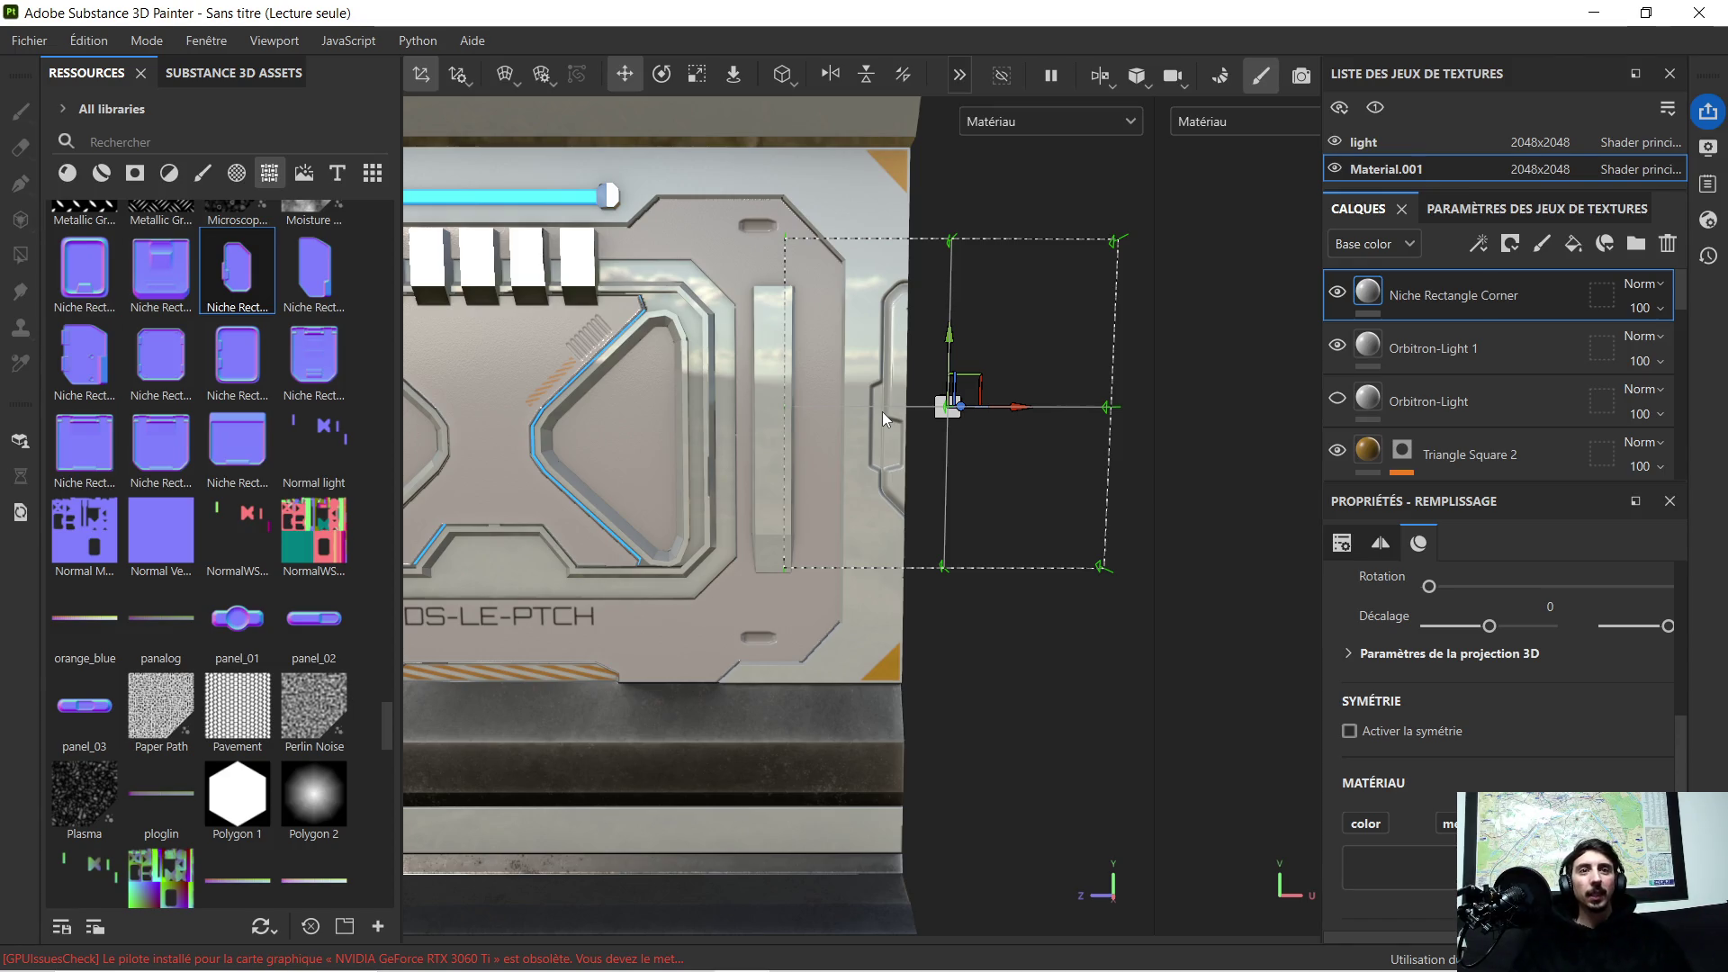
click(696, 73)
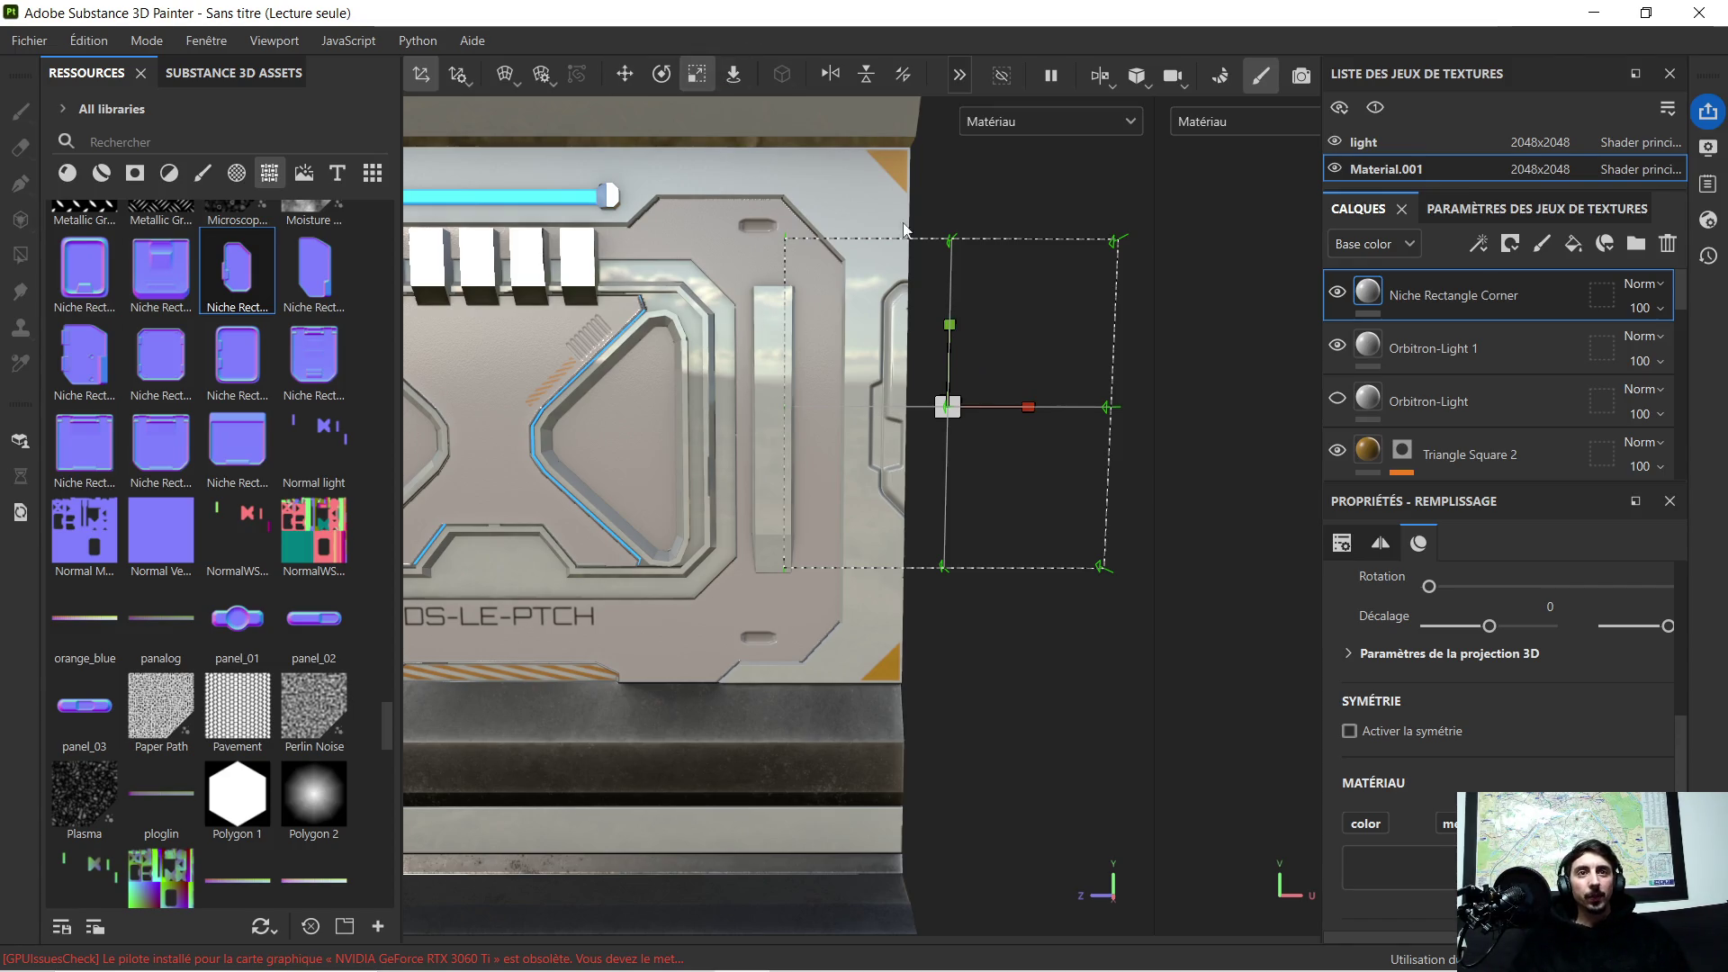
Step: Stretch the niche projection taller and inspect it from an angle
mouse_move(951, 326)
mouse_down()
mouse_move(969, 248)
mouse_move(967, 292)
mouse_up()
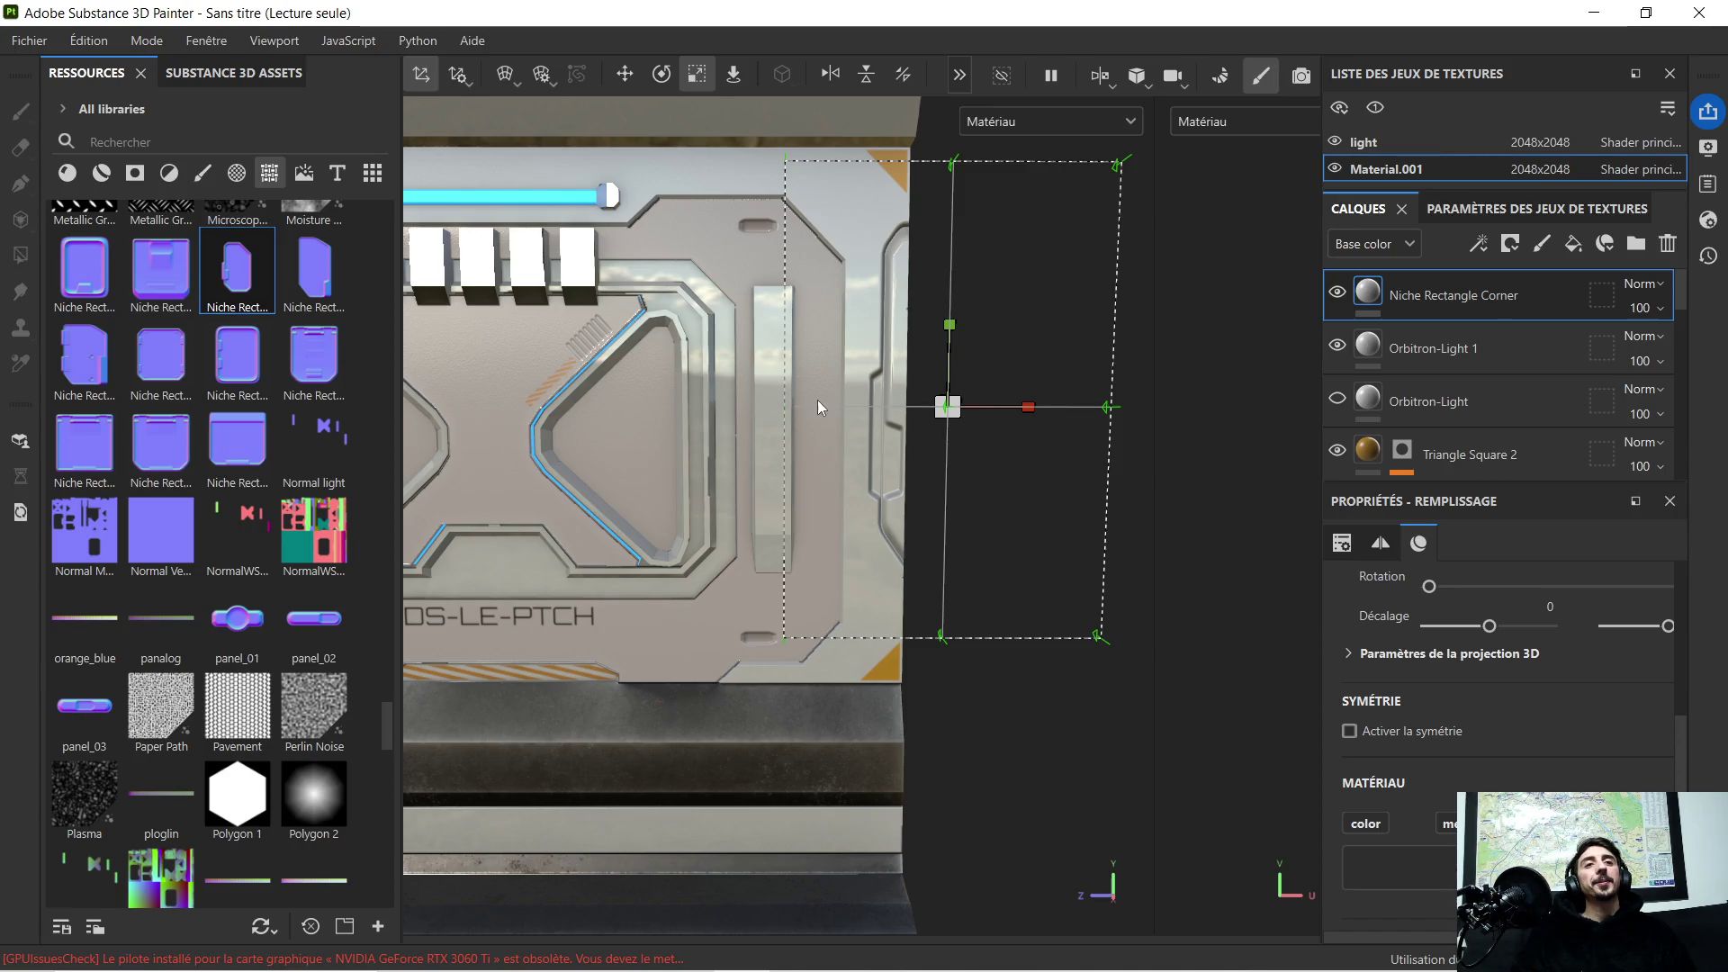
scroll(821, 406, down, 2)
alt+drag(659, 420, 762, 432)
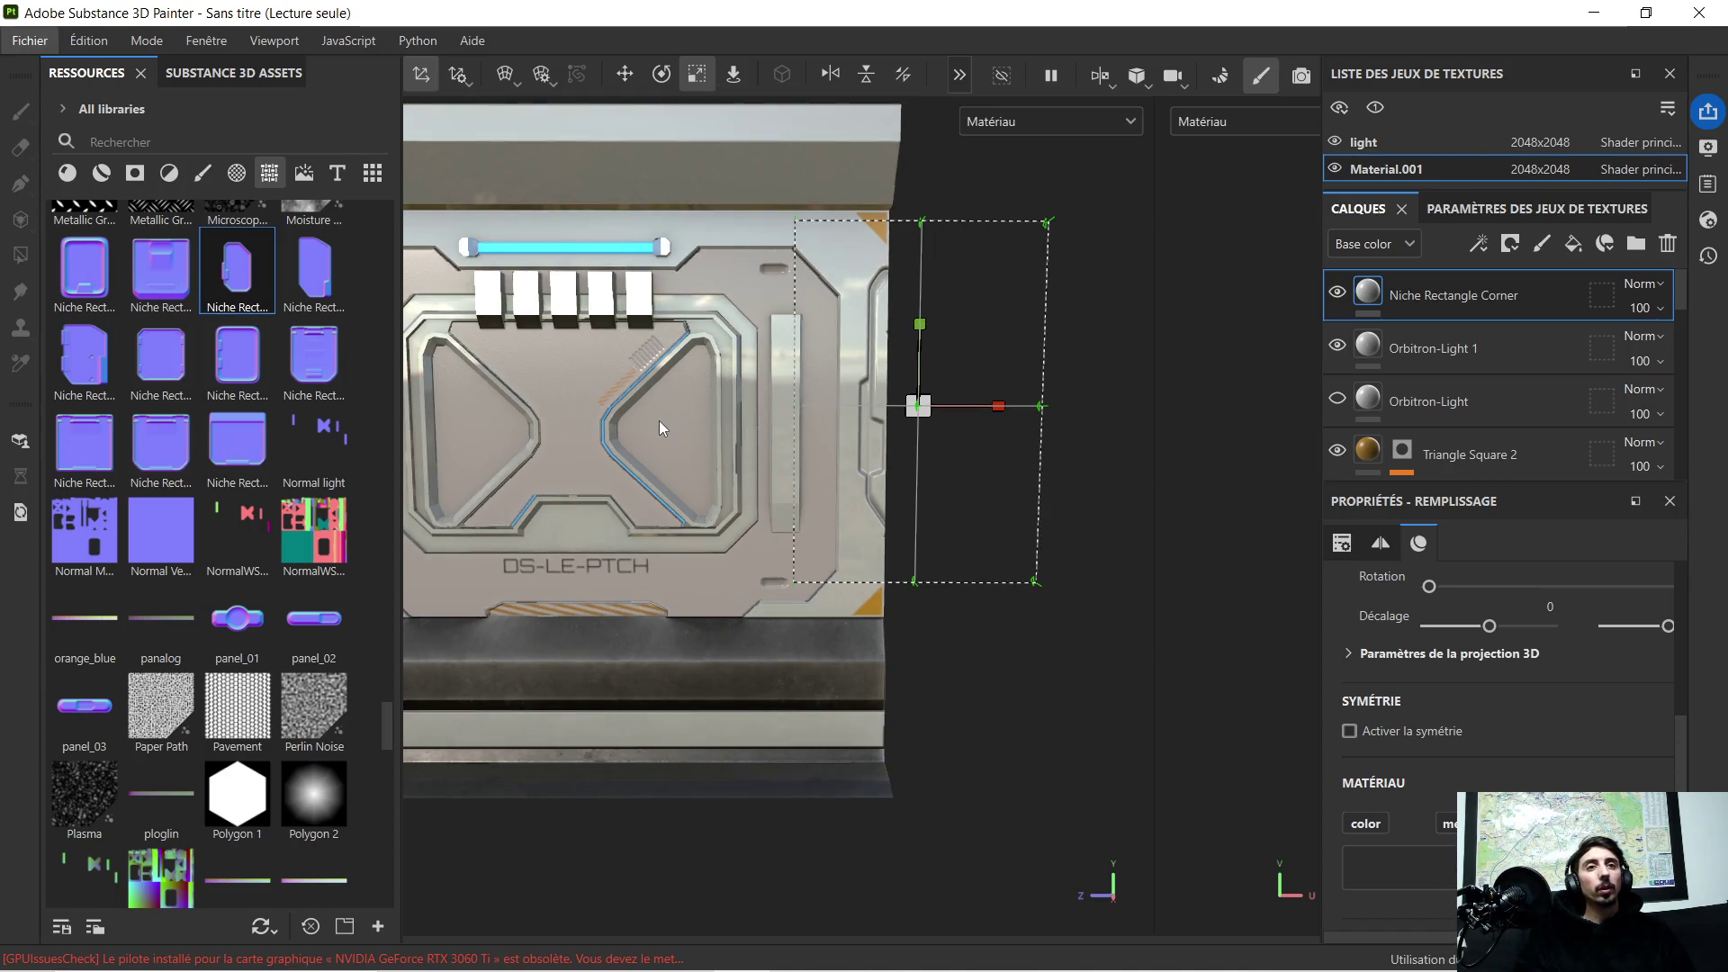
scroll(912, 320, up, 2)
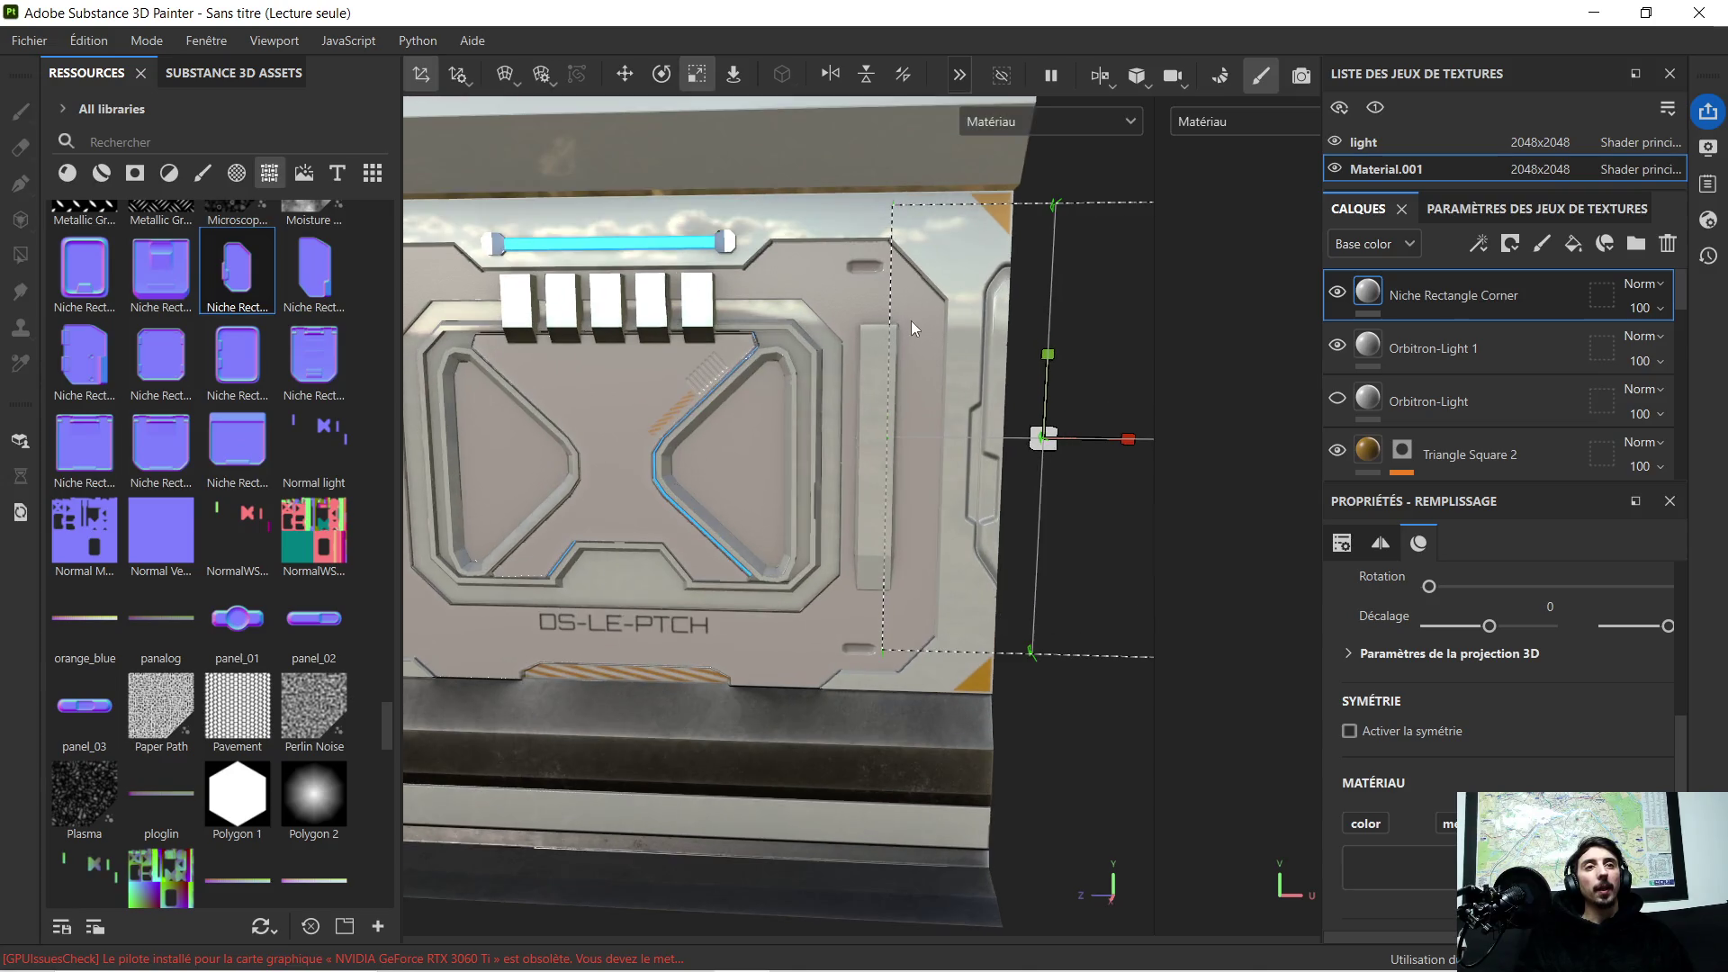
scroll(893, 345, up, 2)
scroll(1001, 352, up, 1)
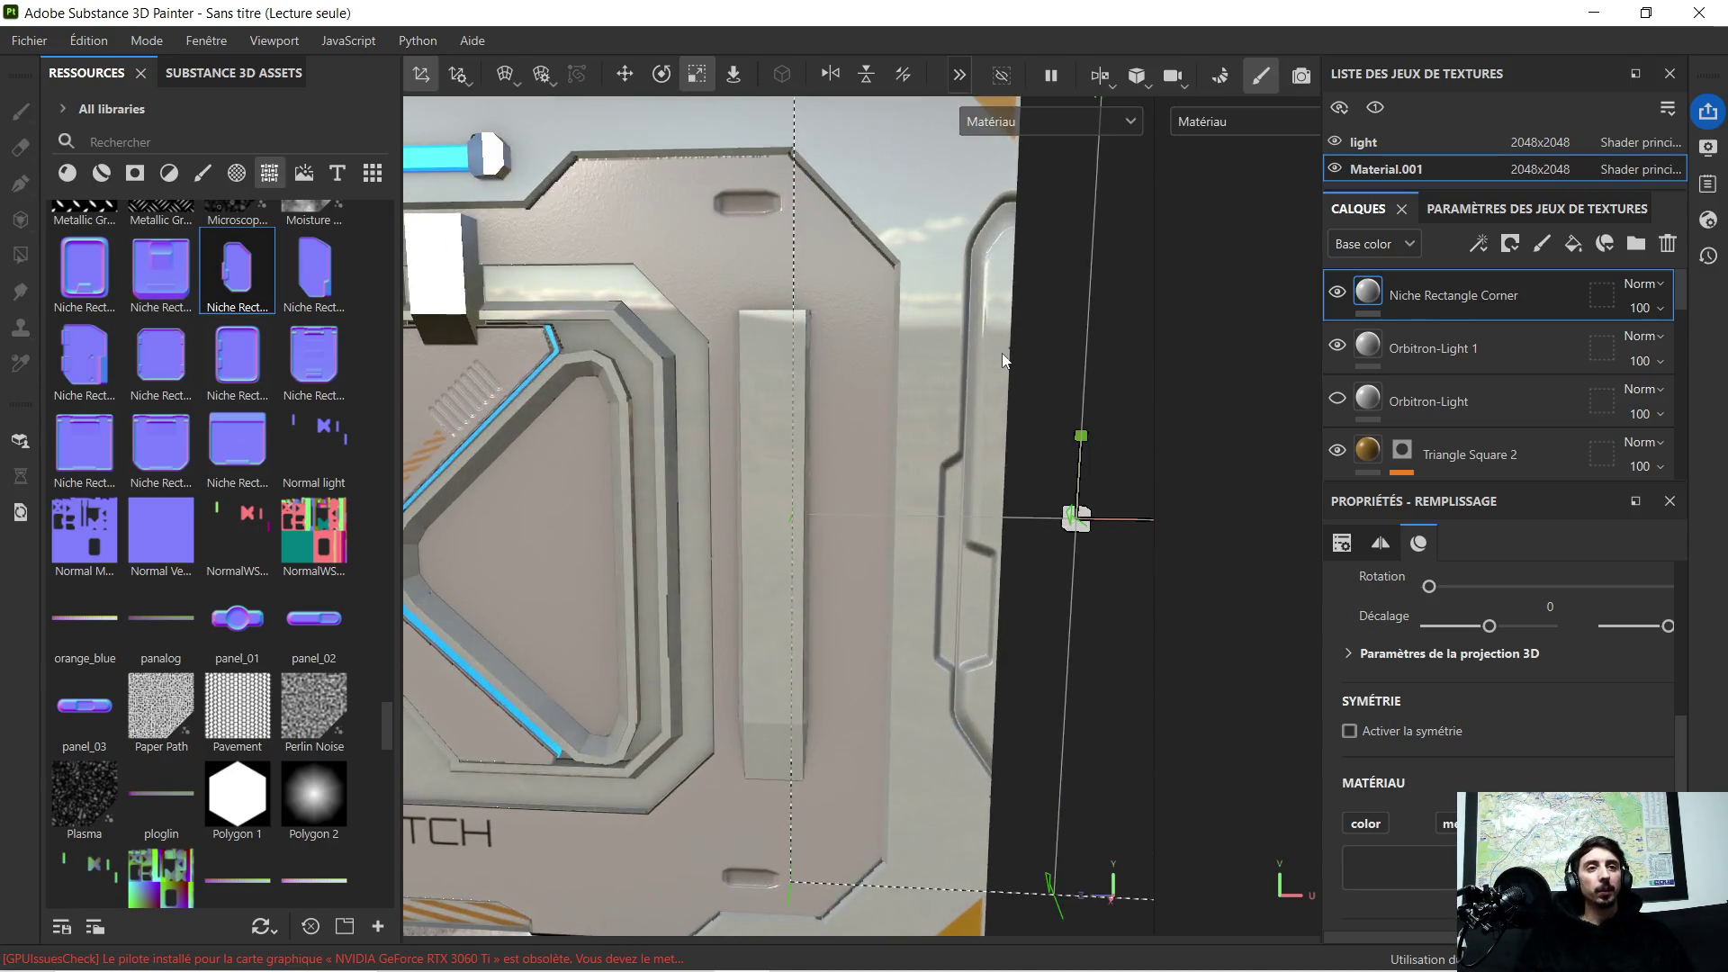
alt+middle_drag(1002, 353, 923, 269)
scroll(923, 278, down, 2)
alt+drag(924, 278, 1011, 264)
scroll(1011, 264, up, 2)
scroll(910, 330, down, 2)
scroll(913, 365, down, 2)
mouse_move(913, 365)
alt+mouse_down()
mouse_move(916, 433)
mouse_move(874, 342)
alt+mouse_up()
scroll(927, 247, up, 1)
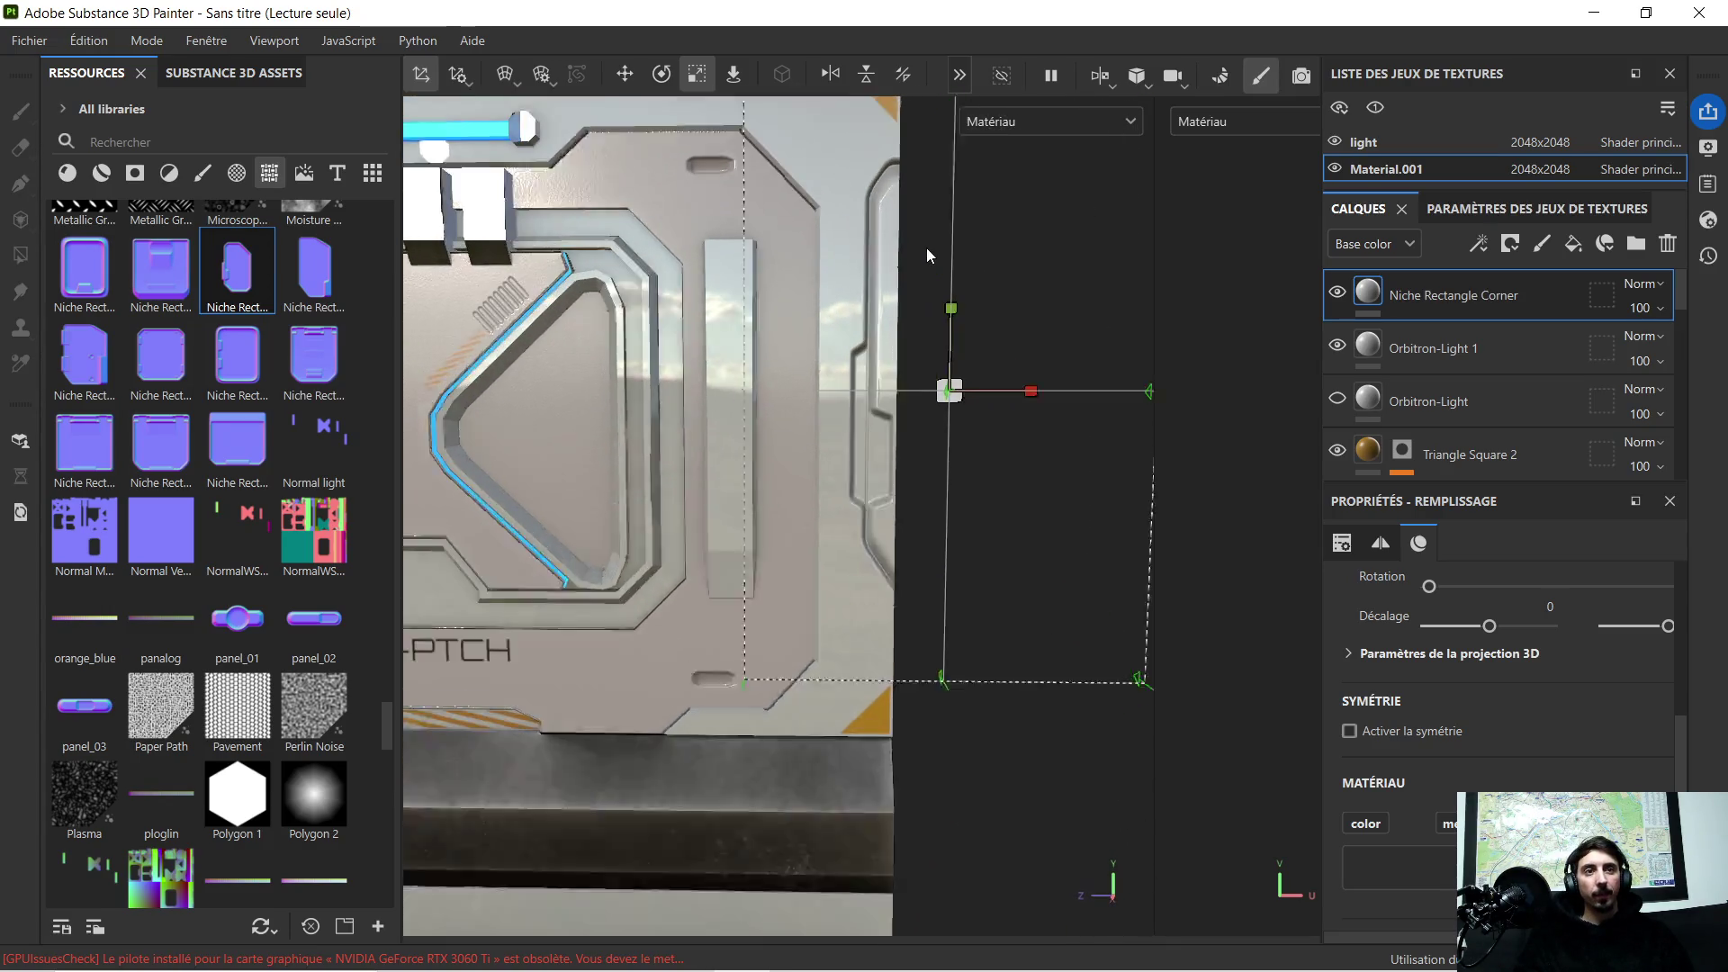
scroll(901, 287, up, 1)
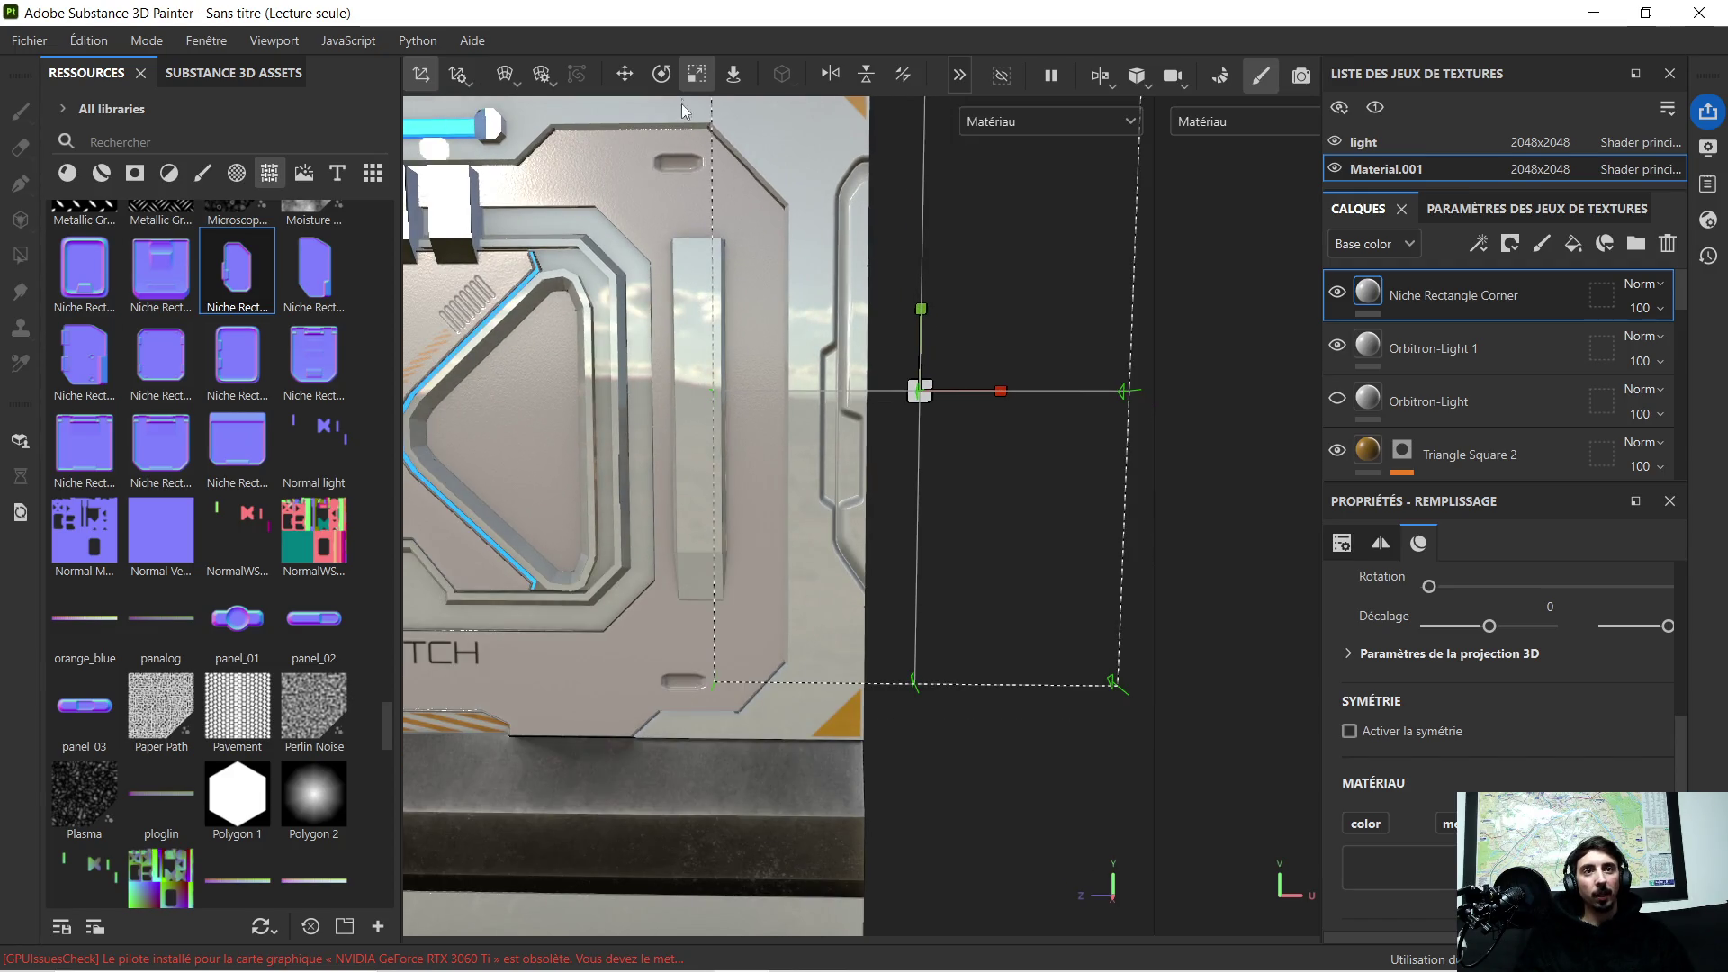
Step: Shift the niche projection left and down, nudging it into place on the edge
click(629, 77)
alt+middle_drag(991, 392, 1142, 434)
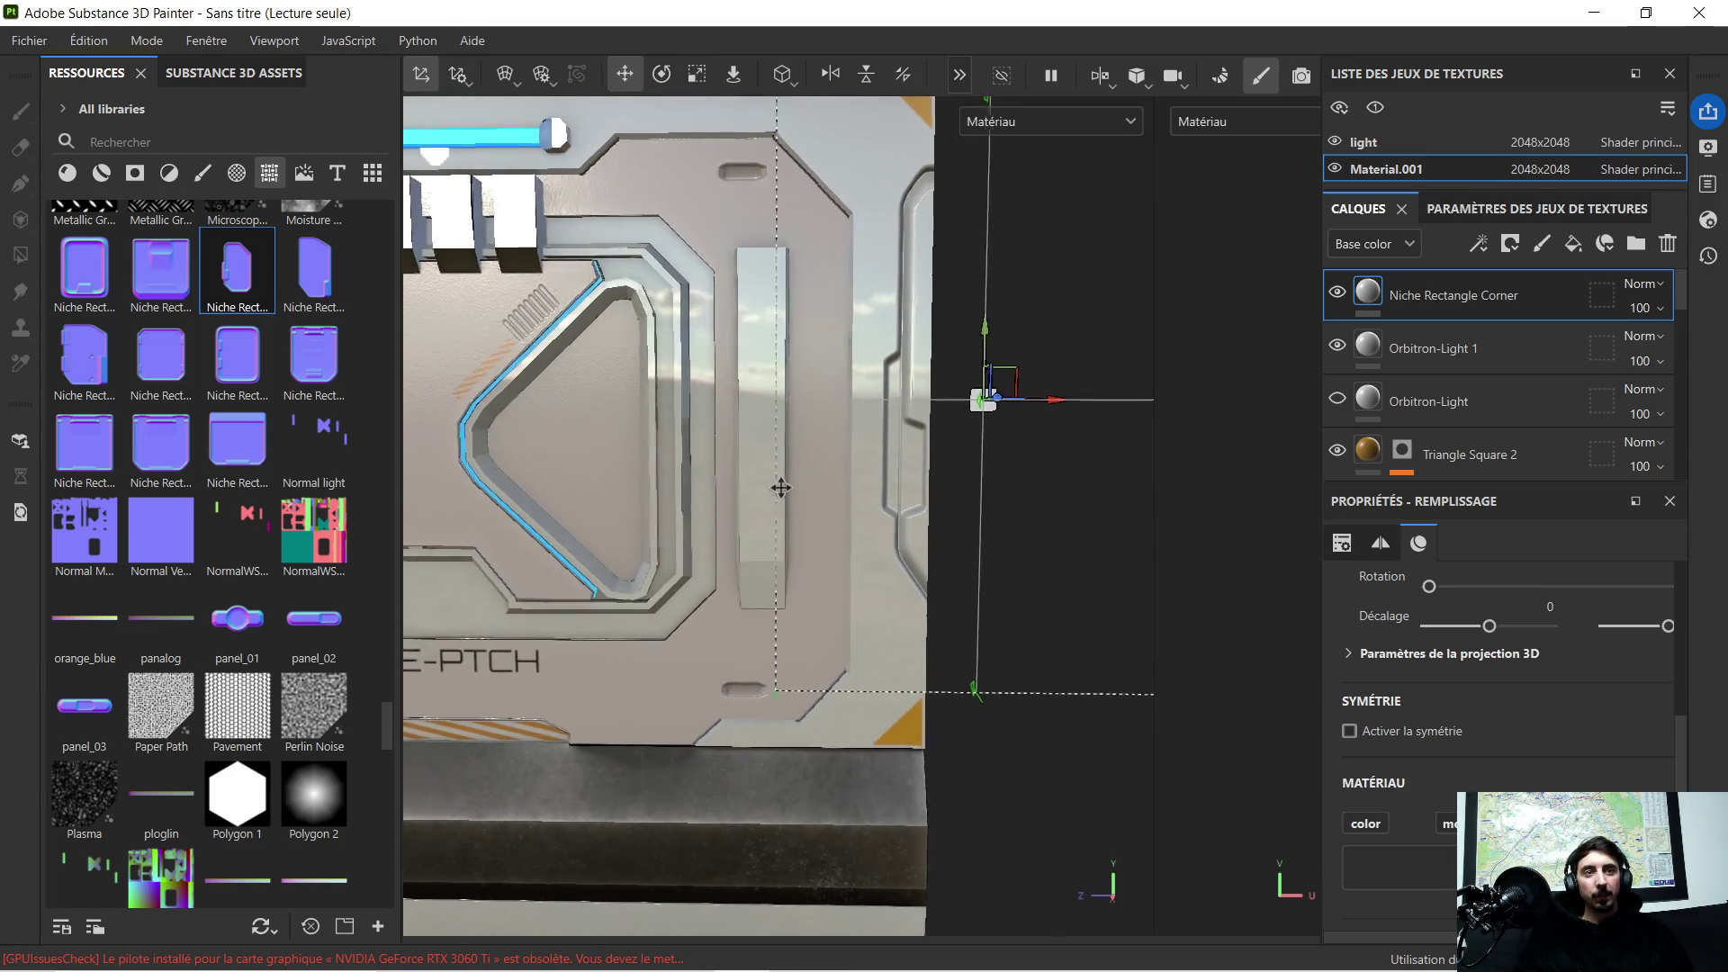
drag(1086, 407, 1010, 439)
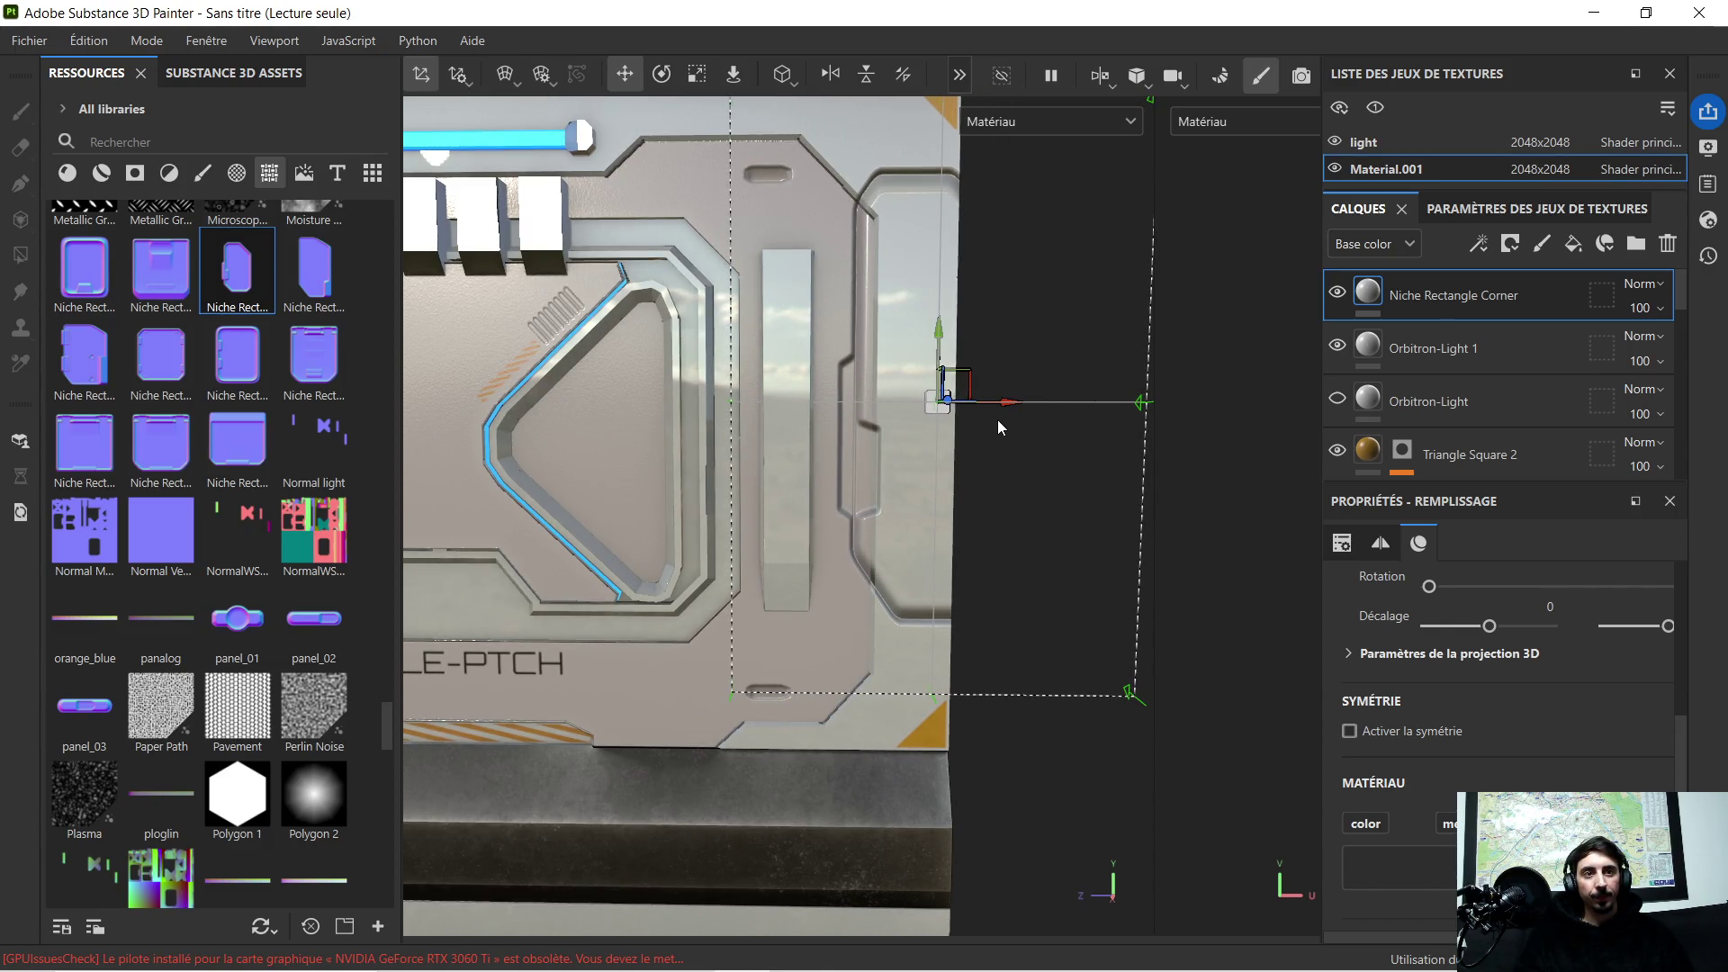
drag(940, 338, 943, 412)
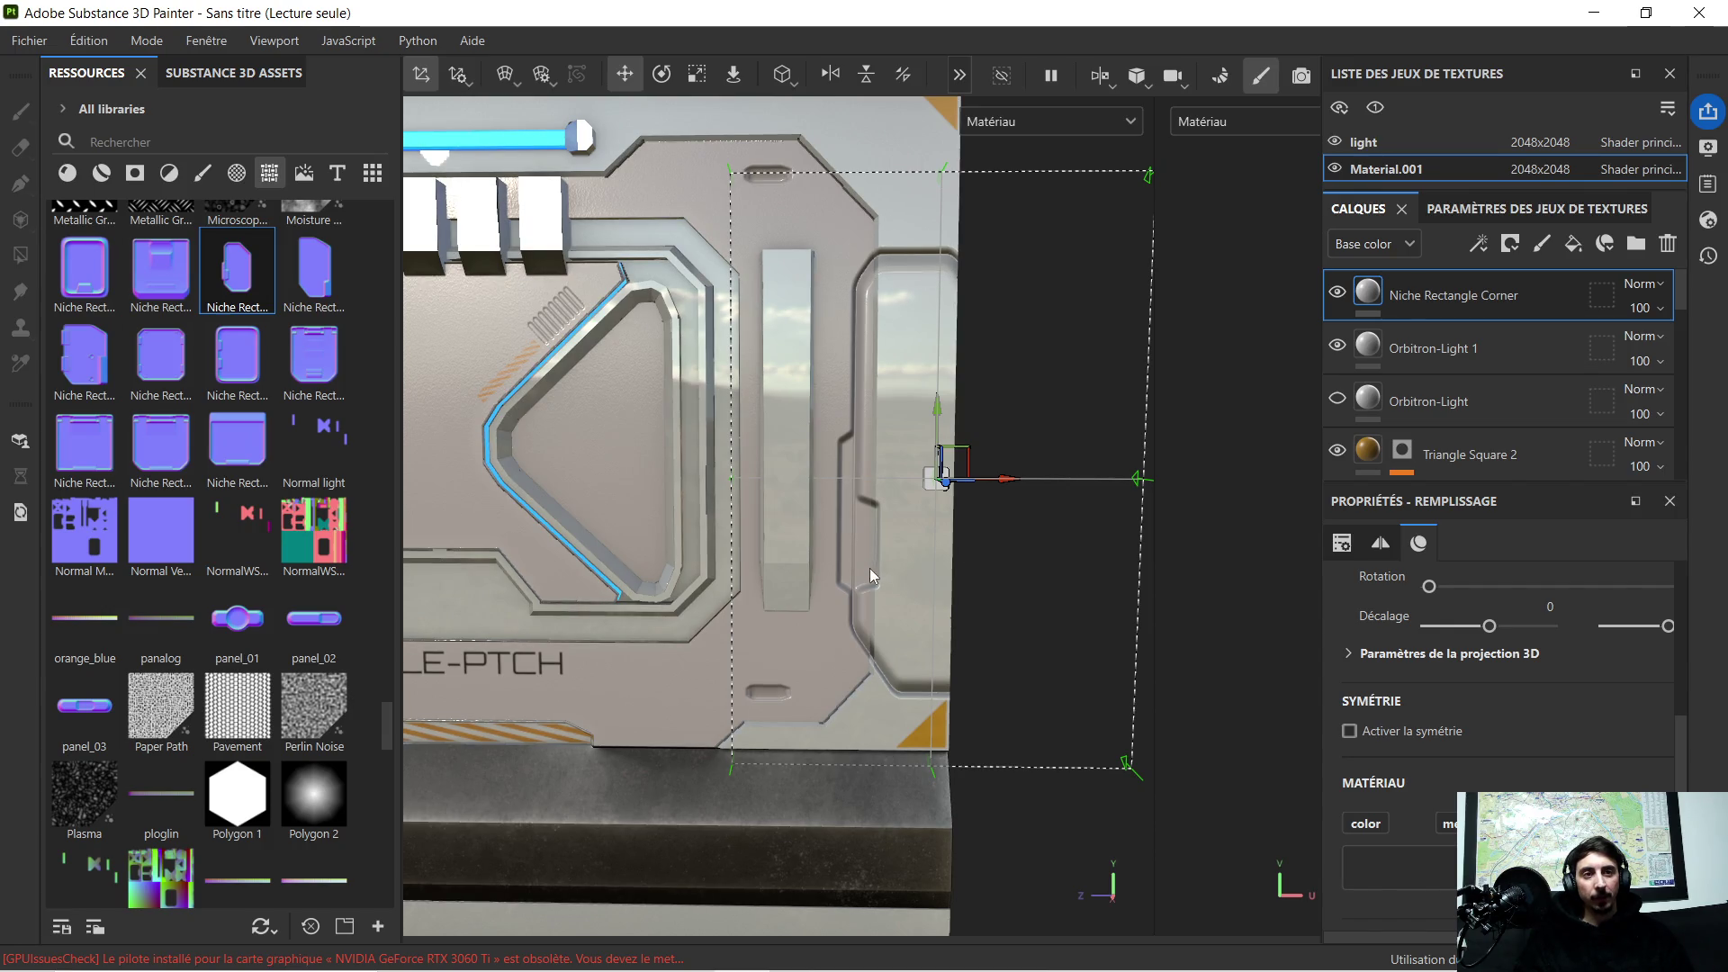
scroll(922, 629, up, 2)
drag(939, 396, 941, 368)
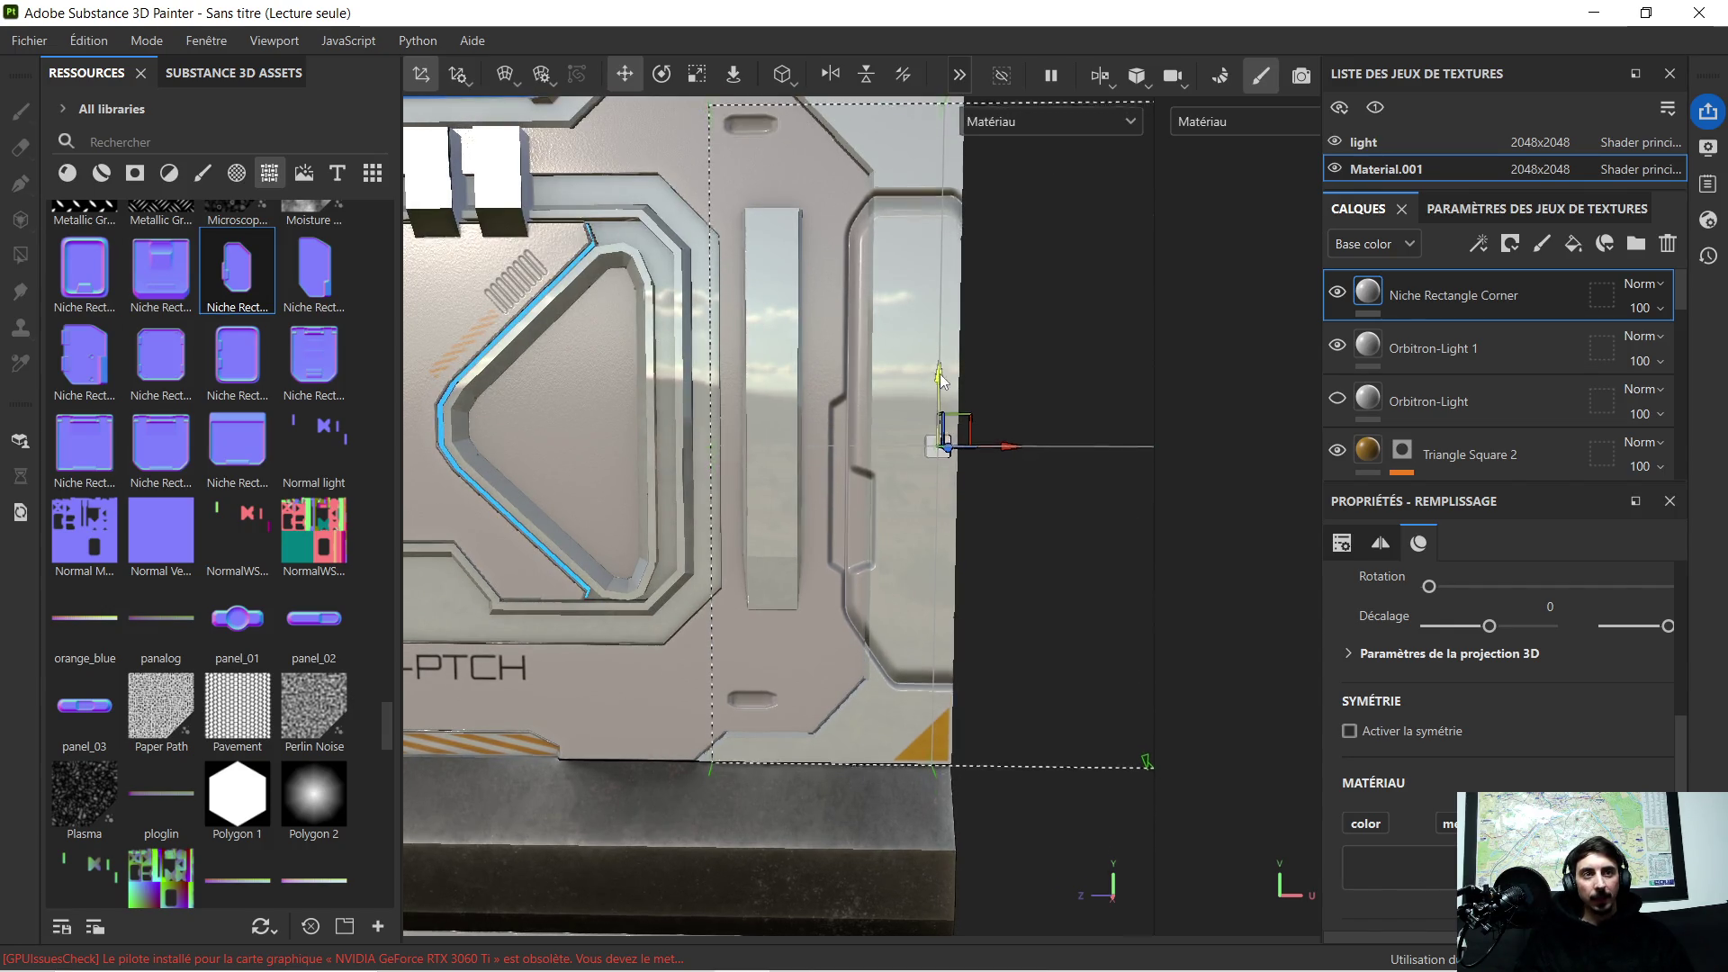
mouse_move(796, 411)
alt+mouse_down()
mouse_move(602, 475)
mouse_move(432, 436)
mouse_move(573, 449)
mouse_move(830, 414)
alt+mouse_up()
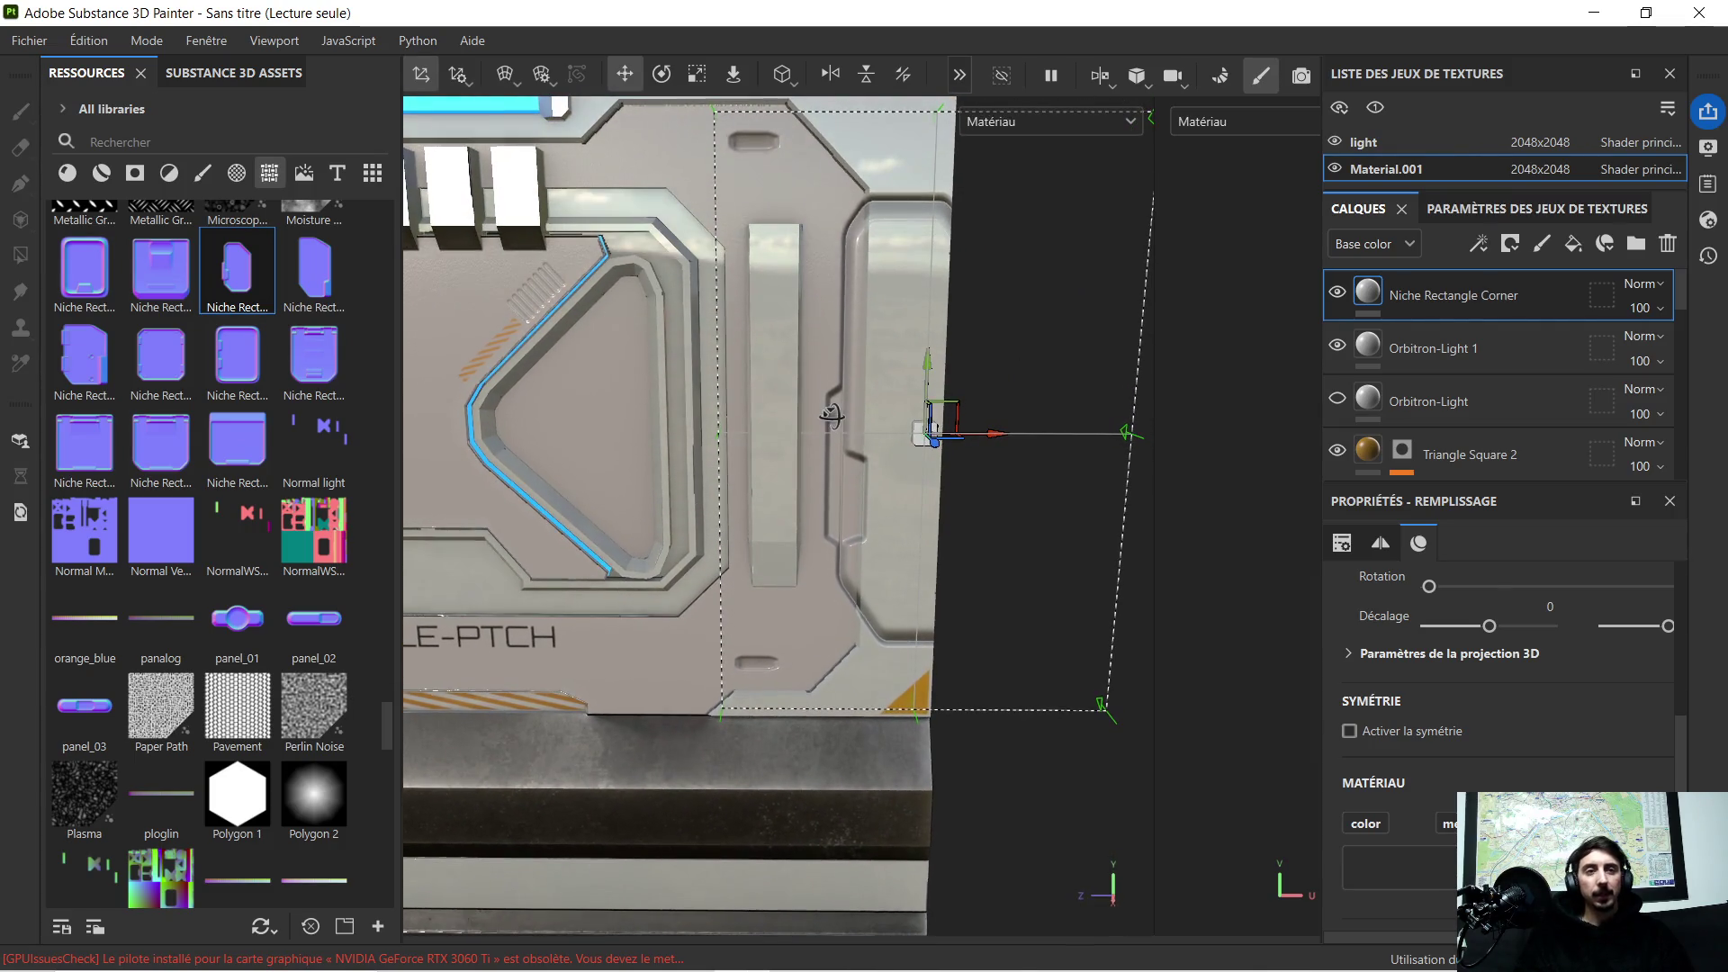
alt+drag(866, 342, 849, 341)
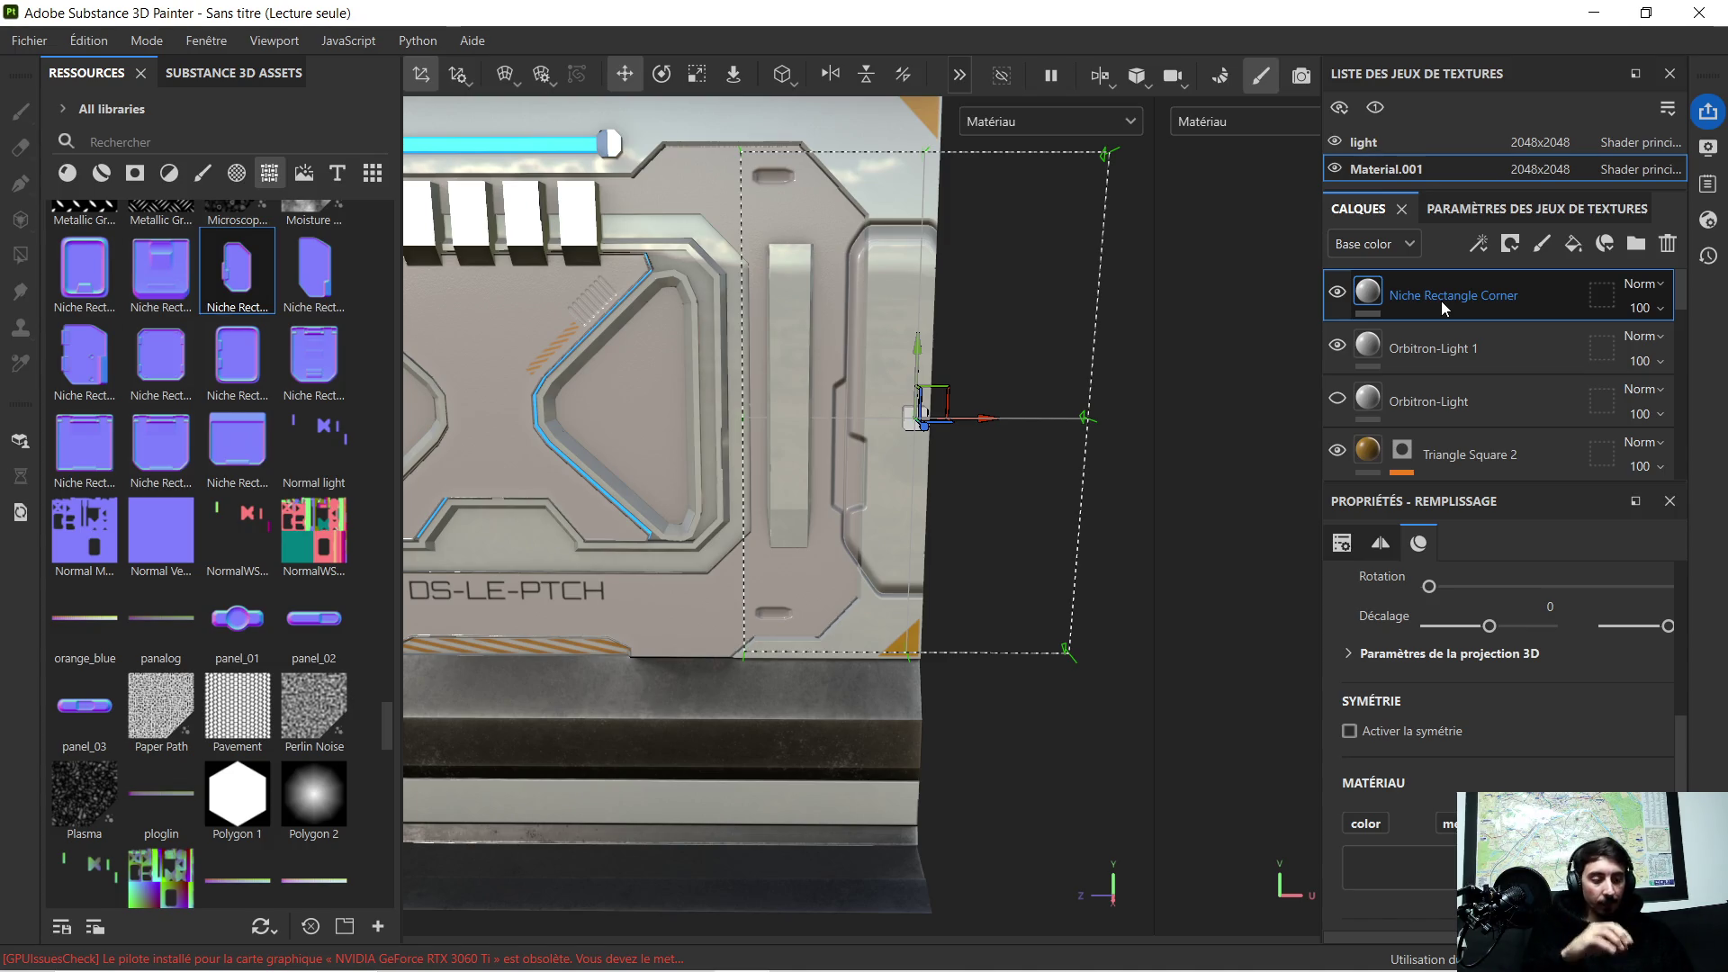
Step: Delete the Niche Rectangle Corner layer, removing the decal from the panel
key(Delete)
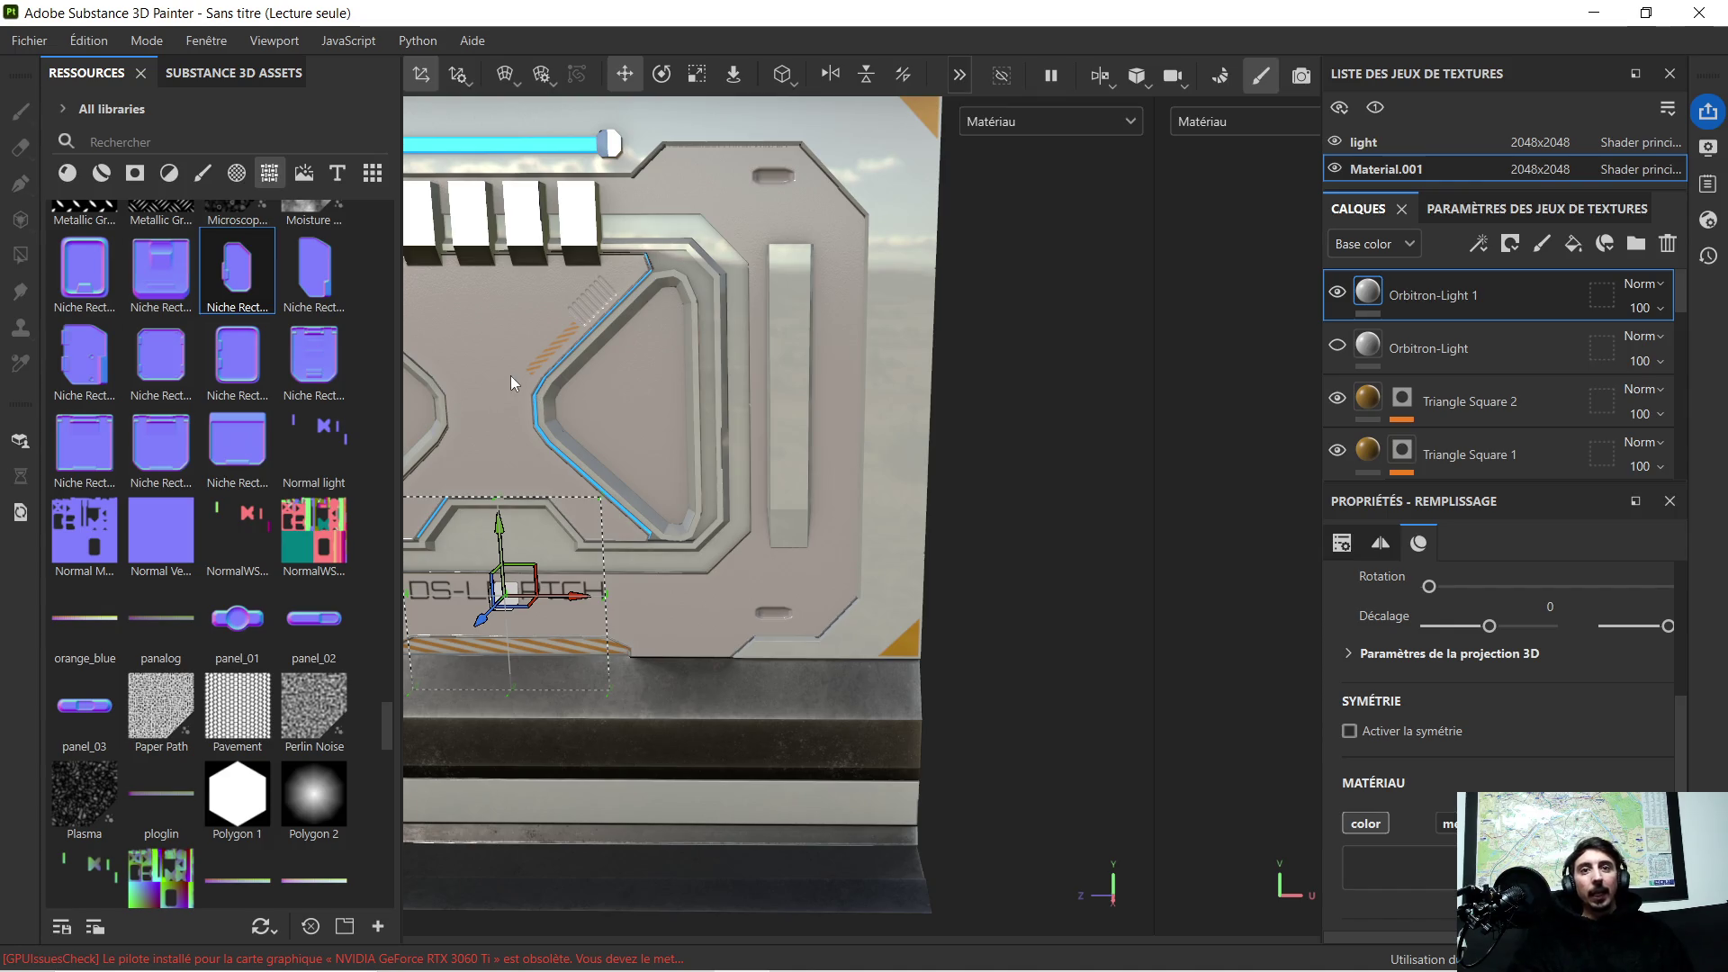
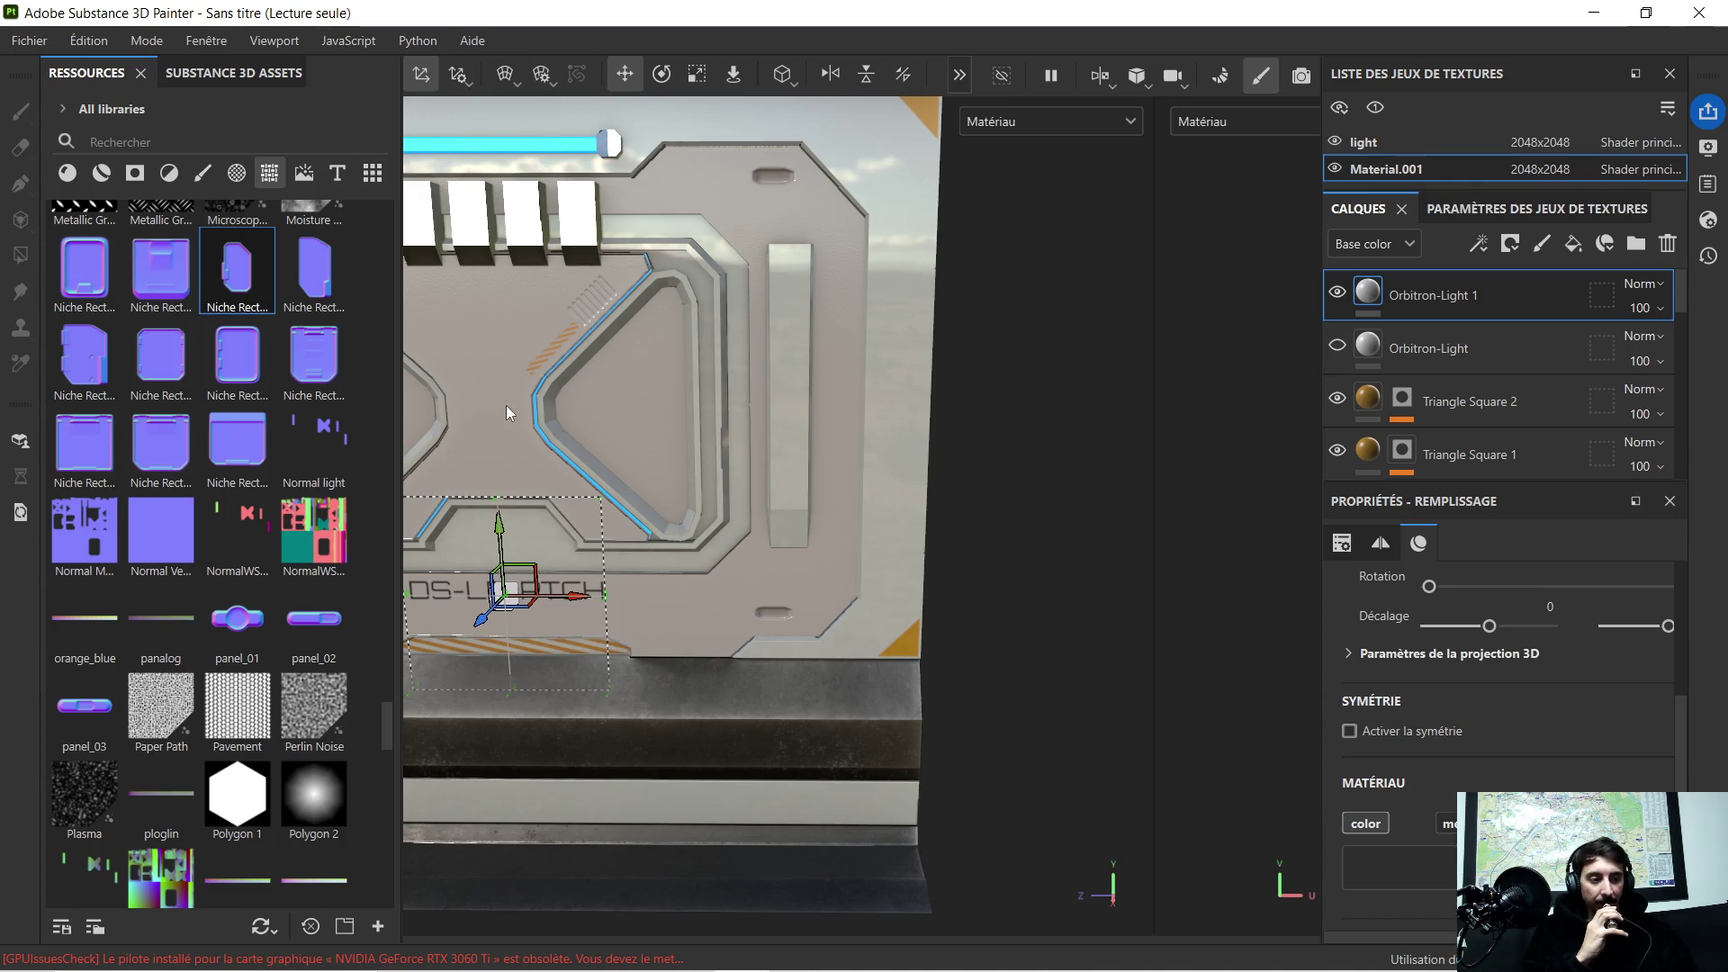
scroll(229, 534, down, 5)
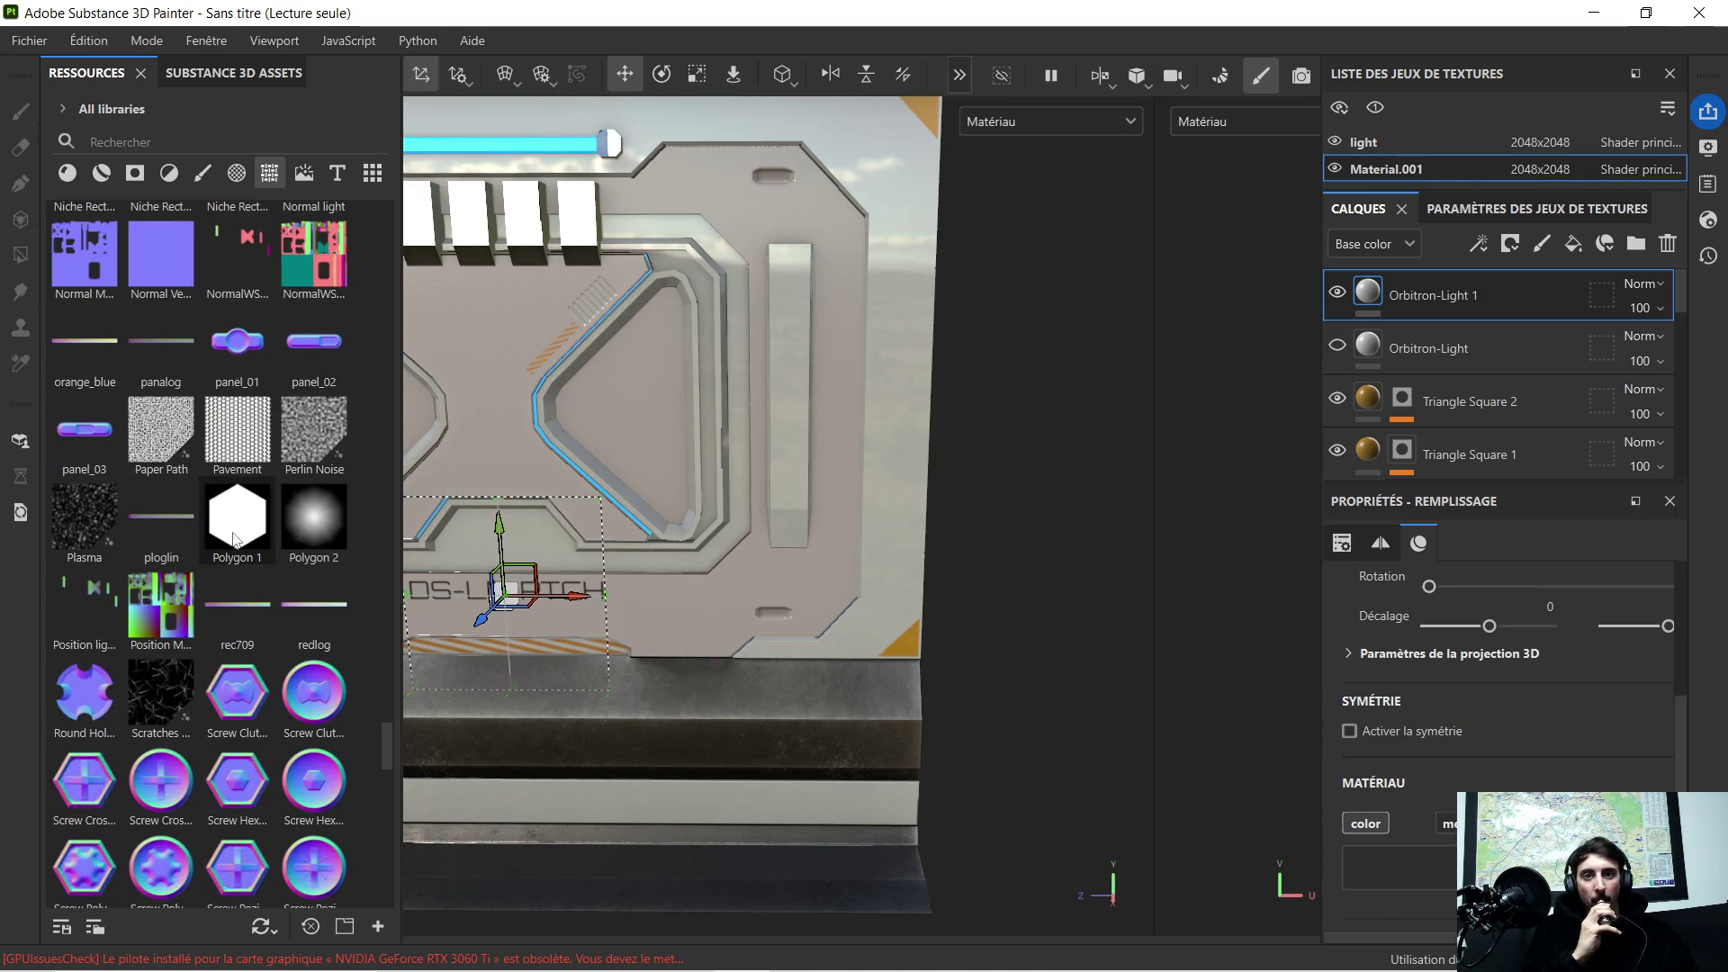
scroll(290, 546, down, 3)
scroll(269, 549, down, 3)
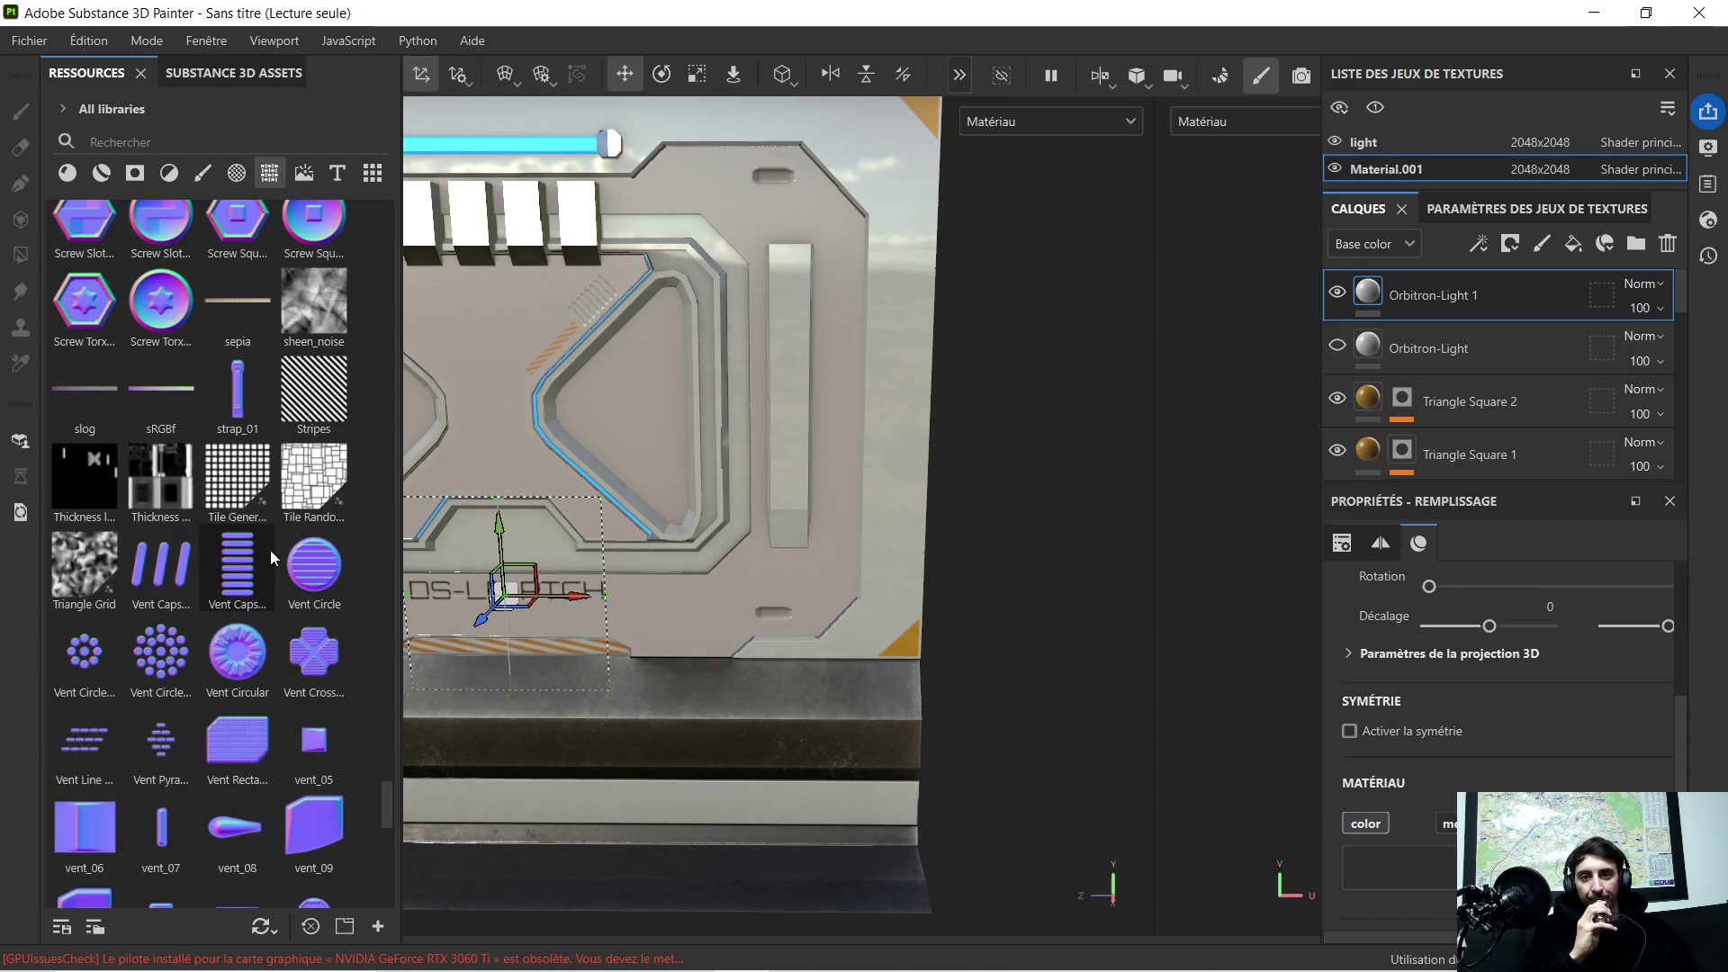
scroll(275, 551, down, 3)
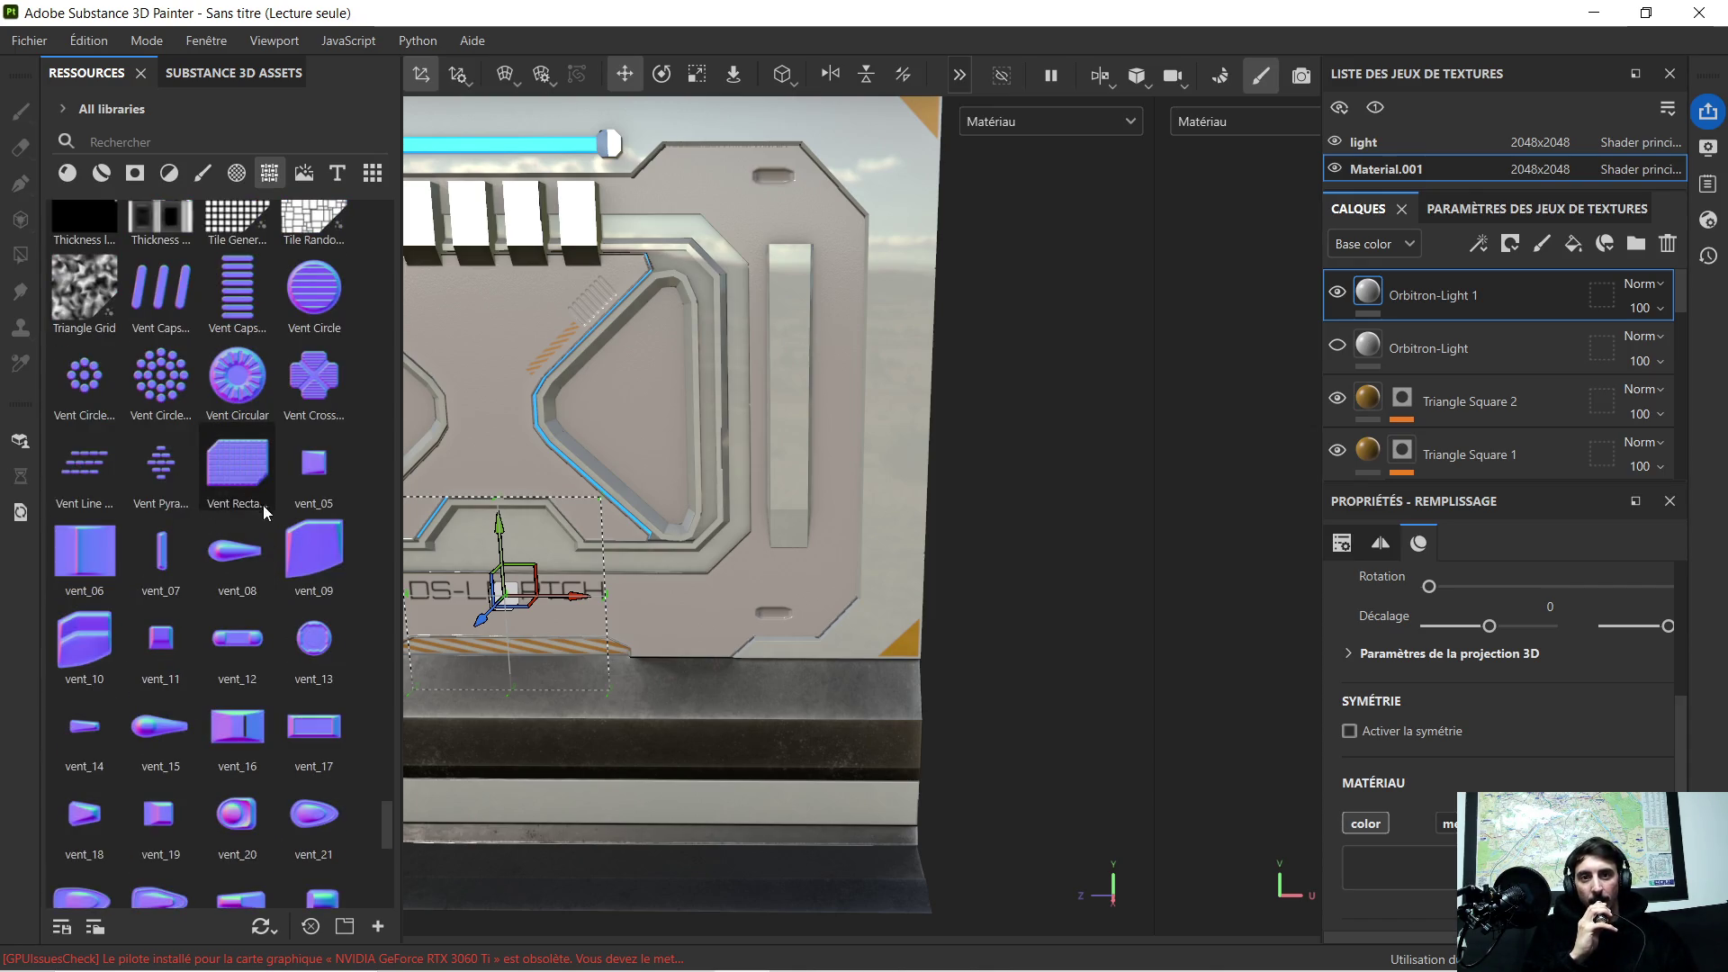
scroll(264, 540, down, 3)
scroll(290, 546, down, 3)
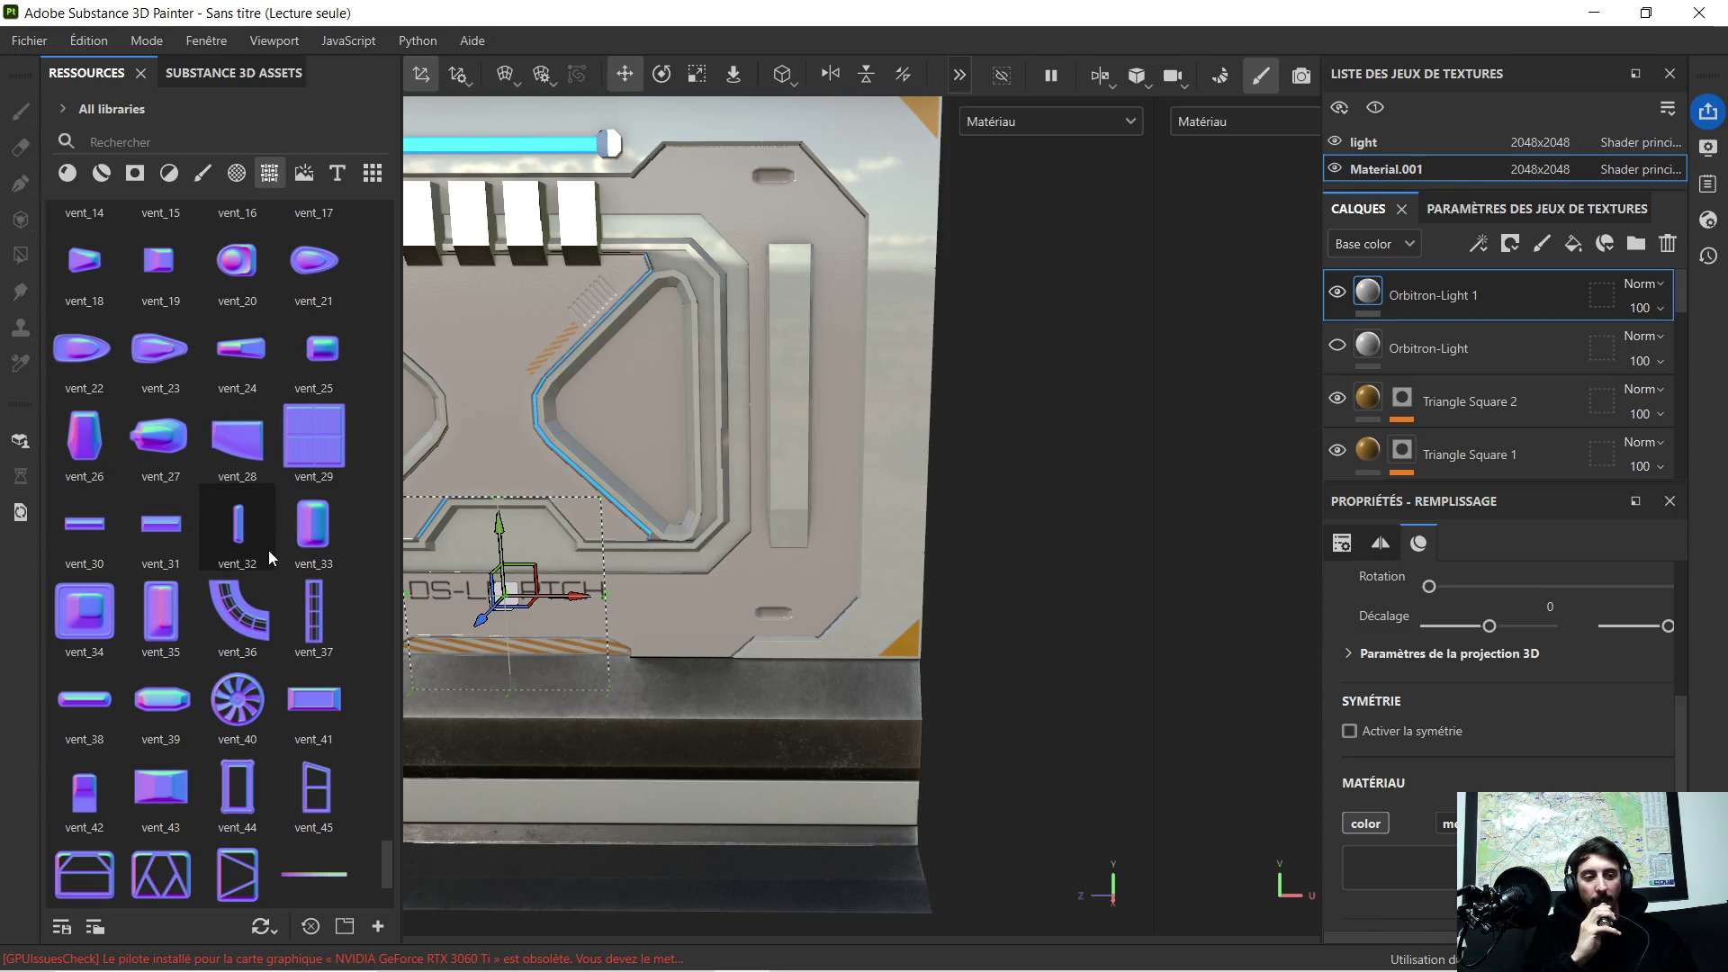
scroll(269, 545, down, 3)
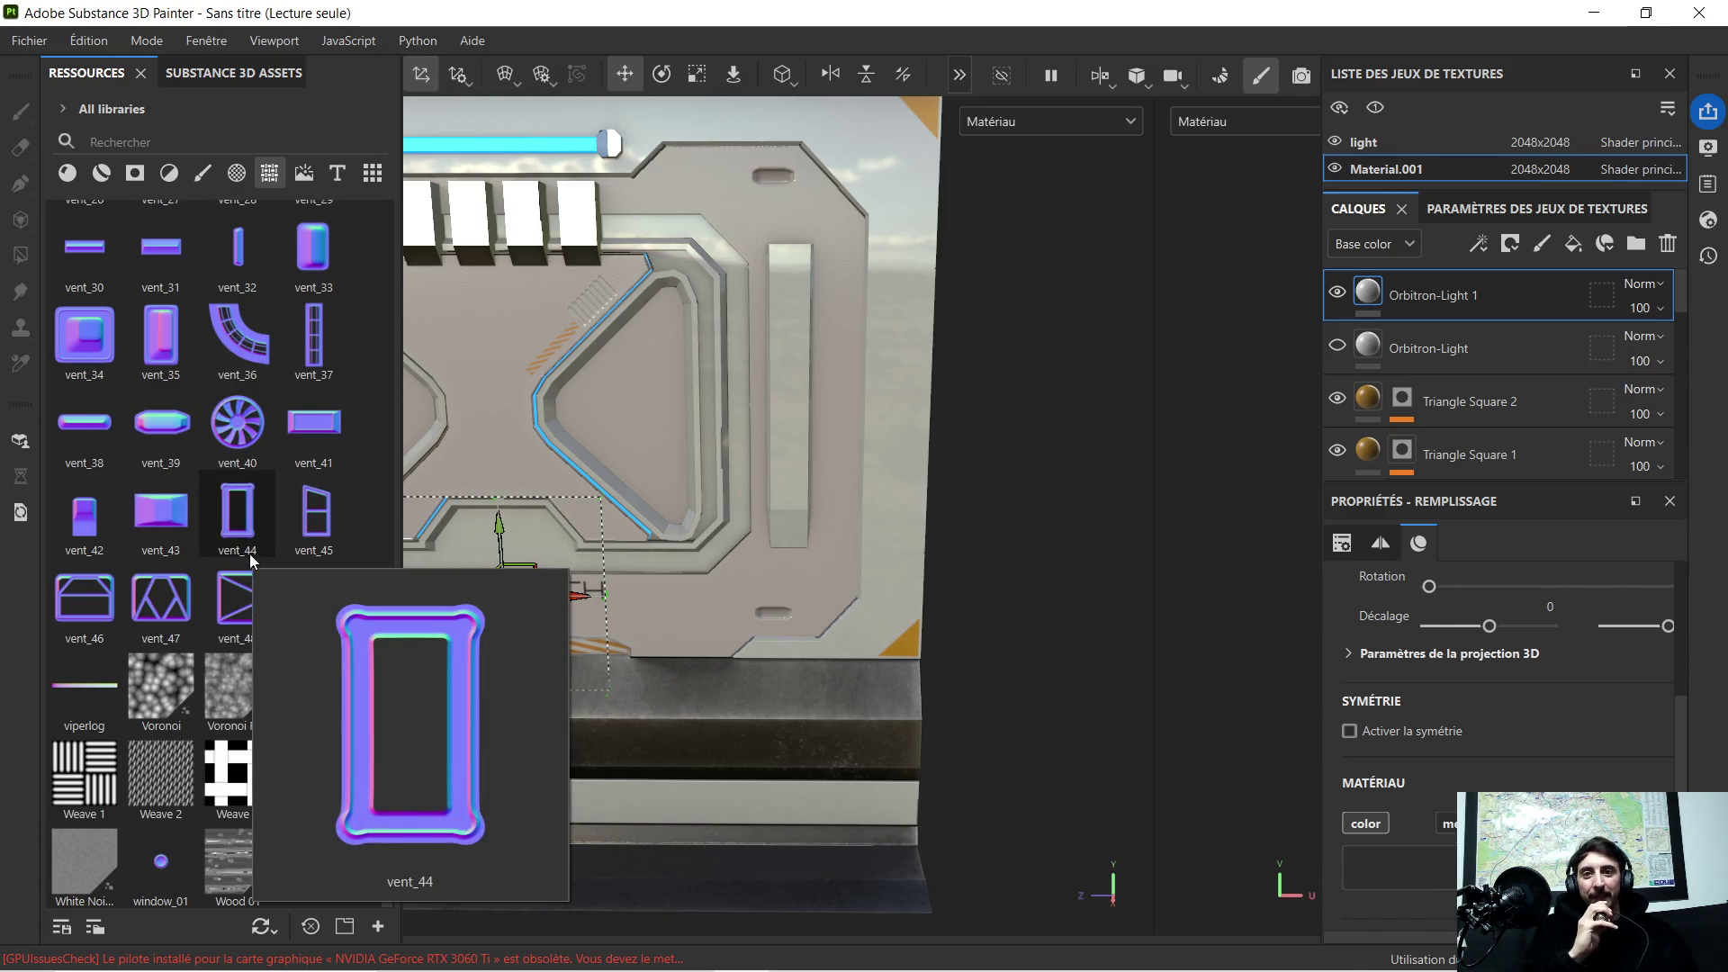
mouse_move(239, 701)
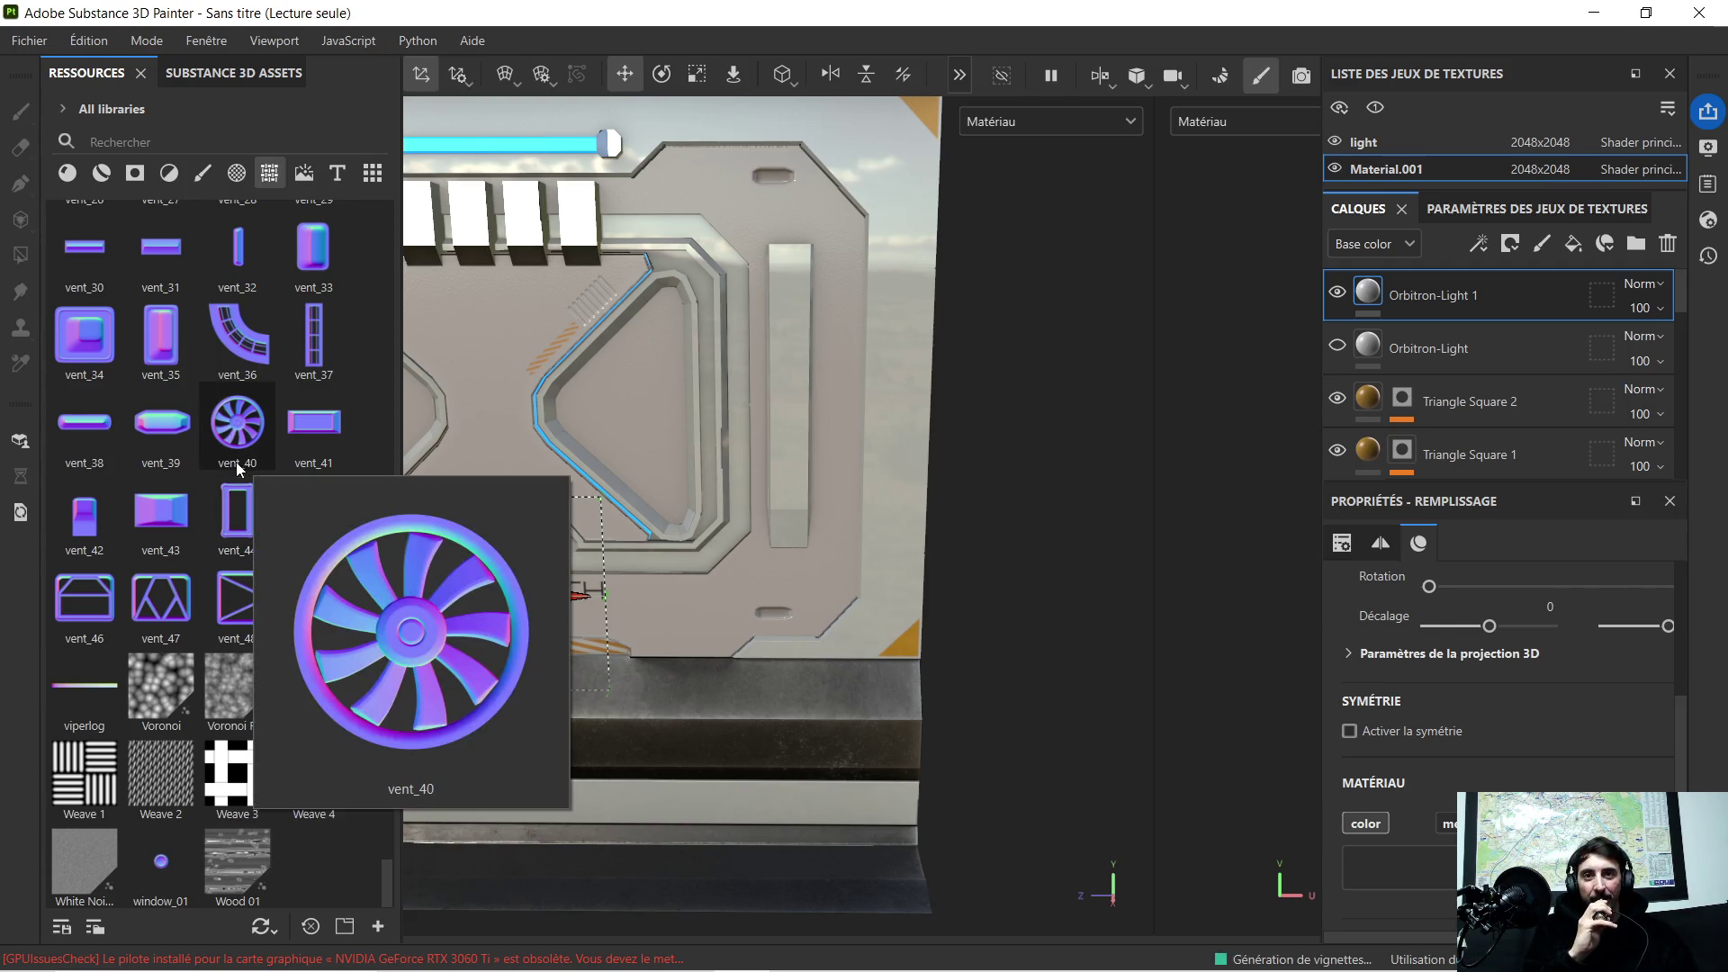
scroll(209, 480, up, 5)
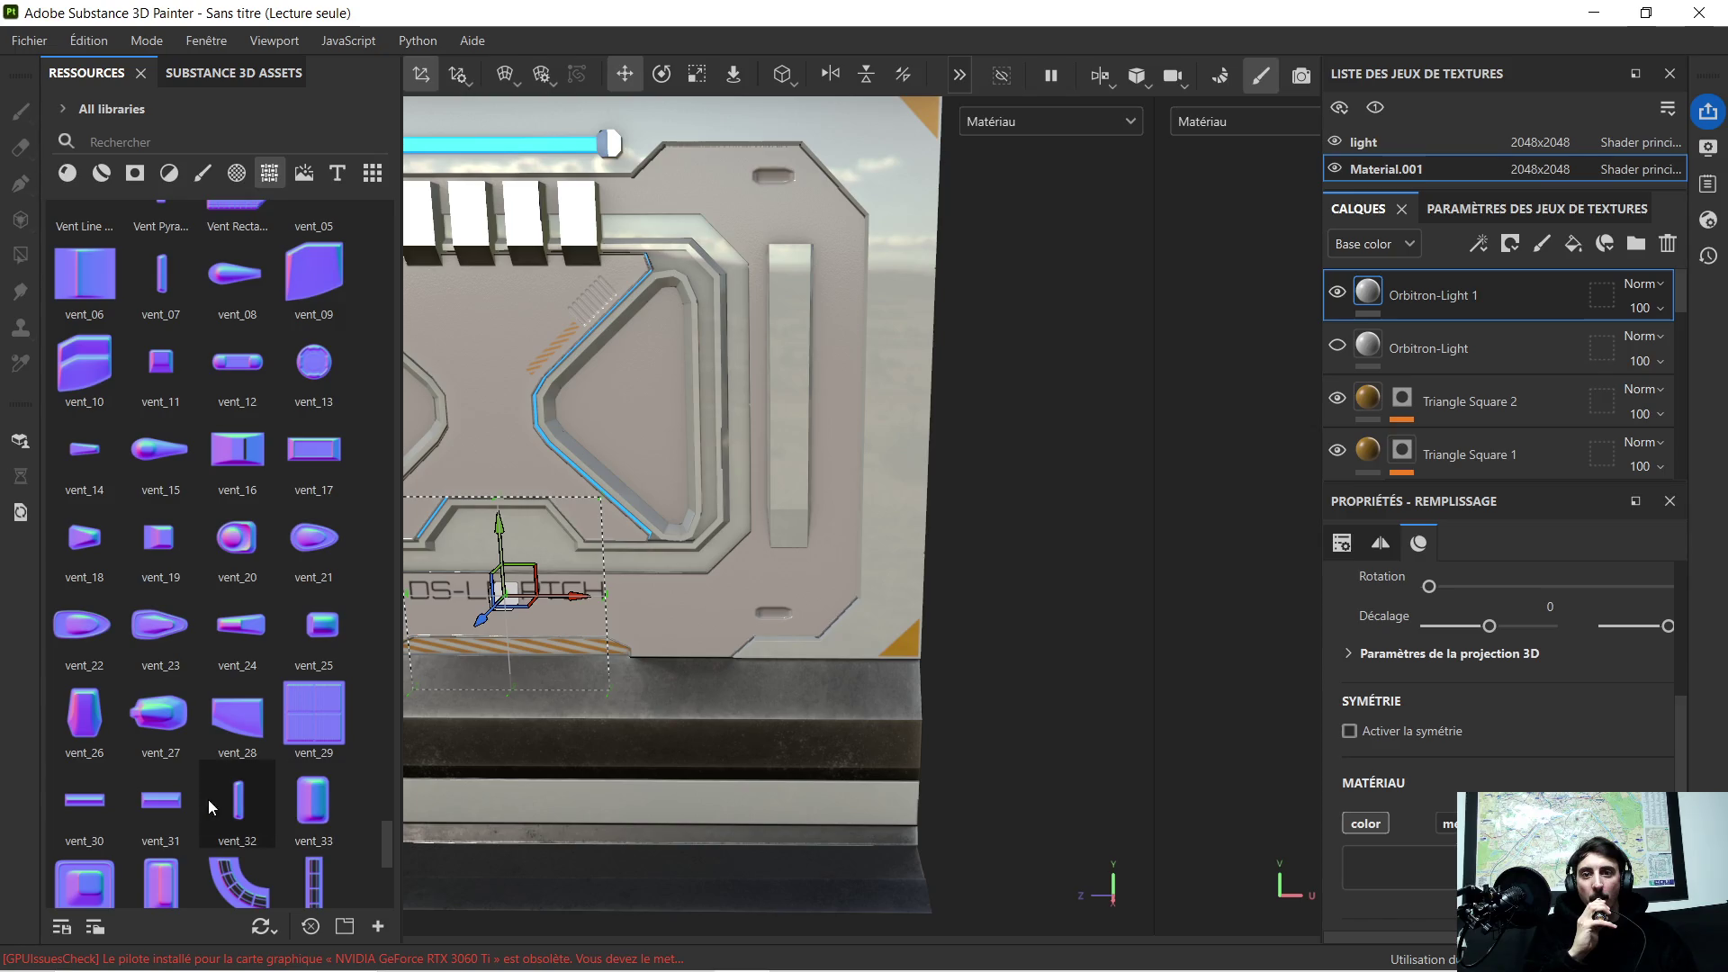
scroll(120, 495, up, 3)
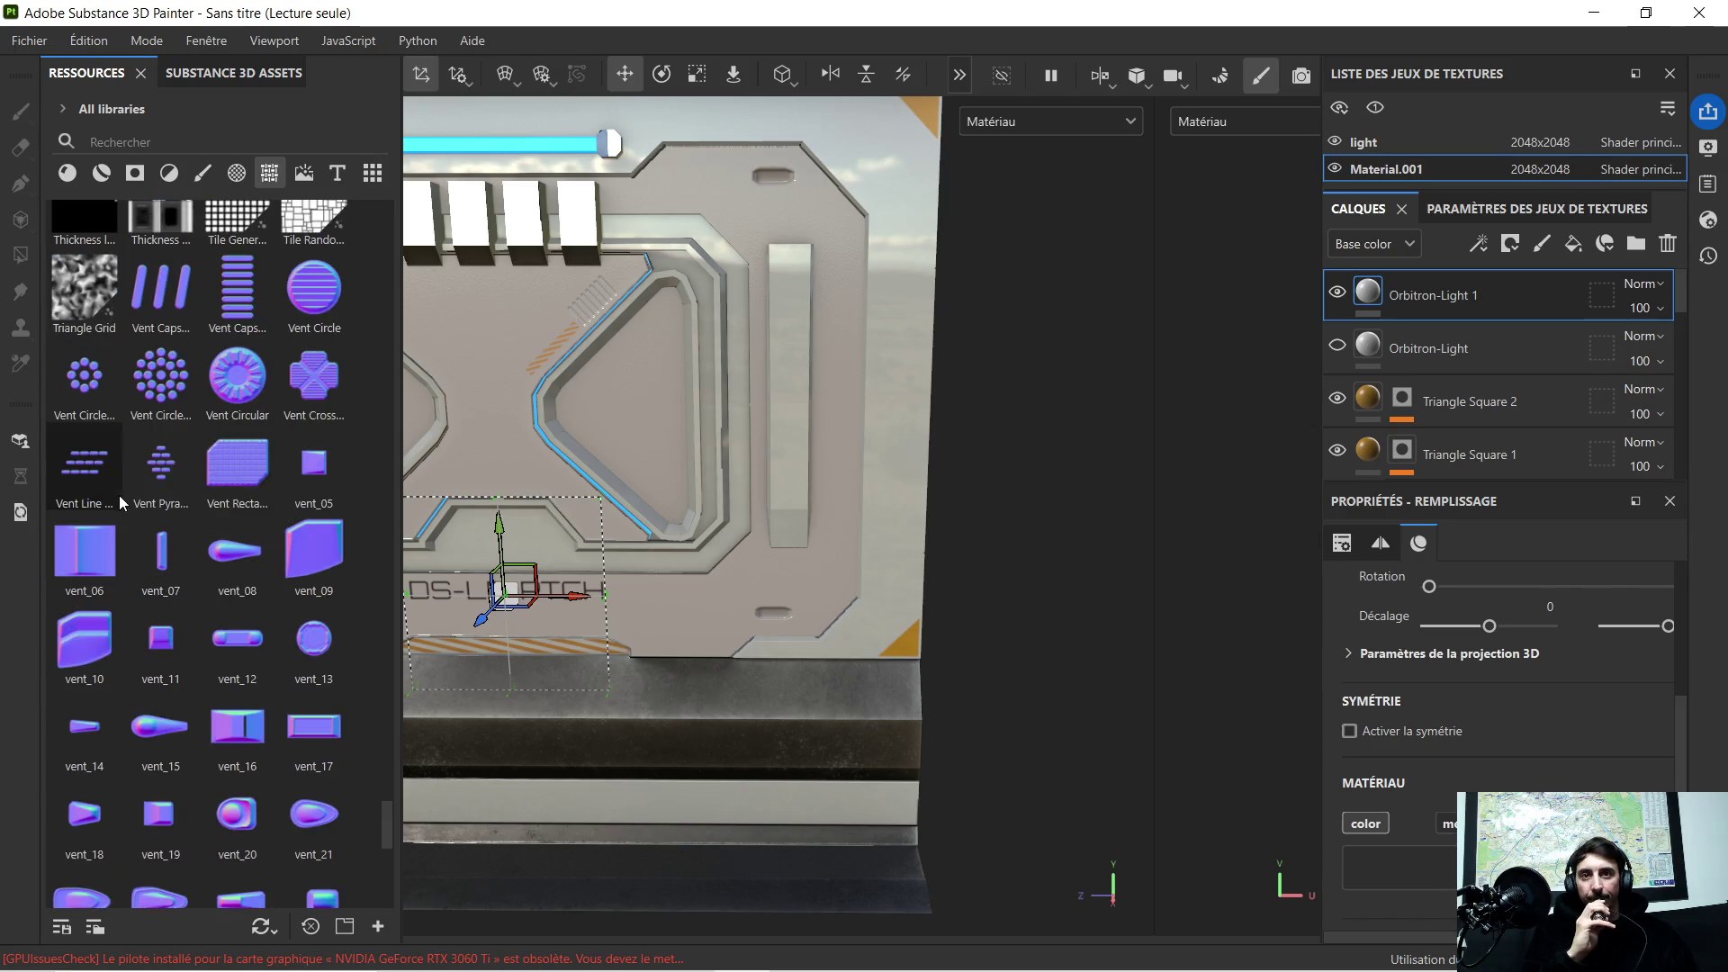
Step: Stamp a trial vent_10 layer onto the door panel, shift it left and shrink it
mouse_move(69, 634)
mouse_down()
mouse_move(830, 382)
mouse_move(859, 433)
mouse_up()
click(896, 506)
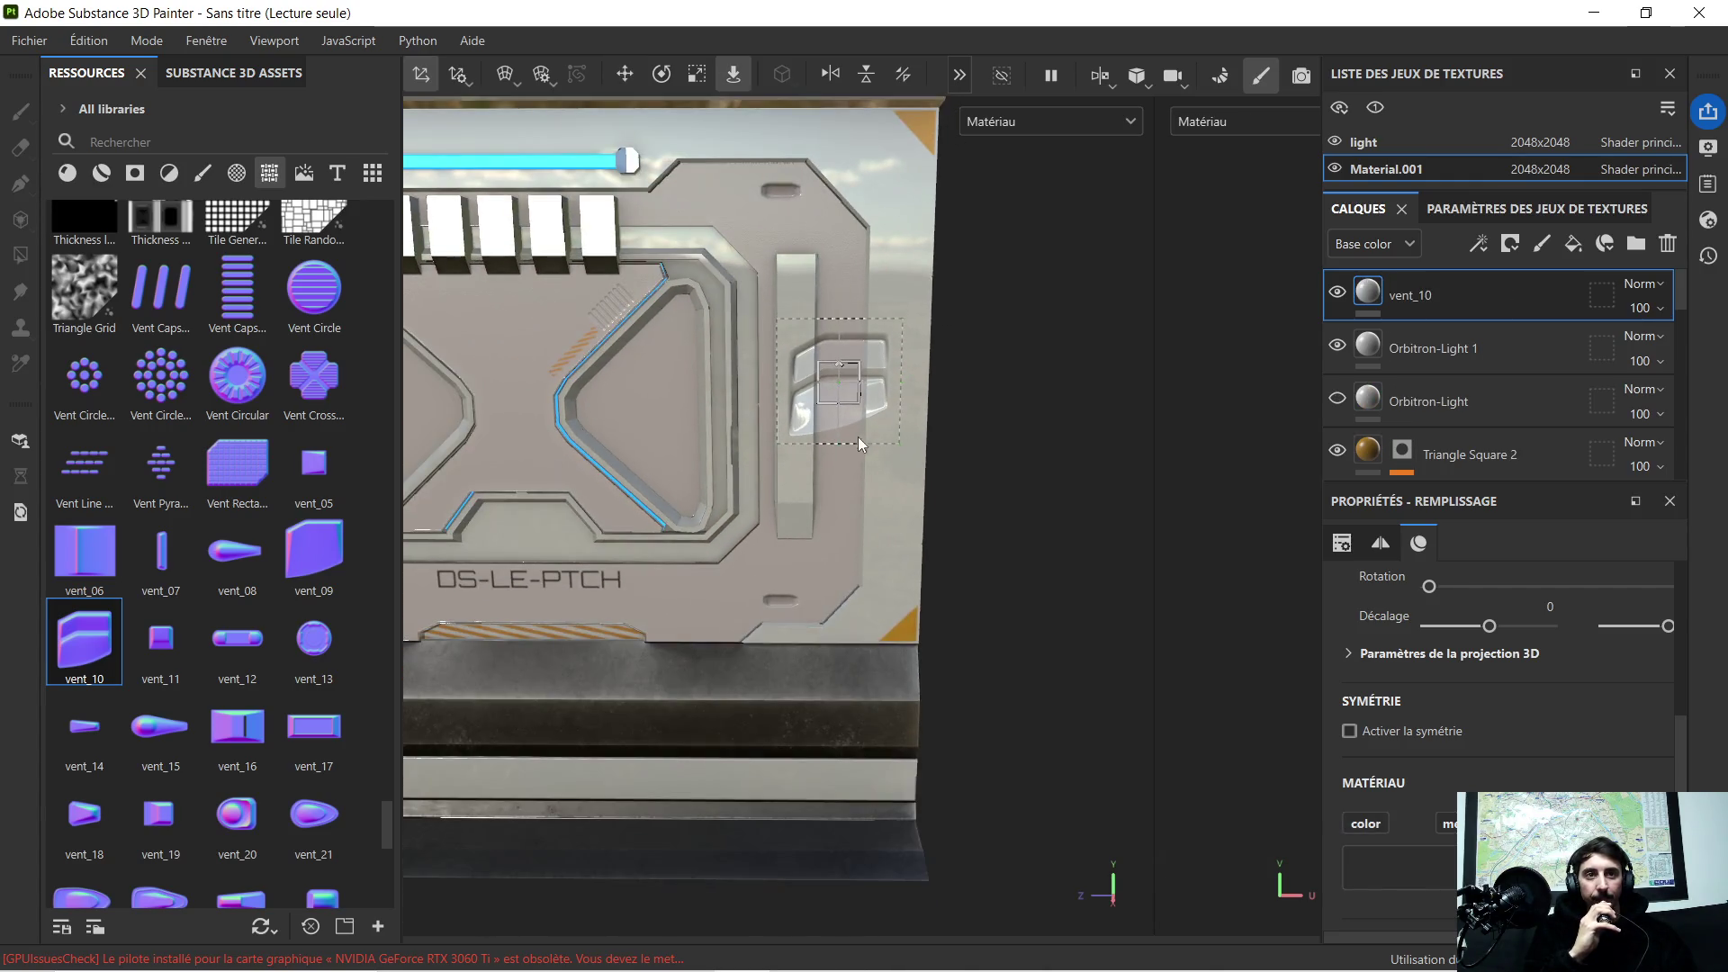
click(624, 74)
drag(901, 386, 595, 400)
scroll(481, 420, up, 3)
scroll(482, 419, down, 3)
mouse_move(500, 412)
alt+middle_down()
mouse_move(694, 429)
mouse_move(687, 455)
alt+middle_up()
scroll(675, 426, up, 1)
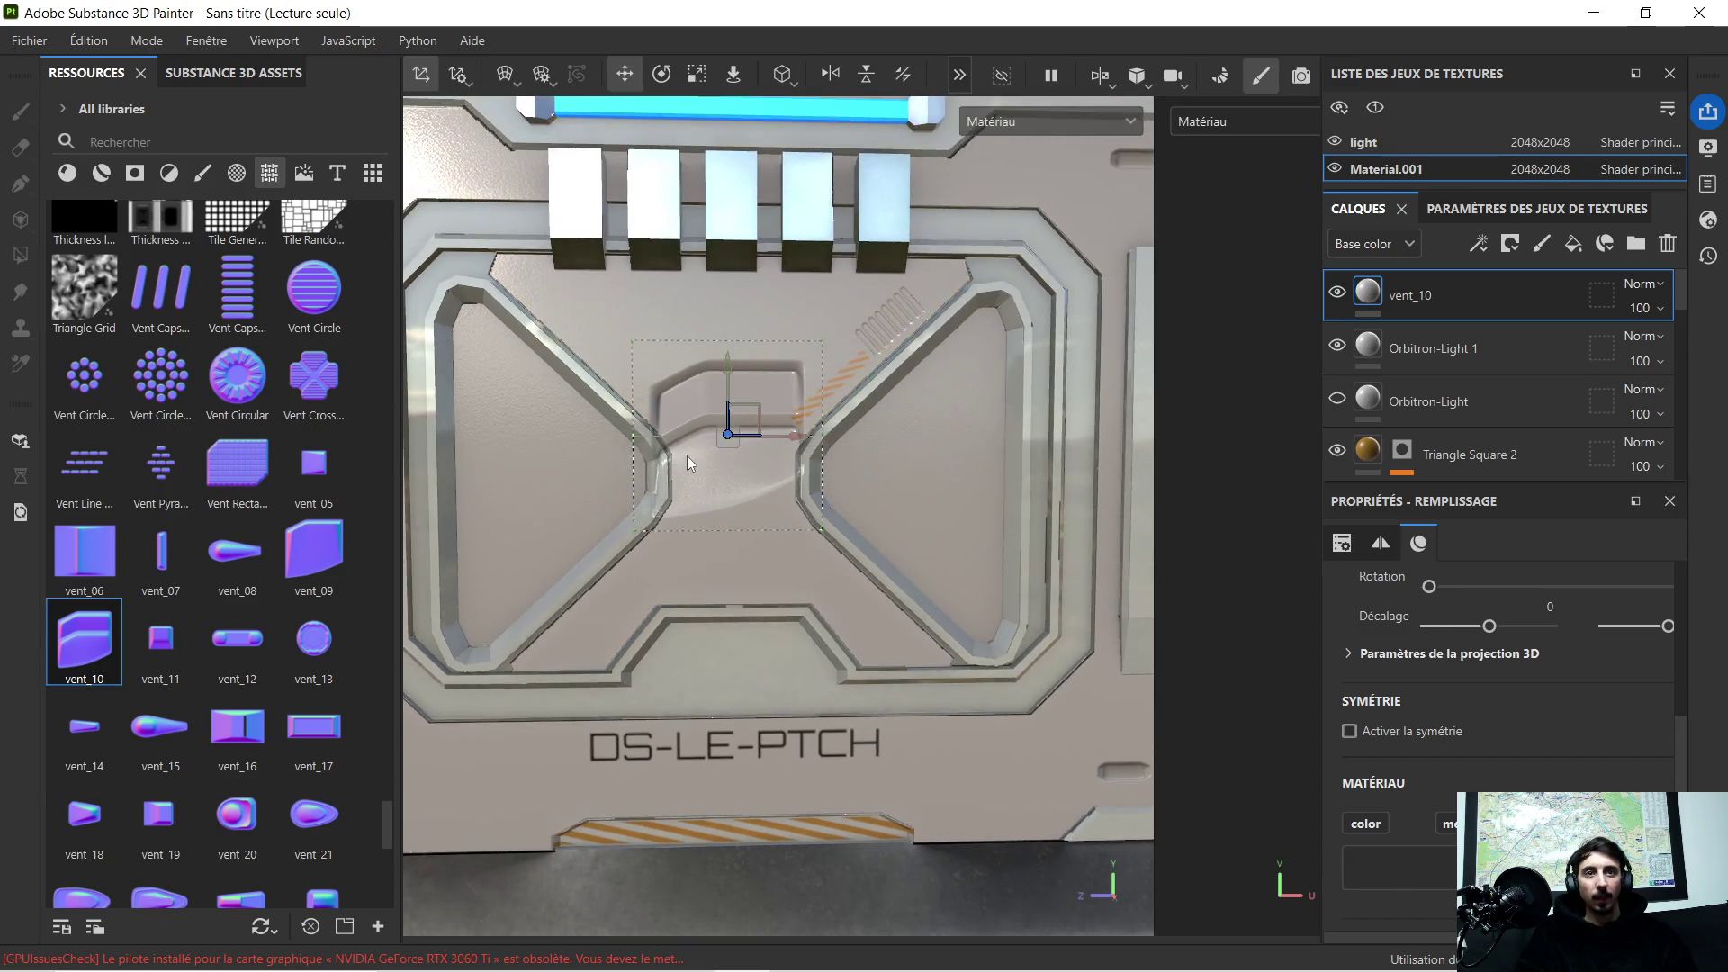
click(699, 81)
mouse_move(792, 409)
mouse_down()
mouse_move(585, 450)
mouse_move(846, 456)
mouse_move(701, 356)
mouse_move(992, 456)
mouse_move(913, 444)
mouse_move(790, 322)
mouse_up()
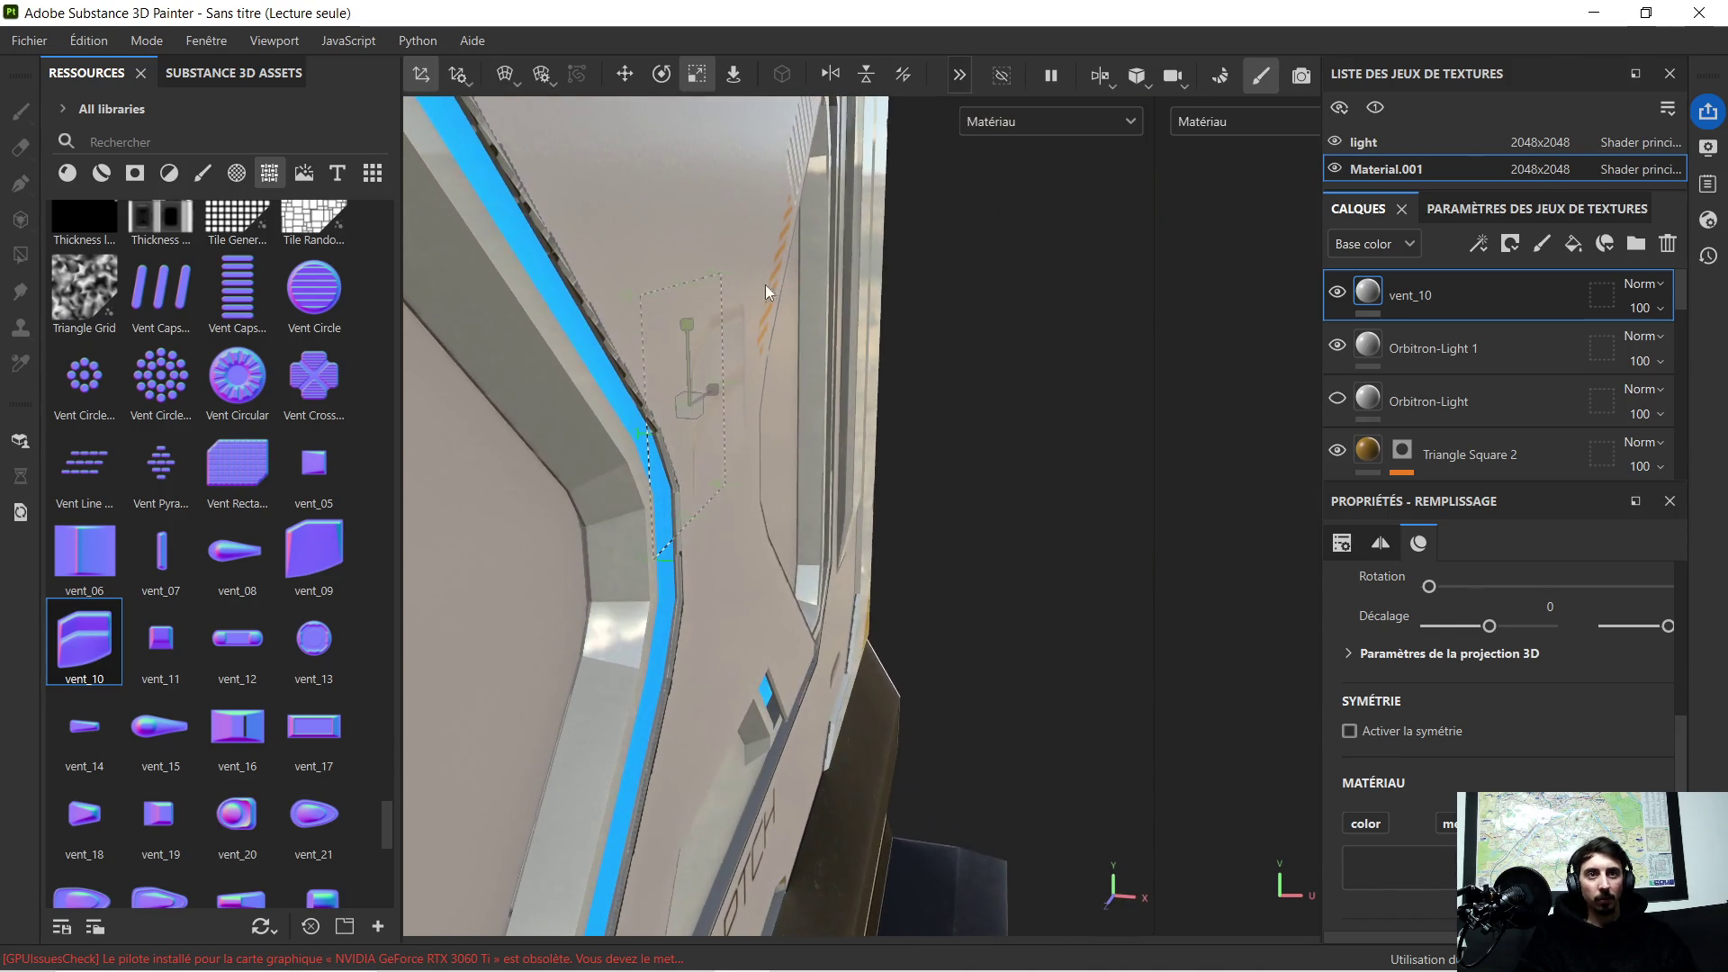
Step: Slide the vent right, review it from the front, then delete the trial vent_10 layer
click(627, 79)
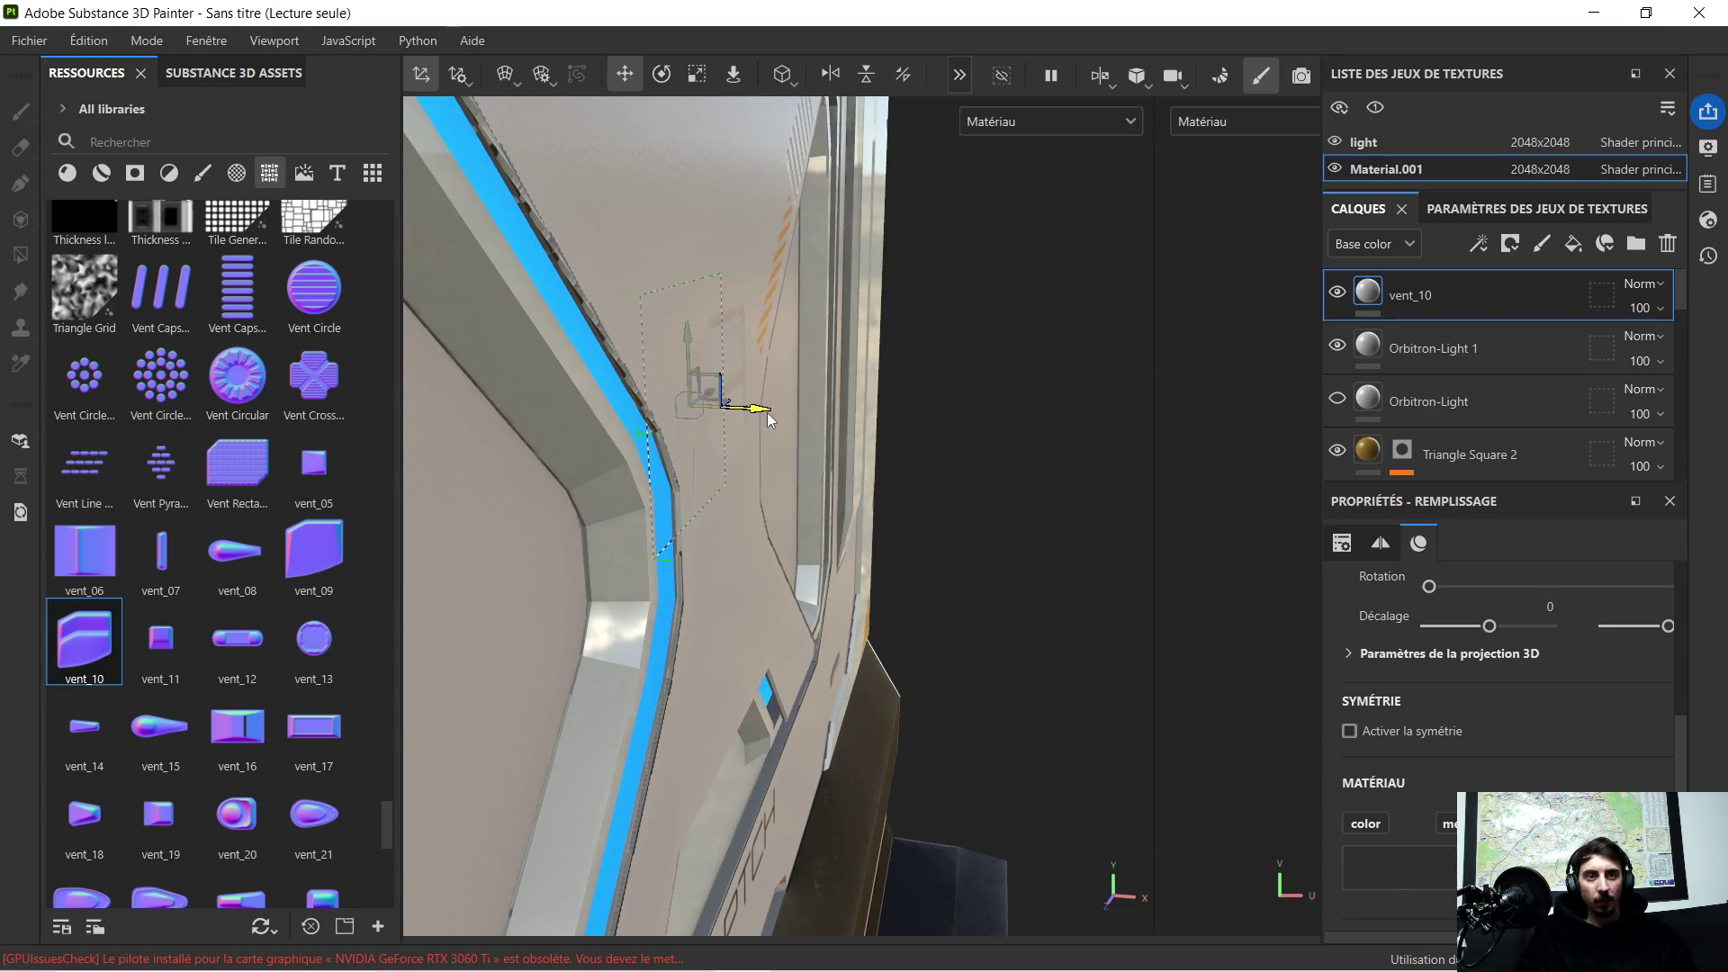
mouse_move(767, 412)
mouse_down()
mouse_move(795, 415)
mouse_move(770, 420)
mouse_up()
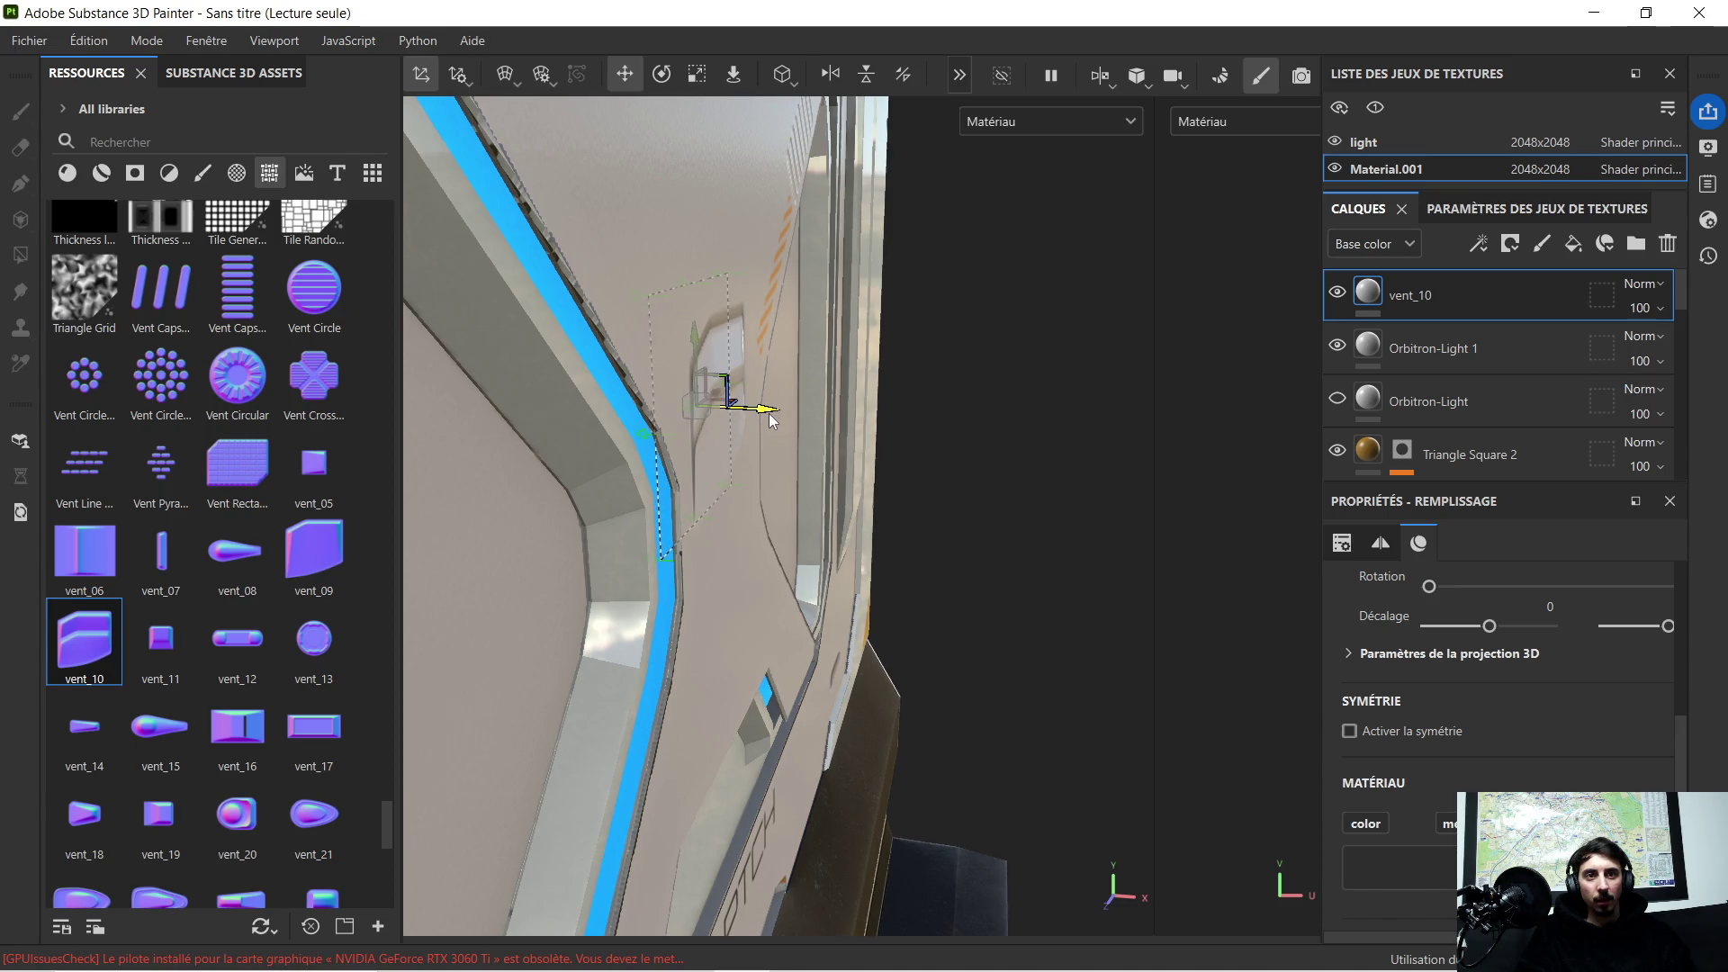
alt+drag(771, 418, 872, 374)
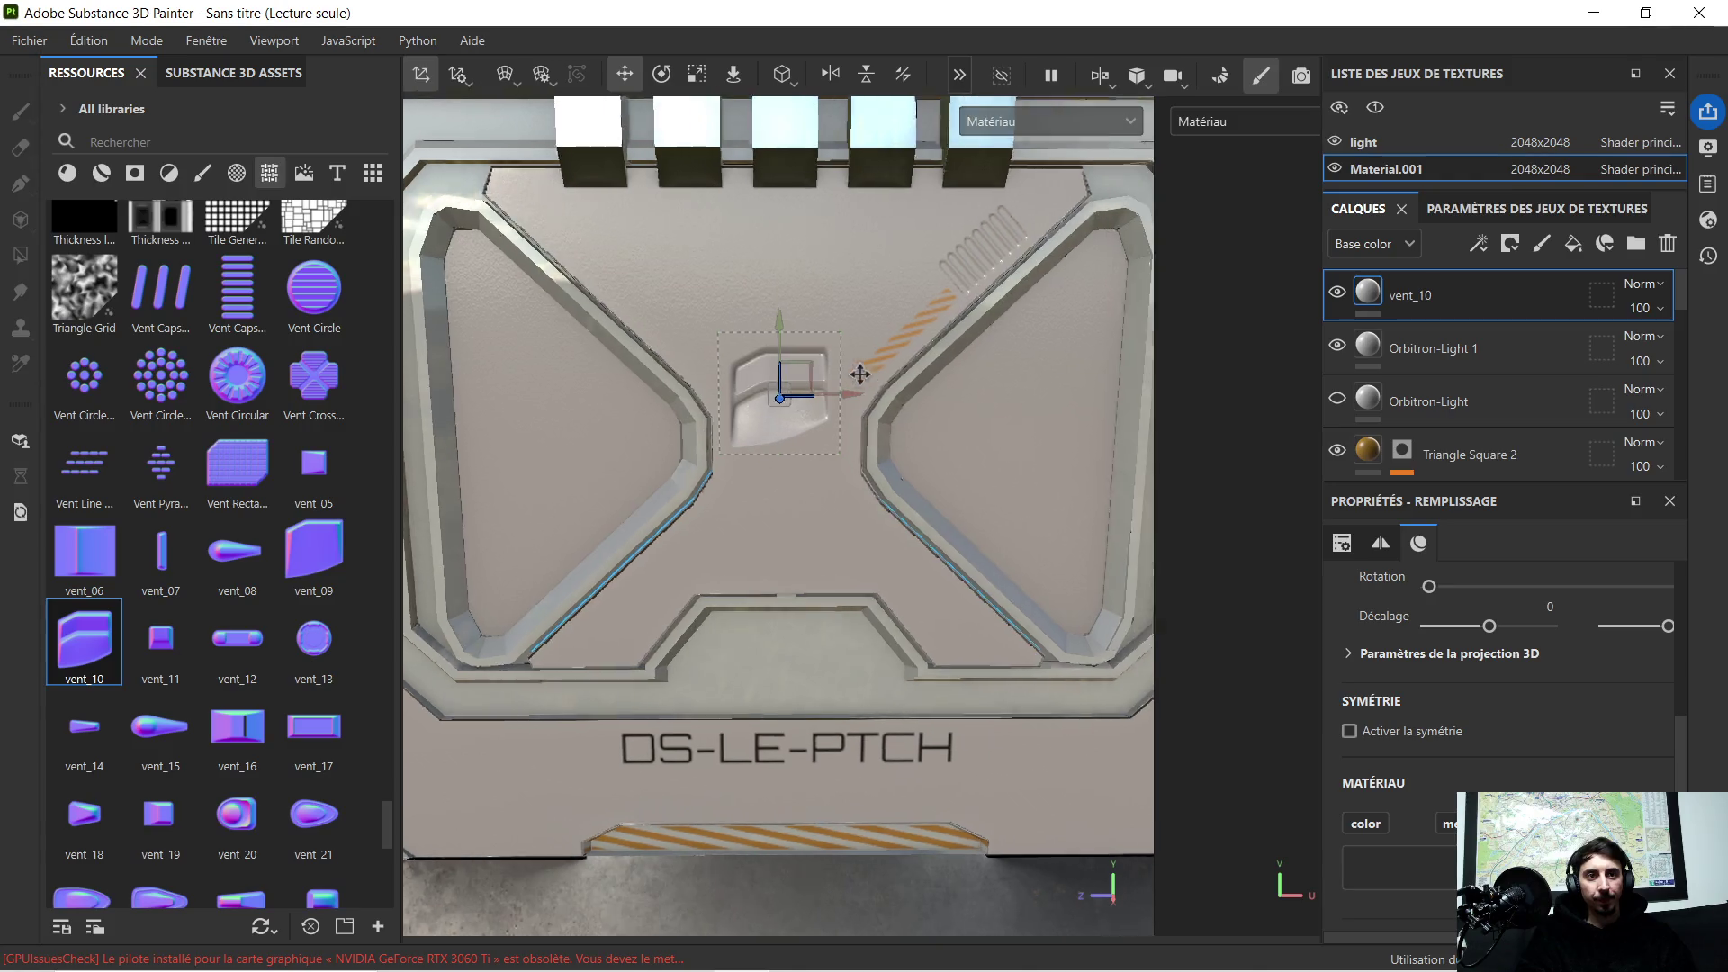
key(Delete)
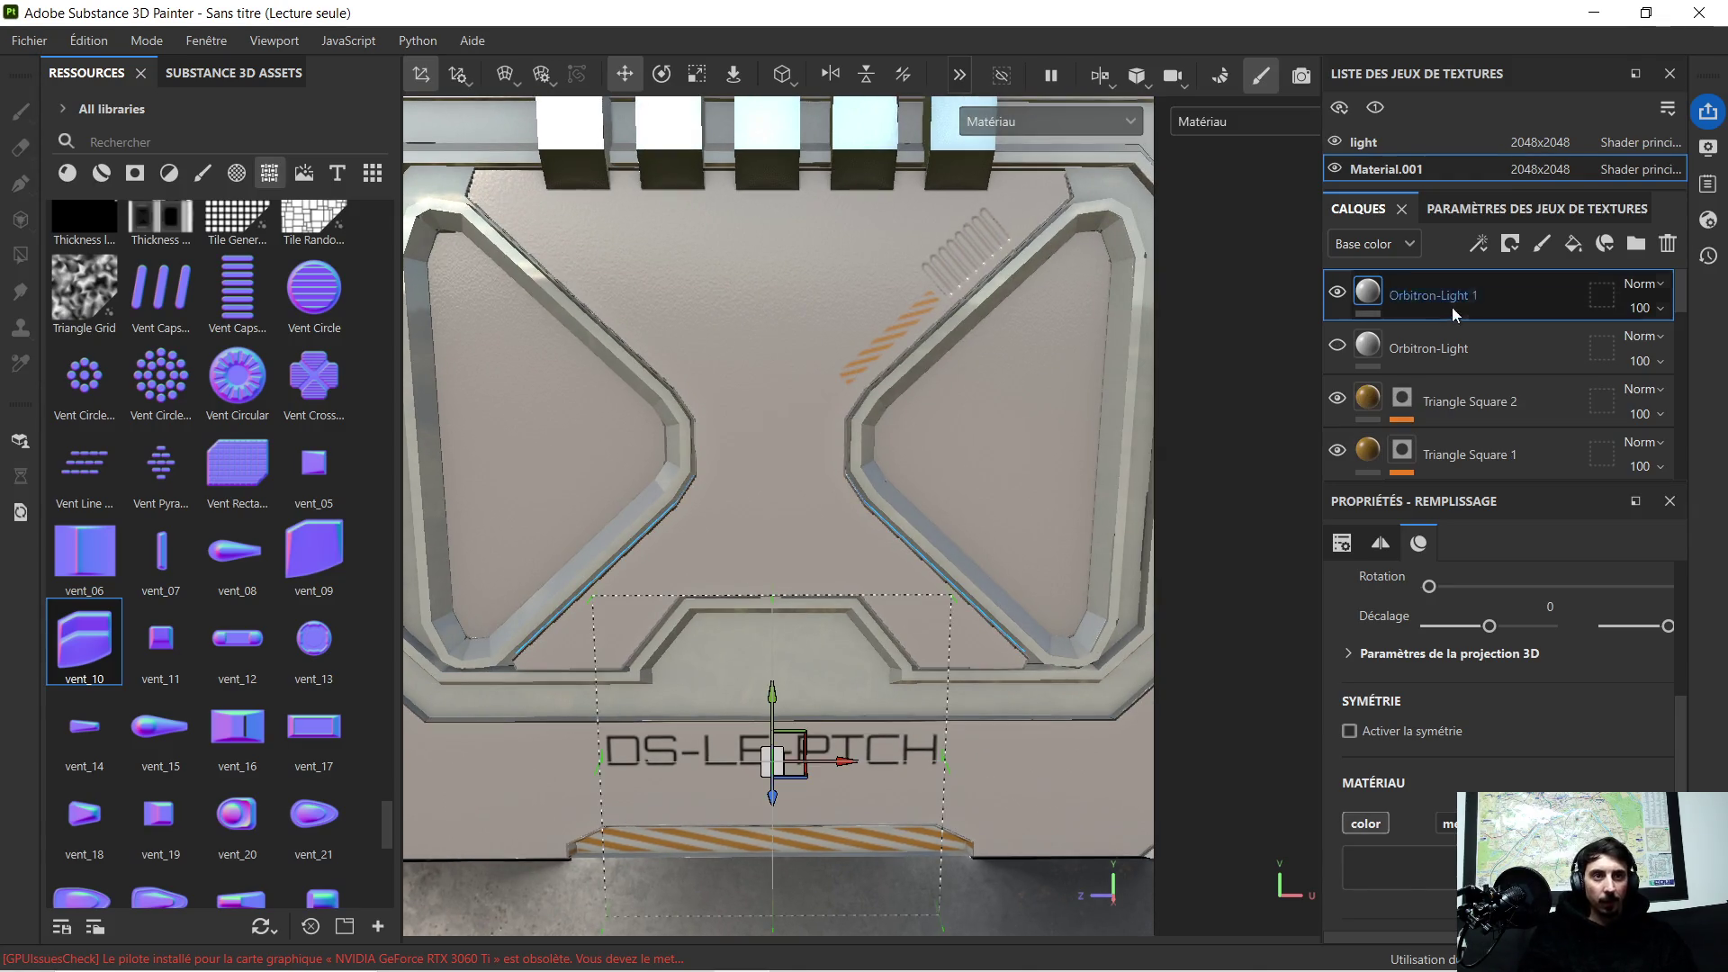
scroll(284, 567, down, 5)
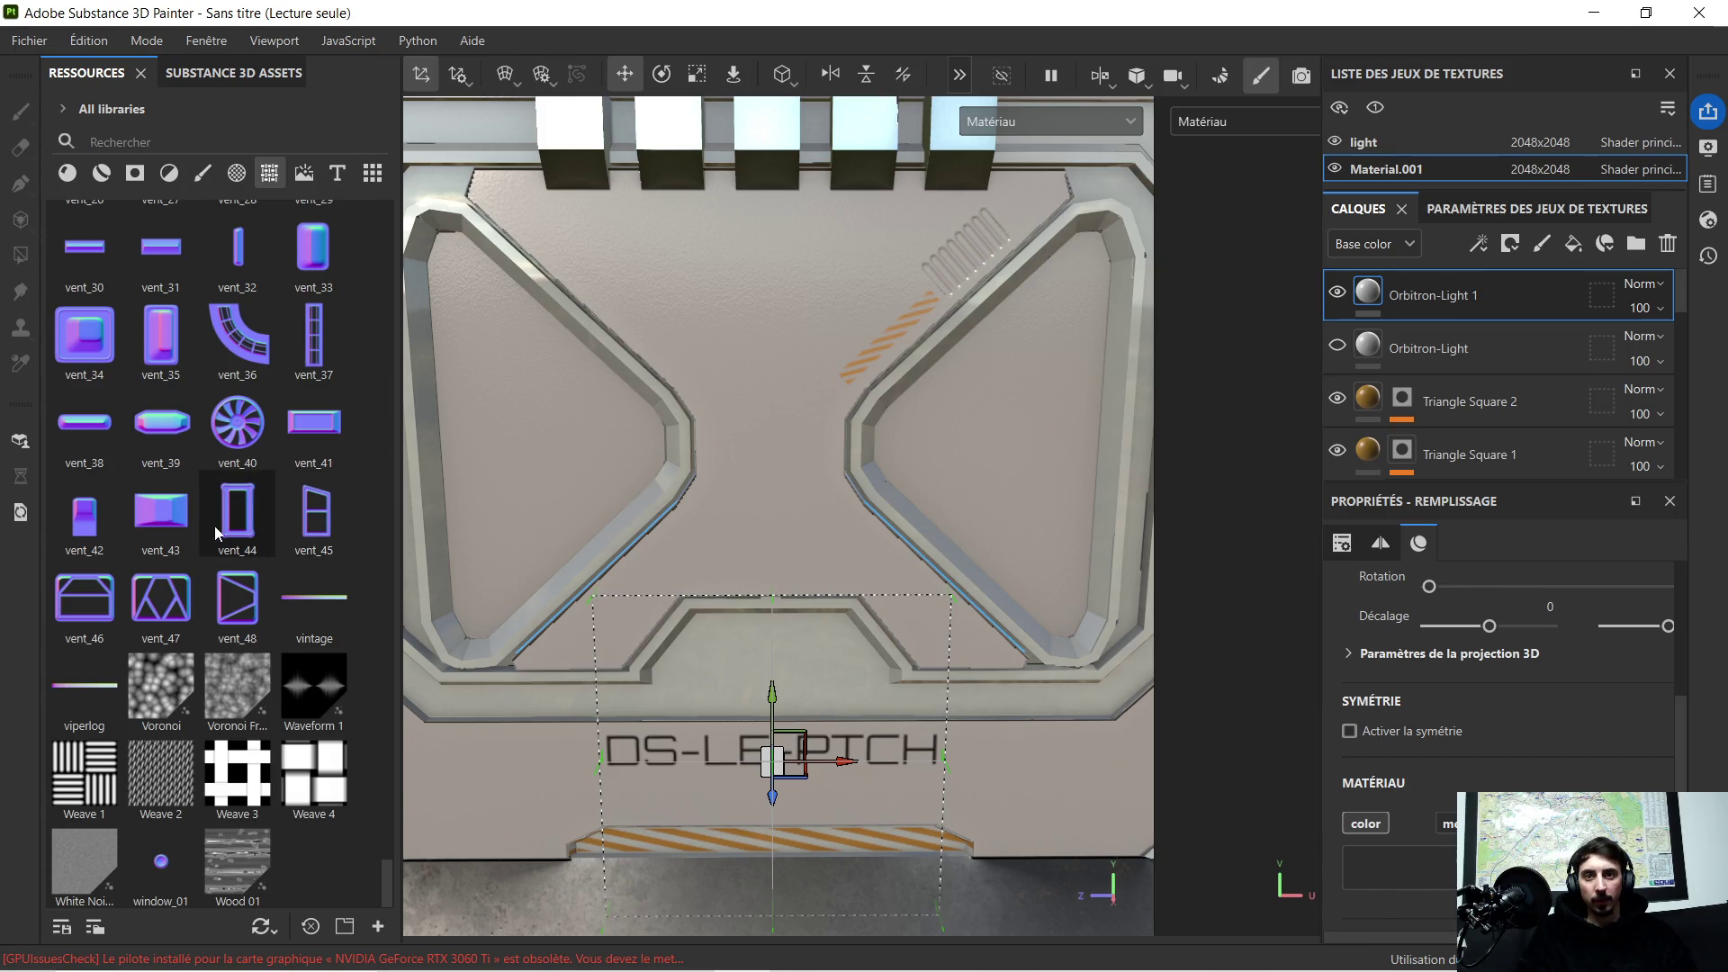
scroll(275, 493, up, 3)
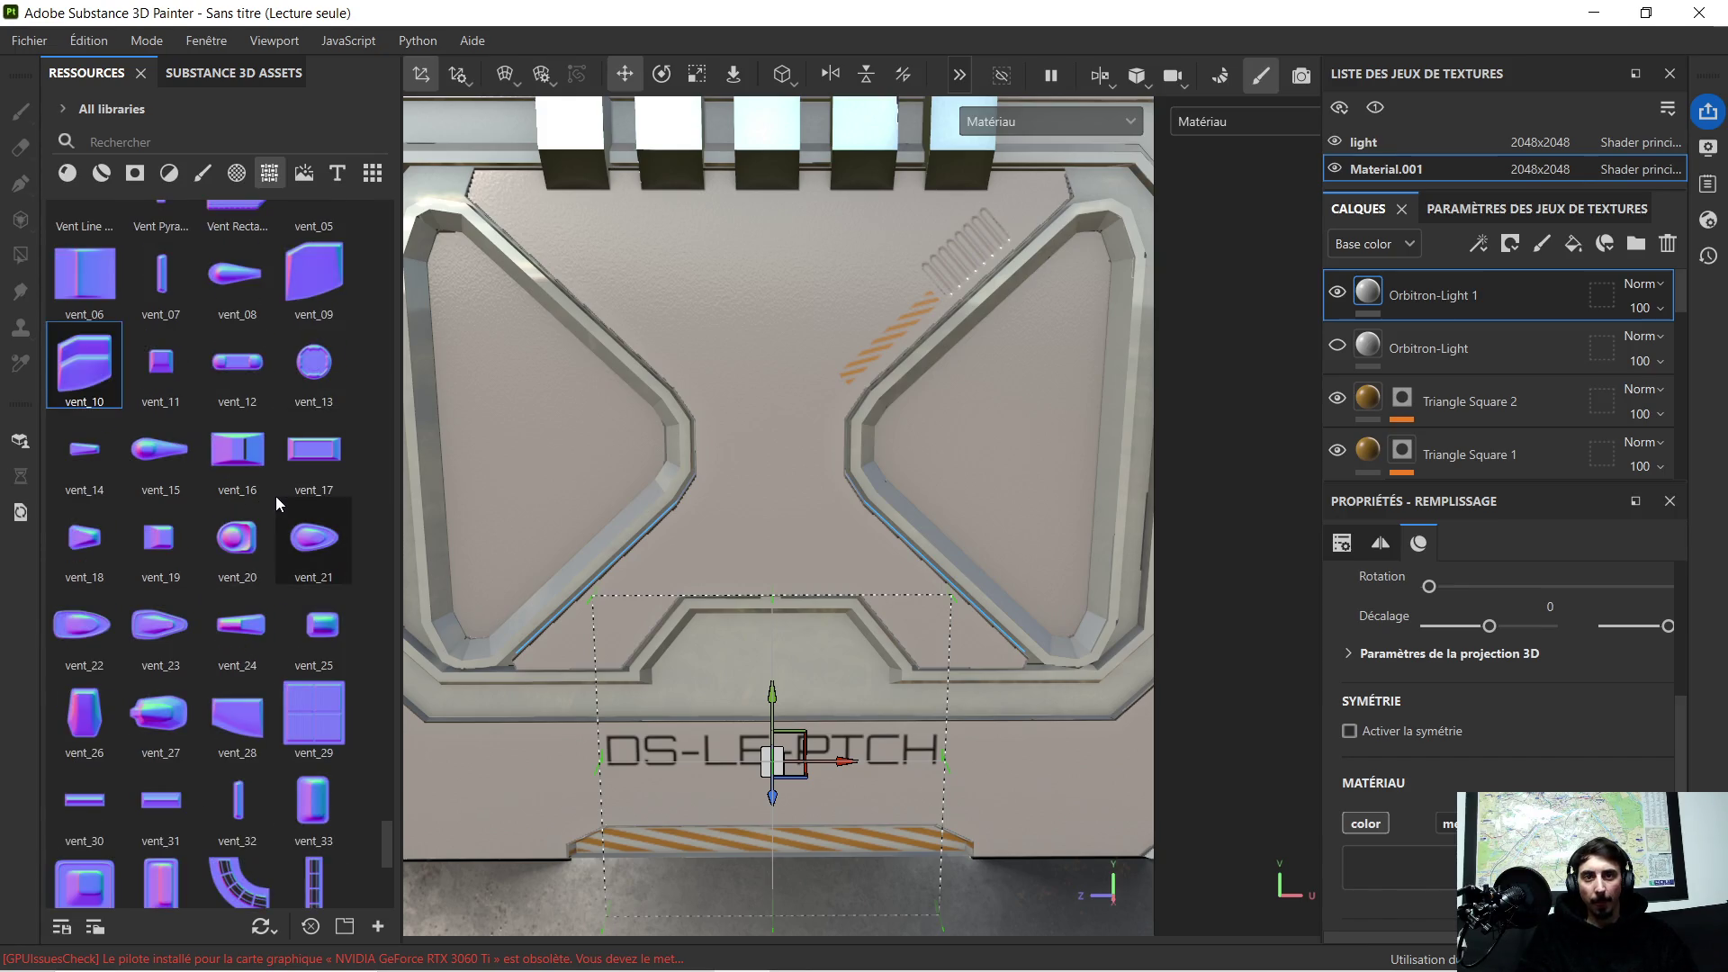
scroll(275, 495, up, 3)
scroll(284, 476, up, 5)
scroll(283, 466, up, 5)
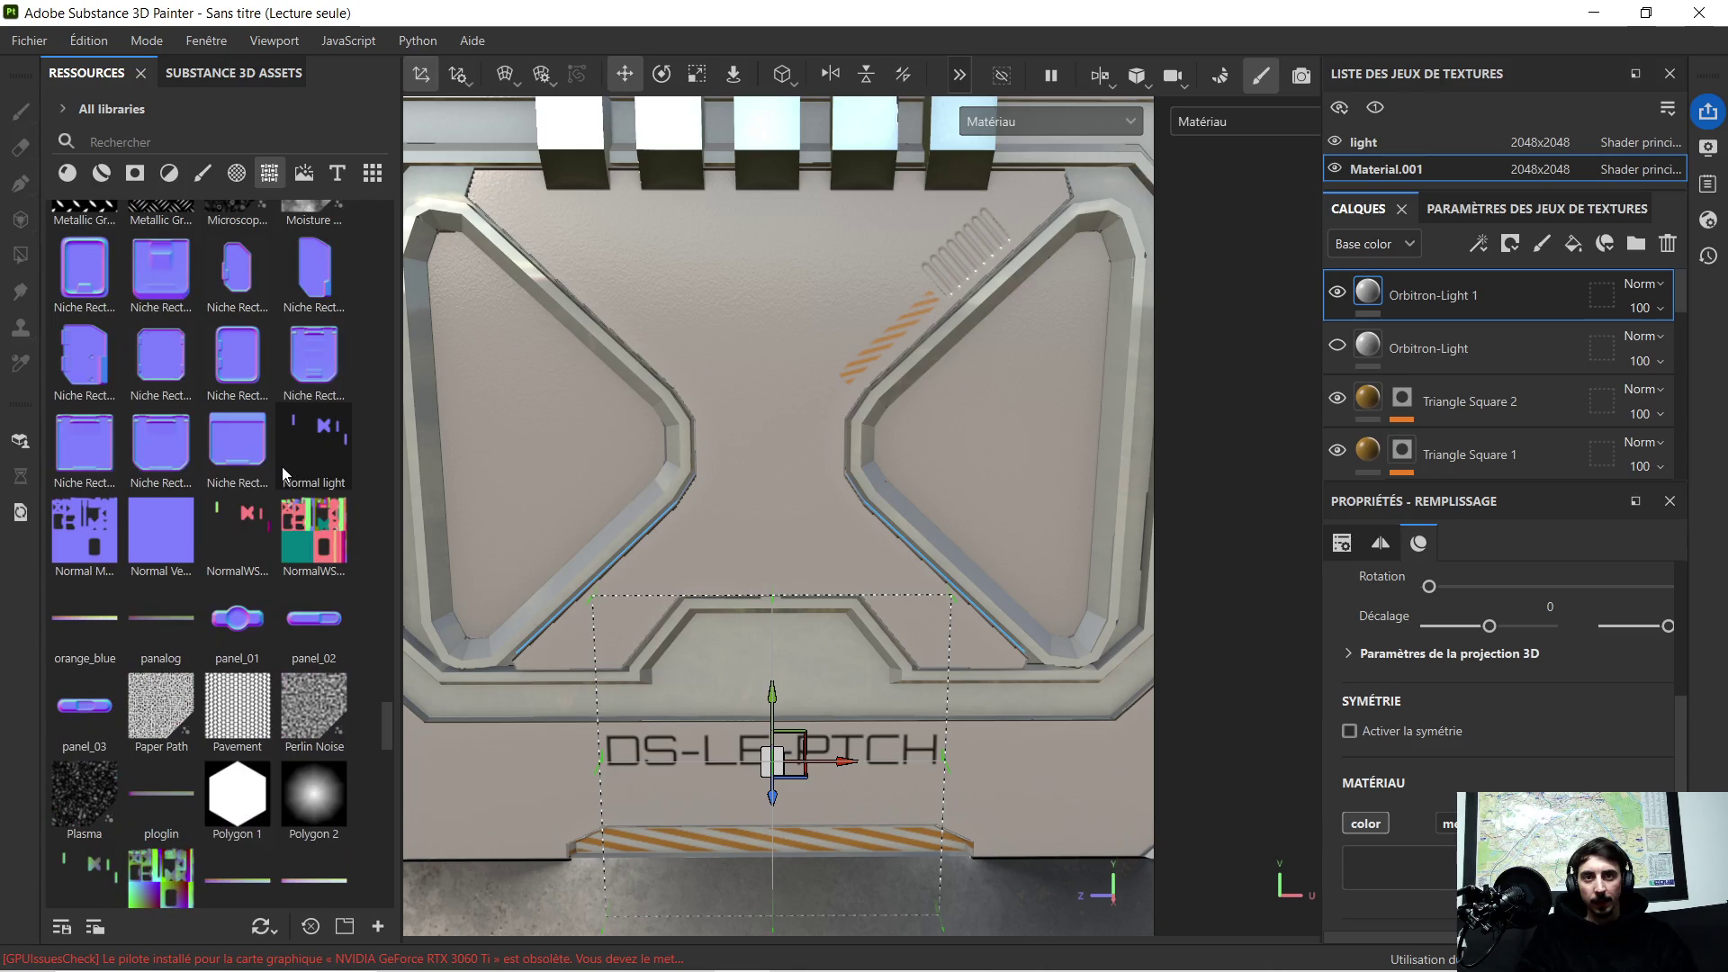
Step: Stamp a Niche Rect onto the panel's right side as a new layer
alt+drag(706, 433, 594, 392)
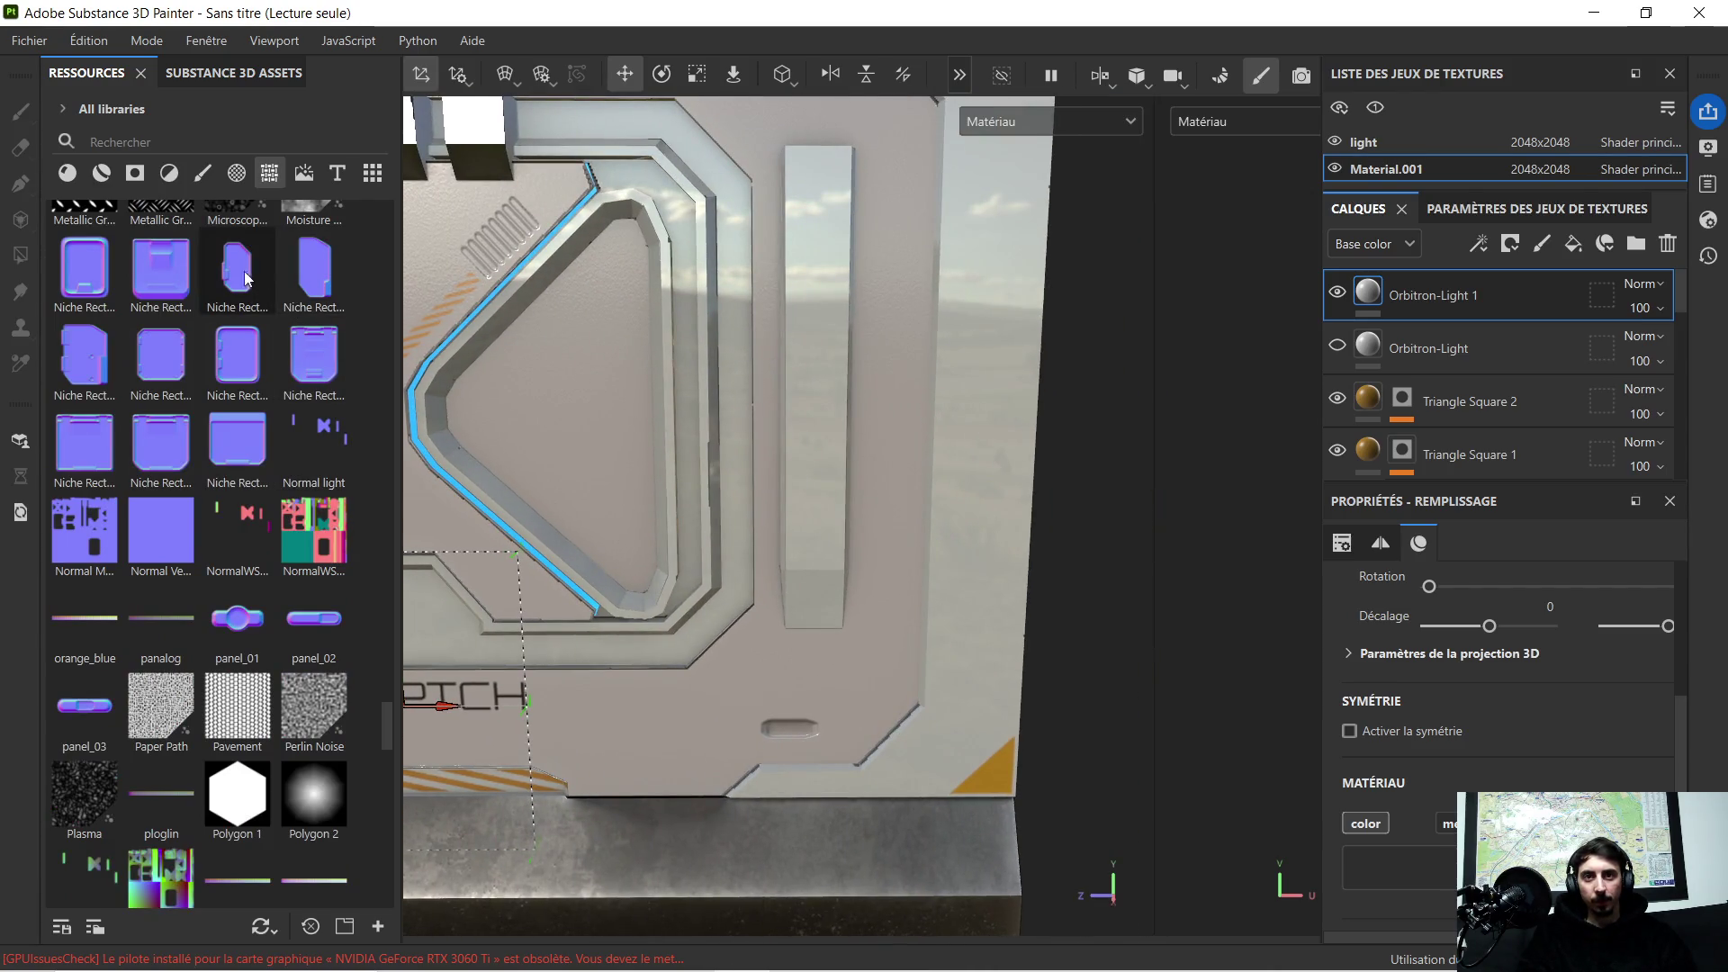
mouse_move(85, 354)
mouse_down()
mouse_move(828, 454)
mouse_move(887, 417)
mouse_up()
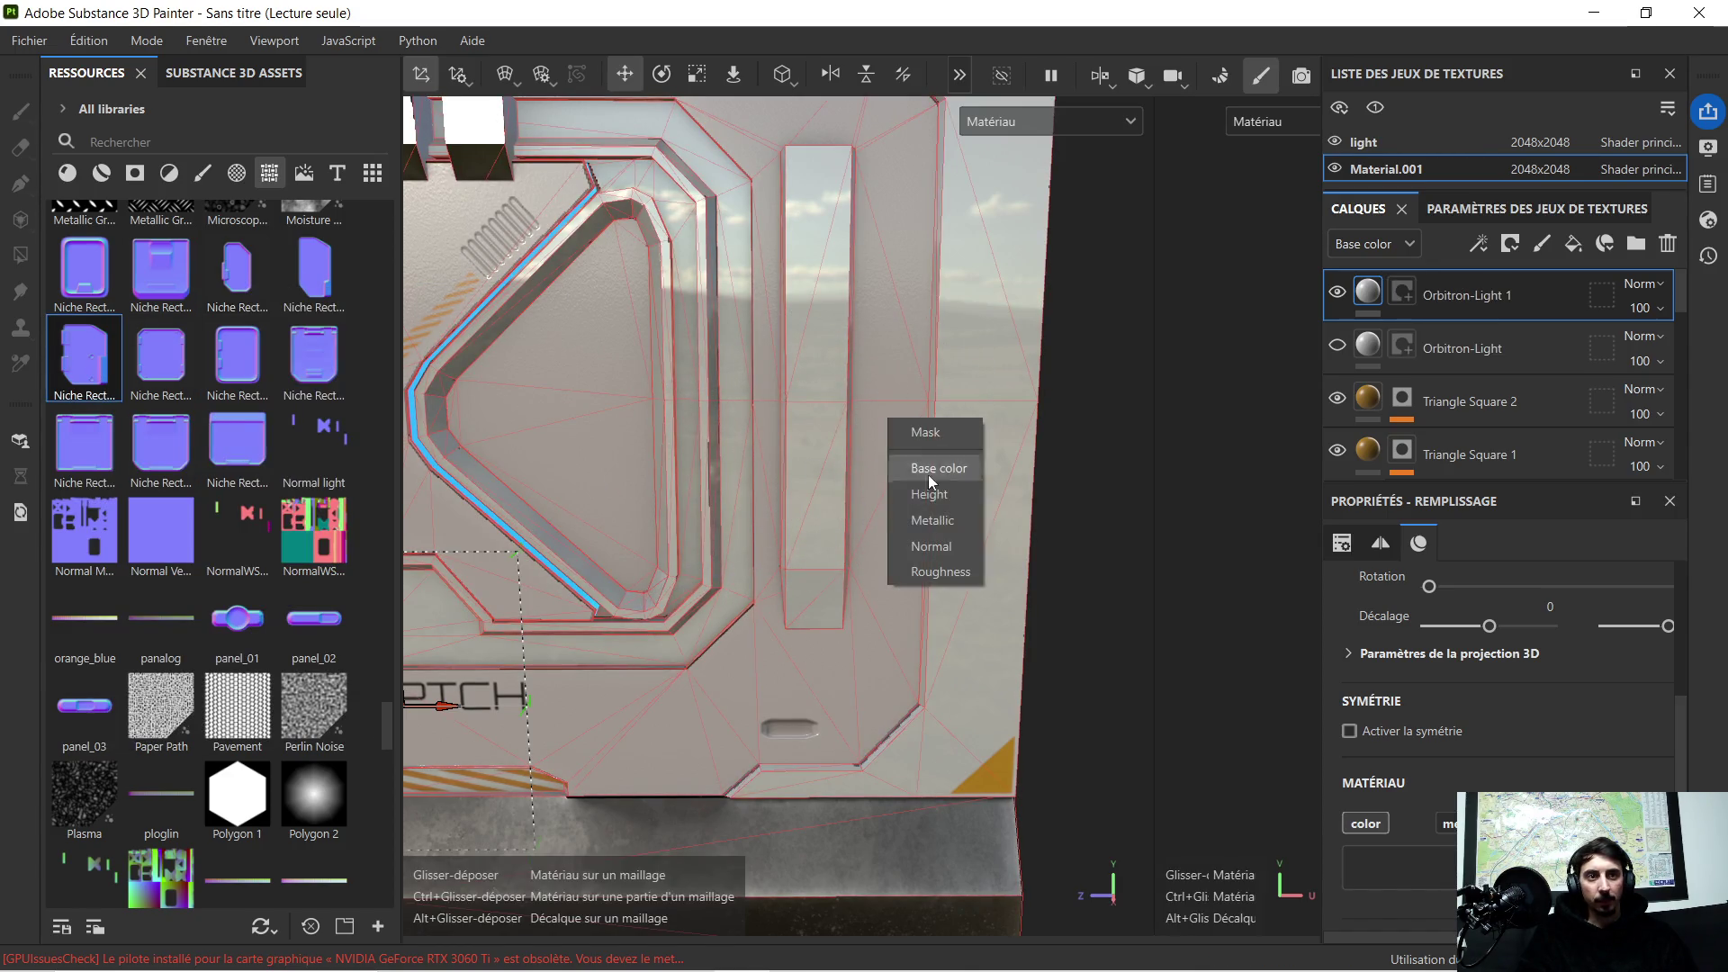
click(944, 544)
mouse_move(935, 520)
alt+mouse_down()
mouse_move(1011, 413)
mouse_move(943, 267)
mouse_move(1098, 240)
mouse_move(752, 238)
alt+mouse_up()
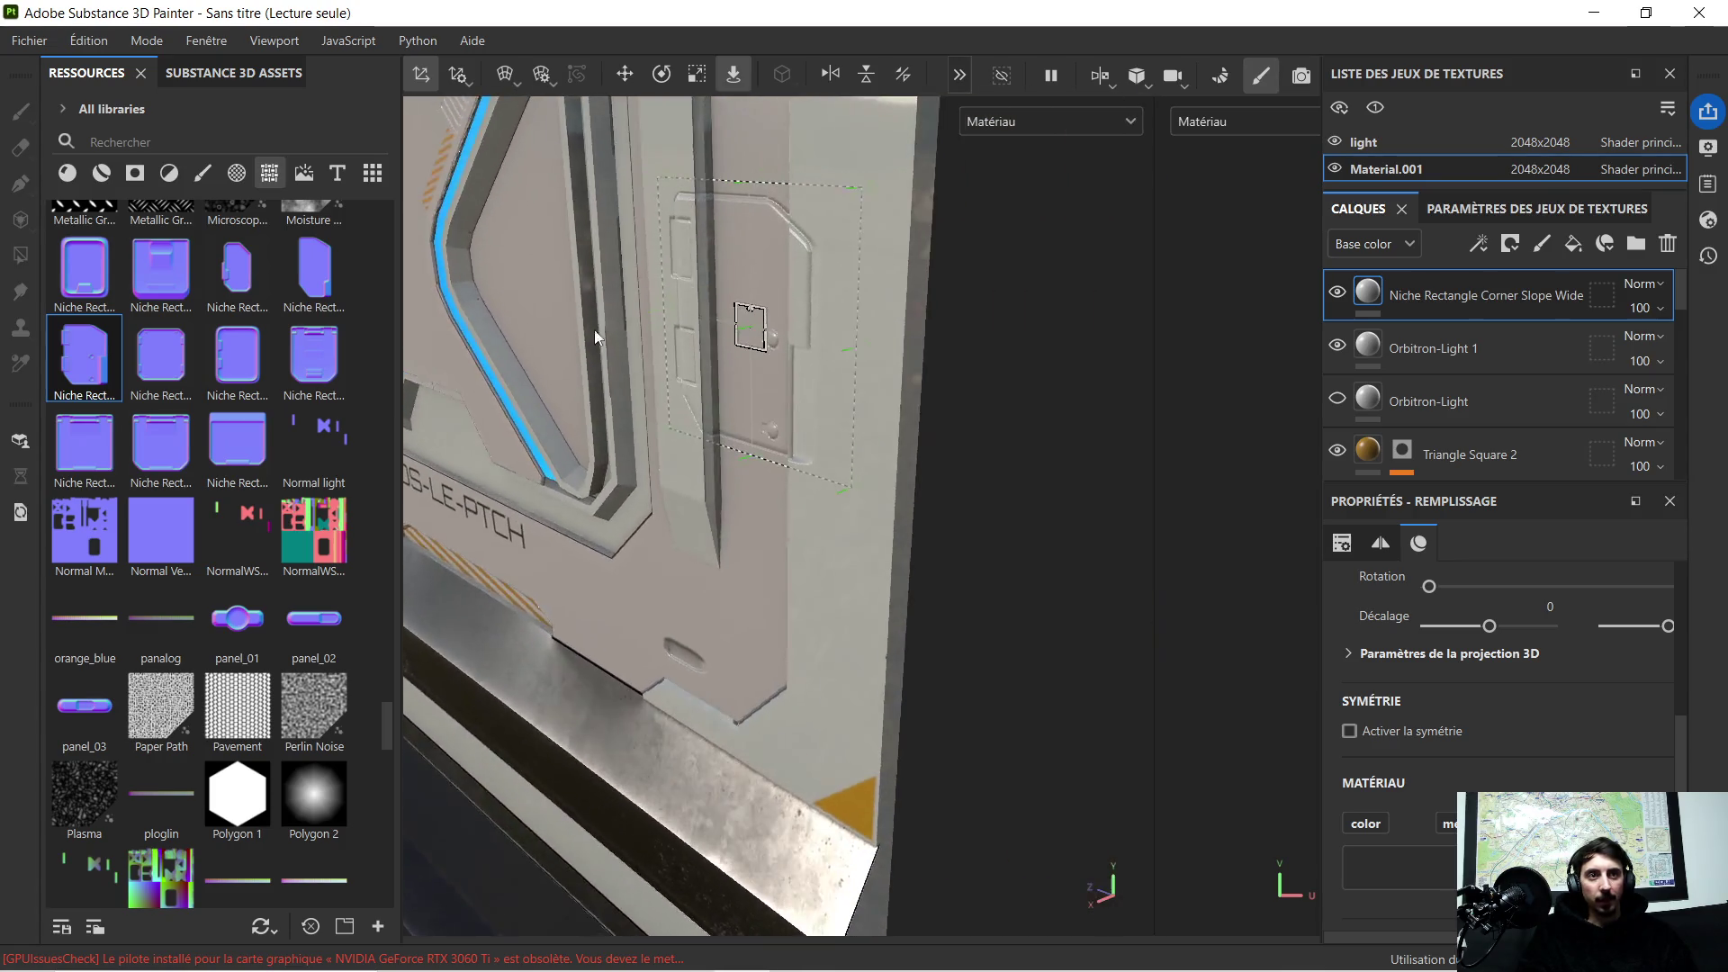
click(625, 74)
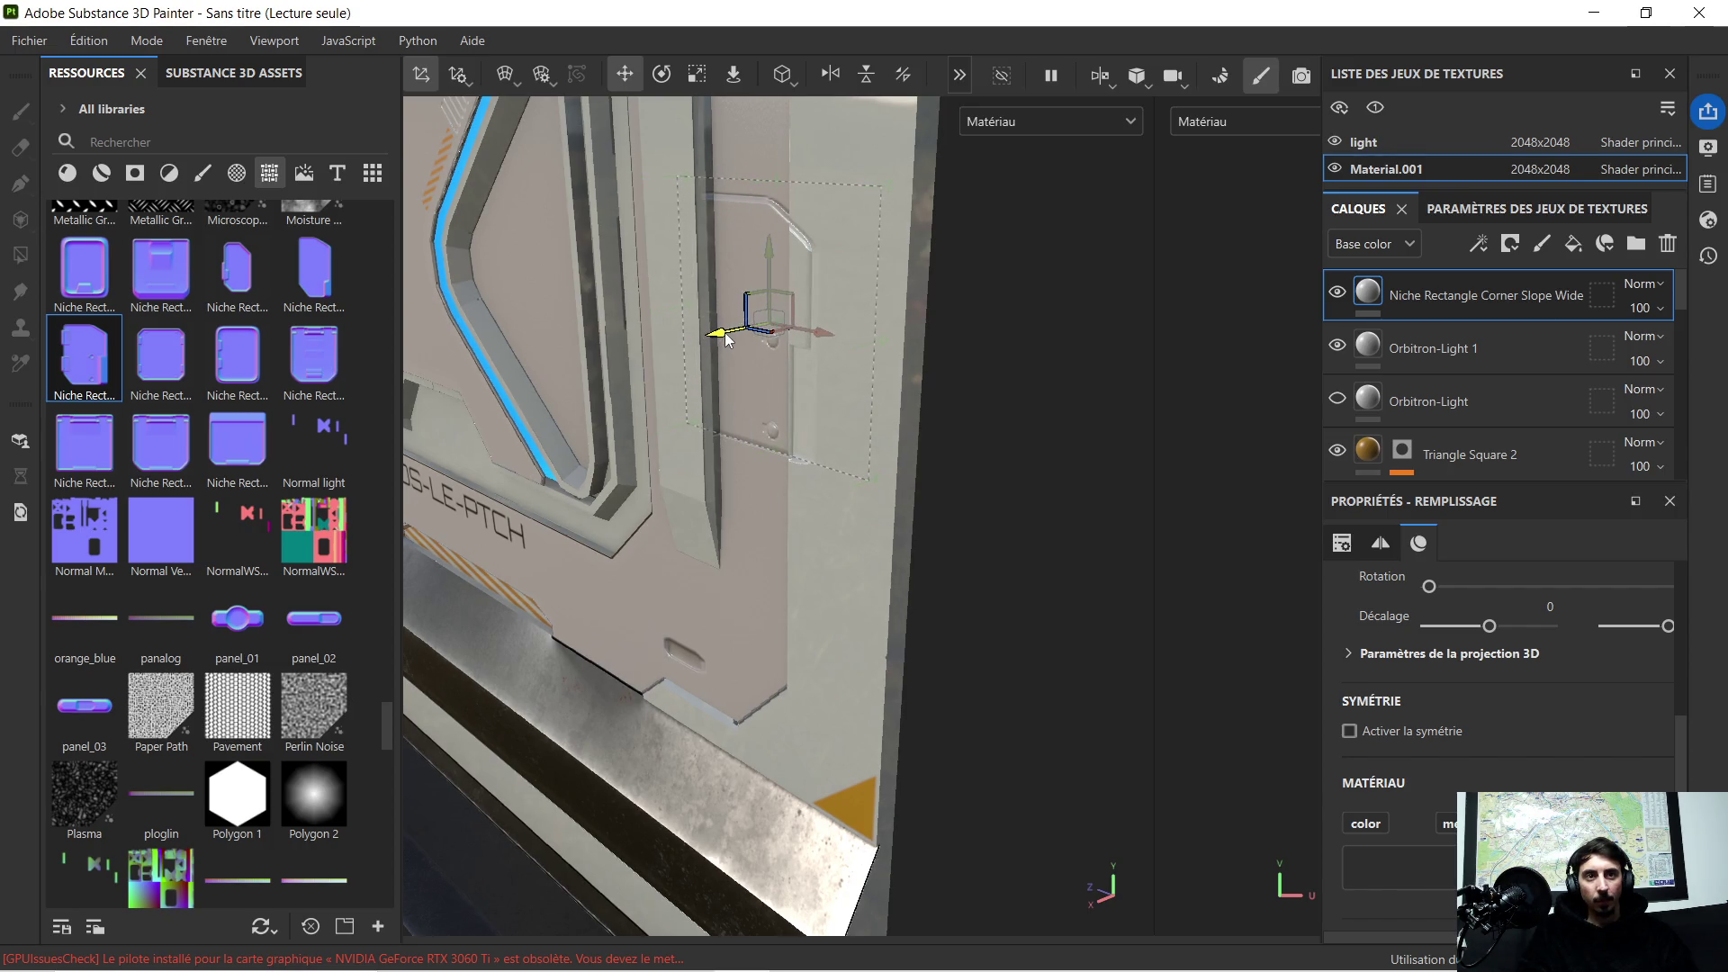
mouse_move(683, 345)
alt+mouse_down()
mouse_move(645, 370)
mouse_move(837, 328)
mouse_move(751, 482)
mouse_move(778, 450)
mouse_move(941, 469)
mouse_move(856, 490)
alt+mouse_up()
alt+drag(917, 445, 698, 490)
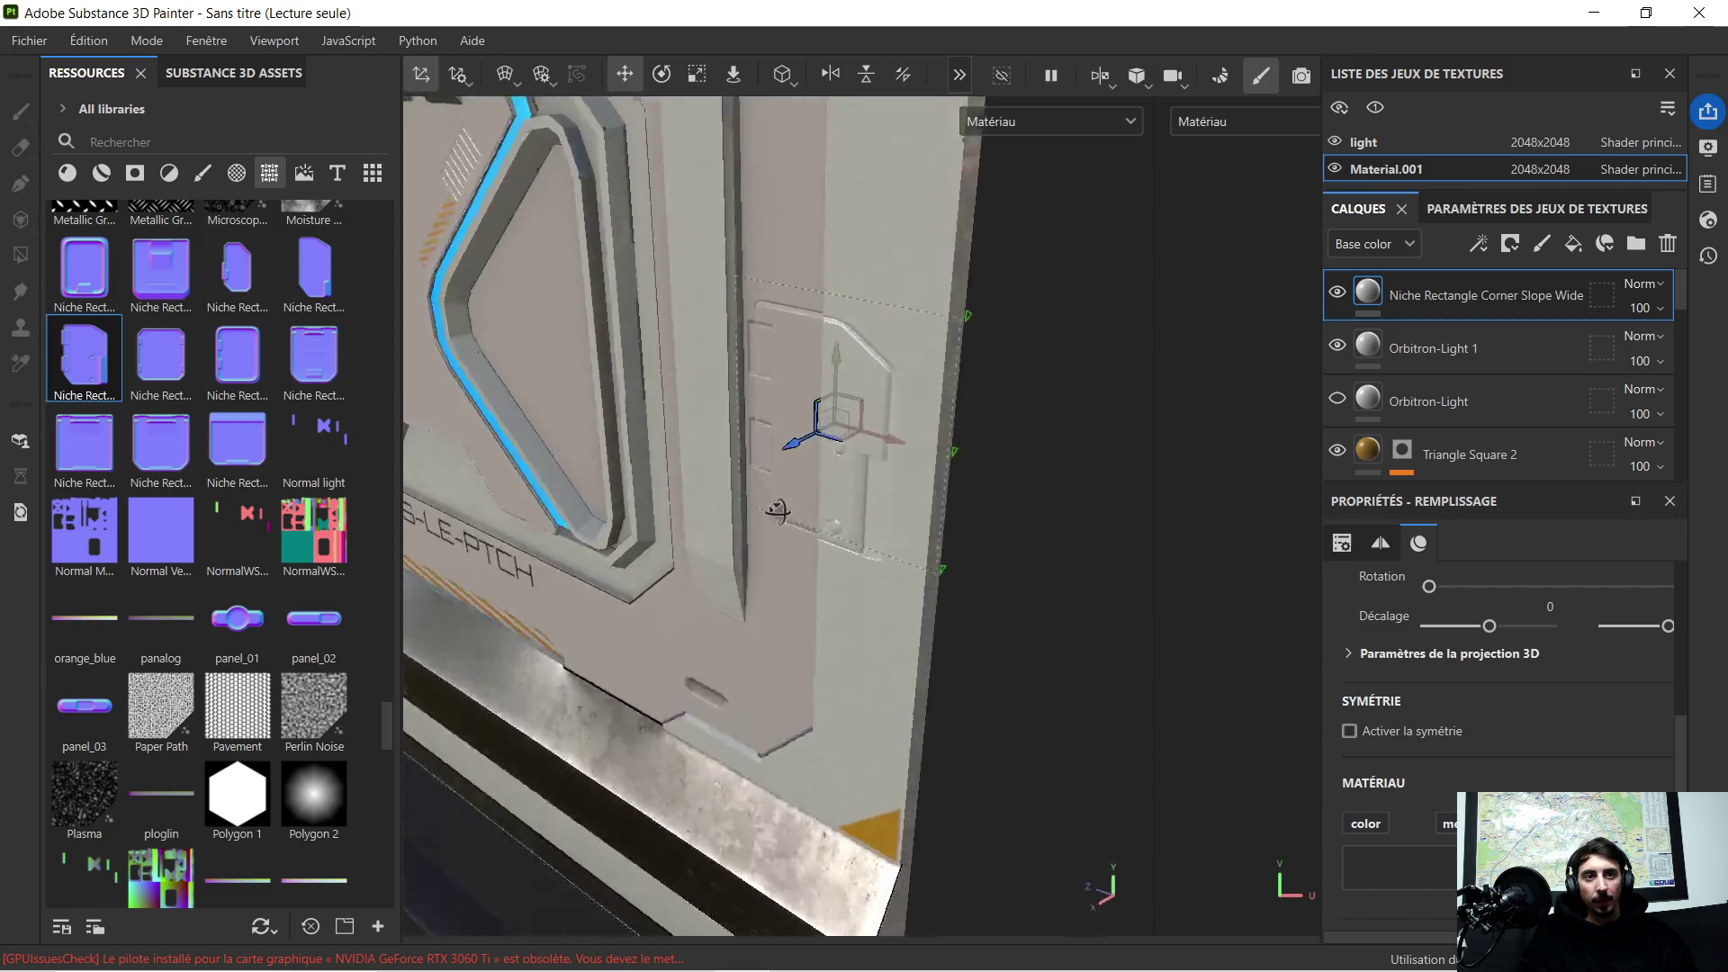
mouse_move(834, 438)
mouse_down()
mouse_move(943, 387)
mouse_move(518, 409)
mouse_move(687, 454)
mouse_up()
scroll(944, 388, up, 3)
click(889, 388)
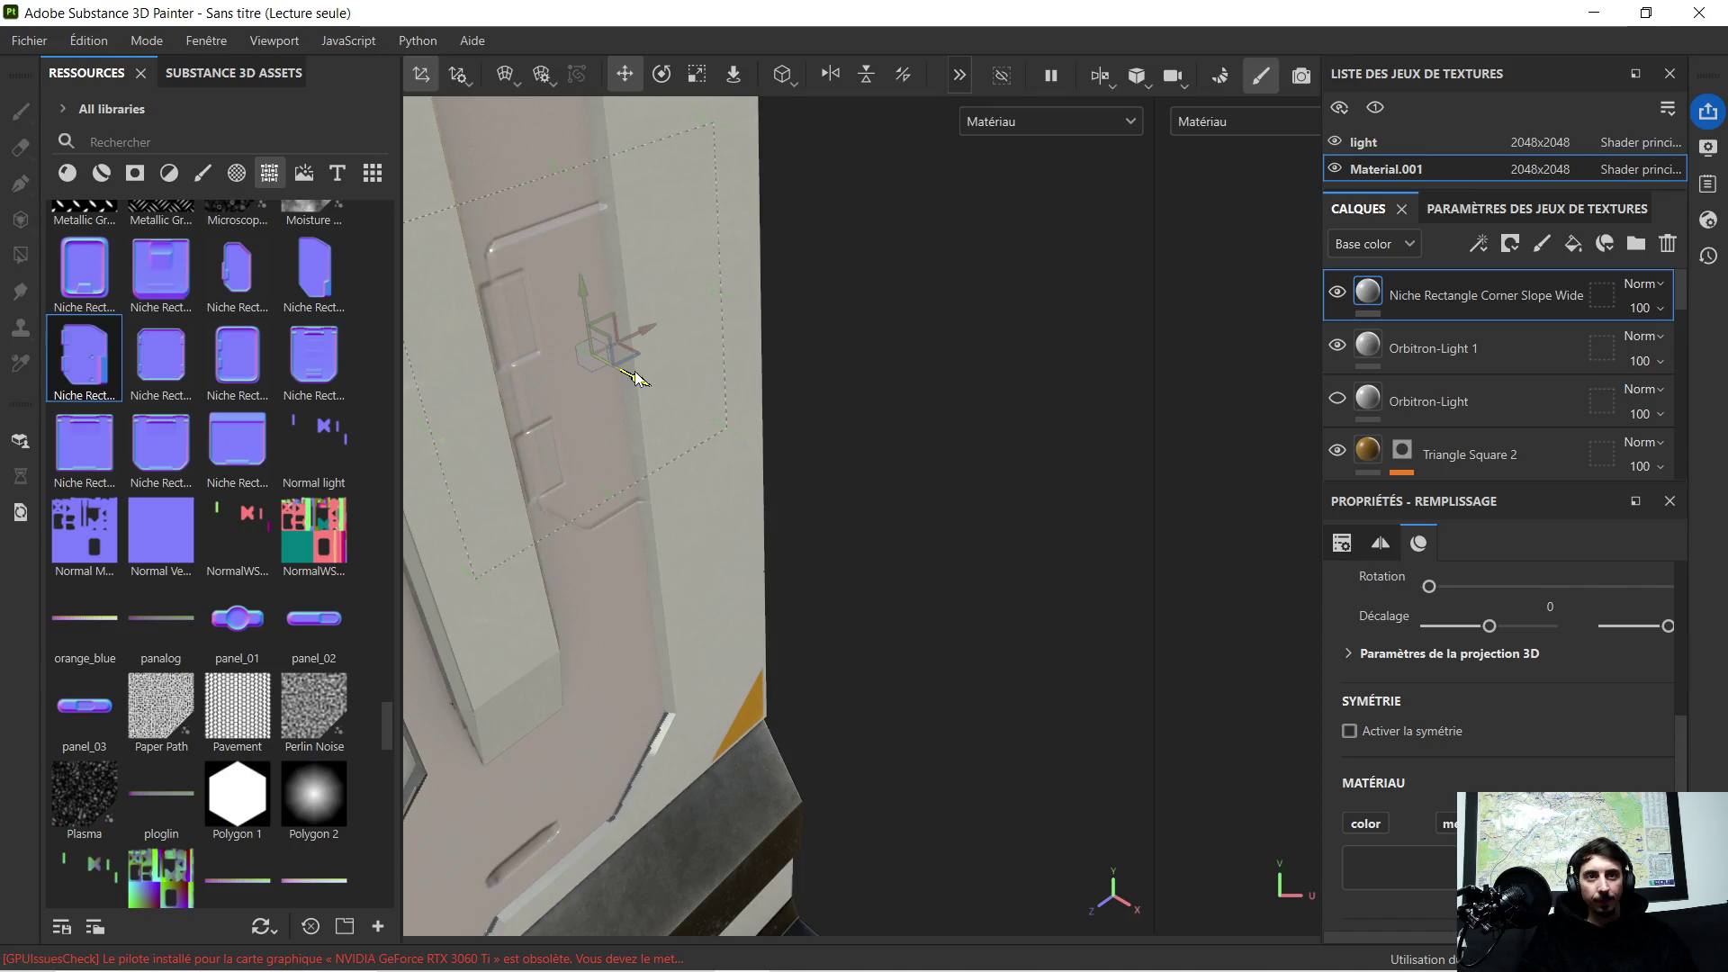
mouse_move(680, 412)
alt+mouse_down()
mouse_move(955, 604)
mouse_move(913, 572)
mouse_move(928, 556)
mouse_move(845, 540)
alt+mouse_up()
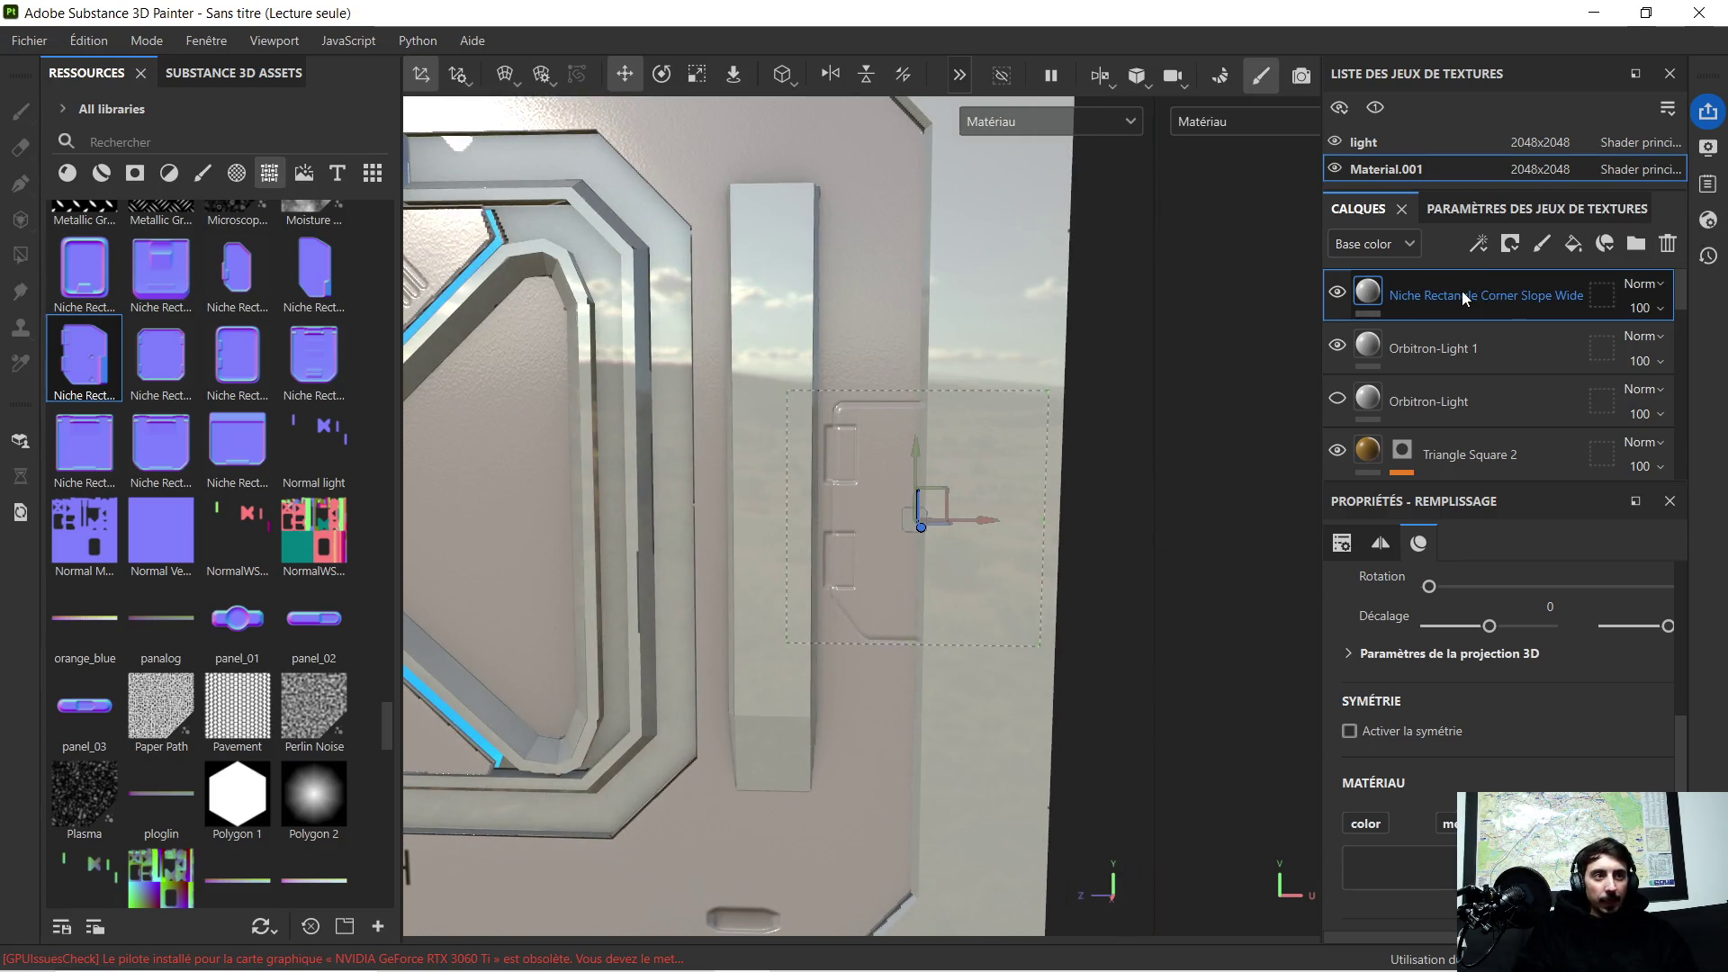
key(Delete)
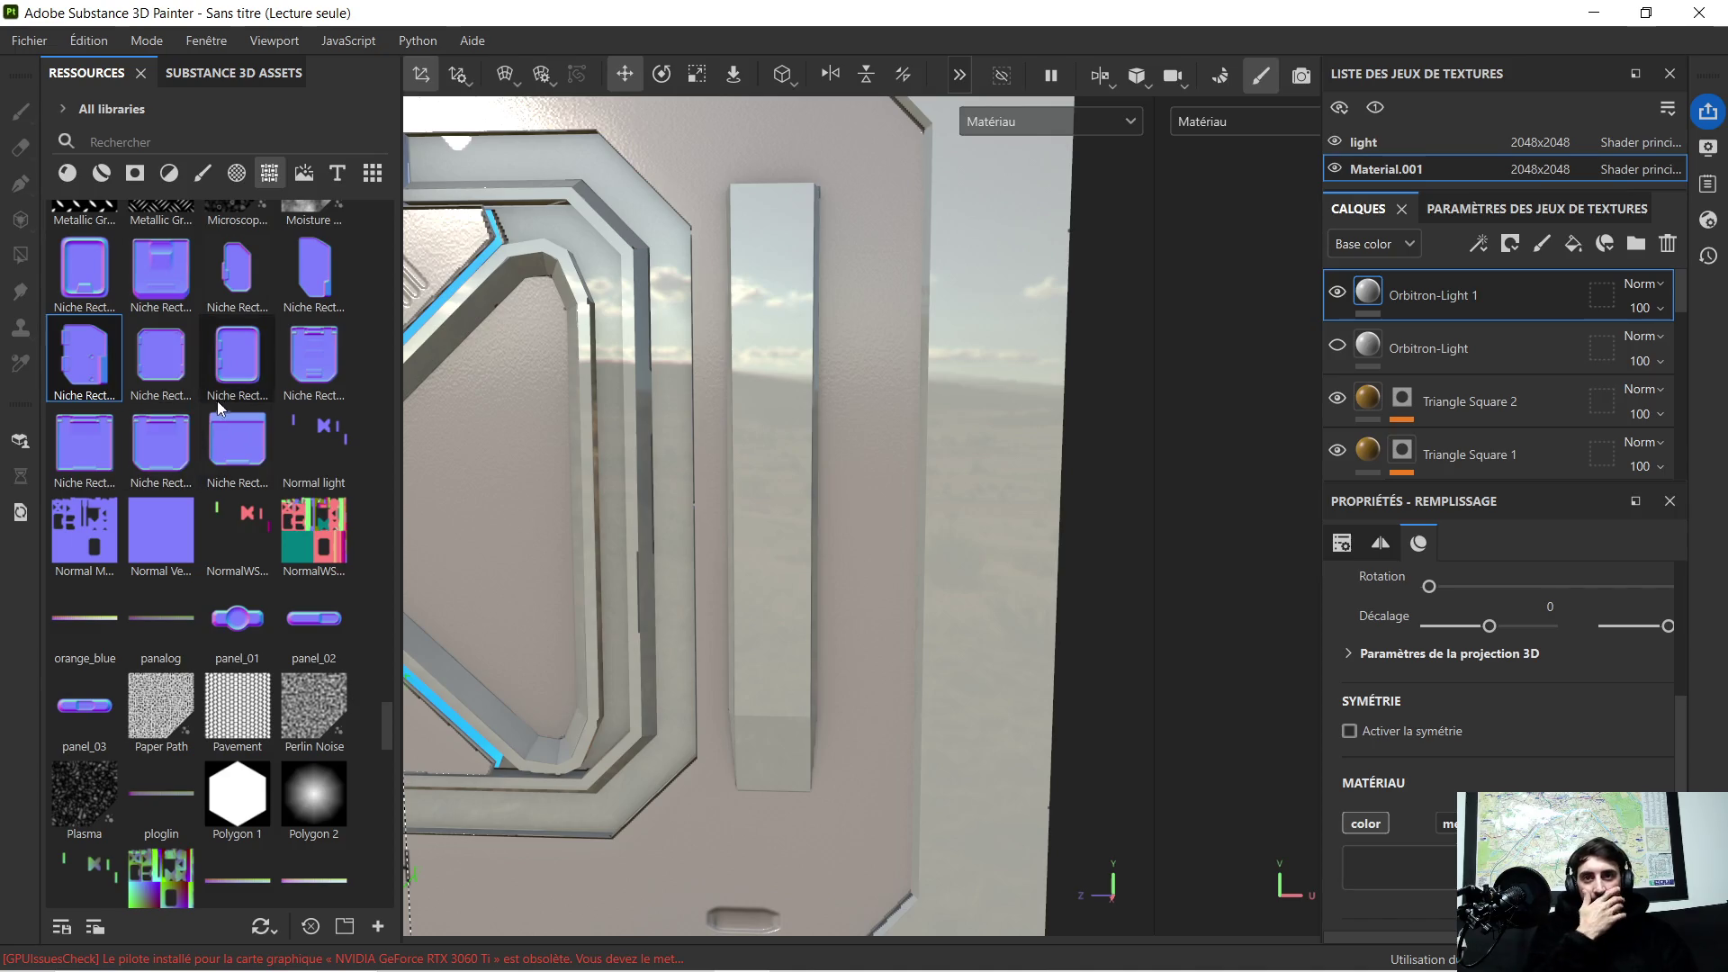
Step: Stamp a Niche Rectangle Corner layer on the right area and enlarge it over the right column
drag(272, 274, 859, 443)
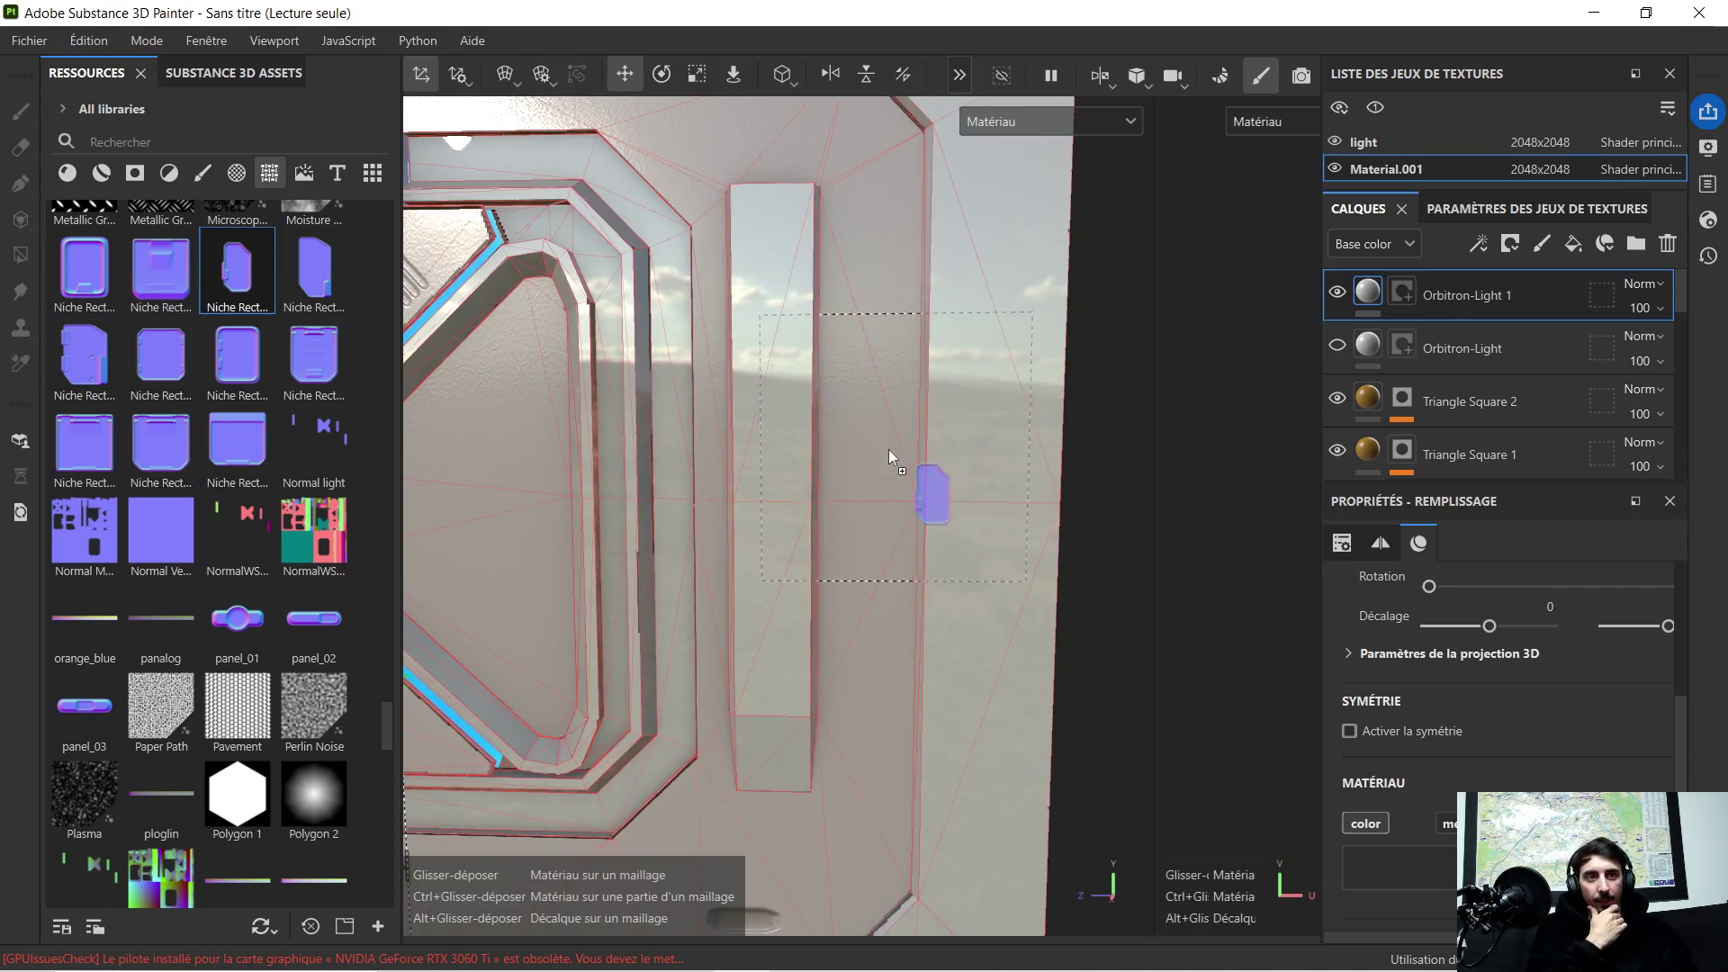
click(886, 532)
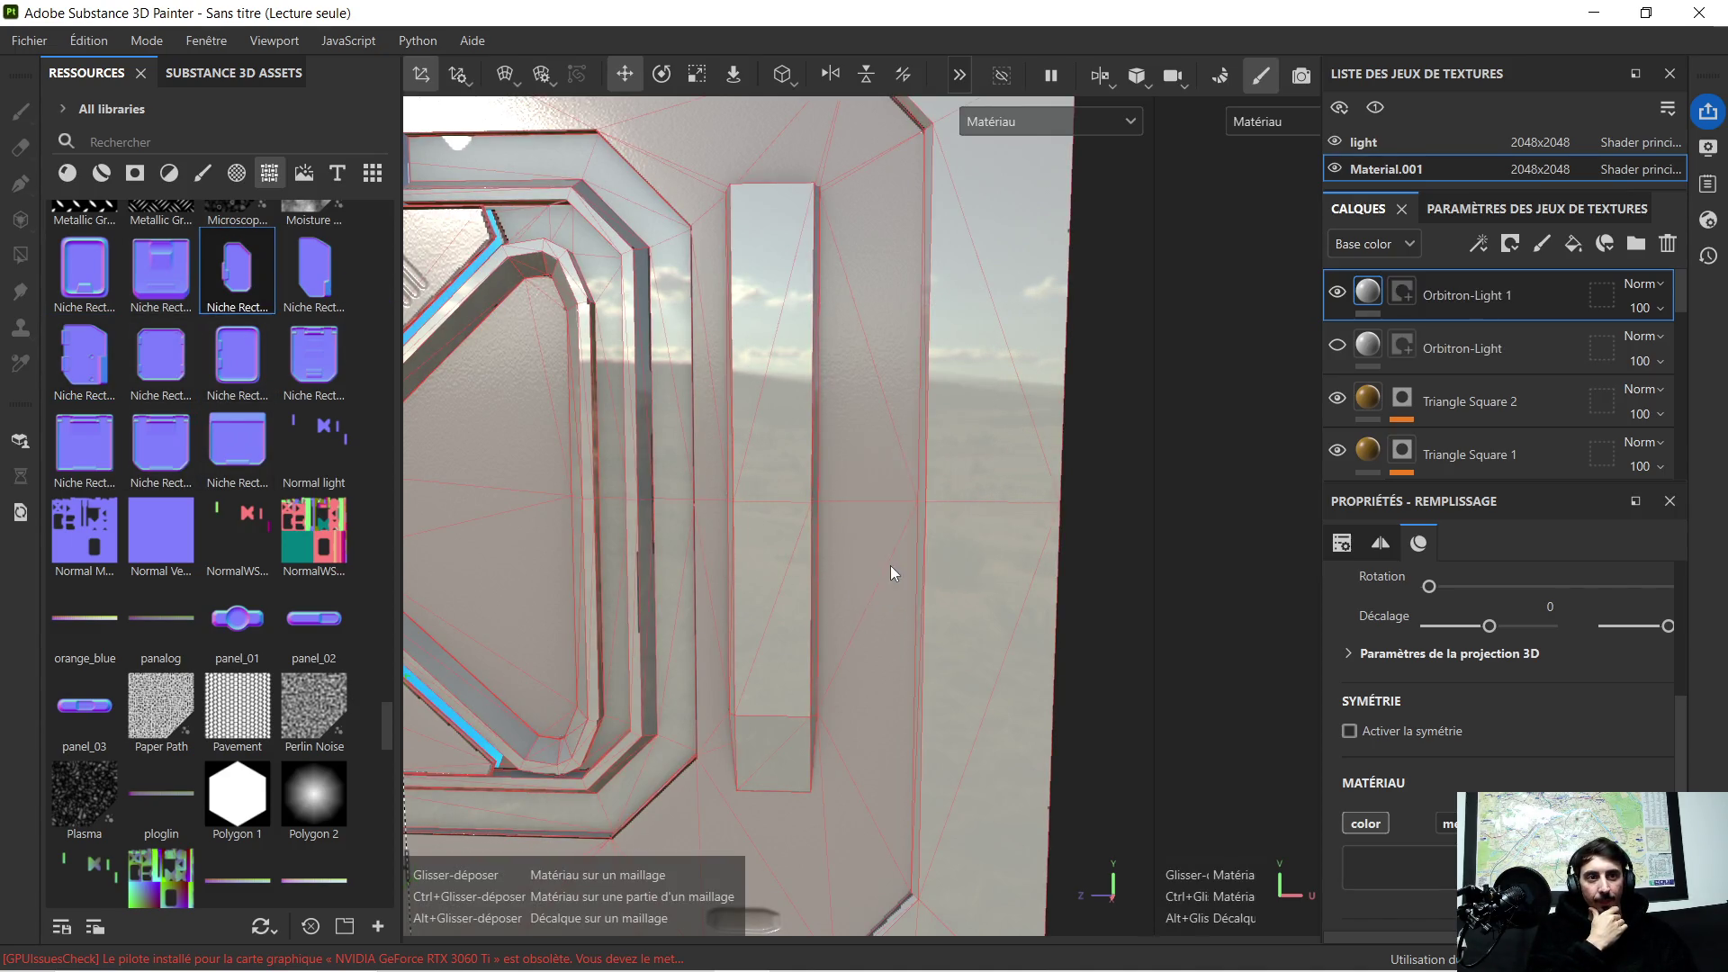
alt+drag(887, 475, 829, 303)
click(695, 76)
drag(864, 448, 1223, 200)
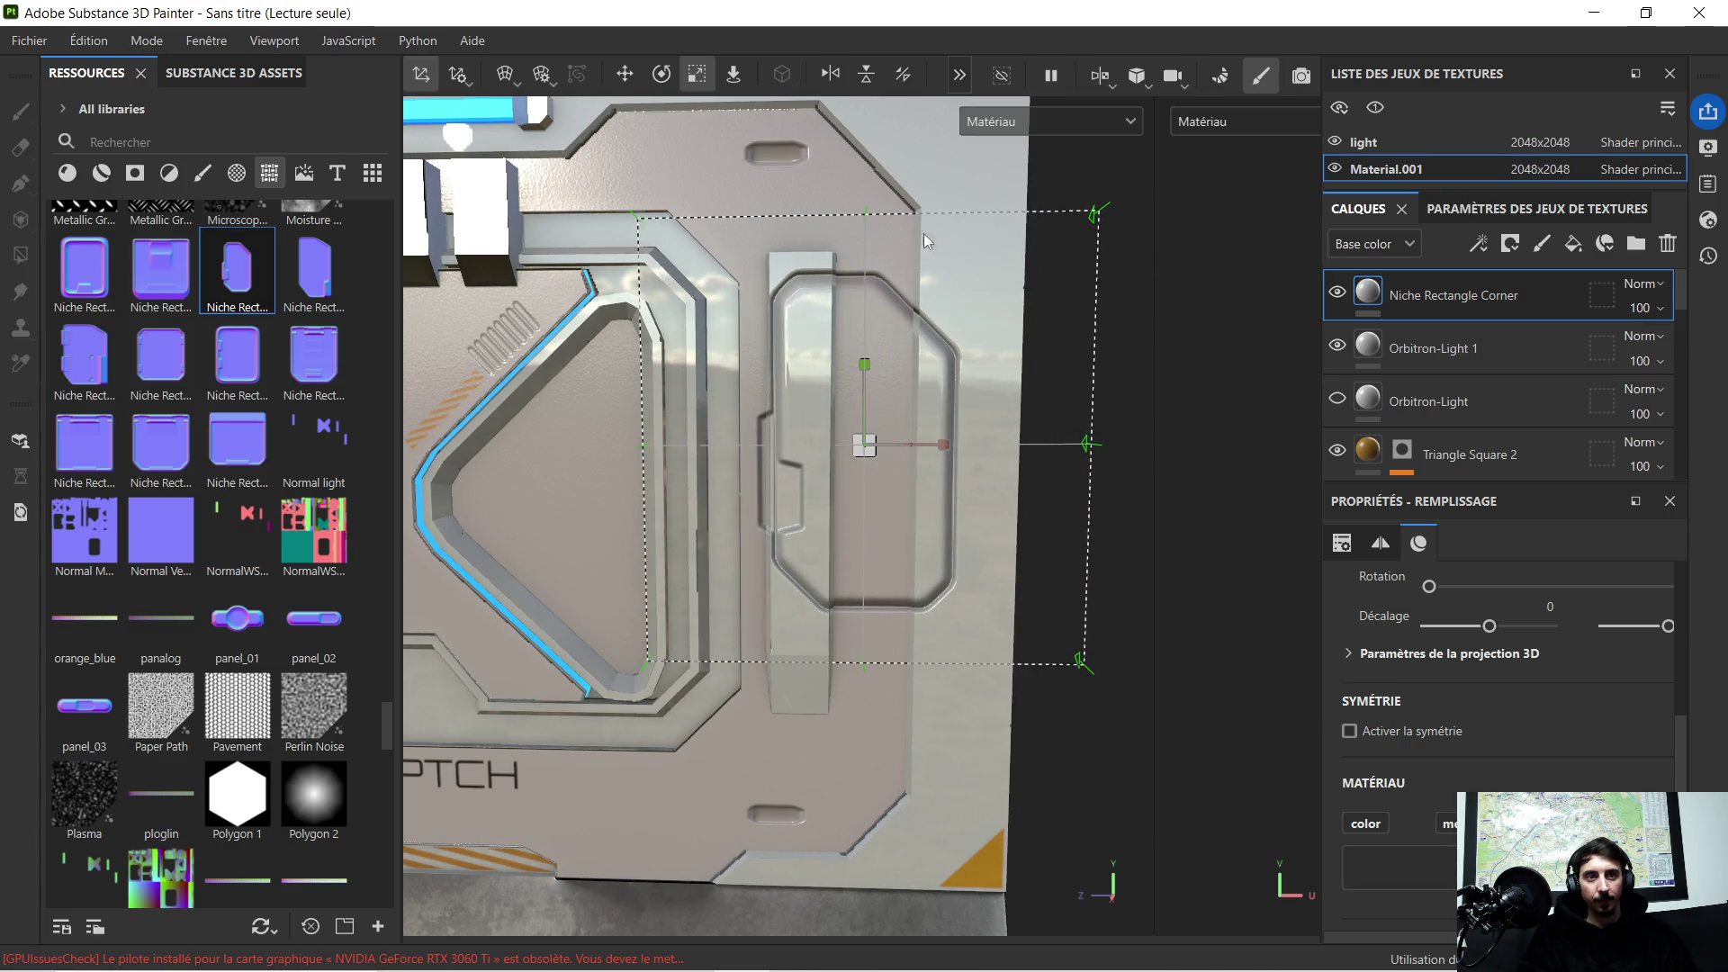
Step: Slide the niche decal right toward the panel edge and check it from the side
click(641, 79)
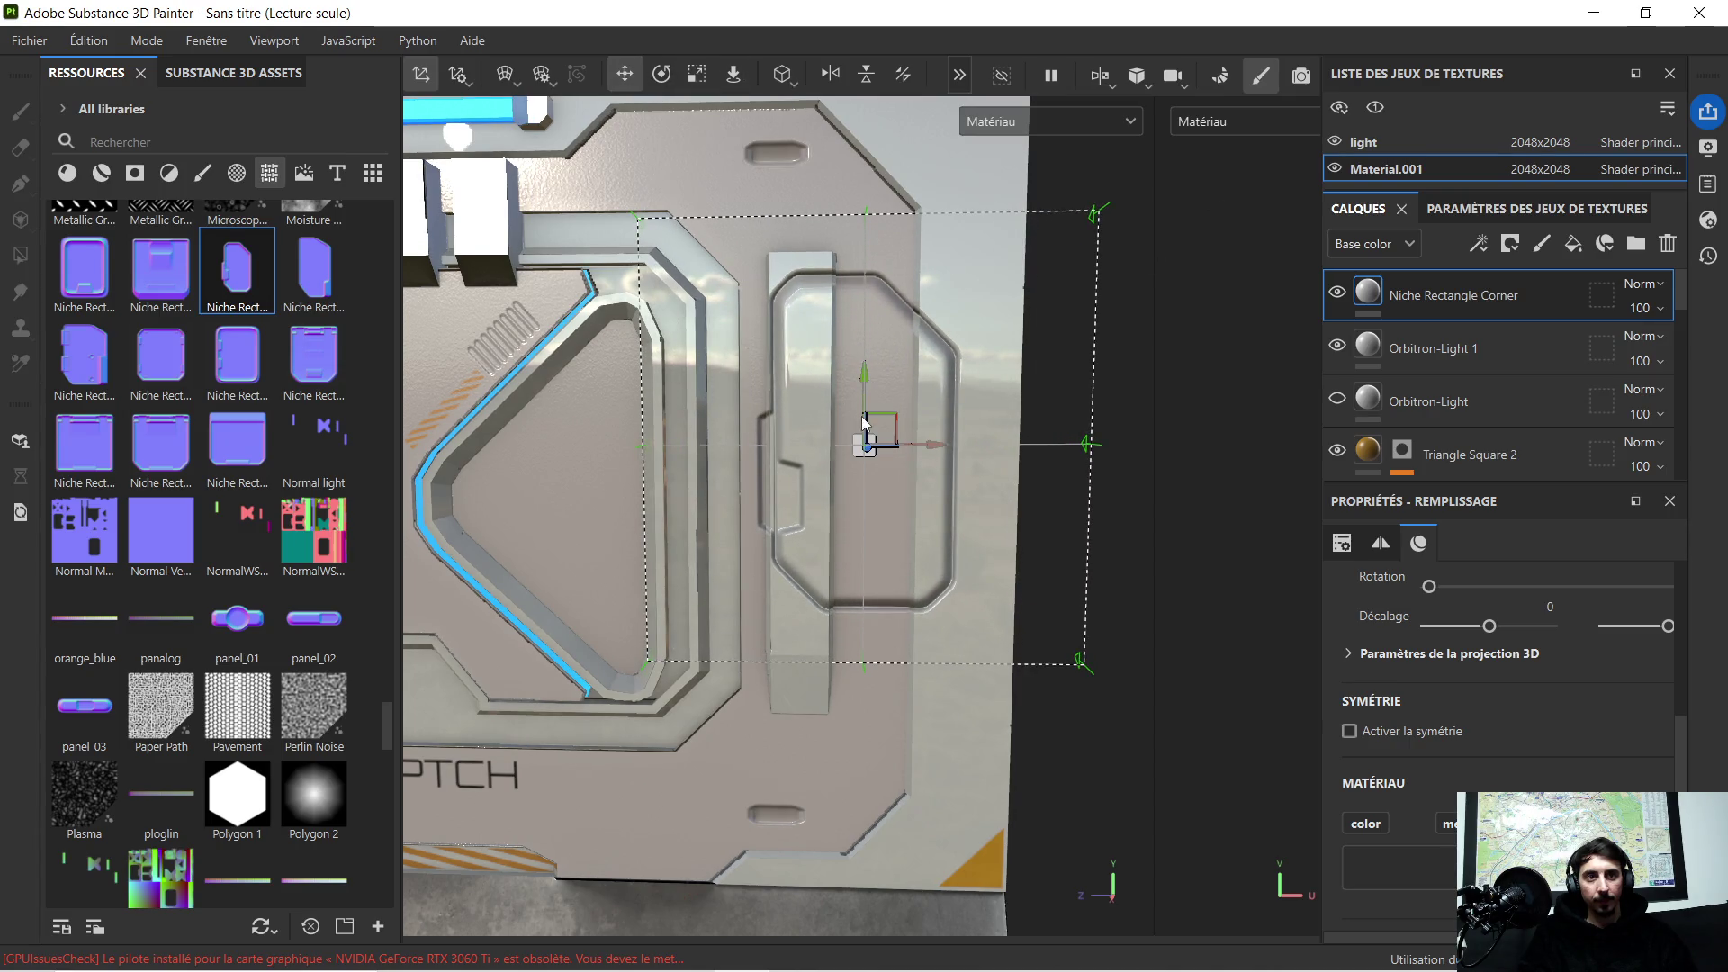
click(954, 447)
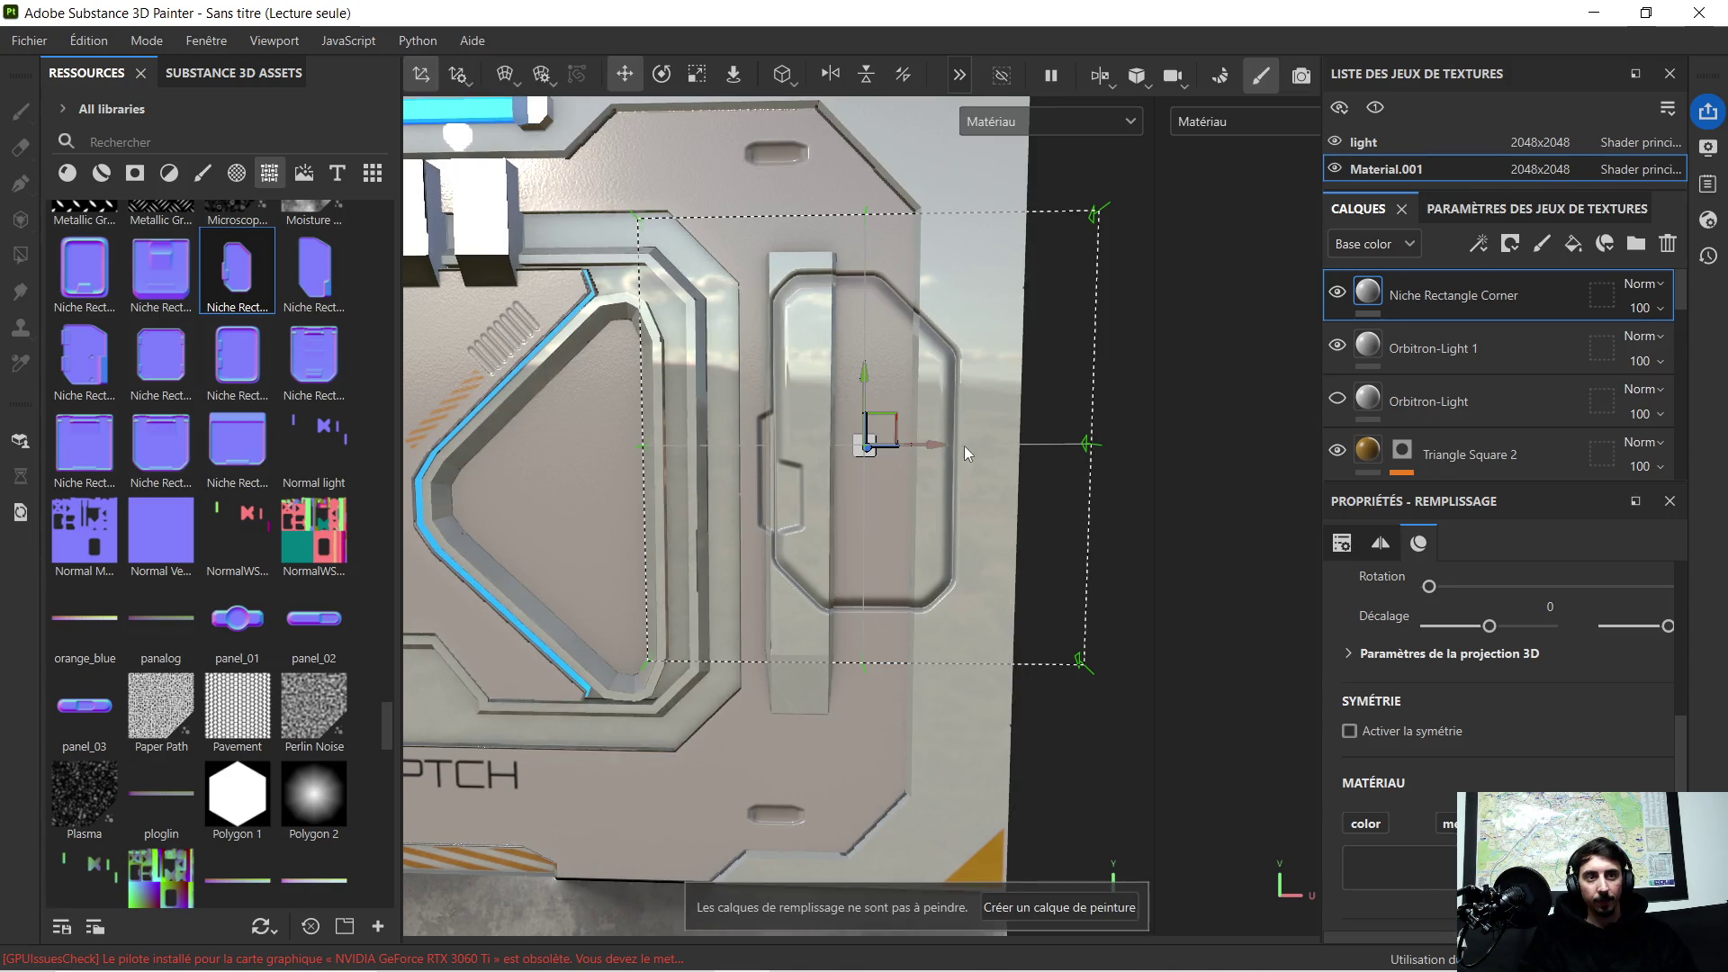
drag(936, 445, 1079, 455)
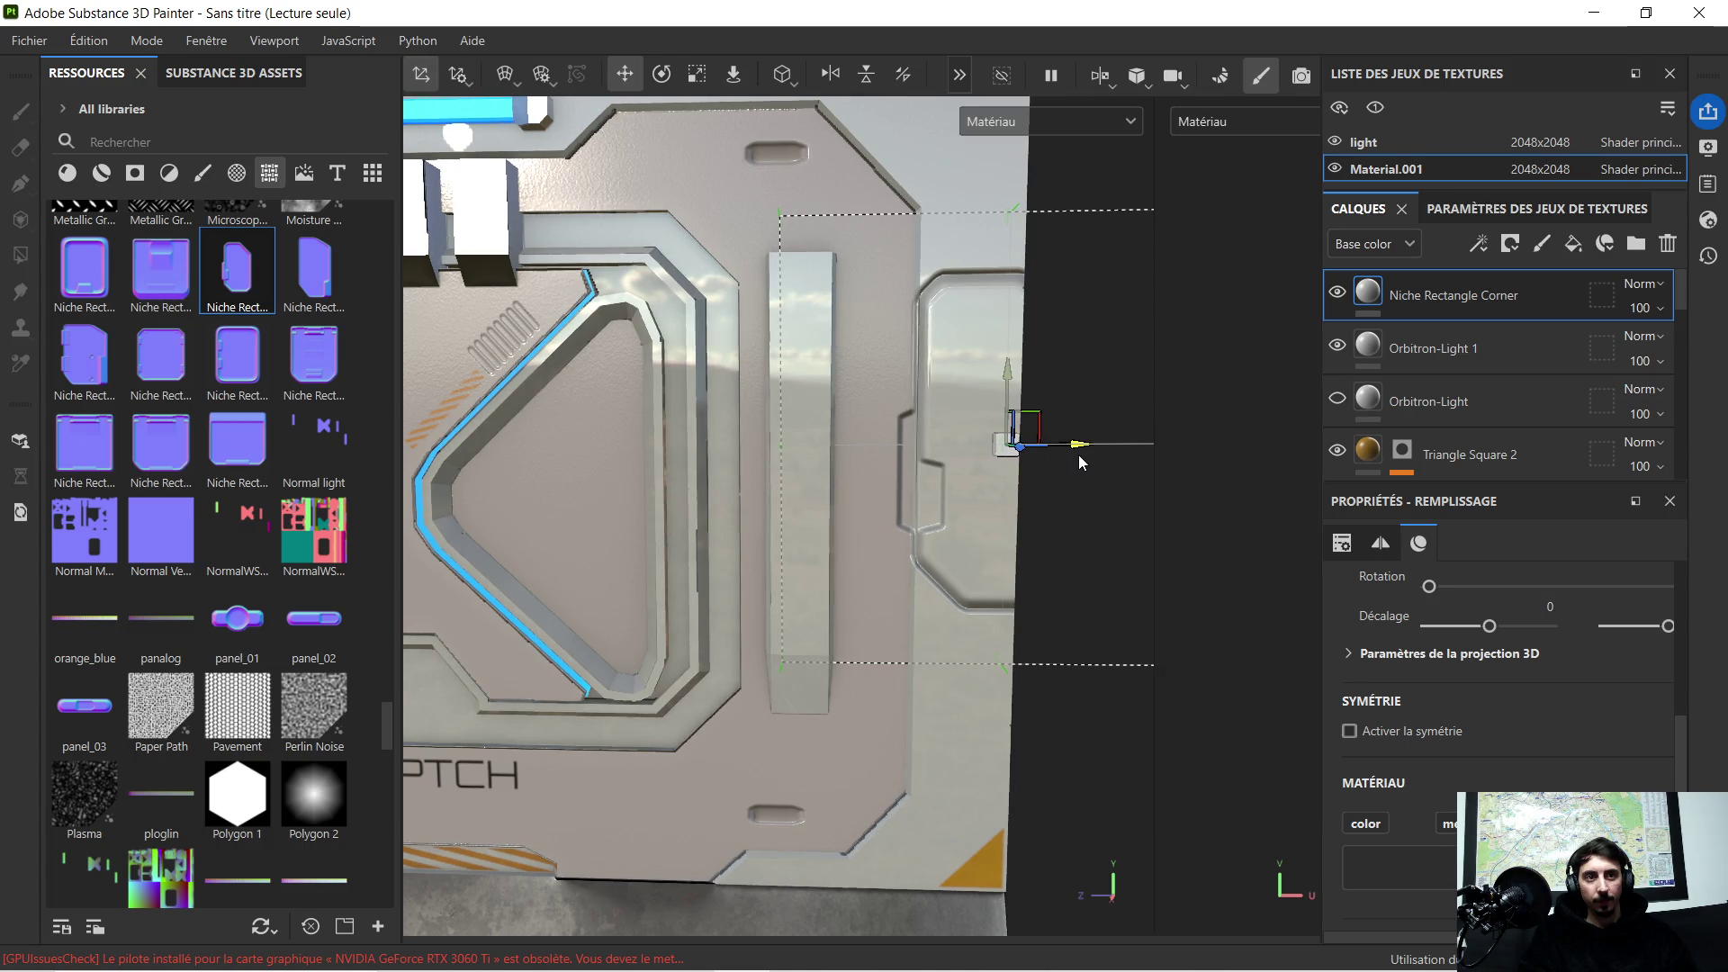
mouse_move(1071, 463)
alt+mouse_down()
mouse_move(1149, 548)
mouse_move(935, 470)
alt+mouse_up()
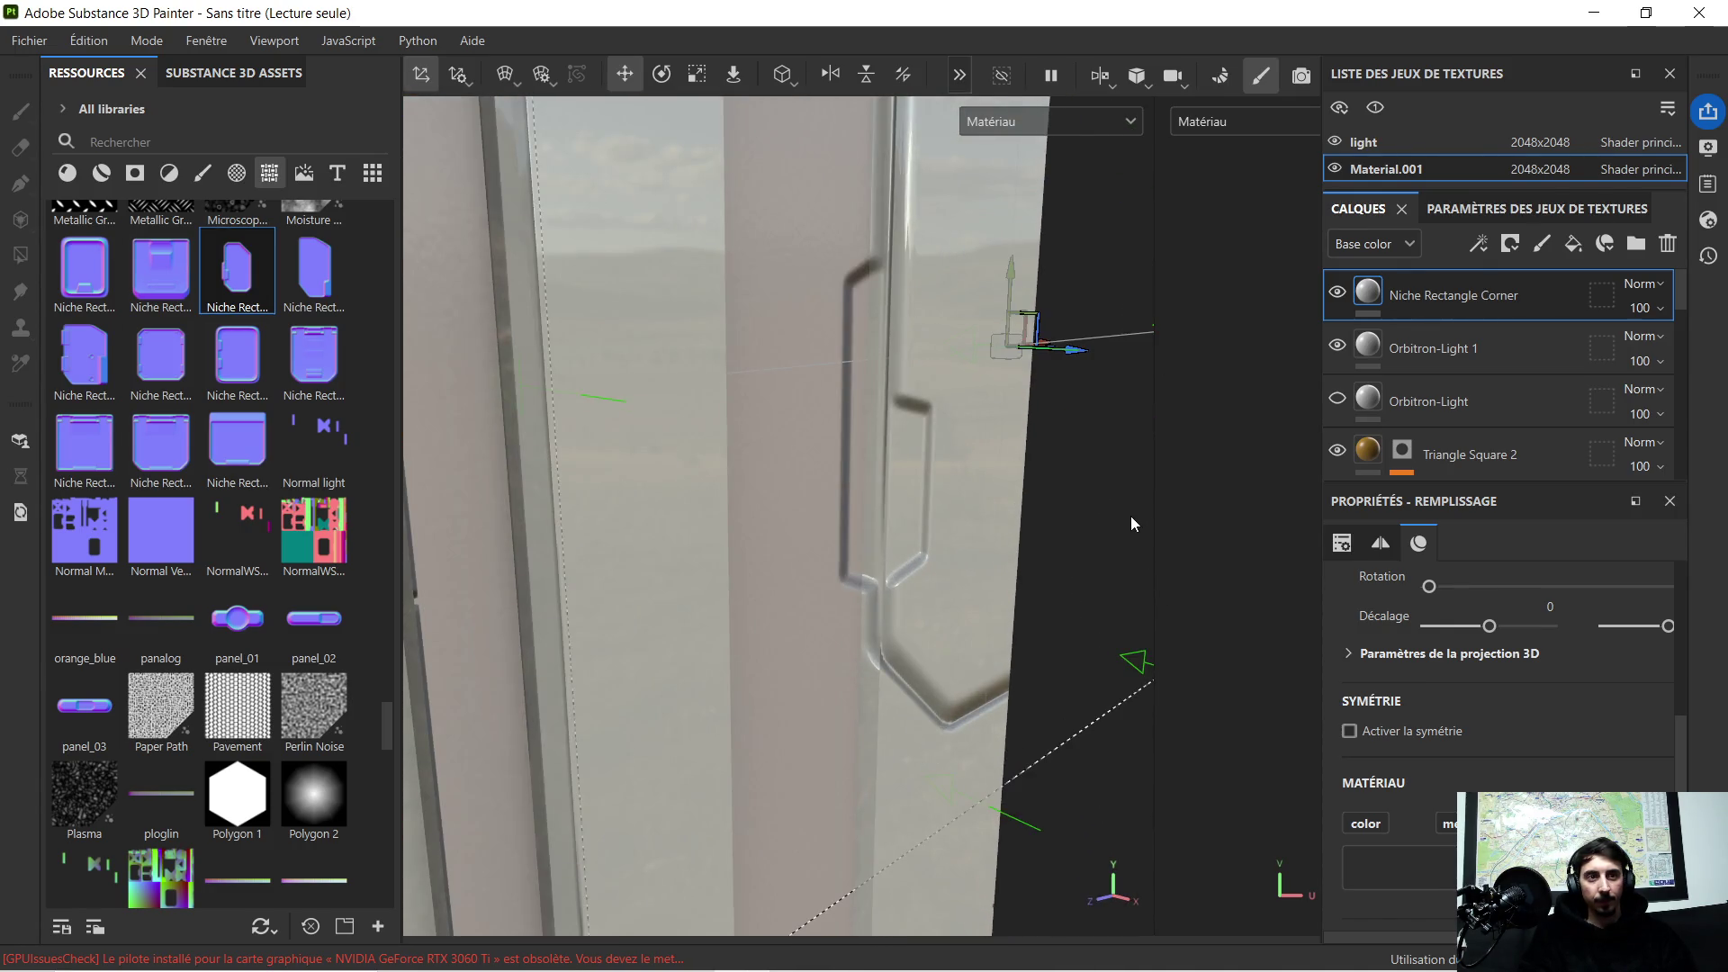
key(f)
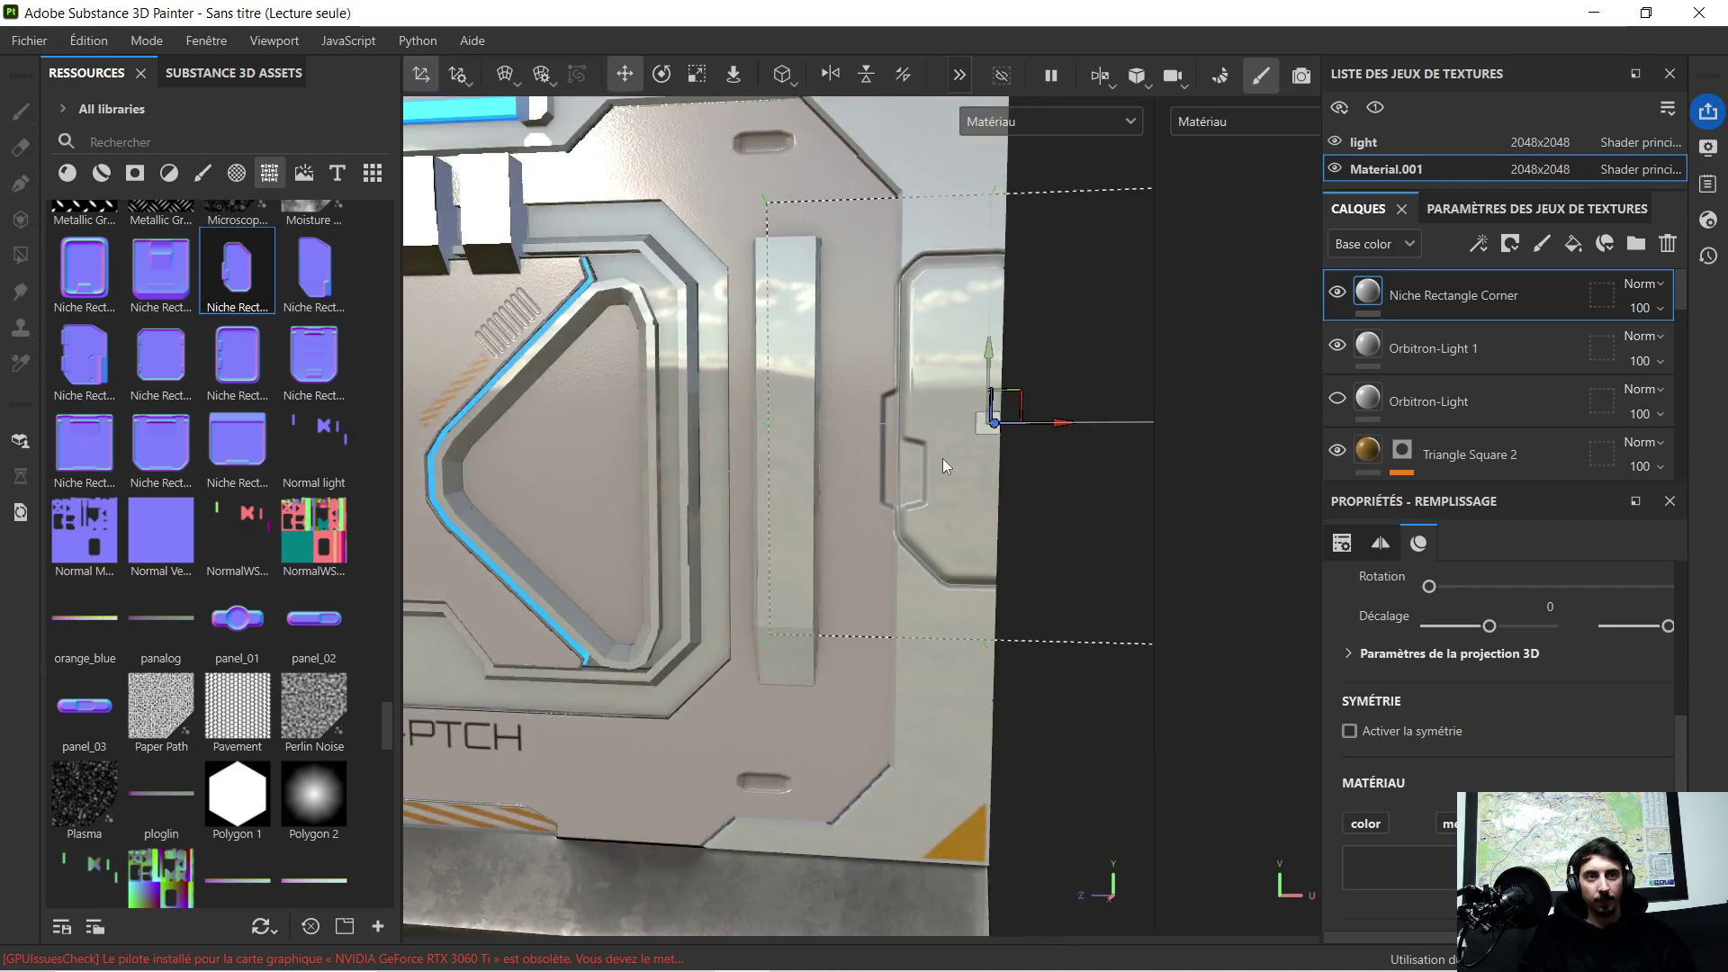
Step: Slide the niche decal back left and inspect its depth from several angles
mouse_move(1055, 431)
mouse_down()
mouse_move(996, 413)
mouse_move(1038, 354)
mouse_move(1008, 376)
mouse_move(1113, 373)
mouse_move(753, 402)
mouse_move(826, 303)
mouse_move(692, 560)
mouse_move(932, 594)
mouse_move(839, 456)
mouse_up()
scroll(1038, 465, up, 2)
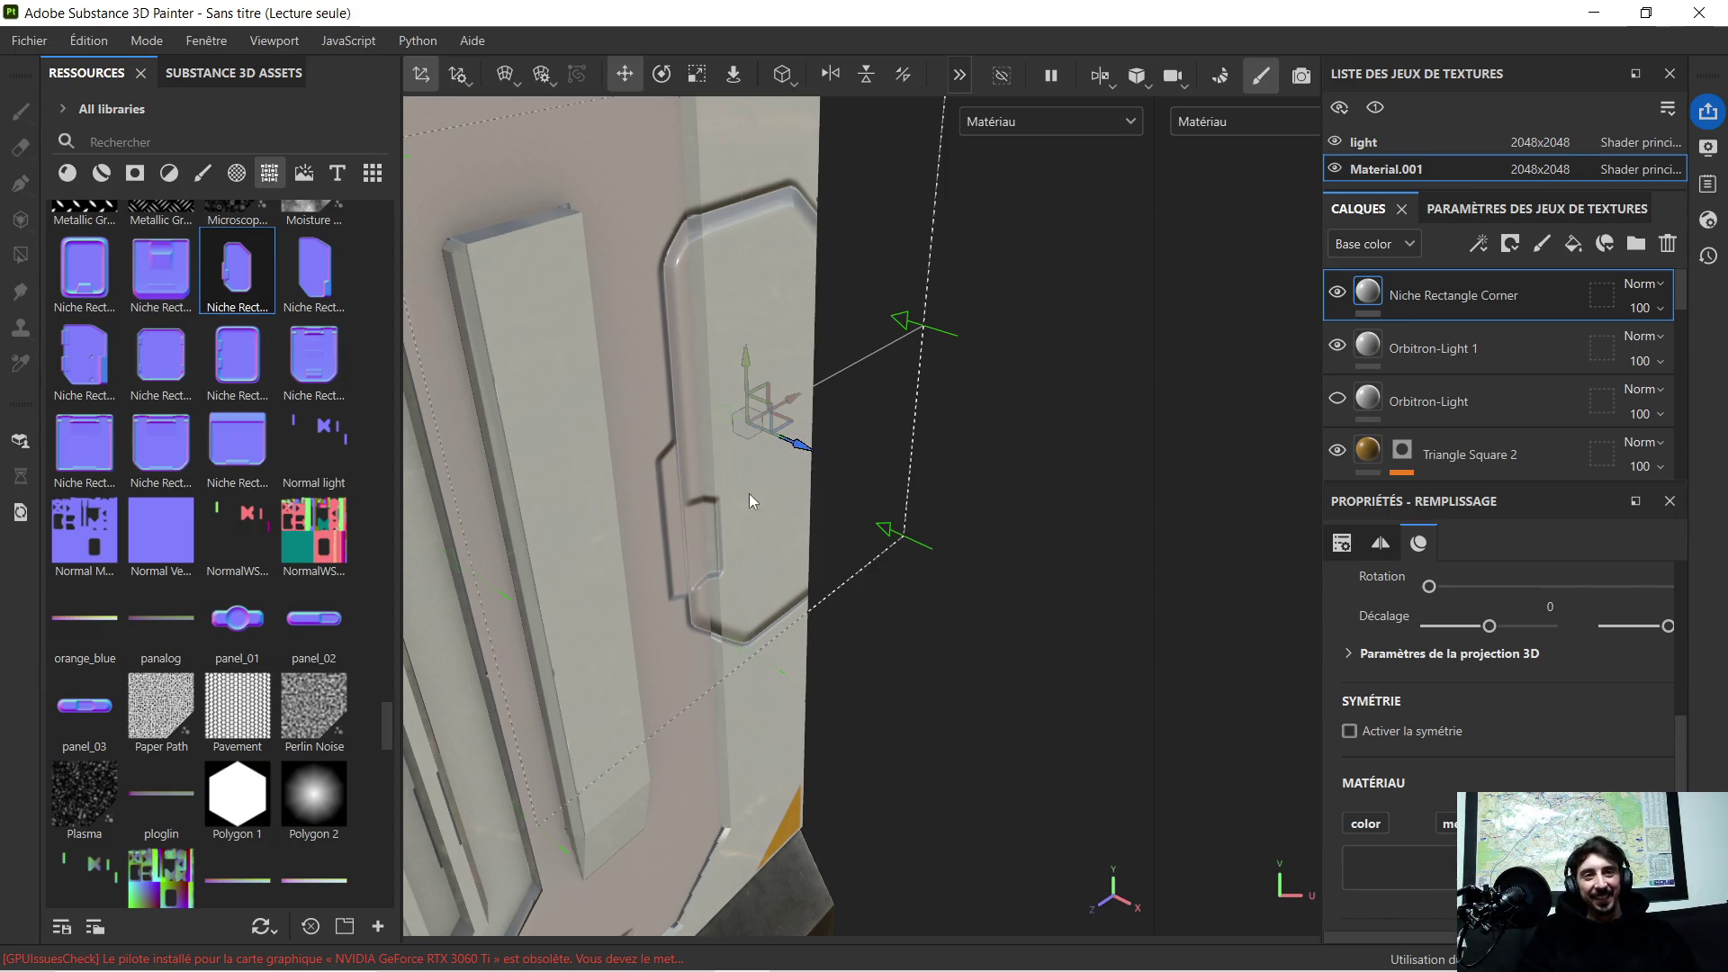
mouse_move(713, 507)
alt+mouse_down()
mouse_move(773, 509)
mouse_move(841, 574)
alt+mouse_up()
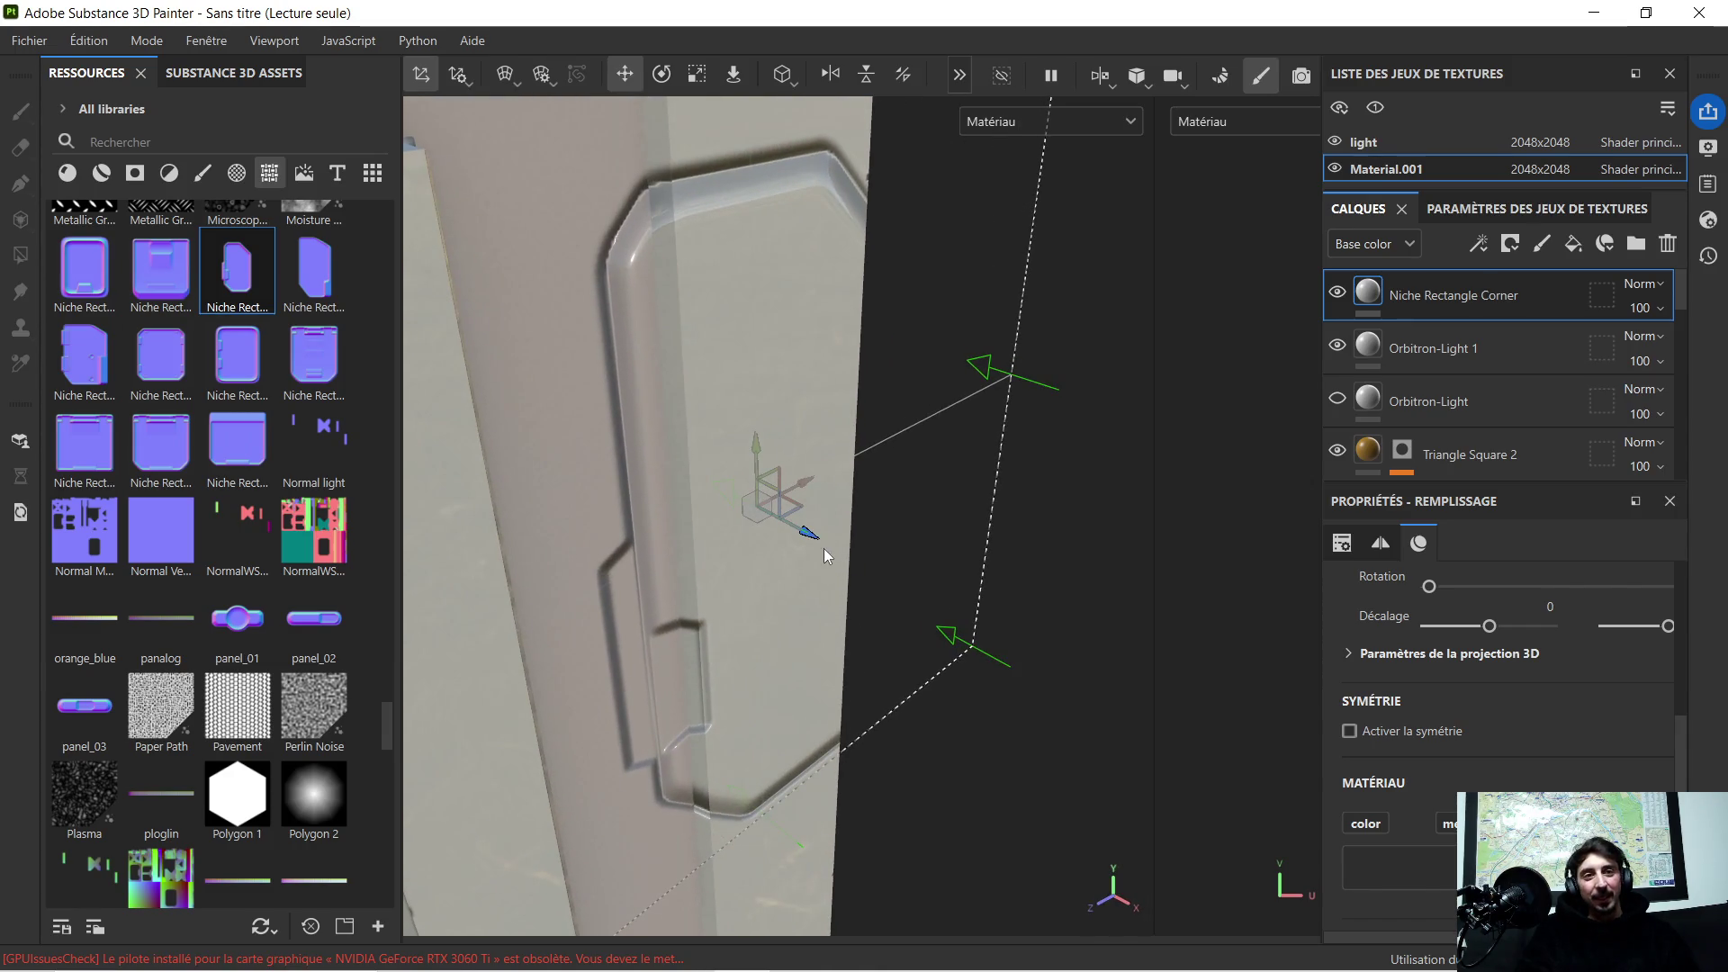
mouse_move(815, 537)
alt+mouse_down()
mouse_move(766, 477)
mouse_move(773, 493)
alt+mouse_up()
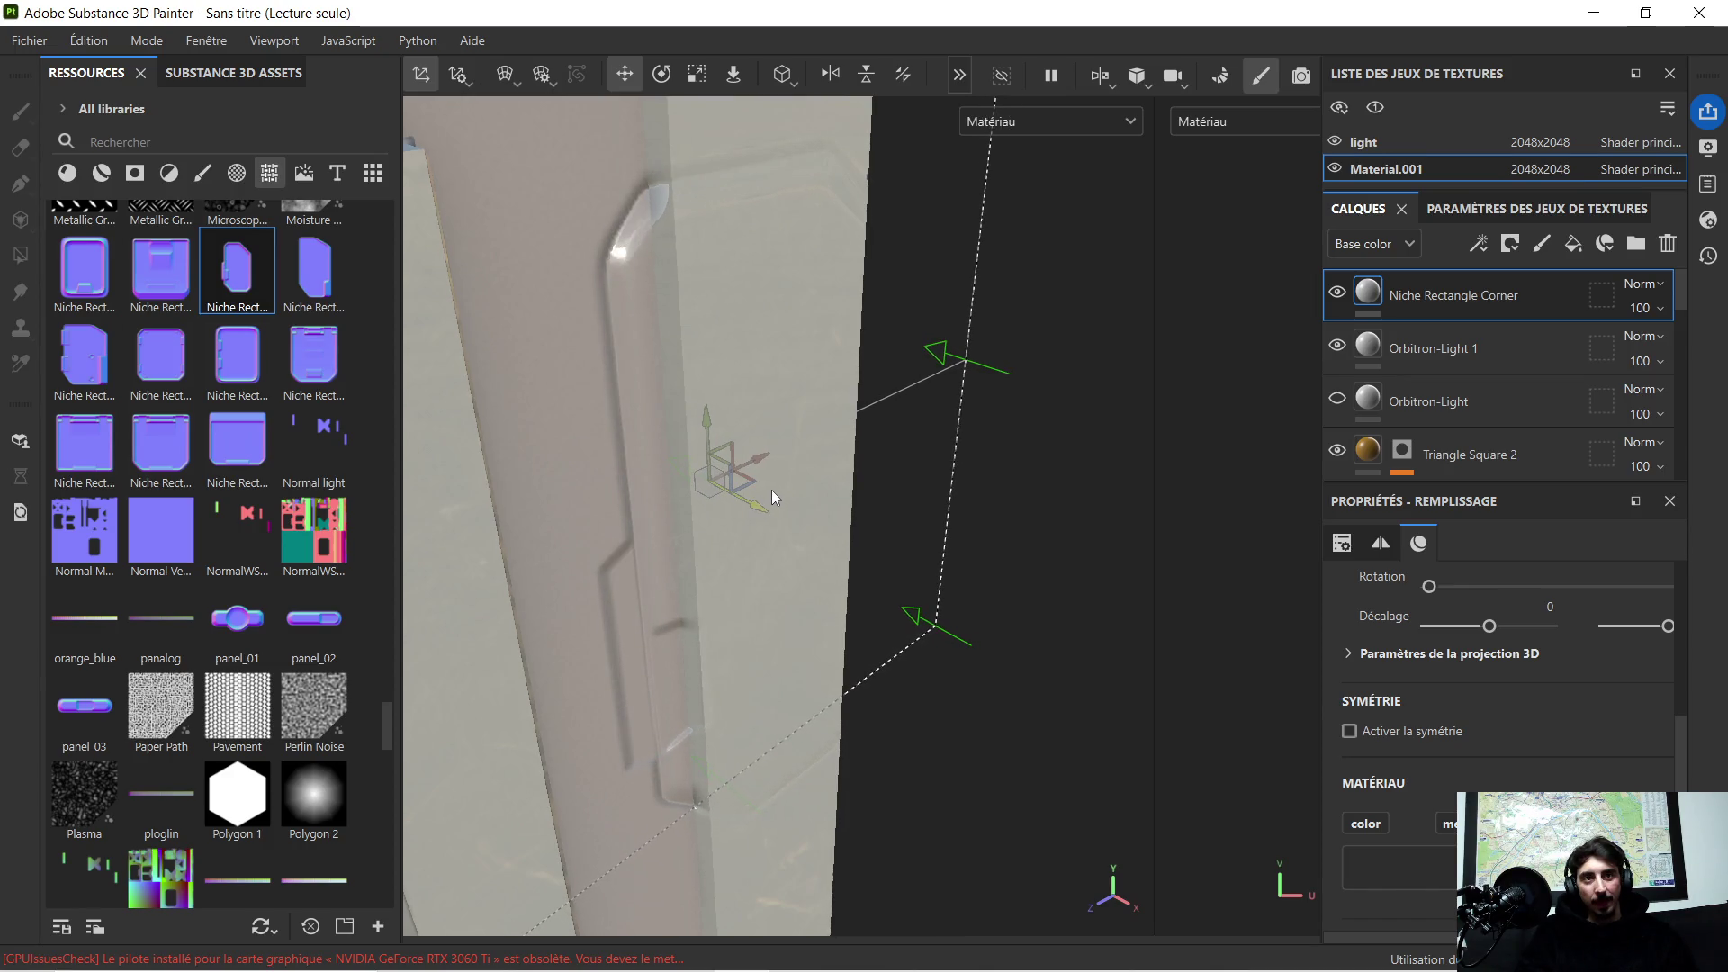
mouse_move(826, 590)
alt+mouse_down()
mouse_move(650, 459)
mouse_move(868, 570)
alt+mouse_up()
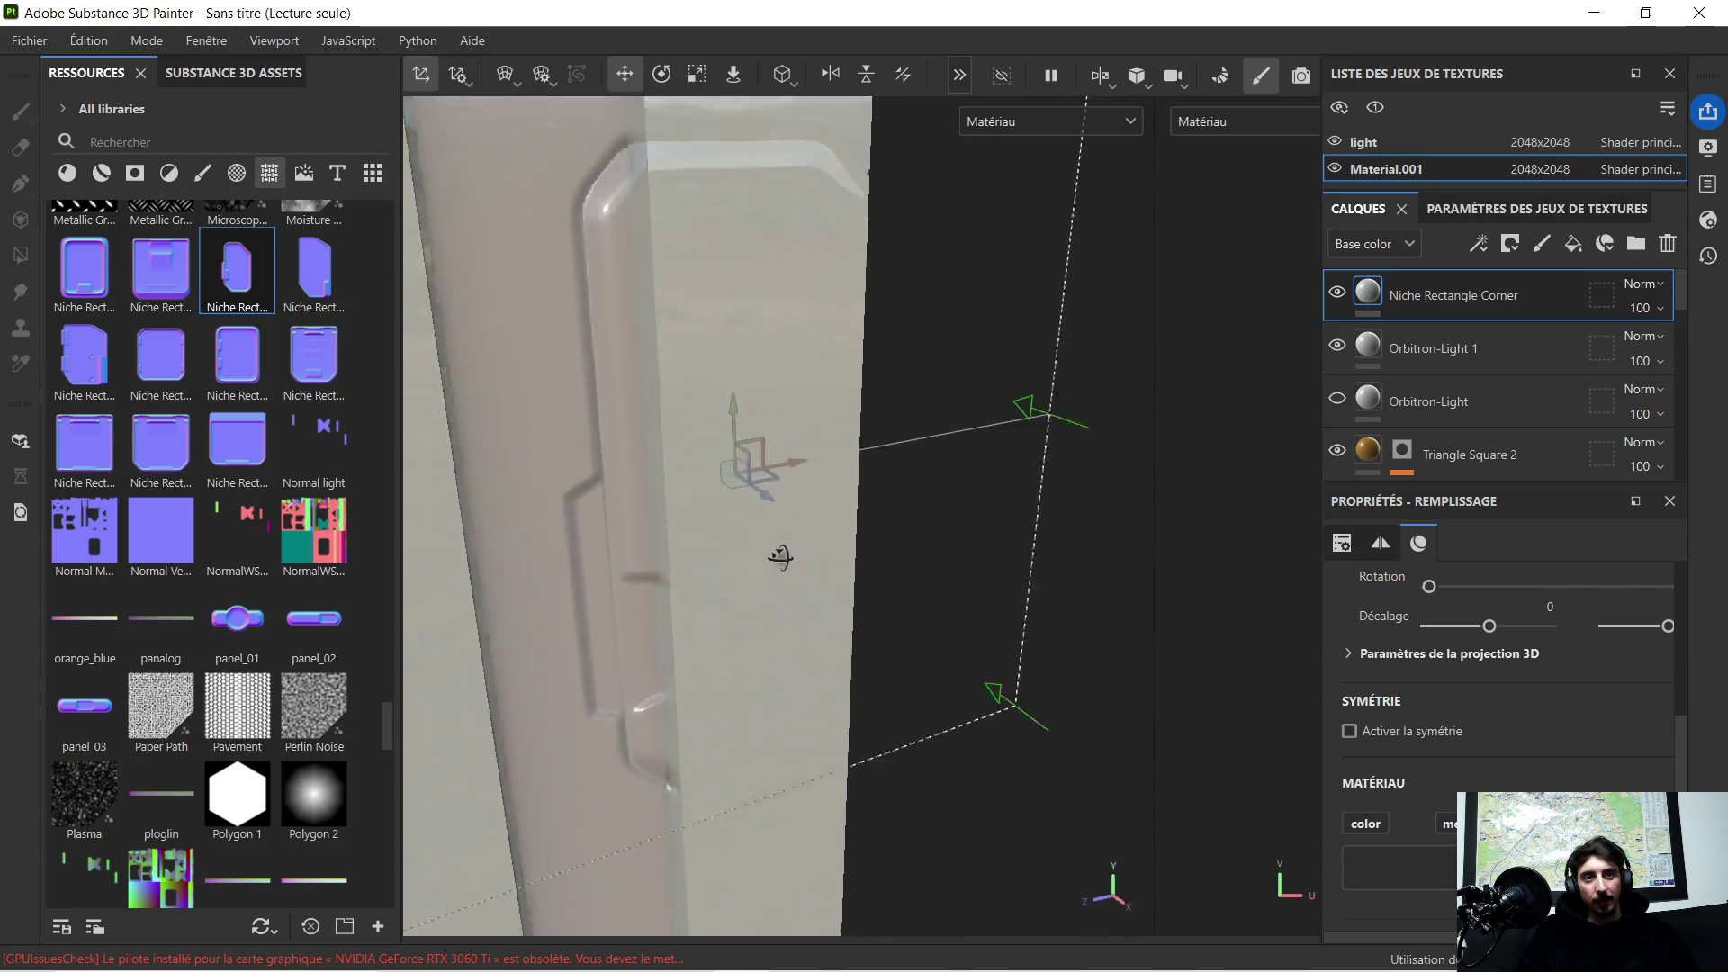
Step: Nudge the niche onto the right edge, verify placement, and duplicate the Niche Rectangle Corner layer
drag(751, 503, 748, 503)
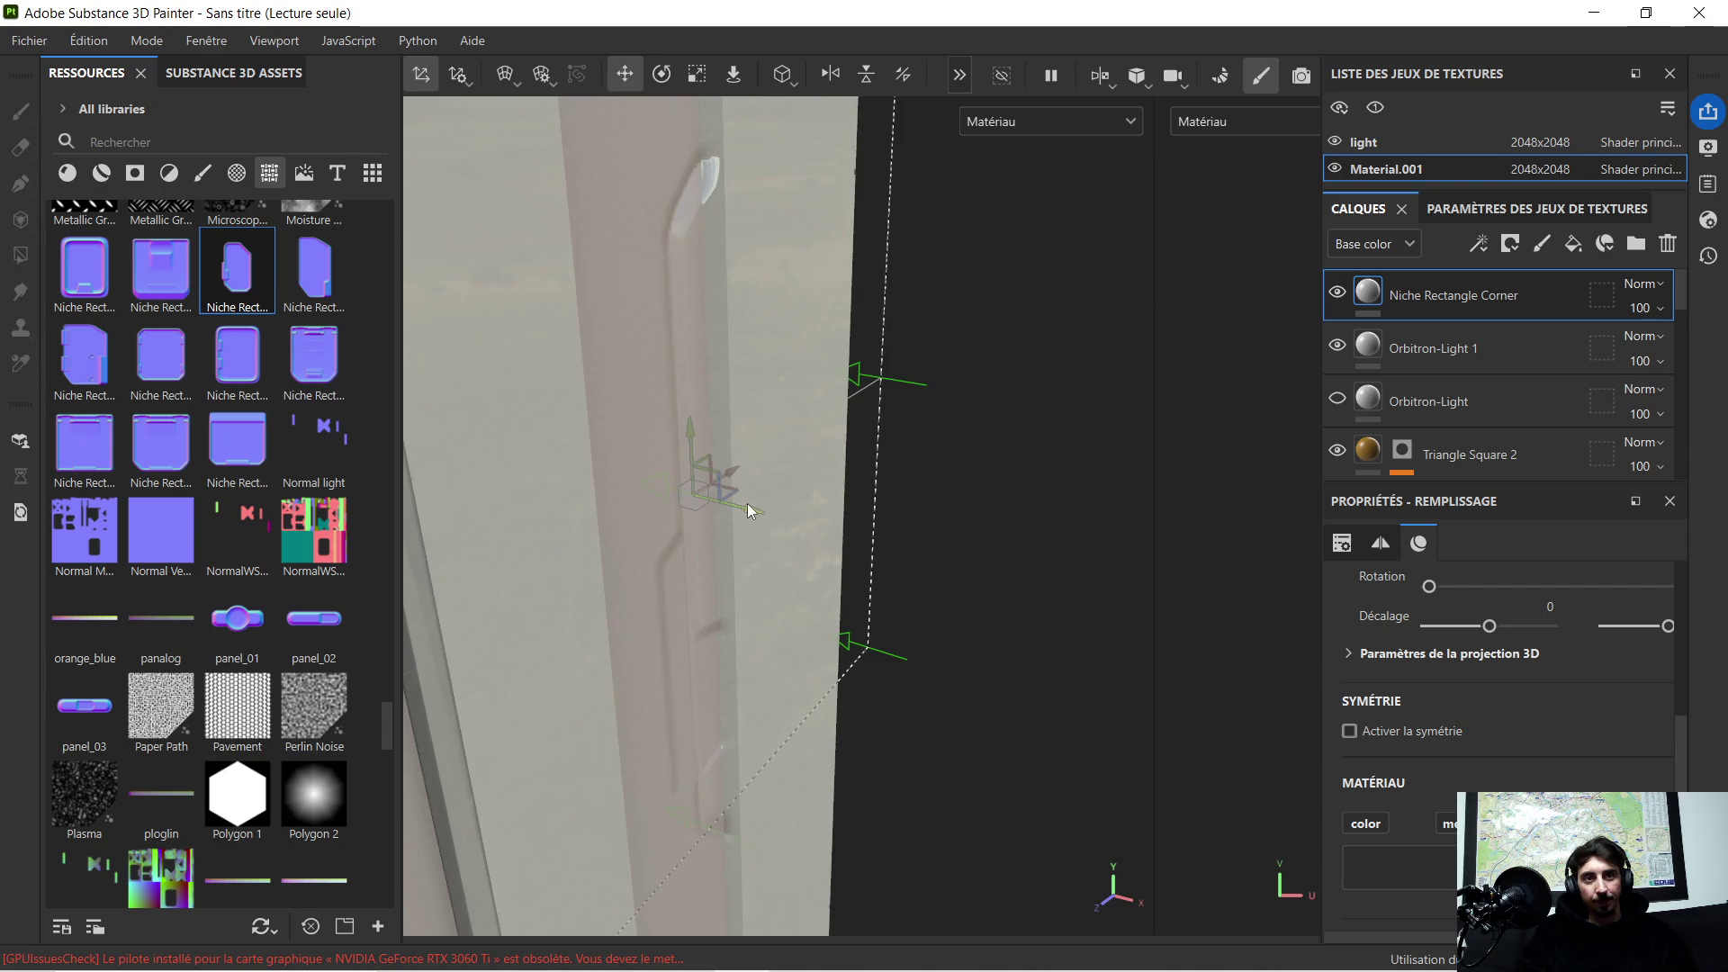
mouse_move(831, 571)
alt+mouse_down()
mouse_move(771, 571)
mouse_move(644, 498)
mouse_move(708, 493)
alt+mouse_up()
mouse_move(729, 590)
alt+mouse_down()
mouse_move(757, 438)
mouse_move(698, 435)
mouse_move(746, 478)
mouse_move(732, 462)
alt+mouse_up()
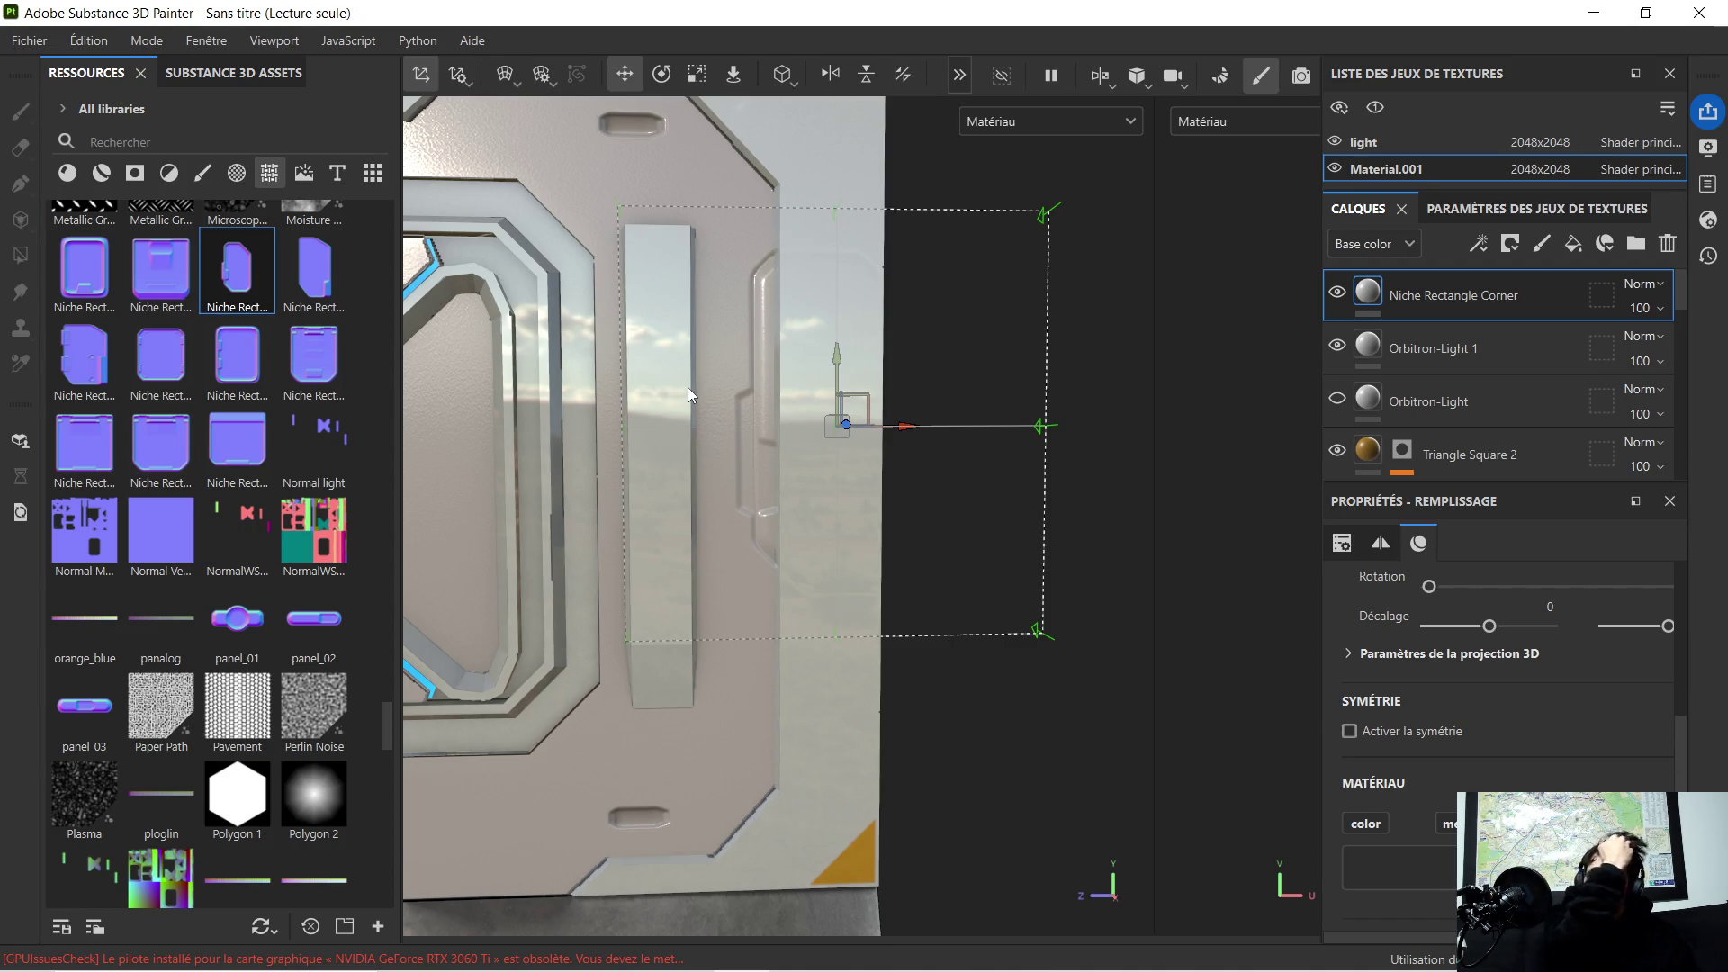
mouse_move(687, 387)
alt+mouse_down()
mouse_move(736, 359)
mouse_move(810, 388)
mouse_move(718, 357)
alt+mouse_up()
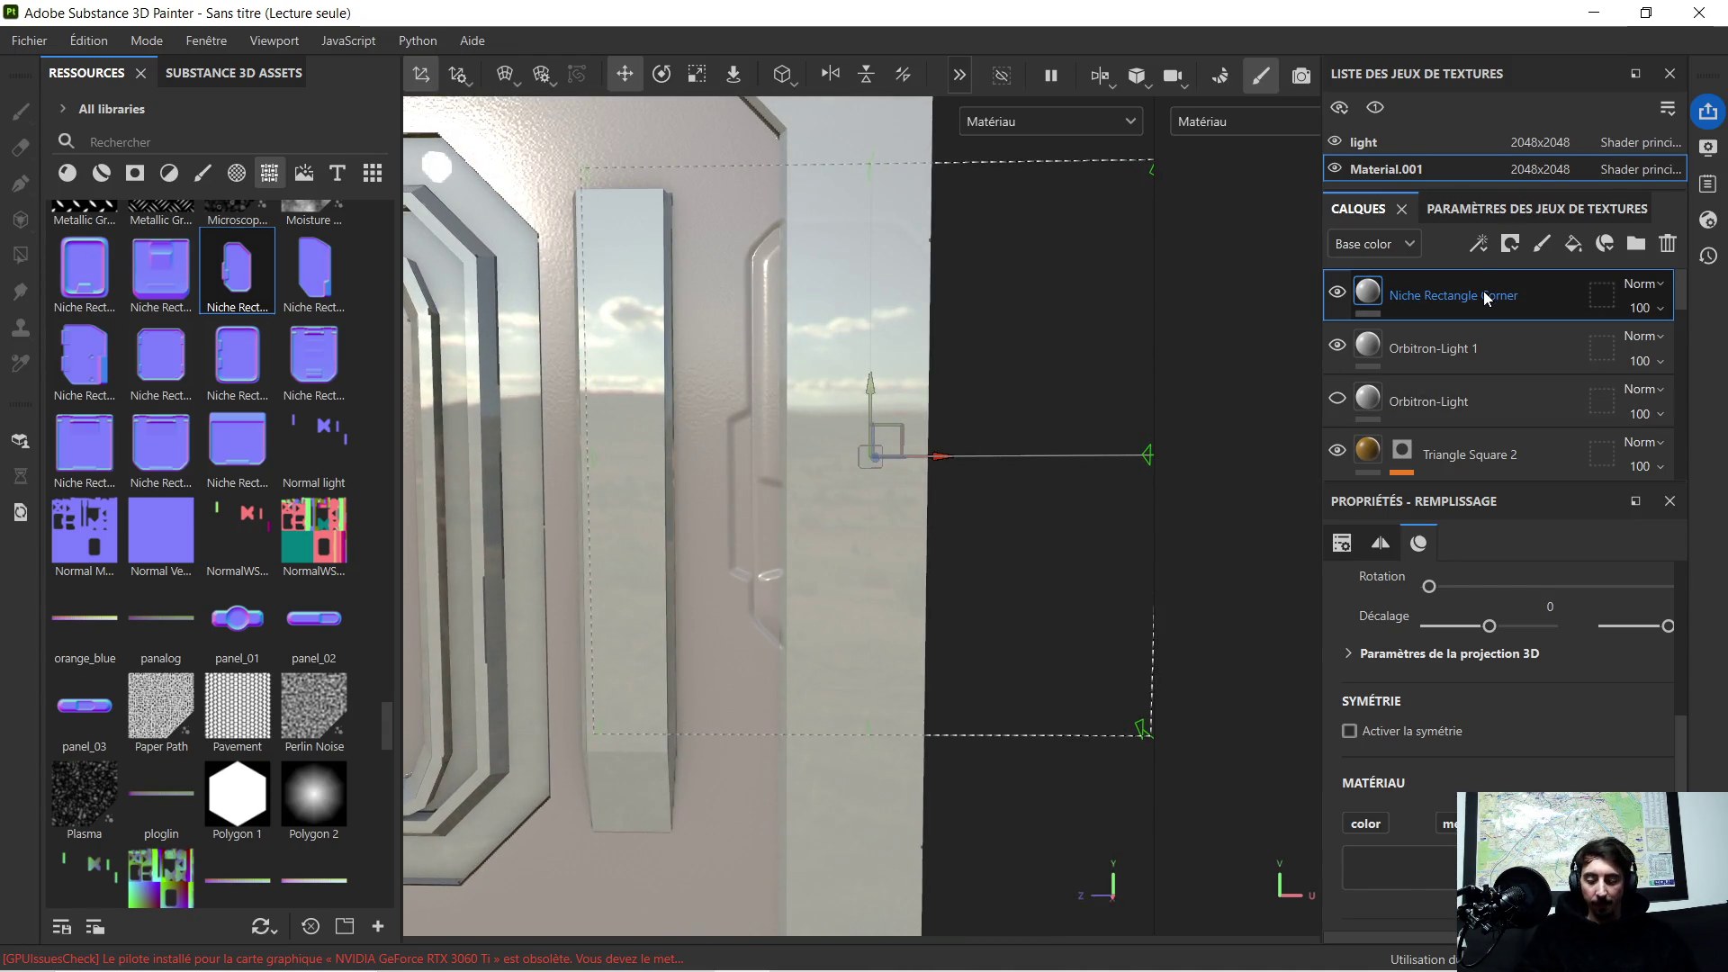
key(ctrl+d)
Step: Probe the panel with the duplicate niche layer active and orbit to see the bottom ledge
ctrl+click(1532, 345)
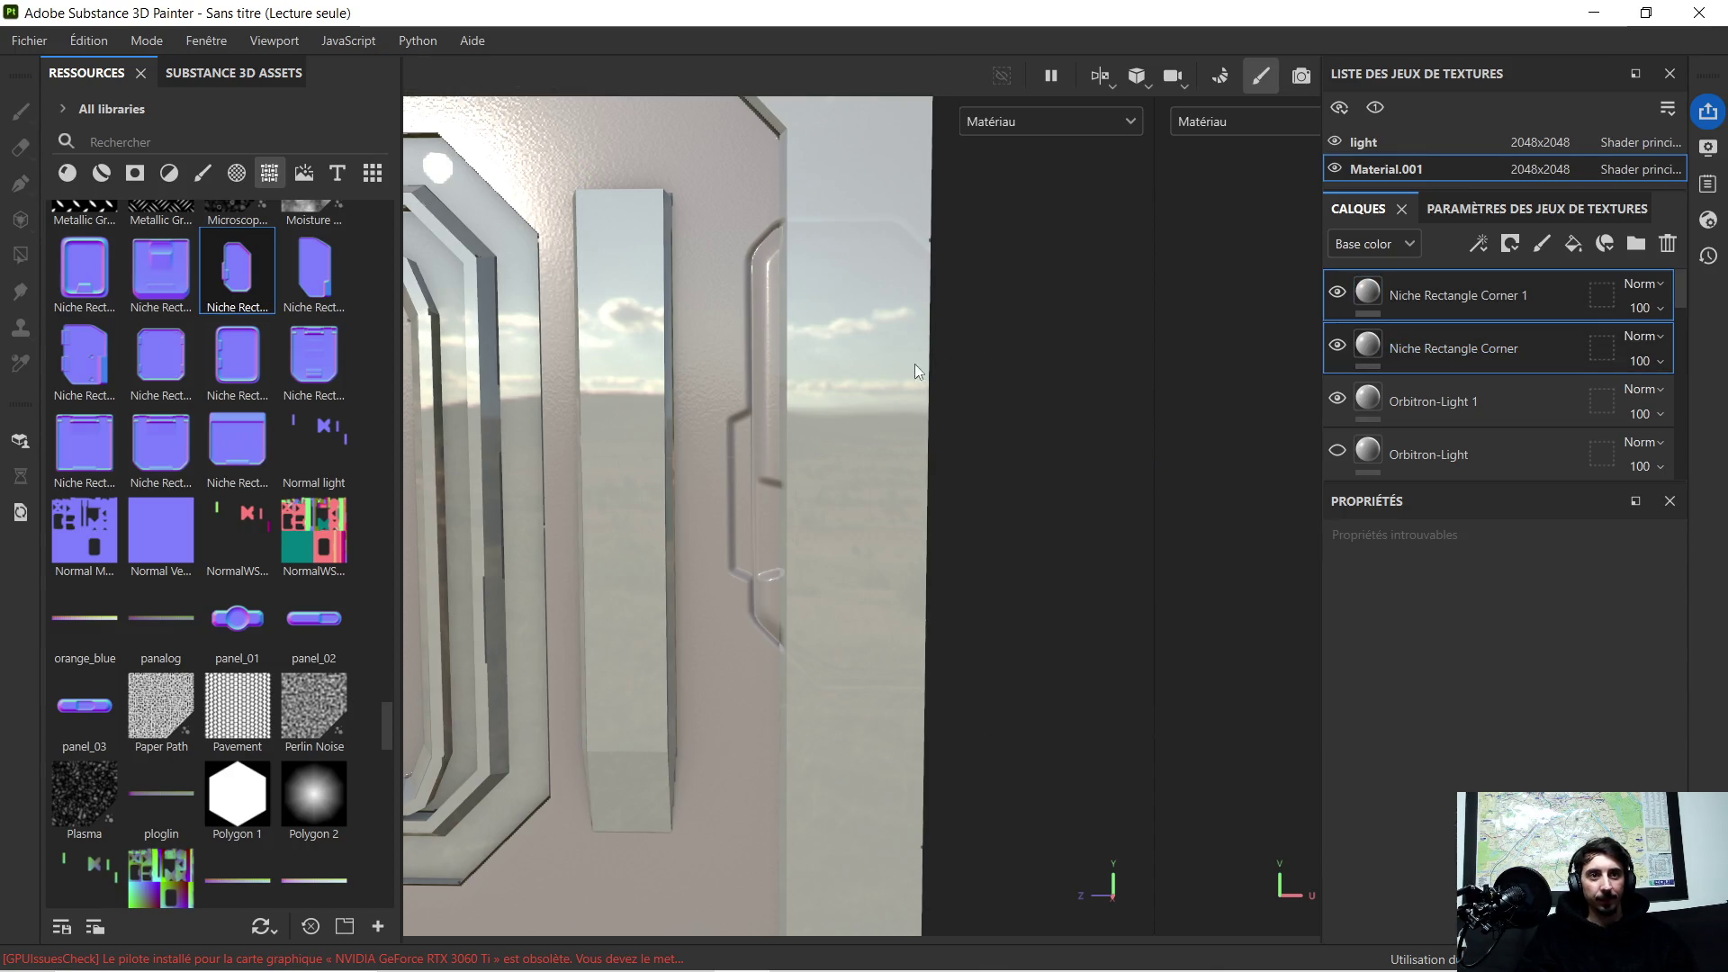
click(1007, 356)
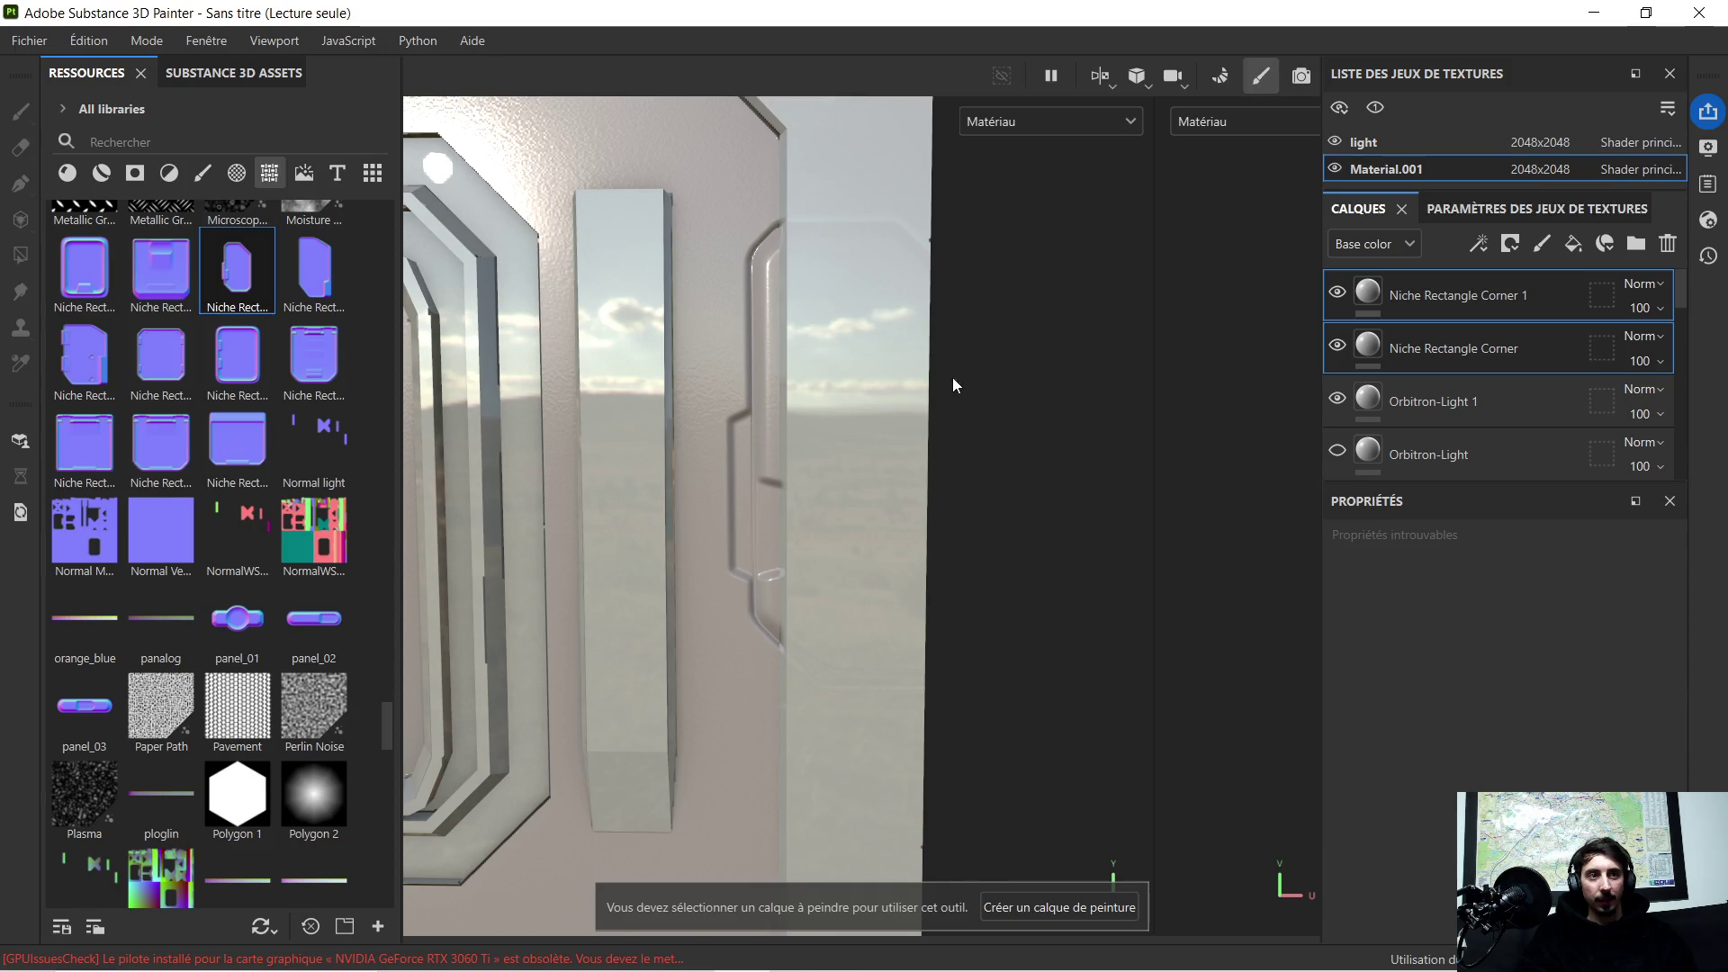
scroll(825, 388, down, 3)
scroll(809, 391, down, 3)
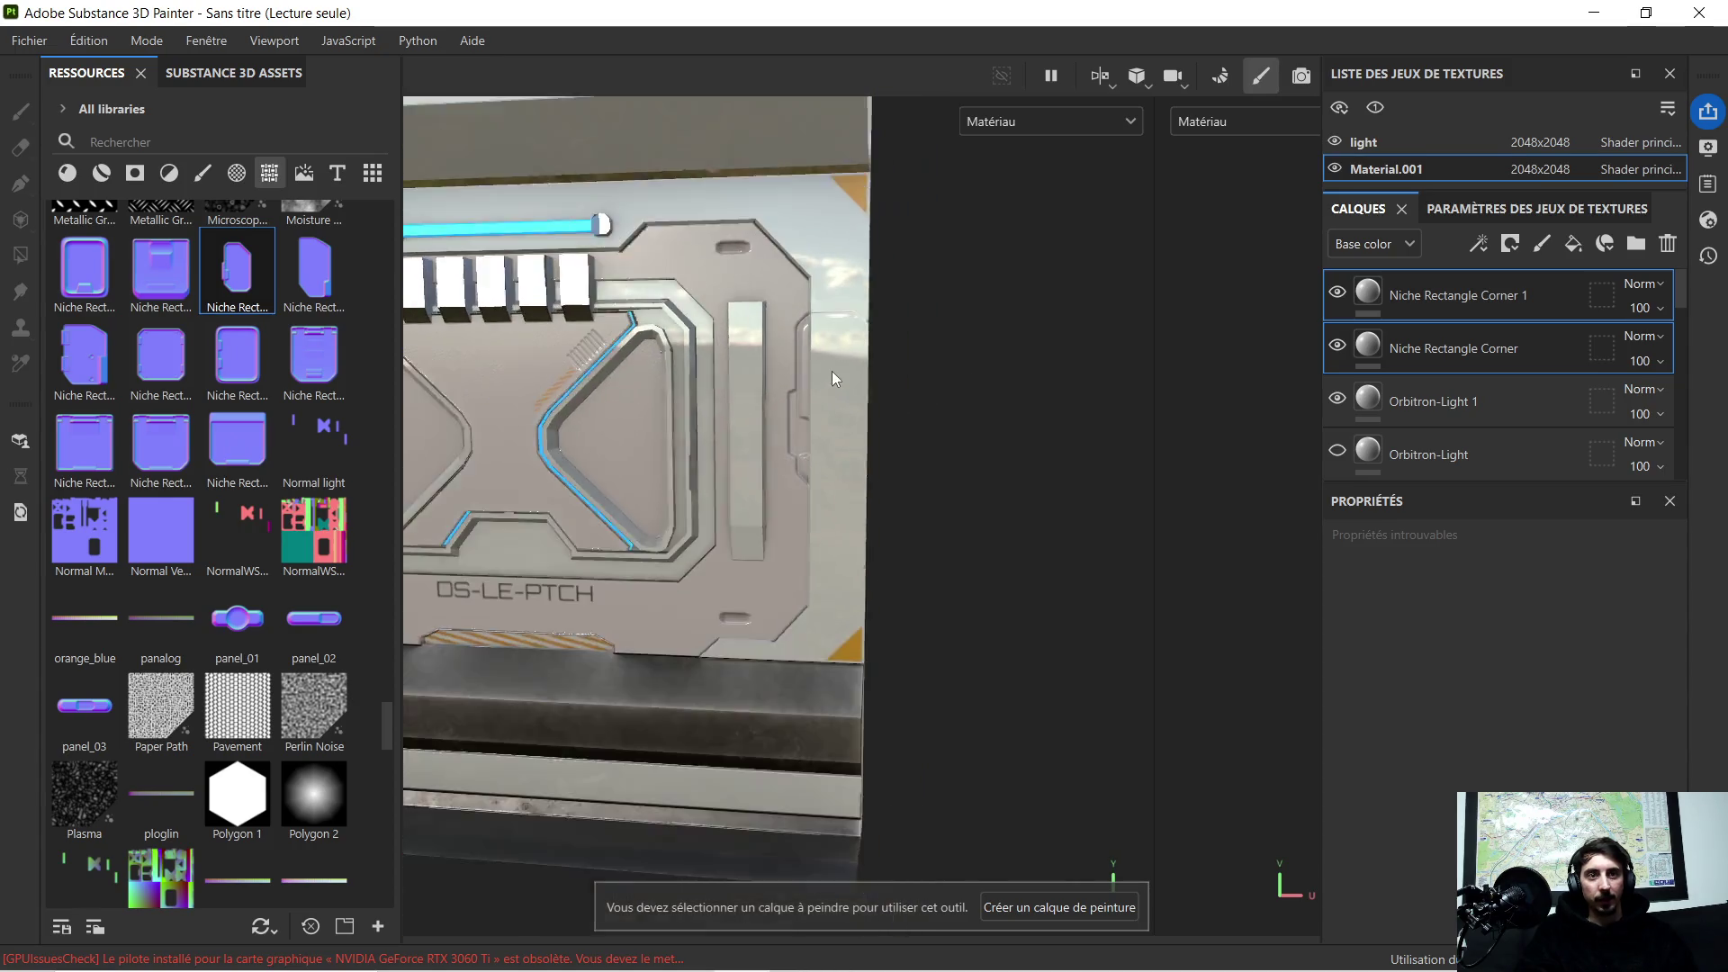
alt+drag(776, 402, 1243, 407)
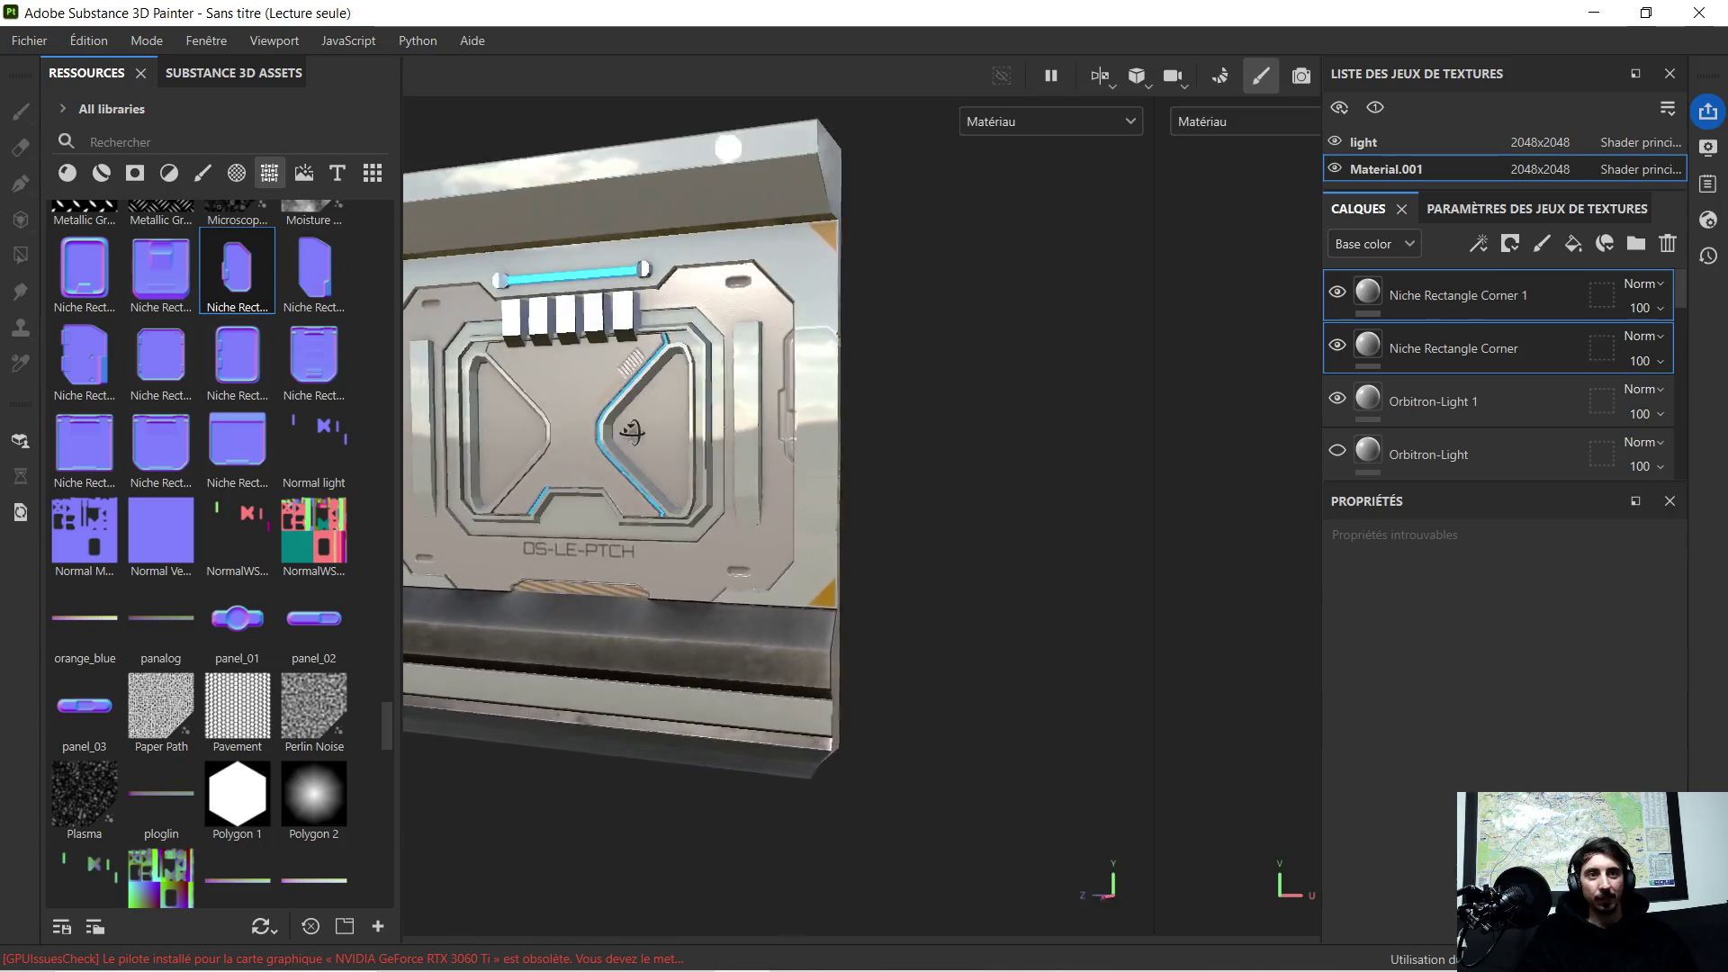
Step: Delete the duplicated Niche Rectangle Corner 1 layer and return to a front view of the panel
click(1423, 292)
key(Delete)
key(Delete)
scroll(820, 439, up, 2)
scroll(833, 453, up, 1)
alt+shift+drag(833, 452, 743, 440)
scroll(897, 425, up, 2)
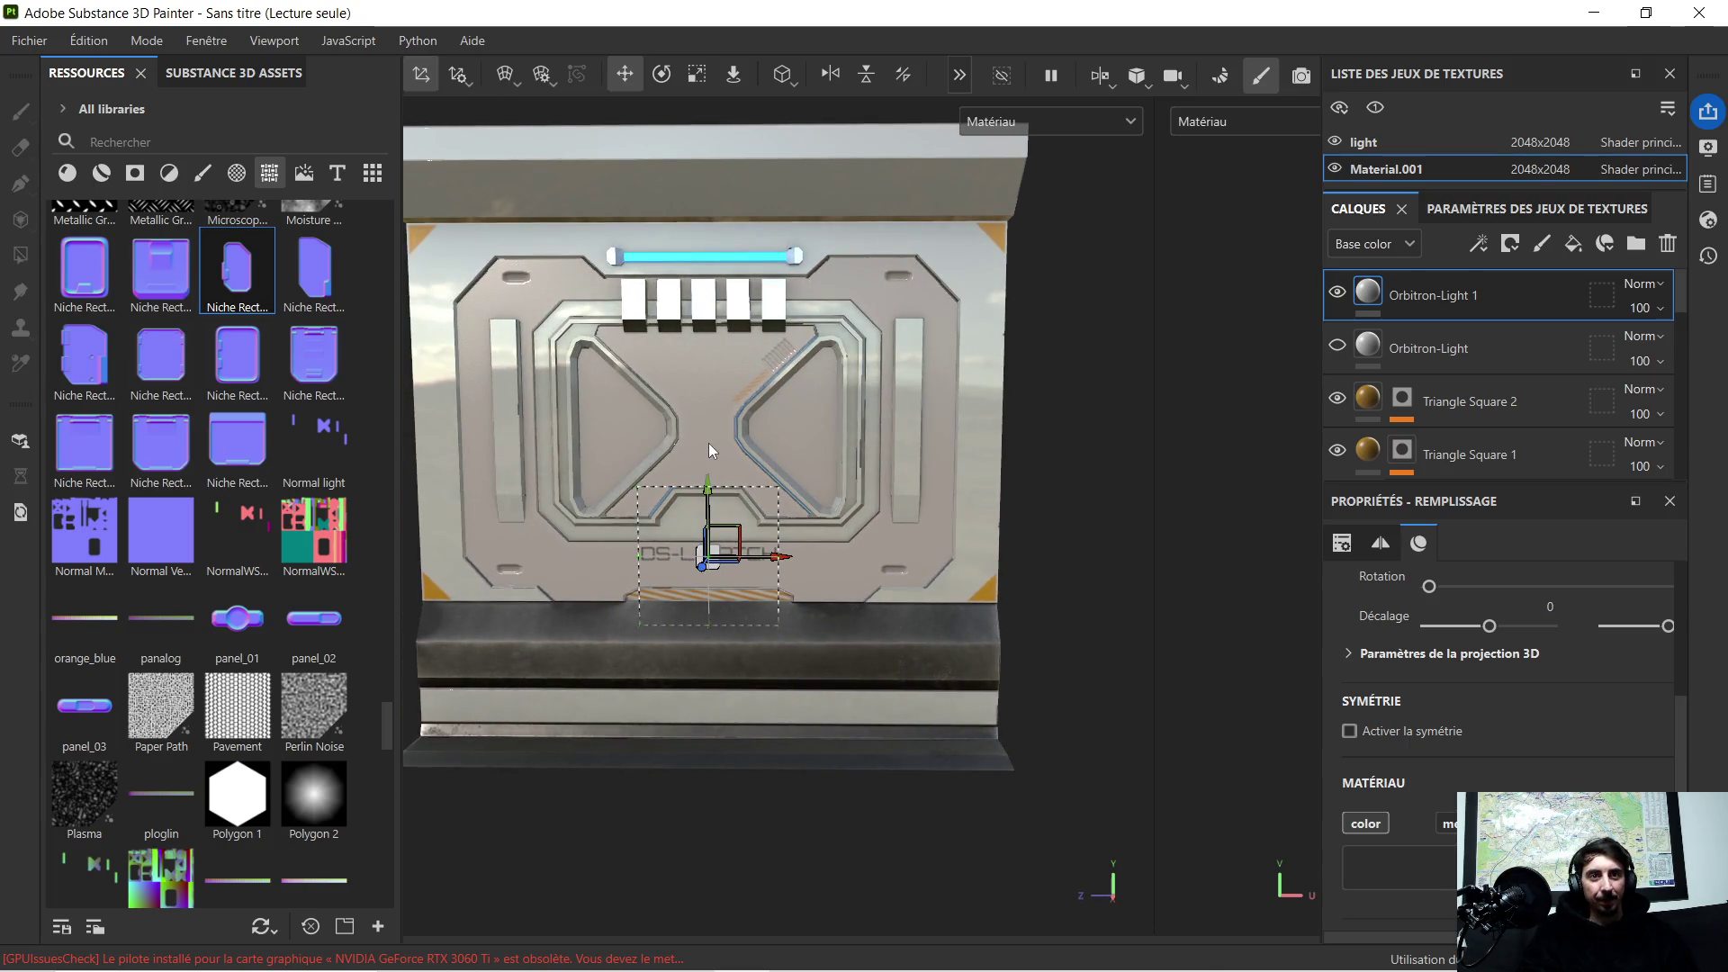
scroll(813, 407, up, 1)
scroll(821, 396, up, 2)
scroll(785, 388, up, 1)
scroll(787, 389, down, 1)
scroll(810, 383, down, 1)
scroll(829, 380, down, 1)
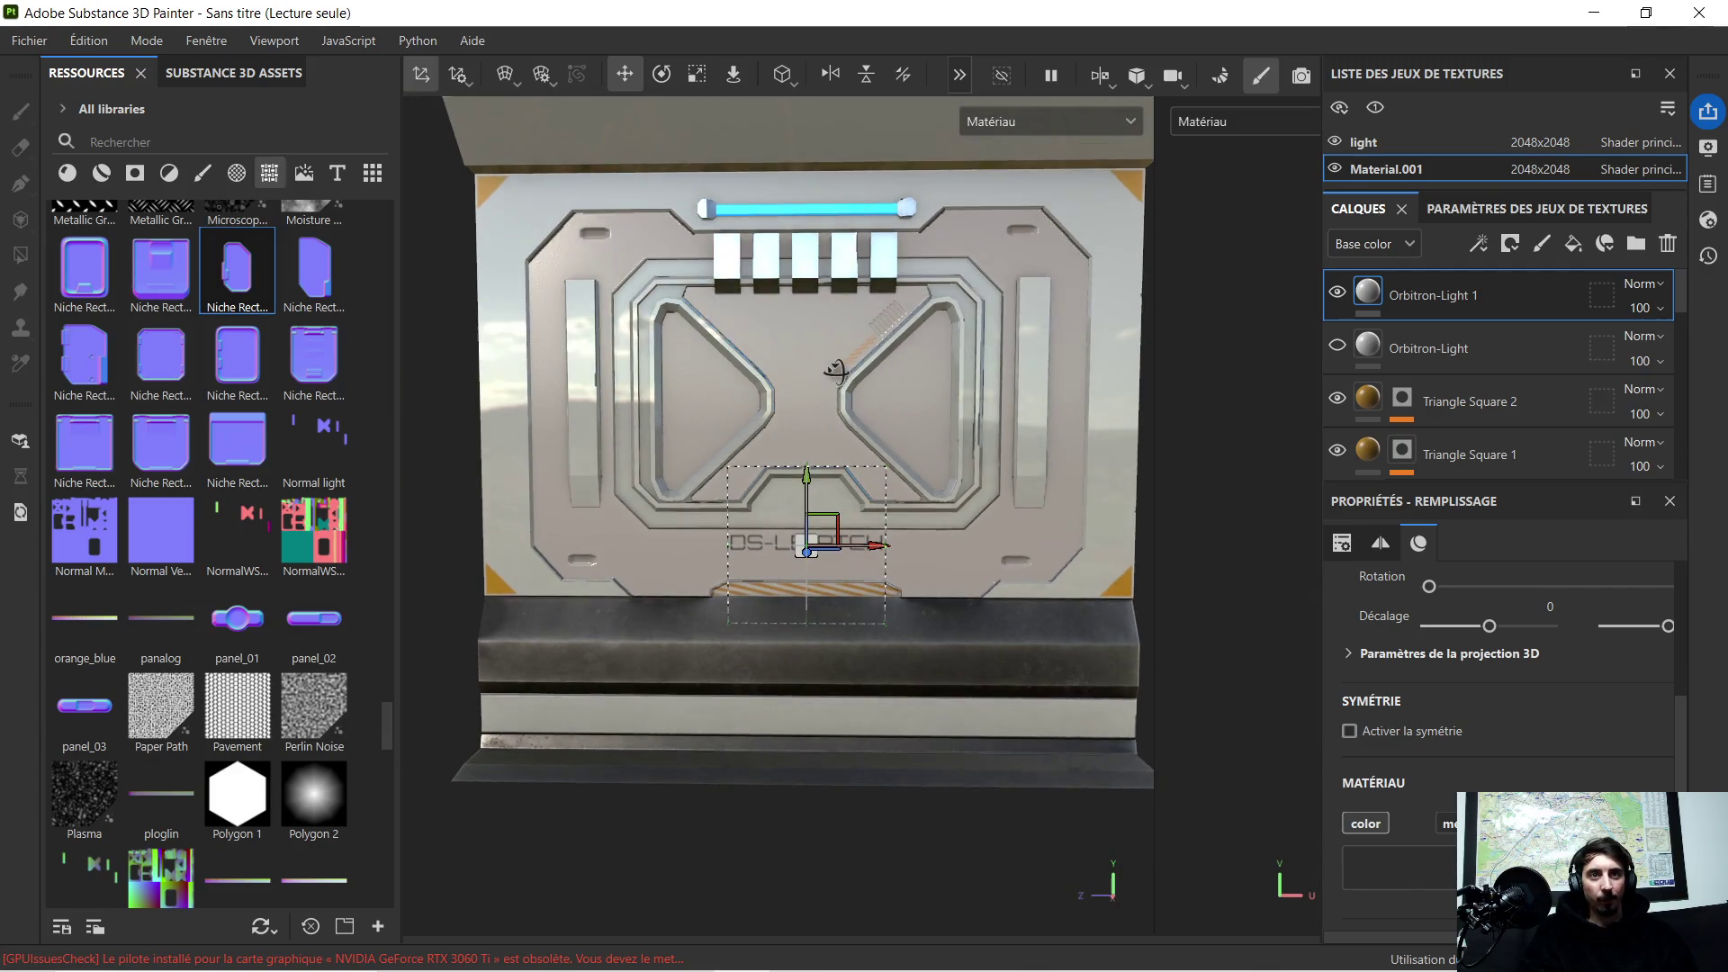
mouse_move(836, 367)
alt+middle_down()
mouse_move(852, 384)
mouse_move(978, 318)
alt+middle_up()
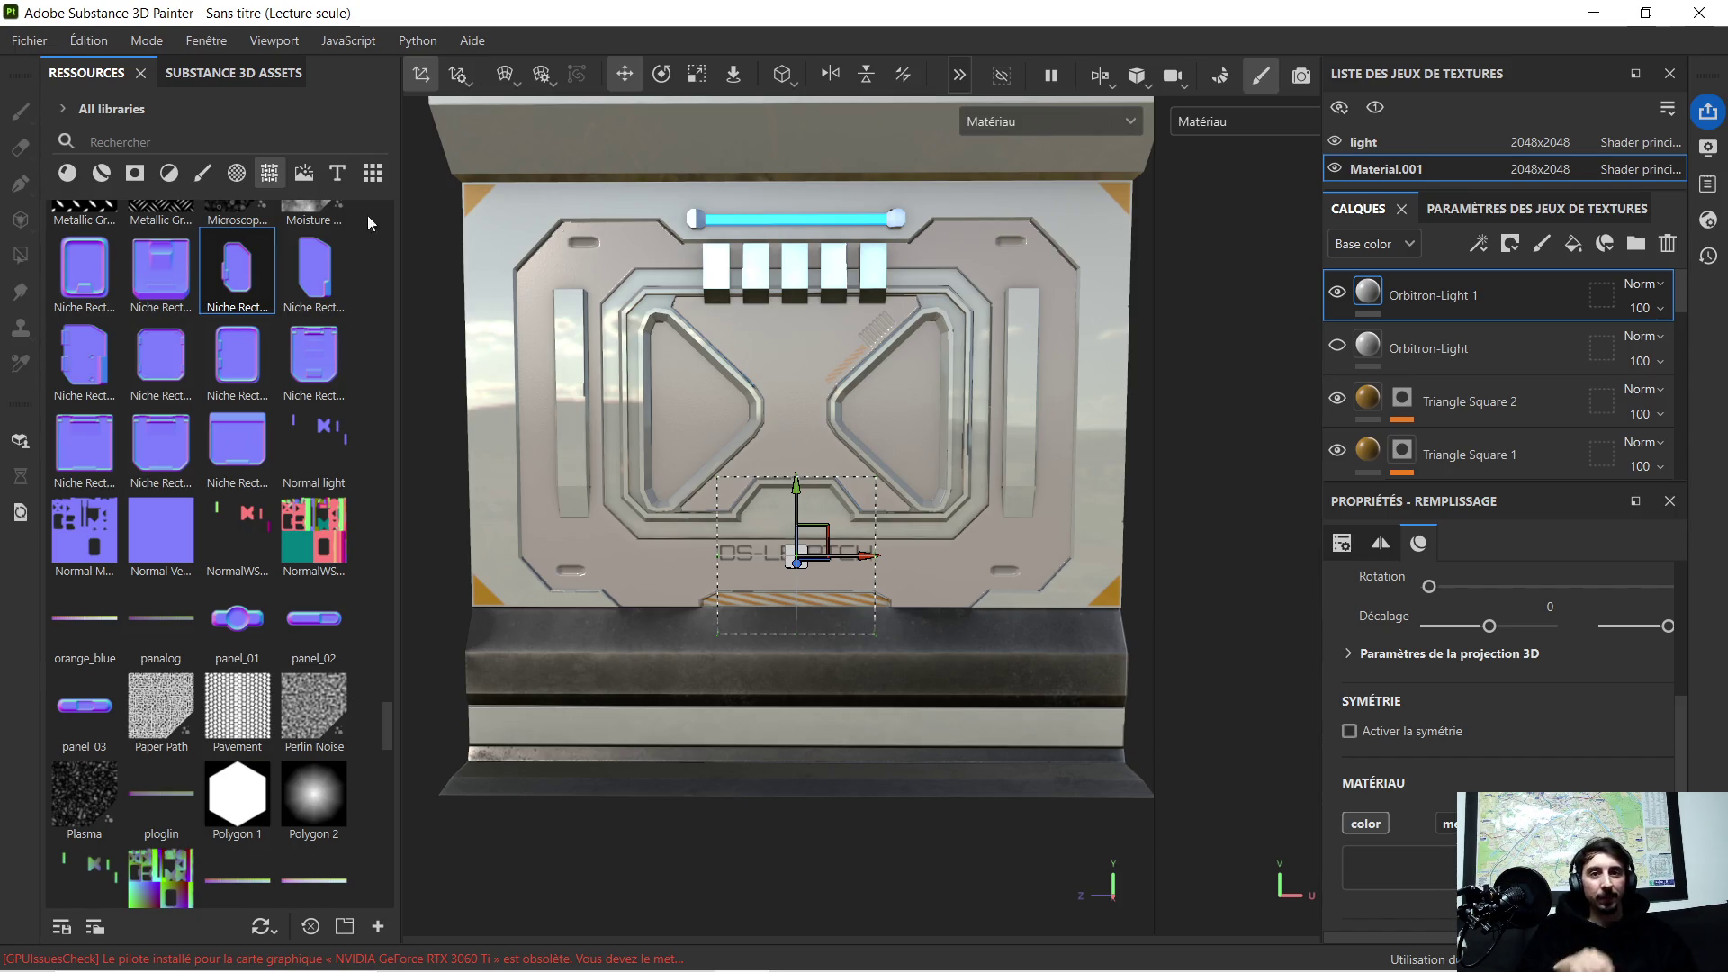
scroll(162, 528, up, 5)
scroll(229, 492, up, 5)
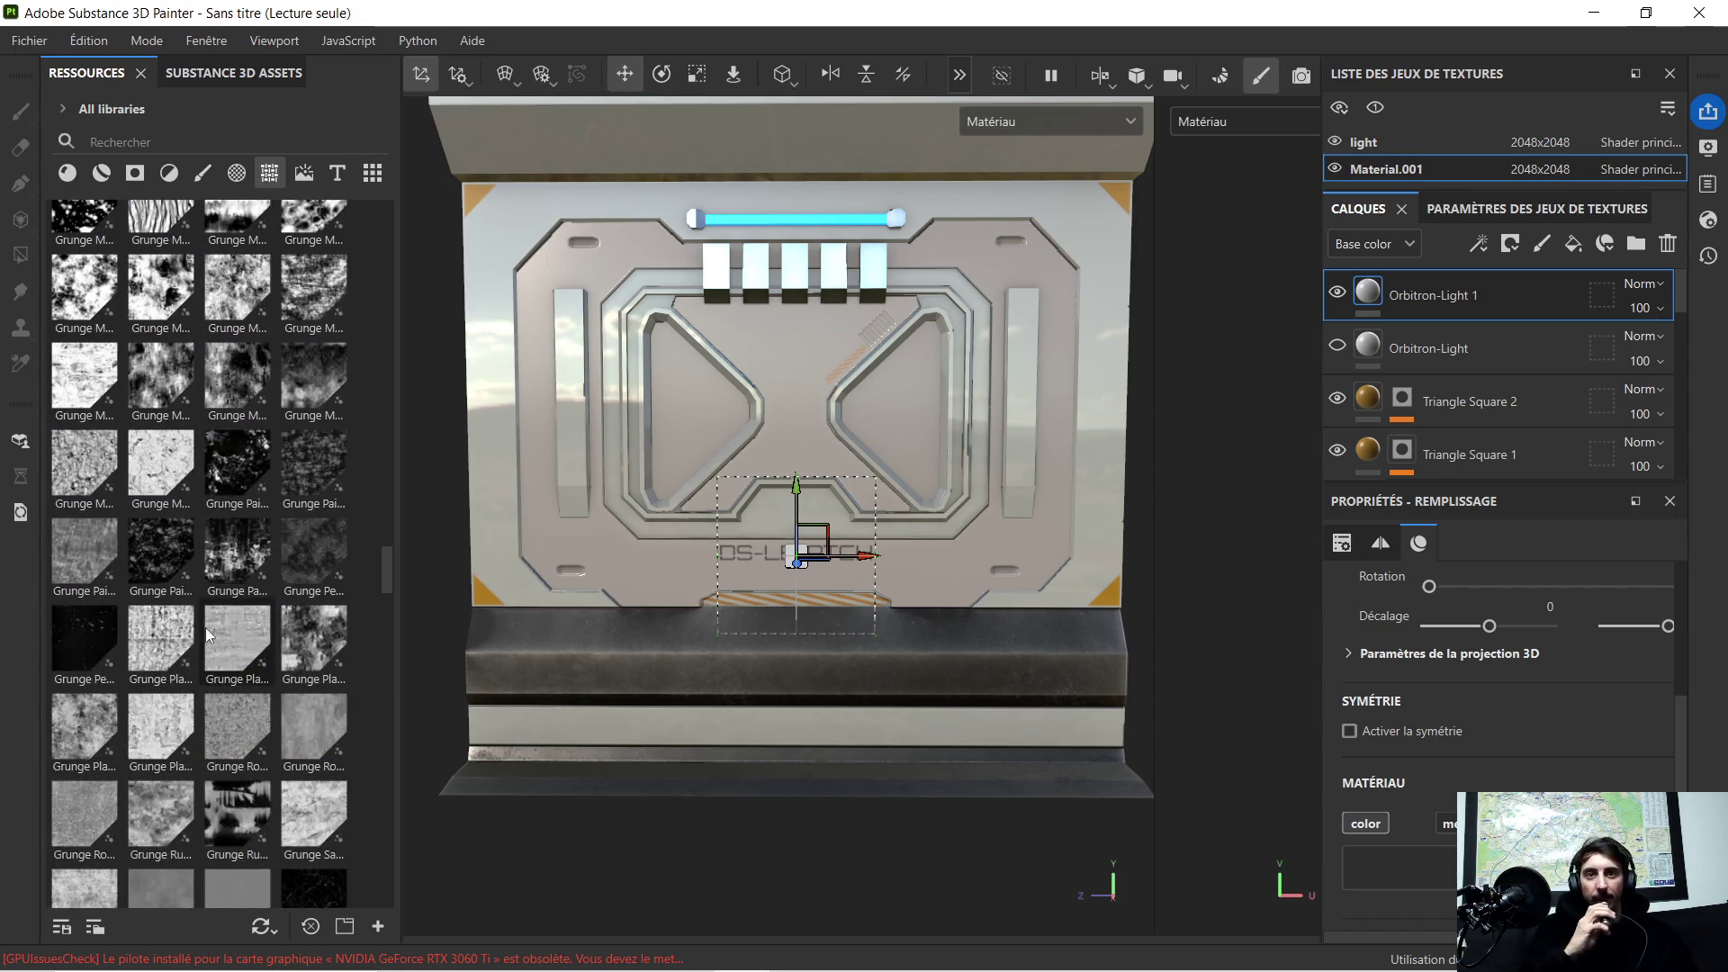
scroll(230, 492, up, 3)
scroll(241, 486, up, 3)
scroll(242, 486, up, 3)
scroll(248, 480, up, 3)
scroll(248, 487, down, 5)
scroll(241, 486, down, 5)
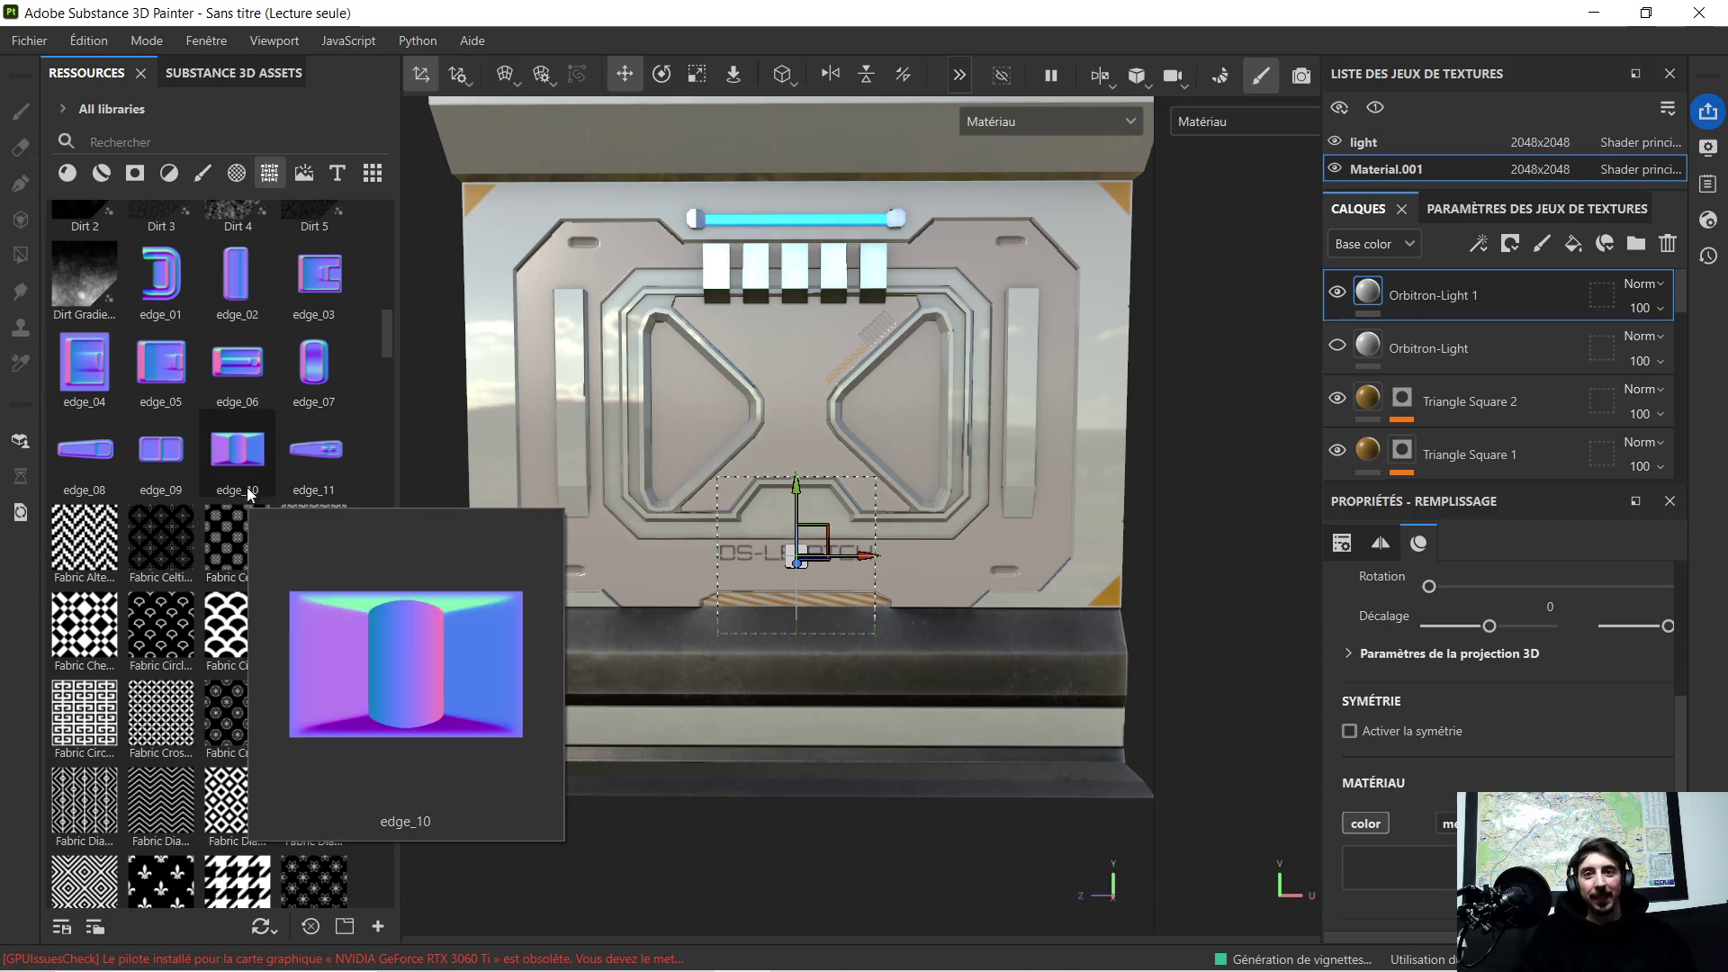
scroll(330, 434, down, 3)
scroll(337, 517, down, 5)
scroll(286, 545, down, 5)
scroll(284, 543, down, 5)
scroll(287, 551, down, 5)
scroll(285, 544, down, 5)
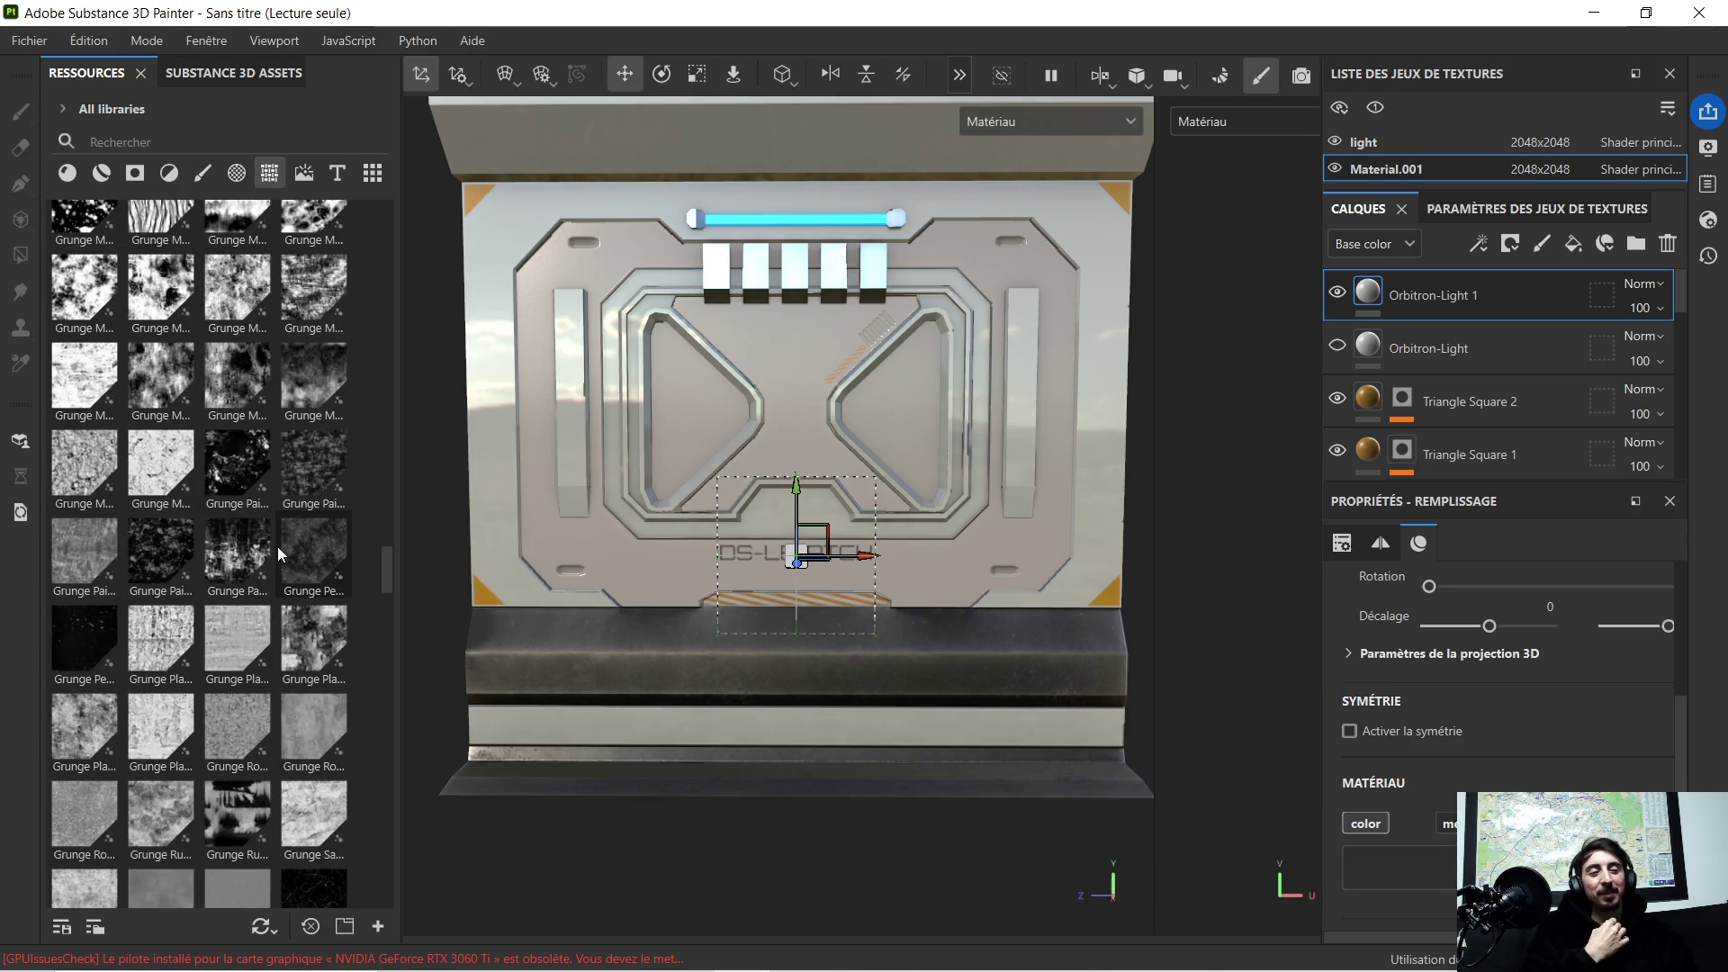
scroll(281, 553, down, 3)
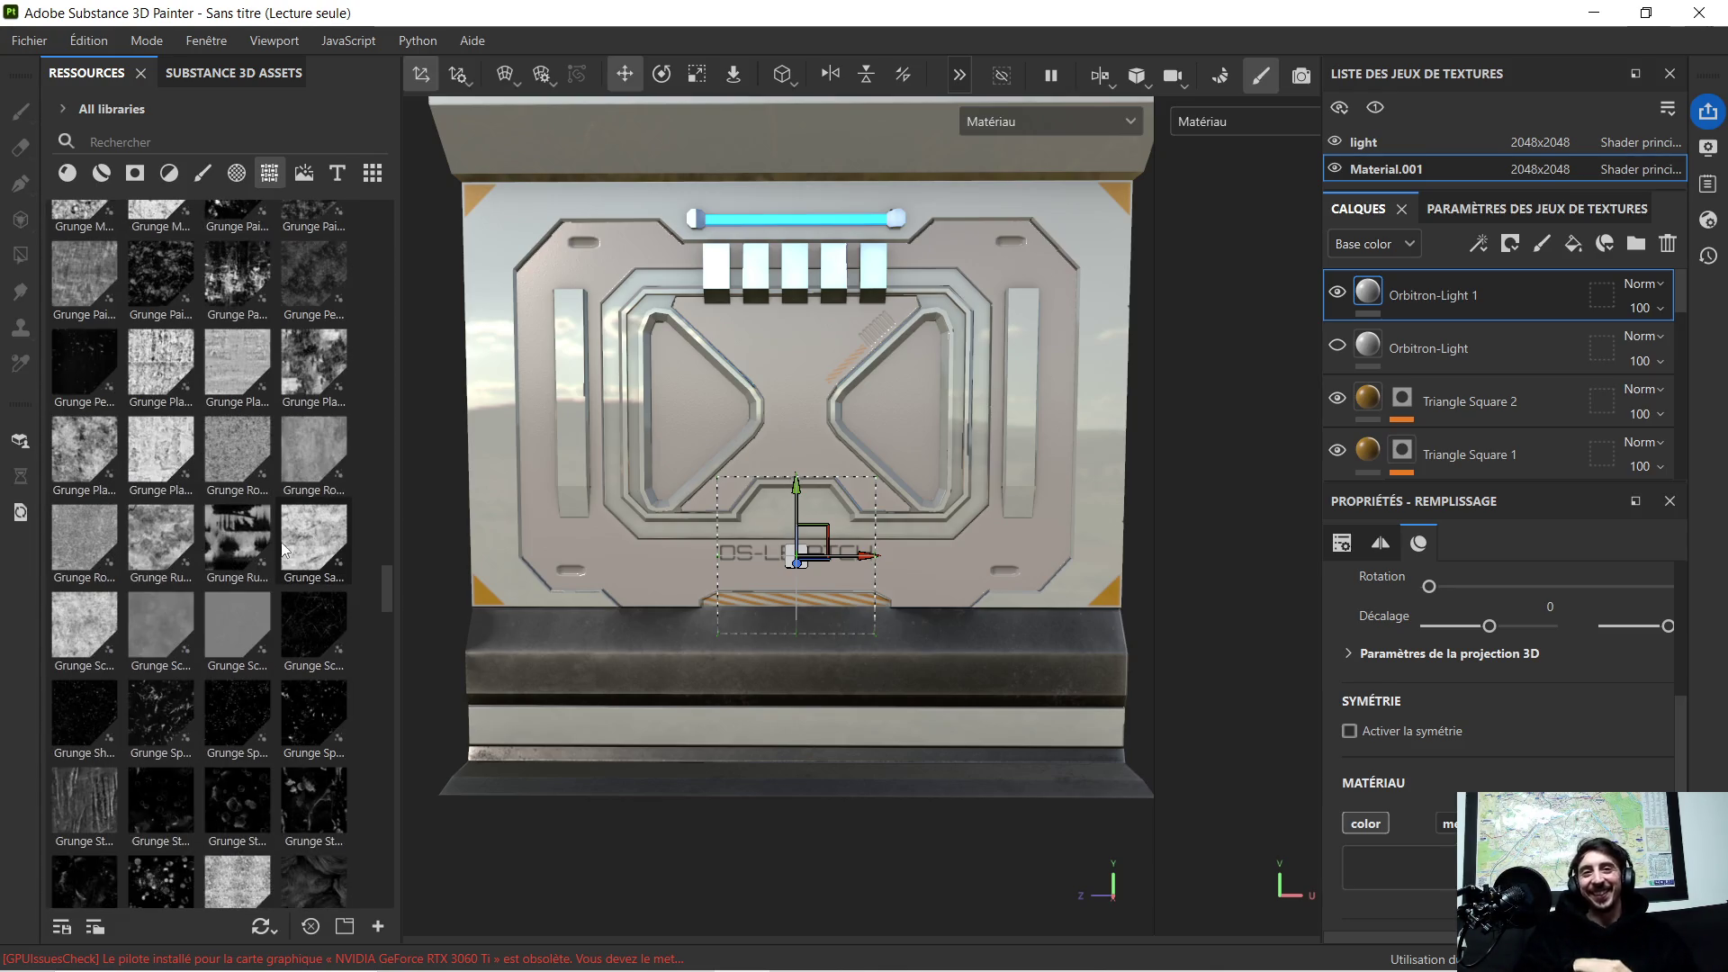
scroll(289, 536, down, 5)
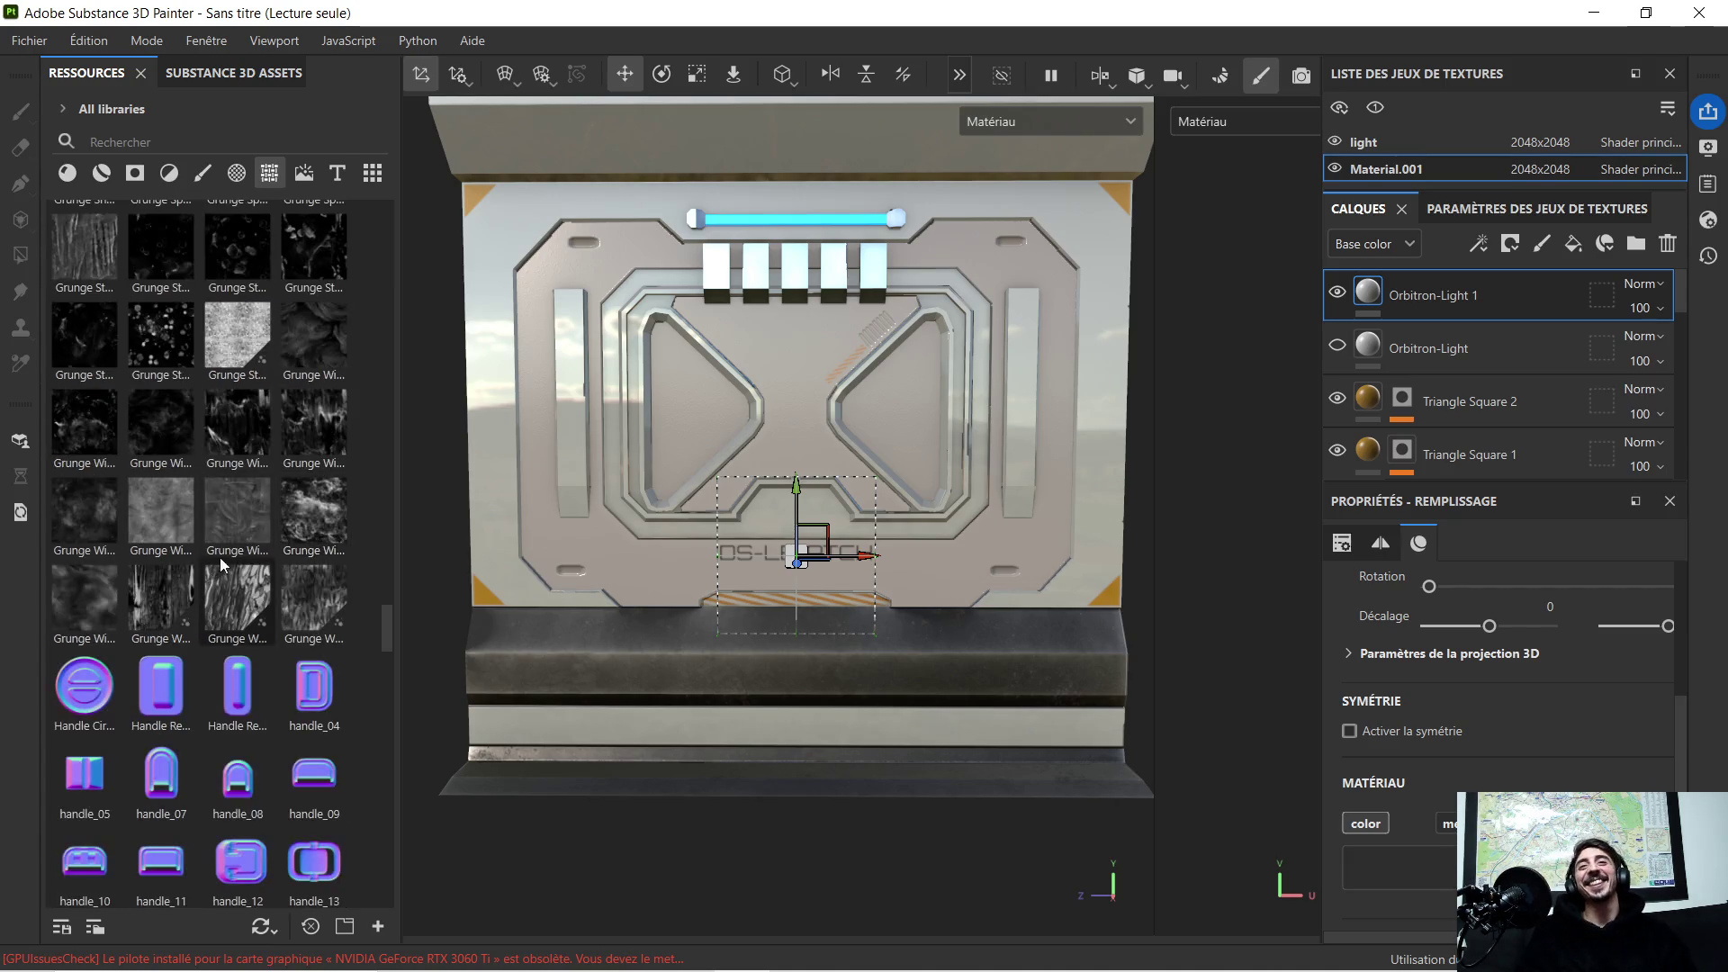
scroll(274, 533, down, 3)
scroll(273, 534, down, 3)
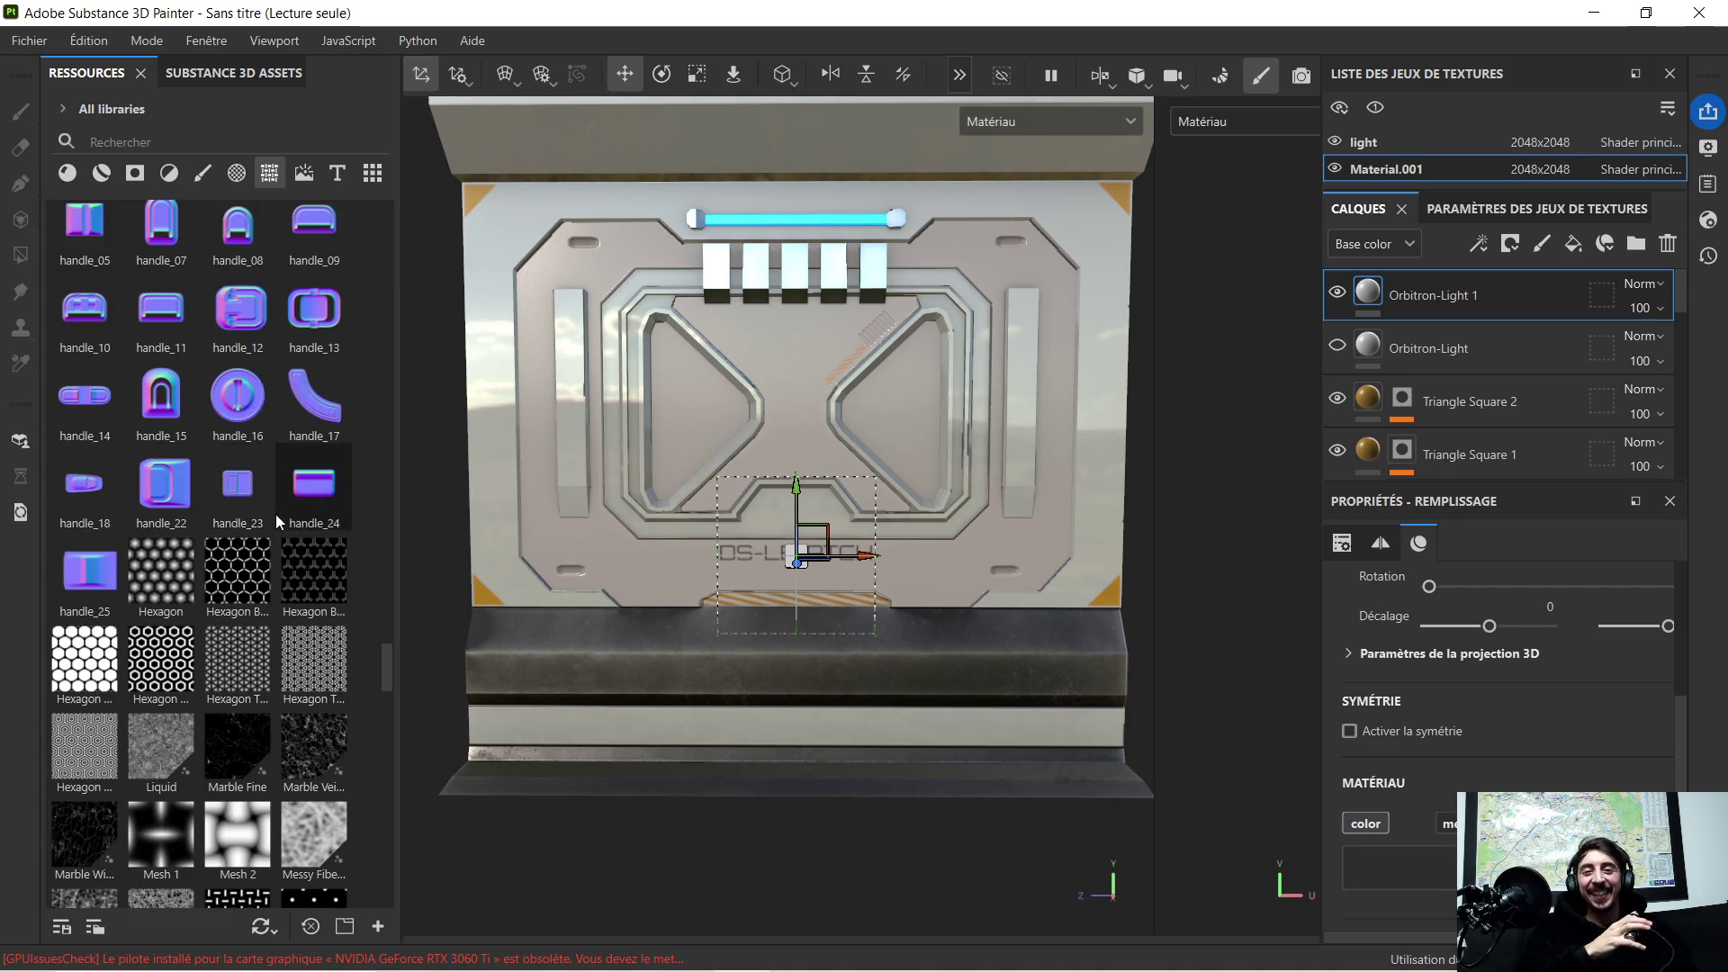
scroll(243, 556, down, 3)
scroll(251, 567, down, 3)
scroll(259, 575, down, 3)
scroll(266, 576, down, 3)
scroll(270, 577, down, 3)
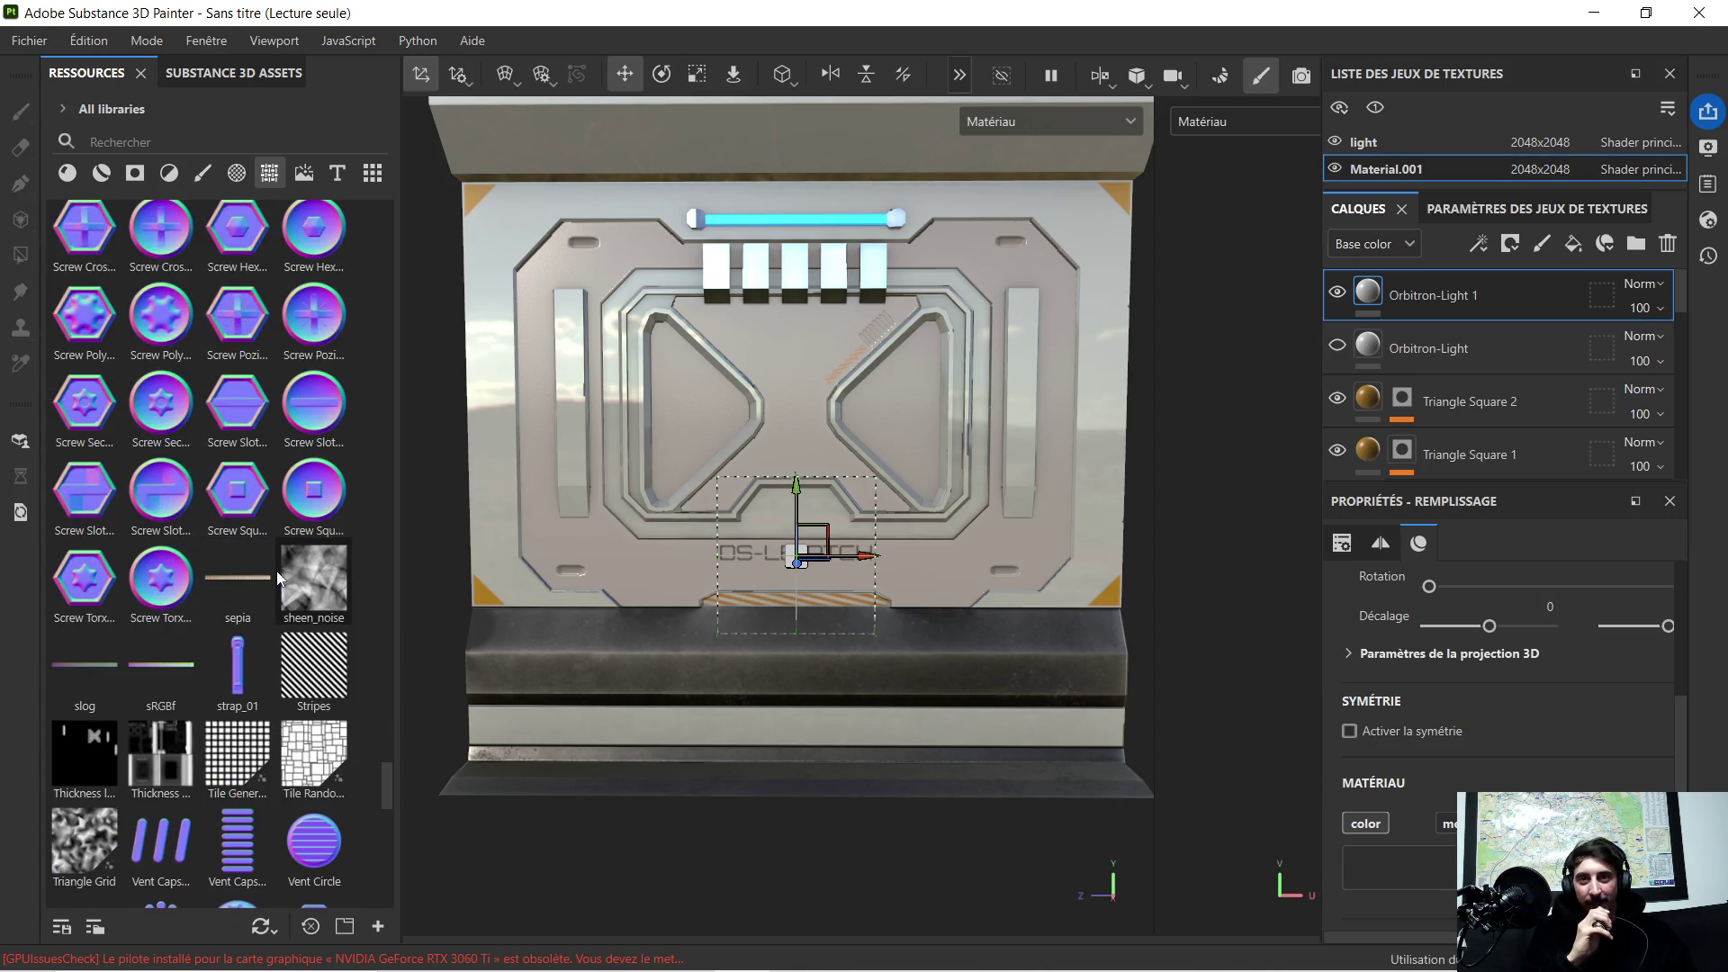
drag(161, 578, 1145, 359)
Step: Add the Screw Torx Round stamp as a layer and frame the whole panel
click(1144, 359)
scroll(1150, 228, up, 3)
scroll(1149, 230, up, 2)
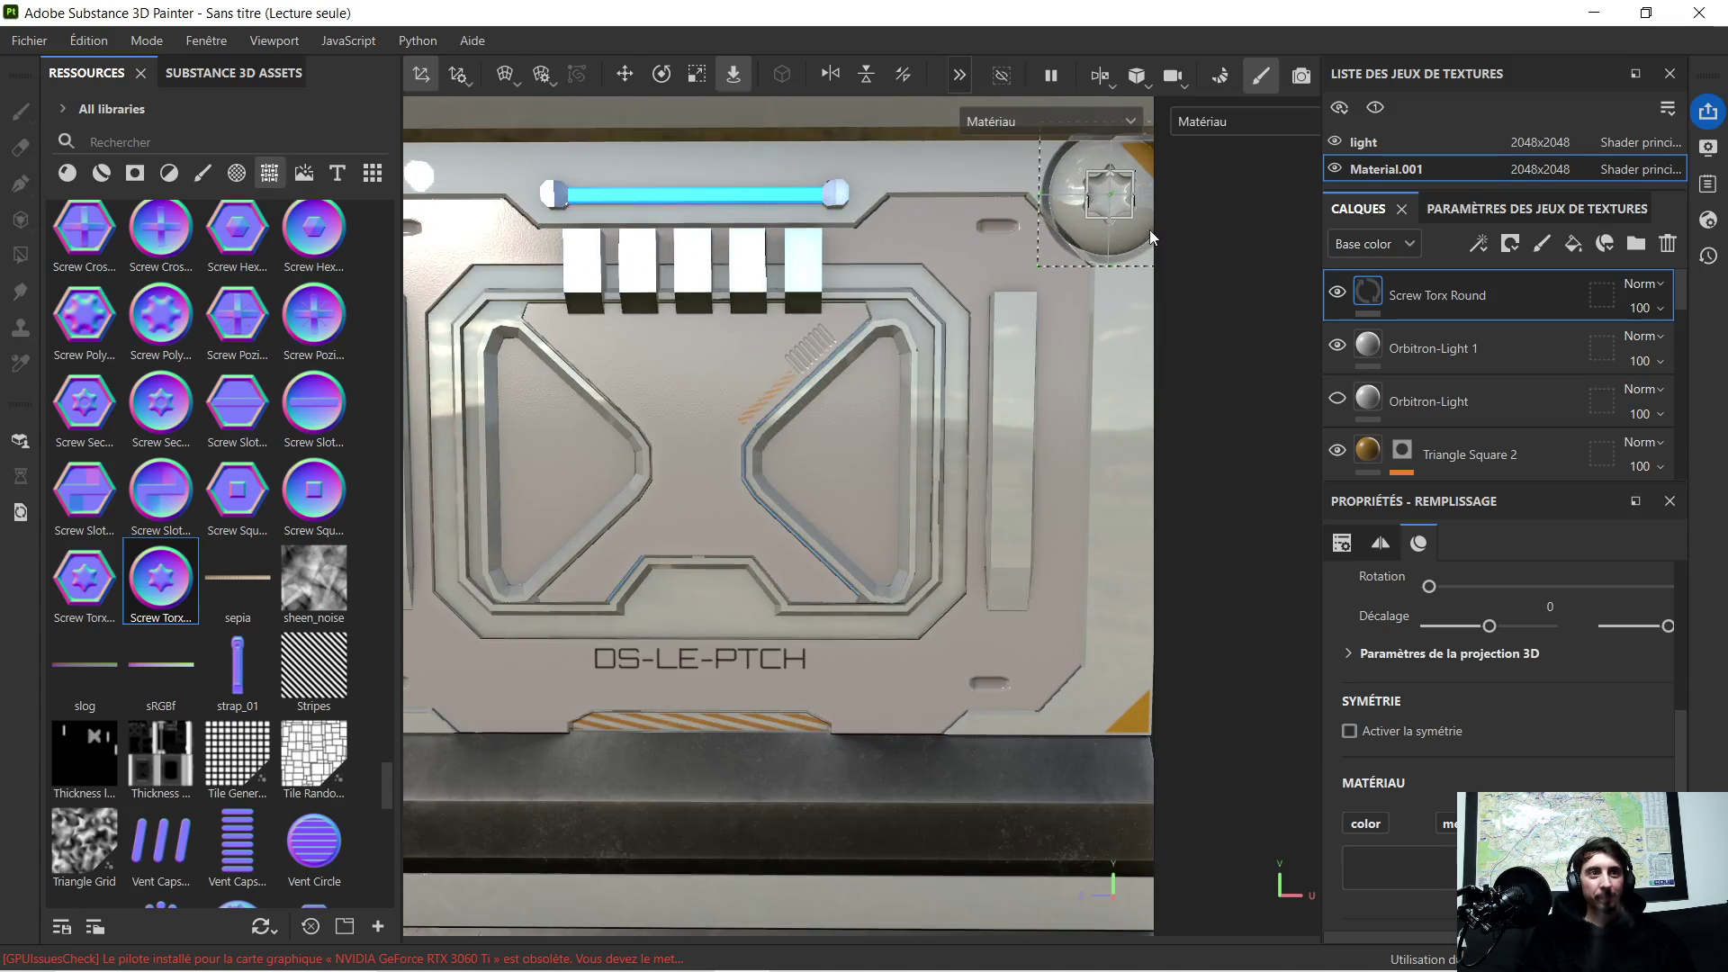
scroll(1142, 234, up, 2)
scroll(1142, 234, up, 2)
middle_drag(1151, 205, 898, 522)
scroll(898, 522, up, 2)
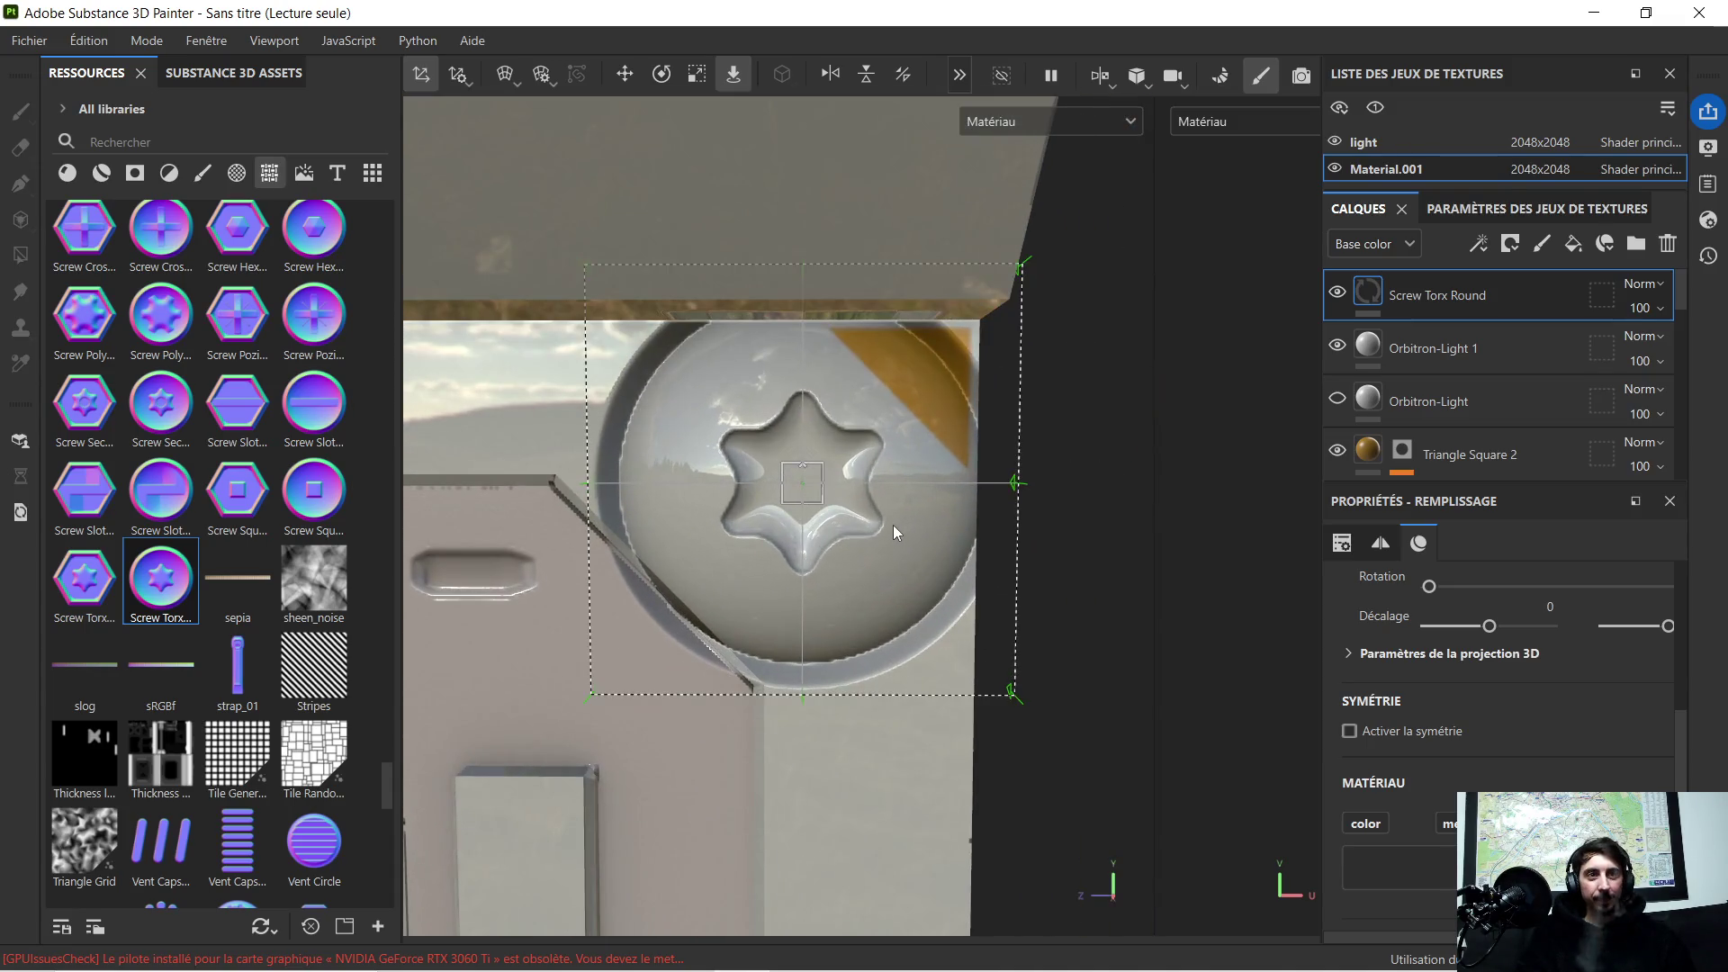
click(699, 77)
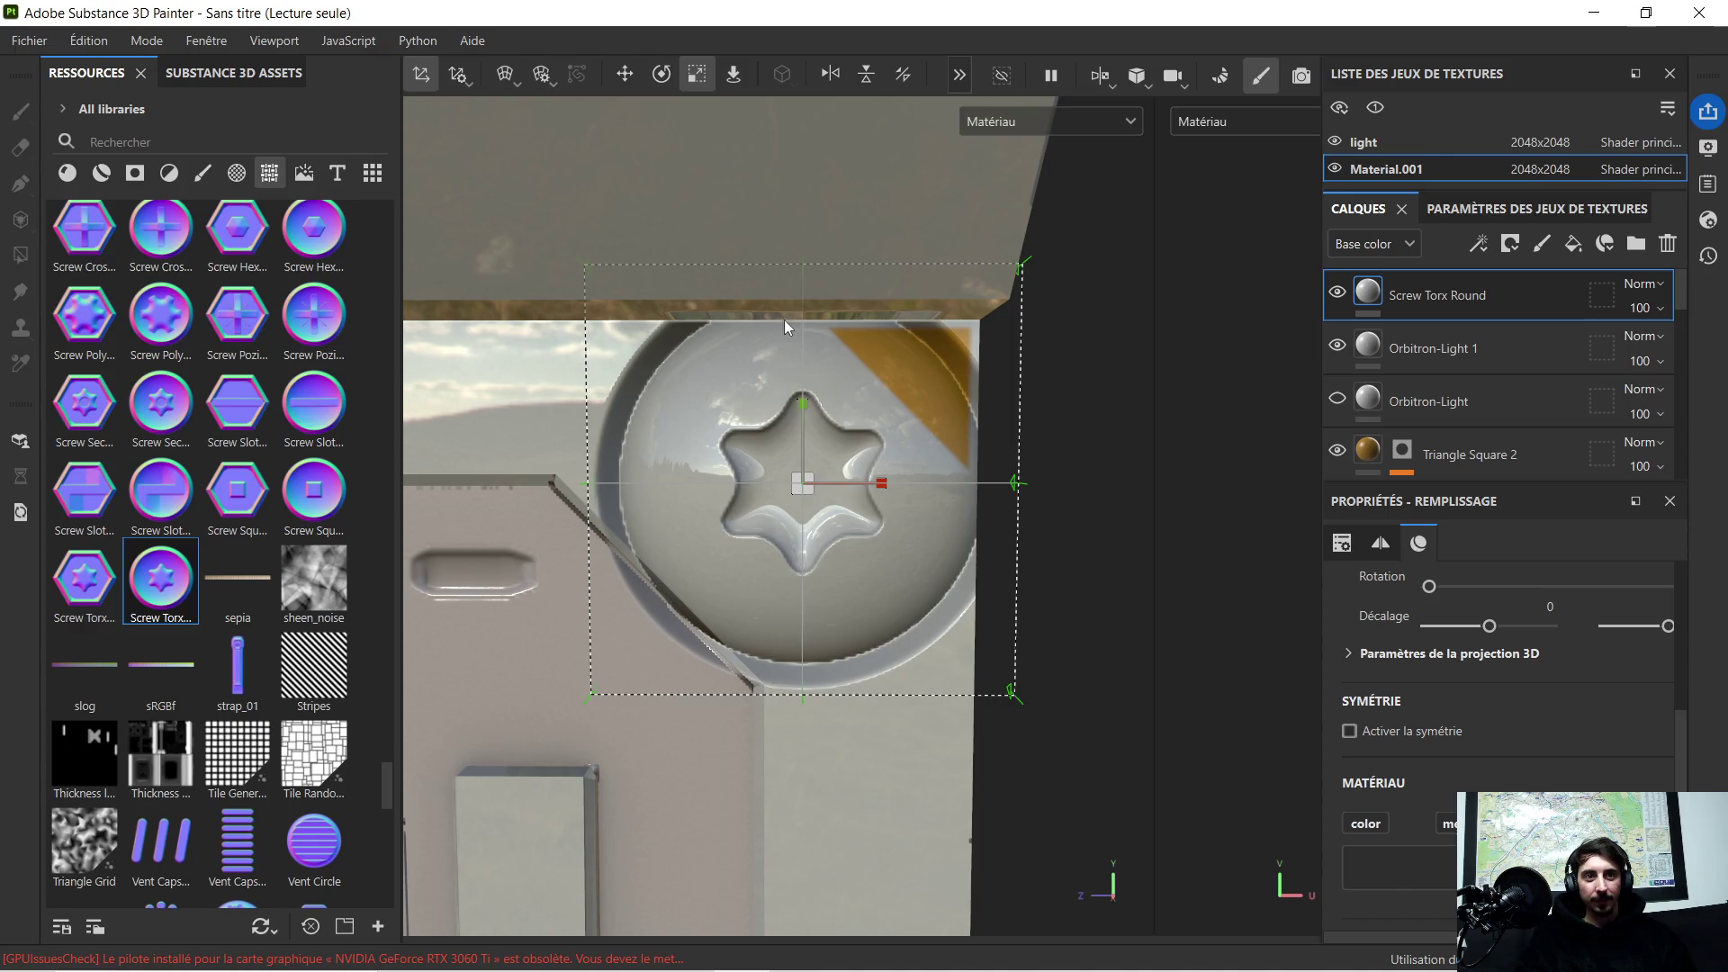
key(f)
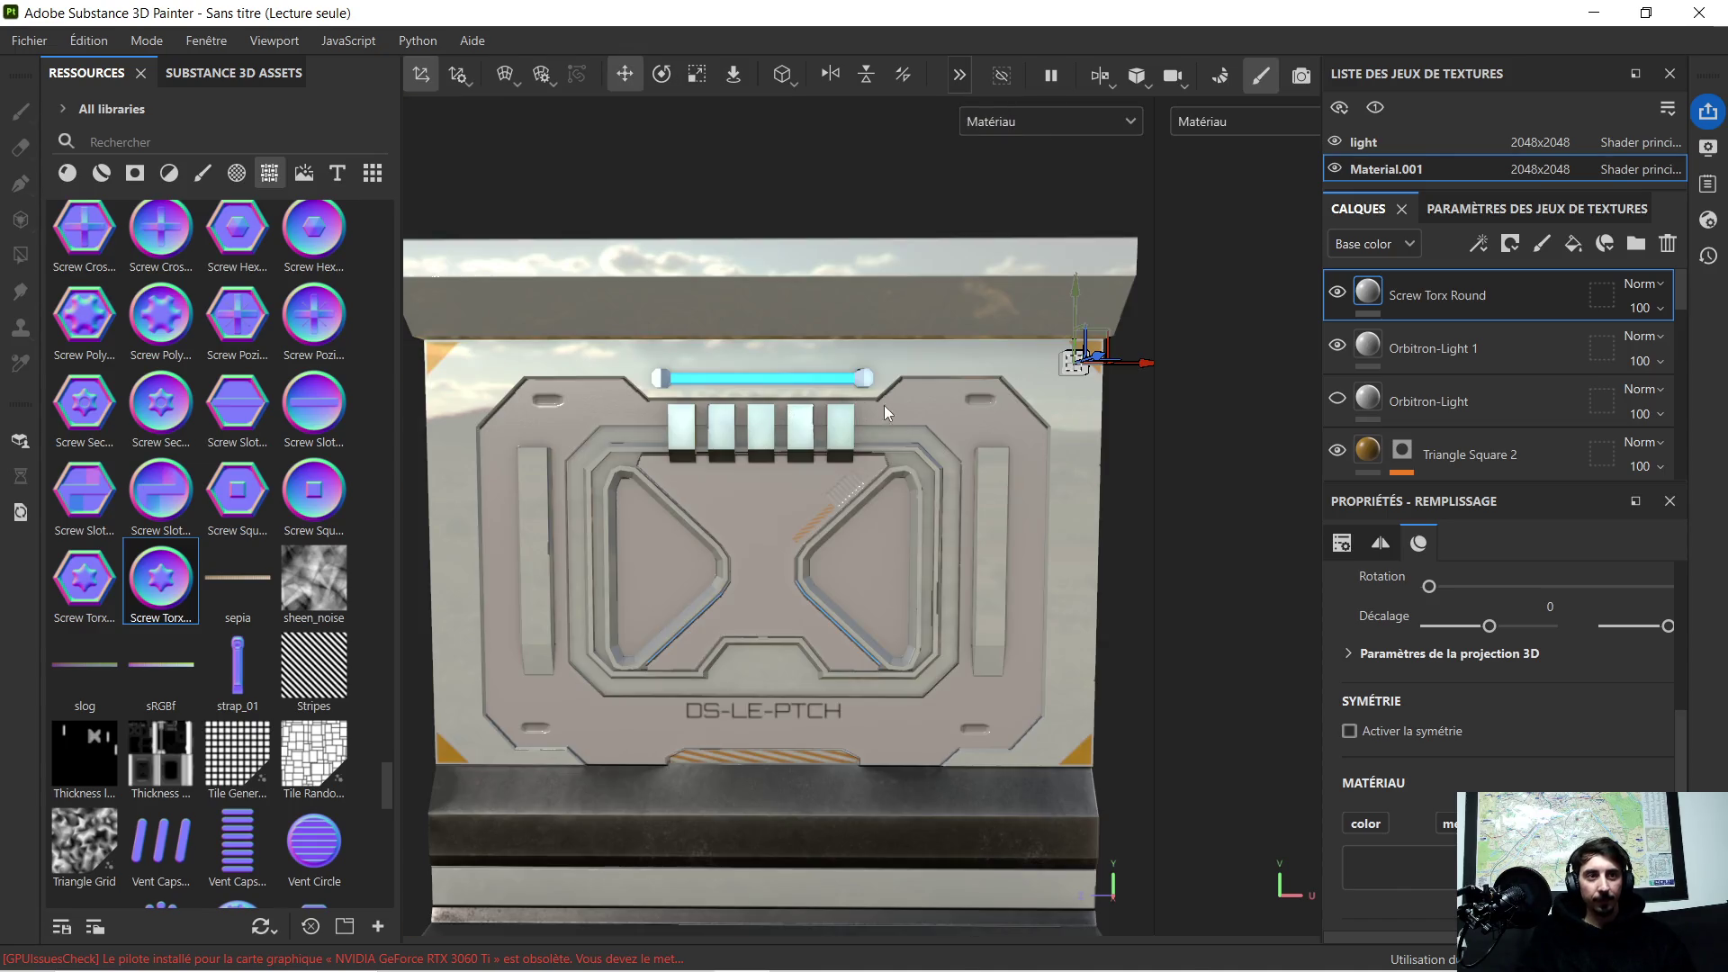
Step: Duplicate the screw layer and place the copy at the top-left by the light bar
key(ctrl)
key(ctrl+d)
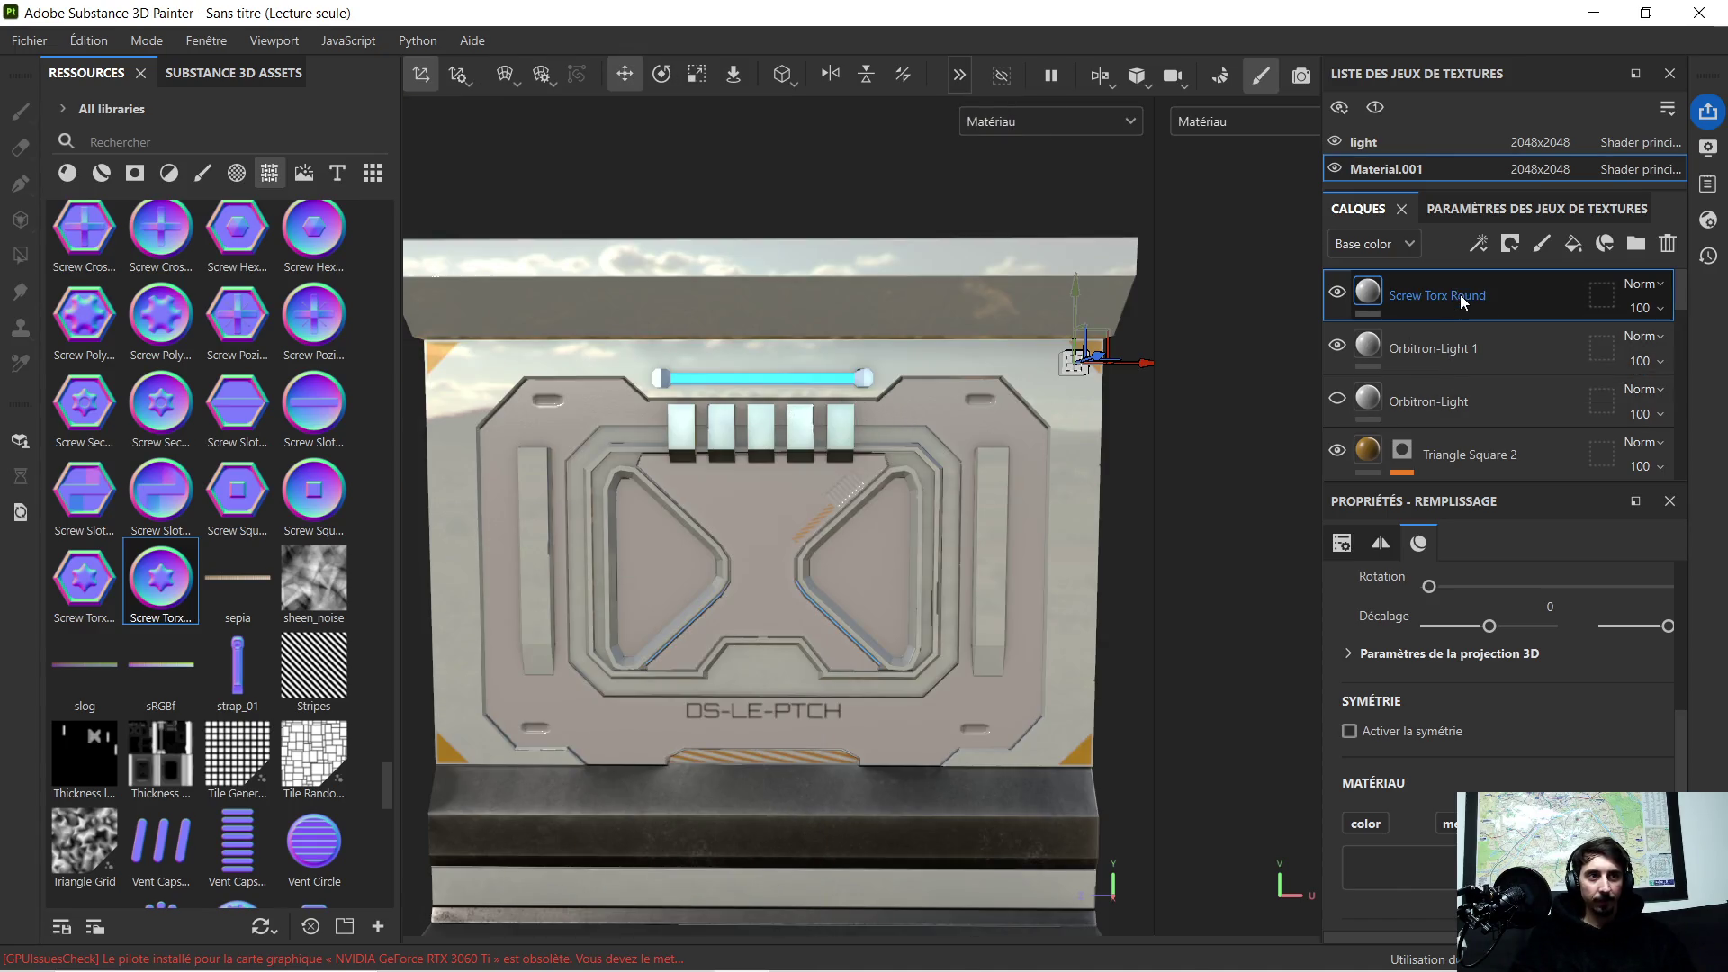
drag(1144, 365, 770, 373)
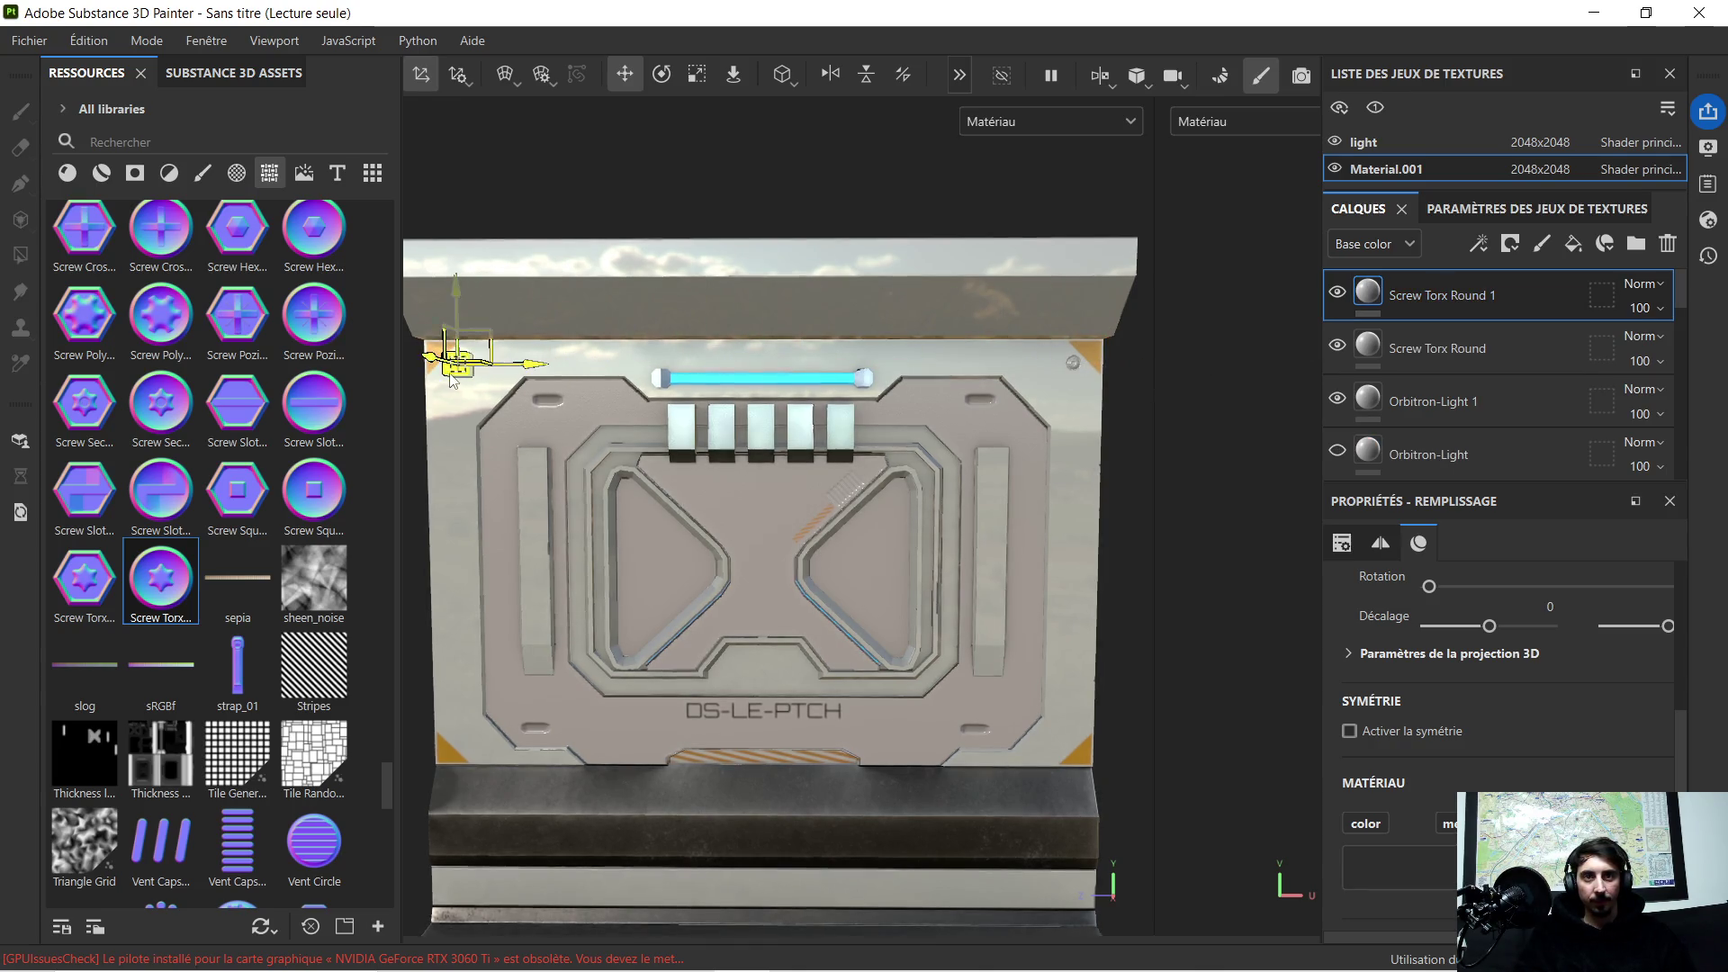
scroll(531, 385, up, 5)
middle_drag(659, 412, 812, 439)
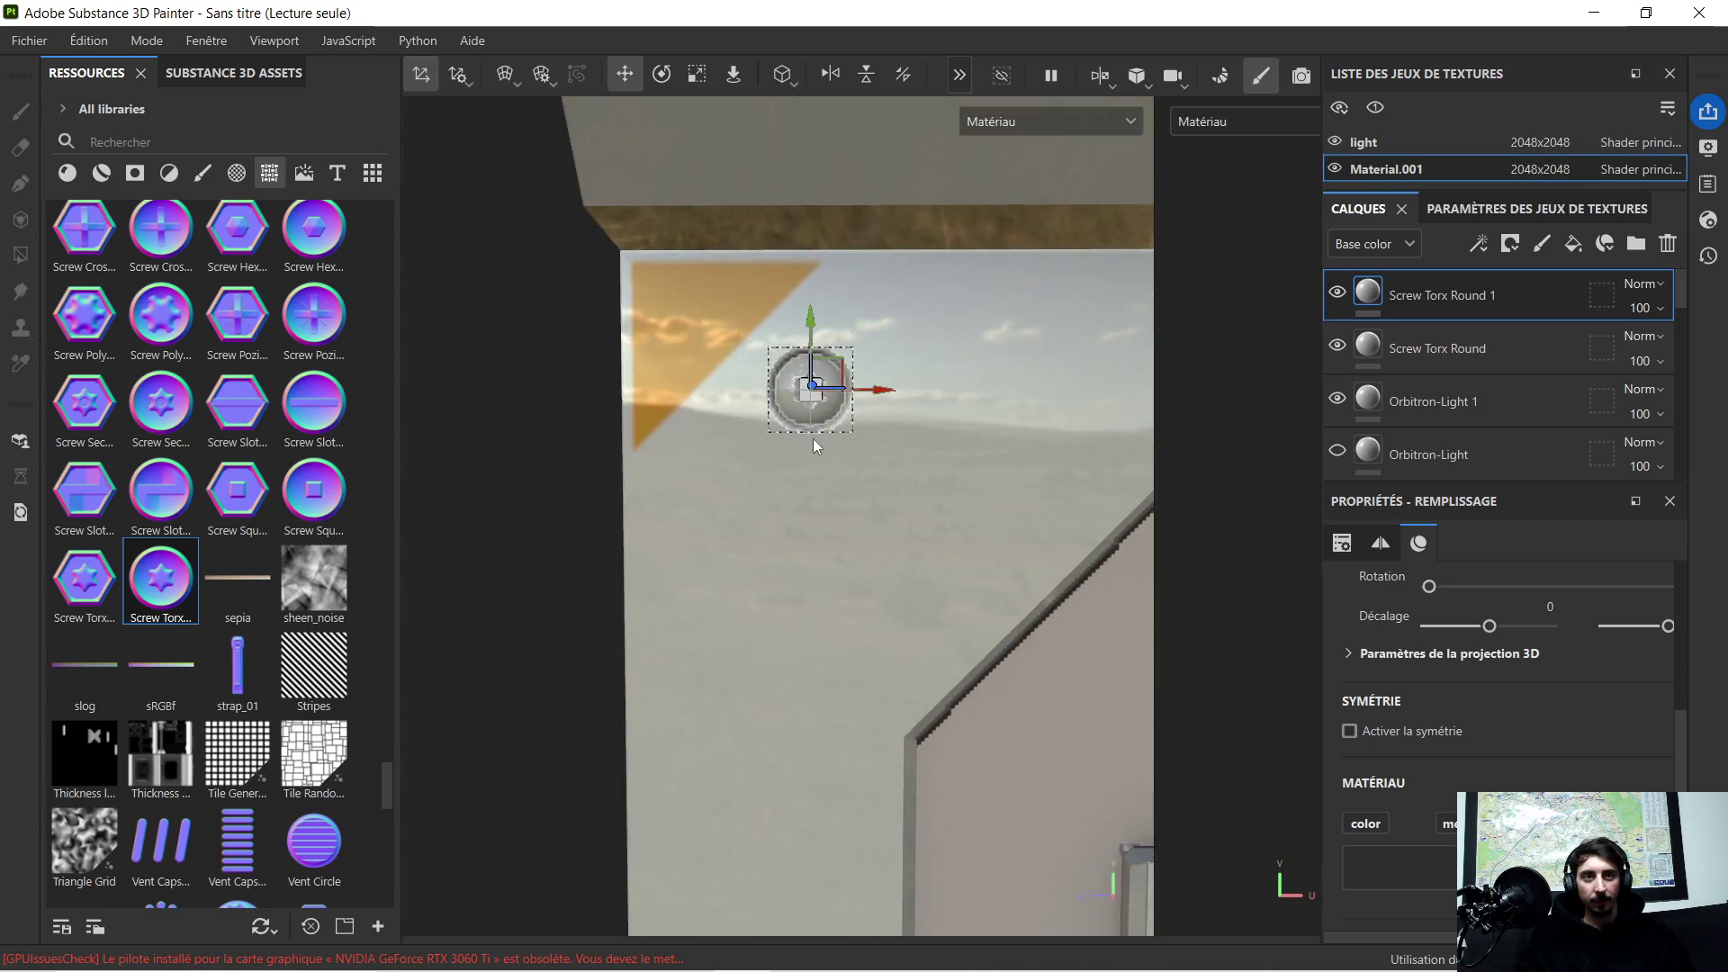
scroll(859, 373, up, 2)
drag(886, 369, 820, 391)
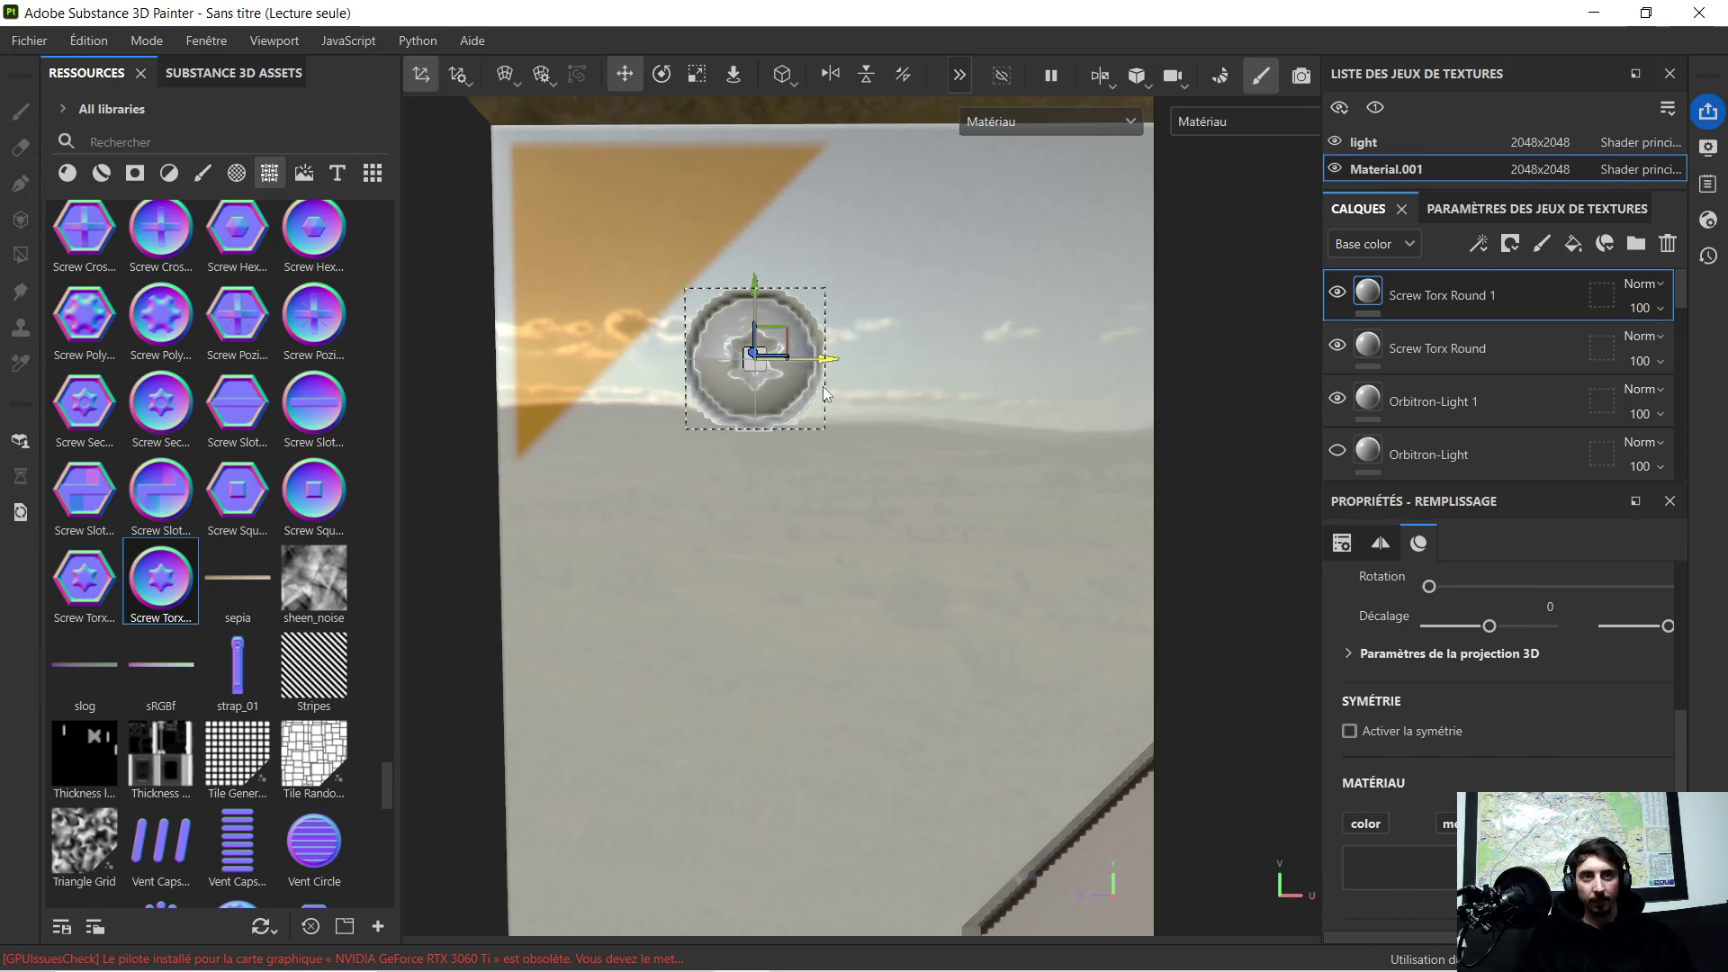
scroll(836, 372, down, 3)
scroll(892, 432, down, 2)
scroll(932, 488, down, 2)
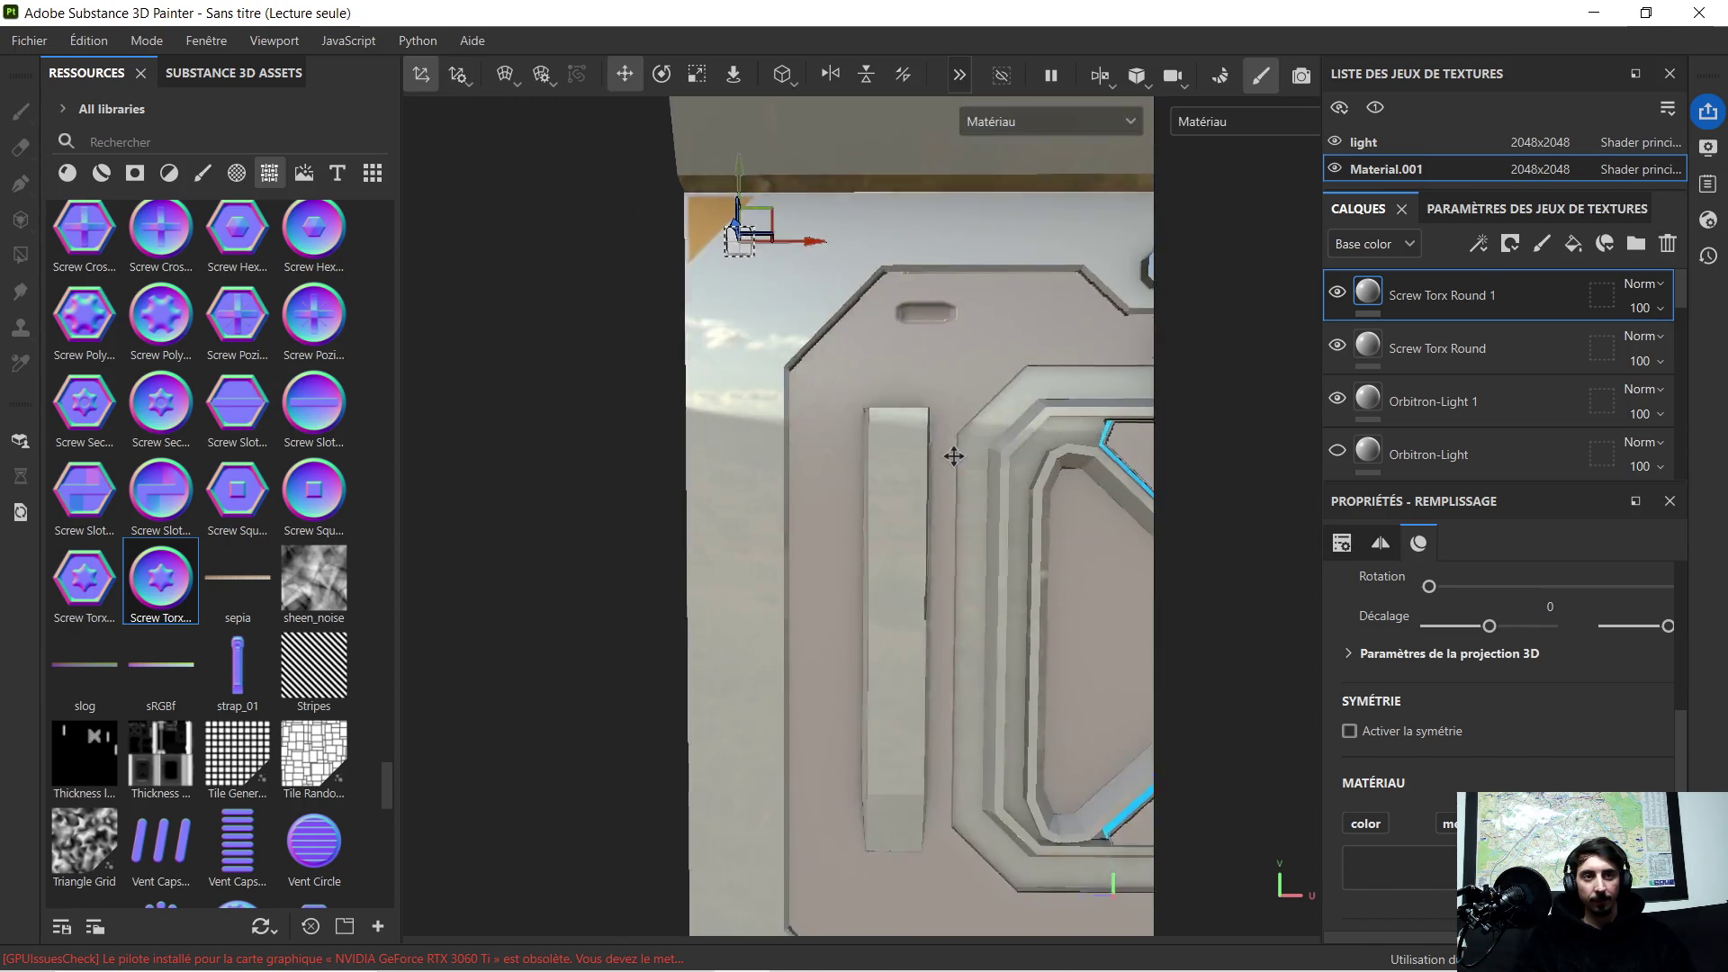
middle_drag(946, 431, 889, 431)
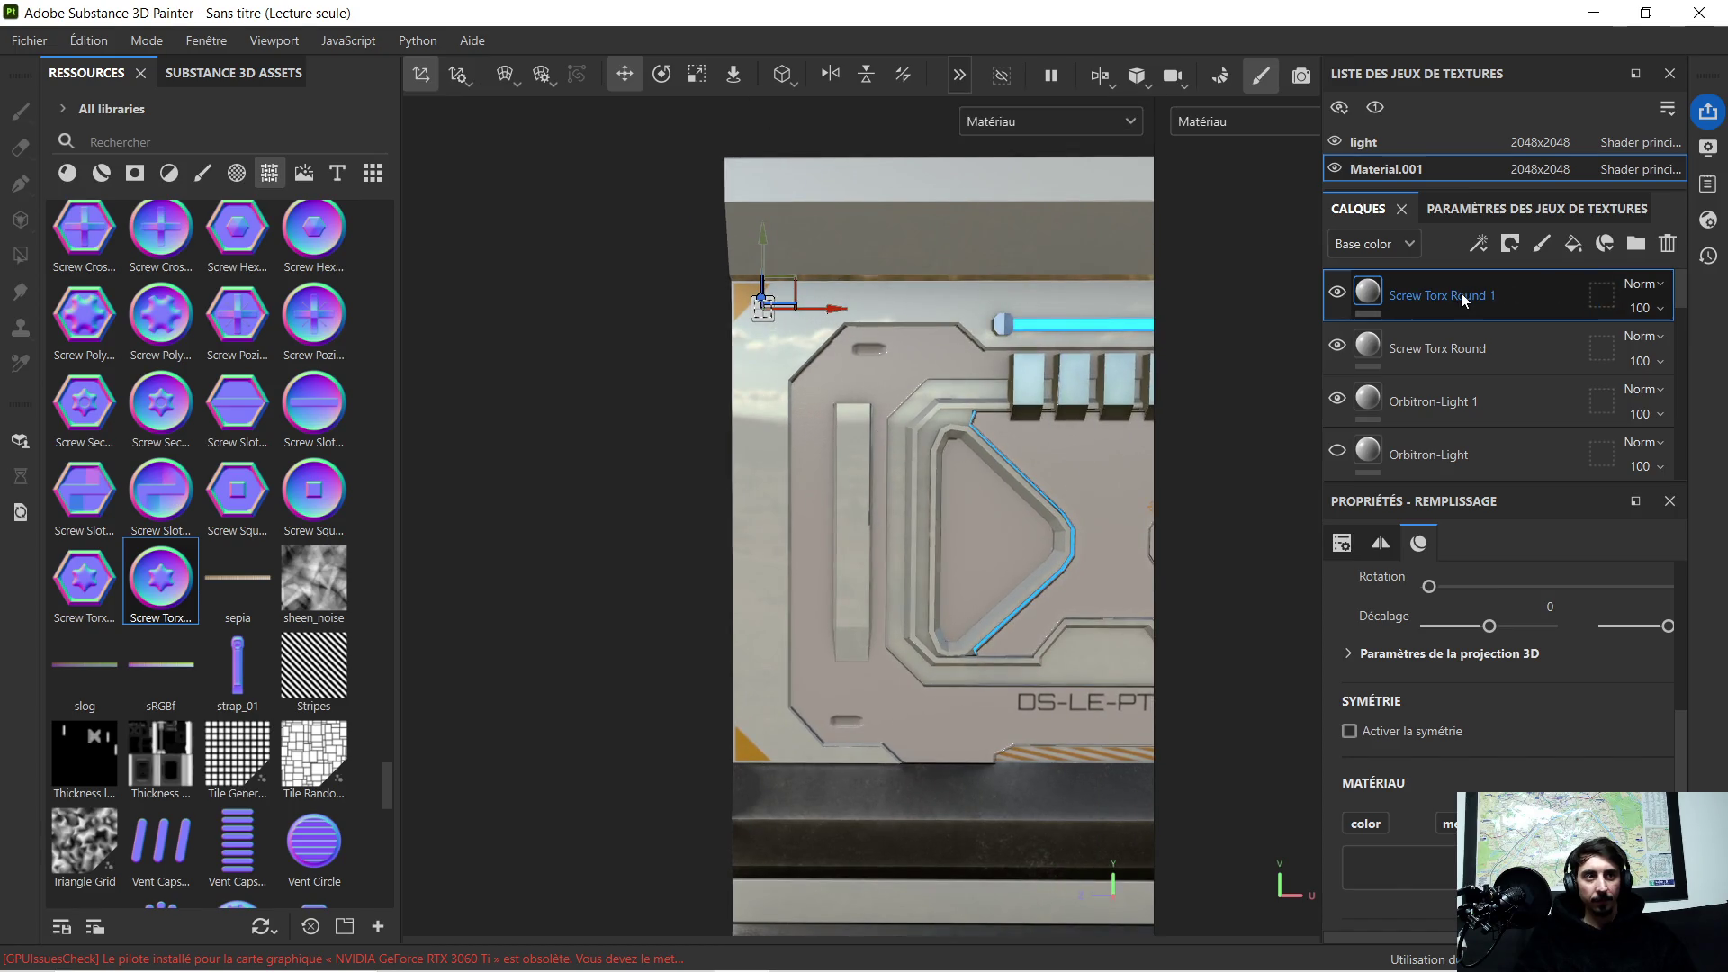
Step: Duplicate Screw Torx Round 1 and lower the copy into the bottom-left corner
key(ctrl+d)
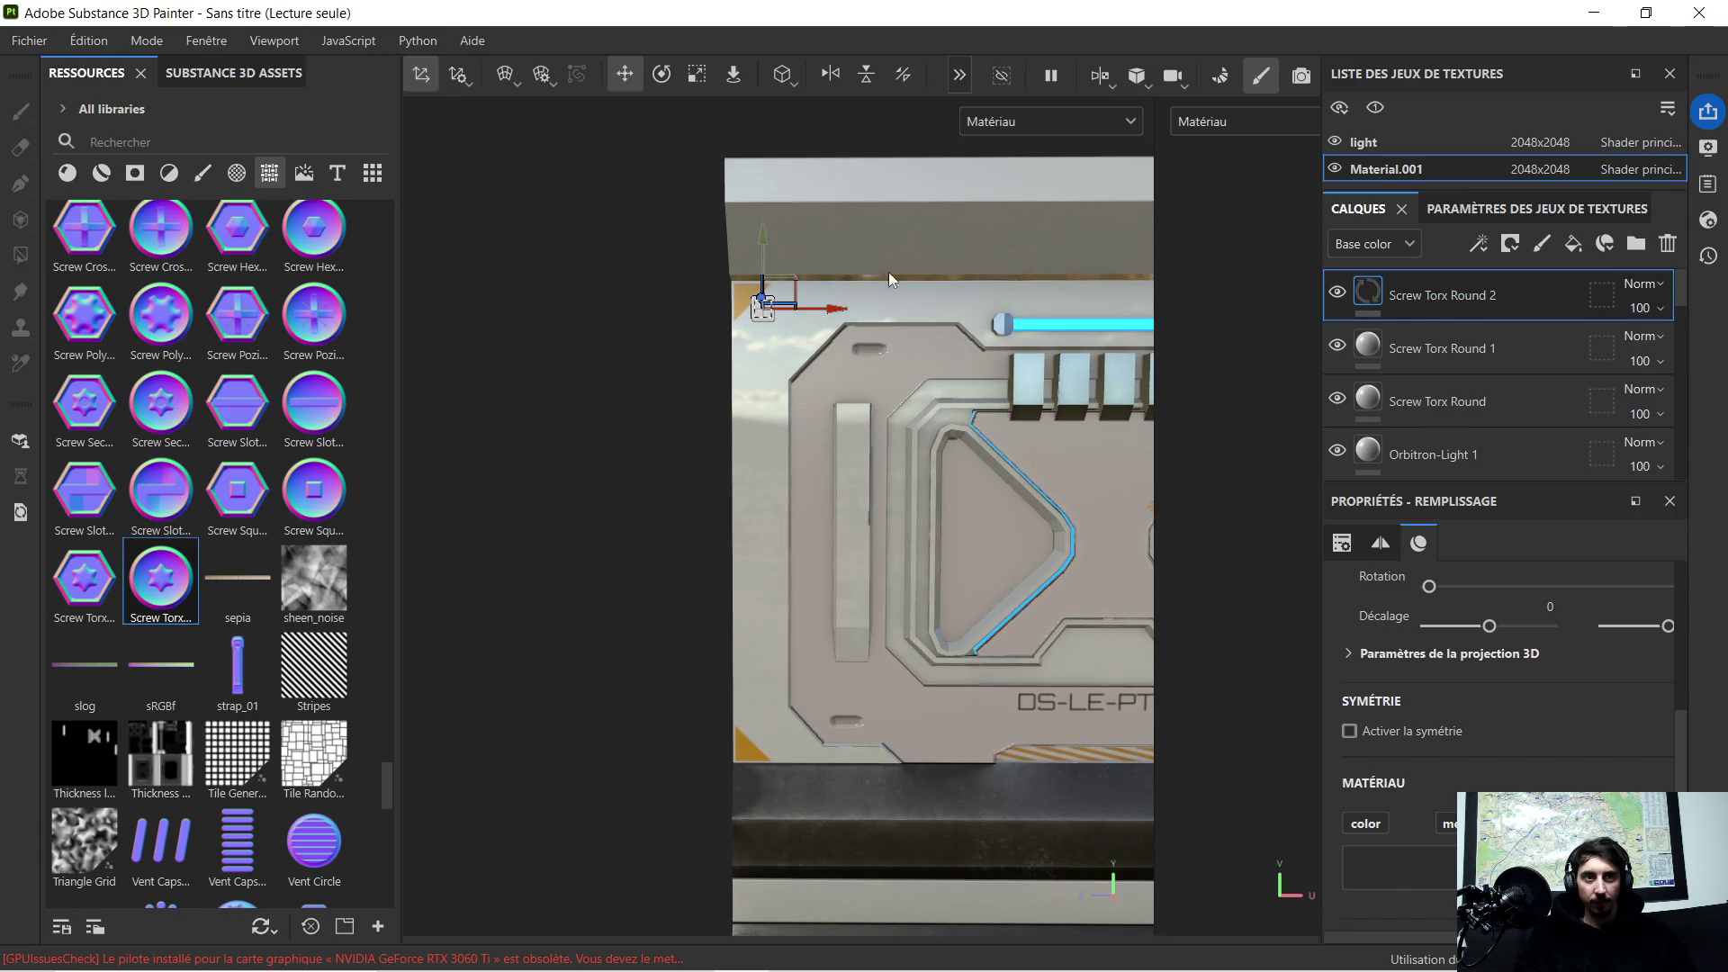
drag(765, 232, 764, 662)
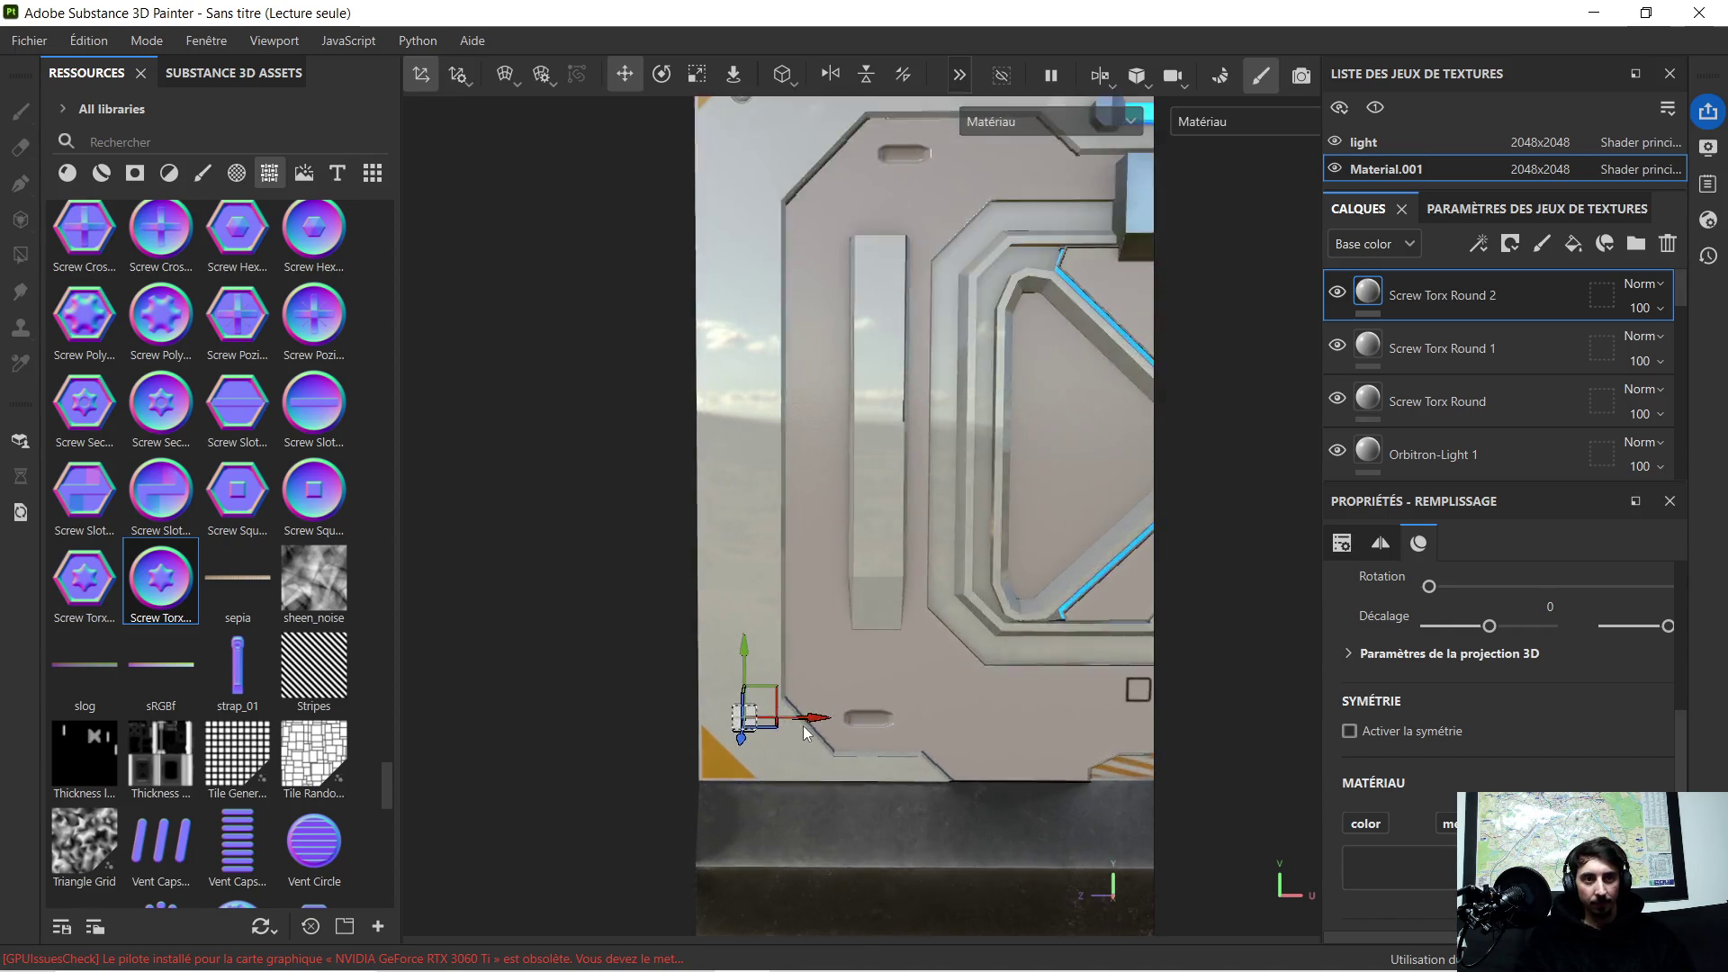
scroll(804, 725, up, 5)
scroll(776, 761, up, 2)
scroll(682, 728, up, 3)
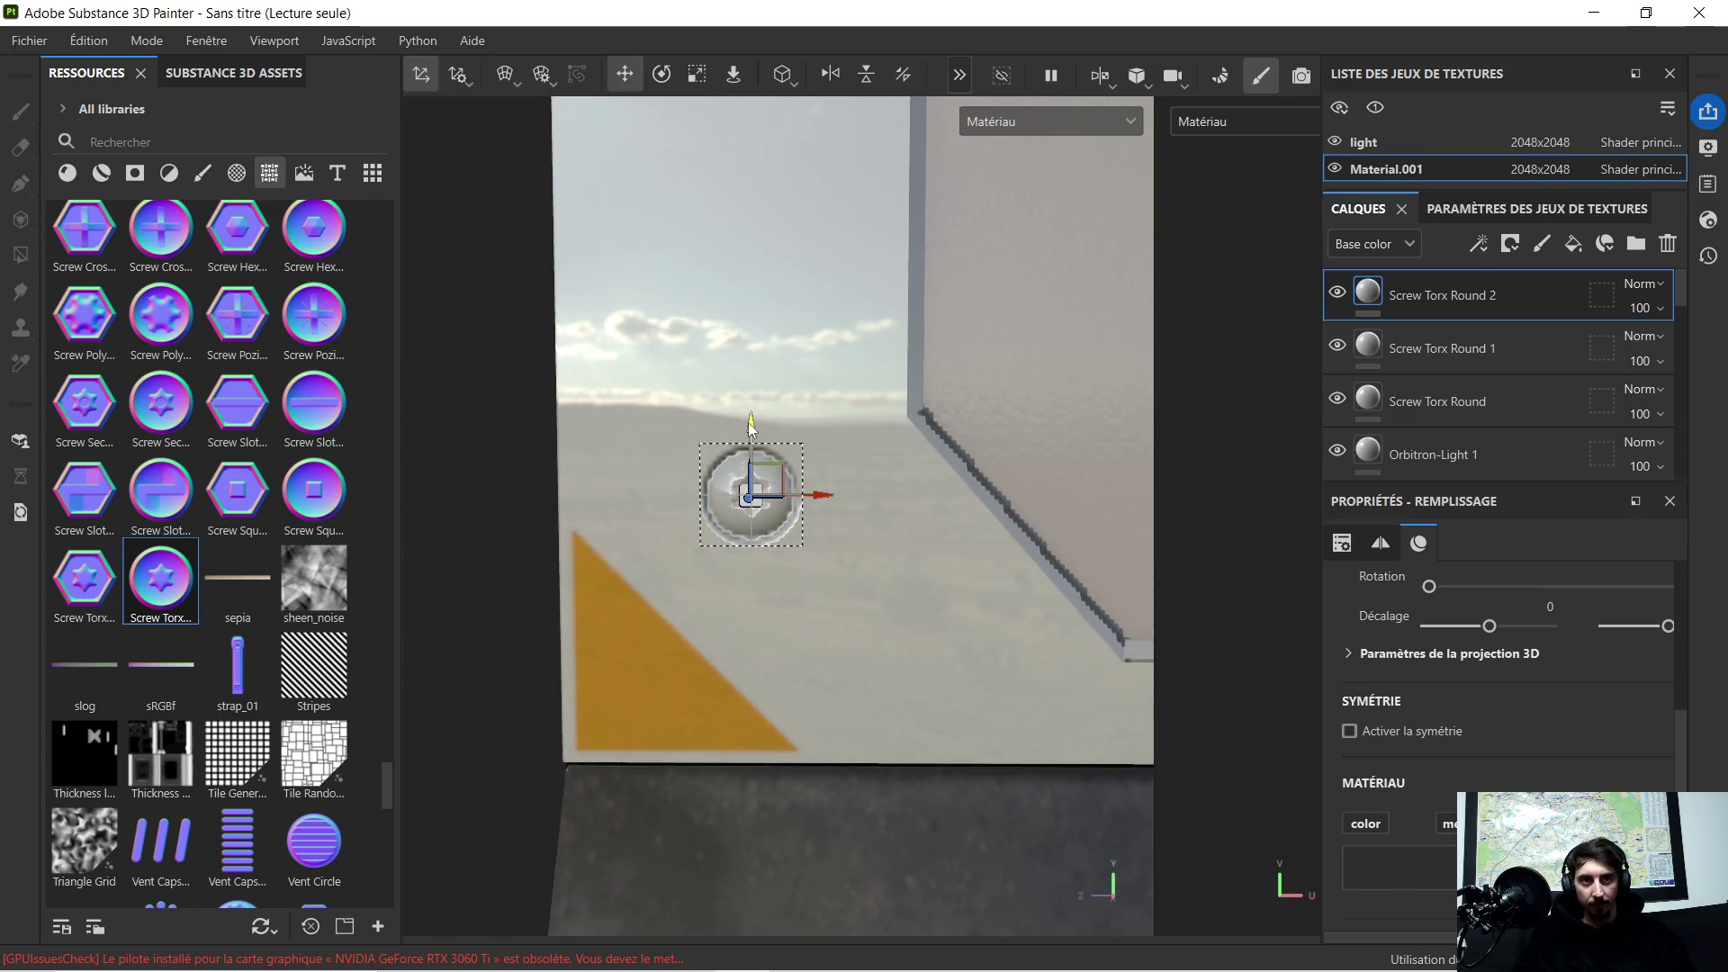
drag(751, 425, 734, 538)
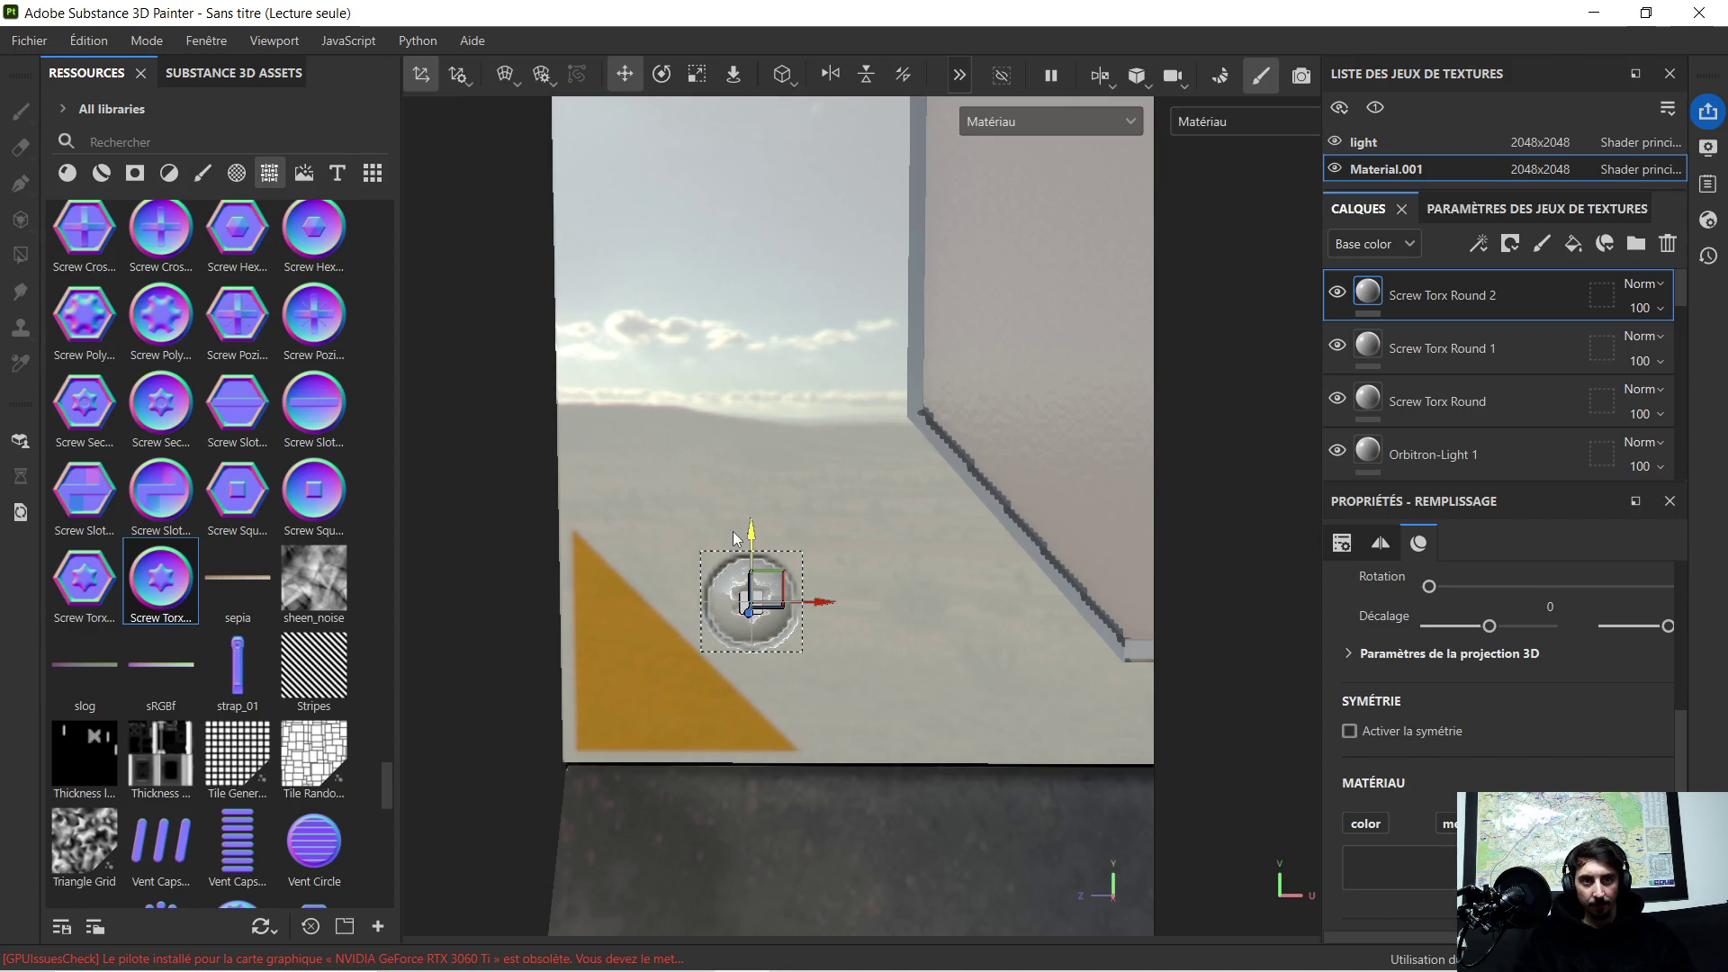
drag(733, 532, 733, 537)
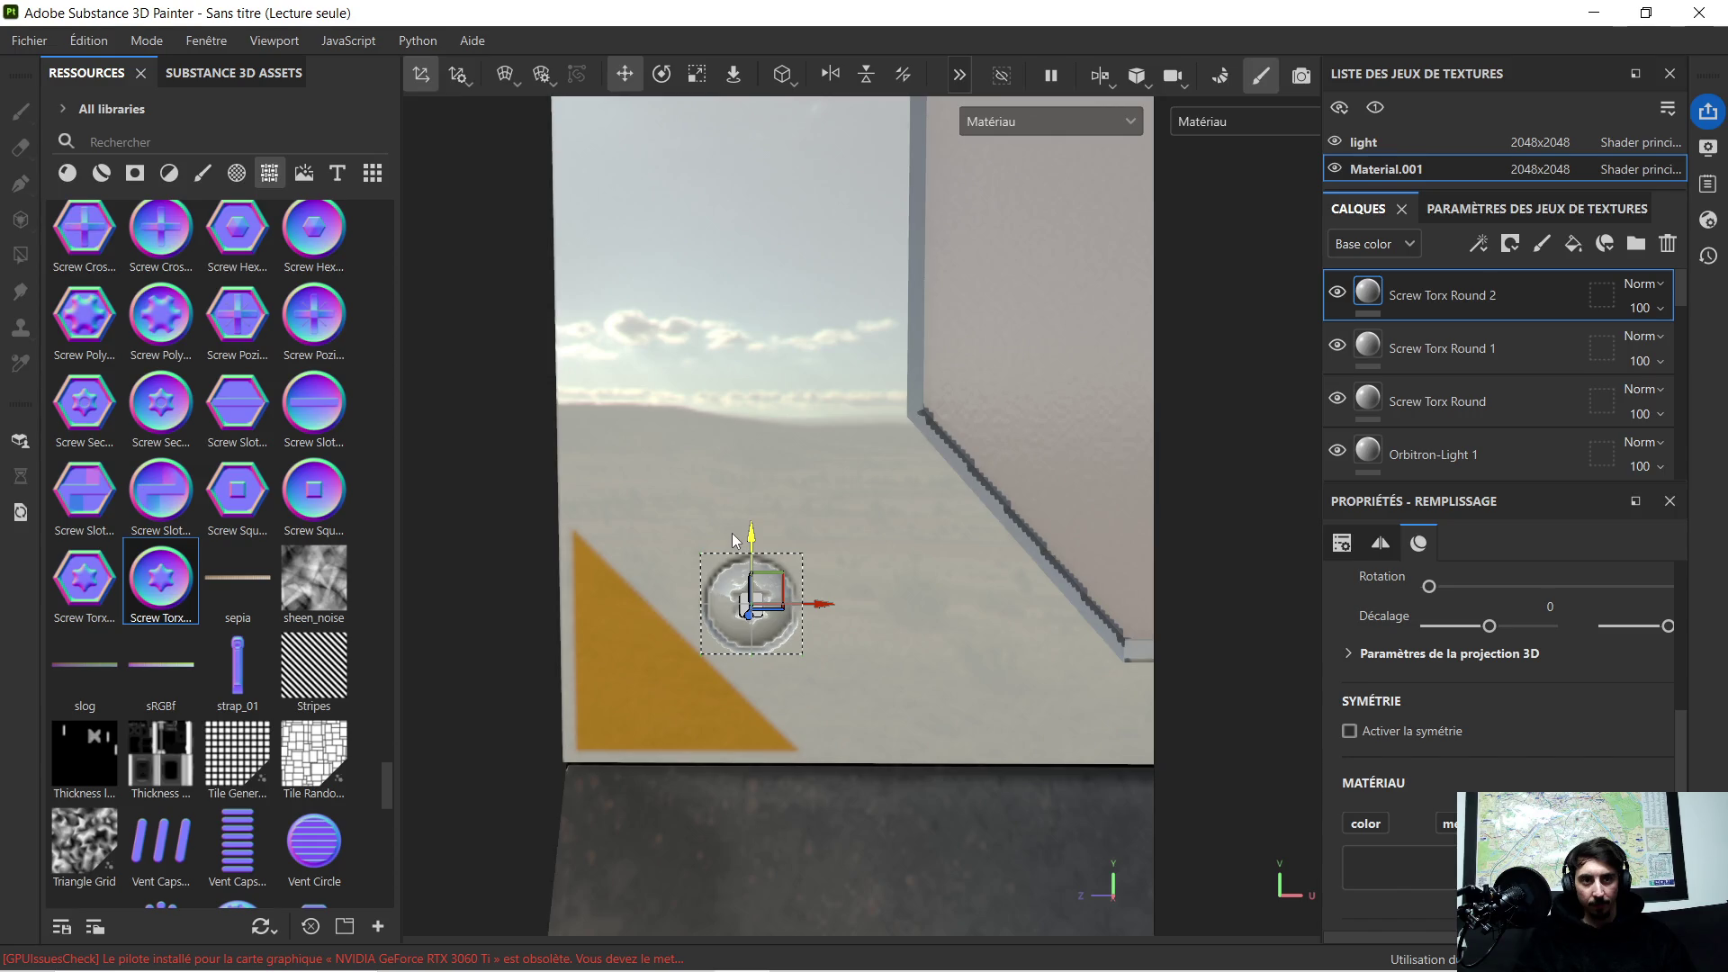
scroll(748, 517, down, 2)
scroll(828, 512, down, 2)
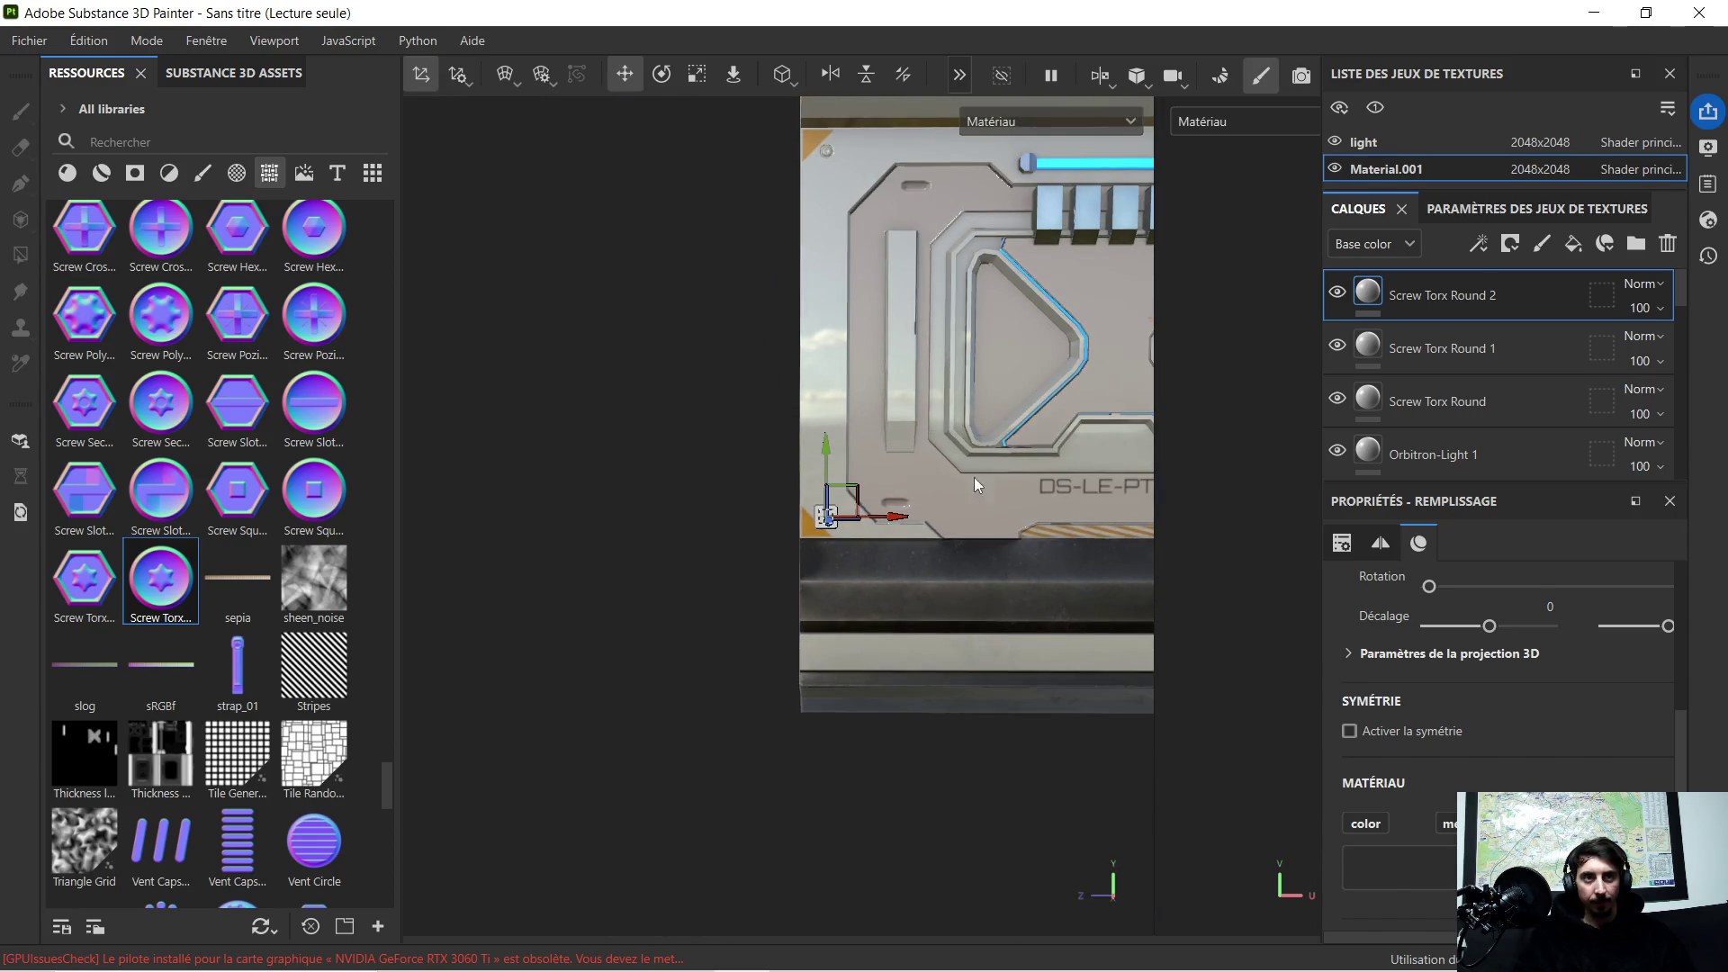
key(f)
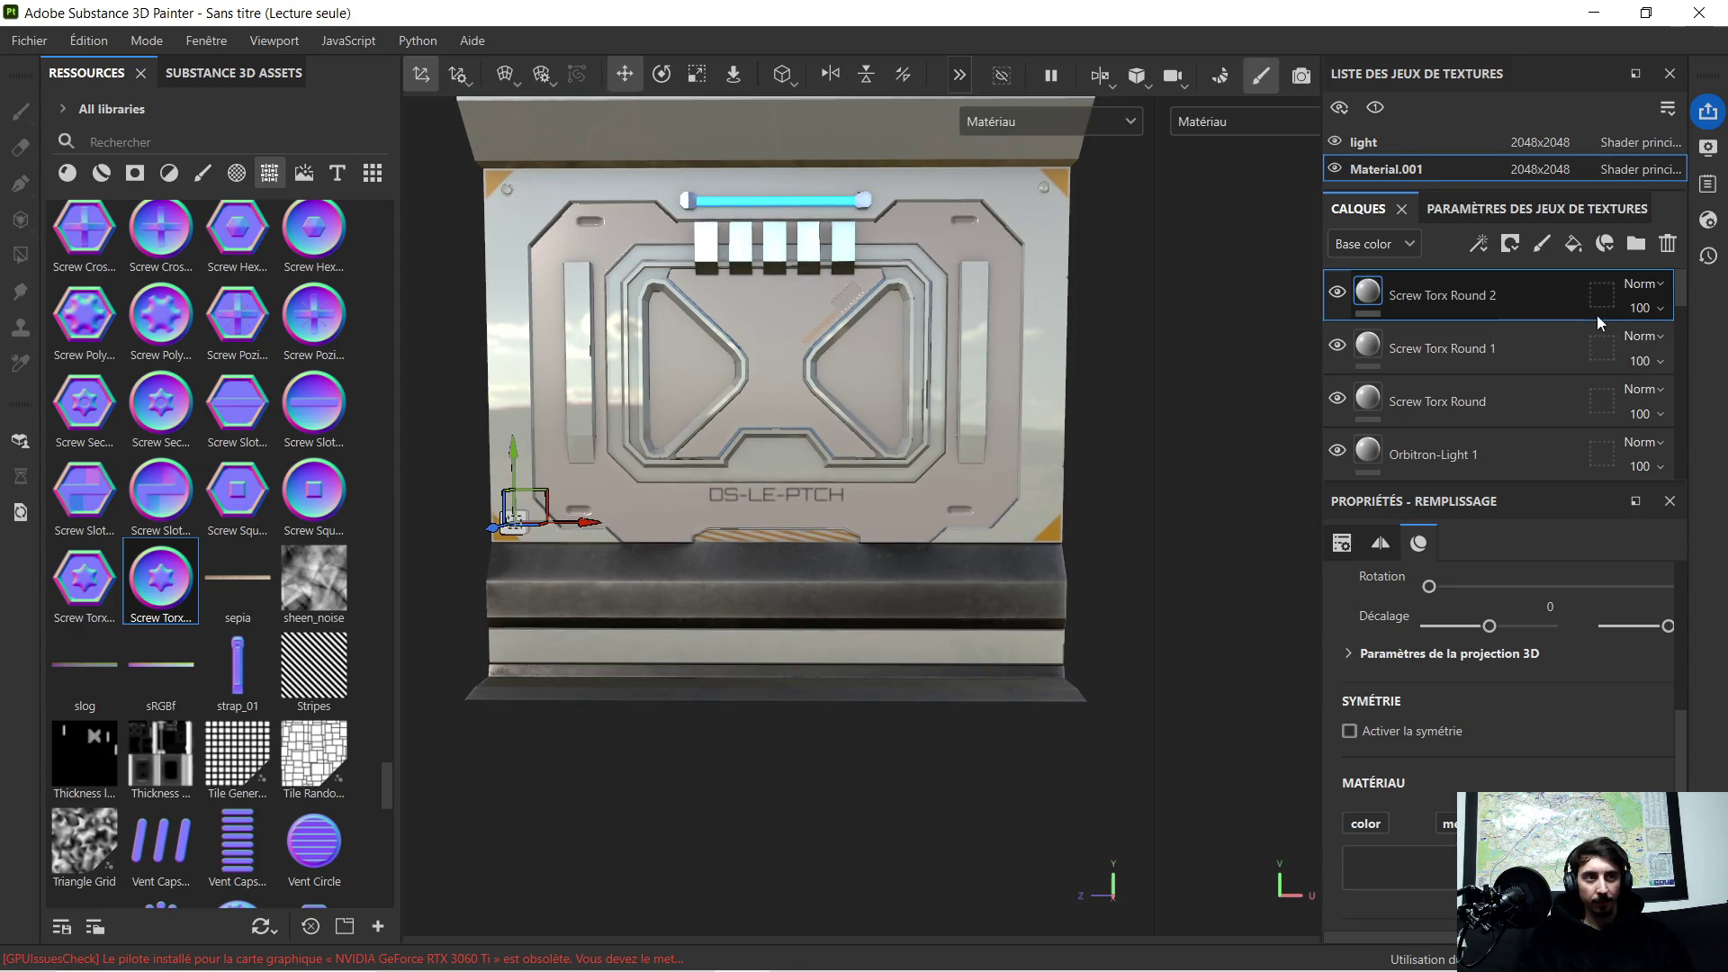
Step: Duplicate the screw into the bottom-right corner and rename the top screw layer
key(ctrl+d)
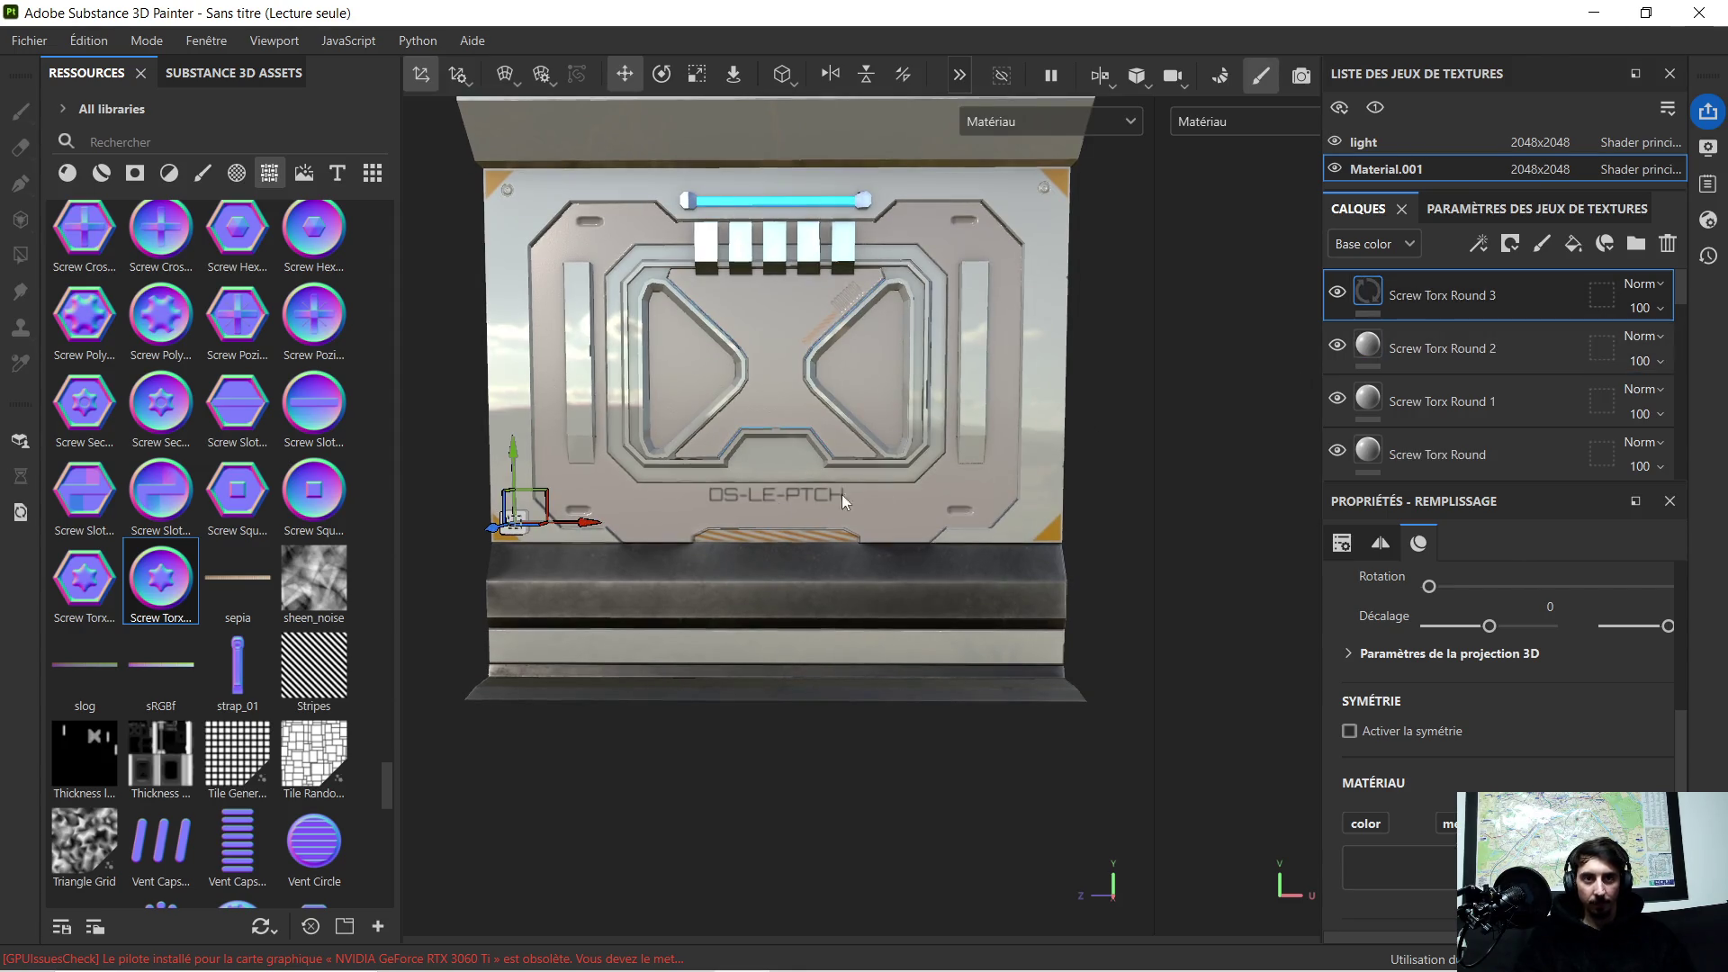
drag(588, 526, 1038, 544)
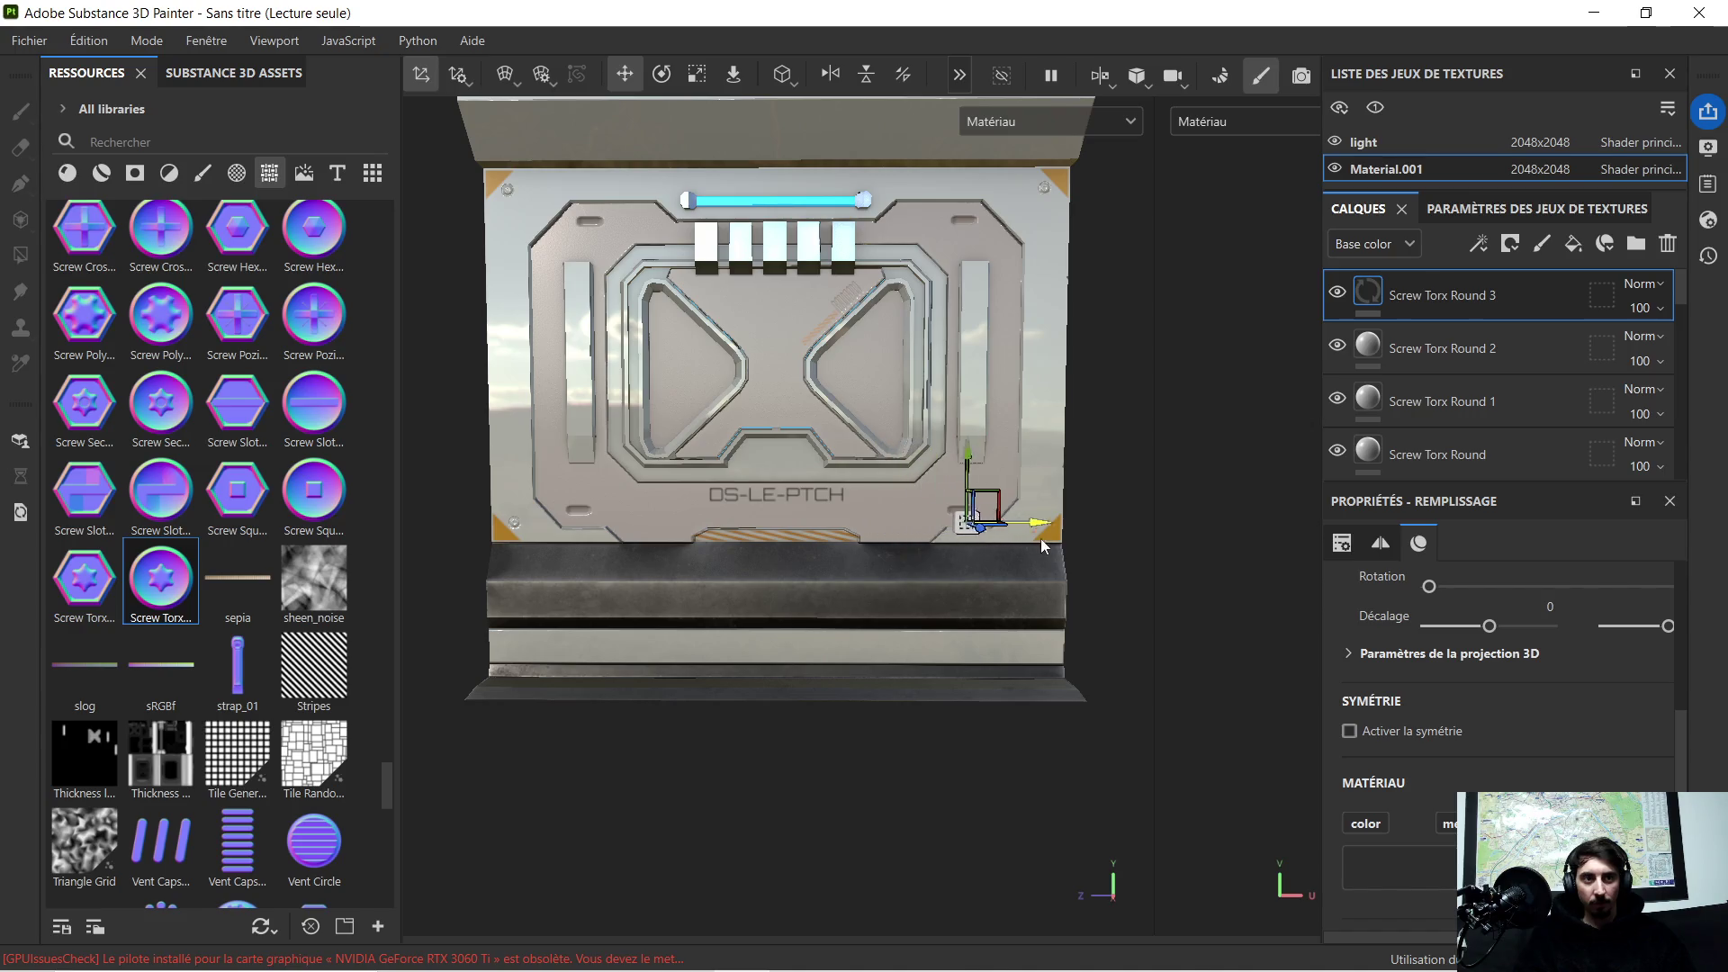
scroll(1135, 569, up, 3)
scroll(1136, 571, up, 3)
scroll(1070, 558, up, 2)
alt+middle_drag(1069, 522, 701, 542)
drag(767, 464, 912, 472)
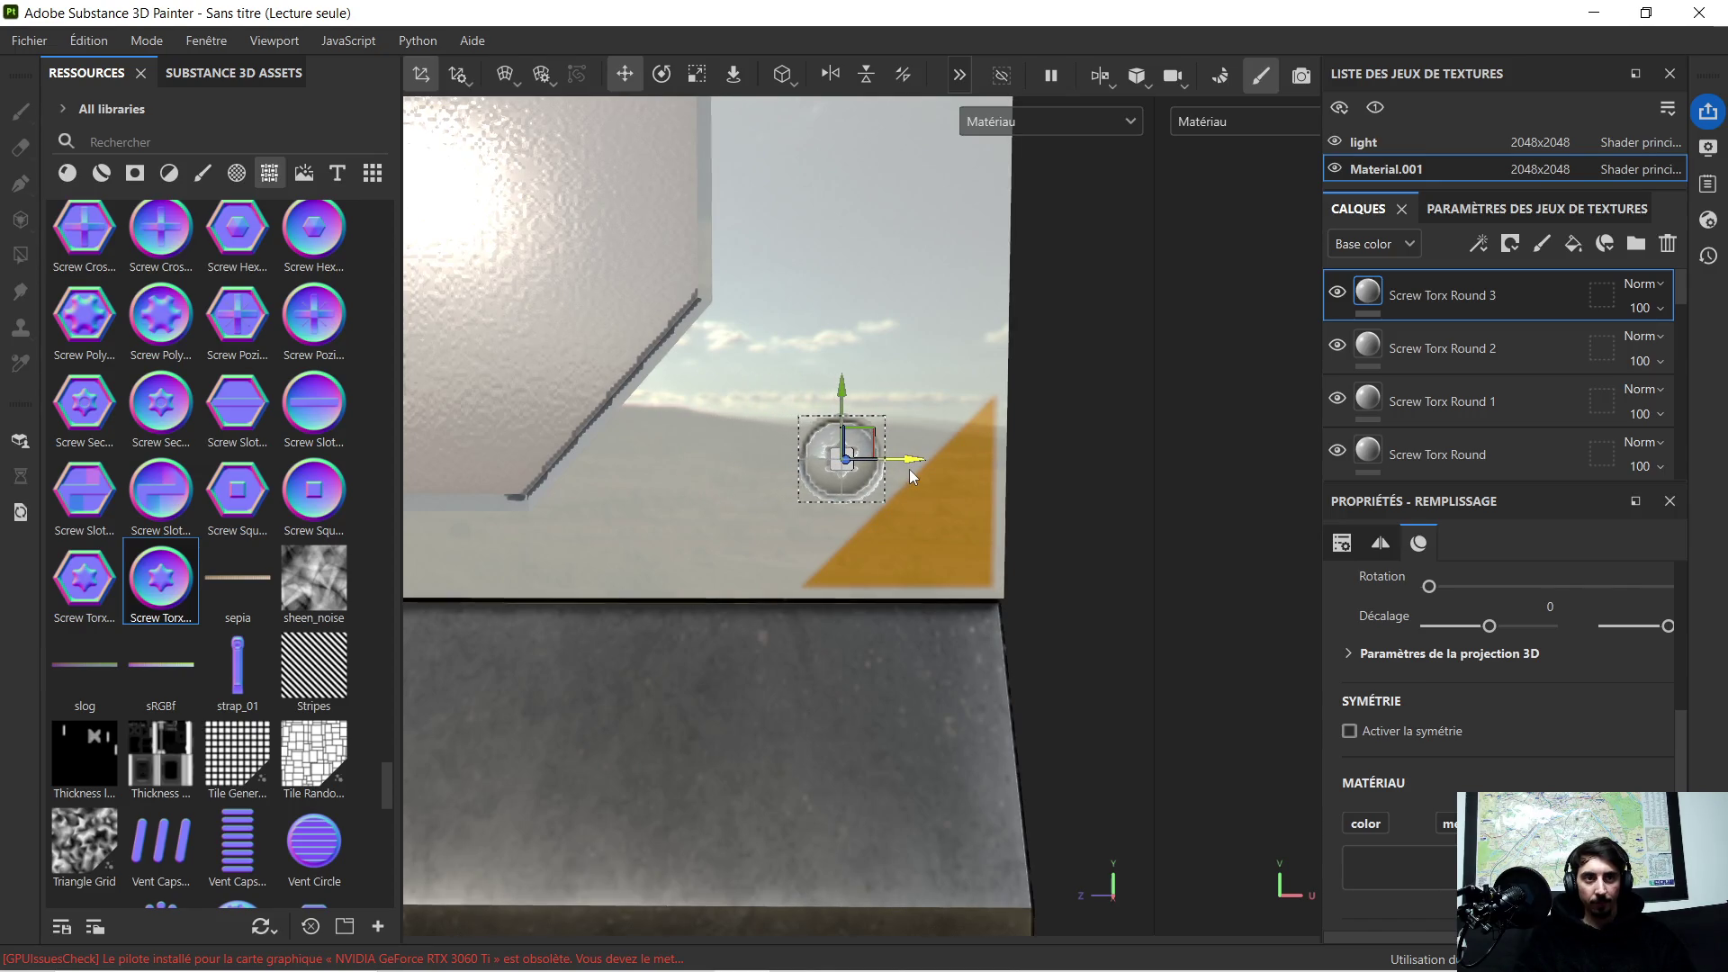
scroll(908, 468, down, 2)
scroll(1004, 361, down, 2)
alt+middle_drag(1002, 361, 944, 476)
double_click(1489, 295)
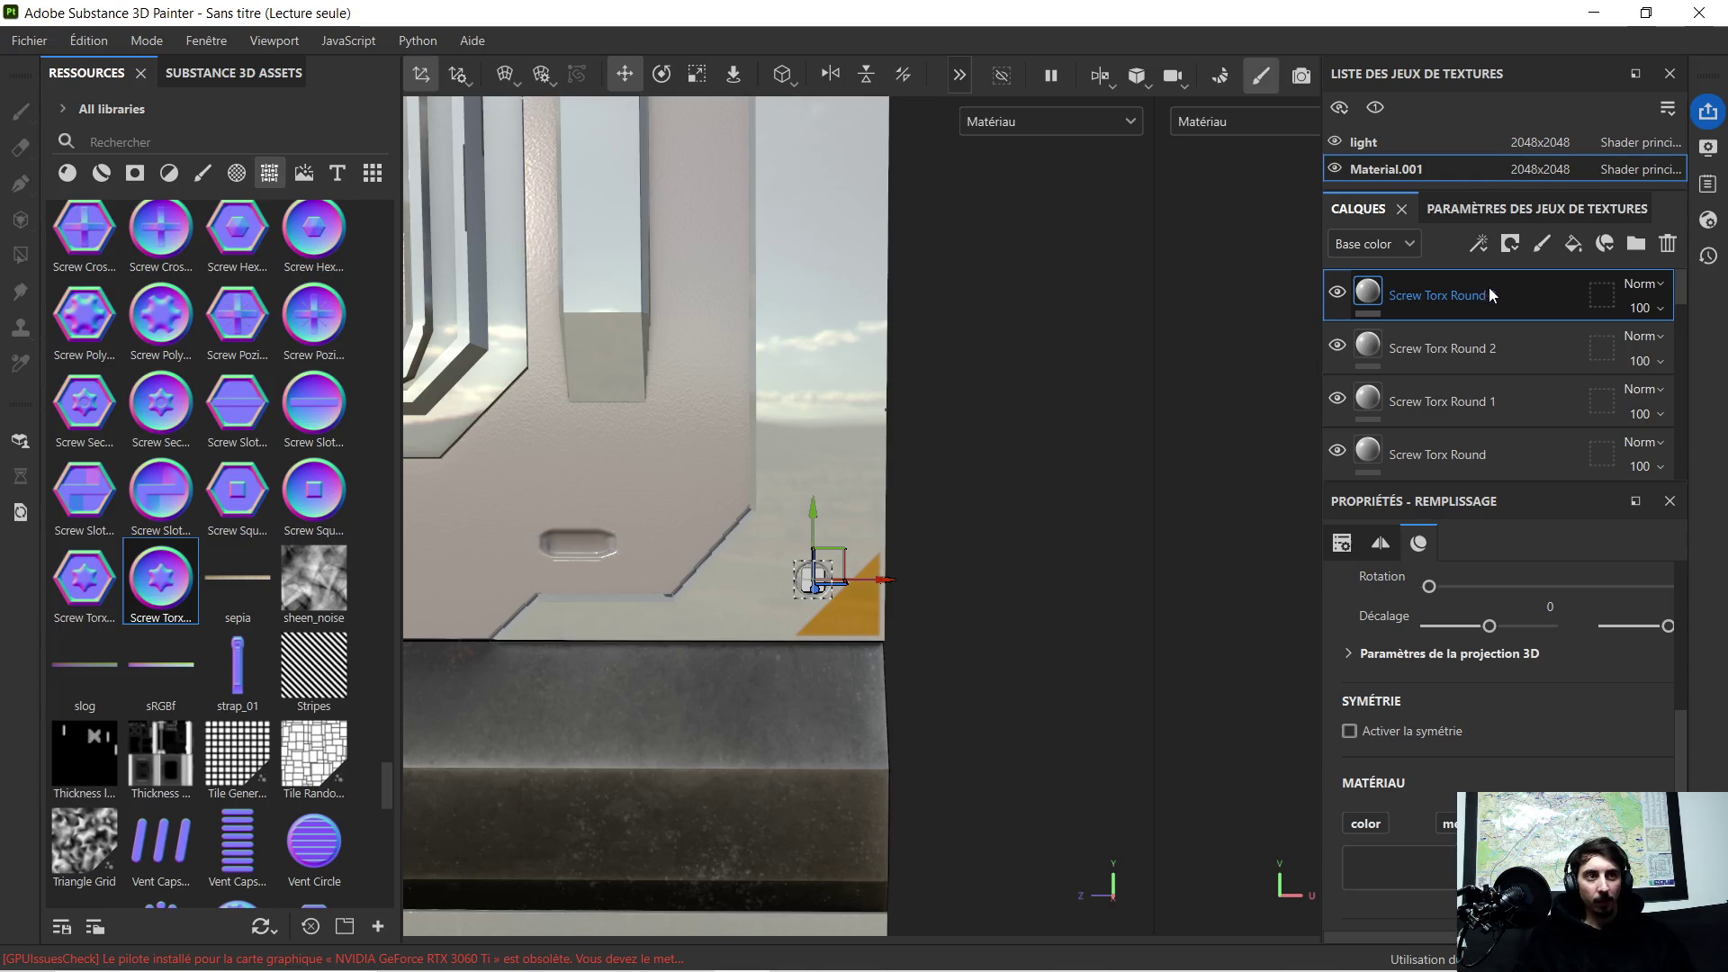
text( 4)
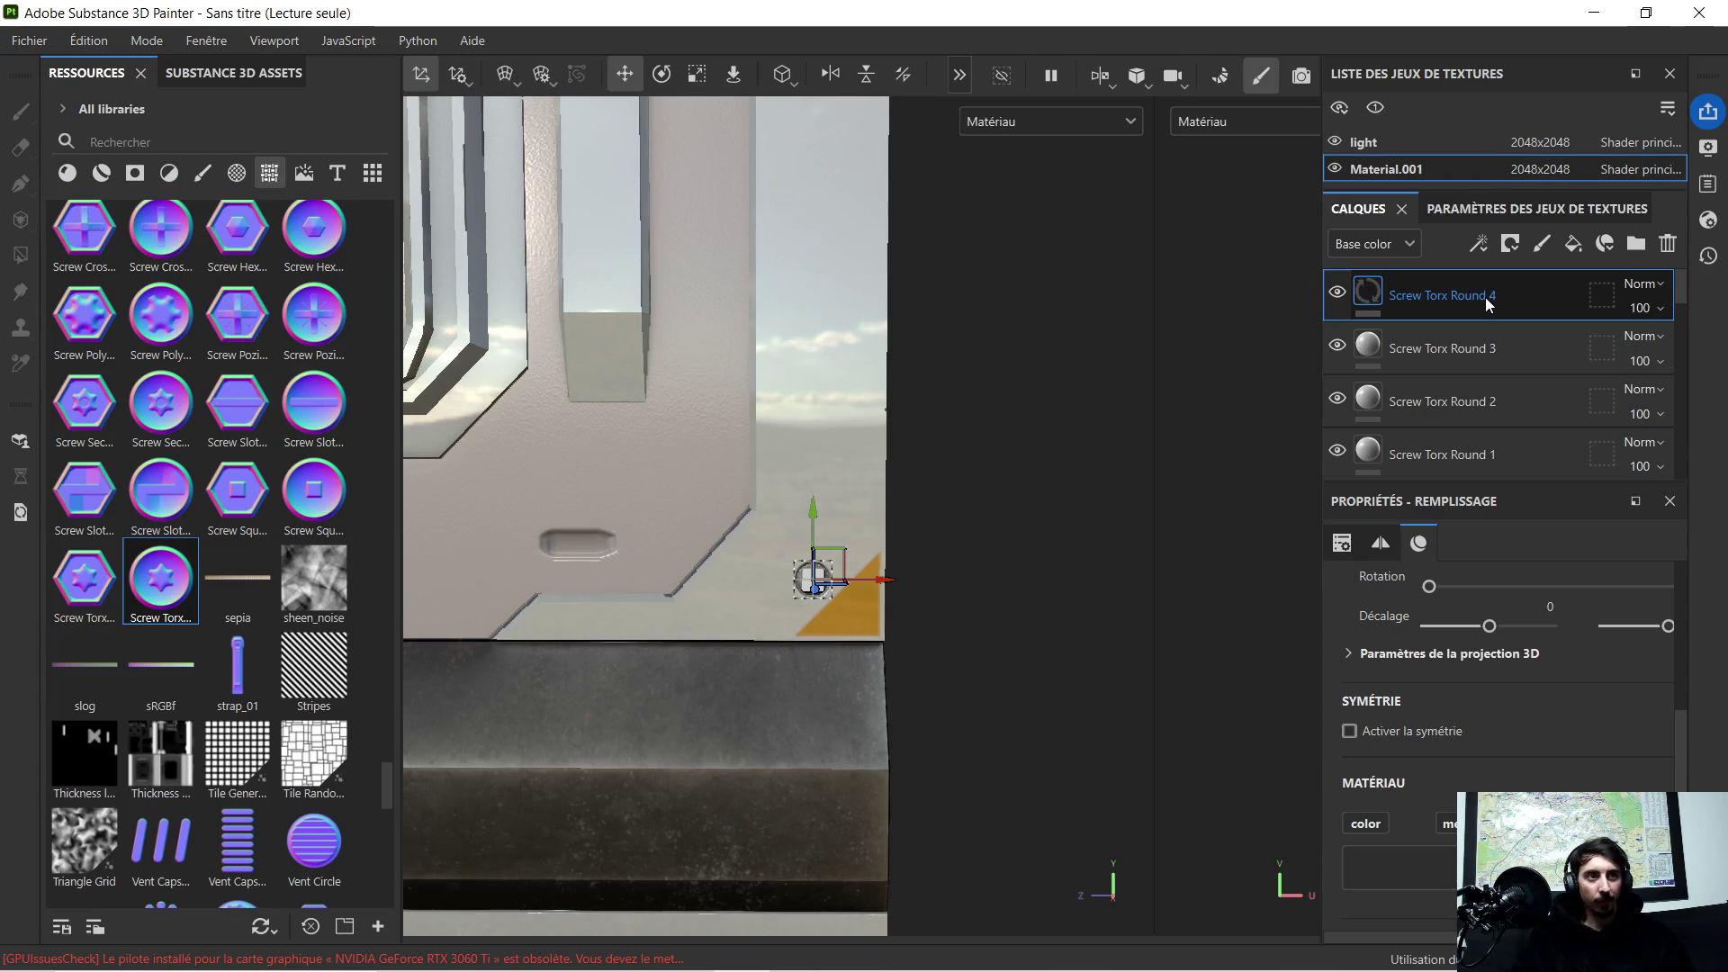
key(Return)
scroll(731, 477, down, 2)
scroll(819, 496, down, 2)
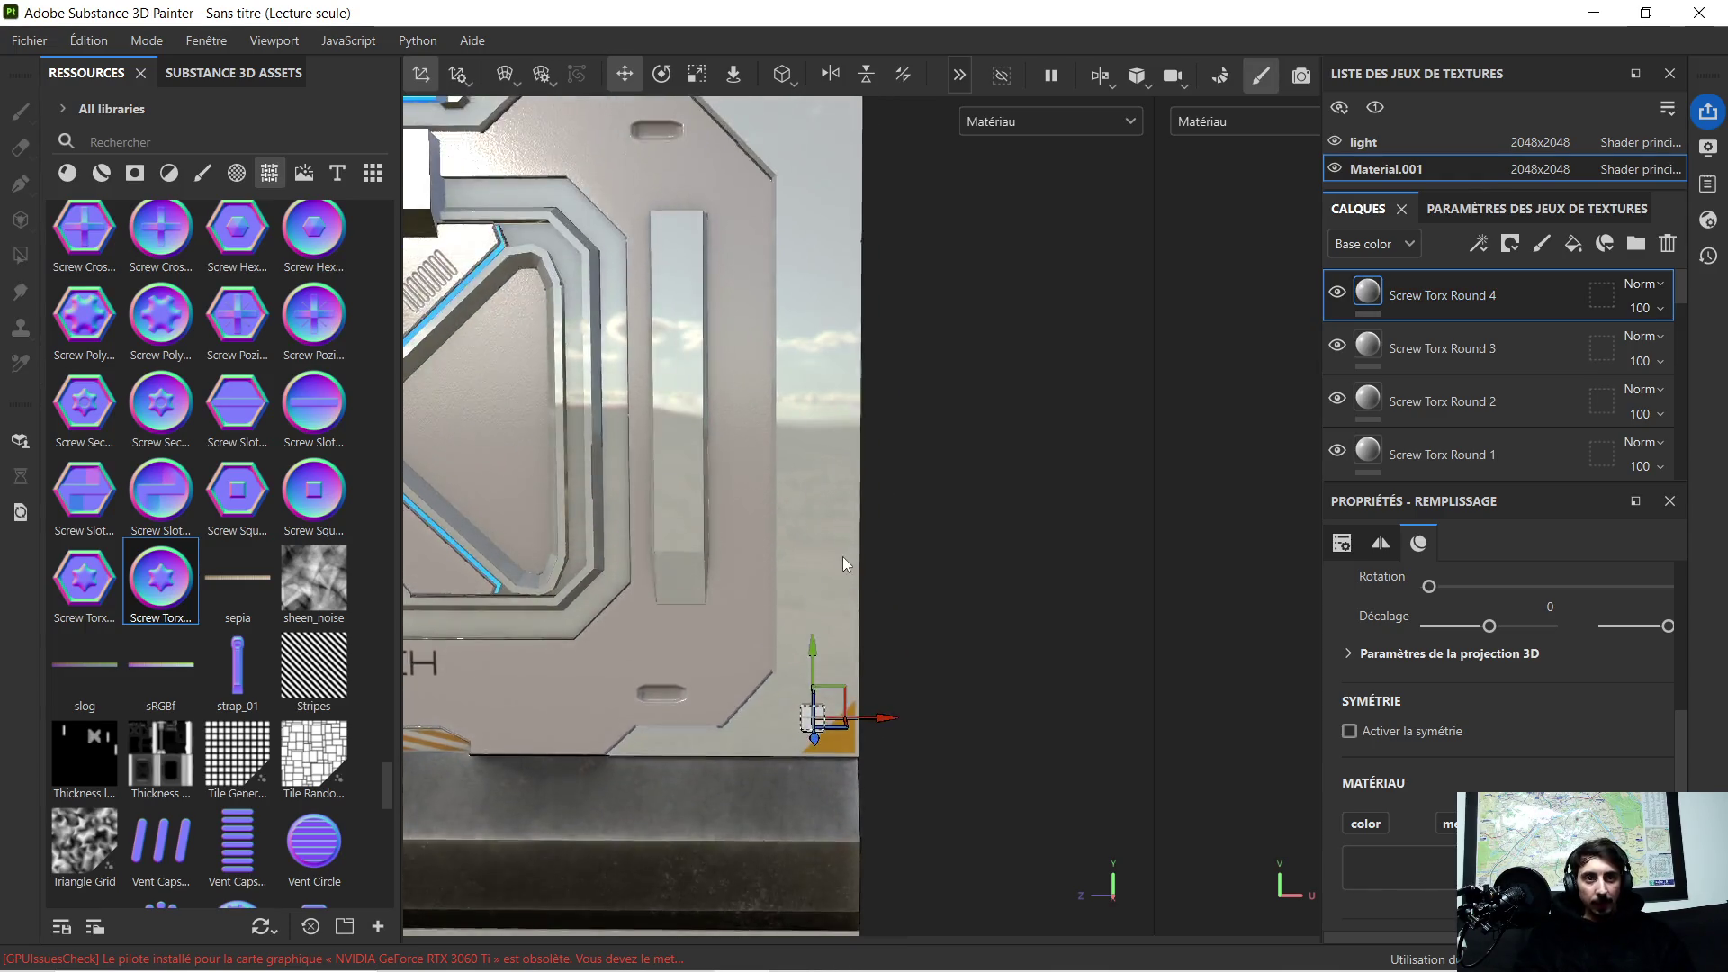
Step: Try a fourth screw at the top-right, delete Screw Torx Round 4, and select Chrome Blue Tint
alt+middle_drag(845, 394, 819, 612)
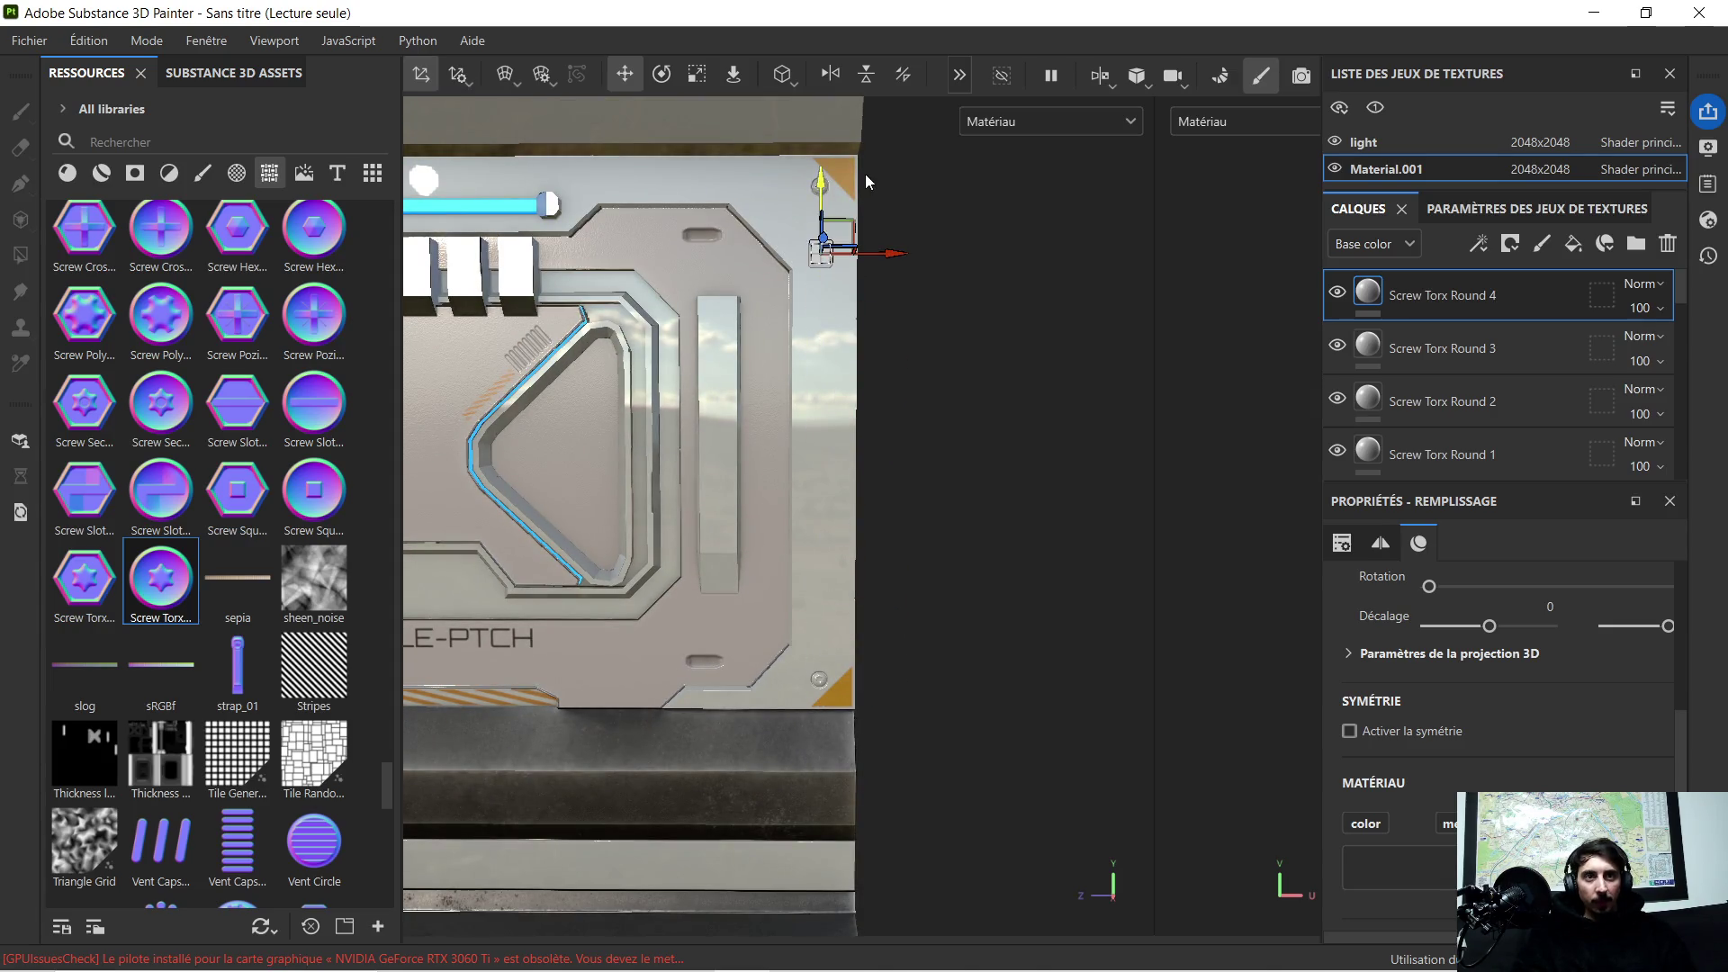
scroll(866, 175, up, 4)
alt+middle_drag(833, 347, 833, 468)
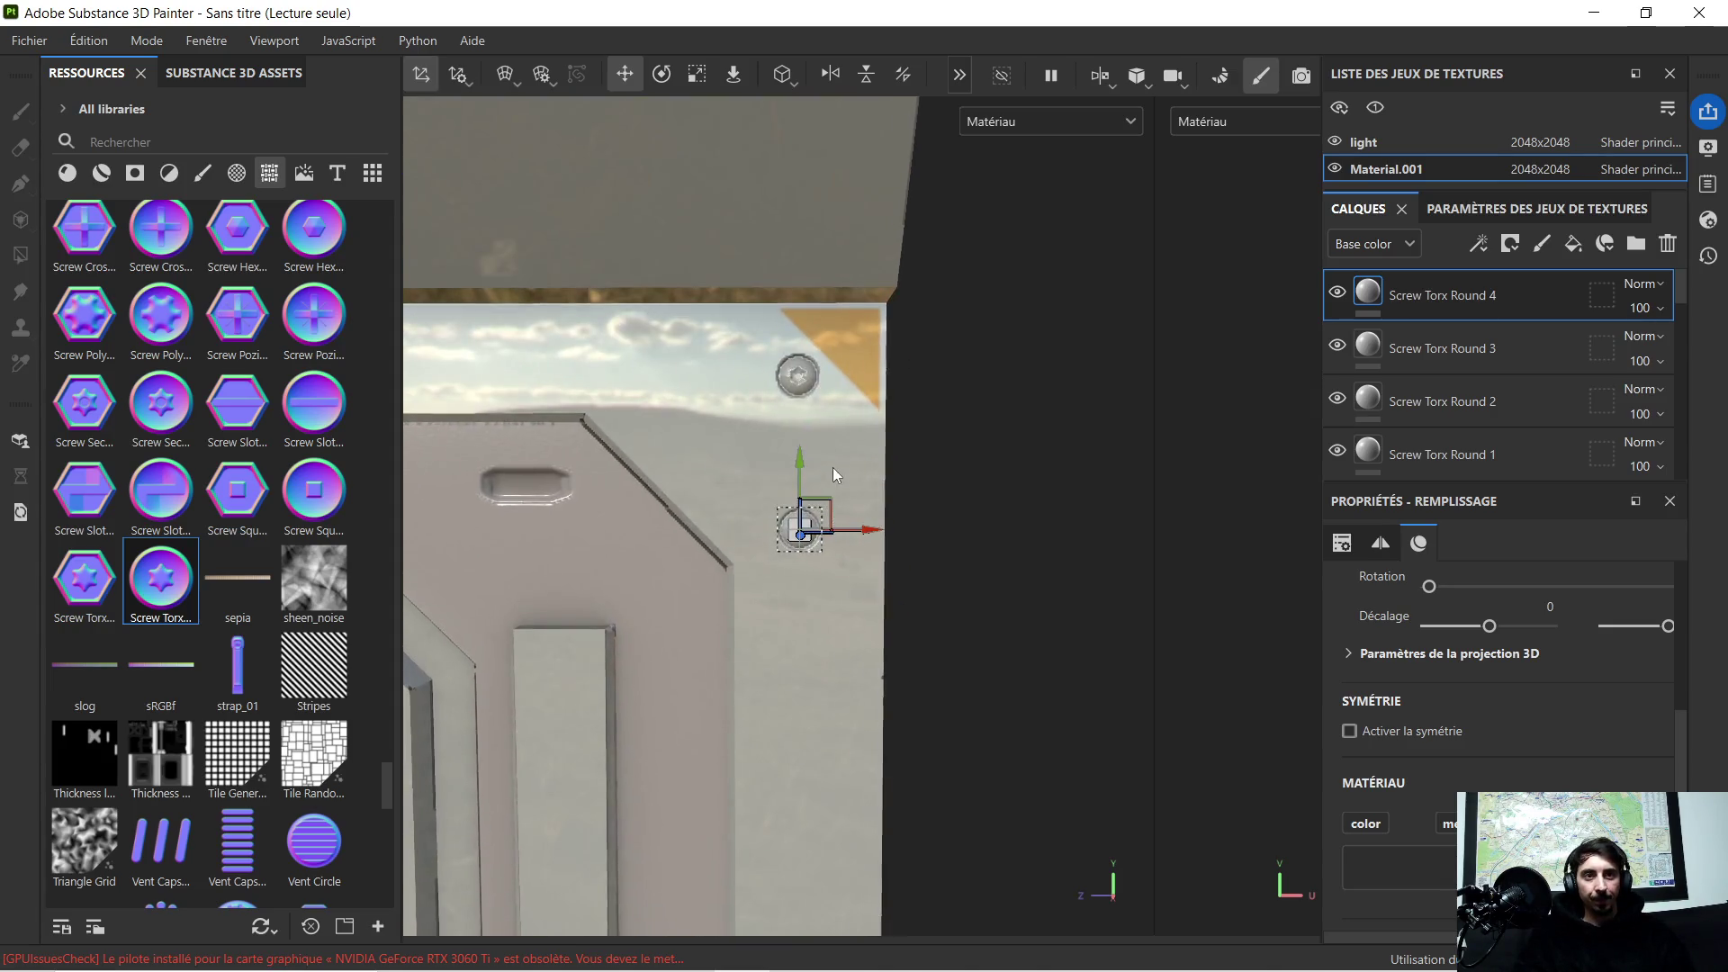
scroll(829, 464, up, 2)
mouse_move(791, 554)
mouse_down()
mouse_move(789, 270)
mouse_move(807, 189)
mouse_move(812, 453)
mouse_up()
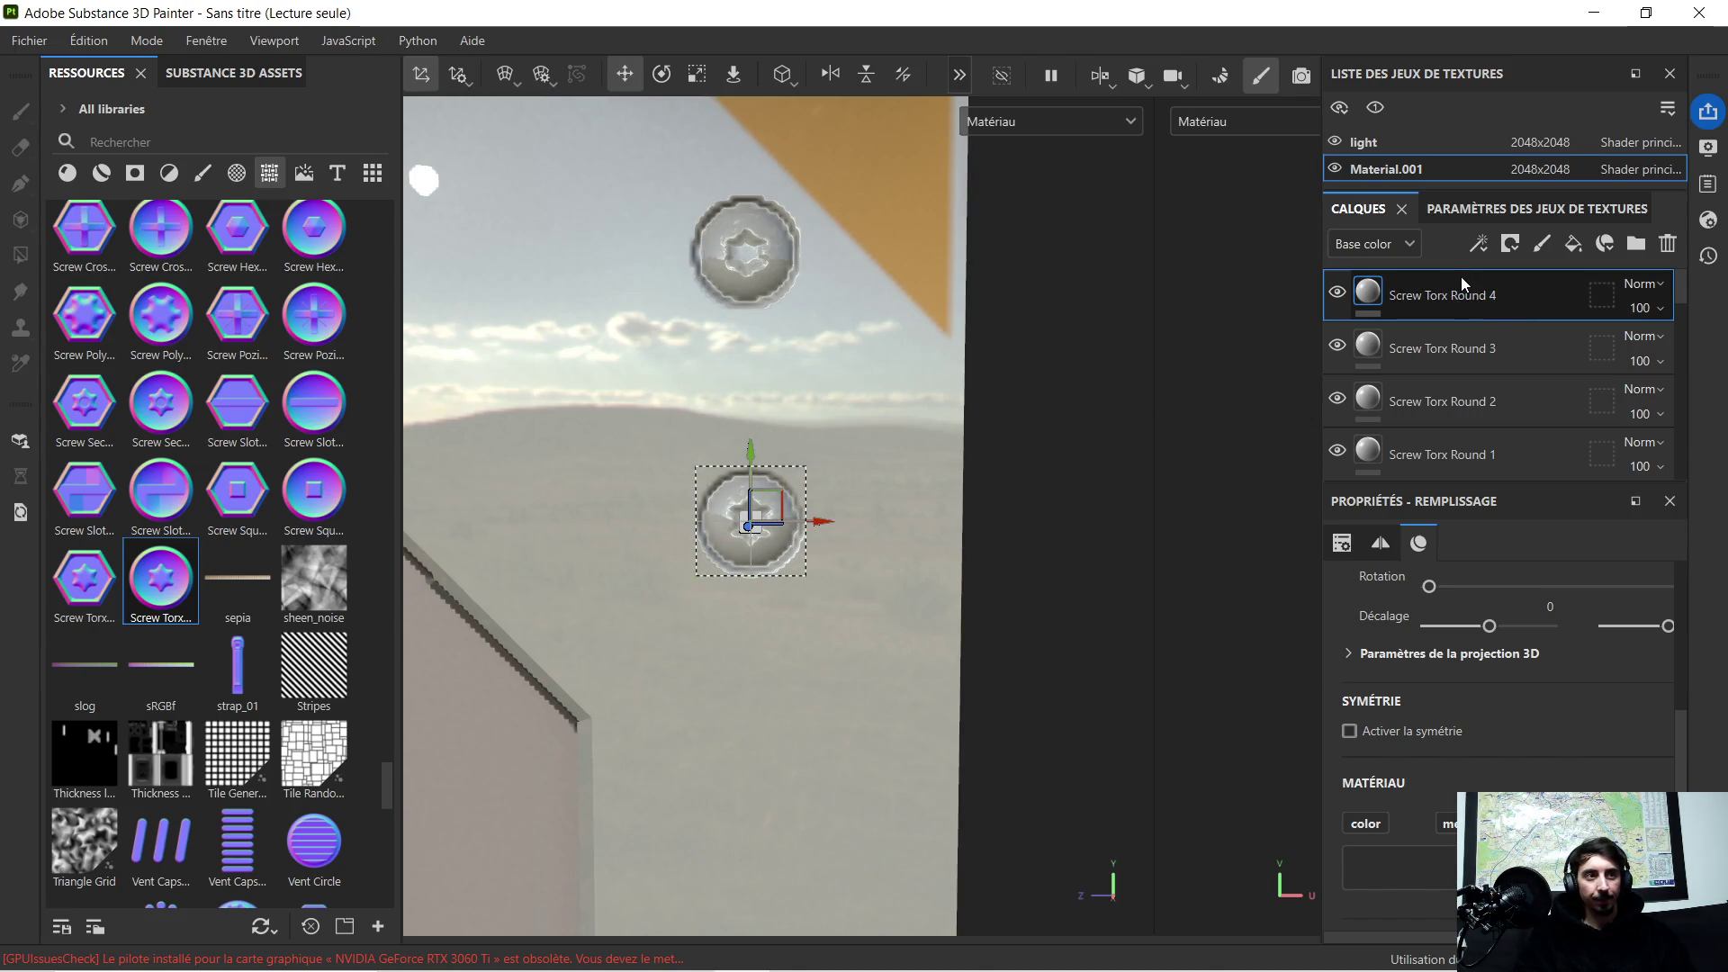
key(Delete)
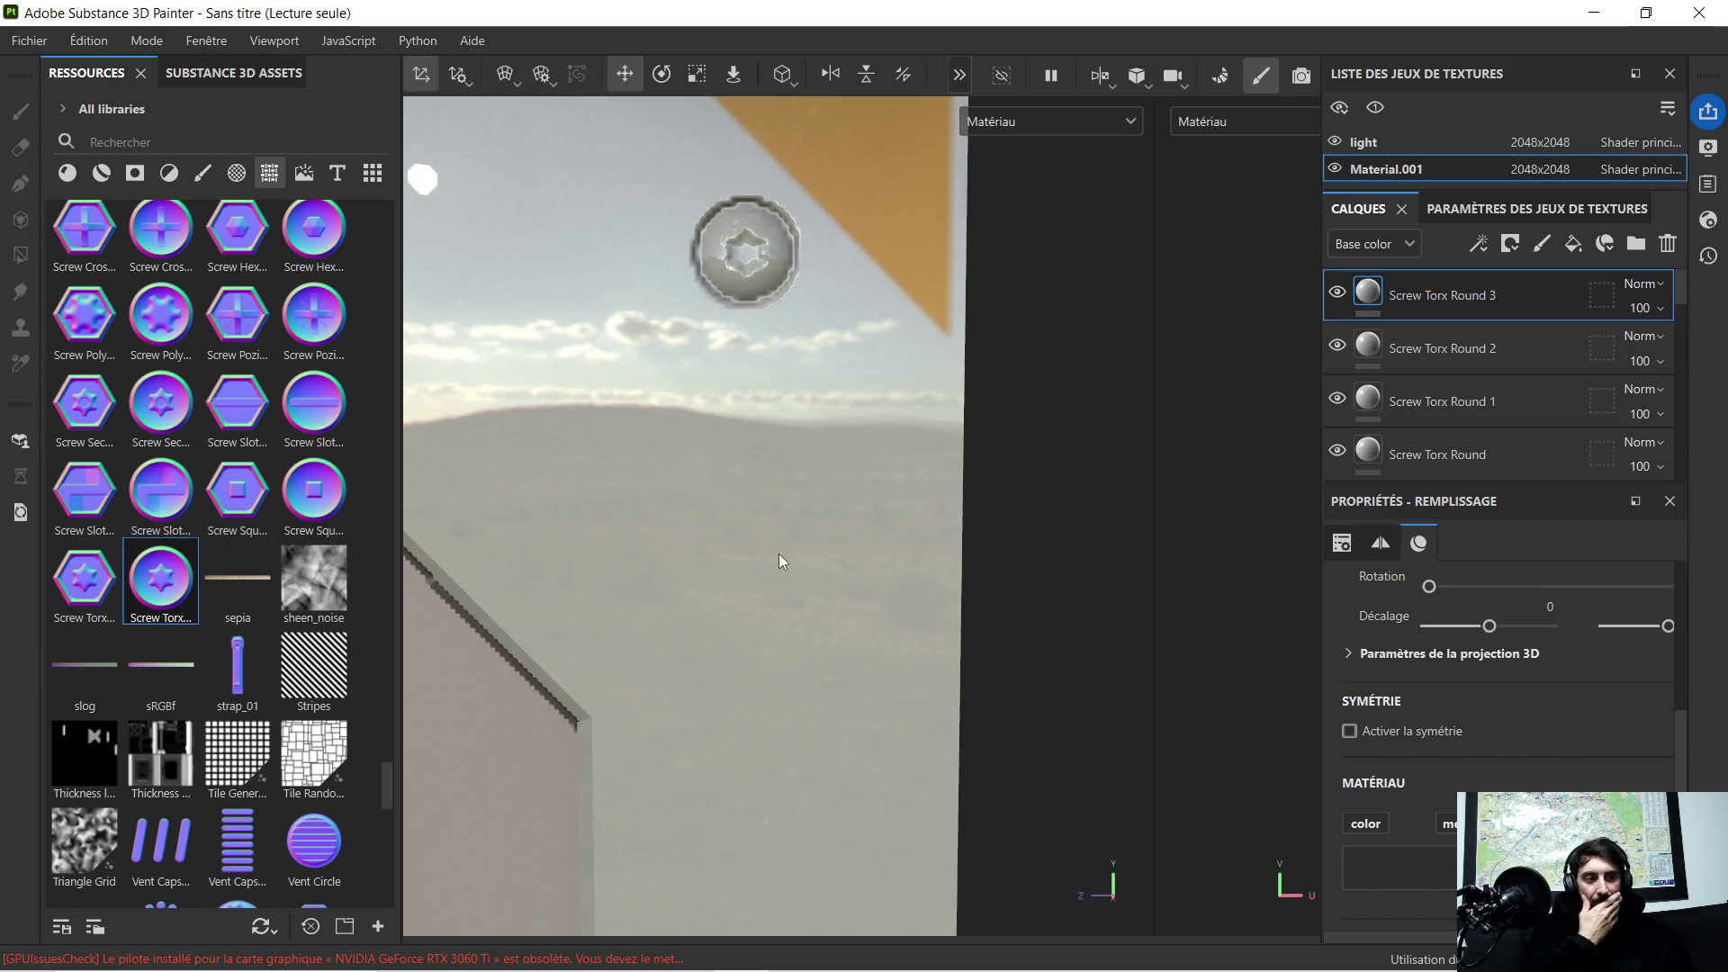
scroll(795, 515, down, 2)
scroll(795, 516, down, 2)
scroll(766, 502, down, 2)
scroll(704, 503, down, 2)
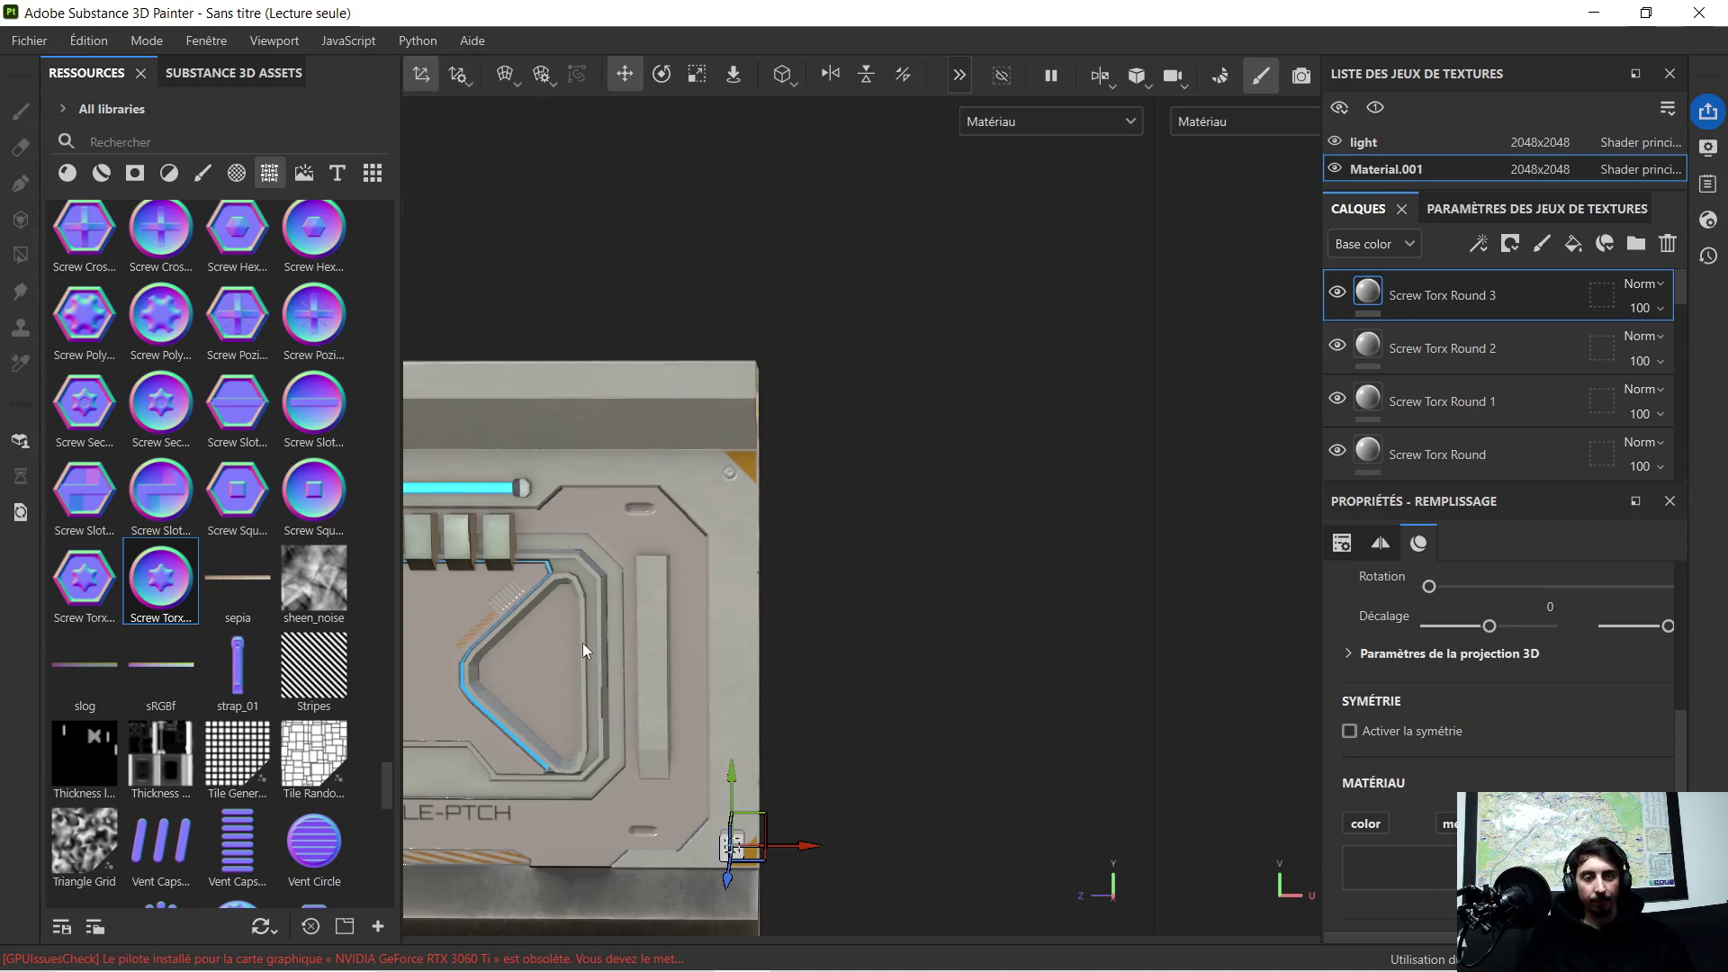
scroll(734, 422, up, 2)
scroll(716, 429, up, 1)
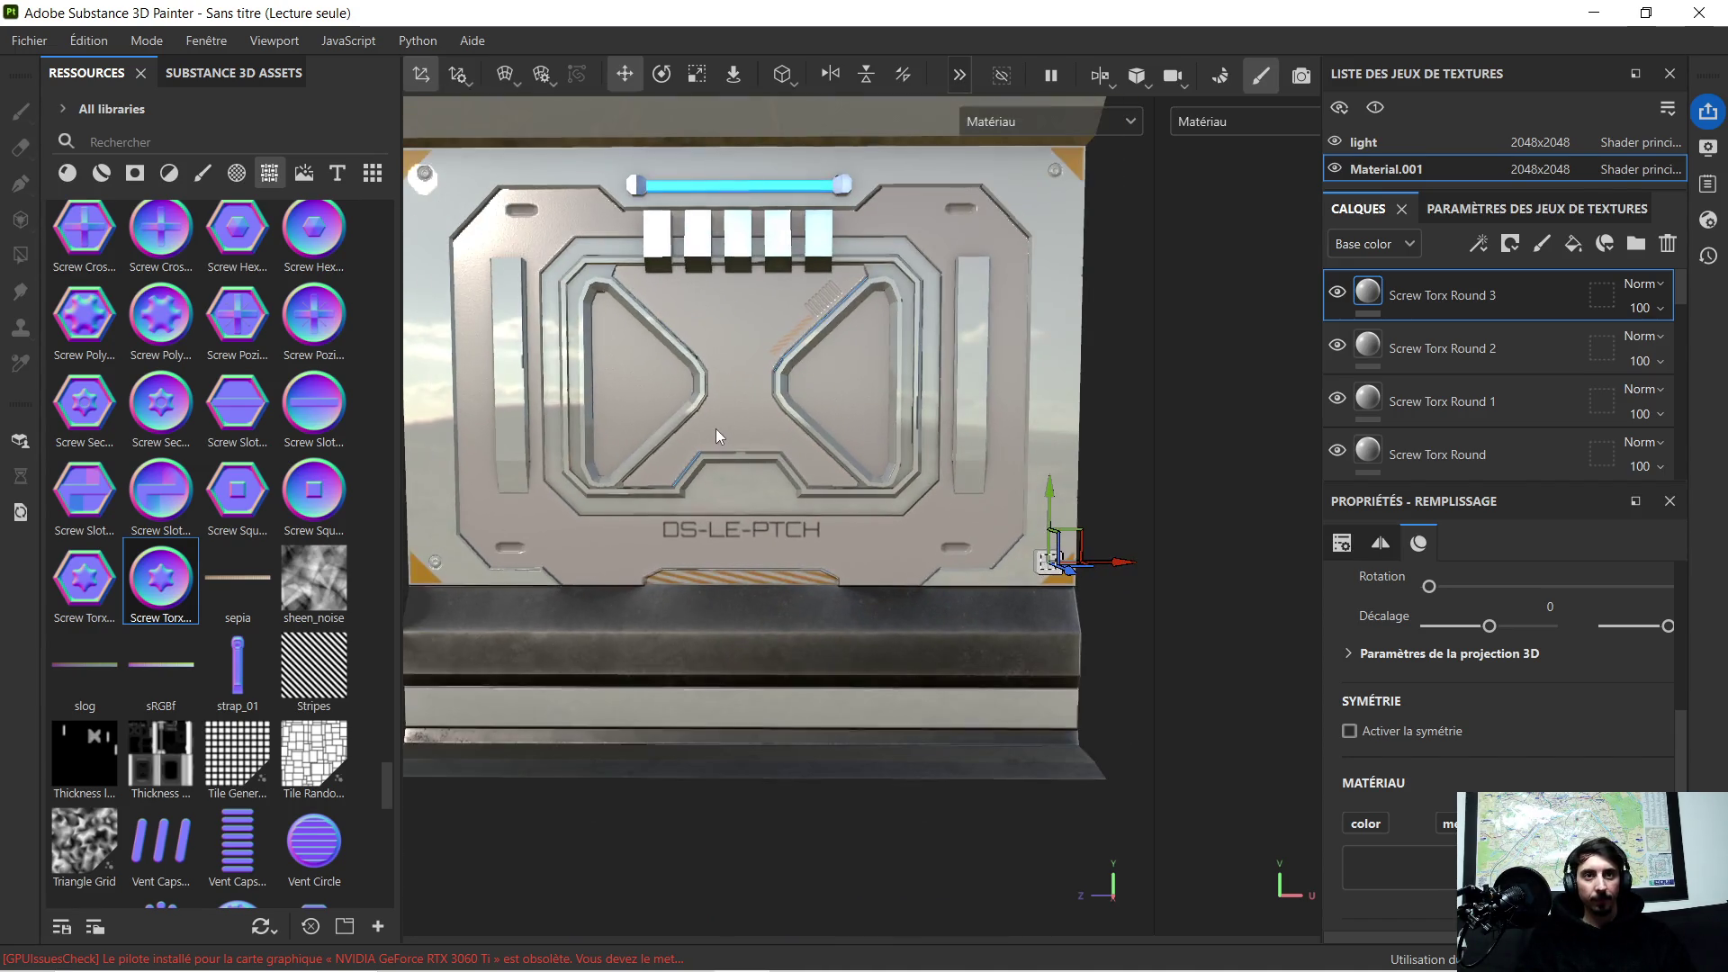
alt+drag(703, 426, 706, 409)
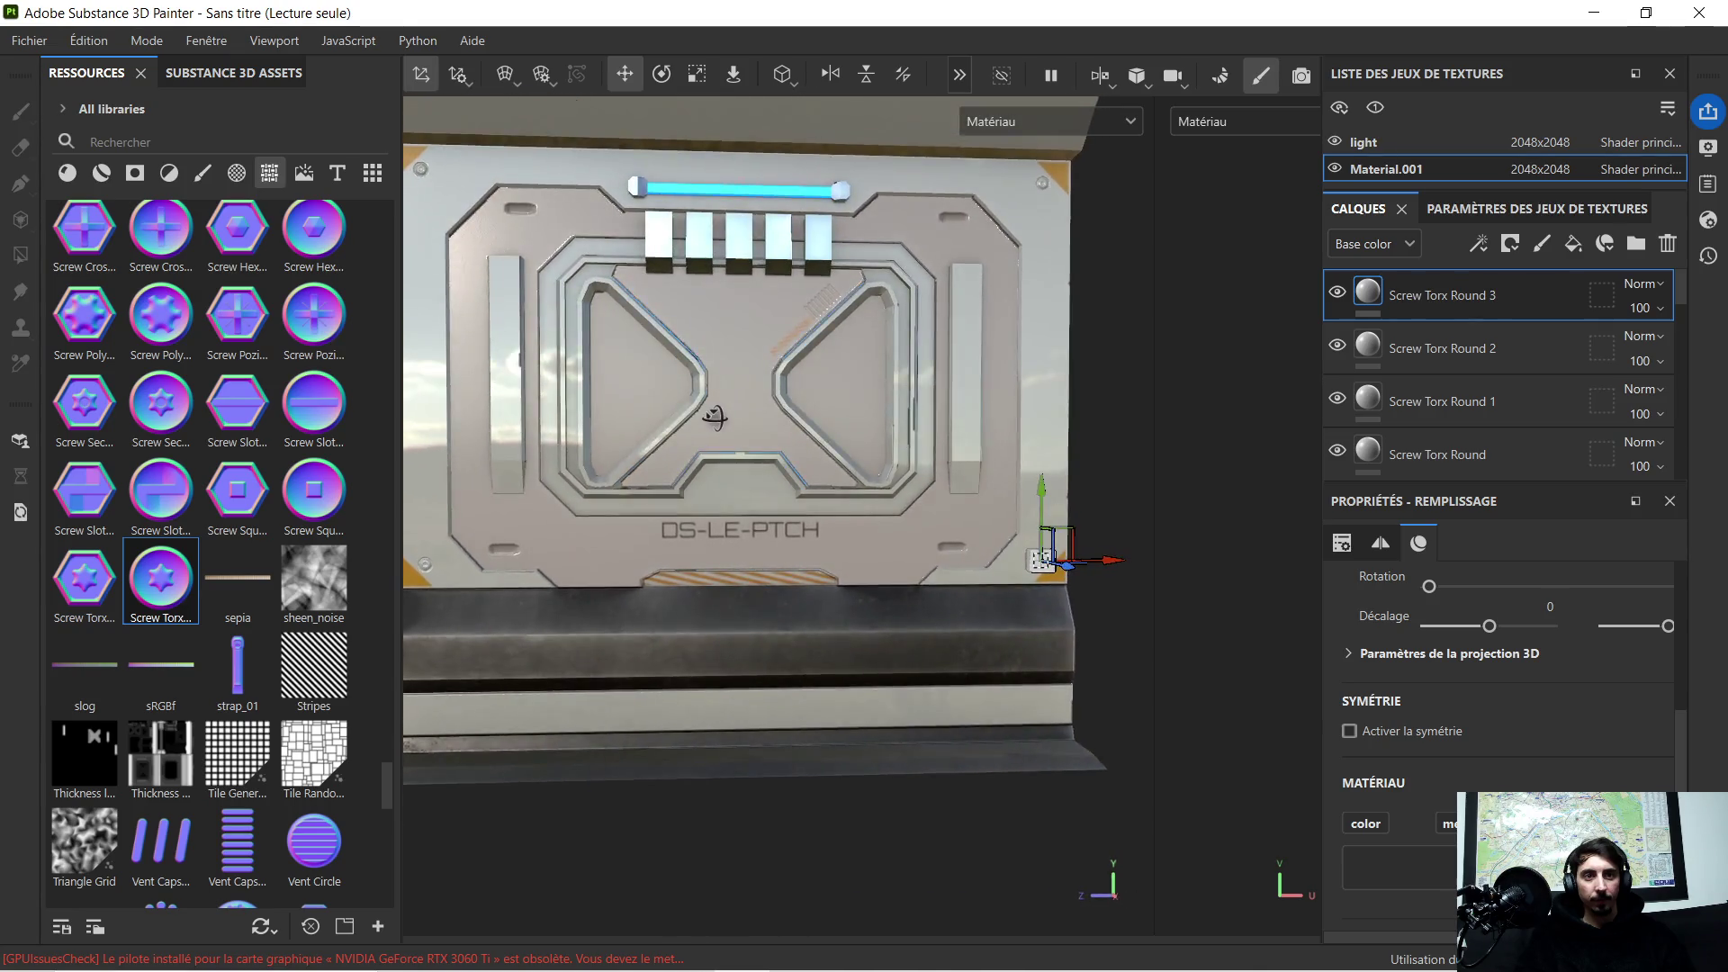
scroll(715, 410, down, 2)
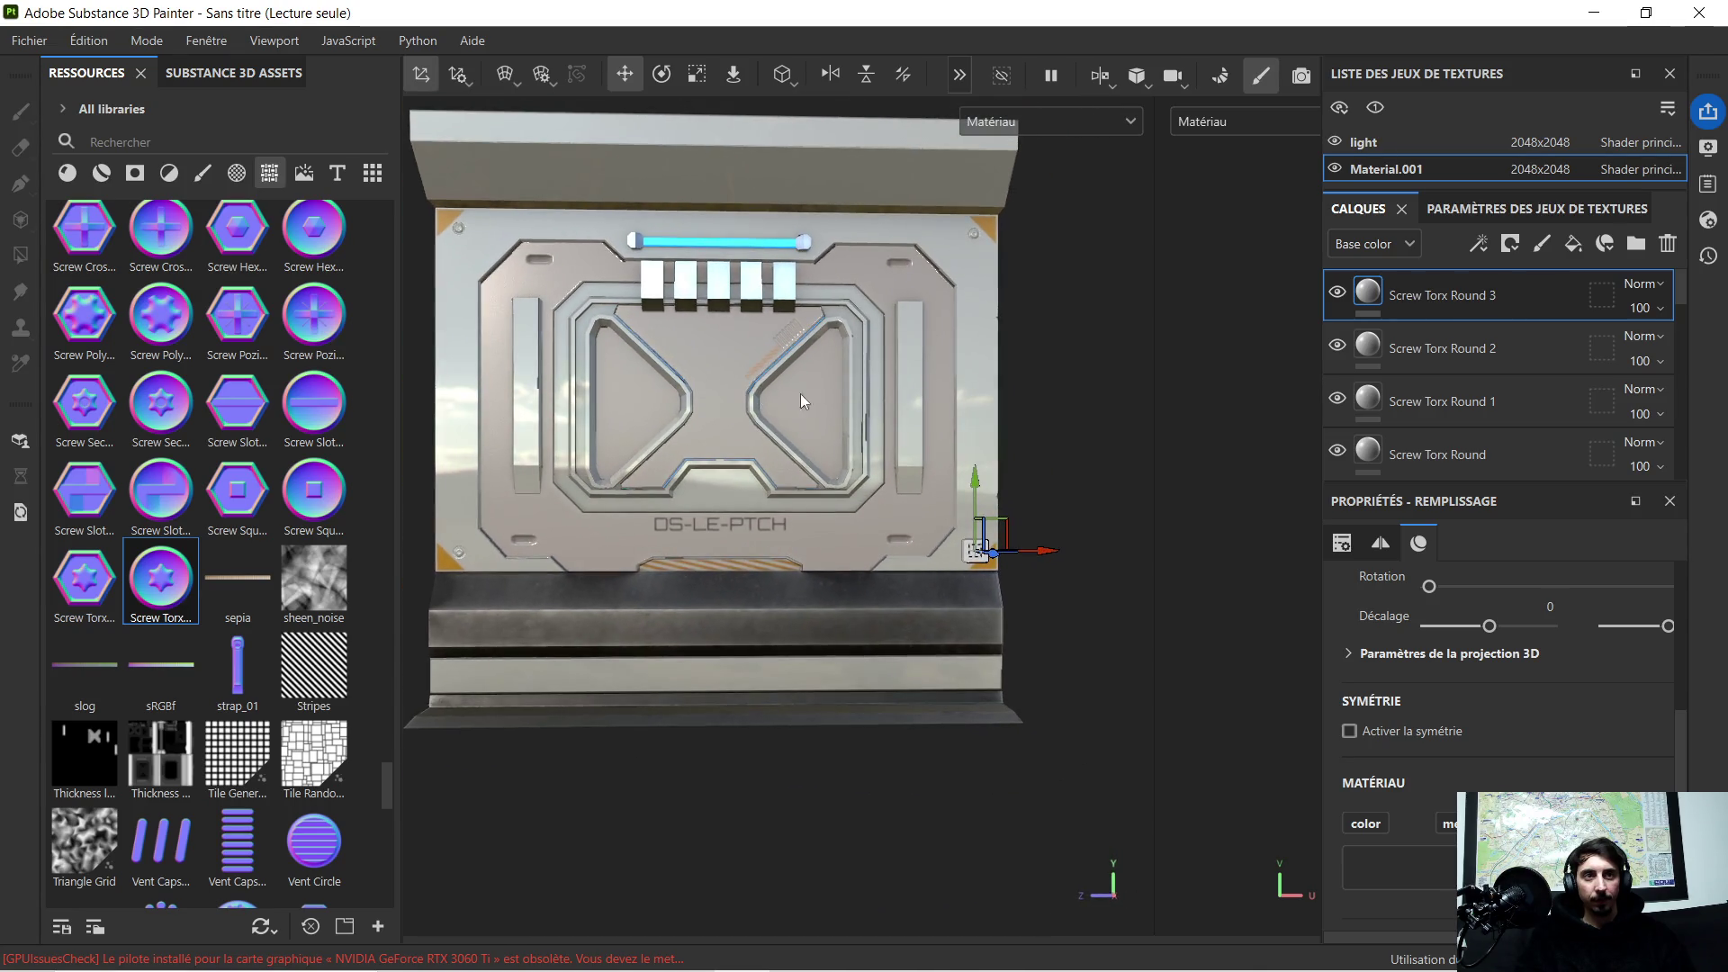
scroll(1458, 392, down, 2)
scroll(1440, 406, down, 3)
scroll(1392, 397, down, 2)
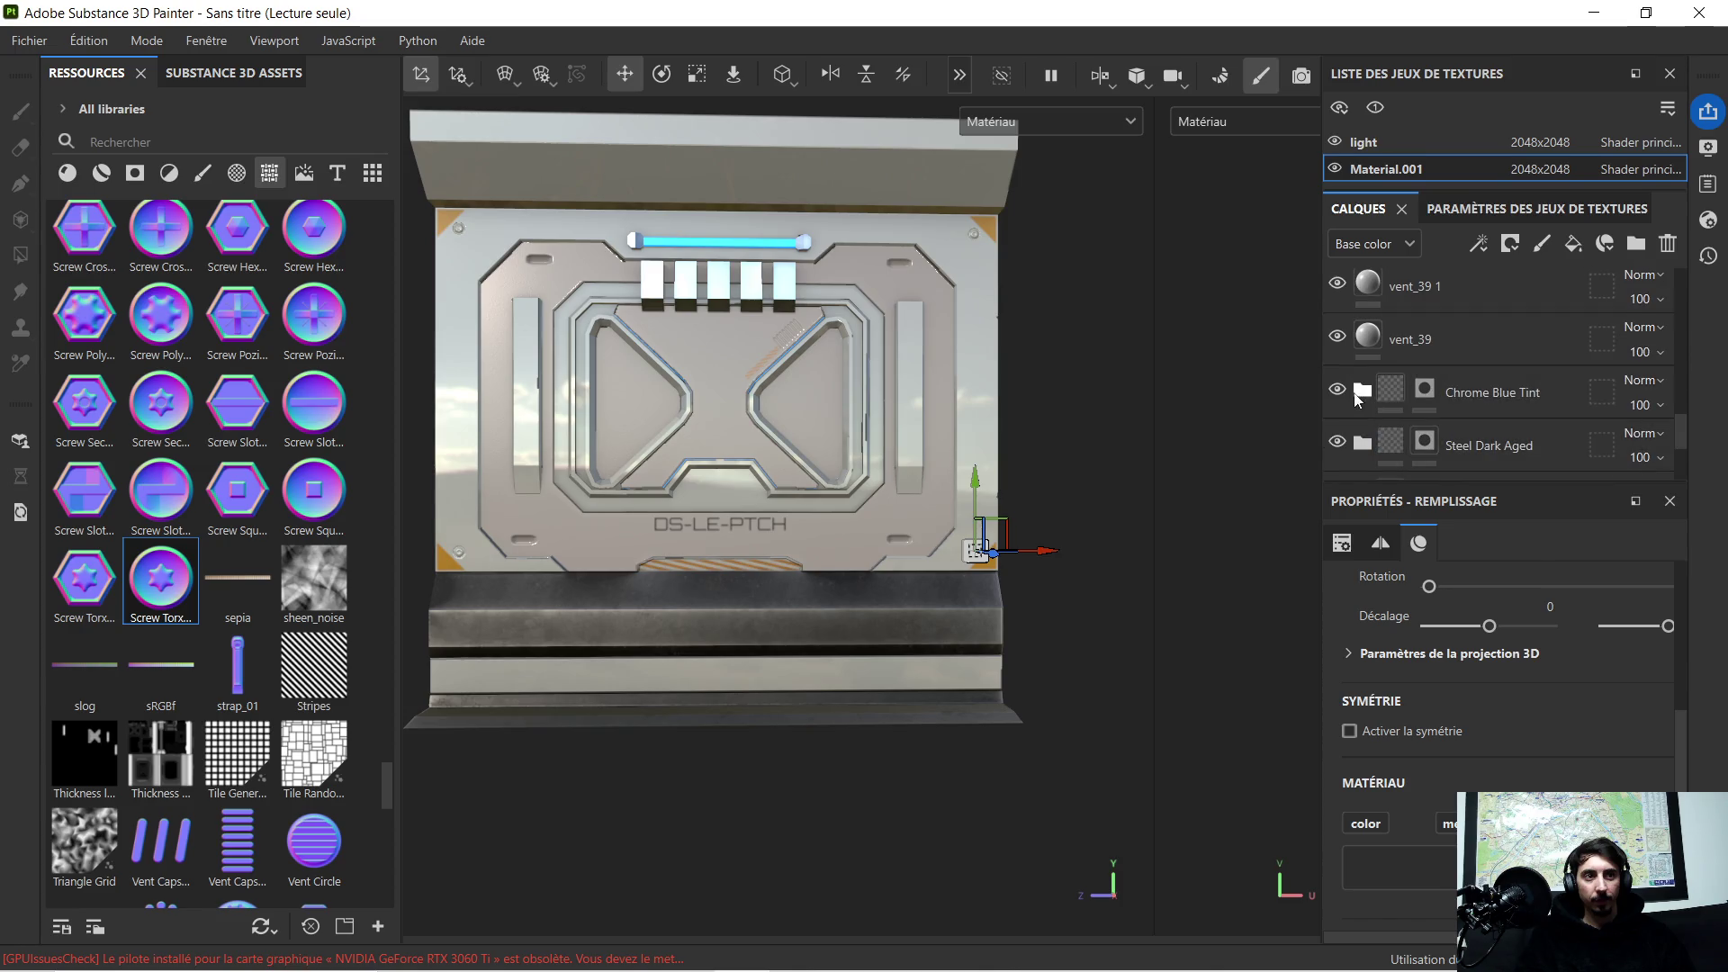
click(1388, 393)
scroll(804, 413, up, 2)
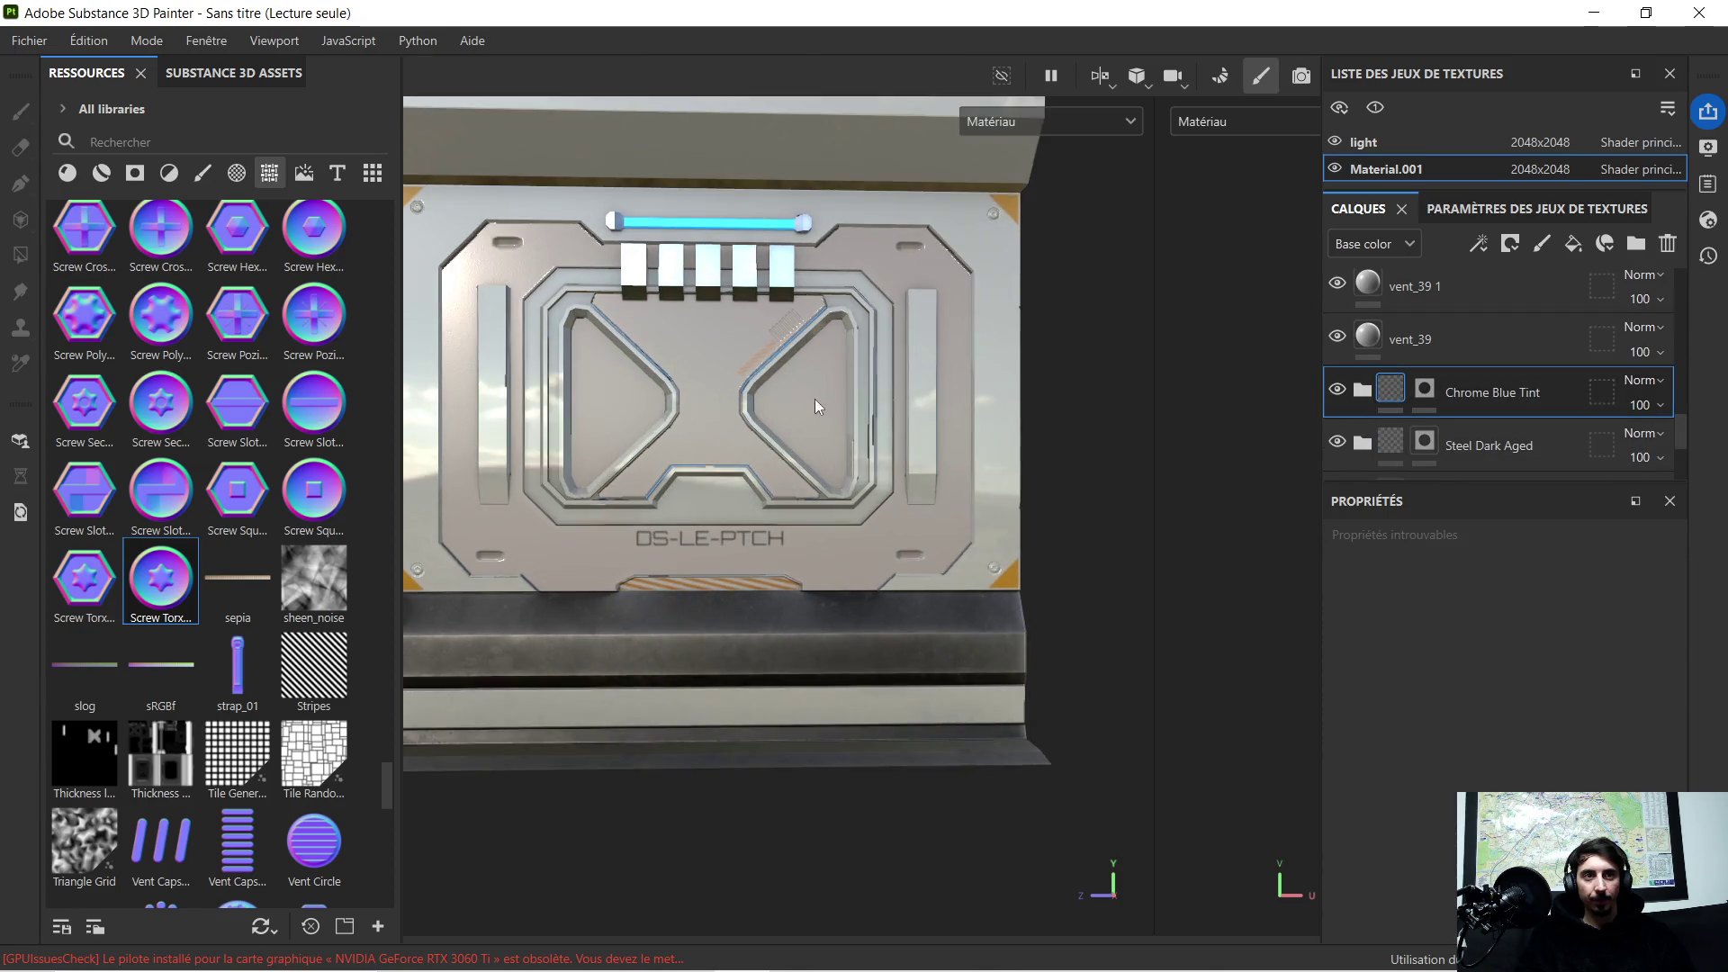
scroll(814, 402, up, 2)
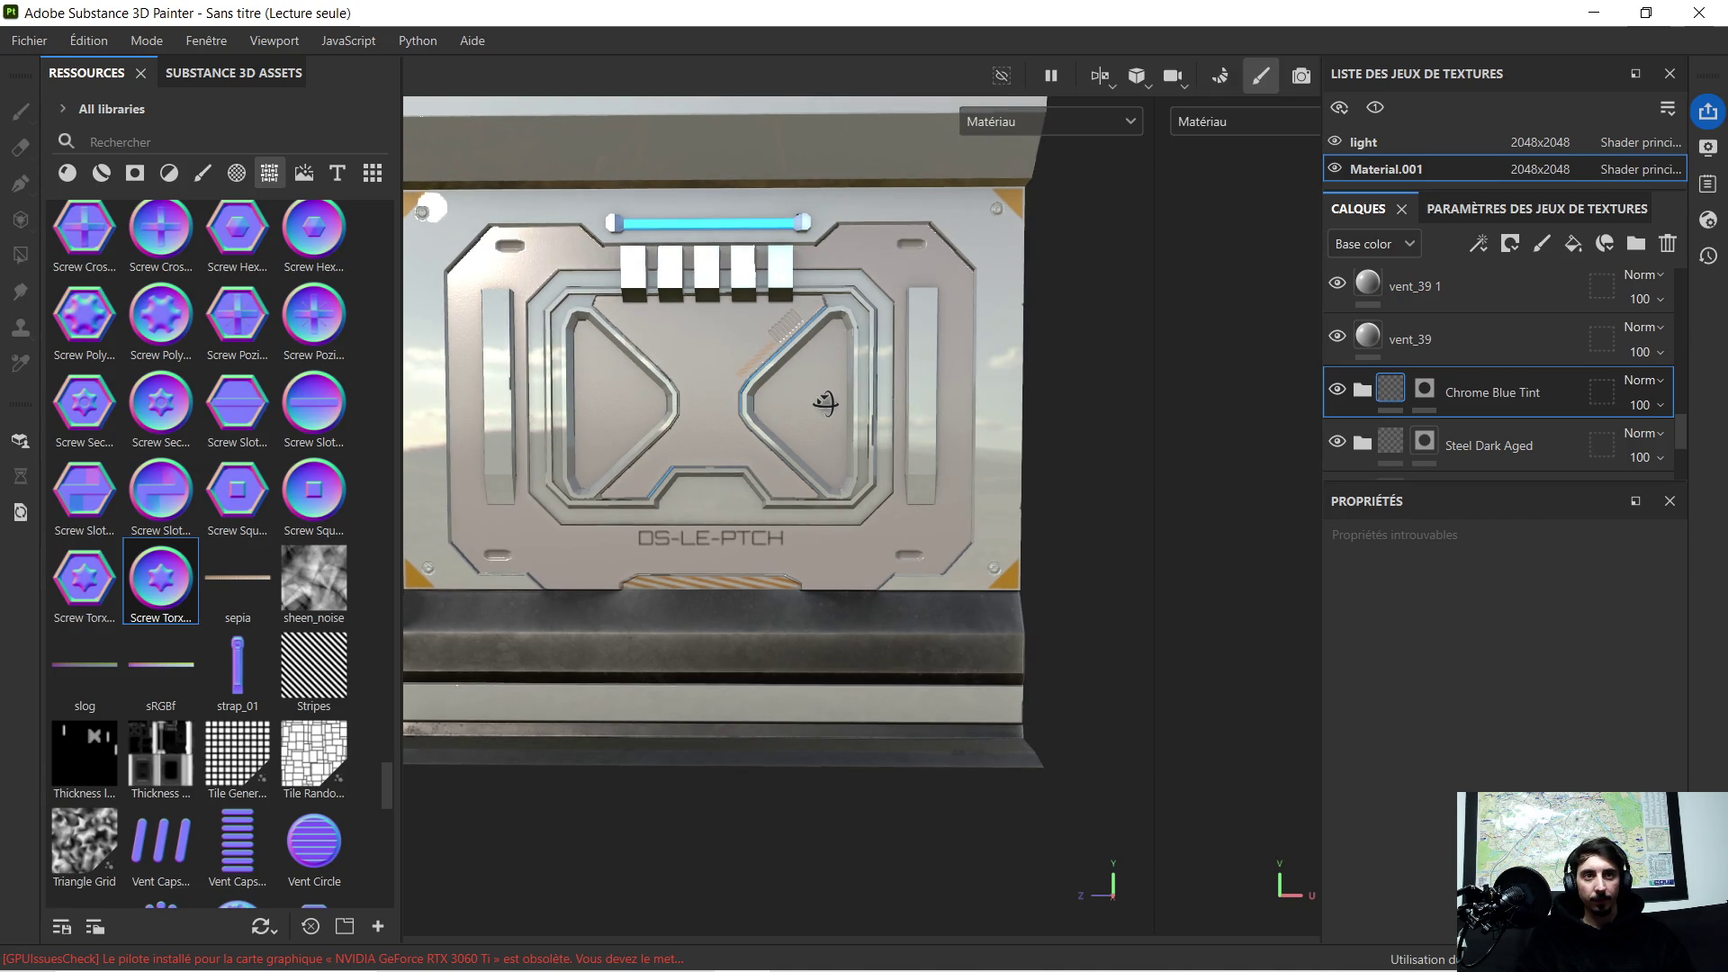
scroll(804, 401, down, 2)
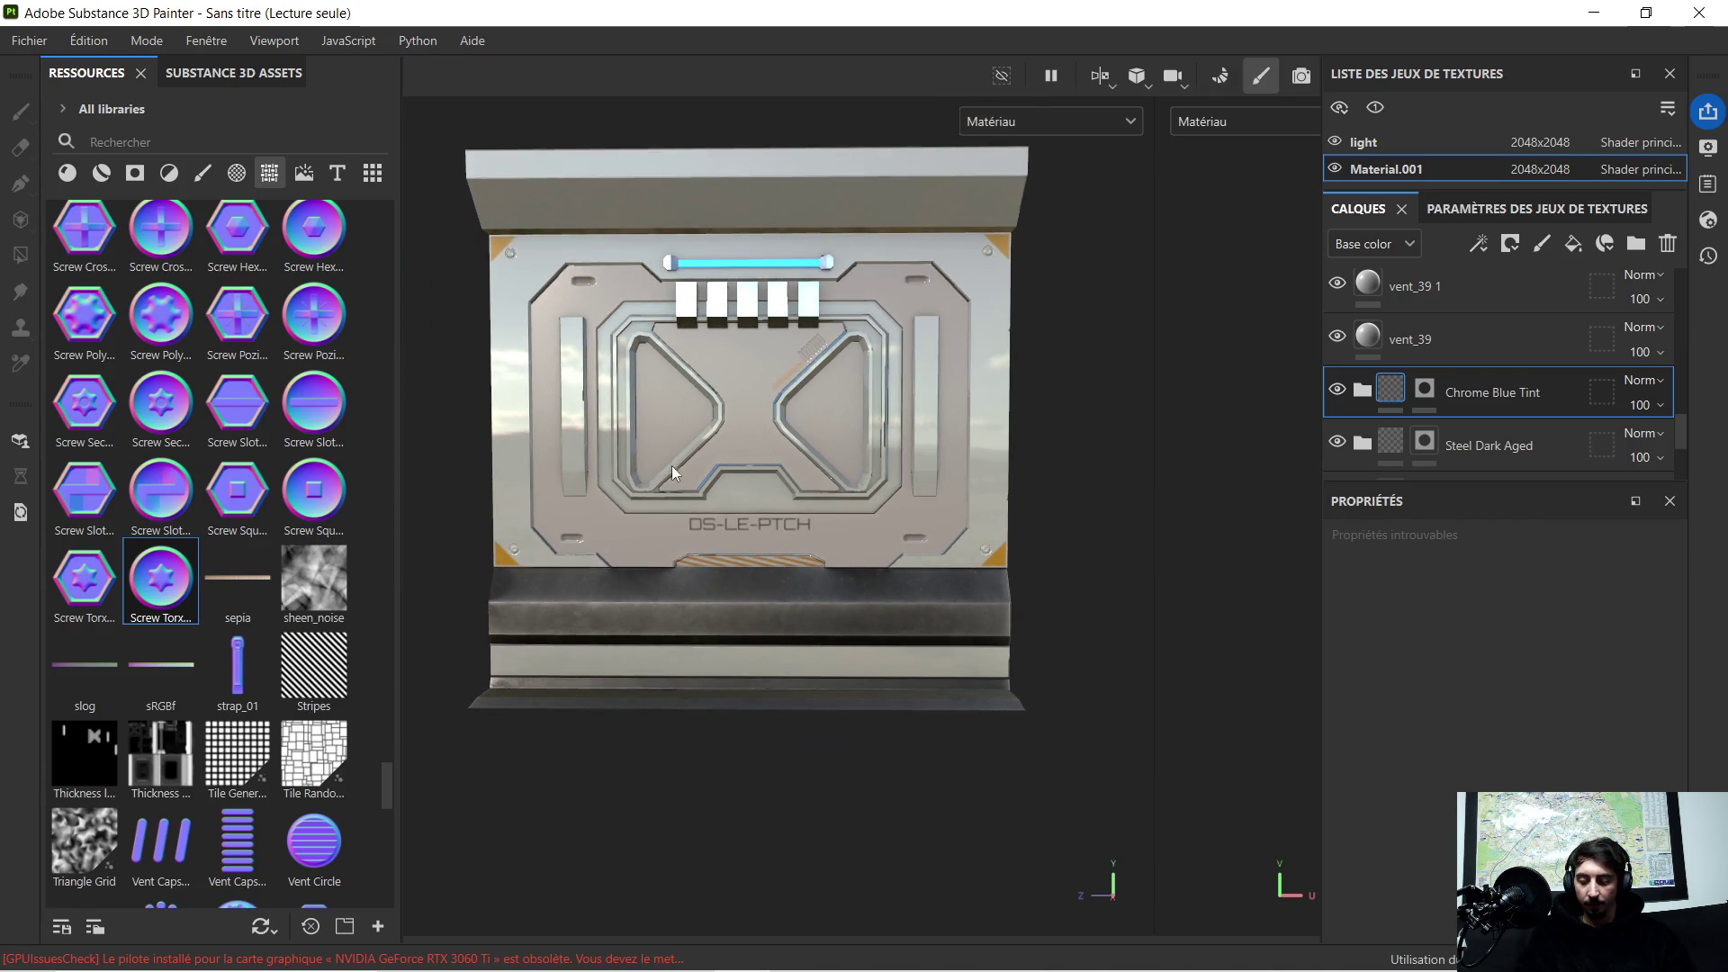
alt+drag(671, 466, 792, 506)
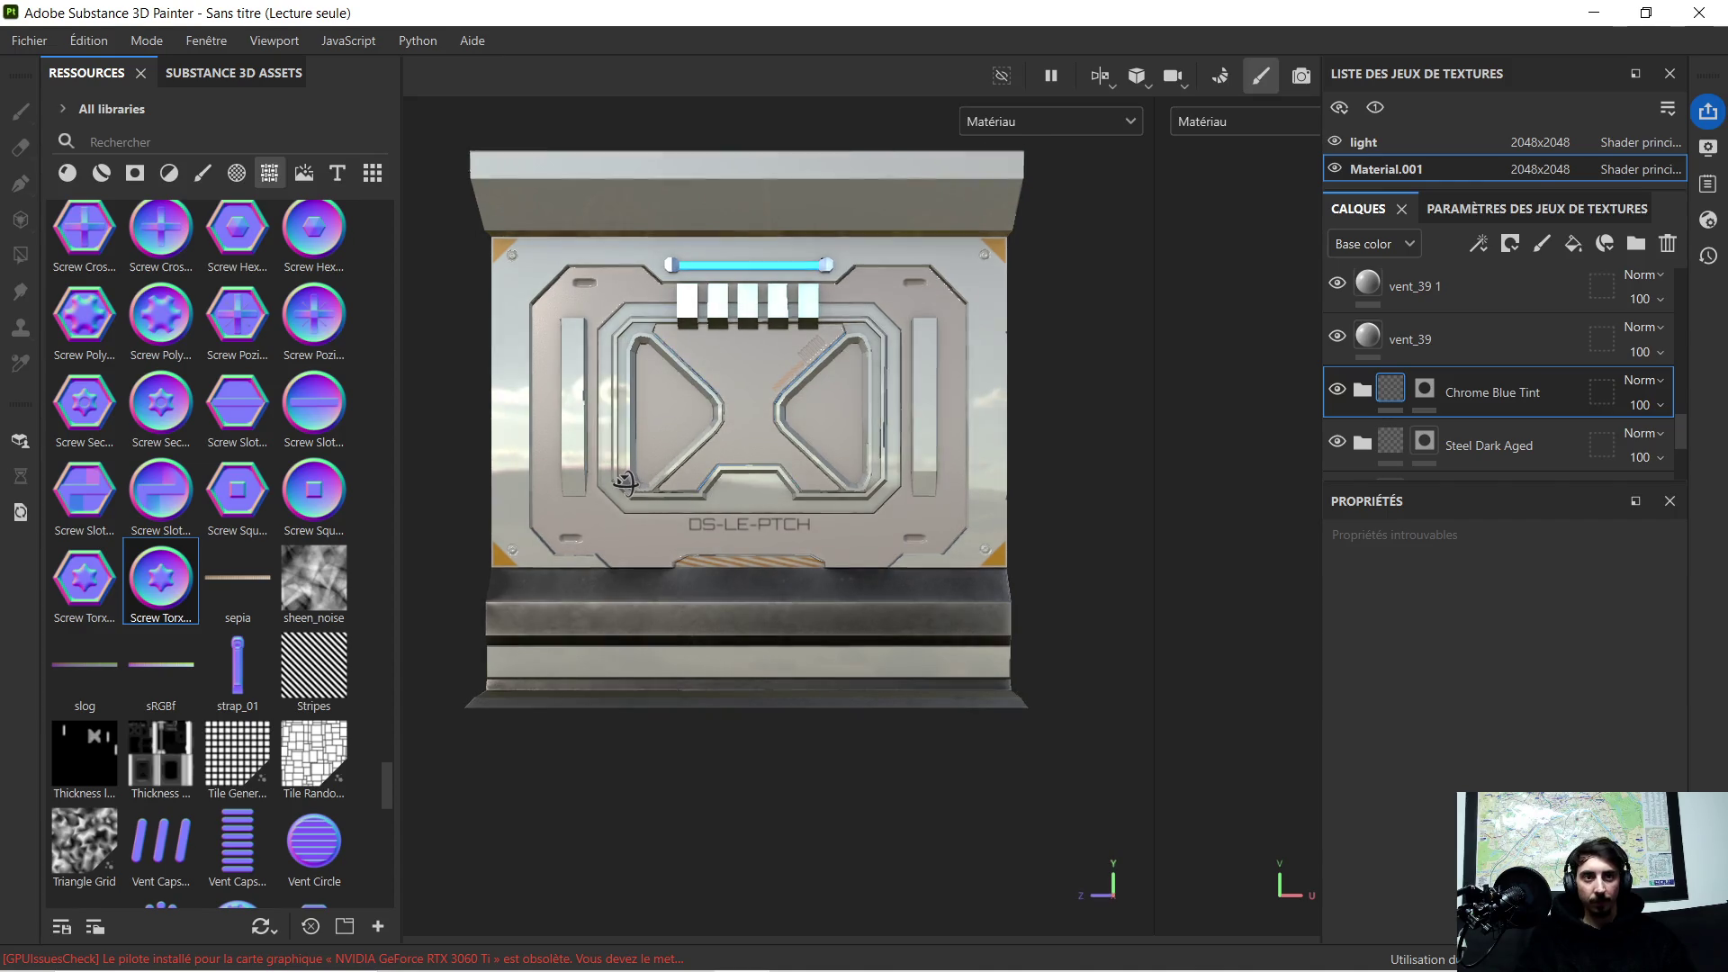
click(793, 506)
mouse_move(792, 507)
shift+right_down()
mouse_move(1031, 454)
mouse_move(1056, 519)
mouse_move(1013, 584)
mouse_move(1069, 538)
shift+right_up()
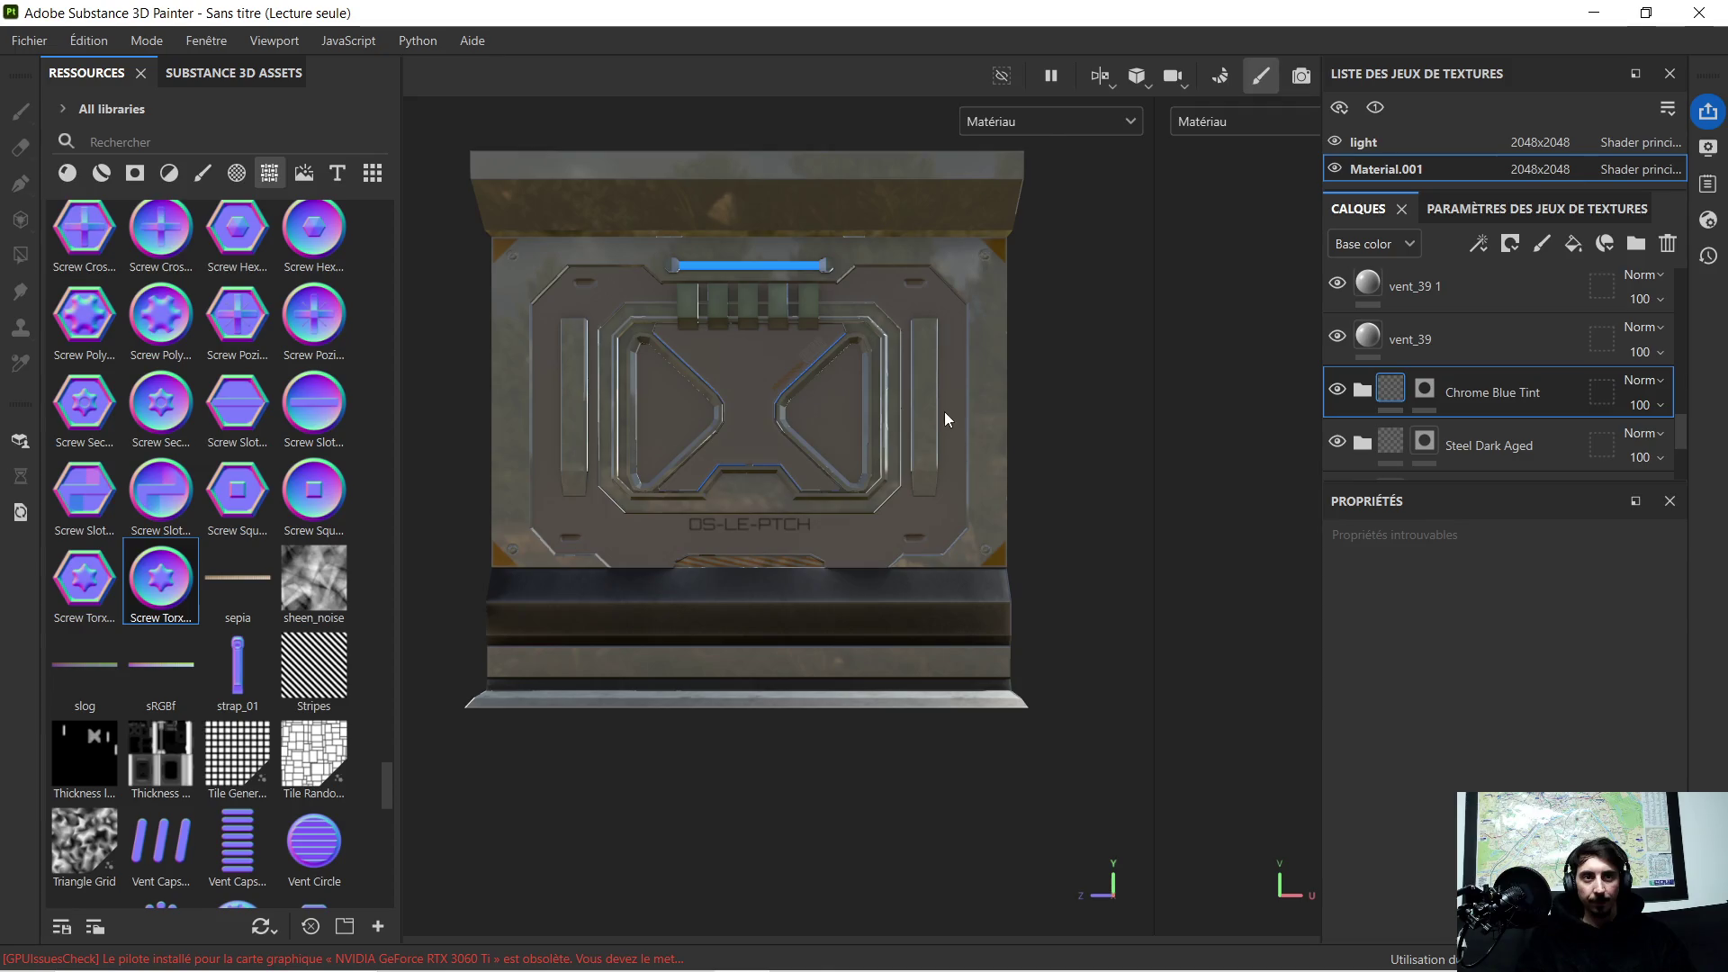
scroll(944, 418, up, 5)
mouse_move(869, 423)
alt+mouse_down()
mouse_move(996, 436)
mouse_move(909, 461)
mouse_move(837, 446)
alt+mouse_up()
shift+right_drag(837, 446, 784, 424)
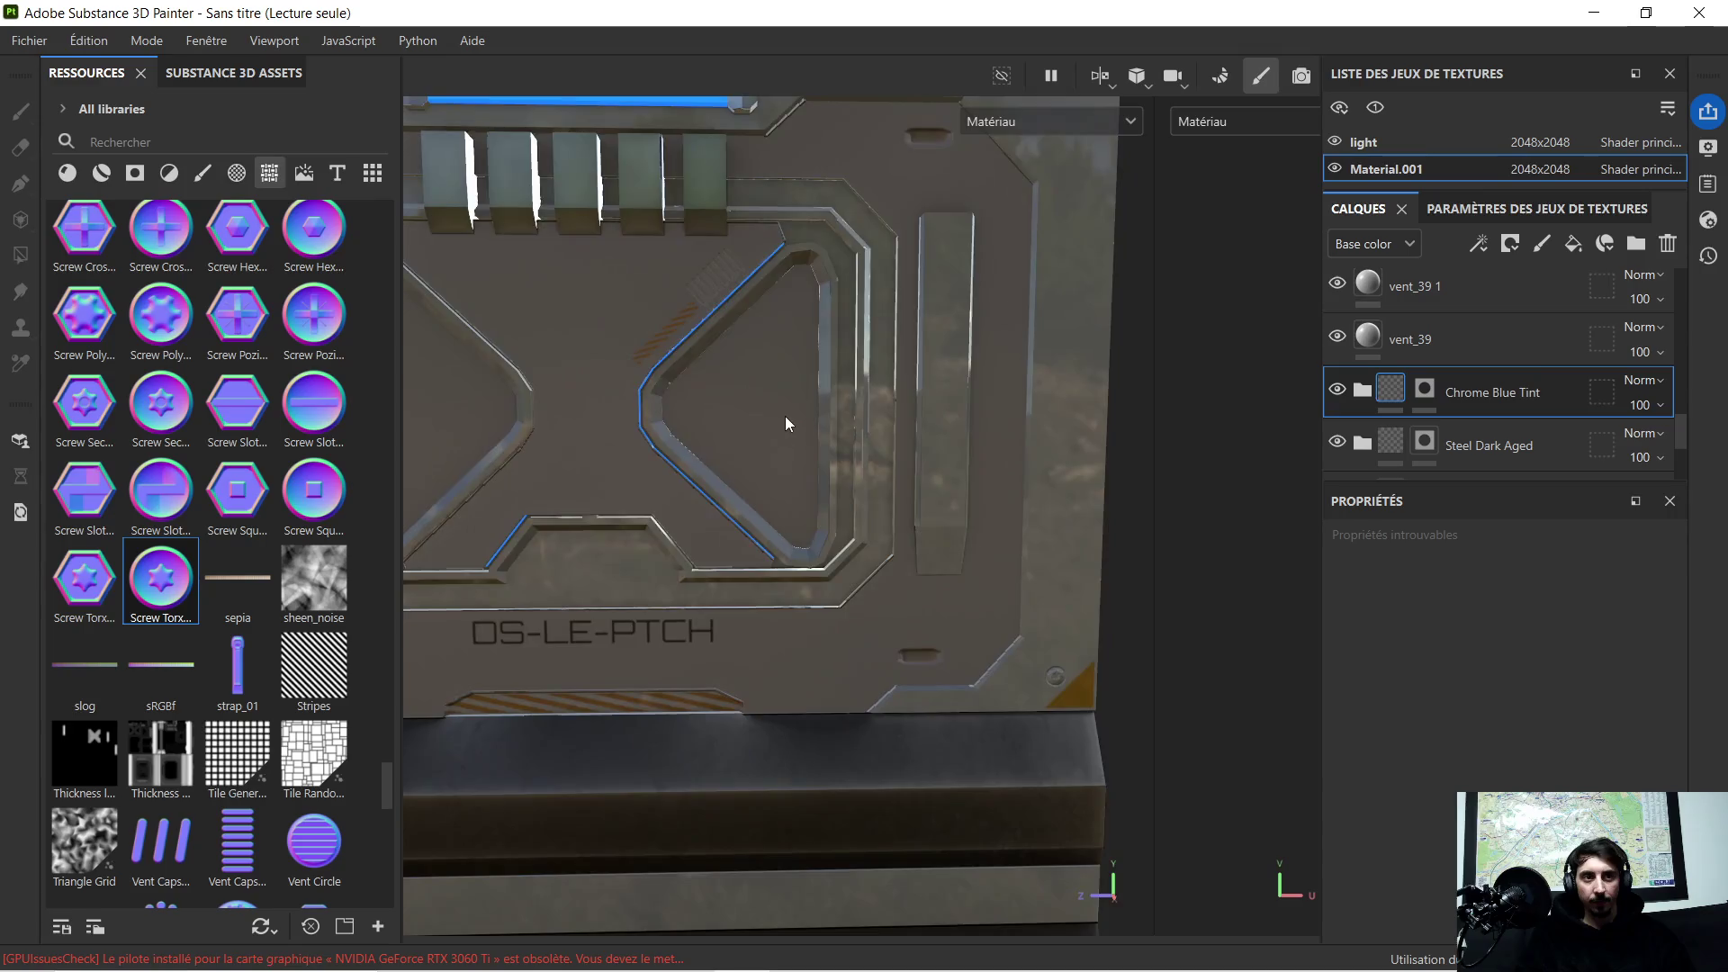
scroll(788, 404, down, 5)
scroll(945, 453, down, 1)
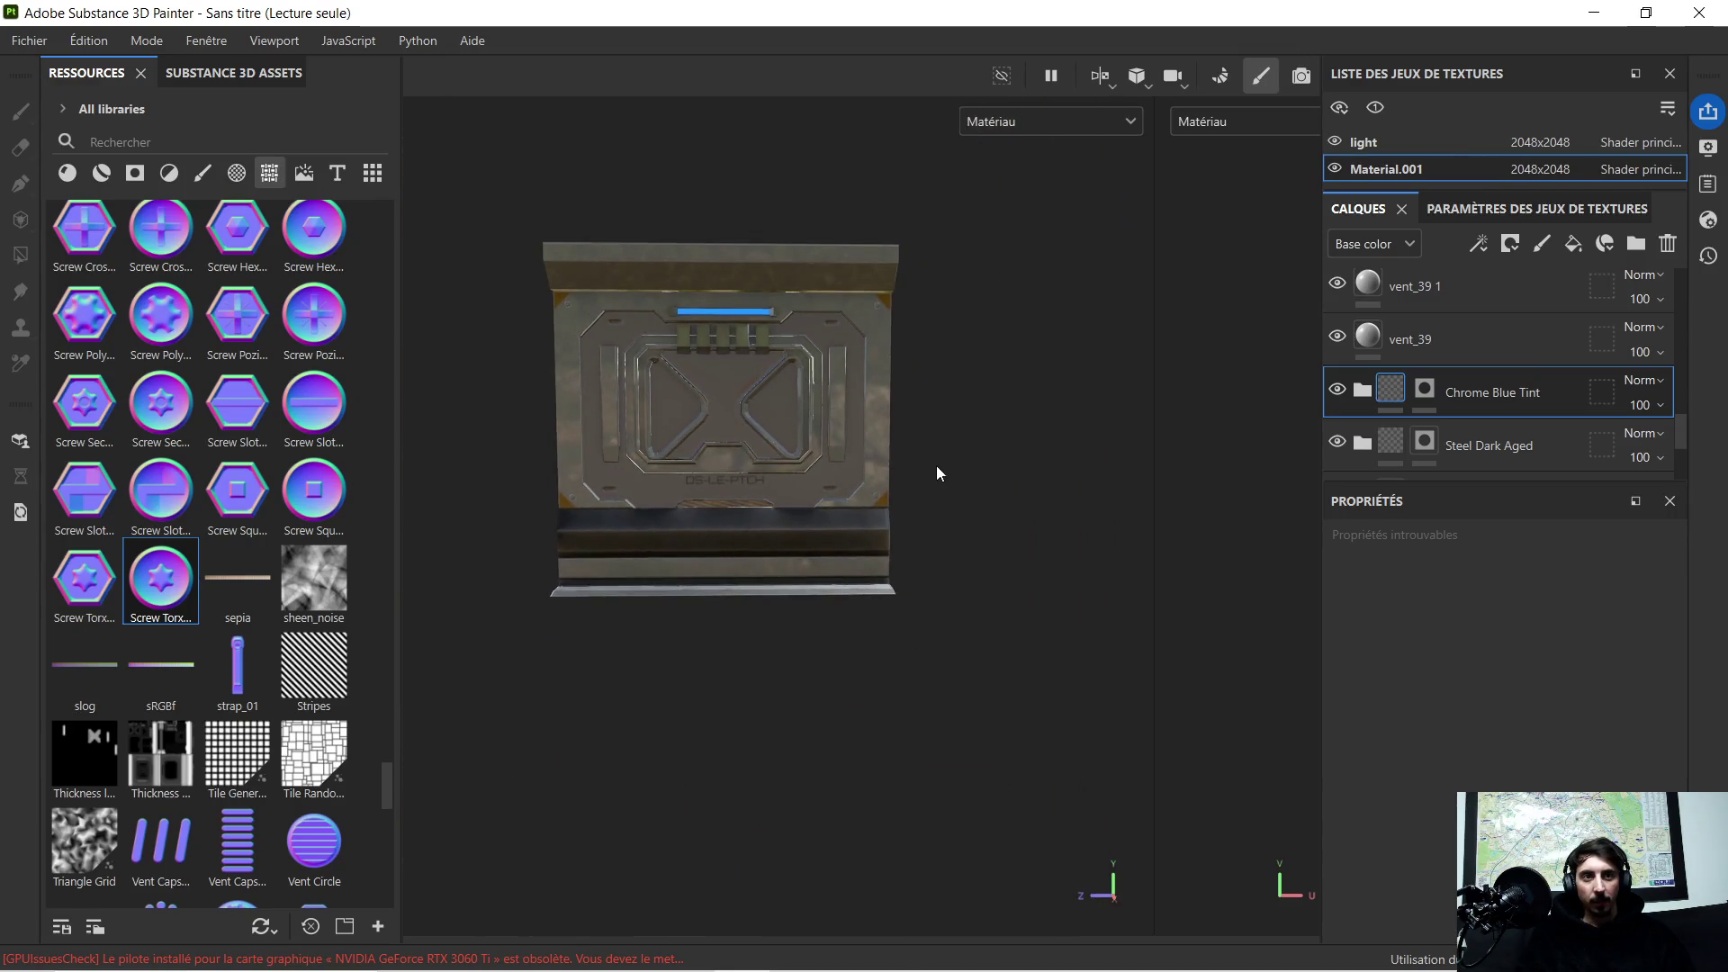
mouse_move(968, 480)
shift+right_down()
mouse_move(1072, 442)
mouse_move(1091, 473)
shift+right_up()
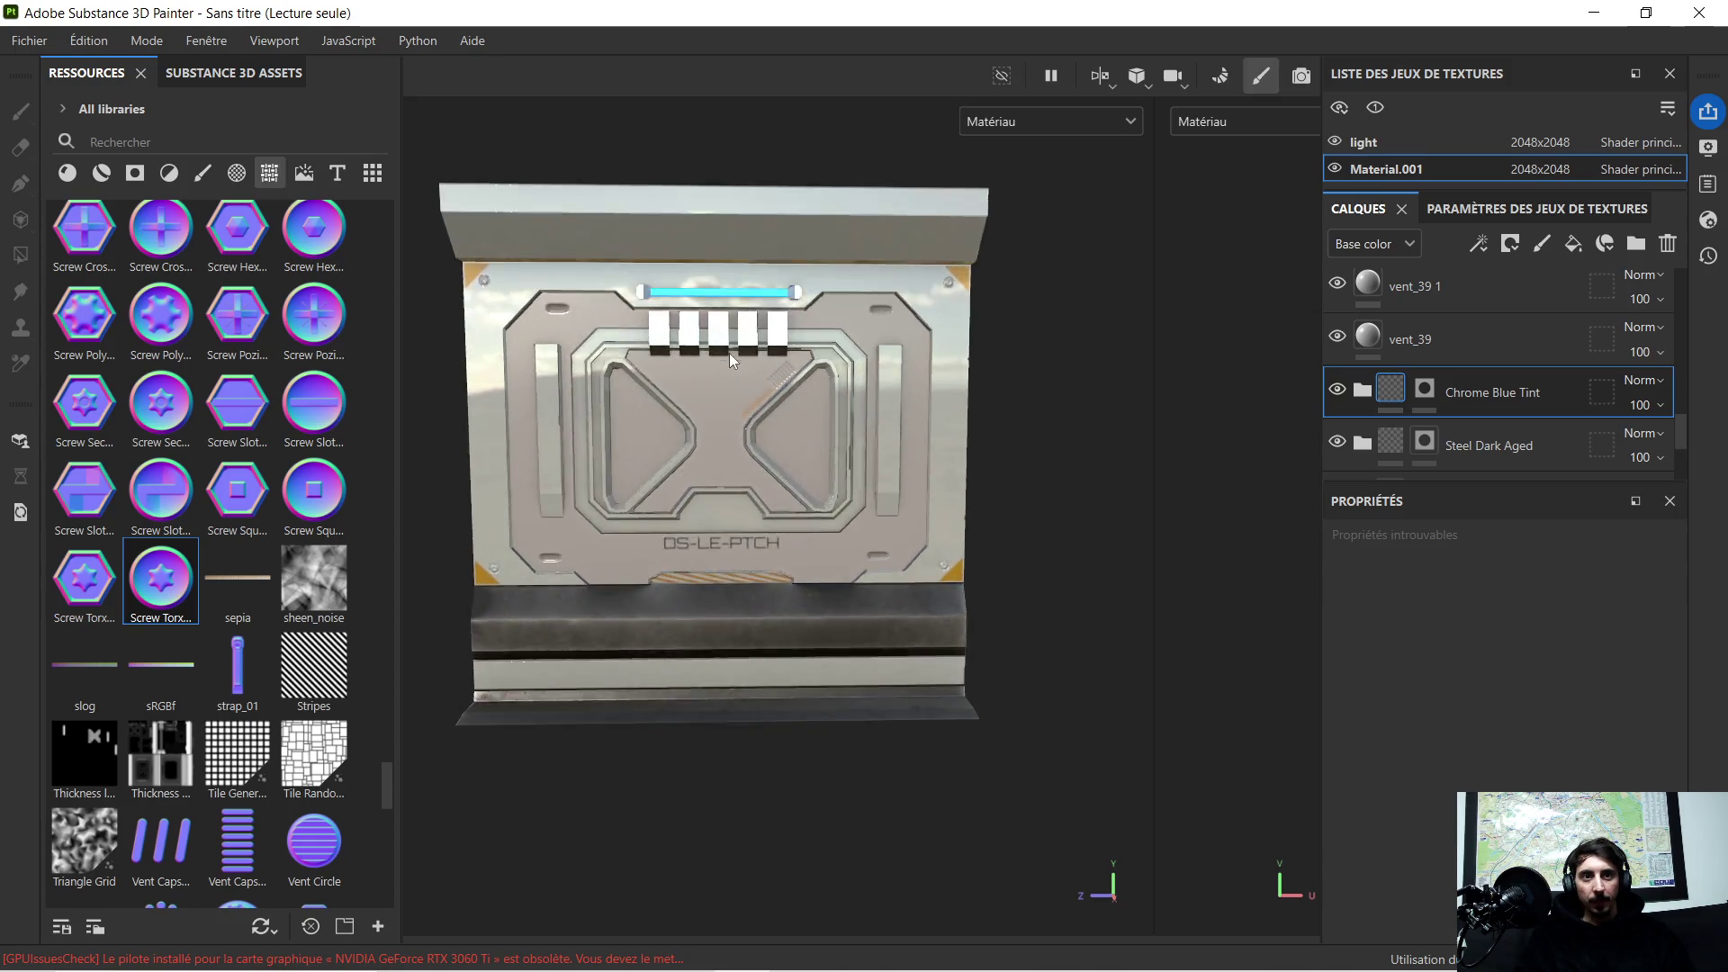
scroll(732, 350, up, 5)
scroll(669, 392, down, 1)
mouse_move(679, 387)
alt+mouse_down()
mouse_move(764, 409)
mouse_move(872, 397)
mouse_move(656, 405)
mouse_move(607, 374)
mouse_move(637, 354)
mouse_move(629, 374)
mouse_move(659, 364)
mouse_move(667, 401)
mouse_move(599, 393)
mouse_move(663, 397)
mouse_move(667, 364)
mouse_move(675, 397)
mouse_move(864, 437)
mouse_move(883, 402)
mouse_move(867, 382)
mouse_move(687, 406)
mouse_move(796, 408)
mouse_move(681, 398)
mouse_move(759, 438)
alt+mouse_up()
scroll(795, 408, down, 3)
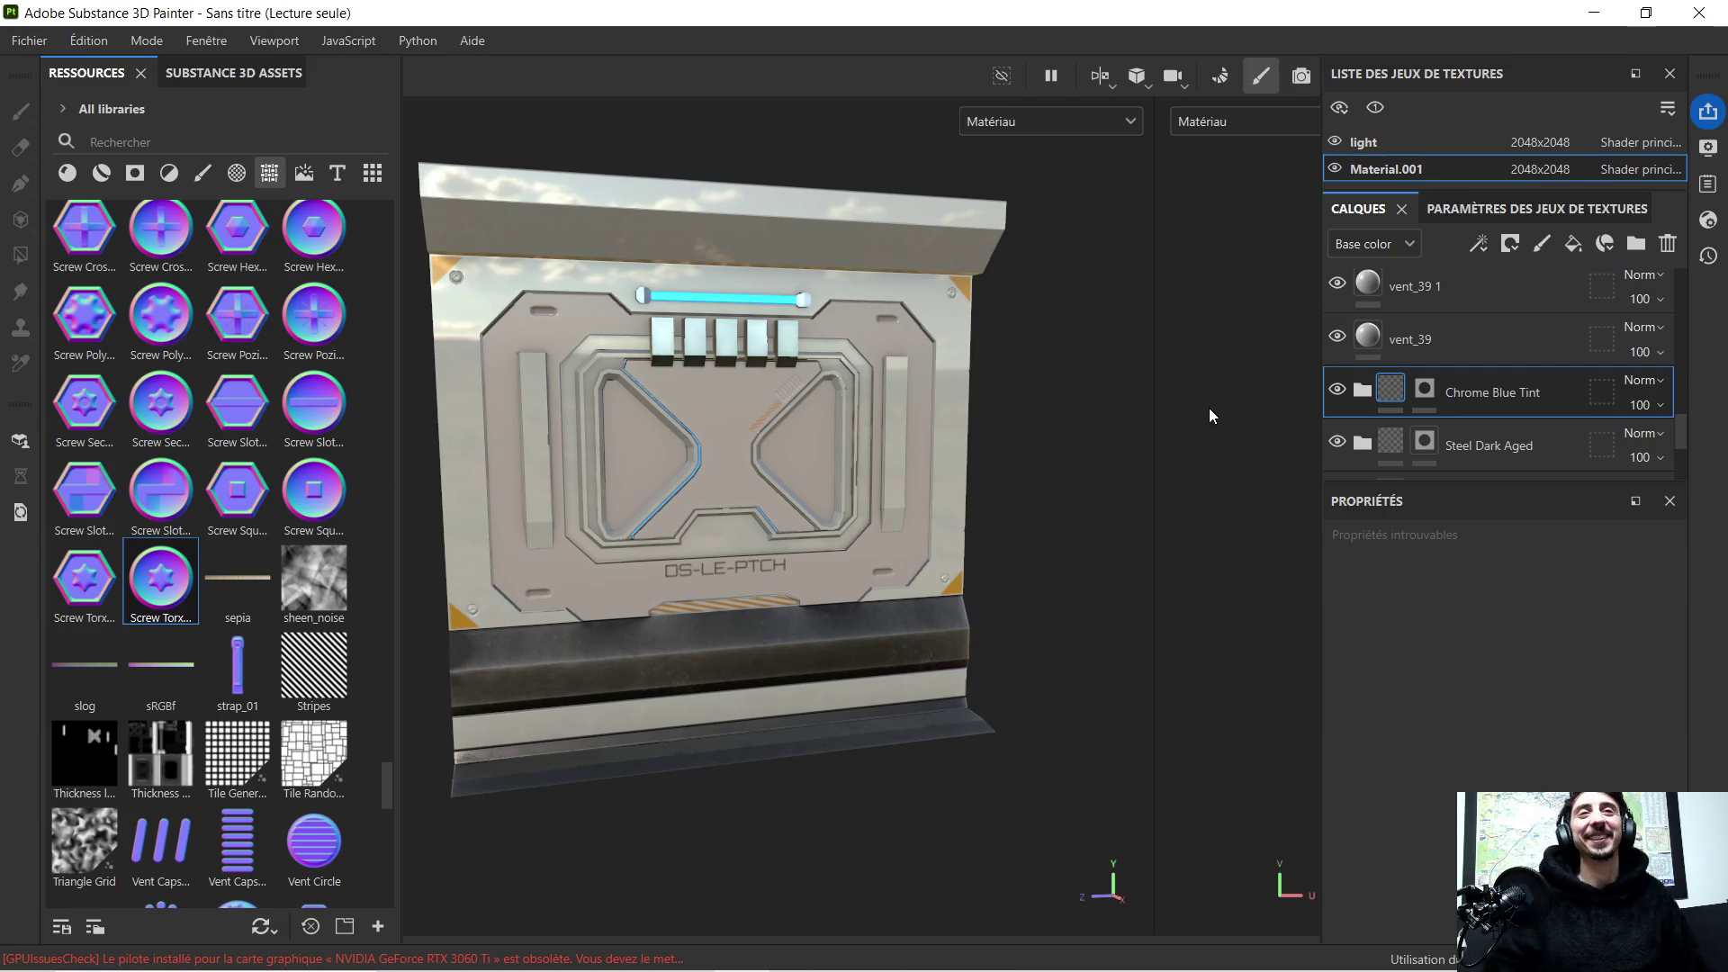
scroll(1005, 390, up, 2)
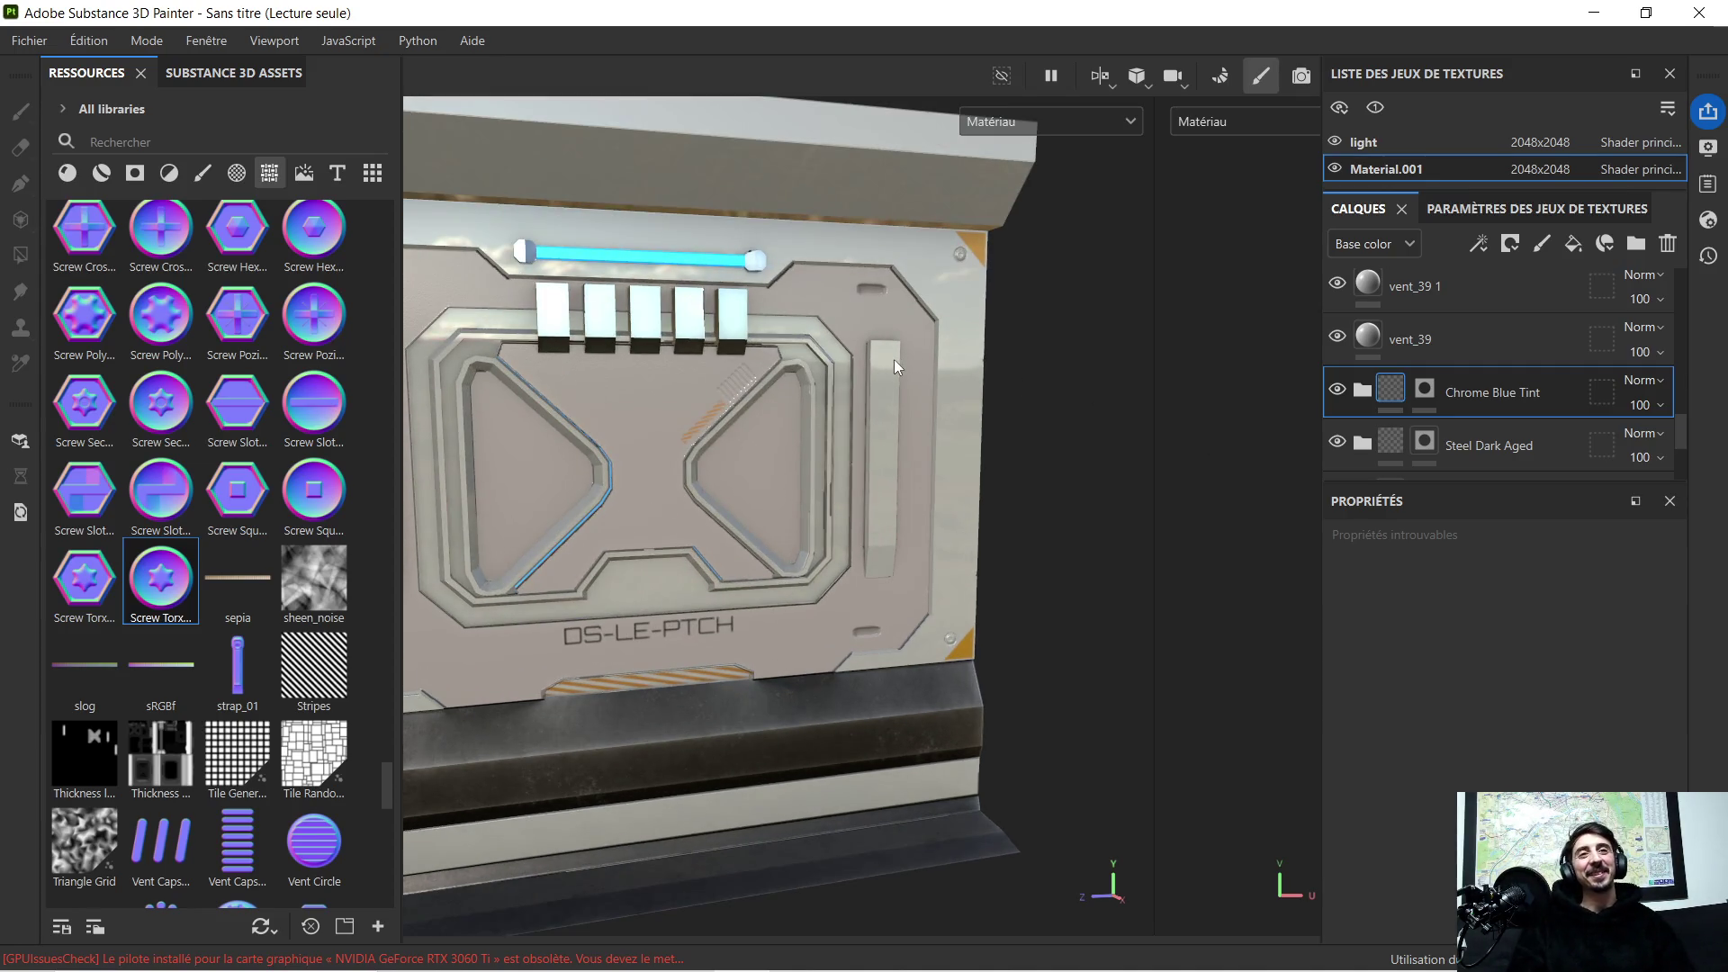
alt+drag(893, 359, 819, 395)
scroll(931, 391, down, 2)
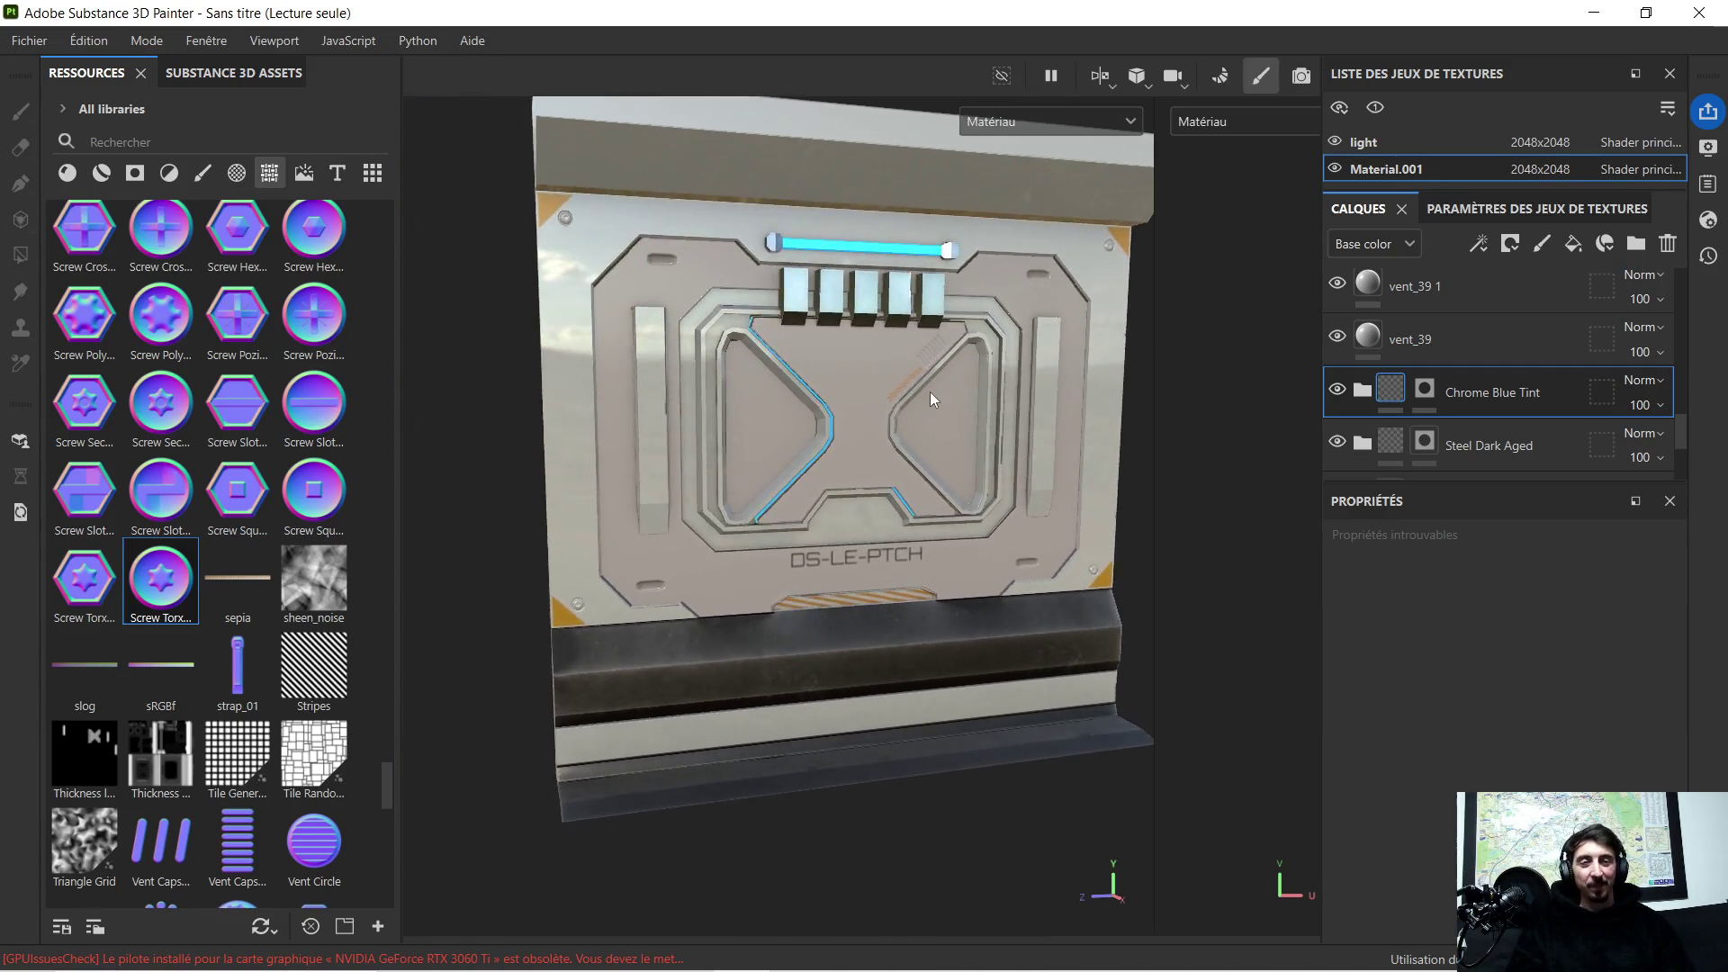
scroll(930, 393, up, 2)
scroll(947, 388, up, 3)
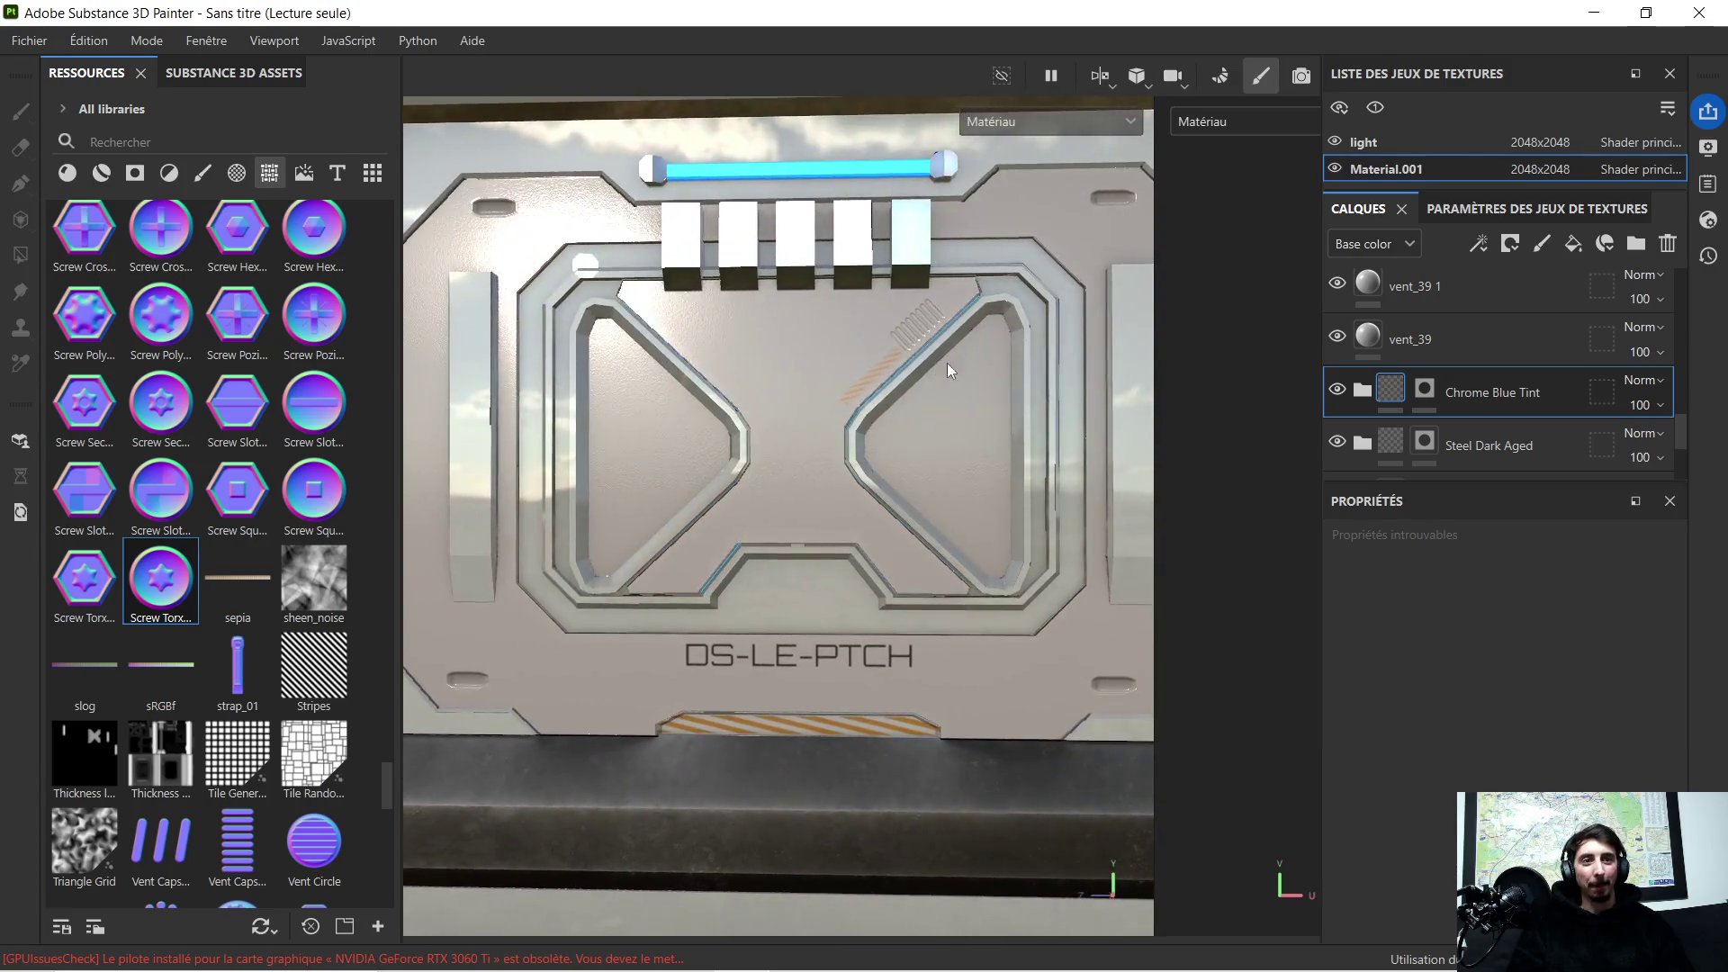
alt+drag(936, 361, 952, 377)
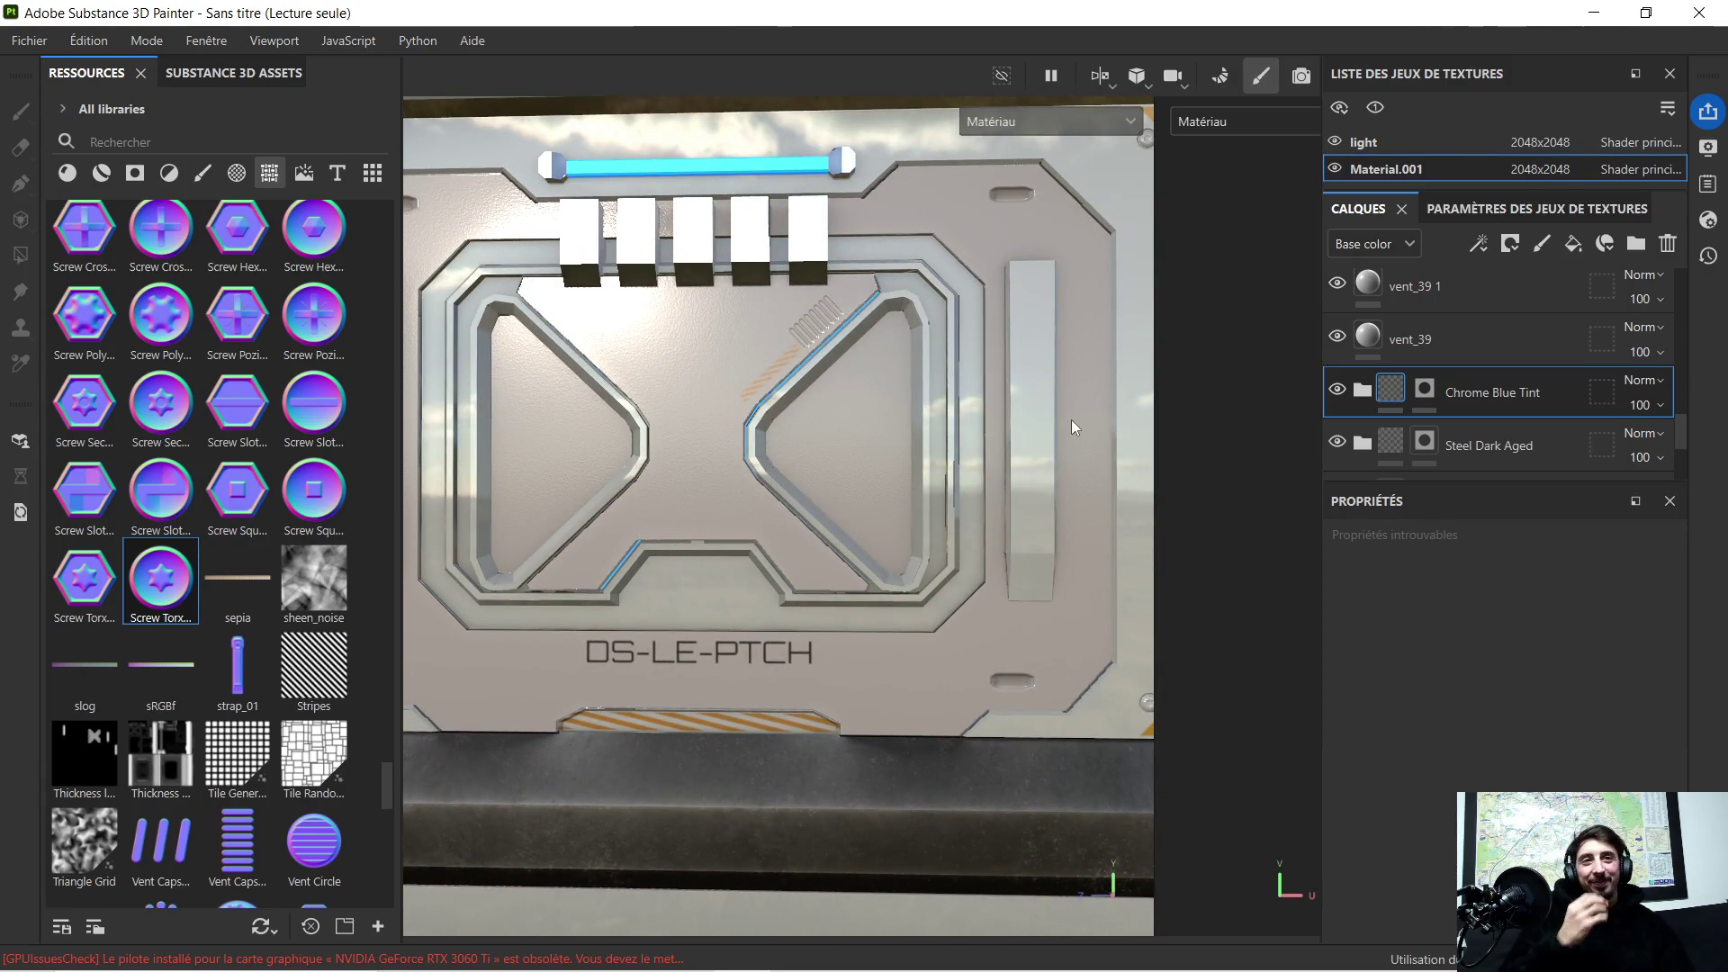
scroll(707, 351, down, 2)
mouse_move(665, 421)
alt+mouse_down()
mouse_move(624, 438)
mouse_move(646, 448)
mouse_move(630, 458)
alt+mouse_up()
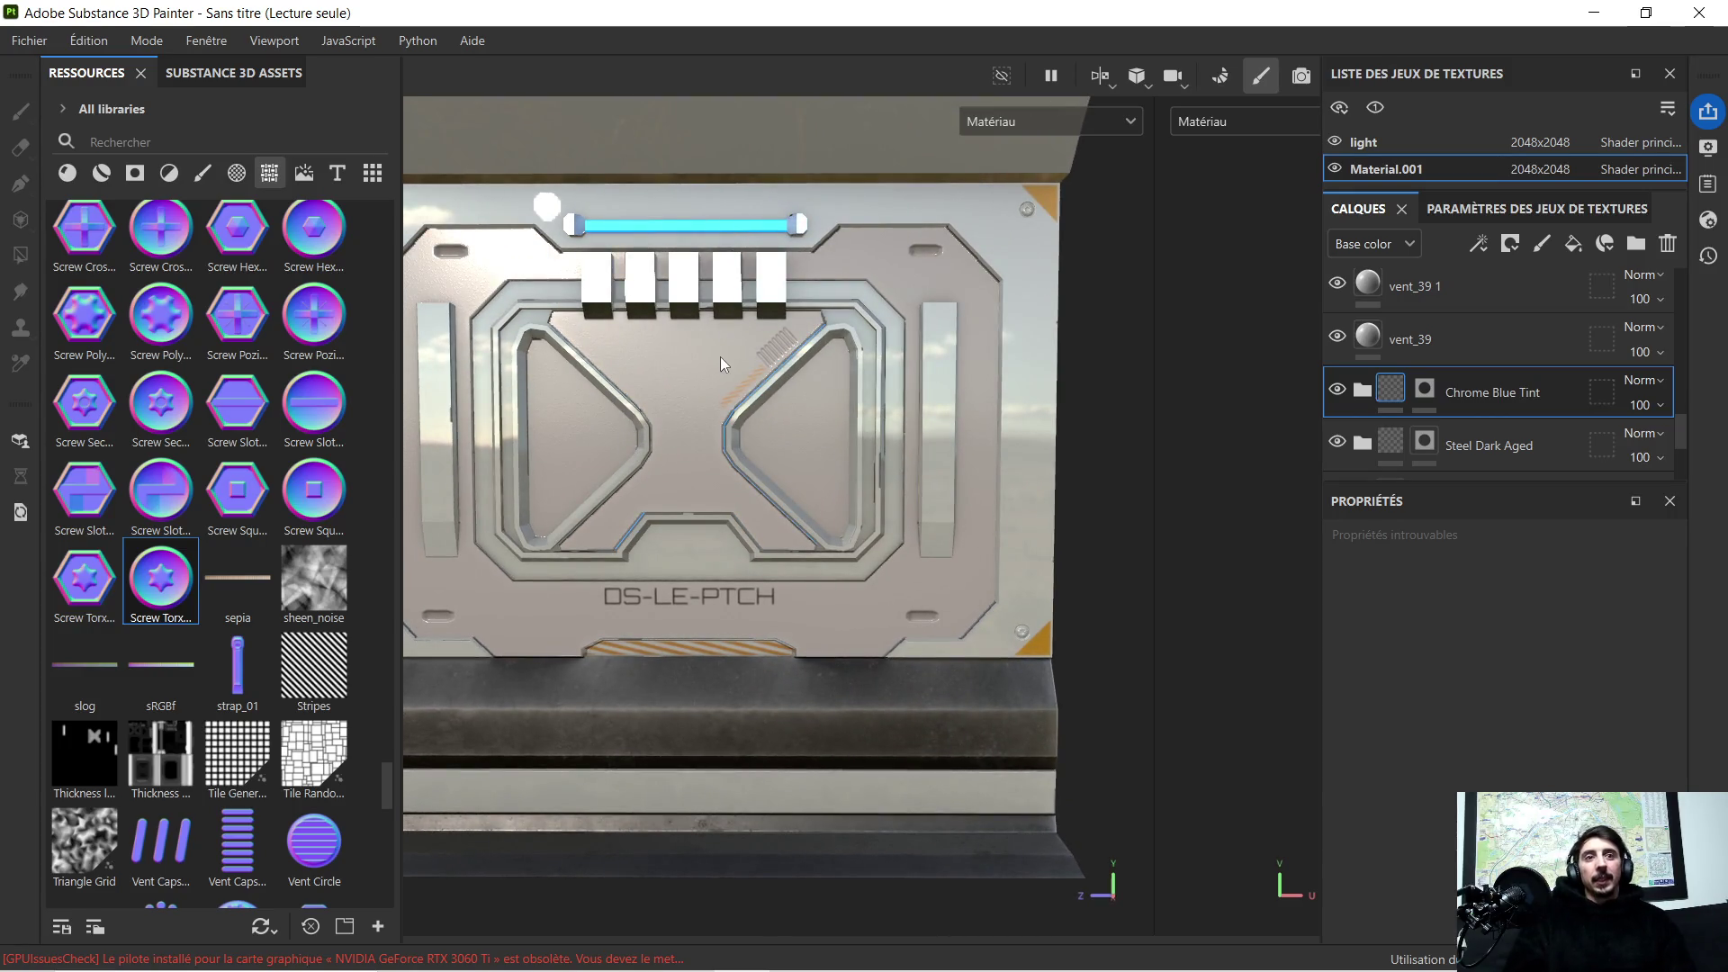
scroll(724, 361, up, 2)
scroll(722, 371, down, 1)
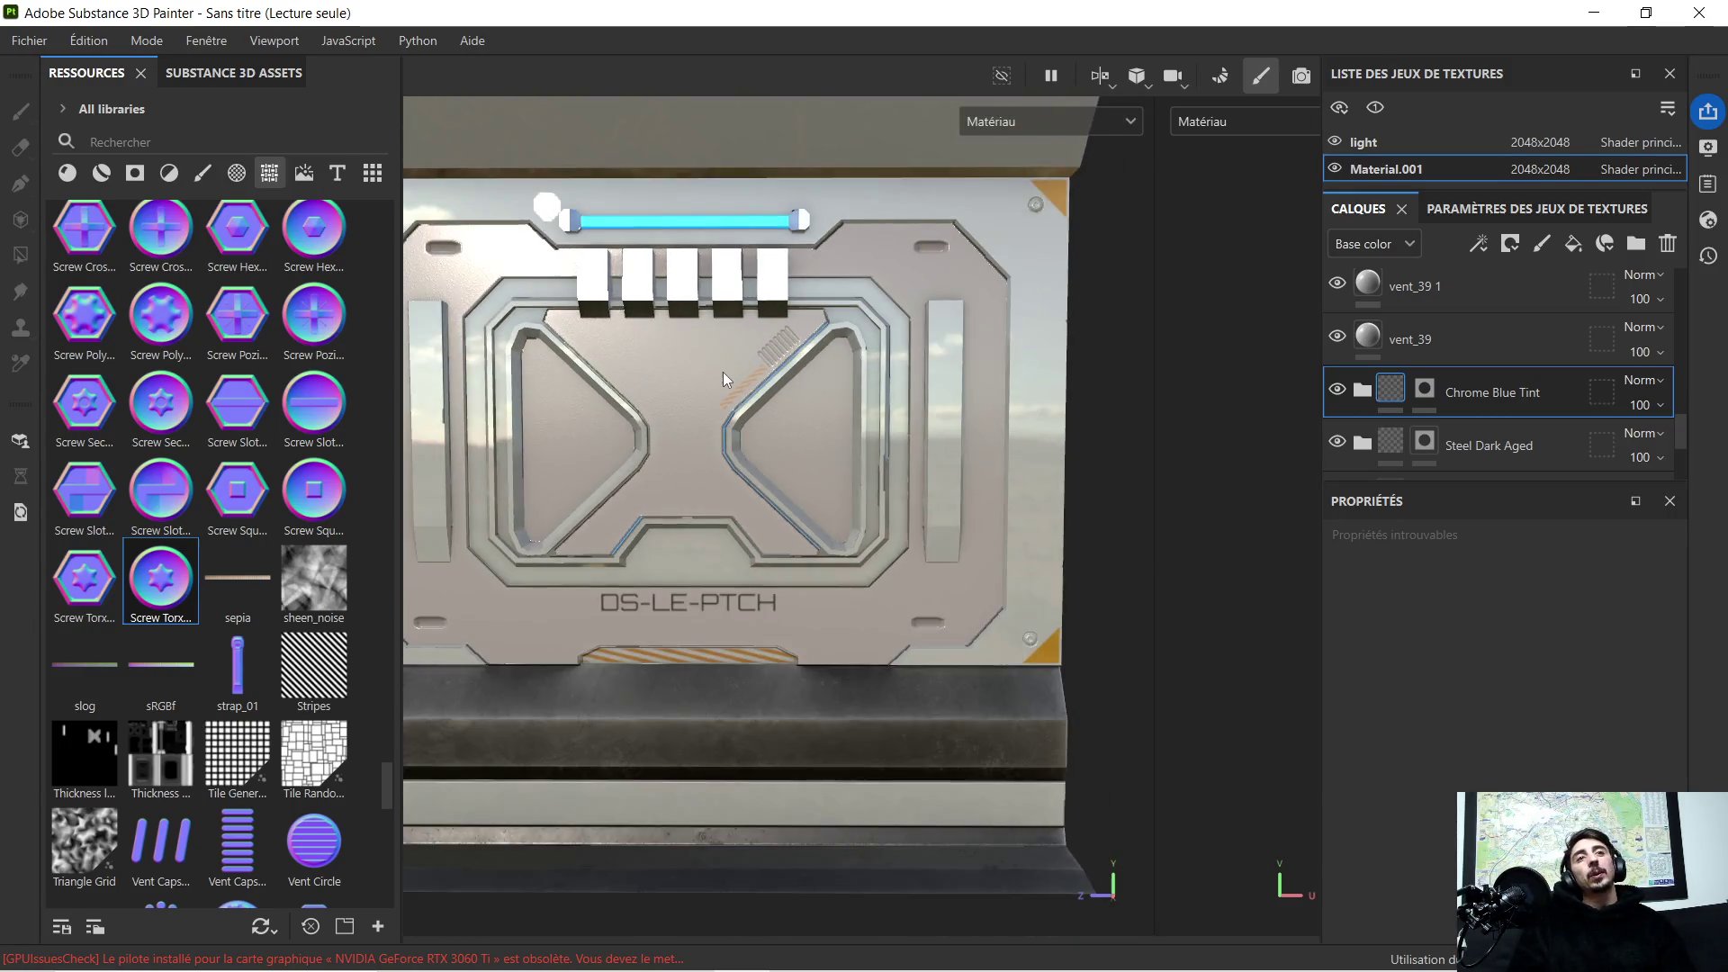
scroll(659, 367, up, 1)
mouse_move(628, 366)
alt+mouse_down()
mouse_move(819, 390)
mouse_move(616, 373)
alt+mouse_up()
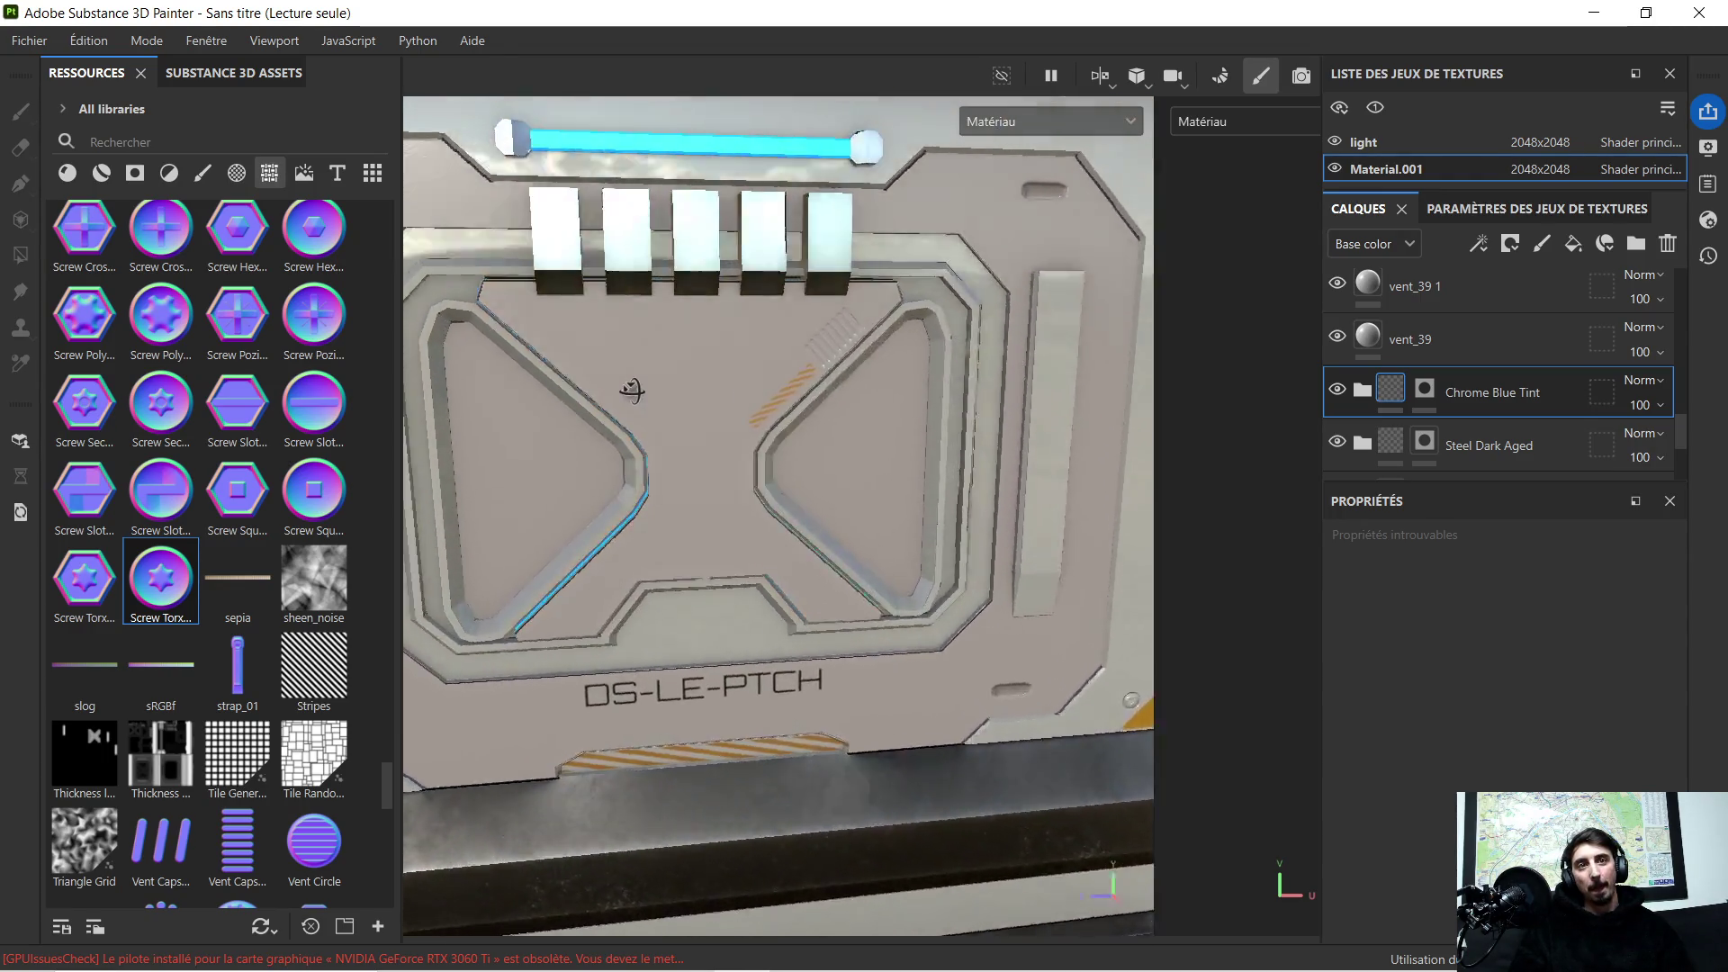
scroll(621, 367, down, 3)
mouse_move(655, 387)
alt+mouse_down()
mouse_move(682, 412)
mouse_move(636, 405)
alt+mouse_up()
alt+middle_drag(635, 406, 705, 425)
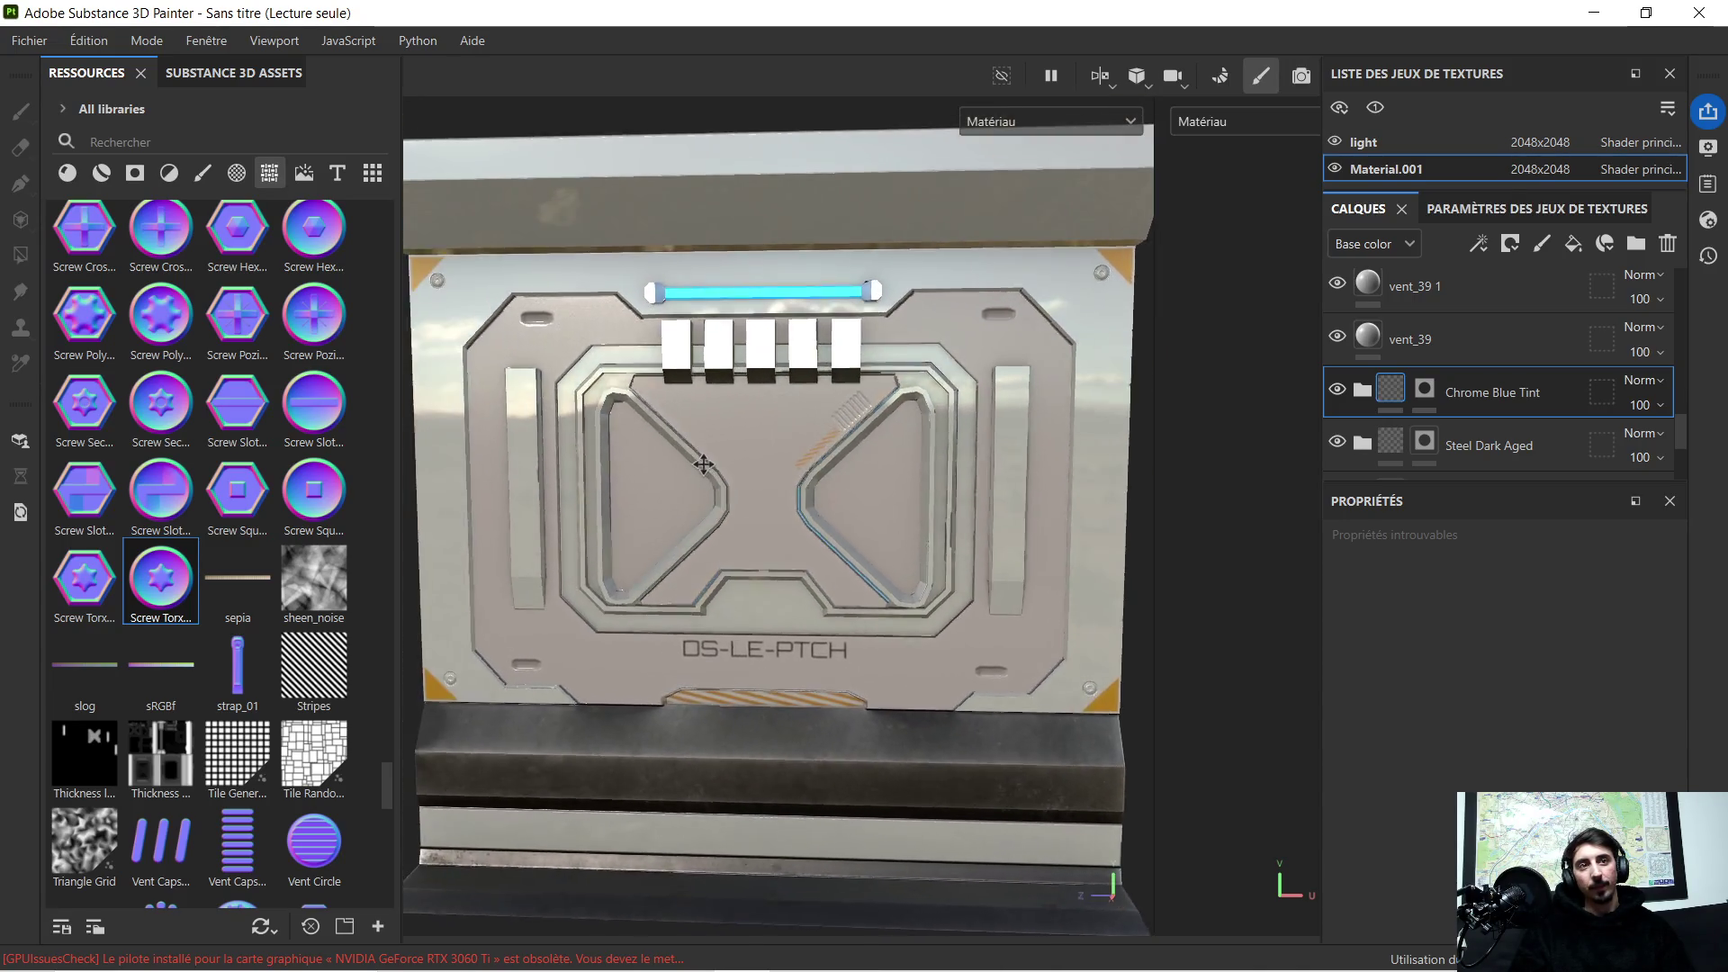
scroll(704, 424, down, 2)
alt+drag(705, 424, 711, 416)
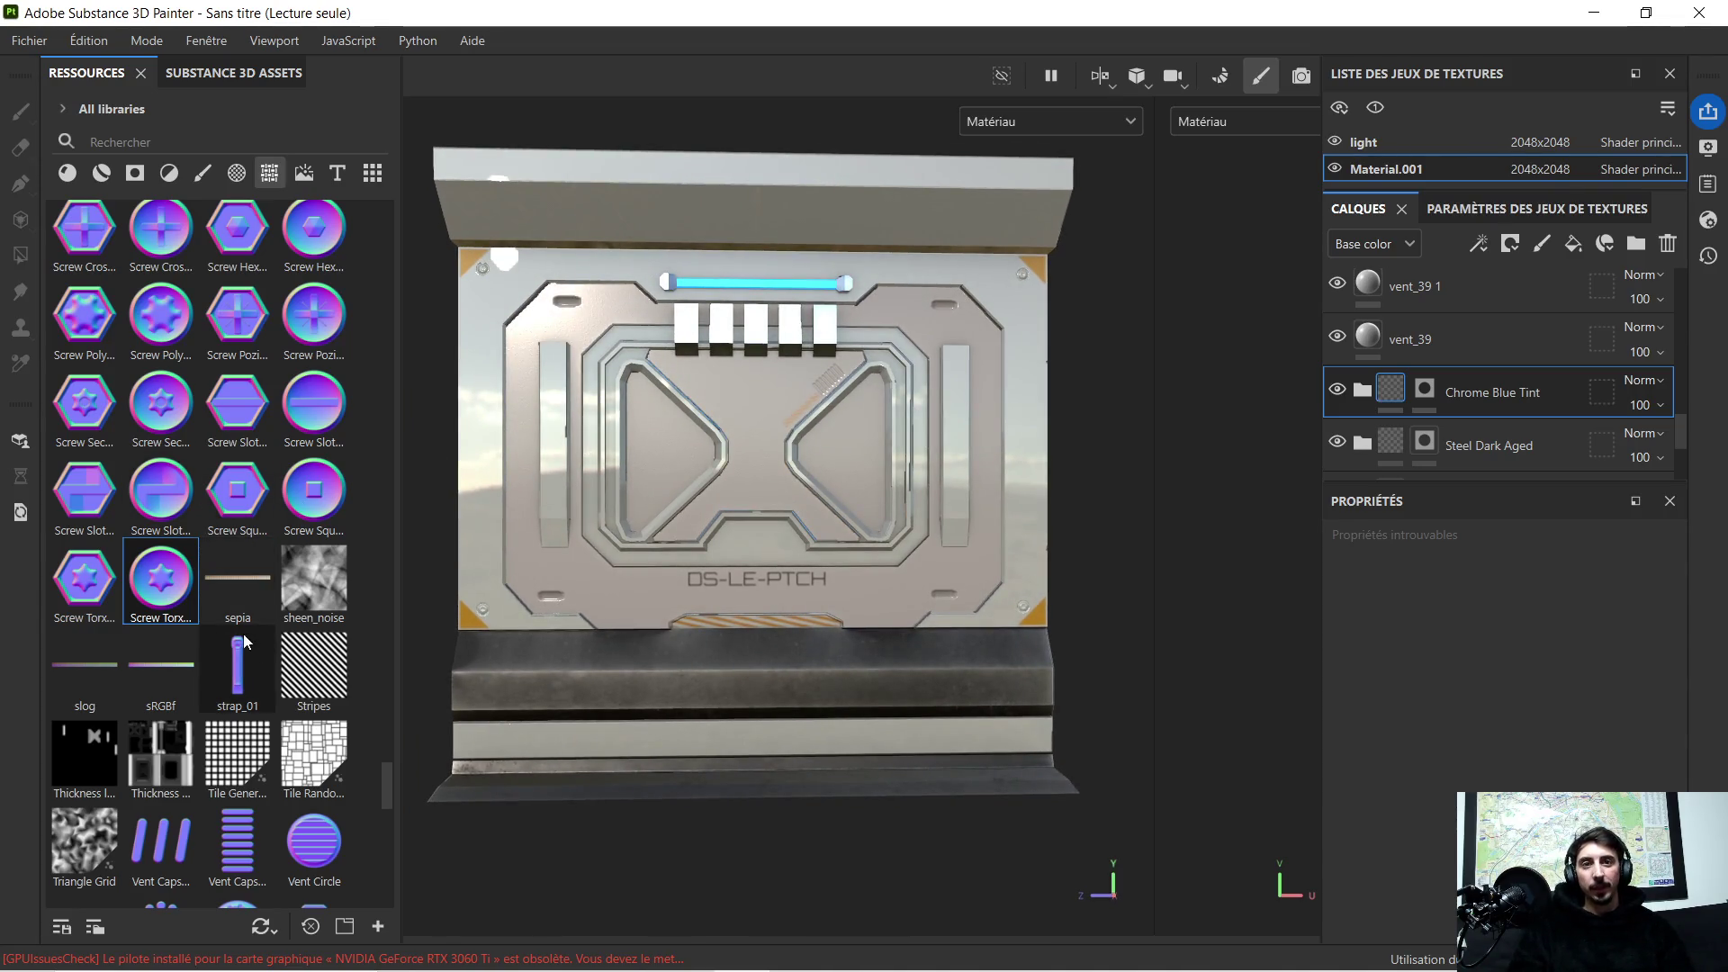
scroll(260, 615, up, 2)
scroll(199, 413, up, 5)
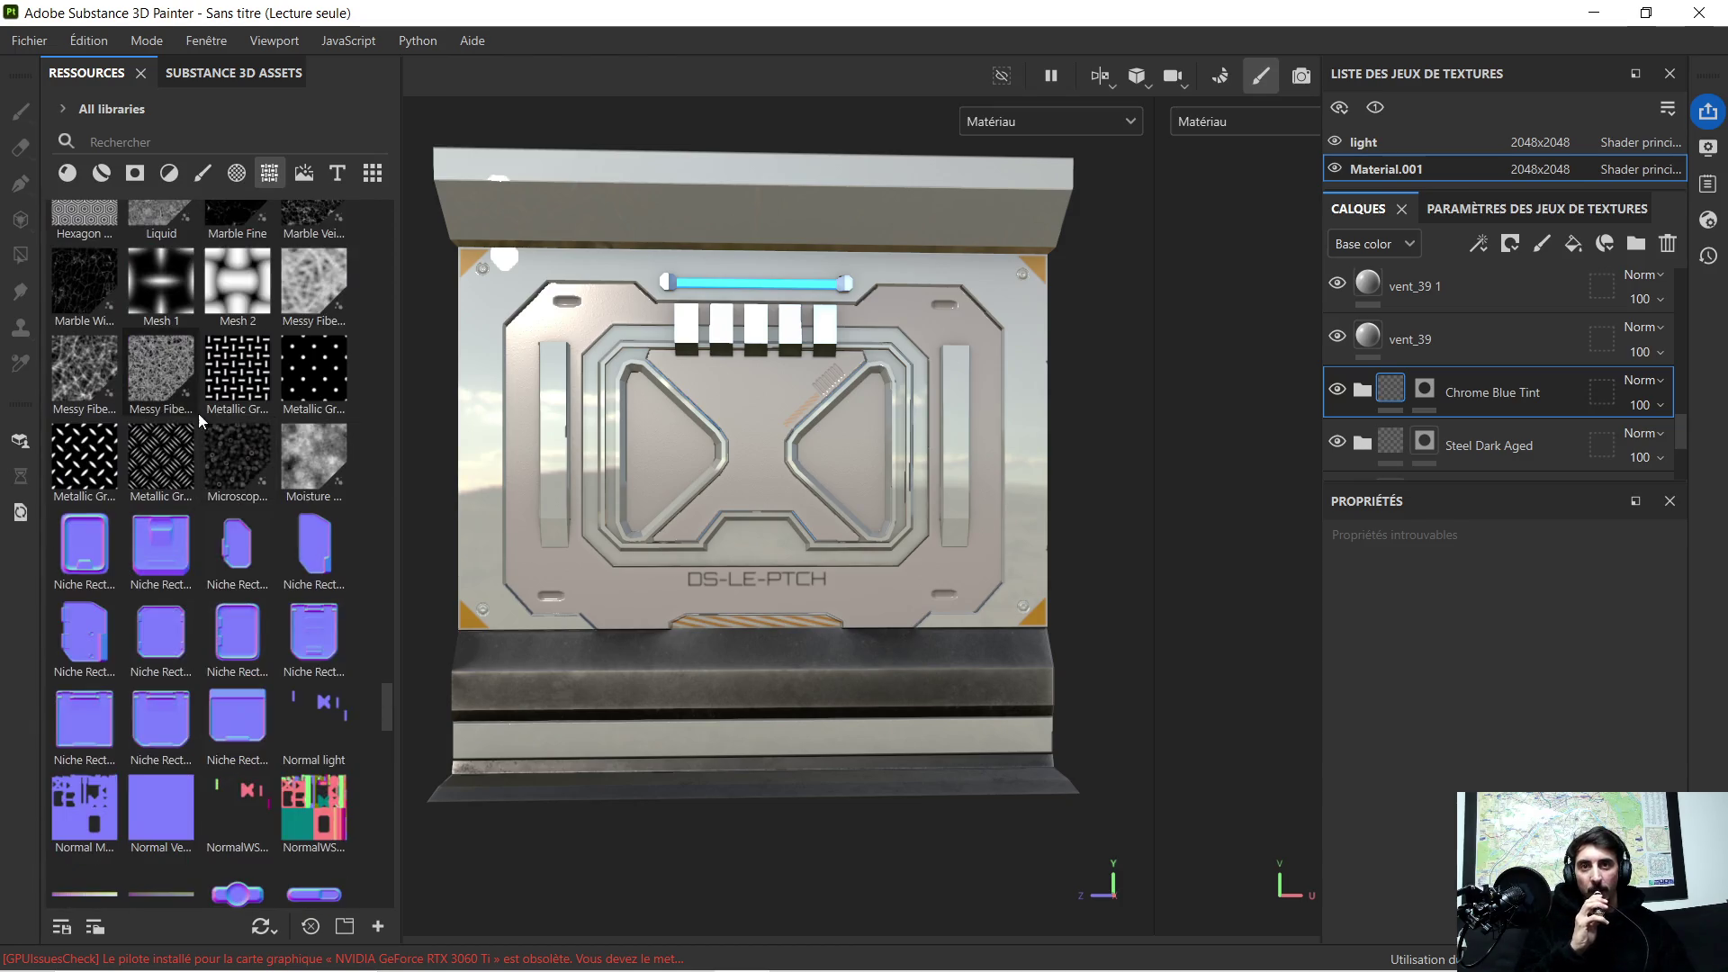
scroll(198, 414, up, 4)
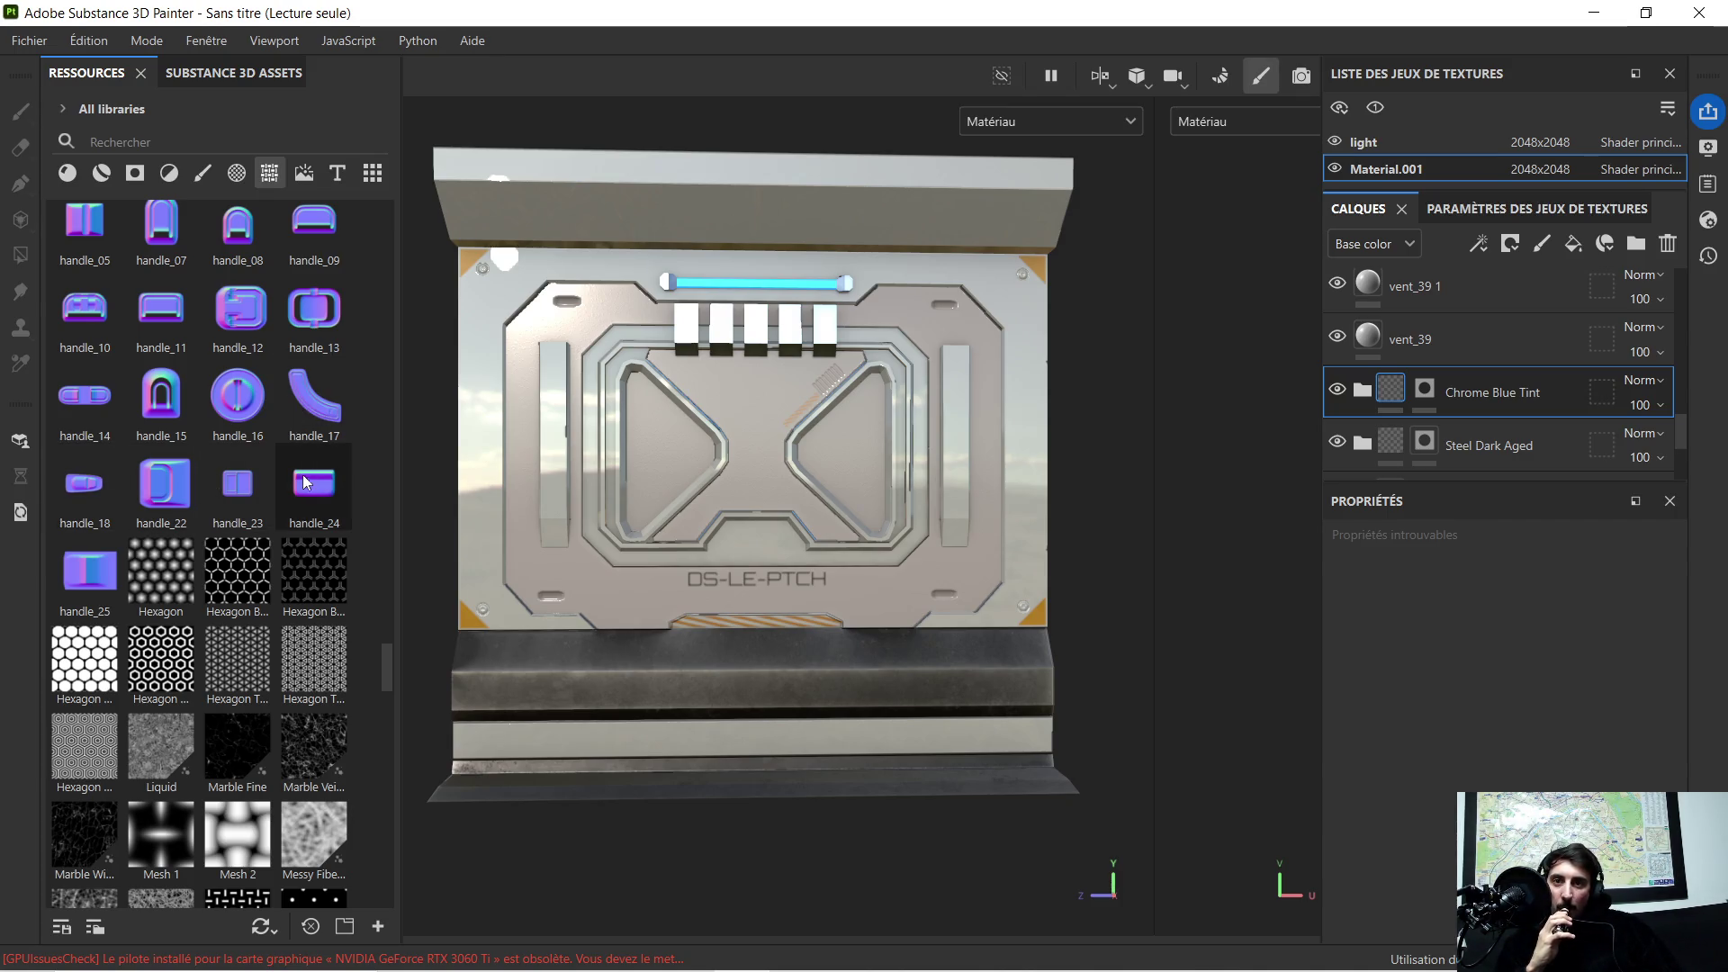
Step: Stamp the handle_24 recess onto the top ledge and view it at an angle
mouse_move(317, 488)
mouse_down()
mouse_move(660, 255)
mouse_move(614, 329)
mouse_up()
scroll(542, 225, up, 5)
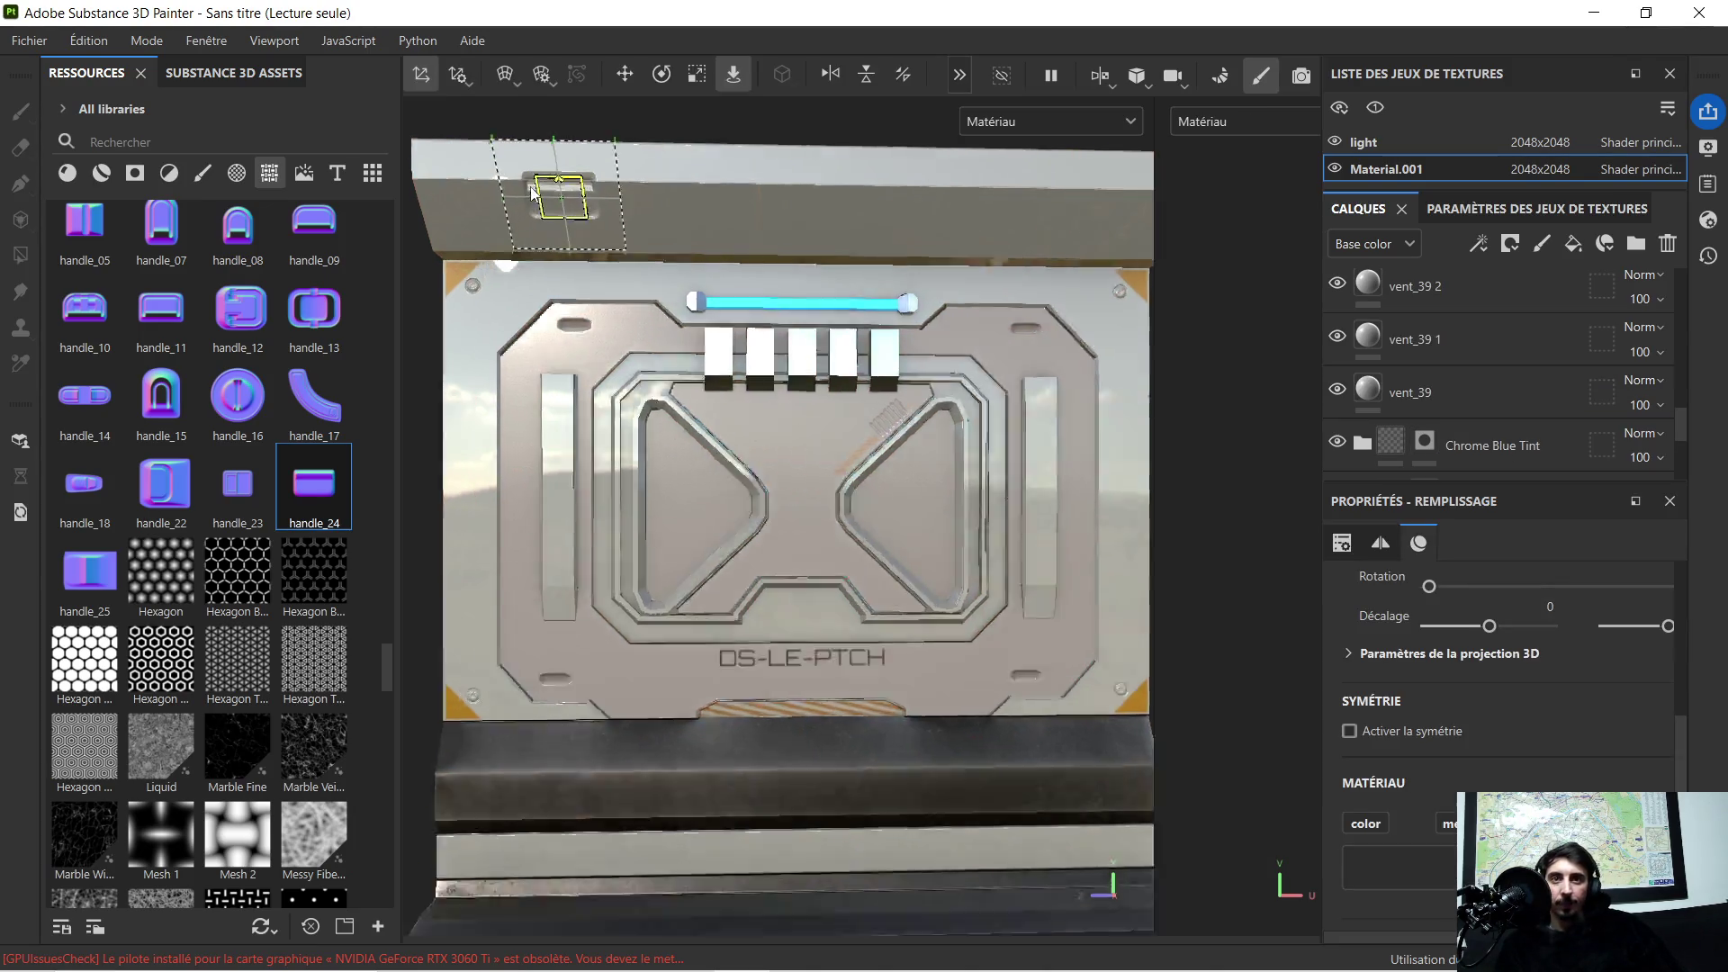
scroll(541, 225, down, 5)
mouse_move(542, 226)
alt+mouse_down()
mouse_move(733, 311)
mouse_move(576, 290)
alt+mouse_up()
scroll(586, 283, up, 2)
scroll(576, 291, down, 1)
scroll(588, 291, down, 1)
scroll(602, 293, down, 1)
scroll(1376, 307, up, 3)
scroll(1485, 325, up, 3)
scroll(650, 173, up, 2)
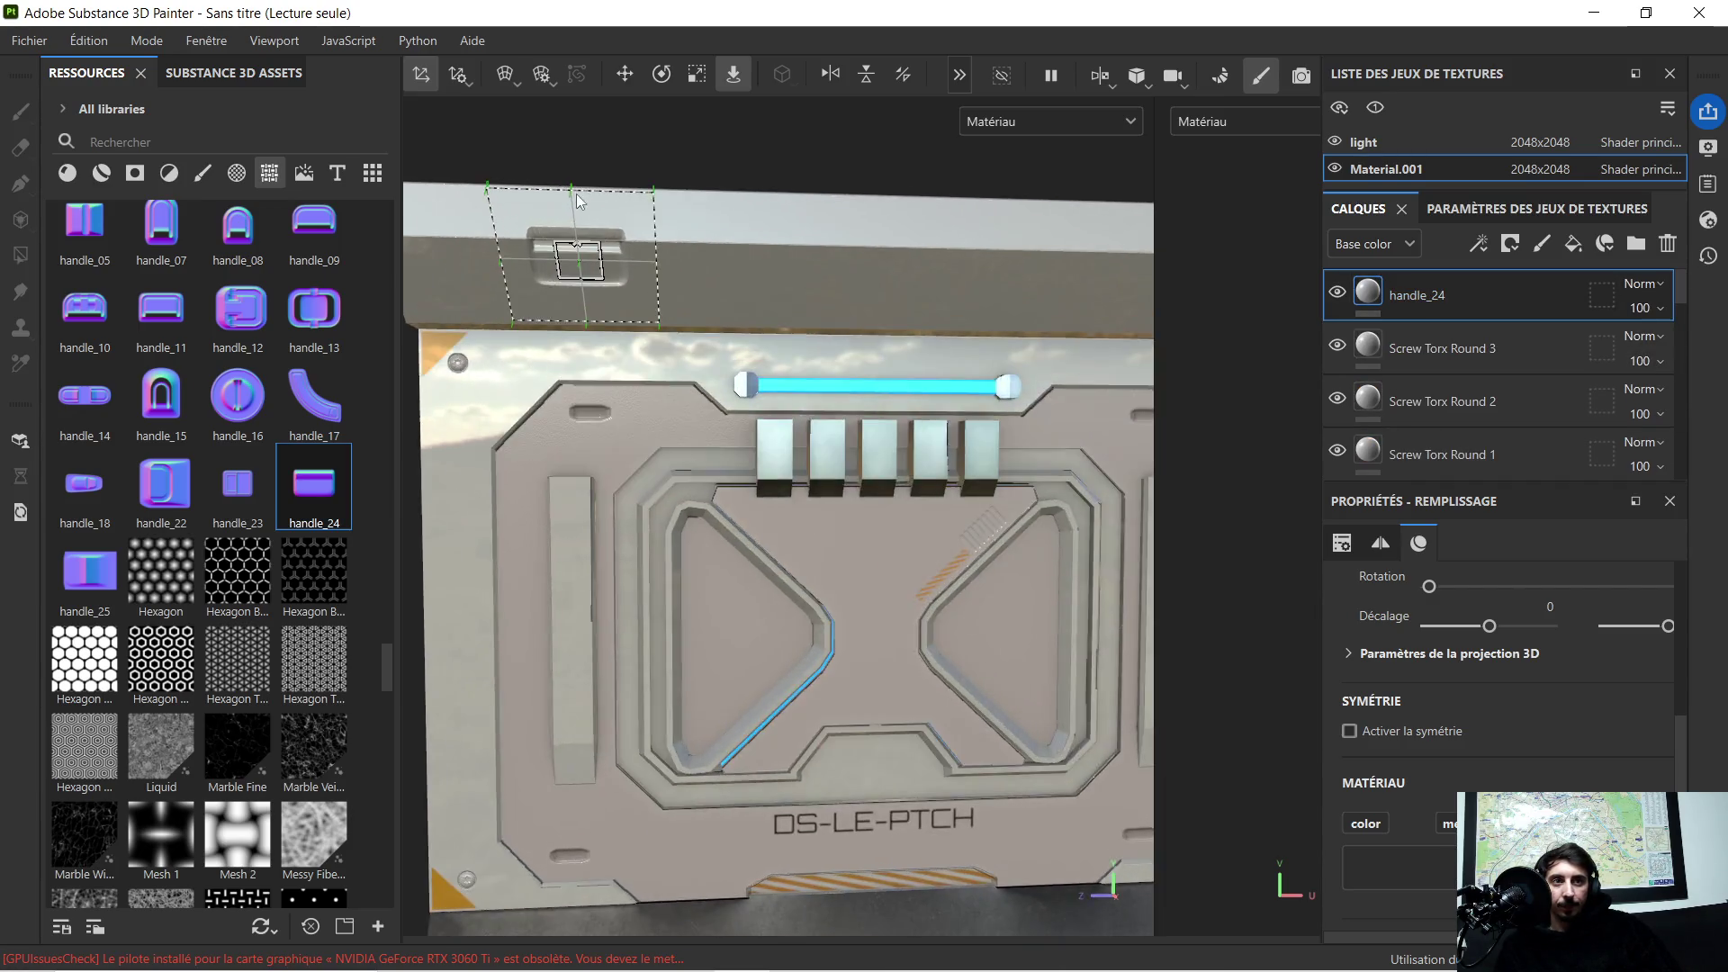
scroll(649, 267, up, 1)
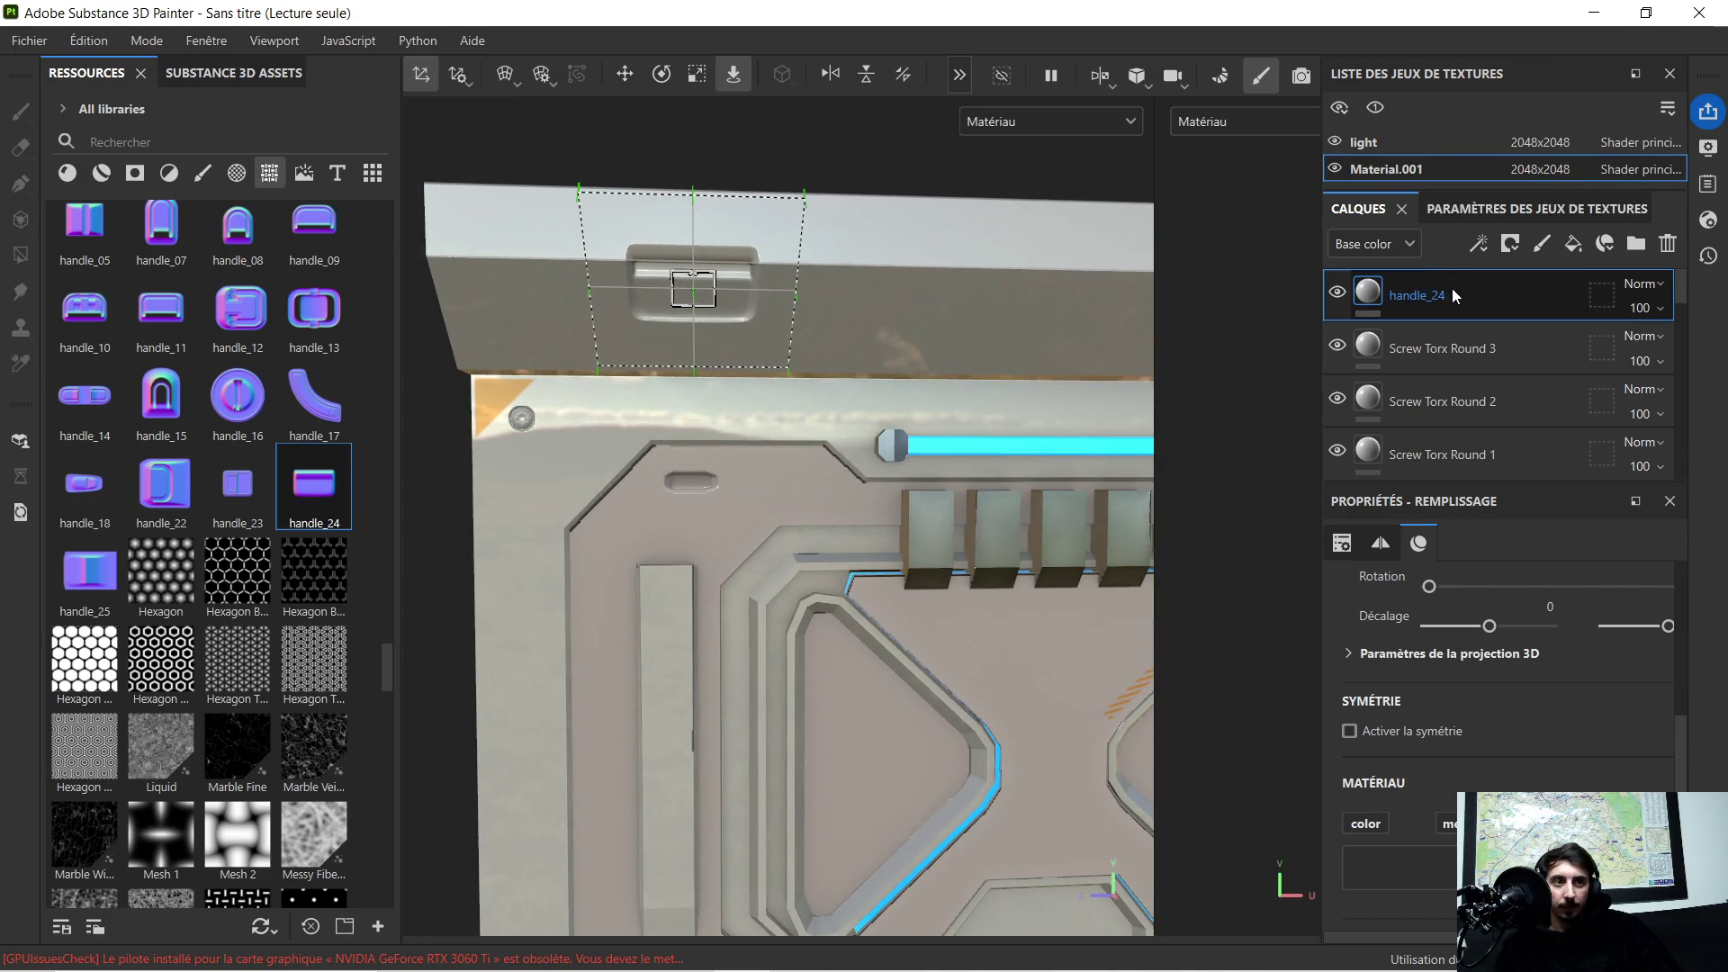
Step: Duplicate handle_24, moving the copy left along the ledge and the original right
key(ctrl+d)
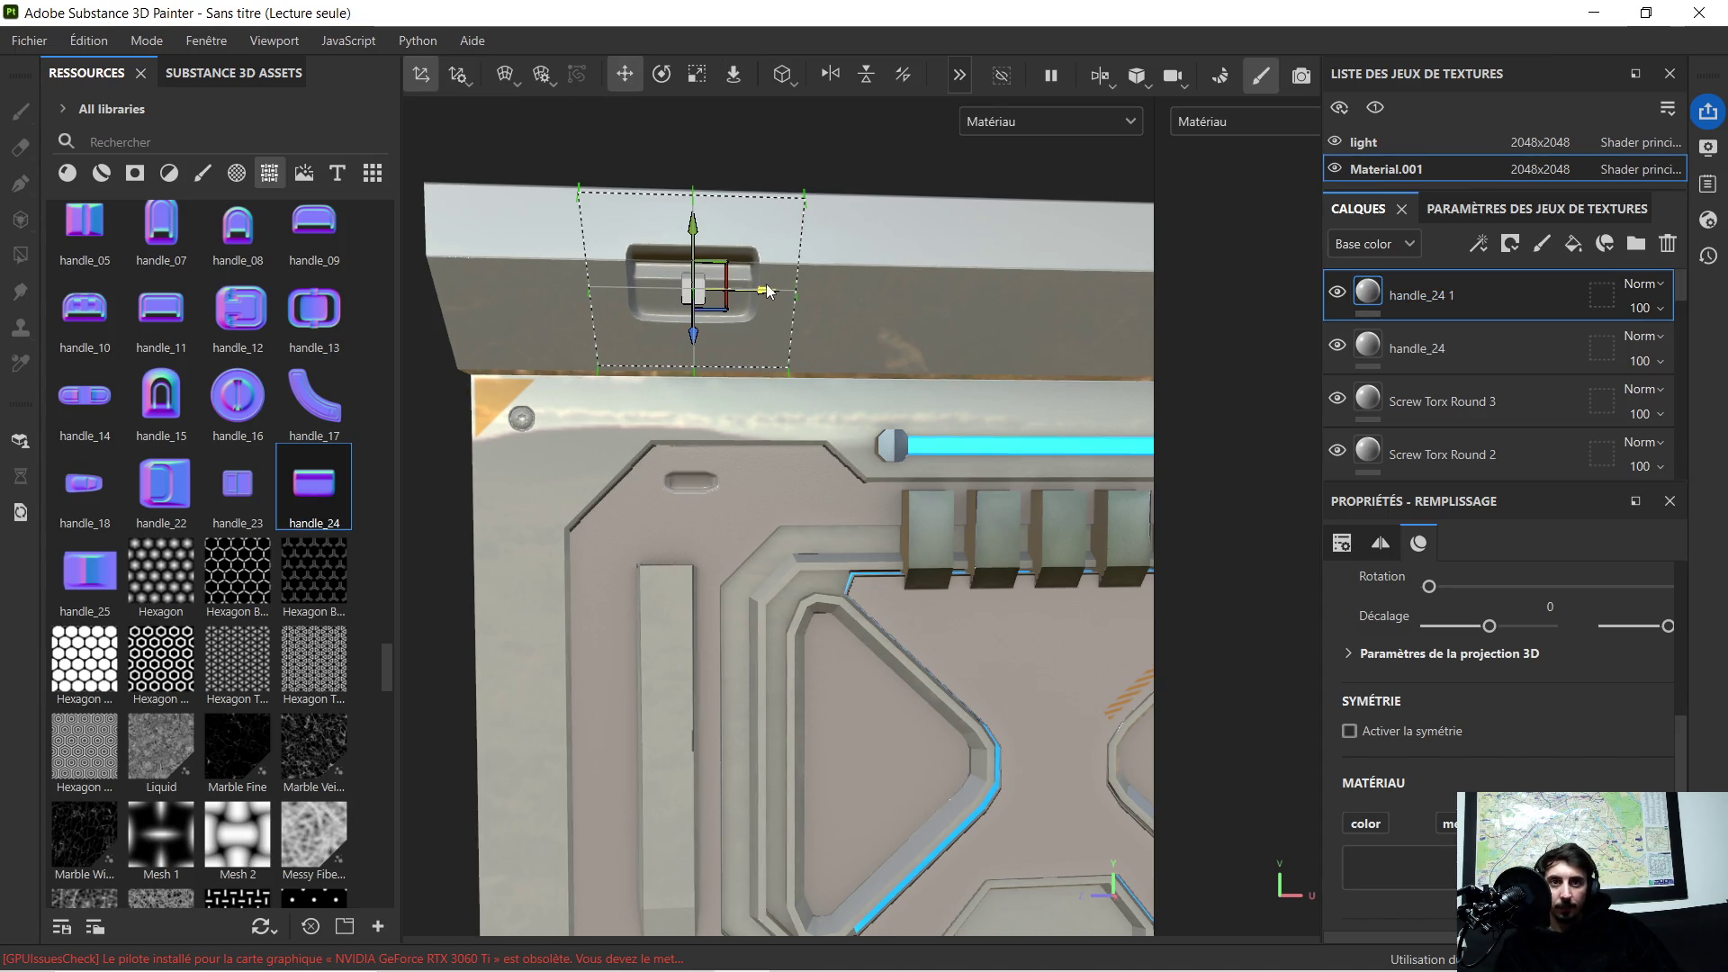
drag(765, 289, 619, 290)
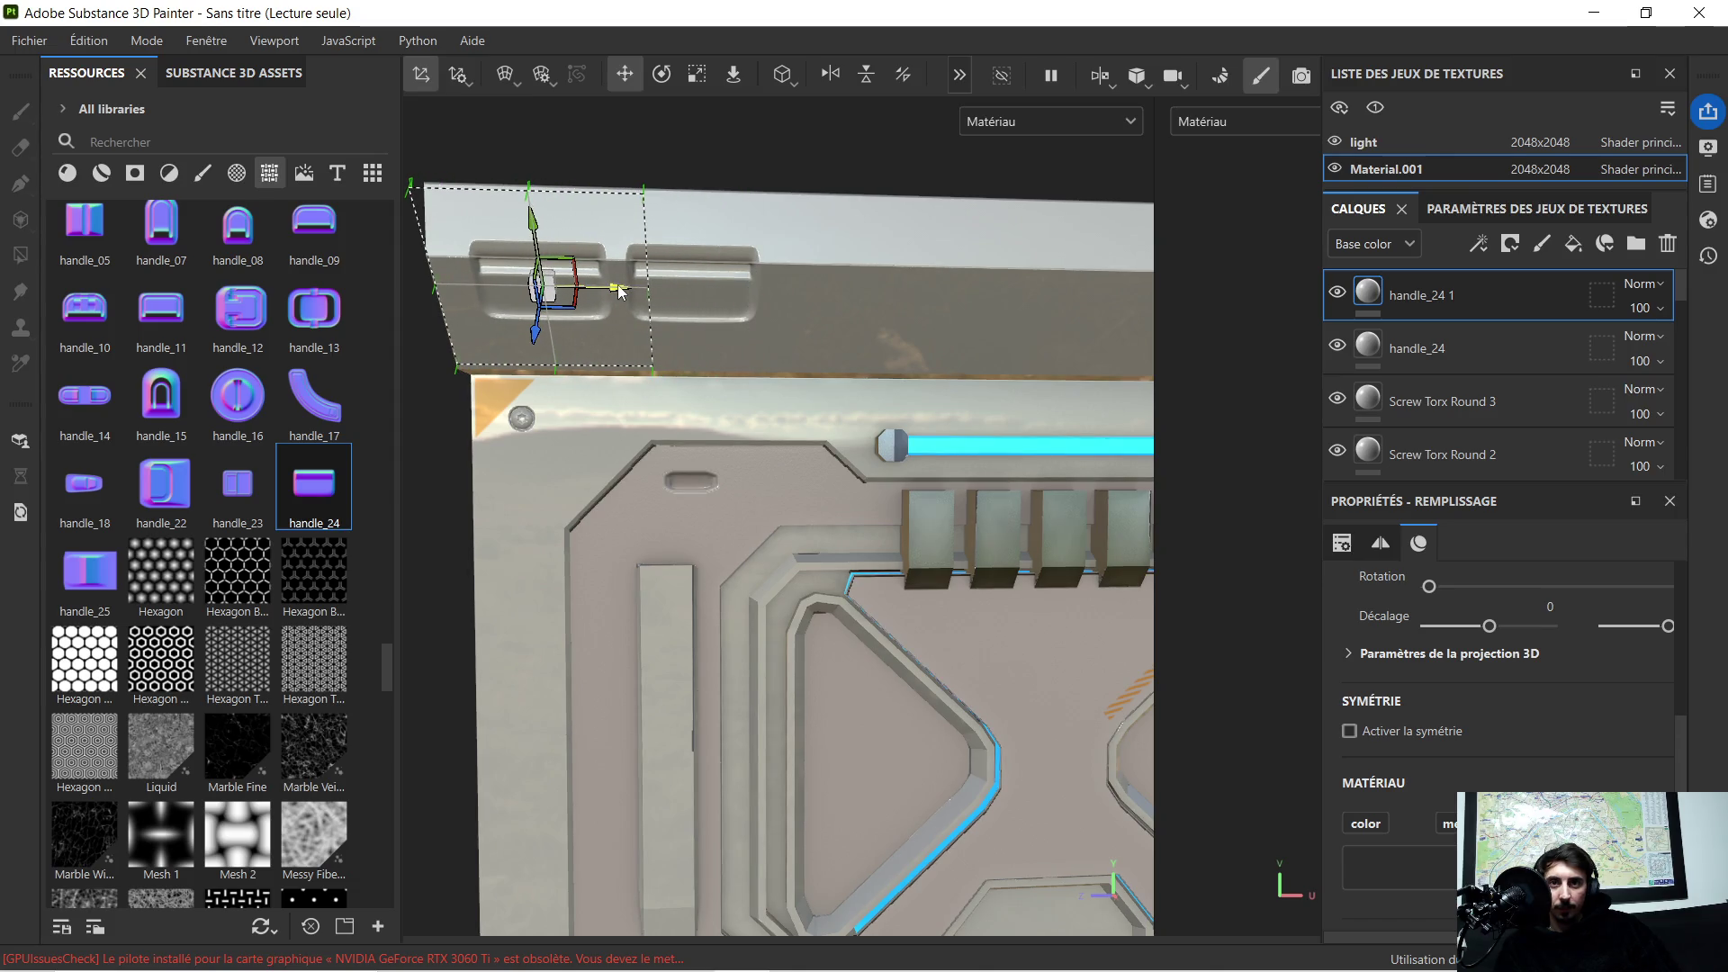
click(1463, 362)
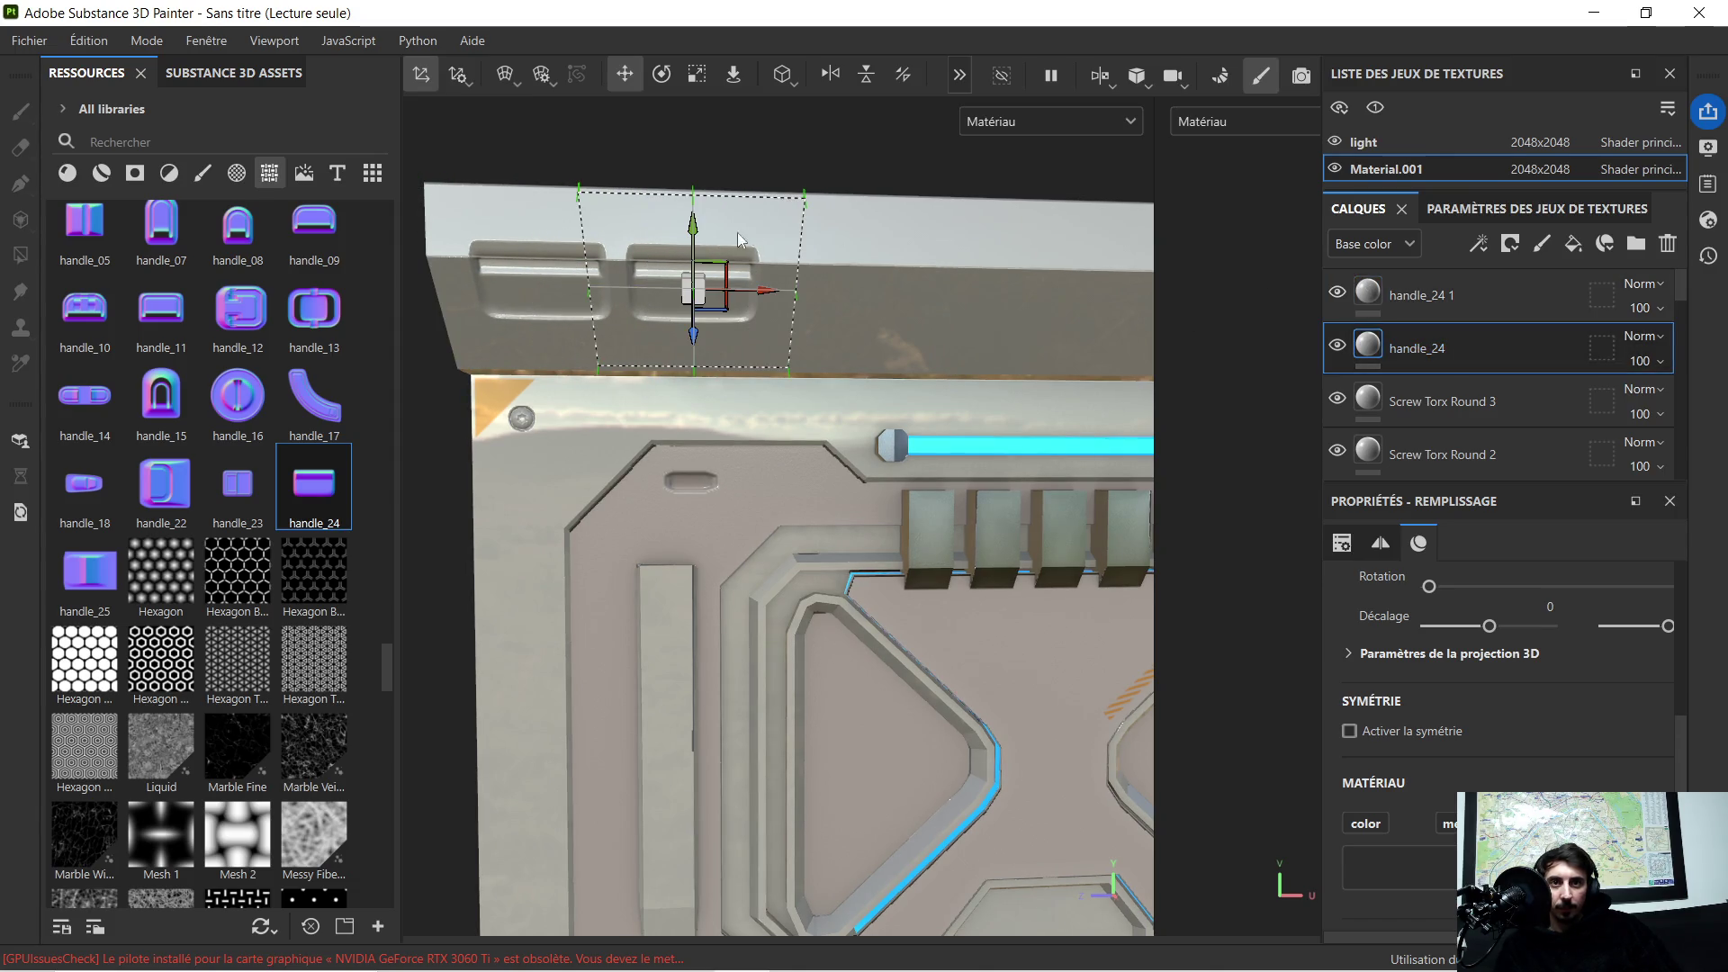
drag(770, 294, 848, 293)
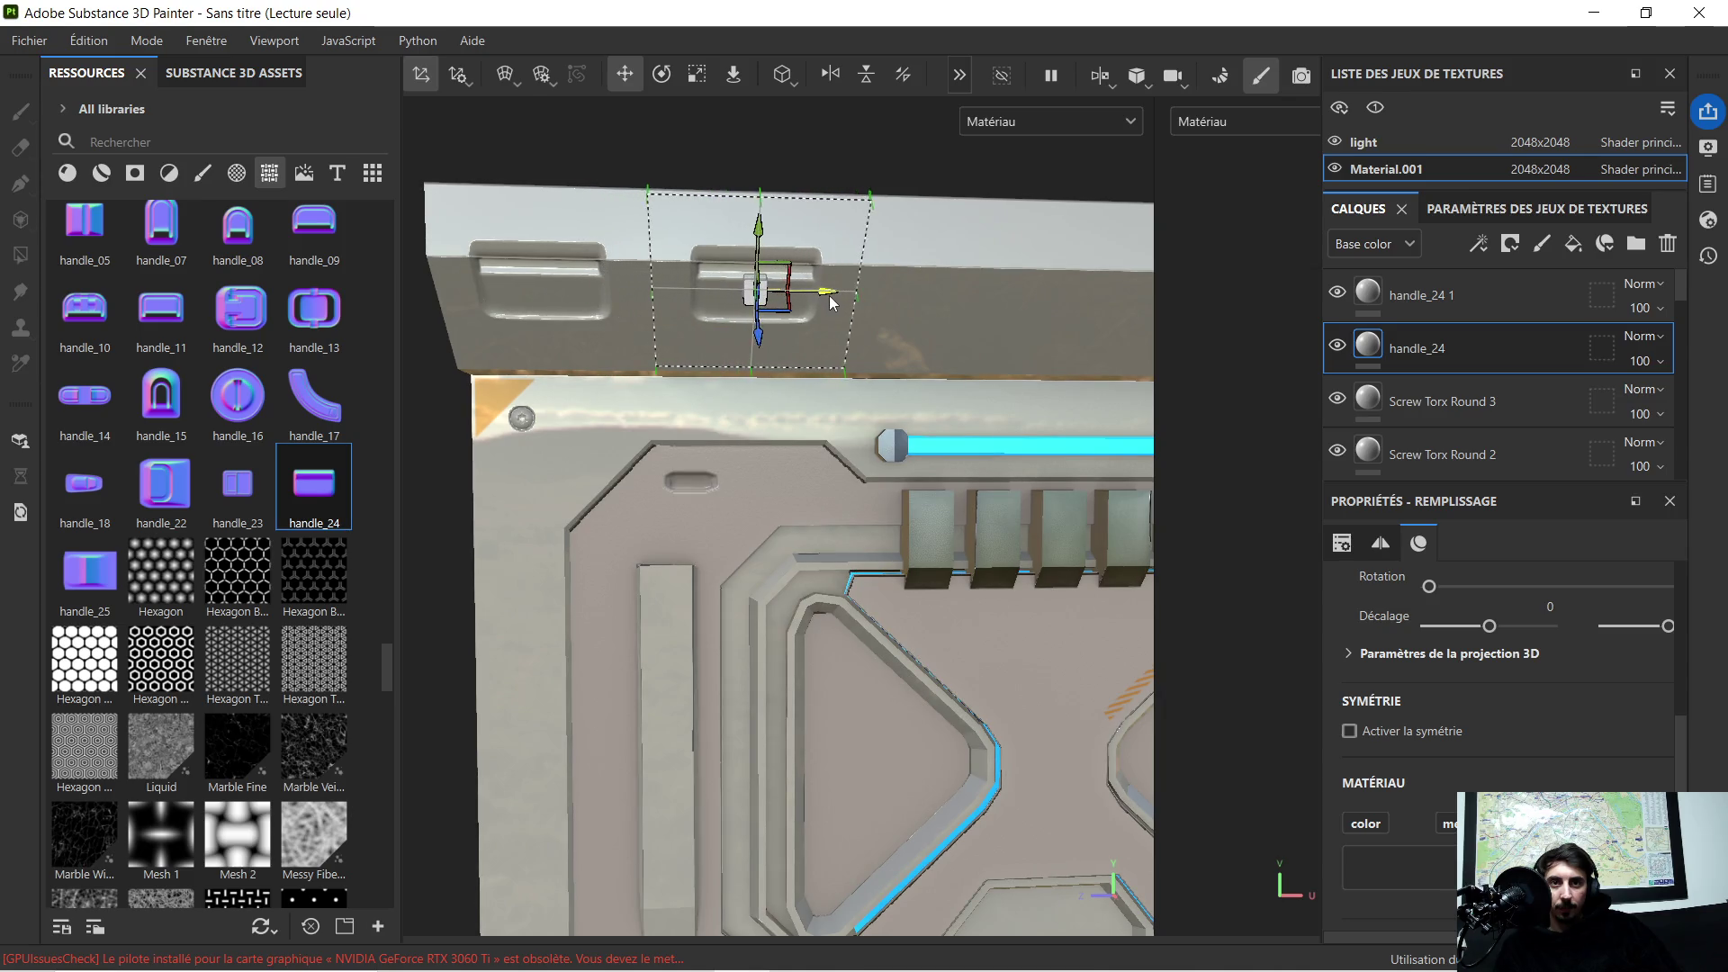
Step: Nudge the original handle recess slightly left and reselect the left copy handle_24 1
click(1458, 311)
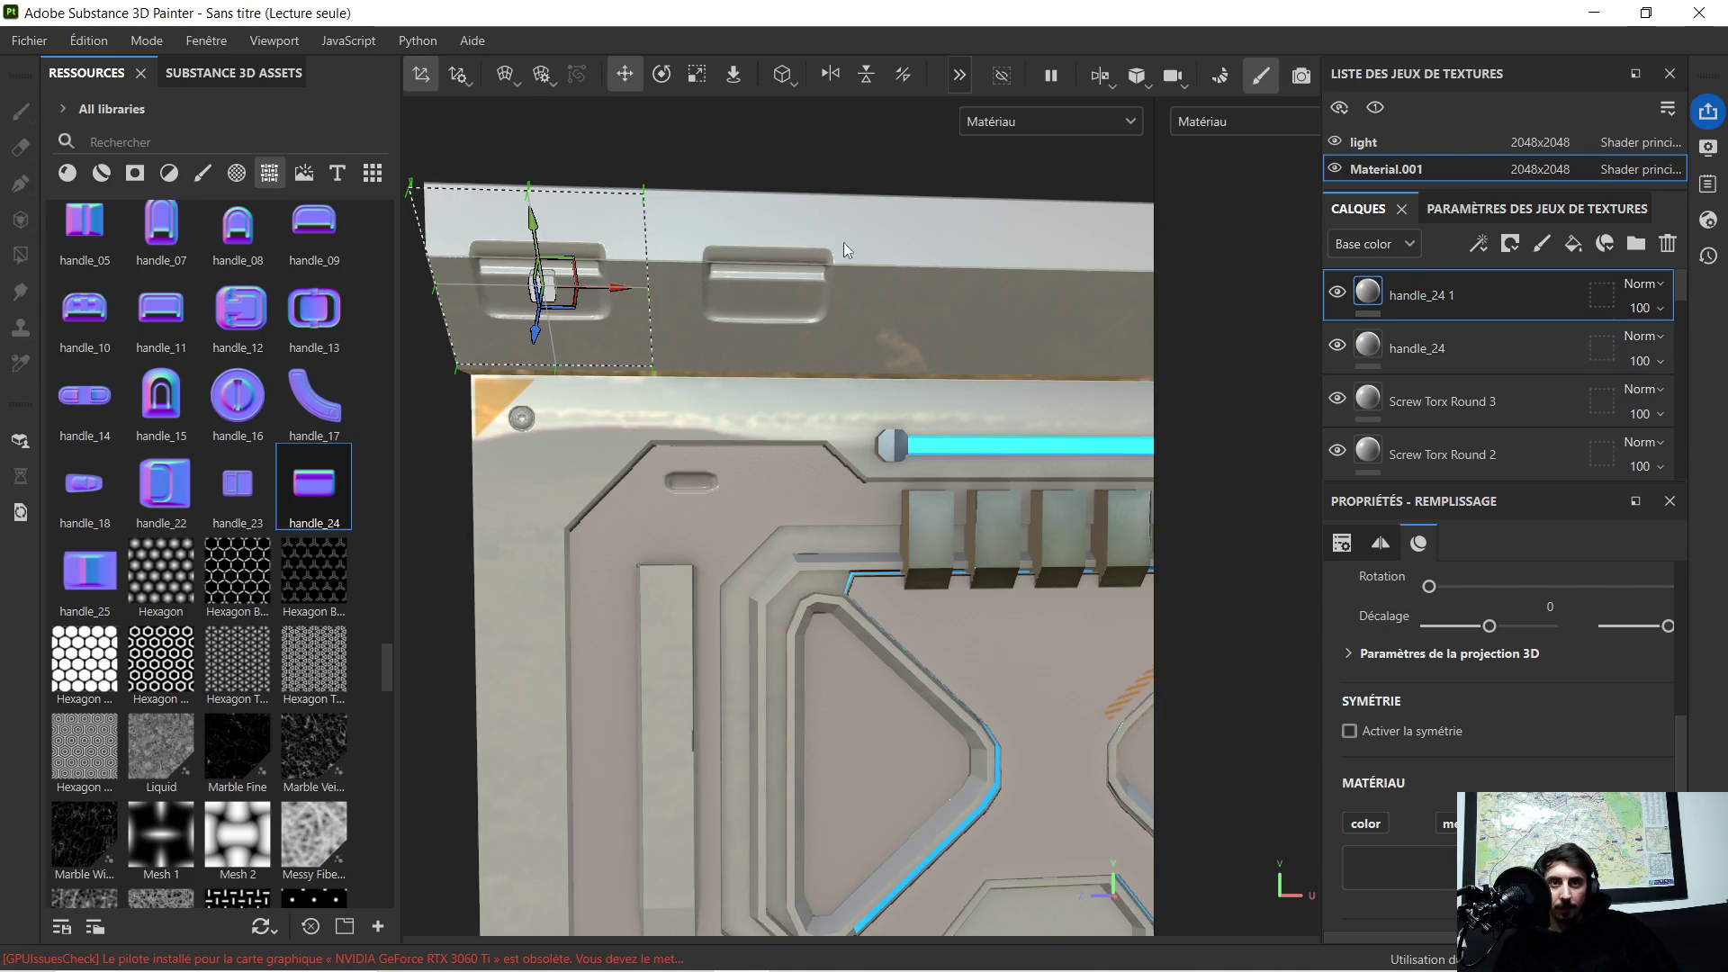
click(1405, 349)
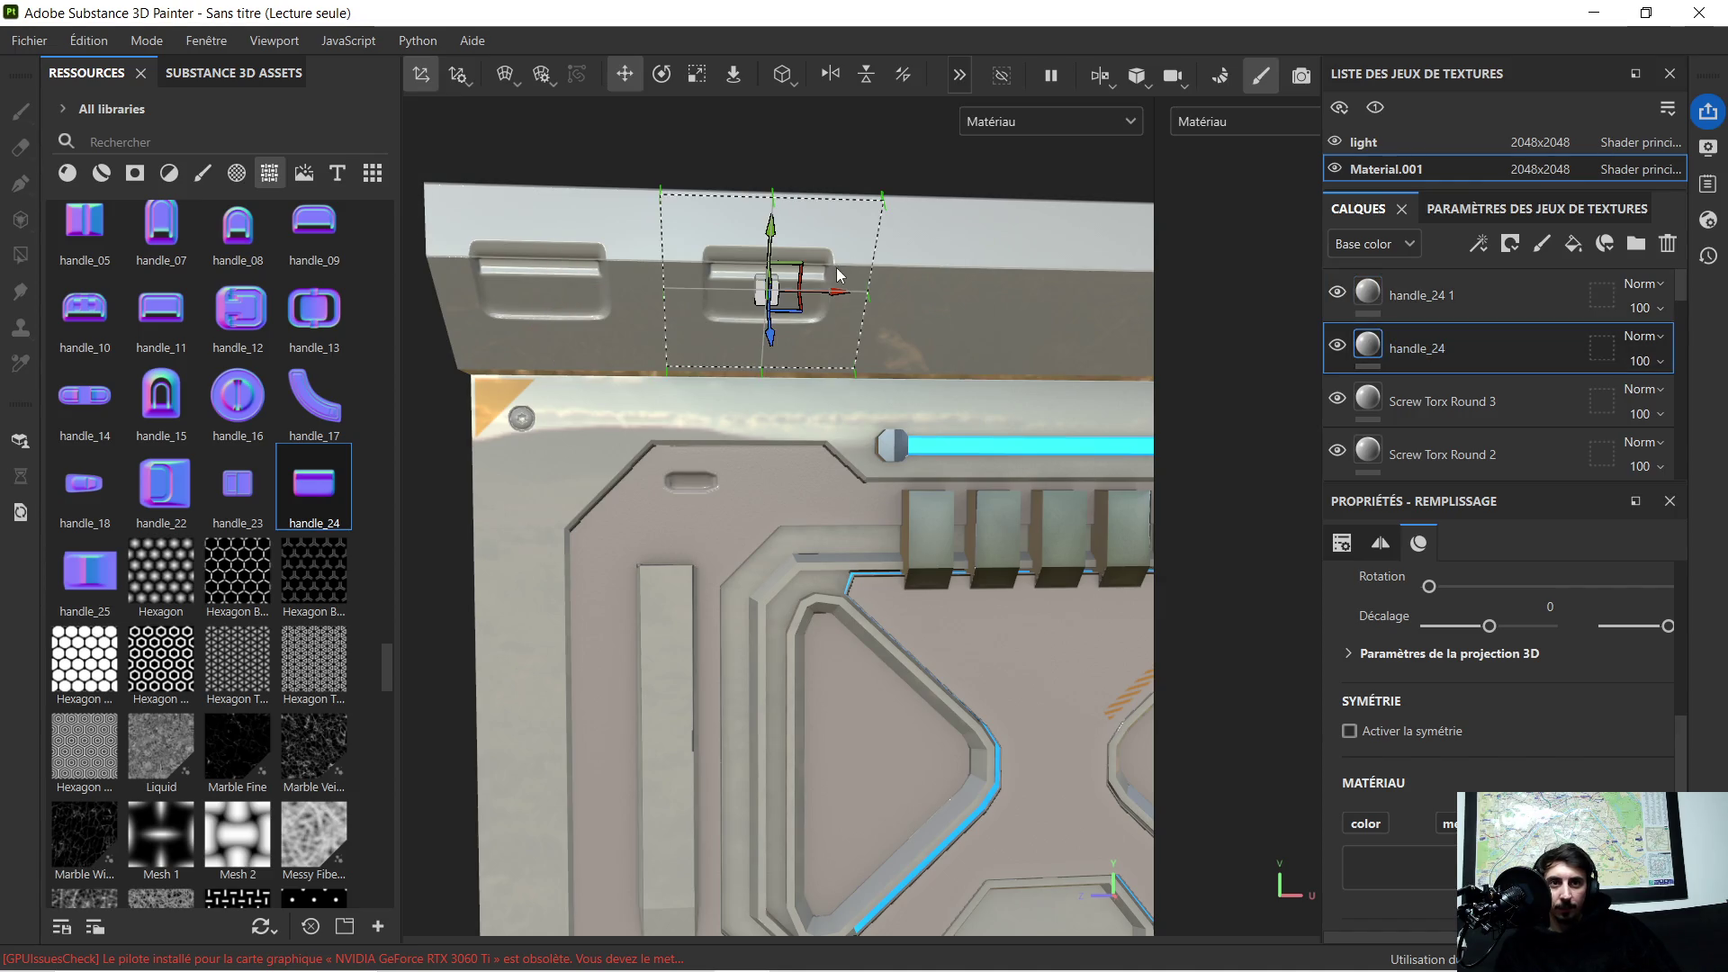
drag(838, 295, 785, 302)
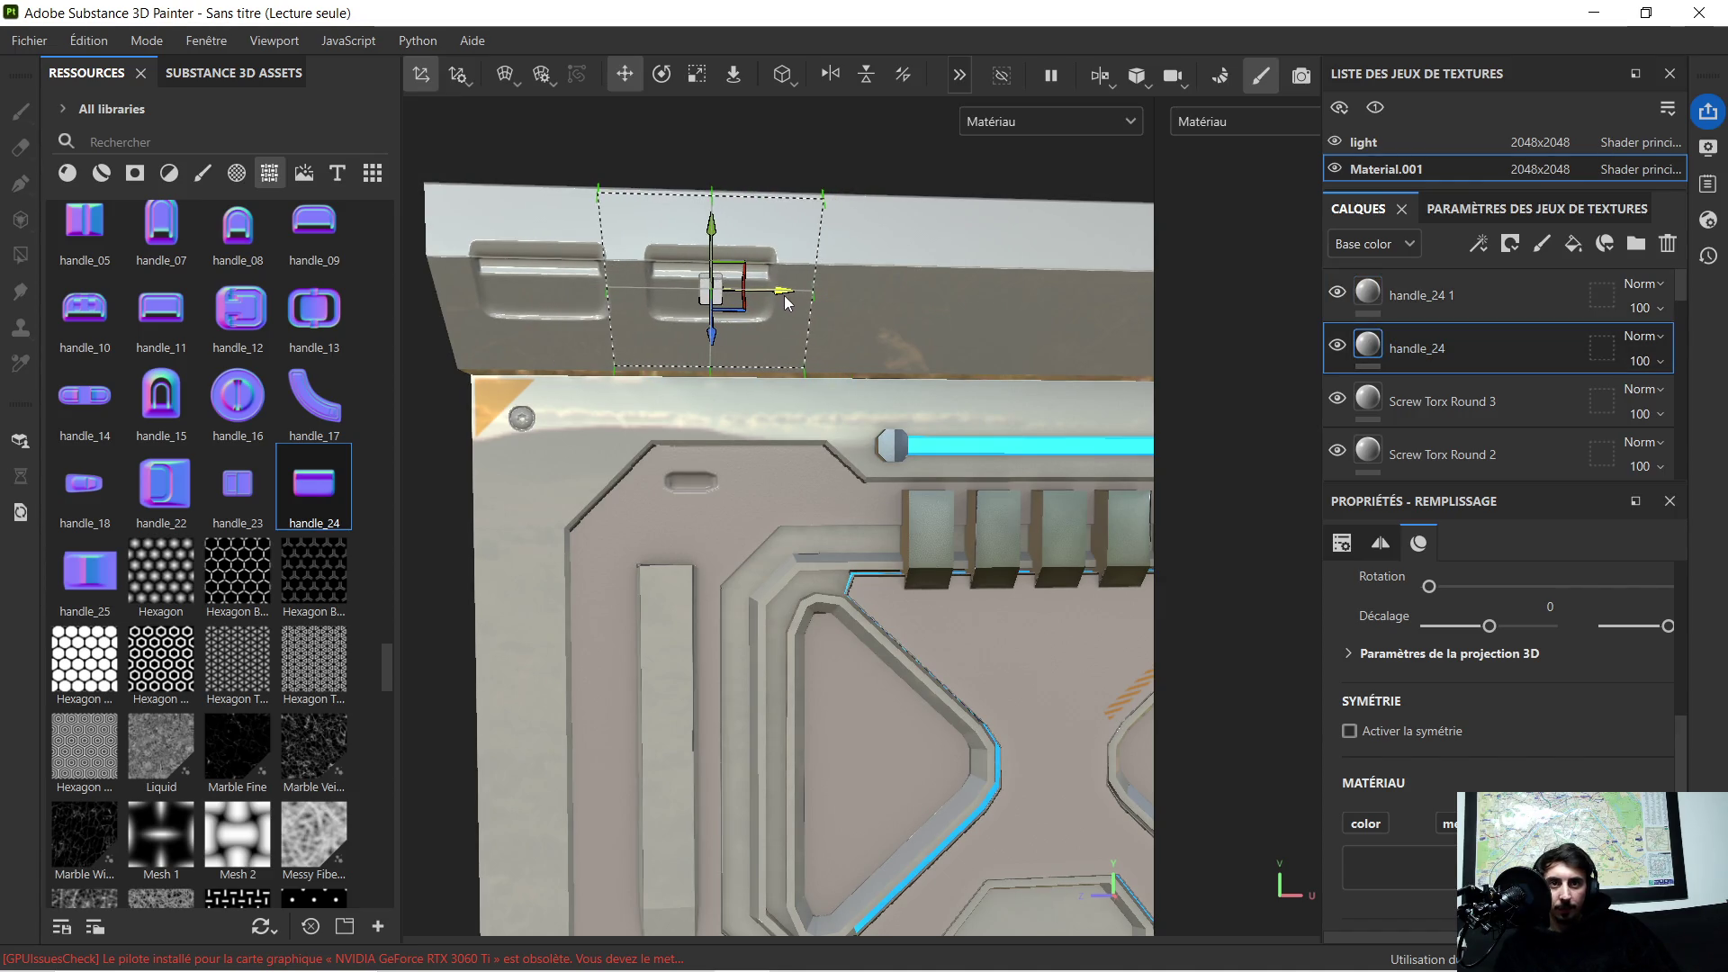
scroll(786, 302, down, 3)
scroll(836, 349, up, 2)
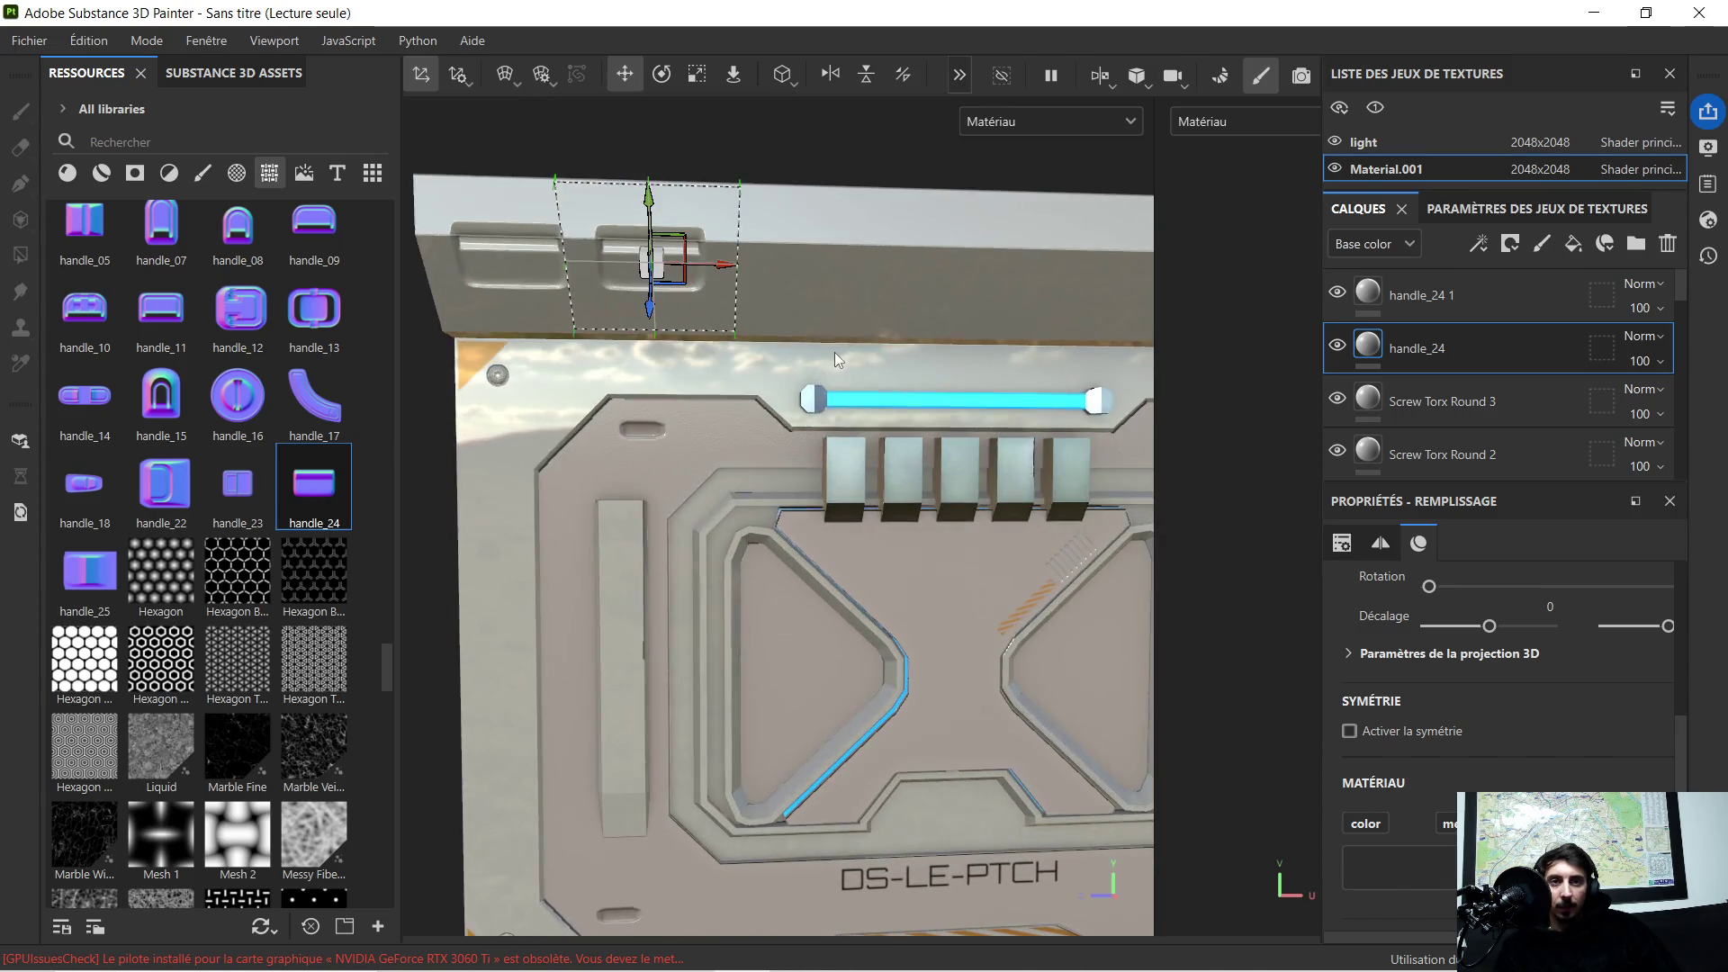
mouse_move(836, 349)
alt+mouse_down()
mouse_move(917, 303)
mouse_move(891, 269)
alt+mouse_up()
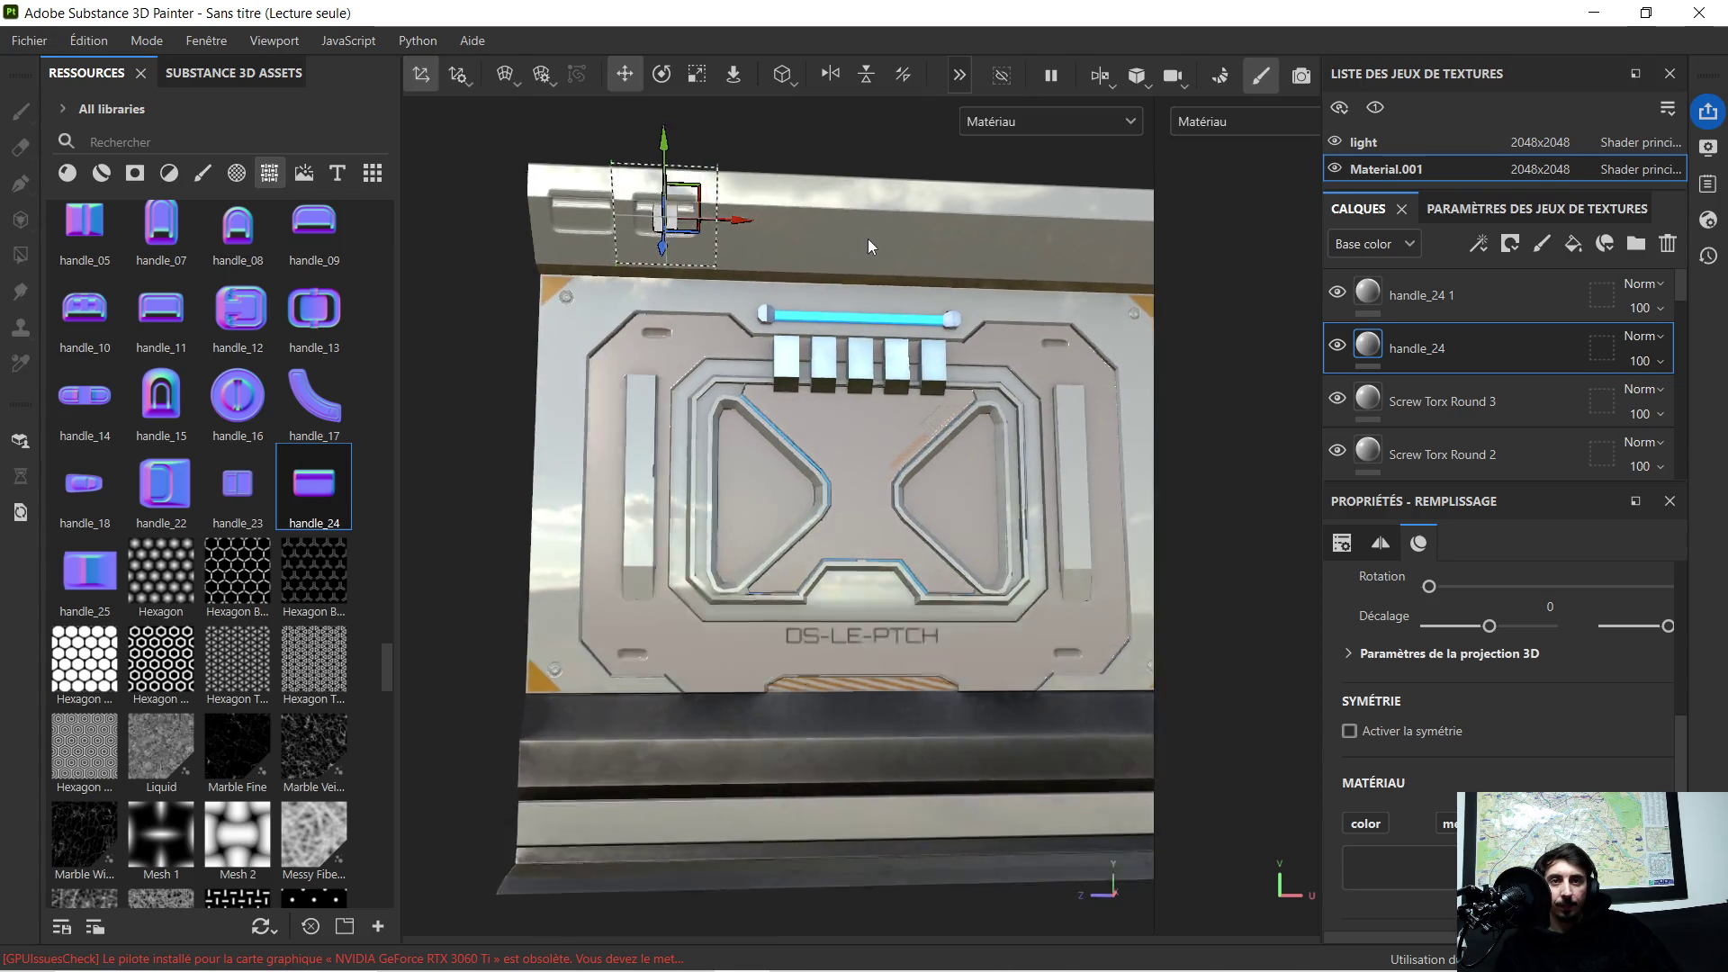
scroll(874, 249, up, 3)
alt+middle_drag(873, 251, 824, 300)
click(1417, 297)
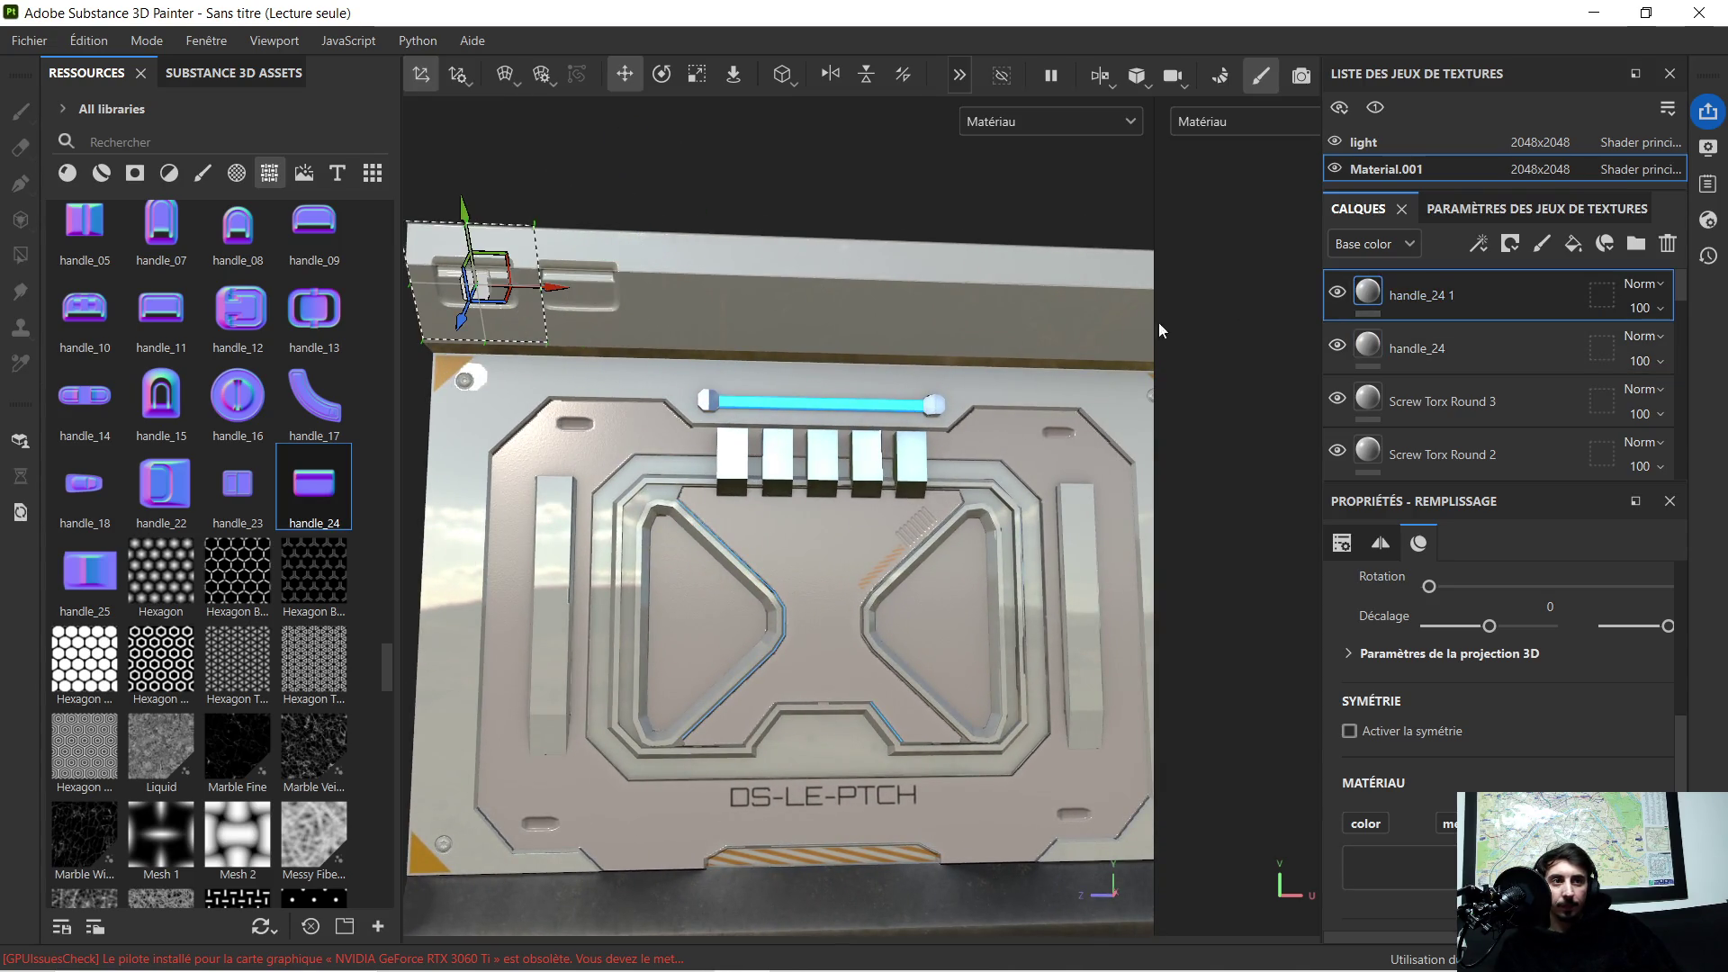
key(ctrl)
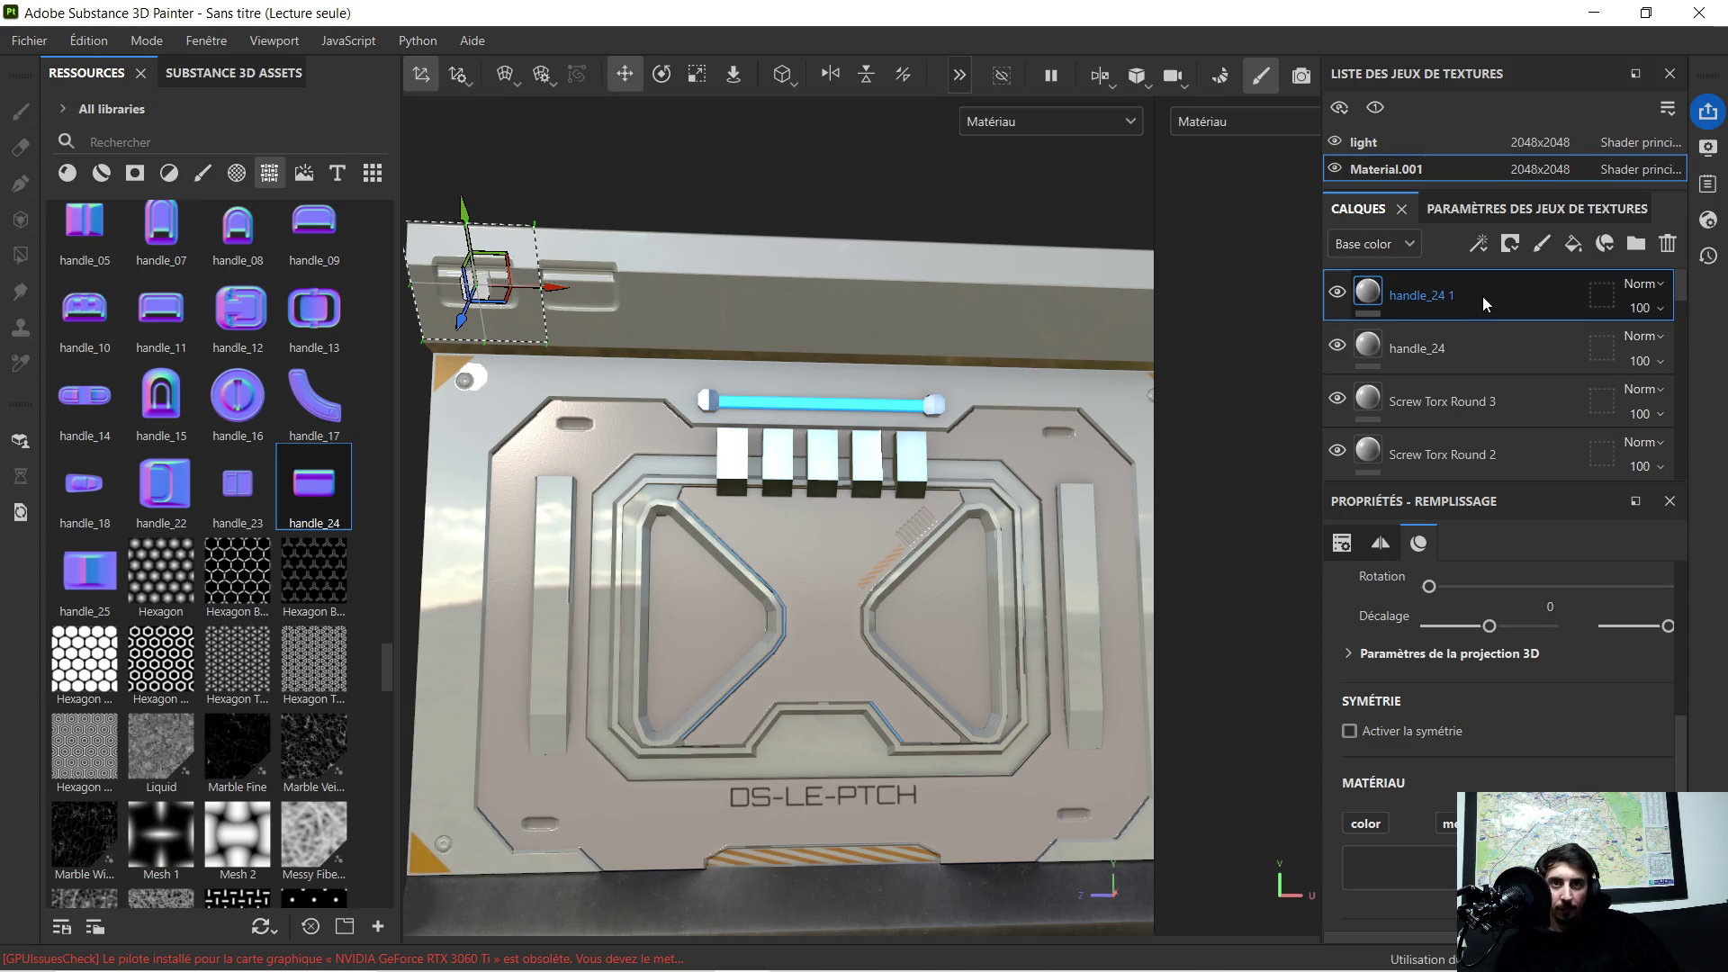
Step: Duplicate the handle recess to the ledge's right end as handle_24 2, then copy it again
key(ctrl+d)
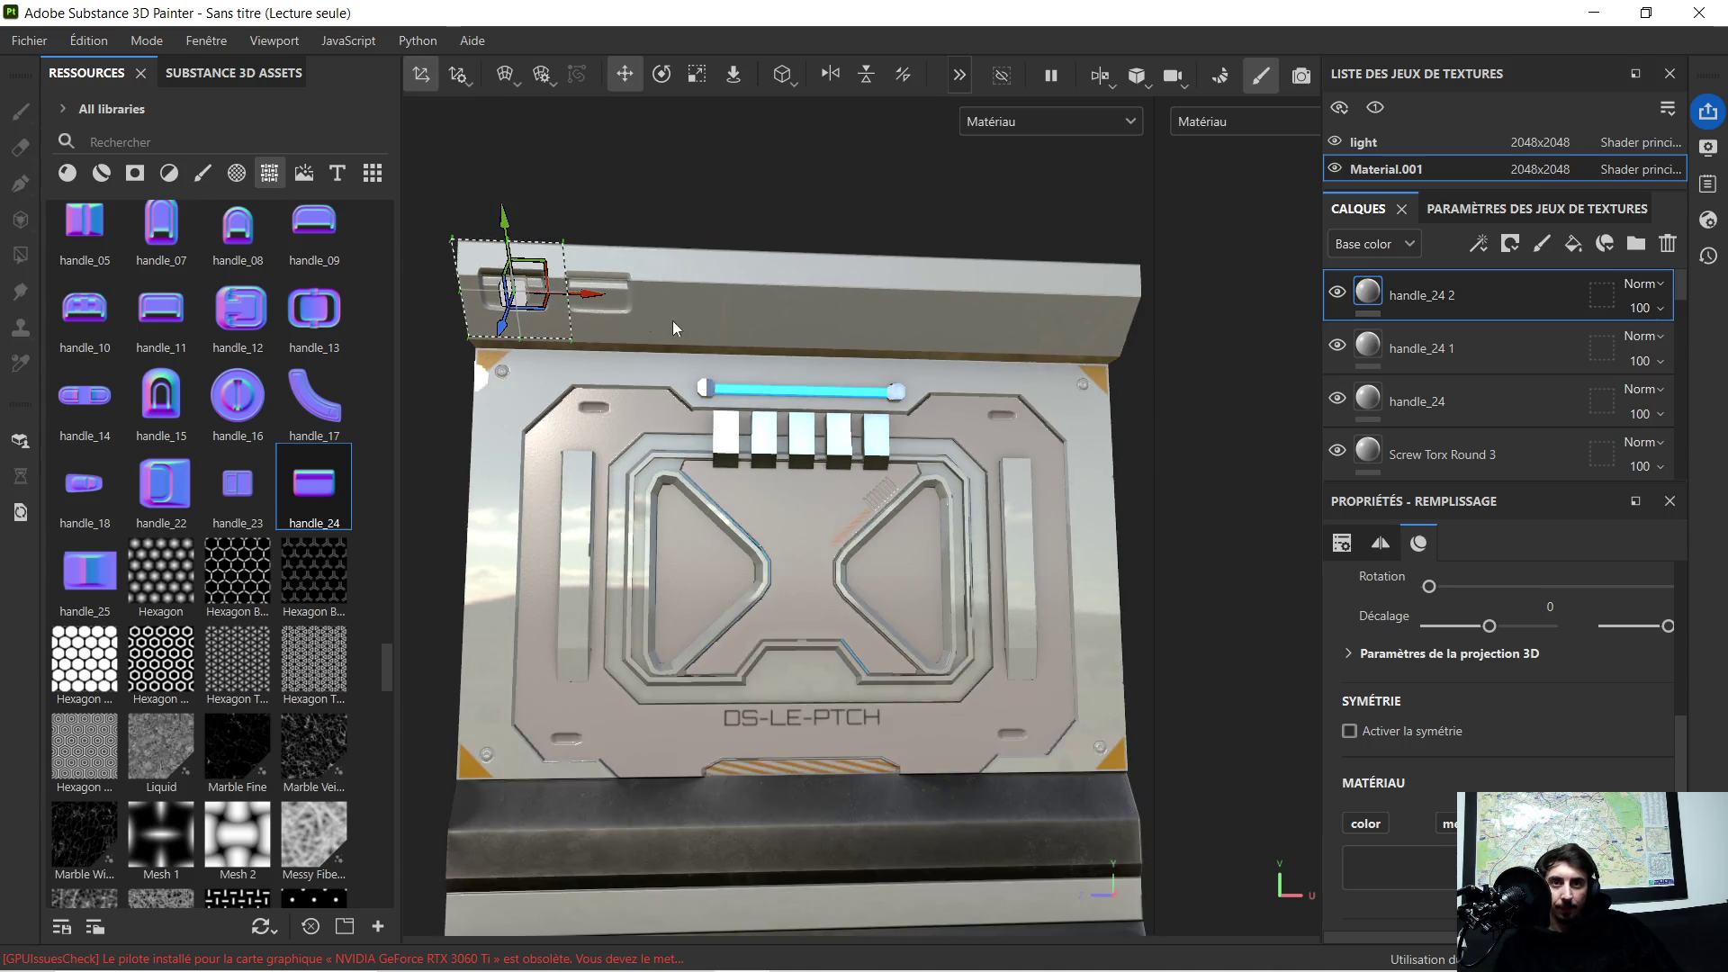
drag(580, 293, 1133, 347)
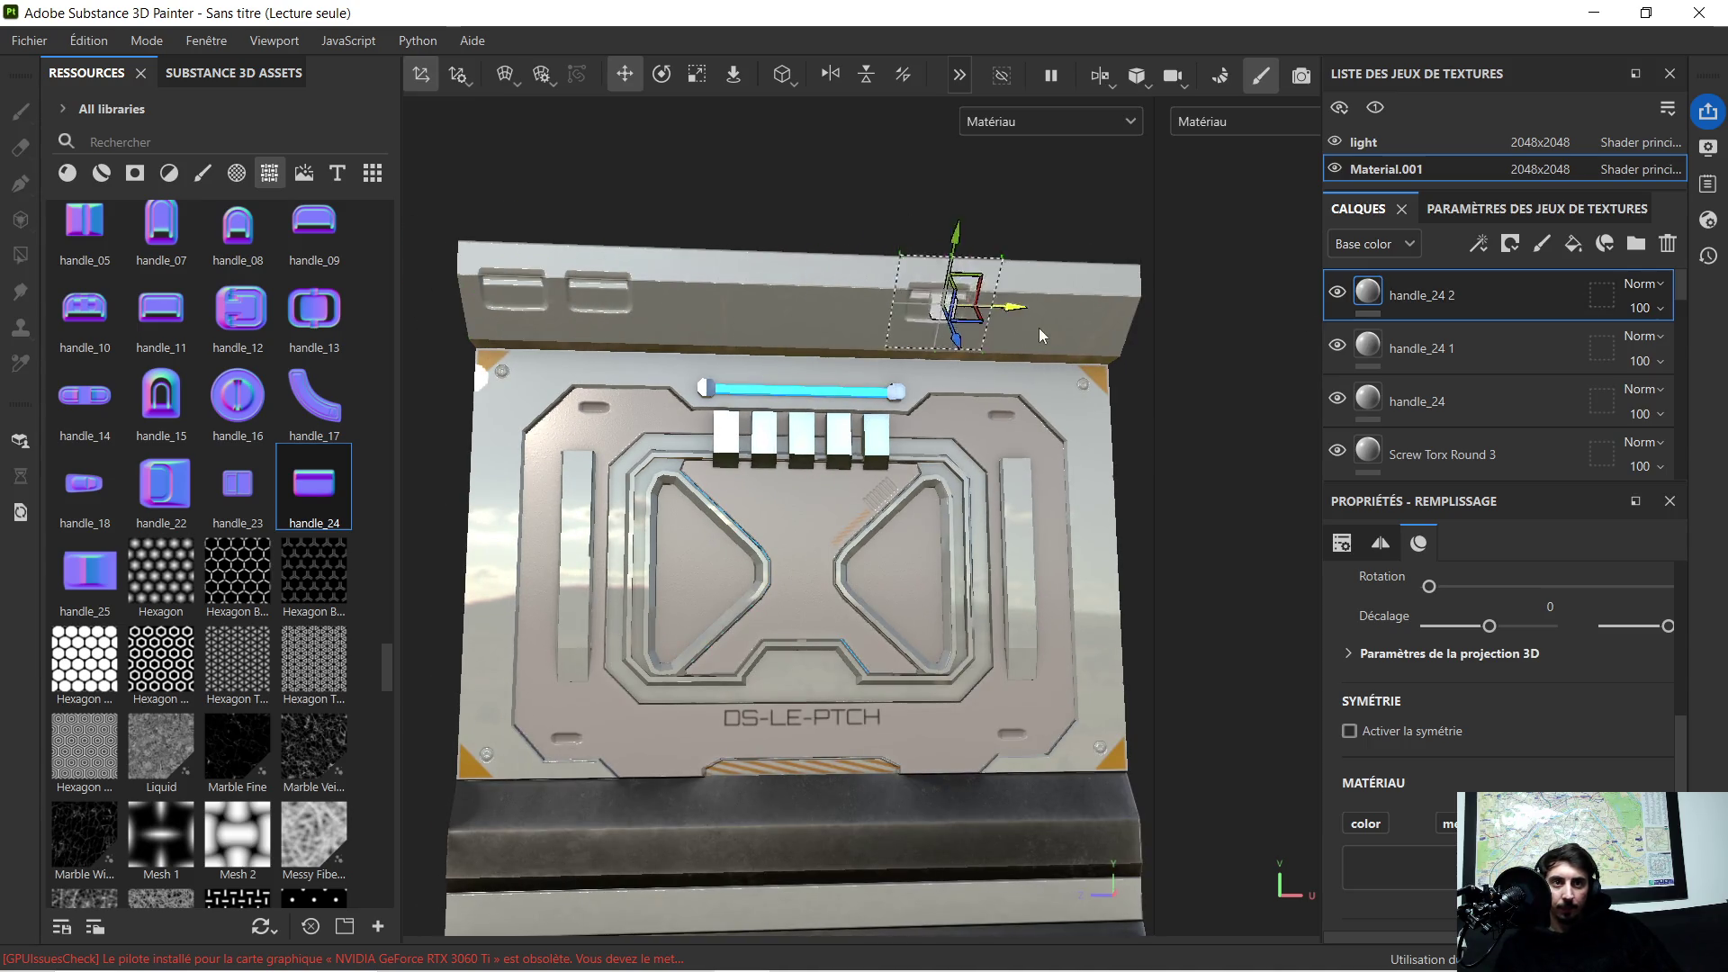
scroll(1134, 342, up, 3)
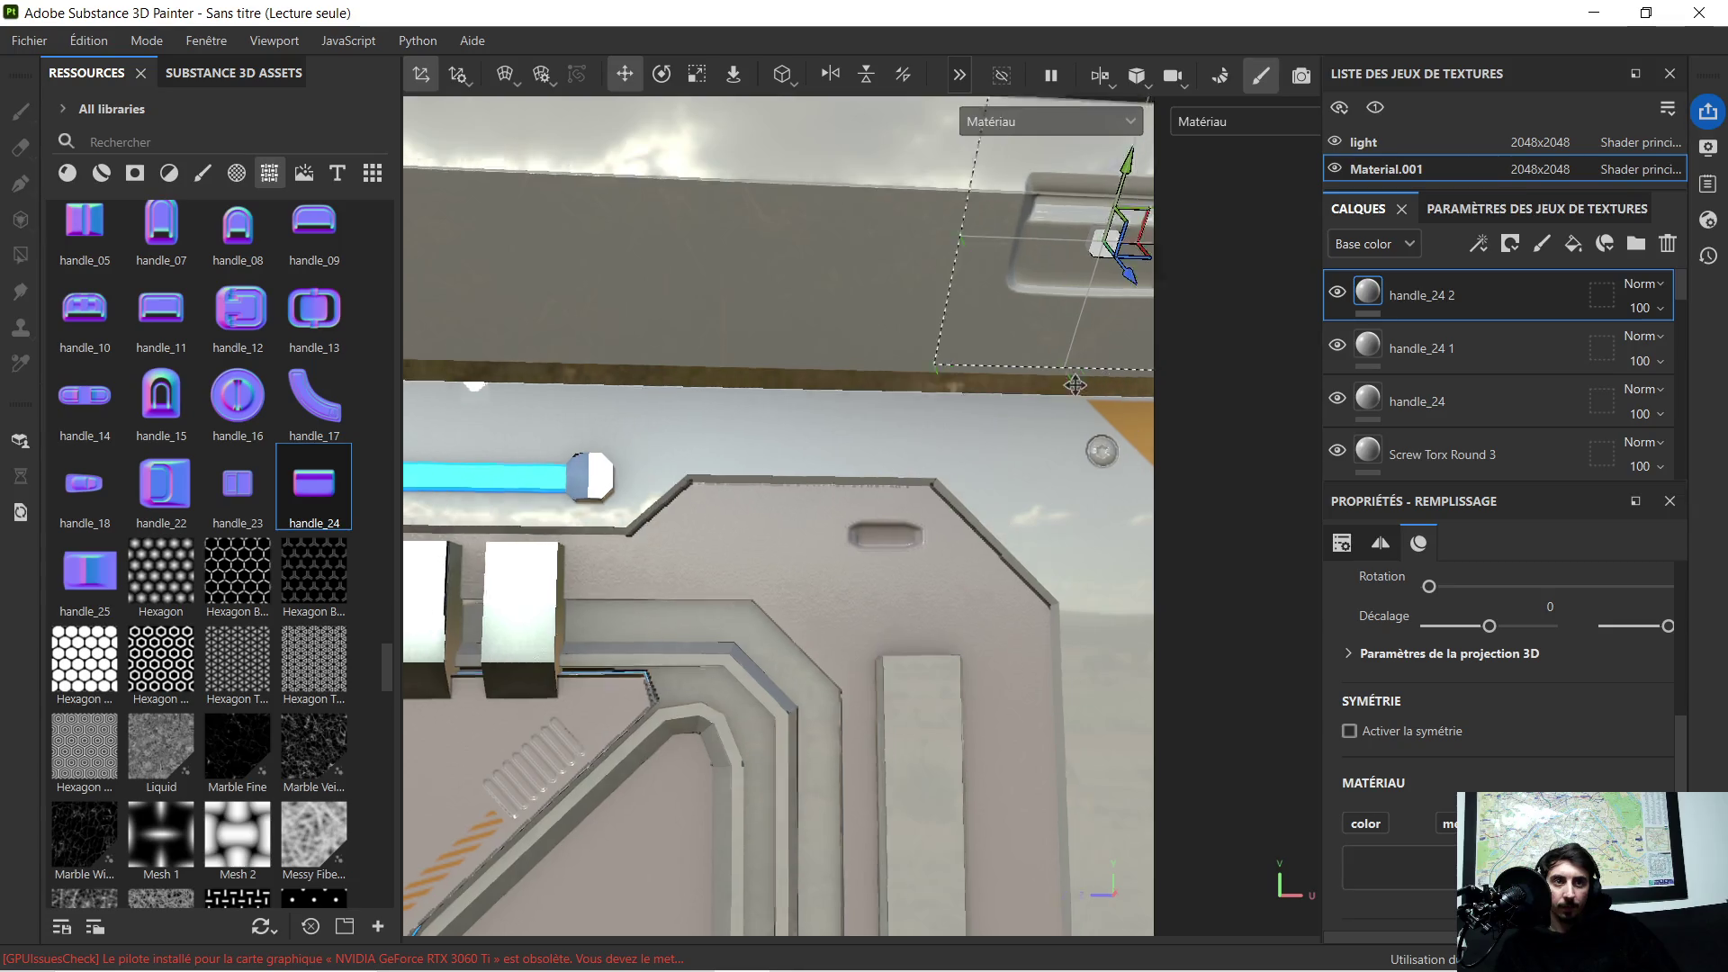
middle_drag(1125, 360, 811, 399)
scroll(874, 344, up, 2)
alt+drag(874, 344, 859, 314)
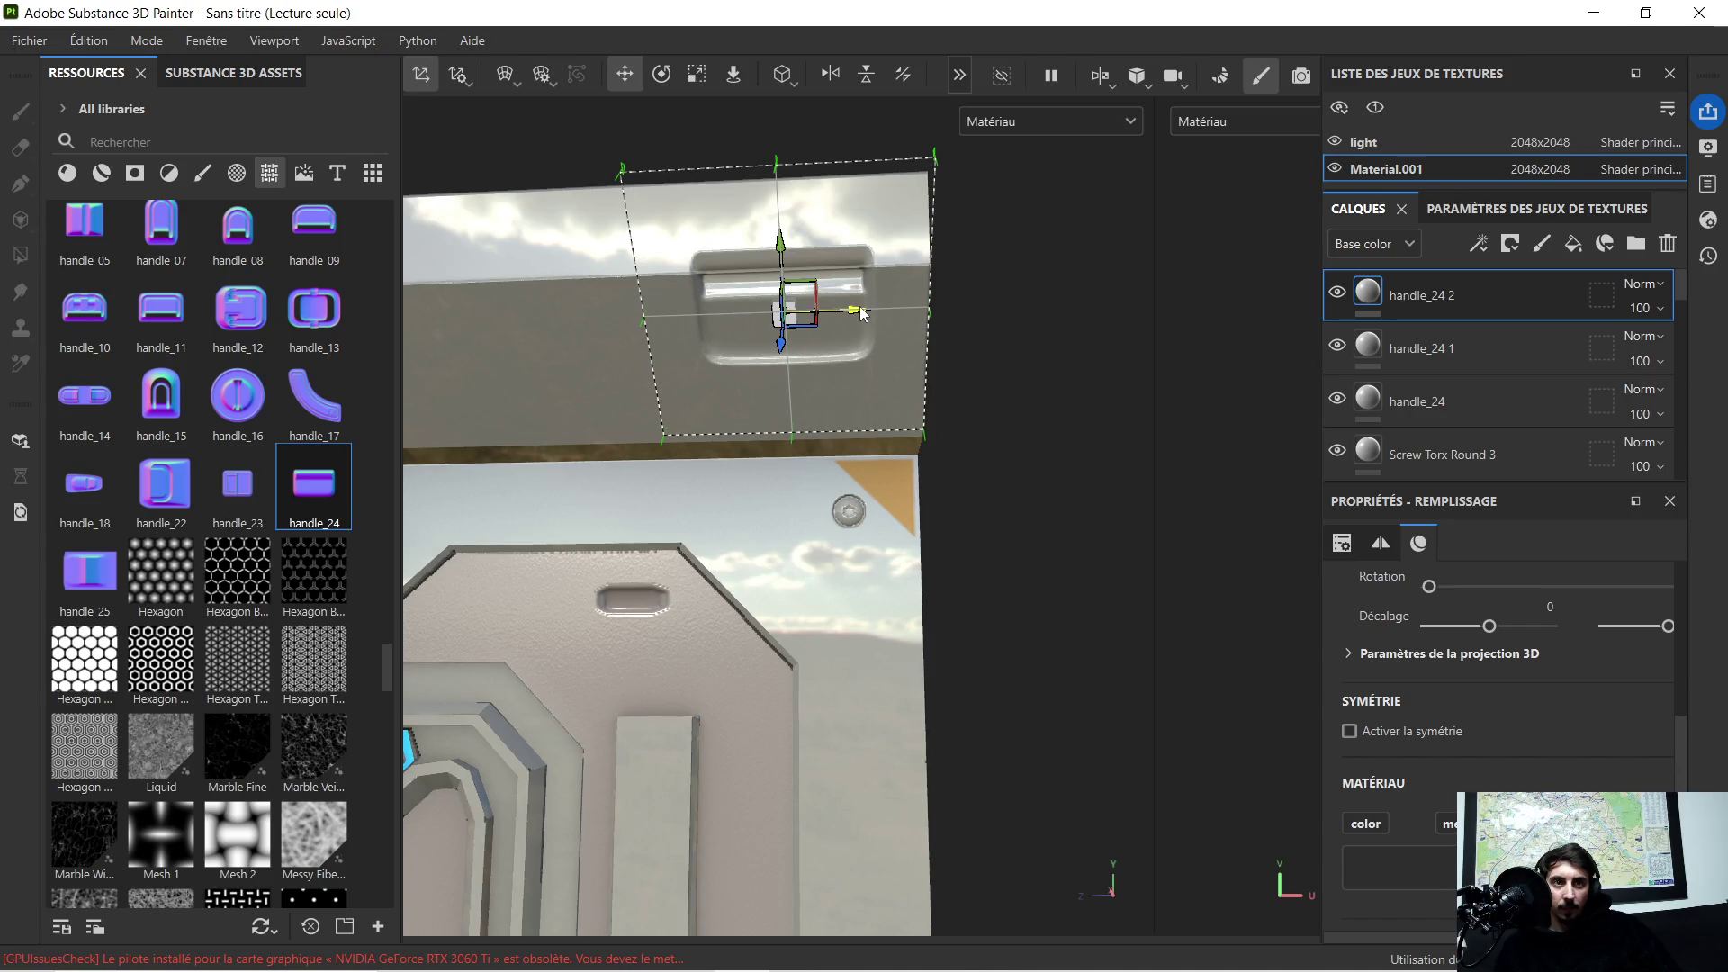
scroll(869, 326, down, 2)
scroll(840, 424, down, 2)
scroll(810, 405, up, 1)
scroll(784, 405, up, 1)
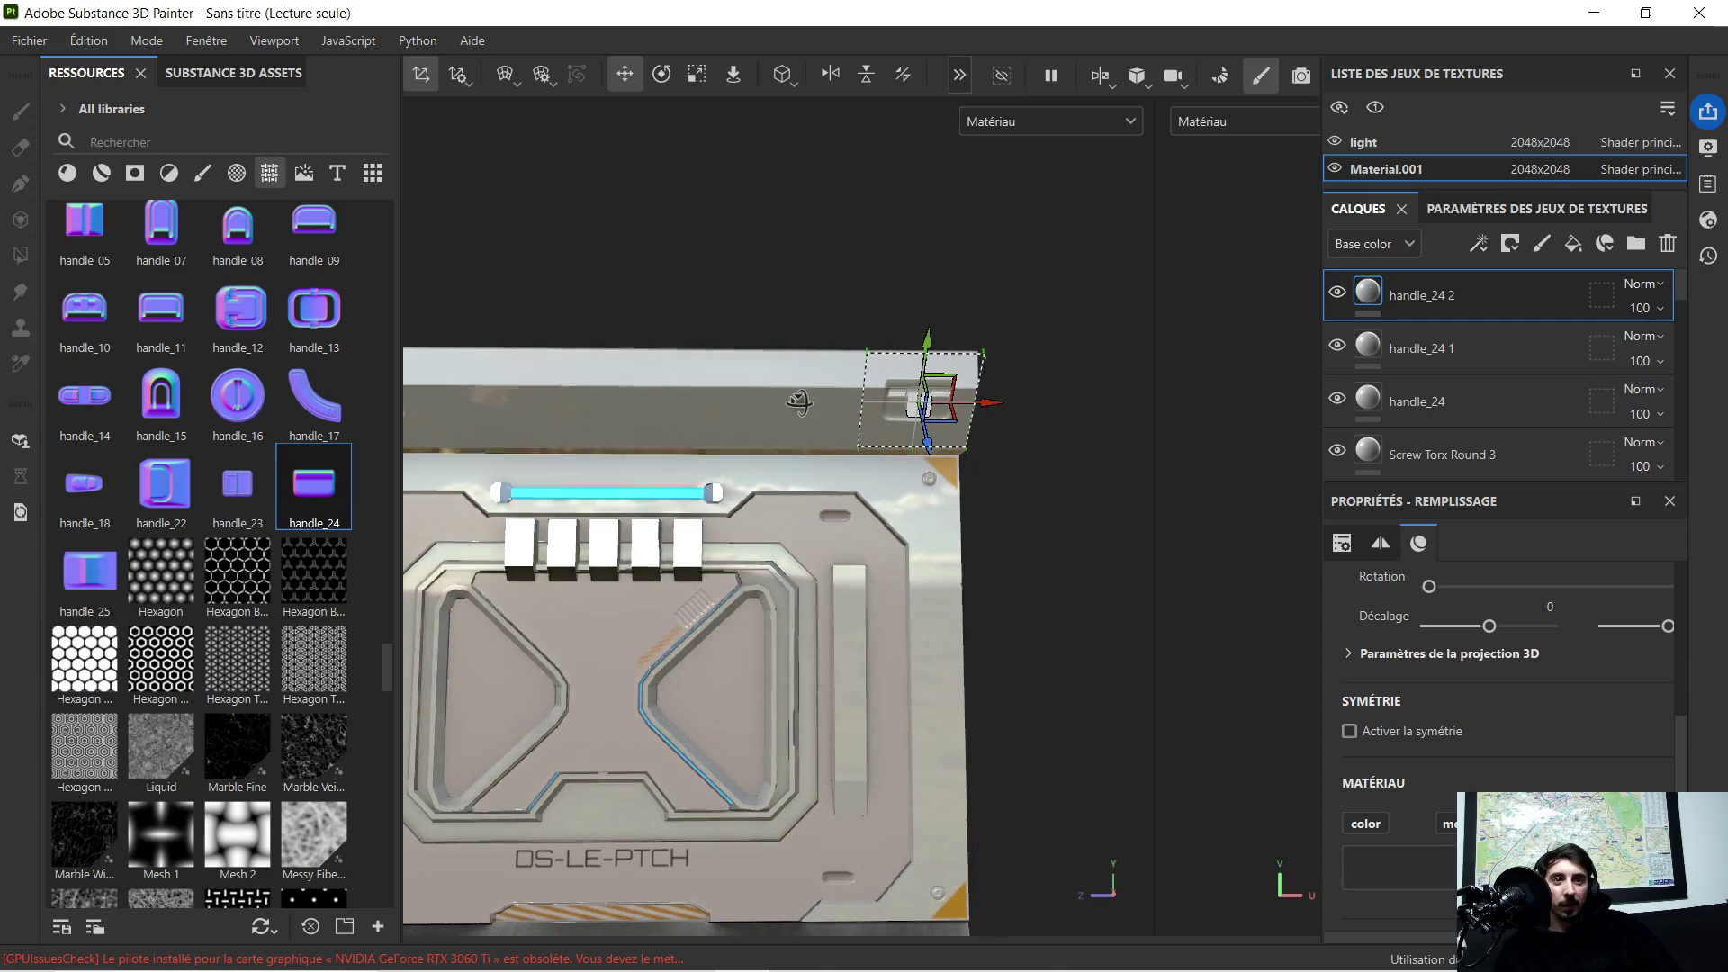
scroll(810, 392, up, 1)
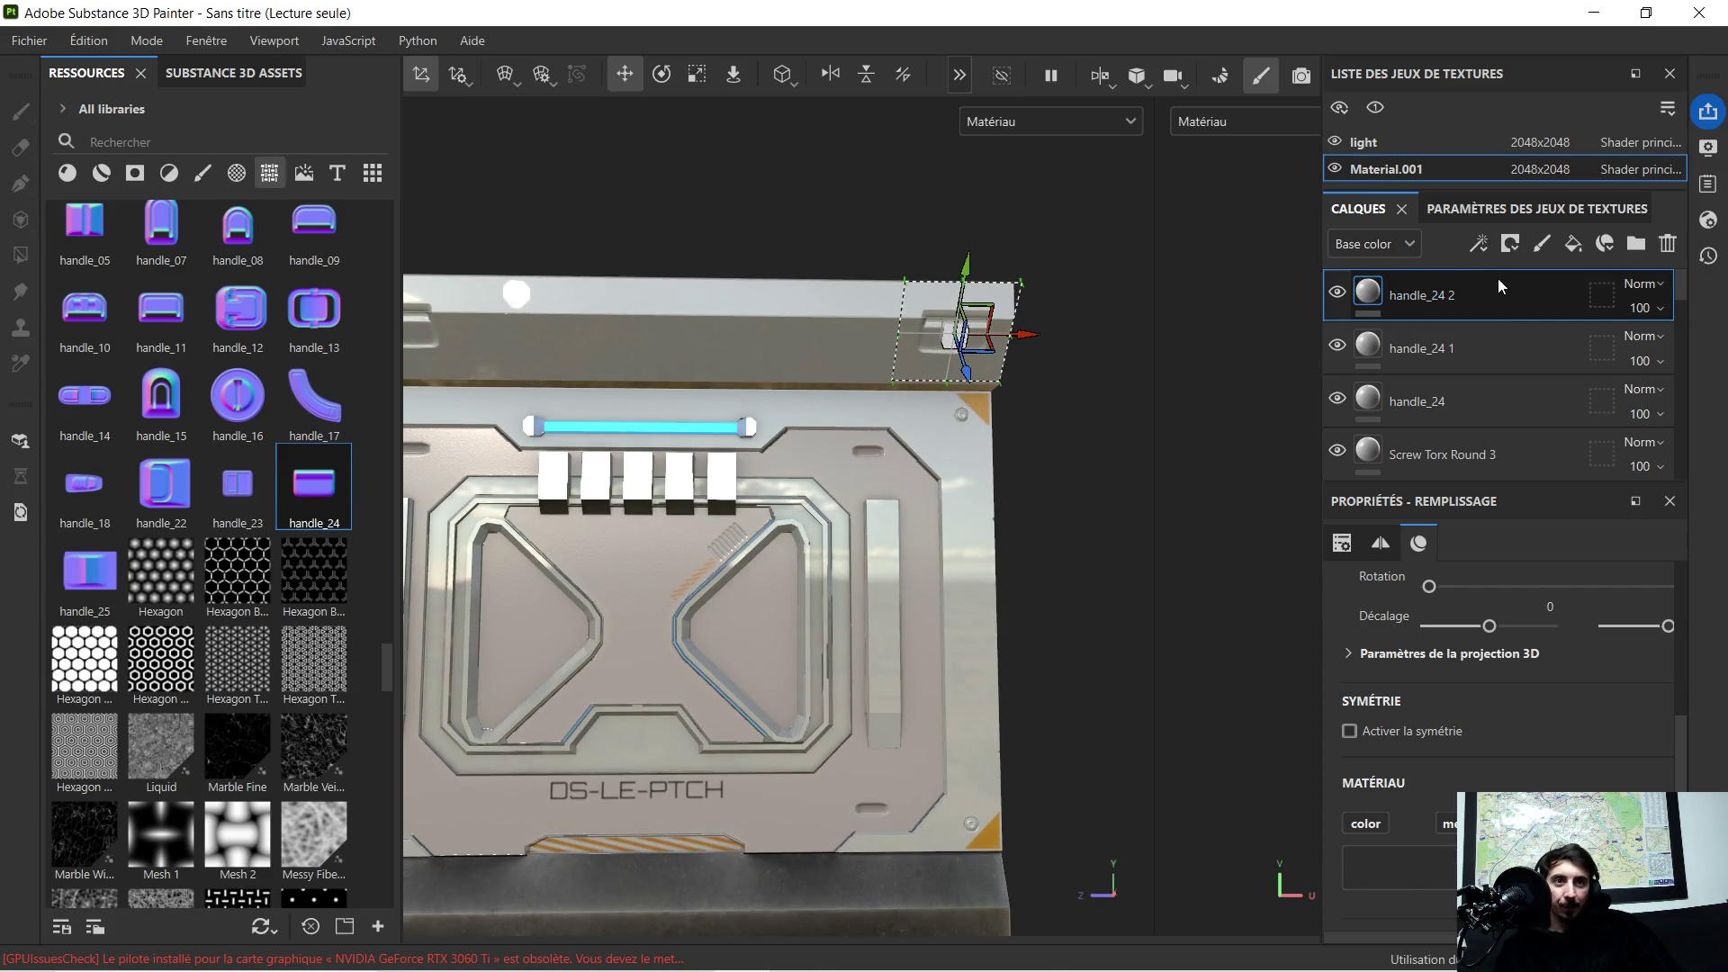
key(ctrl+d)
scroll(1092, 342, up, 2)
Step: Orbit around the top ledge to check the four handle recesses, then select the Line Stripes layer
alt+drag(1092, 342, 1104, 373)
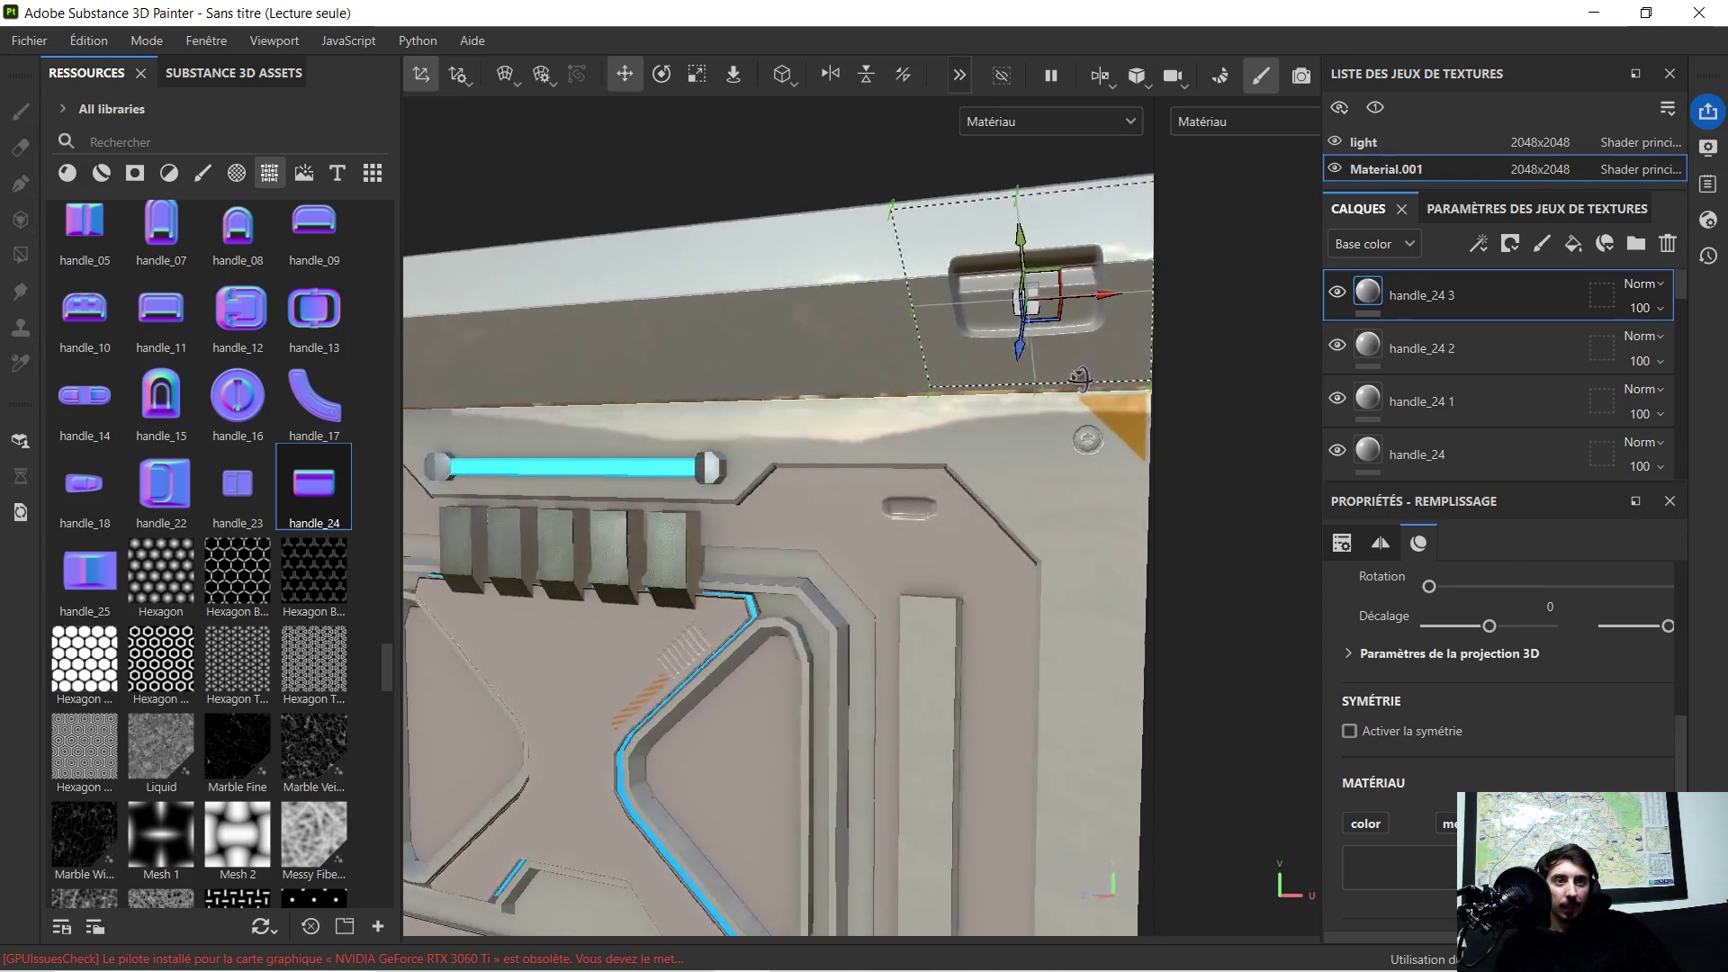
alt+middle_drag(1104, 373, 969, 409)
mouse_move(969, 410)
alt+mouse_down()
mouse_move(903, 367)
mouse_move(875, 379)
mouse_move(1000, 364)
mouse_move(932, 365)
alt+mouse_up()
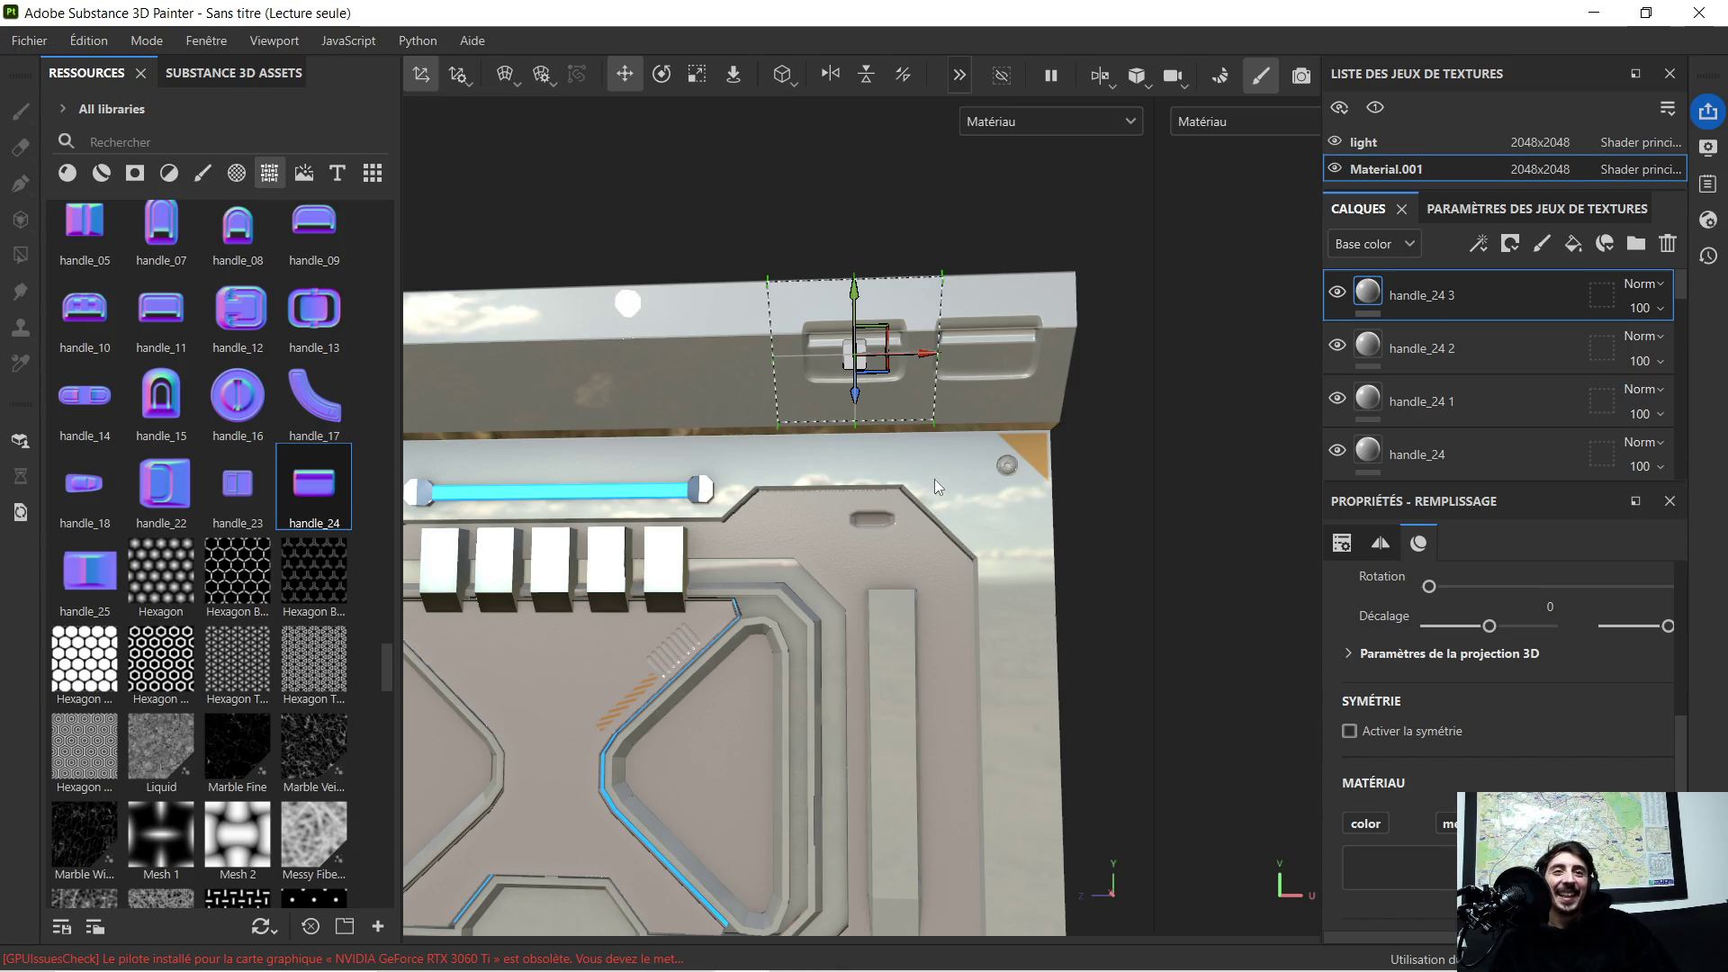
alt+drag(935, 479, 861, 466)
mouse_move(702, 459)
alt+mouse_down()
mouse_move(739, 449)
mouse_move(716, 473)
alt+mouse_up()
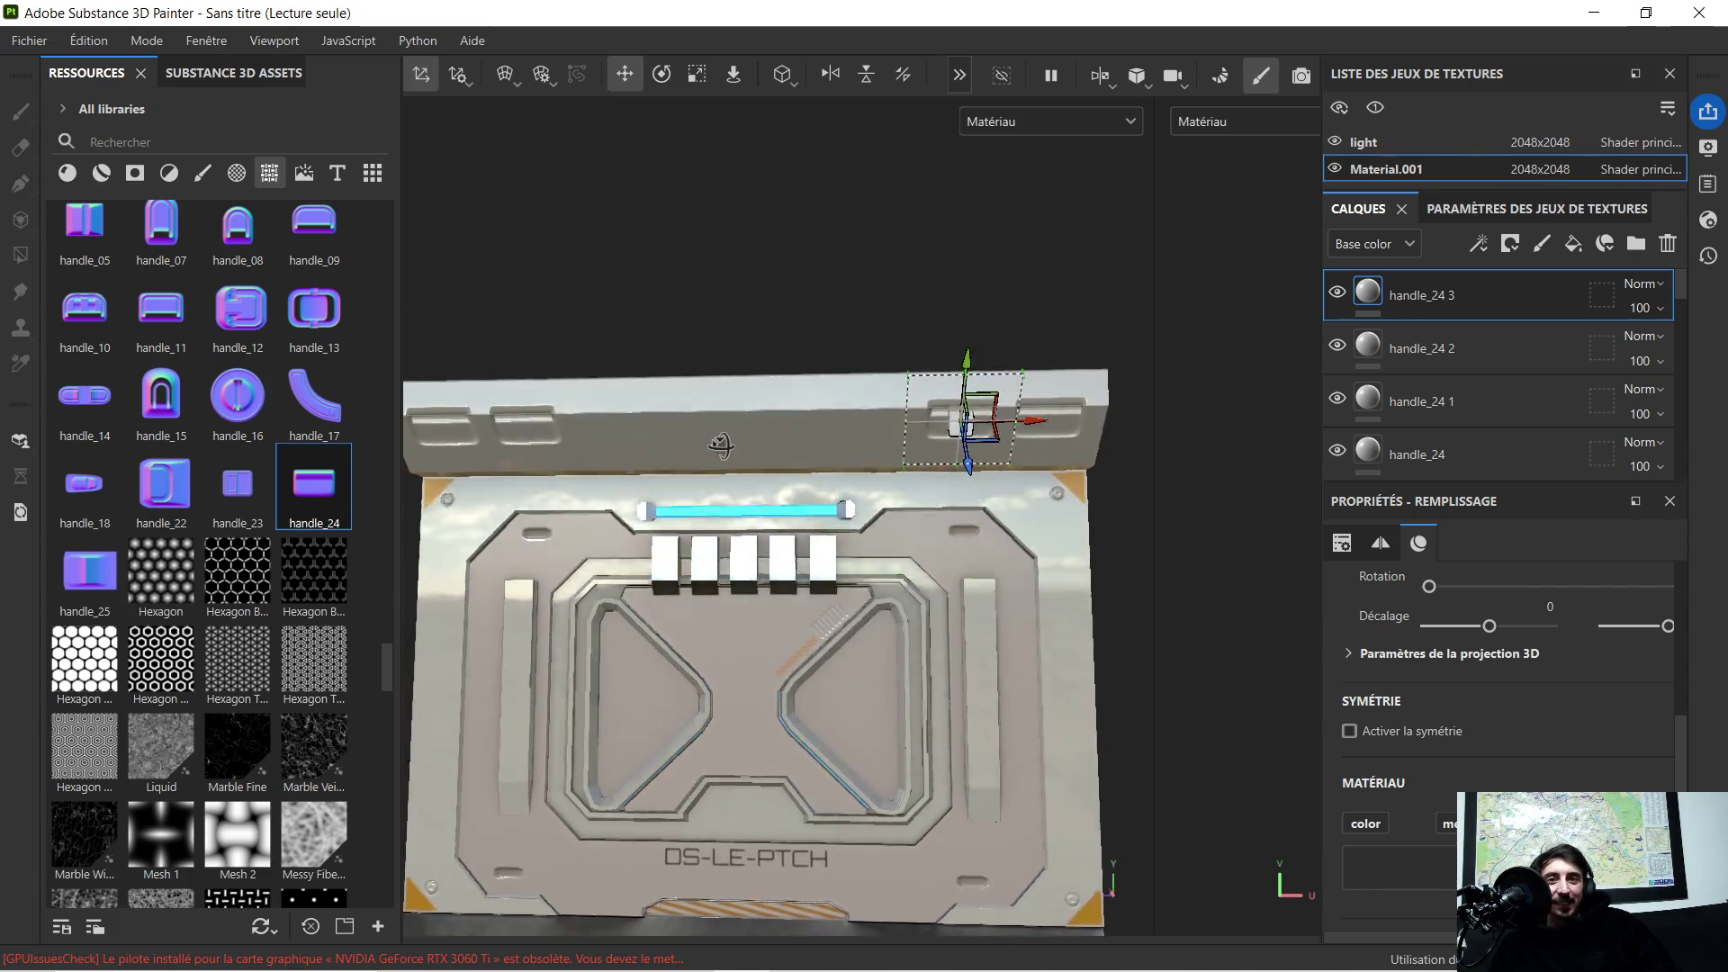
alt+middle_drag(716, 472, 729, 410)
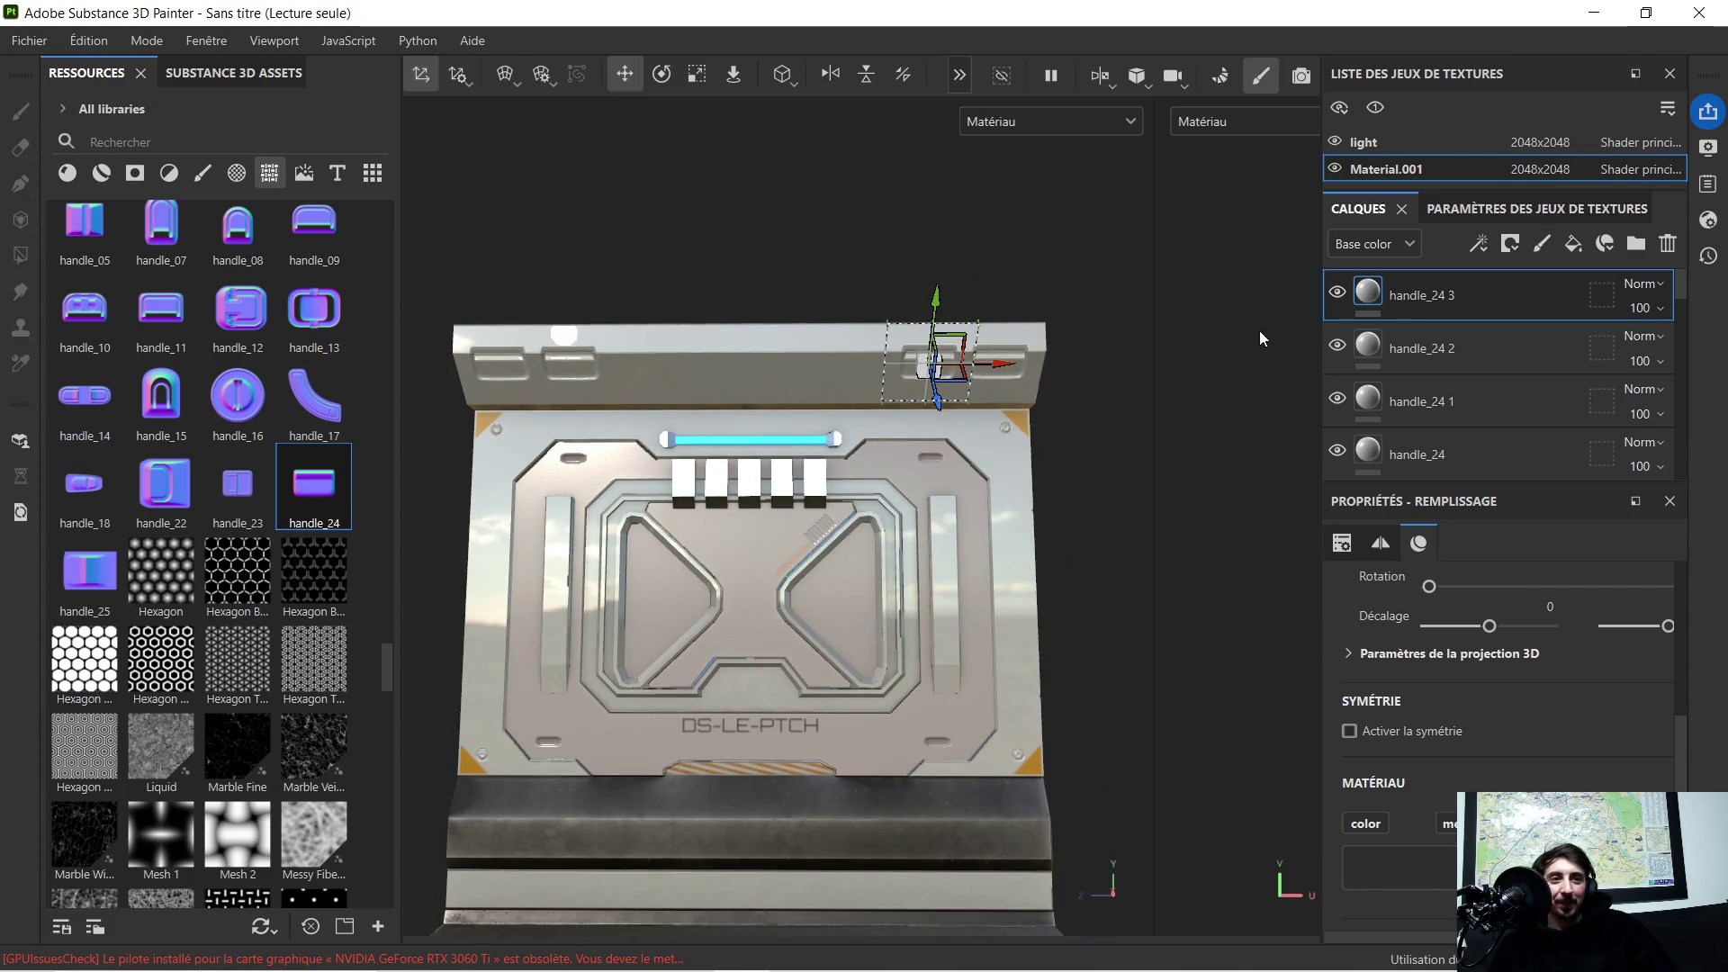
scroll(1481, 351, down, 3)
scroll(1481, 351, down, 3)
scroll(1453, 363, down, 2)
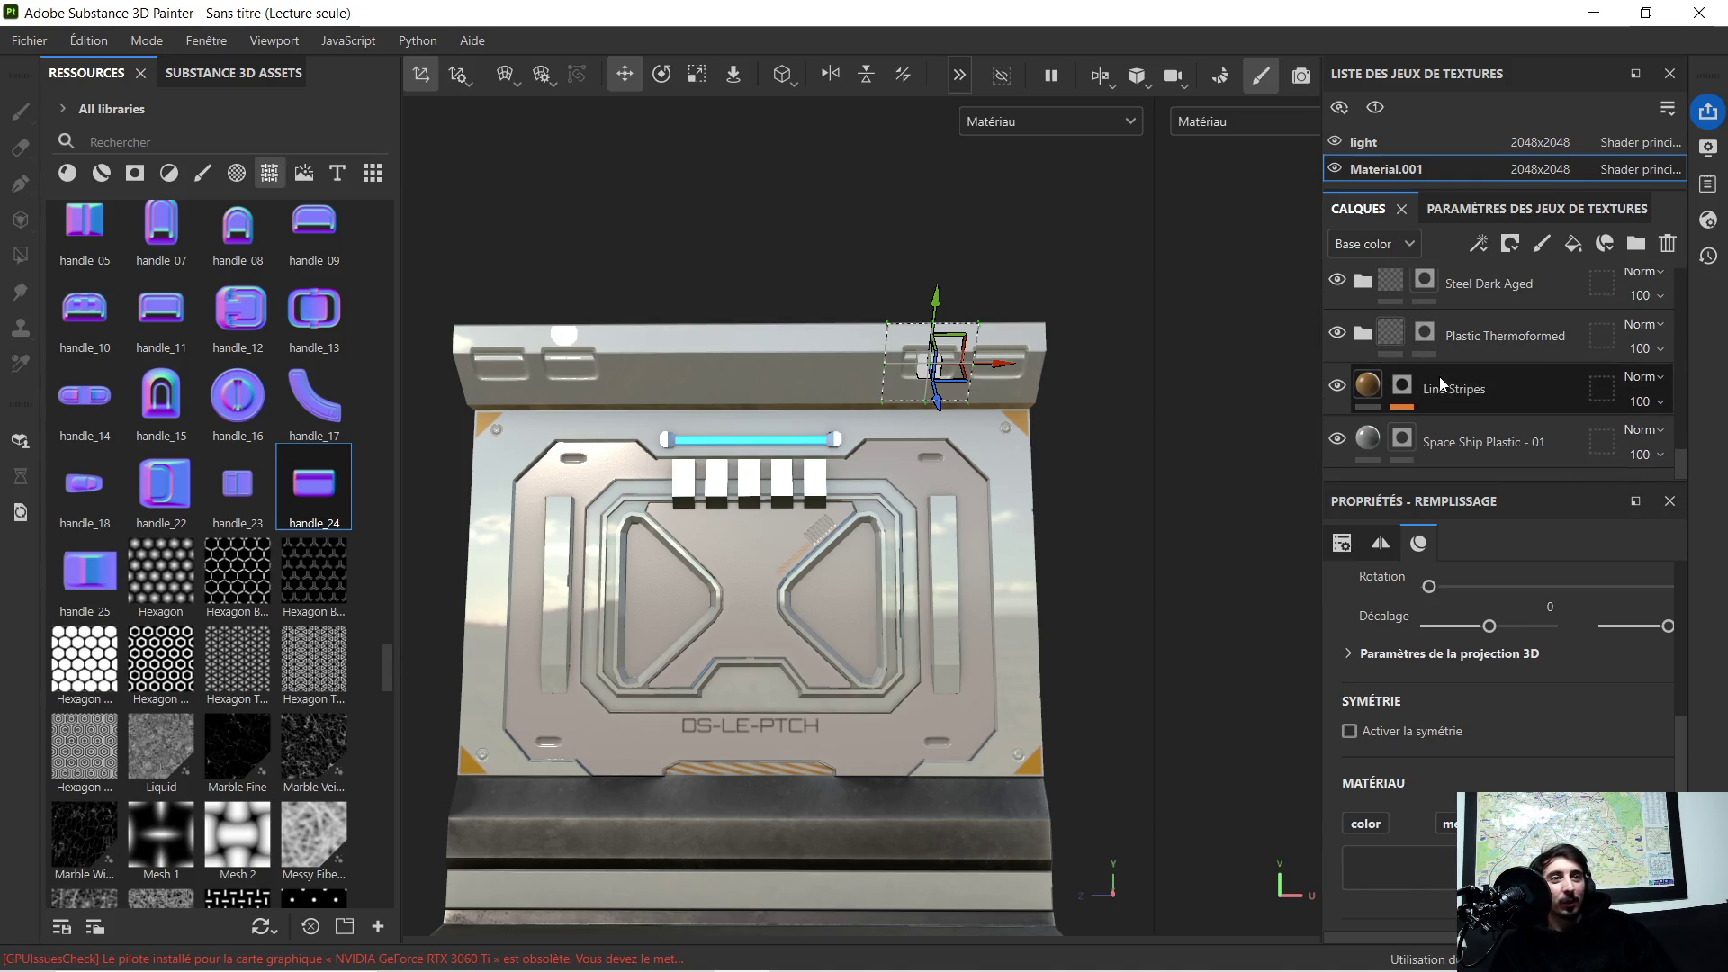
click(1368, 388)
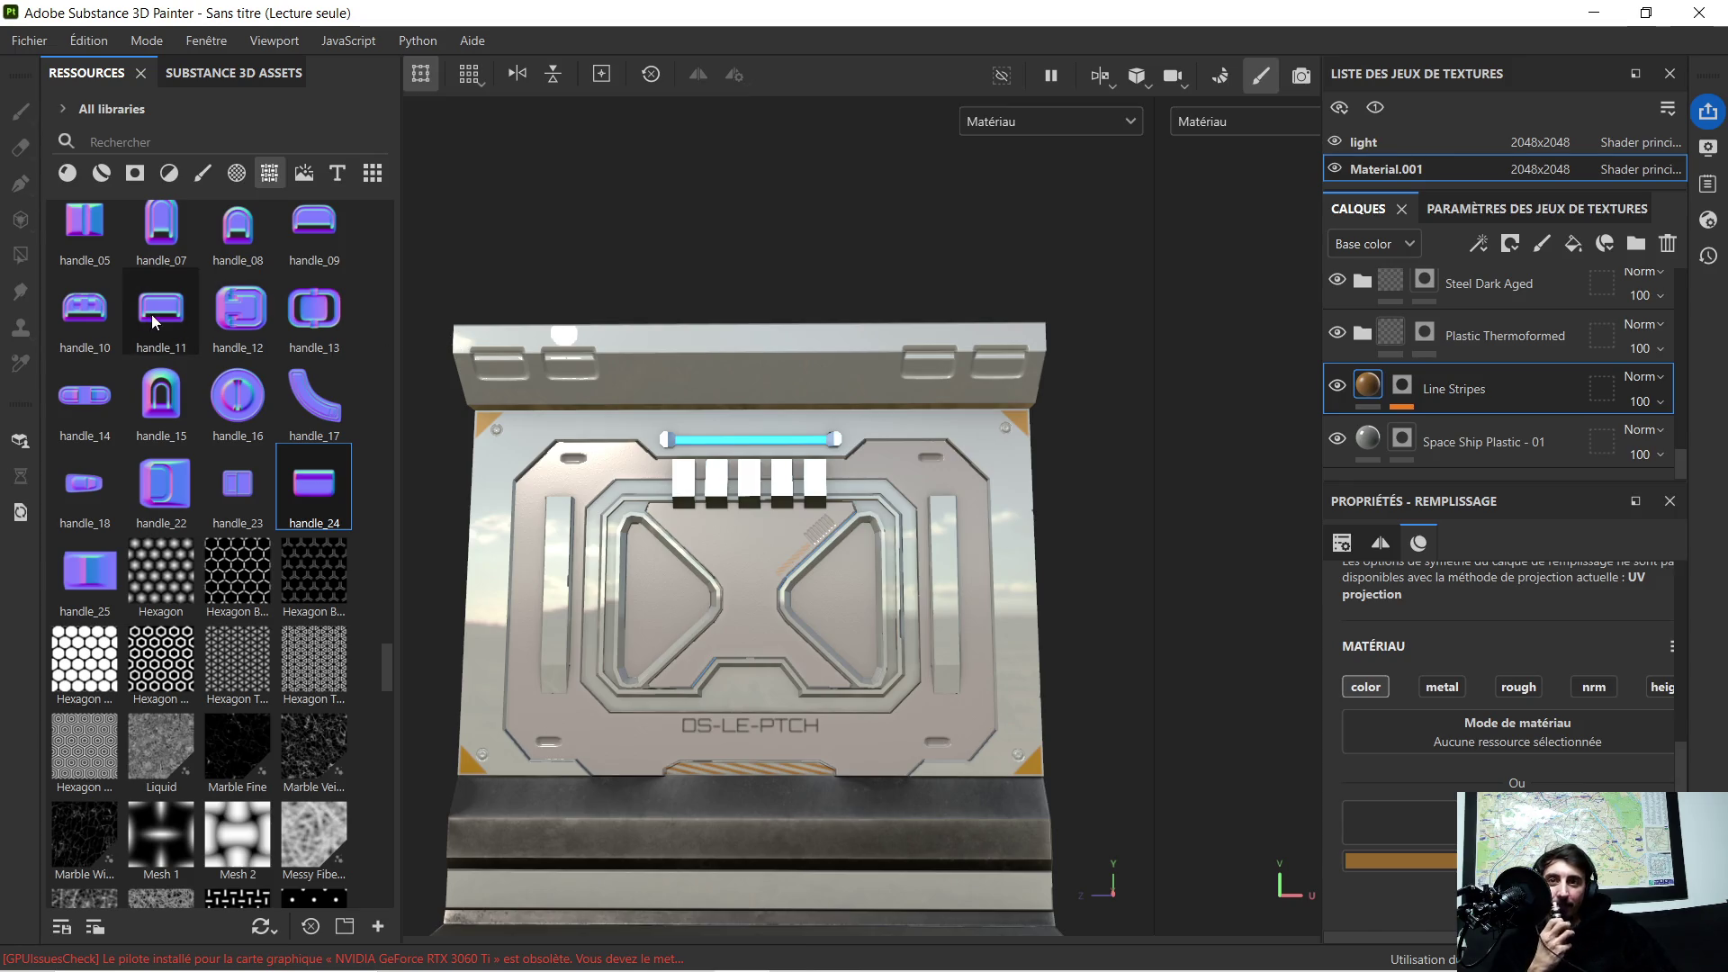
Step: Stamp handle_22 onto the panel, move it down onto the top ledge and tilt it level
mouse_move(177, 482)
mouse_down()
mouse_move(819, 459)
mouse_move(815, 475)
mouse_up()
scroll(725, 378, up, 5)
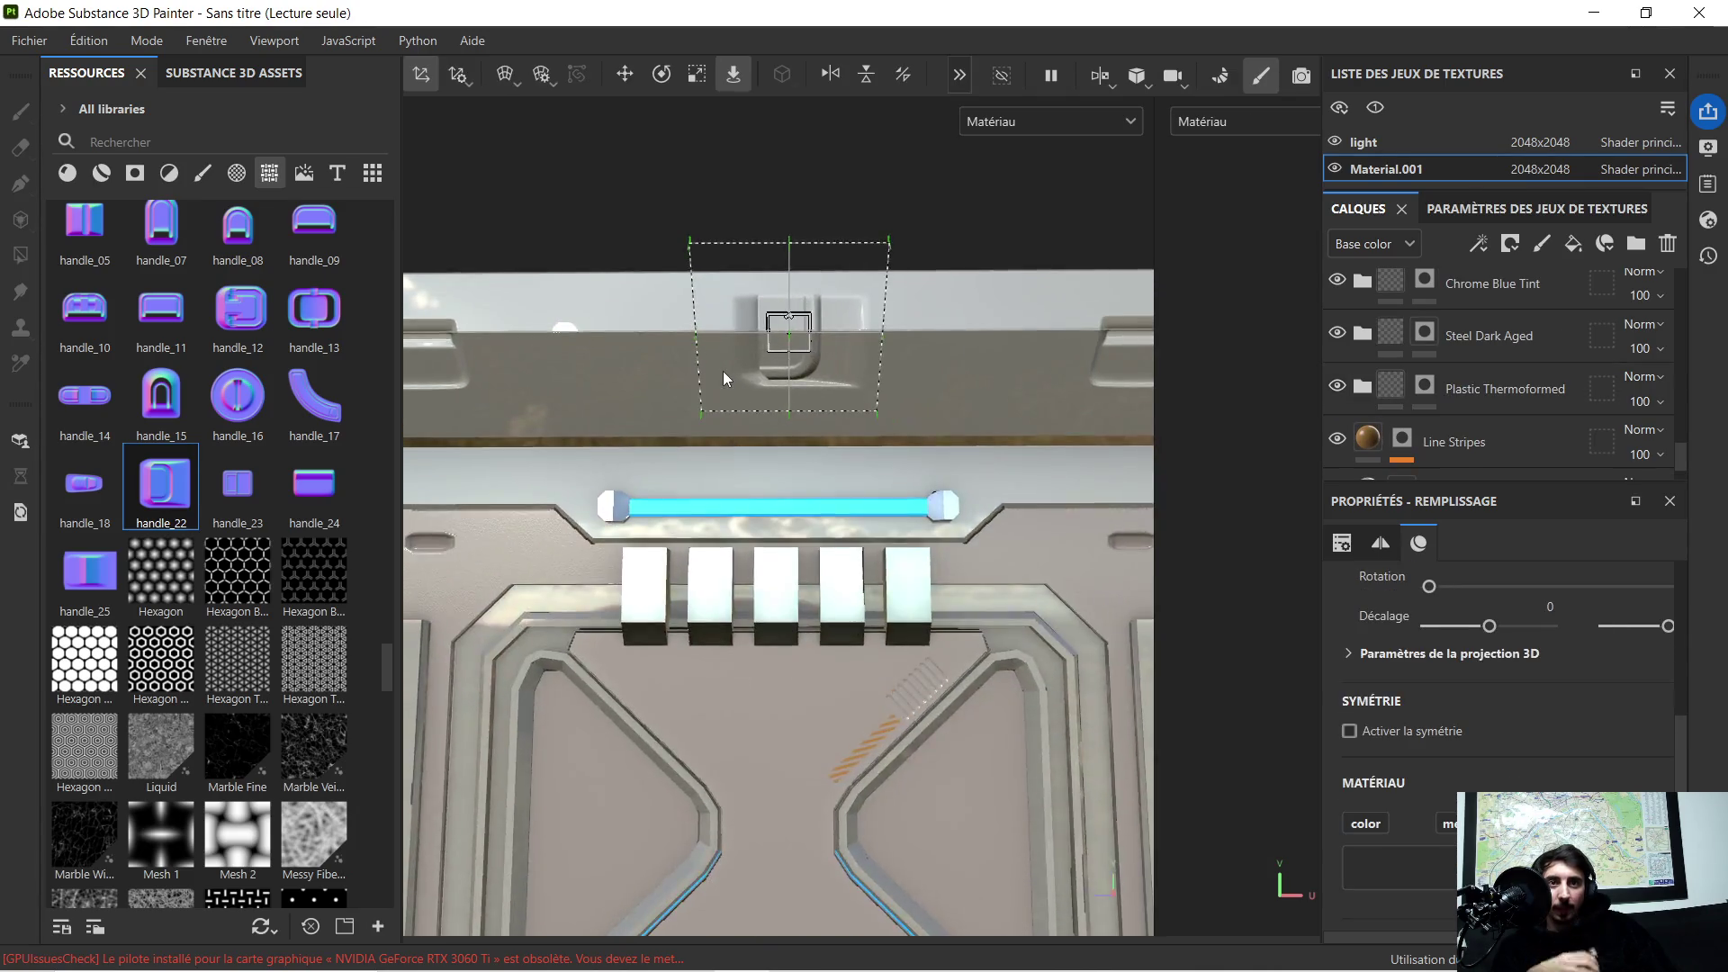
scroll(722, 371, up, 3)
scroll(722, 372, down, 2)
scroll(723, 372, down, 1)
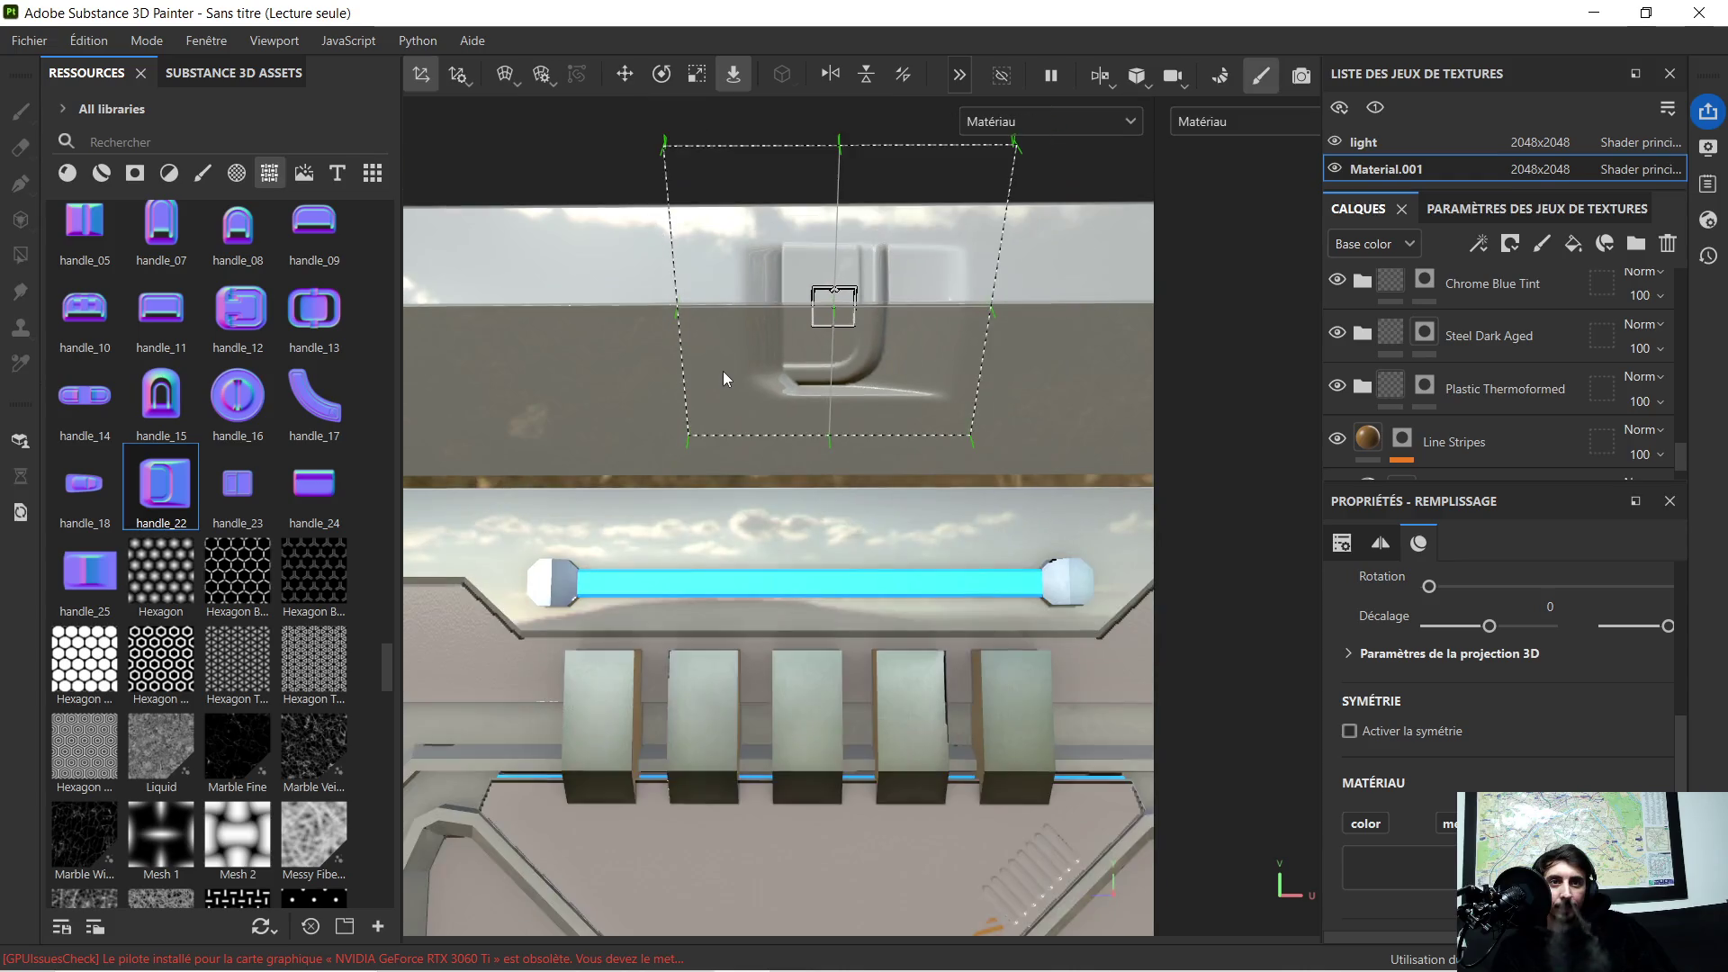
scroll(722, 372, down, 1)
scroll(722, 372, down, 1)
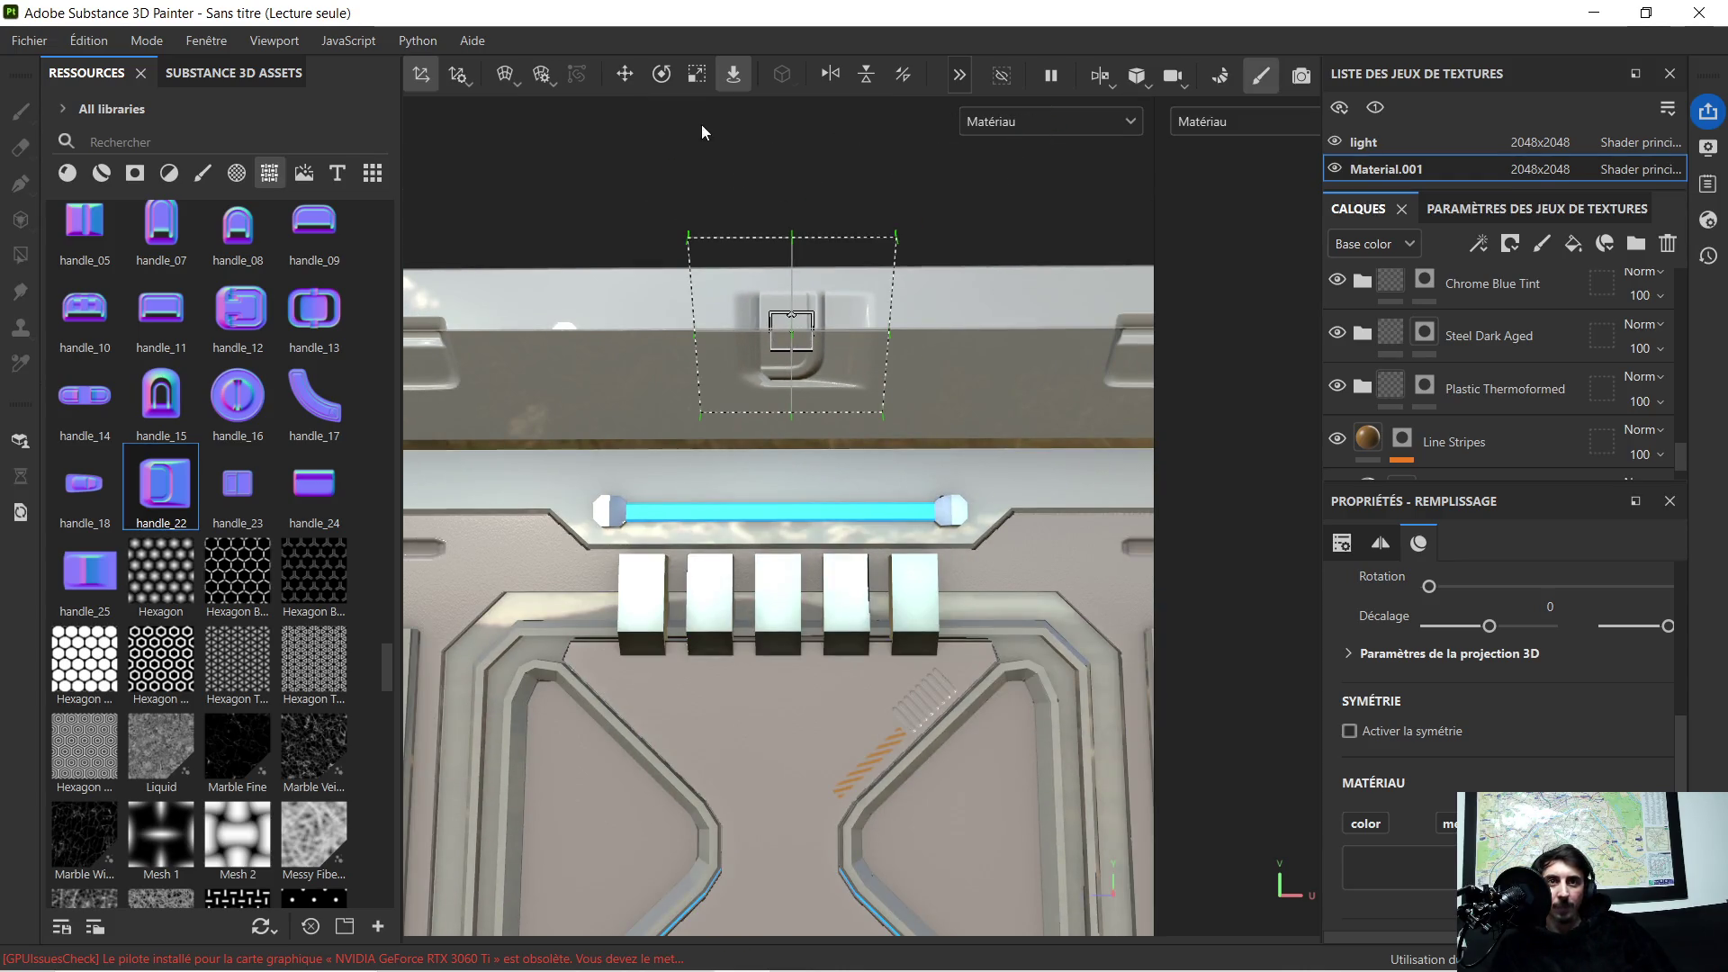
click(625, 75)
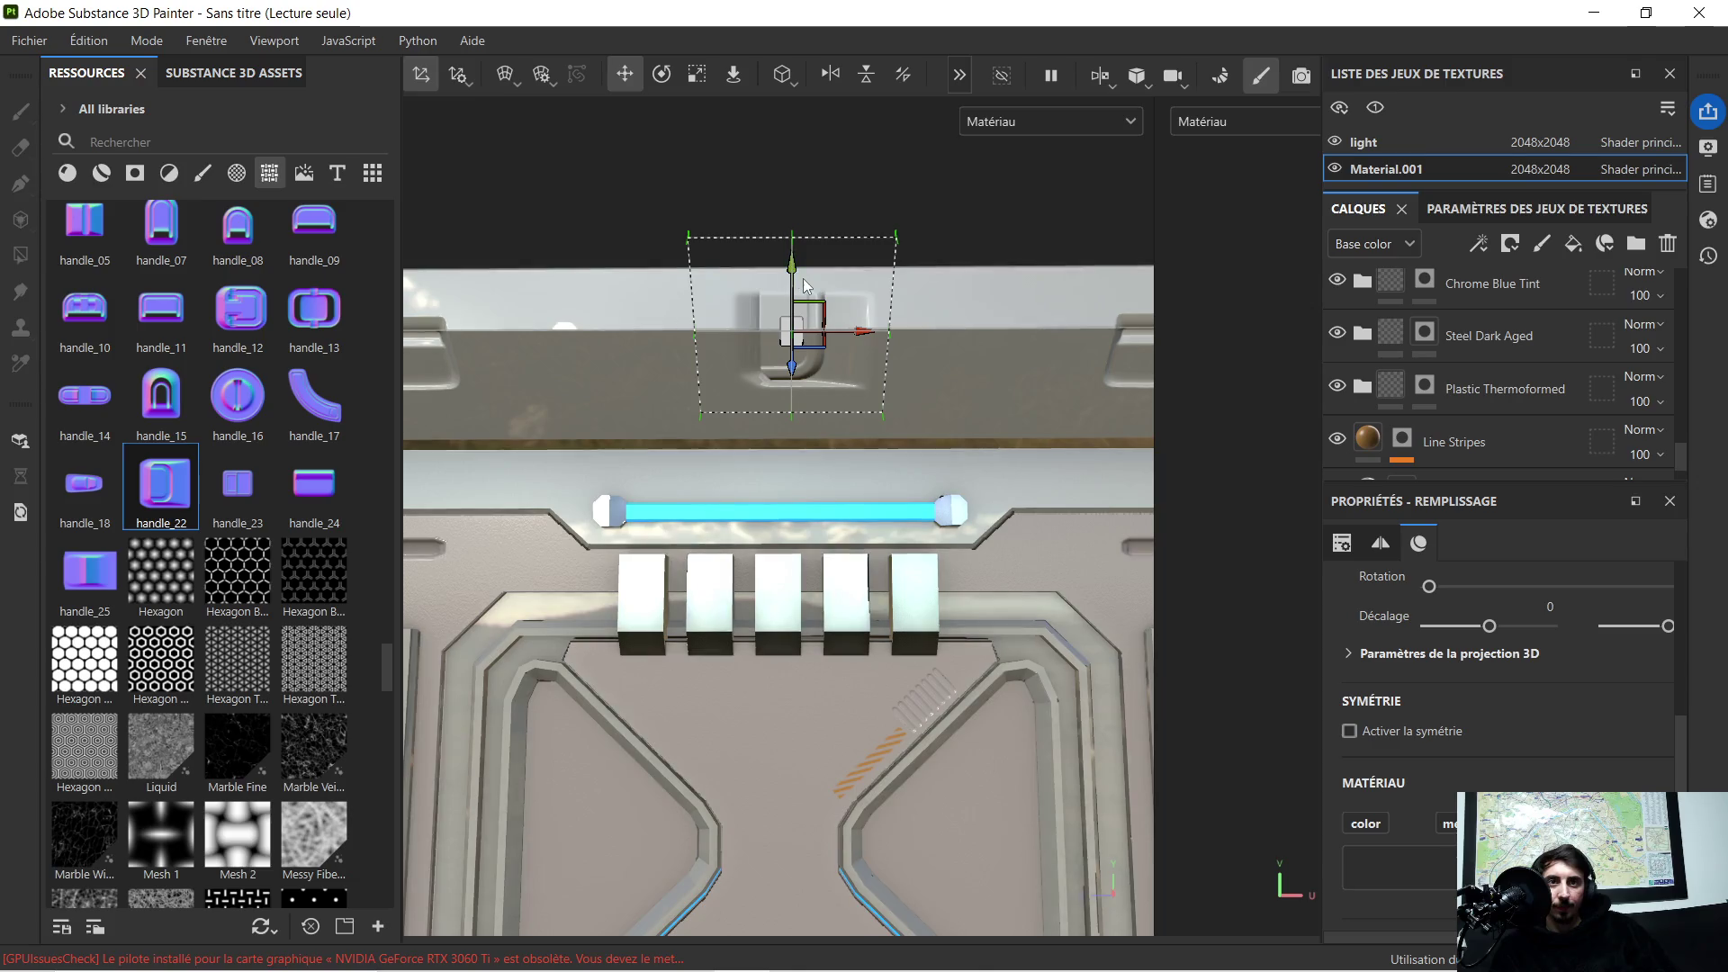
drag(804, 278, 798, 325)
scroll(794, 324, down, 1)
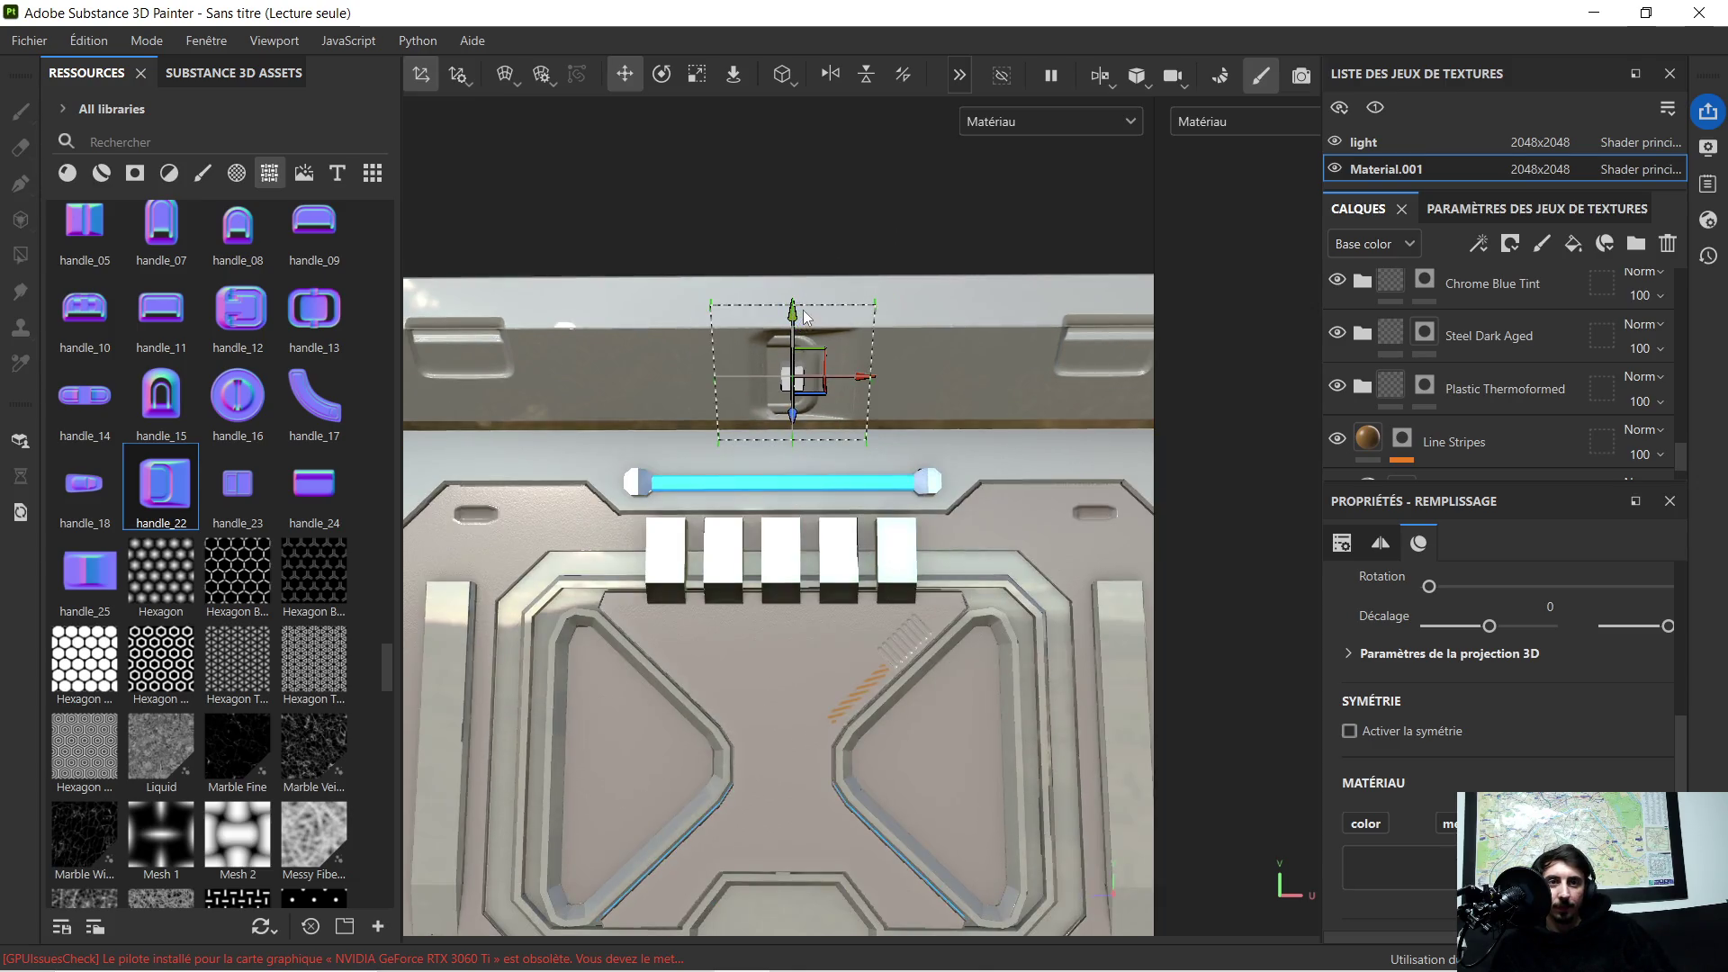
scroll(801, 310, down, 1)
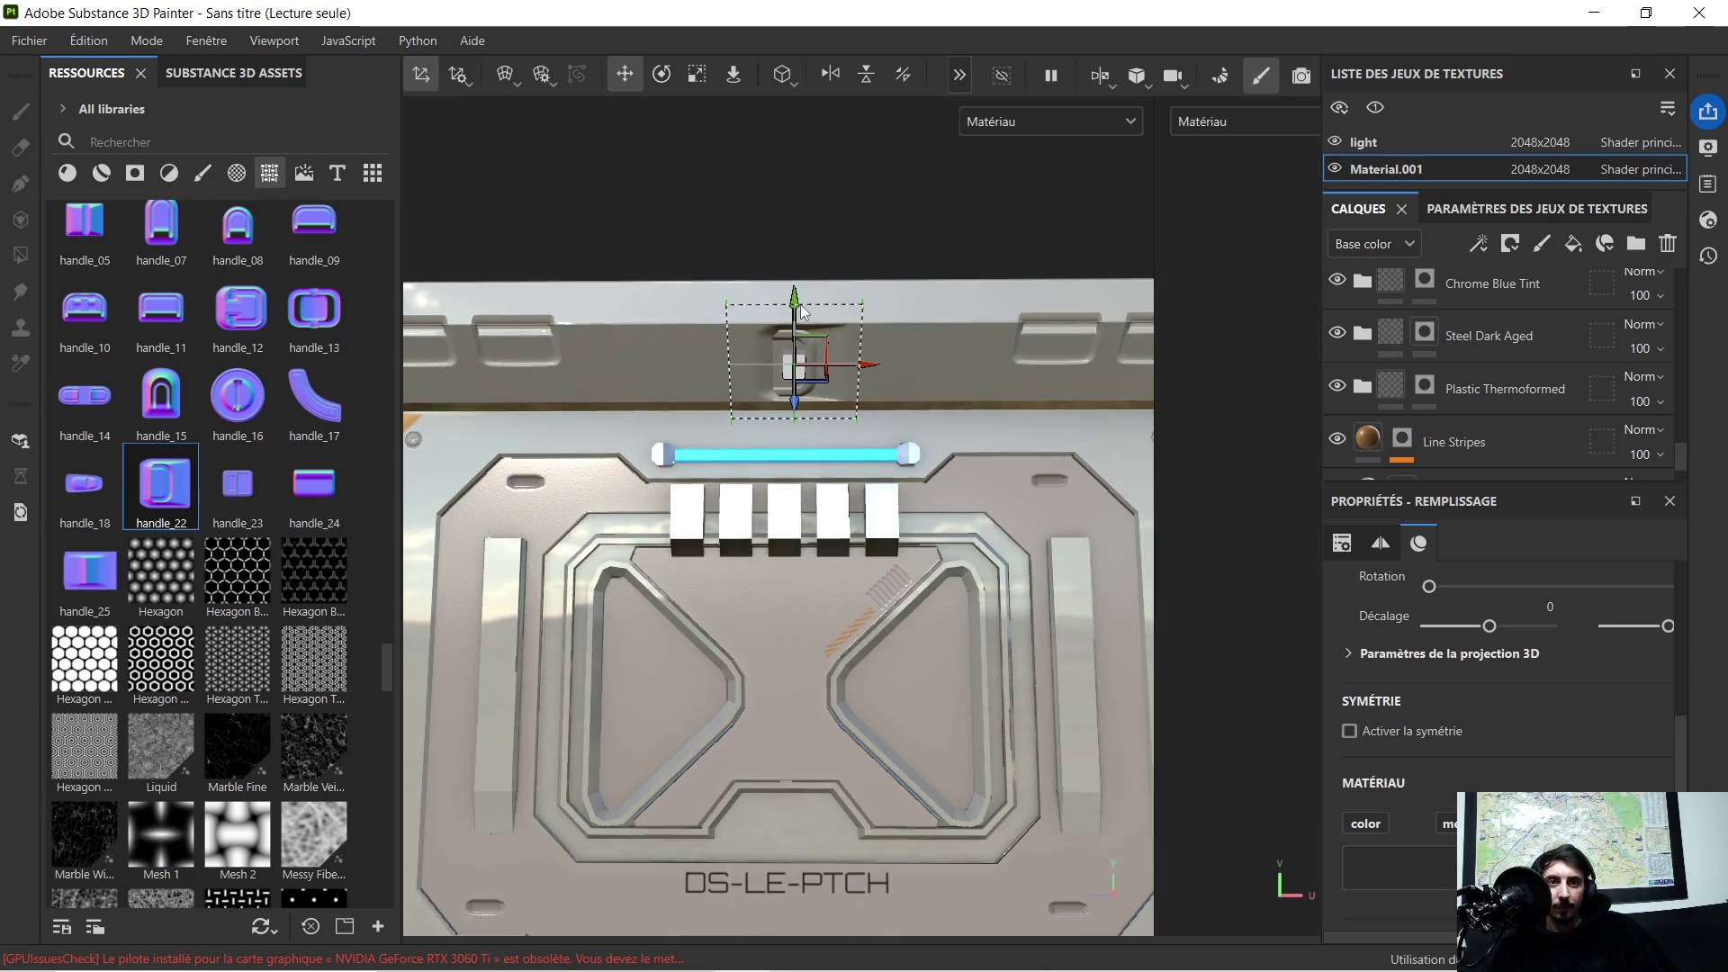
click(664, 78)
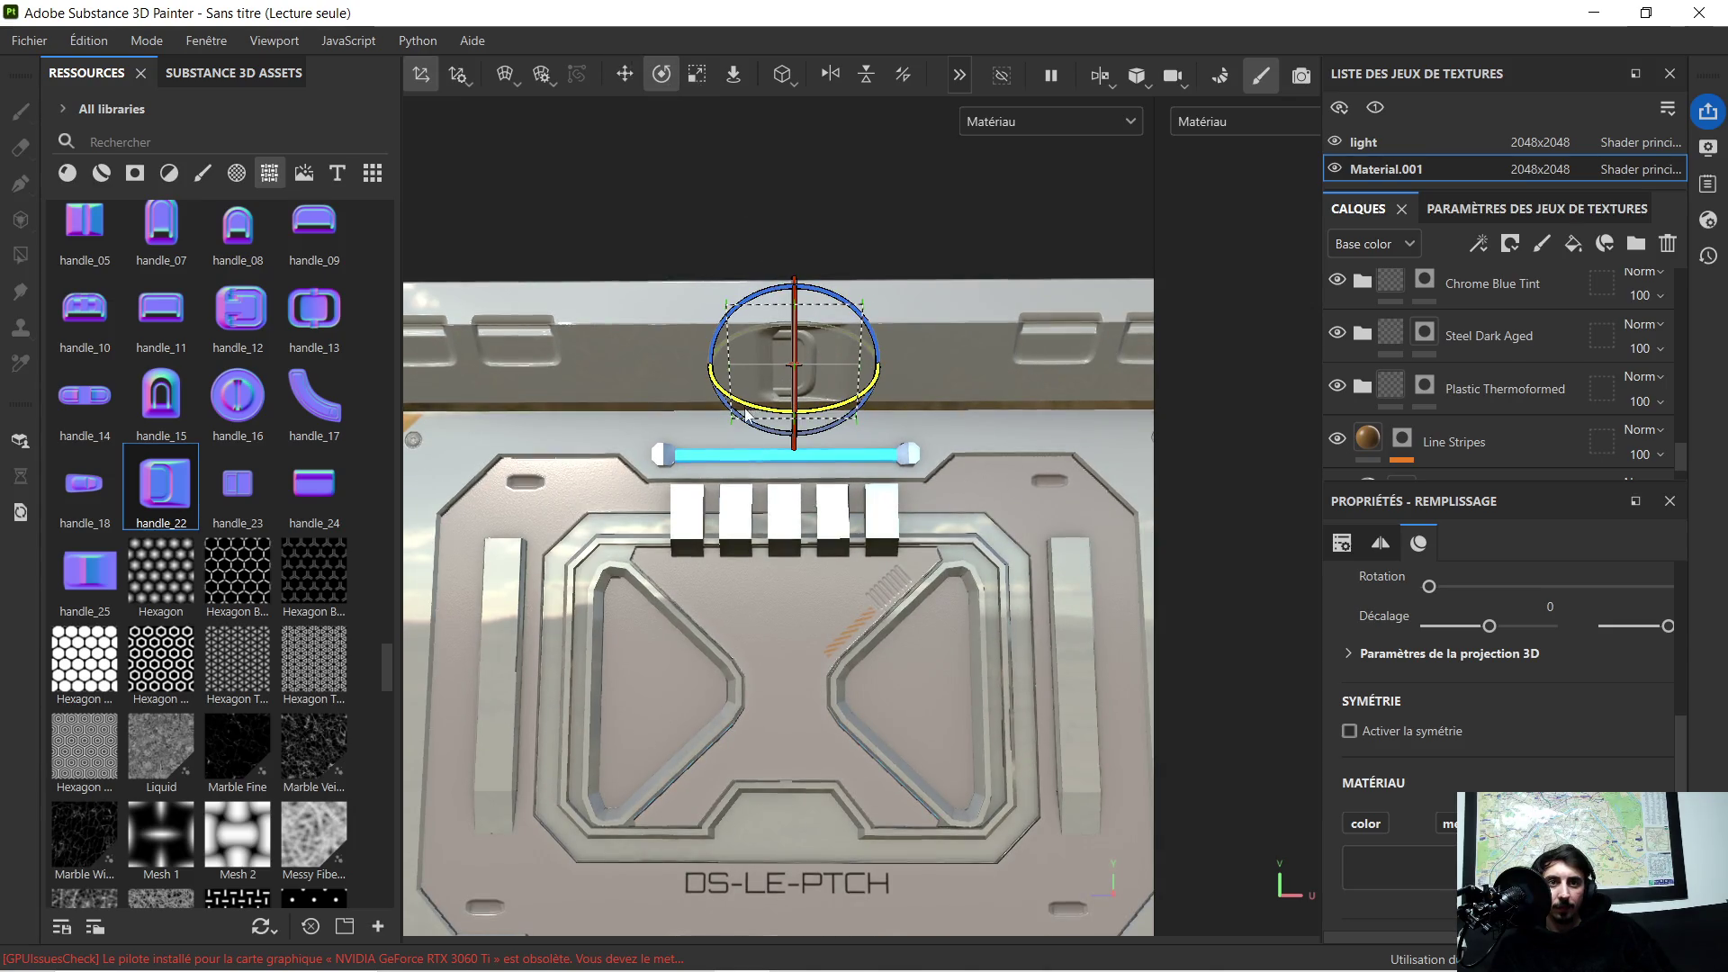
mouse_move(807, 359)
mouse_down()
mouse_move(756, 435)
mouse_move(879, 438)
mouse_up()
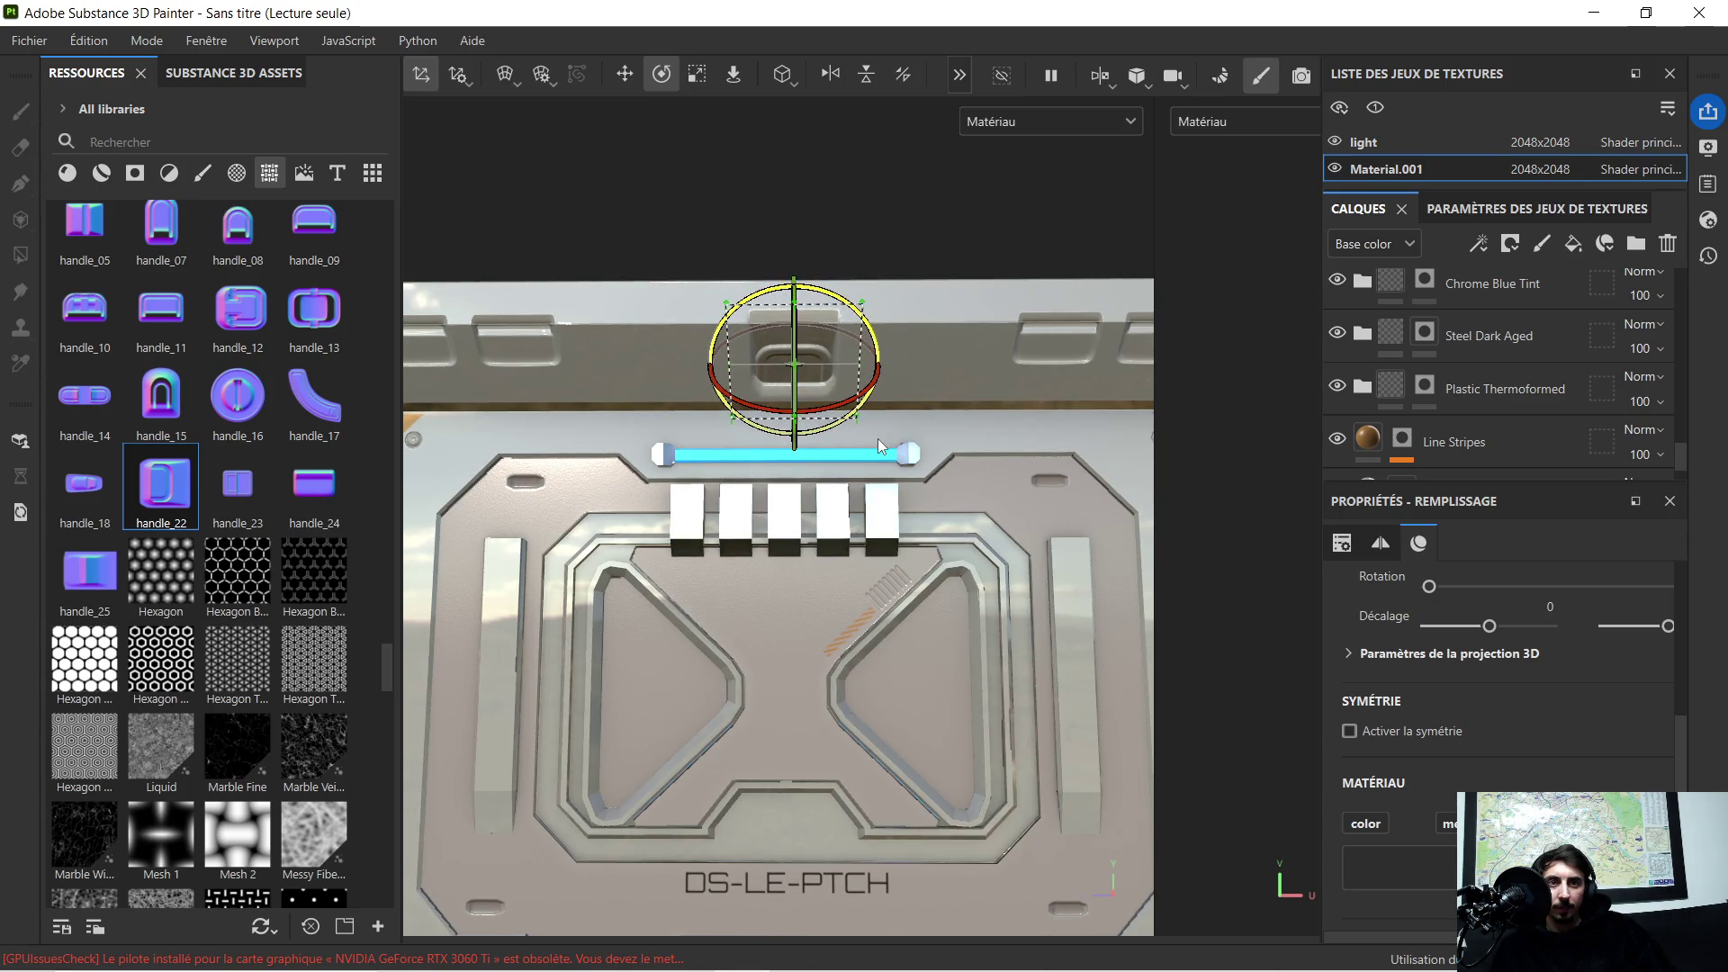
Step: Stretch the handle_22 recess wide across the ledge centre, inspect it, then select Triangle Square 2
click(696, 74)
drag(713, 365, 499, 396)
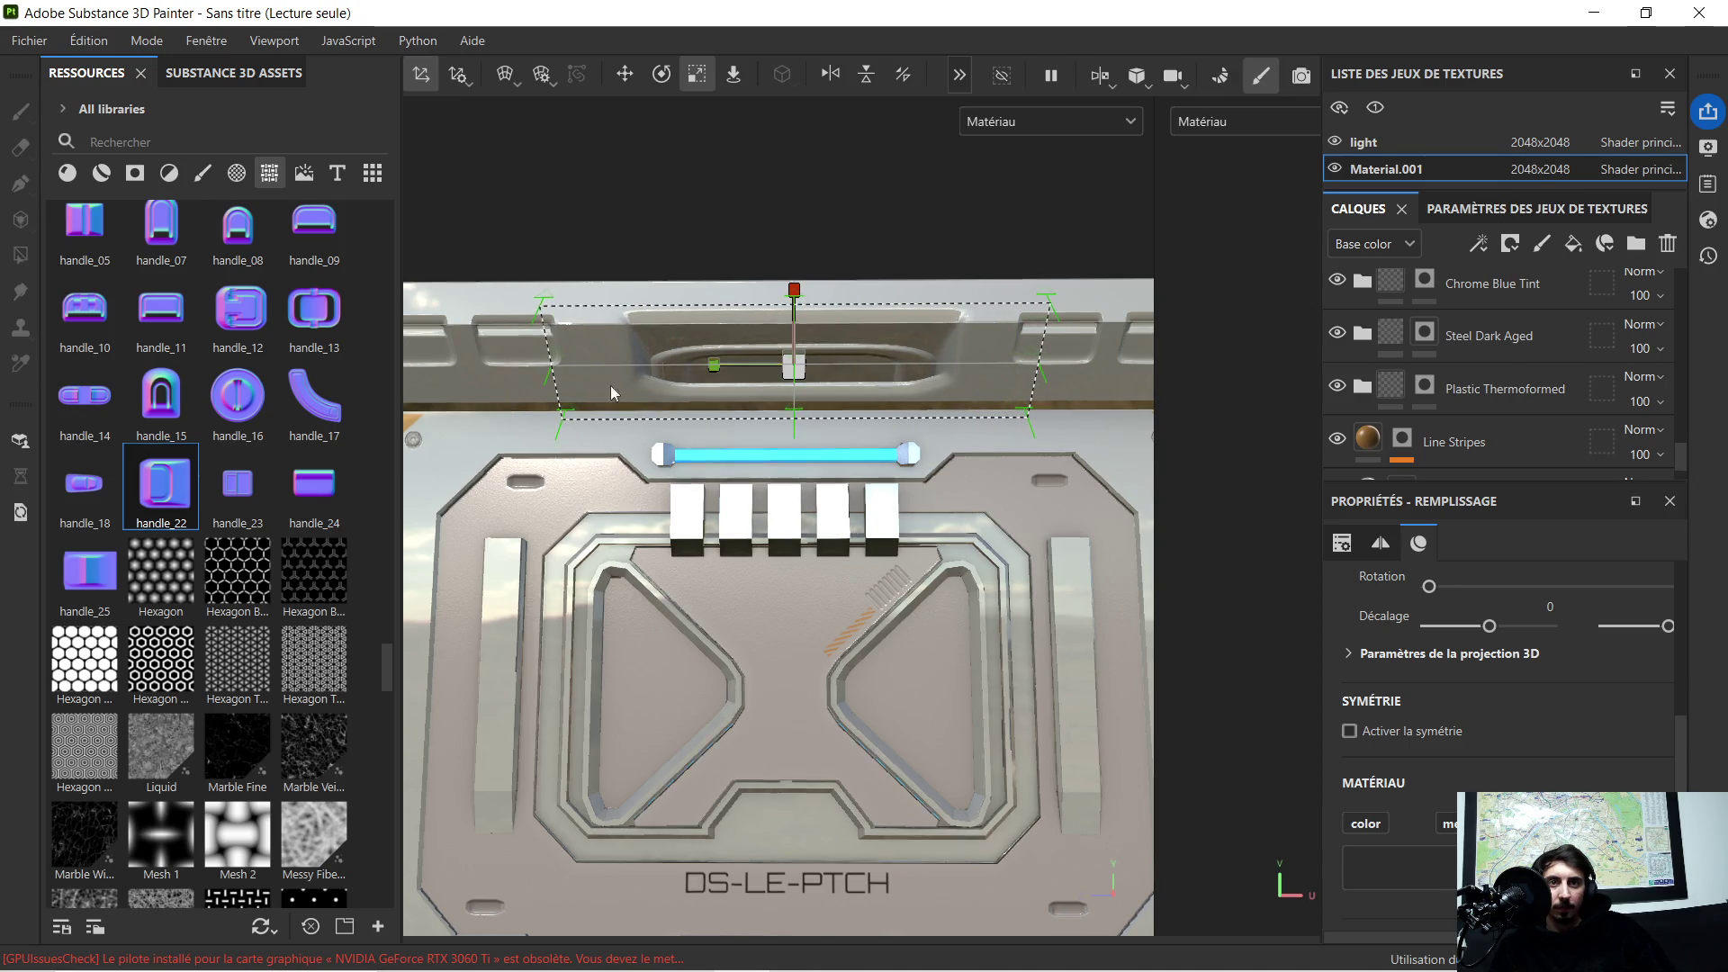
key(f)
scroll(729, 382, up, 2)
scroll(729, 383, up, 3)
mouse_move(769, 355)
alt+mouse_down()
mouse_move(851, 466)
mouse_move(654, 349)
alt+mouse_up()
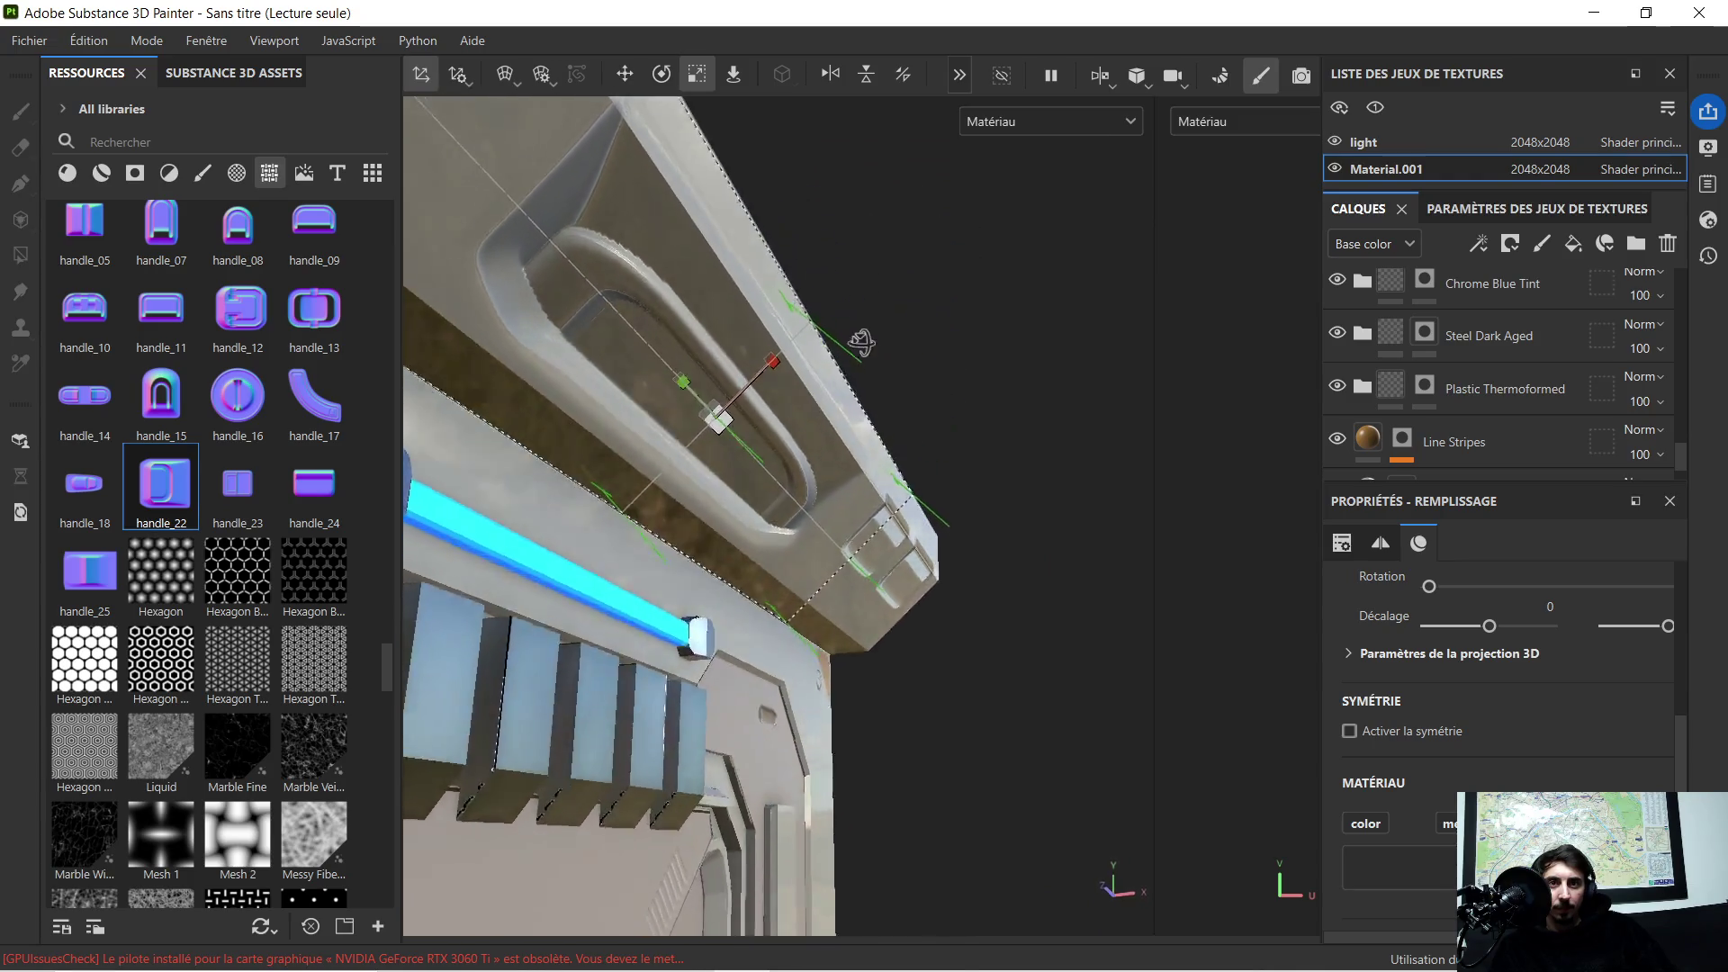
scroll(653, 348, down, 5)
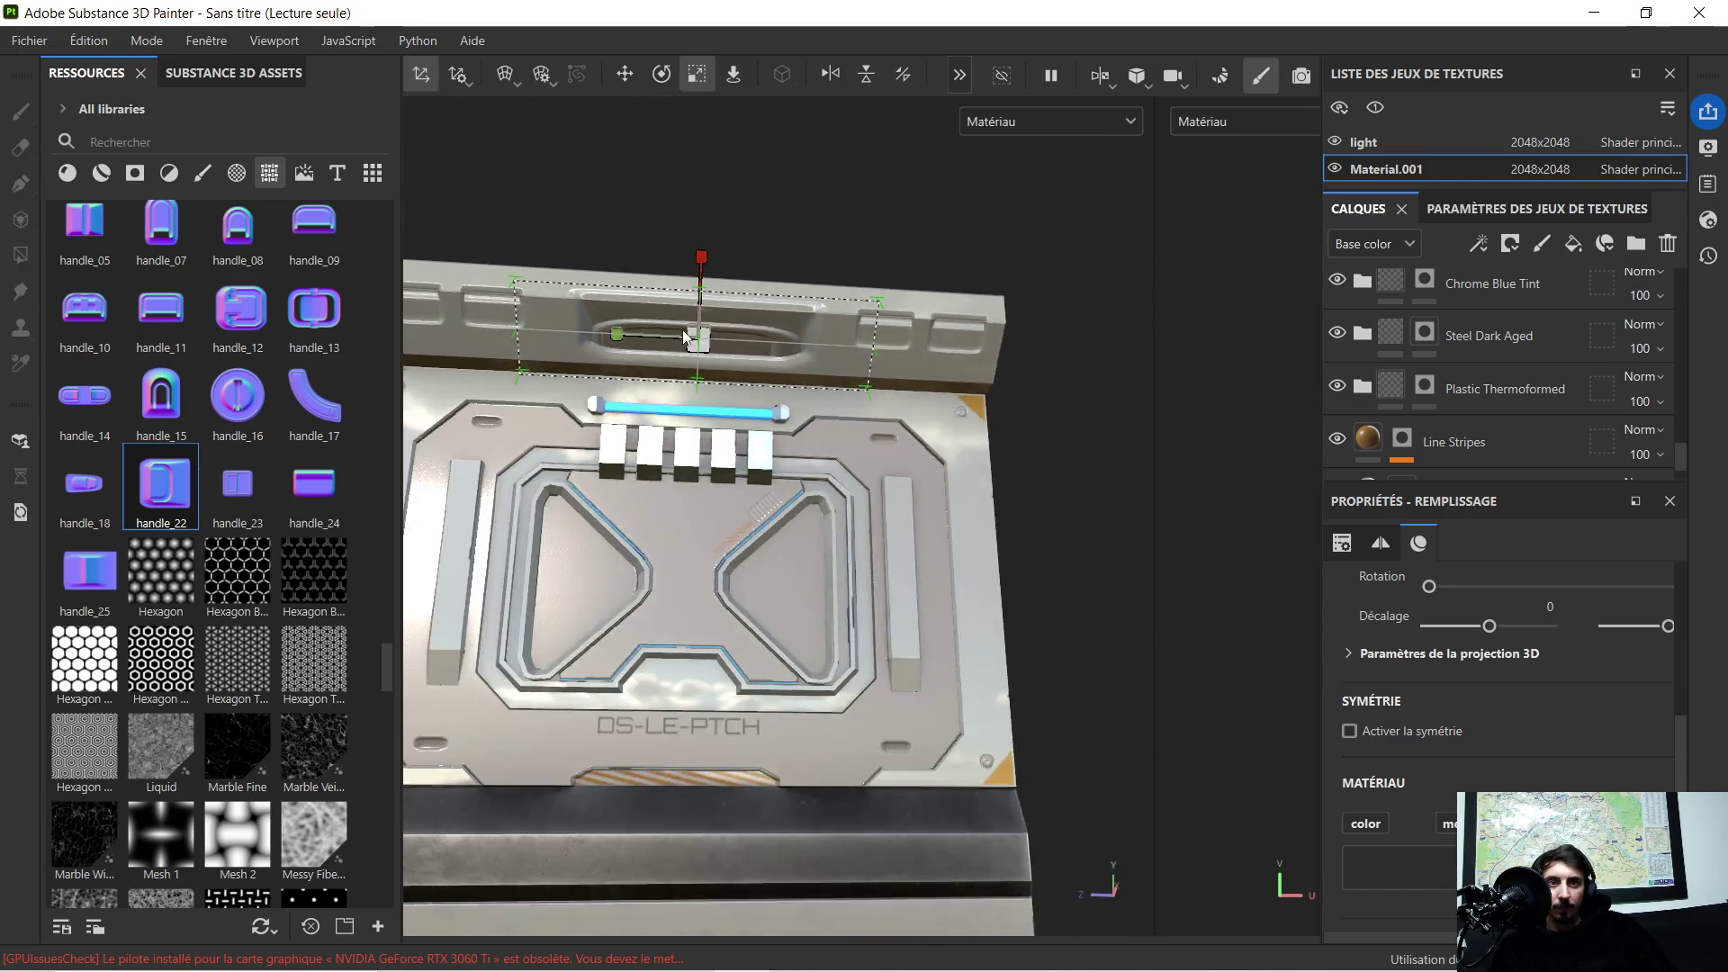
scroll(764, 423, down, 2)
alt+drag(726, 456, 764, 419)
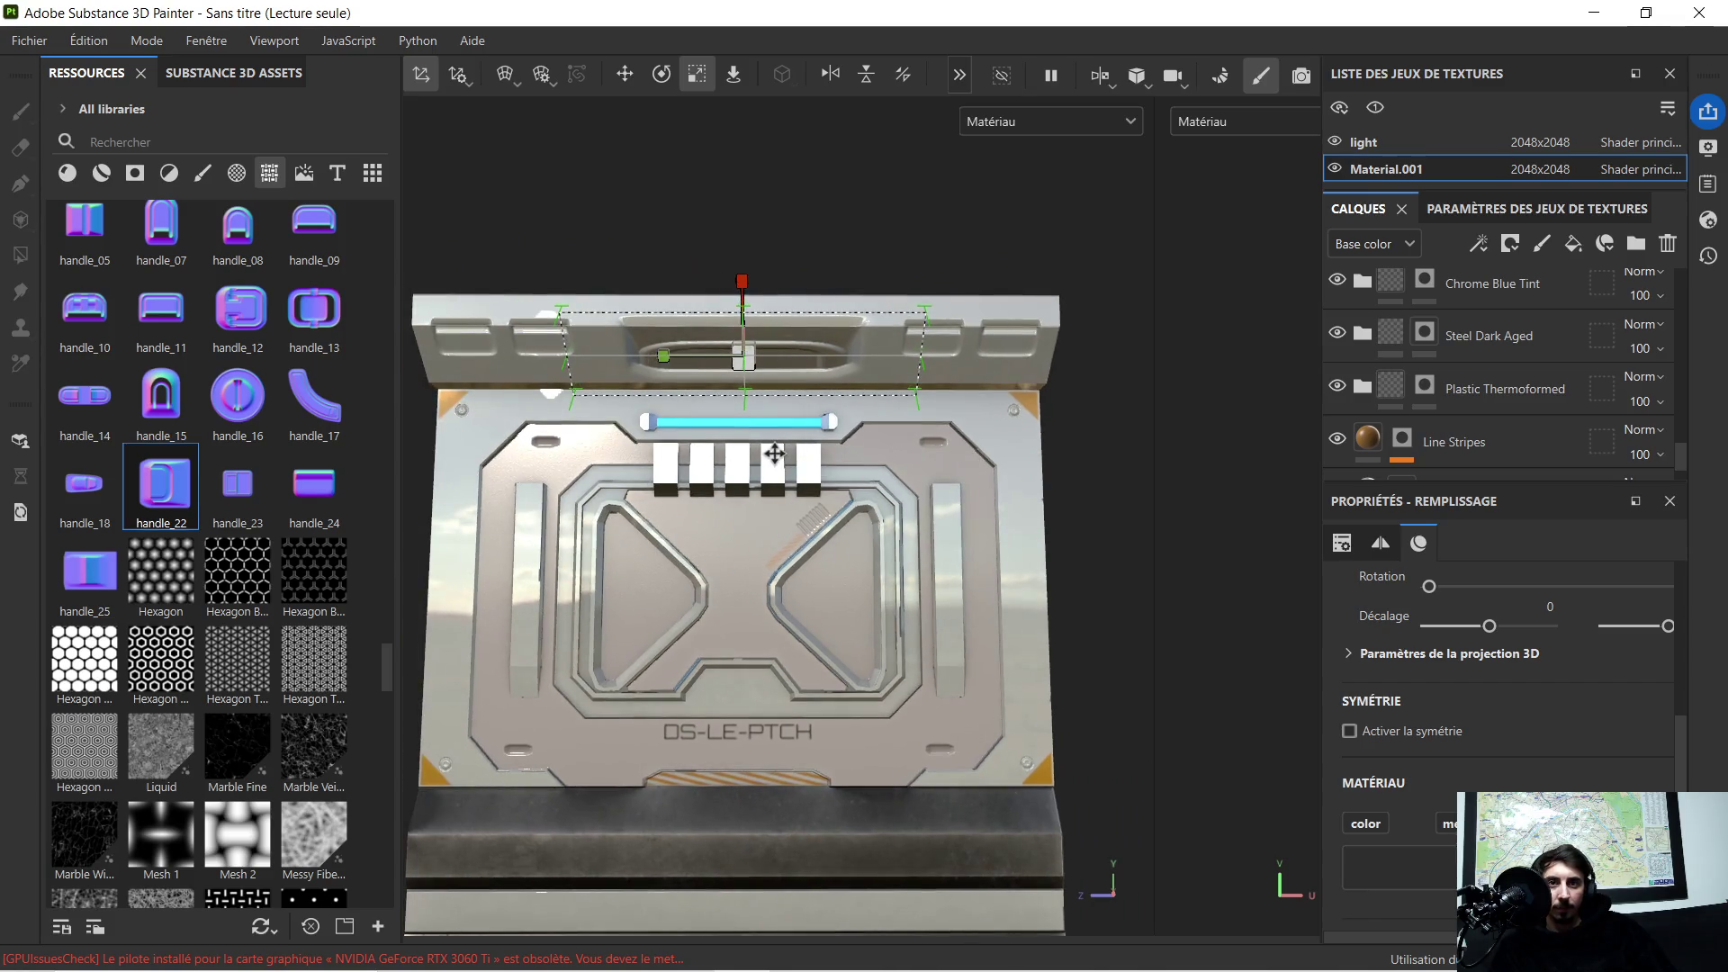
click(625, 73)
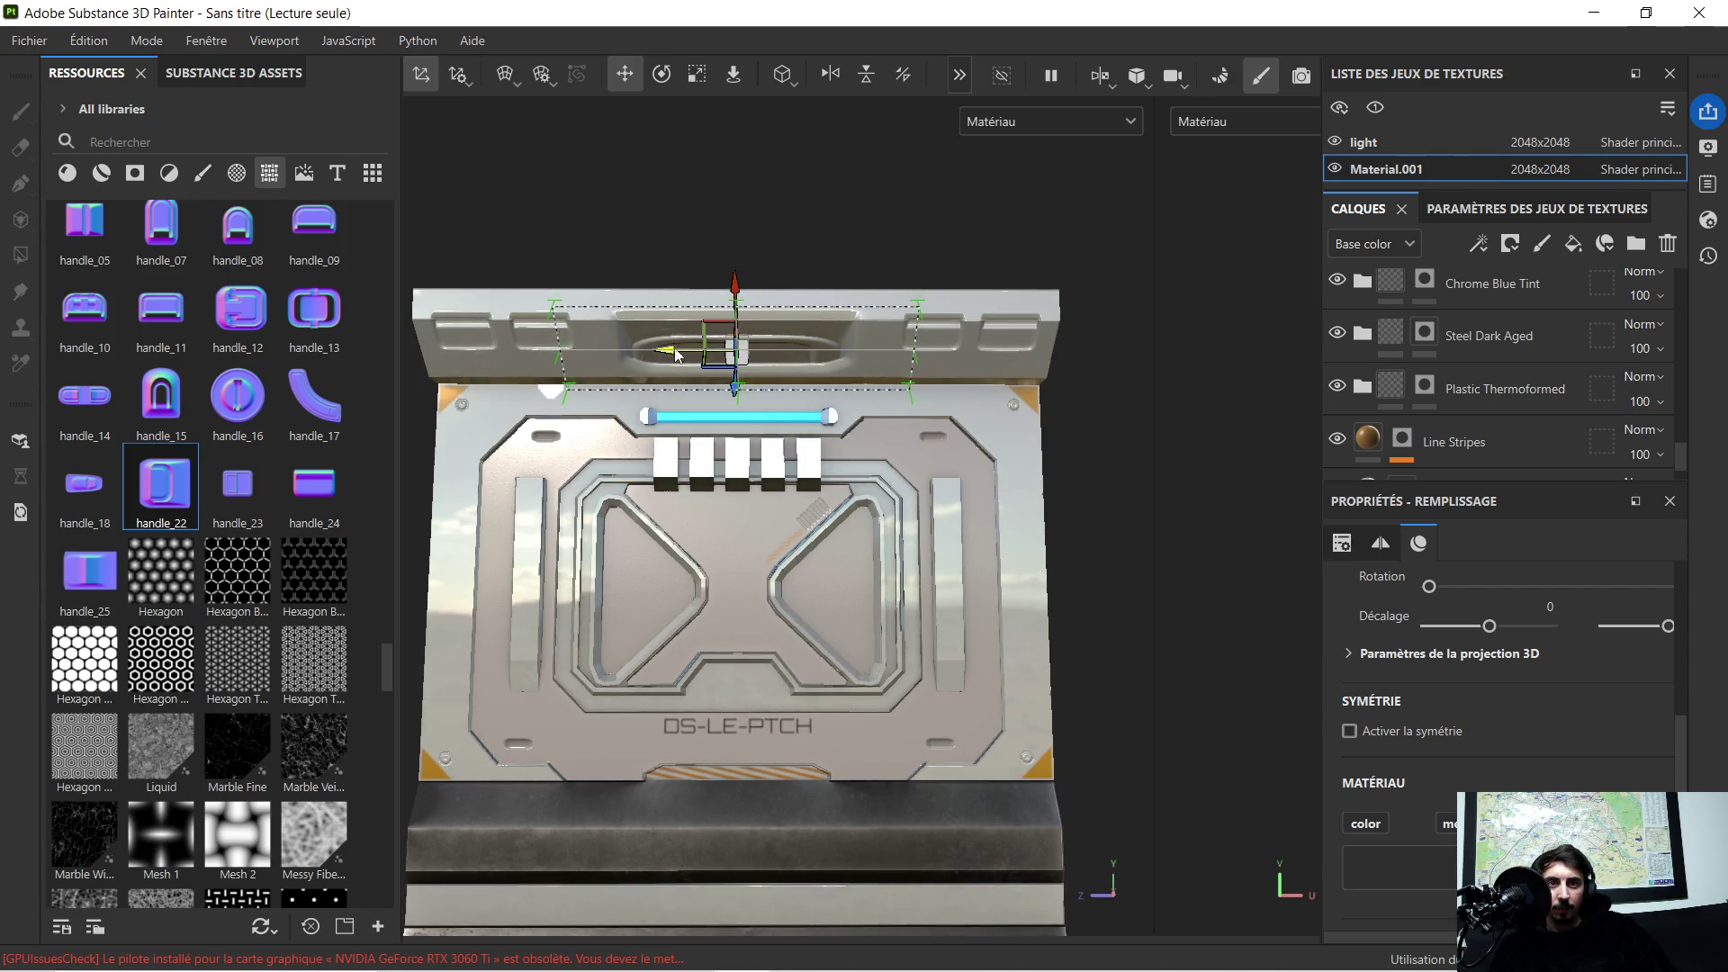
scroll(687, 398, up, 2)
scroll(773, 496, down, 3)
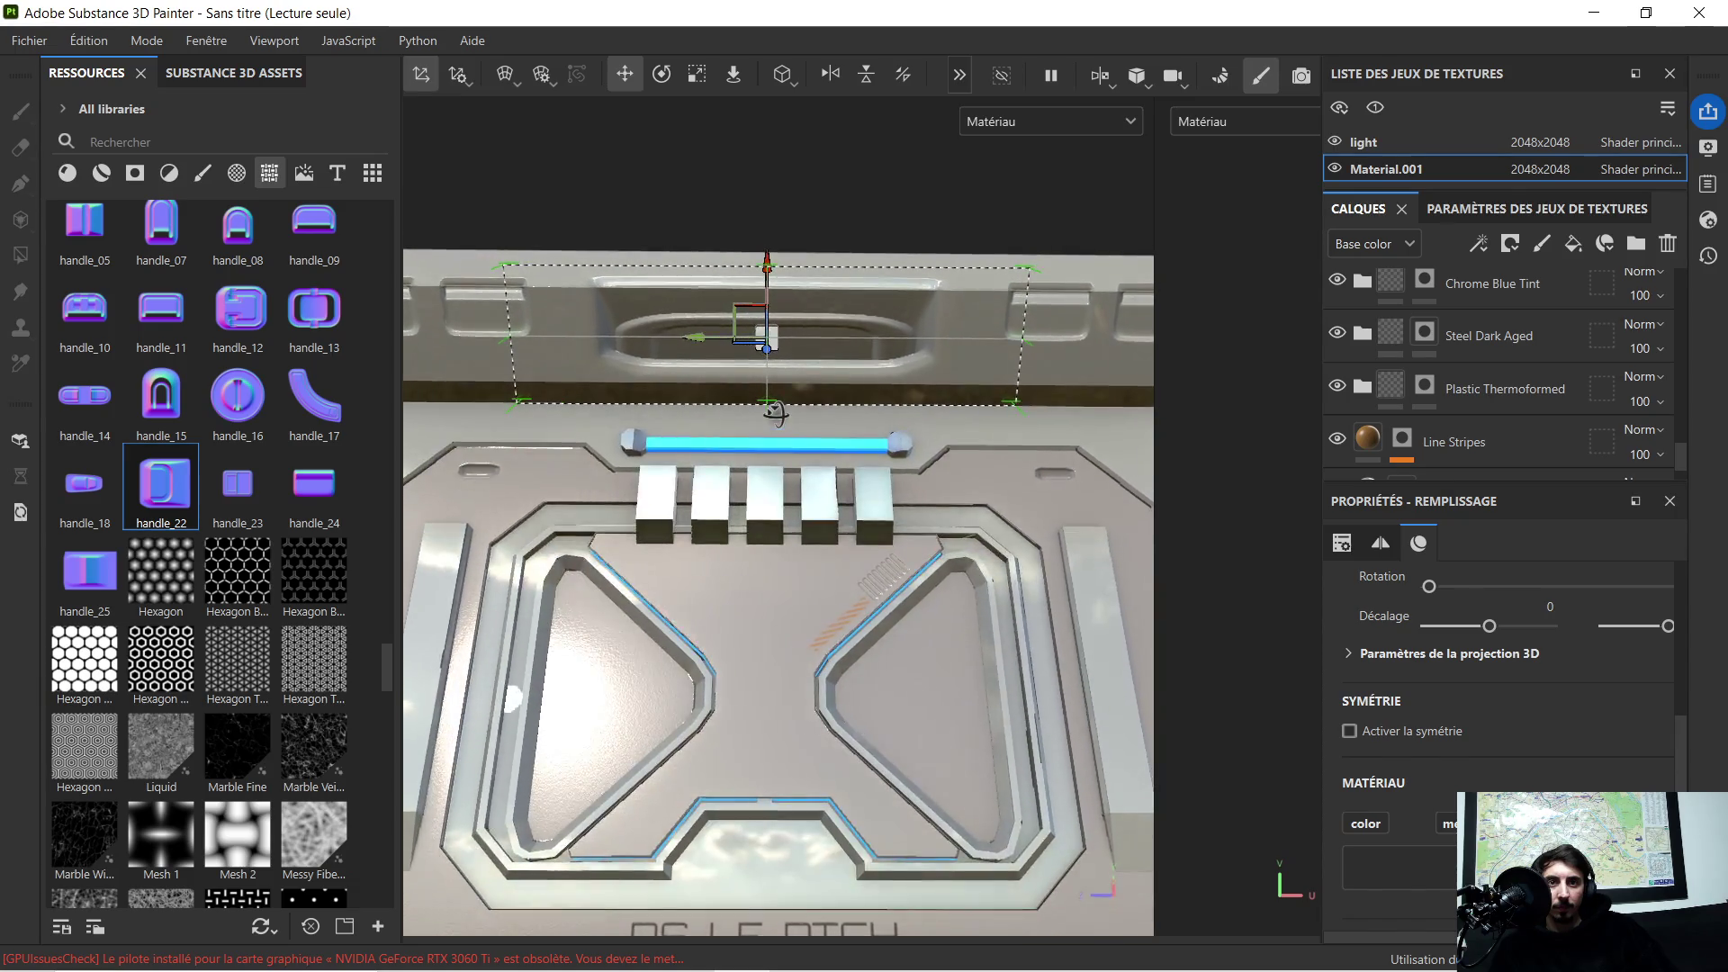
alt+drag(774, 496, 789, 442)
scroll(788, 442, down, 1)
scroll(1447, 285, down, 5)
scroll(1405, 331, down, 1)
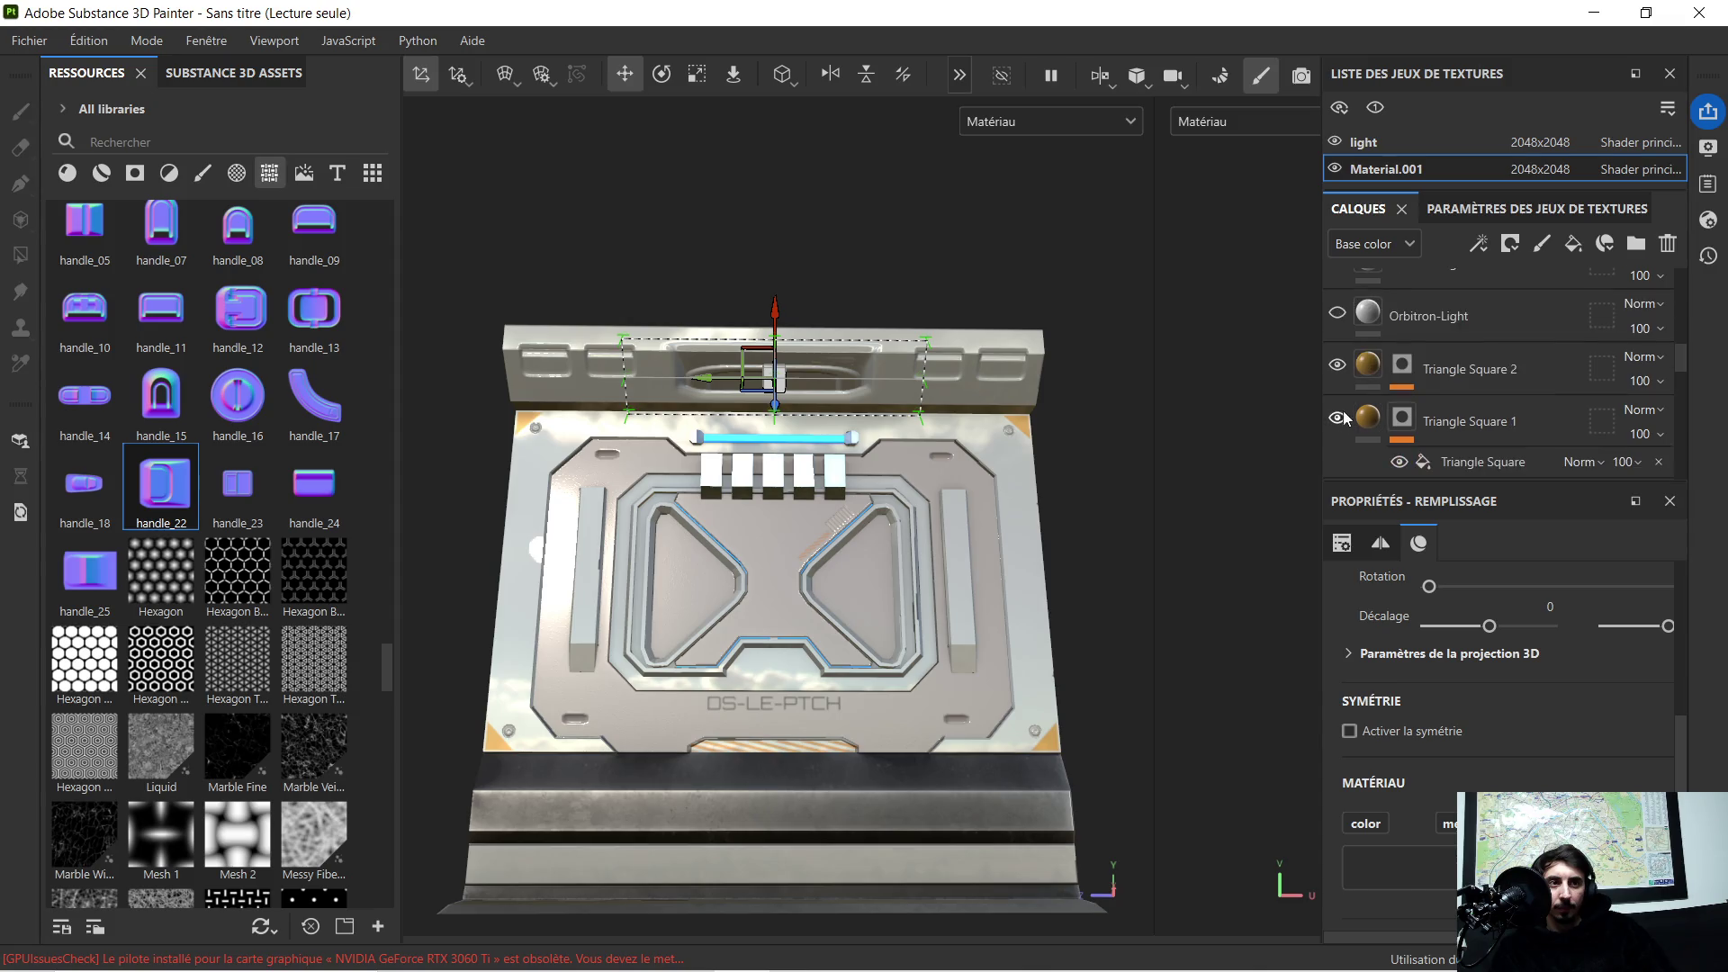
click(1366, 368)
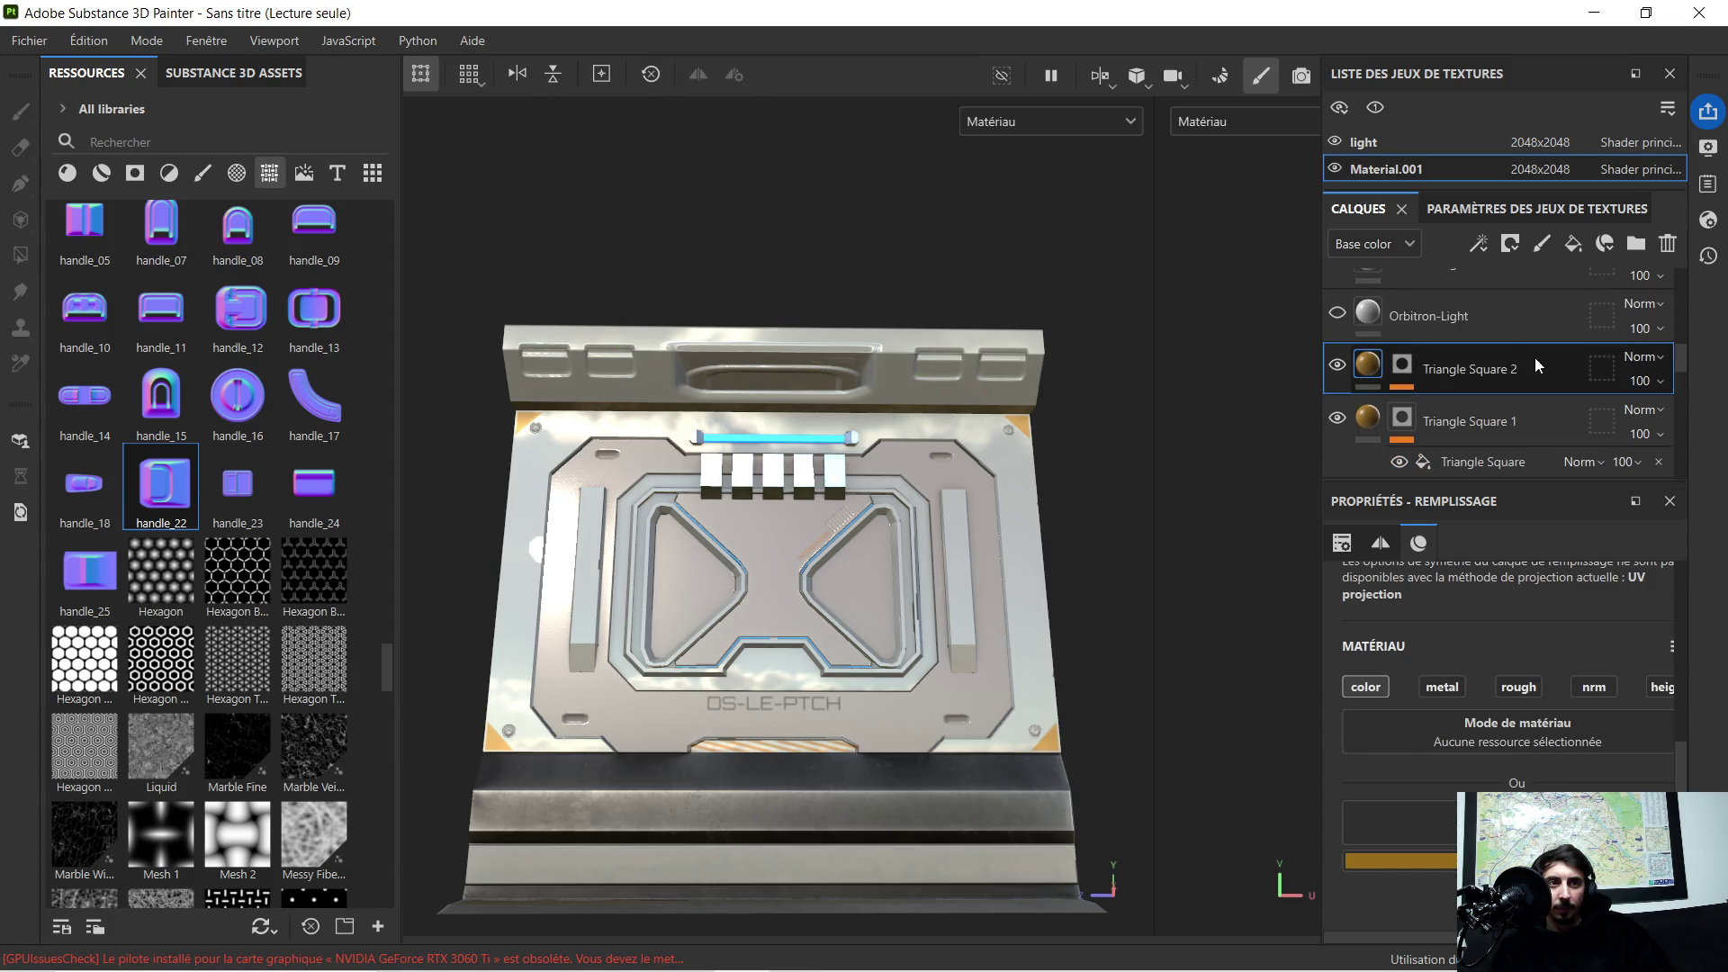
scroll(1537, 359, up, 3)
click(1465, 310)
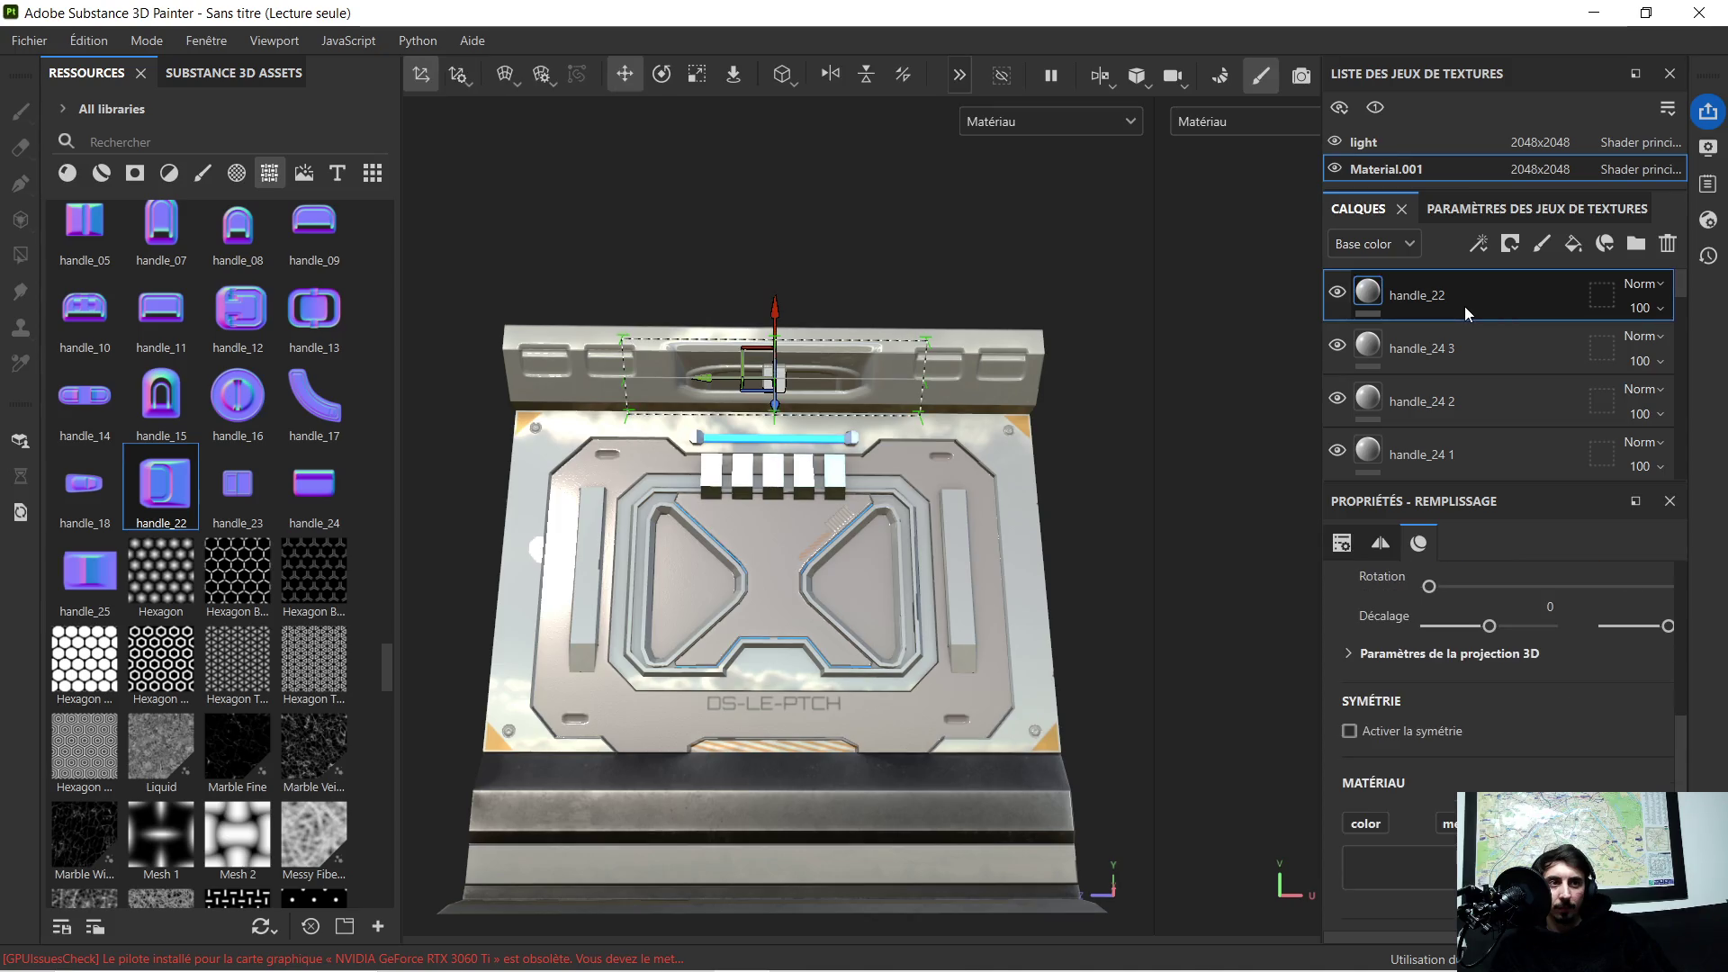
key(Delete)
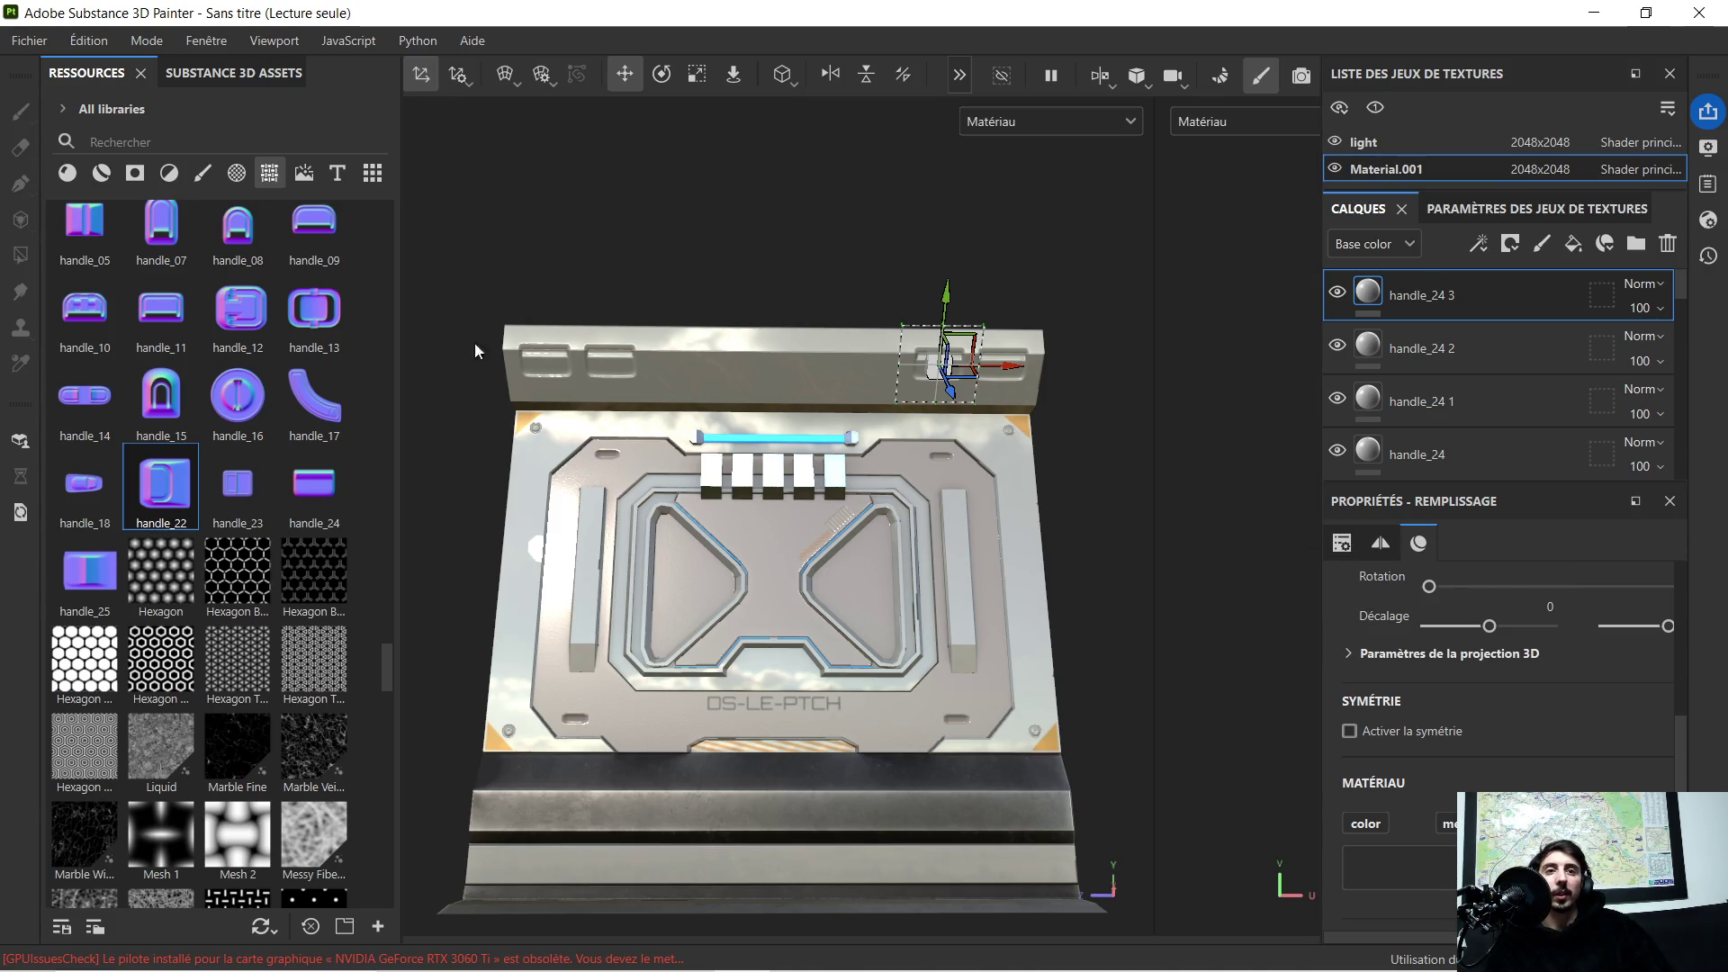
scroll(736, 376, up, 3)
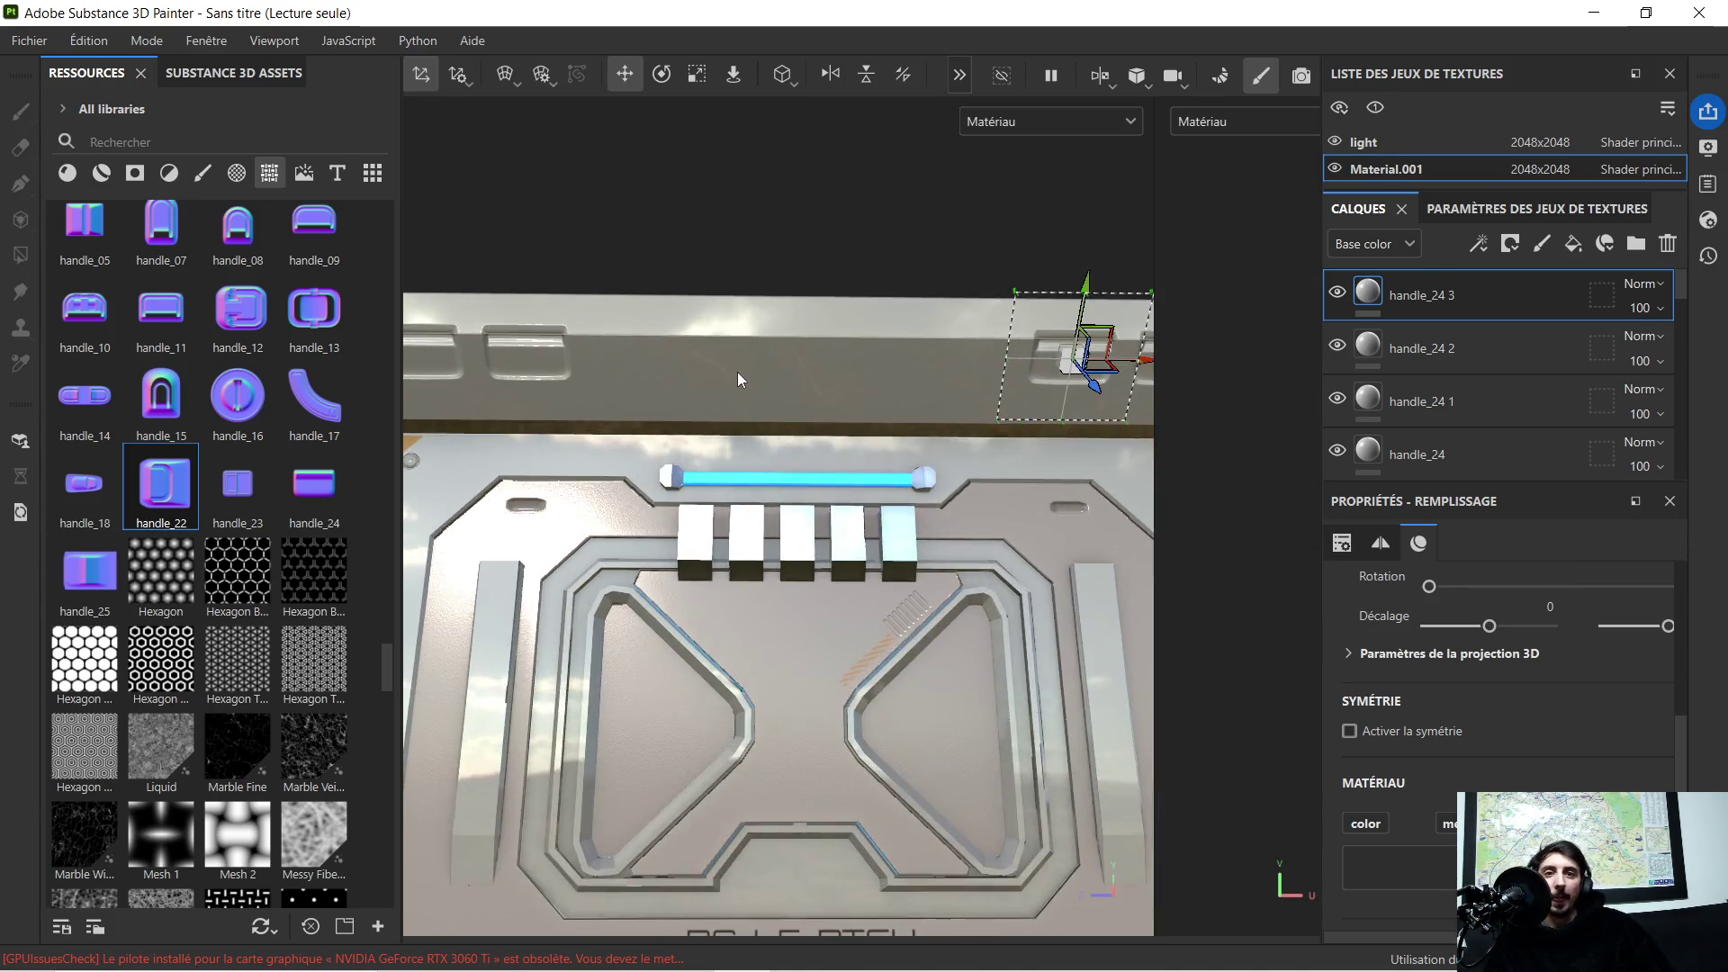
alt+drag(737, 377, 768, 436)
alt+drag(815, 710, 806, 556)
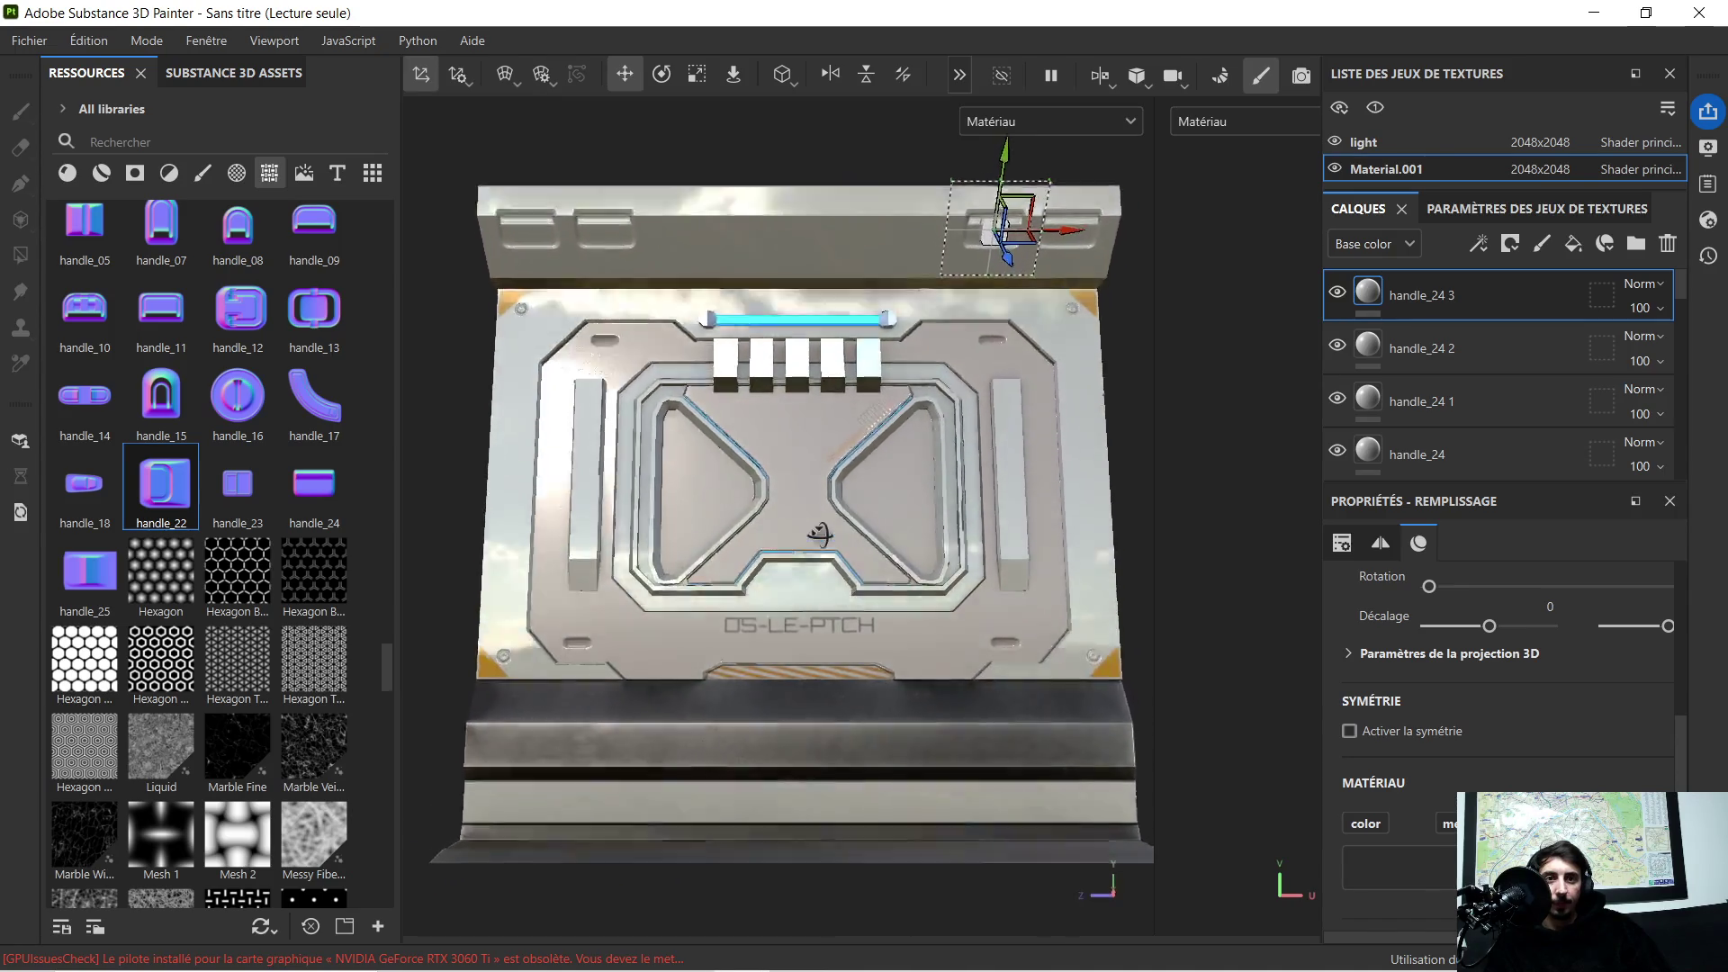
mouse_move(805, 556)
alt+mouse_down()
mouse_move(833, 568)
mouse_move(816, 586)
mouse_move(784, 529)
alt+mouse_up()
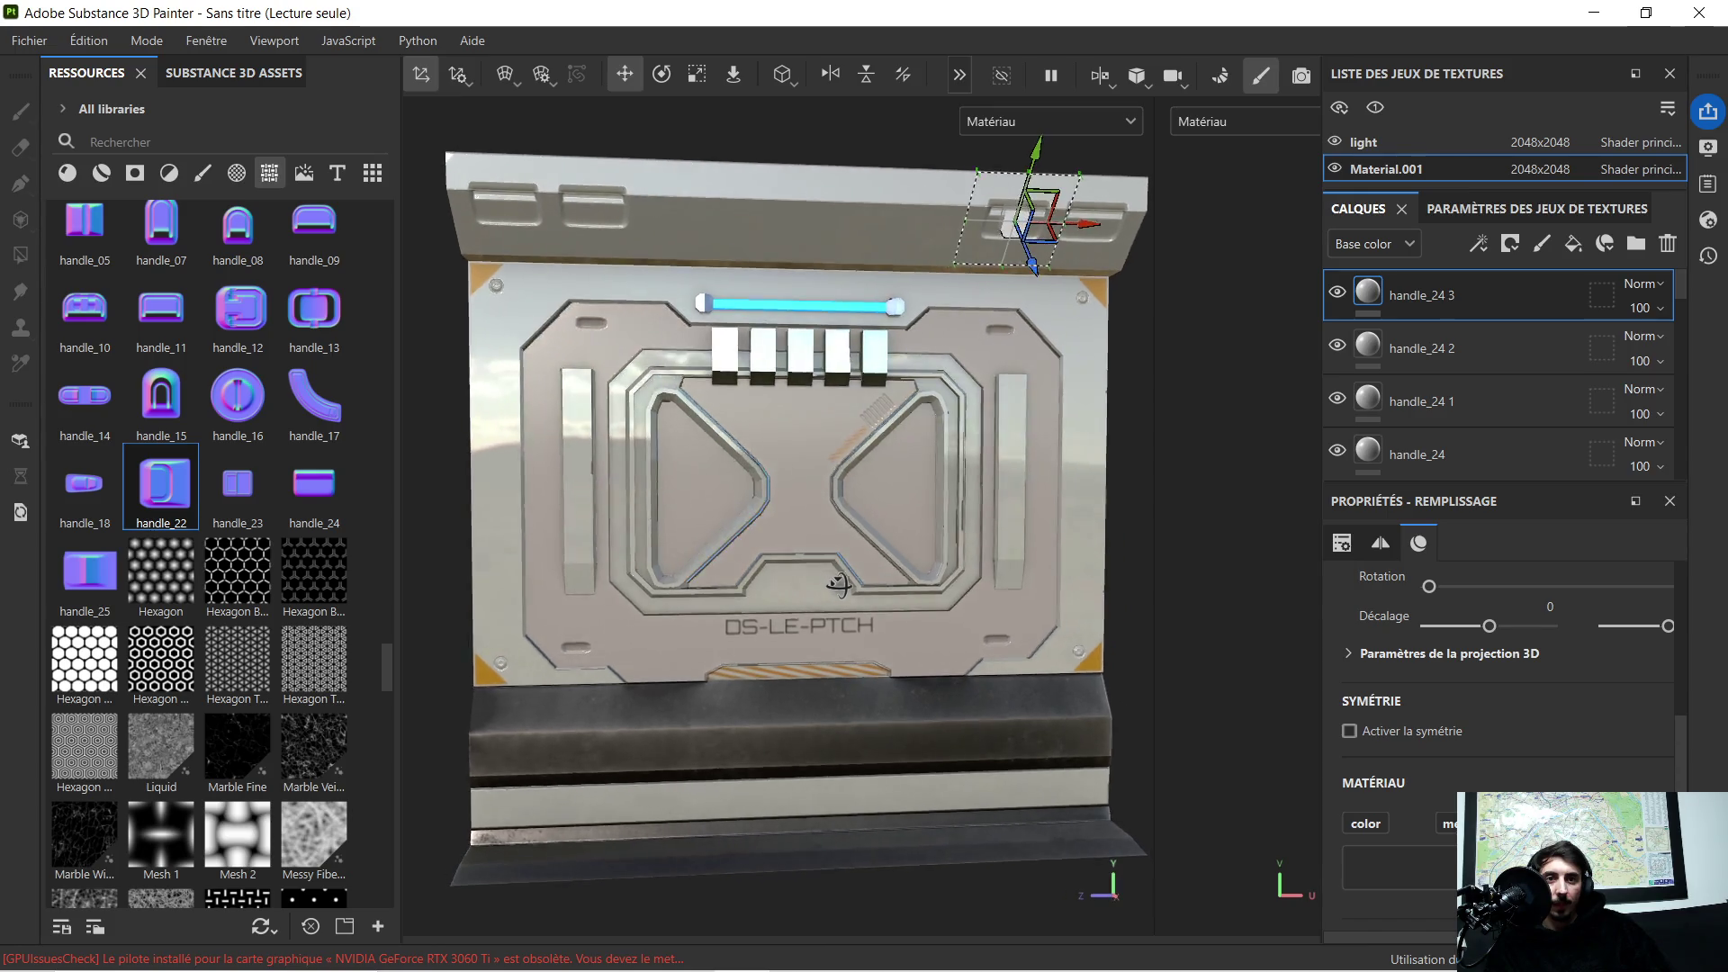
scroll(784, 528, up, 3)
scroll(755, 503, down, 3)
scroll(743, 494, up, 3)
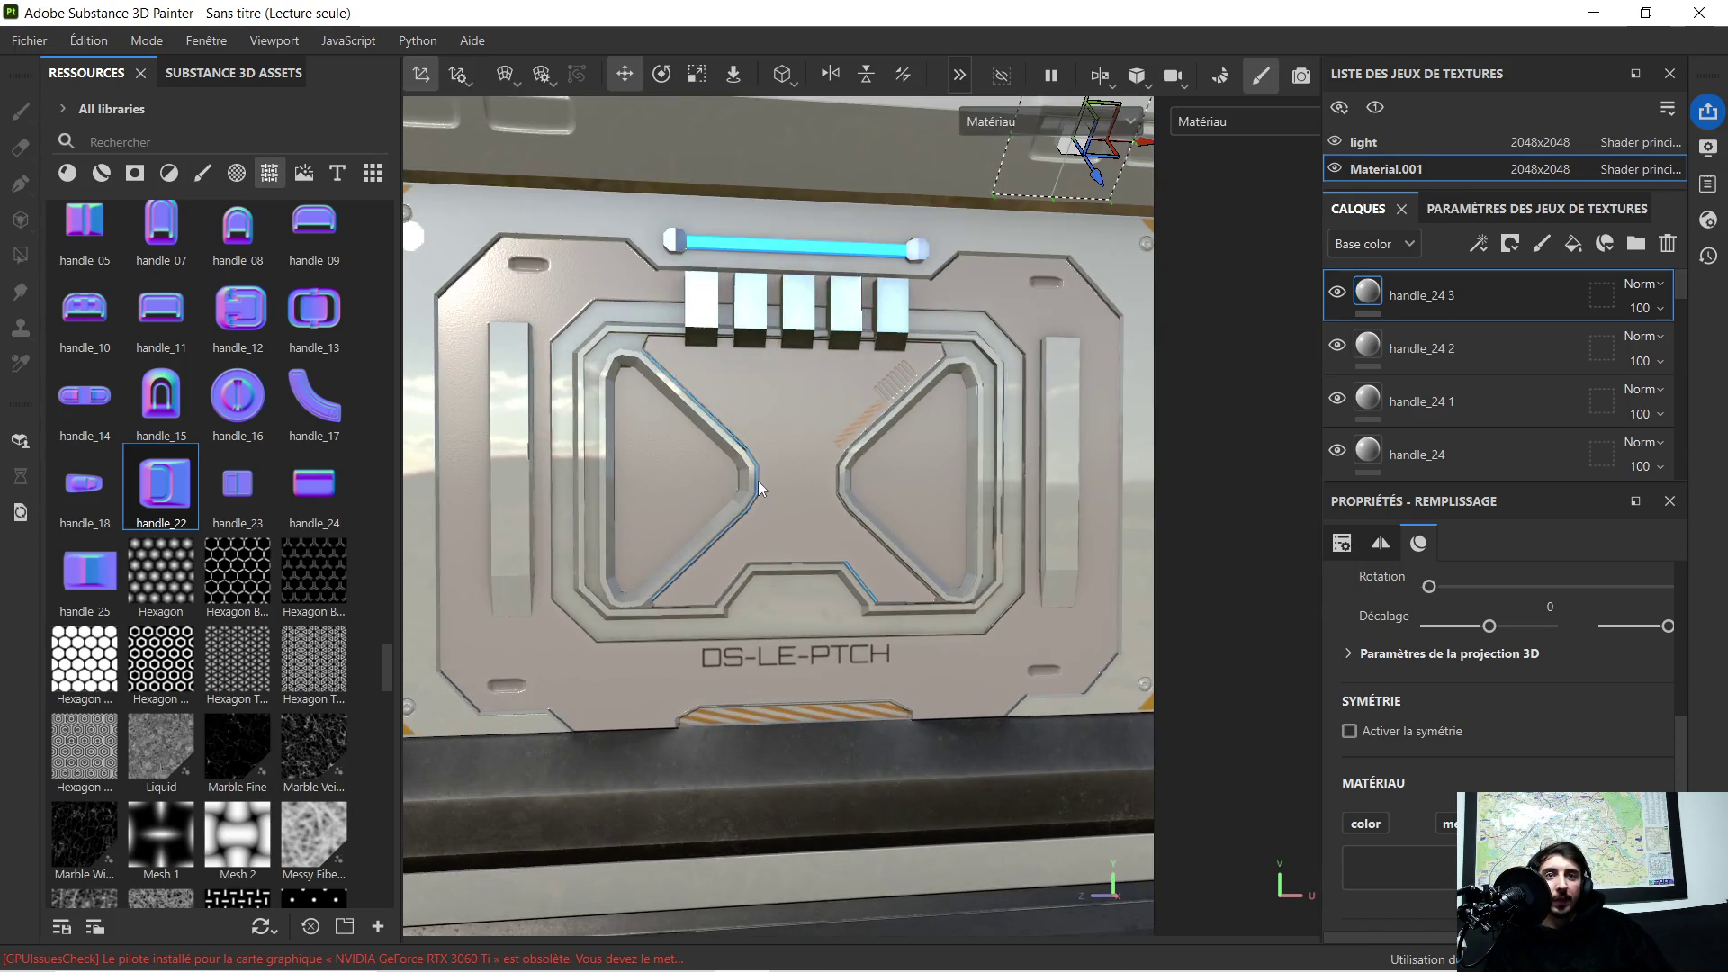
scroll(758, 480, down, 1)
scroll(766, 476, up, 1)
scroll(777, 476, down, 1)
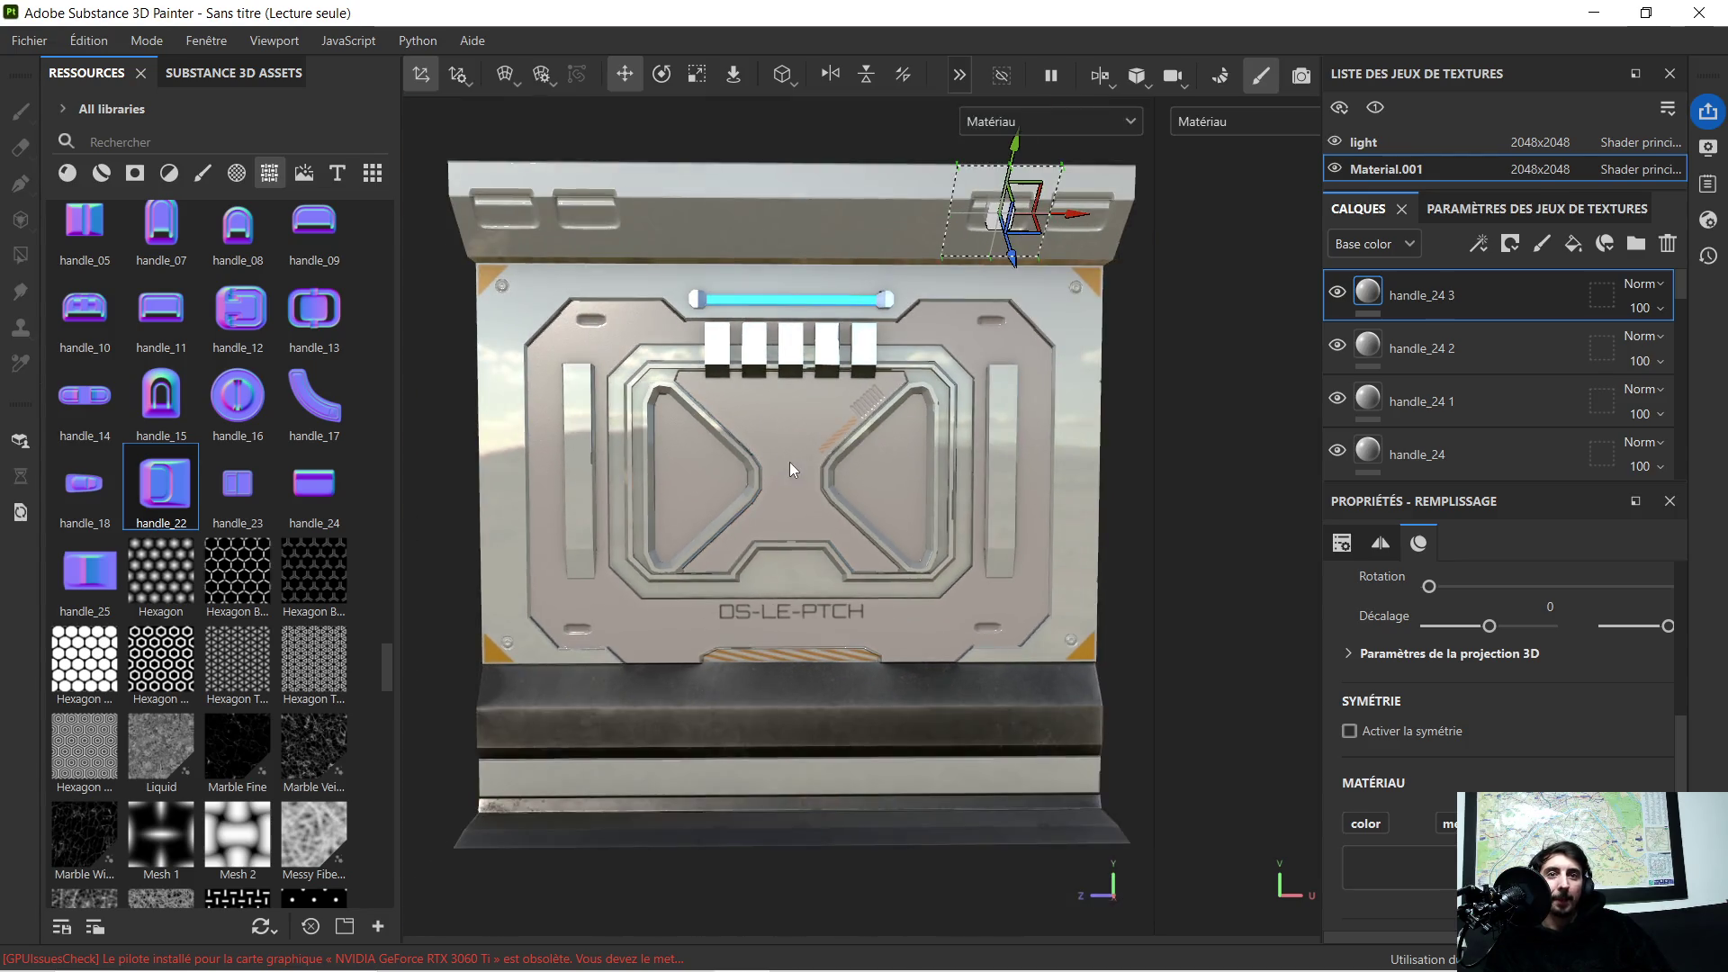
scroll(789, 462, down, 2)
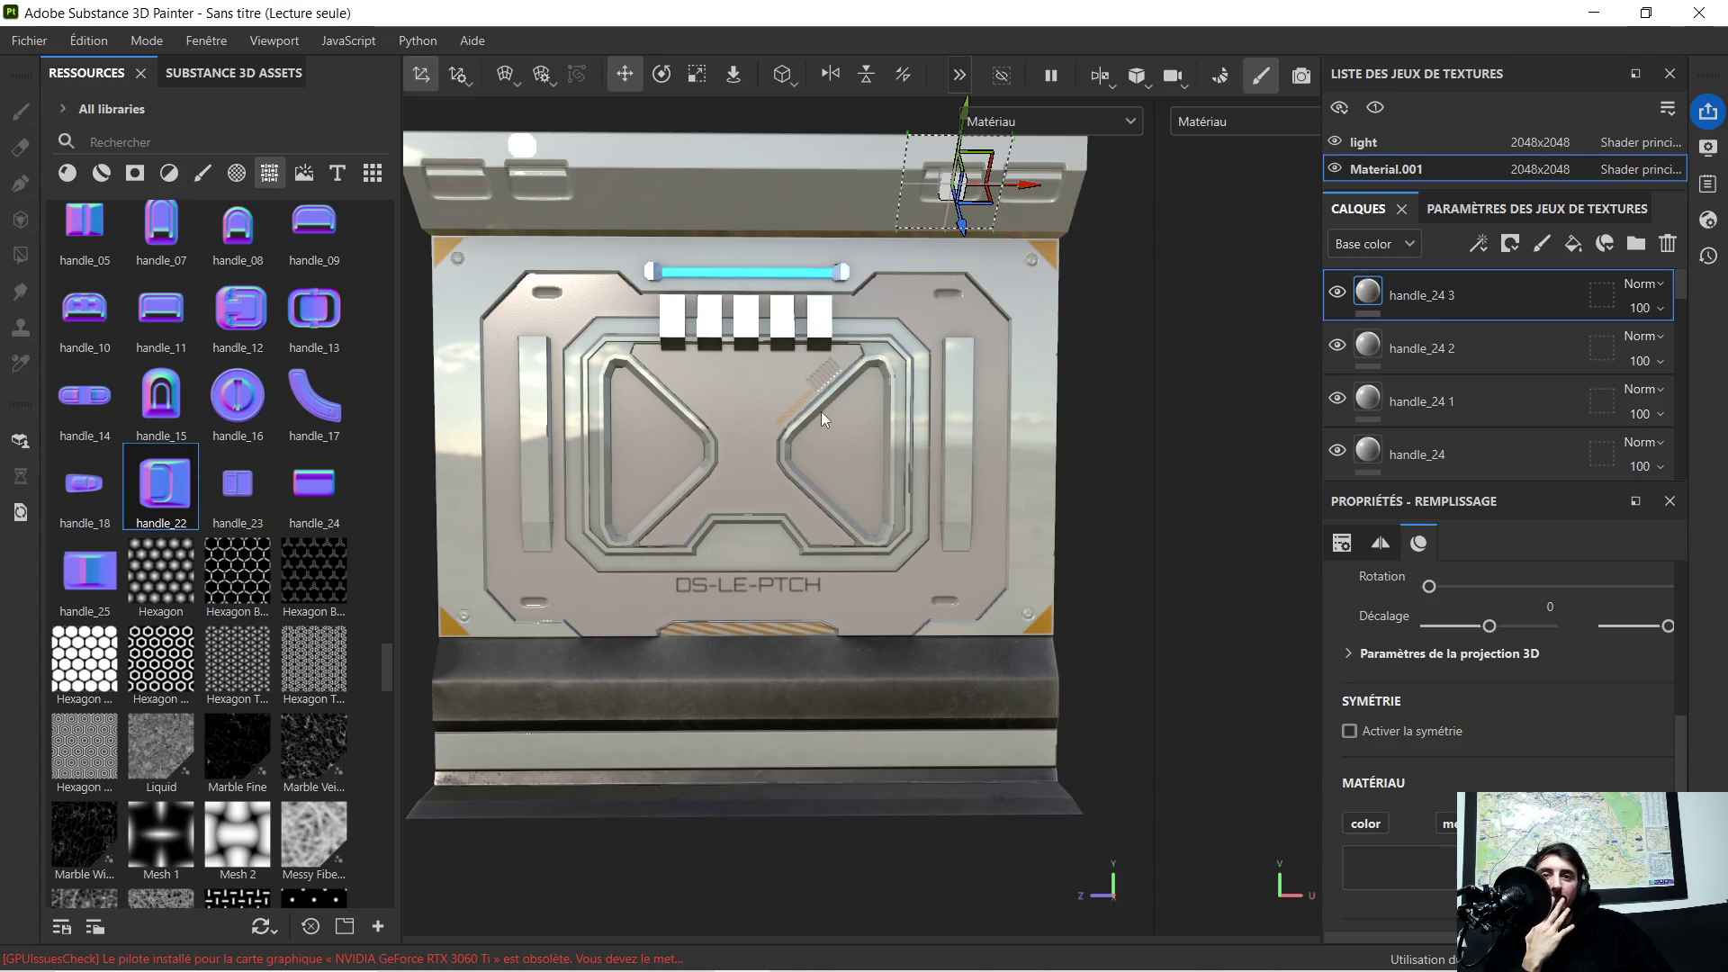
scroll(797, 415, up, 2)
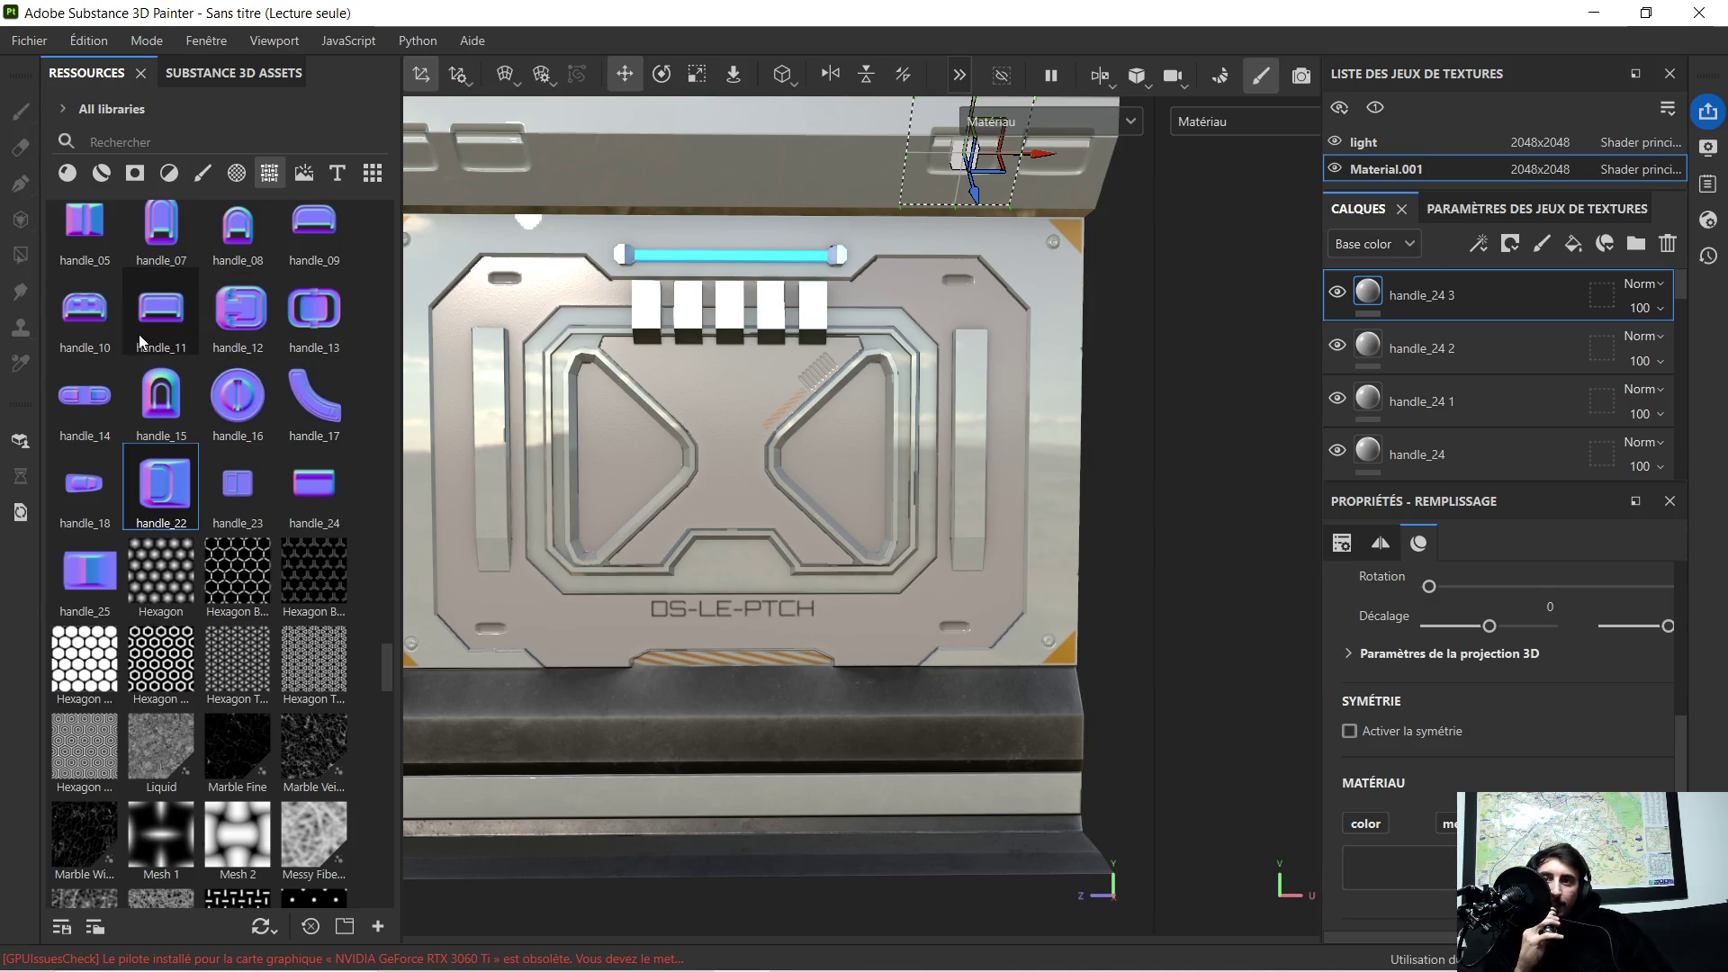
scroll(164, 367, up, 2)
scroll(168, 368, down, 2)
scroll(244, 381, down, 6)
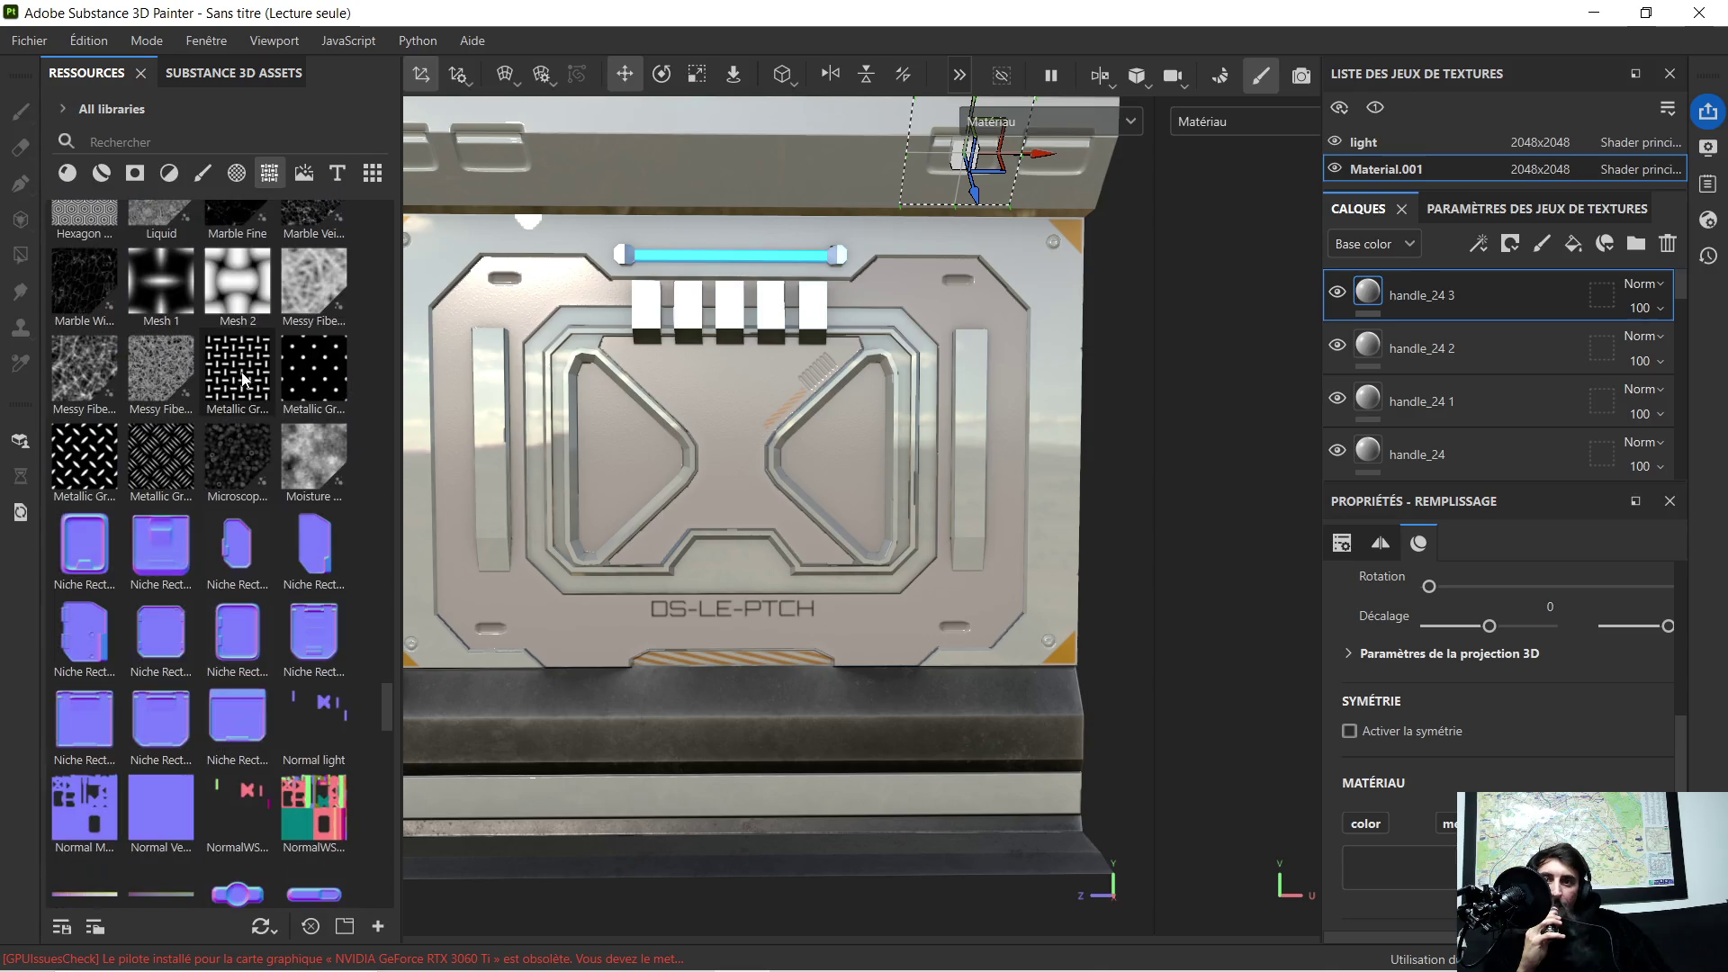
scroll(234, 400, down, 3)
scroll(241, 418, down, 3)
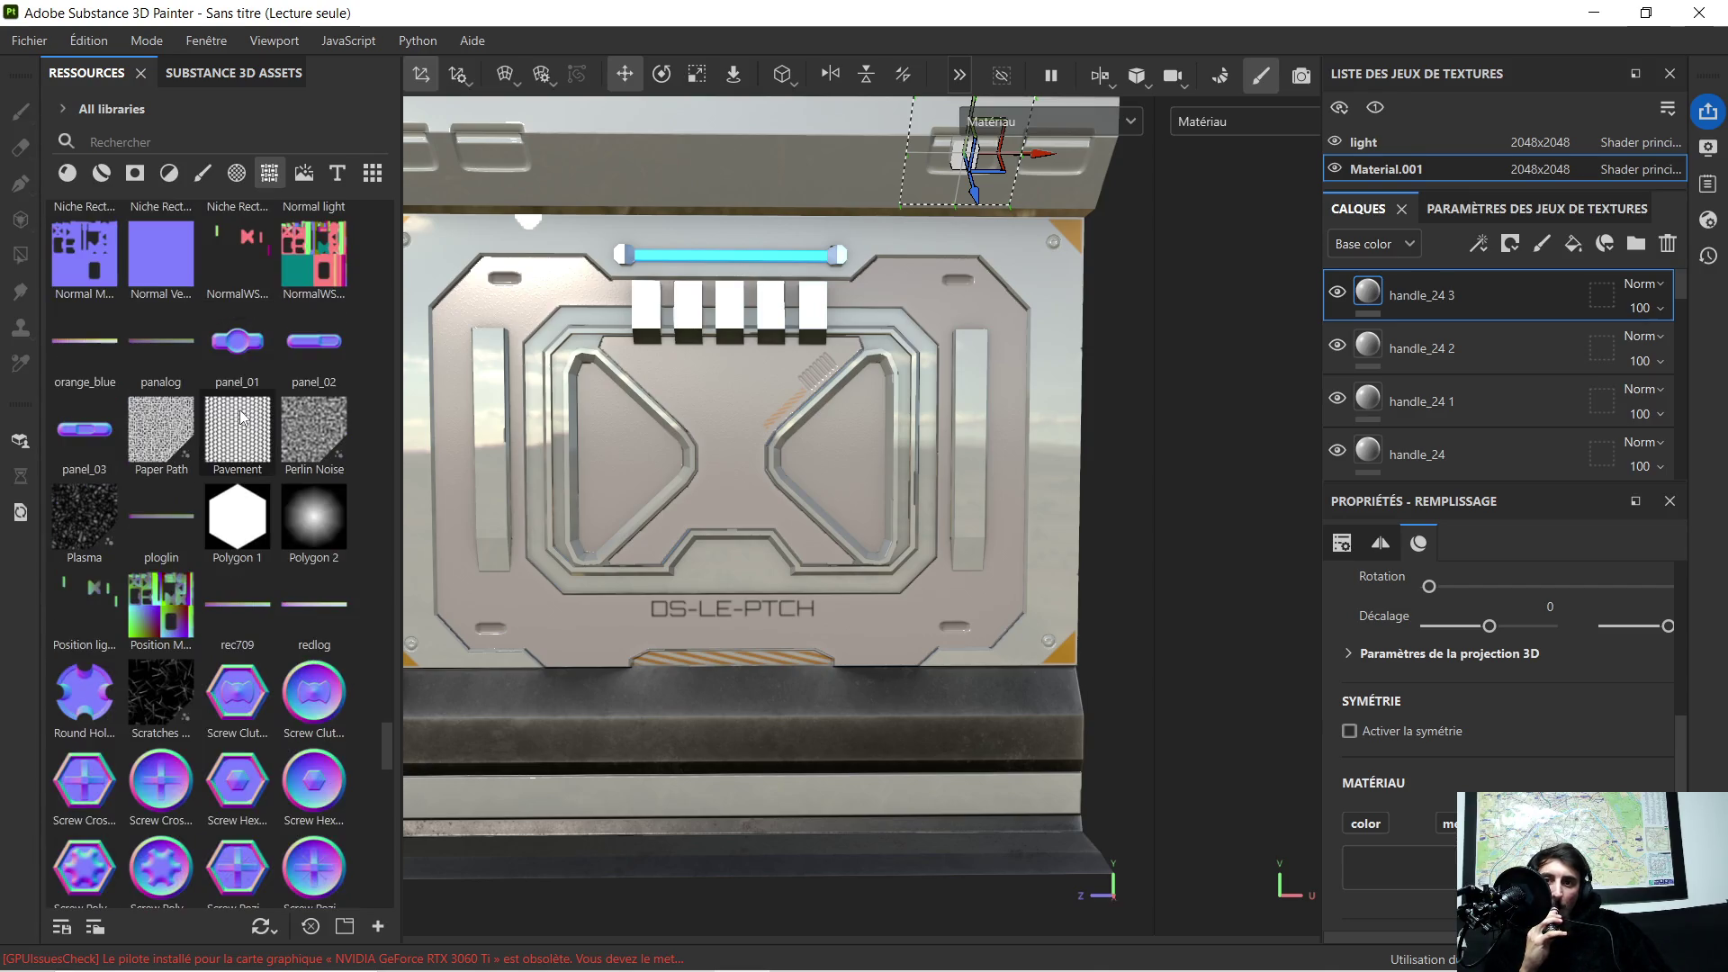
scroll(245, 424, down, 3)
scroll(240, 434, down, 3)
scroll(240, 443, down, 3)
scroll(238, 449, down, 3)
scroll(237, 442, down, 3)
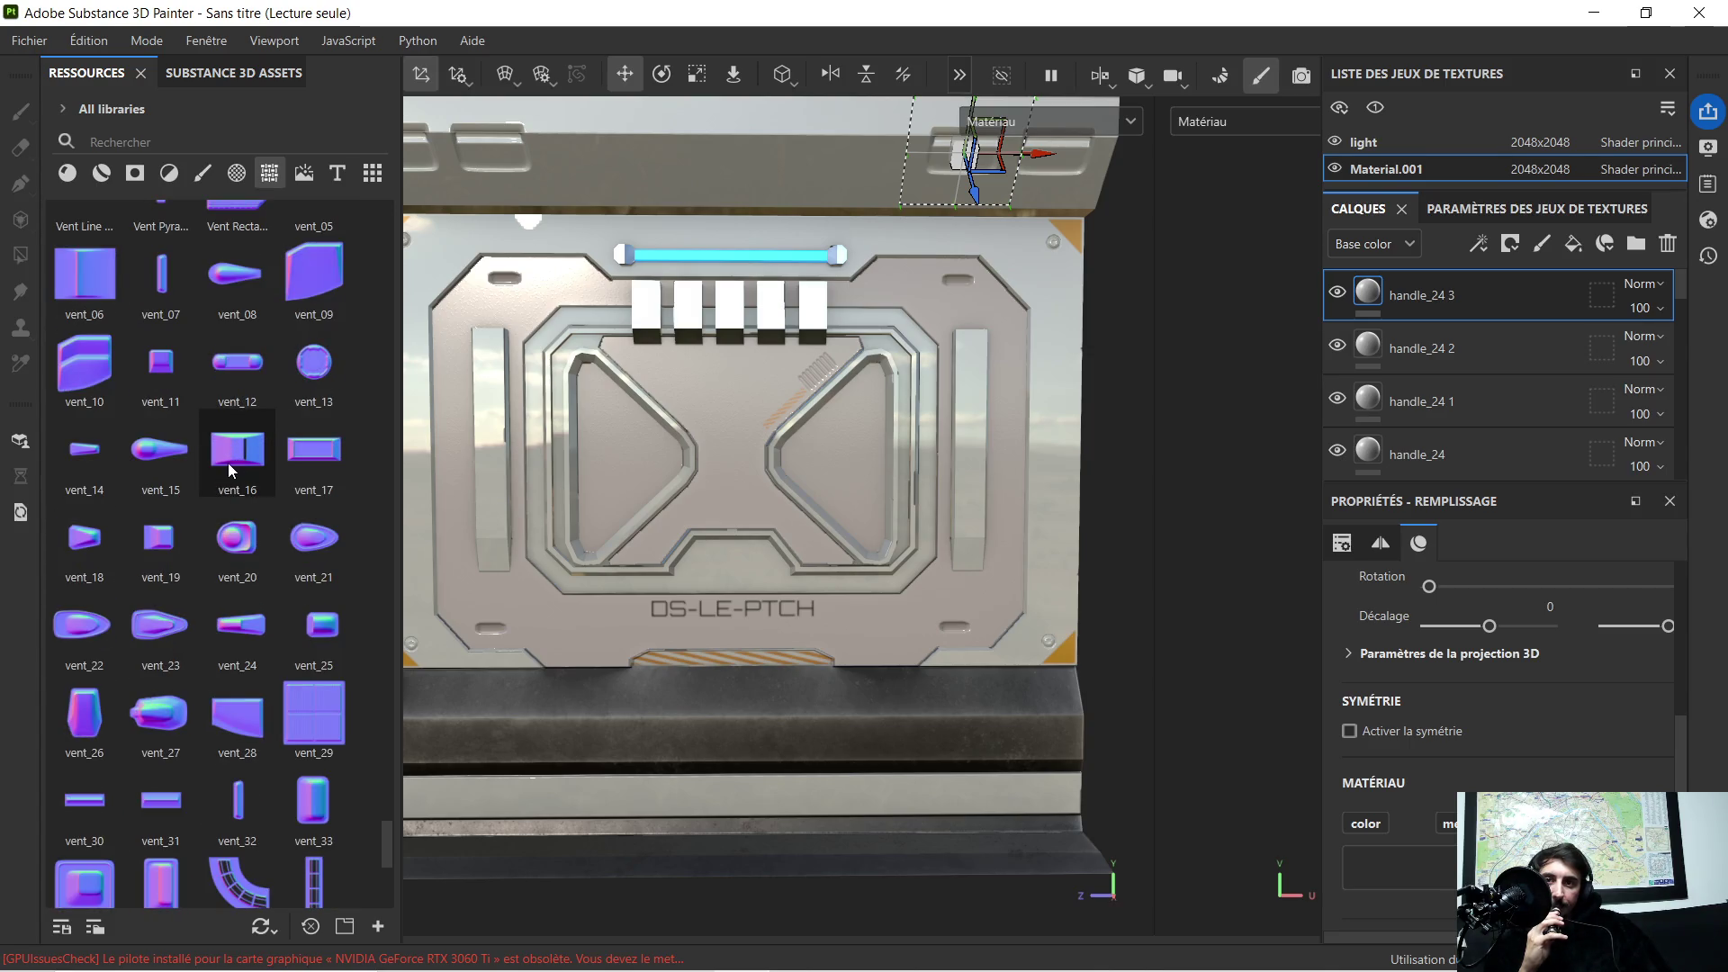
mouse_move(237, 455)
scroll(219, 501, down, 3)
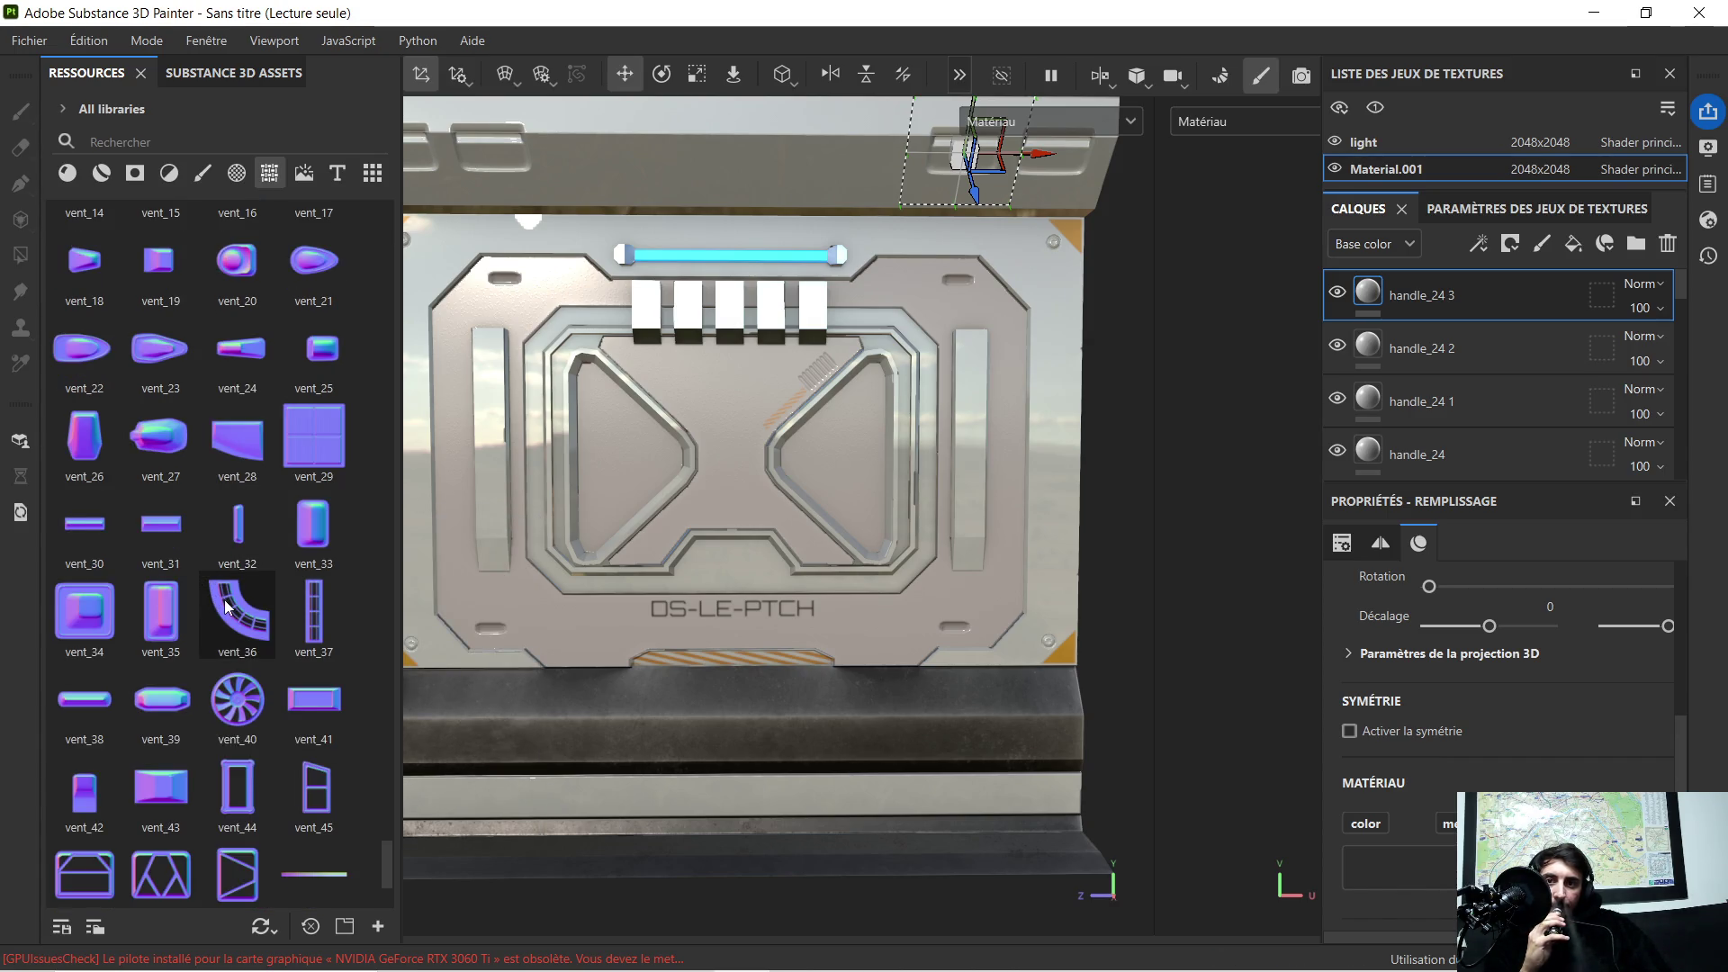
scroll(227, 608, down, 3)
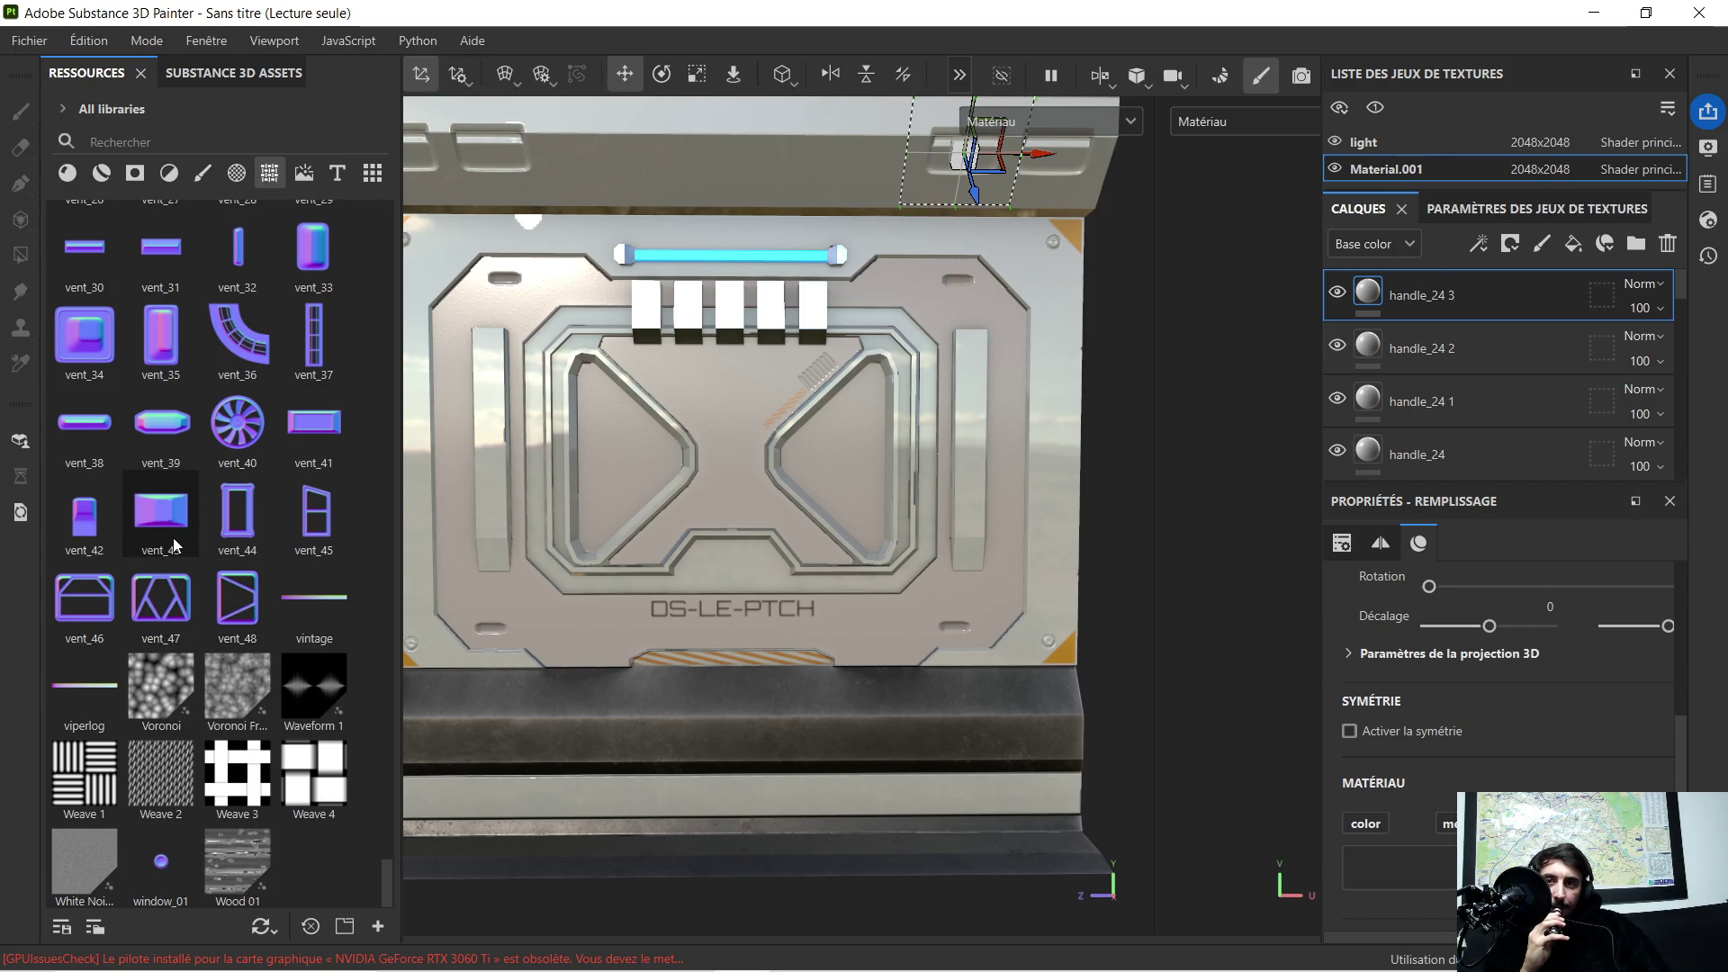
drag(95, 529, 715, 369)
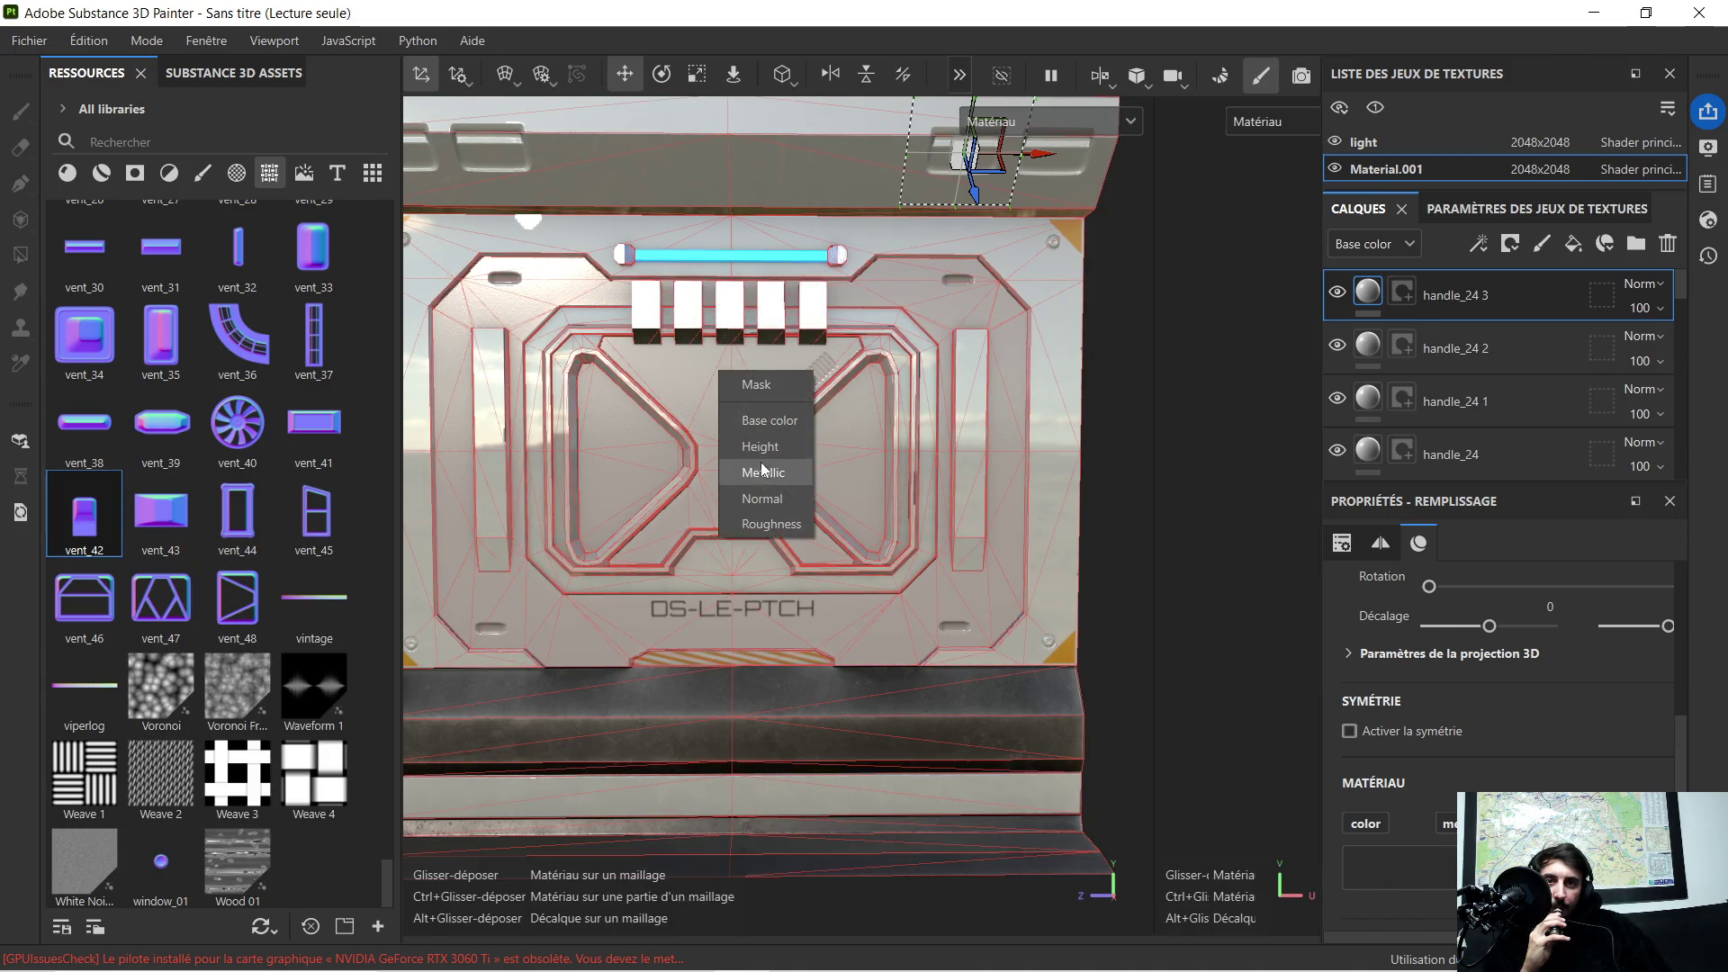
Step: Drop vent_42 onto the panel as a layer, halve its size and move it up under the vent blocks
click(763, 496)
scroll(763, 384, up, 3)
scroll(763, 385, up, 2)
scroll(751, 380, down, 2)
scroll(667, 183, down, 1)
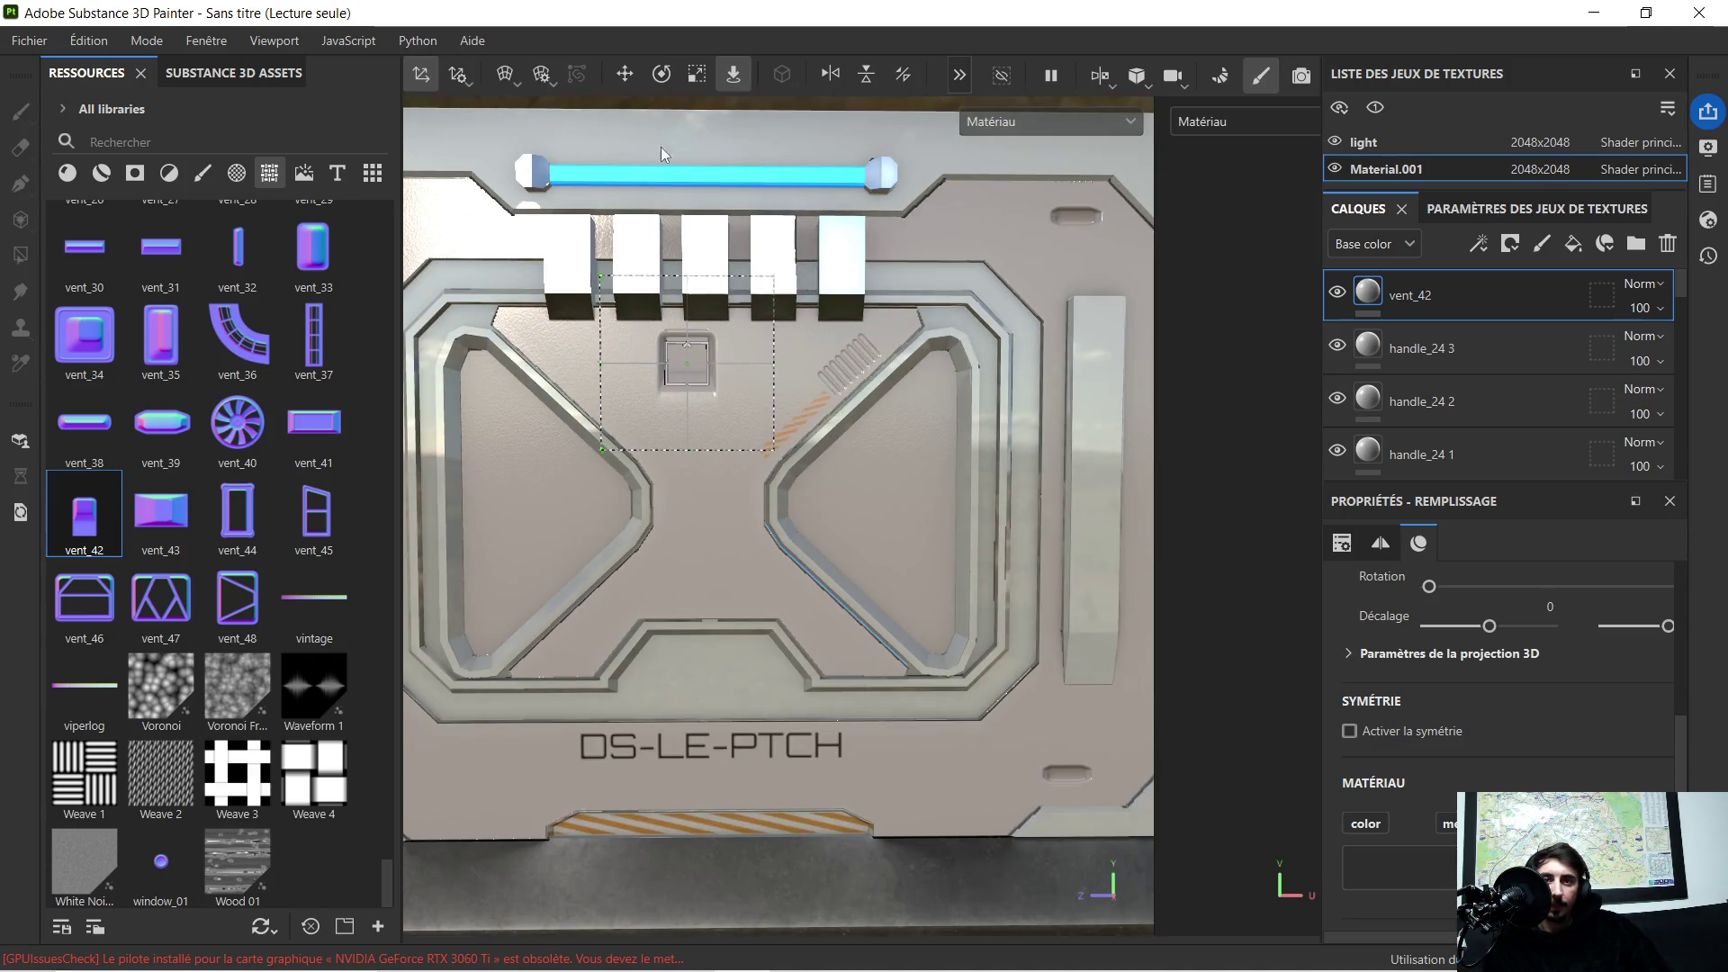
click(687, 78)
drag(685, 360, 653, 377)
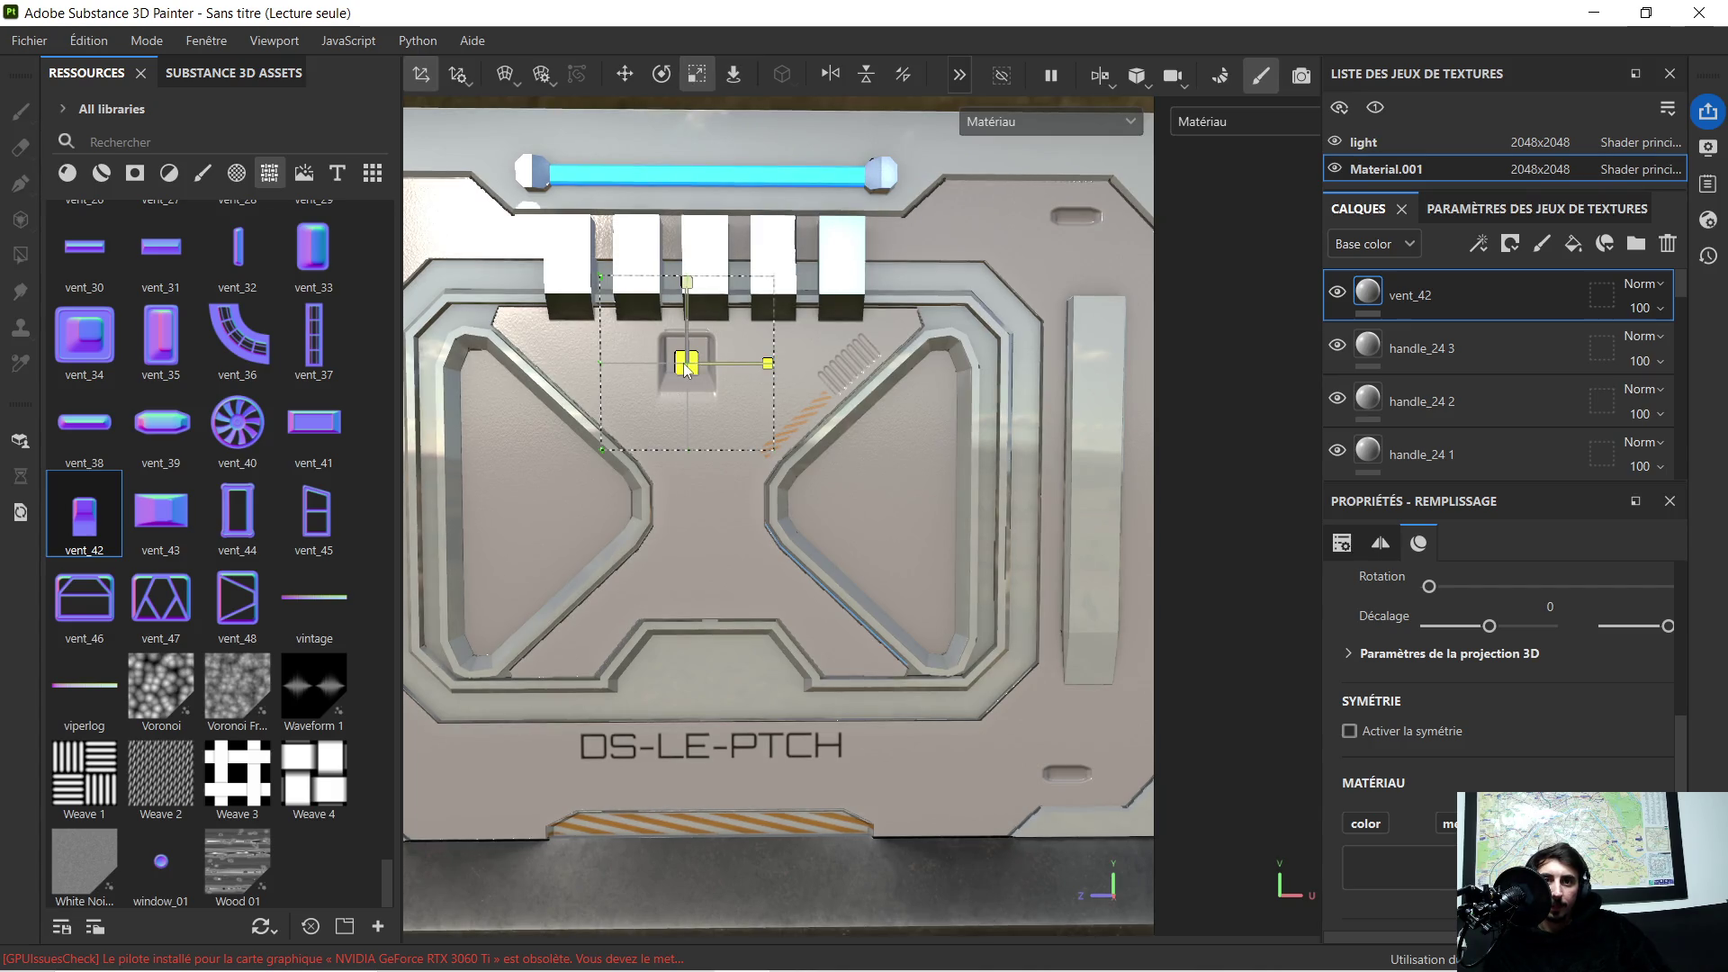
scroll(726, 338, up, 1)
scroll(709, 343, up, 2)
scroll(696, 317, up, 2)
scroll(810, 413, up, 2)
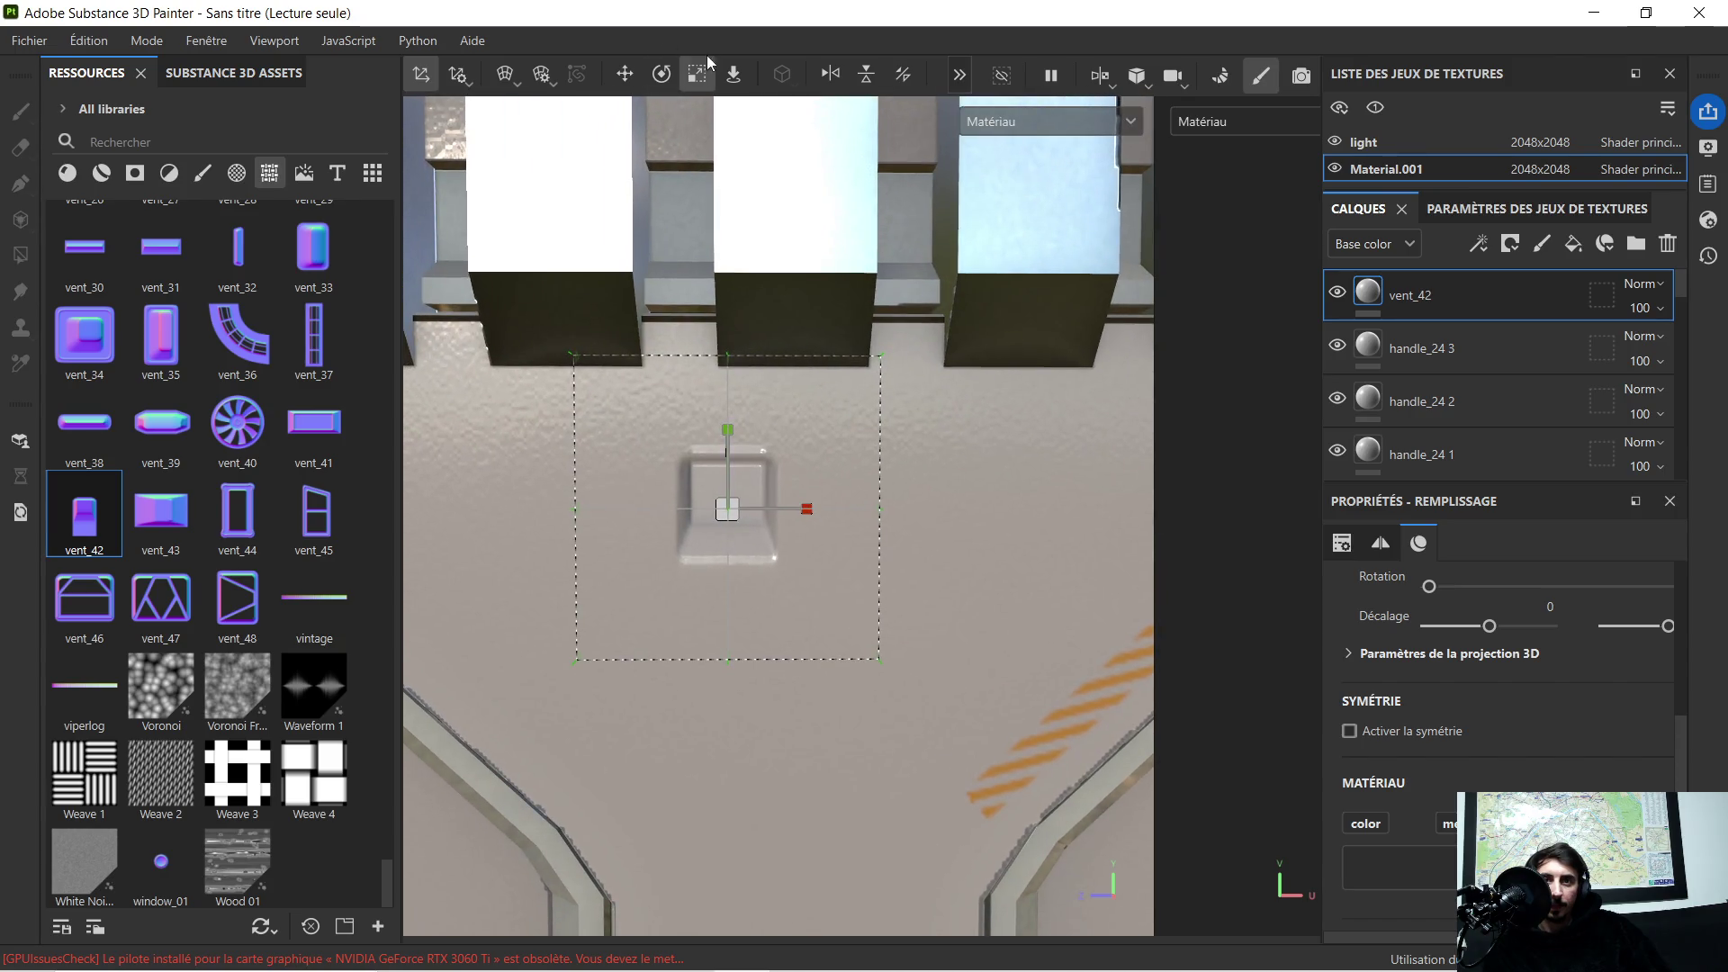
click(626, 75)
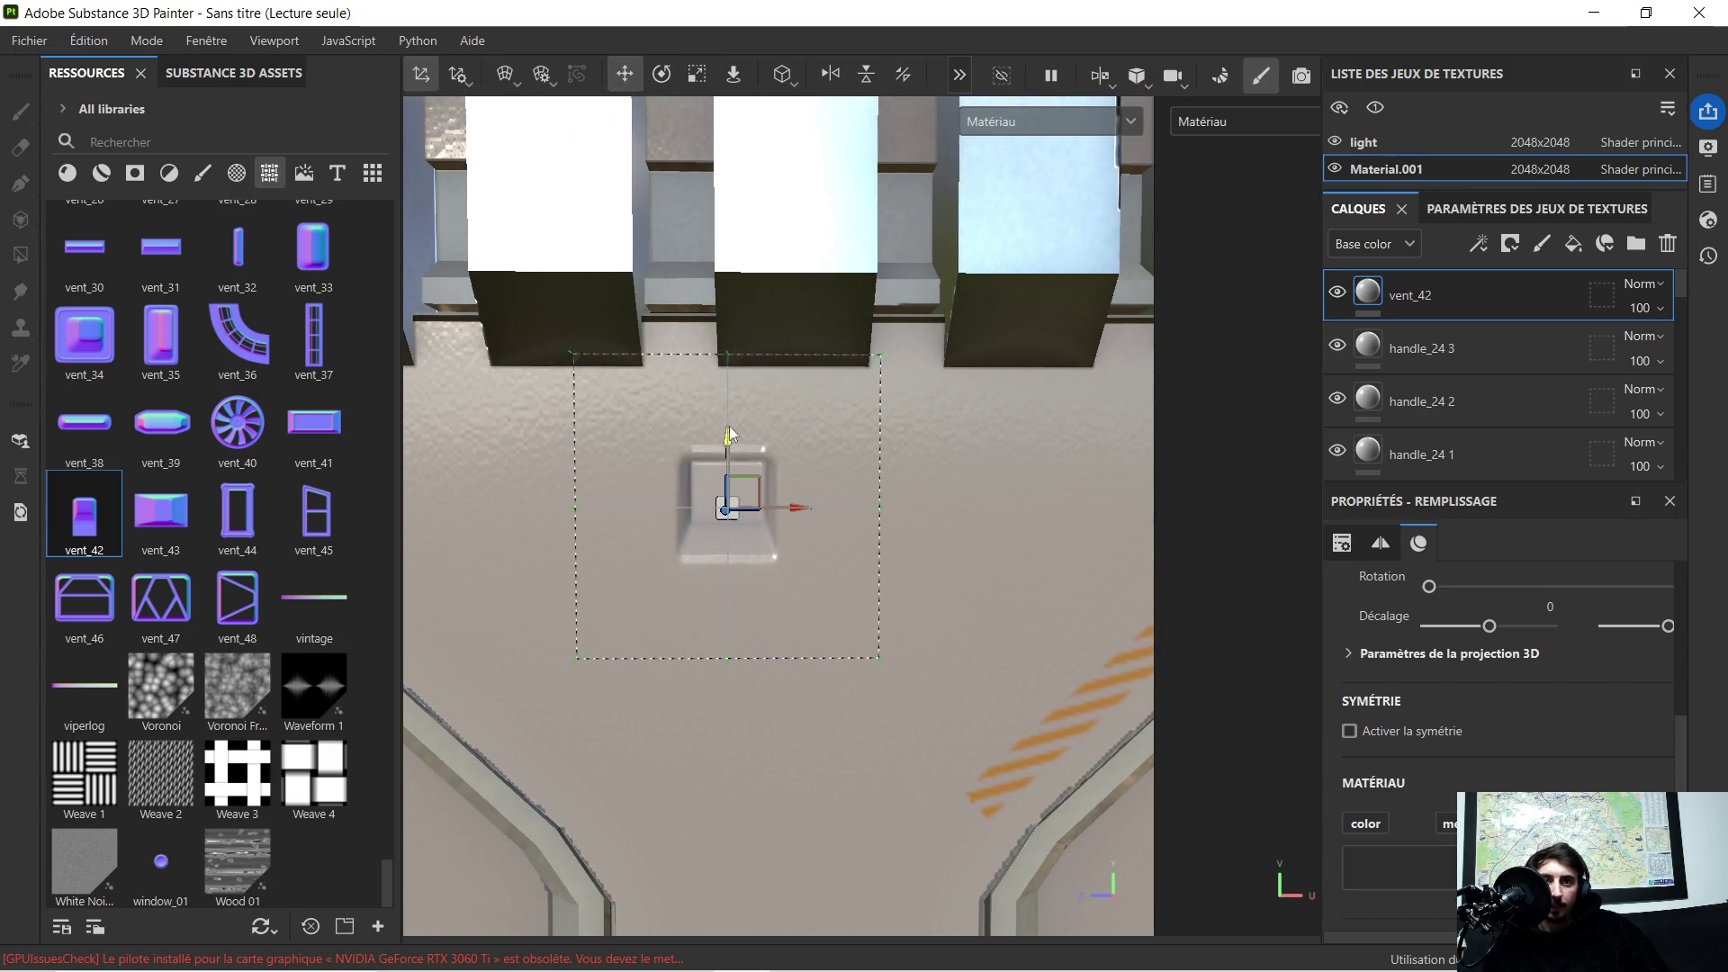
drag(729, 446, 746, 326)
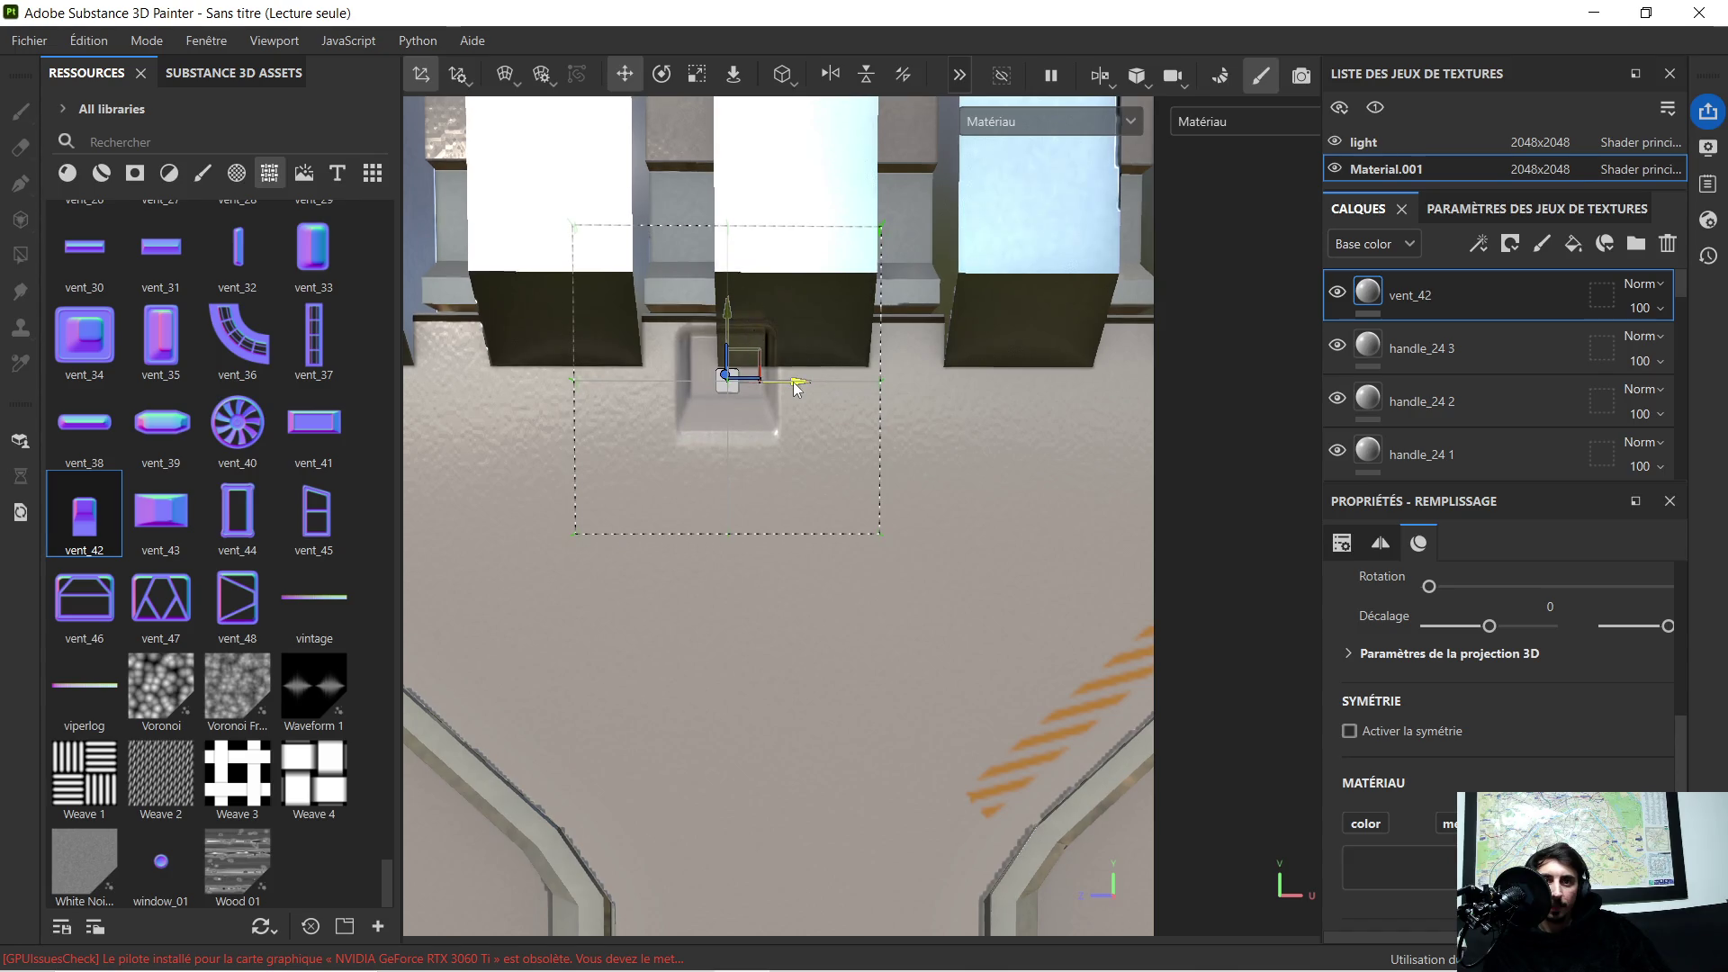
drag(796, 380, 871, 386)
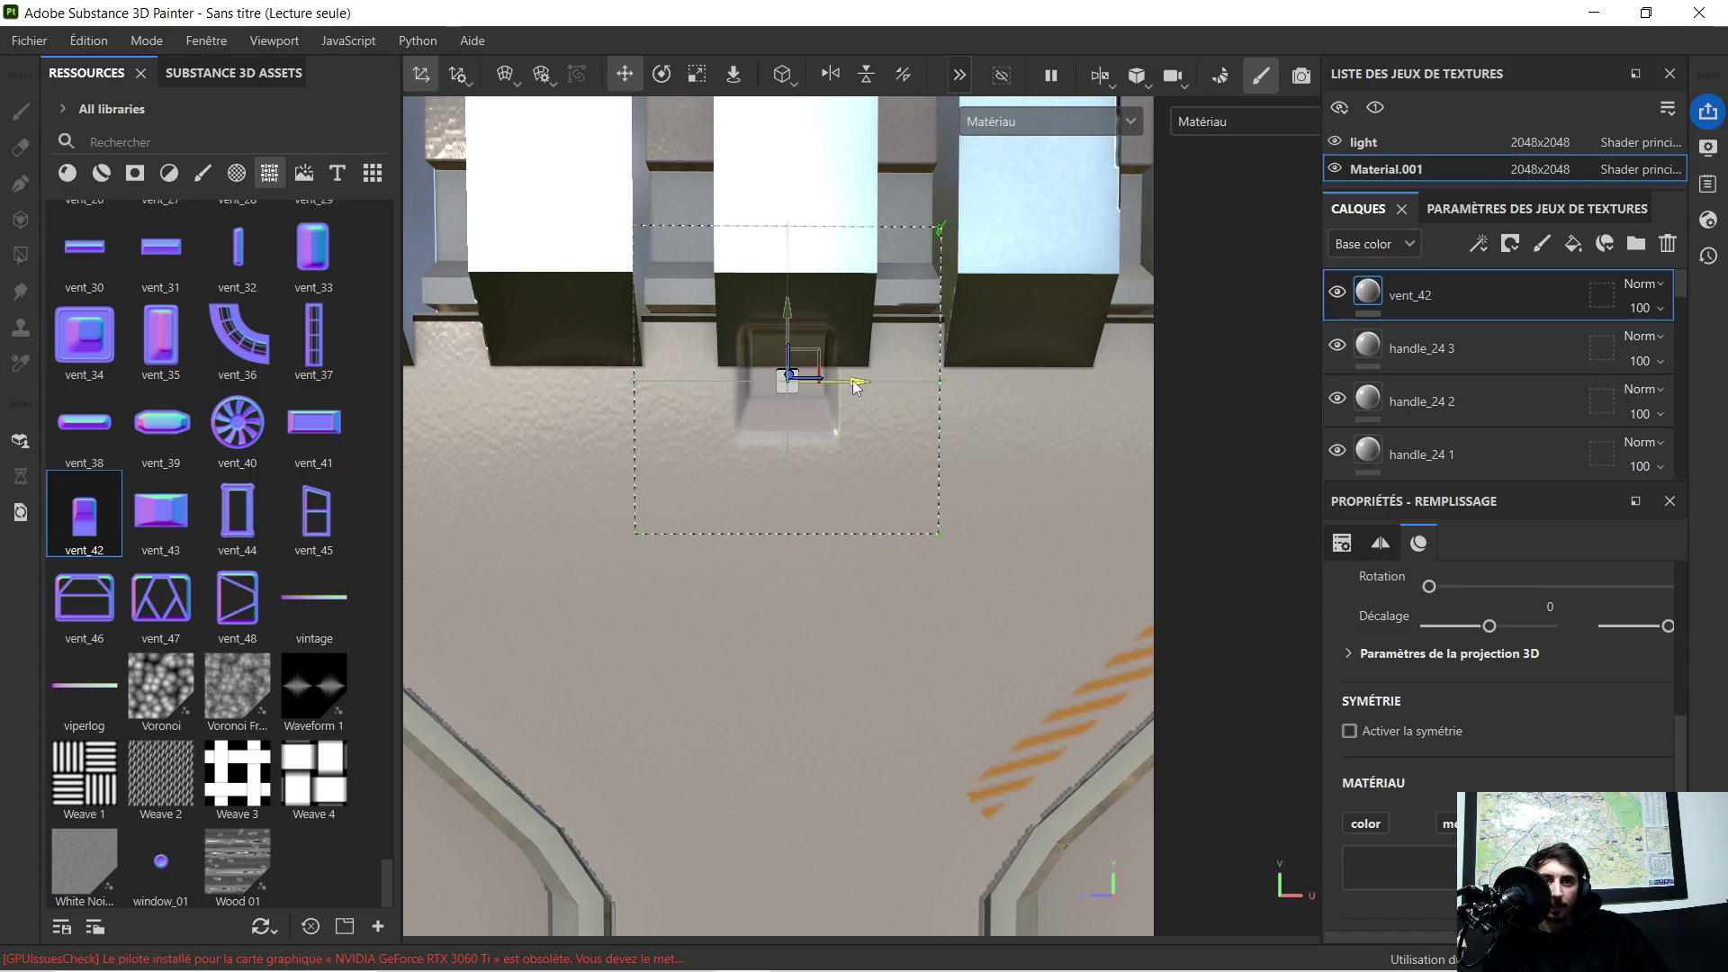
scroll(851, 379, down, 3)
scroll(835, 405, down, 3)
alt+middle_drag(843, 483, 804, 389)
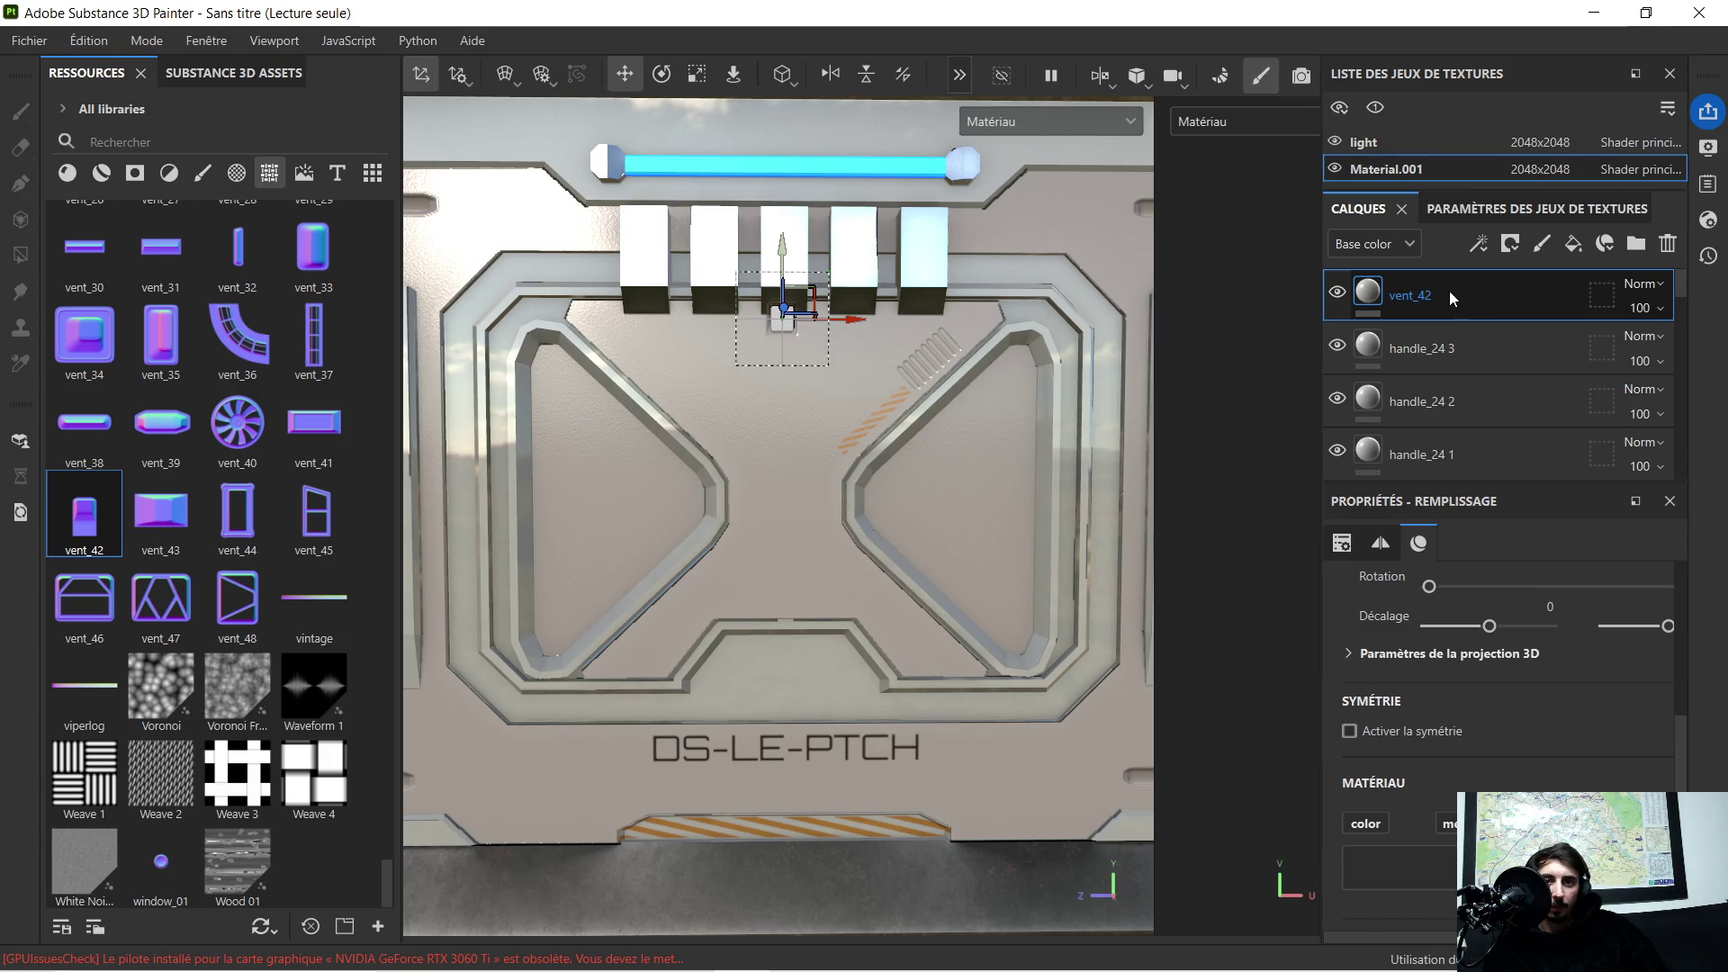
drag(784, 270, 782, 306)
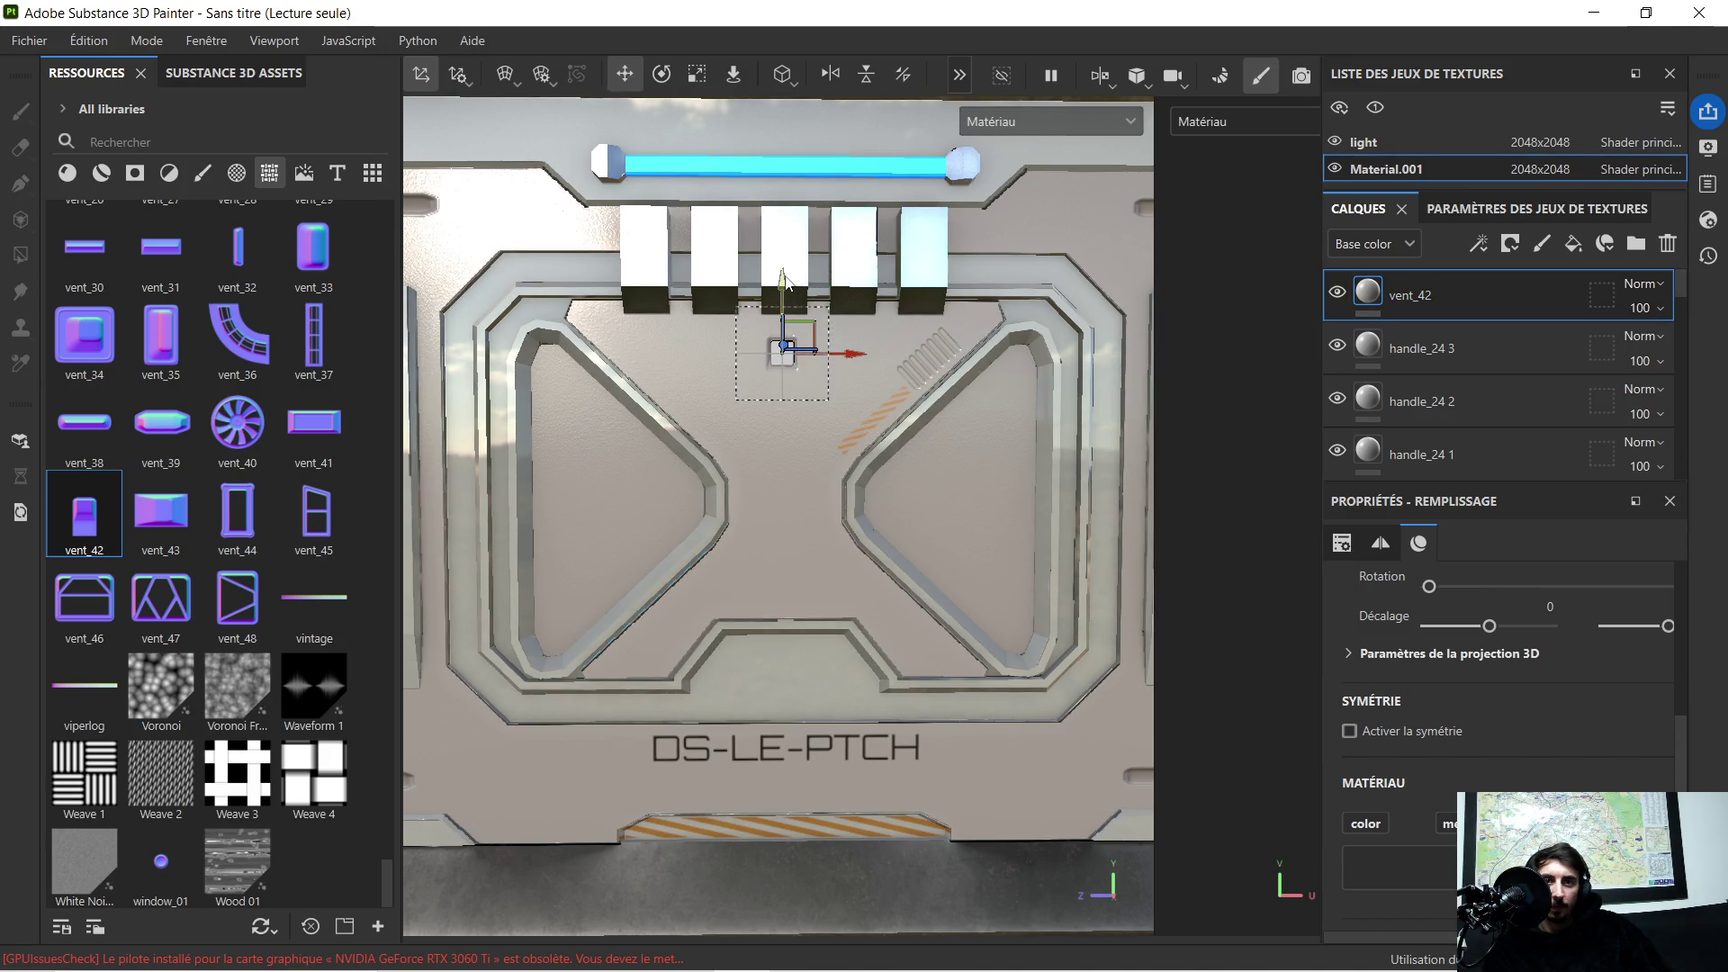
Step: Stretch vent_42 into a wide horizontal slot under the vents, then delete the trial vent_42 layer
click(696, 74)
scroll(810, 358, up, 3)
drag(815, 362, 1076, 369)
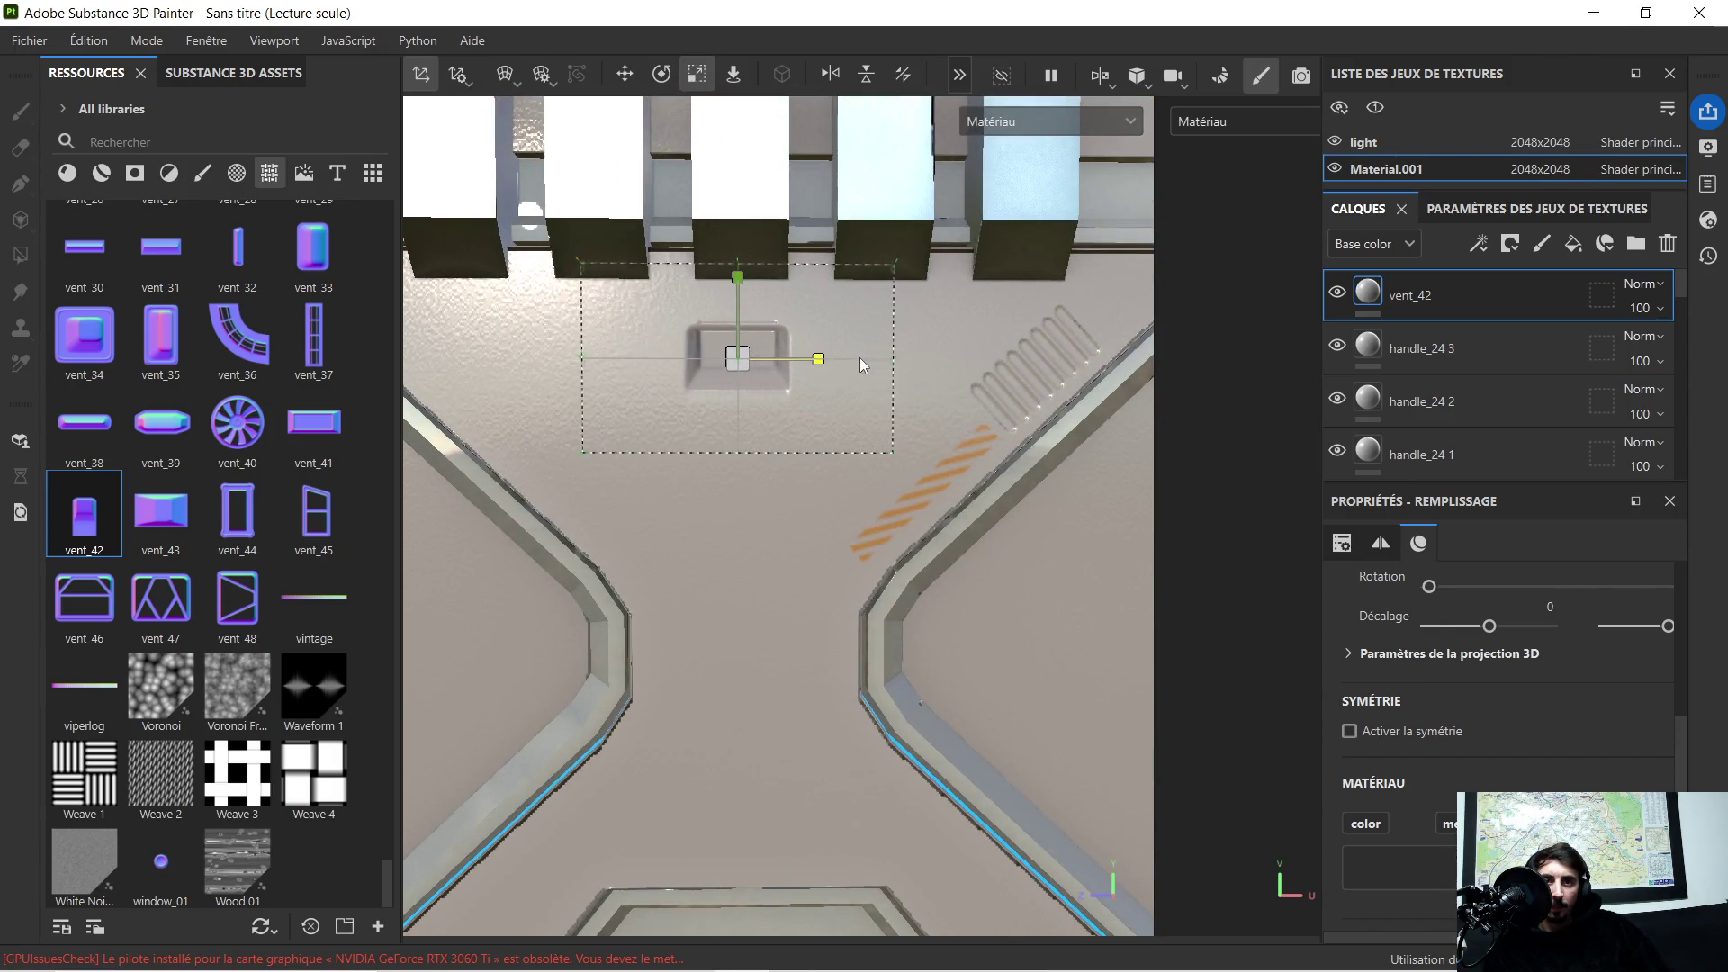
scroll(748, 280, down, 2)
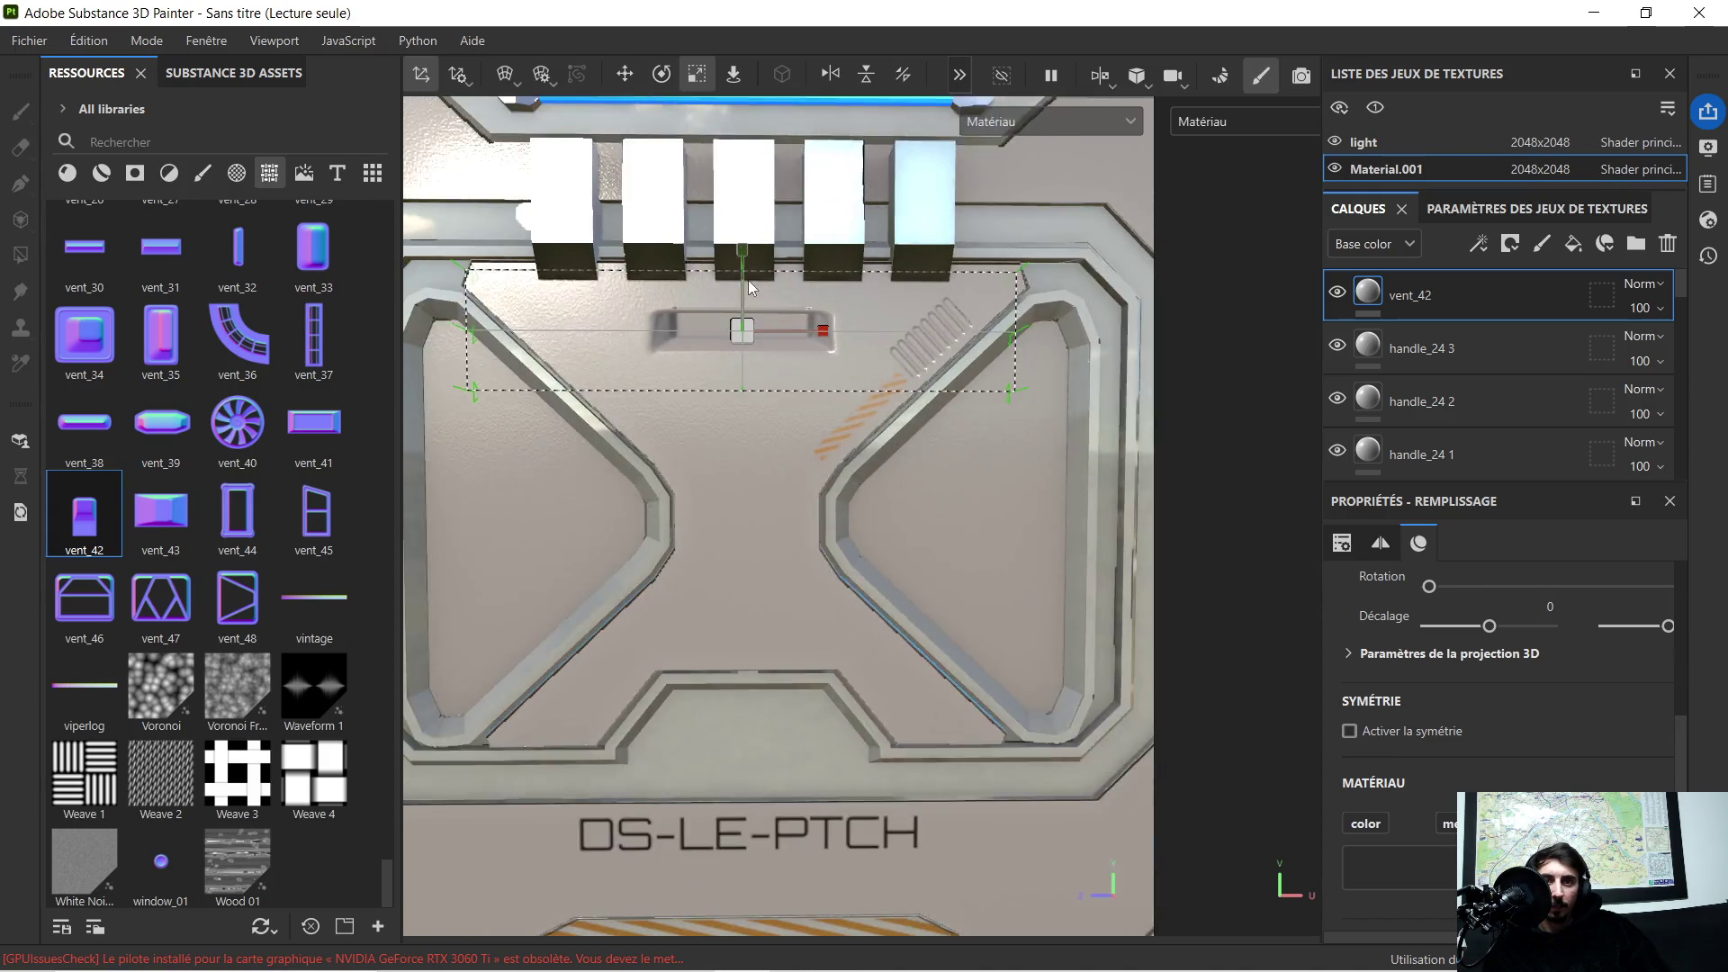
click(625, 74)
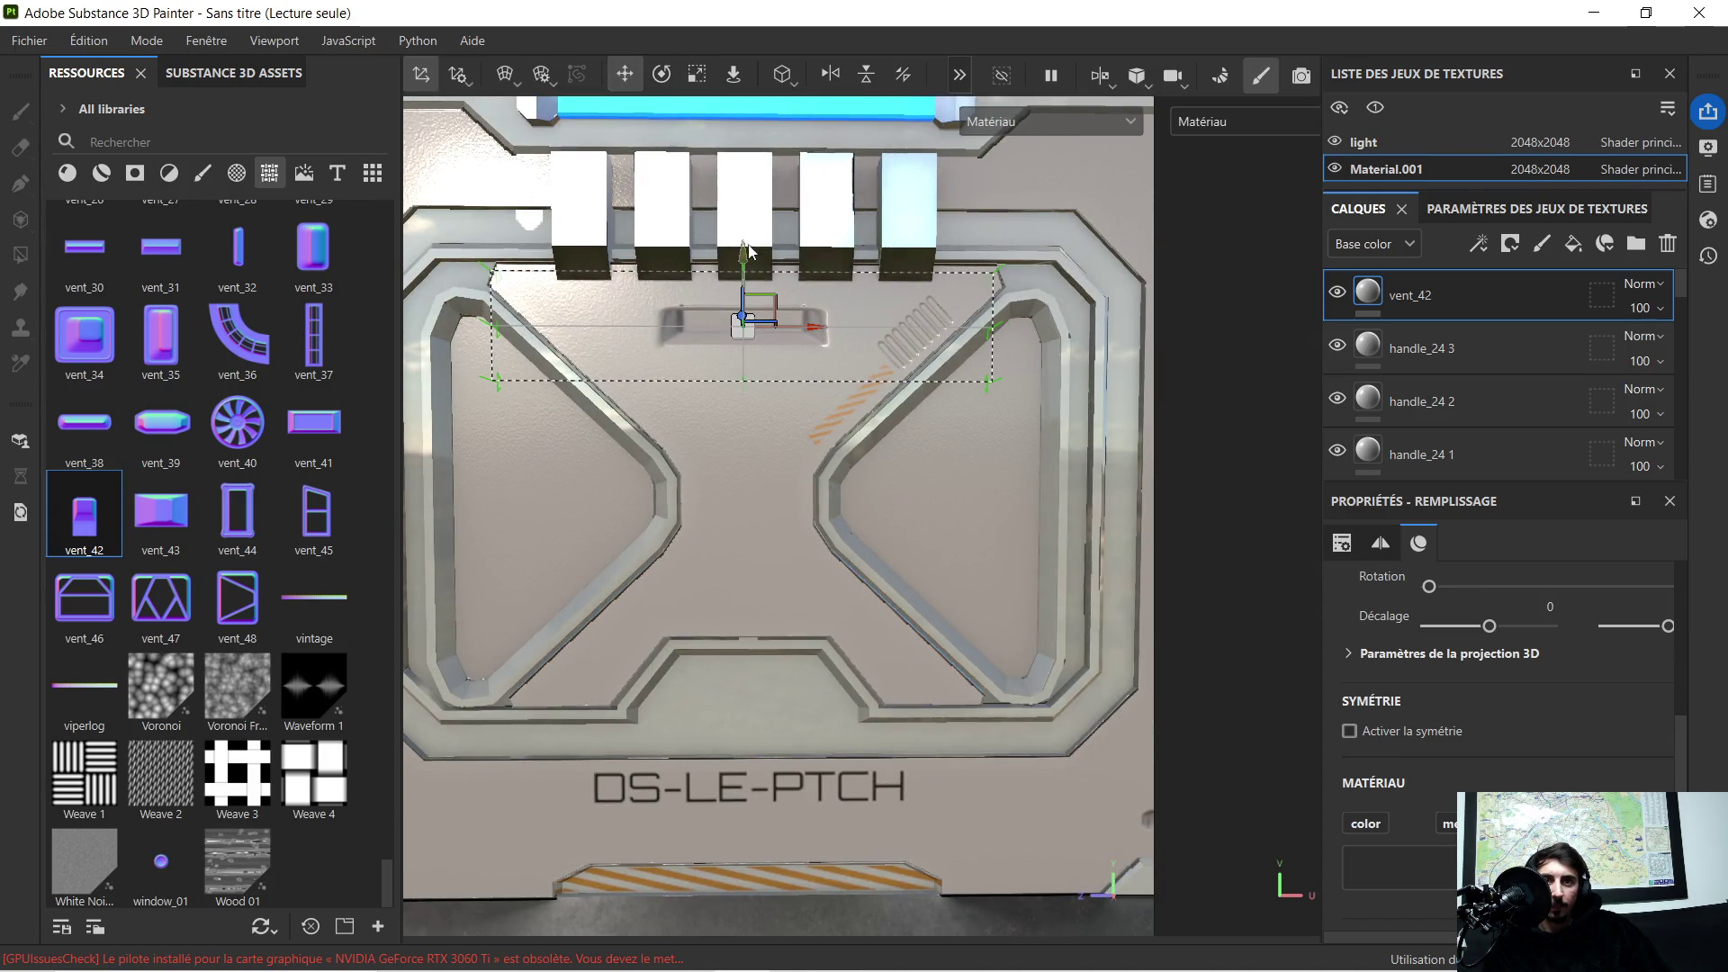
drag(748, 265, 740, 246)
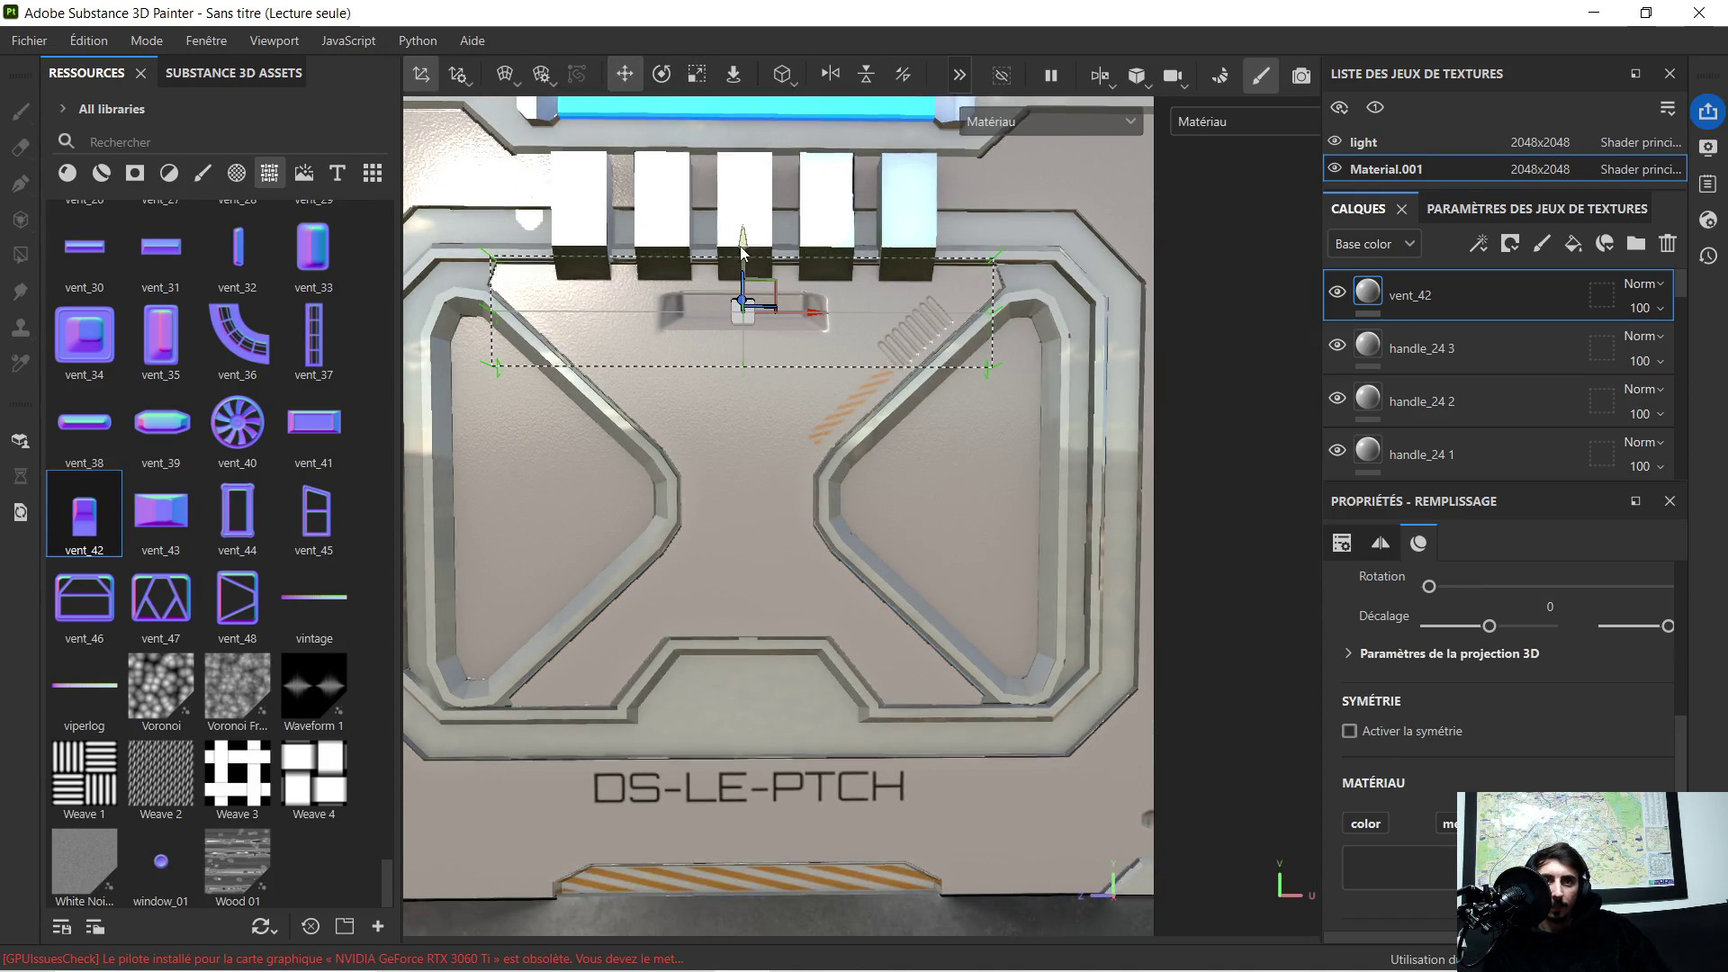
scroll(823, 318, down, 2)
mouse_move(789, 372)
alt+mouse_down()
mouse_move(780, 395)
mouse_move(820, 304)
alt+mouse_up()
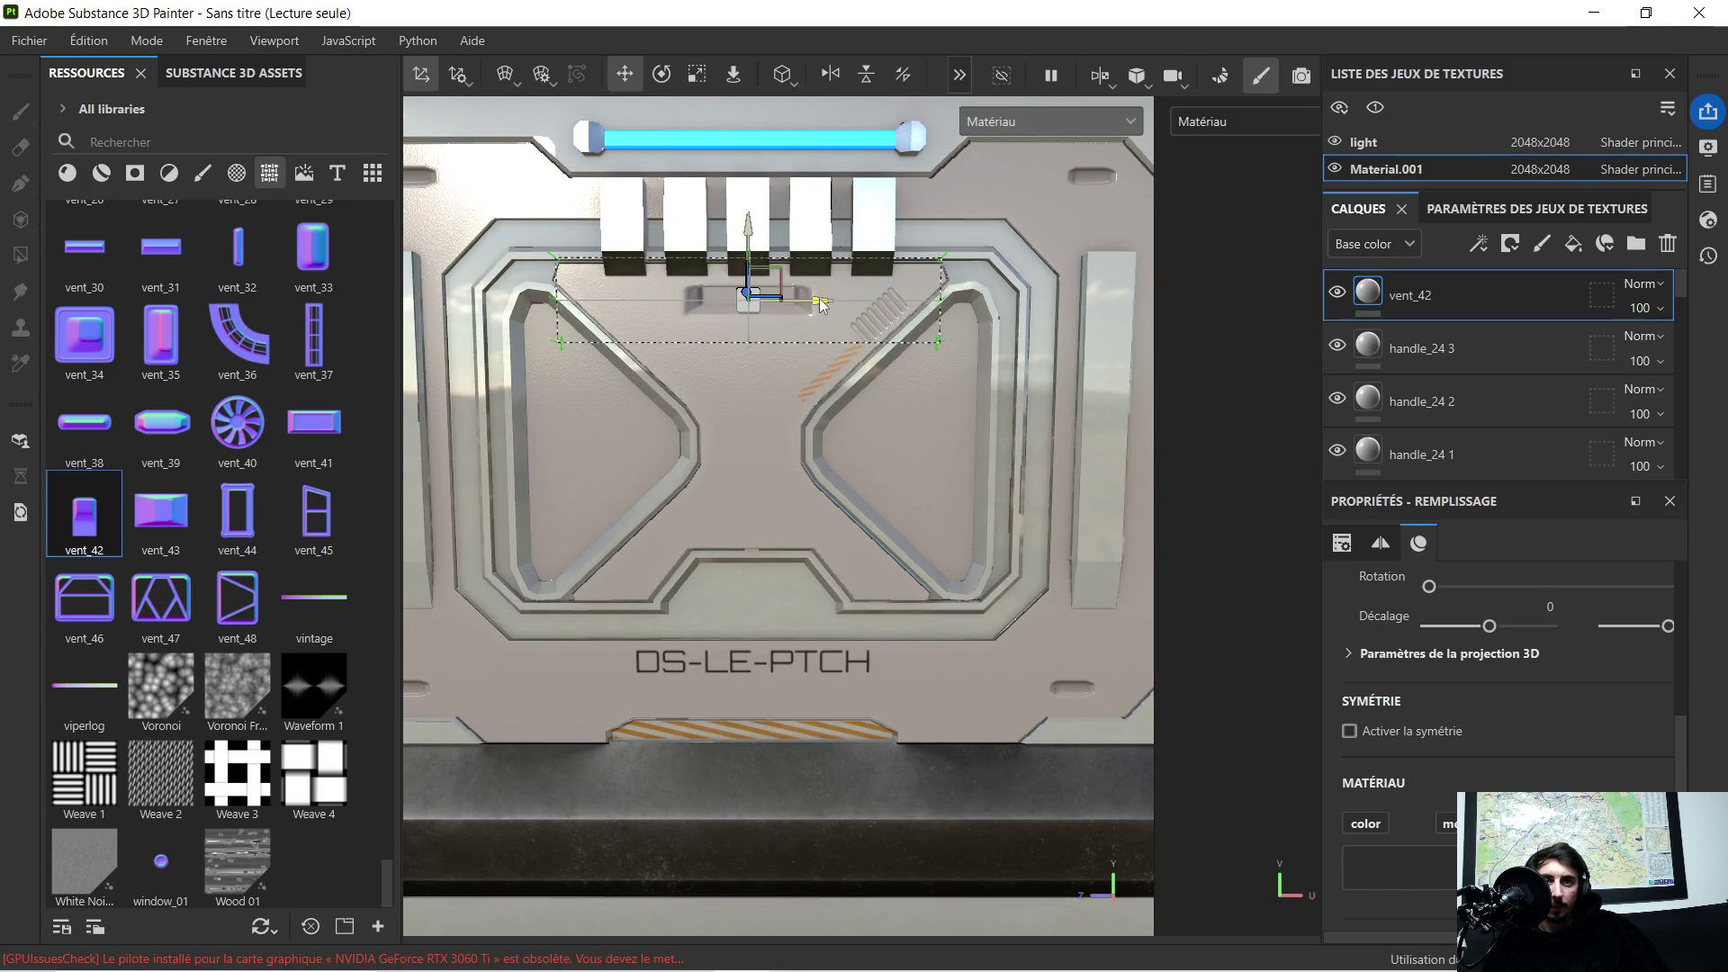
scroll(772, 320, up, 2)
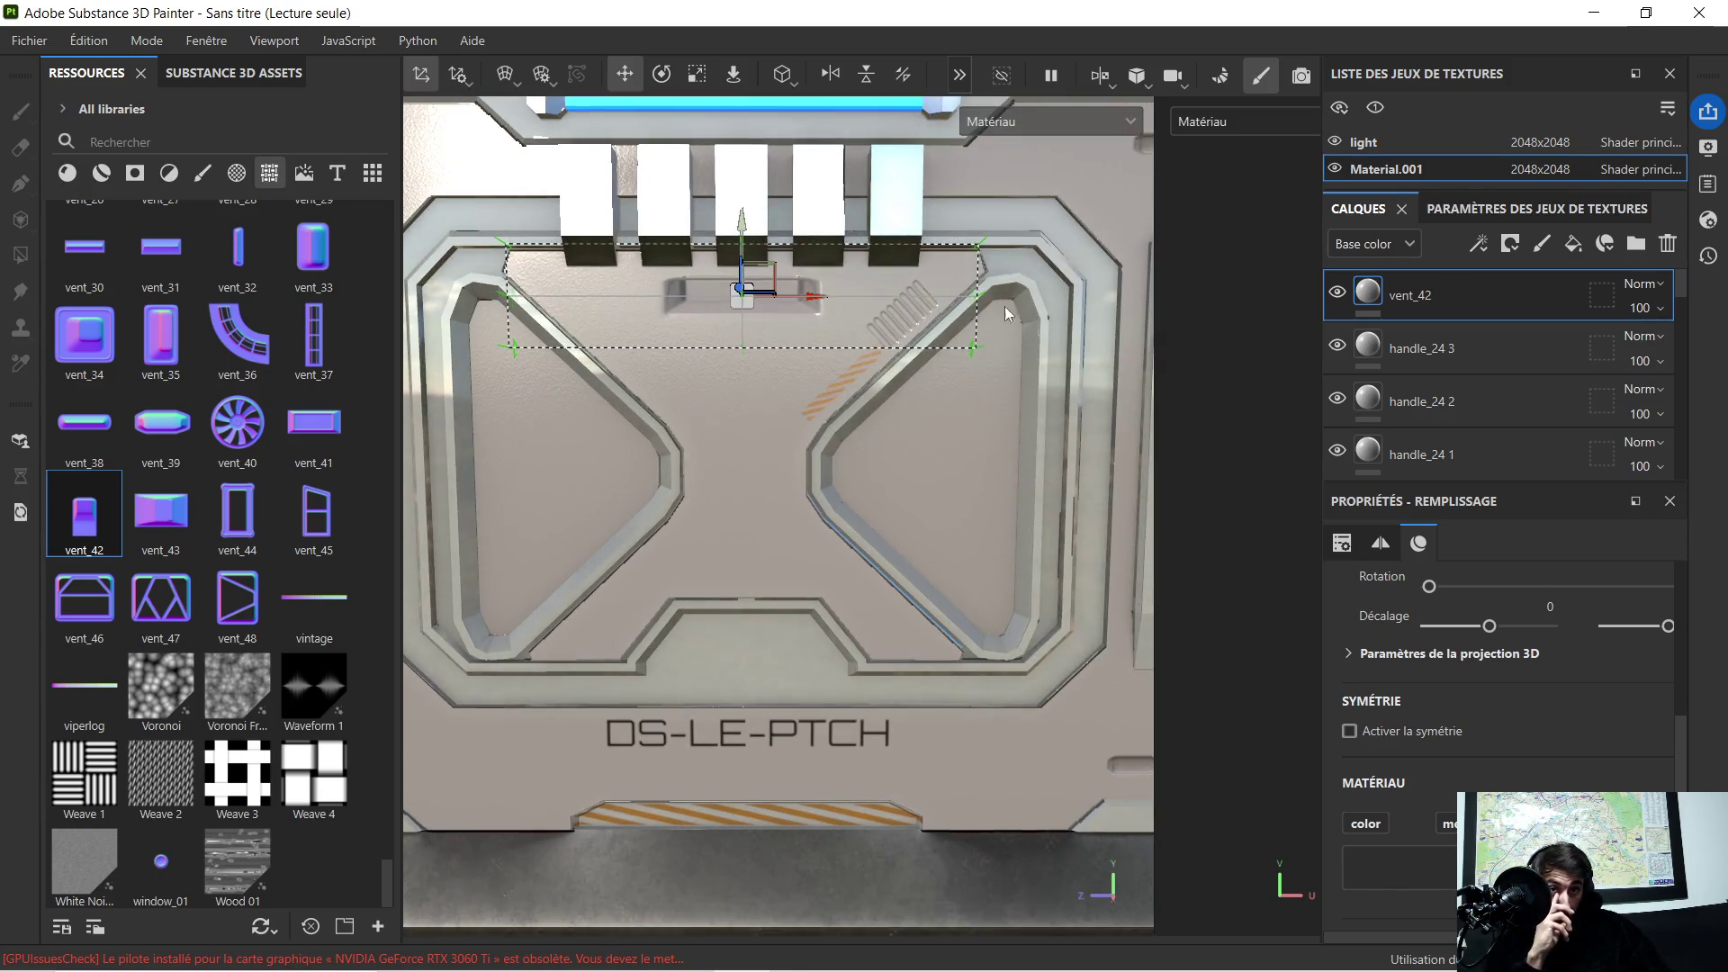
scroll(1413, 255, down, 3)
scroll(1465, 349, up, 2)
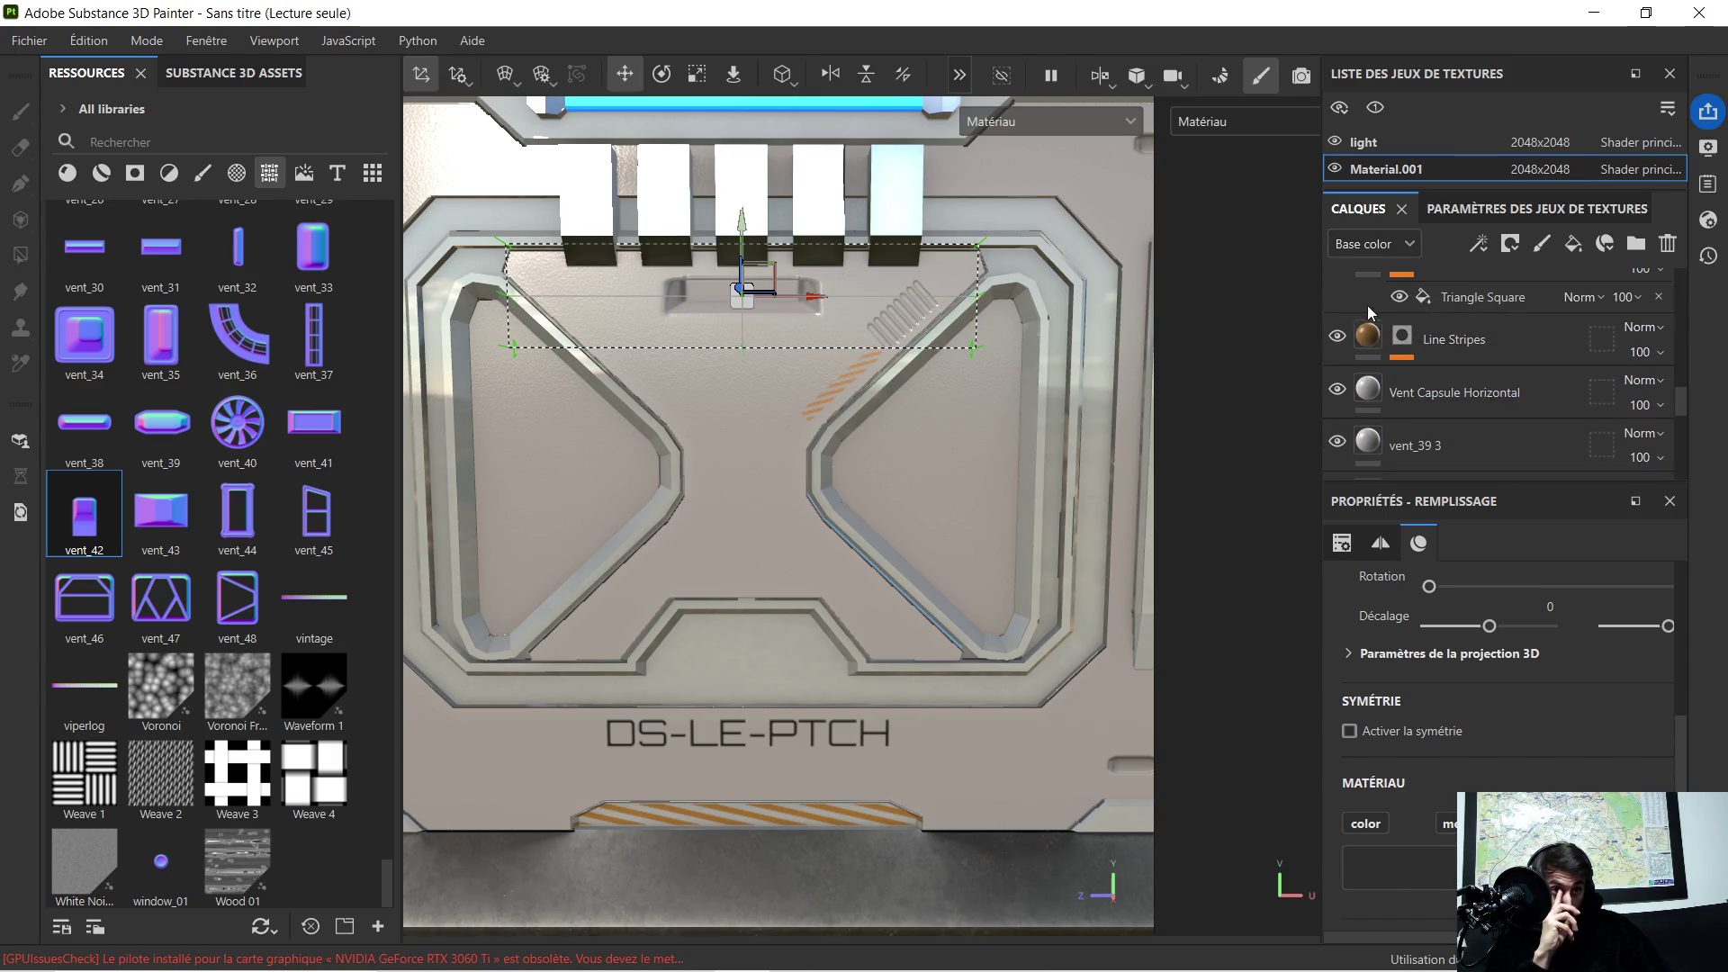
click(1386, 339)
scroll(781, 352, down, 2)
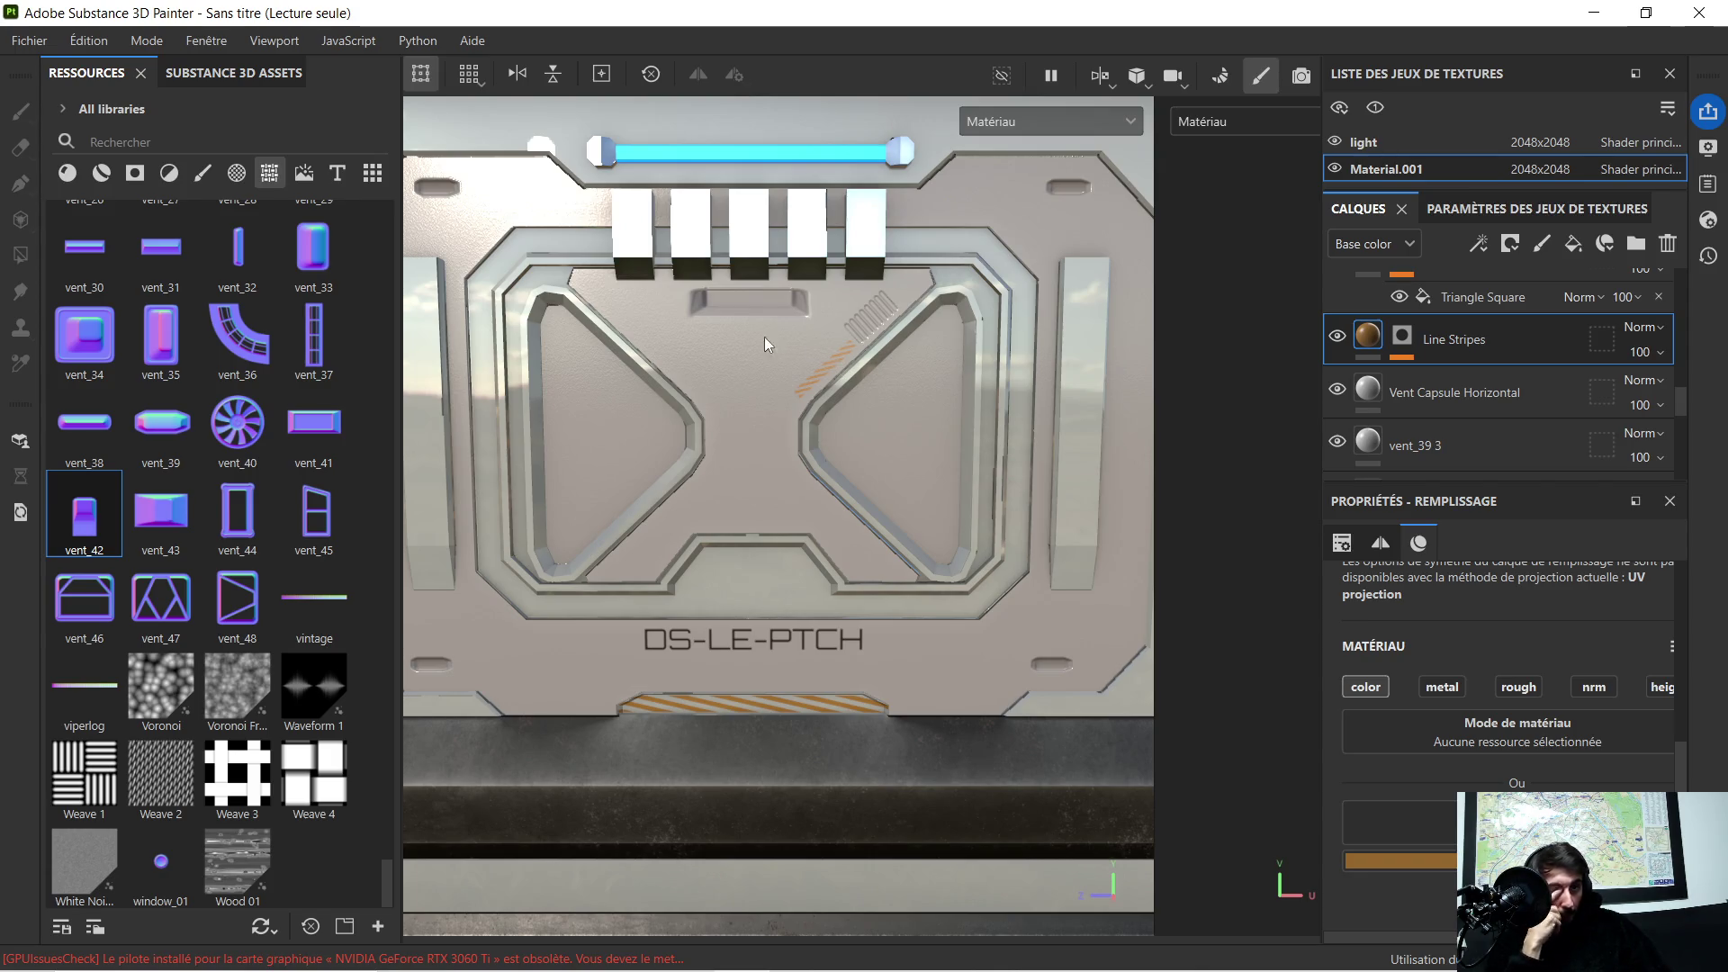
scroll(1387, 364, up, 2)
scroll(1424, 373, up, 2)
scroll(1435, 345, up, 2)
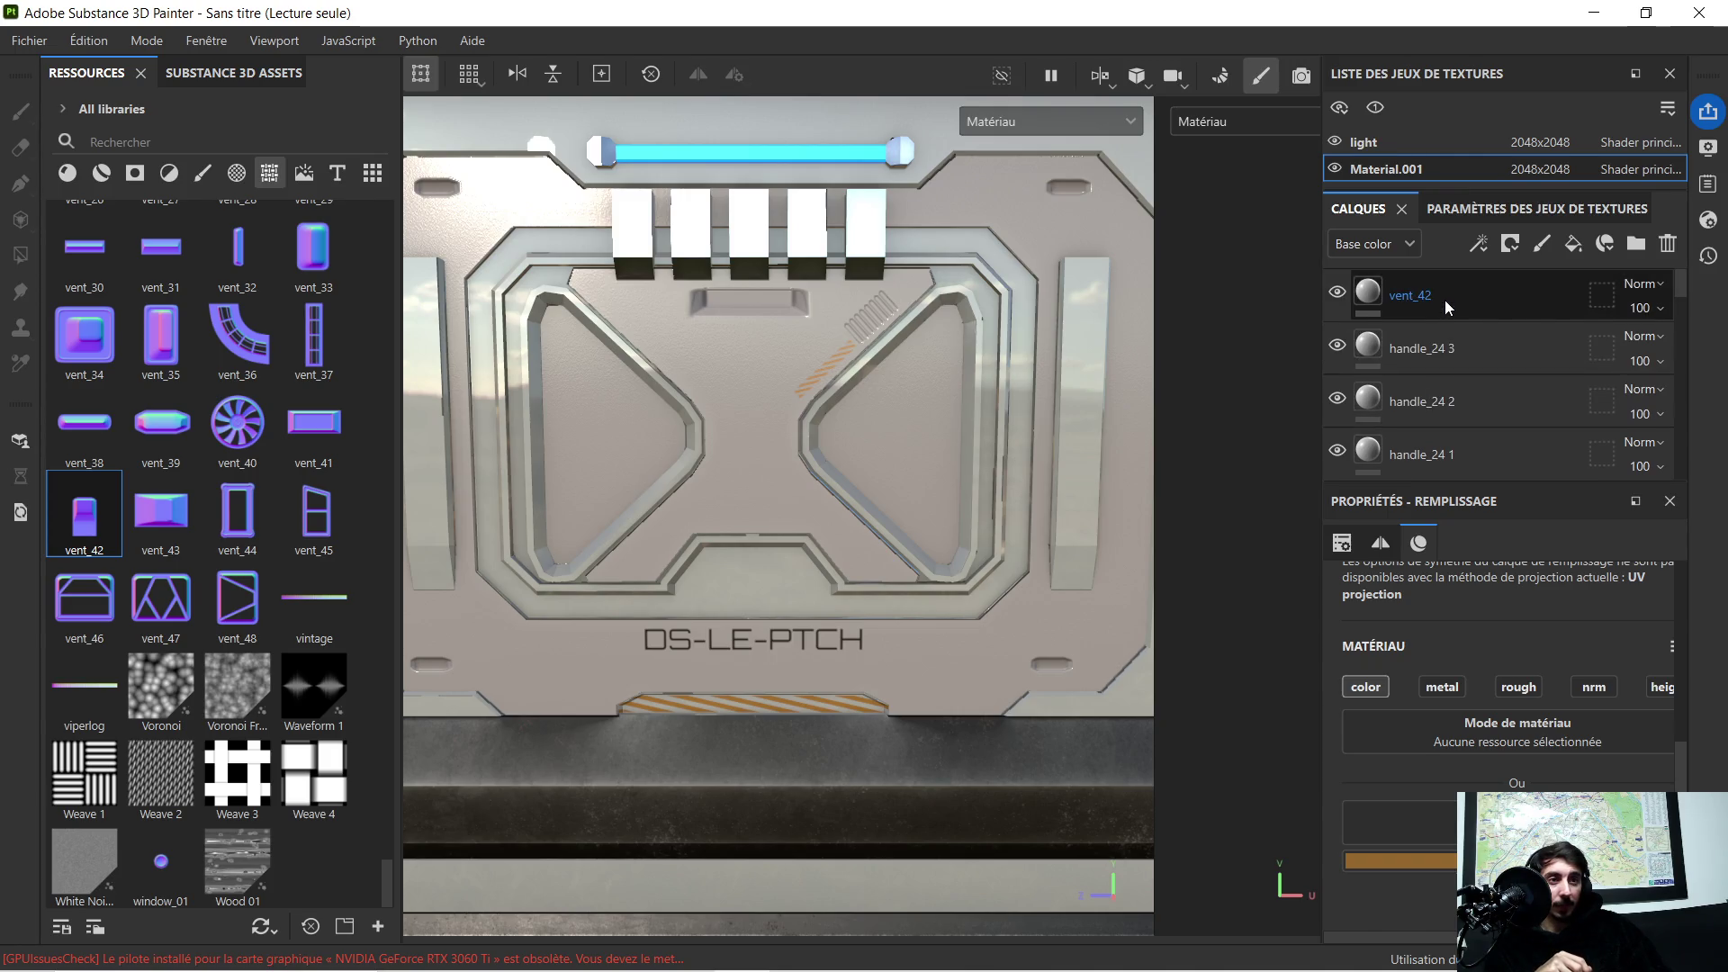
click(1445, 300)
key(Delete)
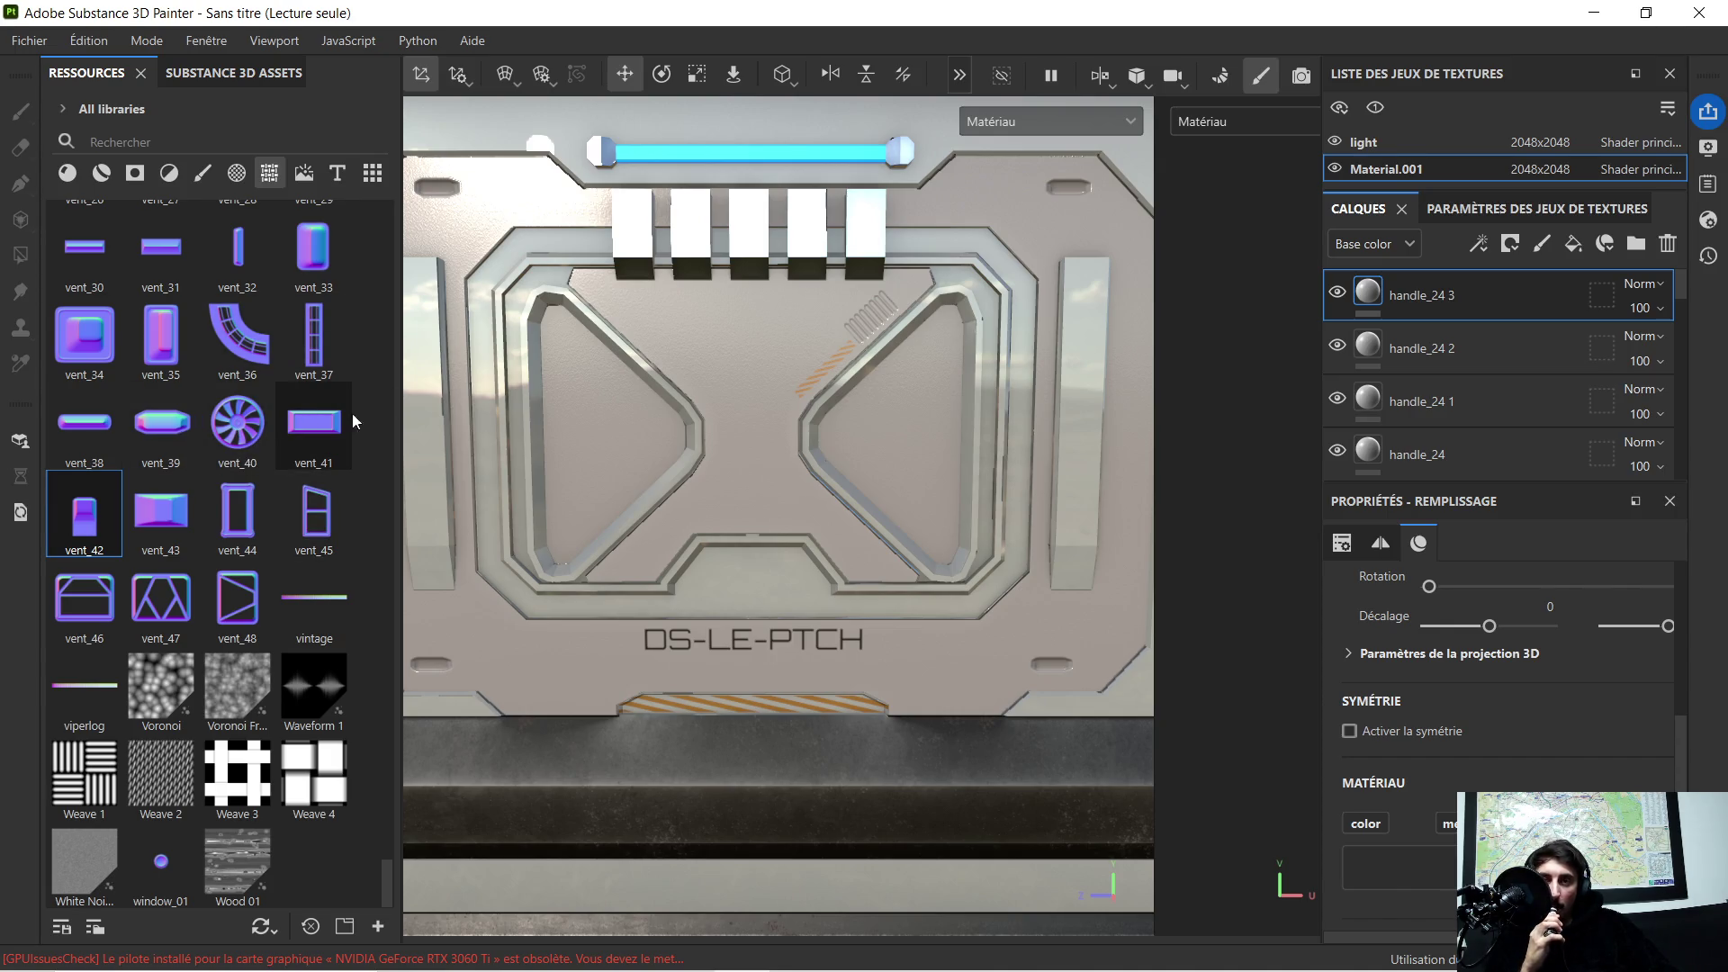
scroll(636, 395, down, 1)
Step: Stamp vent_41 near the light bar, stretch it wider and shift it up into place
drag(322, 432, 750, 143)
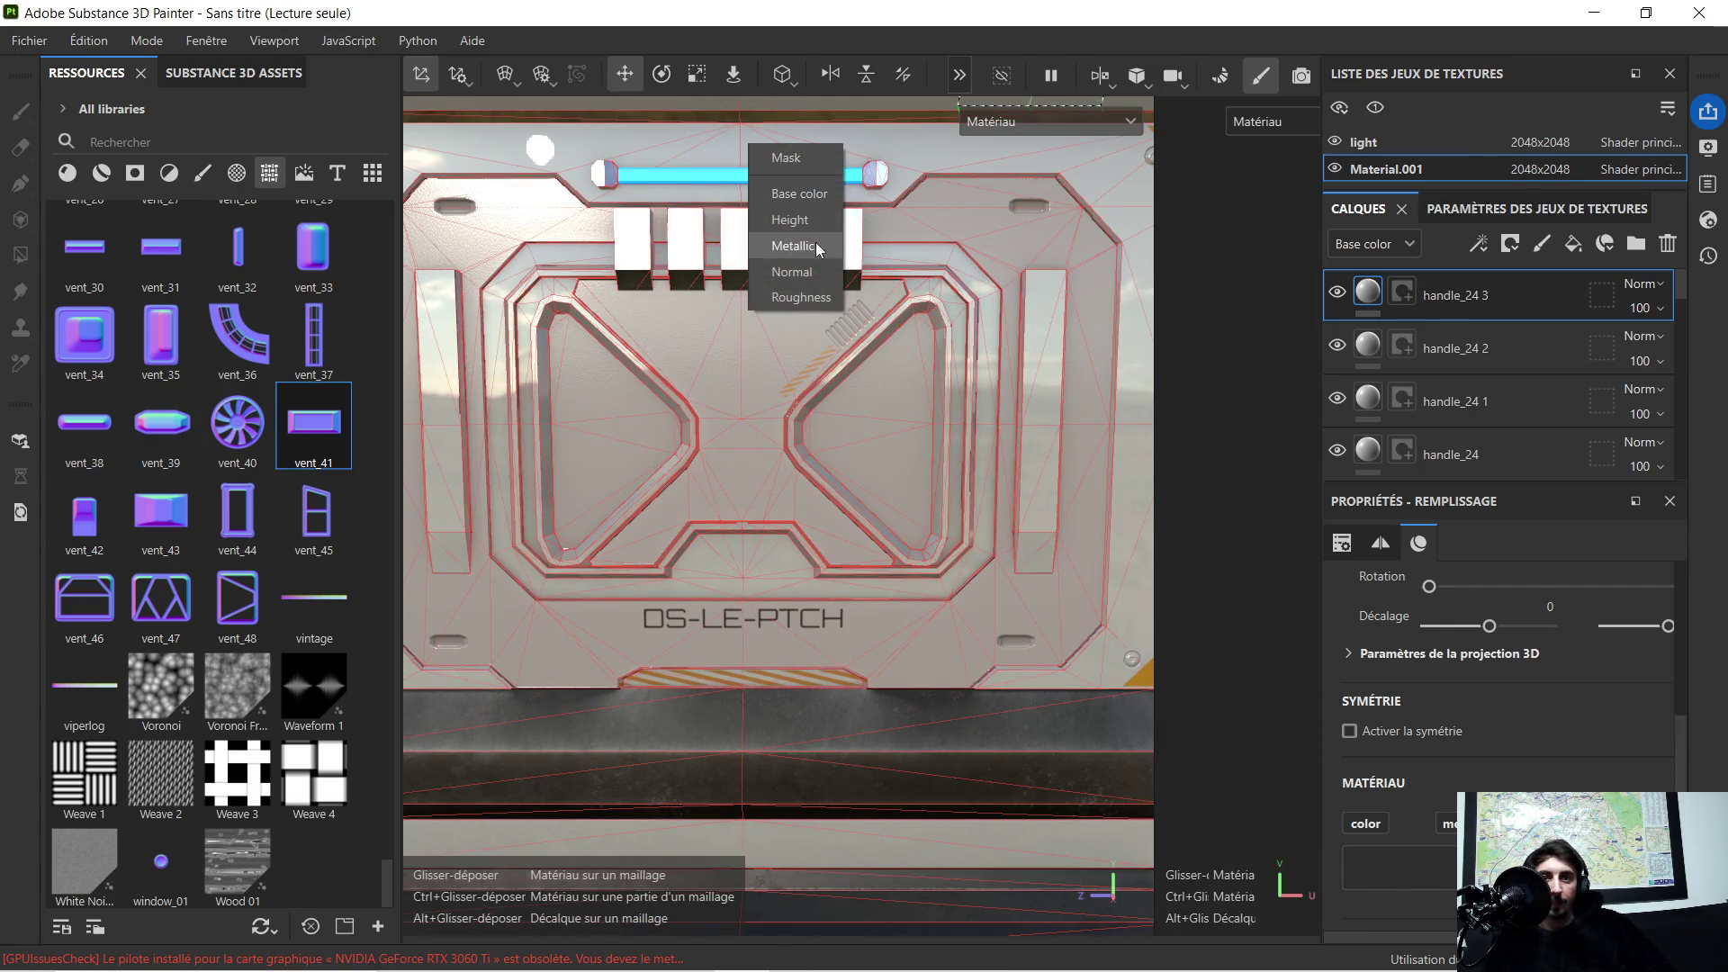
click(815, 265)
scroll(733, 177, up, 1)
scroll(733, 177, up, 1)
scroll(733, 177, up, 1)
click(696, 74)
drag(834, 290, 1014, 282)
click(636, 73)
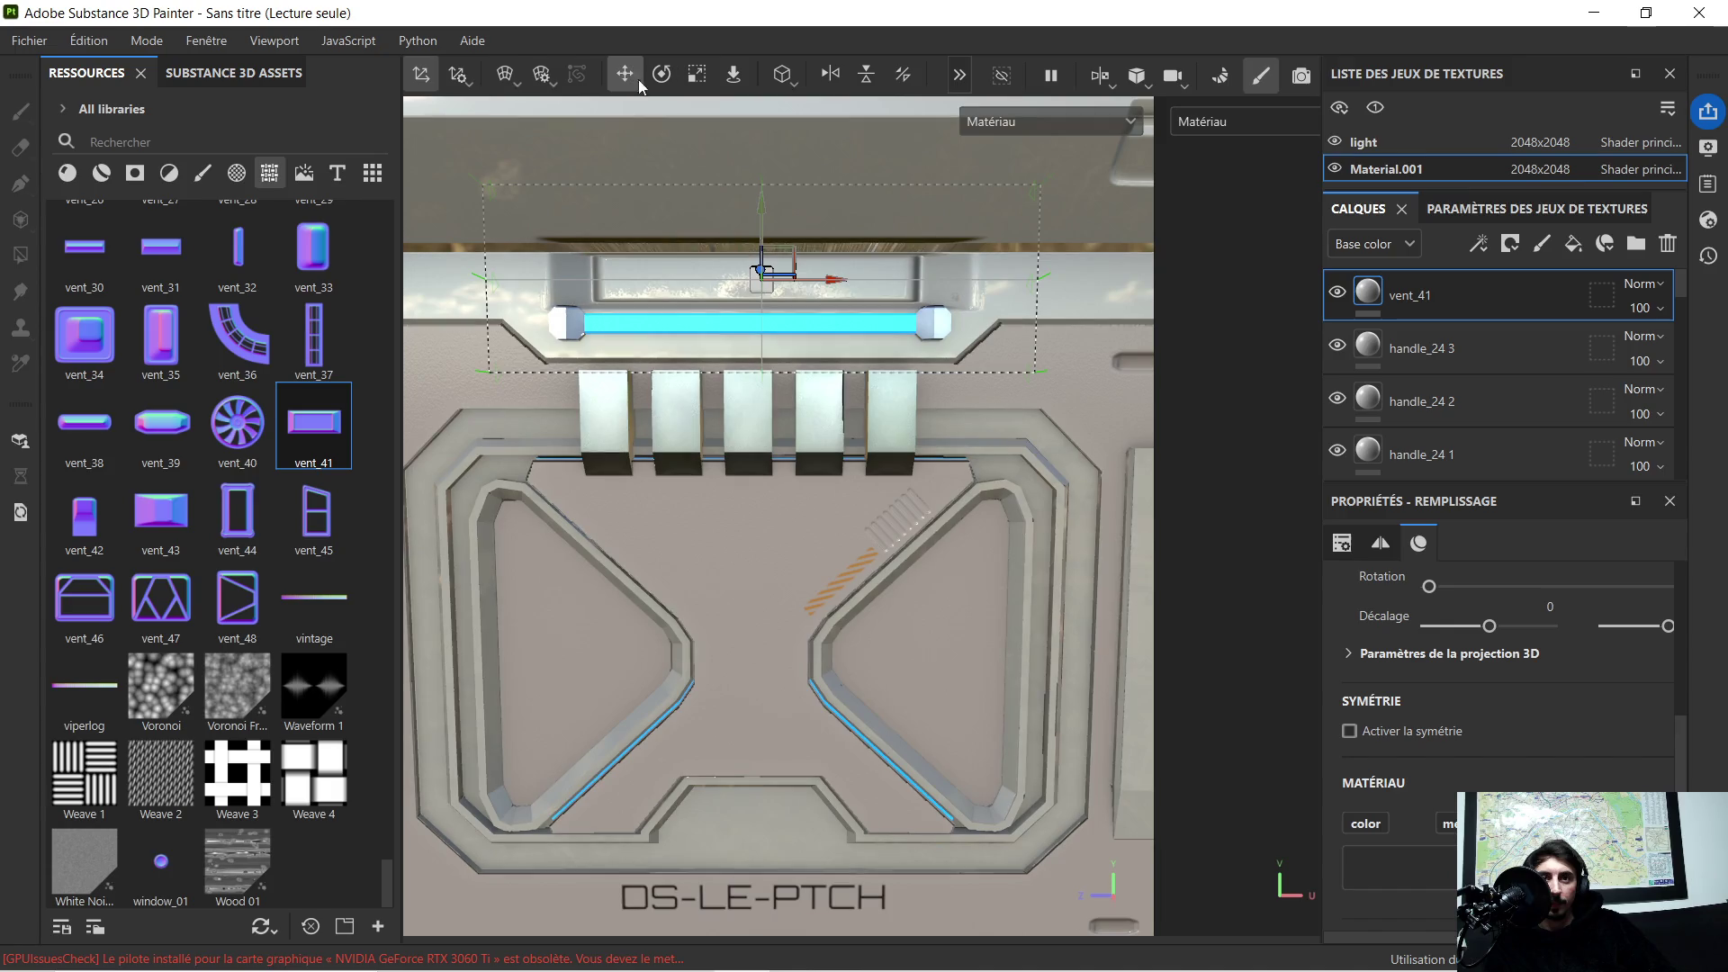
drag(767, 198, 761, 242)
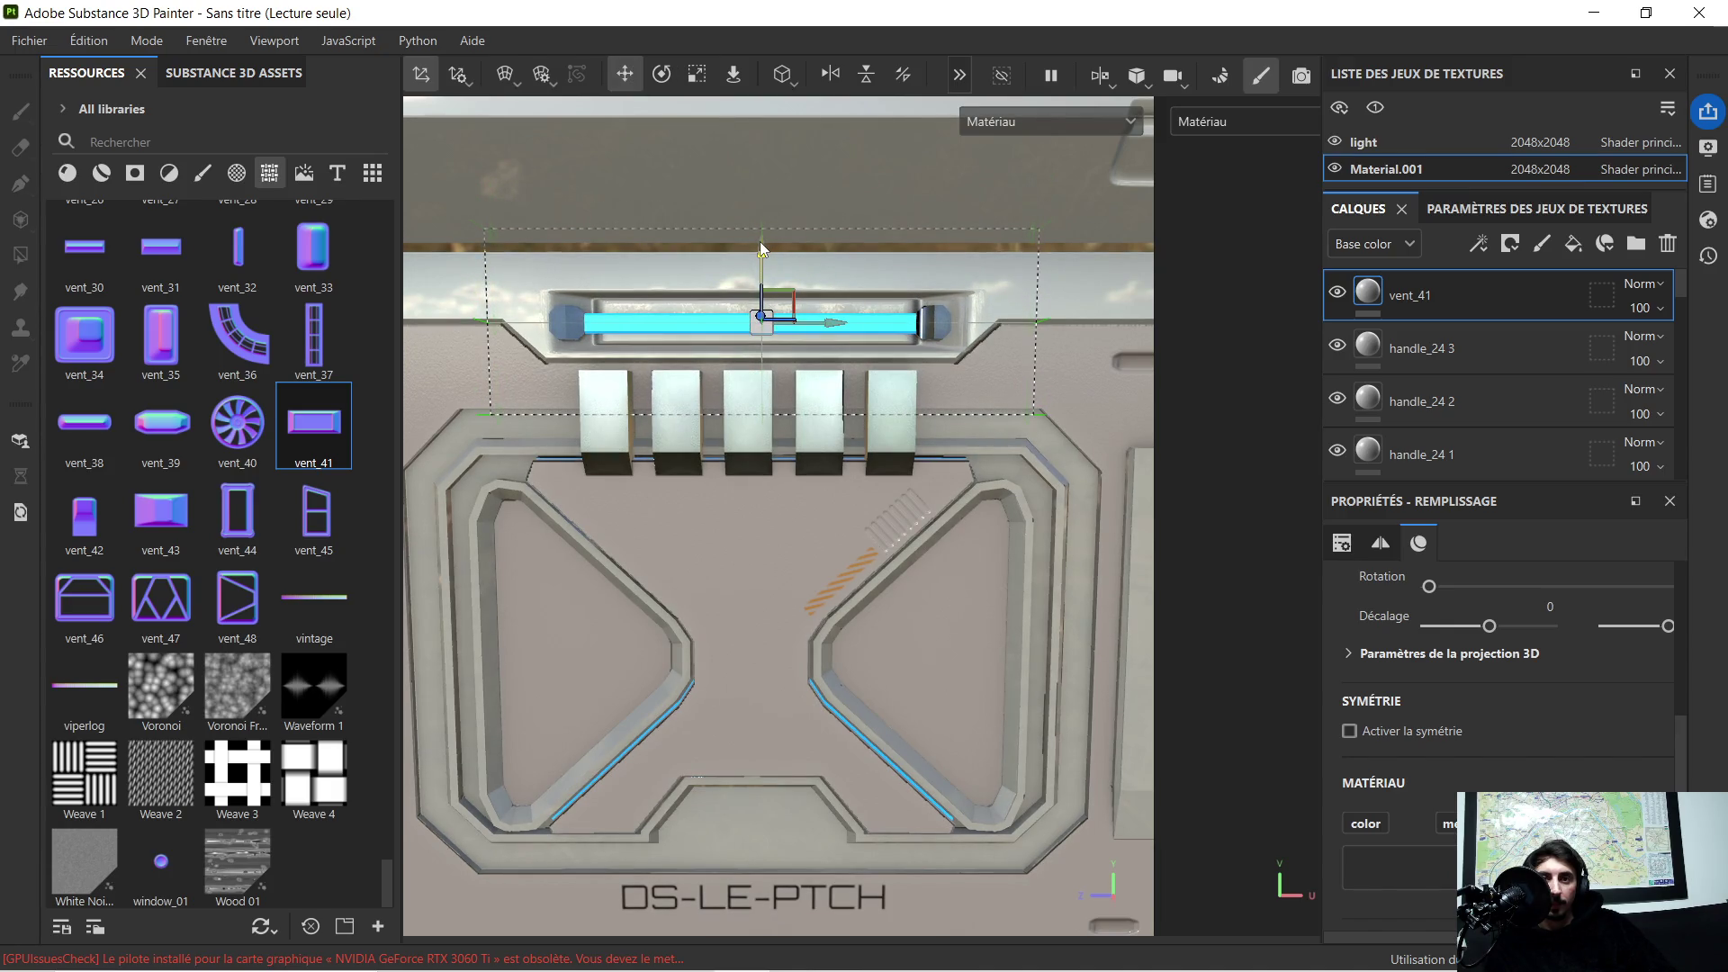
drag(831, 321, 825, 321)
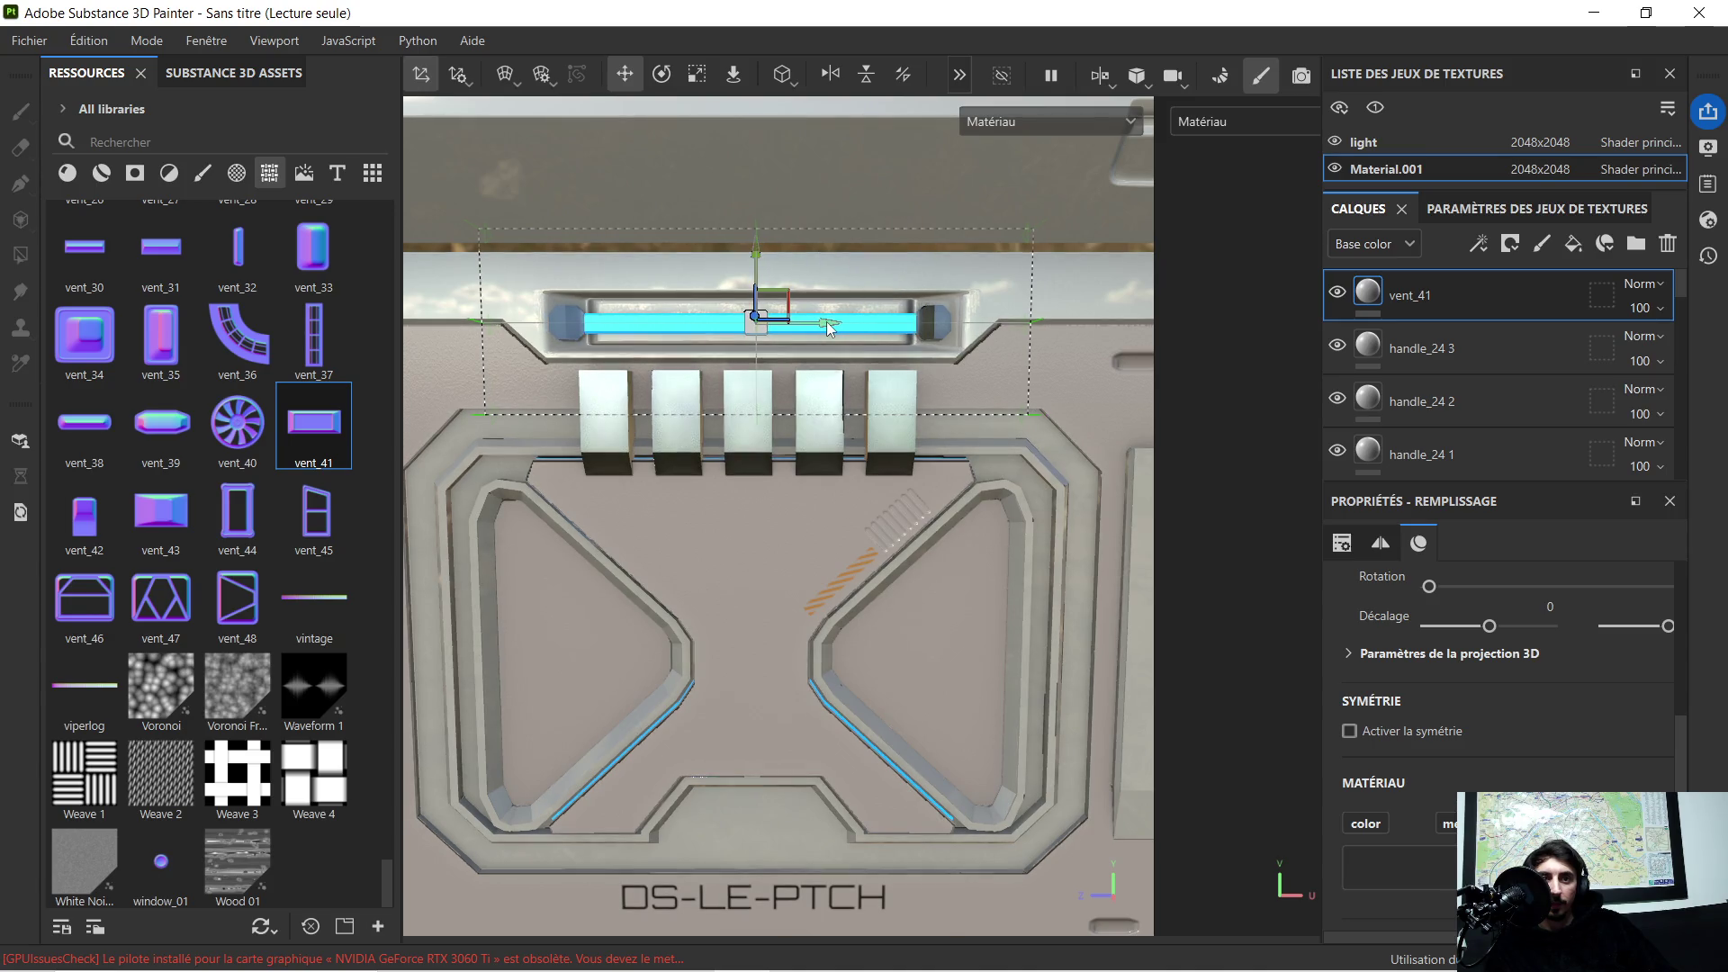
scroll(844, 365, down, 3)
scroll(841, 412, down, 2)
scroll(834, 428, up, 2)
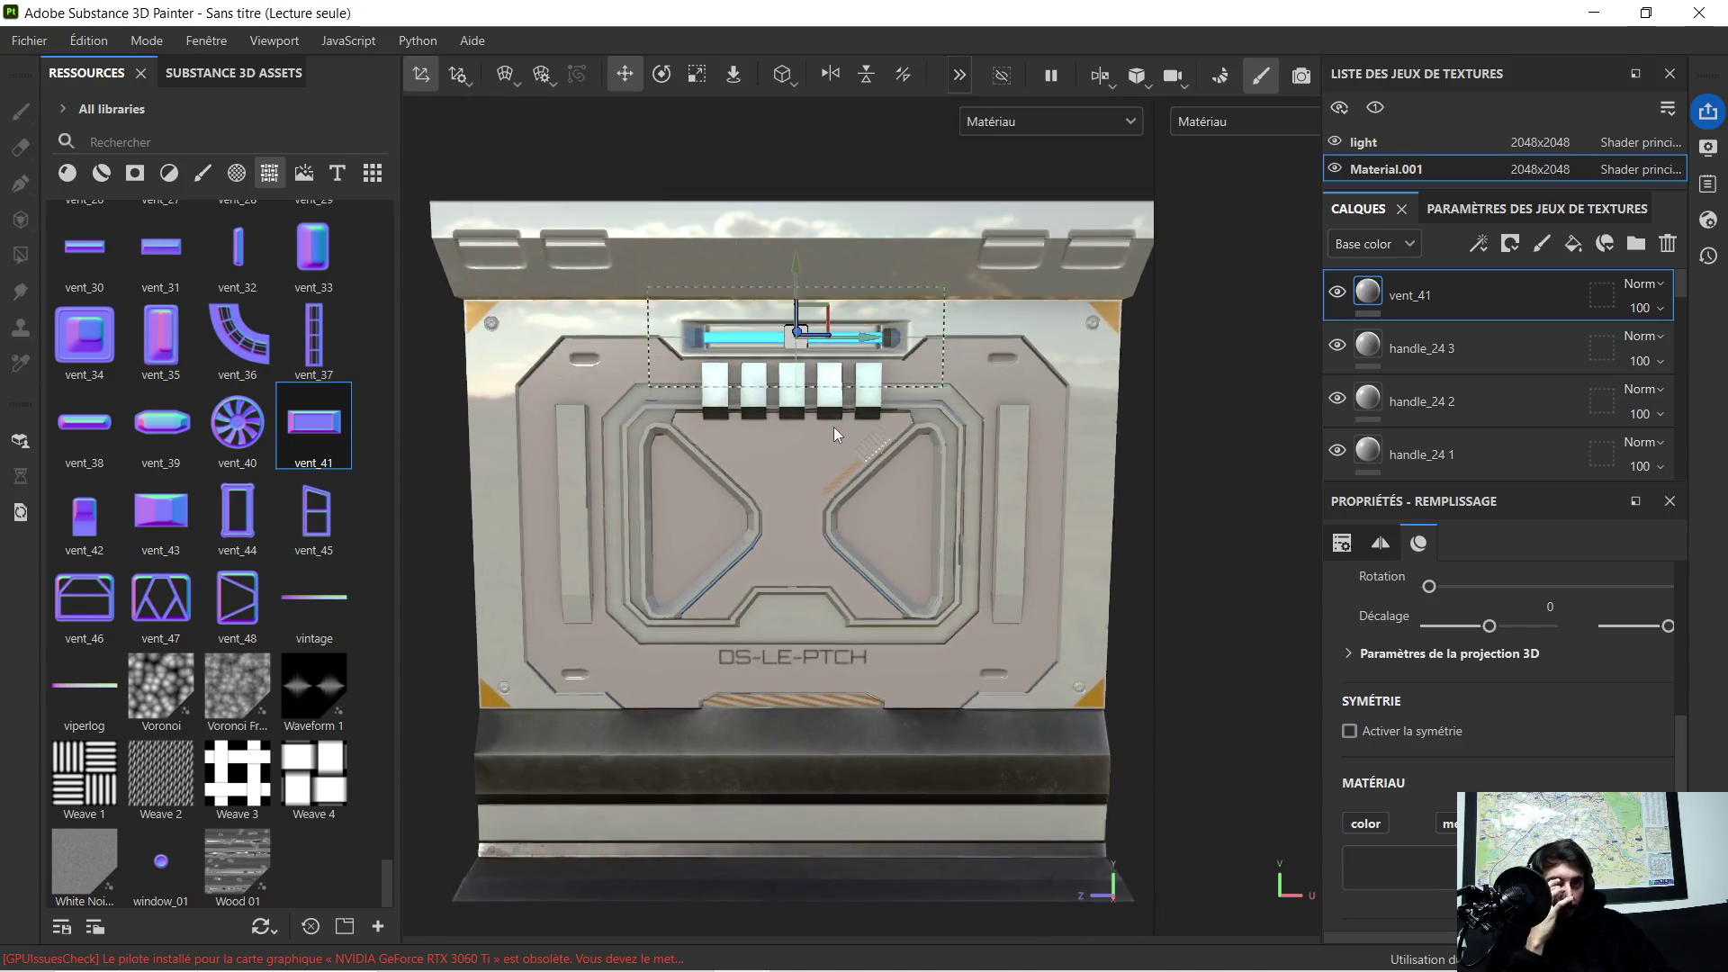
scroll(809, 436, up, 2)
scroll(808, 437, up, 1)
scroll(796, 424, down, 2)
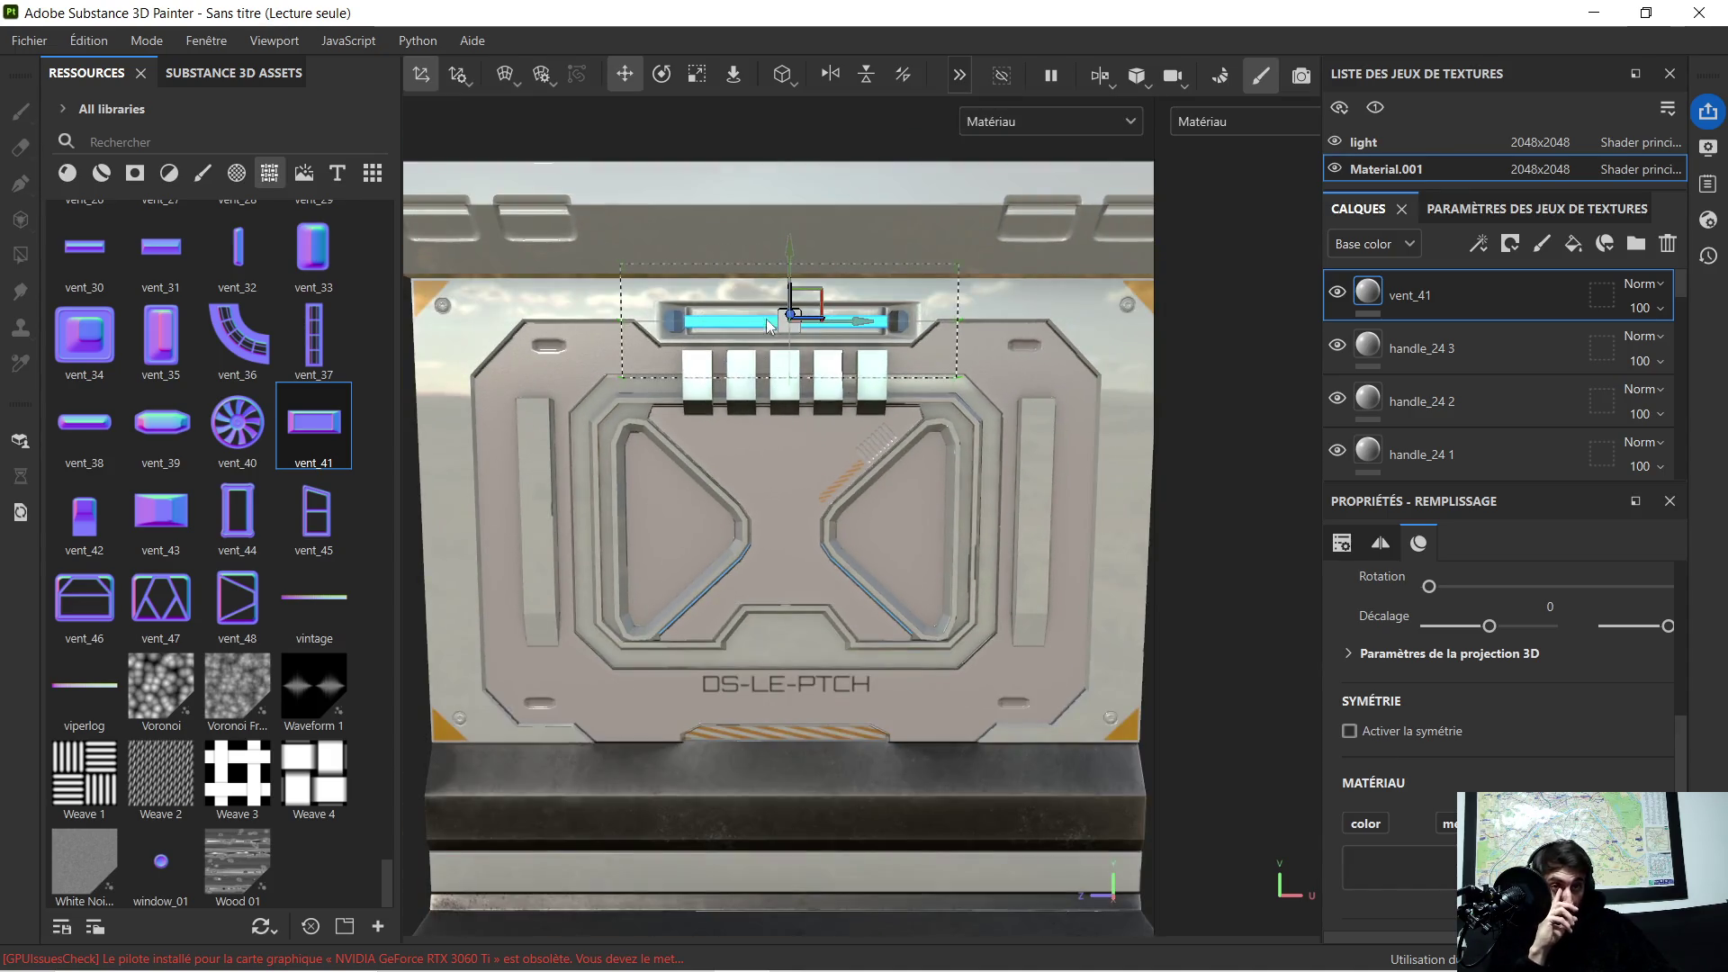
drag(791, 260, 786, 209)
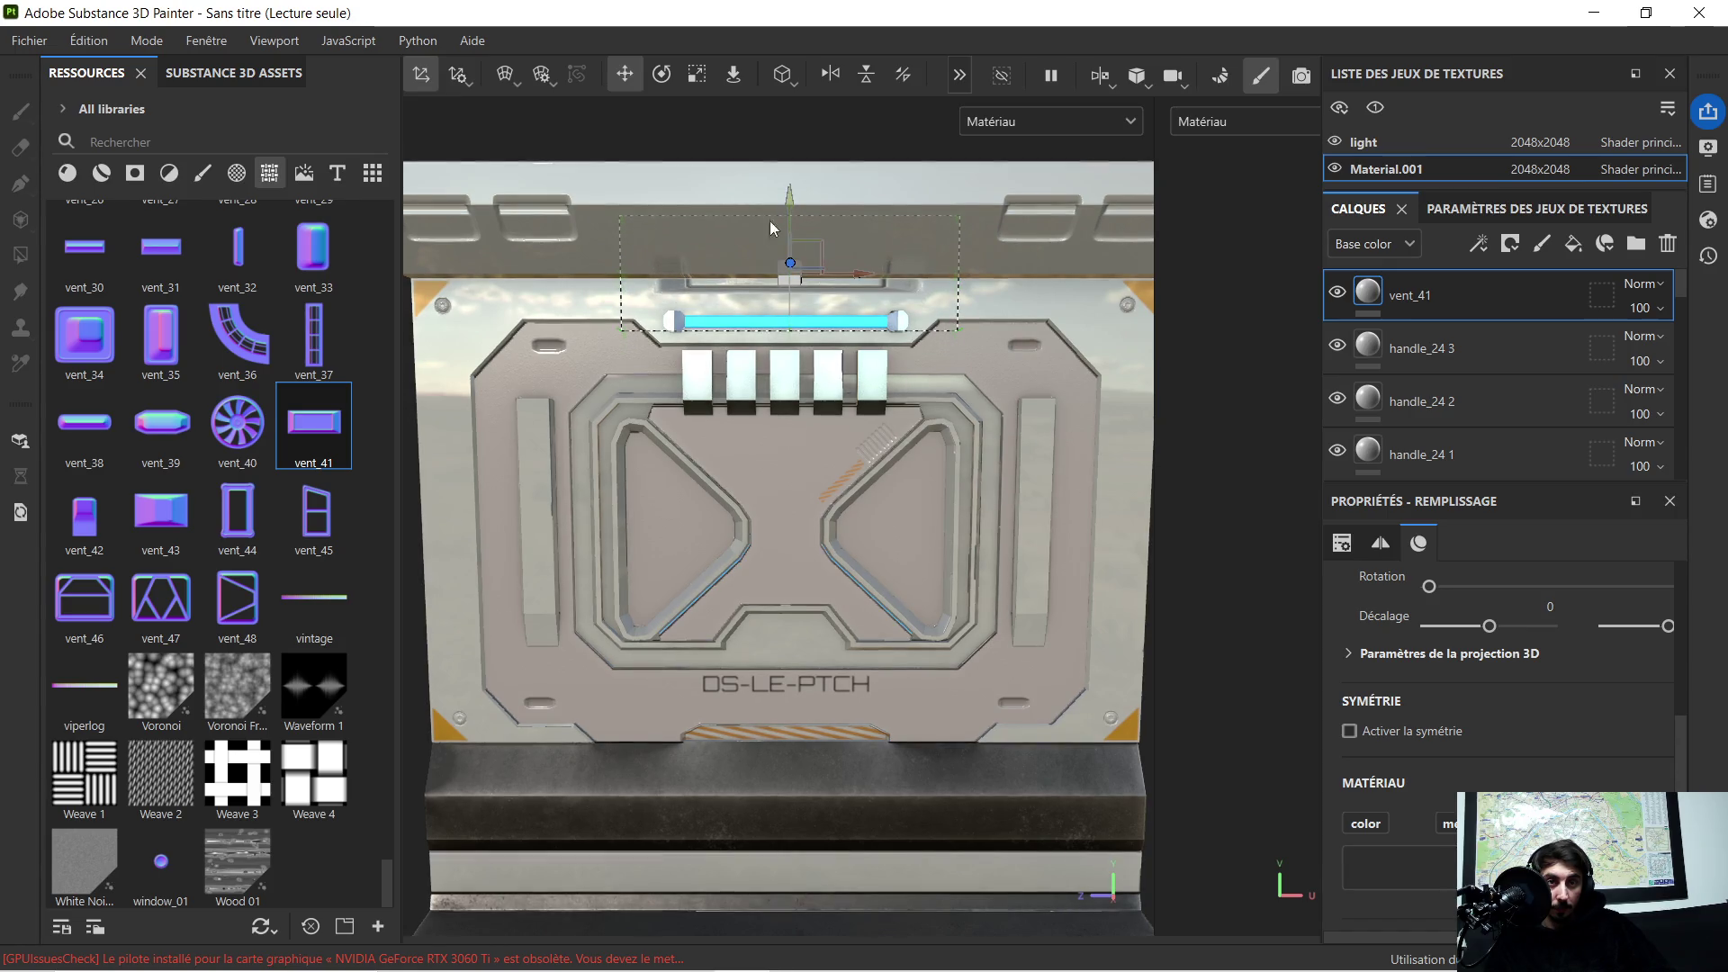
scroll(772, 216, up, 2)
scroll(771, 310, up, 1)
scroll(771, 309, down, 2)
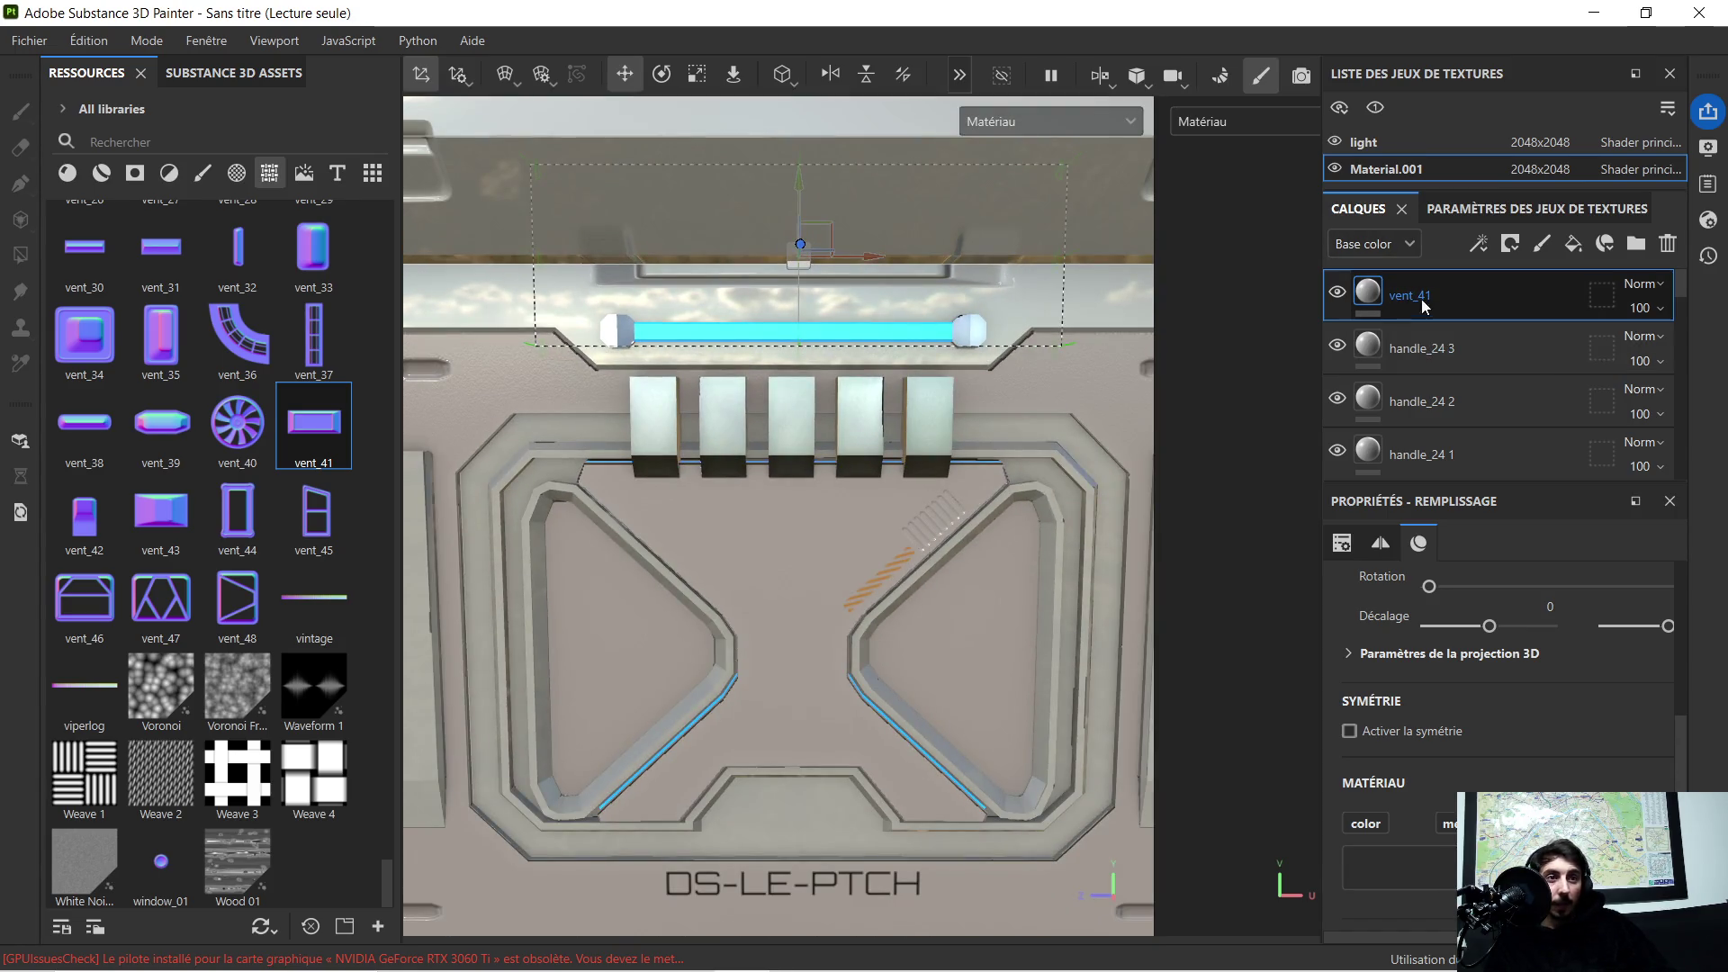
Step: Delete the trial vent_41 layer and drag vent_37 onto the panel top
key(Delete)
scroll(702, 311, down, 3)
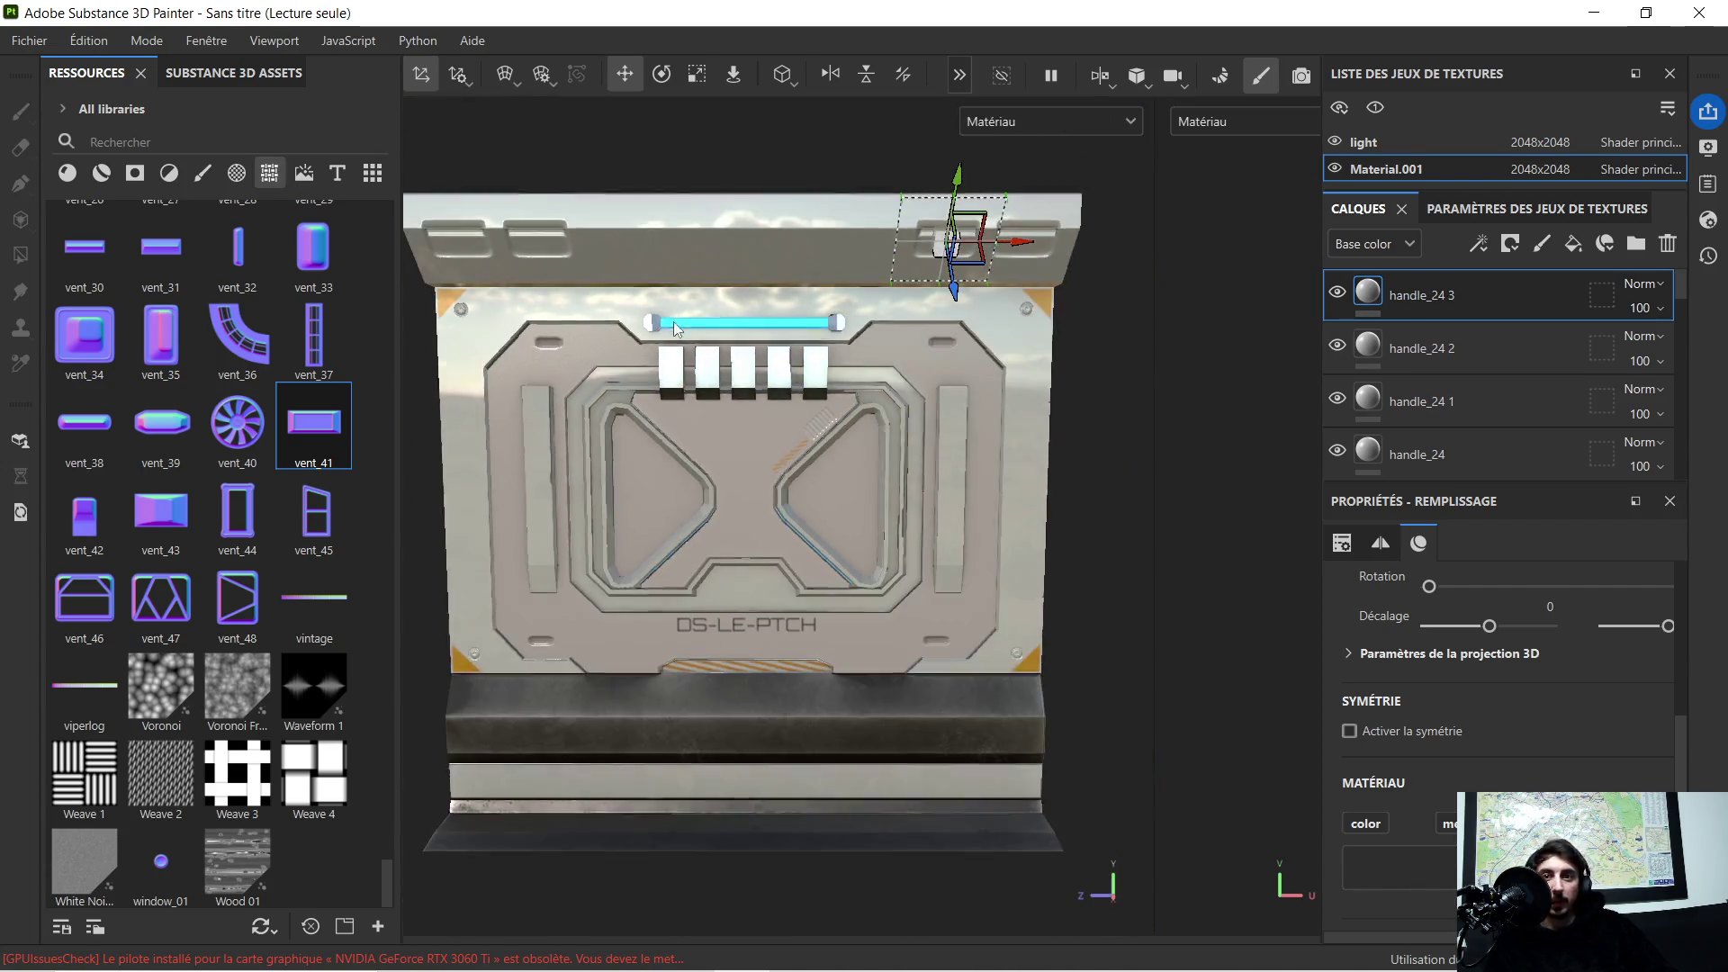
scroll(774, 429, up, 1)
scroll(791, 374, down, 1)
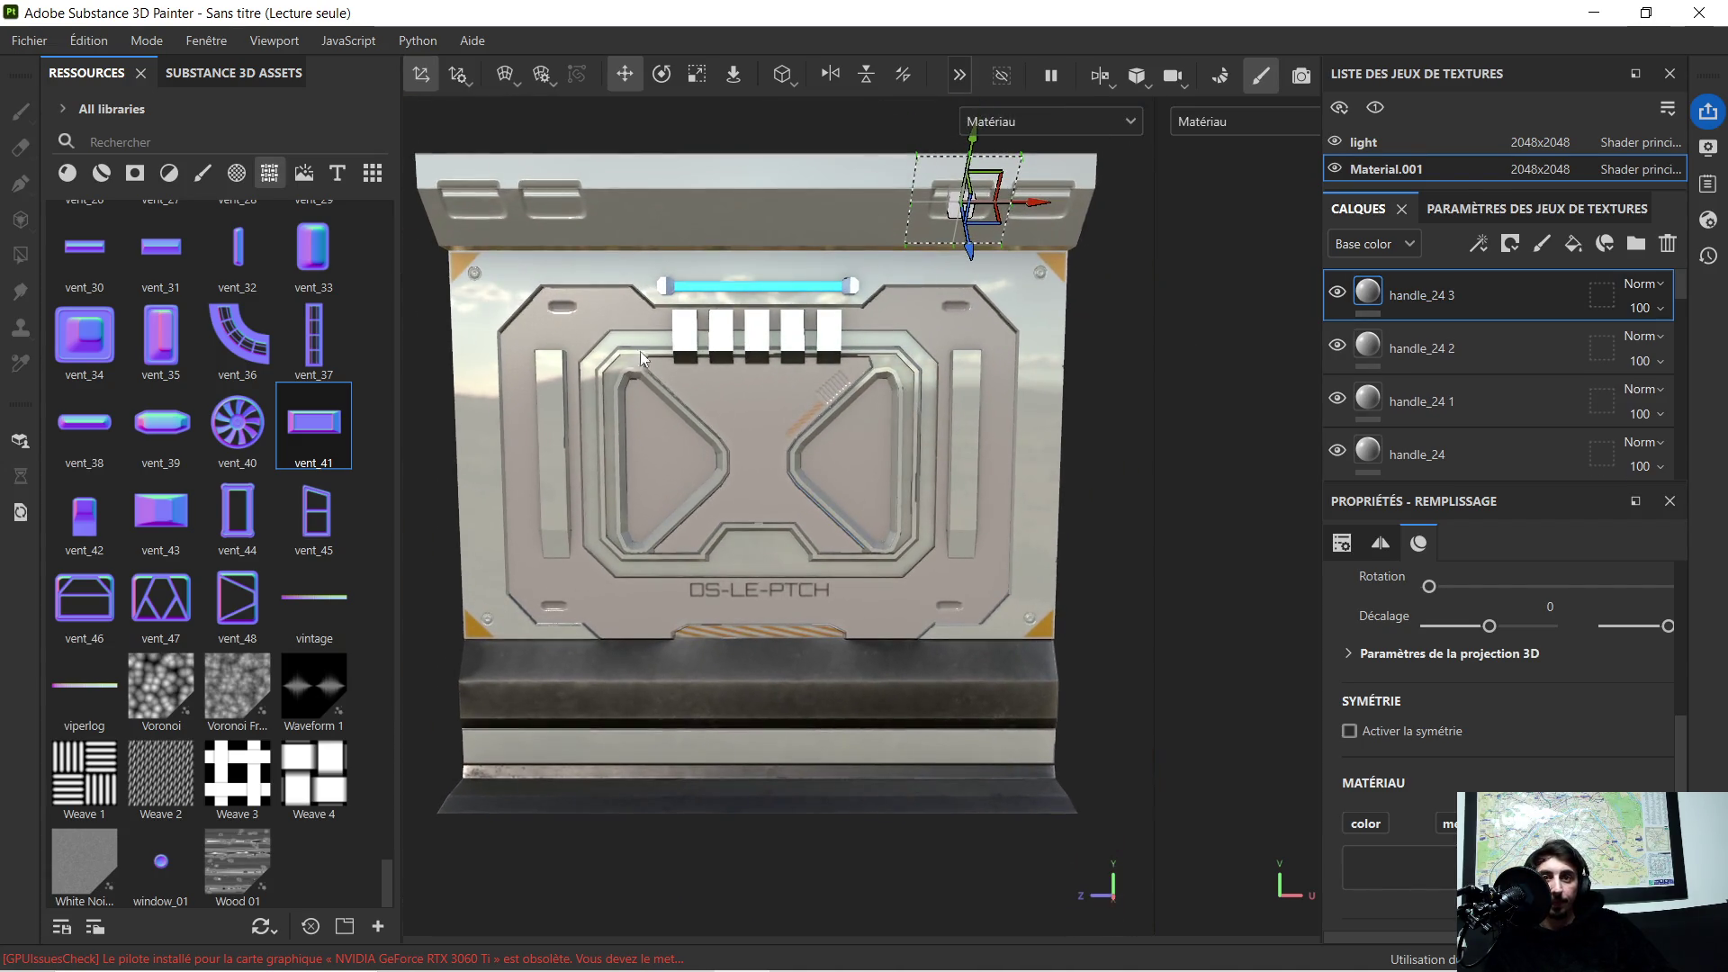
drag(320, 339, 730, 213)
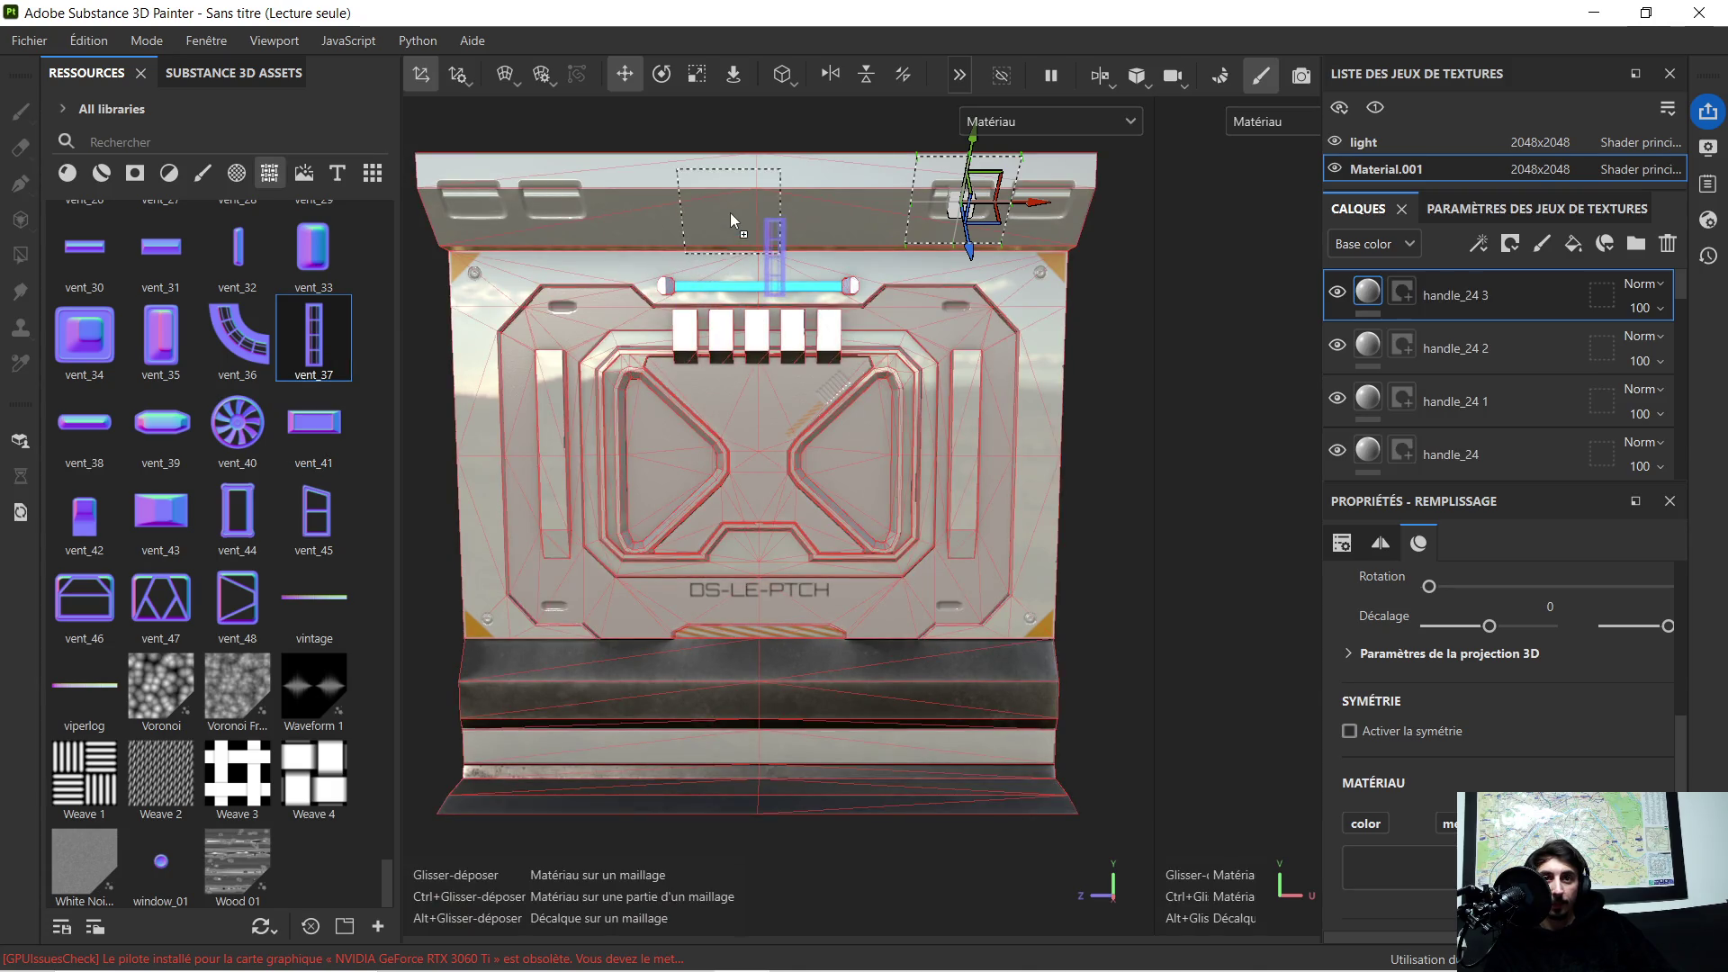
Step: Delete the trial vent_37 layer and stamp the vent_40 fan onto the panel's top ledge
click(776, 340)
scroll(686, 190, up, 5)
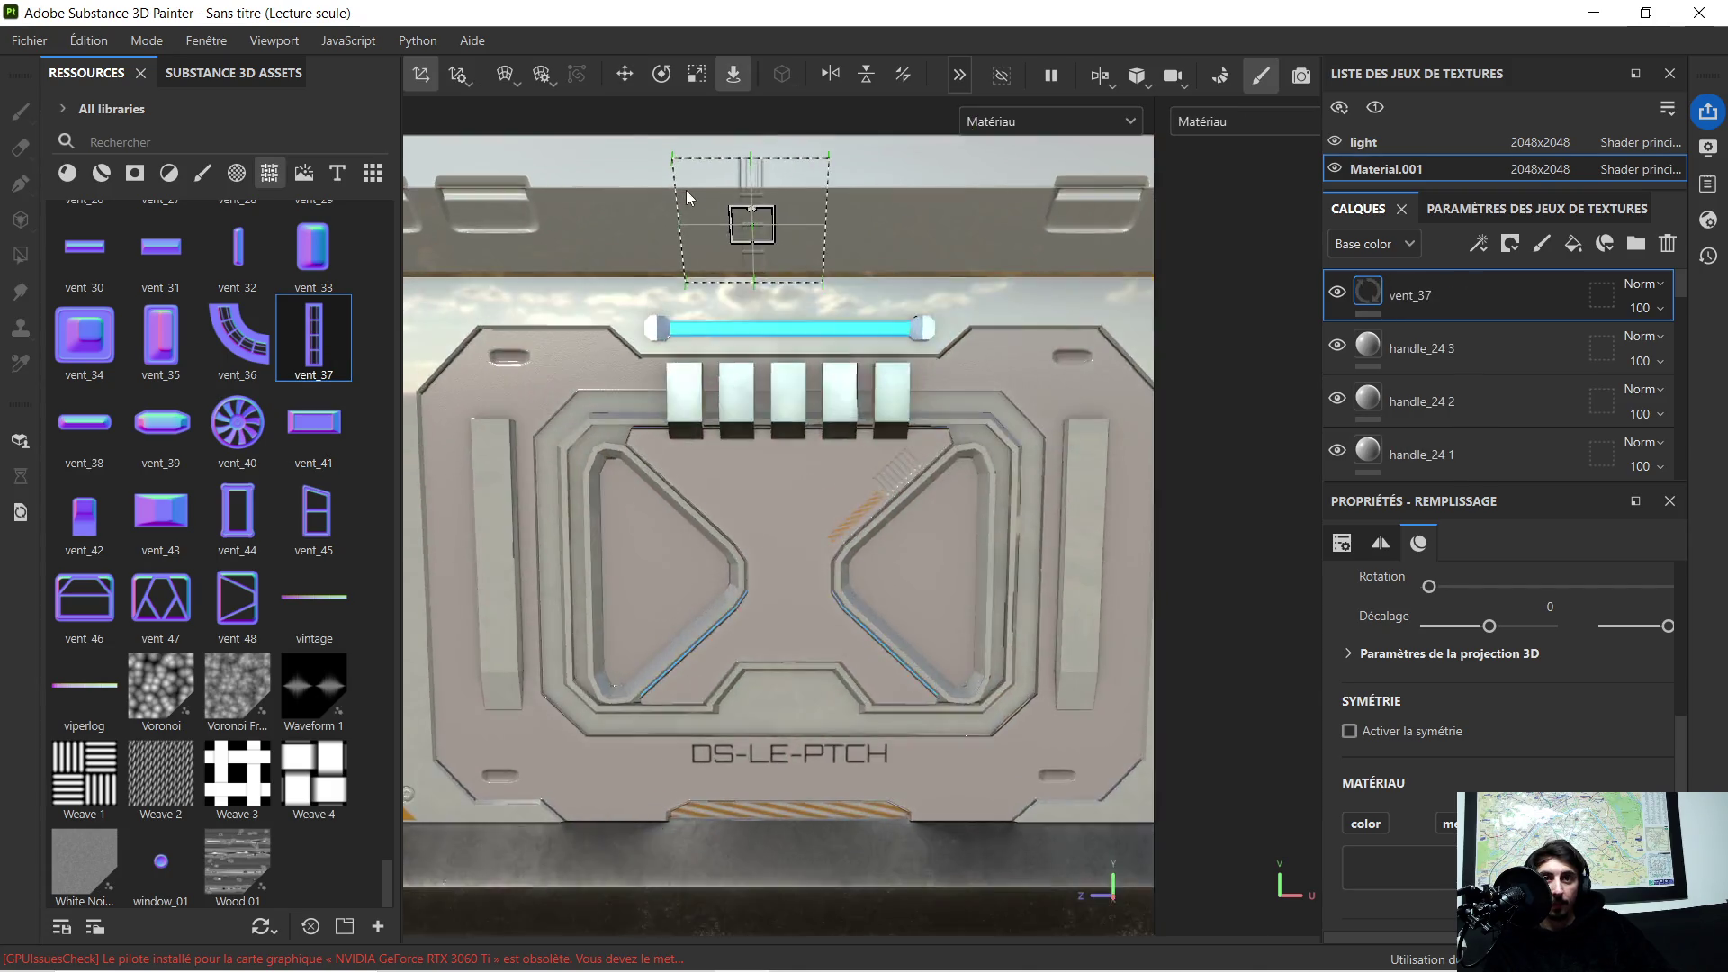
scroll(700, 213, down, 2)
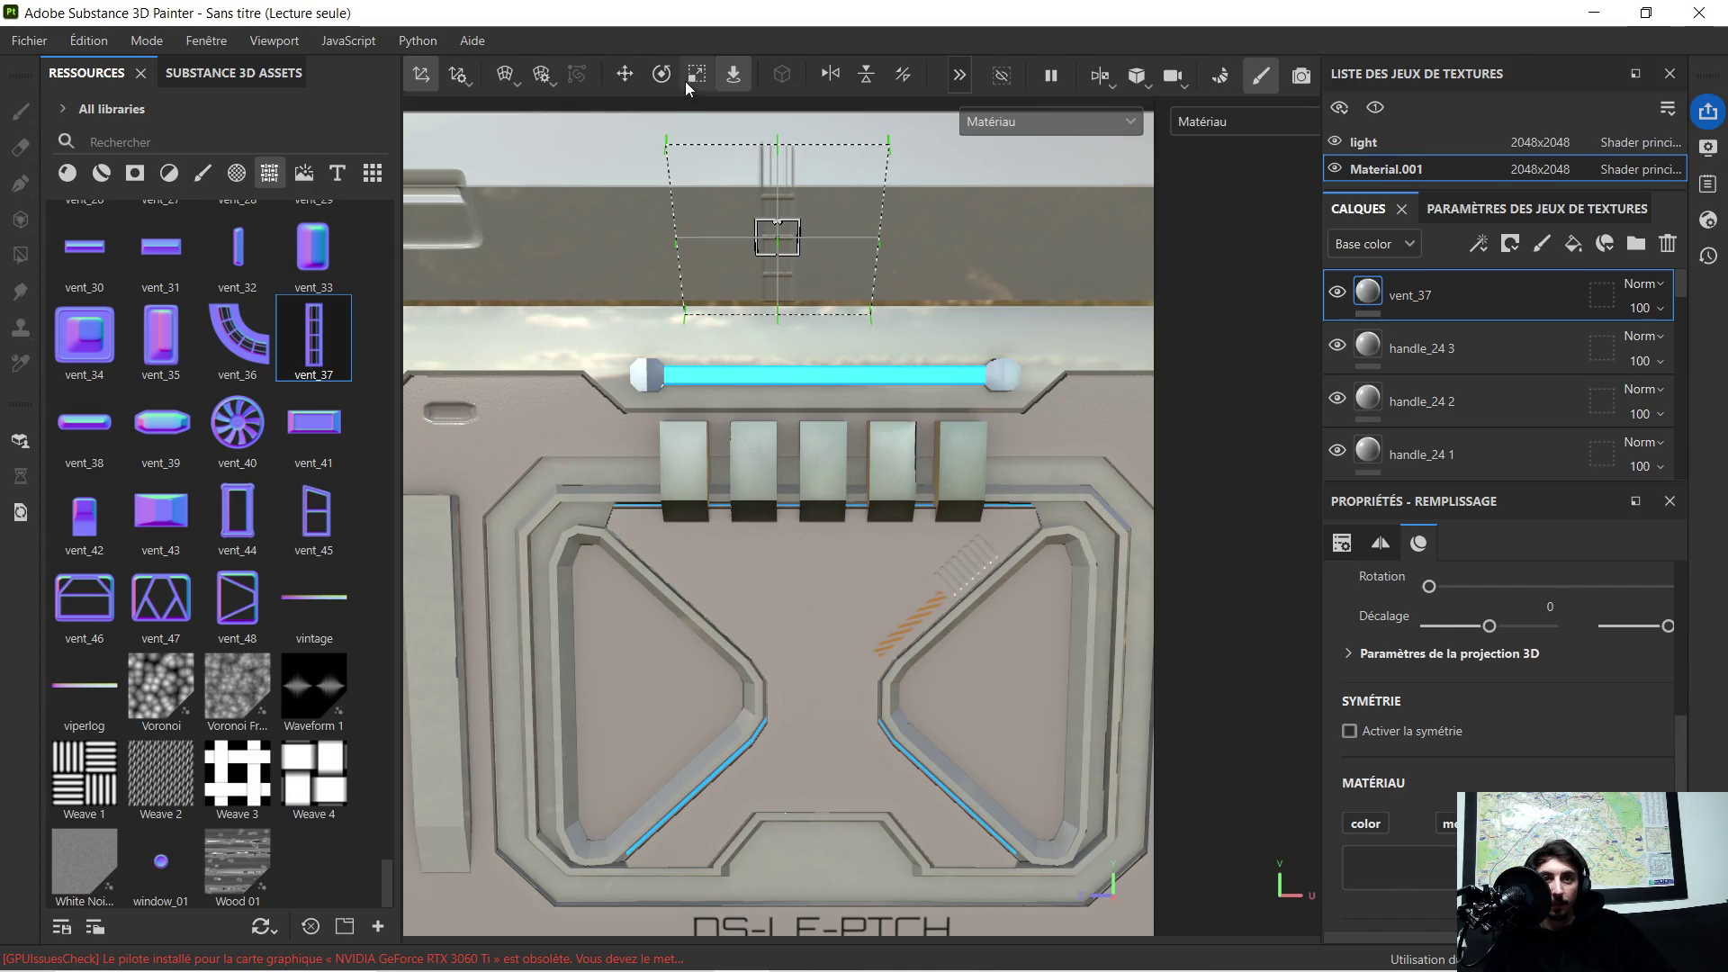
key(Delete)
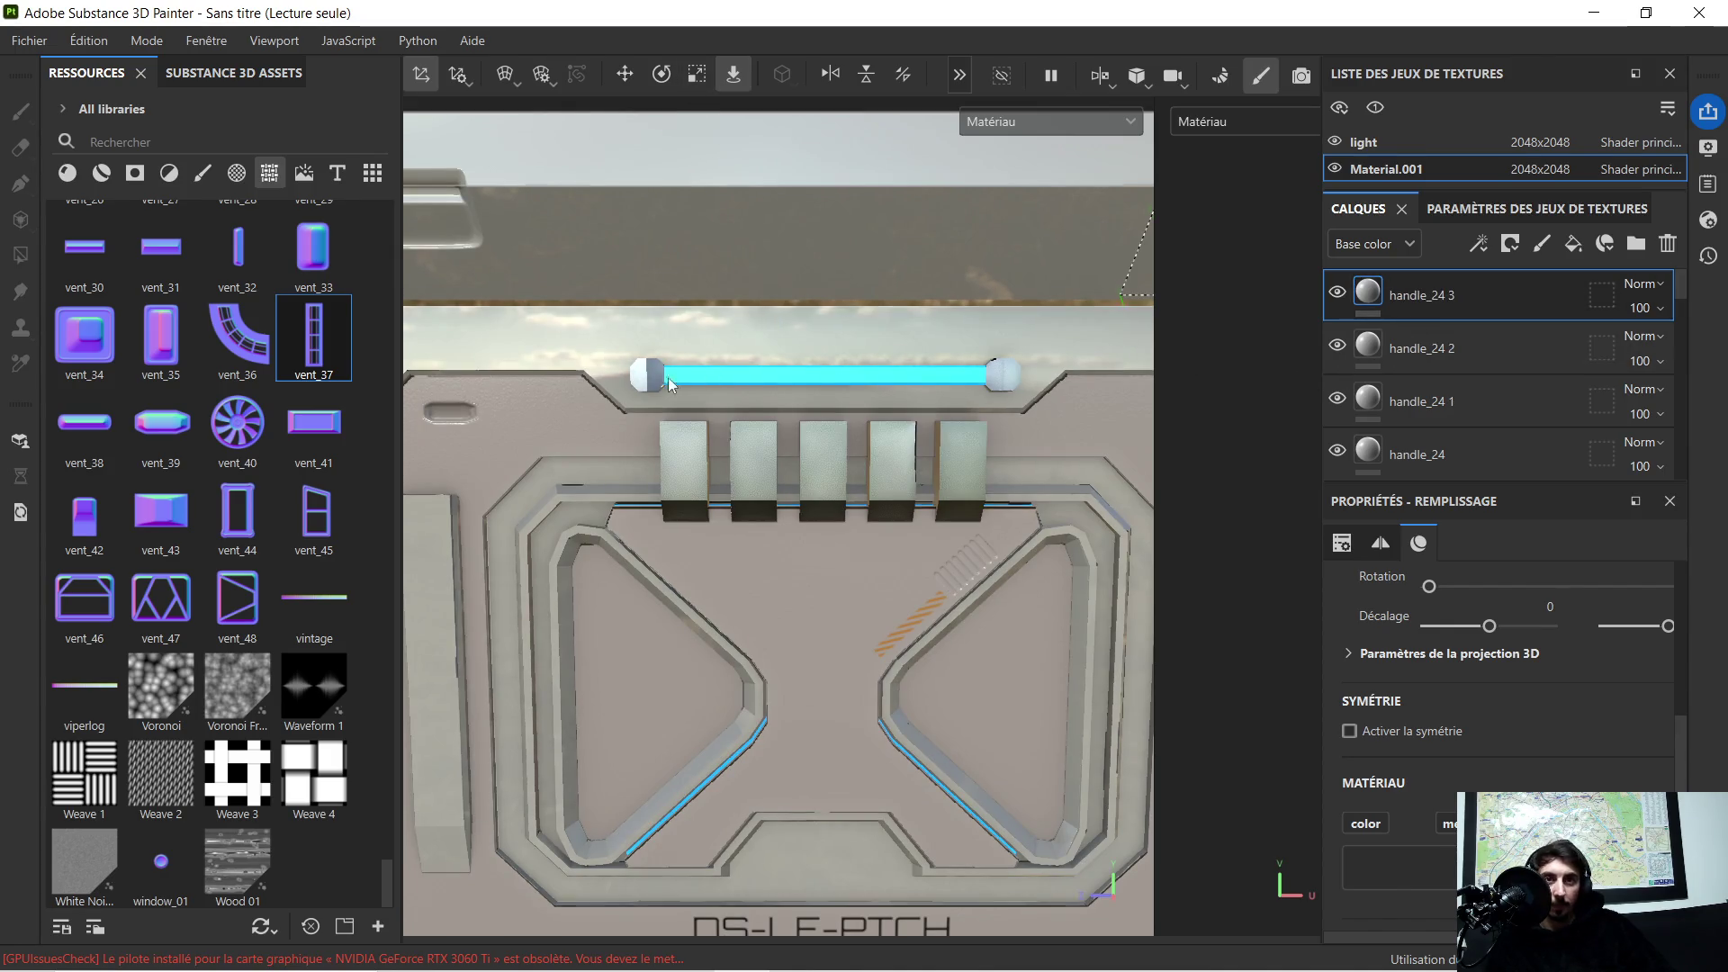
scroll(484, 342, down, 2)
scroll(456, 377, down, 1)
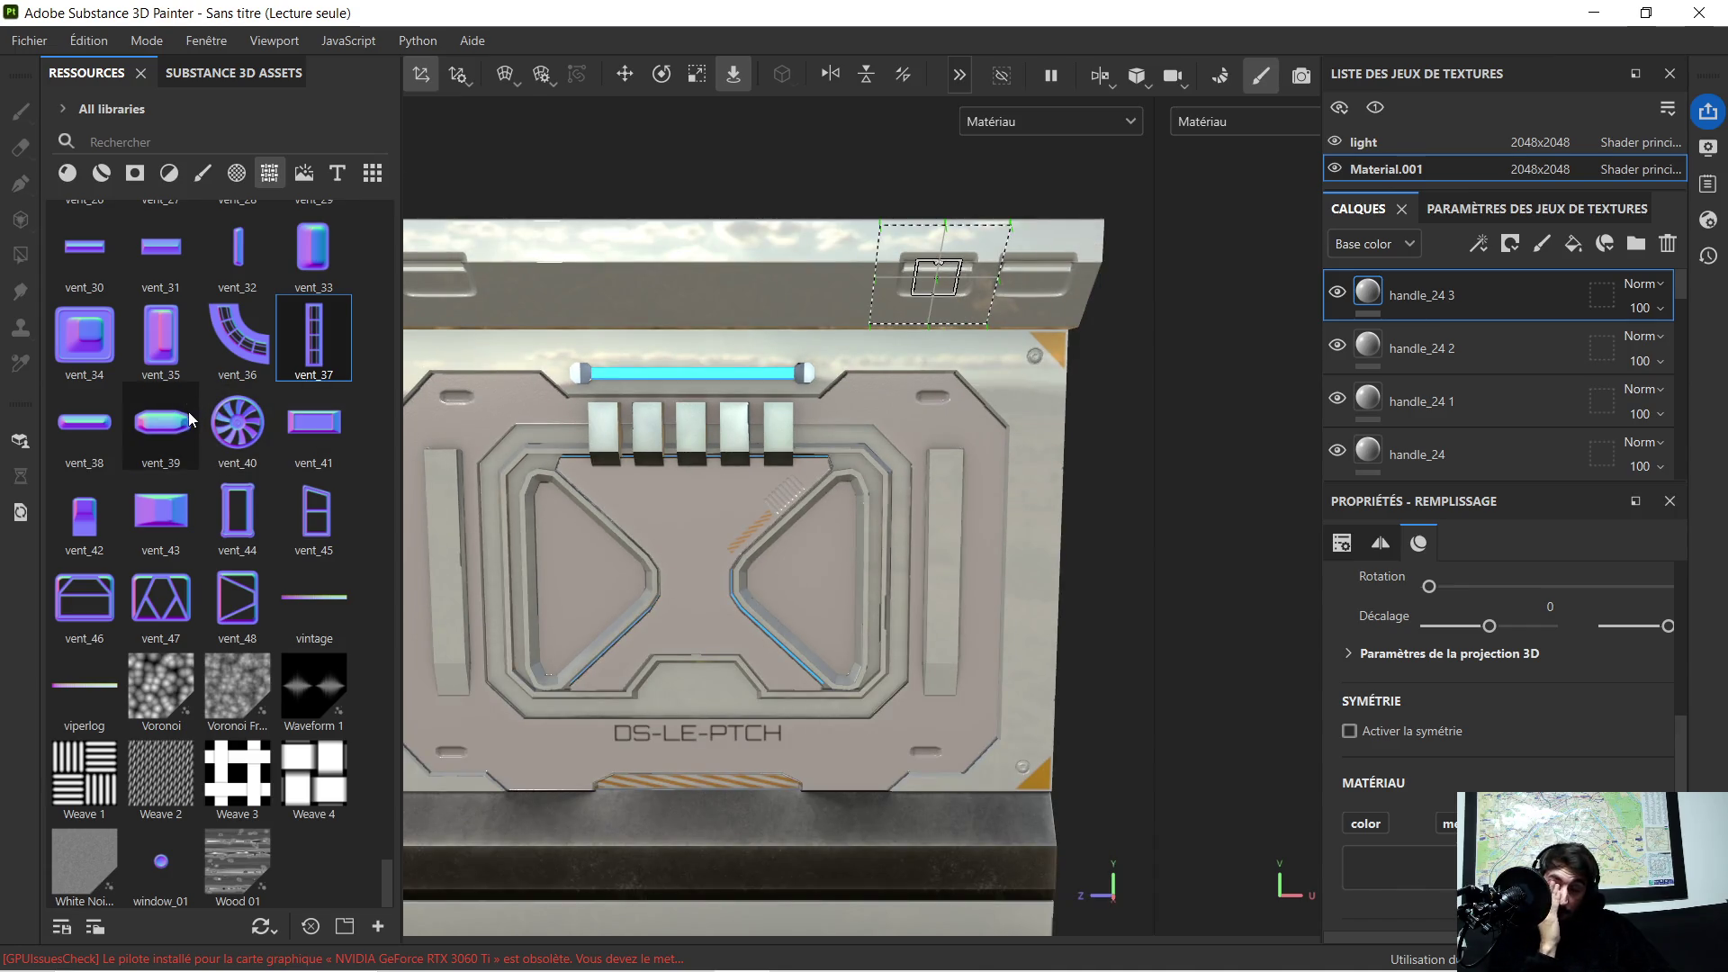
mouse_move(236, 511)
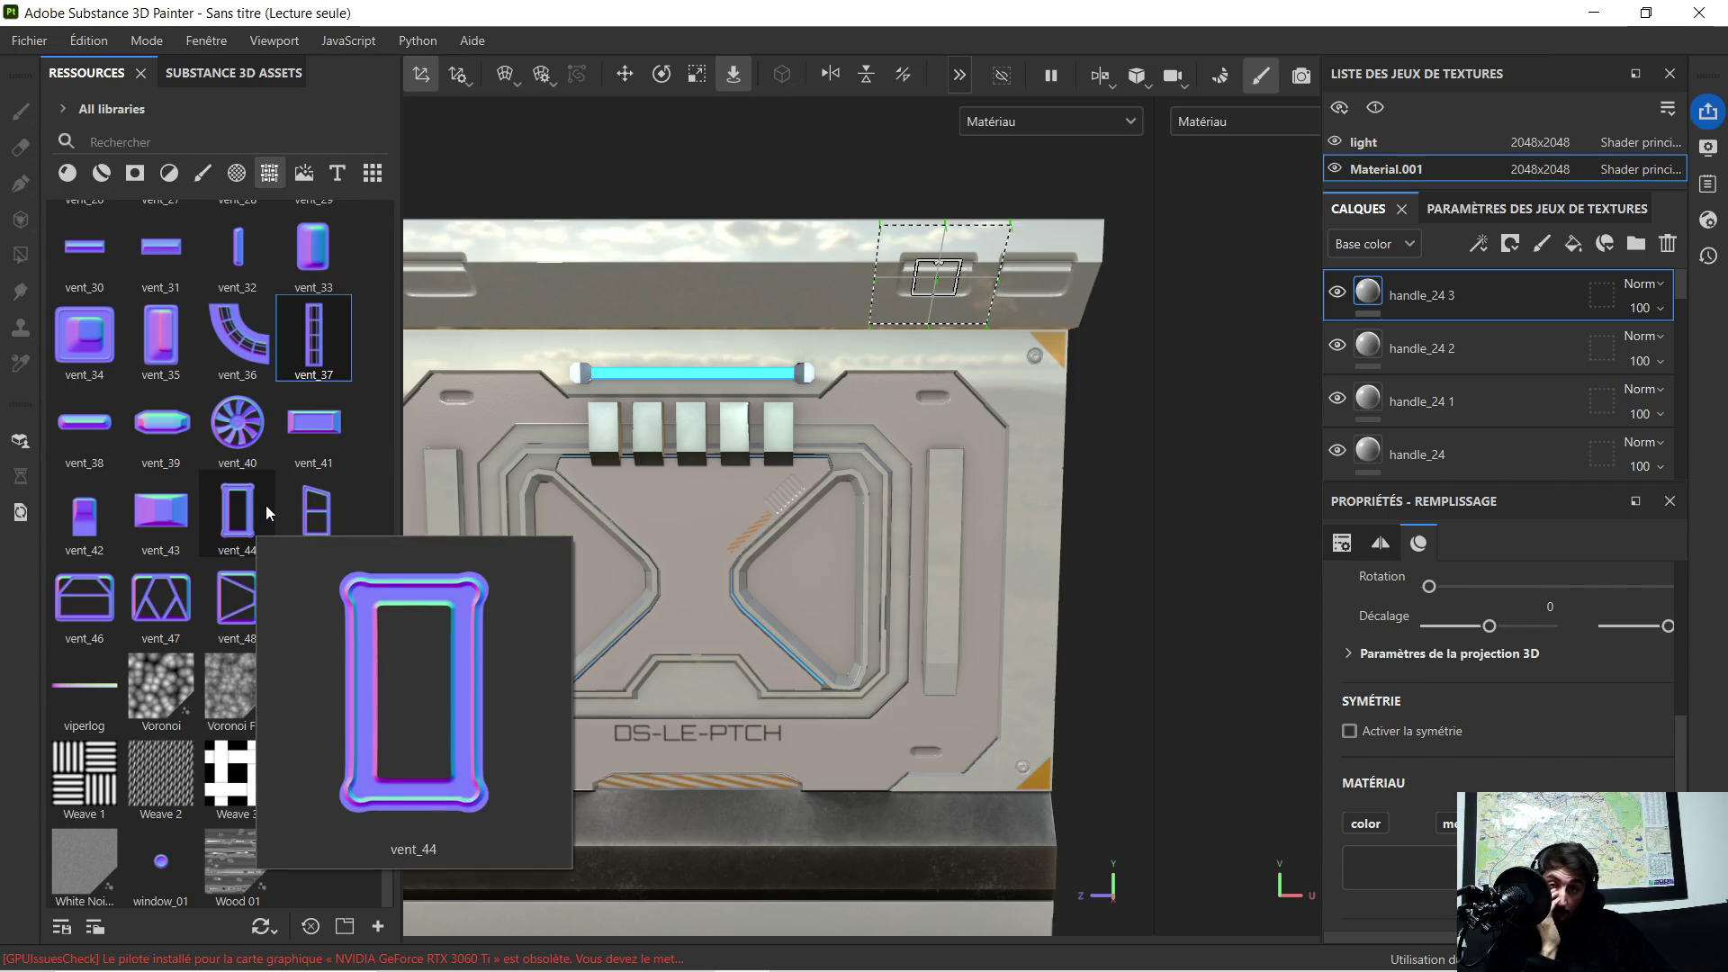
click(229, 432)
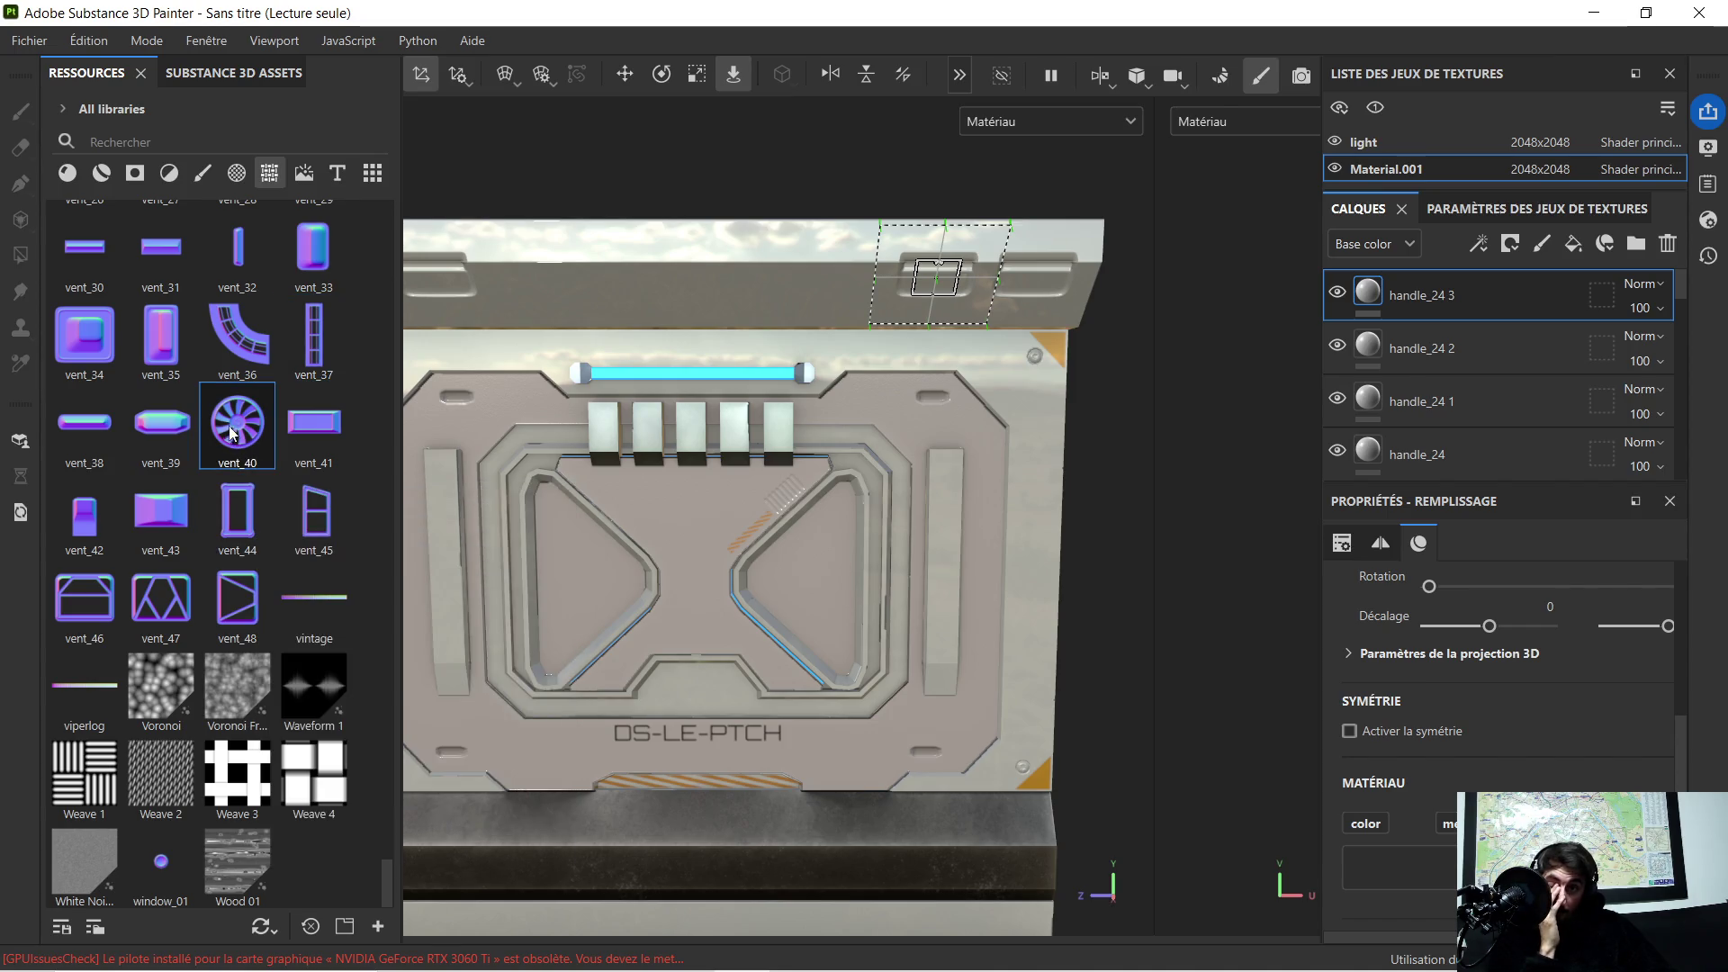
drag(229, 432, 595, 420)
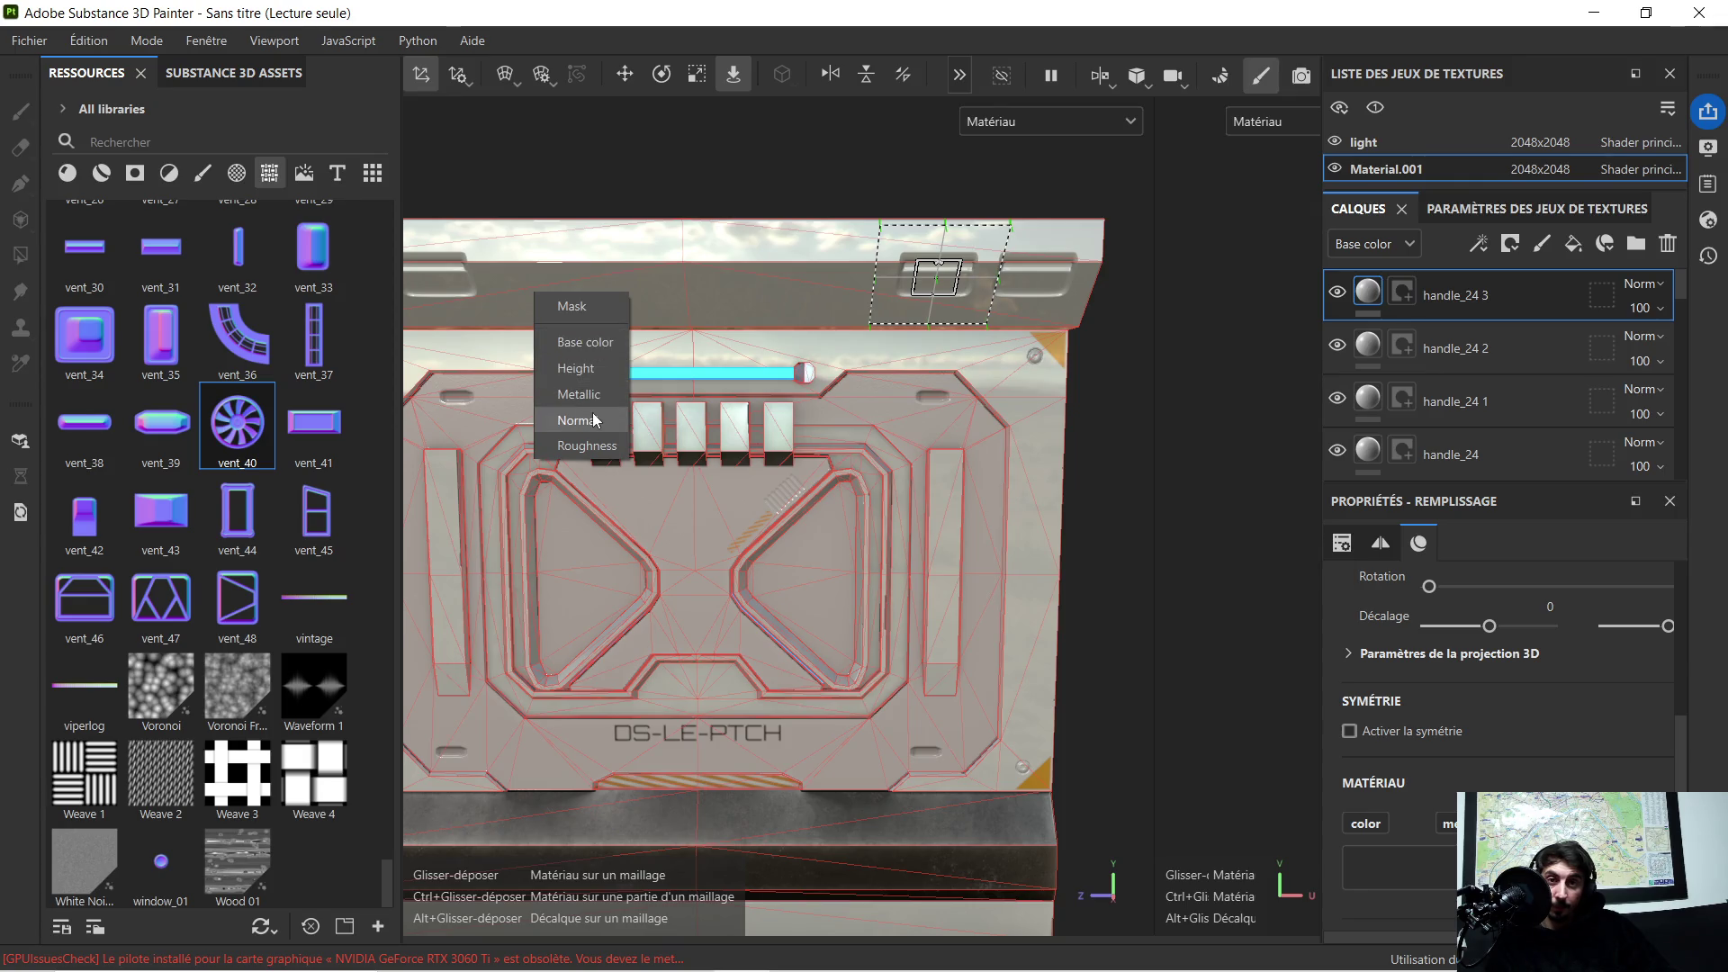
click(594, 420)
scroll(525, 318, up, 5)
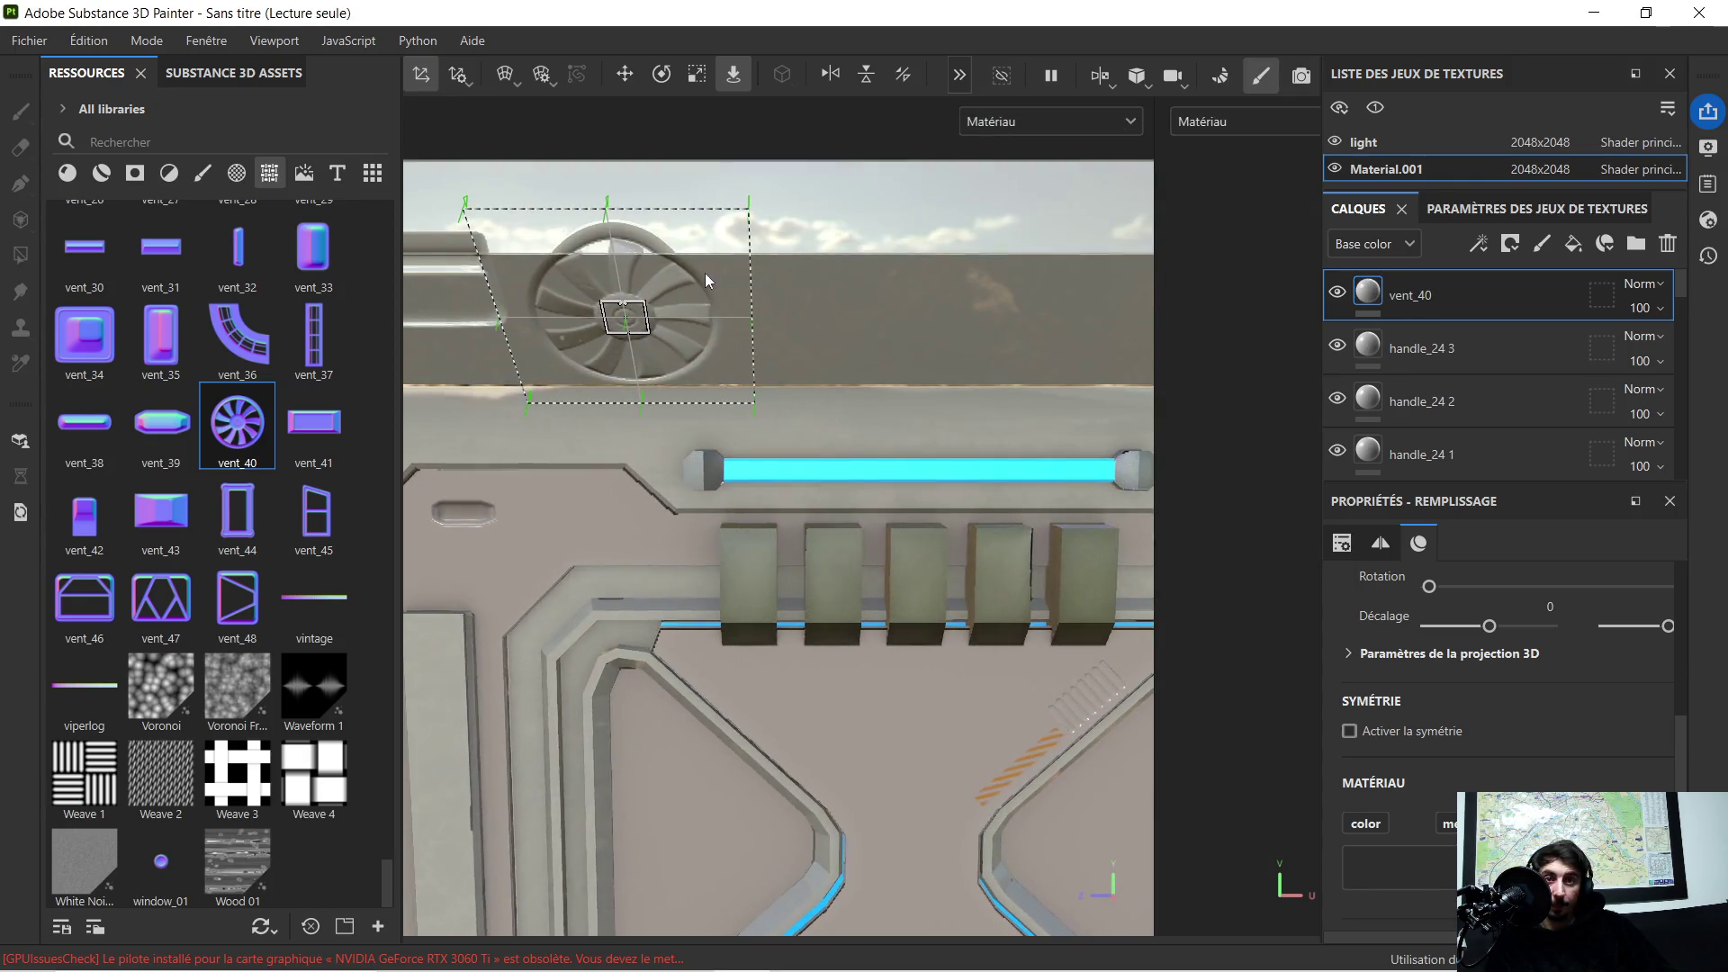
Step: Shrink the fan stamp and nudge it left on the ledge, then select Vent Capsule Horizontal
click(697, 73)
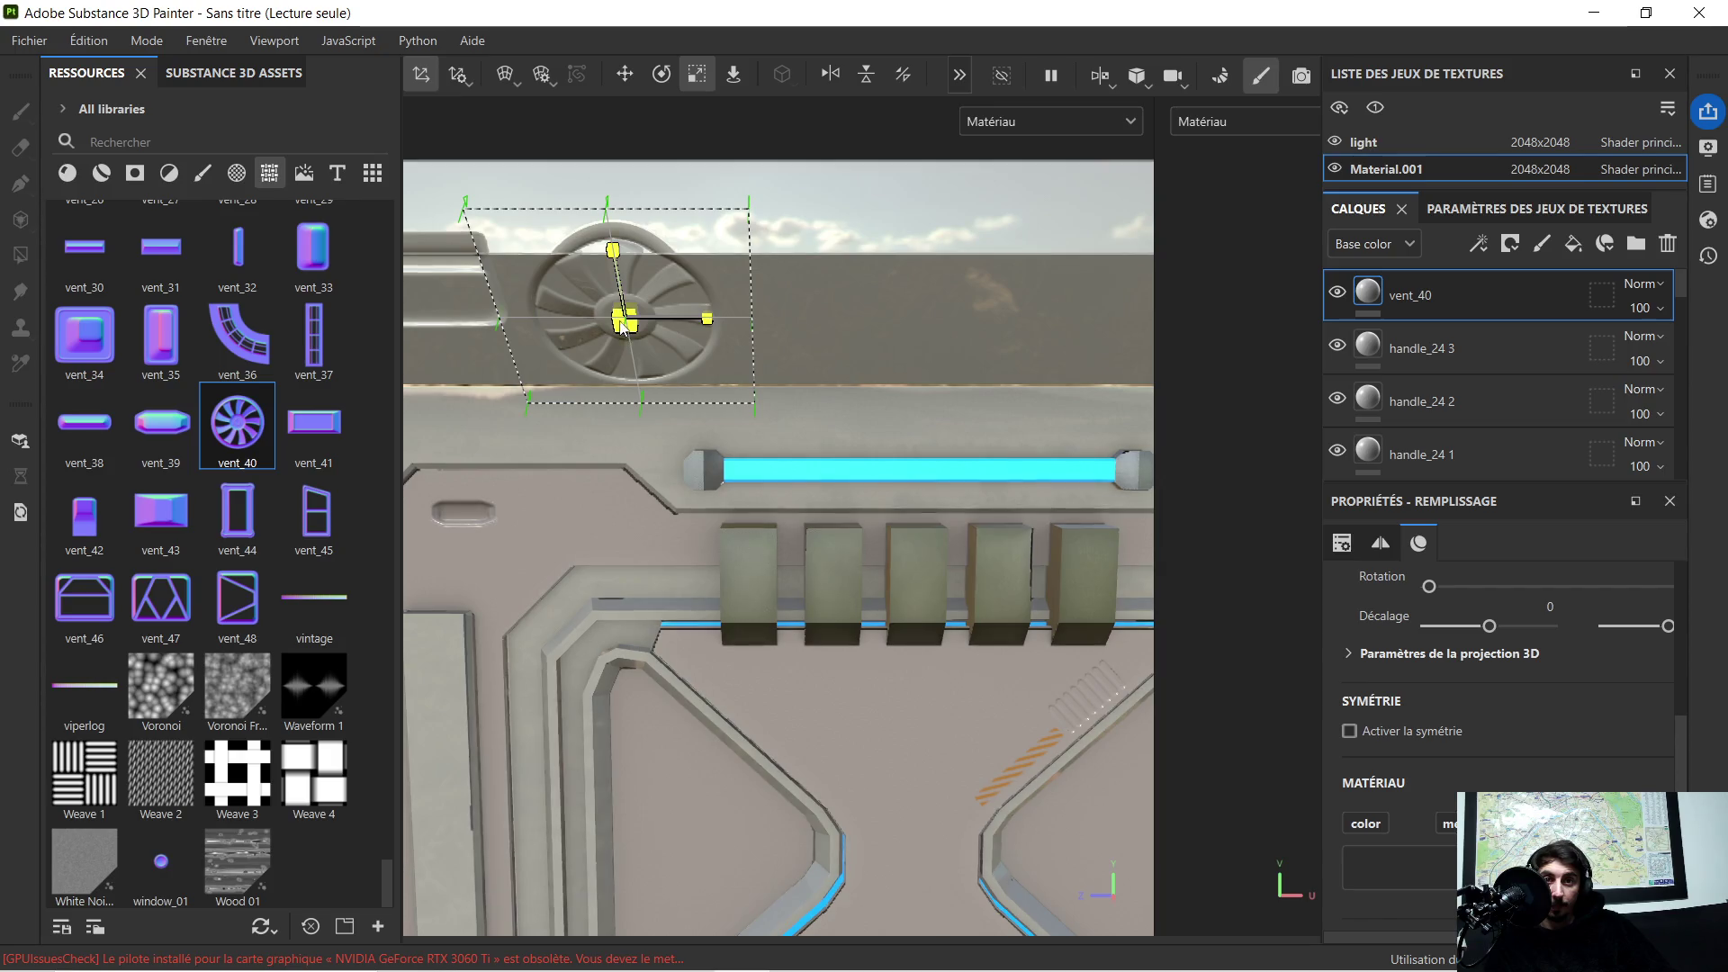
drag(623, 324, 517, 350)
click(622, 74)
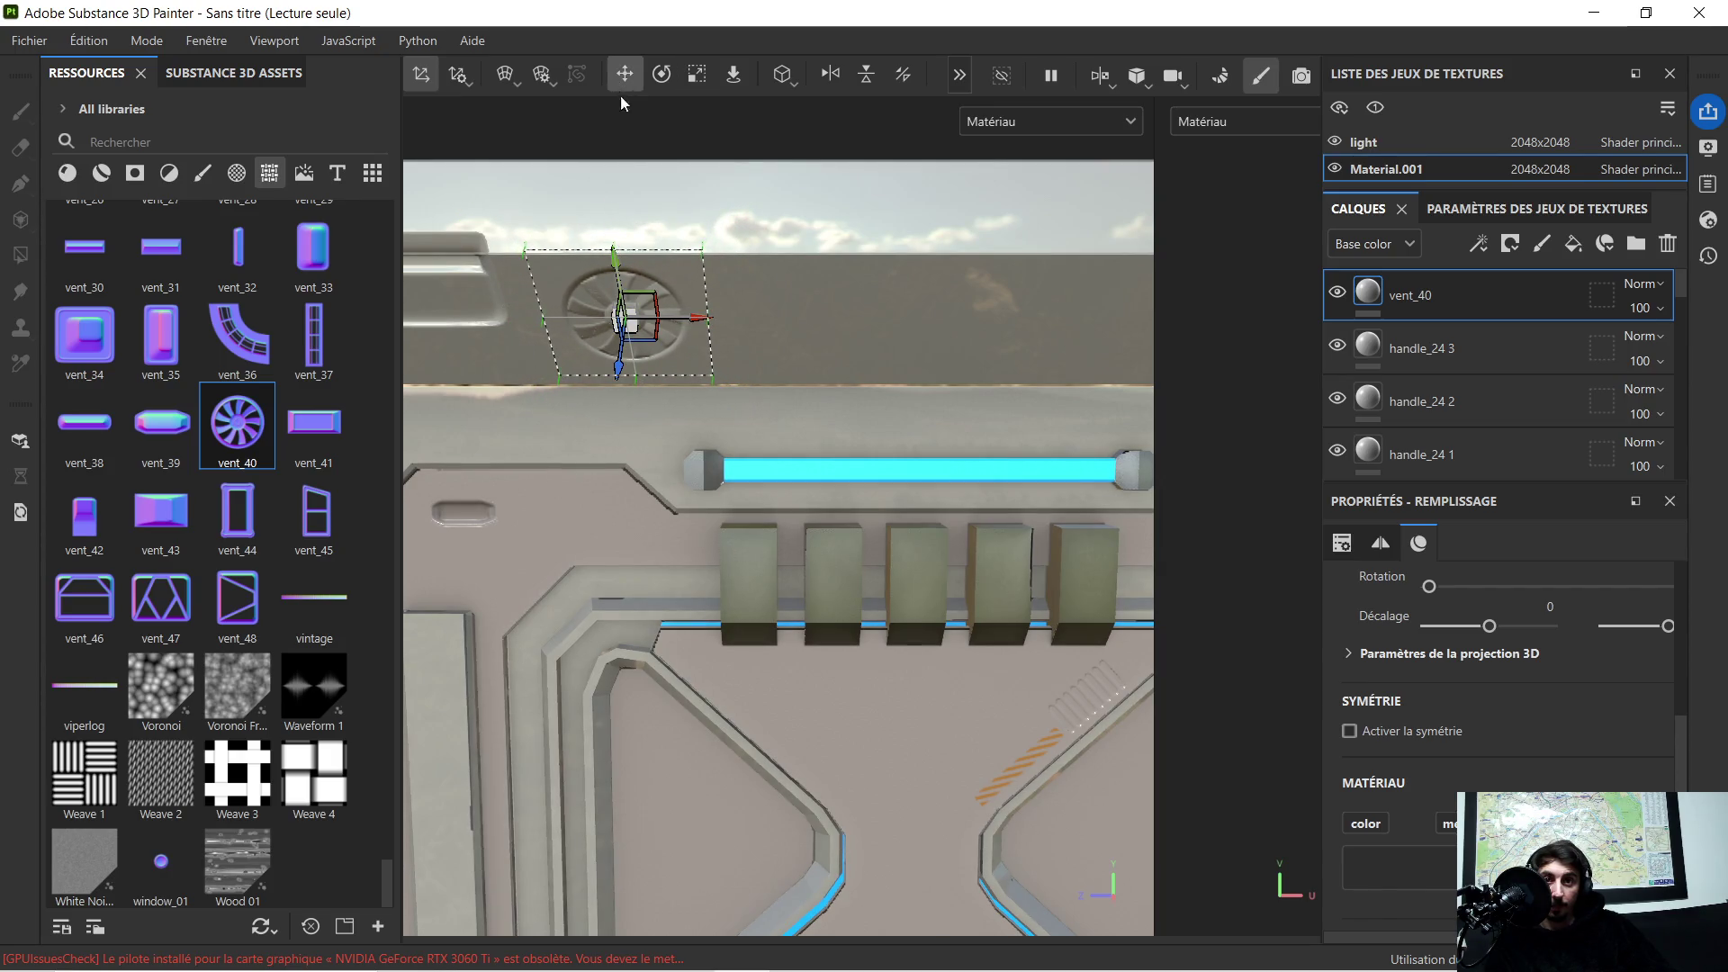
drag(701, 324, 676, 324)
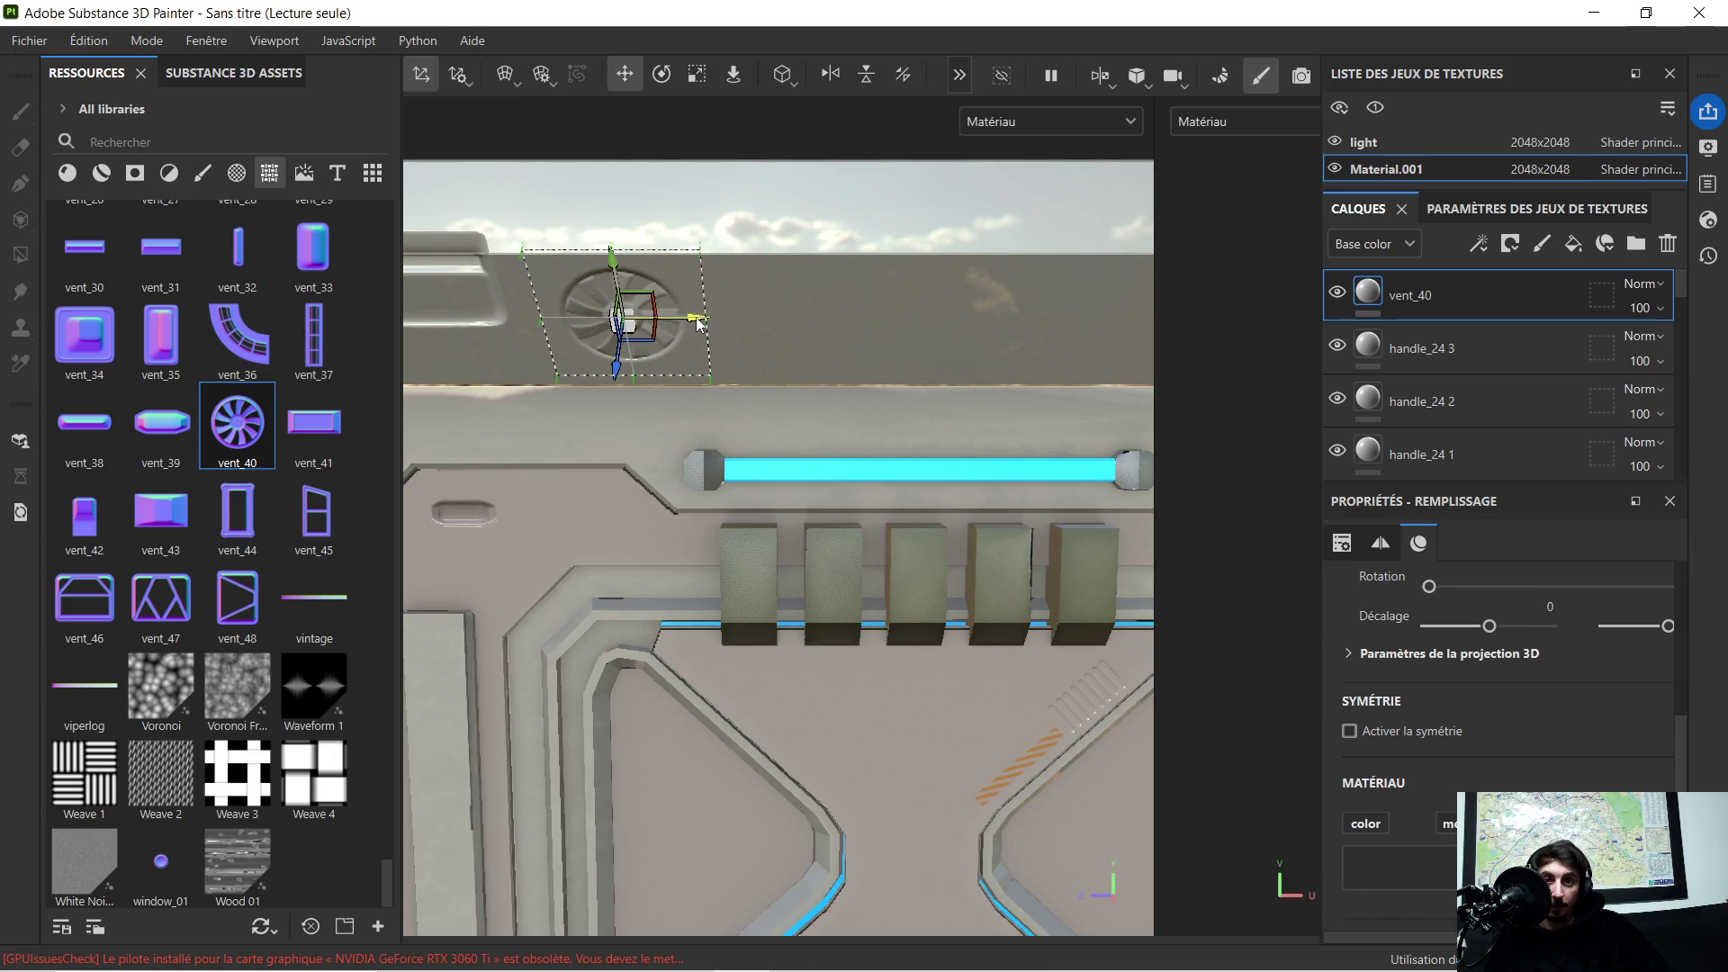
scroll(777, 365, down, 3)
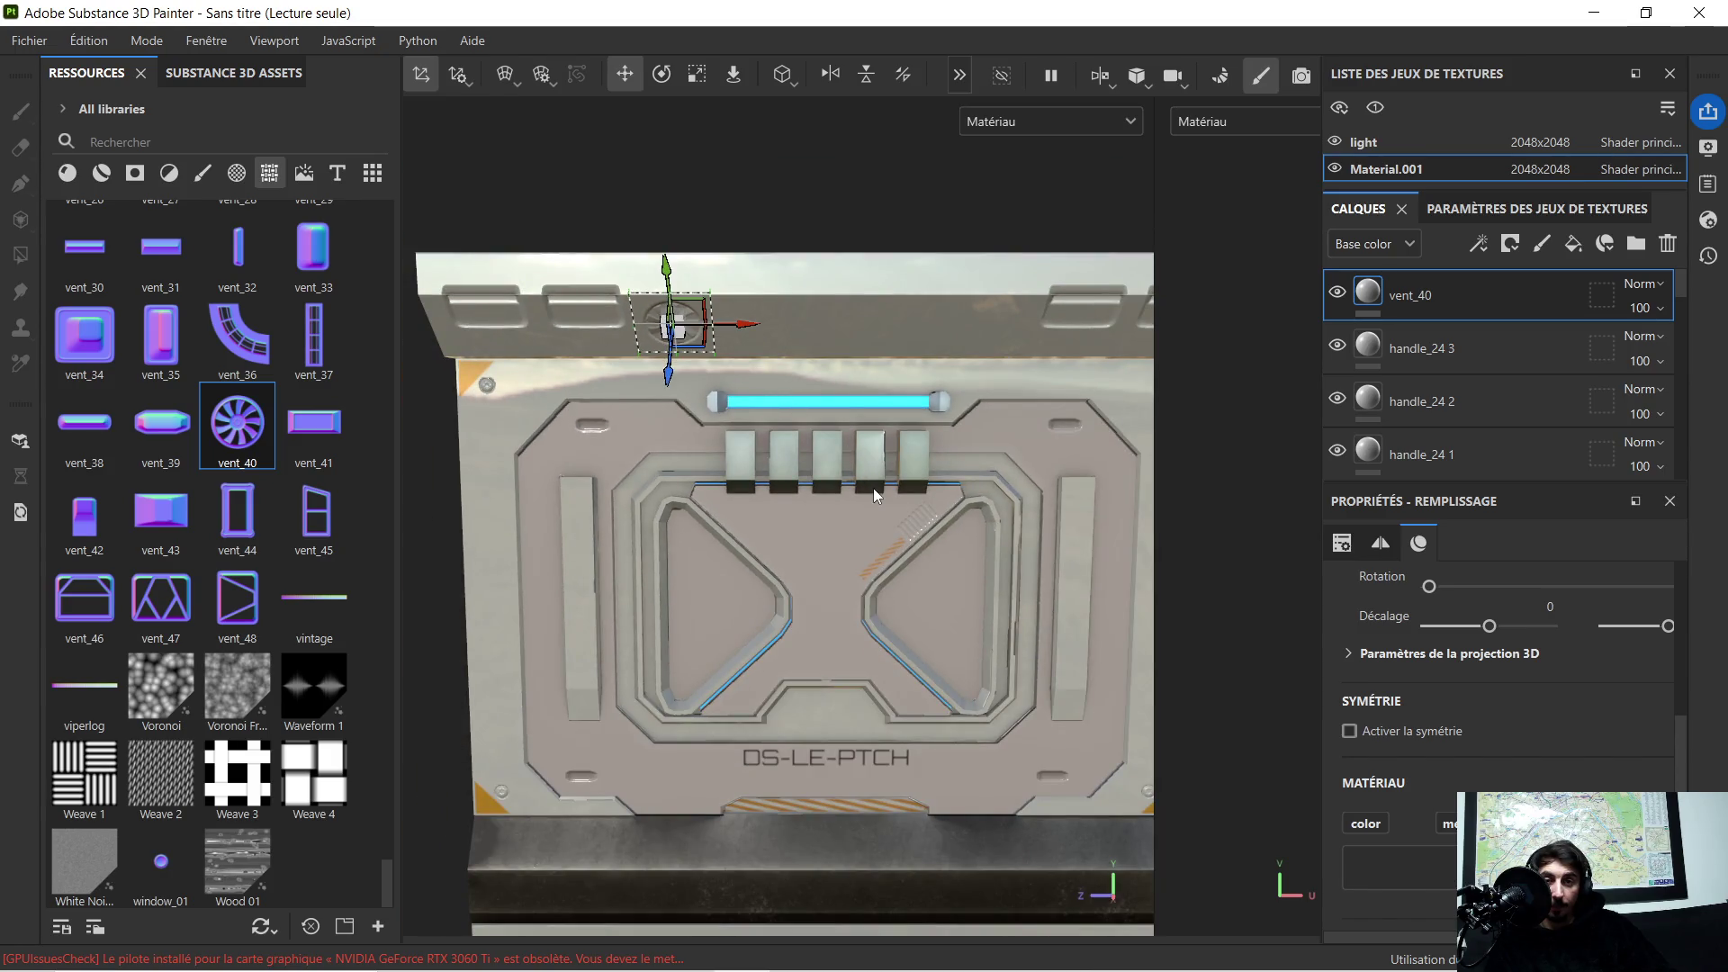
scroll(872, 487, down, 2)
mouse_move(863, 512)
middle_down()
mouse_move(835, 323)
mouse_move(819, 348)
middle_up()
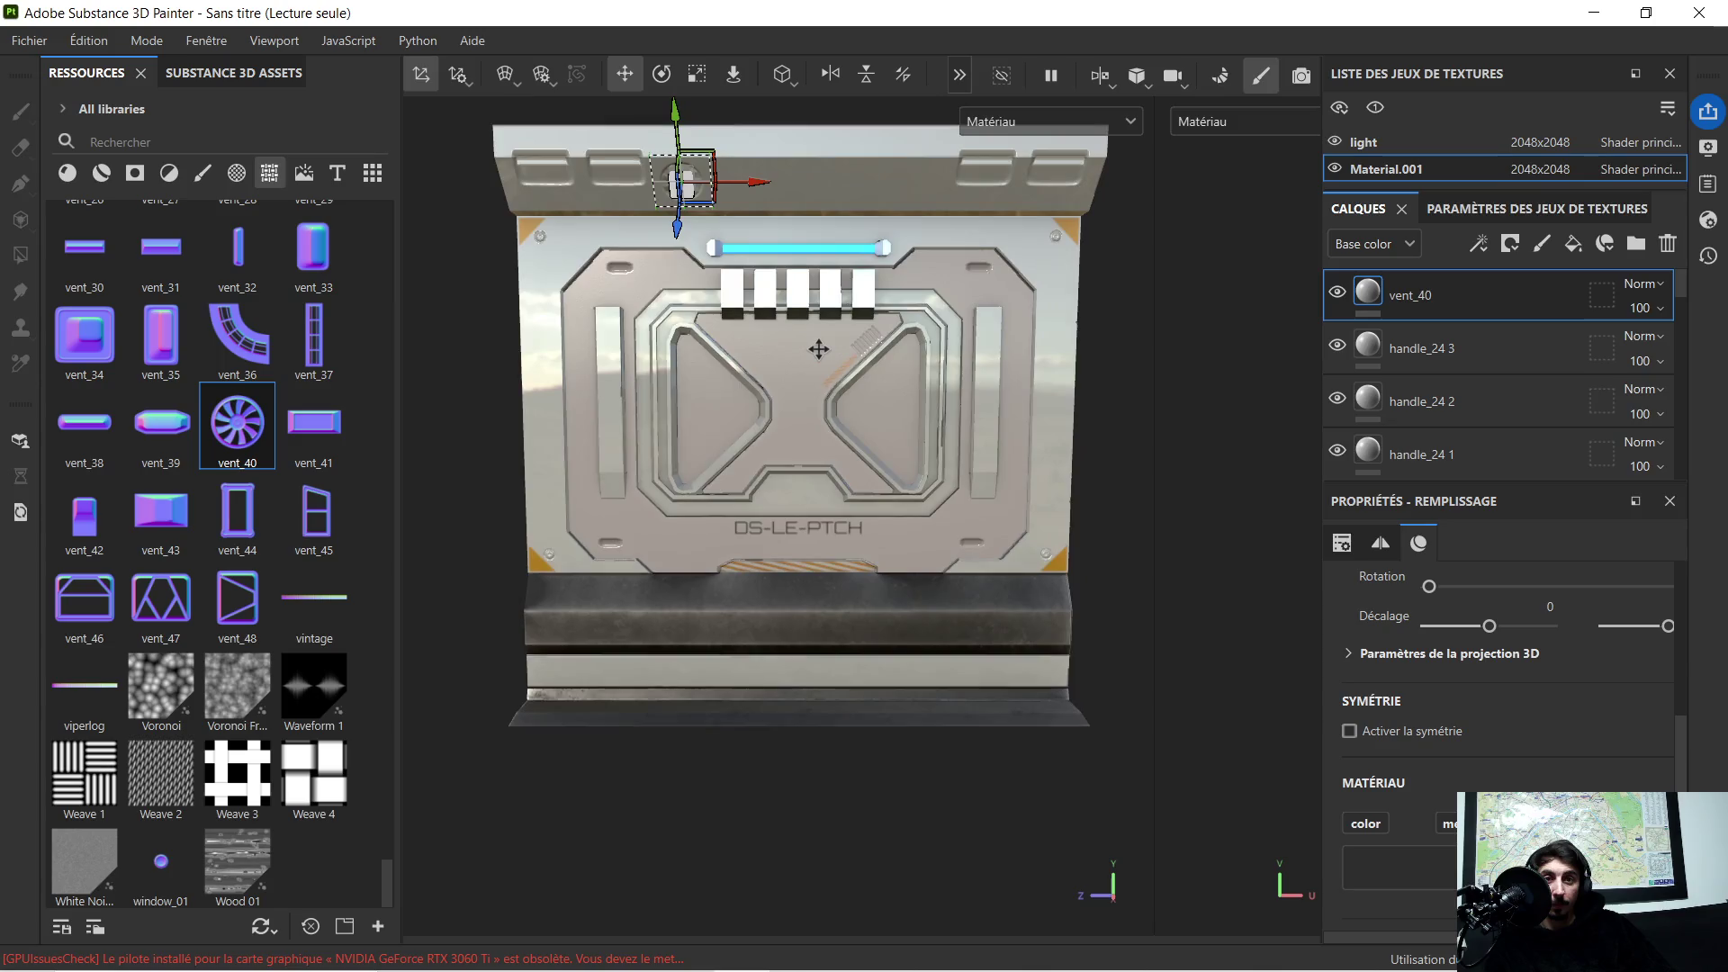
scroll(1413, 405, down, 5)
scroll(1412, 405, up, 3)
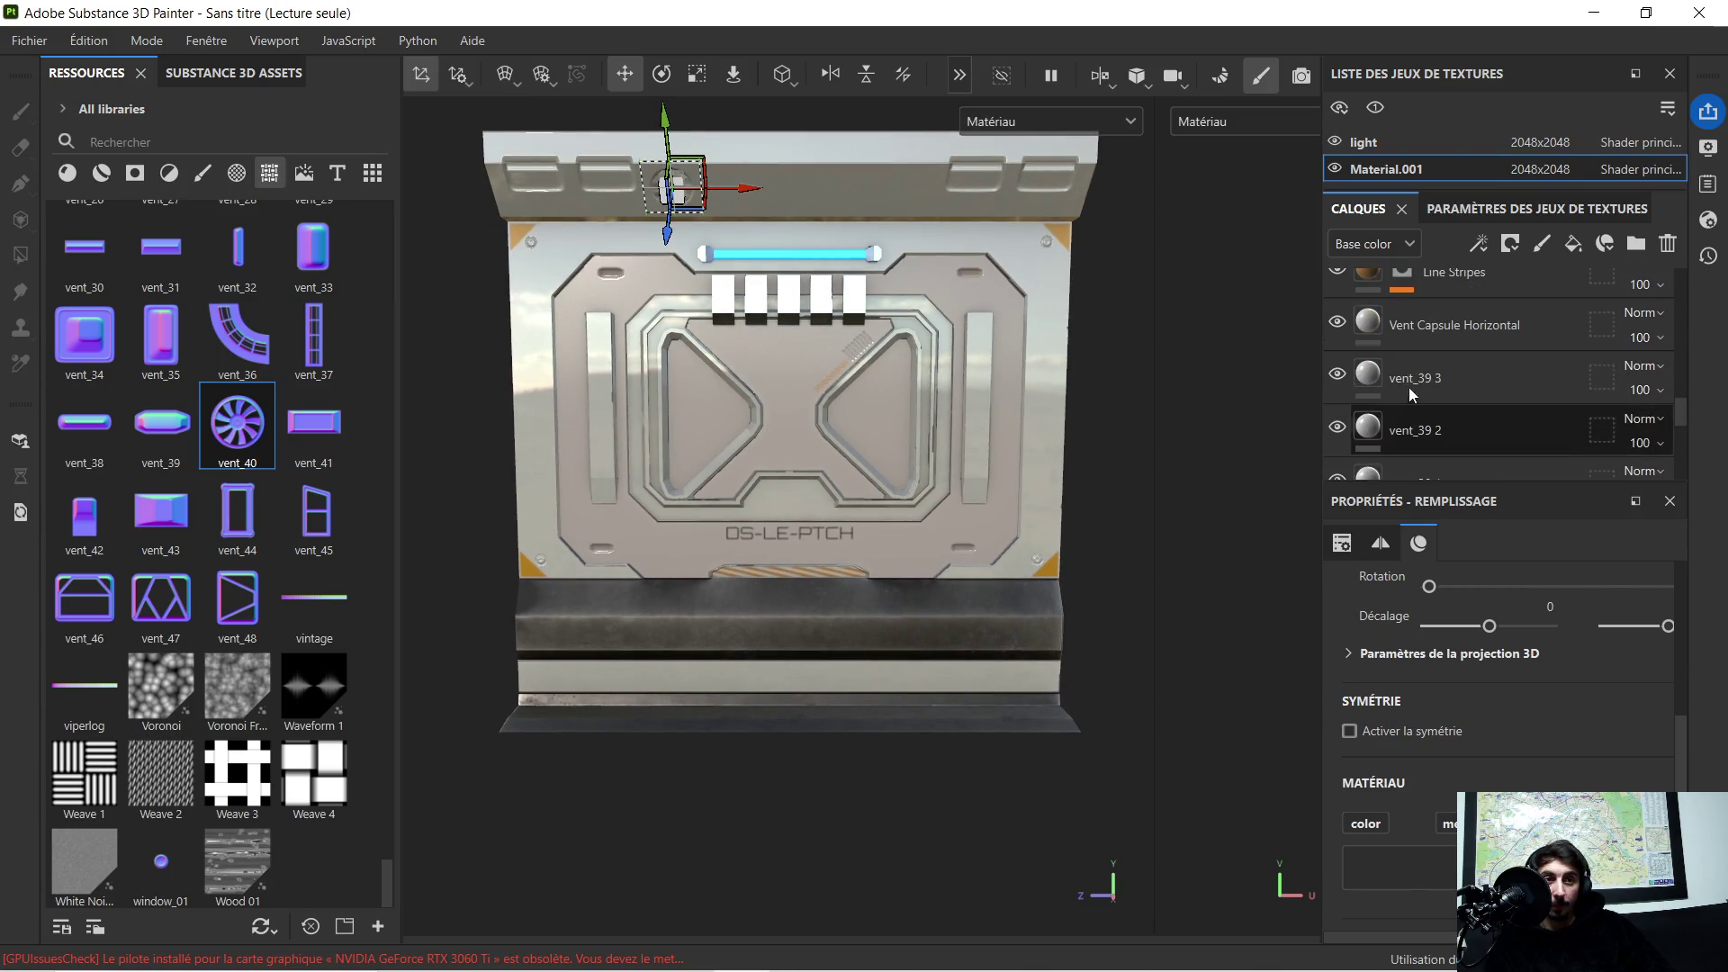
scroll(1411, 405, up, 2)
click(1454, 325)
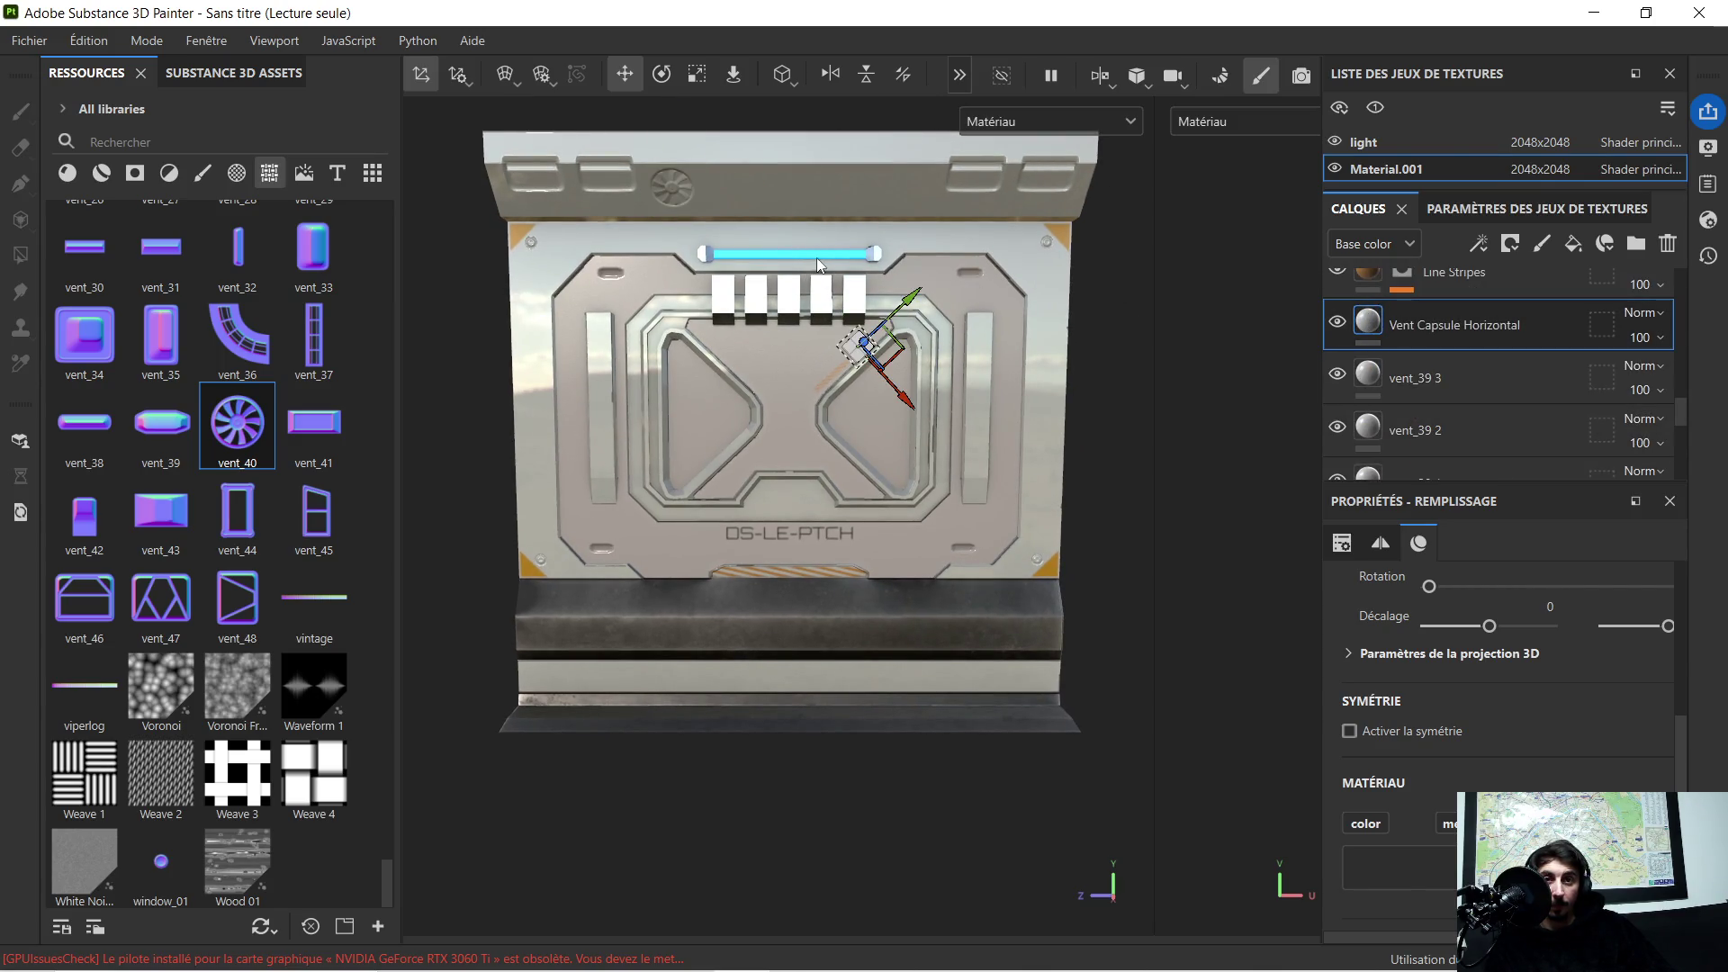
scroll(830, 259, up, 1)
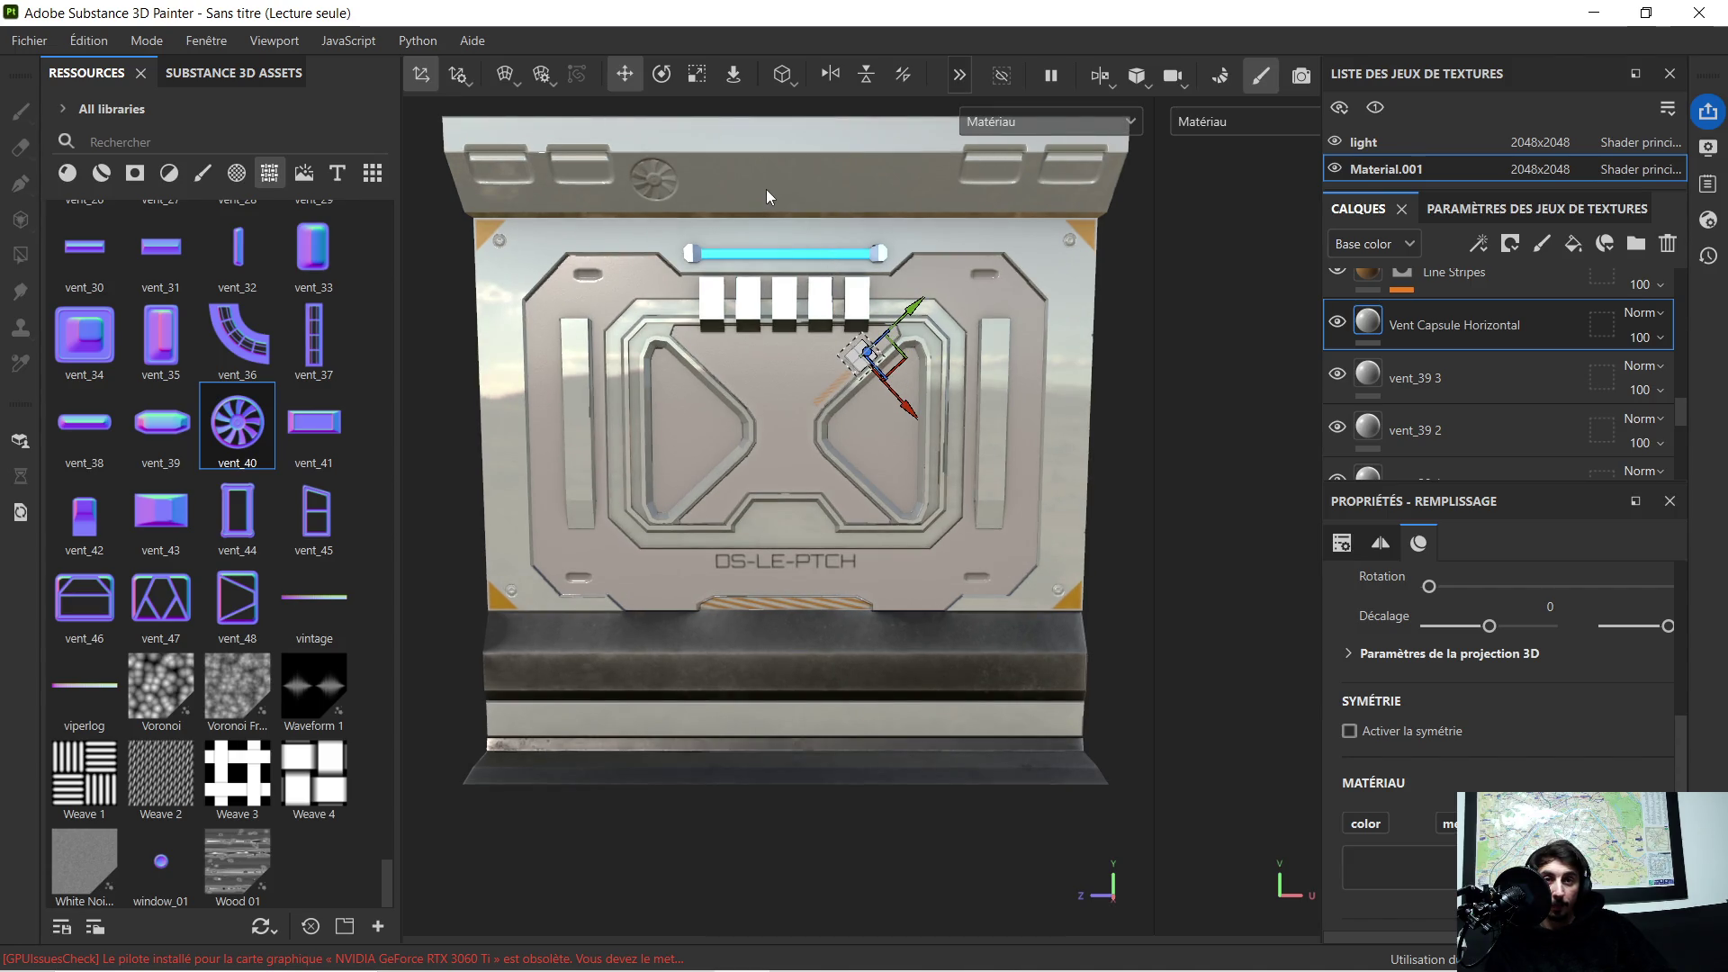
scroll(761, 194, up, 1)
scroll(750, 202, up, 1)
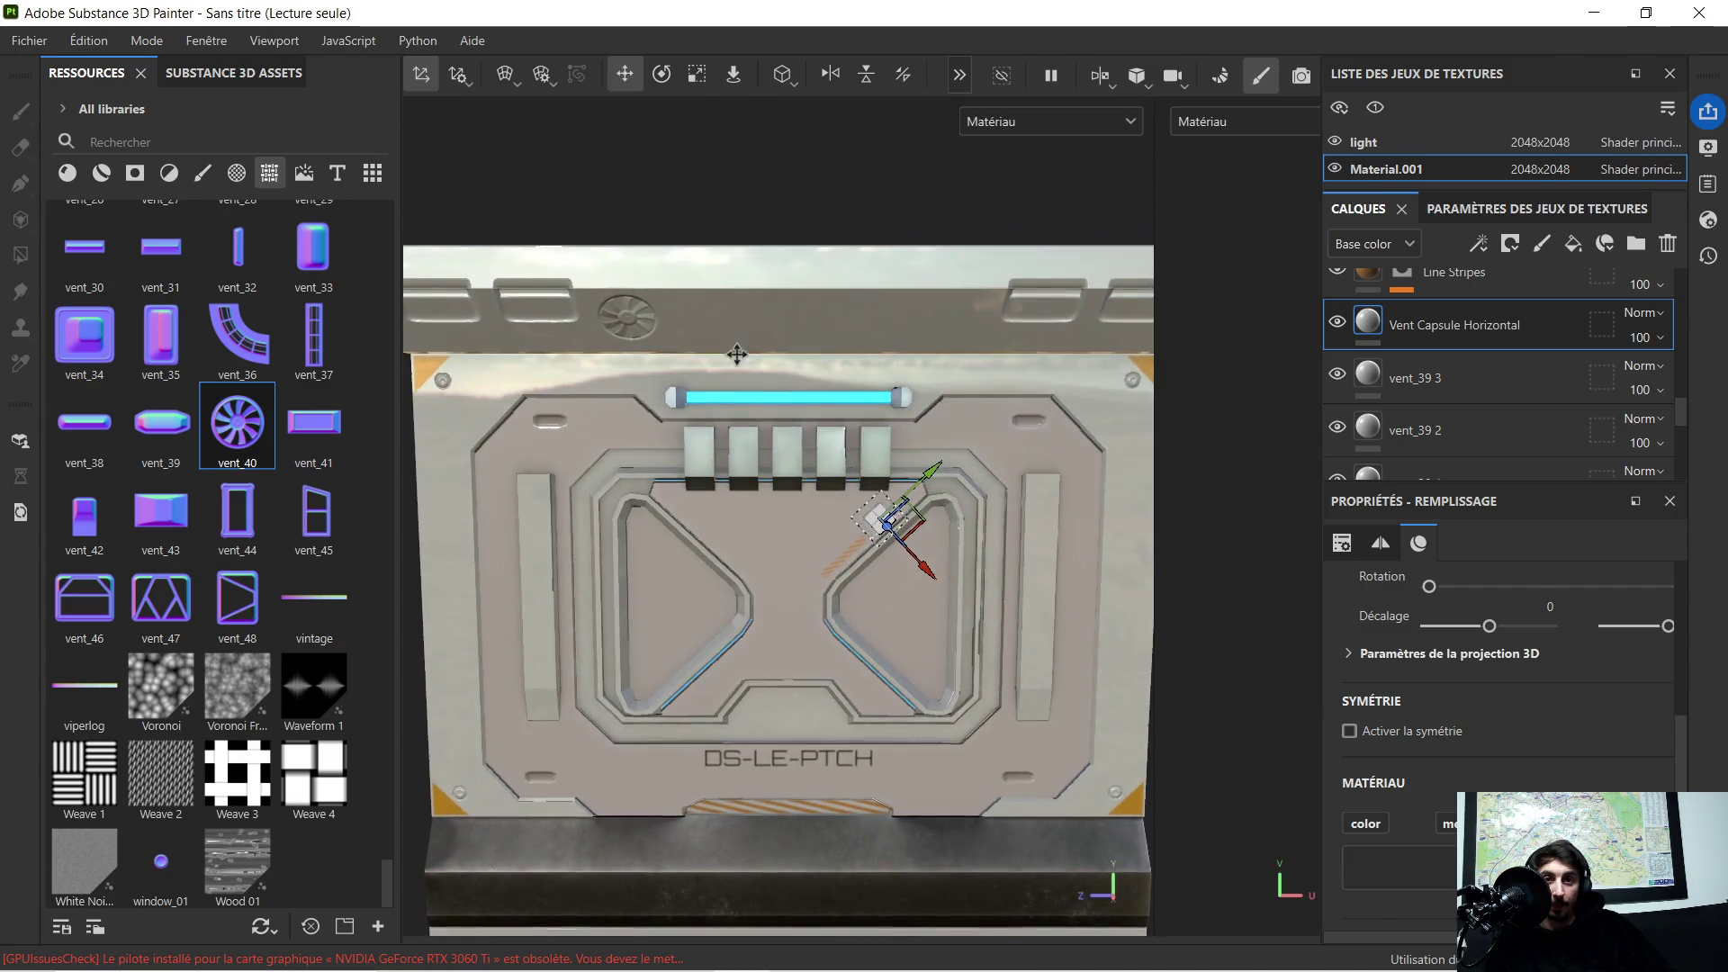
scroll(745, 313, up, 1)
alt+drag(746, 313, 739, 339)
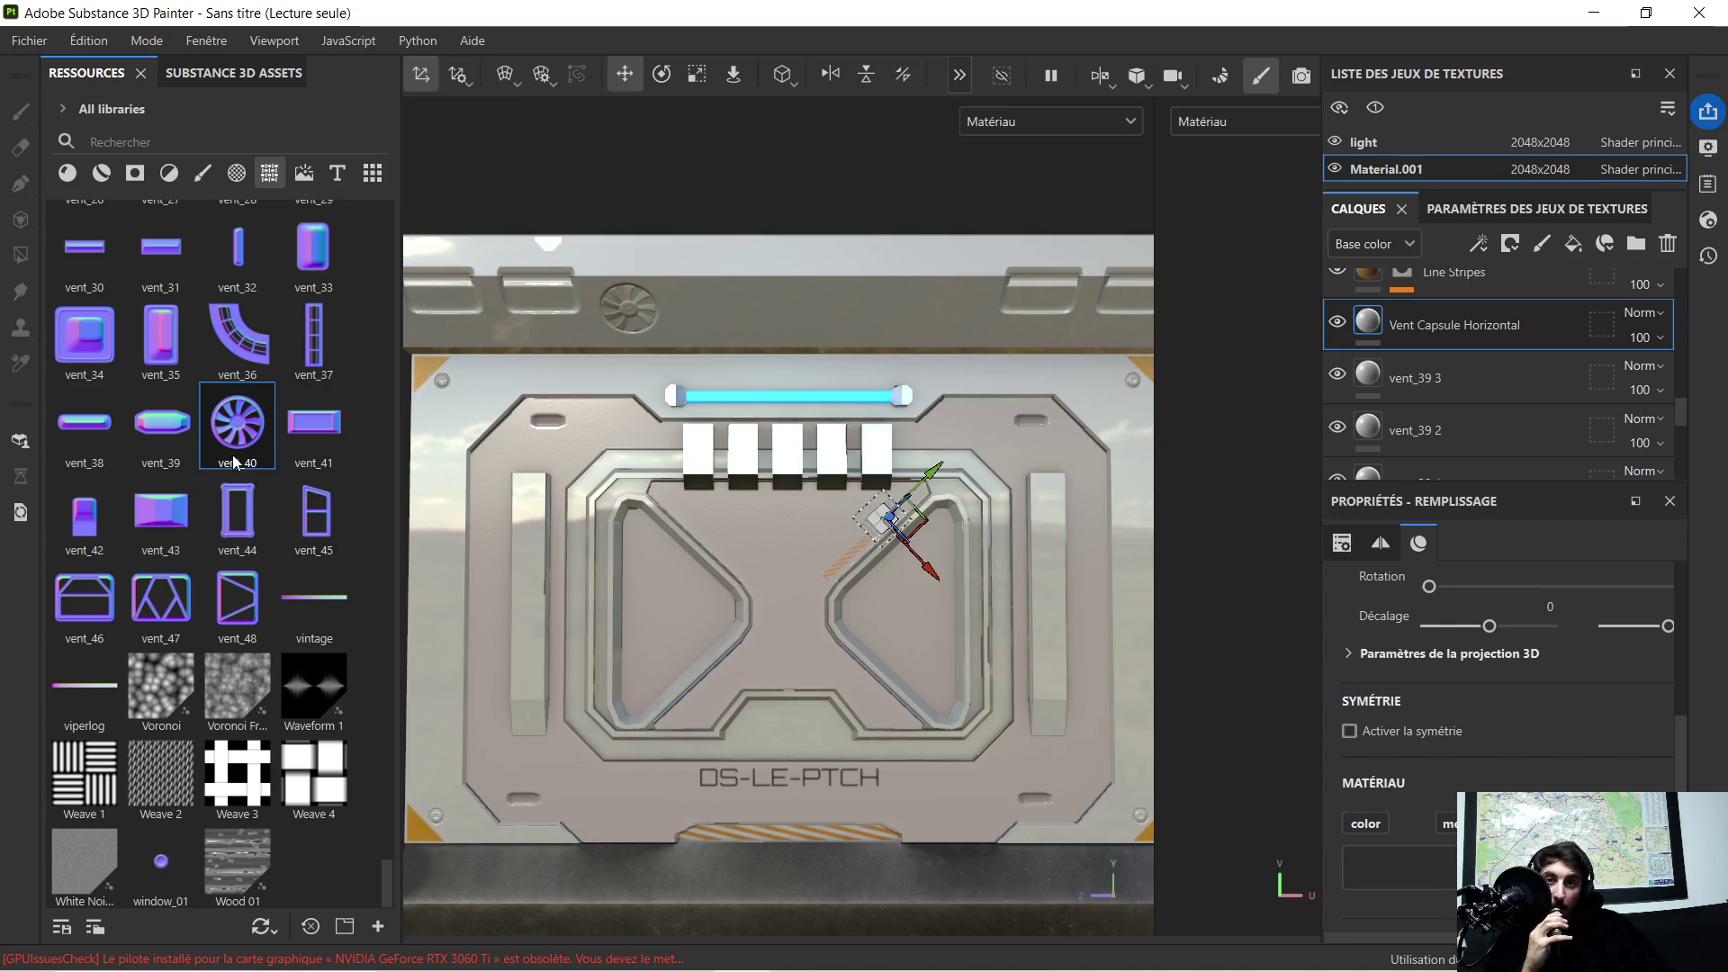
scroll(629, 305, up, 3)
scroll(608, 323, up, 2)
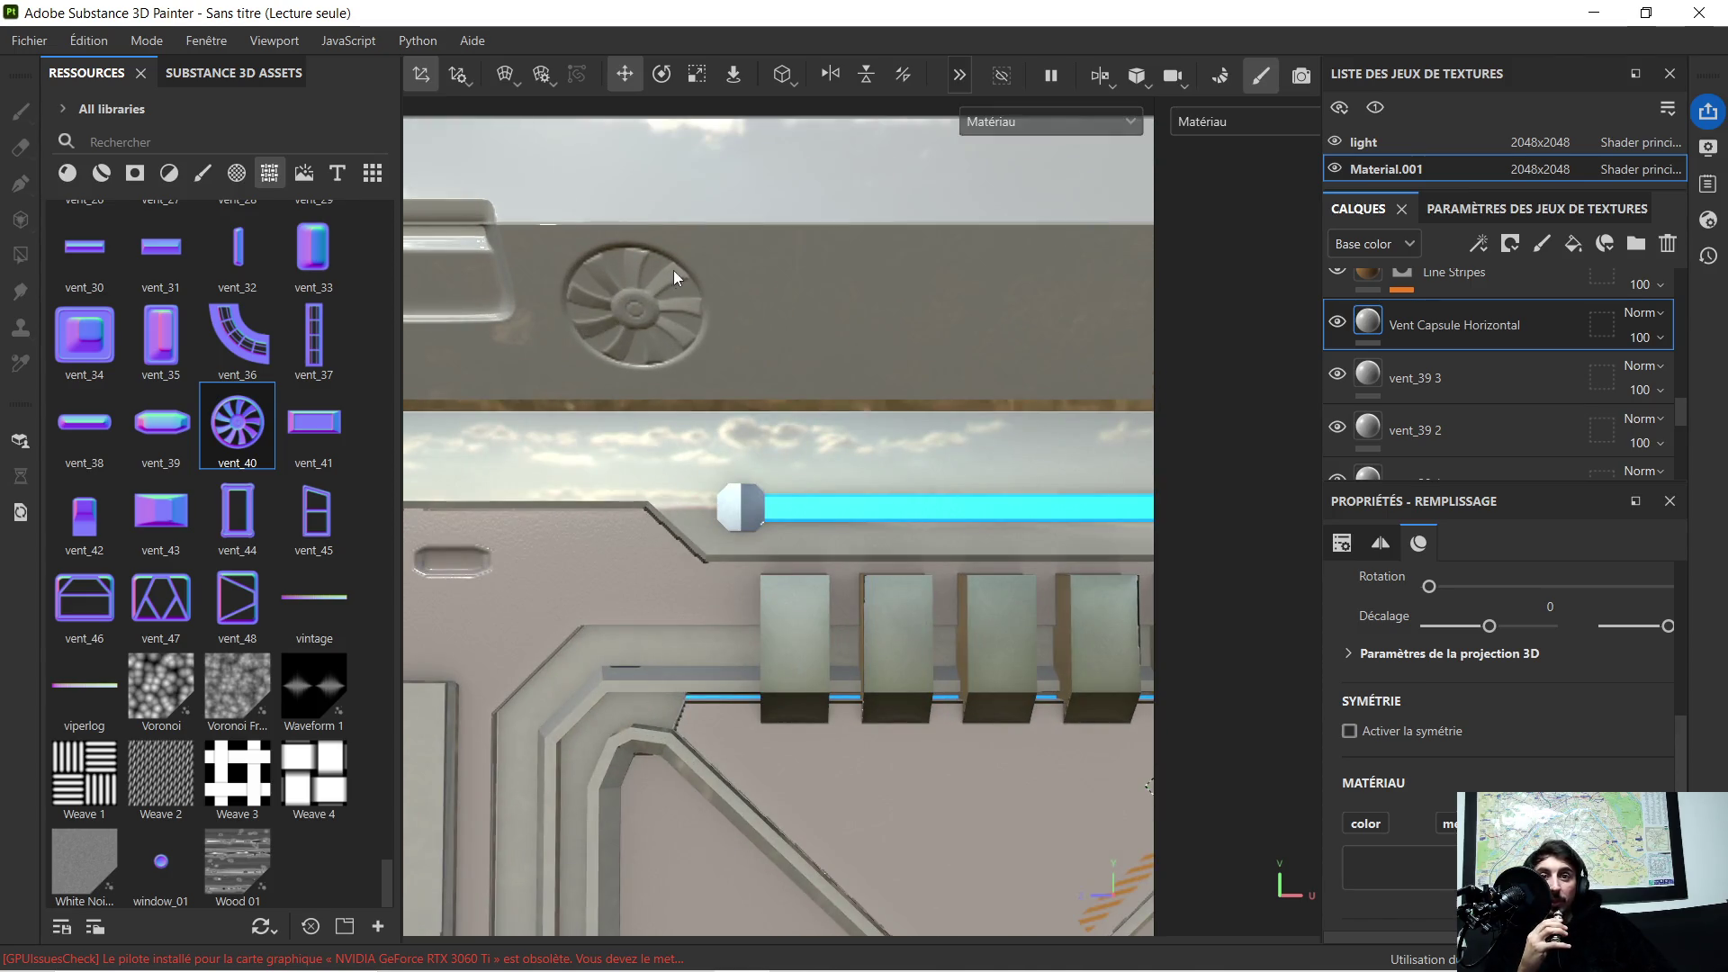
scroll(645, 288, down, 2)
scroll(644, 288, down, 2)
scroll(636, 299, down, 2)
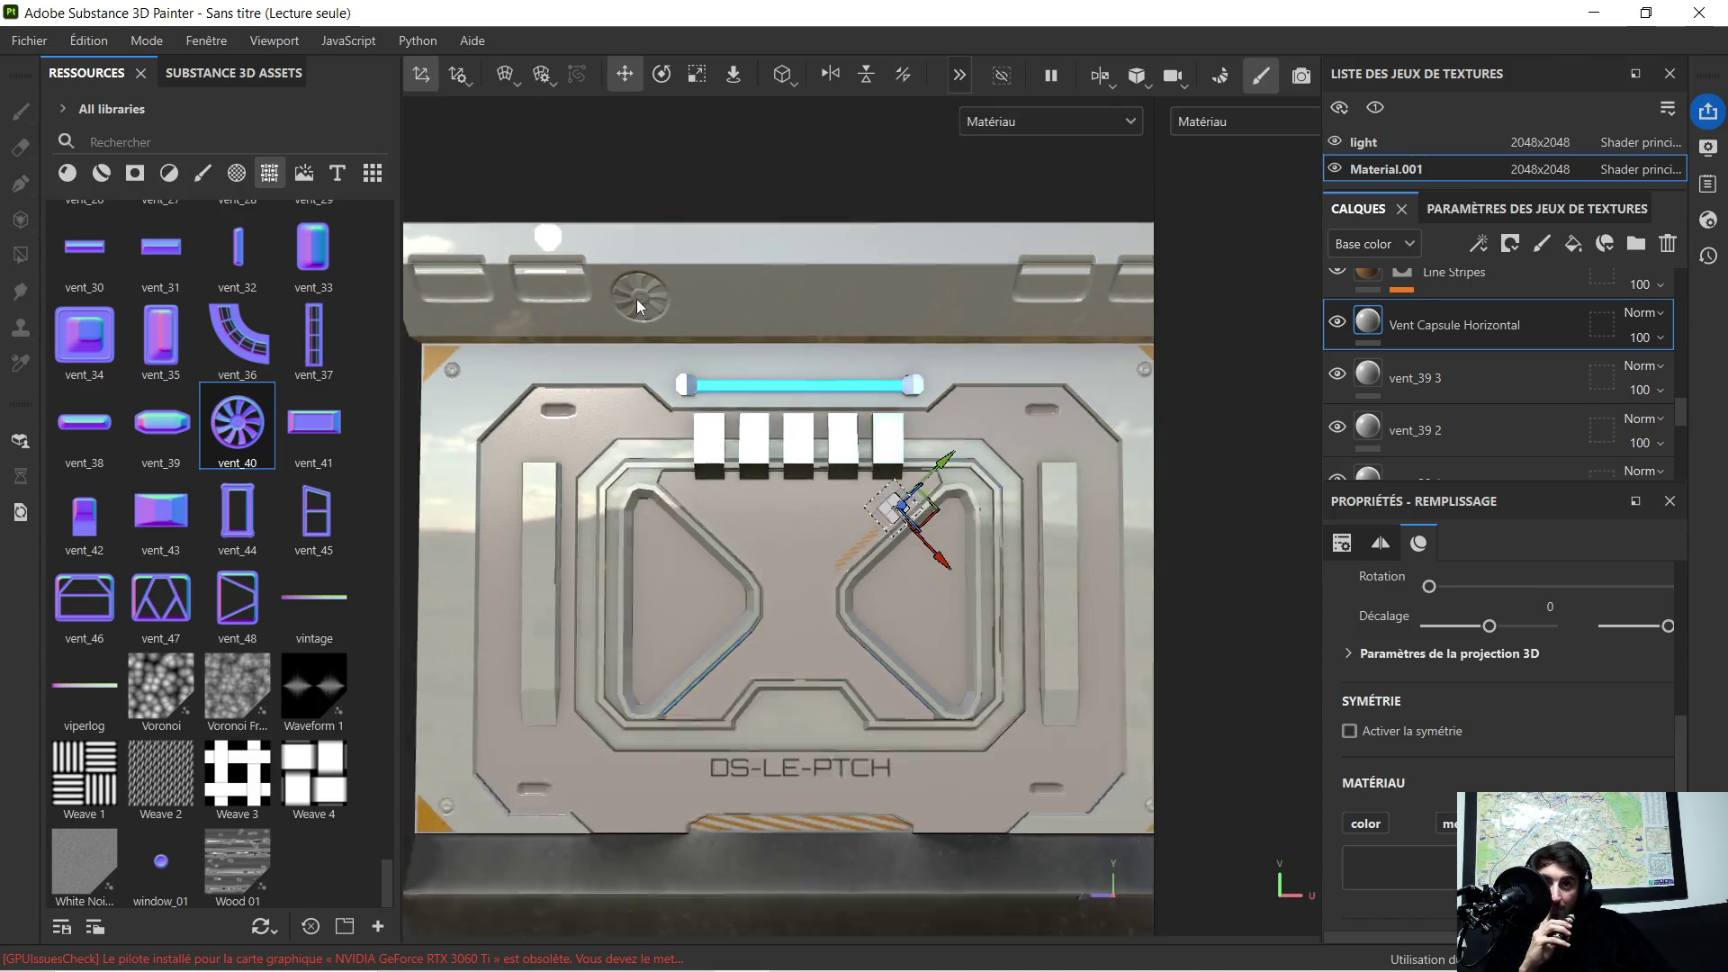
scroll(638, 301, down, 2)
scroll(661, 318, up, 2)
scroll(635, 320, up, 3)
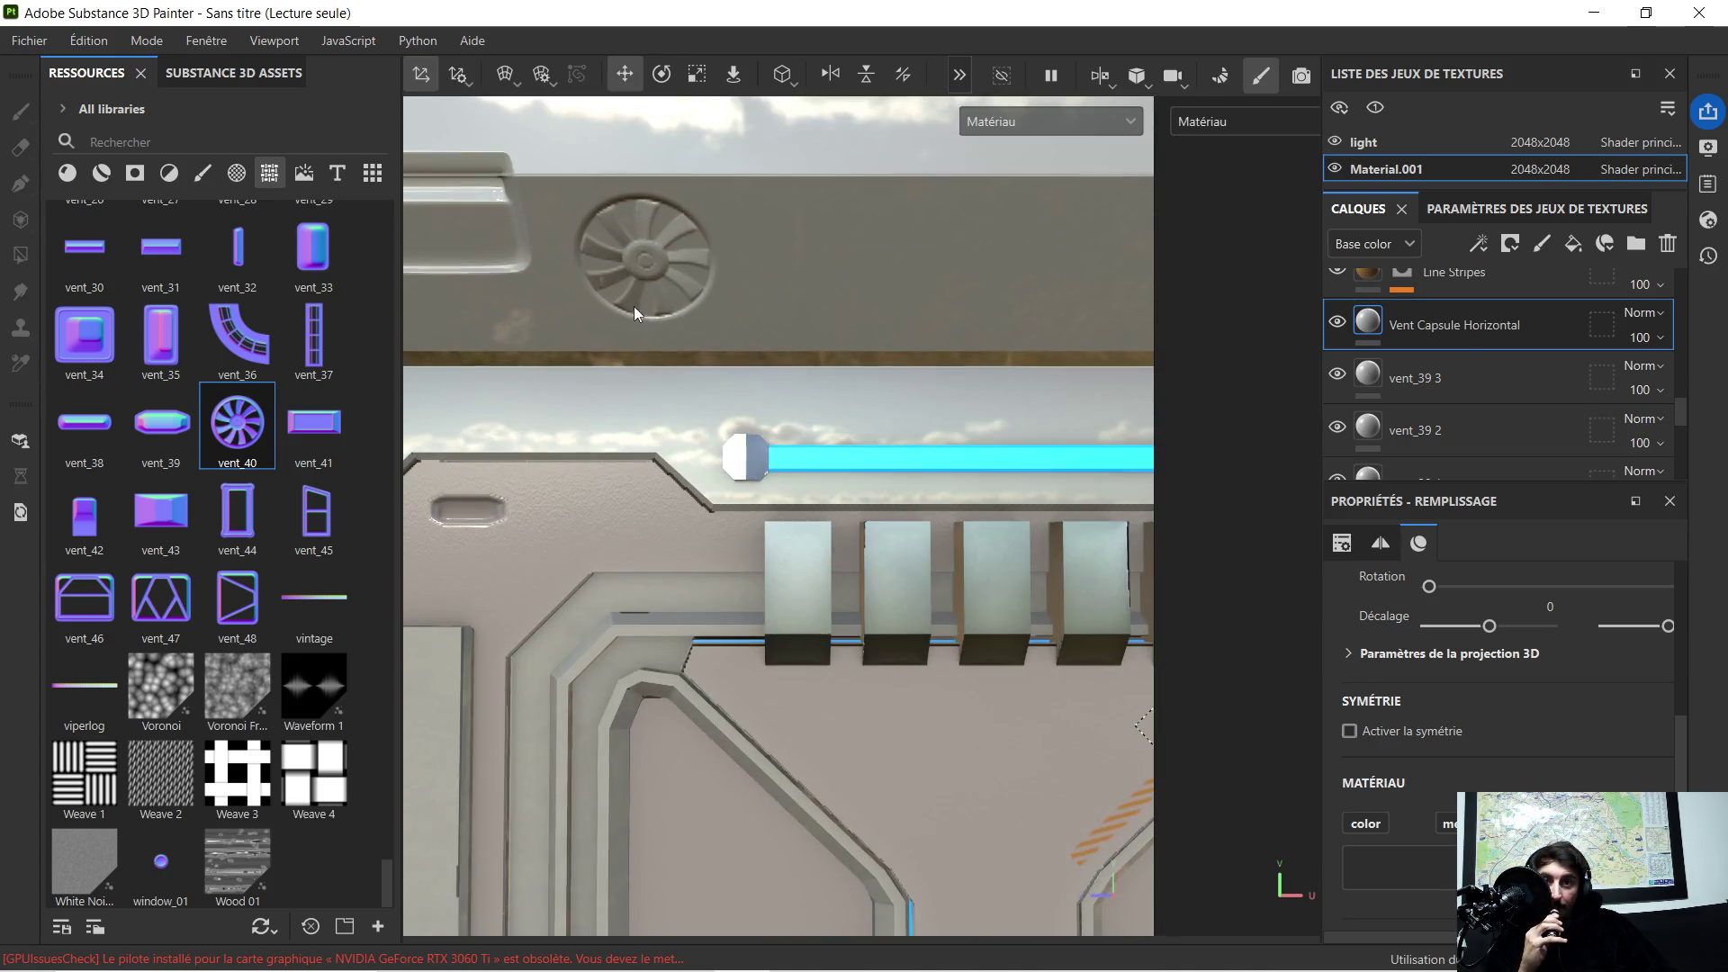
scroll(634, 292, down, 3)
scroll(634, 290, down, 1)
scroll(1440, 331, up, 2)
scroll(1439, 333, up, 2)
scroll(1439, 330, up, 2)
scroll(1449, 317, up, 2)
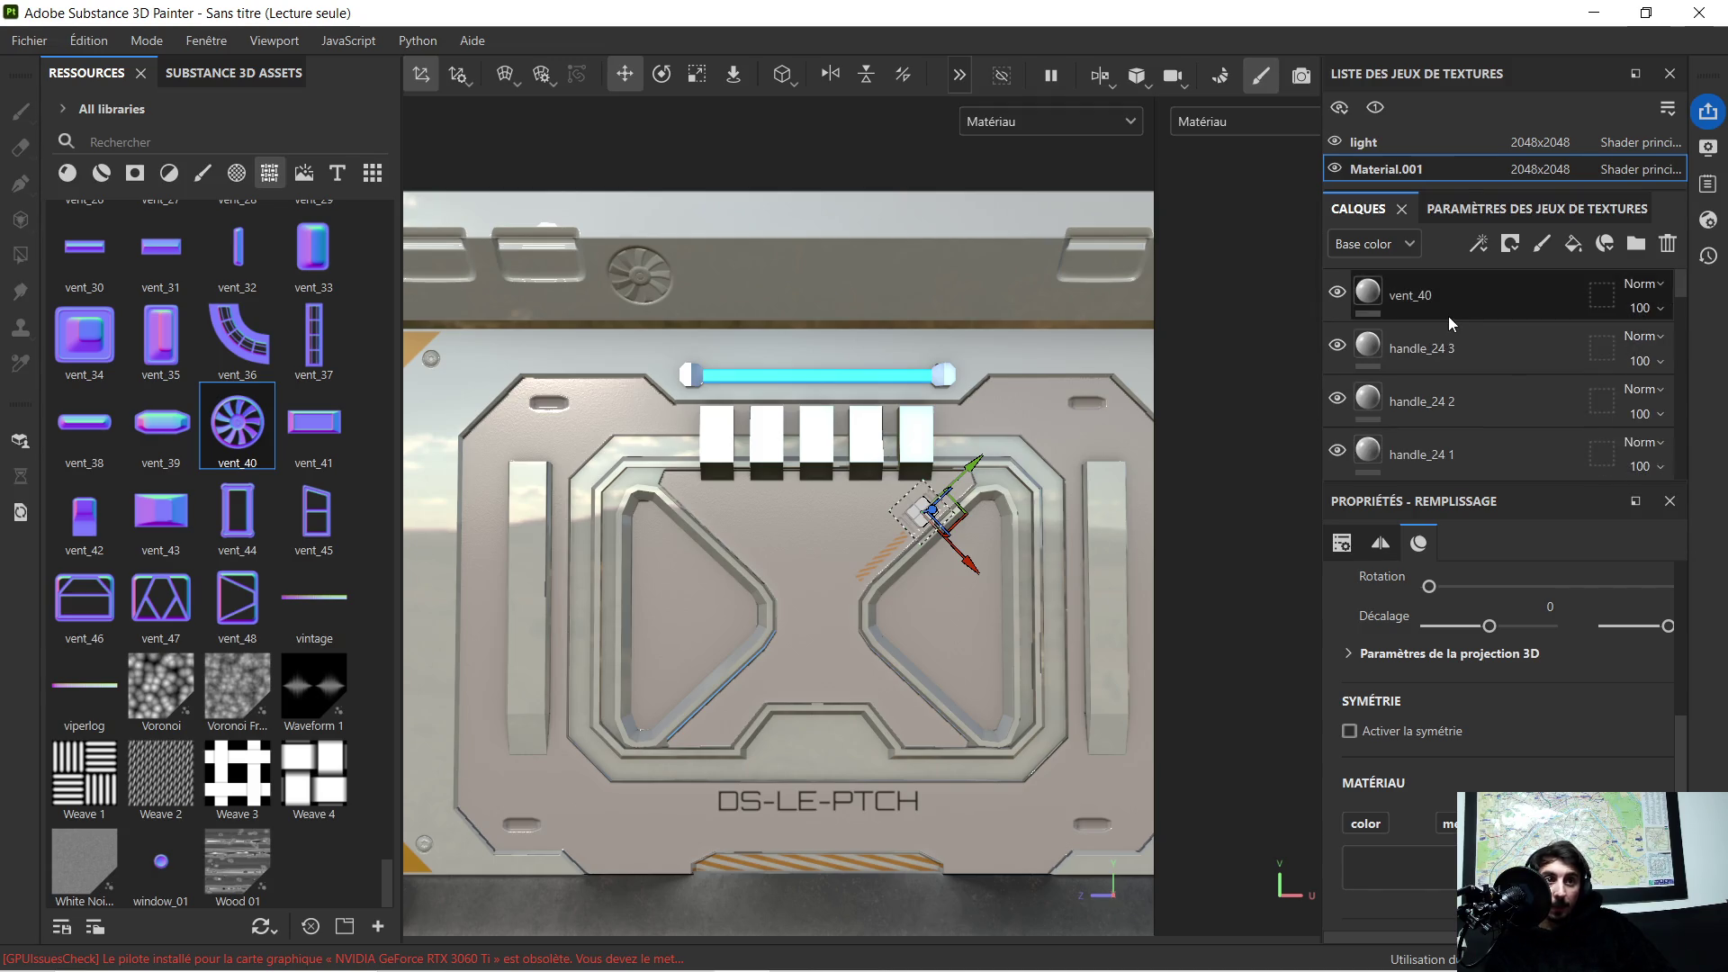
Step: Delete the vent_40 fan vent layer from the stack
click(1449, 316)
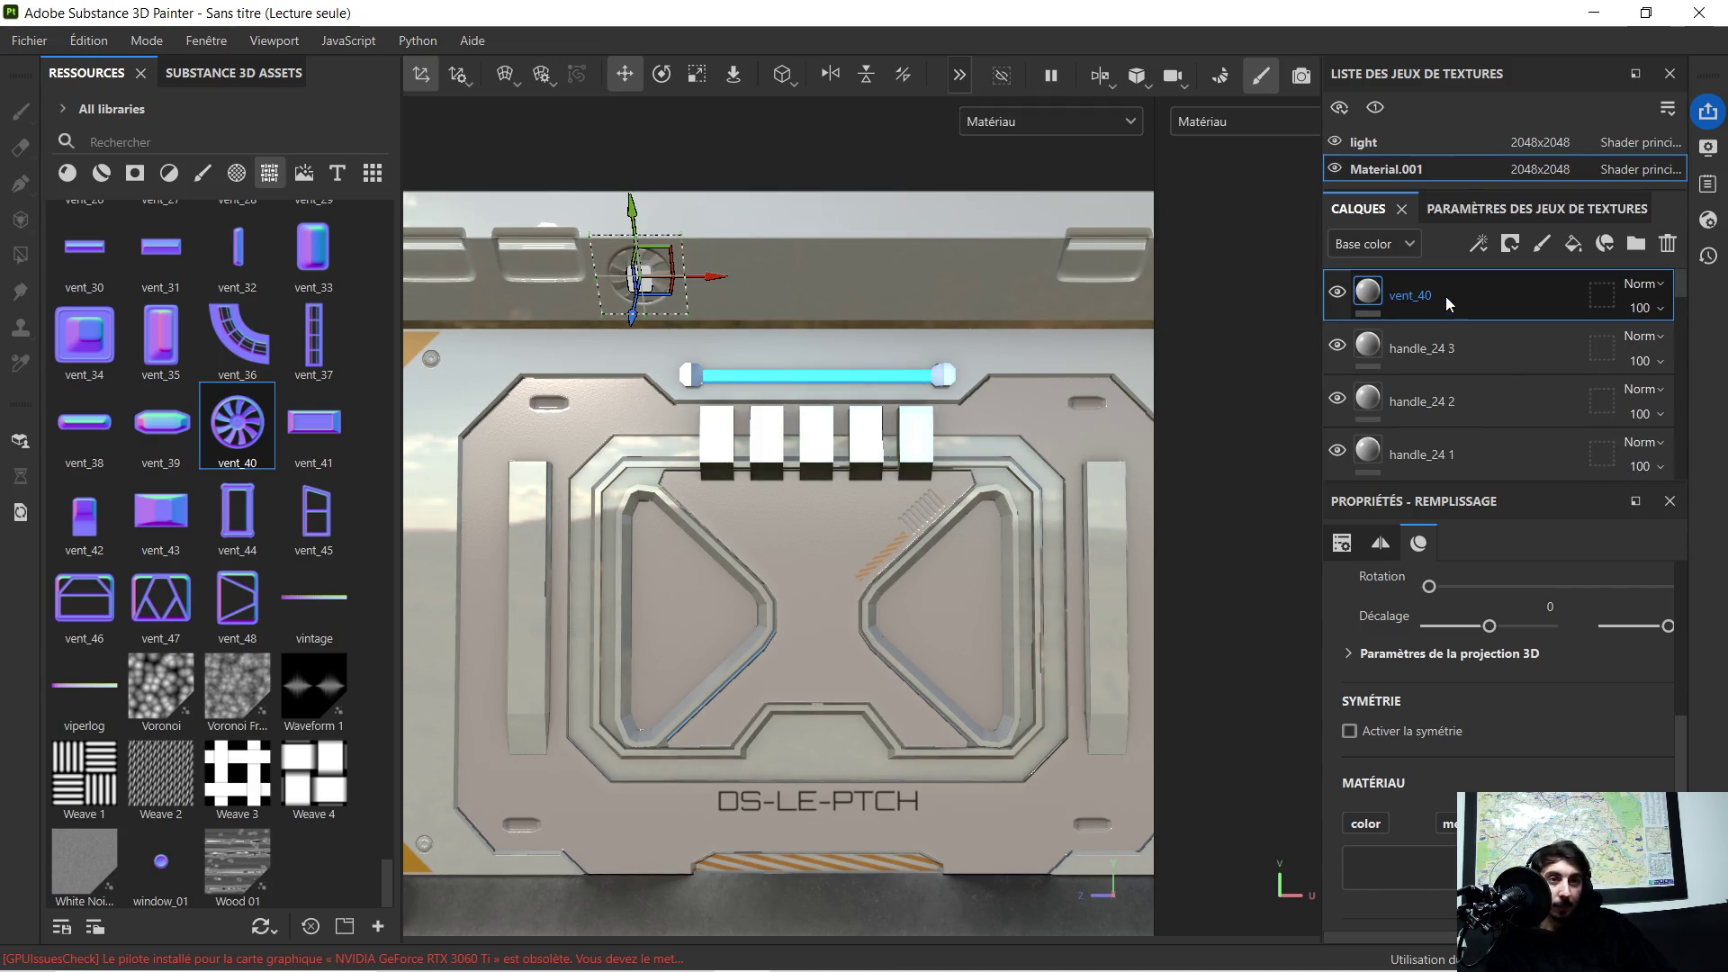
key(Delete)
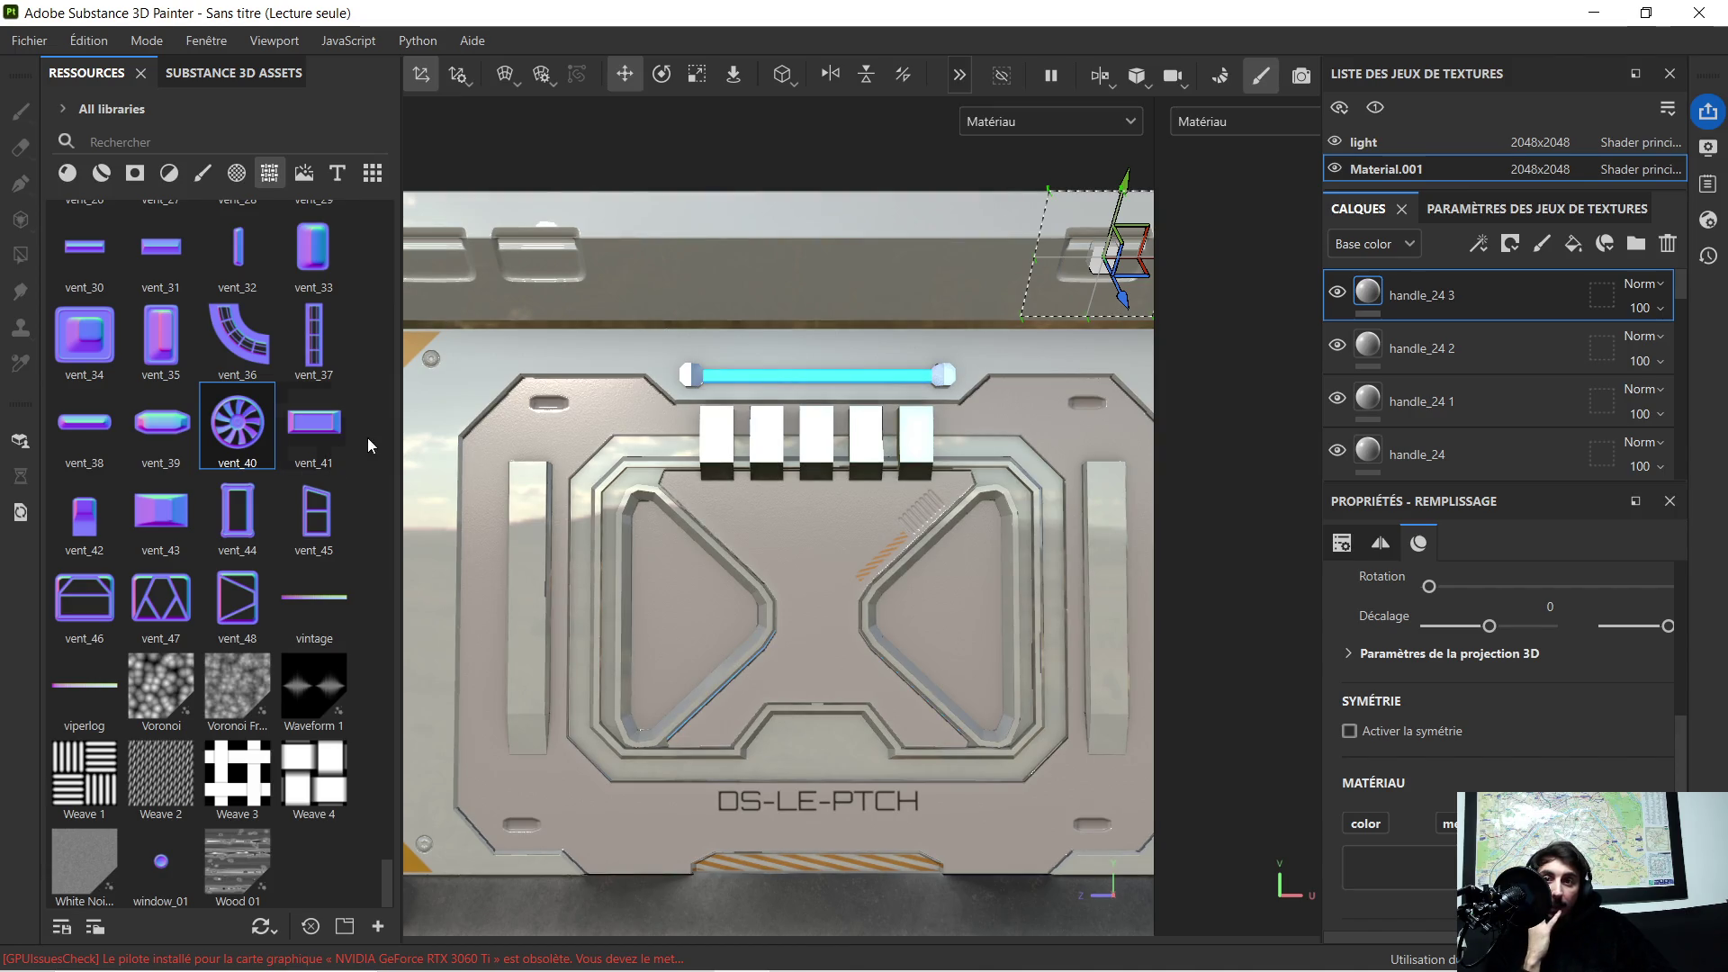
scroll(282, 466, up, 3)
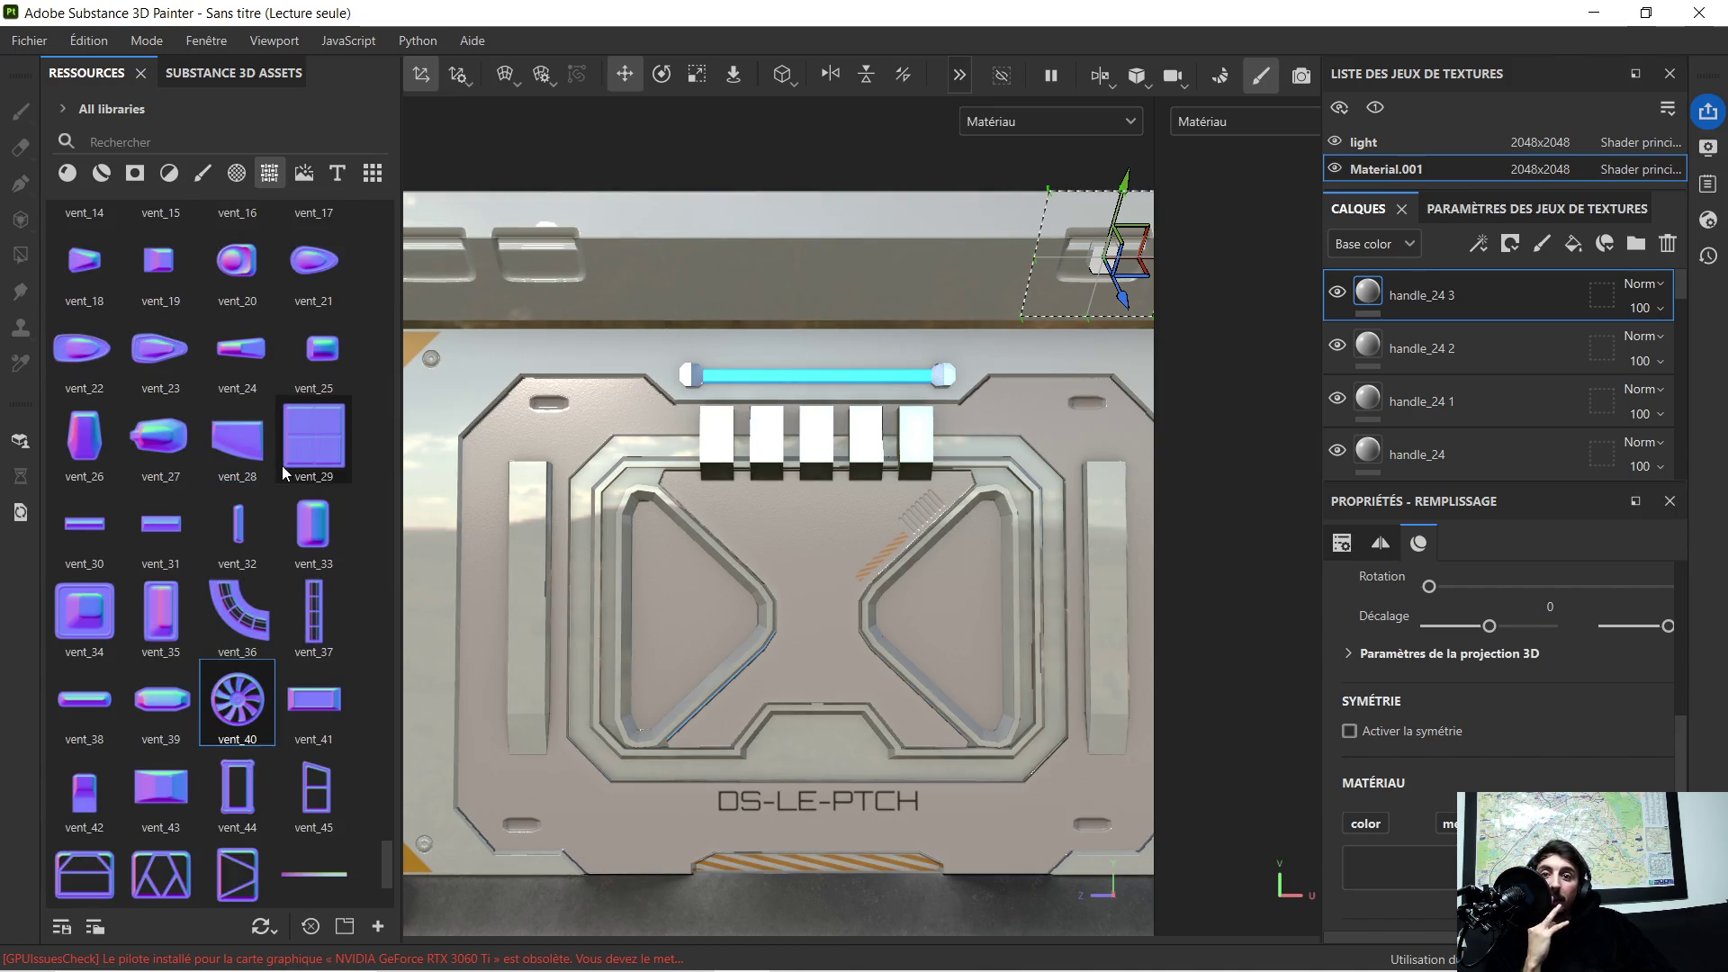
scroll(274, 429, up, 3)
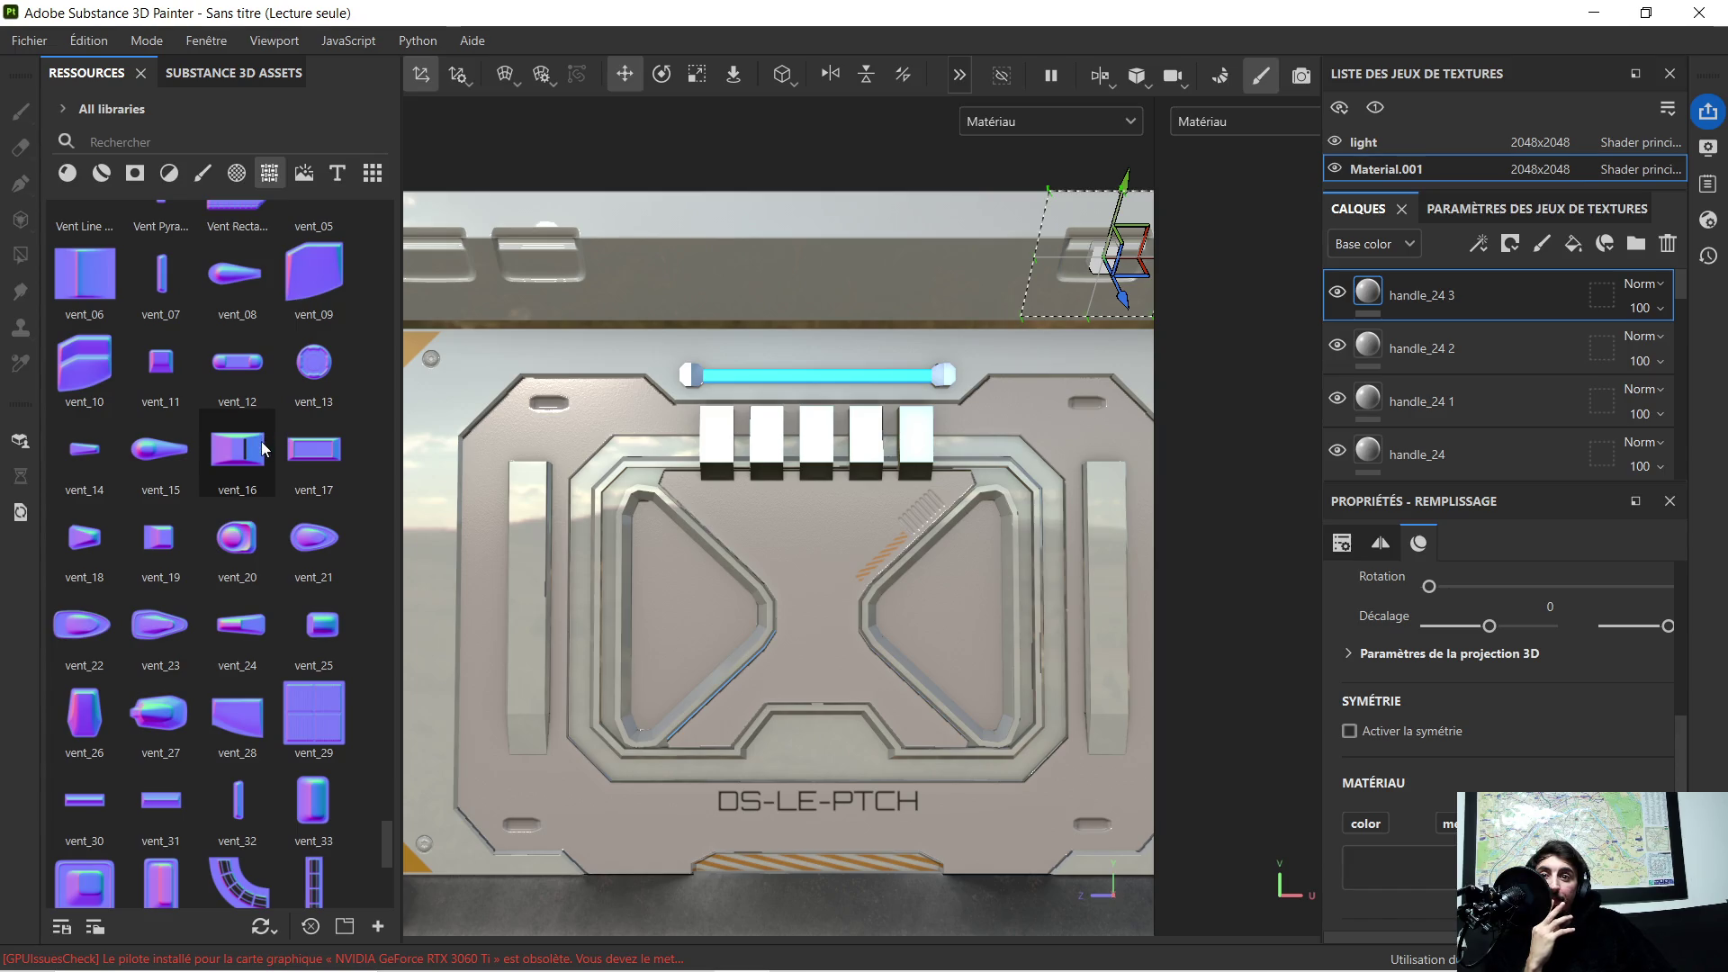
scroll(264, 445, up, 3)
scroll(260, 452, up, 3)
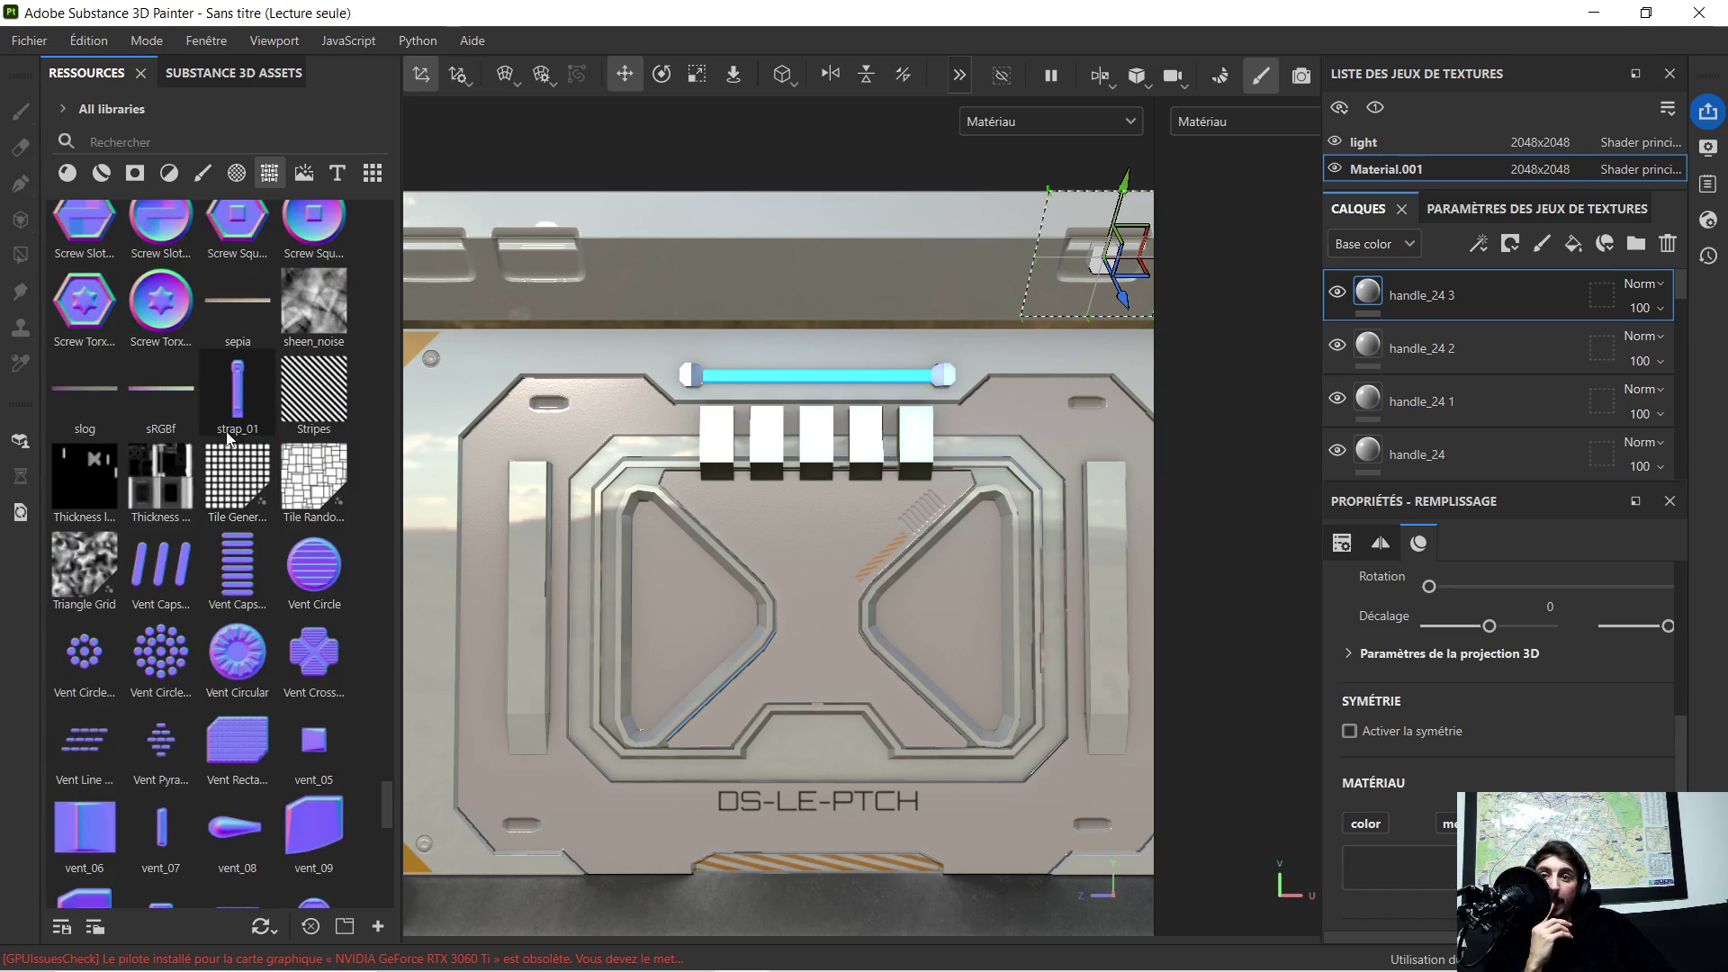
mouse_move(237, 466)
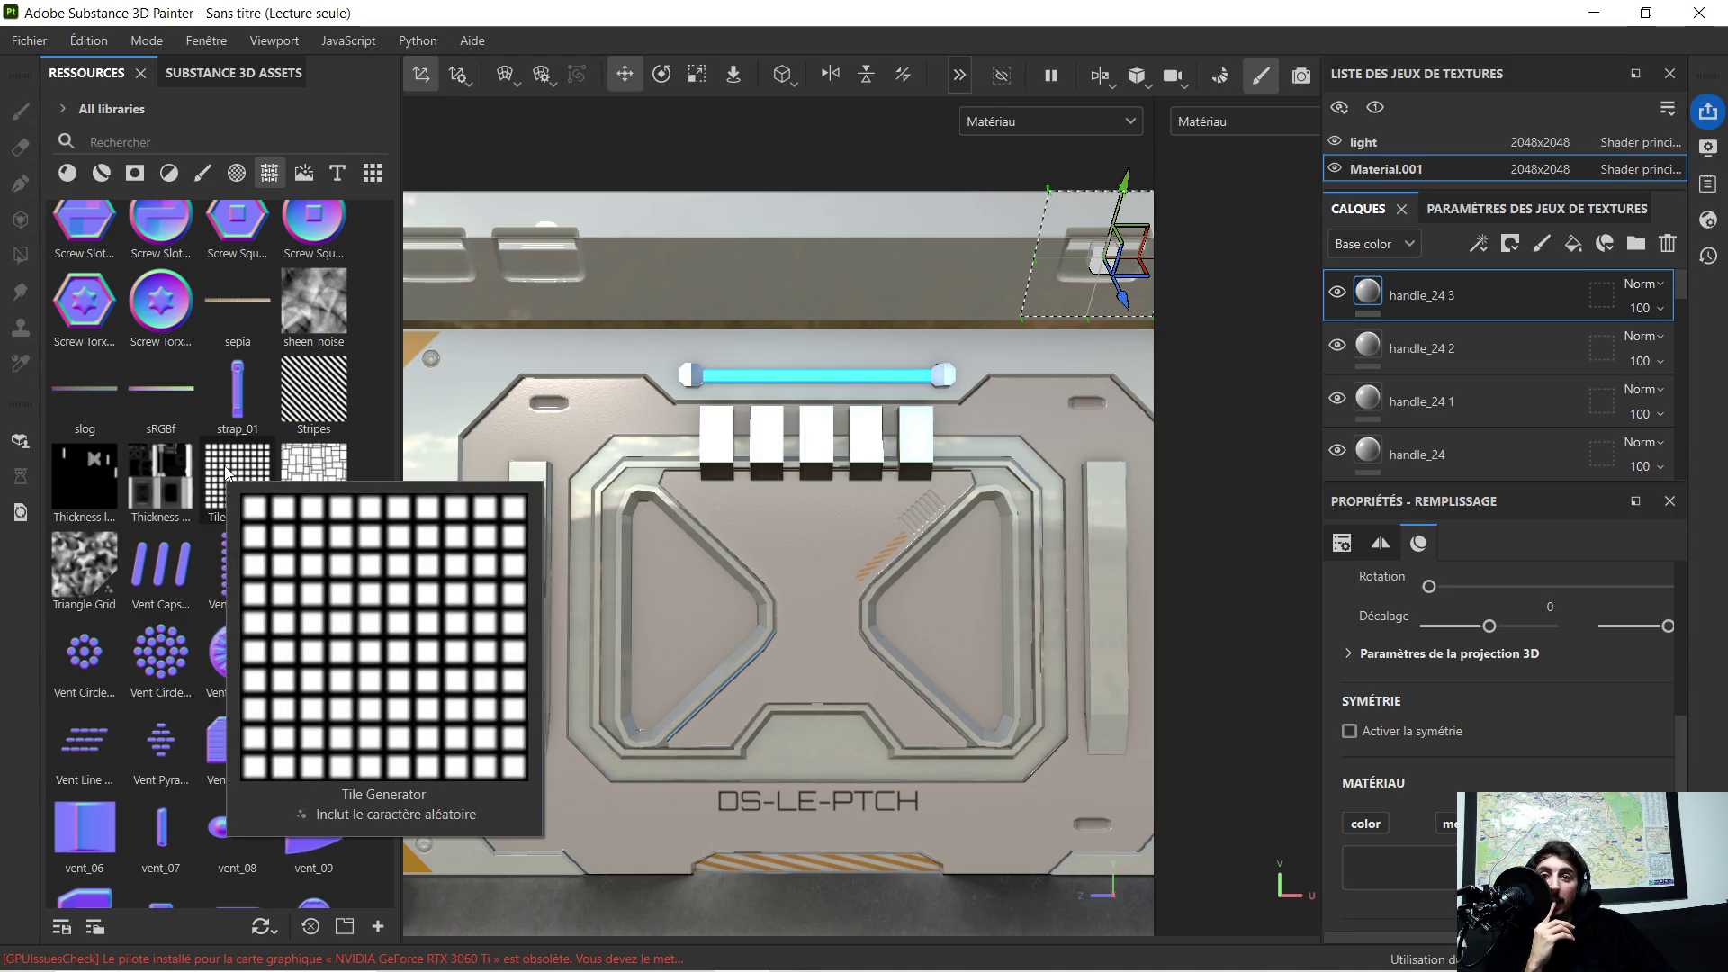
scroll(224, 472, up, 3)
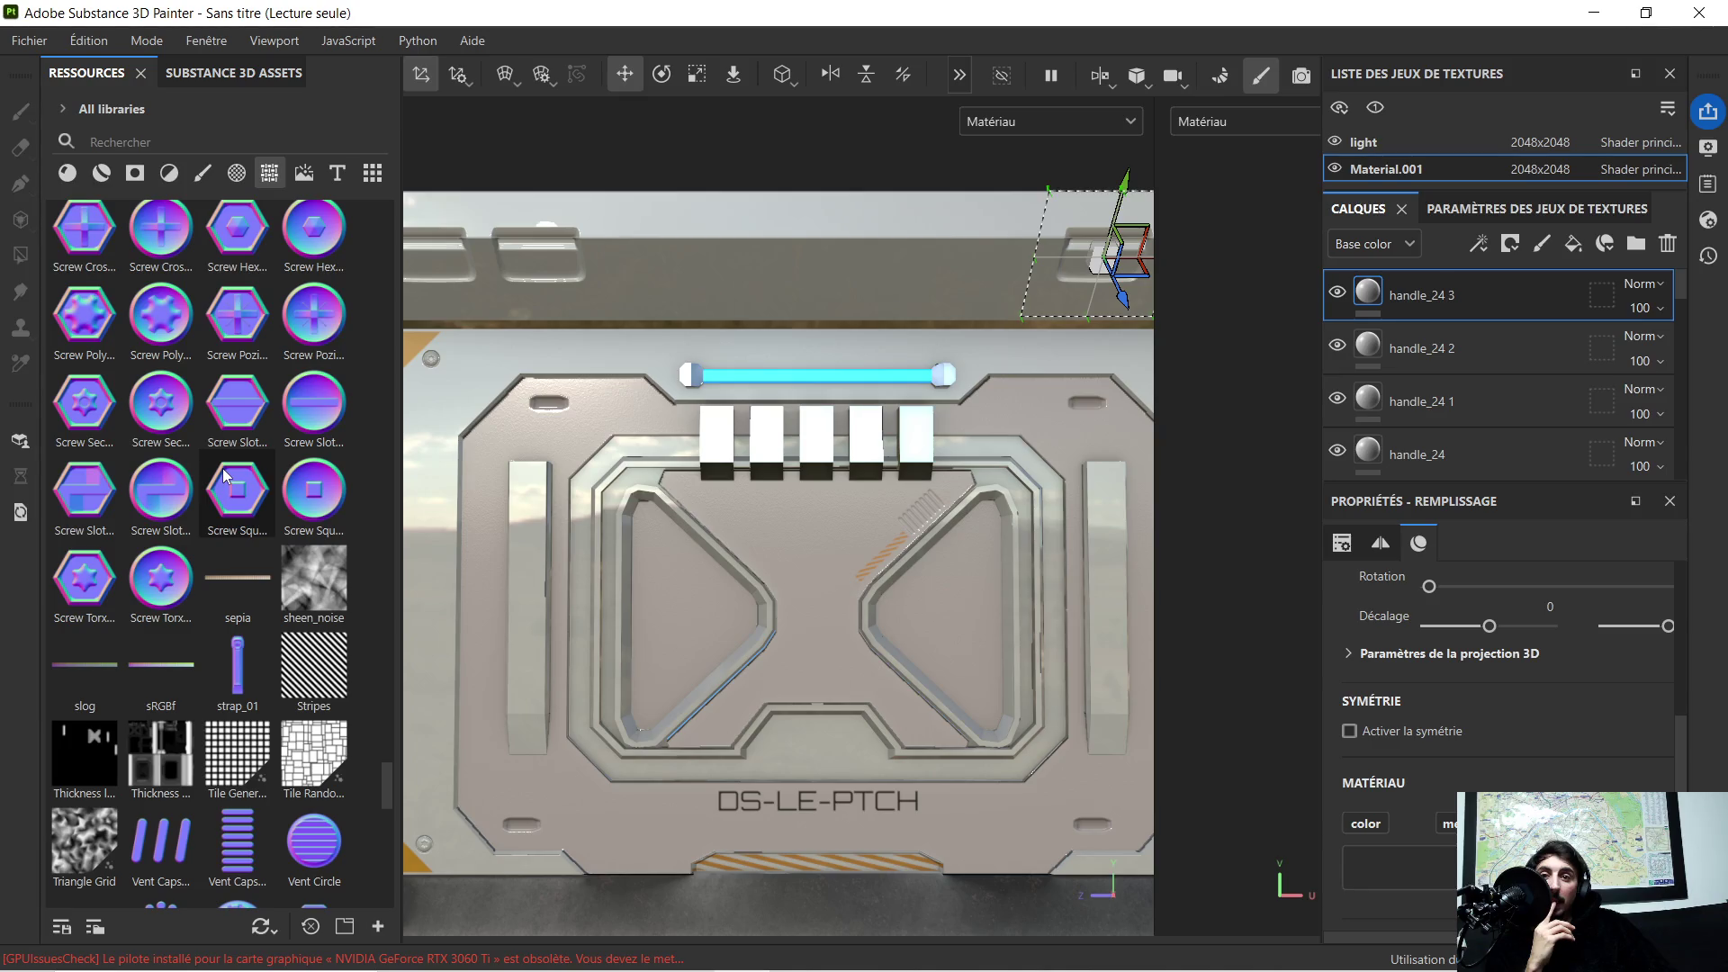
scroll(224, 469, up, 6)
scroll(237, 541, up, 2)
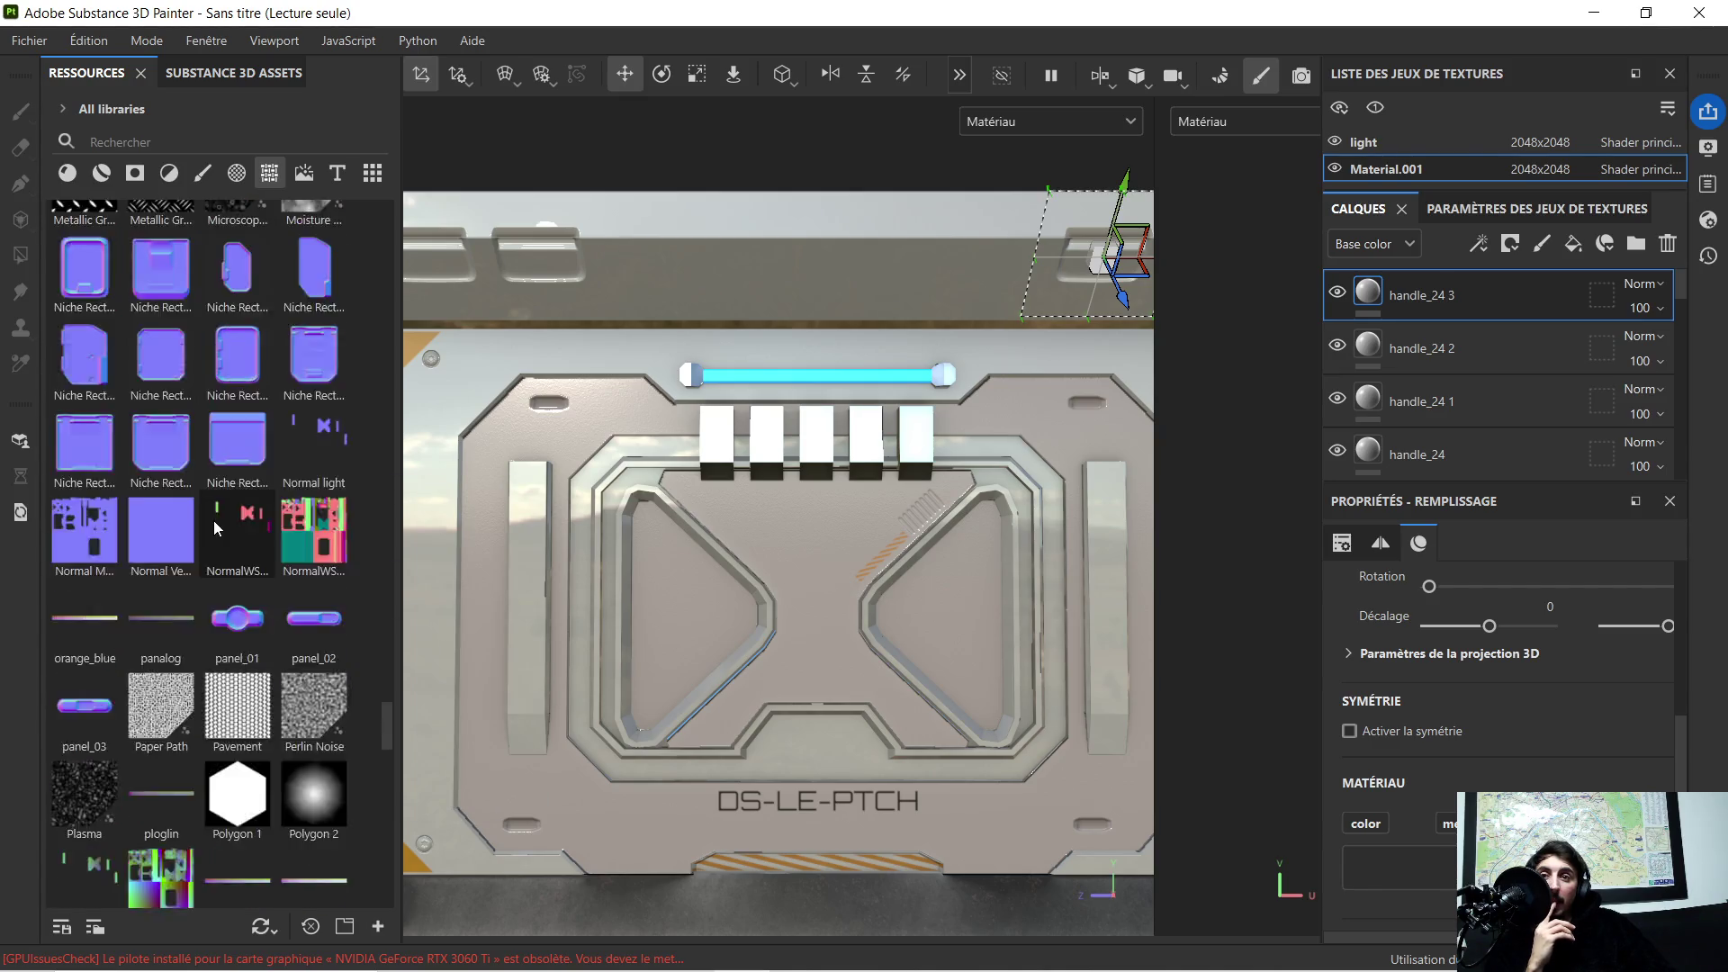
scroll(215, 513, up, 4)
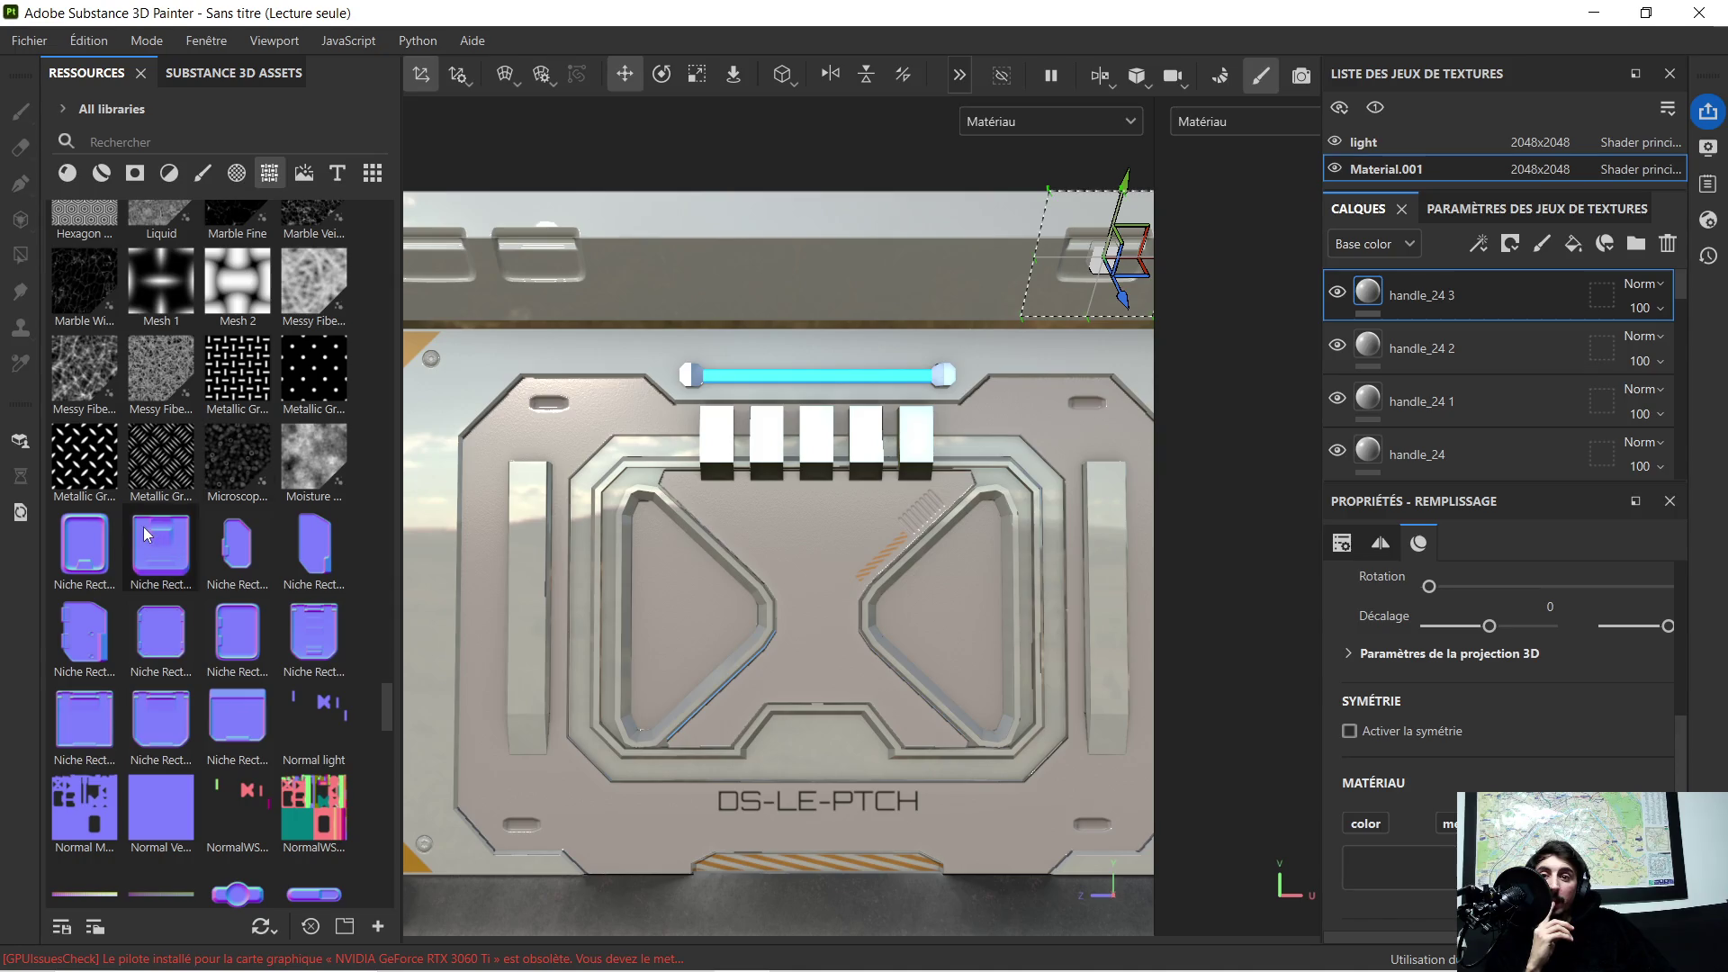
scroll(569, 476, down, 2)
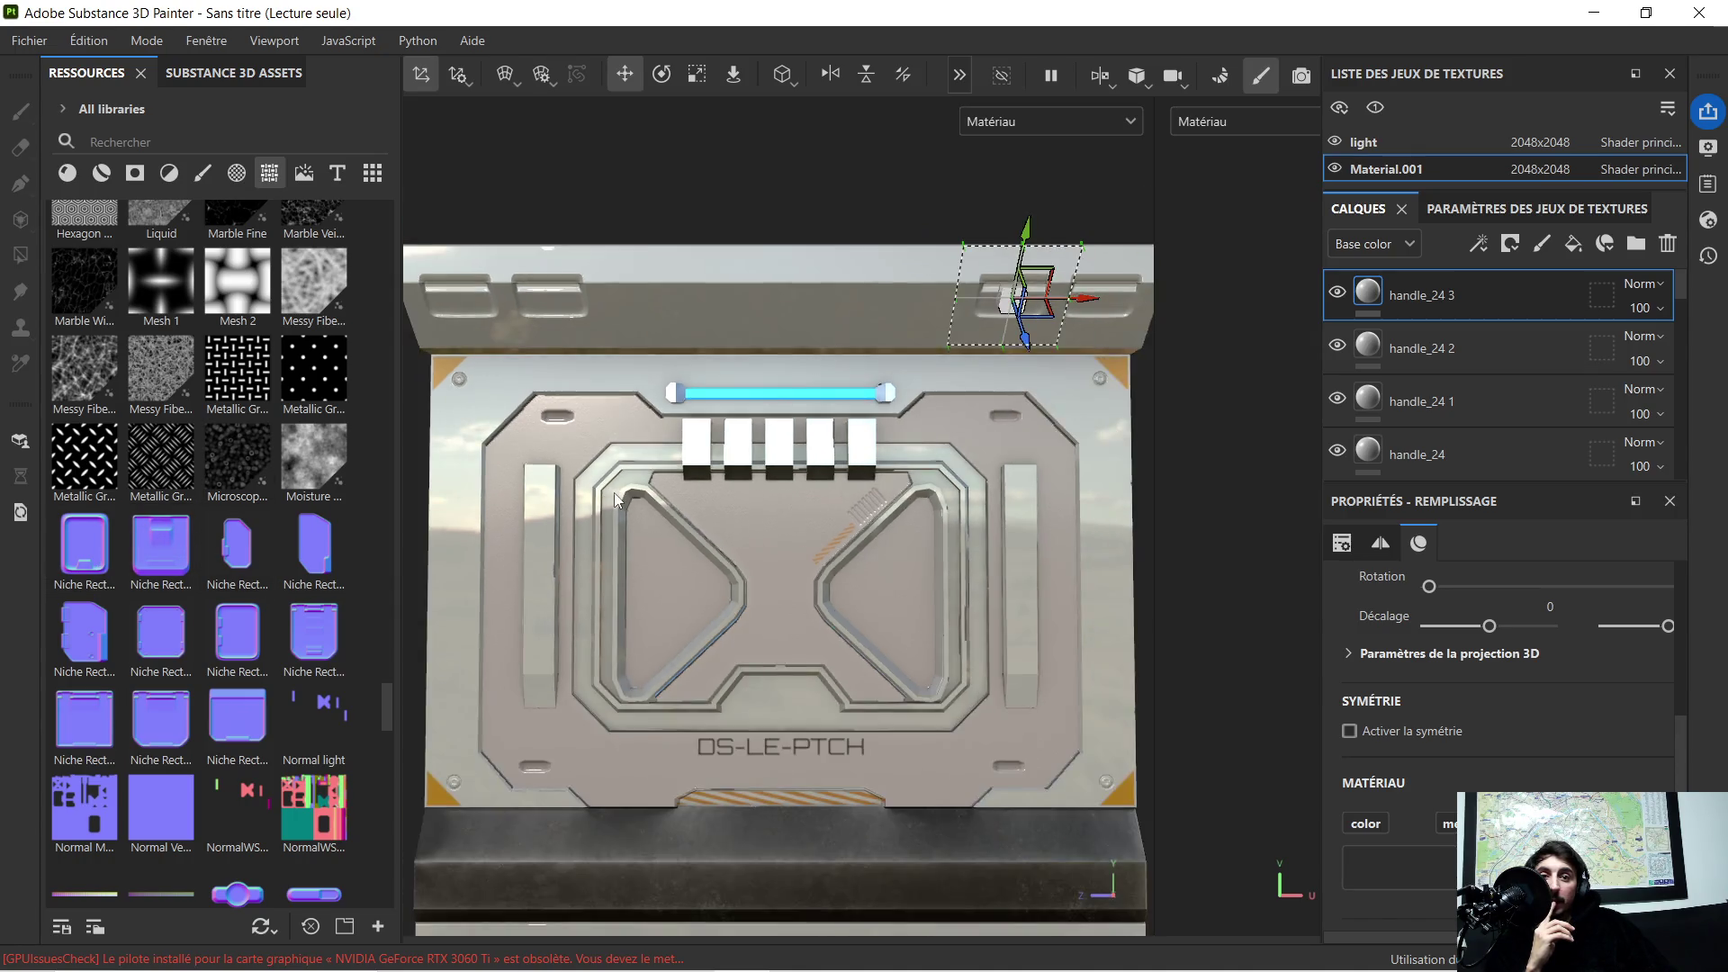
scroll(589, 511, down, 2)
scroll(243, 540, up, 2)
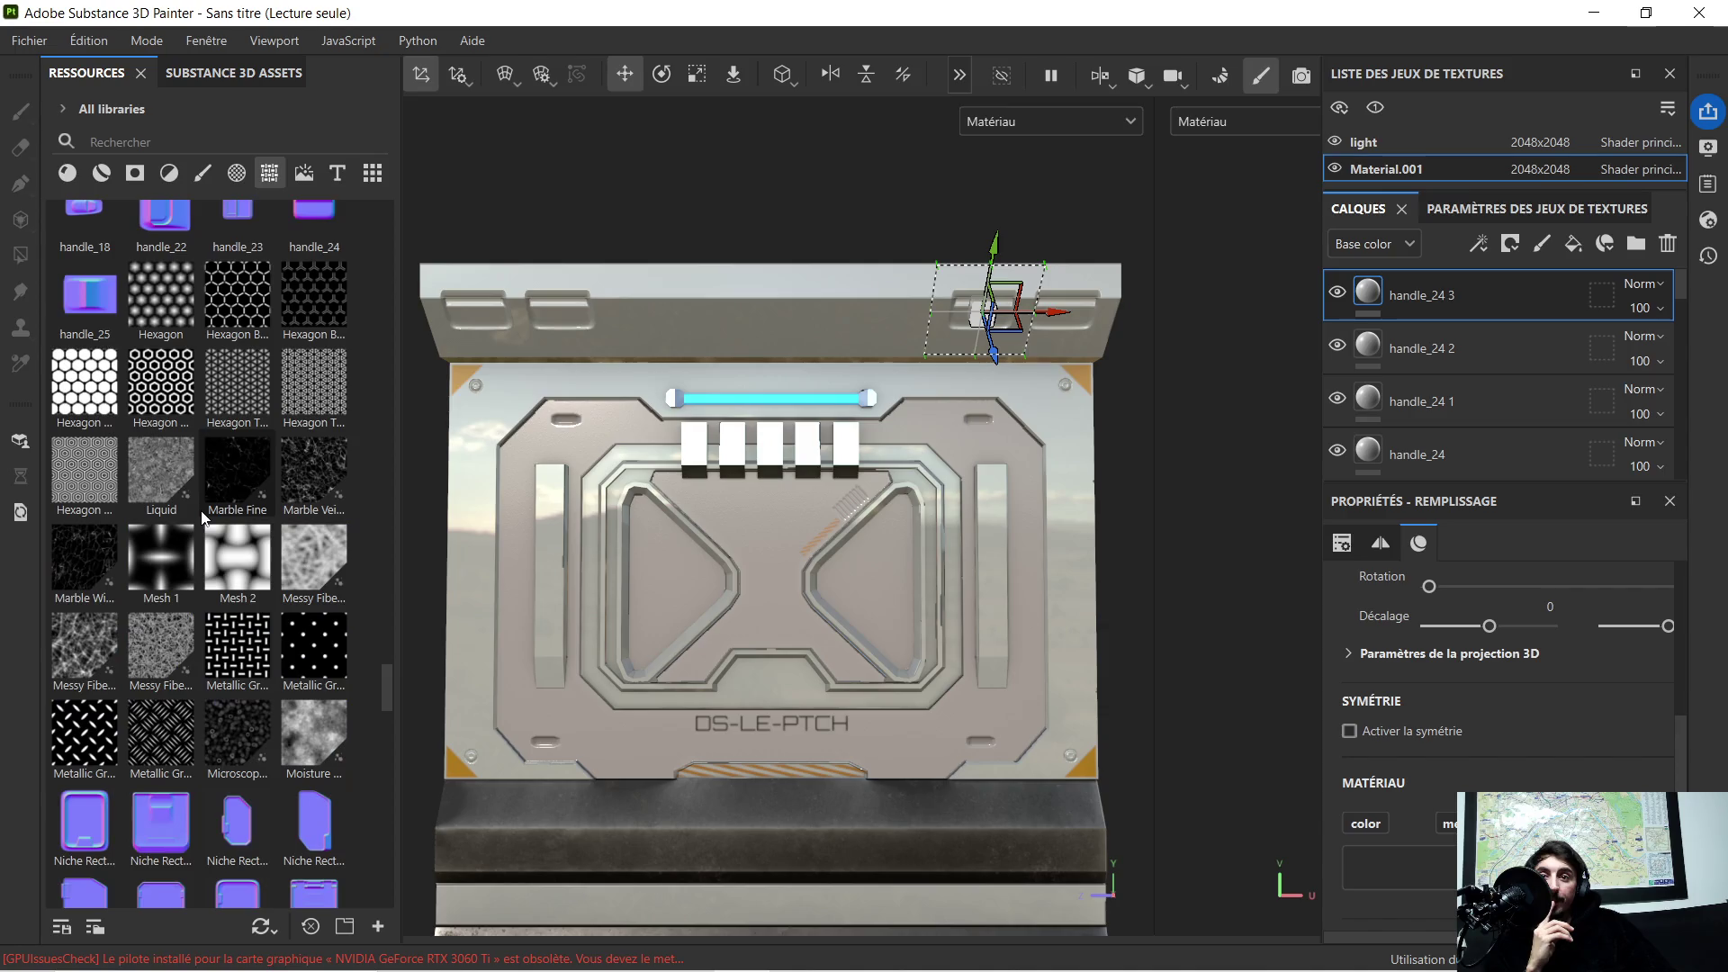
scroll(203, 513, up, 6)
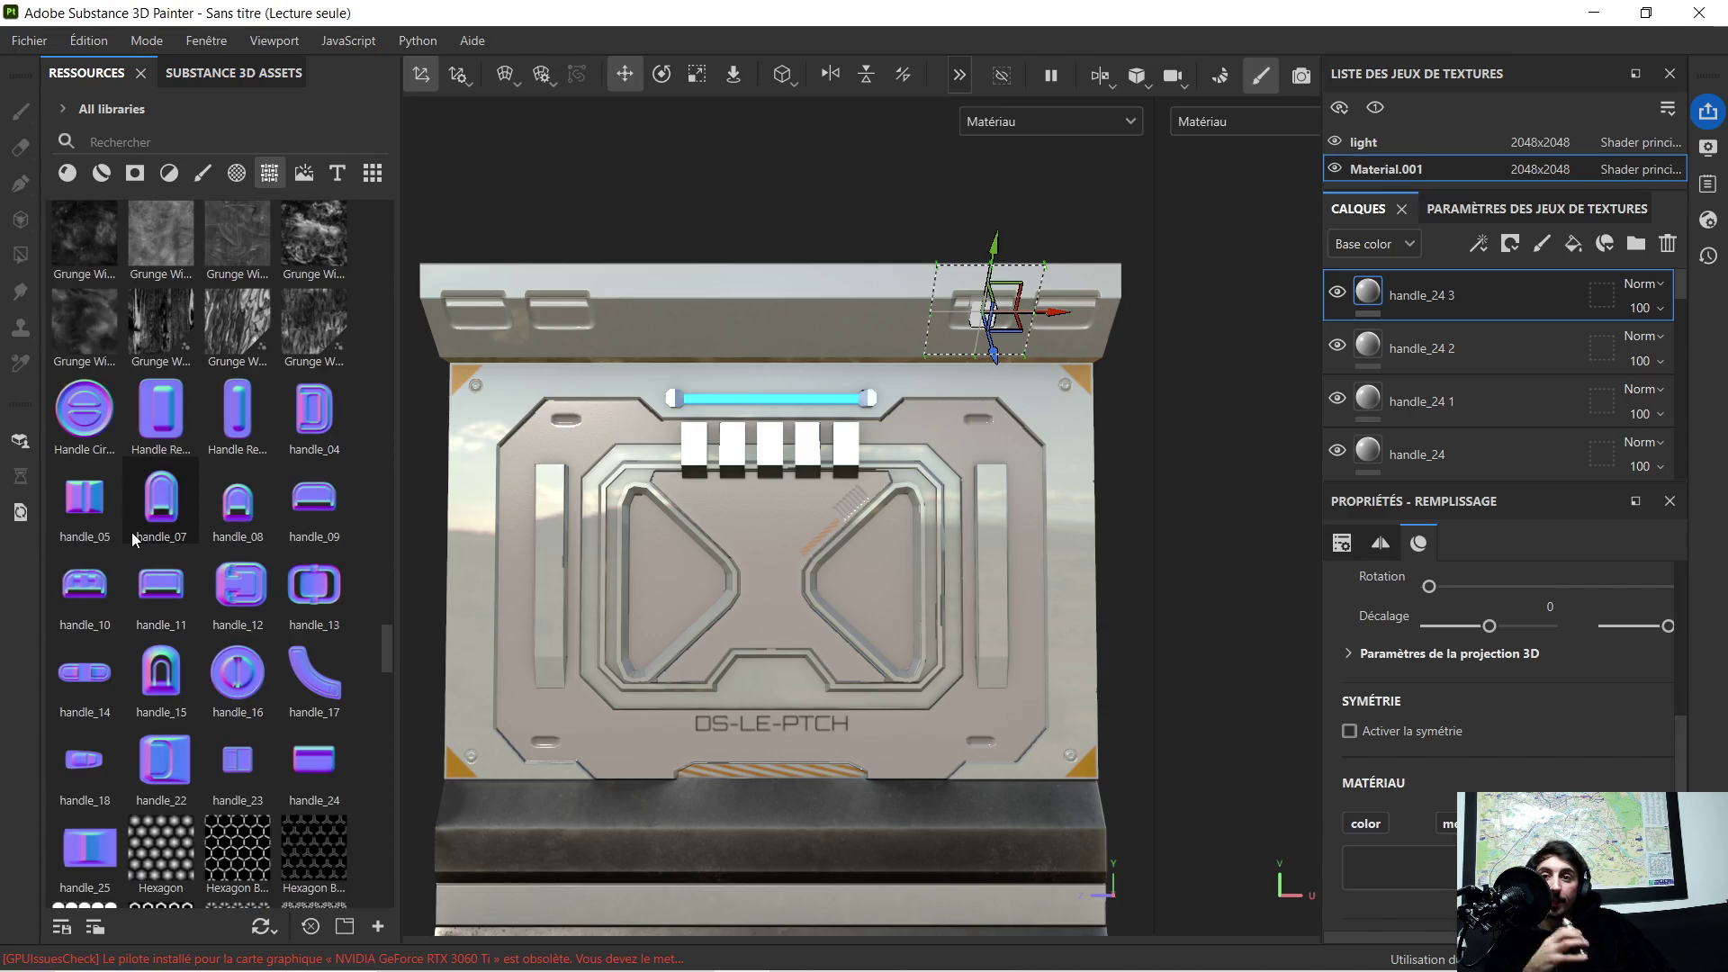
scroll(164, 533, up, 3)
scroll(163, 531, up, 3)
scroll(164, 533, up, 3)
scroll(166, 532, up, 3)
scroll(167, 532, up, 3)
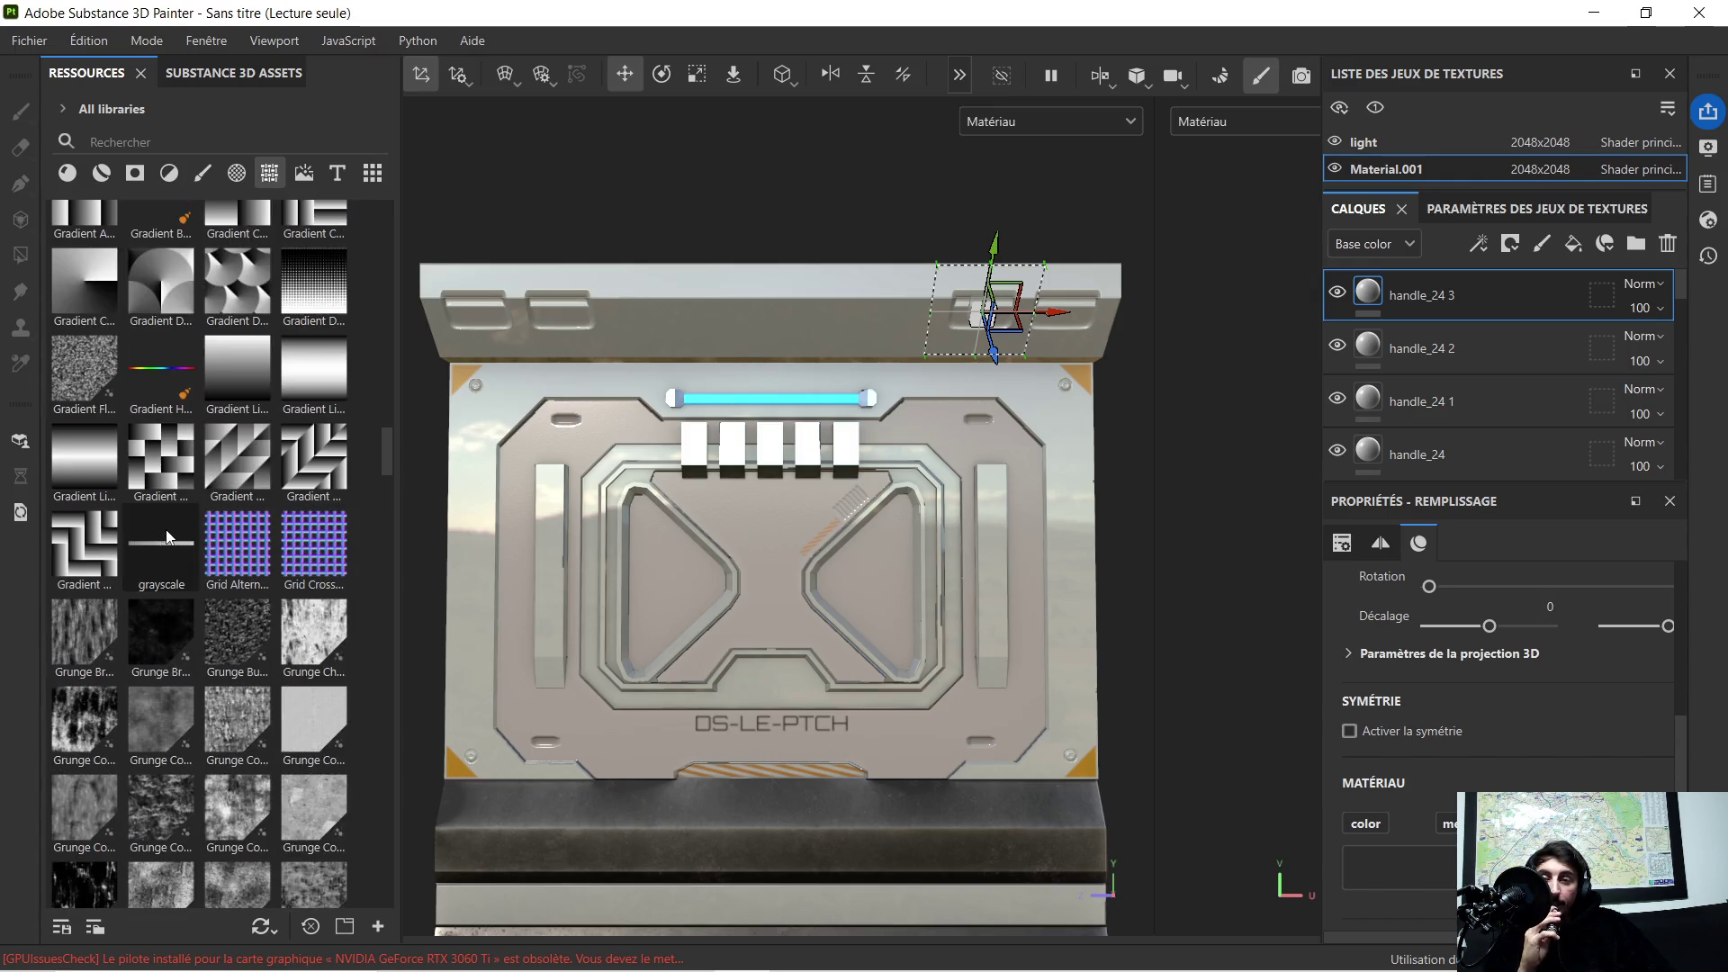
scroll(168, 537, up, 3)
scroll(168, 538, up, 3)
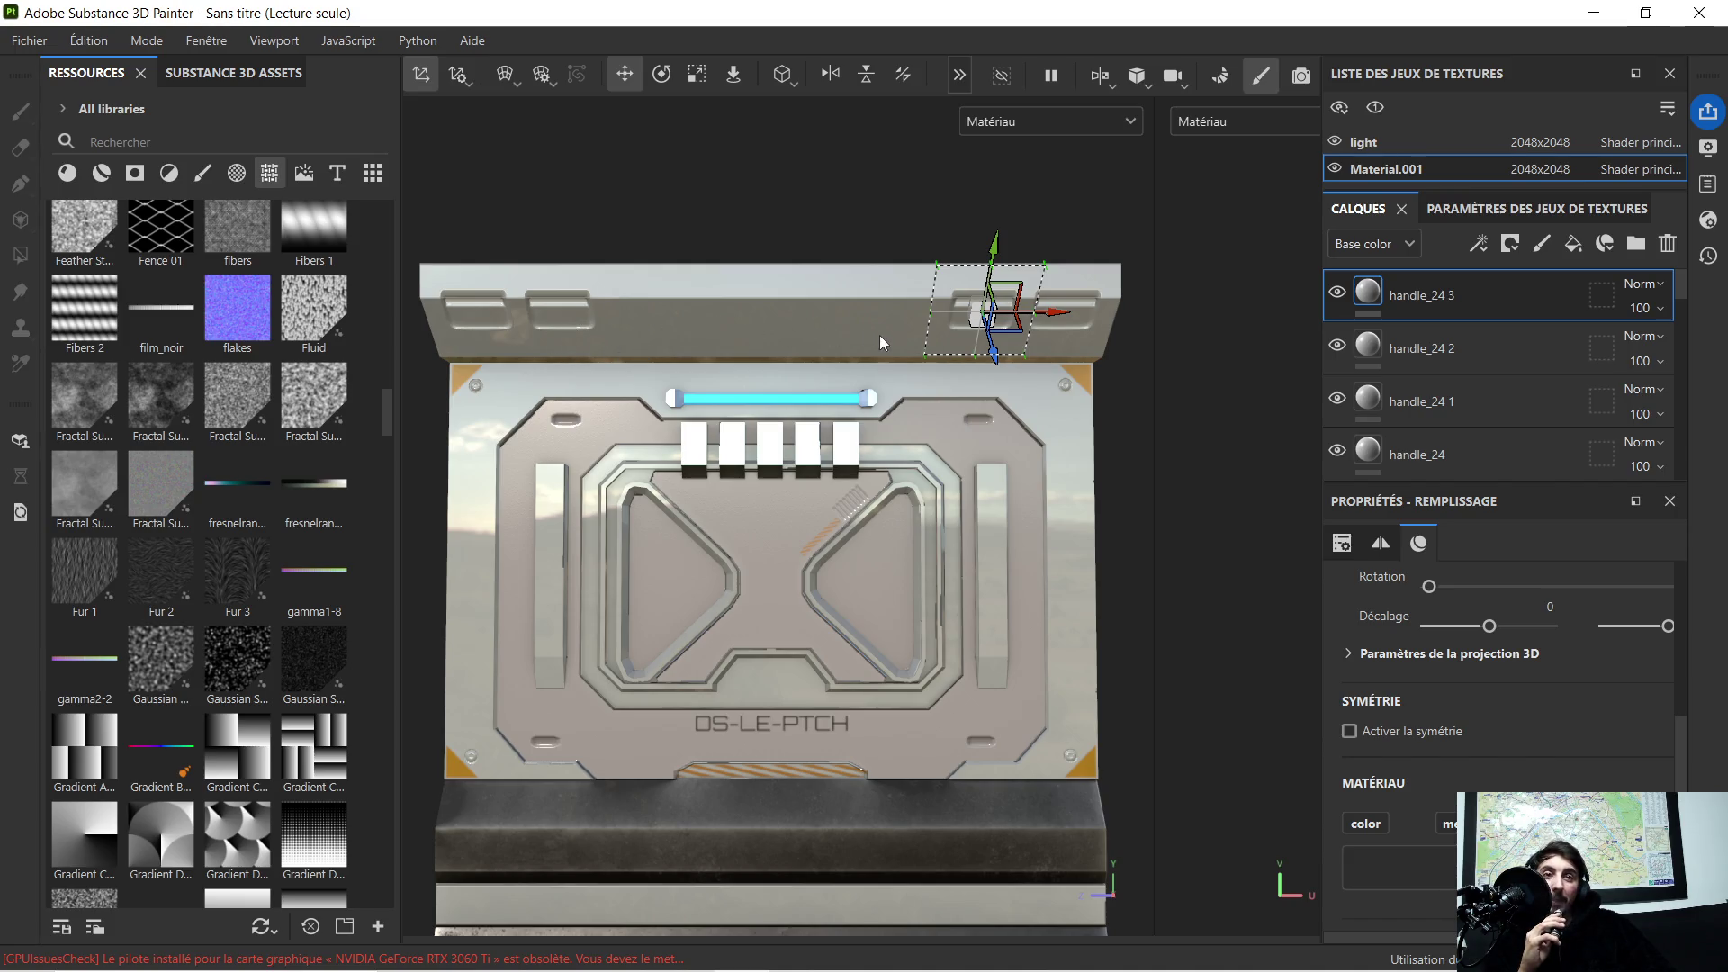
scroll(772, 330, up, 1)
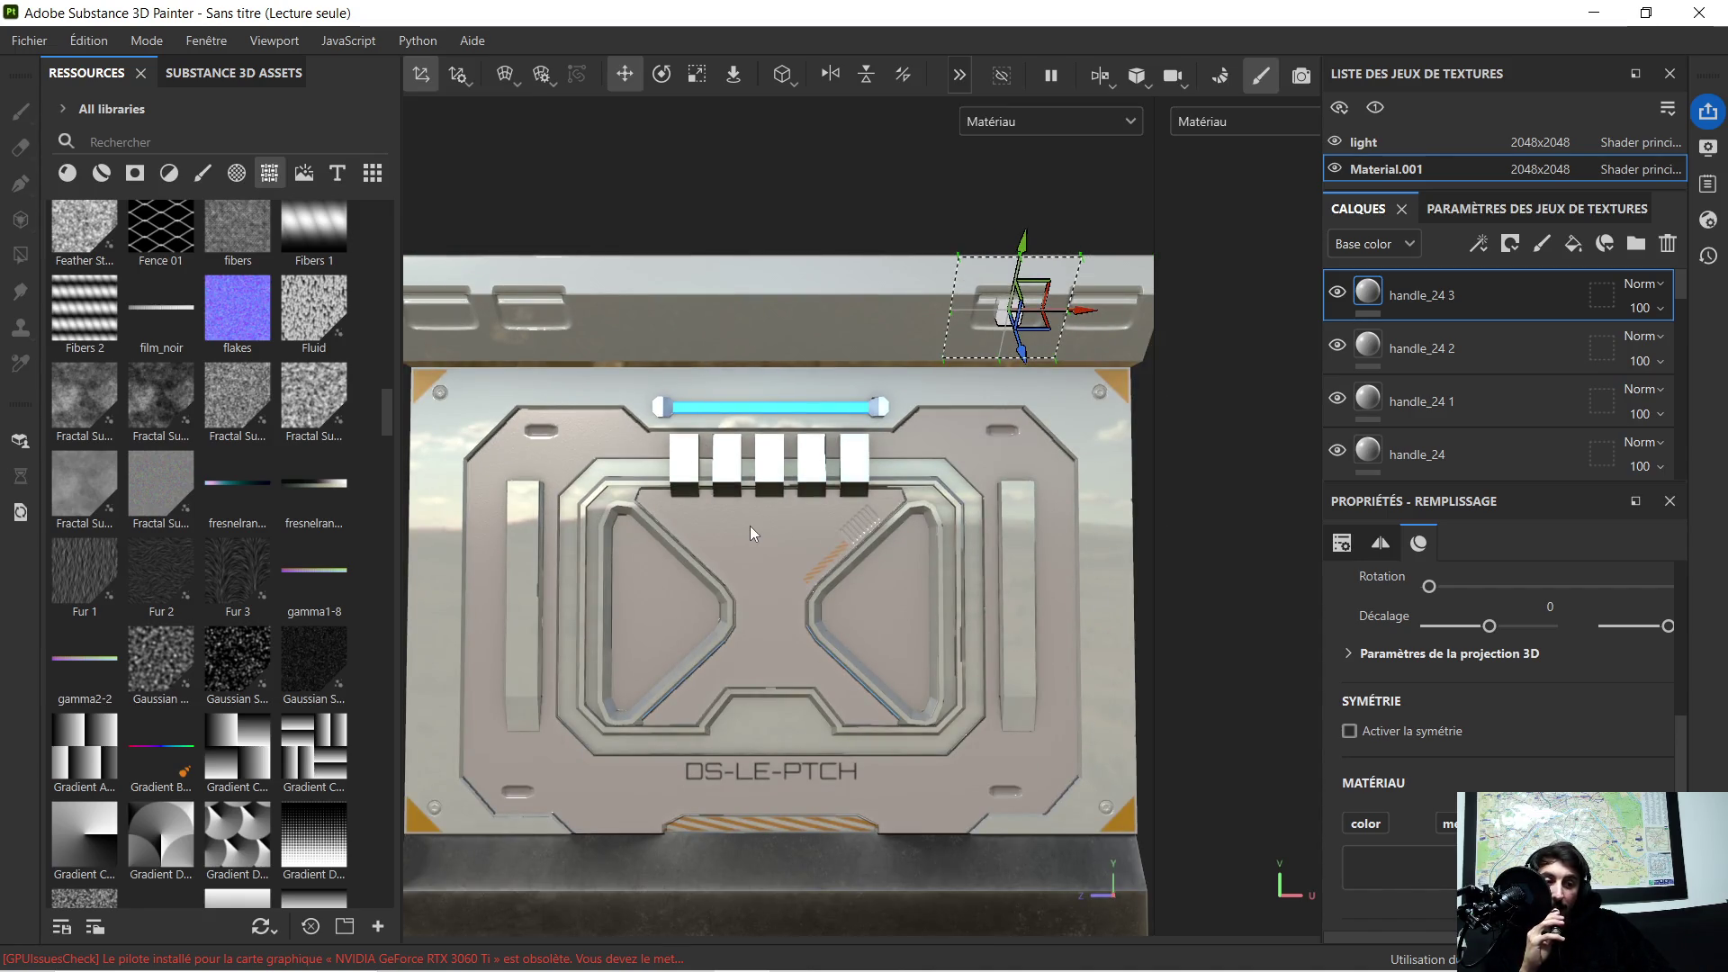
scroll(213, 468, up, 3)
scroll(212, 468, up, 3)
scroll(209, 453, up, 2)
scroll(213, 425, up, 2)
scroll(213, 425, up, 2)
scroll(242, 462, up, 3)
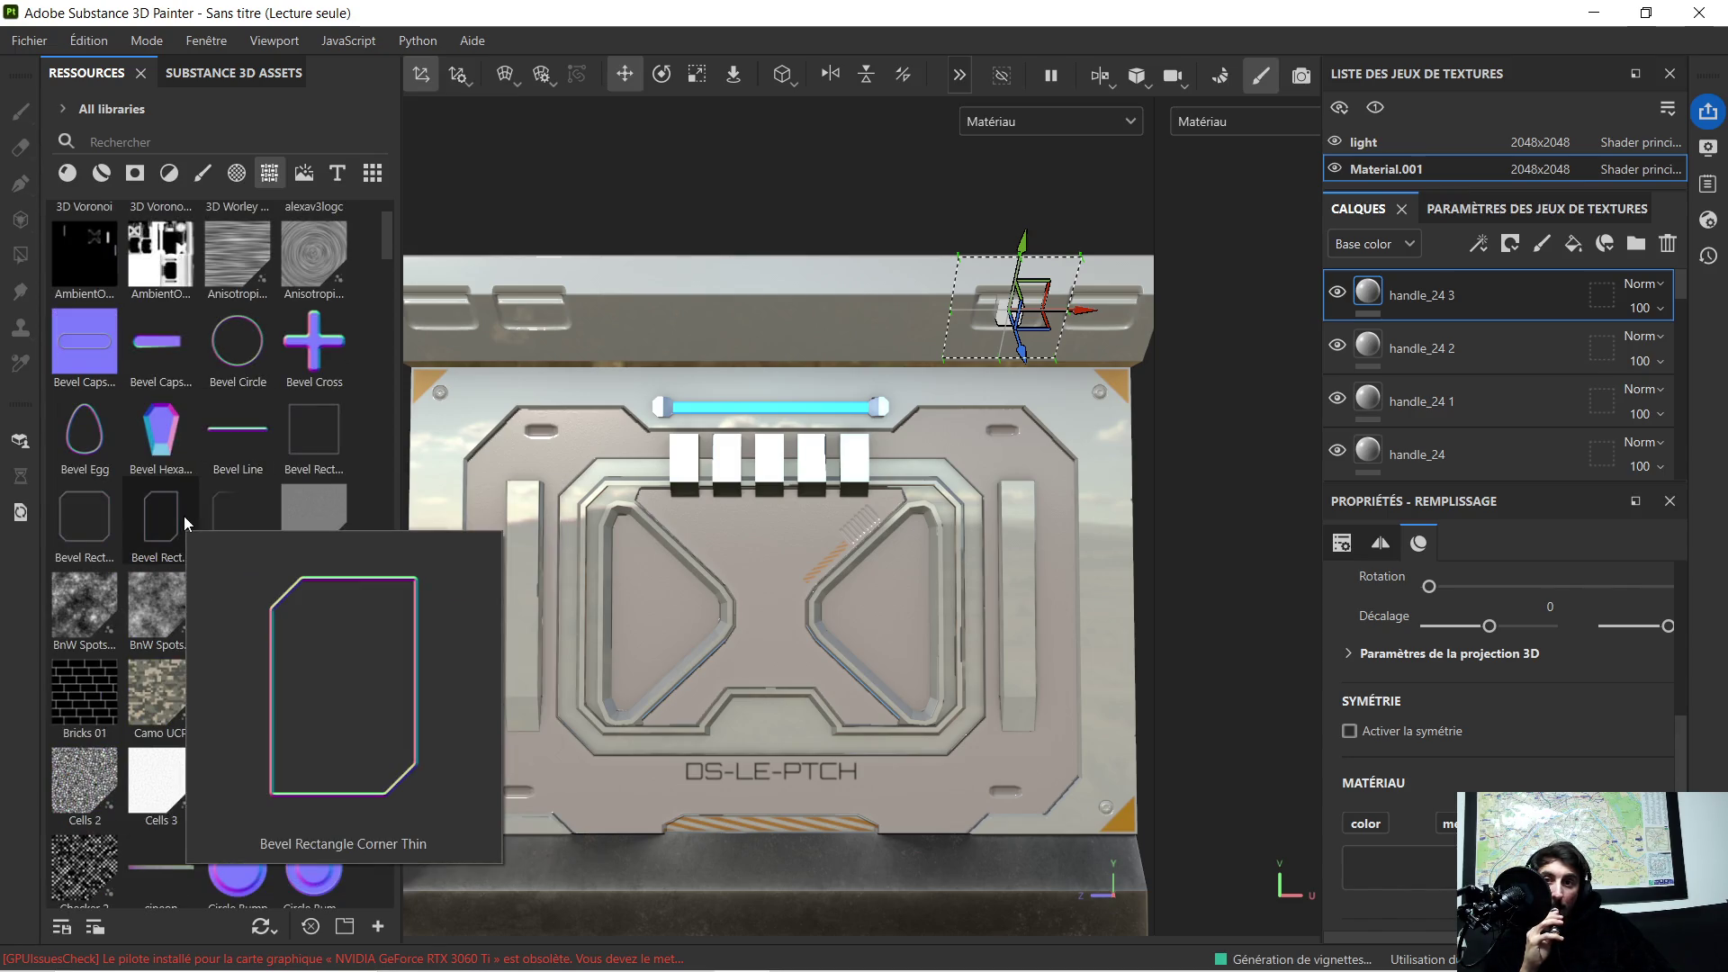
scroll(504, 591, down, 1)
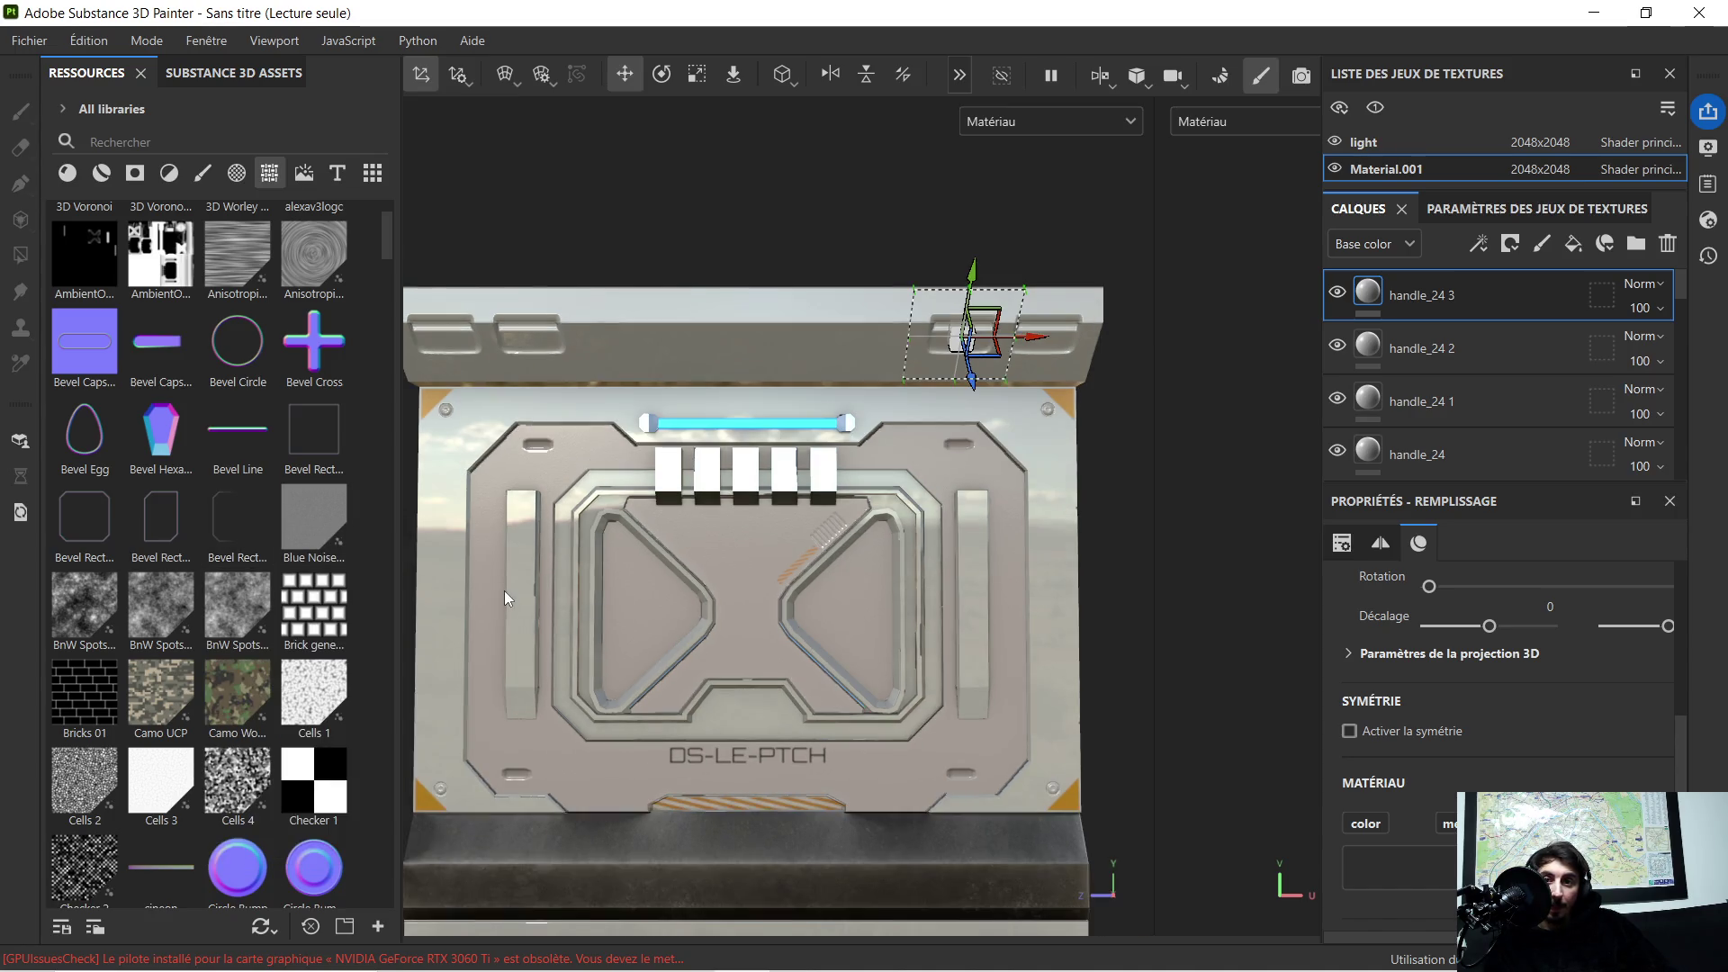
scroll(502, 593, down, 1)
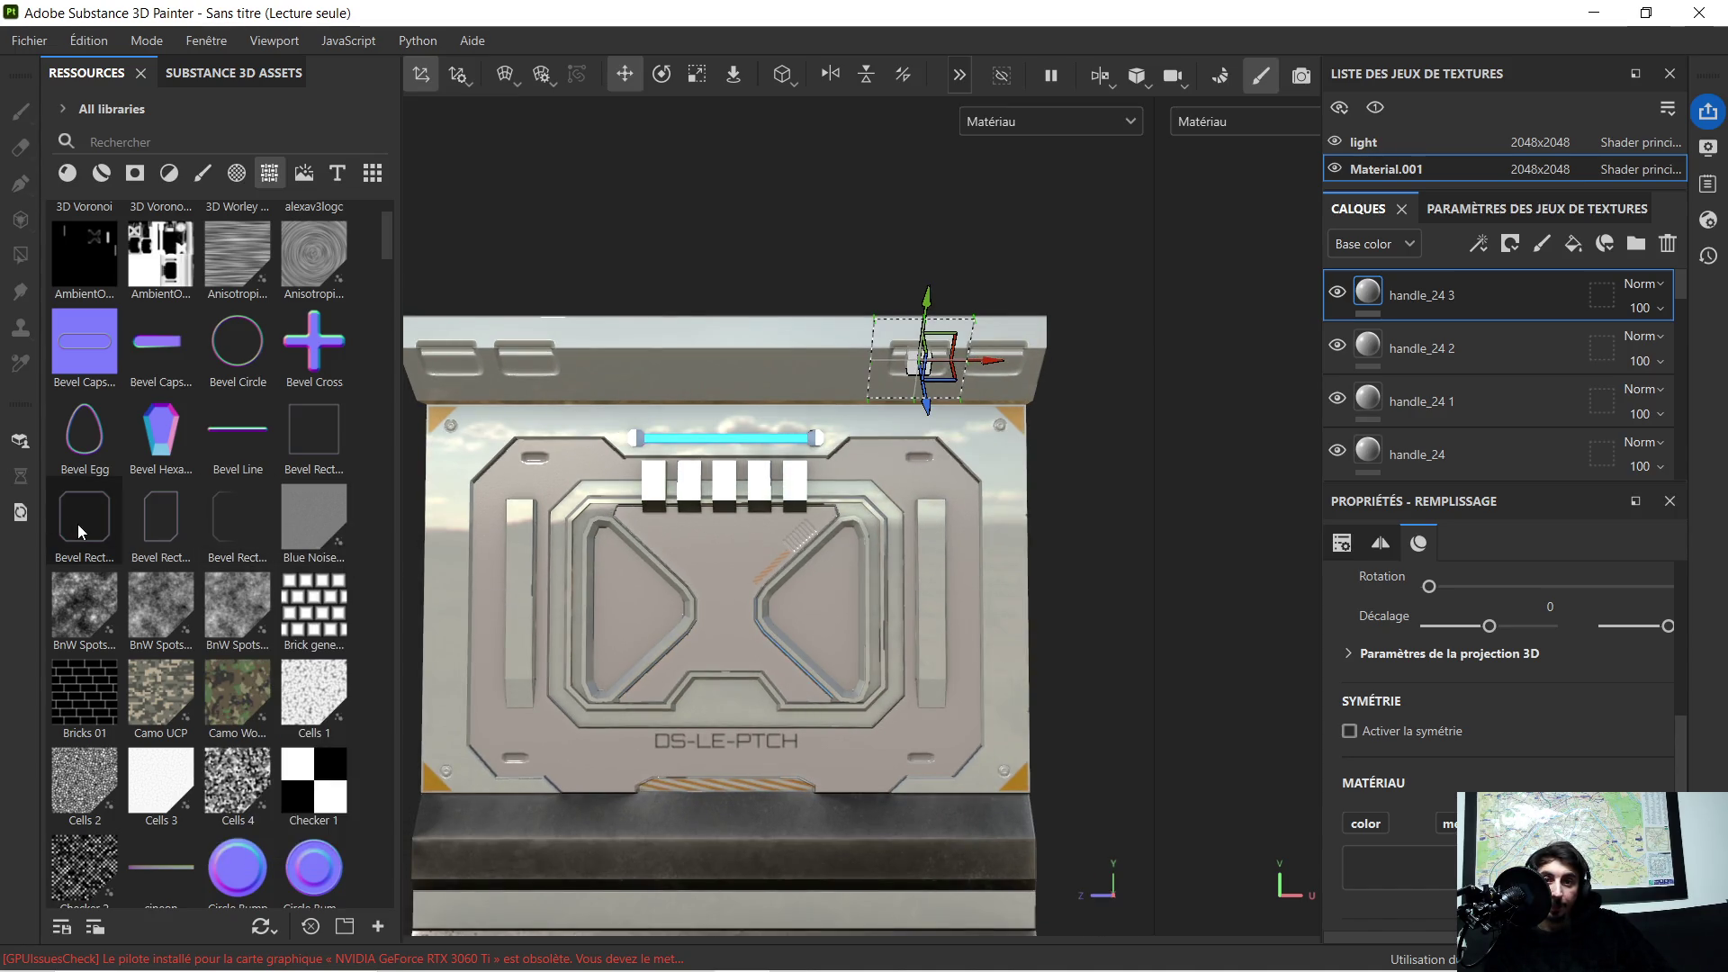
Step: Drop Bevel Rectangle Corner onto the door, enlarge it and move it to the panel centre
drag(78, 524, 758, 684)
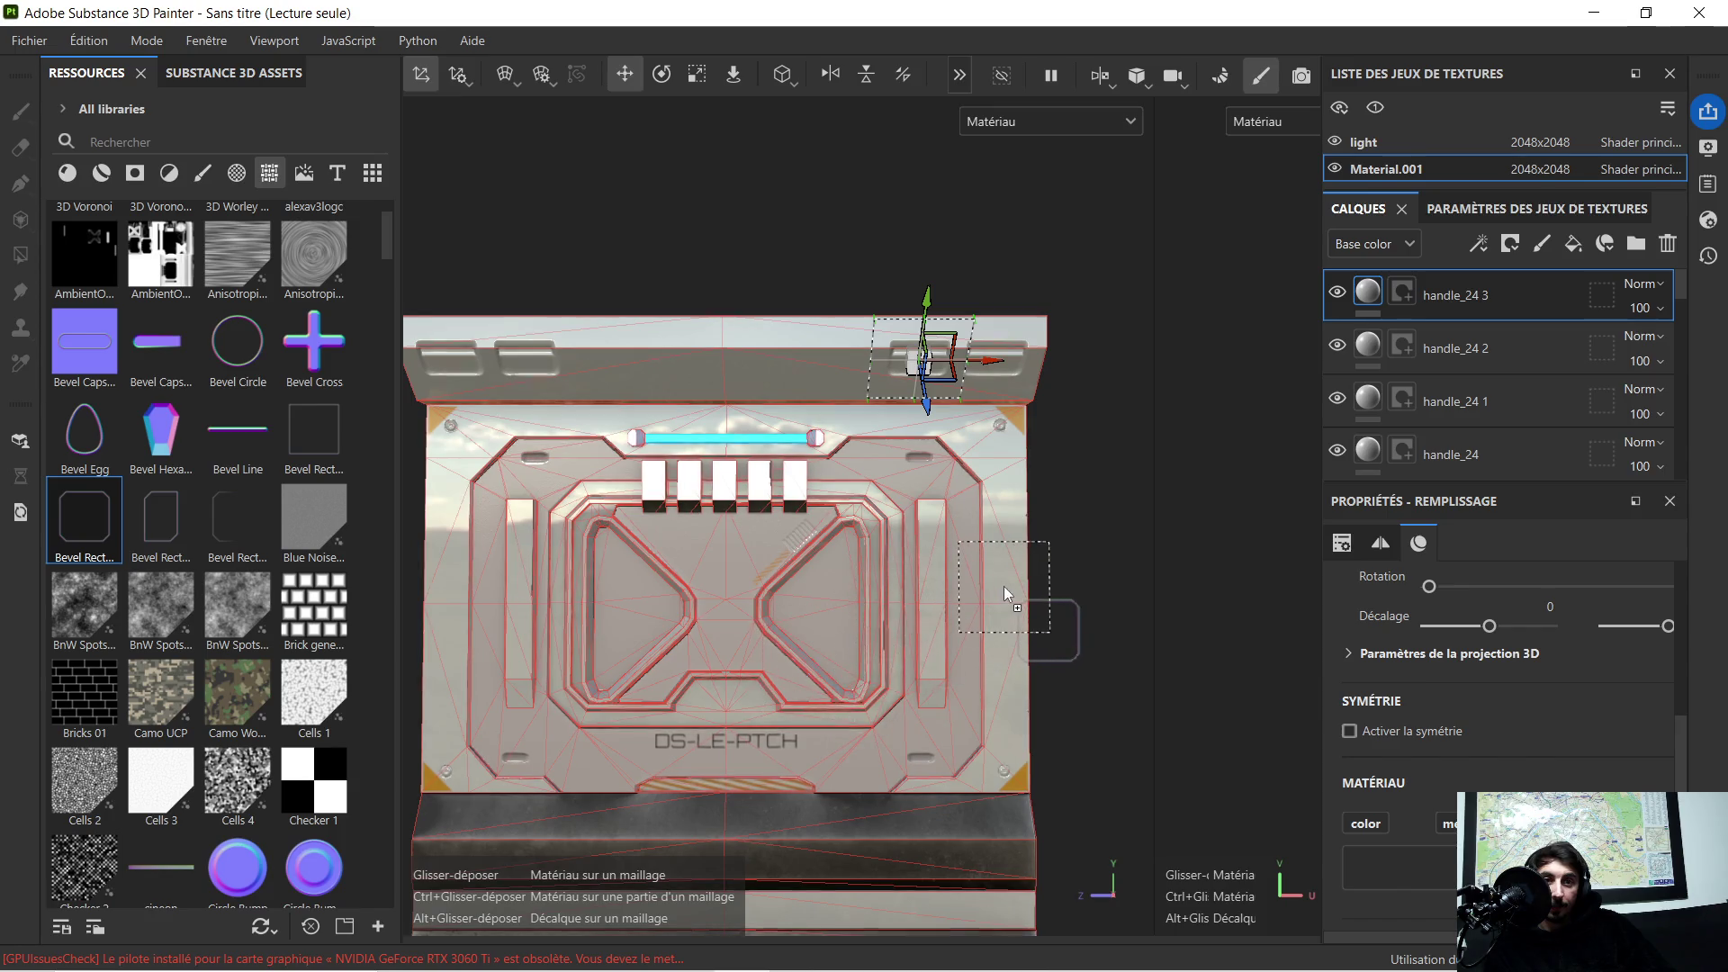
drag(1003, 588, 1003, 586)
click(1051, 700)
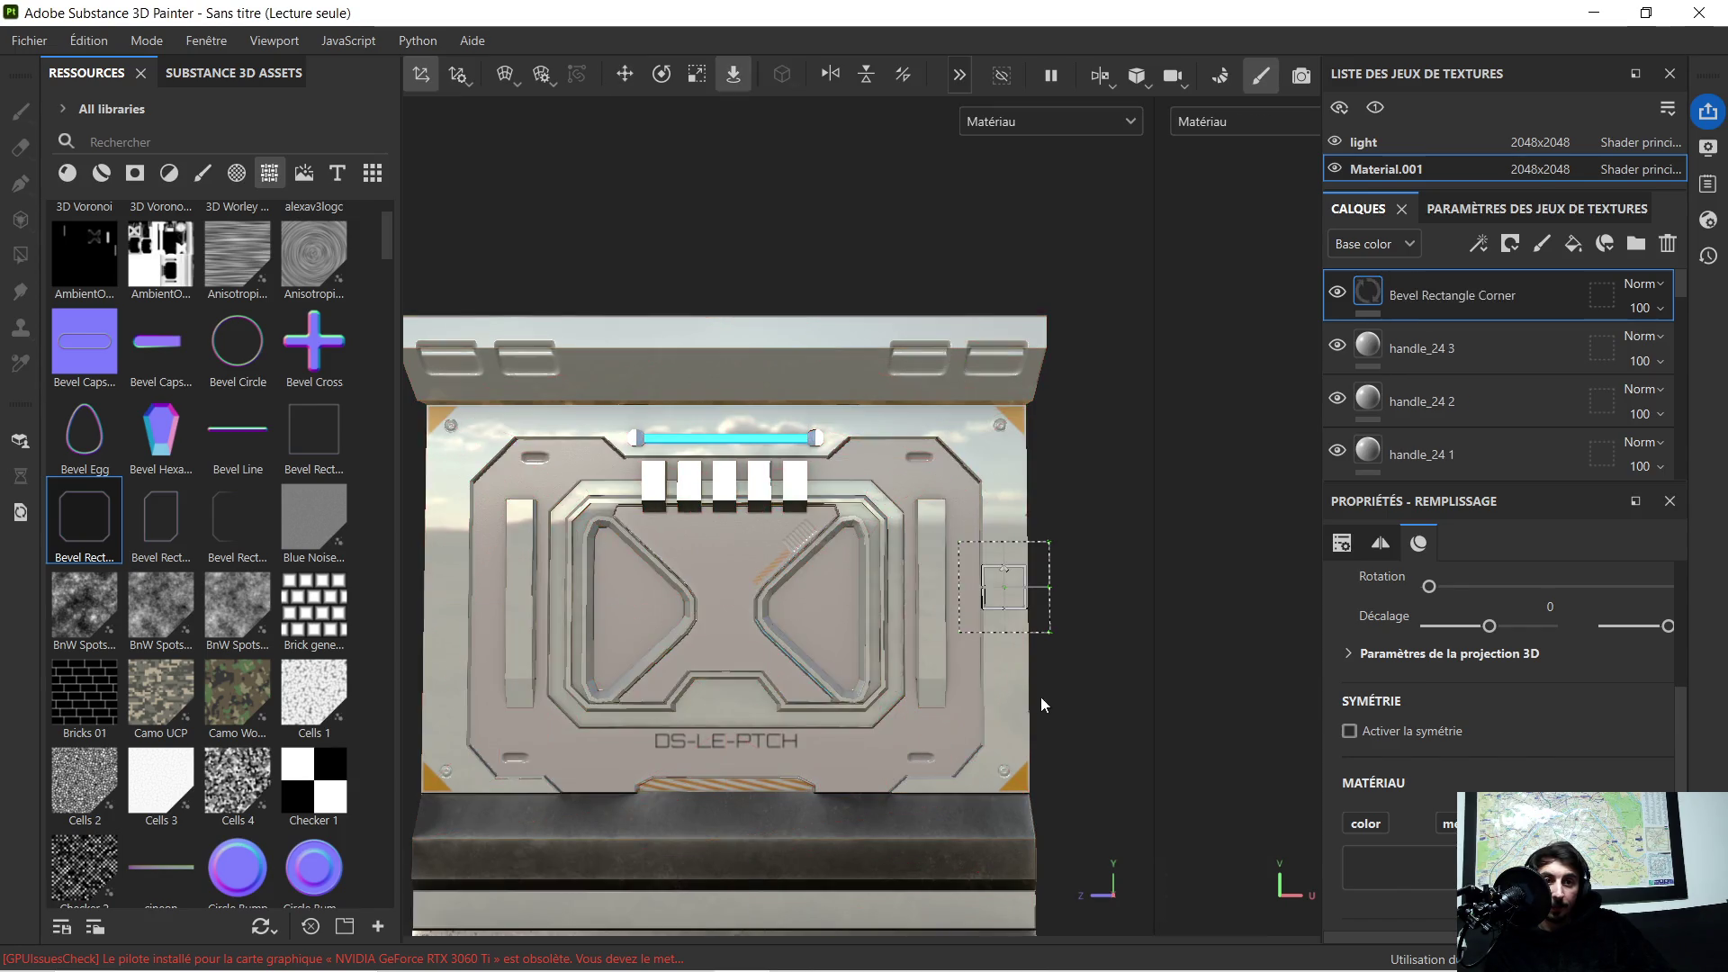
scroll(999, 660, down, 2)
click(696, 75)
drag(1016, 610, 1121, 608)
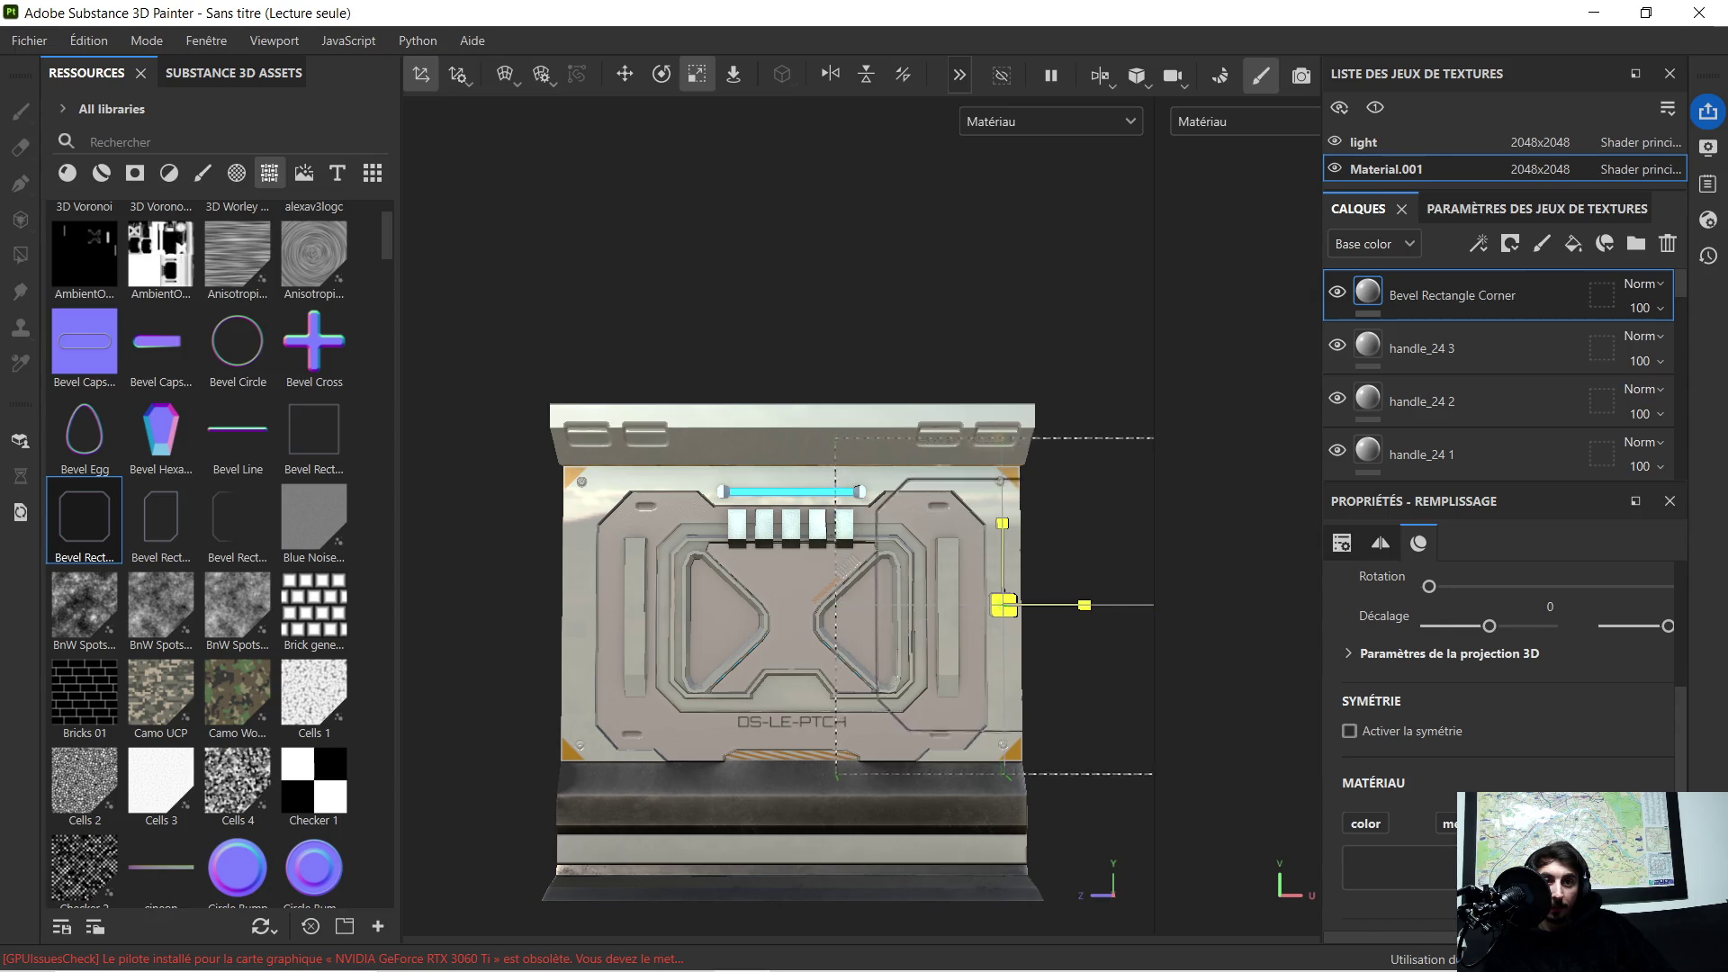
drag(1004, 606, 1013, 604)
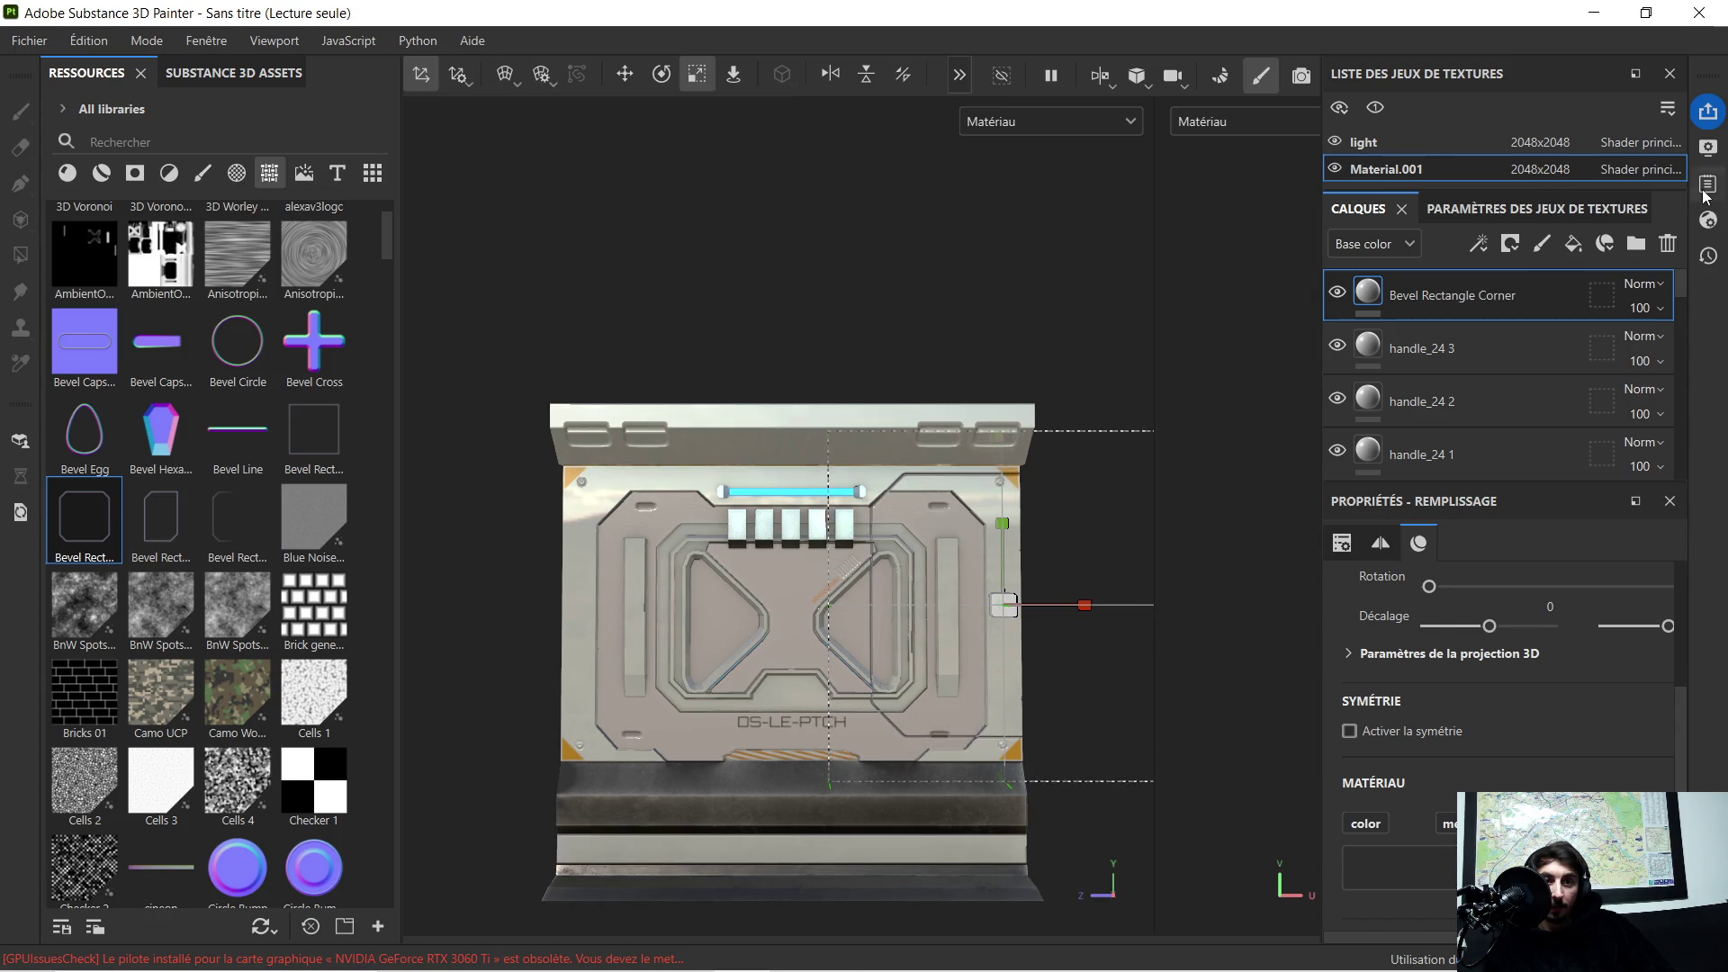
click(626, 72)
drag(1082, 600, 866, 626)
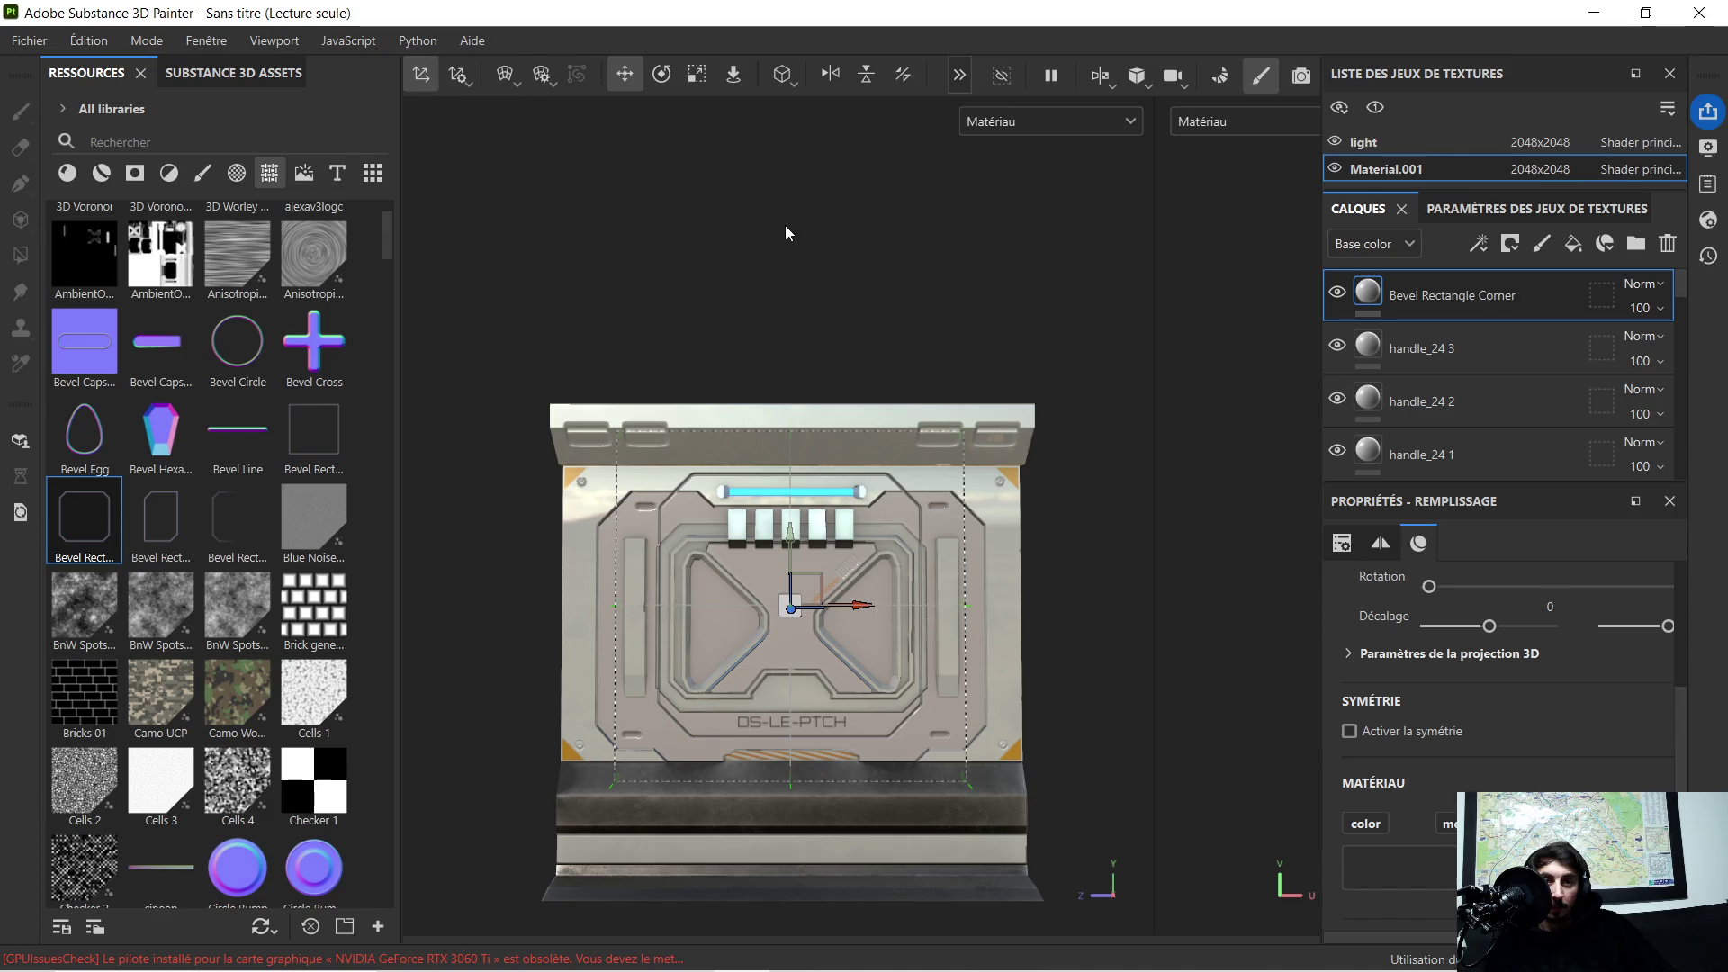
Step: Flatten and widen the bevel rectangle near the light bar, then delete the trial layer
click(695, 74)
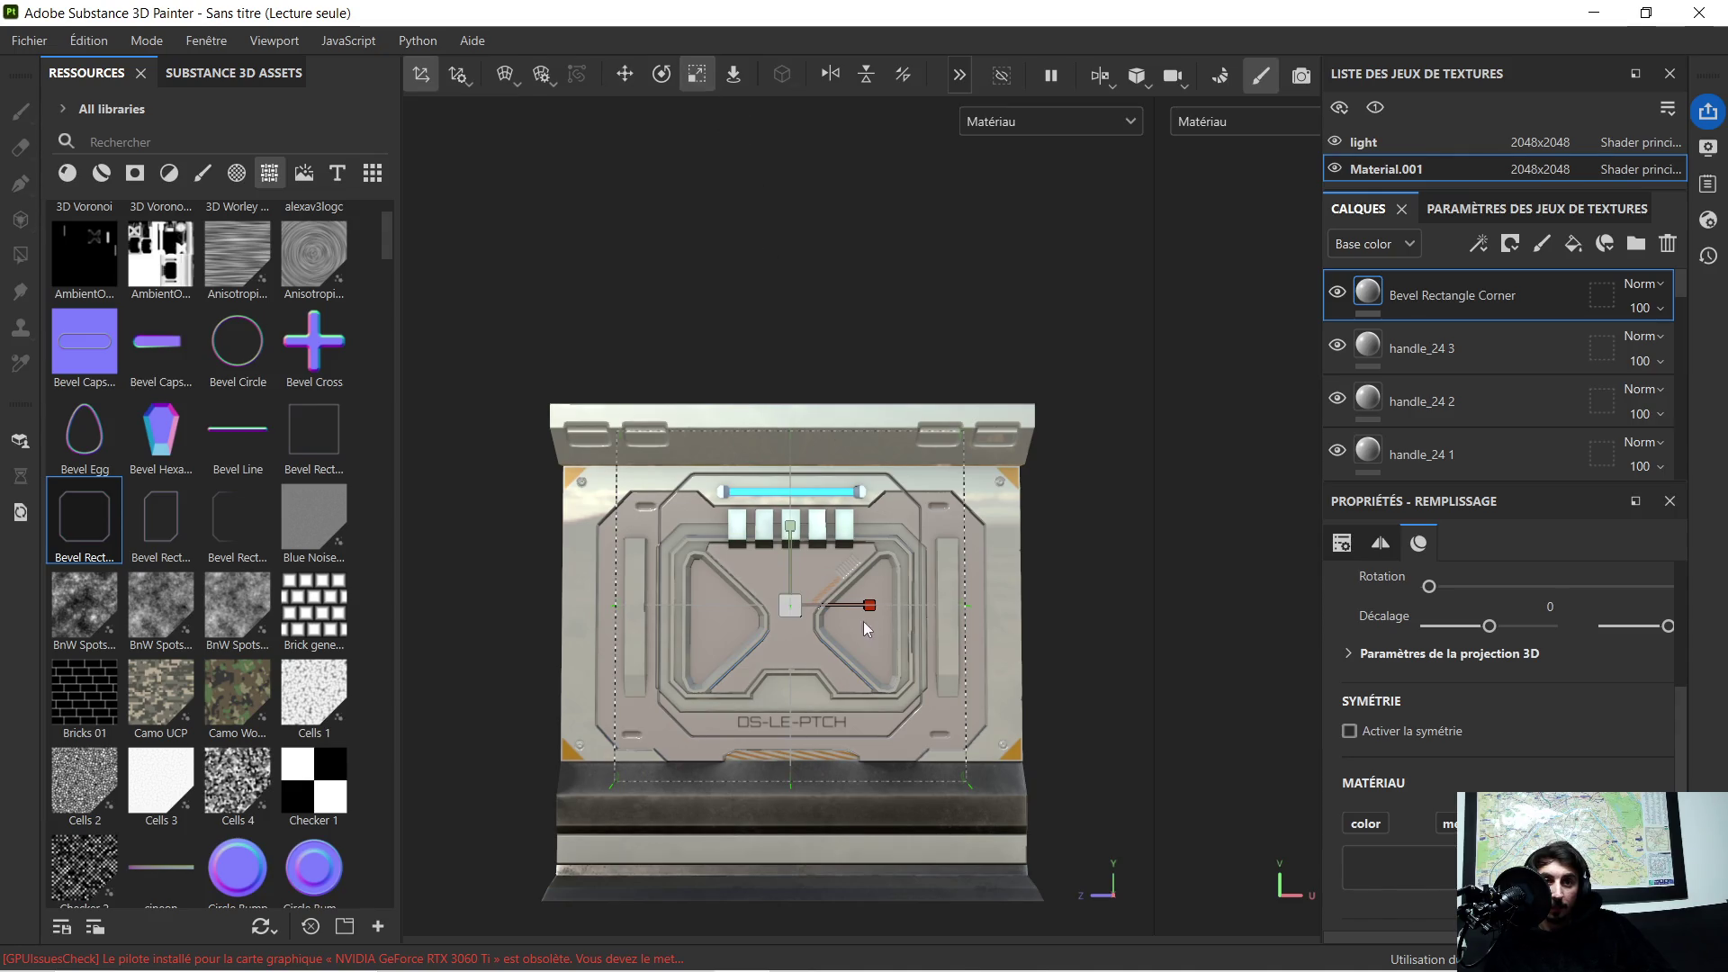
drag(790, 605, 820, 585)
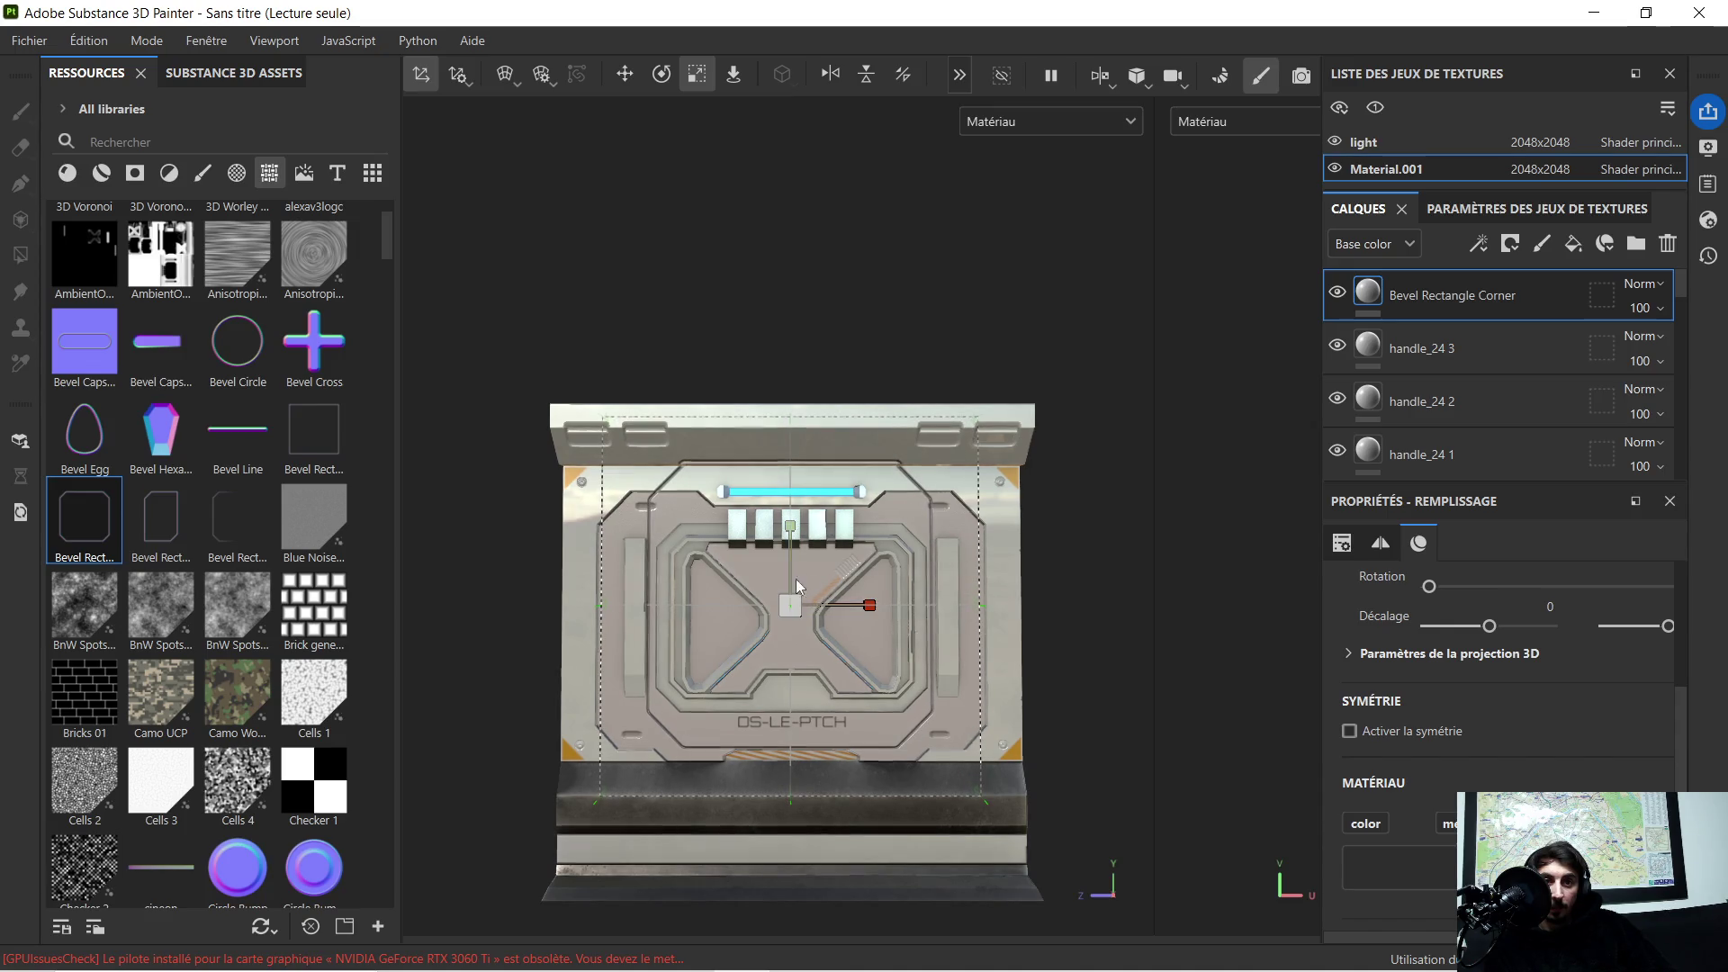
click(796, 526)
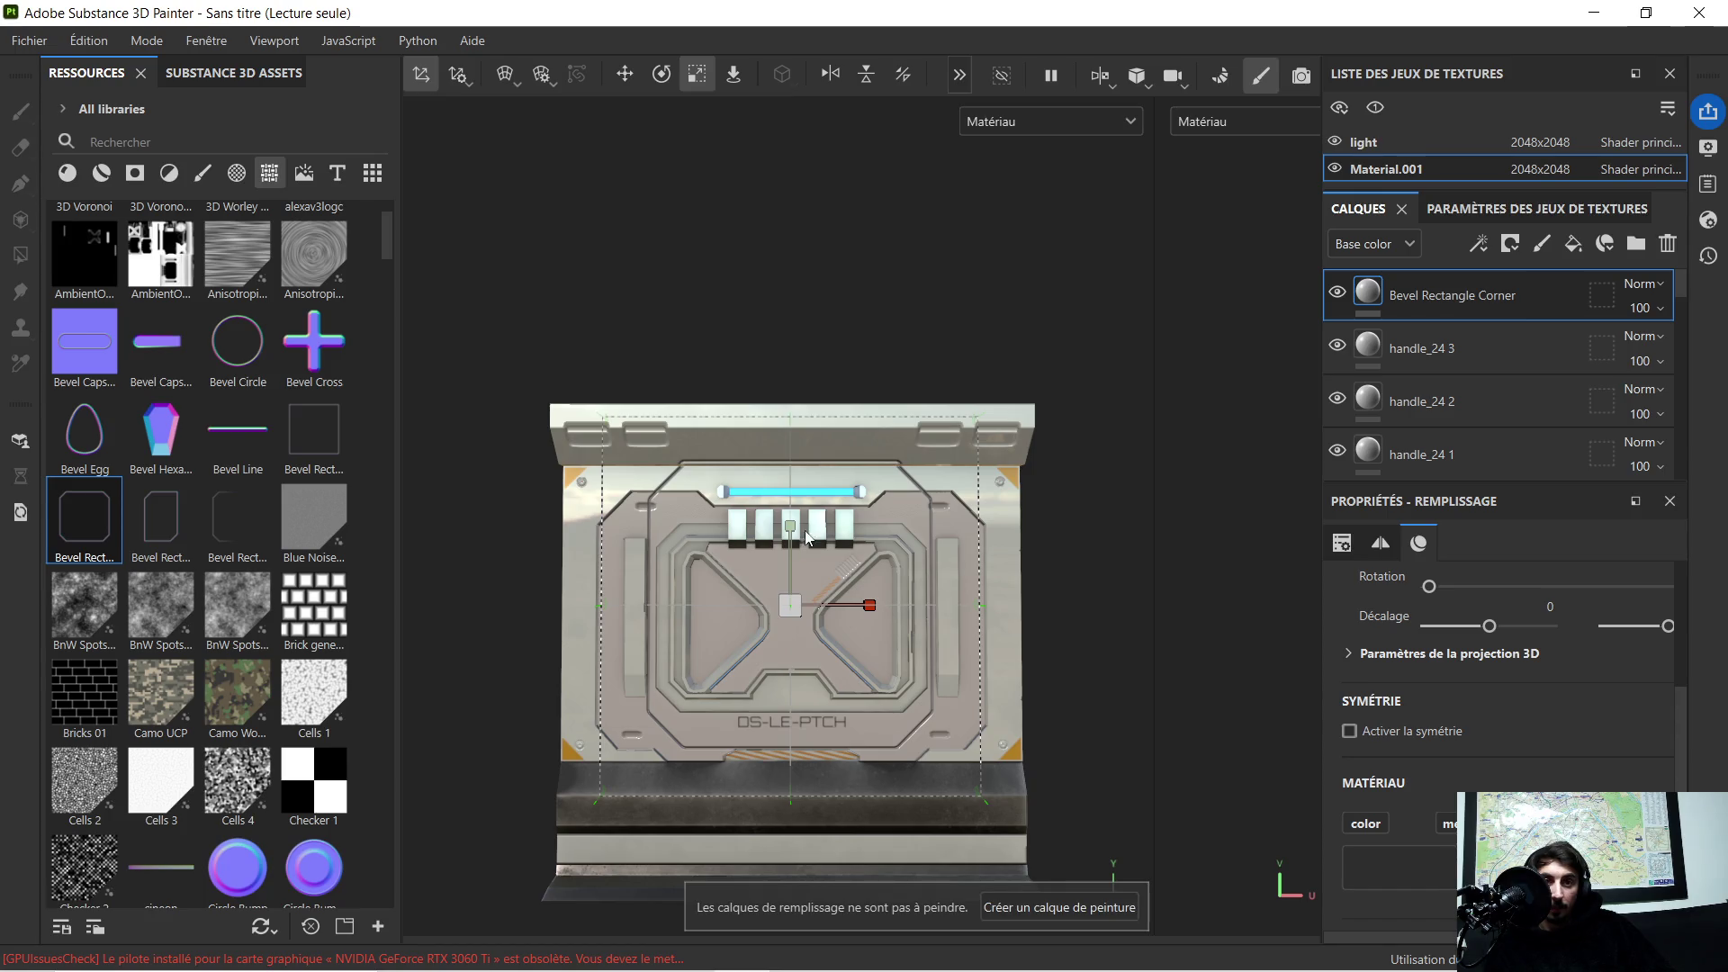
drag(804, 534, 793, 541)
scroll(832, 629, up, 2)
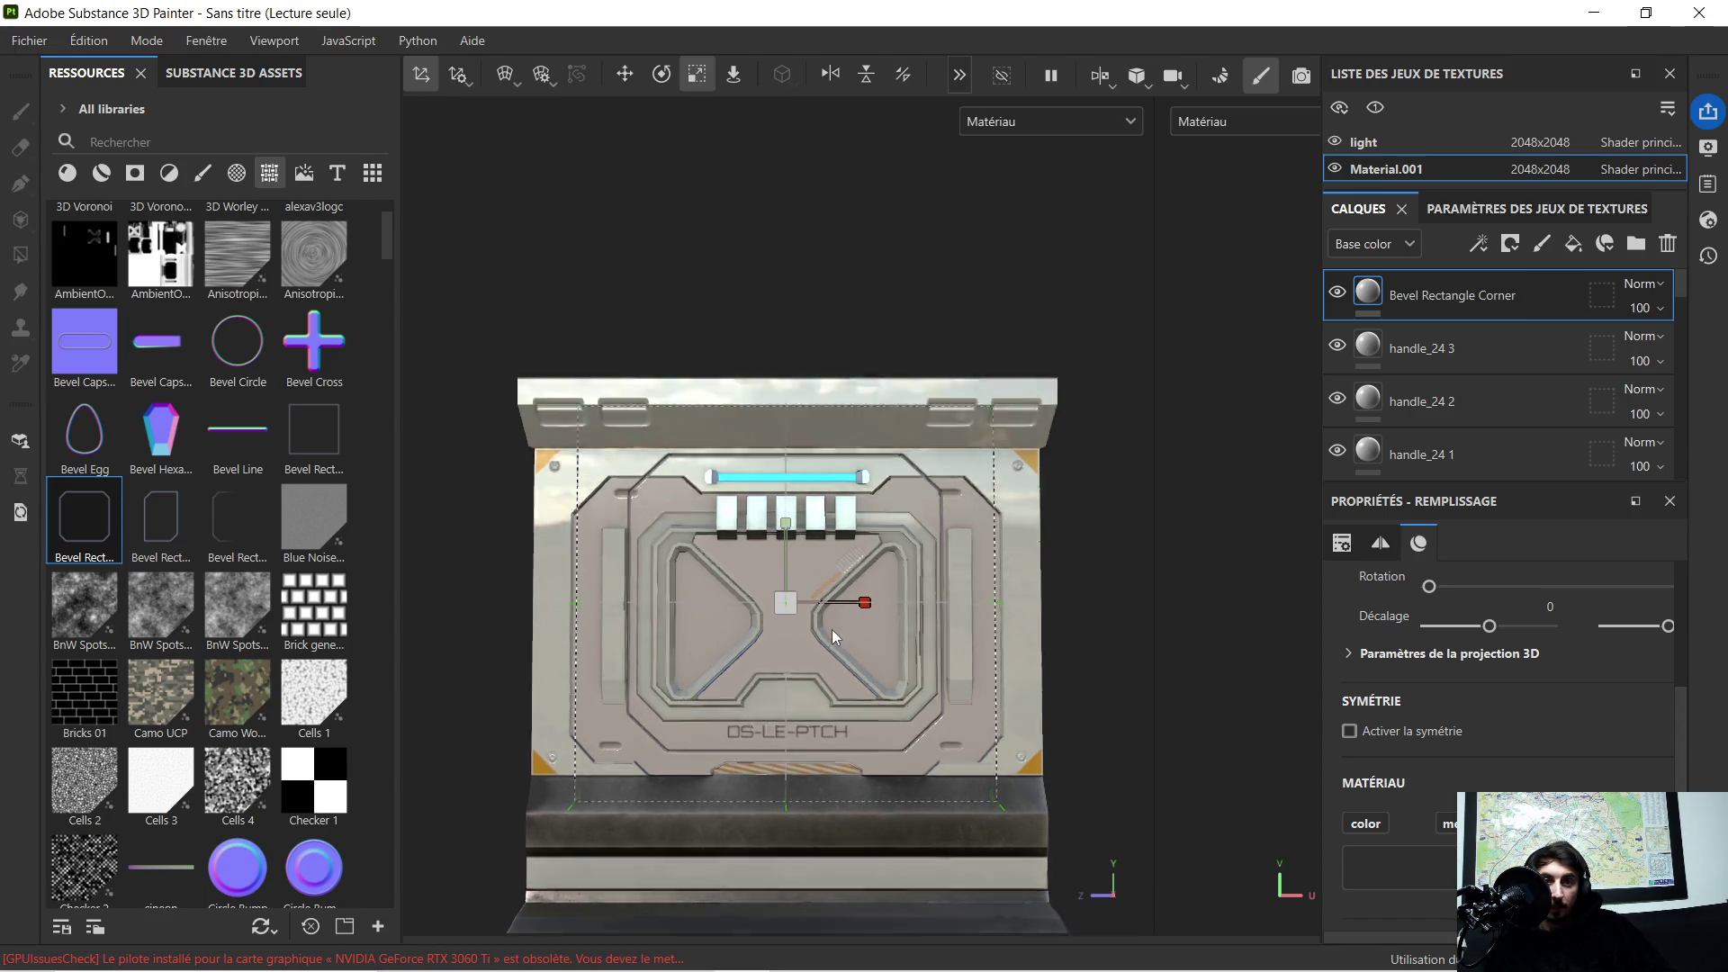
scroll(828, 636, up, 3)
scroll(809, 611, down, 2)
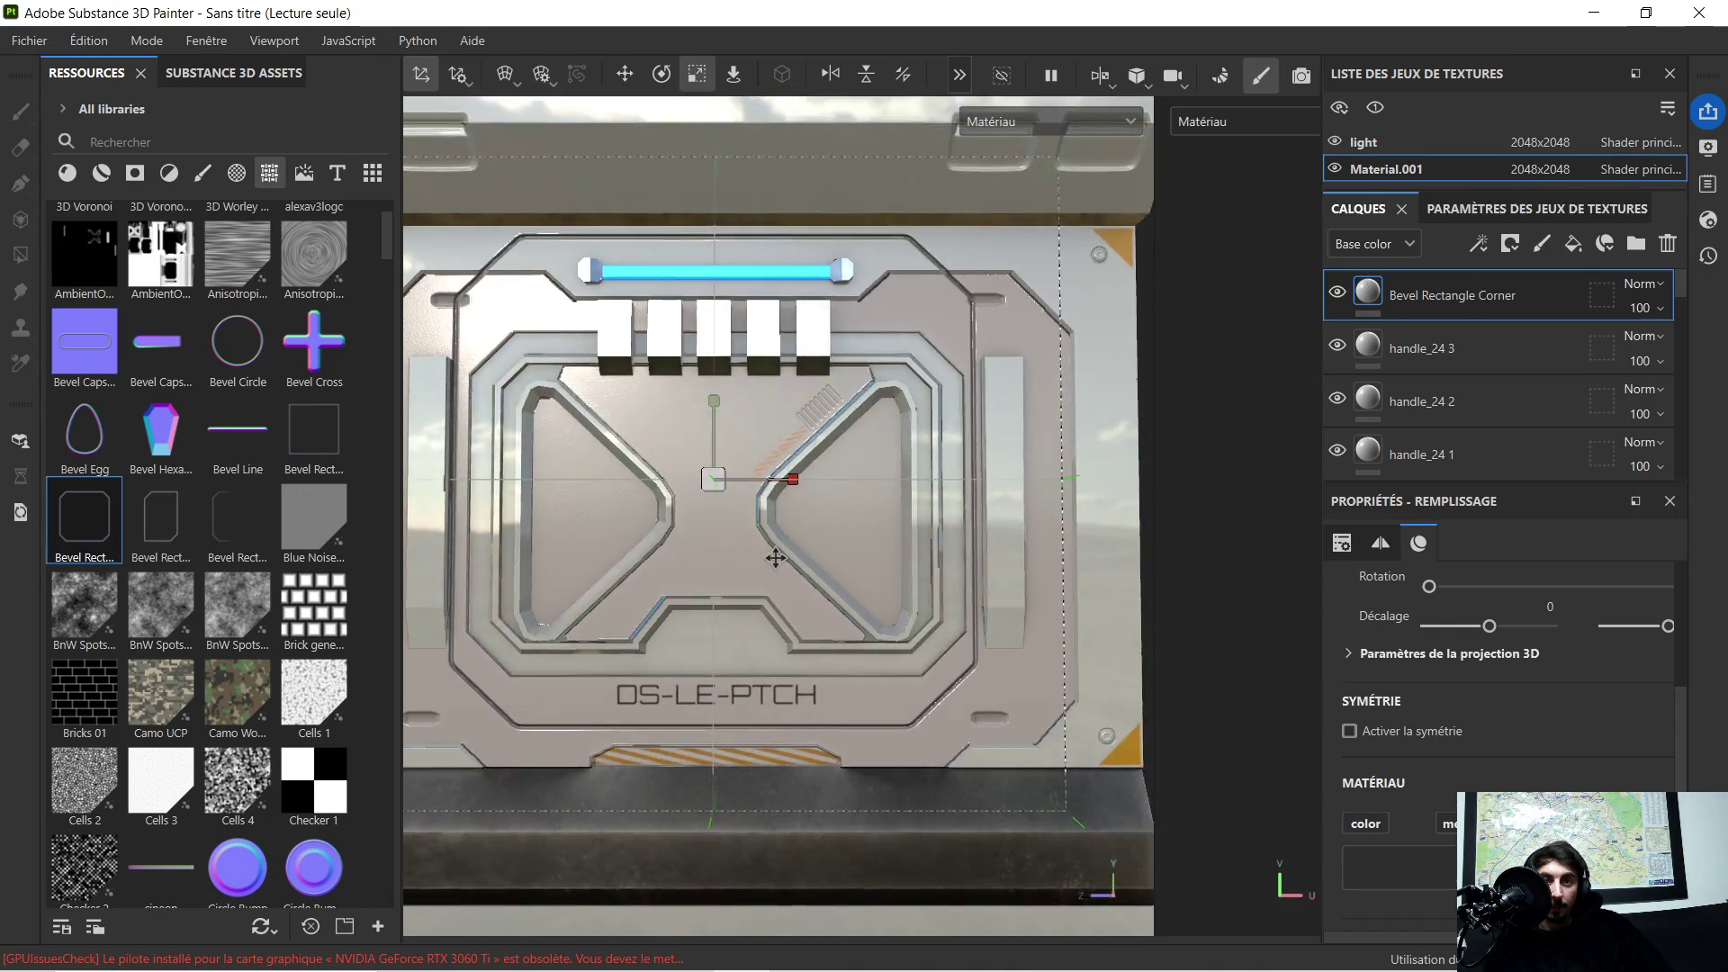
click(625, 71)
mouse_move(749, 457)
mouse_down()
mouse_move(728, 490)
mouse_move(717, 440)
mouse_move(714, 455)
mouse_up()
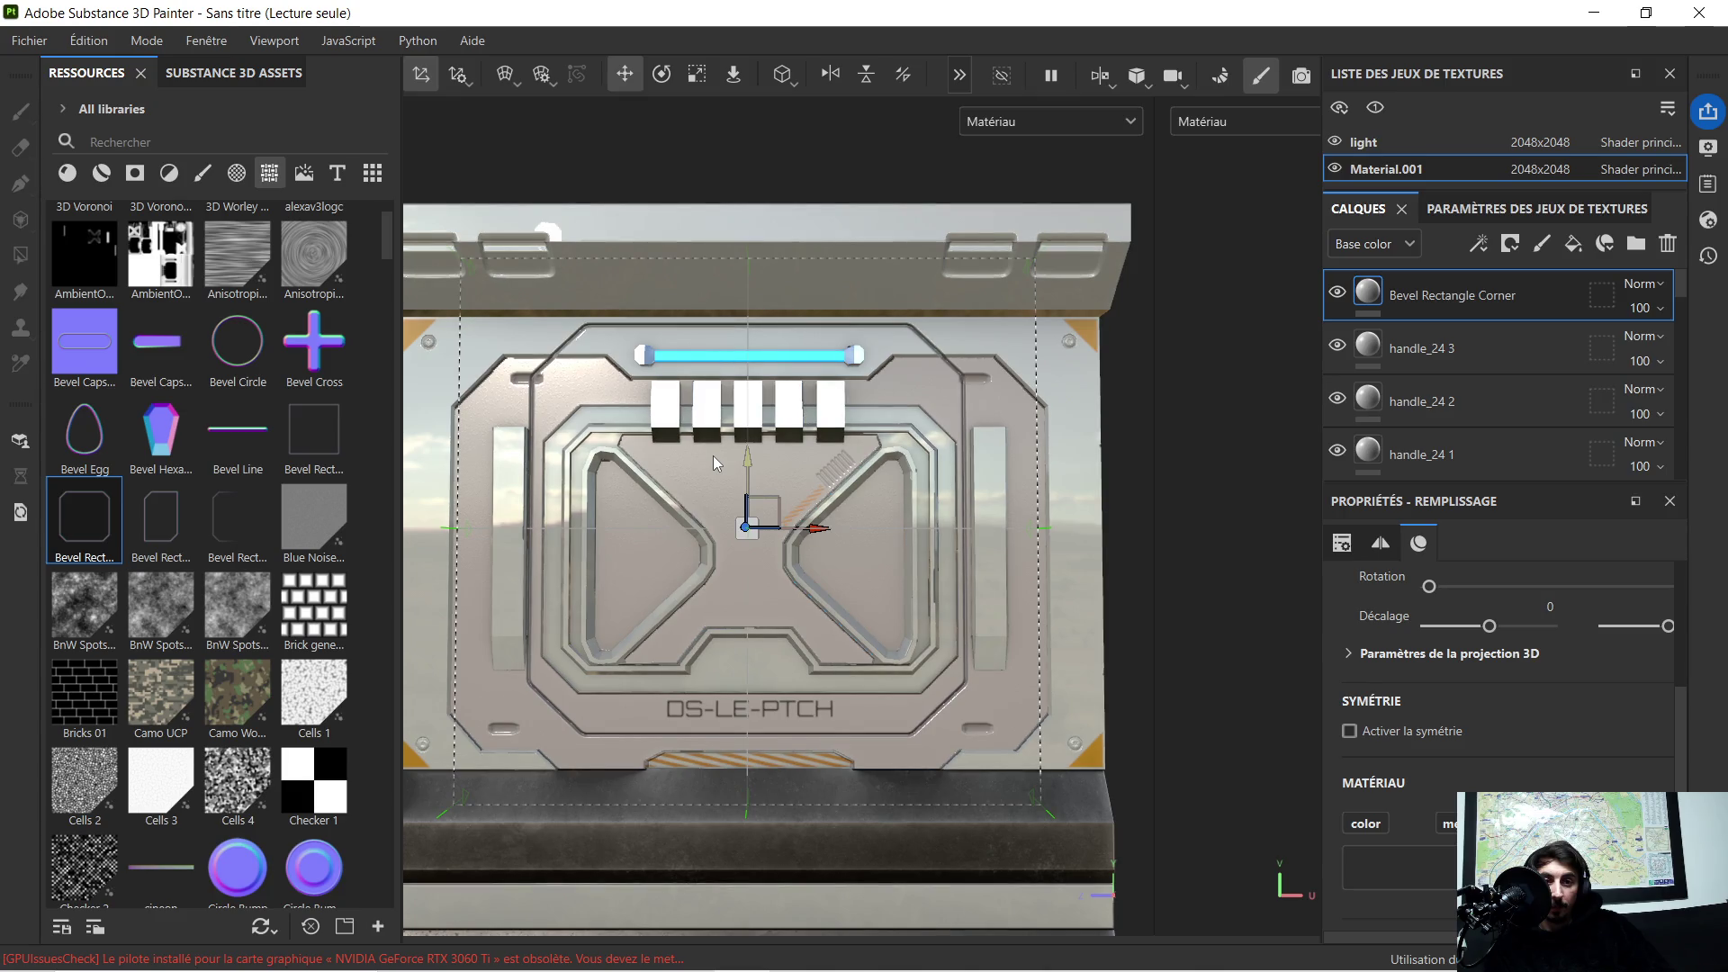
mouse_move(713, 454)
mouse_down()
mouse_move(775, 73)
mouse_move(731, 463)
mouse_up()
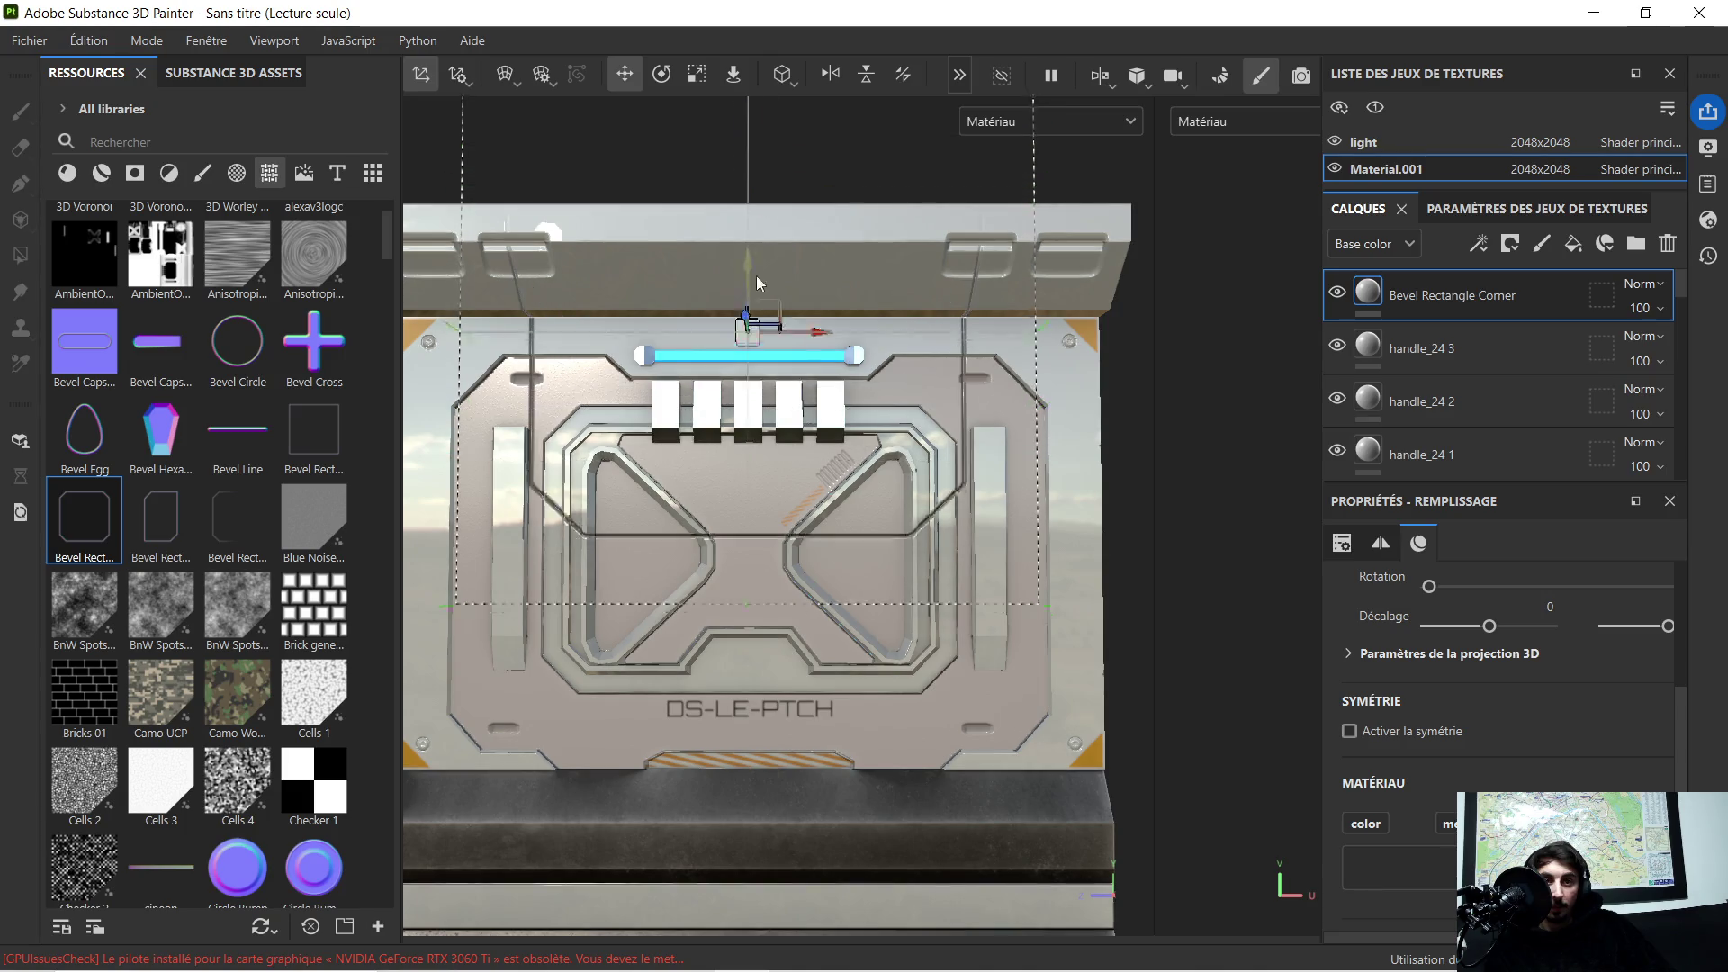
scroll(569, 273, down, 2)
click(687, 81)
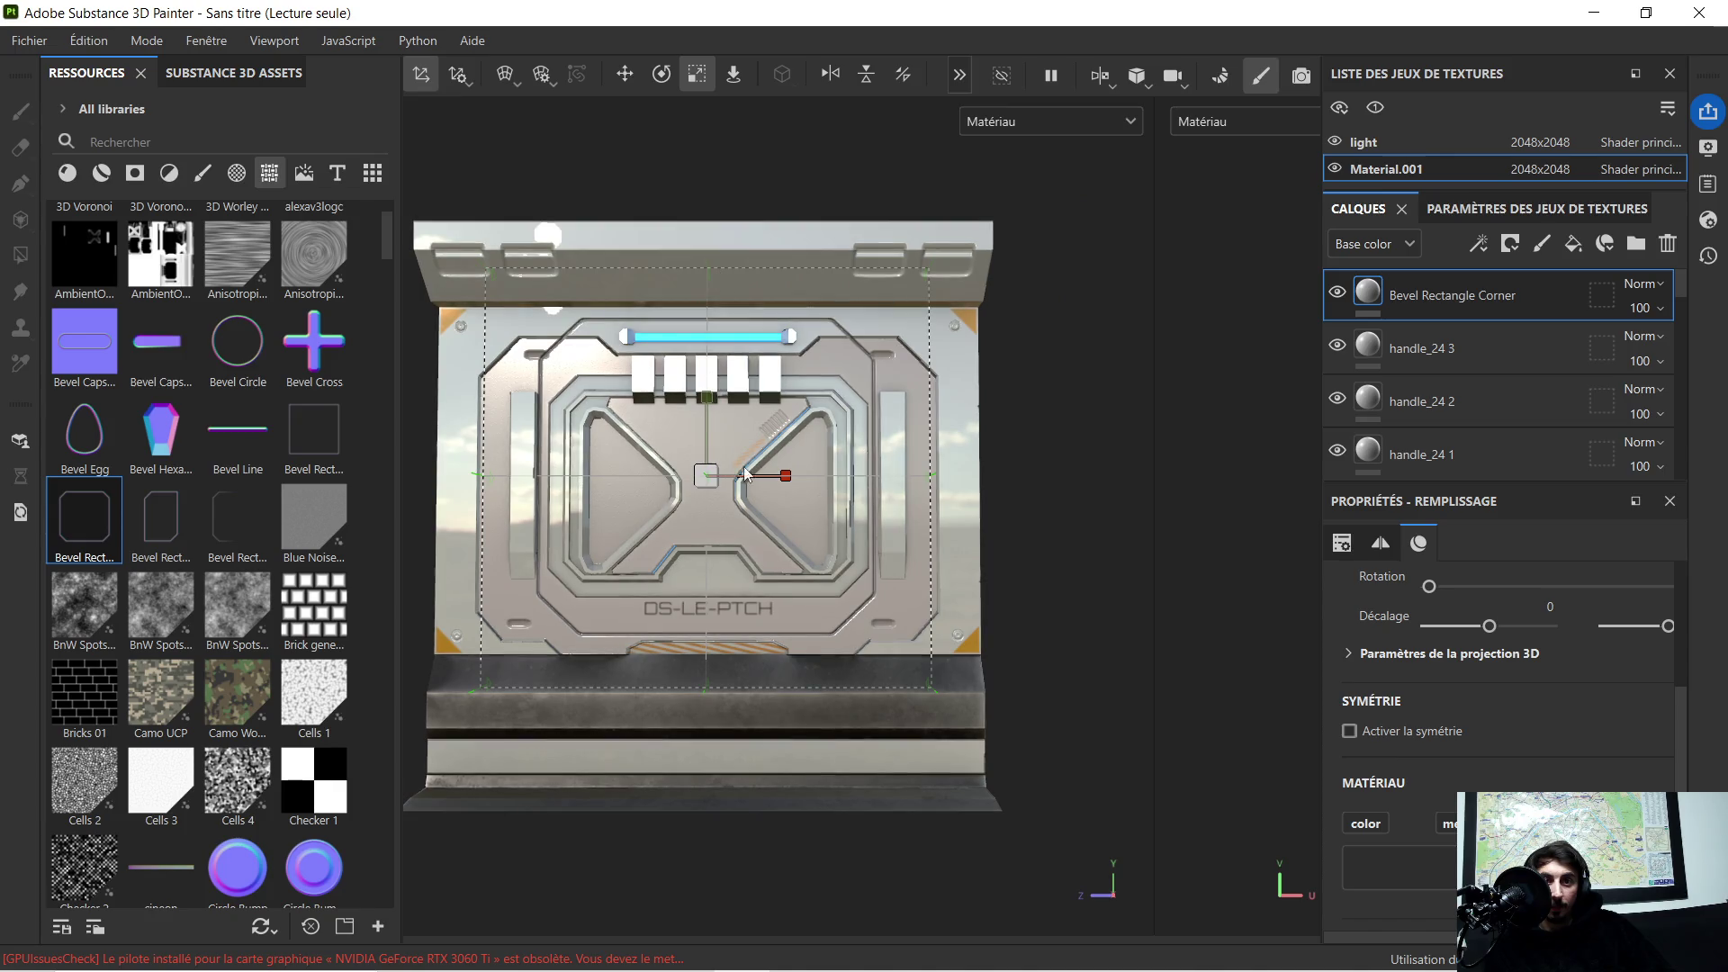
drag(780, 477, 815, 485)
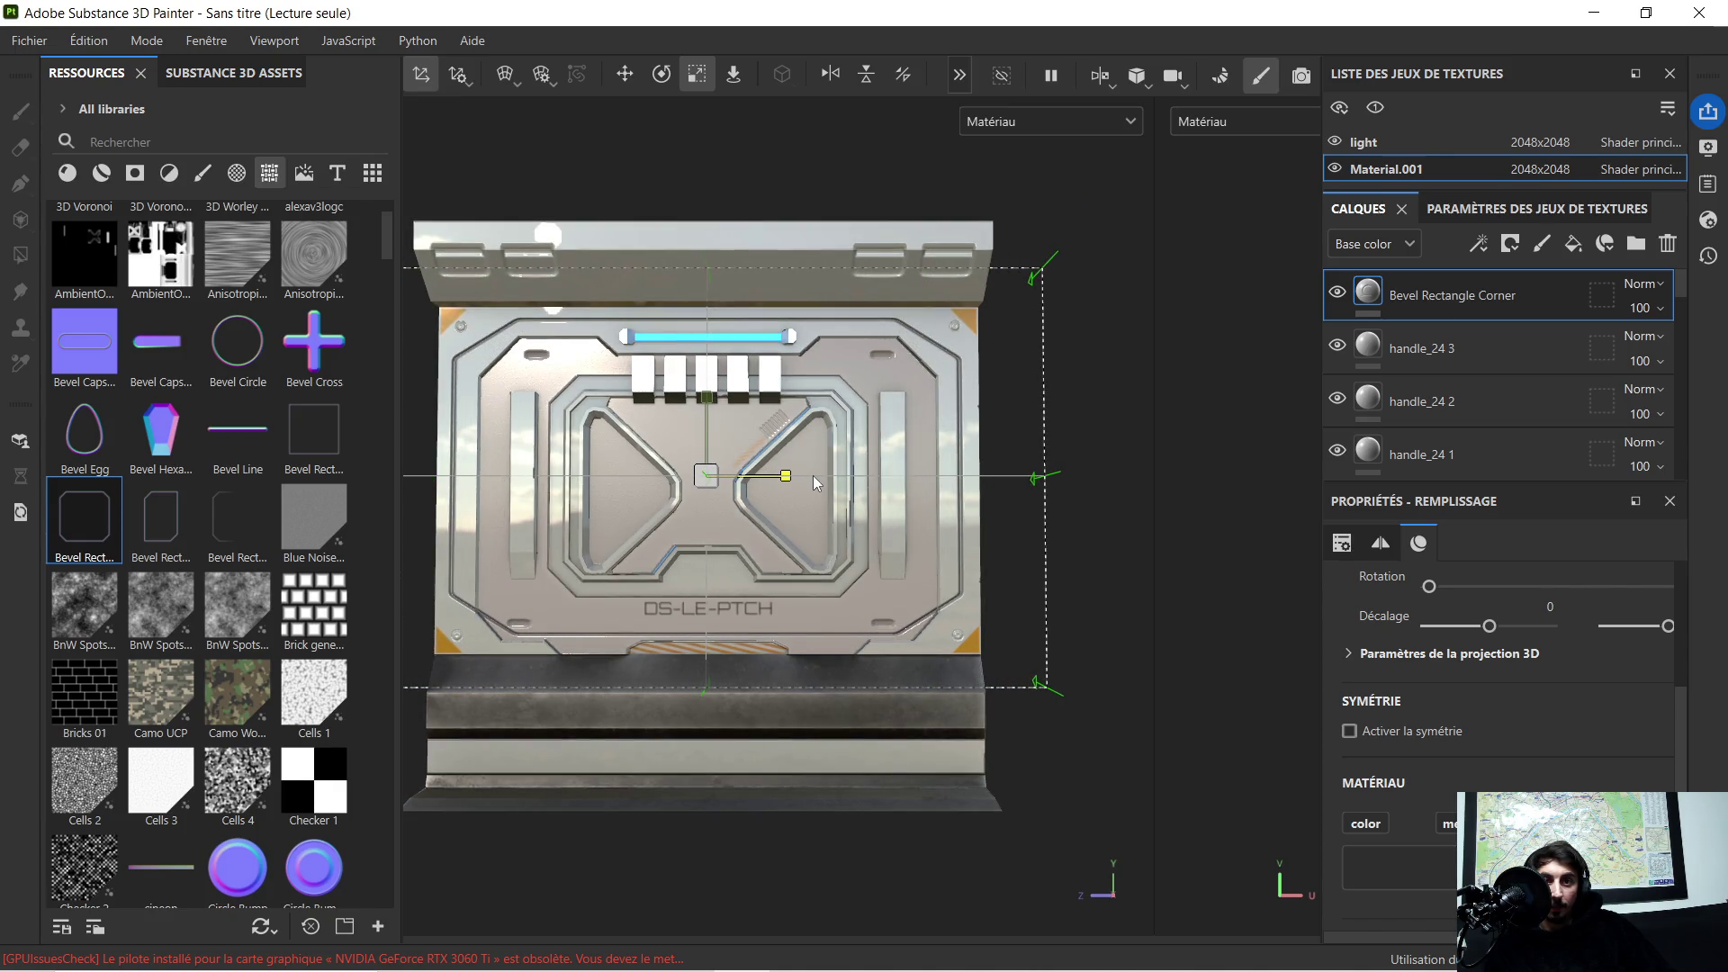
key(Delete)
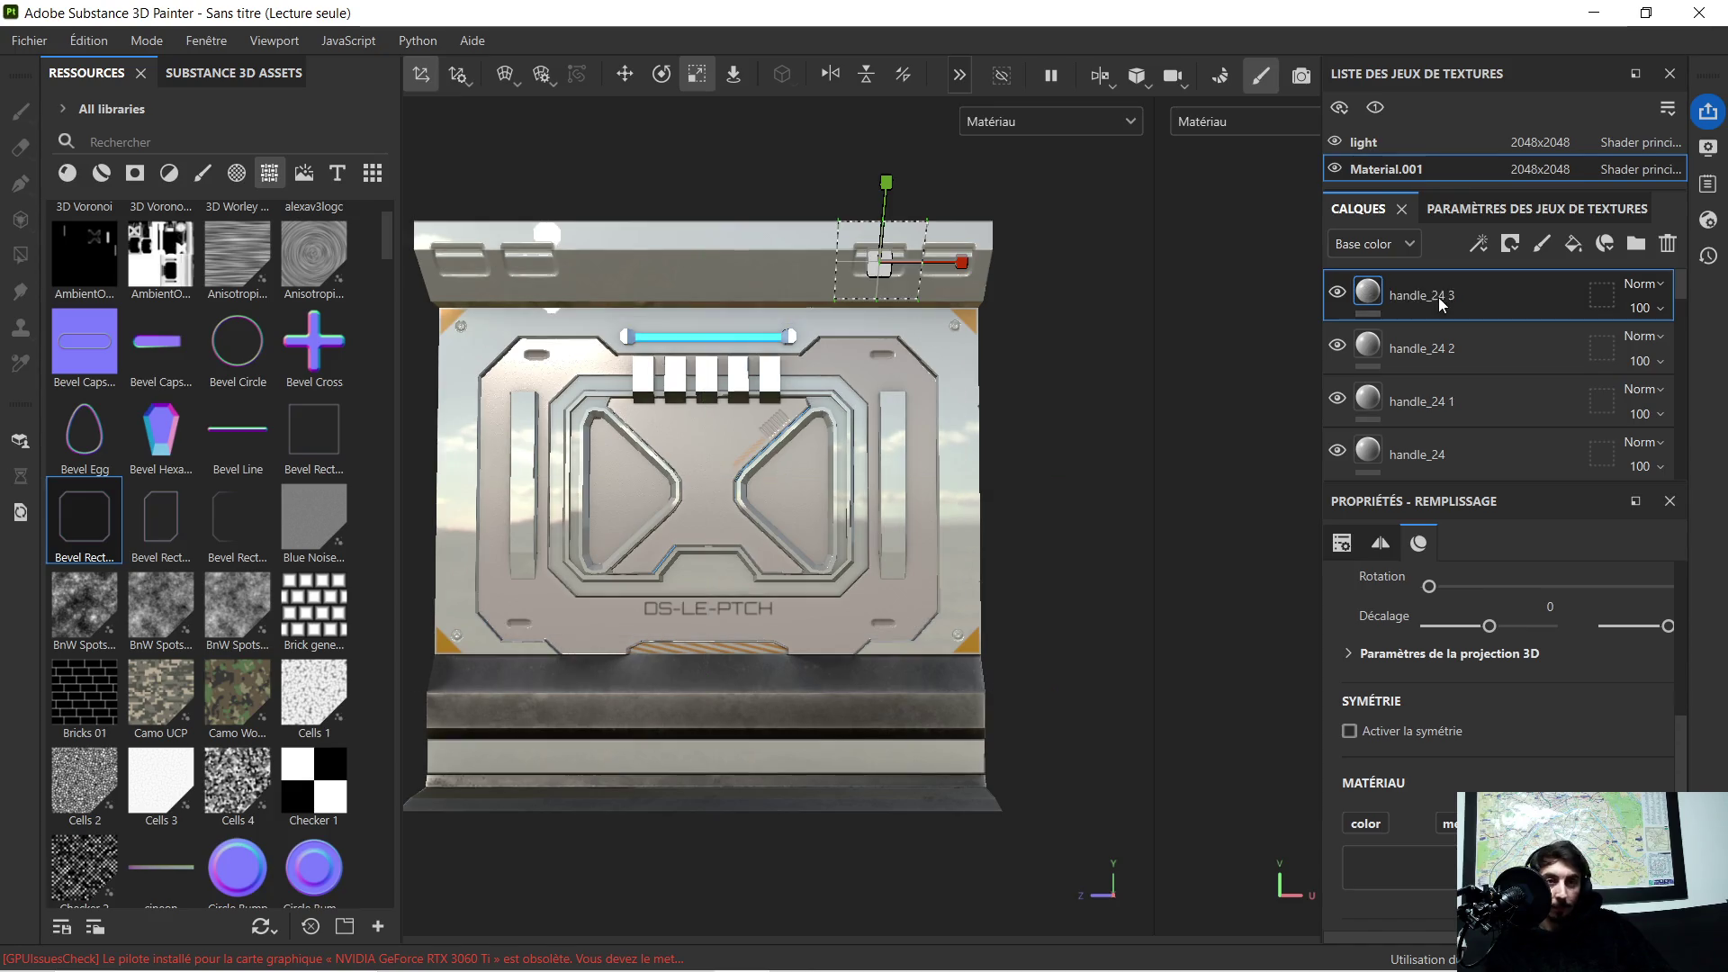
Step: Stamp Bevel Rectangle Half below the DS-LE-PTCH text as a Base color layer and rotate it level
drag(223, 531, 555, 590)
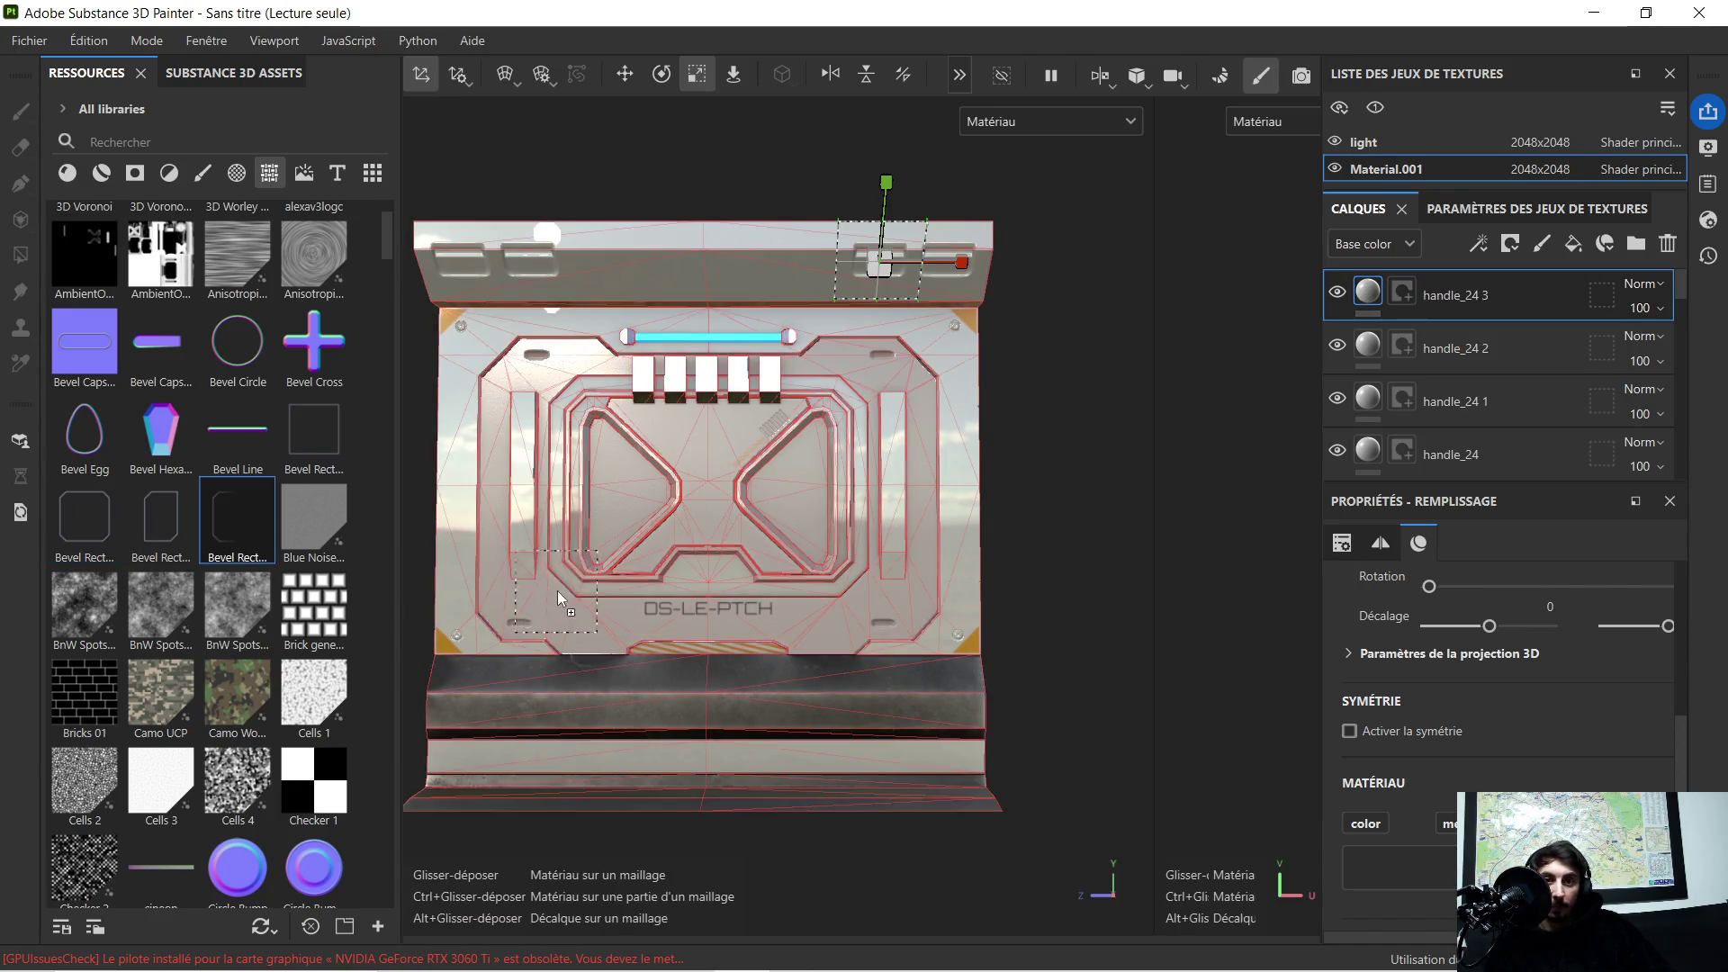
drag(673, 600, 690, 601)
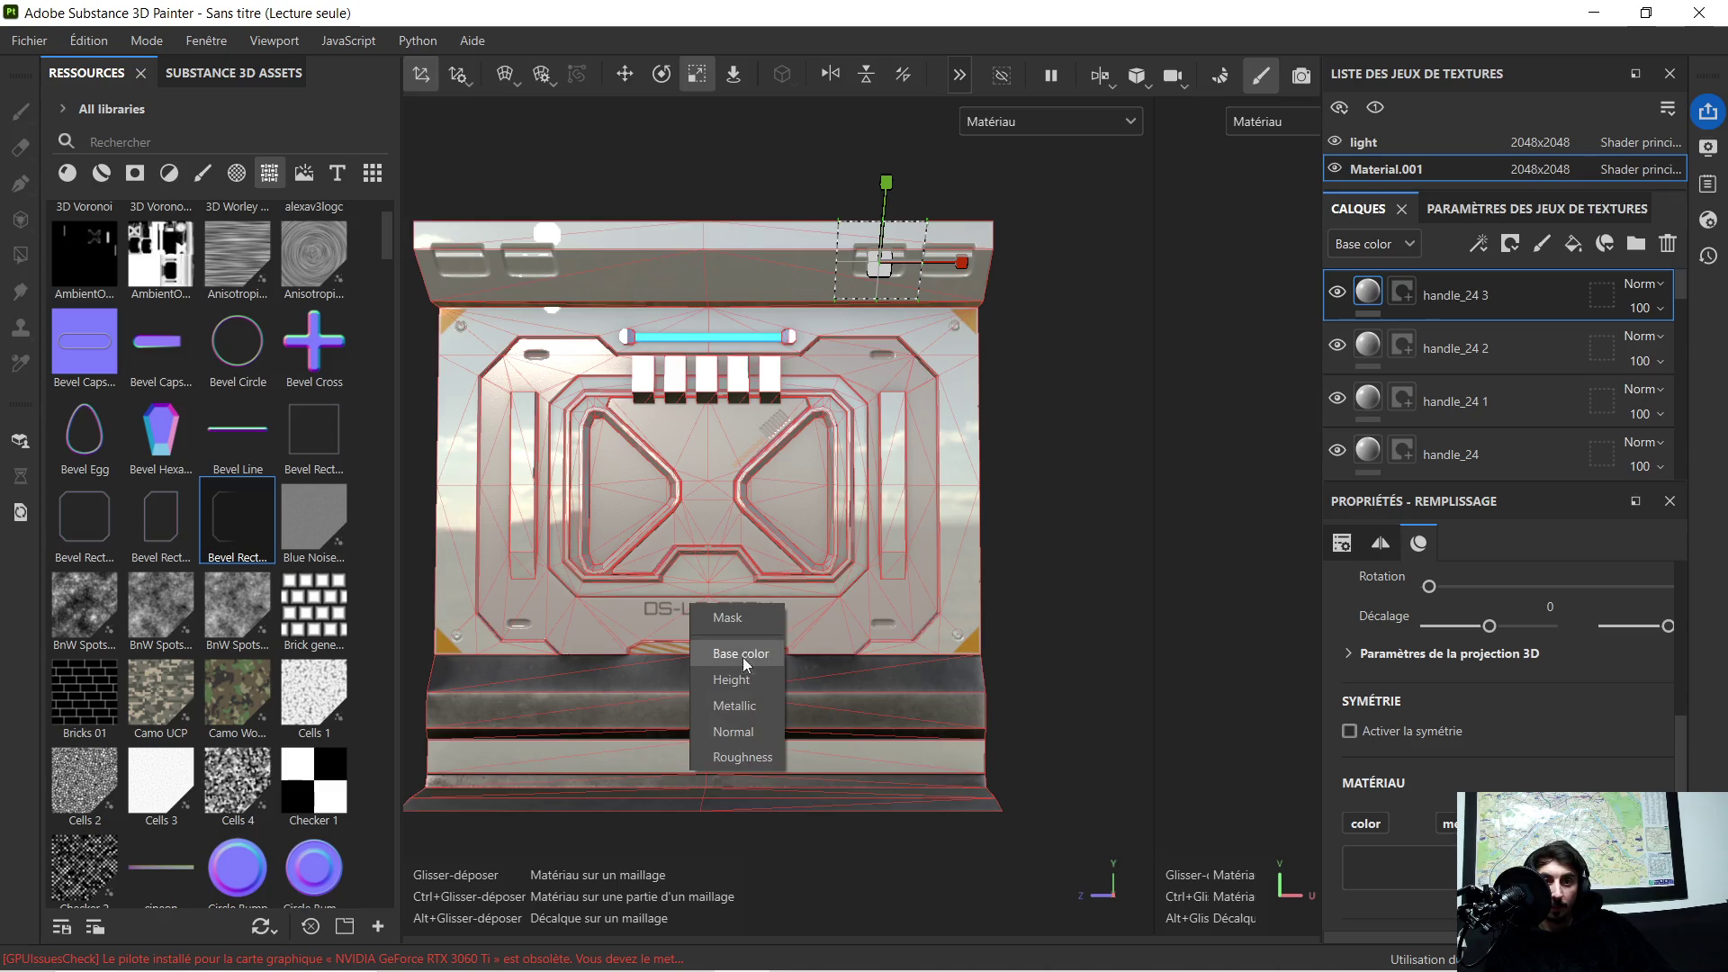
click(744, 729)
scroll(688, 540, up, 2)
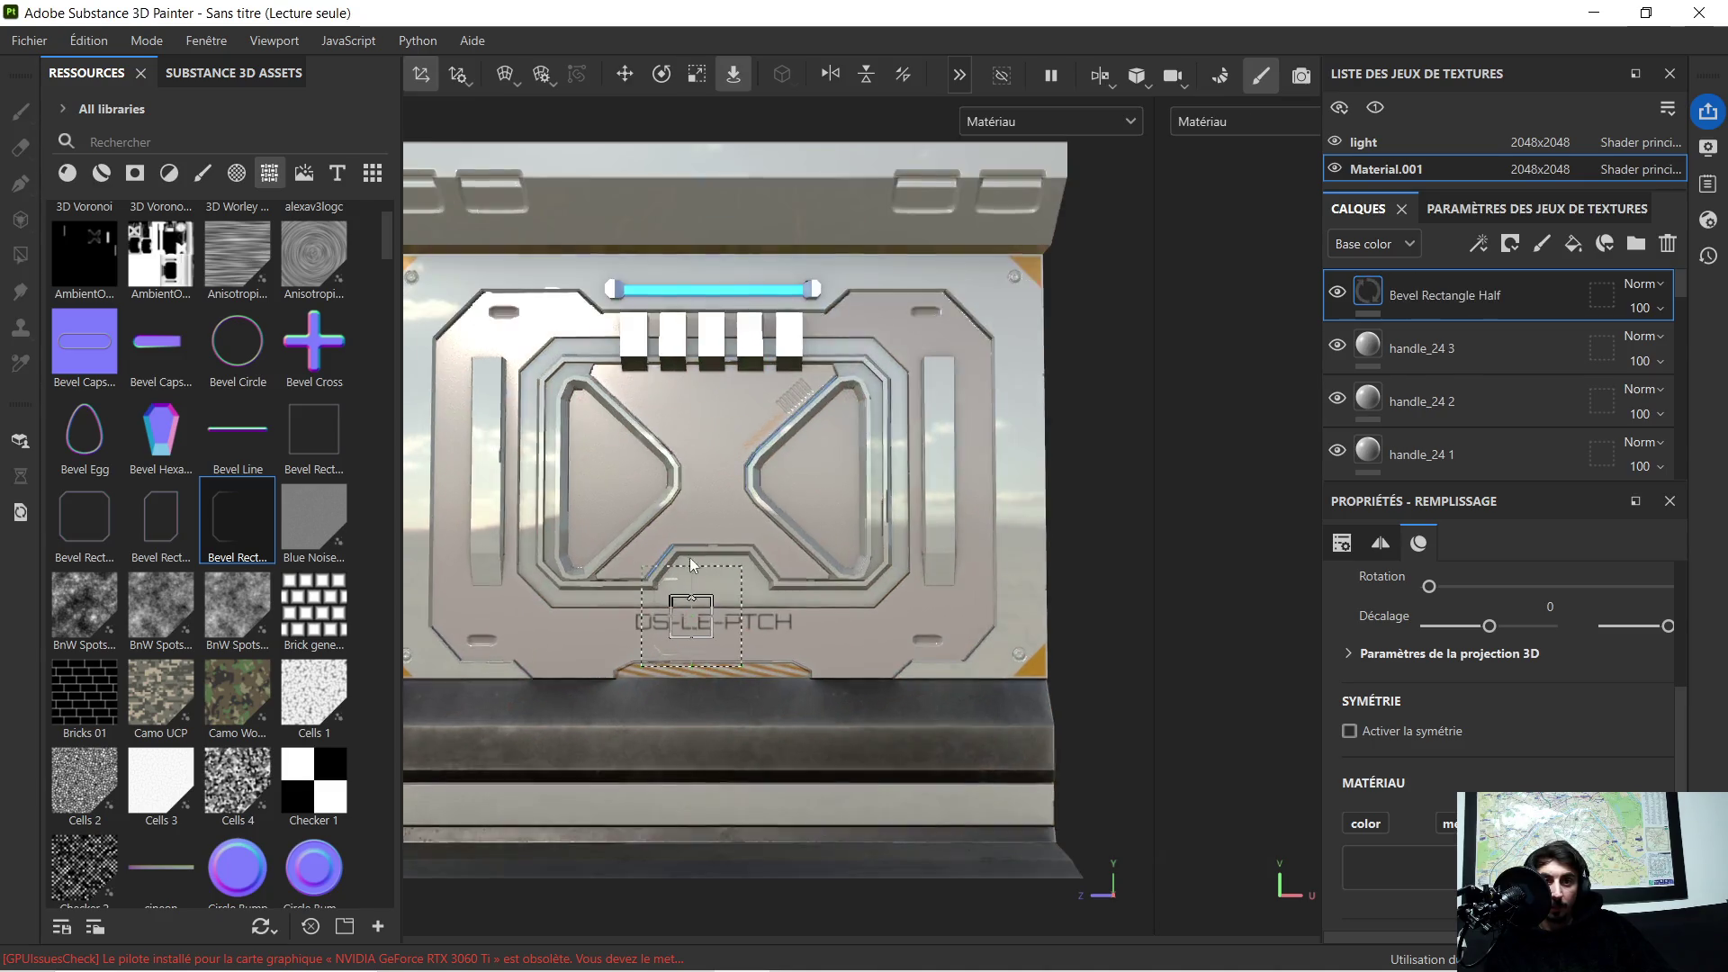
scroll(689, 560, up, 3)
scroll(688, 566, down, 2)
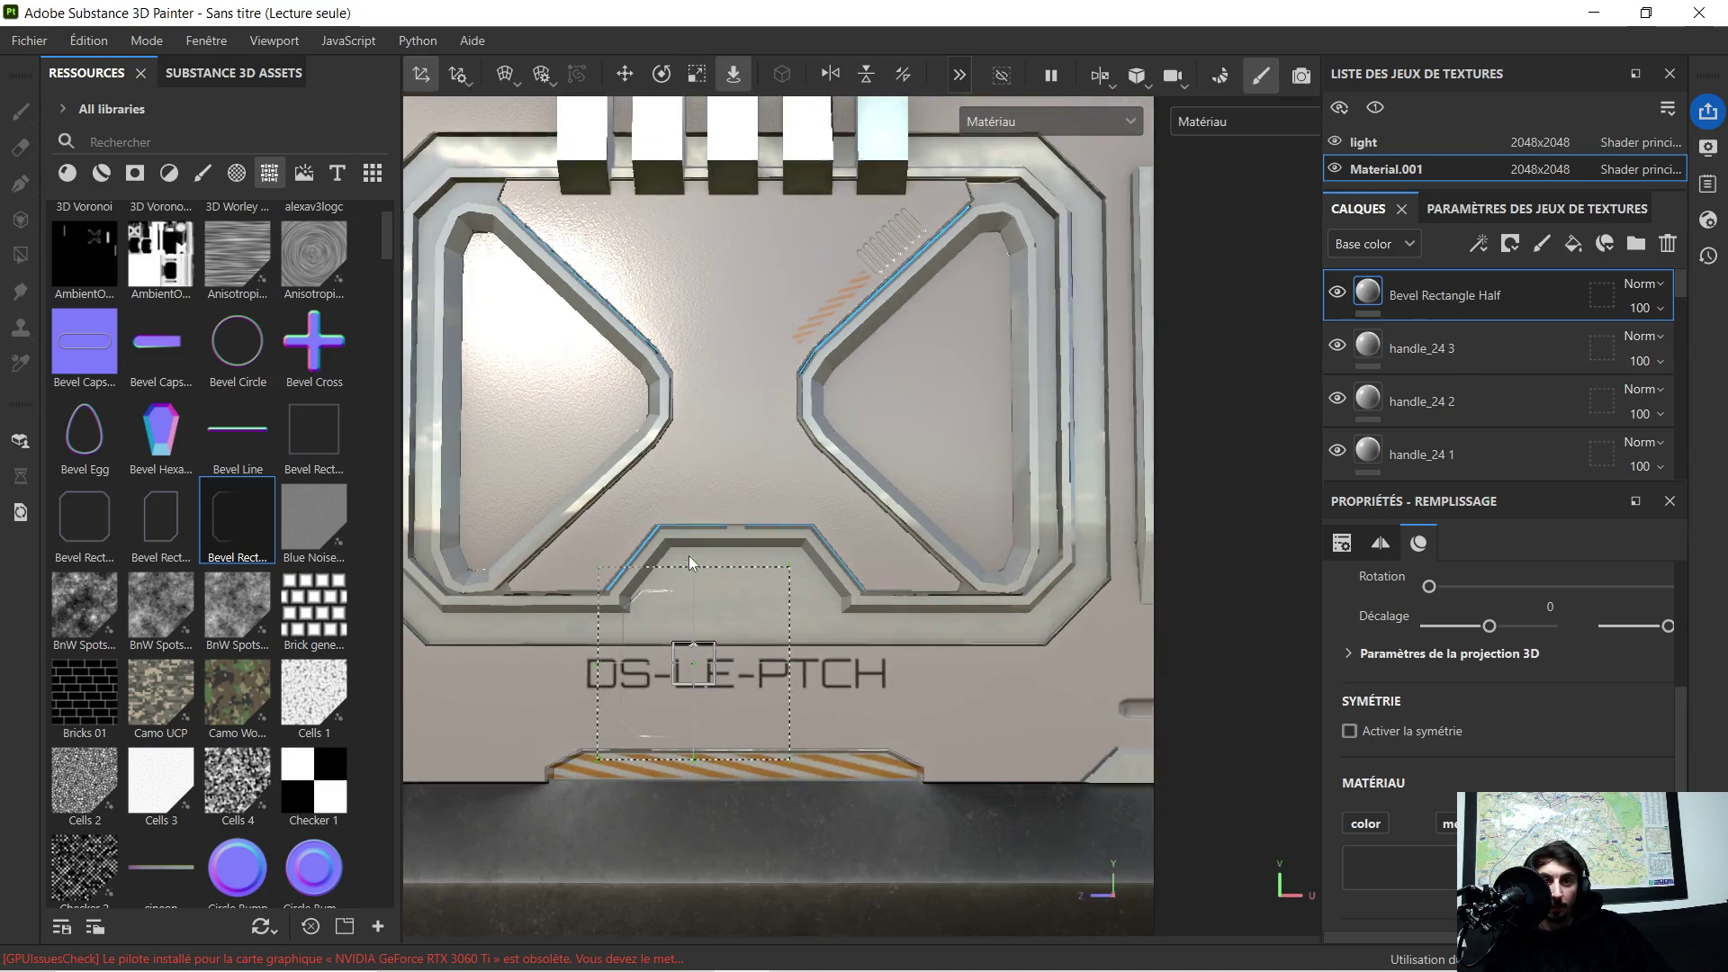
click(662, 75)
scroll(645, 579, down, 2)
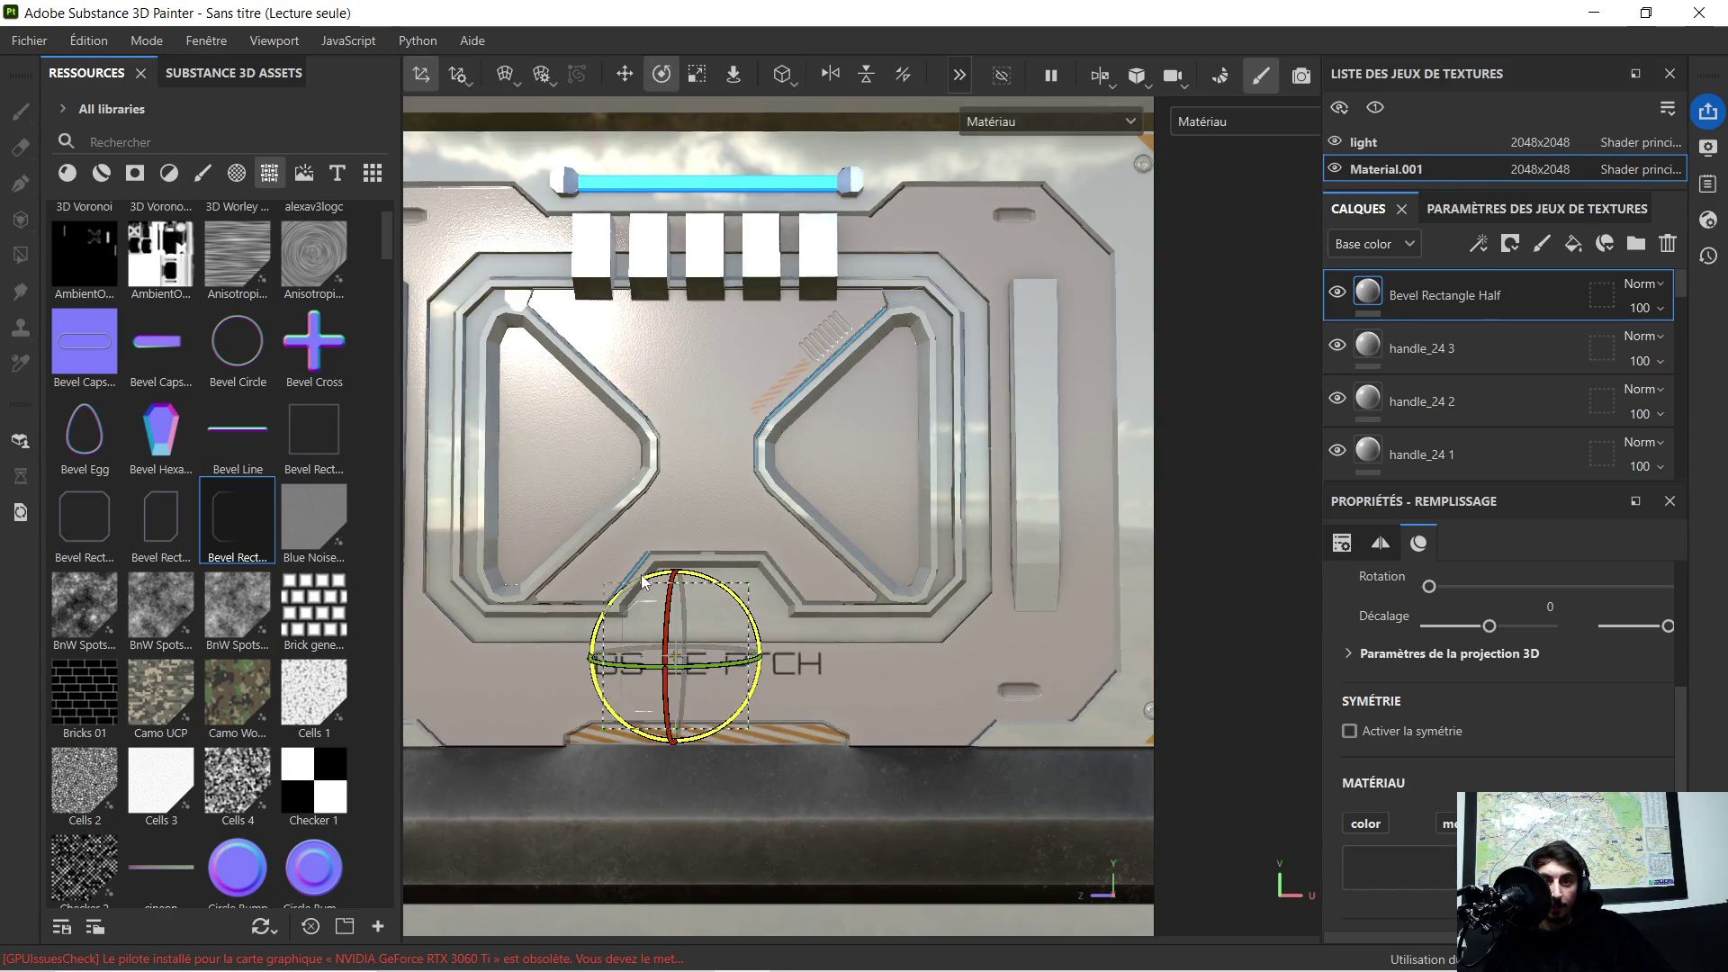
drag(645, 577, 524, 663)
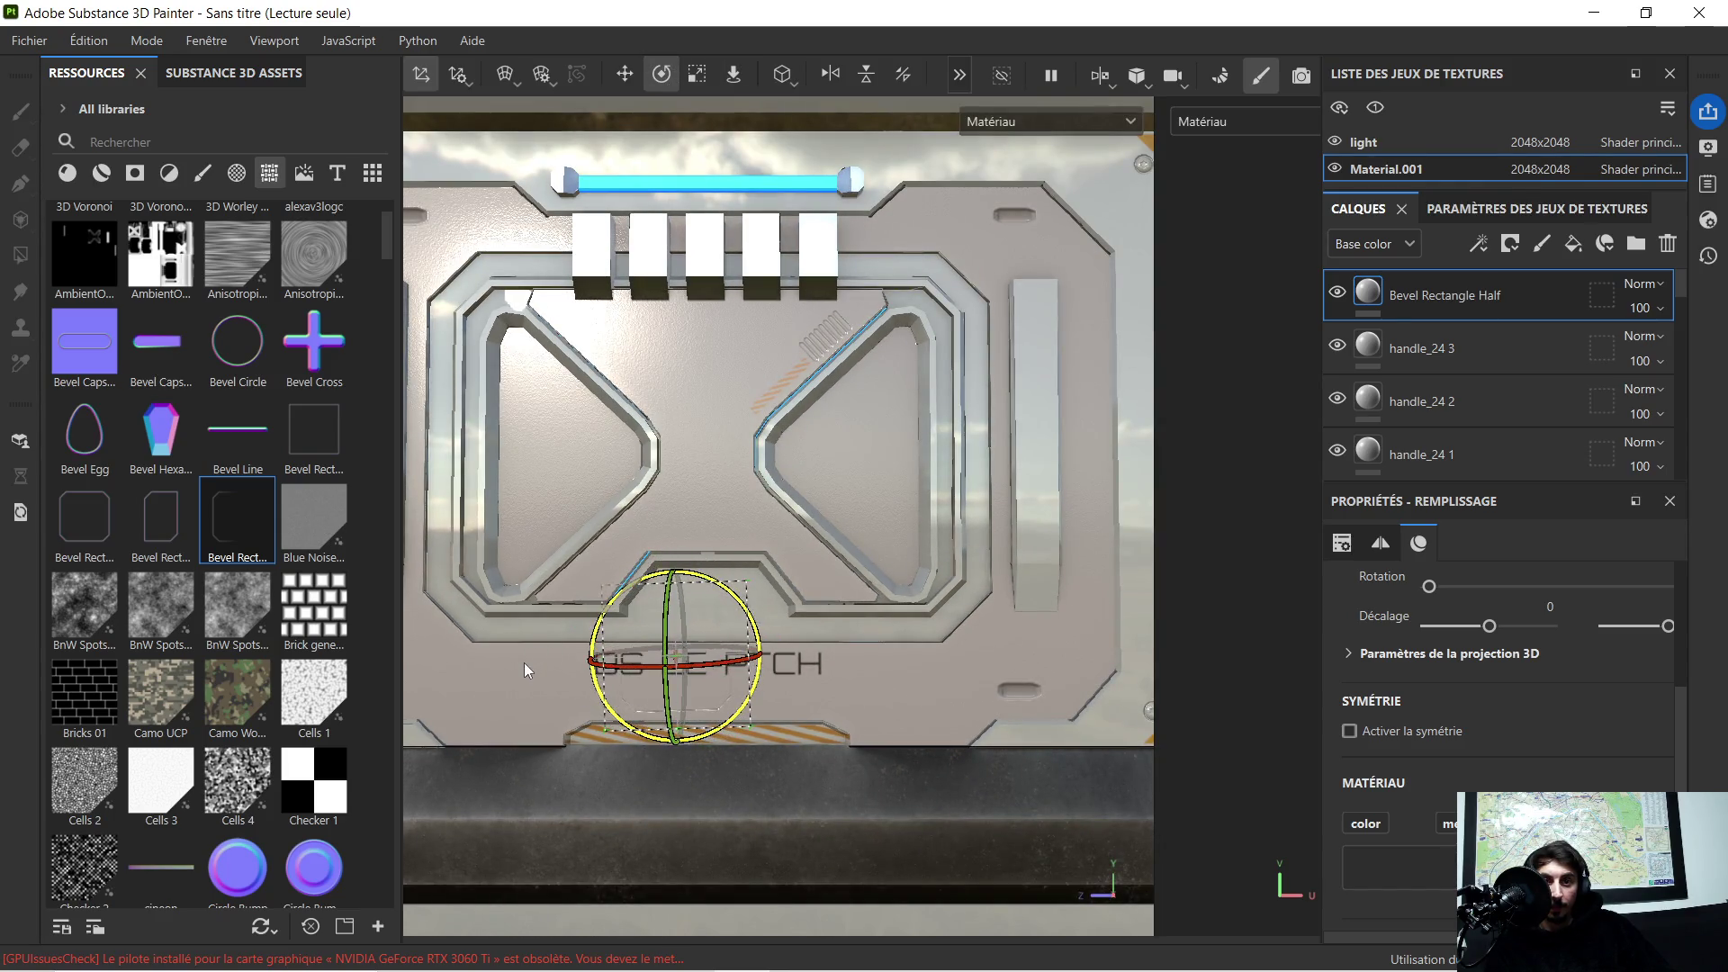
scroll(629, 711, up, 3)
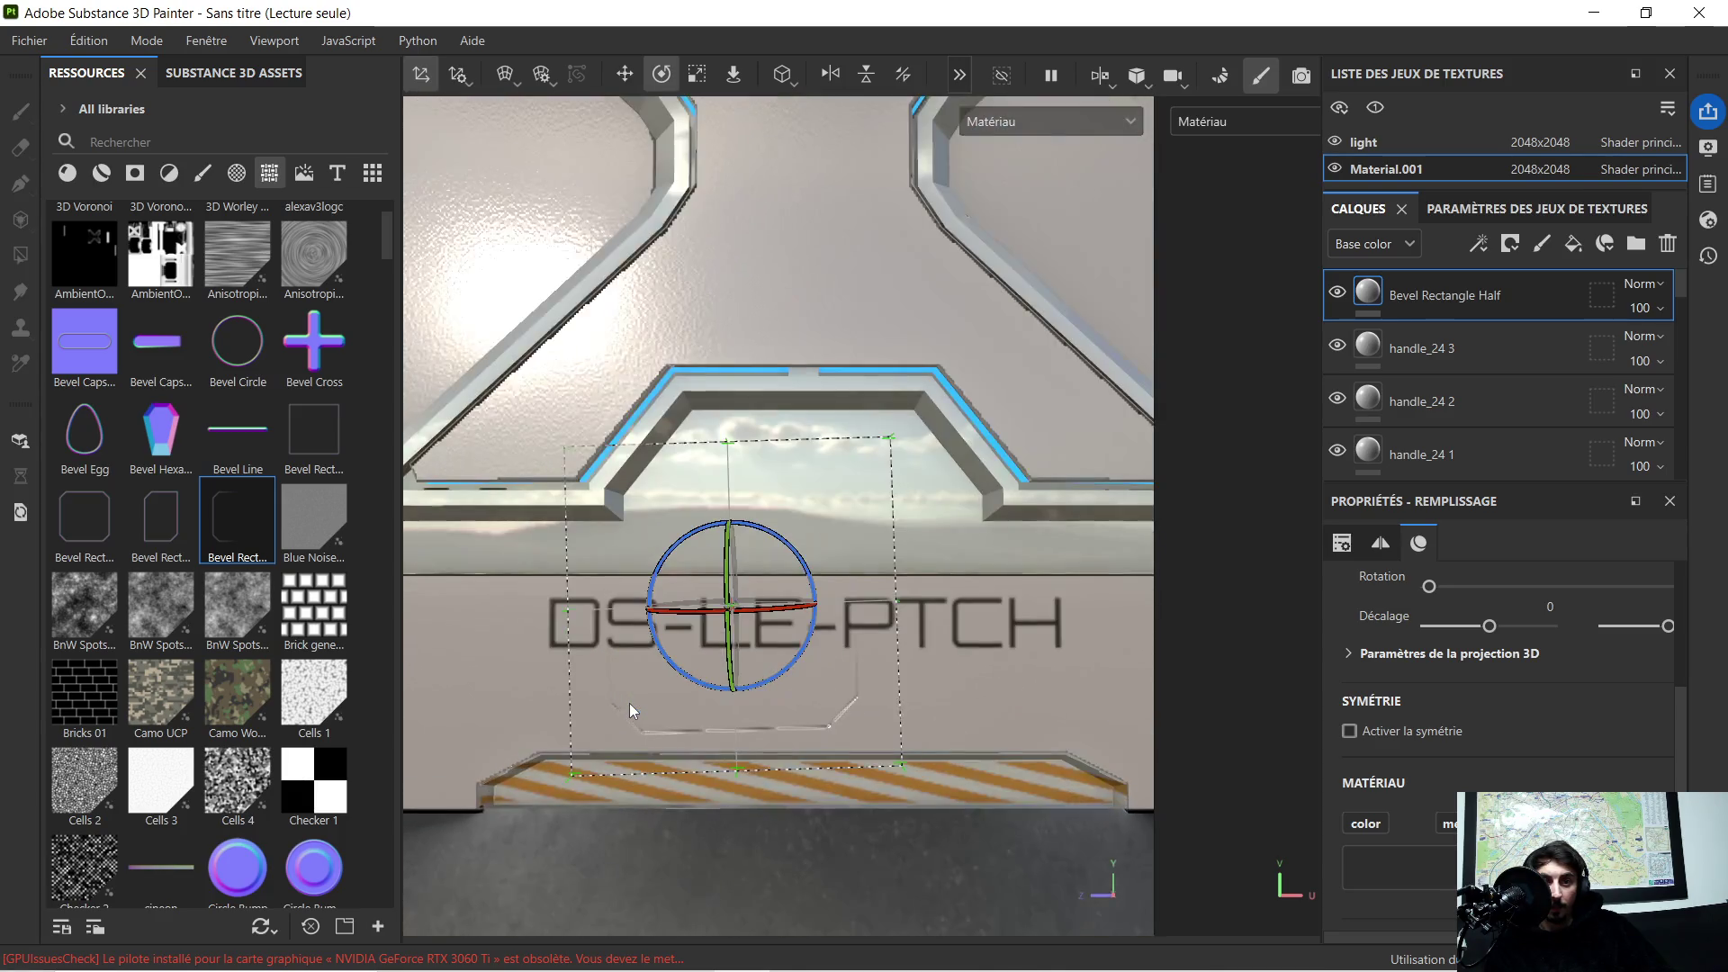
scroll(637, 701, down, 3)
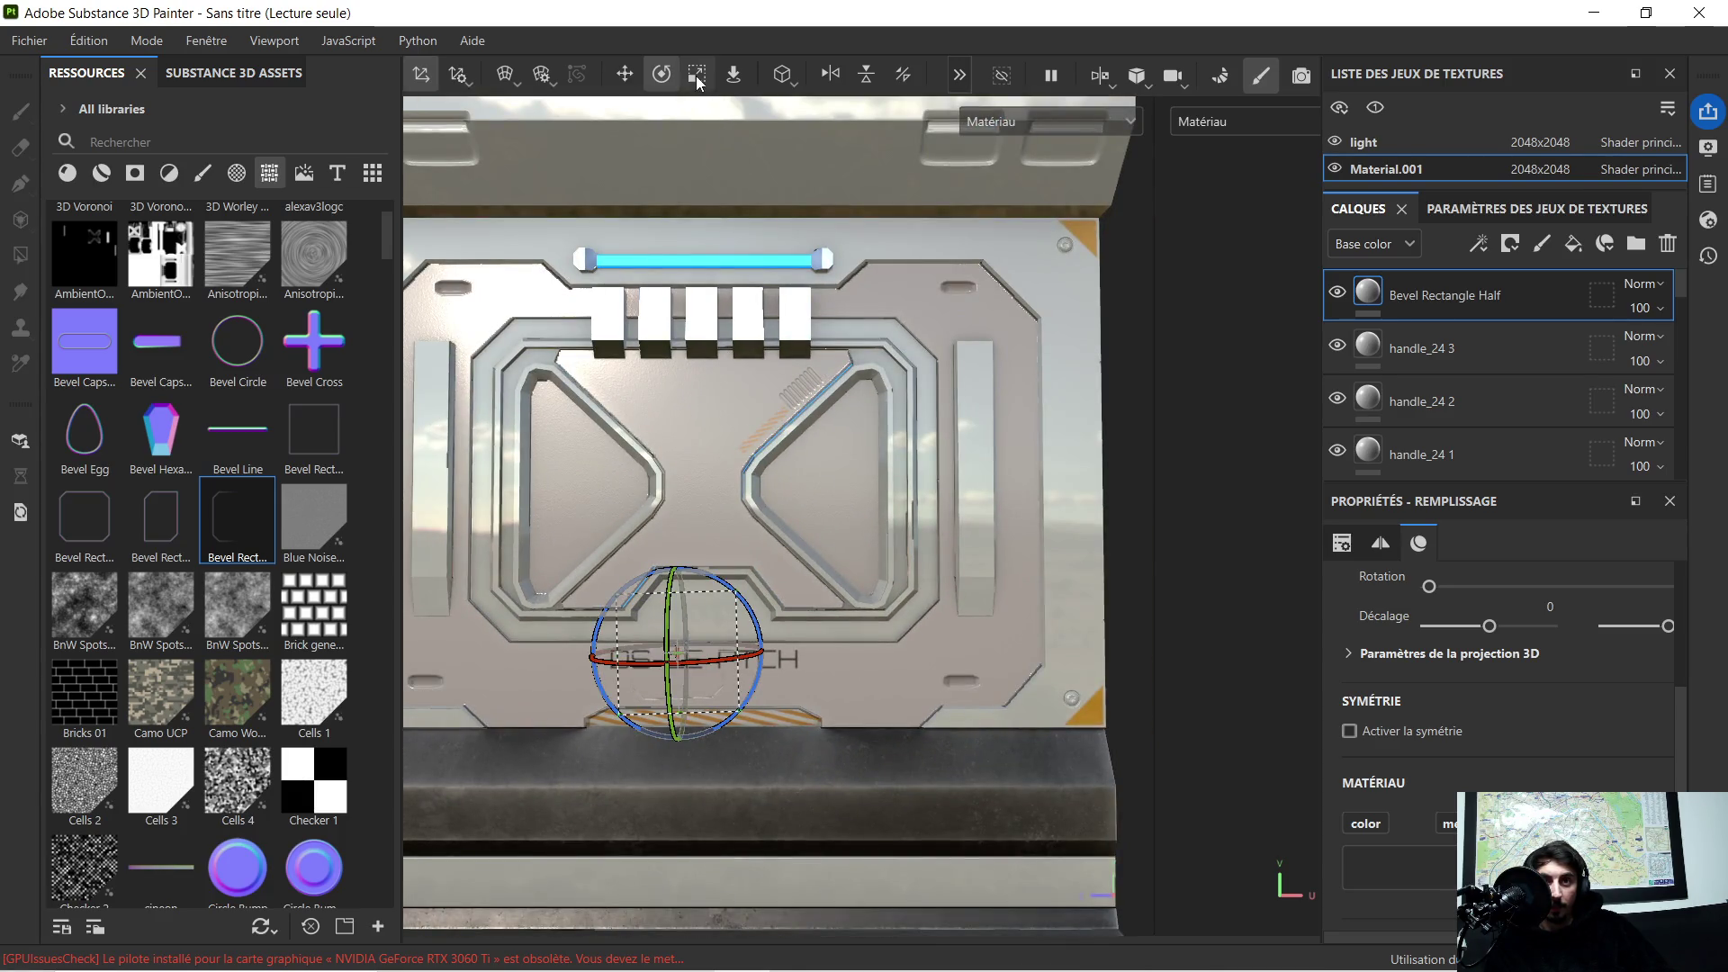
Step: Enlarge the Bevel Rectangle Half stamp and straighten it horizontal to cut the lower recess outline
click(696, 78)
drag(686, 650, 1175, 517)
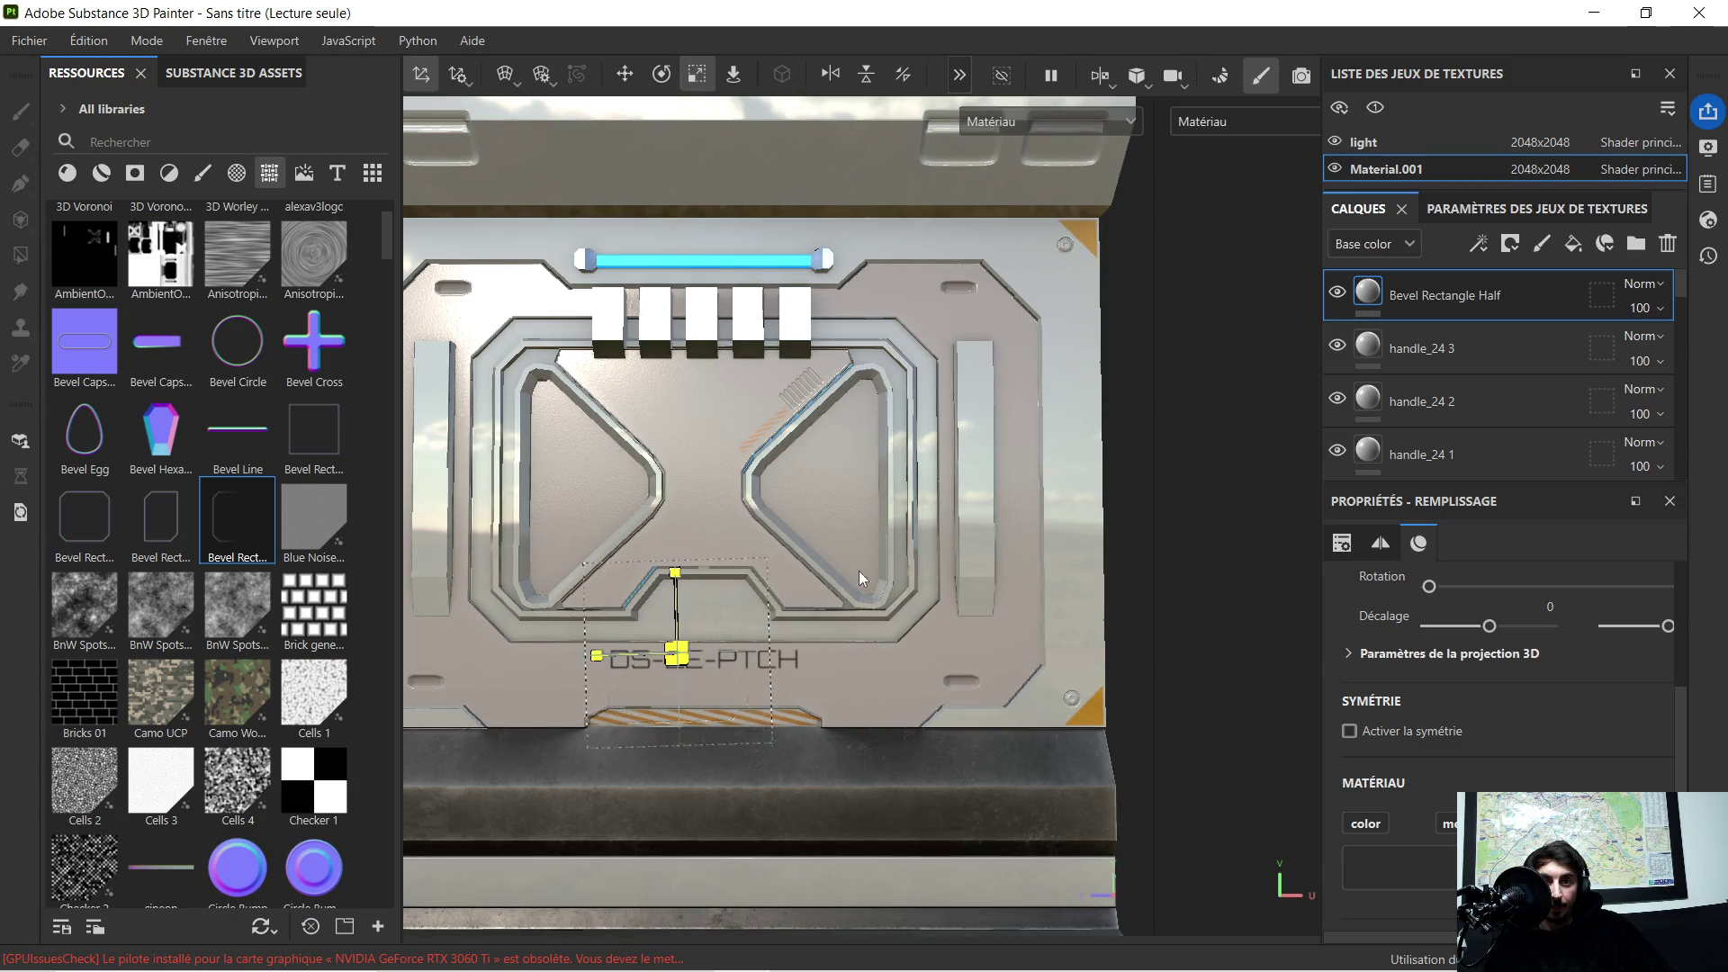
alt+drag(869, 509, 688, 482)
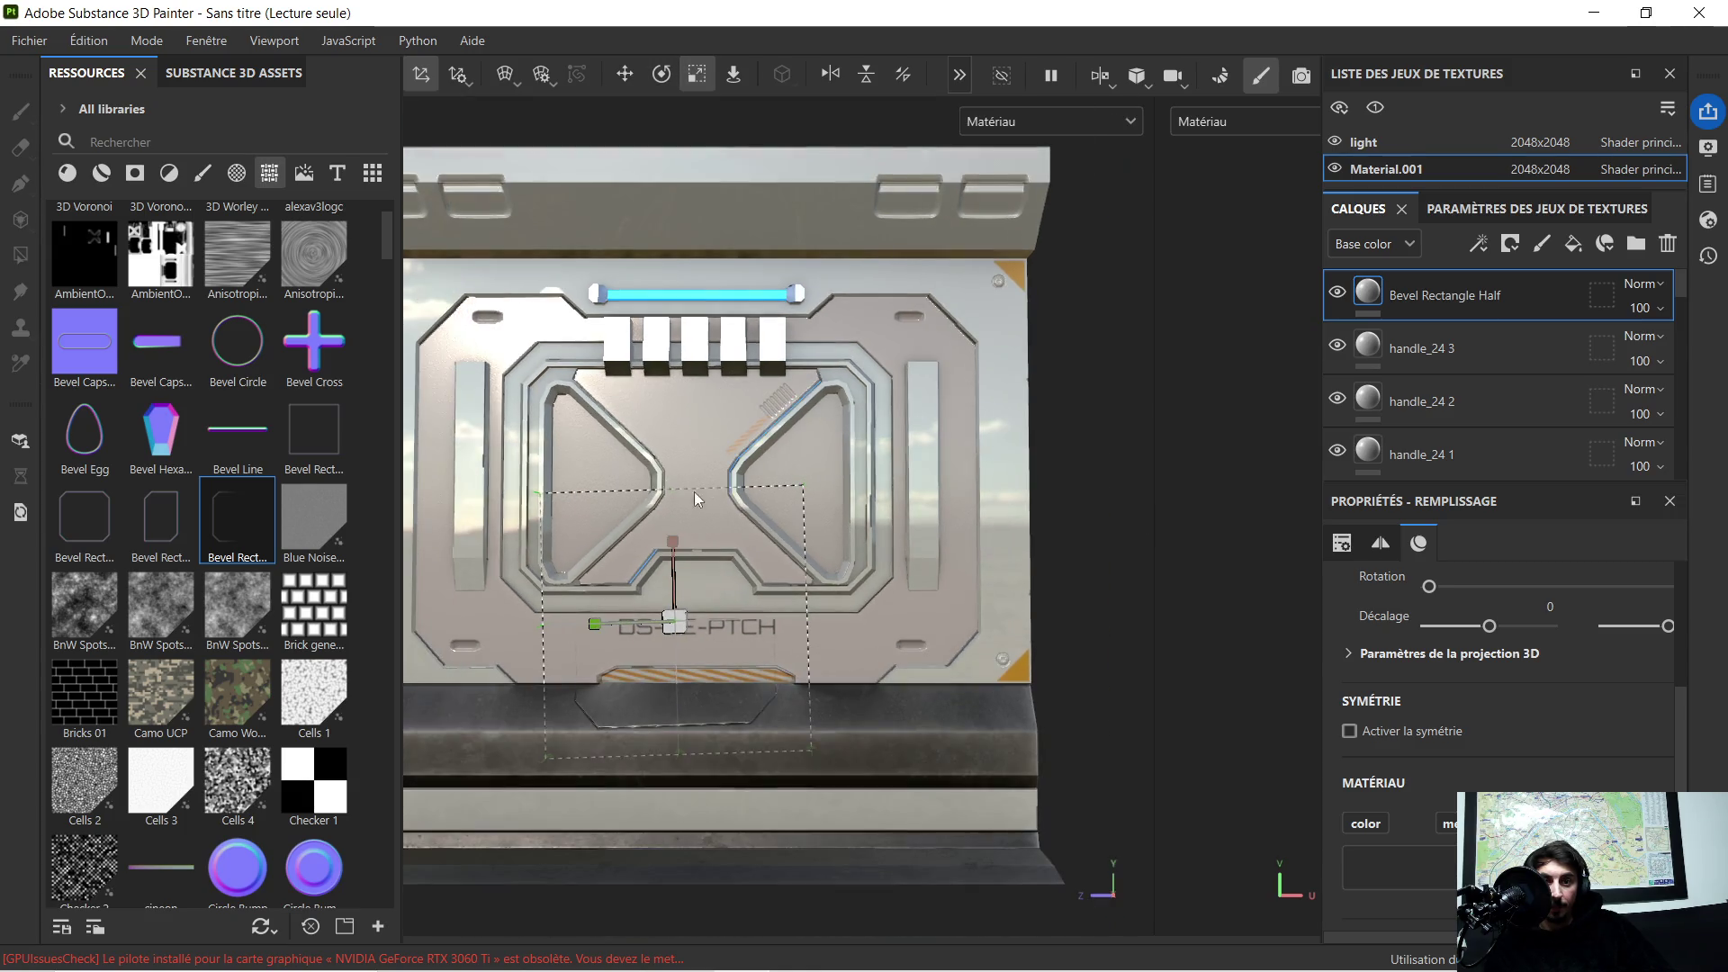
scroll(586, 722, up, 1)
scroll(635, 709, up, 1)
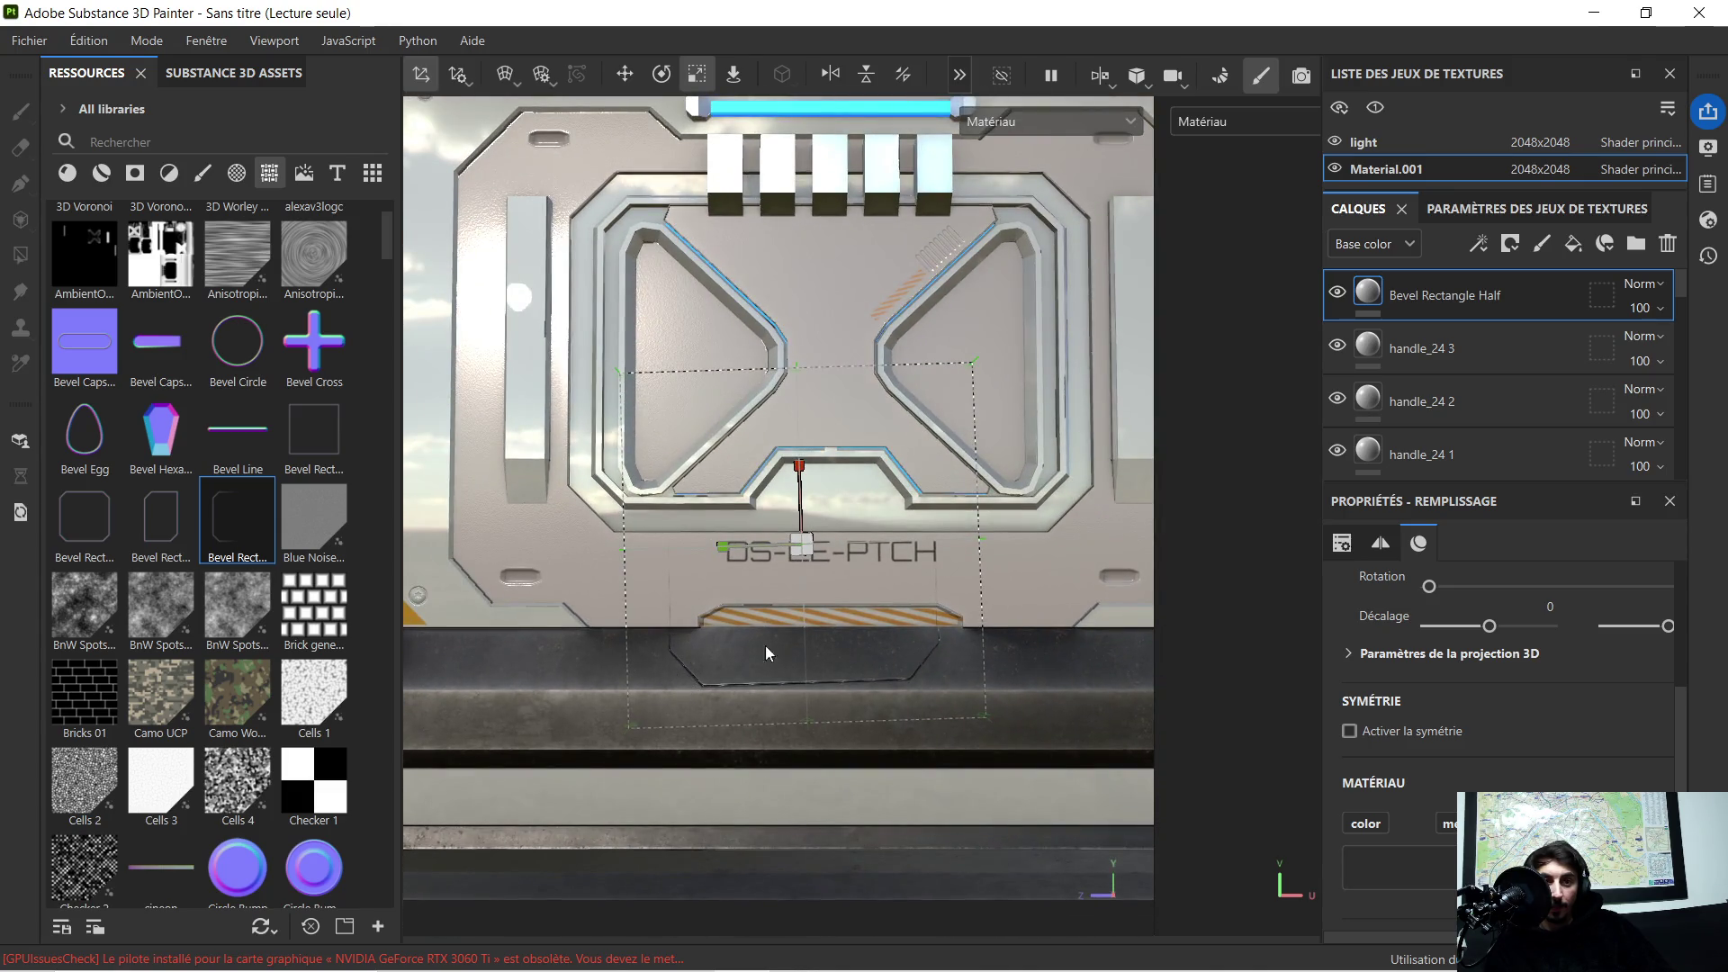
scroll(796, 648, up, 1)
alt+middle_drag(855, 650, 785, 655)
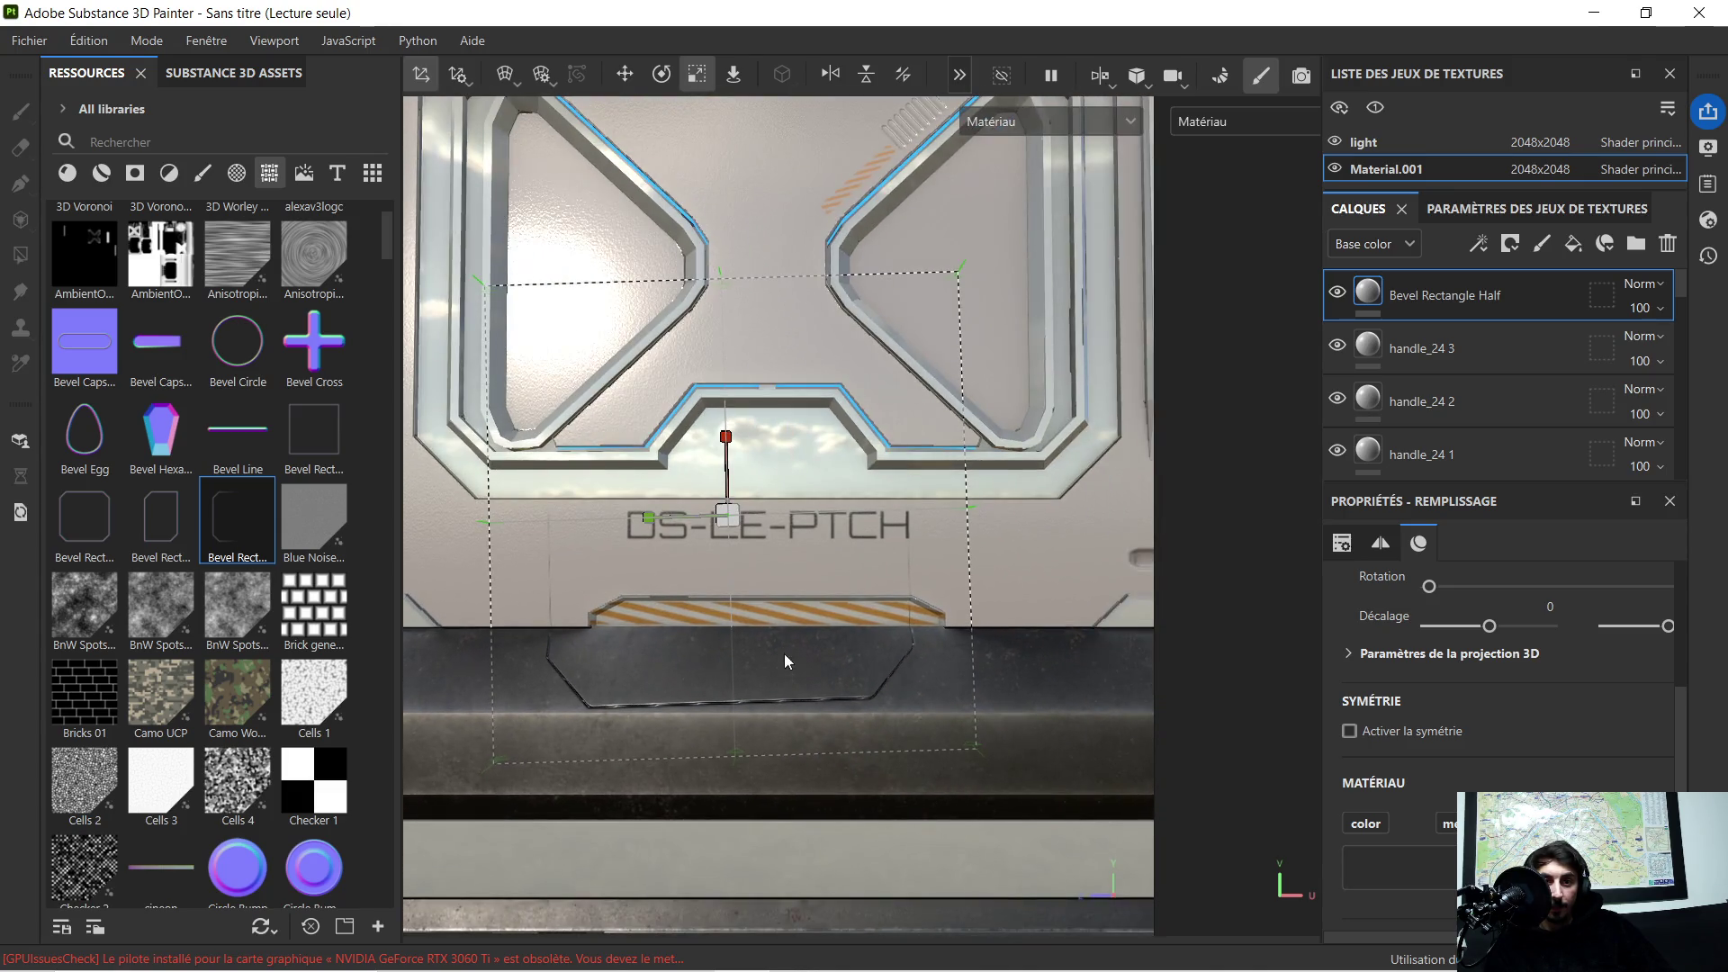
click(662, 75)
drag(796, 468, 799, 472)
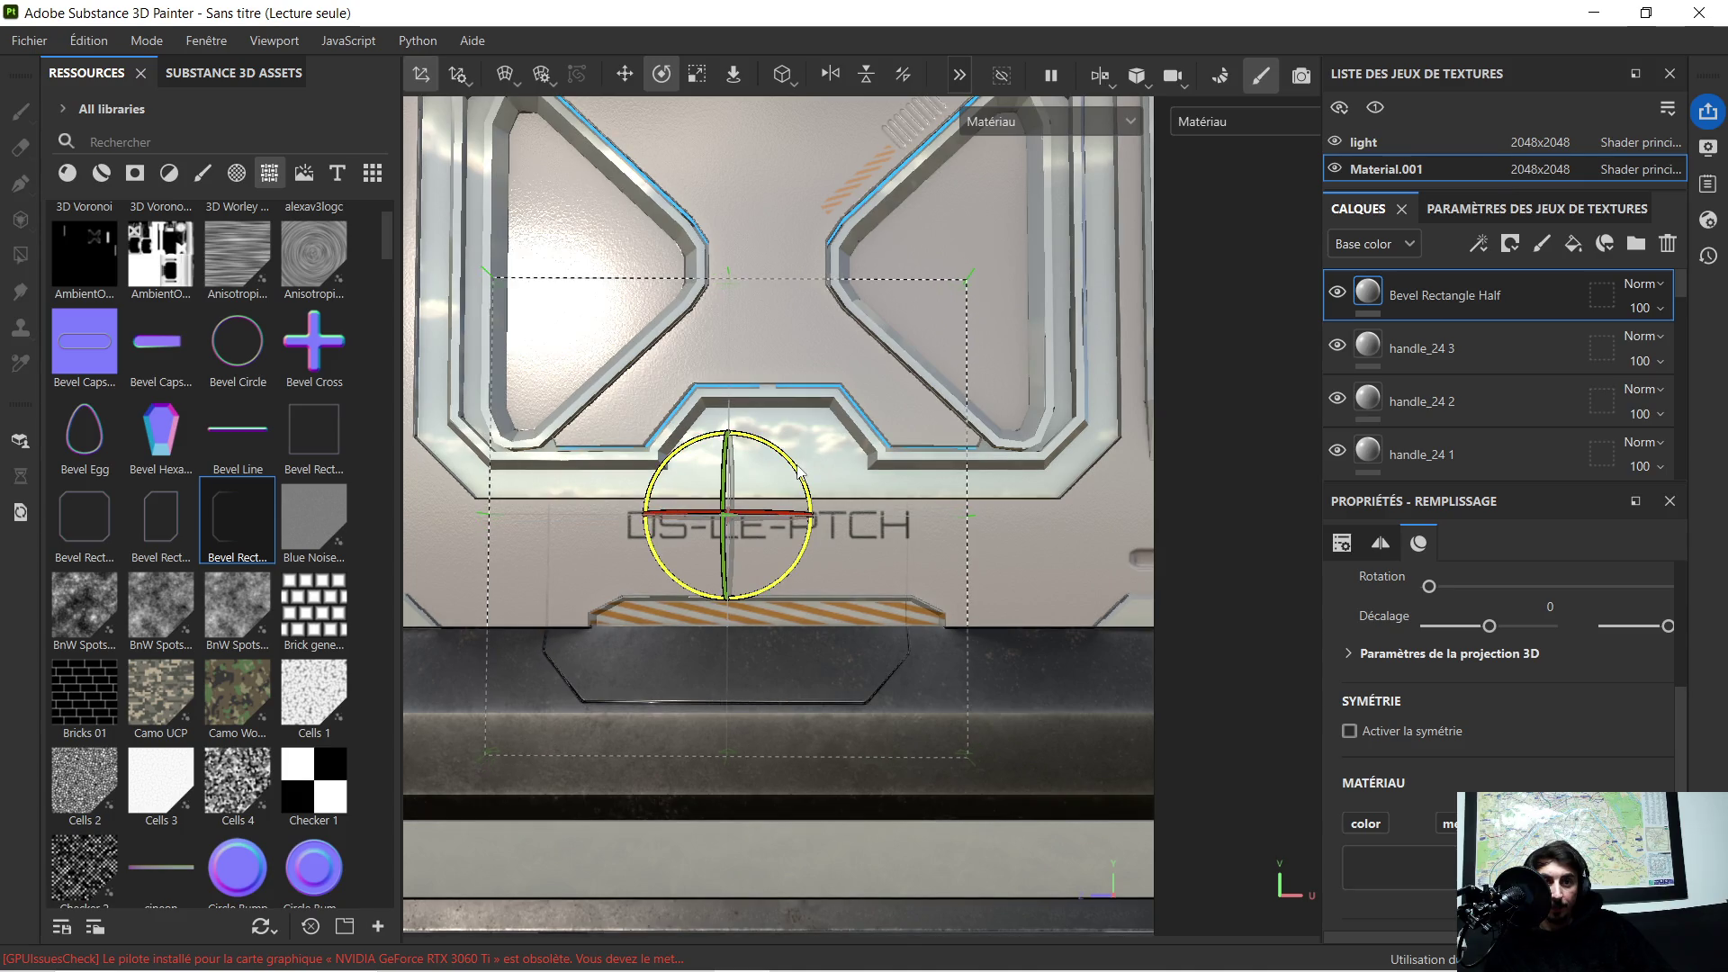
scroll(770, 704, up, 2)
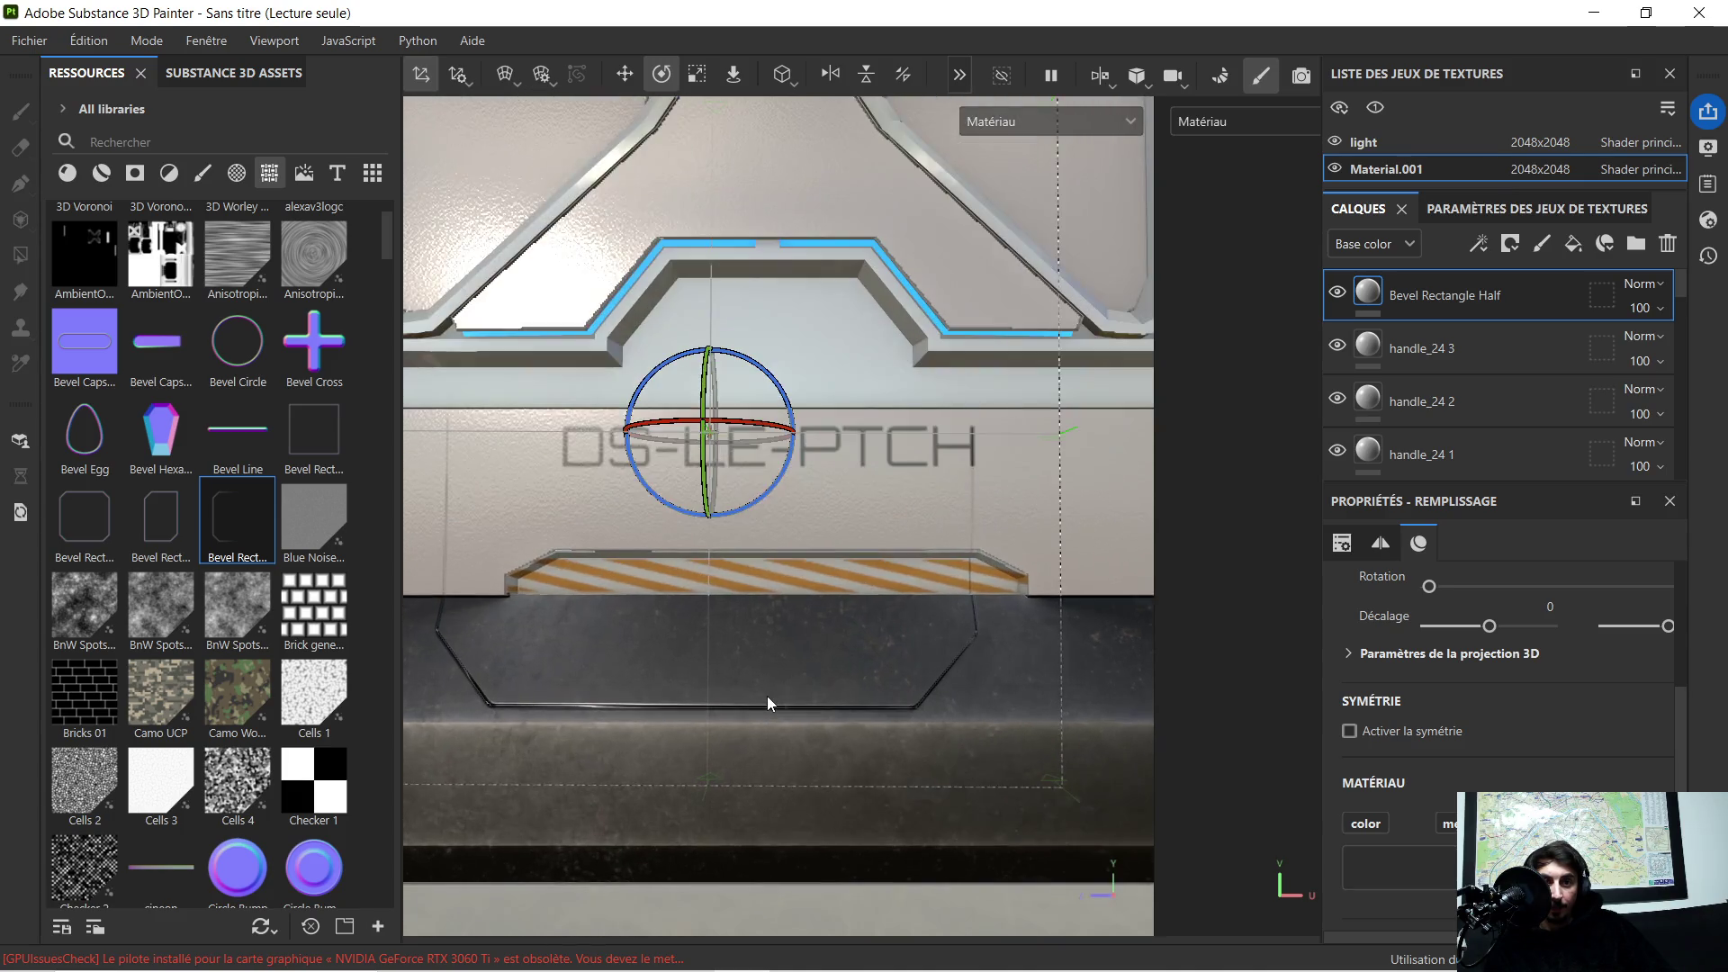
scroll(705, 642, up, 1)
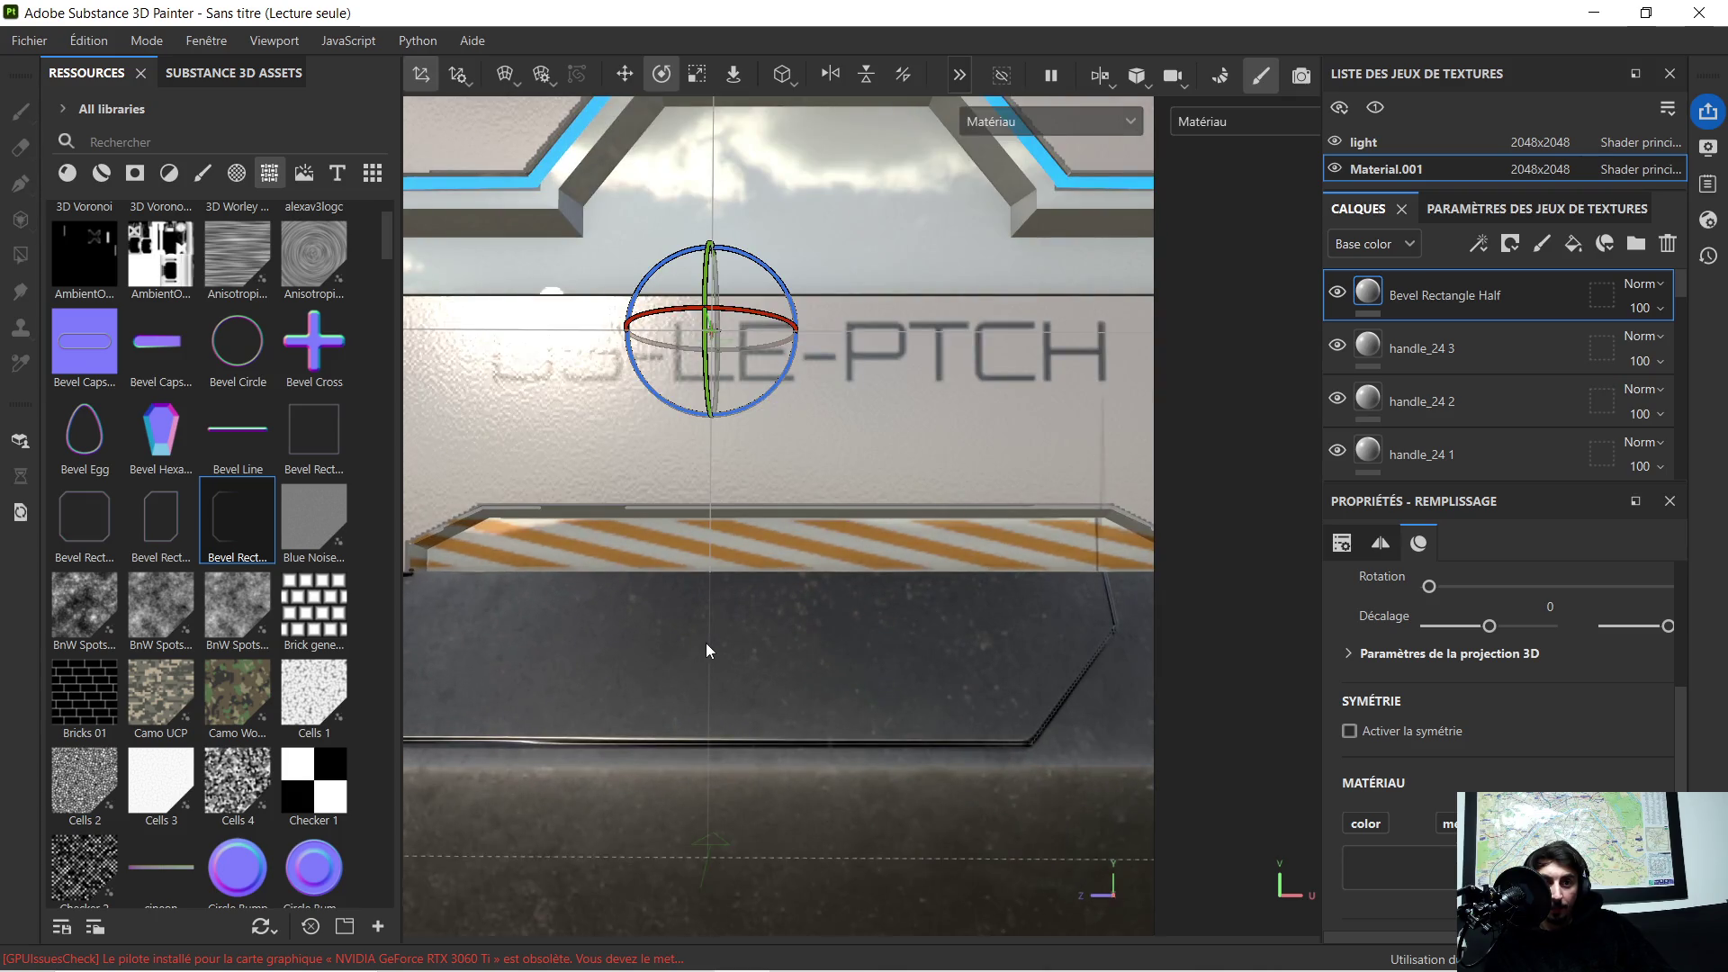
scroll(707, 643, up, 1)
middle_drag(668, 656, 741, 659)
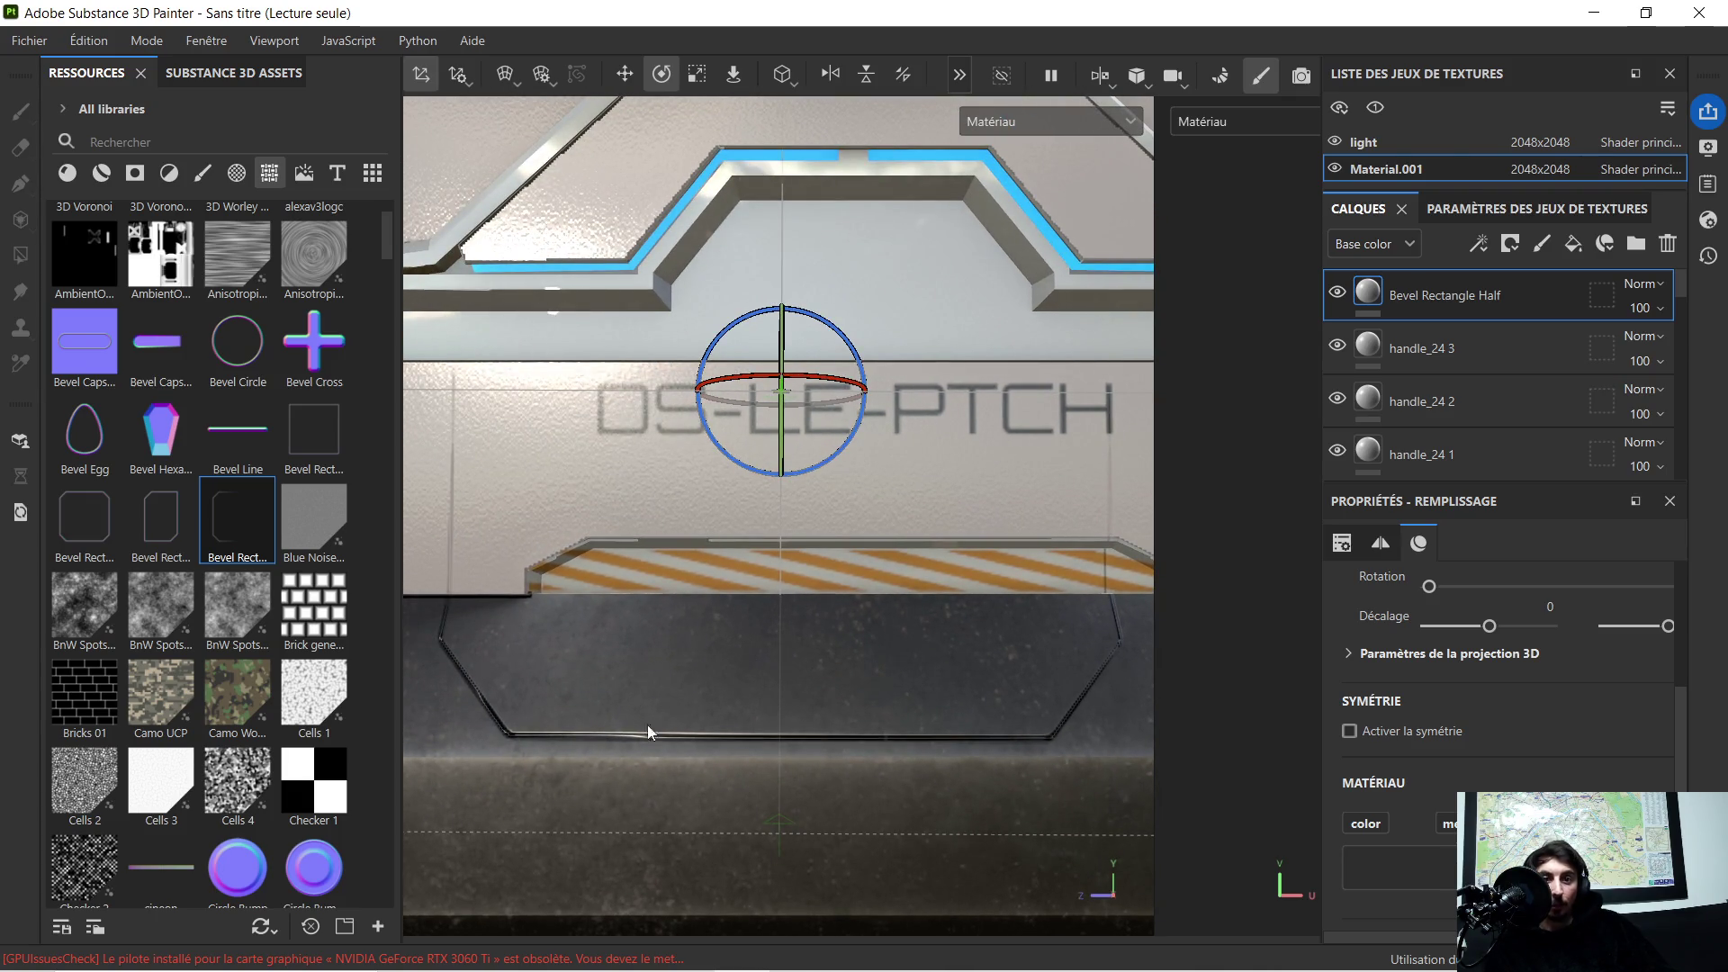
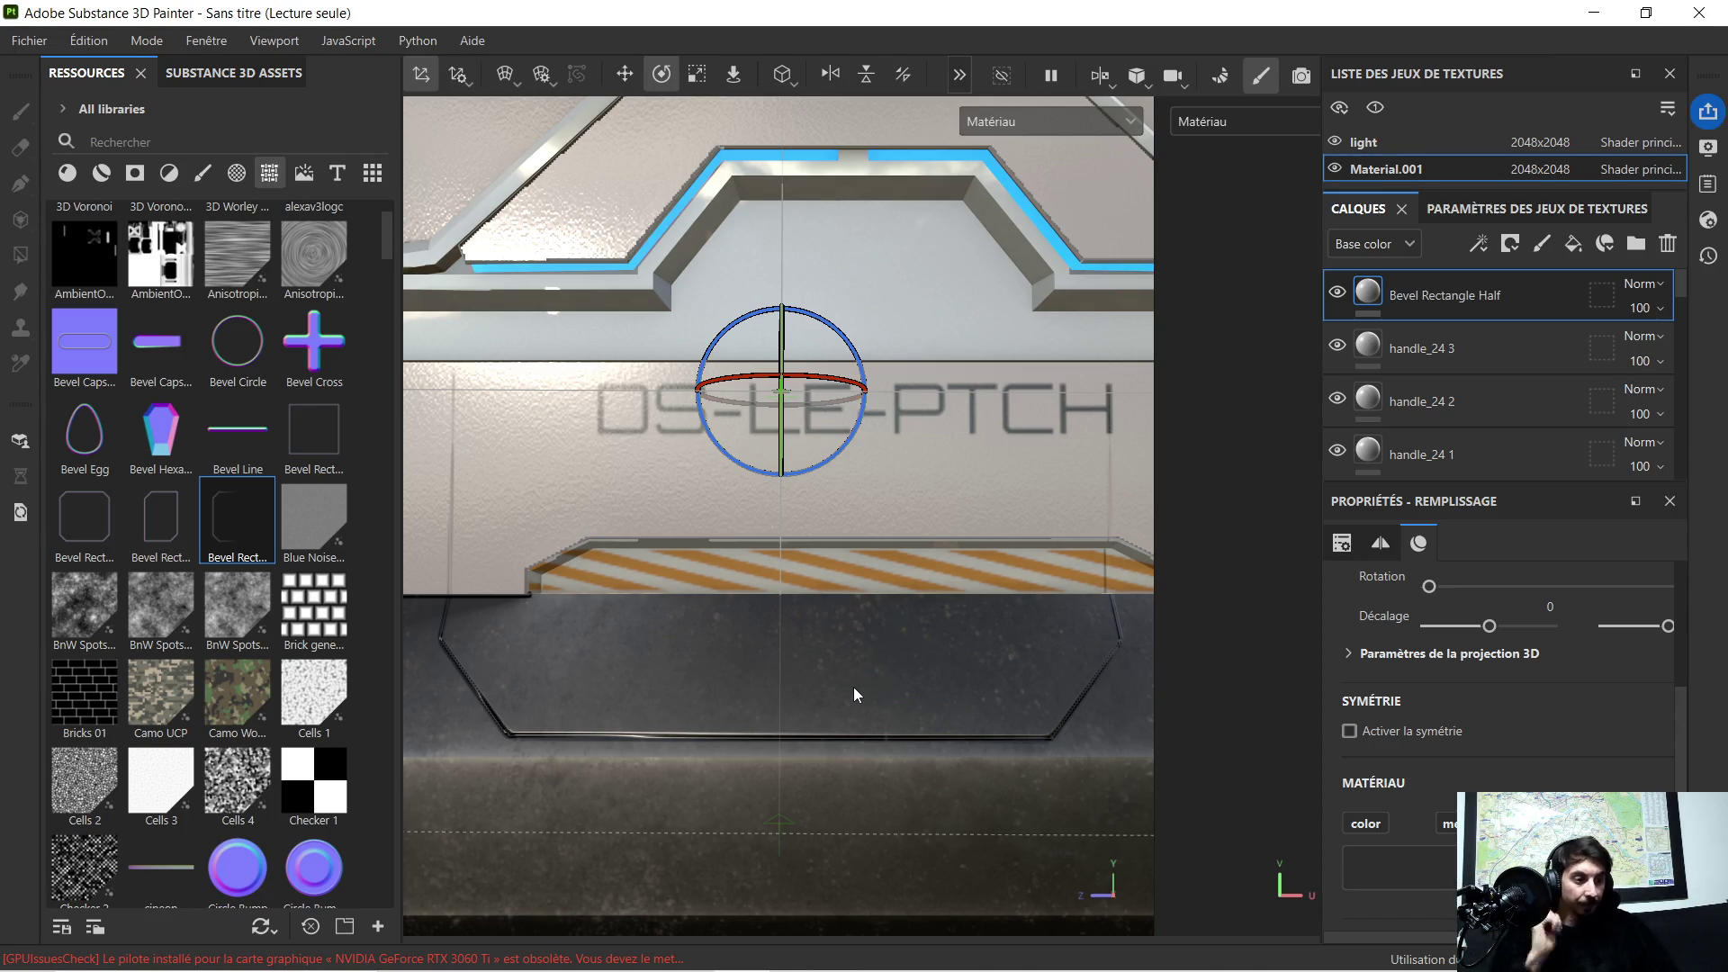
scroll(862, 427, down, 5)
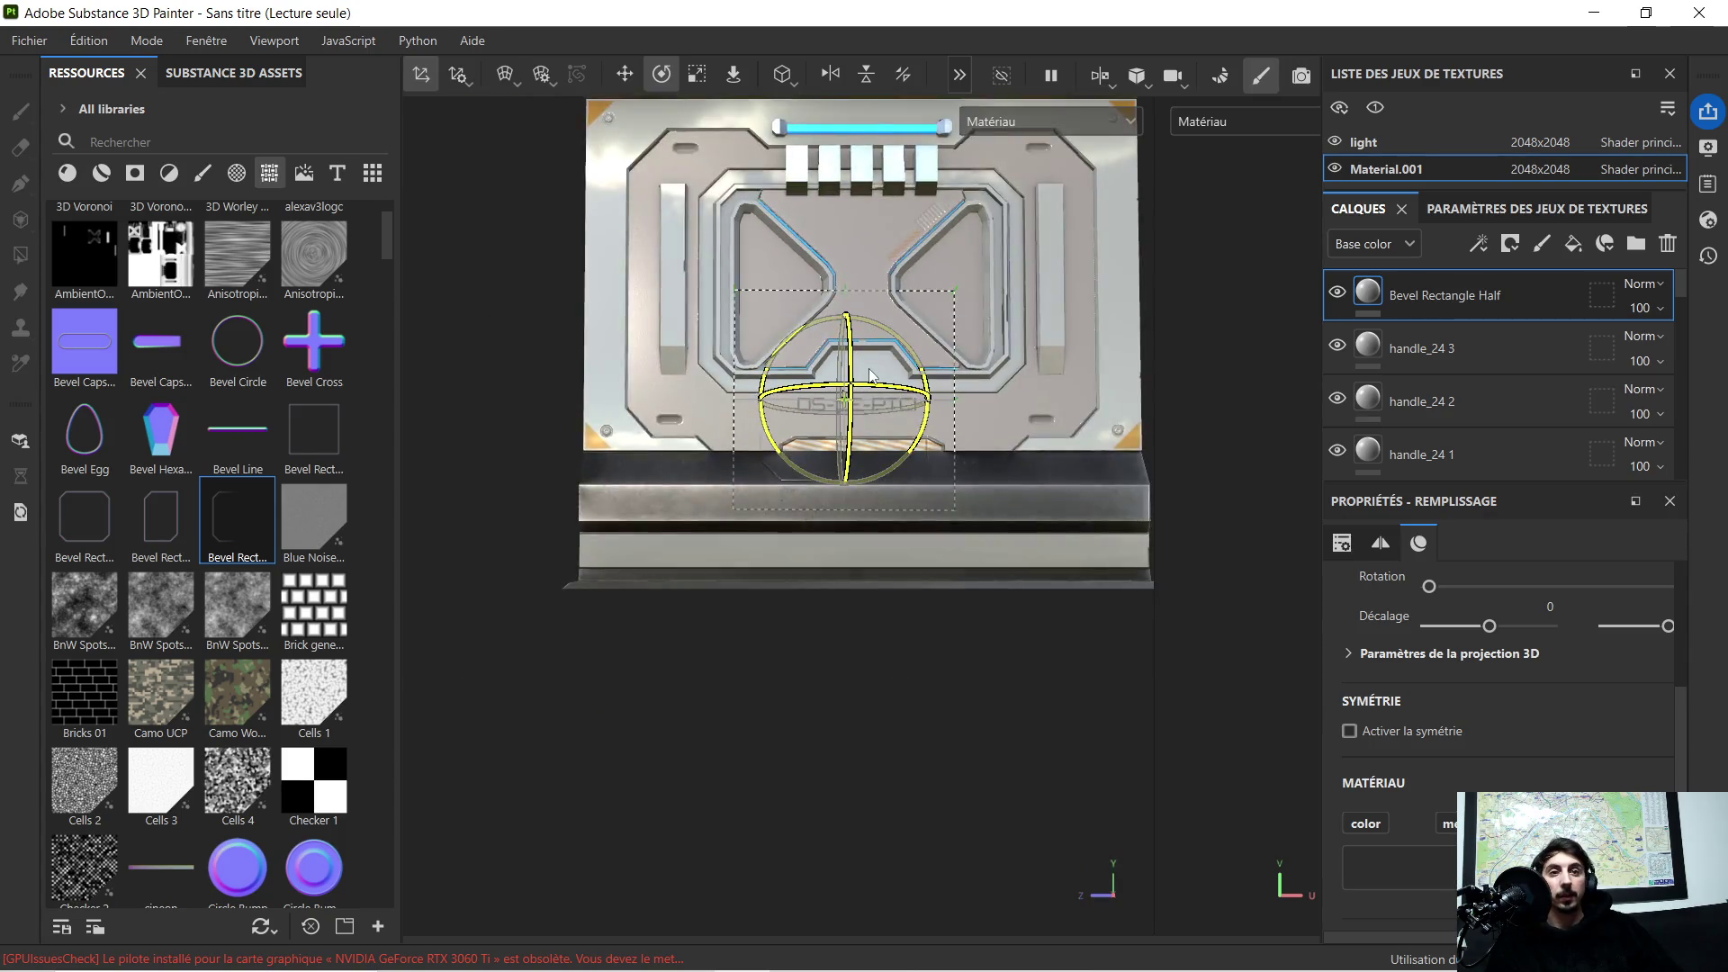
scroll(881, 402, up, 3)
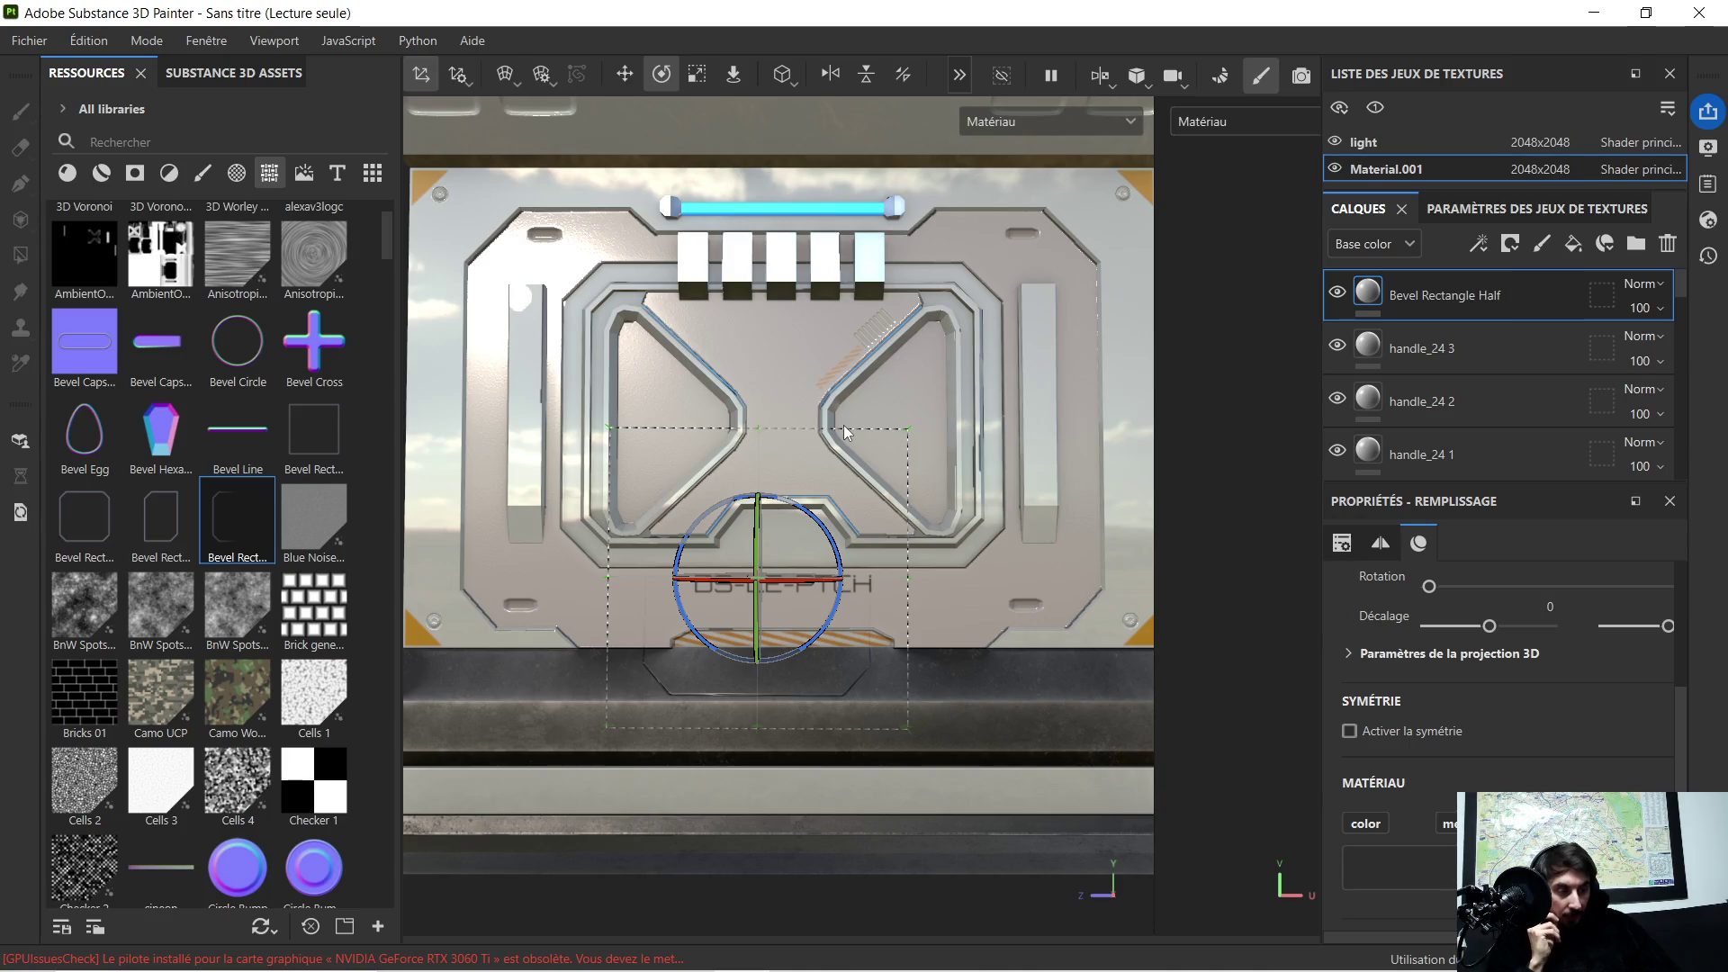
scroll(904, 373, up, 2)
scroll(914, 398, down, 2)
scroll(913, 395, down, 2)
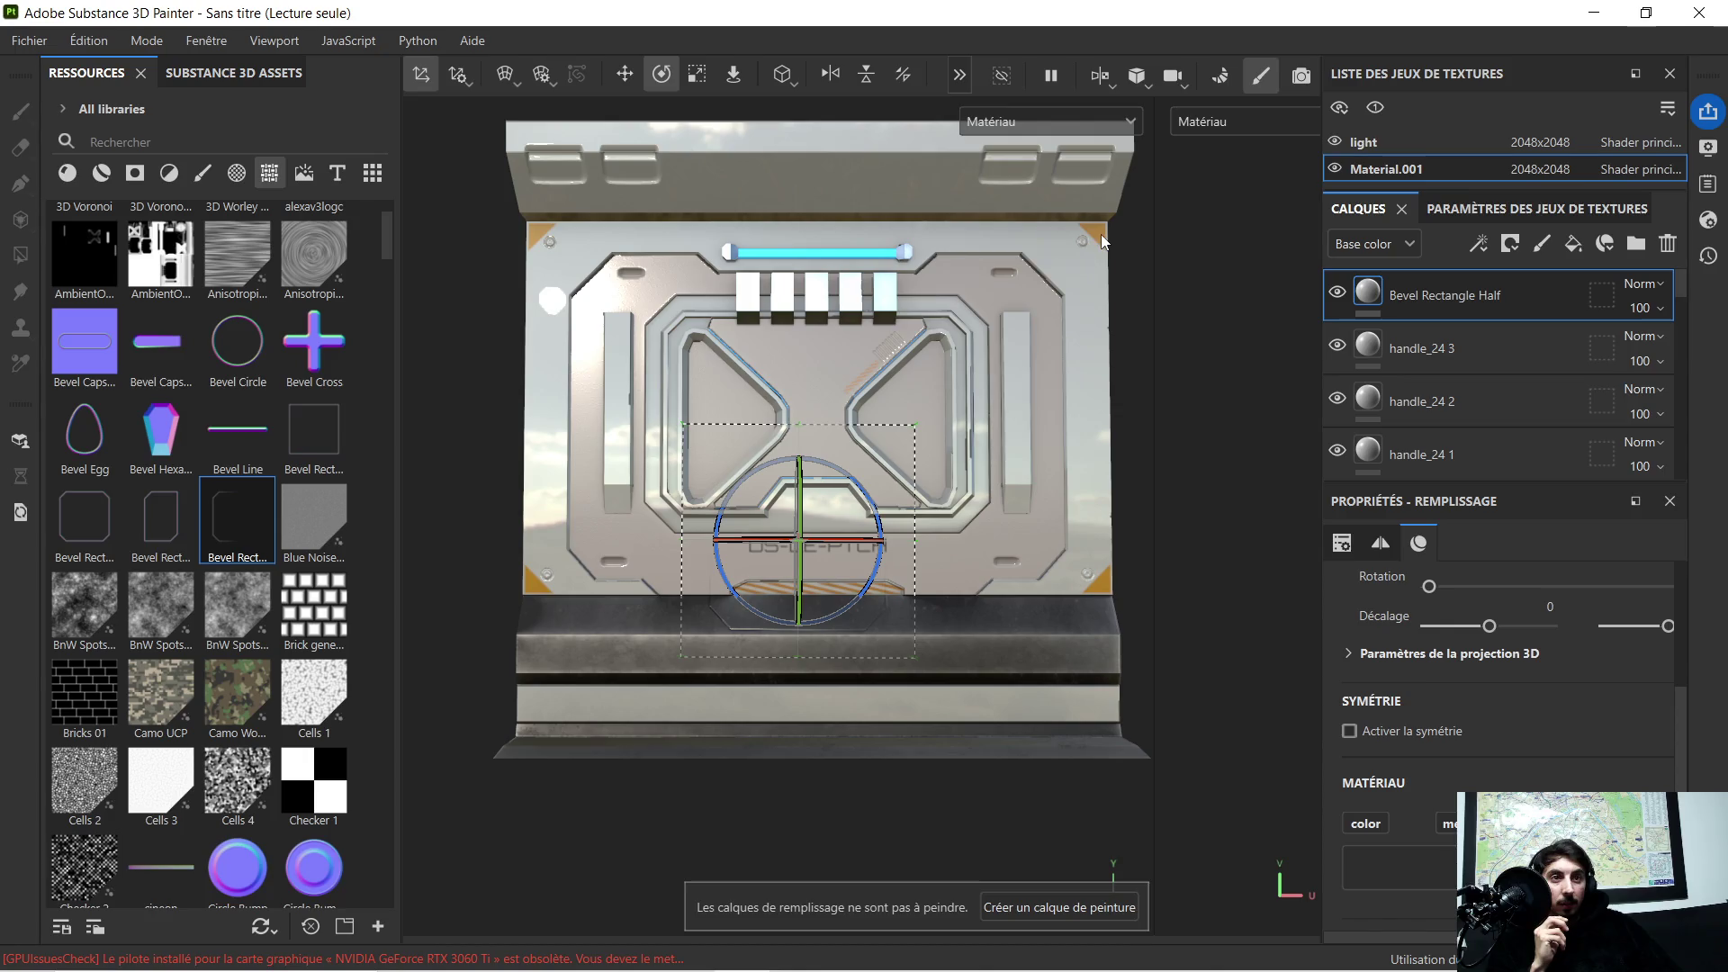
scroll(881, 449, up, 2)
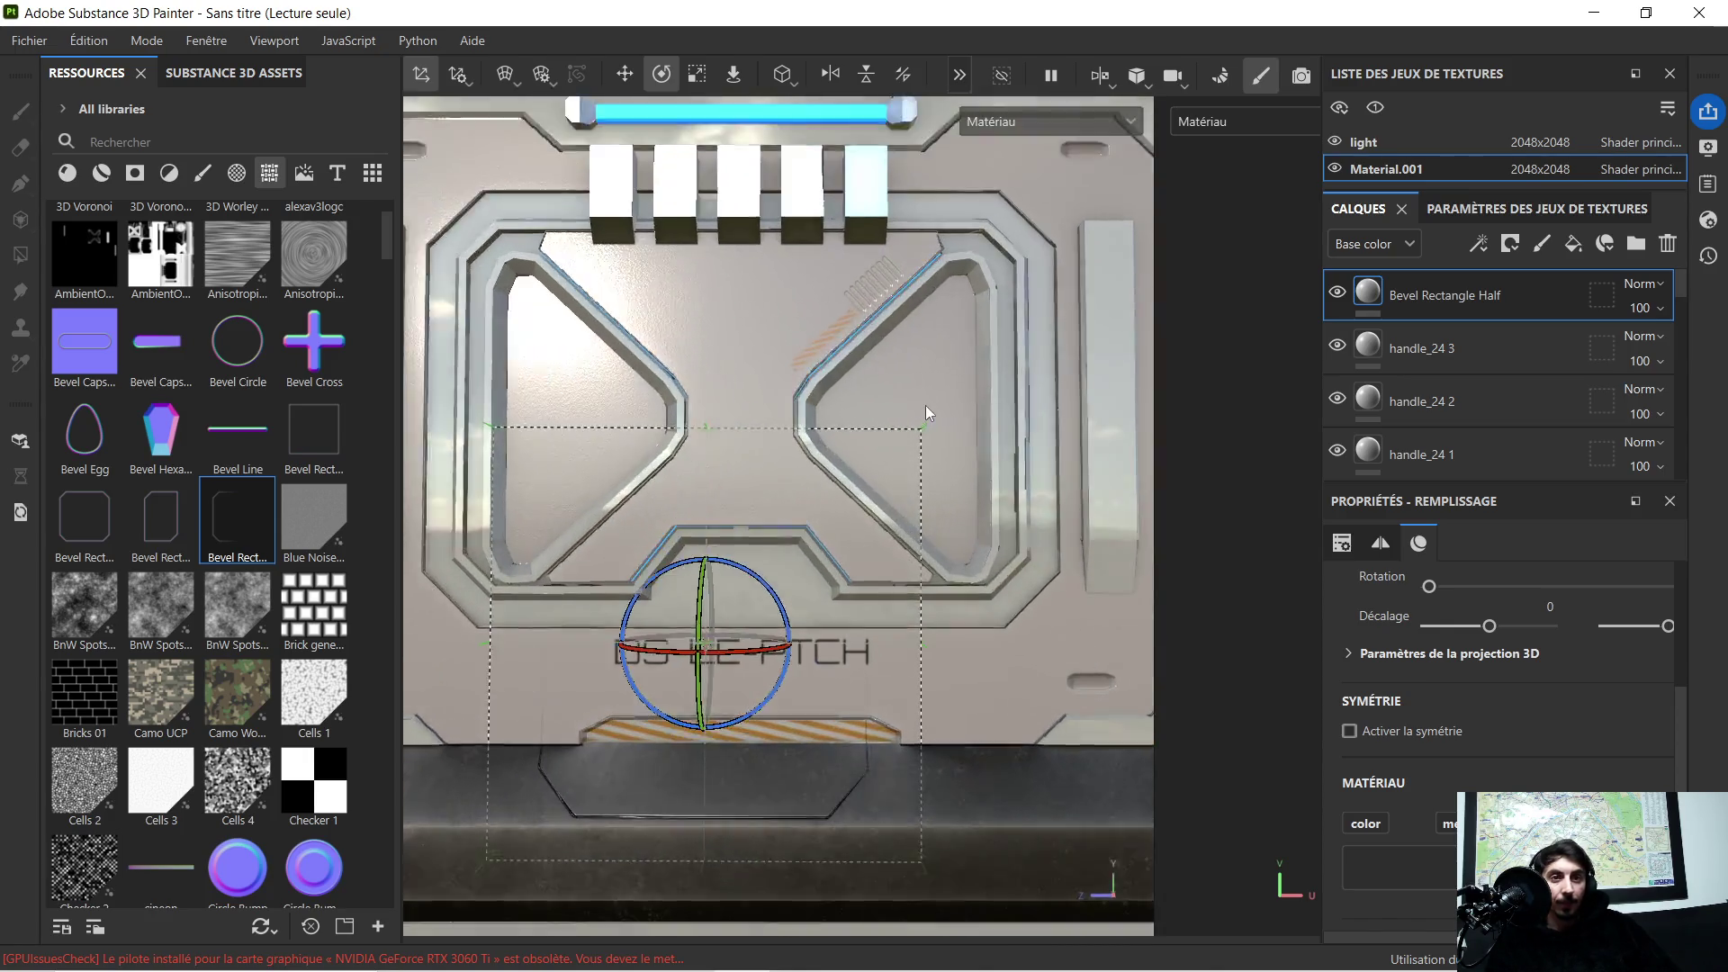
scroll(921, 394, down, 1)
scroll(924, 378, down, 1)
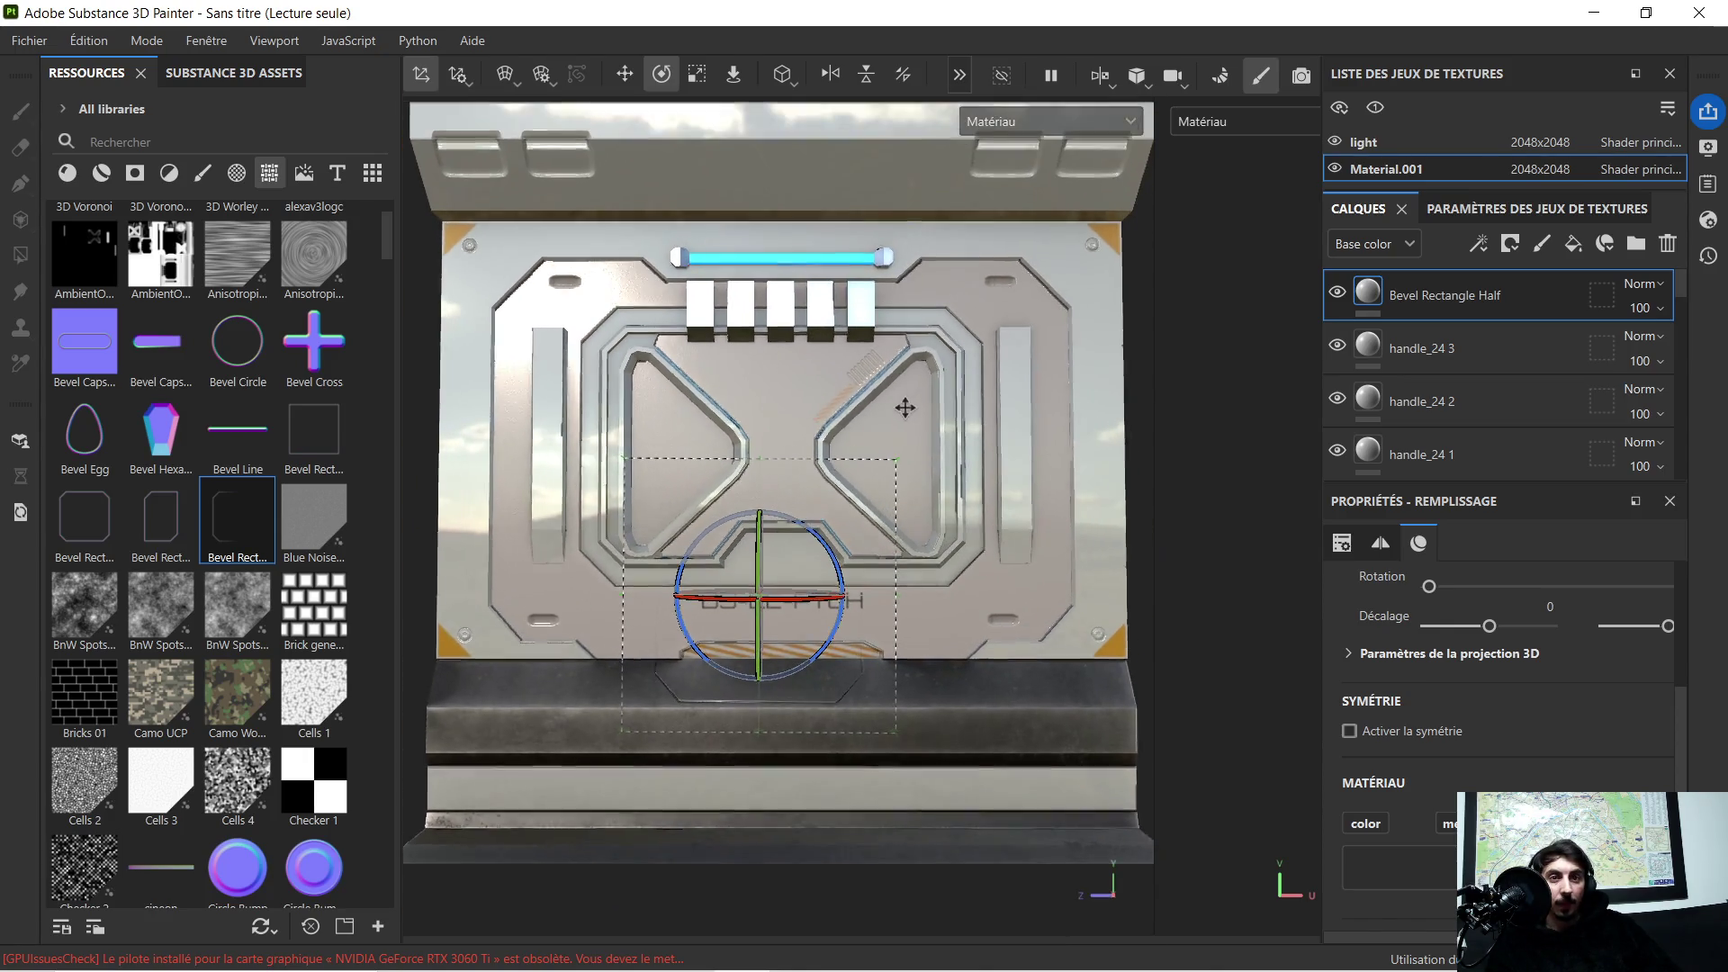
scroll(916, 387, up, 2)
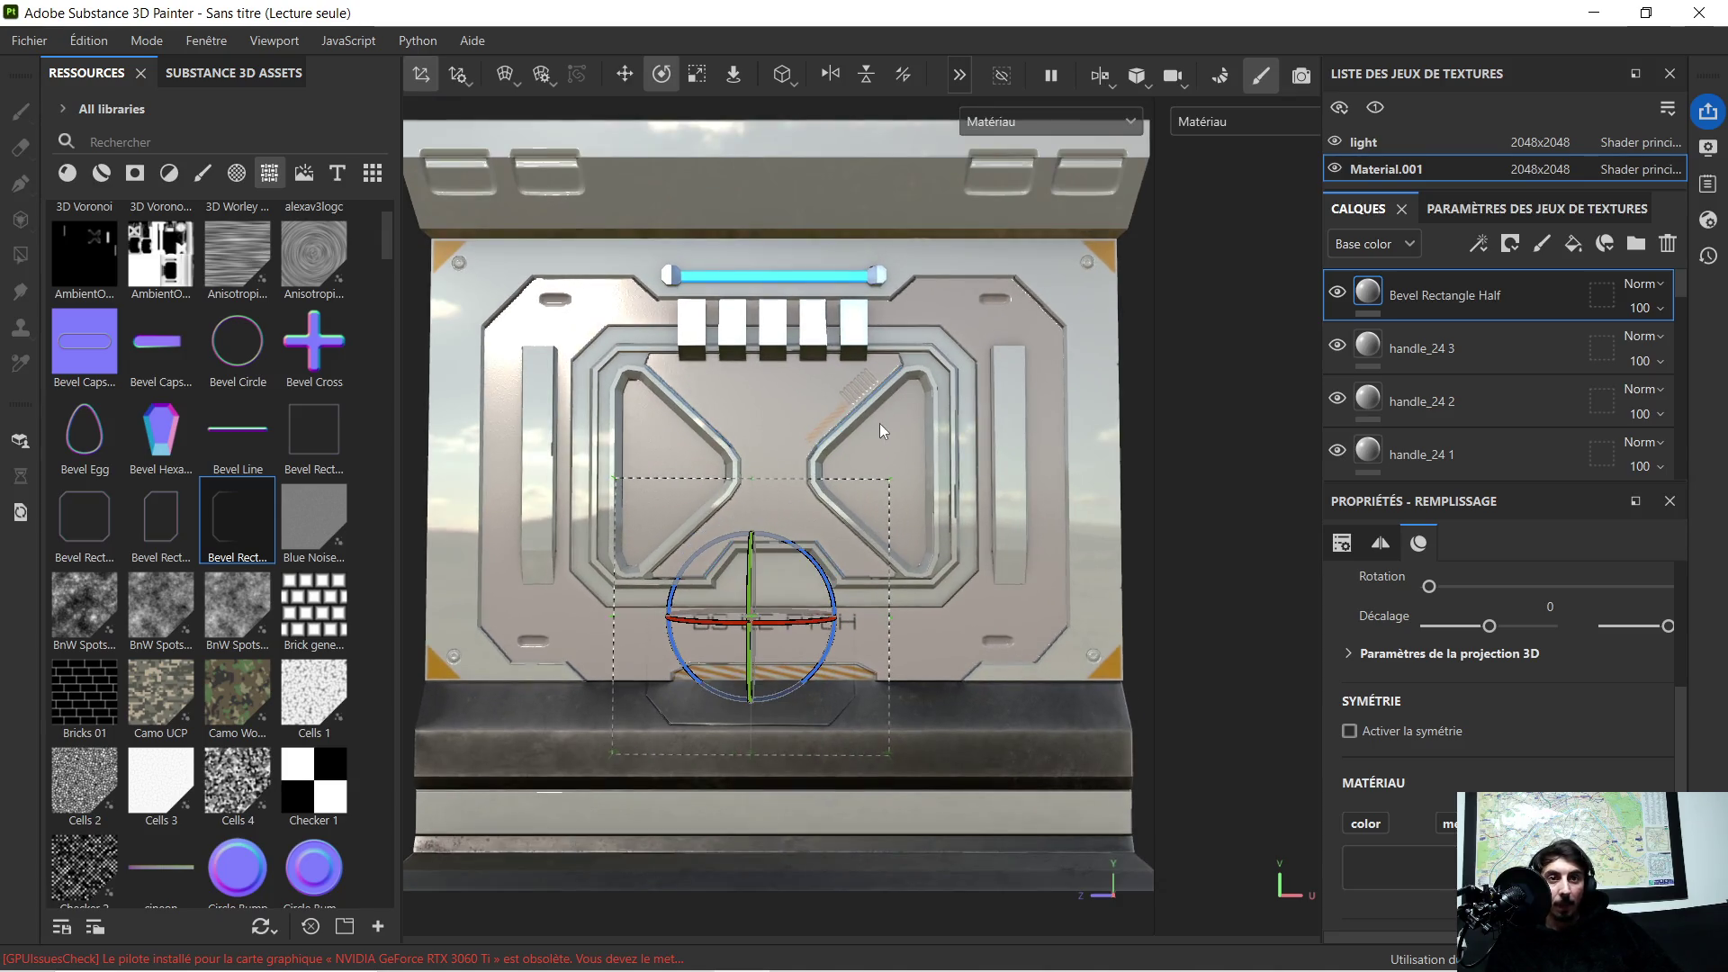
Step: Filter the asset library to show only materials
click(100, 173)
scroll(155, 344, up, 2)
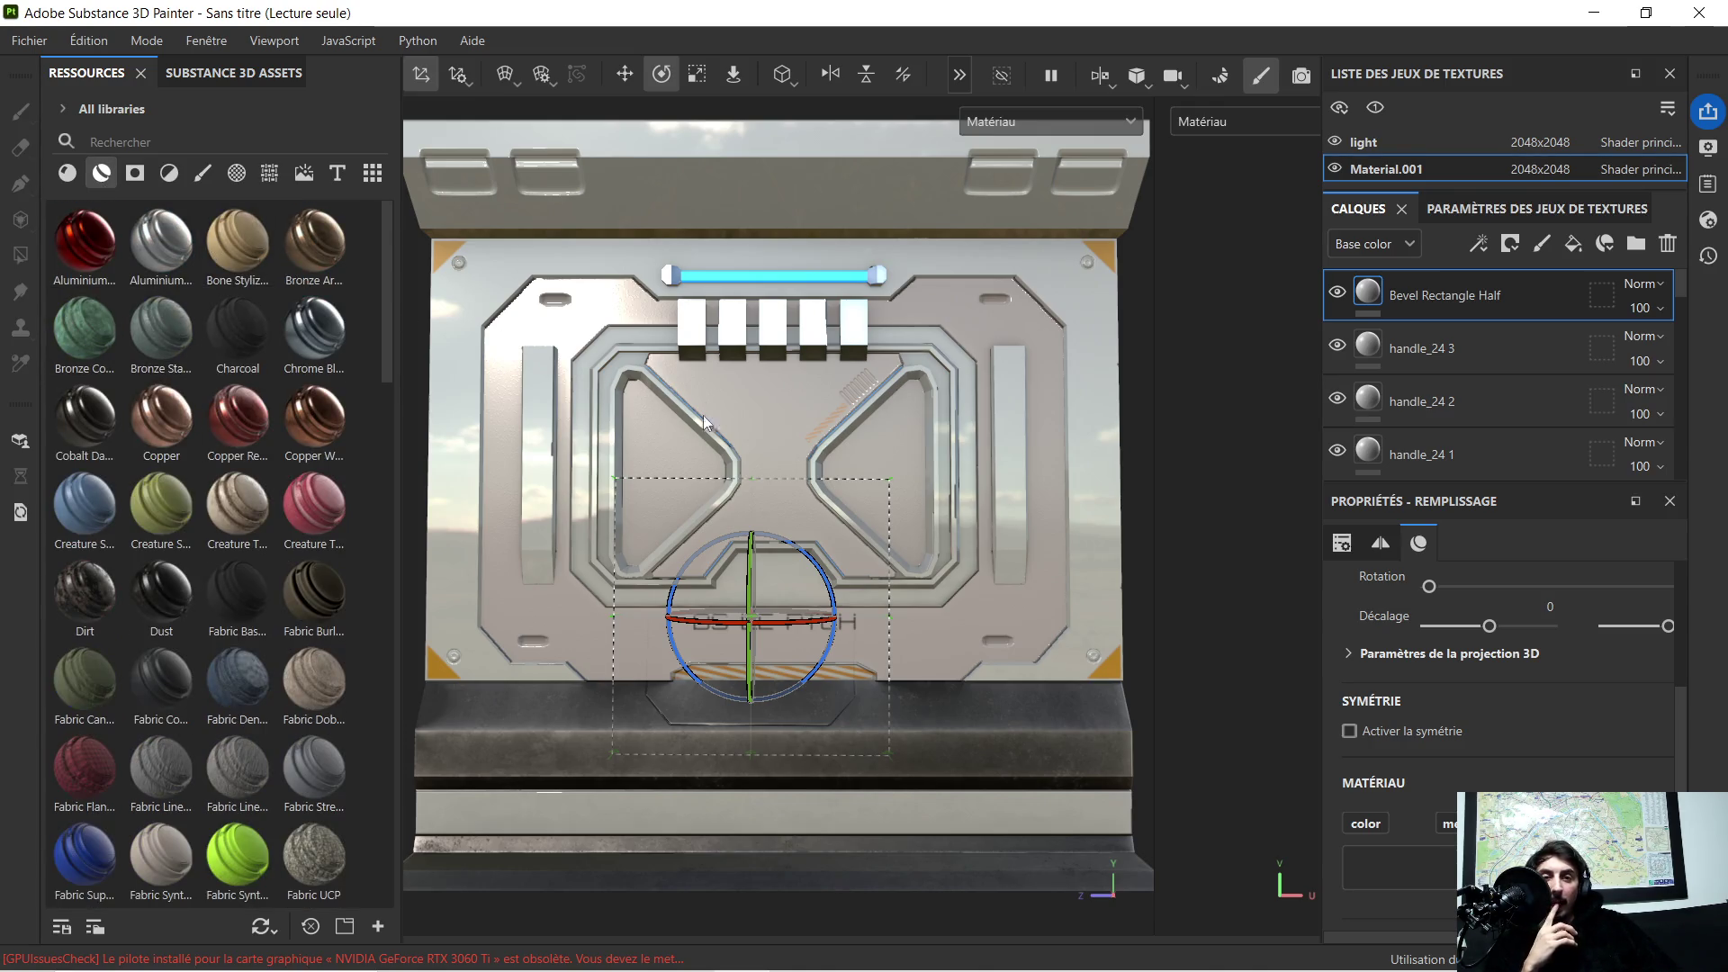
Step: Search 'plastic' and apply Plastic Thermoformed to the door panel as a new layer
click(171, 142)
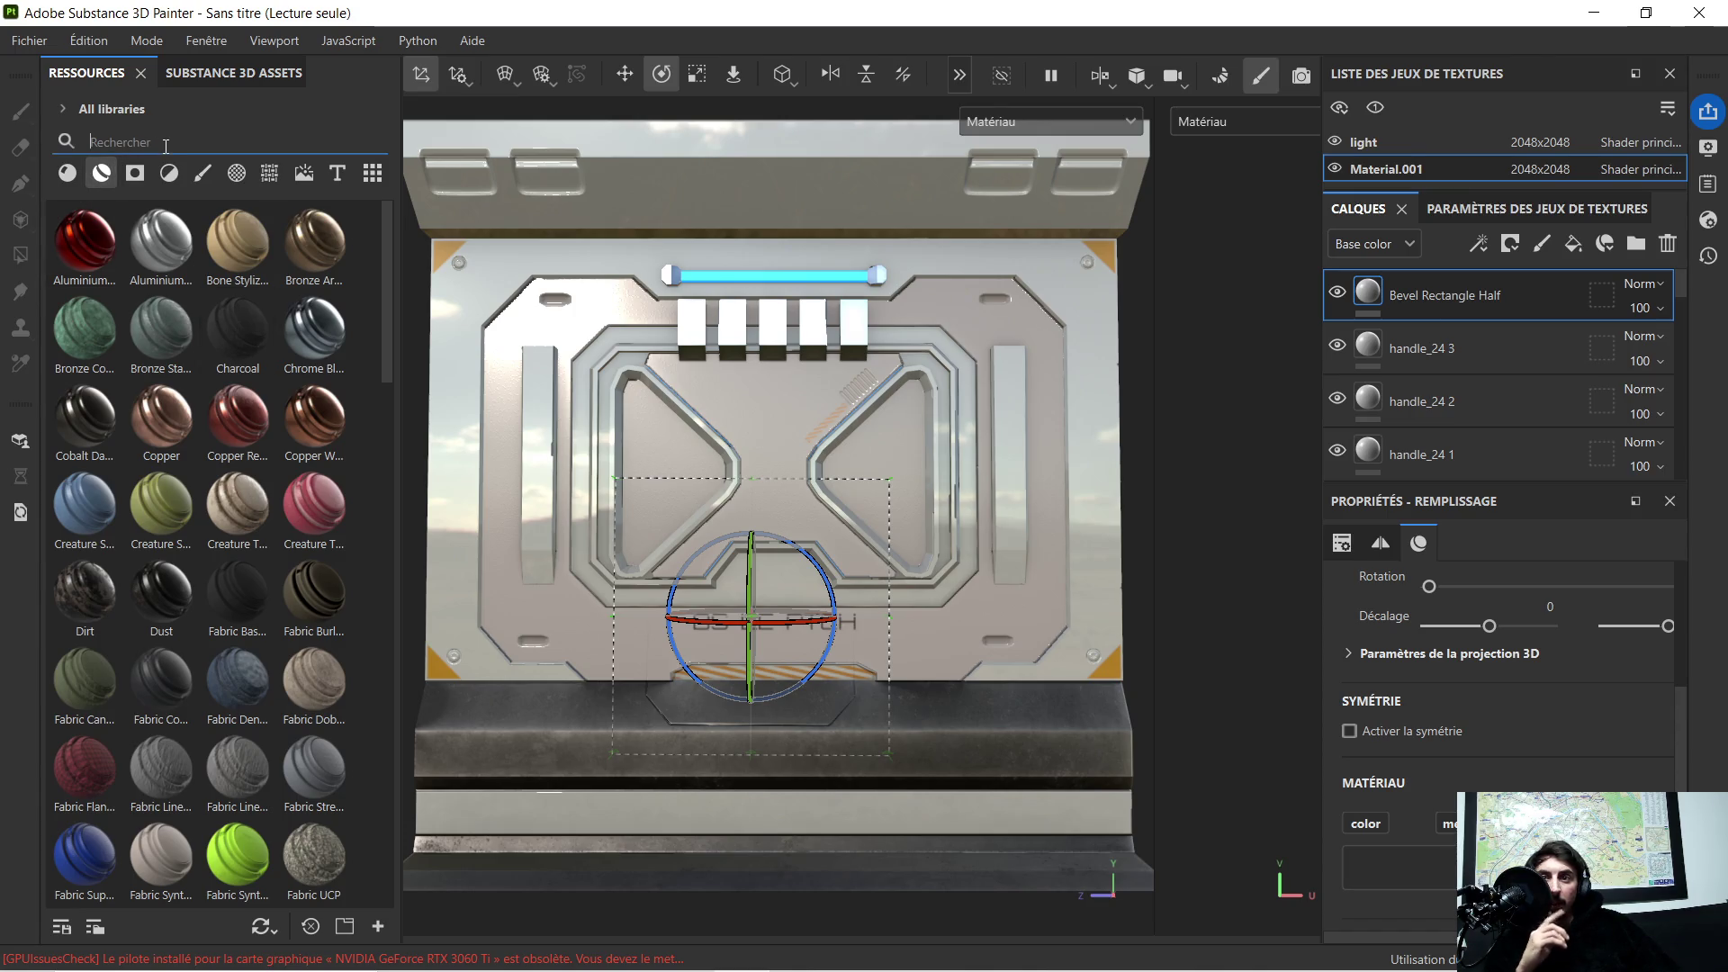
text(plastic)
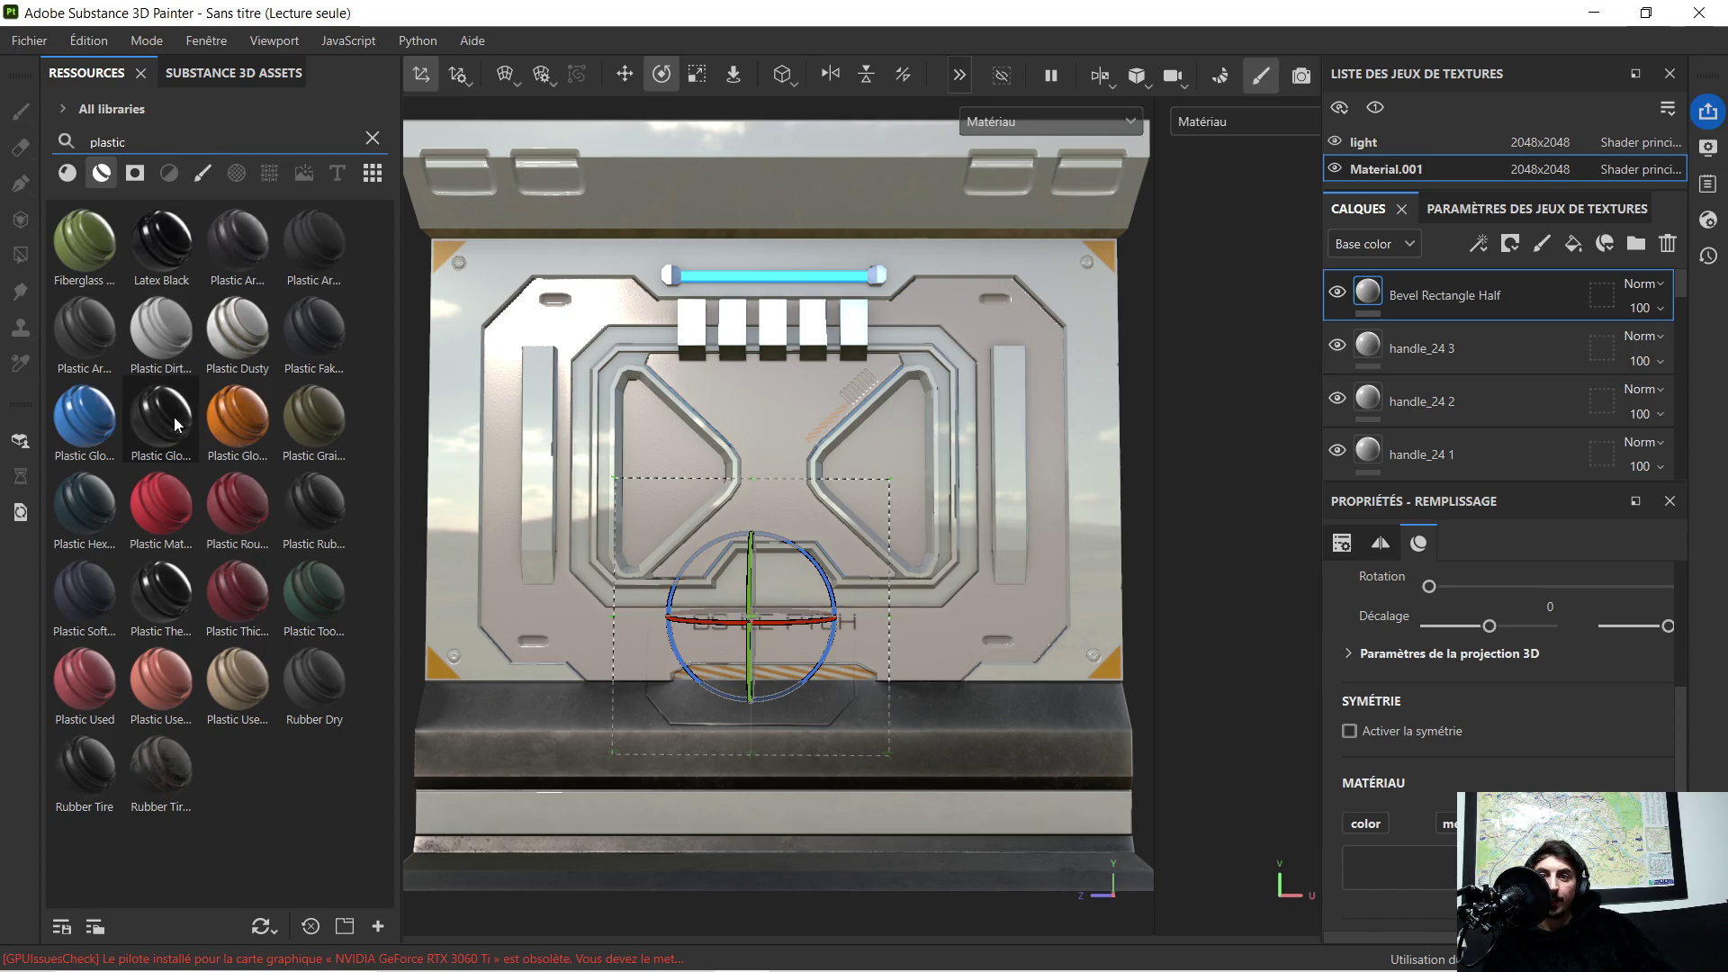
mouse_move(164, 600)
mouse_down()
mouse_move(681, 487)
mouse_move(733, 420)
mouse_up()
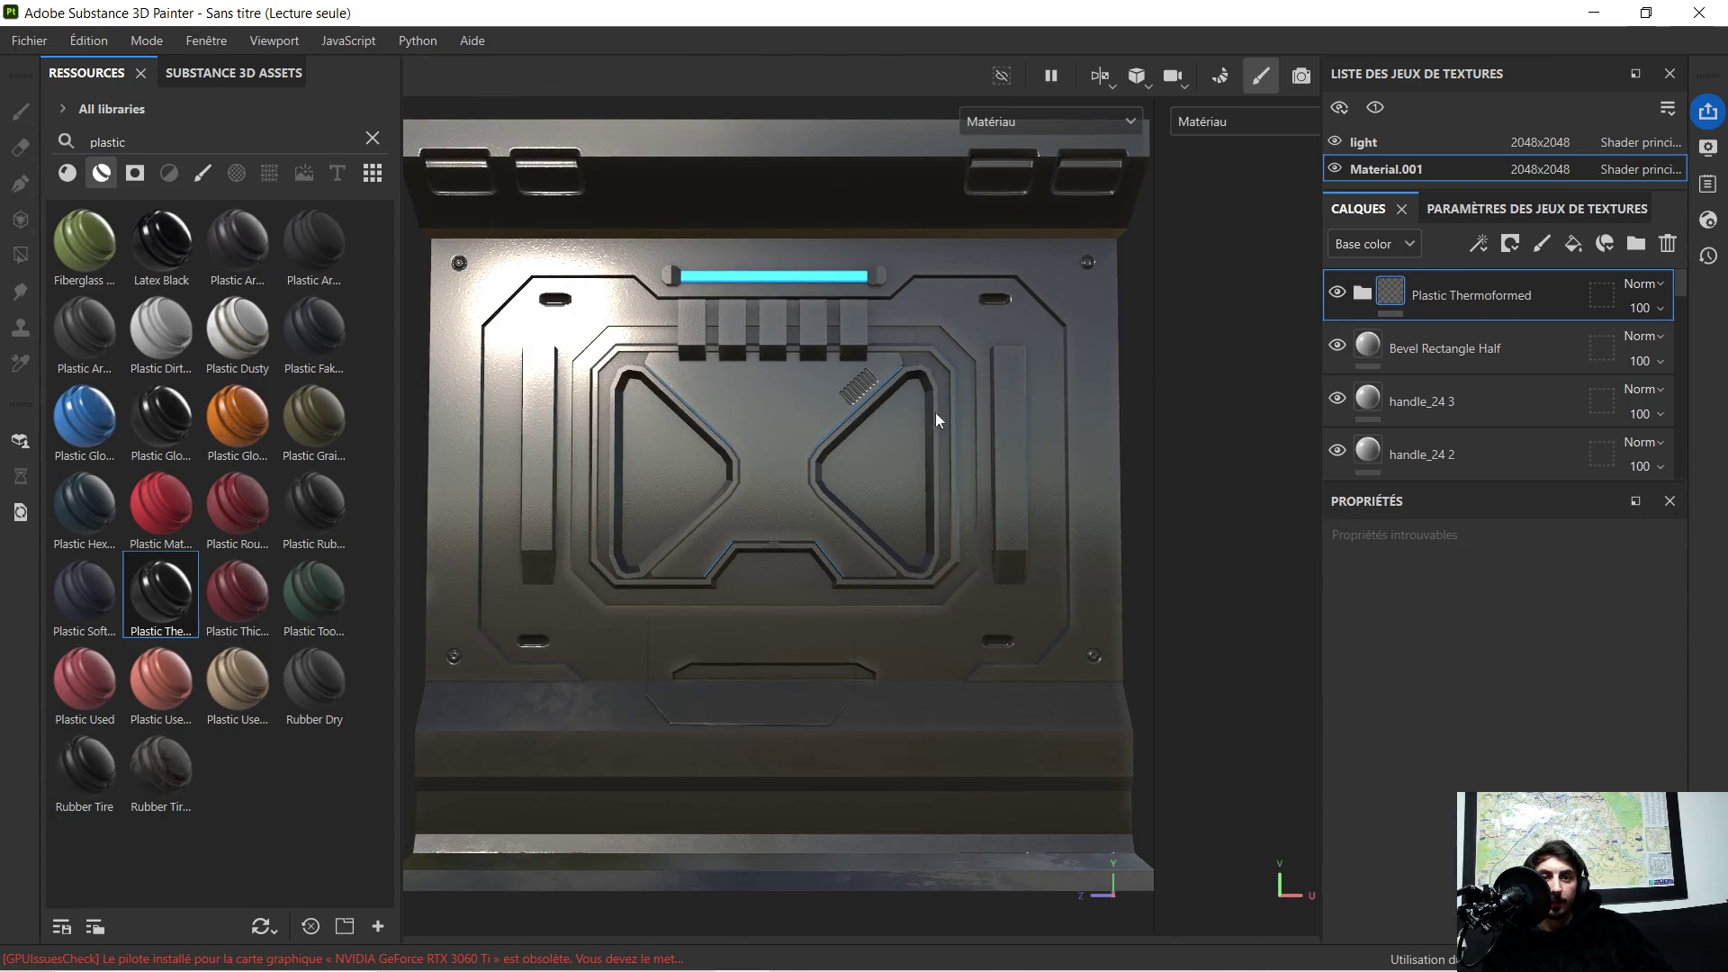
Step: Add a black mask to the Plastic Thermoformed layer
right_click(1439, 293)
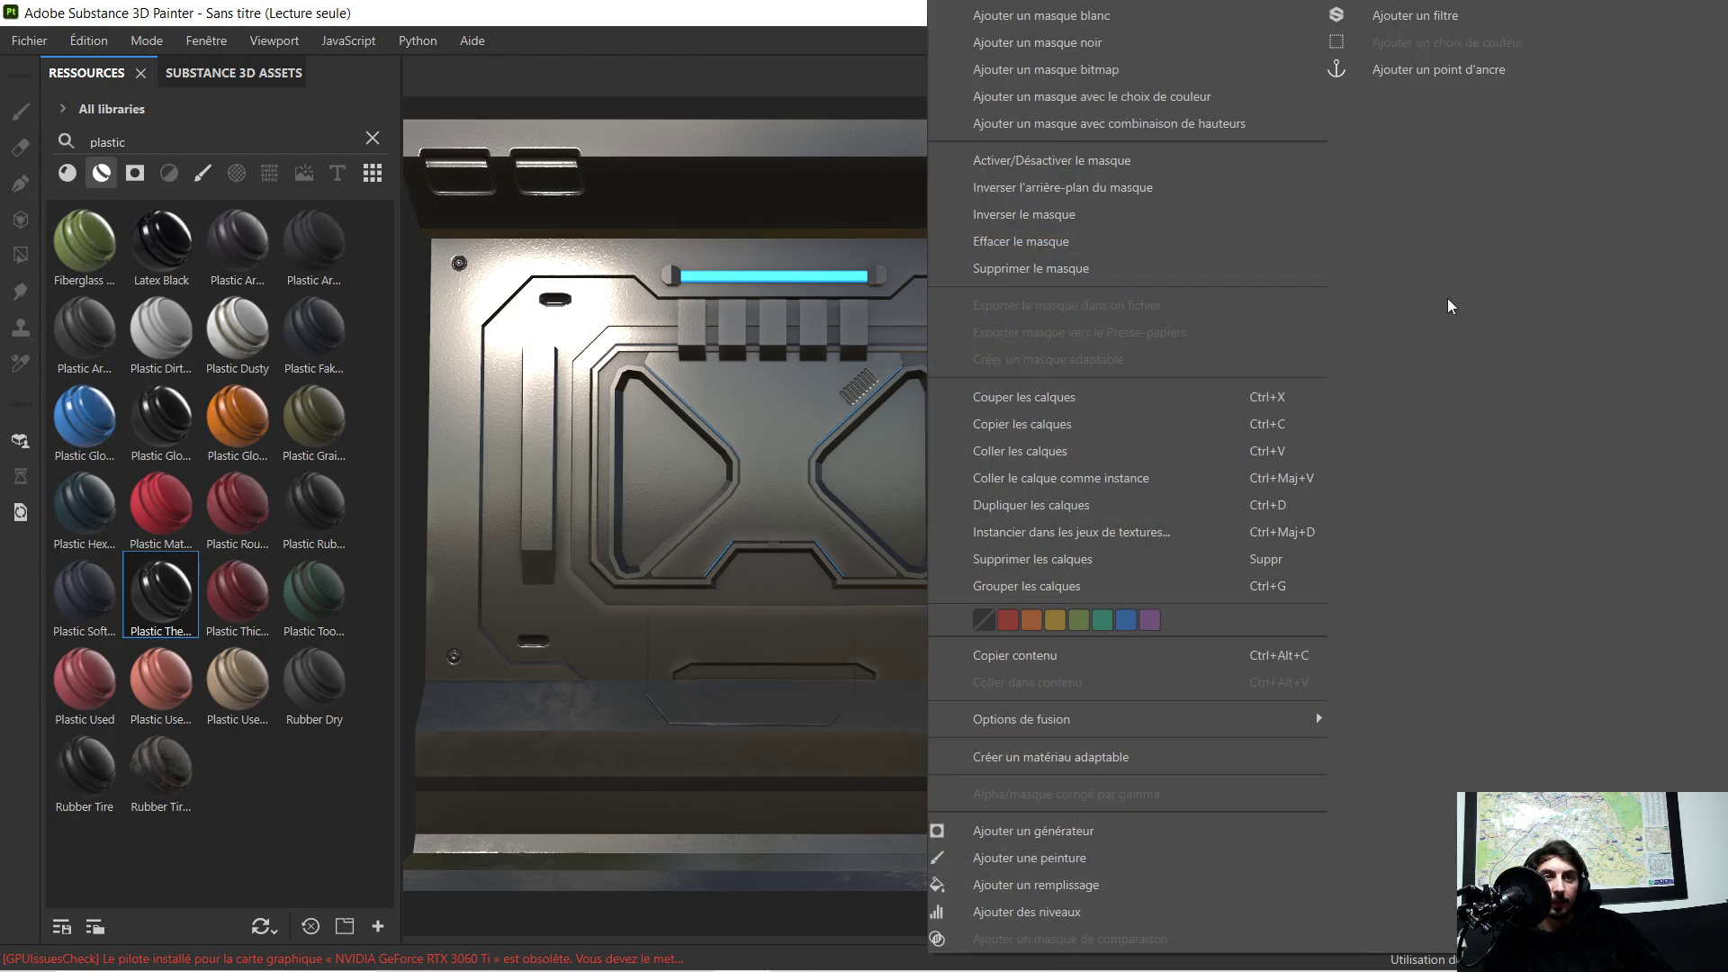
click(1118, 37)
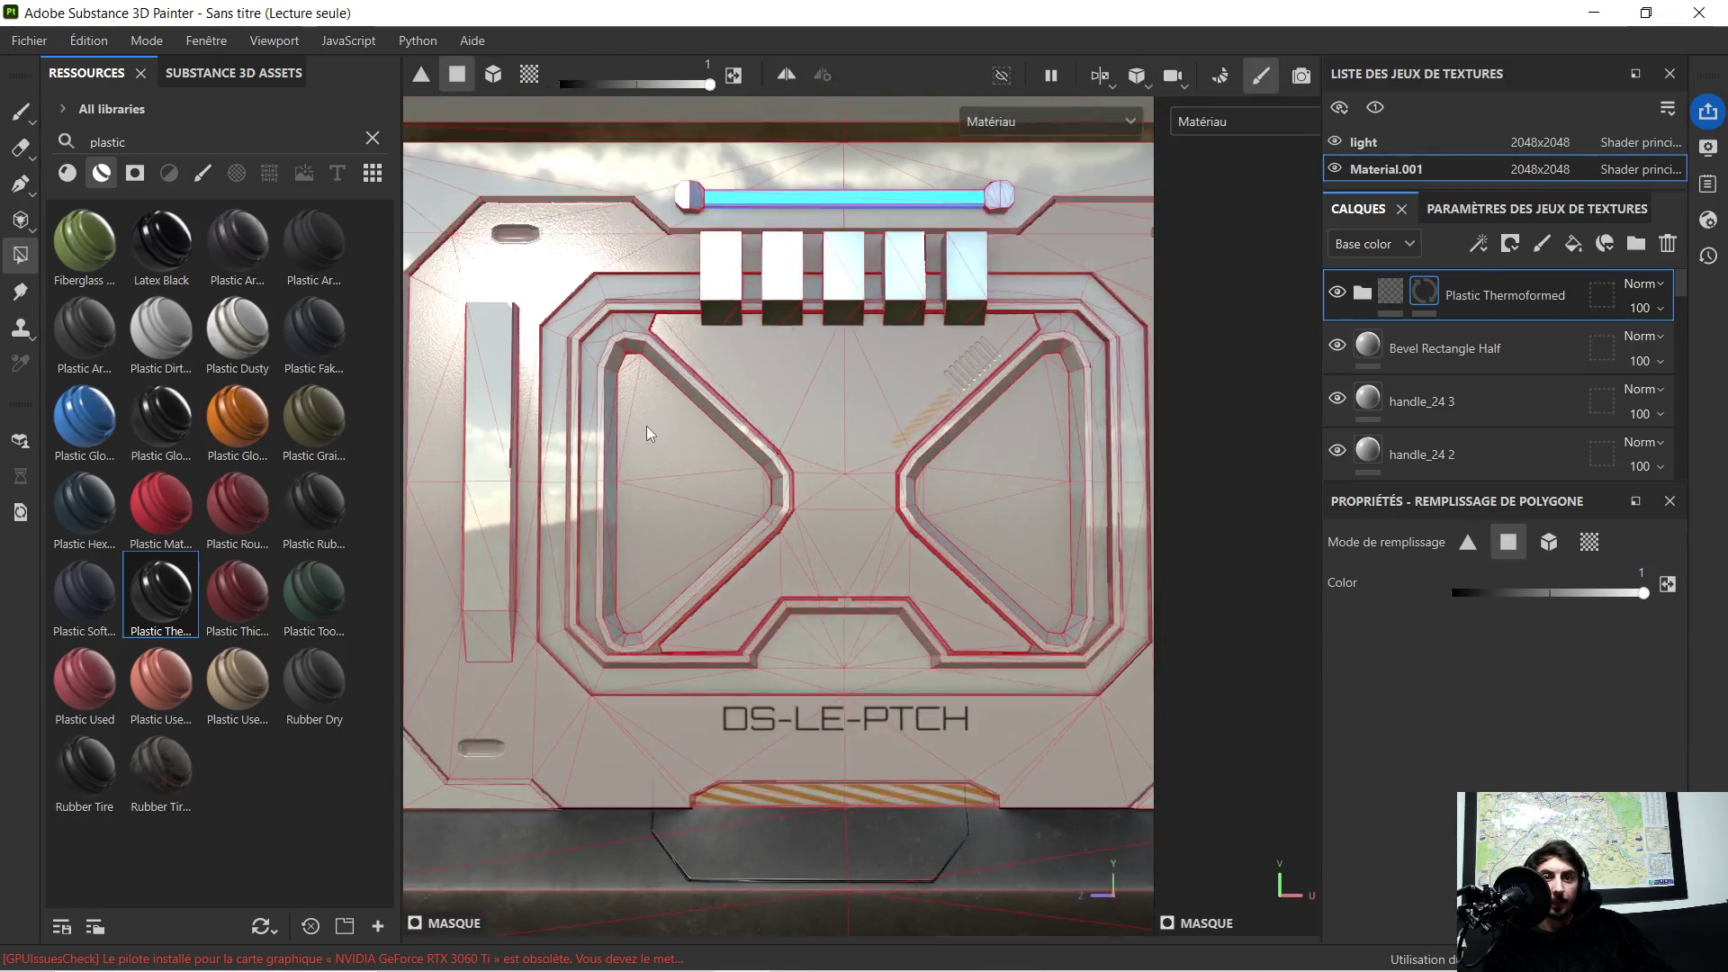
scroll(646, 429, up, 5)
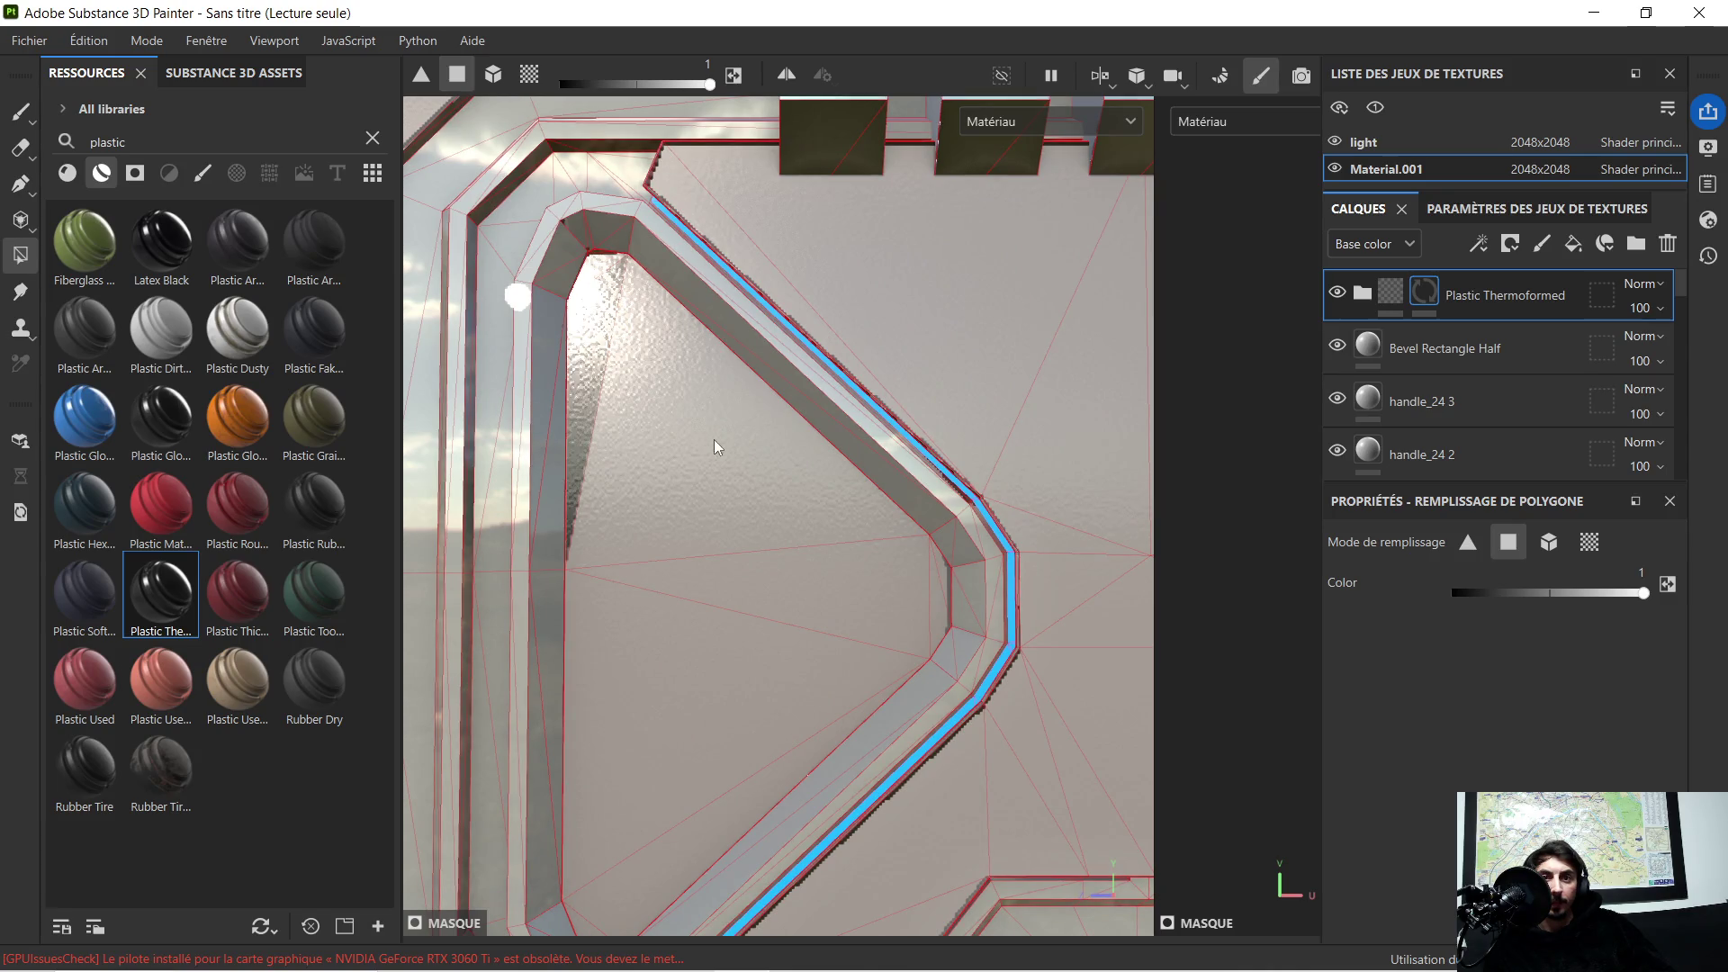
Step: Polygon-fill the mask so plastic shows only on the two triangular inset panels, fixing a misfilled face
click(714, 438)
click(843, 589)
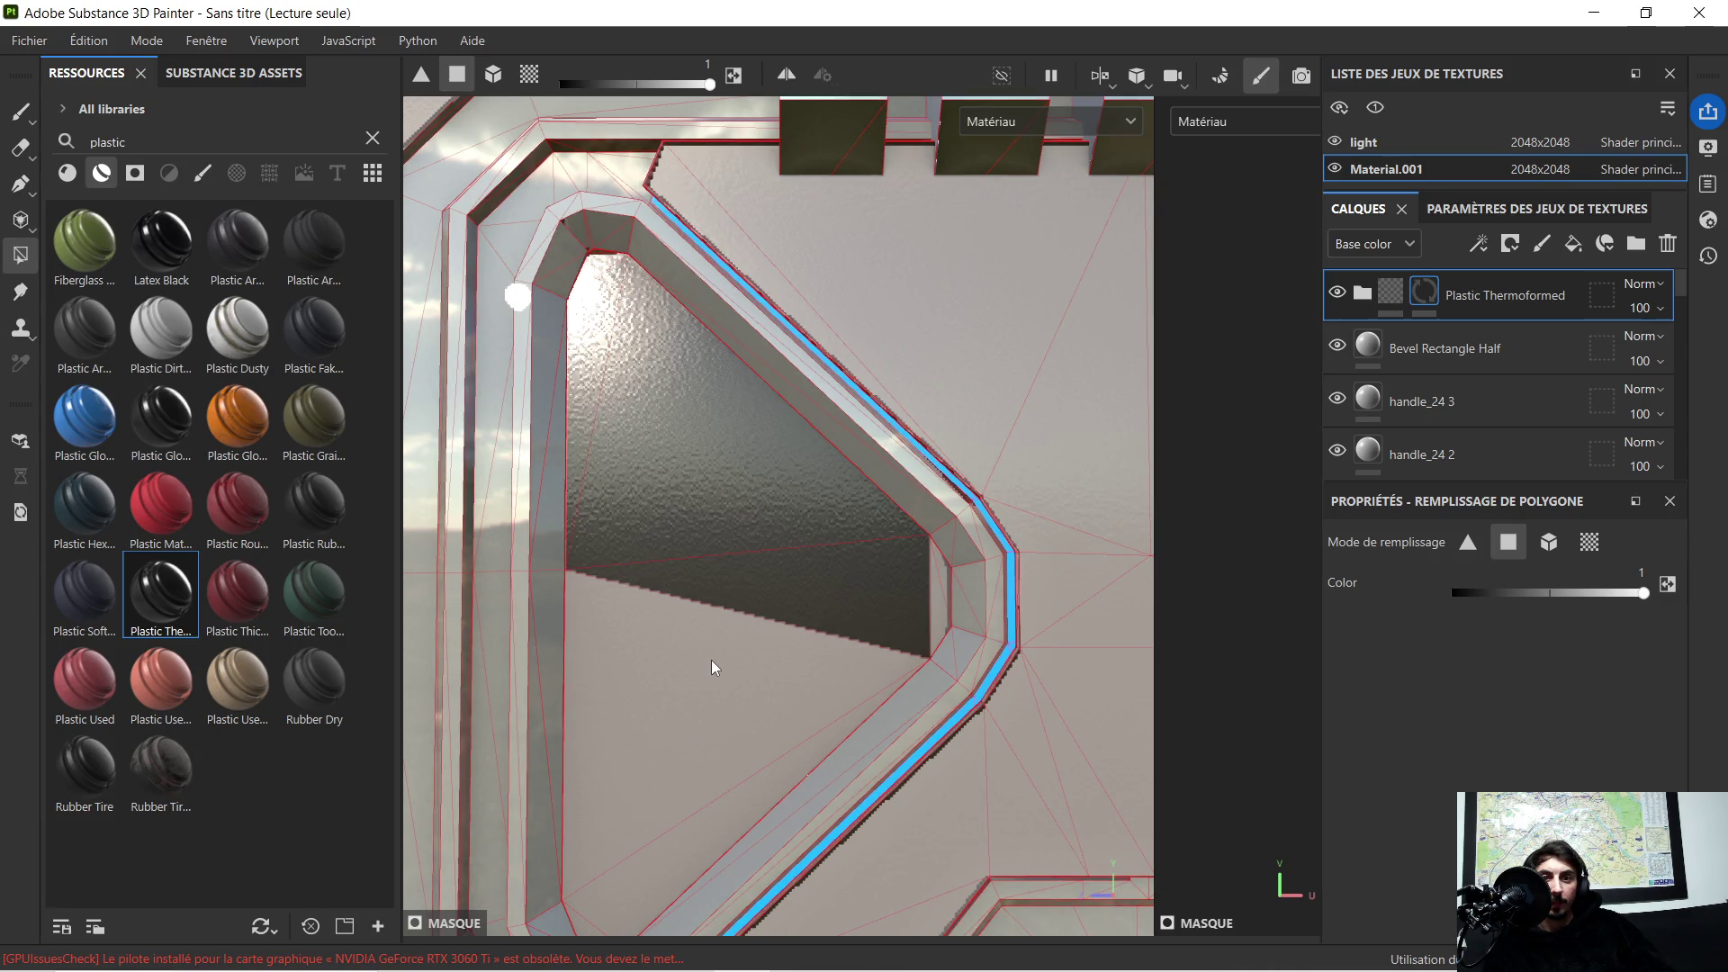
click(695, 838)
click(750, 713)
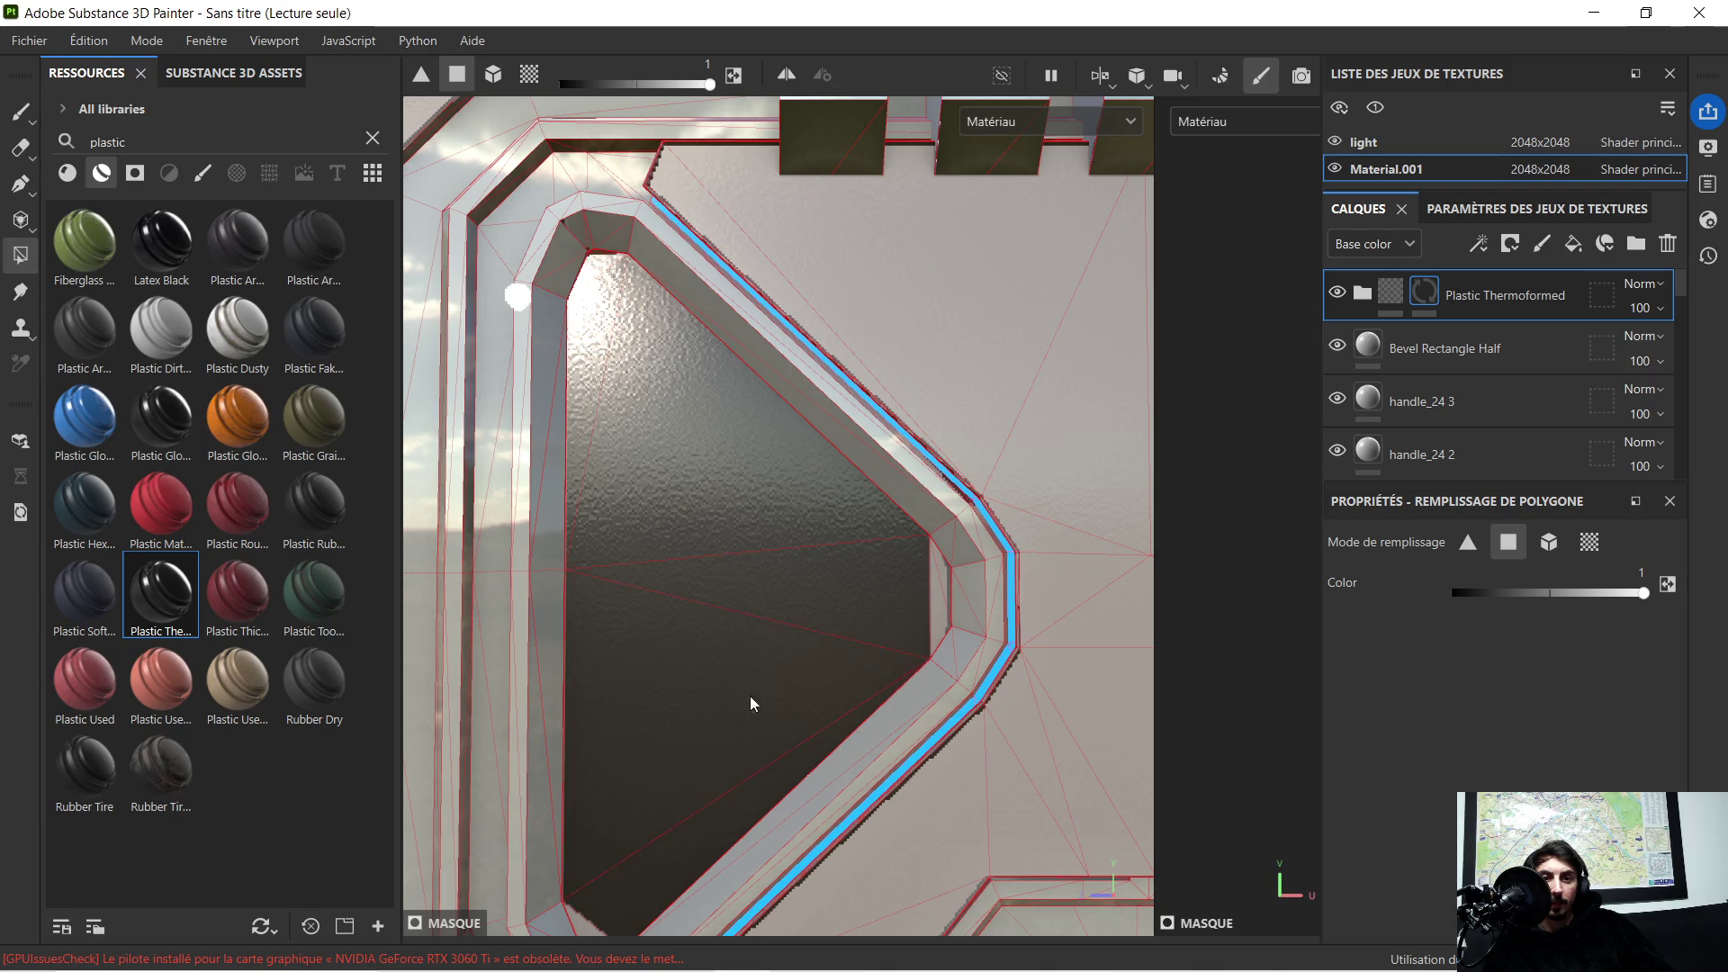
click(936, 600)
alt+middle_drag(762, 743, 590, 676)
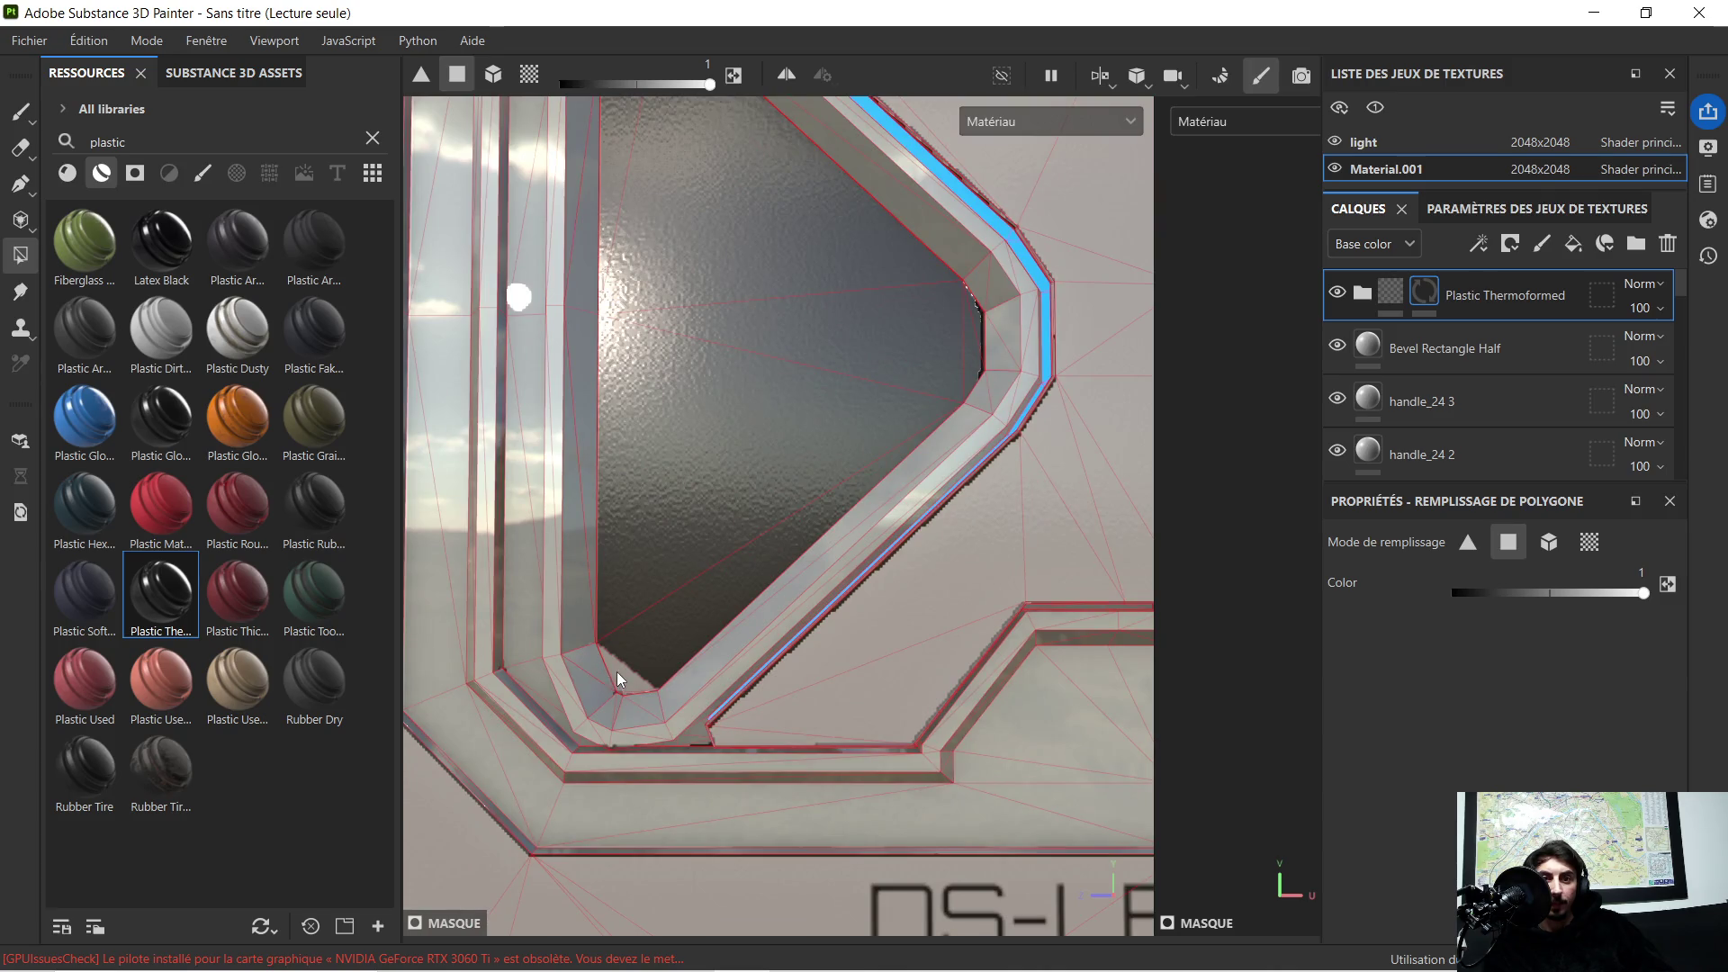
scroll(801, 523, down, 5)
scroll(501, 420, up, 1)
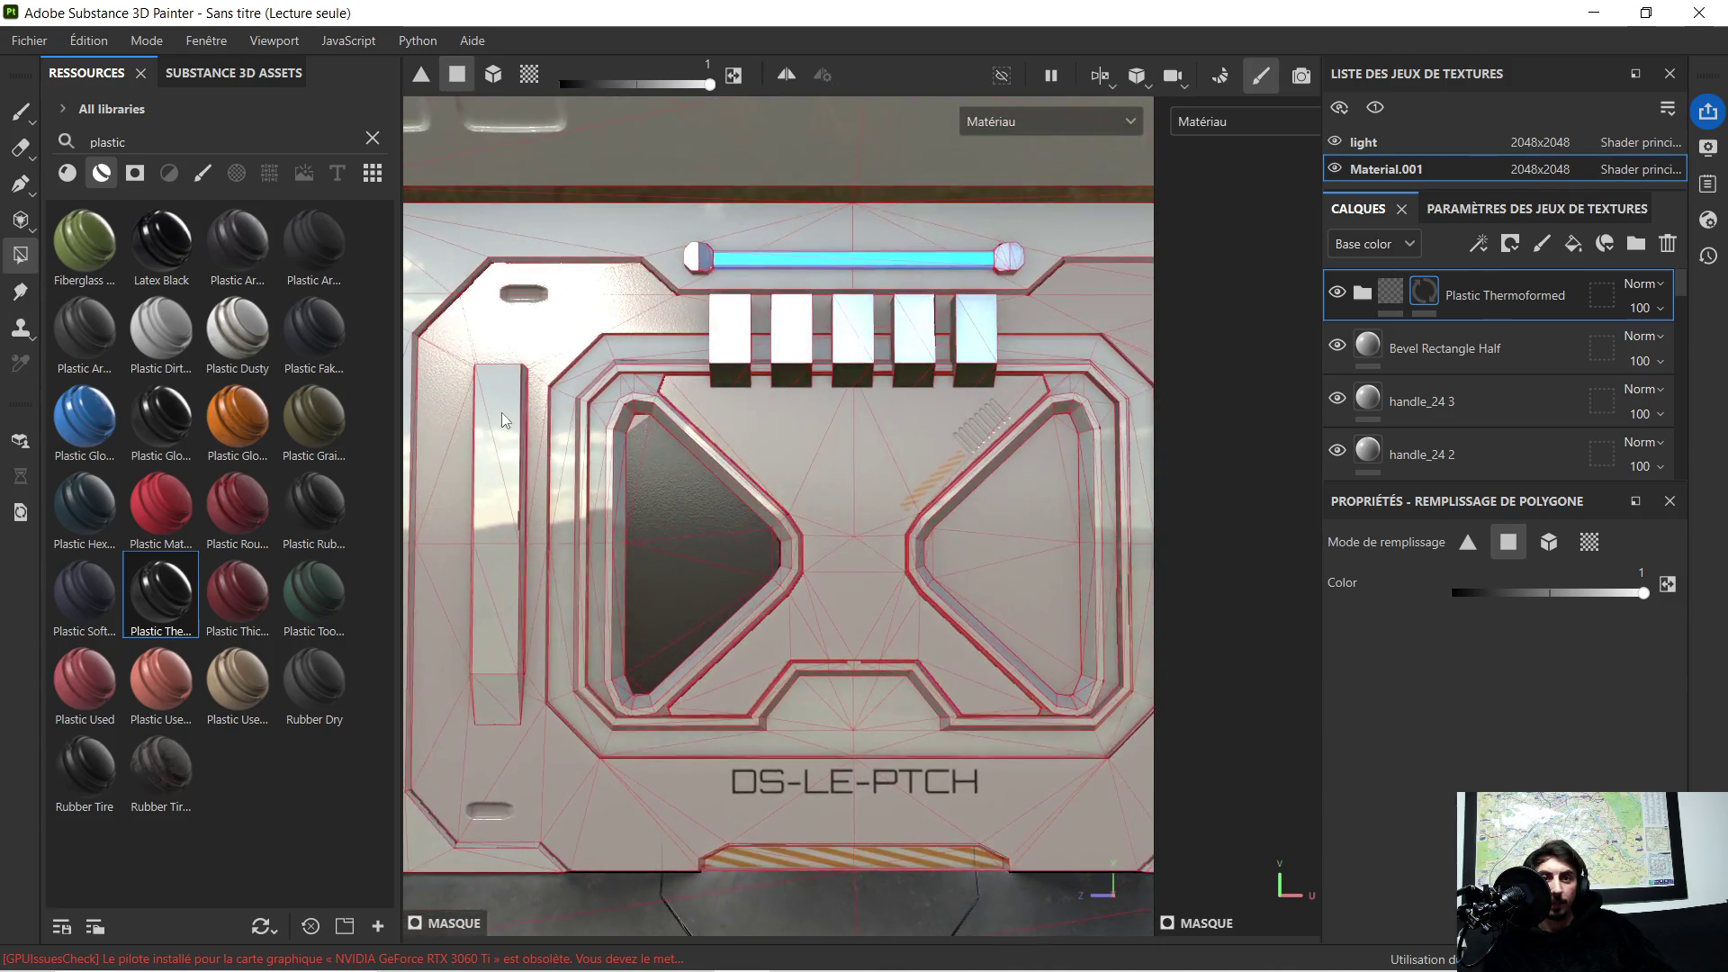
scroll(620, 430, up, 2)
click(637, 417)
scroll(691, 411, up, 2)
scroll(768, 396, up, 2)
scroll(767, 403, up, 2)
mouse_move(799, 333)
mouse_down()
mouse_move(614, 592)
mouse_move(511, 615)
mouse_move(471, 601)
mouse_move(607, 752)
mouse_move(742, 856)
mouse_up()
middle_drag(771, 840, 759, 561)
scroll(767, 648, up, 2)
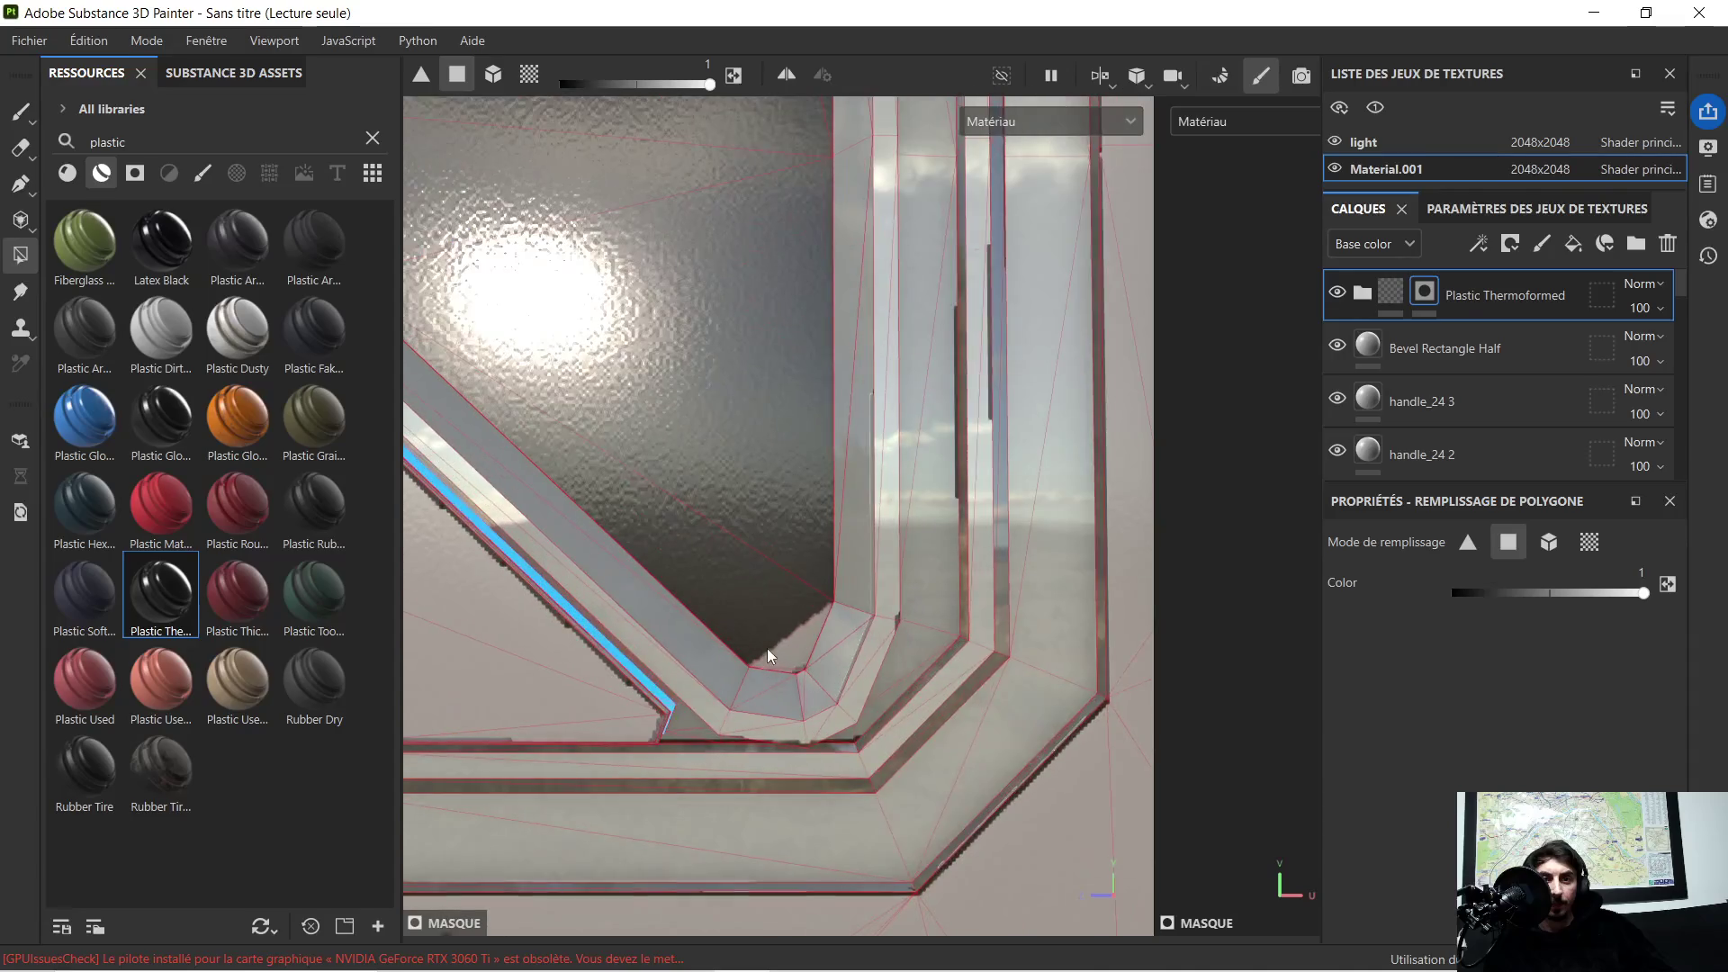
scroll(788, 656, down, 2)
scroll(772, 621, up, 1)
scroll(783, 648, up, 2)
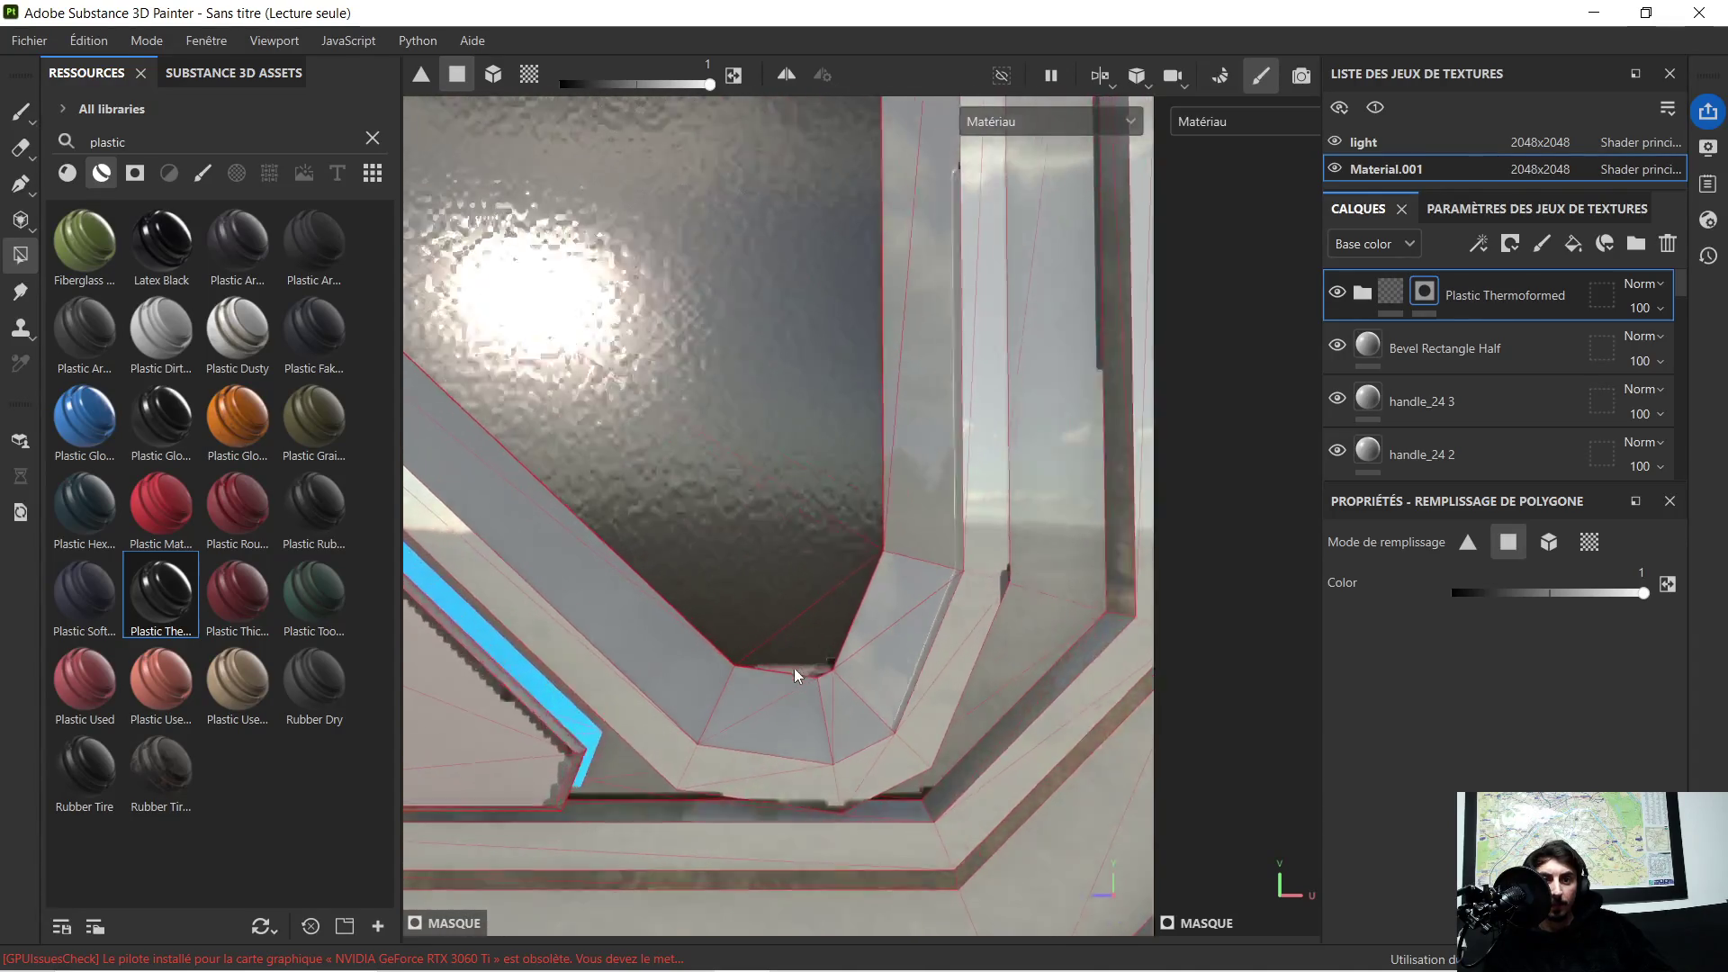
scroll(801, 663, down, 2)
scroll(749, 618, down, 3)
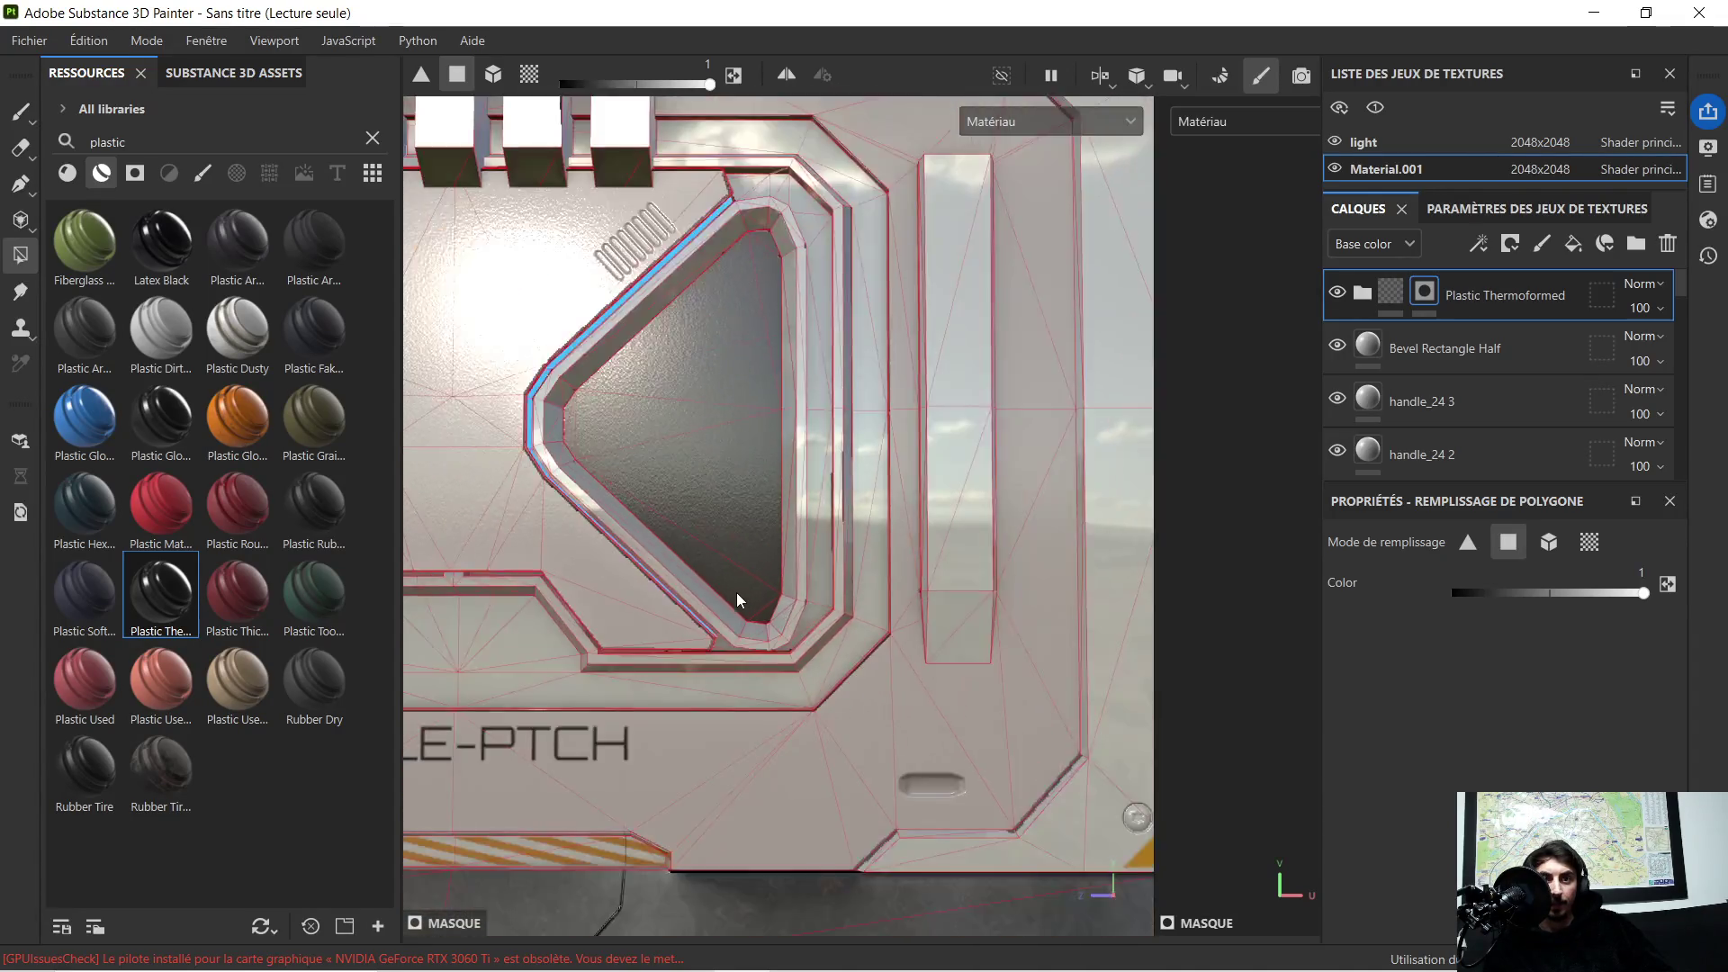
scroll(742, 593, down, 2)
scroll(723, 578, down, 2)
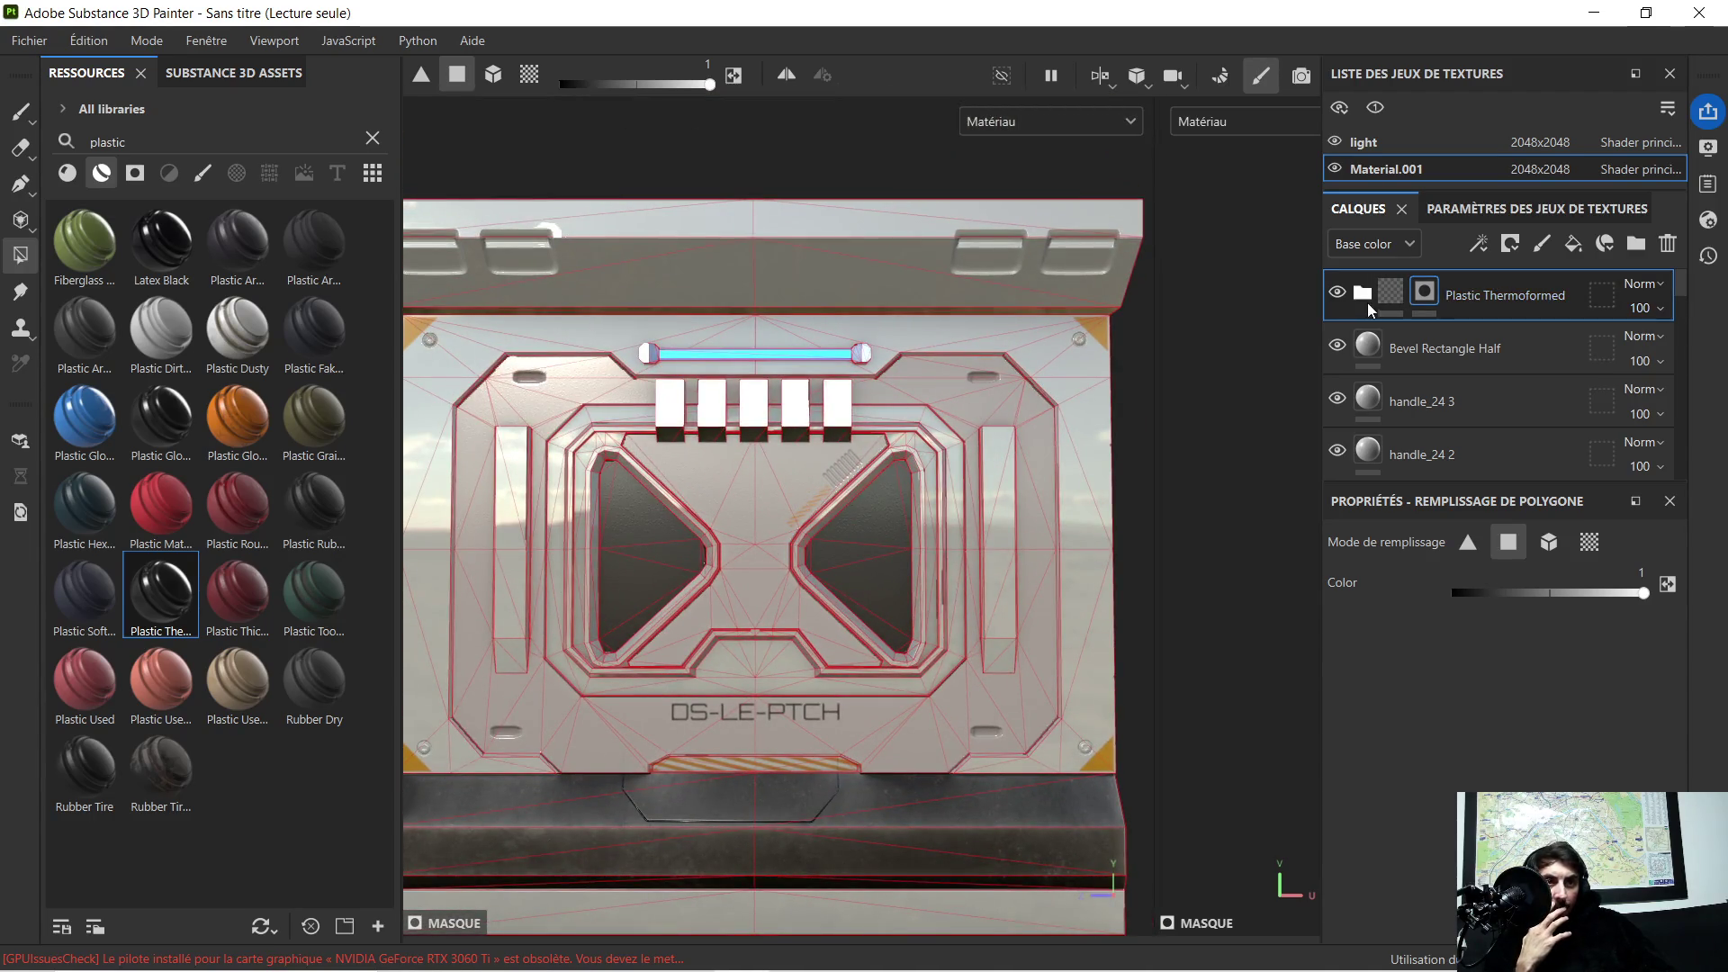
scroll(1400, 350, down, 3)
scroll(1400, 352, down, 2)
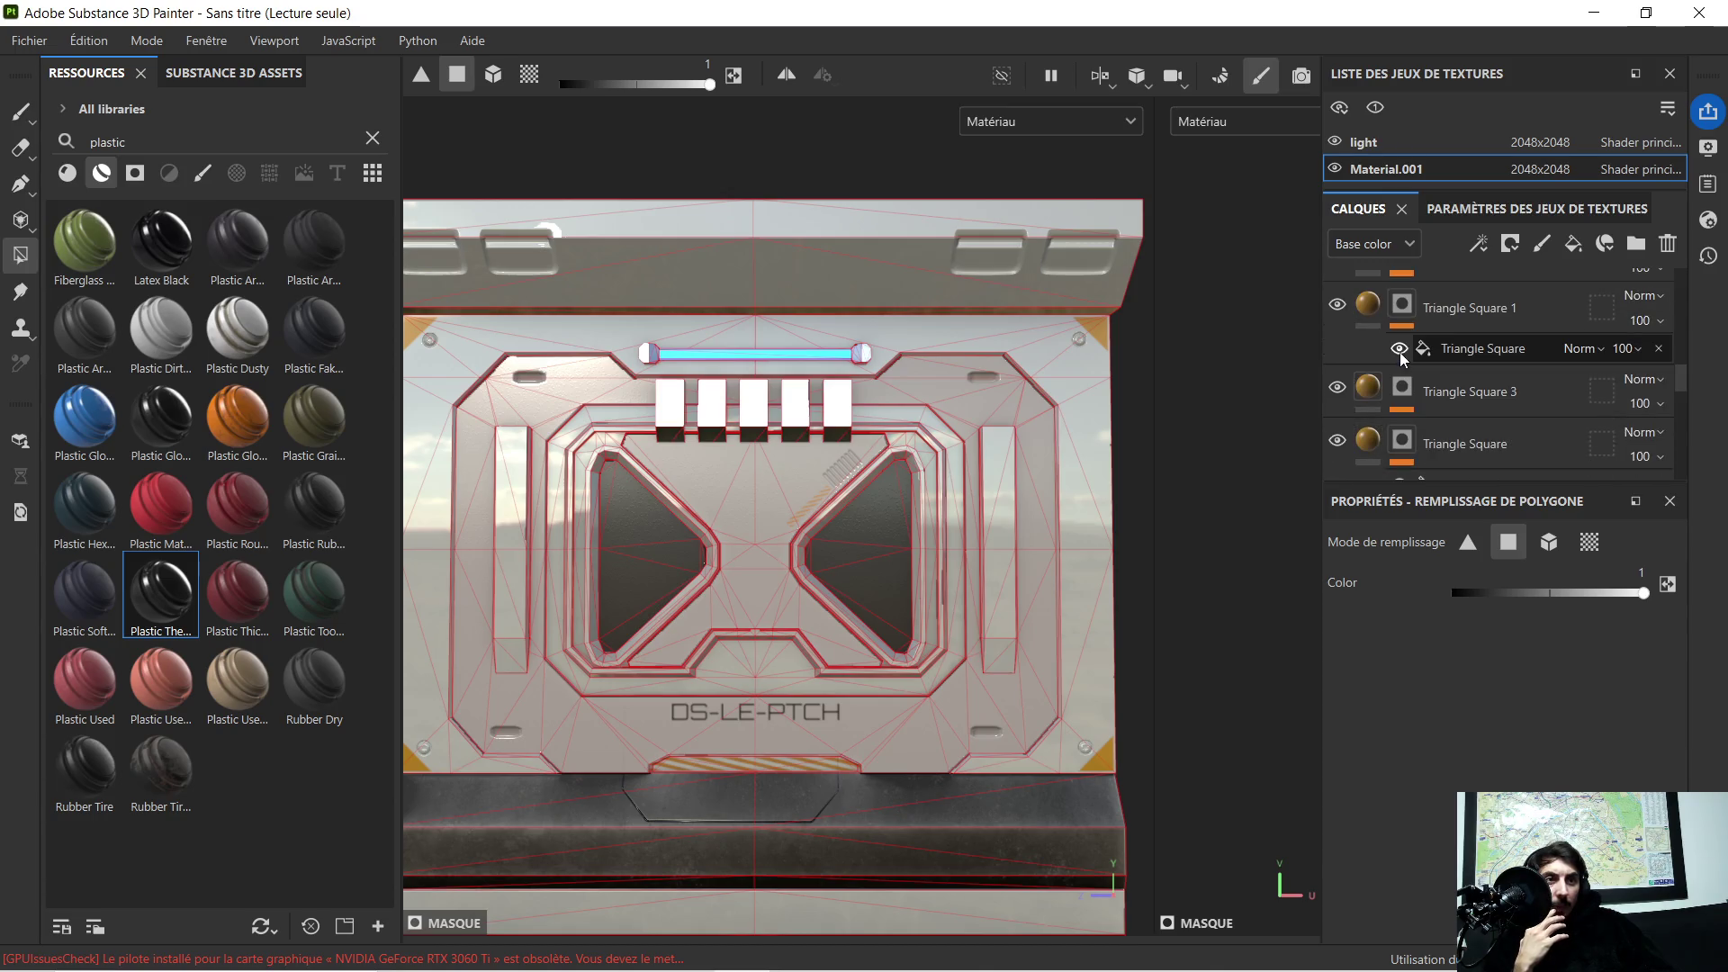
Step: Copy the gold hex value 9A6E1B from Triangle Square 1's base colour
click(1464, 347)
click(1432, 317)
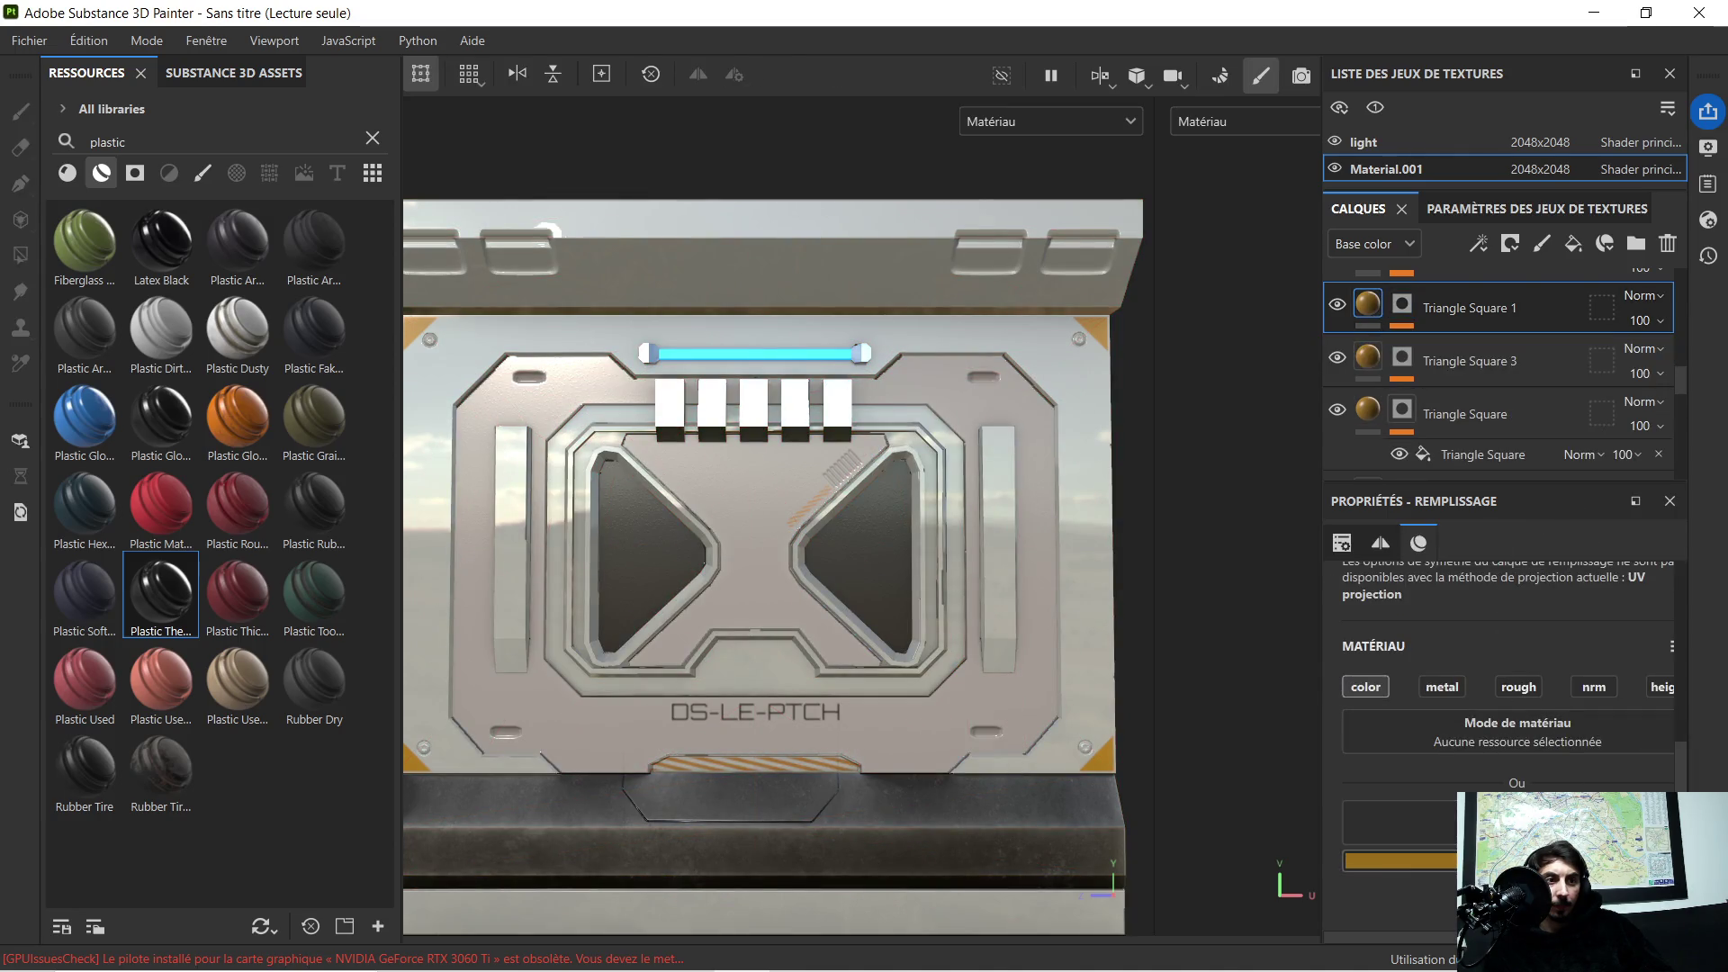
click(1399, 860)
drag(1454, 876, 1386, 877)
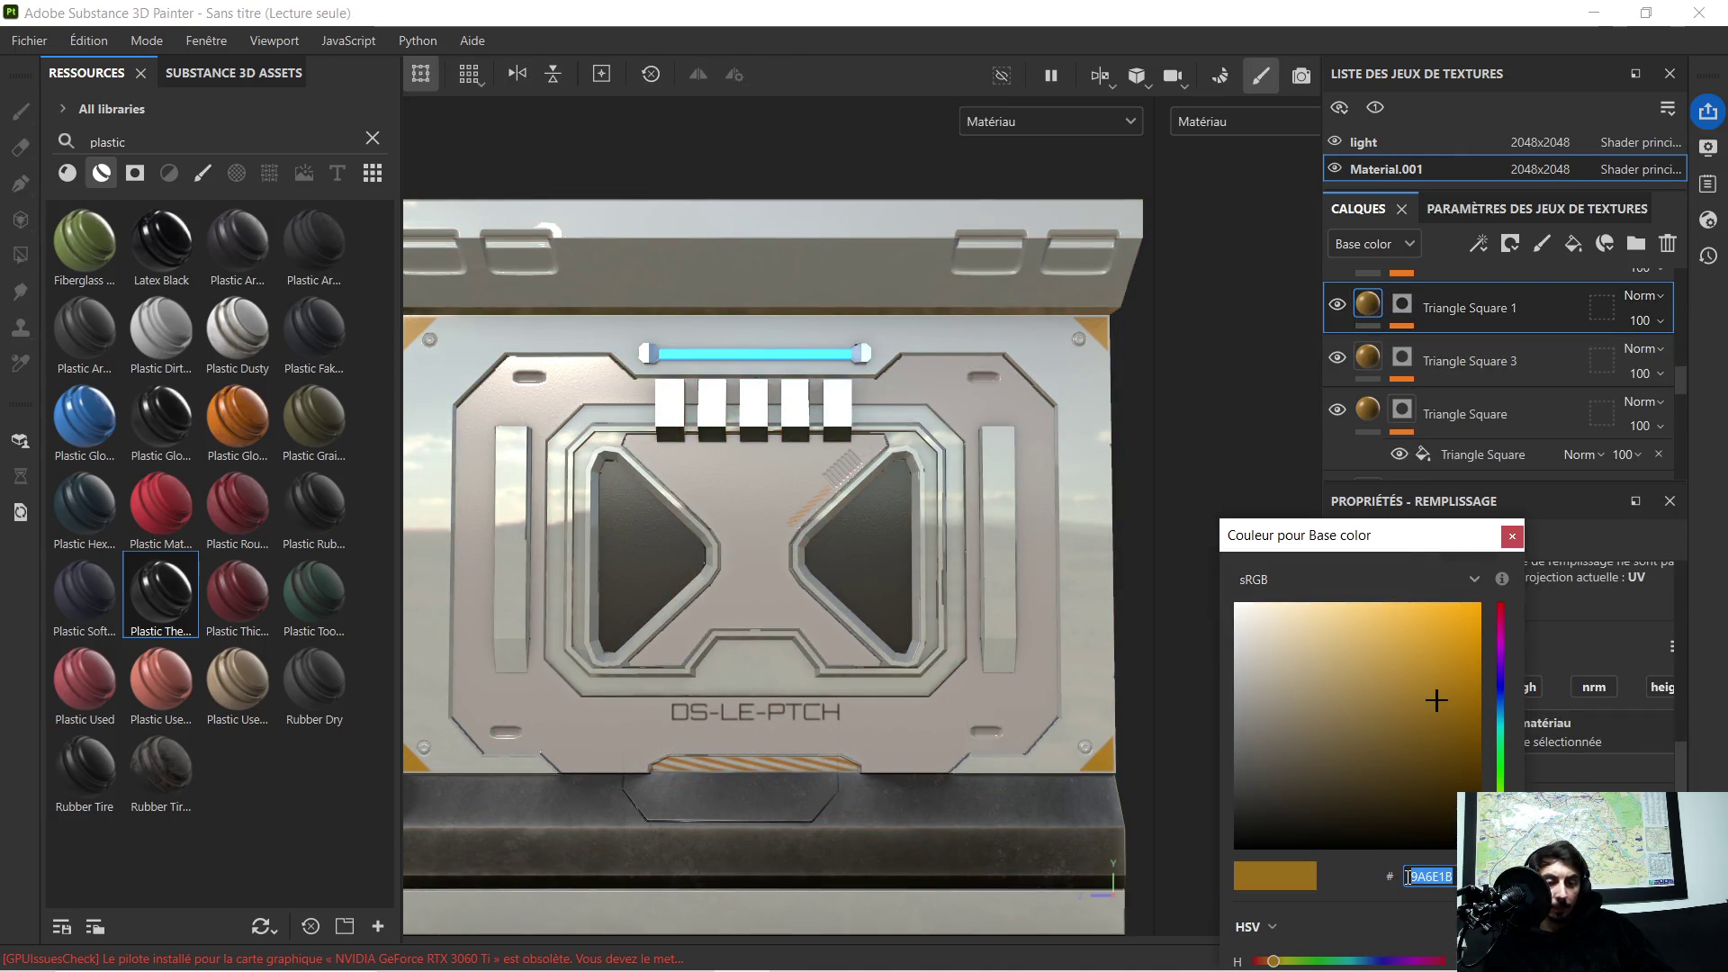
click(1512, 534)
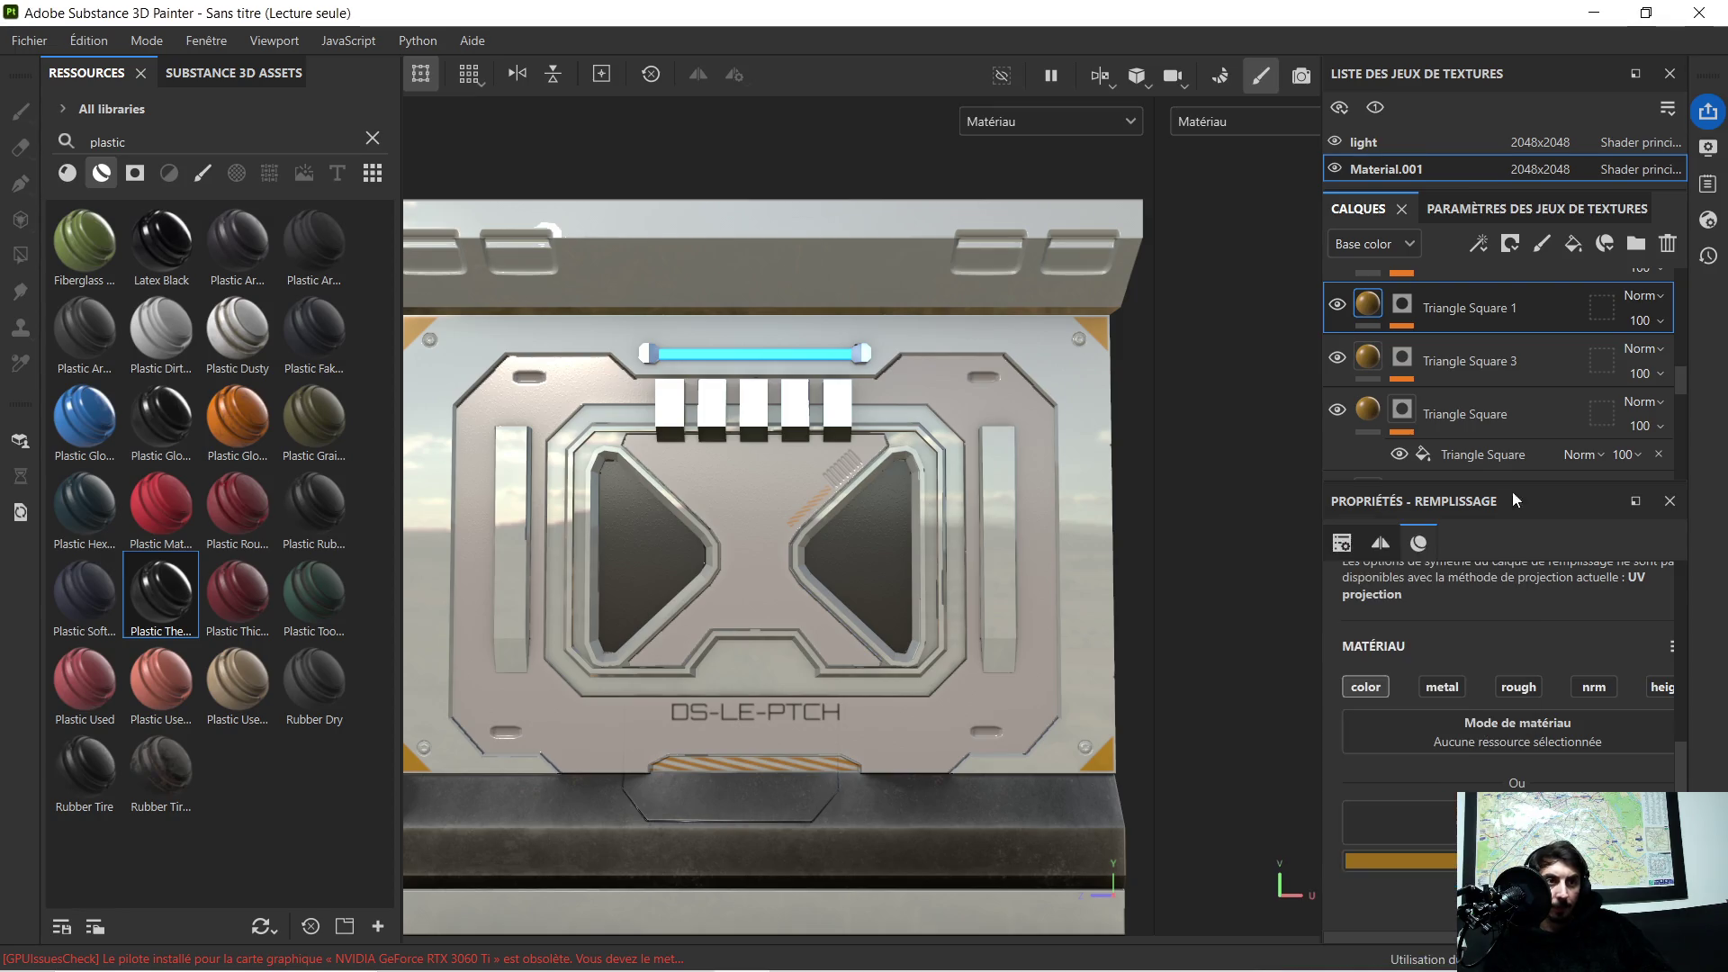
scroll(1464, 306, up, 2)
scroll(1459, 330, up, 3)
scroll(1459, 331, up, 2)
Step: Set the Plastic fill layer's base colour to amber 9A6E1B
click(1481, 297)
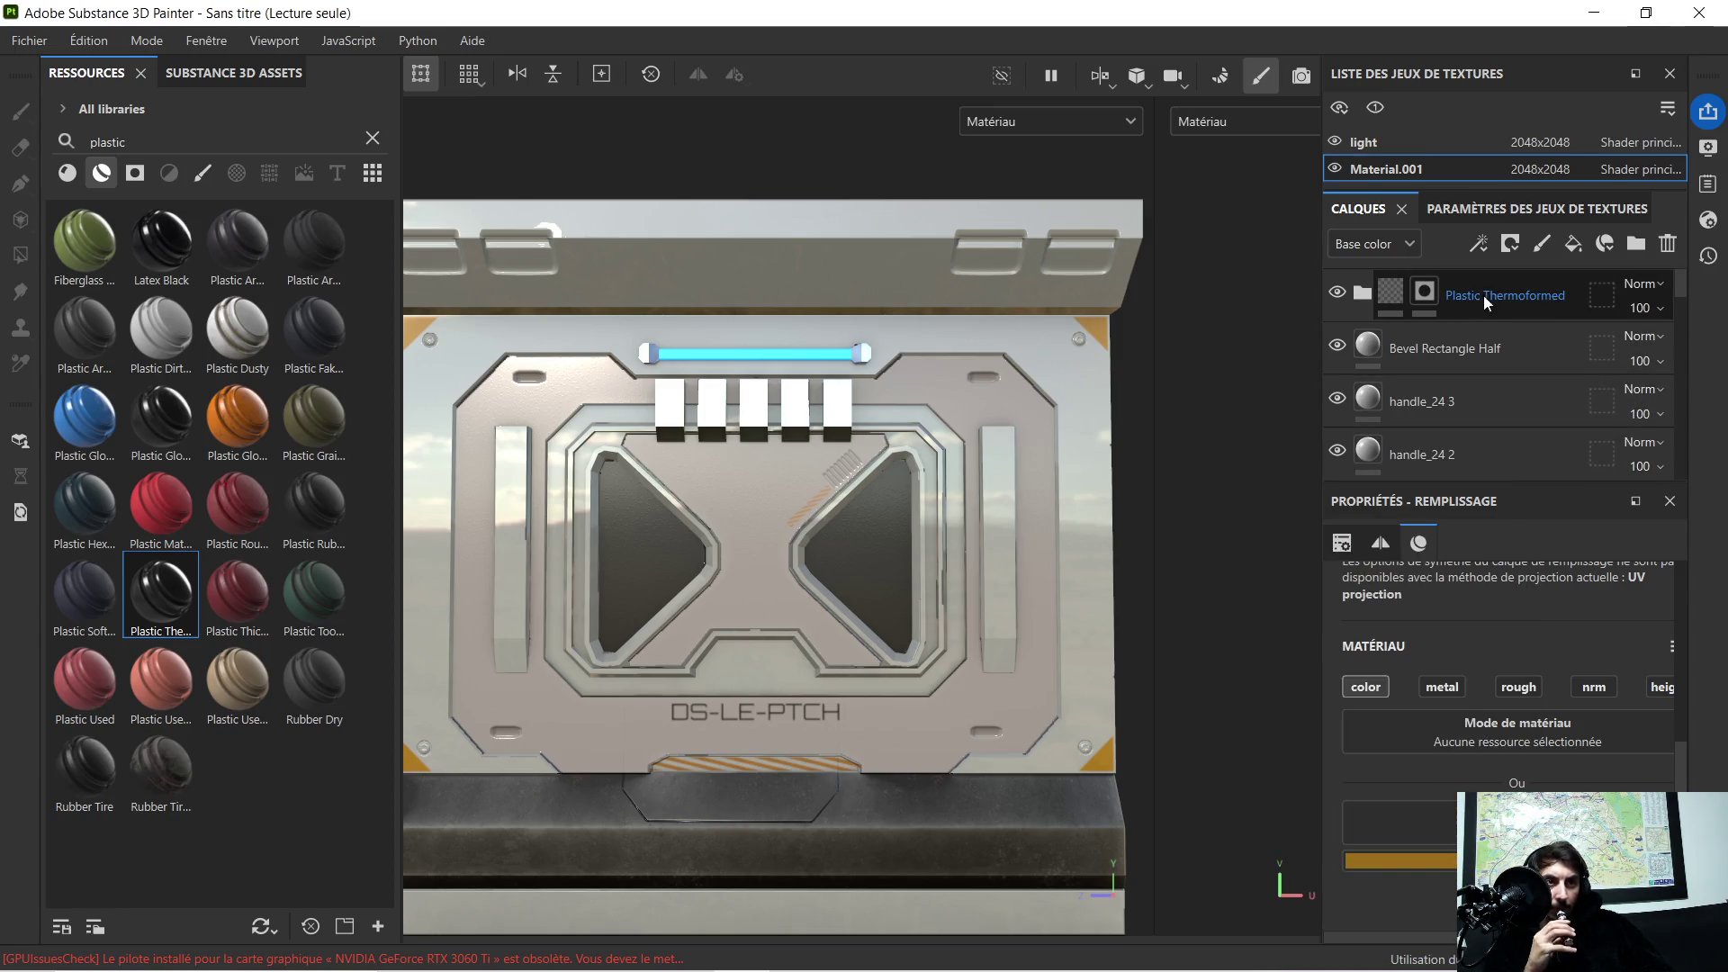
click(1383, 294)
click(1363, 294)
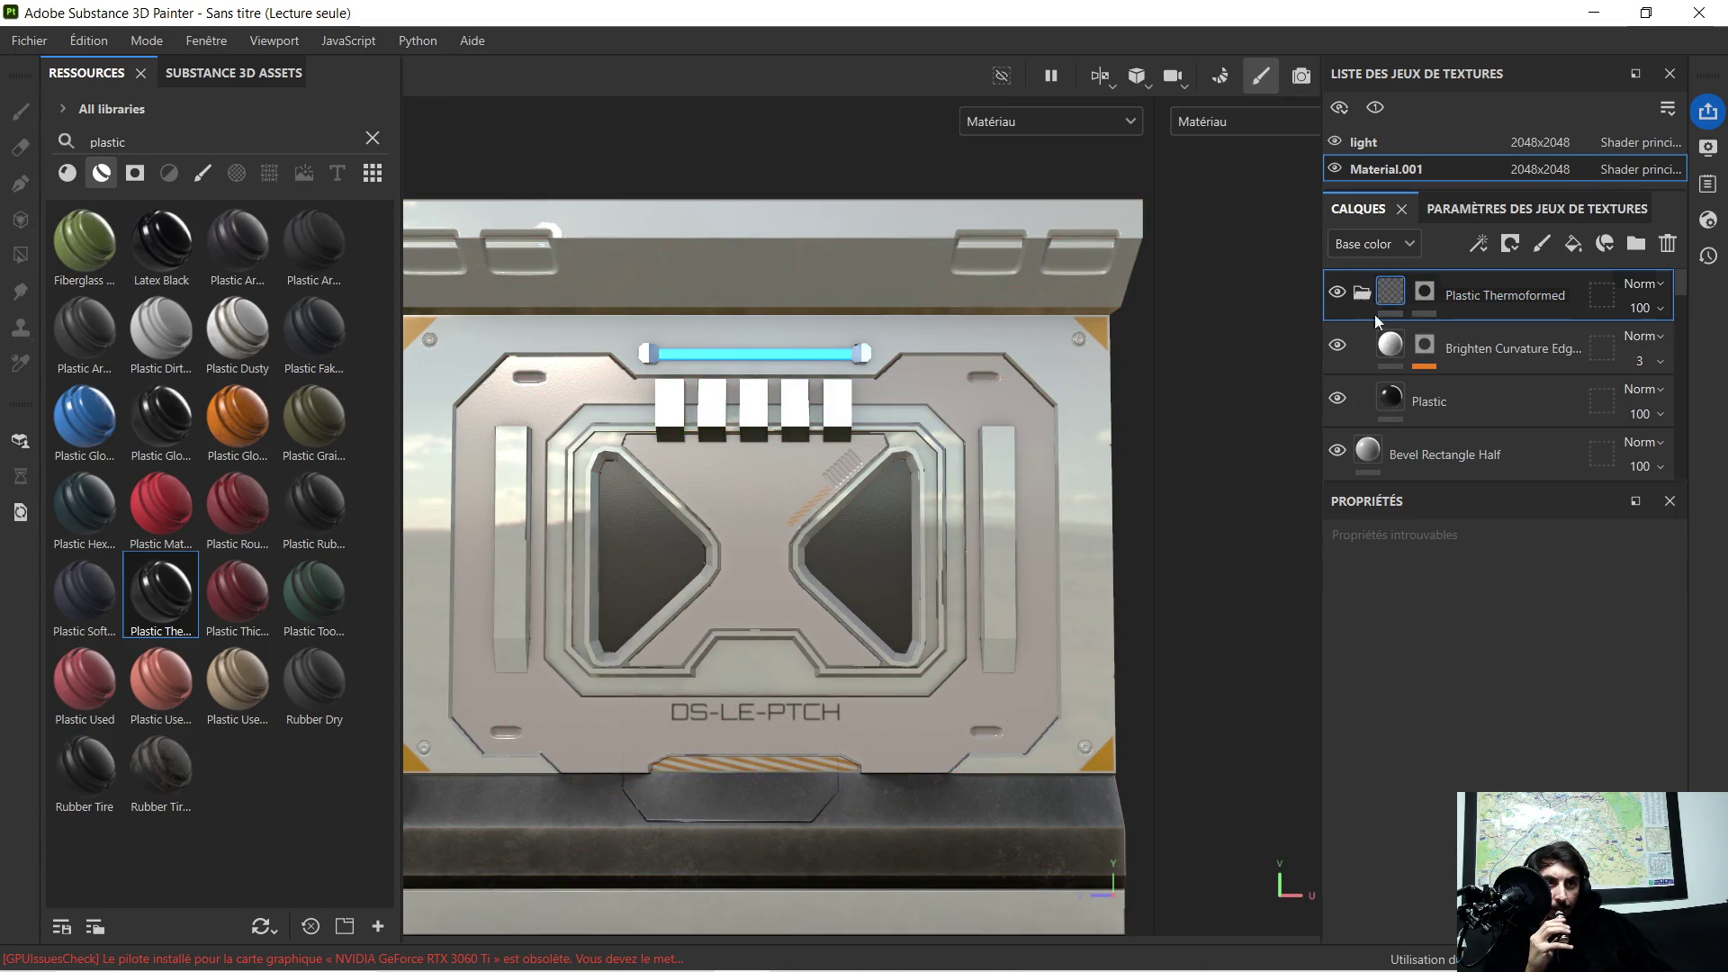
click(1467, 395)
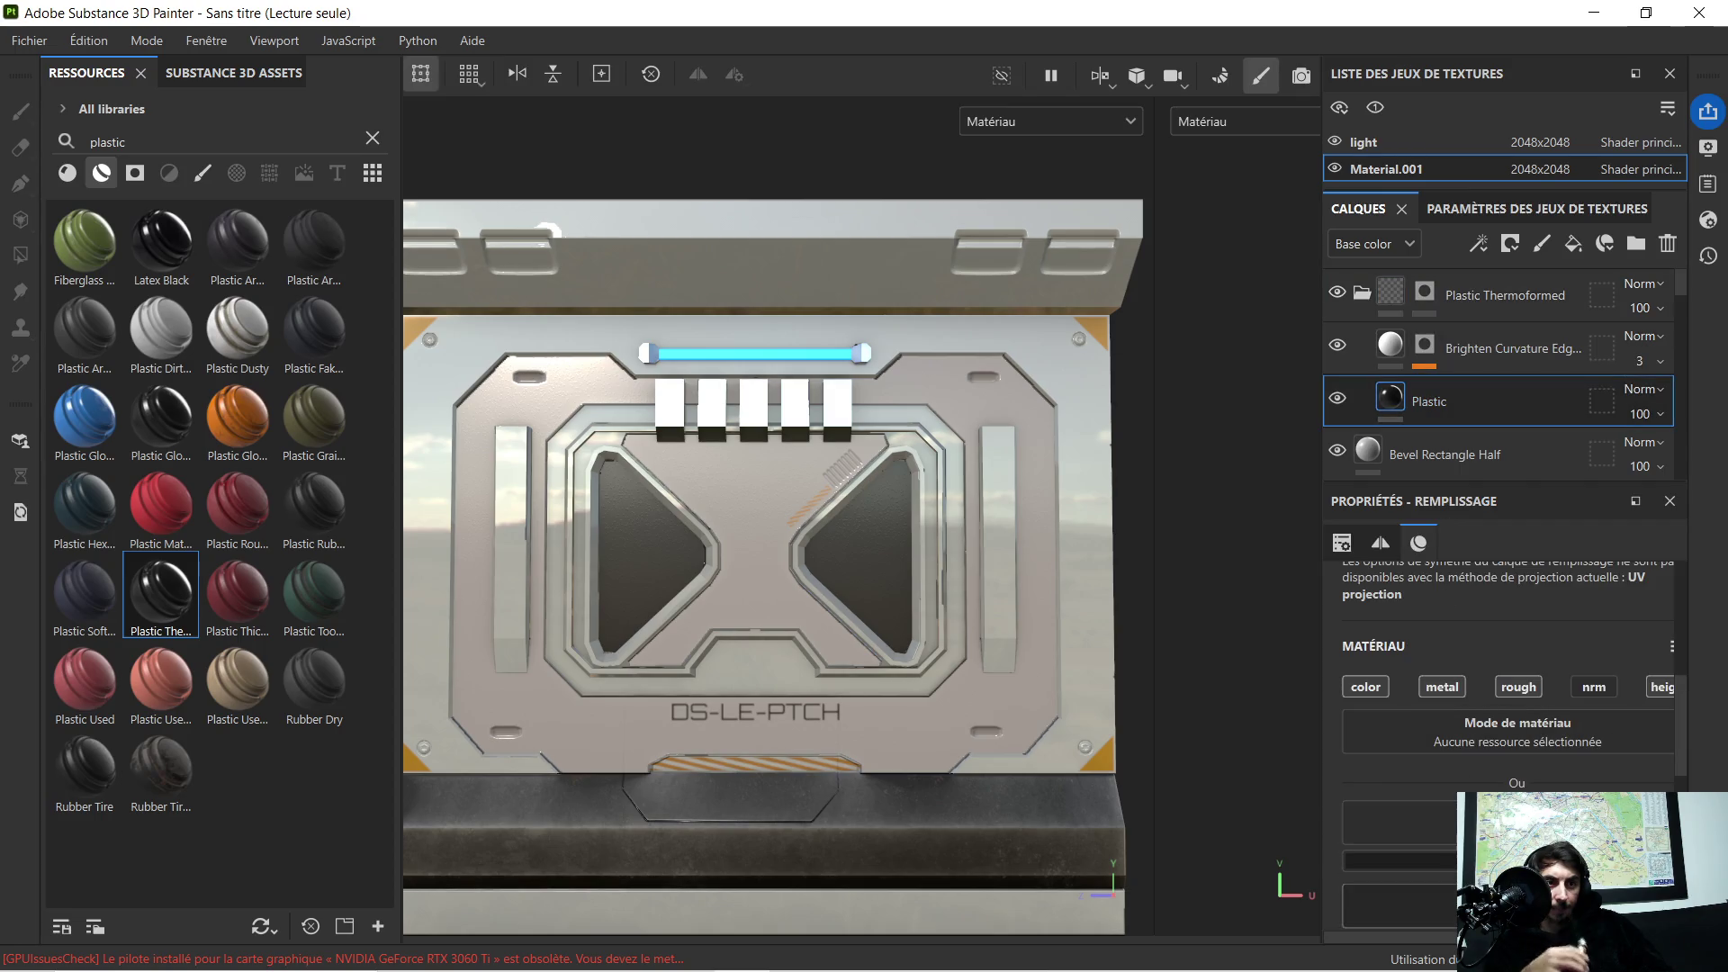
click(1398, 860)
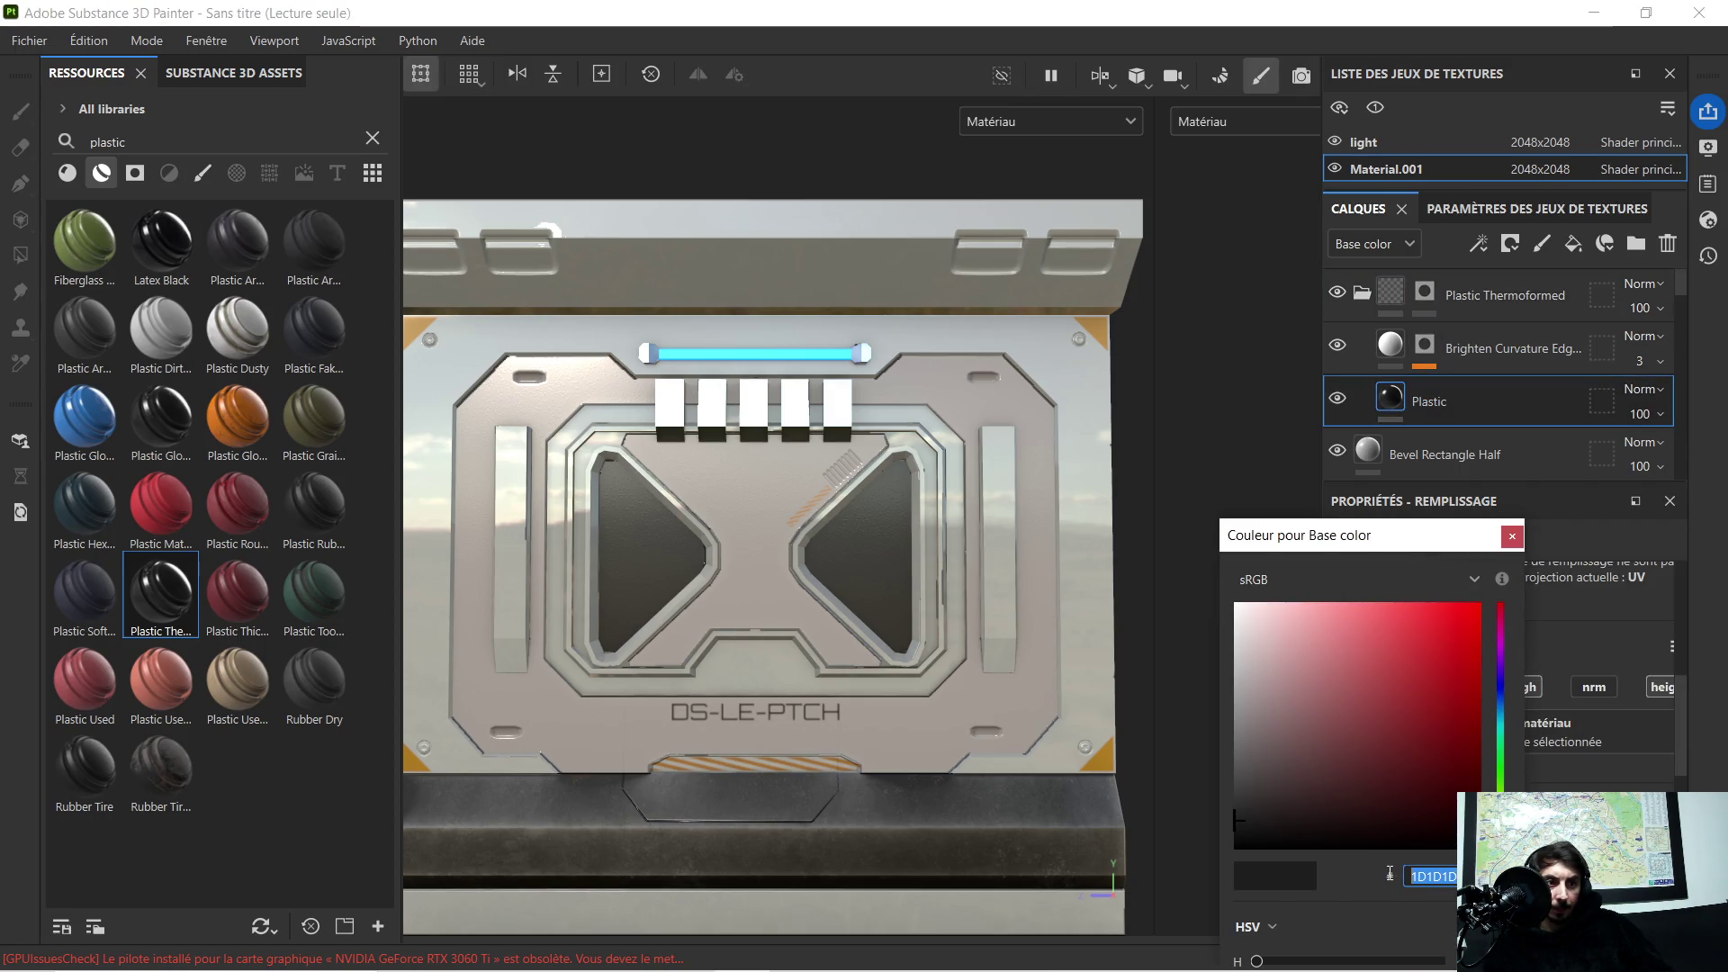
text(9A6E1B)
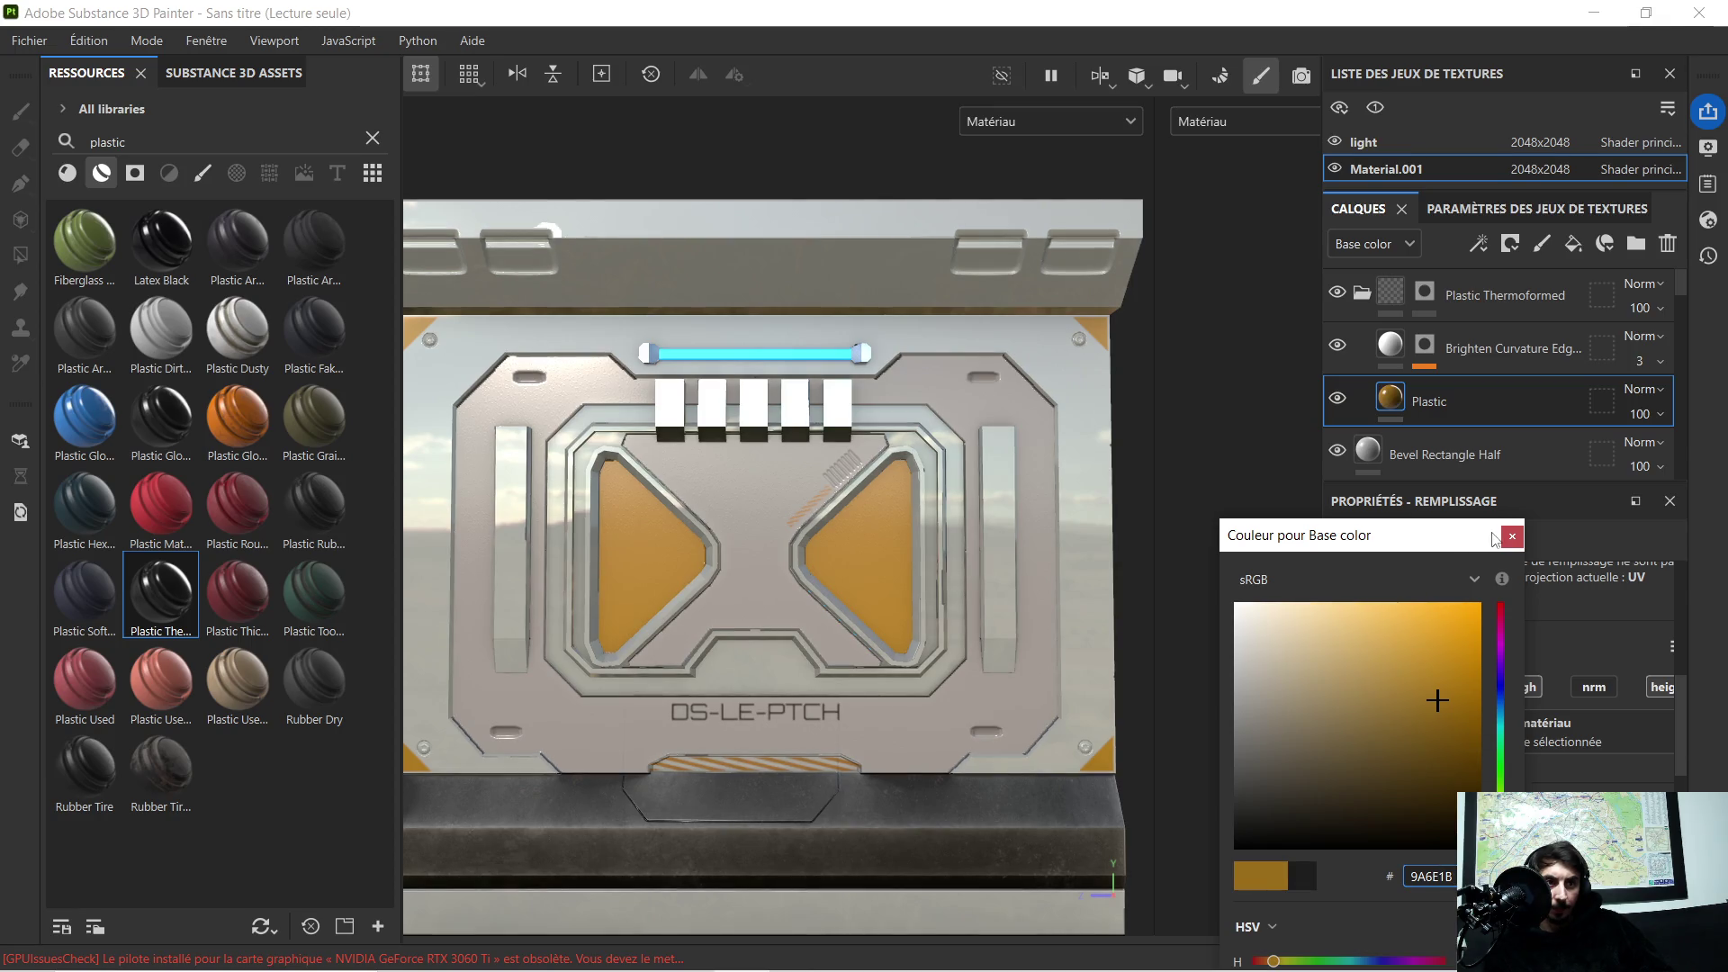
click(1509, 540)
scroll(833, 494, down, 2)
scroll(833, 495, down, 2)
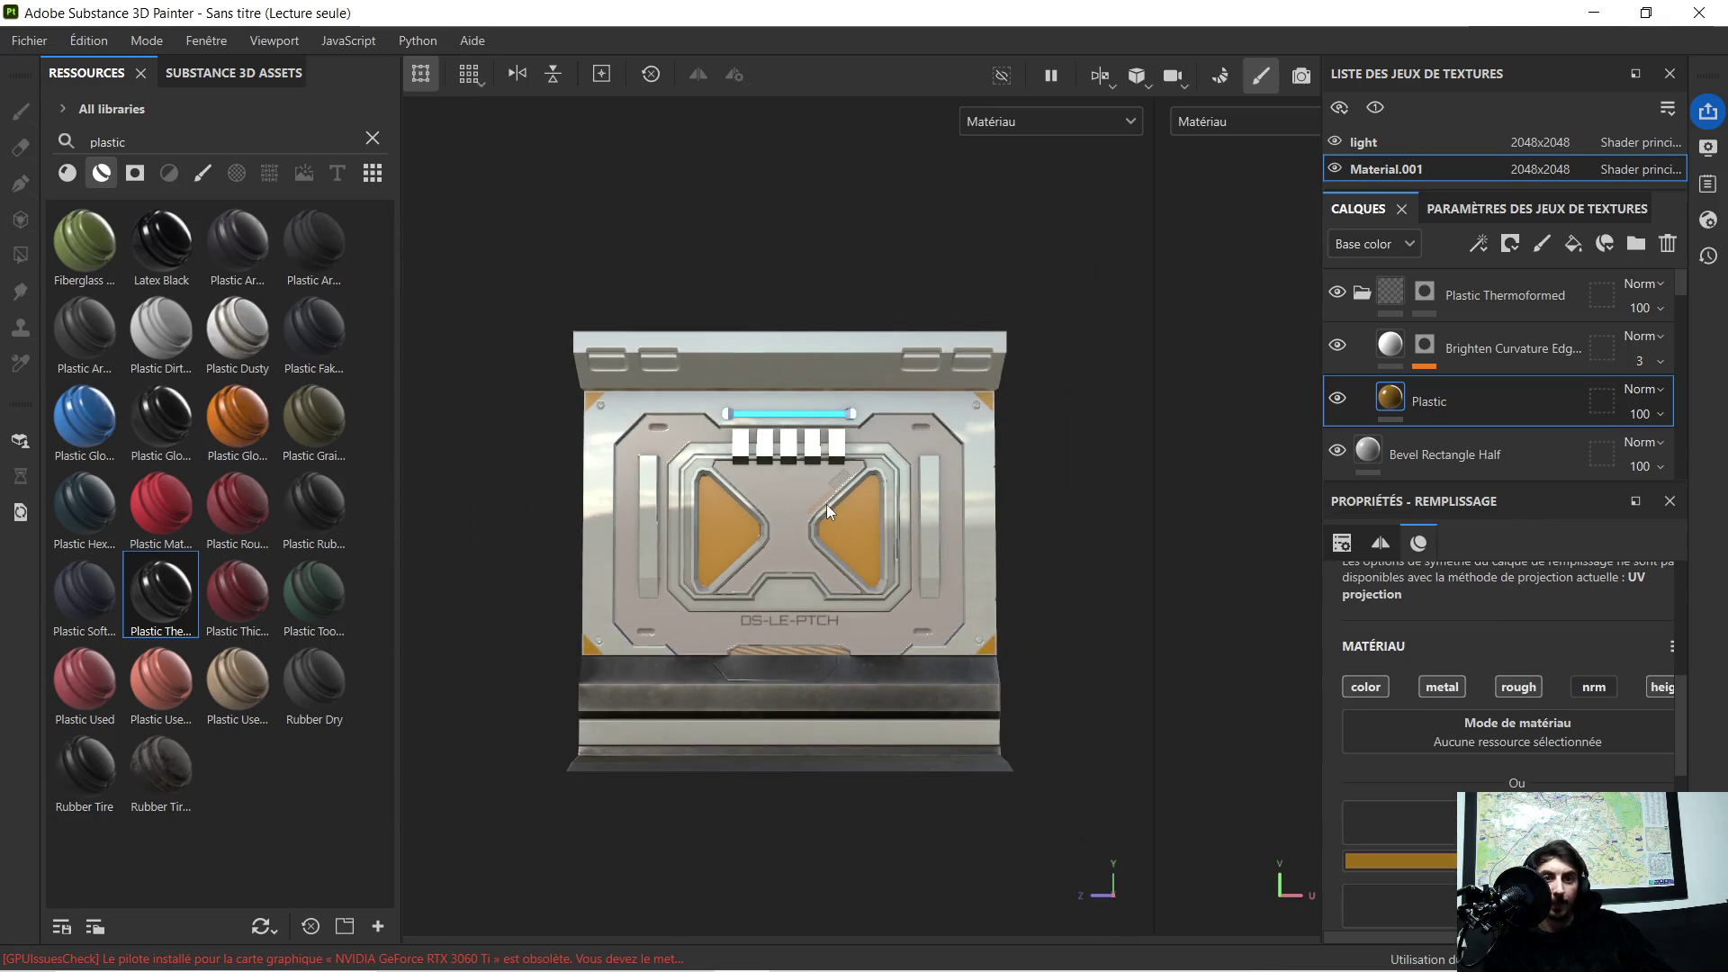
scroll(770, 517, up, 1)
scroll(763, 509, up, 2)
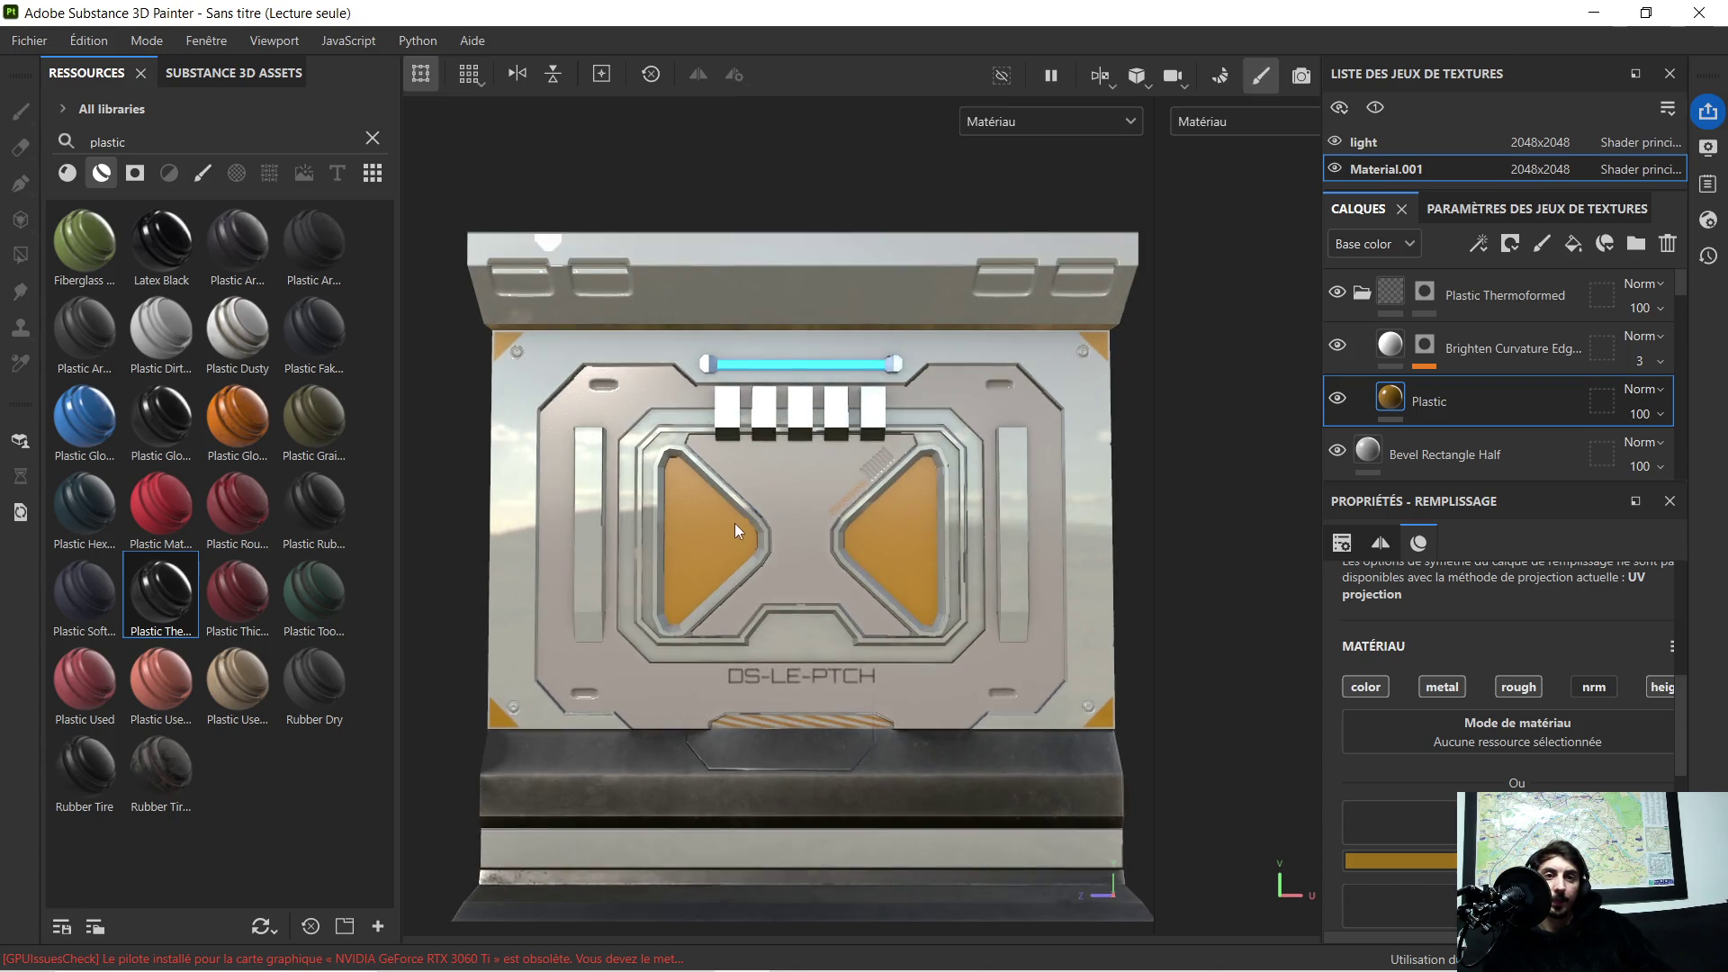
scroll(738, 520, up, 1)
alt+drag(737, 537, 829, 534)
mouse_move(628, 543)
alt+mouse_down()
mouse_move(706, 531)
mouse_move(686, 541)
alt+mouse_up()
scroll(707, 531, down, 1)
scroll(705, 526, up, 2)
scroll(686, 541, up, 1)
mouse_move(909, 558)
alt+mouse_down()
mouse_move(942, 560)
mouse_move(903, 560)
alt+mouse_up()
scroll(902, 563, down, 2)
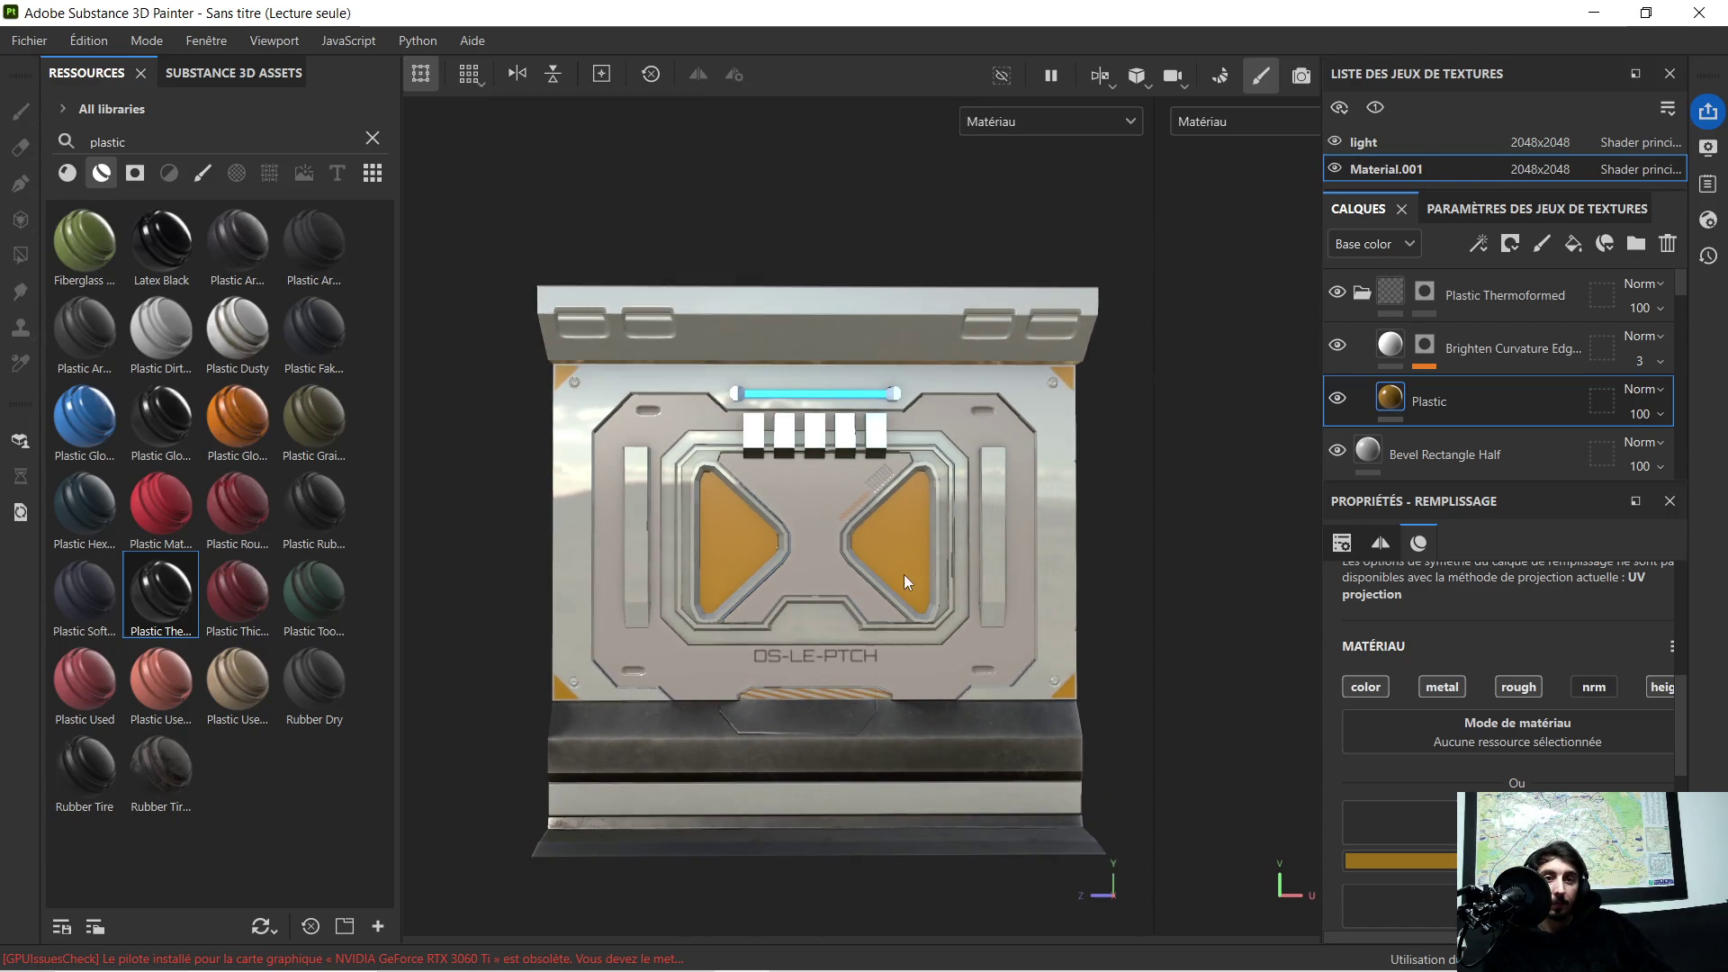
scroll(893, 551, up, 2)
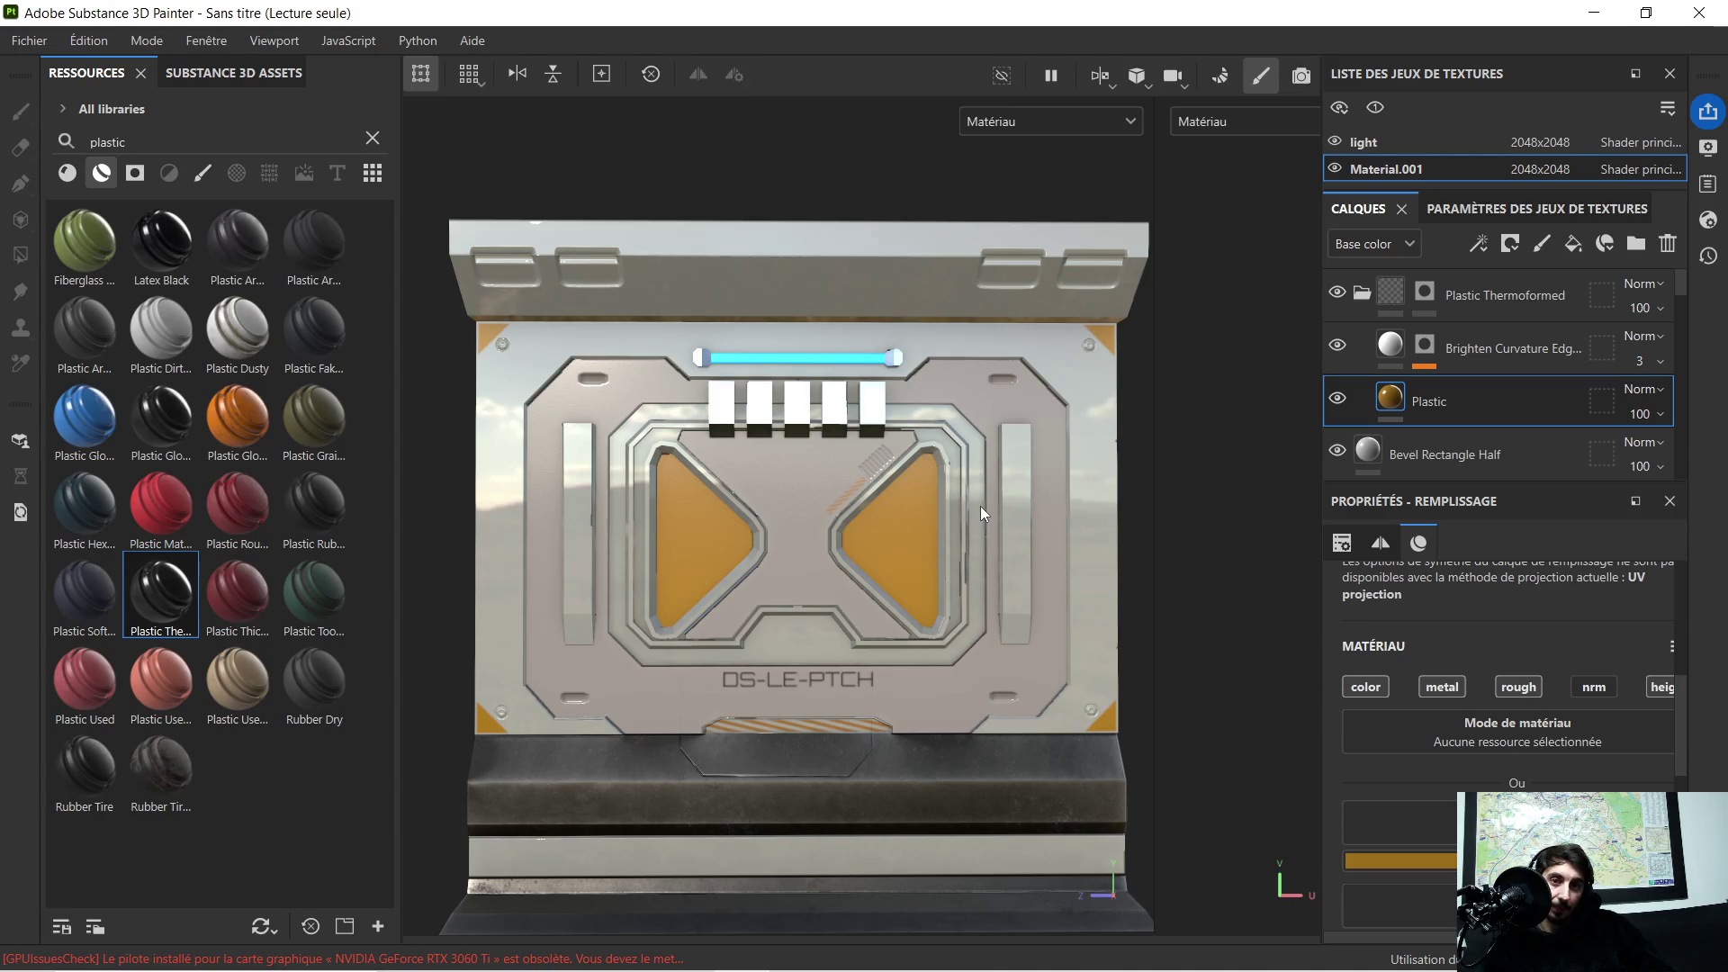
key(f)
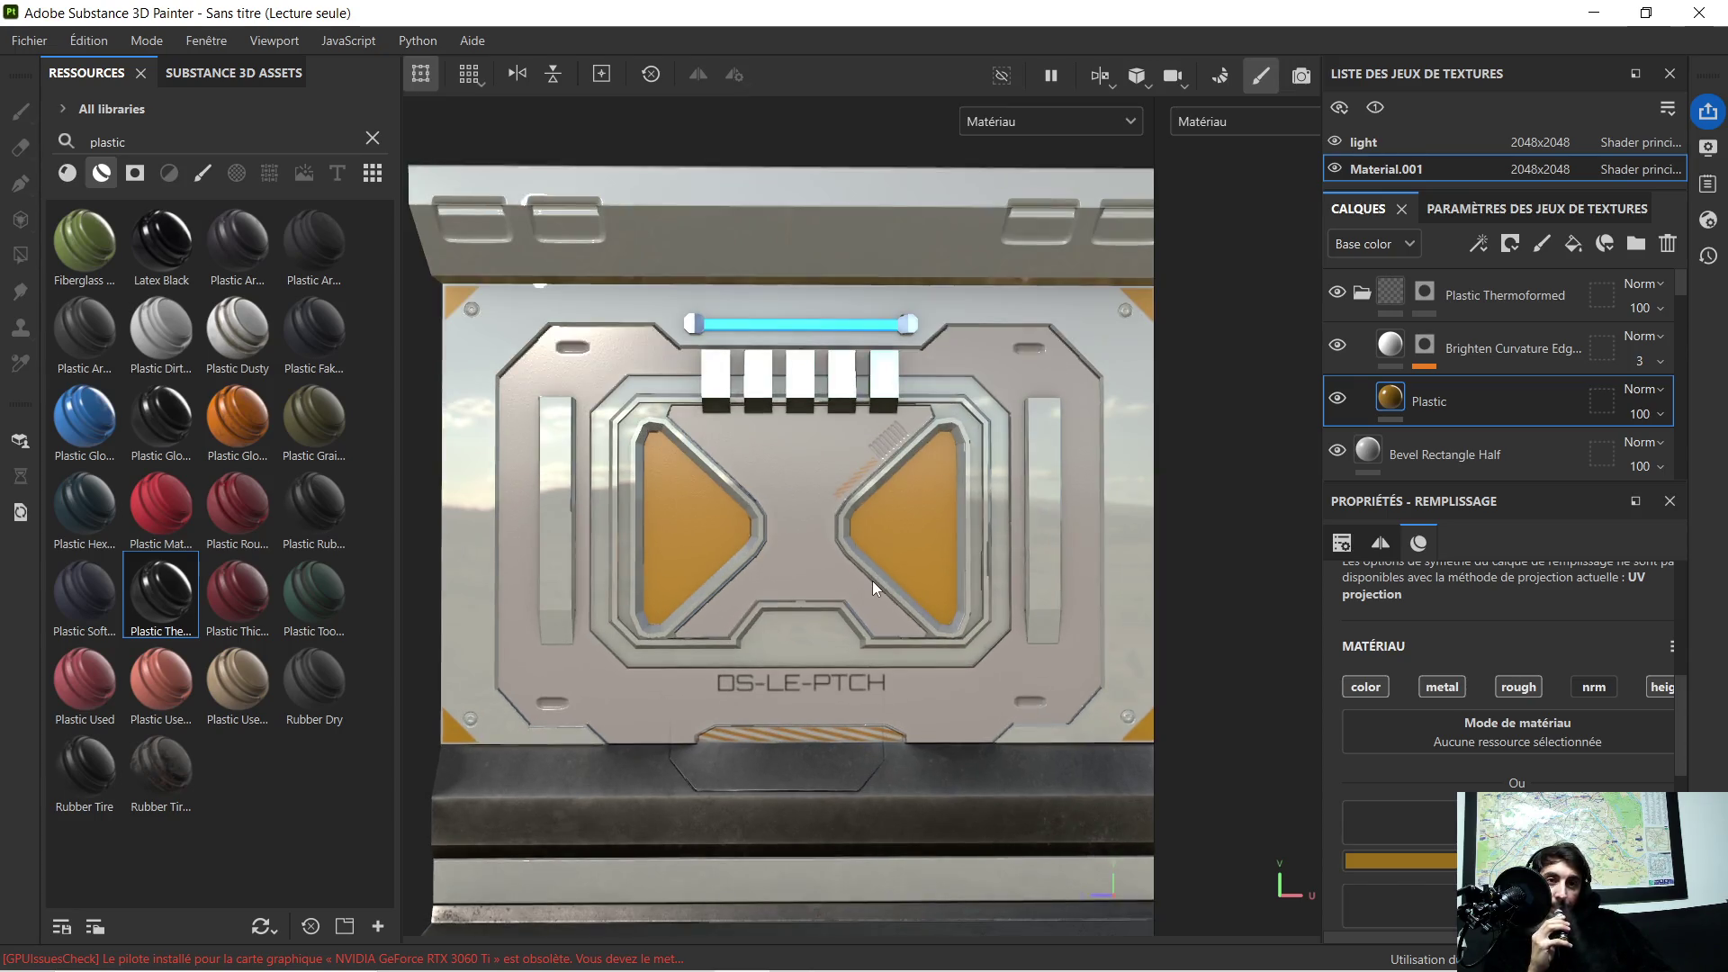
scroll(872, 580, up, 2)
scroll(863, 558, down, 1)
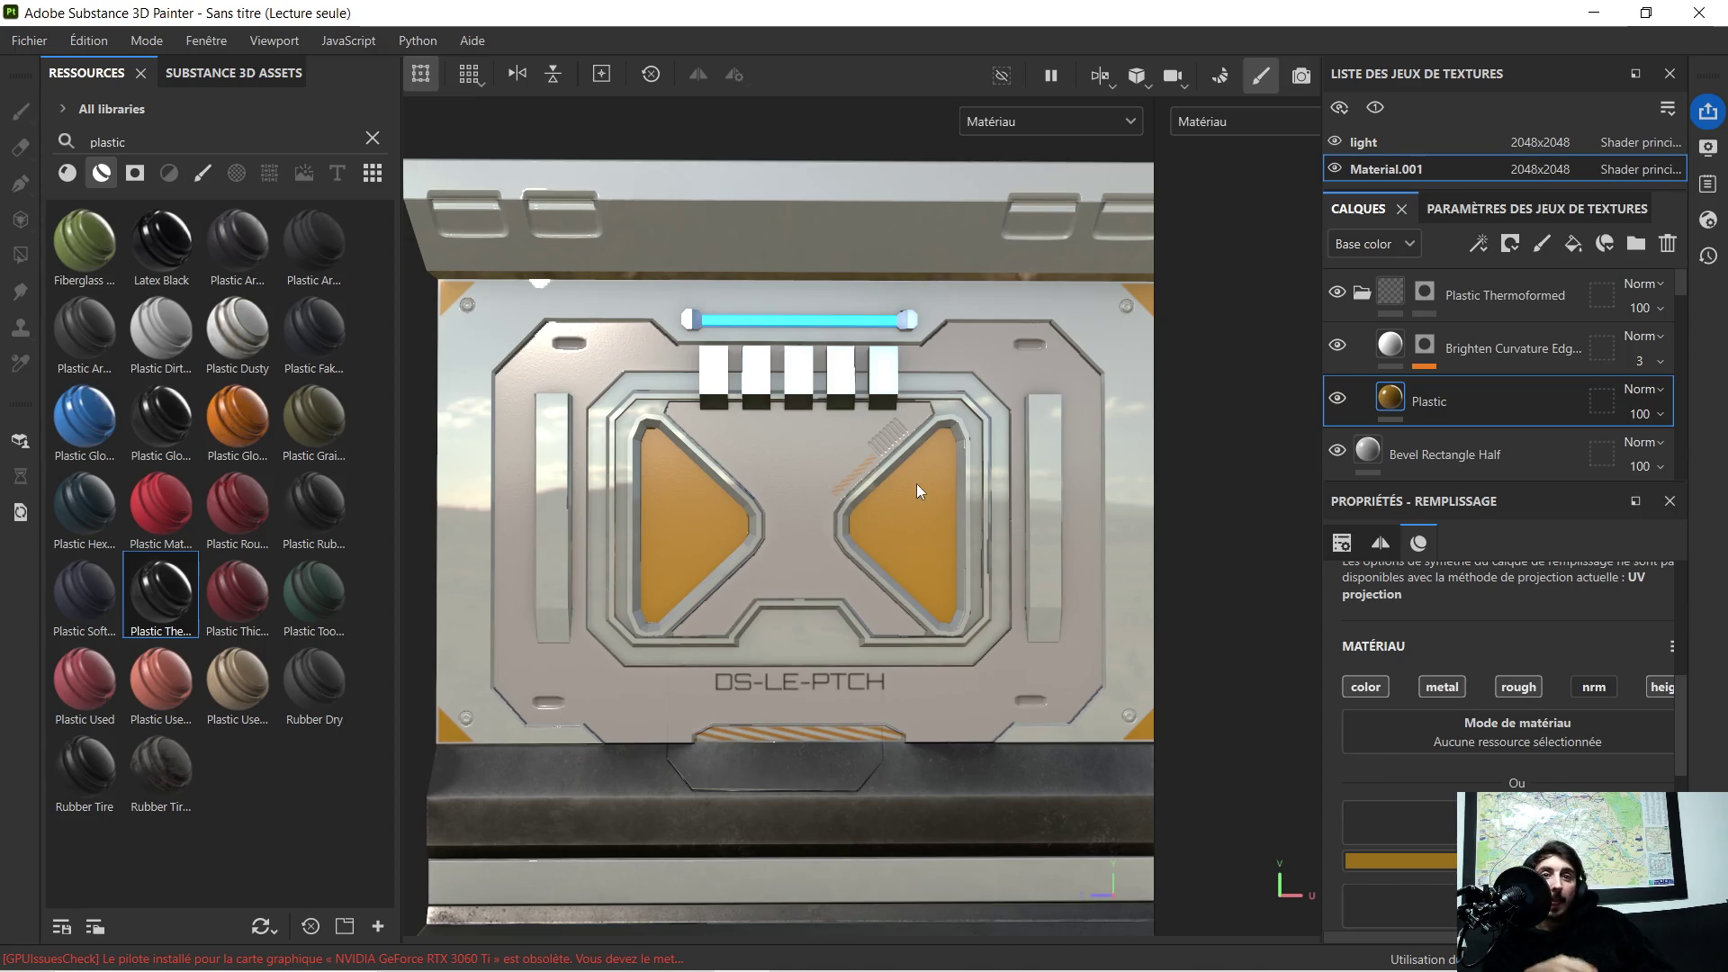
scroll(872, 480, up, 1)
scroll(872, 481, up, 2)
scroll(841, 485, up, 2)
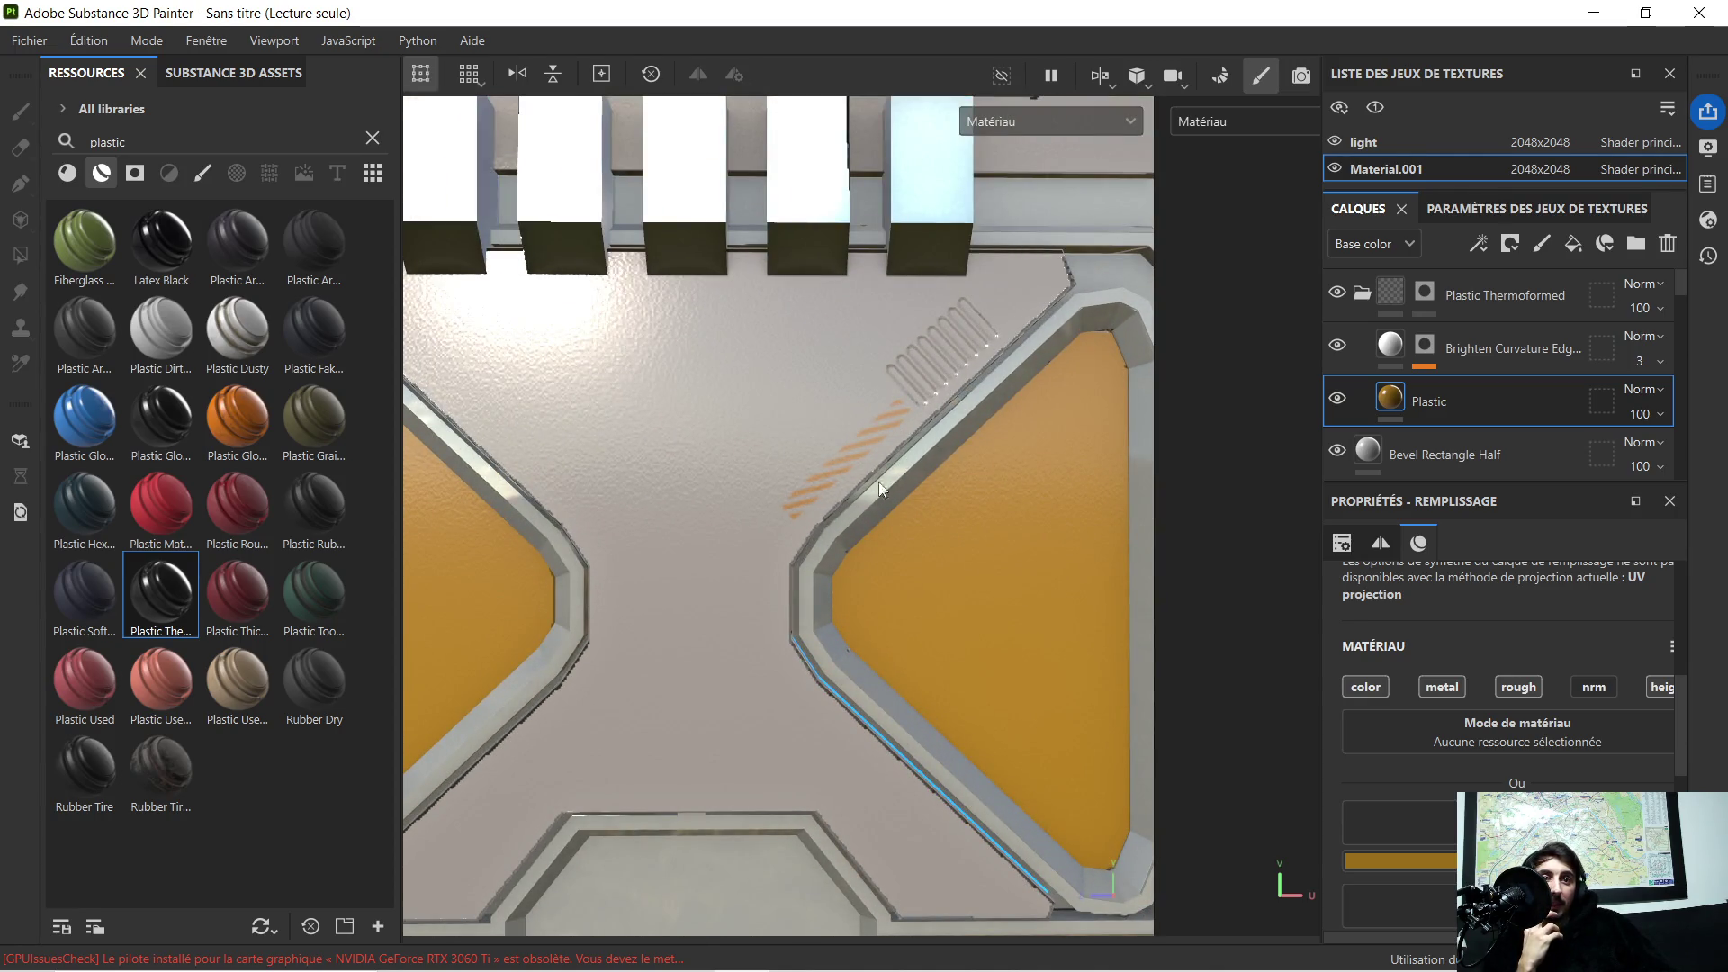
scroll(891, 468, down, 3)
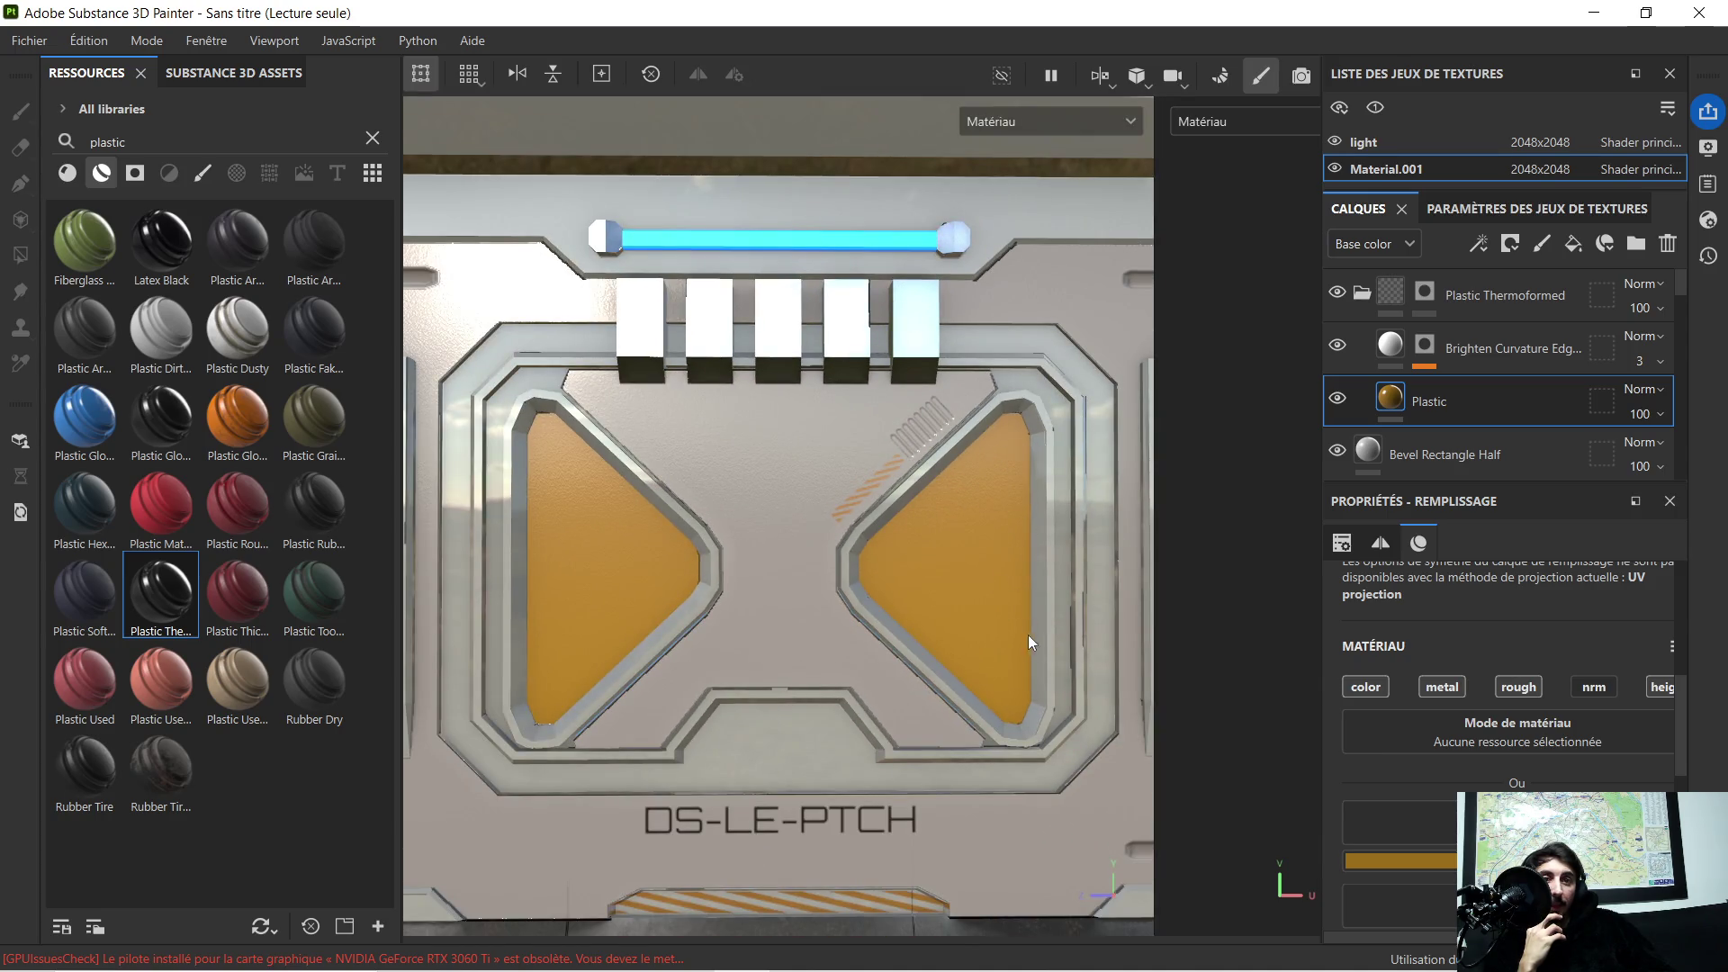
scroll(893, 620, down, 2)
scroll(884, 611, down, 1)
alt+drag(884, 620, 885, 611)
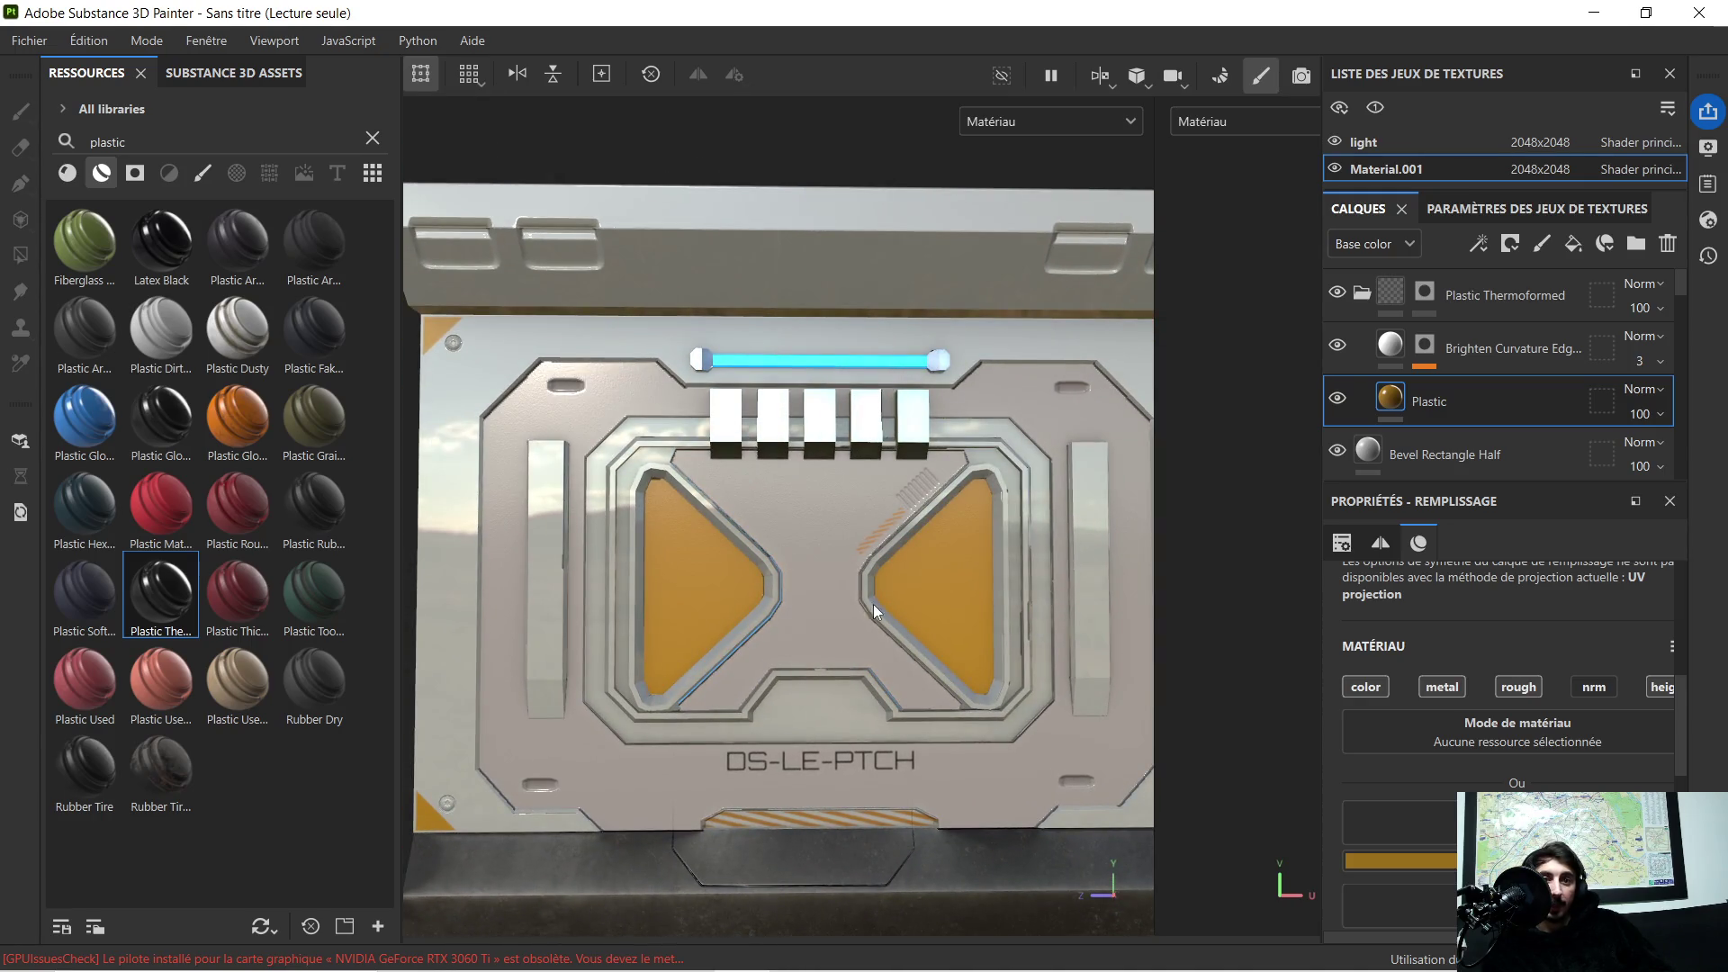
key(super)
key(super)
alt+middle_drag(933, 628, 861, 576)
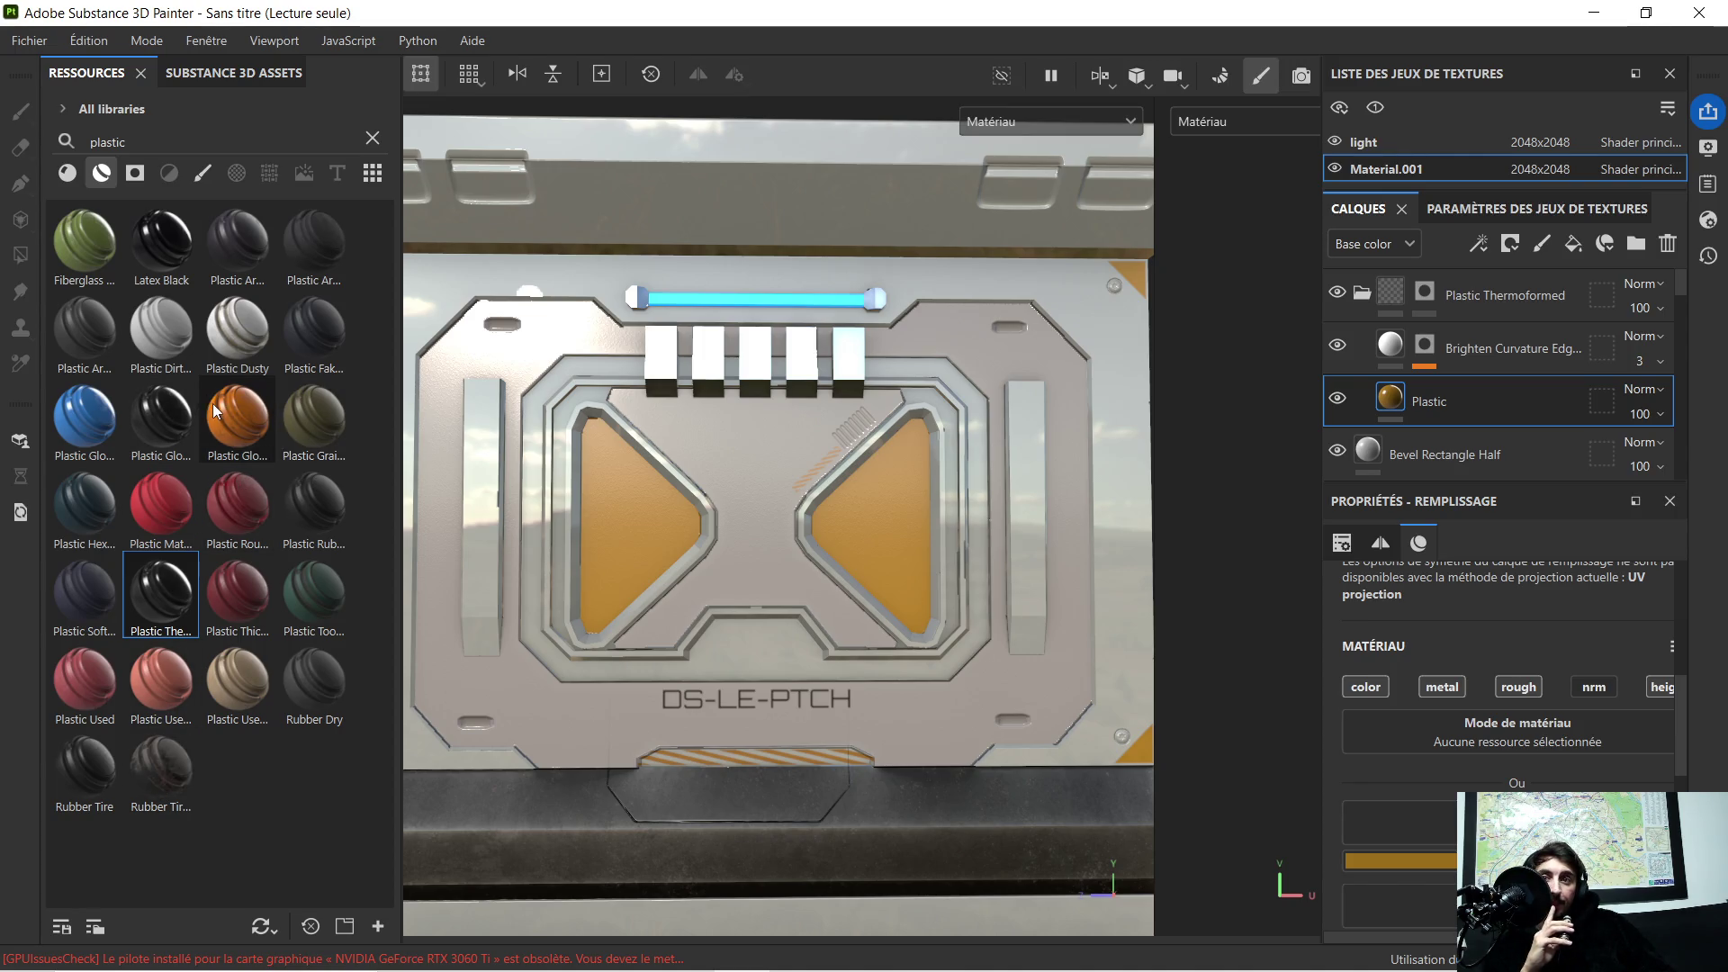
click(135, 172)
Step: Clear the plastic search so the library lists all materials again
click(102, 174)
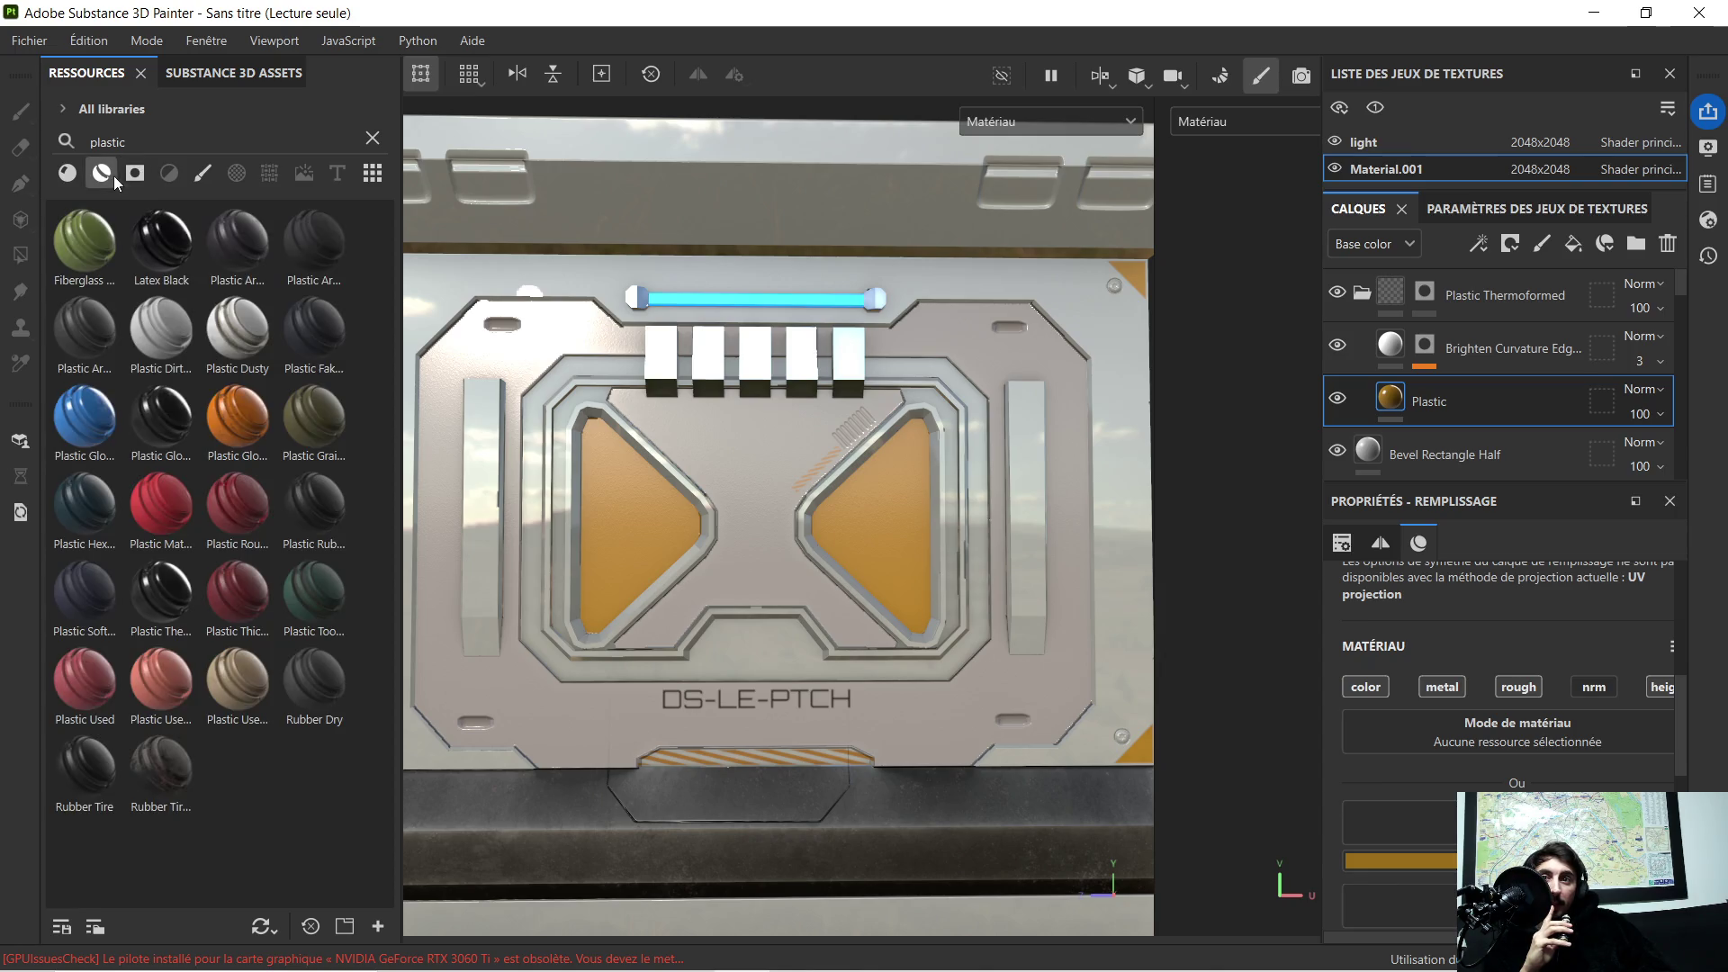
click(68, 173)
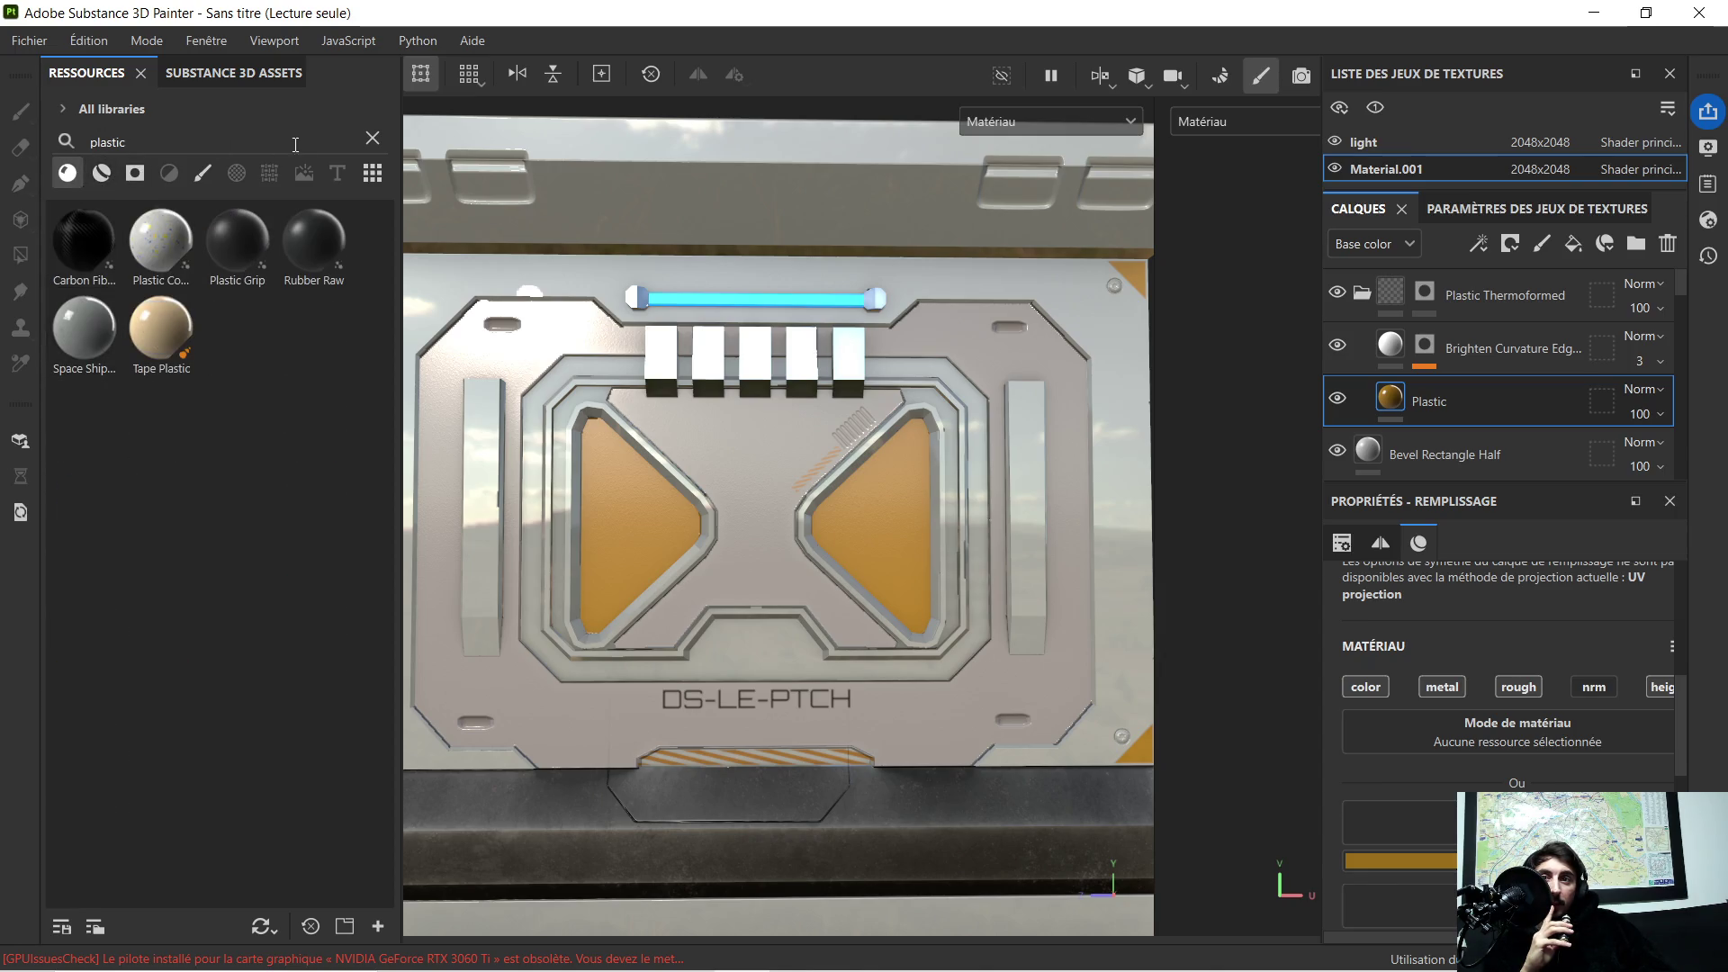
click(368, 141)
click(101, 172)
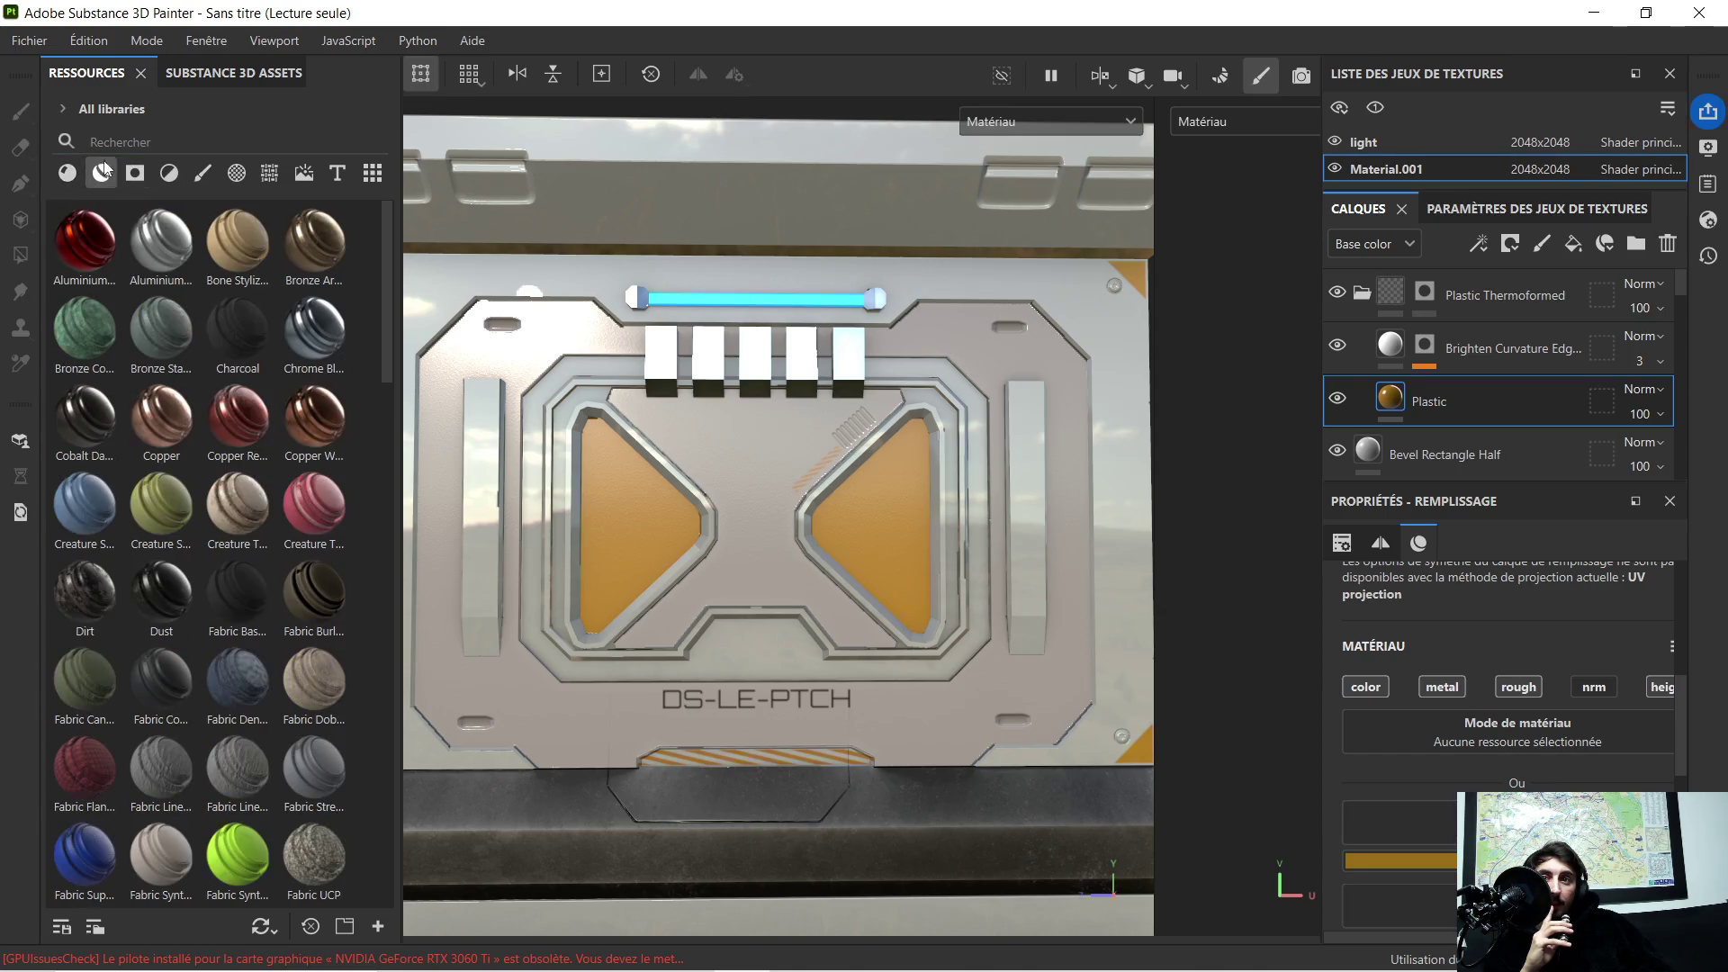
scroll(206, 523, down, 5)
scroll(198, 625, down, 5)
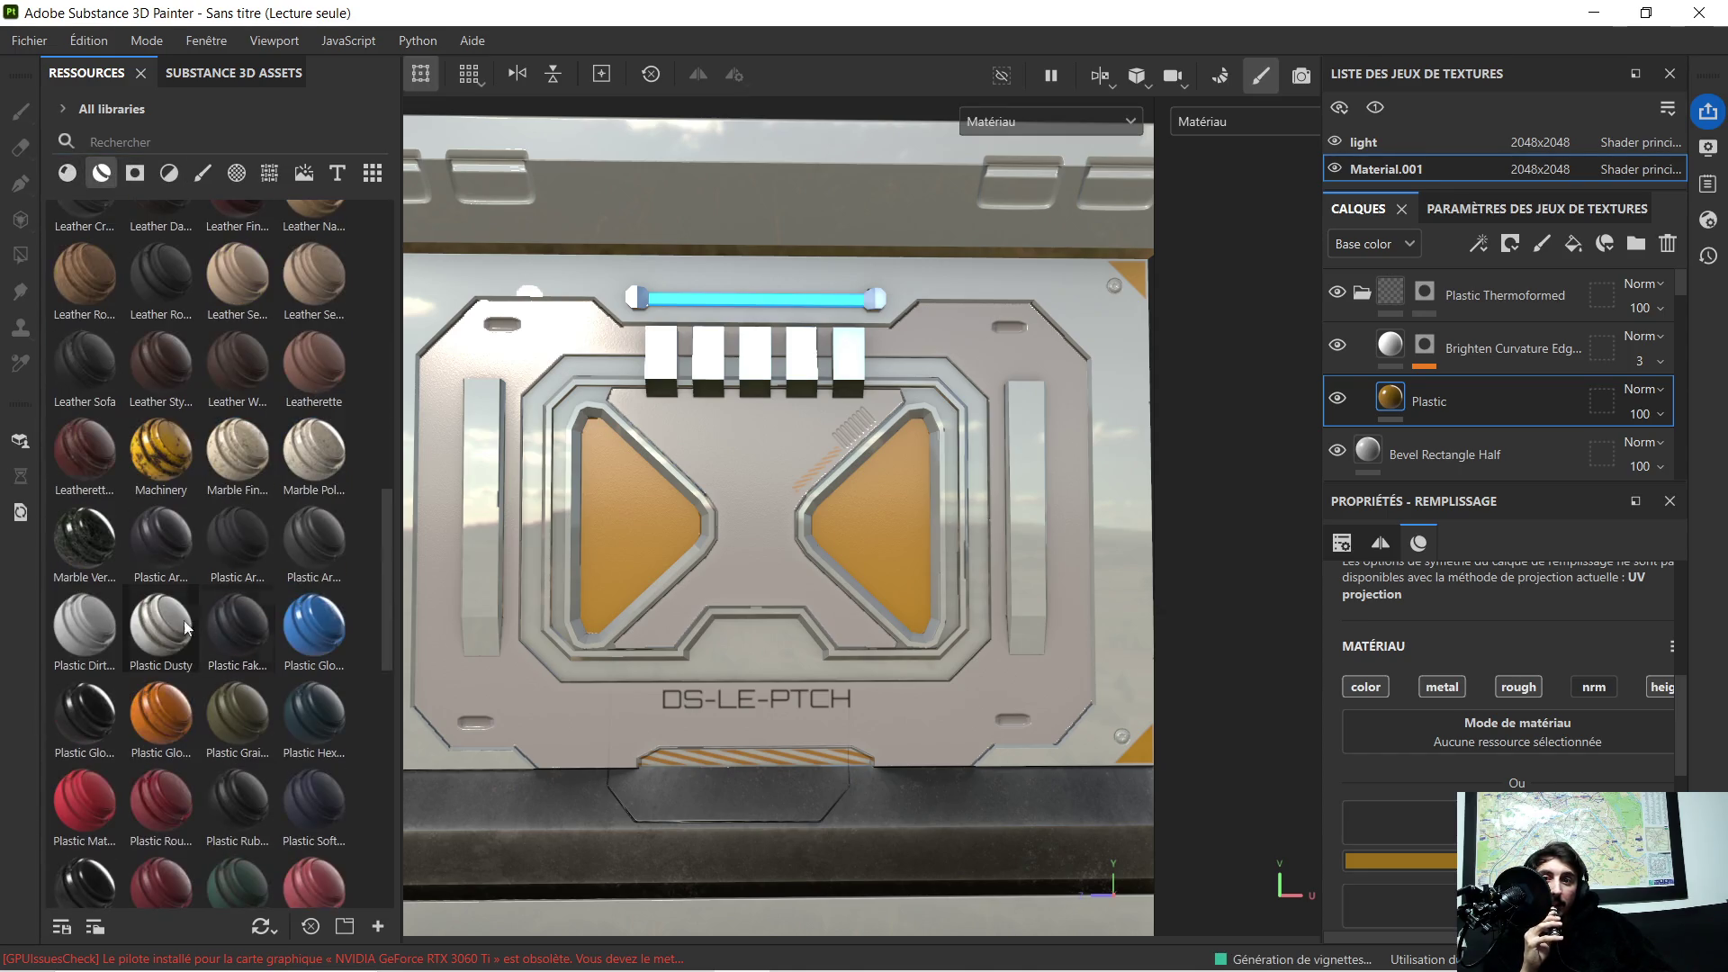
scroll(182, 641, down, 3)
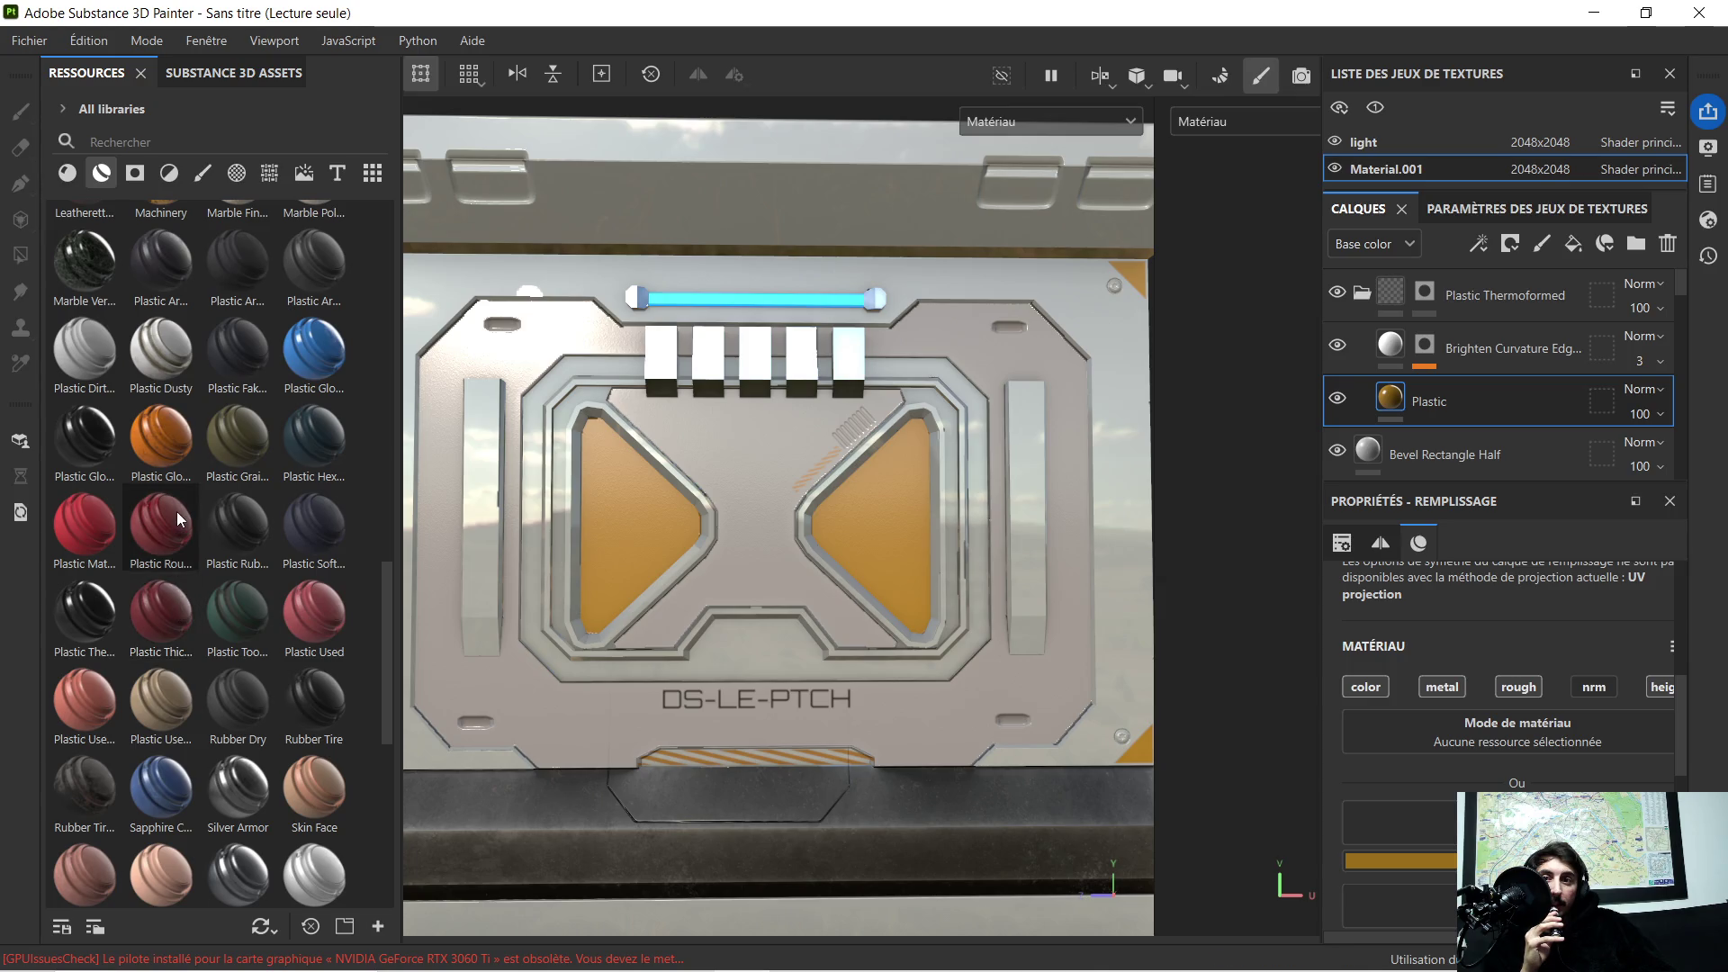
scroll(177, 514, down, 3)
scroll(180, 553, up, 3)
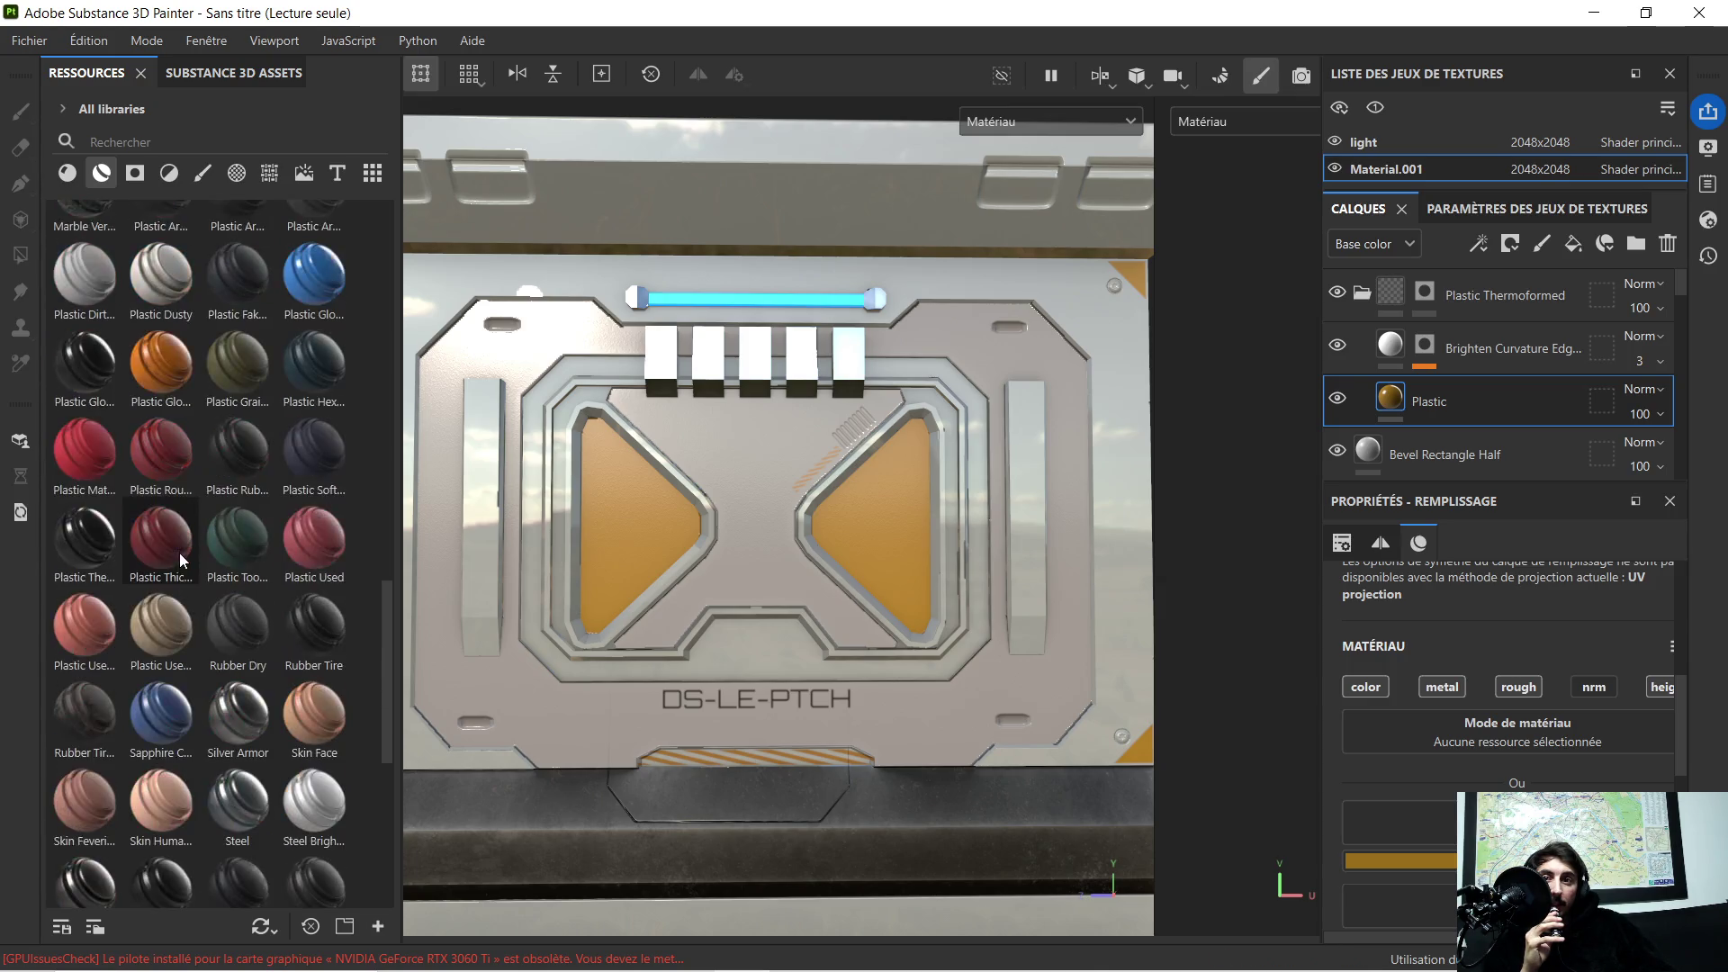
scroll(180, 553, up, 3)
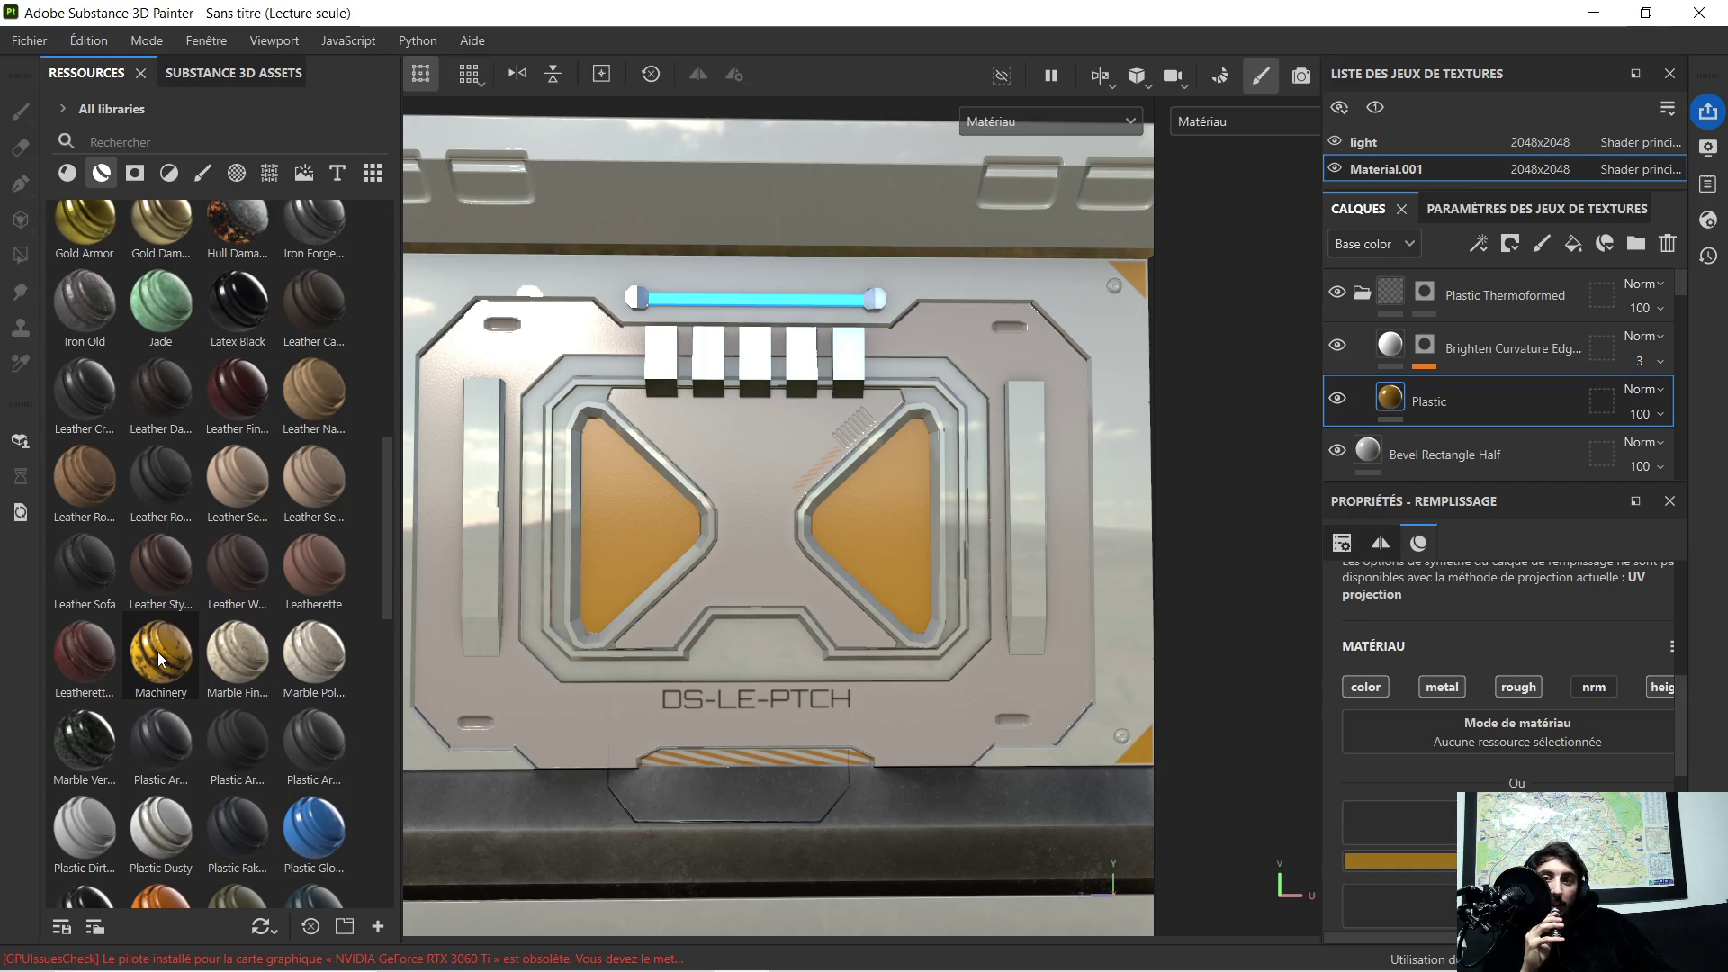
Step: Apply the Machinery material as a new layer with a black mask
mouse_move(158, 652)
mouse_down()
mouse_move(666, 541)
mouse_move(660, 517)
mouse_up()
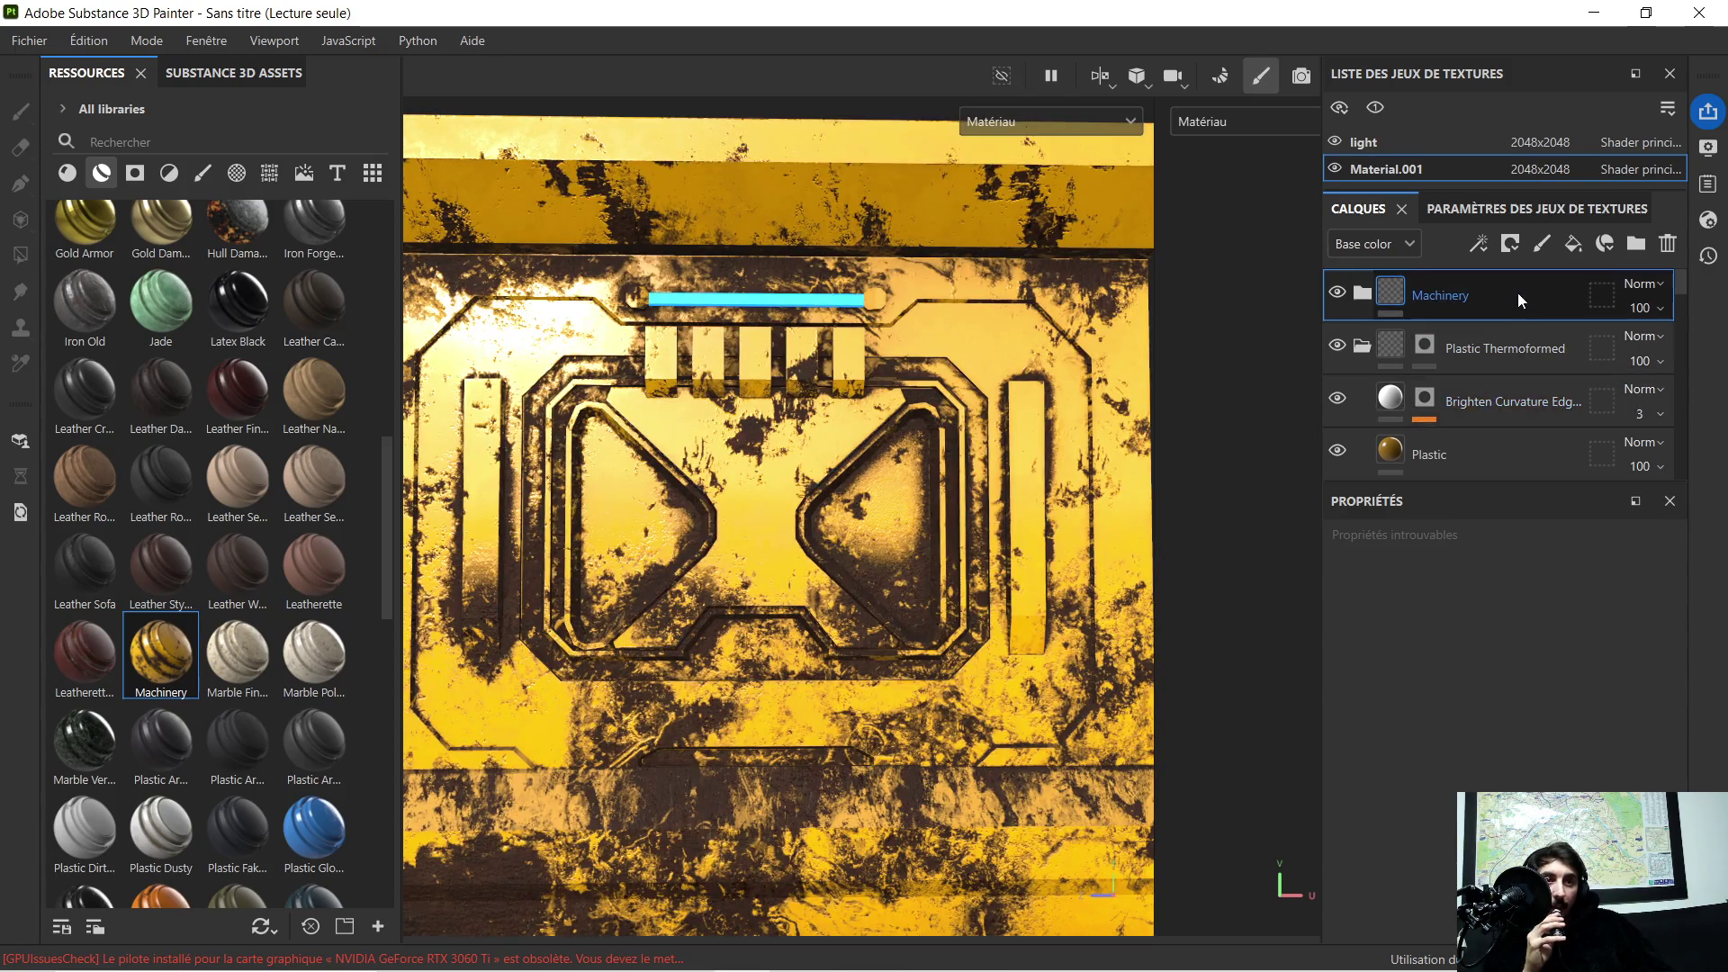
right_click(1518, 293)
click(1108, 40)
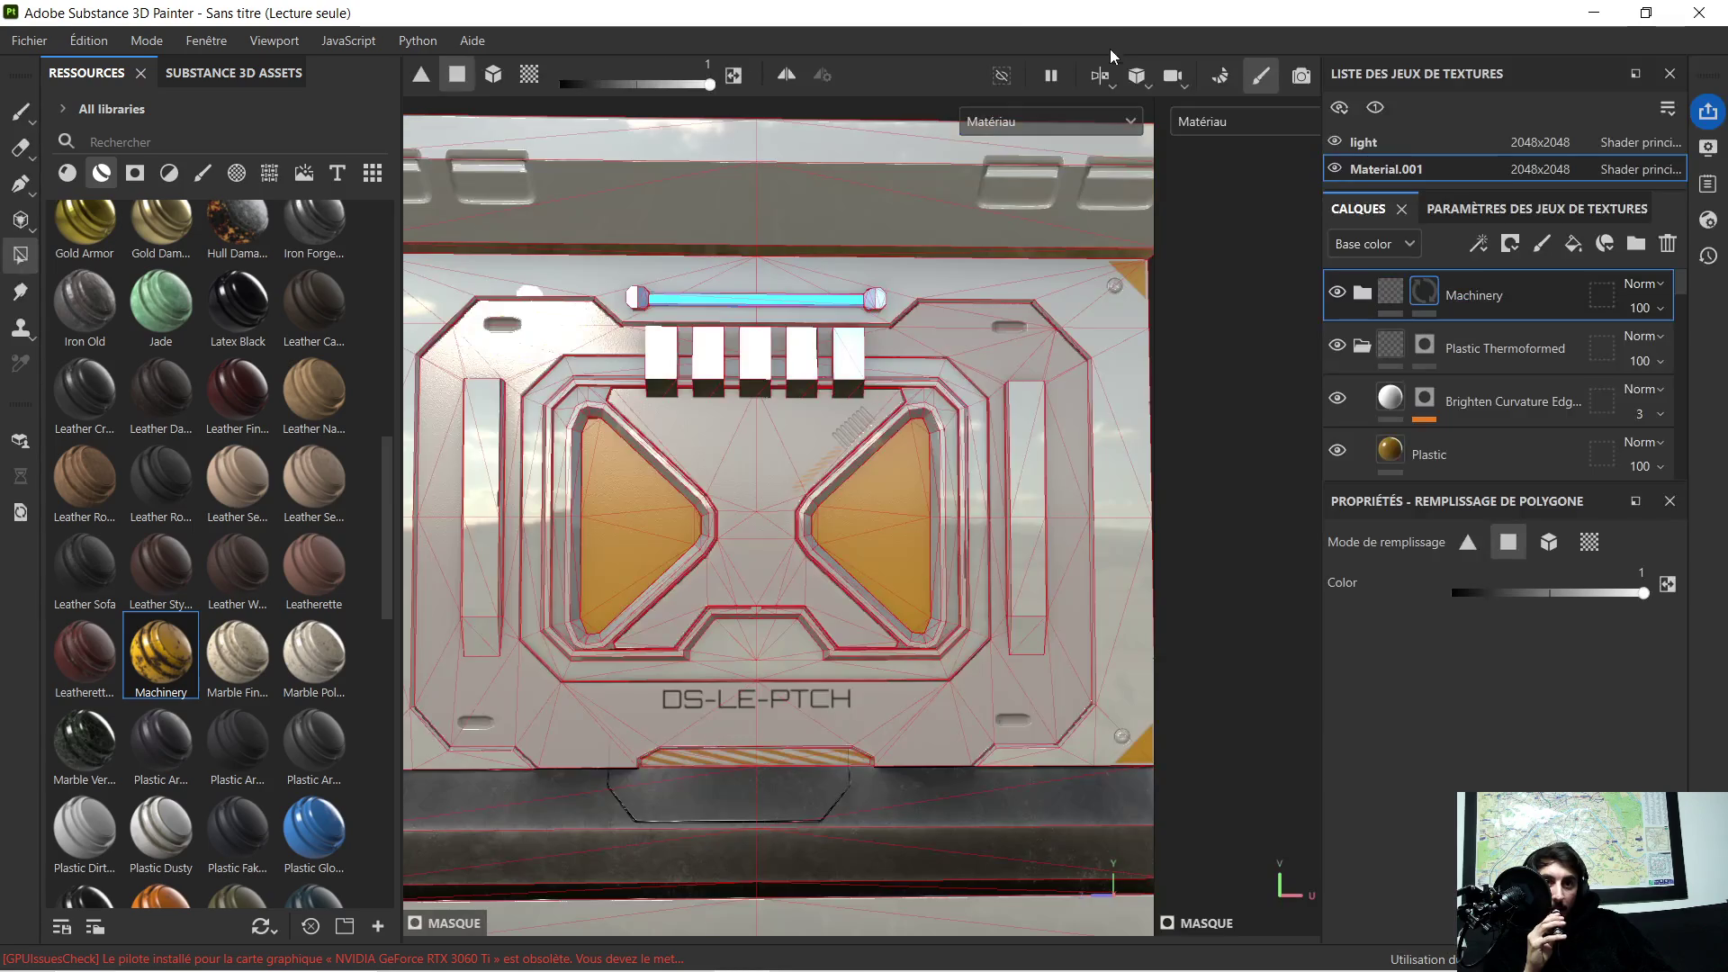
Step: Copy Plastic Thermoformed's mask and paste it onto the Machinery layer
click(1362, 347)
click(1436, 345)
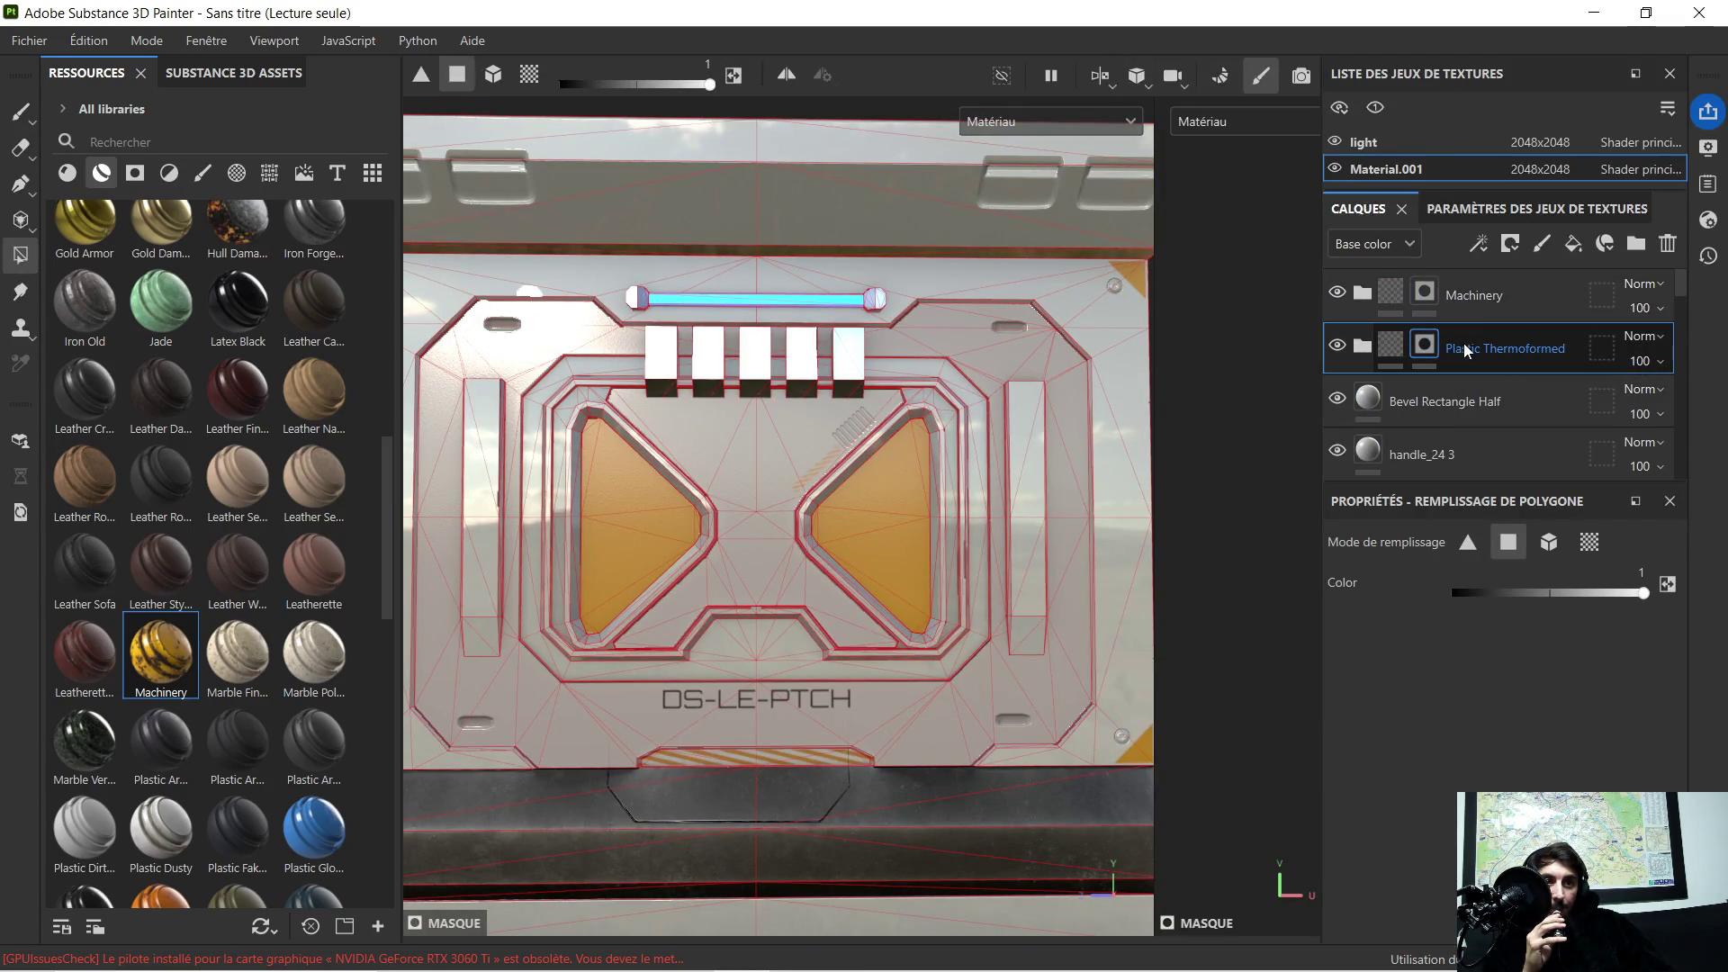
right_click(1465, 343)
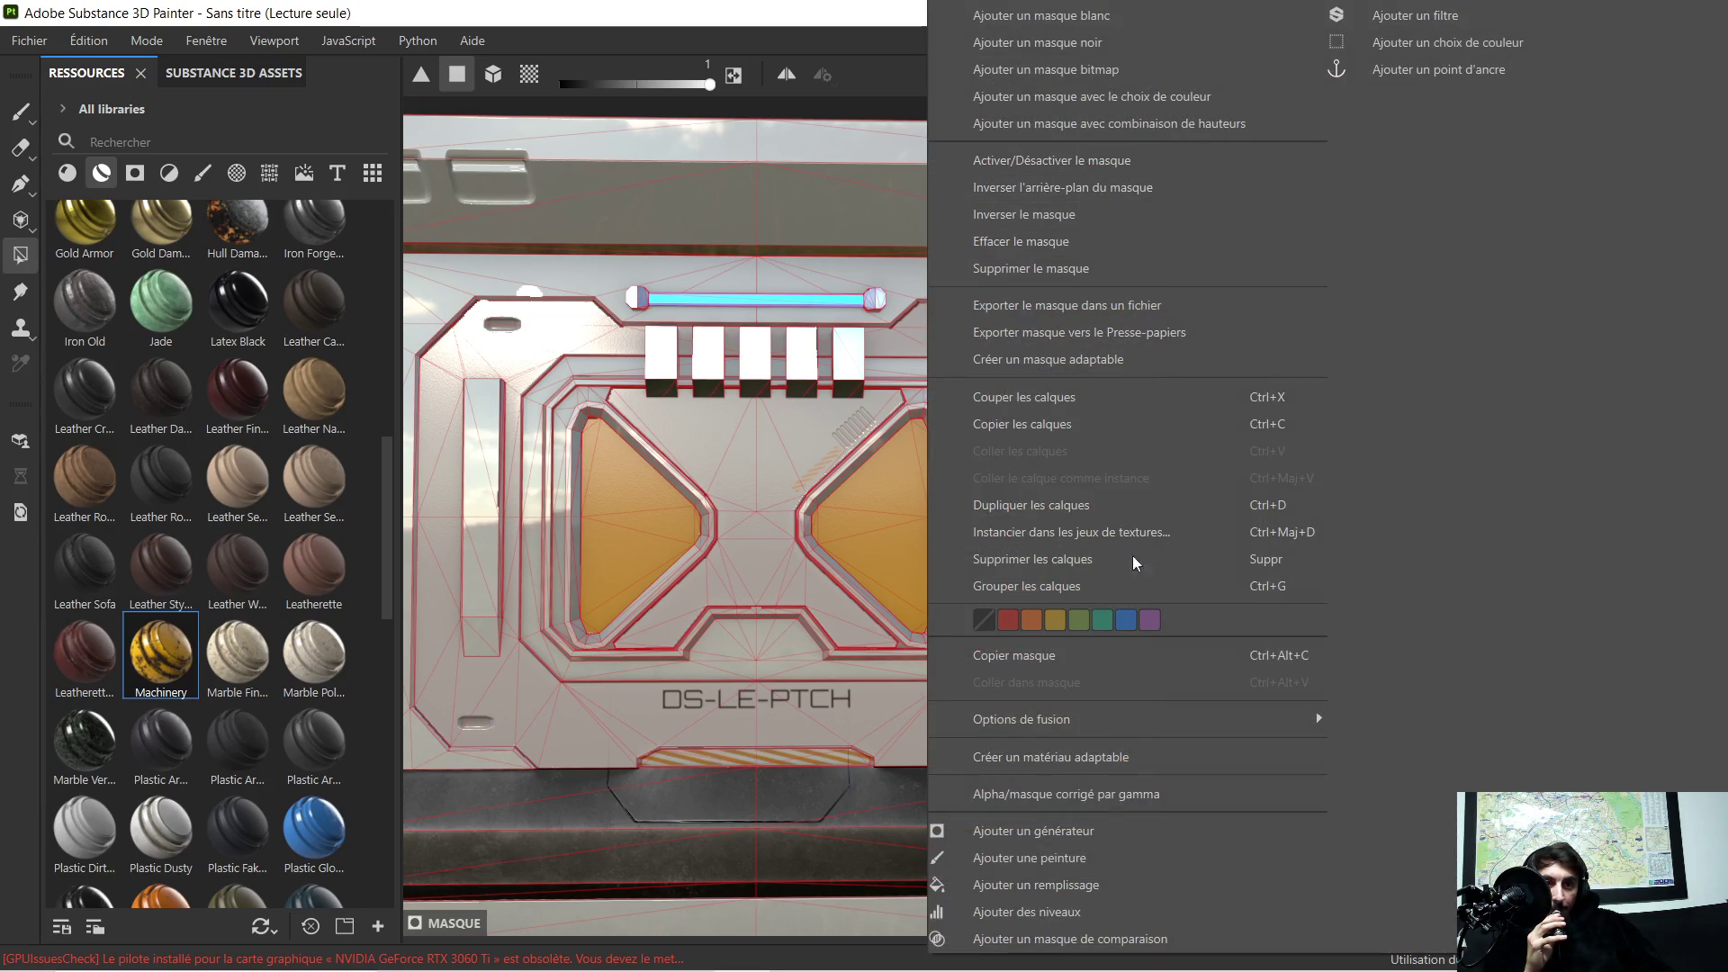
click(1089, 658)
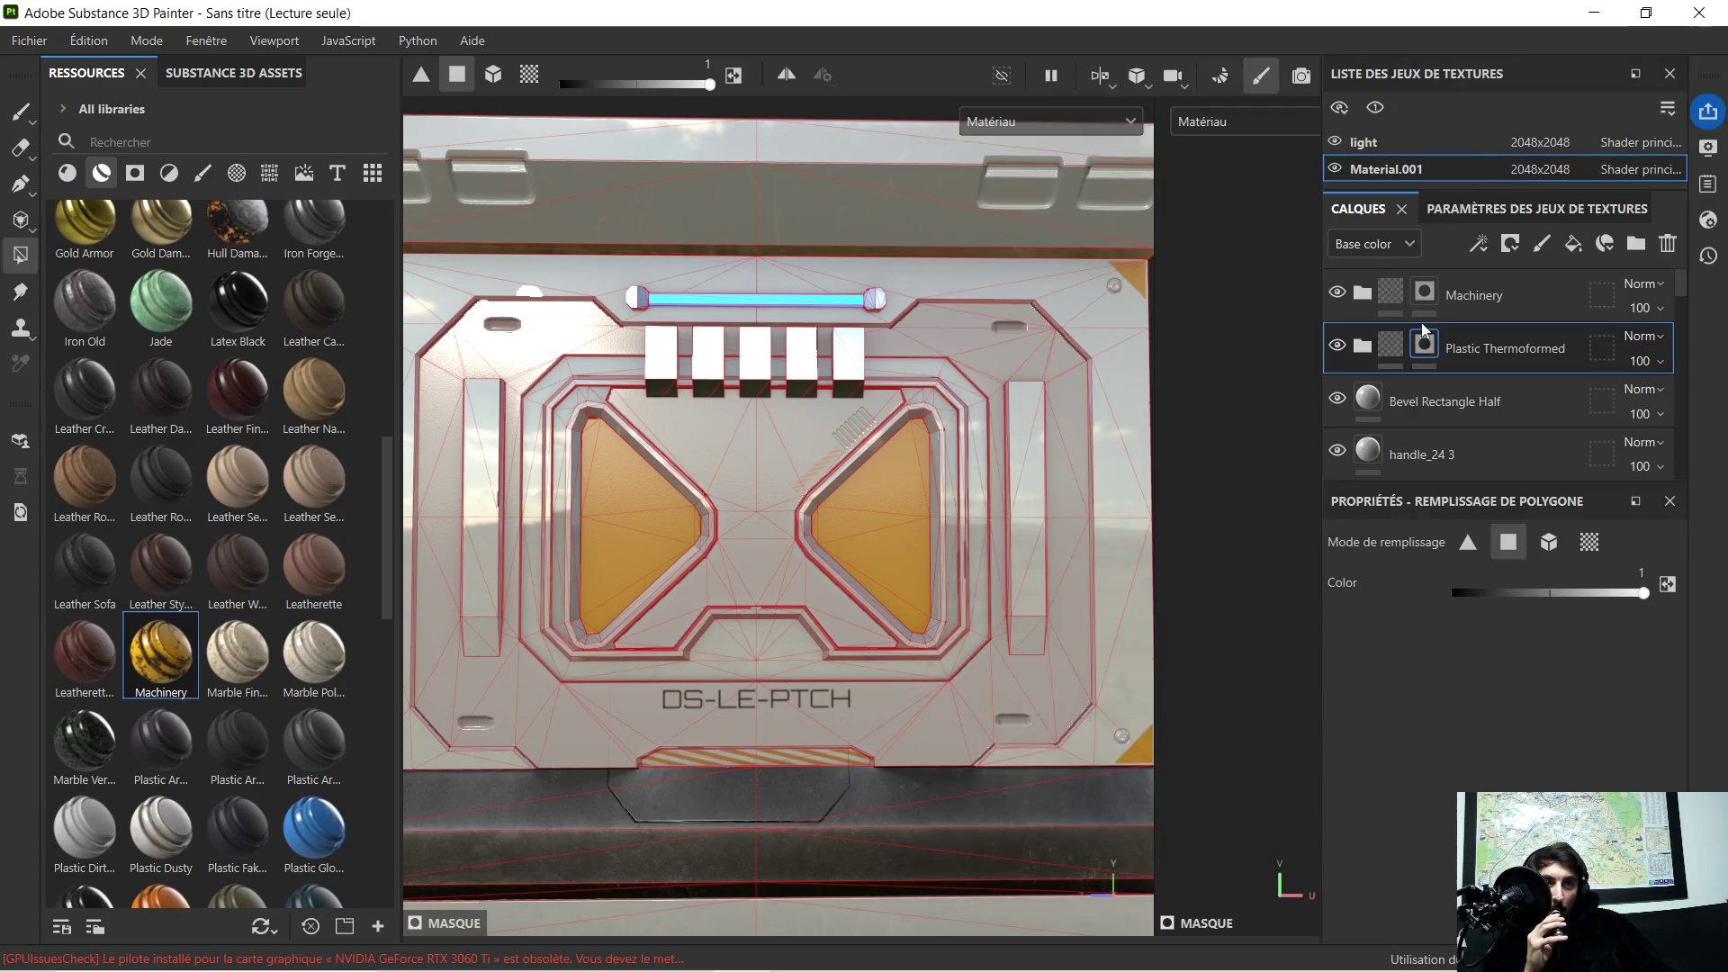
click(1493, 303)
right_click(1460, 297)
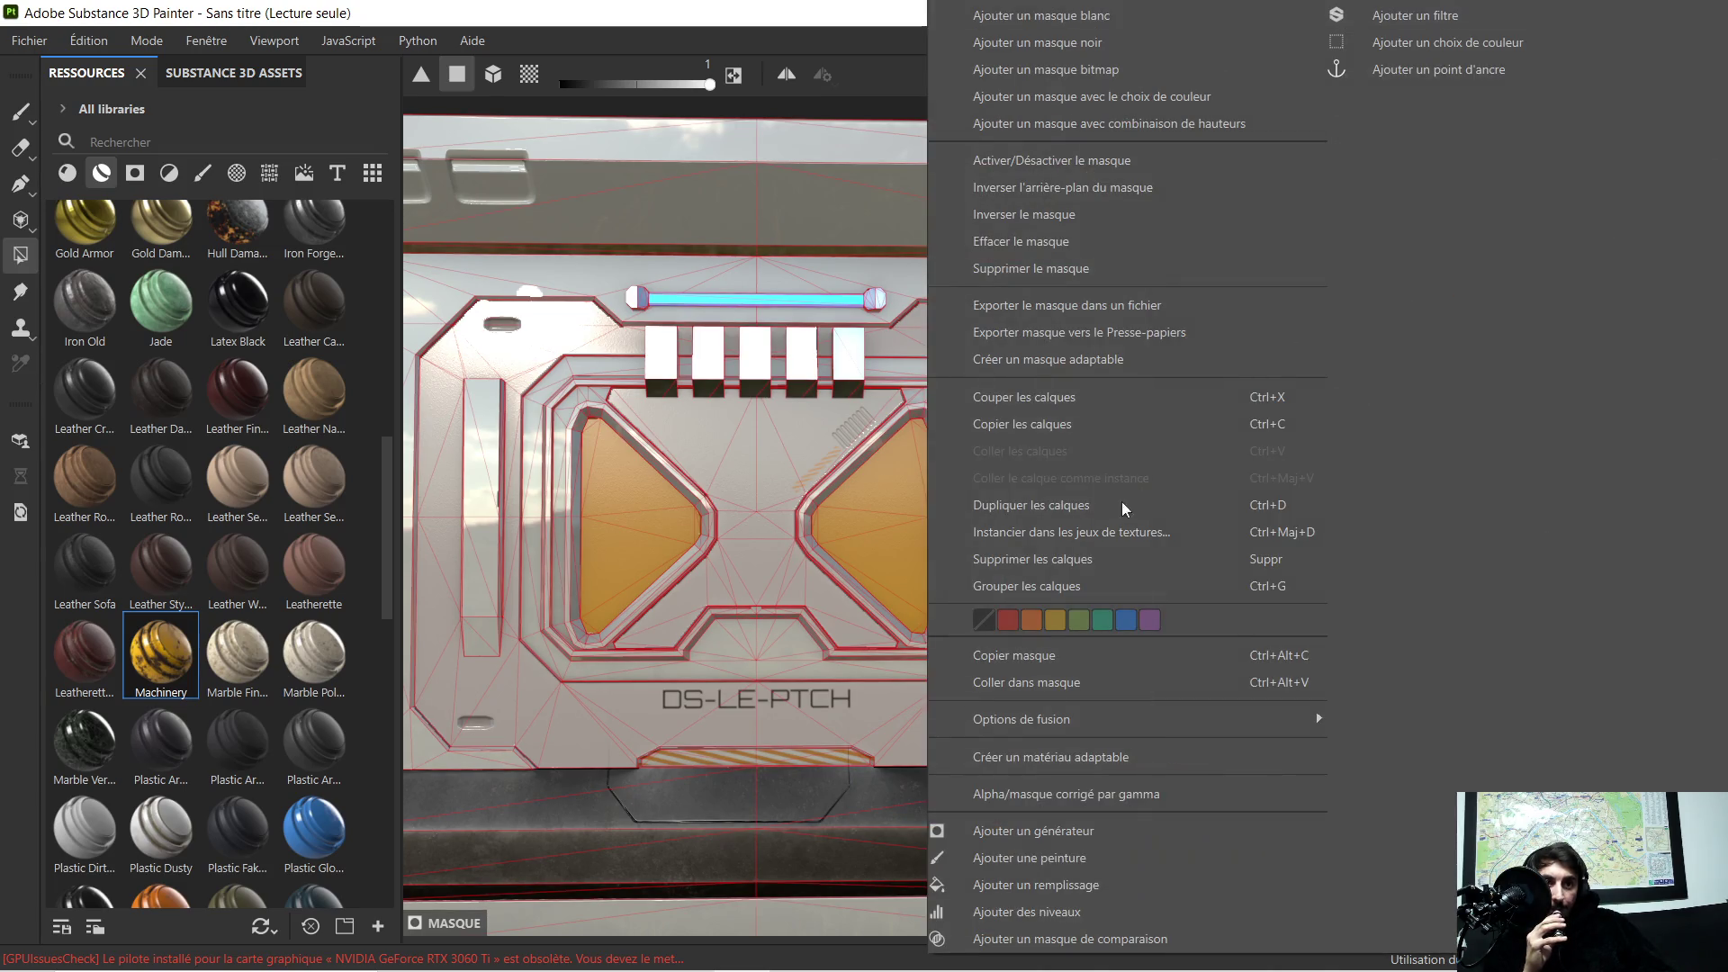
click(1044, 680)
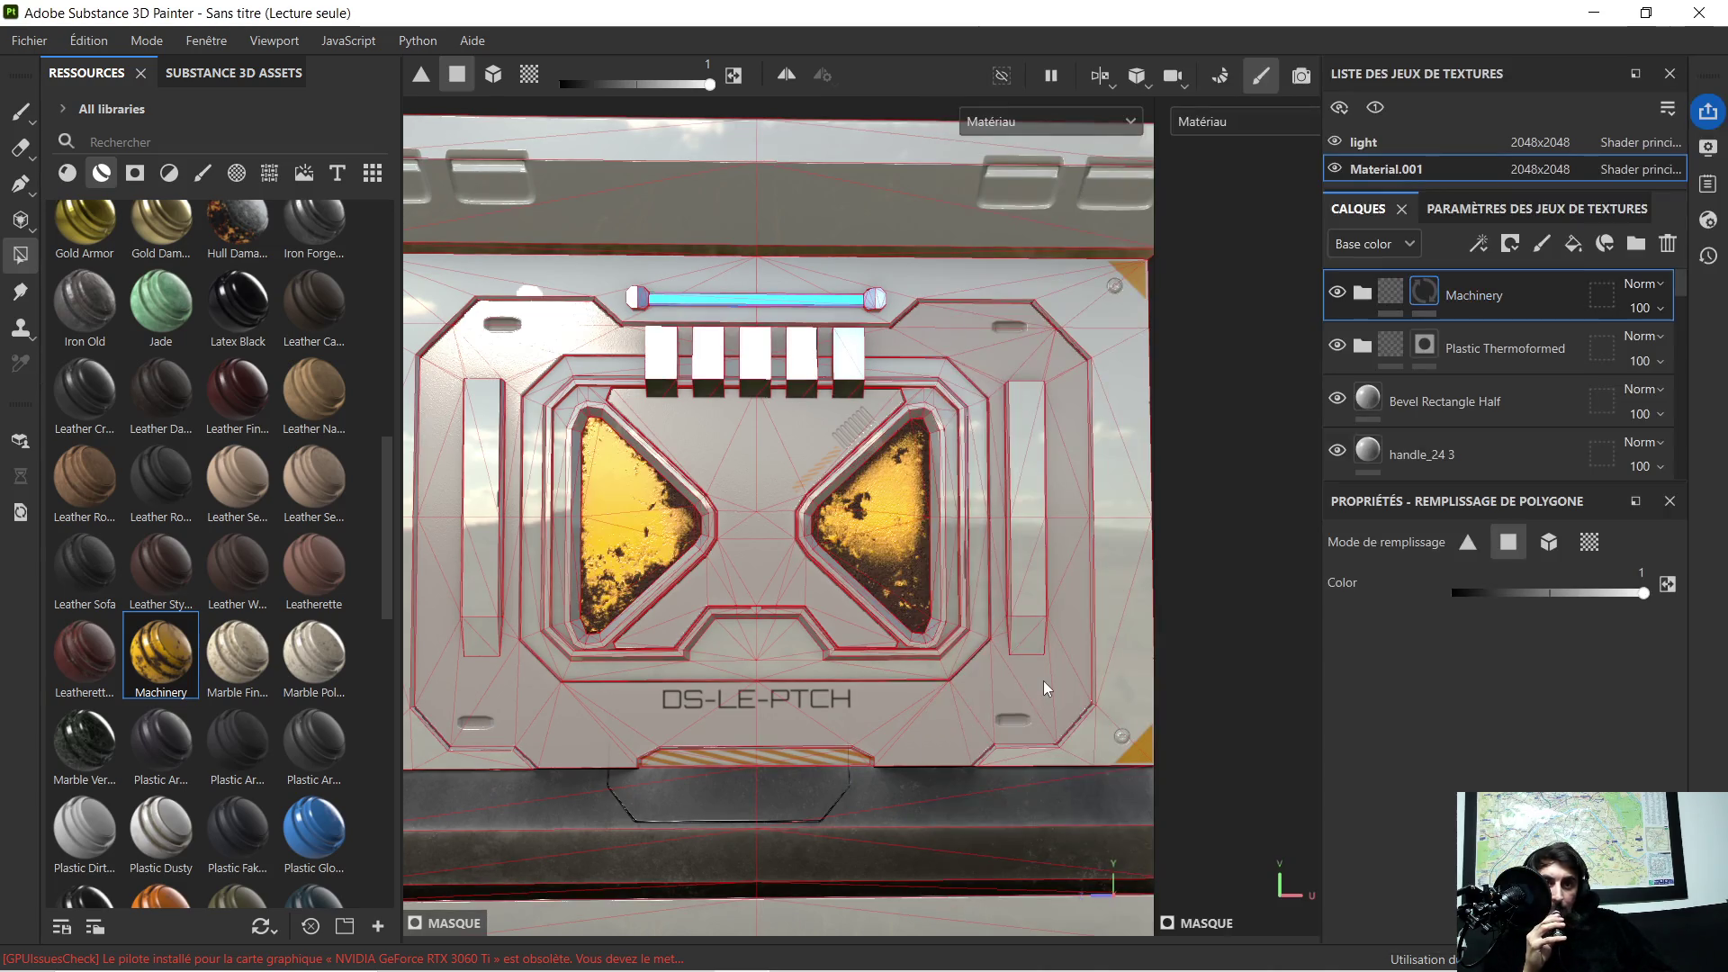
scroll(698, 459, down, 3)
scroll(733, 460, up, 3)
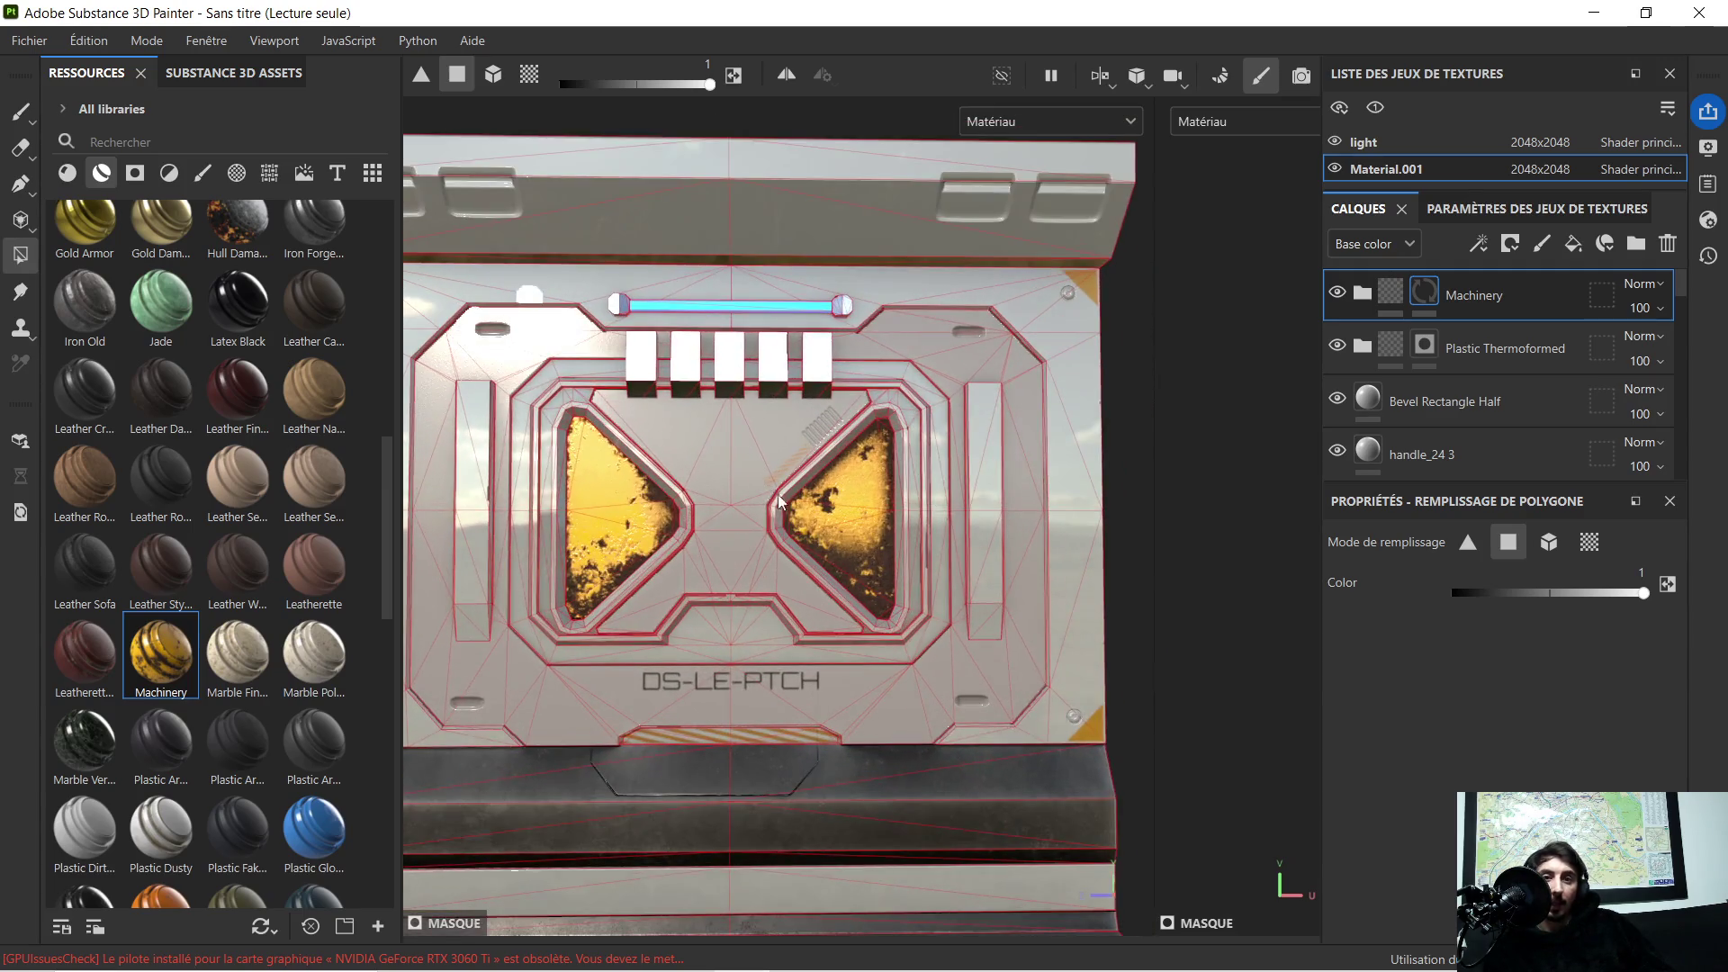
Step: Inspect the result and delete the trial Machinery layer
mouse_move(773, 489)
alt+mouse_down()
mouse_move(1015, 530)
mouse_move(892, 534)
alt+mouse_up()
scroll(1015, 530, up, 2)
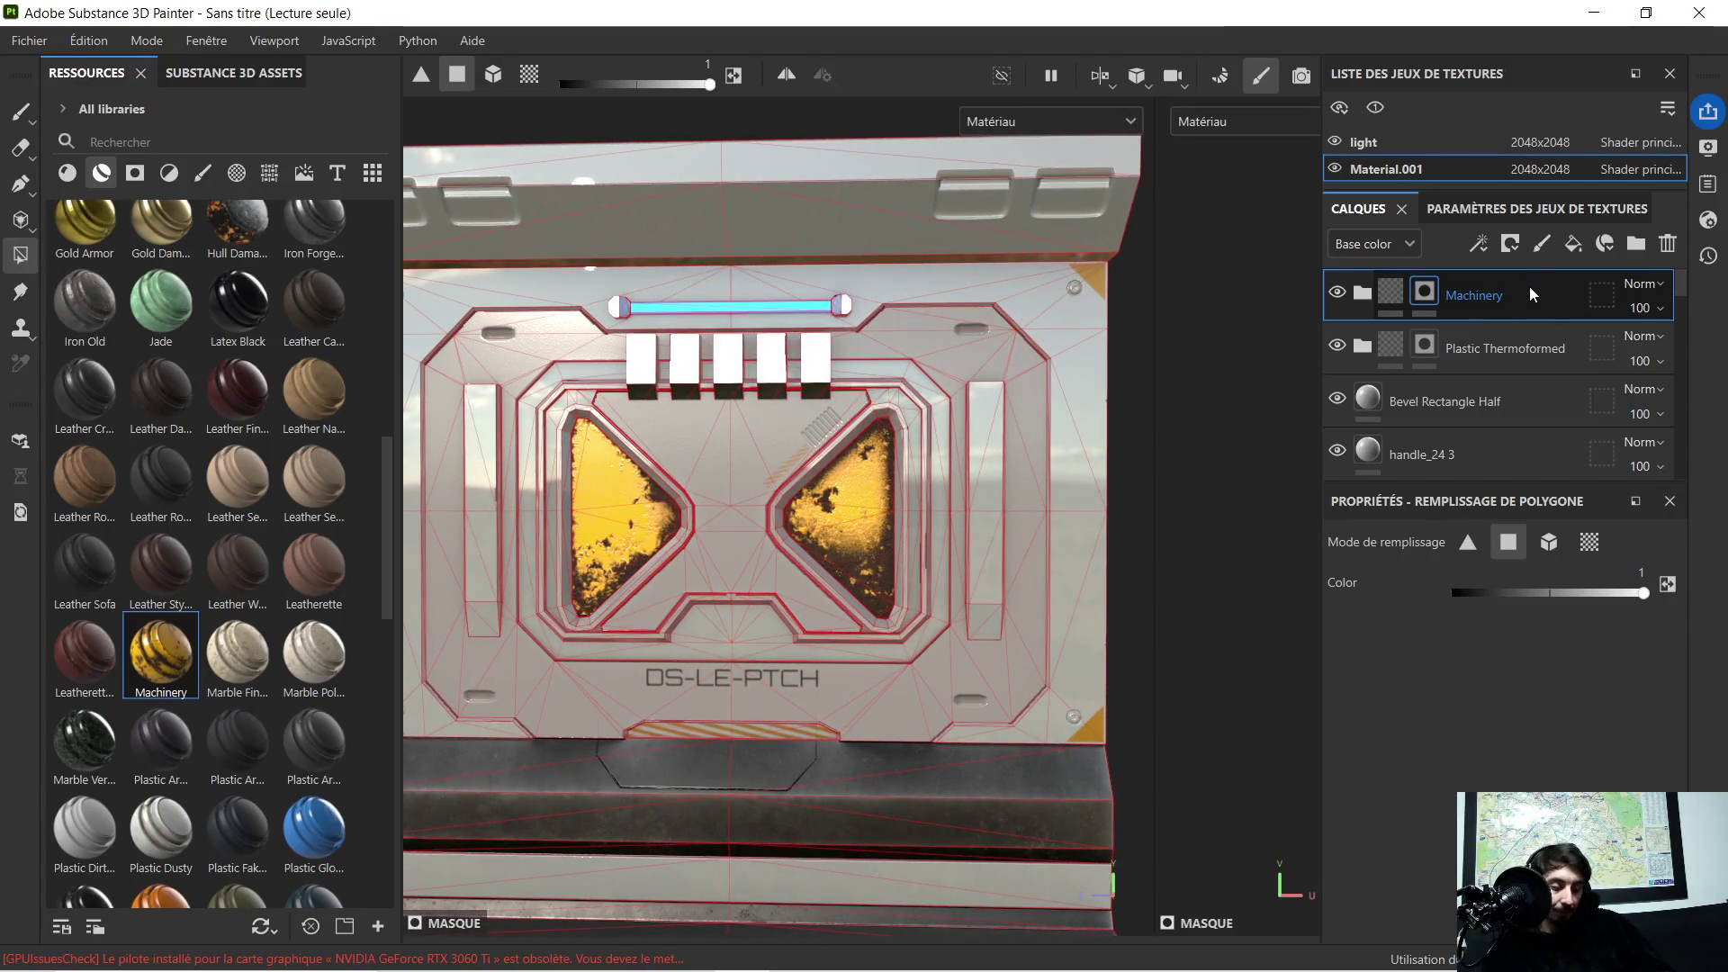
key(Delete)
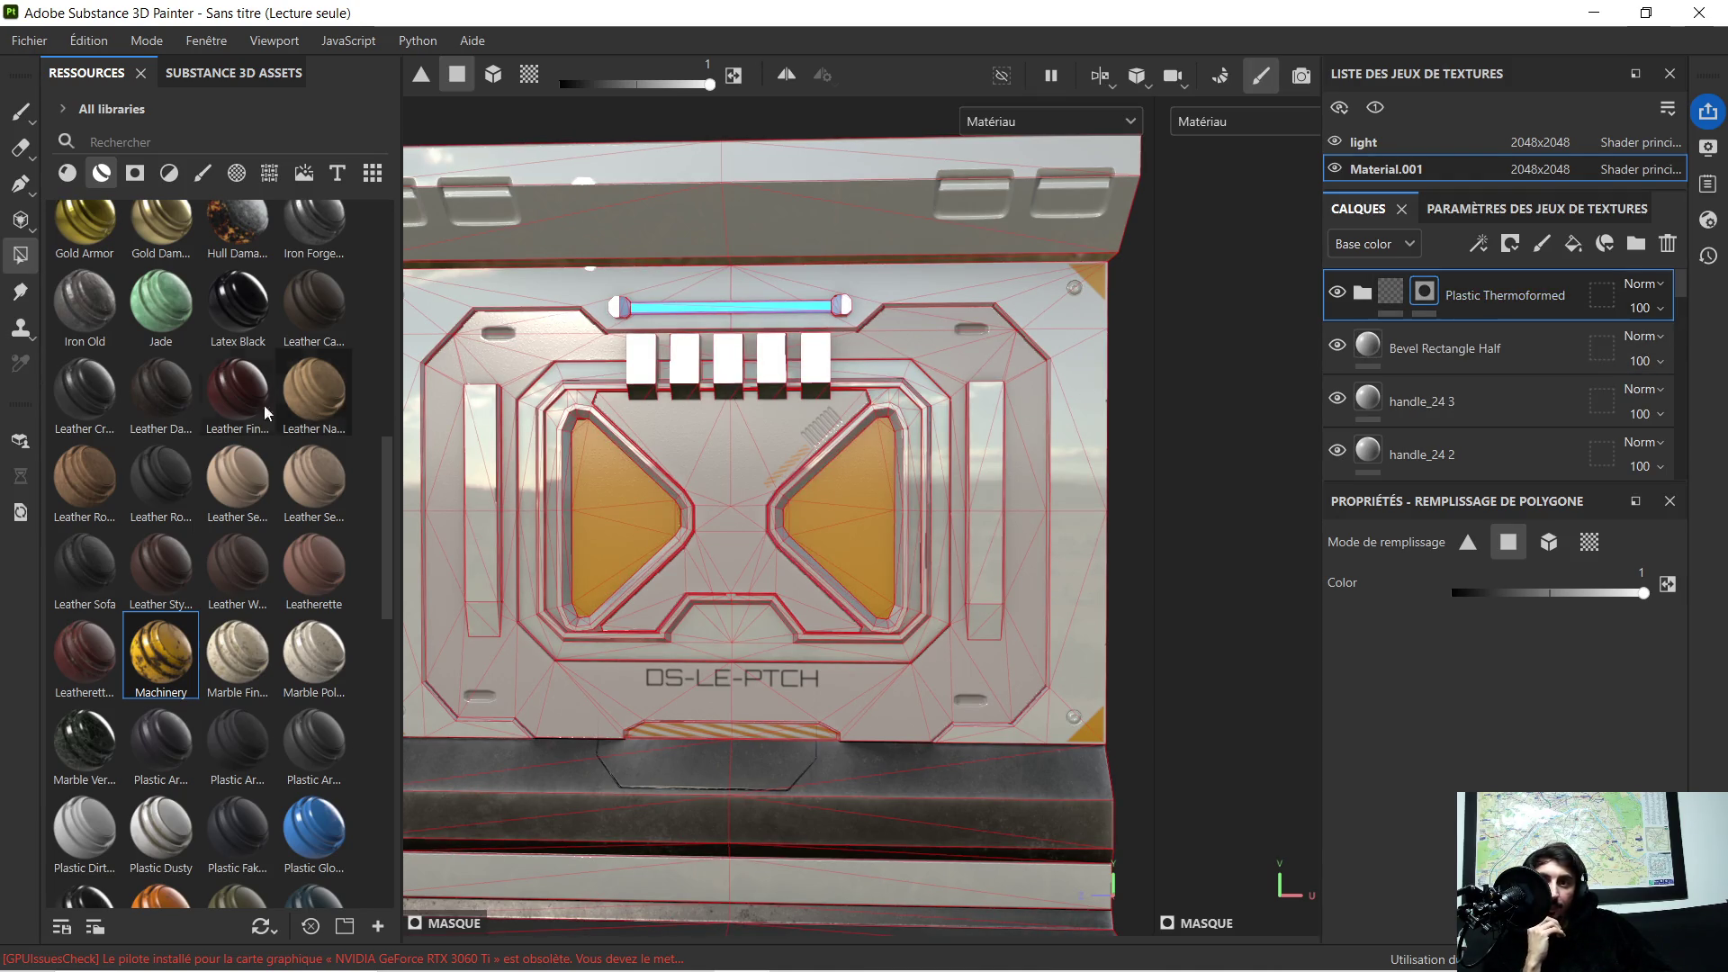
scroll(243, 391, up, 5)
scroll(204, 378, up, 5)
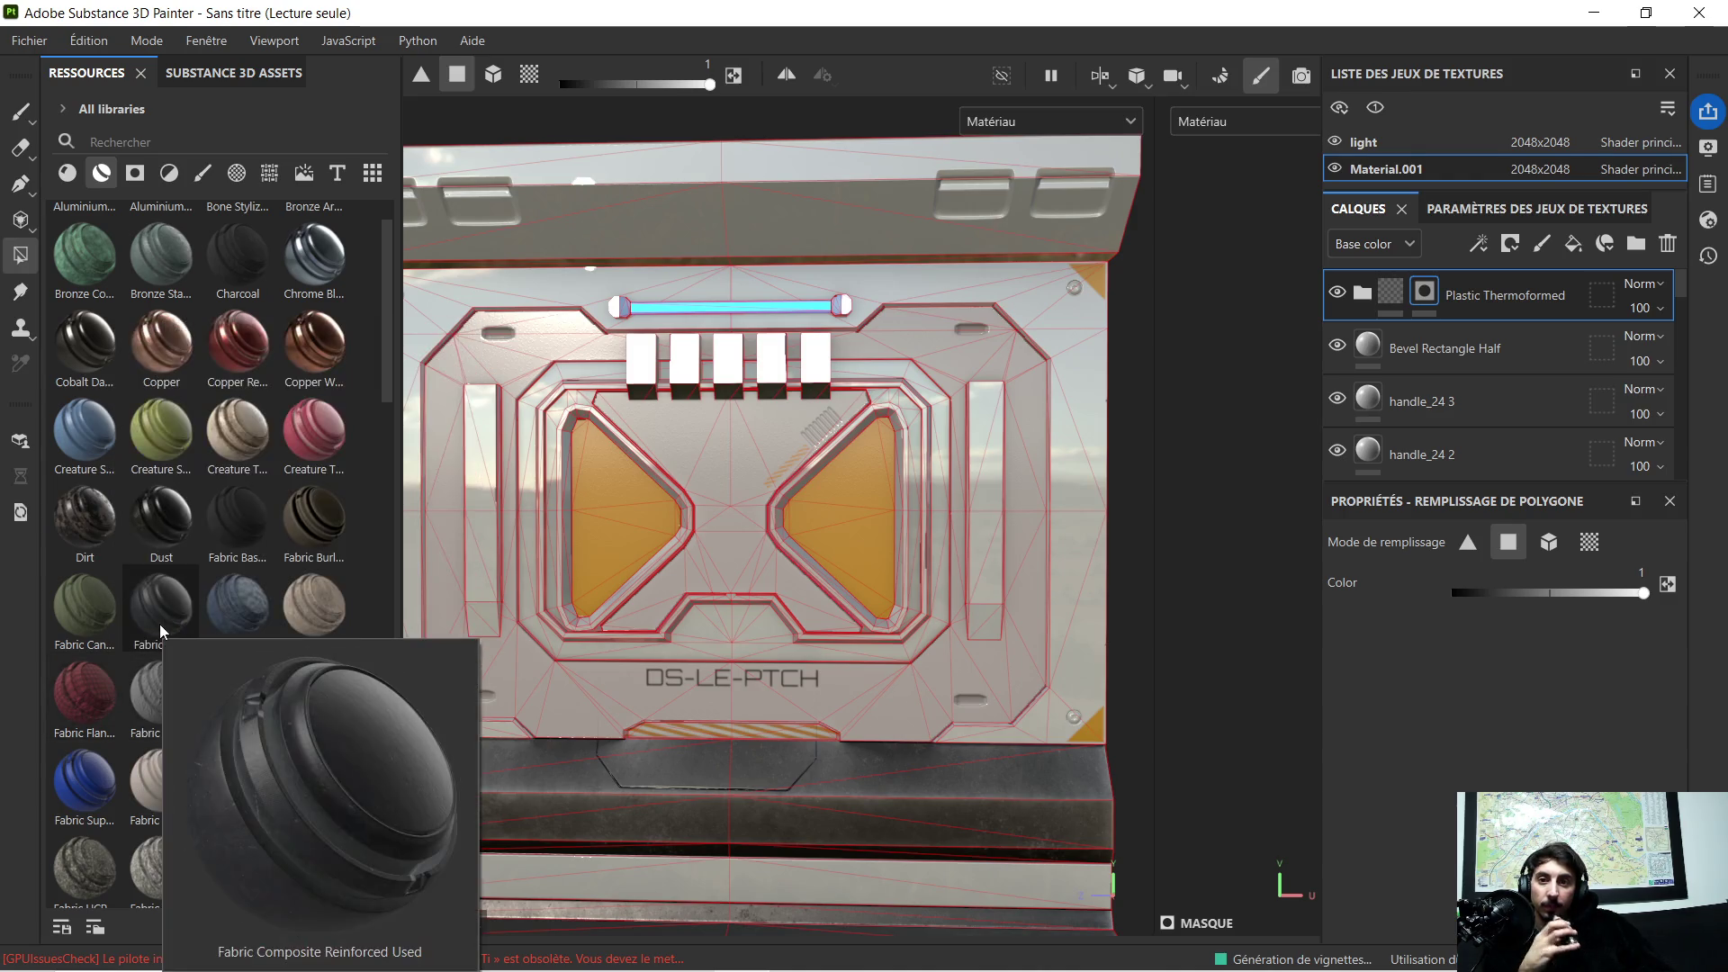
scroll(159, 624, down, 5)
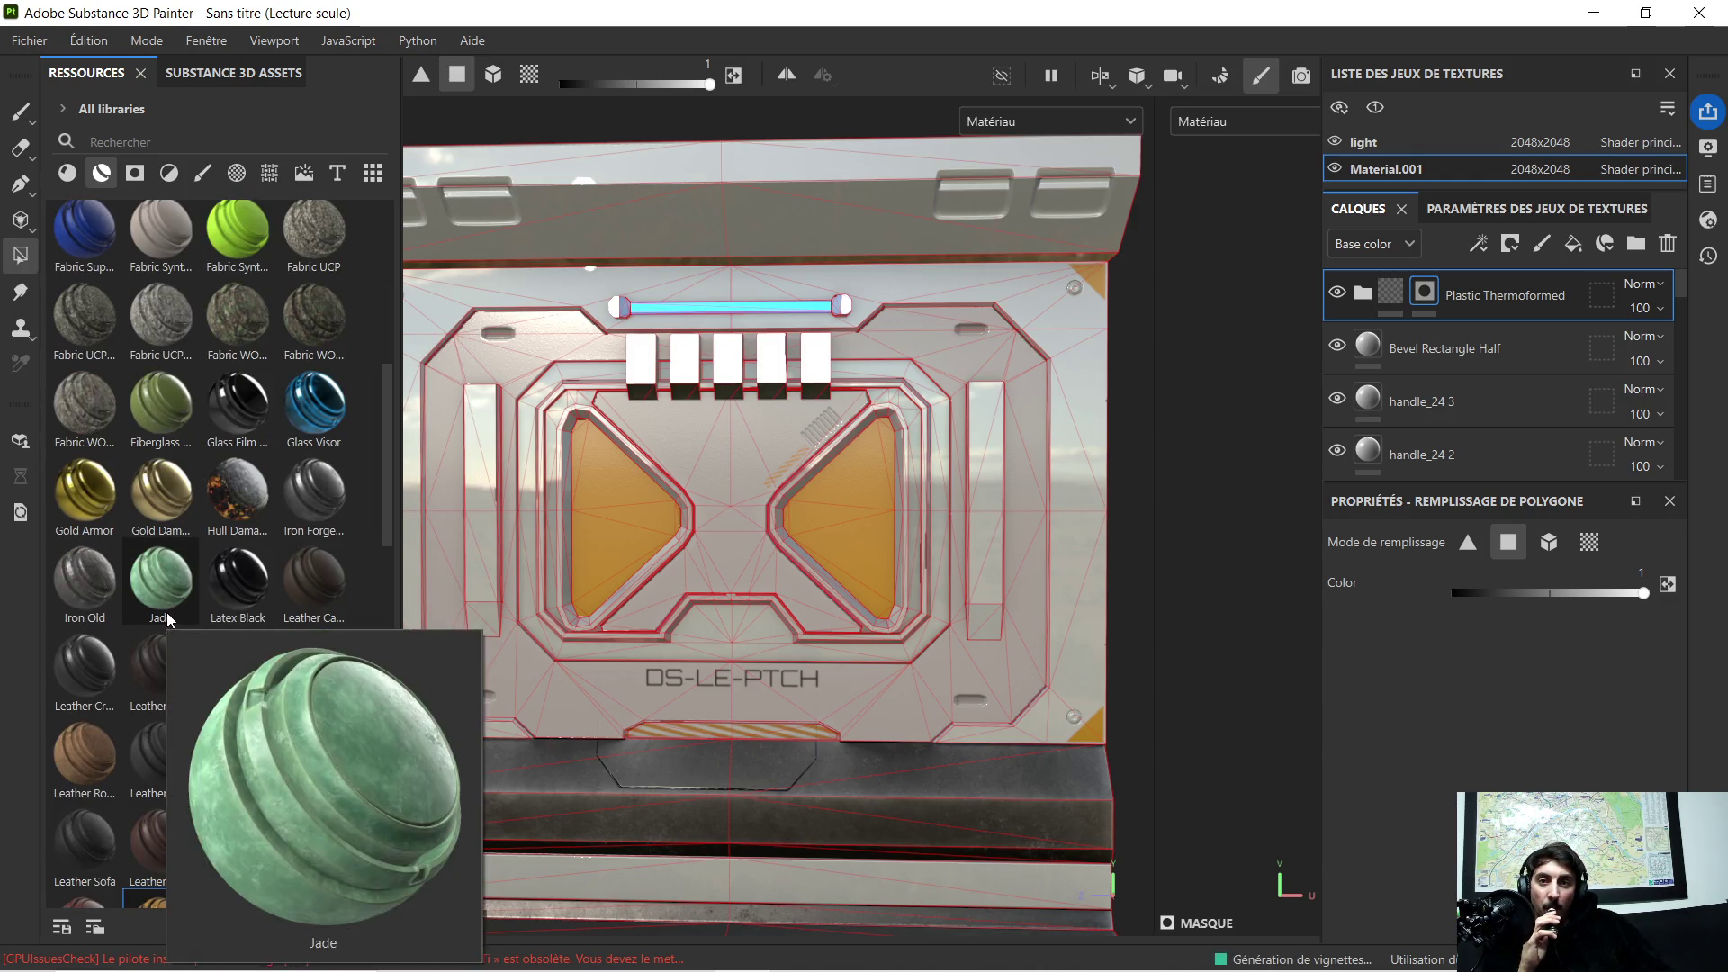
mouse_move(315, 401)
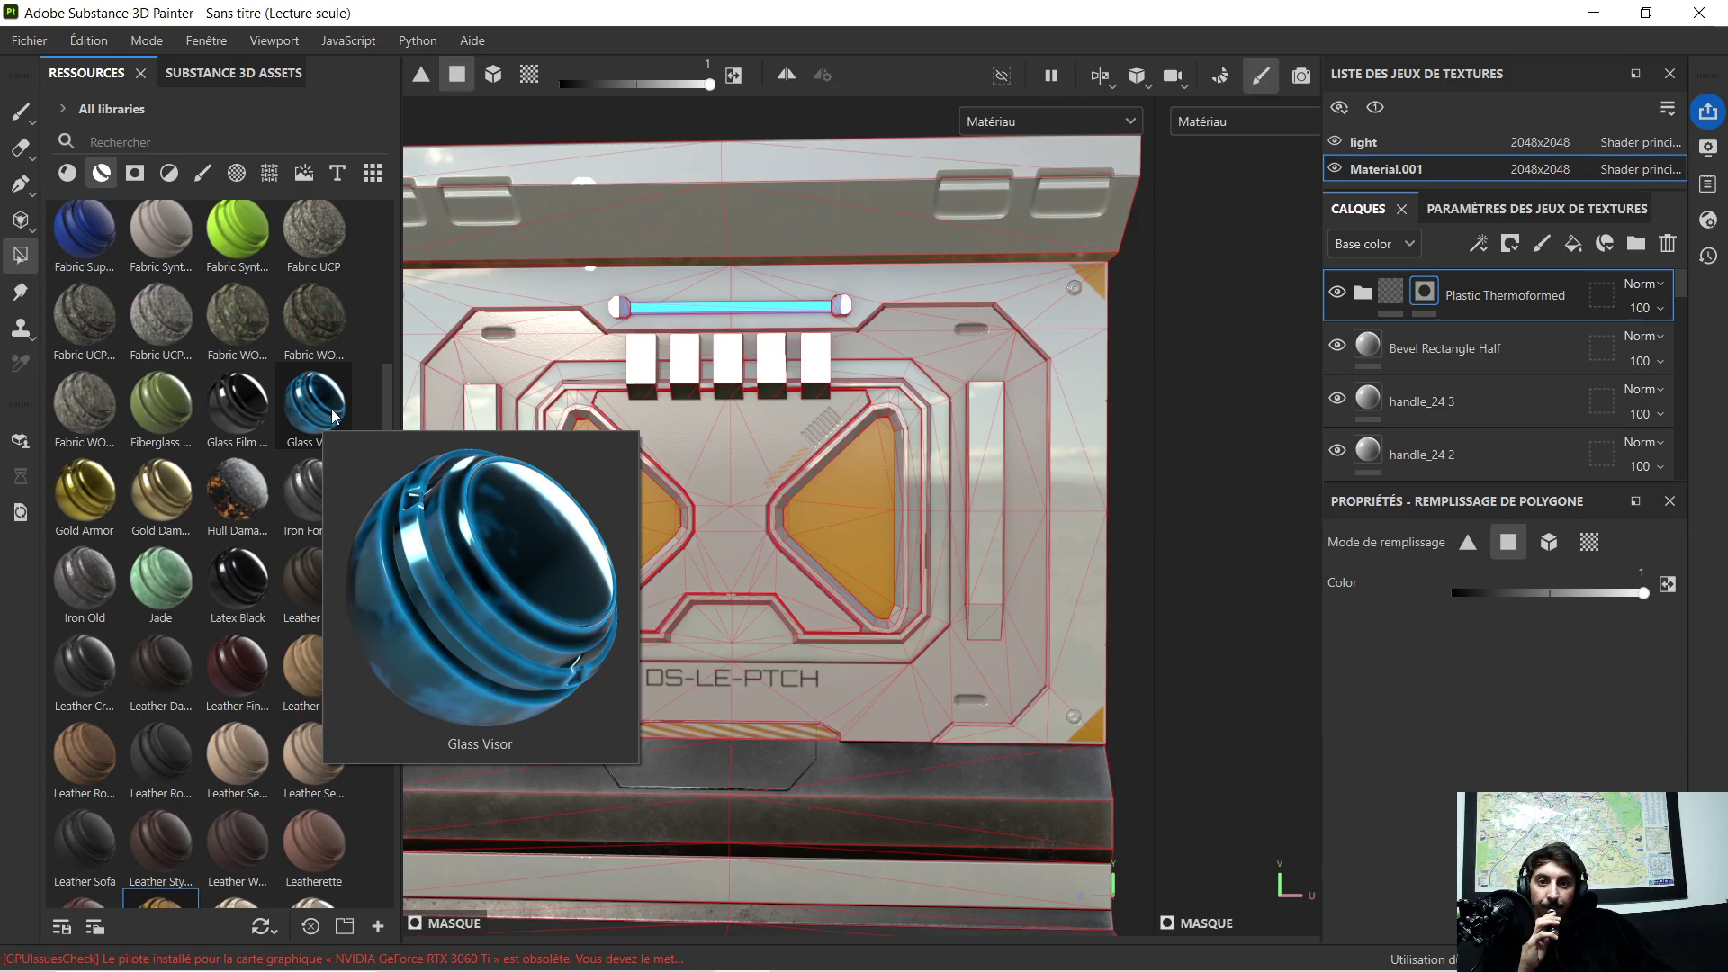
Step: Apply the Glass Visor material as a new layer and bring up its layer actions in front view
mouse_move(333, 416)
mouse_down()
mouse_move(600, 487)
mouse_move(717, 549)
mouse_move(694, 491)
mouse_up()
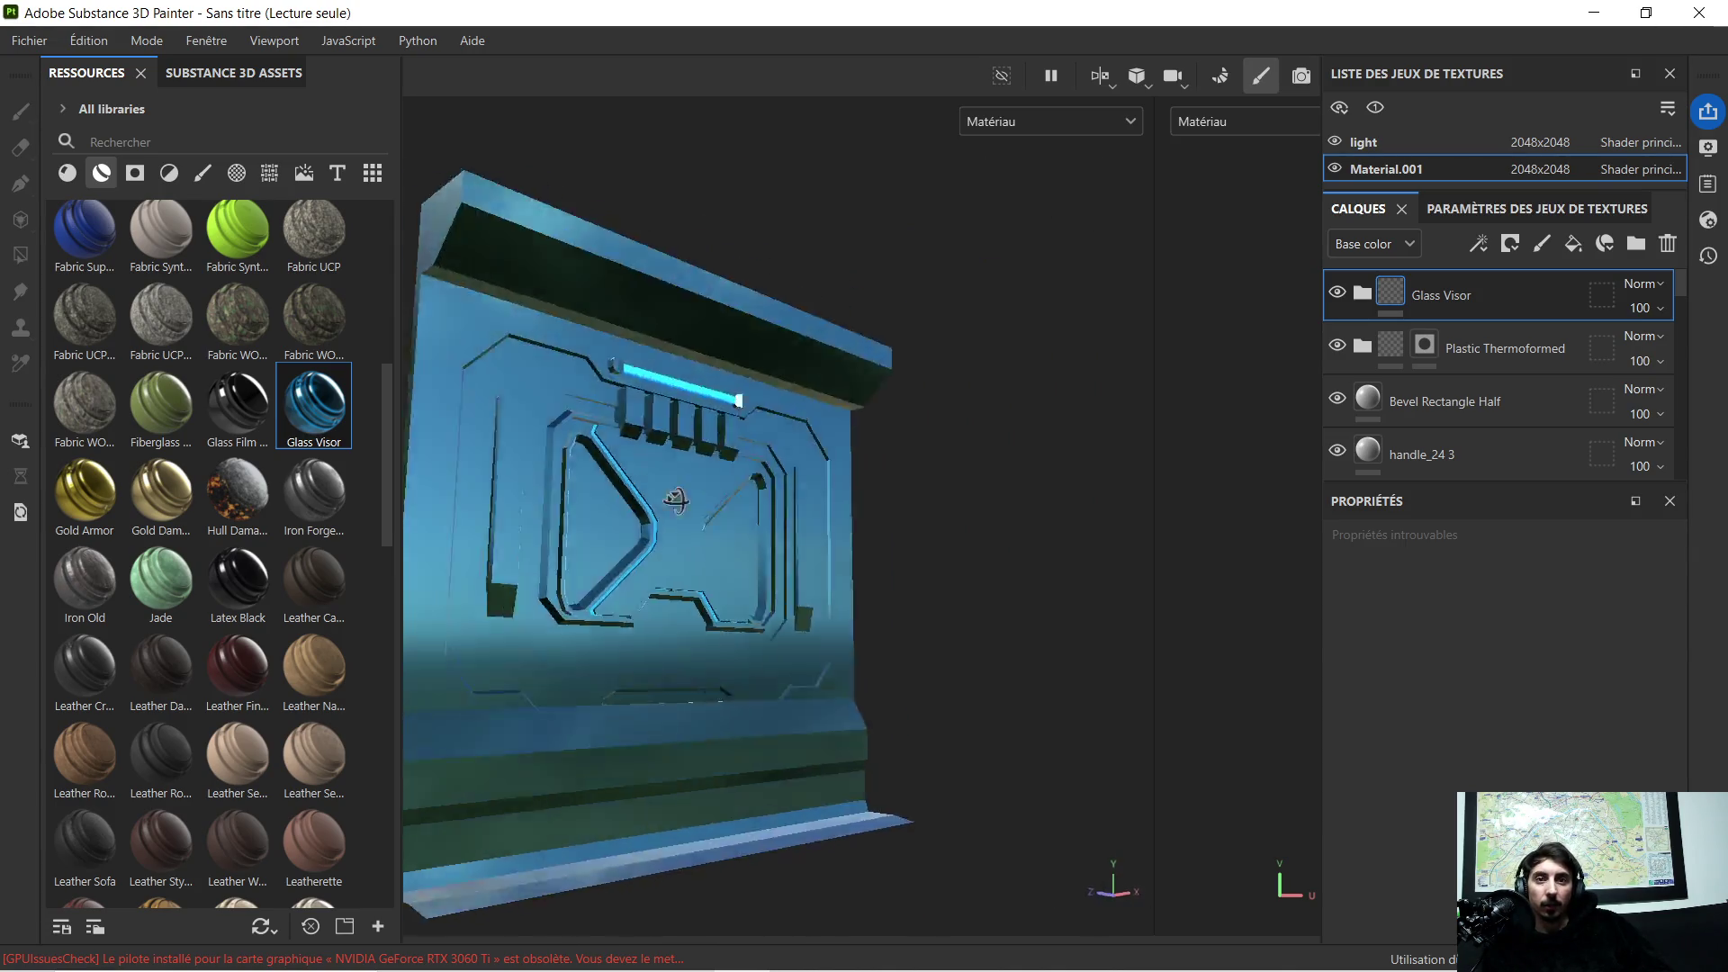
scroll(578, 540, up, 3)
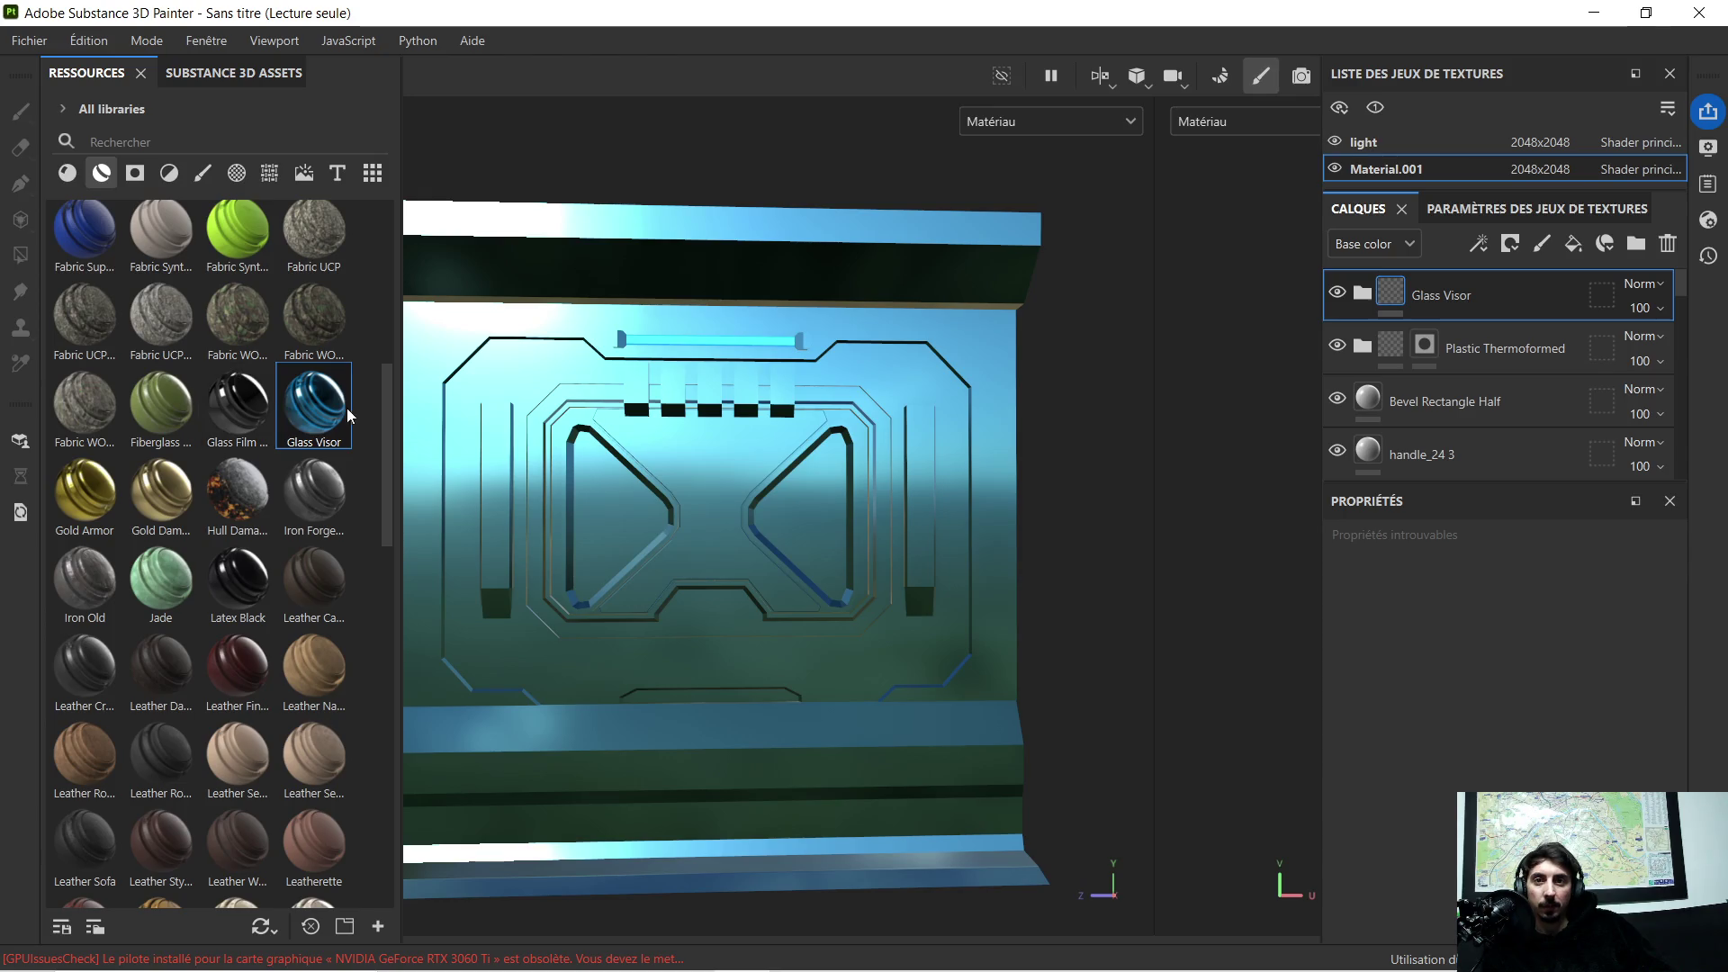
mouse_move(573, 503)
alt+mouse_down()
mouse_move(531, 486)
mouse_move(1027, 379)
alt+mouse_up()
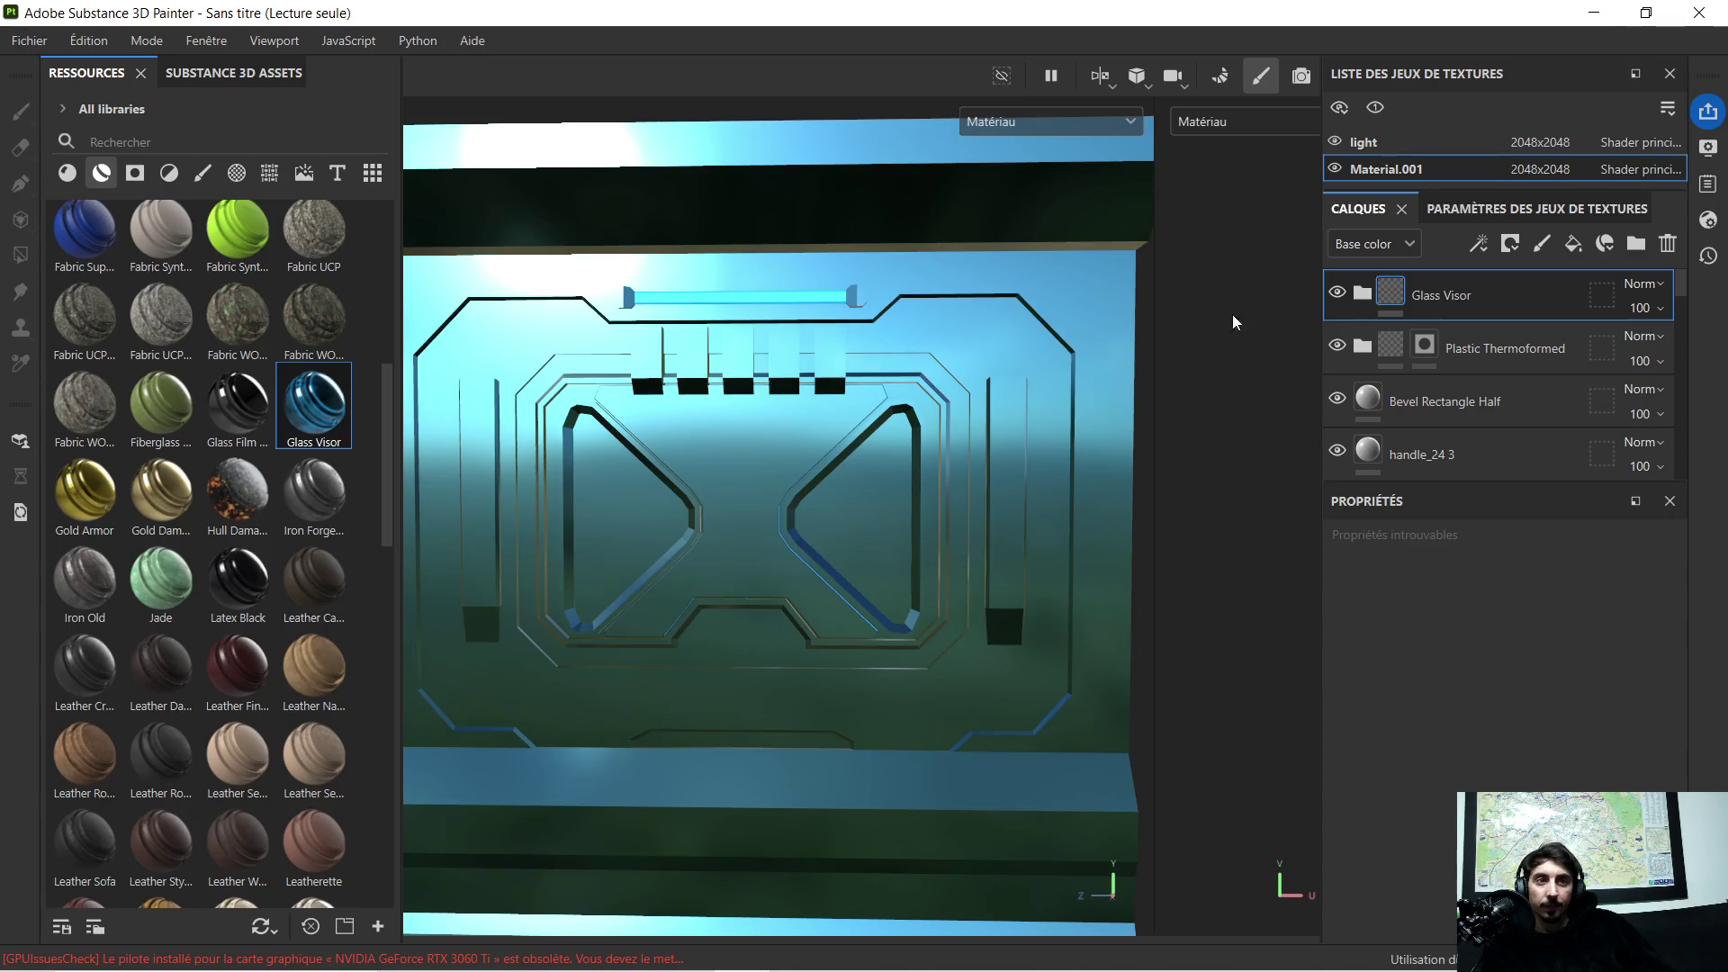
right_click(1444, 299)
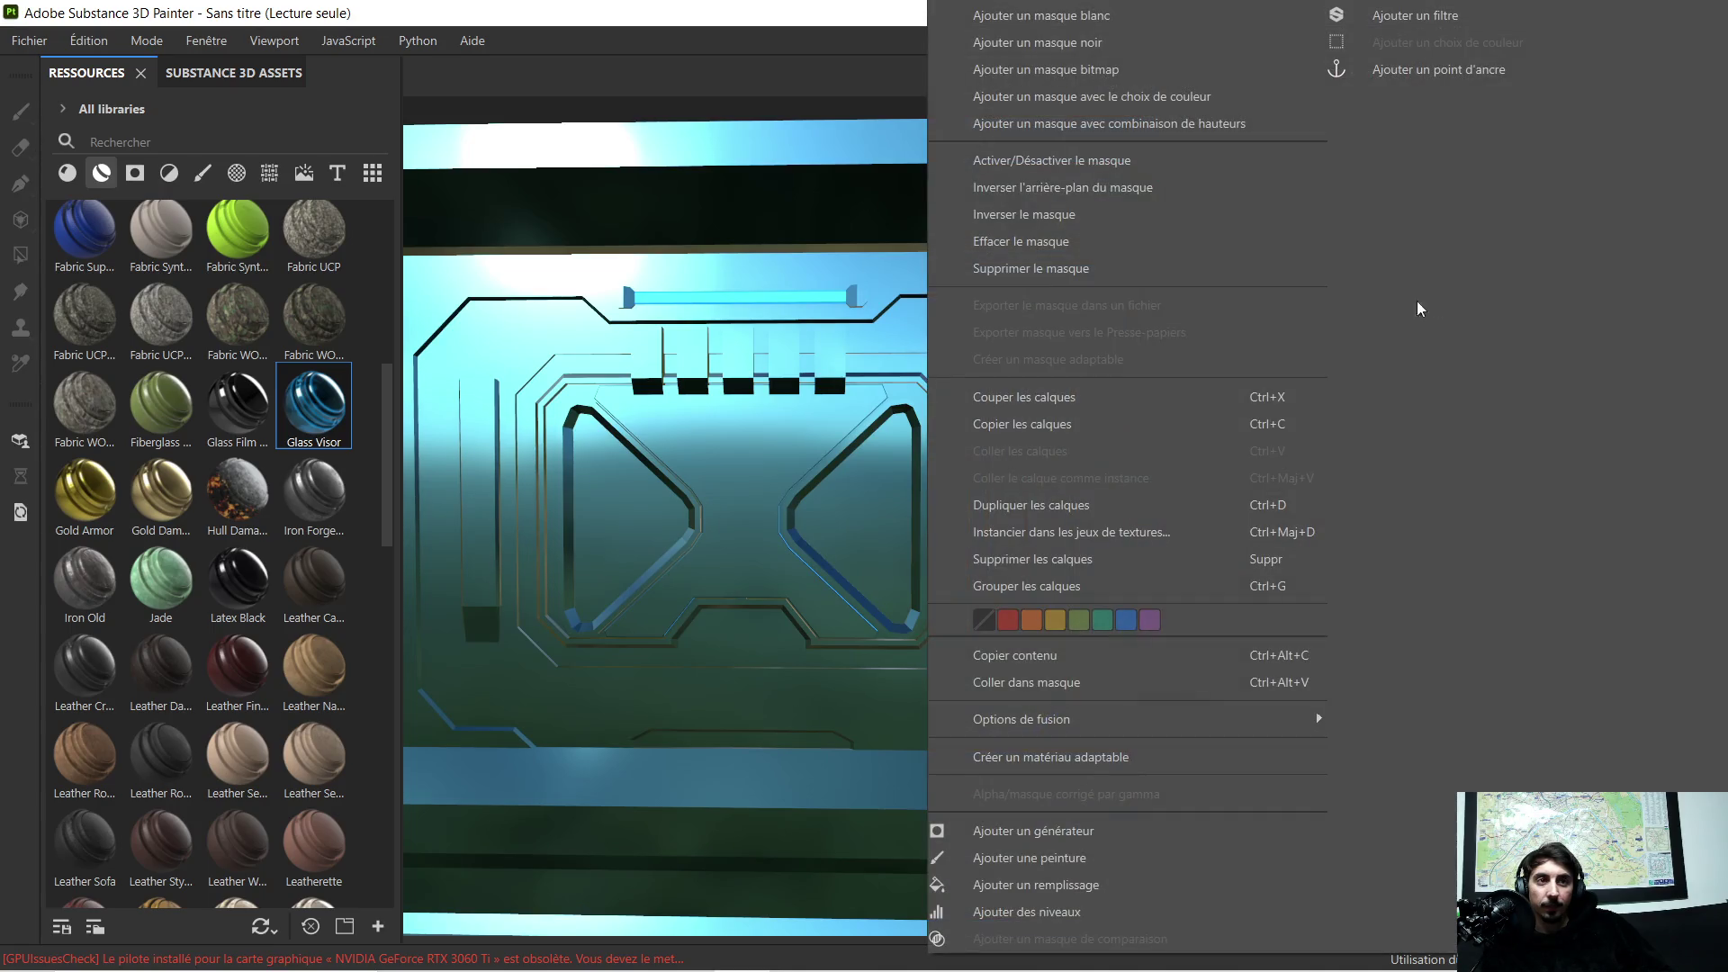
Step: Add a black mask to Glass Visor and paste the copied triangle mask into it
click(1079, 40)
right_click(1479, 295)
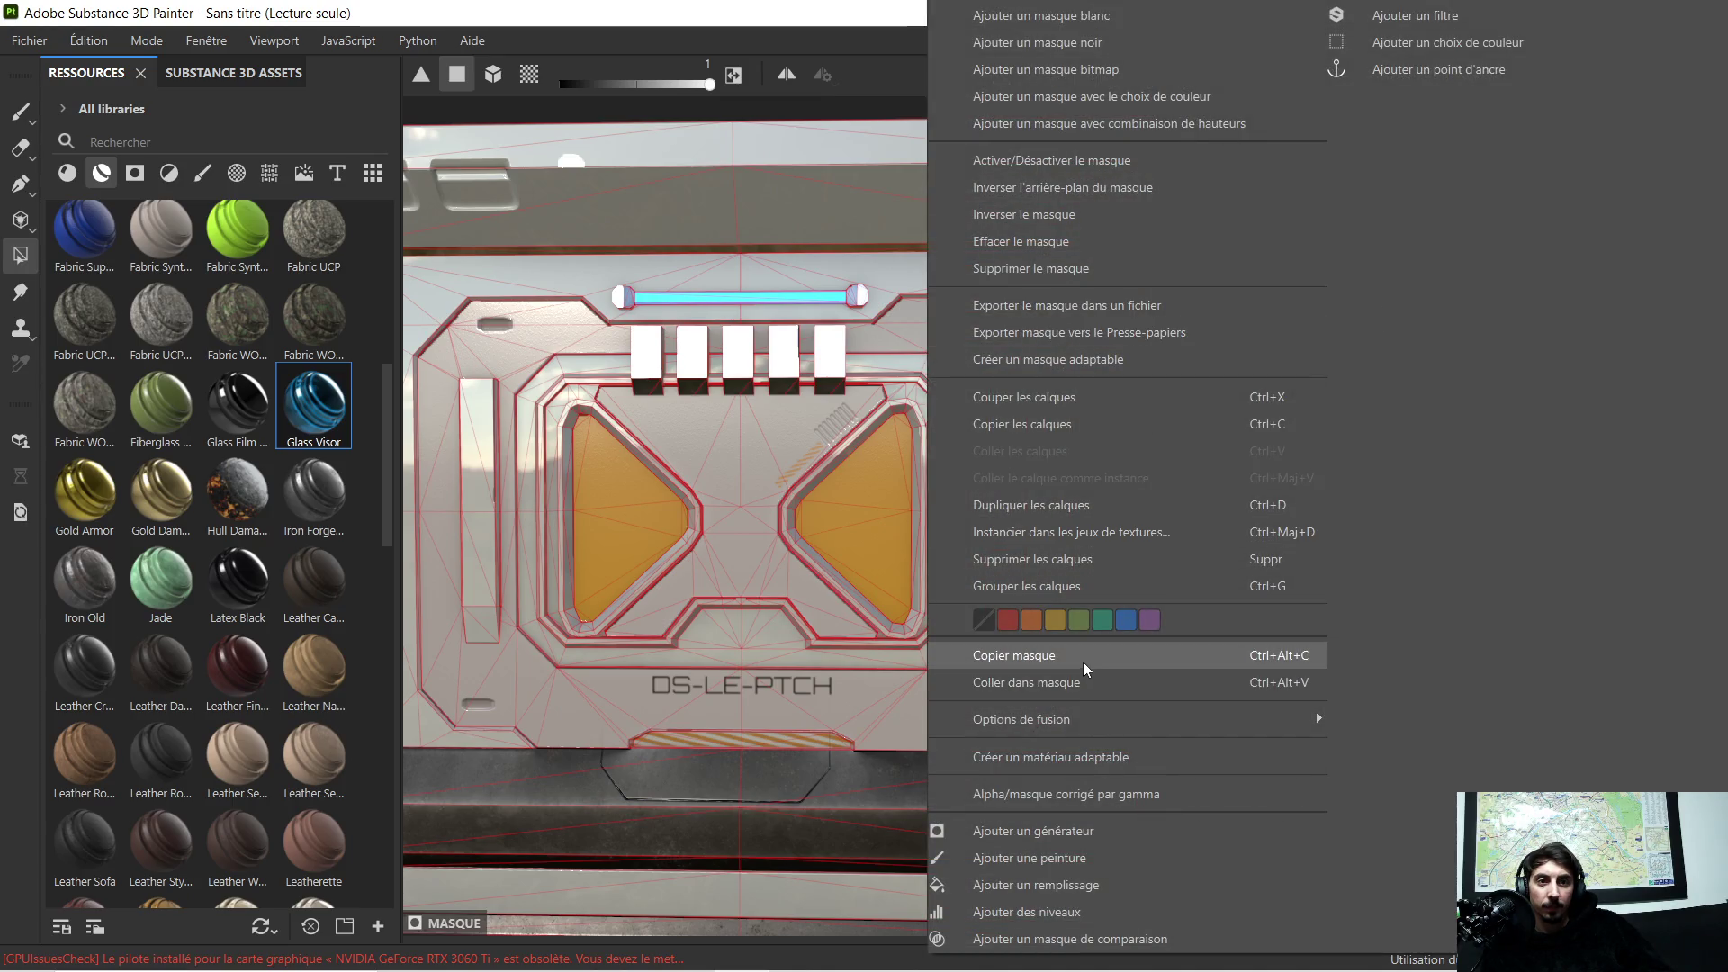
click(1070, 681)
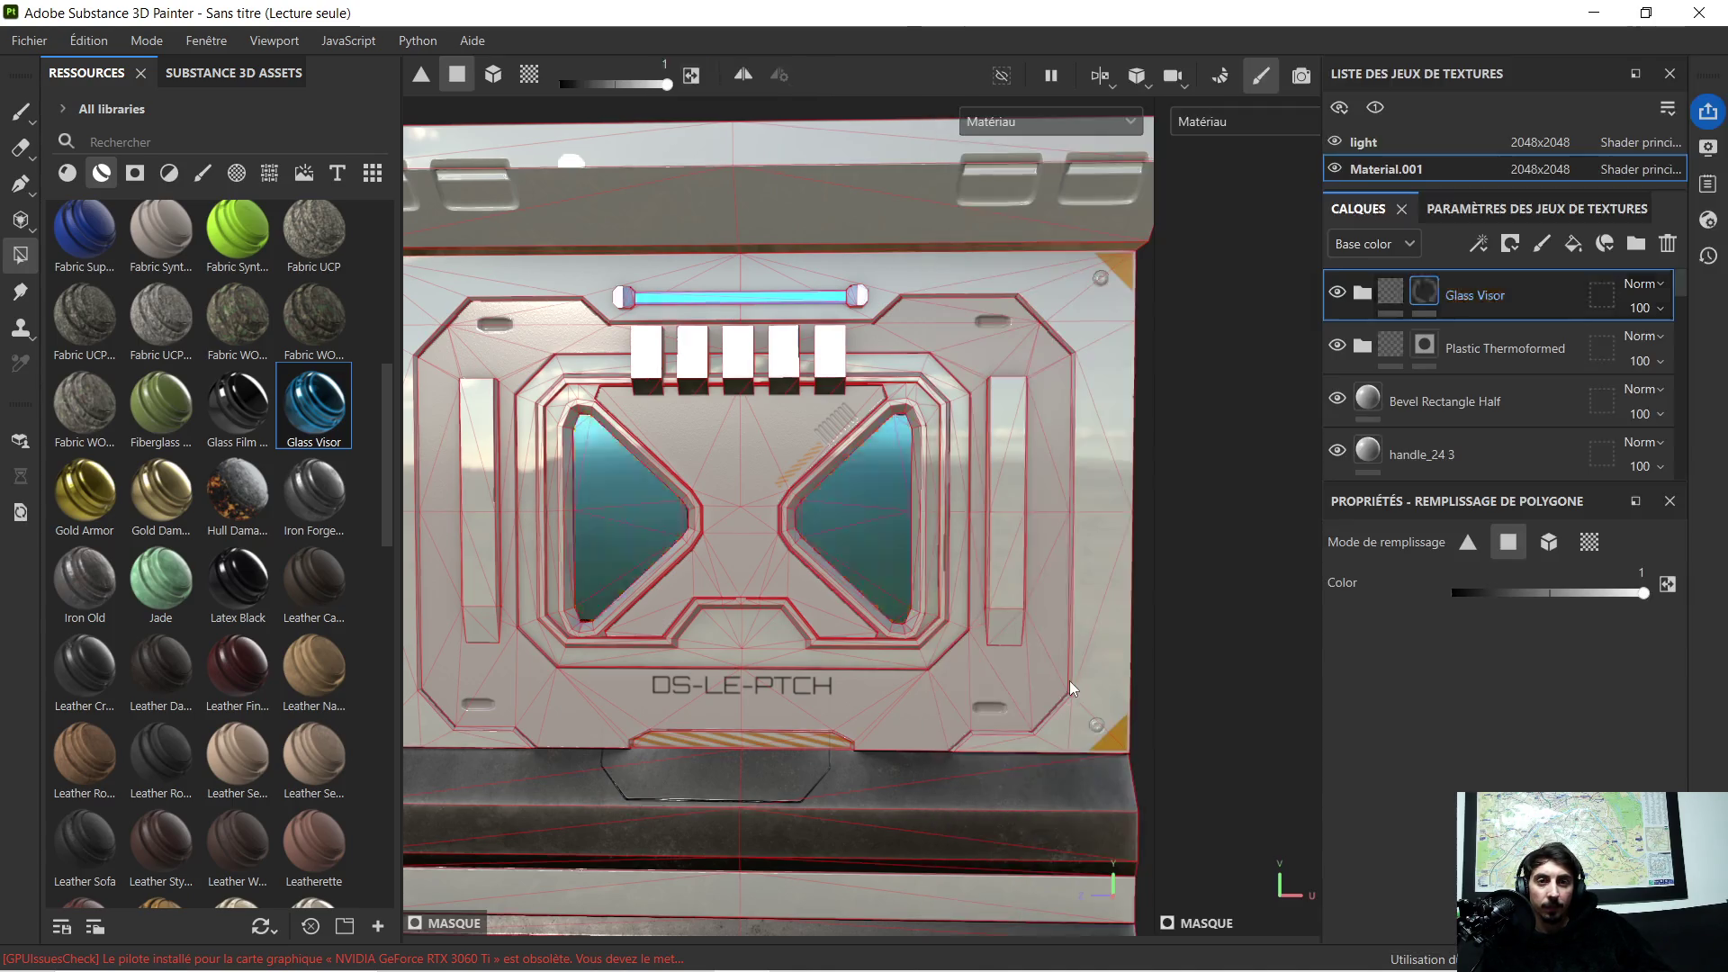
alt+drag(764, 511, 758, 524)
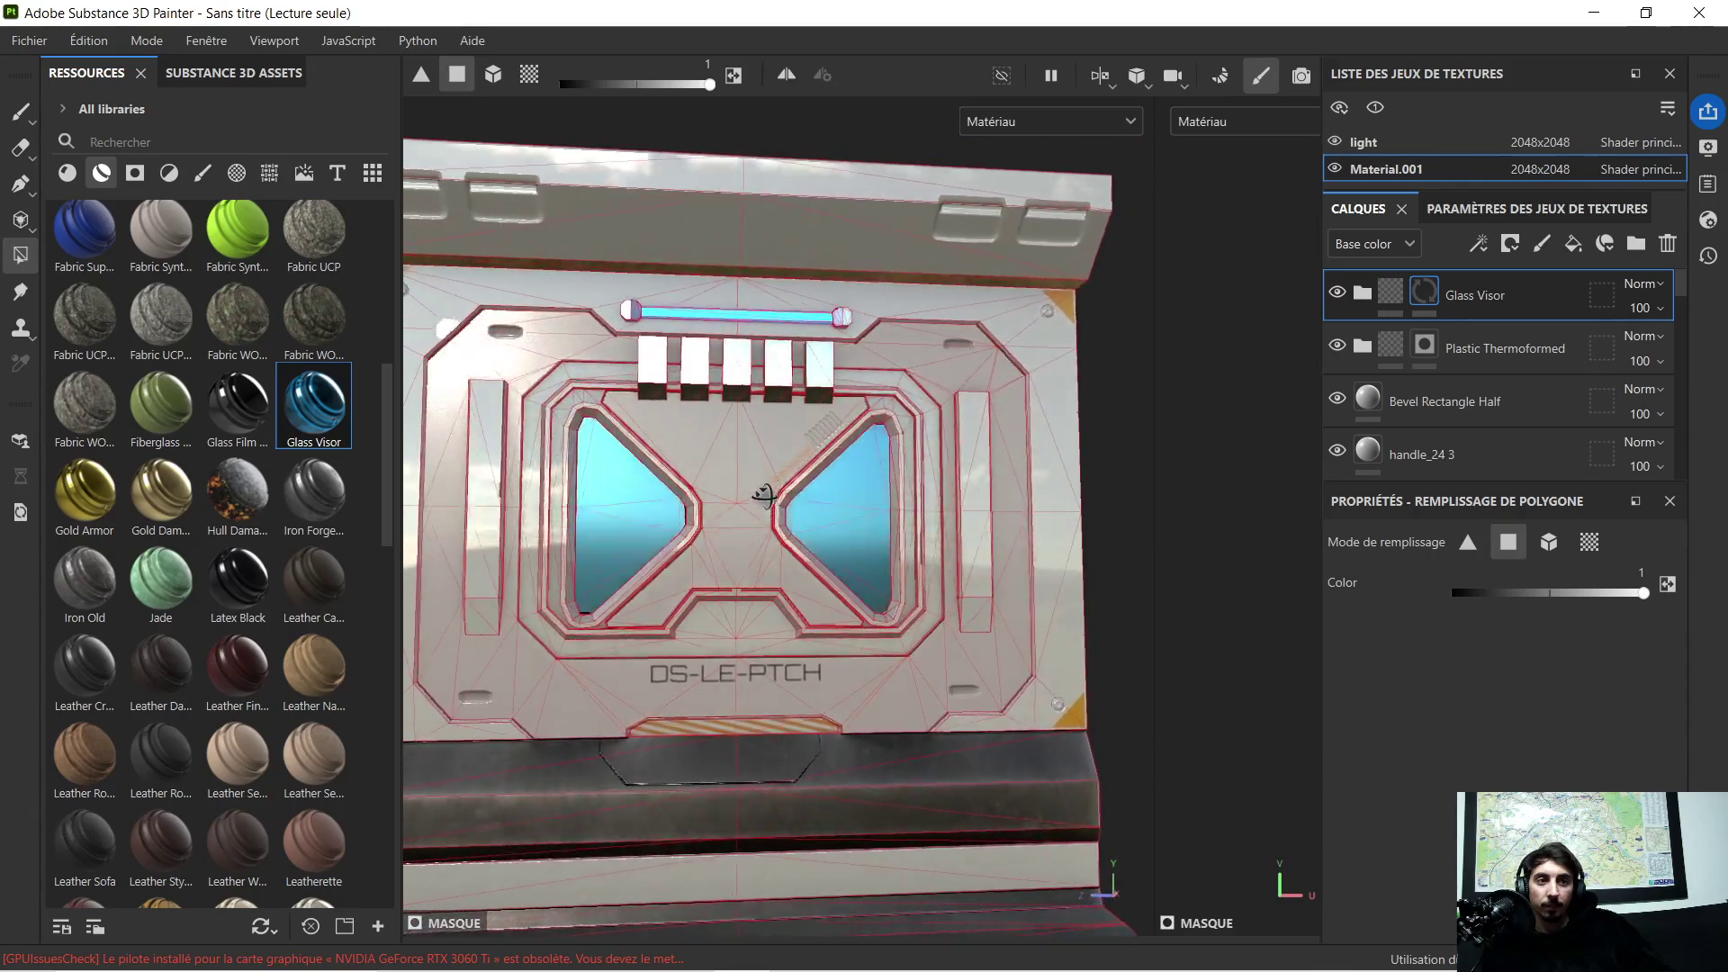
mouse_move(757, 524)
alt+mouse_down()
mouse_move(744, 506)
mouse_move(748, 527)
alt+mouse_up()
key(f)
scroll(746, 492, up, 2)
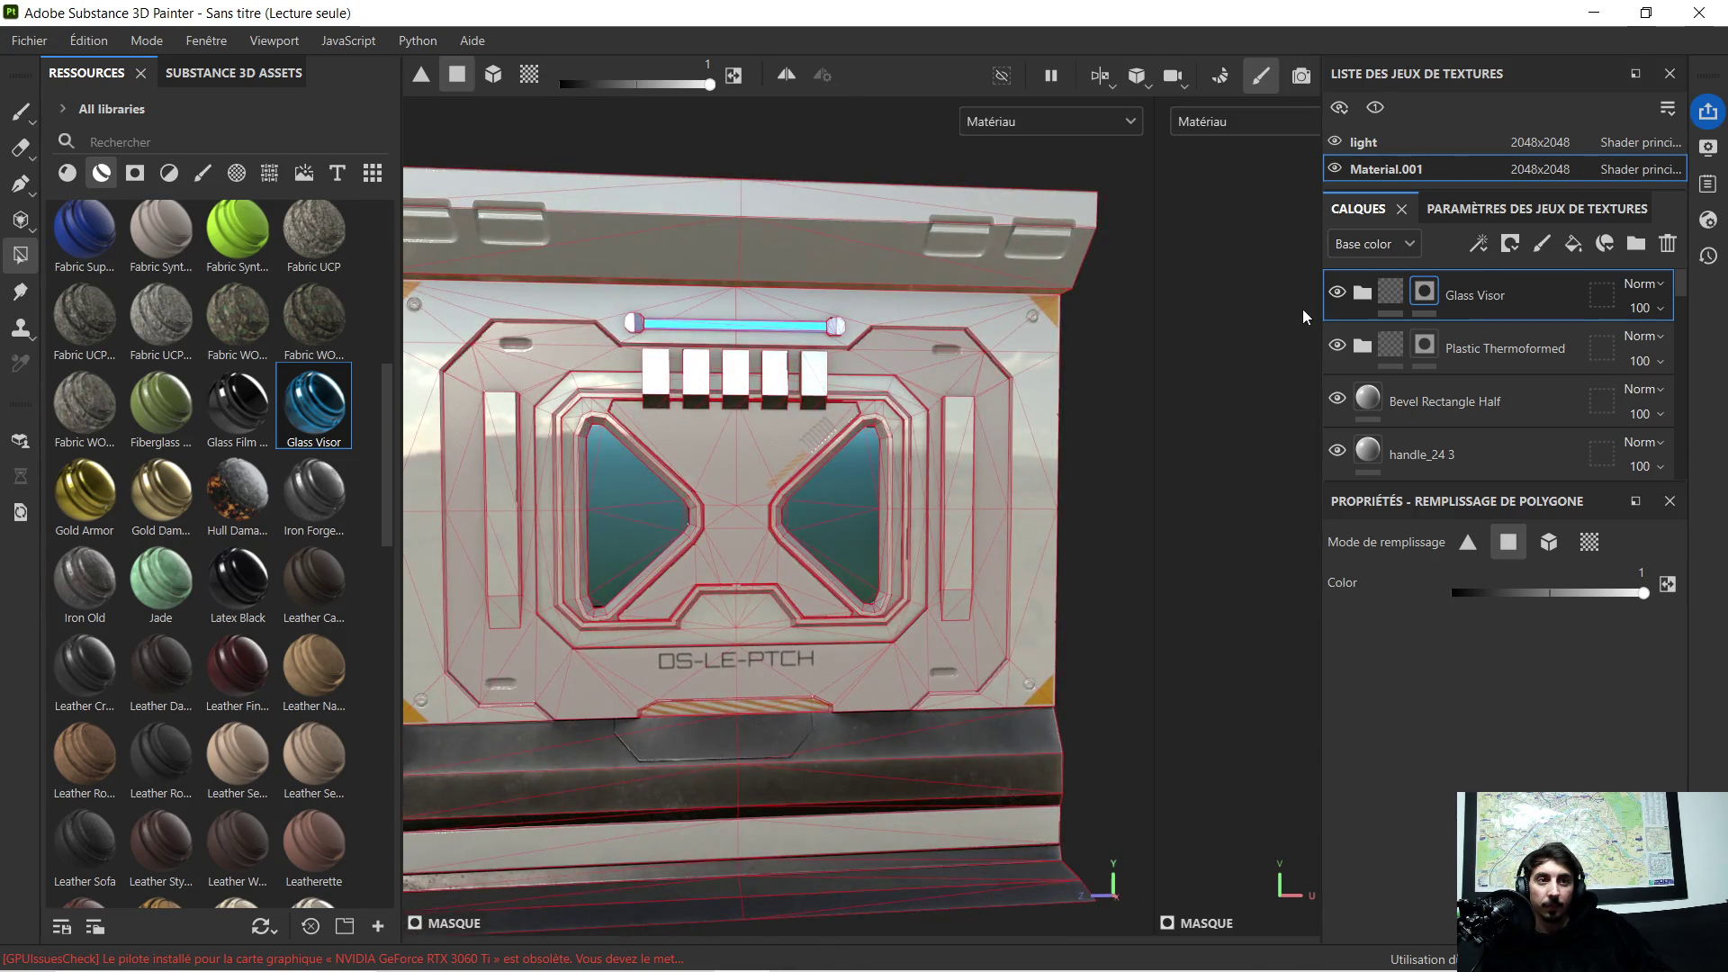
Step: Hide Glass Visor and toggle Plastic Thermoformed to compare, leaving both hidden
click(1338, 296)
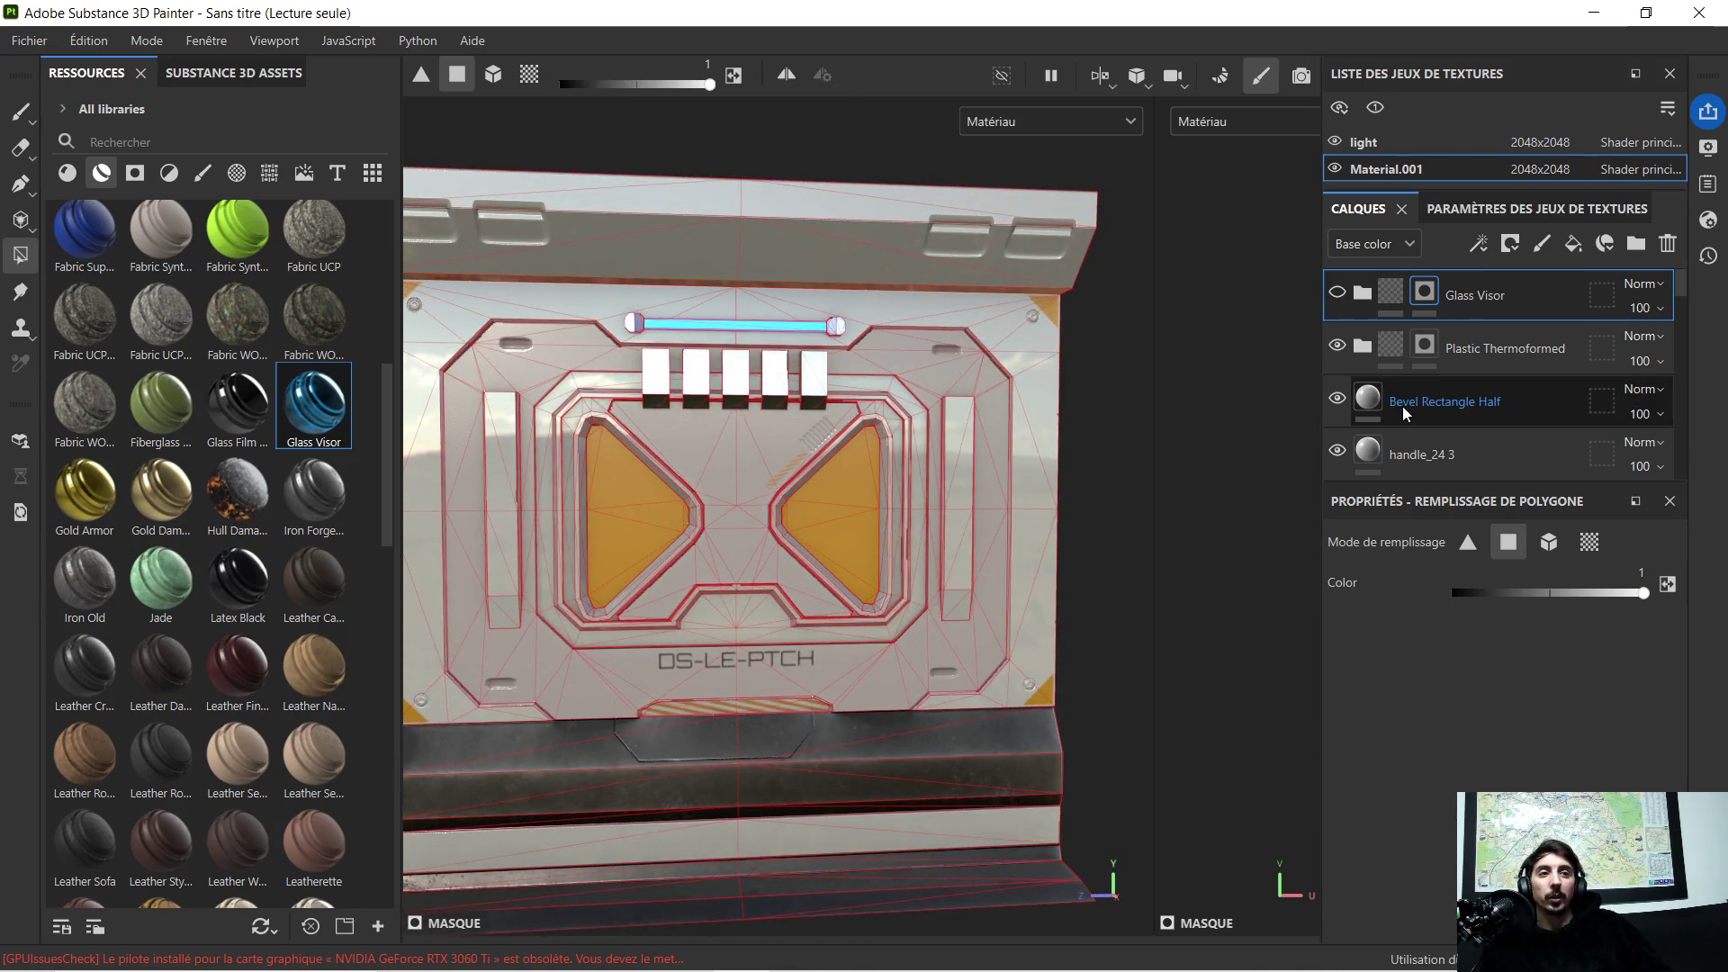
click(1343, 349)
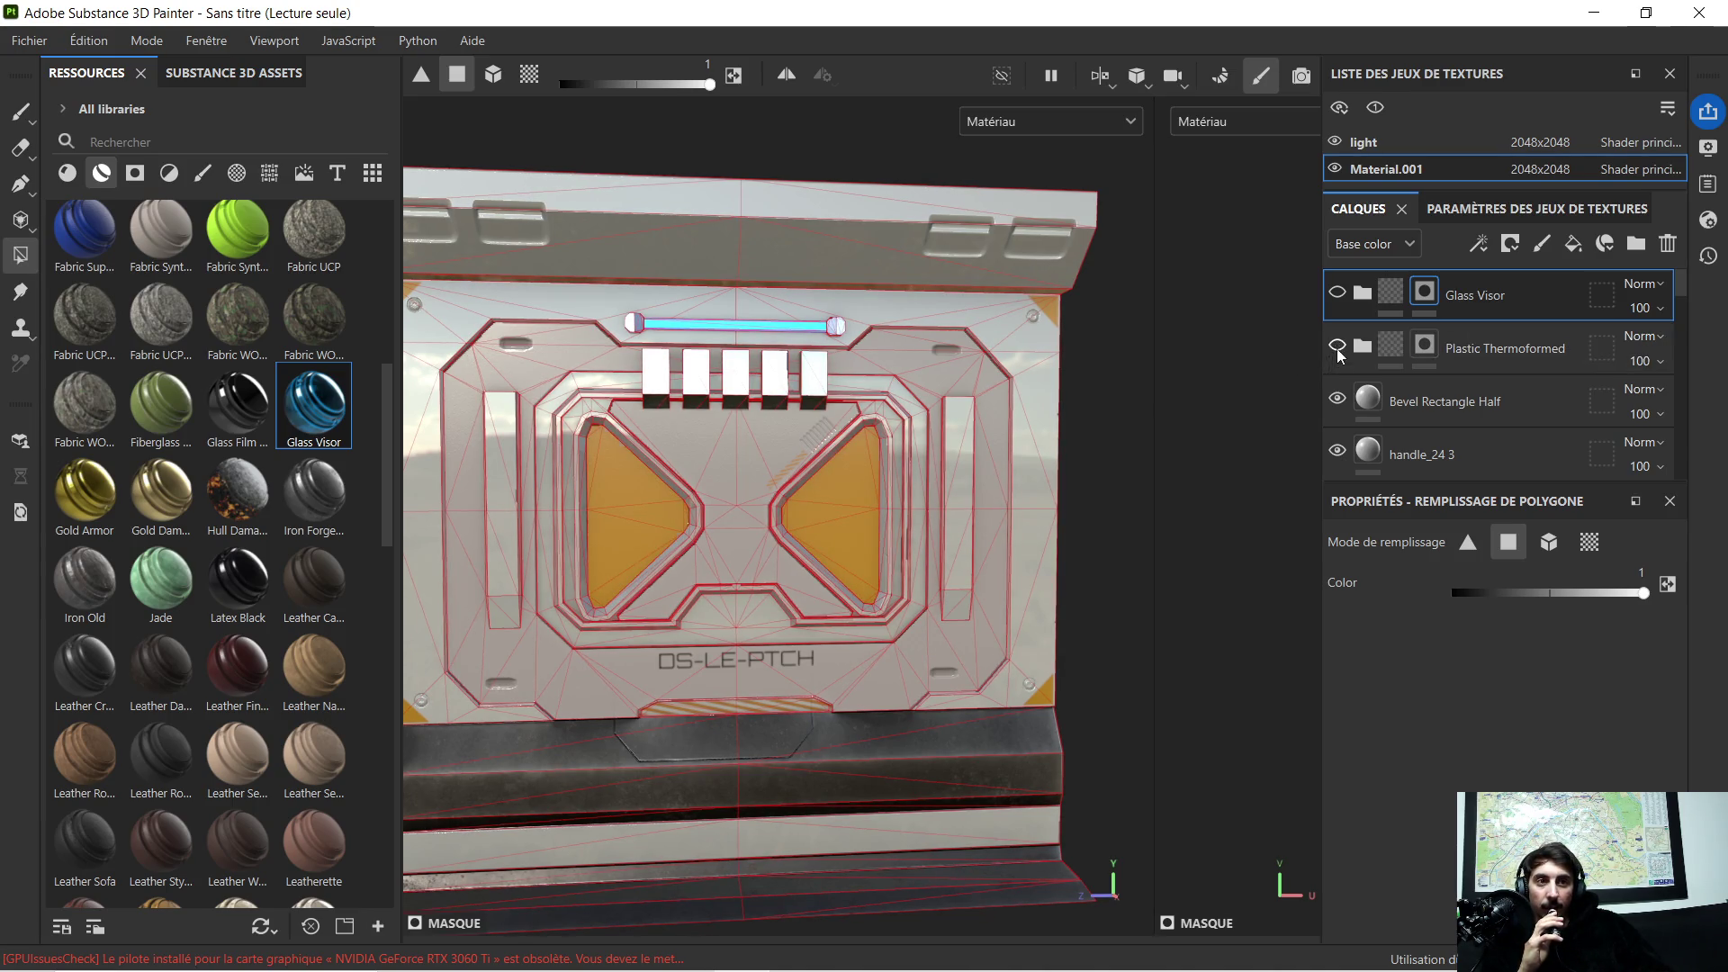
click(1337, 348)
key(f)
scroll(827, 485, up, 2)
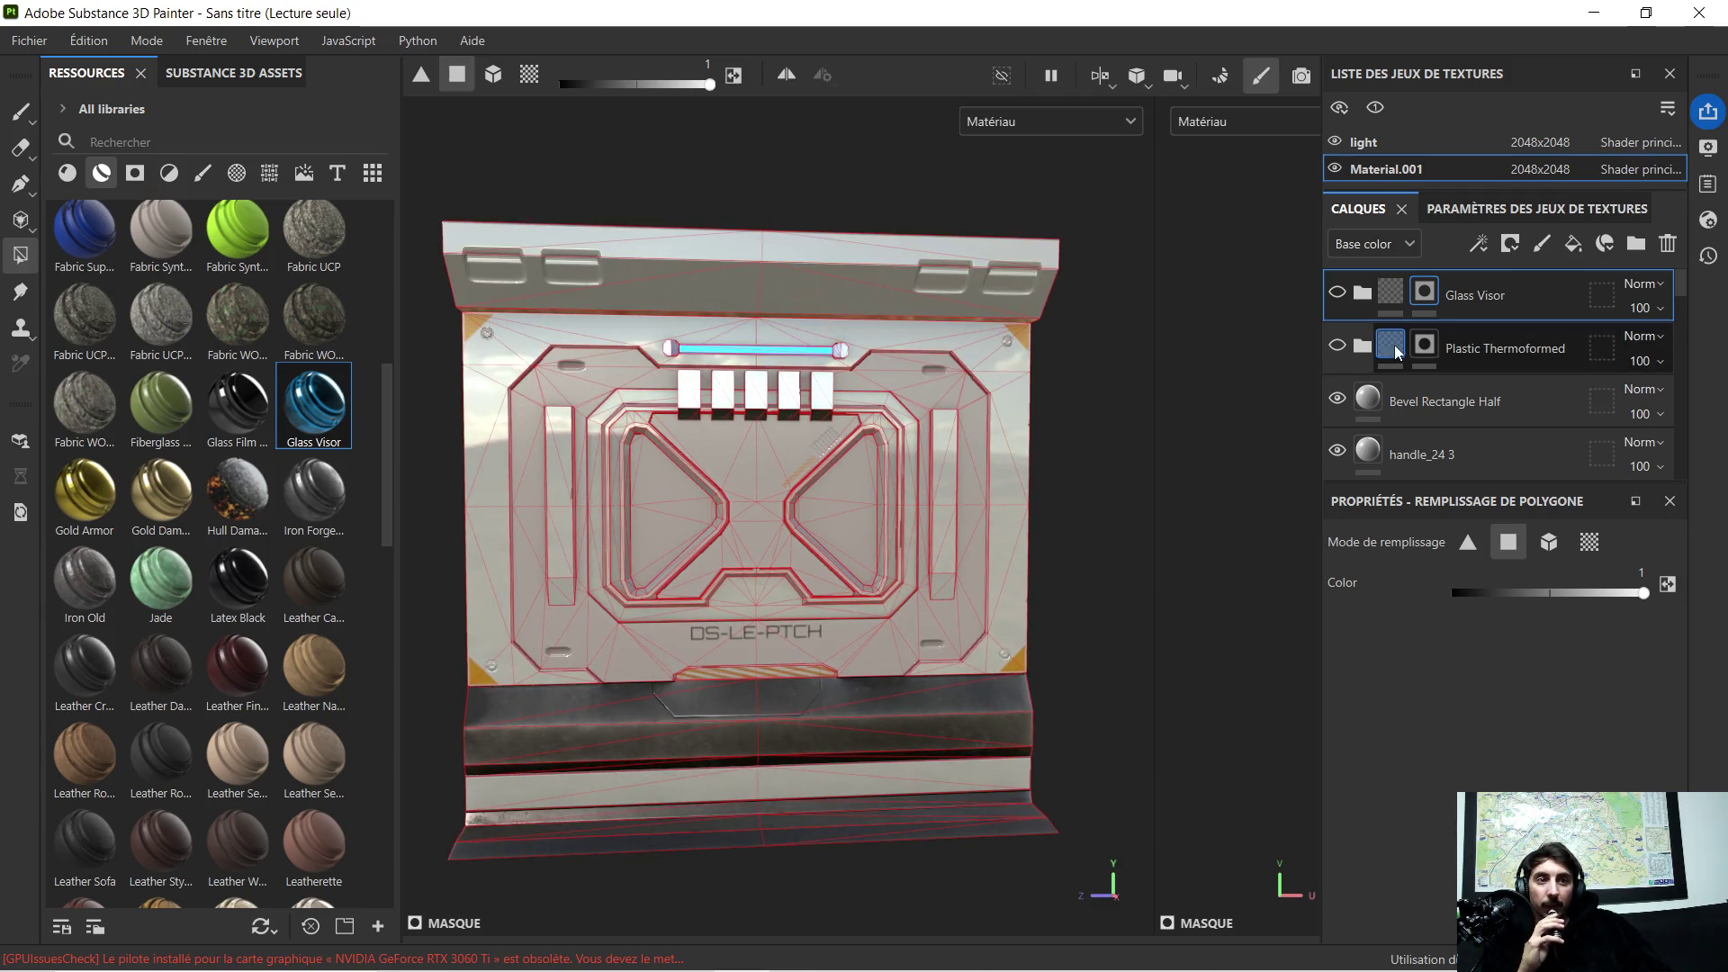
click(1353, 348)
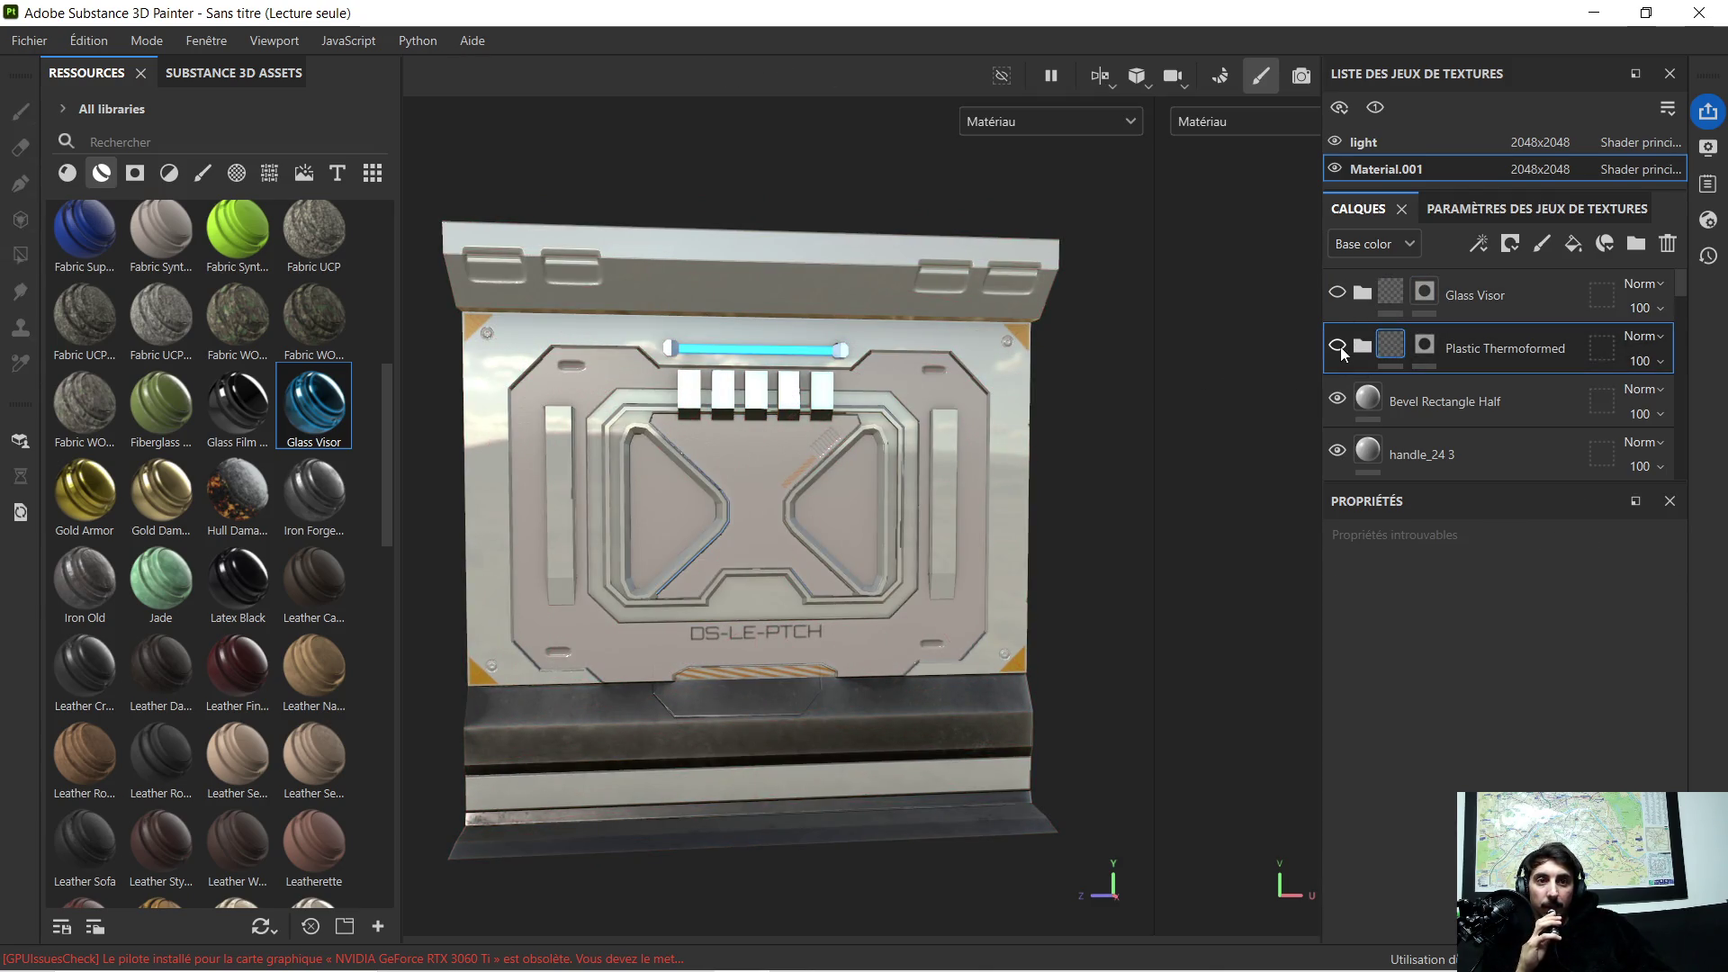
click(1337, 349)
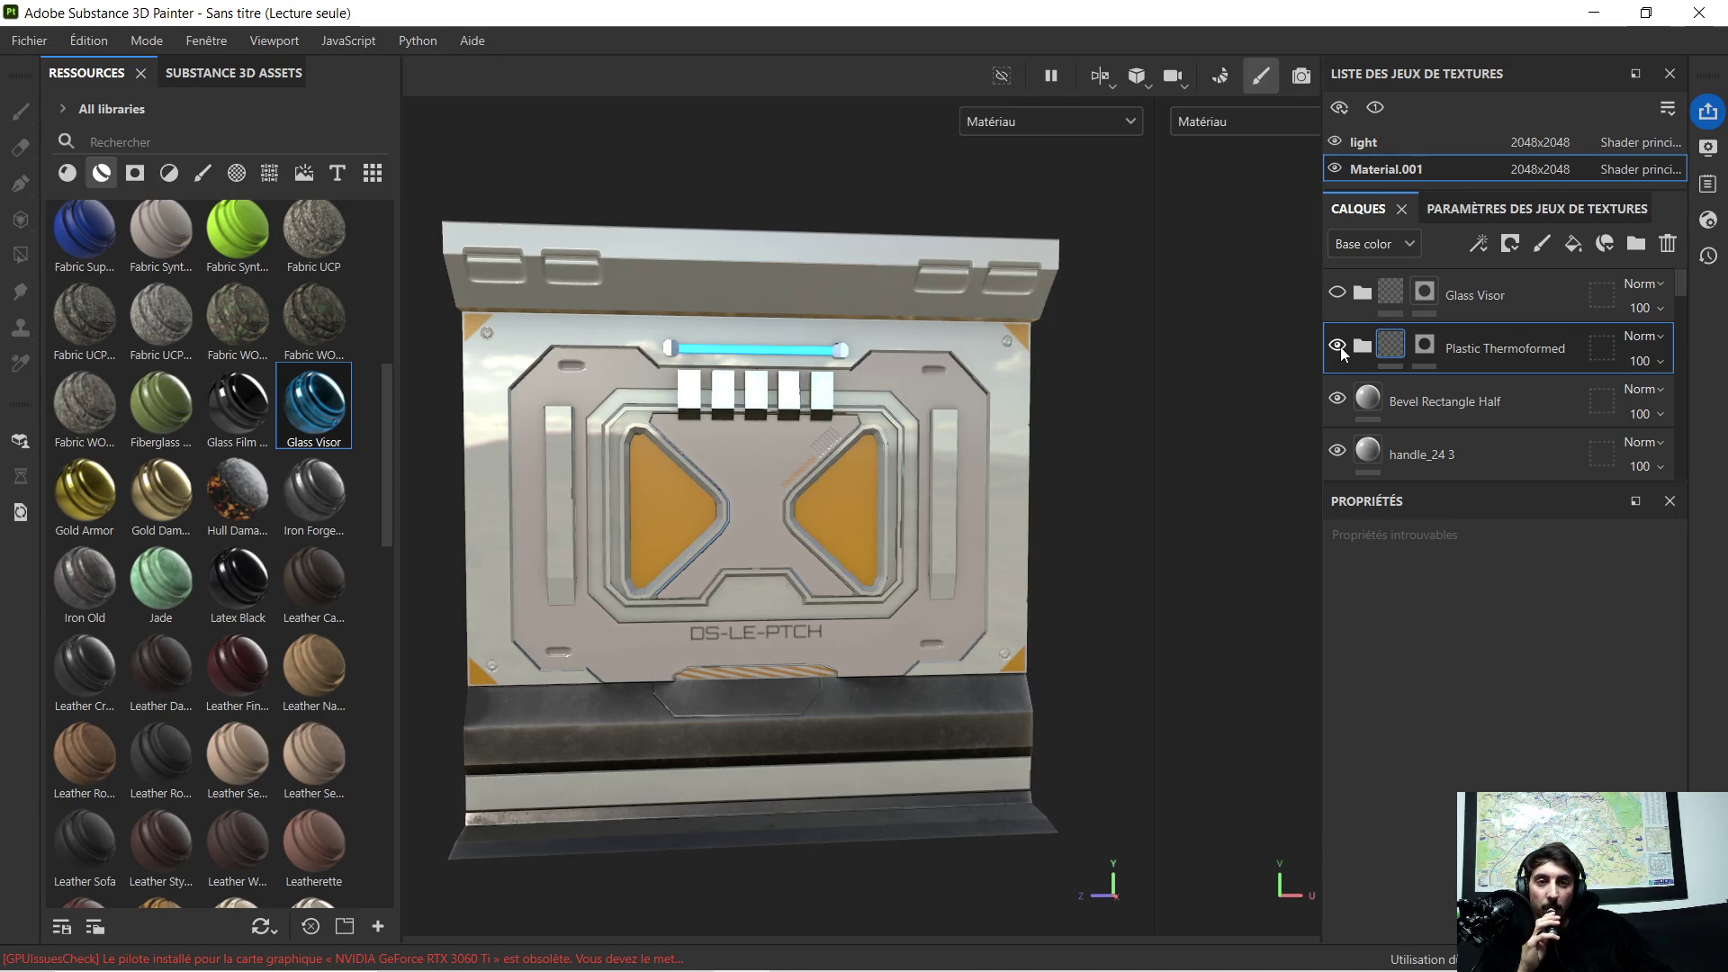
click(1338, 349)
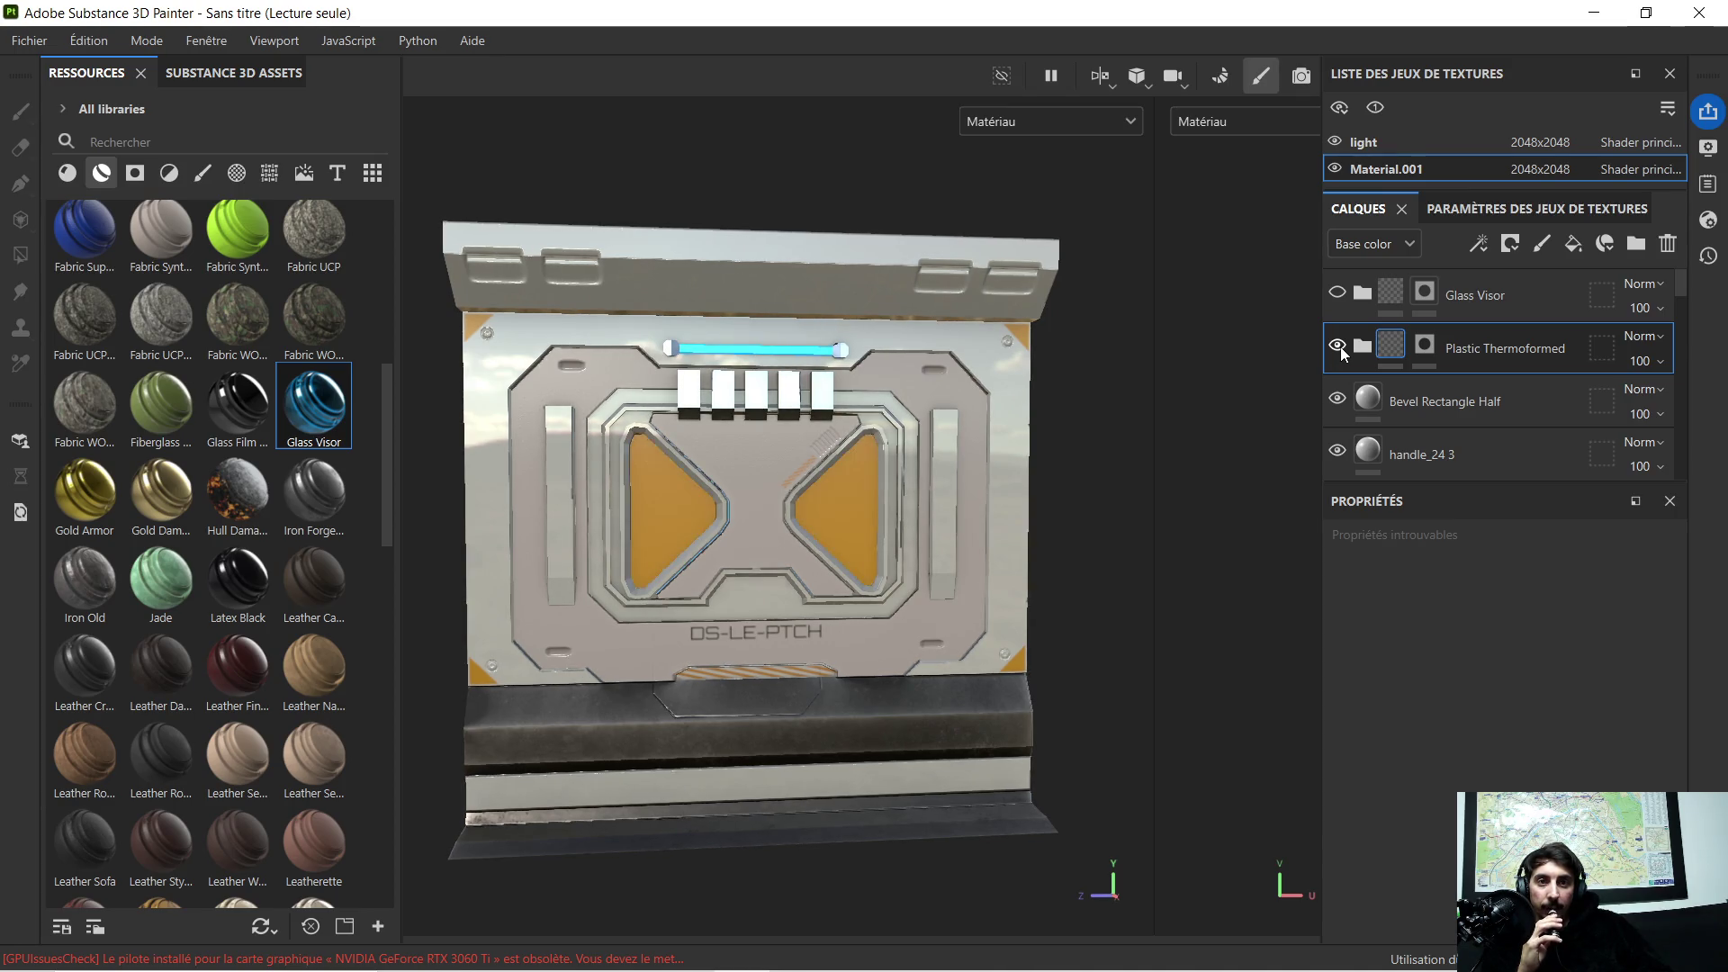
click(1338, 349)
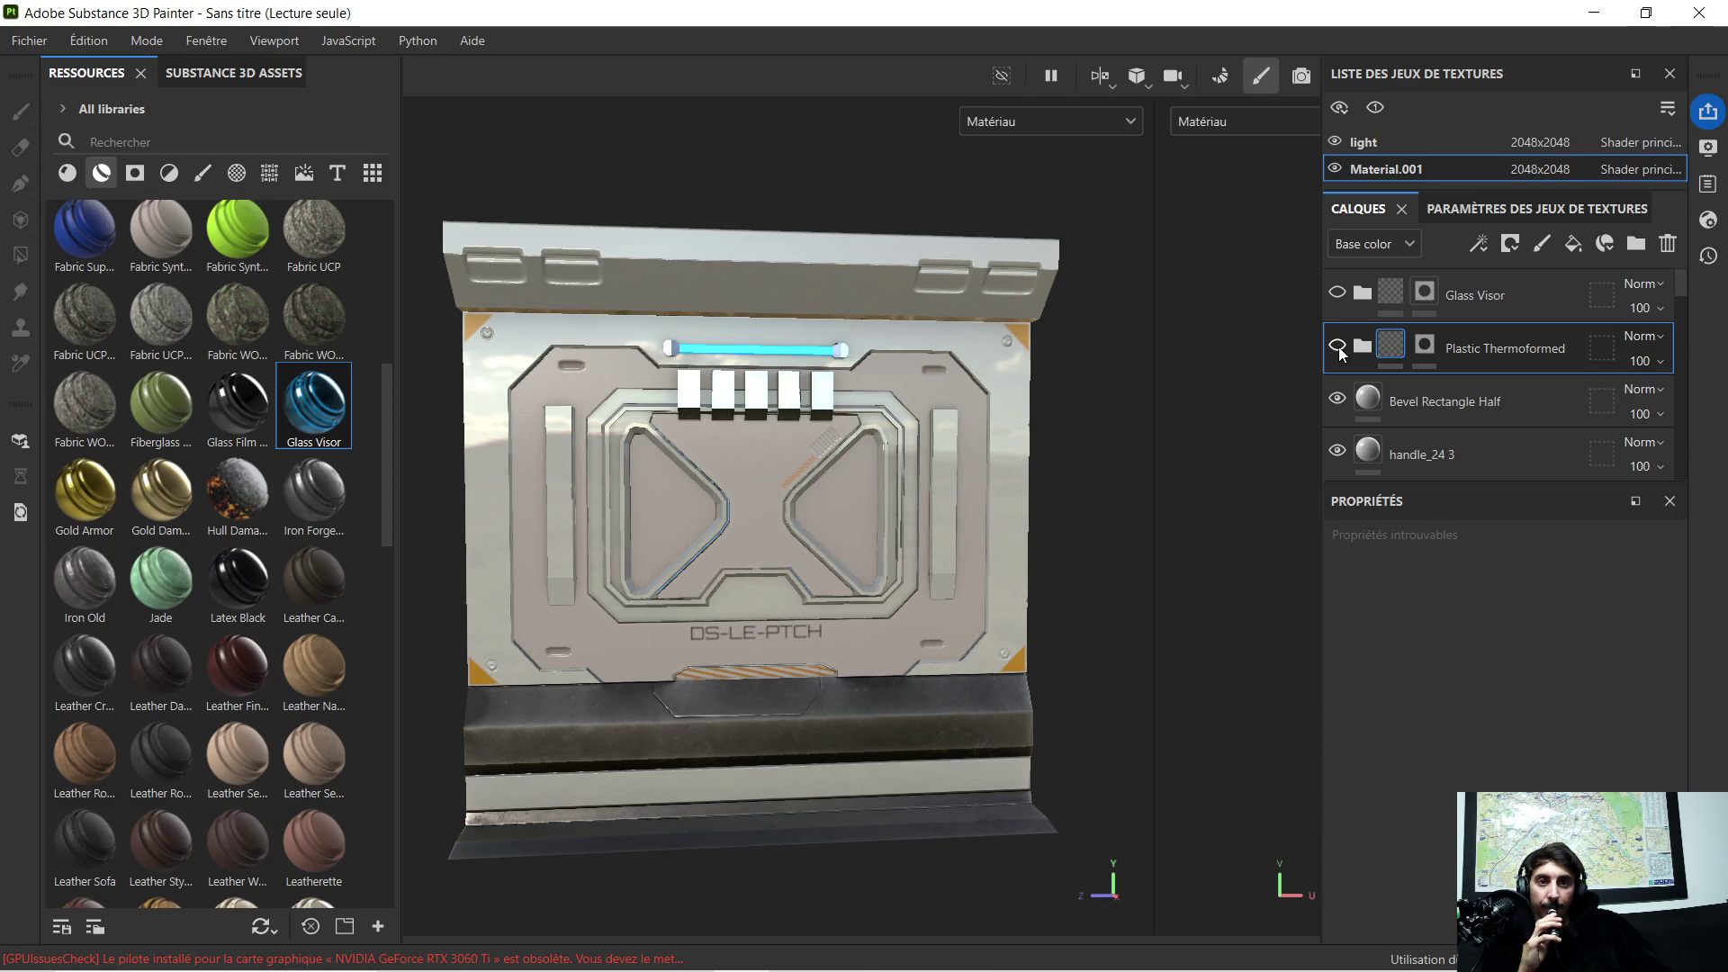
click(1337, 348)
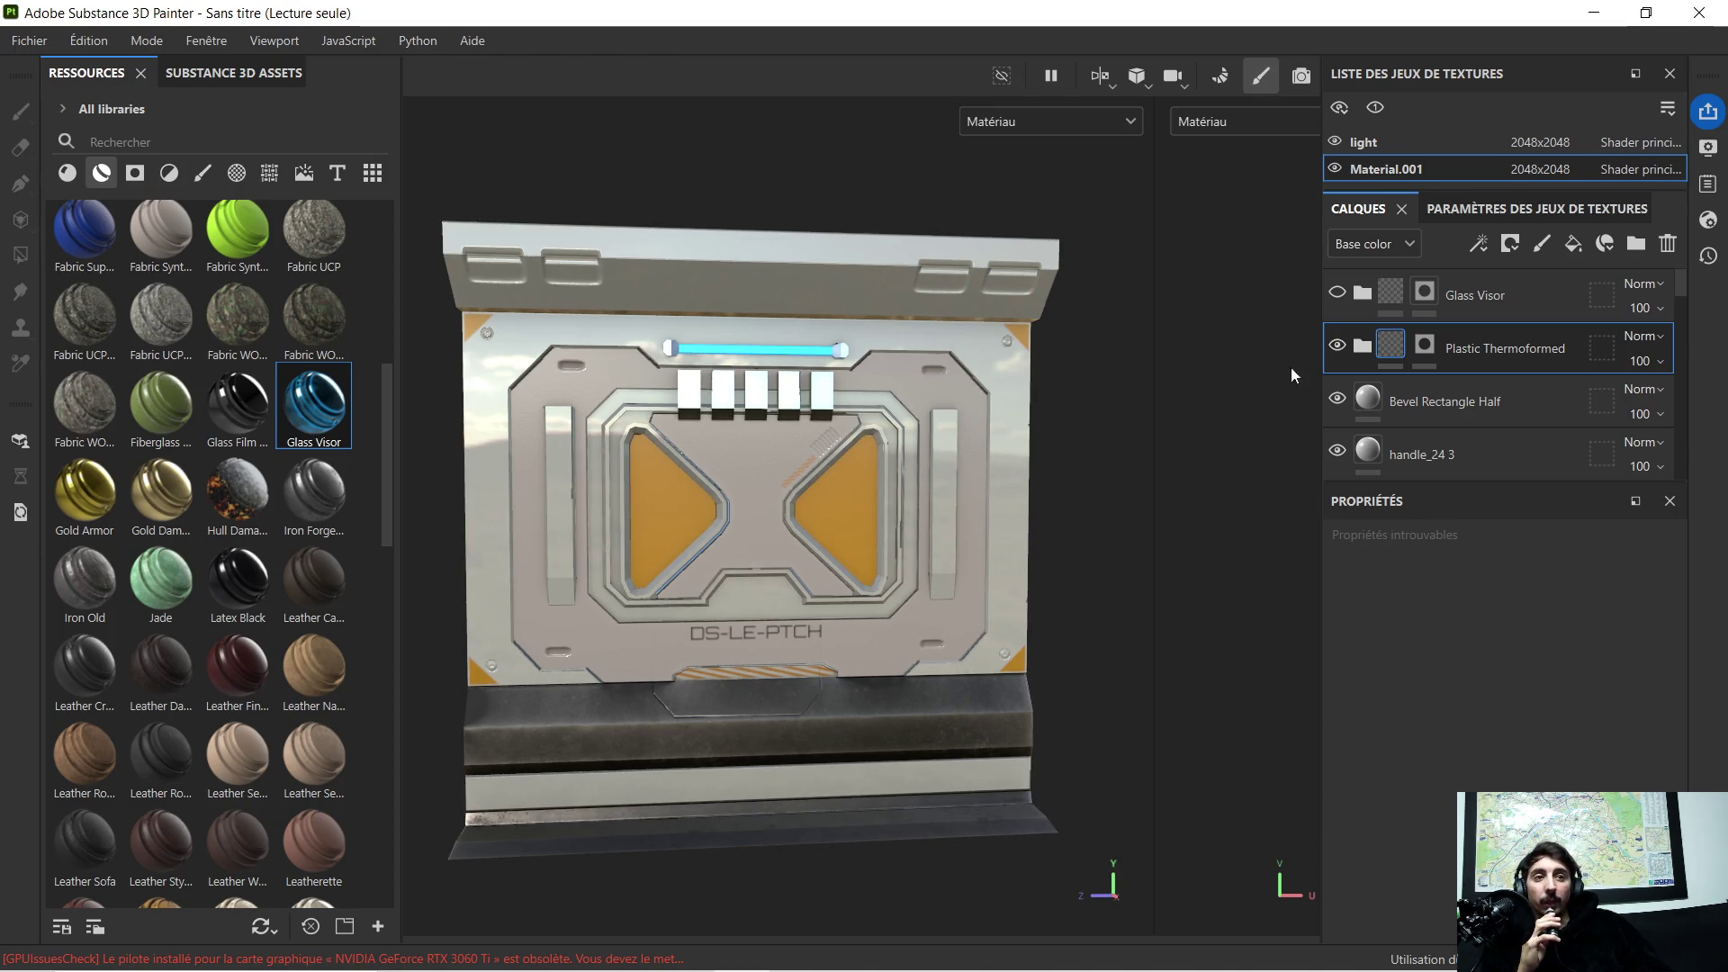
click(1338, 348)
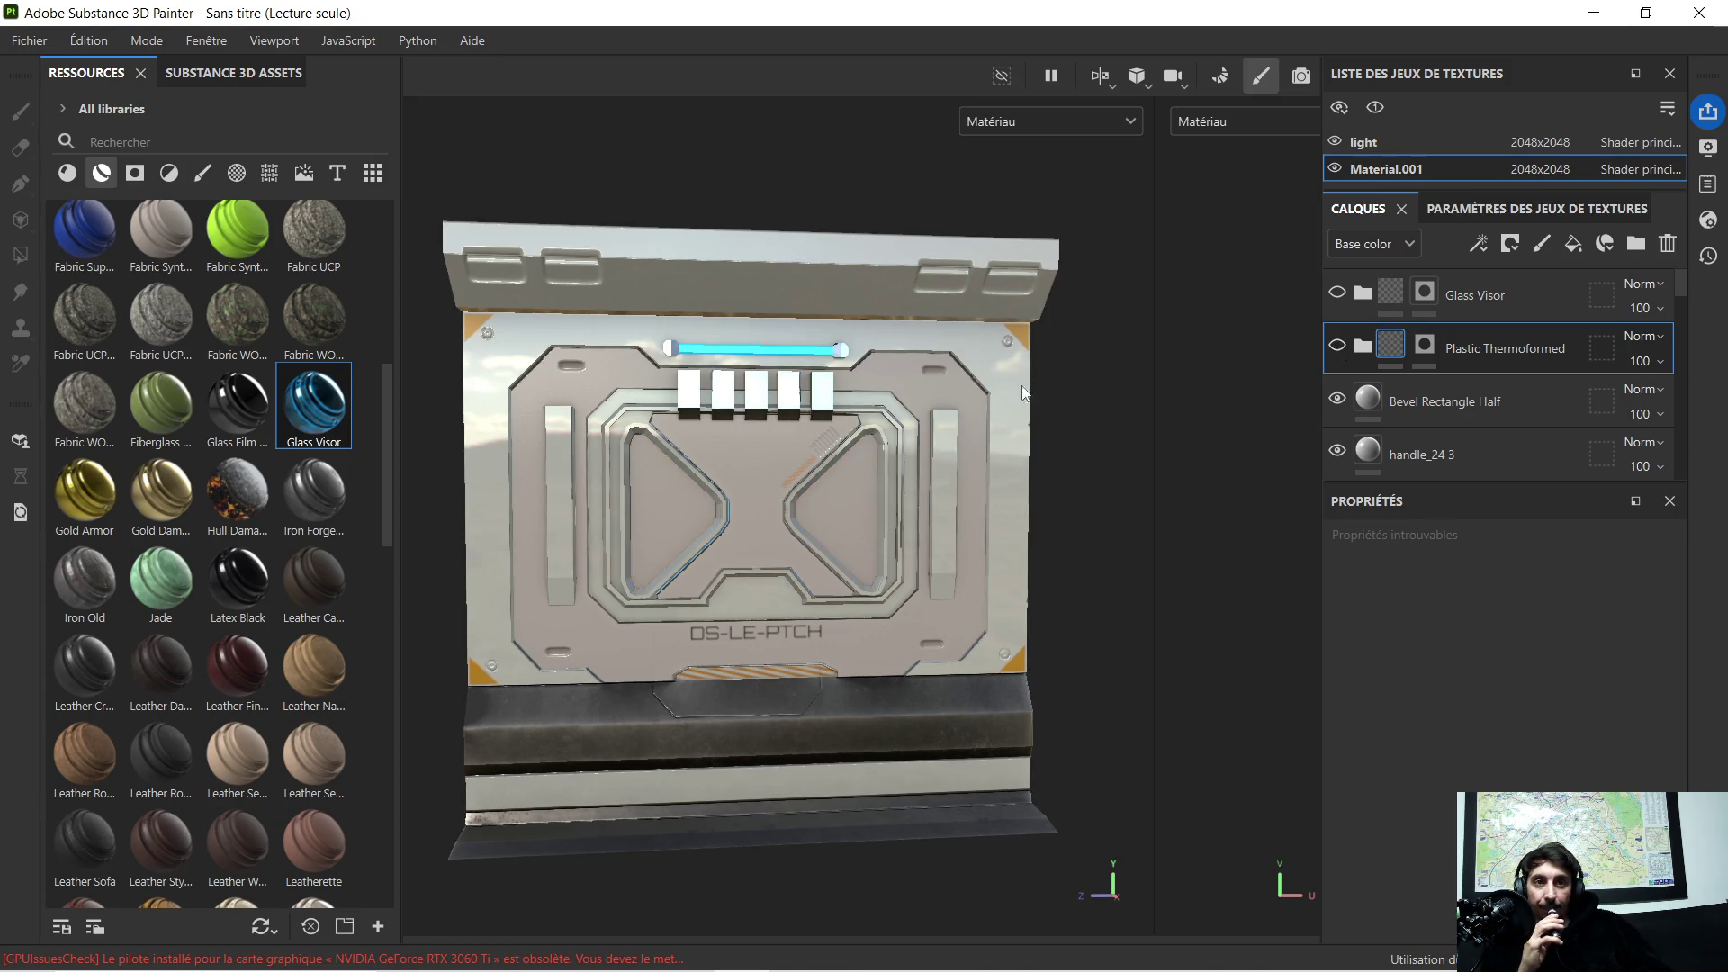
Step: Shift and widen the Bevel Rectangle Half projection, then discard a trial duplicate
alt+drag(1036, 383, 1012, 412)
scroll(848, 459, up, 2)
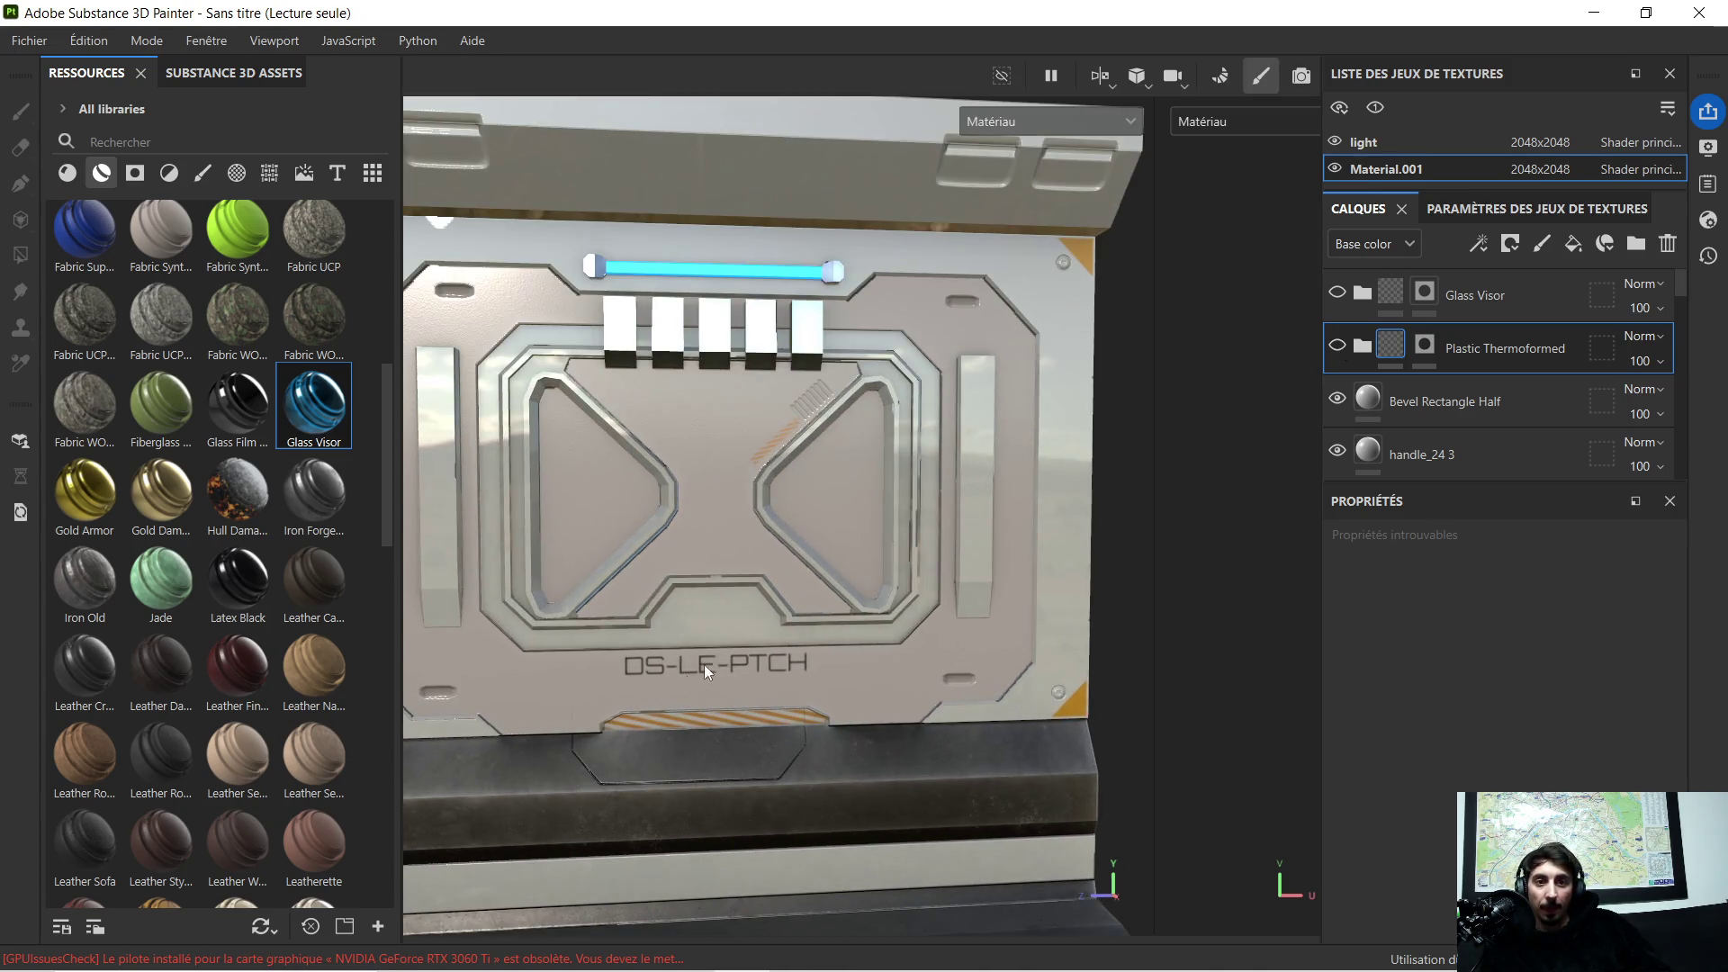
scroll(724, 653, up, 2)
scroll(843, 467, up, 2)
scroll(901, 470, up, 2)
alt+drag(901, 472, 738, 514)
click(1540, 418)
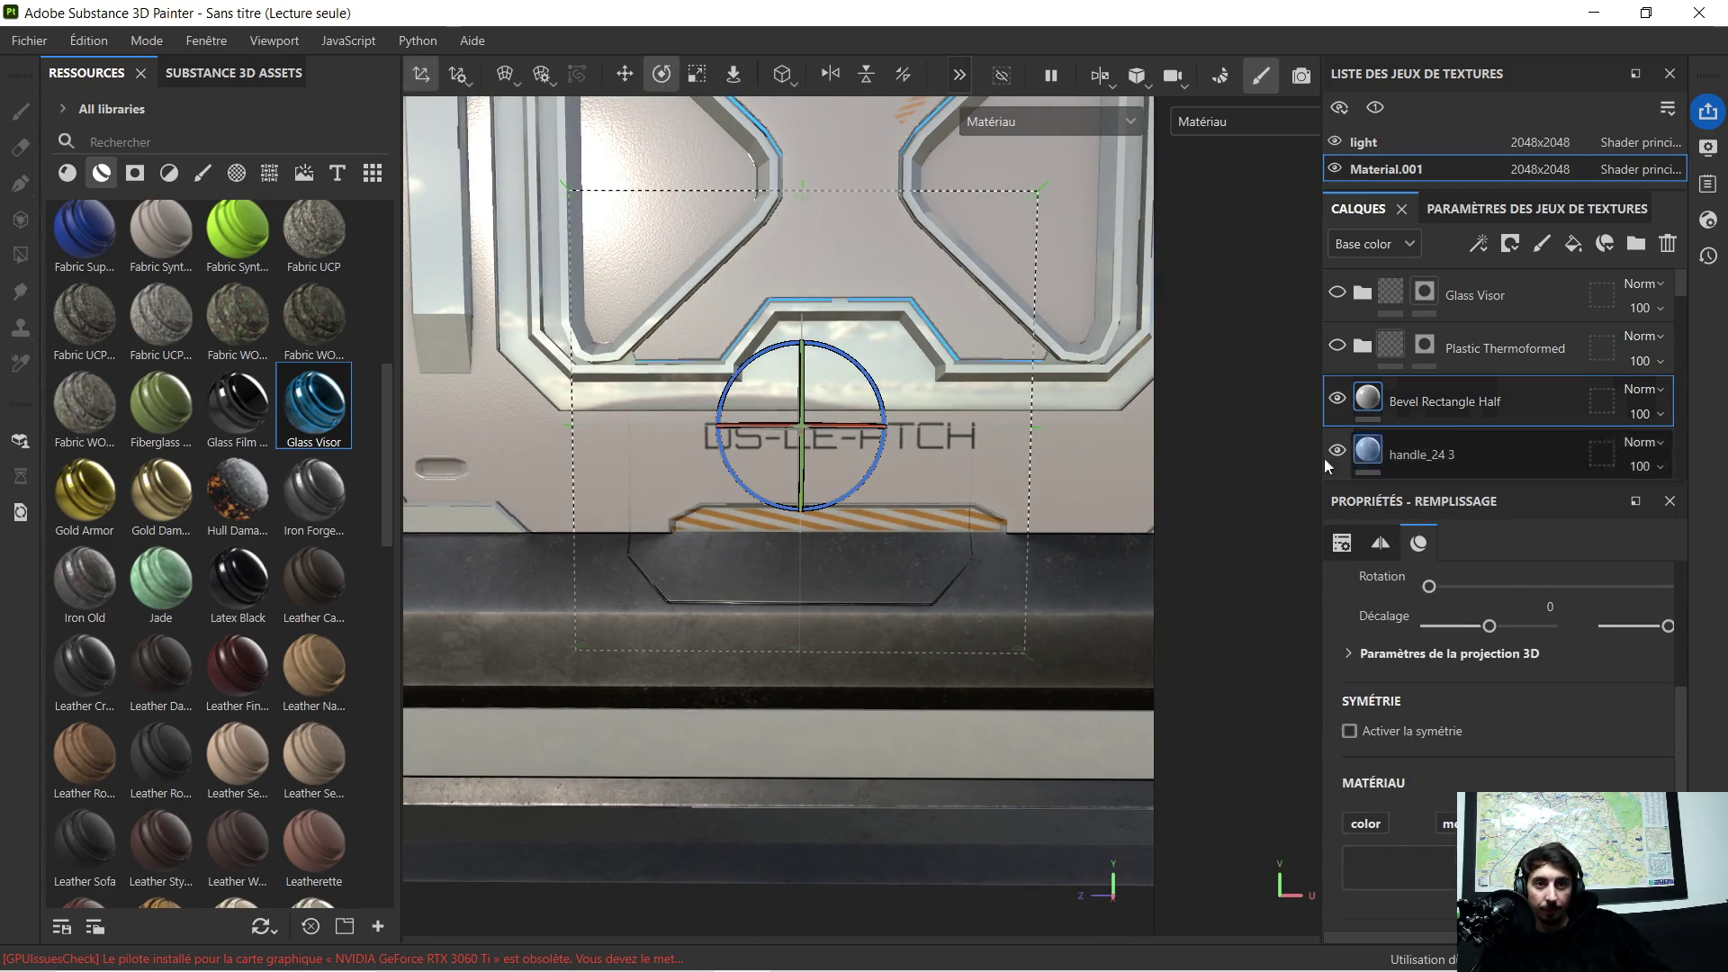
click(626, 77)
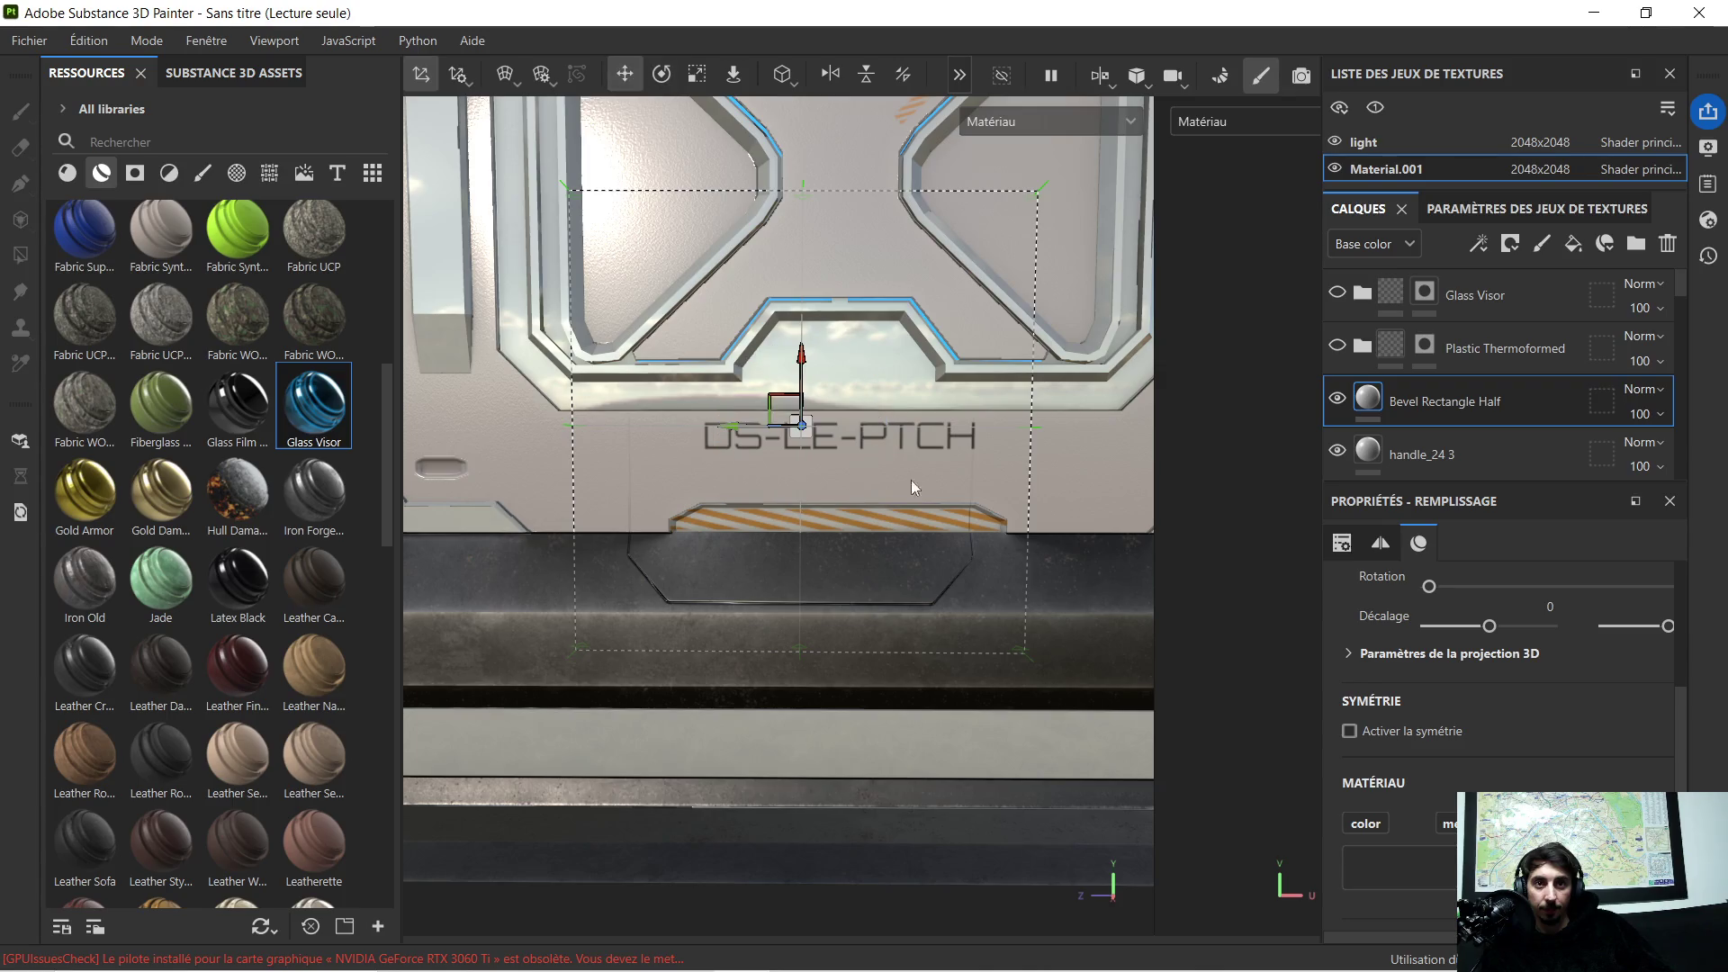
scroll(794, 535, up, 1)
drag(715, 399, 756, 407)
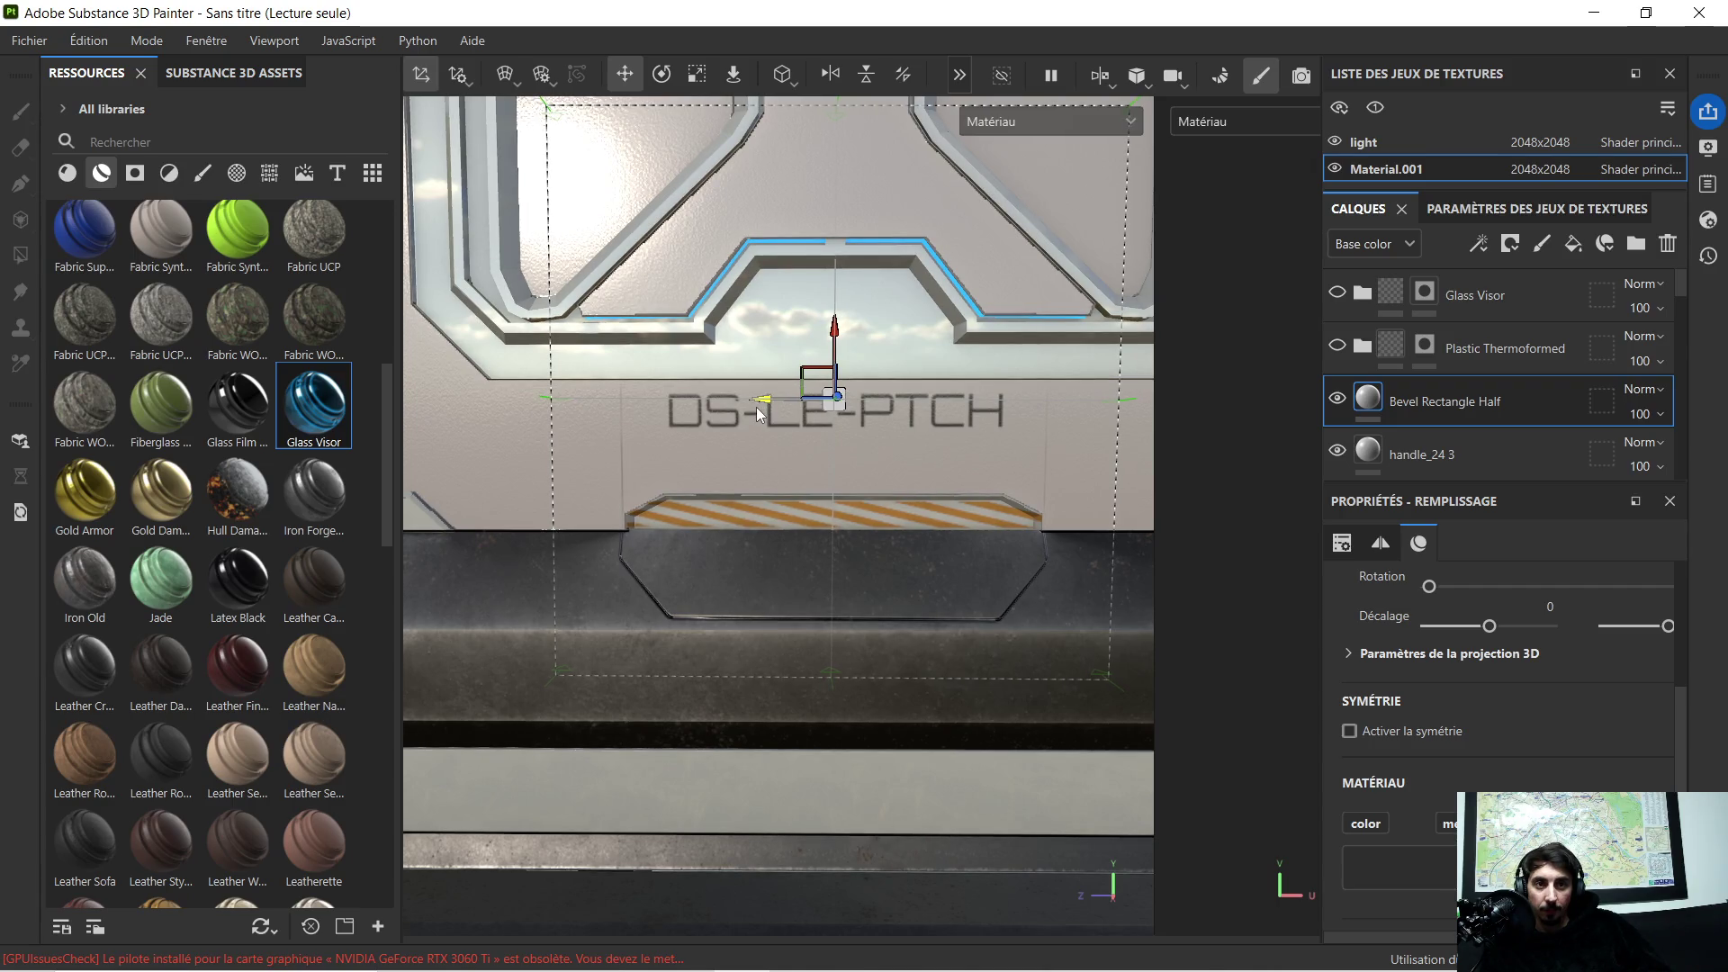
click(697, 75)
drag(760, 400, 732, 407)
scroll(861, 493, down, 3)
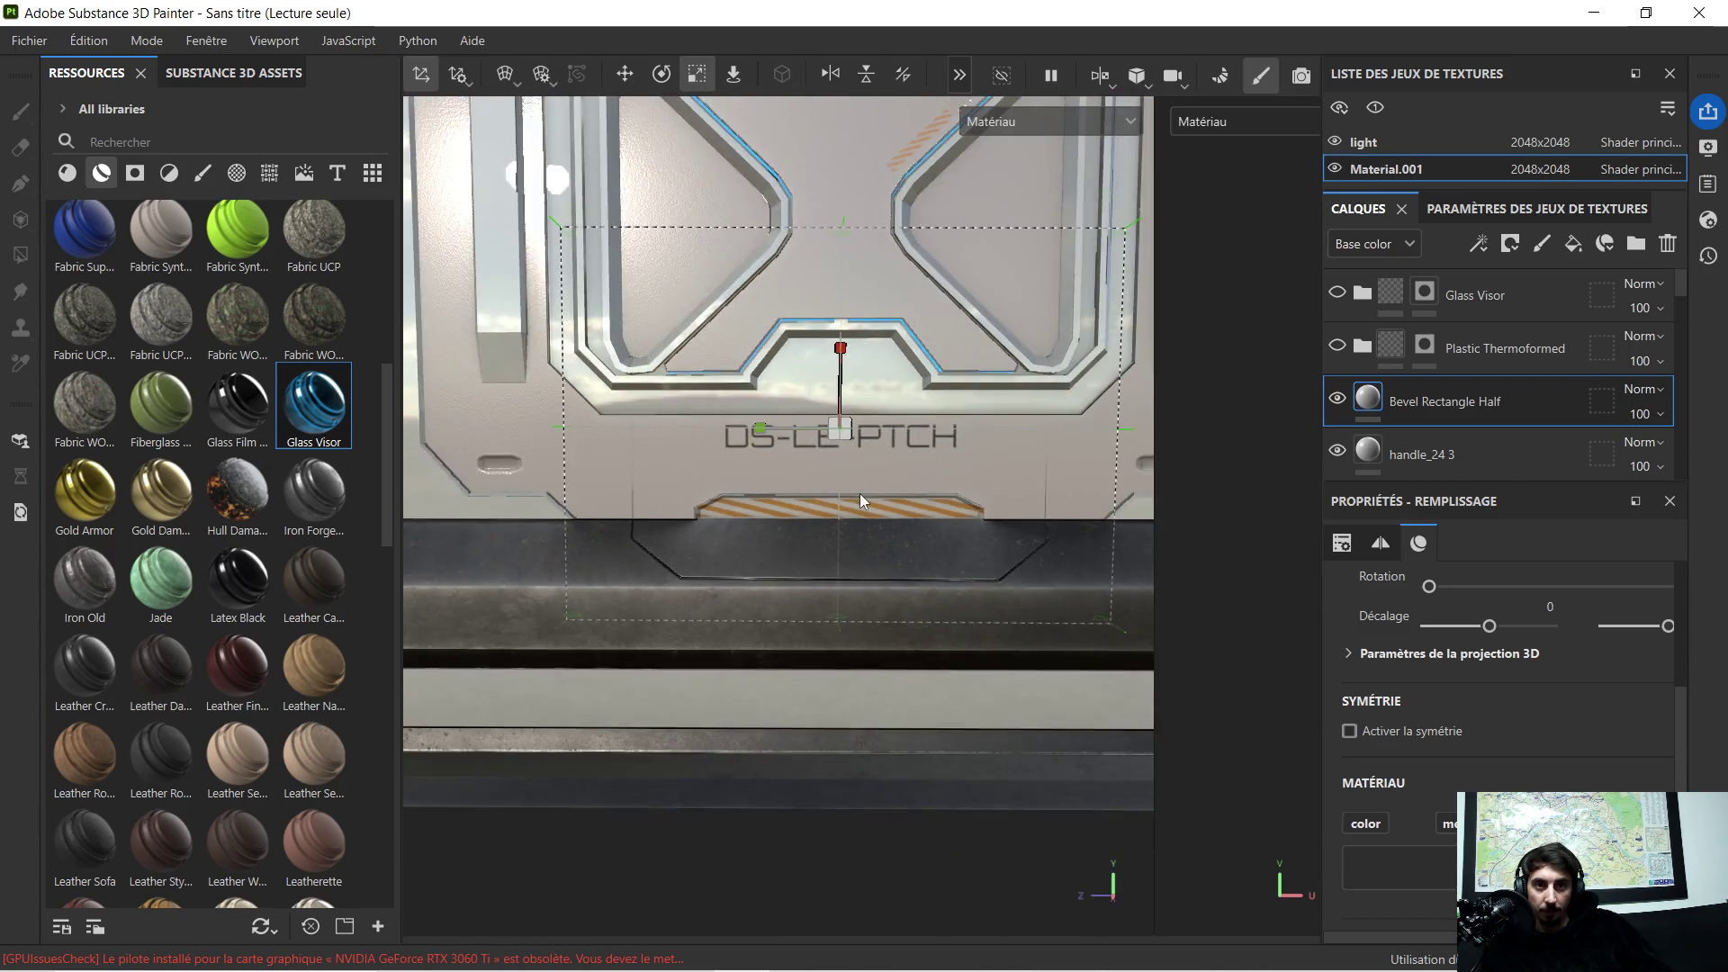
mouse_move(876, 488)
alt+mouse_down()
mouse_move(814, 475)
mouse_move(872, 487)
alt+mouse_up()
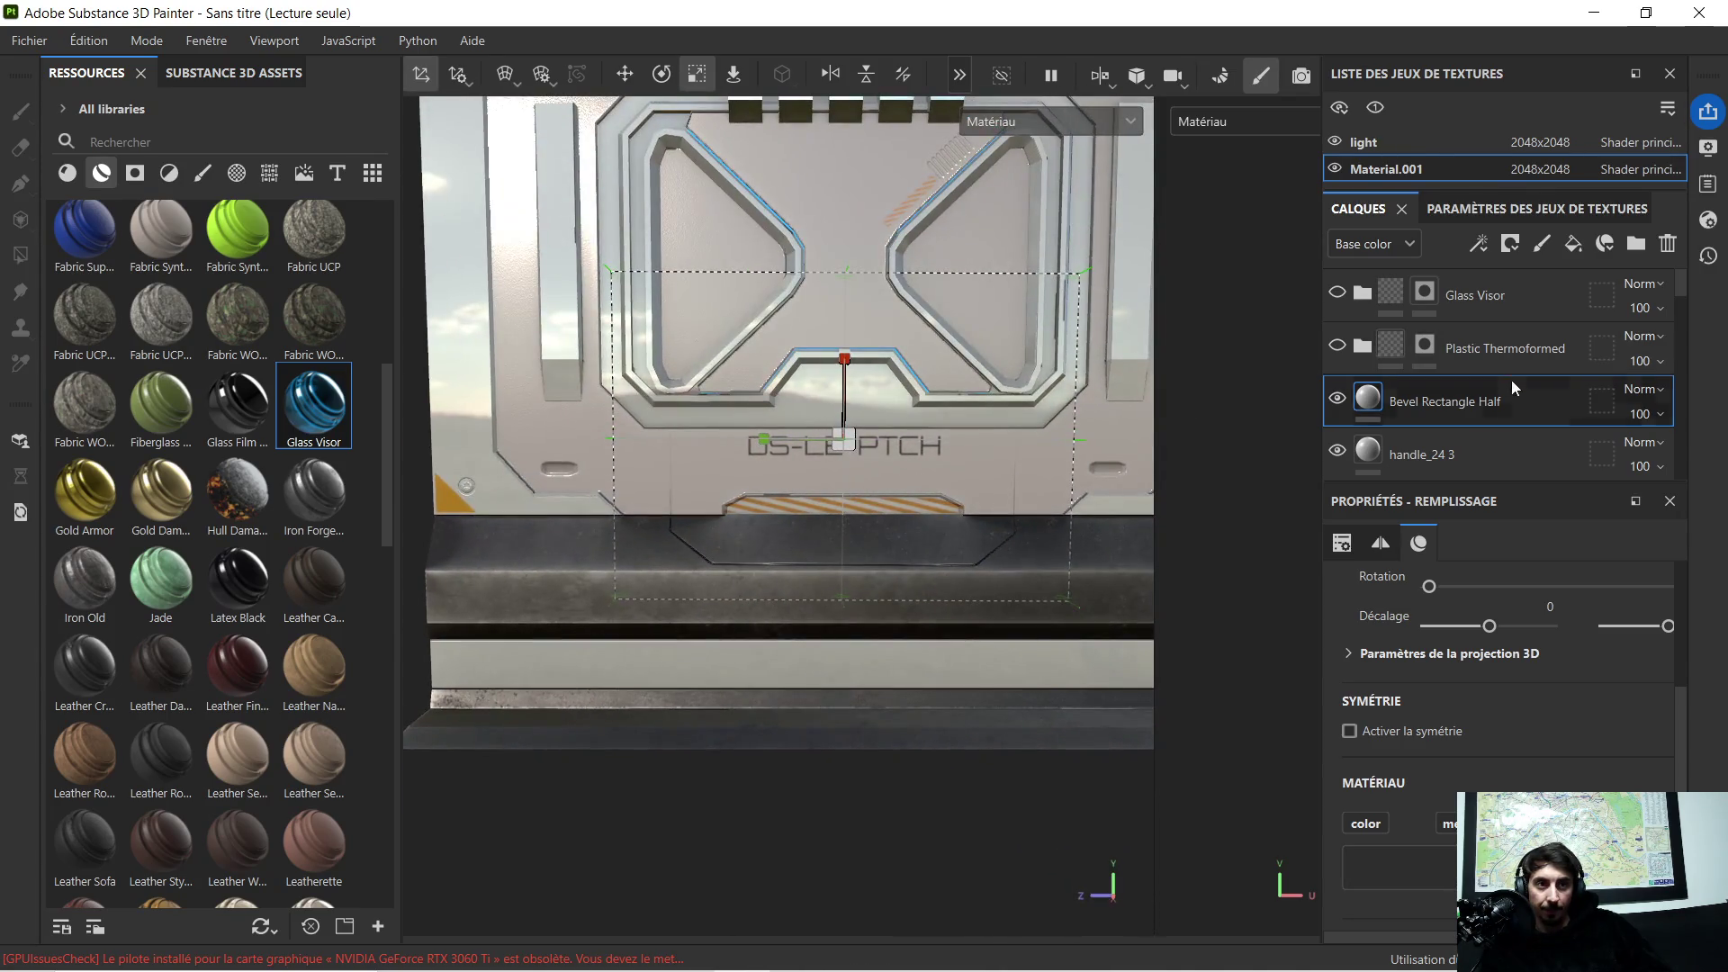
key(ctrl+d)
scroll(1012, 506, up, 3)
mouse_move(909, 479)
alt+mouse_down()
mouse_move(1073, 481)
mouse_move(786, 479)
mouse_move(914, 473)
mouse_move(900, 468)
alt+mouse_up()
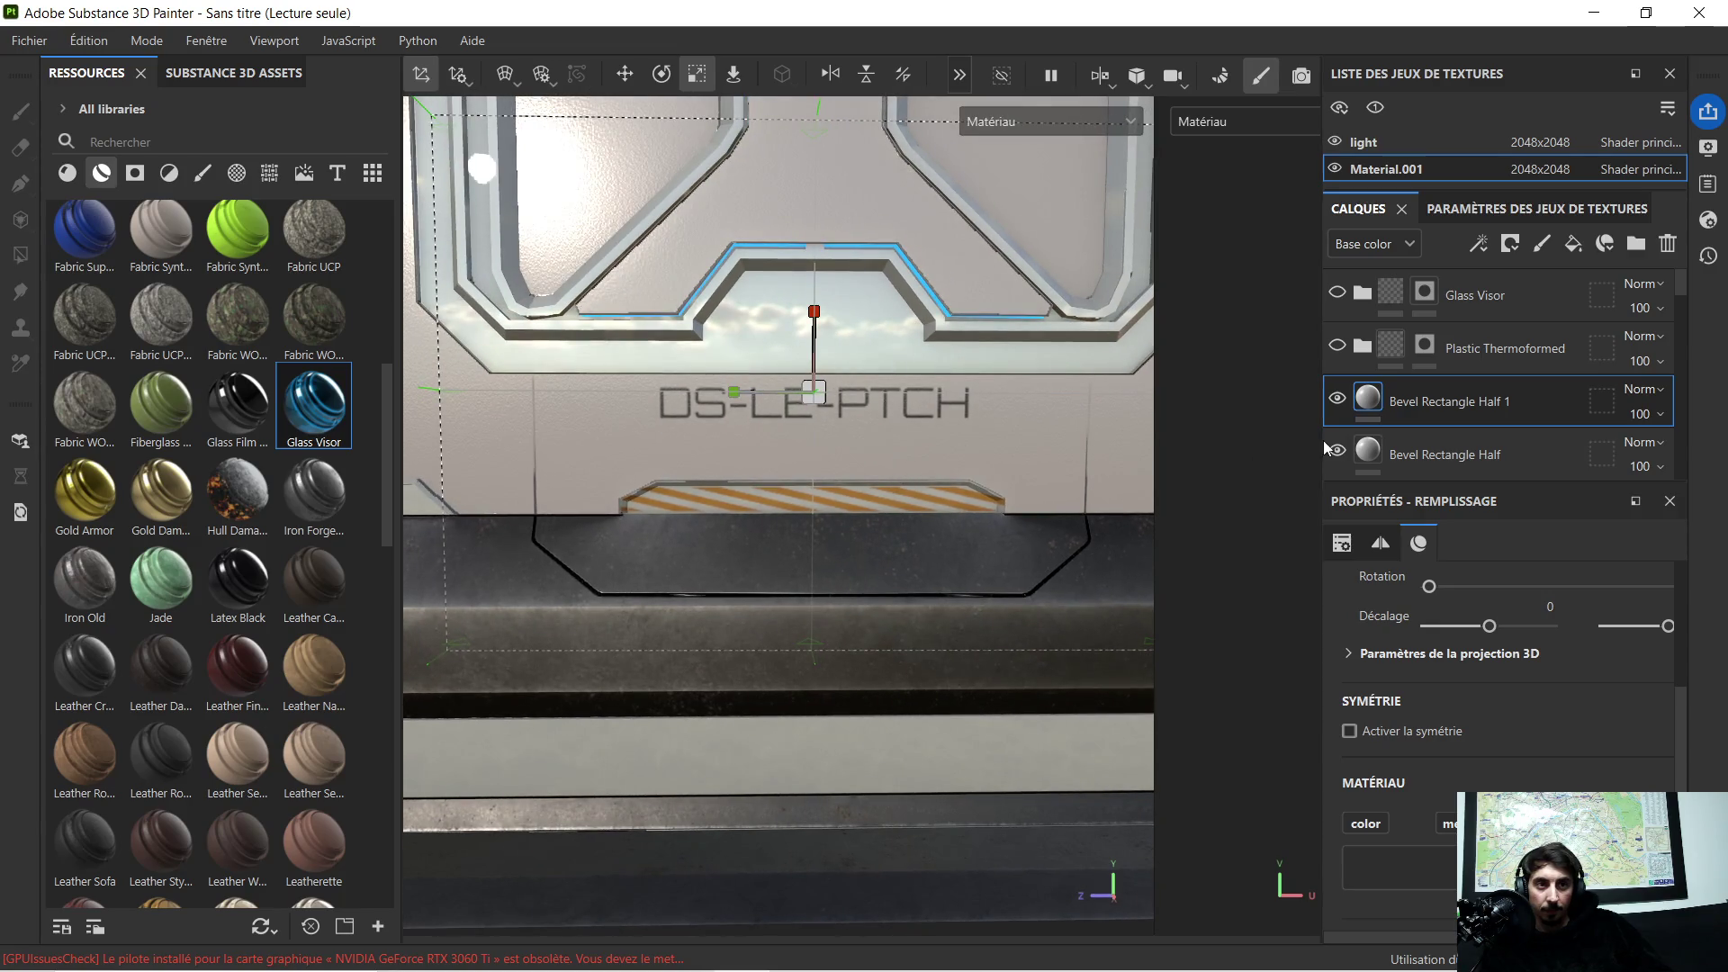
key(Delete)
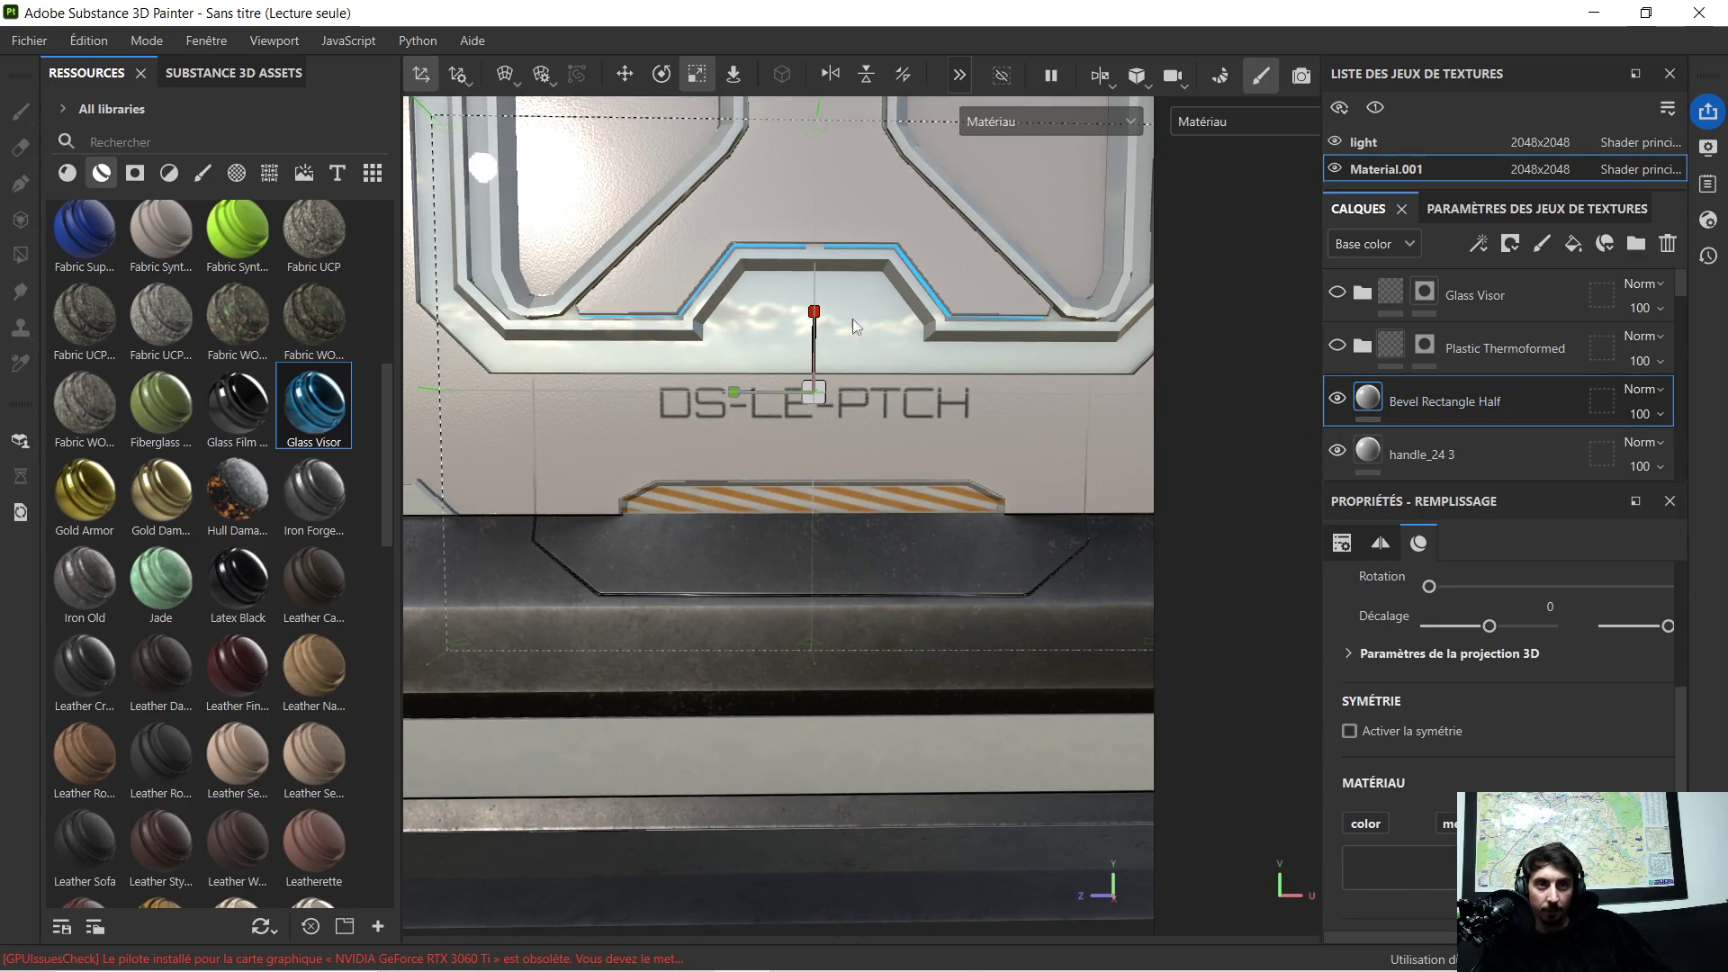
Step: Shrink the bevel projection vertically and lower its outline on the panel
drag(819, 318, 803, 338)
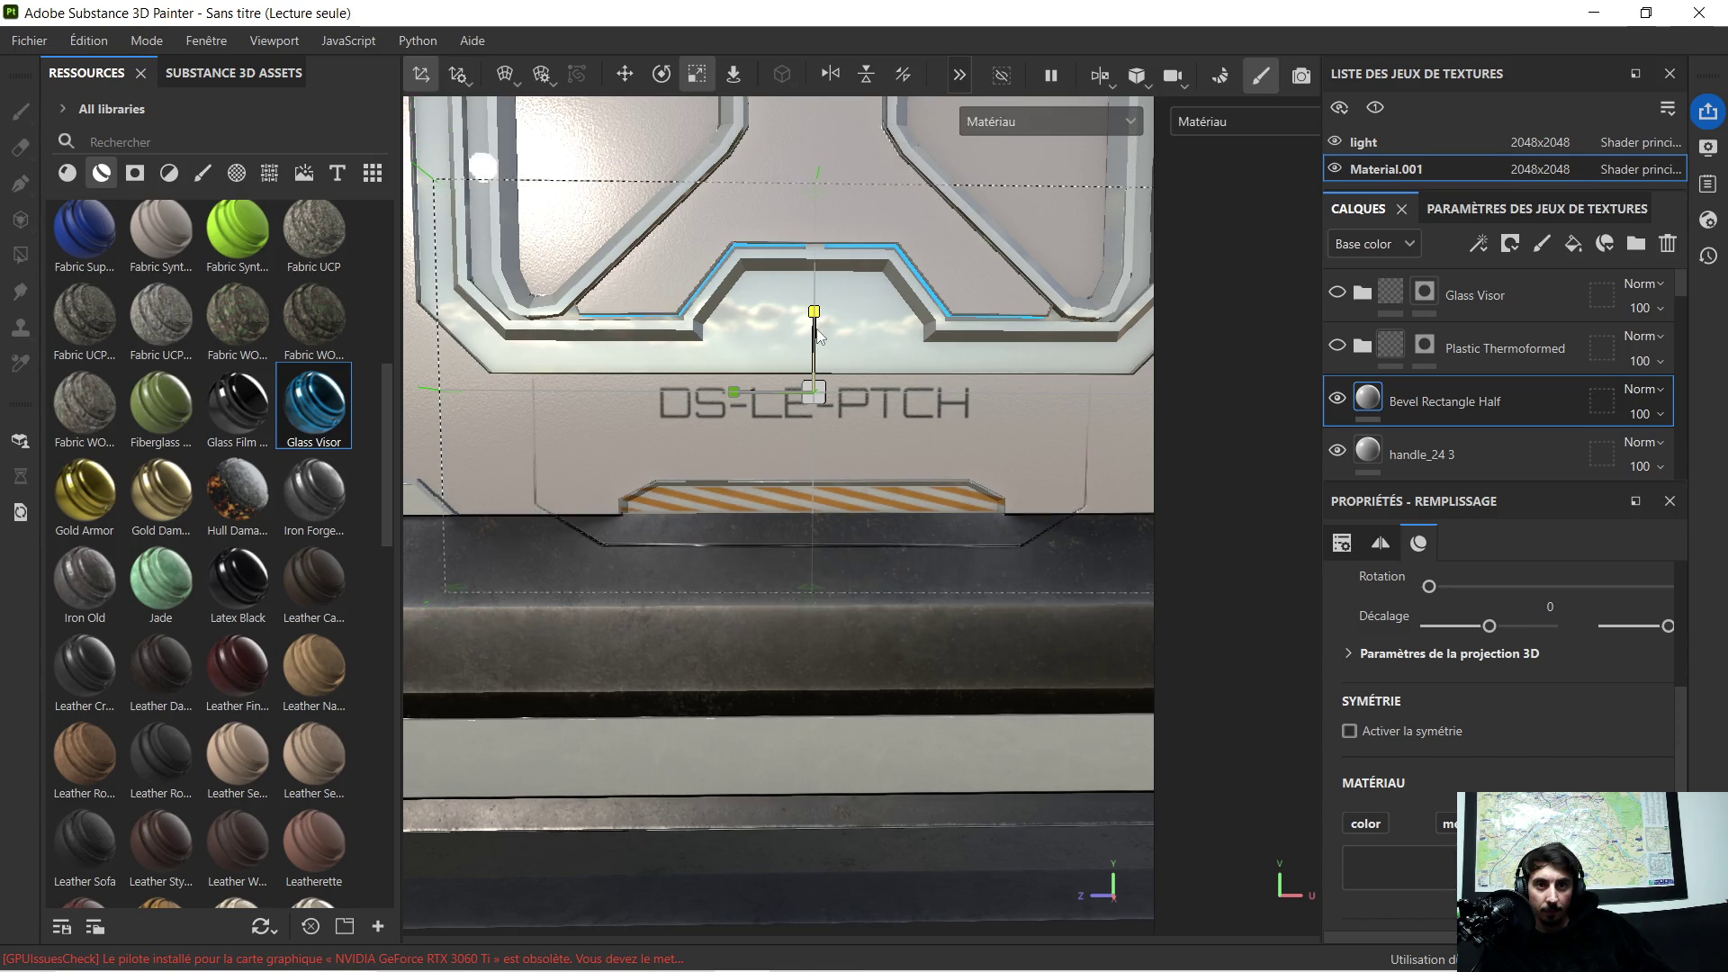
click(625, 73)
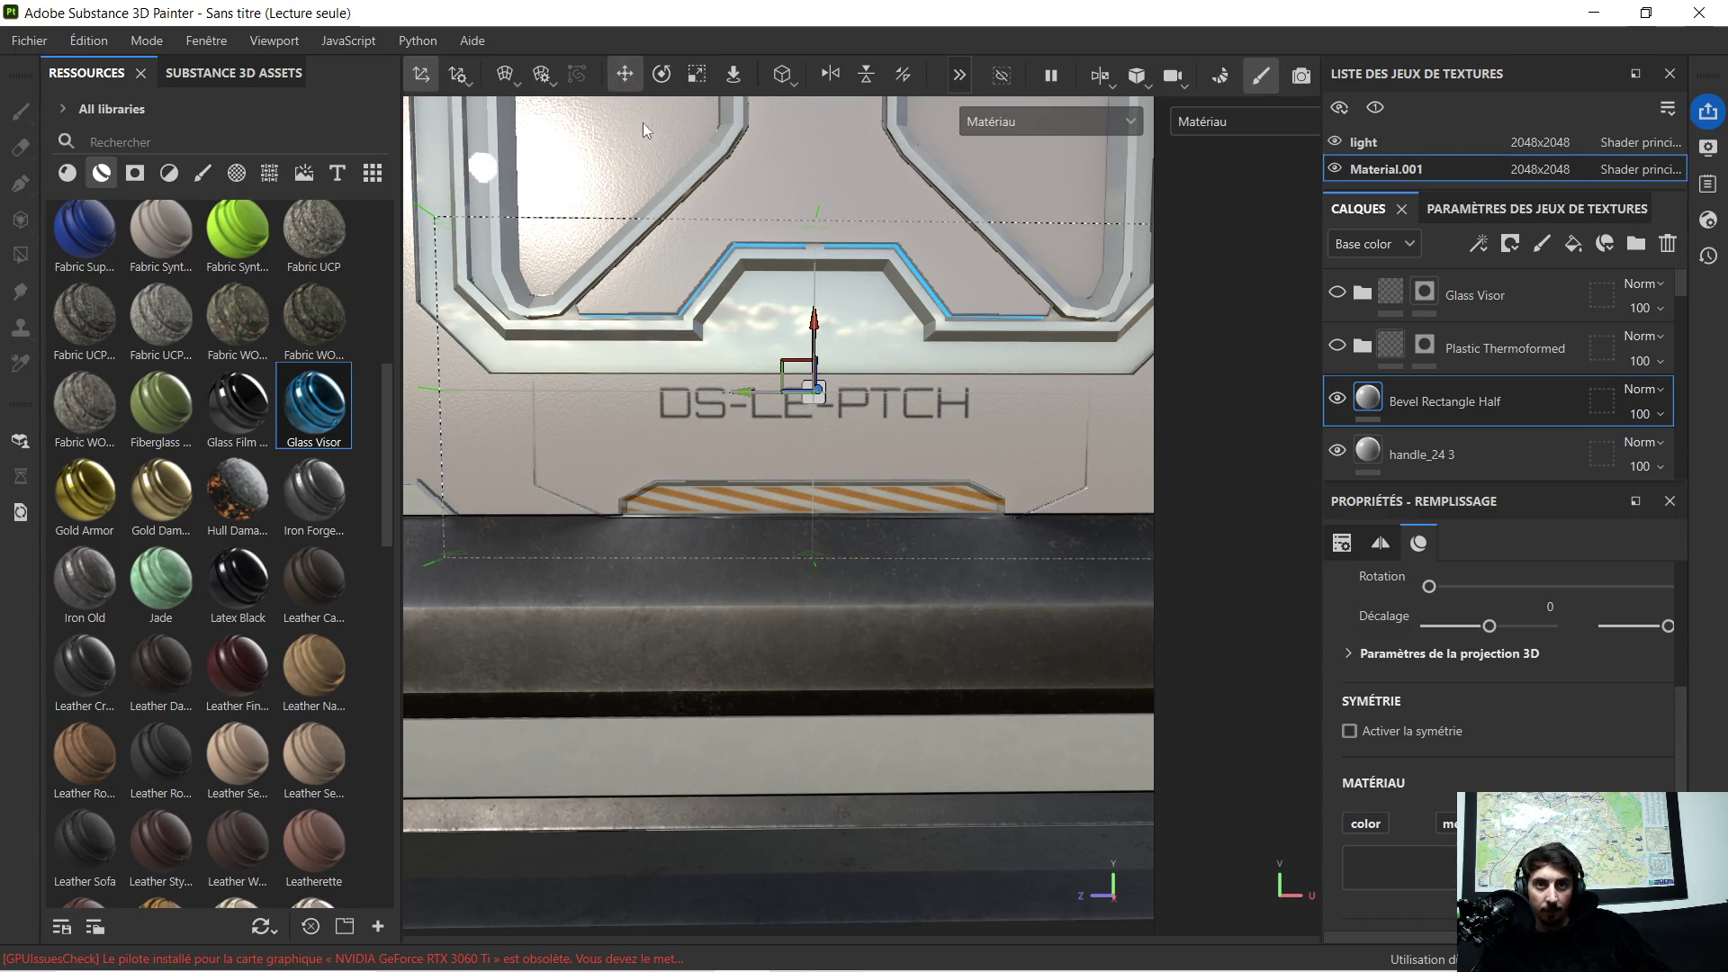
drag(825, 331, 824, 396)
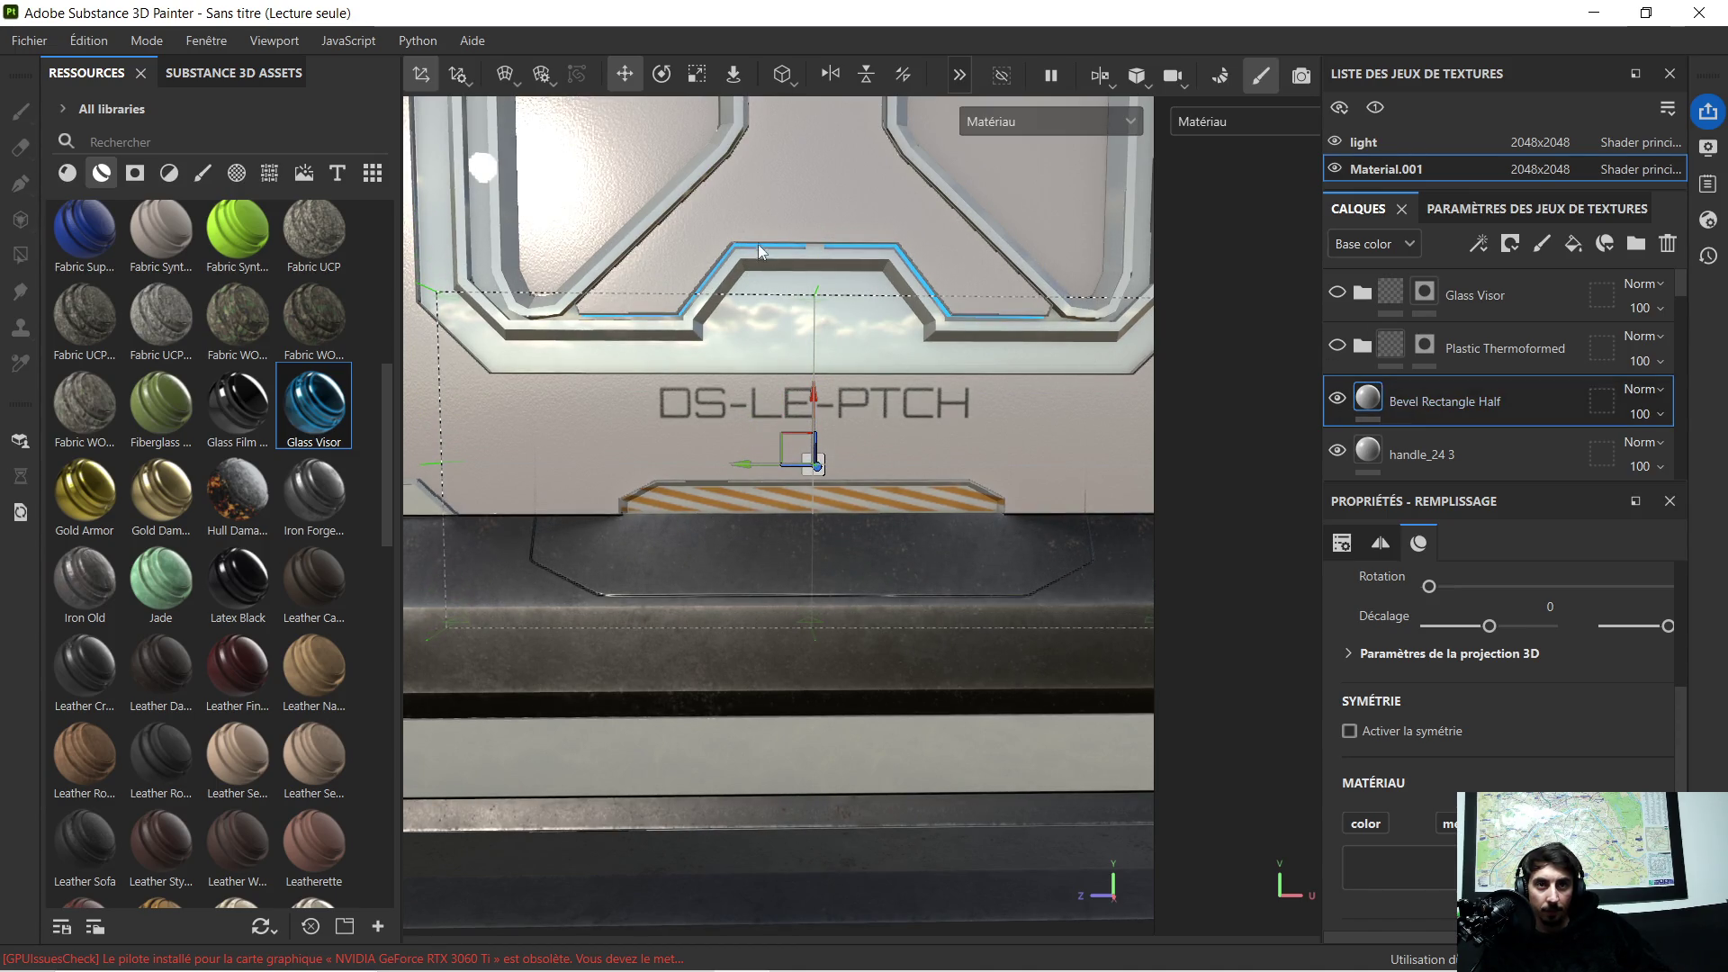
click(698, 75)
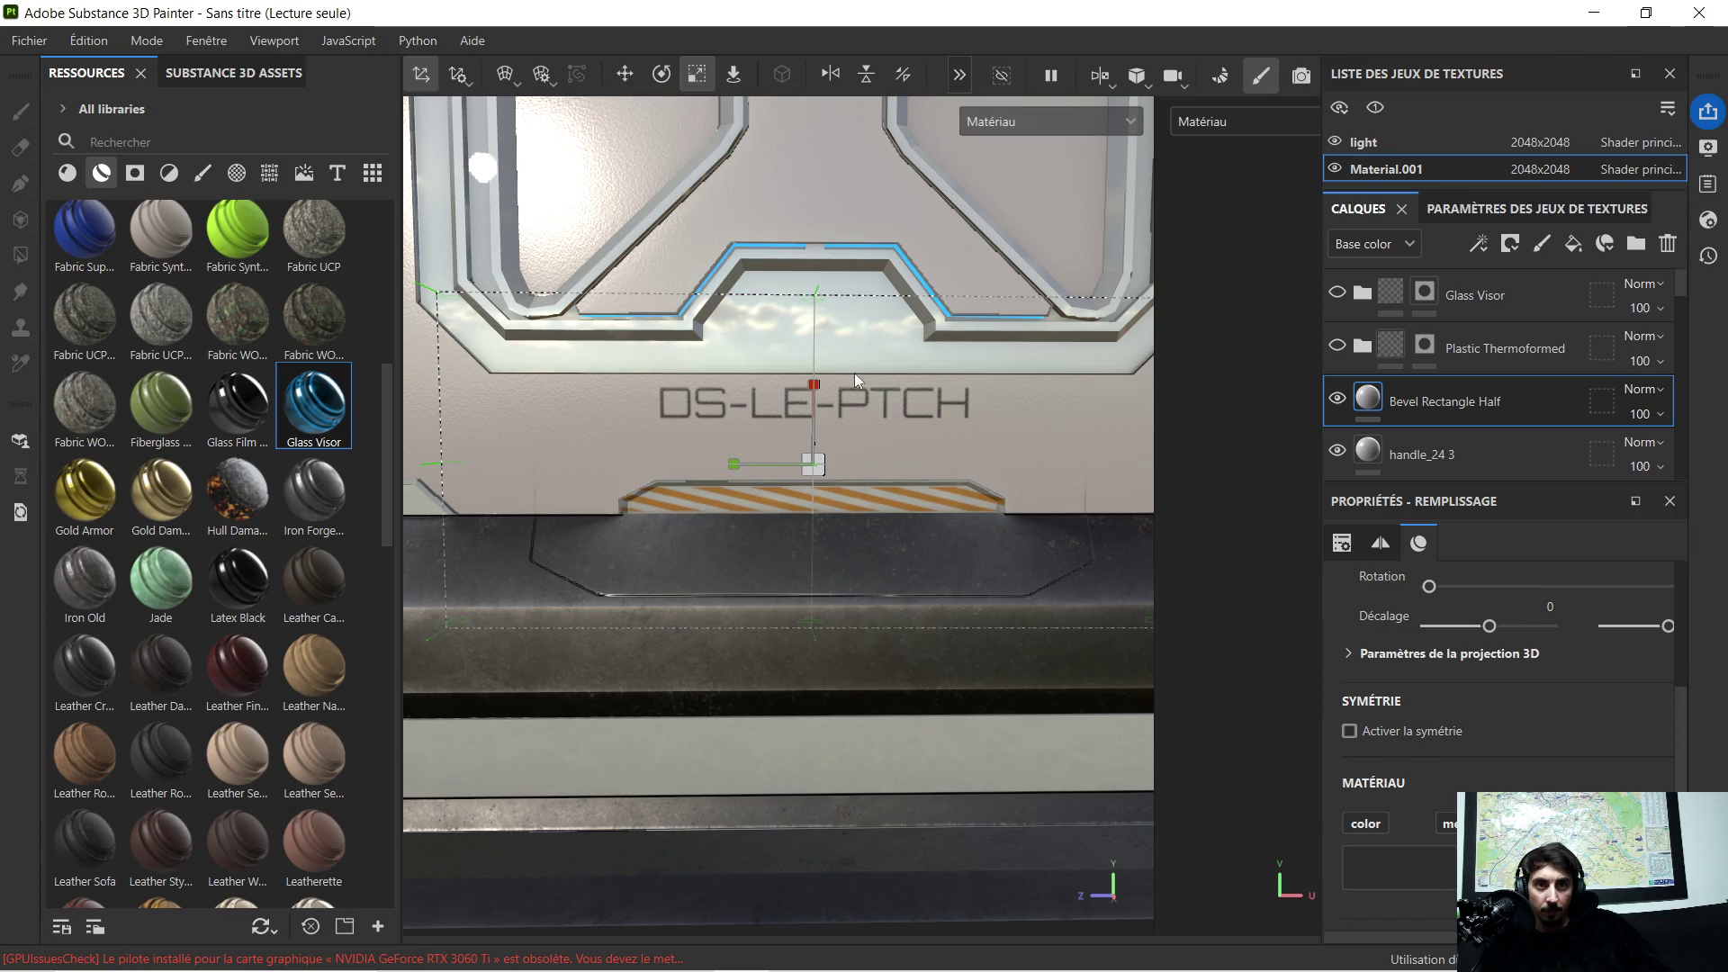
drag(810, 387, 816, 423)
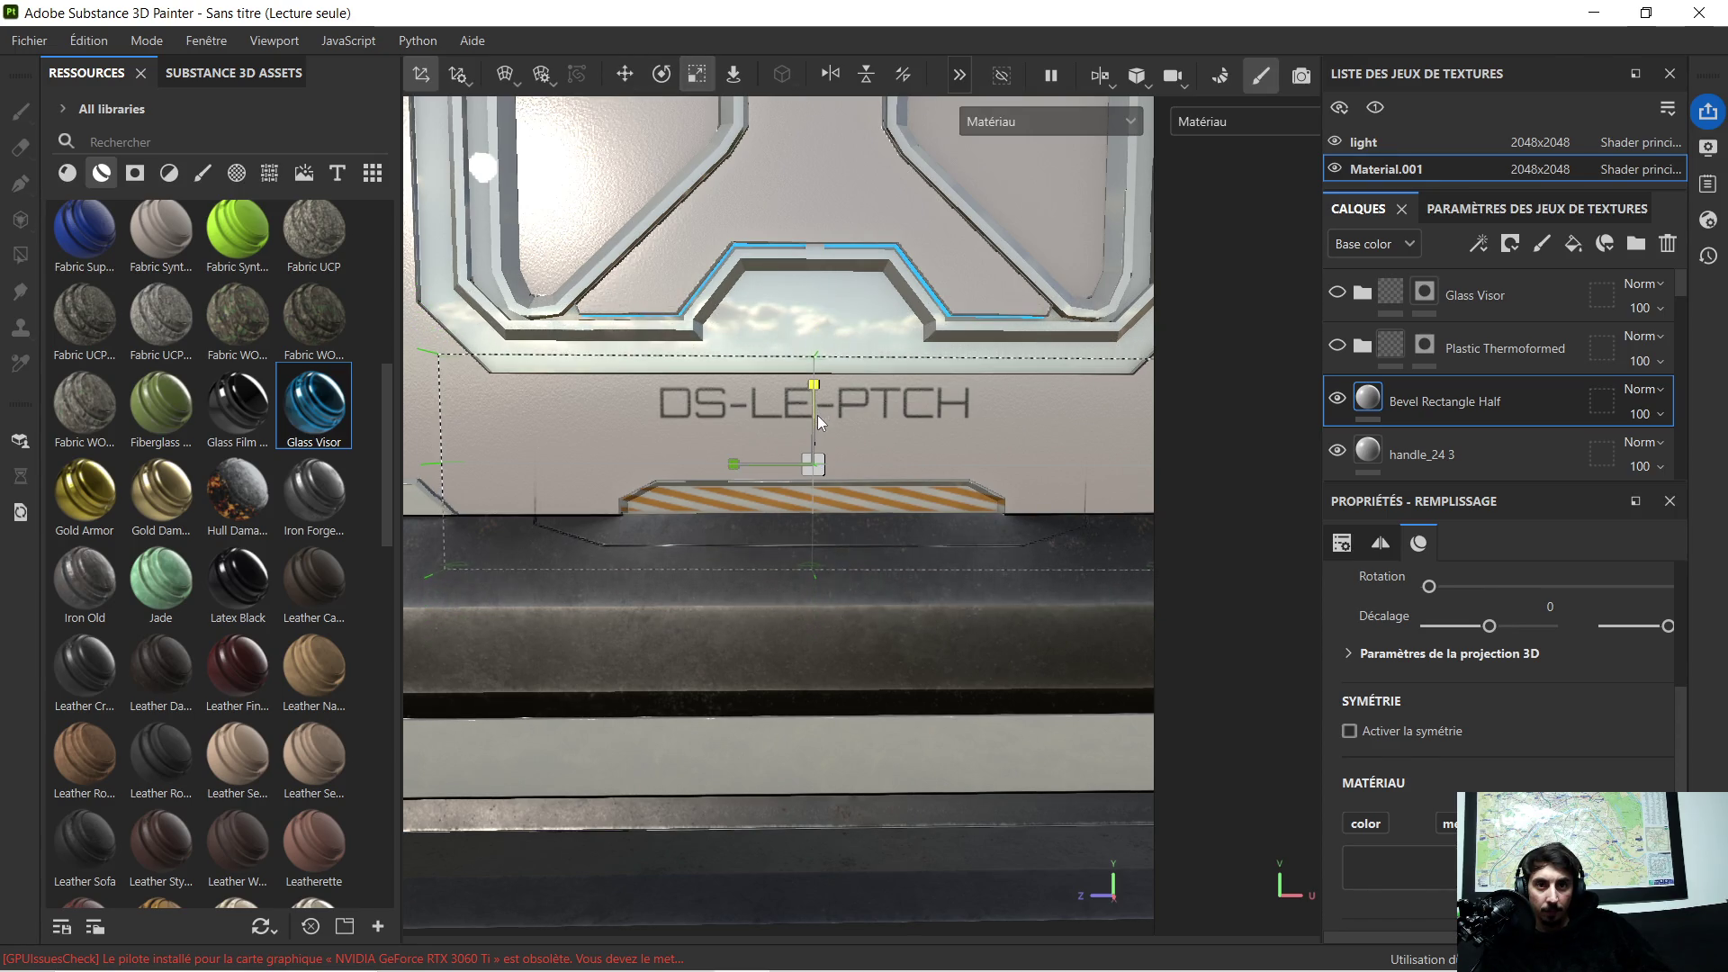
drag(816, 423, 821, 406)
click(626, 75)
drag(813, 399, 835, 434)
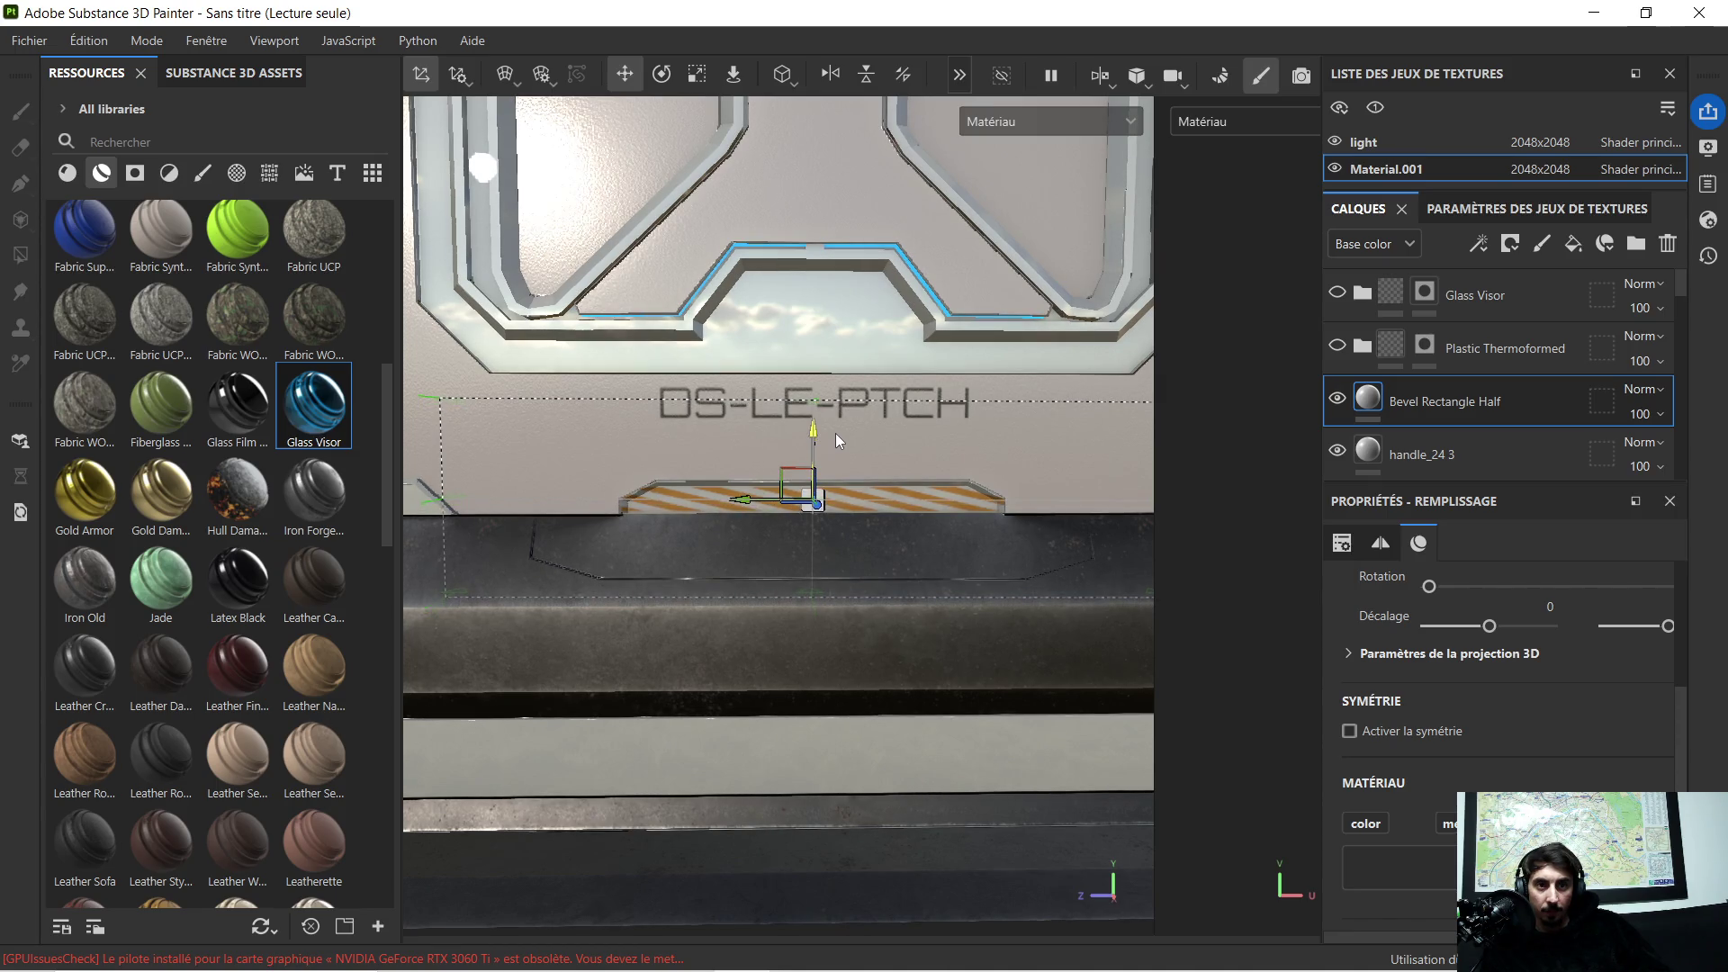
alt+drag(696, 460, 759, 483)
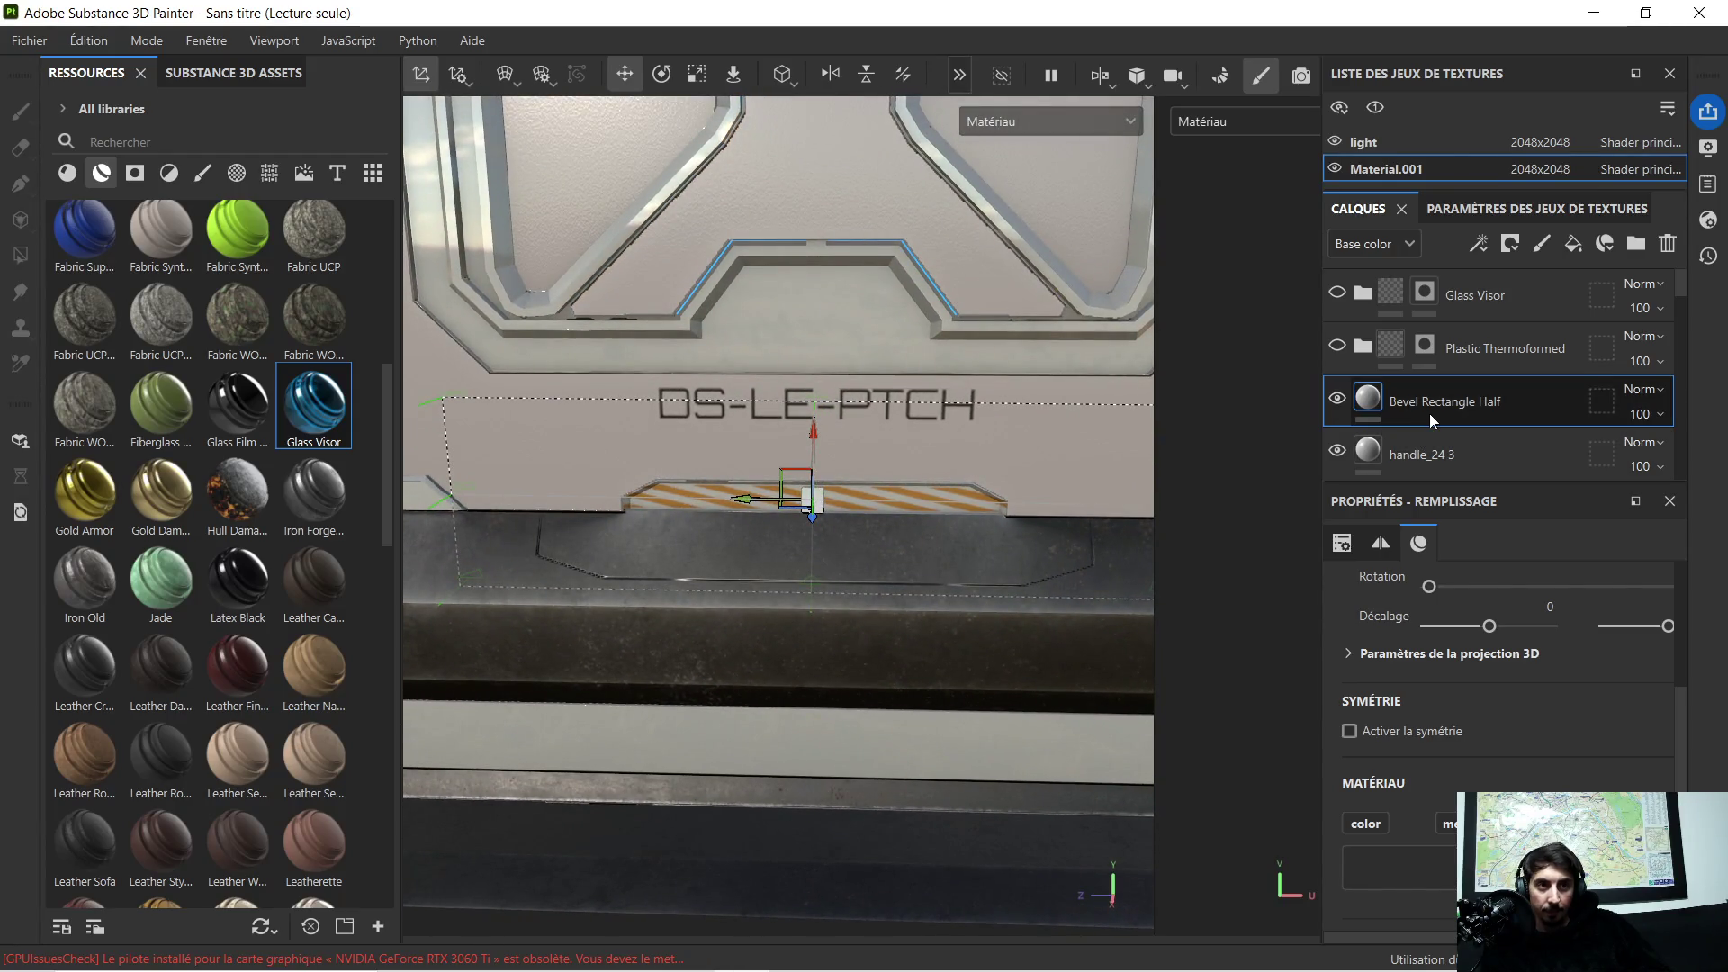
Step: Duplicate Bevel Rectangle Half as Bevel Rectangle Half 1 and select Screw Torx Round 1
key(ctrl+d)
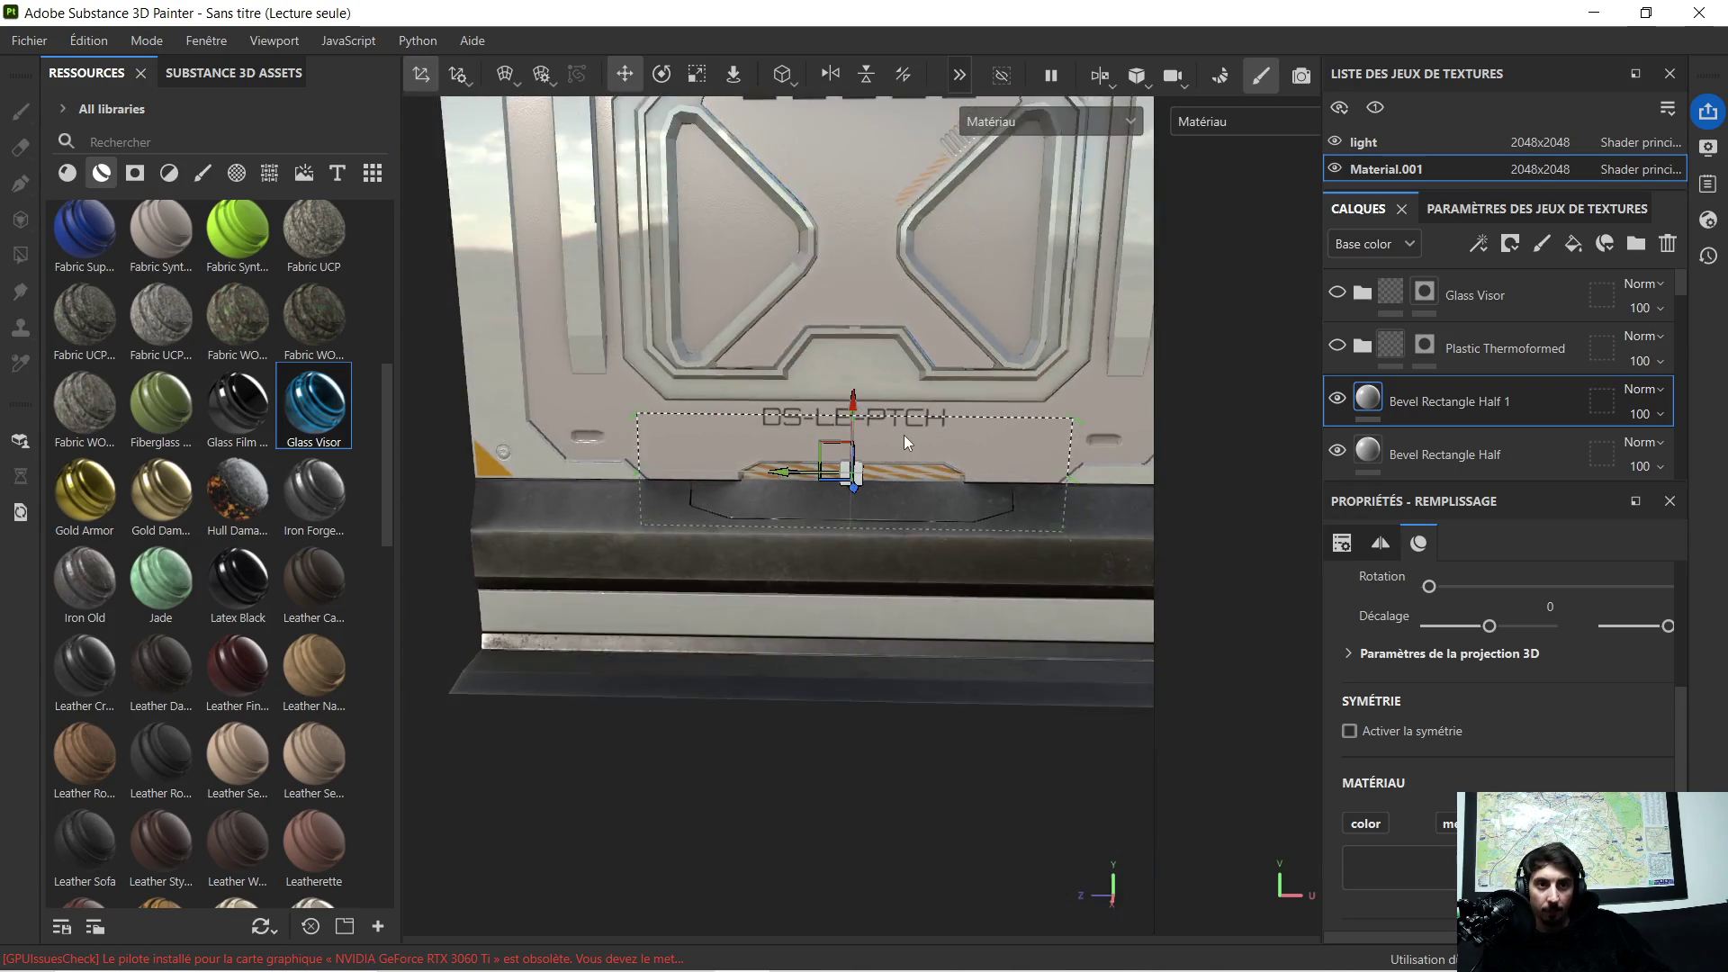
mouse_move(904, 436)
alt+mouse_down()
mouse_move(929, 488)
mouse_move(1017, 411)
mouse_move(905, 461)
mouse_move(879, 447)
alt+mouse_up()
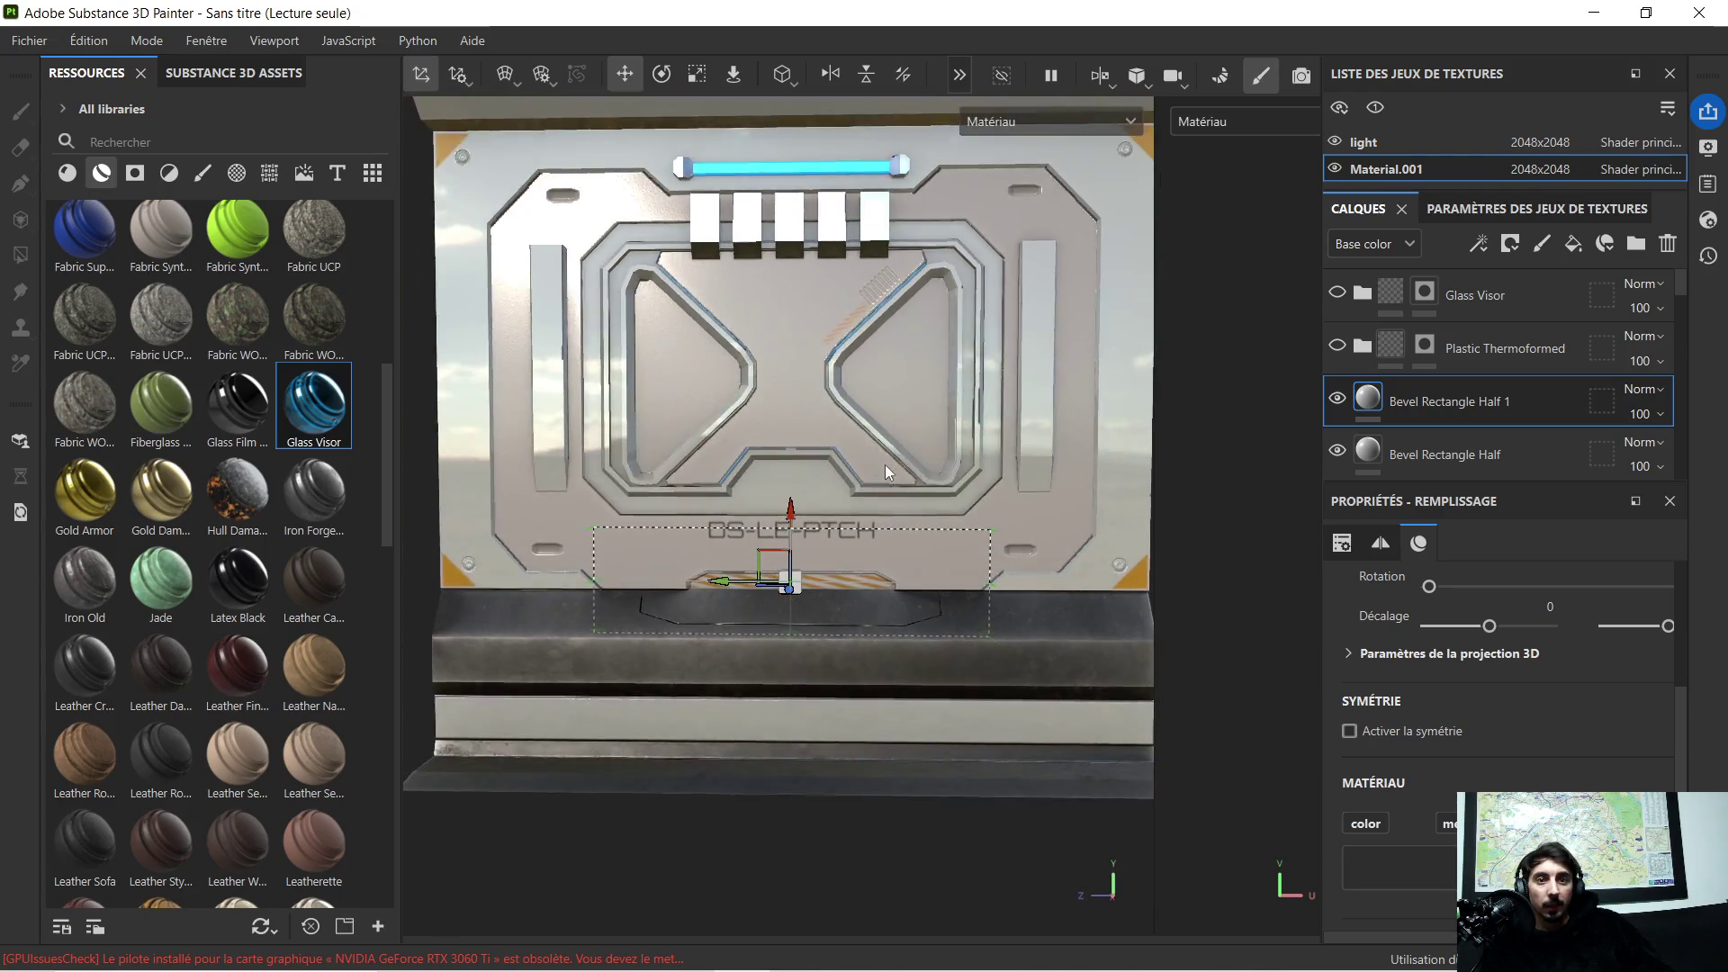
scroll(1368, 405, down, 5)
scroll(1368, 365, down, 1)
click(1370, 355)
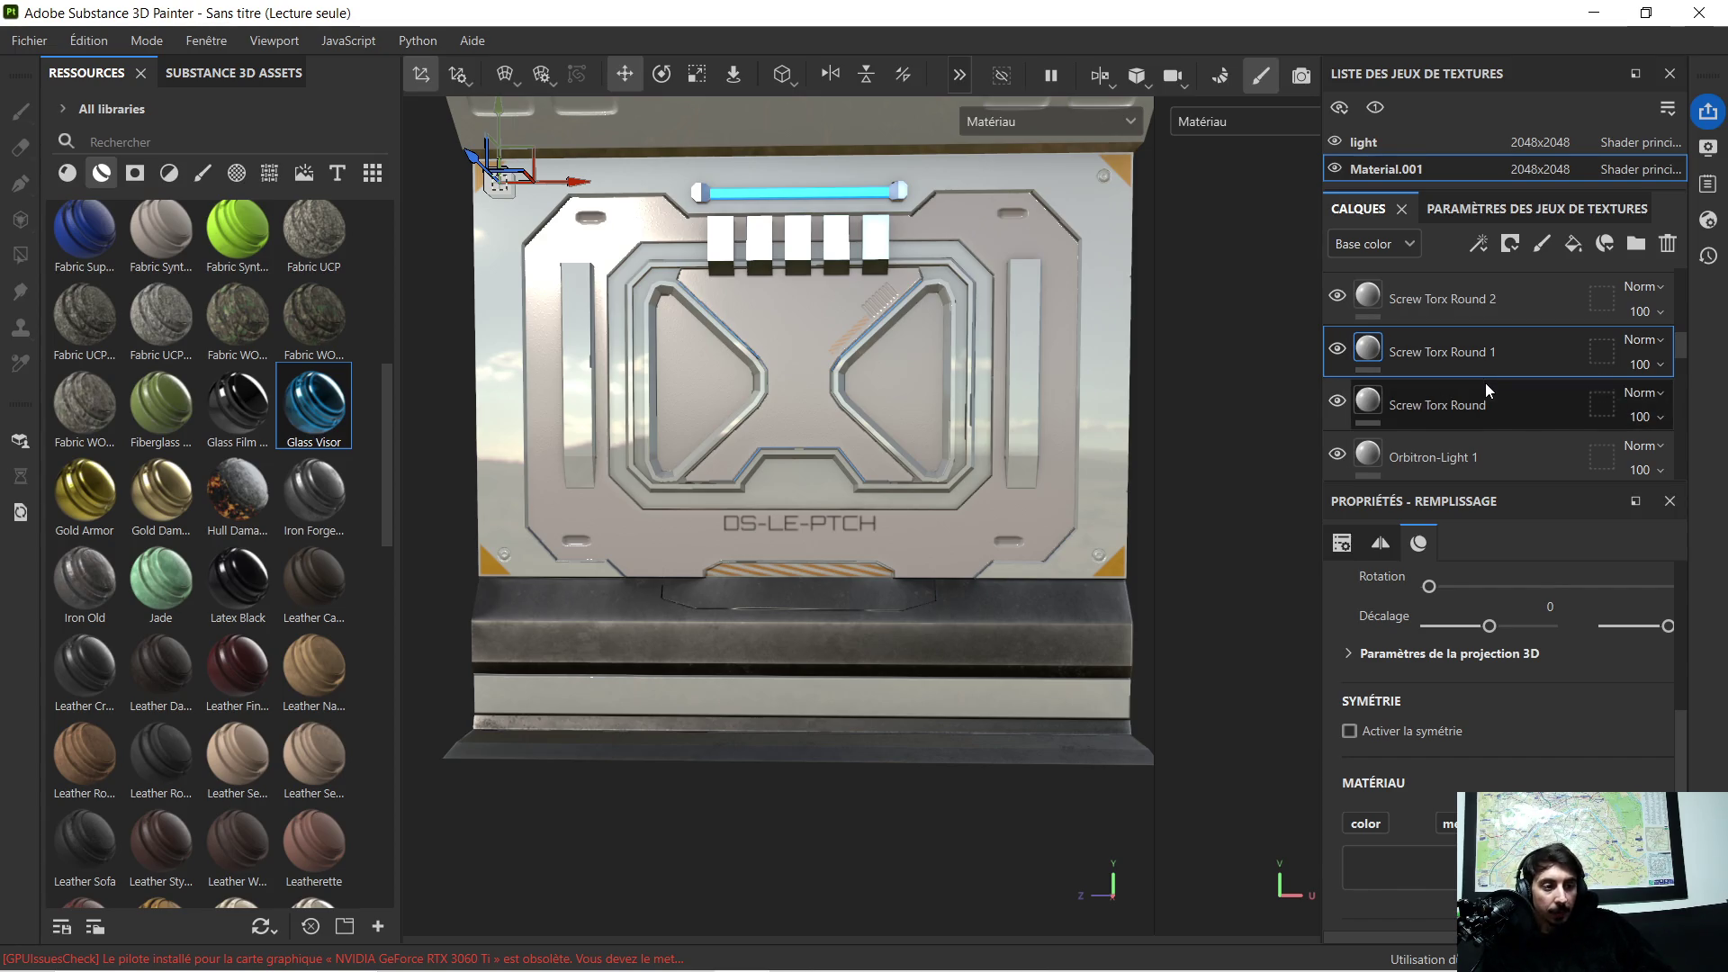
scroll(865, 411, up, 2)
scroll(857, 450, up, 2)
Step: Widen the viewport, frame the panel front-on, and switch the asset shelf to textures
mouse_move(857, 450)
alt+mouse_down()
mouse_move(903, 493)
mouse_move(716, 502)
alt+mouse_up()
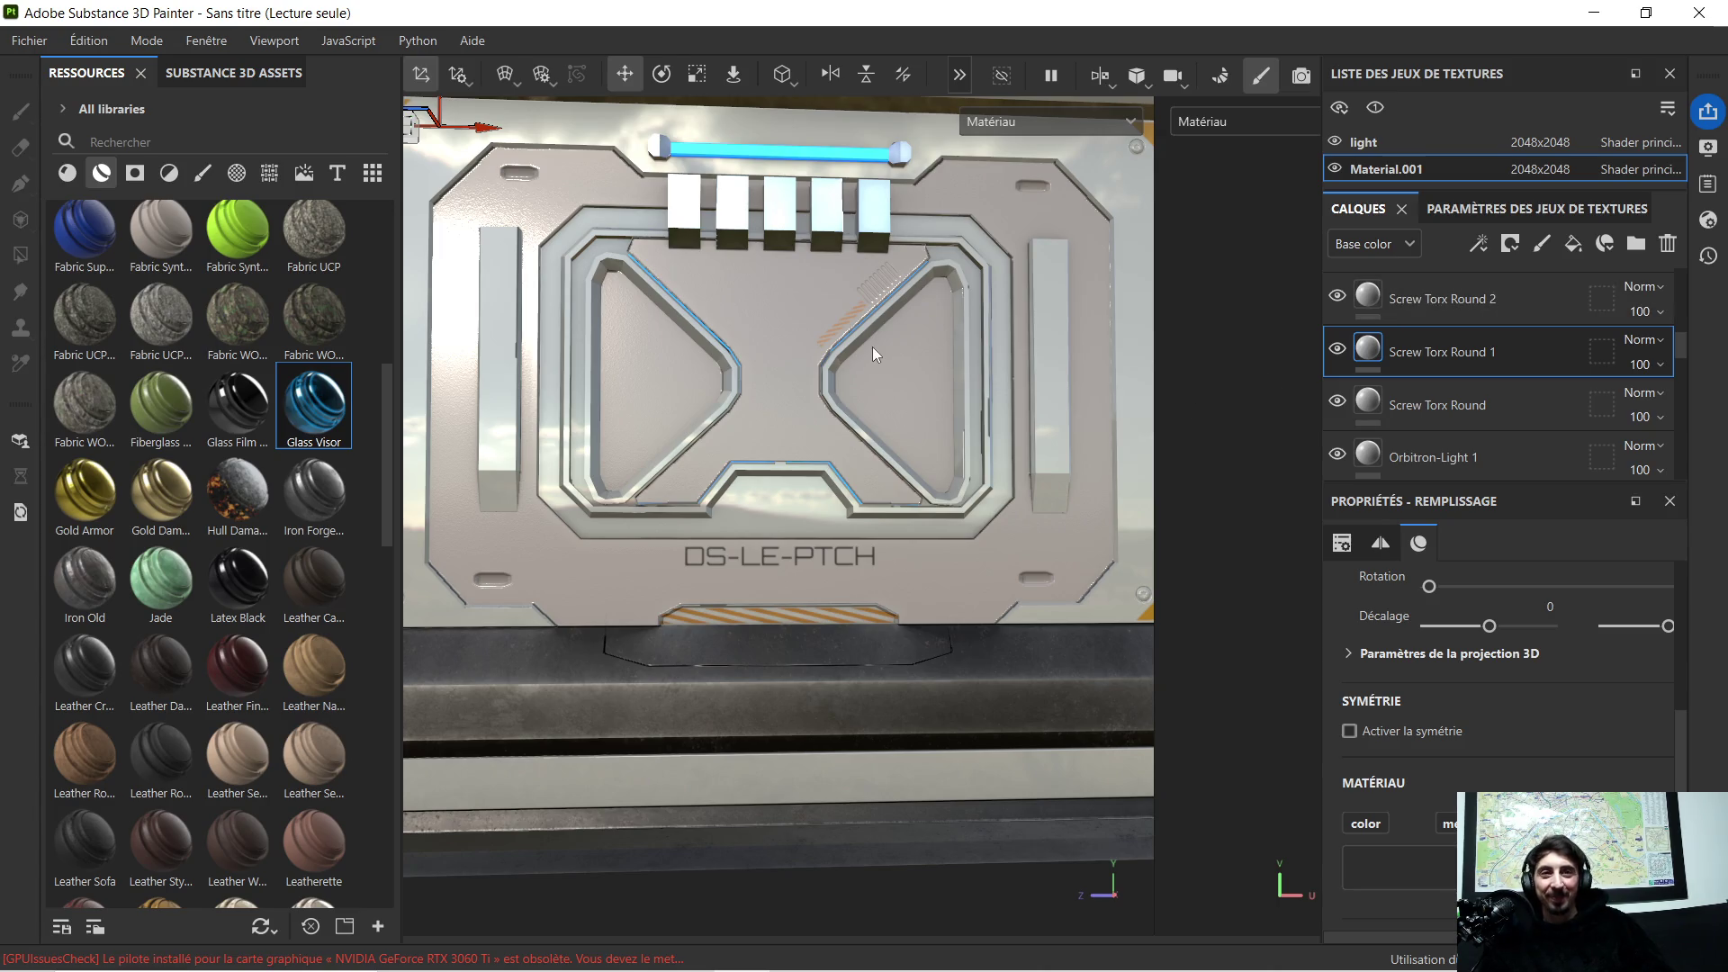
alt+right_drag(855, 351, 844, 400)
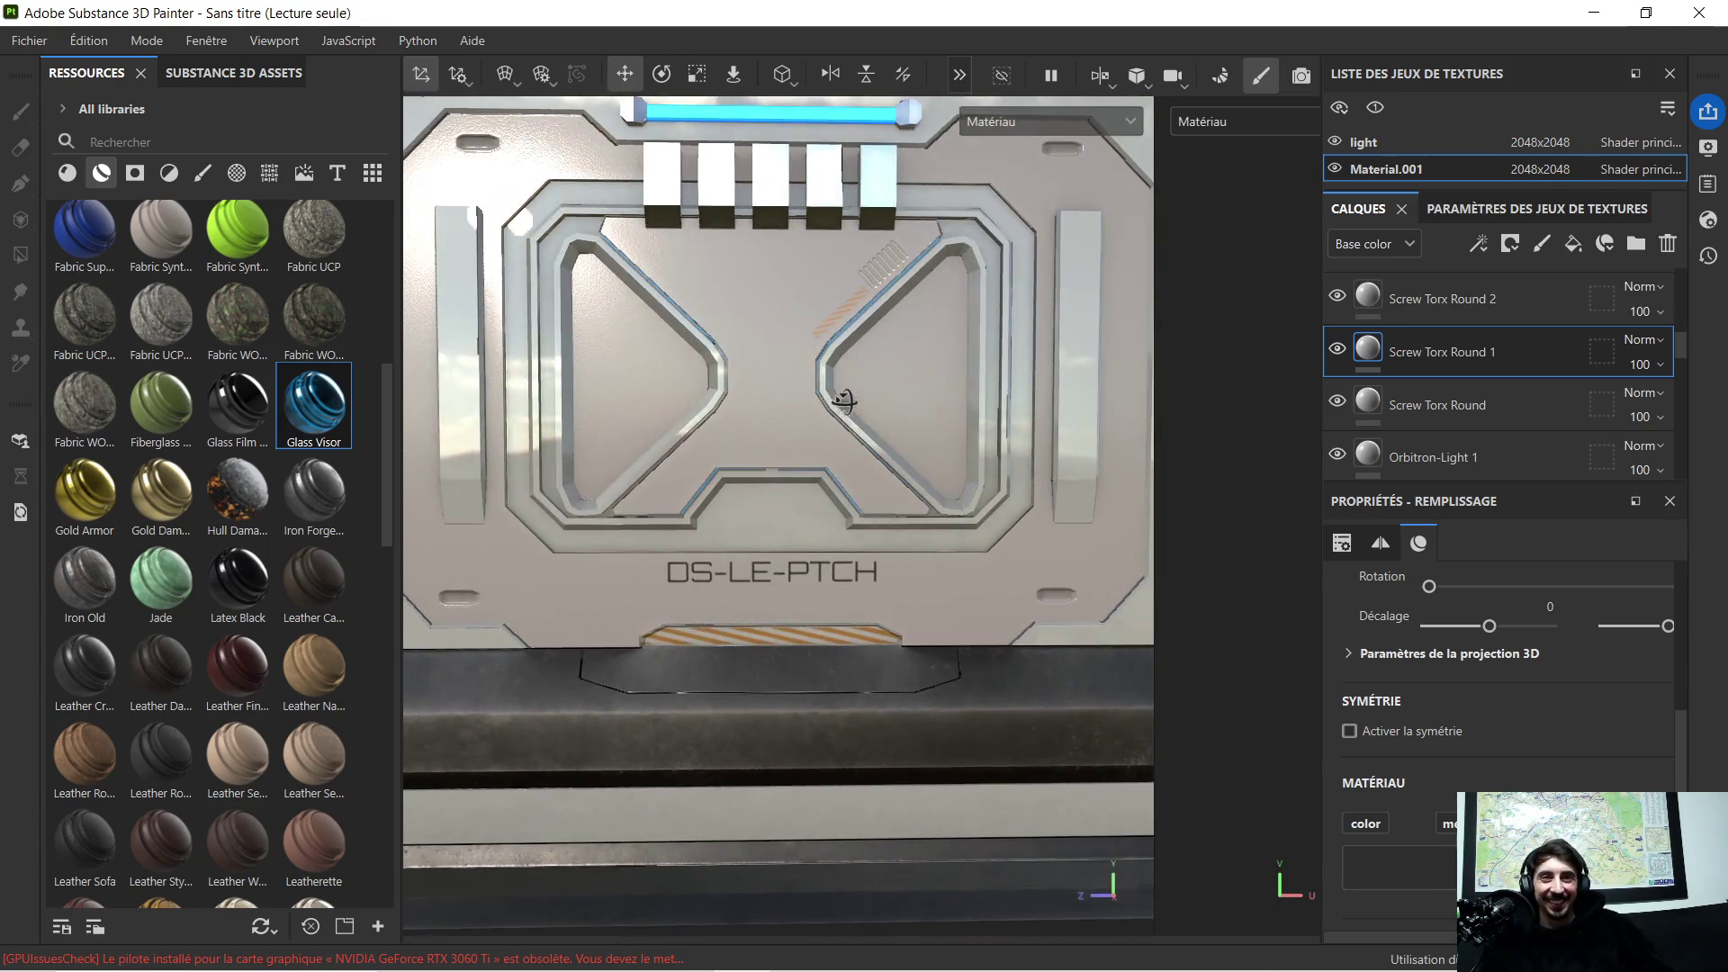
alt+middle_drag(809, 351, 909, 466)
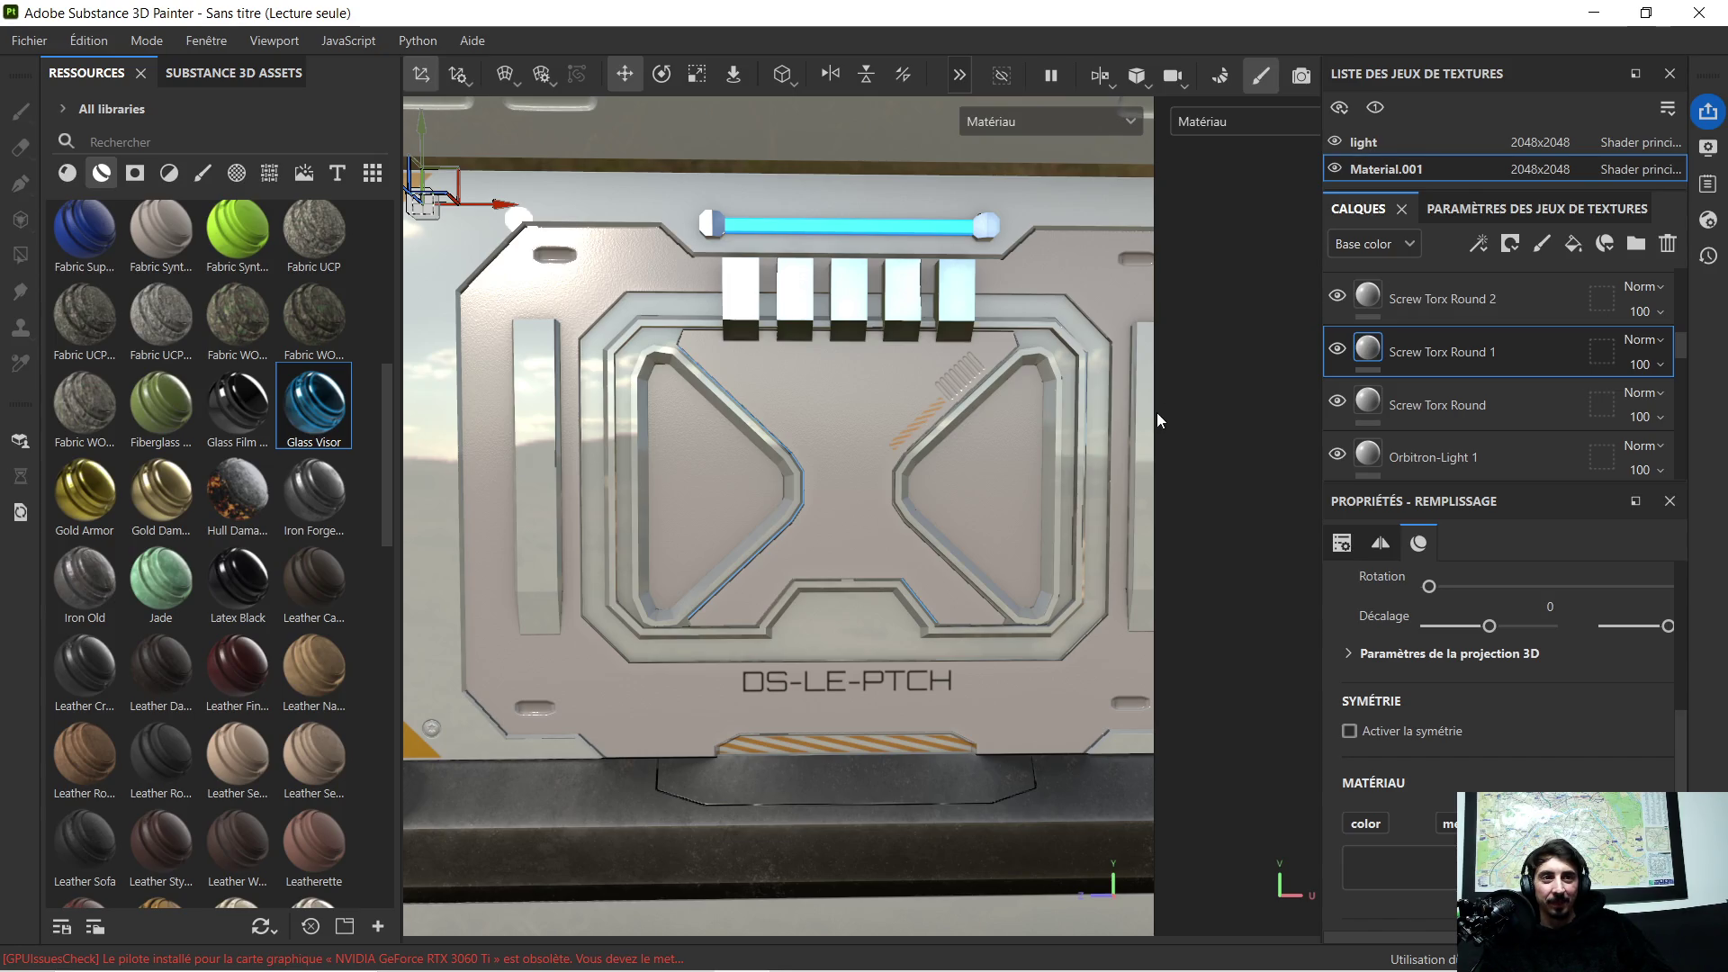
drag(1157, 411, 1284, 420)
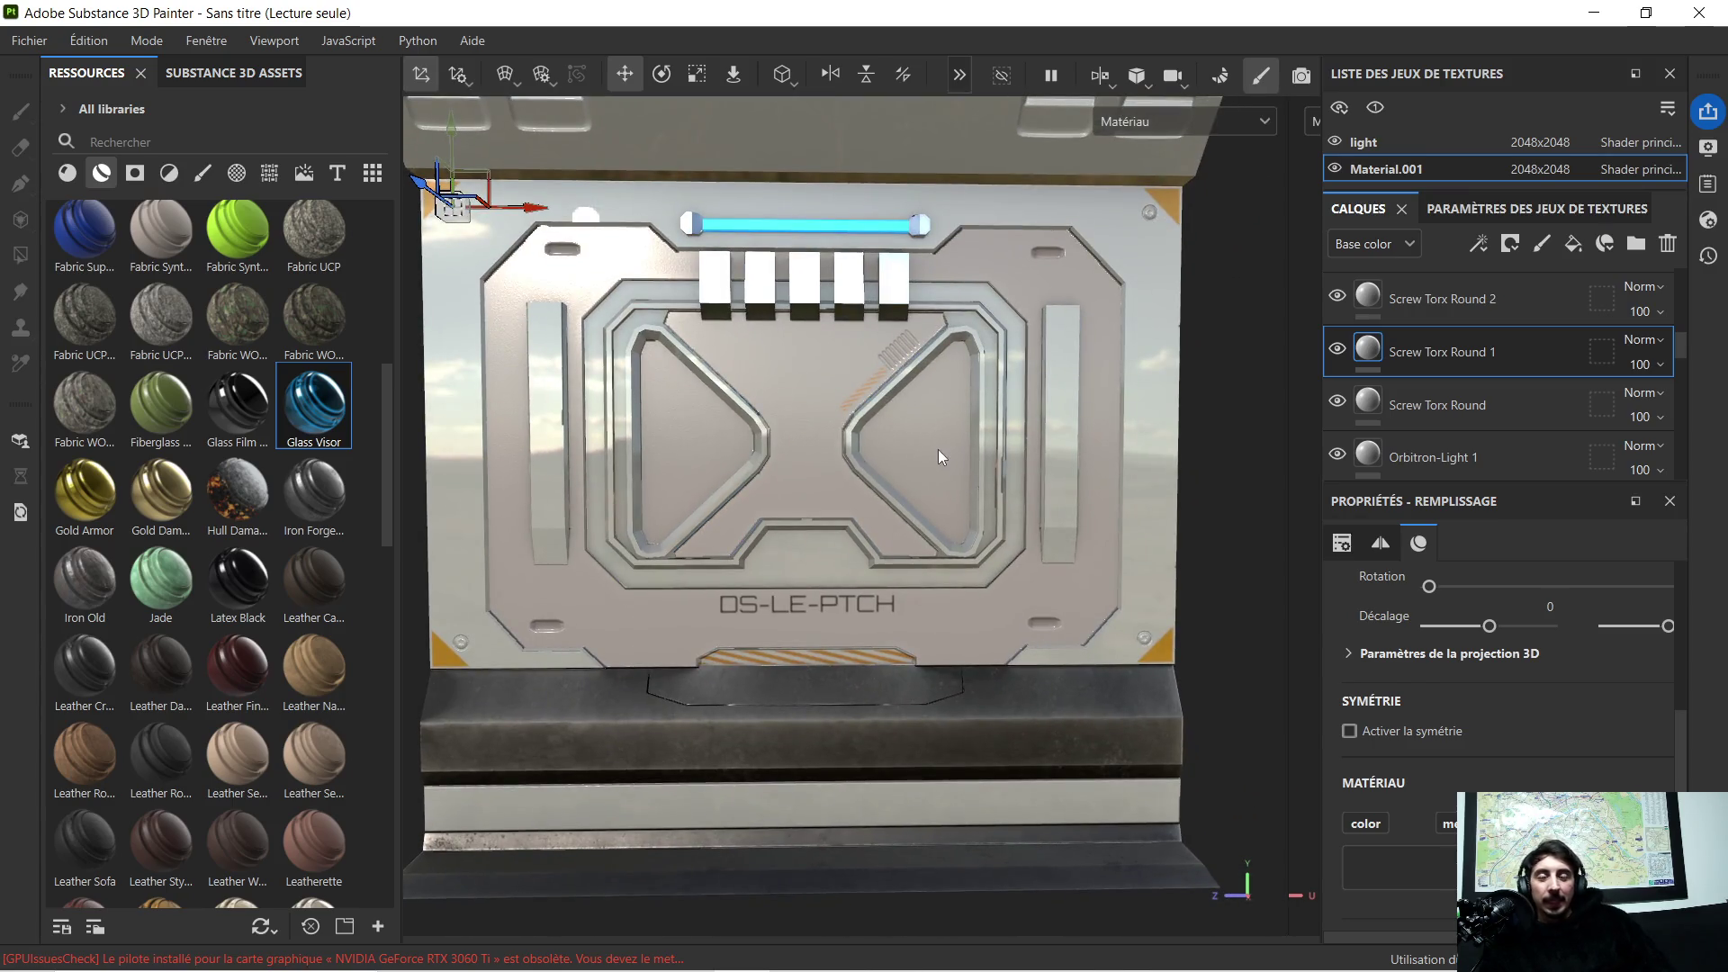
mouse_move(938, 450)
alt+mouse_down()
mouse_move(929, 402)
mouse_move(637, 401)
alt+mouse_up()
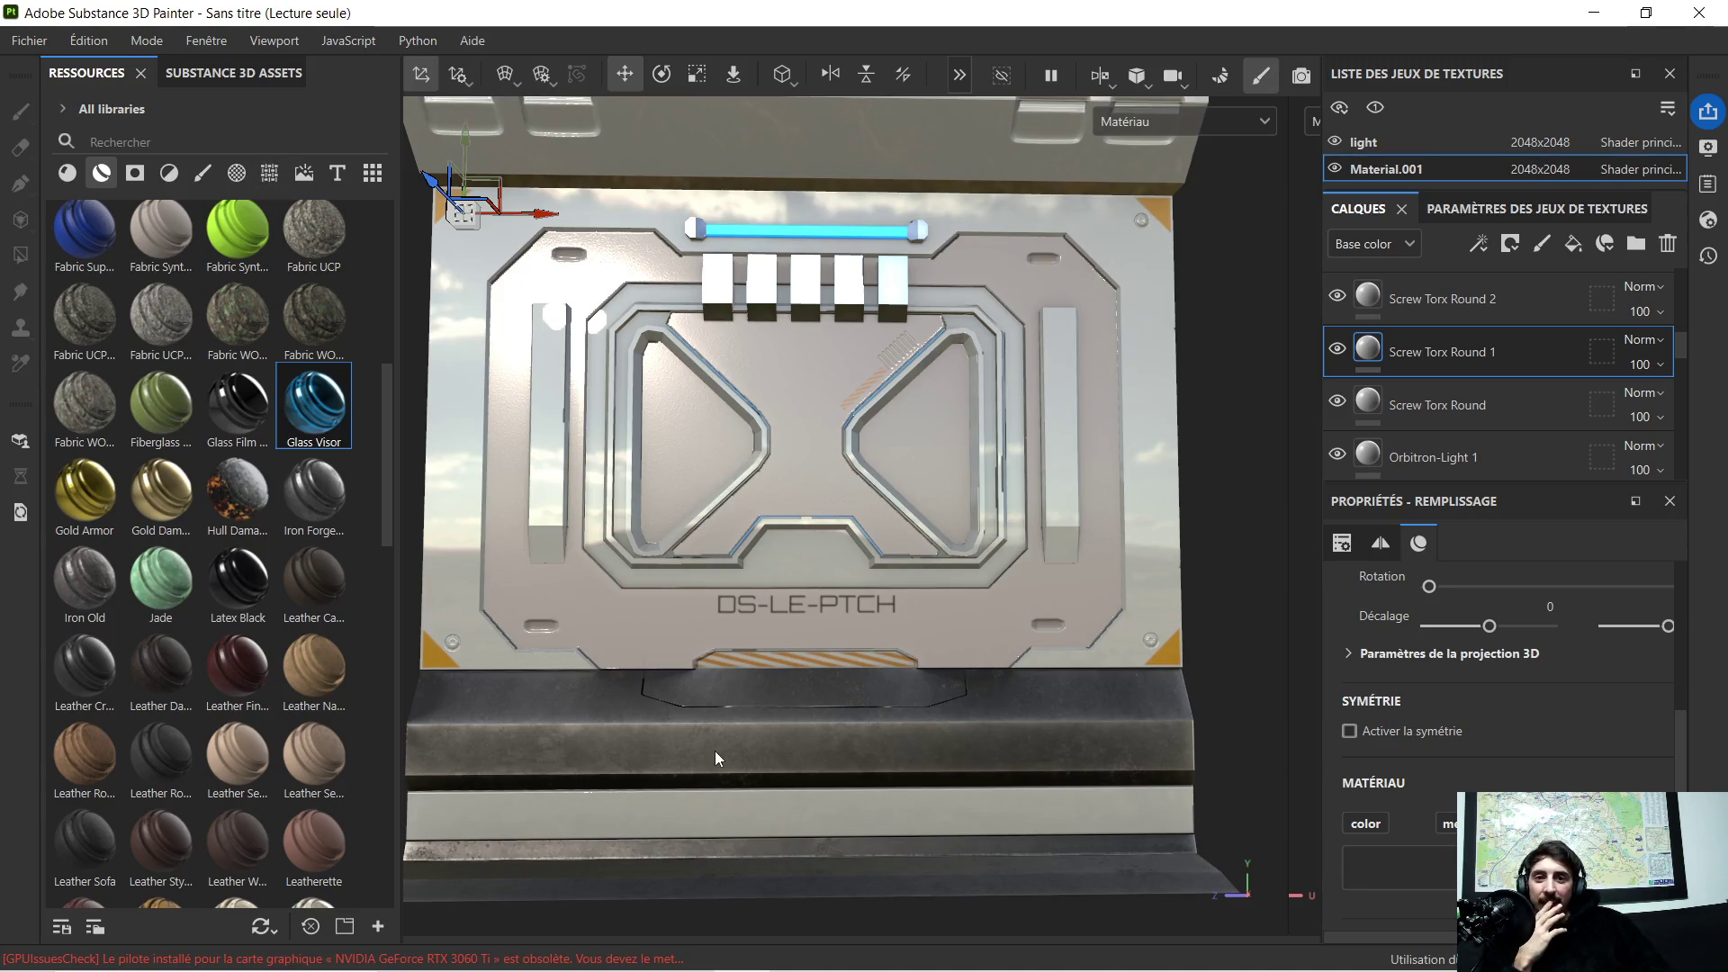
click(274, 175)
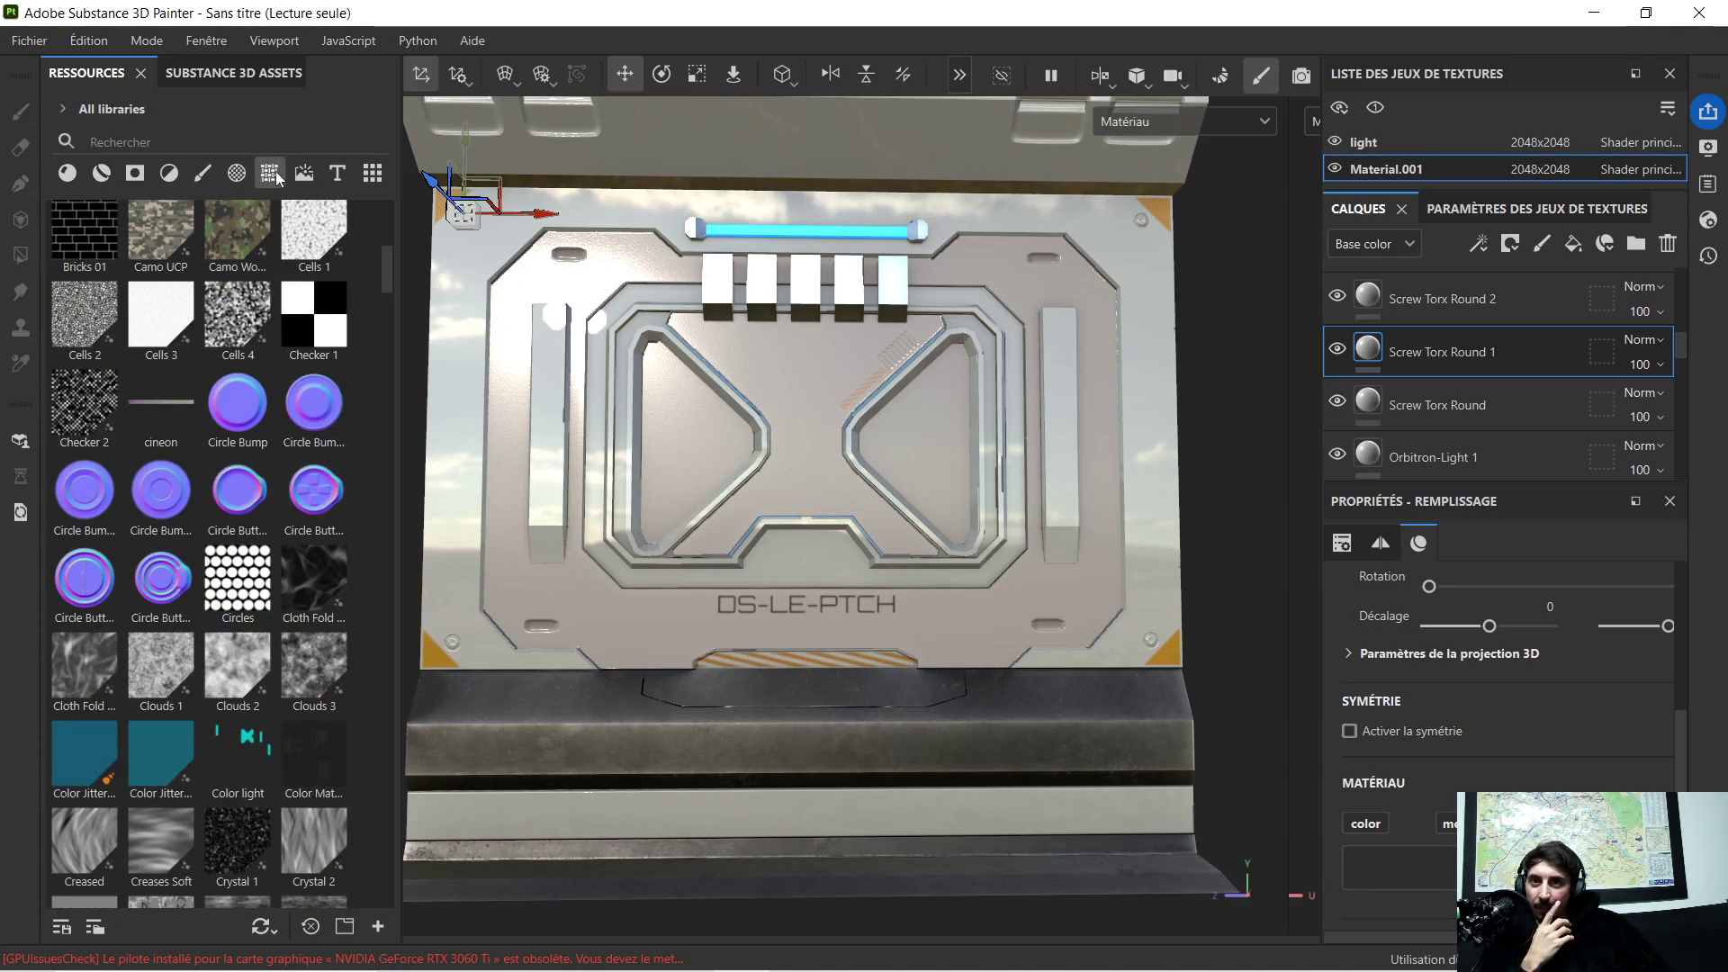
scroll(282, 482, down, 5)
scroll(276, 526, down, 5)
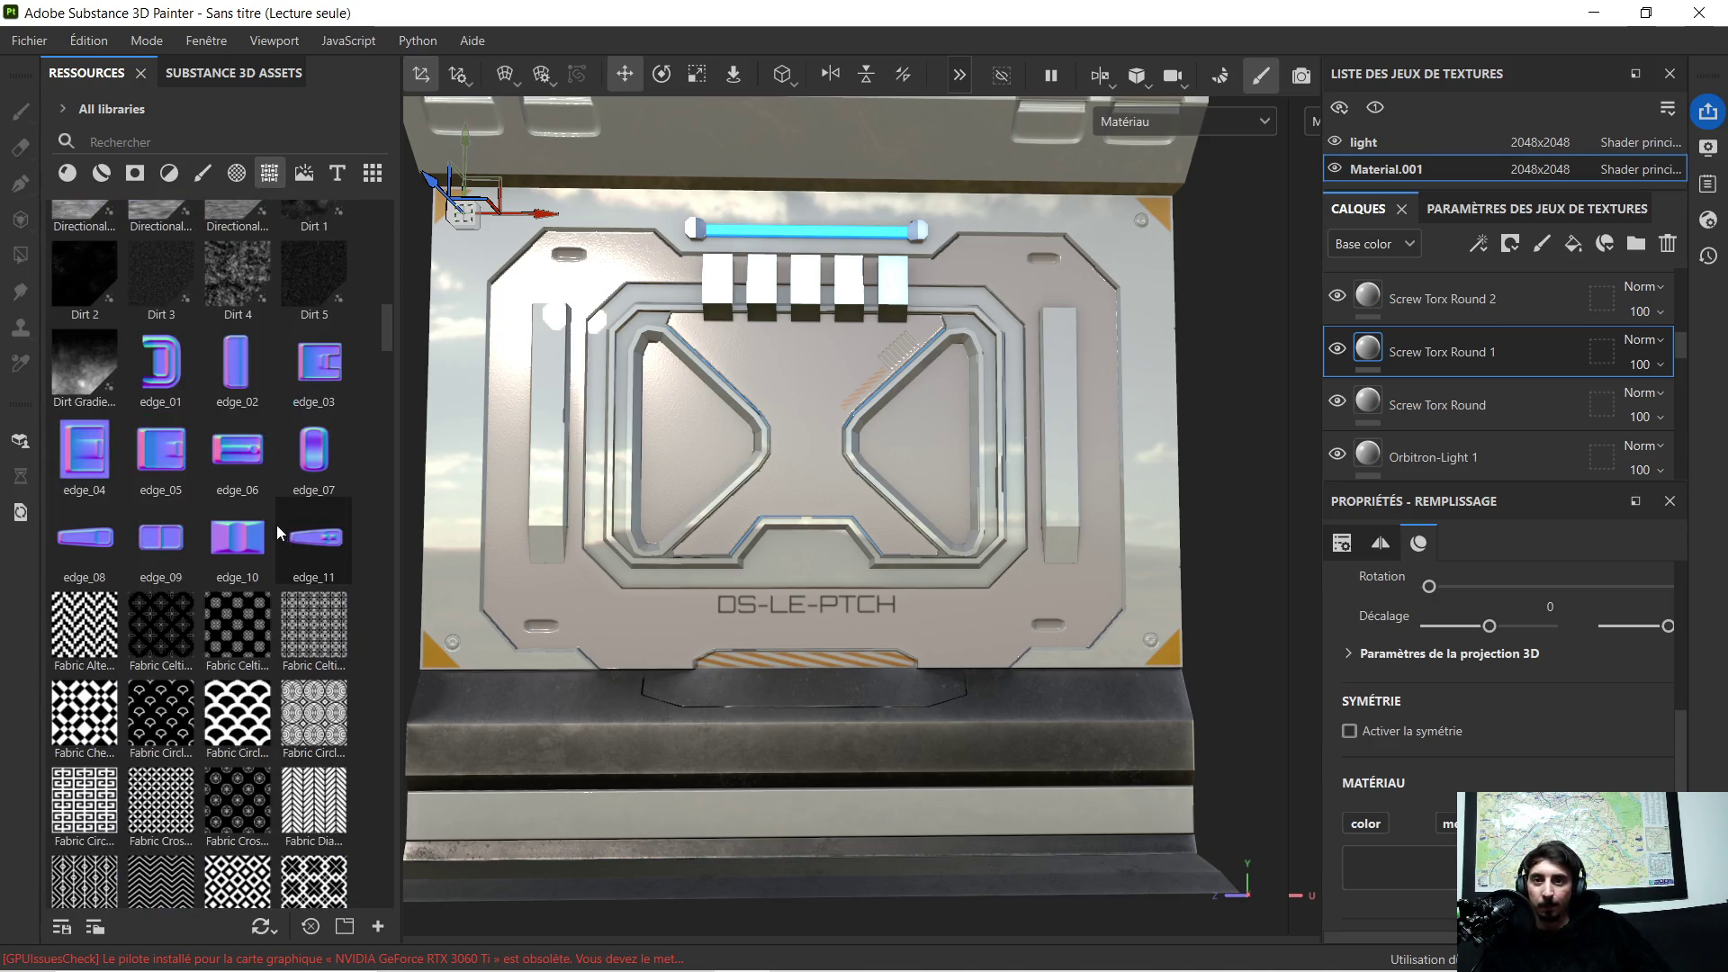
scroll(210, 495, down, 3)
scroll(202, 496, down, 3)
scroll(201, 496, down, 3)
scroll(200, 500, down, 3)
scroll(198, 504, down, 3)
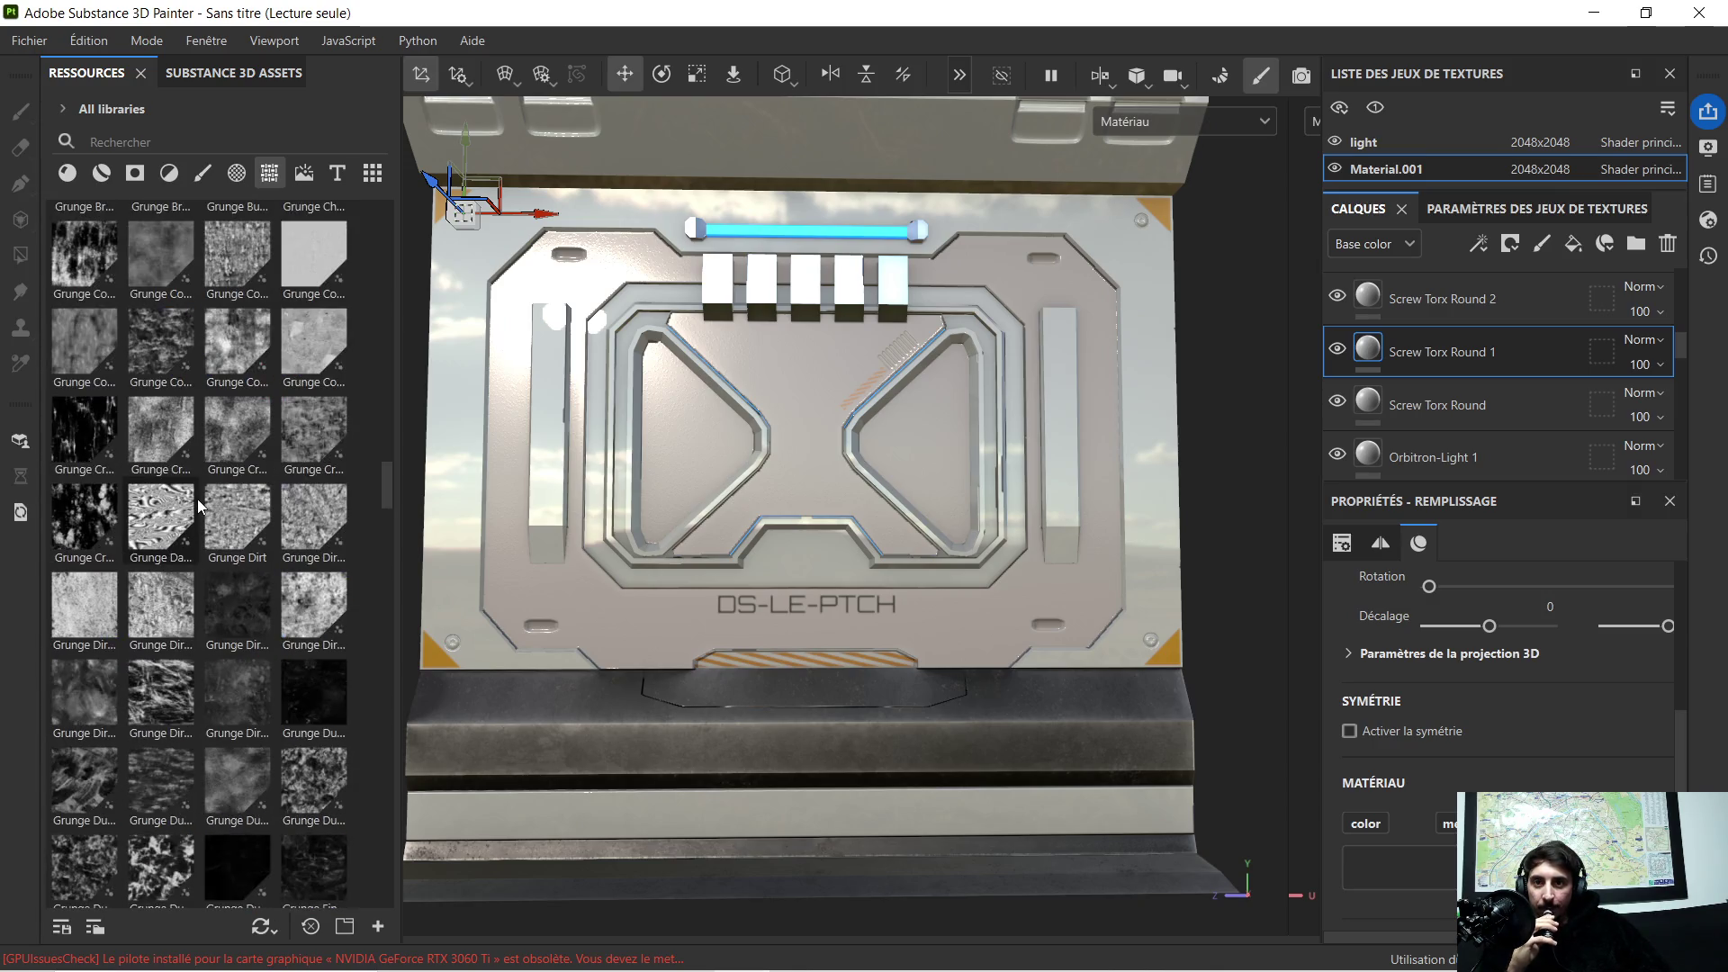
scroll(198, 504, up, 1)
scroll(197, 507, up, 3)
scroll(194, 512, up, 3)
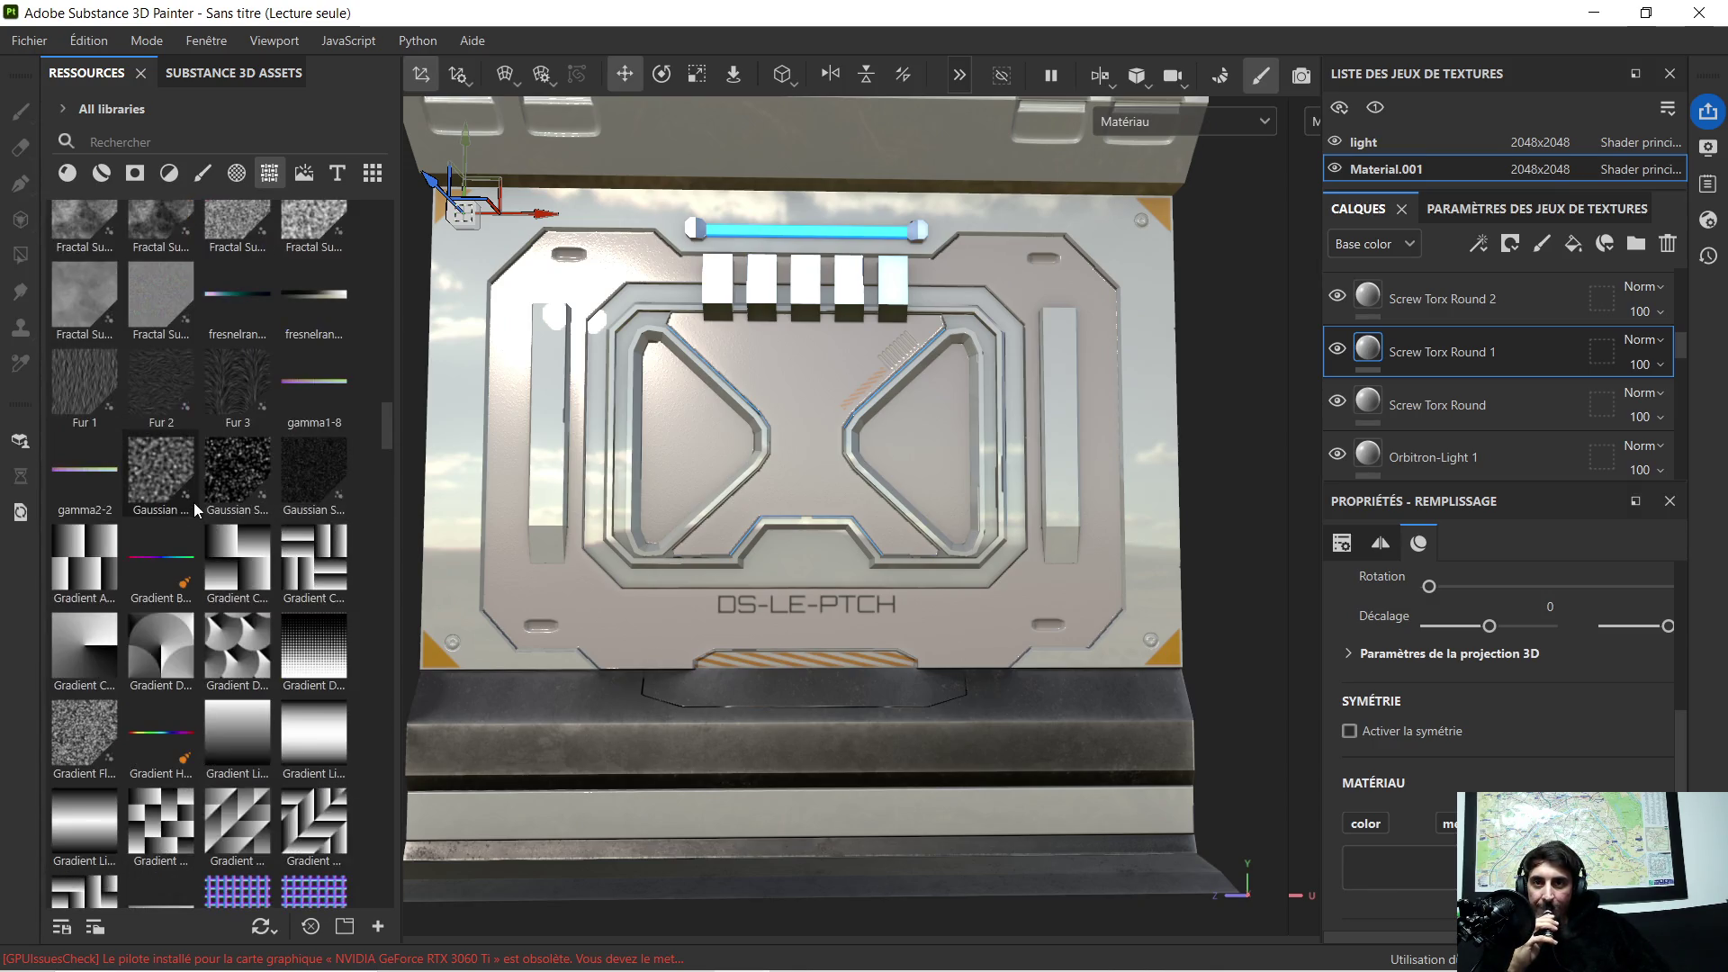
scroll(193, 518, down, 2)
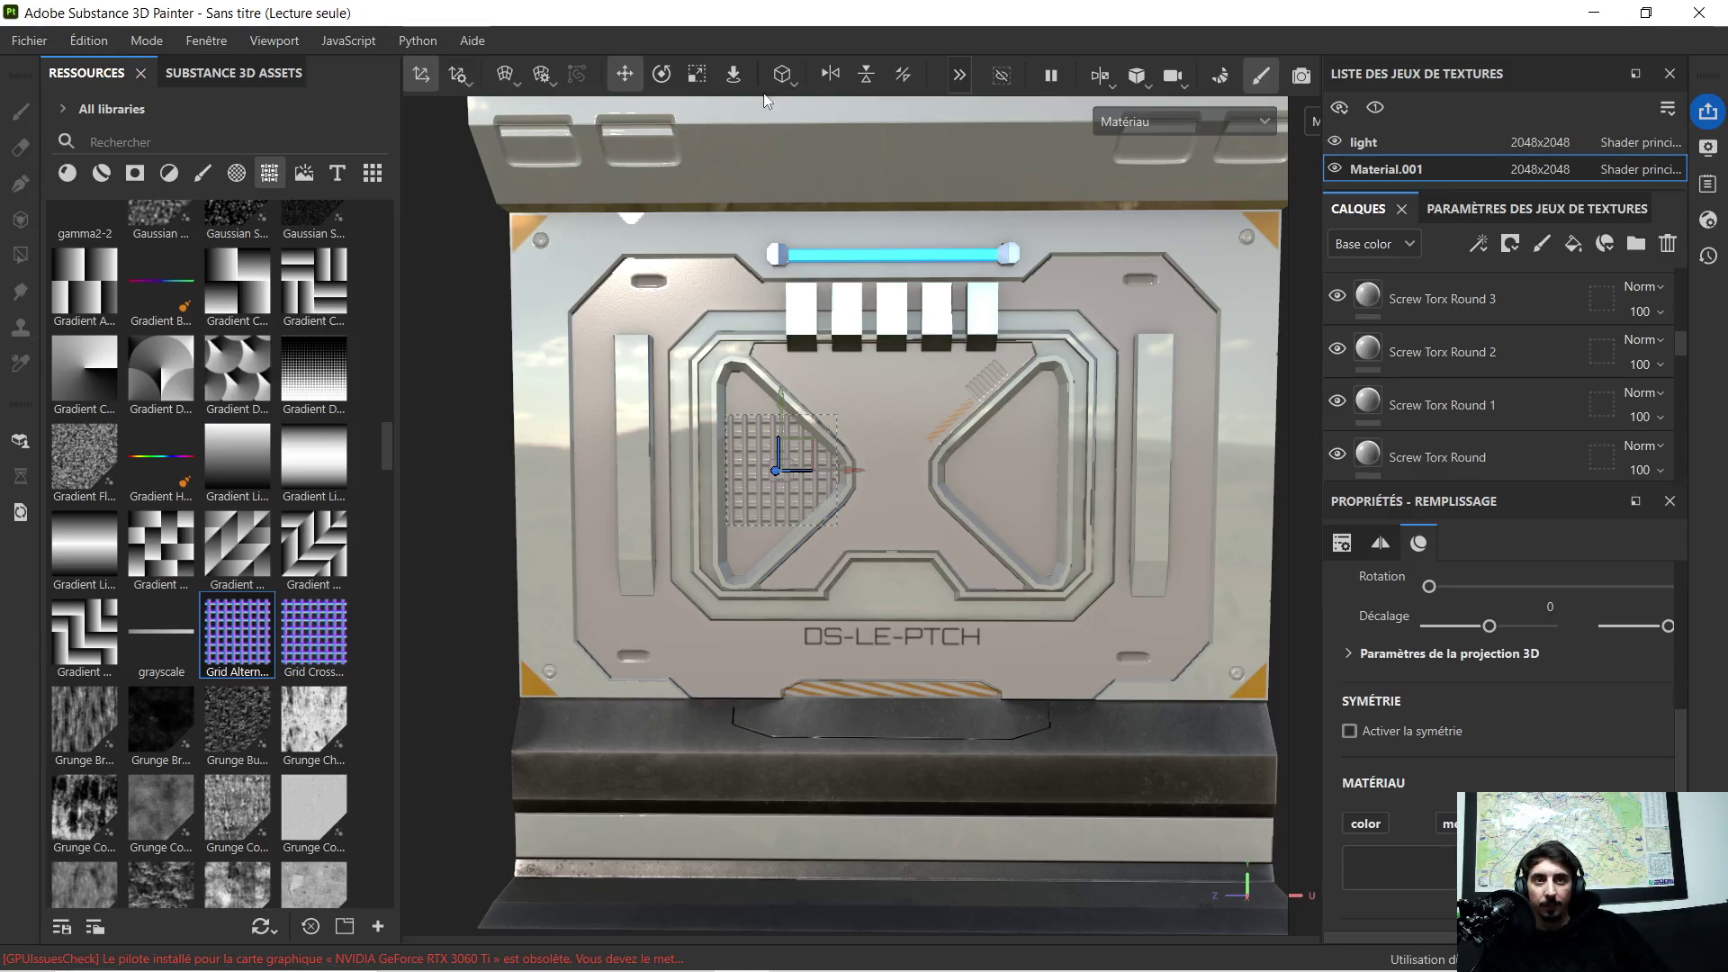
Step: Scale the Grid Alternate projection up so its bars fill the left triangular opening
click(696, 74)
drag(785, 402, 800, 327)
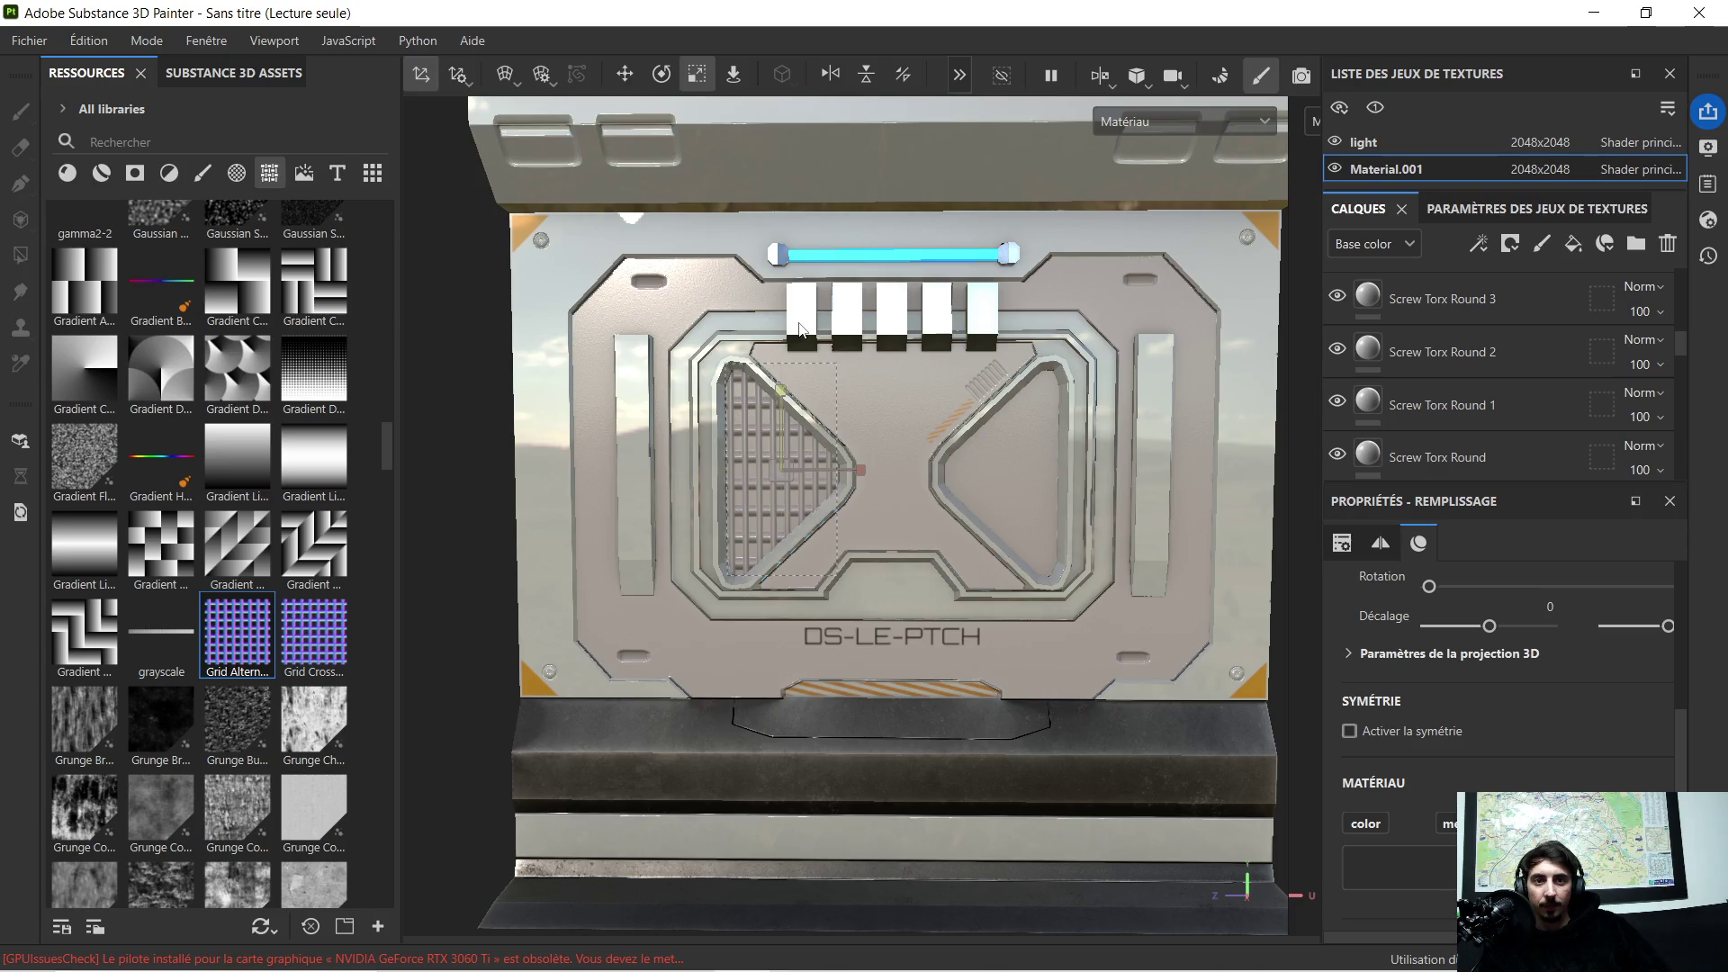
scroll(902, 417, down, 2)
scroll(915, 463, up, 5)
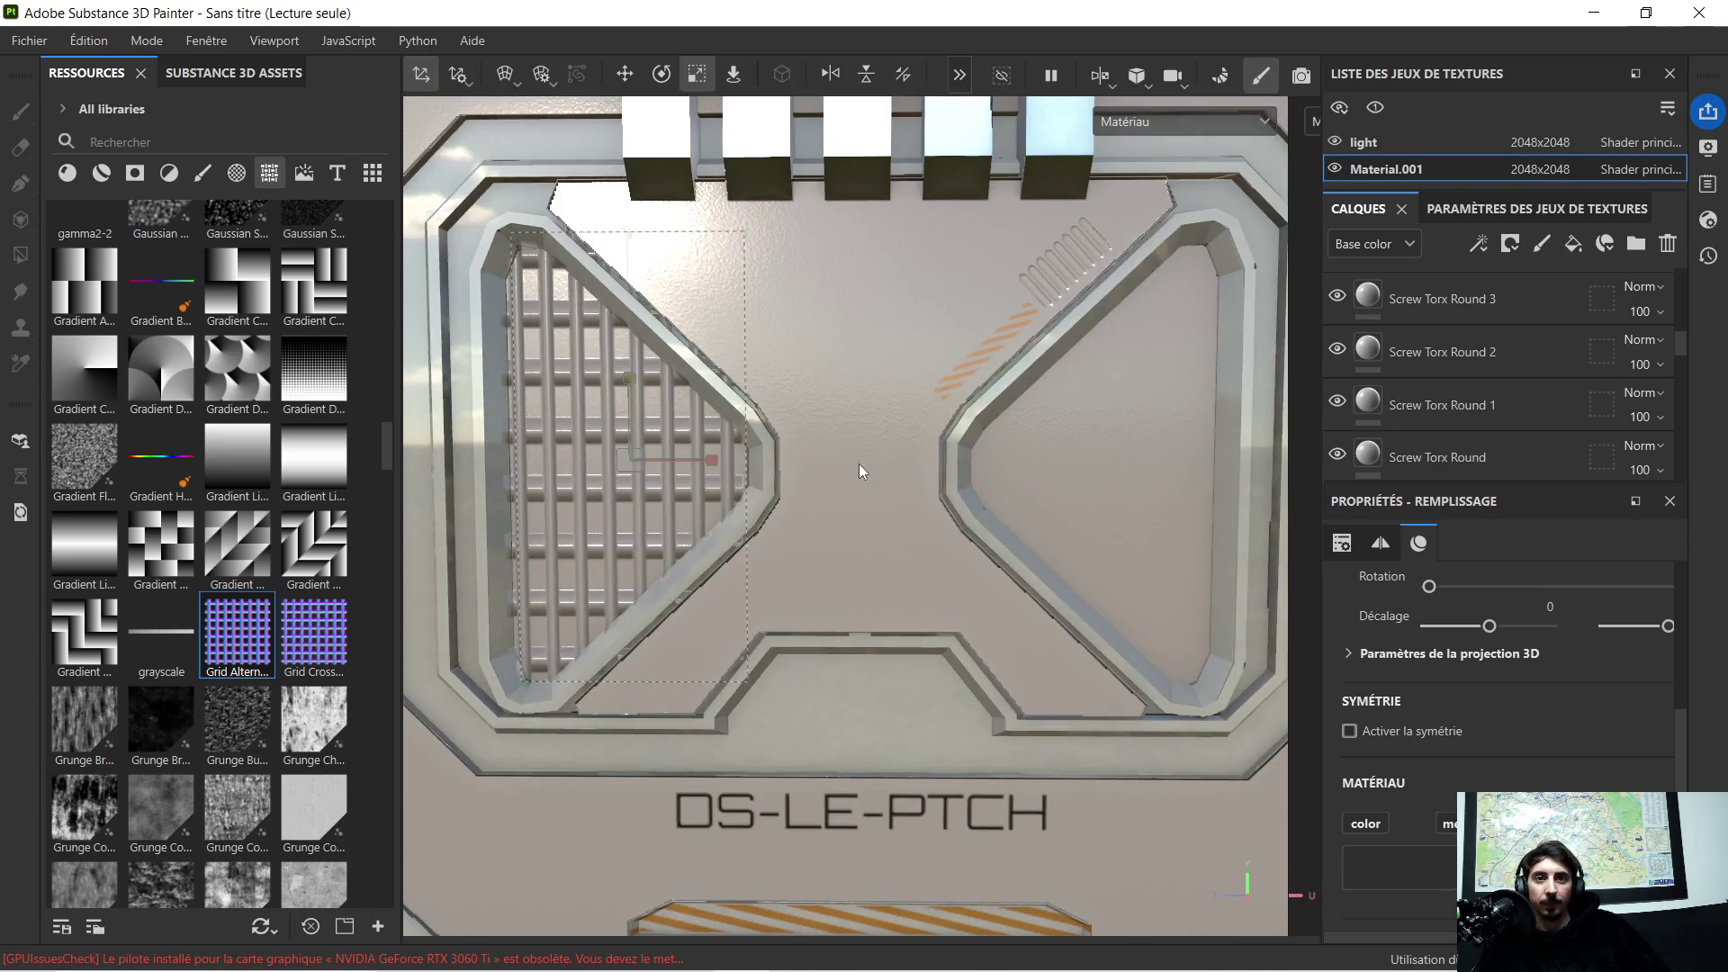
scroll(859, 465, down, 1)
mouse_move(747, 462)
mouse_down()
mouse_move(819, 466)
mouse_move(761, 459)
mouse_up()
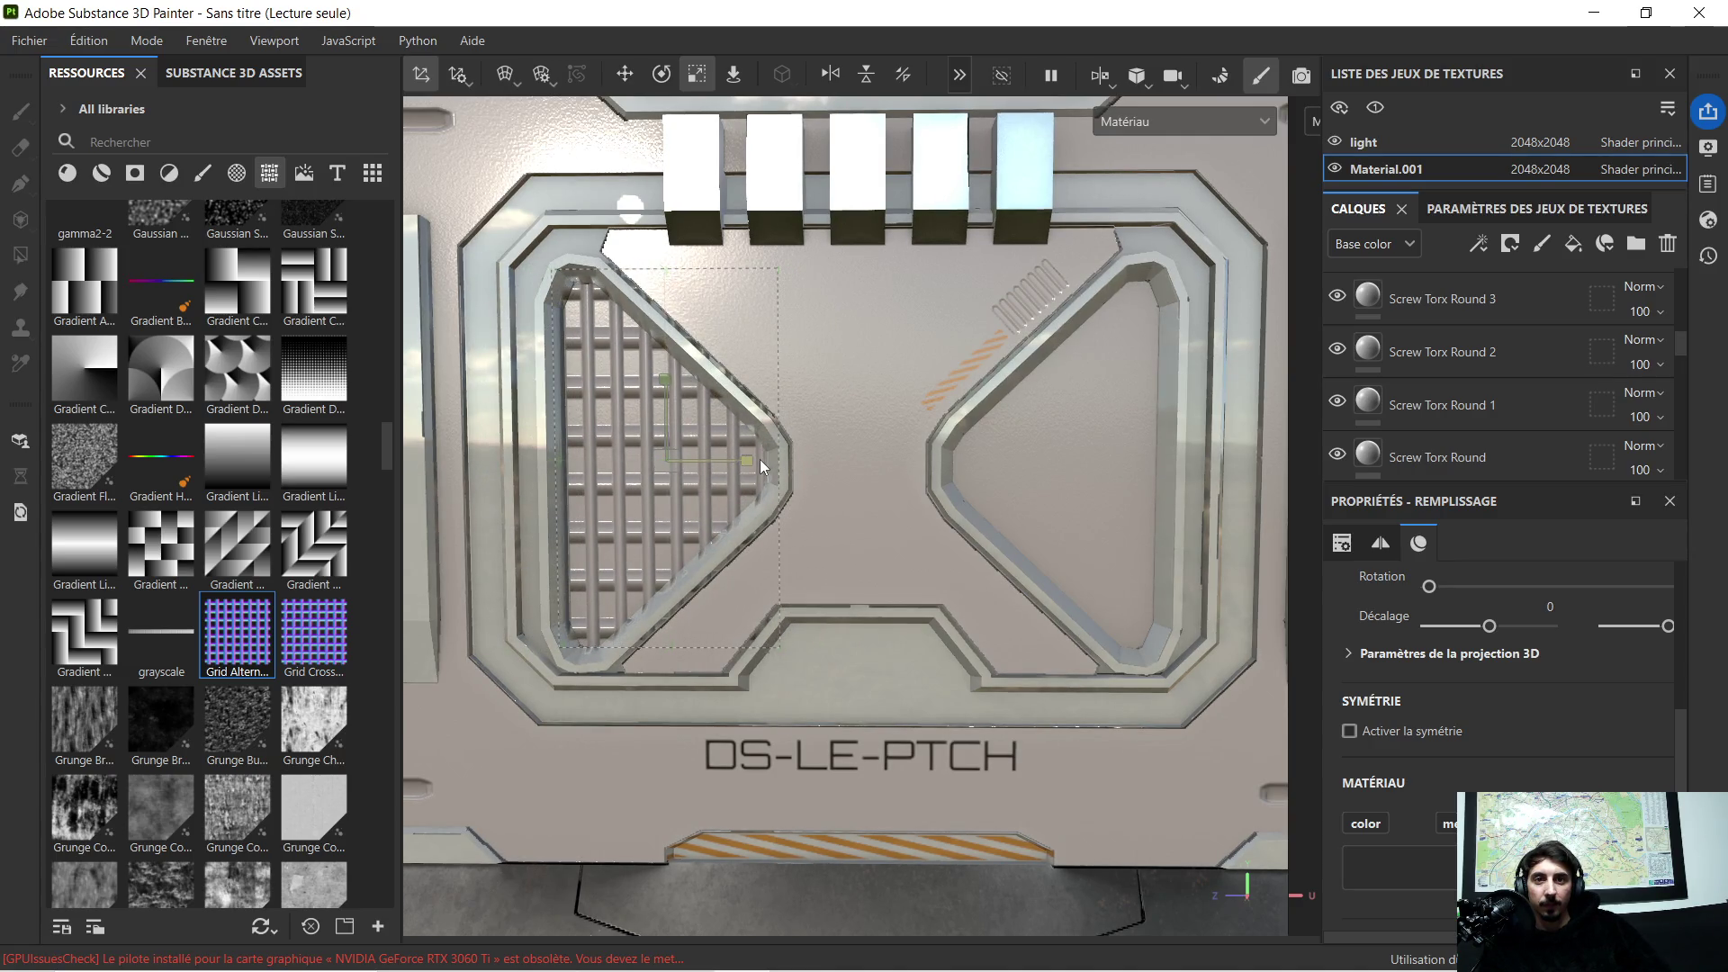
scroll(769, 451, down, 1)
scroll(832, 460, down, 1)
mouse_move(842, 507)
alt+mouse_down()
mouse_move(873, 498)
mouse_move(860, 513)
alt+mouse_up()
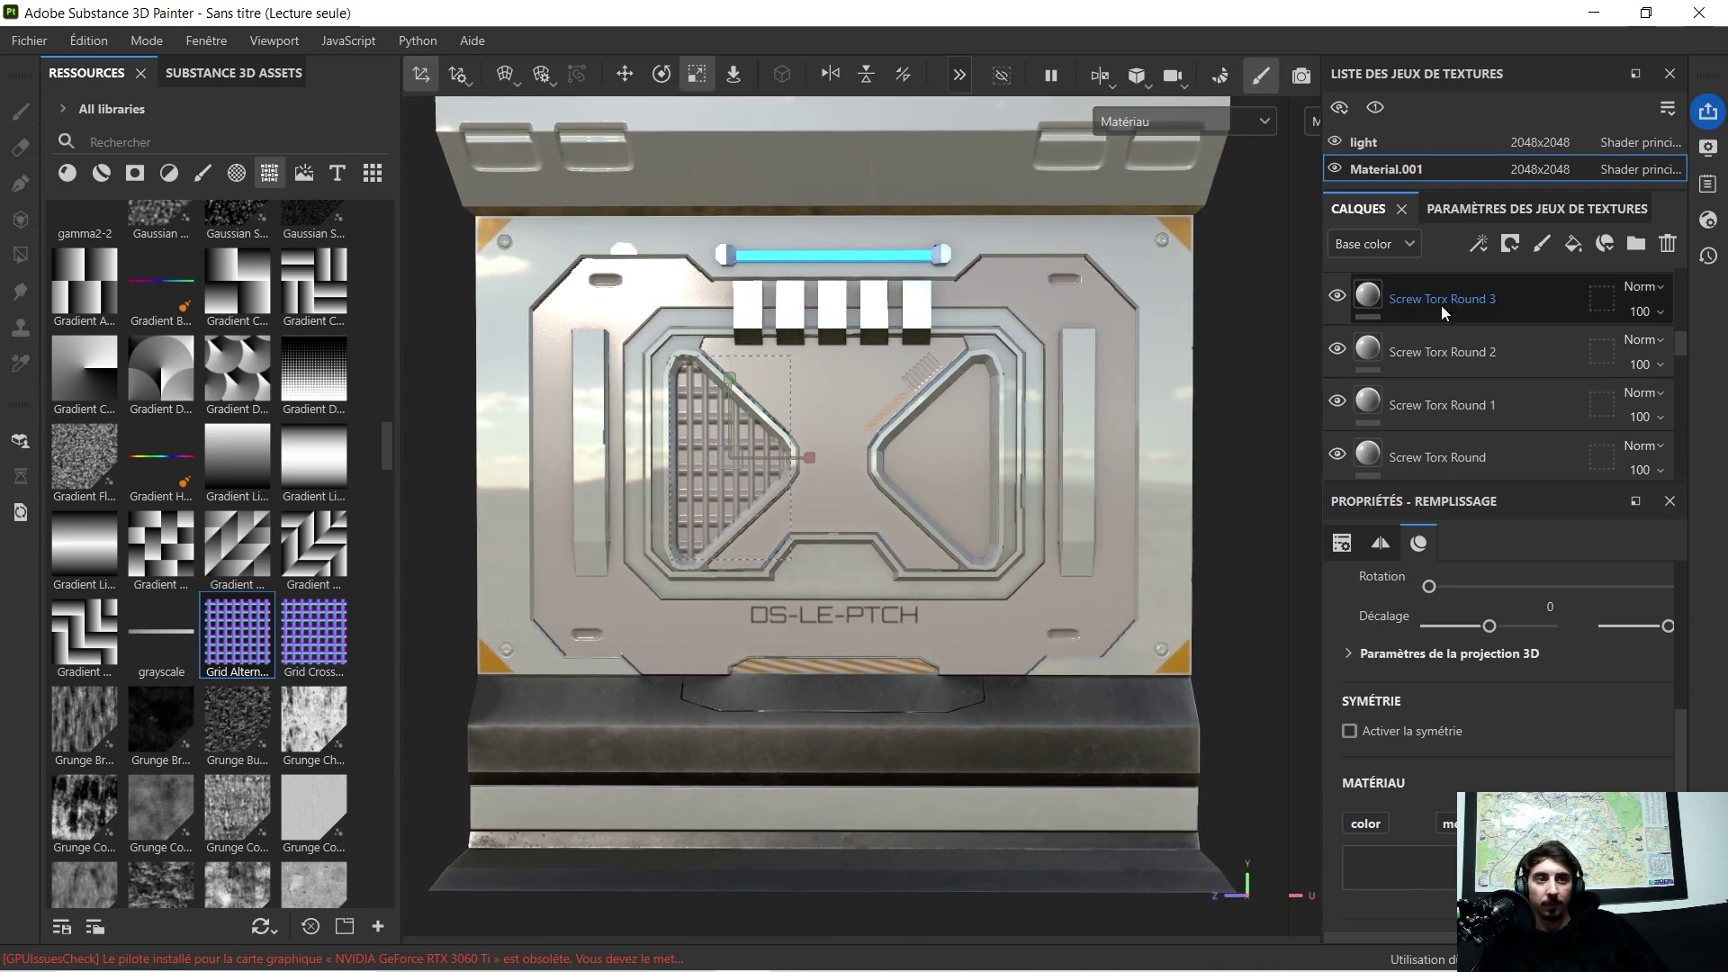
scroll(1436, 304, up, 3)
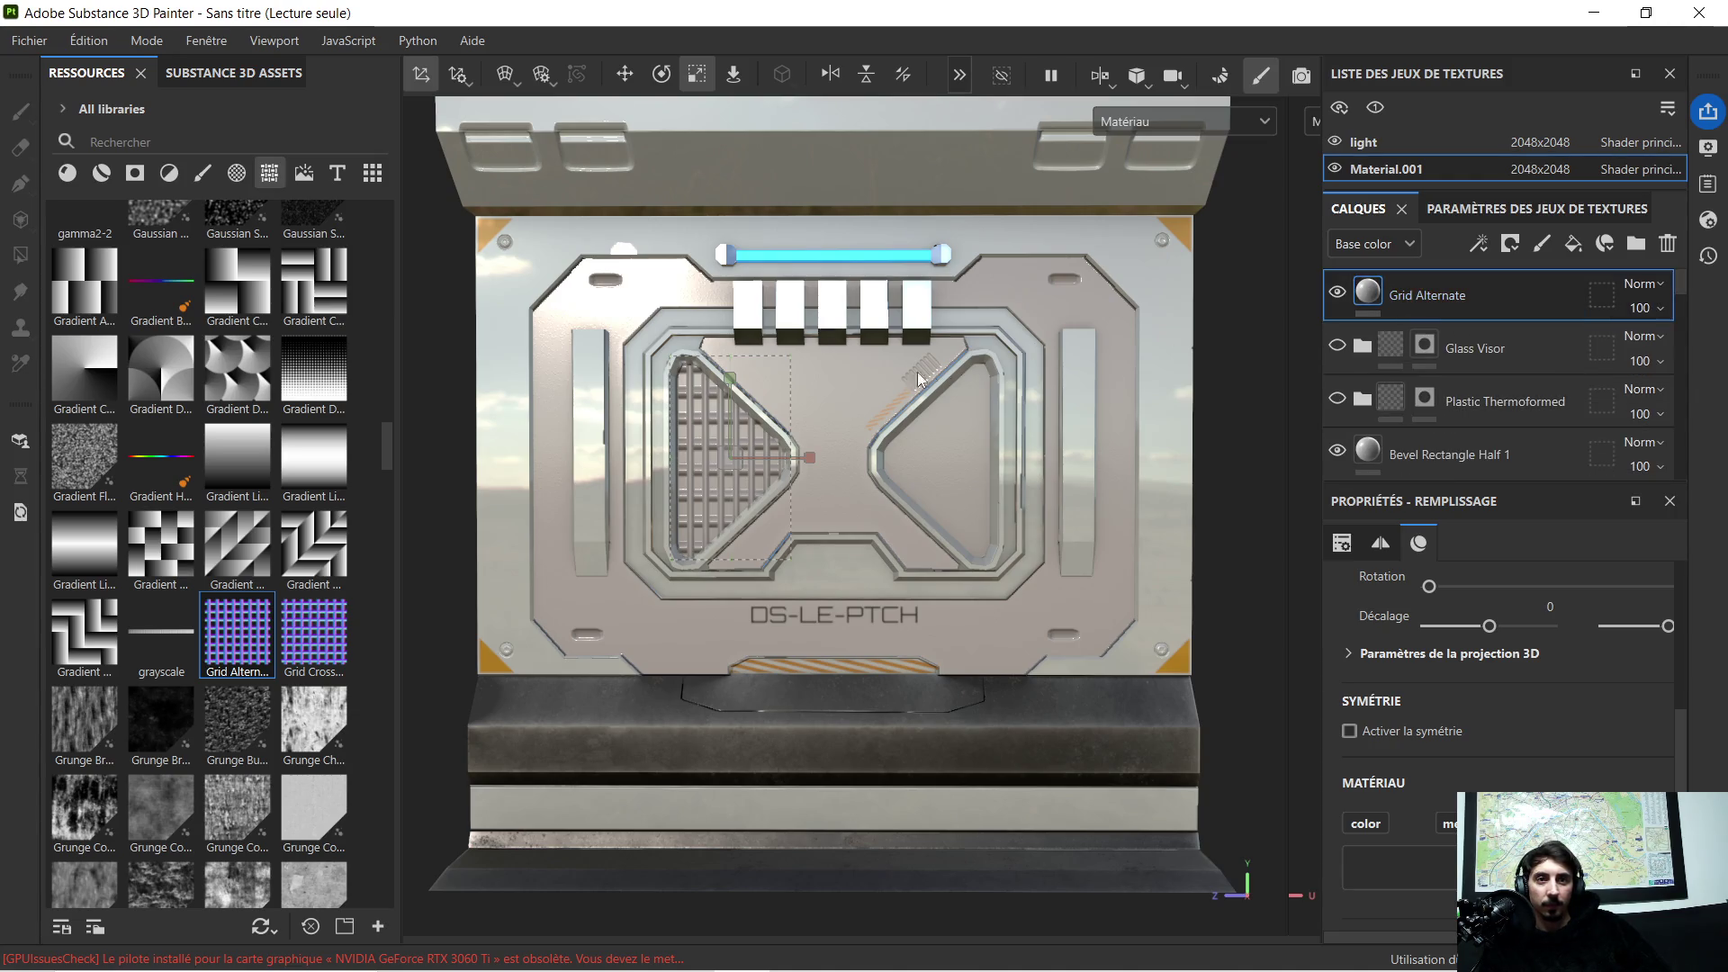
Step: Duplicate Grid Alternate as Grid Alternate 1 and move the copy onto the right triangle
key(ctrl)
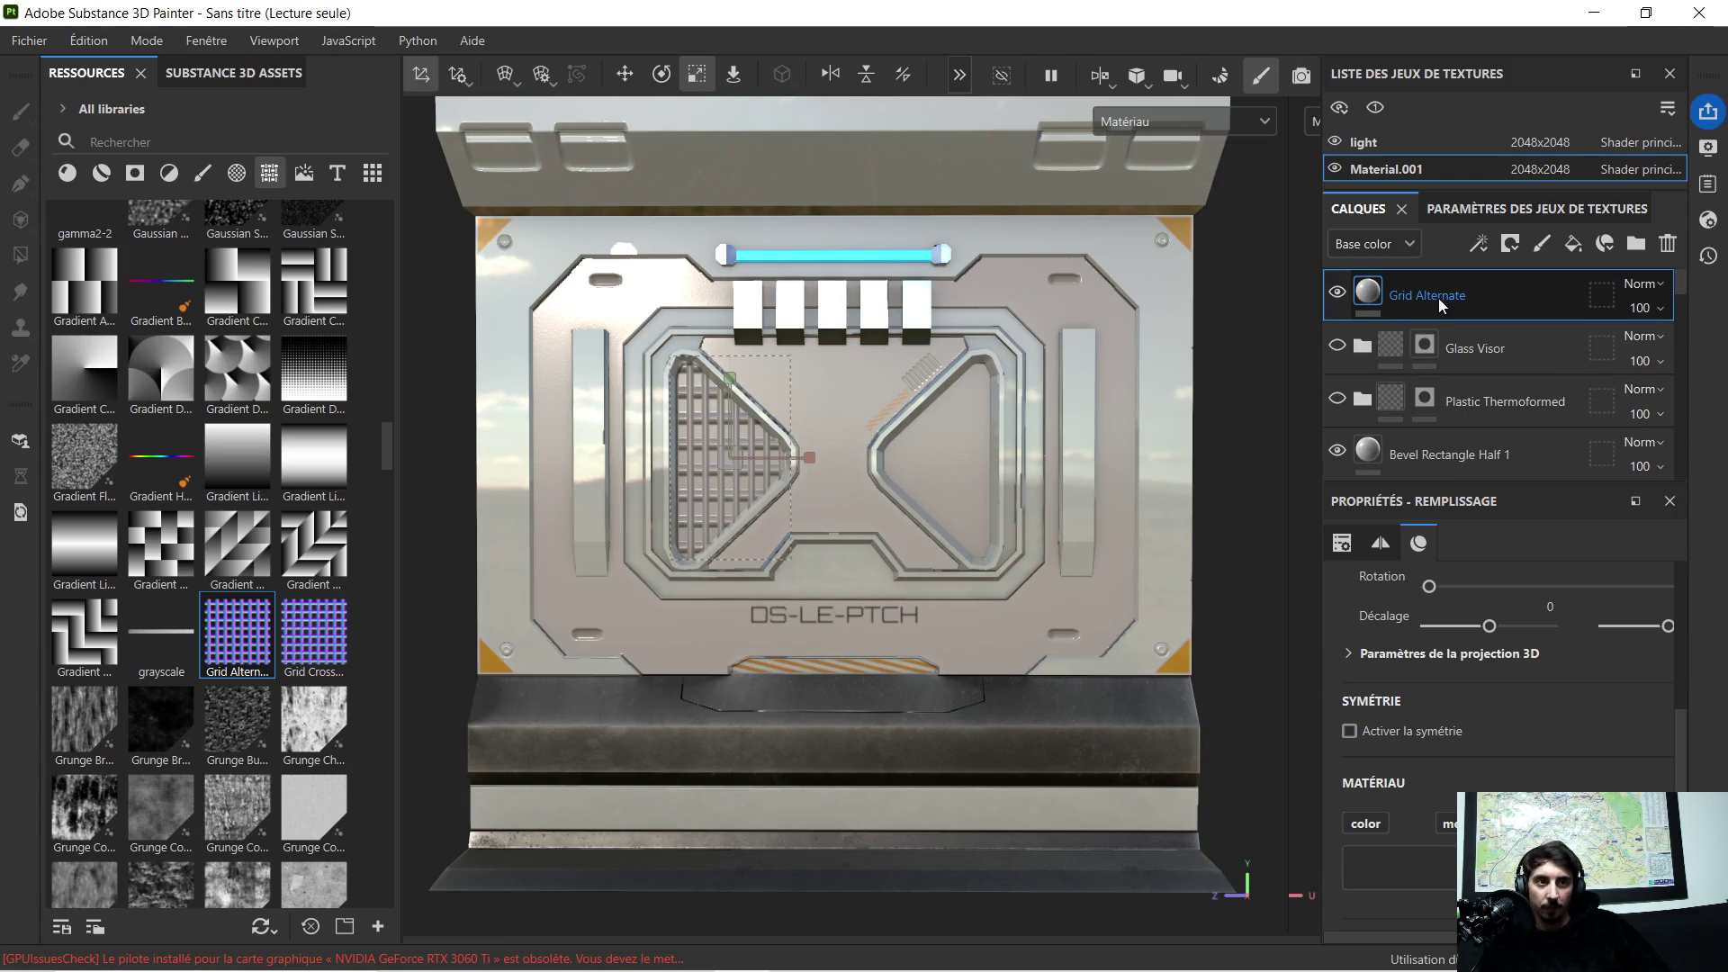
key(ctrl+d)
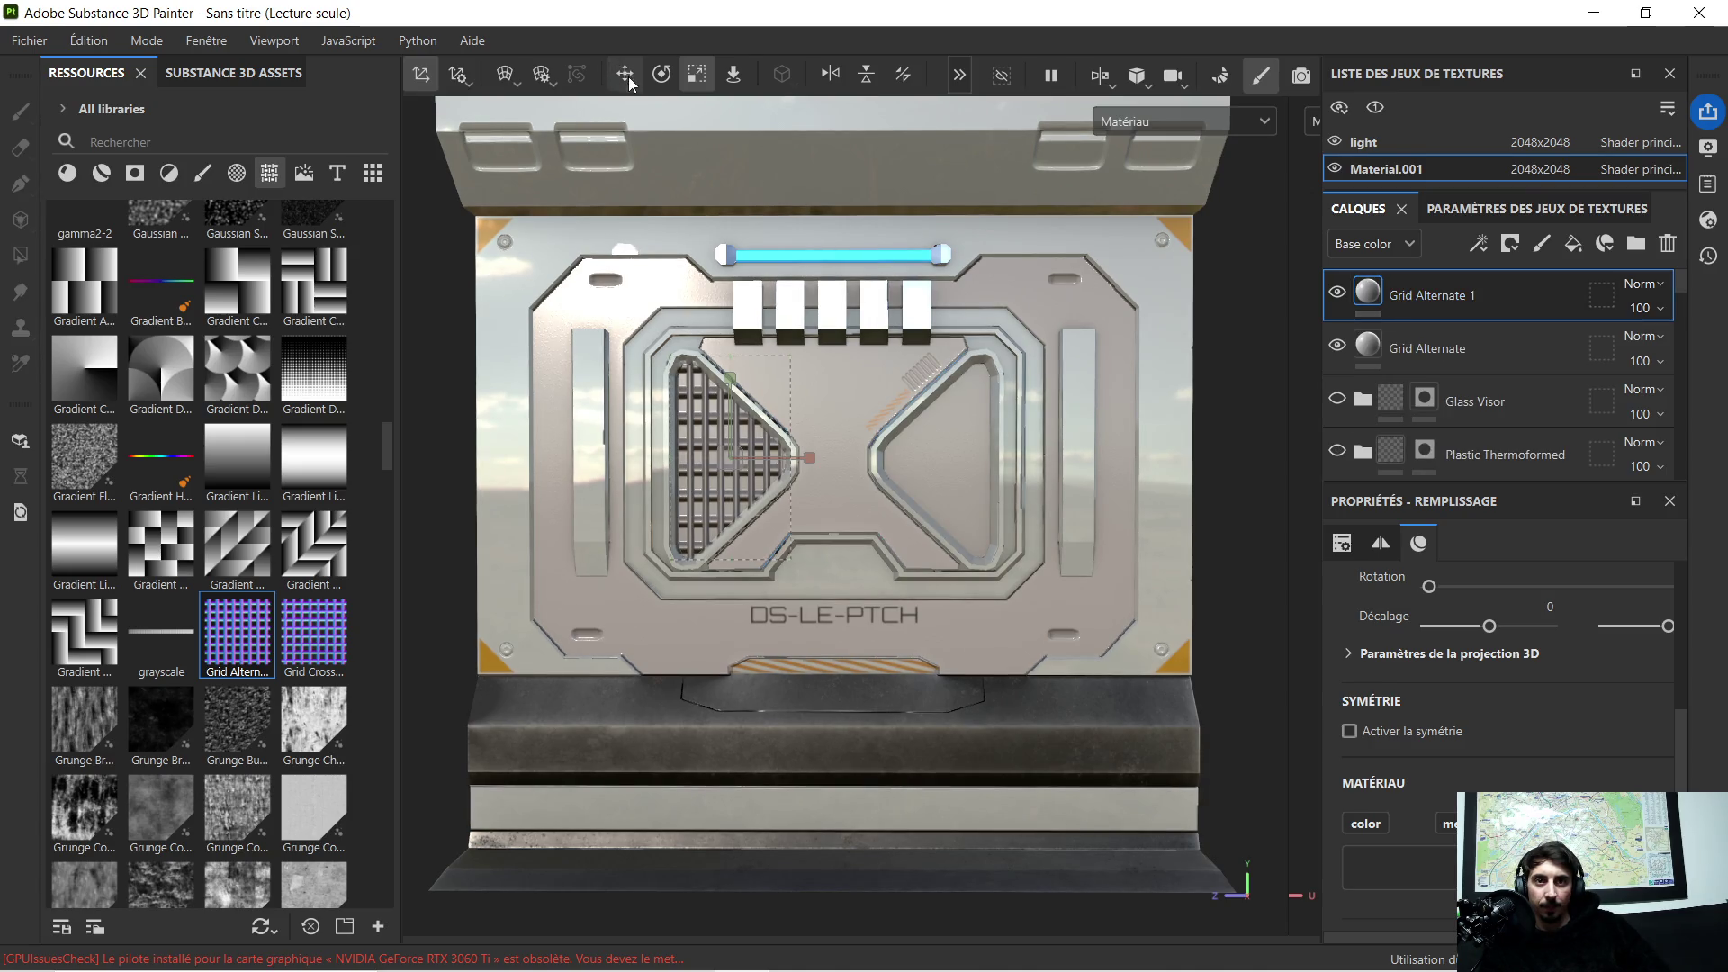
click(626, 76)
drag(799, 463, 1011, 471)
scroll(741, 441, down, 2)
scroll(742, 442, down, 2)
scroll(944, 432, up, 1)
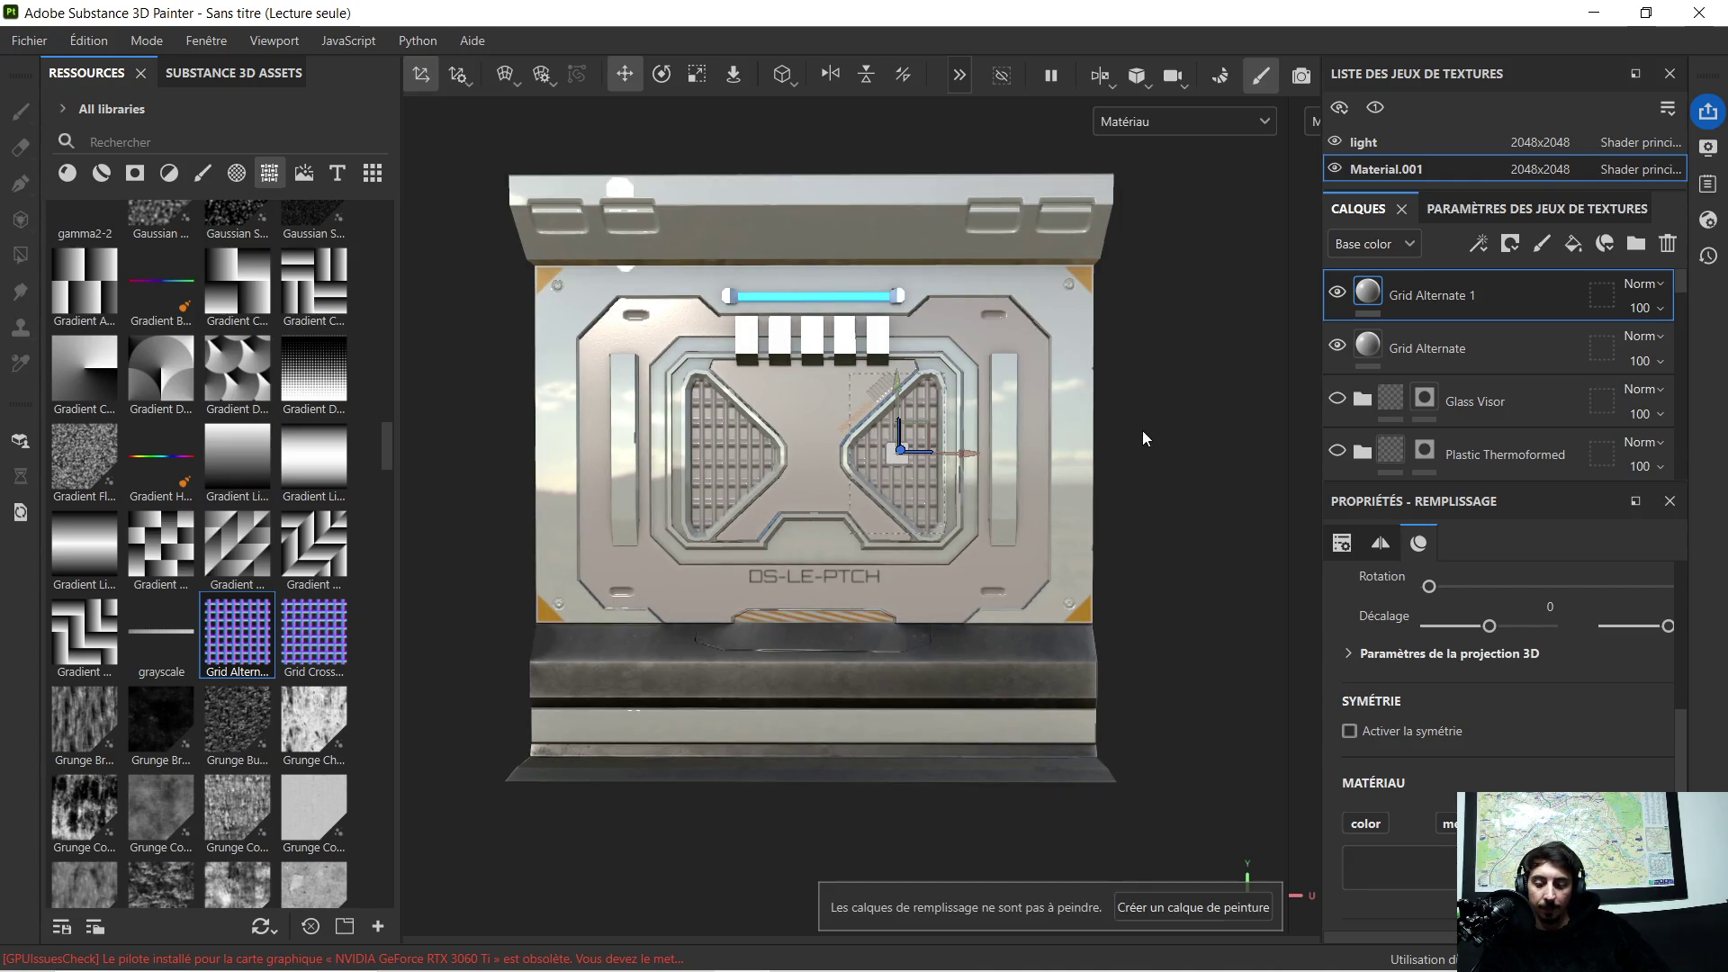
Step: Inspect both triangle grids by orbiting, then select the Glass Visor layer group
key(Tab)
key(Tab)
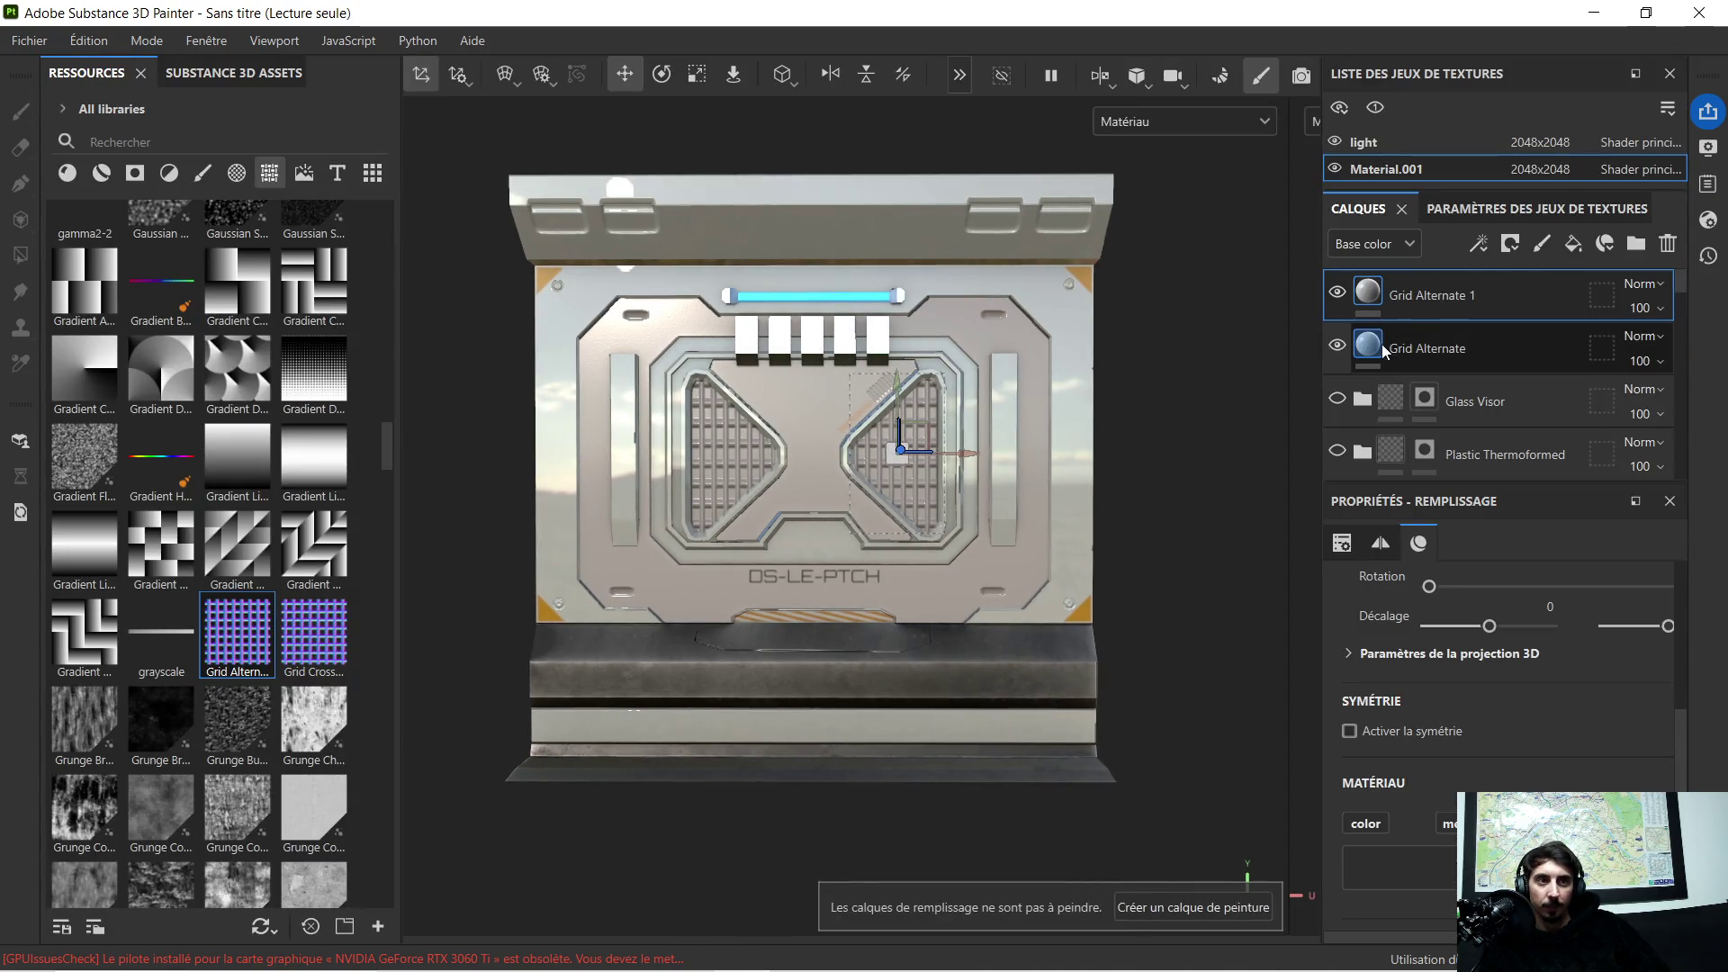
click(1366, 403)
scroll(1366, 402, up, 1)
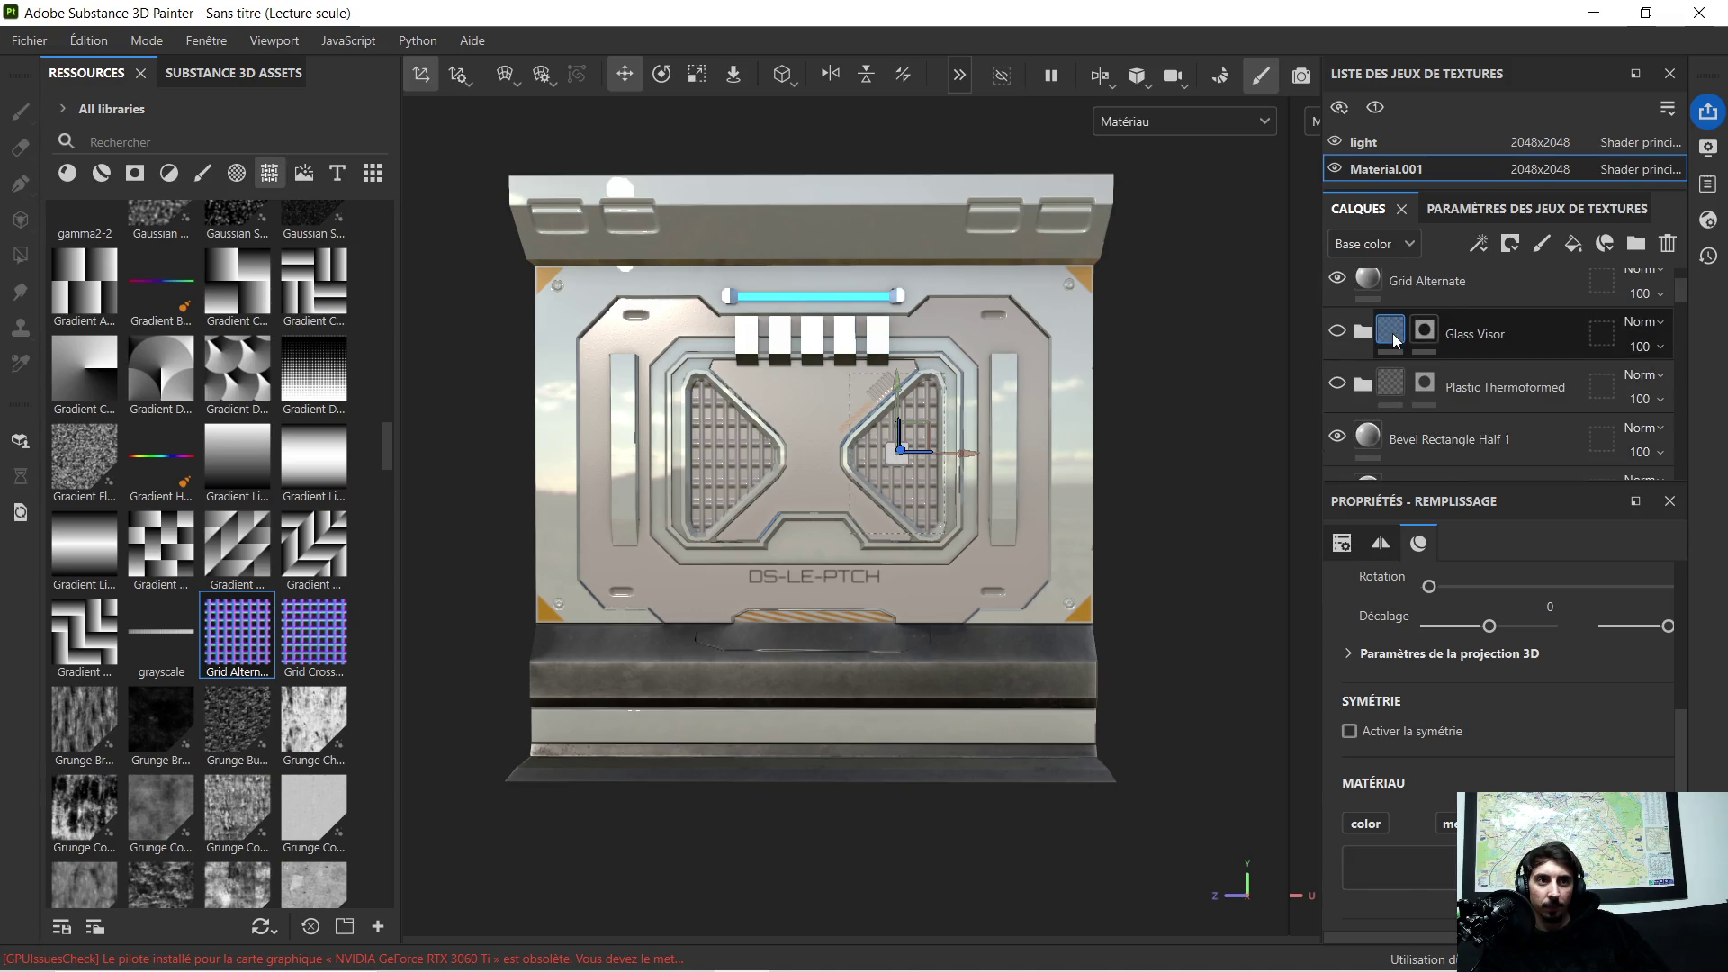
click(1392, 334)
scroll(894, 456, up, 1)
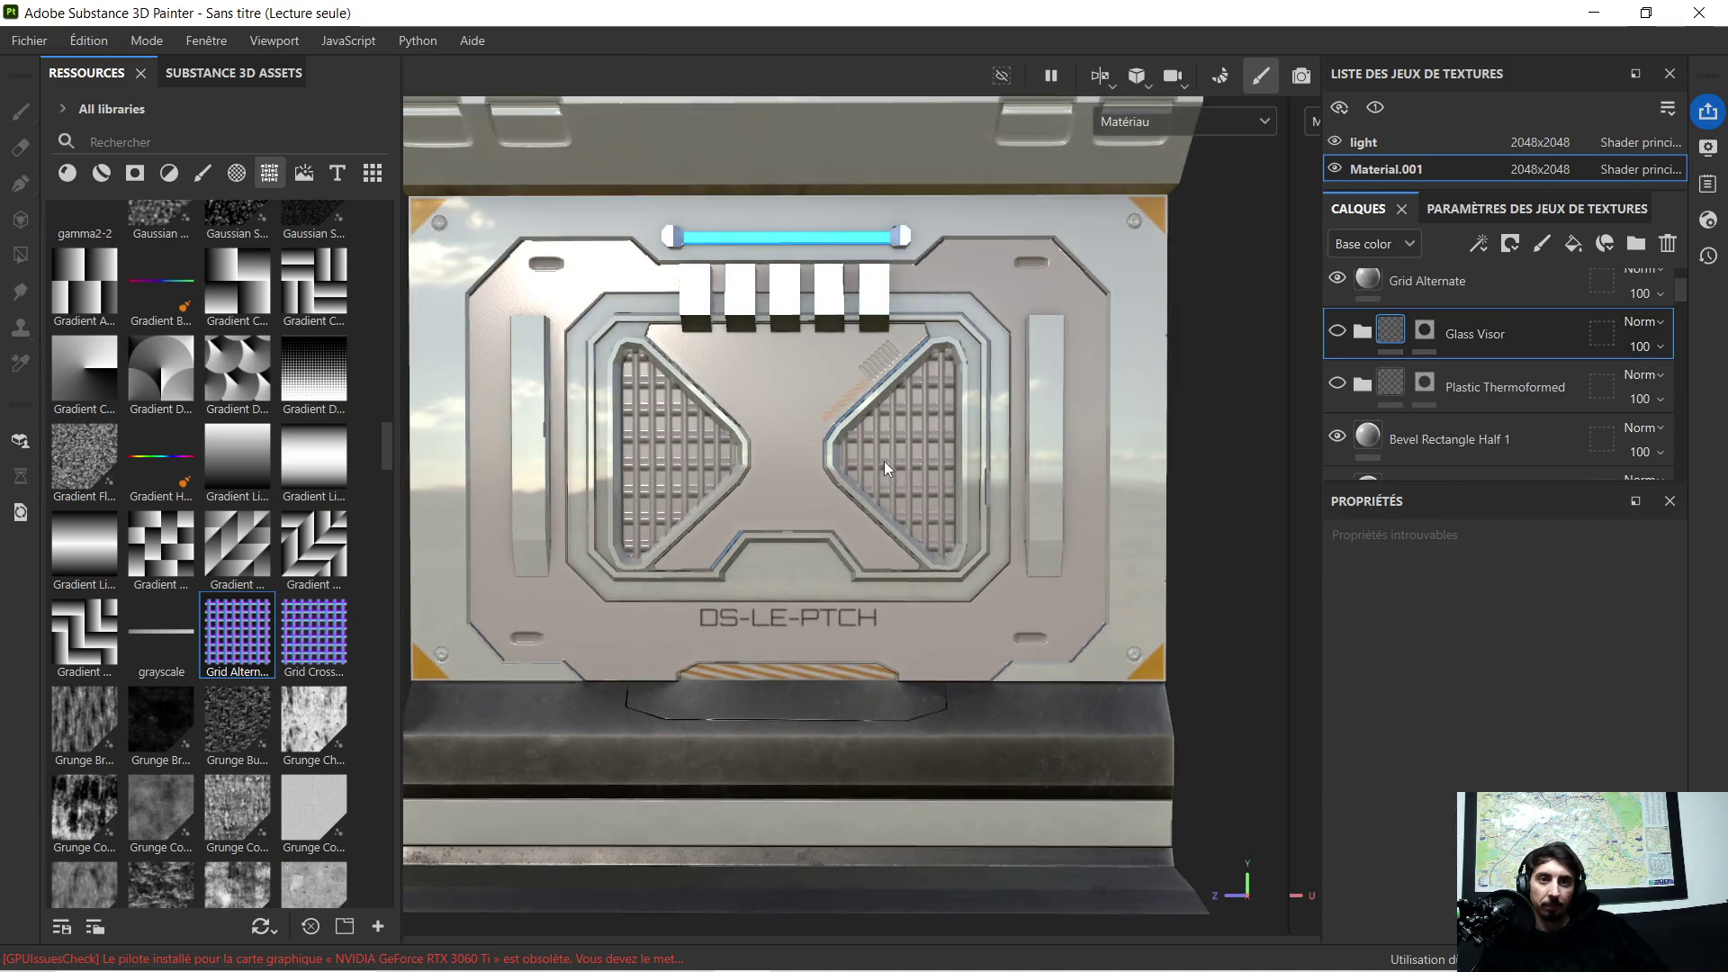
scroll(872, 464, up, 1)
alt+drag(830, 459, 680, 428)
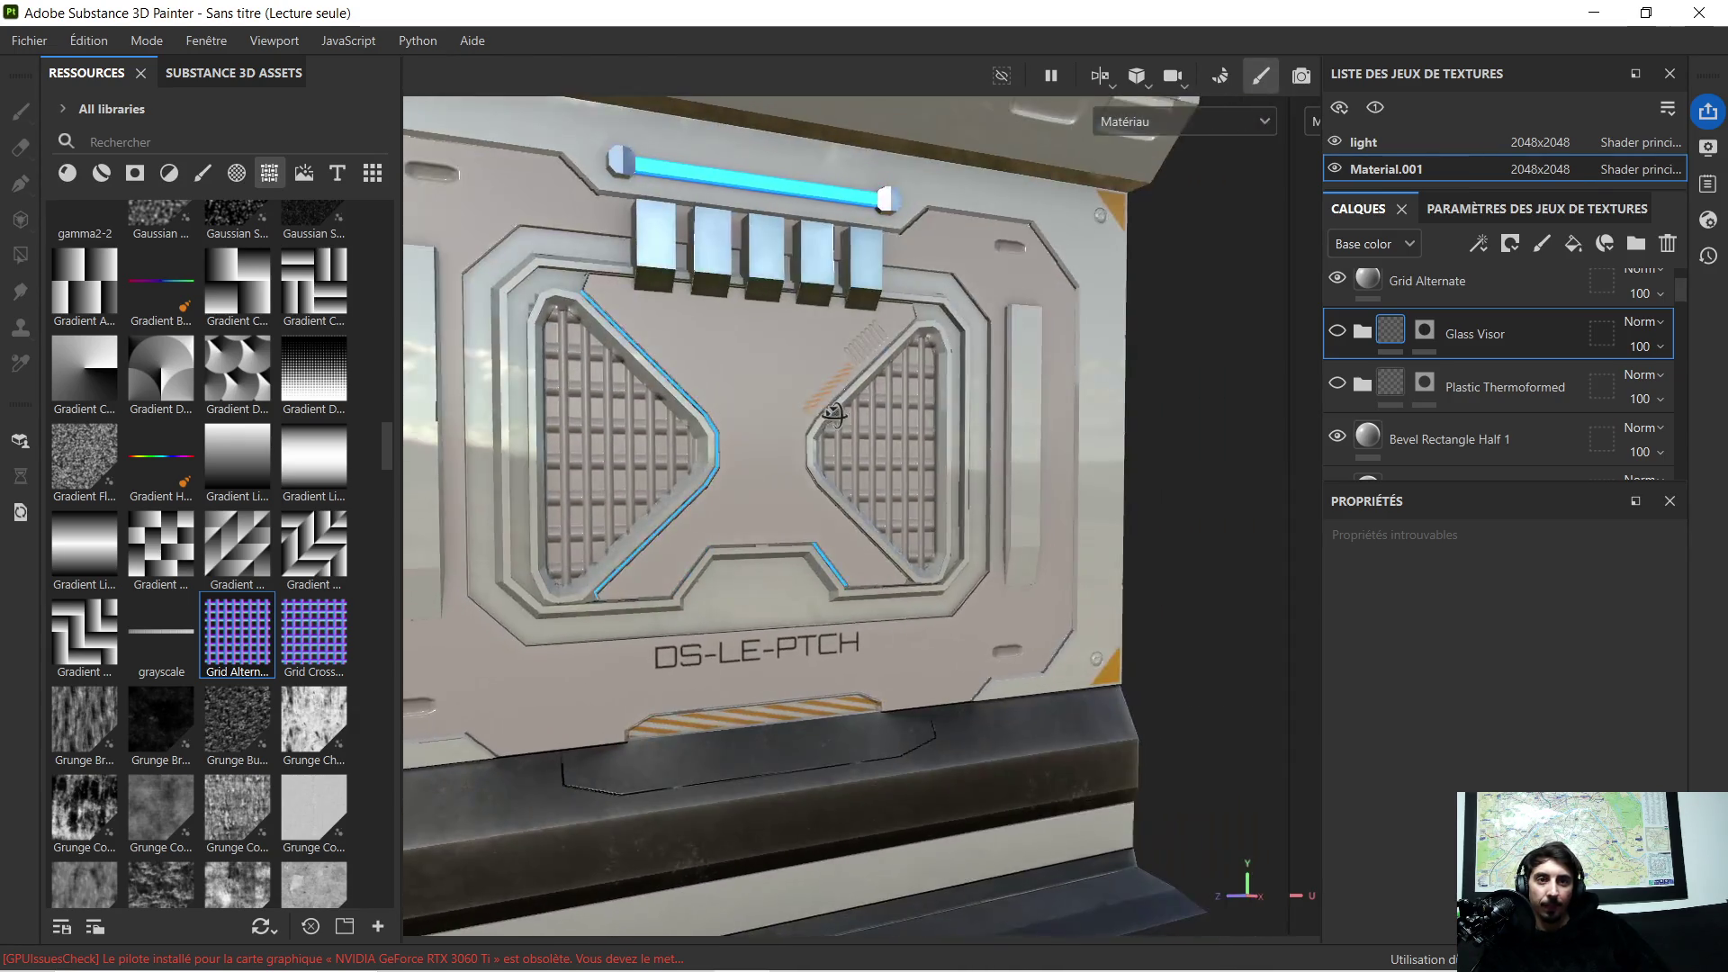
mouse_move(681, 429)
alt+mouse_down()
mouse_move(797, 414)
mouse_move(841, 470)
mouse_move(831, 483)
mouse_move(859, 467)
alt+mouse_up()
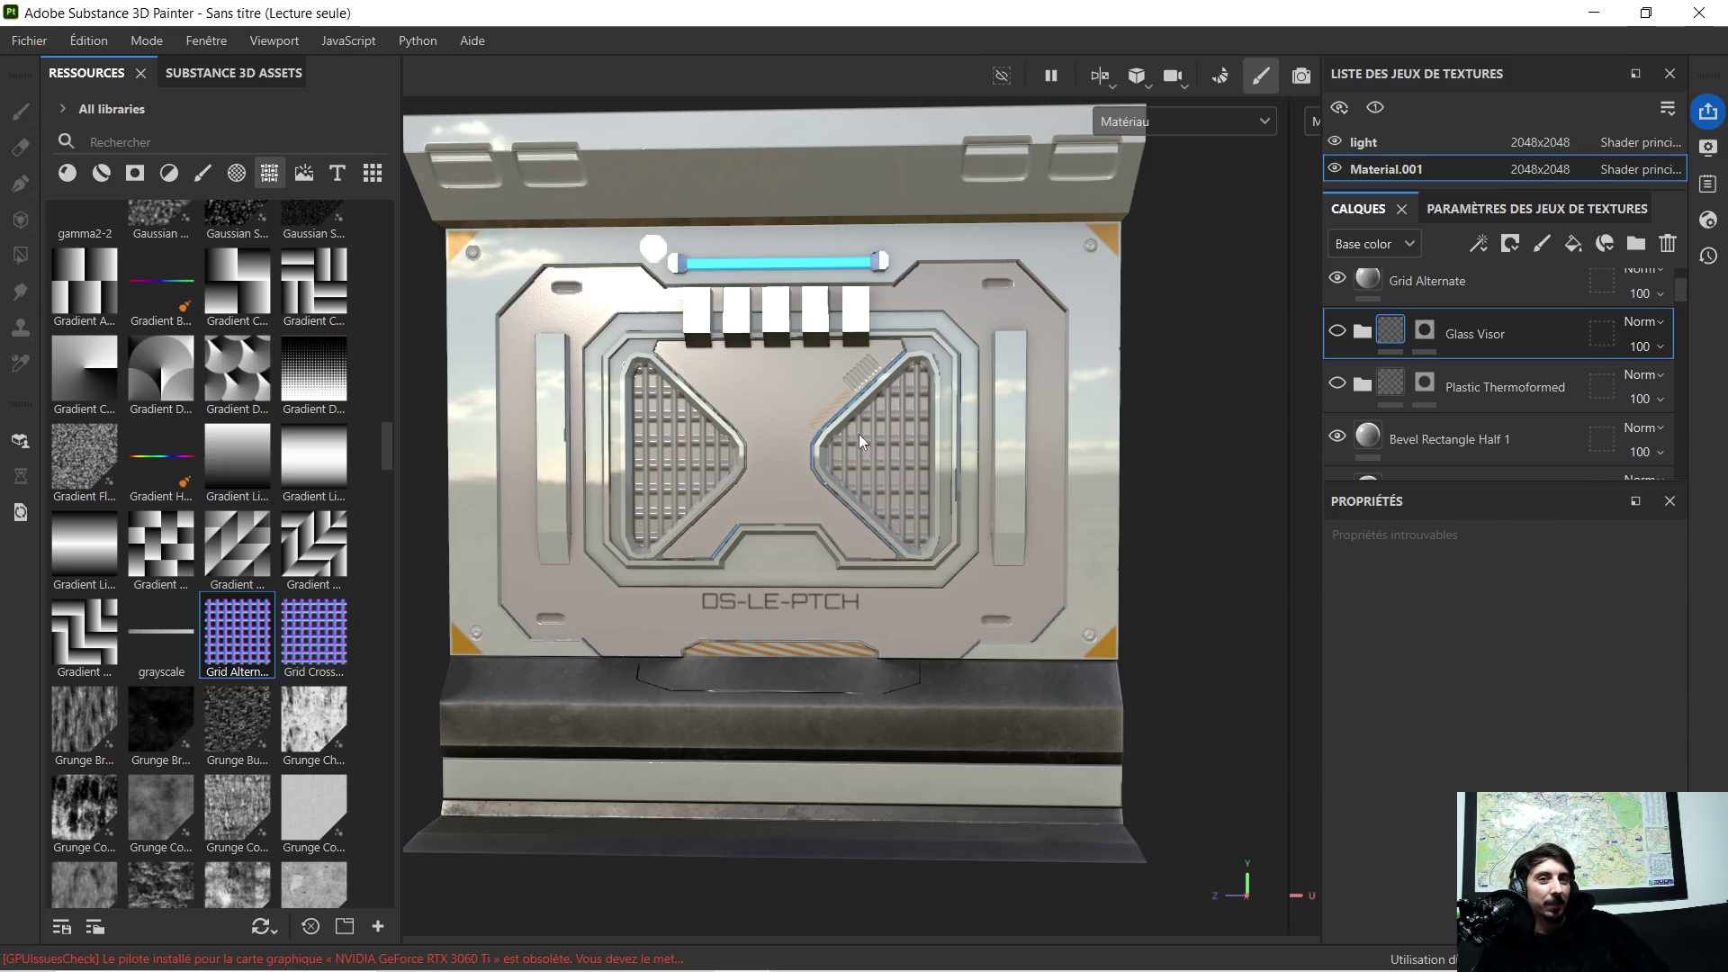
alt+drag(596, 481, 647, 482)
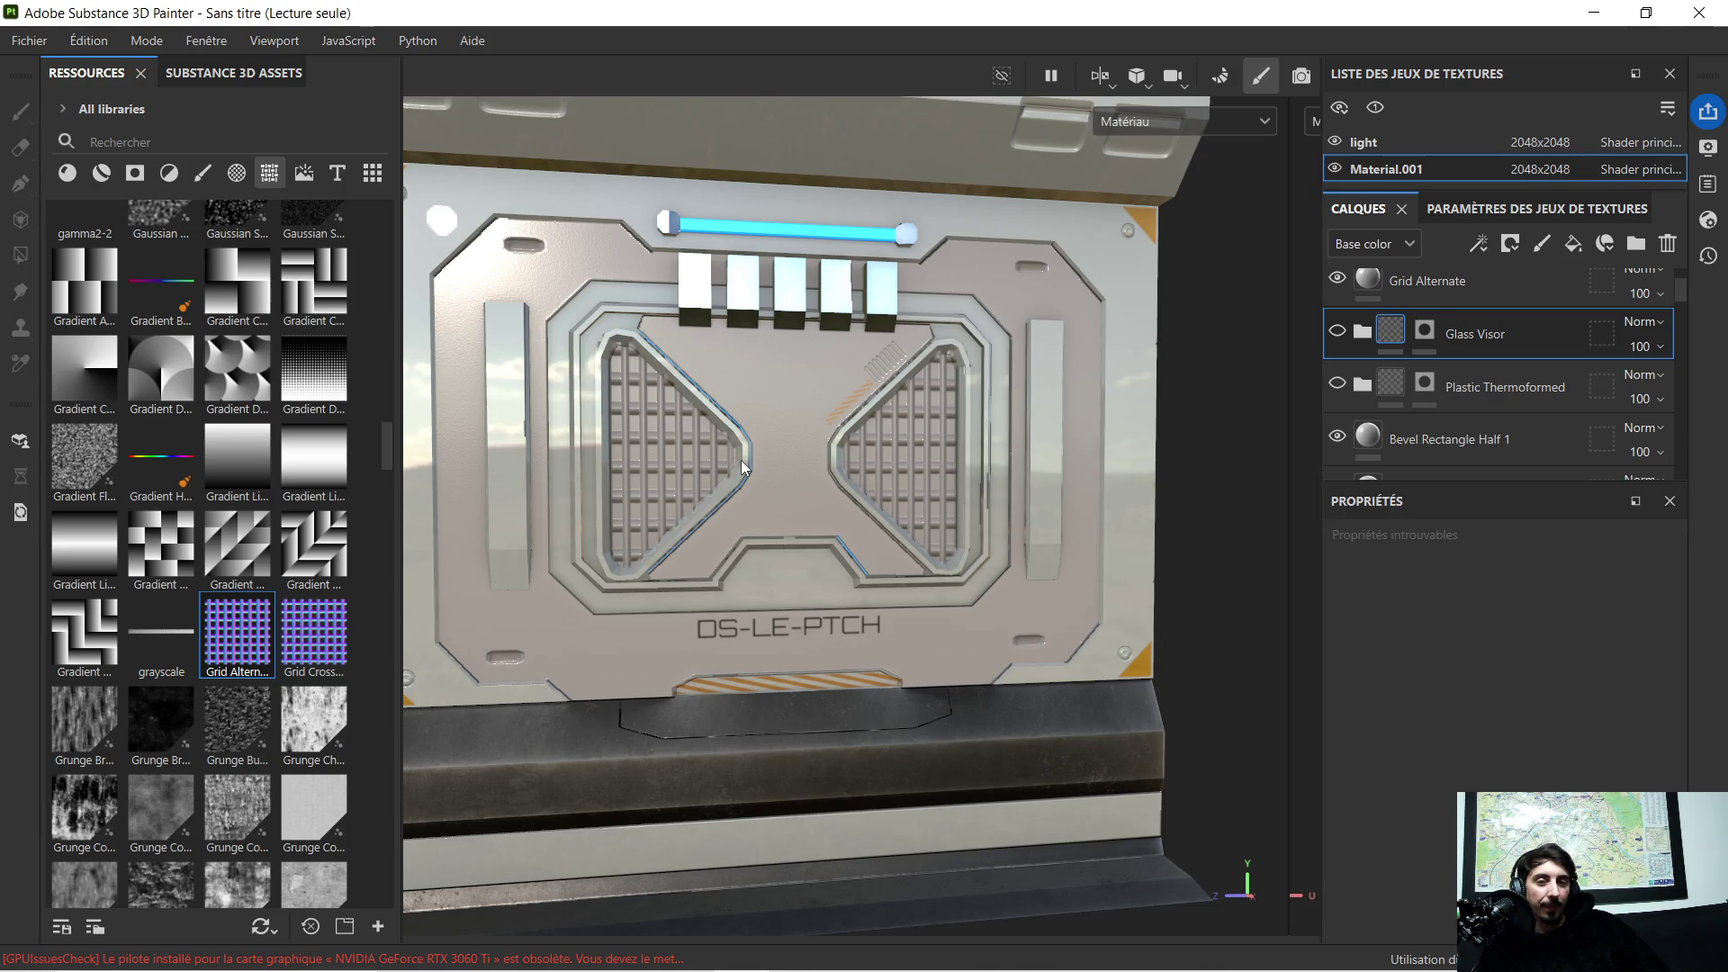
mouse_move(740, 465)
alt+mouse_down()
mouse_move(828, 466)
mouse_move(904, 434)
alt+mouse_up()
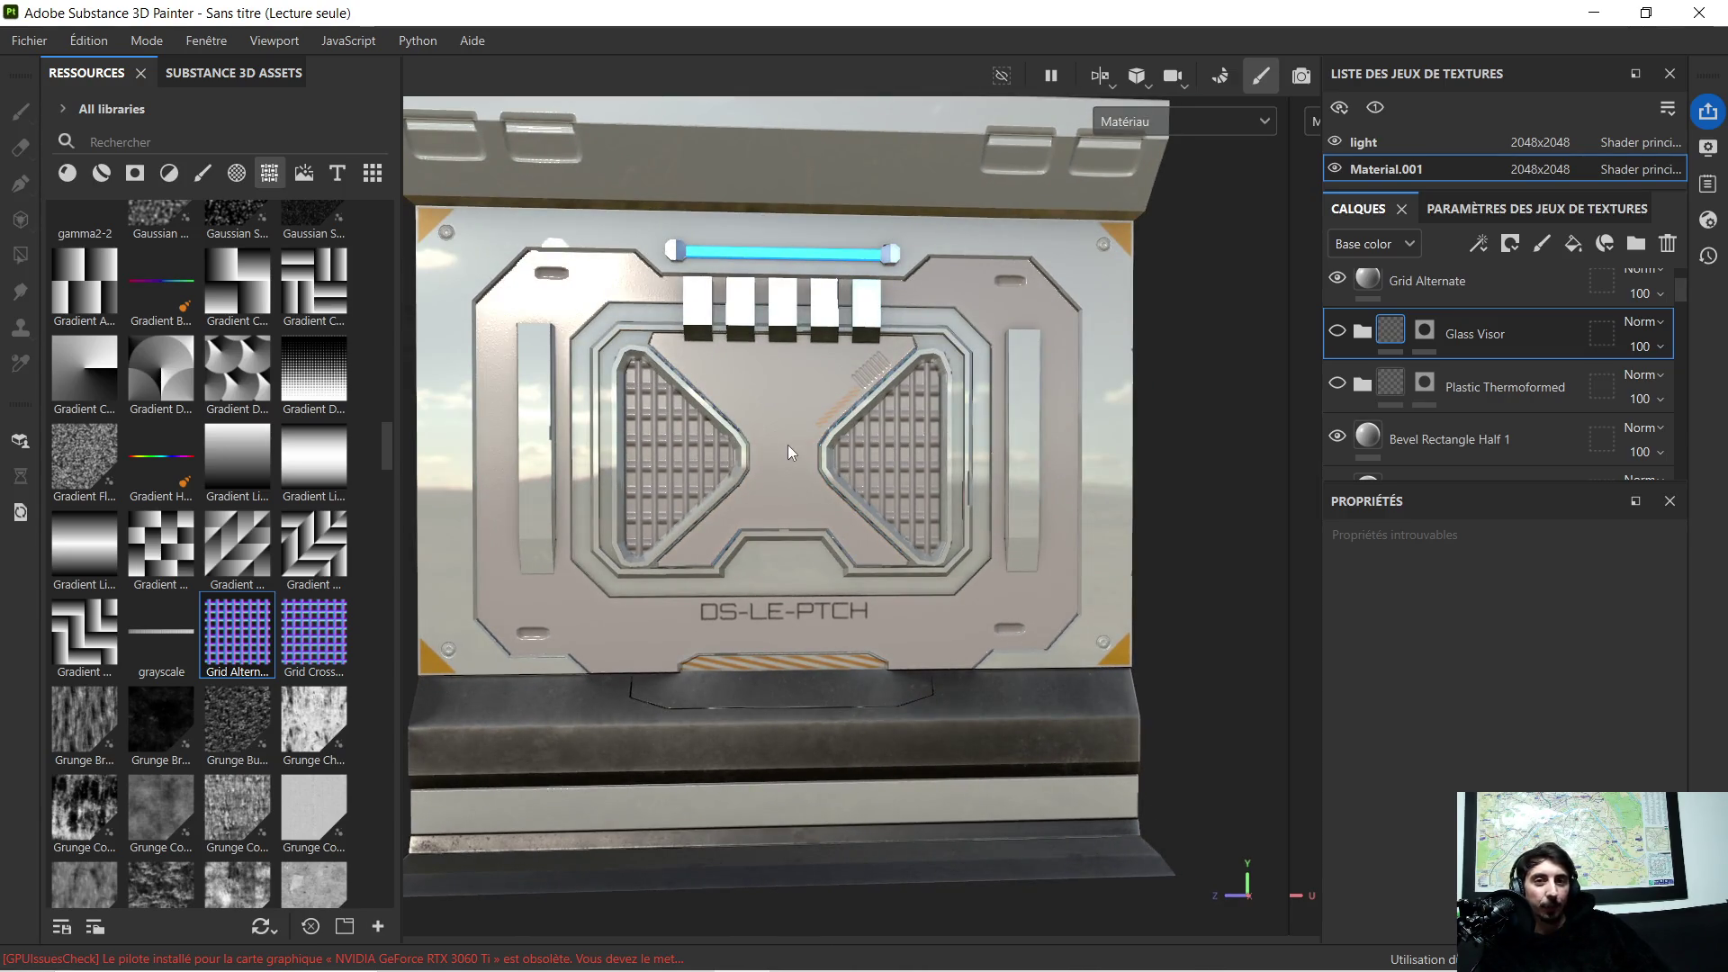
key(ctrl+v)
drag(1466, 341, 1444, 296)
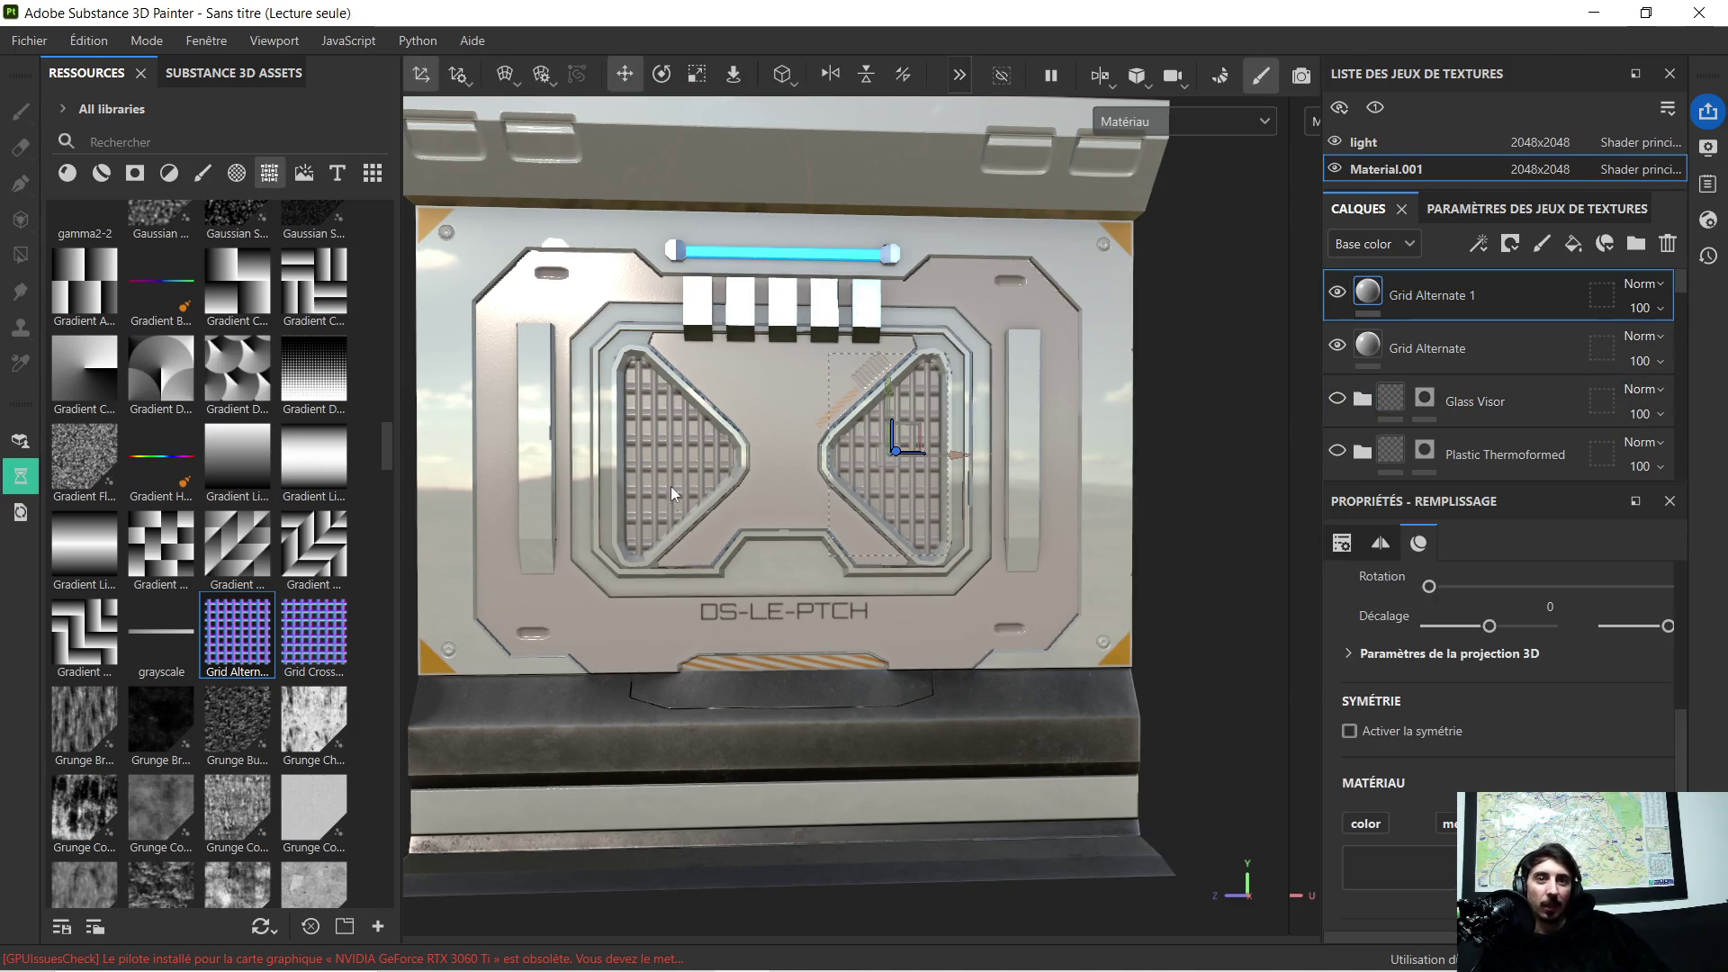
scroll(667, 501, up, 3)
scroll(640, 428, down, 3)
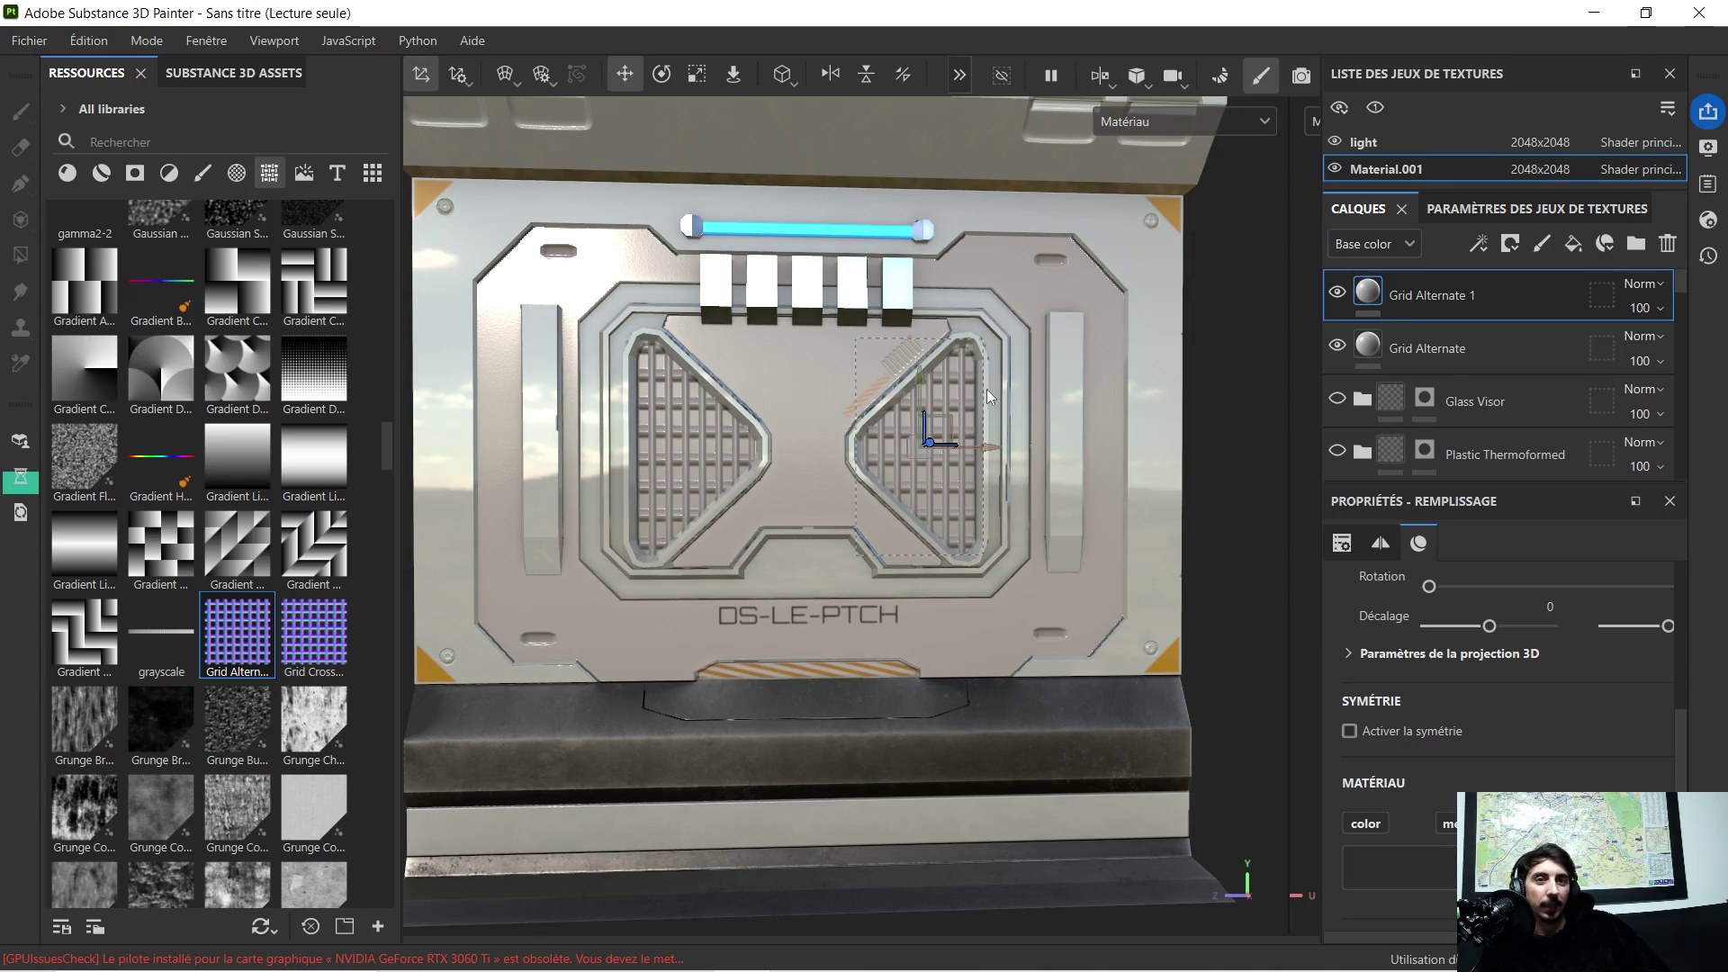
Step: Delete the Grid Alternate 1 and Grid Alternate layers so the triangles turn plain
key(Delete)
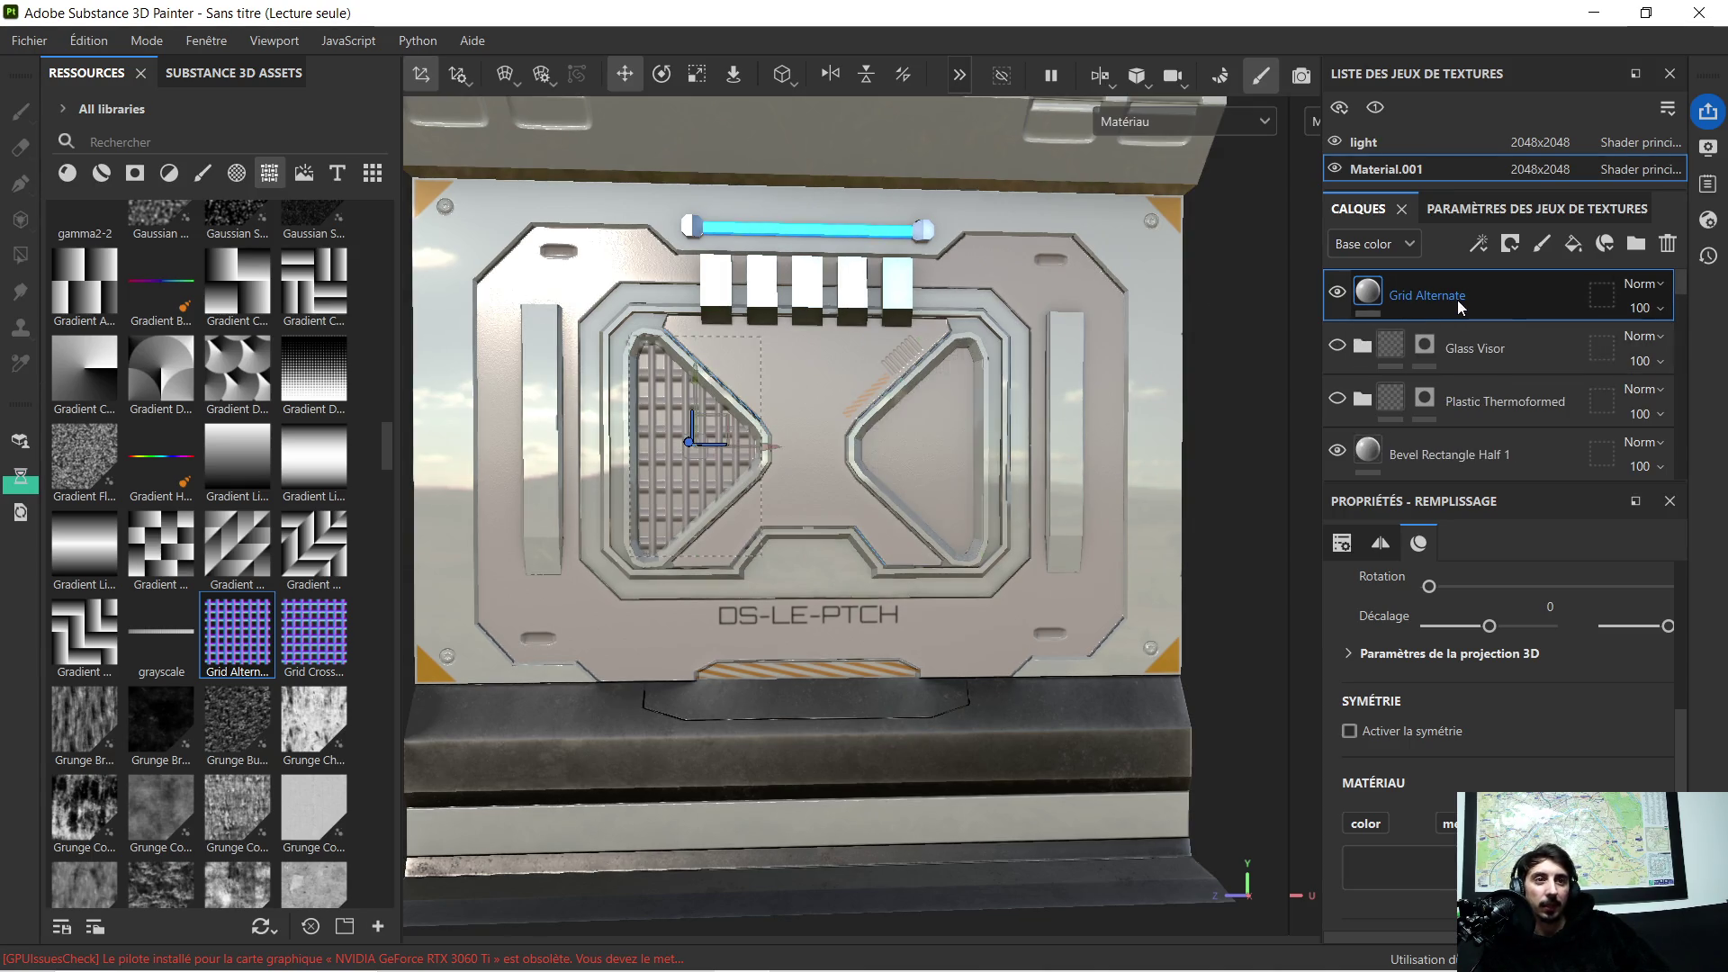
key(Delete)
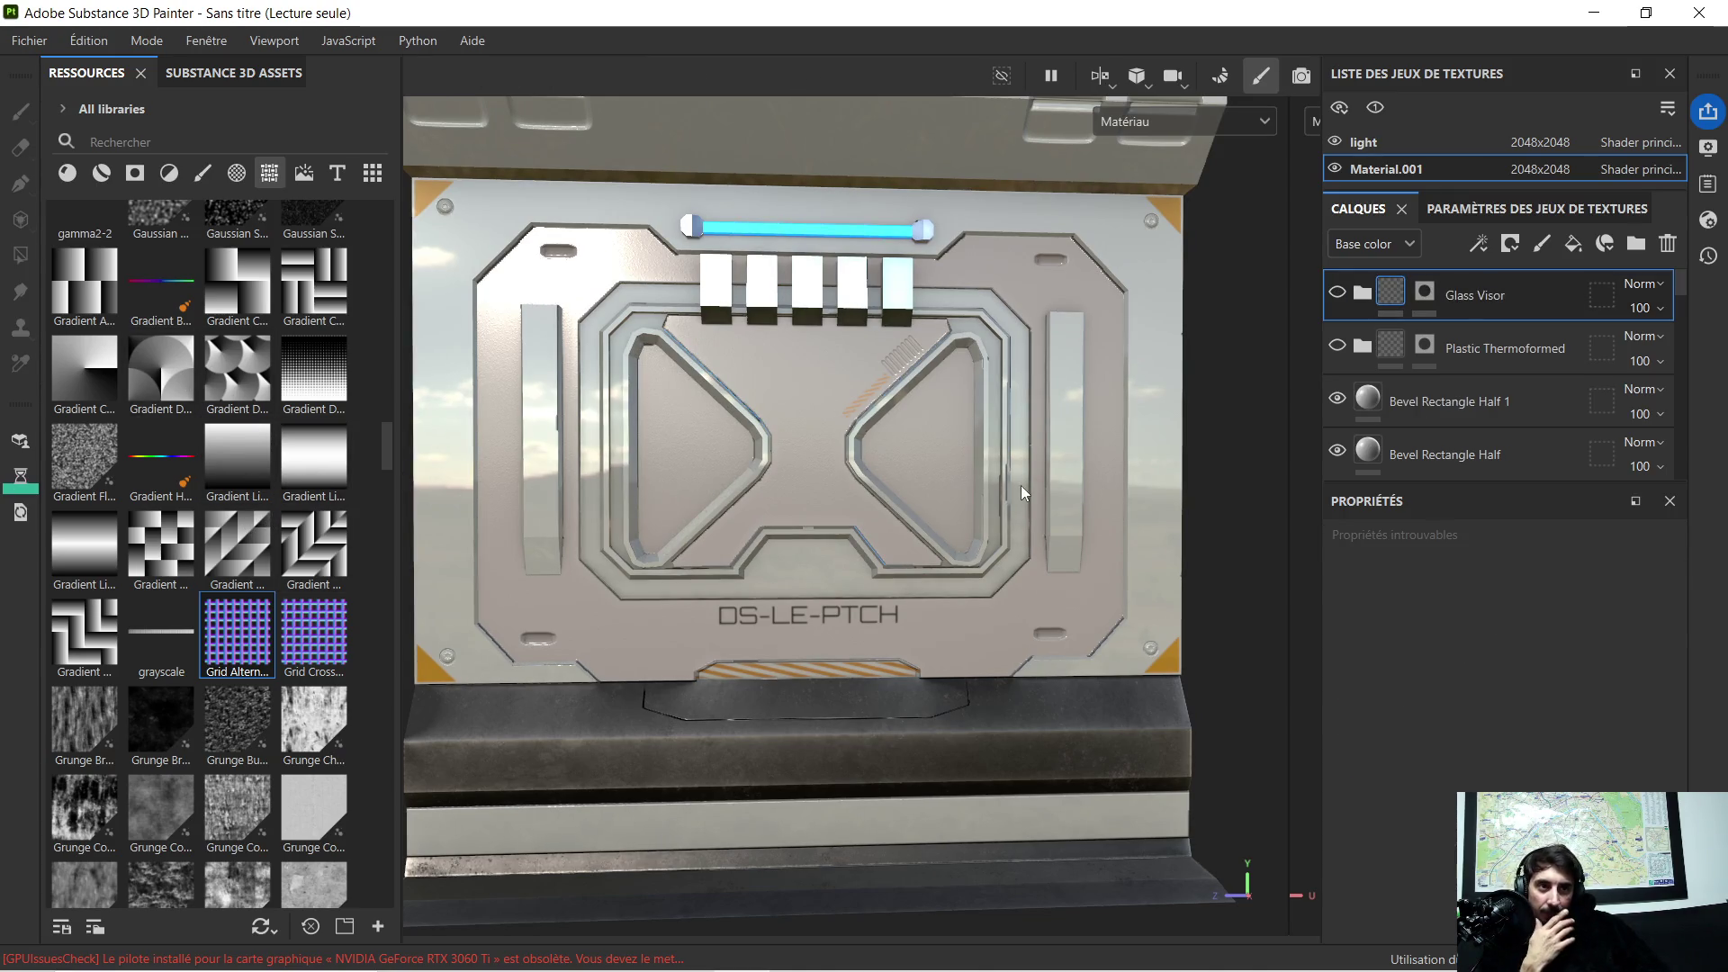
Step: Toggle the Plastic Thermoformed group's visibility on and off, leaving it hidden
click(1338, 348)
click(1338, 348)
scroll(557, 417, down, 2)
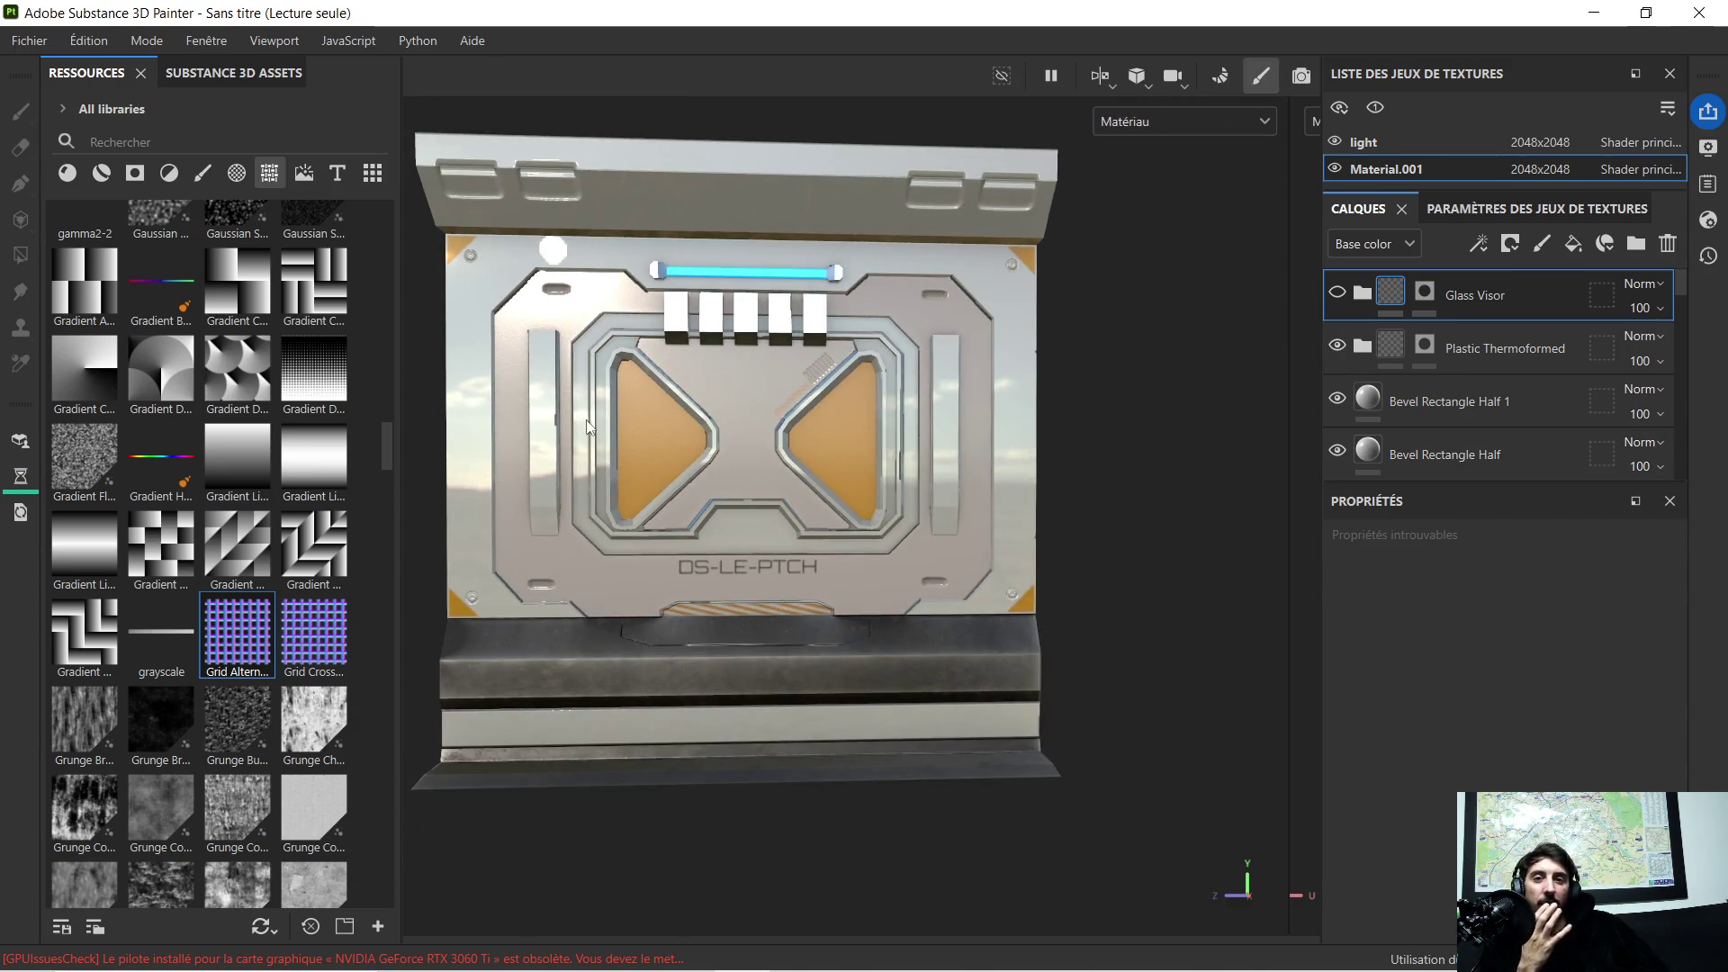
scroll(582, 419, up, 2)
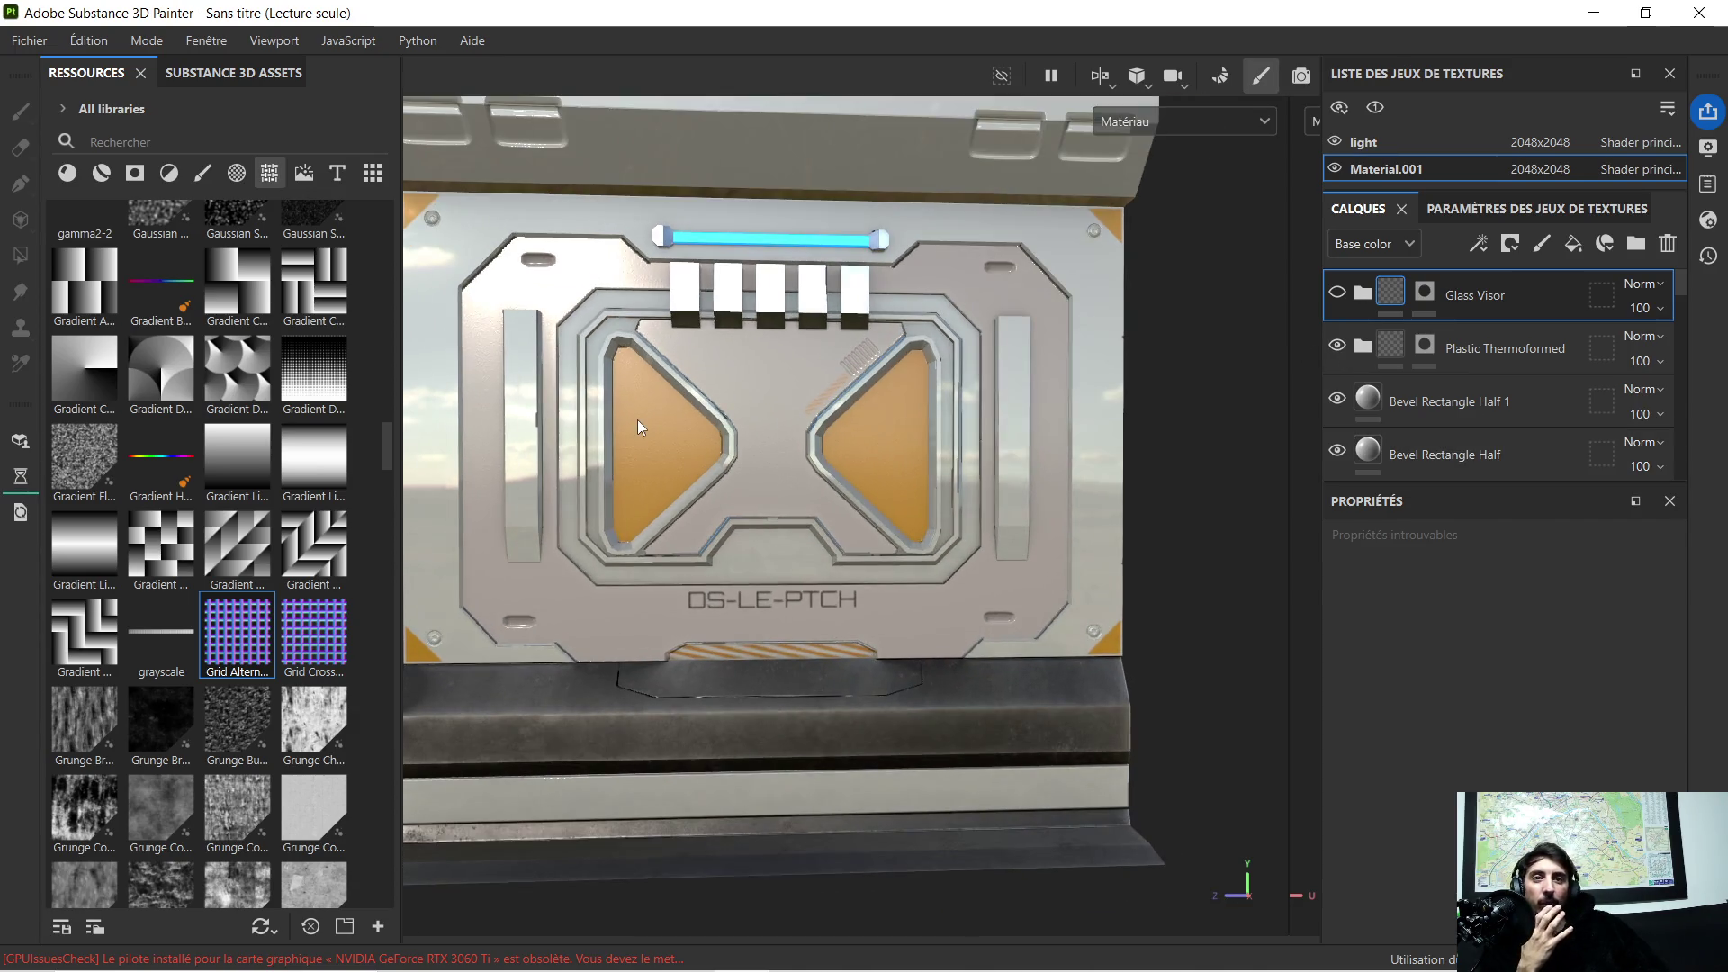
click(1339, 351)
scroll(597, 419, down, 1)
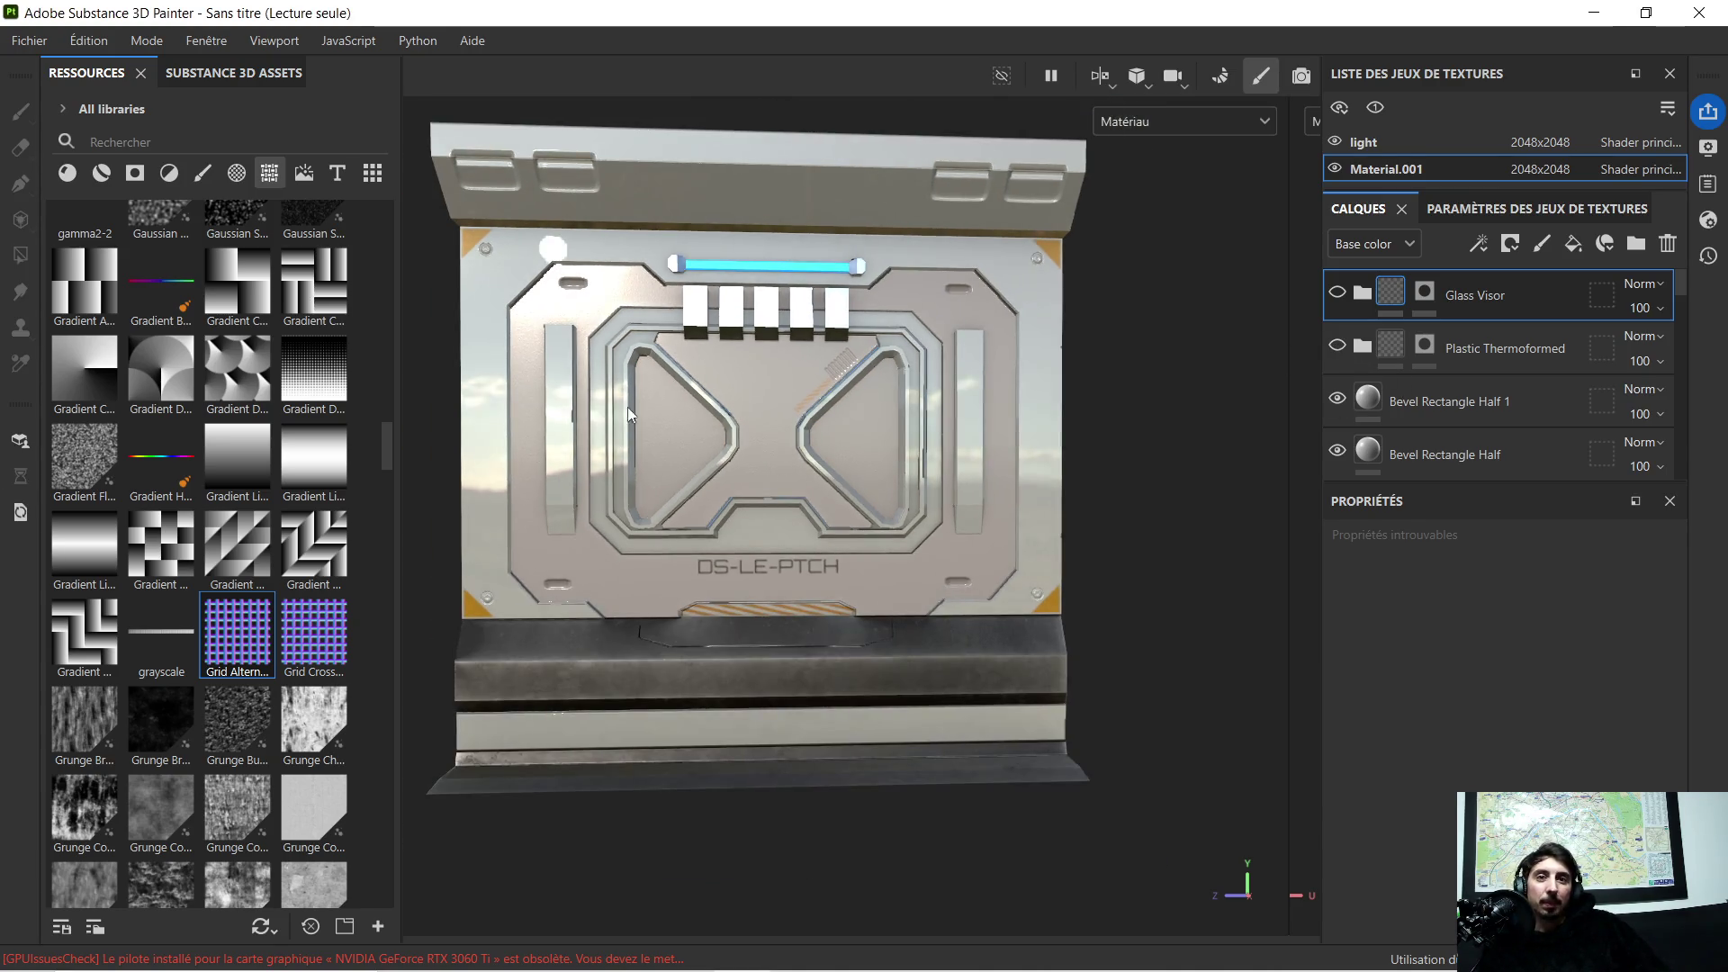
scroll(822, 413, up, 1)
scroll(806, 412, up, 1)
alt+drag(911, 546, 888, 510)
alt+drag(846, 634, 907, 541)
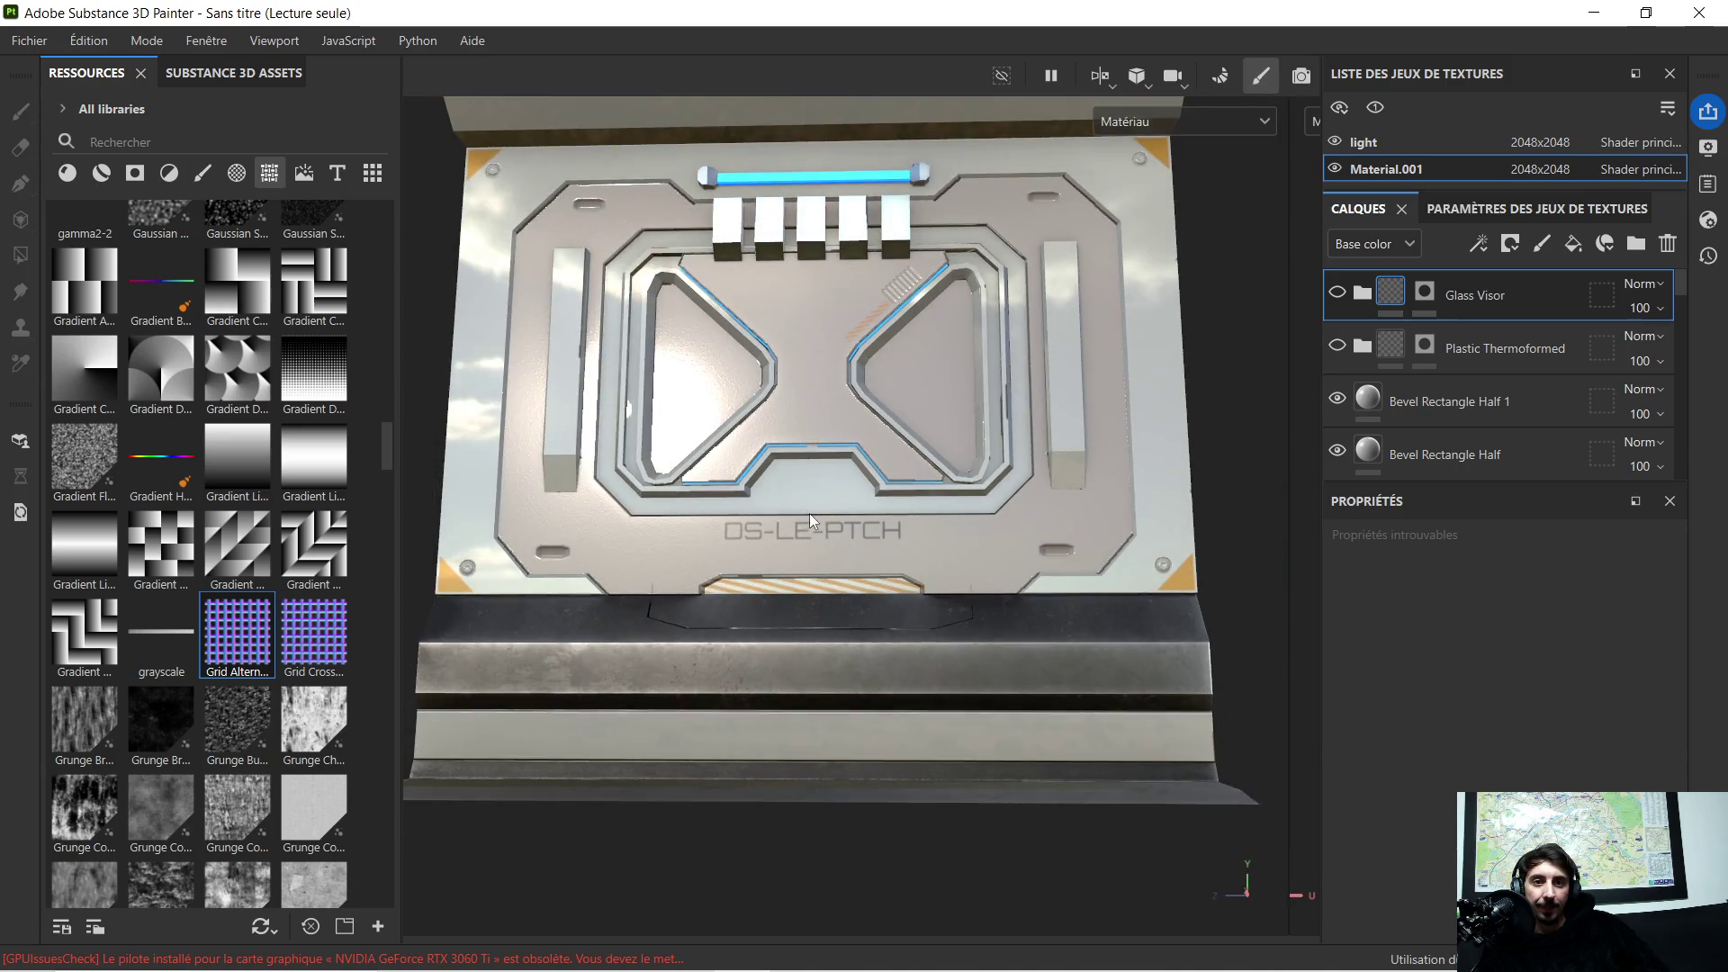
mouse_move(811, 517)
alt+mouse_down()
mouse_move(824, 539)
mouse_move(791, 540)
mouse_move(845, 461)
alt+mouse_up()
scroll(879, 544, up, 3)
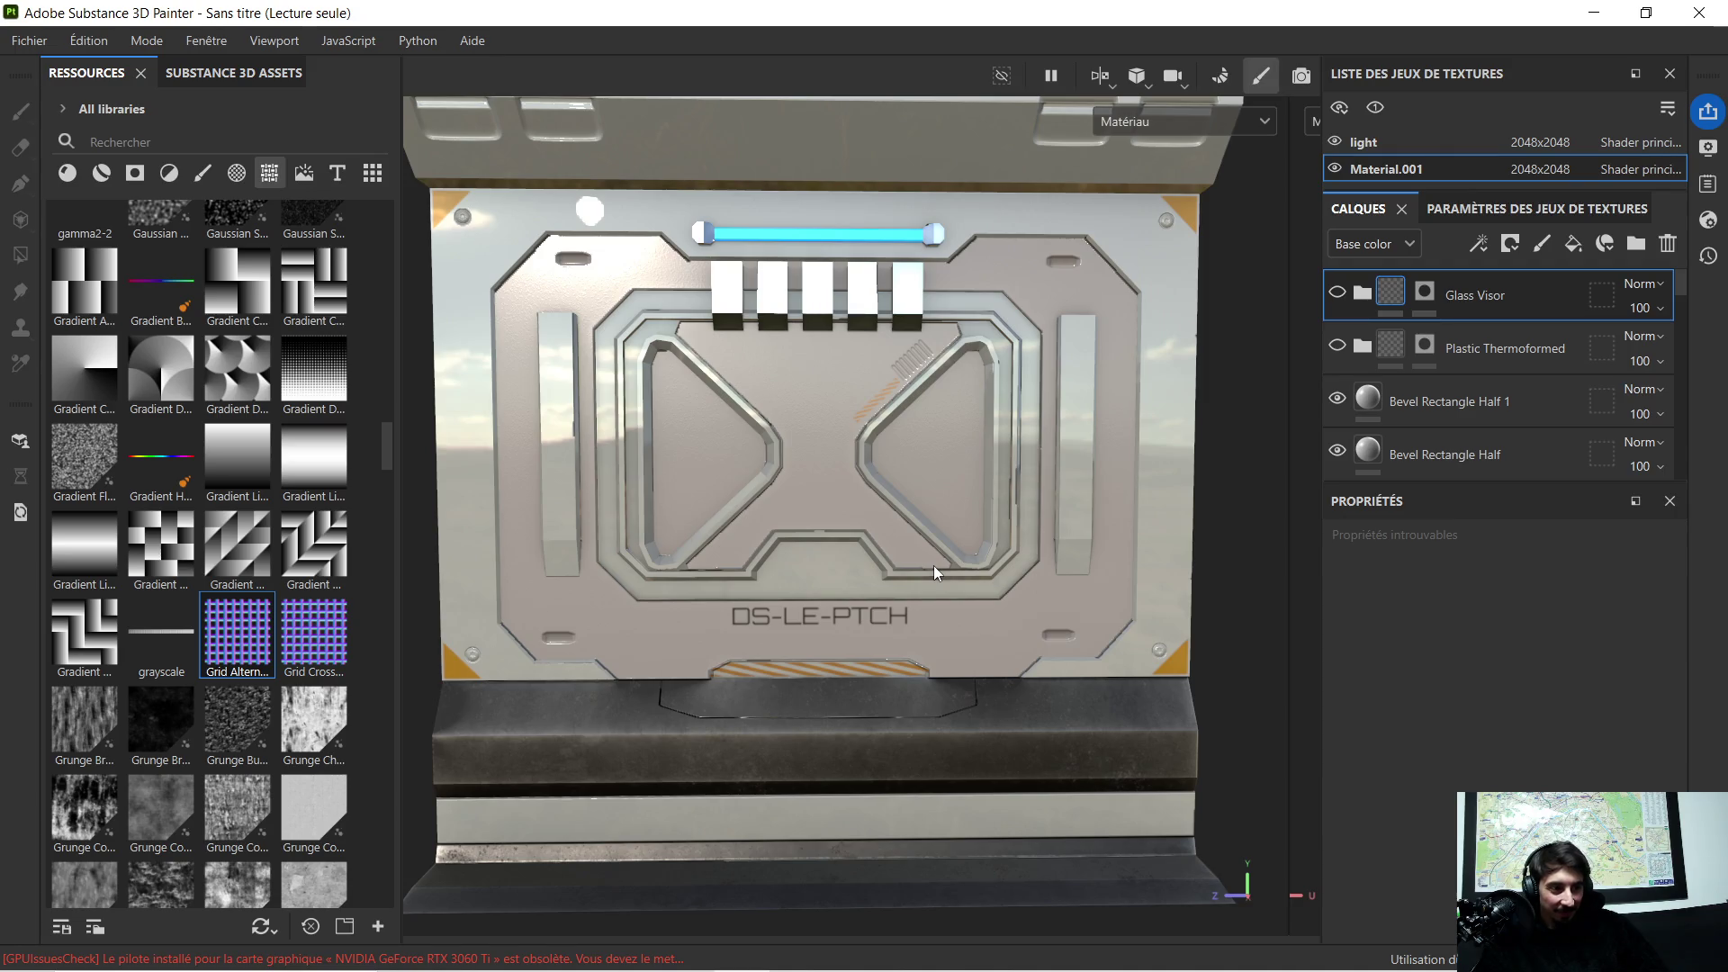
scroll(703, 389, up, 2)
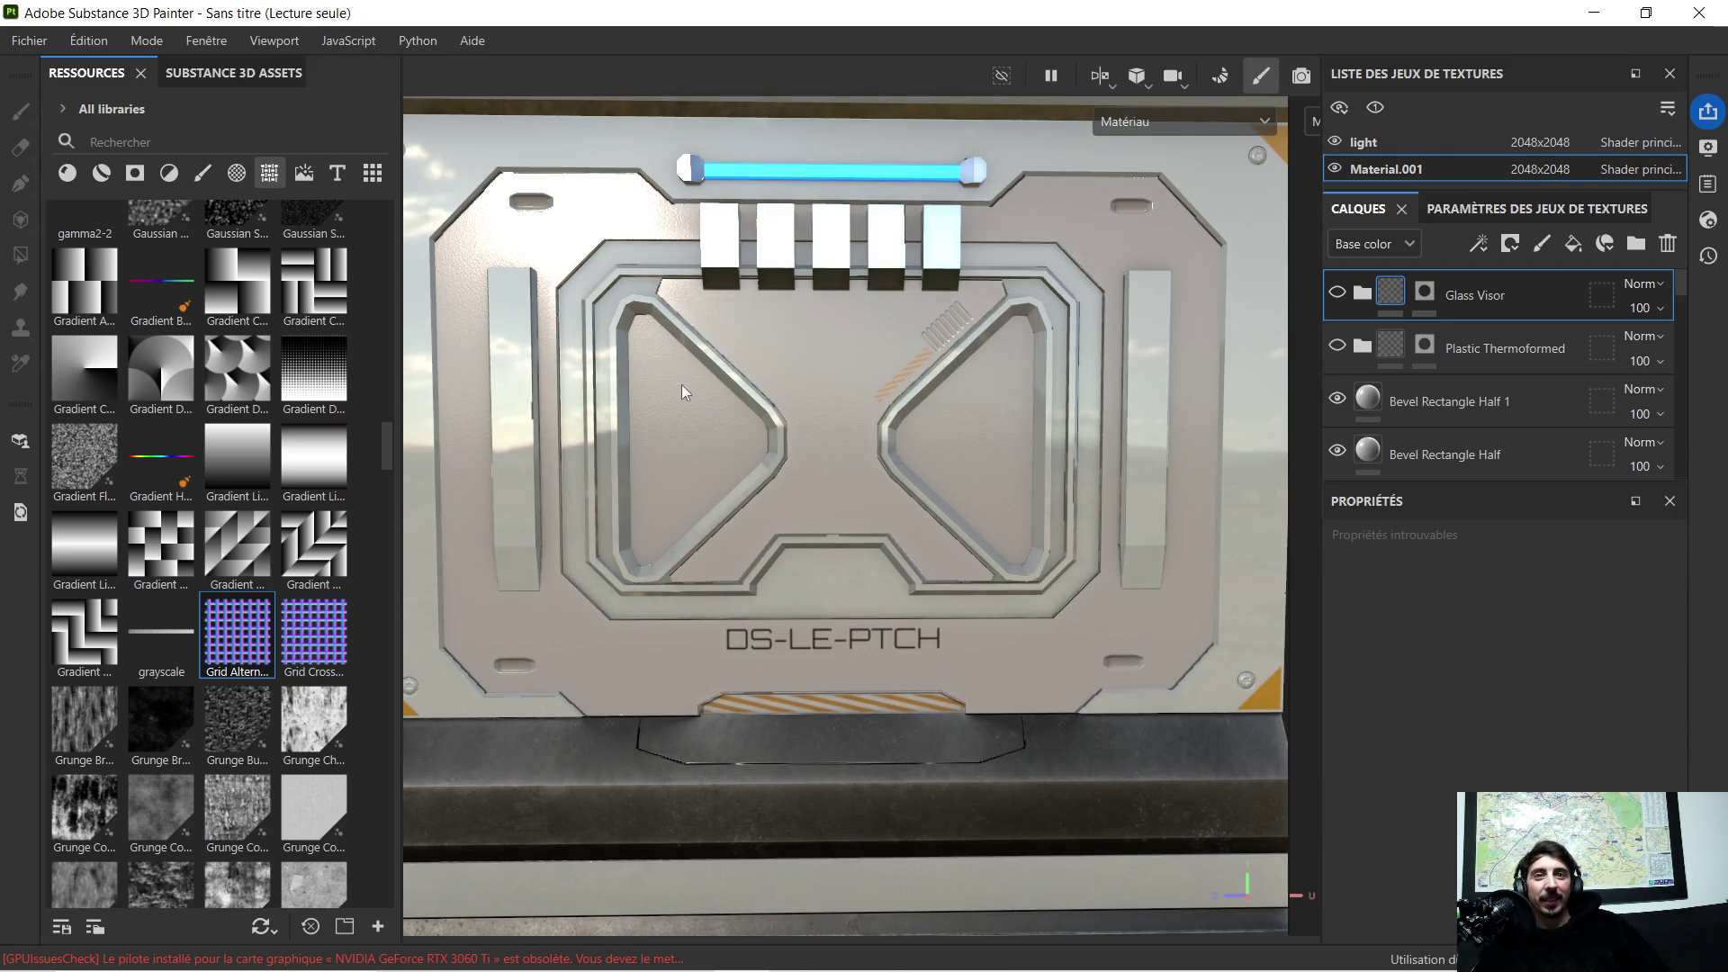
scroll(674, 391, down, 2)
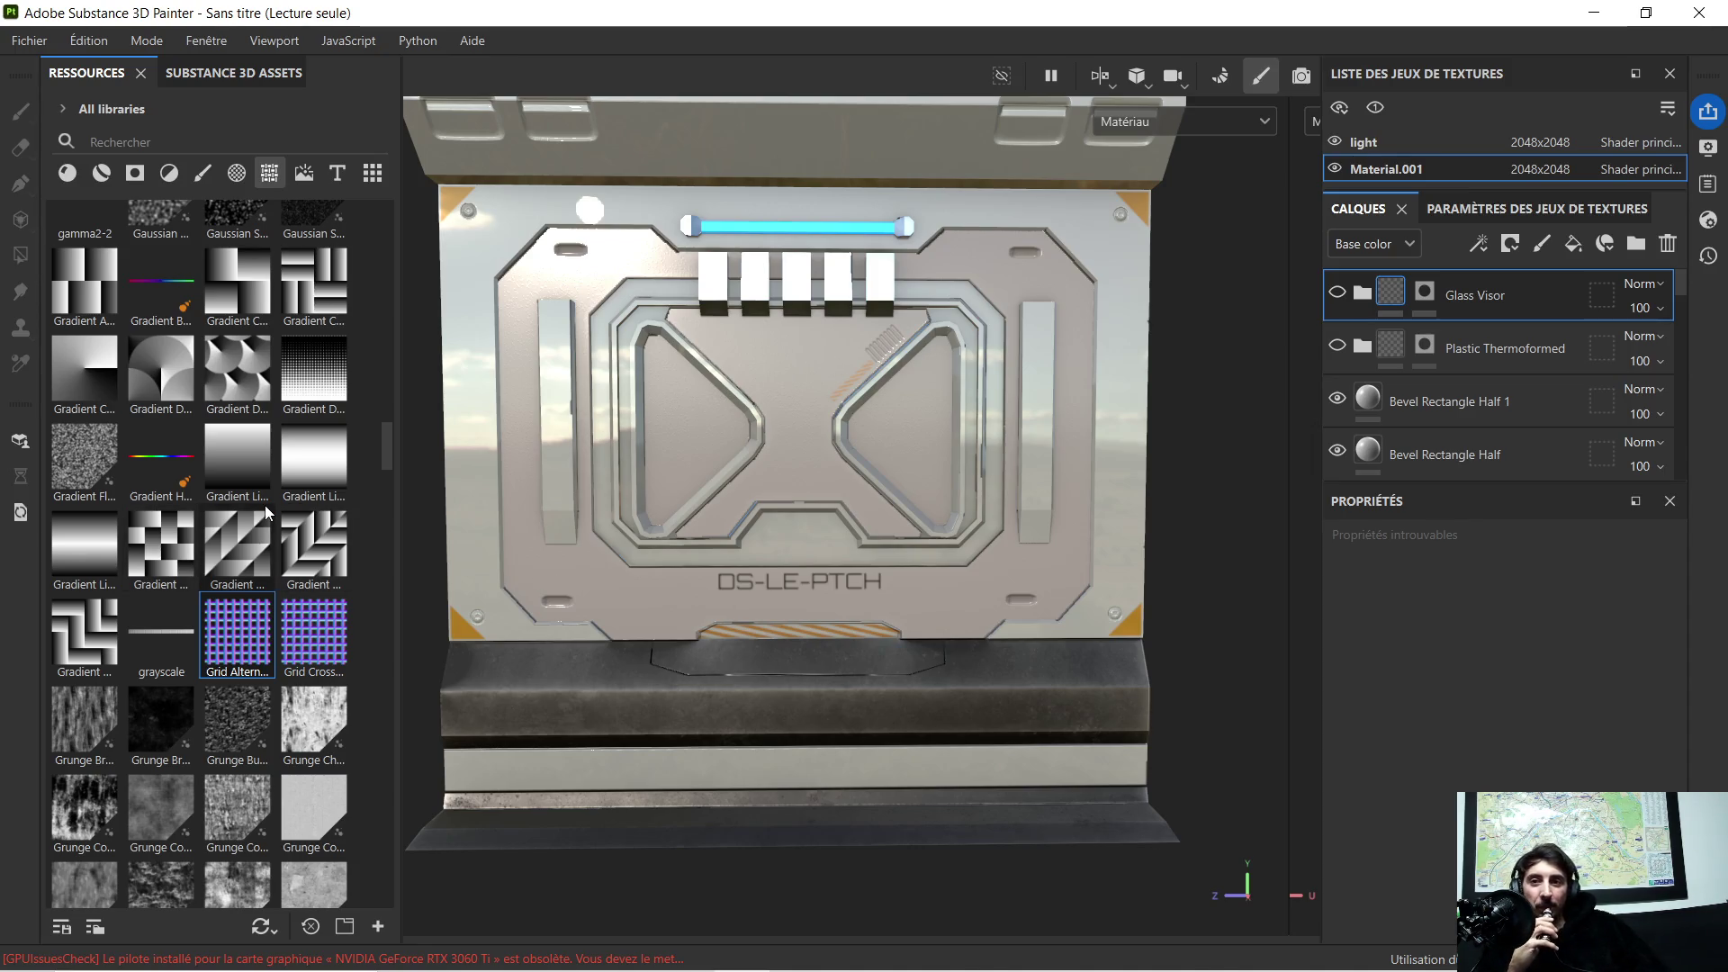
scroll(231, 480, up, 4)
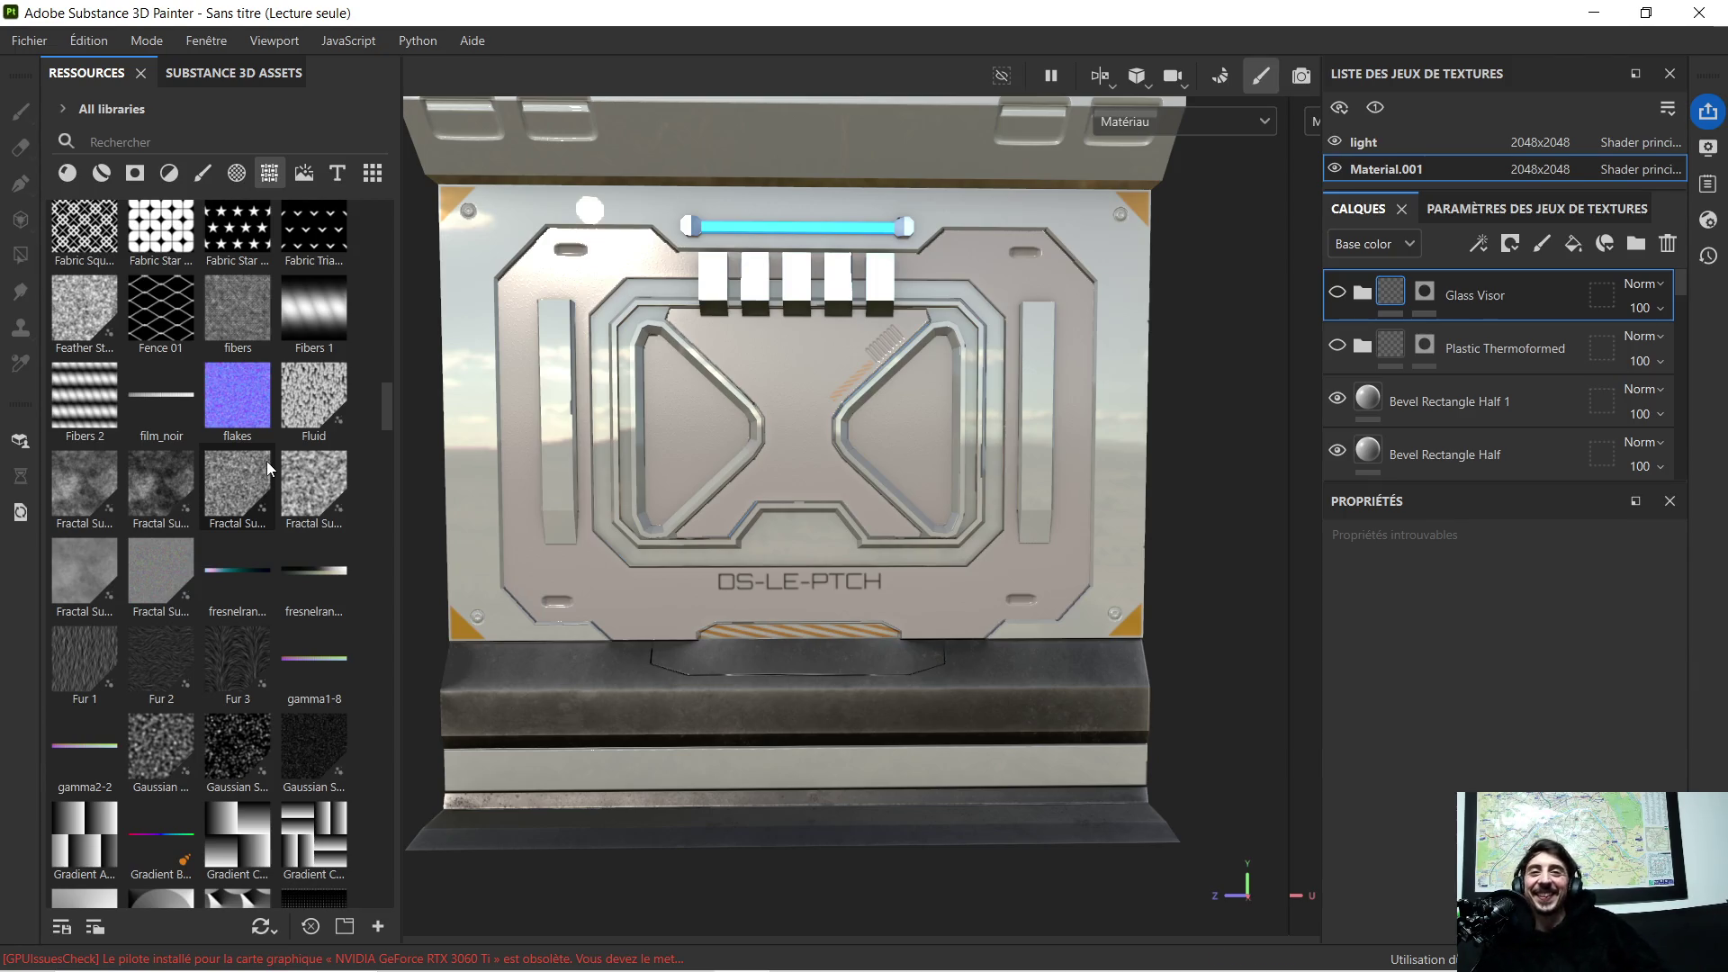
scroll(260, 425, up, 4)
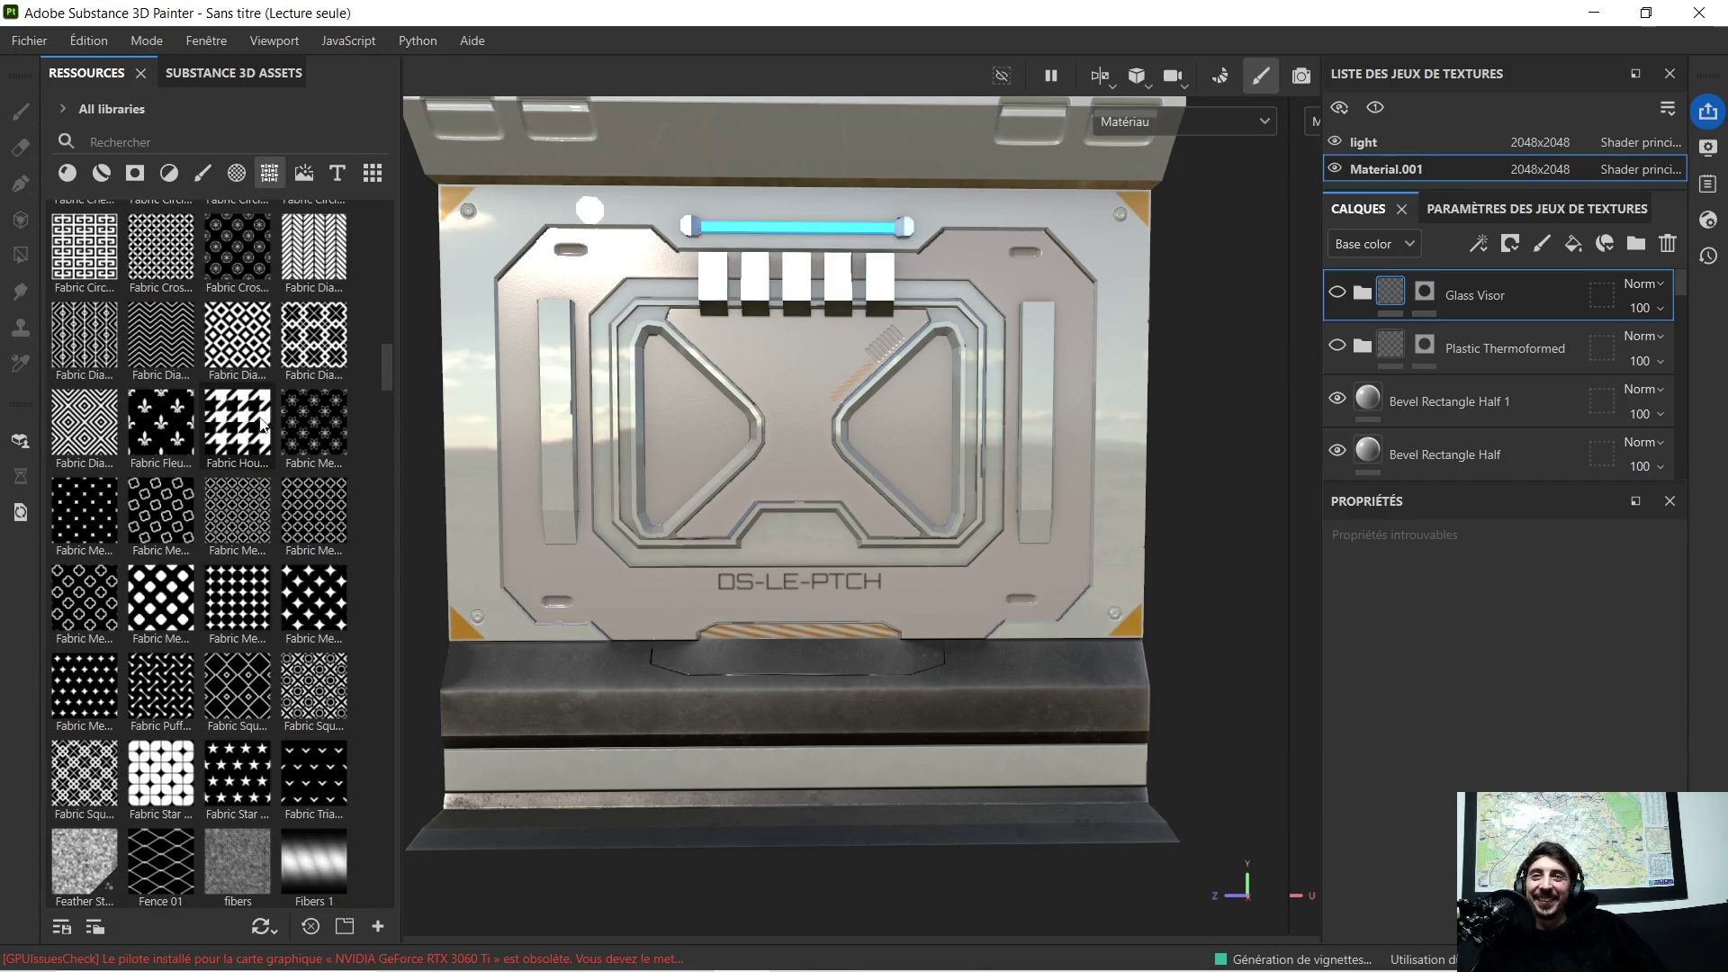
scroll(261, 436, up, 2)
scroll(261, 405, up, 2)
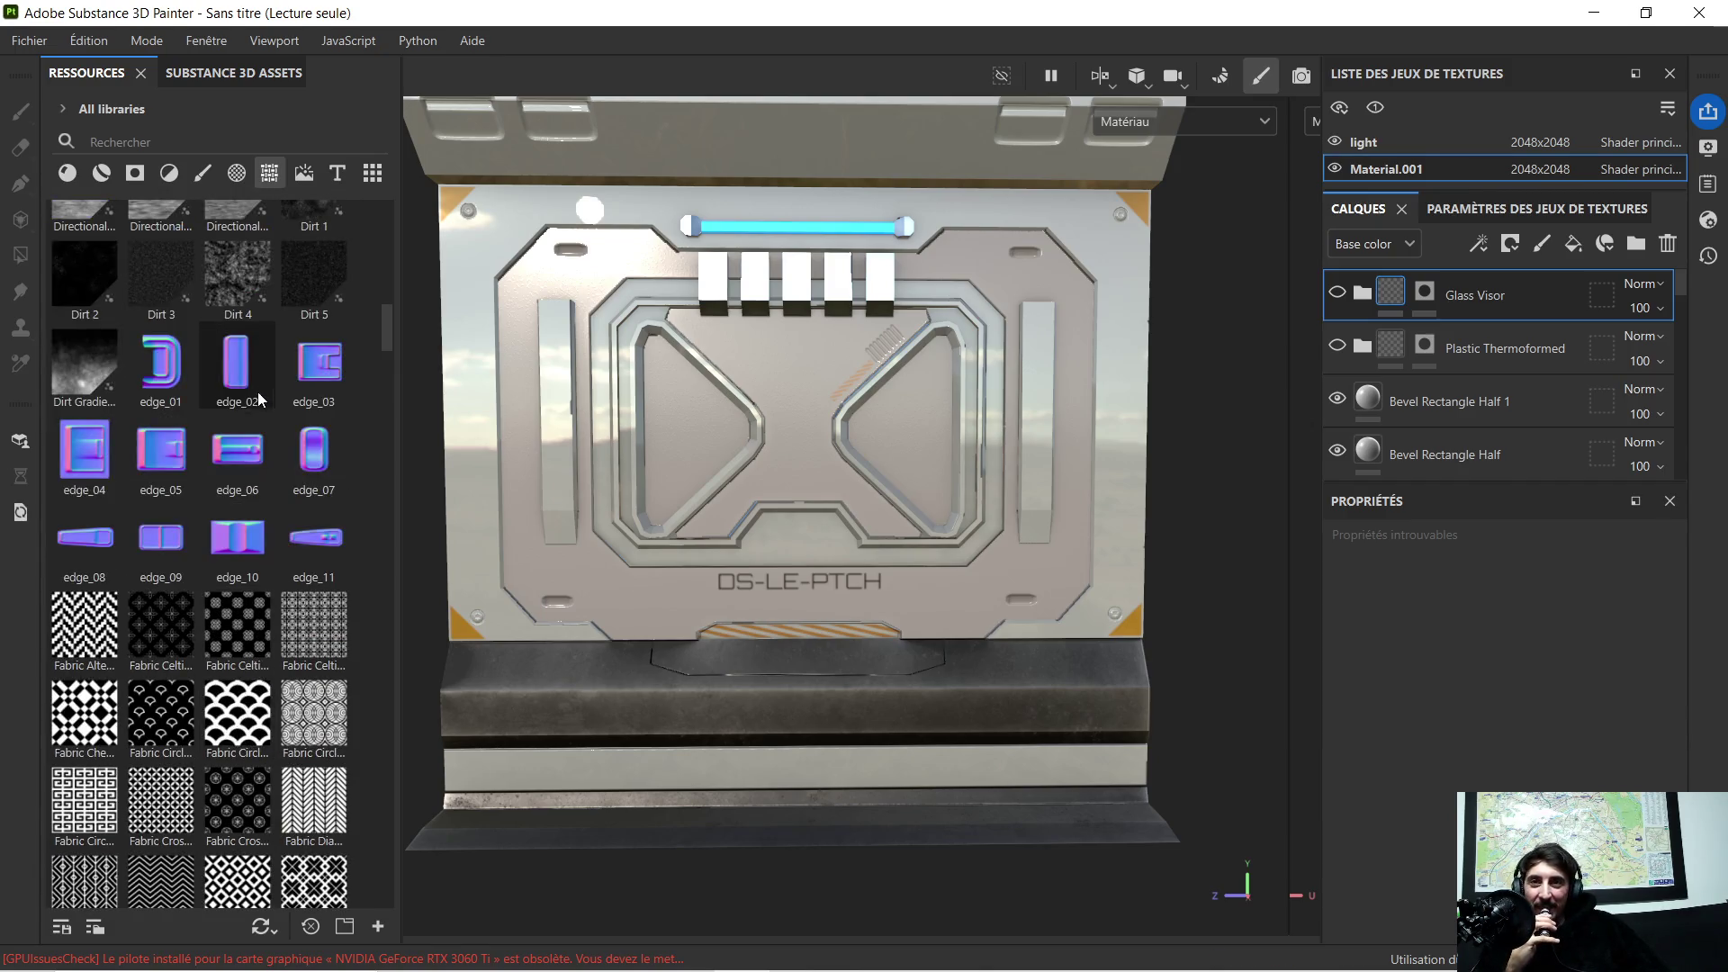
scroll(231, 394, up, 3)
scroll(230, 393, up, 3)
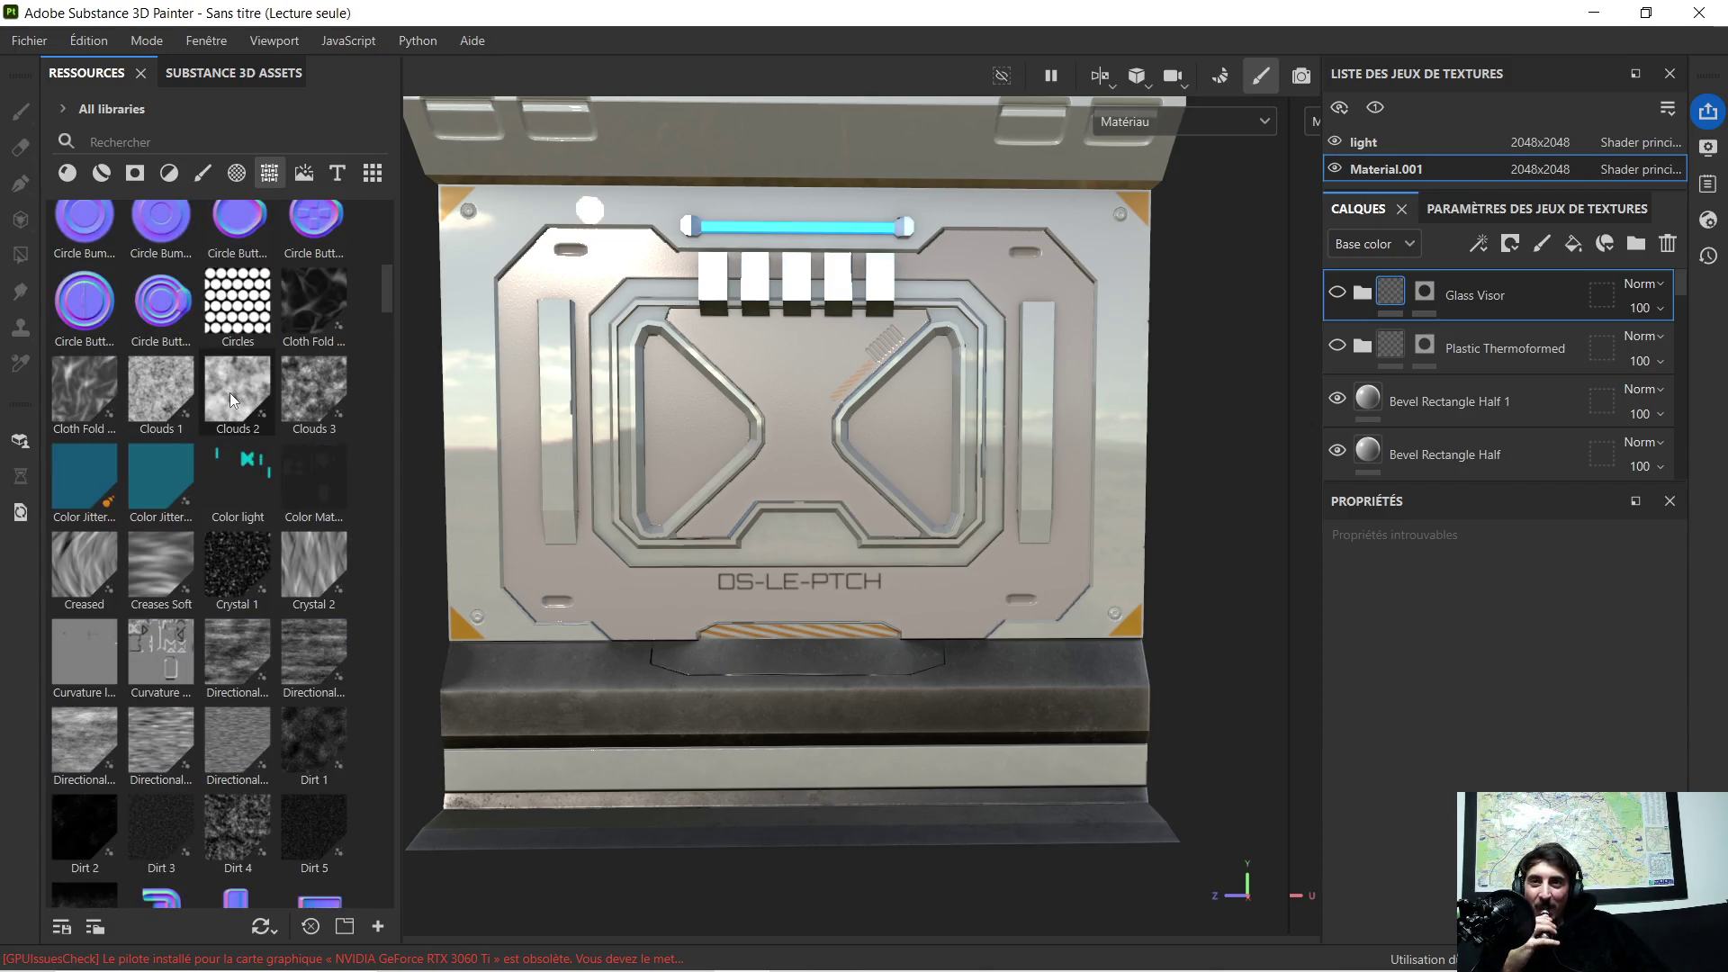
scroll(230, 392, up, 2)
scroll(230, 394, up, 4)
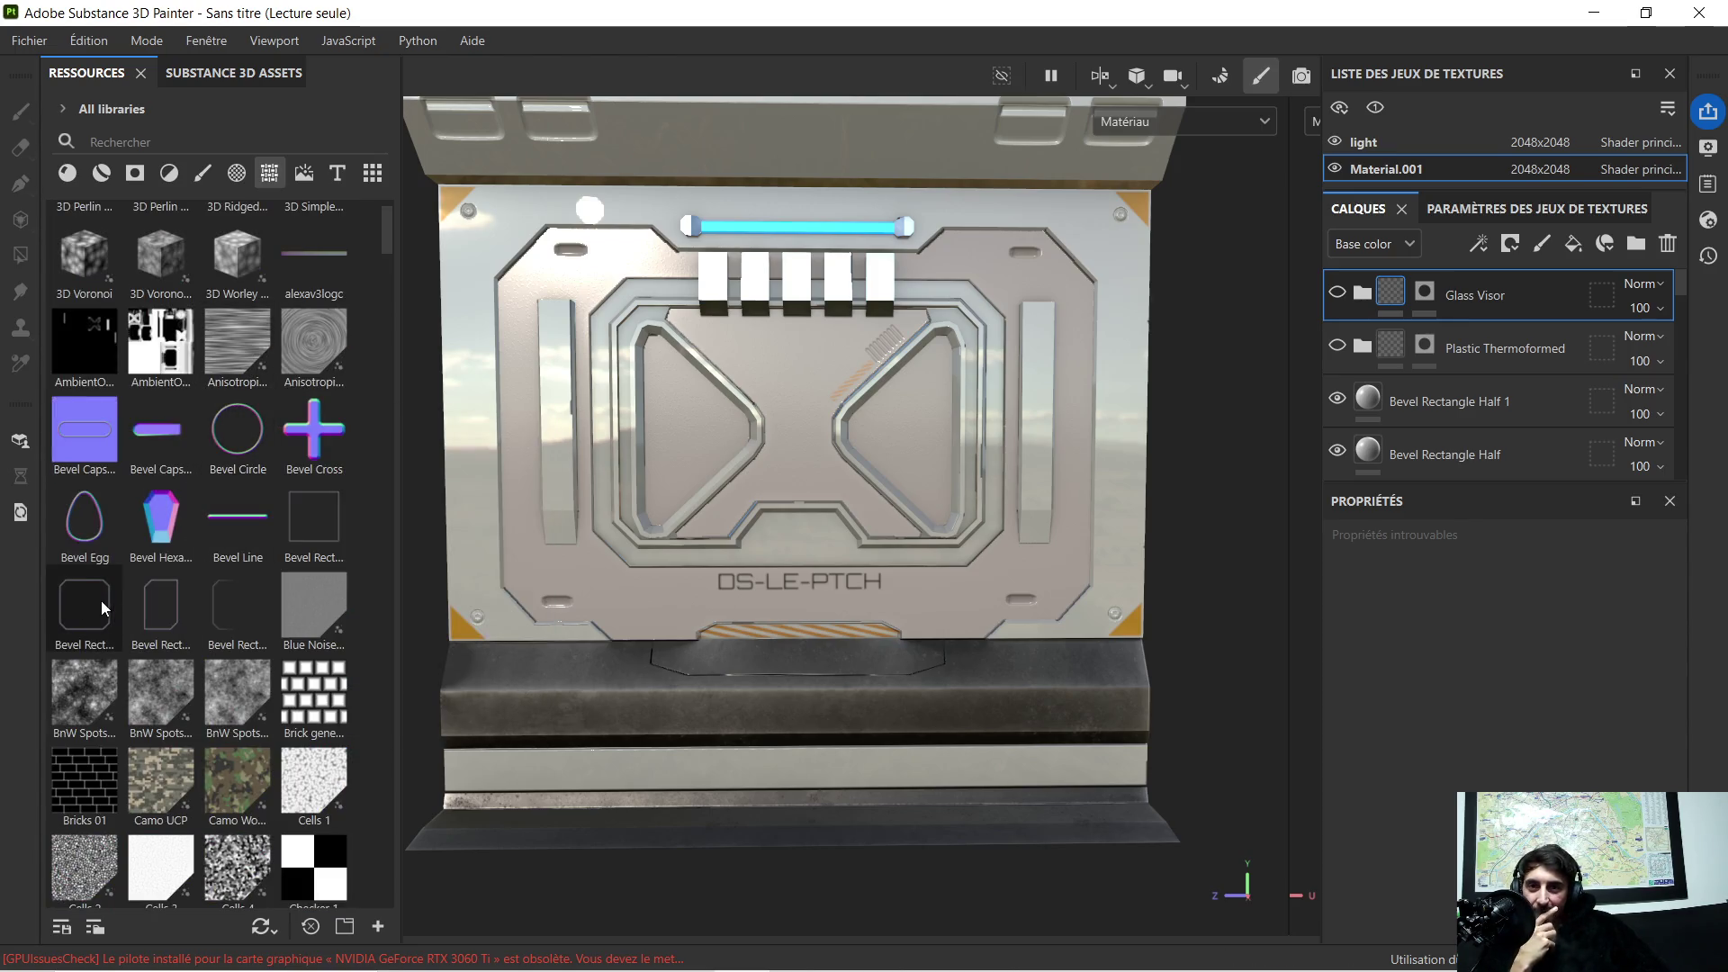
mouse_move(229, 605)
mouse_down()
mouse_move(701, 635)
mouse_move(791, 613)
mouse_up()
Step: Add the bevel rectangle as a fill layer, tilt its projection and raise it on the panel
click(825, 734)
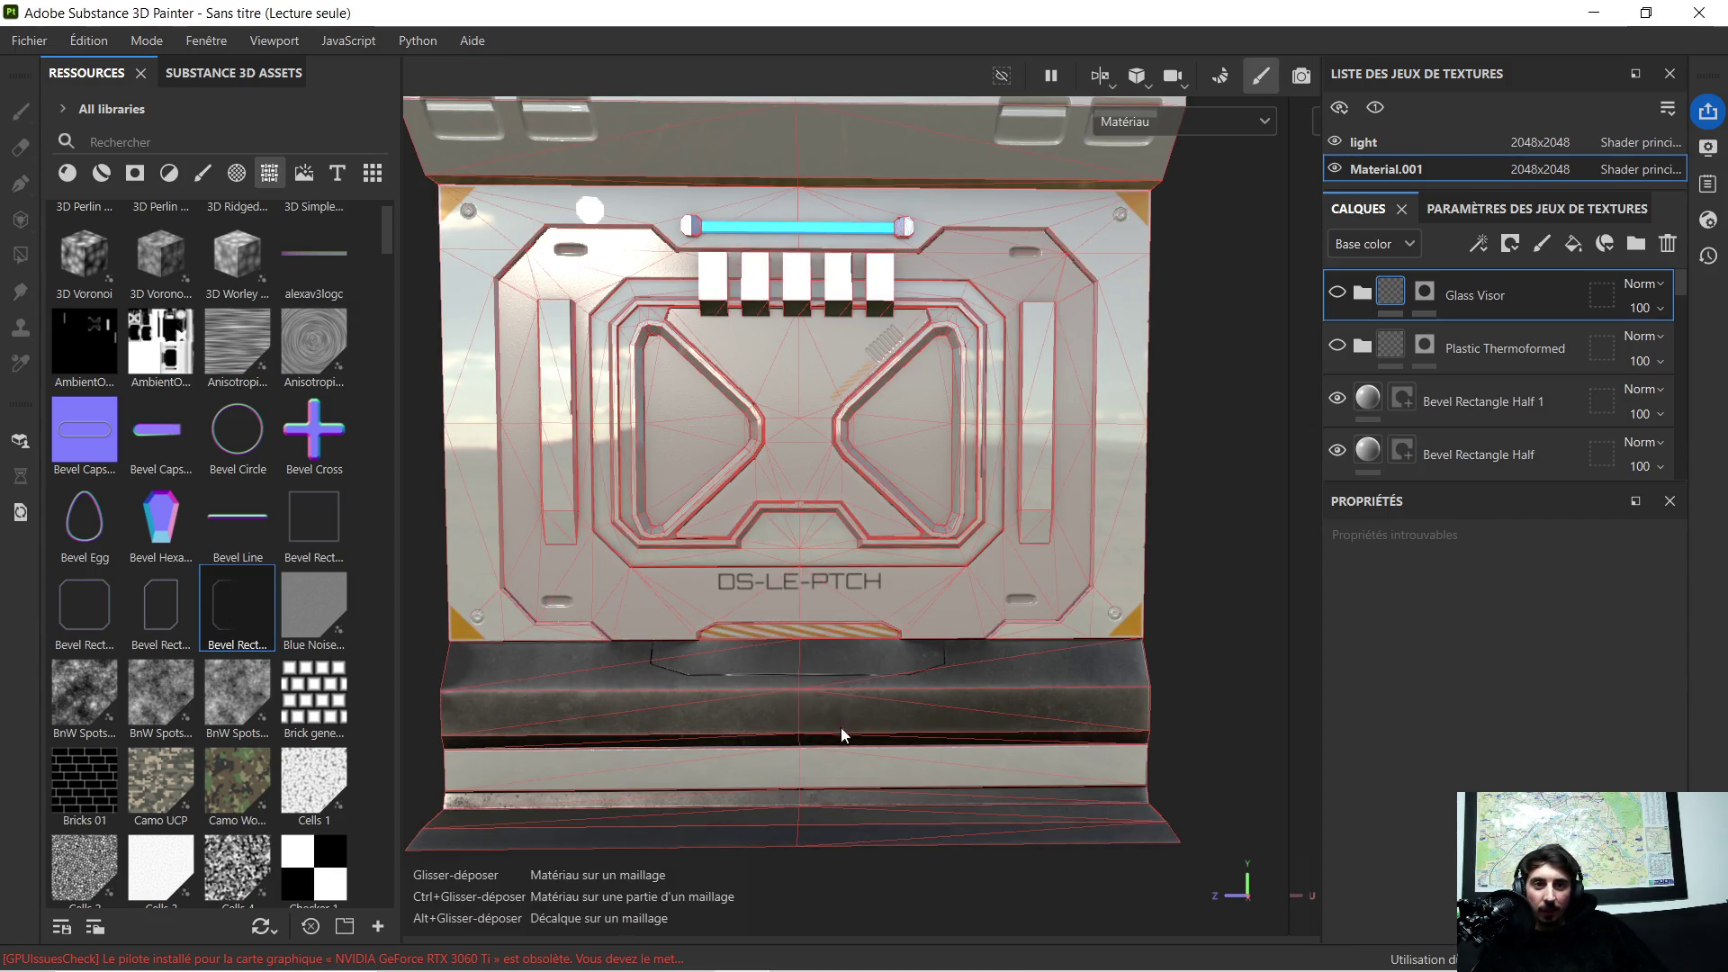
scroll(818, 629, up, 5)
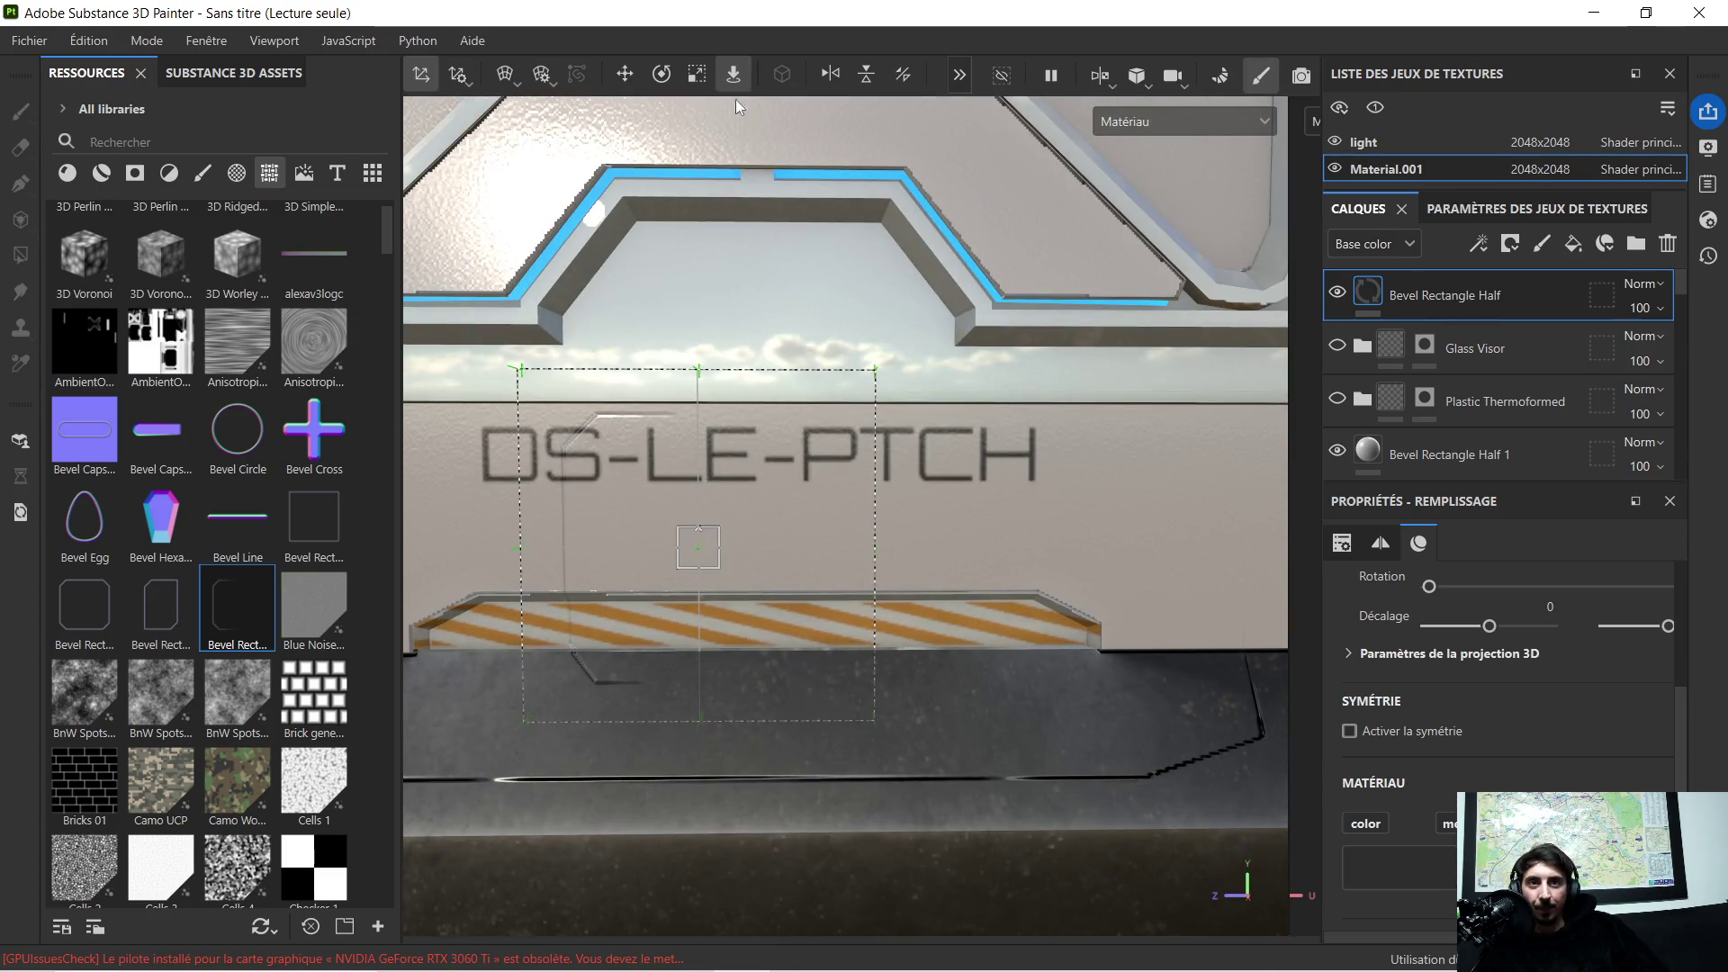
click(661, 74)
drag(661, 464, 546, 547)
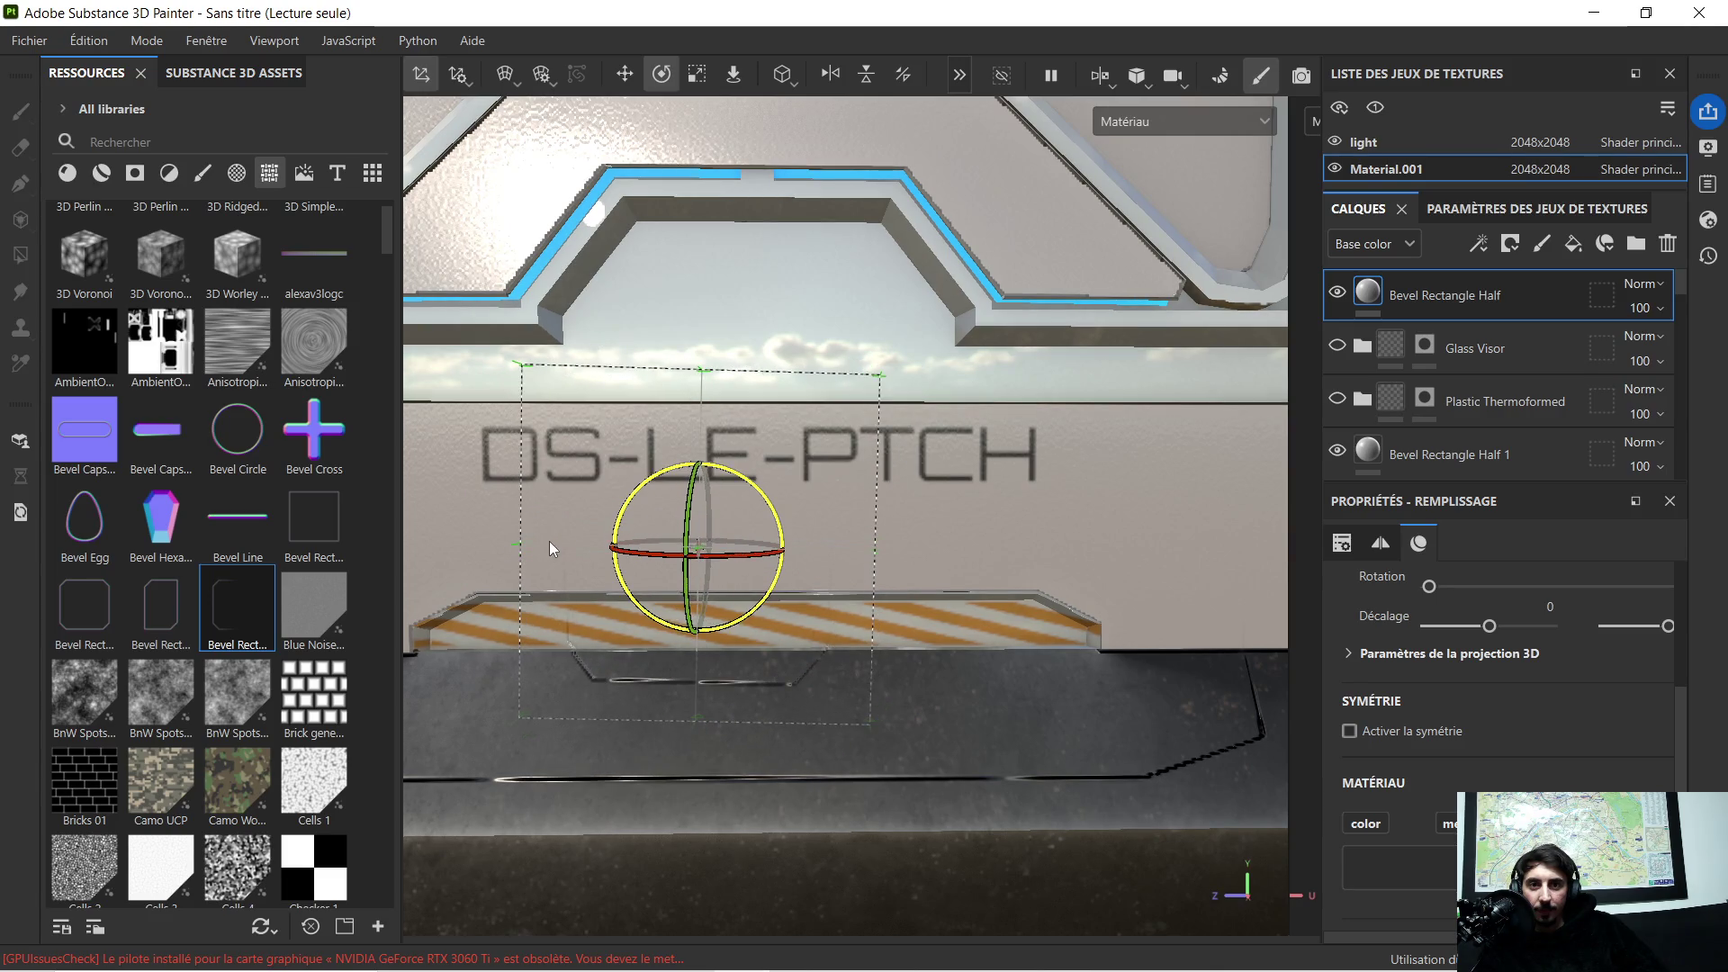
scroll(594, 540, down, 2)
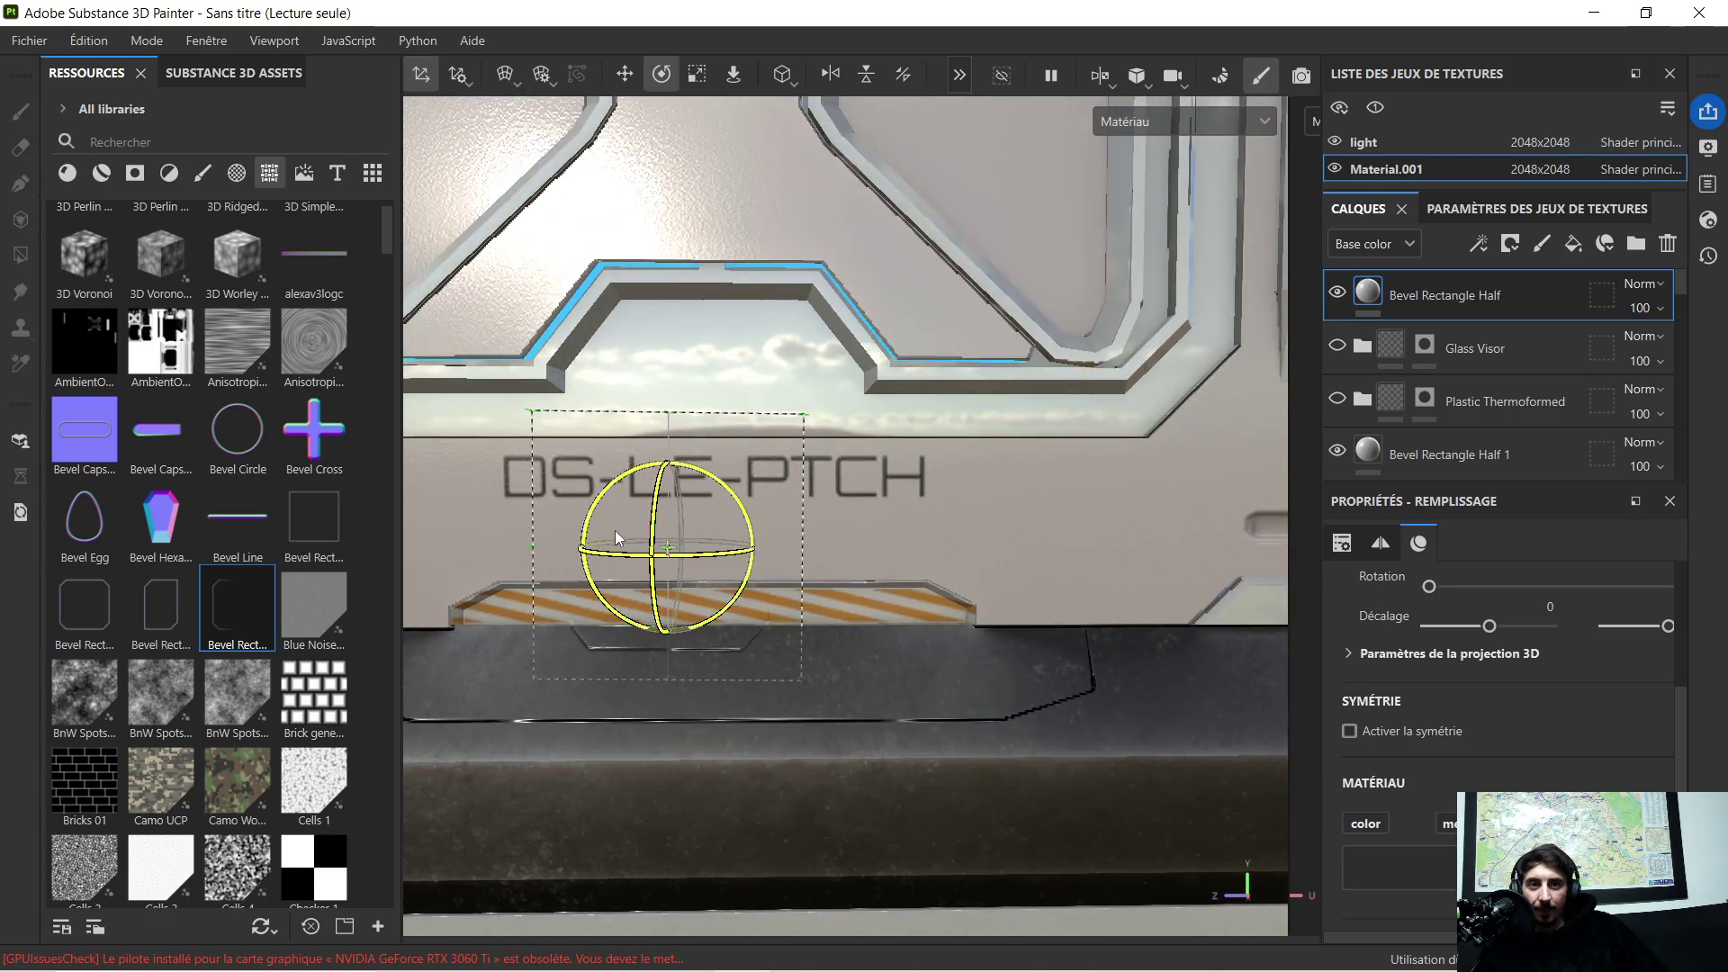
alt+drag(608, 538, 930, 536)
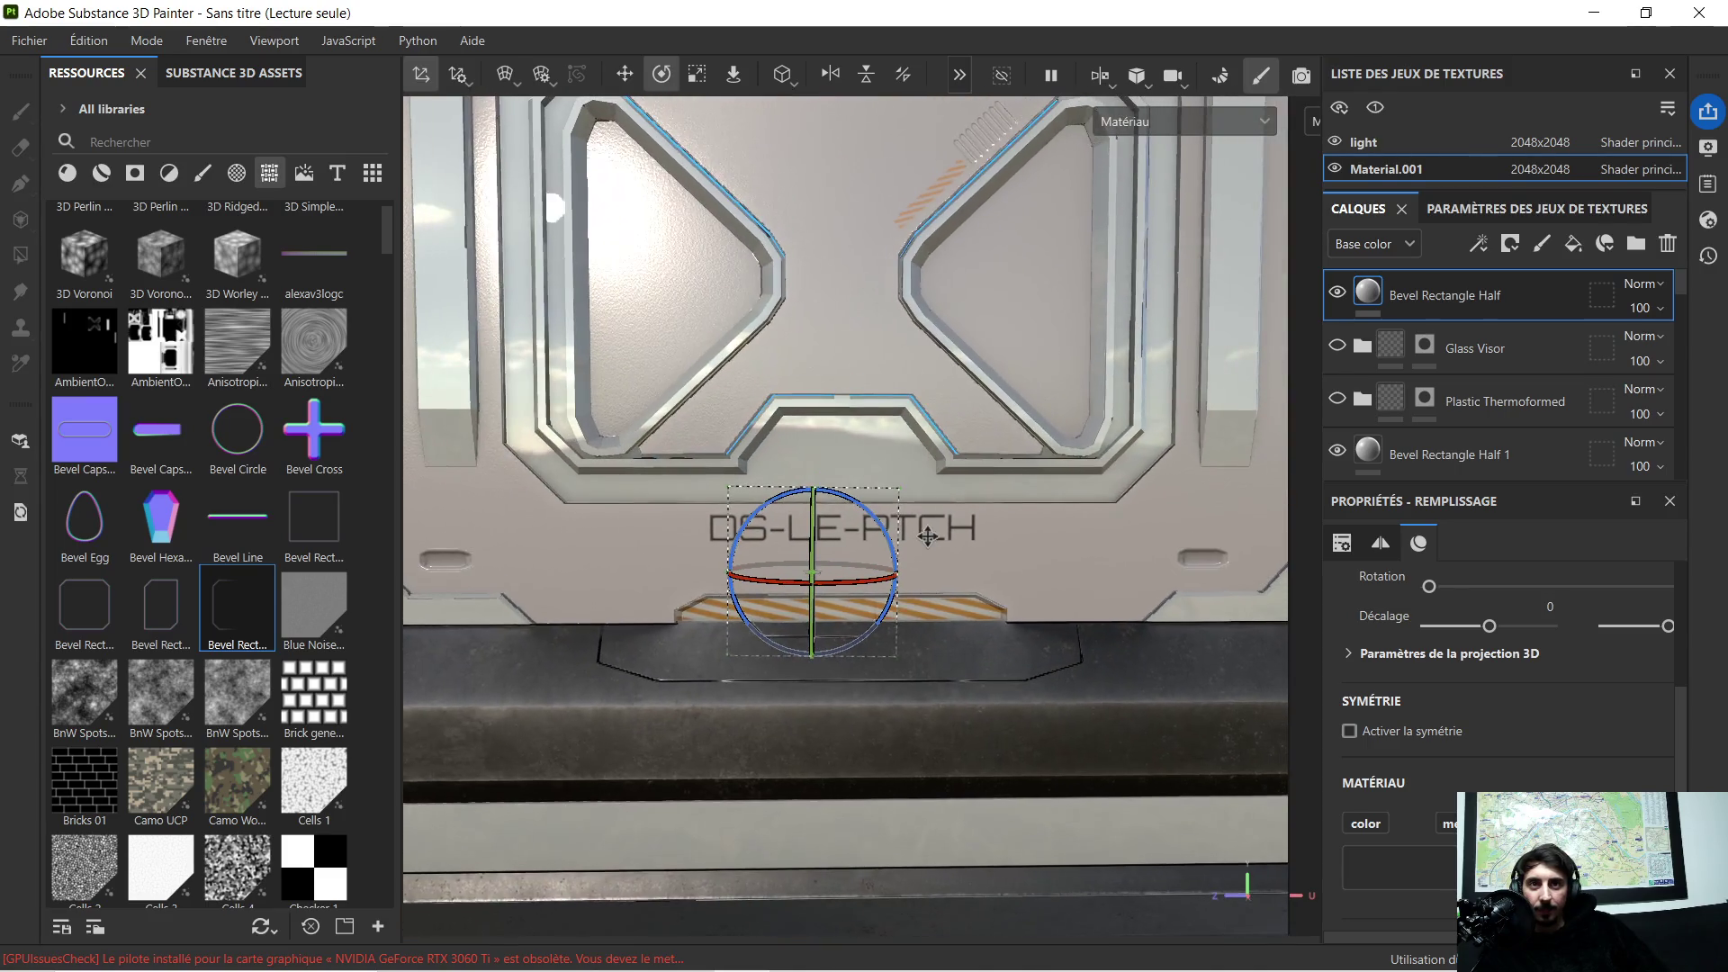
click(626, 73)
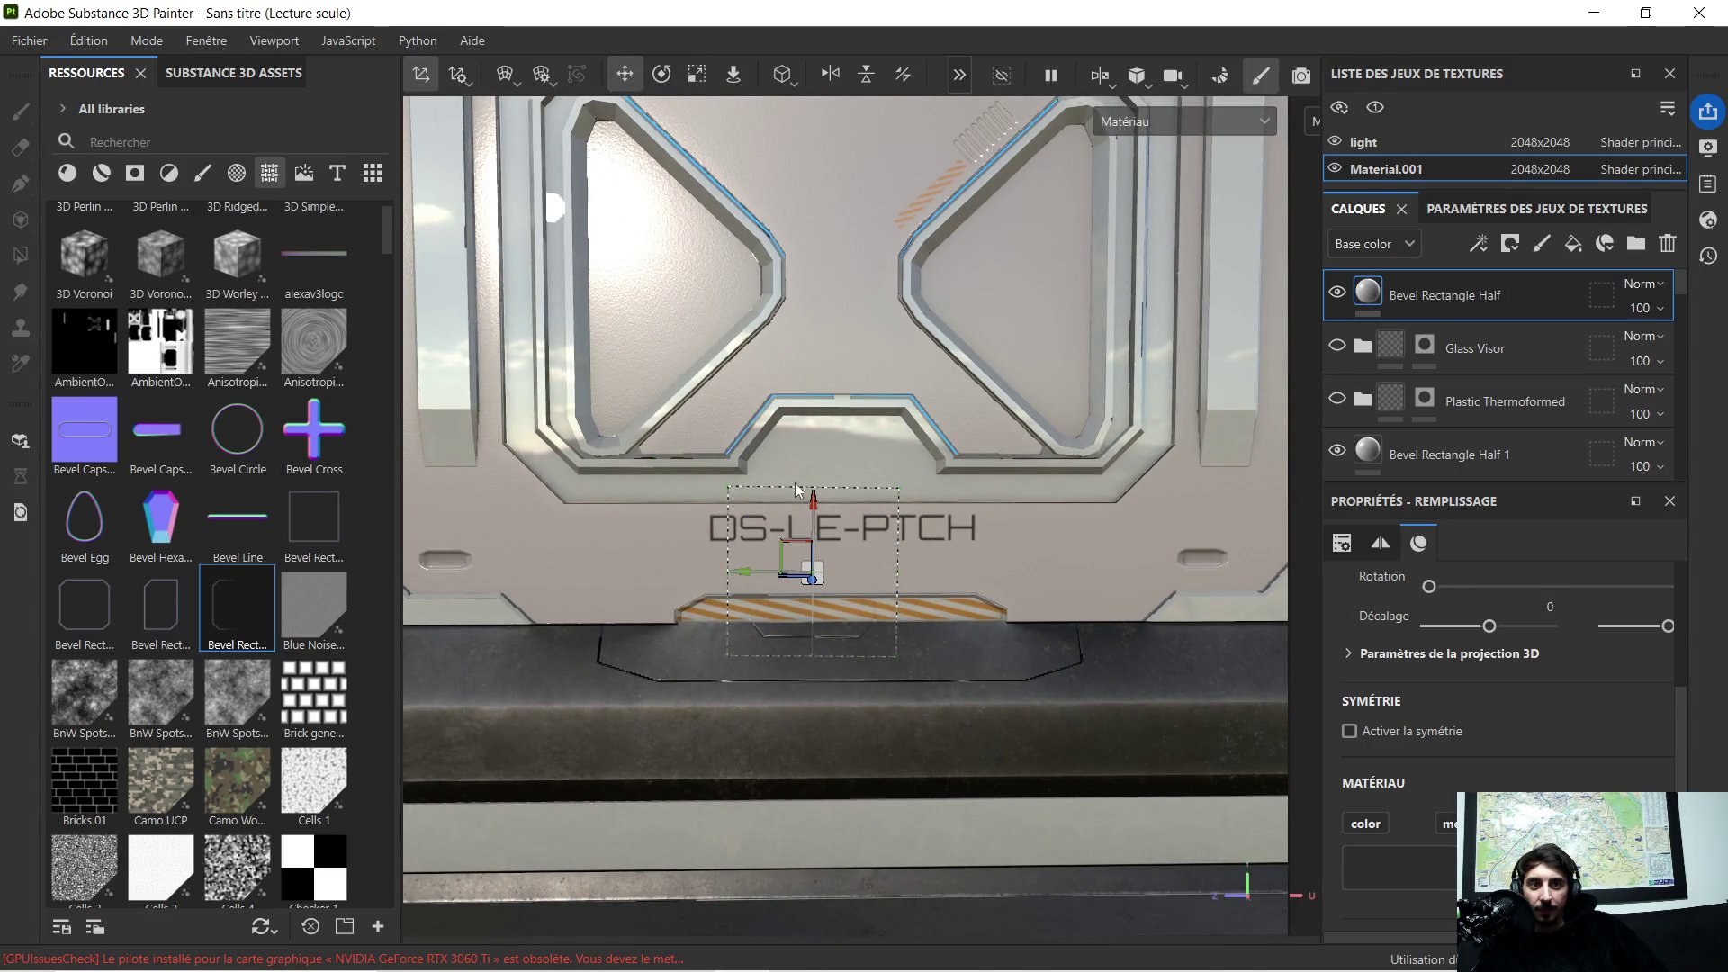
drag(810, 503, 840, 446)
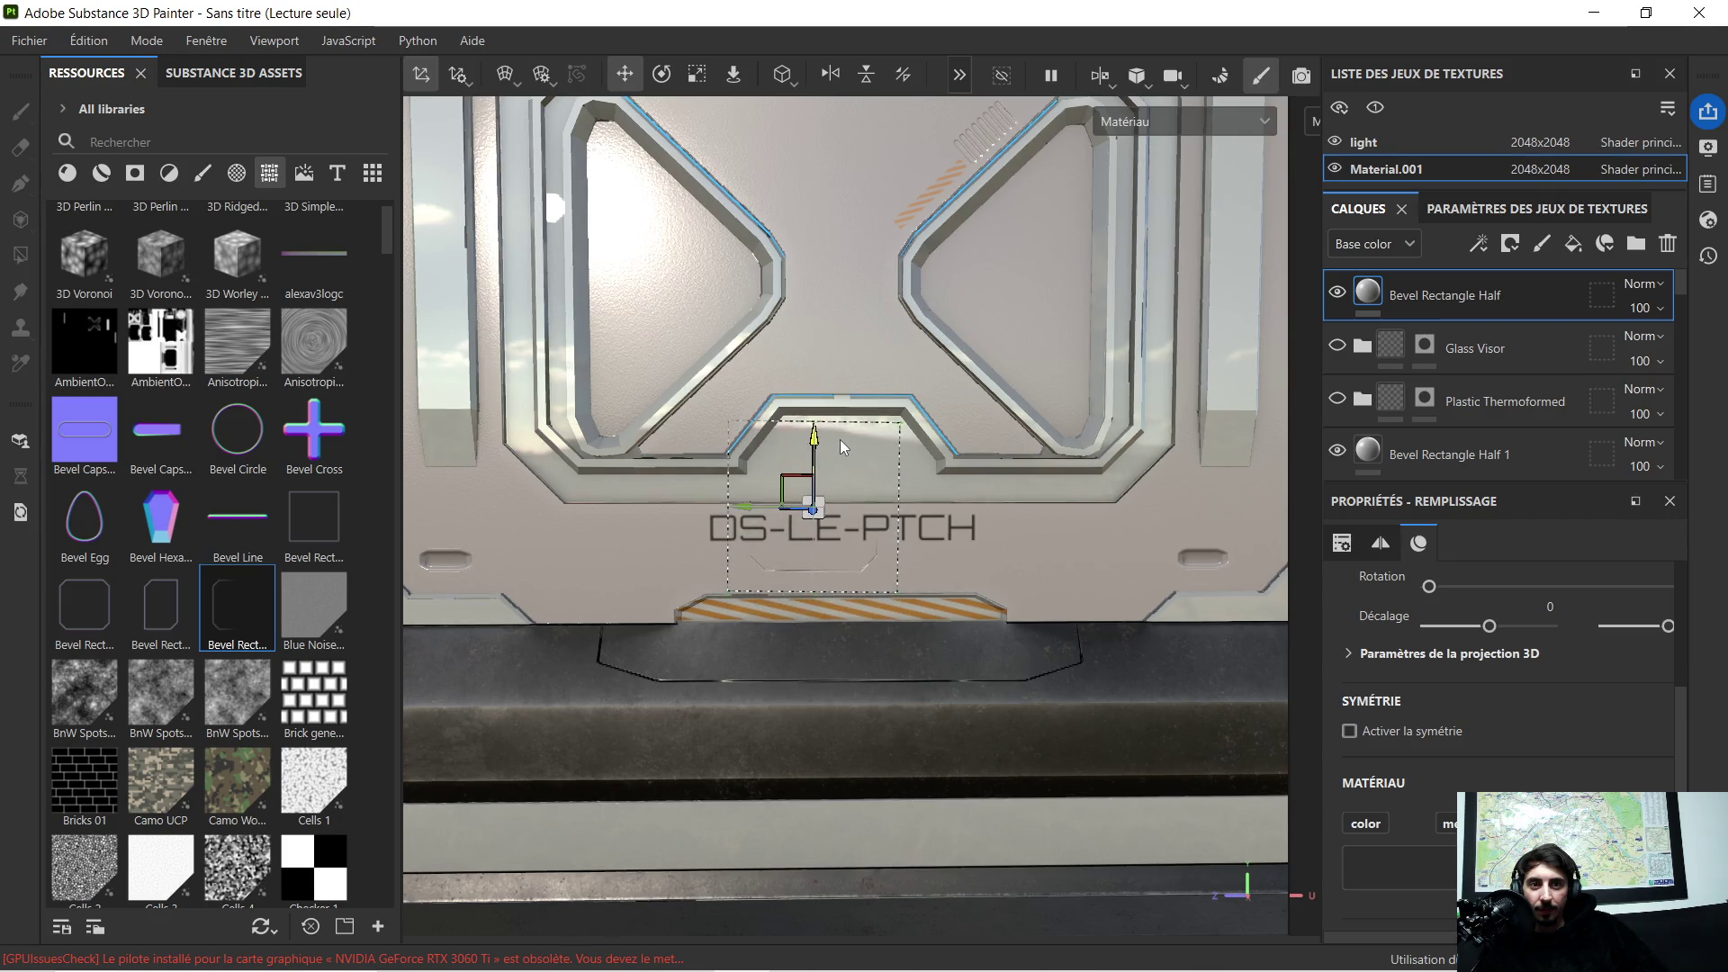
scroll(900, 508, up, 2)
scroll(881, 521, up, 2)
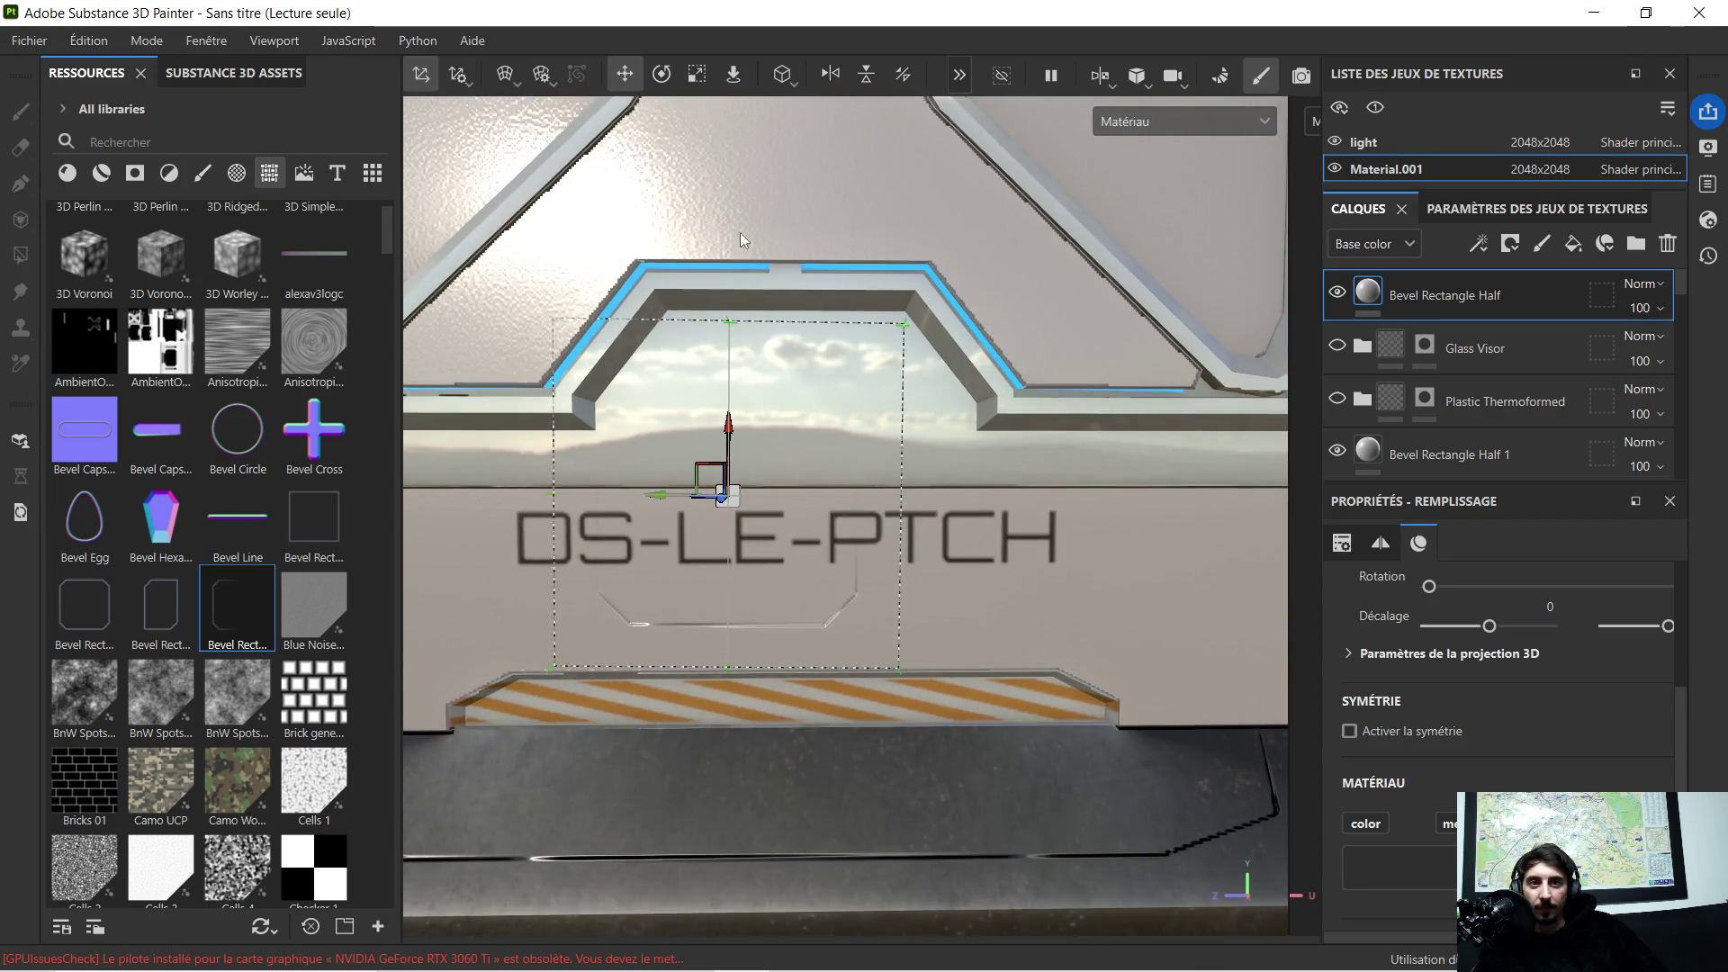
Step: Fit the projection box around the DS-LE-PTCH label, then duplicate Bevel Rectangle Half
click(695, 78)
drag(656, 493, 570, 508)
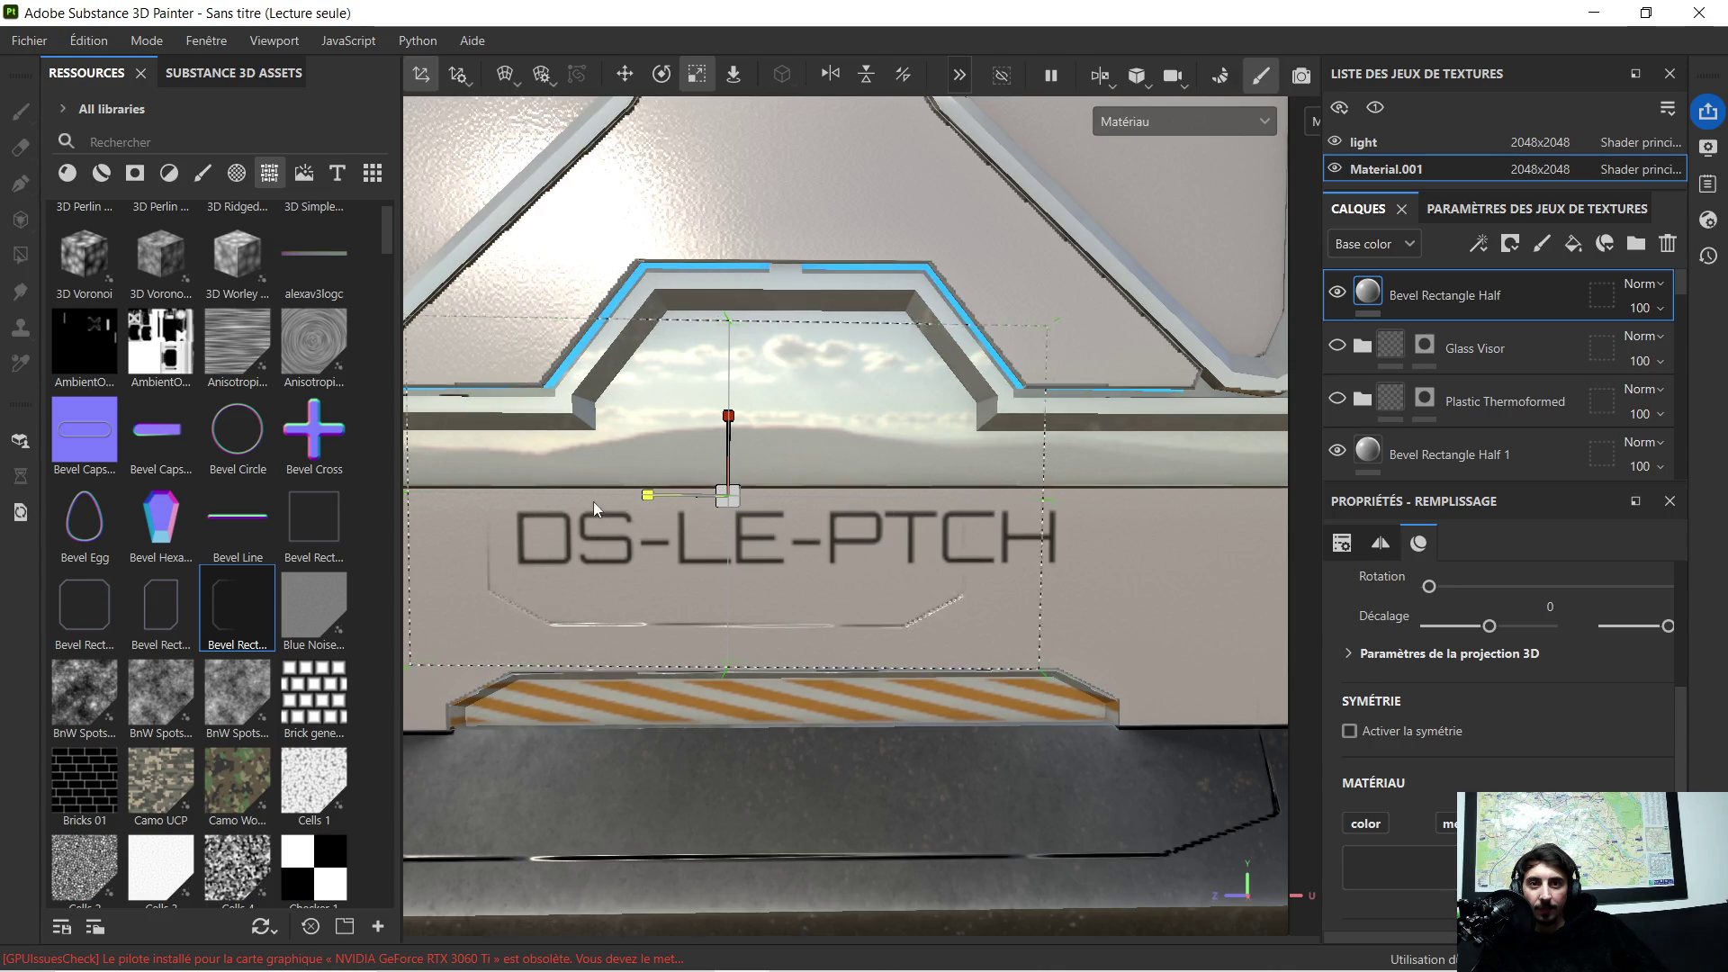
click(625, 74)
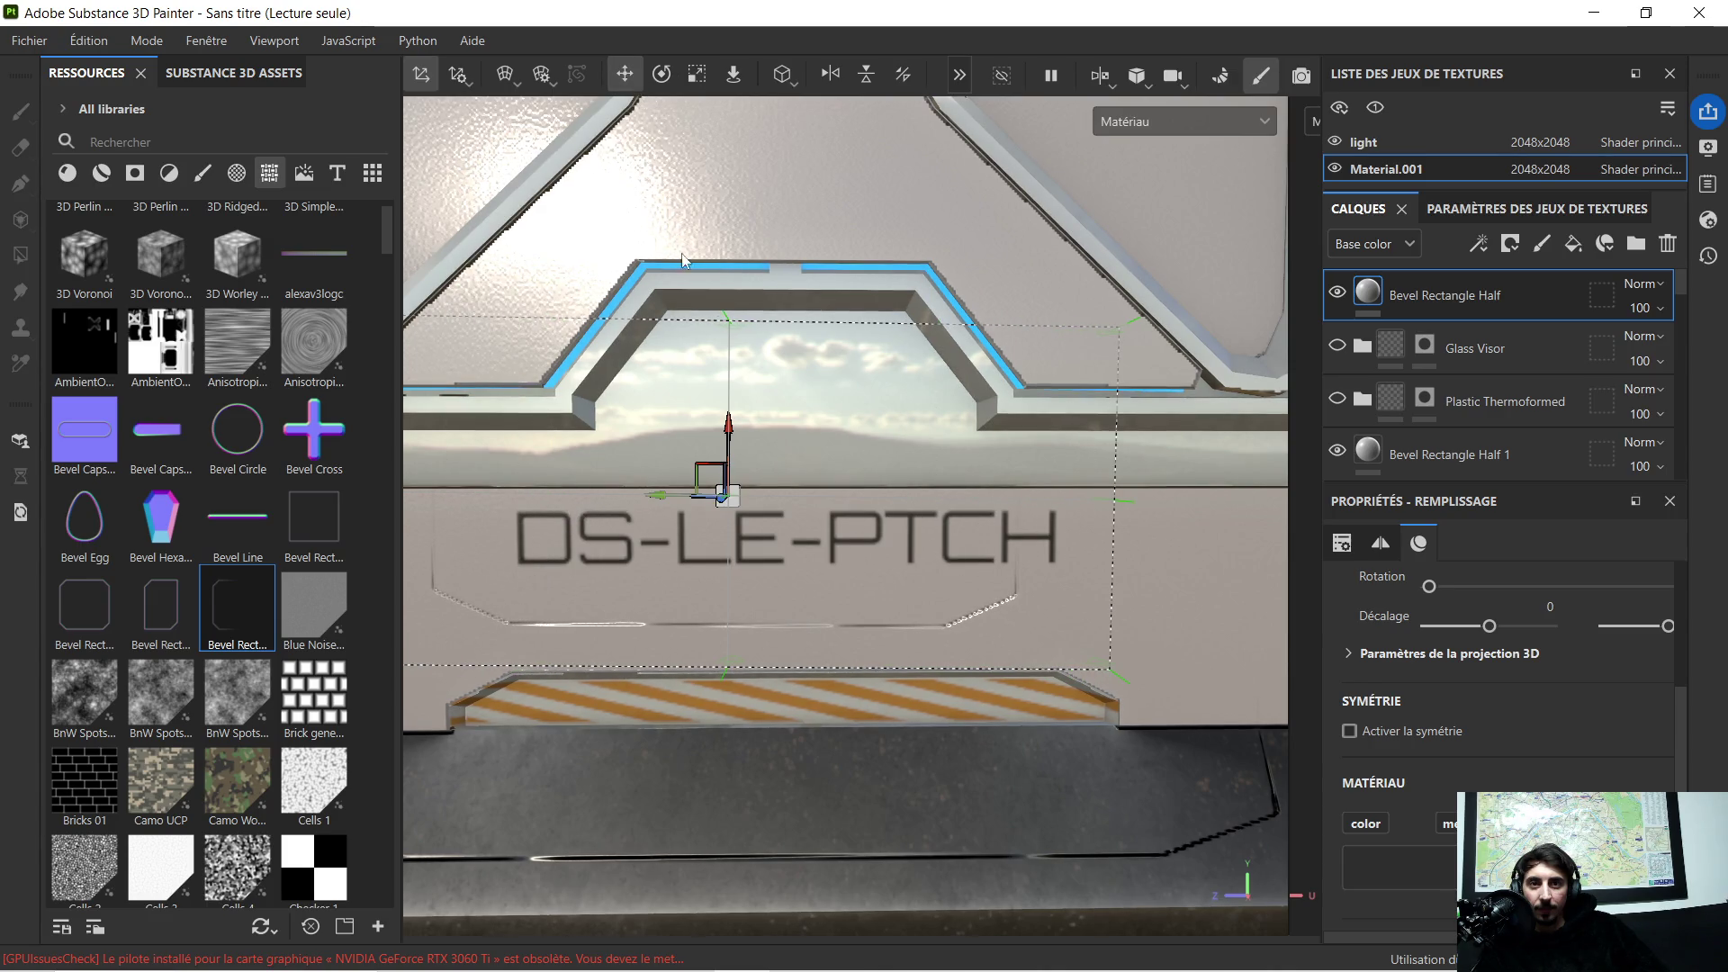
drag(658, 497, 723, 513)
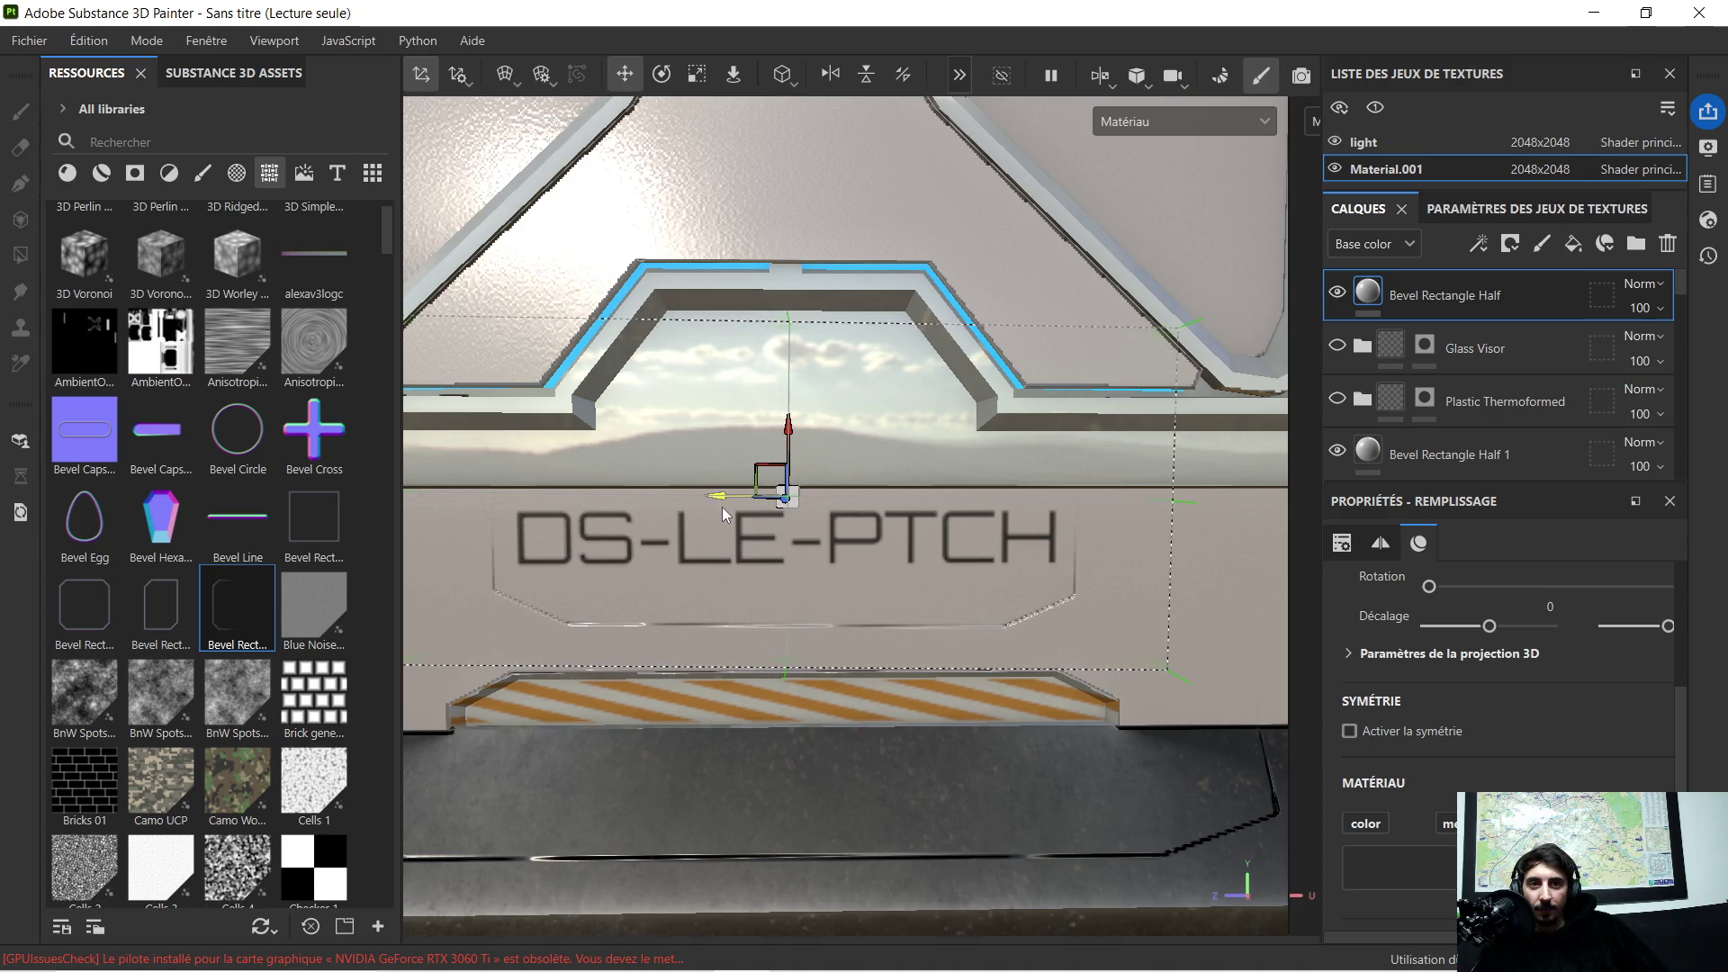
scroll(725, 516, down, 2)
scroll(736, 529, down, 2)
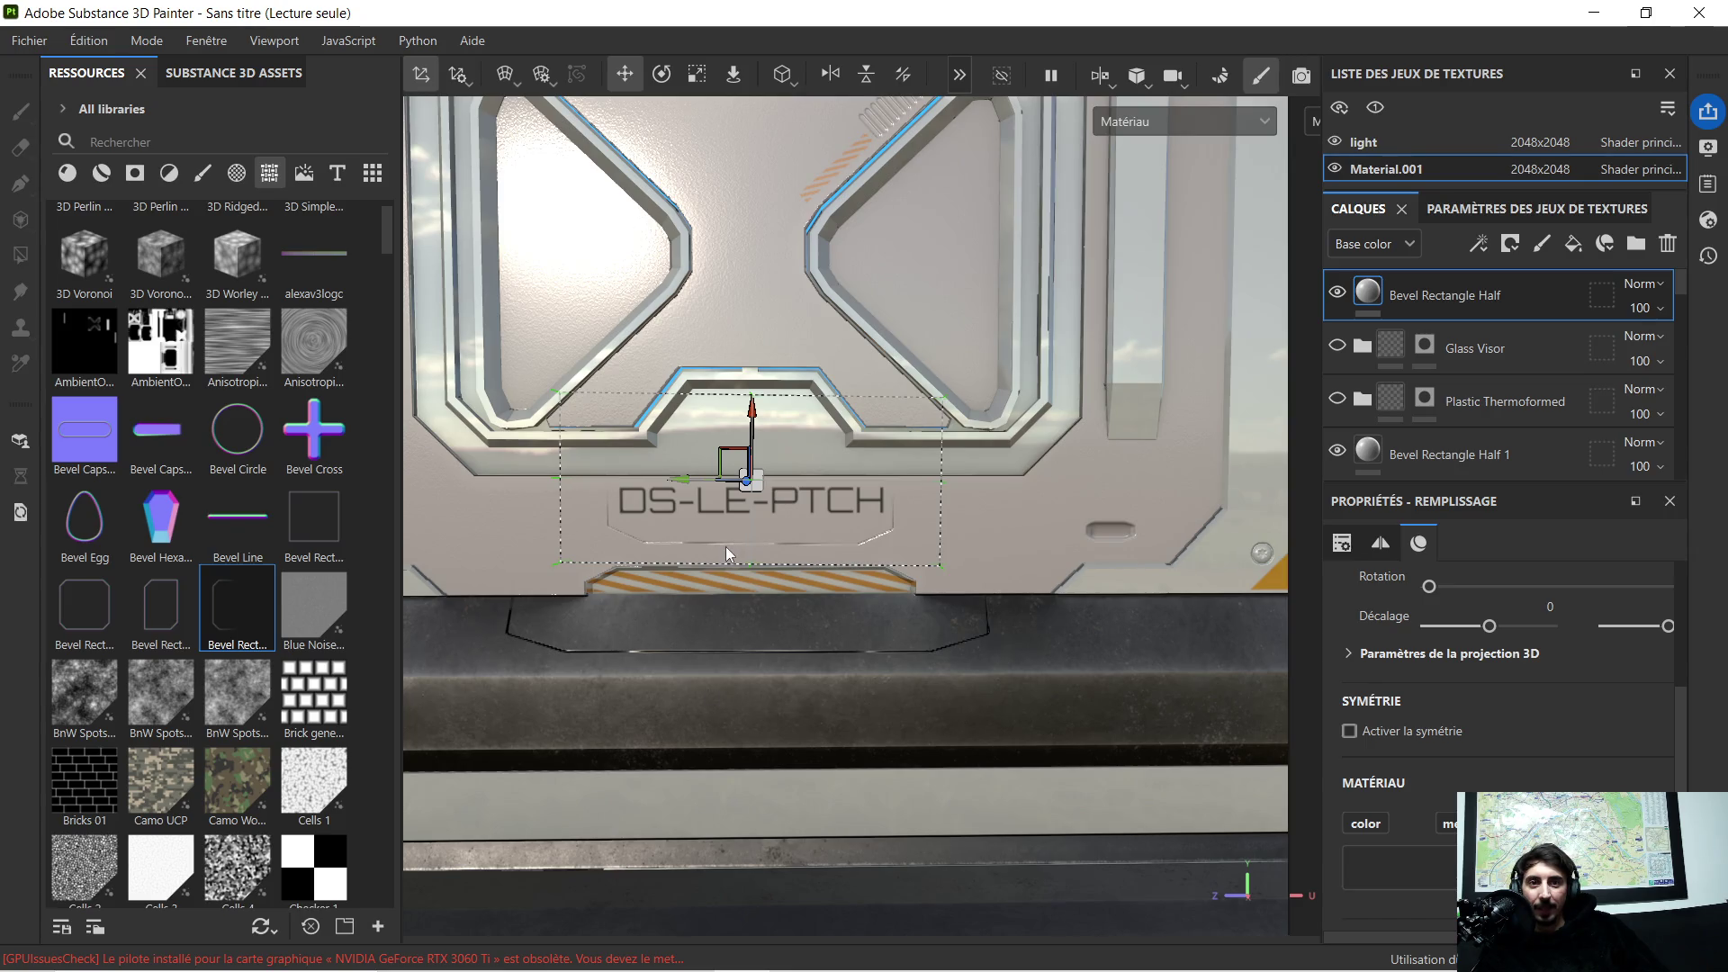
scroll(831, 397, down, 1)
scroll(701, 464, down, 2)
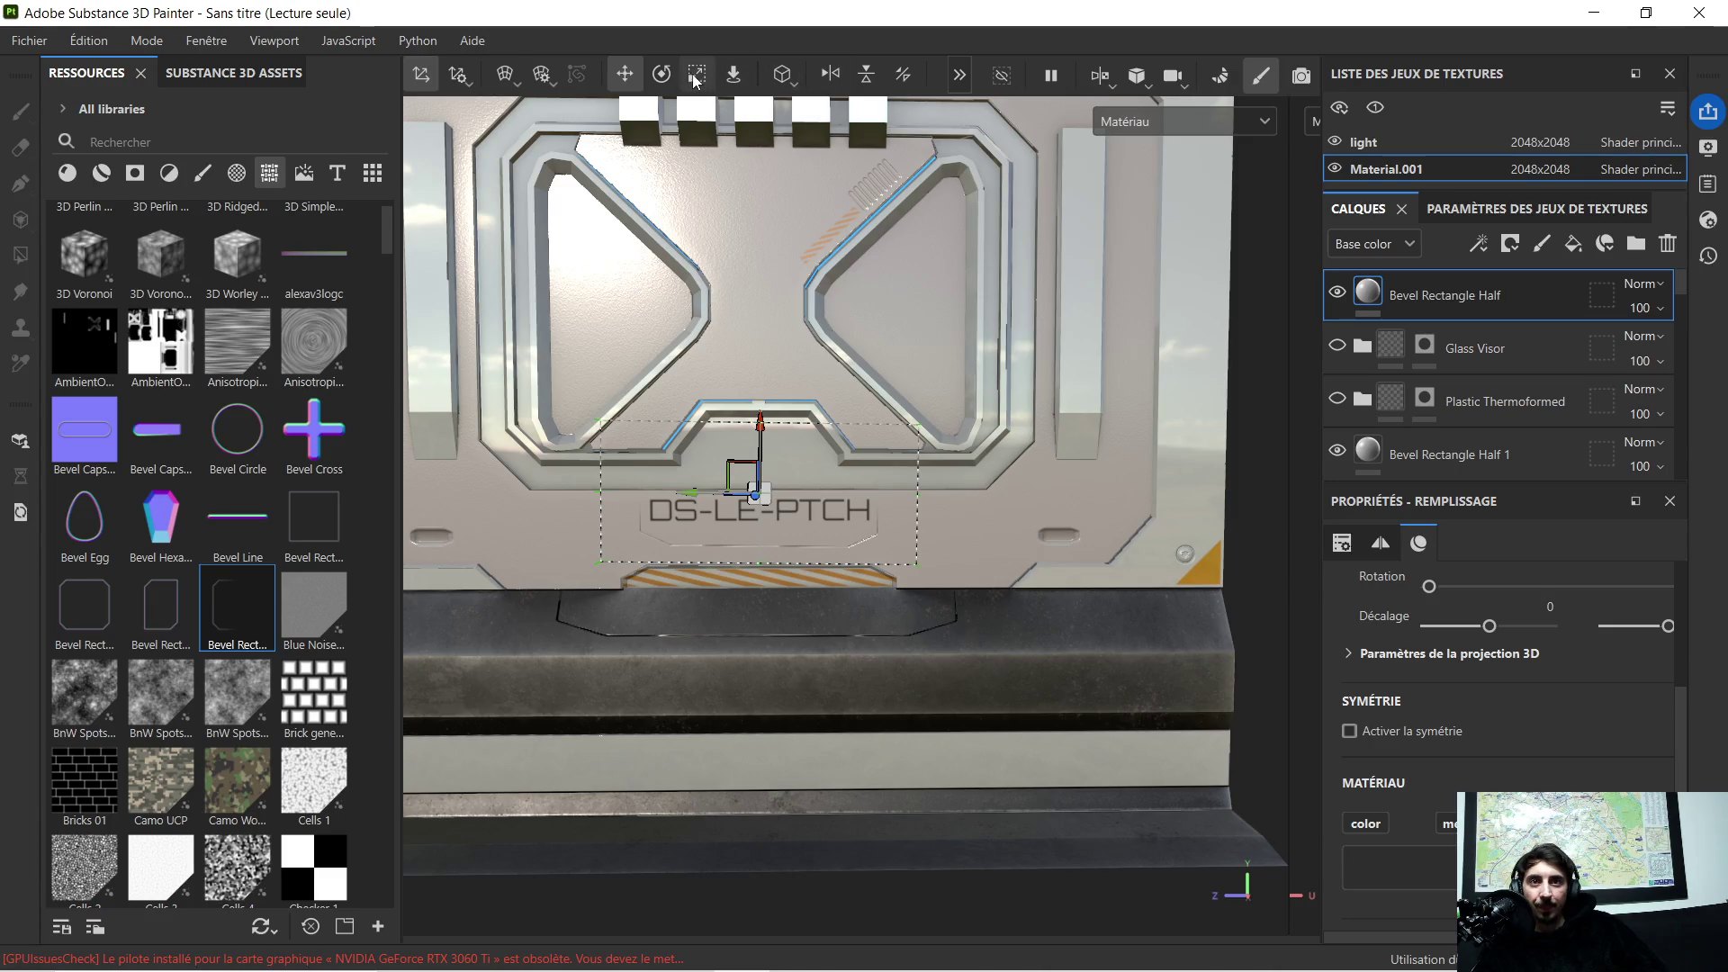
click(690, 82)
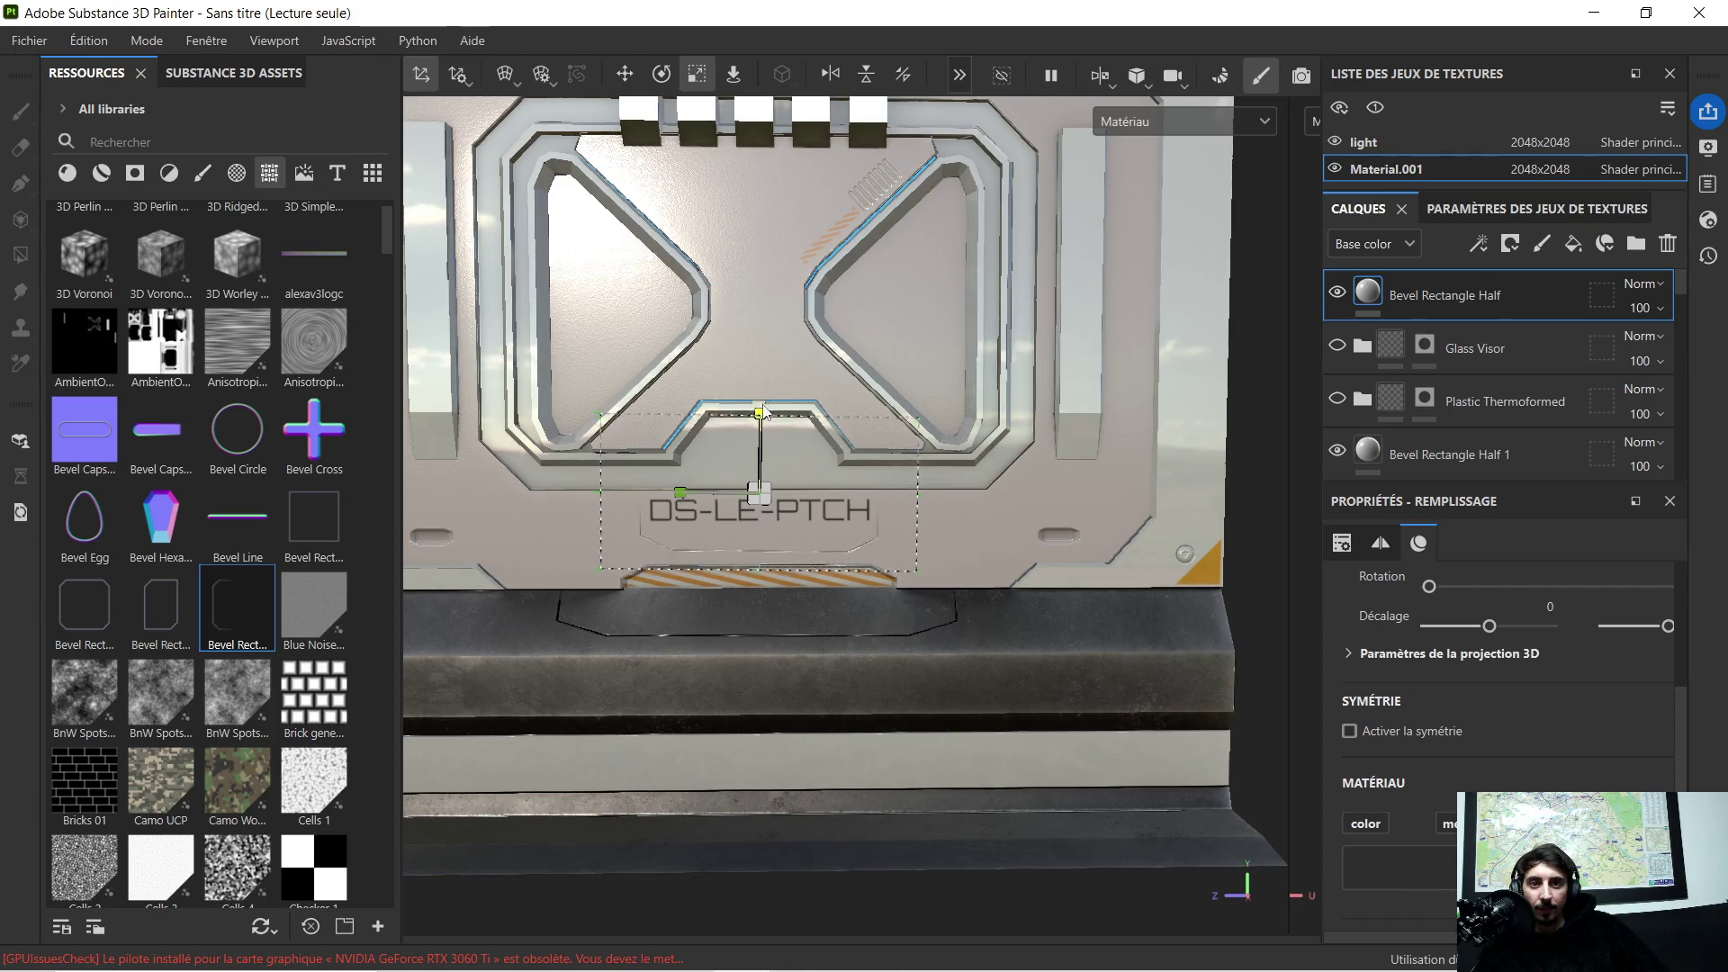
drag(763, 420, 766, 430)
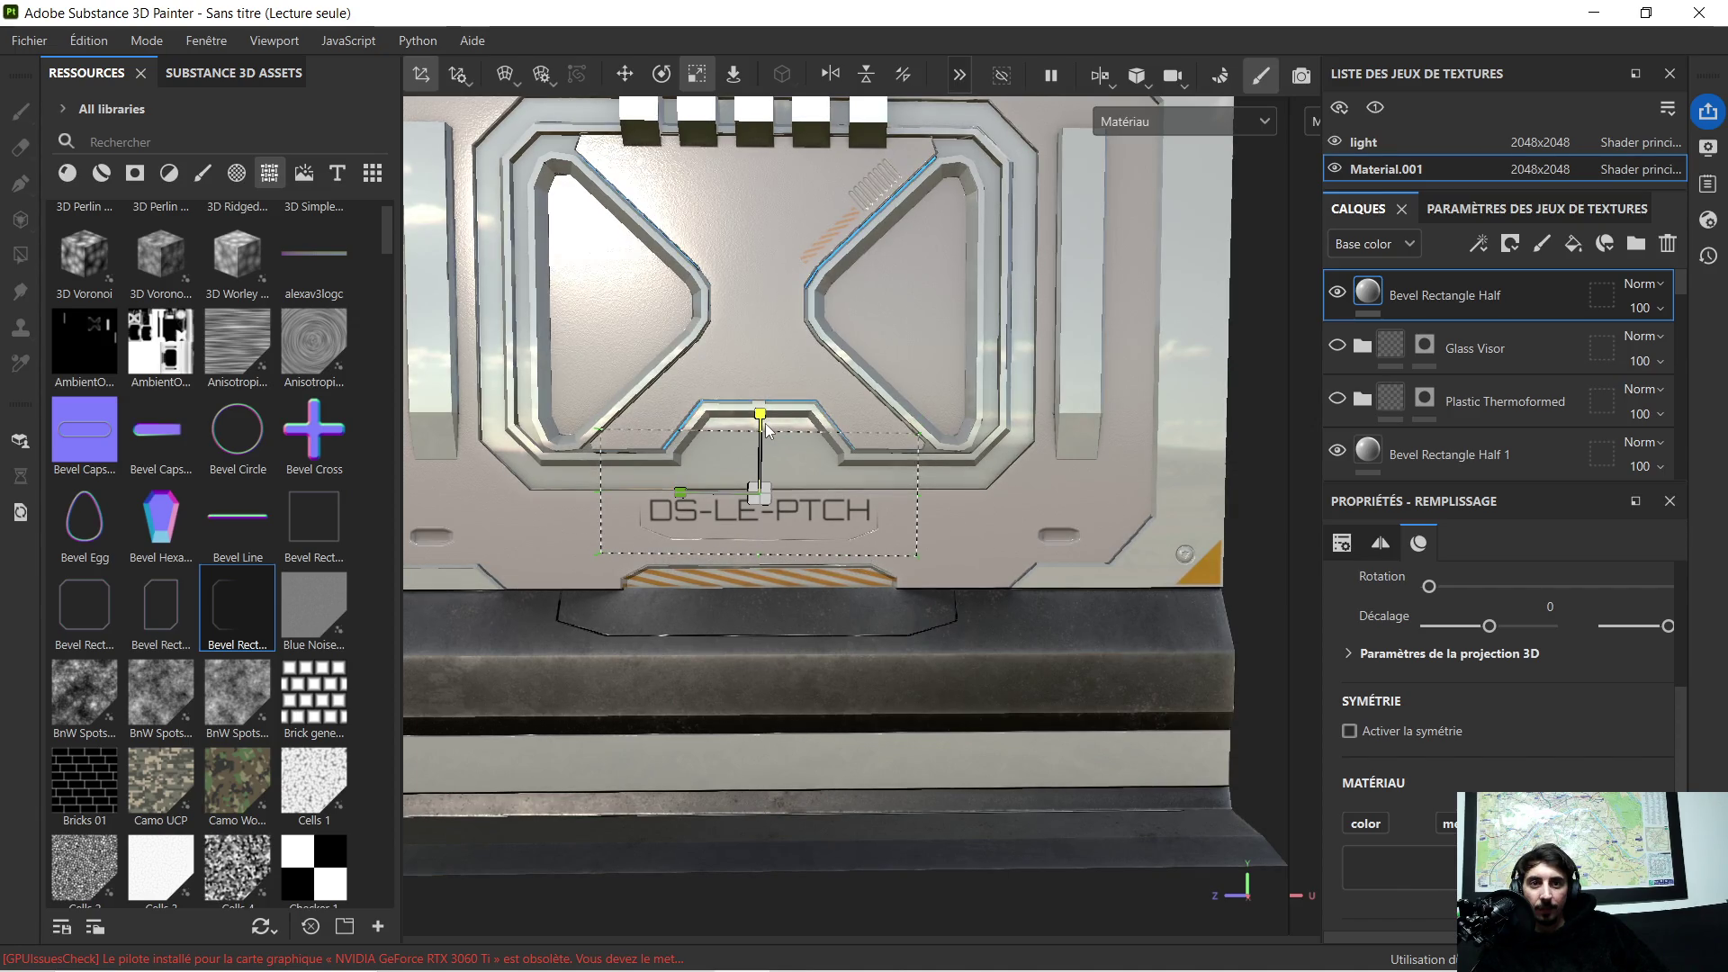
scroll(744, 556, up, 3)
scroll(747, 540, down, 2)
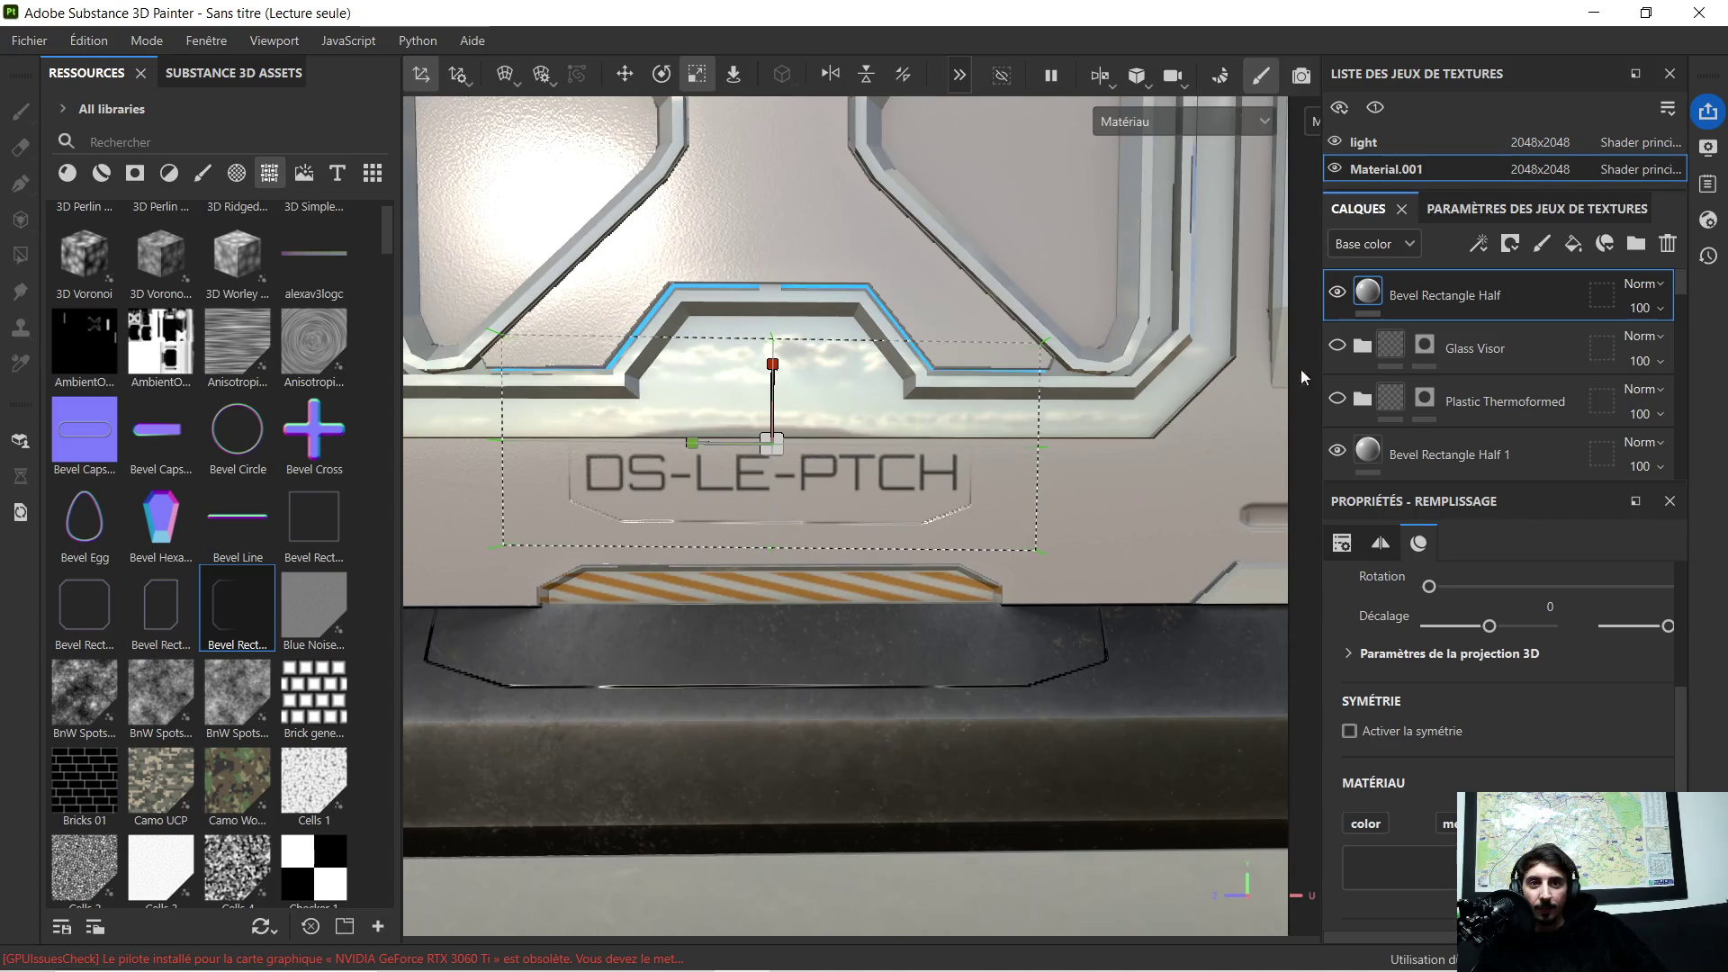
key(ctrl+d)
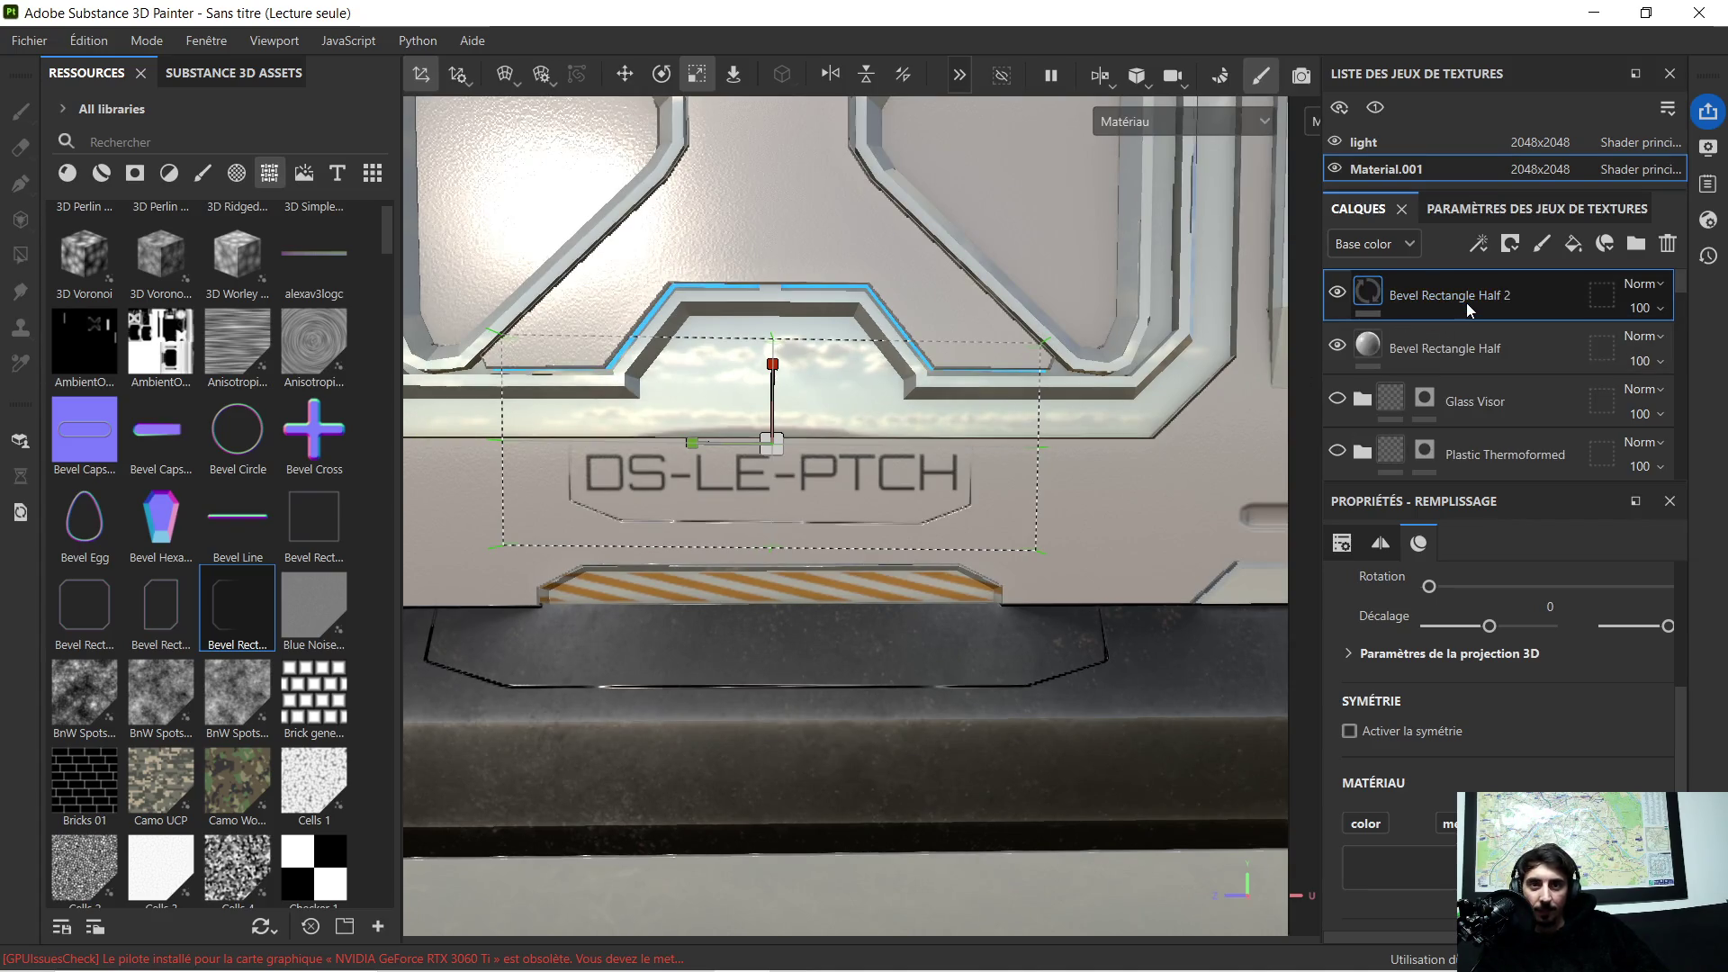
Step: Duplicate to Bevel Rectangle Half 3 and select the collapsed Plastic Thermoformed folder
key(ctrl+d)
scroll(987, 438, down, 2)
scroll(986, 438, down, 1)
scroll(984, 443, up, 1)
scroll(984, 454, down, 1)
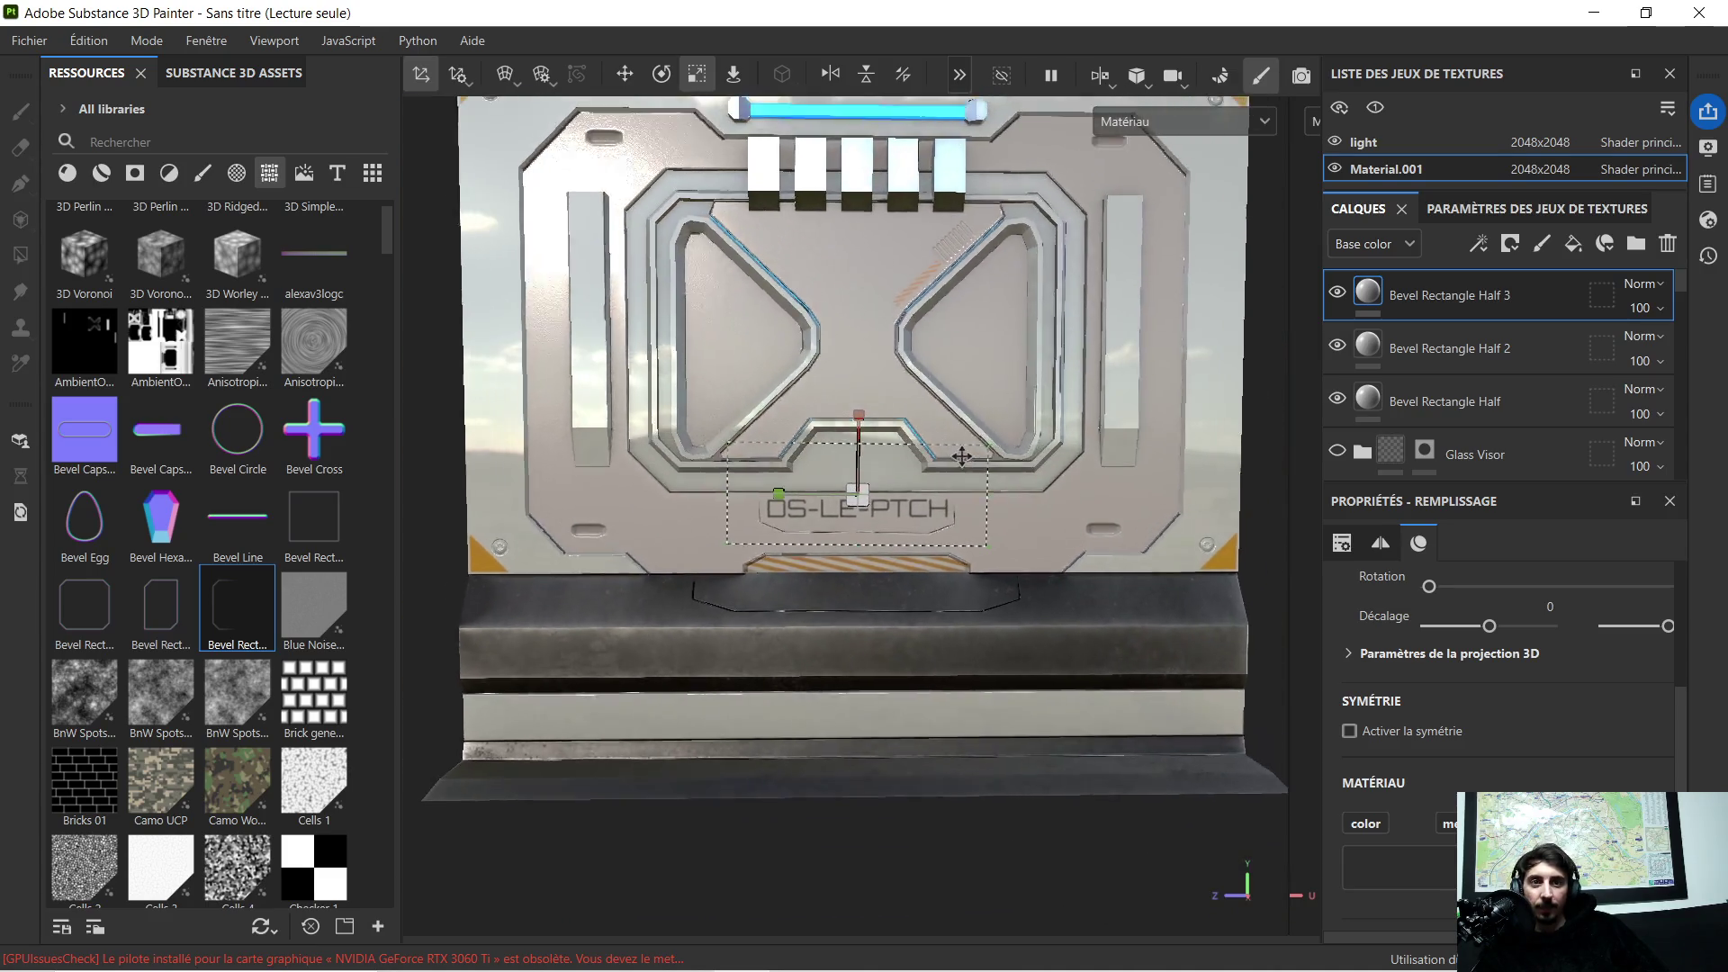
scroll(1376, 362, down, 2)
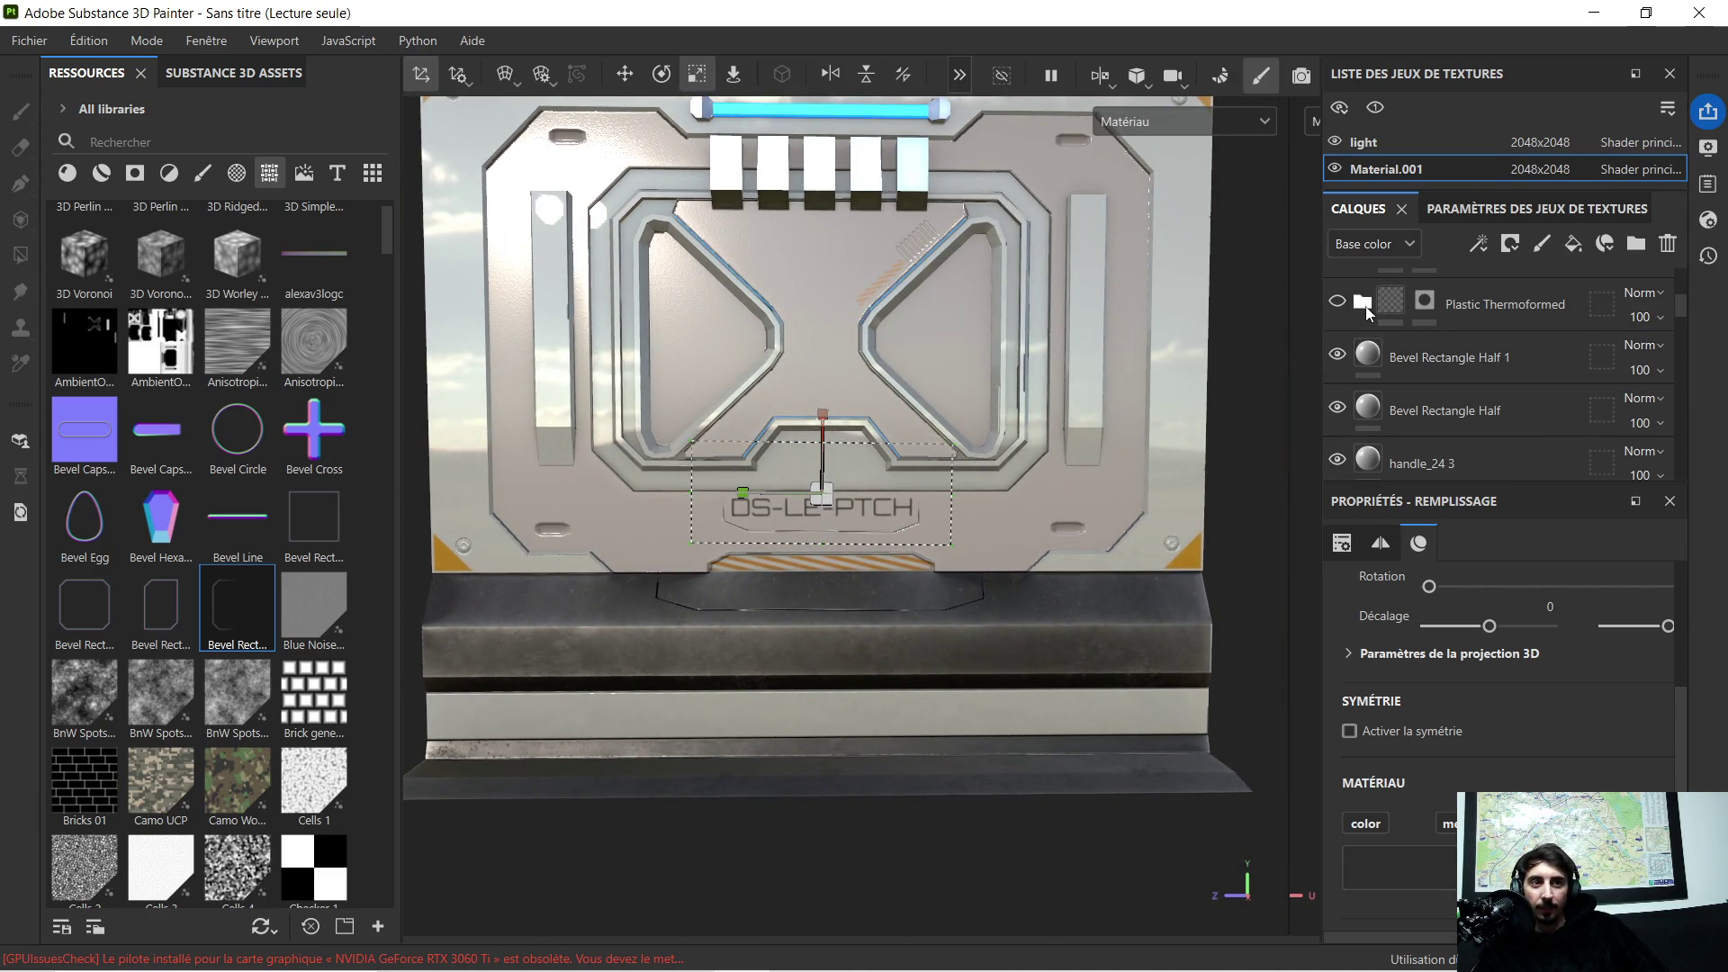
click(1367, 308)
click(1366, 307)
click(1486, 304)
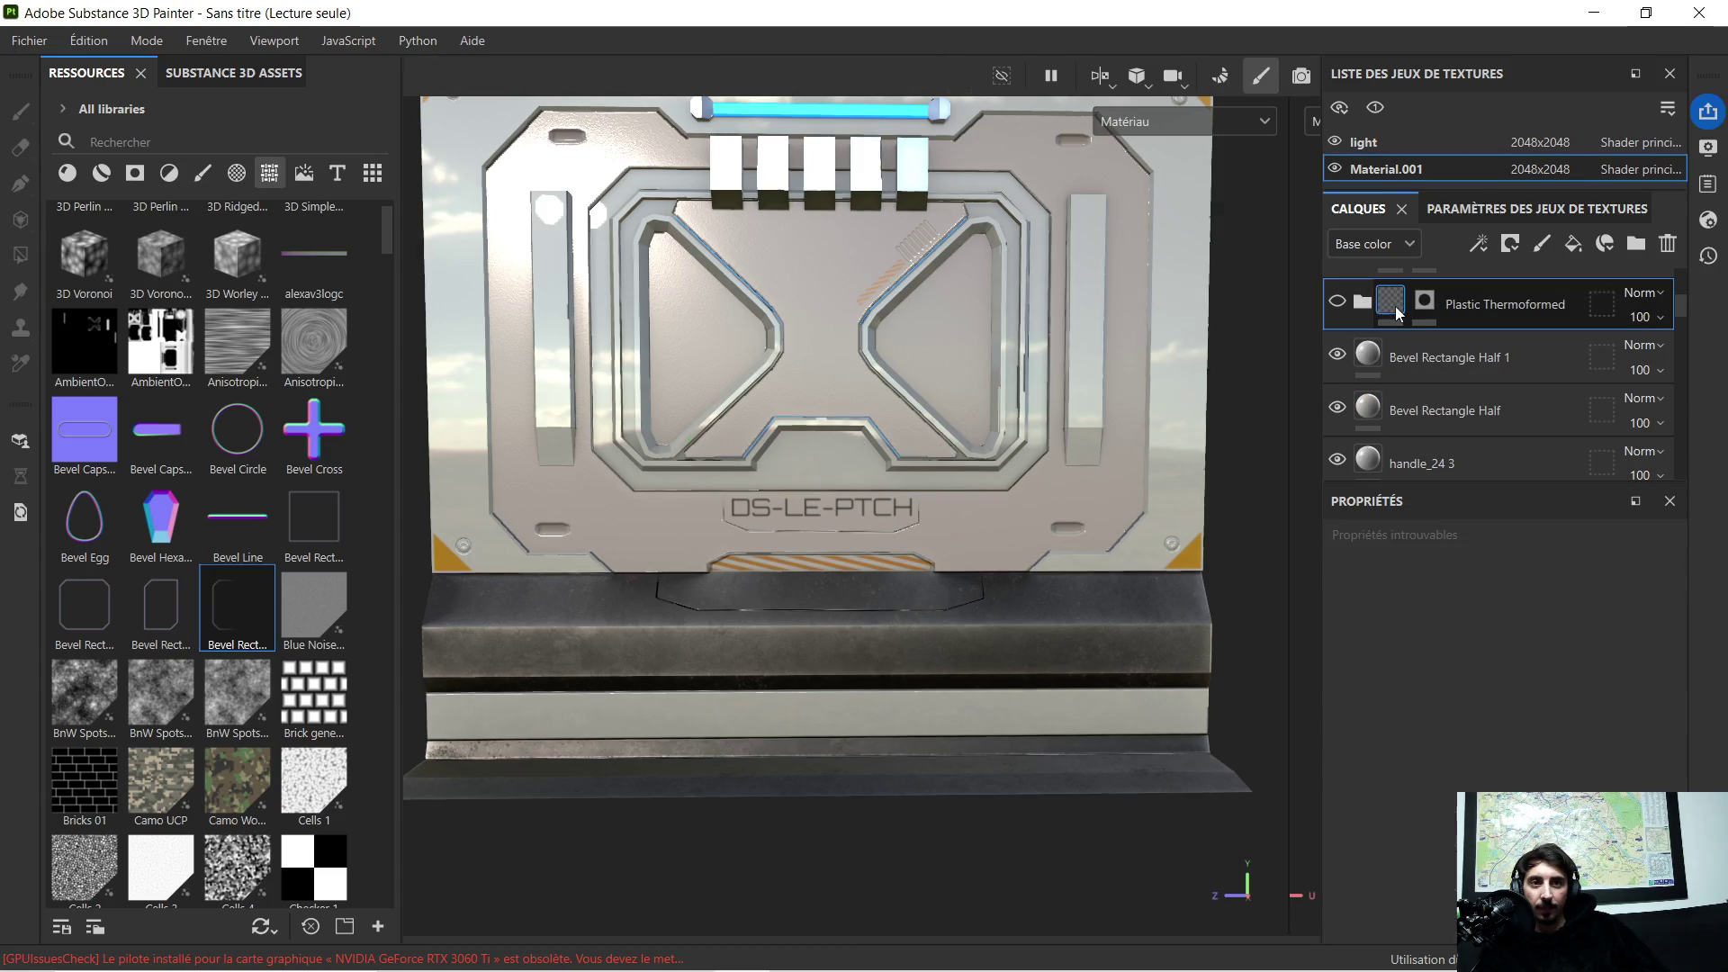
scroll(1006, 371, down, 1)
Step: Orbit and relight the panel to inspect it, then minimize Substance 3D Painter
alt+drag(1005, 371, 998, 359)
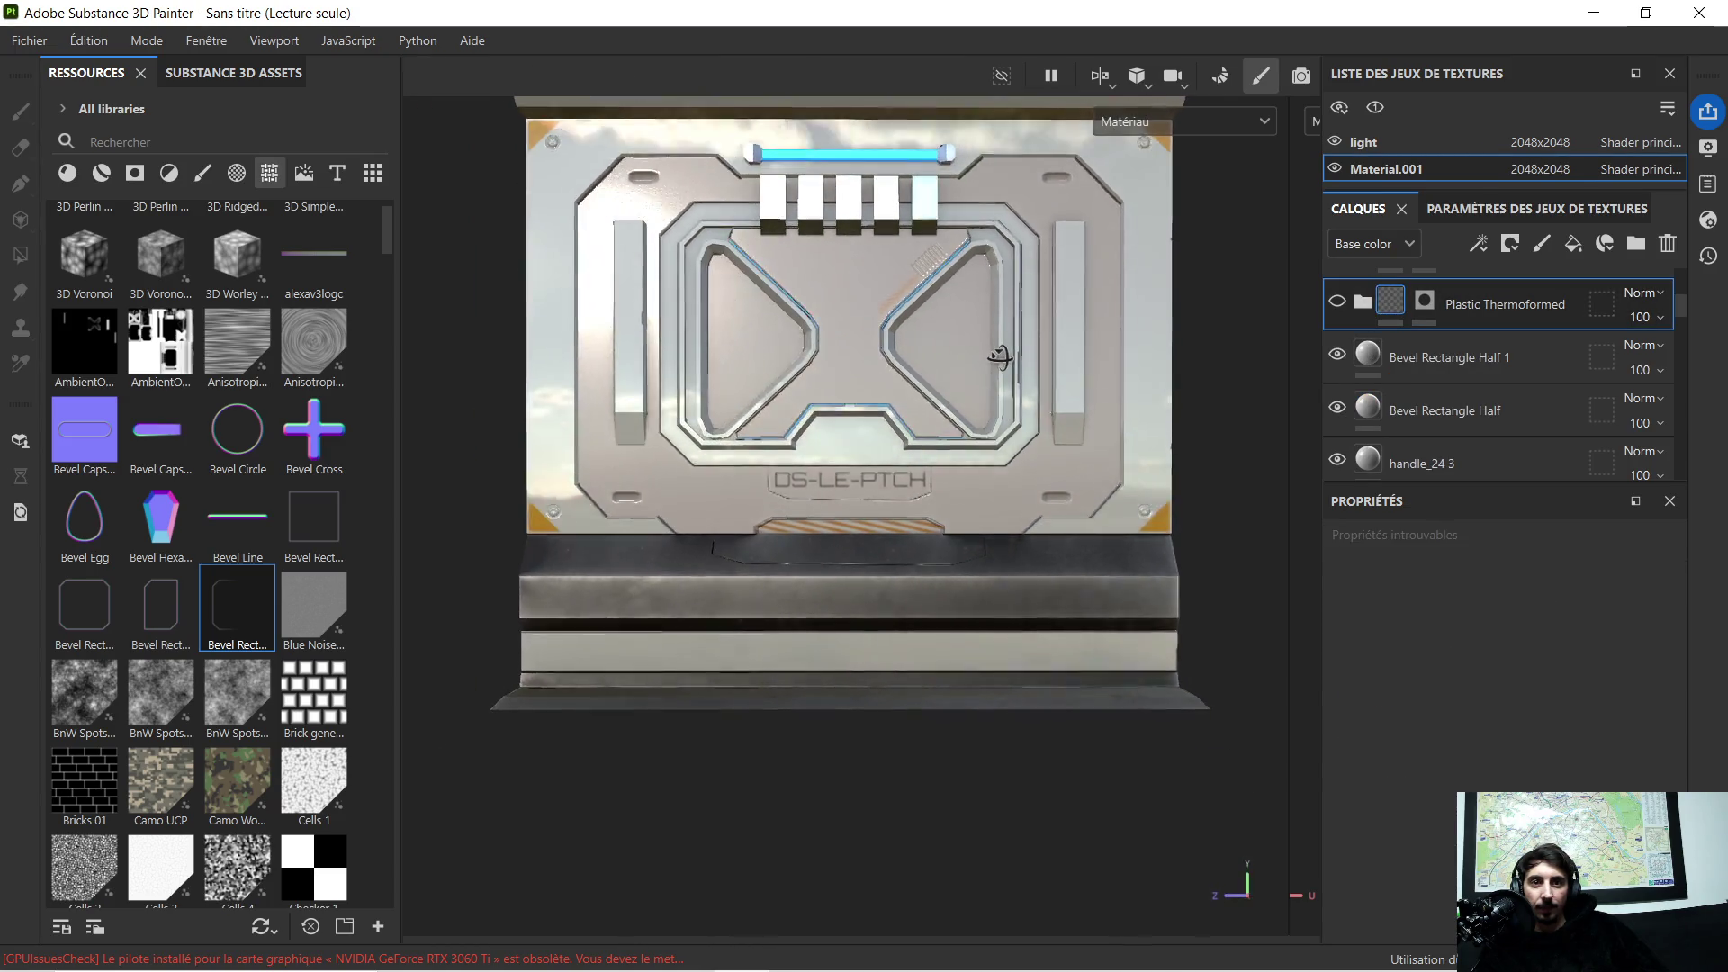
scroll(876, 465, up, 2)
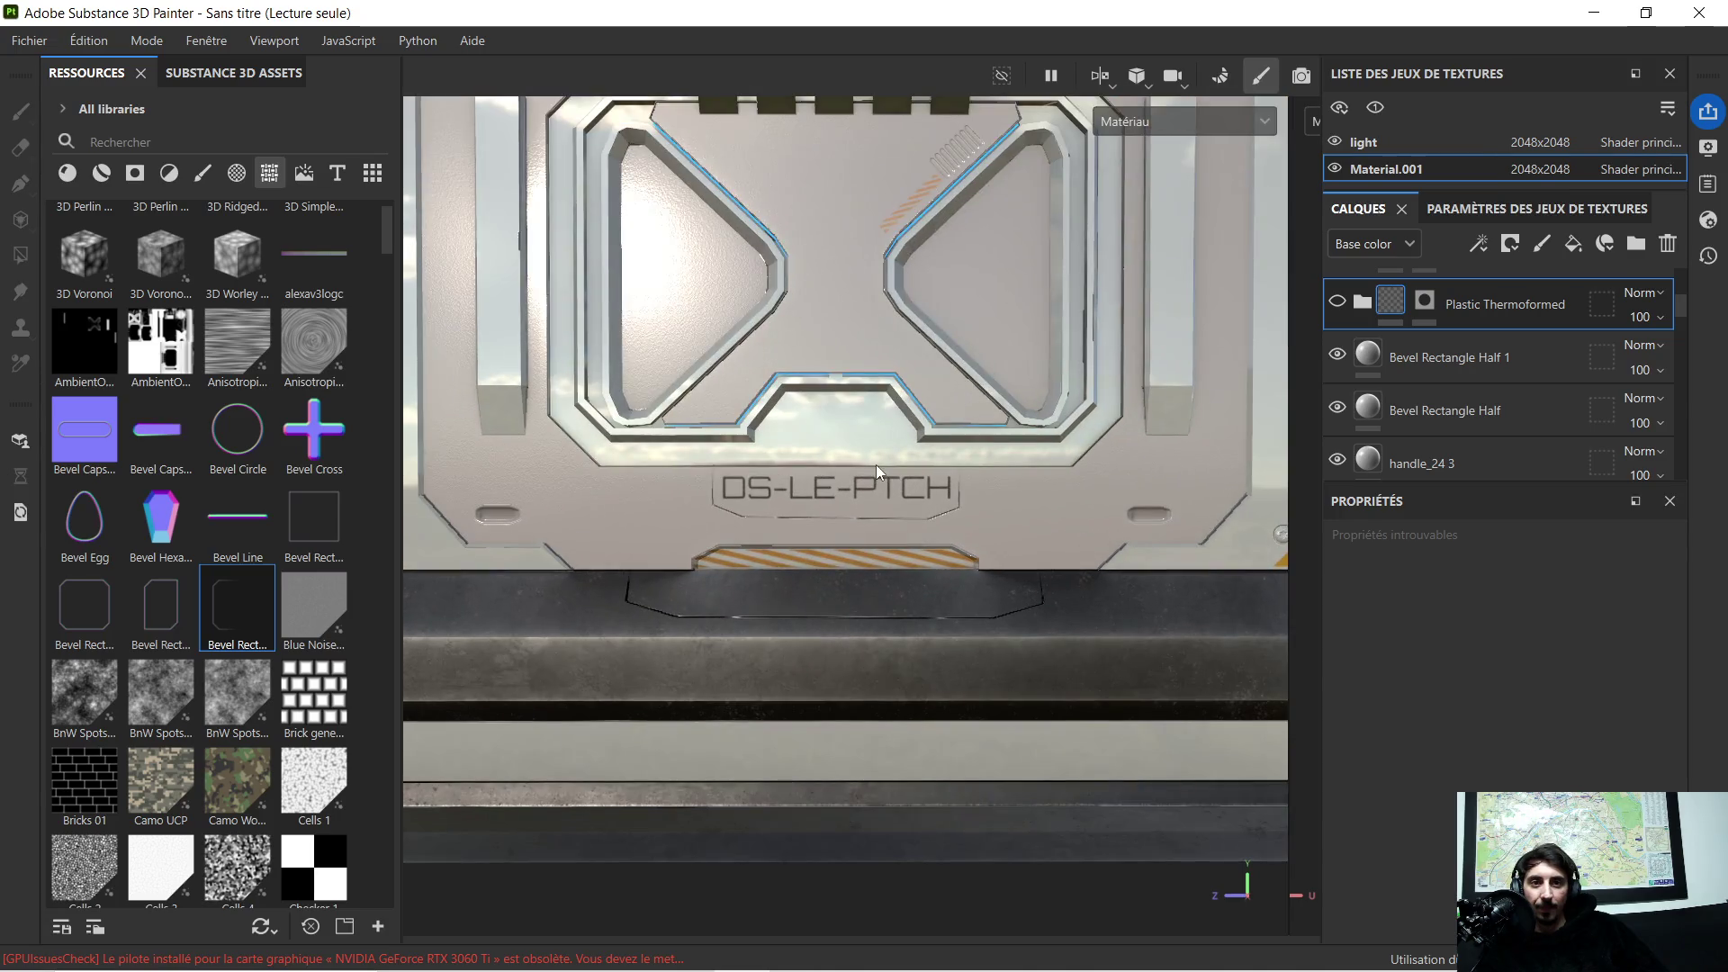
scroll(858, 468, up, 1)
shift+right_drag(860, 444, 858, 456)
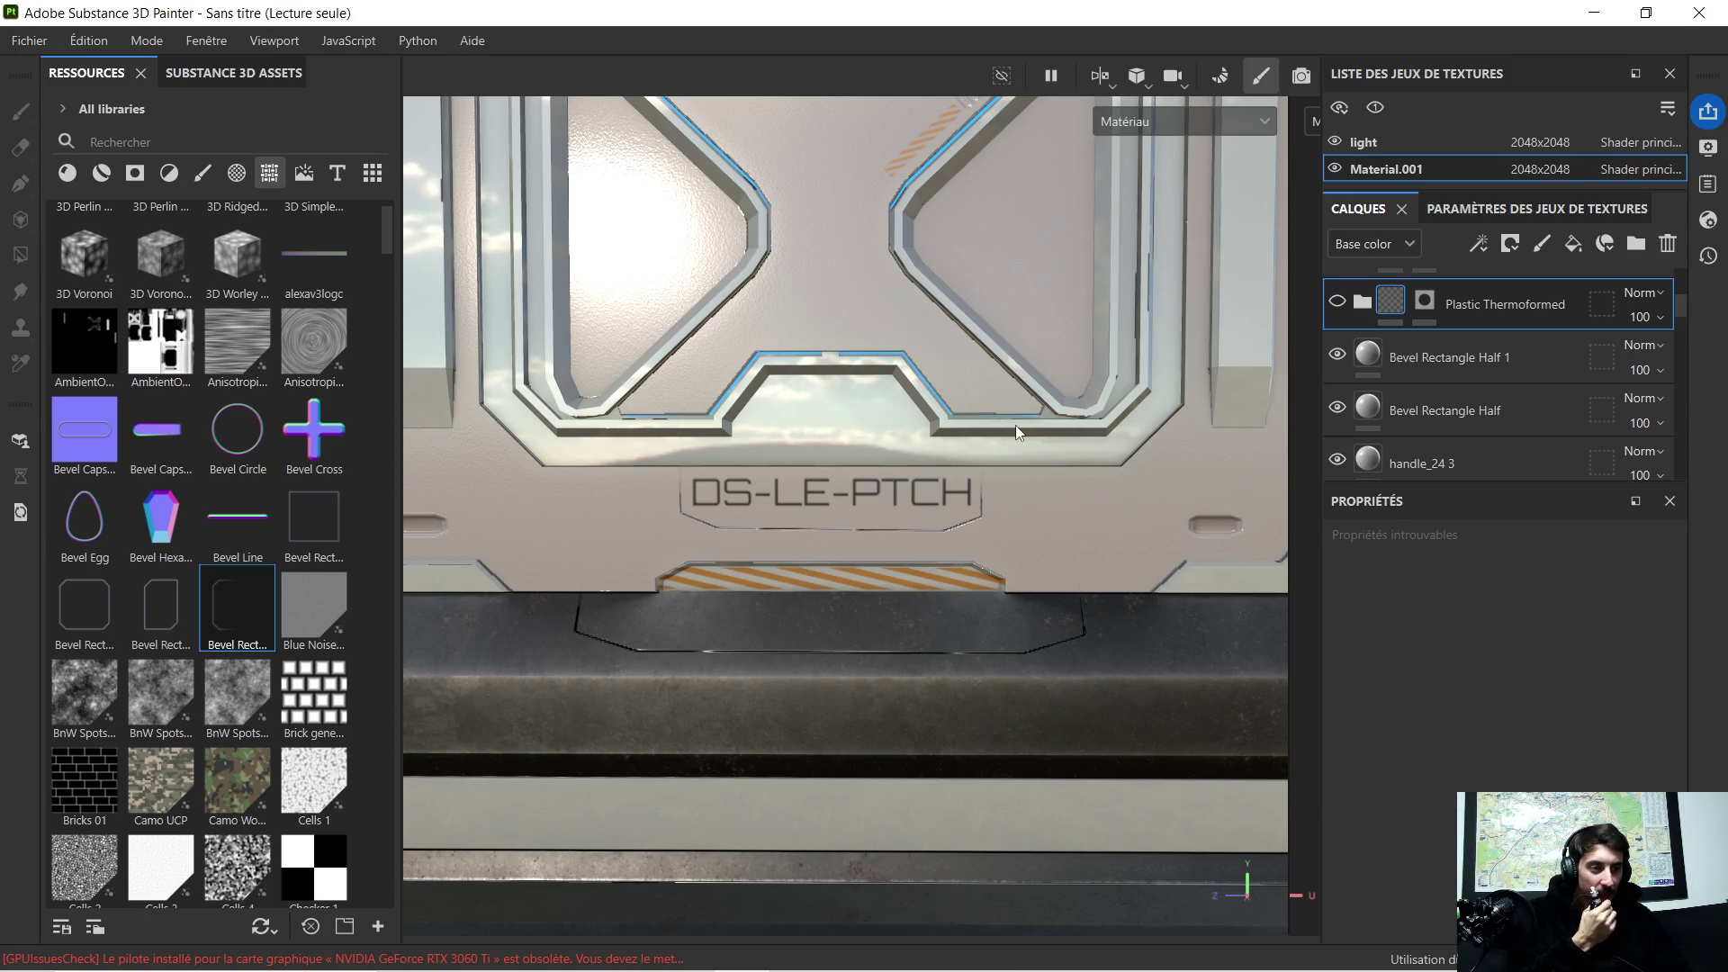
scroll(621, 232, down, 1)
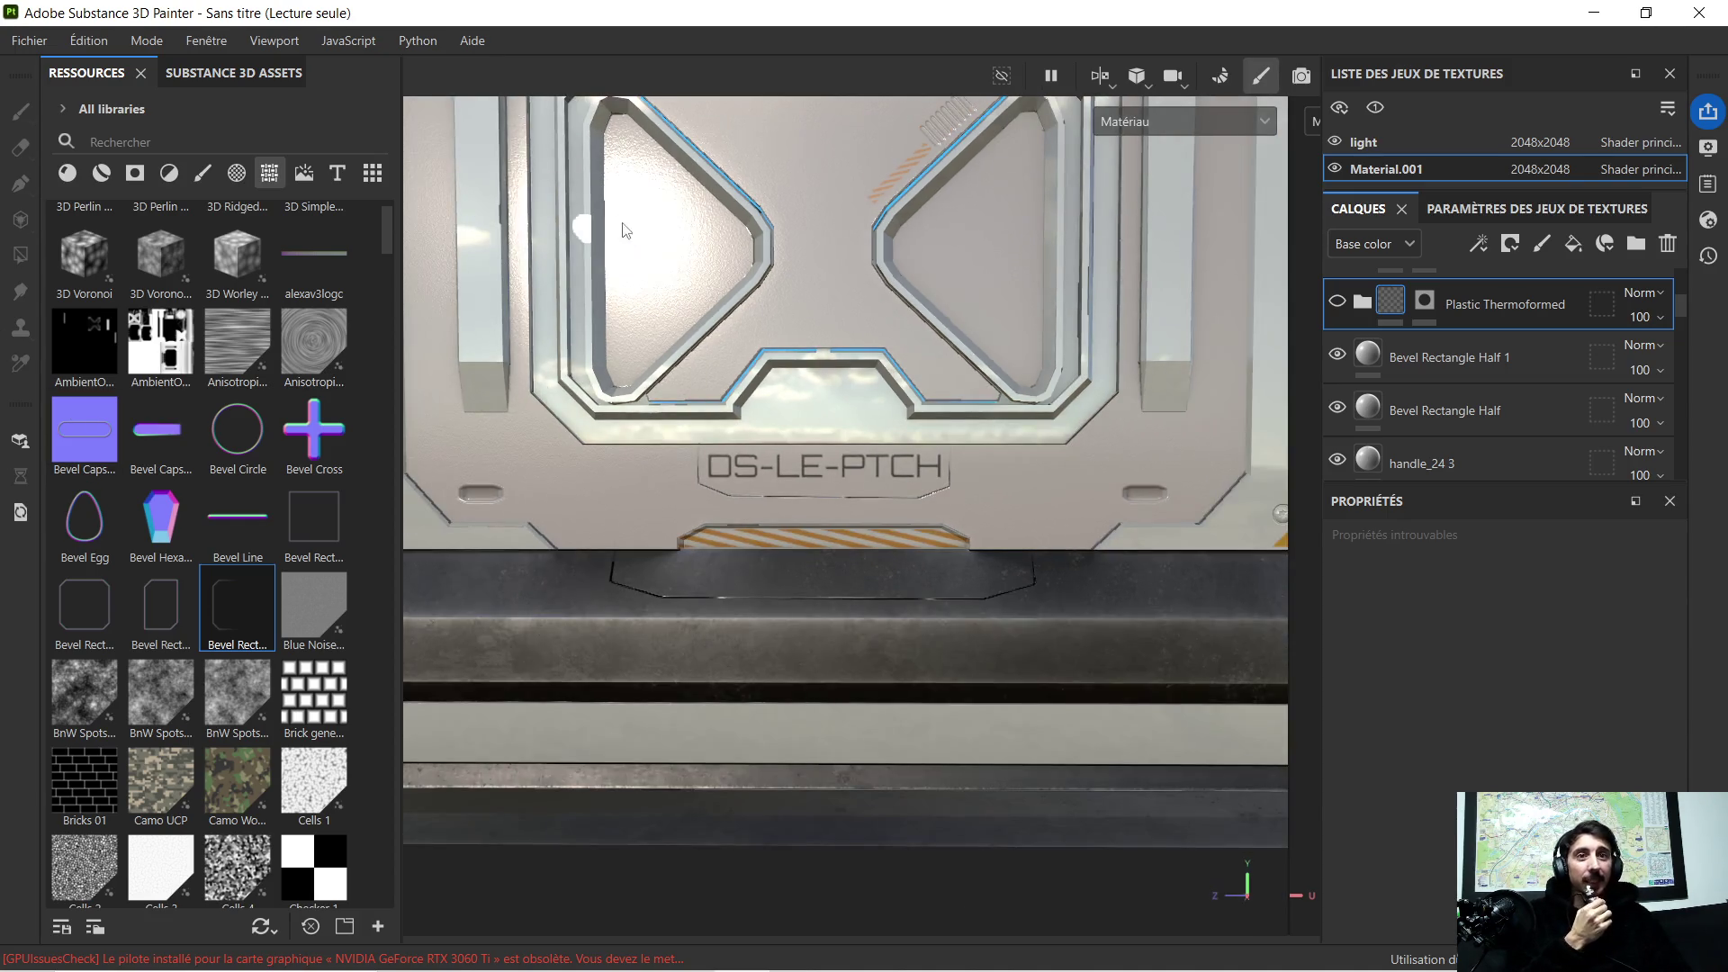
alt+drag(719, 202, 729, 252)
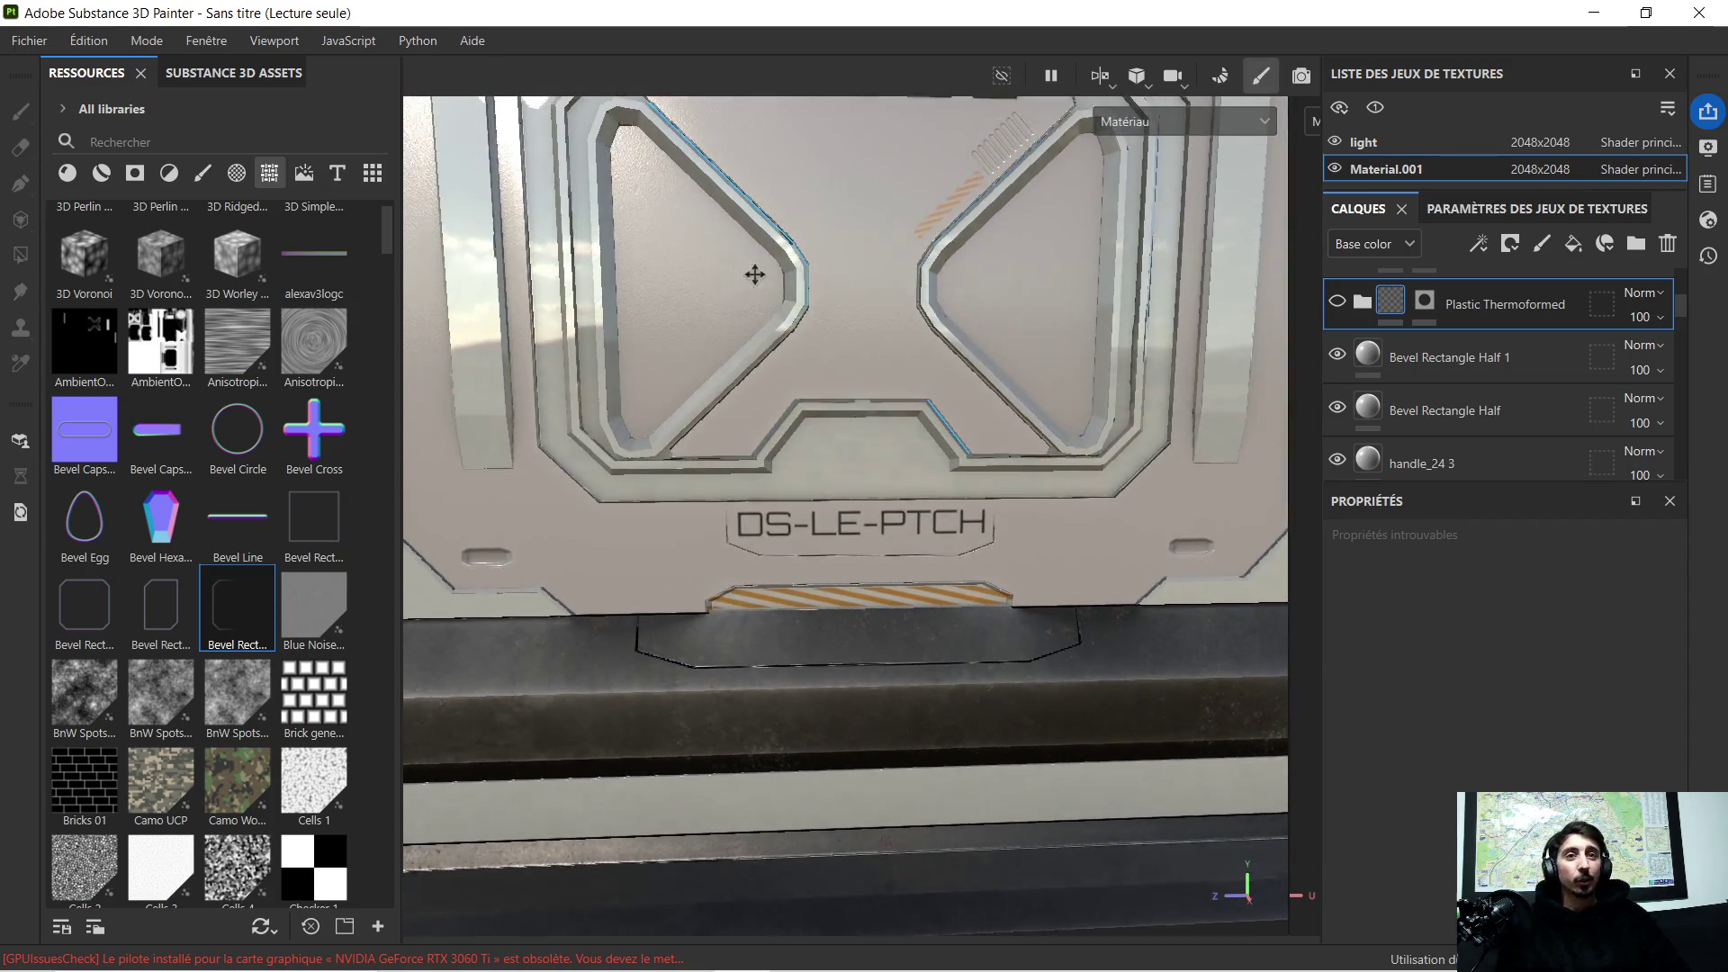
alt+drag(729, 252, 903, 352)
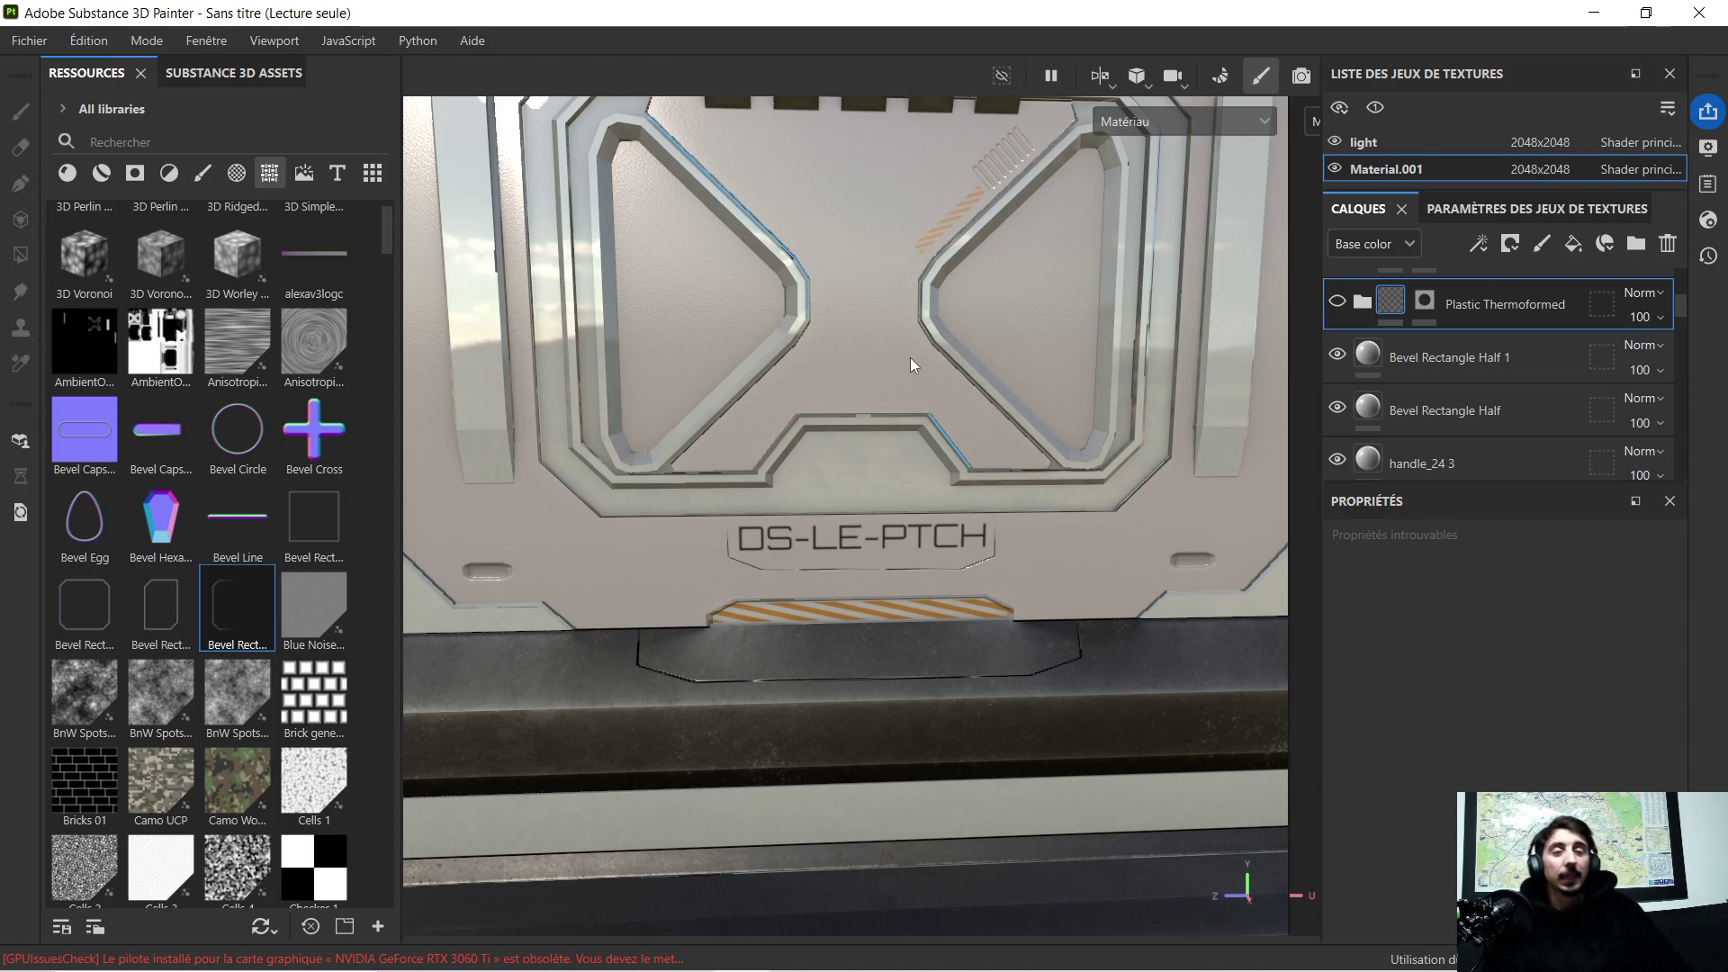
mouse_move(1115, 682)
alt+mouse_down()
mouse_move(1009, 488)
mouse_move(942, 461)
alt+mouse_up()
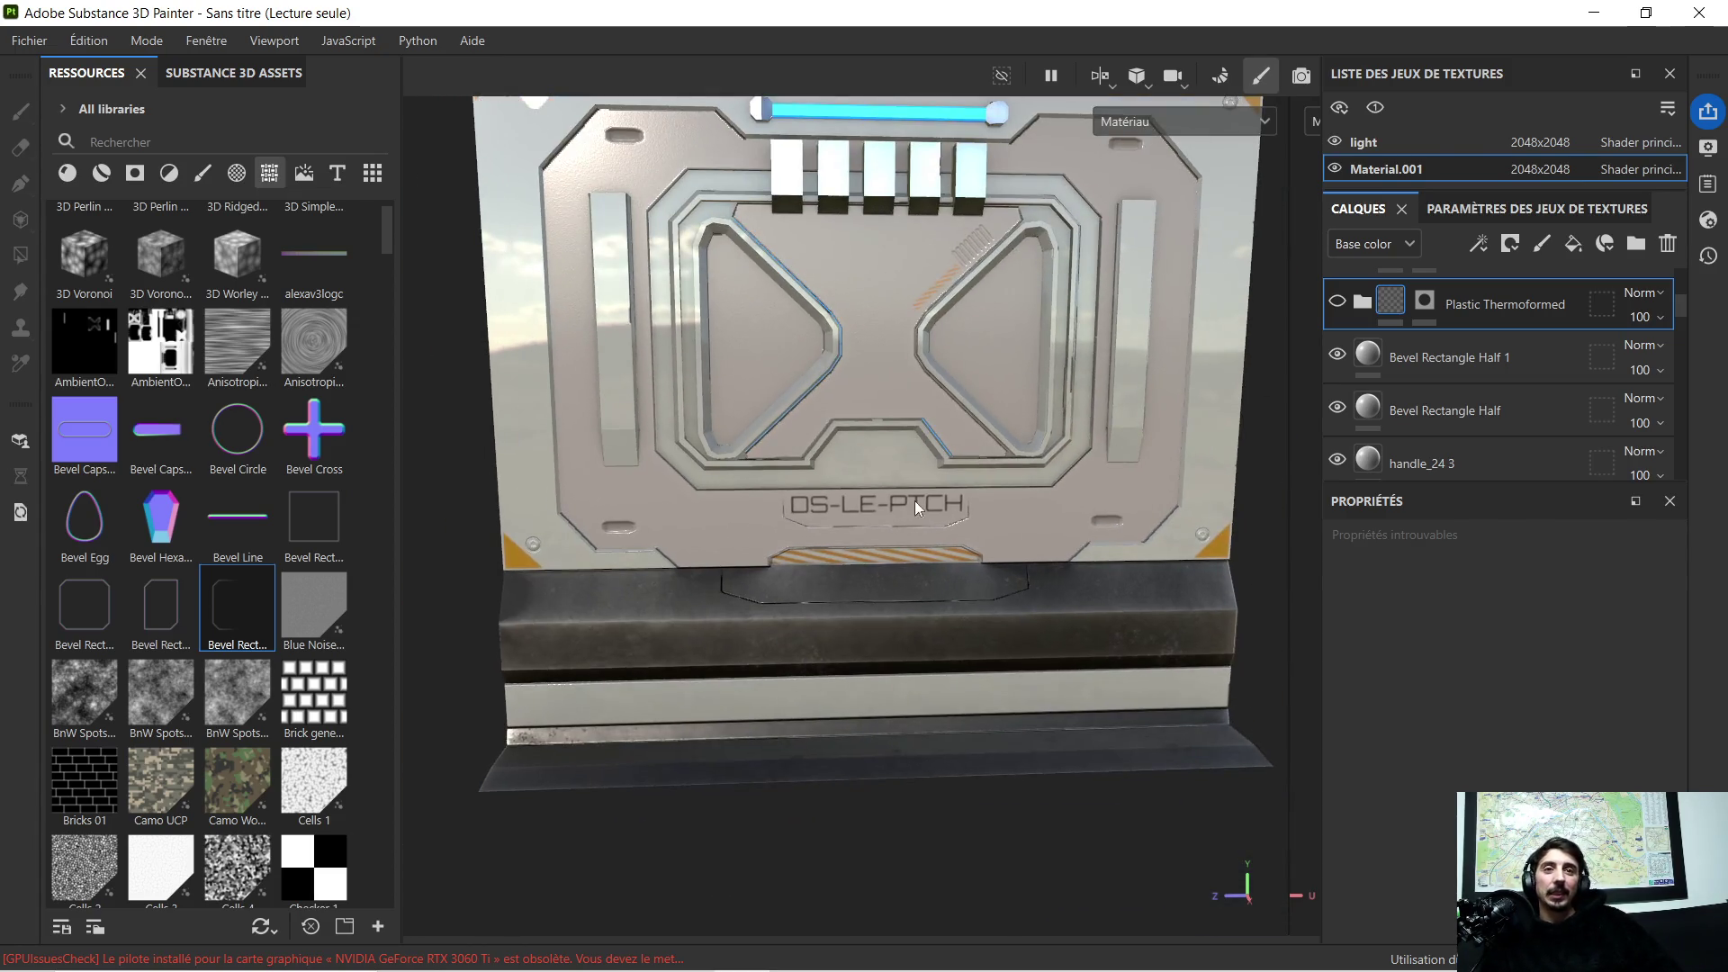
click(1593, 11)
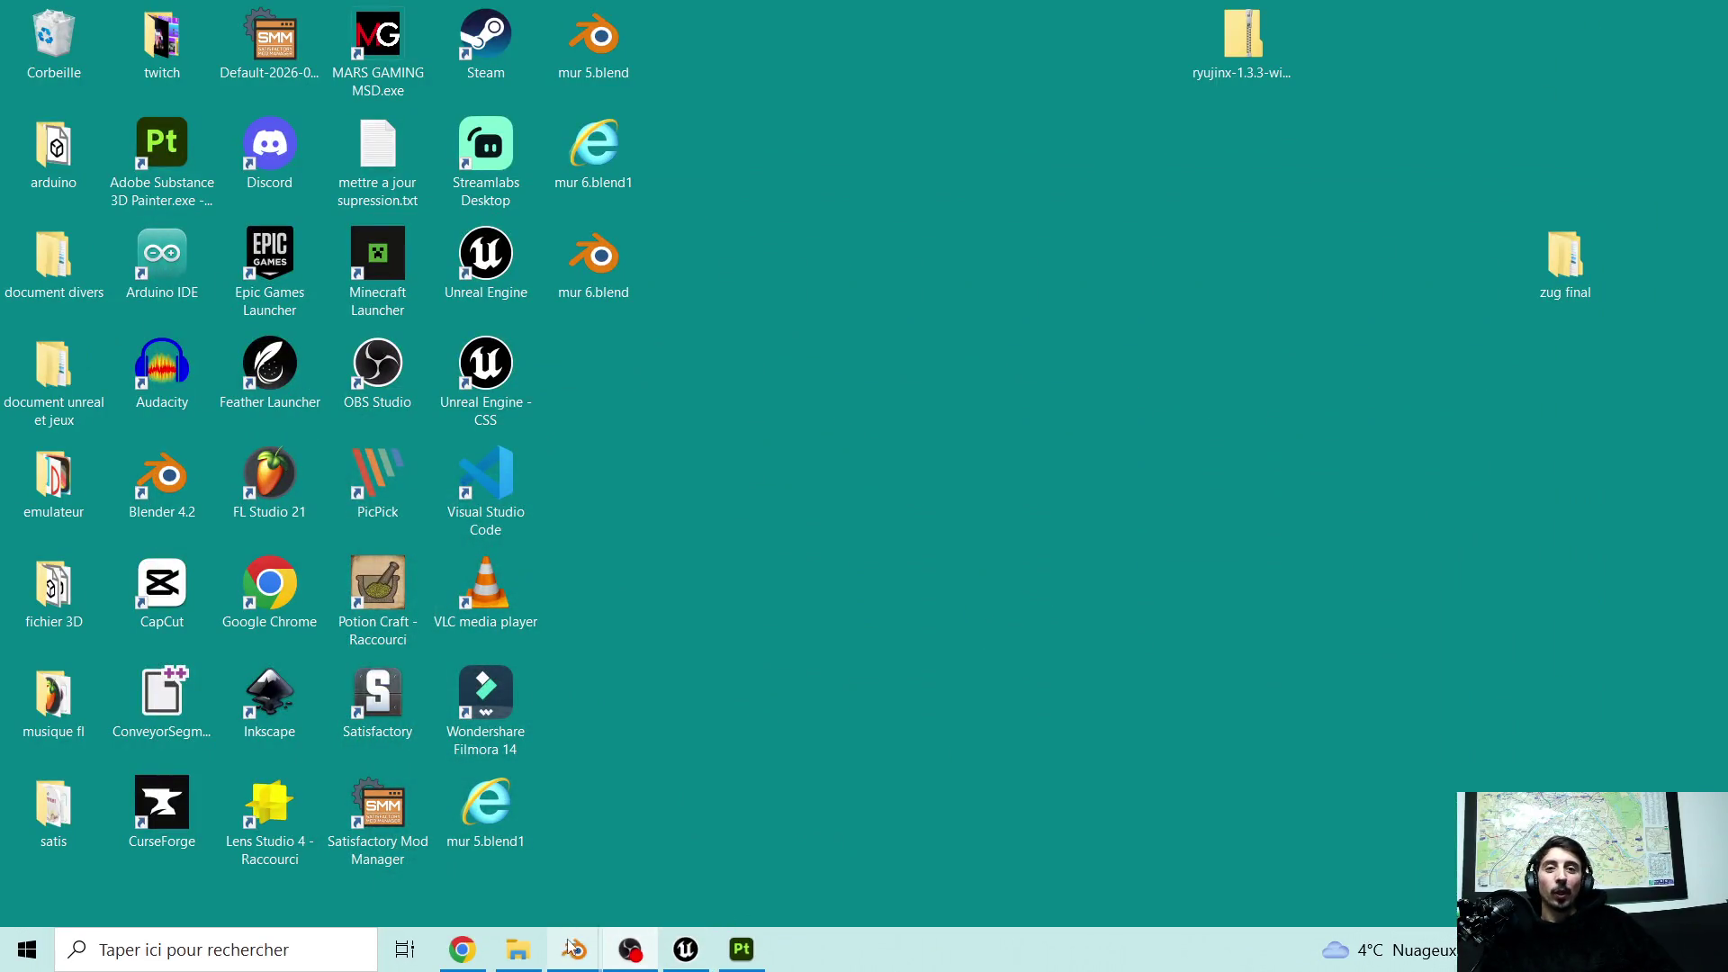
Step: Bring Blender forward, deselect the wall and add a 2 m 10×10 Grid mesh at the origin
mouse_move(572, 949)
click(445, 844)
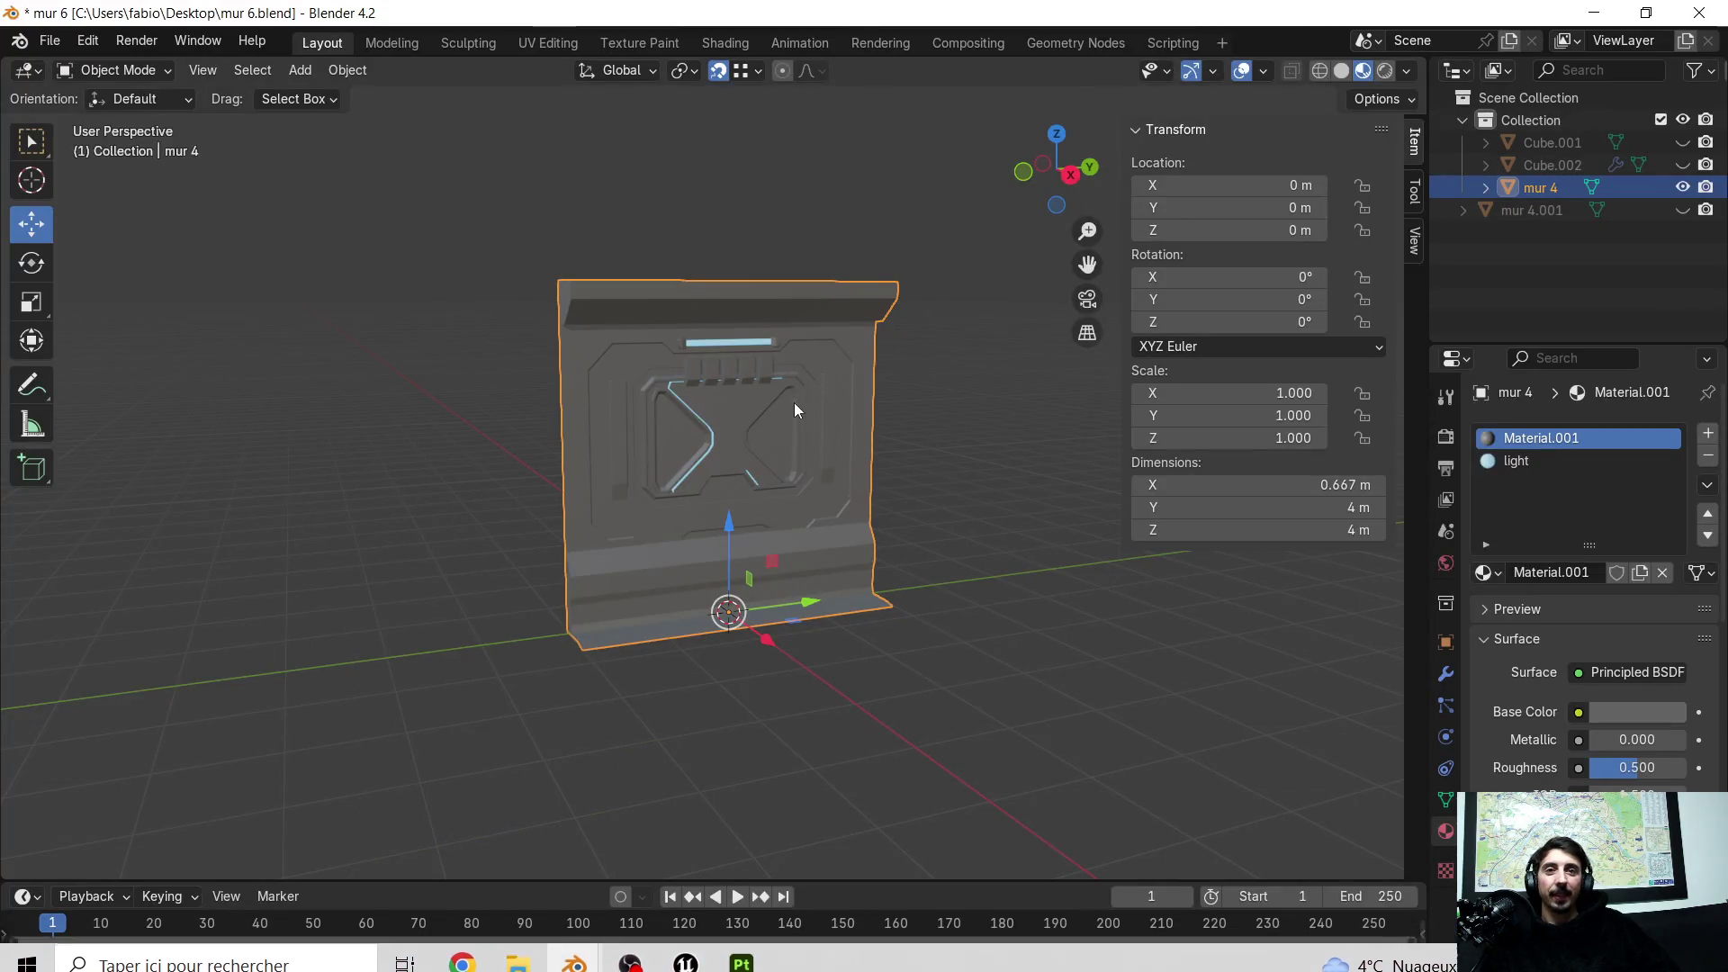
scroll(788, 401, up, 5)
scroll(789, 401, down, 4)
scroll(788, 401, down, 2)
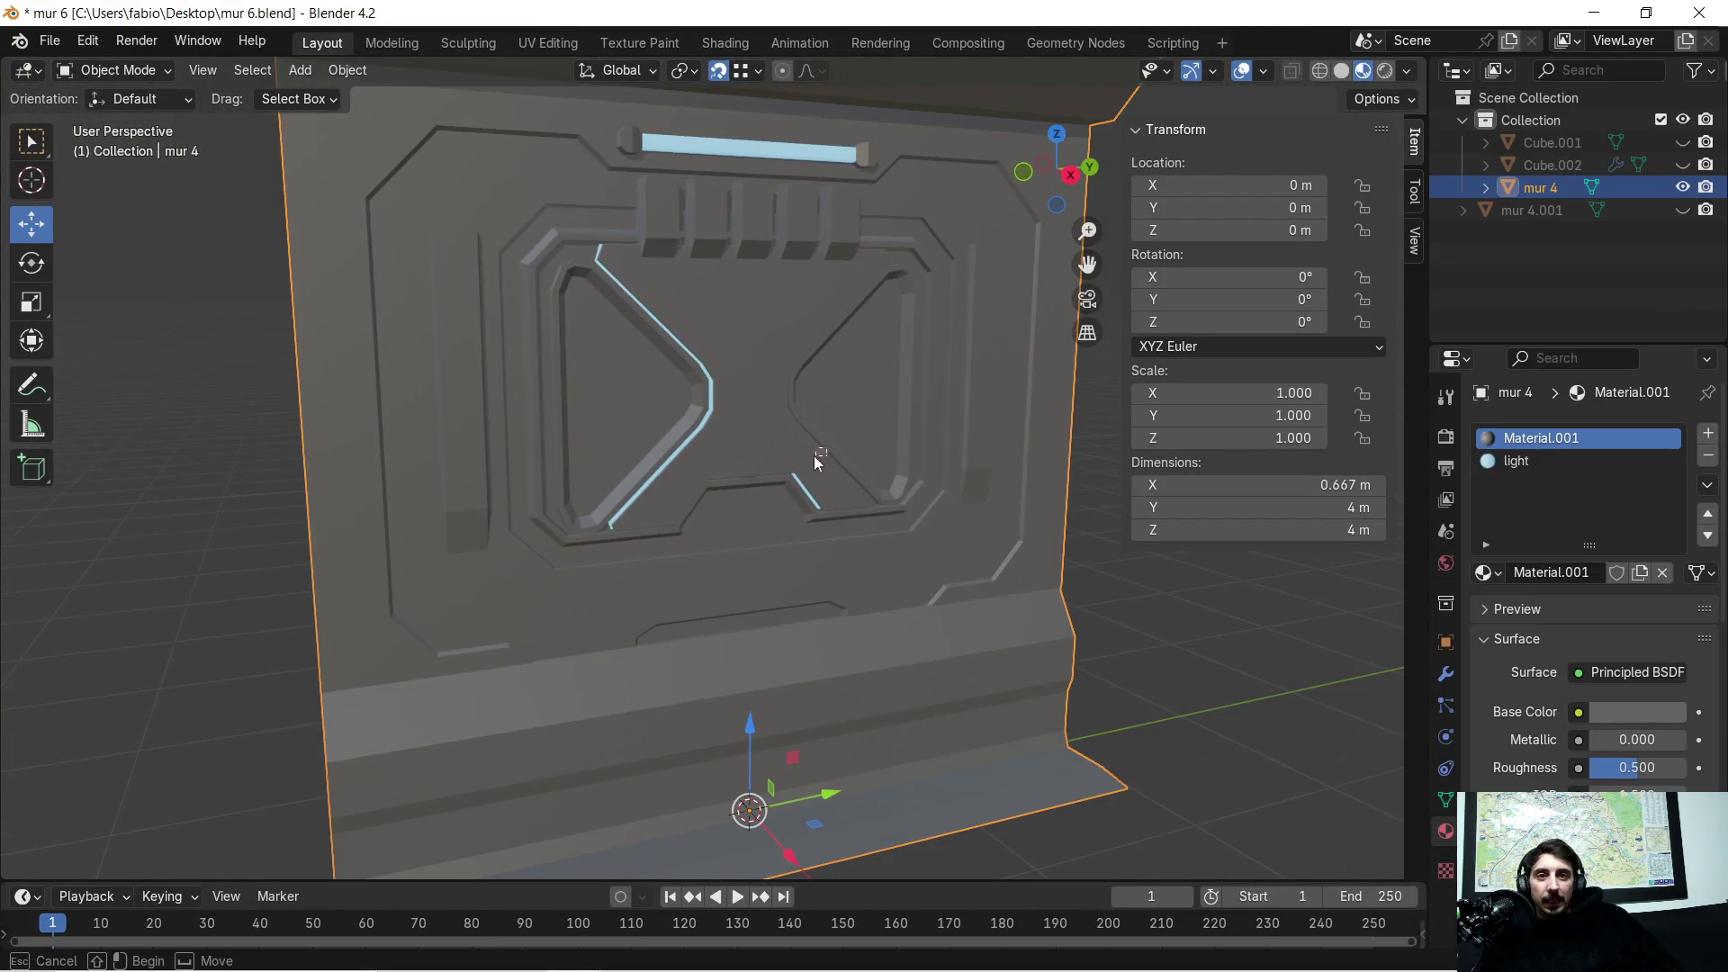
mouse_move(739, 399)
middle_down()
mouse_move(836, 414)
mouse_move(721, 393)
mouse_move(829, 416)
mouse_move(781, 433)
mouse_move(752, 381)
middle_up()
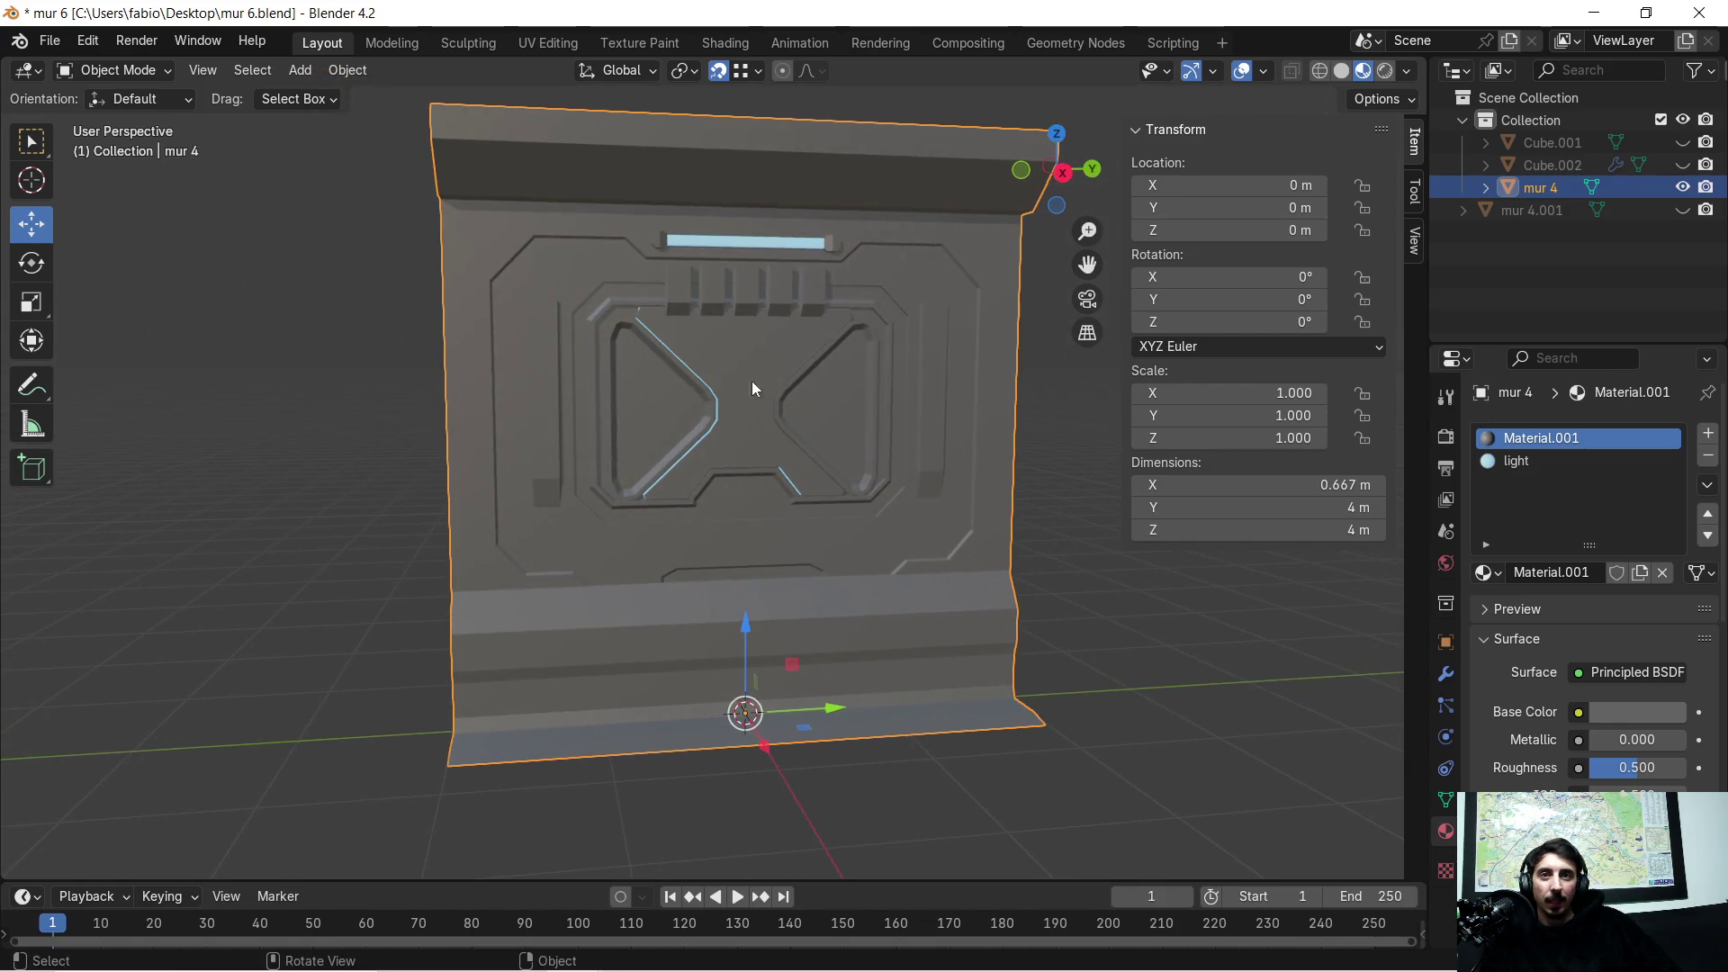
click(299, 70)
mouse_move(332, 95)
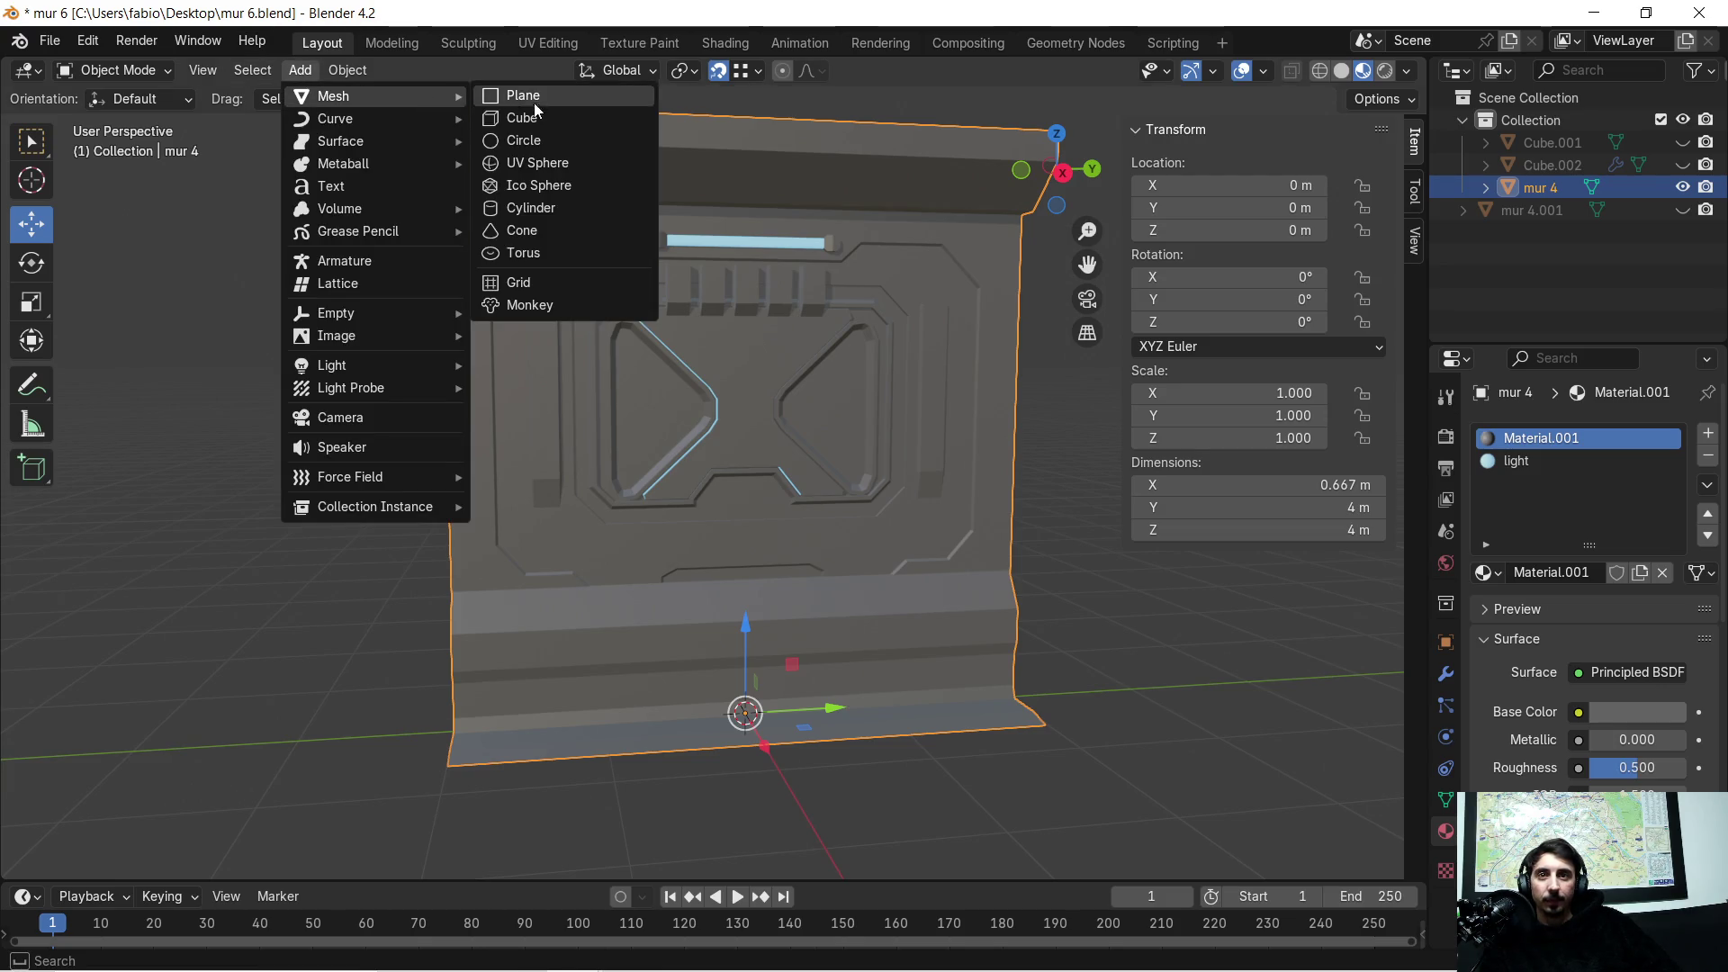
click(162, 372)
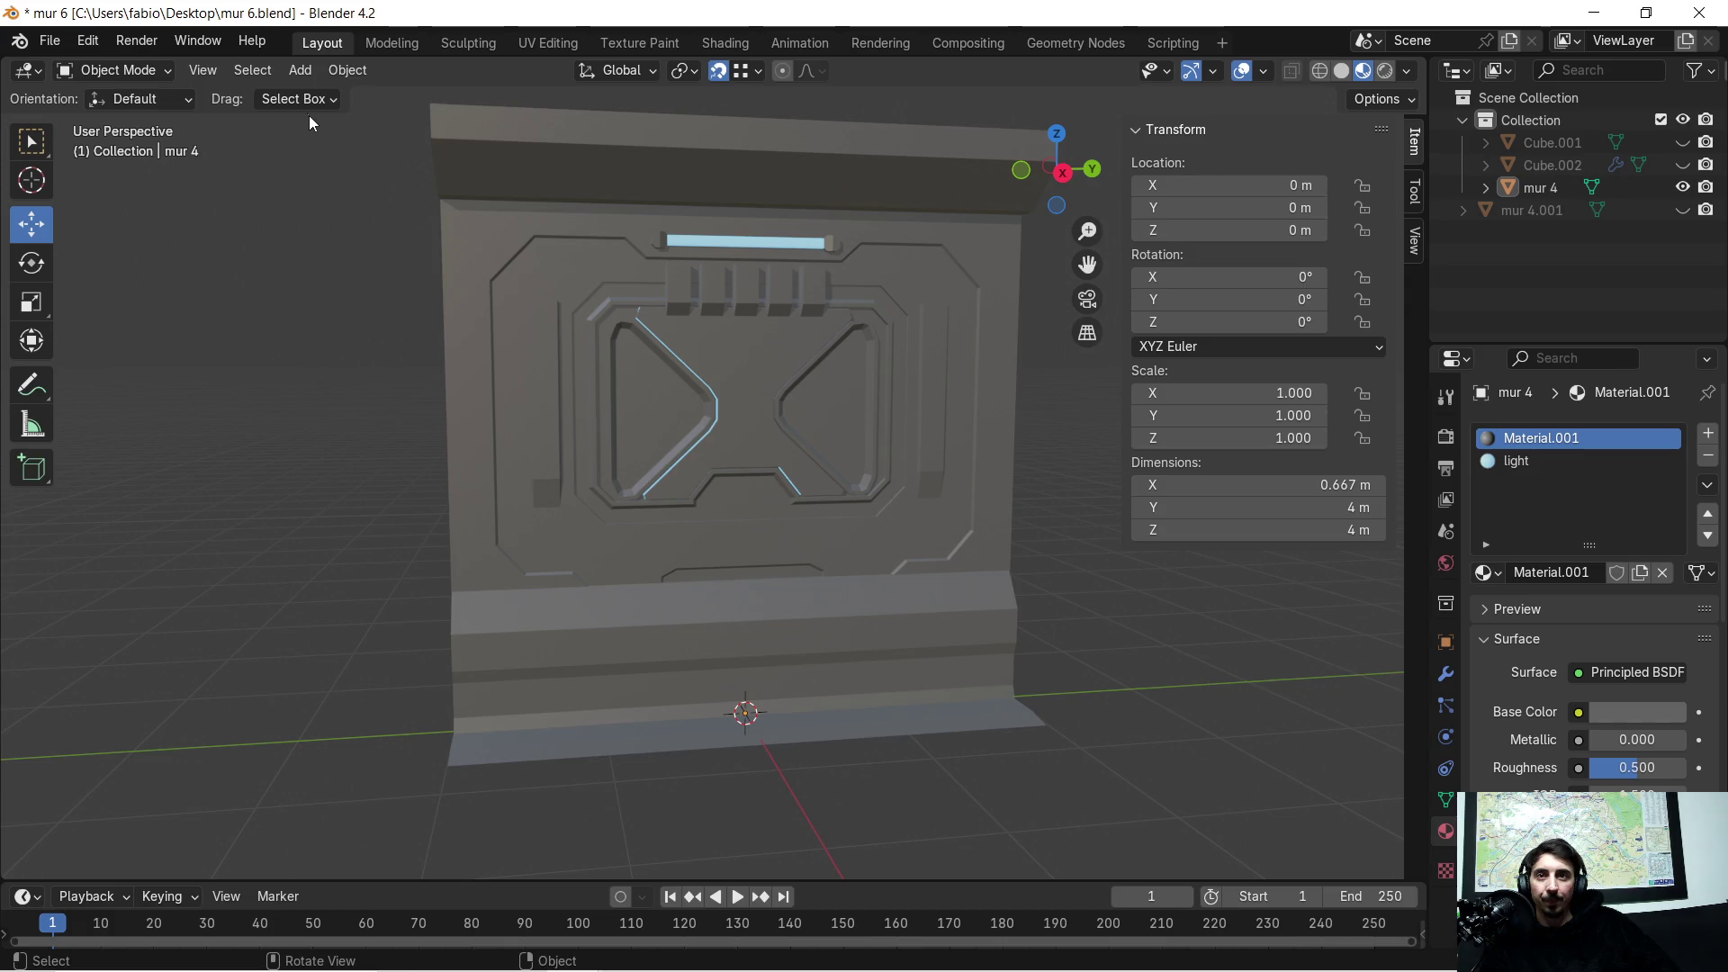
click(303, 71)
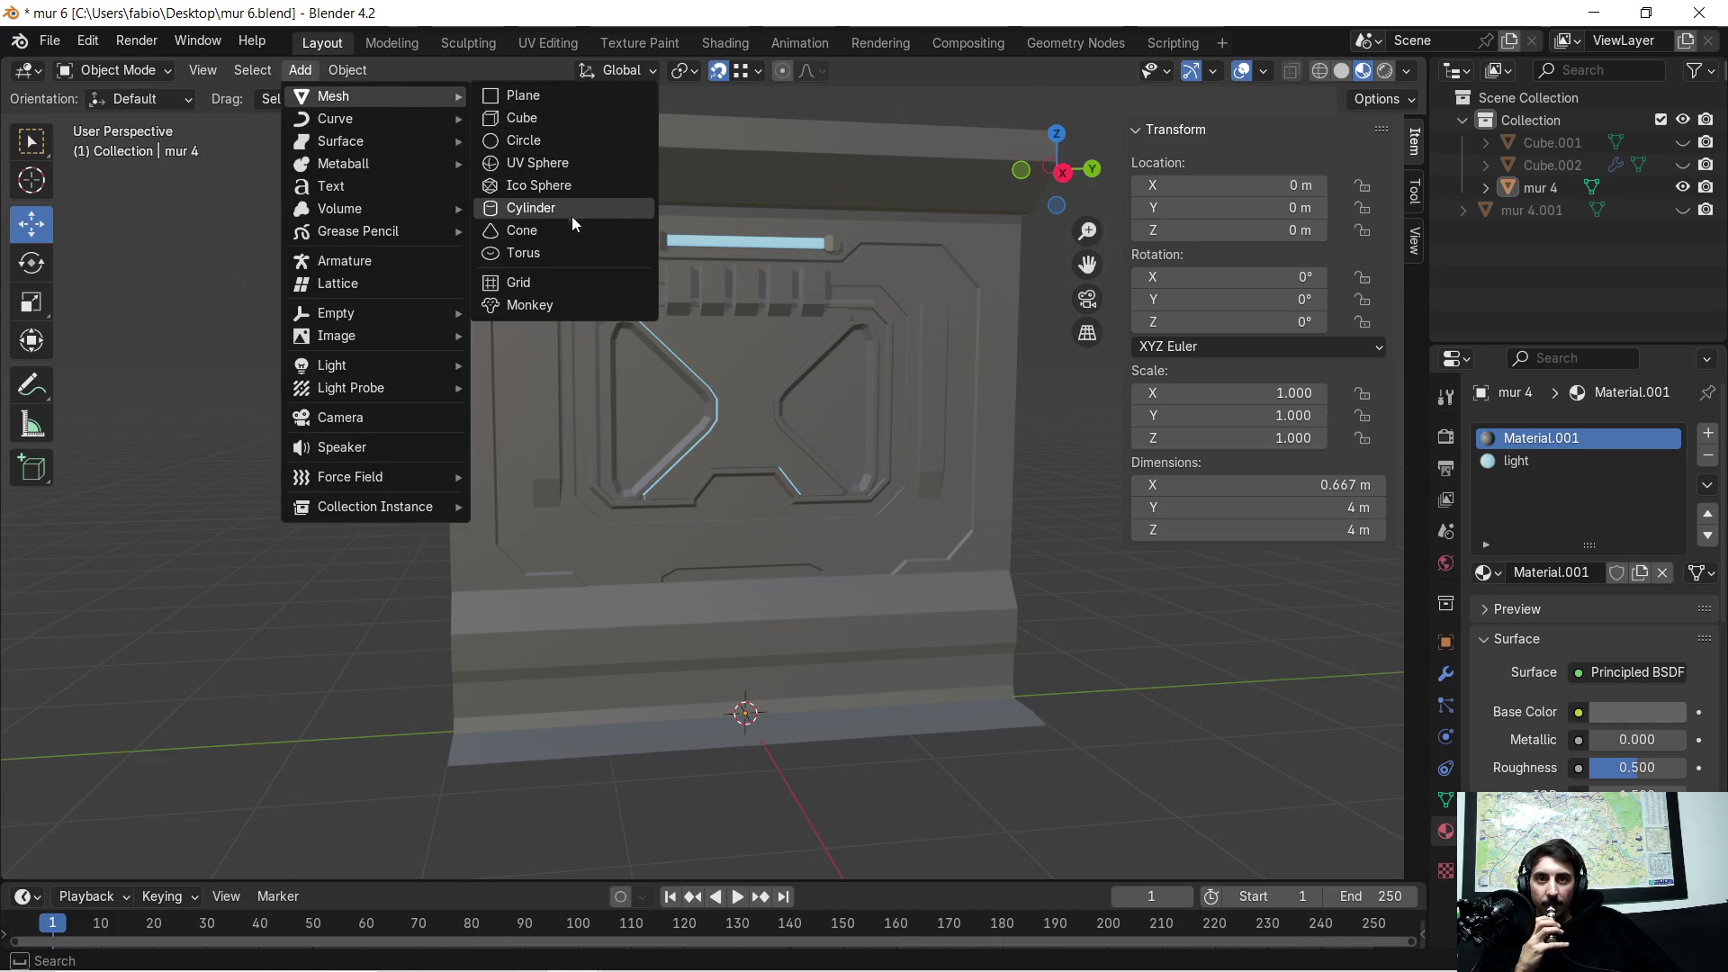
click(555, 281)
mouse_move(736, 578)
middle_down()
mouse_move(661, 600)
mouse_move(772, 603)
mouse_move(918, 541)
middle_up()
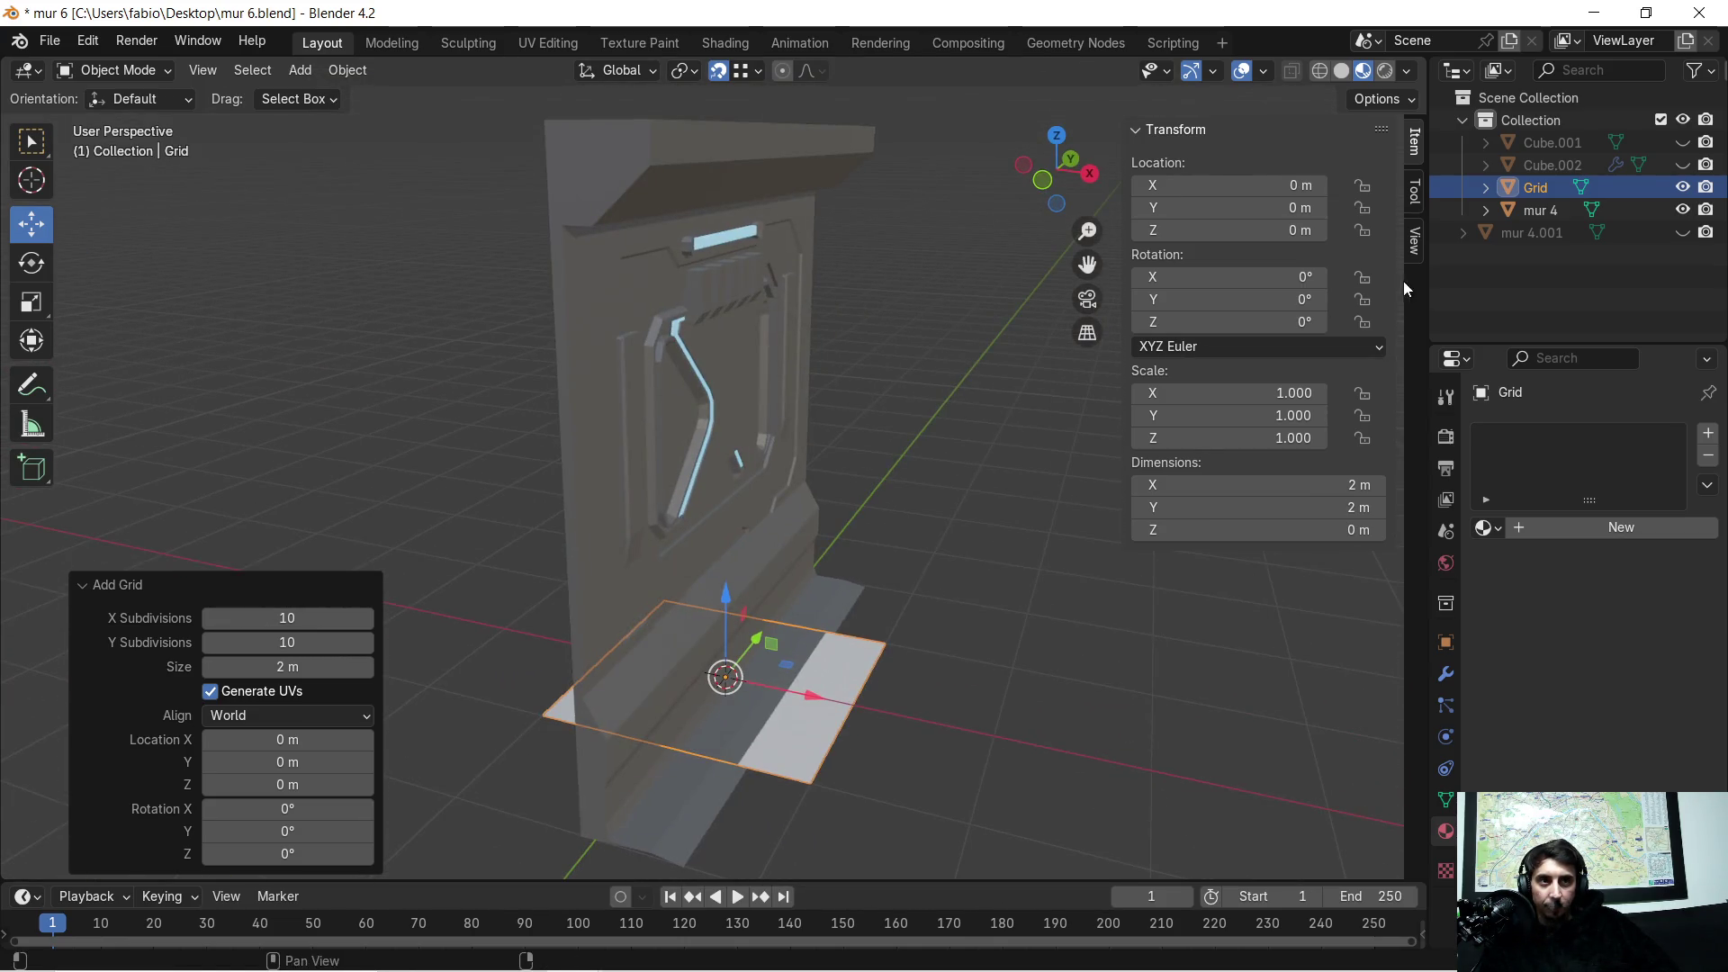
Step: Switch to solid shading, inspect the grid at the wall's base and delete it
click(1341, 70)
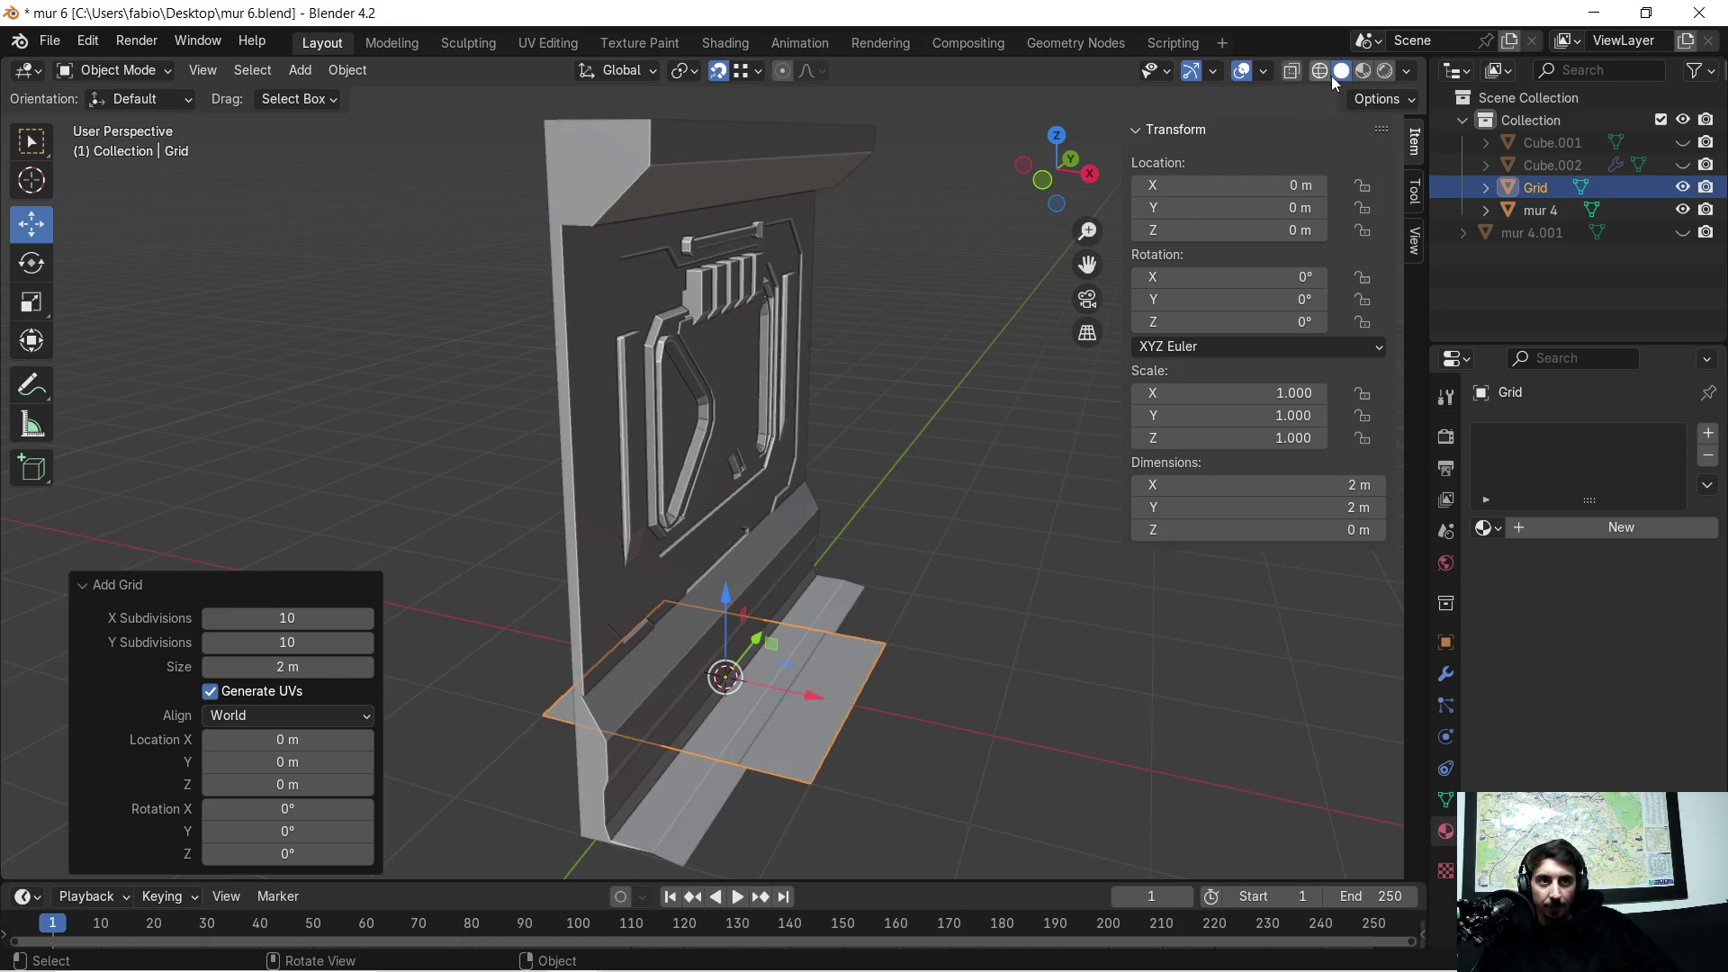
middle_drag(788, 663, 800, 630)
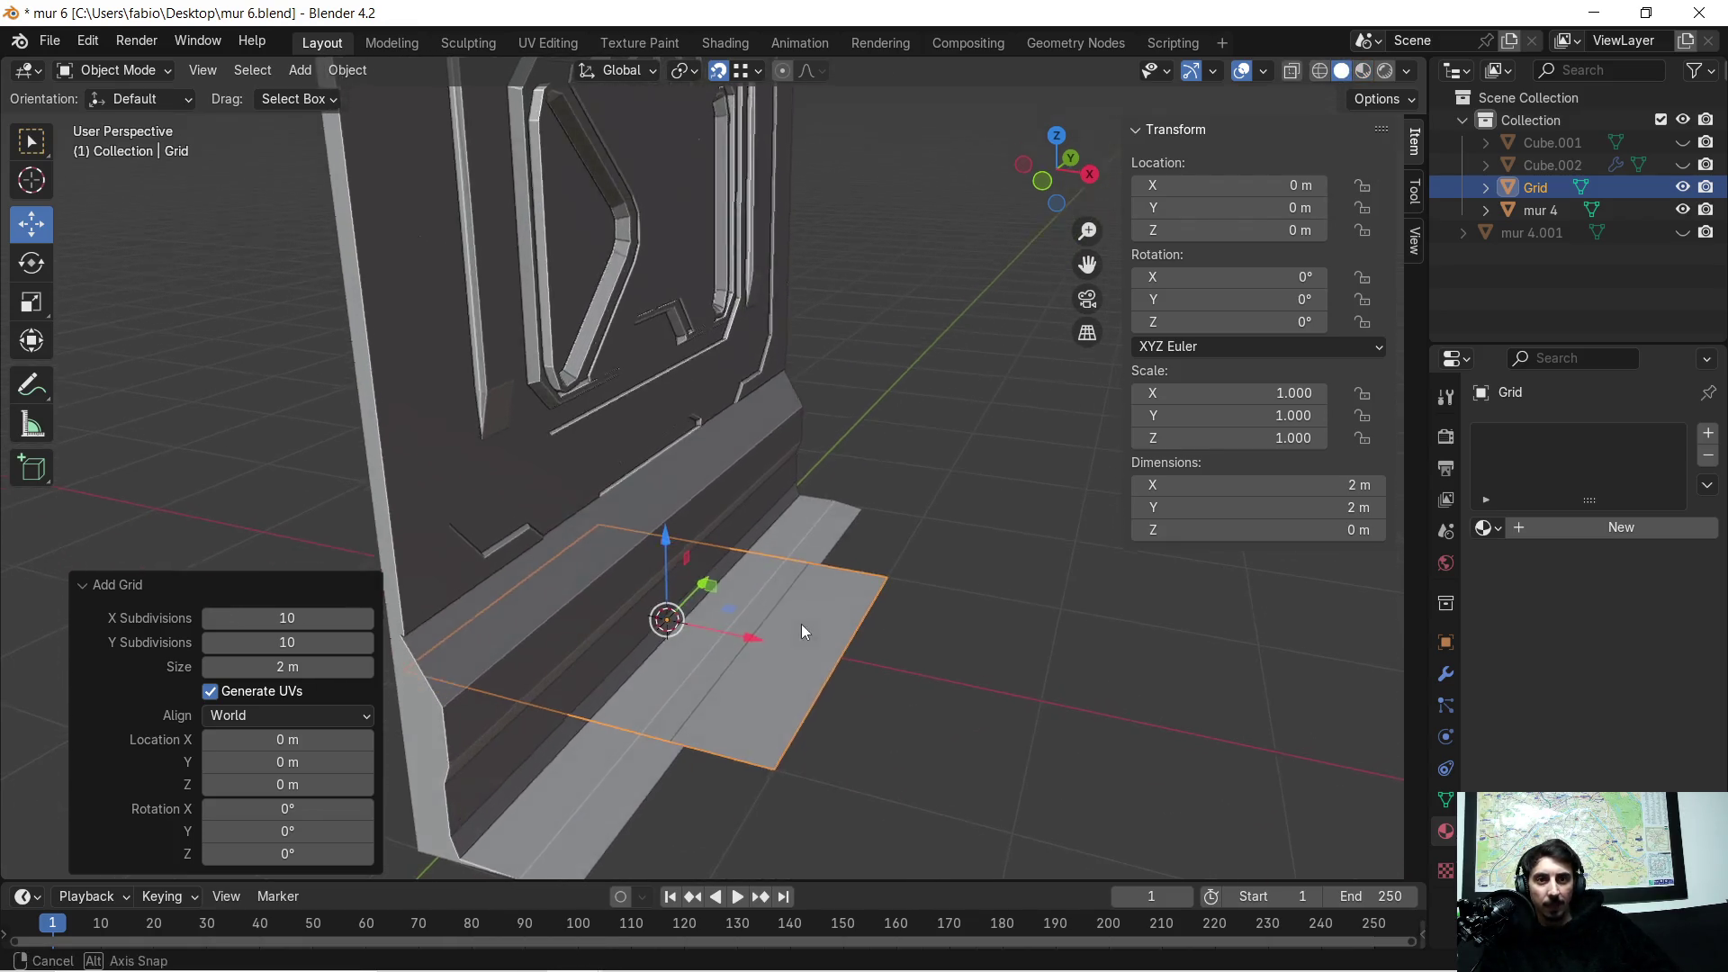
middle_drag(801, 631, 809, 653)
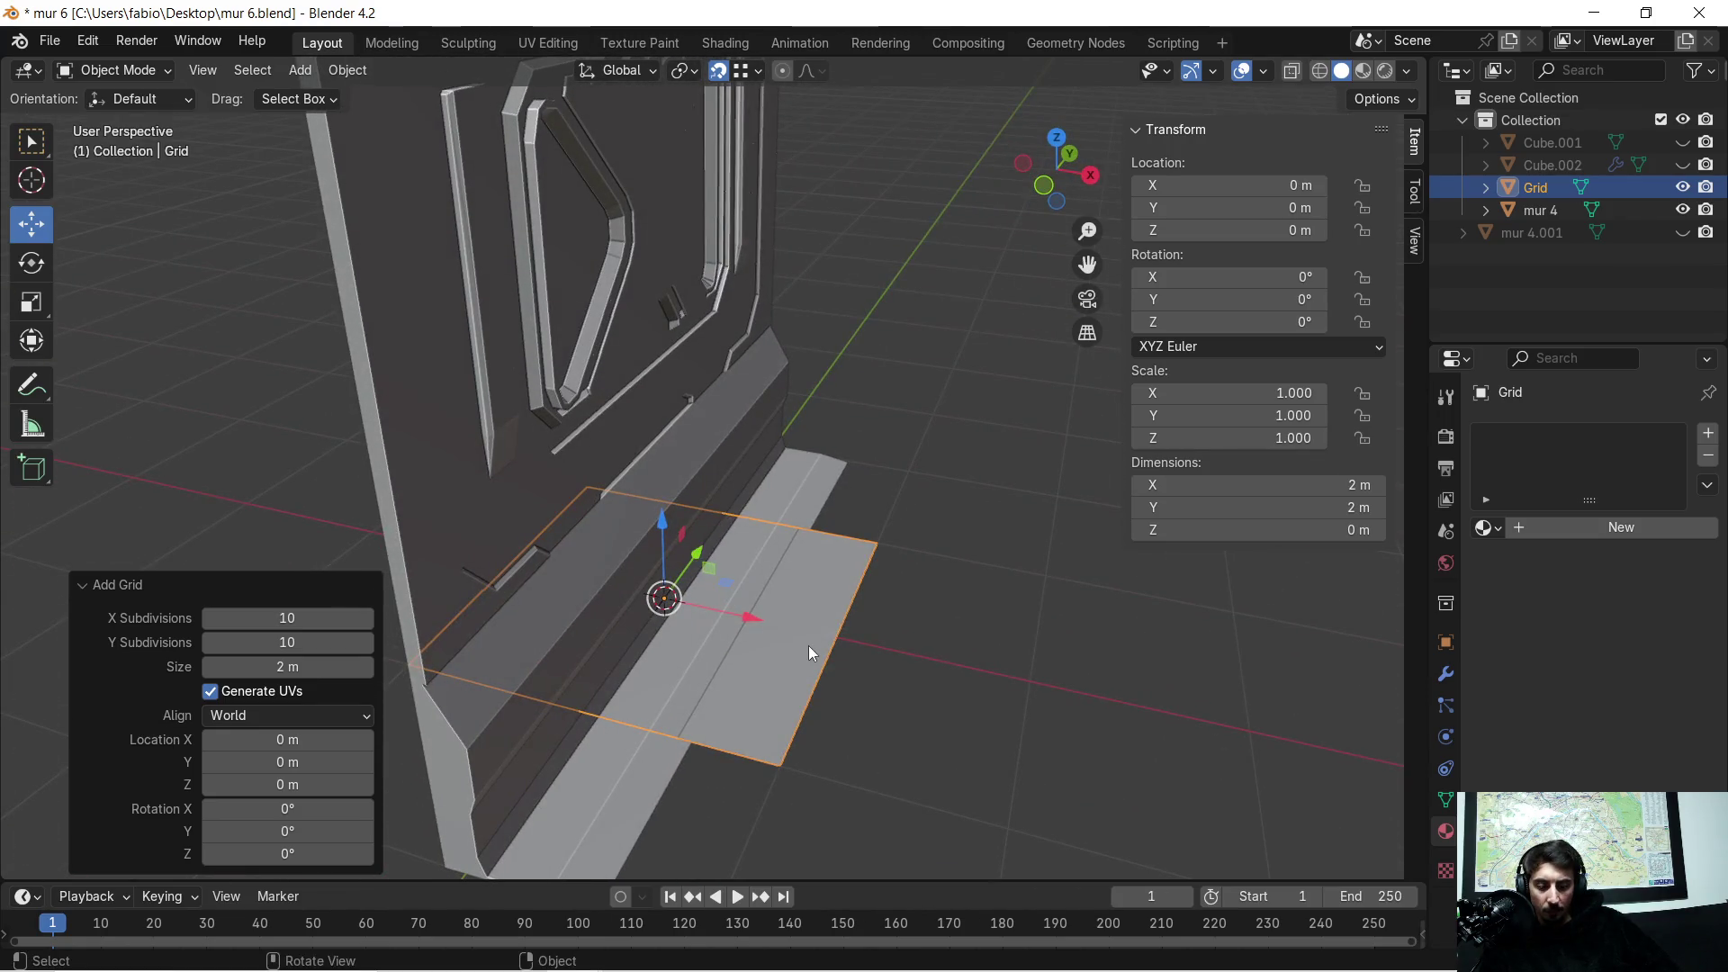
key(Delete)
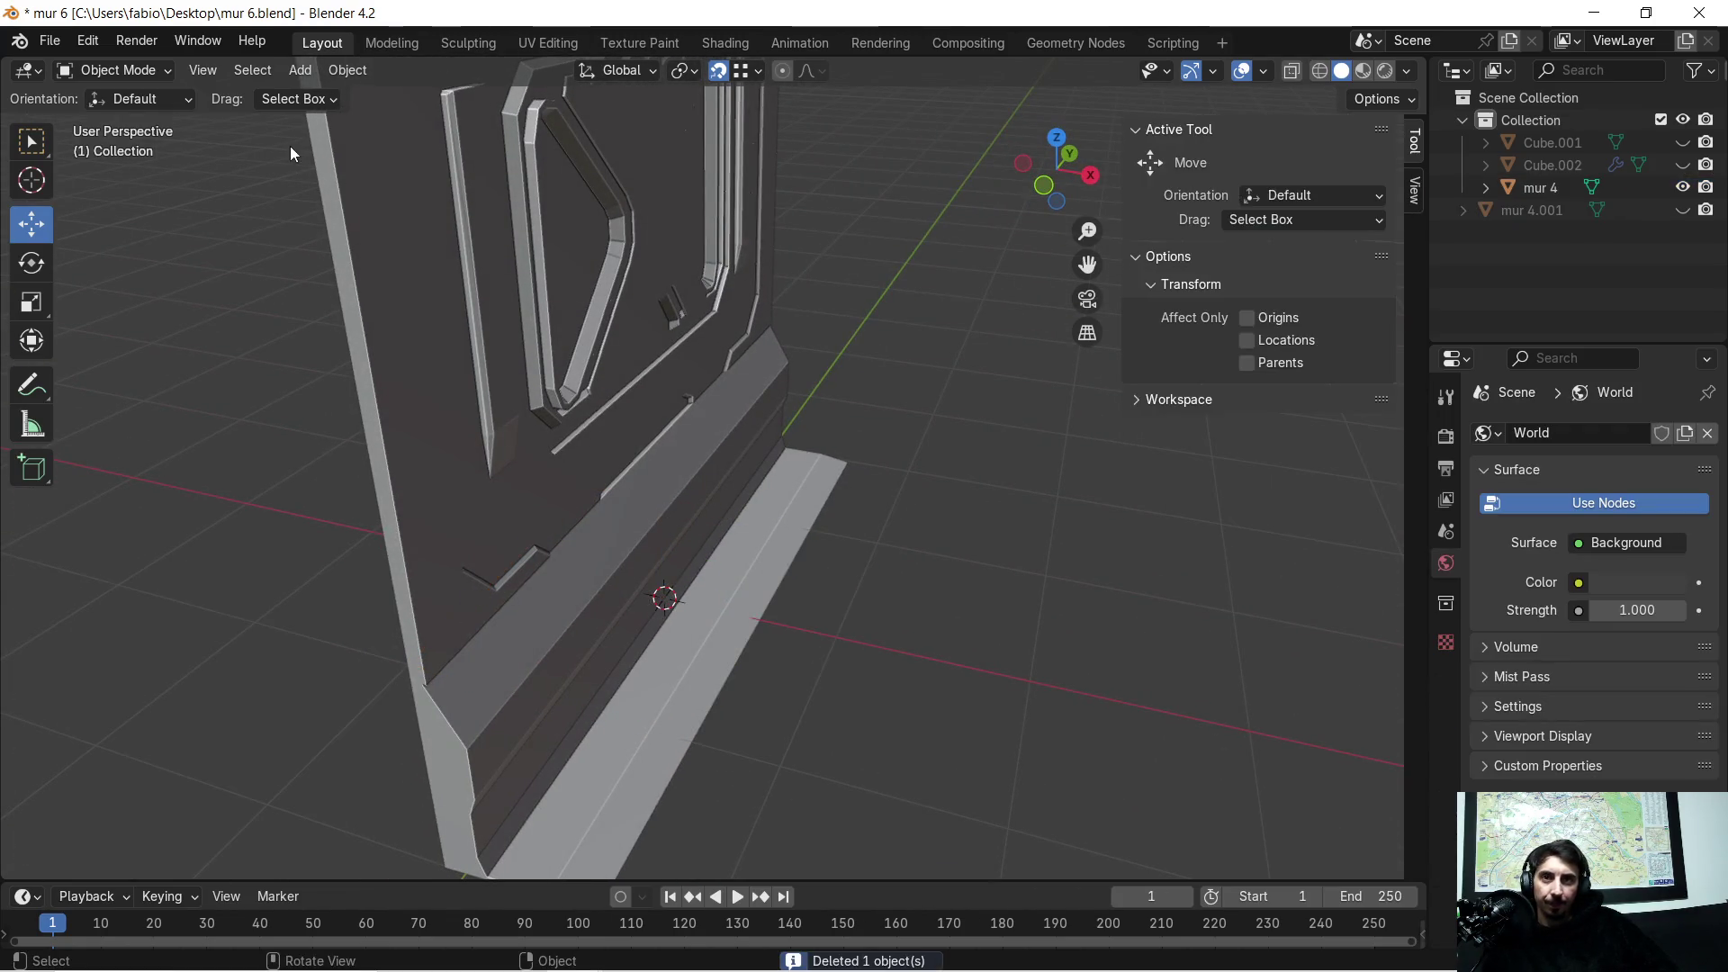
click(302, 70)
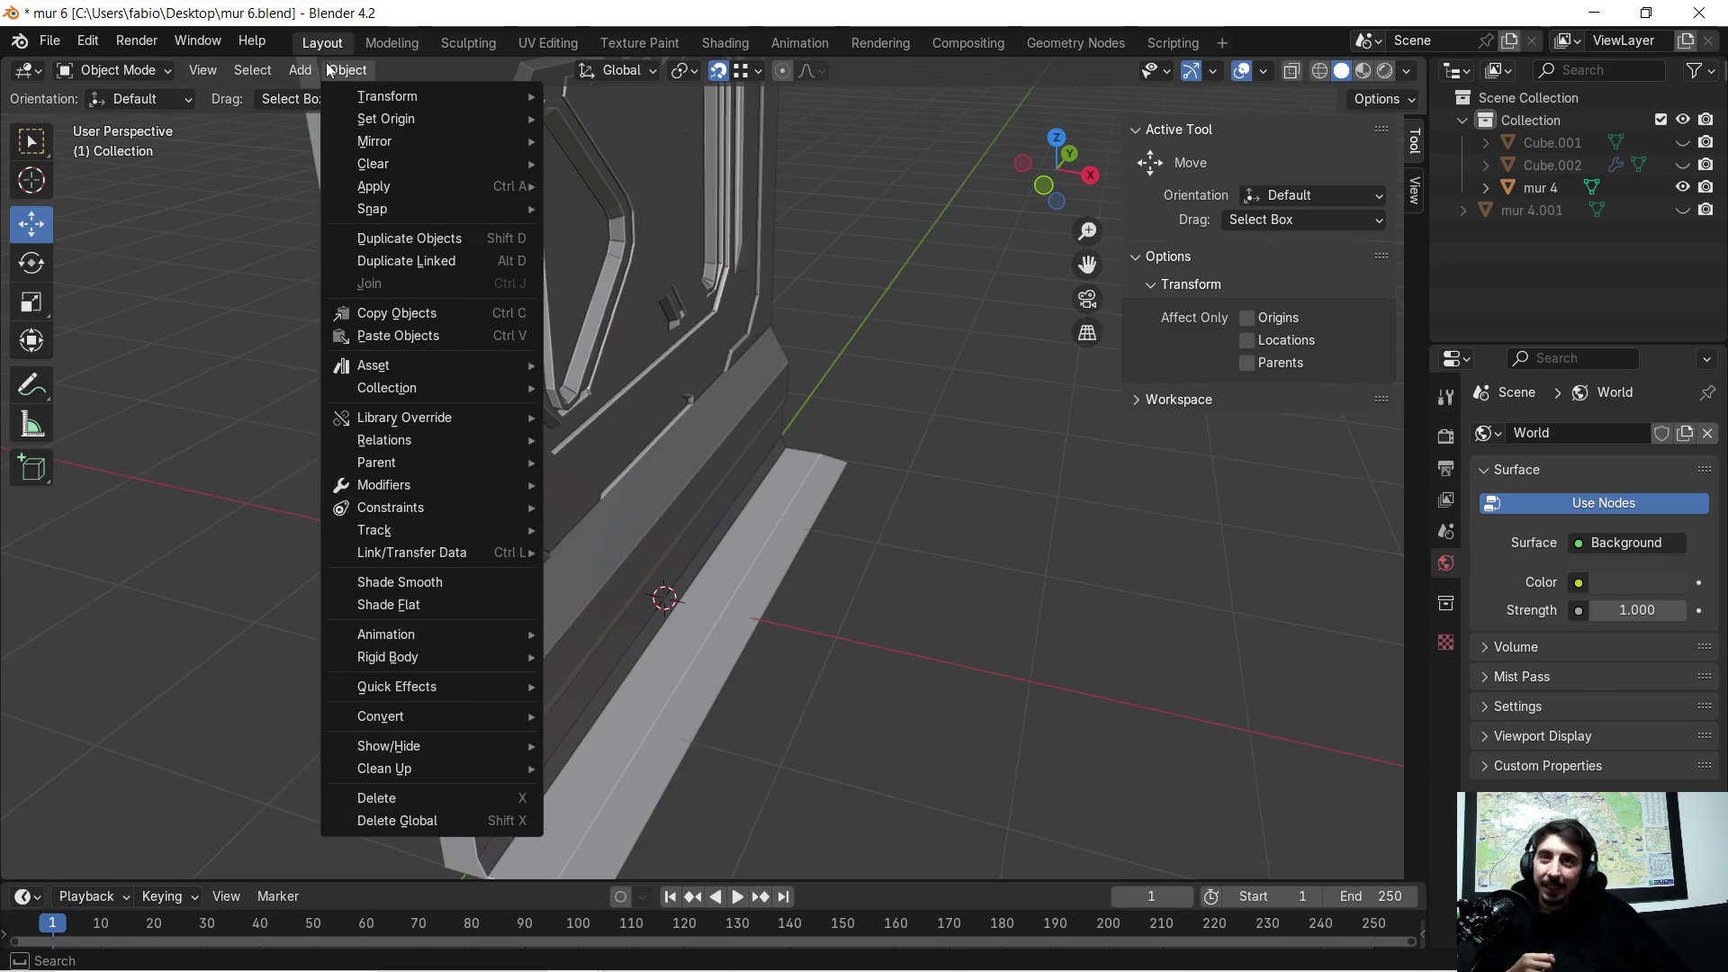
mouse_move(333, 96)
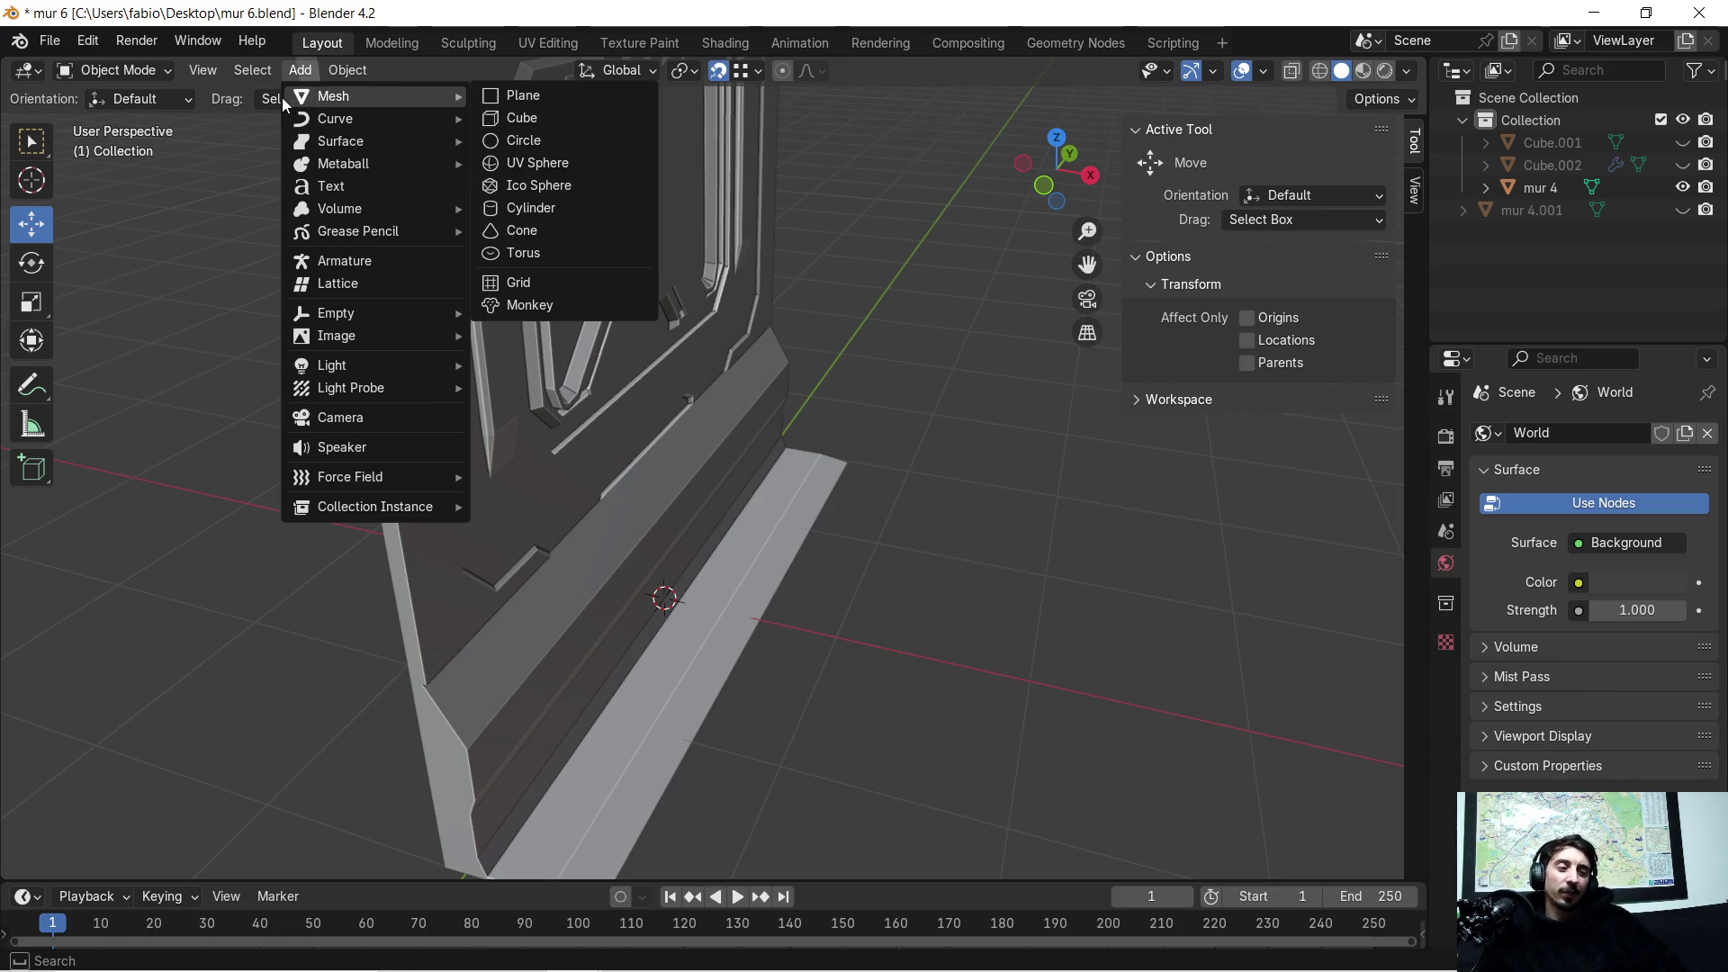
key(alt+z)
key(alt+z)
mouse_move(928, 421)
middle_down()
mouse_move(761, 398)
mouse_move(800, 177)
mouse_move(763, 398)
mouse_move(804, 395)
mouse_move(841, 427)
mouse_move(675, 393)
mouse_move(645, 403)
mouse_move(656, 395)
middle_up()
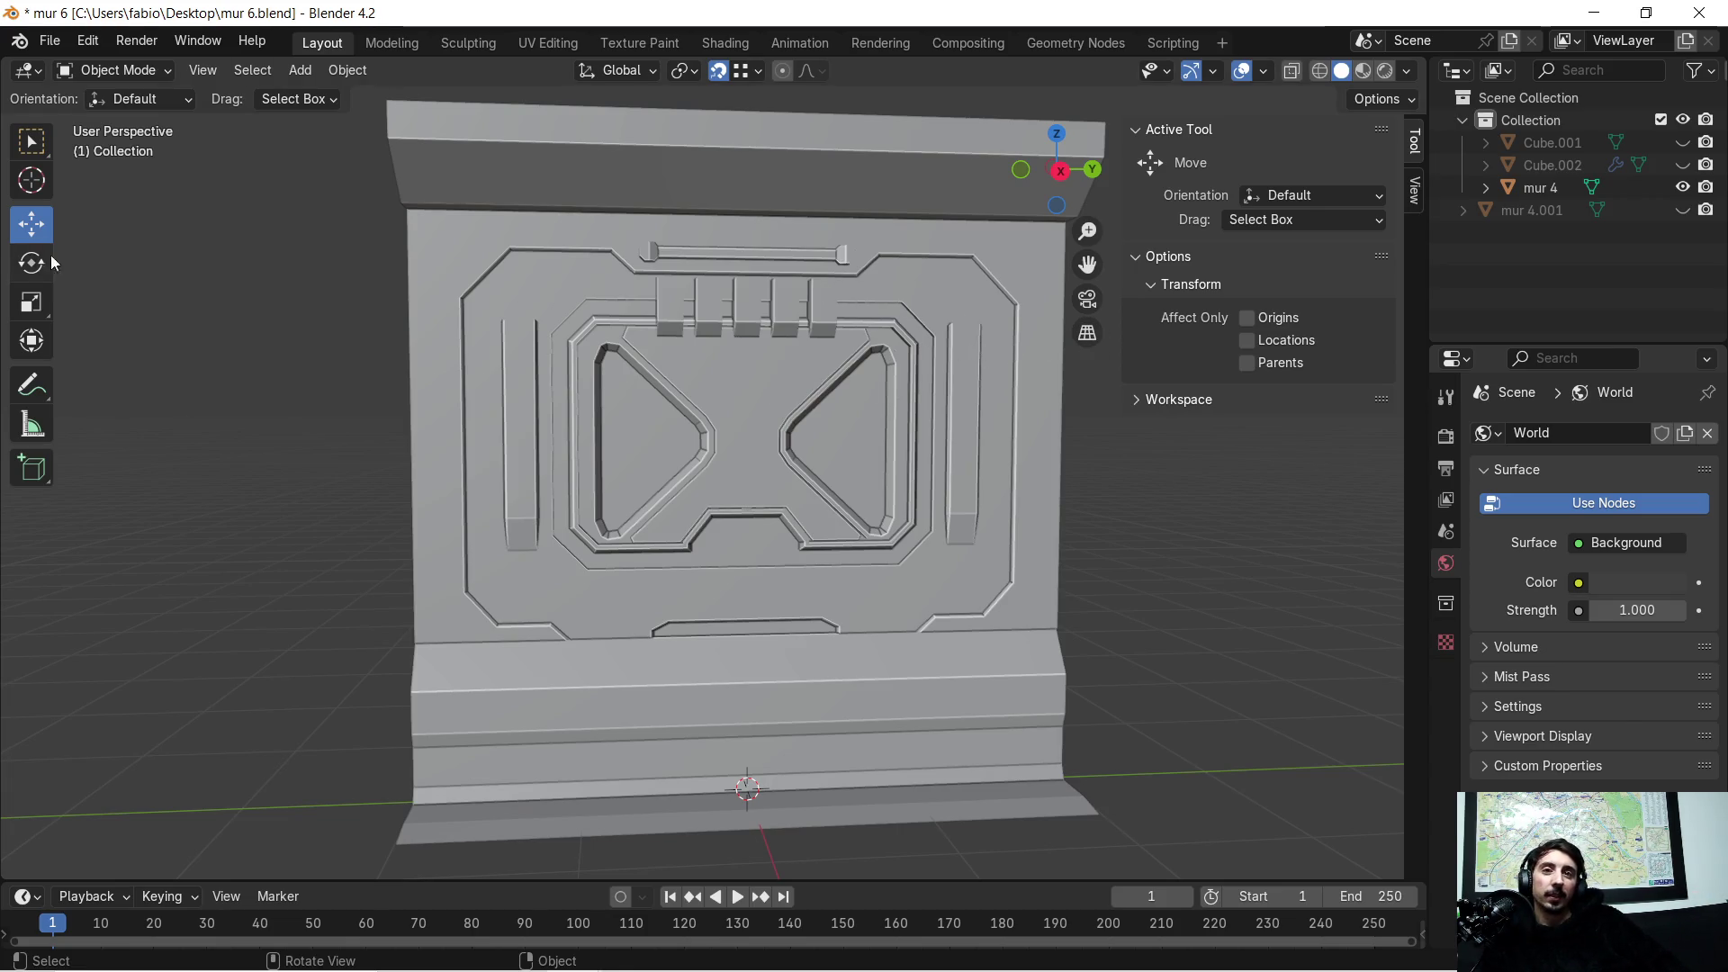
scroll(725, 412, up, 3)
scroll(631, 404, up, 2)
mouse_move(631, 405)
middle_down()
mouse_move(768, 398)
mouse_move(588, 364)
mouse_move(608, 320)
middle_up()
mouse_move(620, 254)
middle_down()
mouse_move(710, 272)
mouse_move(668, 308)
mouse_move(458, 133)
middle_up()
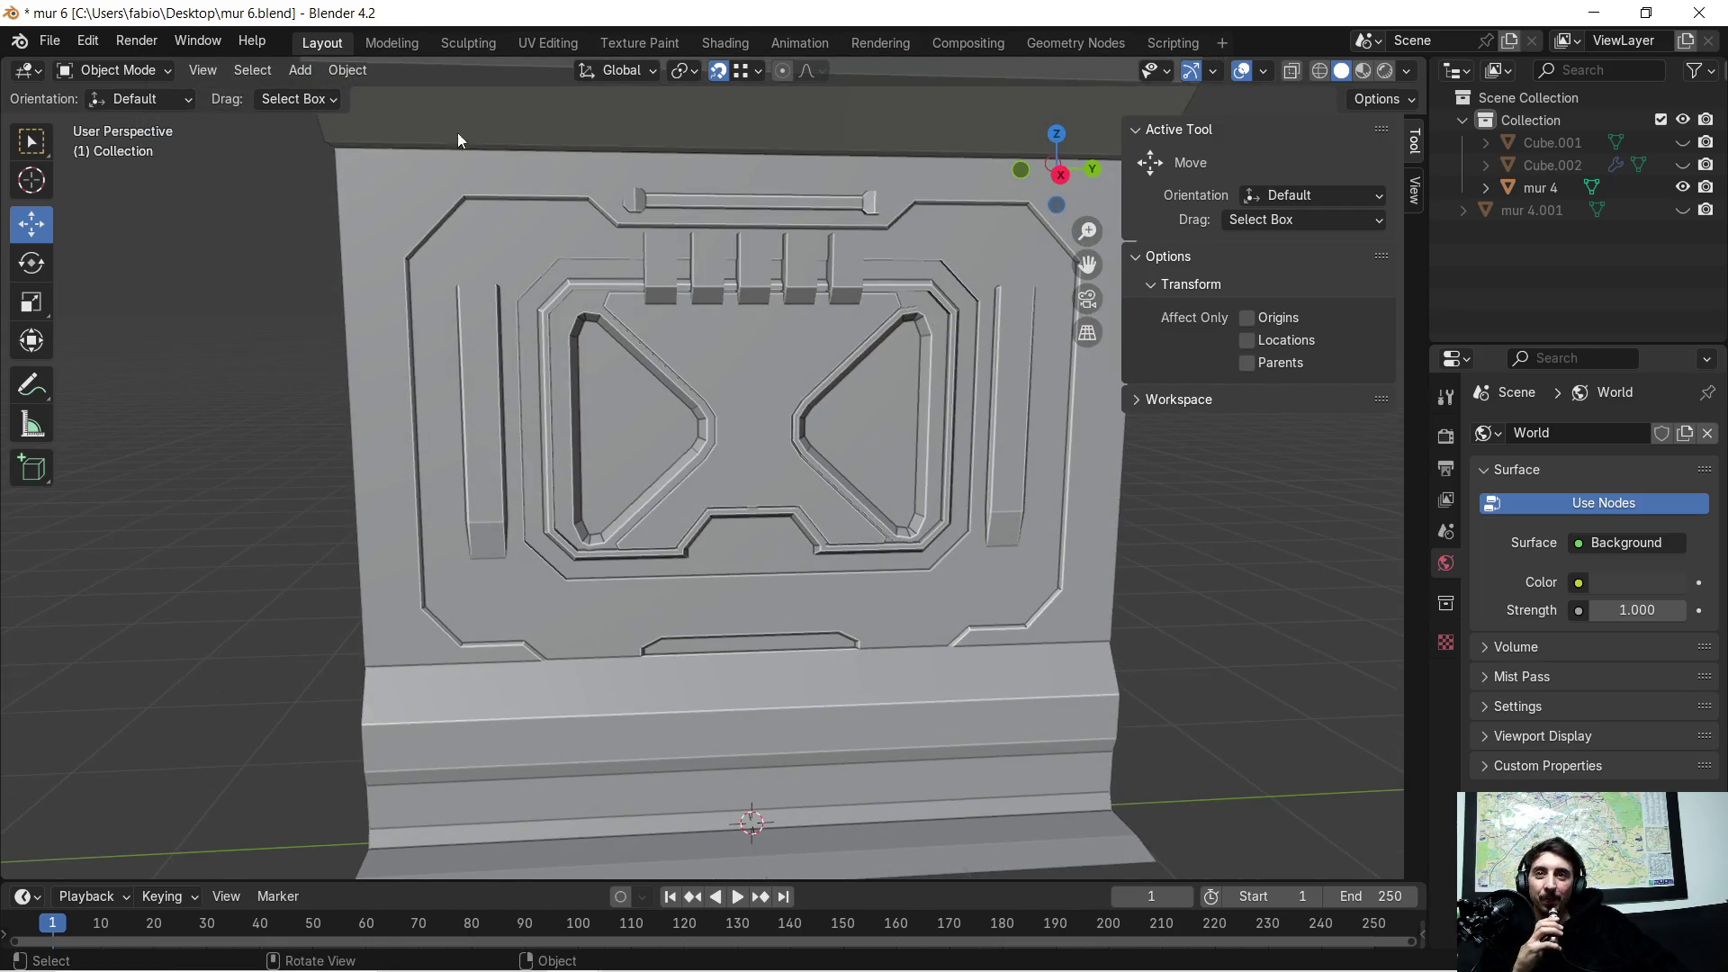
click(308, 70)
mouse_move(333, 96)
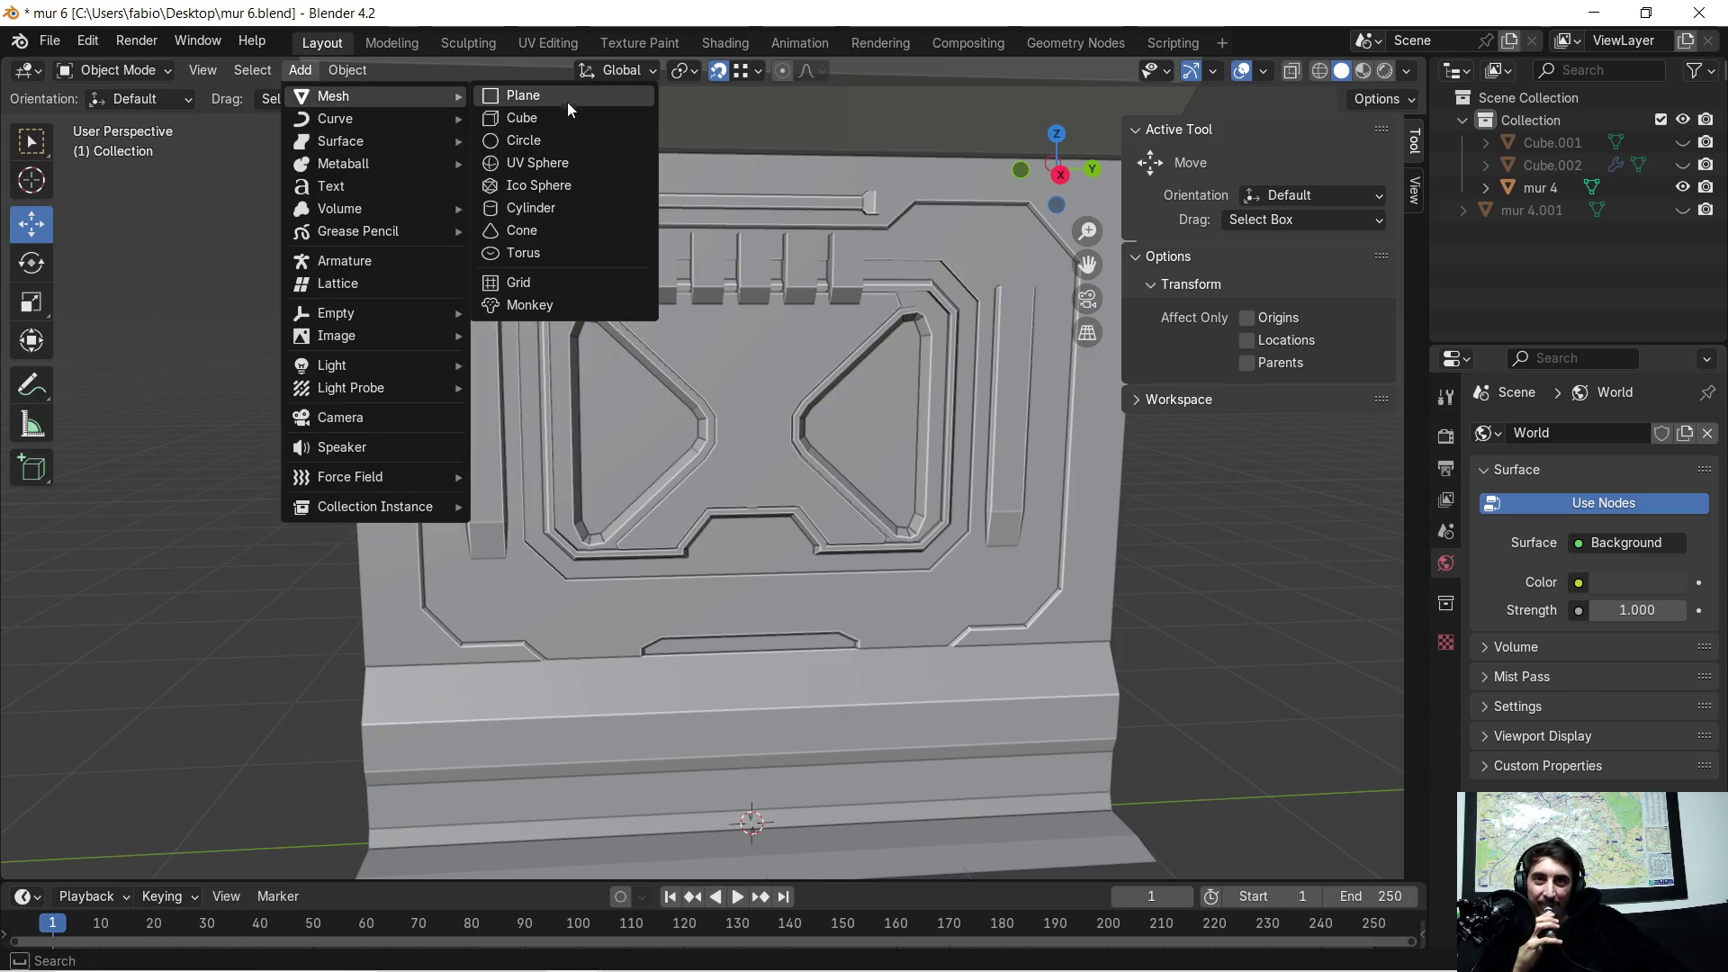
Step: Add a new 2 m 10×10 Grid mesh at the origin and enter Edit Mode on it
click(553, 281)
scroll(671, 317, down, 3)
scroll(769, 515, down, 2)
mouse_move(768, 515)
middle_down()
mouse_move(962, 514)
mouse_move(435, 61)
middle_up()
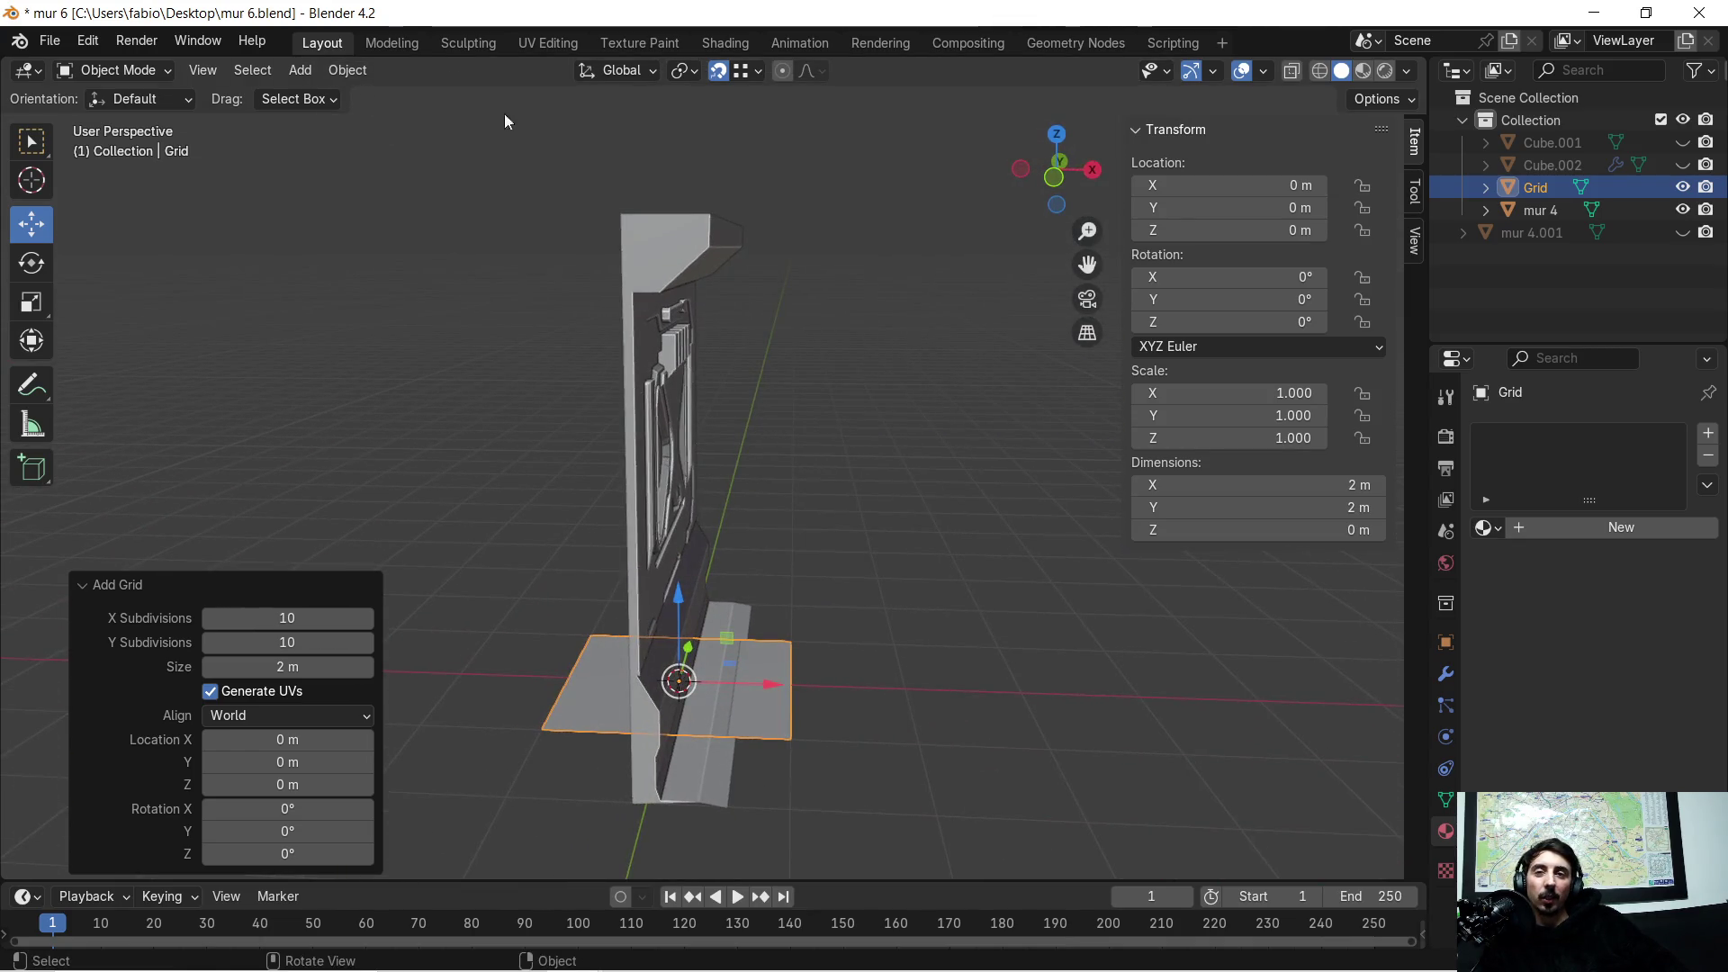
key(Tab)
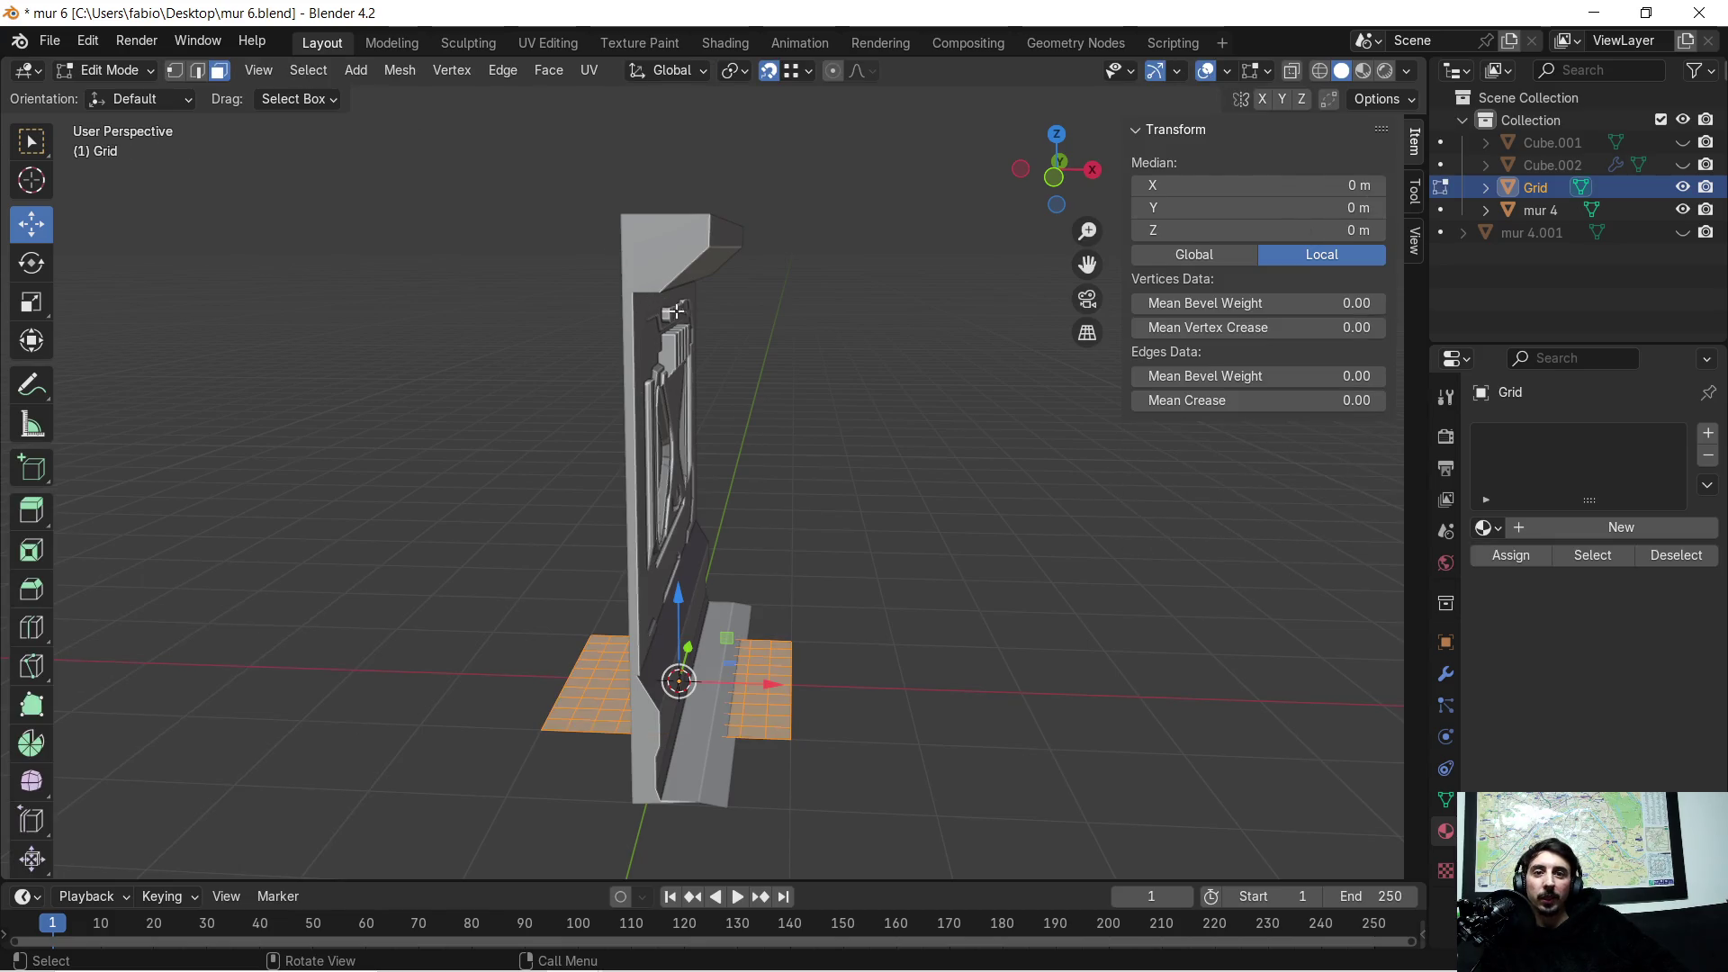
scroll(985, 660, up, 5)
Step: Rotate the grid faces 90° about Y and move them 1.1248 m along X before the wall
mouse_move(953, 694)
shift+middle_down()
mouse_move(884, 413)
mouse_move(877, 442)
shift+middle_up()
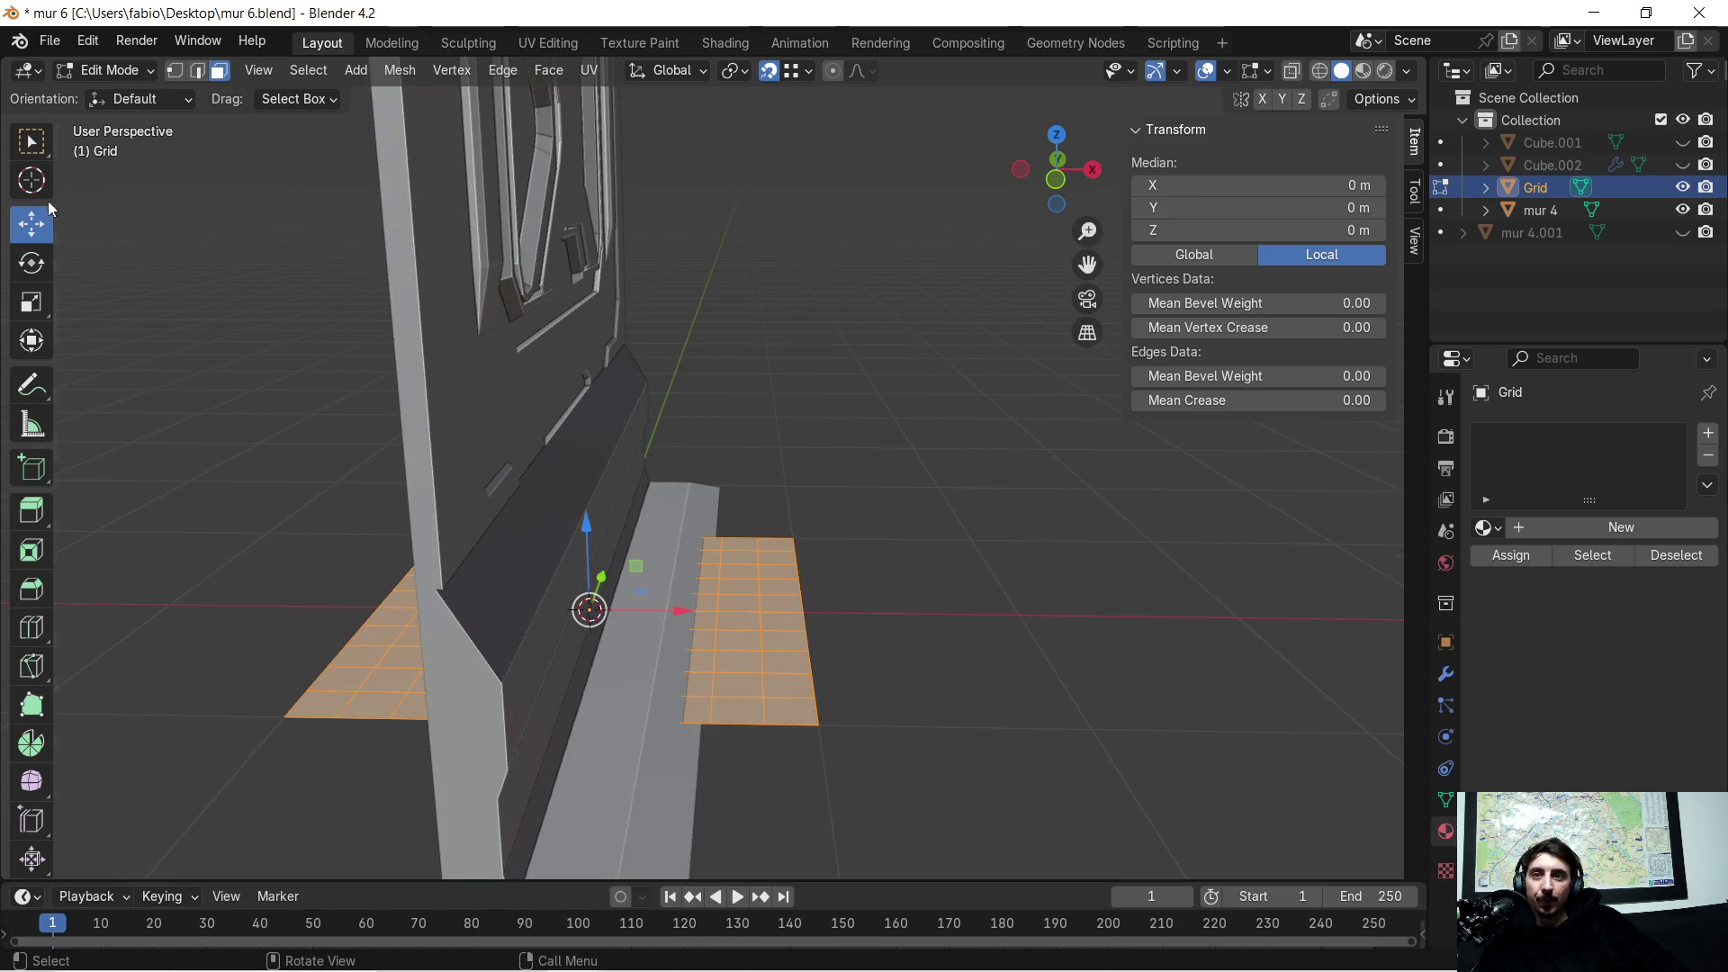
click(31, 263)
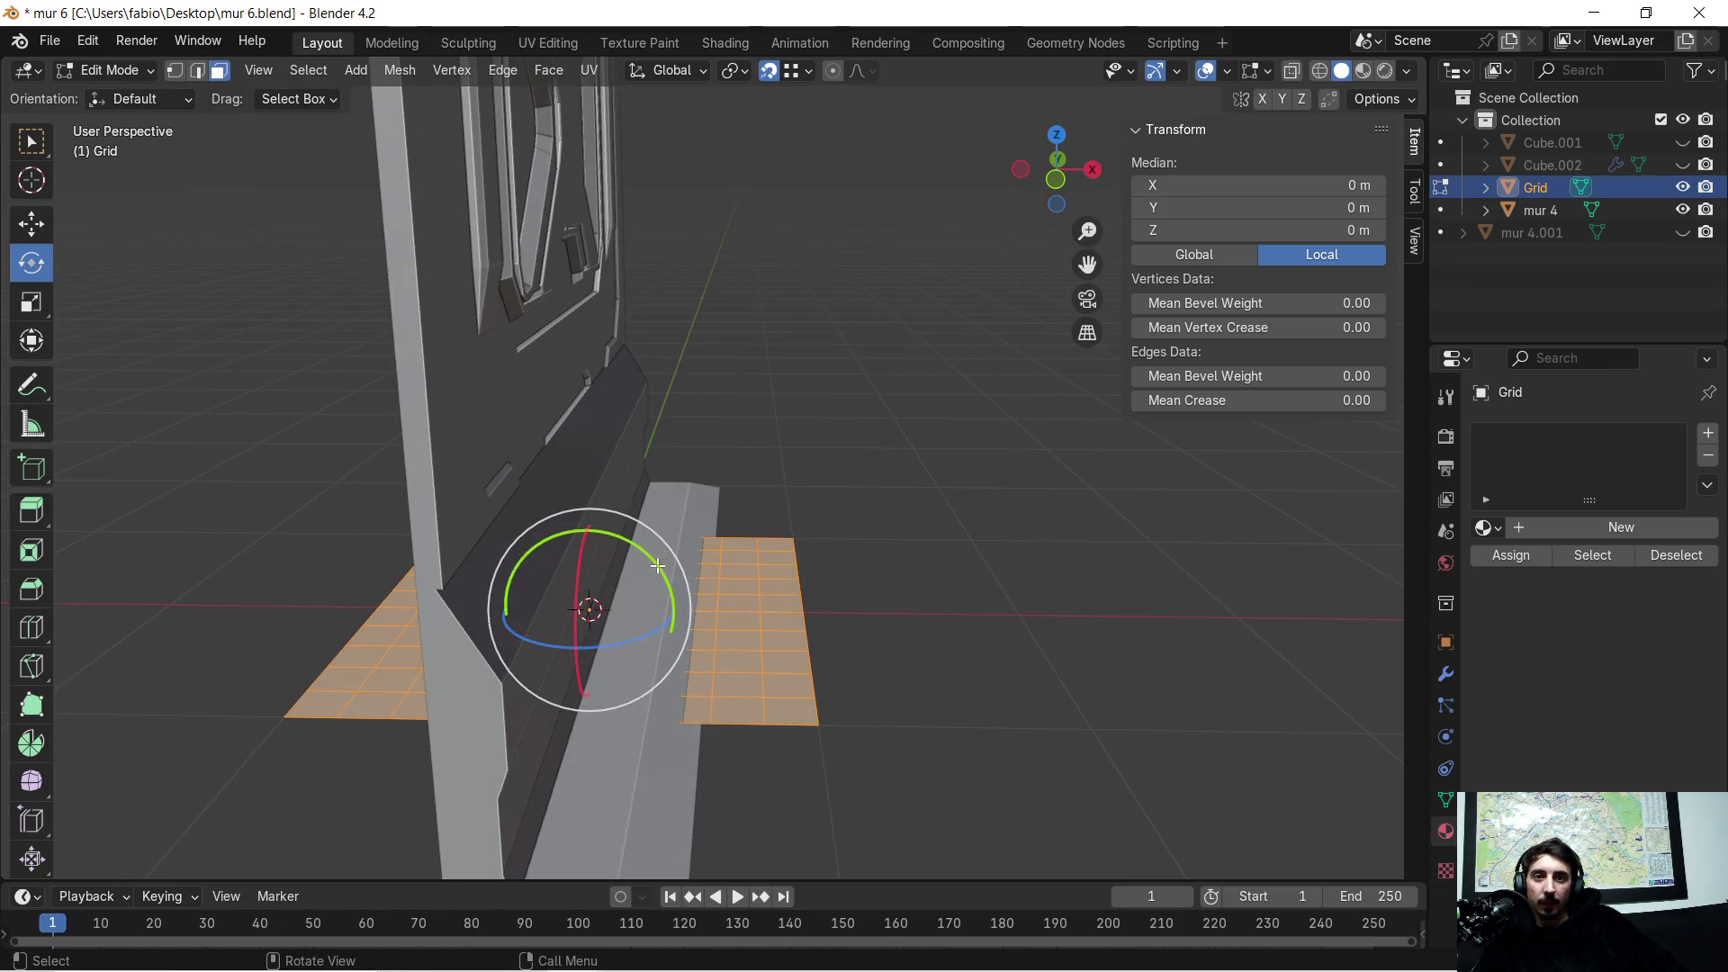
text(ry)
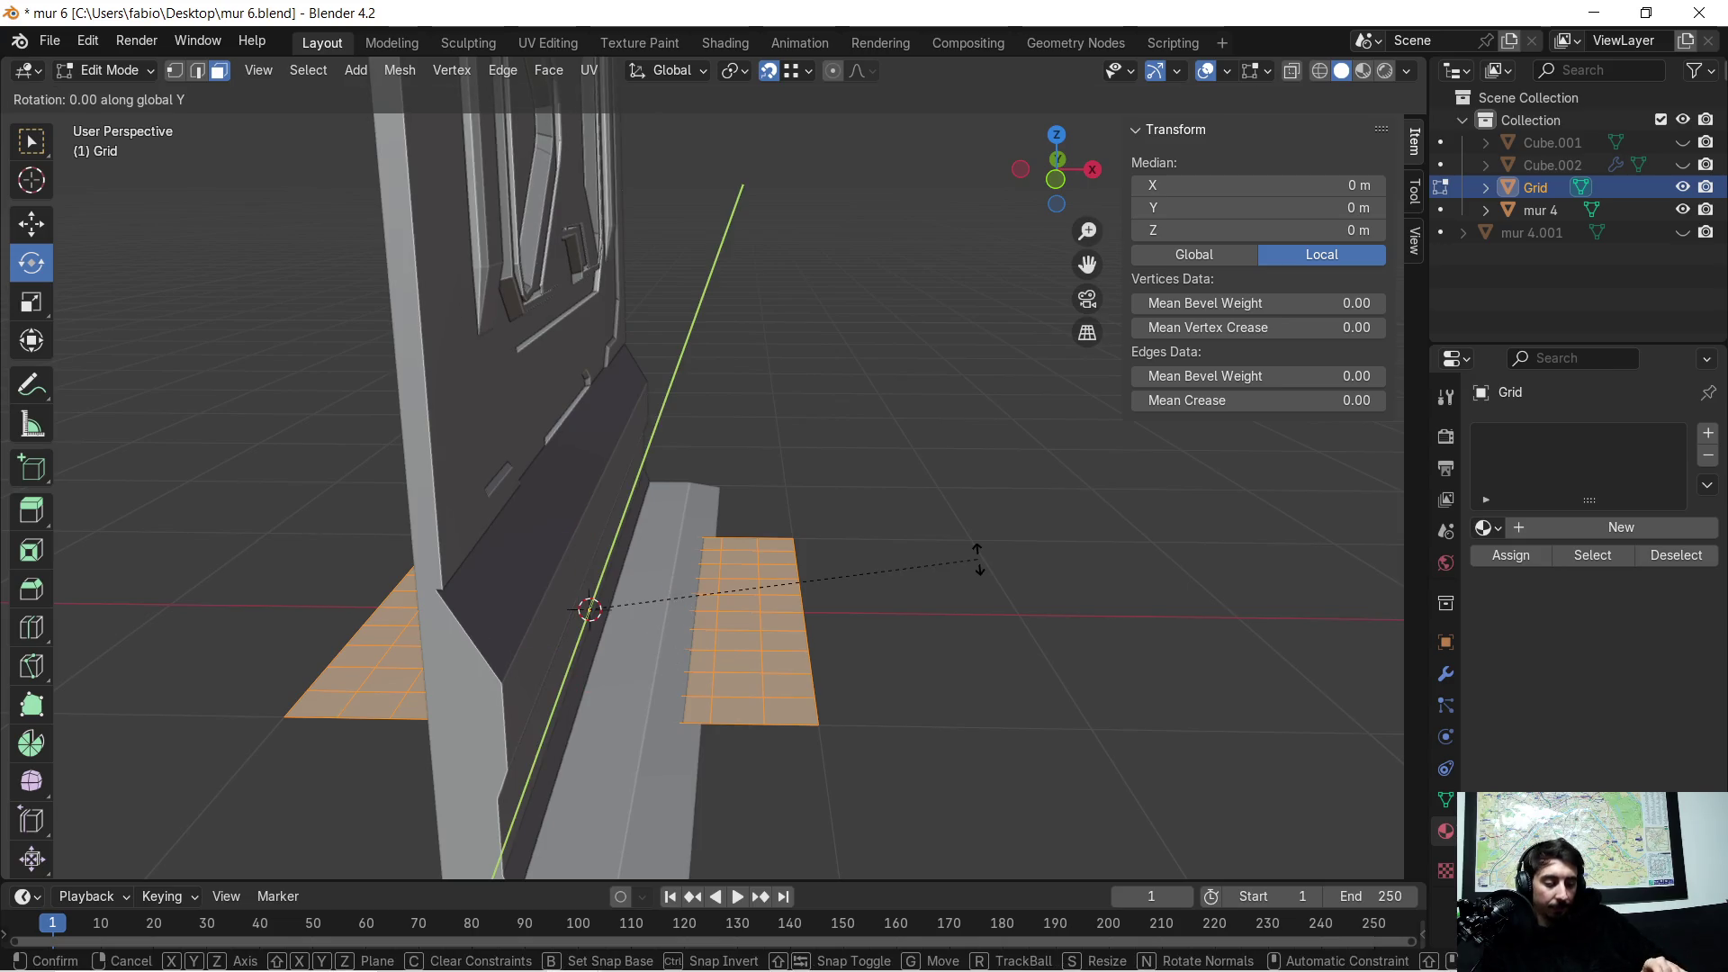
text(90)
key(Return)
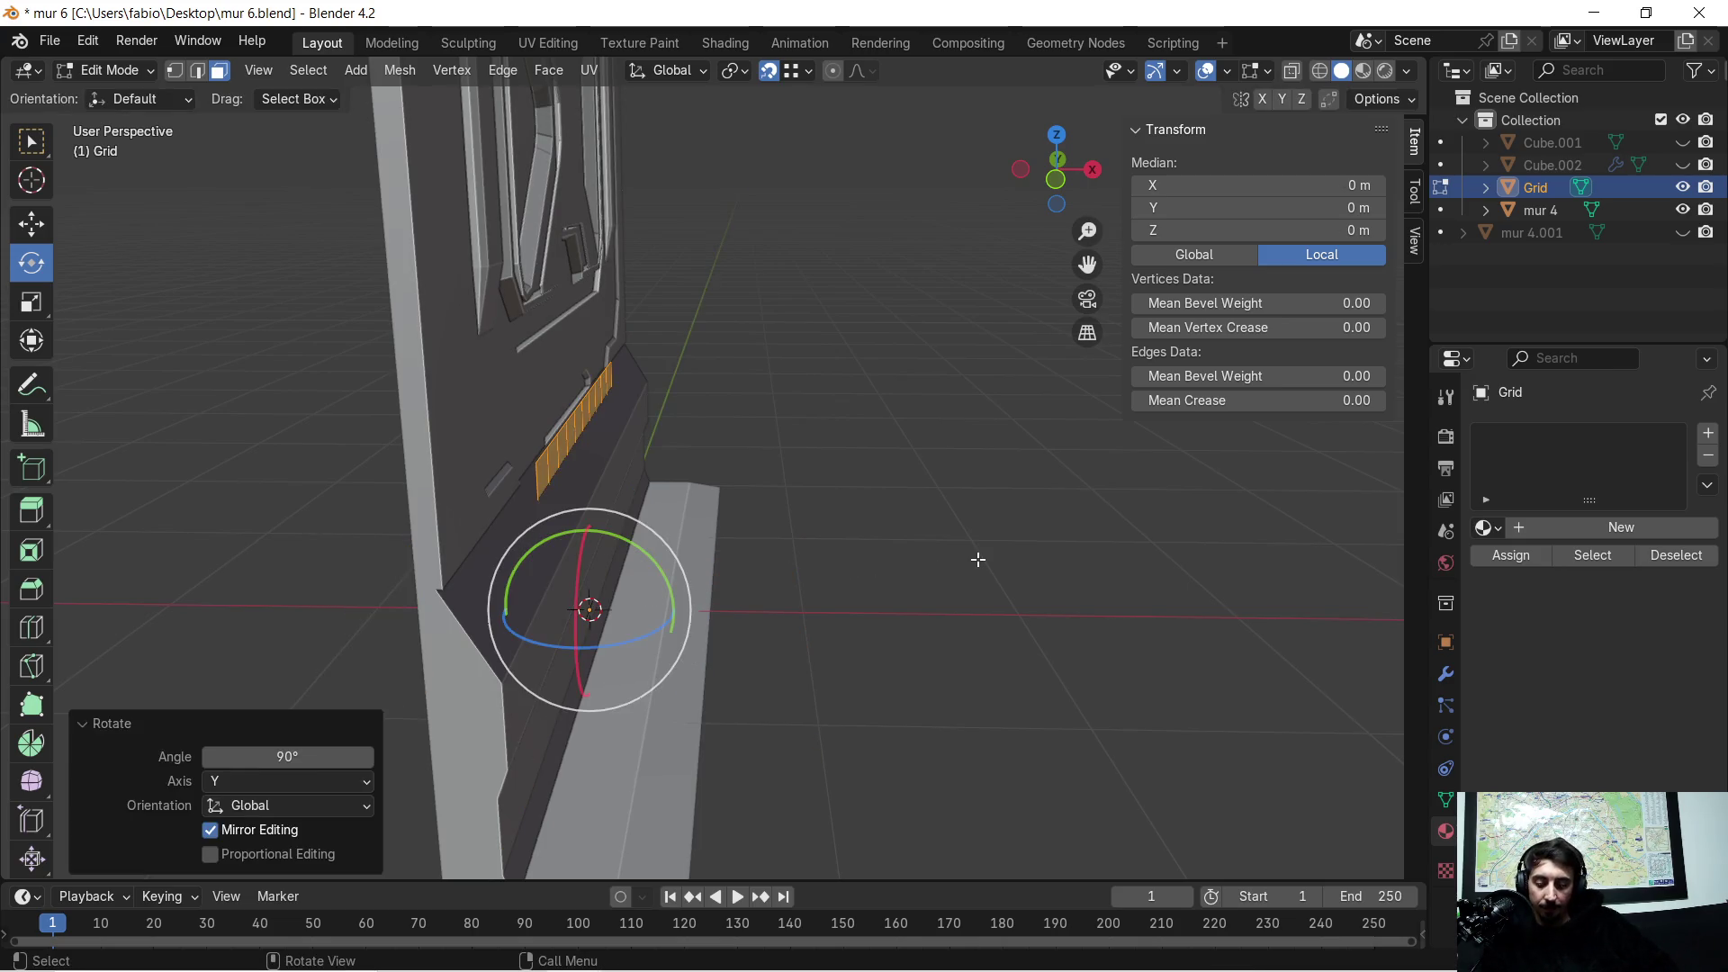
key(g)
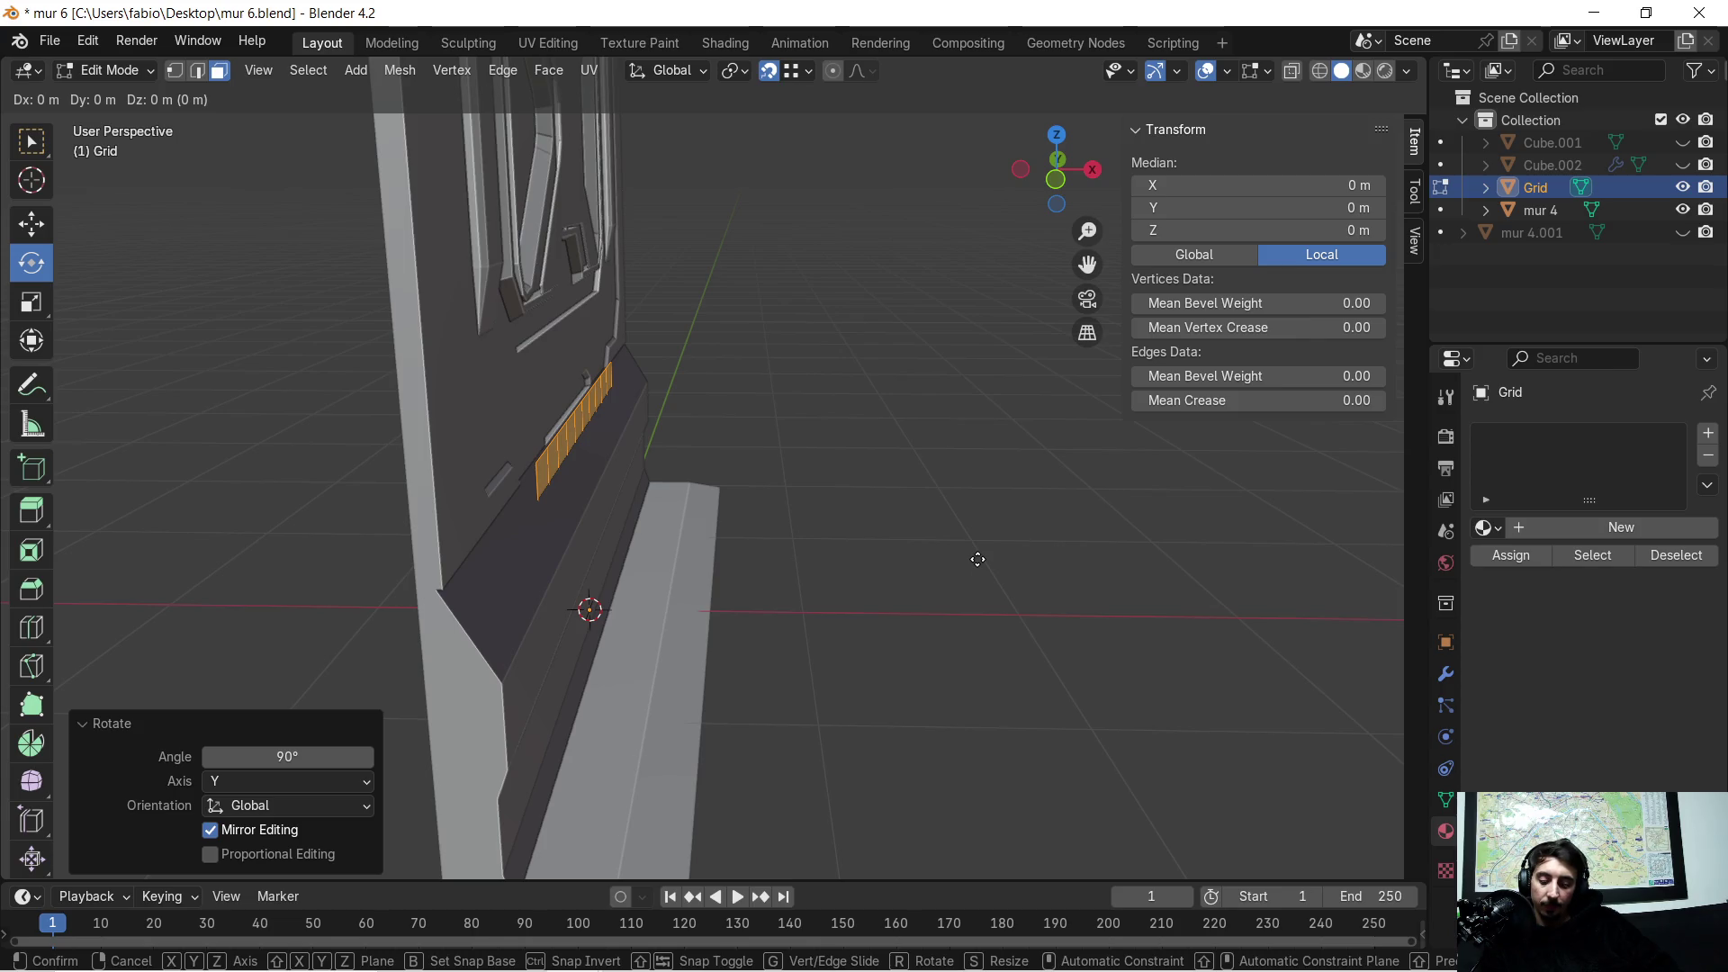
key(x)
click(1217, 563)
mouse_move(1215, 564)
middle_down()
mouse_move(917, 479)
mouse_move(998, 534)
mouse_move(977, 529)
middle_up()
scroll(998, 534, up, 3)
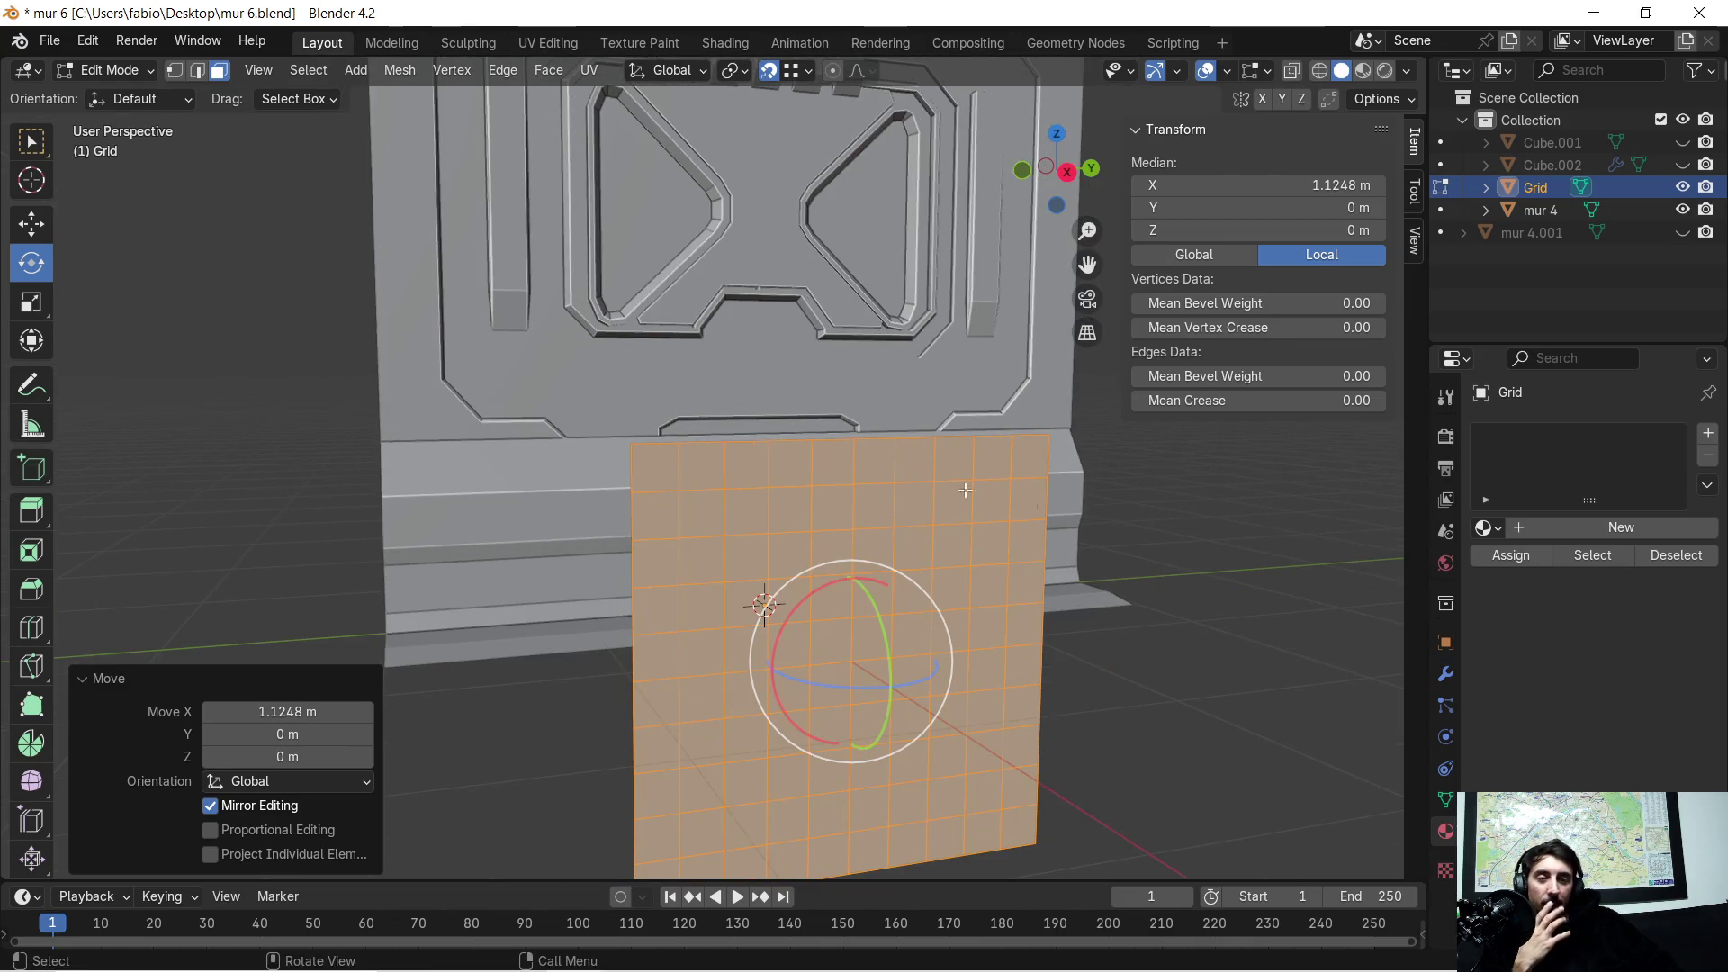
Step: Show the grid's modifier properties and start searching the Add Modifier list
click(1447, 674)
click(1520, 434)
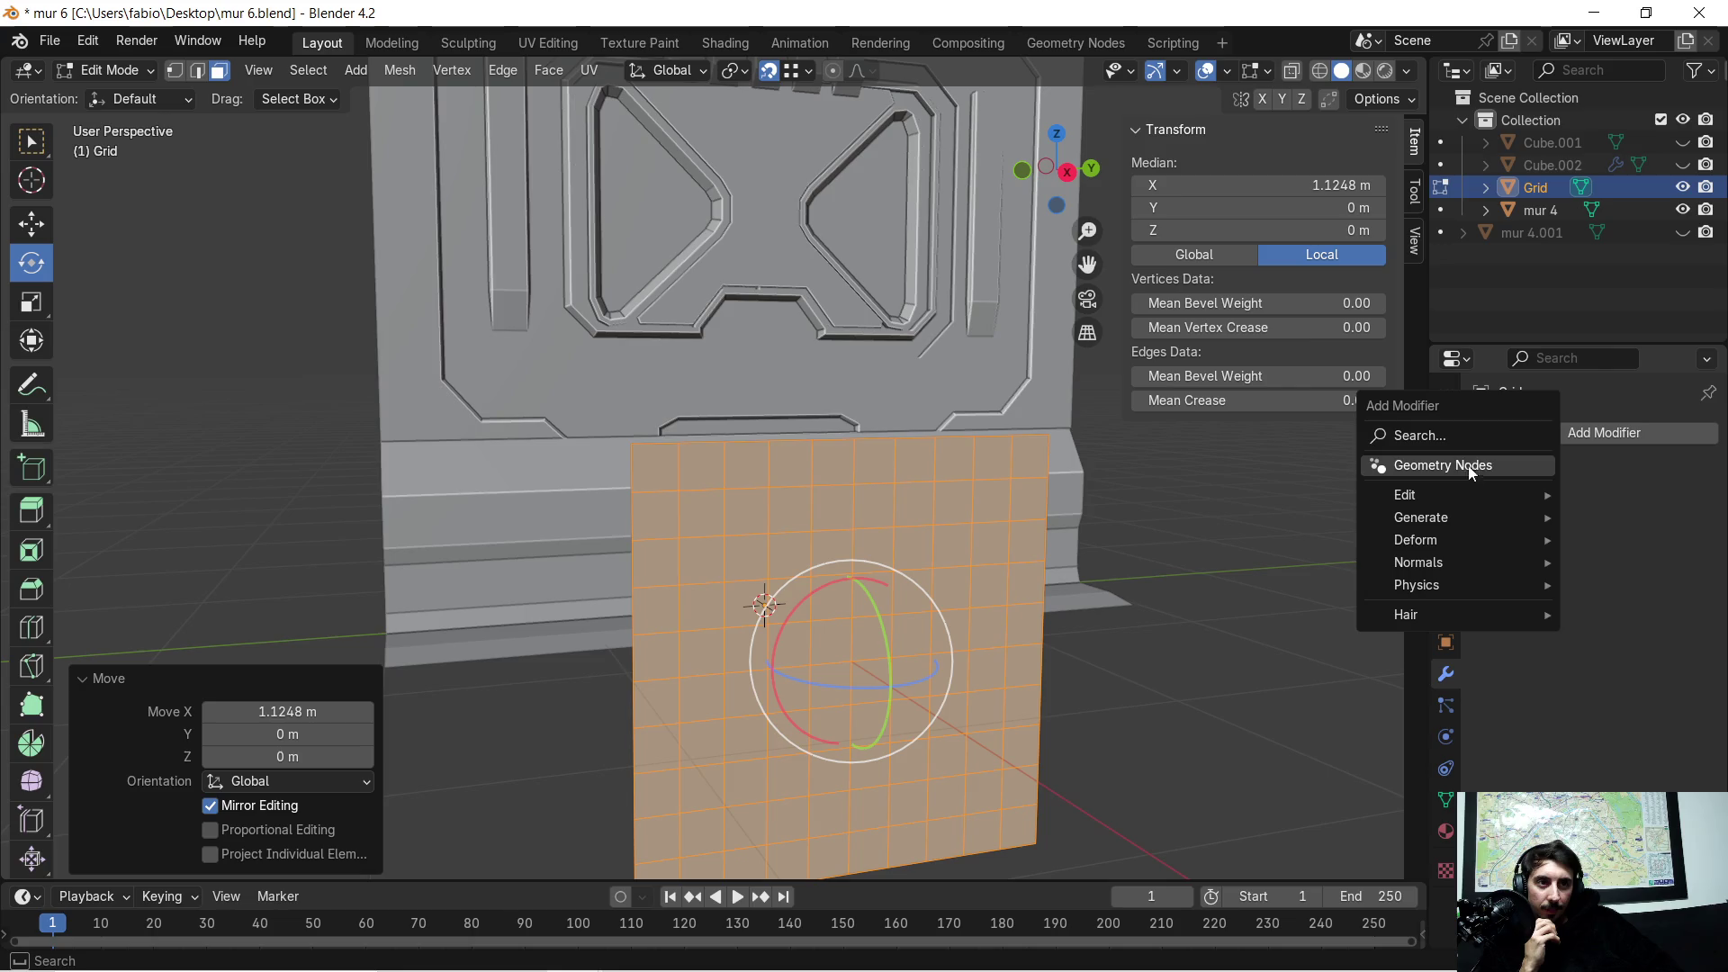
click(1452, 438)
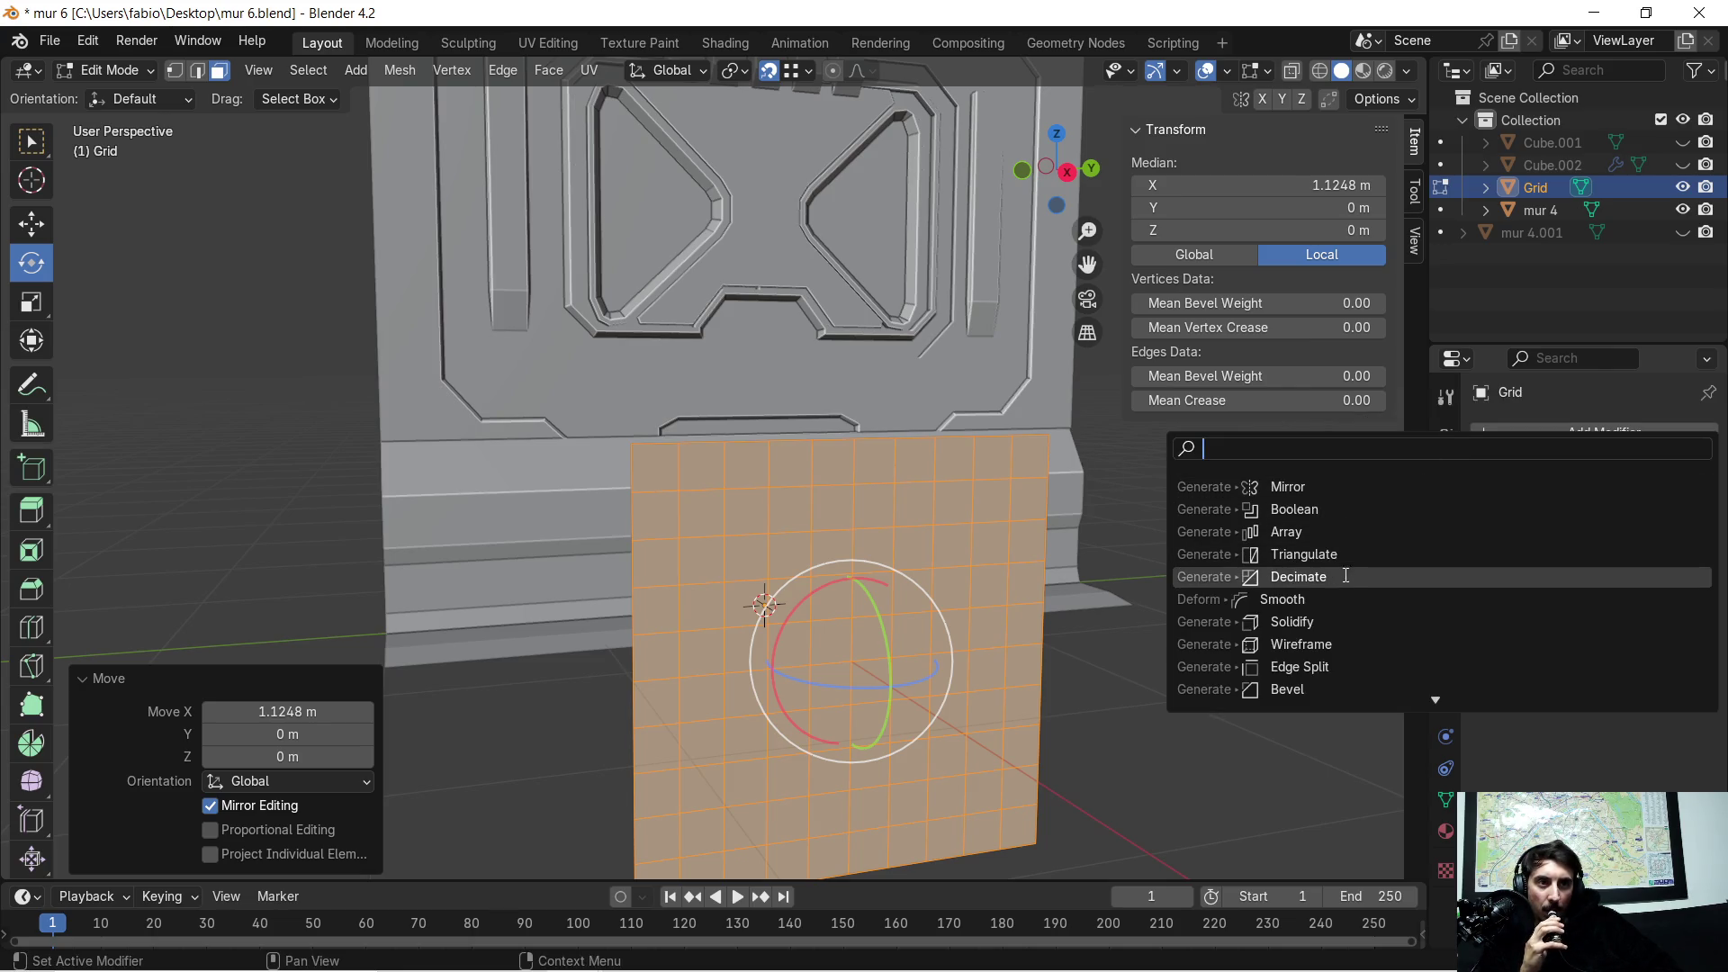
Step: Try a Wireframe modifier on the grid, inspect the result, then remove the modifier
click(1329, 643)
scroll(964, 573, up, 1)
scroll(967, 590, down, 1)
scroll(966, 588, up, 2)
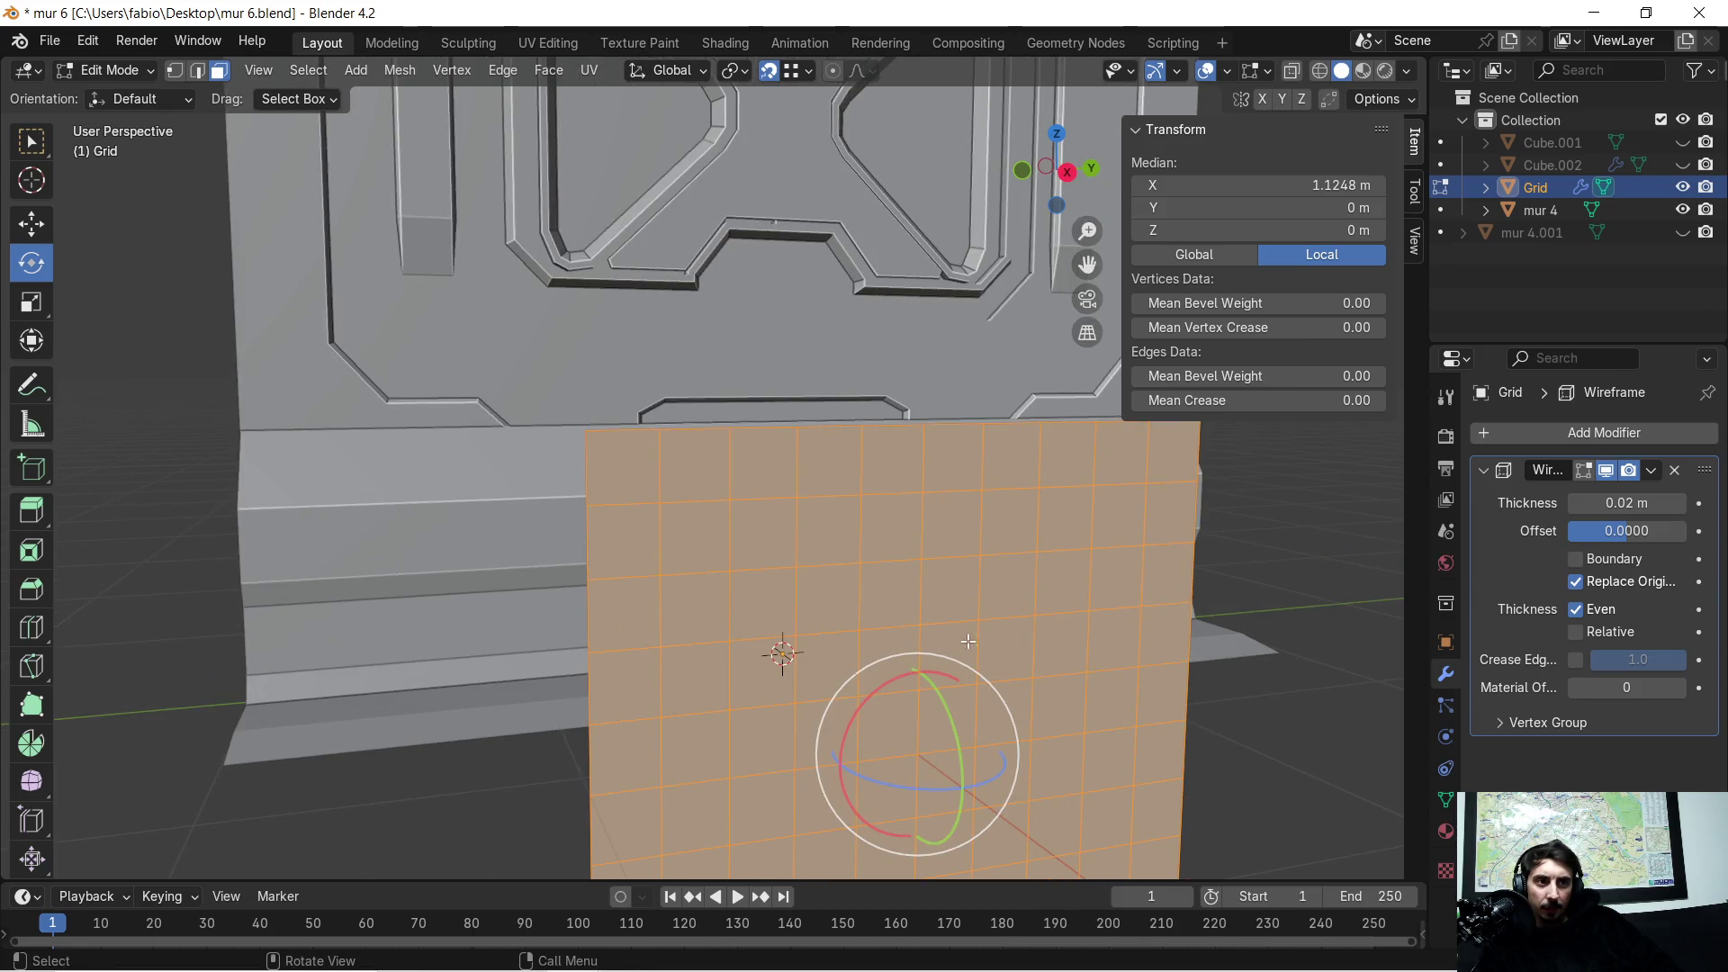
mouse_move(948, 667)
middle_down()
mouse_move(1070, 656)
mouse_move(751, 636)
mouse_move(1045, 543)
mouse_move(706, 545)
mouse_move(903, 581)
mouse_move(826, 469)
mouse_move(995, 489)
mouse_move(756, 446)
mouse_move(762, 485)
mouse_move(809, 461)
middle_up()
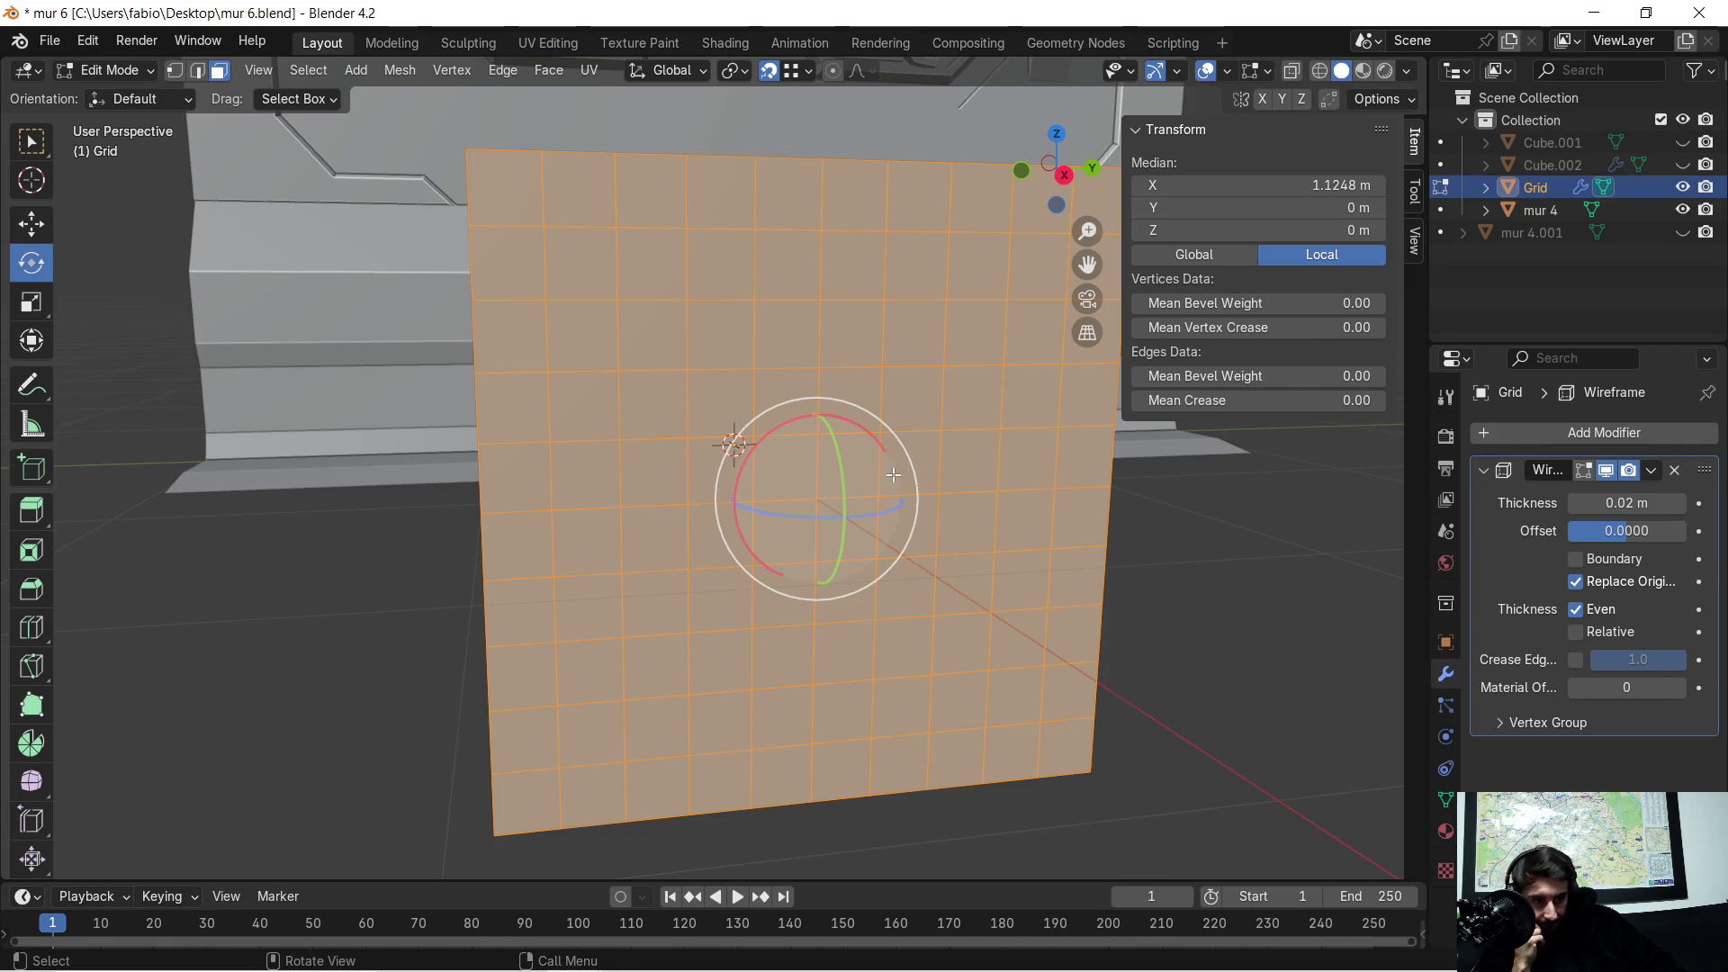
scroll(892, 474, down, 2)
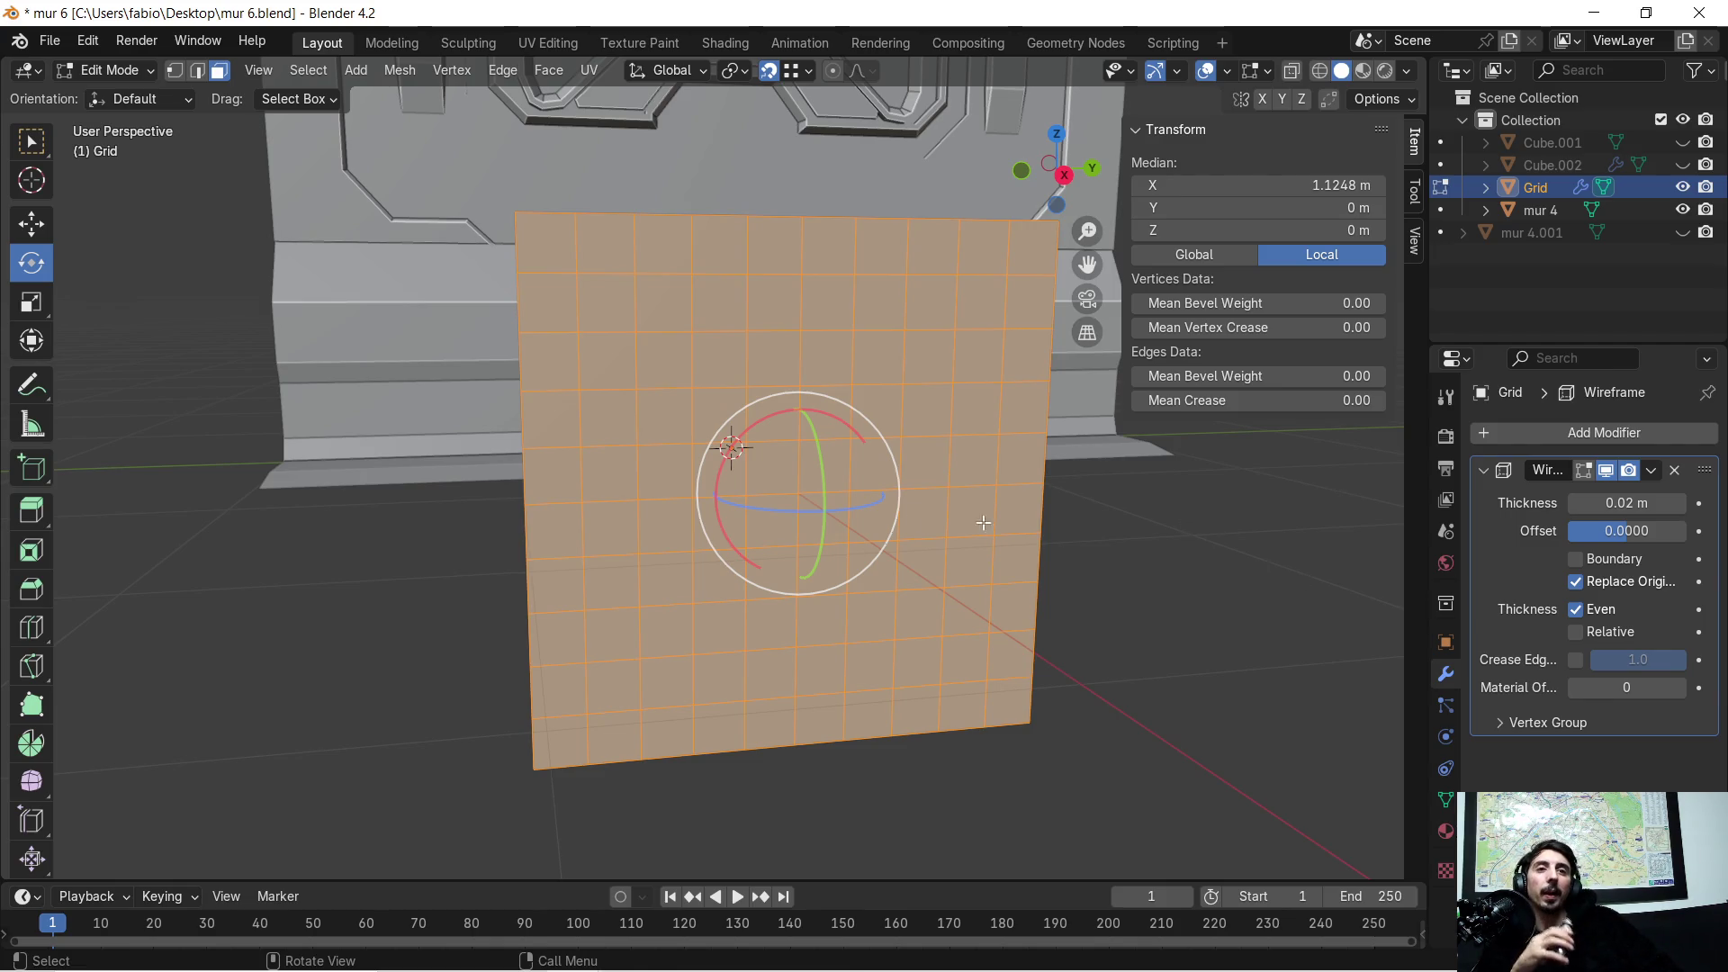
mouse_move(571, 416)
middle_down()
mouse_move(624, 508)
mouse_move(611, 520)
mouse_move(603, 475)
middle_up()
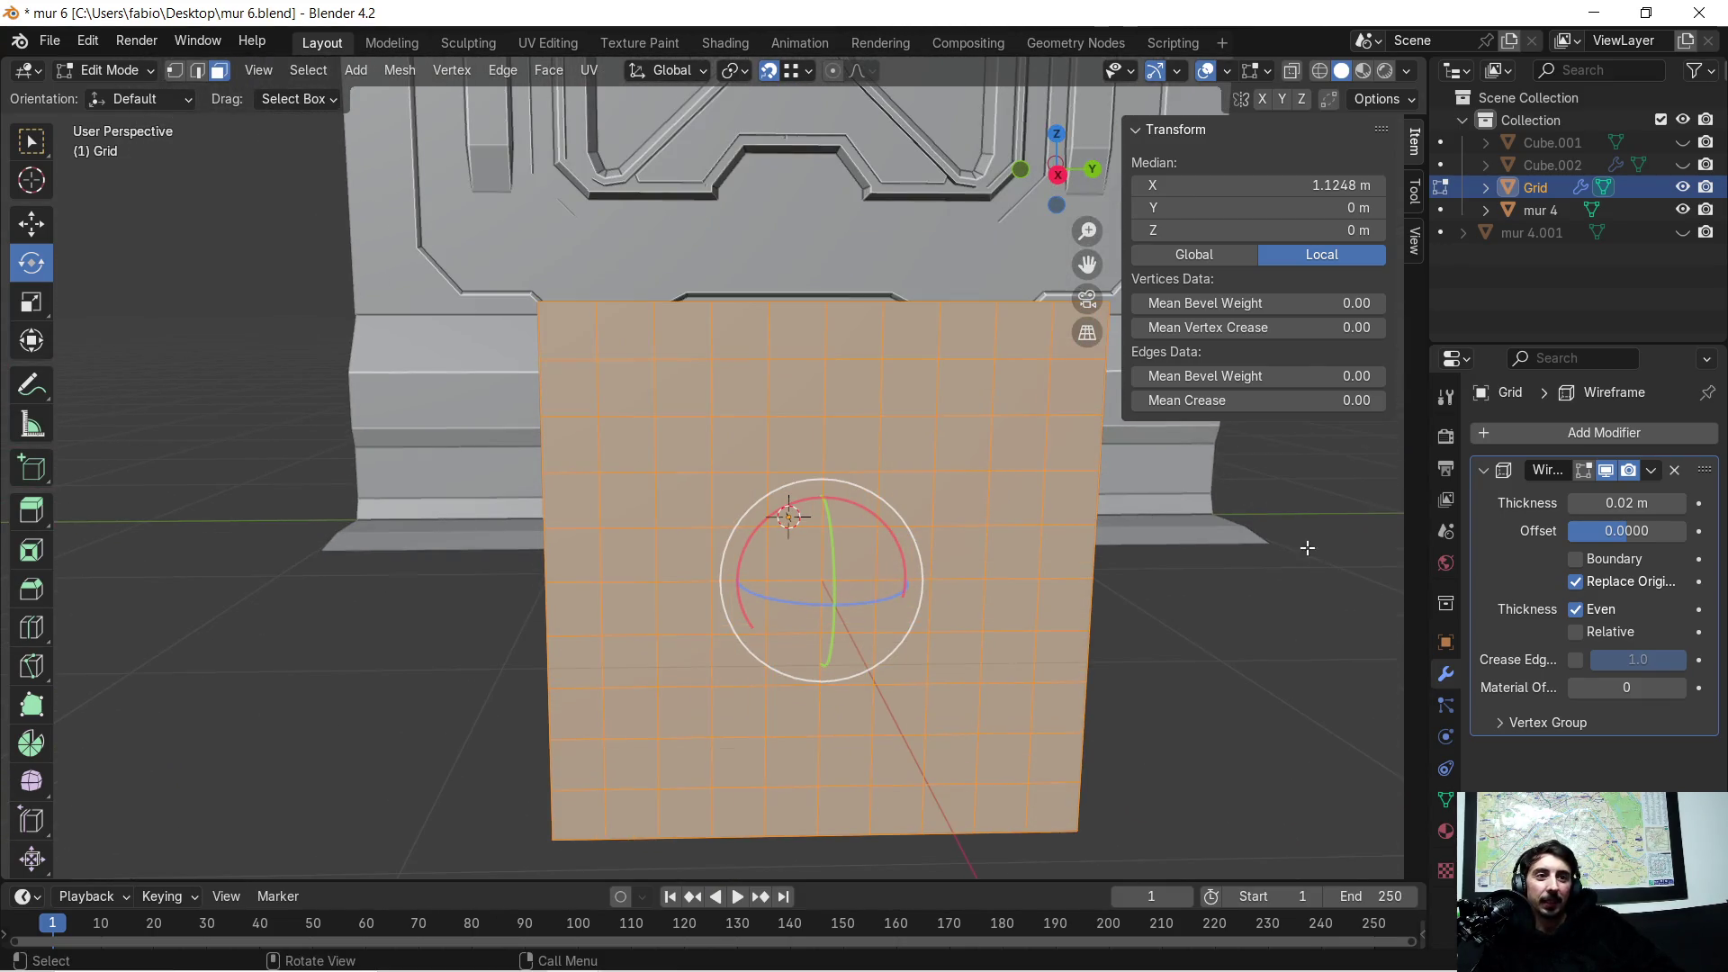
click(1675, 470)
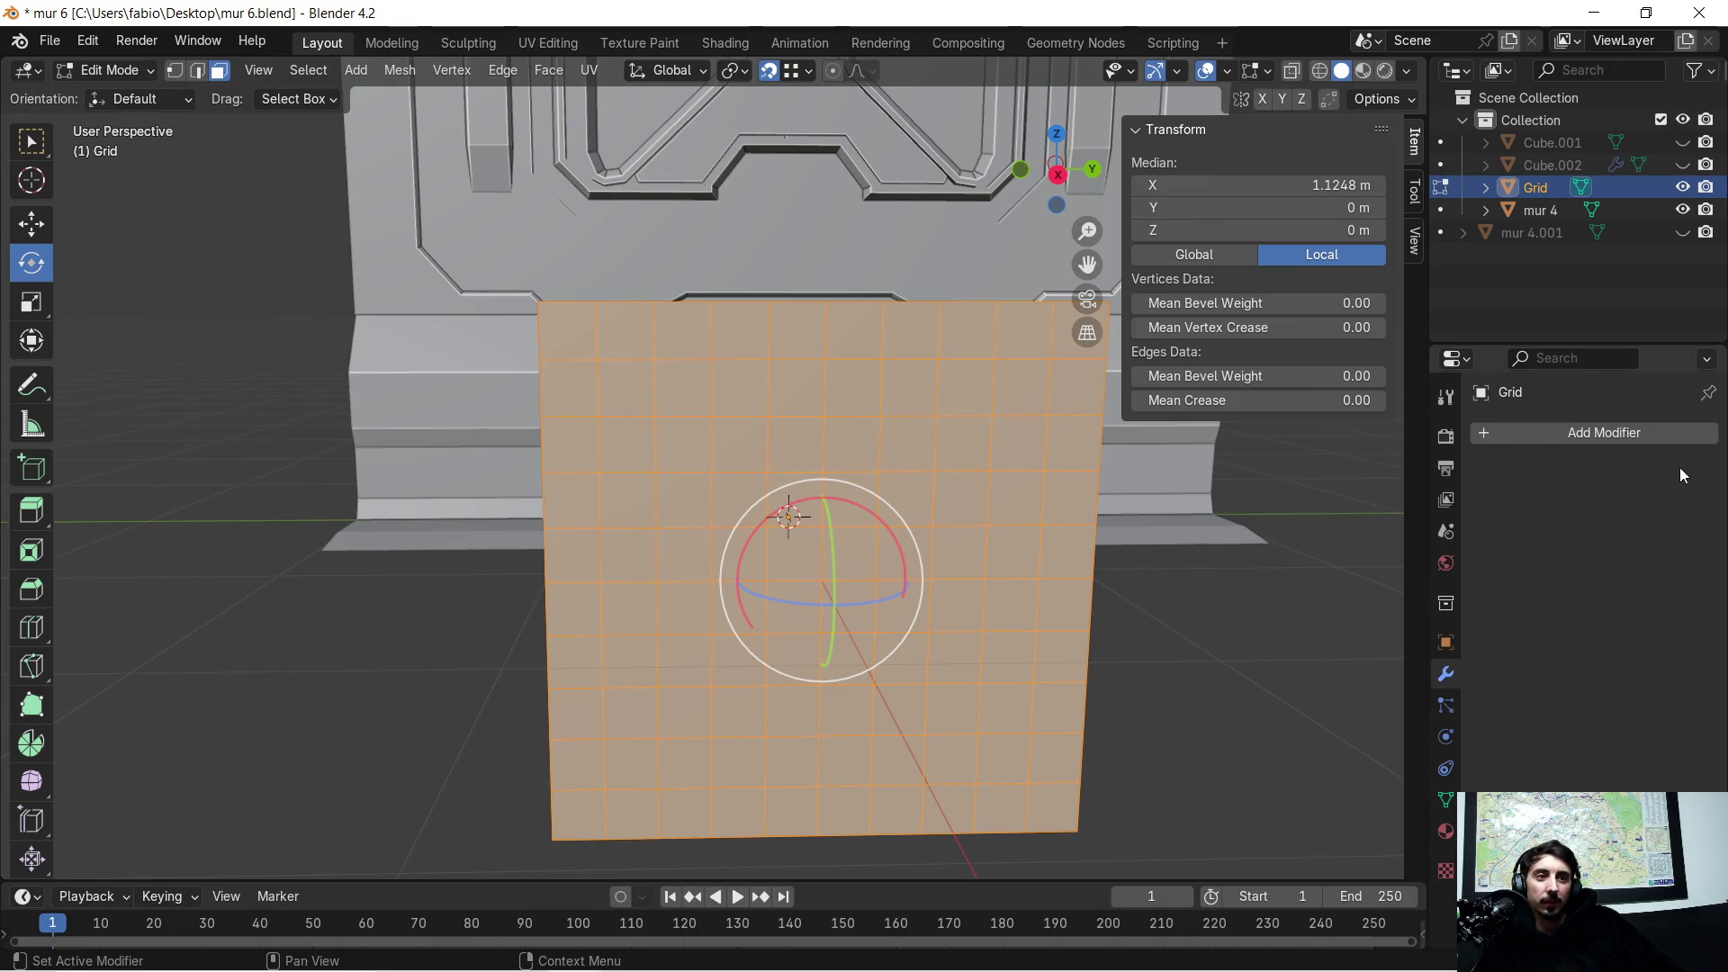
mouse_move(824, 493)
middle_down()
mouse_move(837, 482)
mouse_move(802, 492)
middle_up()
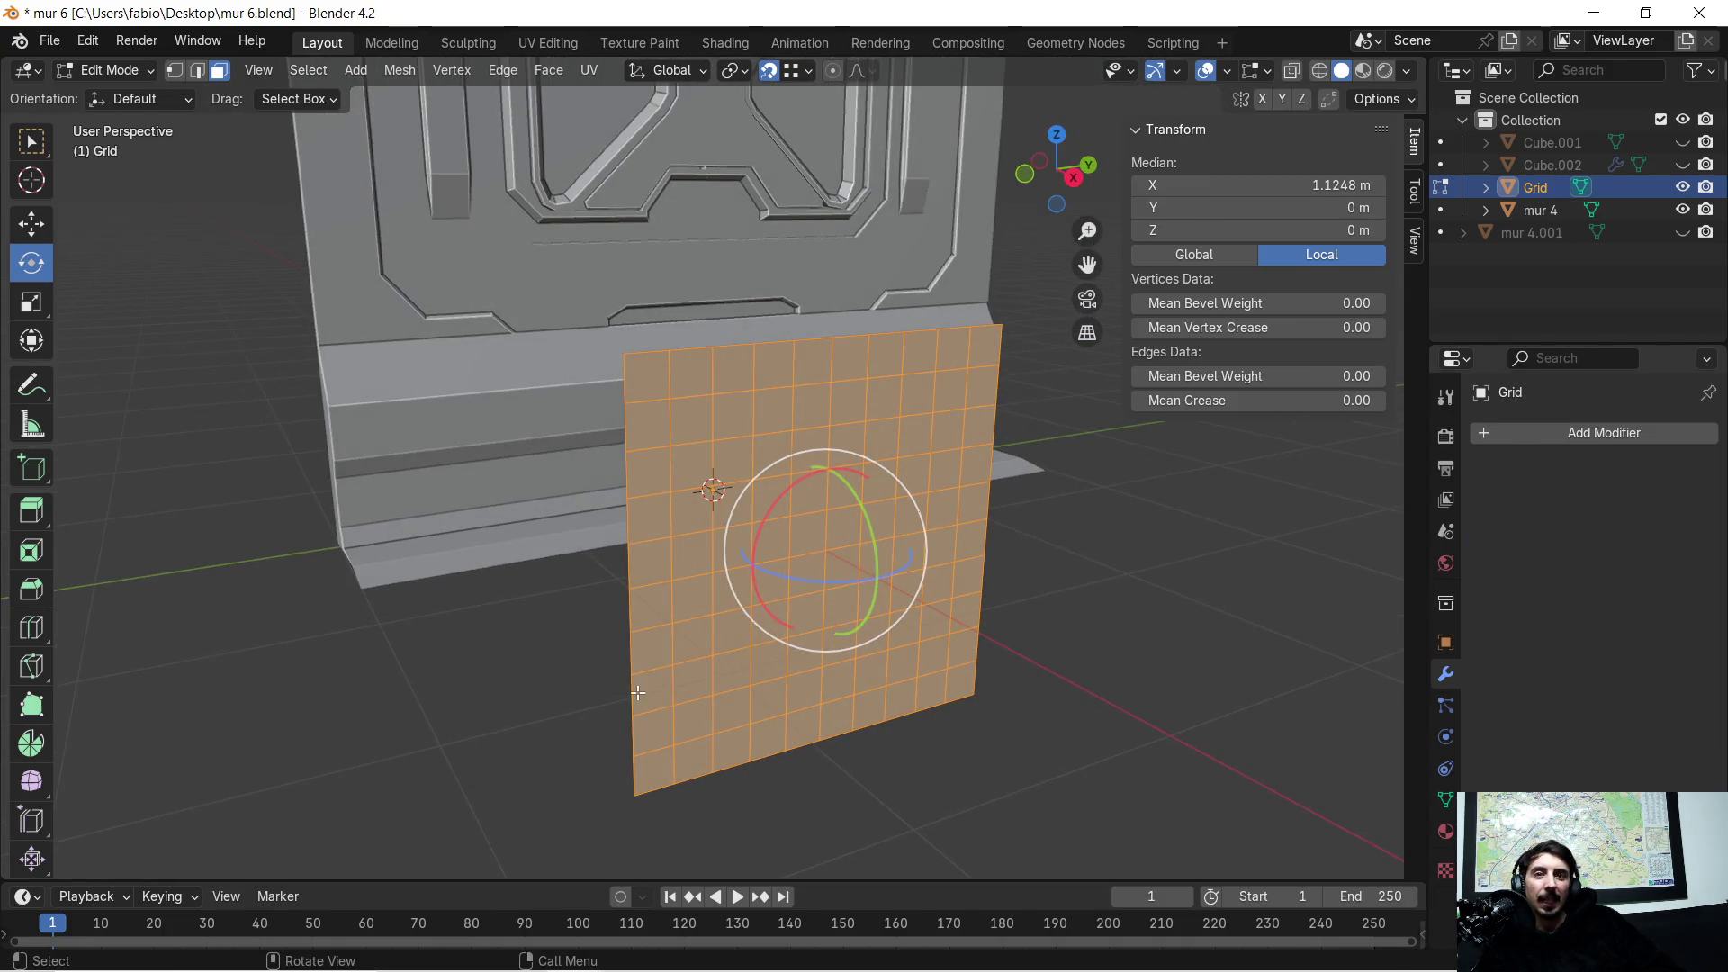
key(super)
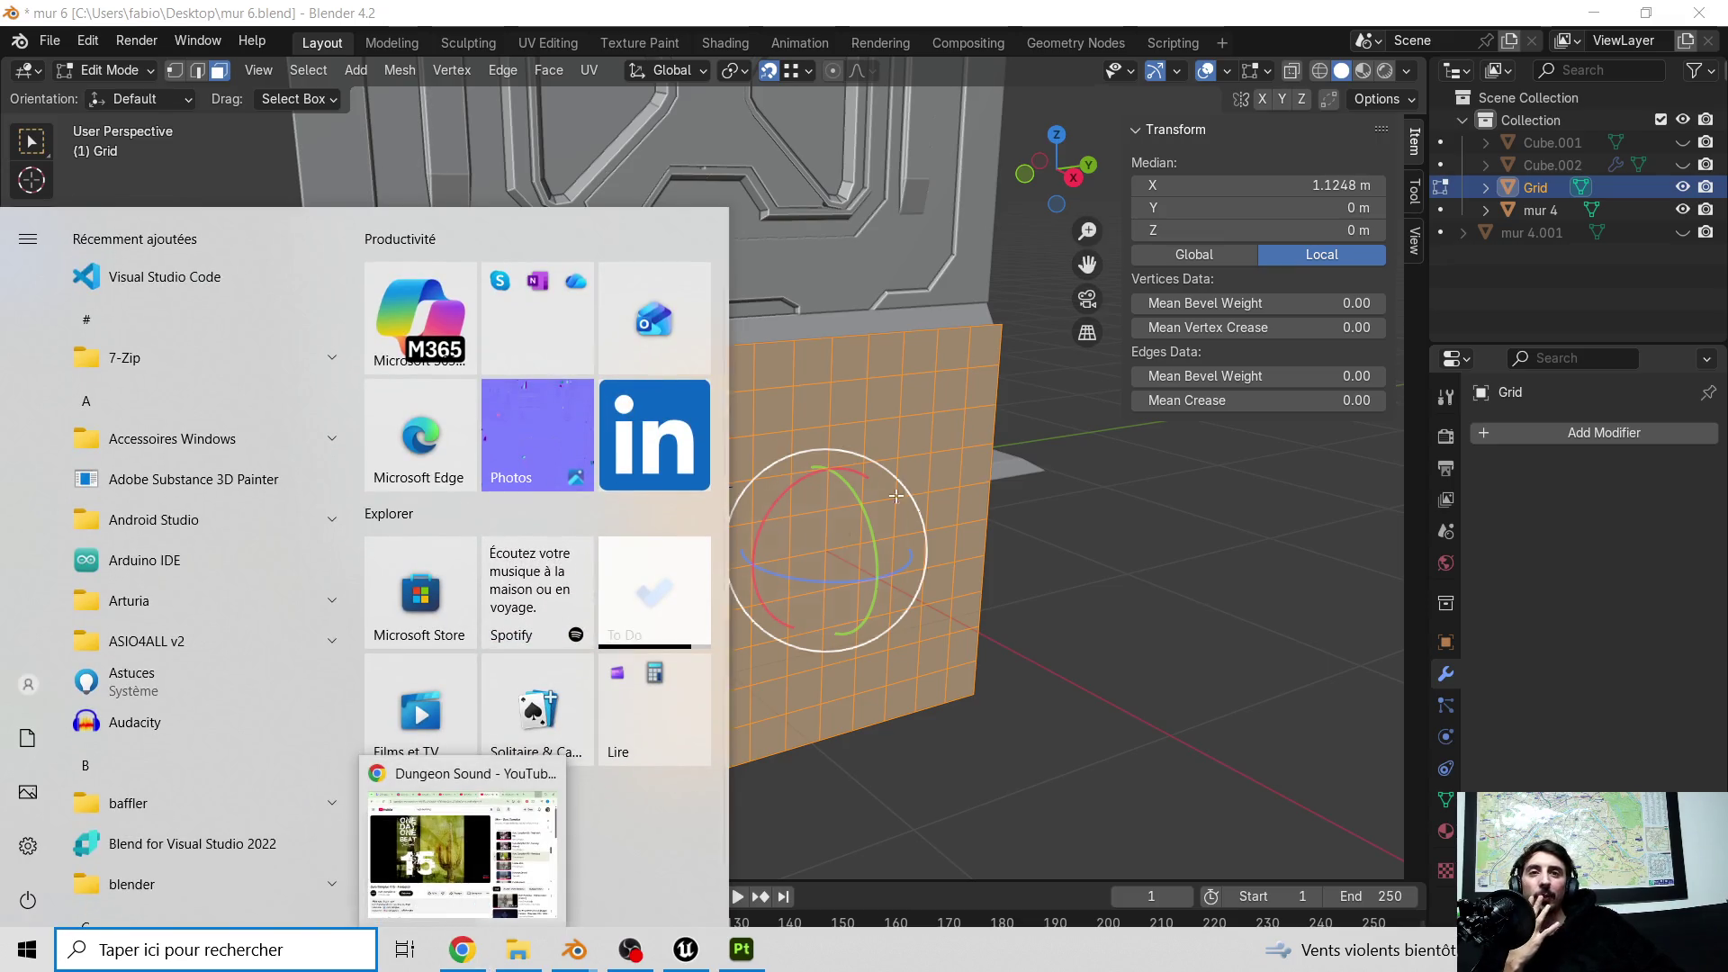
key(super)
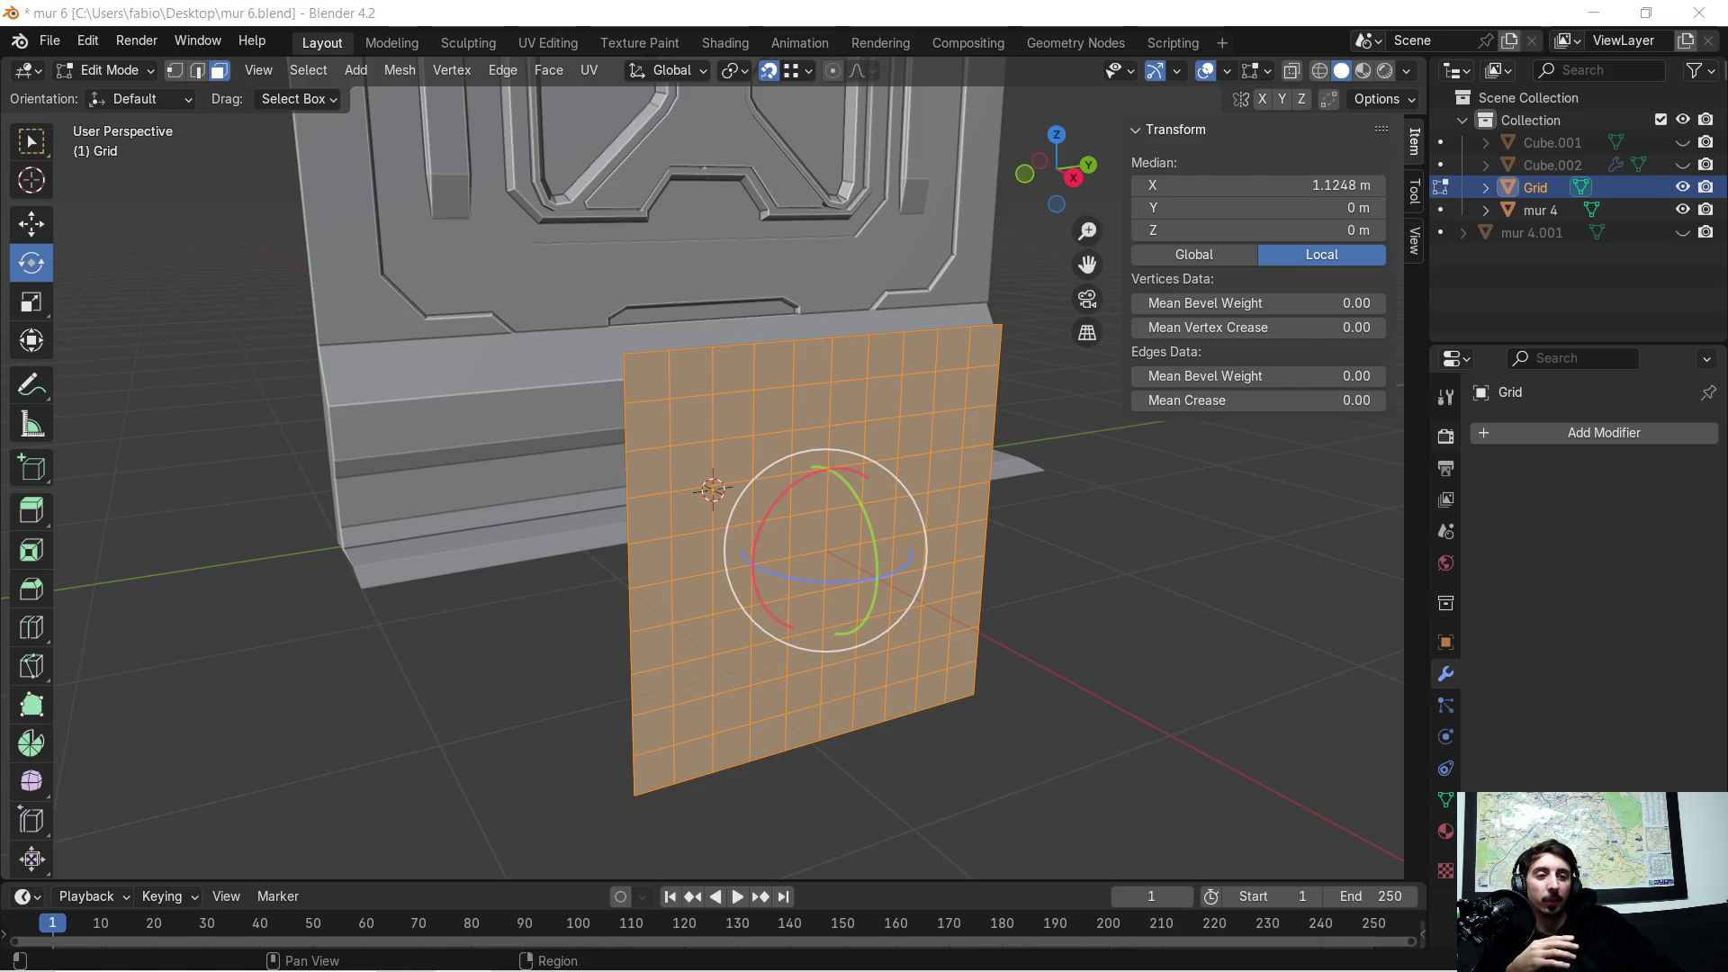
key(alt+Tab)
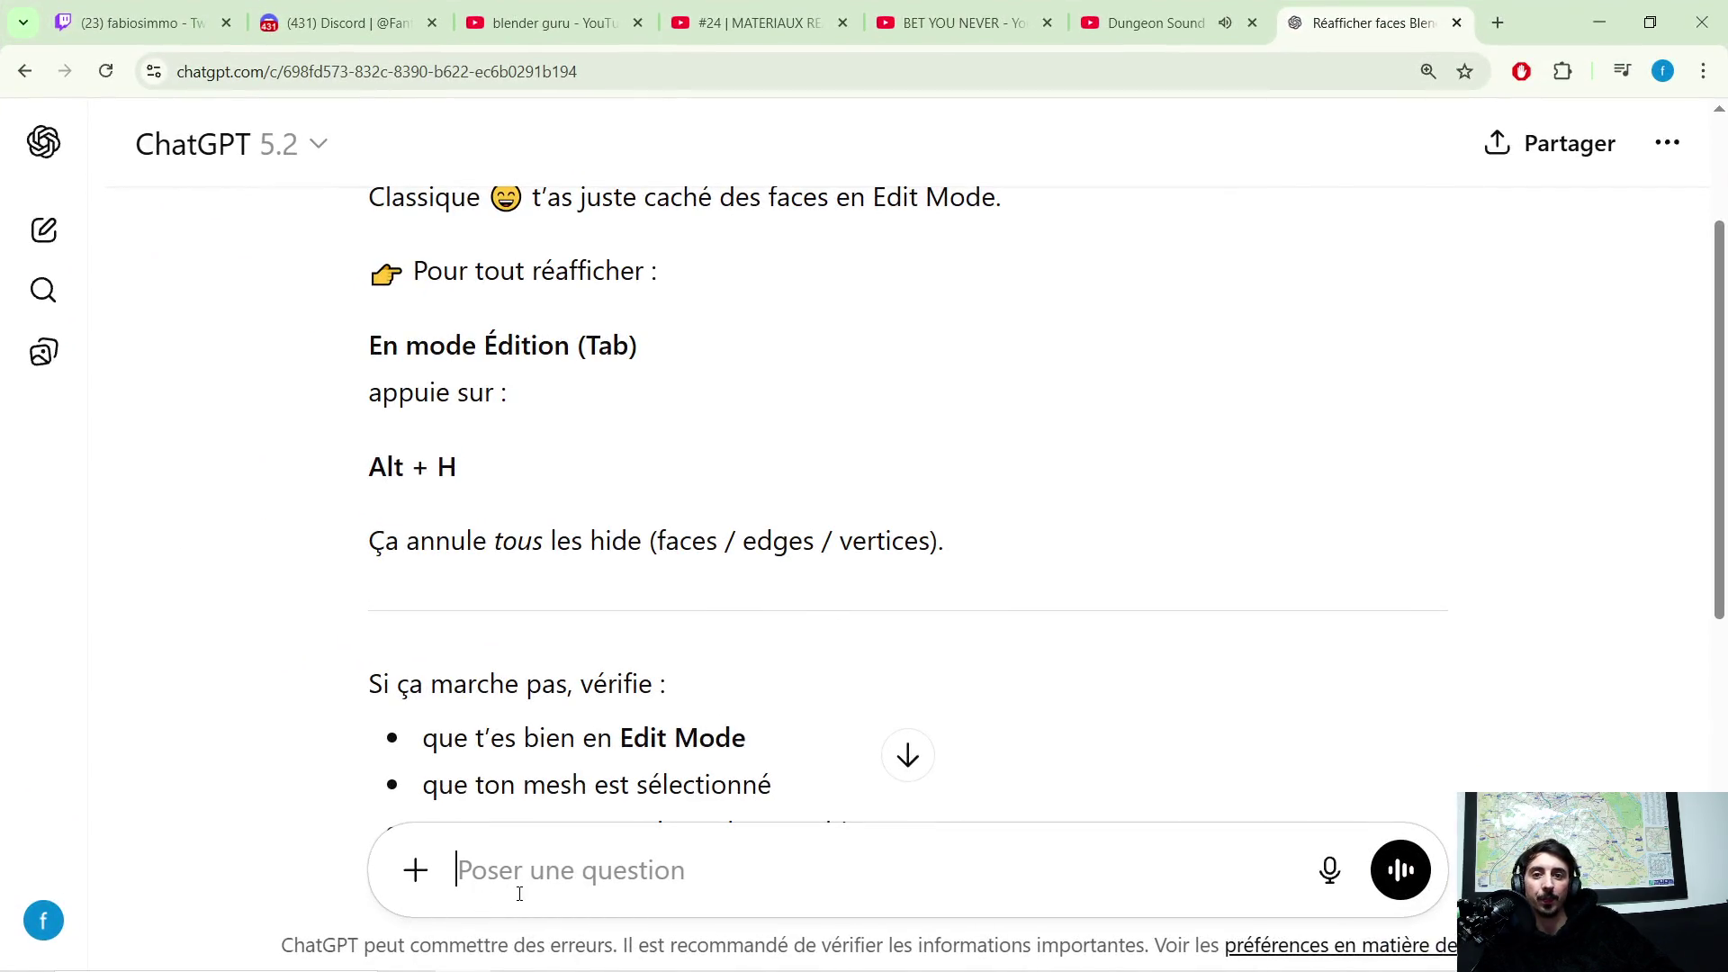
text(comm)
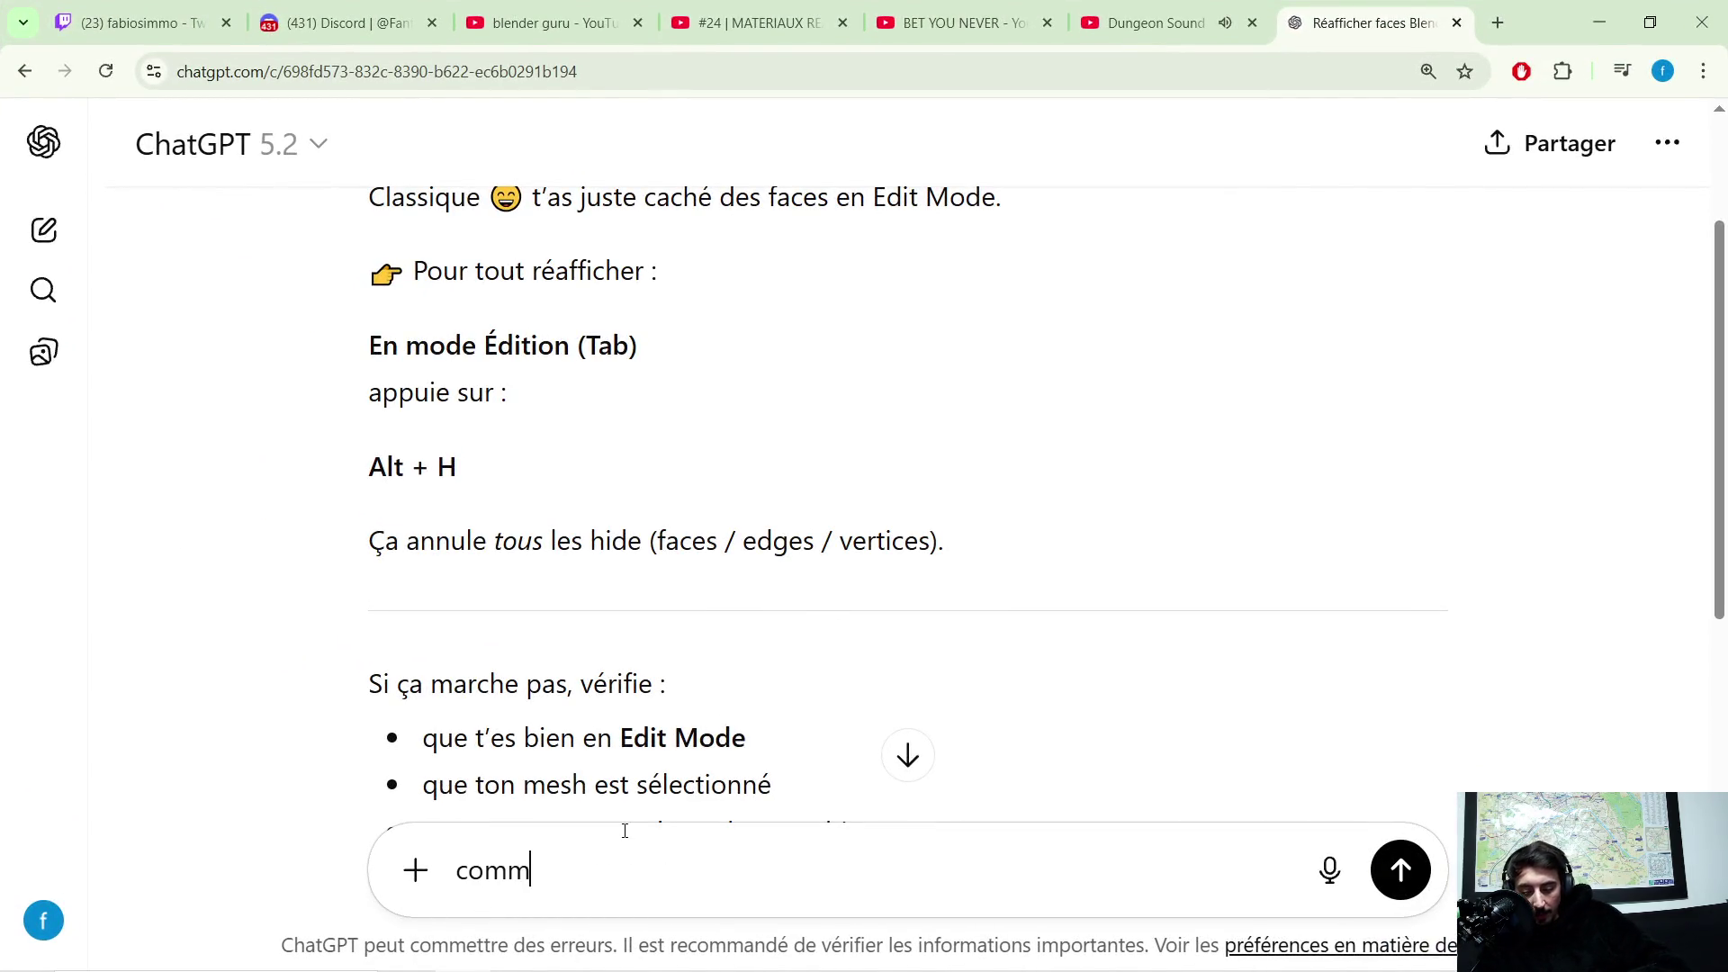
text(ent je fai une gr)
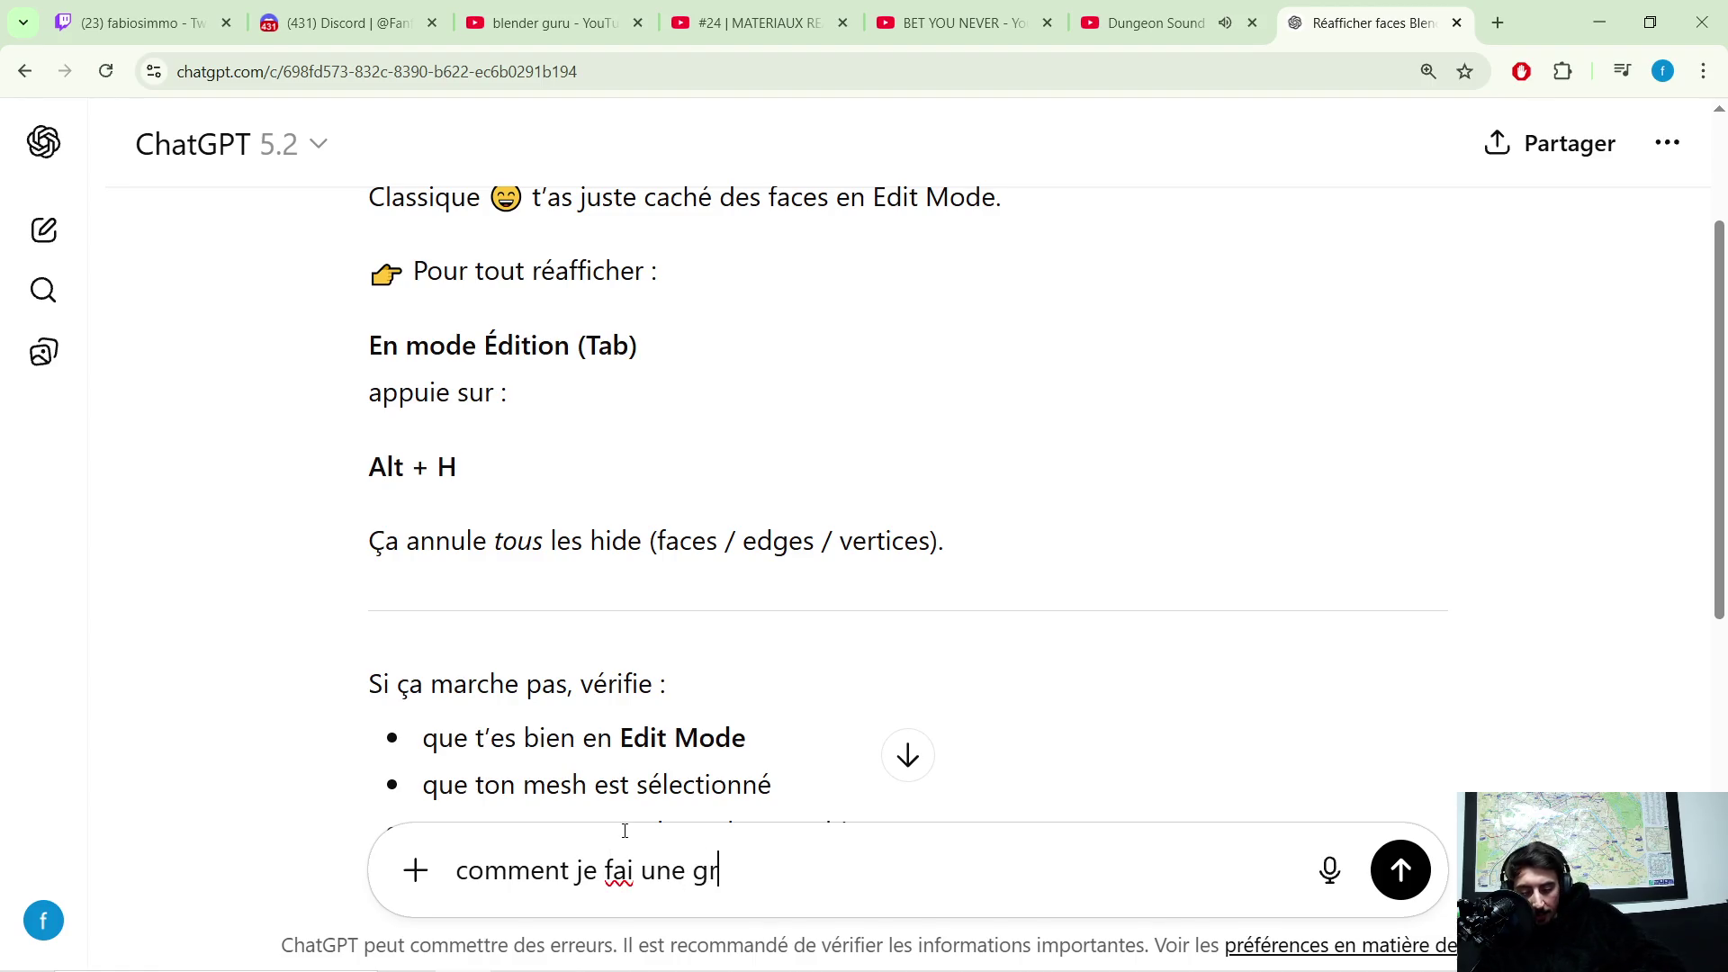
text(ender  ??)
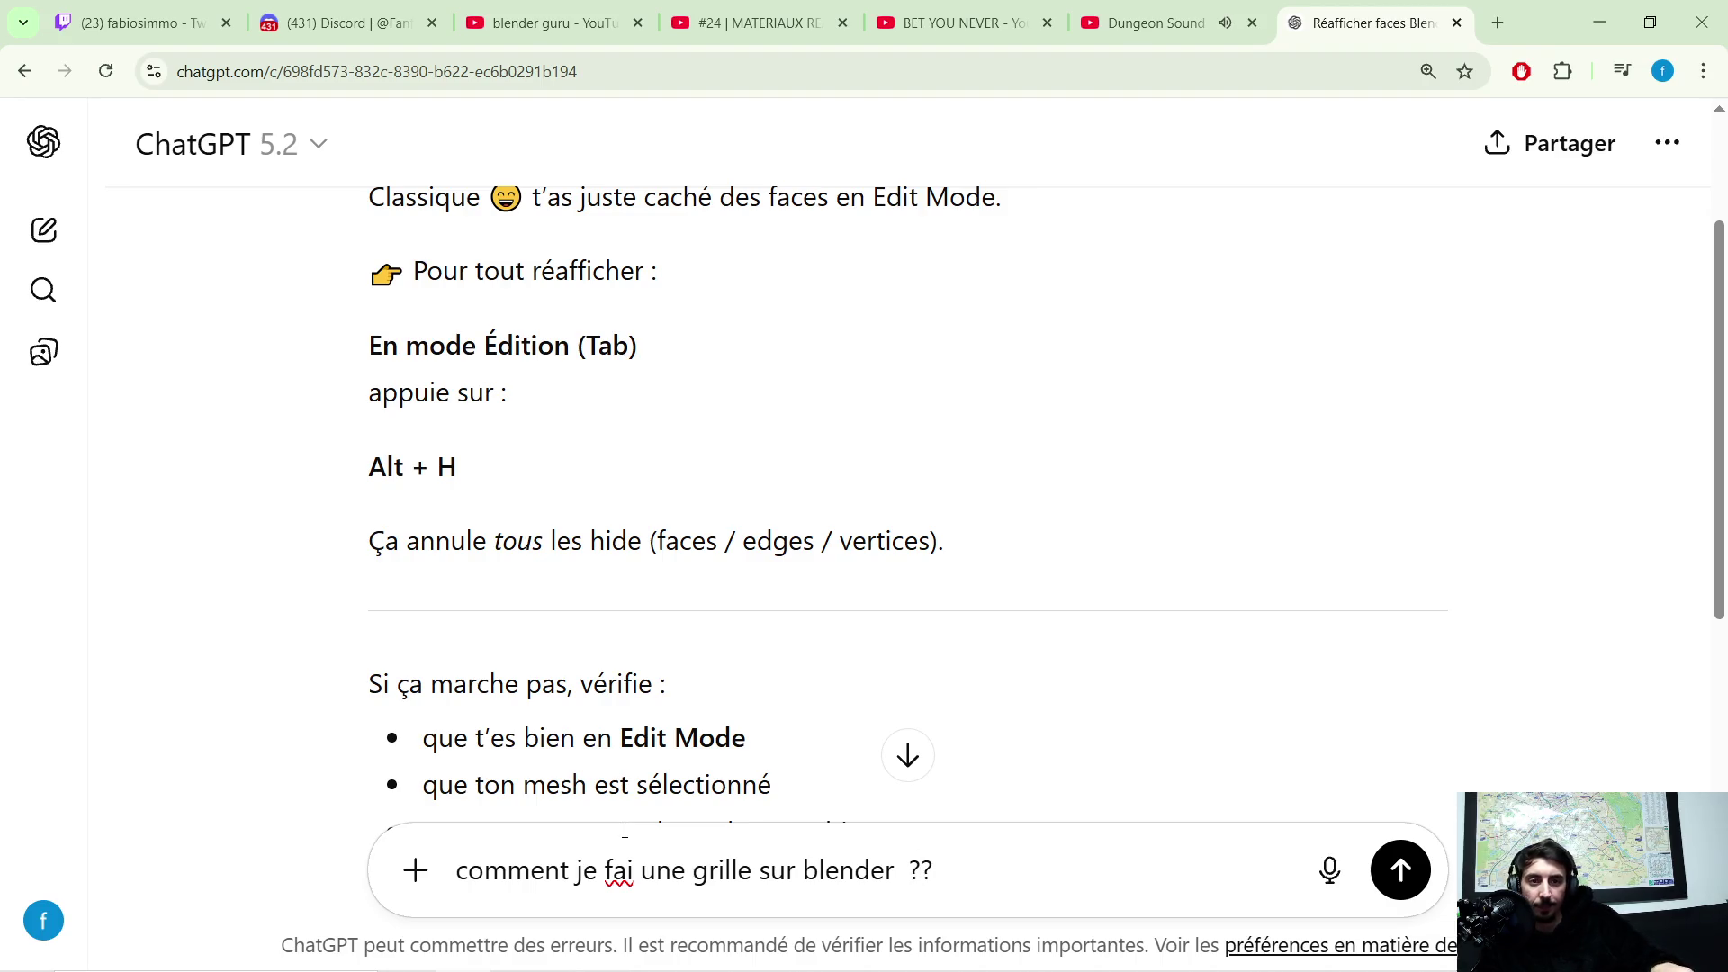
text( jai aj)
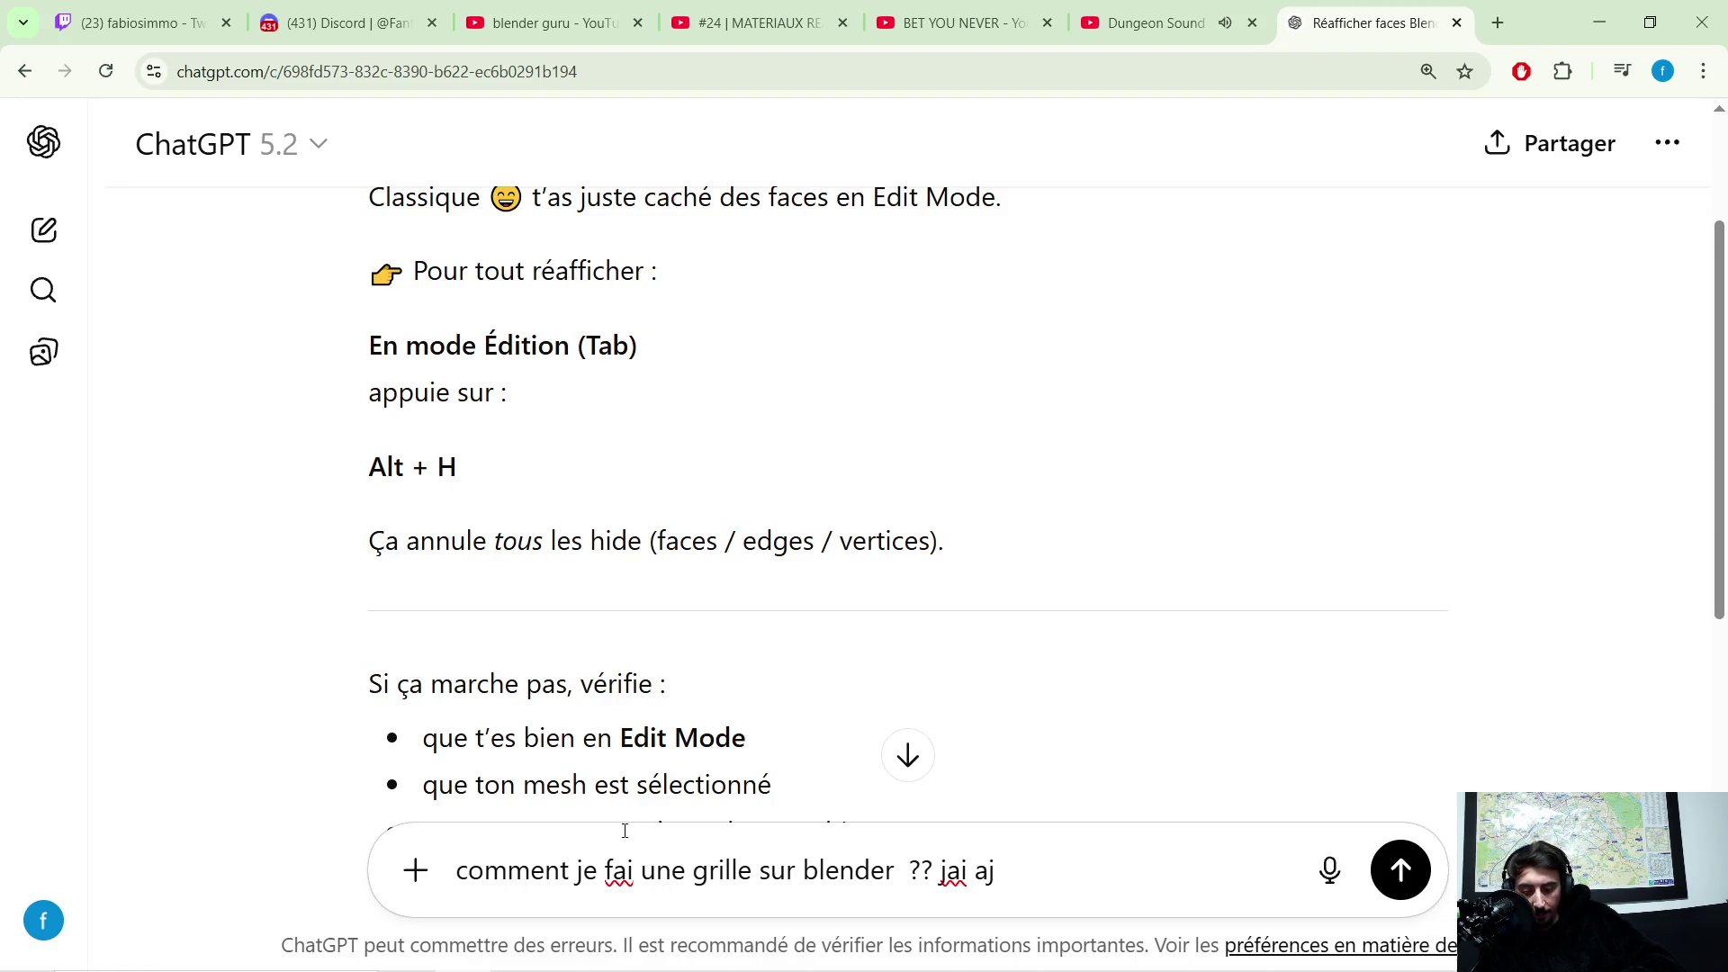
text(opn mesh "grile )
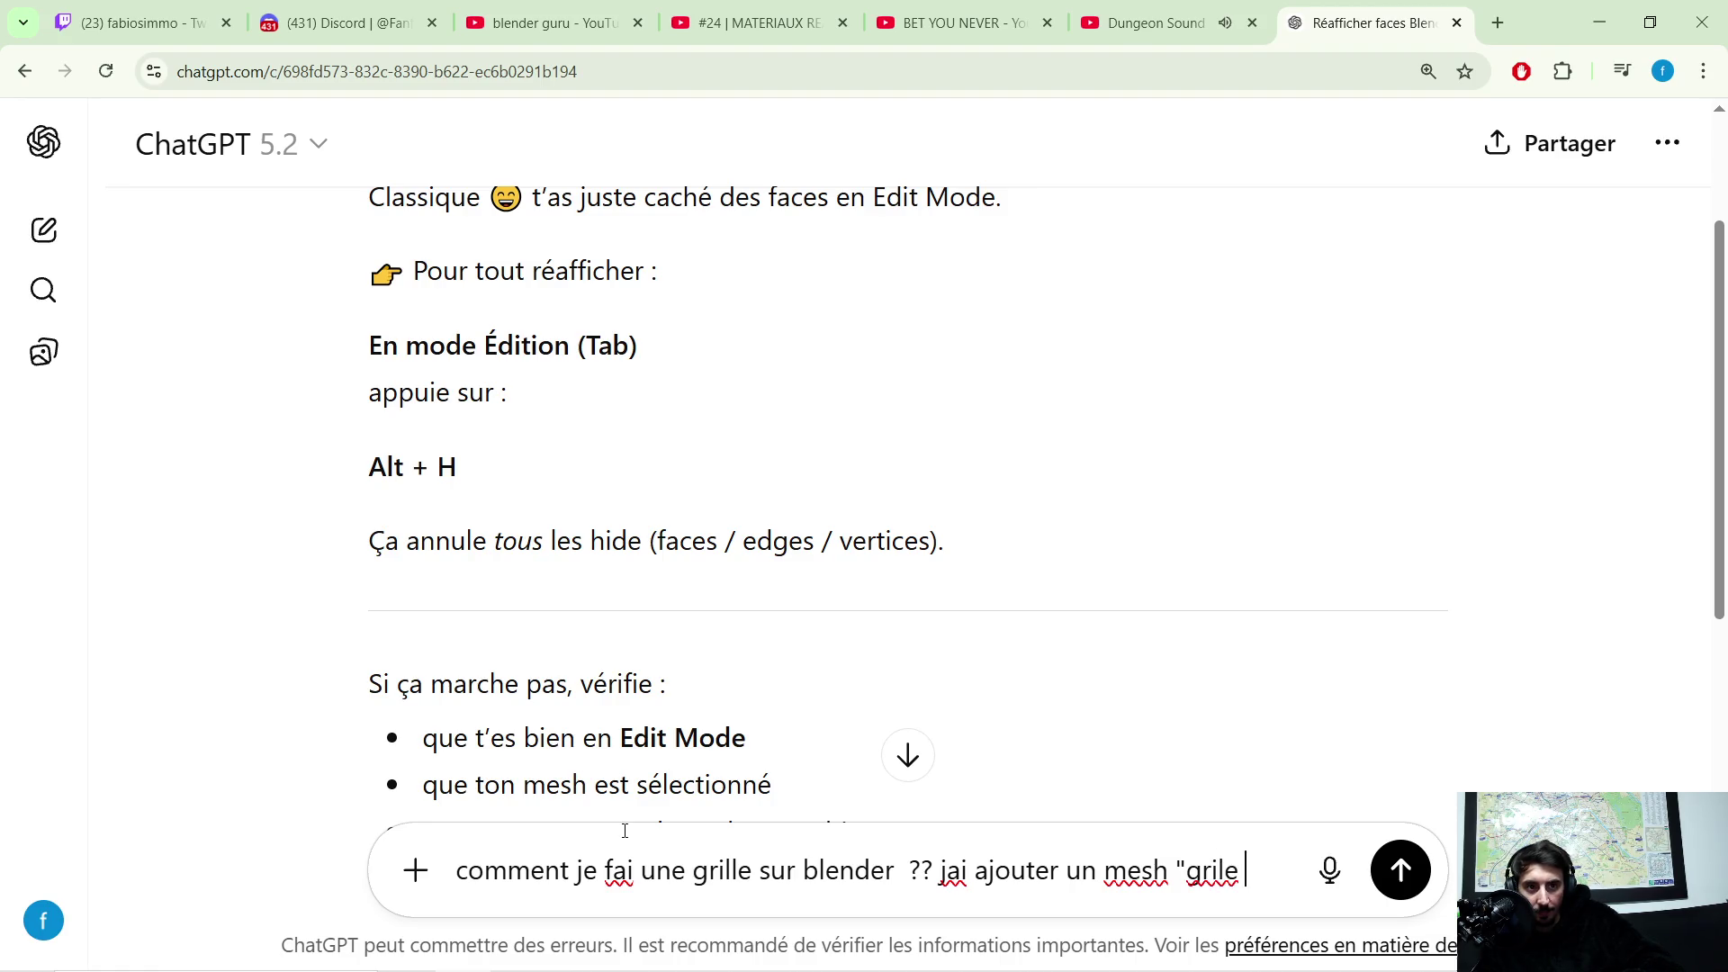
text(" mes)
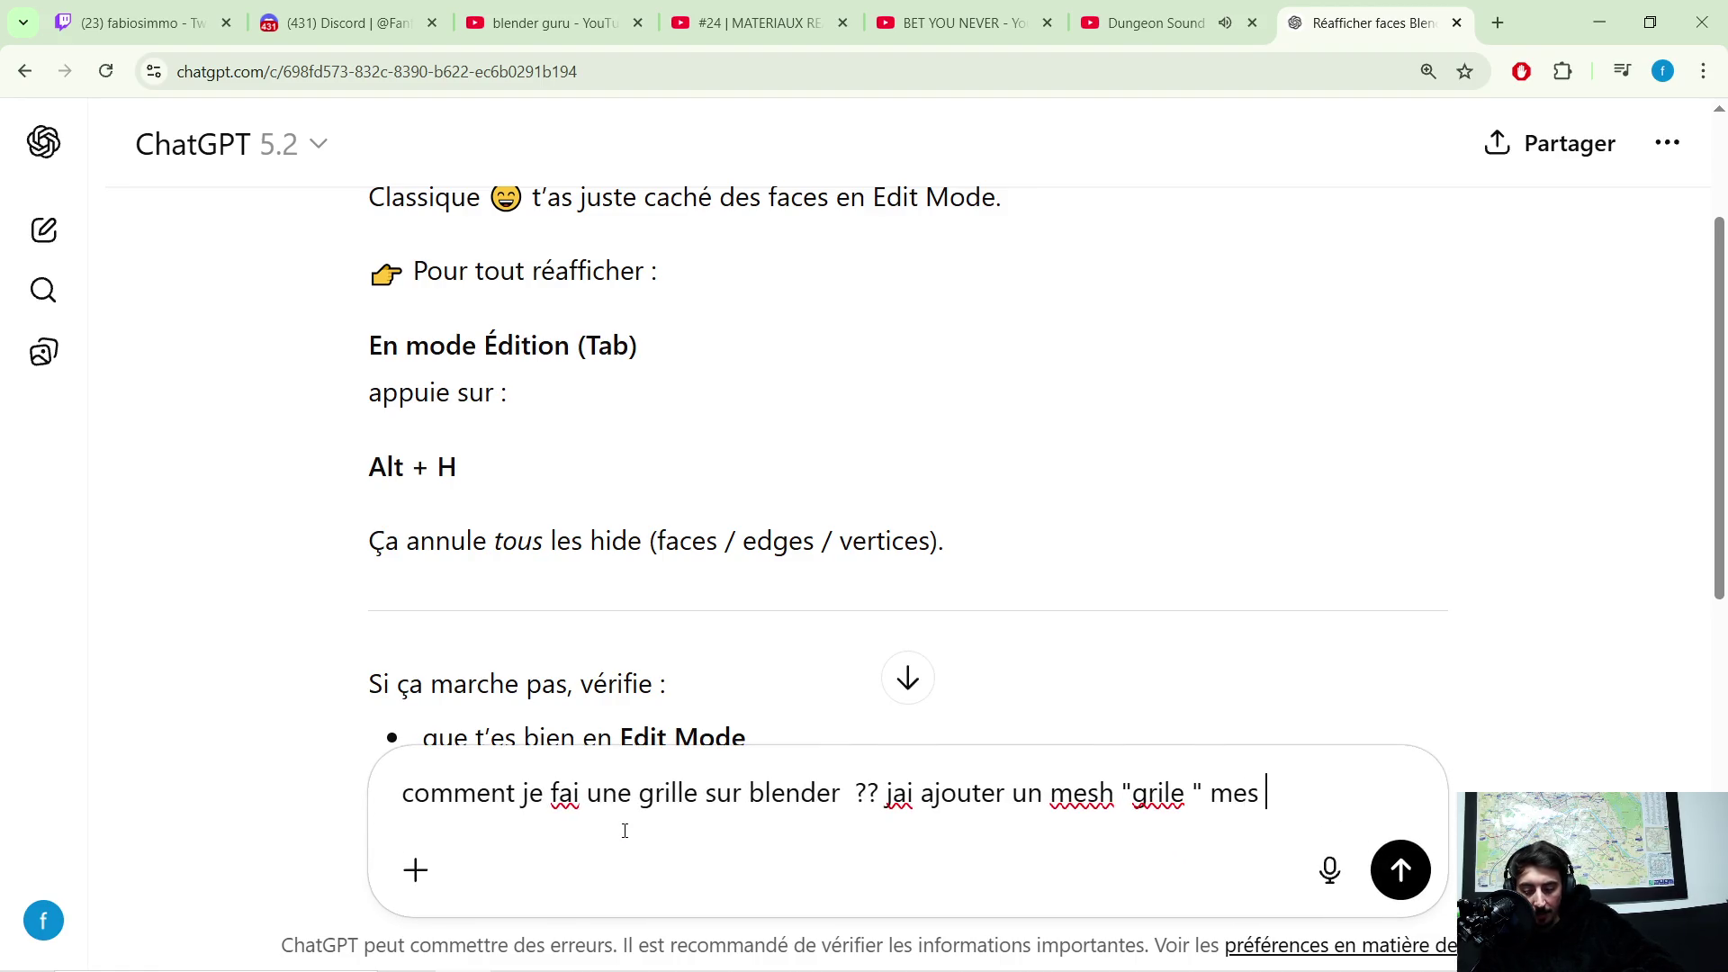
text(me mai si)
text(mplement un plane subdiviser)
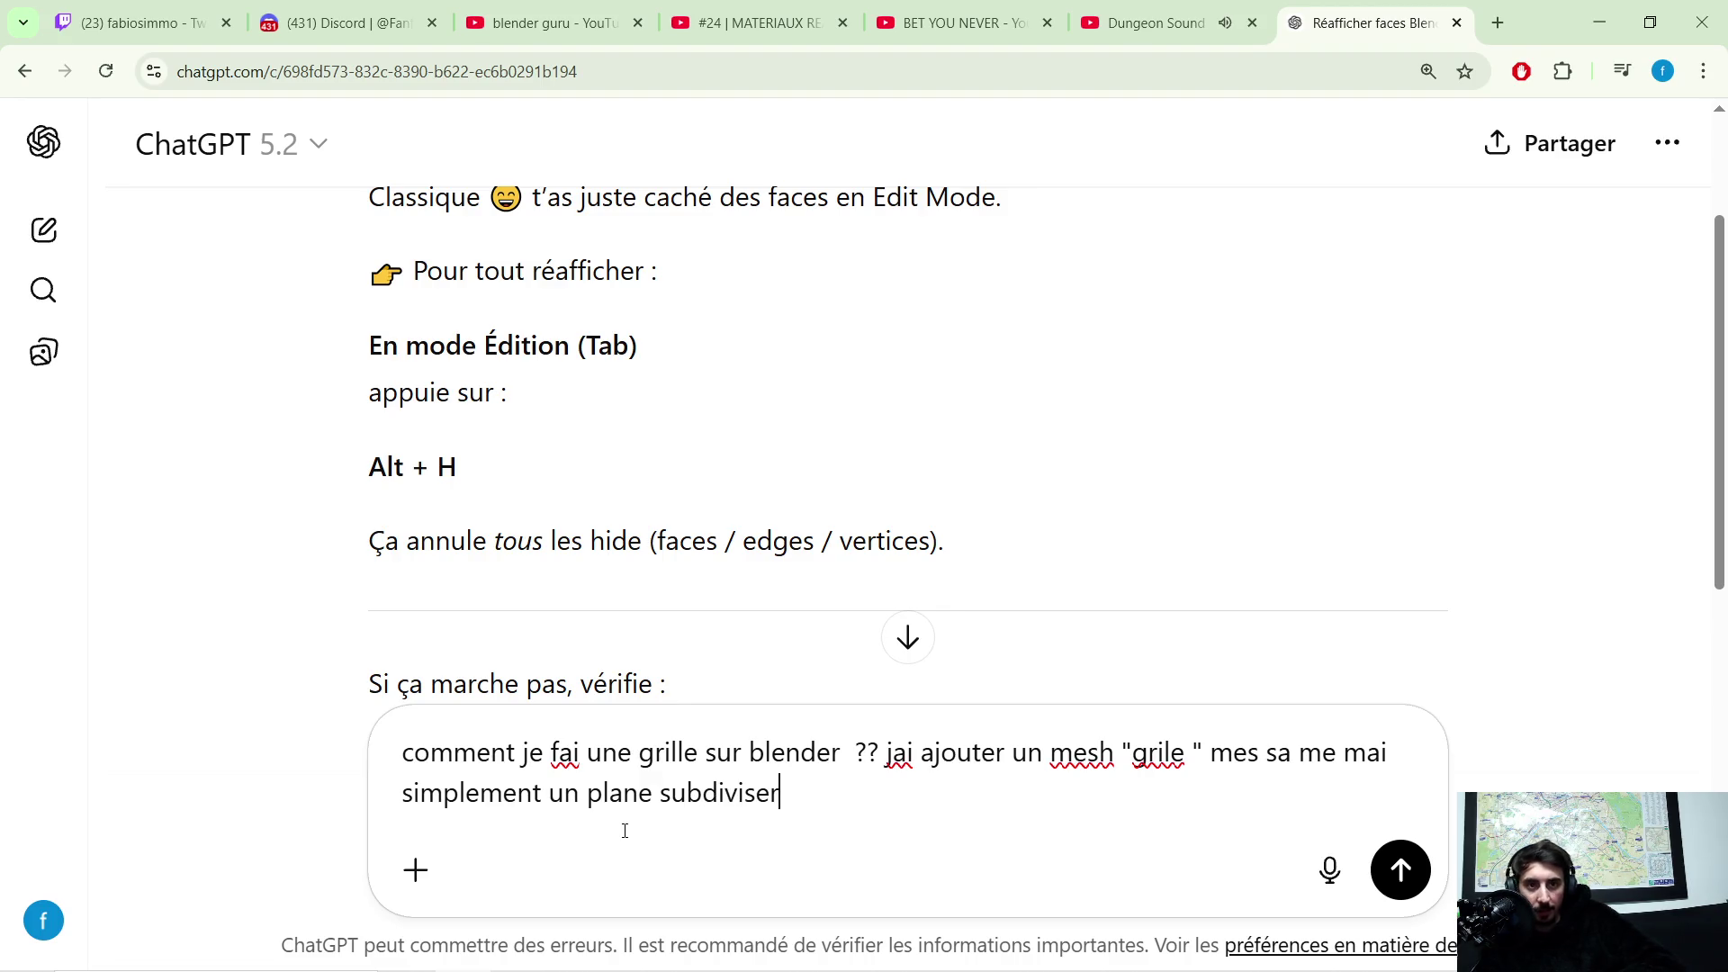
Step: Send the question about creating a grid in Blender to ChatGPT
key(Return)
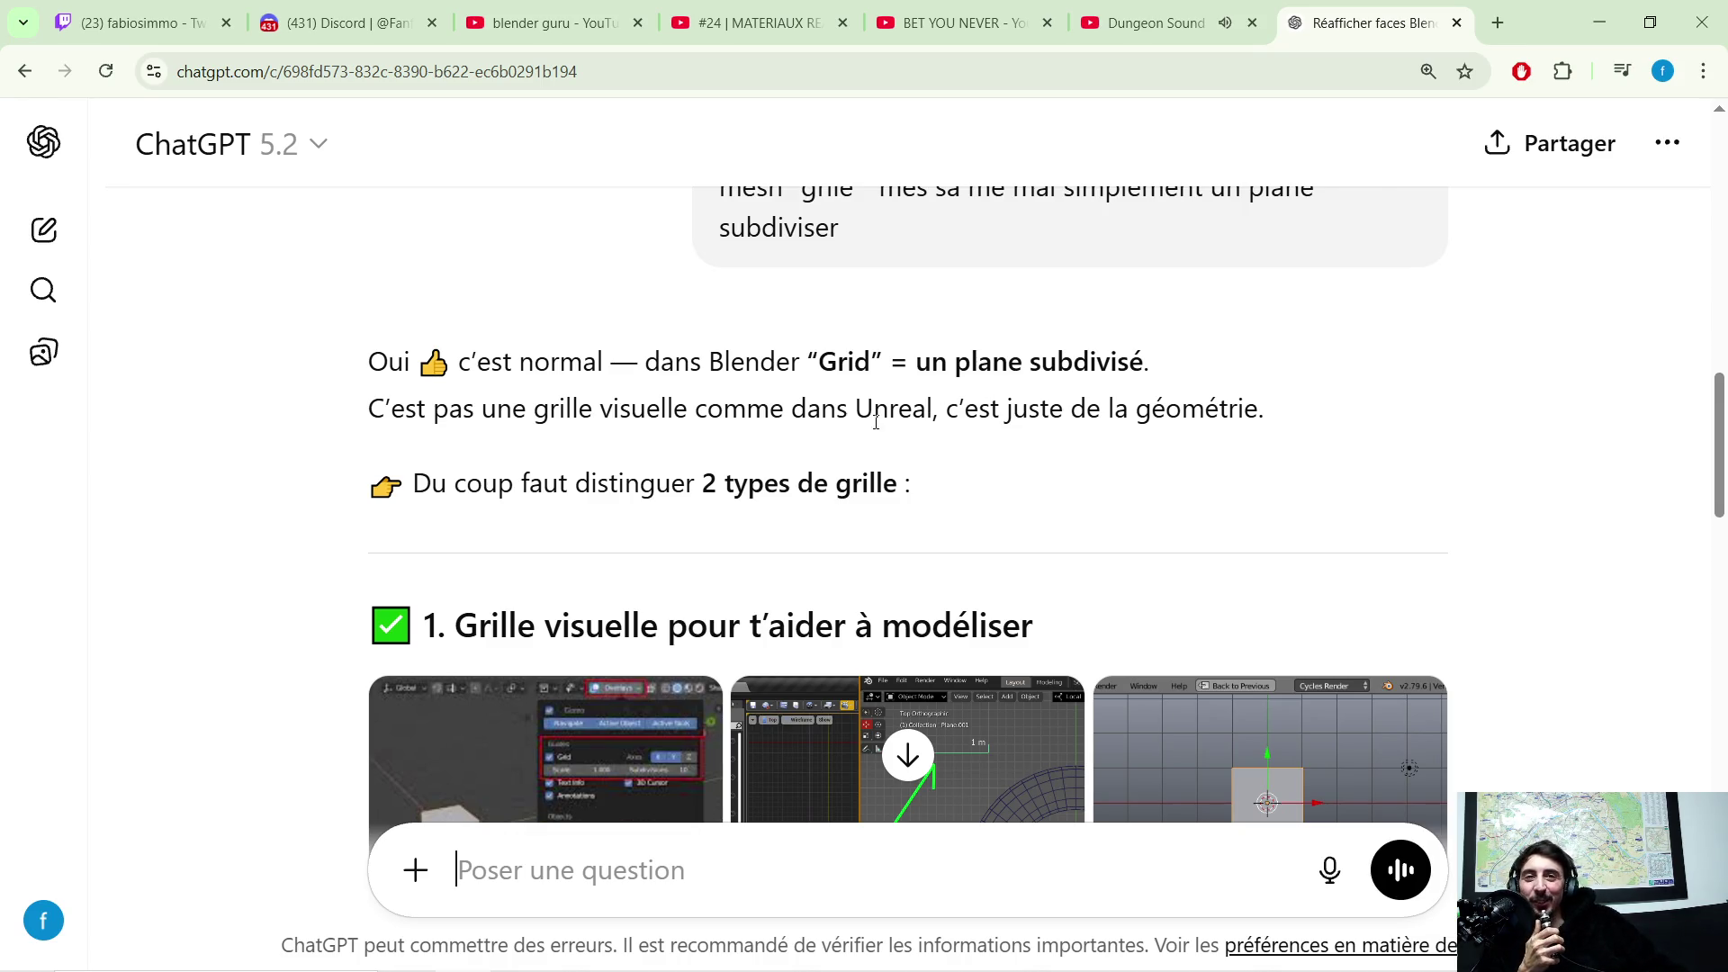
scroll(1044, 422, down, 1)
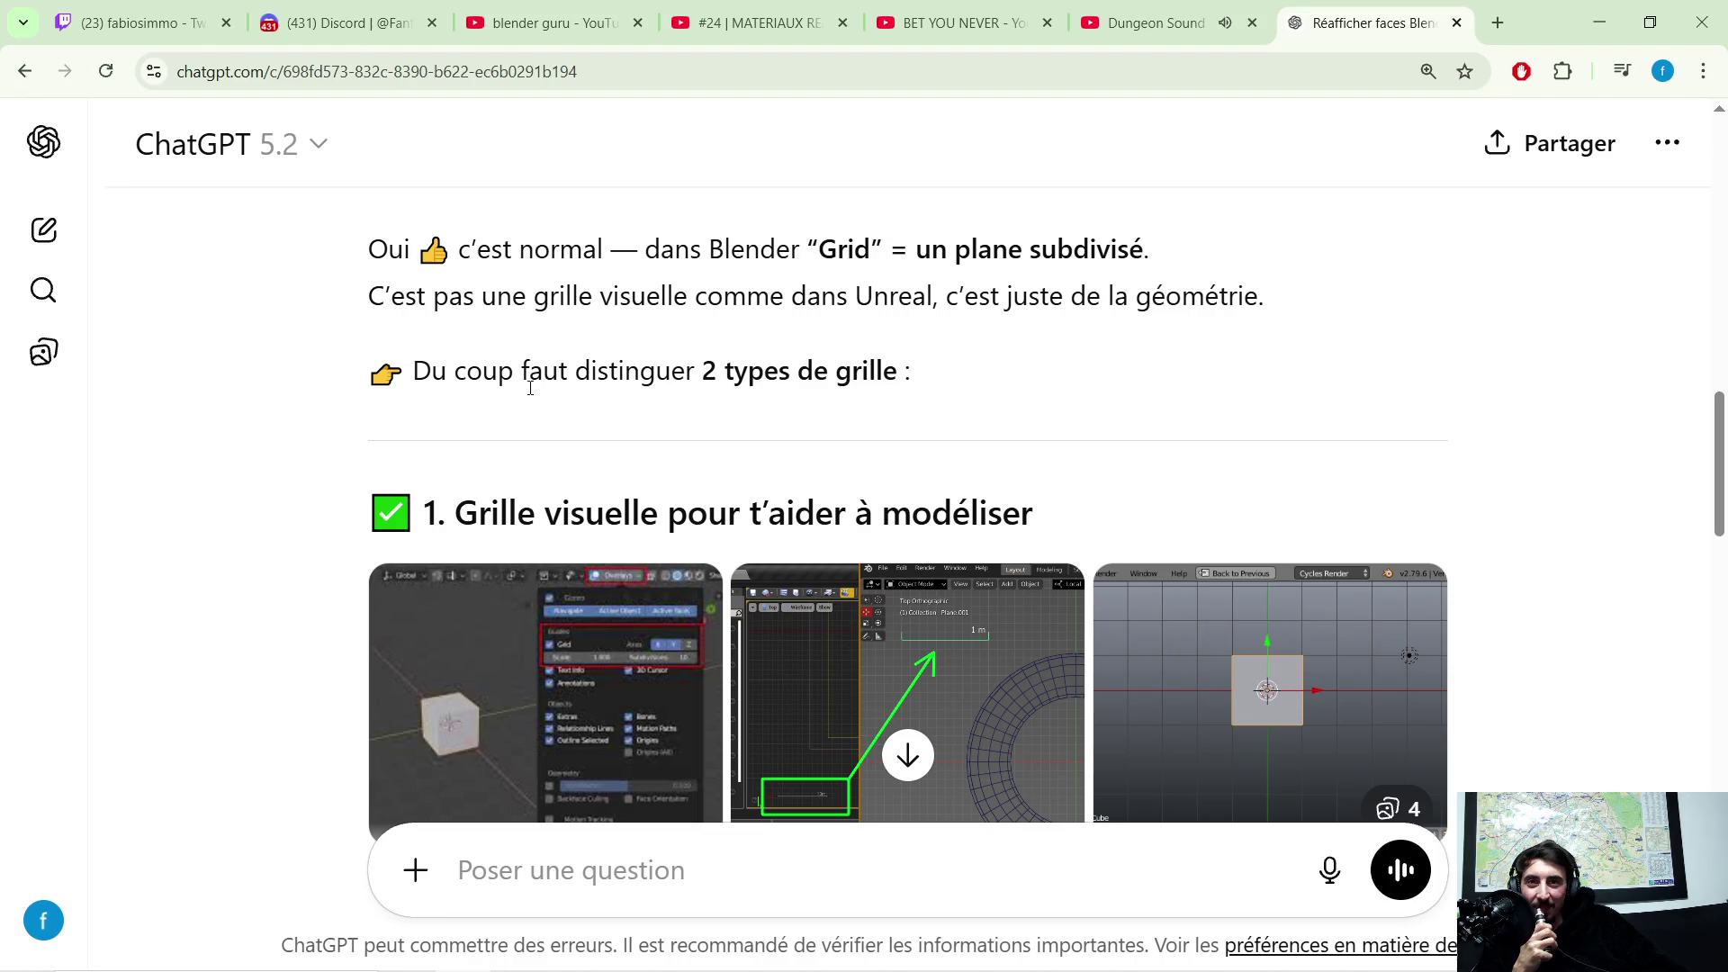
scroll(666, 395, down, 1)
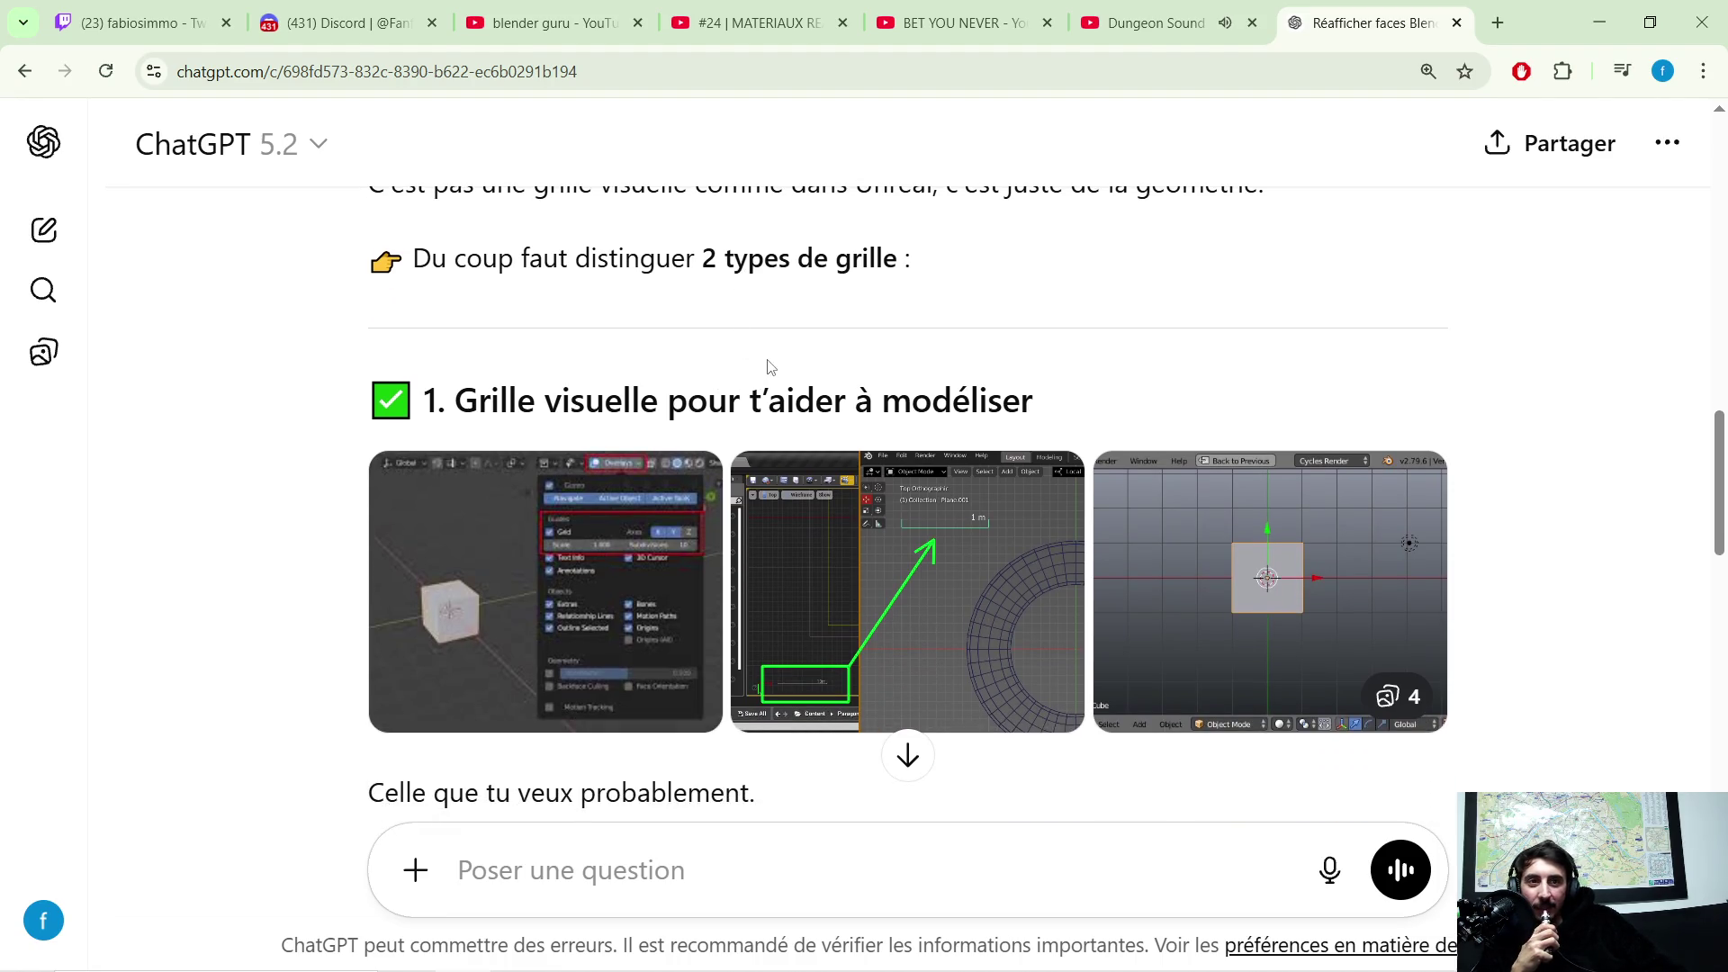
scroll(767, 366, down, 1)
scroll(656, 387, down, 2)
scroll(440, 451, down, 1)
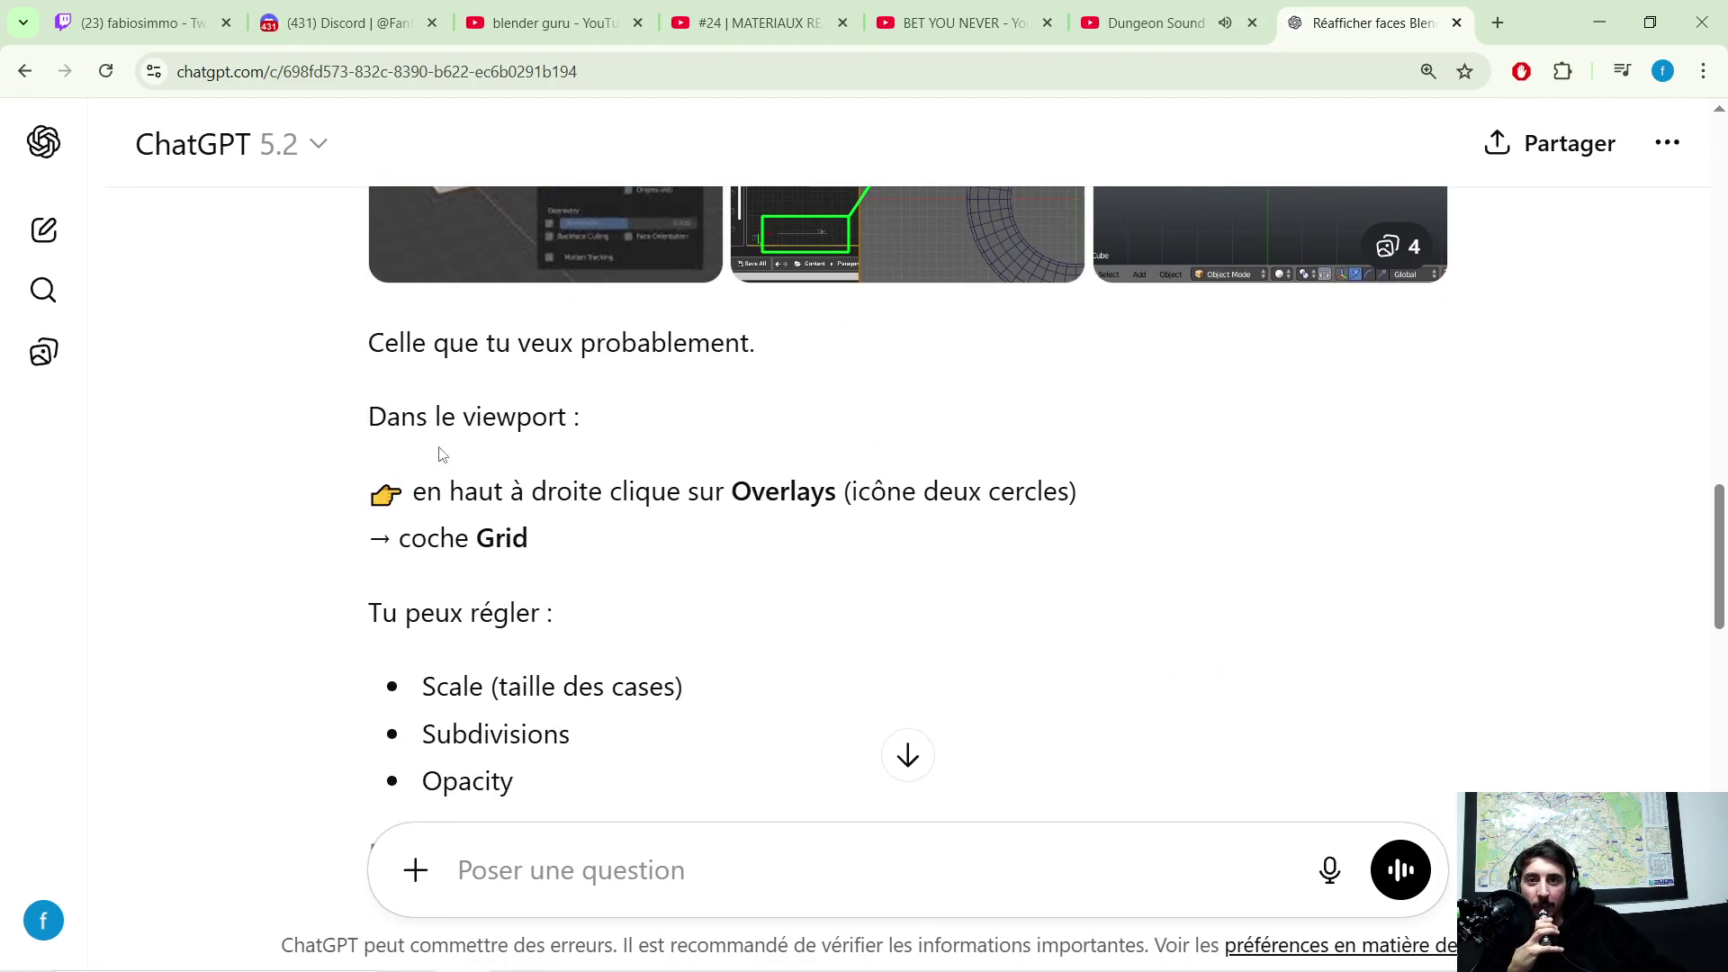
scroll(554, 531, down, 1)
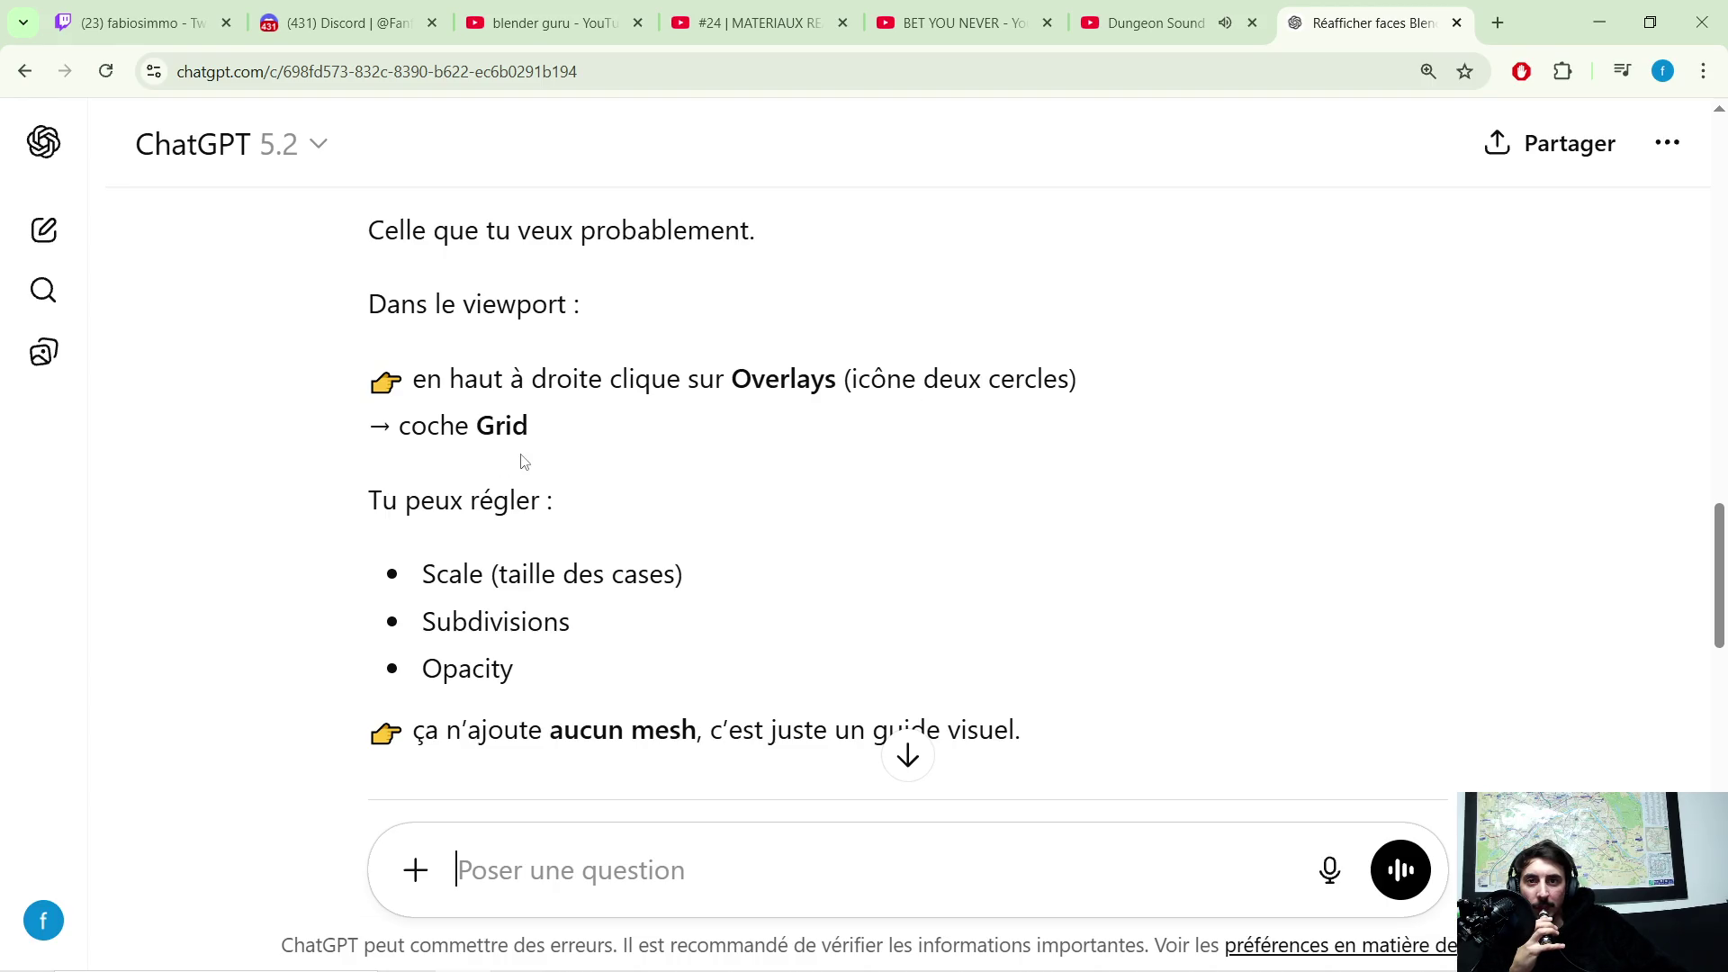
scroll(522, 462, down, 2)
scroll(676, 608, down, 1)
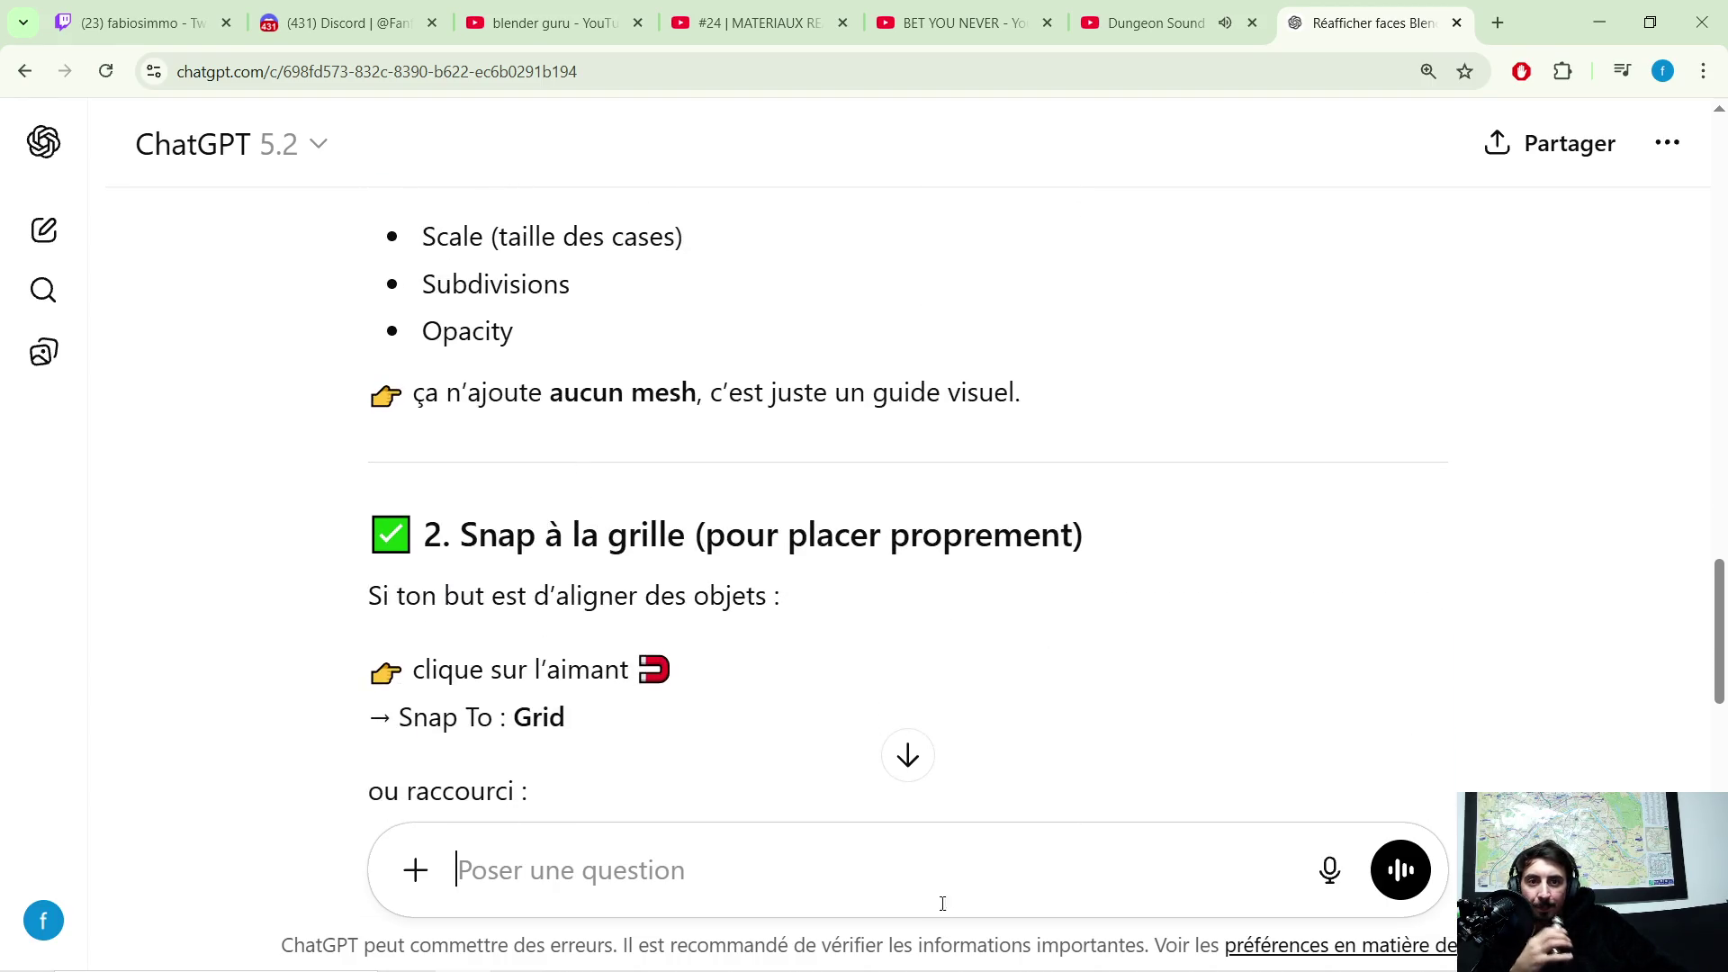
text(non)
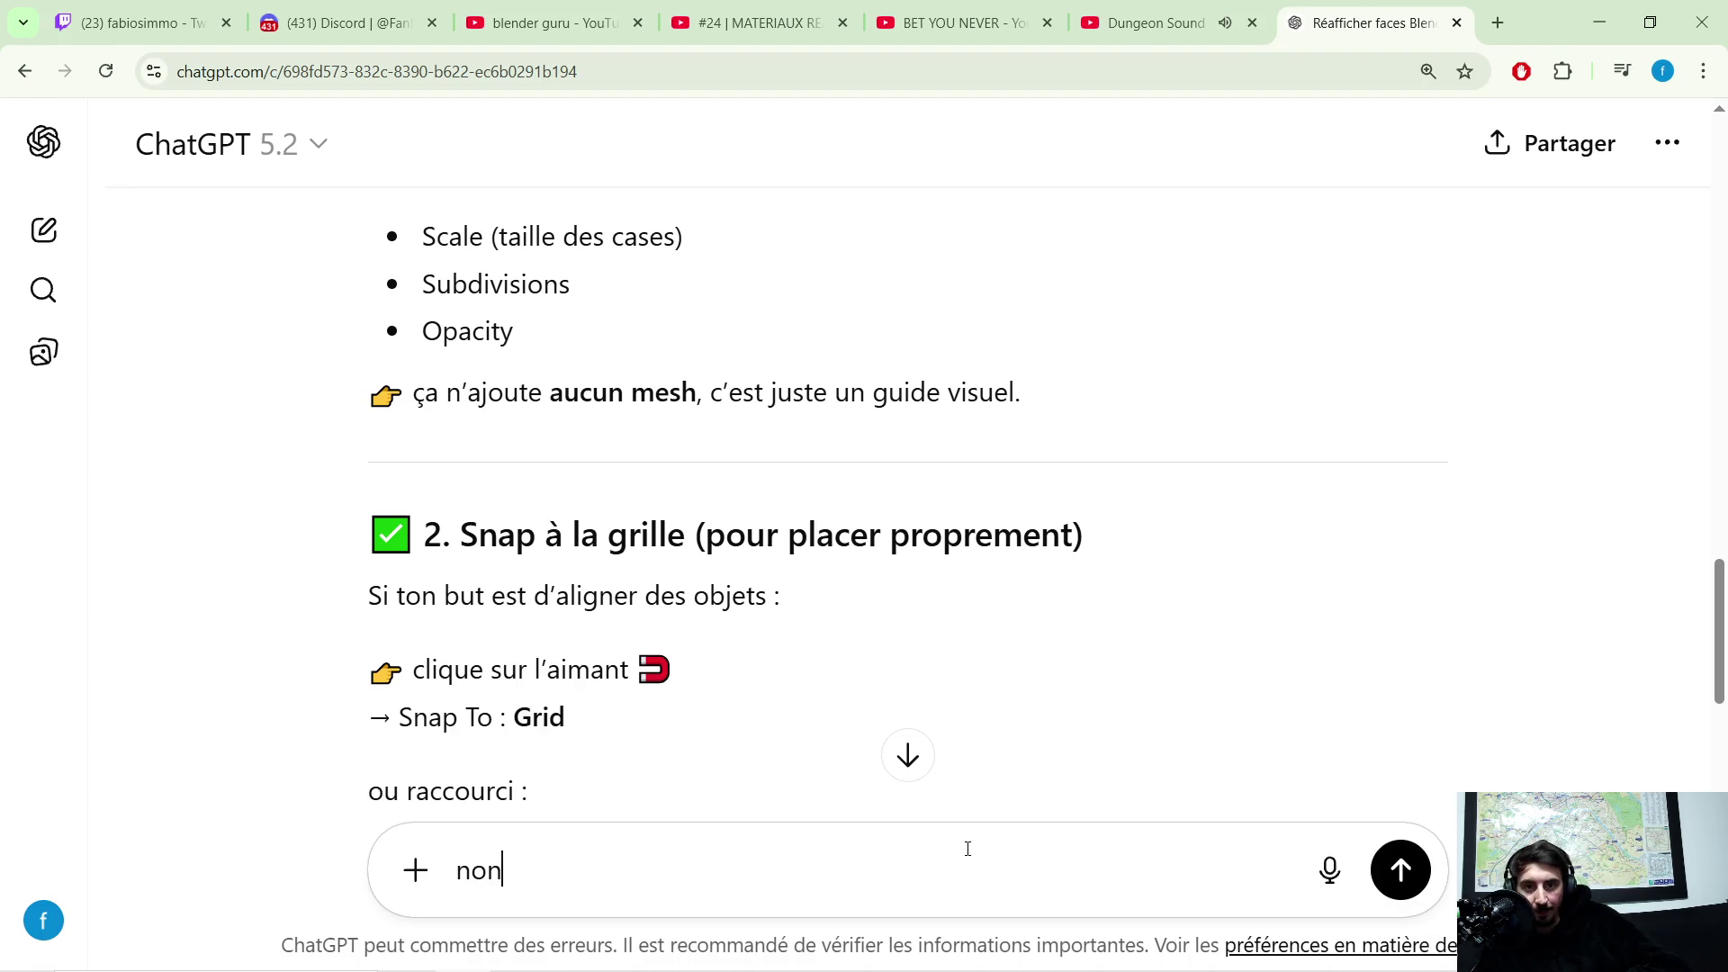
text( mes moi je )
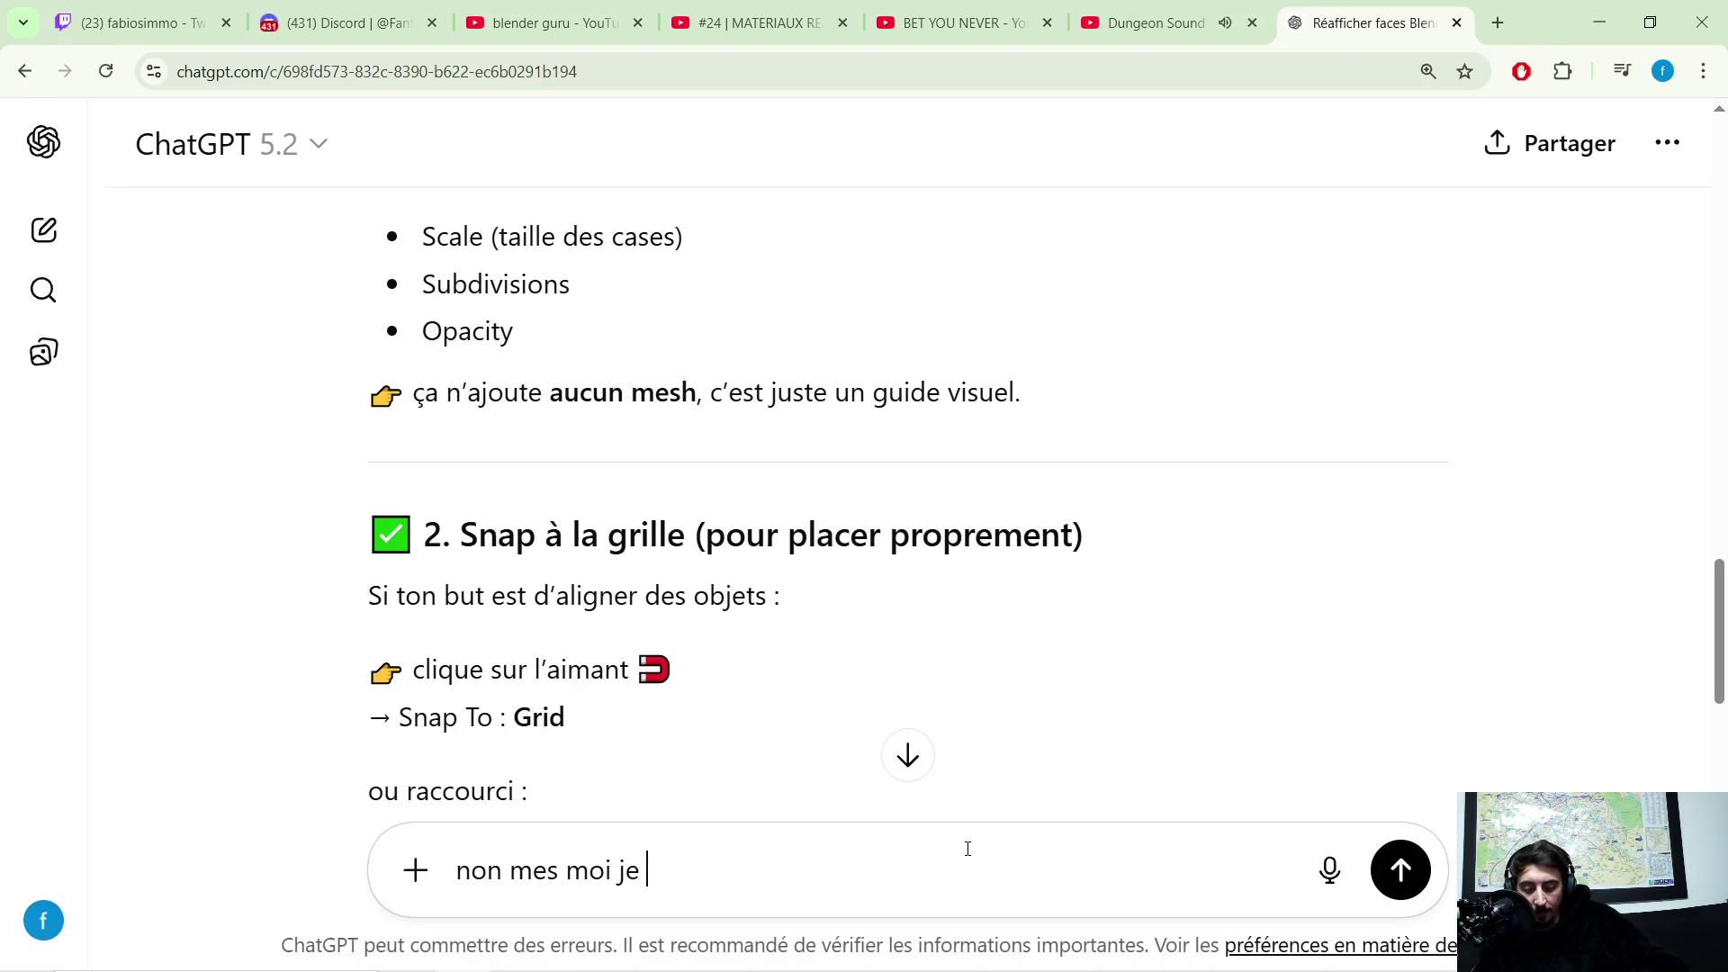
text(veux un mesh en grille .. pas)
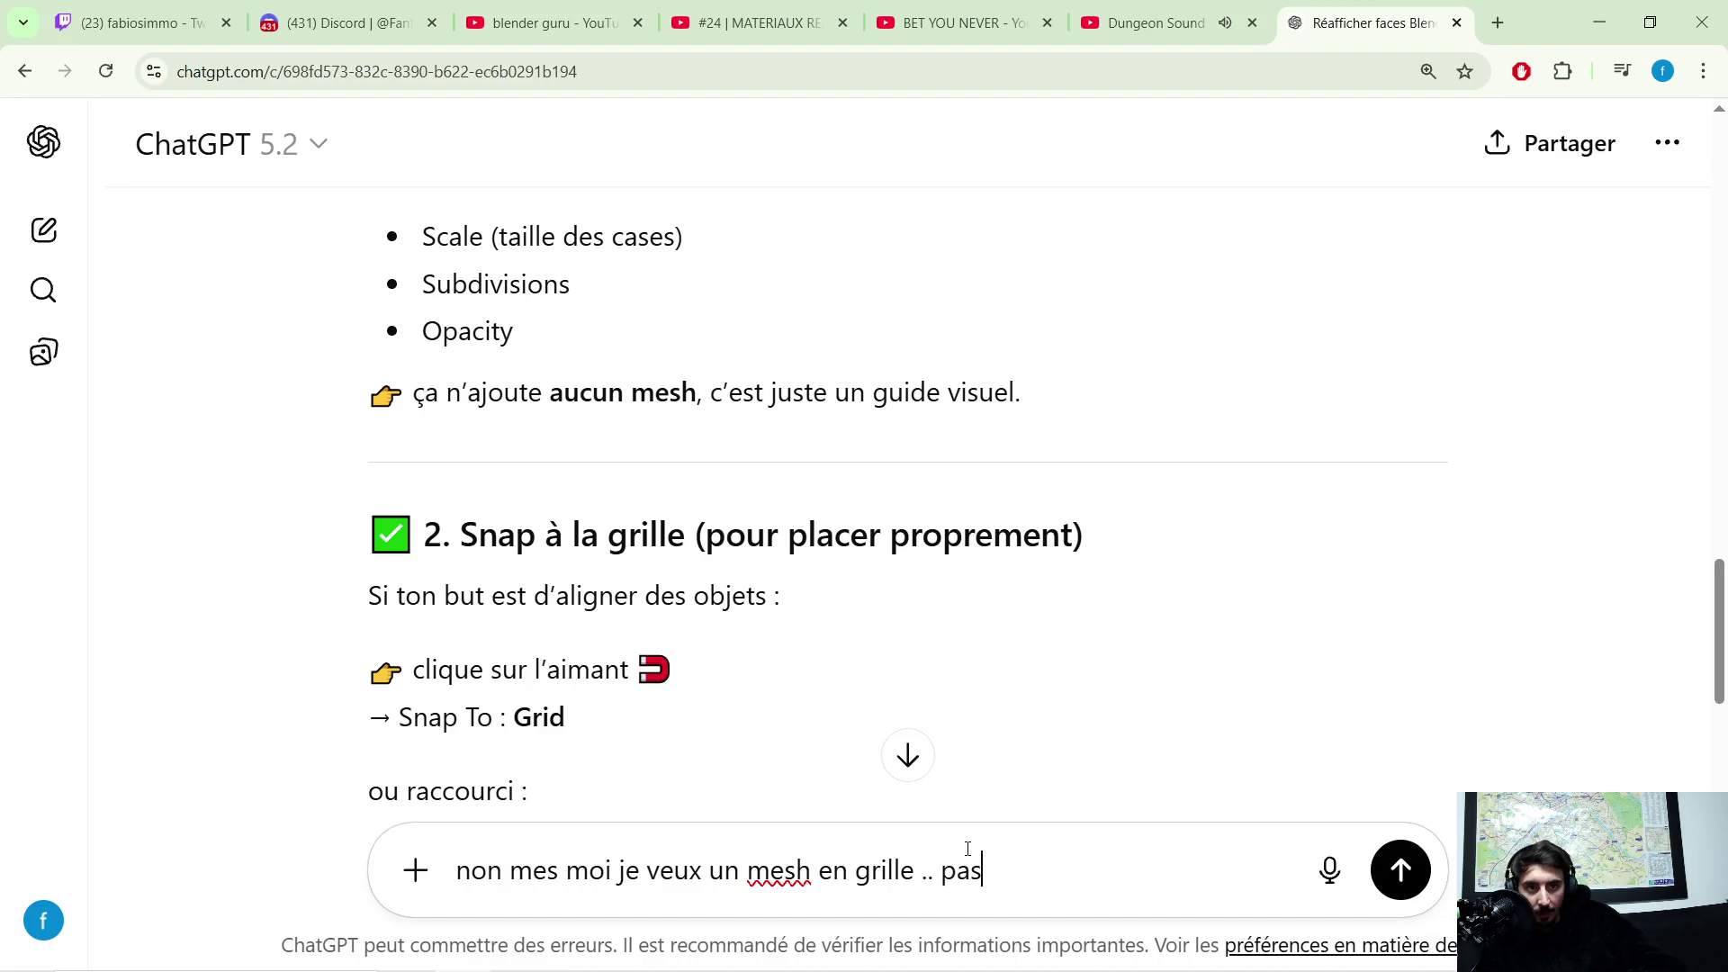
text( just une vue wir)
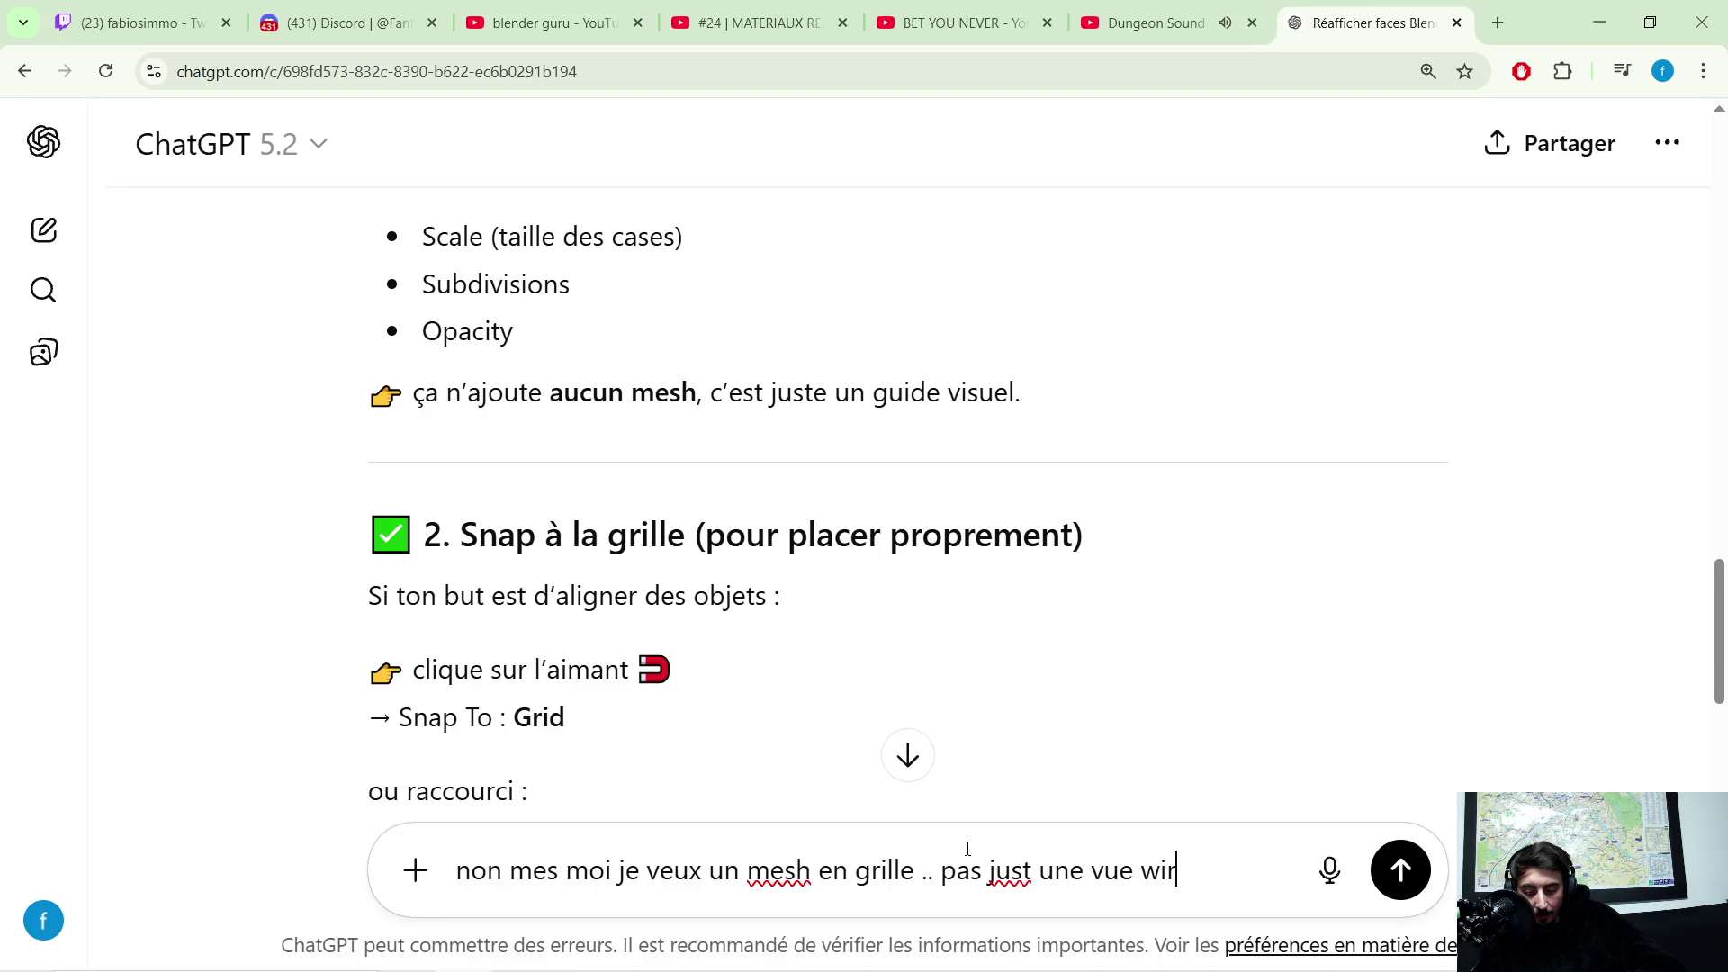
text(ame)
Step: Send the follow-up asking for a real grid mesh rather than a wireframe view
key(Return)
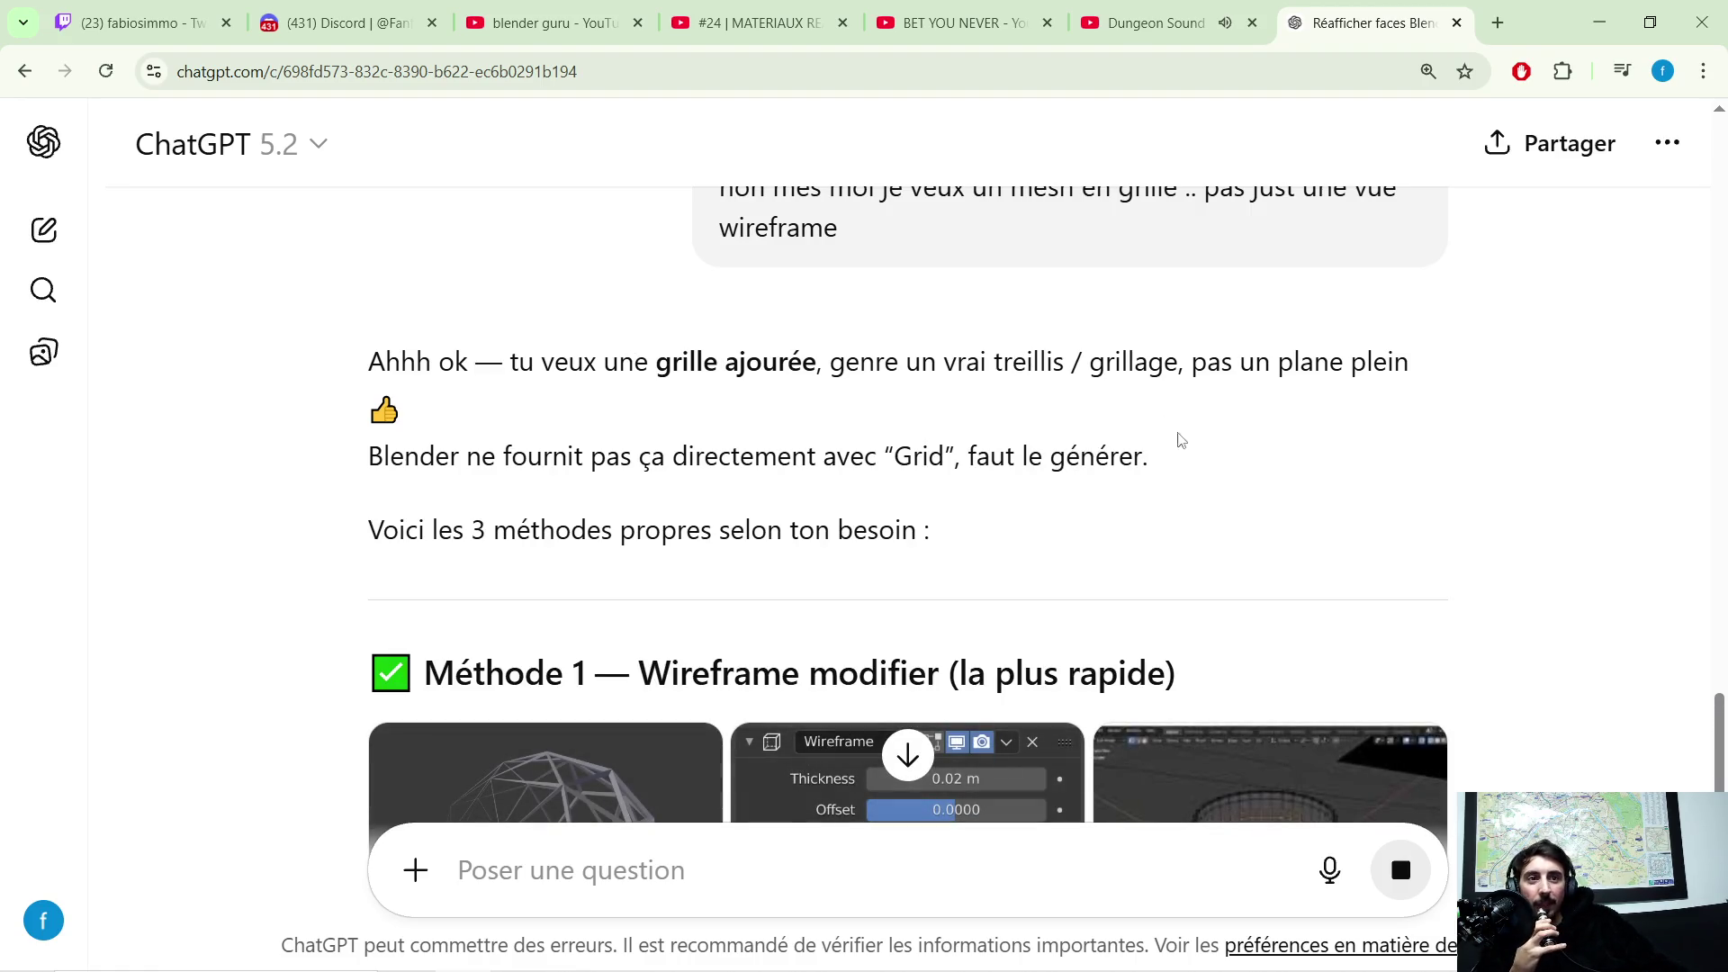
scroll(865, 380, down, 1)
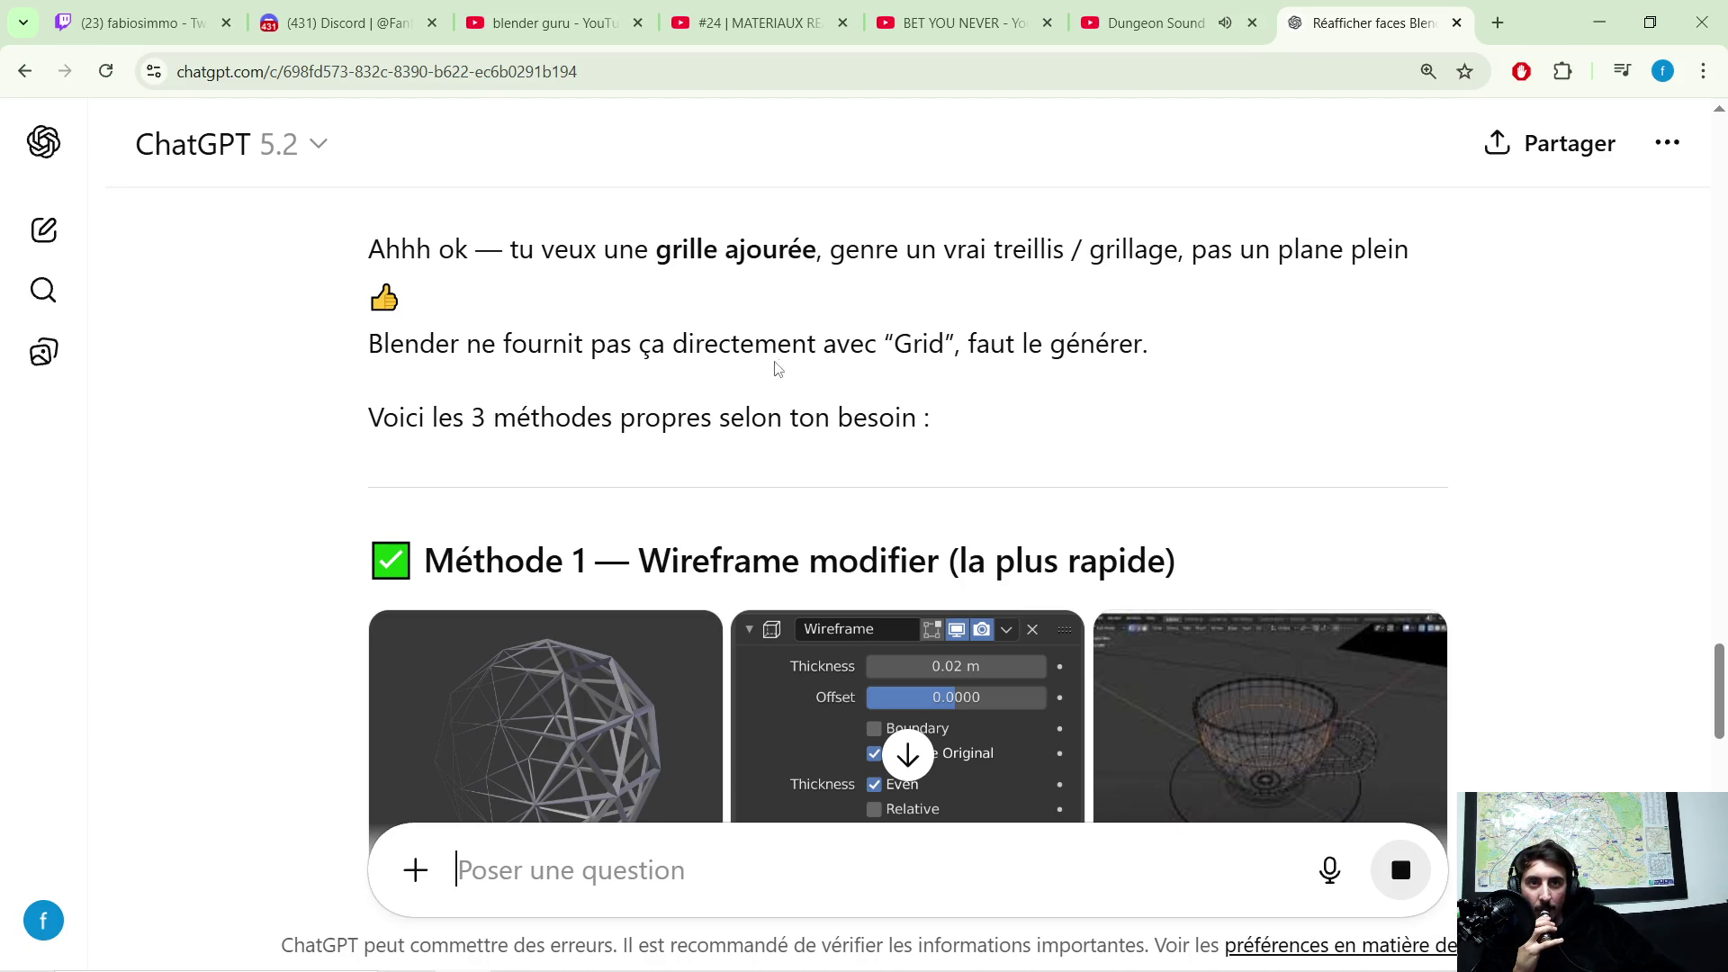
scroll(512, 401, down, 1)
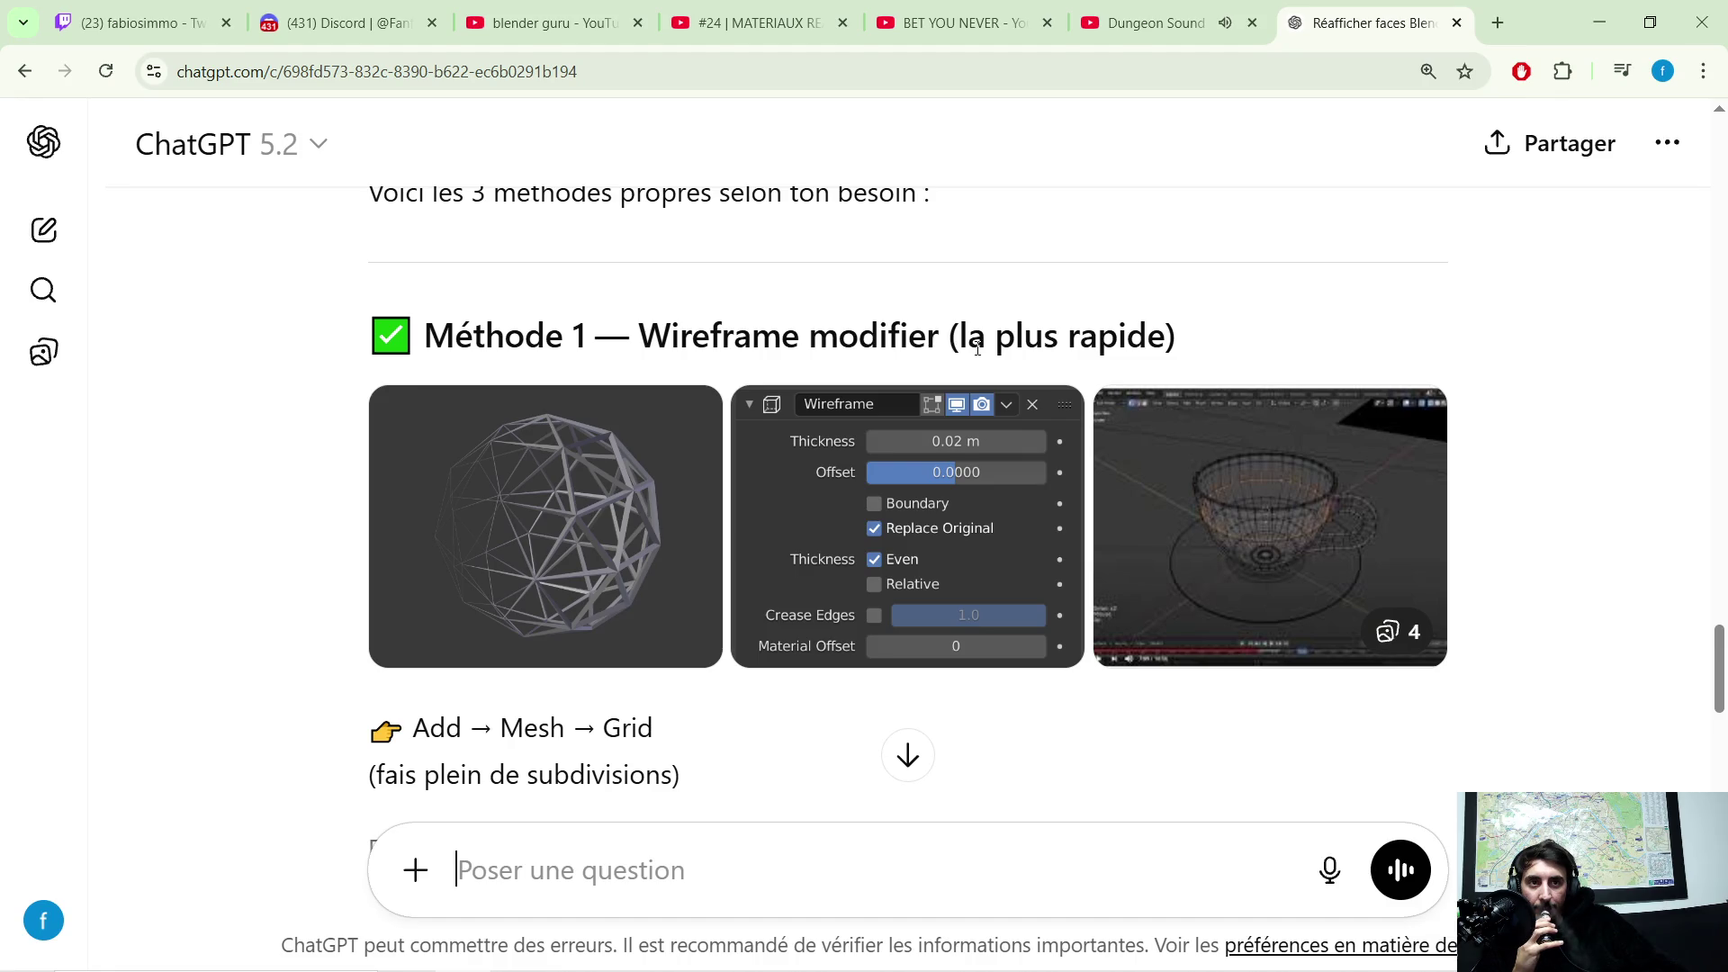
scroll(945, 361, down, 1)
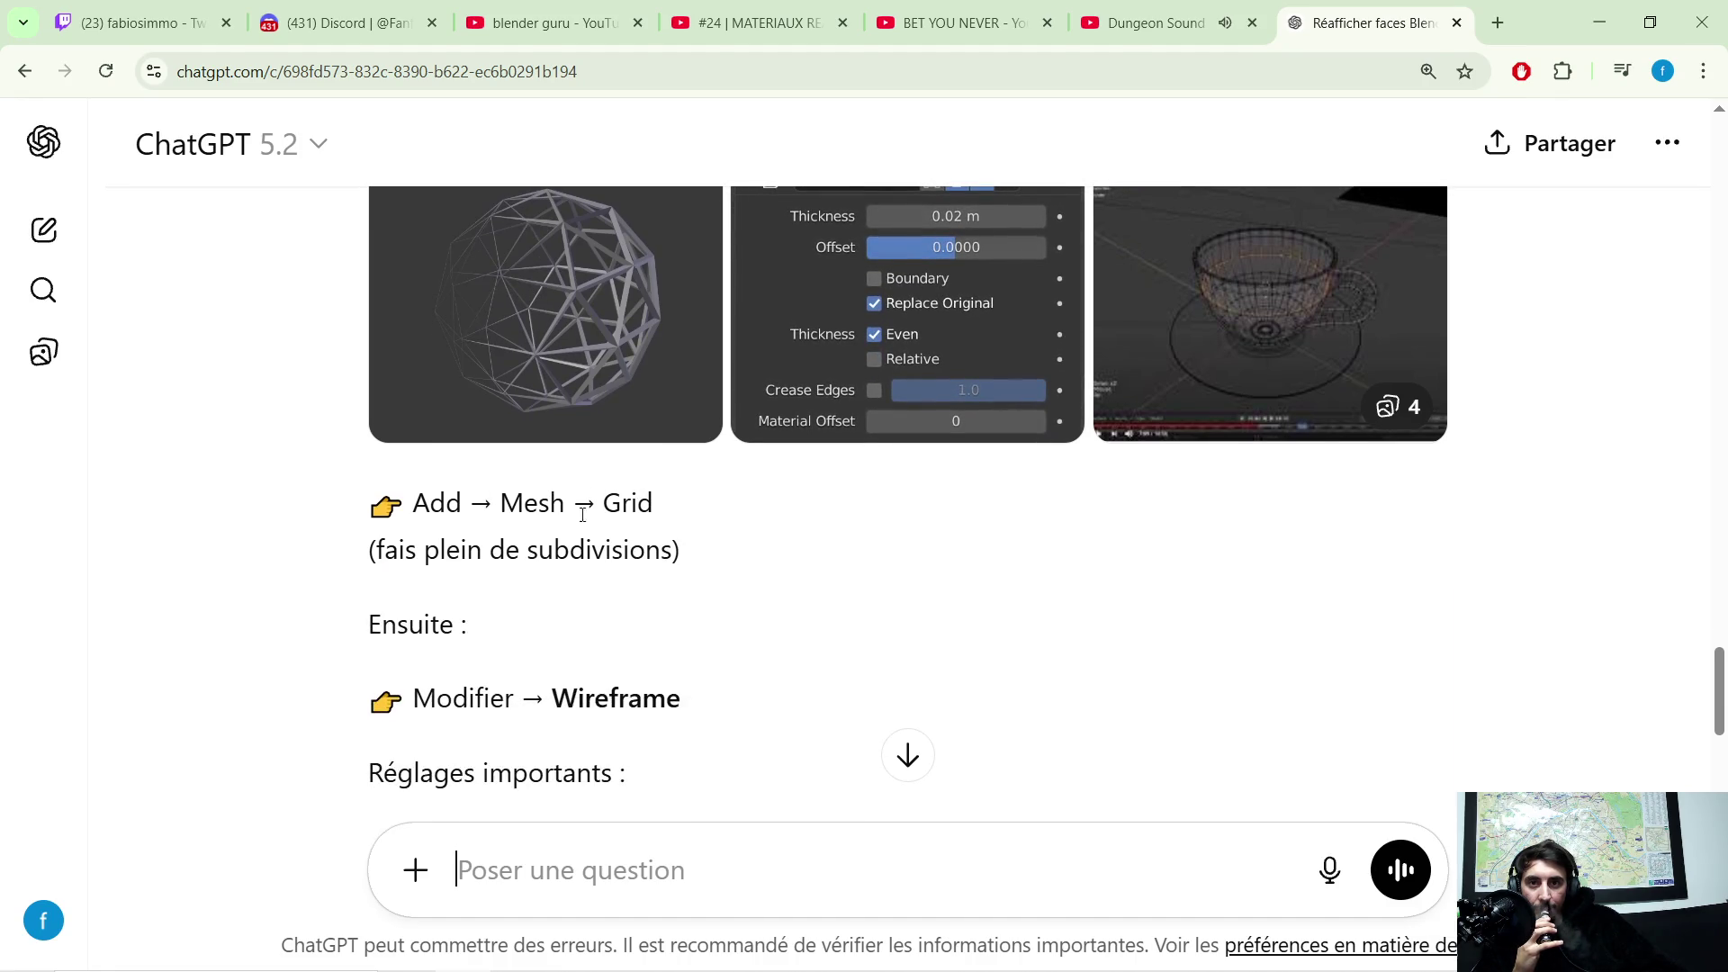
scroll(606, 508, down, 1)
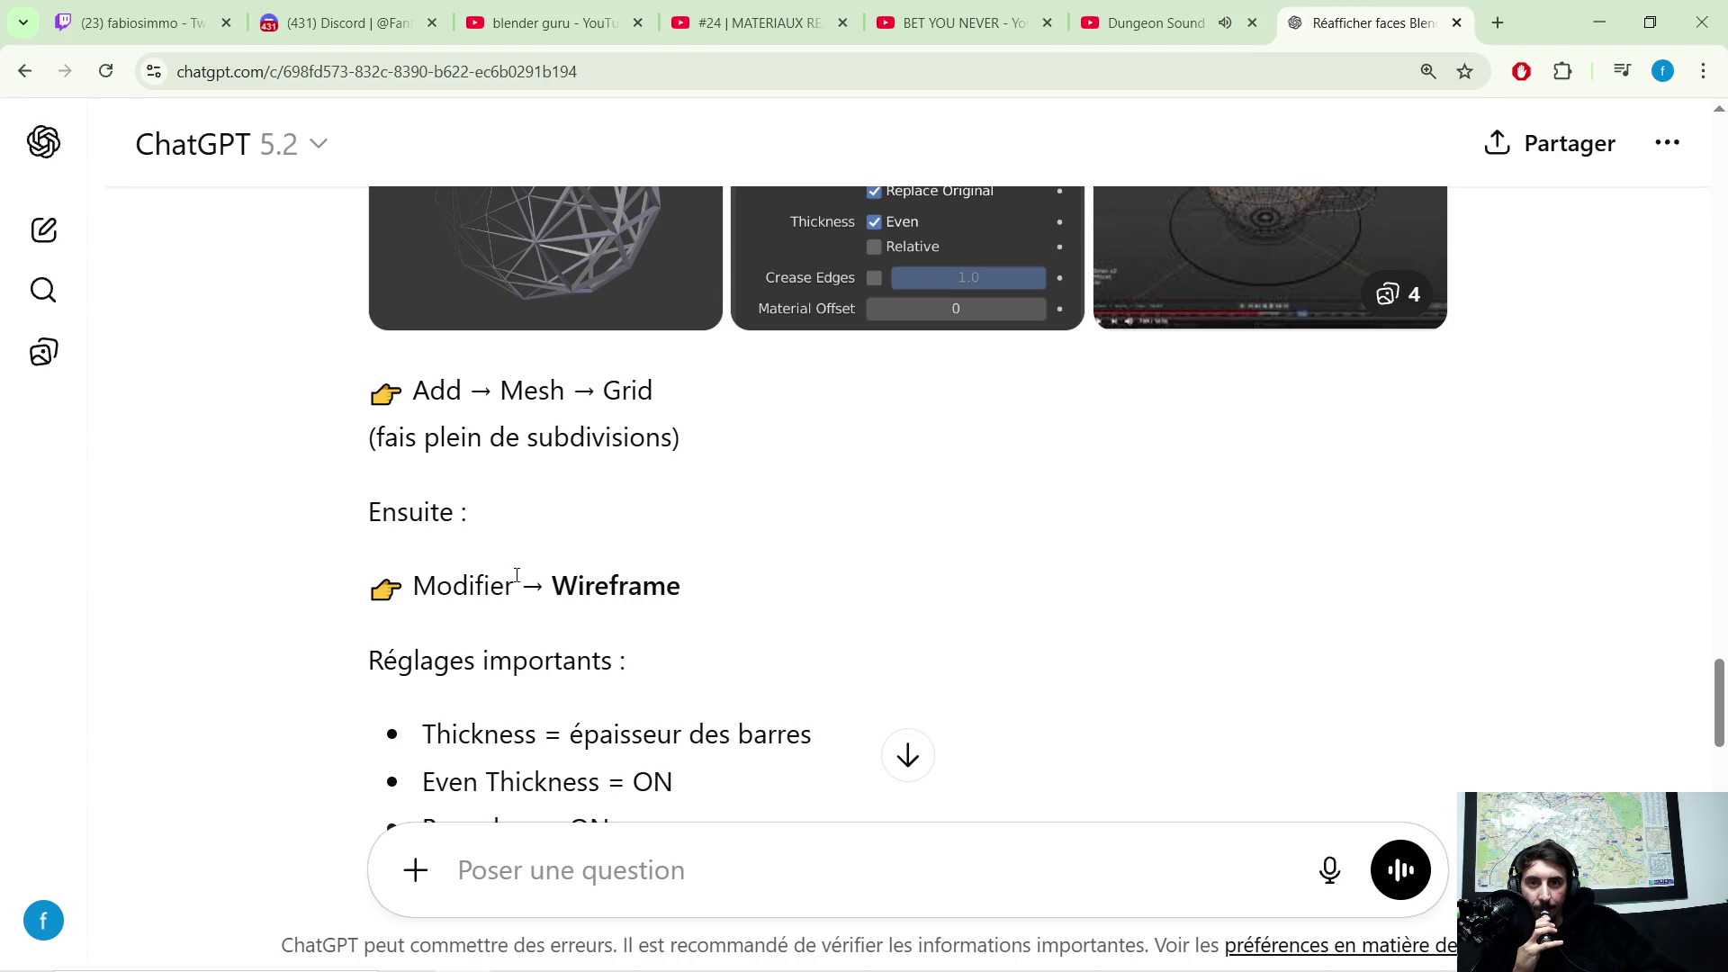
scroll(540, 541, down, 1)
scroll(464, 528, down, 1)
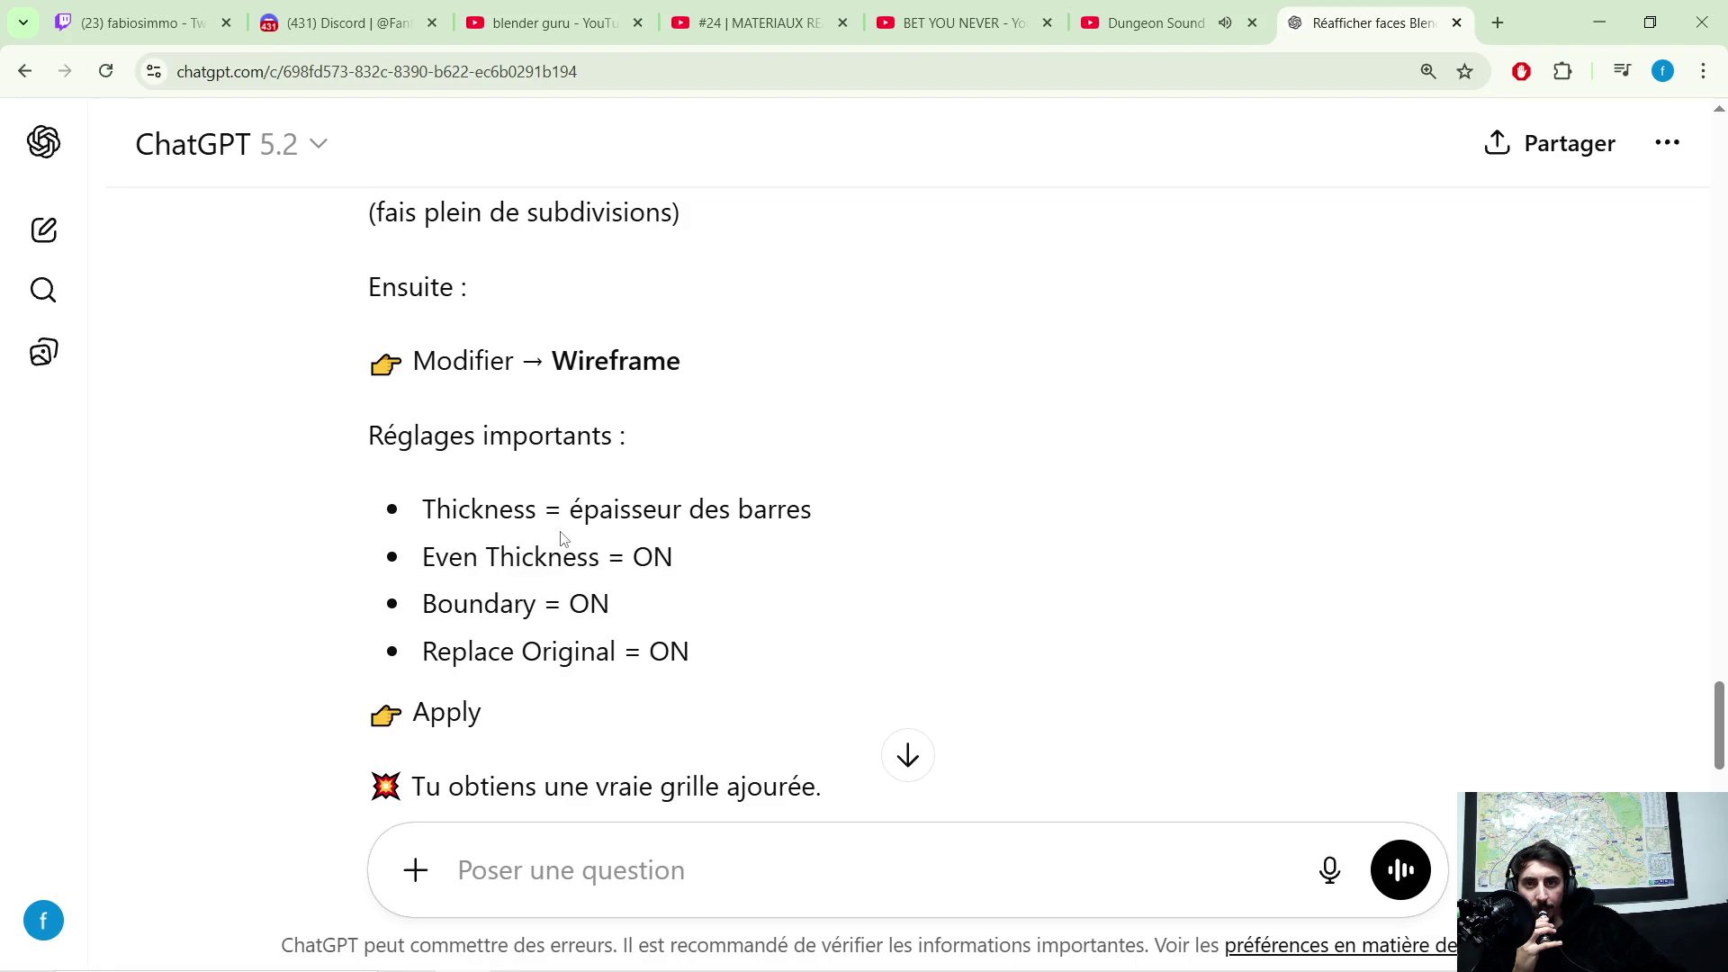
Step: Minimize the browser to return to Blender after reading the Wireframe method settings
click(1598, 21)
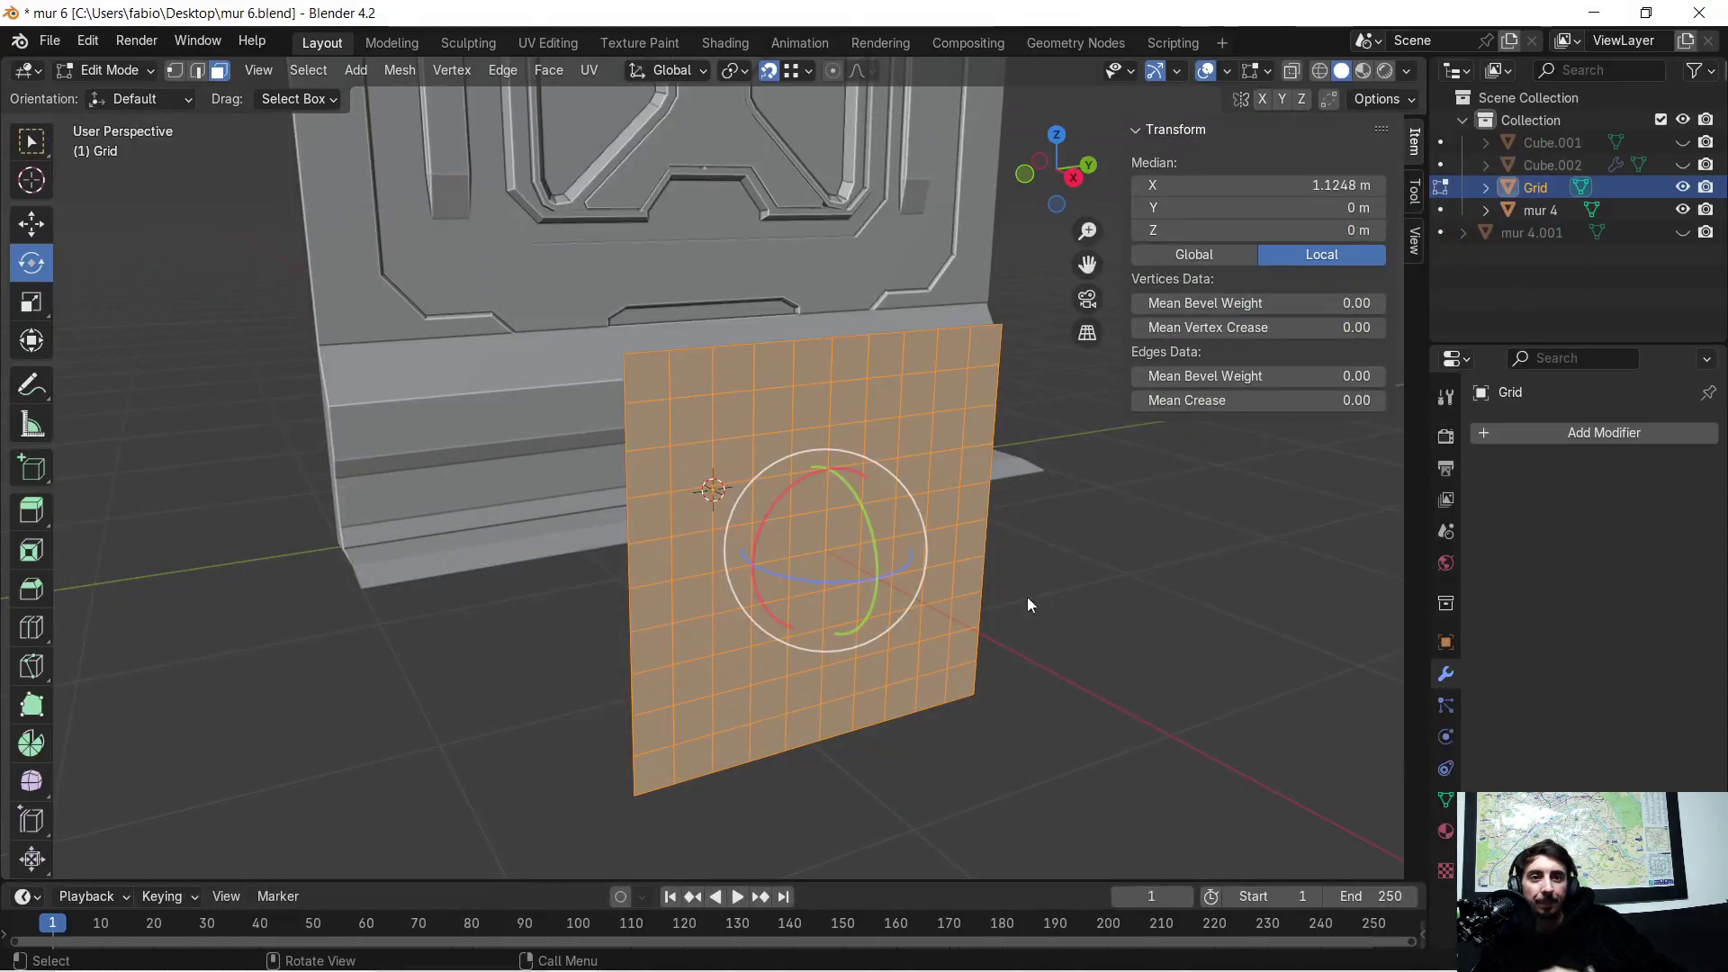
Step: Add a Wireframe modifier to the Grid via the modifier search and inspect the lattice
click(1471, 434)
click(1386, 440)
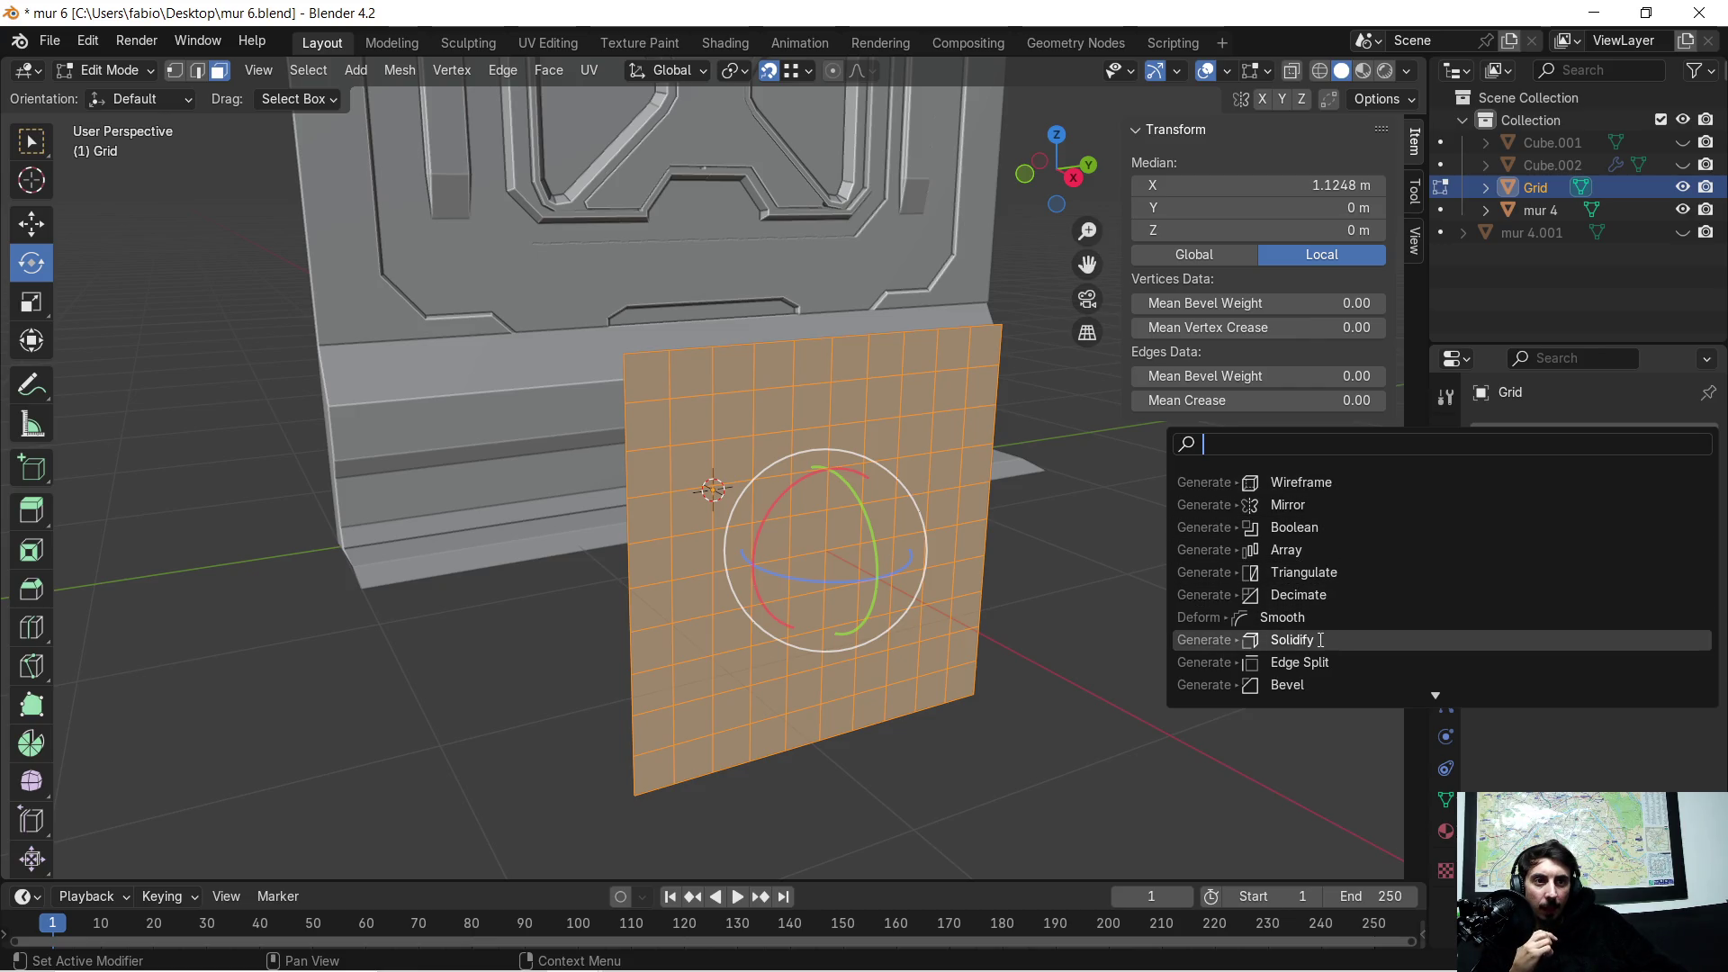
click(1331, 484)
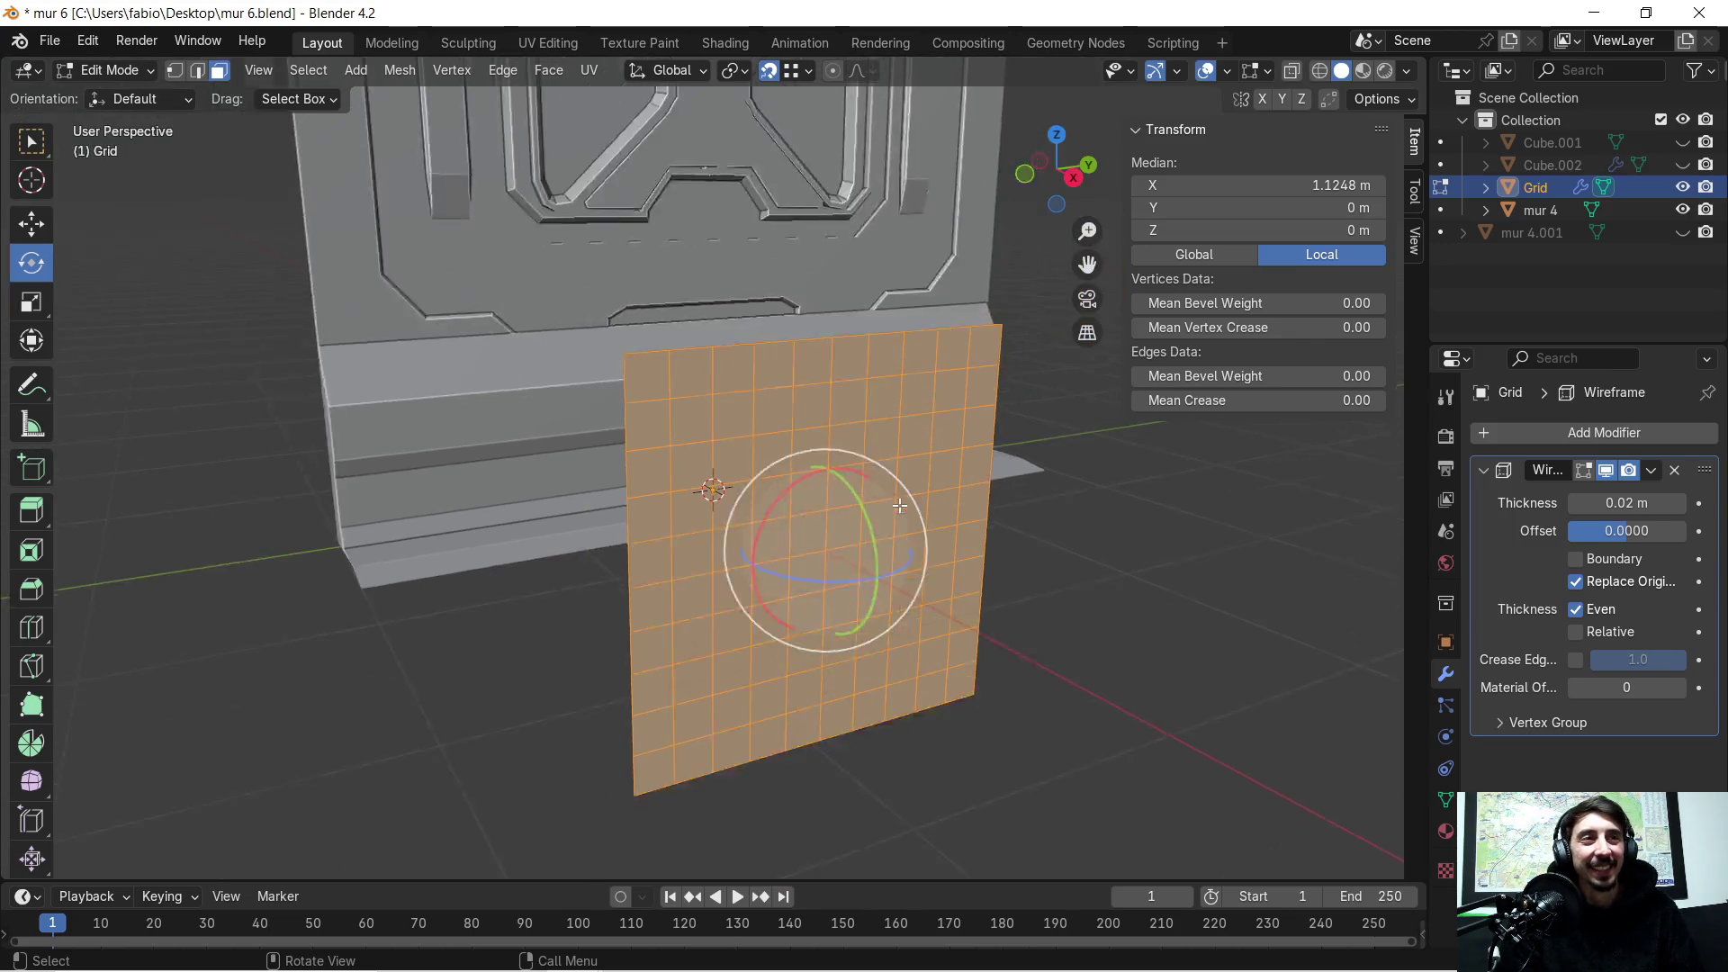
mouse_move(869, 508)
middle_down()
mouse_move(934, 531)
mouse_move(899, 469)
middle_up()
scroll(900, 470, up, 3)
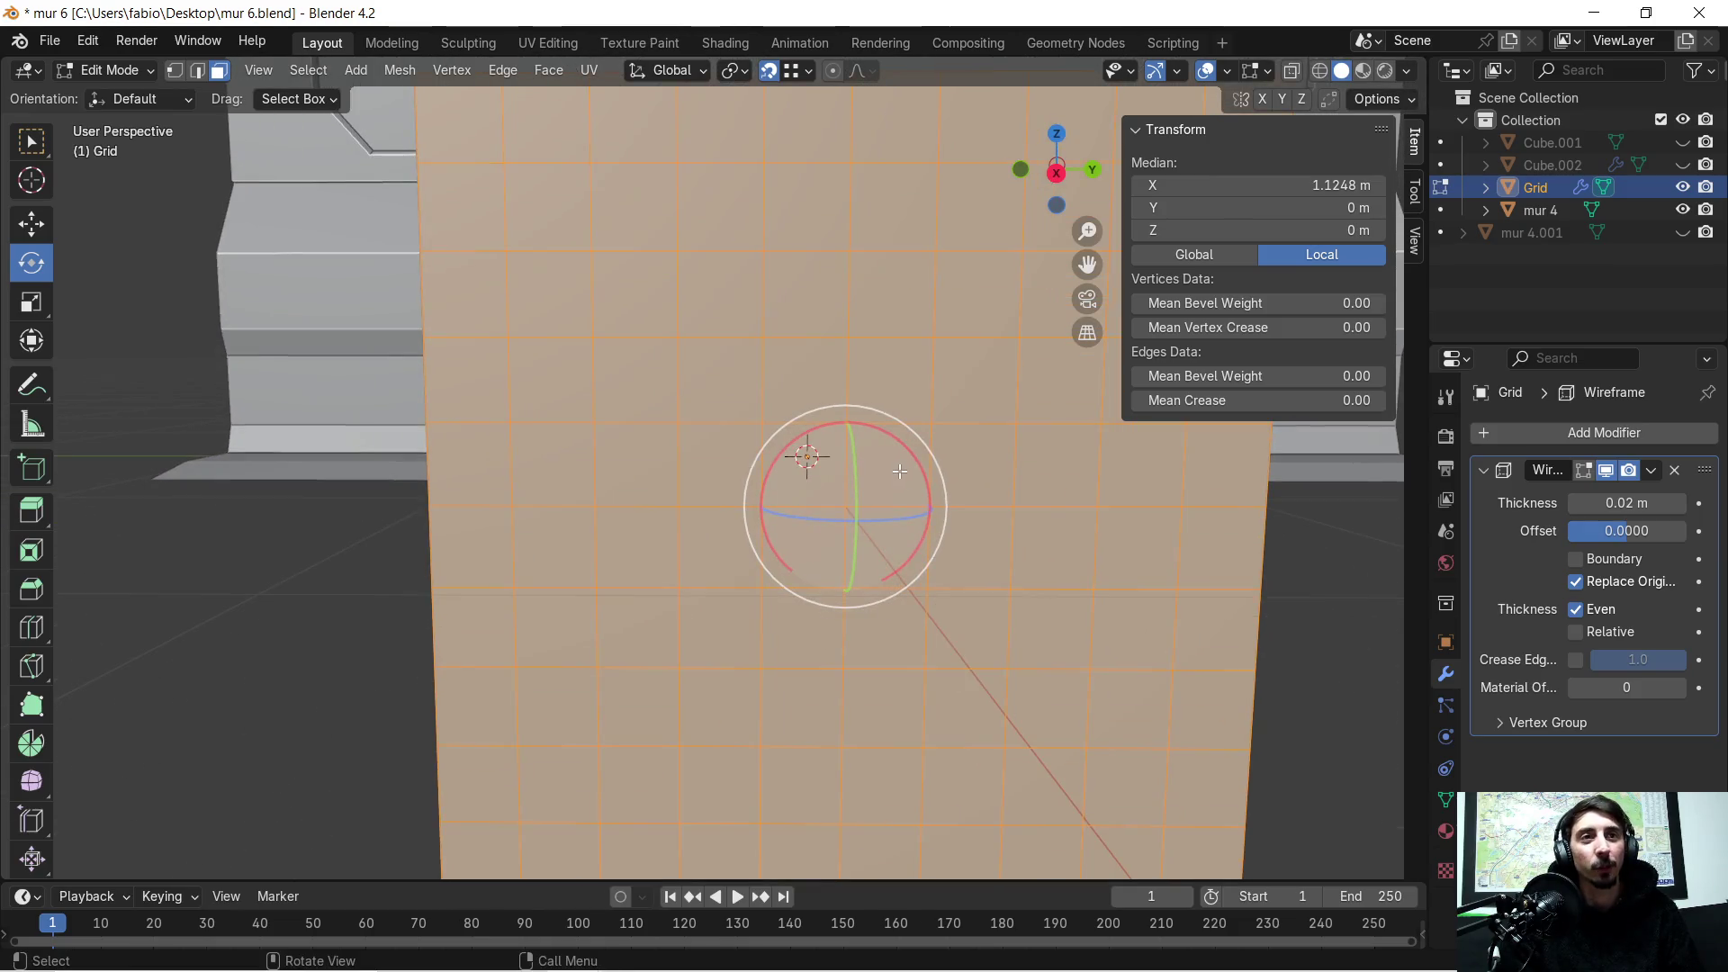
scroll(899, 470, down, 3)
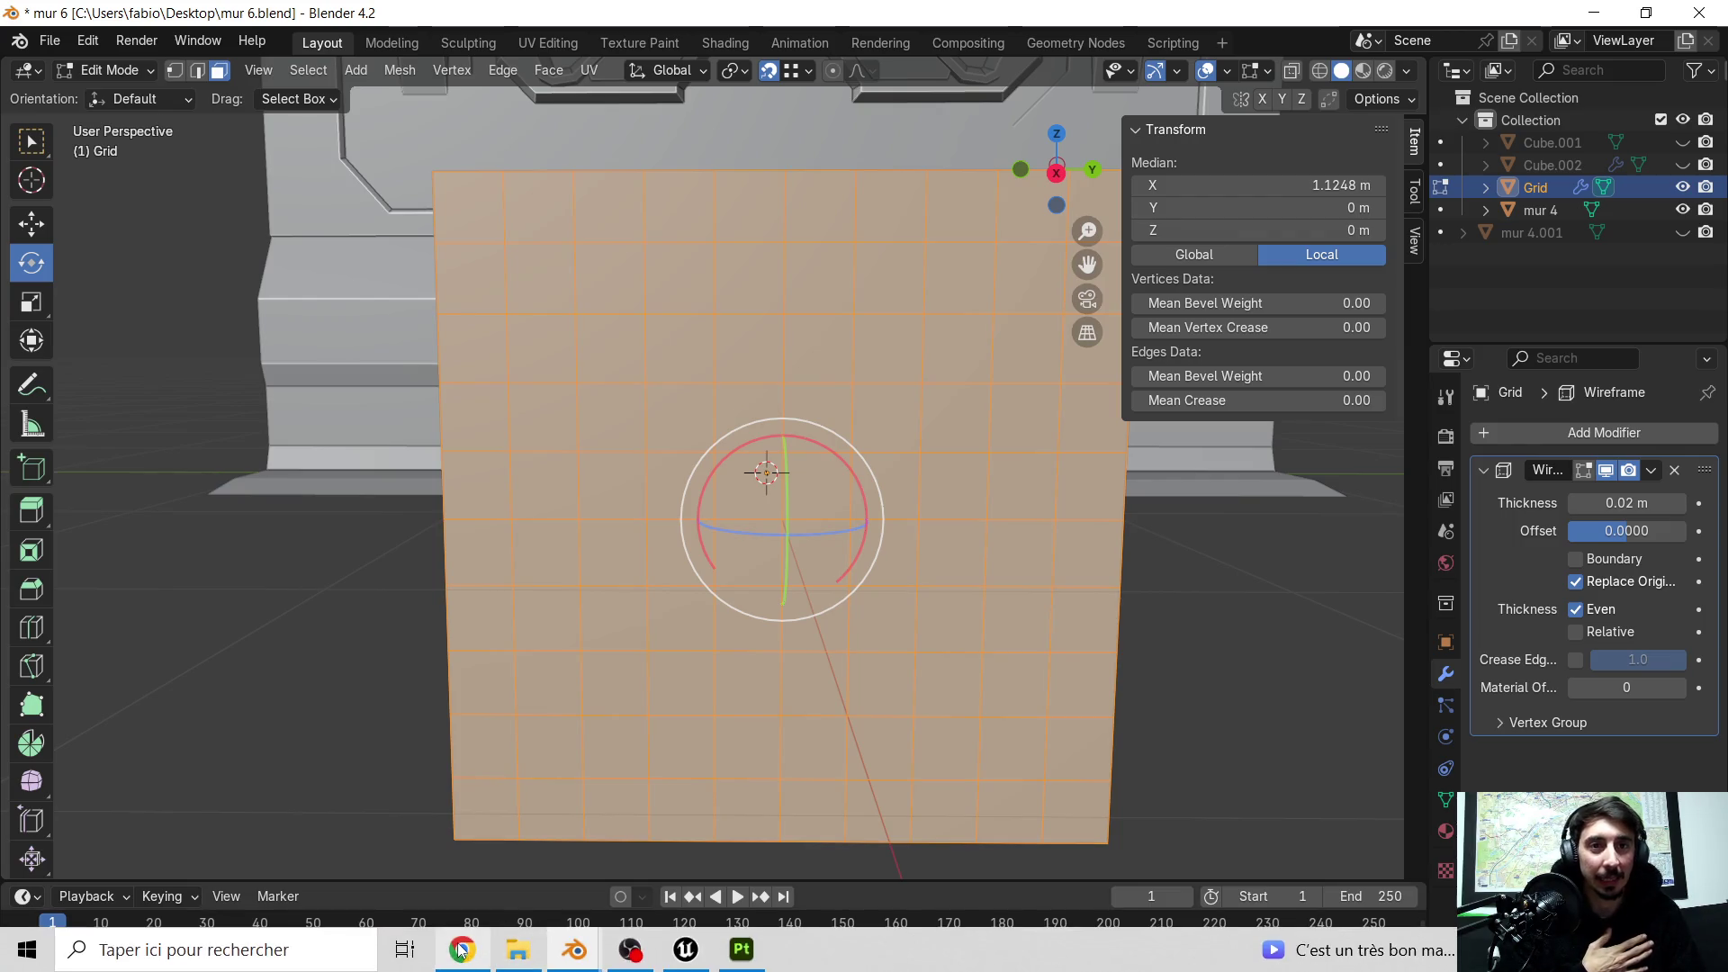
mouse_move(460, 949)
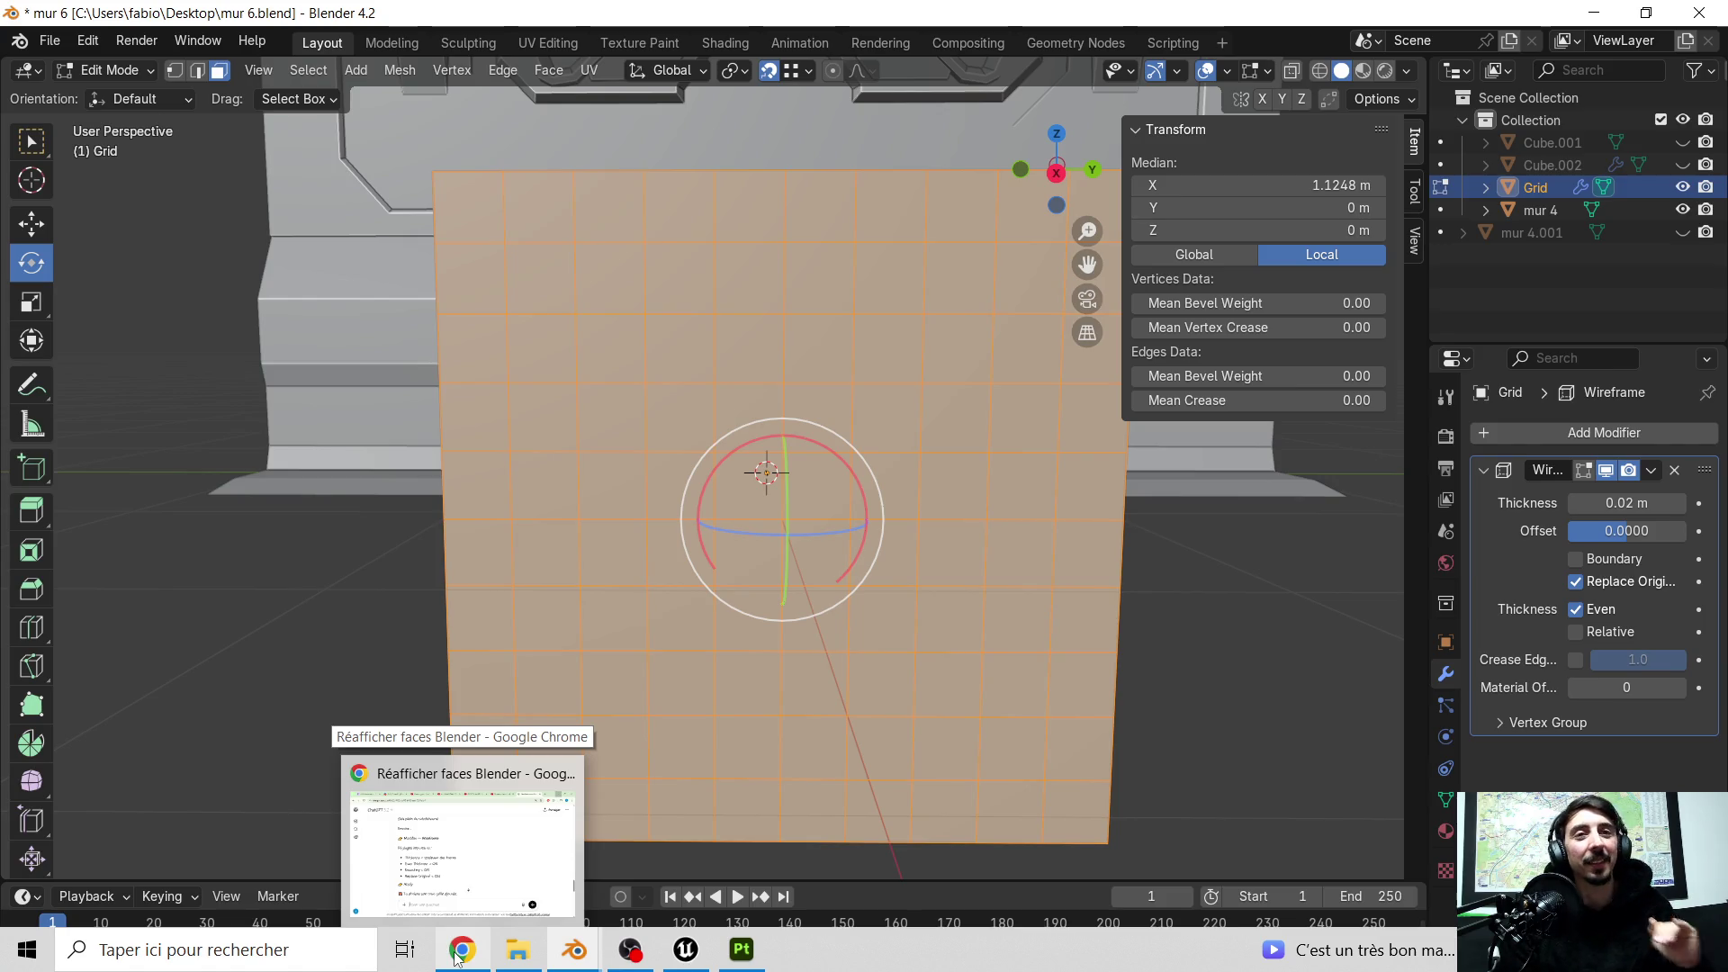
Step: Bring the ChatGPT conversation back to the front from the taskbar
click(458, 955)
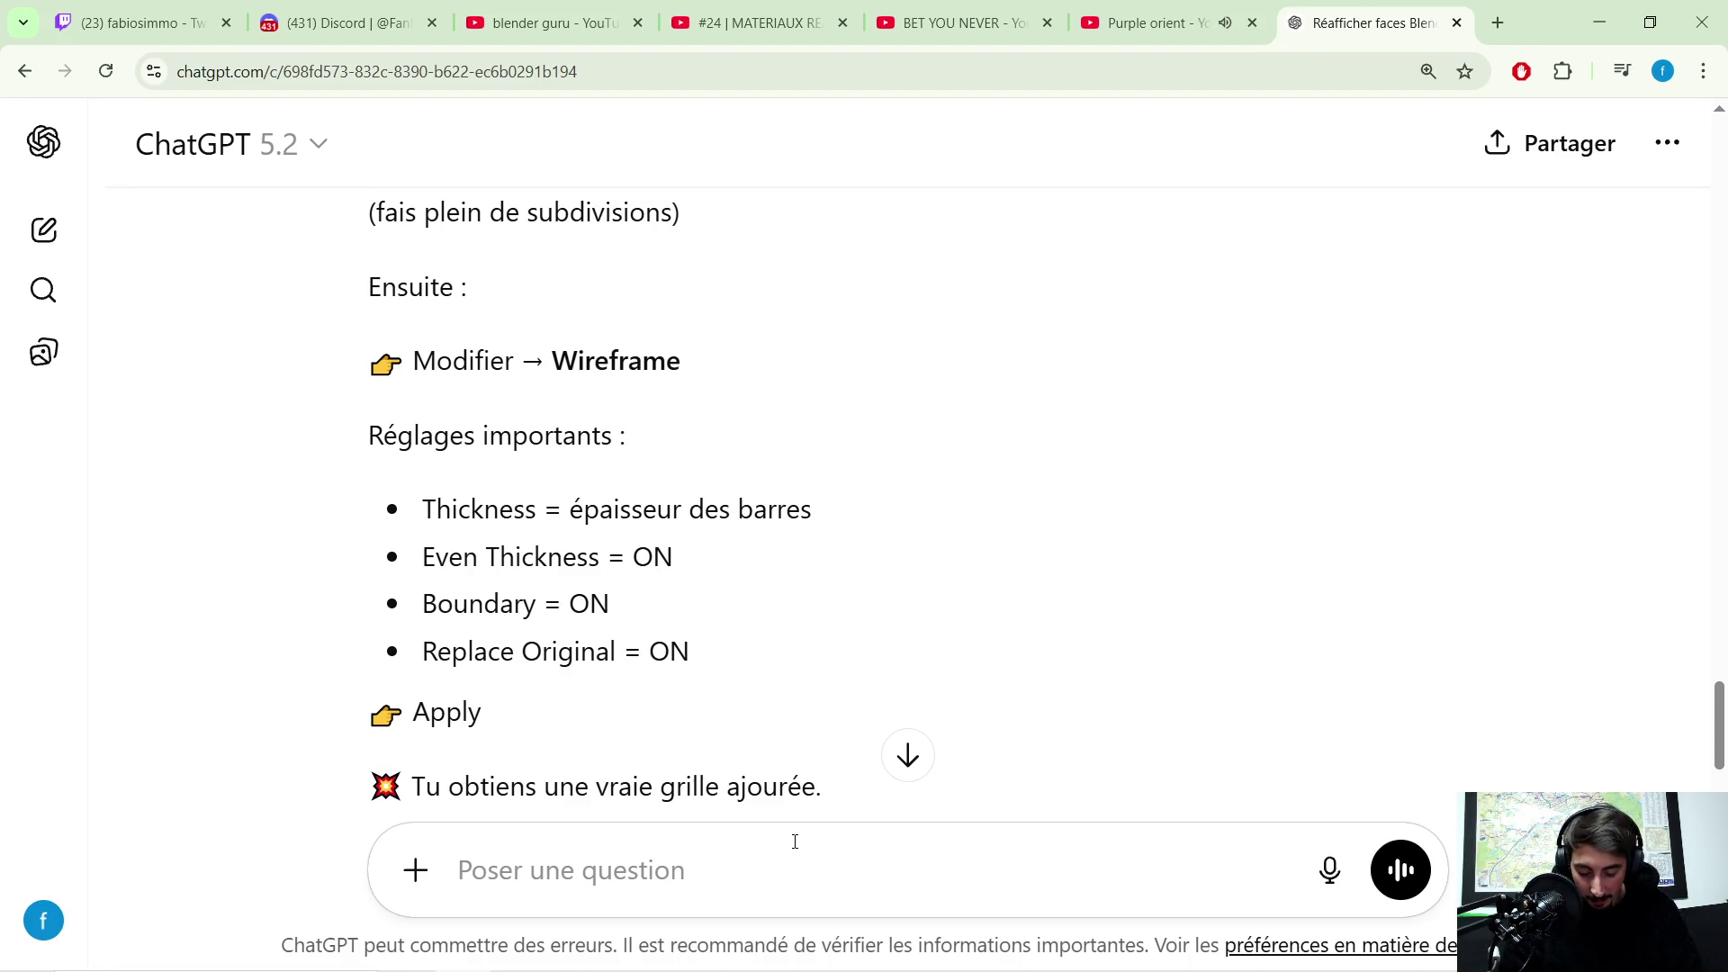
text(si sur un projet unreal )
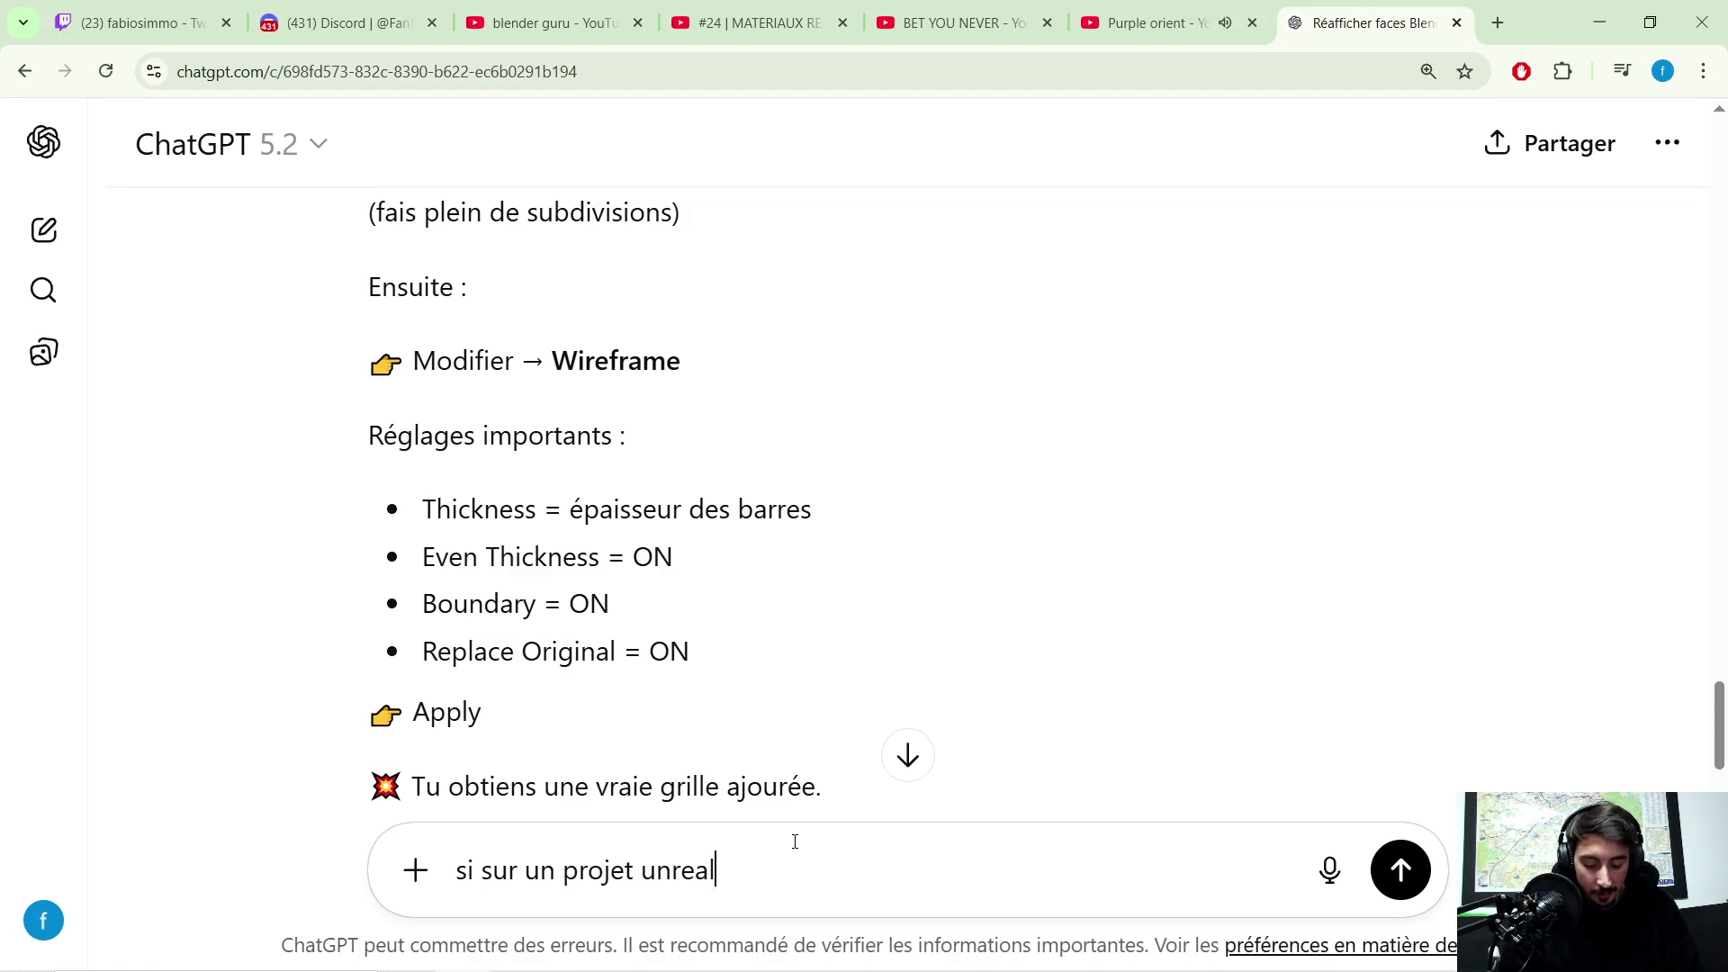
text(en full bp)
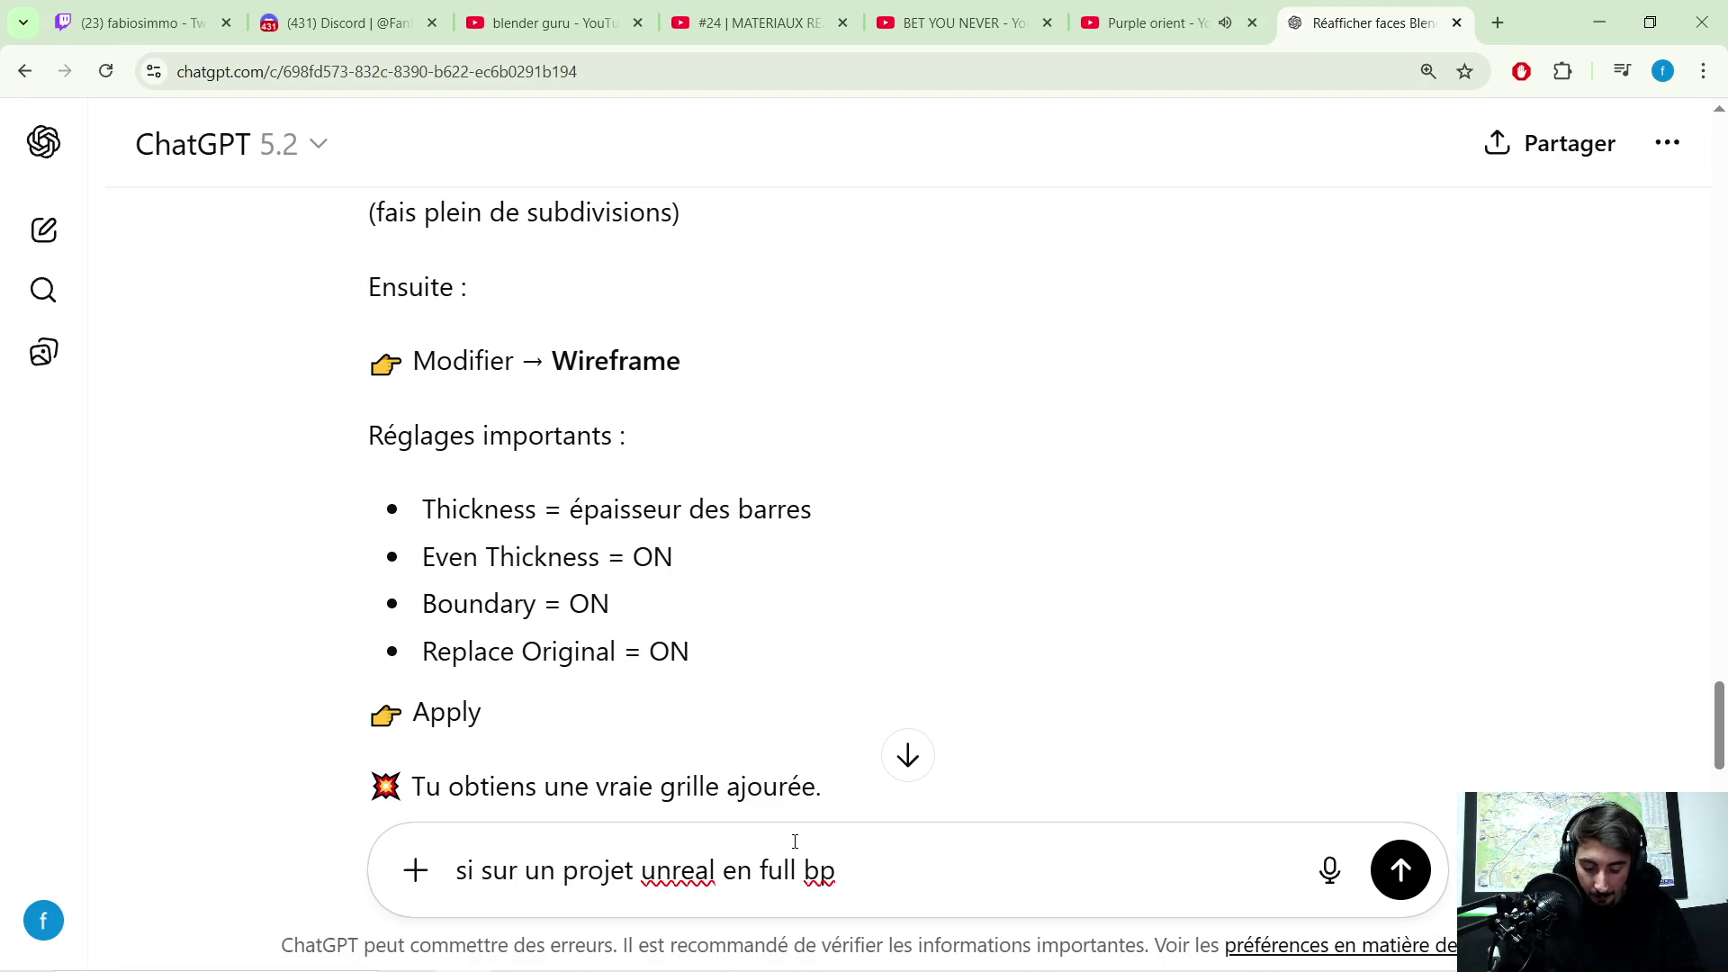
text(je cherche a afficher un jeux une touche sur le quel le joueur doit appuyer .)
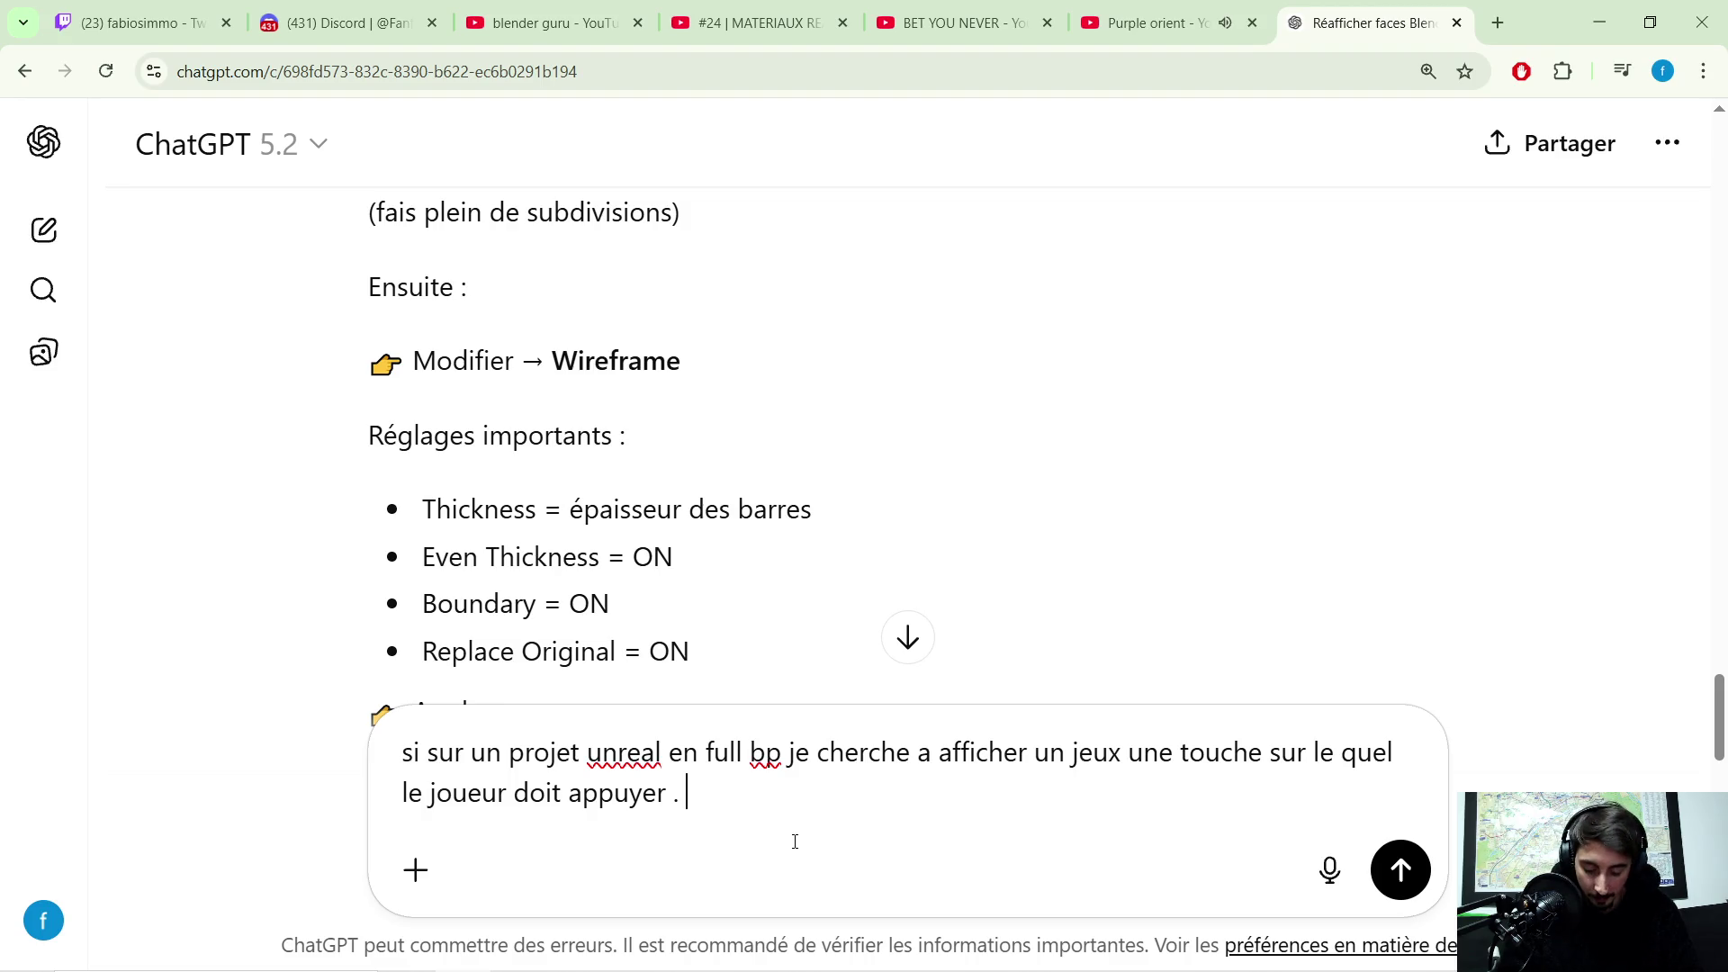
text(s)
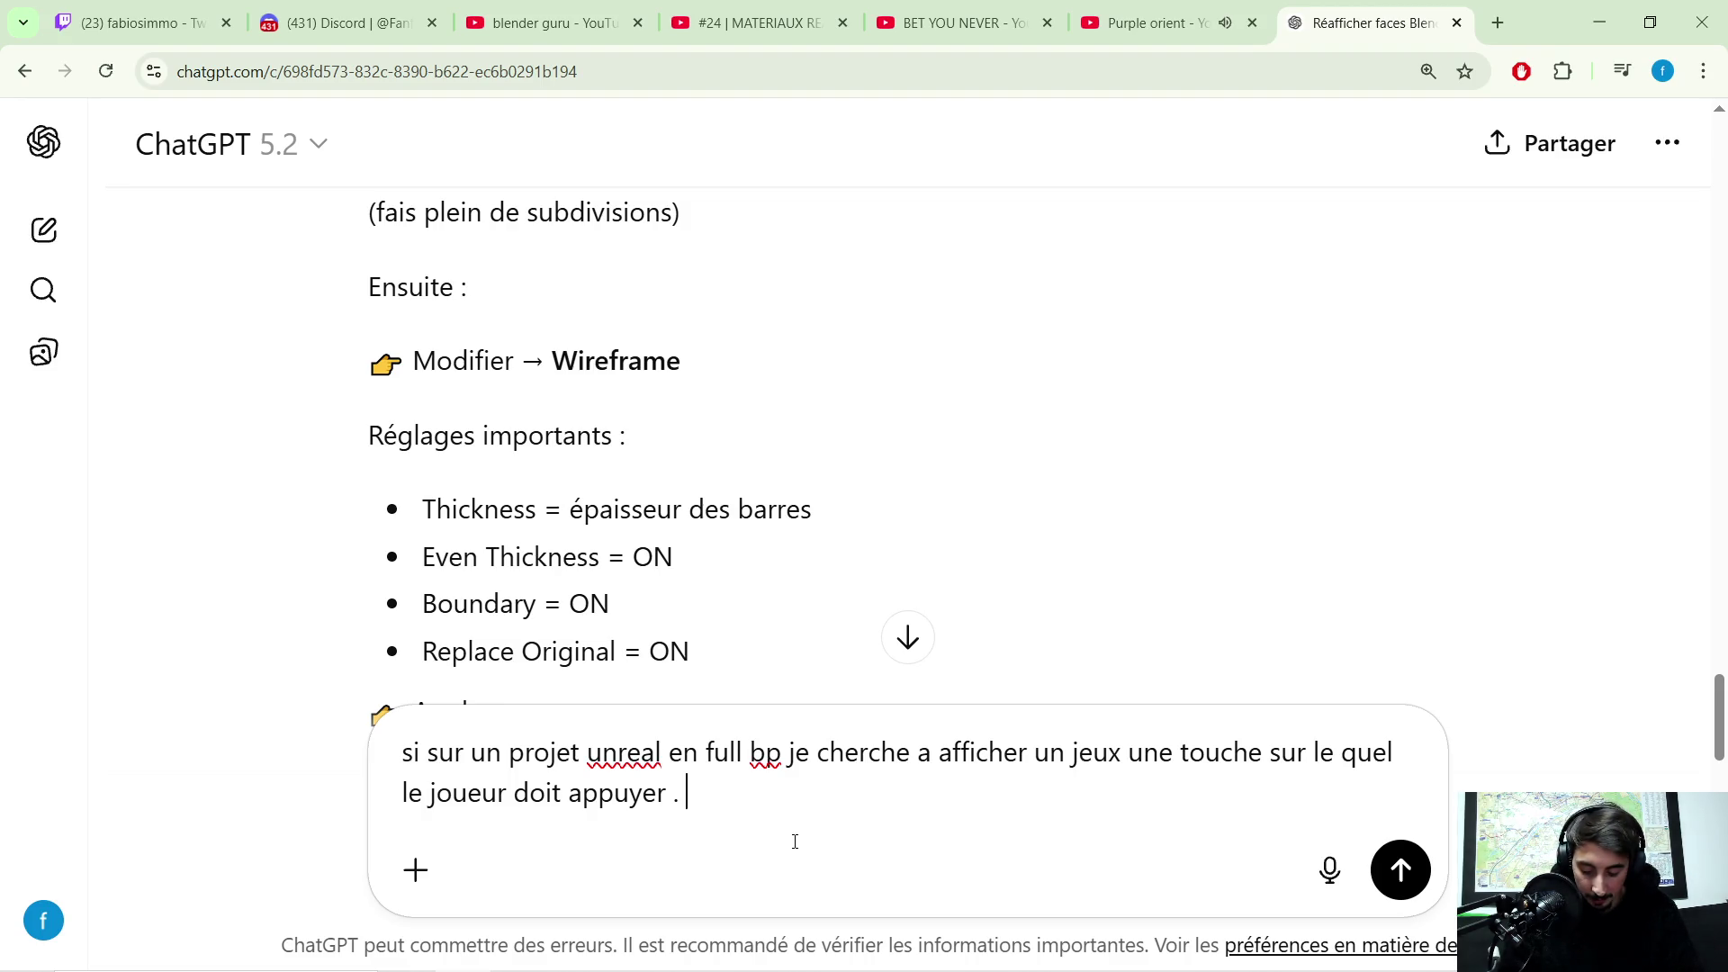
text(i je )
text(fait un remap des touche de base est )
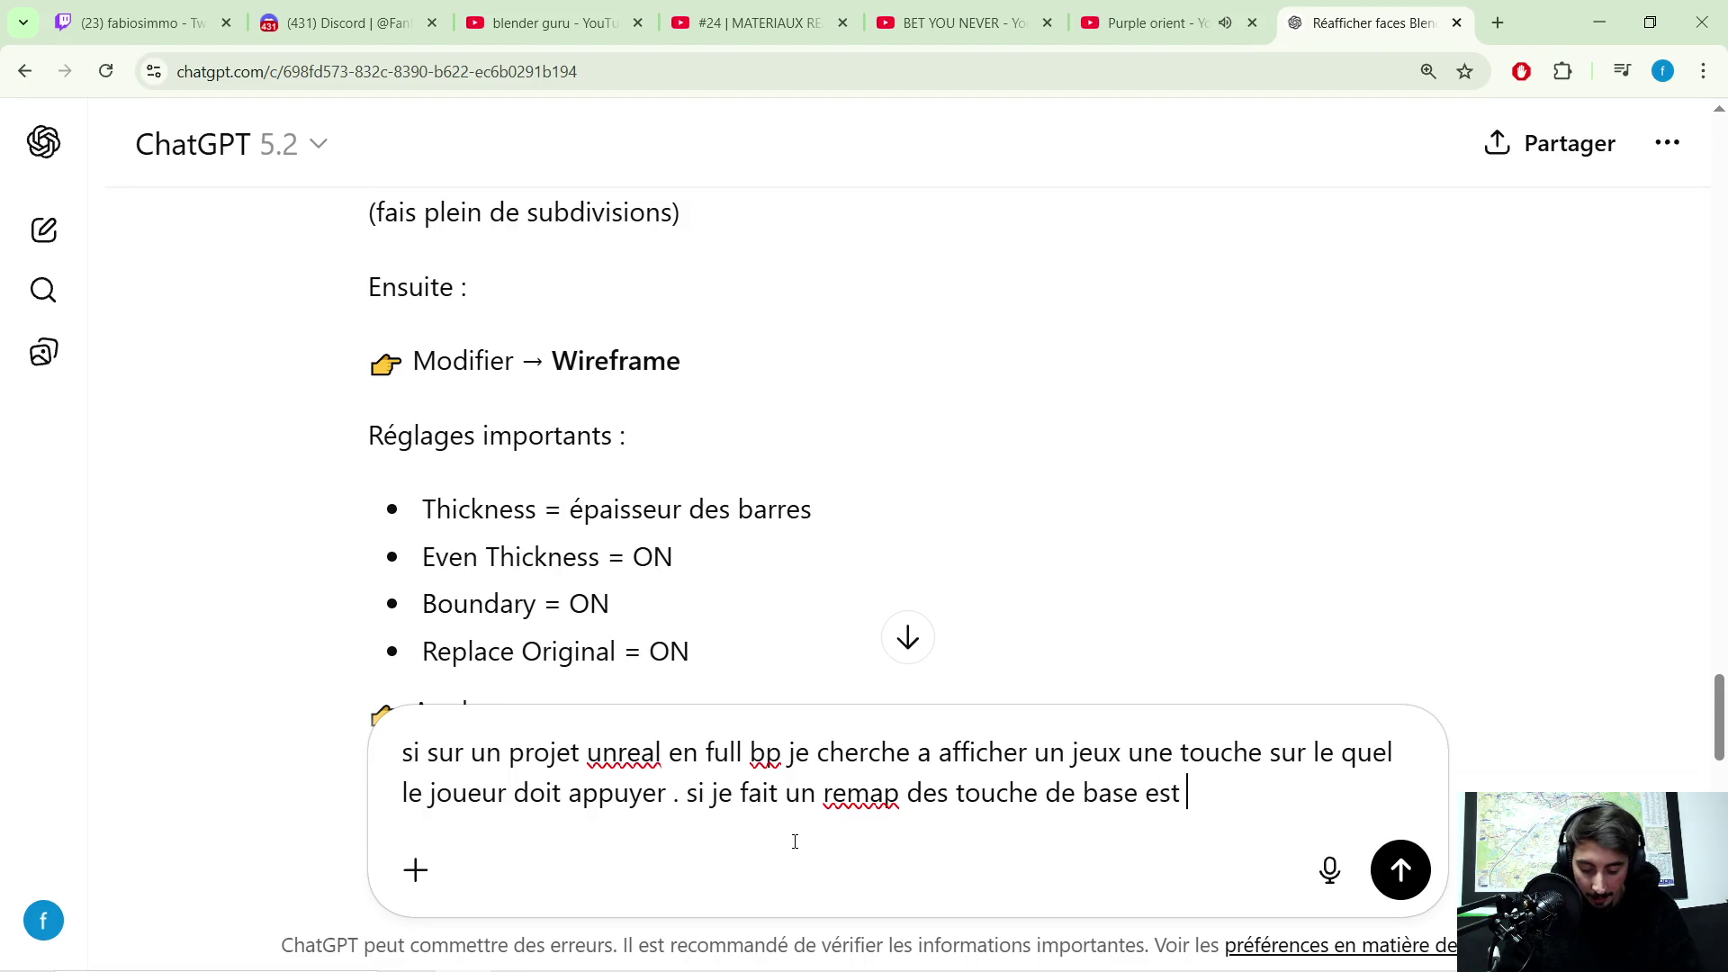
text(t-)
text(il possible que l)
text('ui servan)
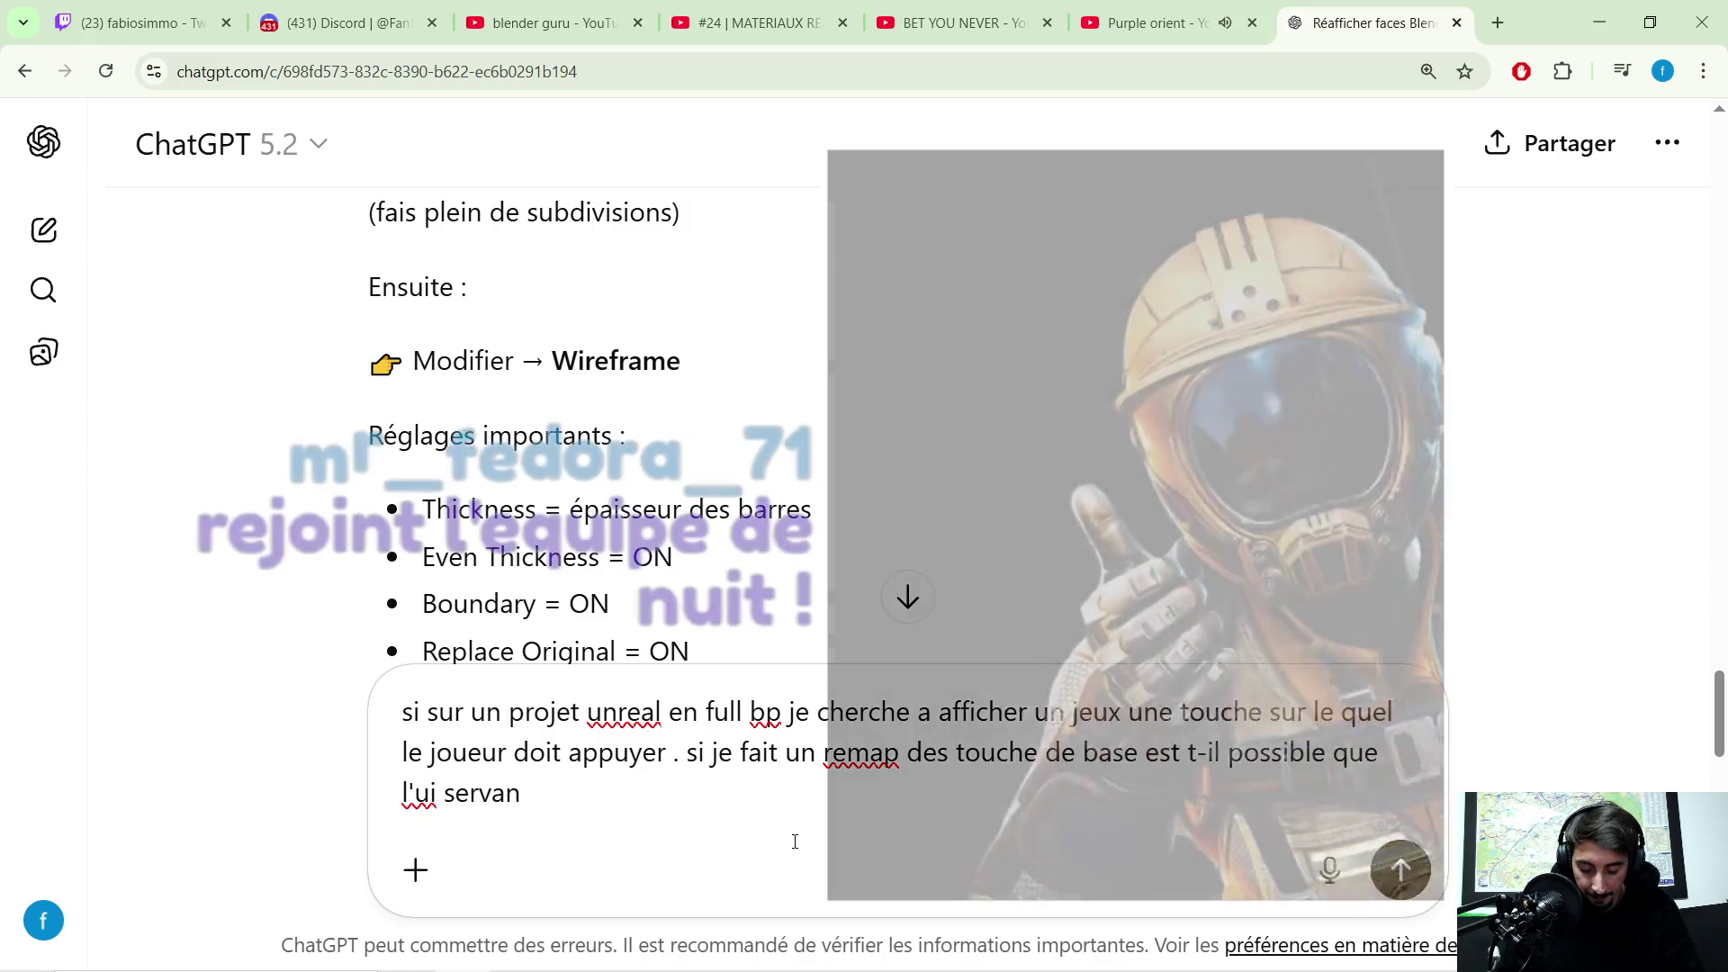
text( a aficher les )
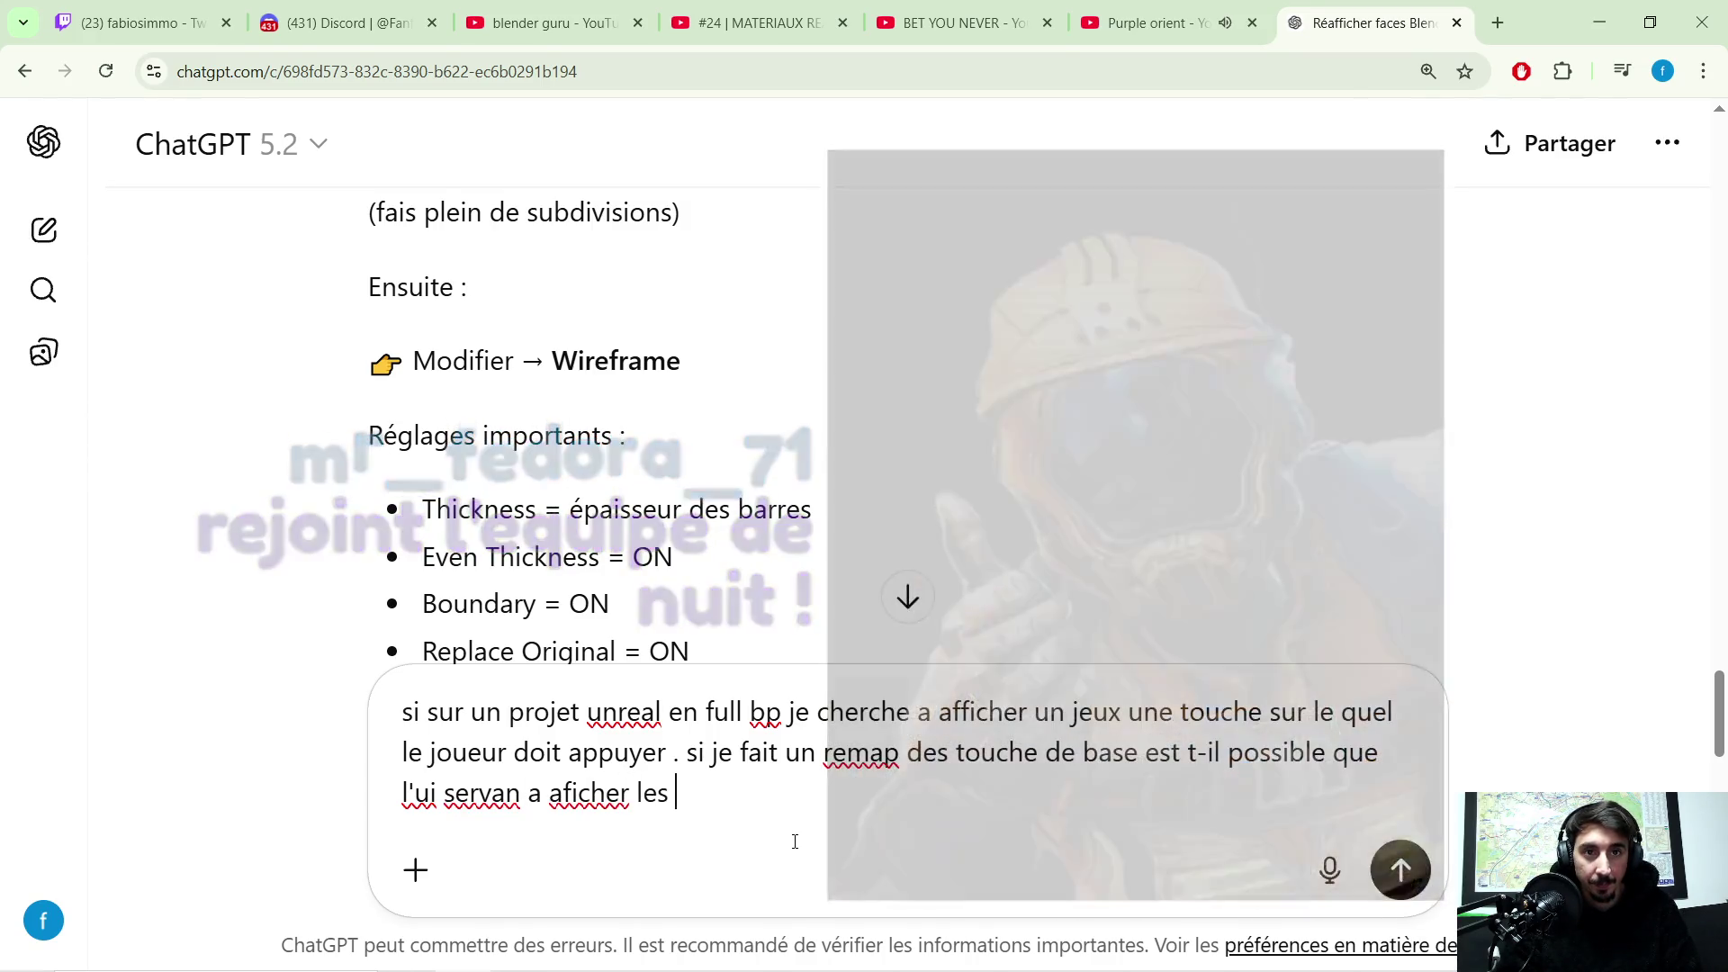
text(touche que le joueur doit appuyer change aussi)
Step: Send the question about remapped key prompts in a full-Blueprint Unreal project
key(Return)
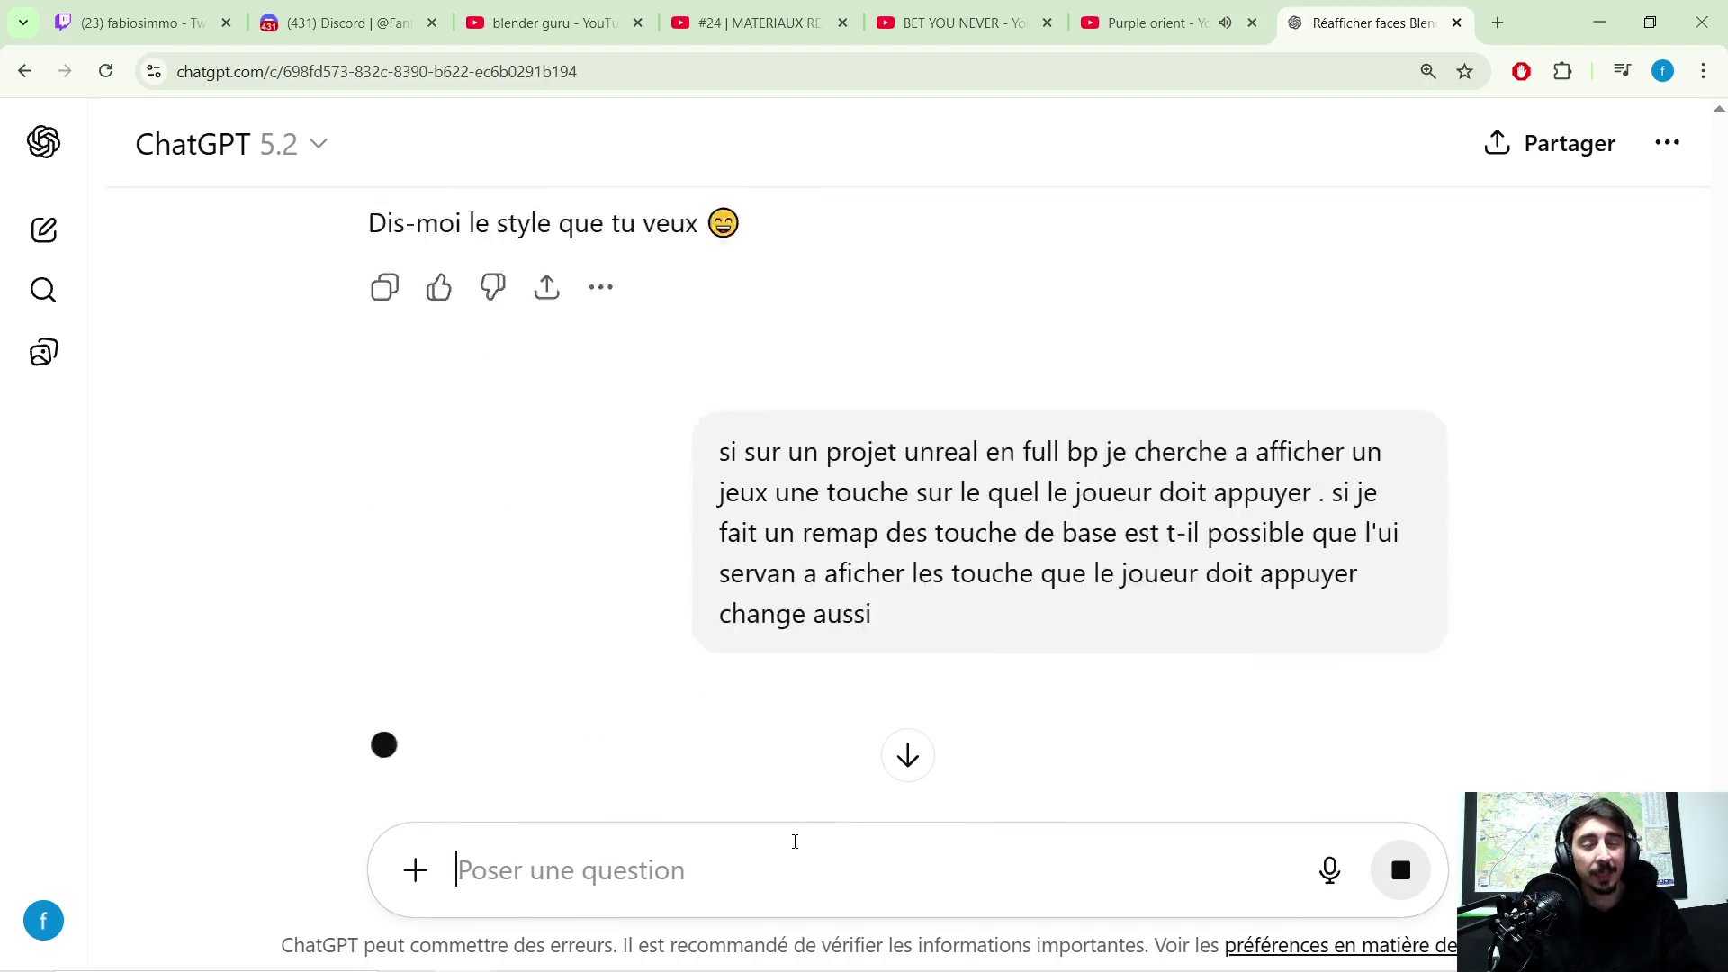